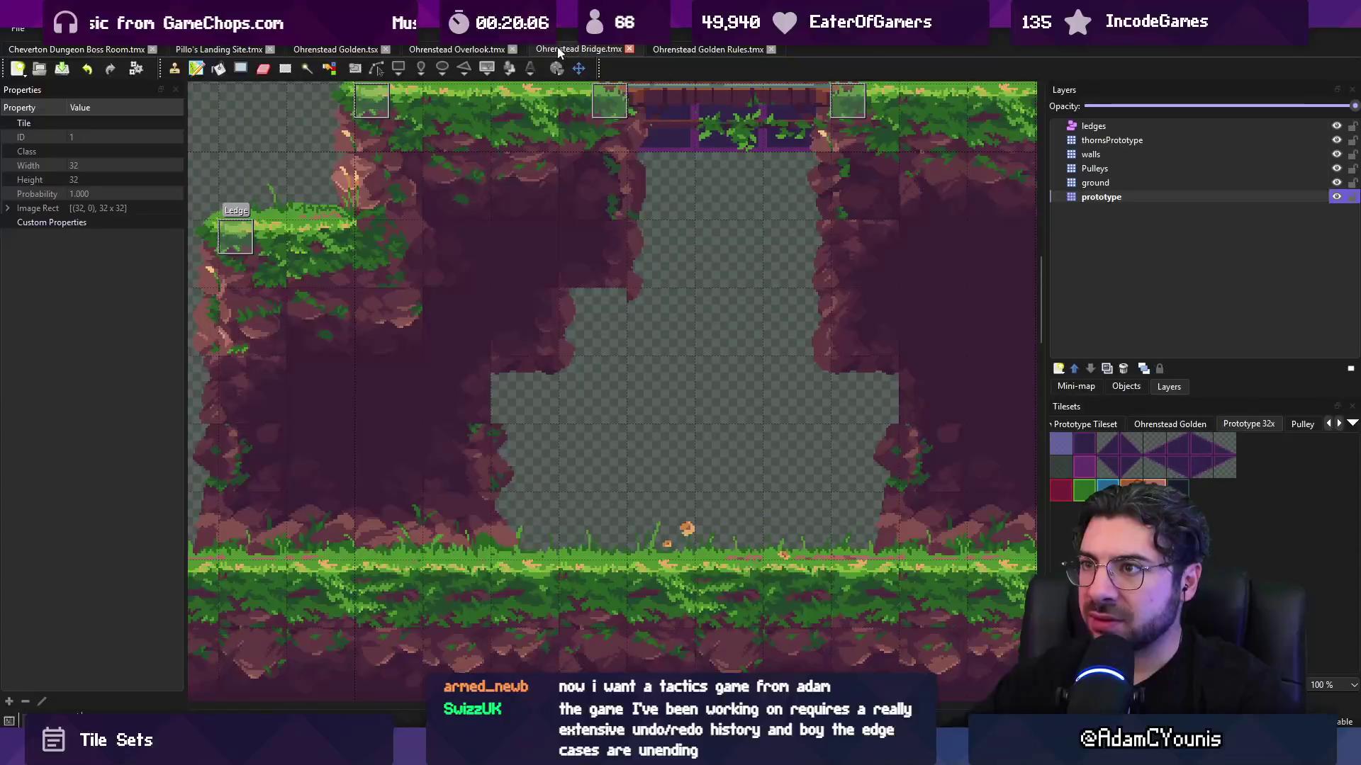
# - Put the Bridge tab before Overlook, then flip between Overlook and Golden Rules to compare
pyautogui.moveTo(562, 53); pyautogui.dragTo(489, 51)
pyautogui.click(571, 50)
pyautogui.click(714, 51)
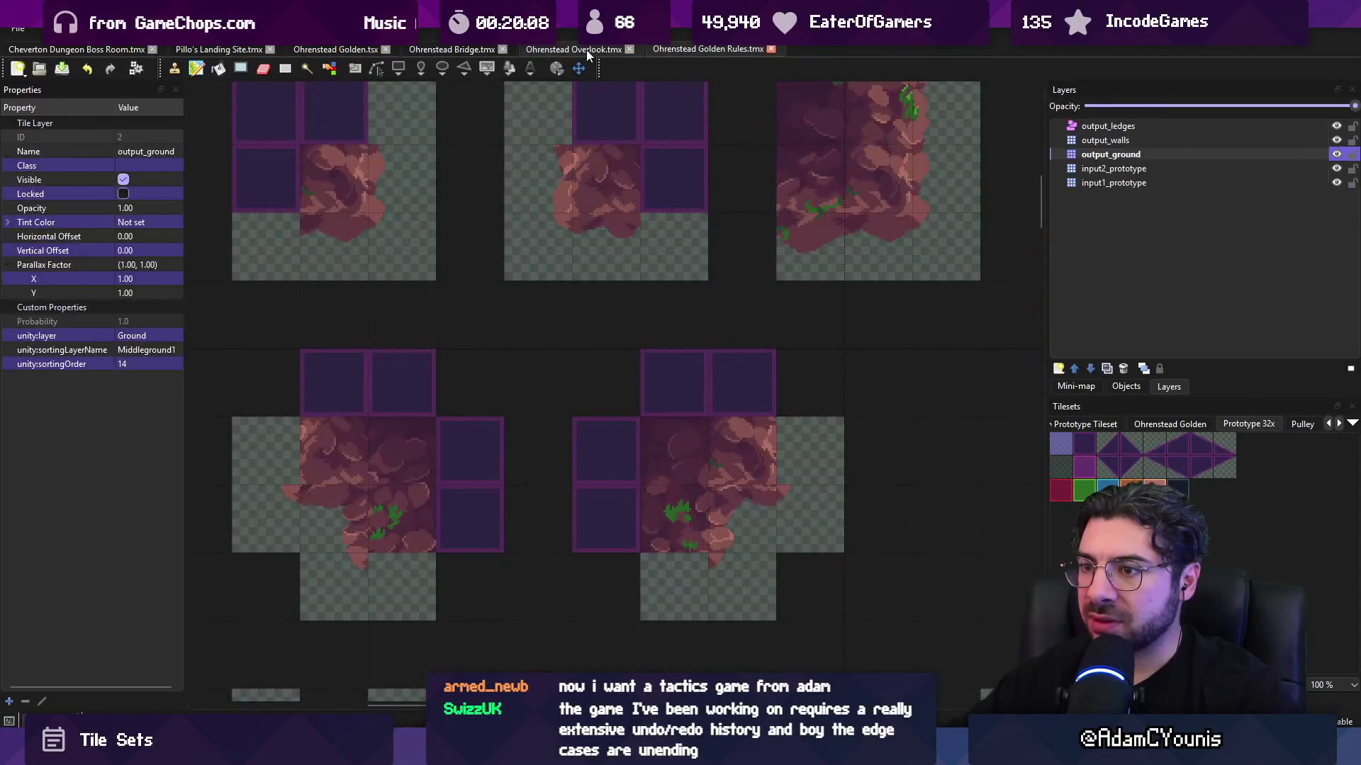
pyautogui.click(581, 49)
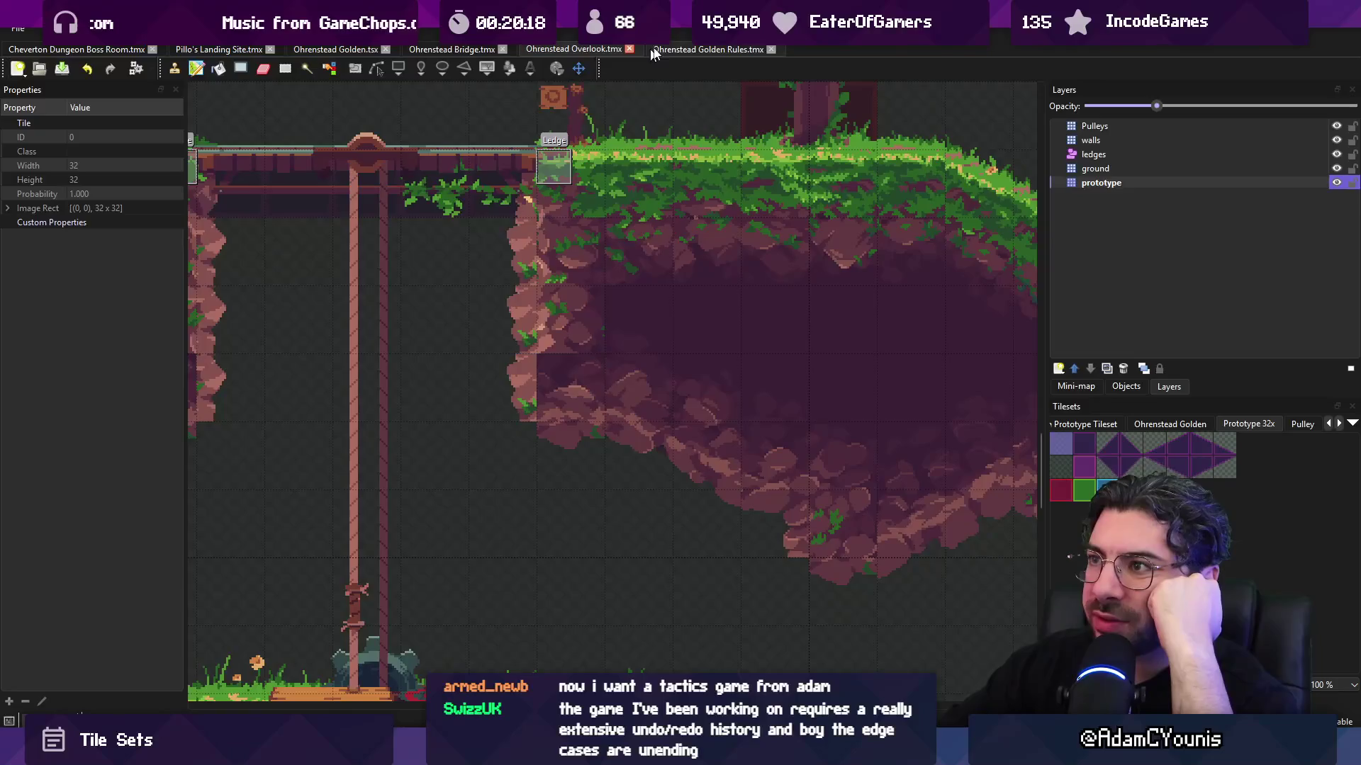
pyautogui.click(676, 48)
pyautogui.scroll(3, 489, 270)
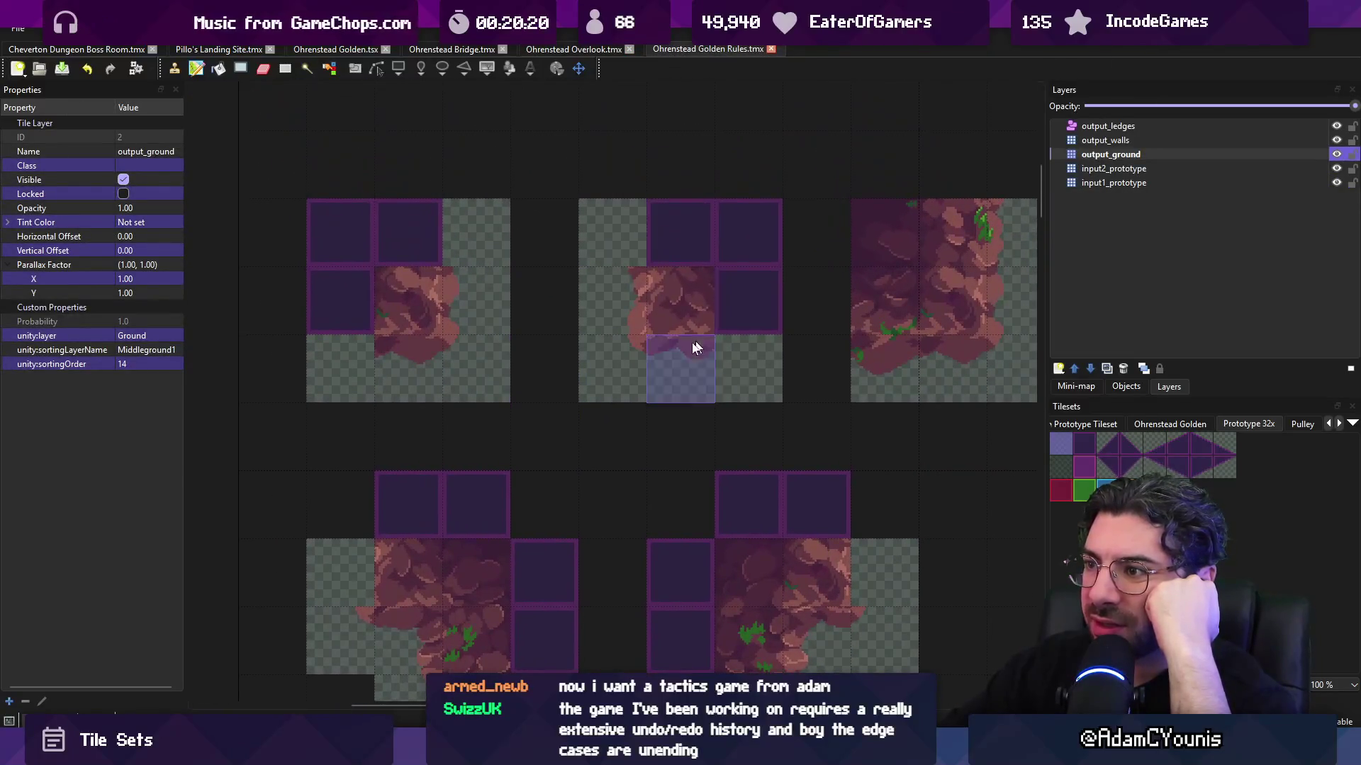
pyautogui.click(610, 49)
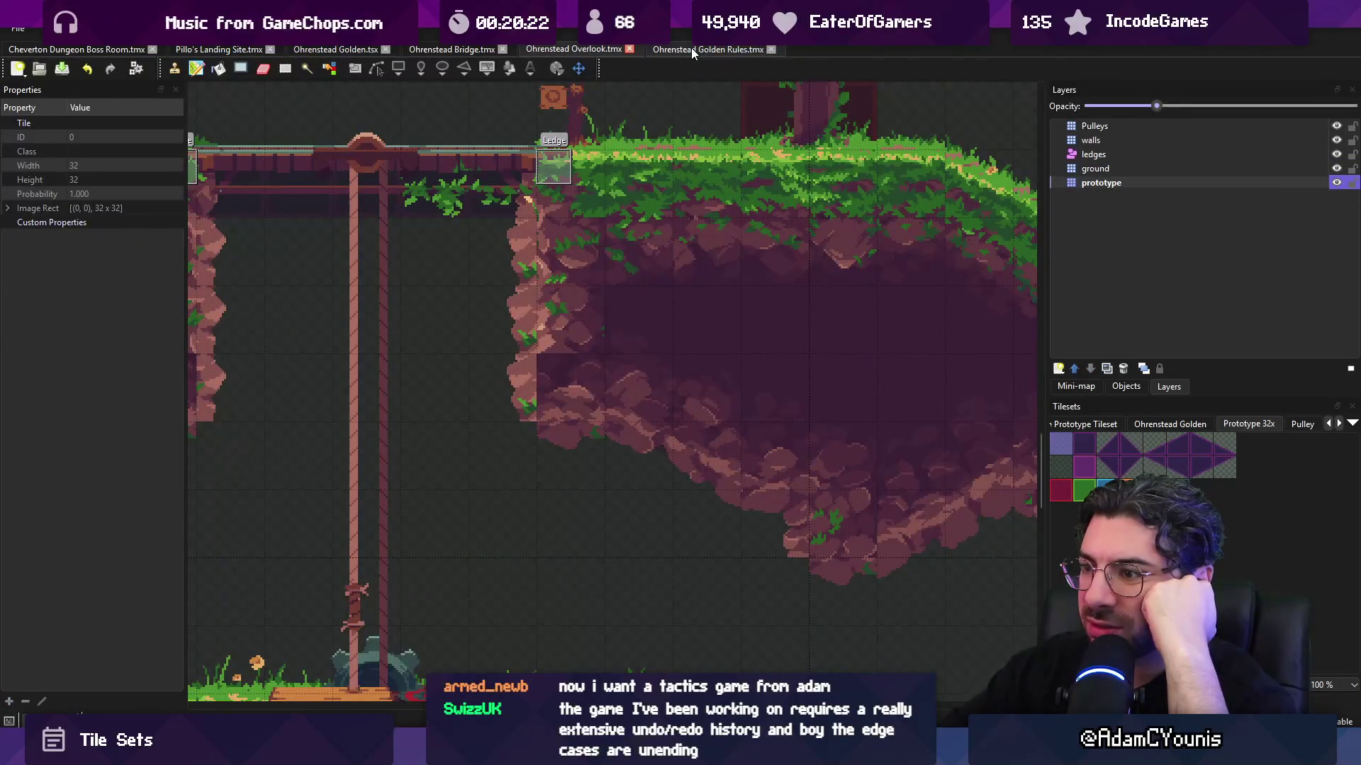
pyautogui.click(691, 48)
pyautogui.click(586, 54)
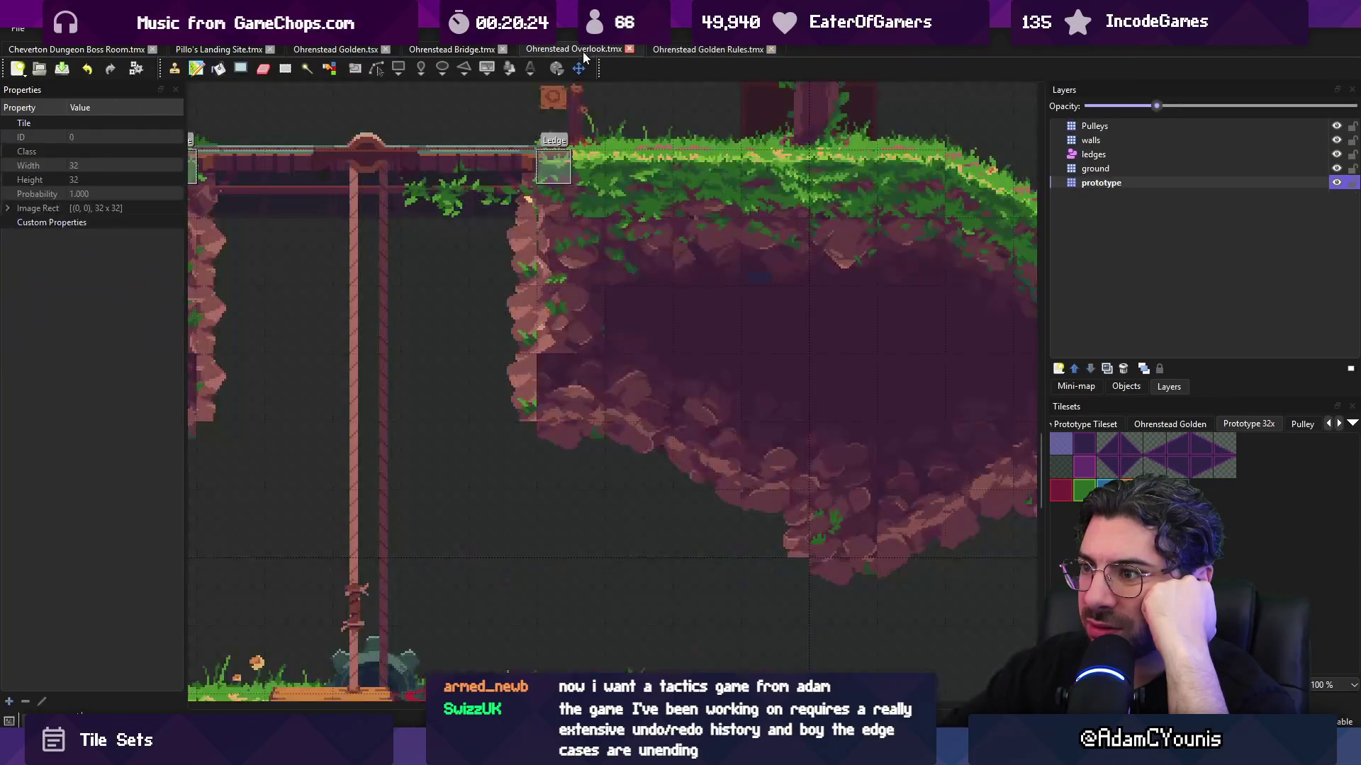
pyautogui.click(695, 50)
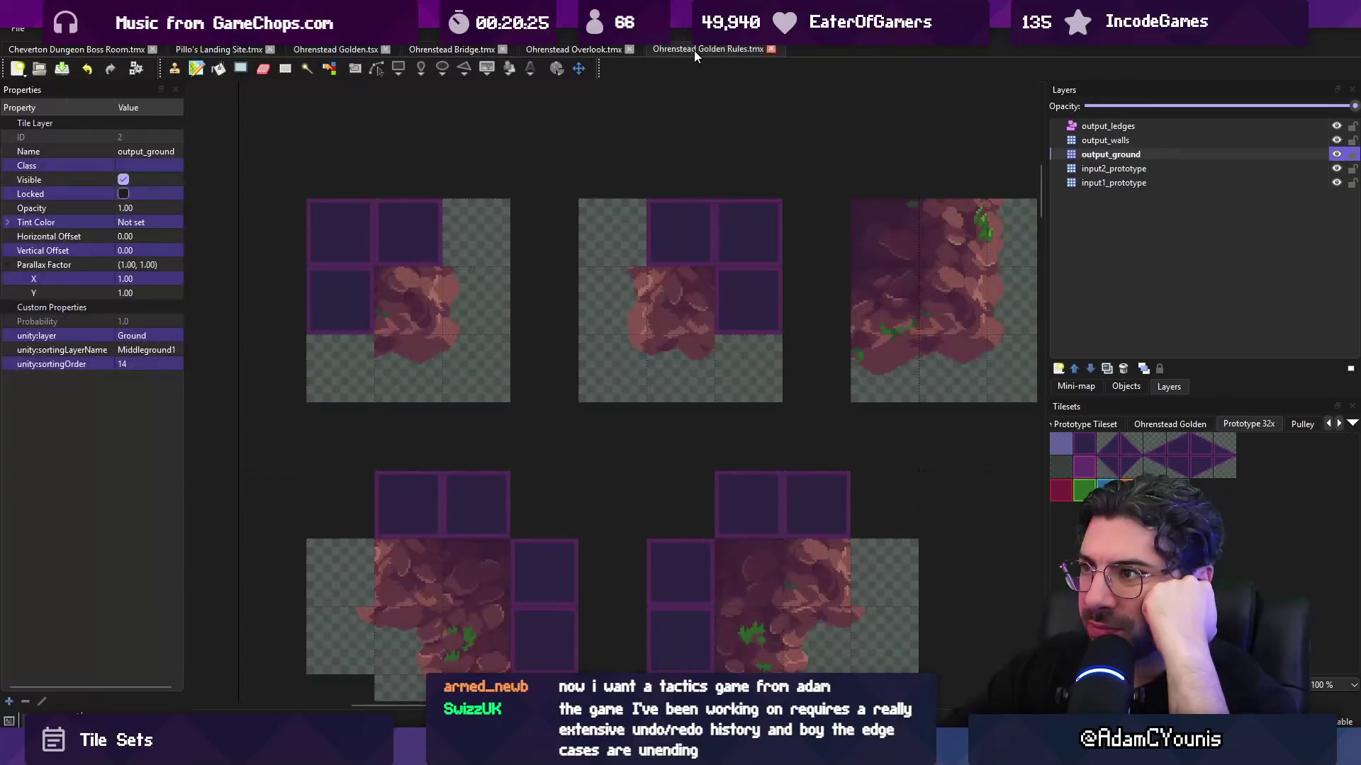
# - Erase the middle ground rule's bottom-right tile on output_ground through input1_prototype, save, and view Overlook
pyautogui.keyDown('shift'); pyautogui.click(1114, 182); pyautogui.keyUp('shift')
pyautogui.click(730, 372)
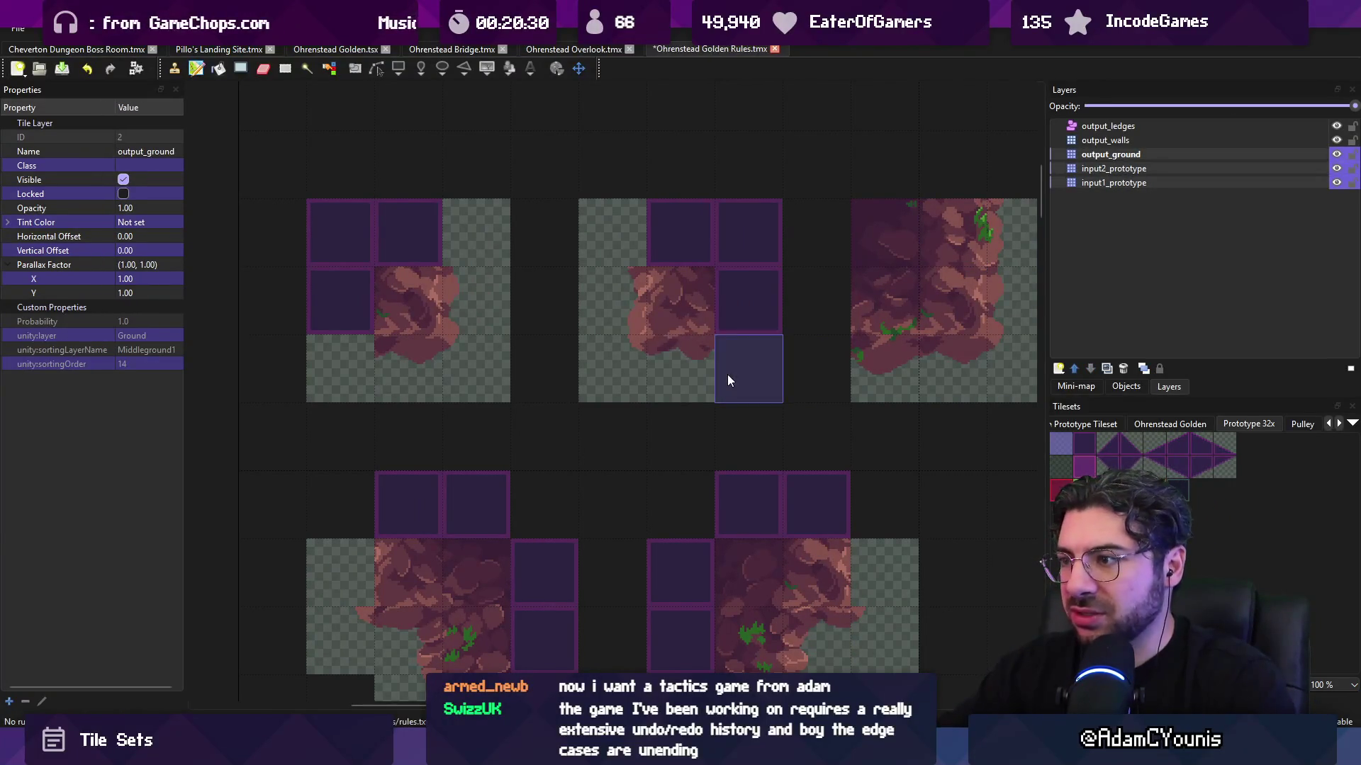
pyautogui.hotkey('ctrl', 's')
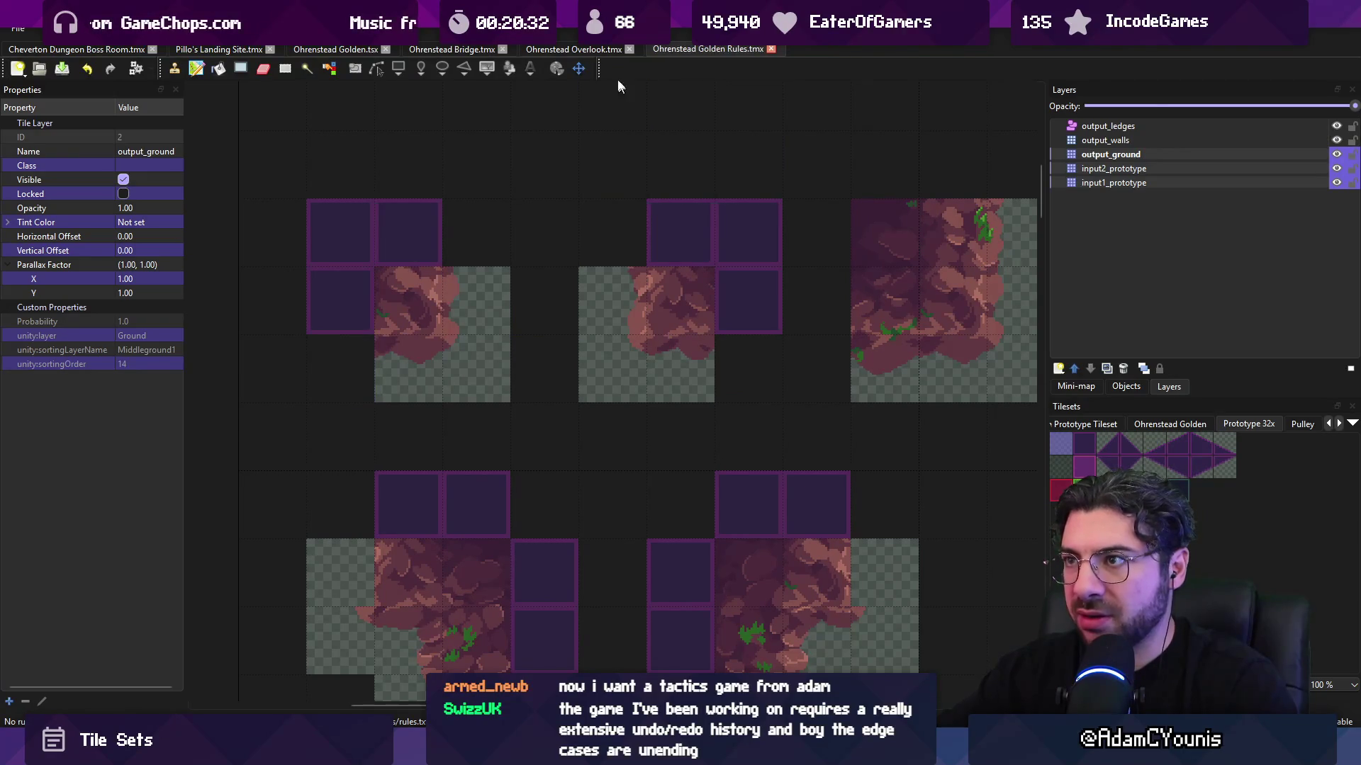
pyautogui.click(594, 48)
# - Select the input2_prototype layer in Golden Rules and compare it against the Overlook map
pyautogui.scroll(-2, 685, 274)
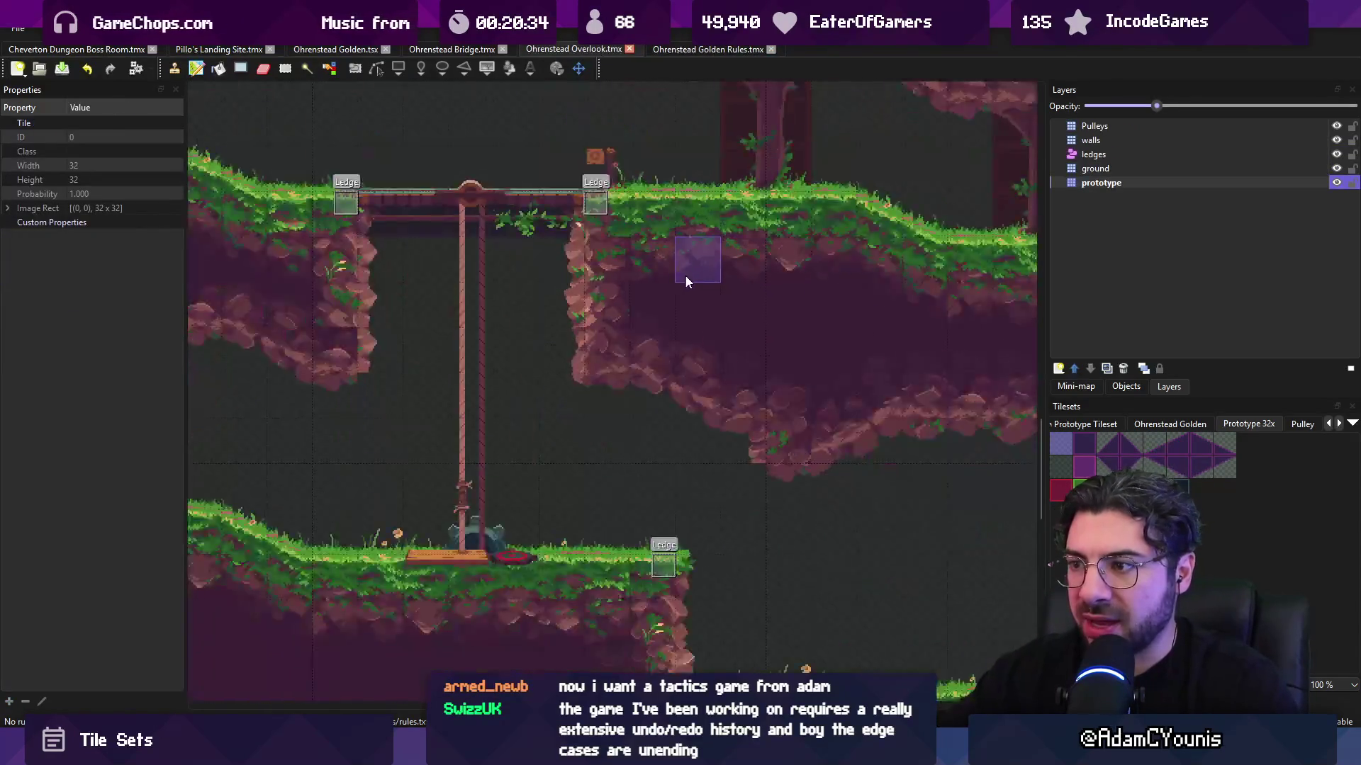
pyautogui.click(680, 49)
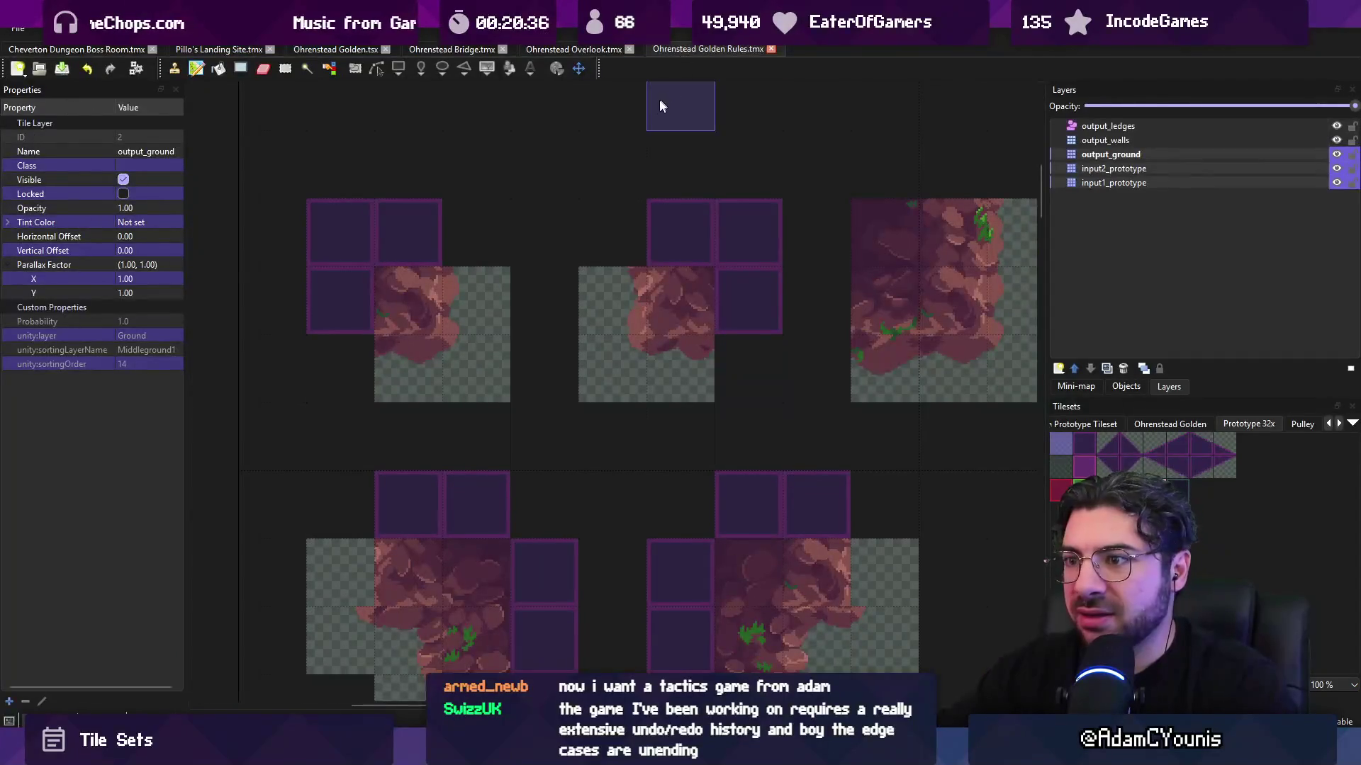
pyautogui.click(1109, 182)
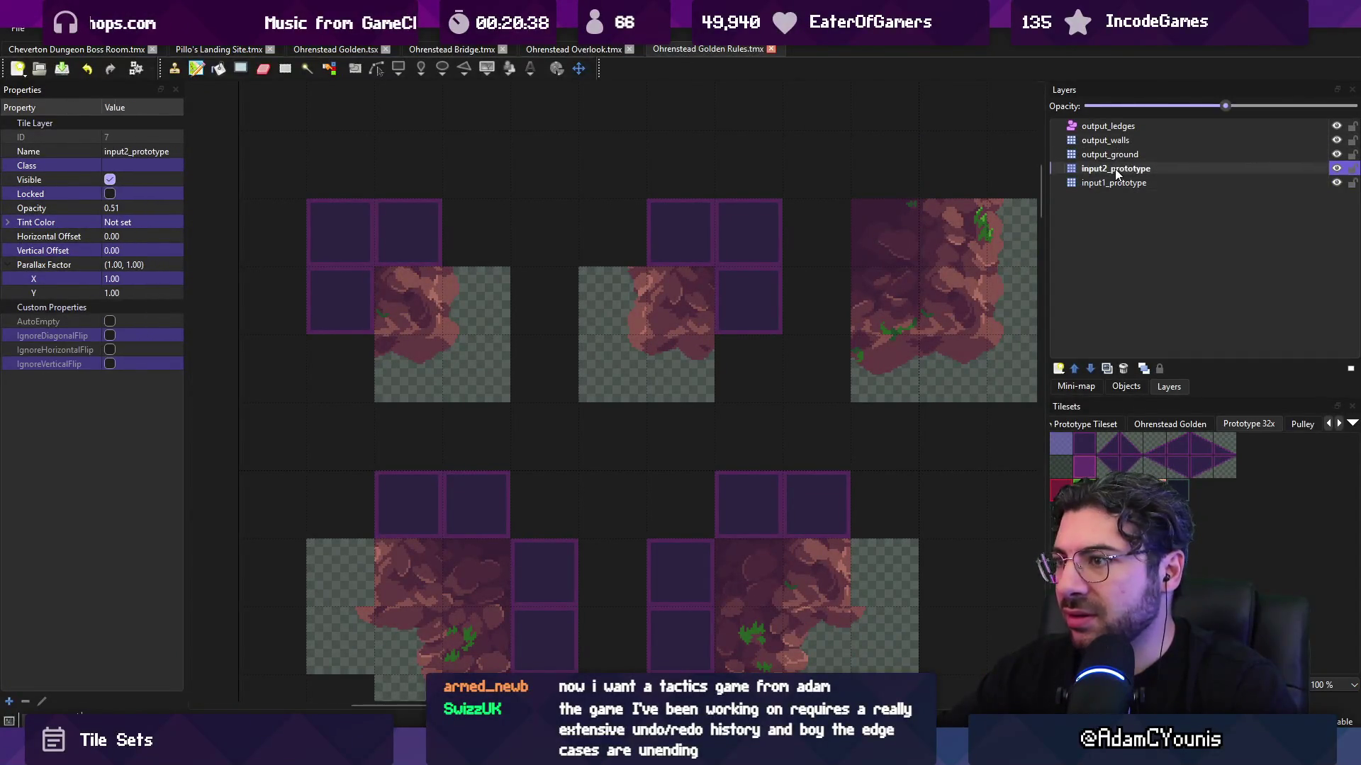
pyautogui.click(579, 49)
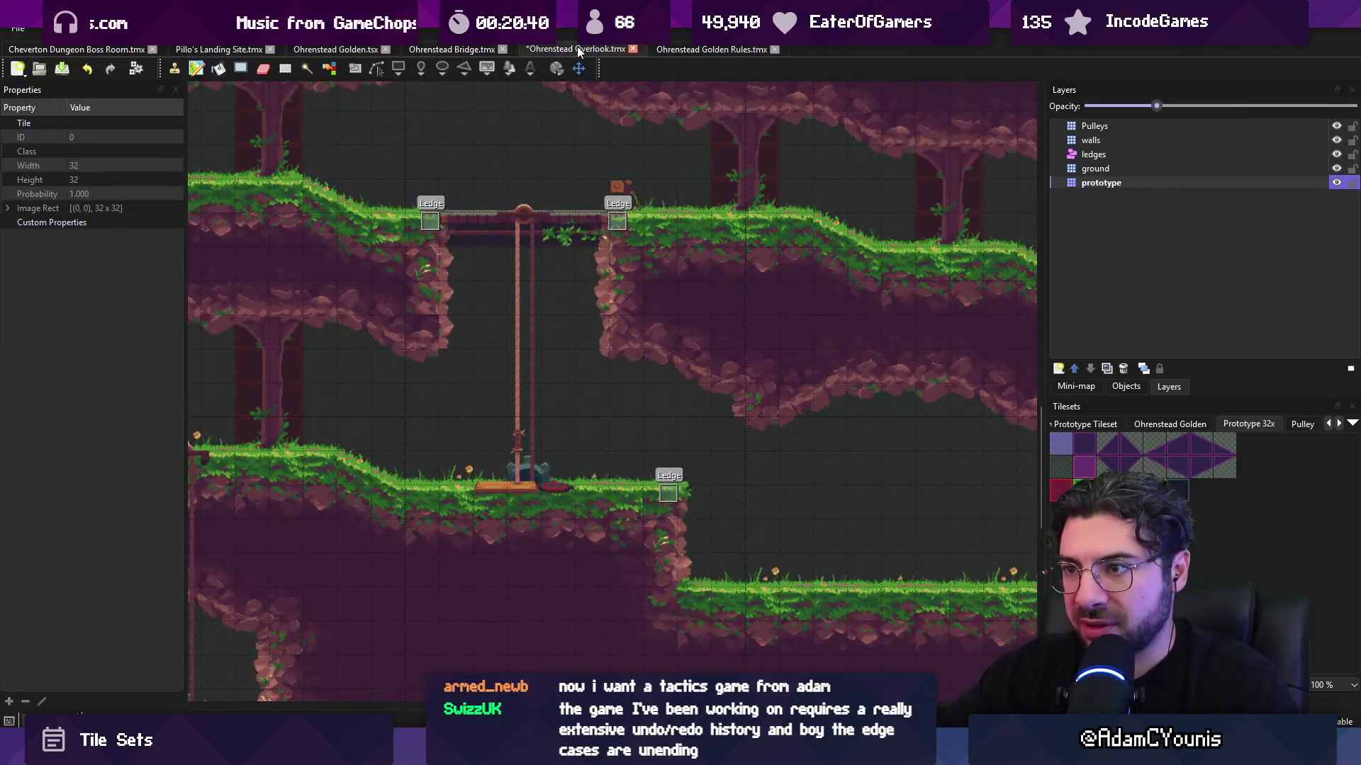
pyautogui.scroll(-2, 613, 201)
pyautogui.scroll(2, 613, 201)
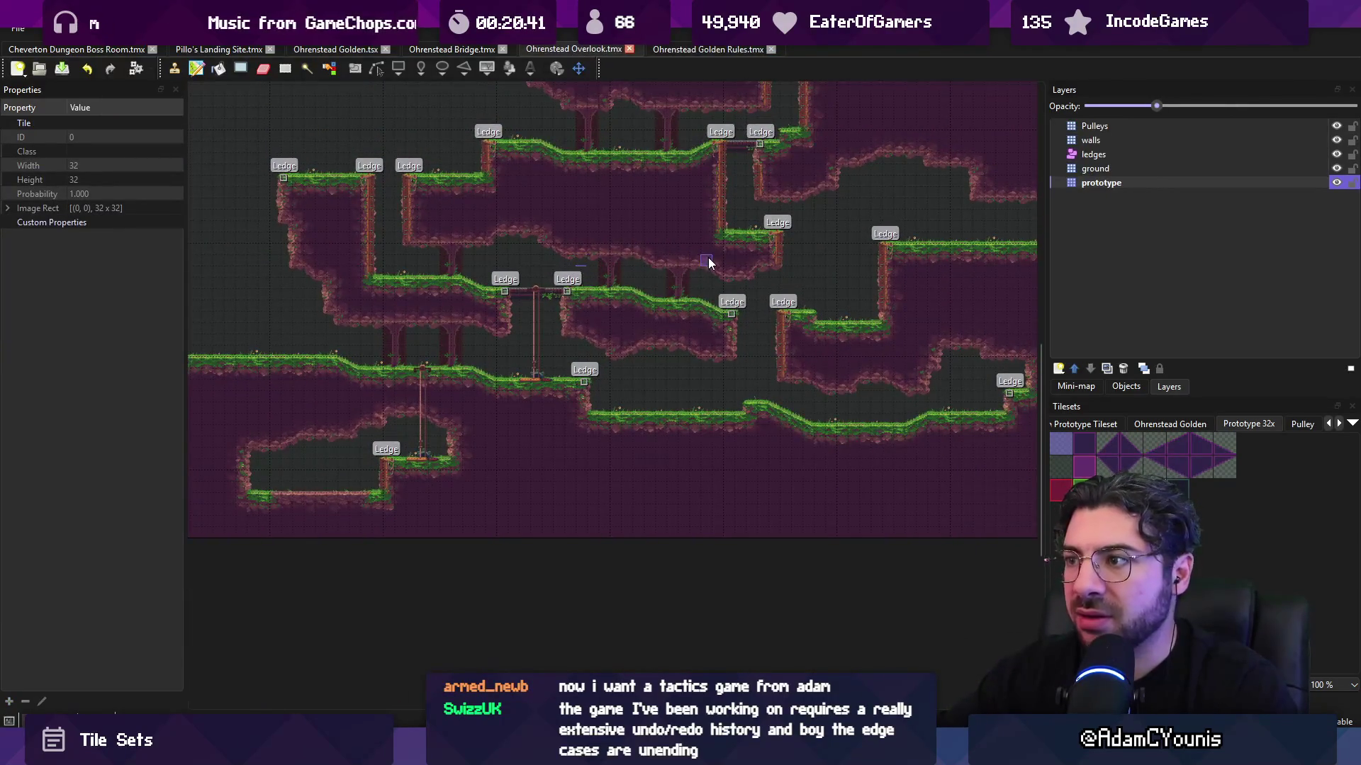
pyautogui.scroll(4, 709, 269)
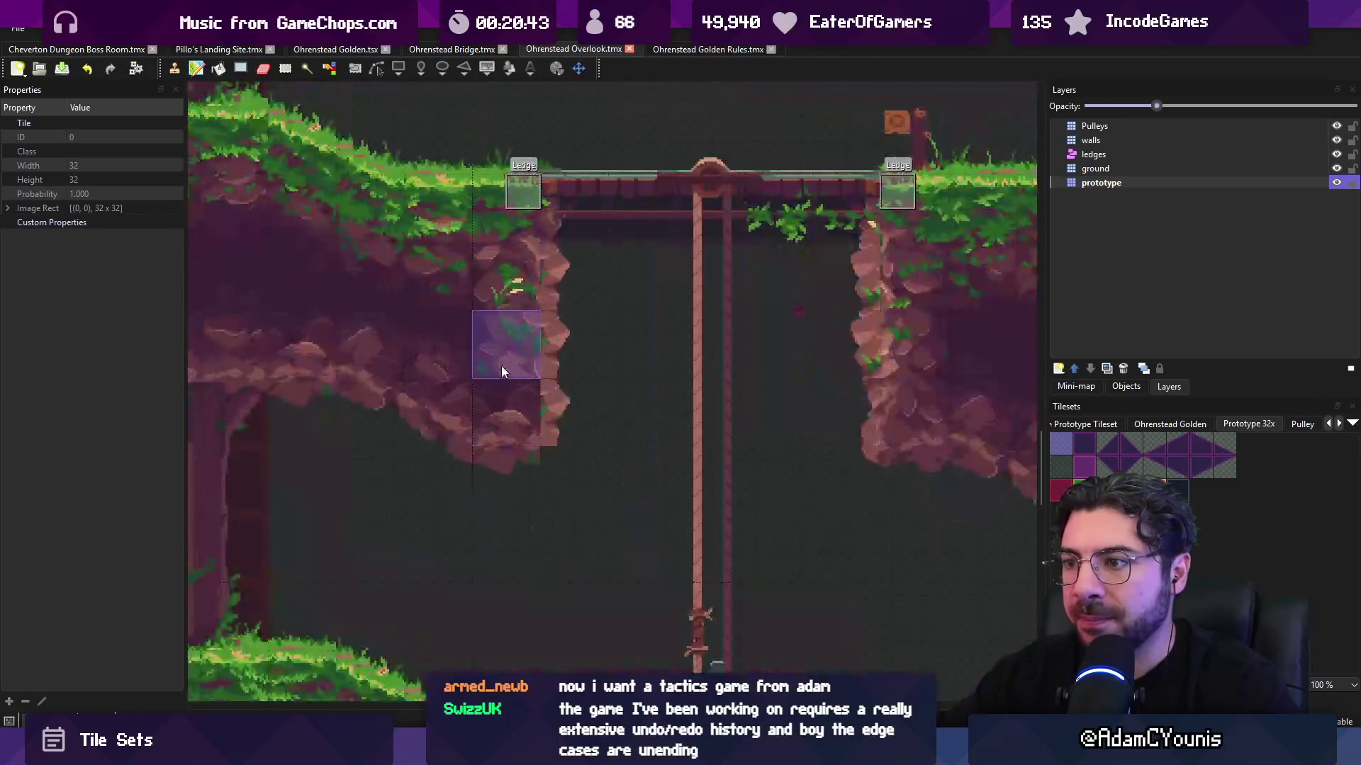
# - Toggle output_ground and prototype layer visibility on the Golden Rules map, then pan left
pyautogui.click(673, 49)
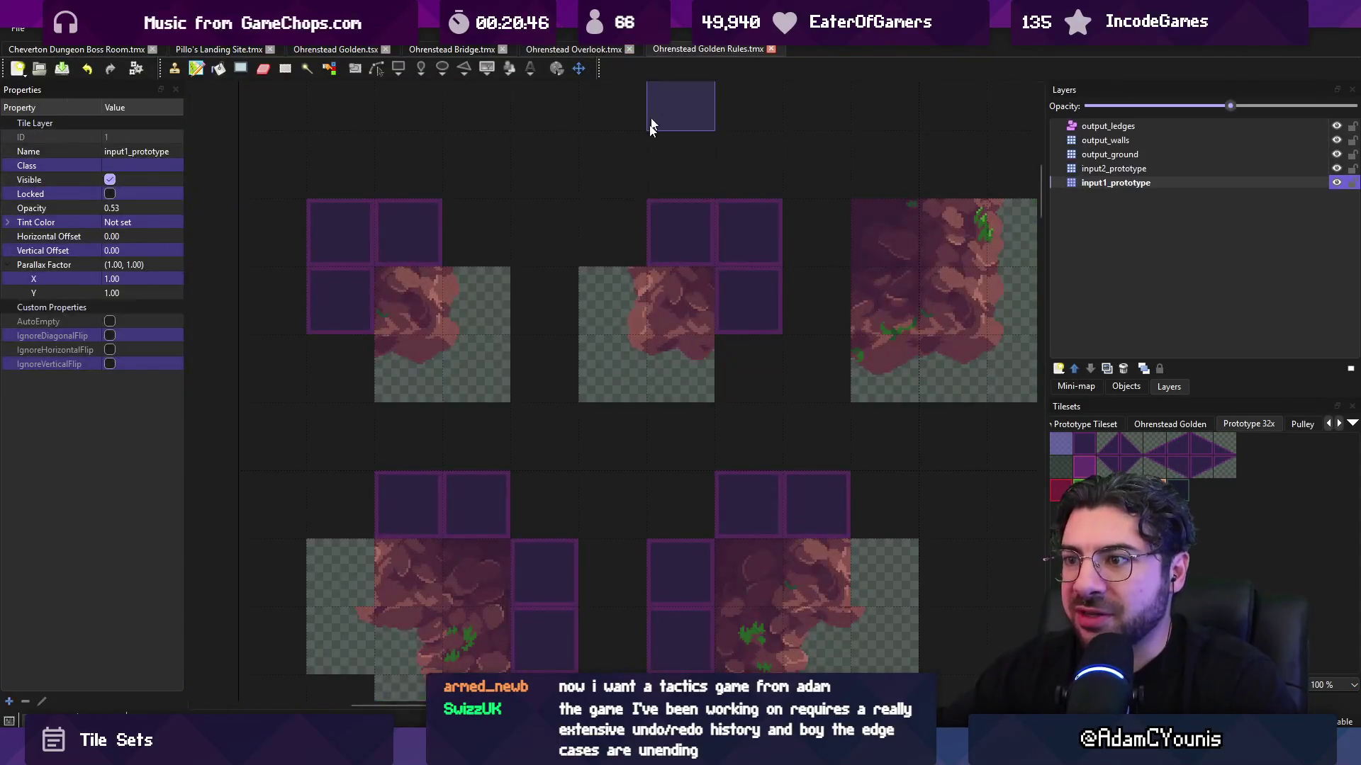
pyautogui.click(1337, 155)
pyautogui.click(1337, 169)
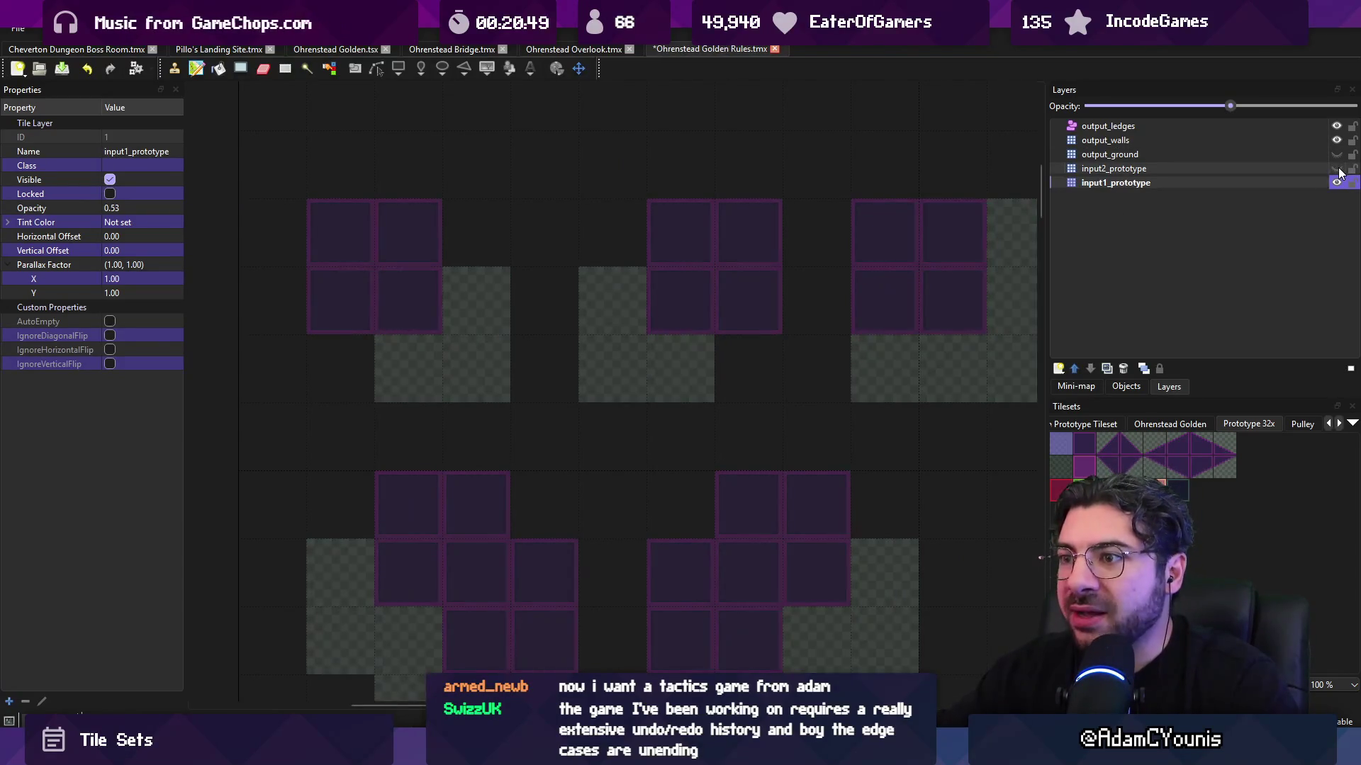
pyautogui.click(1337, 169)
pyautogui.click(1337, 154)
pyautogui.scroll(-2, 652, 256)
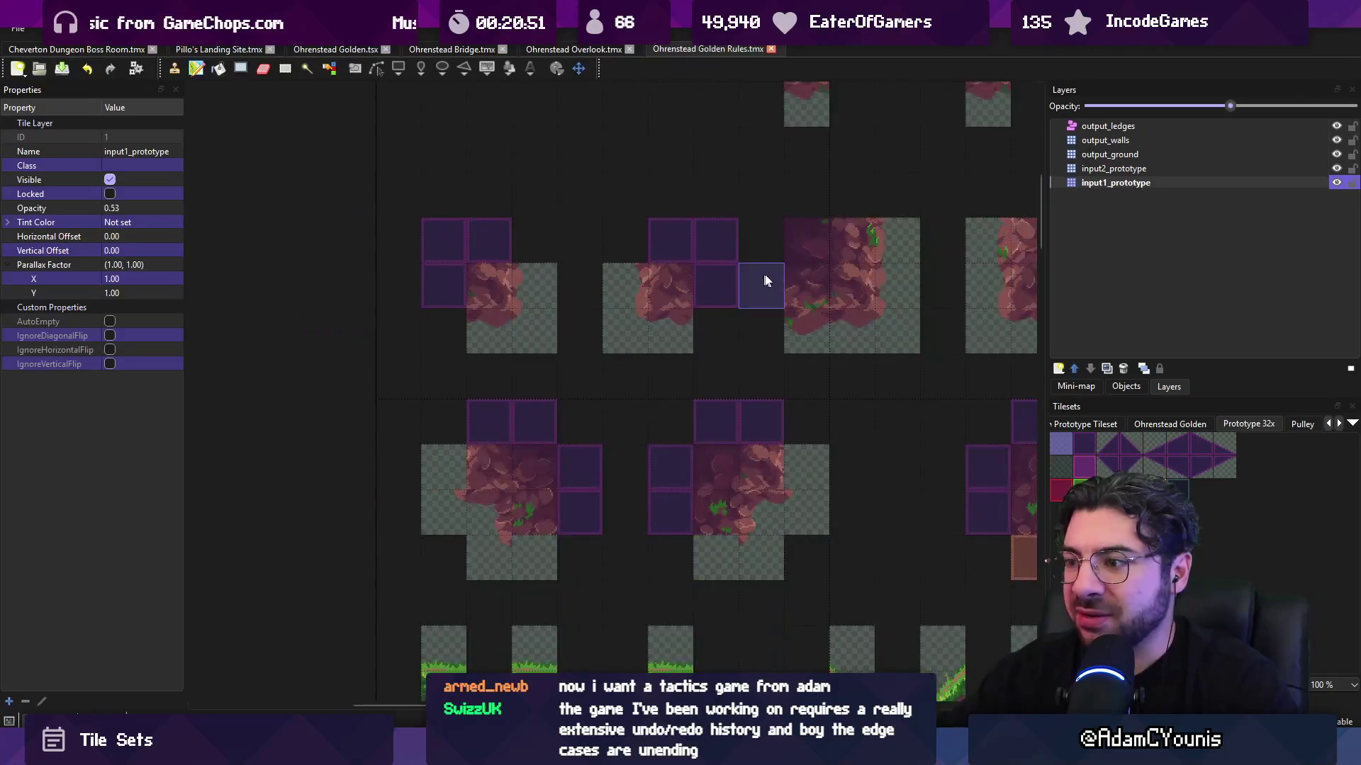
pyautogui.moveTo(823, 274)
pyautogui.mouseDown()
pyautogui.moveTo(527, 300)
pyautogui.moveTo(717, 333)
pyautogui.mouseUp()
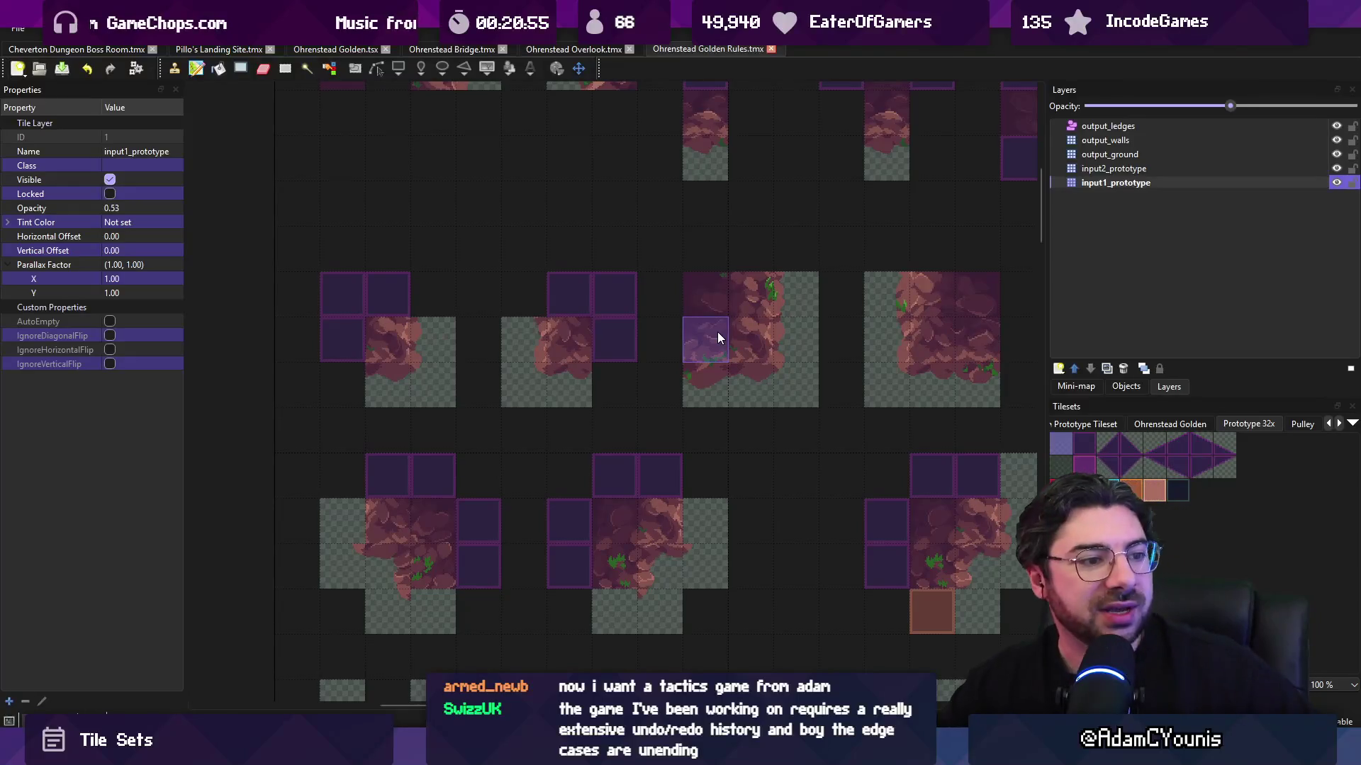
# - Recheck Overlook, then toggle output_ground and both prototype layers off and on to compare rules
pyautogui.click(575, 49)
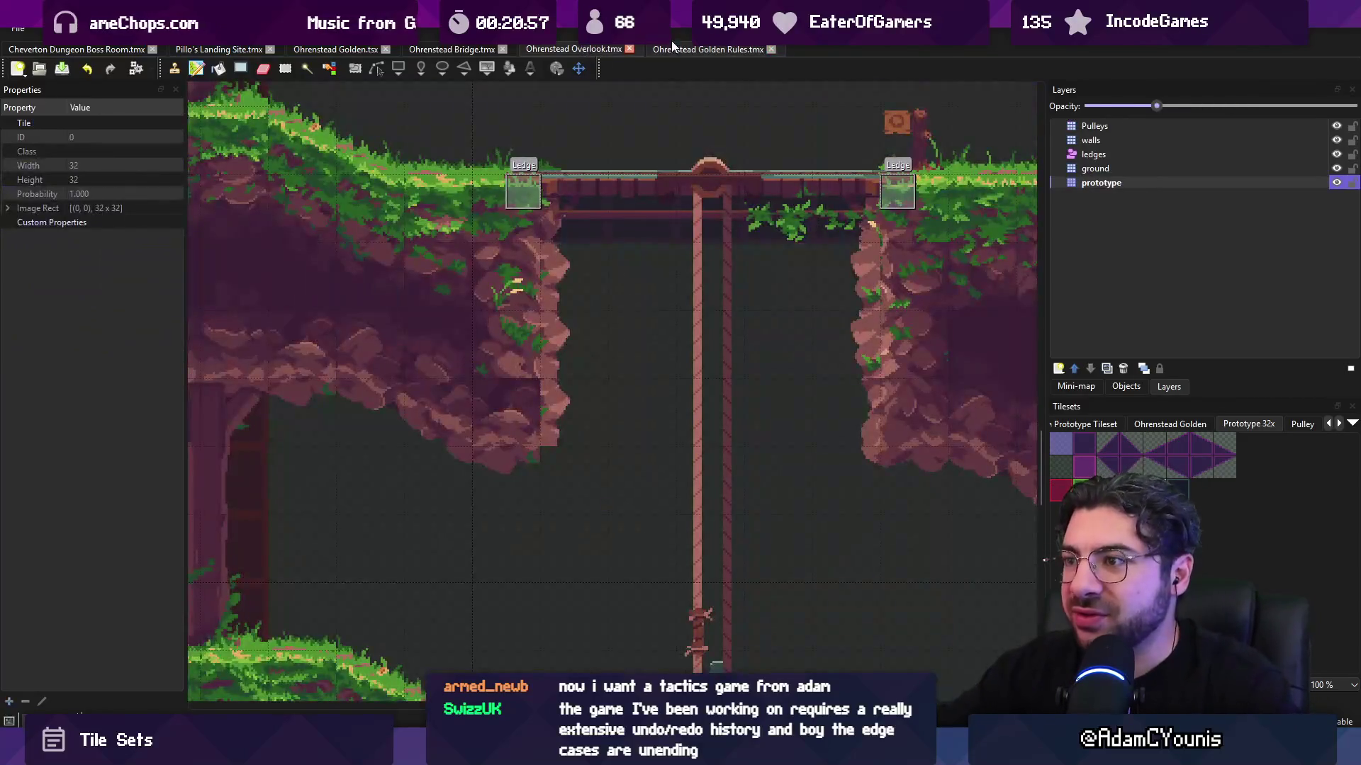
pyautogui.click(717, 49)
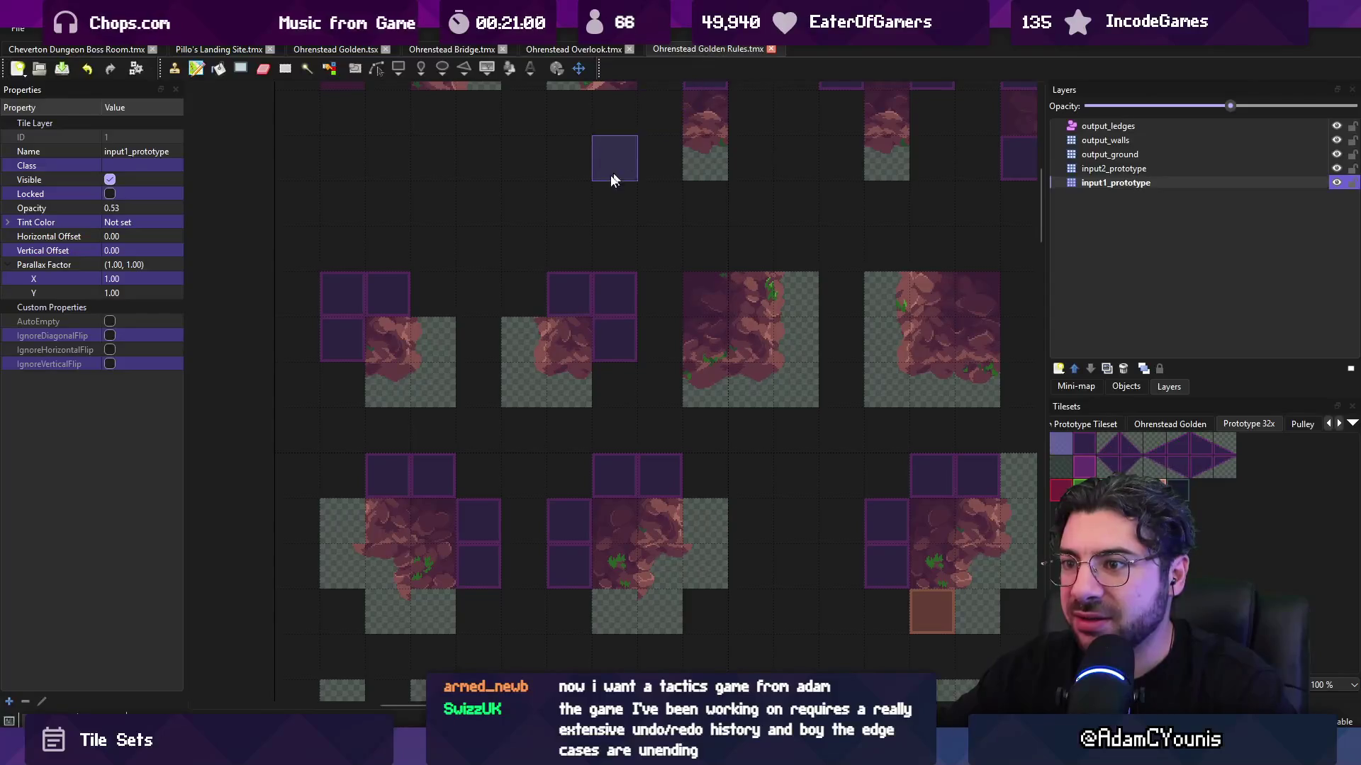
pyautogui.hscroll(-2, 471, 241)
pyautogui.scroll(1, 473, 263)
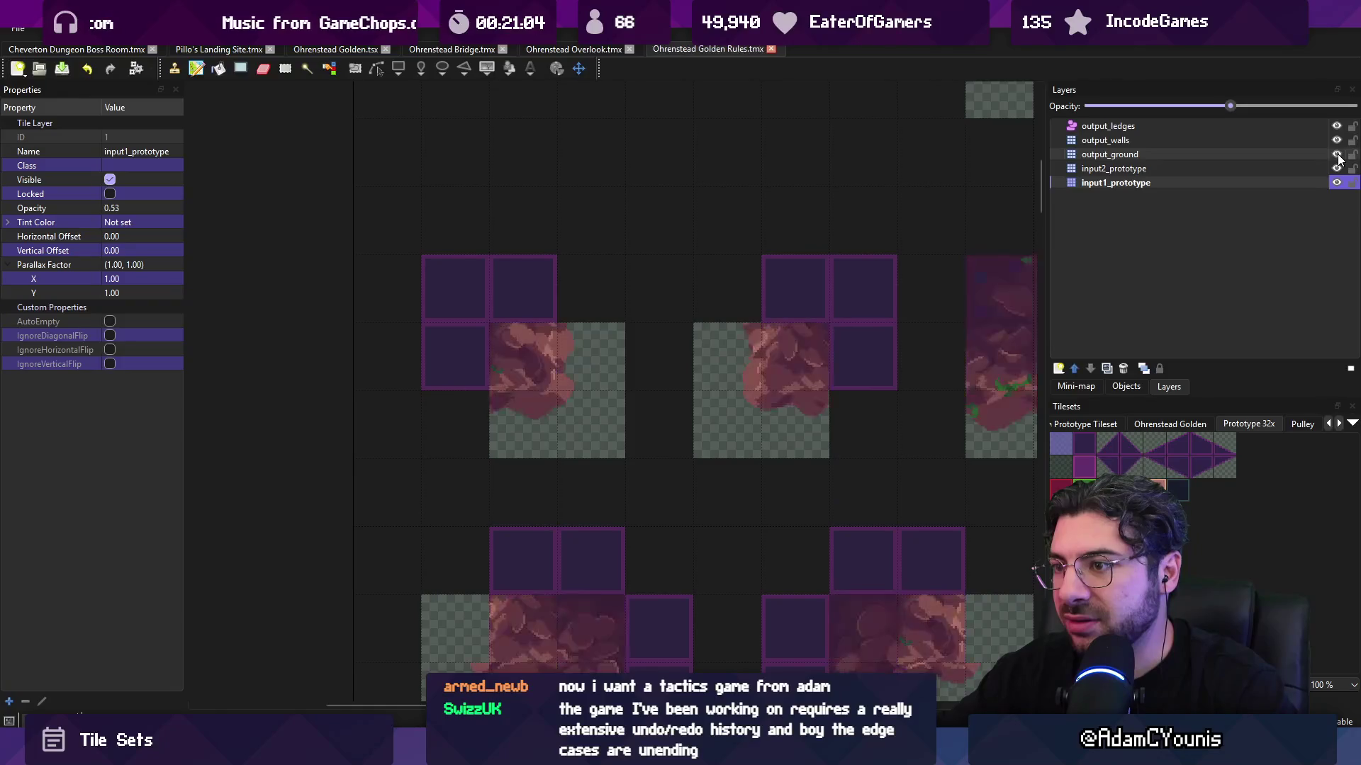
pyautogui.click(1337, 156)
pyautogui.click(1337, 169)
pyautogui.click(1337, 183)
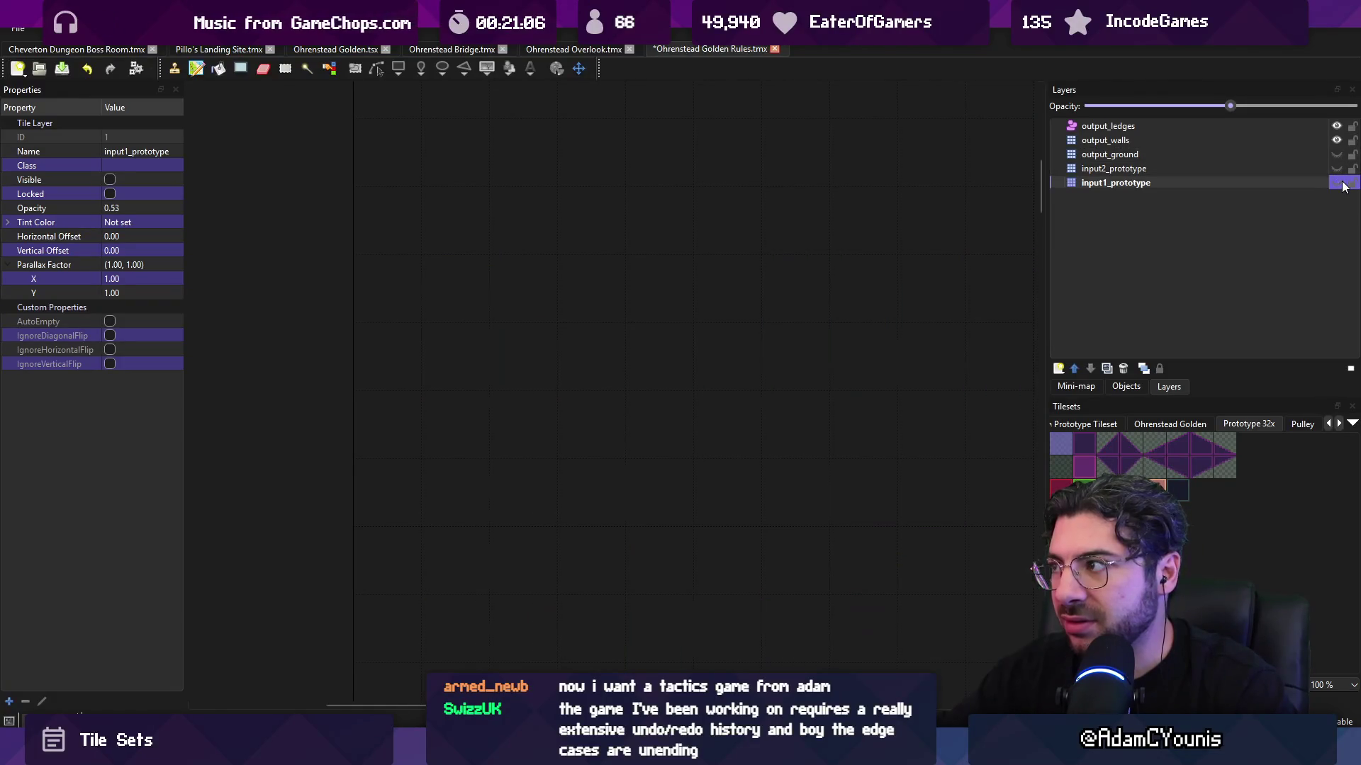
pyautogui.click(1337, 182)
pyautogui.click(1336, 169)
pyautogui.click(1337, 154)
pyautogui.moveTo(871, 224); pyautogui.dragTo(856, 229)
pyautogui.scroll(-2, 404, 224)
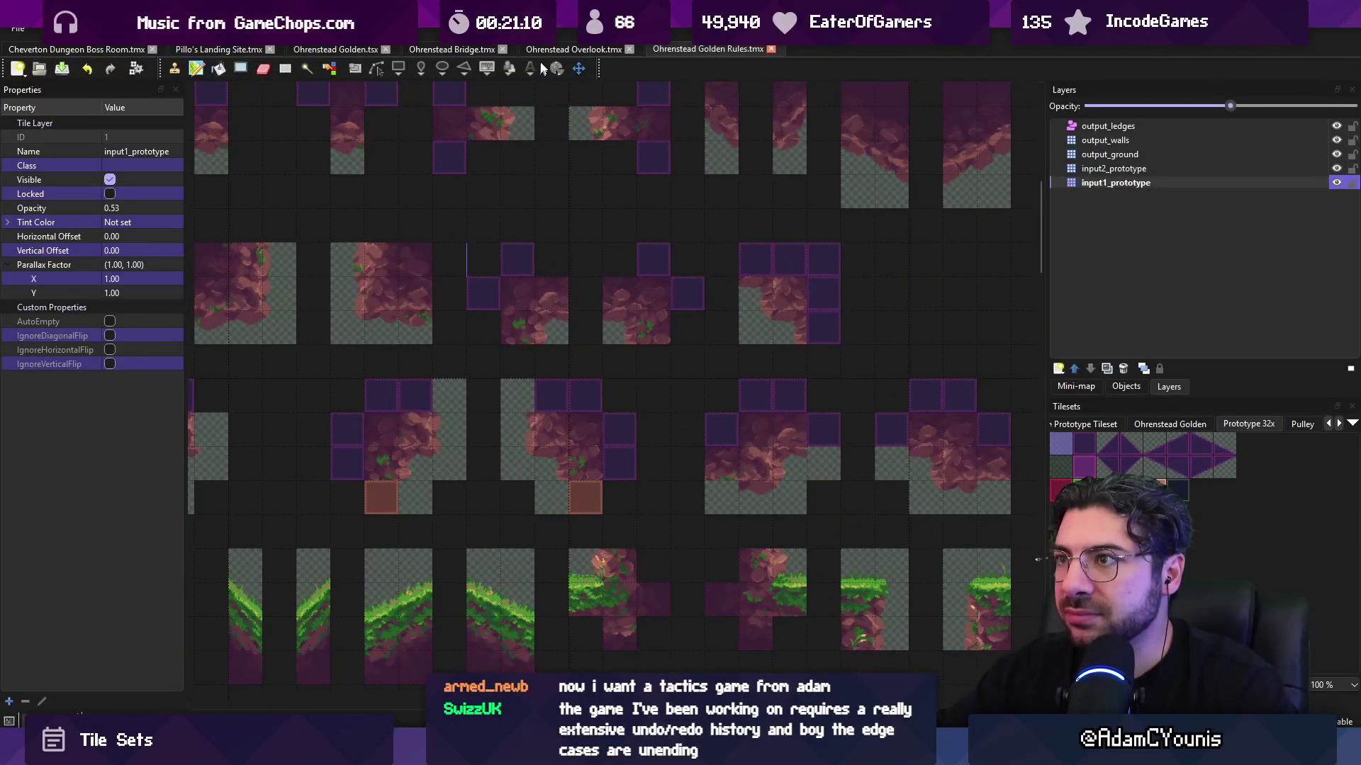
# - Compare the Overlook map with Golden Rules, panning the rule map to the right
pyautogui.click(551, 49)
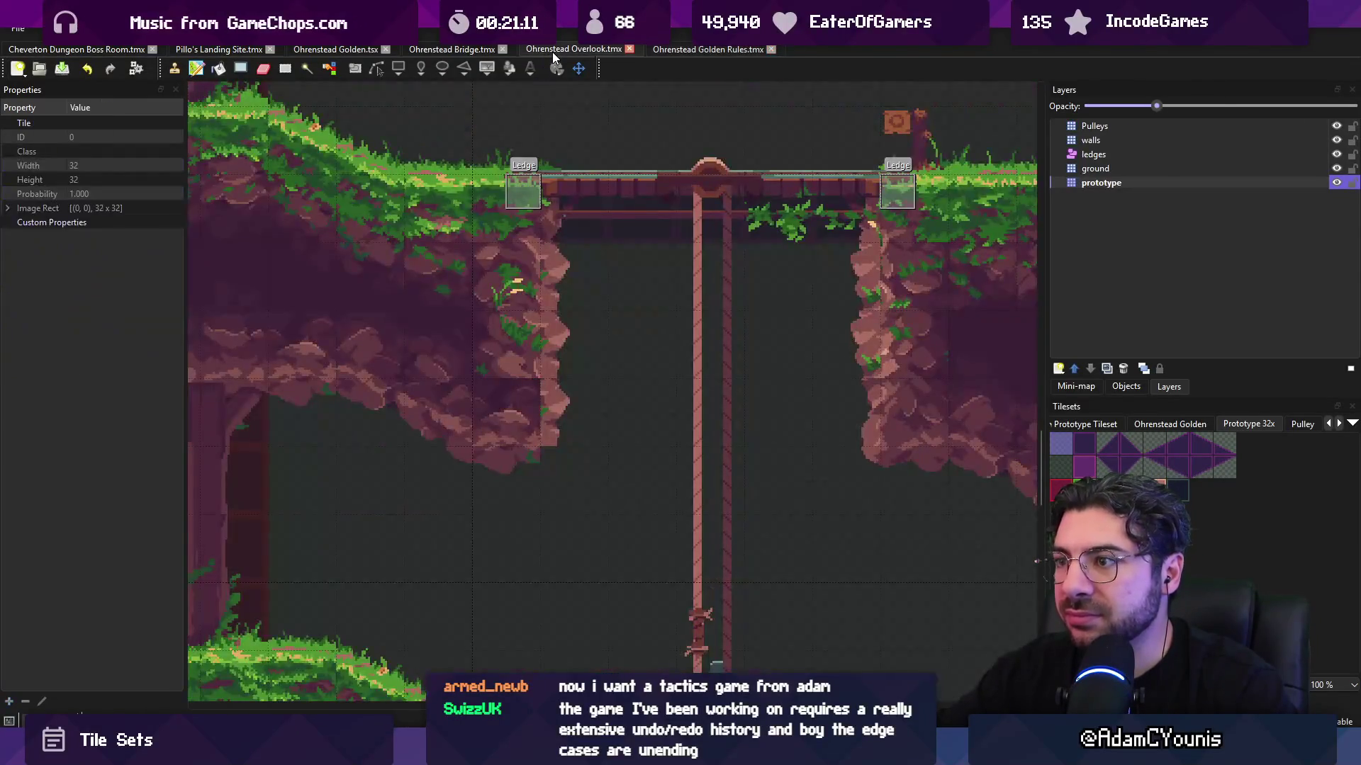
pyautogui.click(691, 50)
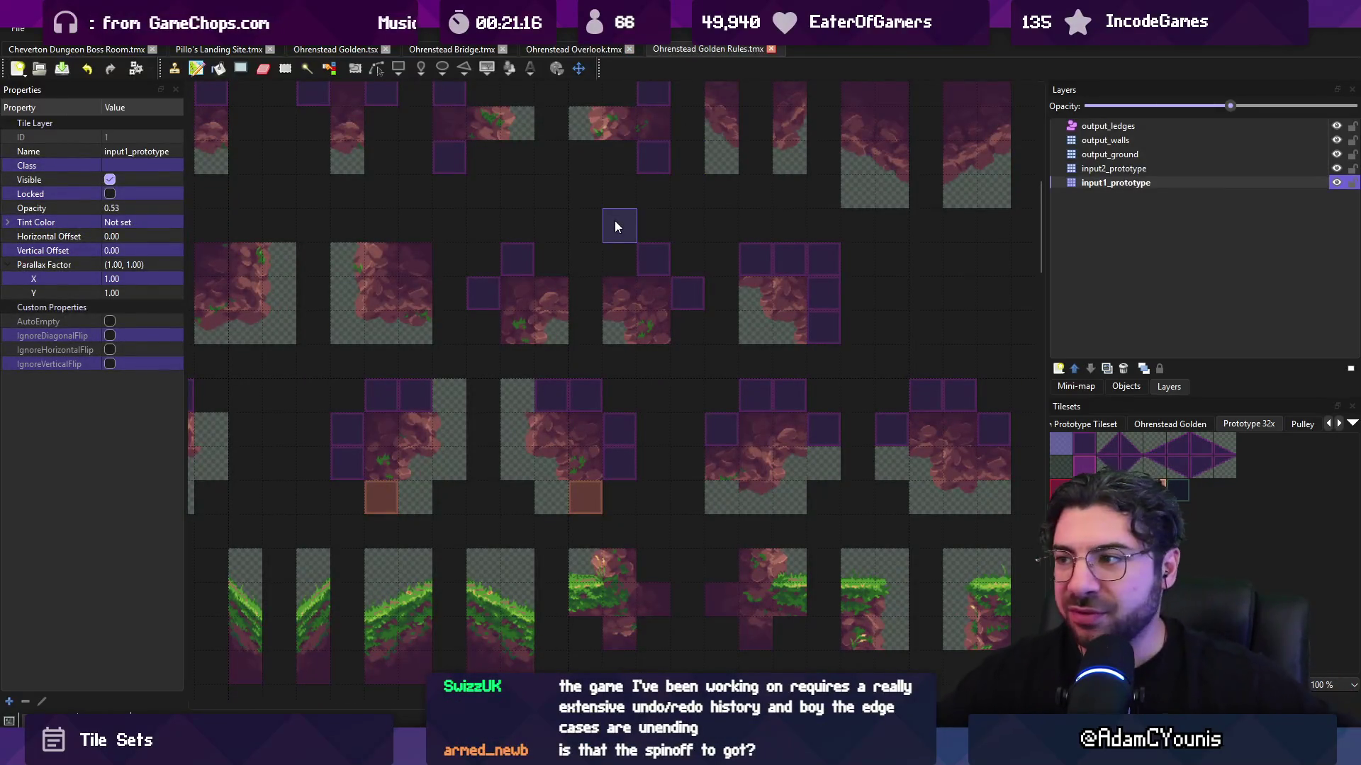
pyautogui.moveTo(588, 271); pyautogui.dragTo(983, 246)
pyautogui.scroll(2, 565, 303)
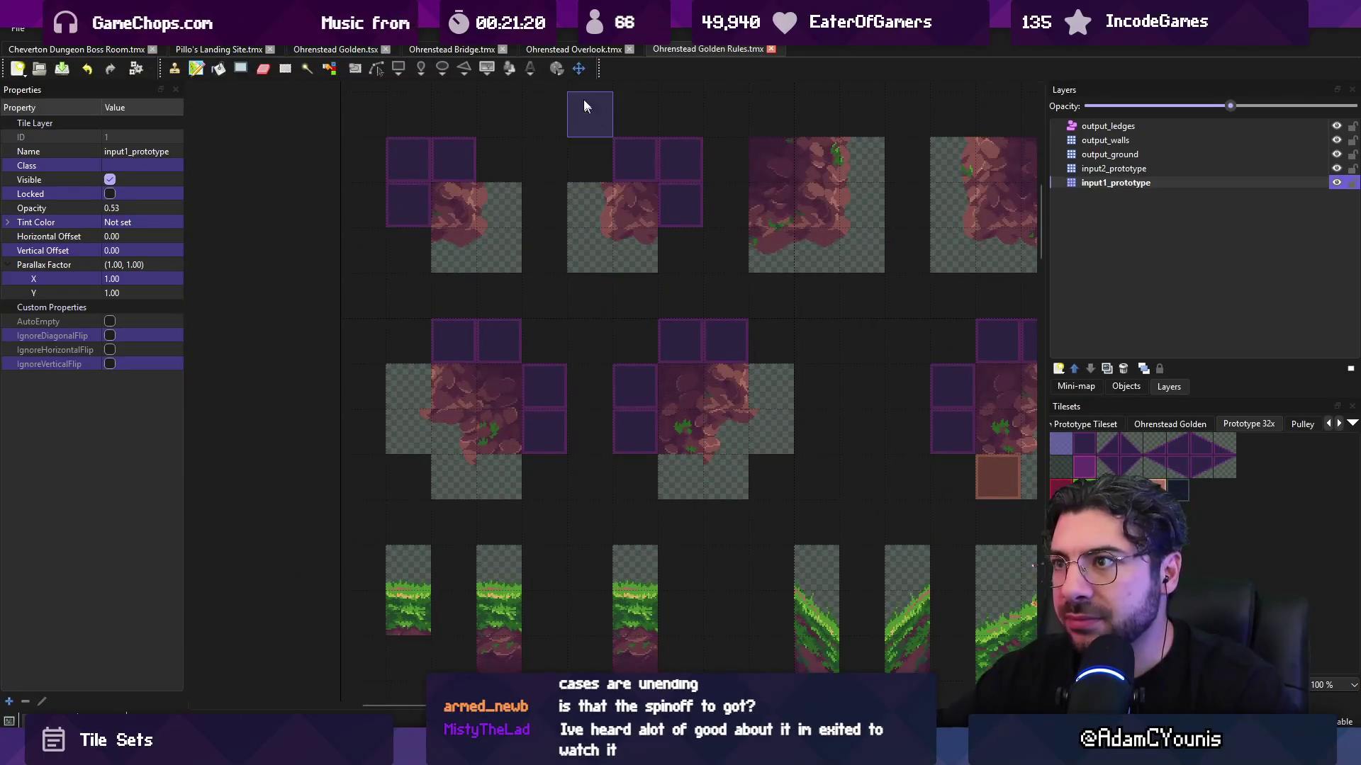
pyautogui.click(594, 50)
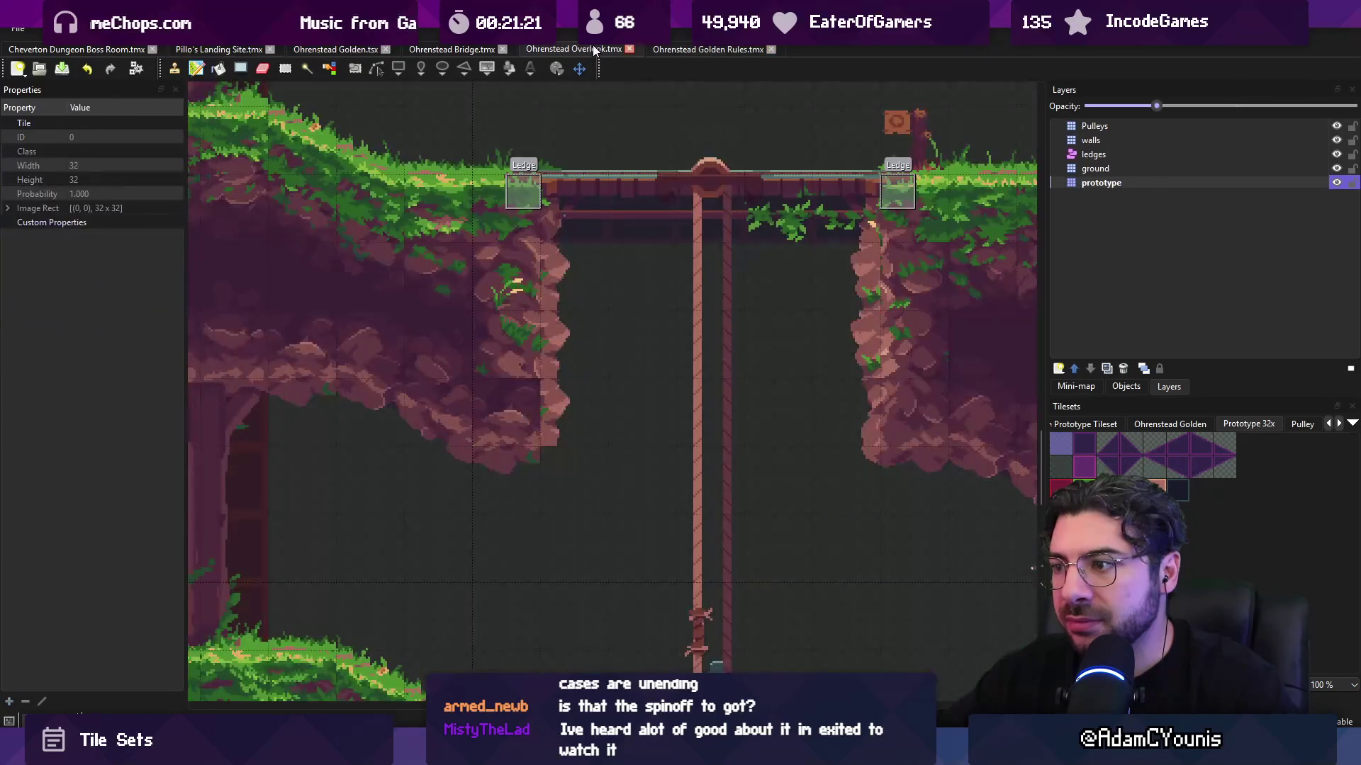
pyautogui.click(707, 48)
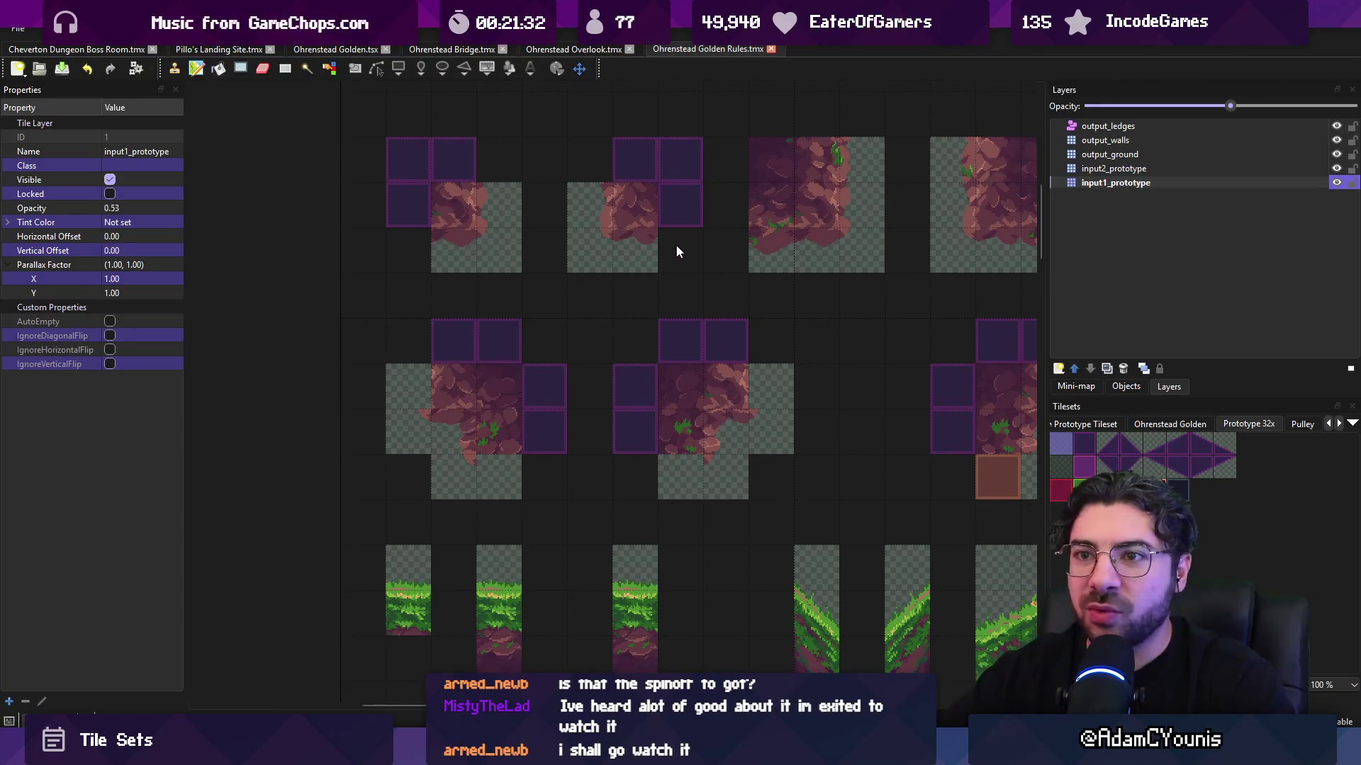
# - Pan the Golden Rules map to bring the lower and upper-left rule groups into view
pyautogui.scroll(-5, 671, 244)
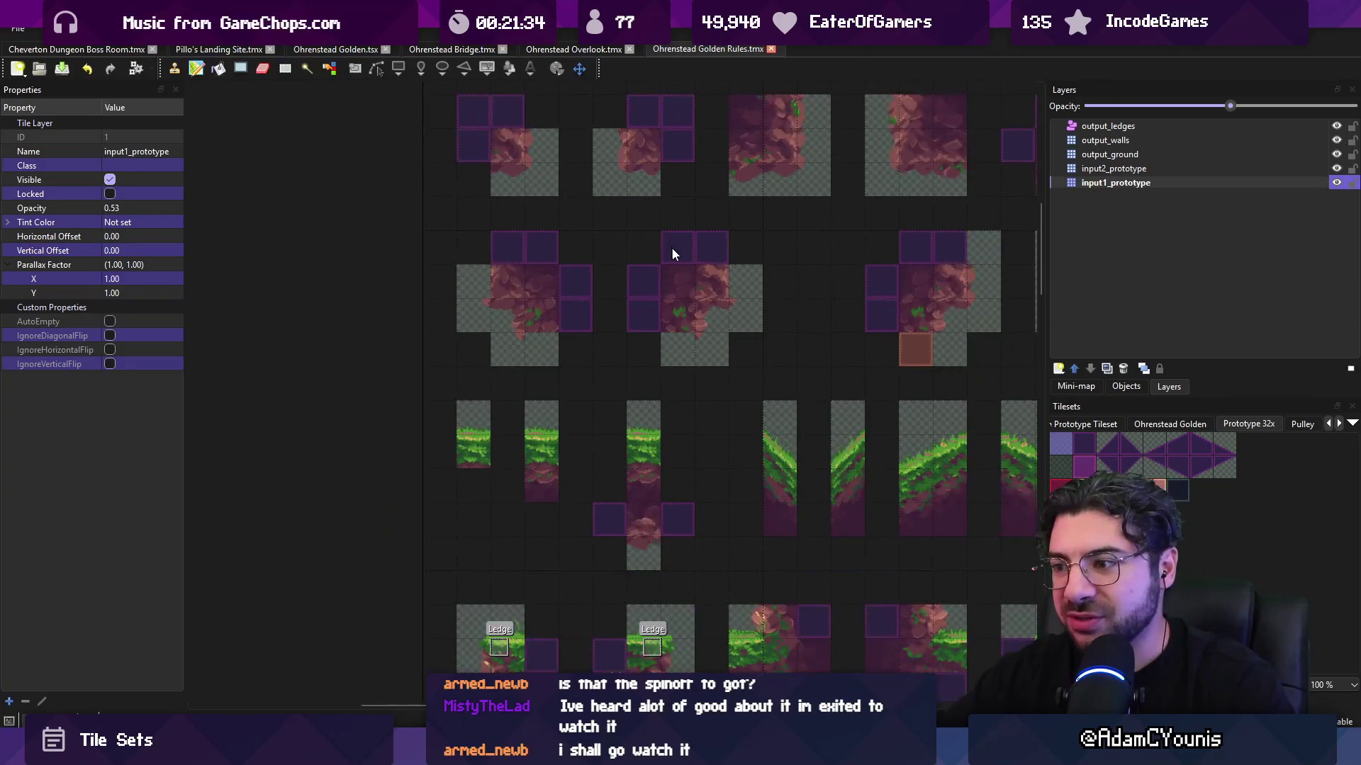
pyautogui.moveTo(670, 246)
pyautogui.mouseDown()
pyautogui.moveTo(581, 143)
pyautogui.moveTo(595, 213)
pyautogui.mouseUp()
pyautogui.scroll(-2, 709, 284)
pyautogui.moveTo(784, 328)
pyautogui.mouseDown()
pyautogui.moveTo(492, 206)
pyautogui.moveTo(292, 201)
pyautogui.moveTo(289, 276)
pyautogui.moveTo(629, 395)
pyautogui.moveTo(555, 468)
pyautogui.mouseUp()
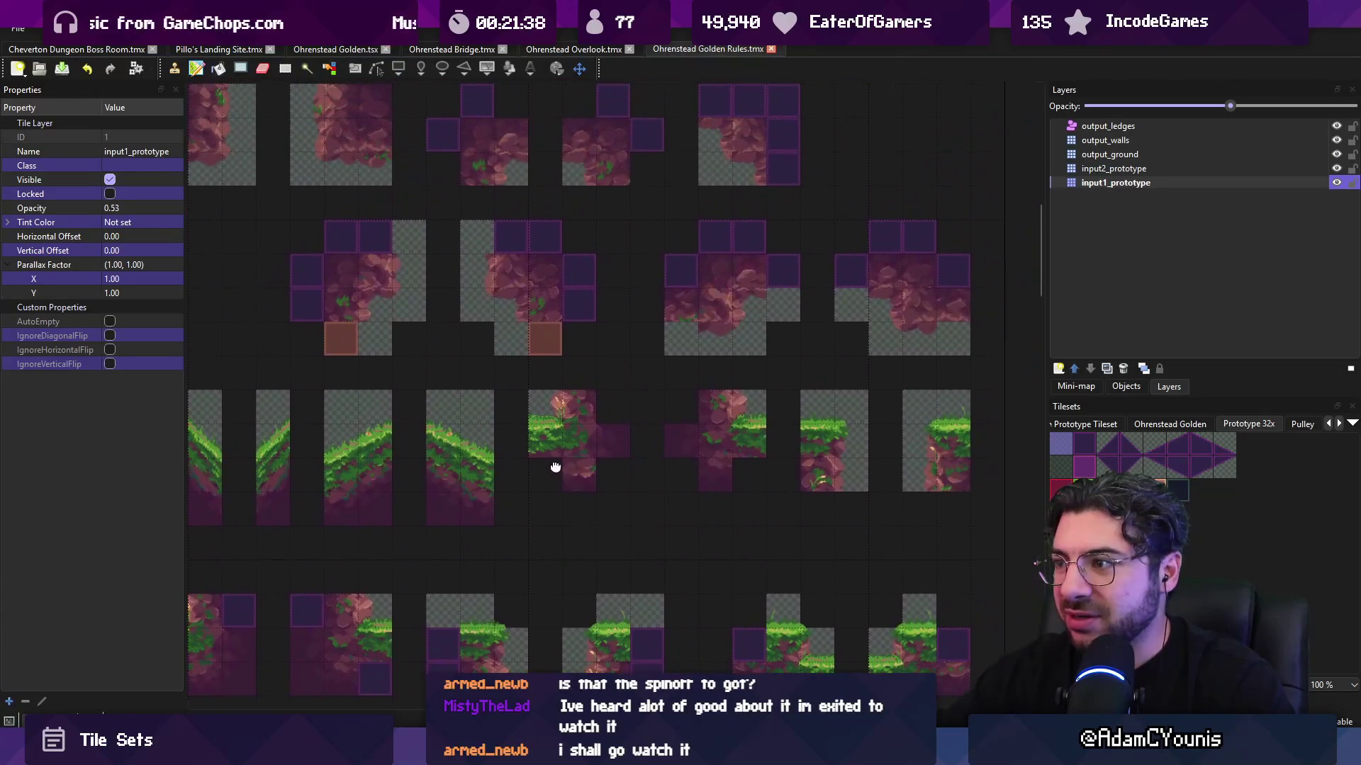
pyautogui.moveTo(504, 224)
pyautogui.mouseDown()
pyautogui.moveTo(501, 289)
pyautogui.moveTo(527, 322)
pyautogui.mouseUp()
pyautogui.click(564, 49)
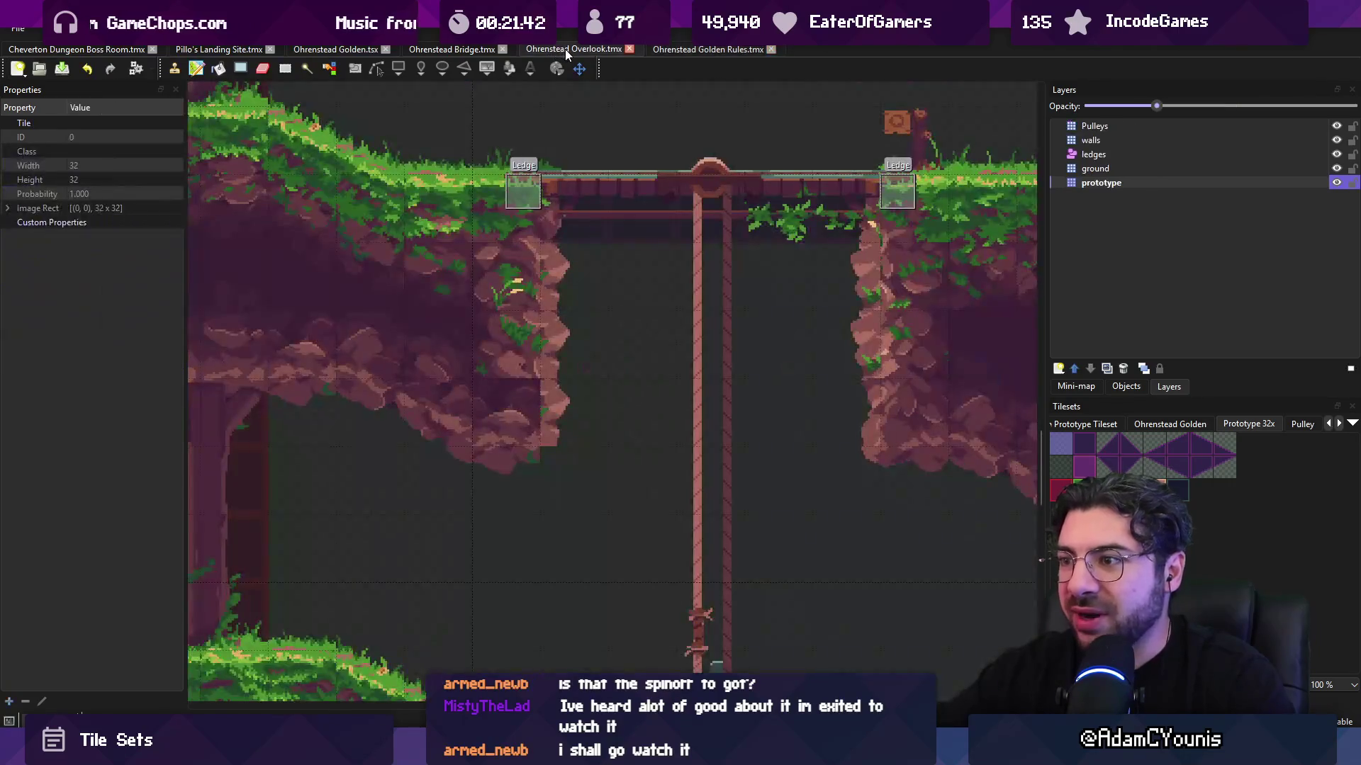
pyautogui.click(696, 49)
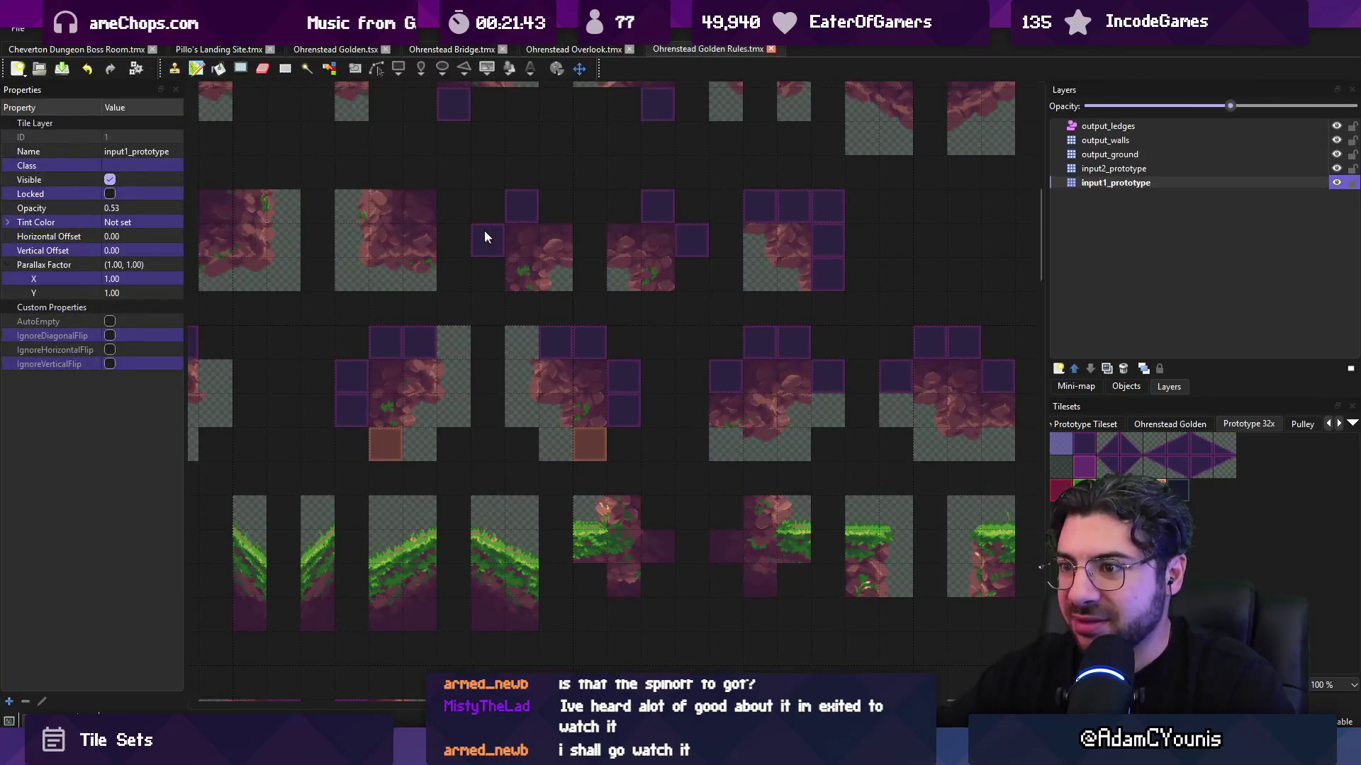
pyautogui.moveTo(455, 238)
pyautogui.mouseDown()
pyautogui.moveTo(471, 321)
pyautogui.moveTo(605, 368)
pyautogui.moveTo(652, 295)
pyautogui.mouseUp()
# - Bring the top rows of Golden Rules tiles into view and compare them with Overlook
pyautogui.moveTo(430, 279); pyautogui.dragTo(597, 313)
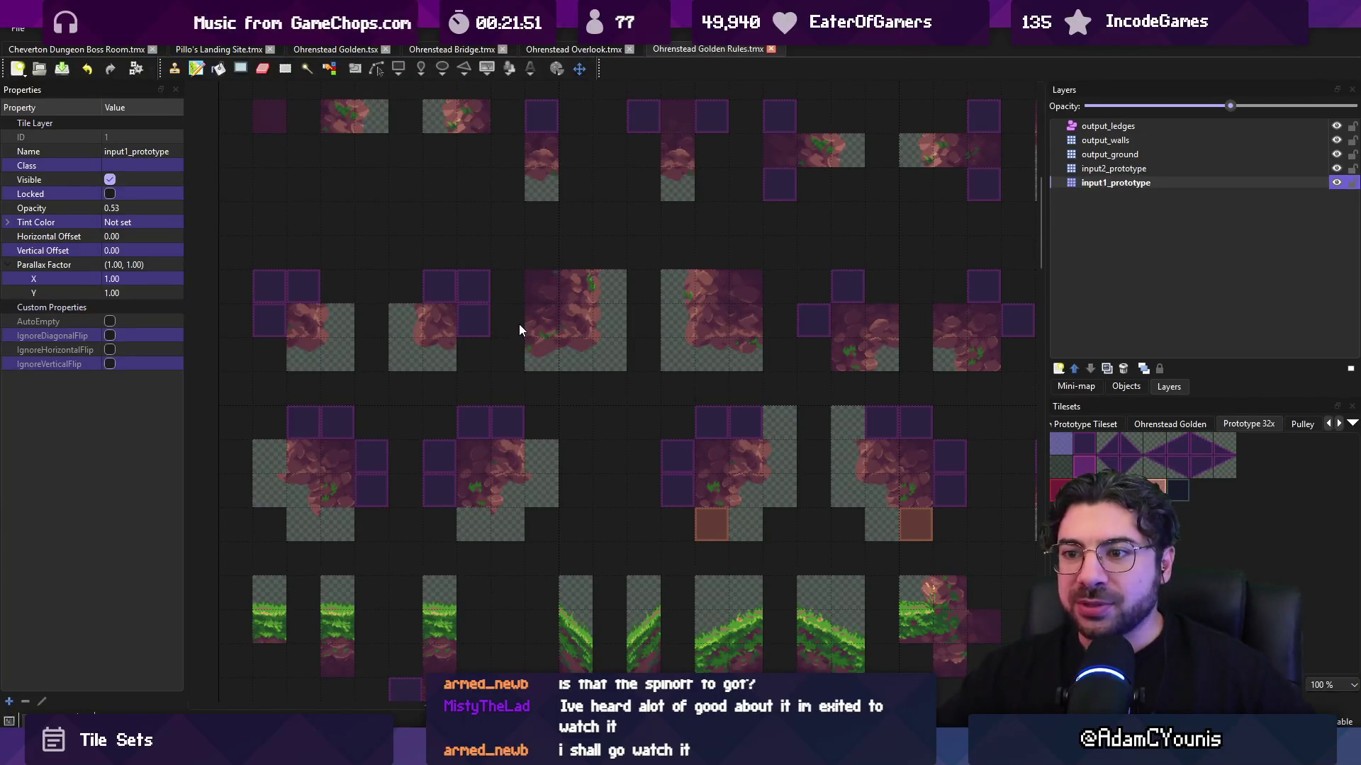
pyautogui.moveTo(547, 232)
pyautogui.mouseDown()
pyautogui.moveTo(483, 379)
pyautogui.moveTo(805, 319)
pyautogui.moveTo(411, 346)
pyautogui.moveTo(541, 364)
pyautogui.moveTo(334, 339)
pyautogui.mouseUp()
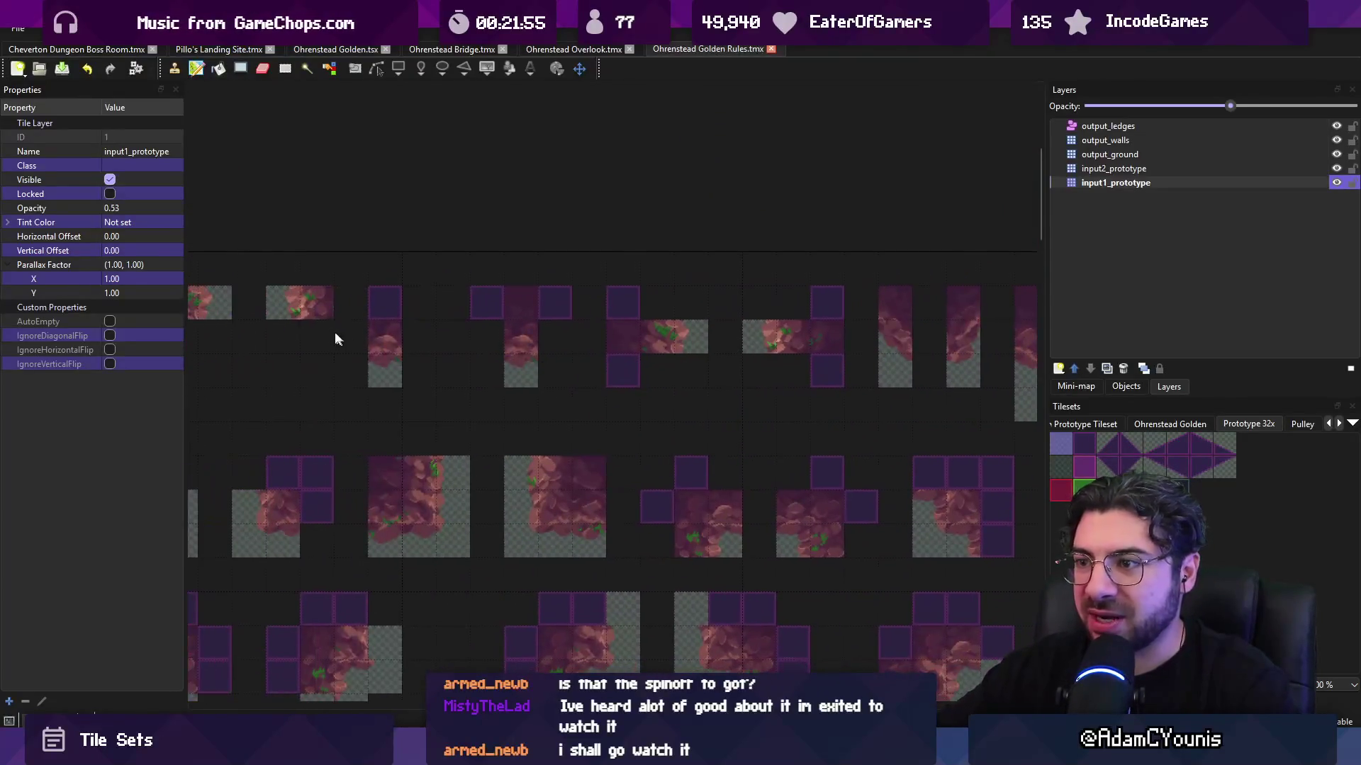
pyautogui.click(623, 49)
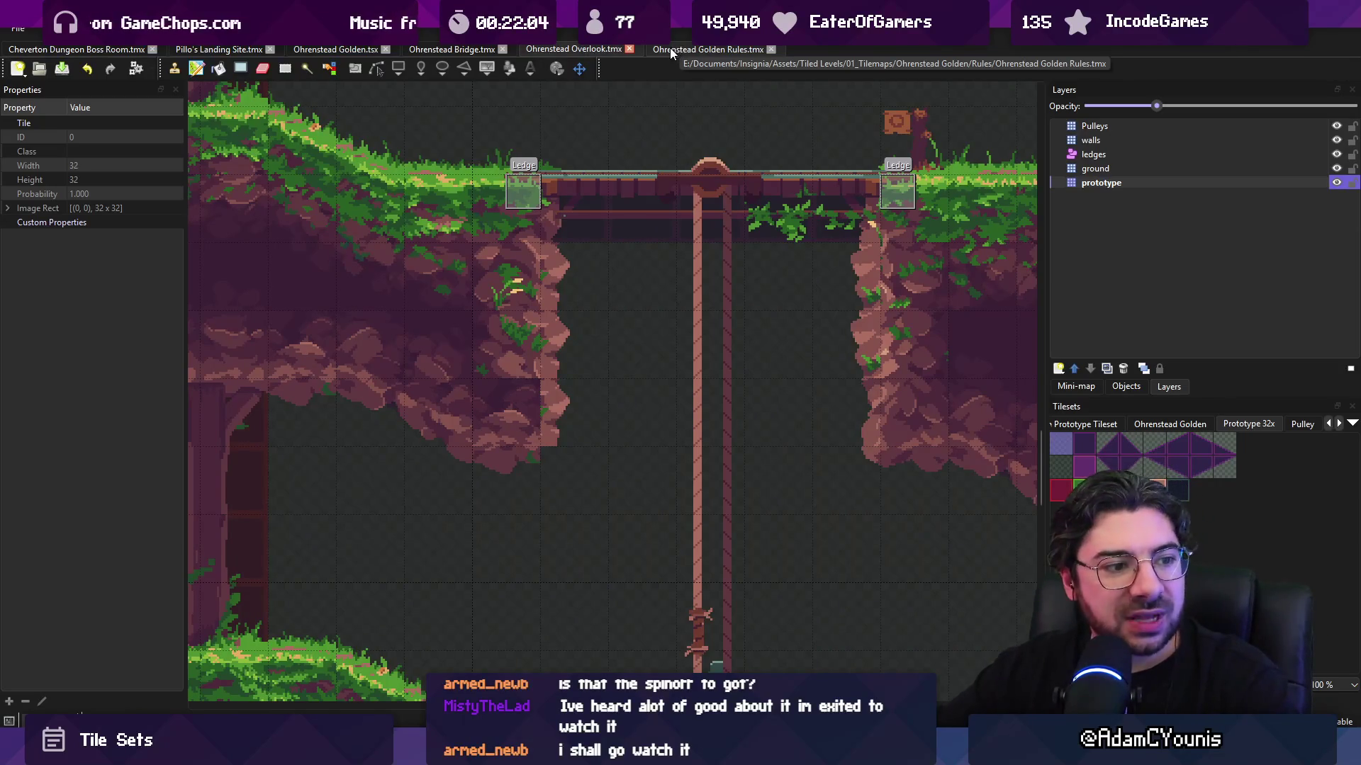
pyautogui.click(668, 49)
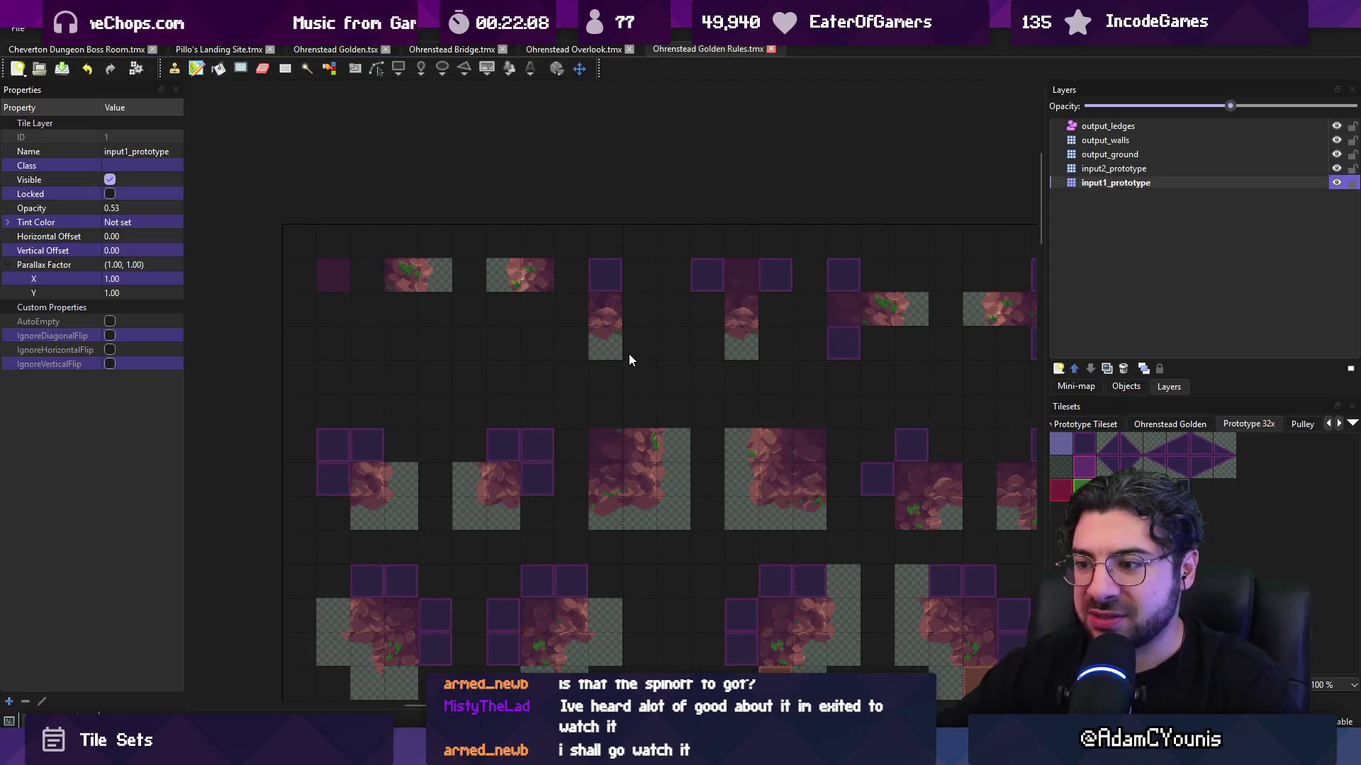
# - Check the lower rule rows against Overlook, then toggle input2_prototype and output_ground visibility
pyautogui.moveTo(691, 436)
pyautogui.mouseDown()
pyautogui.moveTo(561, 349)
pyautogui.moveTo(505, 335)
pyautogui.mouseUp()
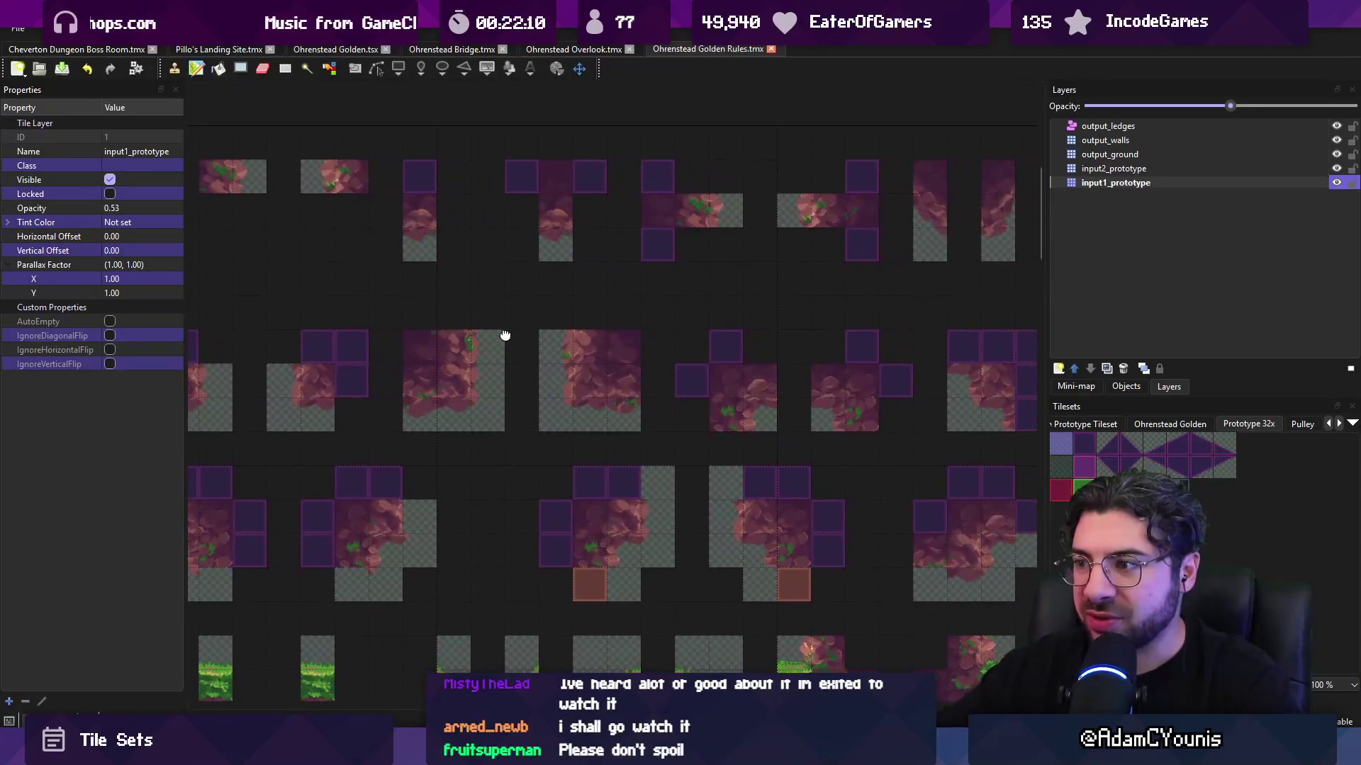
pyautogui.click(574, 49)
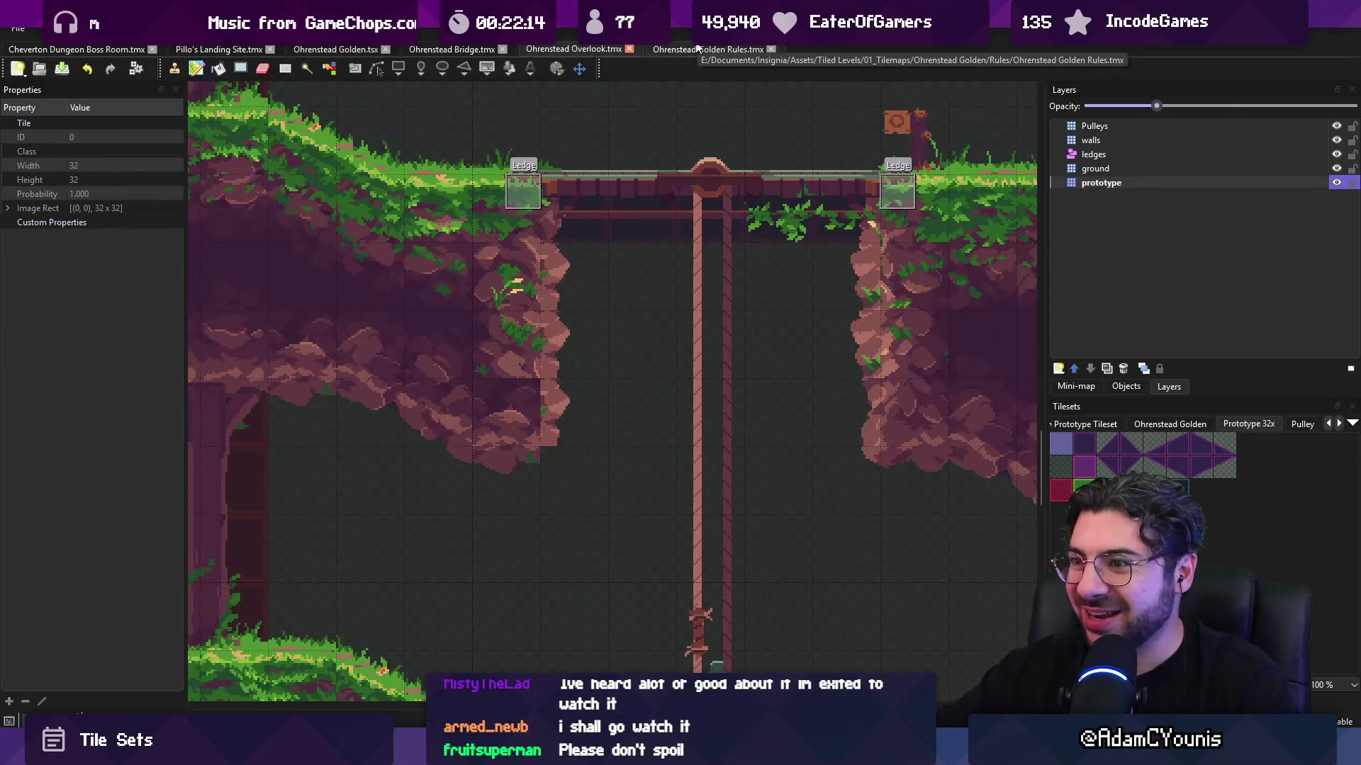
pyautogui.click(697, 48)
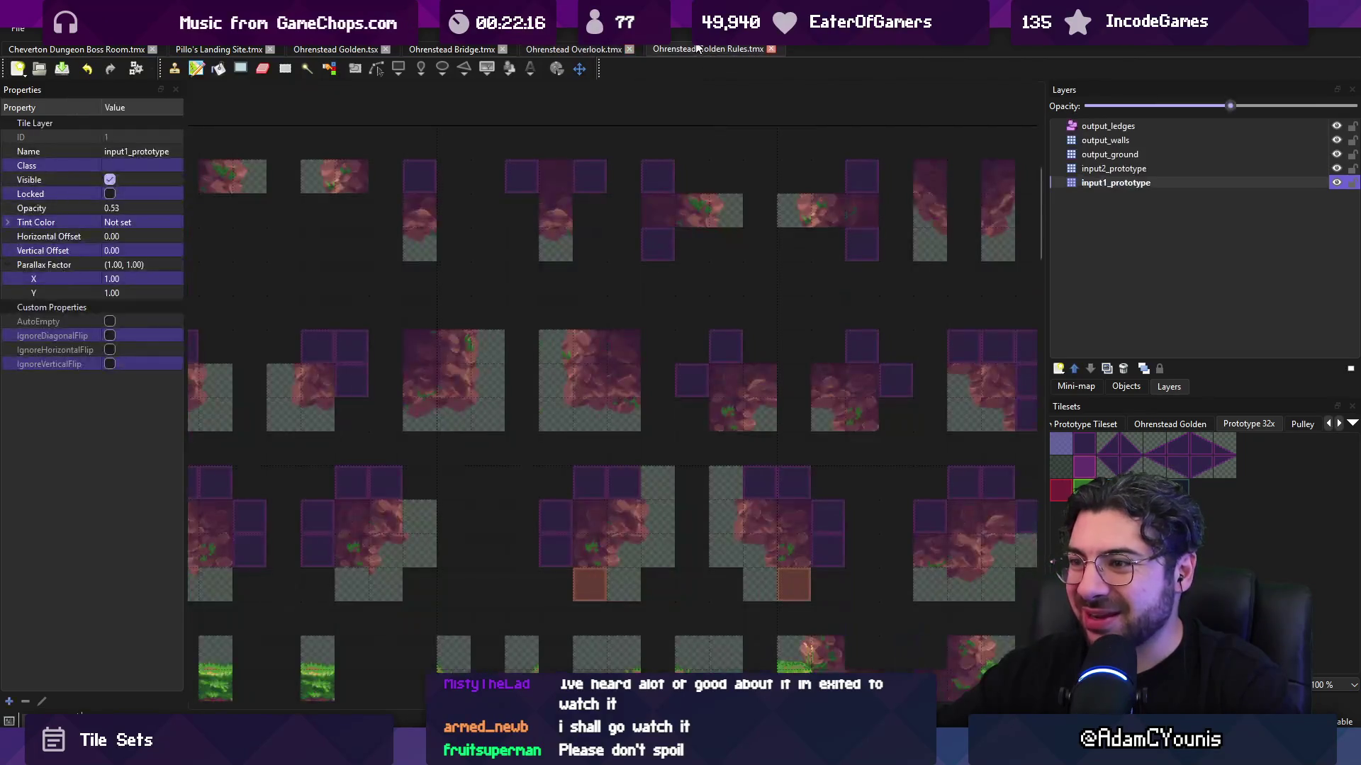
pyautogui.hscroll(-3, 517, 252)
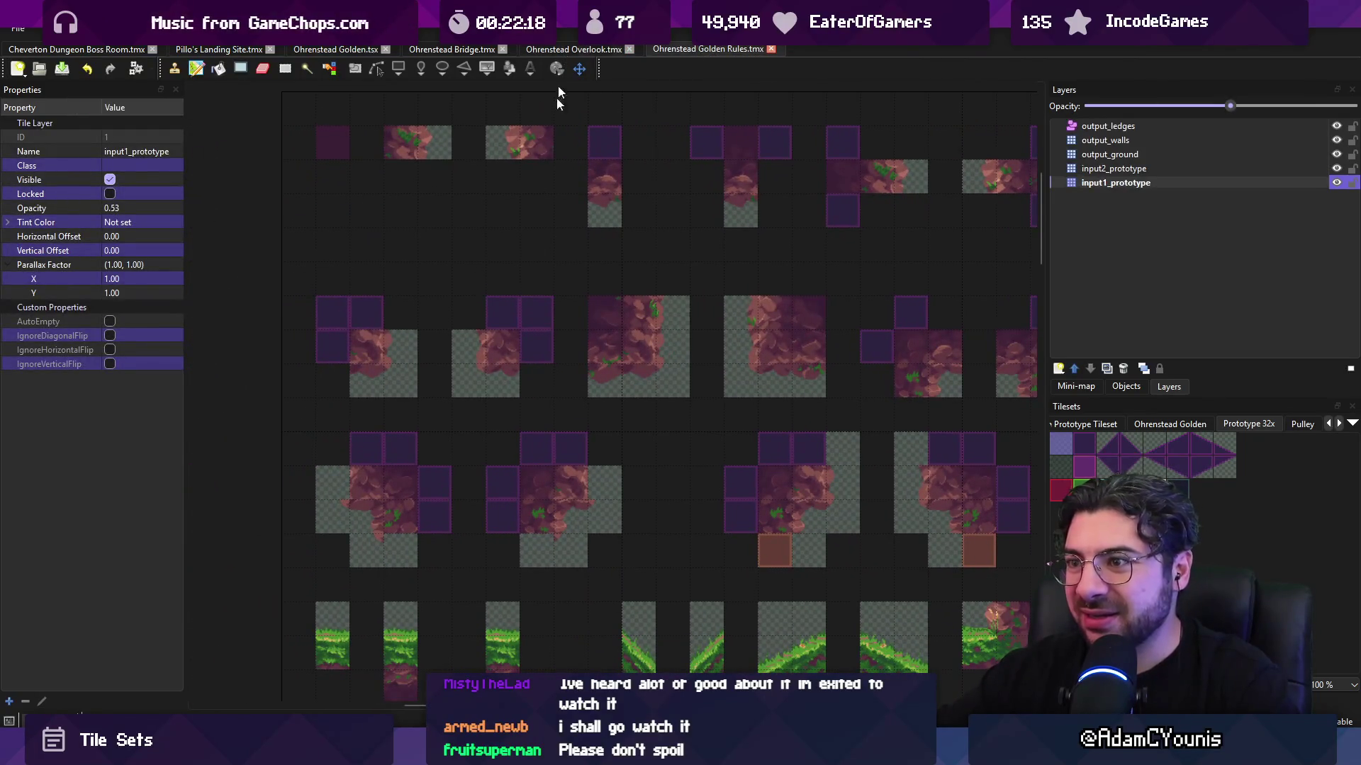
pyautogui.click(1337, 168)
pyautogui.click(1338, 154)
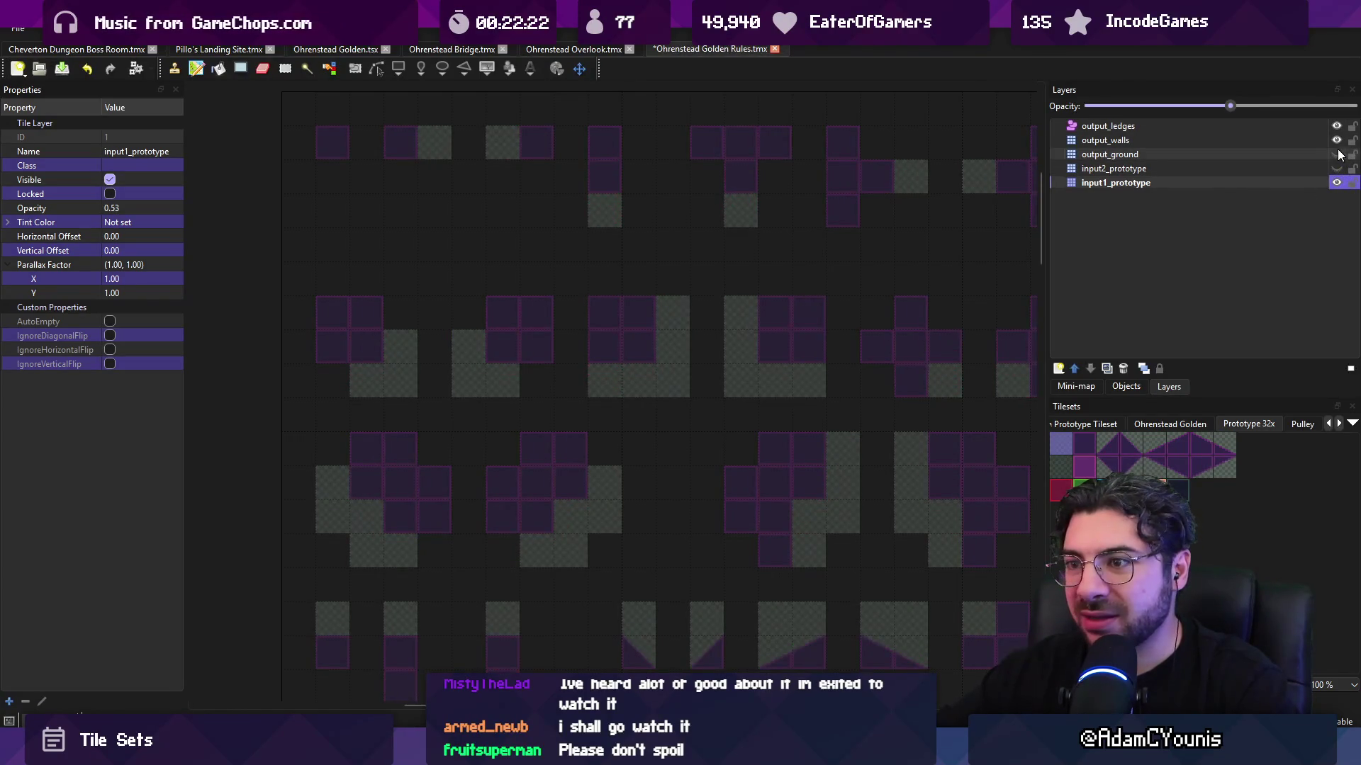
pyautogui.click(1337, 154)
# - Show input2_prototype again, toggle input1_prototype, and compare with the Overlook map
pyautogui.click(1336, 168)
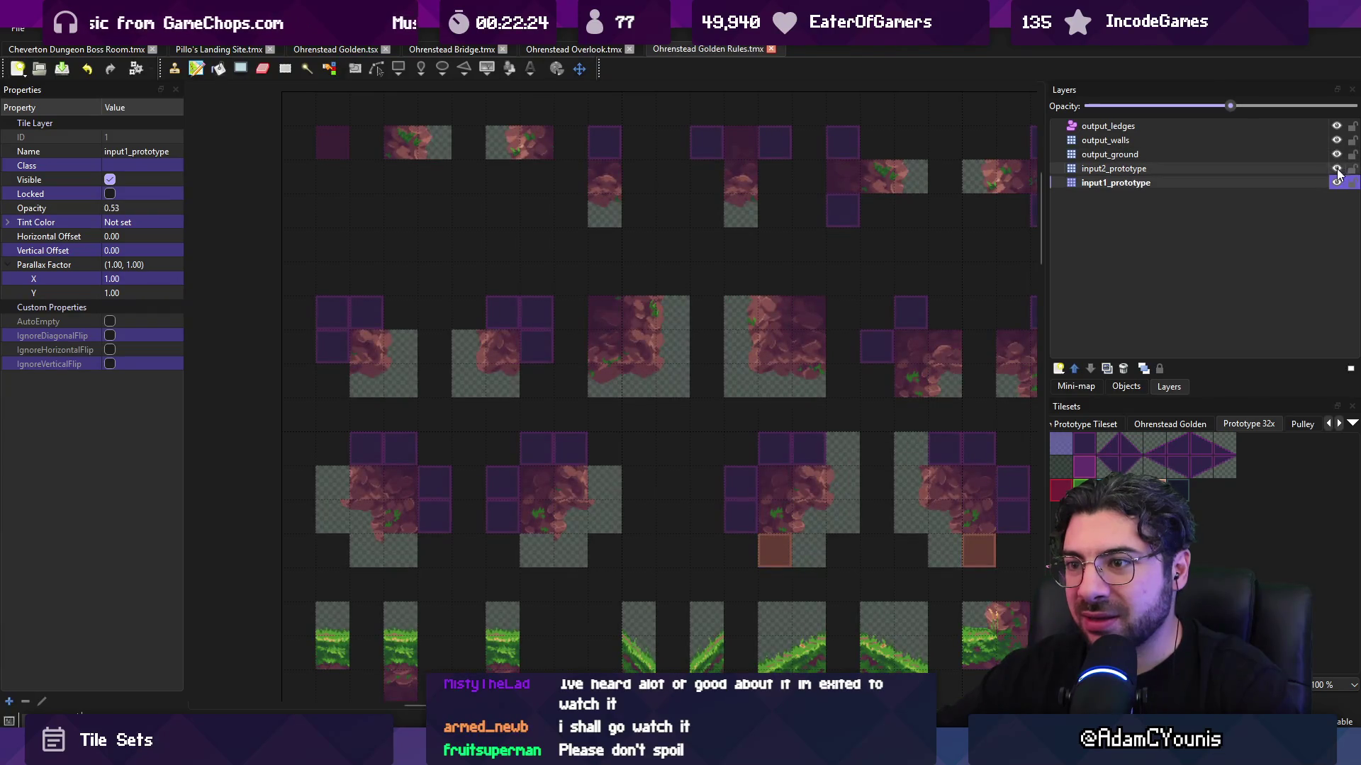
pyautogui.click(1337, 182)
pyautogui.click(1337, 183)
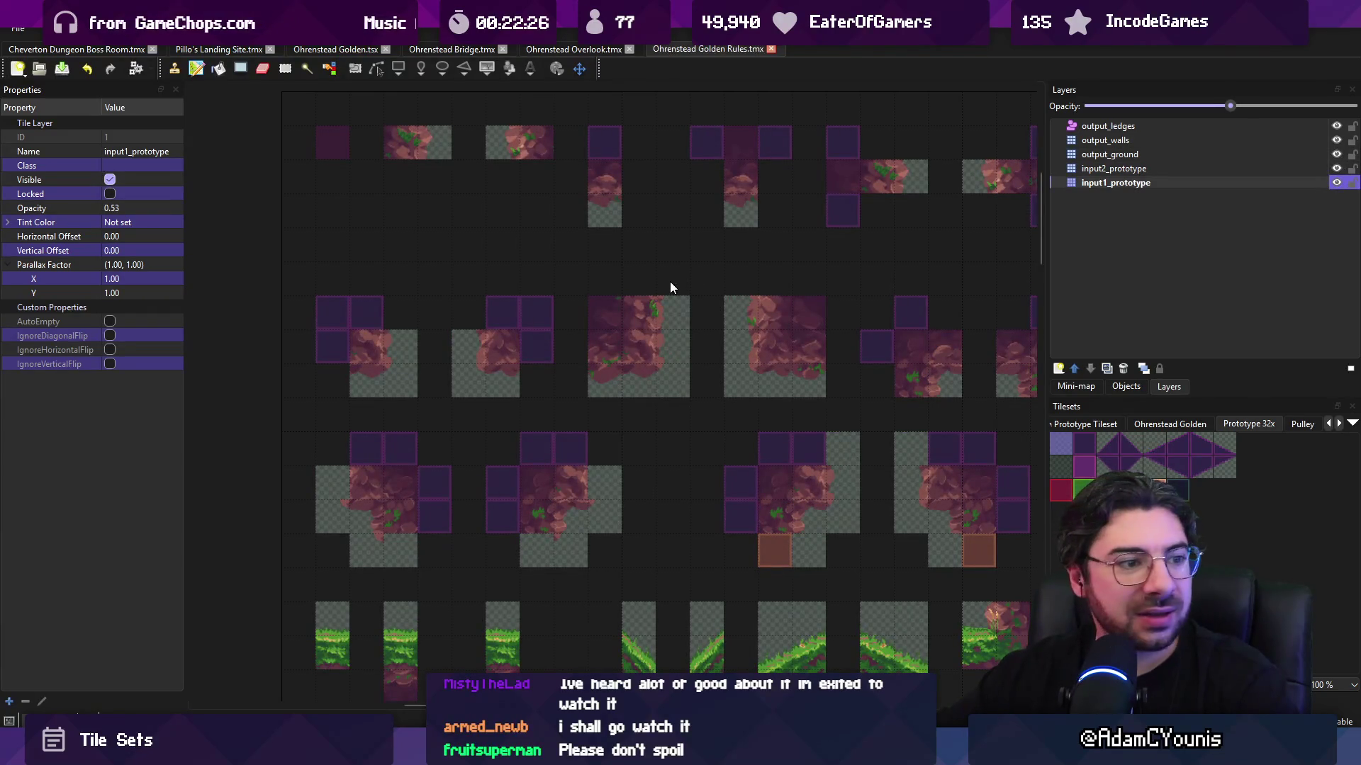
pyautogui.click(556, 49)
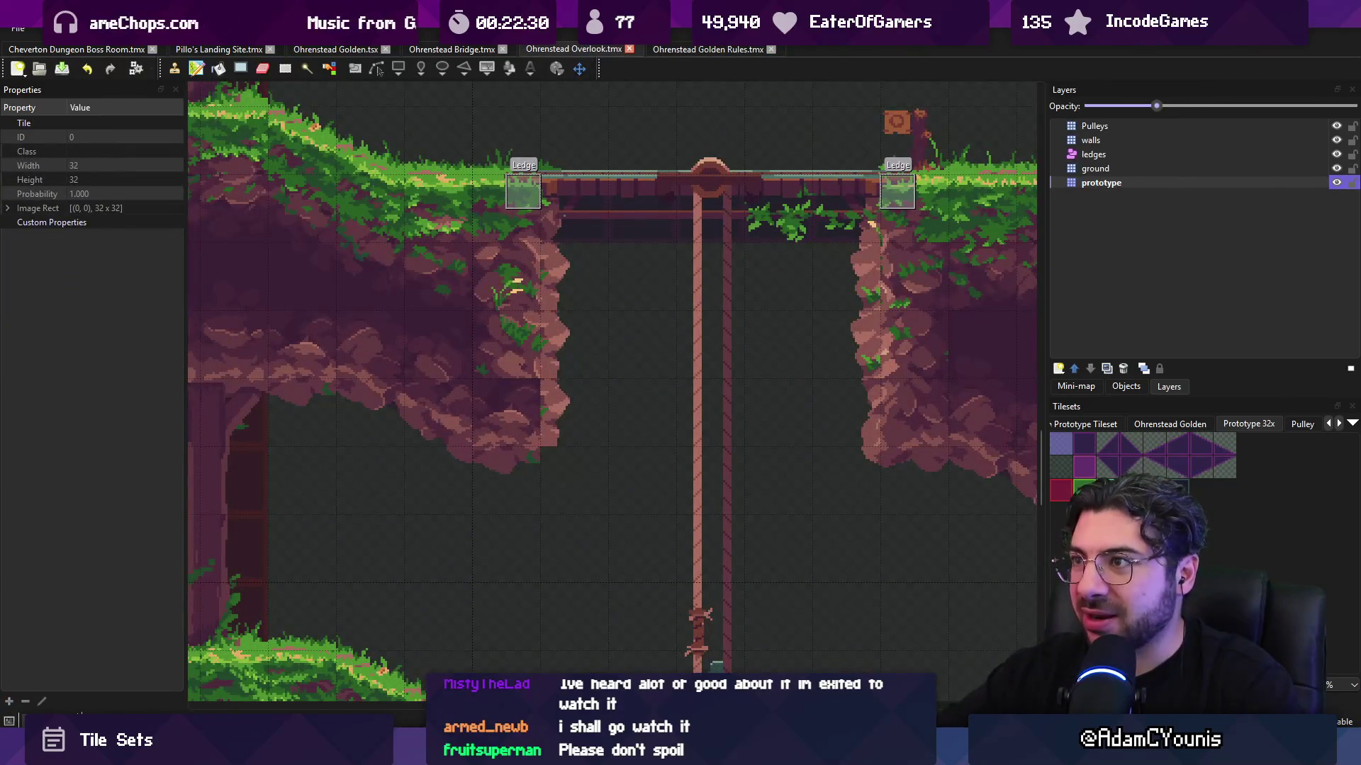
pyautogui.click(691, 47)
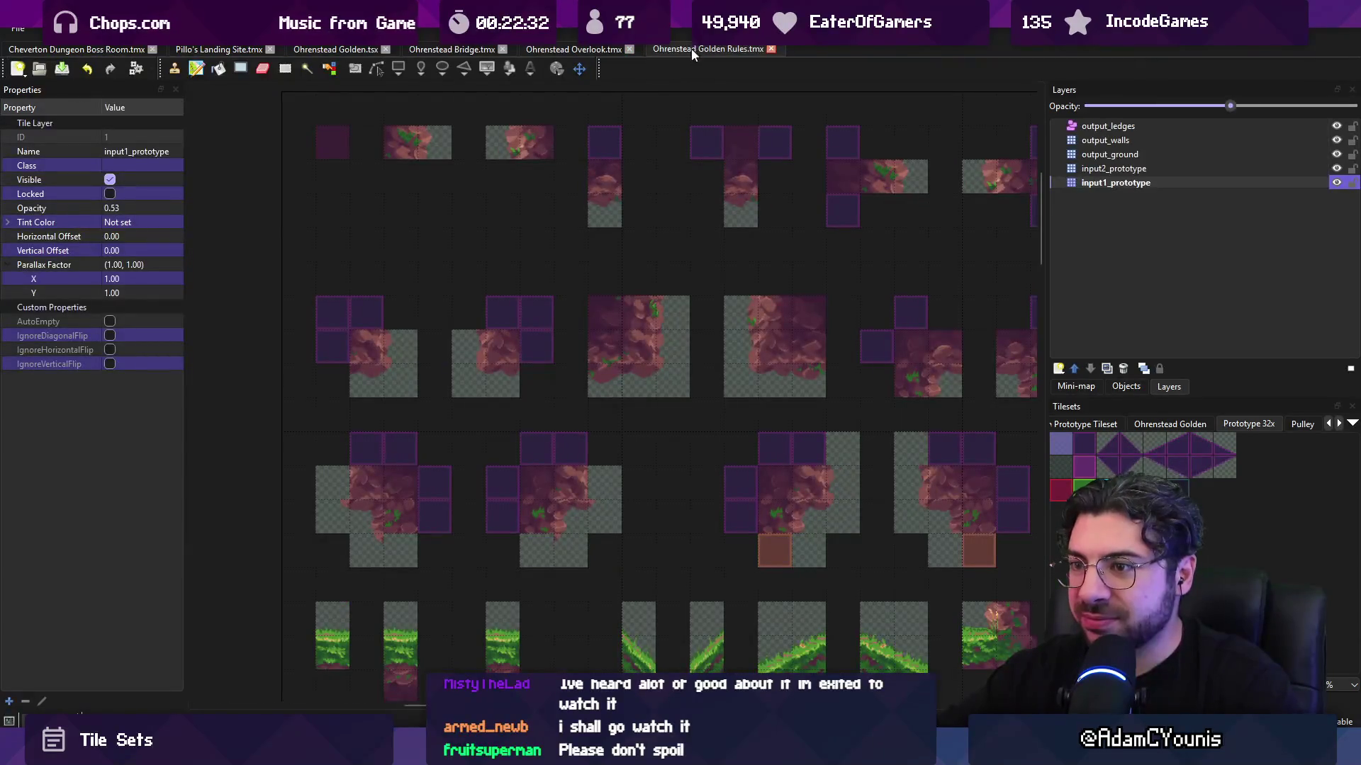
# - After another Overlook comparison, make output_ground the active layer in the Golden Rules map
pyautogui.click(603, 48)
pyautogui.click(683, 49)
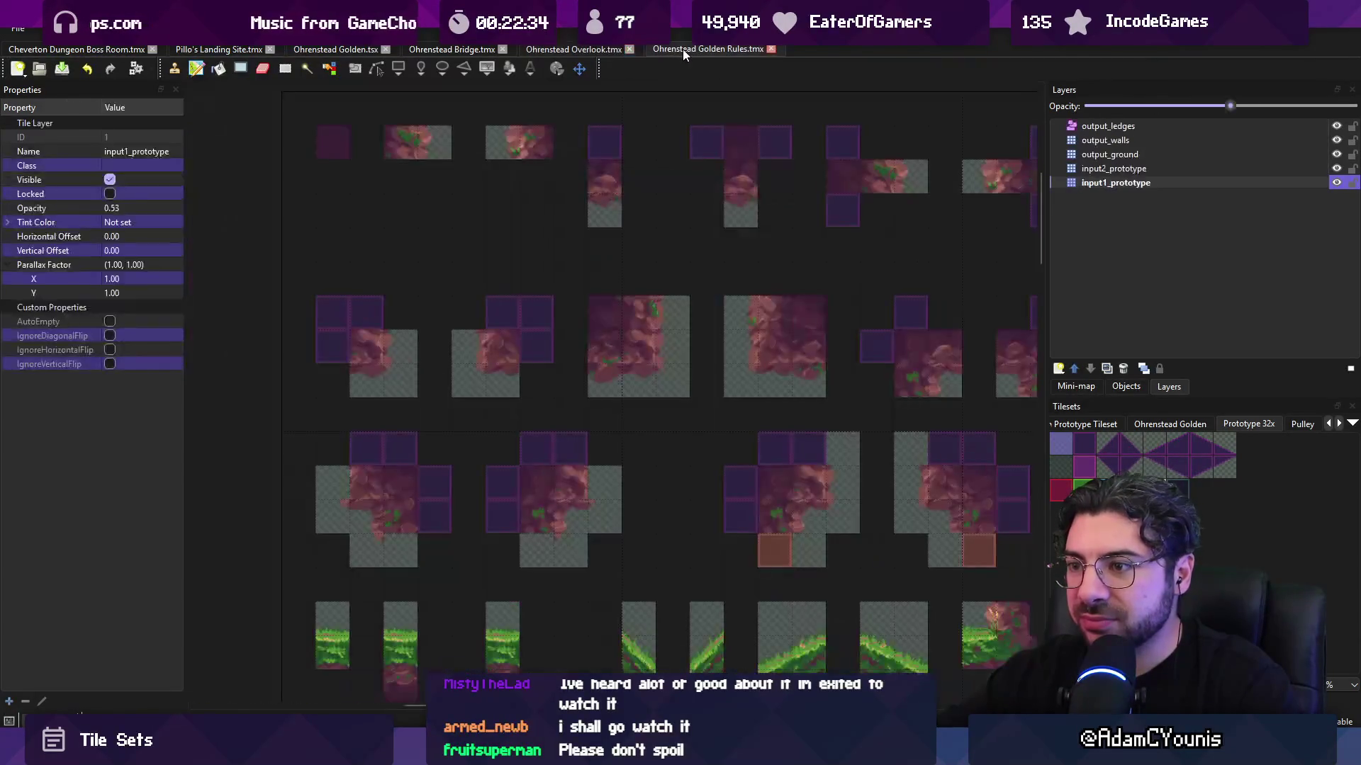
pyautogui.click(595, 50)
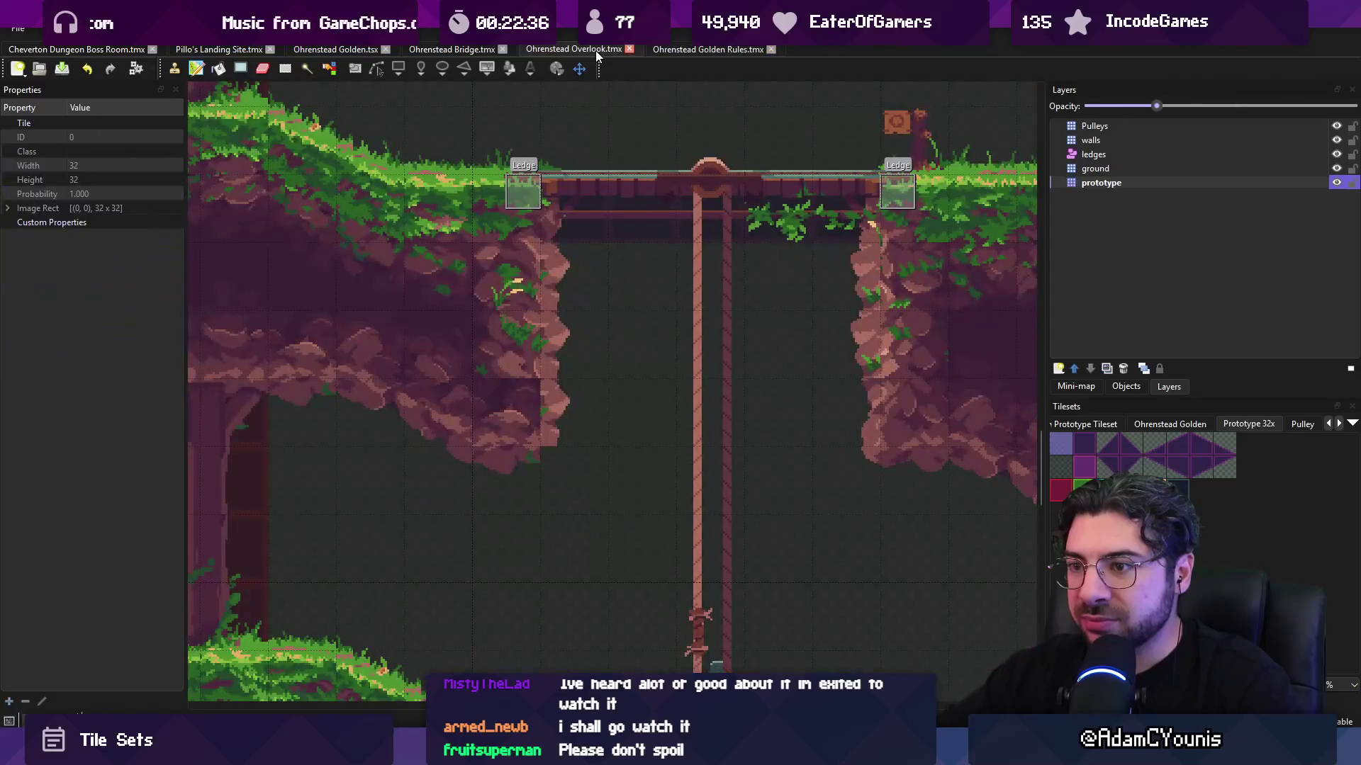
pyautogui.click(687, 52)
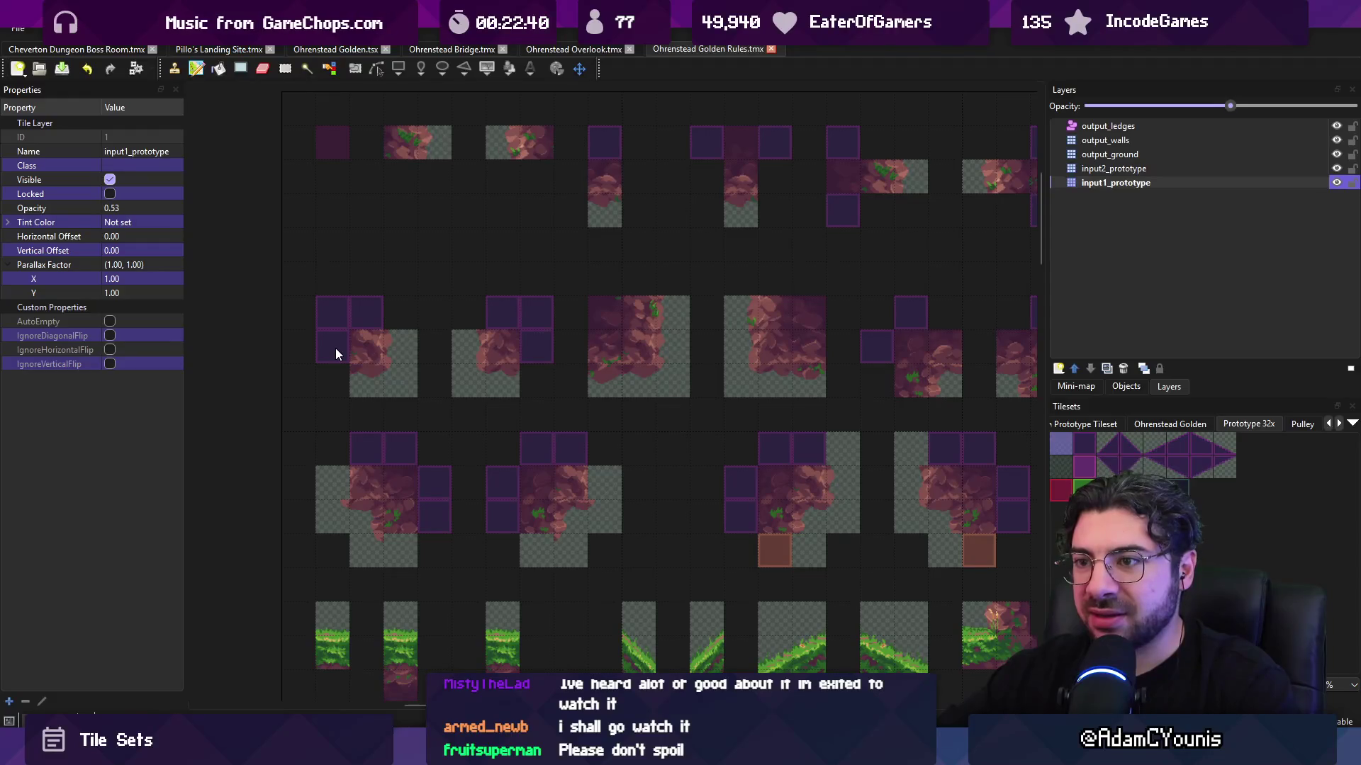
pyautogui.click(1094, 154)
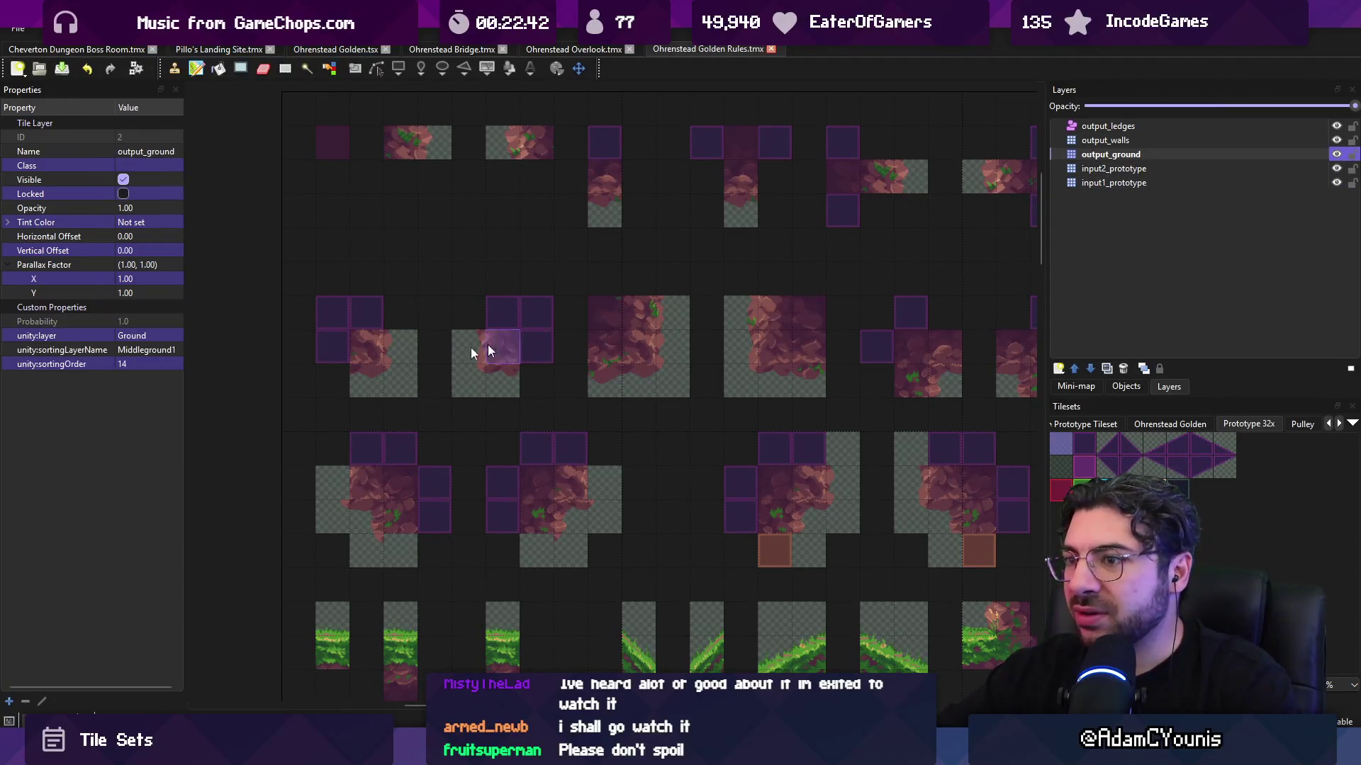
pyautogui.click(377, 312)
# - Select both prototype input layers, save Golden Rules, and check the Overlook map's right side
pyautogui.moveTo(1103, 169); pyautogui.dragTo(1103, 181)
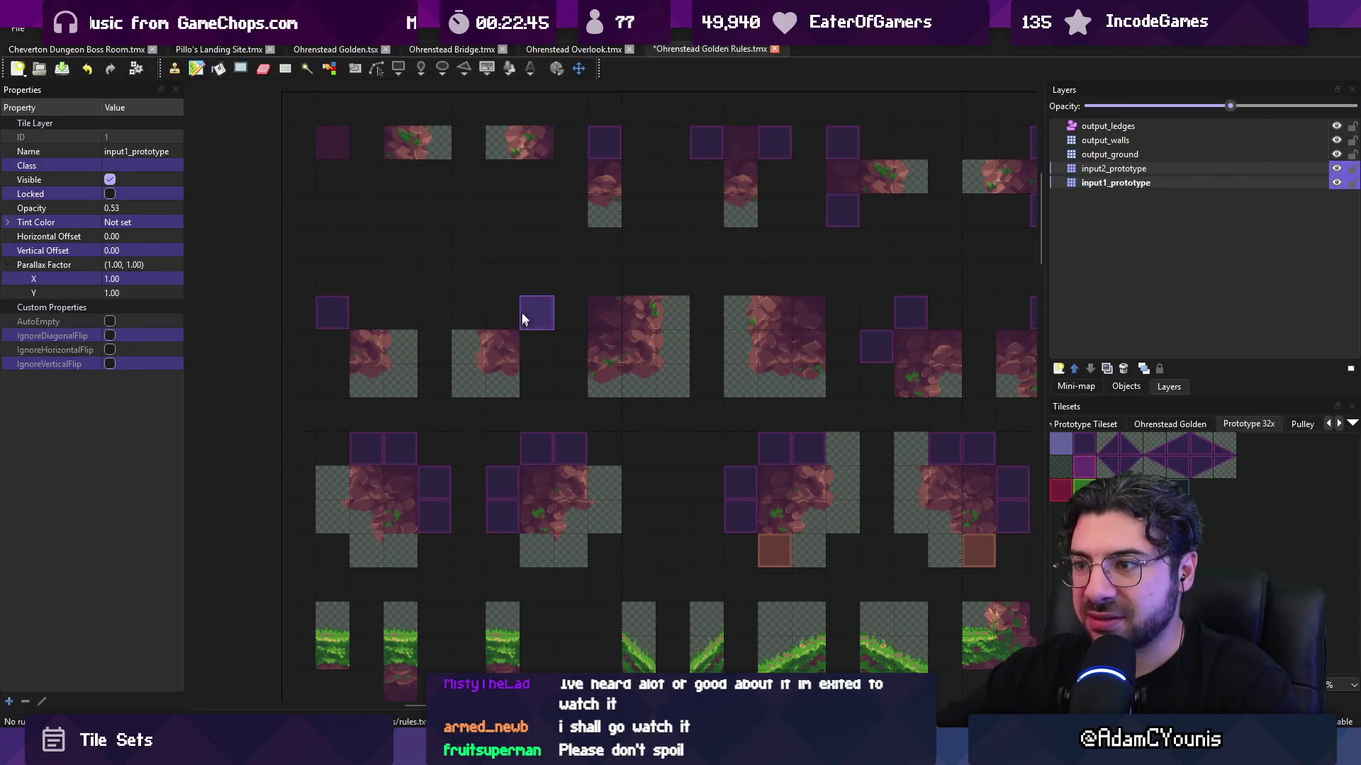
pyautogui.hotkey('ctrl', 's')
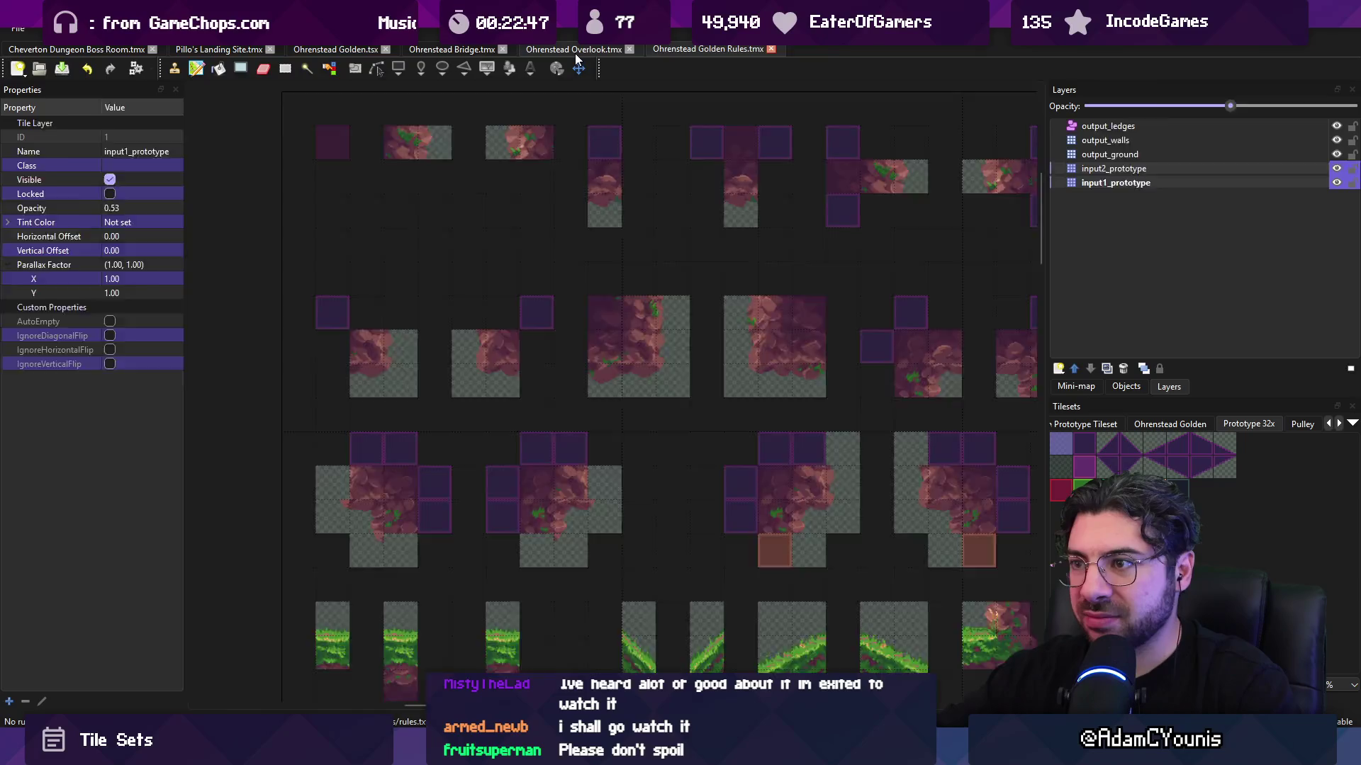
pyautogui.click(575, 51)
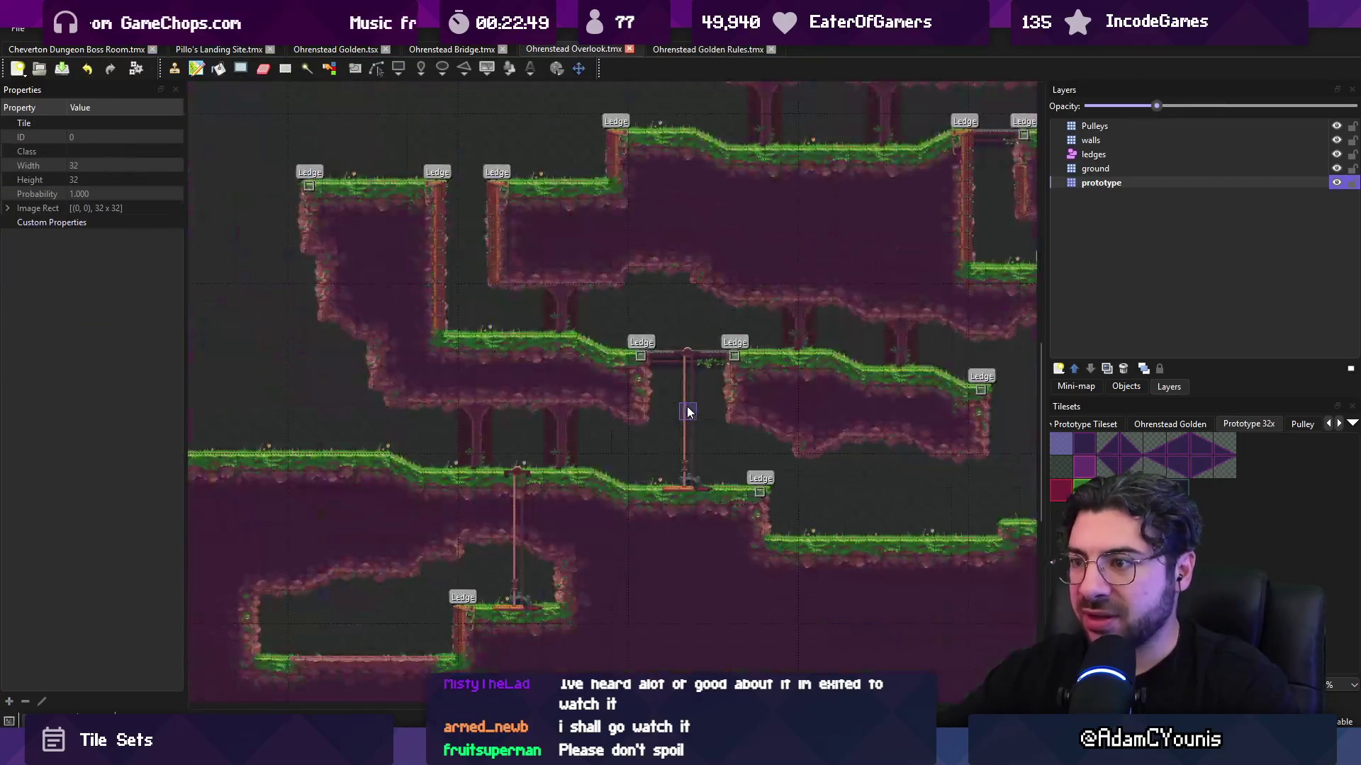
pyautogui.moveTo(787, 337)
pyautogui.mouseDown()
pyautogui.moveTo(326, 380)
pyautogui.moveTo(692, 337)
pyautogui.mouseUp()
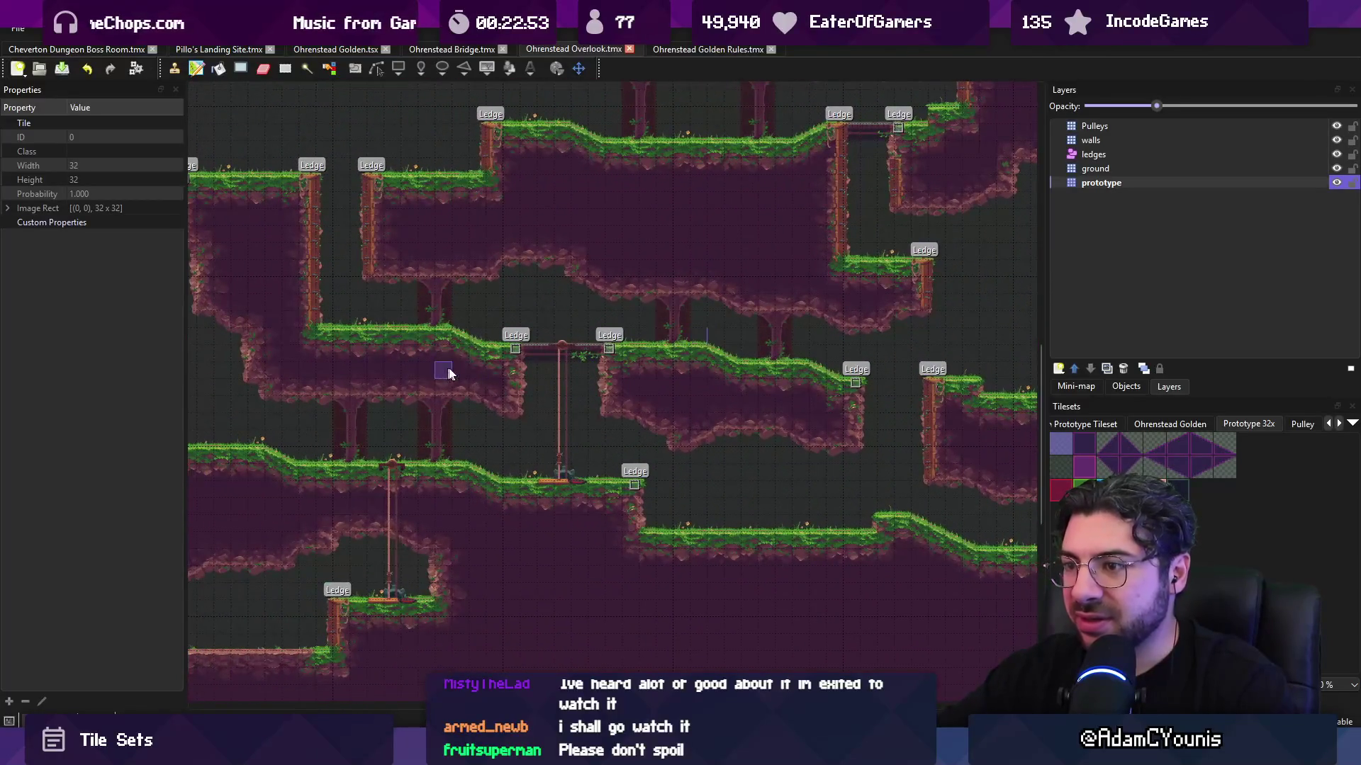
# - Remove a stray purple input tile, save both Golden Rules and Overlook, and return to Golden Rules
pyautogui.click(698, 49)
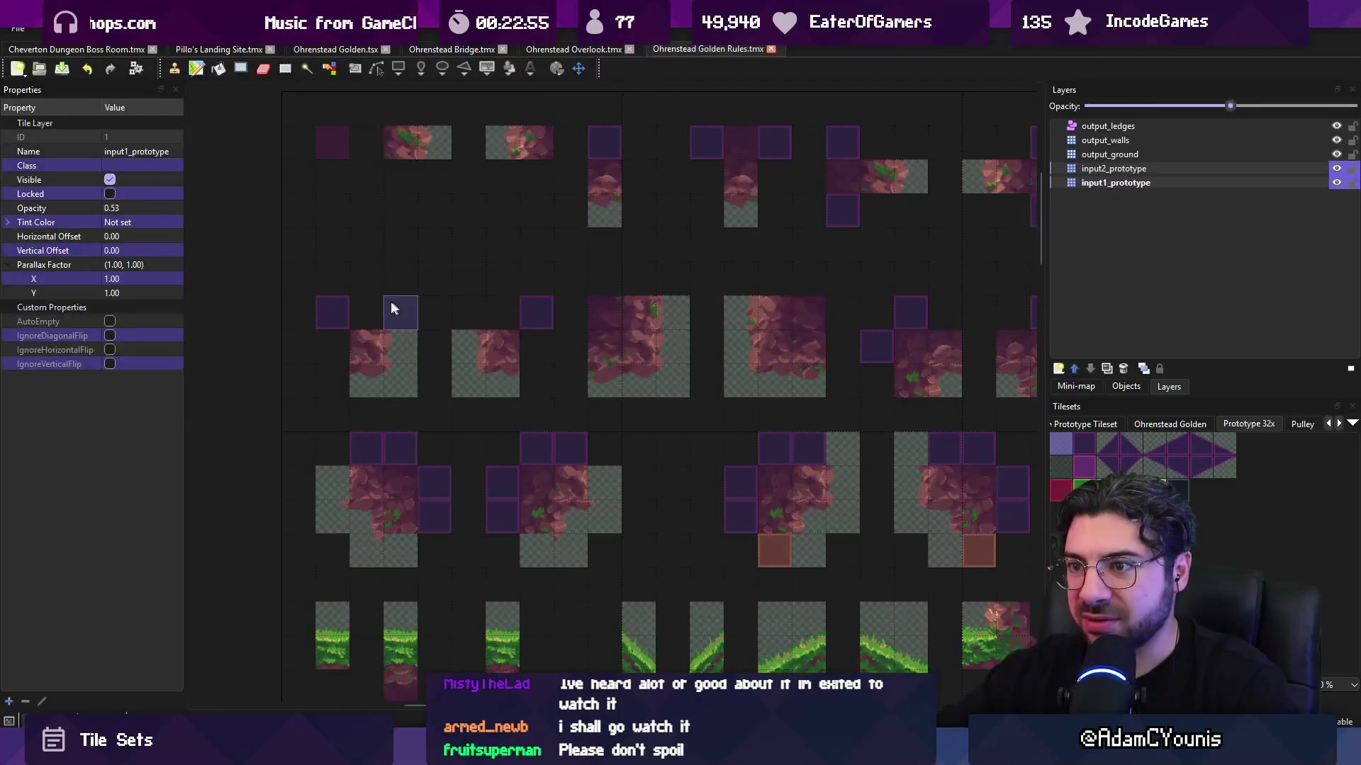
pyautogui.hotkey('ctrl', 'z')
pyautogui.hotkey('ctrl', 's')
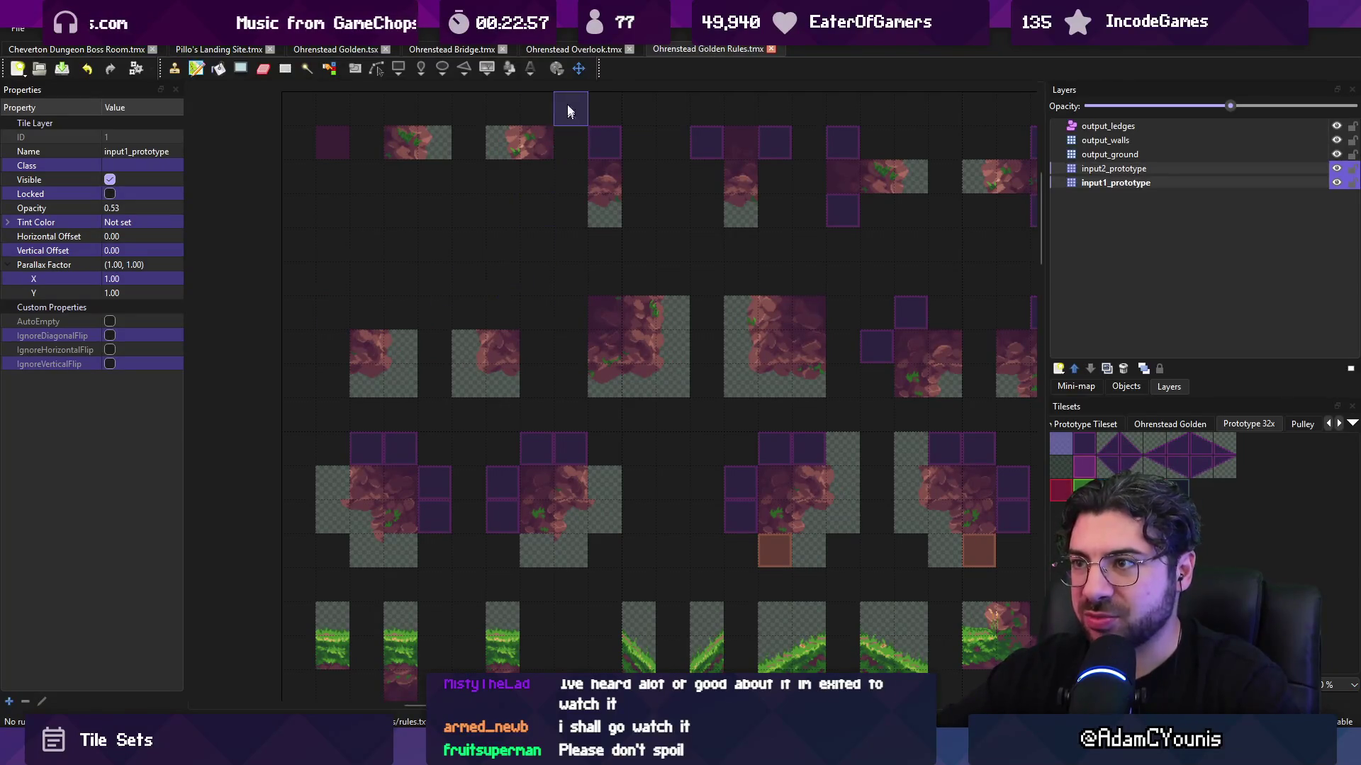
pyautogui.click(565, 50)
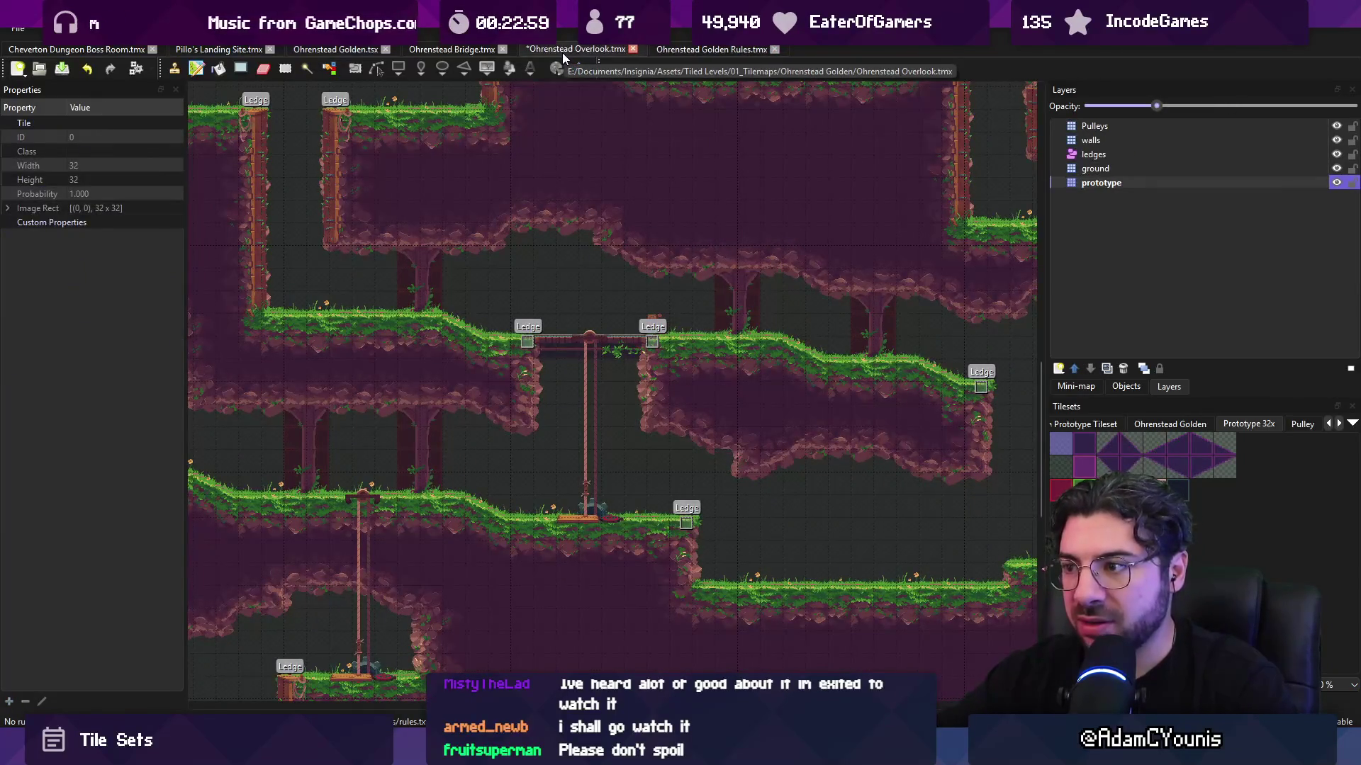
pyautogui.hotkey('ctrl', 's')
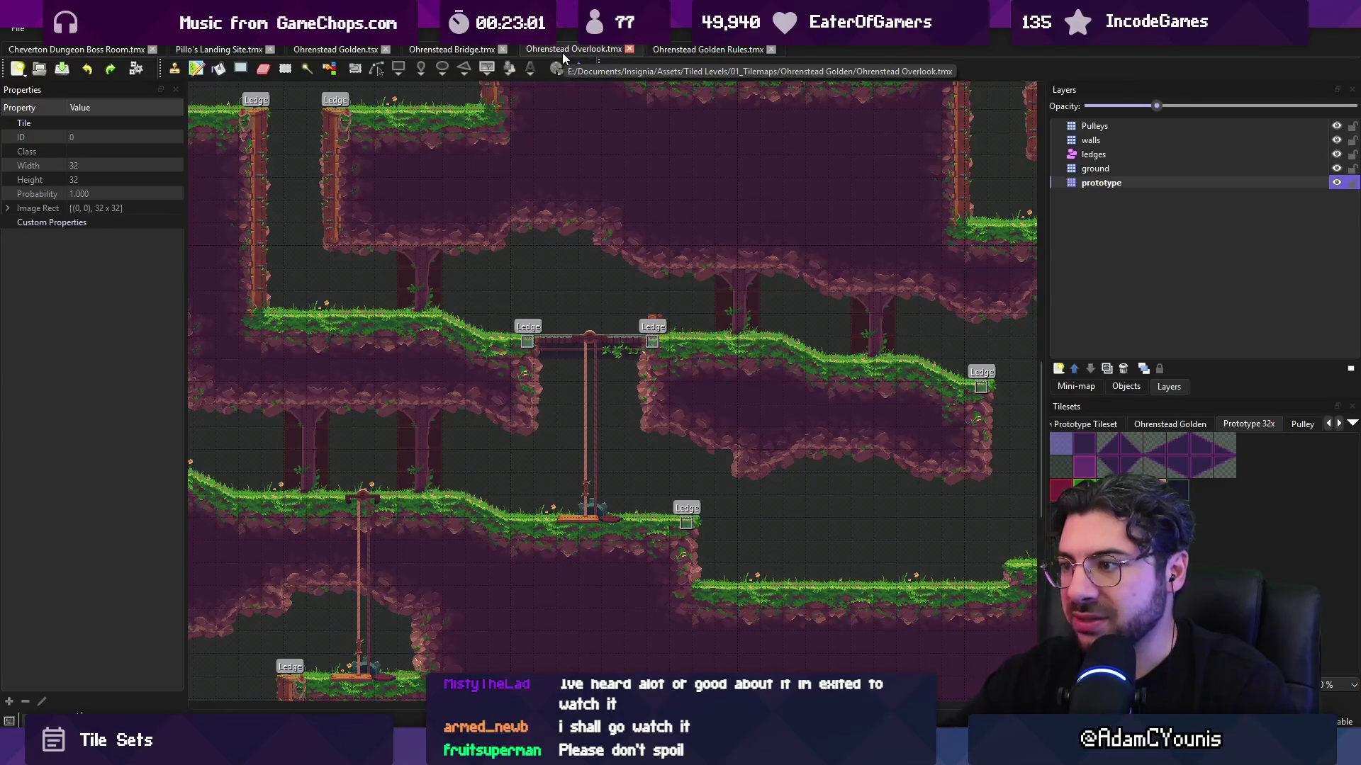
pyautogui.scroll(3, 759, 523)
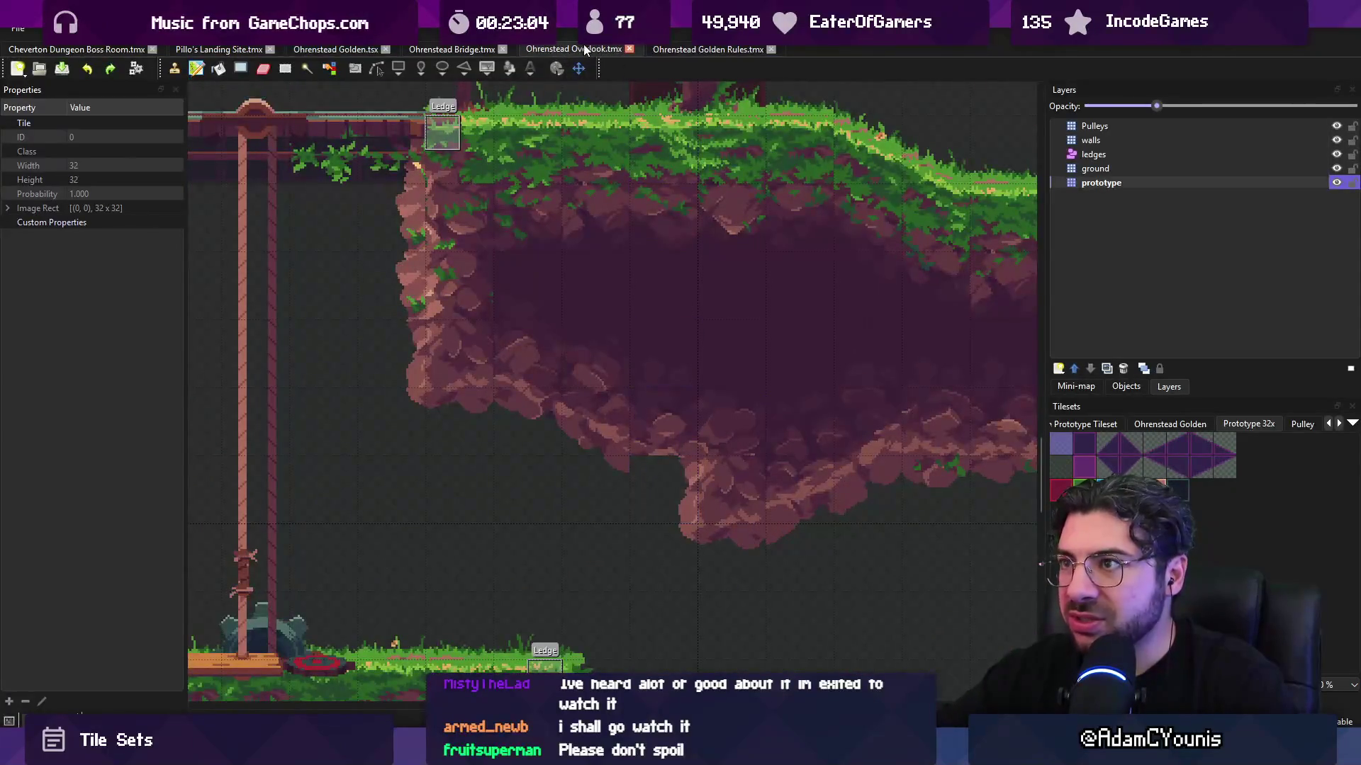
pyautogui.click(686, 51)
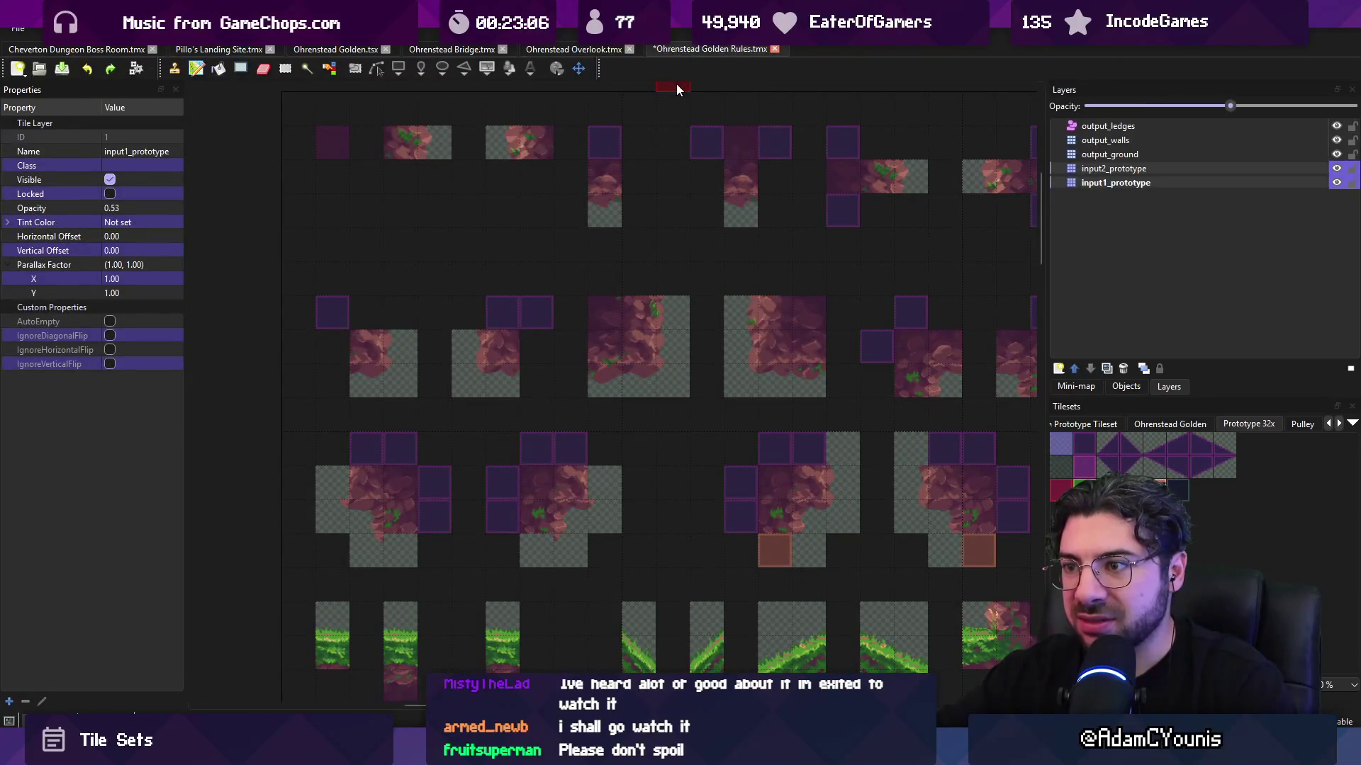
pyautogui.click(611, 46)
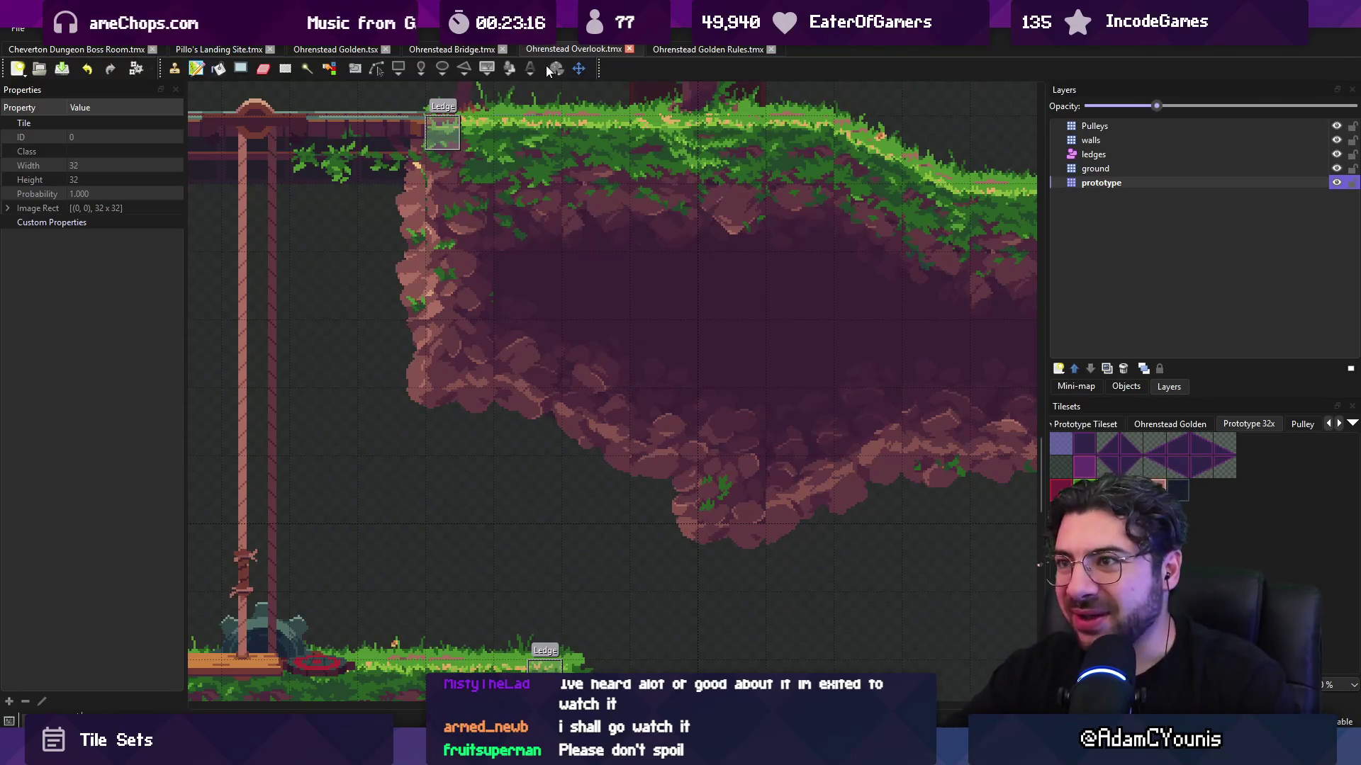
pyautogui.click(701, 49)
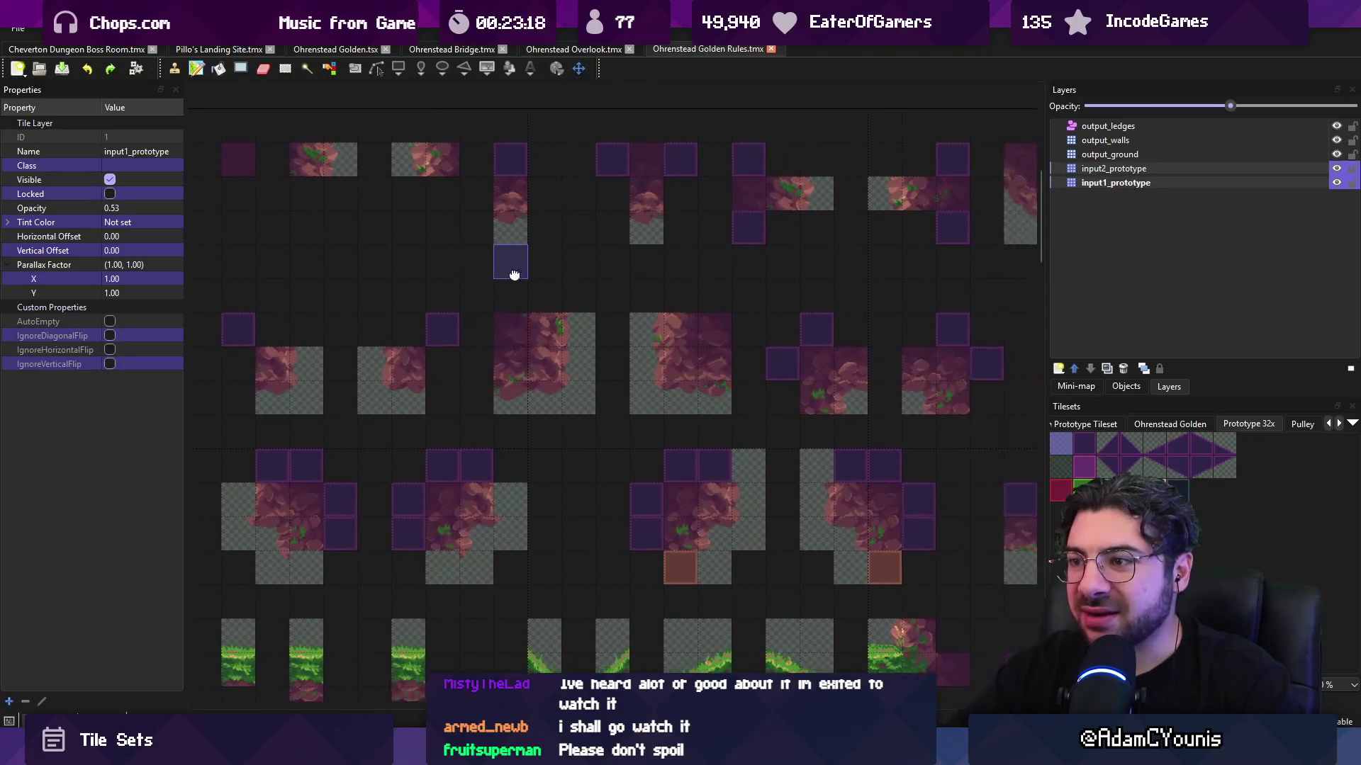
# - Remove two stray purple tiles, then cut and re-place the 6x2 second-row rule block and save
pyautogui.hotkey('ctrl', 'z')
pyautogui.hotkey('ctrl', 'z')
pyautogui.press('r')
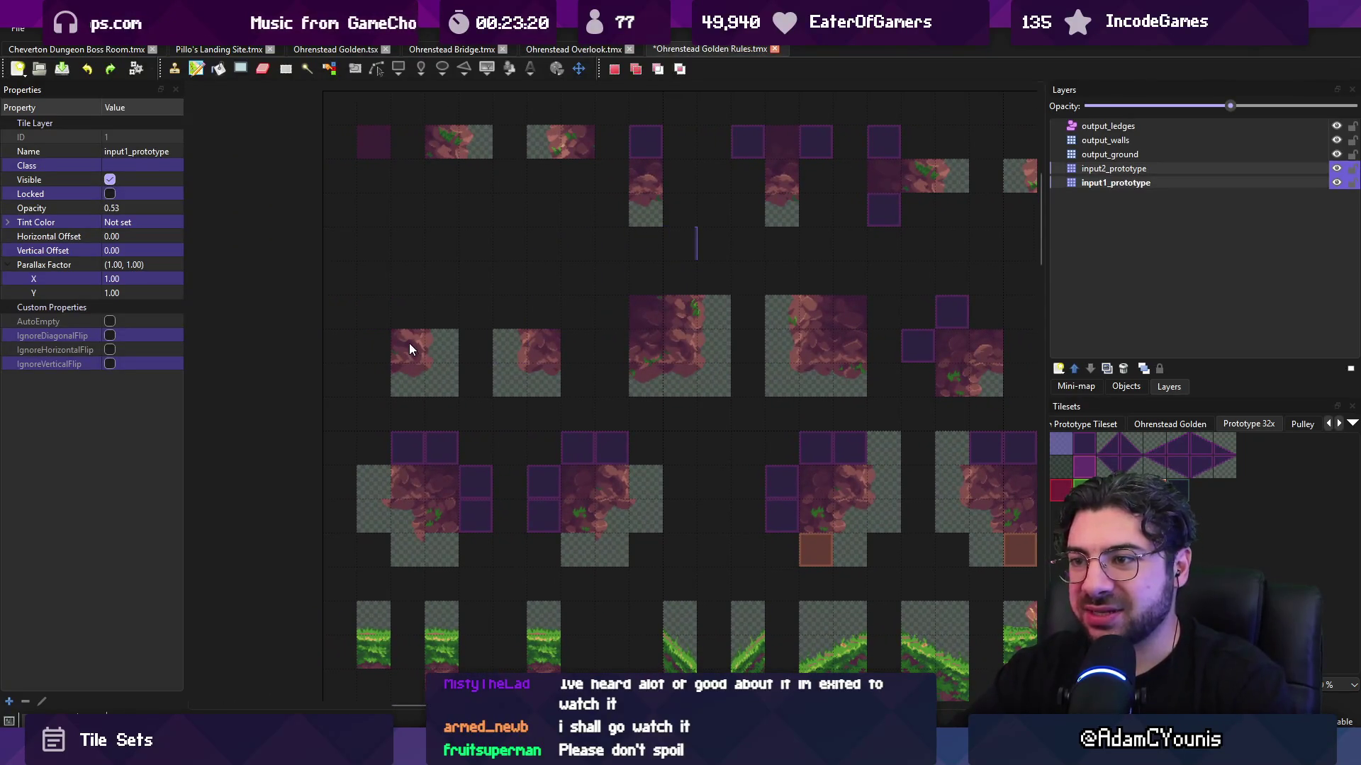
pyautogui.moveTo(410, 345); pyautogui.dragTo(562, 391)
pyautogui.keyDown('shift'); pyautogui.click(1166, 154); pyautogui.keyUp('shift')
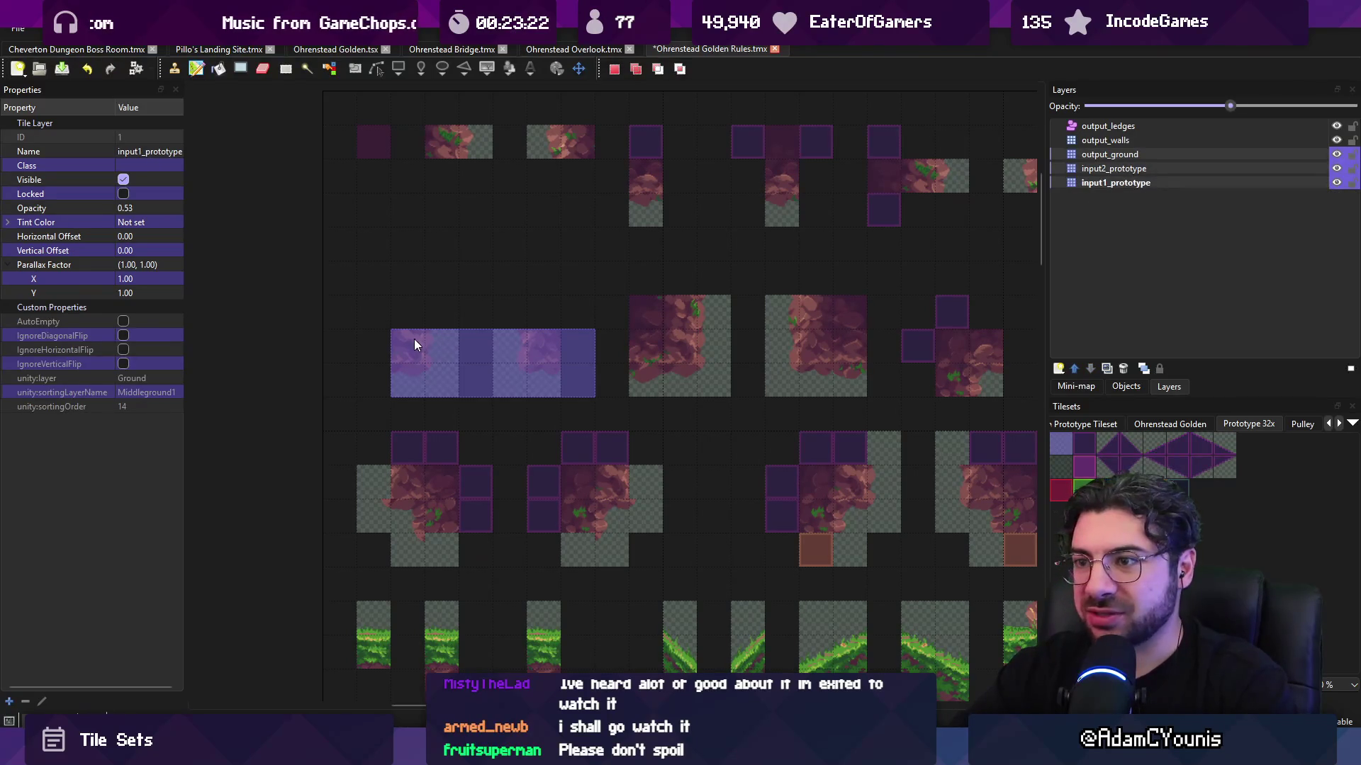
pyautogui.hotkey('ctrl', 'x')
pyautogui.hotkey('ctrl', 'v')
pyautogui.click(445, 341)
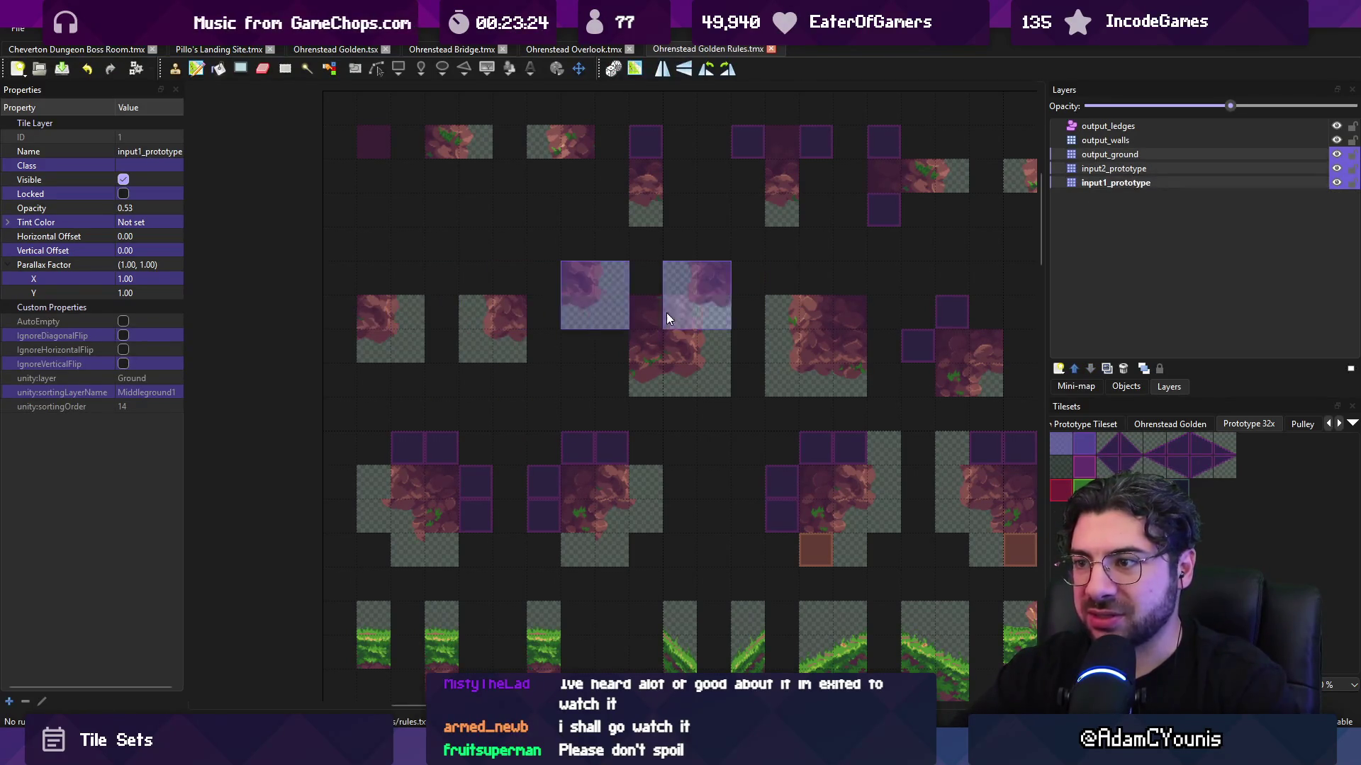
pyautogui.hotkey('ctrl', 's')
# - Check the automapping results on the Overlook and Bridge maps
pyautogui.click(588, 50)
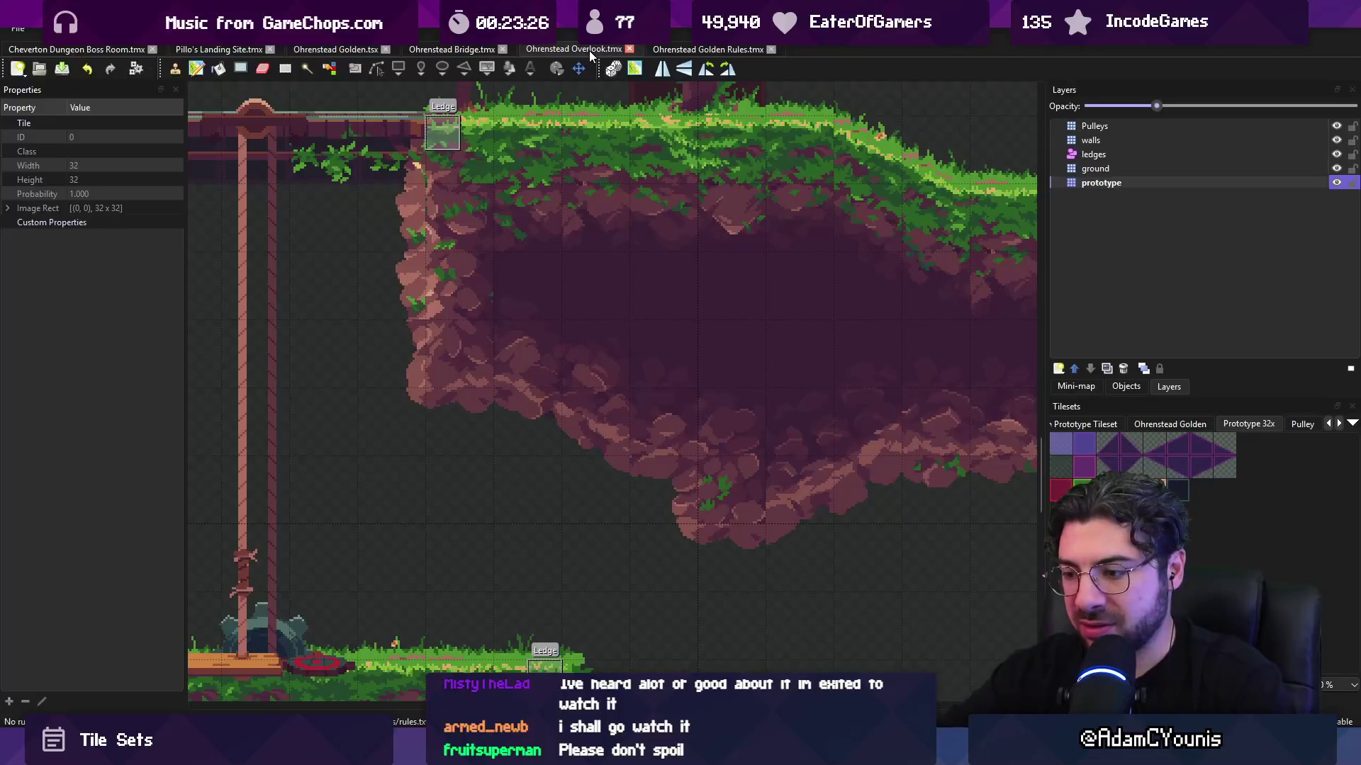
pyautogui.scroll(-4, 577, 295)
pyautogui.scroll(2, 720, 241)
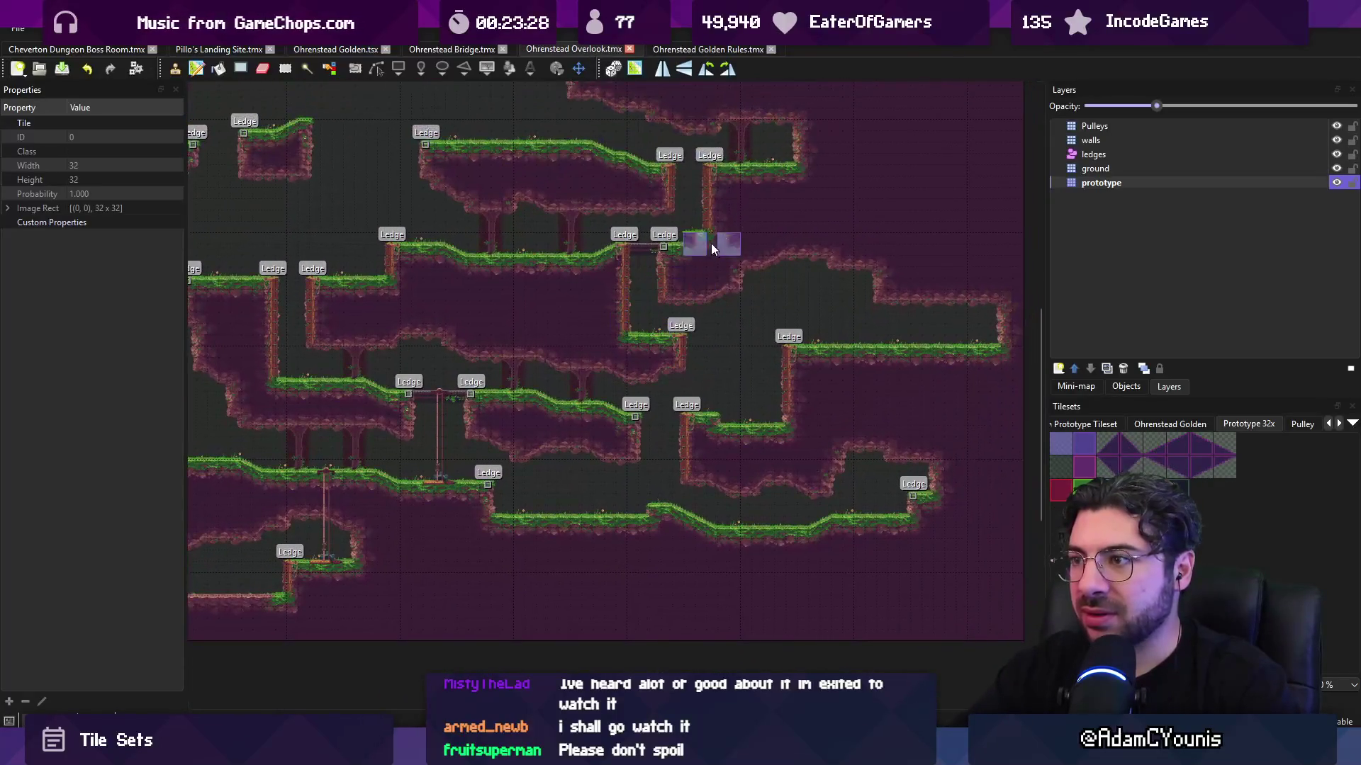
pyautogui.click(654, 49)
pyautogui.click(452, 50)
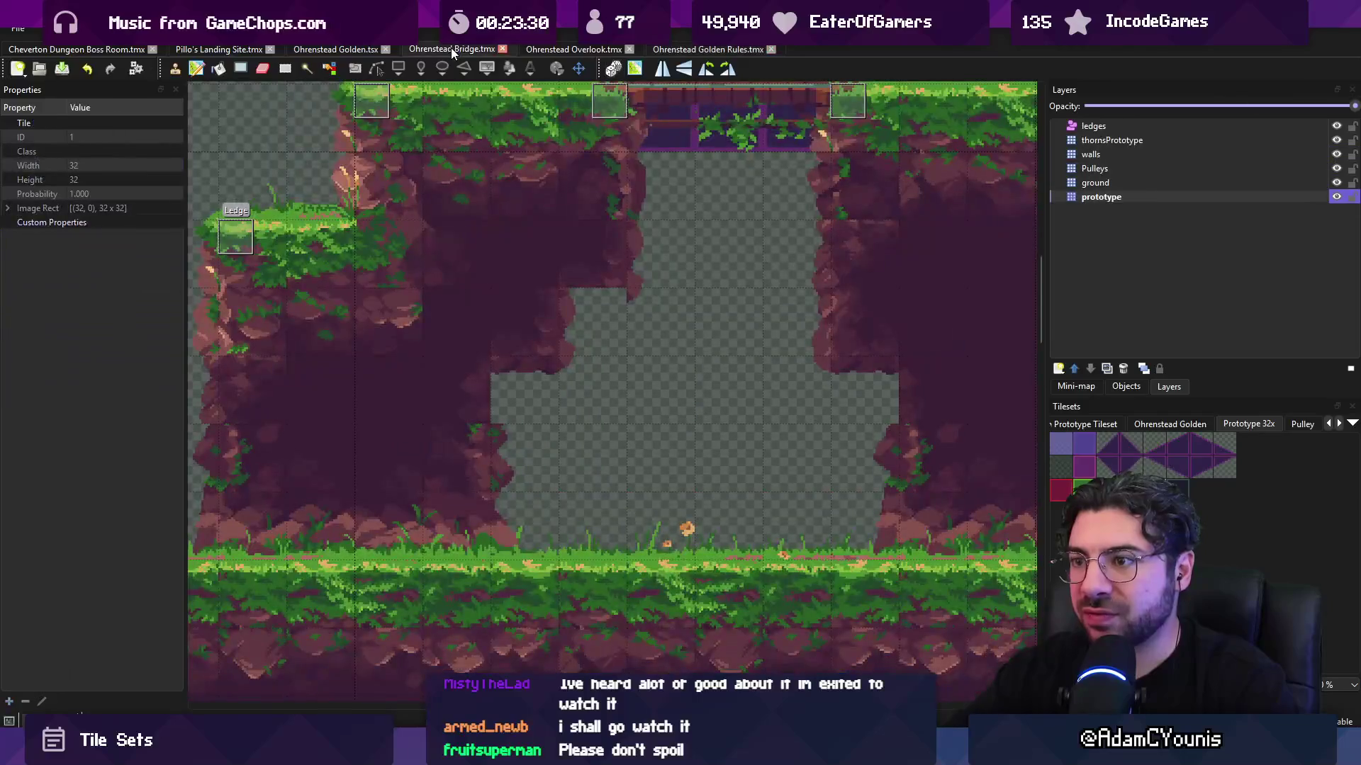
pyautogui.scroll(-3, 618, 290)
pyautogui.scroll(4, 440, 389)
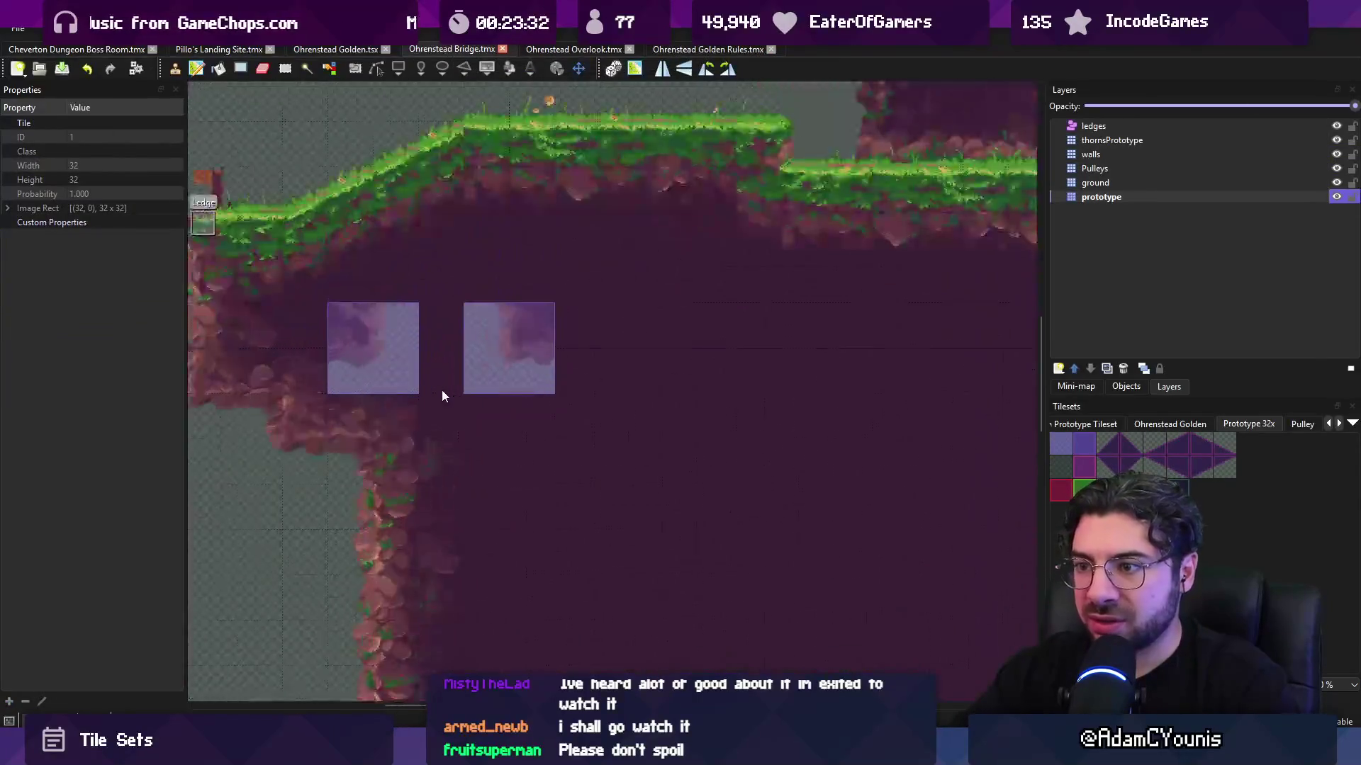
pyautogui.scroll(-3, 479, 406)
pyautogui.scroll(3, 603, 538)
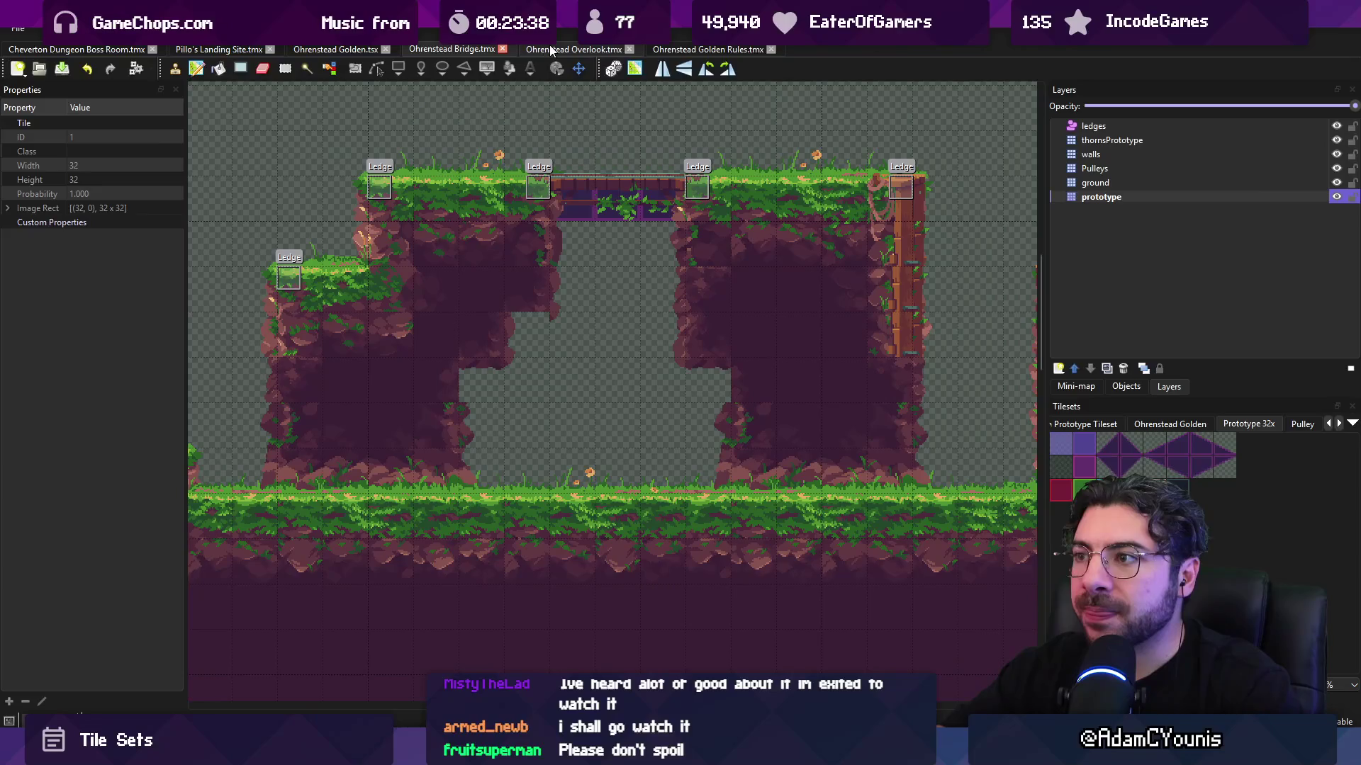
pyautogui.scroll(-3, 638, 188)
pyautogui.scroll(5, 621, 241)
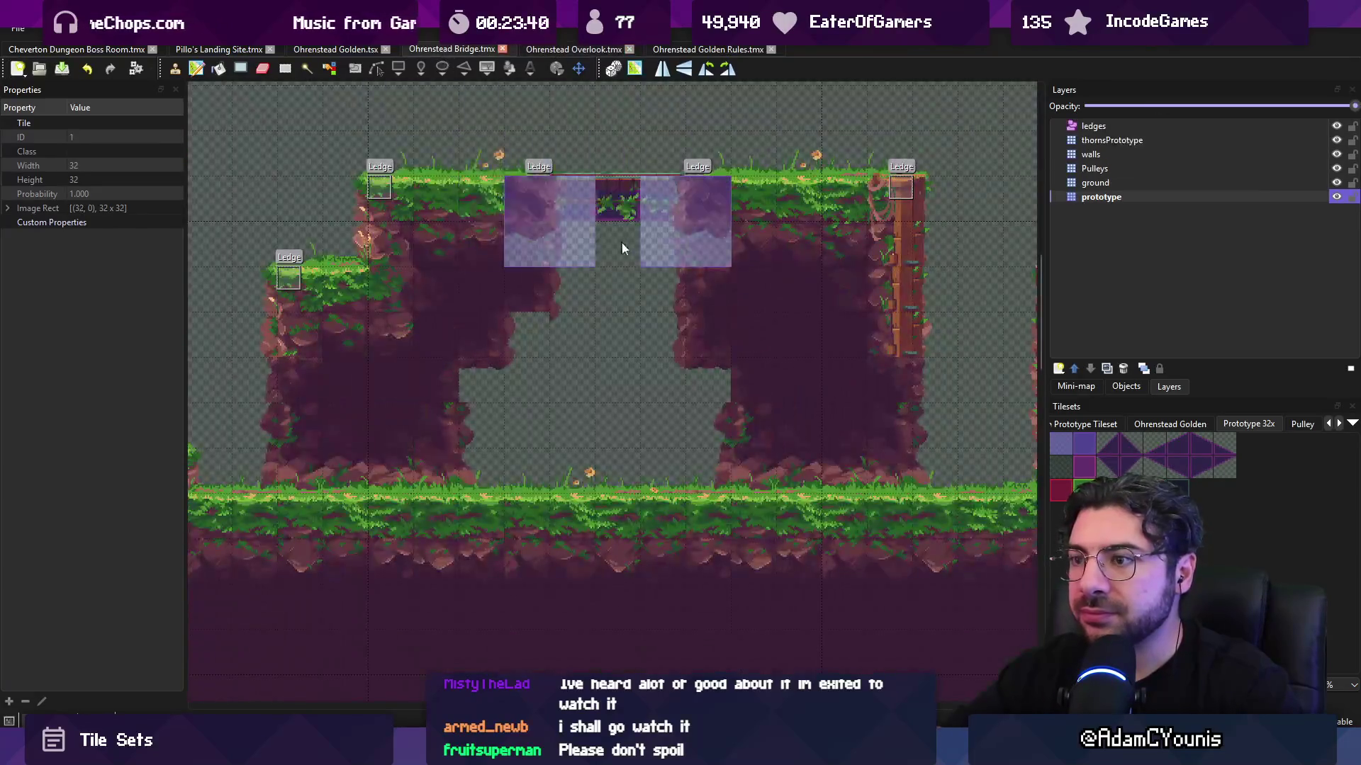
pyautogui.scroll(-2, 631, 248)
# - View the Ohrenstead Golden tileset, recheck Overlook and Bridge, and return to Golden Rules
pyautogui.hotkey('ctrl', 'shift', 'Tab')
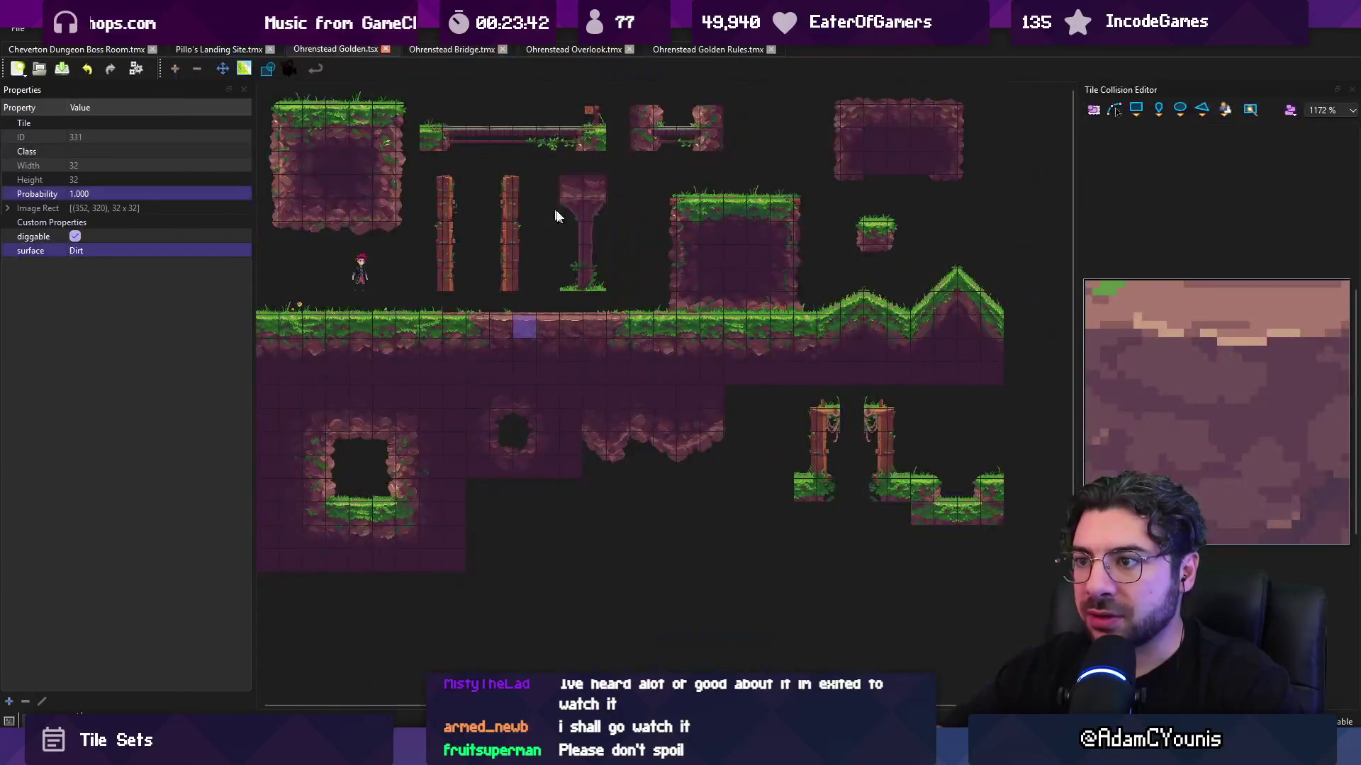
pyautogui.scroll(4, 610, 194)
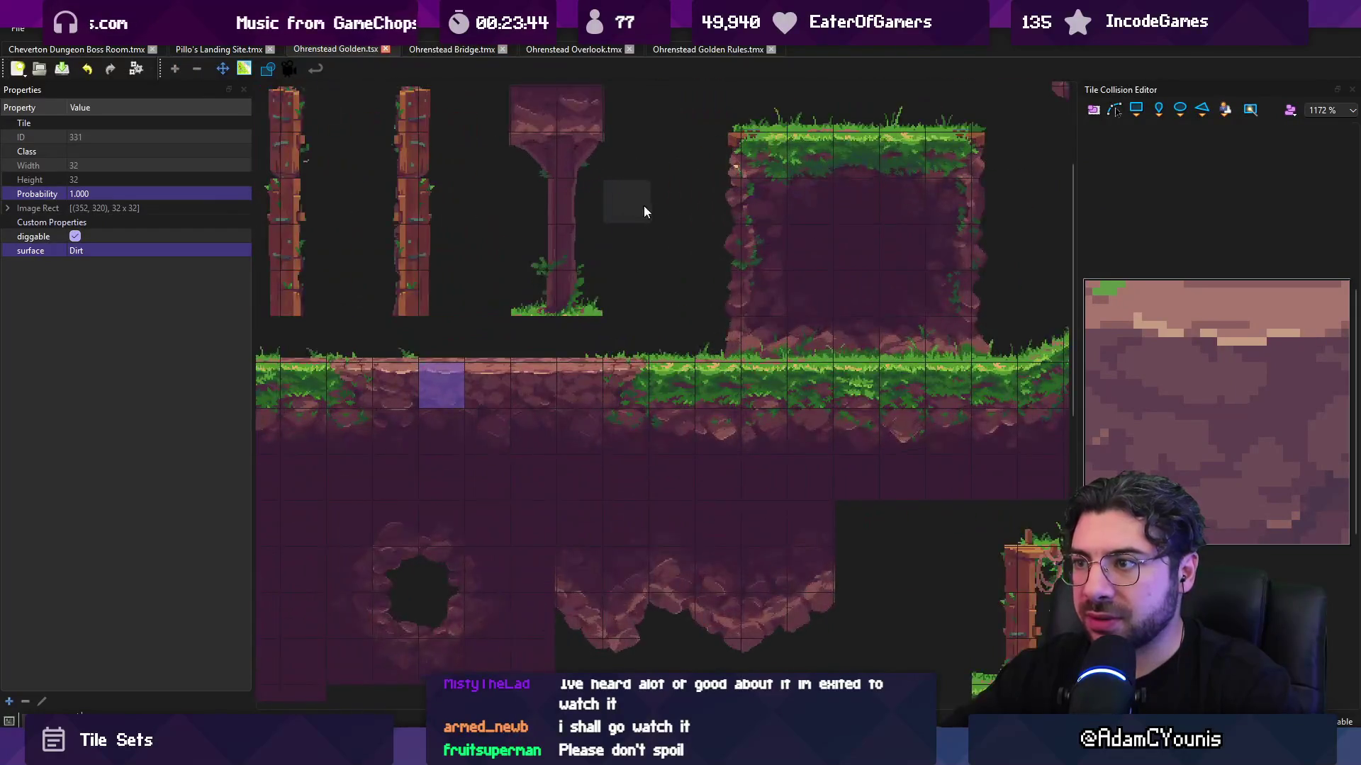
pyautogui.scroll(2, 827, 231)
pyautogui.click(702, 48)
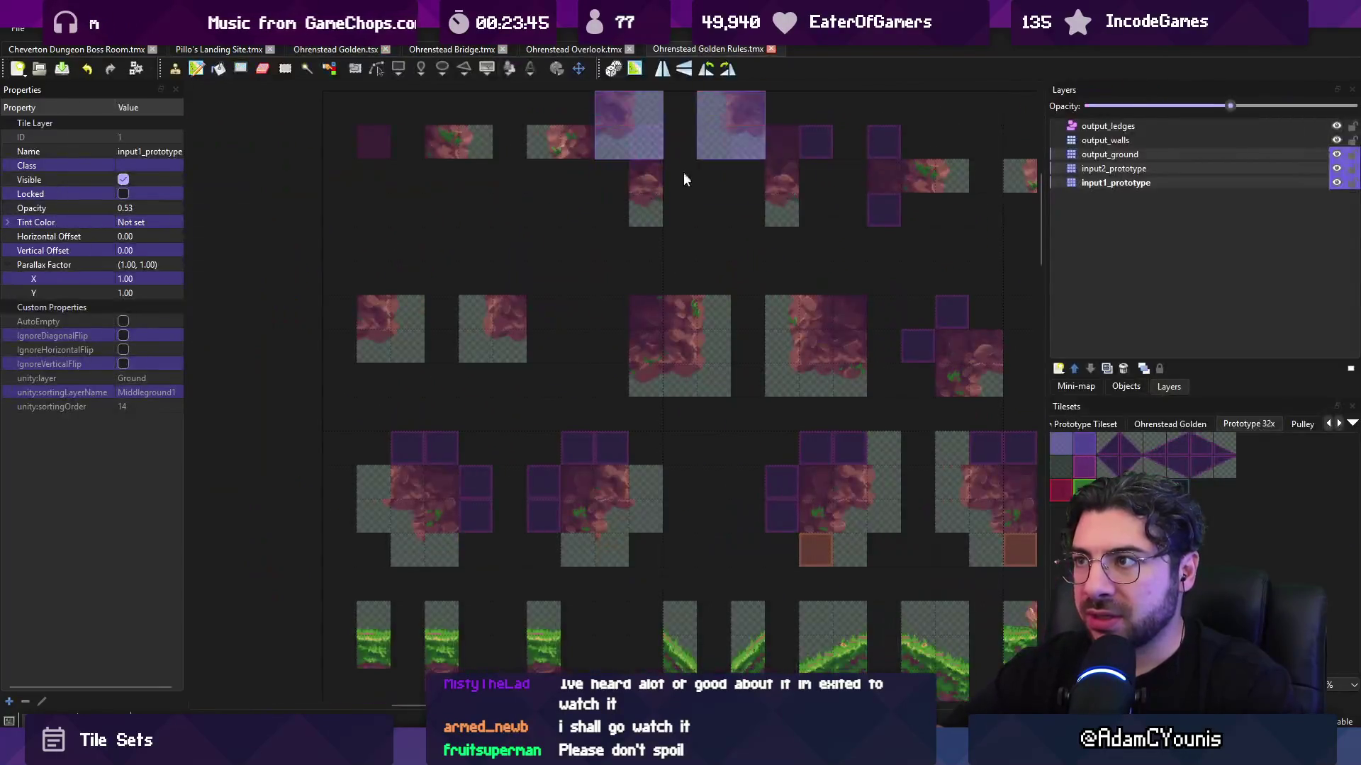
pyautogui.scroll(-2, 683, 172)
pyautogui.scroll(5, 567, 211)
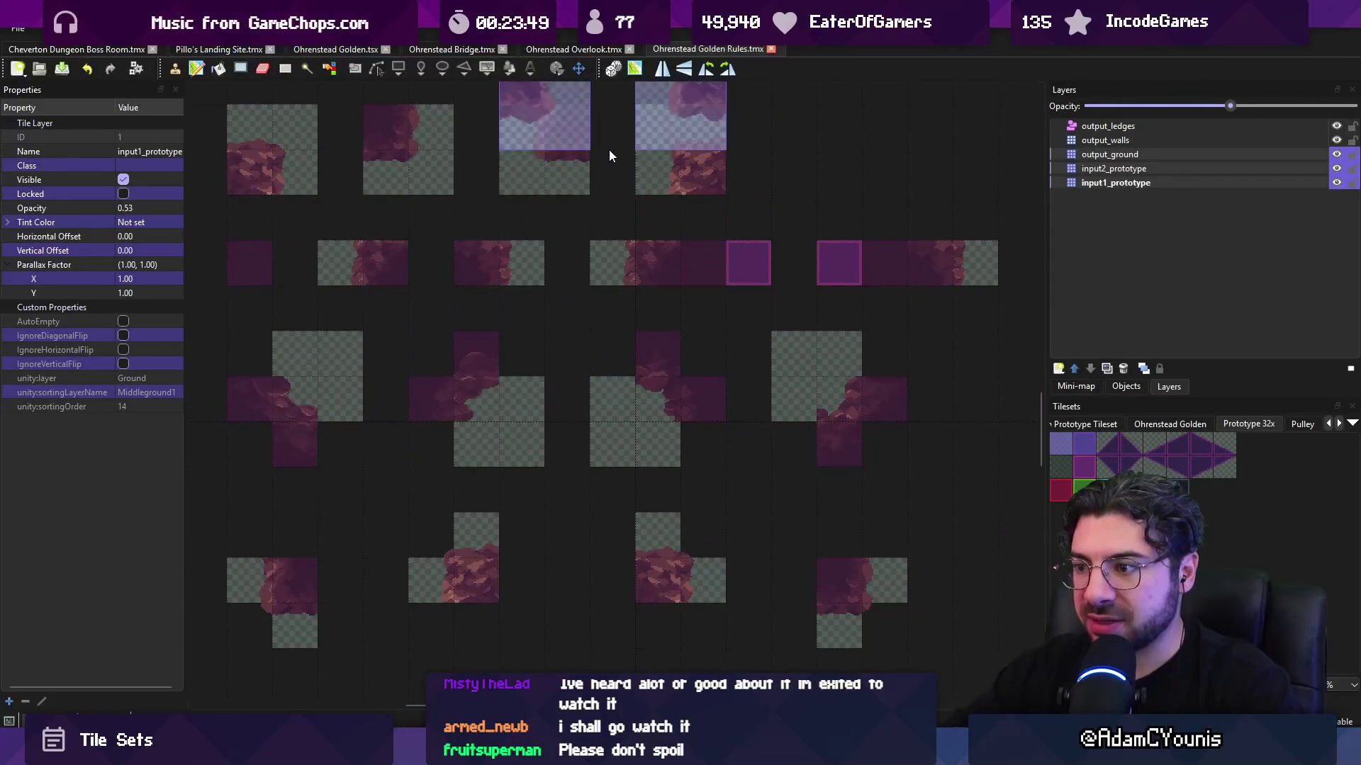
pyautogui.click(592, 48)
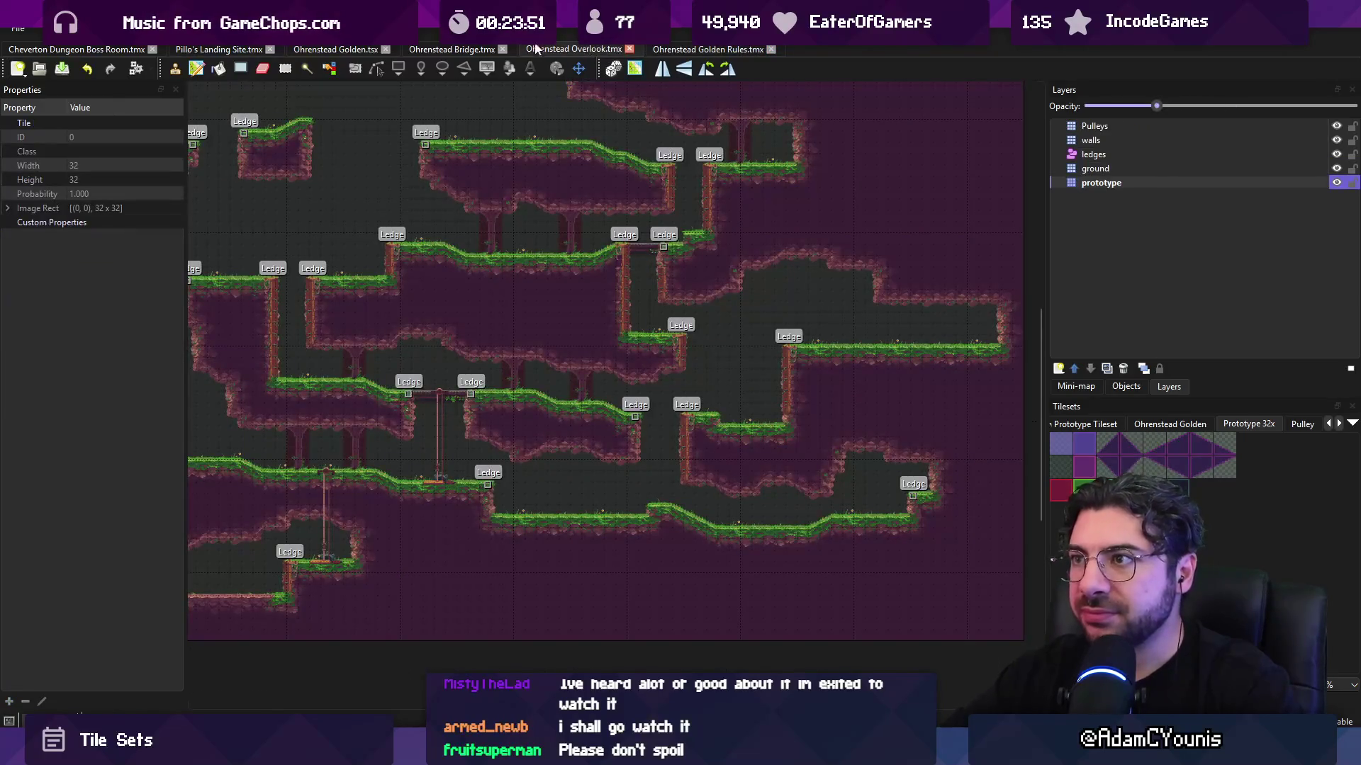
pyautogui.click(437, 47)
pyautogui.scroll(3, 567, 177)
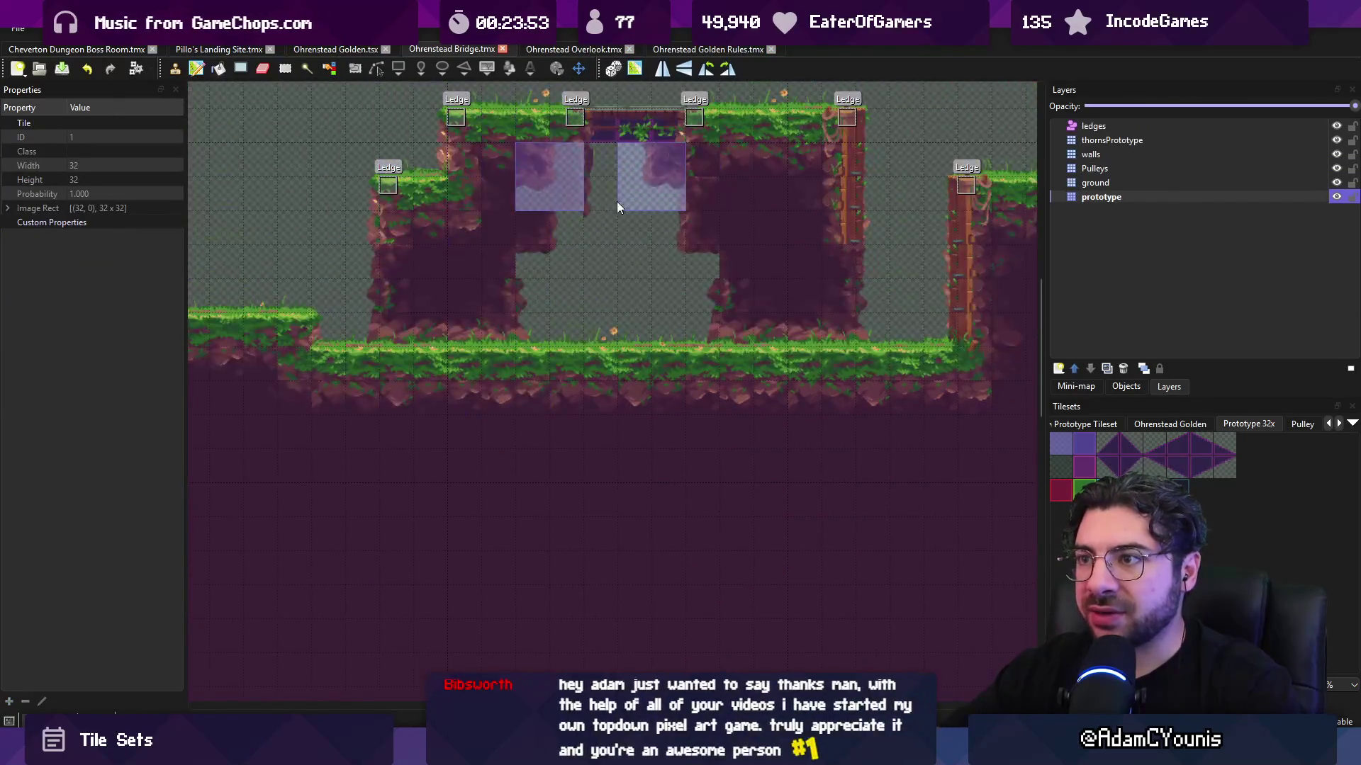
pyautogui.scroll(3, 635, 180)
pyautogui.press('r')
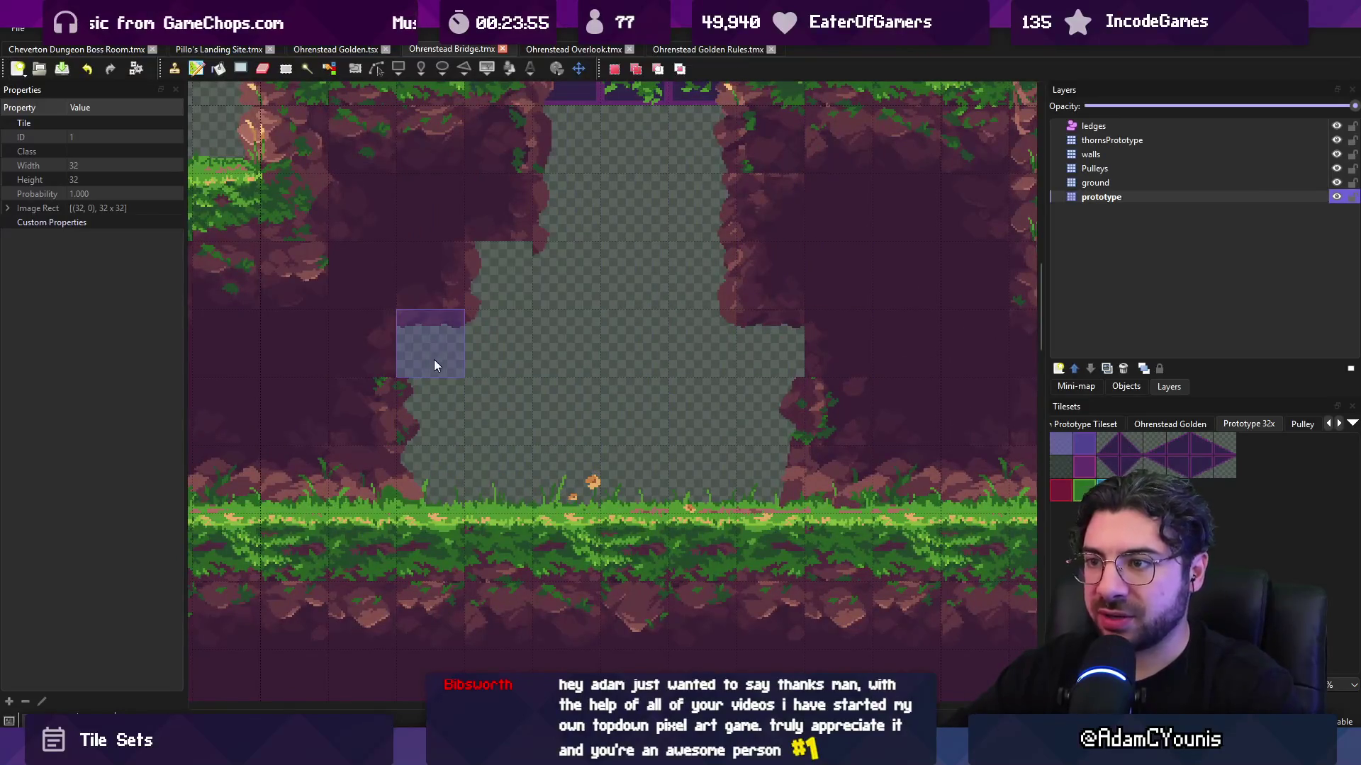
pyautogui.click(674, 49)
pyautogui.scroll(3, 753, 258)
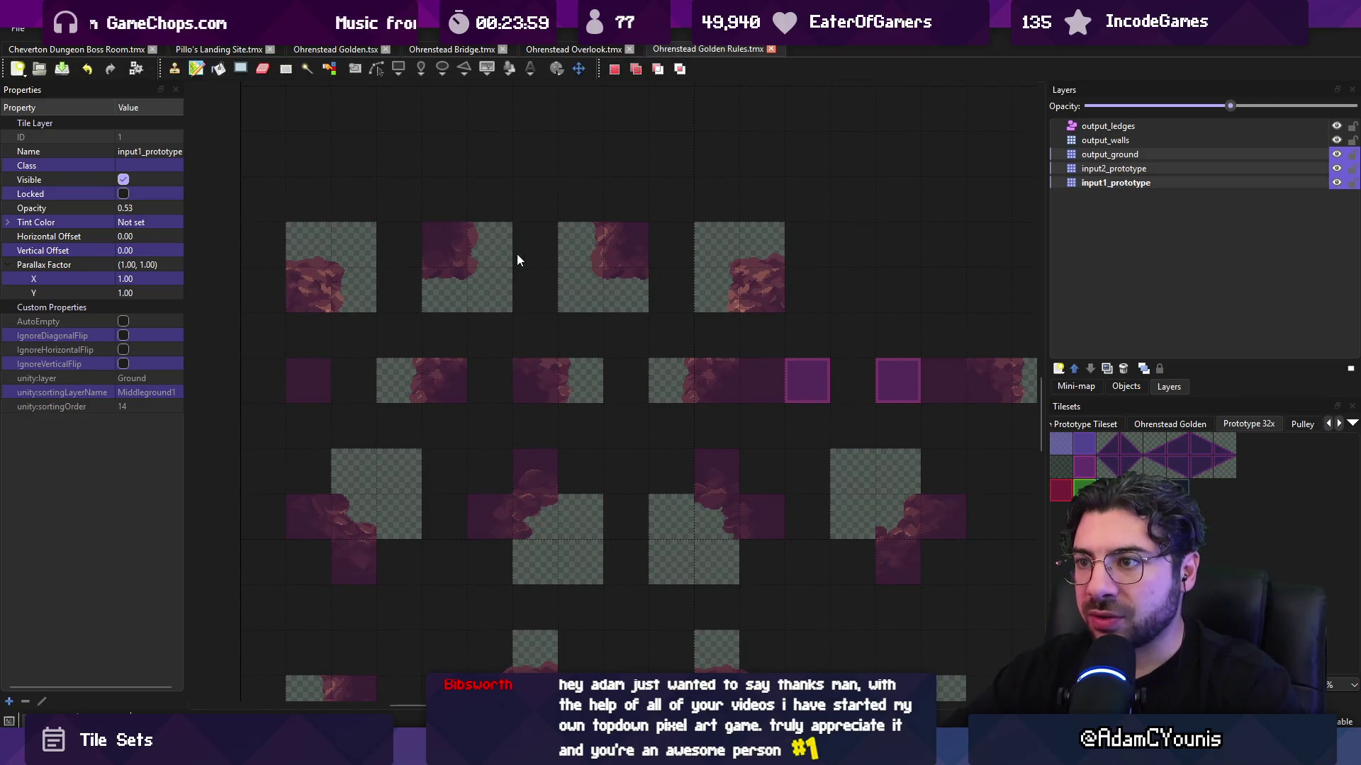
# - Zoom out, select the narrow wall rule row above the corner row, then cut and pick up both rows
pyautogui.hscroll(2, 394, 283)
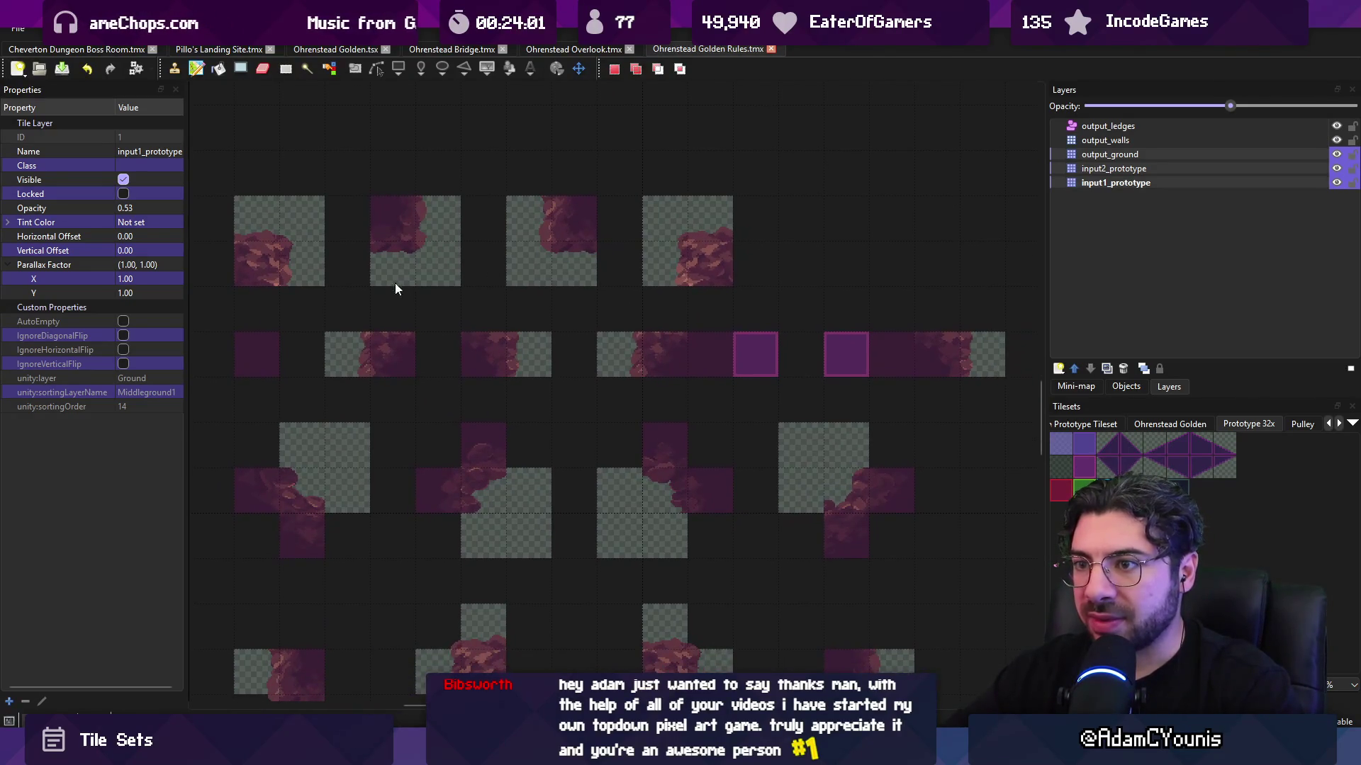
pyautogui.scroll(1, 463, 275)
pyautogui.scroll(-1, 496, 298)
pyautogui.scroll(-1, 593, 271)
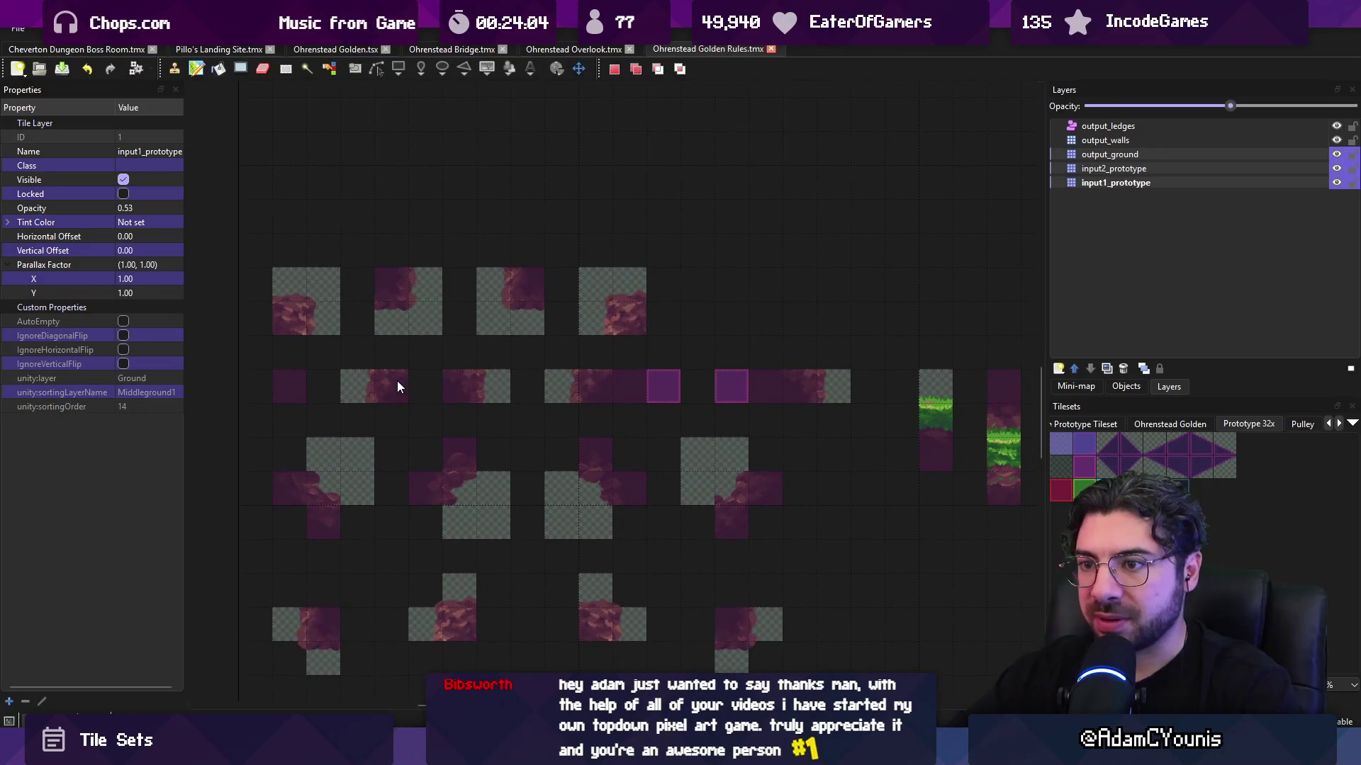
pyautogui.scroll(-1, 371, 375)
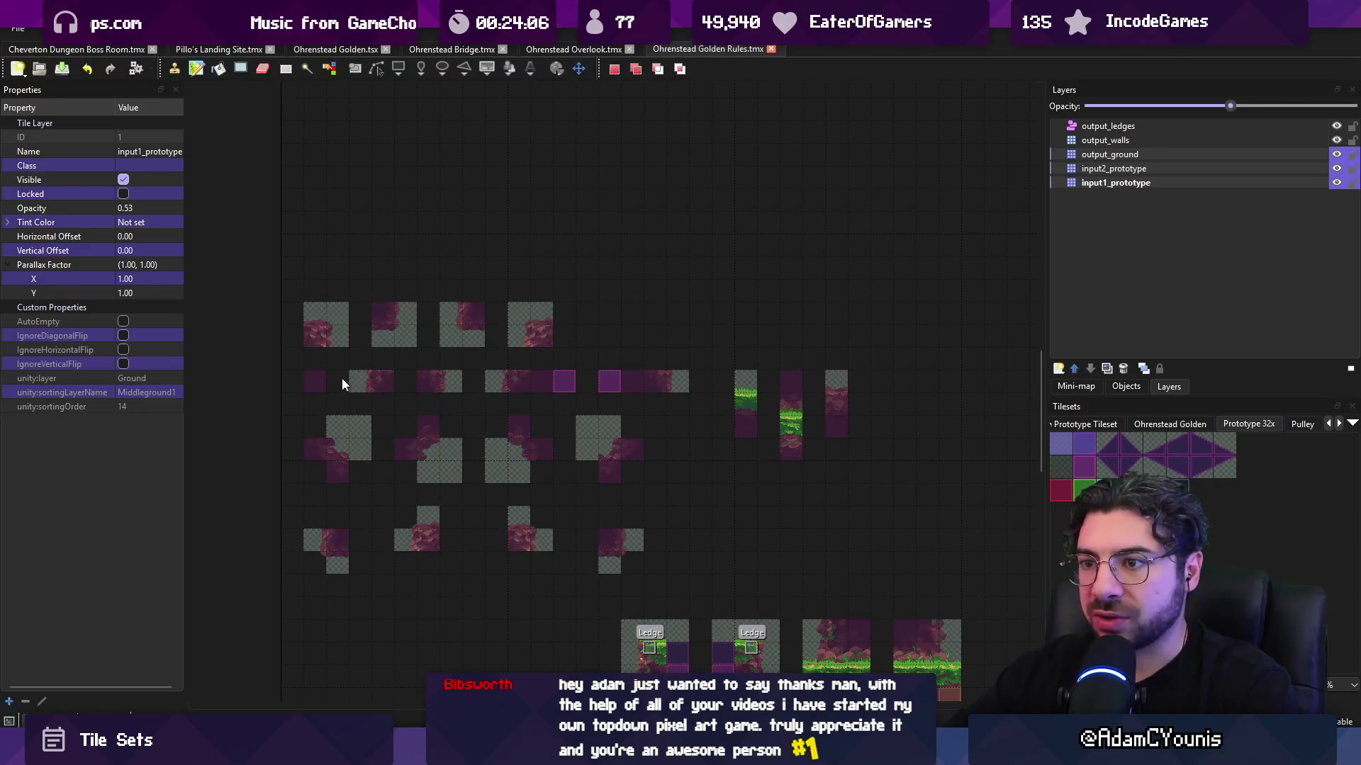
pyautogui.moveTo(342, 377)
pyautogui.mouseDown()
pyautogui.moveTo(595, 382)
pyautogui.moveTo(675, 267)
pyautogui.mouseUp()
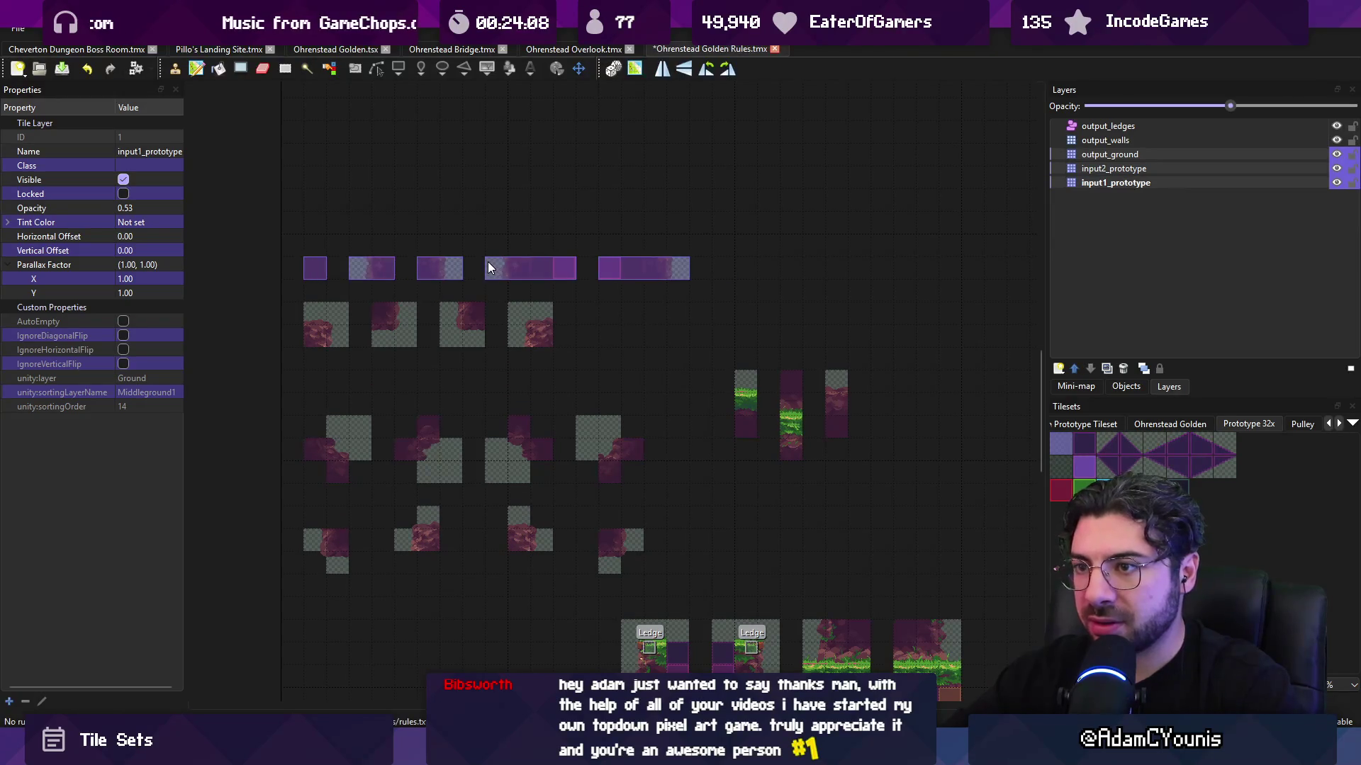
pyautogui.moveTo(346, 282); pyautogui.dragTo(684, 334)
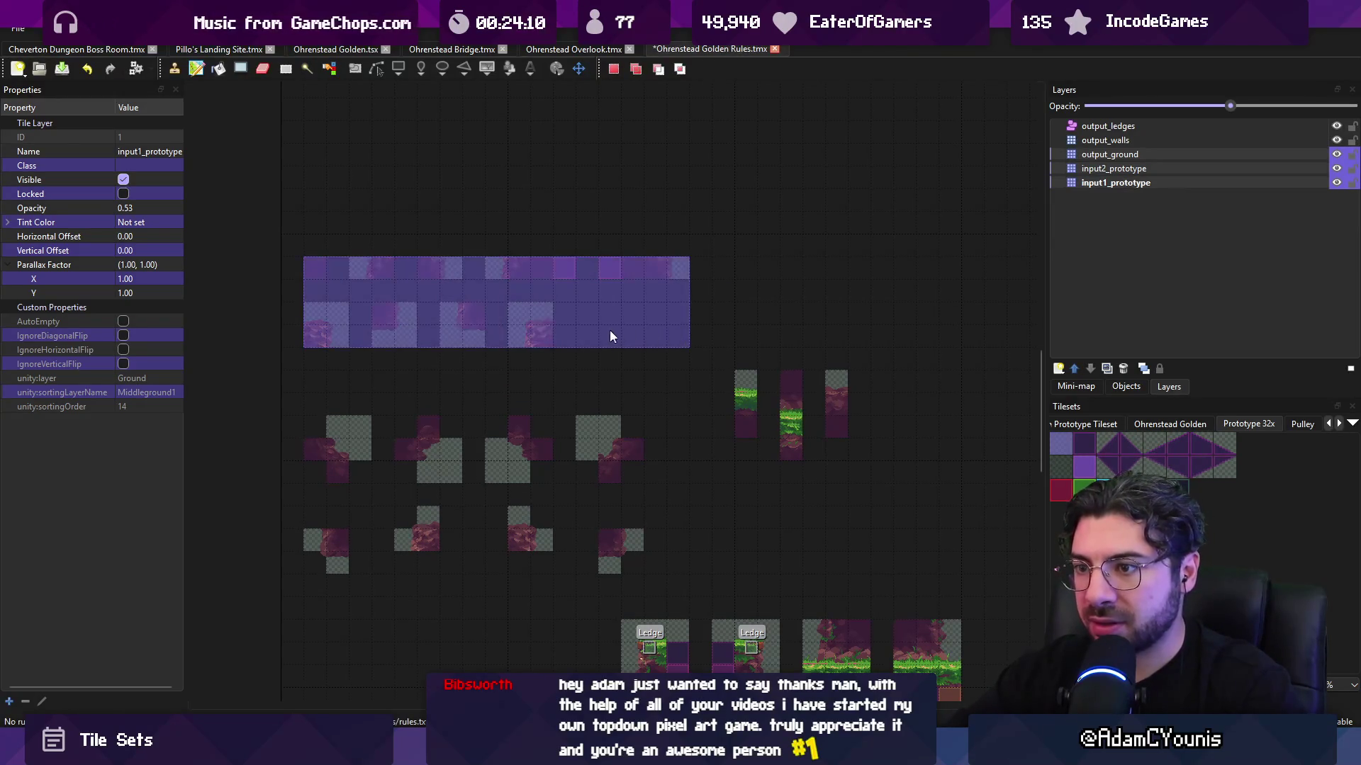
pyautogui.hotkey('ctrl', 'x')
pyautogui.hotkey('ctrl', 'v')
# - Switch between the Overlook, Bridge and Golden Rules maps, bringing the upper rule rows into view
pyautogui.click(580, 50)
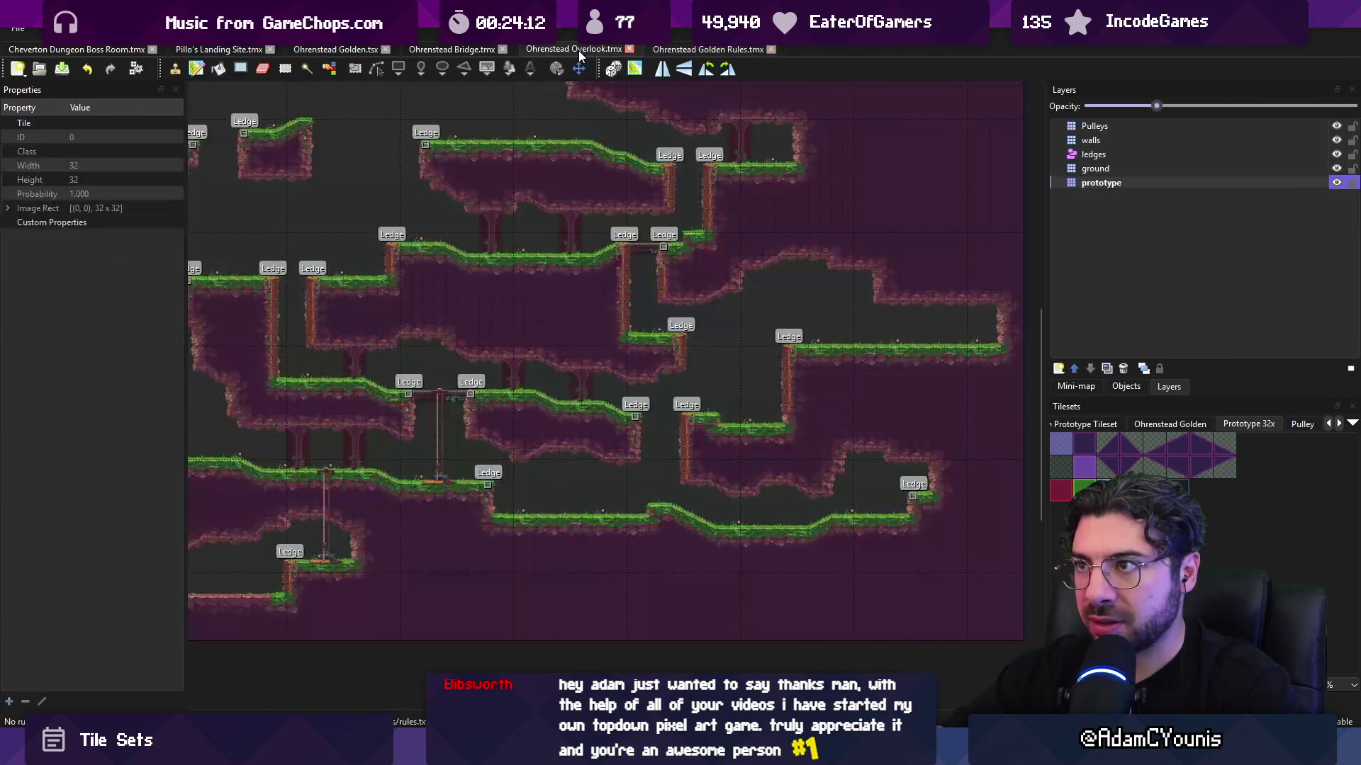
pyautogui.moveTo(474, 53); pyautogui.dragTo(547, 55)
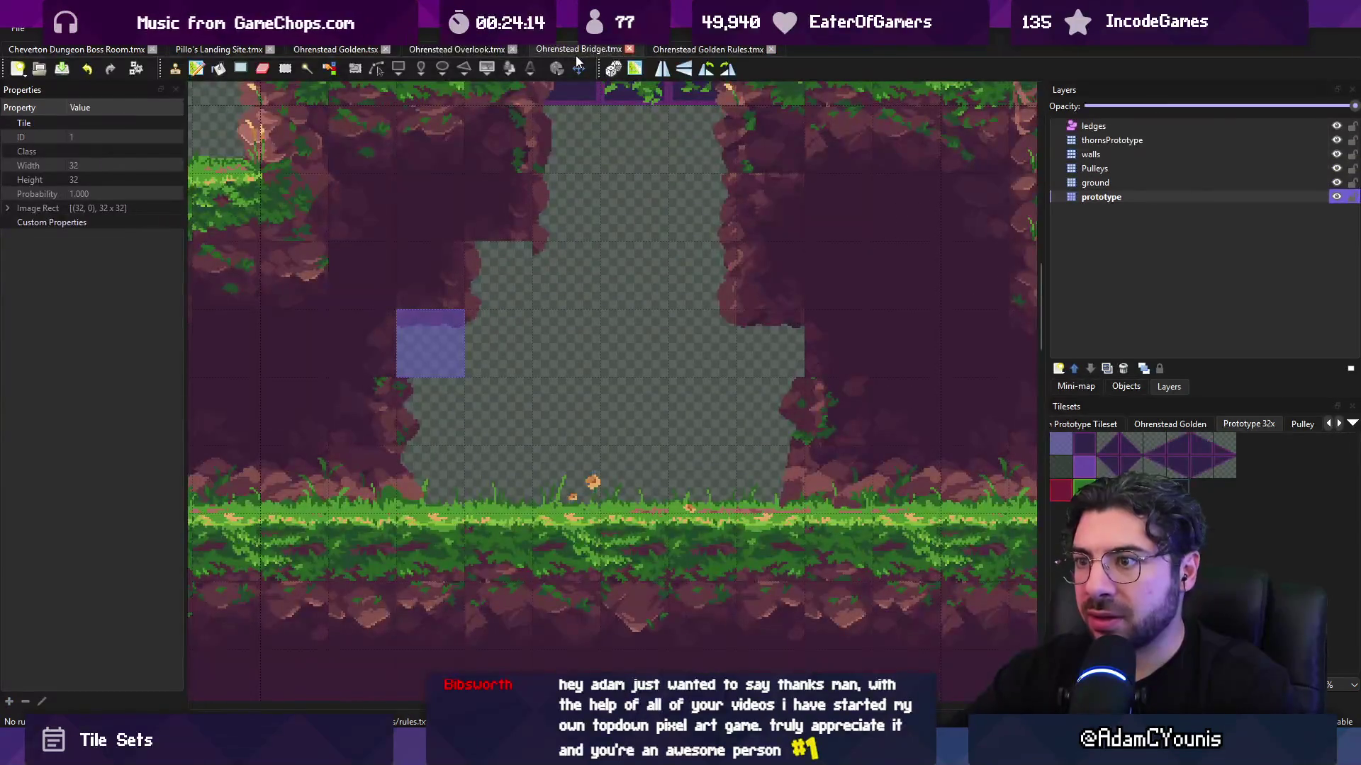
pyautogui.click(721, 49)
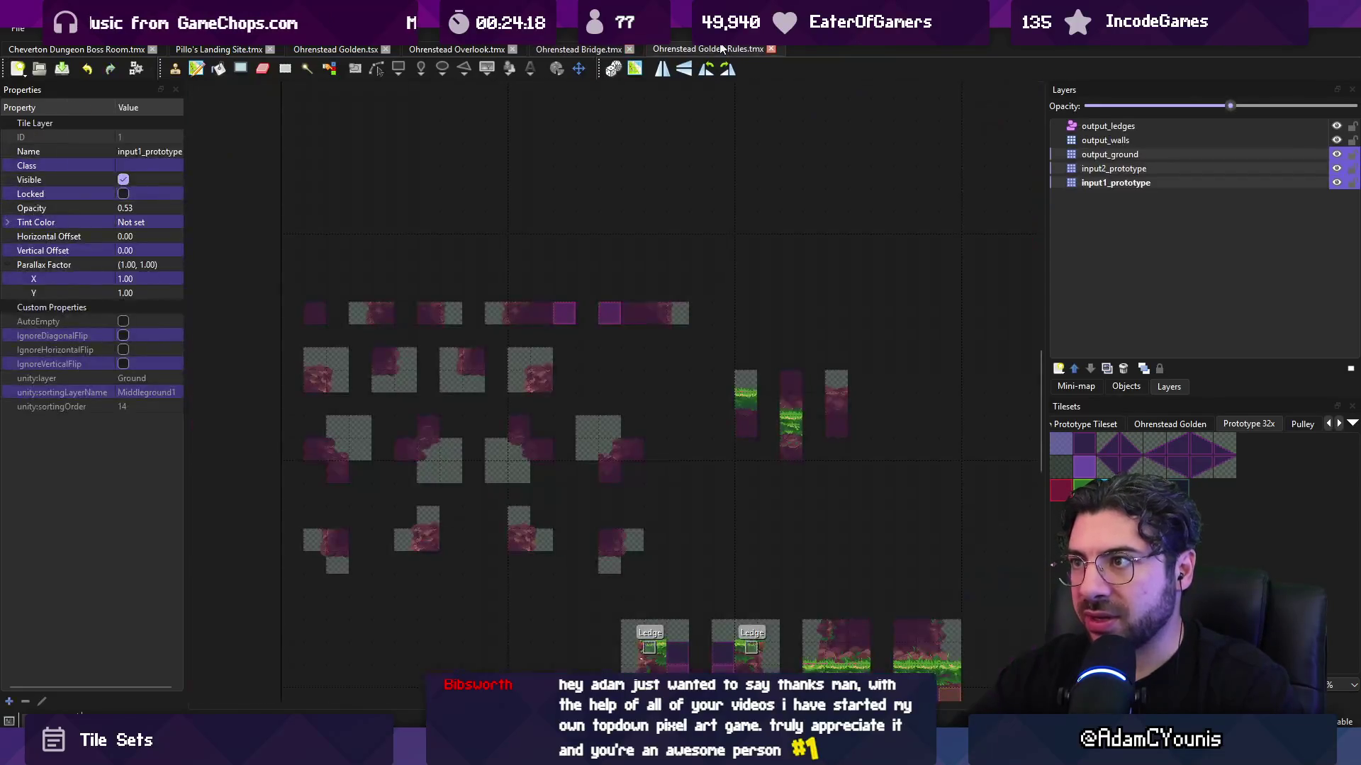
pyautogui.moveTo(575, 455); pyautogui.dragTo(581, 304)
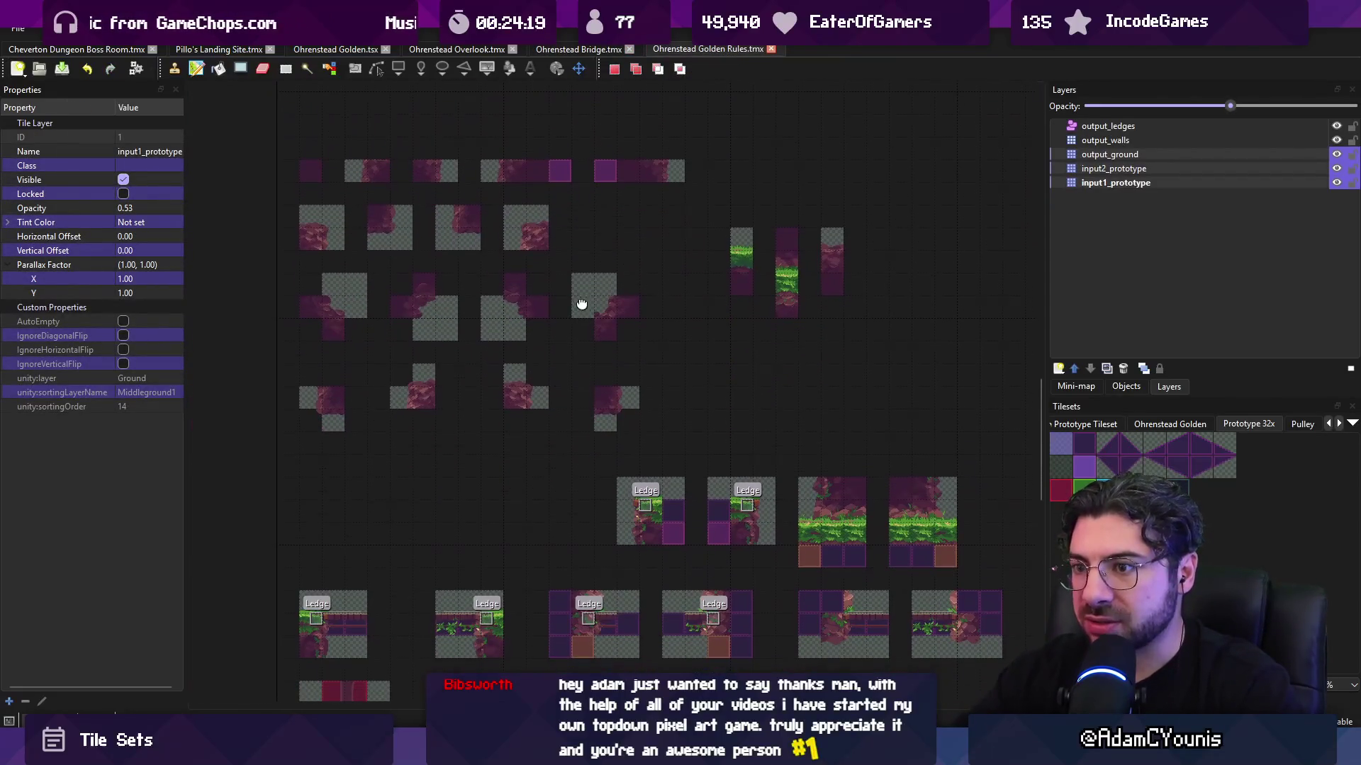
pyautogui.click(555, 49)
pyautogui.click(716, 48)
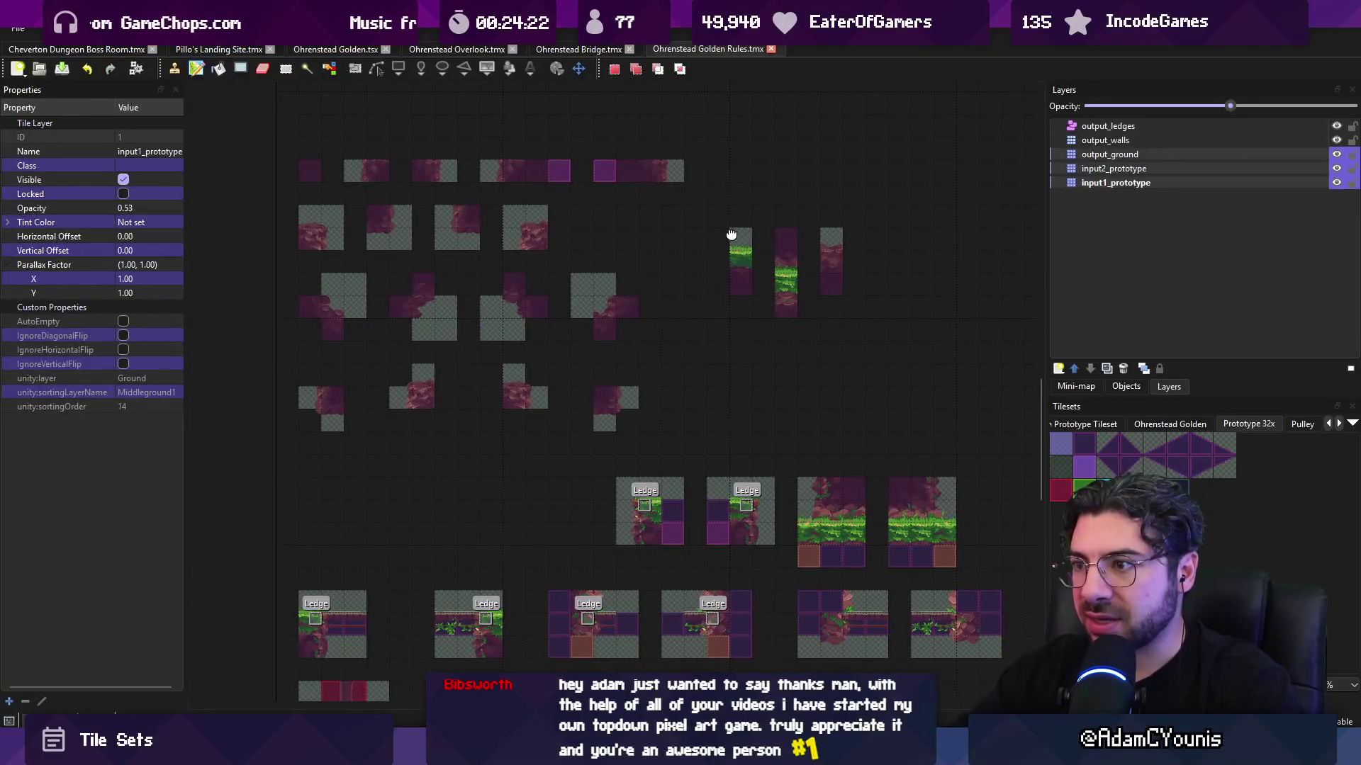
pyautogui.moveTo(733, 234); pyautogui.dragTo(716, 228)
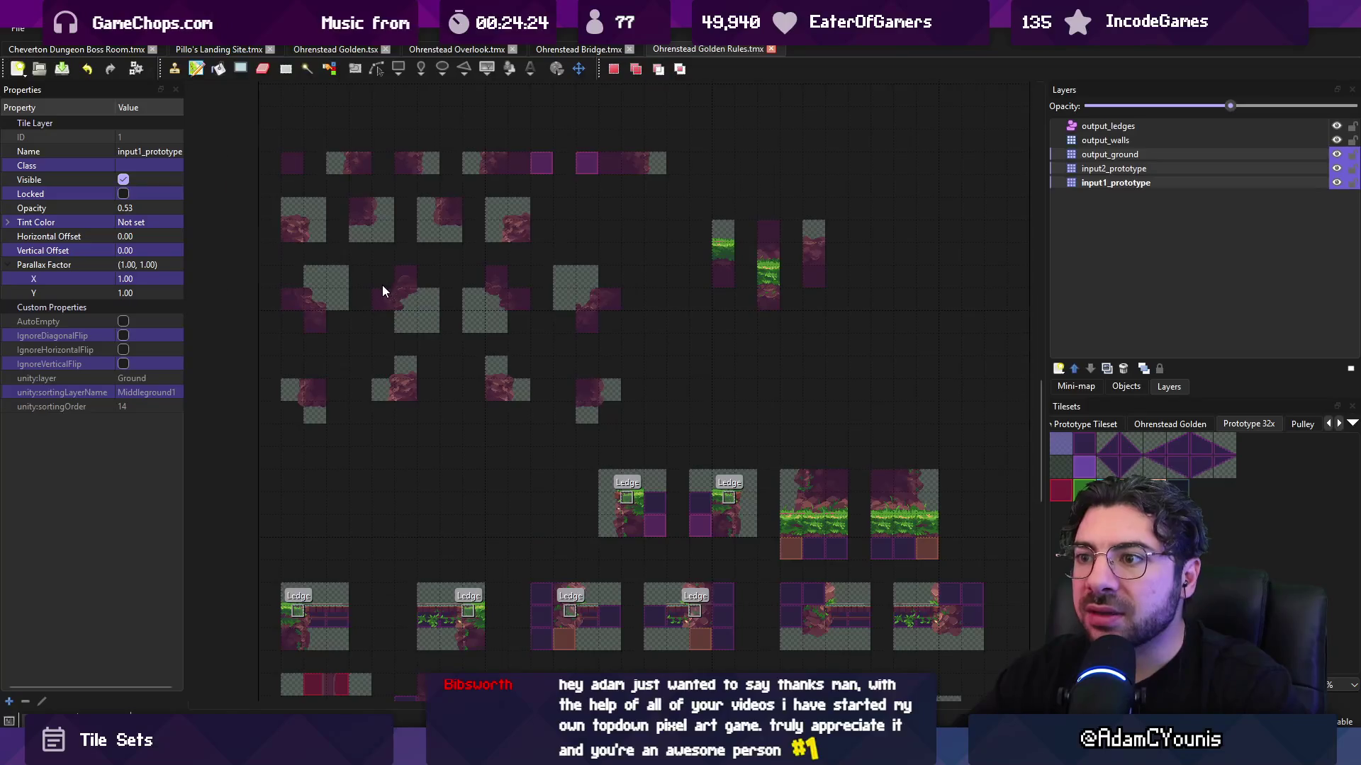
pyautogui.scroll(1, 411, 291)
pyautogui.scroll(1, 425, 302)
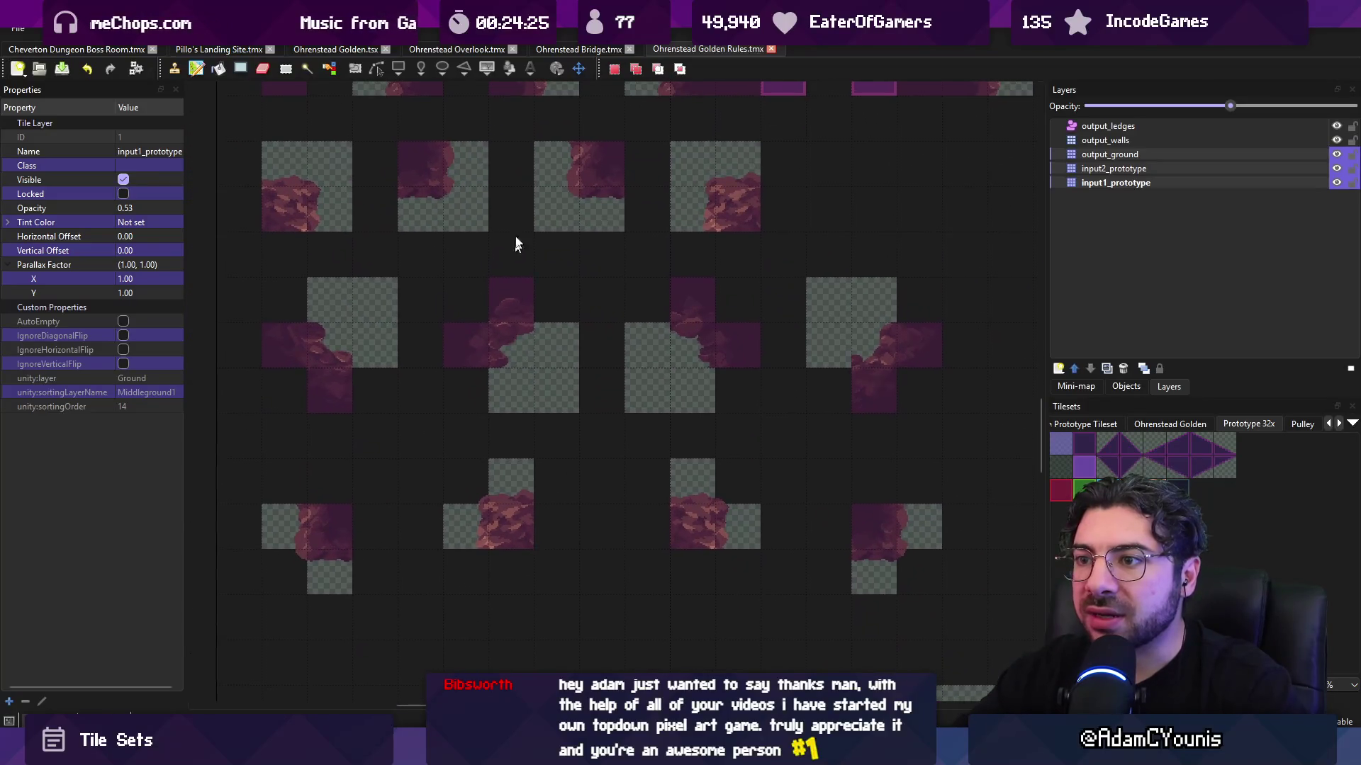
# - Flip back and forth between the Bridge and Golden Rules maps to compare them
pyautogui.click(595, 45)
pyautogui.click(700, 50)
pyautogui.click(610, 53)
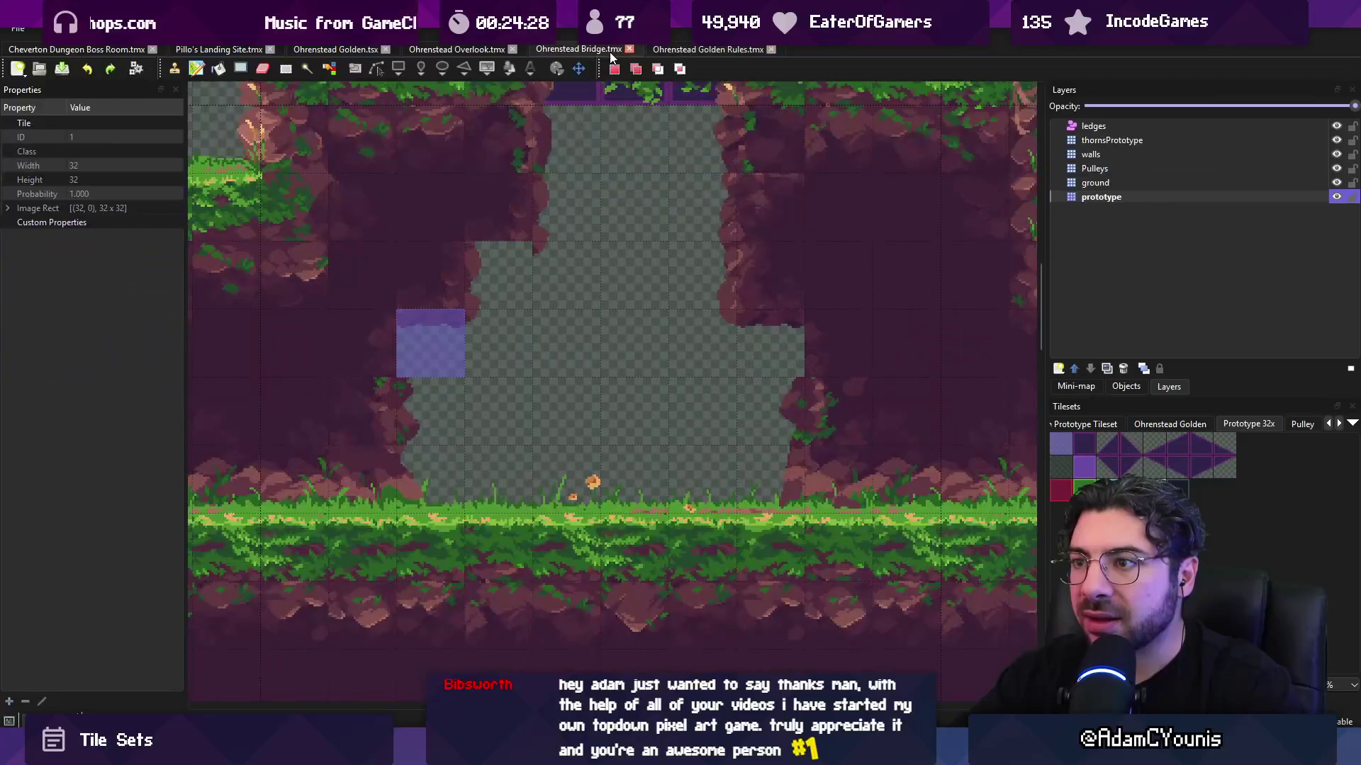
pyautogui.click(703, 51)
pyautogui.click(581, 48)
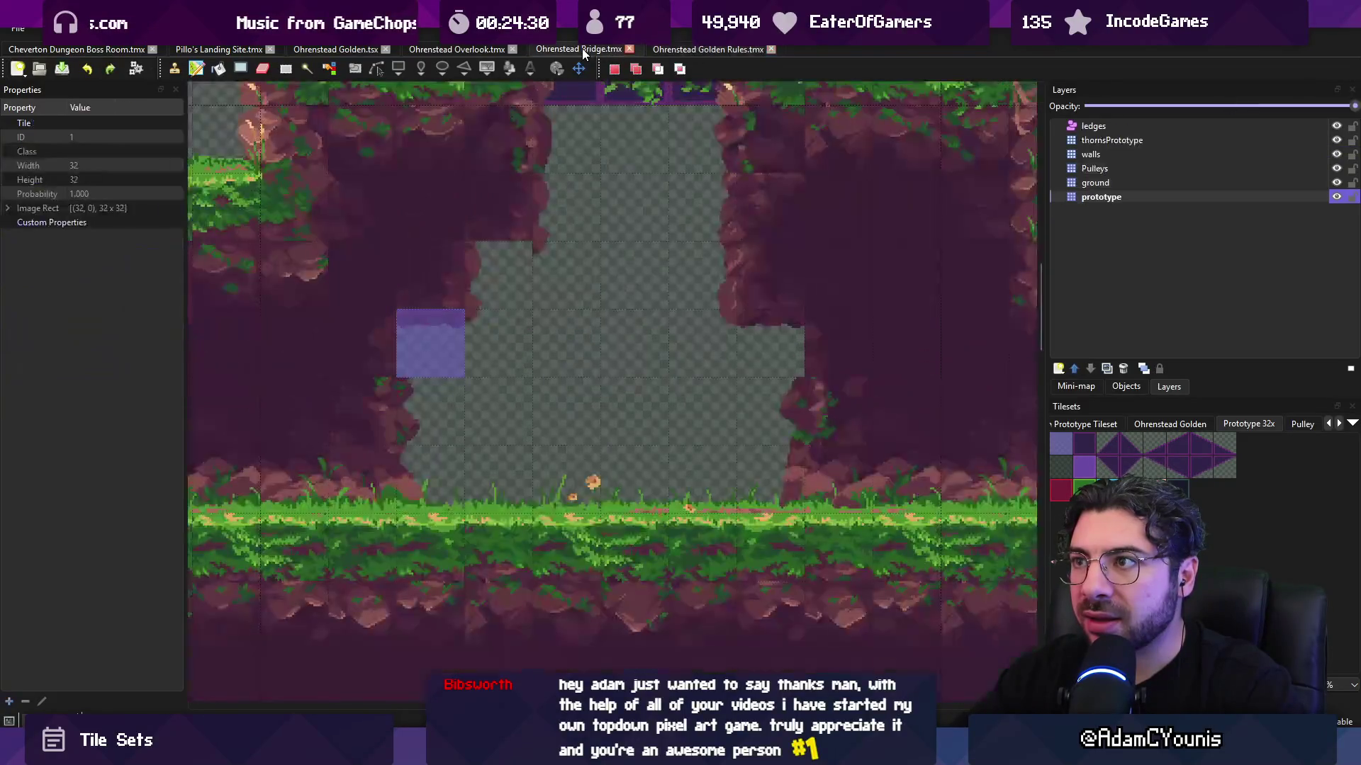
pyautogui.click(647, 51)
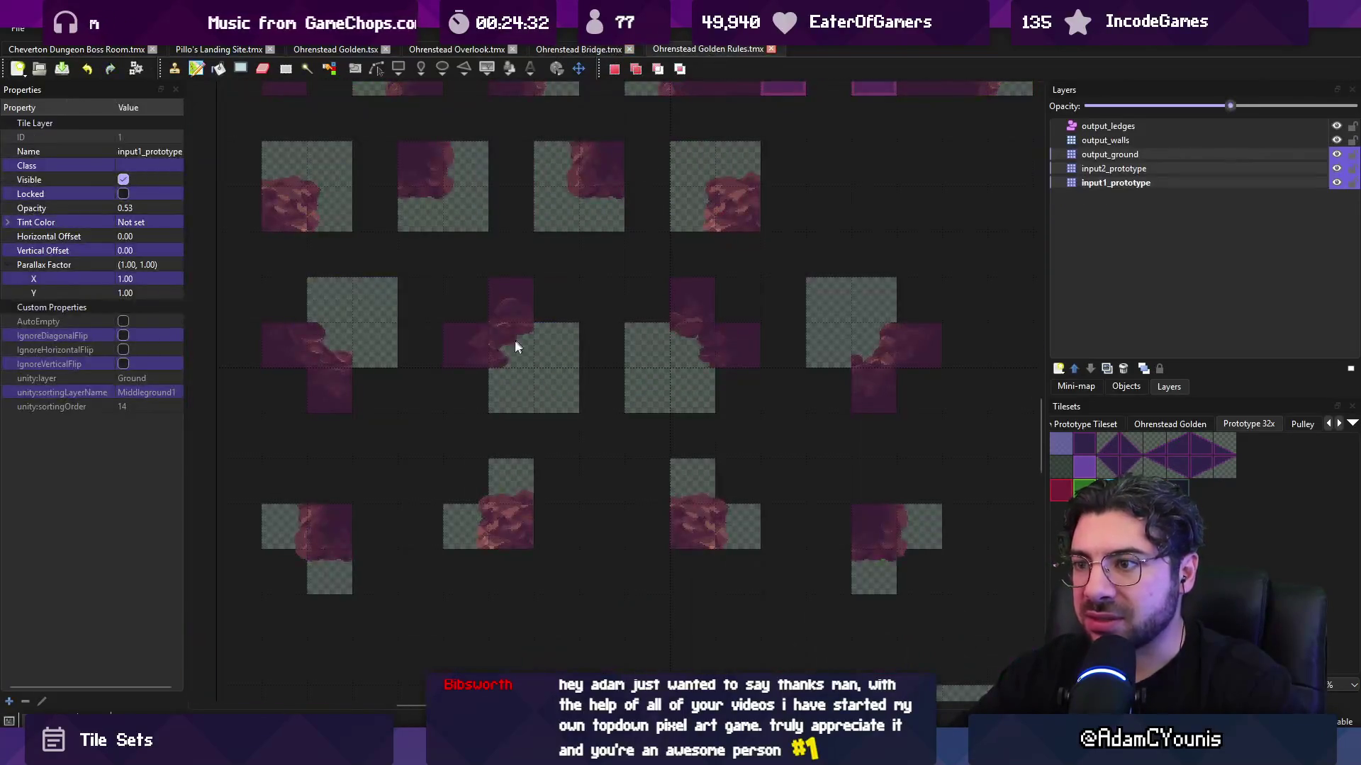
# - Check the prototype and output_ground layers, then copy a 3x3 rule block into the Bridge map as a stamp
pyautogui.click(1106, 169)
pyautogui.click(1337, 154)
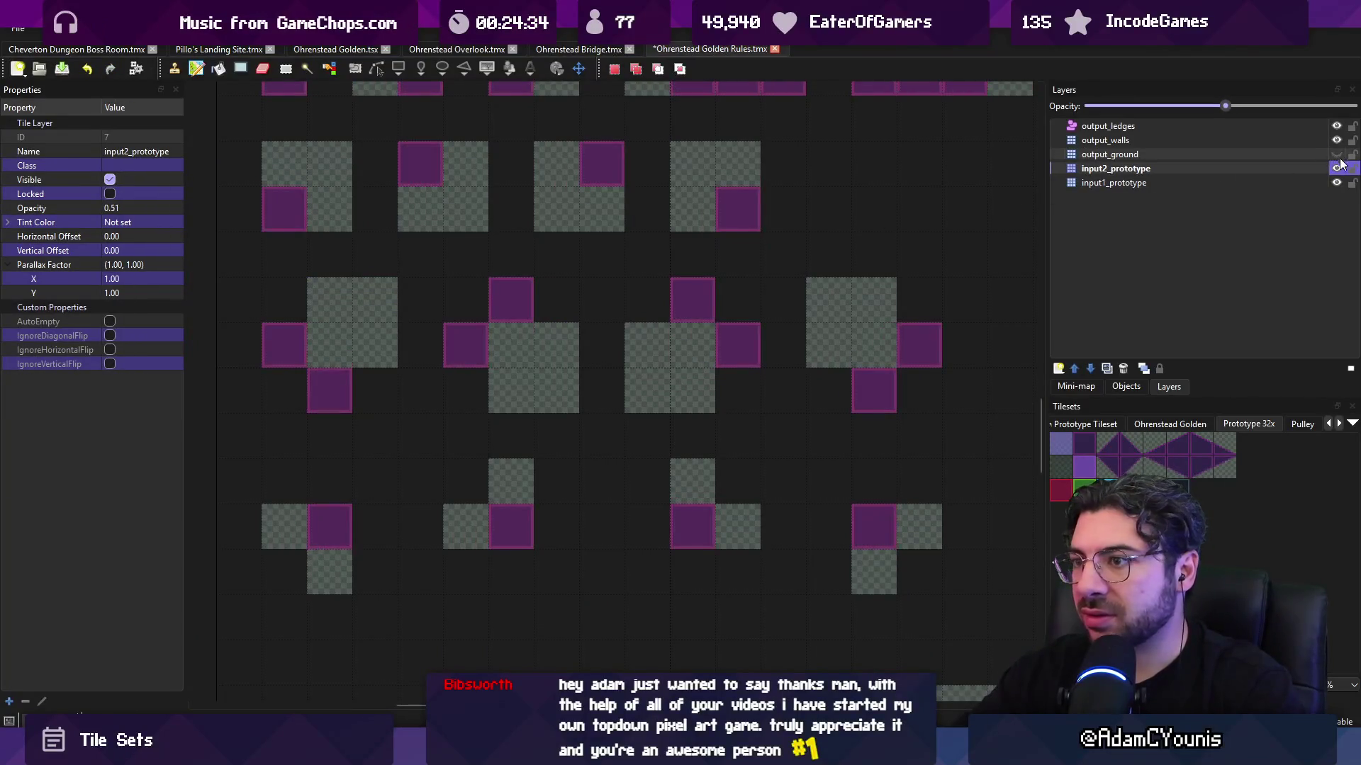
pyautogui.click(1337, 153)
pyautogui.click(1301, 183)
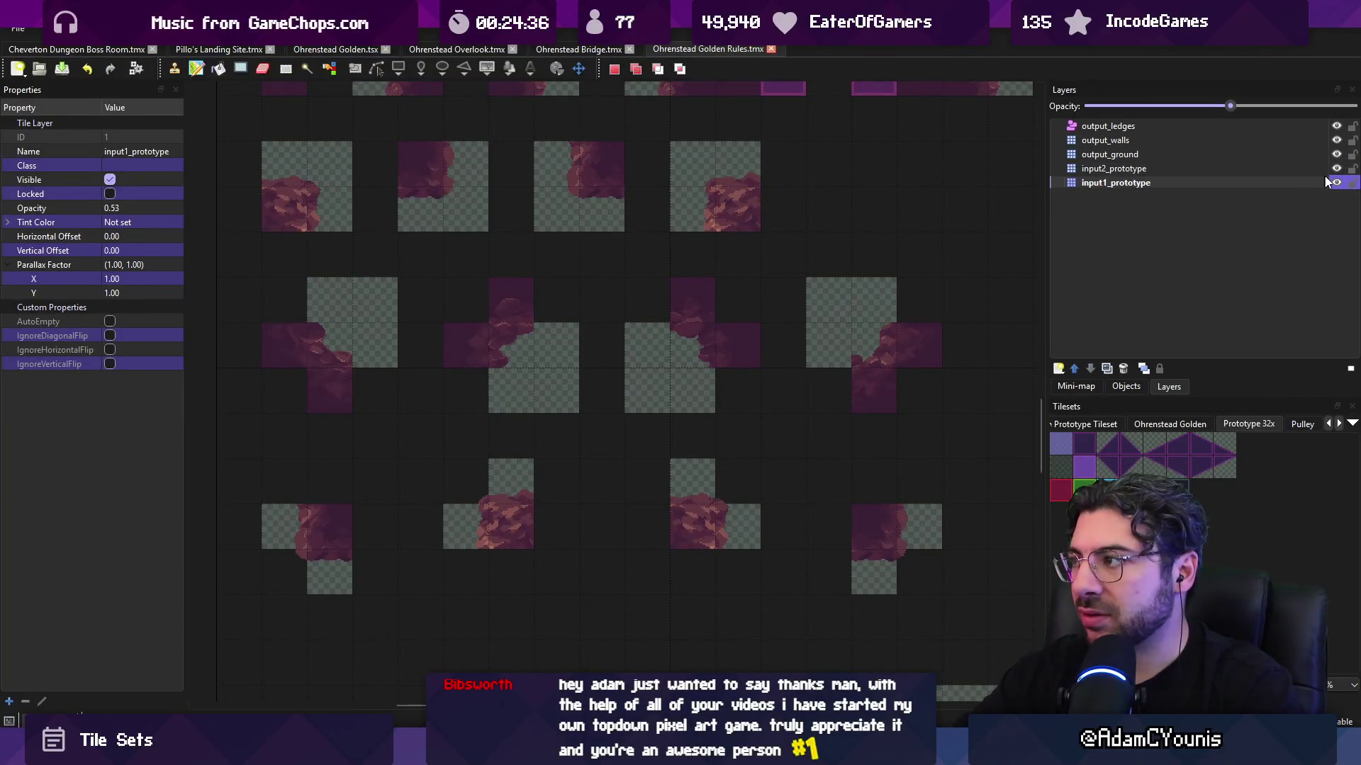
pyautogui.moveTo(451, 284); pyautogui.dragTo(545, 380)
pyautogui.hotkey('ctrl', 'c')
pyautogui.hotkey('ctrl', 'shift', 'Tab')
pyautogui.hotkey('ctrl', 'v')
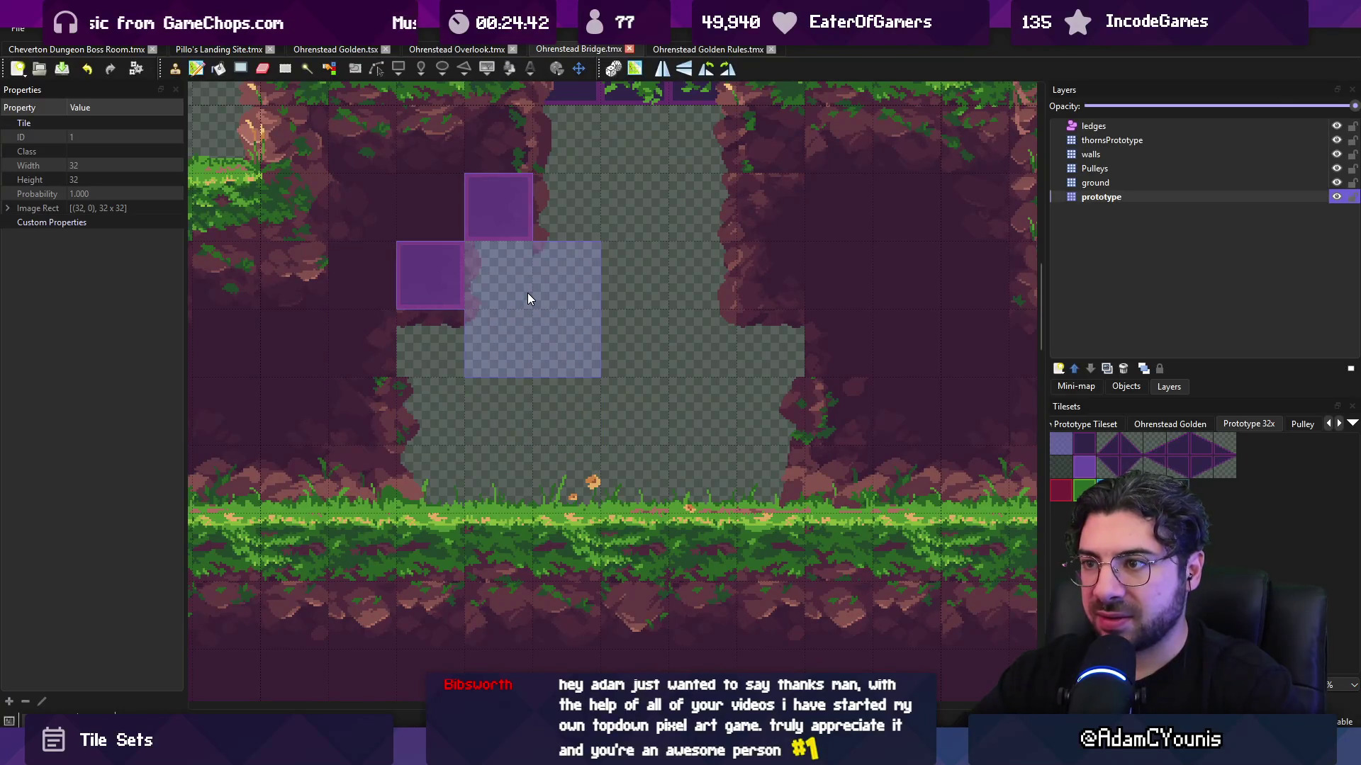
# - Clear the tile selection on Golden Rules and shift its view left after a glance at Bridge
pyautogui.click(710, 50)
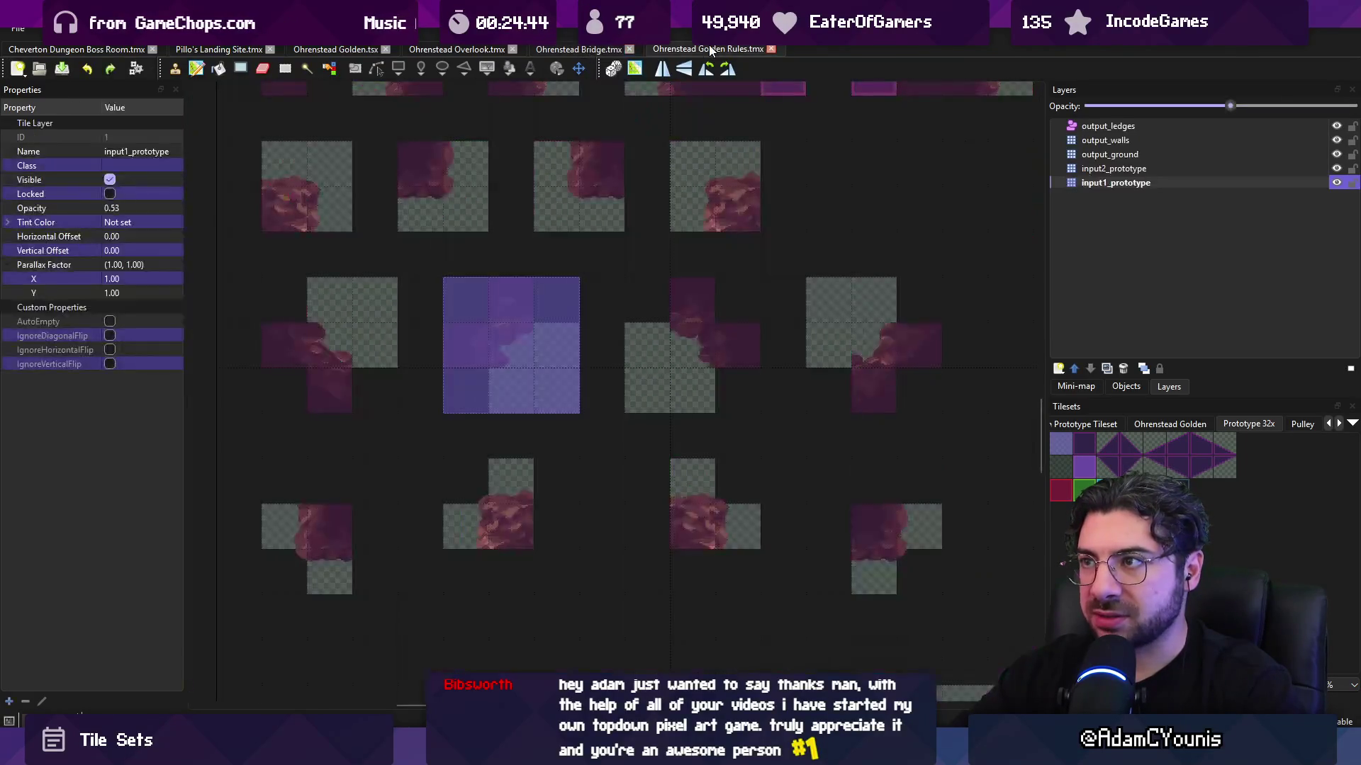
pyautogui.press('Escape')
pyautogui.press('Escape')
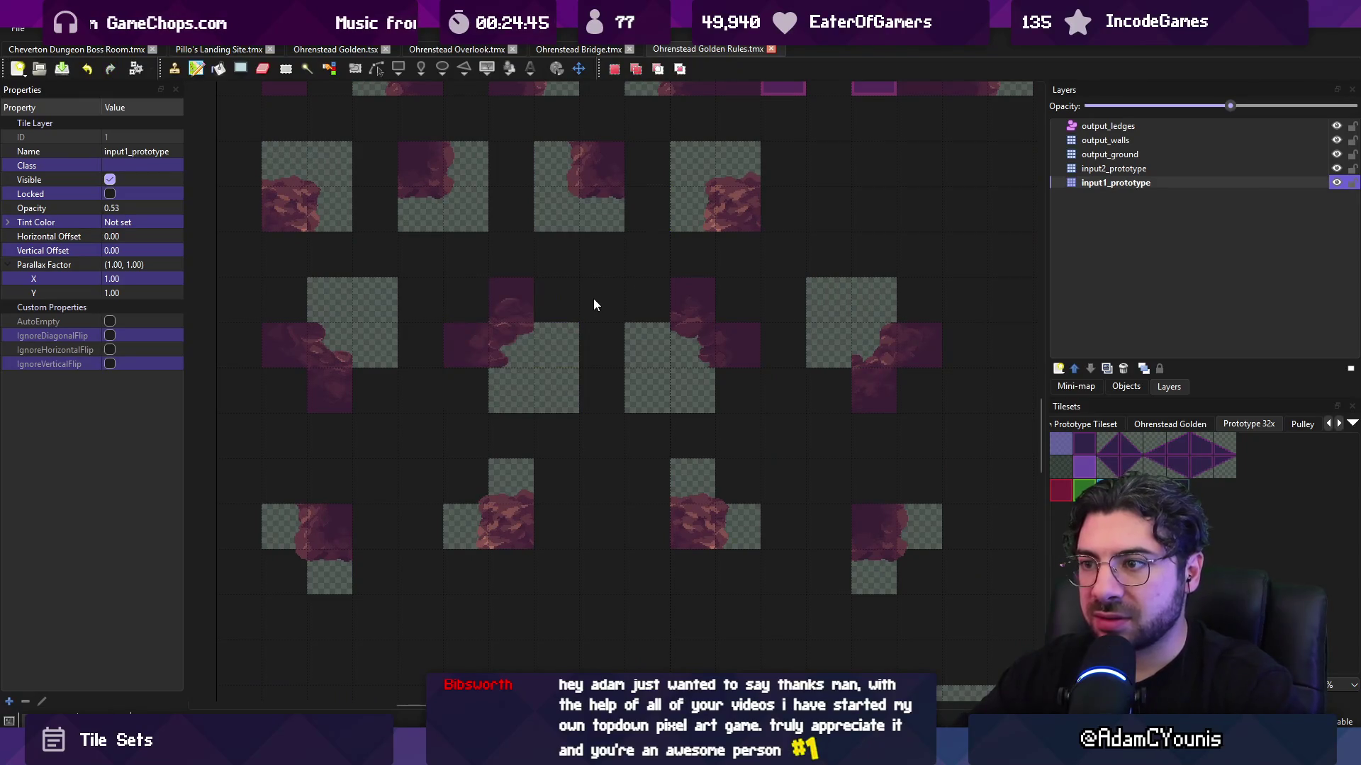
pyautogui.click(551, 49)
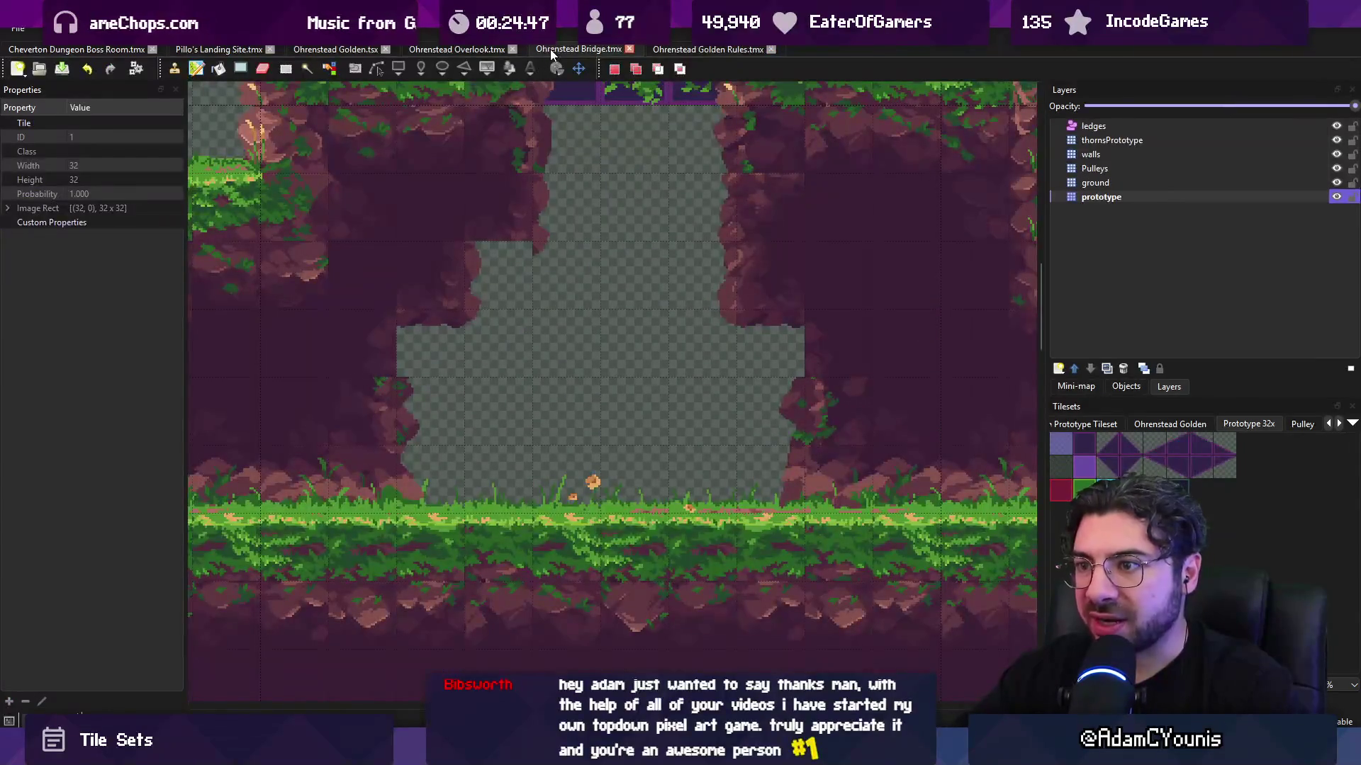
pyautogui.click(662, 47)
pyautogui.moveTo(679, 228)
pyautogui.mouseDown()
pyautogui.moveTo(529, 234)
pyautogui.moveTo(668, 215)
pyautogui.moveTo(593, 217)
pyautogui.mouseUp()
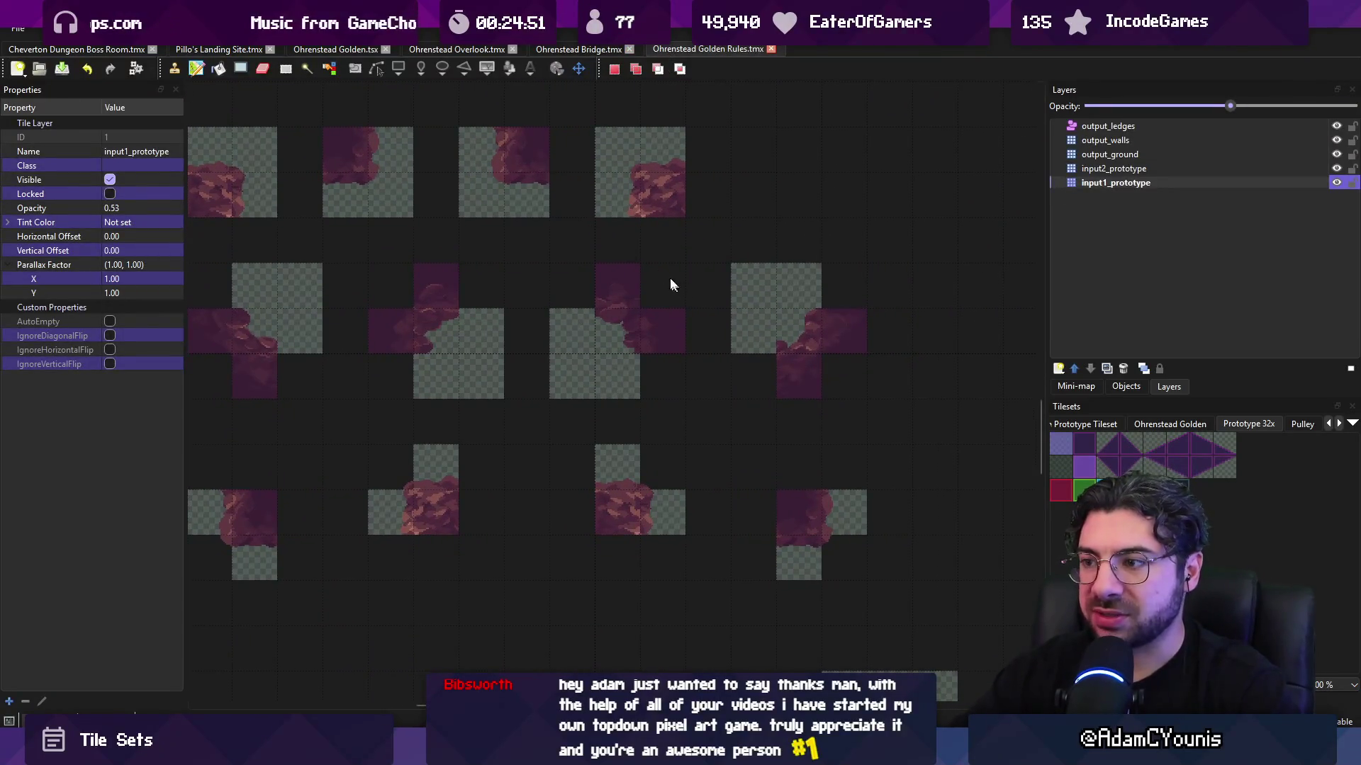
# - Select the bottom row of cross-shaped rule tiles in the Golden Rules map
pyautogui.moveTo(672, 284); pyautogui.dragTo(714, 250)
pyautogui.scroll(-2, 690, 248)
pyautogui.scroll(1, 587, 439)
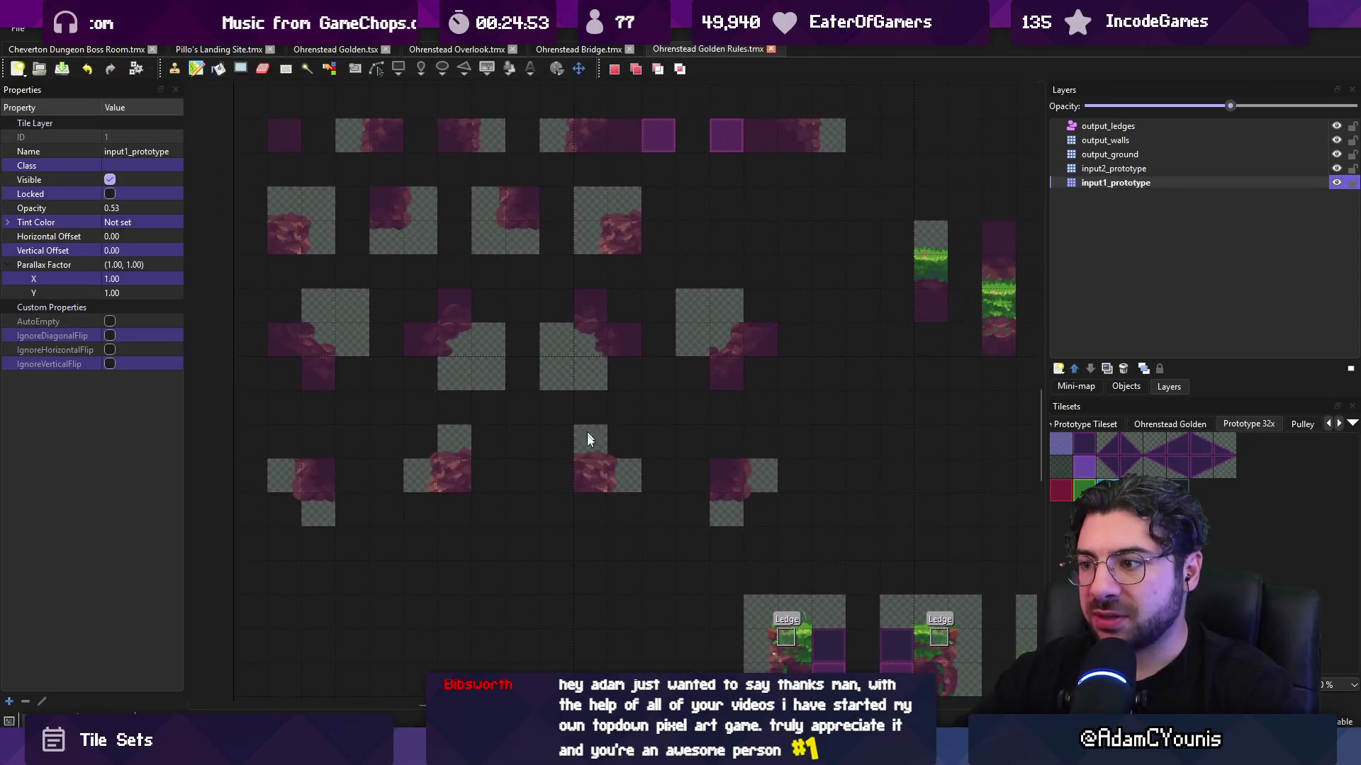
pyautogui.moveTo(273, 429)
pyautogui.mouseDown()
pyautogui.moveTo(638, 516)
pyautogui.moveTo(773, 524)
pyautogui.mouseUp()
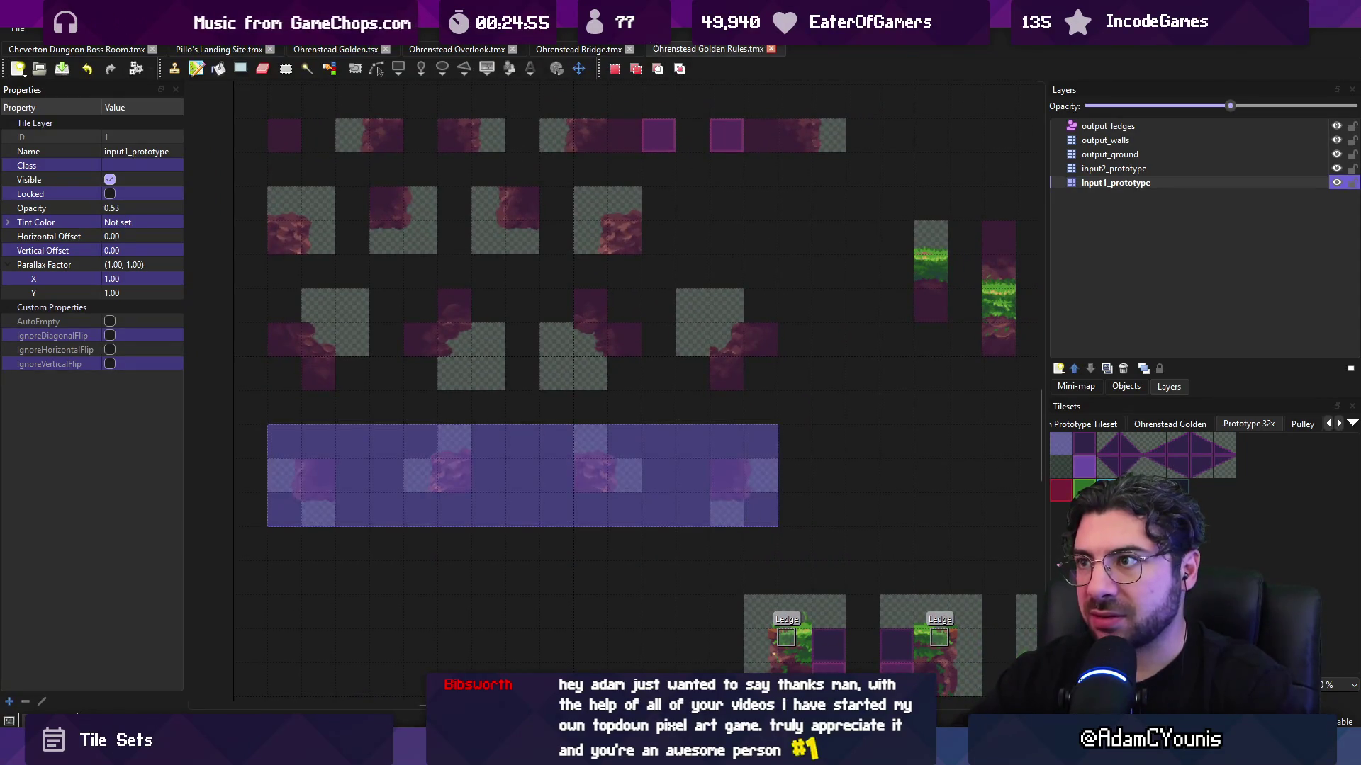
pyautogui.click(578, 50)
pyautogui.click(675, 50)
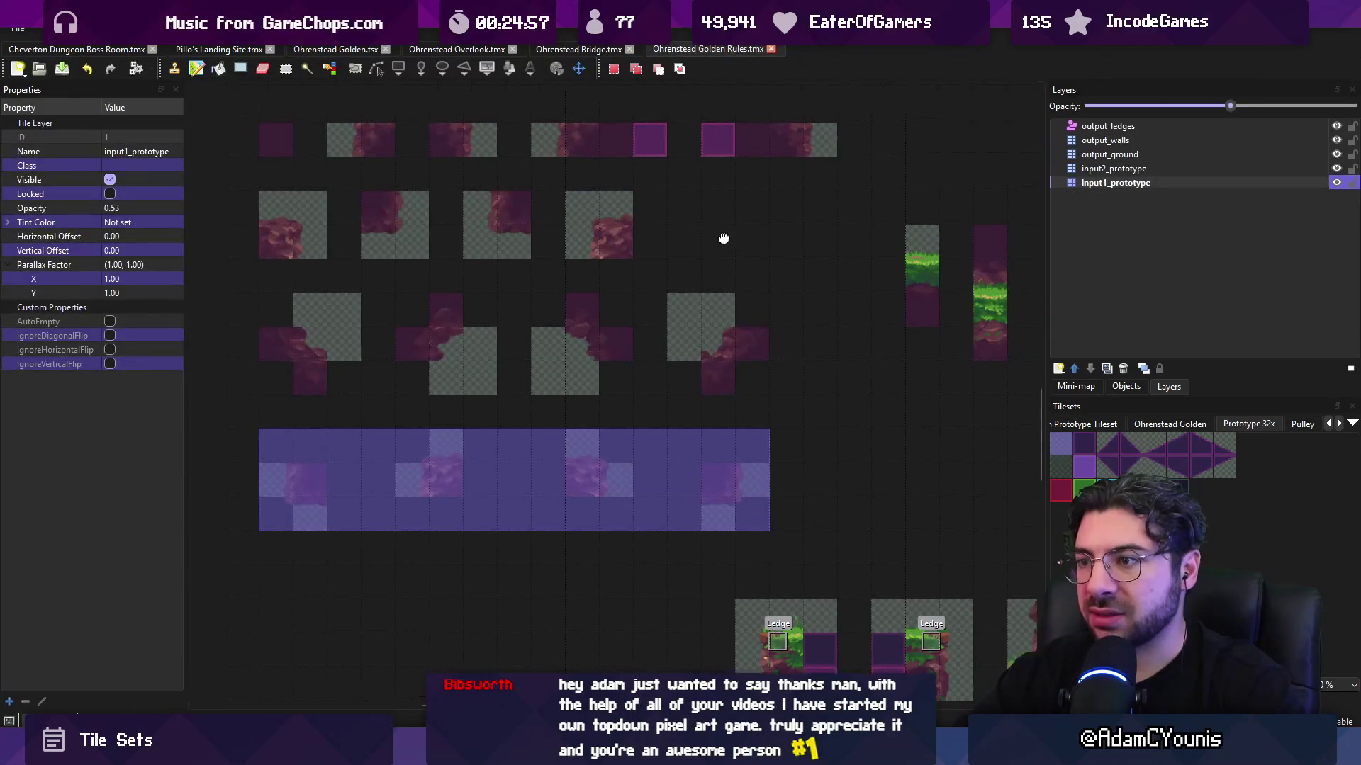
# - On output_ground, cut that cross-shaped row and stamp it into the top-right row
pyautogui.click(1096, 156)
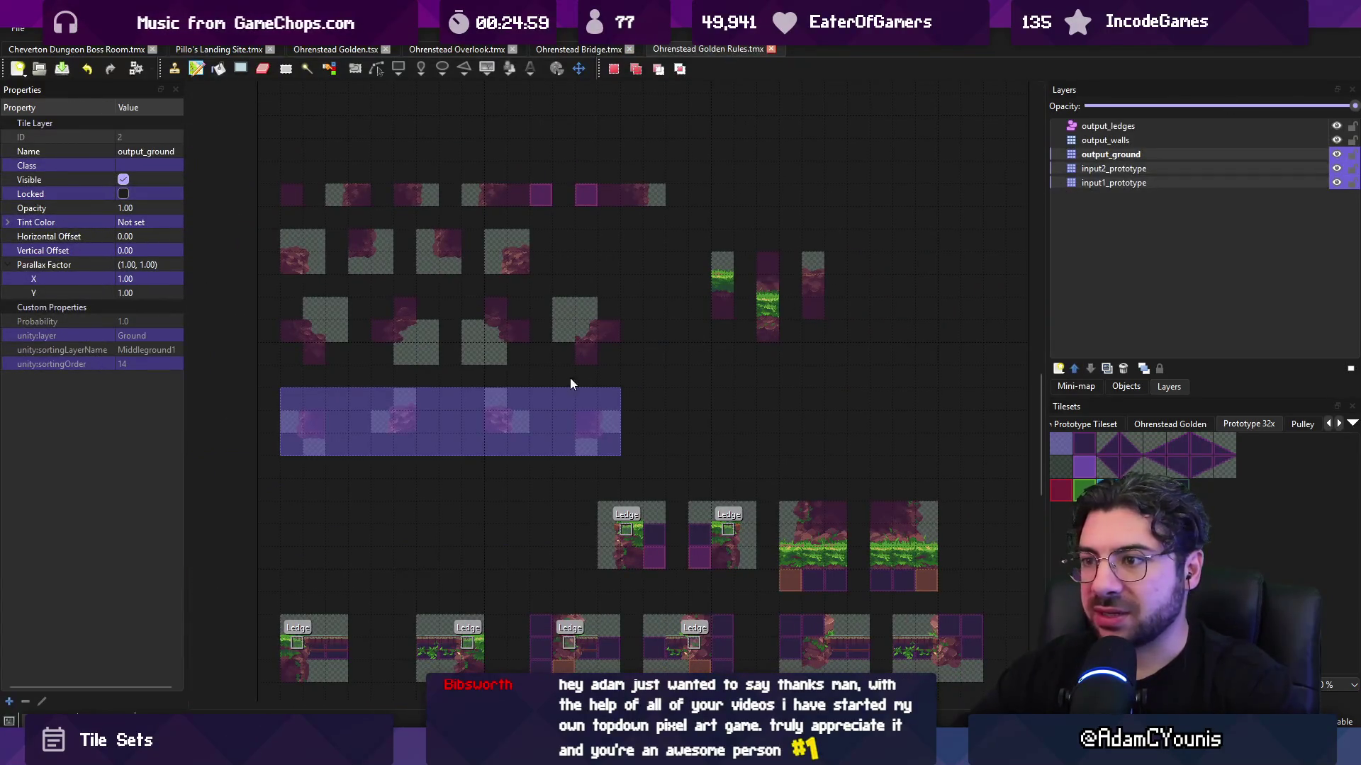
pyautogui.hotkey('ctrl', 'x')
pyautogui.hotkey('ctrl', 'v')
pyautogui.click(900, 206)
pyautogui.hscroll(1, 779, 213)
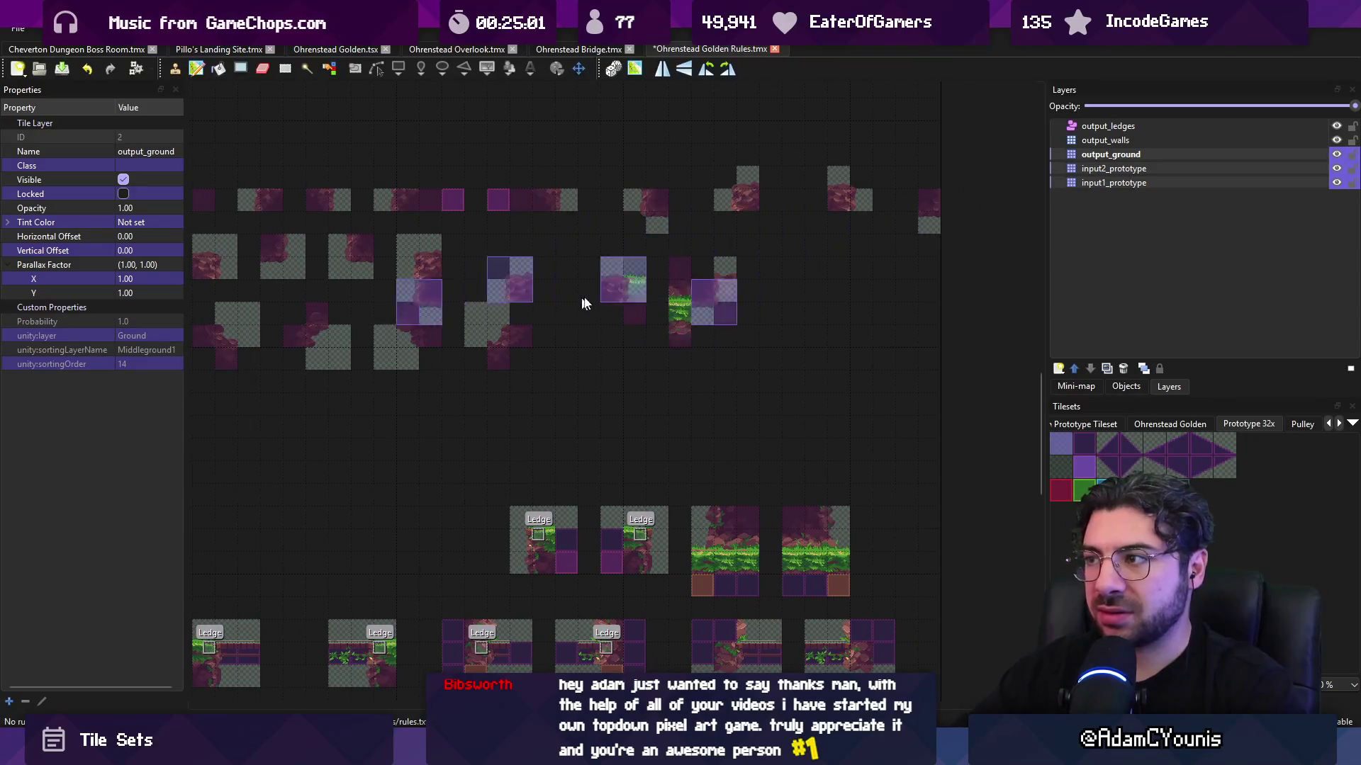
pyautogui.click(760, 198)
# - Cut the lower row of rule tiles and place it in the vacated row below
pyautogui.press('r')
pyautogui.hscroll(-2, 460, 326)
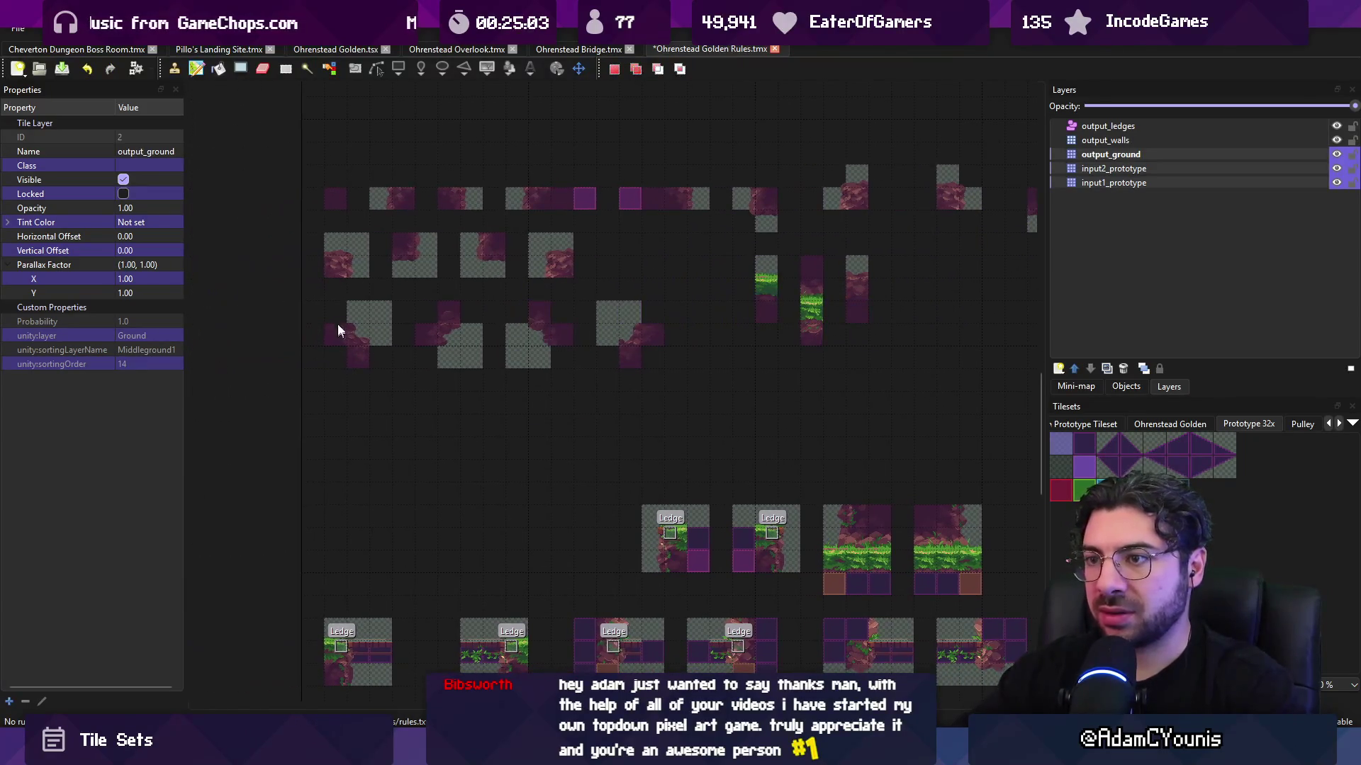
pyautogui.moveTo(337, 325); pyautogui.dragTo(648, 365)
pyautogui.hotkey('ctrl', 'x')
pyautogui.hotkey('ctrl', 'v')
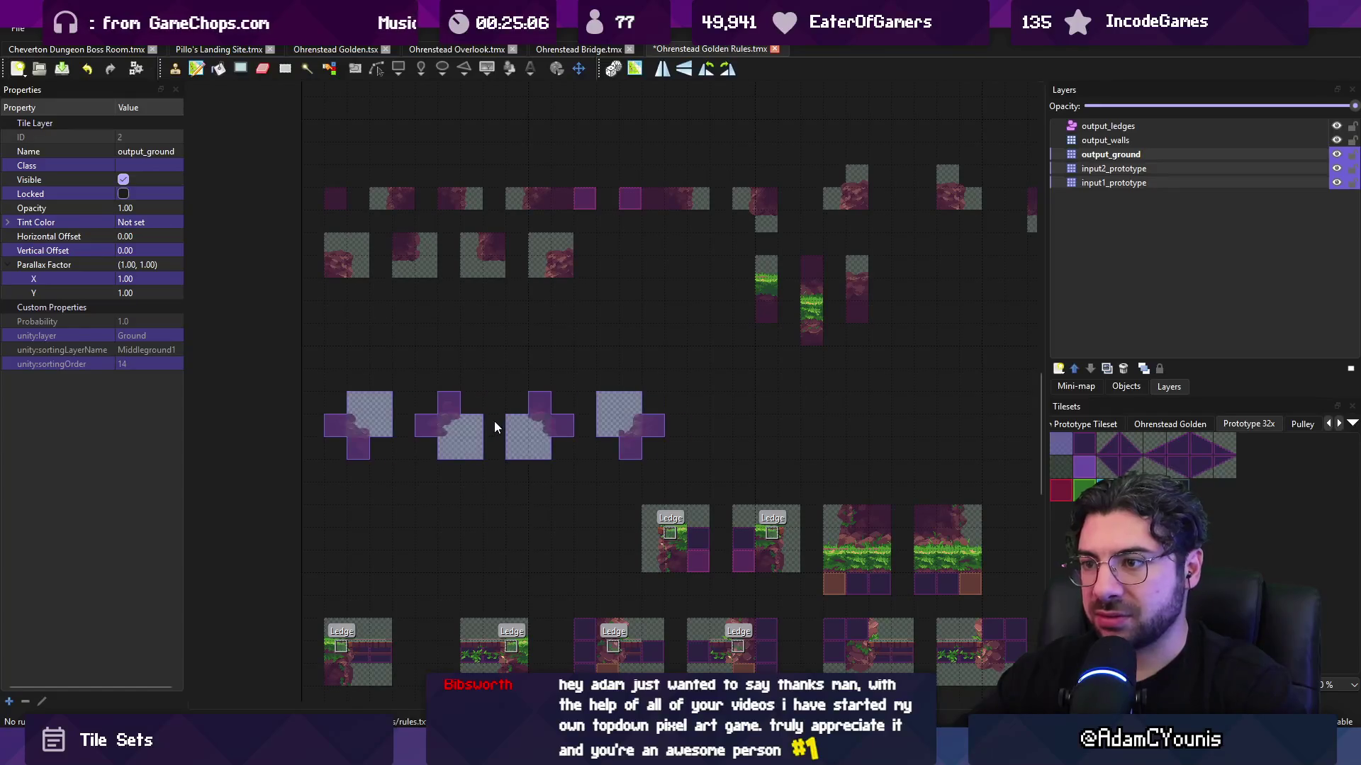
pyautogui.click(495, 420)
# - Move the top-right row of rule tiles into the empty row
pyautogui.hscroll(2, 567, 319)
pyautogui.press('r')
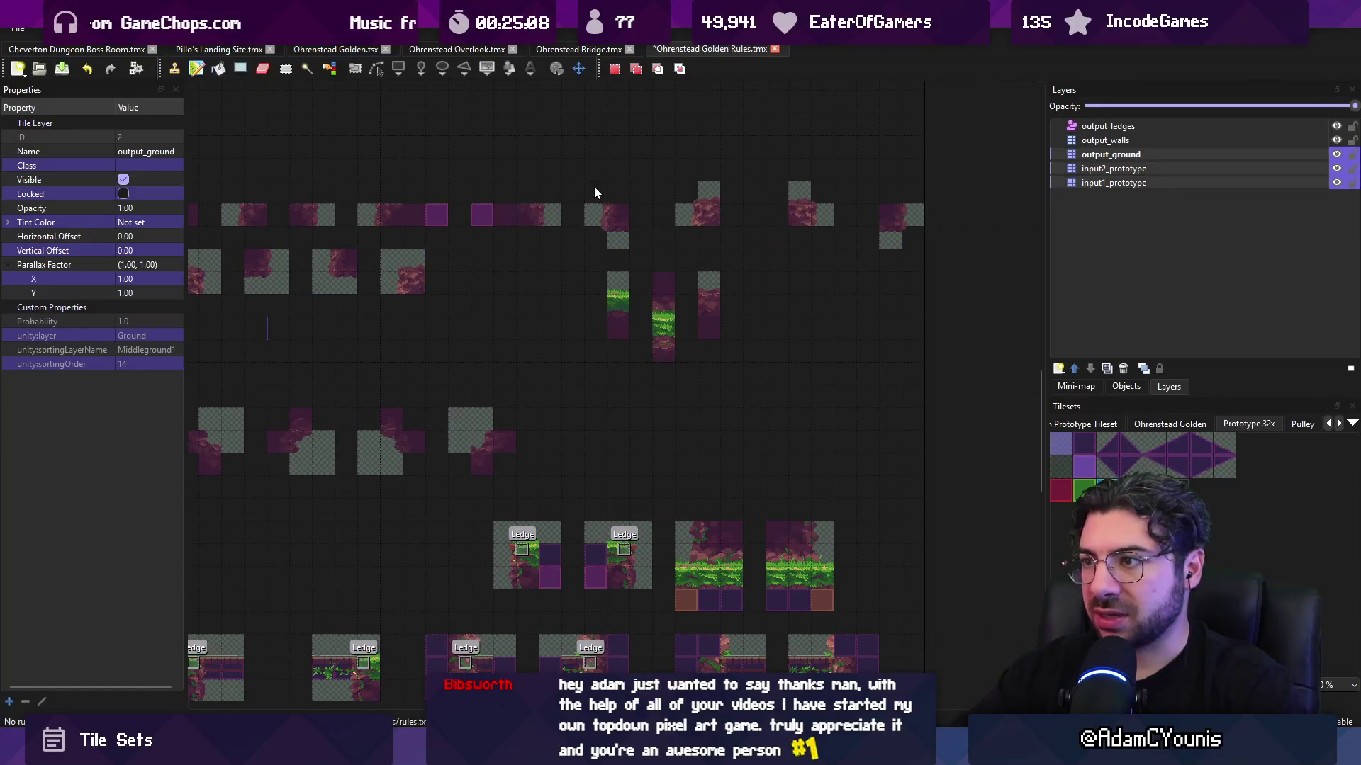
pyautogui.moveTo(594, 192); pyautogui.dragTo(915, 241)
pyautogui.hotkey('ctrl', 'x')
pyautogui.hscroll(-3, 648, 271)
pyautogui.hotkey('ctrl', 'v')
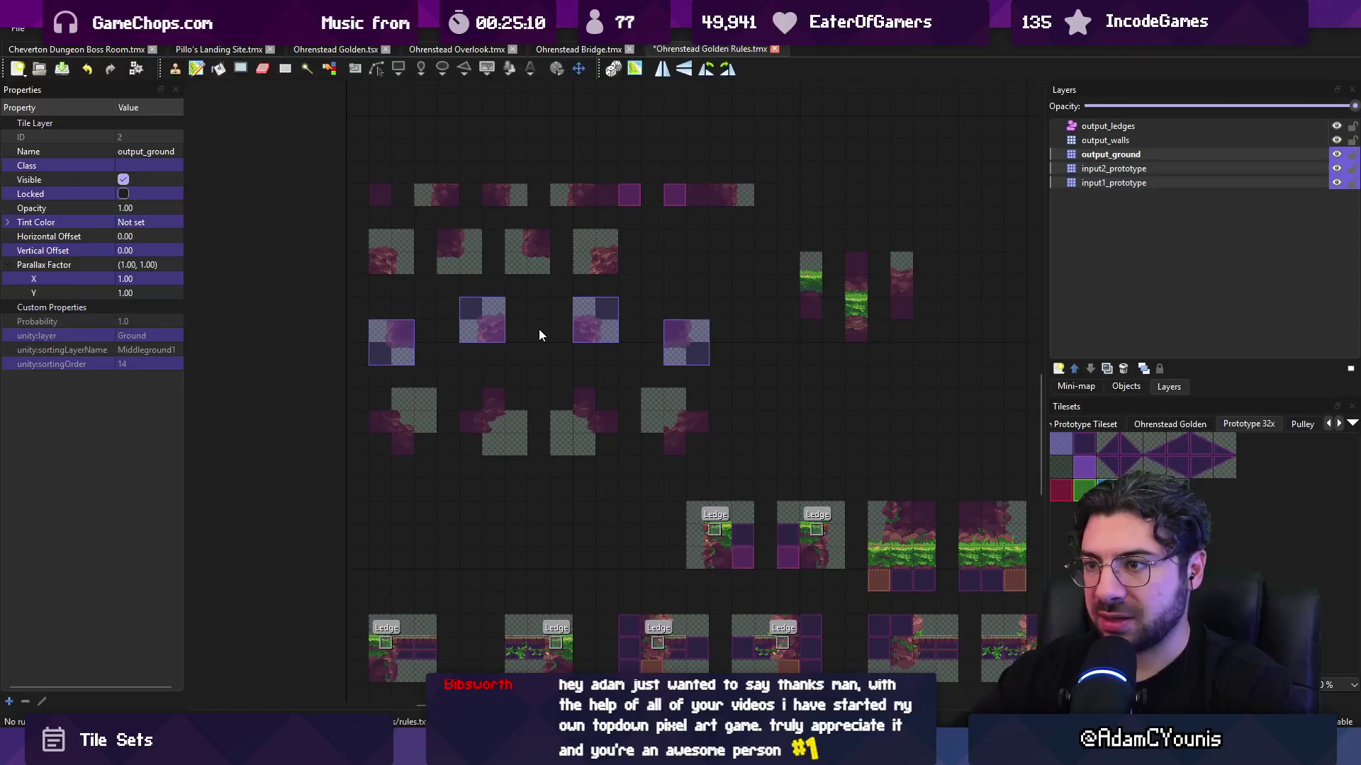
pyautogui.click(538, 329)
# - Cut the three-column grass-edge tile group and place it further left, then go to the Bridge map
pyautogui.hscroll(2, 683, 216)
pyautogui.press('r')
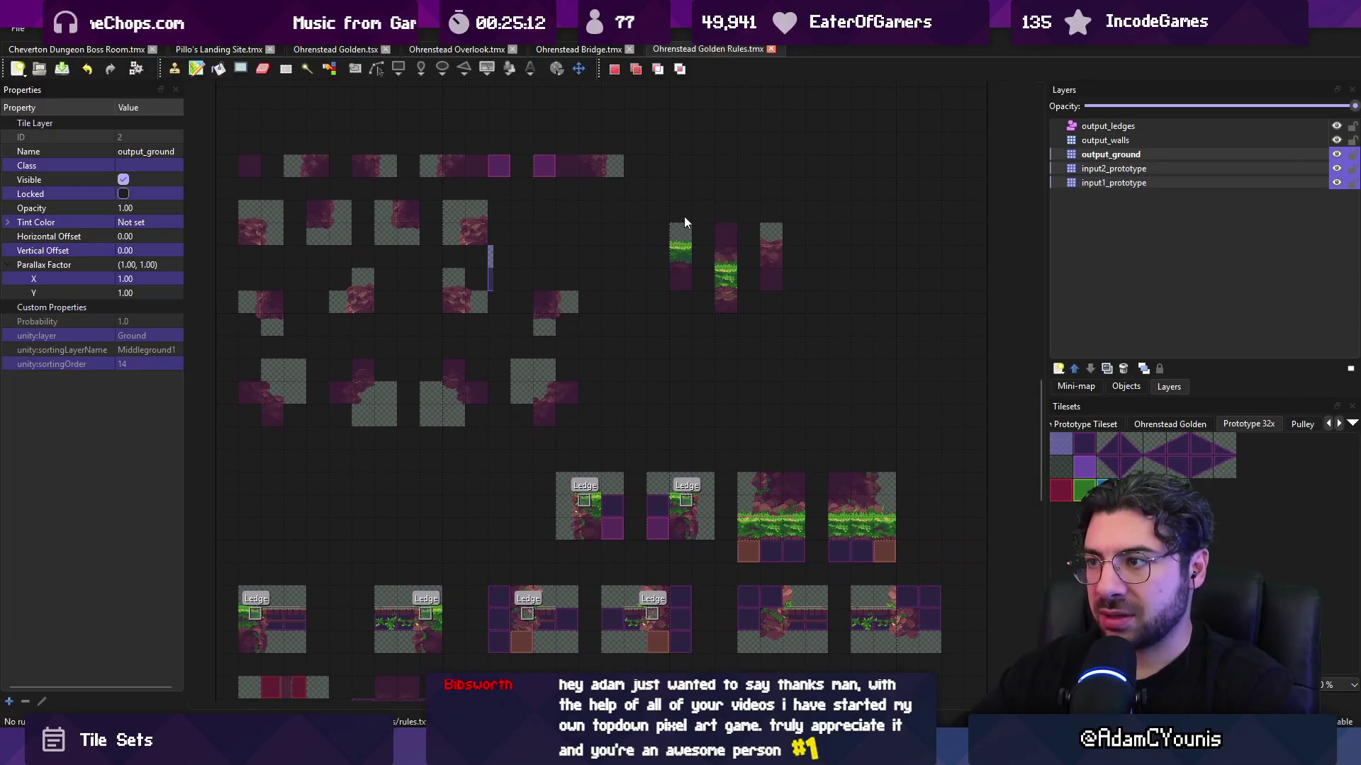
pyautogui.moveTo(685, 221); pyautogui.dragTo(778, 296)
pyautogui.hotkey('ctrl', 'x')
pyautogui.hotkey('ctrl', 'v')
pyautogui.click(328, 528)
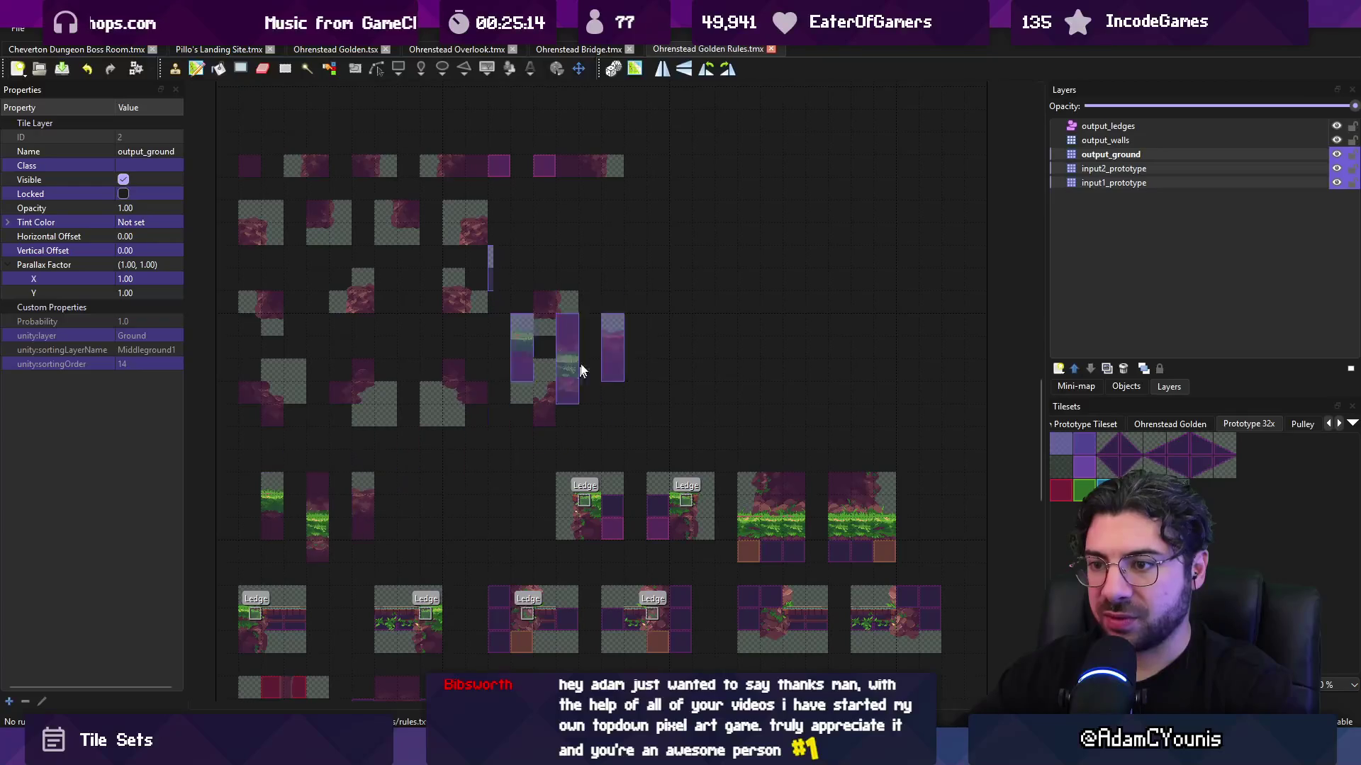
pyautogui.click(560, 54)
# - Re-run automapping with Ctrl+M and pan across the bridge gap to inspect the cave walls
pyautogui.hotkey('ctrl', 'm')
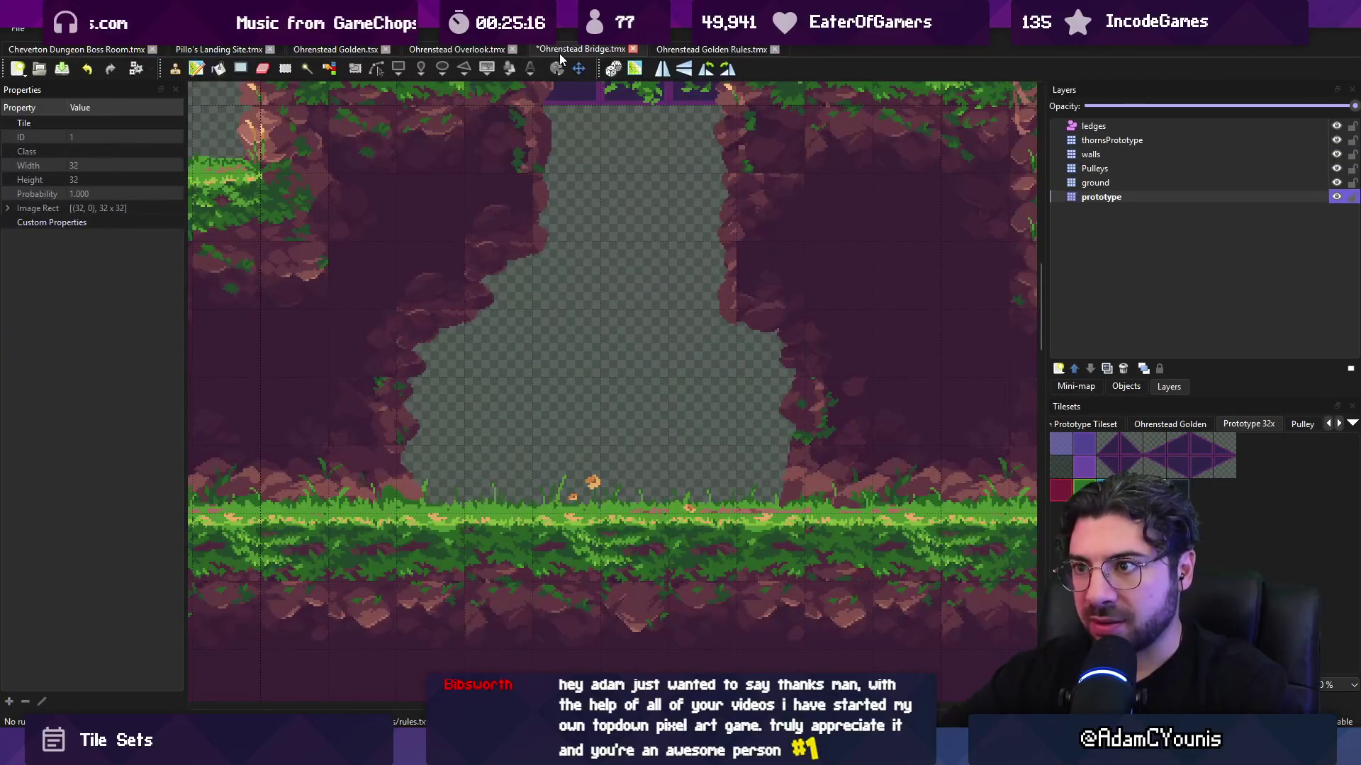
pyautogui.scroll(-3, 606, 206)
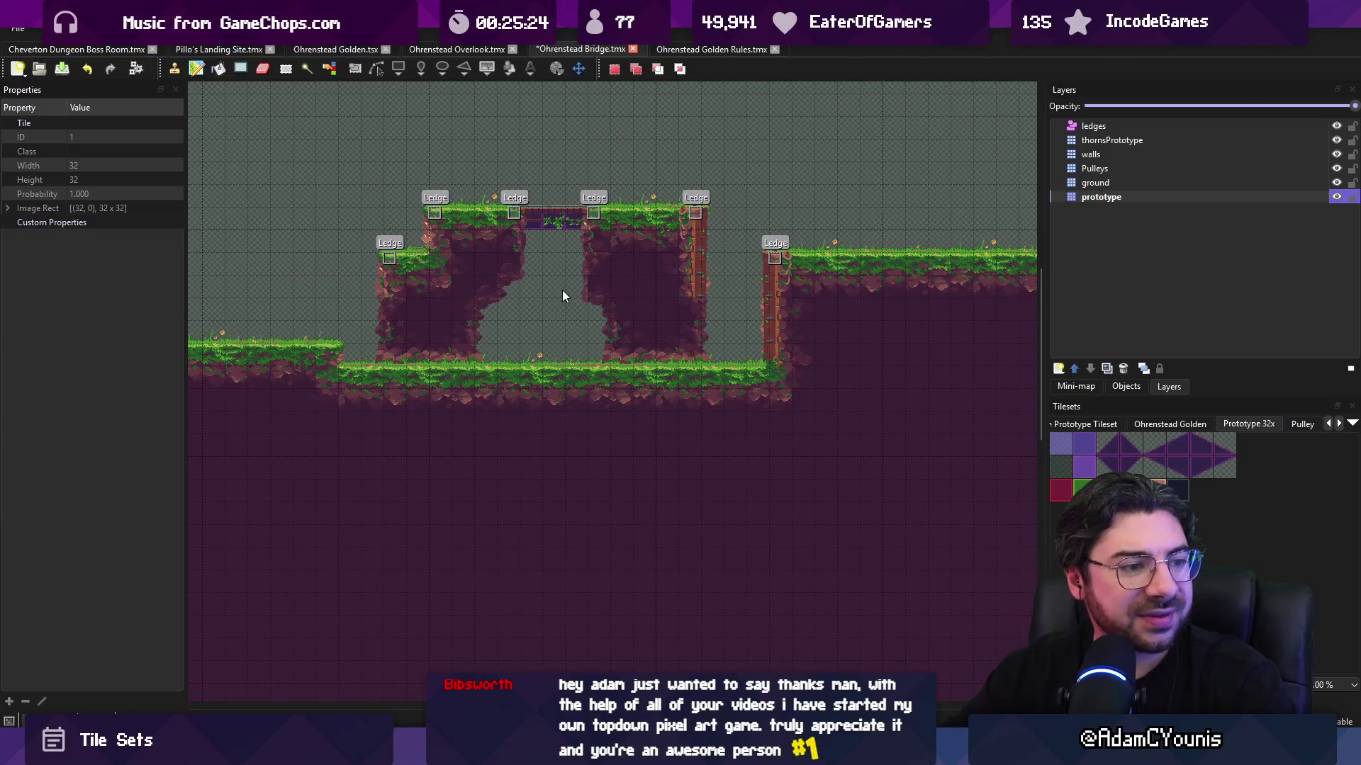
pyautogui.scroll(4, 520, 278)
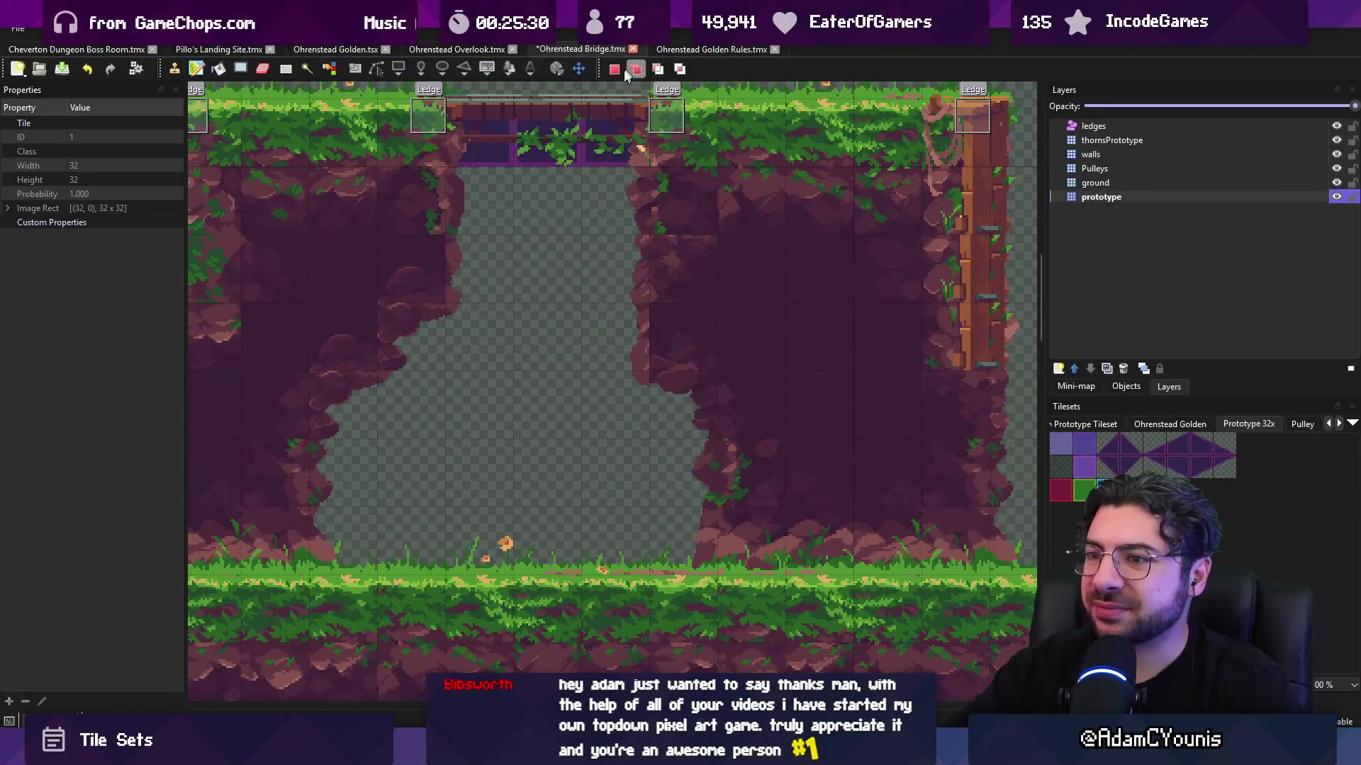
pyautogui.moveTo(481, 218); pyautogui.dragTo(687, 231)
# - Glance over the Golden Rules map, then return to the Bridge map and scroll around it
pyautogui.click(697, 49)
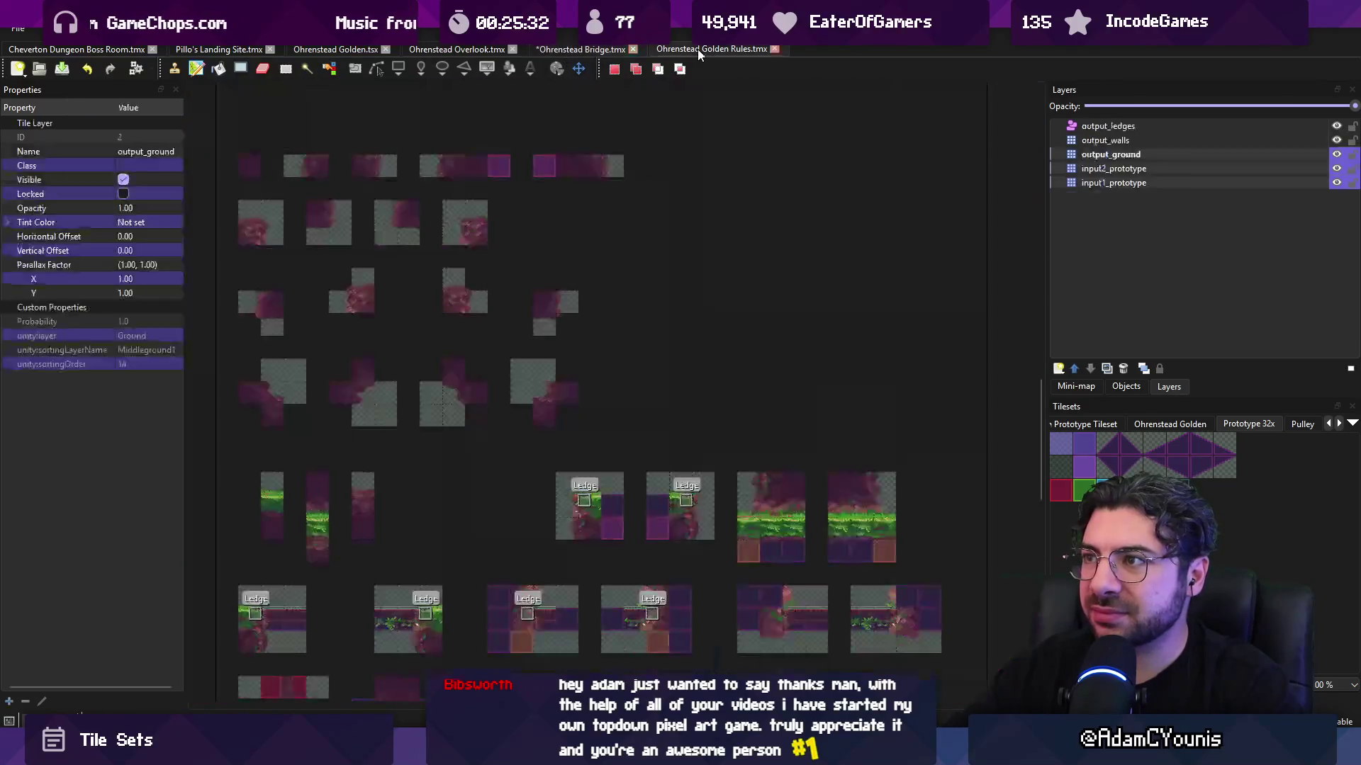
pyautogui.scroll(3, 508, 203)
pyautogui.scroll(1, 508, 202)
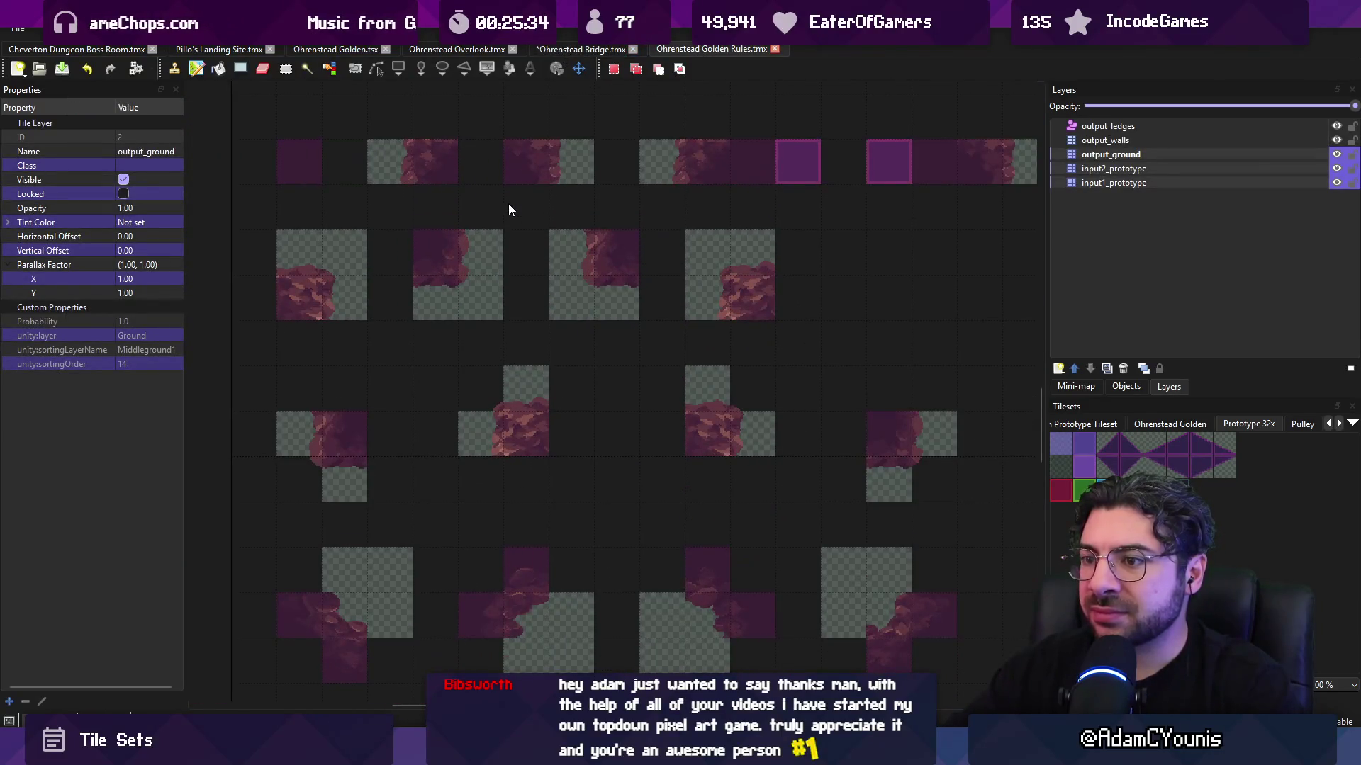
pyautogui.moveTo(723, 387); pyautogui.dragTo(675, 368)
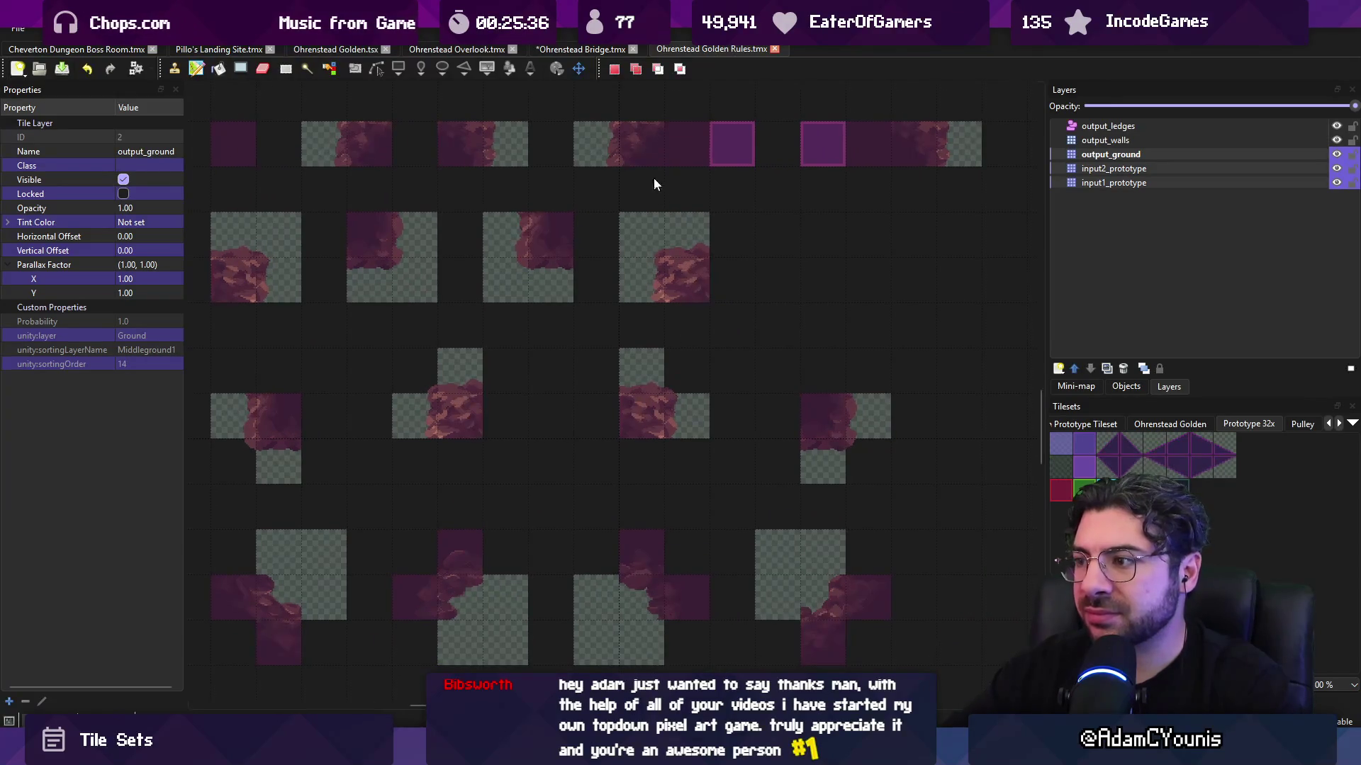
pyautogui.click(579, 48)
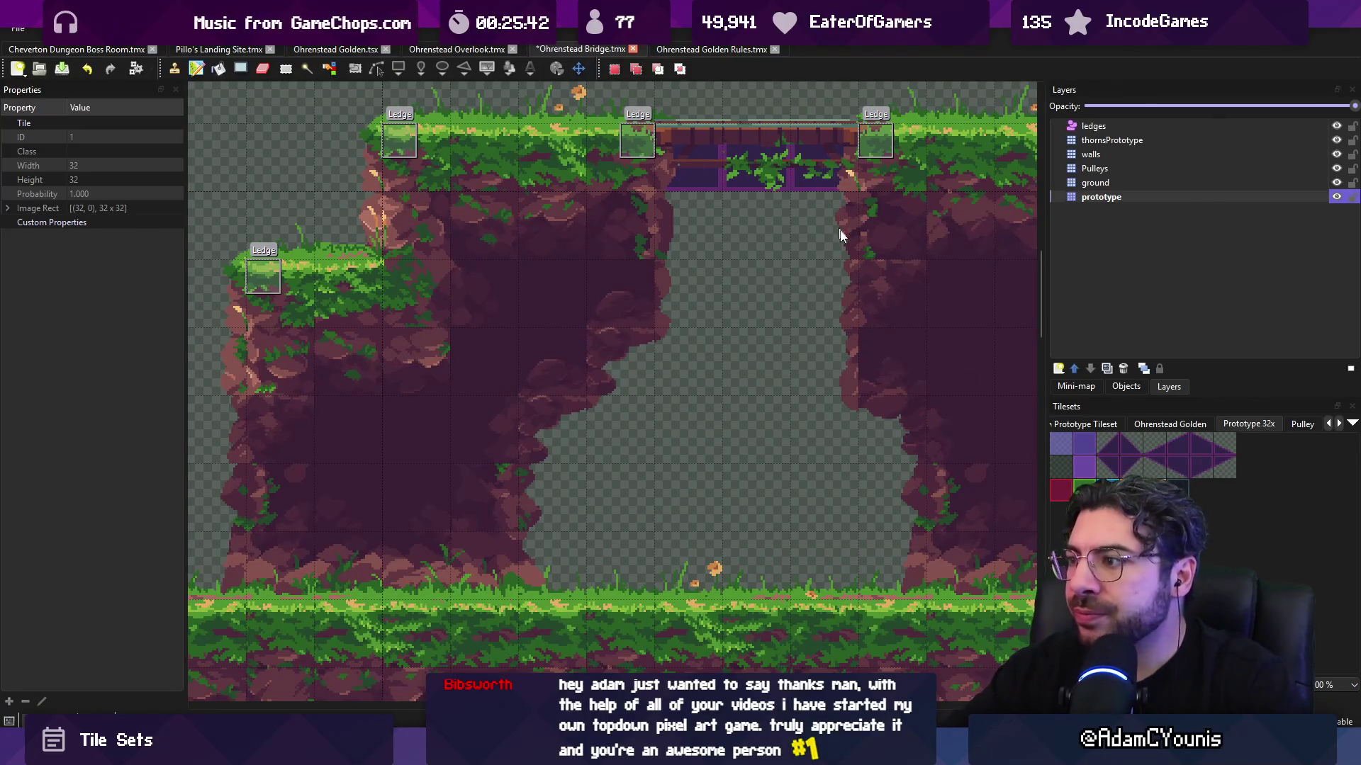
pyautogui.hscroll(3, 779, 241)
pyautogui.scroll(-1, 709, 258)
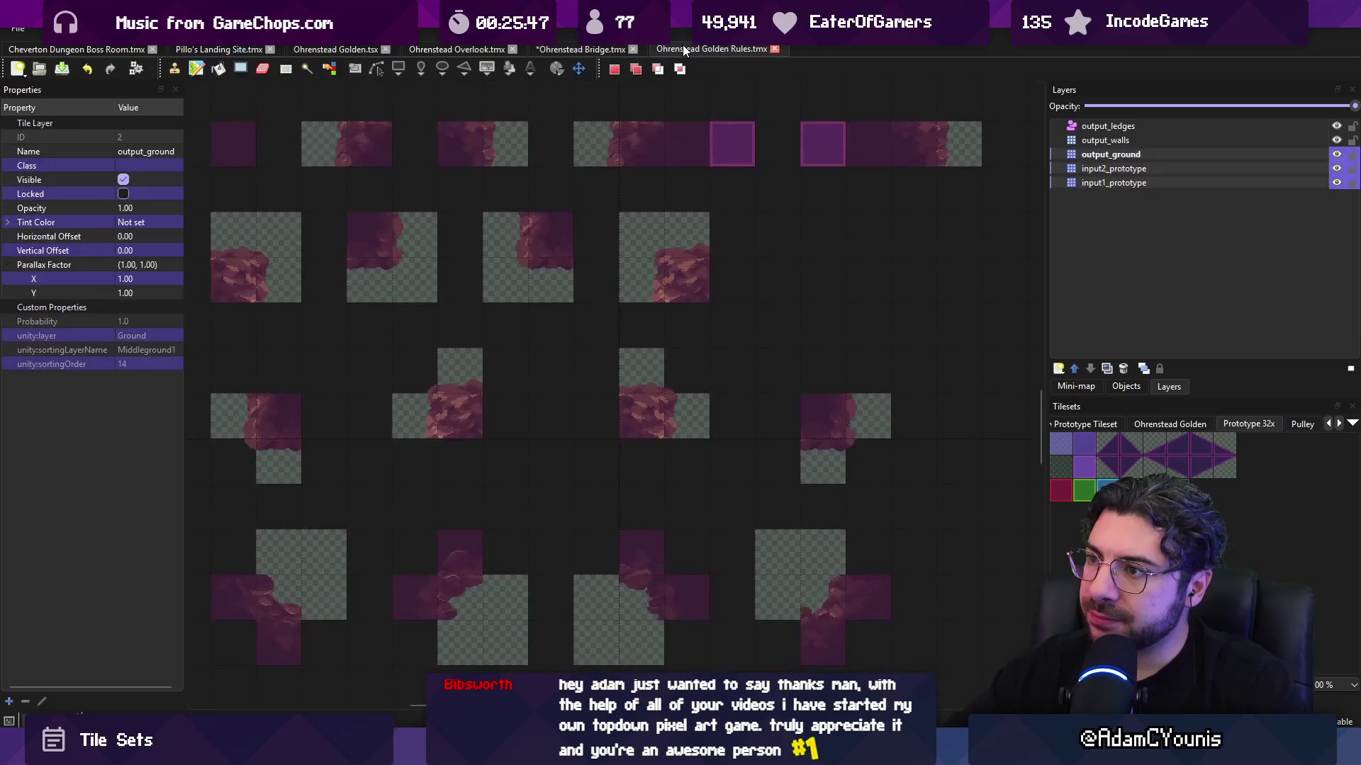
# - Bring the Golden Rules map's top-row wall rules into view
pyautogui.click(684, 50)
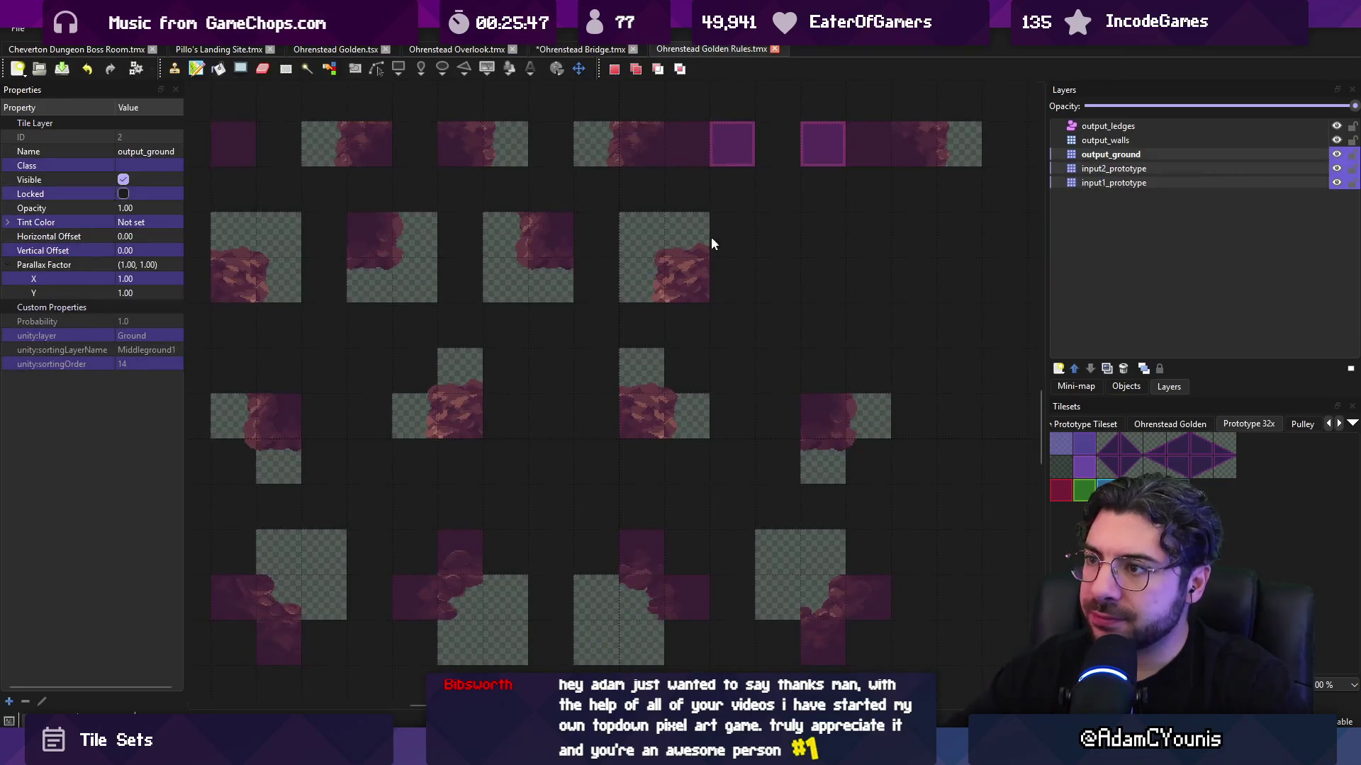
pyautogui.scroll(4, 711, 243)
pyautogui.hscroll(-2, 711, 244)
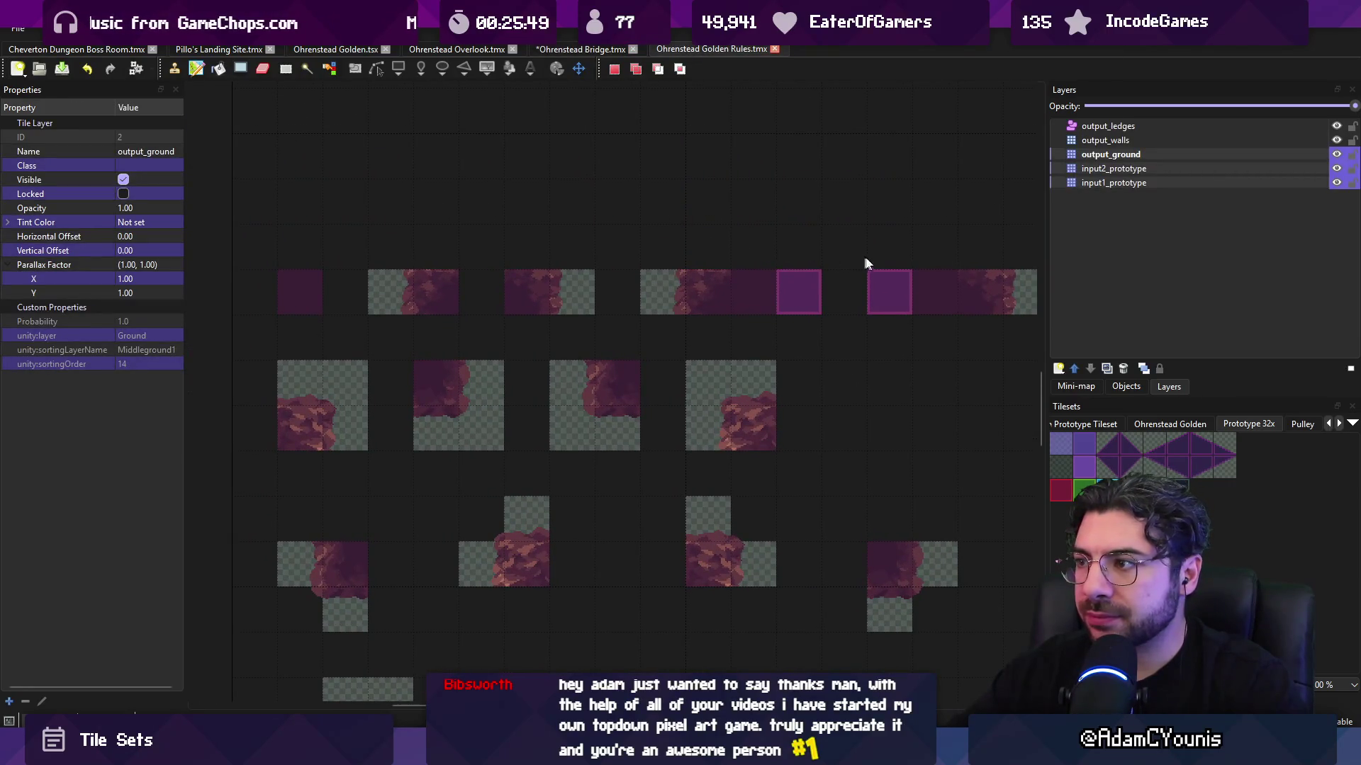
pyautogui.moveTo(853, 258); pyautogui.dragTo(701, 253)
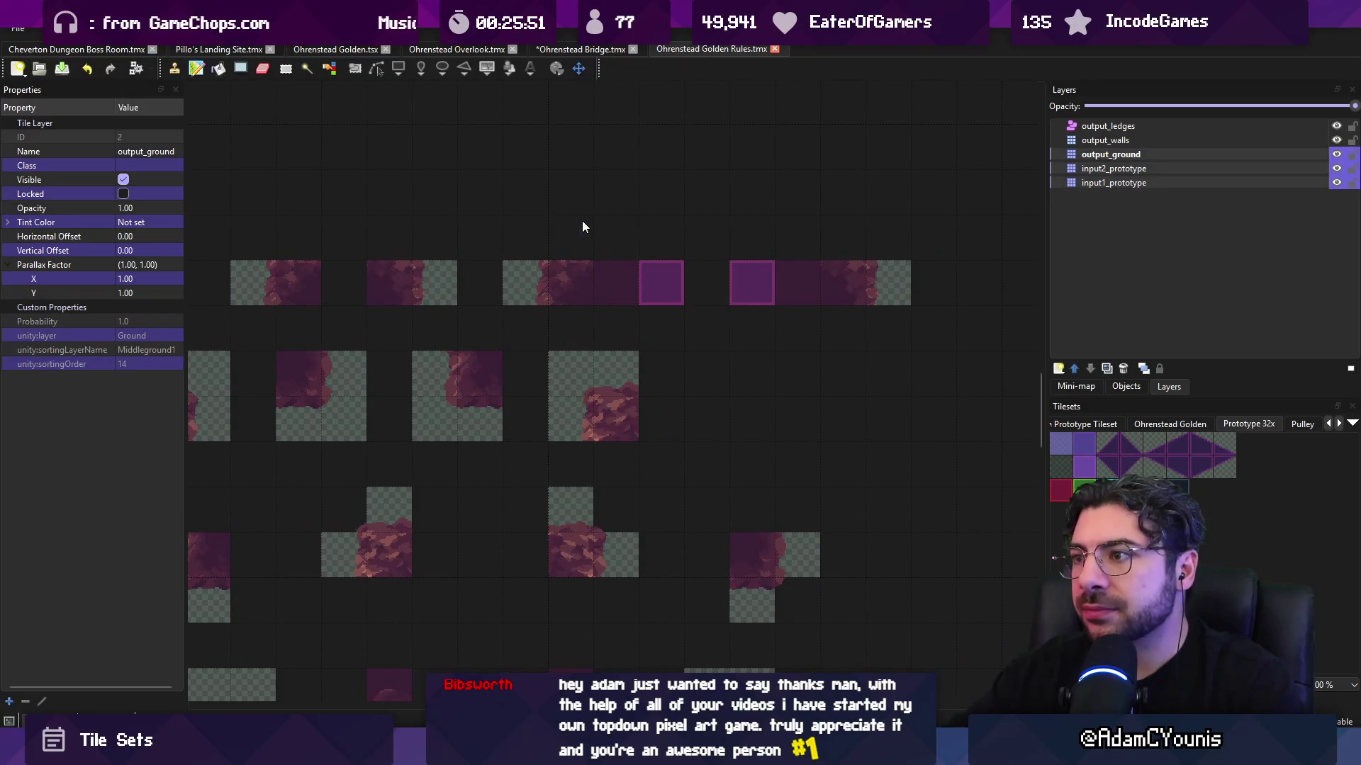
pyautogui.scroll(1, 584, 228)
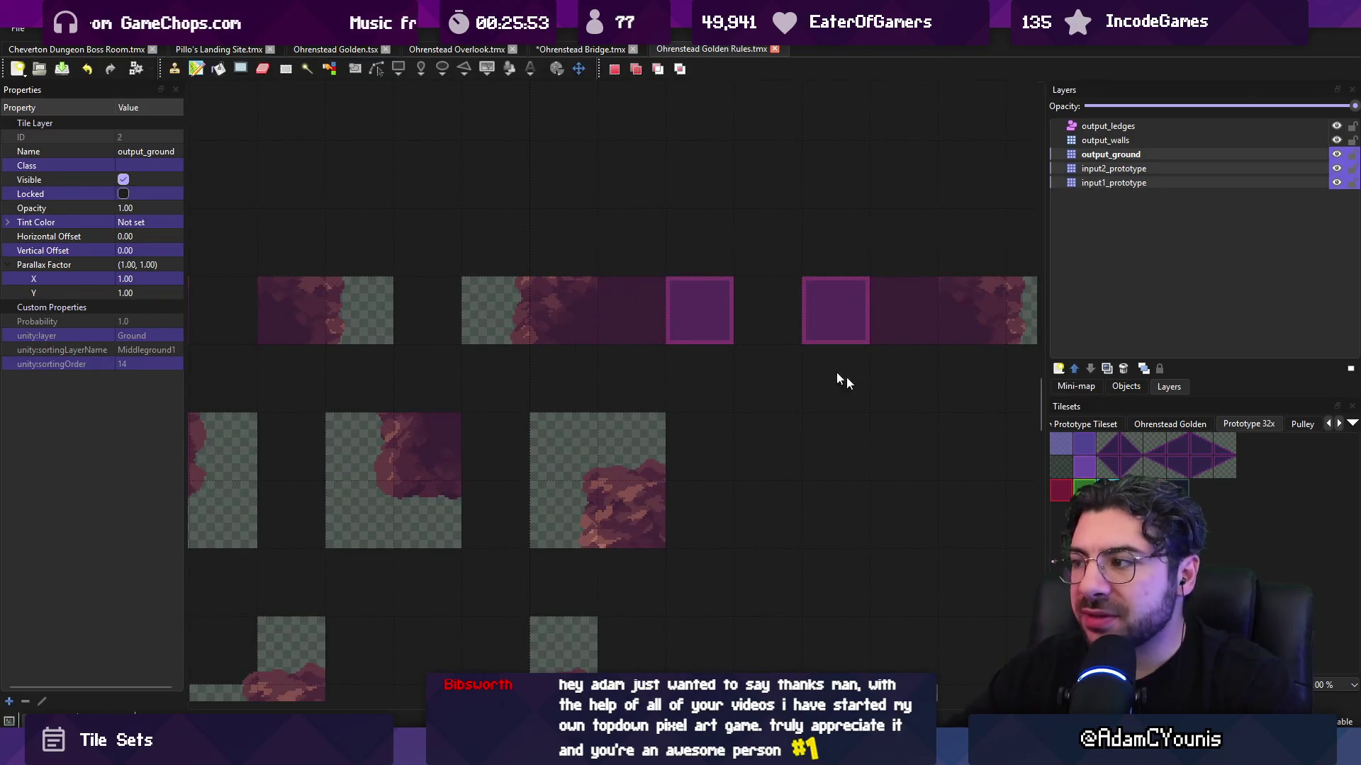
pyautogui.scroll(2, 1162, 423)
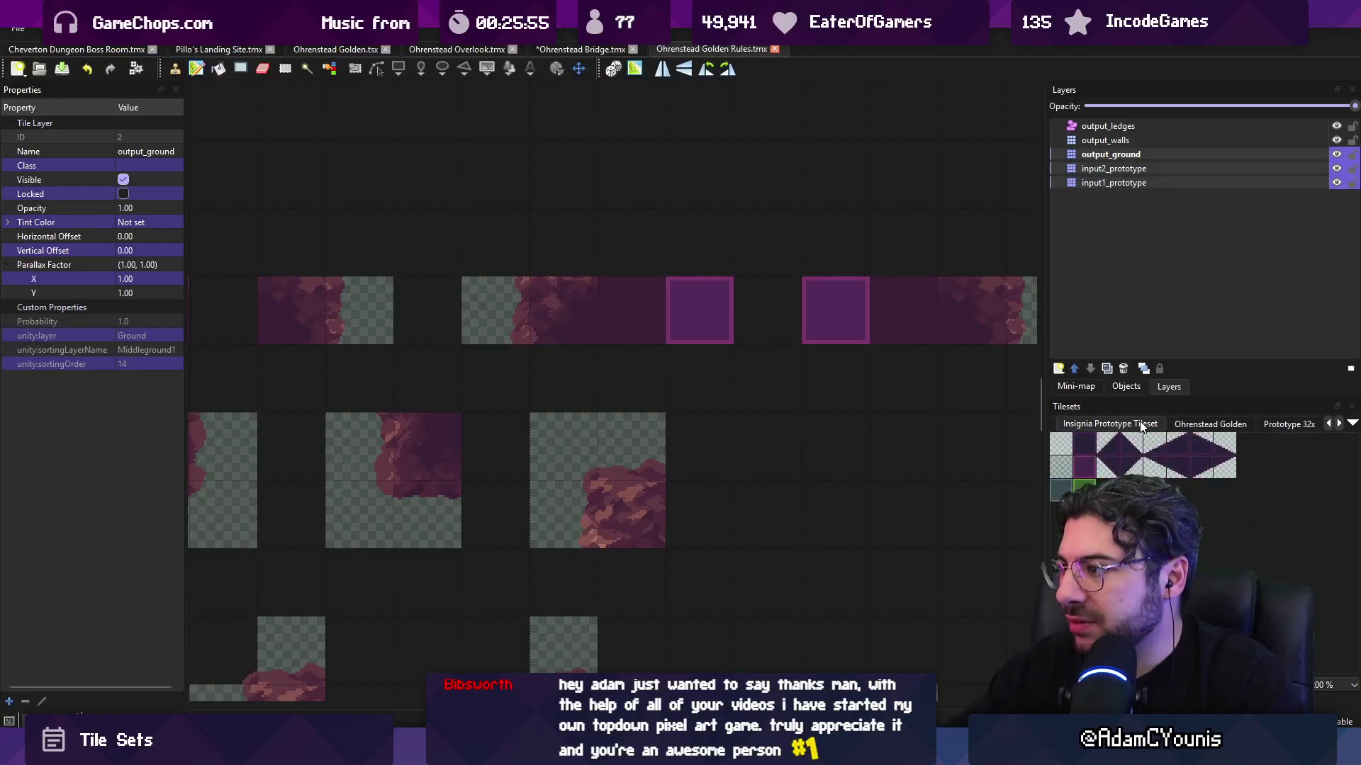
pyautogui.keyDown('ctrl'); pyautogui.scroll(2, 1224, 468); pyautogui.keyUp('ctrl')
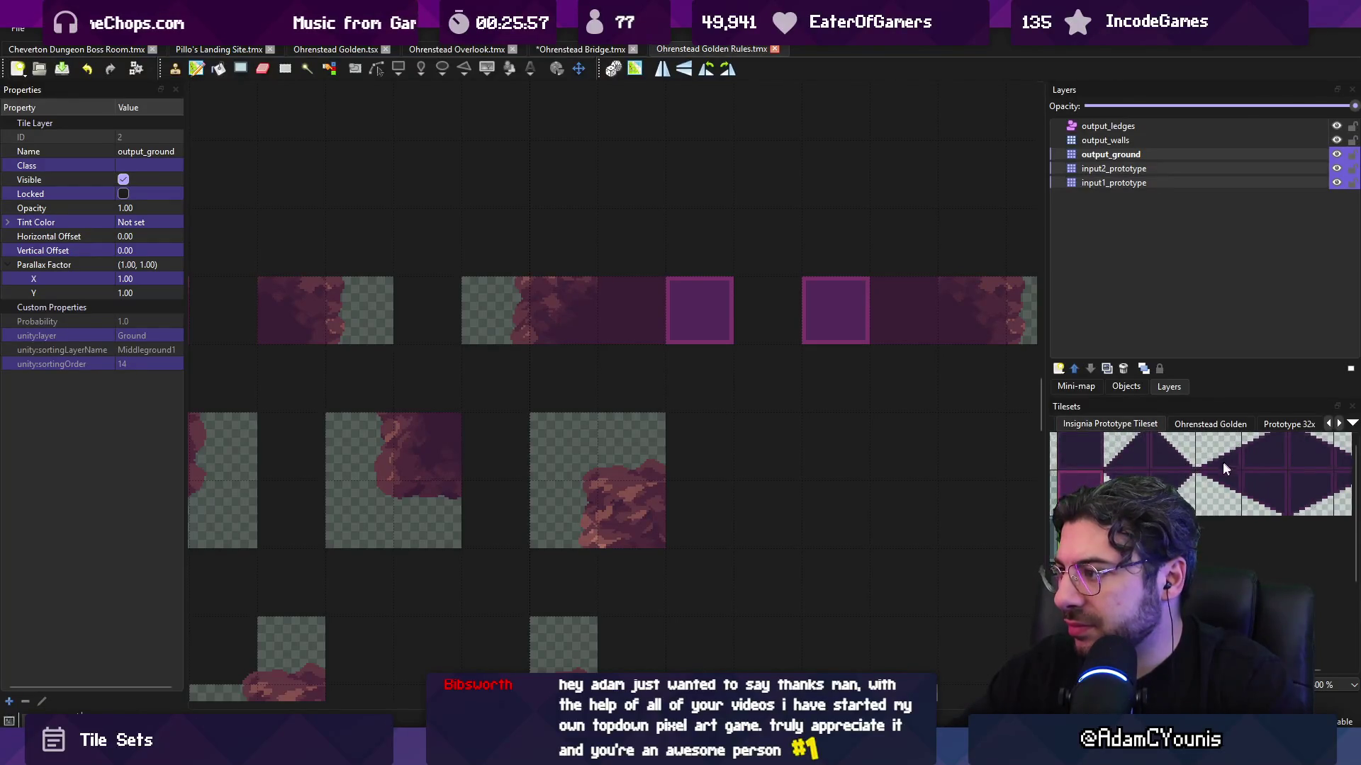
pyautogui.scroll(-1, 1136, 424)
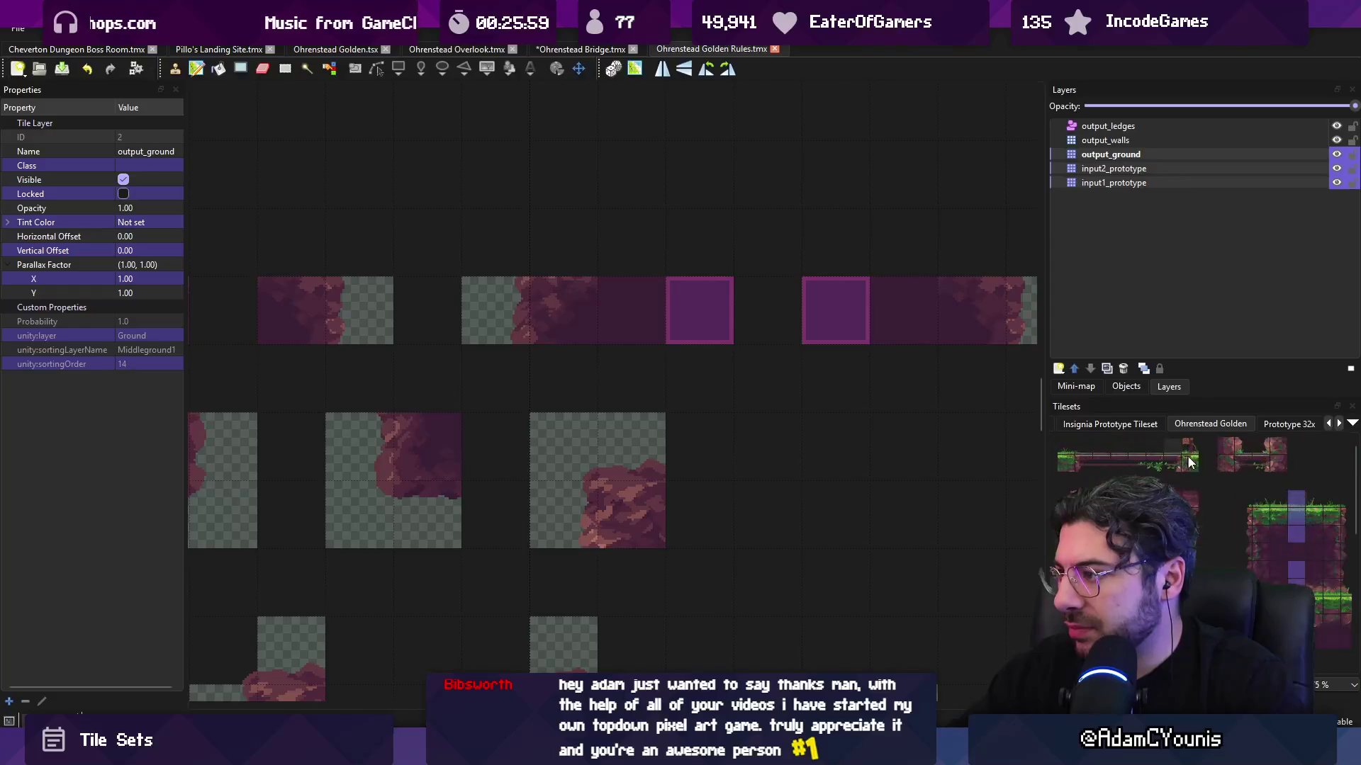
pyautogui.keyDown('ctrl'); pyautogui.scroll(3, 1190, 462); pyautogui.keyUp('ctrl')
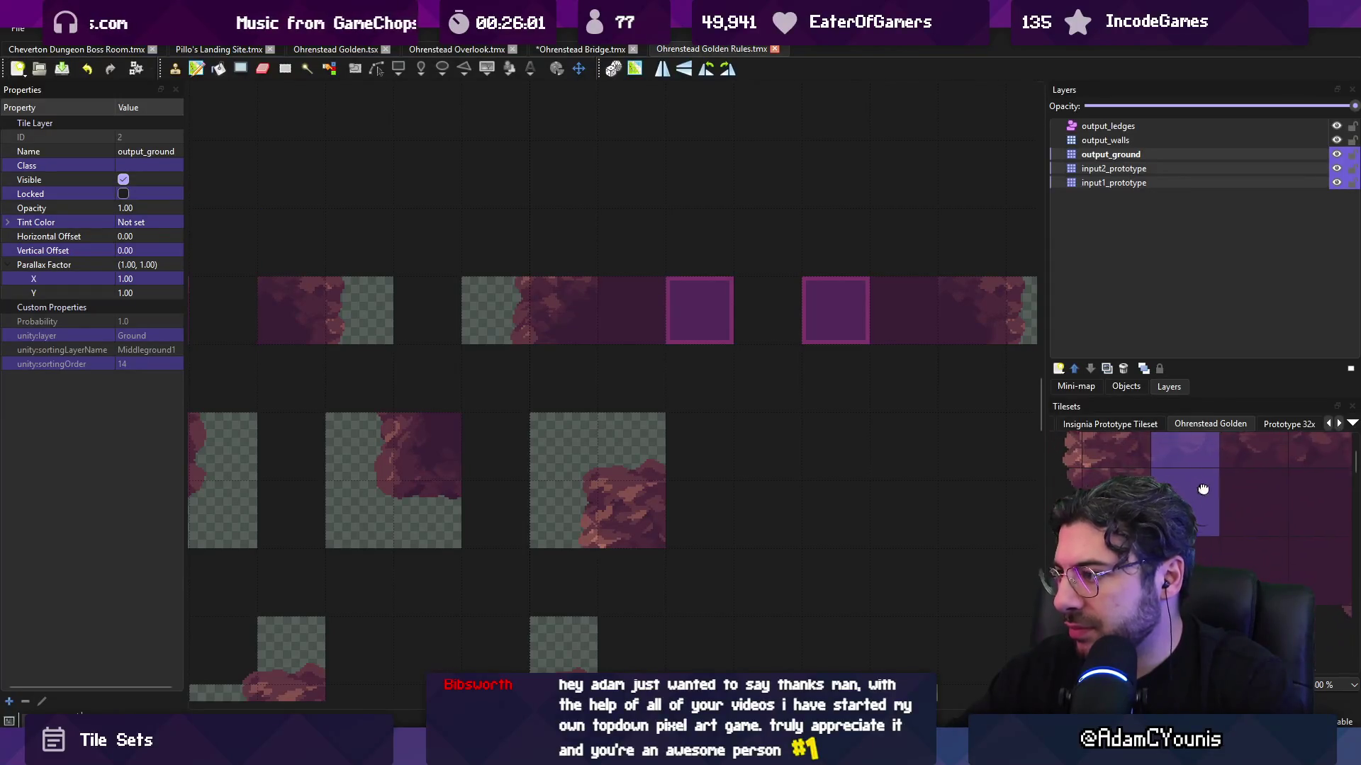
pyautogui.keyDown('ctrl'); pyautogui.scroll(-1, 1226, 510); pyautogui.keyUp('ctrl')
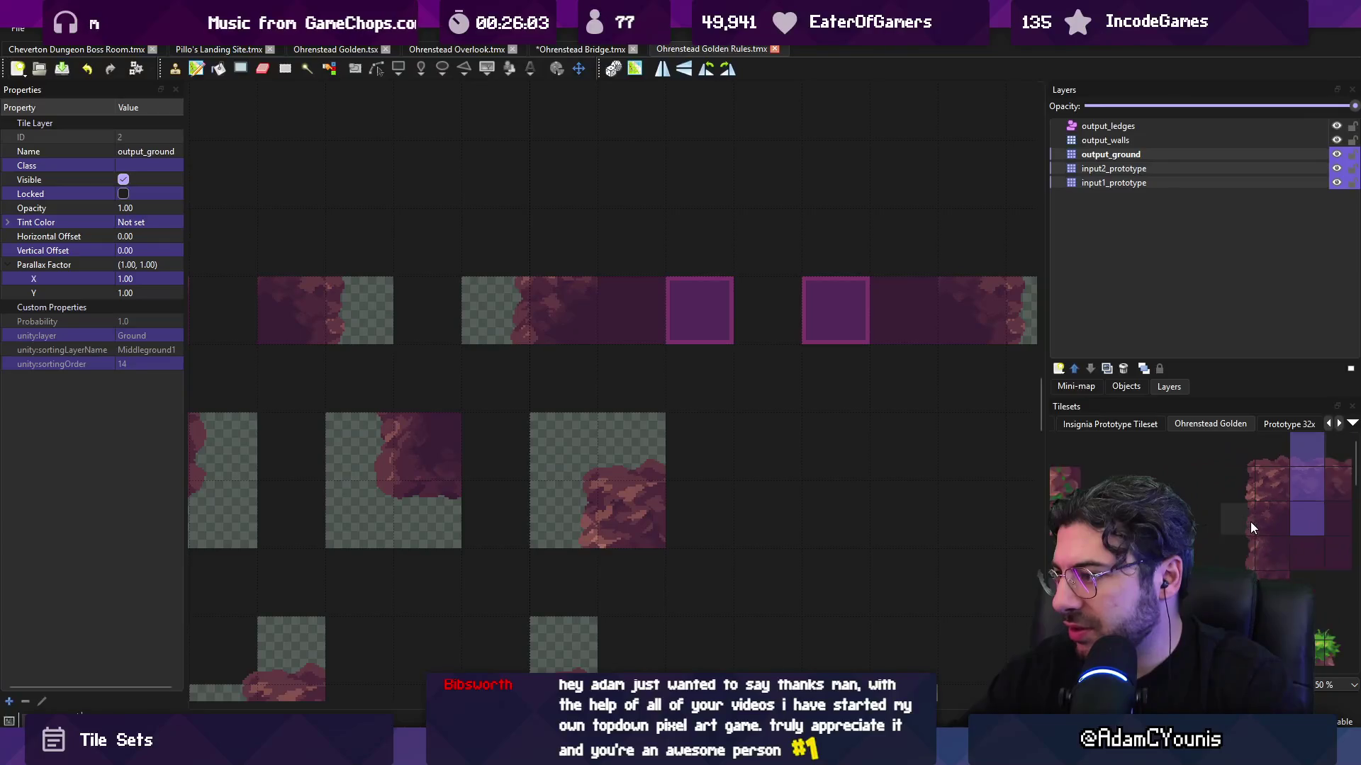
pyautogui.scroll(-5, 1251, 521)
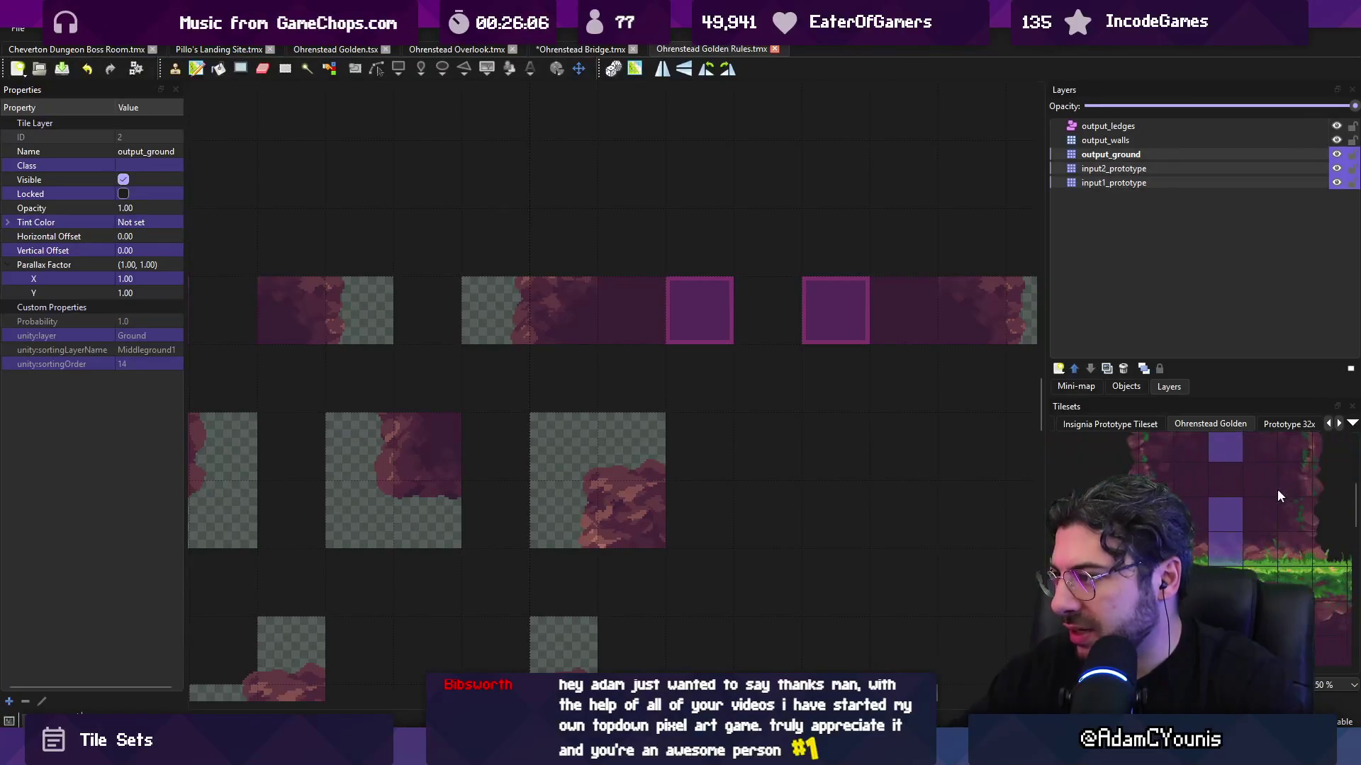
pyautogui.scroll(-3, 1278, 494)
# - Stamp a grass-topped Ohrenstead Golden tile into an output_ground rule and try two-tile grass strips
pyautogui.click(1269, 496)
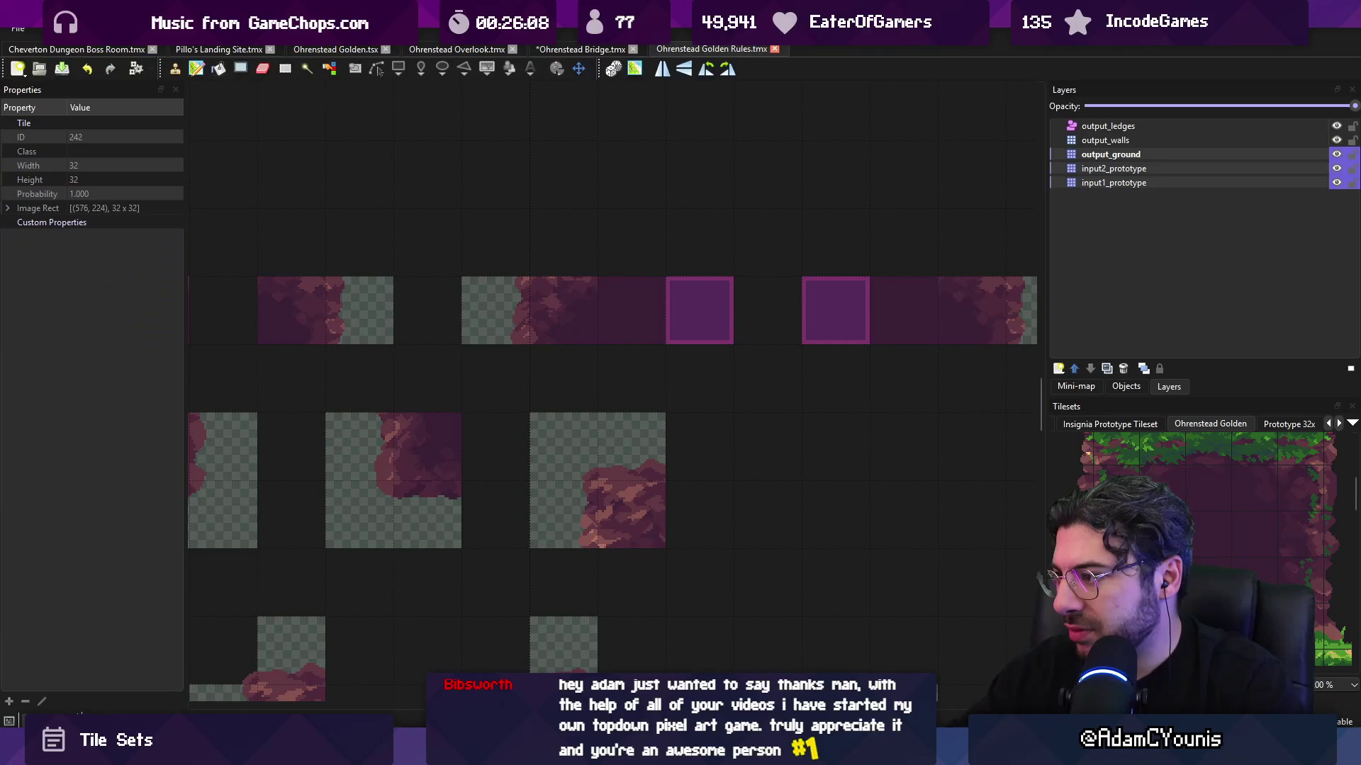
pyautogui.click(1234, 496)
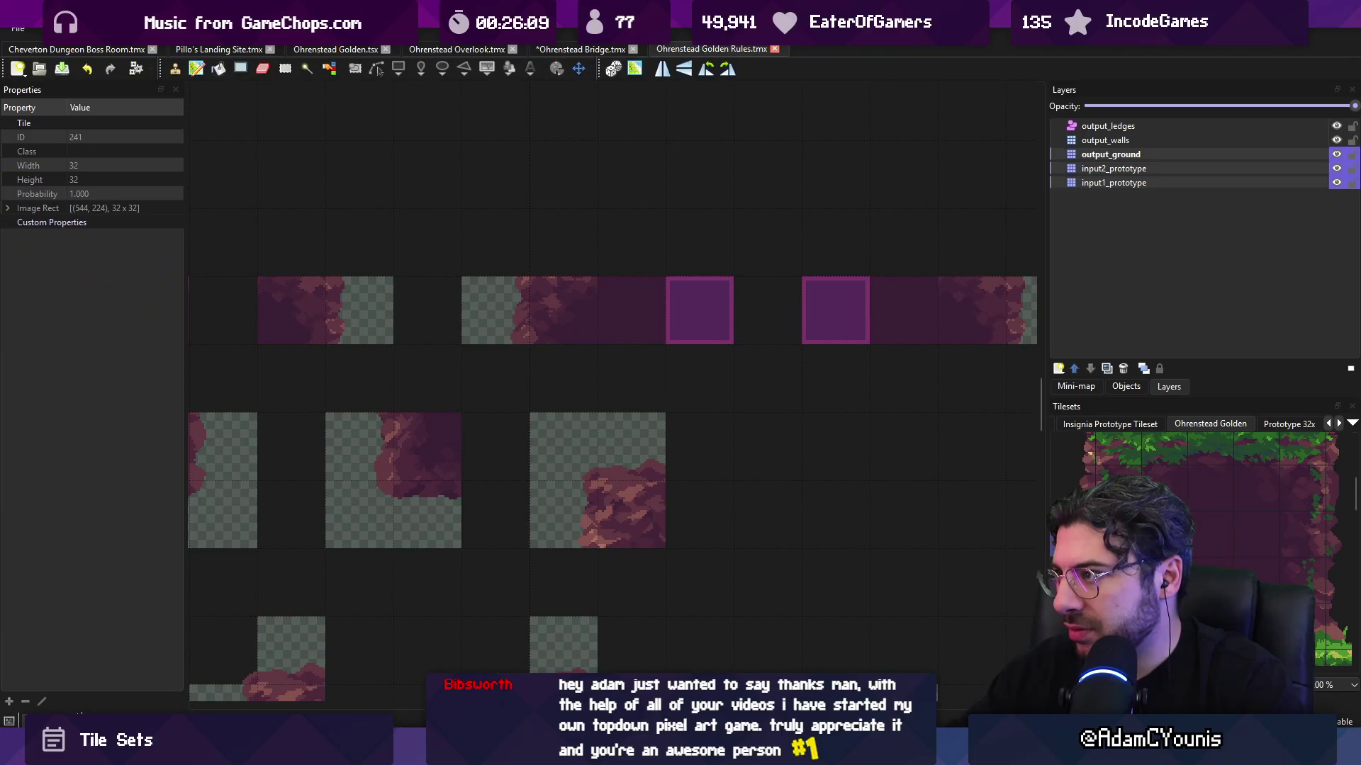
pyautogui.click(1134, 155)
pyautogui.click(571, 313)
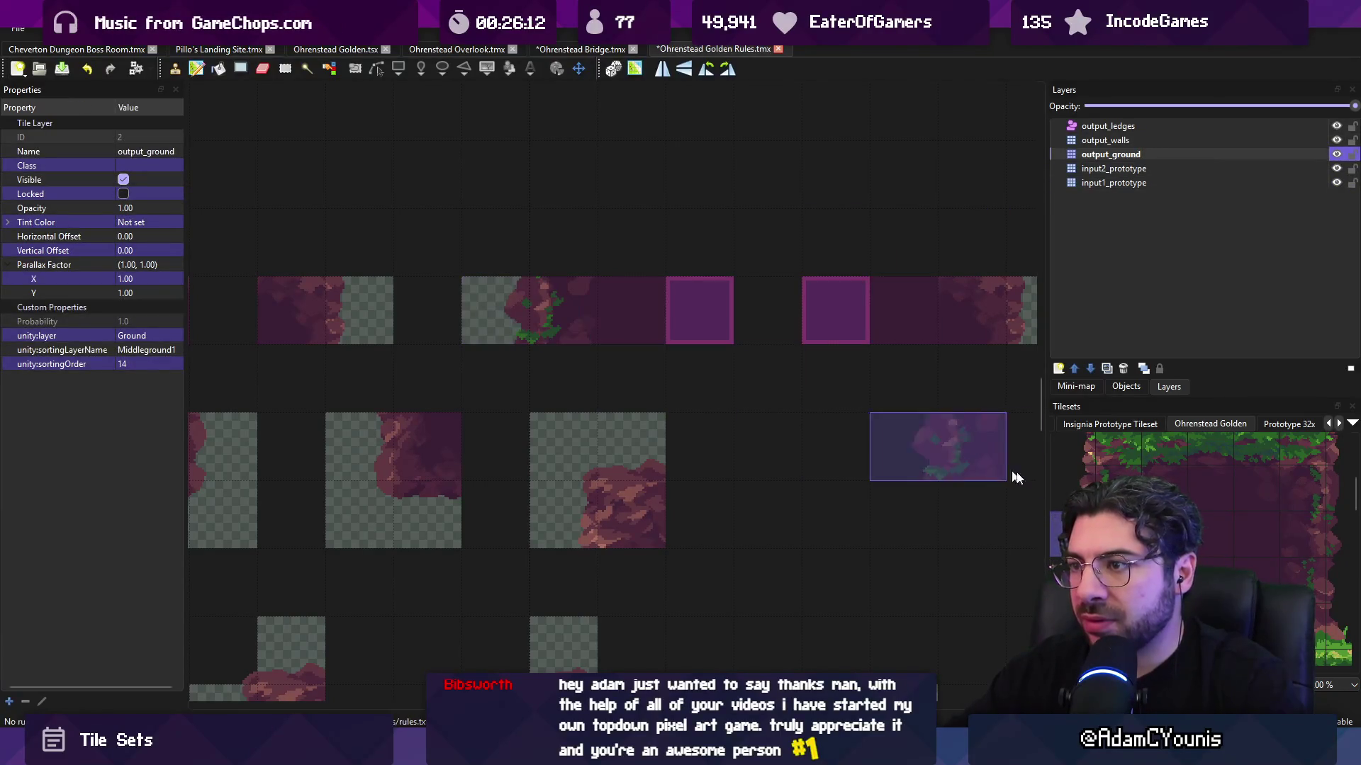
pyautogui.moveTo(1284, 532); pyautogui.dragTo(1334, 529)
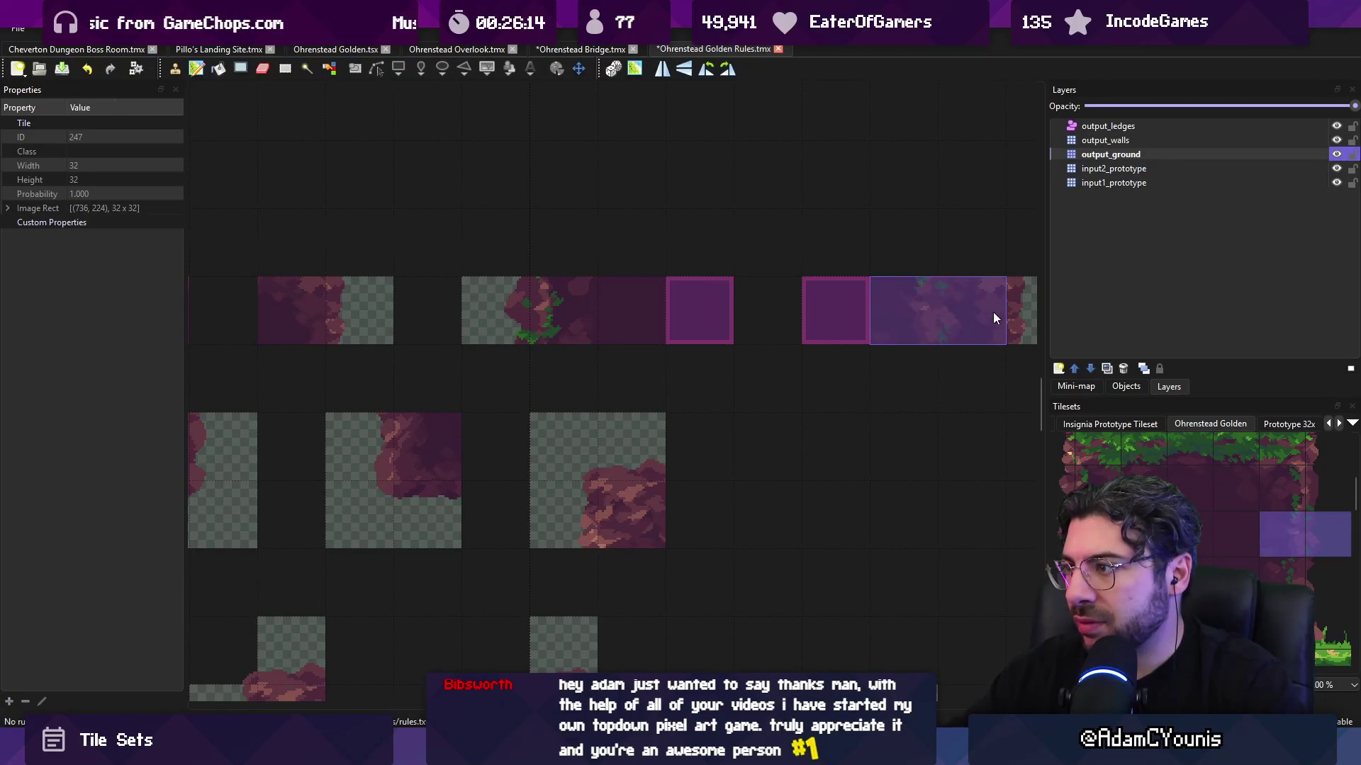
pyautogui.scroll(-1, 707, 465)
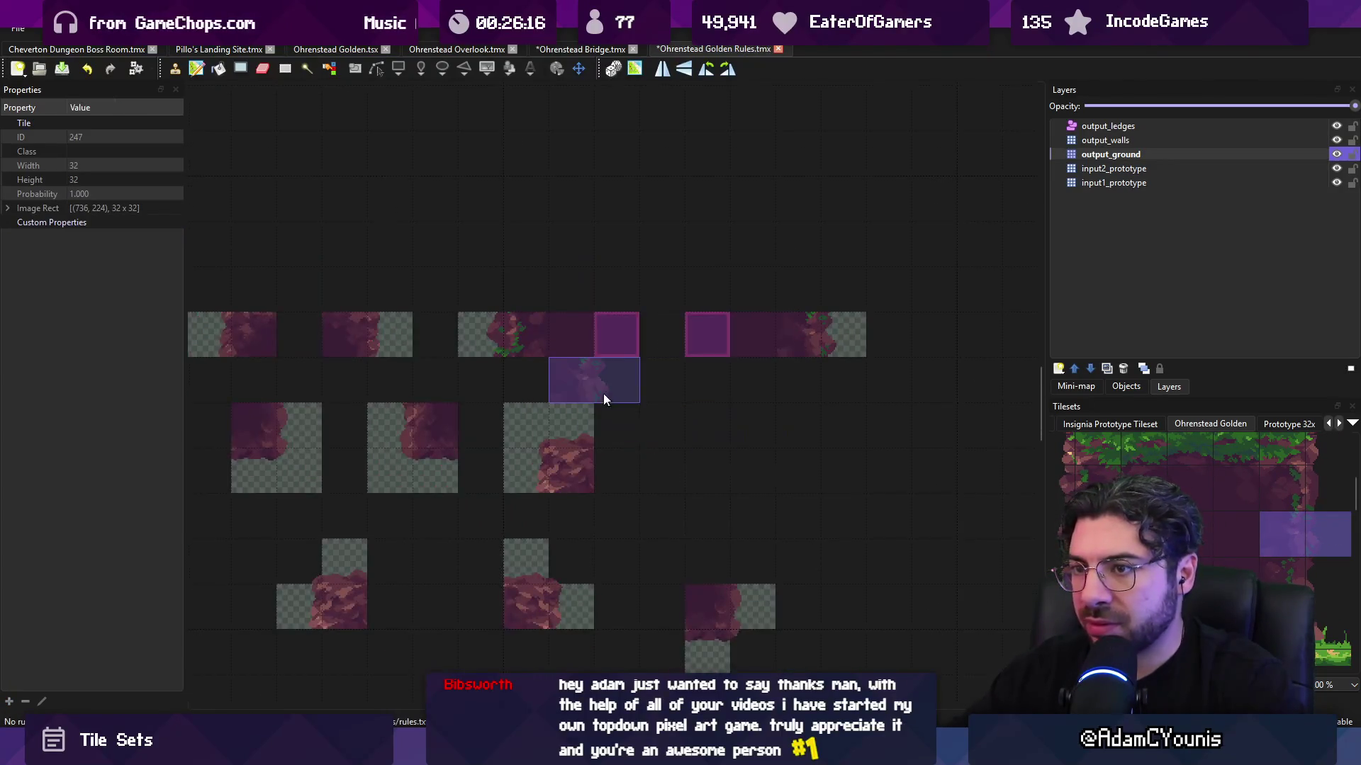
pyautogui.hscroll(-3, 603, 394)
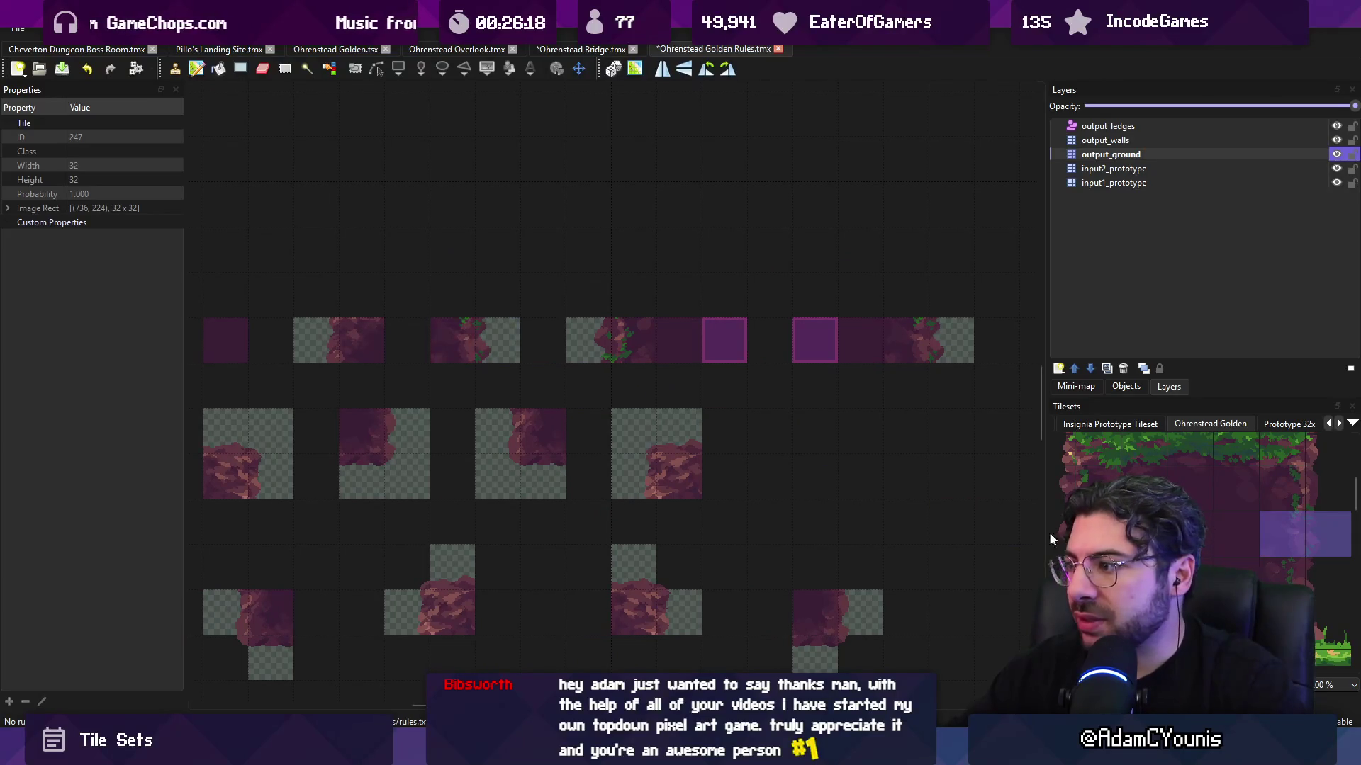
pyautogui.moveTo(1050, 536); pyautogui.dragTo(1084, 536)
pyautogui.hscroll(-3, 616, 454)
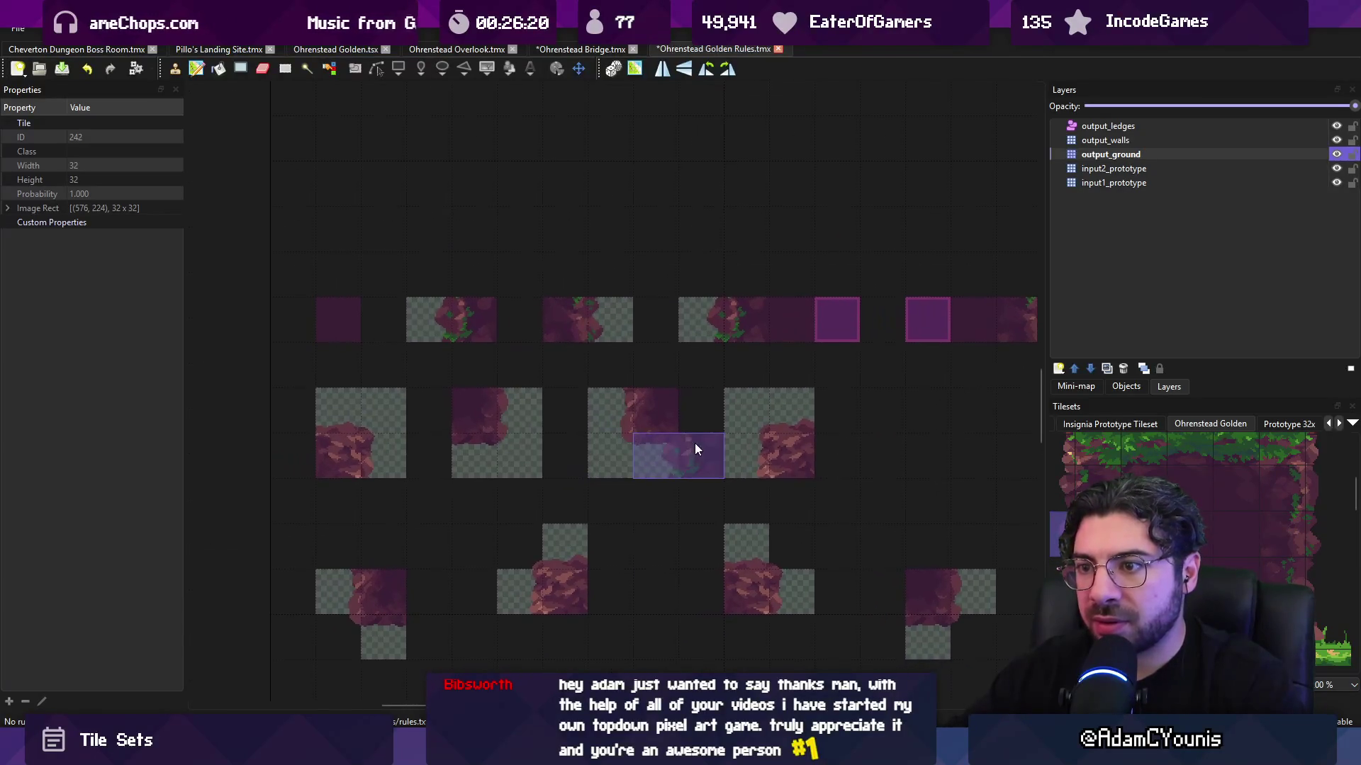
pyautogui.hscroll(4, 695, 445)
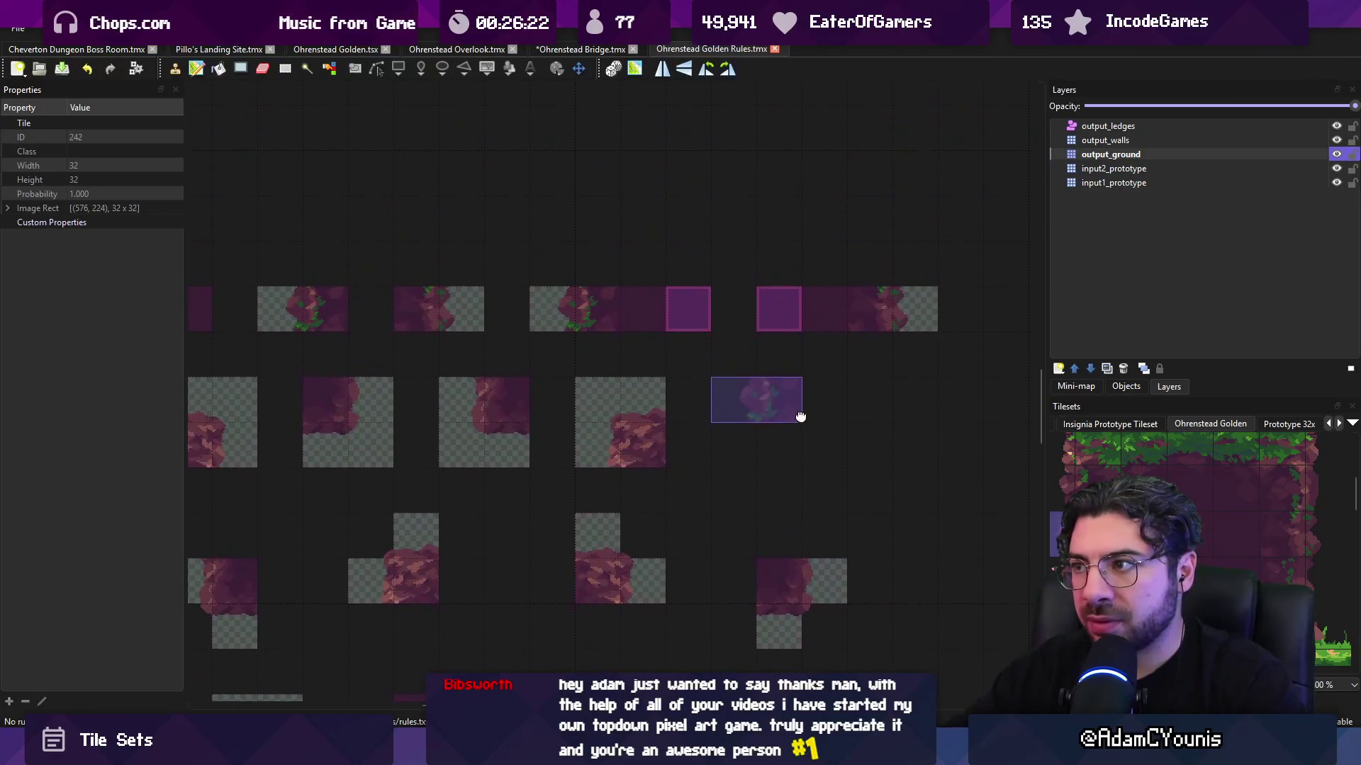
pyautogui.click(594, 50)
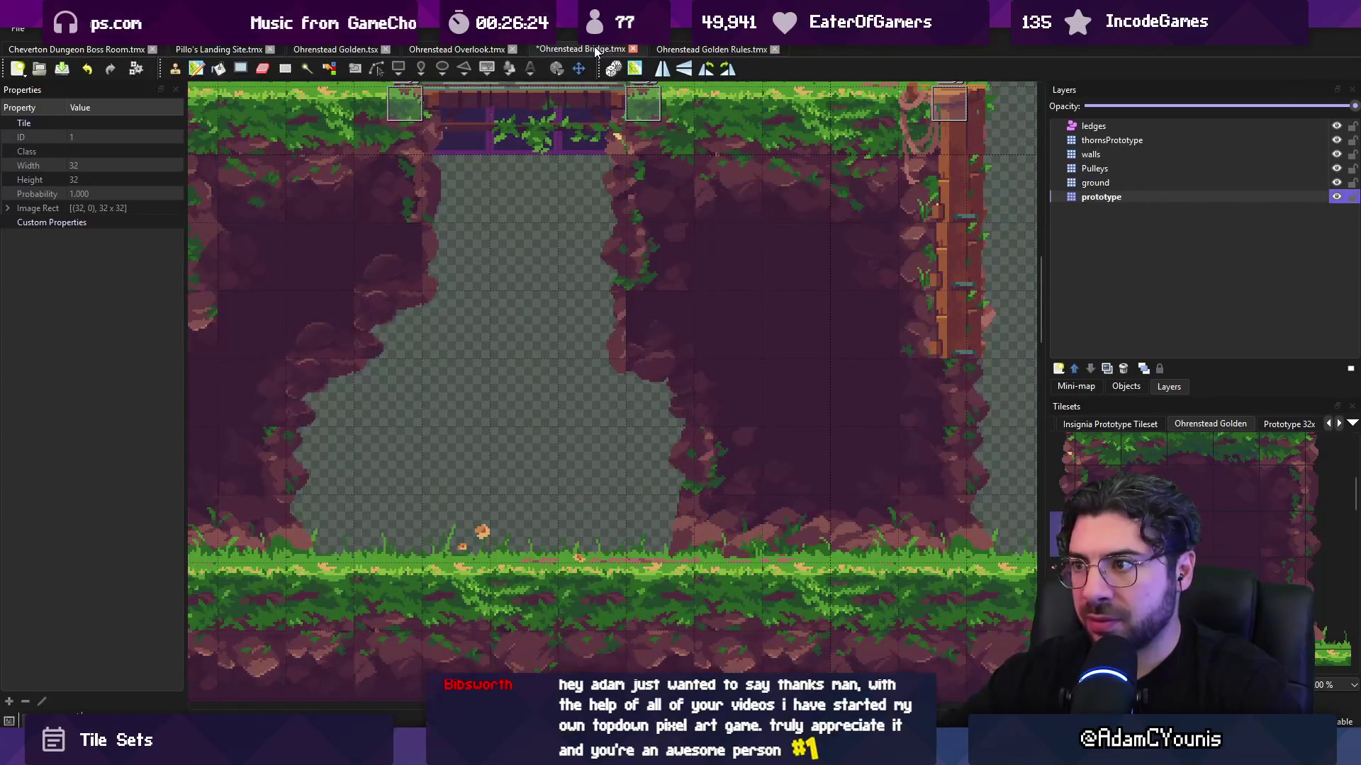
# - Save the Bridge map and pan around the whole bridge area, glancing at the Golden Rules file
pyautogui.hotkey('ctrl', 's')
pyautogui.scroll(-1, 649, 180)
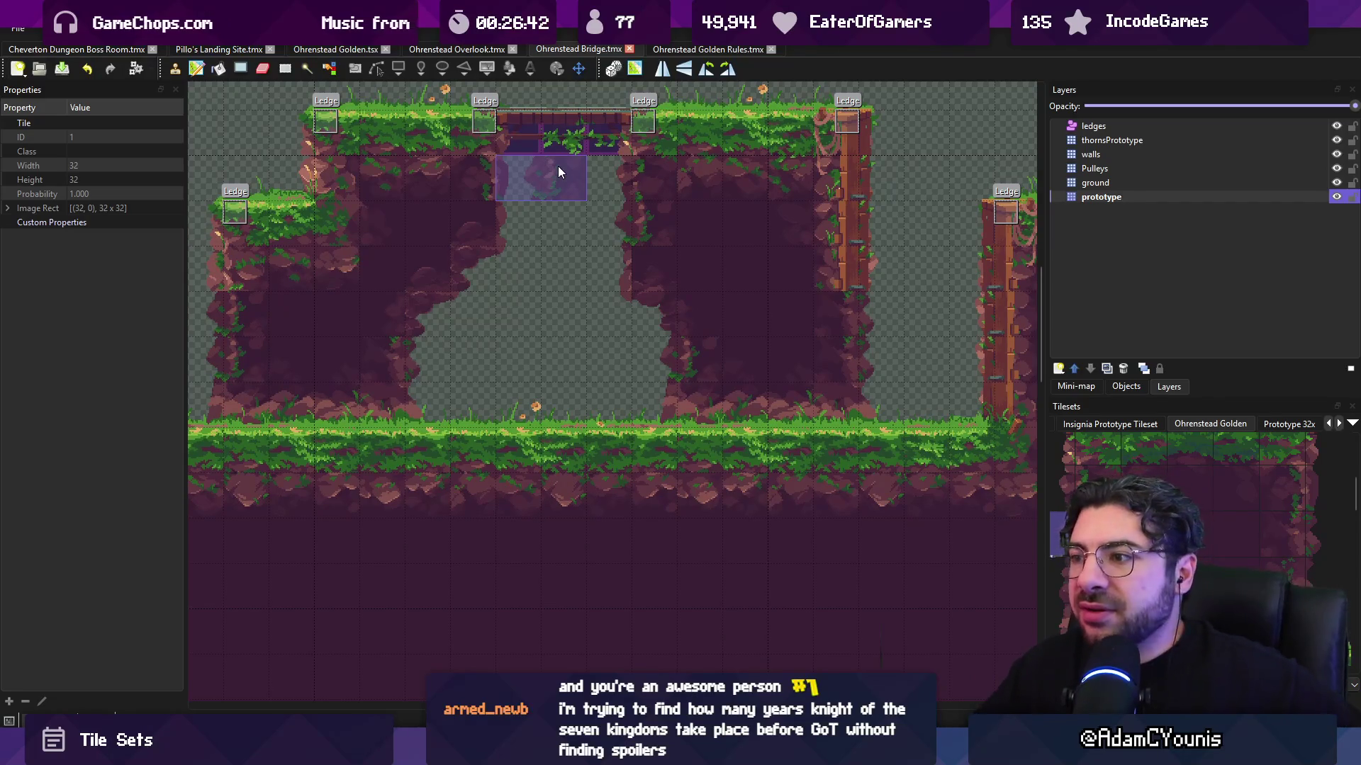
pyautogui.moveTo(535, 233); pyautogui.dragTo(607, 250)
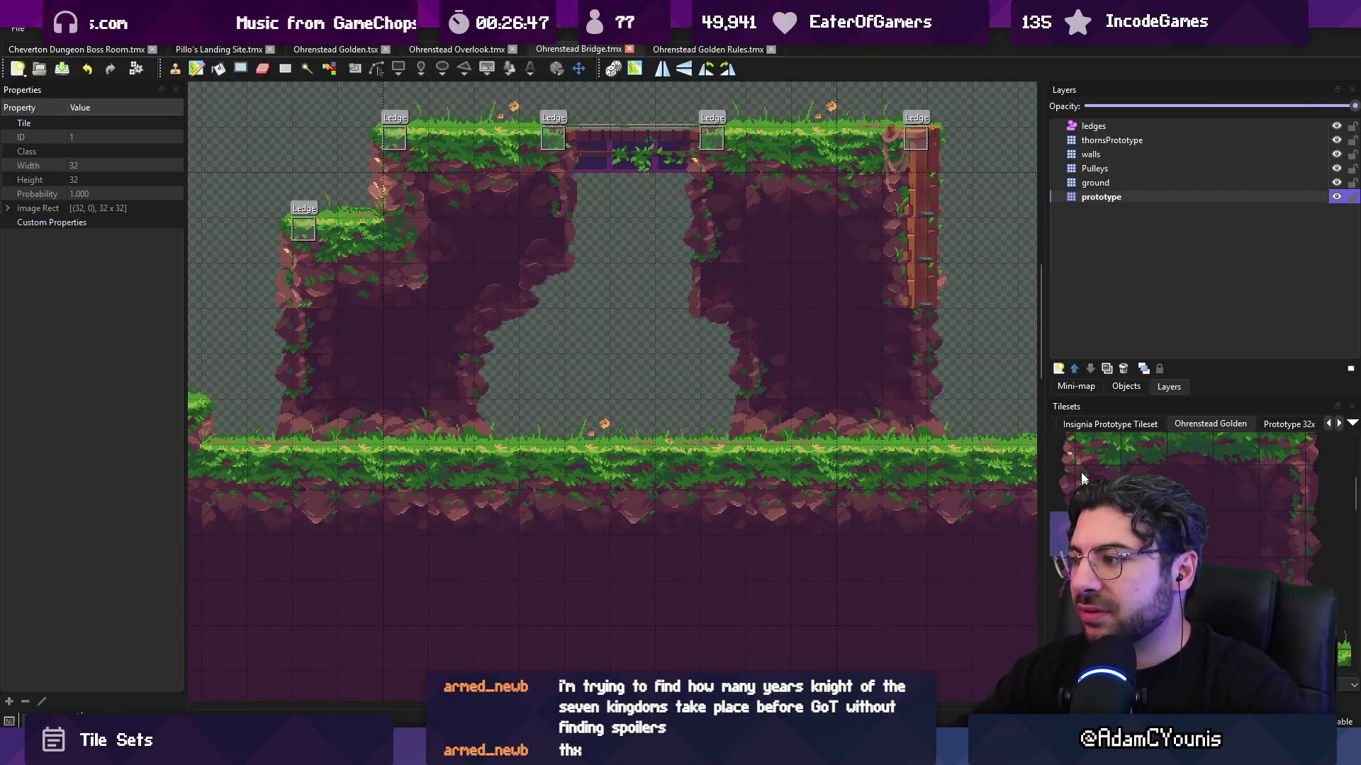
pyautogui.scroll(2, 1083, 480)
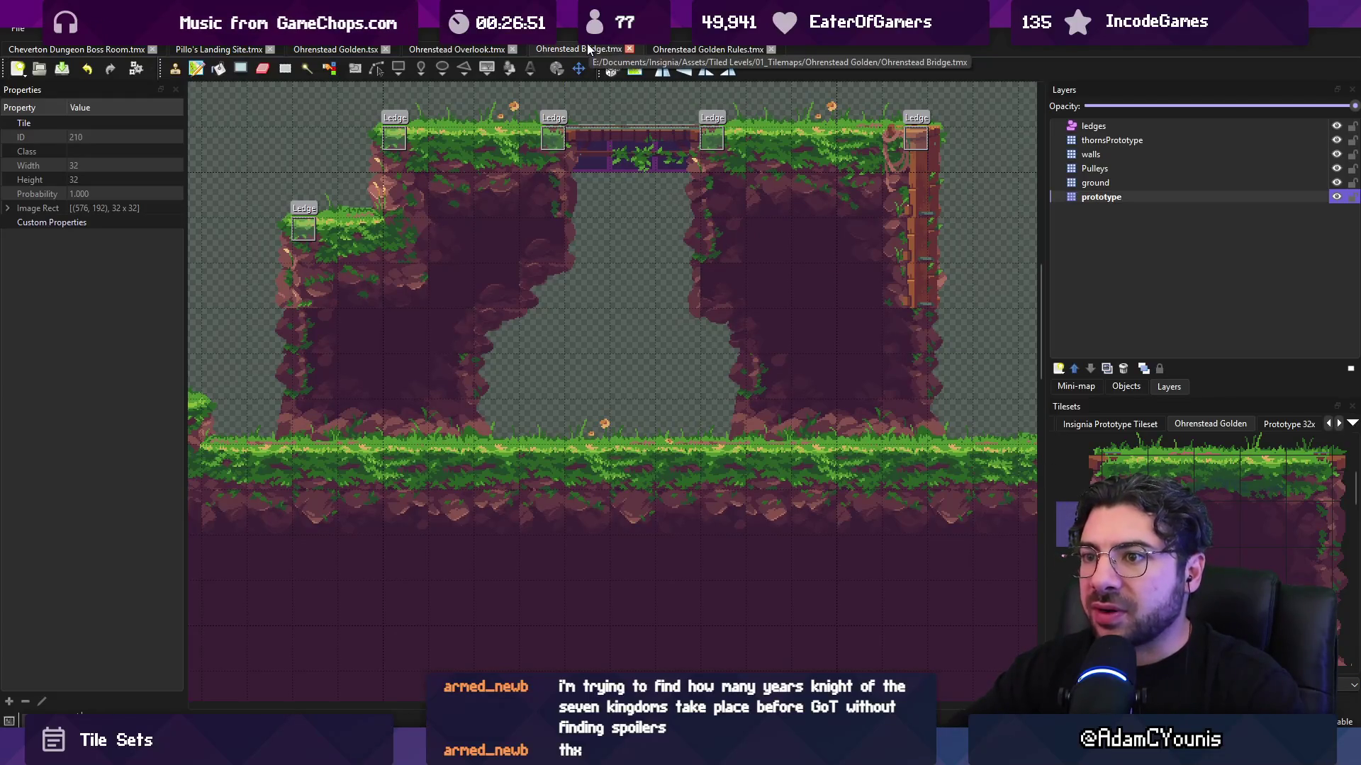
pyautogui.click(705, 48)
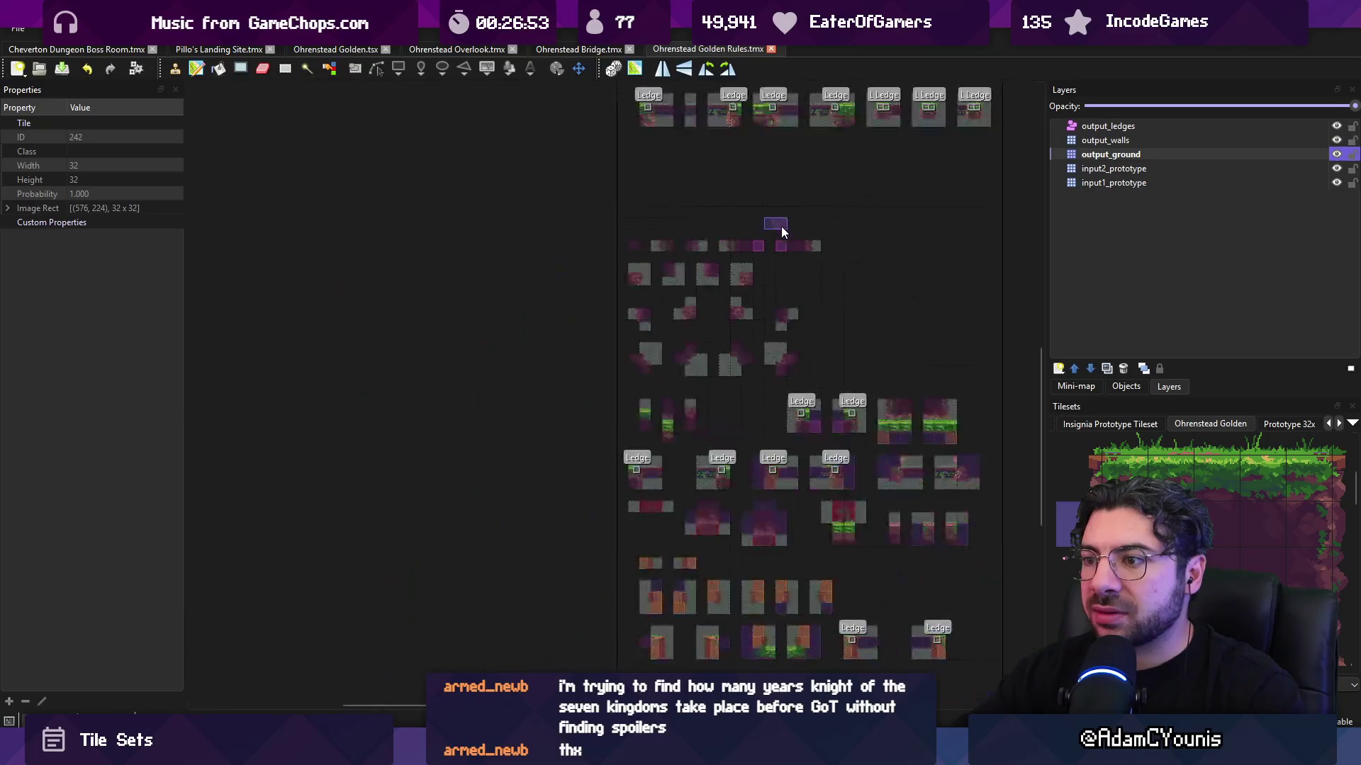
pyautogui.scroll(-3, 856, 294)
pyautogui.scroll(4, 739, 278)
pyautogui.hotkey('ctrl', 'shift', 'Tab')
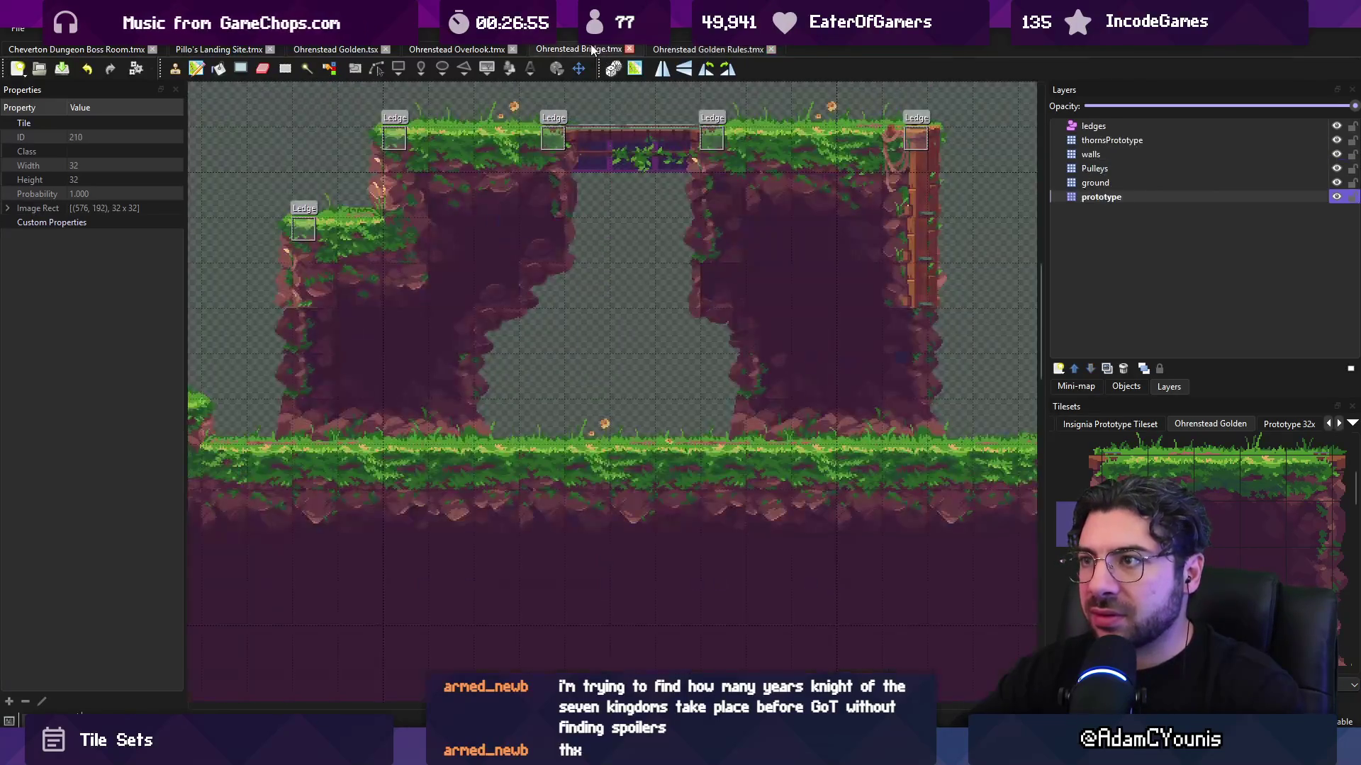
pyautogui.moveTo(705, 236); pyautogui.dragTo(805, 279)
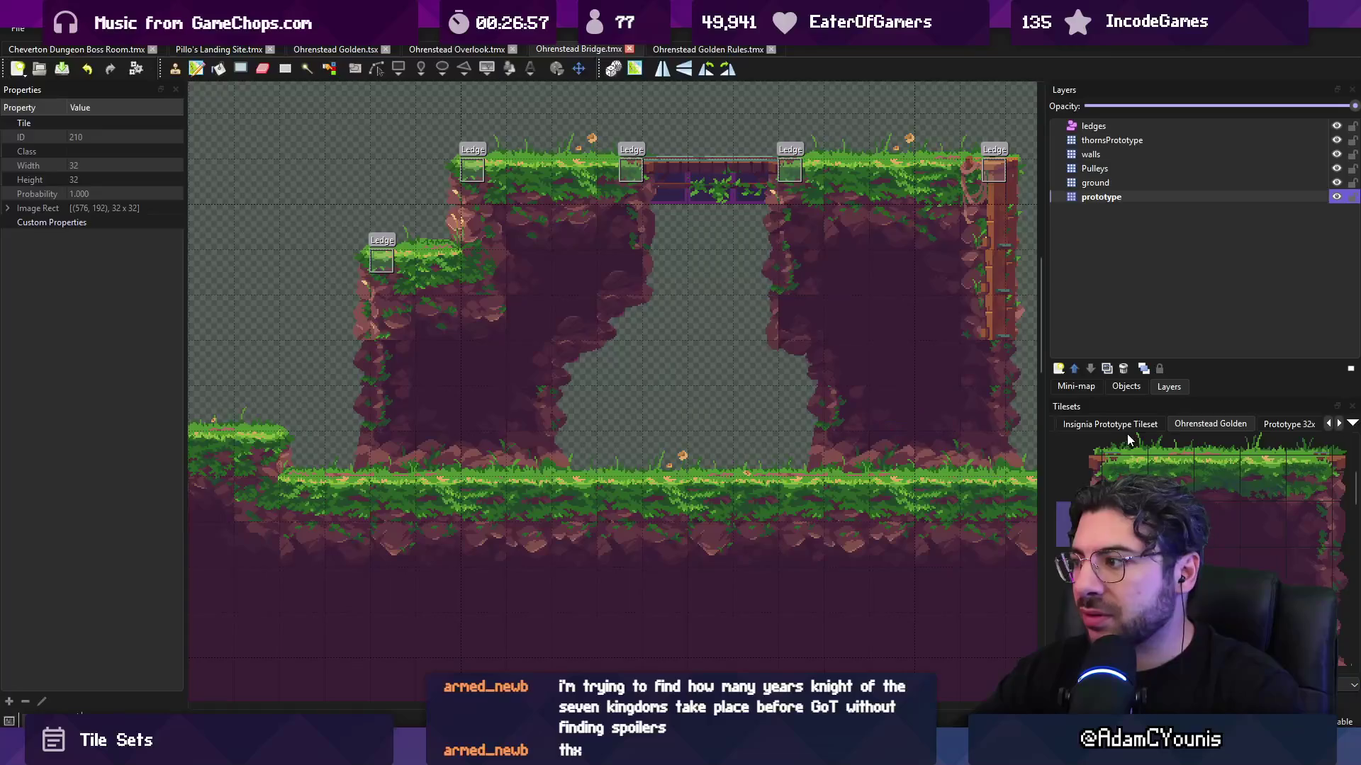
pyautogui.scroll(-1, 1128, 428)
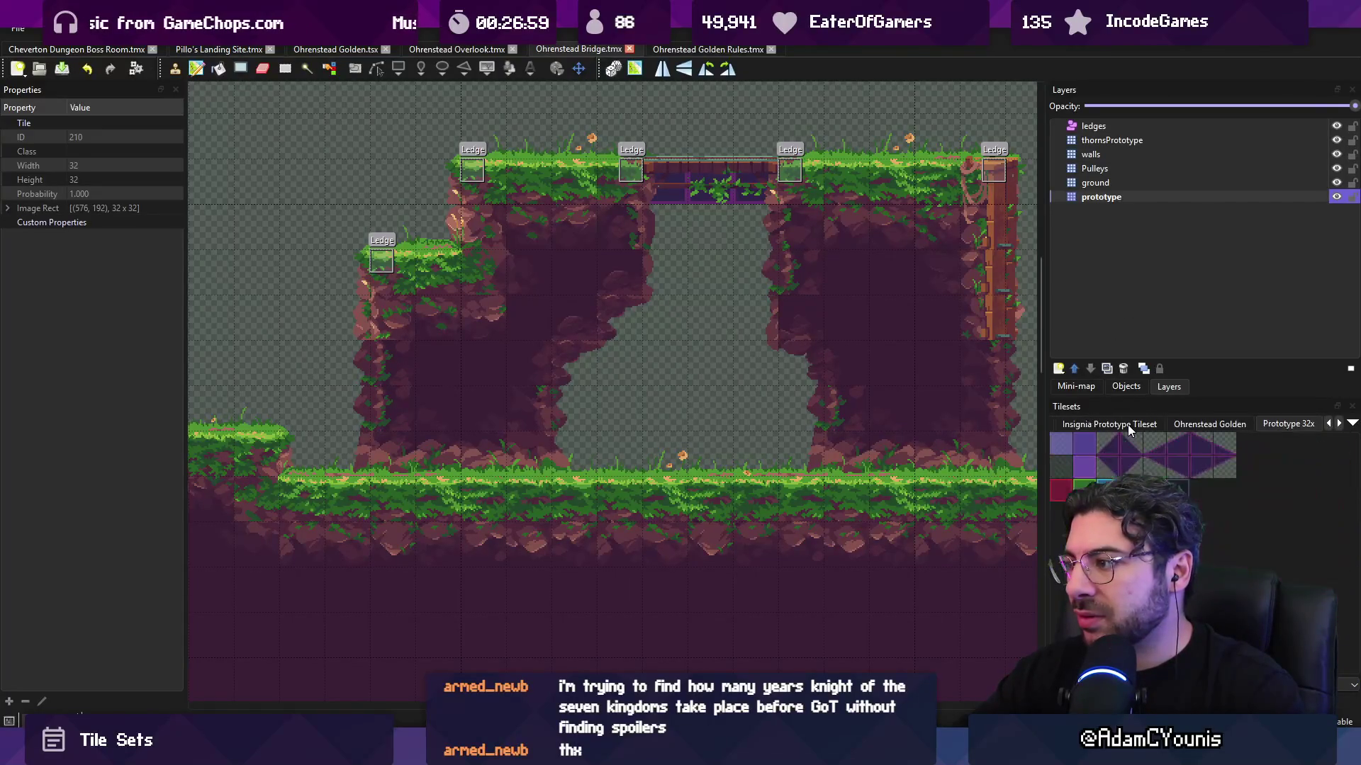
# - Paint a Prototype 32x tile on the prototype layer behind the cliff and save the bridge map
pyautogui.click(1086, 447)
pyautogui.click(1100, 197)
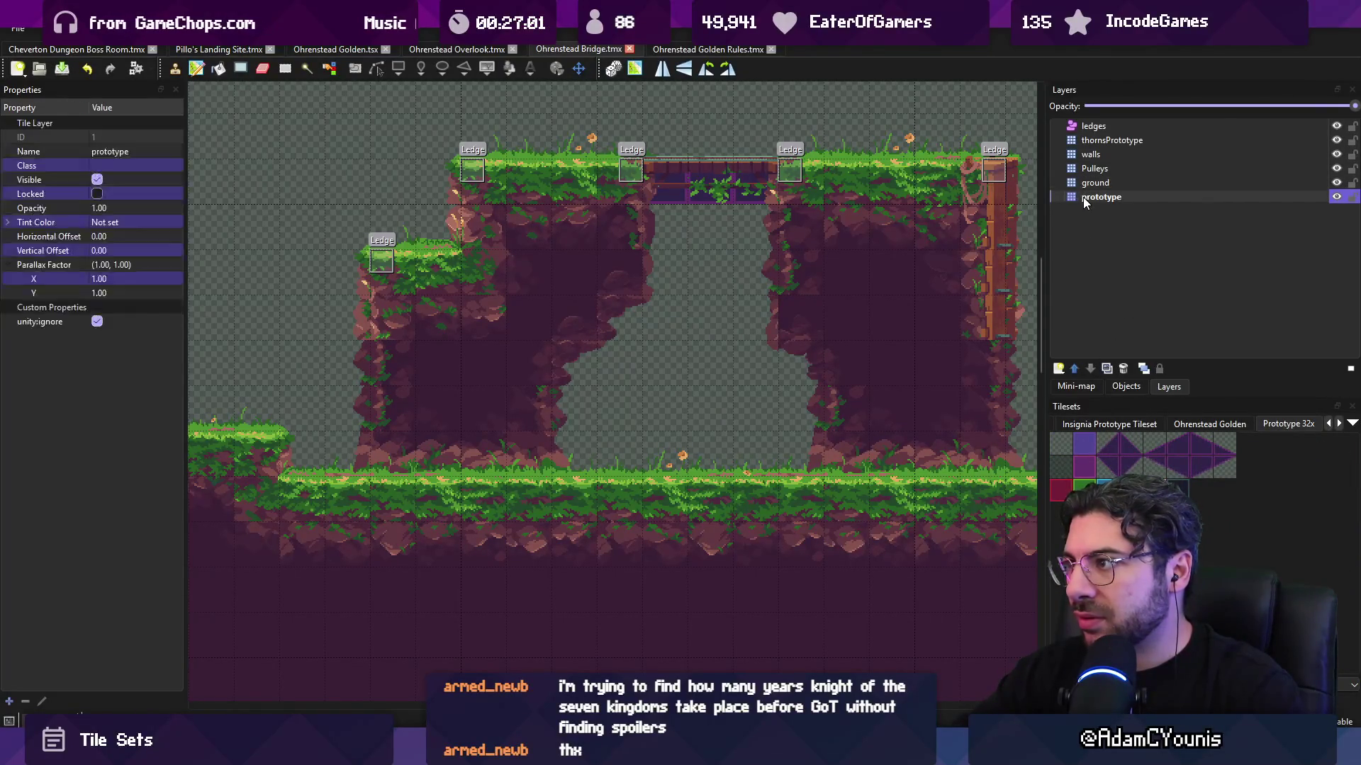
pyautogui.click(392, 317)
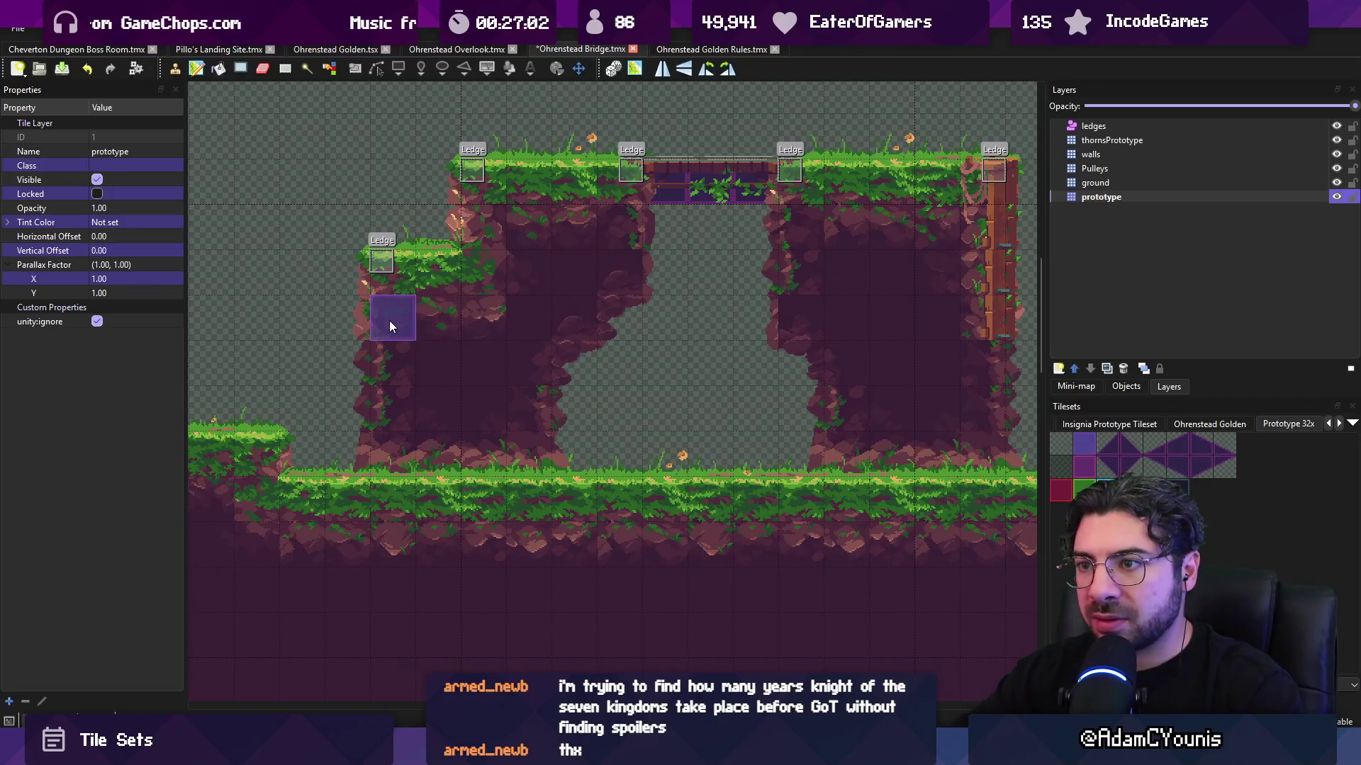
pyautogui.click(1084, 466)
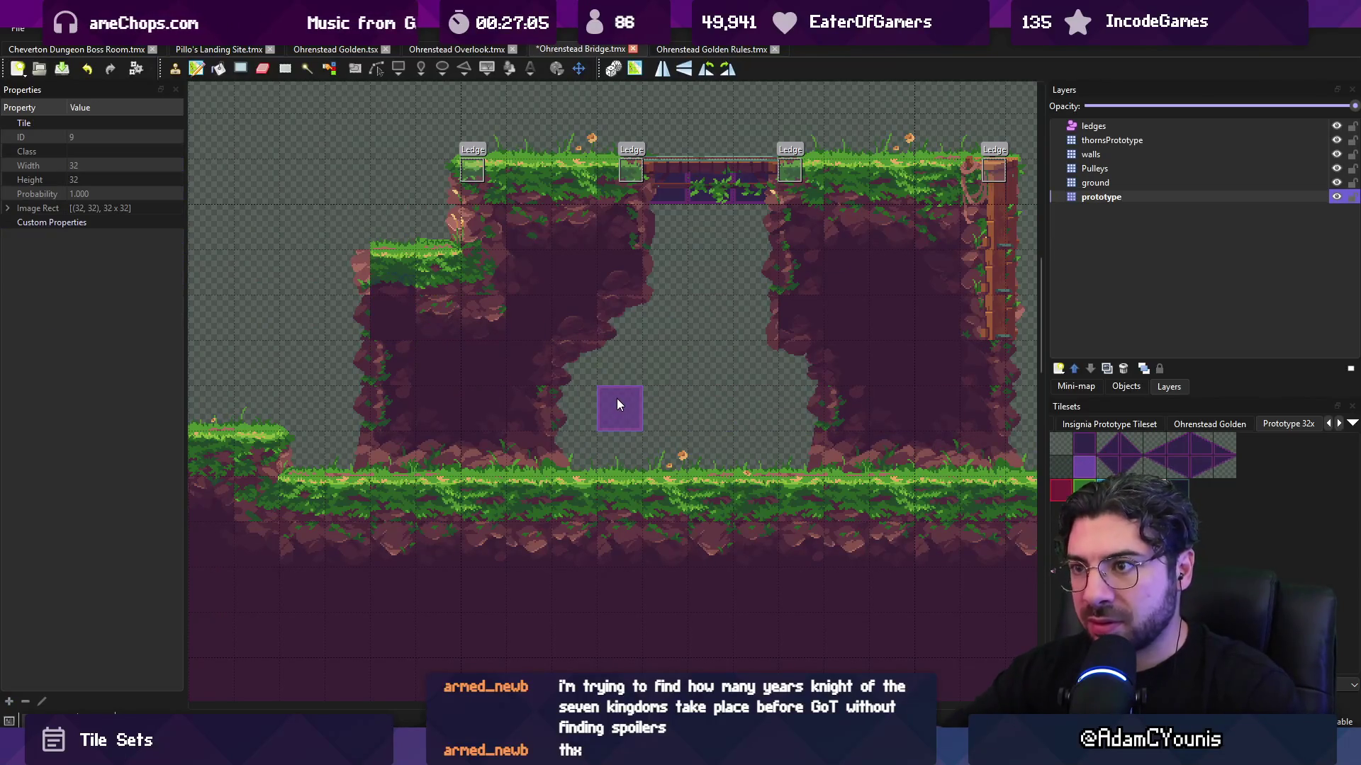
pyautogui.hotkey('ctrl', 's')
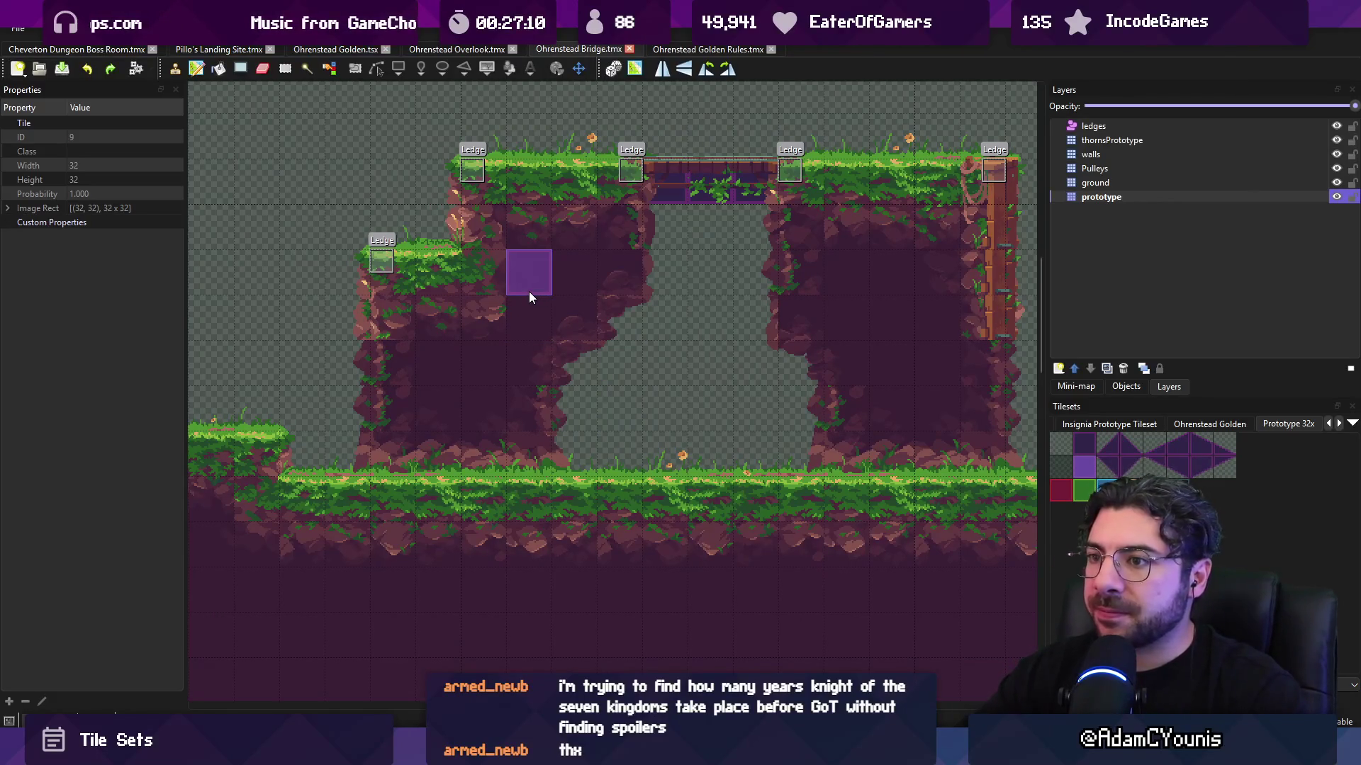
pyautogui.moveTo(769, 291); pyautogui.dragTo(575, 287)
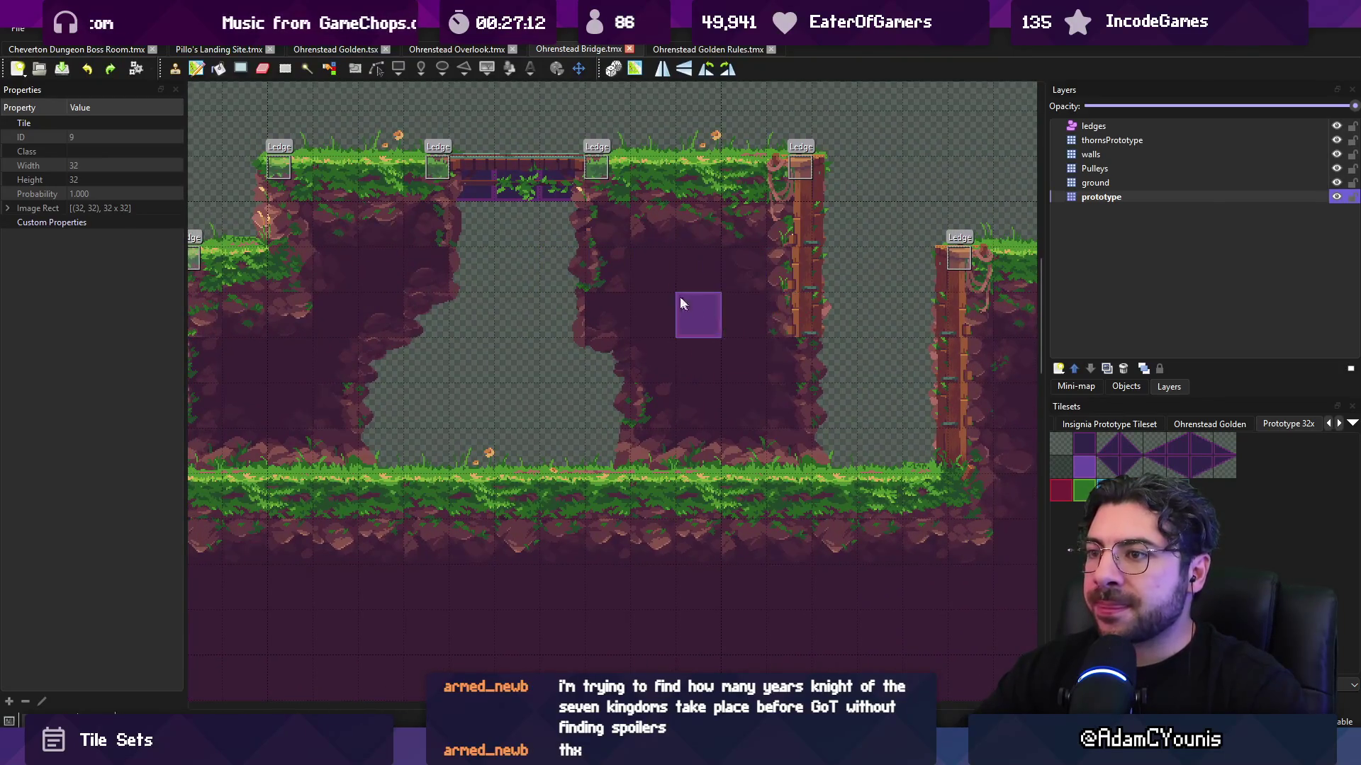
pyautogui.scroll(-2, 605, 245)
pyautogui.scroll(2, 621, 245)
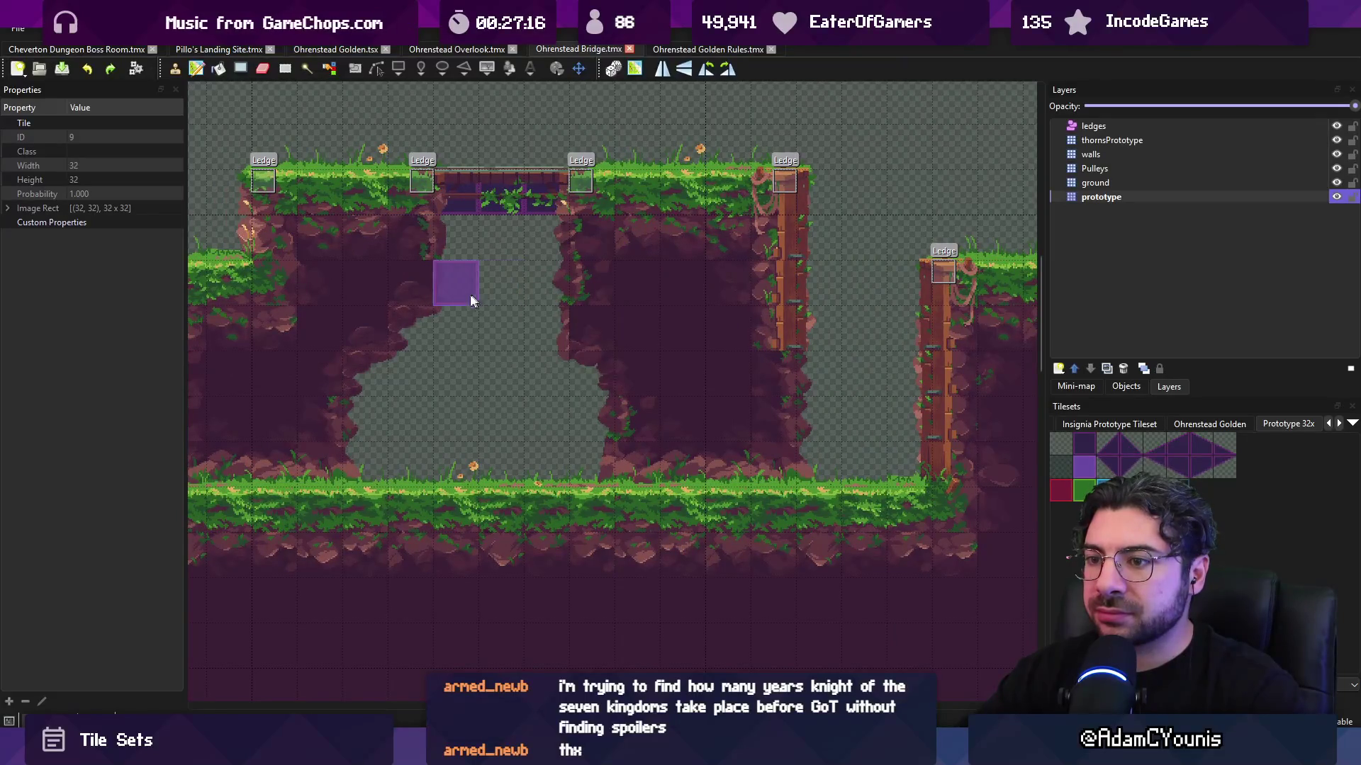
pyautogui.moveTo(471, 297); pyautogui.dragTo(608, 301)
# - Compare the Bridge and Golden Rules maps, scrolling the rules map up to its upper rule rows
pyautogui.click(709, 49)
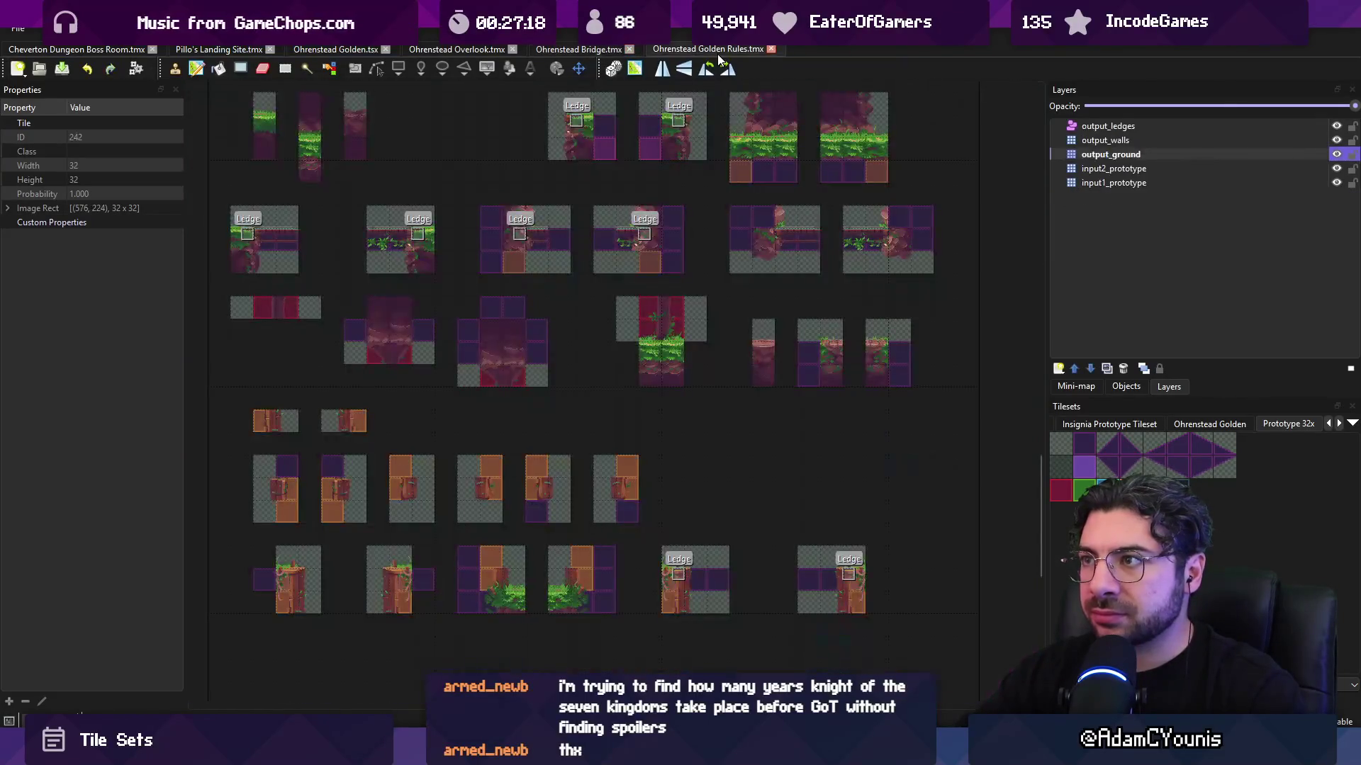
pyautogui.scroll(3, 815, 142)
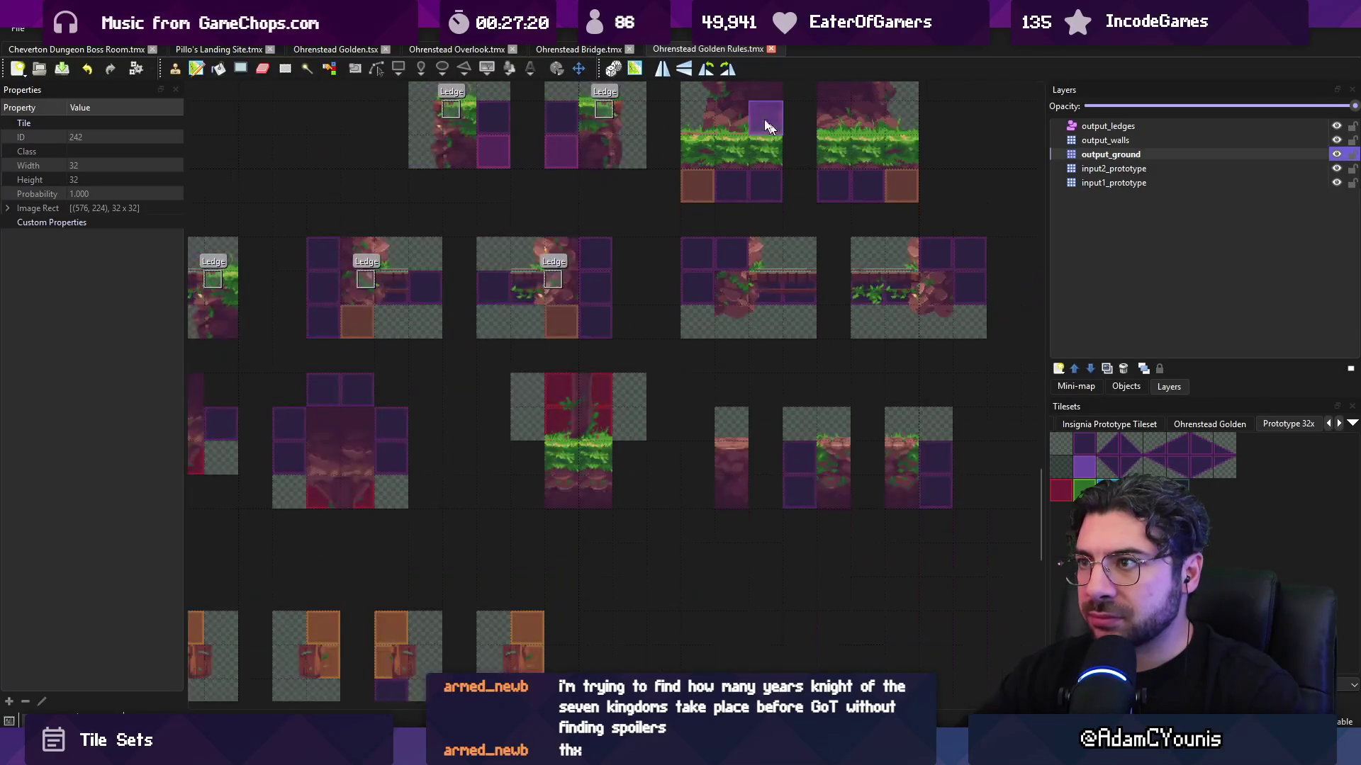
pyautogui.click(579, 48)
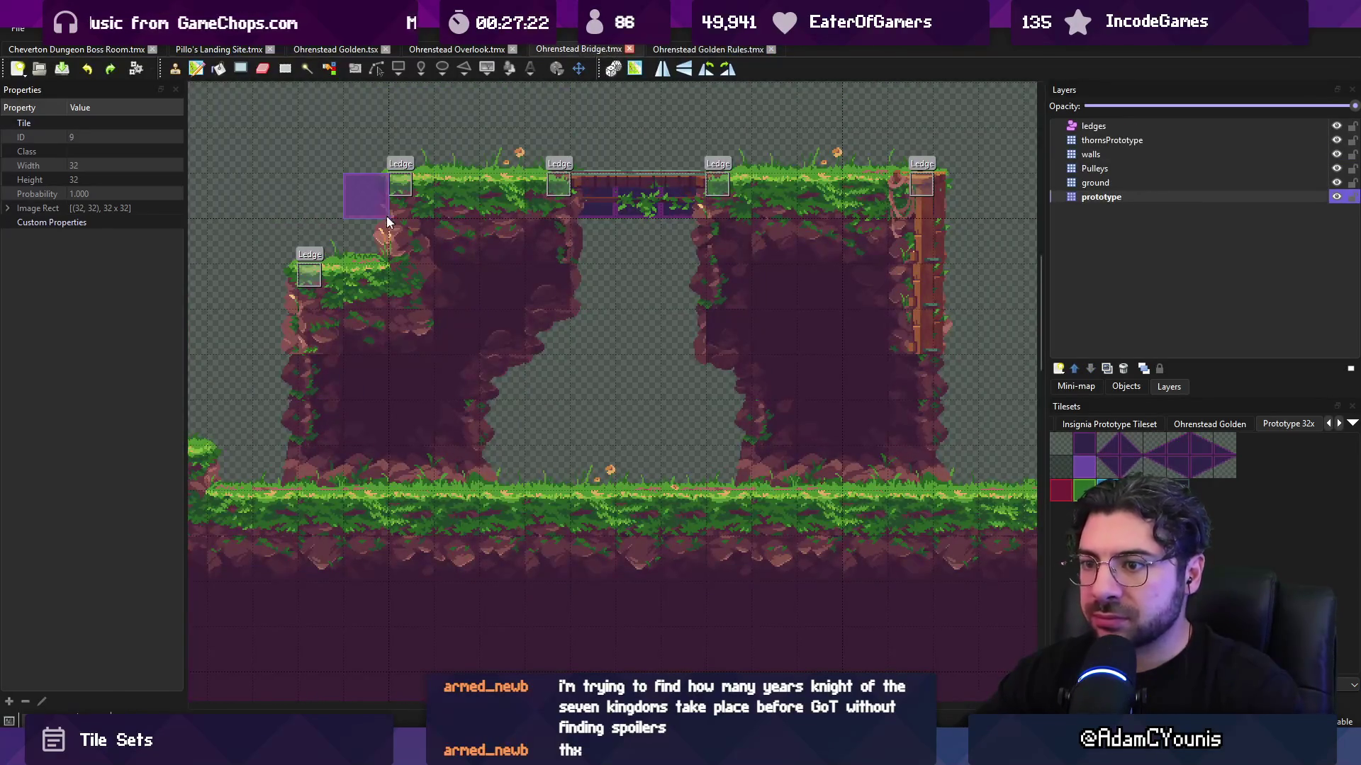
pyautogui.scroll(3, 386, 216)
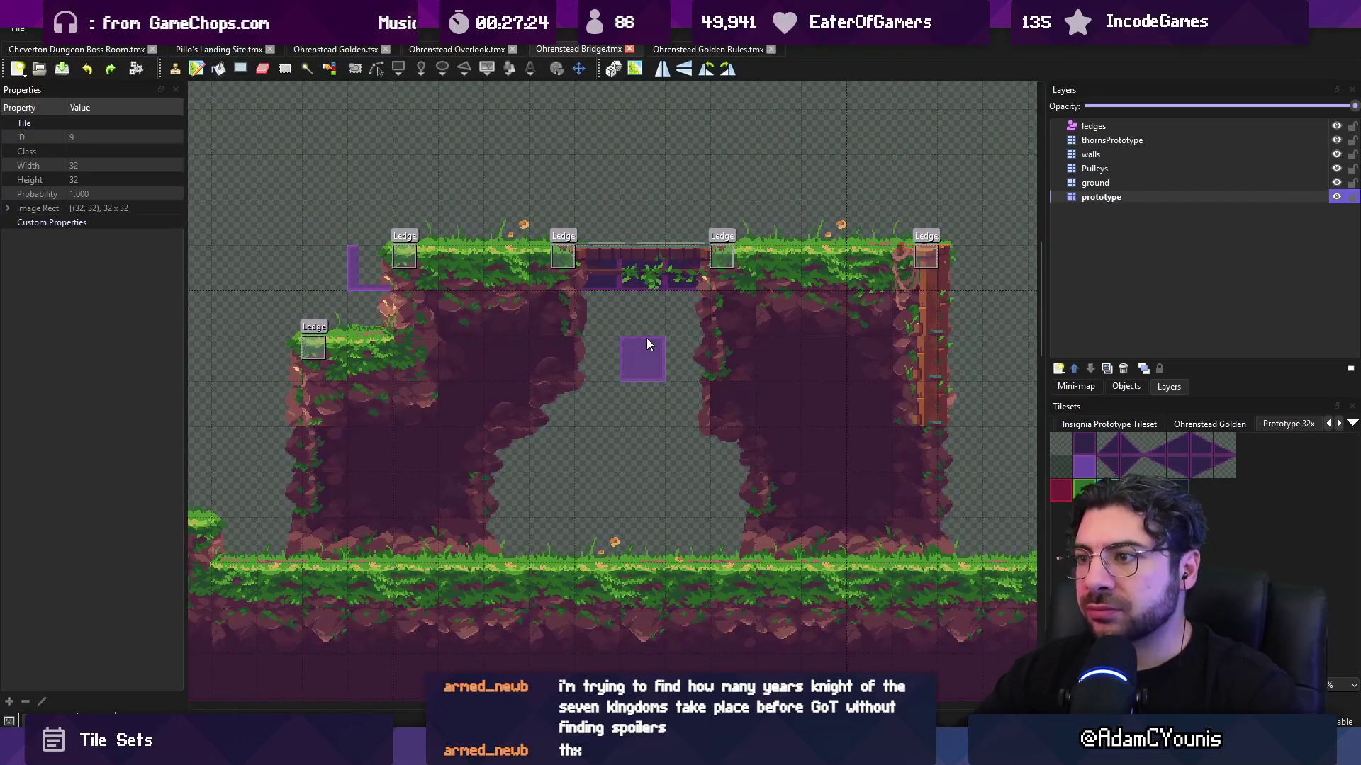
pyautogui.scroll(2, 806, 316)
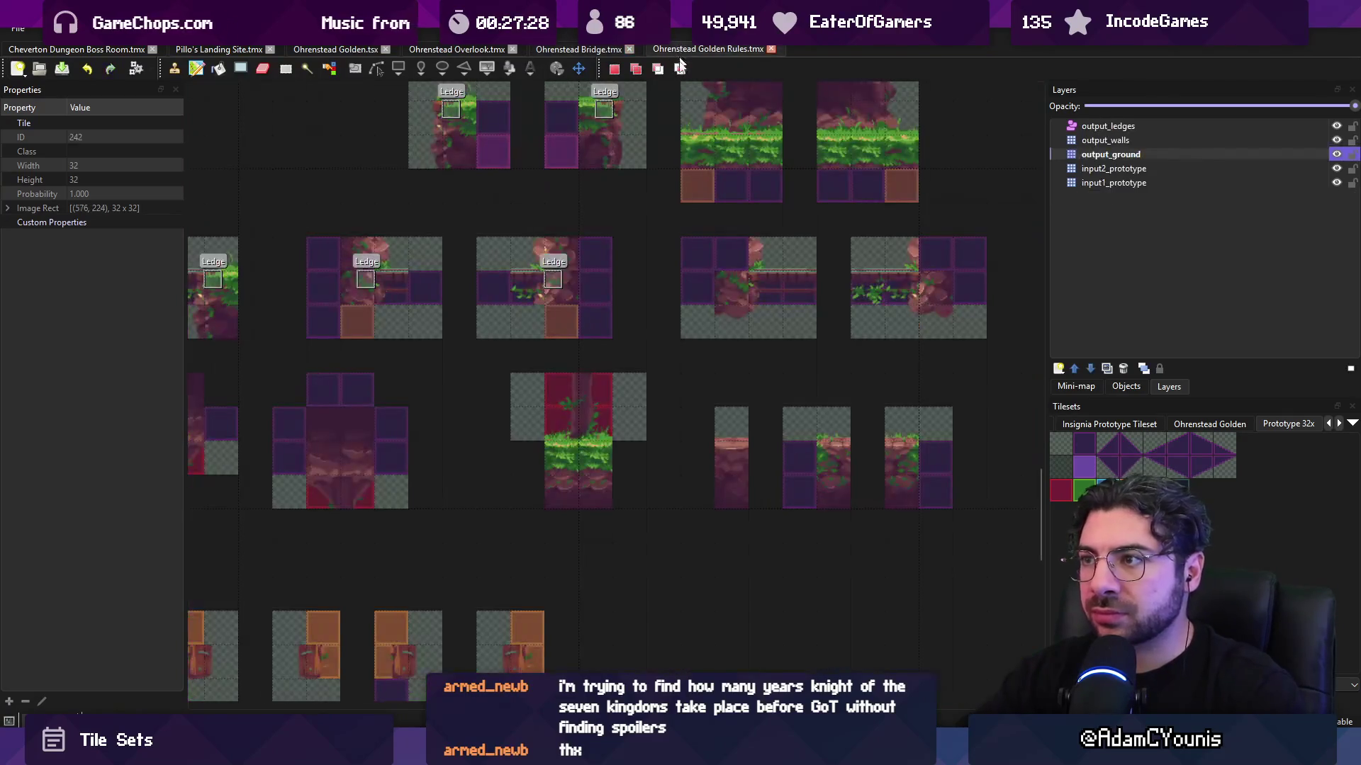
pyautogui.click(708, 49)
pyautogui.hscroll(-3, 746, 197)
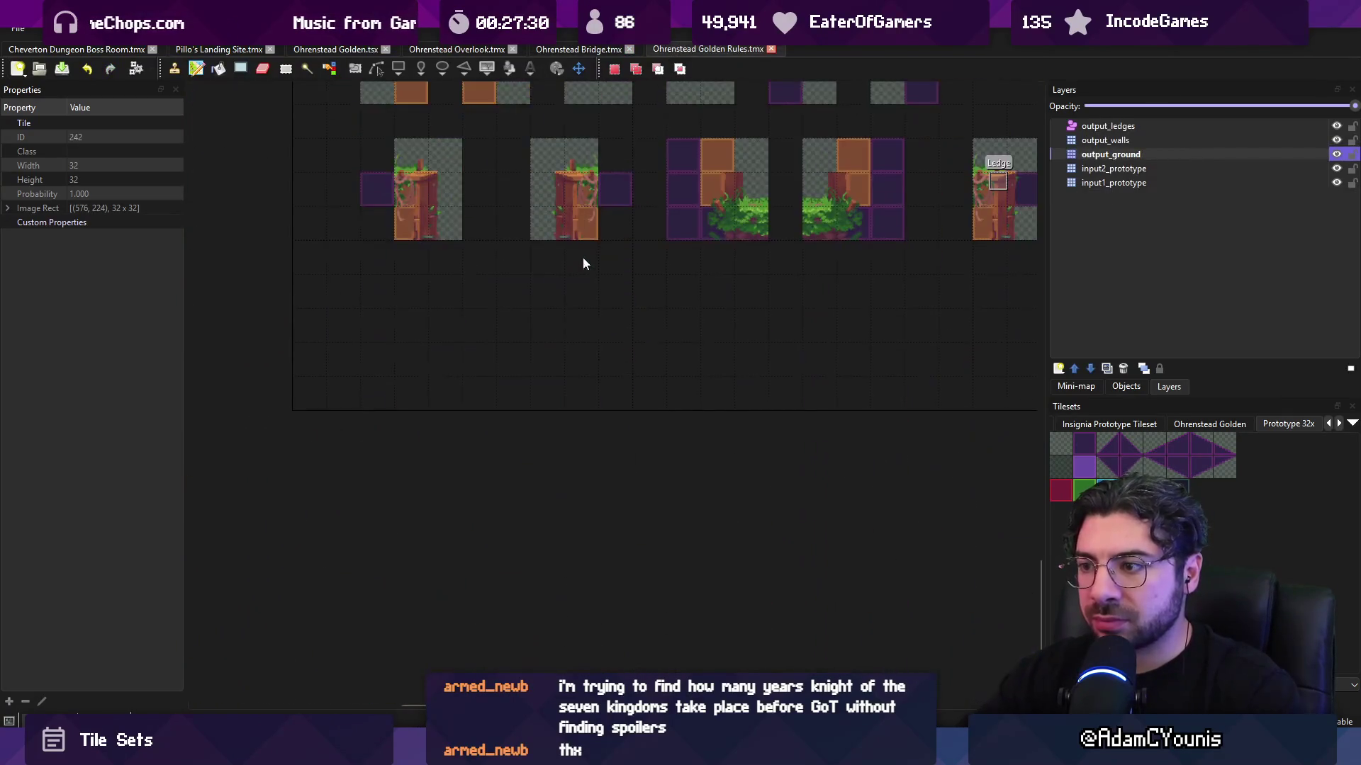
pyautogui.scroll(5, 656, 287)
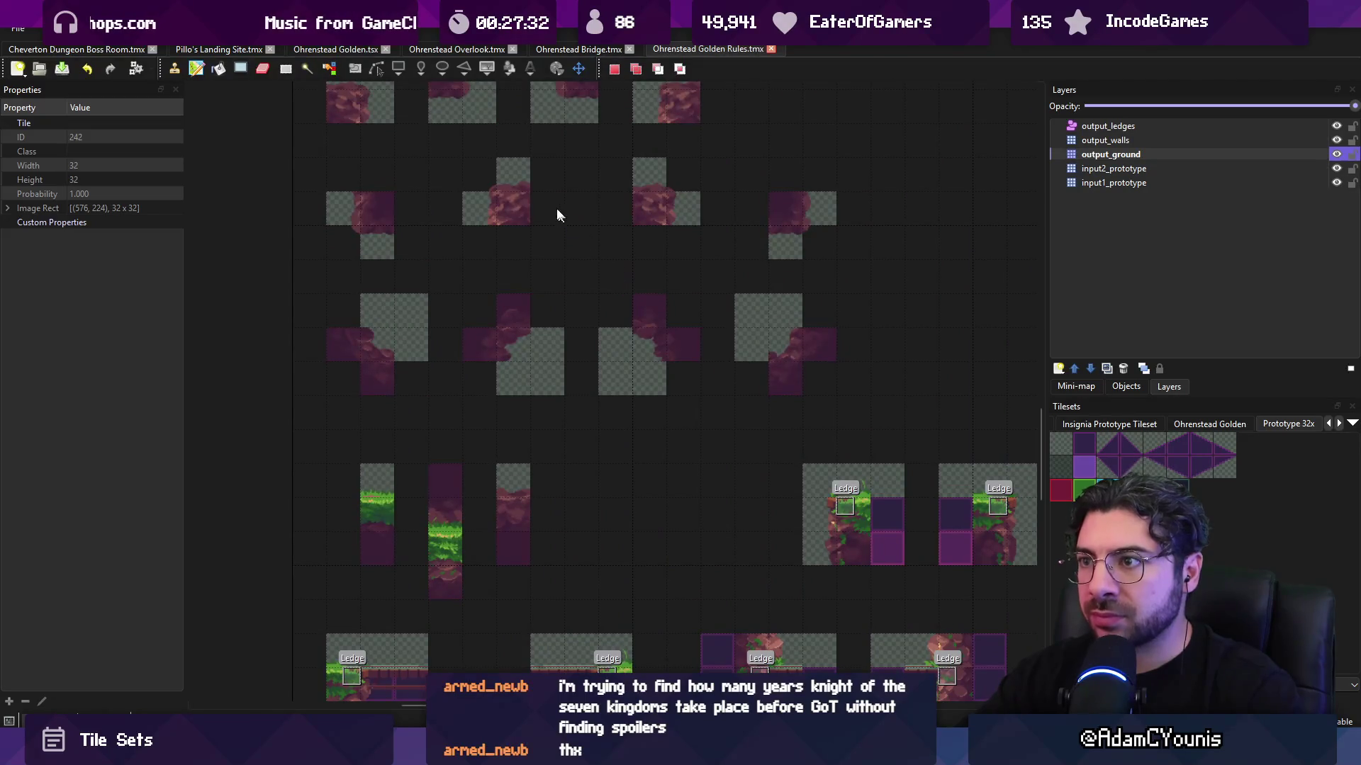
pyautogui.scroll(3, 545, 206)
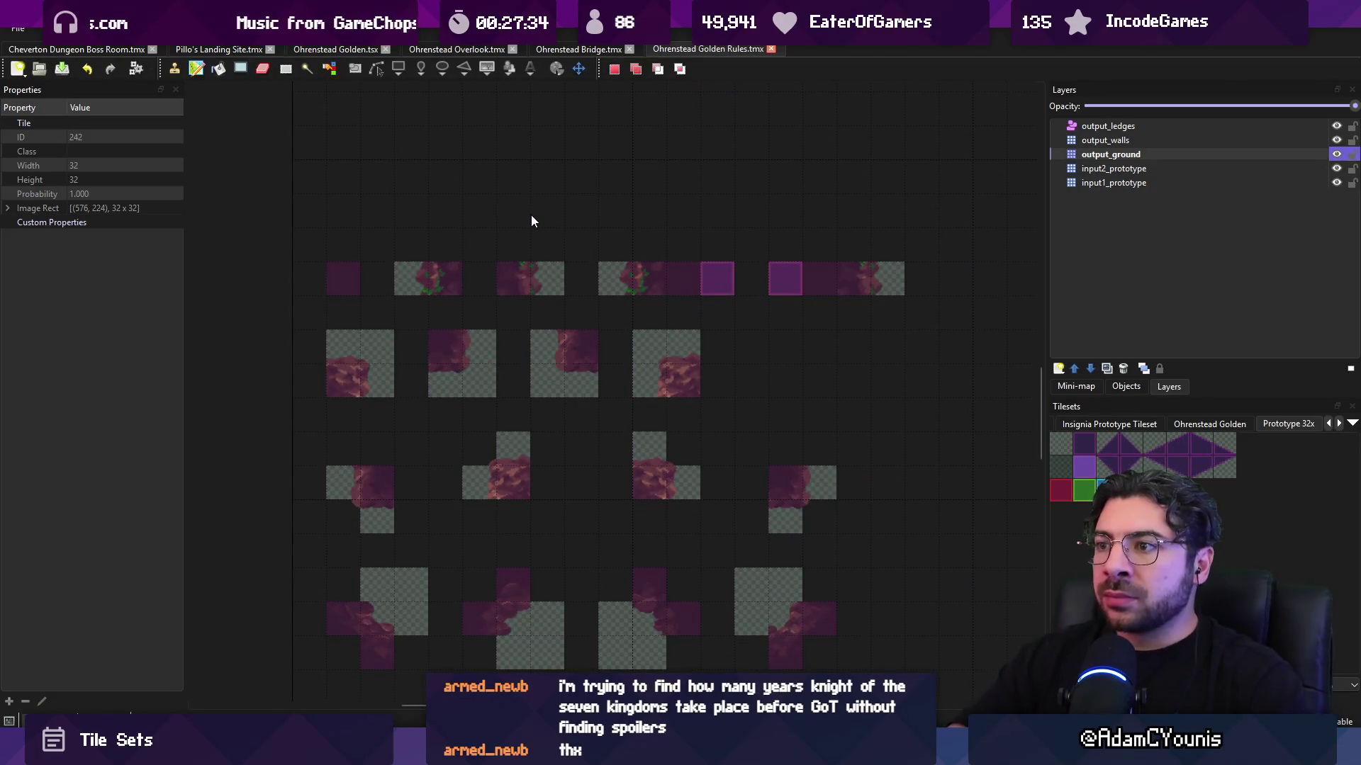
pyautogui.moveTo(774, 328)
pyautogui.mouseDown()
pyautogui.moveTo(745, 243)
pyautogui.moveTo(745, 182)
pyautogui.mouseUp()
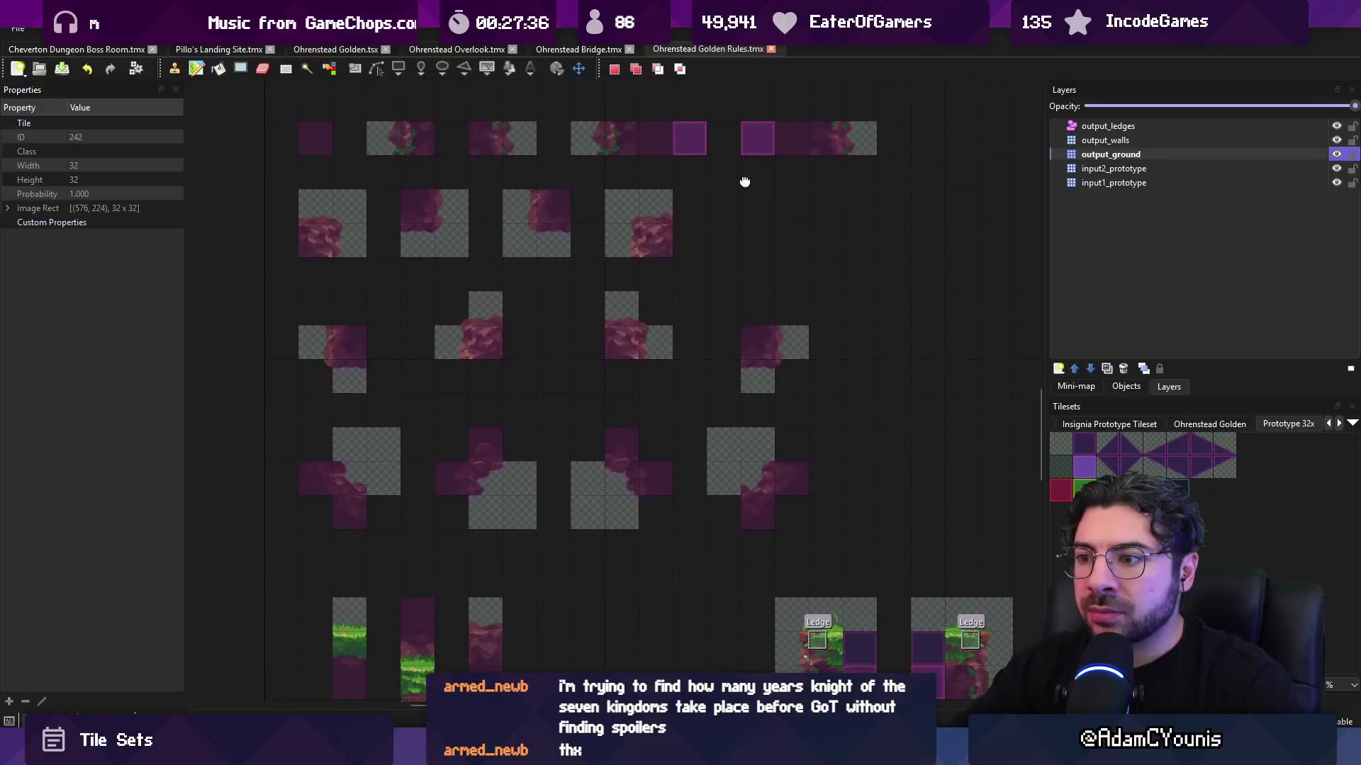
pyautogui.scroll(2, 583, 425)
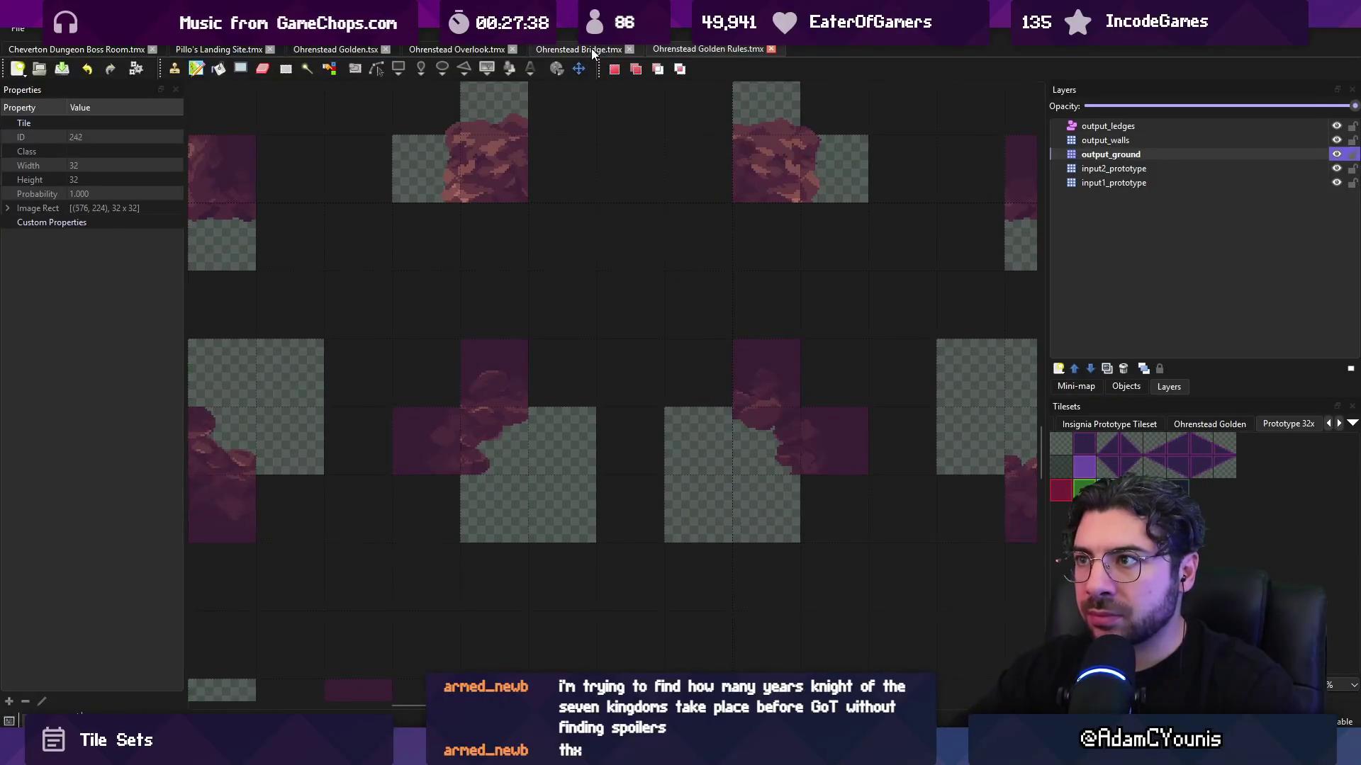
# - Bring the cross-shaped rules into view, then return to the Ohrenstead Bridge map
pyautogui.click(591, 48)
pyautogui.click(678, 50)
pyautogui.moveTo(626, 213)
pyautogui.mouseDown()
pyautogui.moveTo(494, 245)
pyautogui.moveTo(380, 243)
pyautogui.moveTo(838, 331)
pyautogui.moveTo(611, 314)
pyautogui.mouseUp()
pyautogui.click(588, 49)
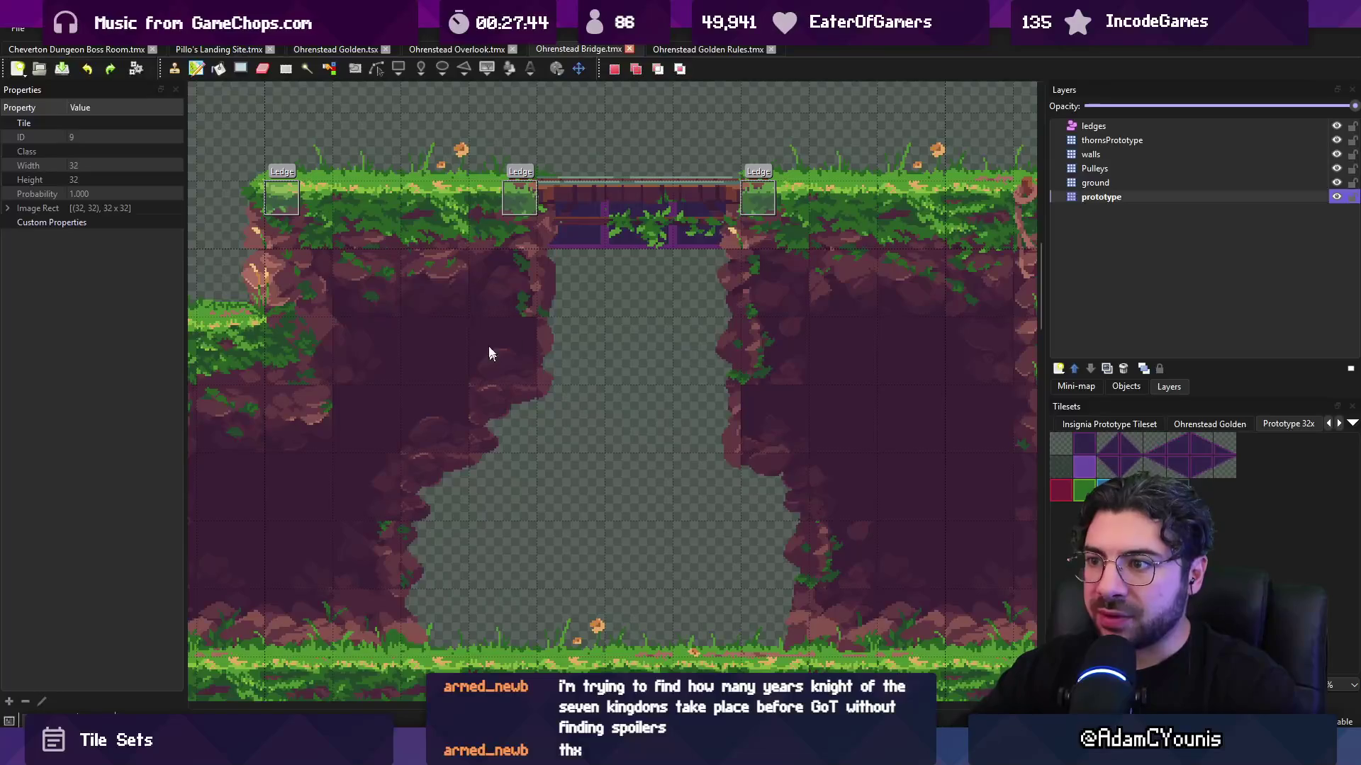
# - Stamp two purple input tiles on each of the left and right corner-rule crosses
pyautogui.click(705, 49)
pyautogui.click(475, 430)
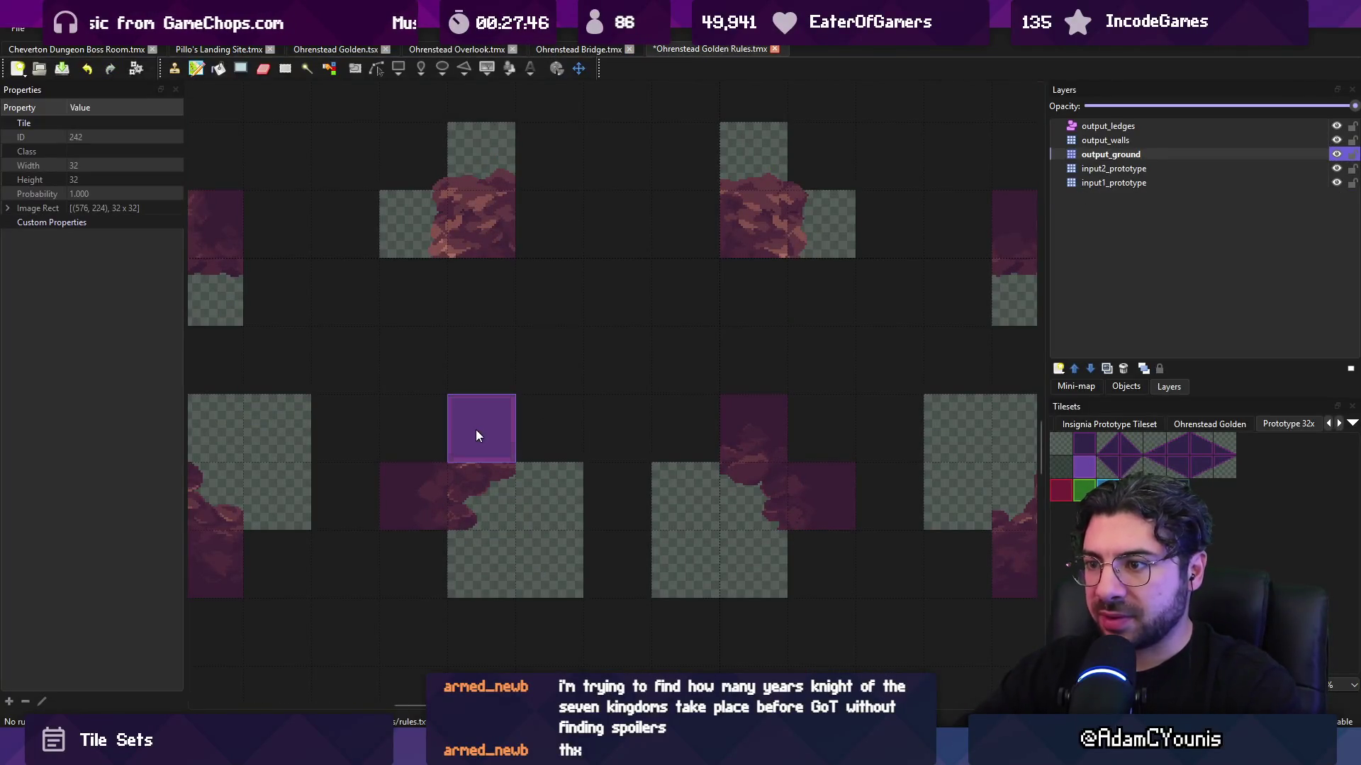
pyautogui.click(428, 485)
pyautogui.click(764, 440)
pyautogui.click(822, 496)
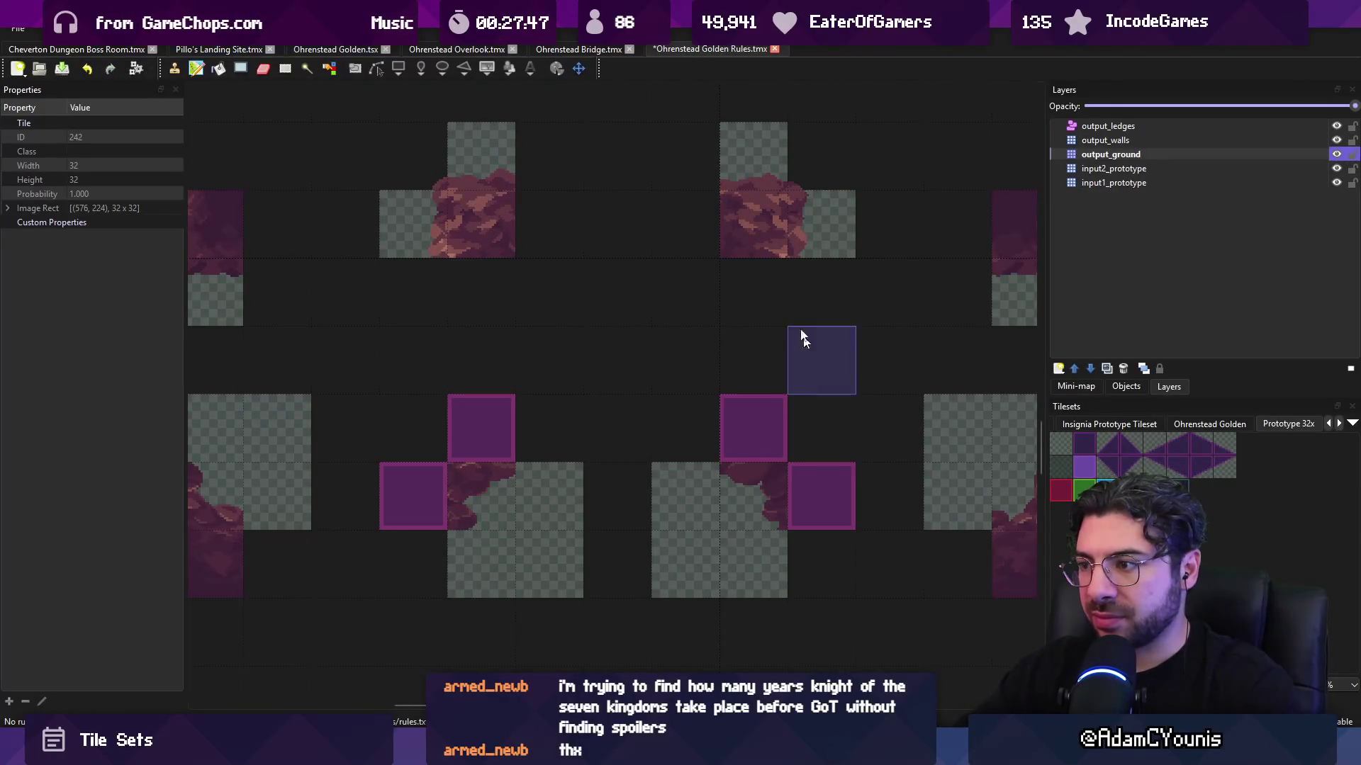
# - Save Golden Rules, then re-run AutoMap on the Ohrenstead Bridge map and save it
pyautogui.click(568, 48)
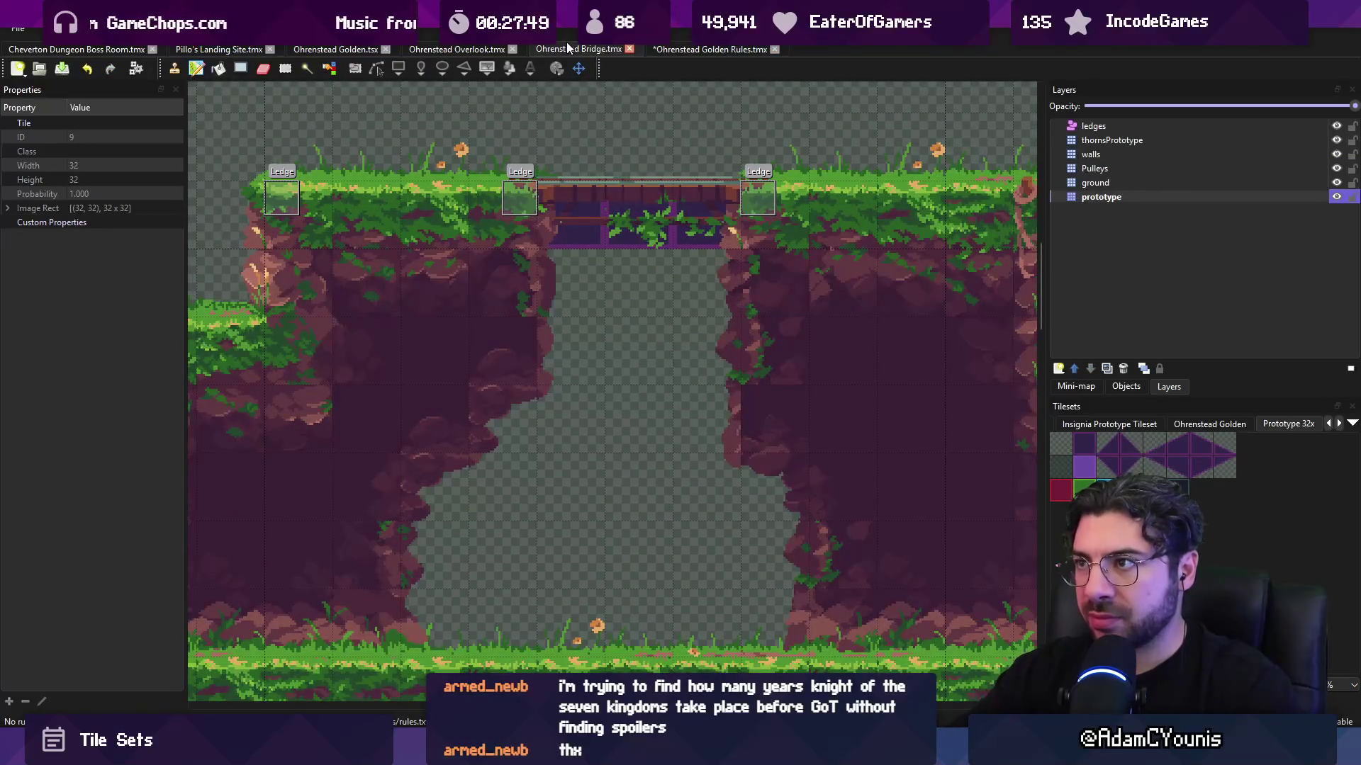
pyautogui.click(709, 49)
pyautogui.hotkey('ctrl', 's')
pyautogui.click(576, 49)
pyautogui.hotkey('ctrl', 'm')
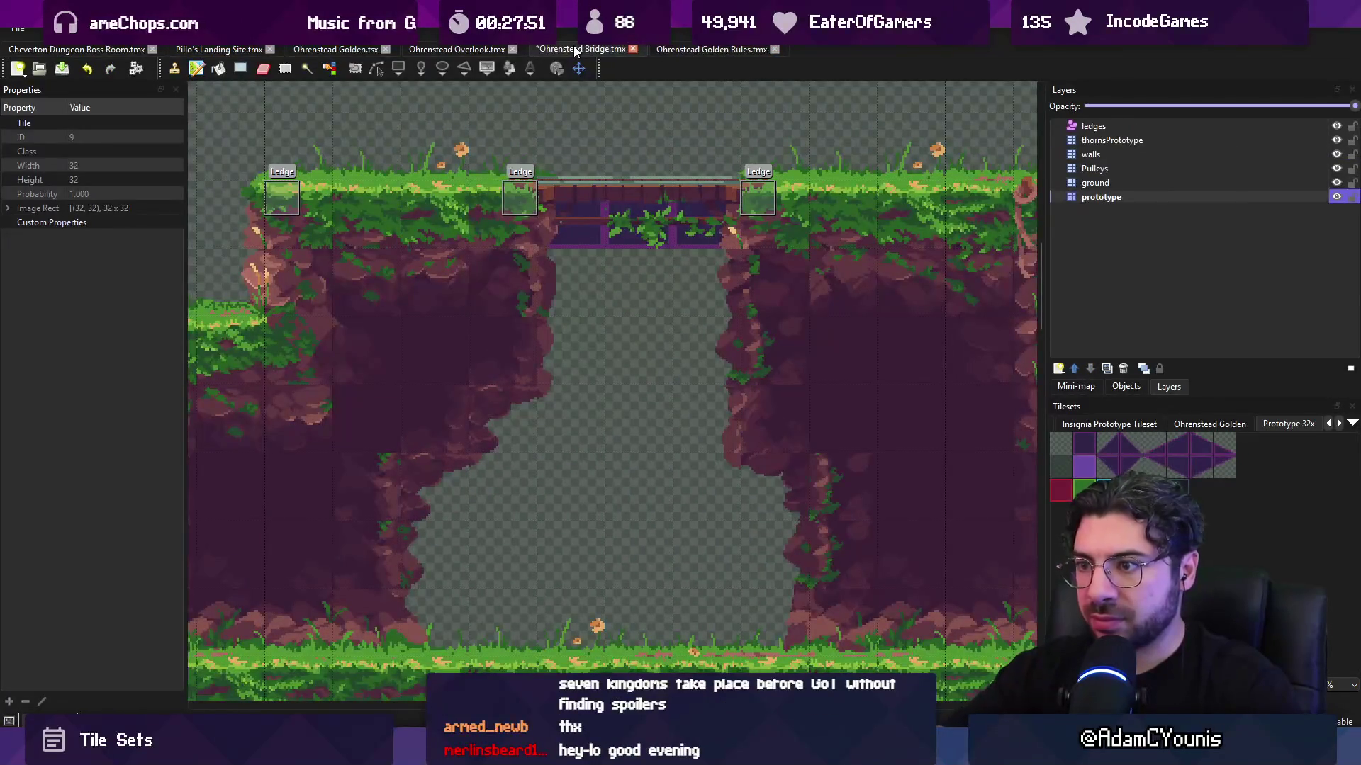
pyautogui.hotkey('ctrl', 's')
pyautogui.scroll(-2, 554, 135)
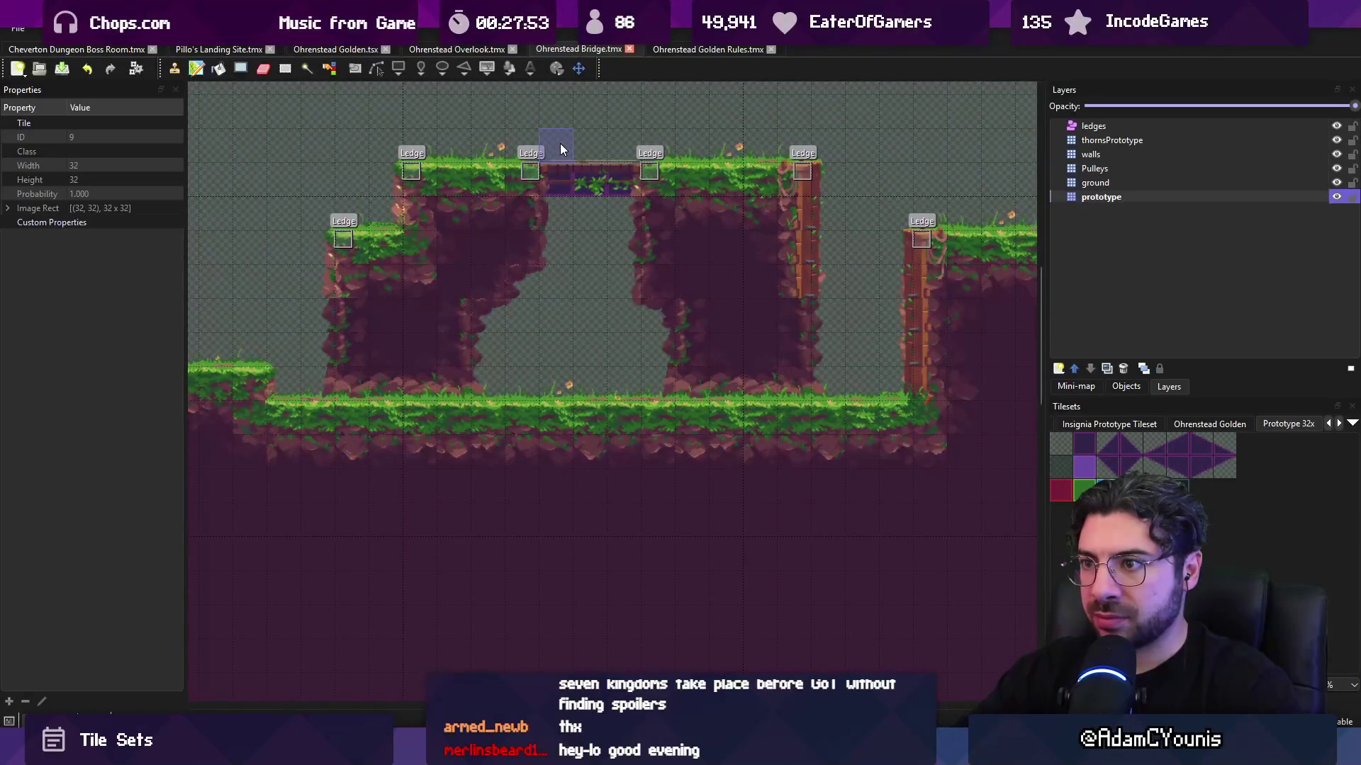
pyautogui.scroll(2, 516, 258)
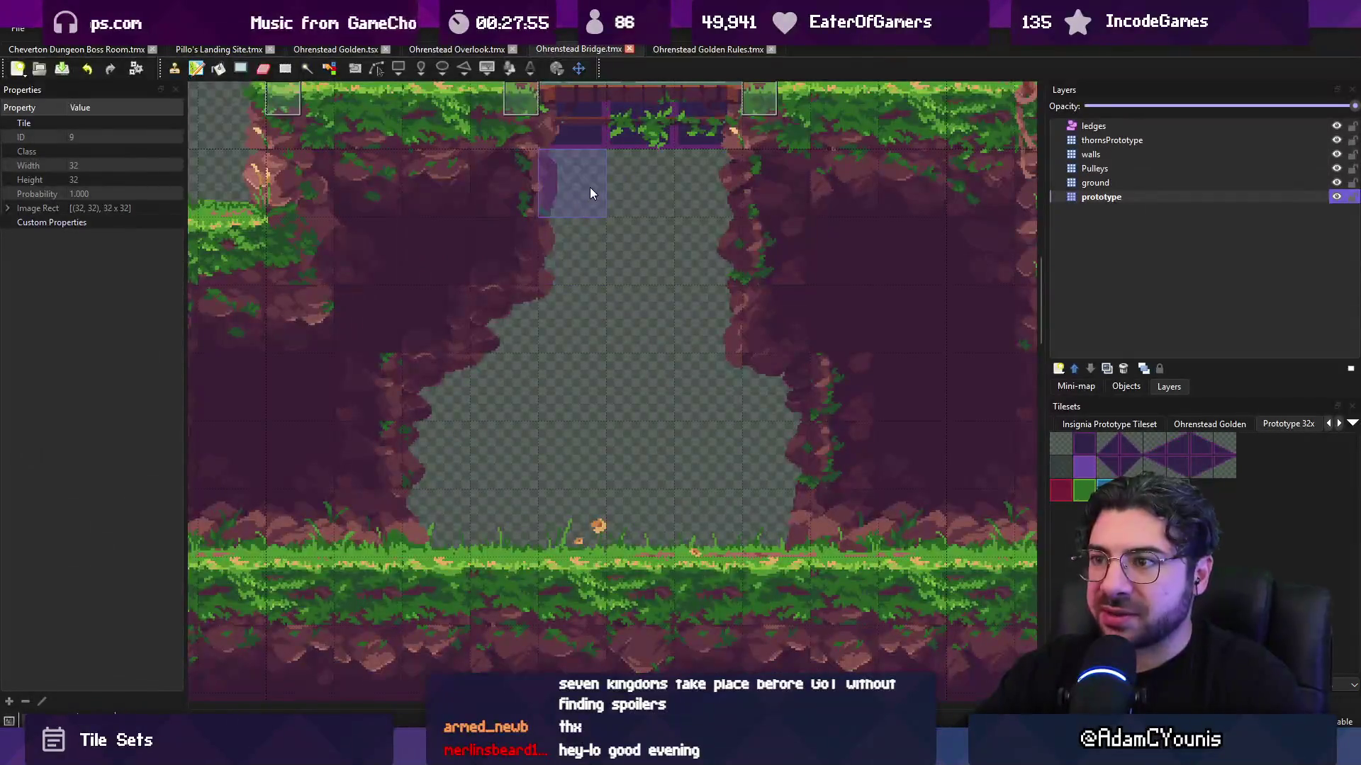
# - Add purple tiles at the left cross's bottom-left and the right cross's right cell, then save
pyautogui.click(669, 49)
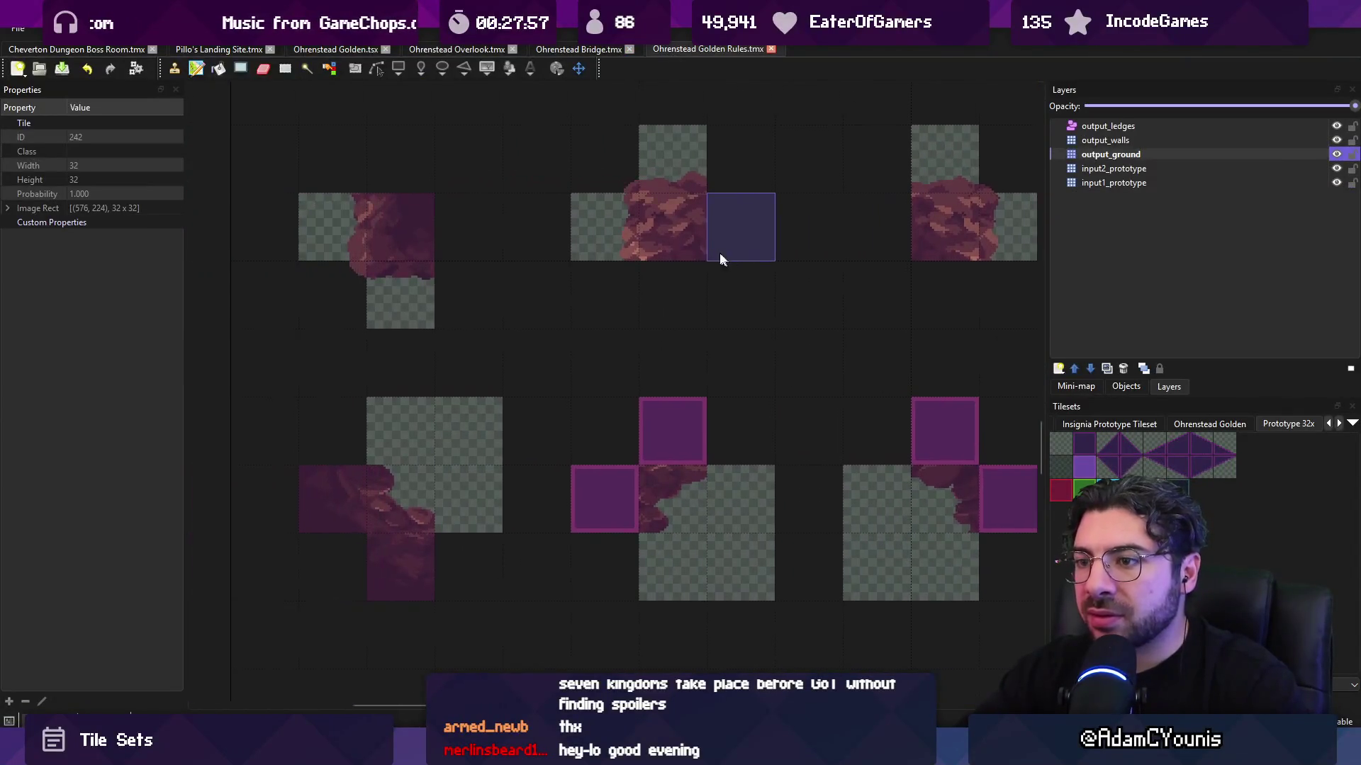
pyautogui.scroll(-2, 720, 260)
pyautogui.moveTo(784, 237)
pyautogui.mouseDown()
pyautogui.moveTo(562, 292)
pyautogui.moveTo(610, 398)
pyautogui.moveTo(556, 333)
pyautogui.moveTo(582, 311)
pyautogui.mouseUp()
pyautogui.scroll(1, 494, 423)
pyautogui.click(301, 507)
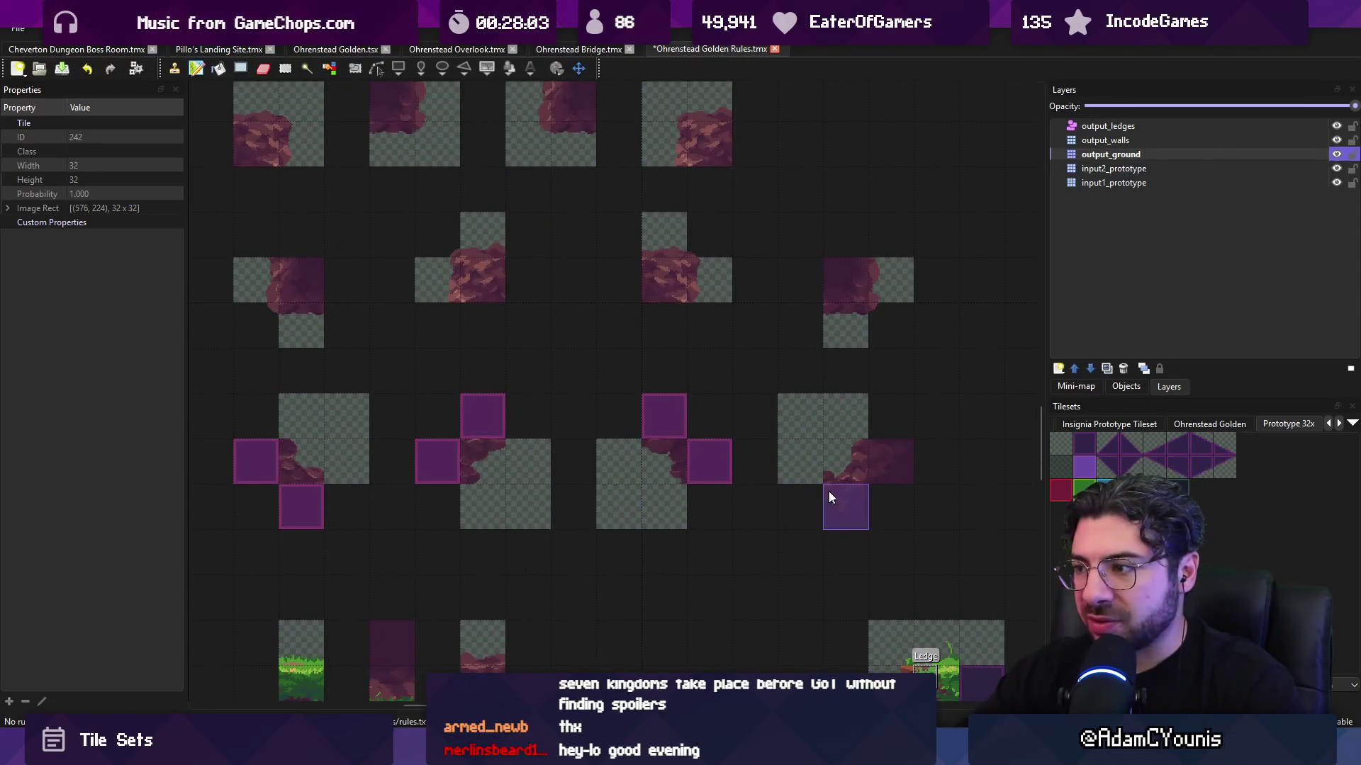
pyautogui.click(890, 463)
pyautogui.click(592, 50)
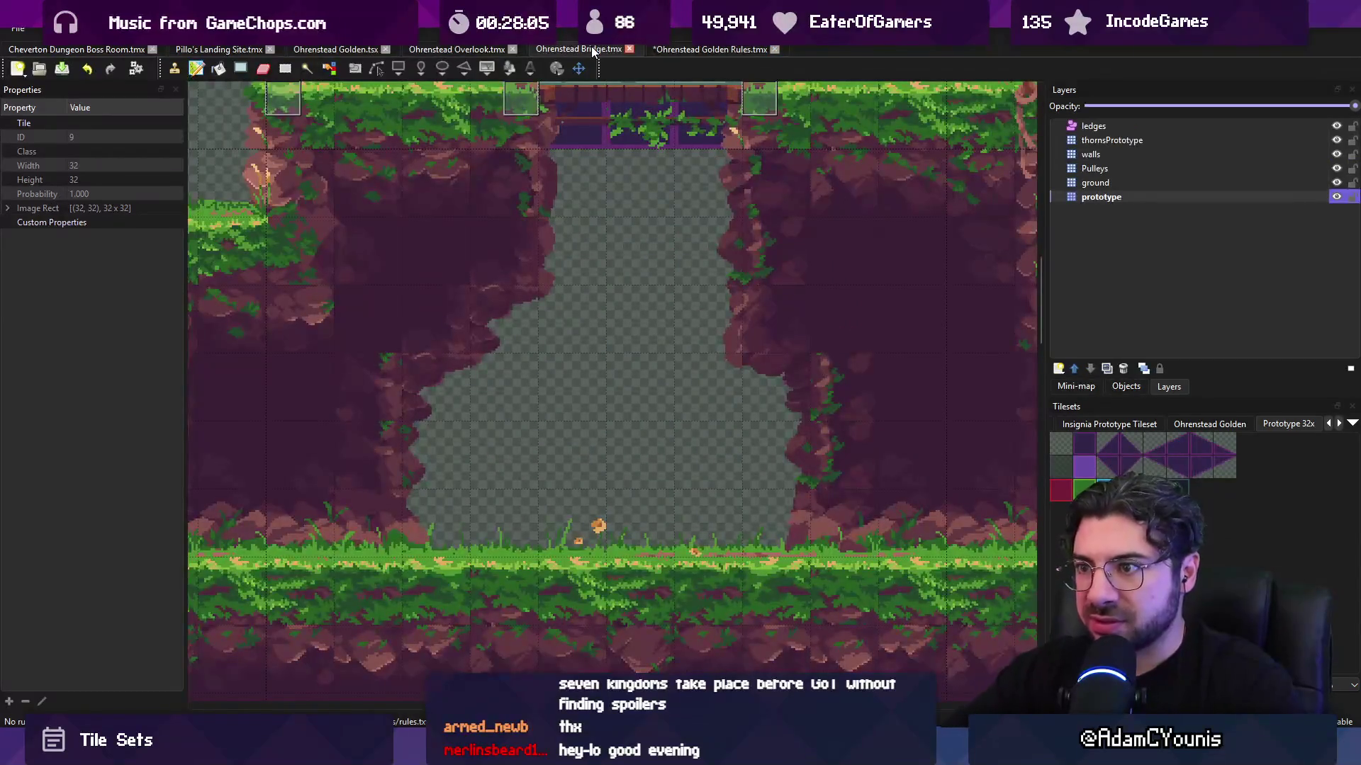
pyautogui.click(709, 49)
pyautogui.hotkey('ctrl', 's')
# - After checking the bridge, undo the added purple tiles and save Golden Rules
pyautogui.click(589, 48)
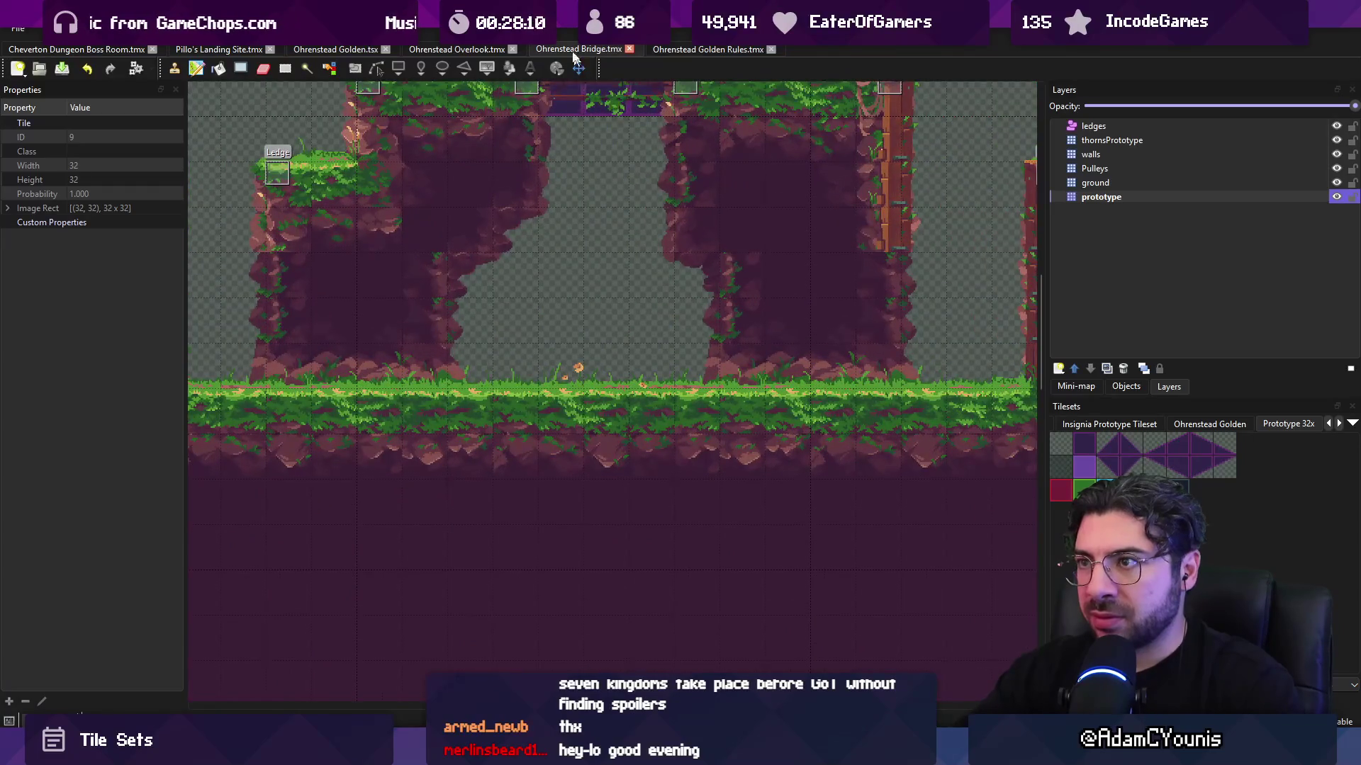
pyautogui.click(684, 49)
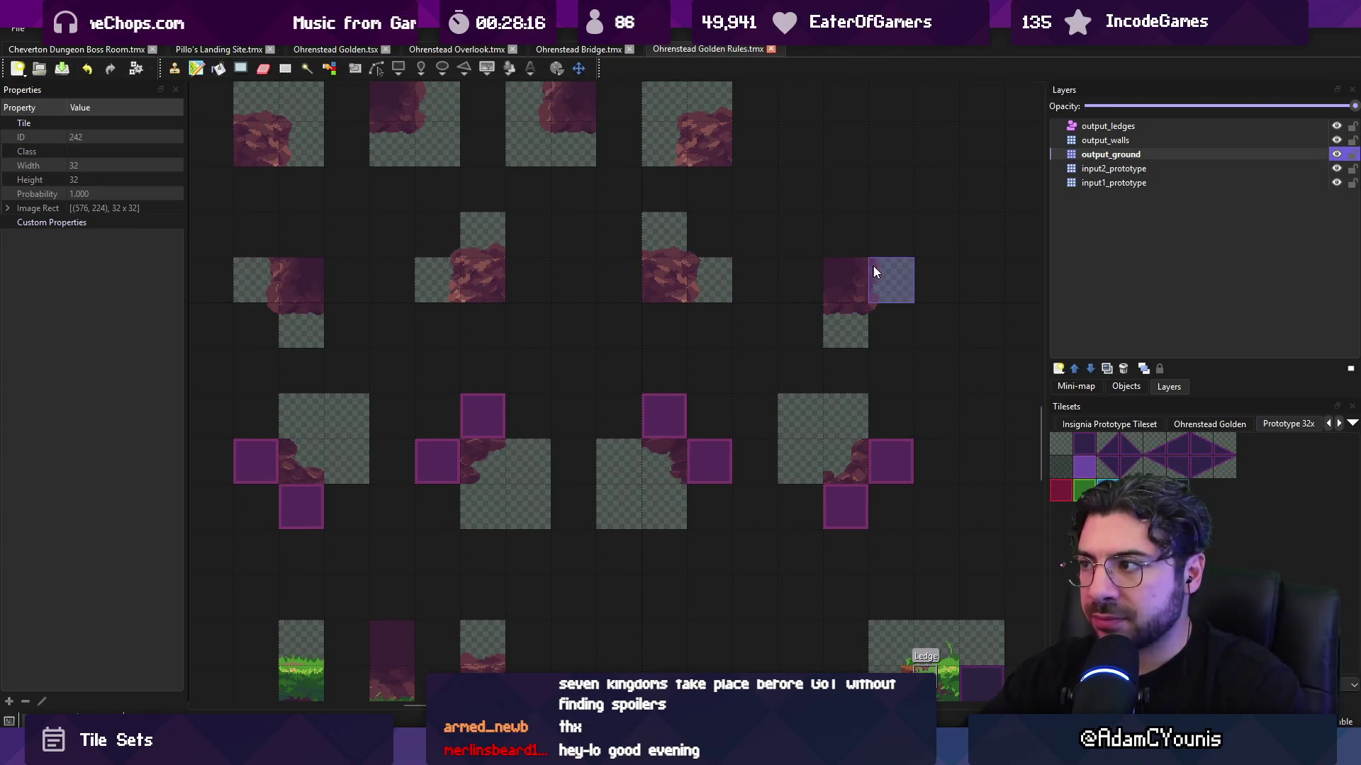
pyautogui.moveTo(910, 207); pyautogui.dragTo(665, 174)
pyautogui.scroll(-2, 947, 343)
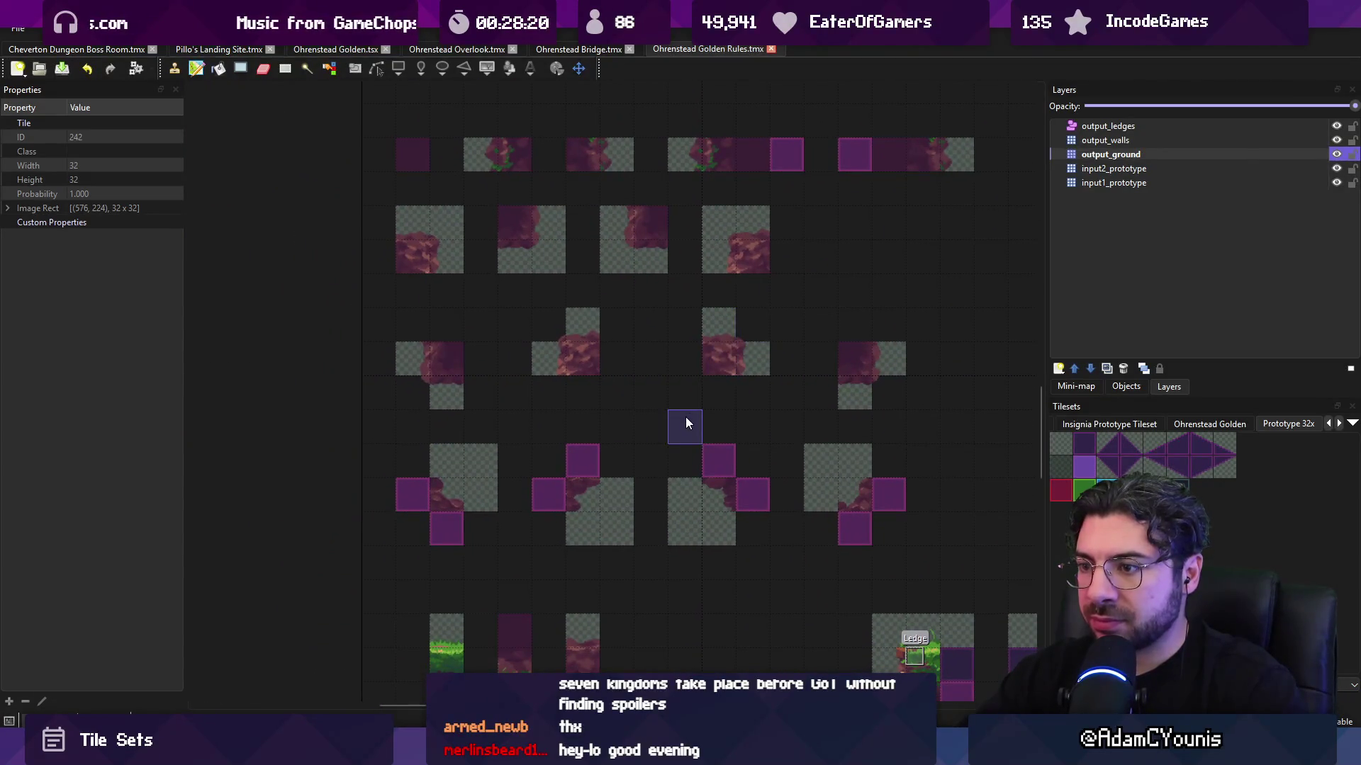
pyautogui.hotkey('ctrl', 'z')
pyautogui.hotkey('ctrl', 'z')
pyautogui.hotkey('ctrl', 'z')
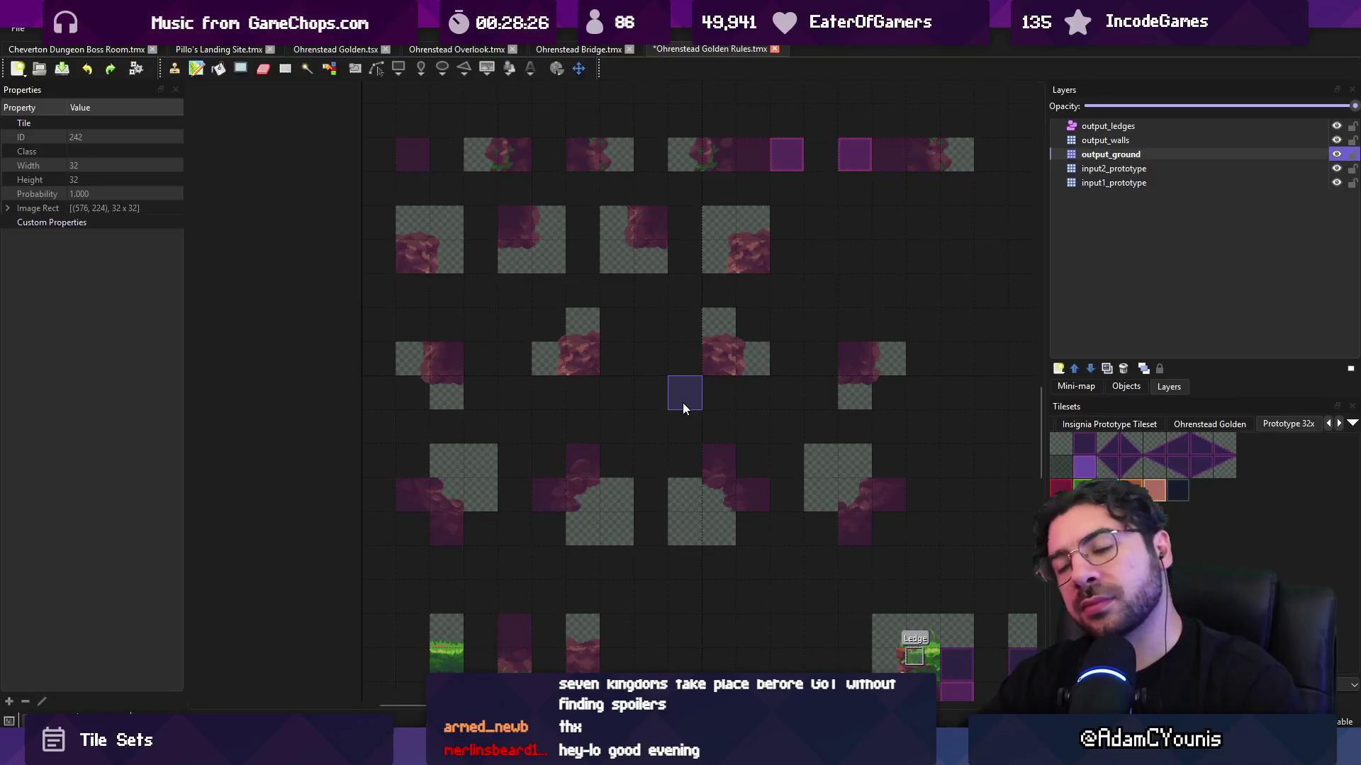
pyautogui.hotkey('ctrl', 's')
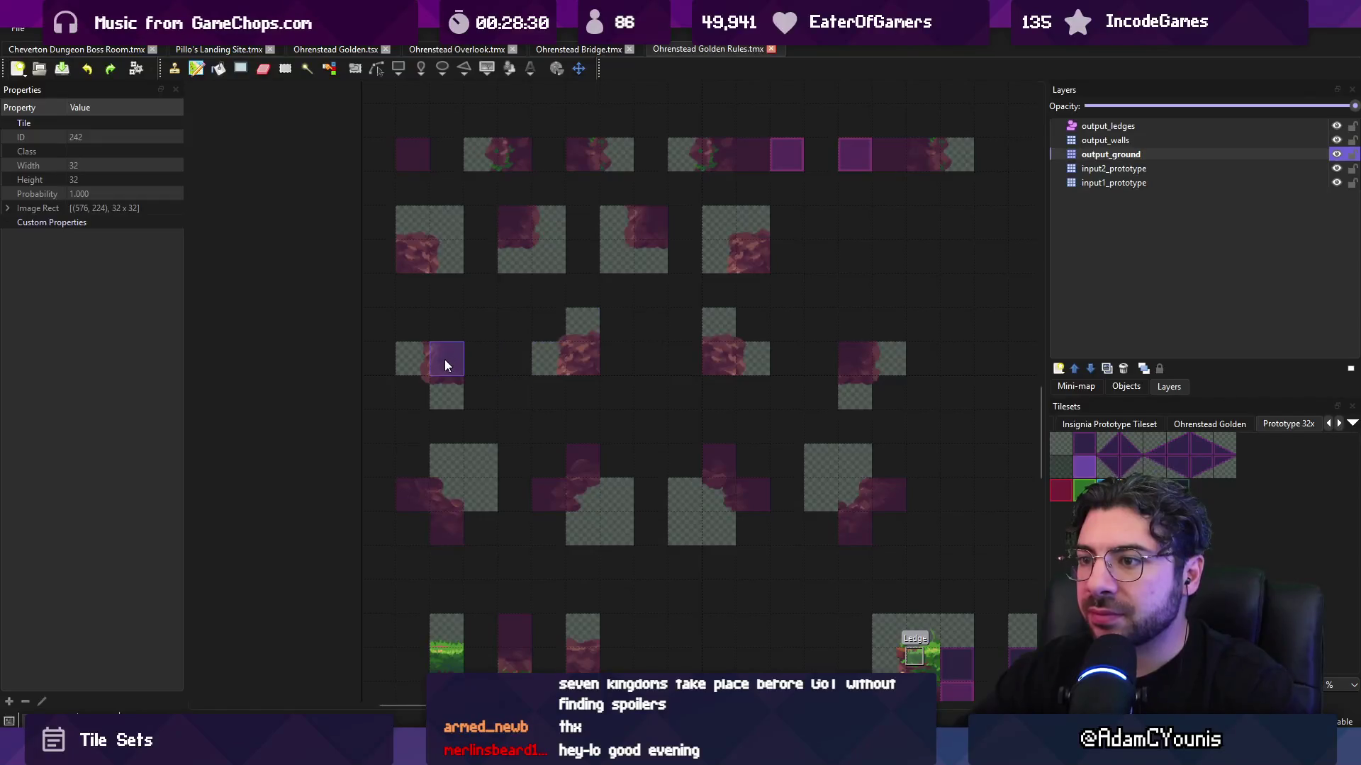
pyautogui.scroll(1, 445, 358)
# - Cycle through the input prototype layers, save Golden Rules and glance at the Bridge map
pyautogui.hotkey('ctrl', 'pagedown')
pyautogui.hotkey('ctrl', 'pagedown')
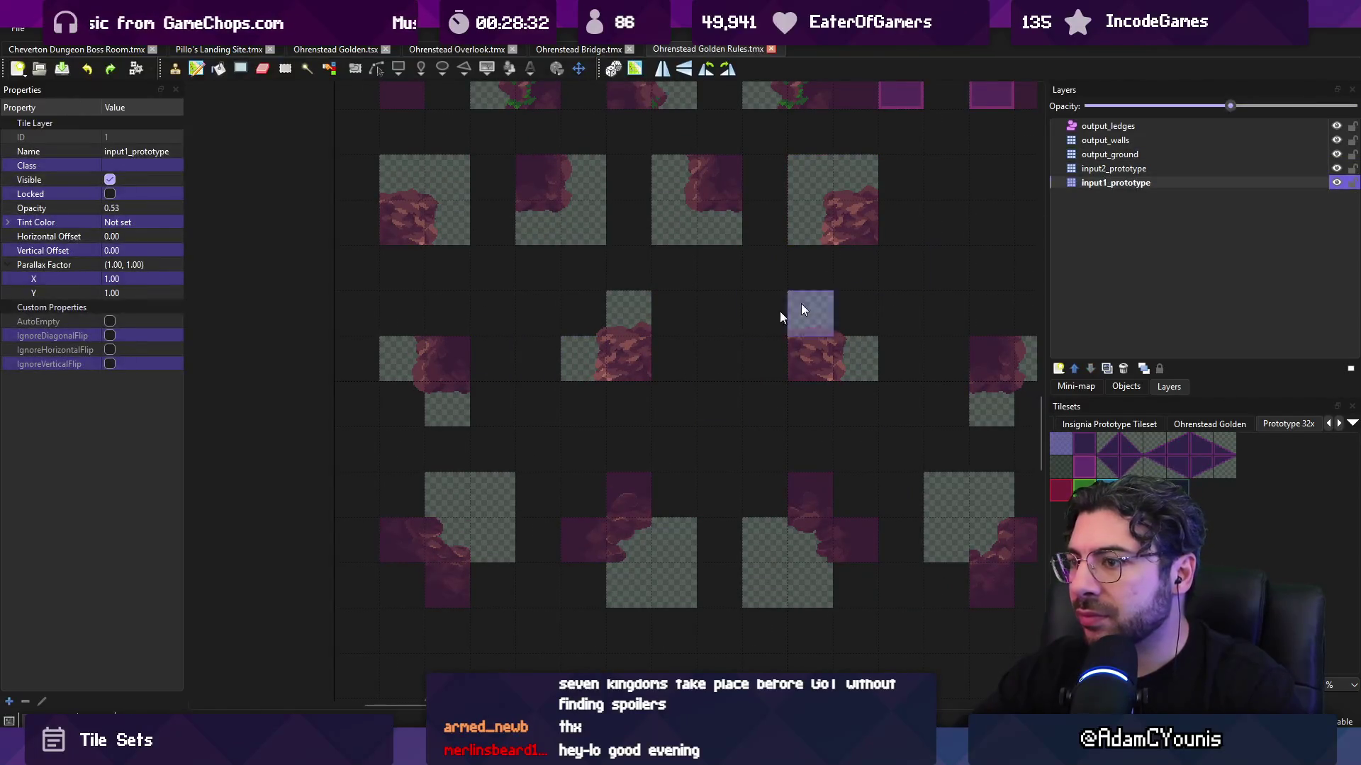
pyautogui.hotkey('ctrl', 'pageup')
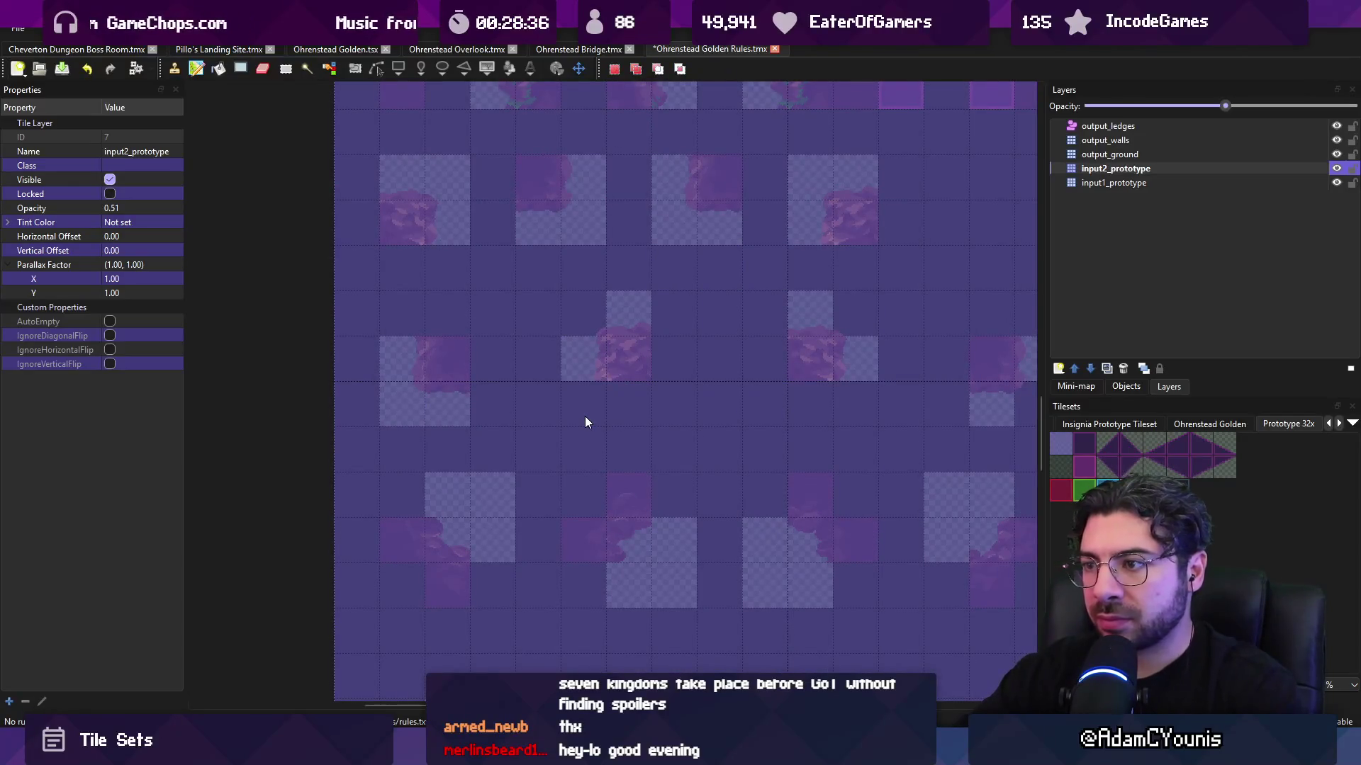
pyautogui.hotkey('ctrl', 's')
pyautogui.click(576, 50)
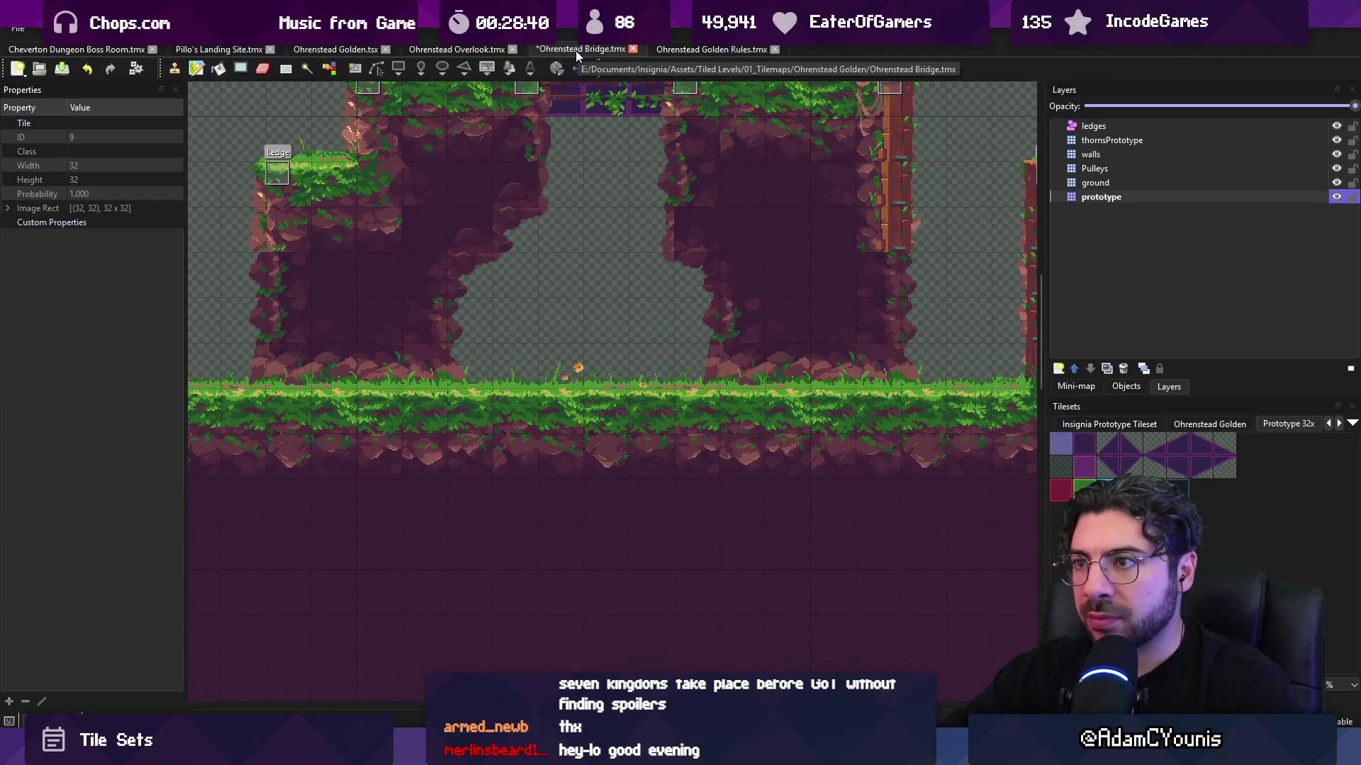
pyautogui.click(712, 49)
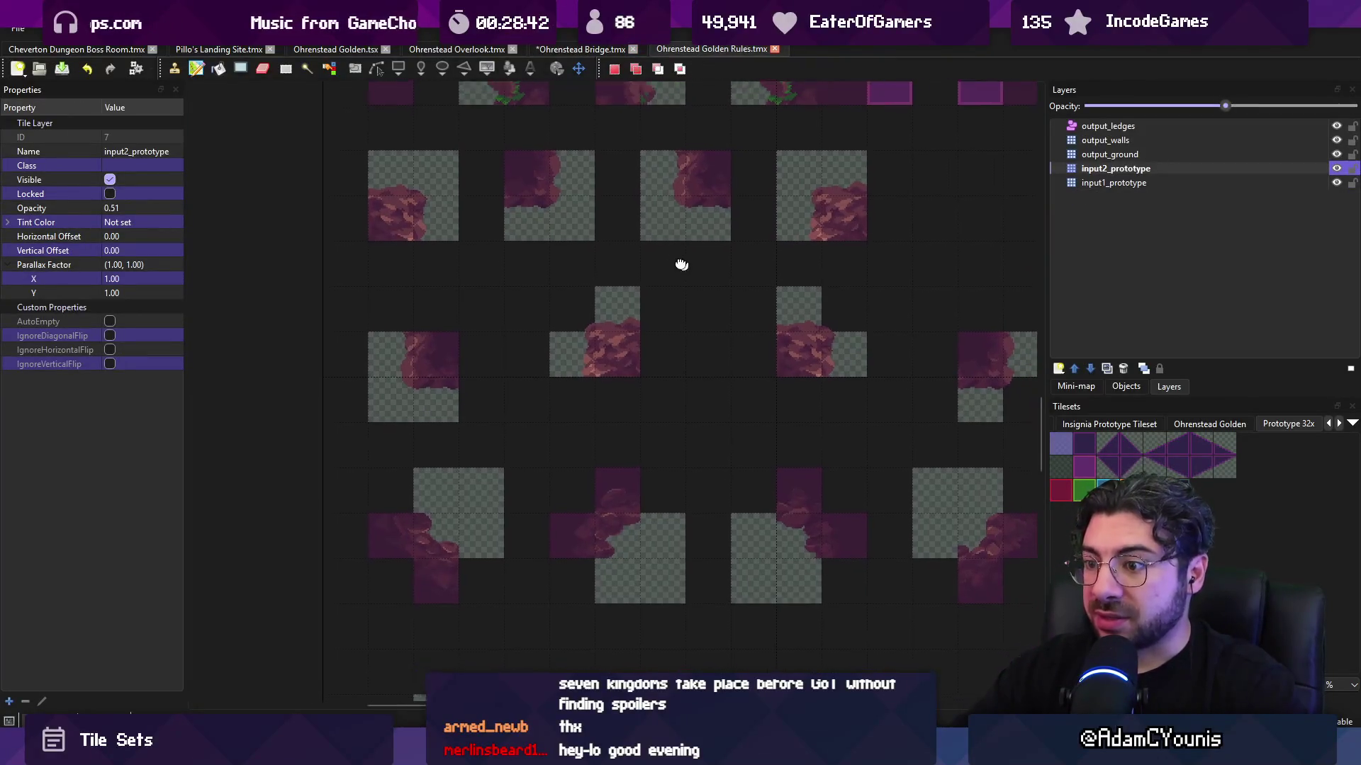
pyautogui.moveTo(681, 264); pyautogui.dragTo(523, 234)
# - On output_ground, stamp a purple tile beside each of the four corner-rule crosses and save
pyautogui.click(1111, 155)
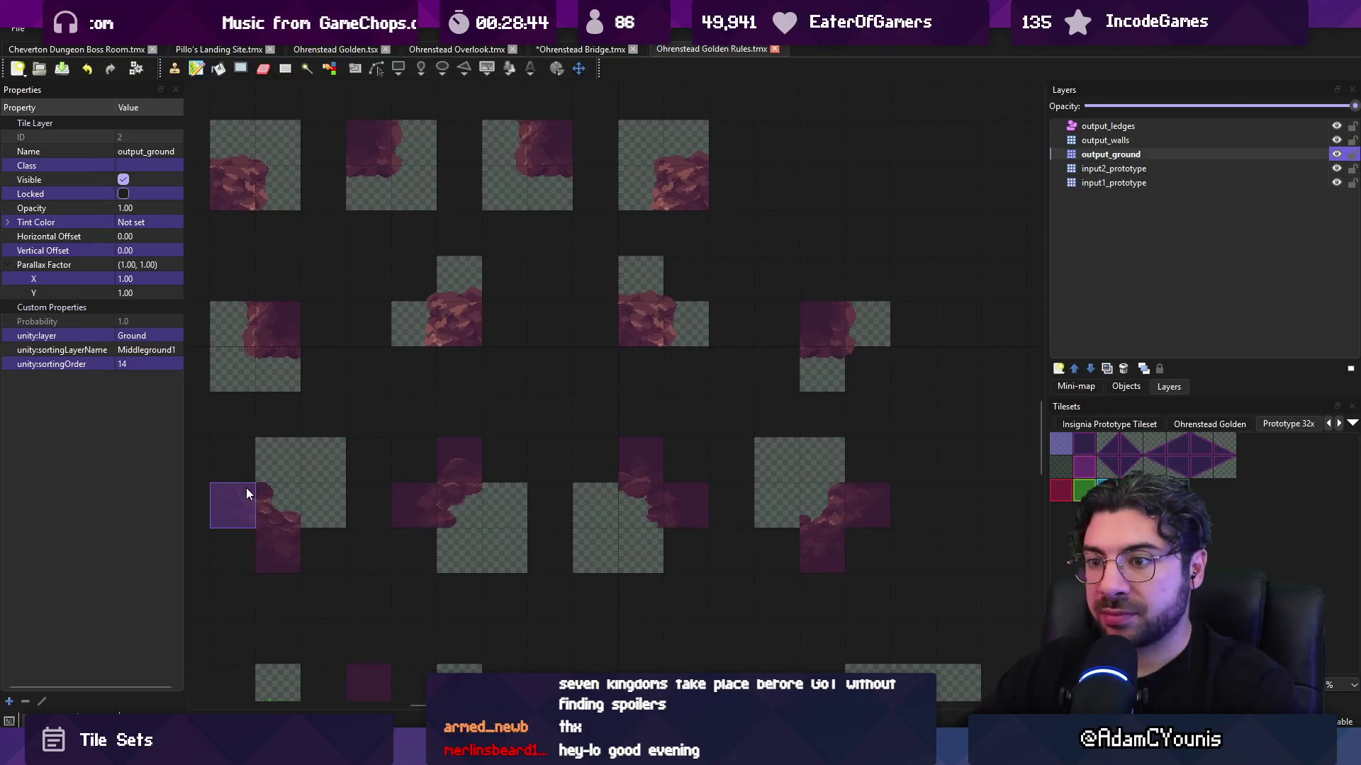
pyautogui.click(215, 496)
pyautogui.click(278, 551)
pyautogui.click(414, 505)
pyautogui.click(459, 460)
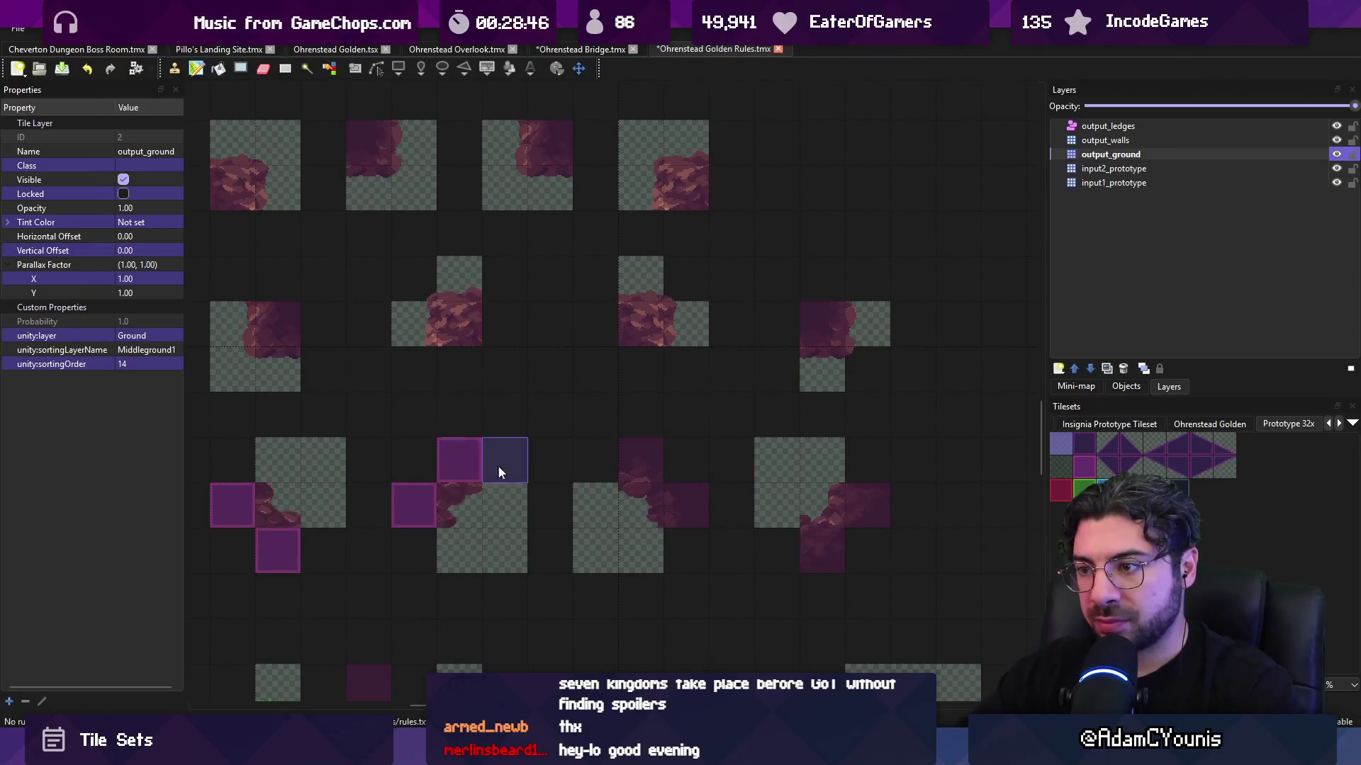
pyautogui.hotkey('ctrl', 's')
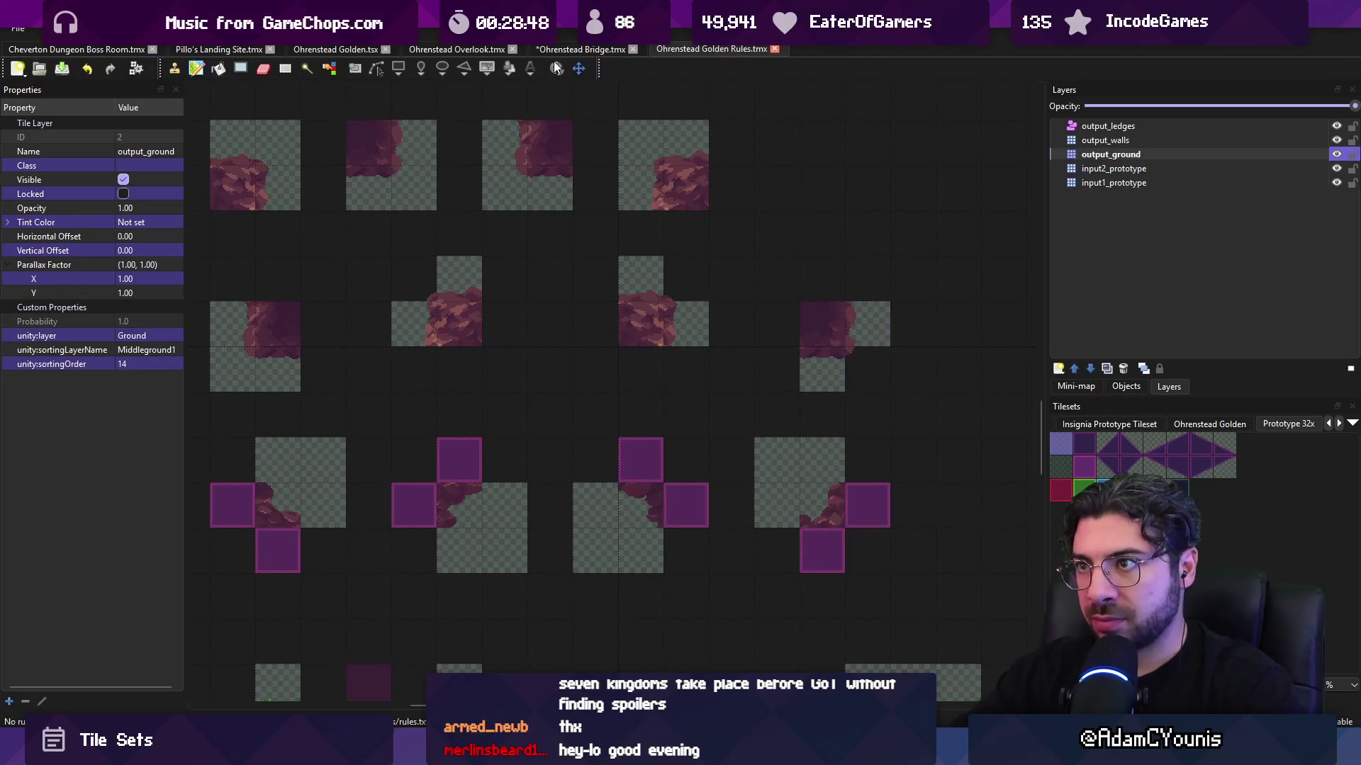
# - Save the re-automapped Ohrenstead Bridge map, inspect its rock walls, then return to Golden Rules
pyautogui.click(567, 49)
pyautogui.hotkey('ctrl', 's')
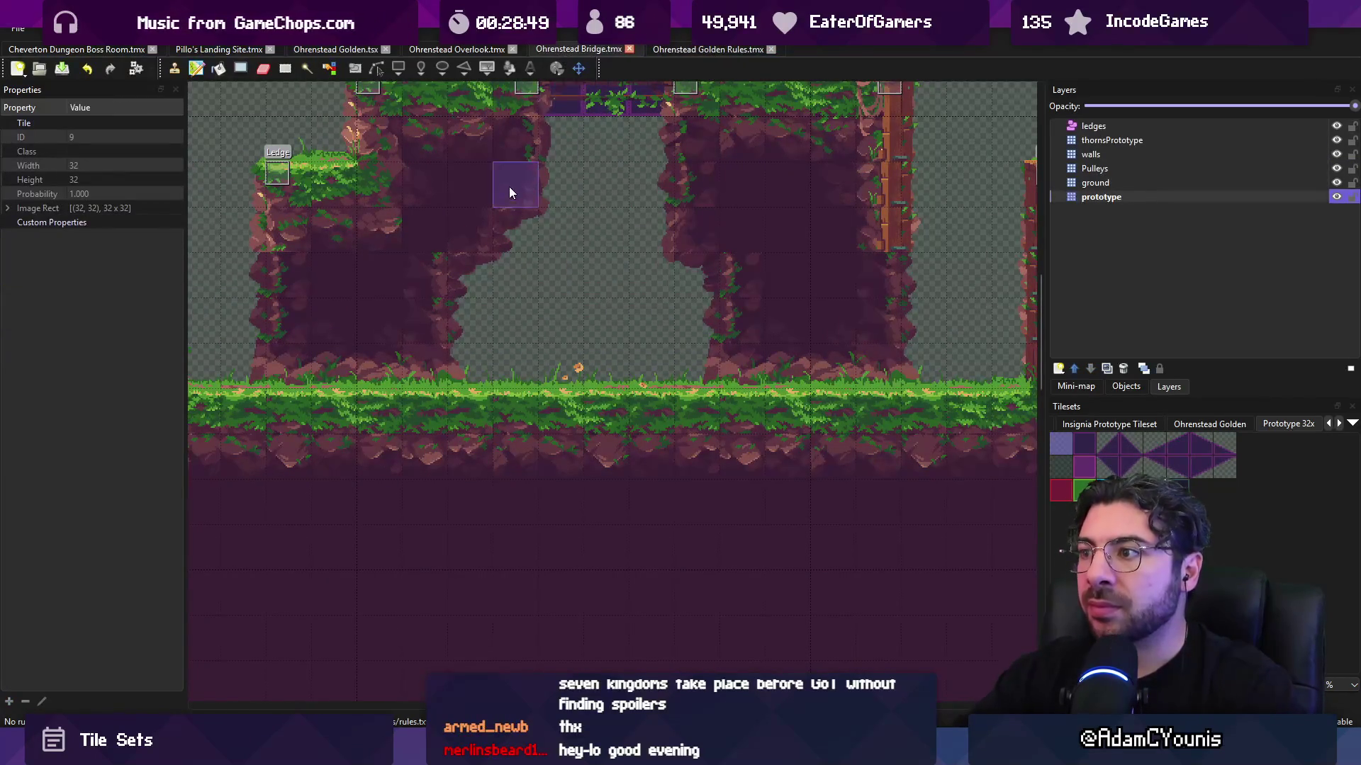
pyautogui.moveTo(509, 186); pyautogui.dragTo(558, 301)
pyautogui.scroll(1, 598, 268)
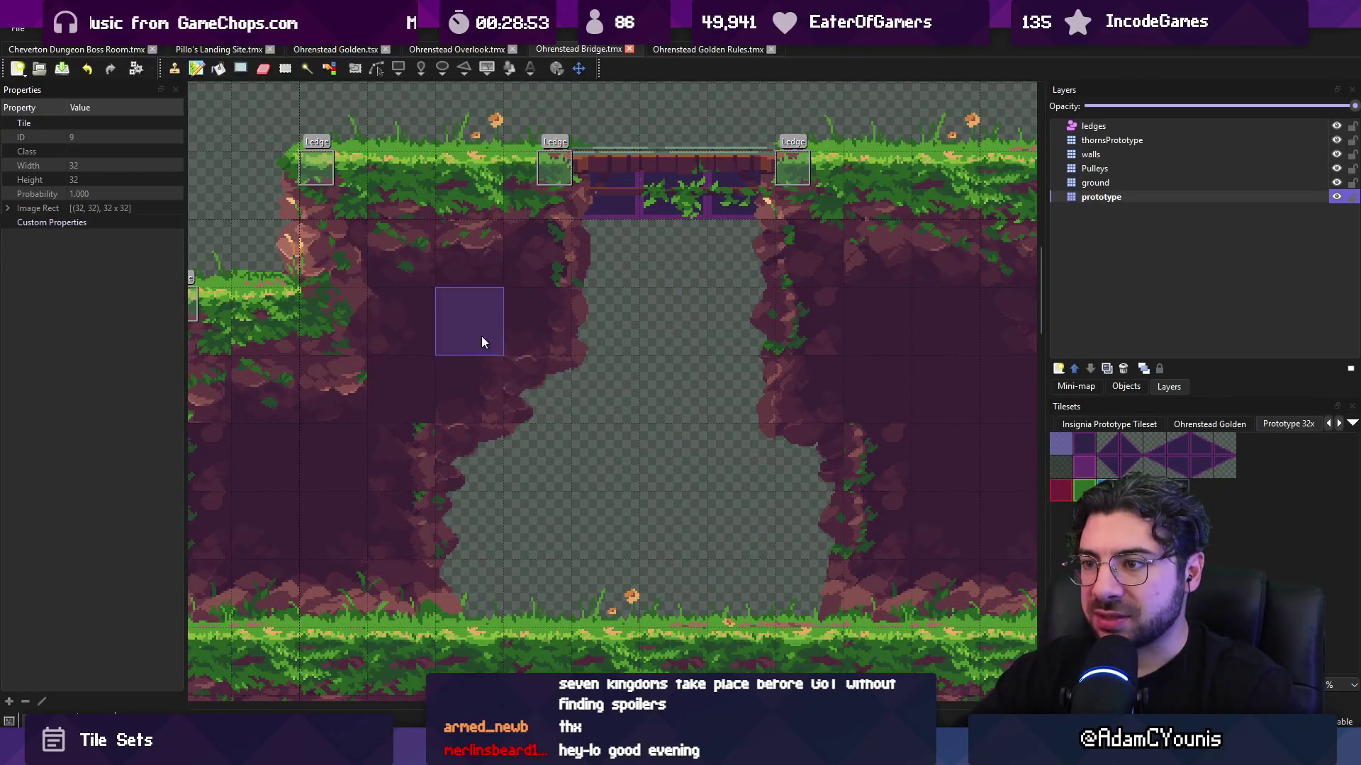
pyautogui.hotkey('ctrl', 'Tab')
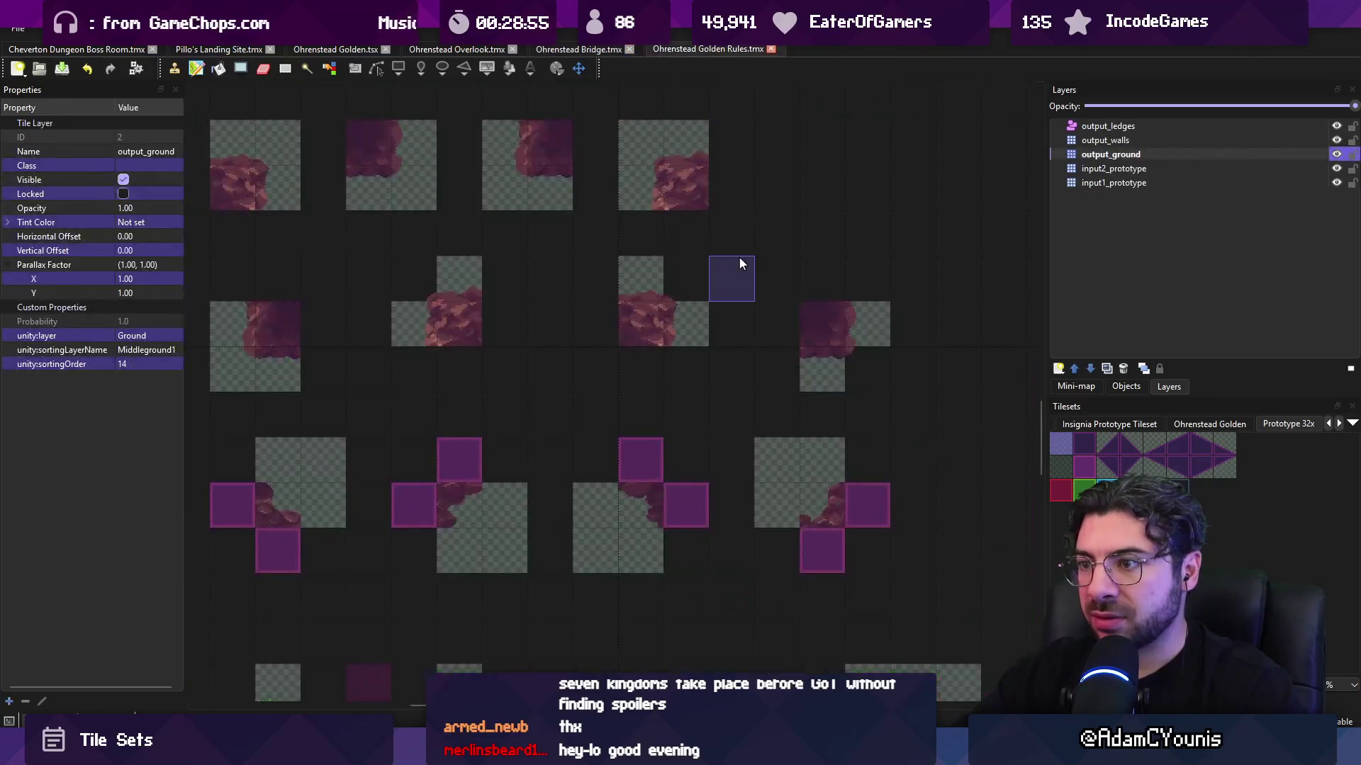
pyautogui.moveTo(738, 256)
pyautogui.mouseDown()
pyautogui.moveTo(857, 213)
pyautogui.moveTo(446, 288)
pyautogui.moveTo(863, 434)
pyautogui.moveTo(1078, 427)
pyautogui.mouseUp()
# - Paint an L of three purple tiles plus a checker corner into the first 2x2 block, and grab it as a stamp
pyautogui.click(1093, 458)
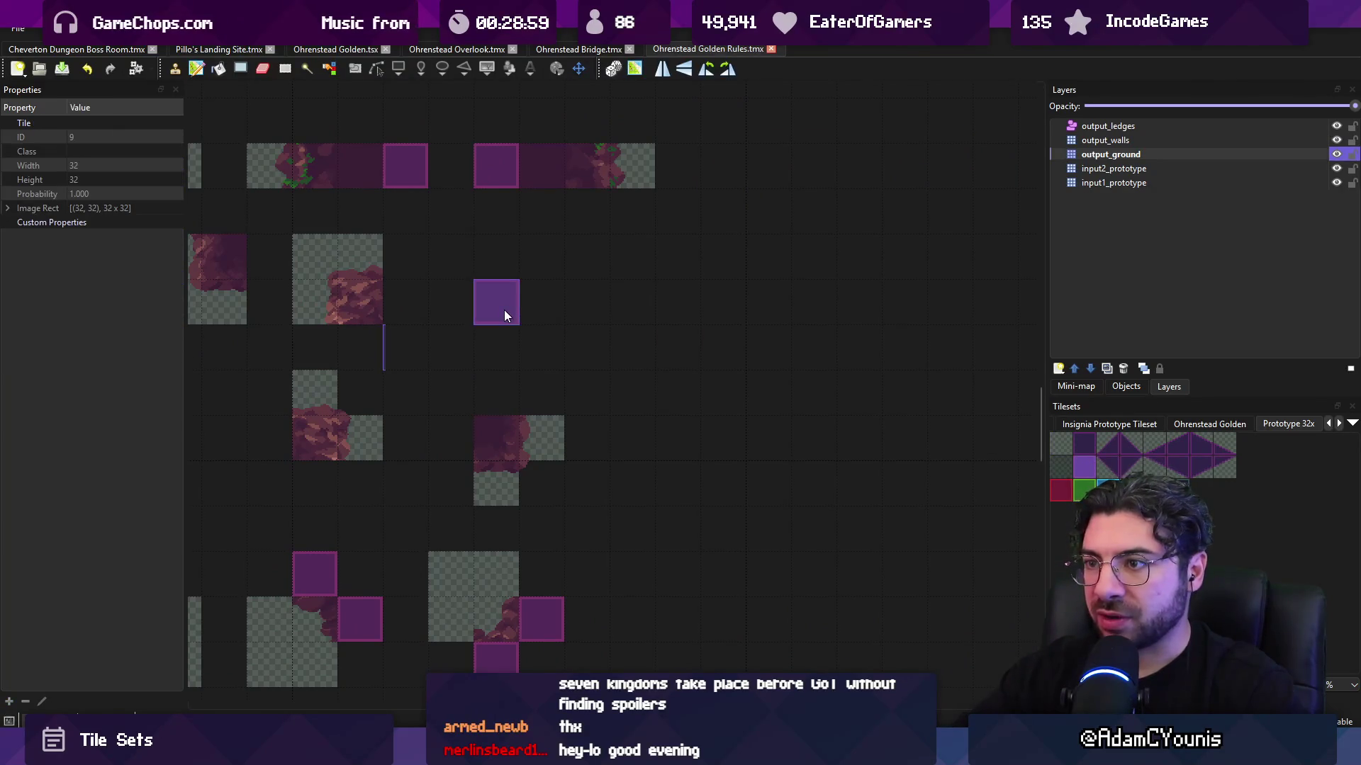
pyautogui.moveTo(504, 309); pyautogui.dragTo(538, 258)
pyautogui.click(1061, 444)
pyautogui.click(542, 302)
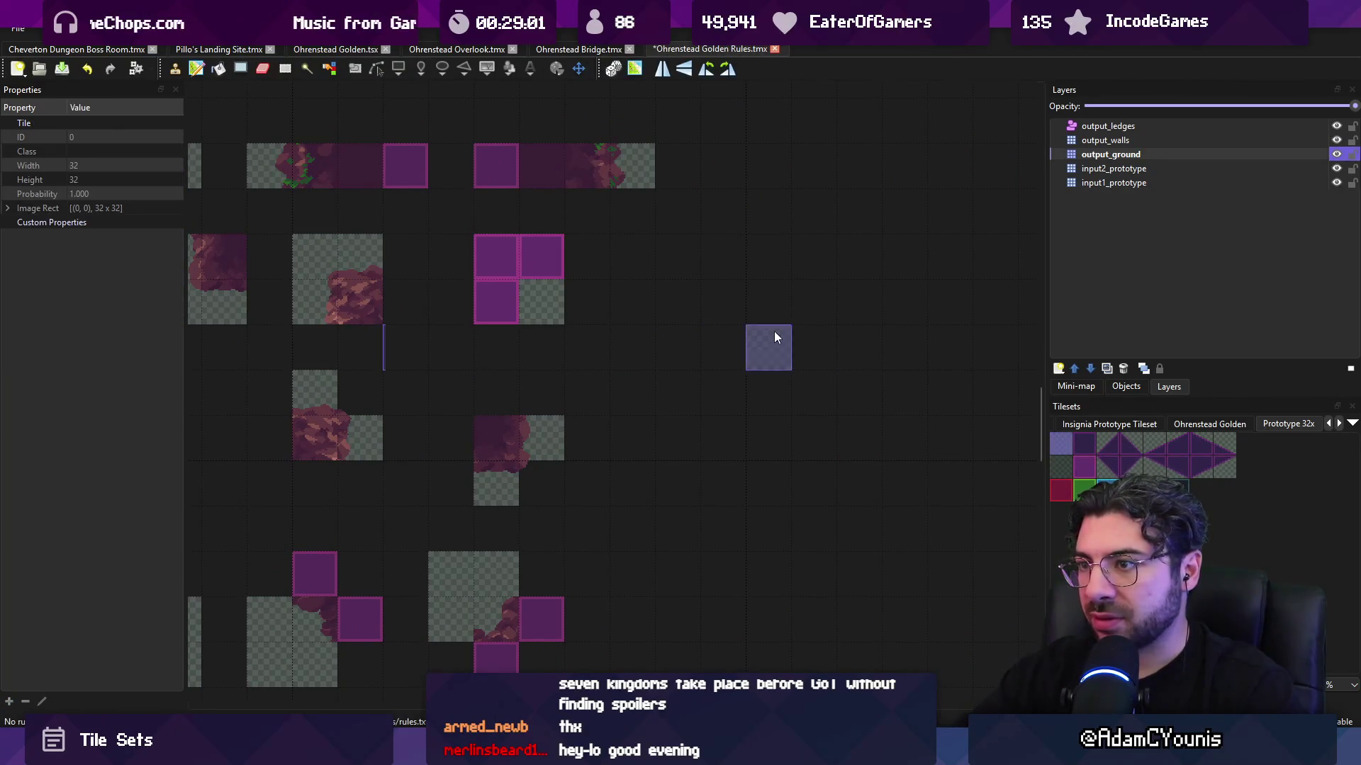
pyautogui.press('r')
pyautogui.hotkey('ctrl', 'x')
pyautogui.hotkey('ctrl', 'v')
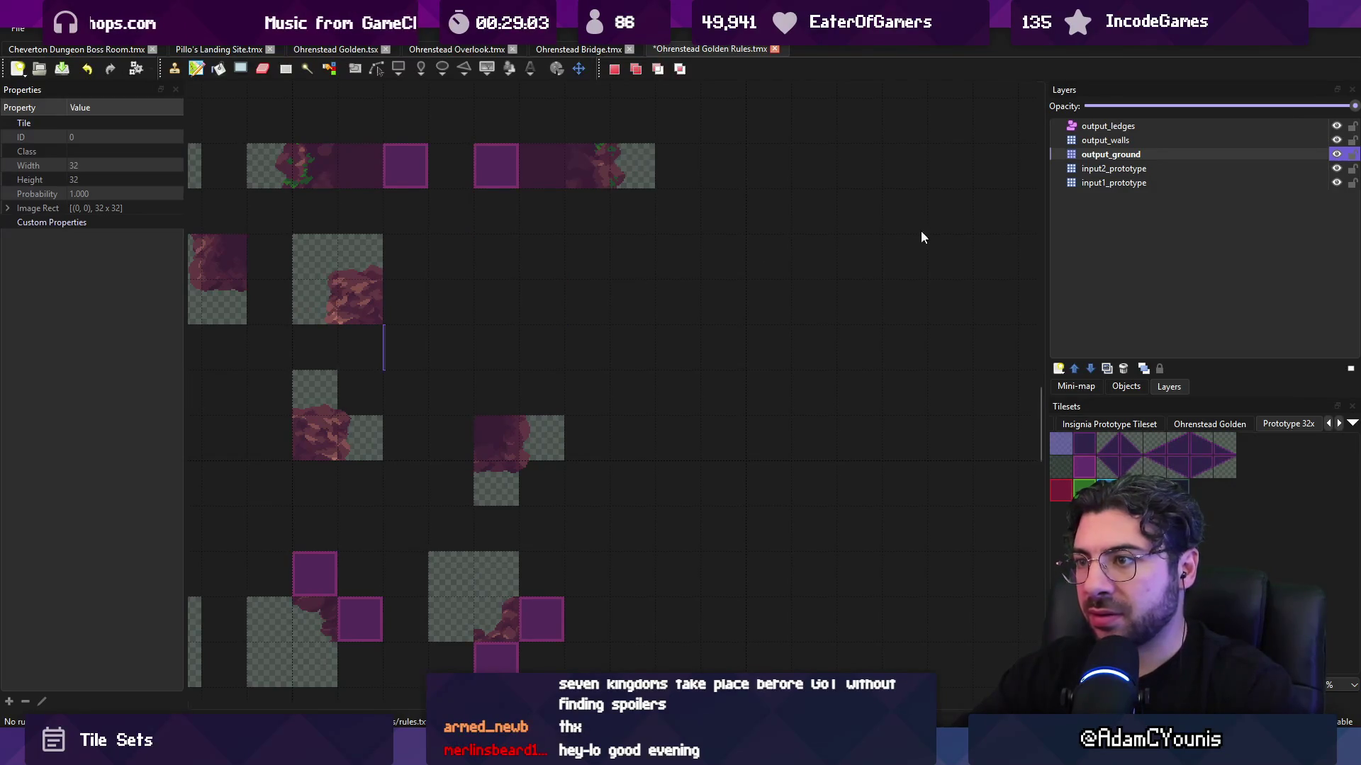
# - Stamp the 2x2 block onto input1_prototype at all four block positions
pyautogui.click(1113, 183)
pyautogui.click(515, 303)
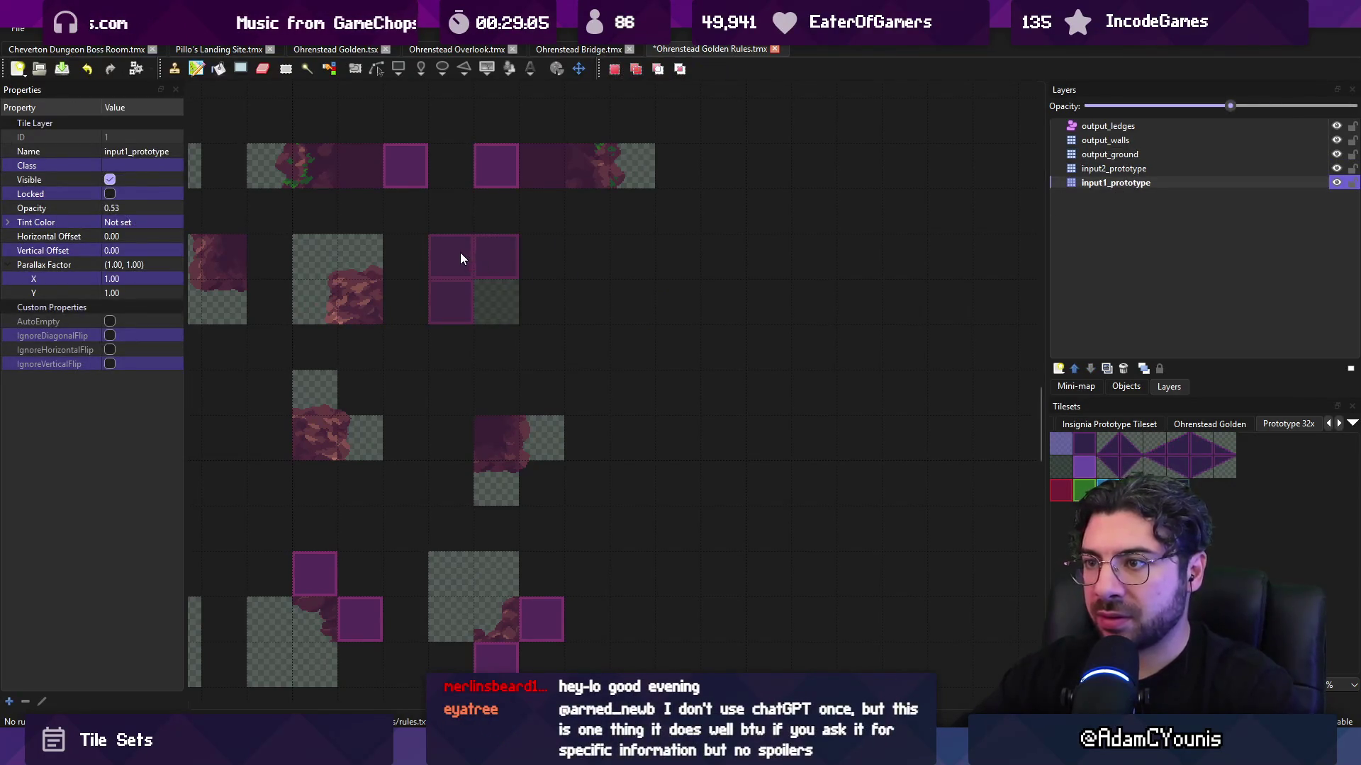
pyautogui.click(623, 302)
pyautogui.click(782, 290)
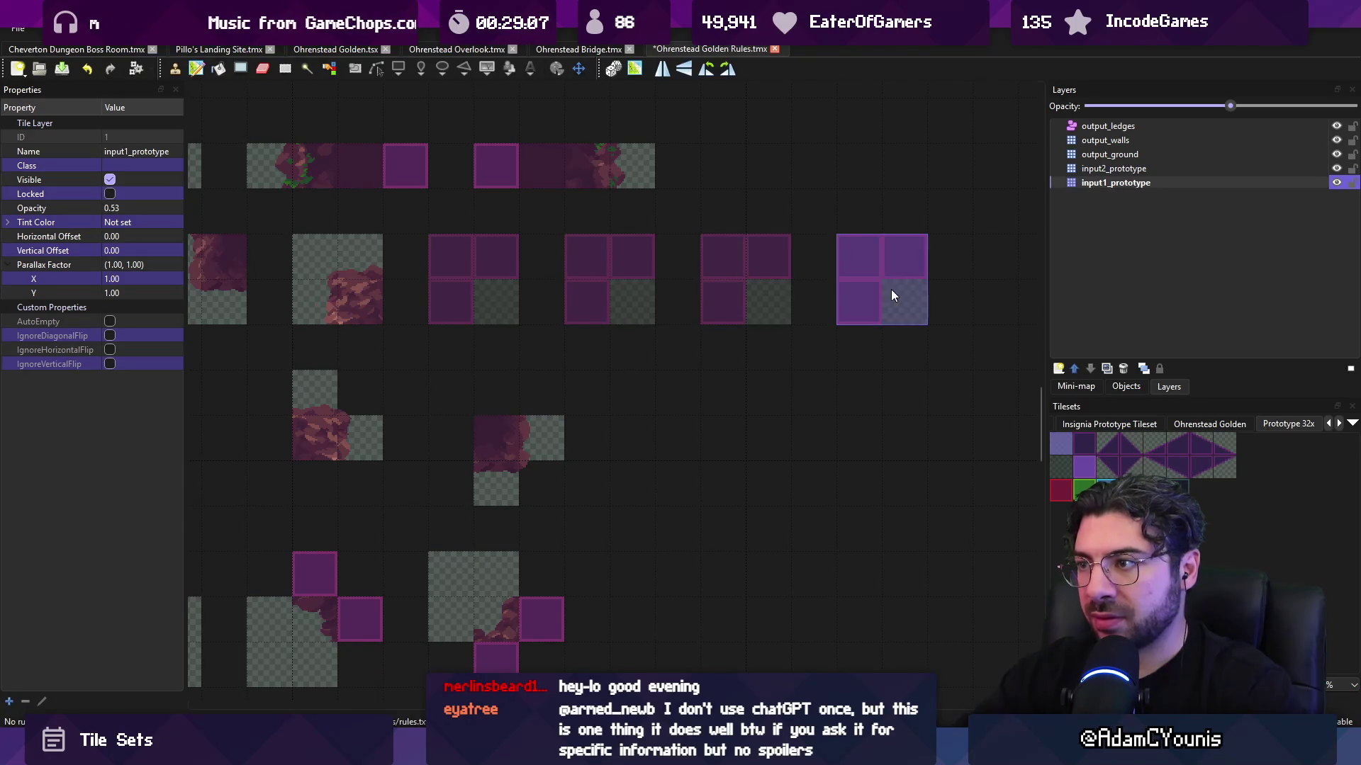
pyautogui.click(907, 291)
# - Fill the bottom row of each of the four blocks with a two-tile purple stamp
pyautogui.press('r')
pyautogui.moveTo(443, 252); pyautogui.dragTo(490, 262)
pyautogui.hotkey('ctrl', 'c')
pyautogui.hotkey('ctrl', 'v')
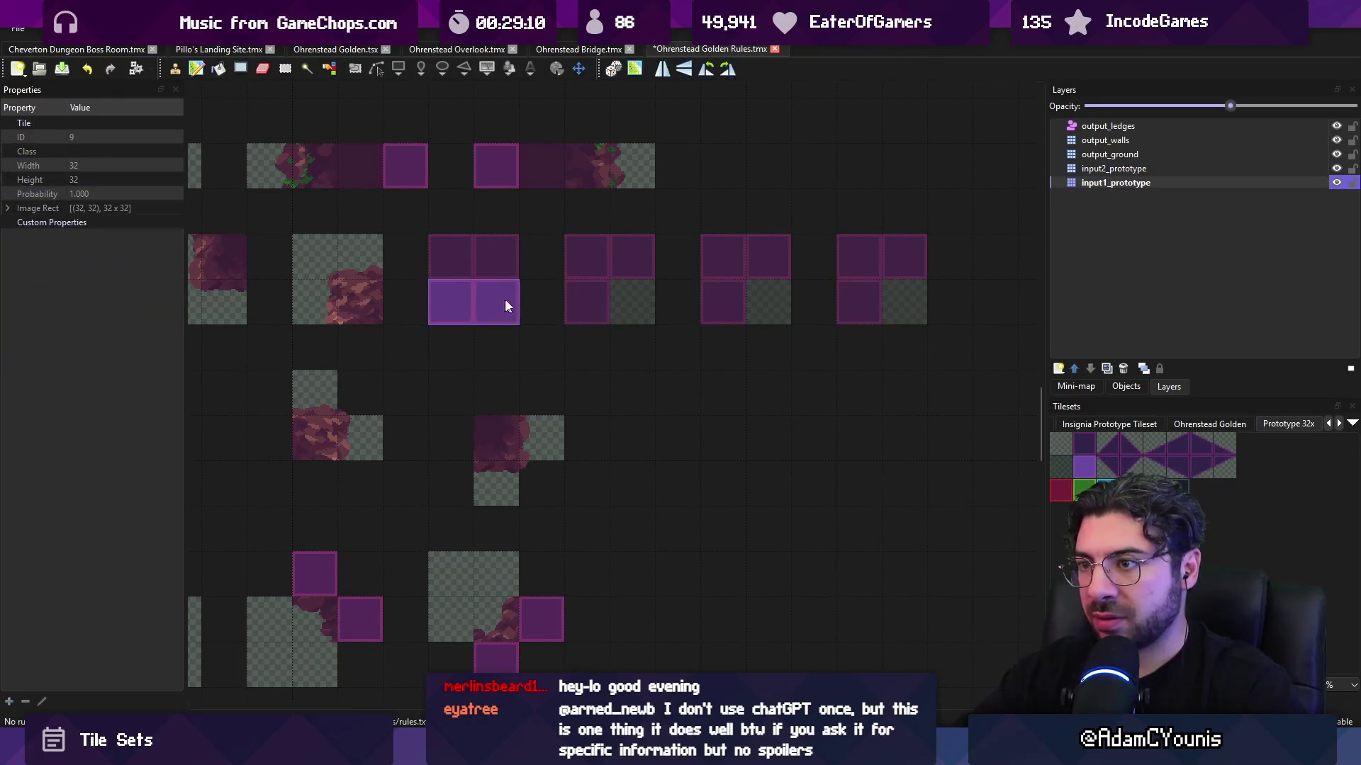
pyautogui.click(508, 304)
pyautogui.click(623, 303)
pyautogui.click(754, 299)
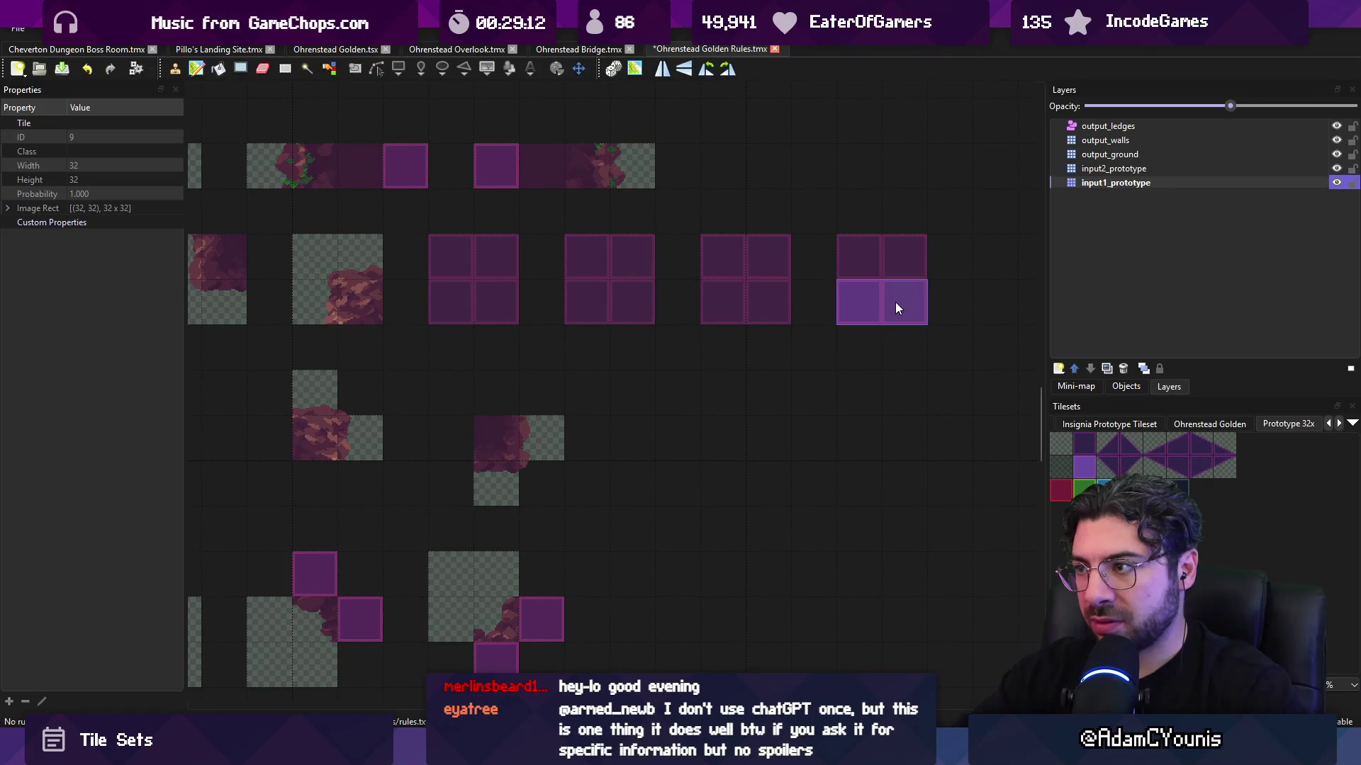
pyautogui.click(895, 302)
# - Empty one corner in the first, second and third blocks
pyautogui.click(500, 261)
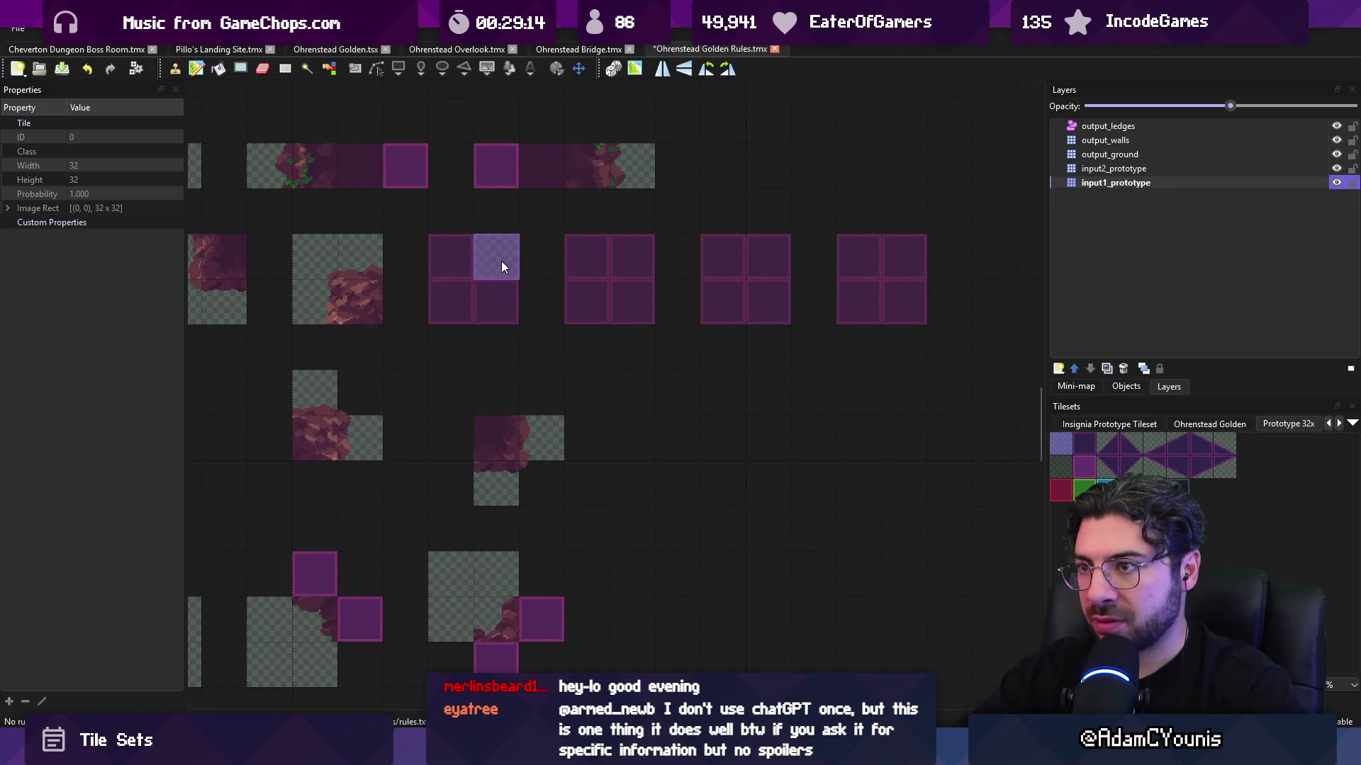
pyautogui.click(598, 257)
pyautogui.click(769, 301)
# - Move the band of 2x2 blocks onto input2_prototype at its original spot and save
pyautogui.press('r')
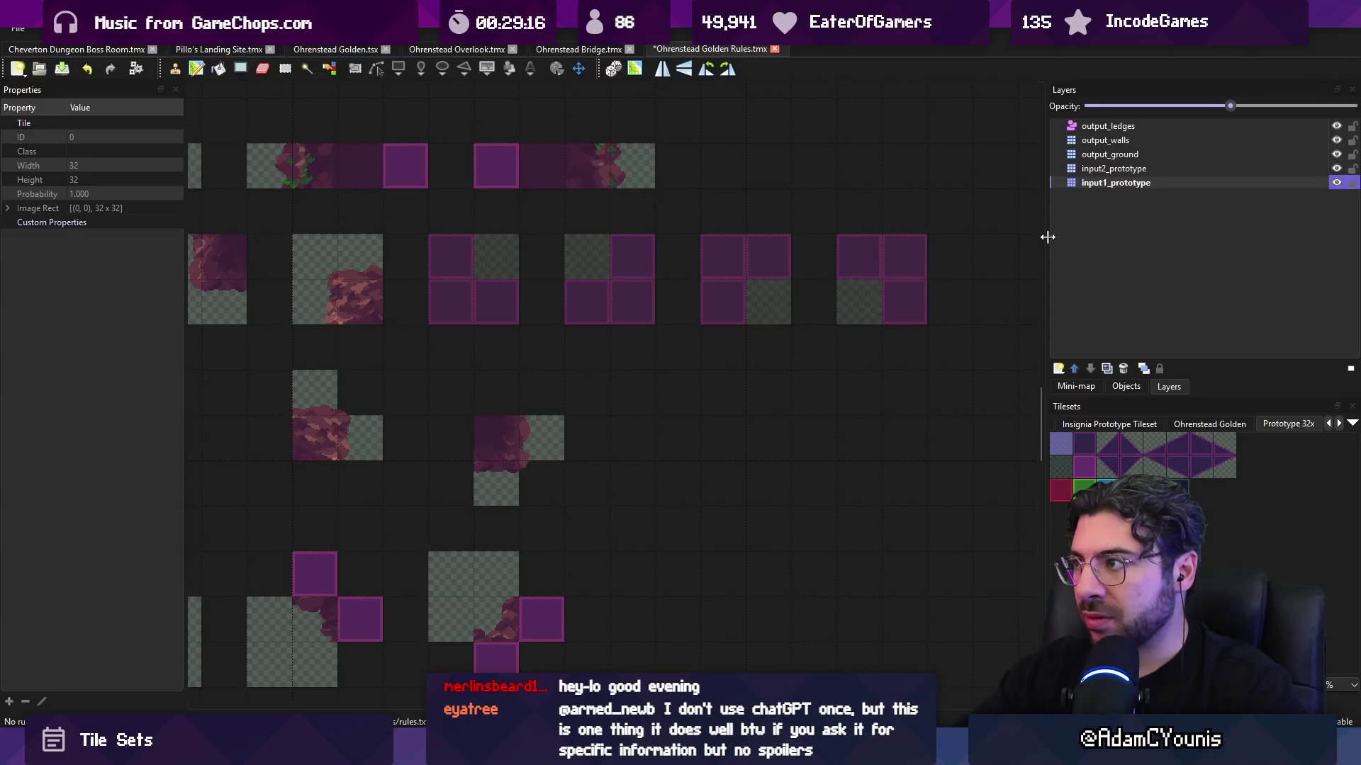
pyautogui.moveTo(433, 264); pyautogui.dragTo(918, 287)
pyautogui.hotkey('ctrl', 'x')
pyautogui.click(1114, 168)
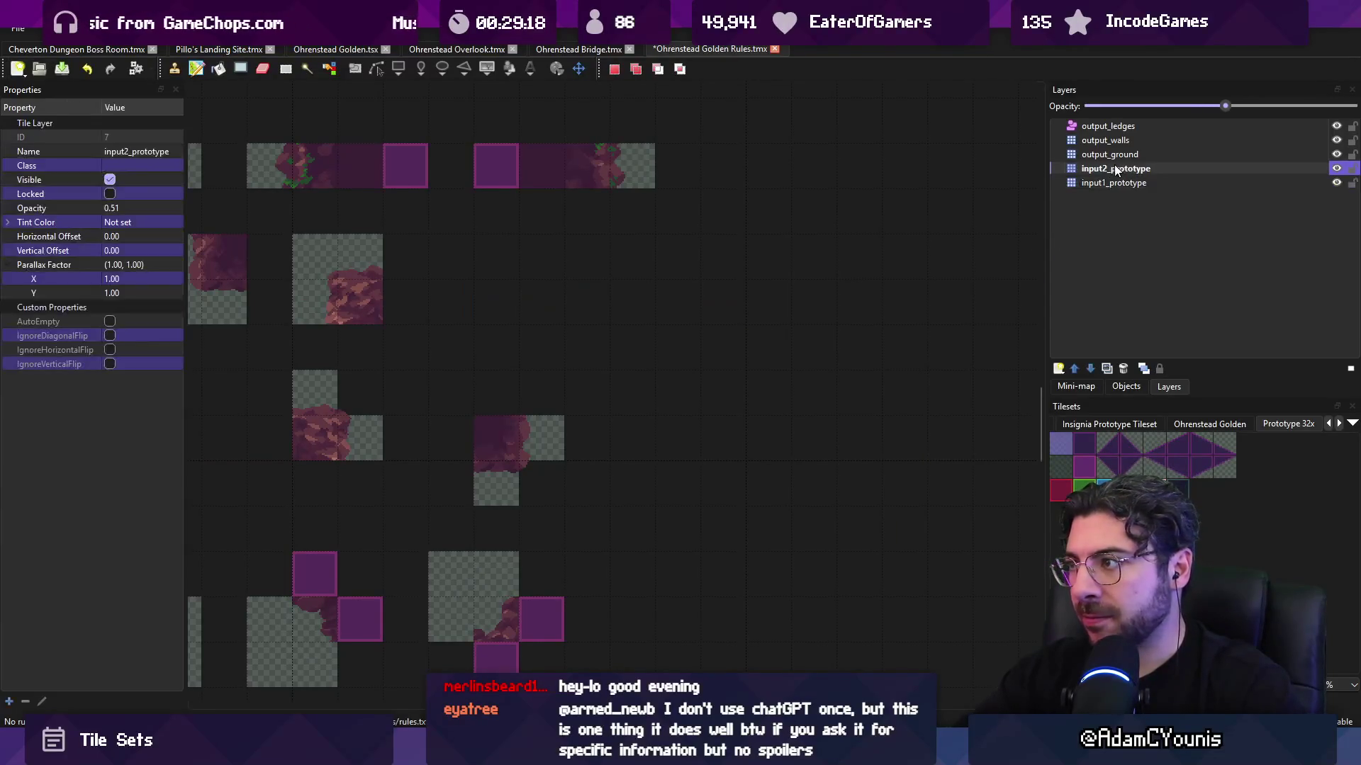
pyautogui.hotkey('ctrl', 'v')
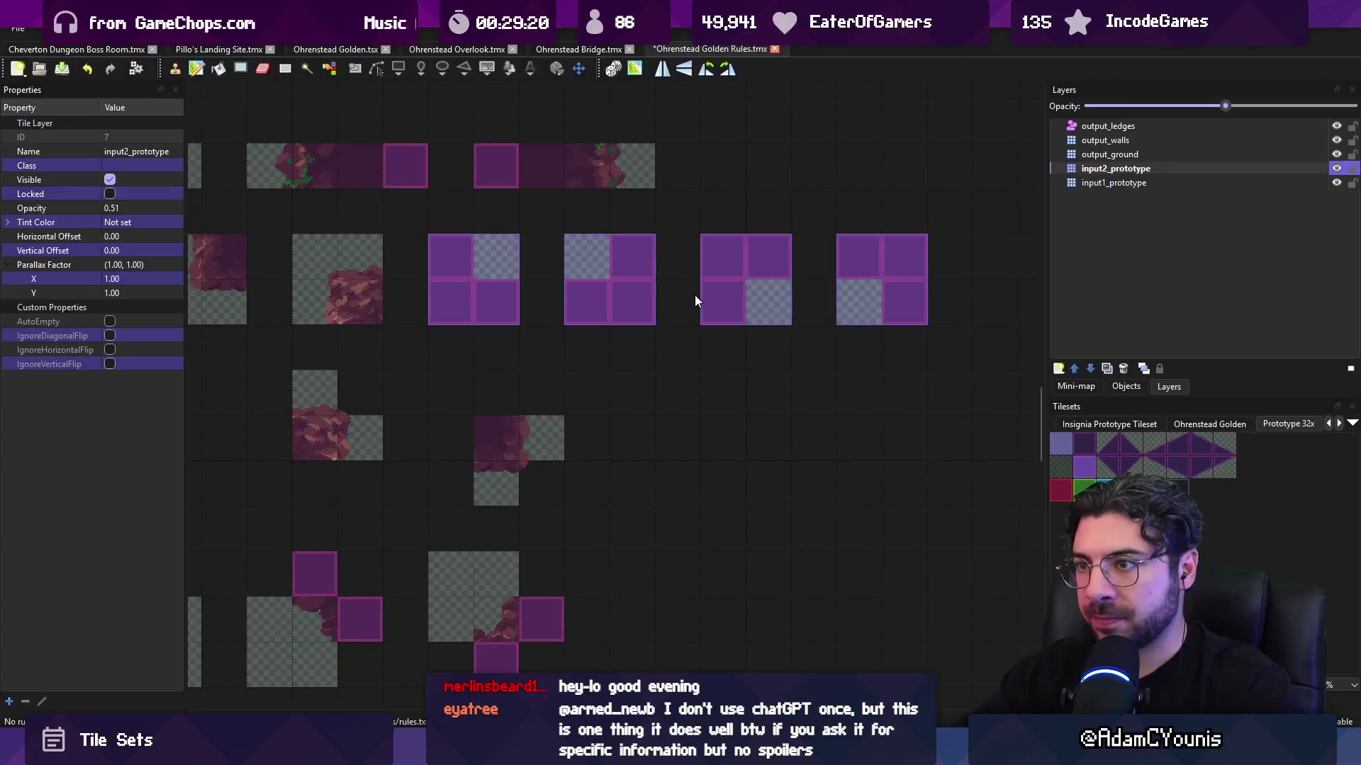
pyautogui.click(695, 295)
pyautogui.hotkey('ctrl', 's')
# - Browse the Ohrenstead Golden tileset and pick a pink rock tile
pyautogui.click(1198, 425)
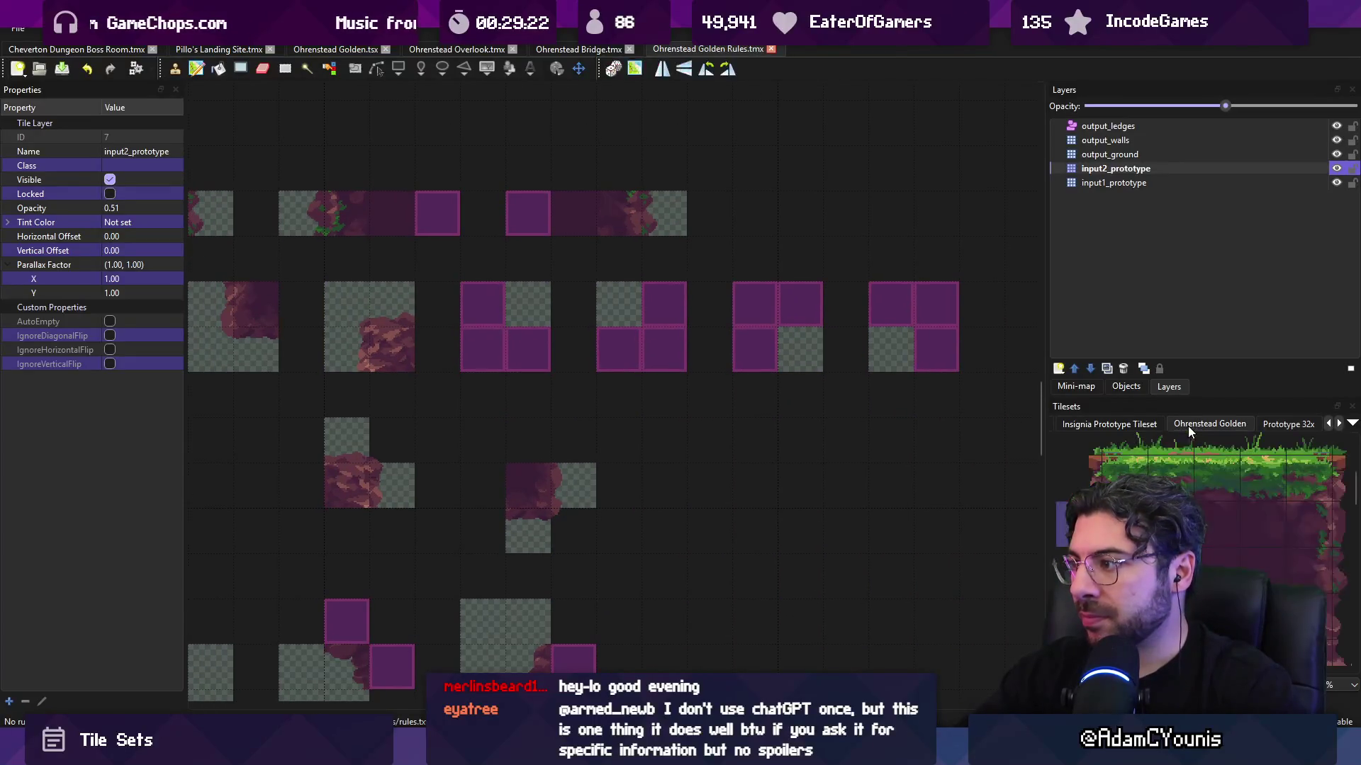
pyautogui.scroll(3, 1286, 479)
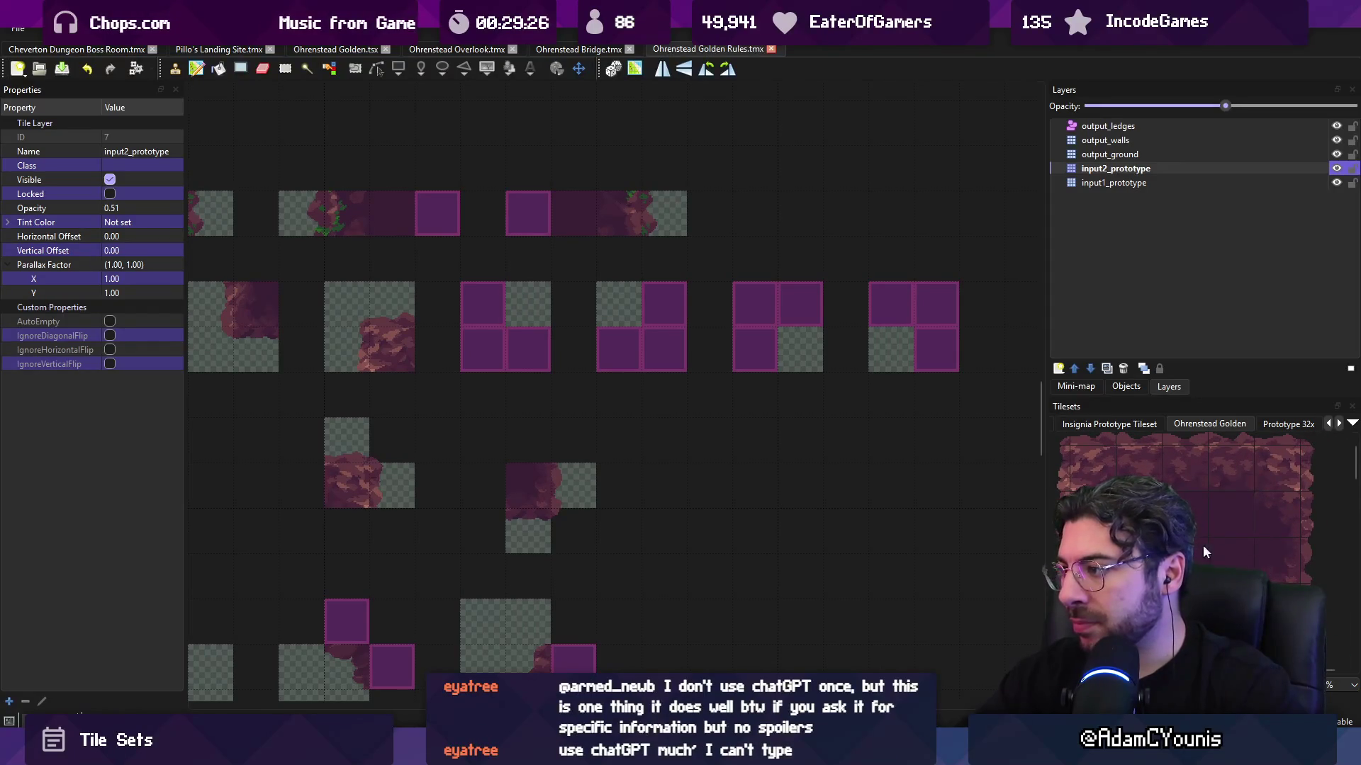
pyautogui.scroll(-3, 1205, 546)
pyautogui.scroll(3, 1190, 519)
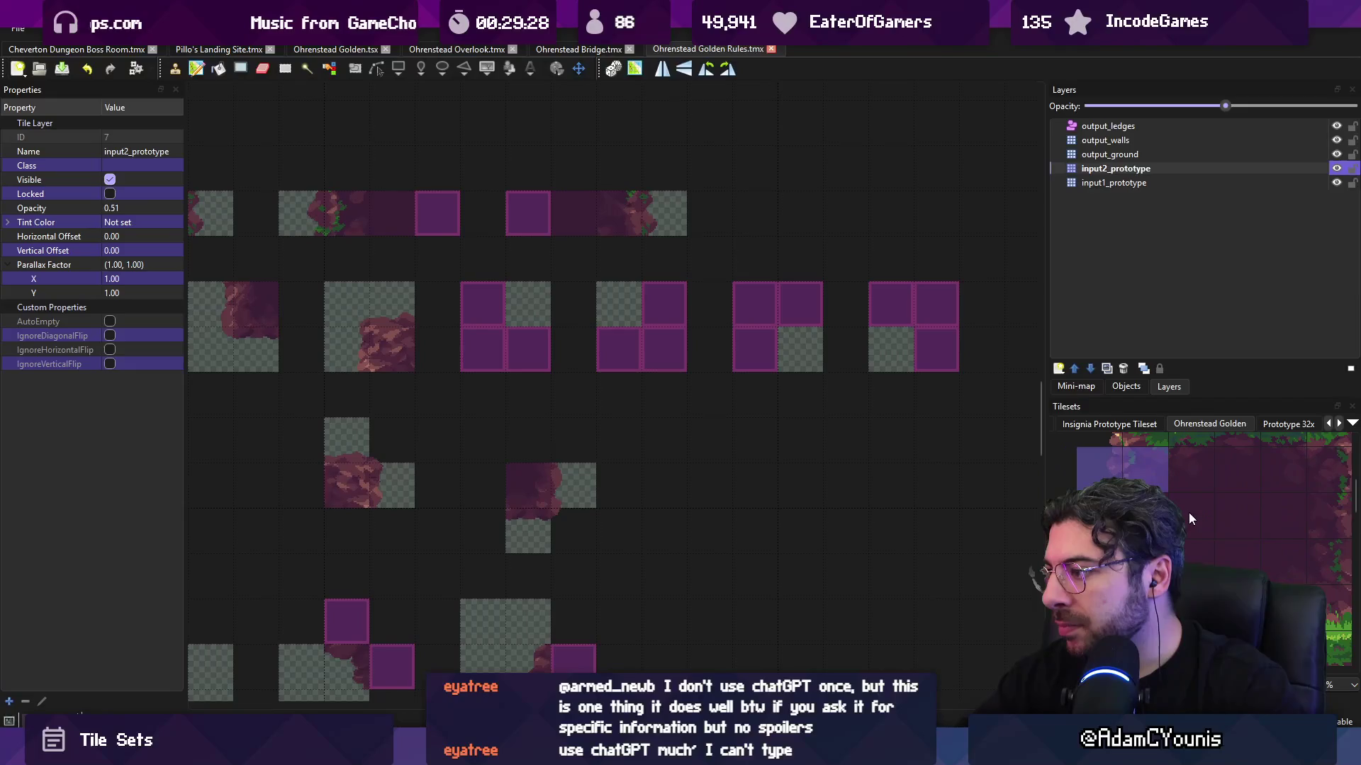
pyautogui.scroll(-5, 1182, 518)
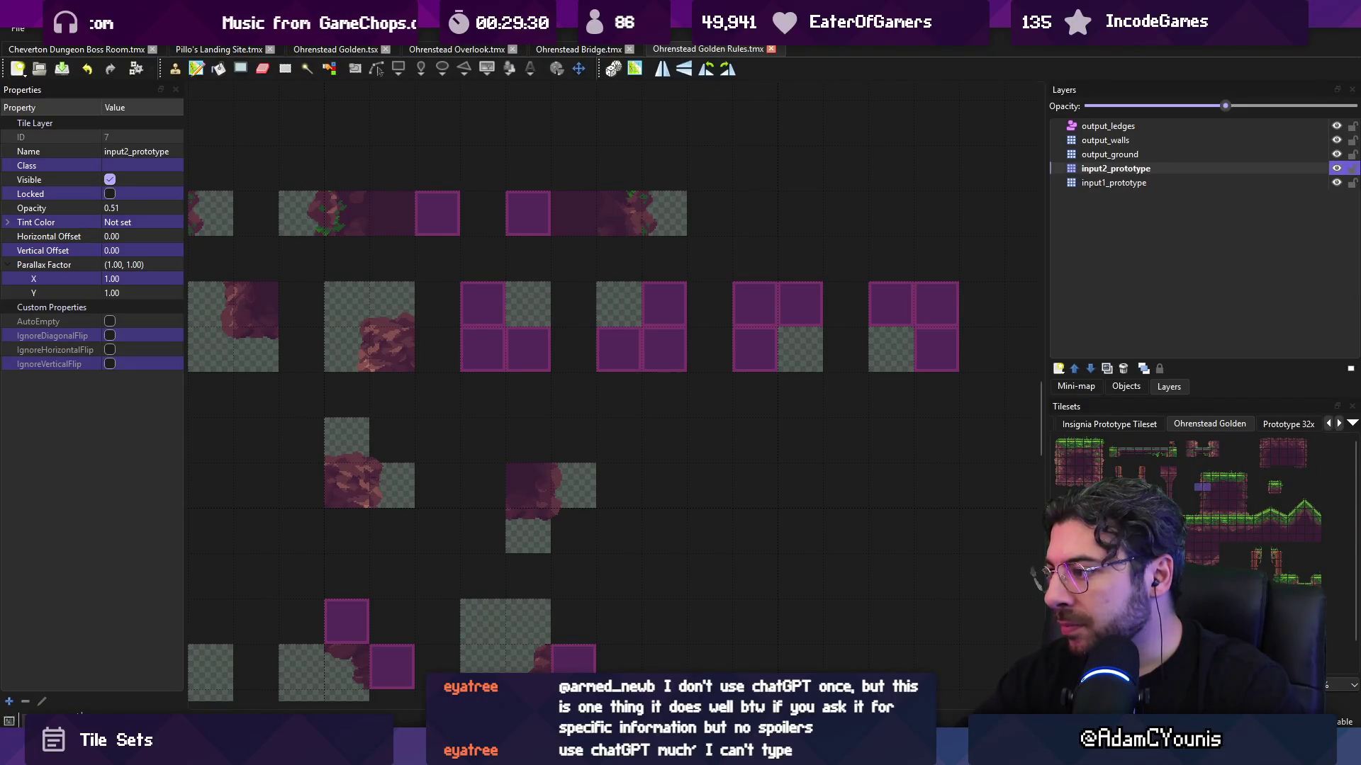
pyautogui.scroll(5, 1134, 496)
pyautogui.click(1082, 485)
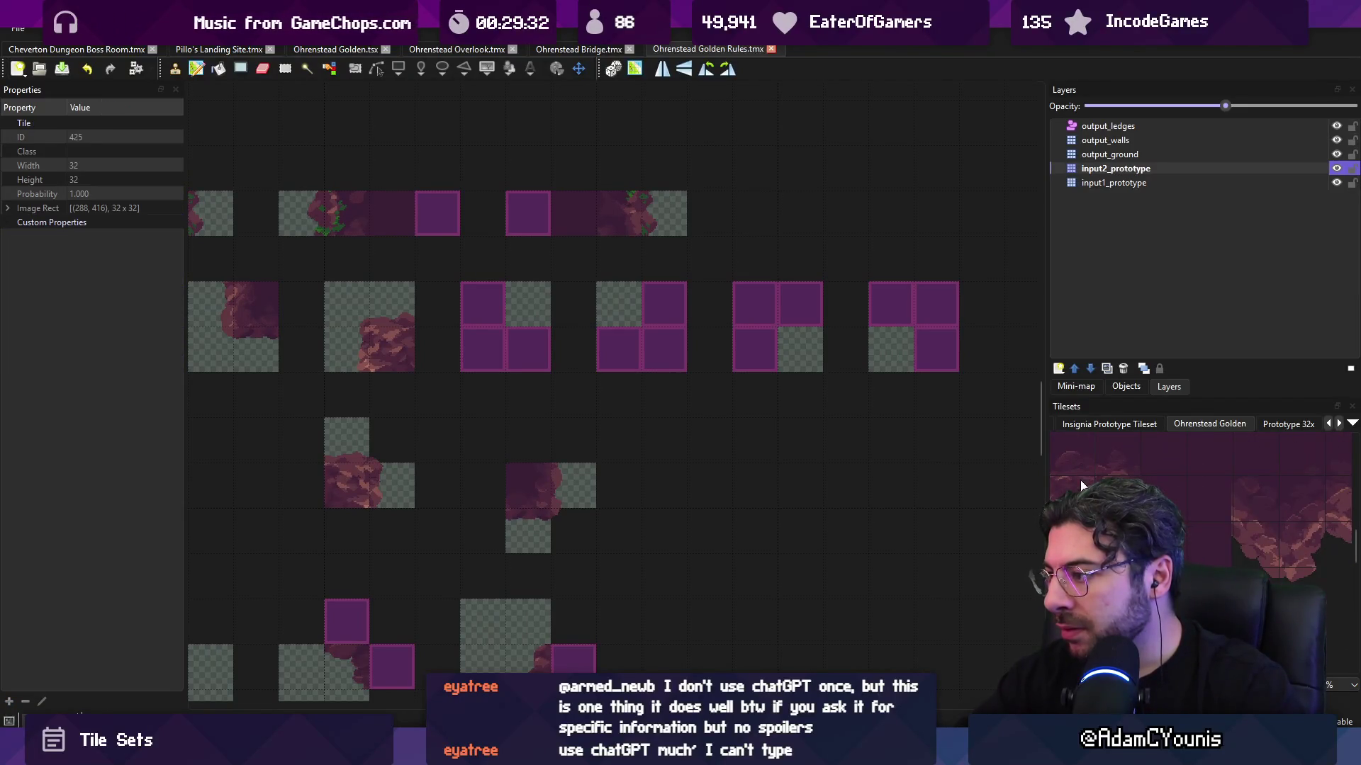
pyautogui.scroll(2, 1082, 485)
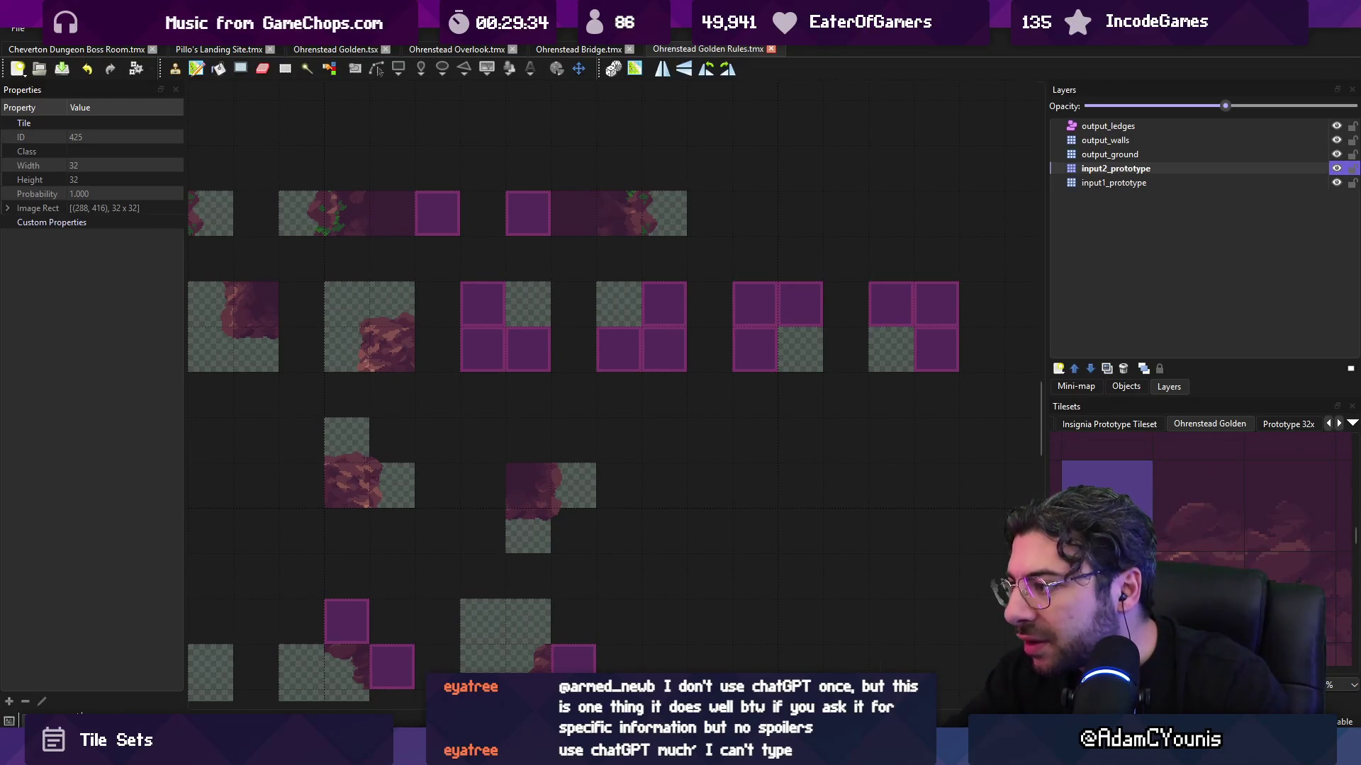
pyautogui.scroll(-2, 1134, 496)
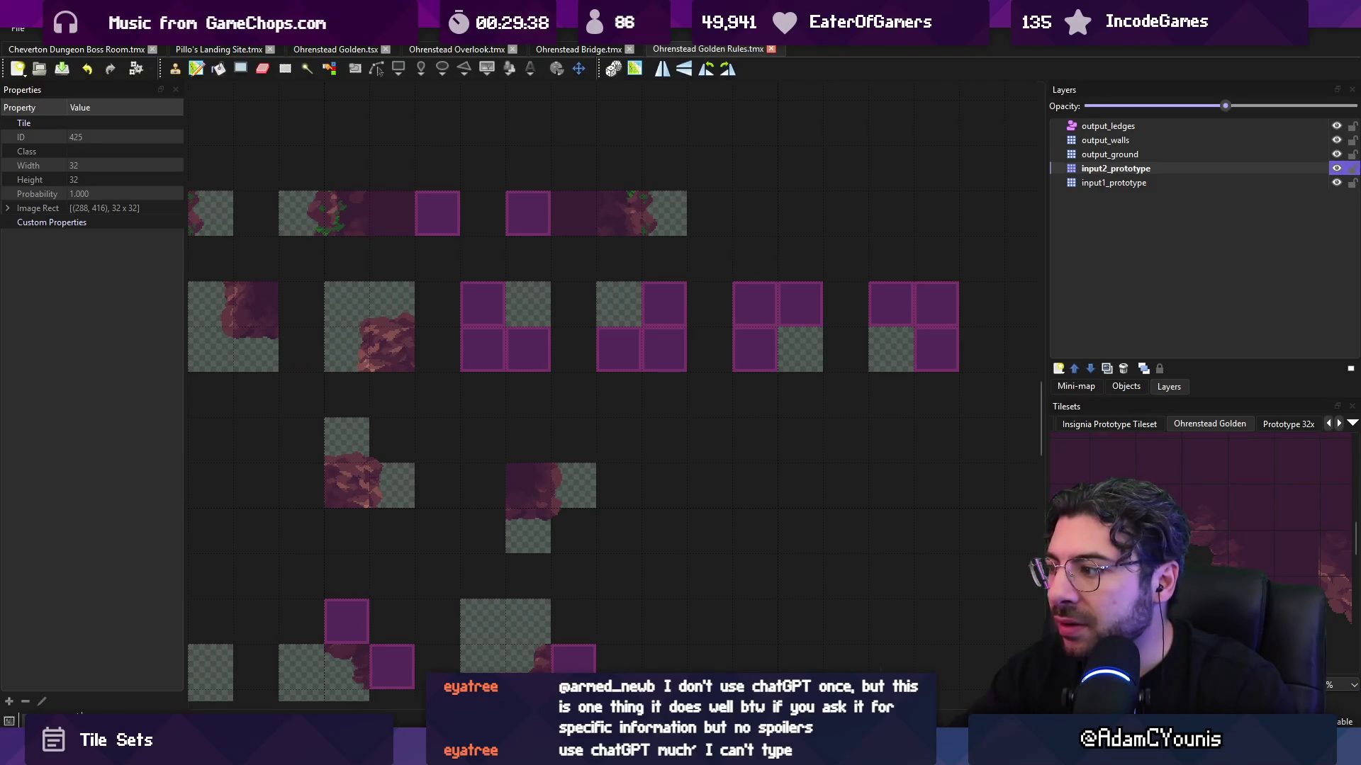
pyautogui.scroll(1, 662, 446)
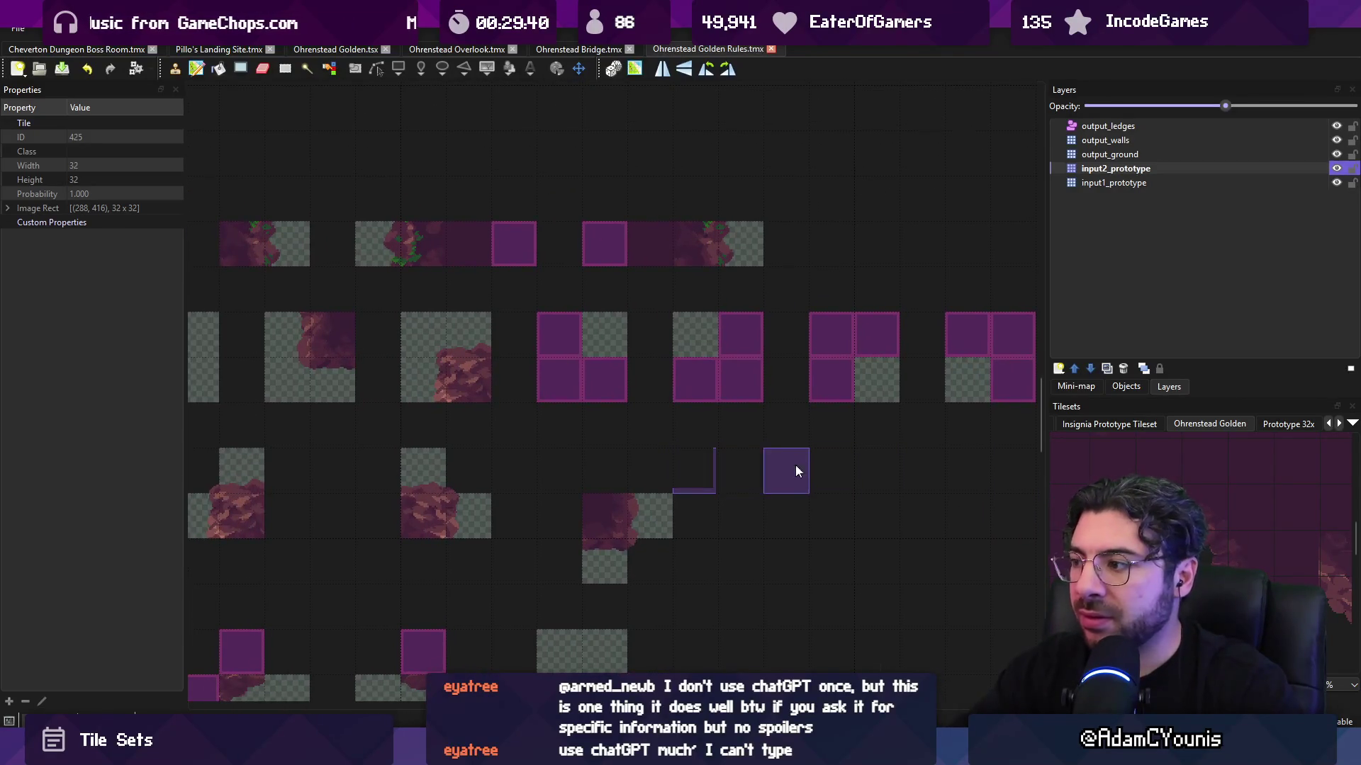
# - Repaint the first block's lower-left tile with a different tile, then undo it
pyautogui.click(1078, 494)
pyautogui.click(576, 383)
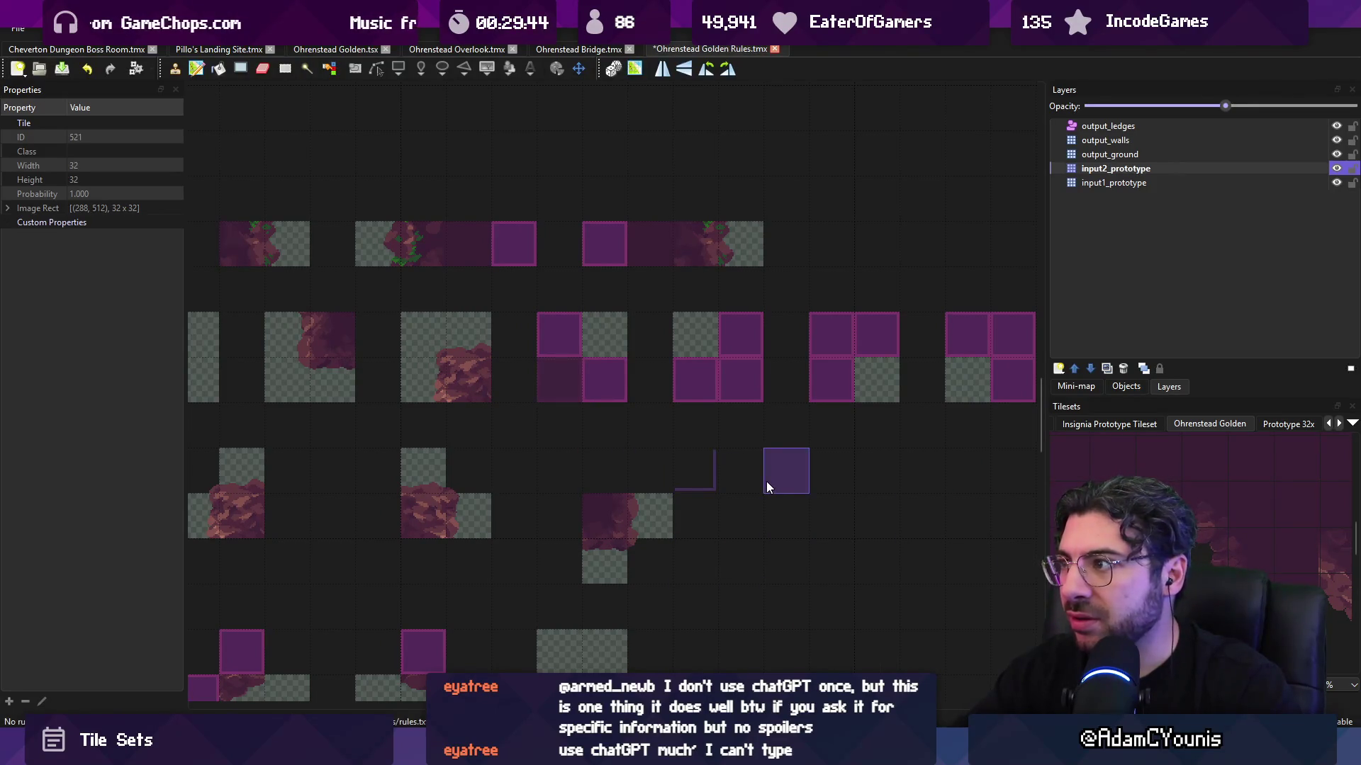
pyautogui.click(1111, 154)
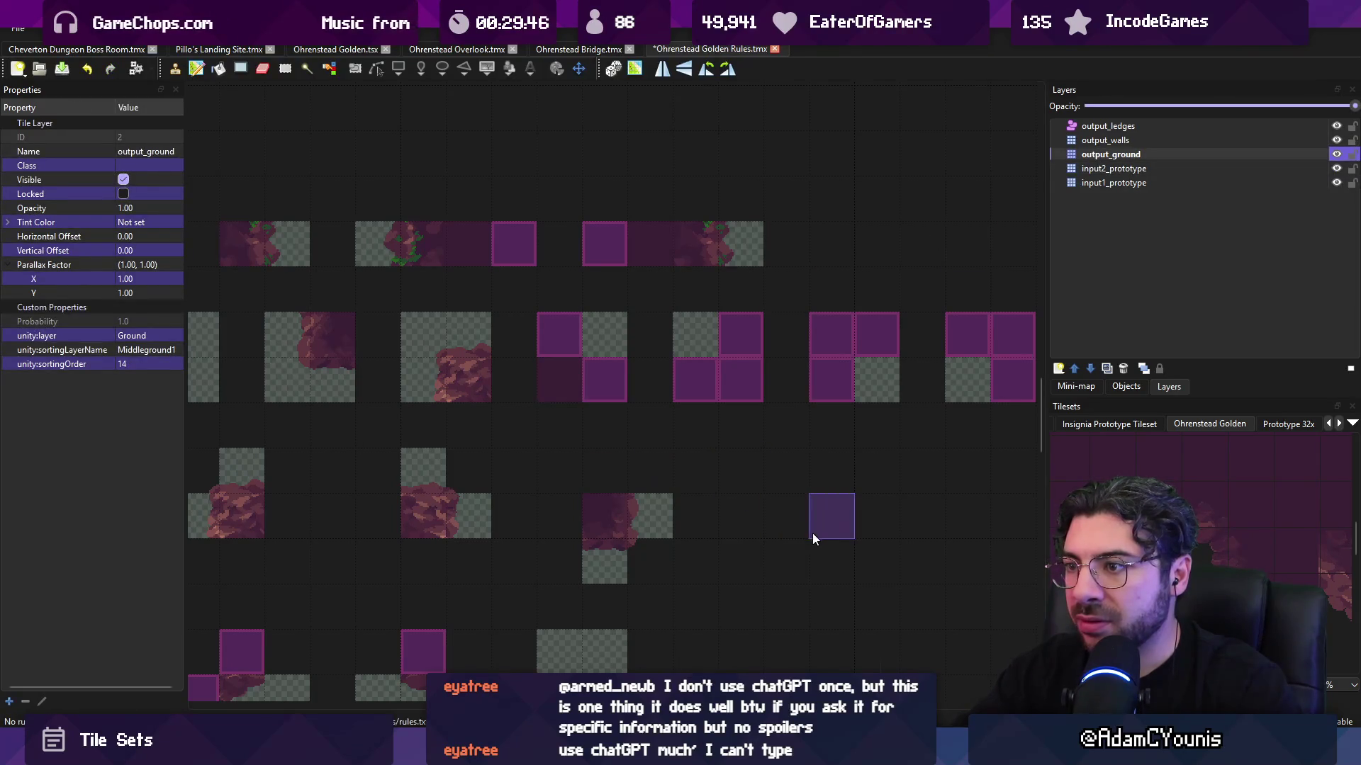
pyautogui.scroll(-2, 813, 533)
pyautogui.hotkey('ctrl', 'z')
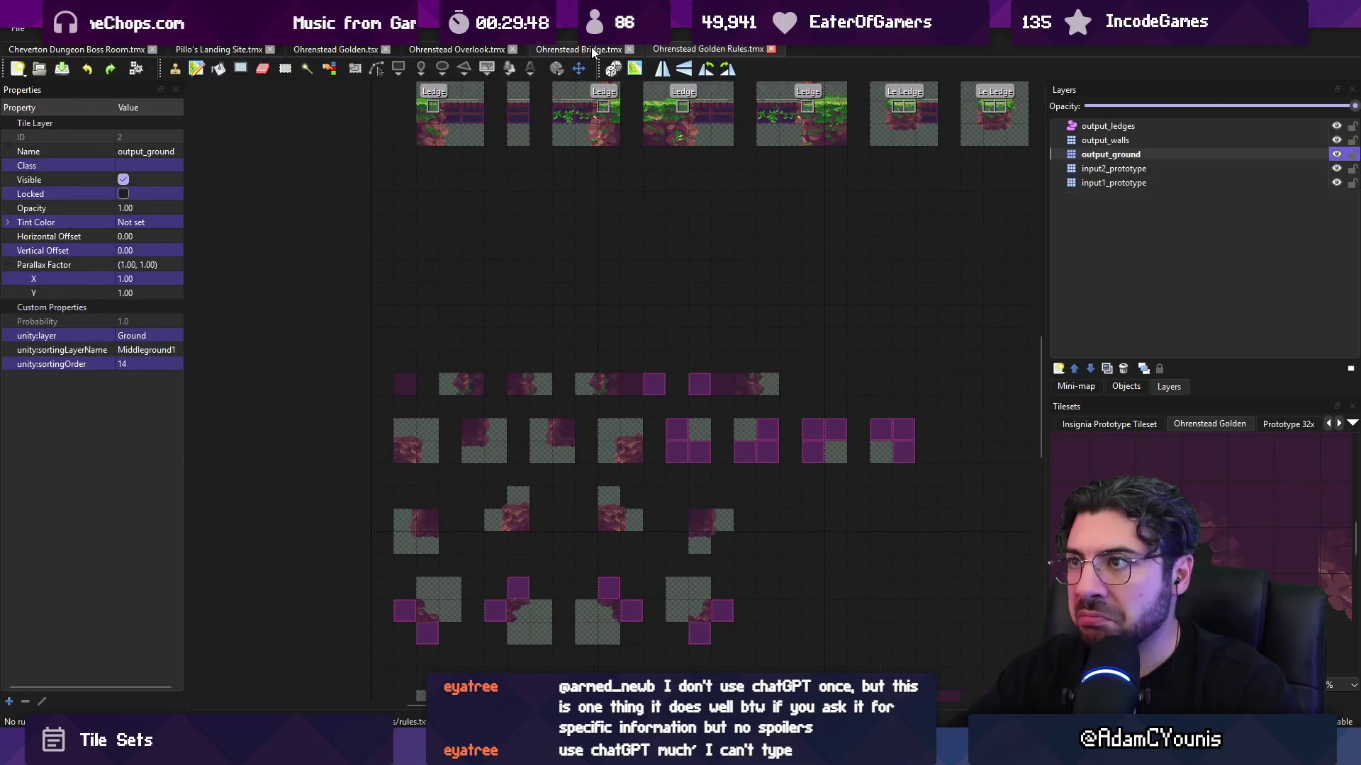
# - Stamp a picked tile onto the Bridge map's lower floor and save the map
pyautogui.click(590, 49)
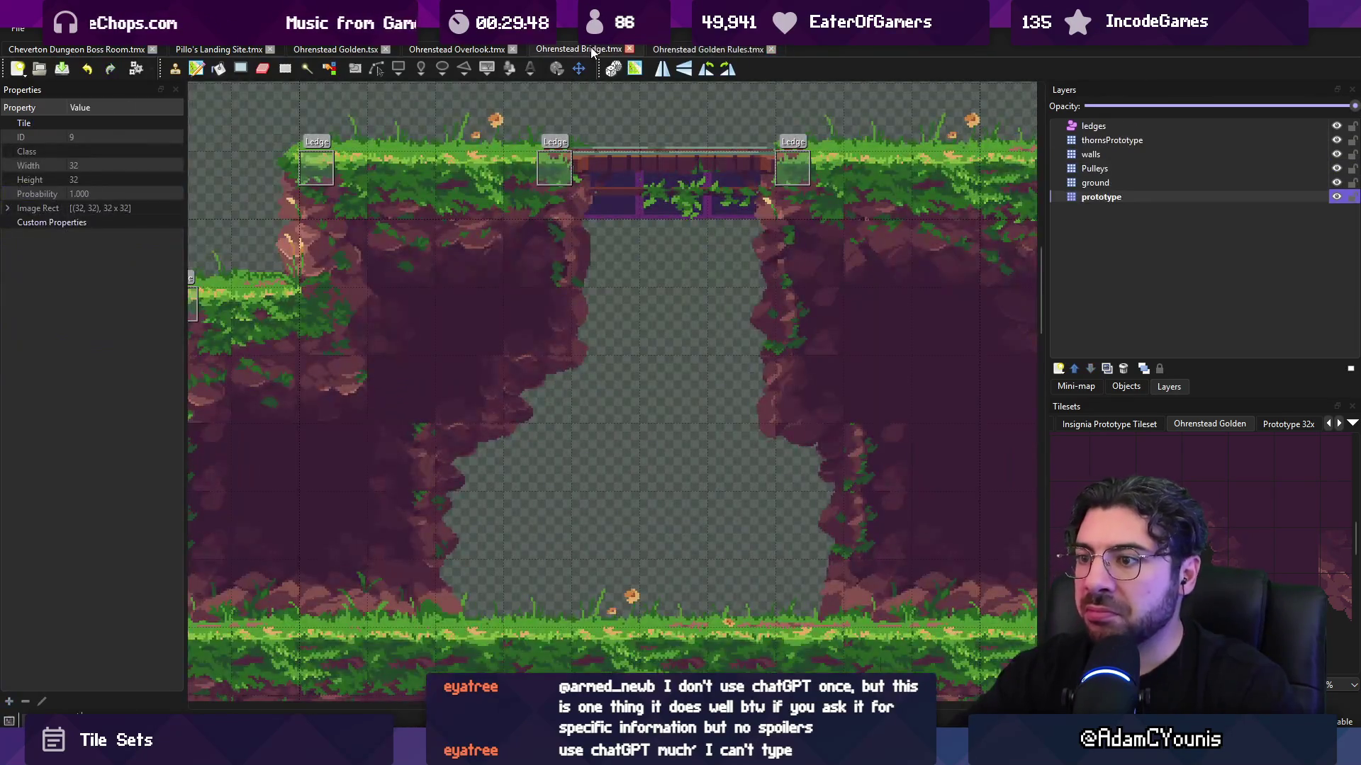
pyautogui.click(696, 49)
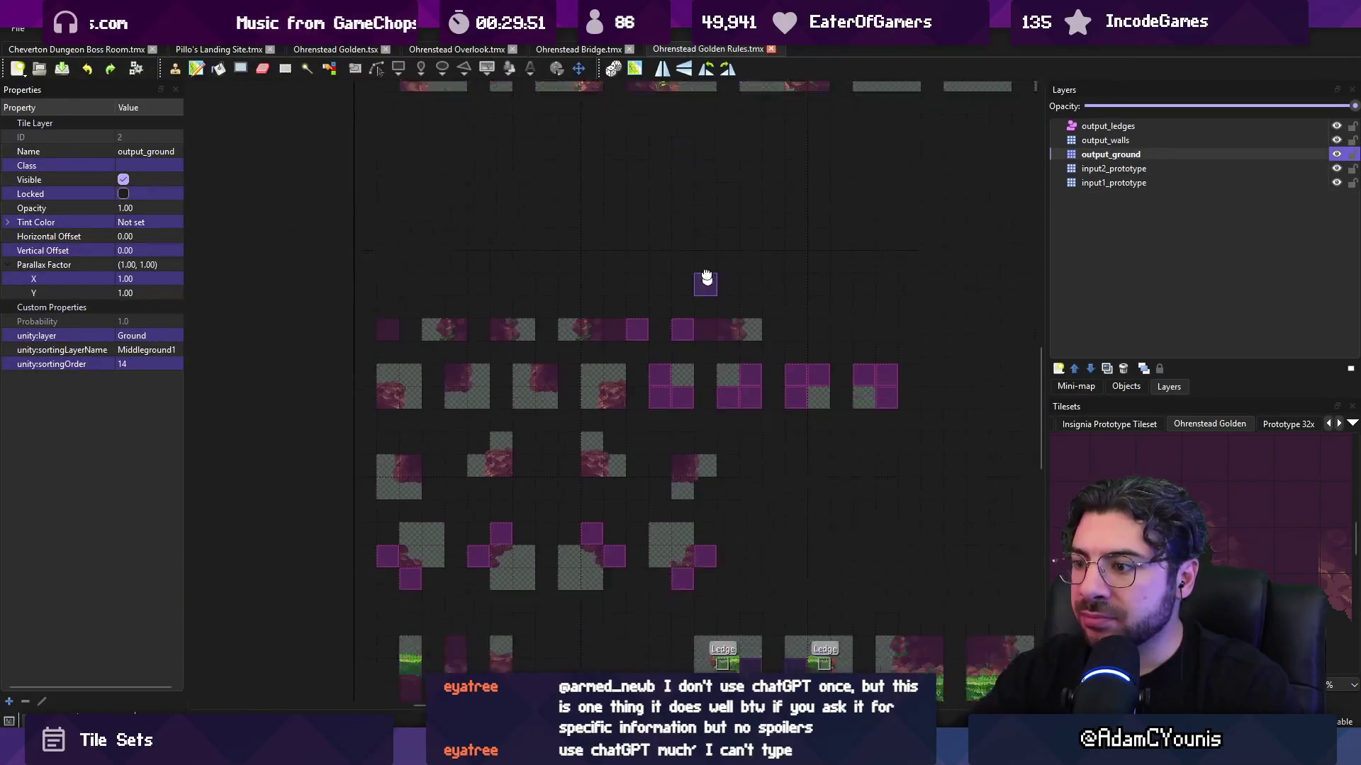
pyautogui.moveTo(707, 276); pyautogui.dragTo(652, 167)
pyautogui.click(1059, 503)
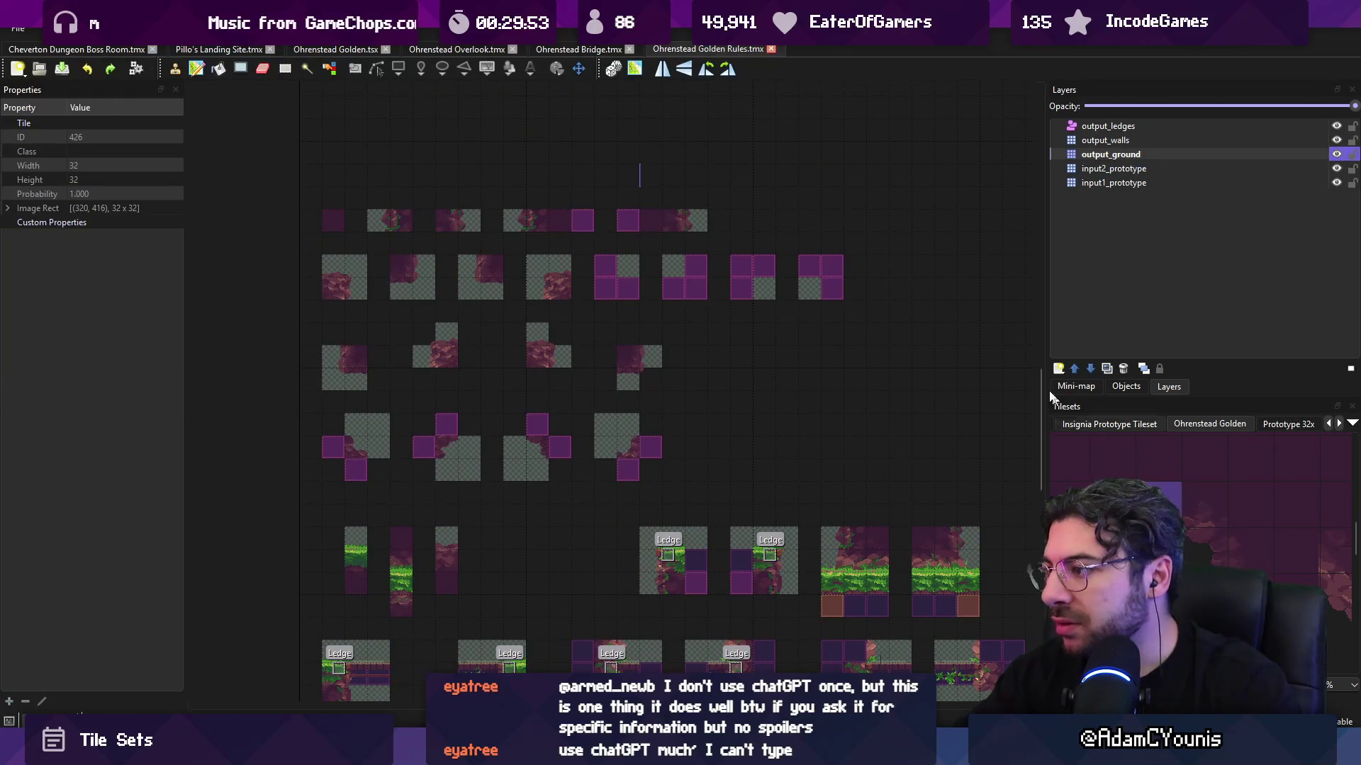
pyautogui.click(575, 50)
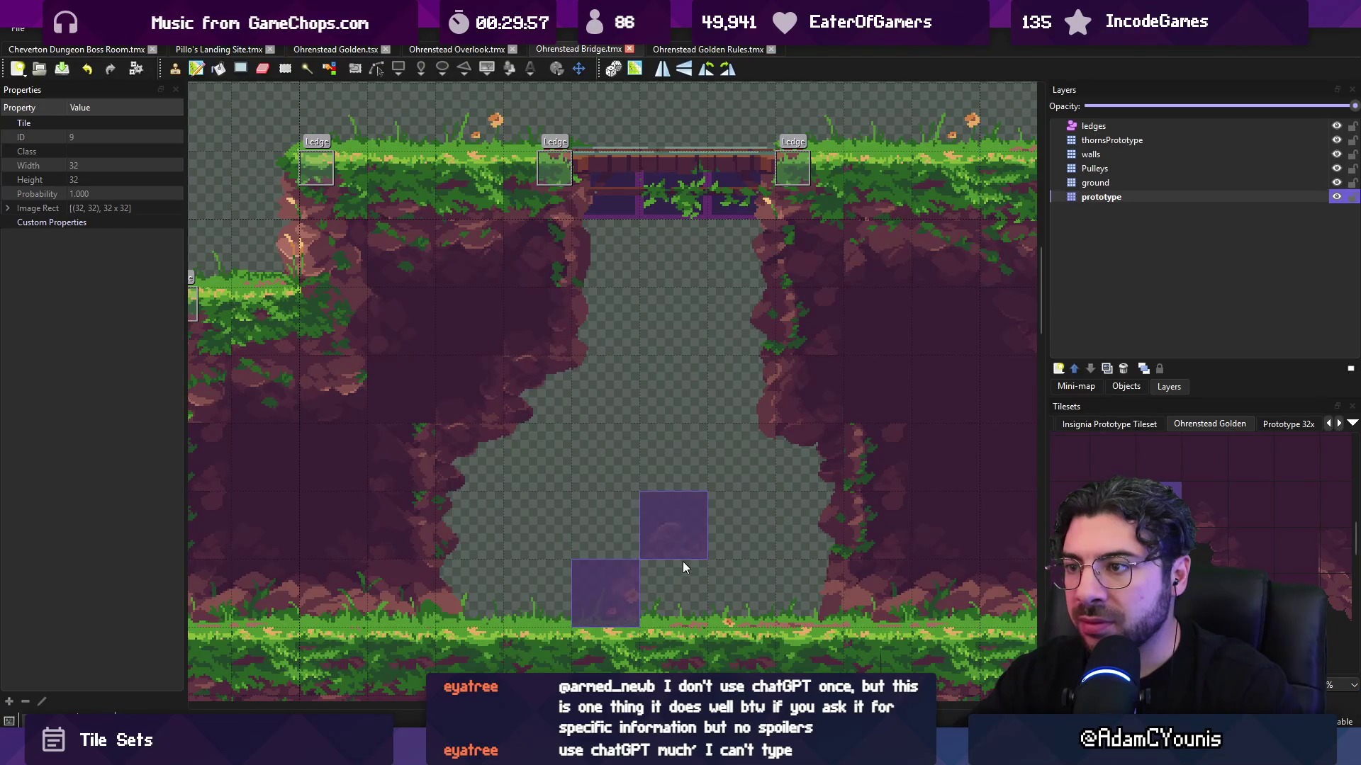
pyautogui.click(457, 384)
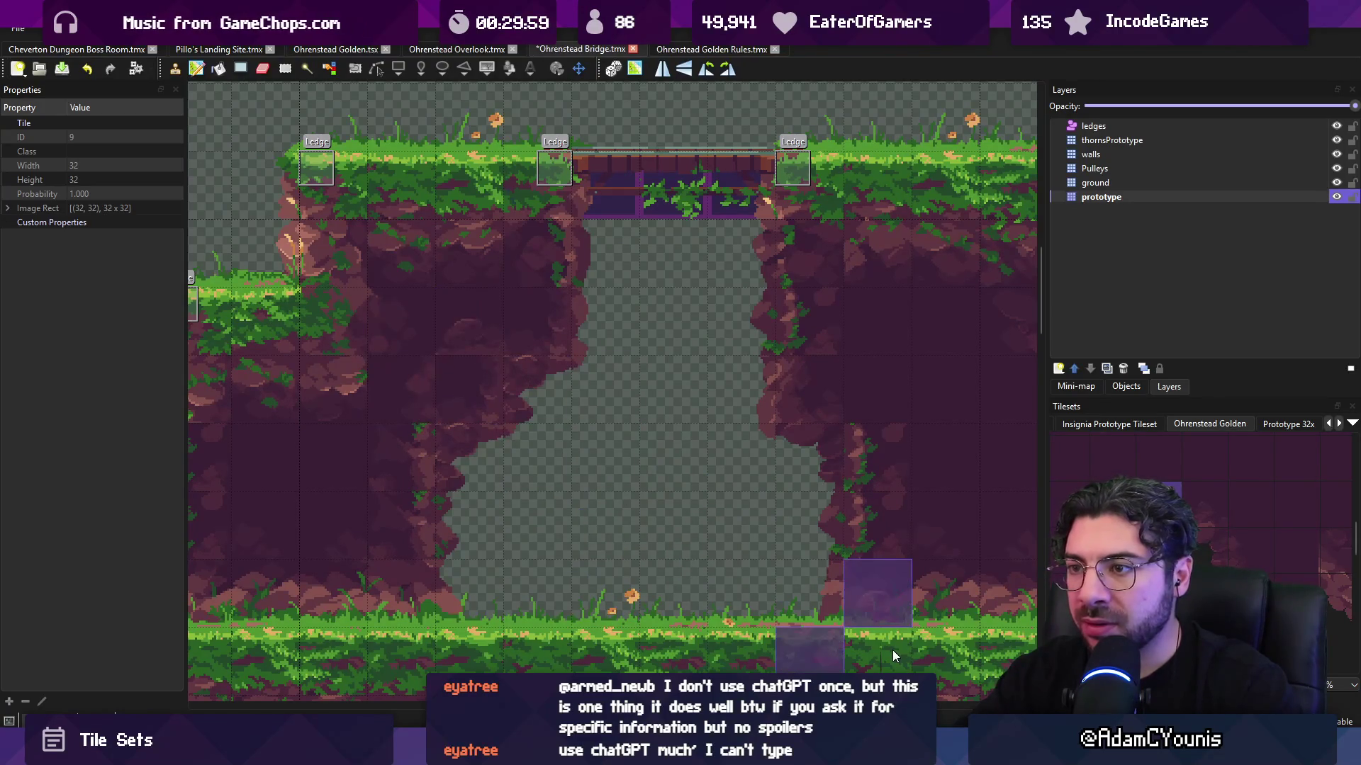
pyautogui.hotkey('ctrl', 's')
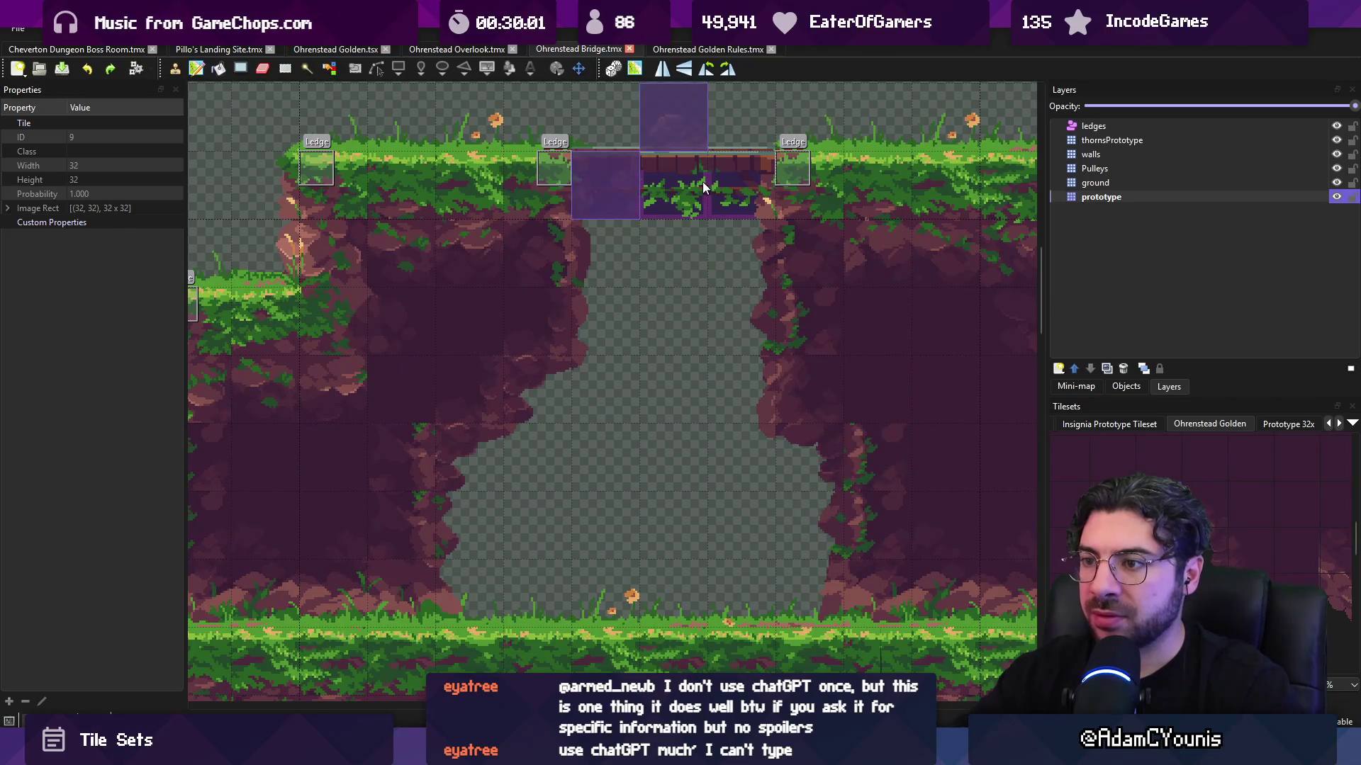
# - Open the Ohrenstead Golden tileset tab and bring its image up in the pixel-art editor
pyautogui.click(686, 50)
pyautogui.moveTo(758, 144)
pyautogui.mouseDown()
pyautogui.moveTo(769, 182)
pyautogui.moveTo(784, 134)
pyautogui.moveTo(814, 507)
pyautogui.mouseUp()
pyautogui.click(589, 50)
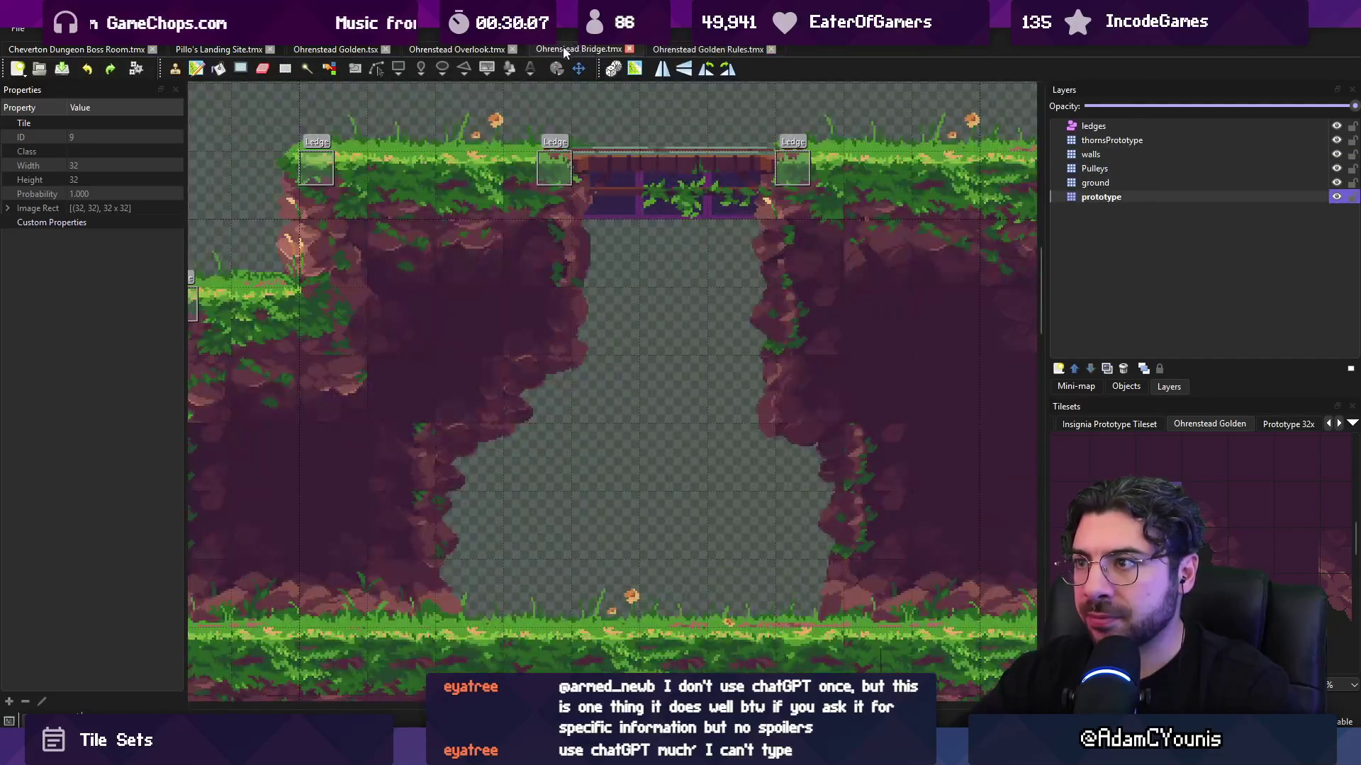
pyautogui.click(455, 48)
pyautogui.click(381, 49)
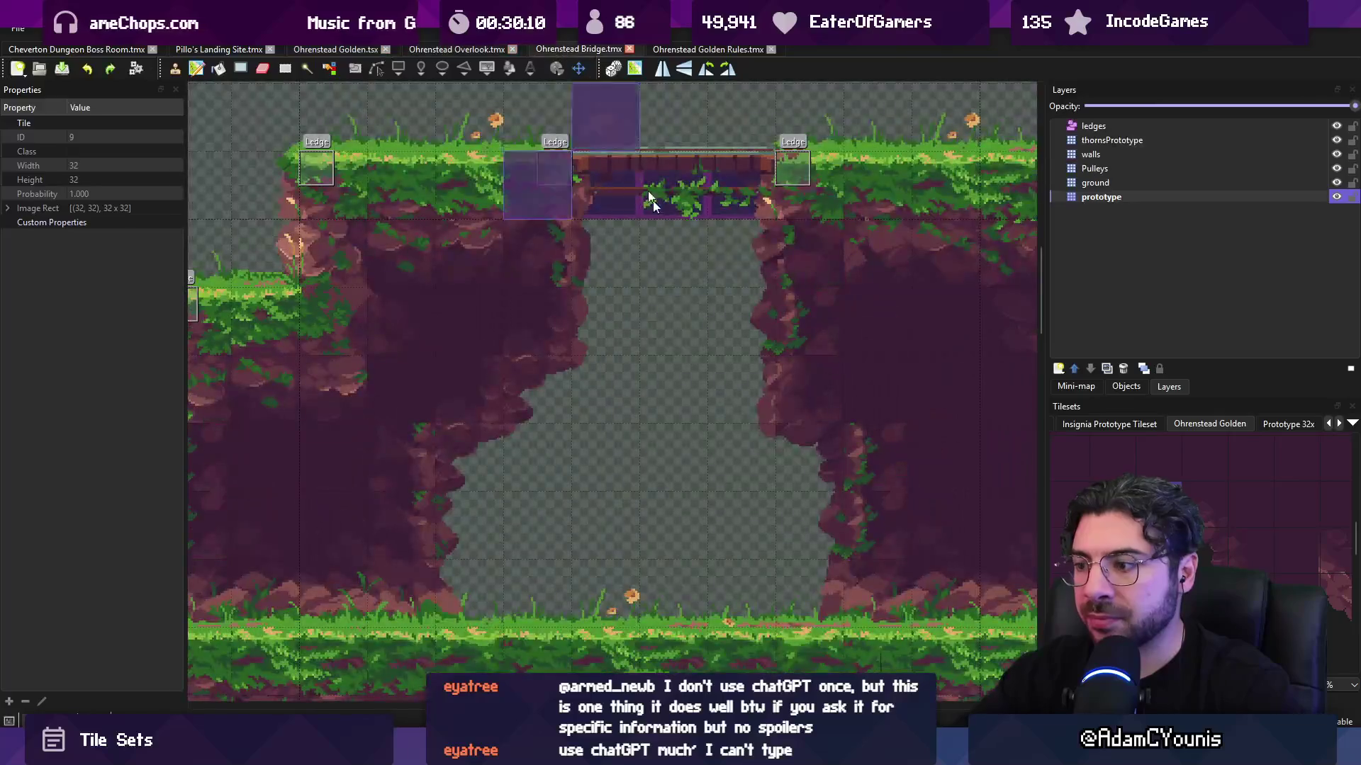
pyautogui.hotkey('alt', 'Tab')
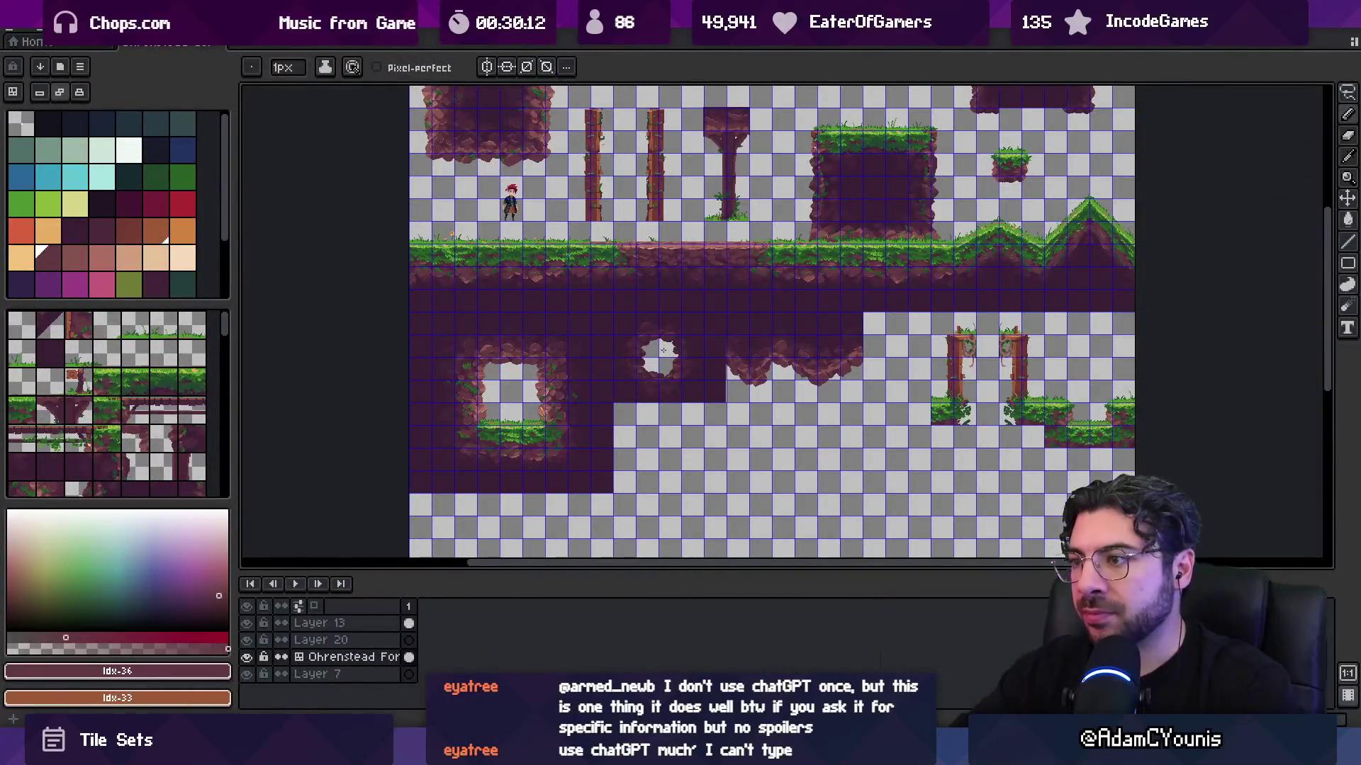
# - Retouch the tile artwork with the eraser, move tool and pixel brush, sampling colours from the canvas
pyautogui.press('e')
pyautogui.scroll(-2, 663, 350)
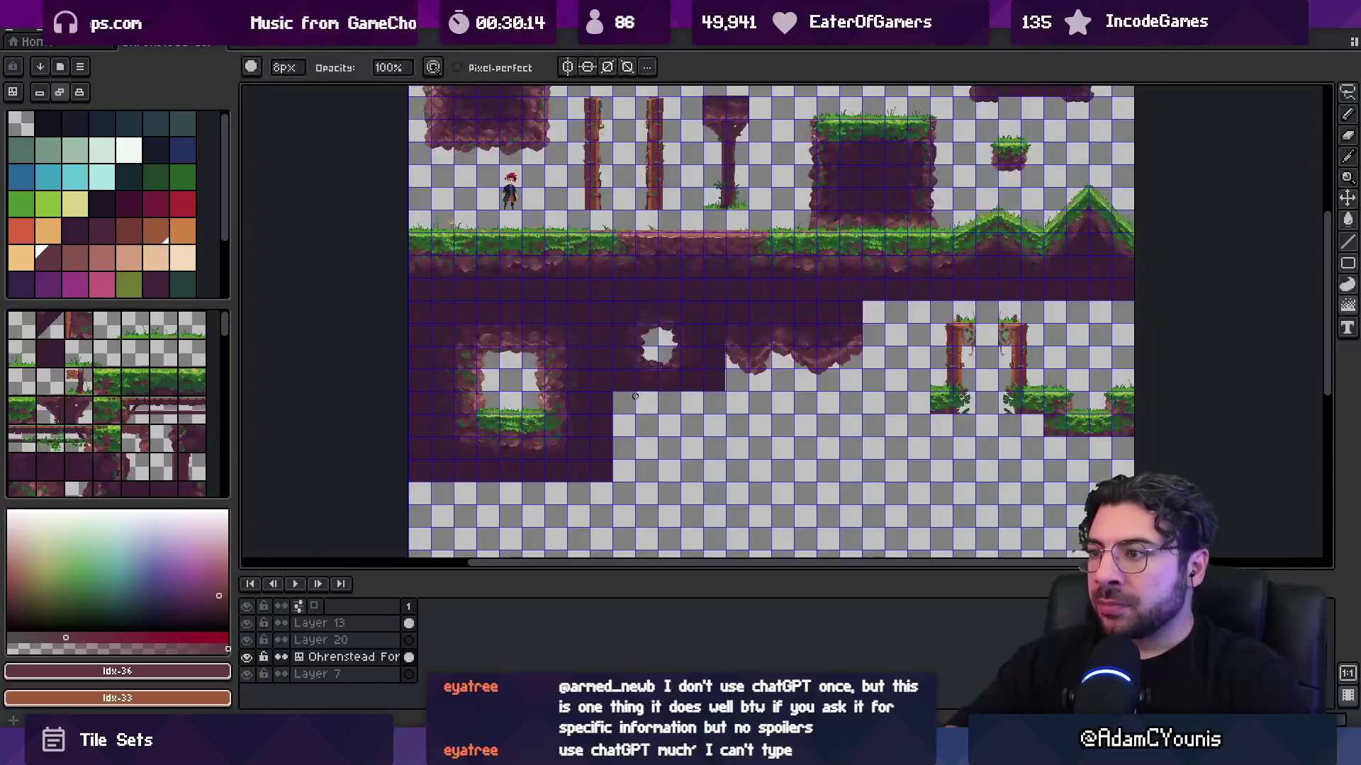
pyautogui.scroll(4, 635, 397)
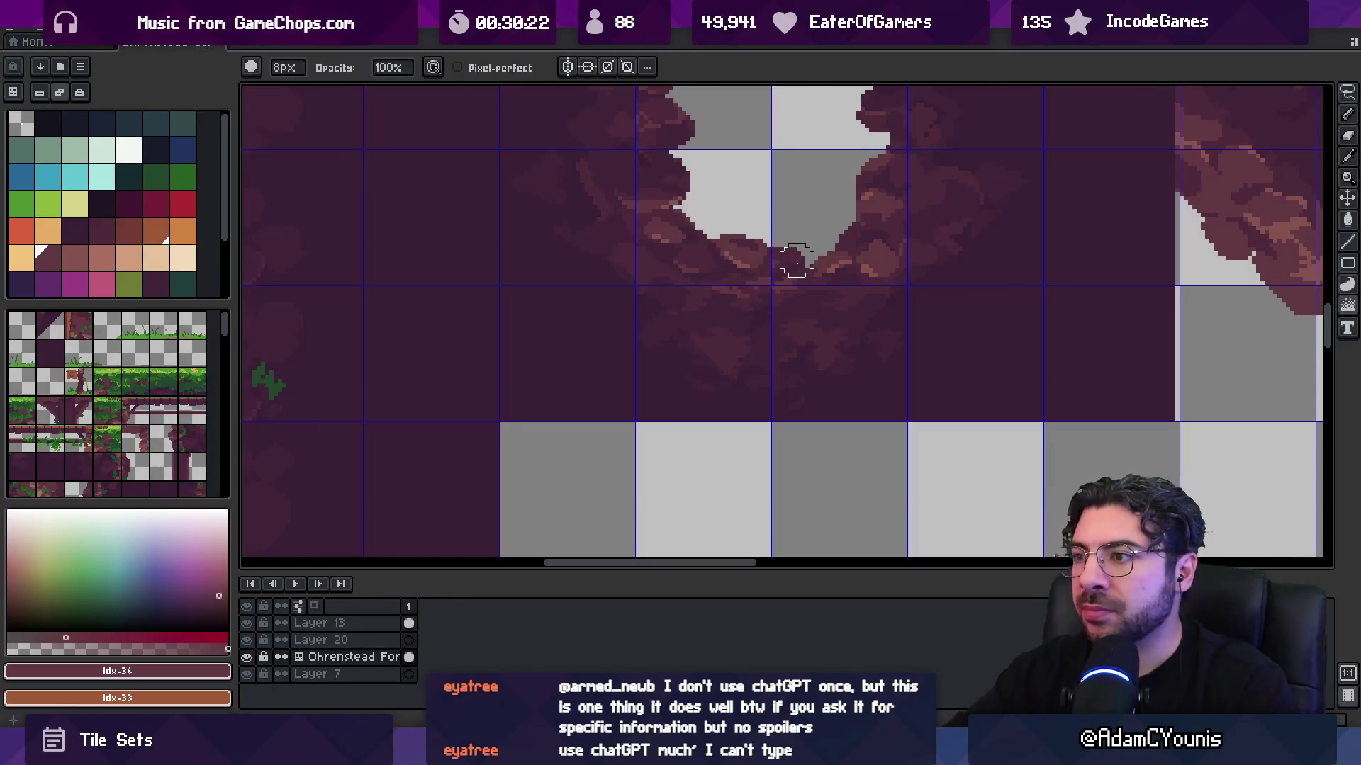
pyautogui.scroll(-2, 797, 262)
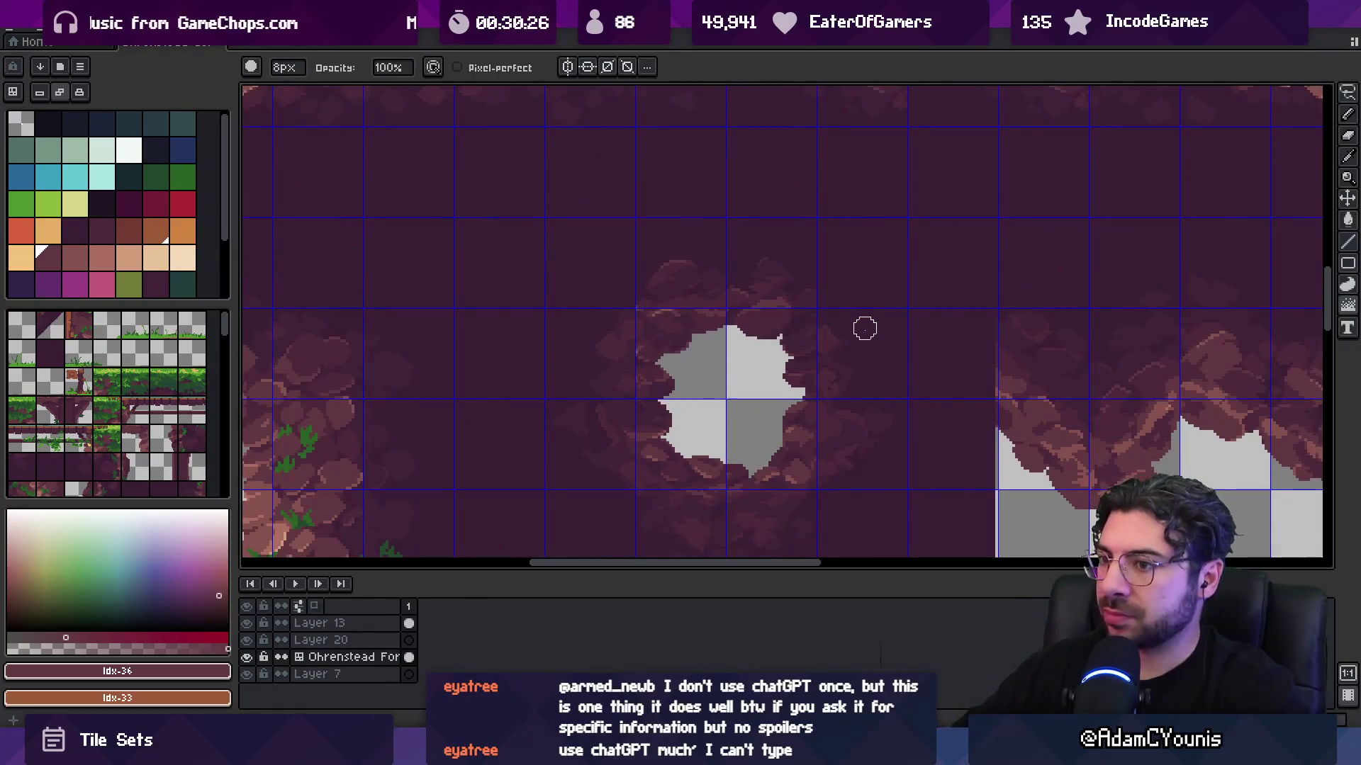
pyautogui.press('v')
pyautogui.scroll(5, 759, 264)
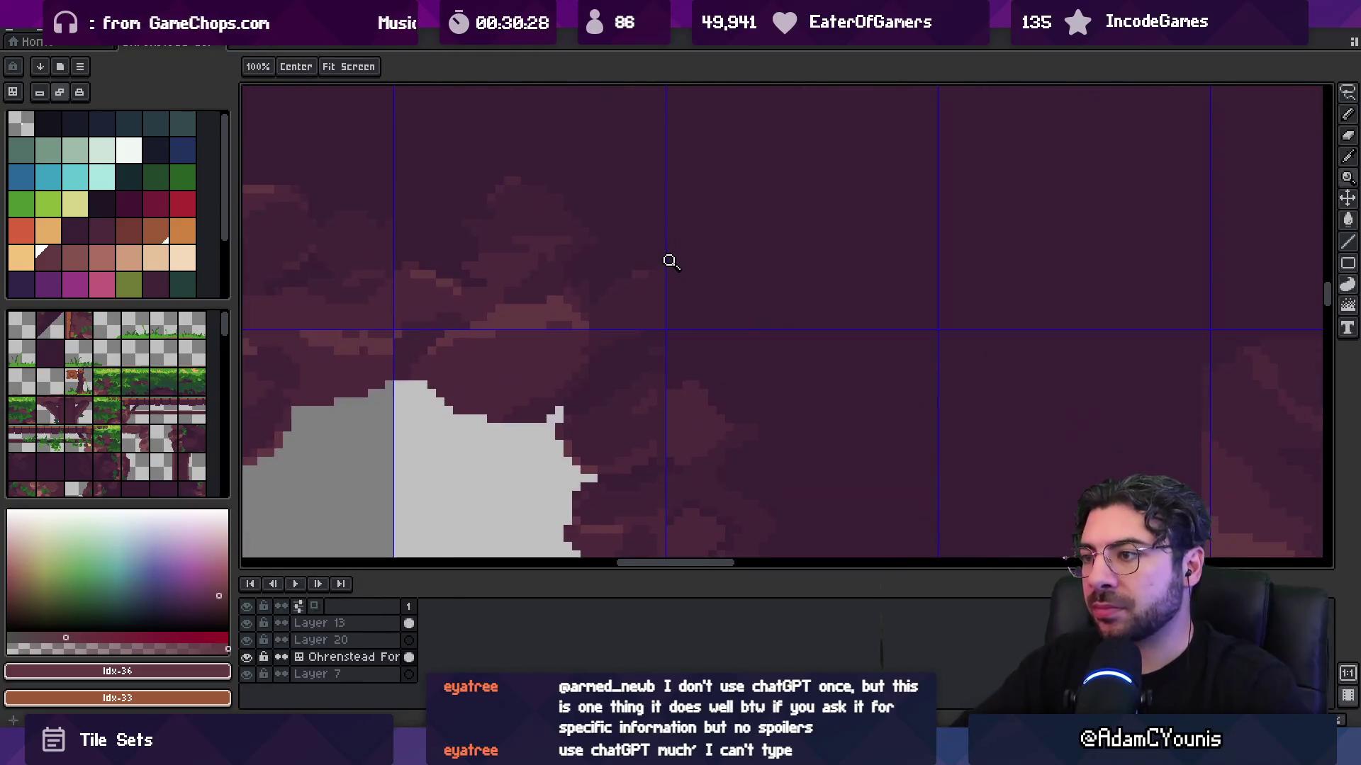
pyautogui.press('b')
pyautogui.keyDown('alt'); pyautogui.click(676, 309); pyautogui.keyUp('alt')
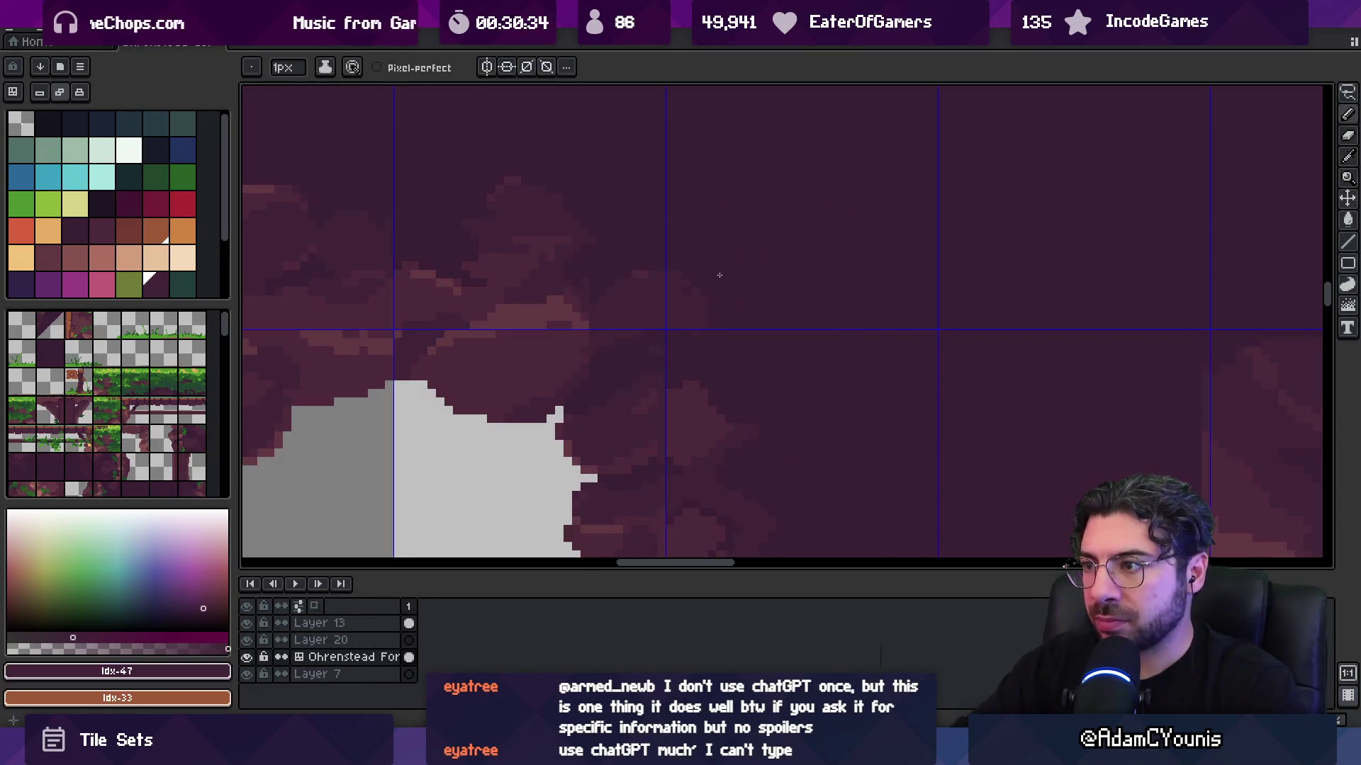
pyautogui.press('alt')
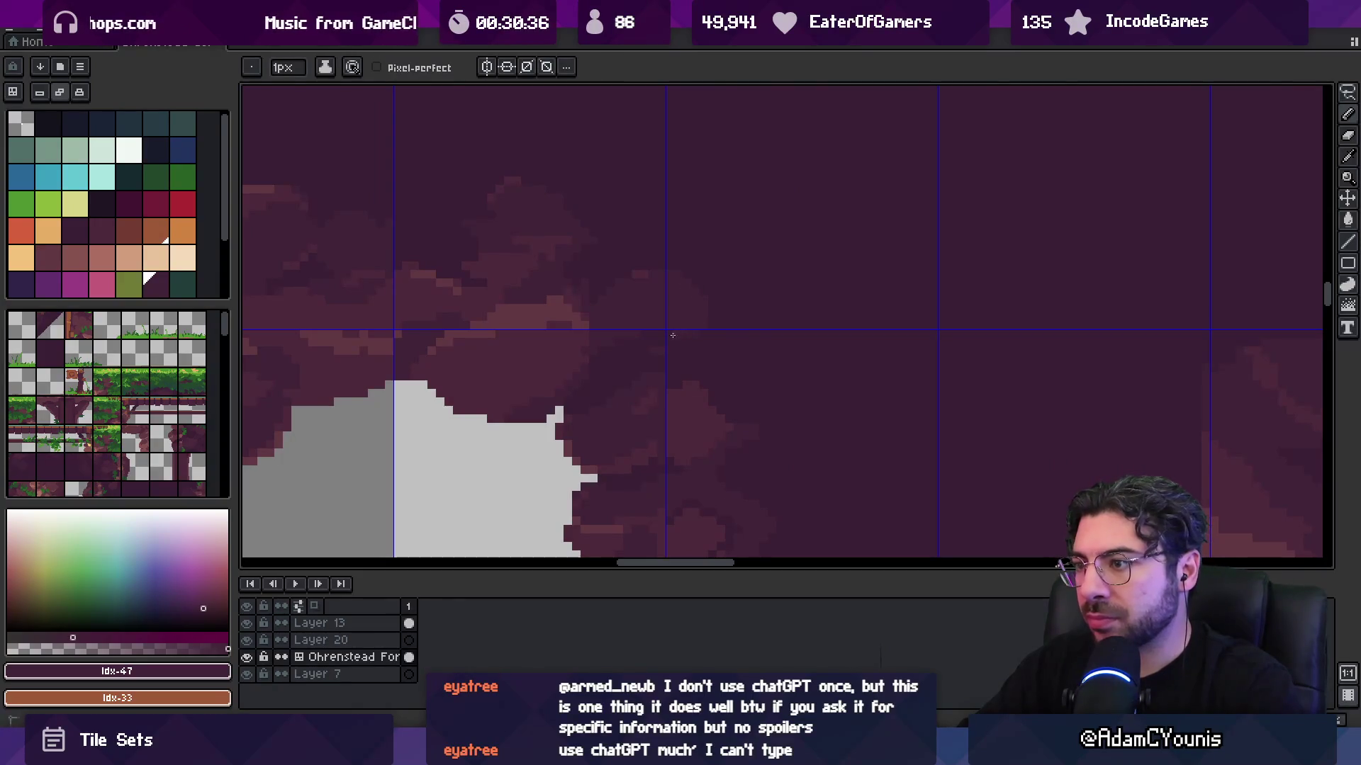
pyautogui.scroll(-2, 649, 340)
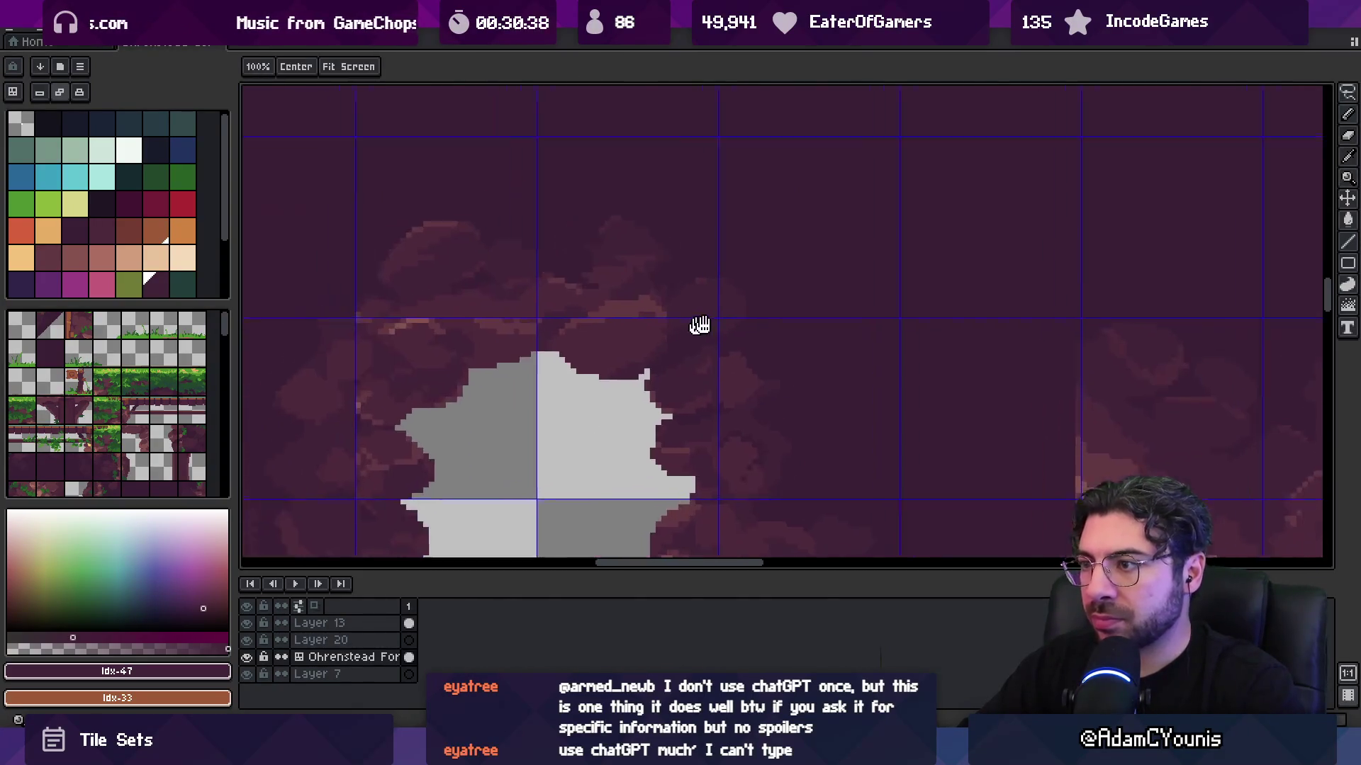
pyautogui.scroll(1, 526, 299)
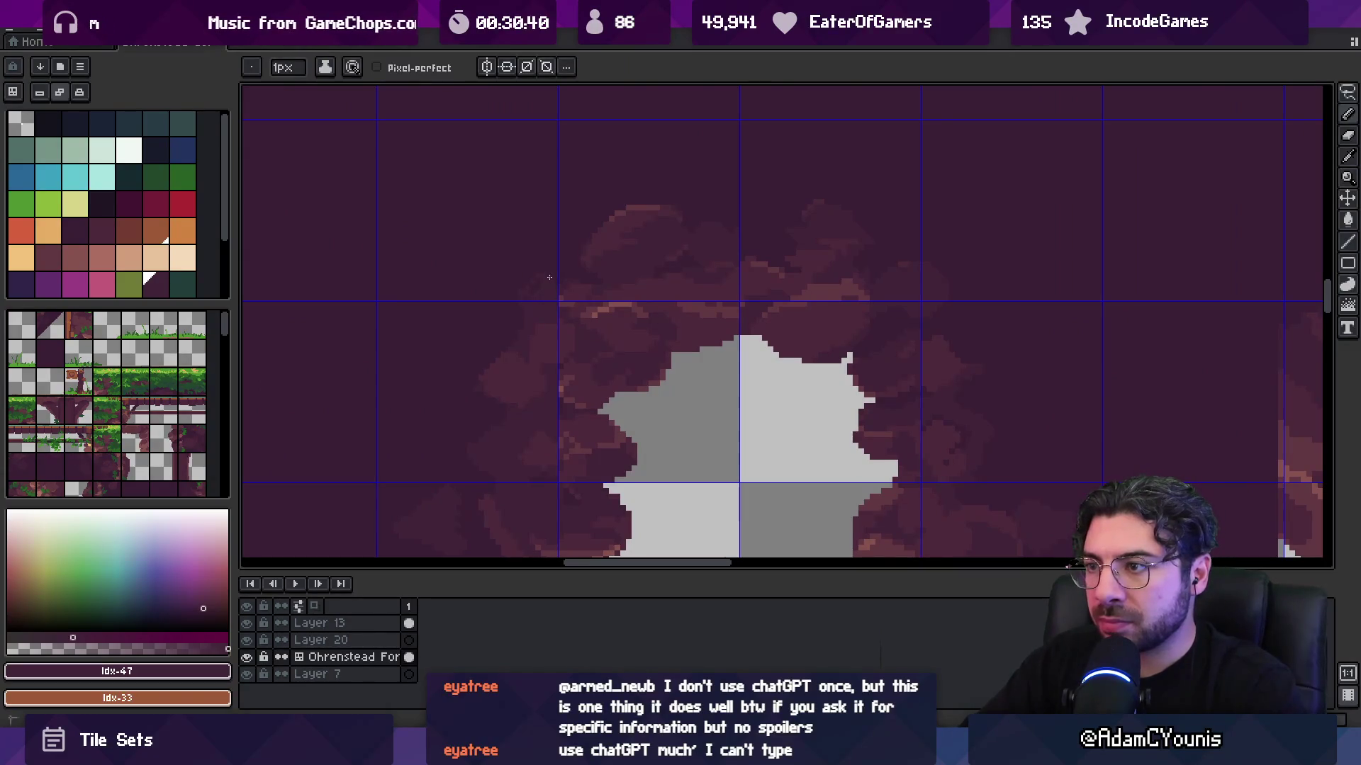
pyautogui.scroll(-4, 554, 281)
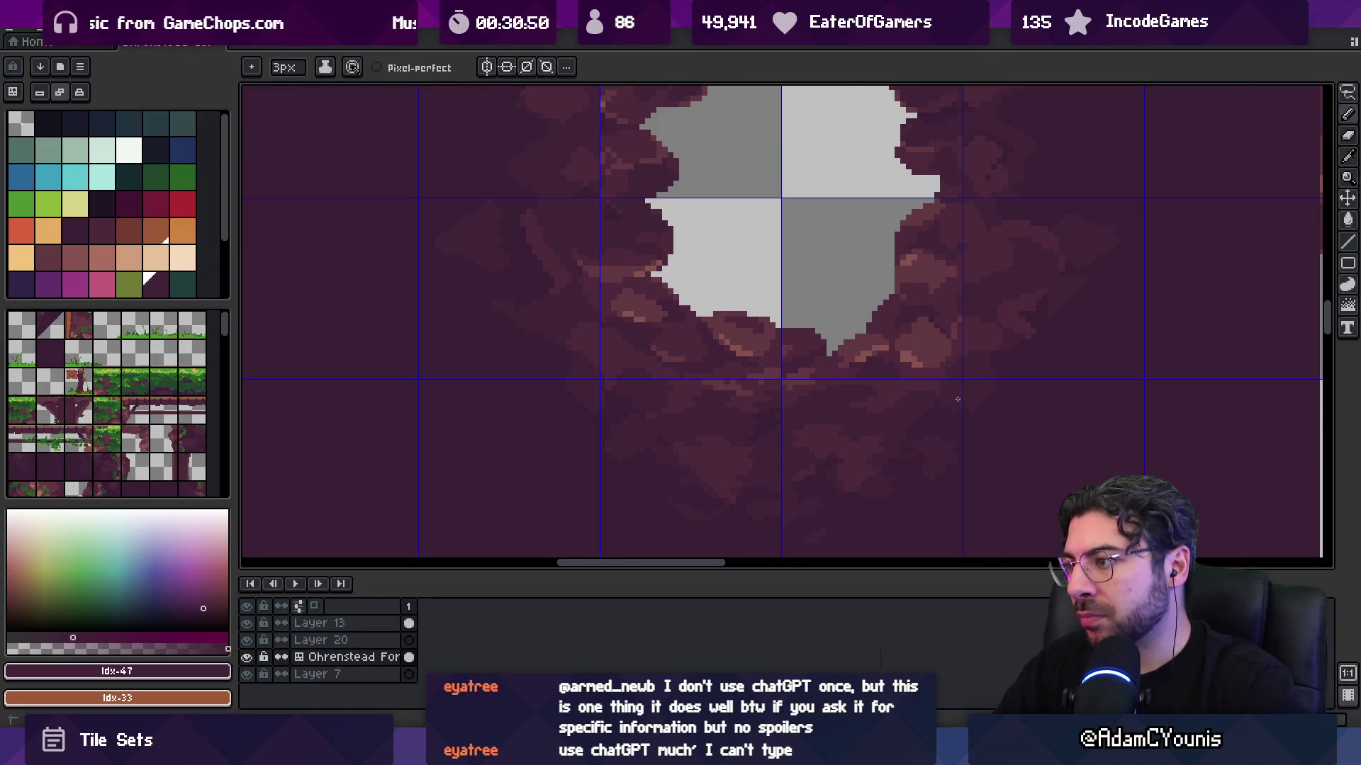
pyautogui.scroll(-2, 958, 399)
# - Save the artwork, export it as the tileset image, and return to Tiled
pyautogui.hotkey('ctrl', 's')
pyautogui.hotkey('ctrl', 'alt', 'shift', 's')
pyautogui.press('Return')
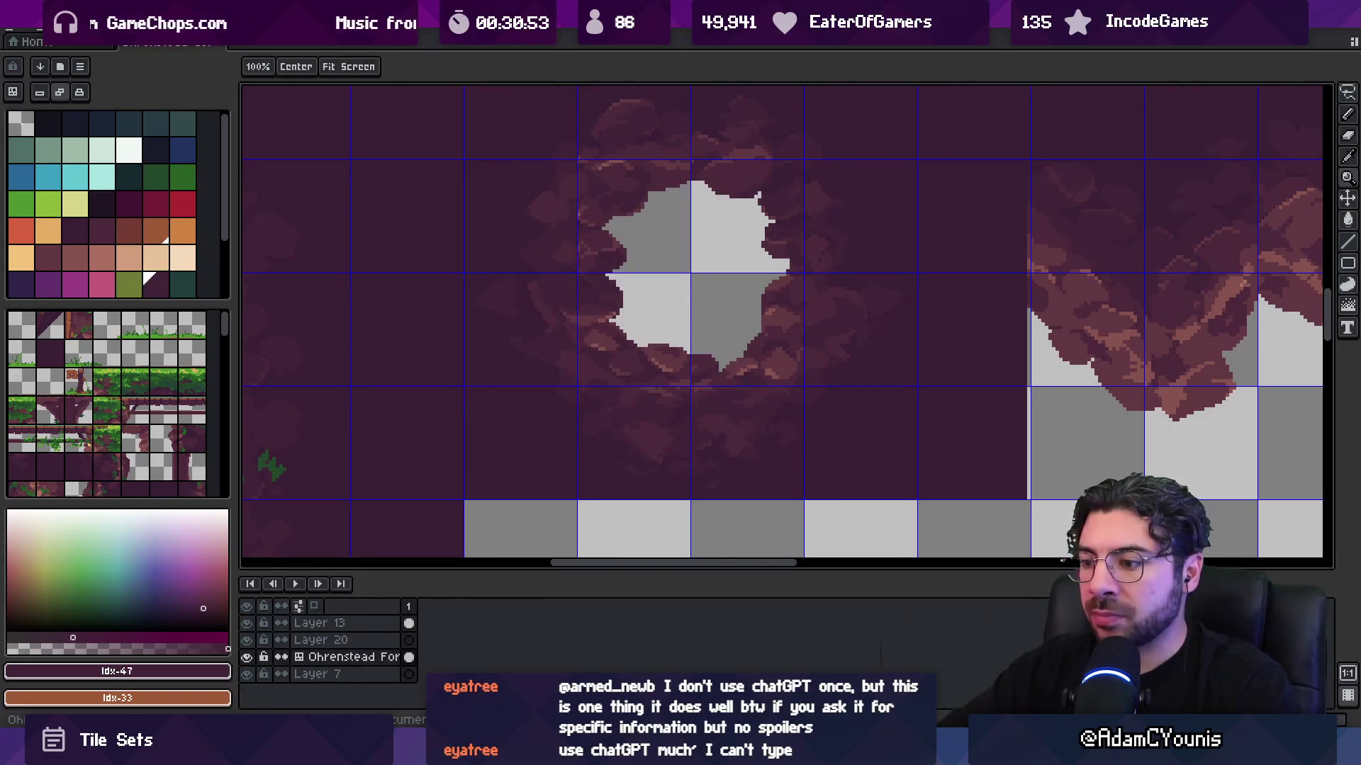
pyautogui.hotkey('alt', 'Tab')
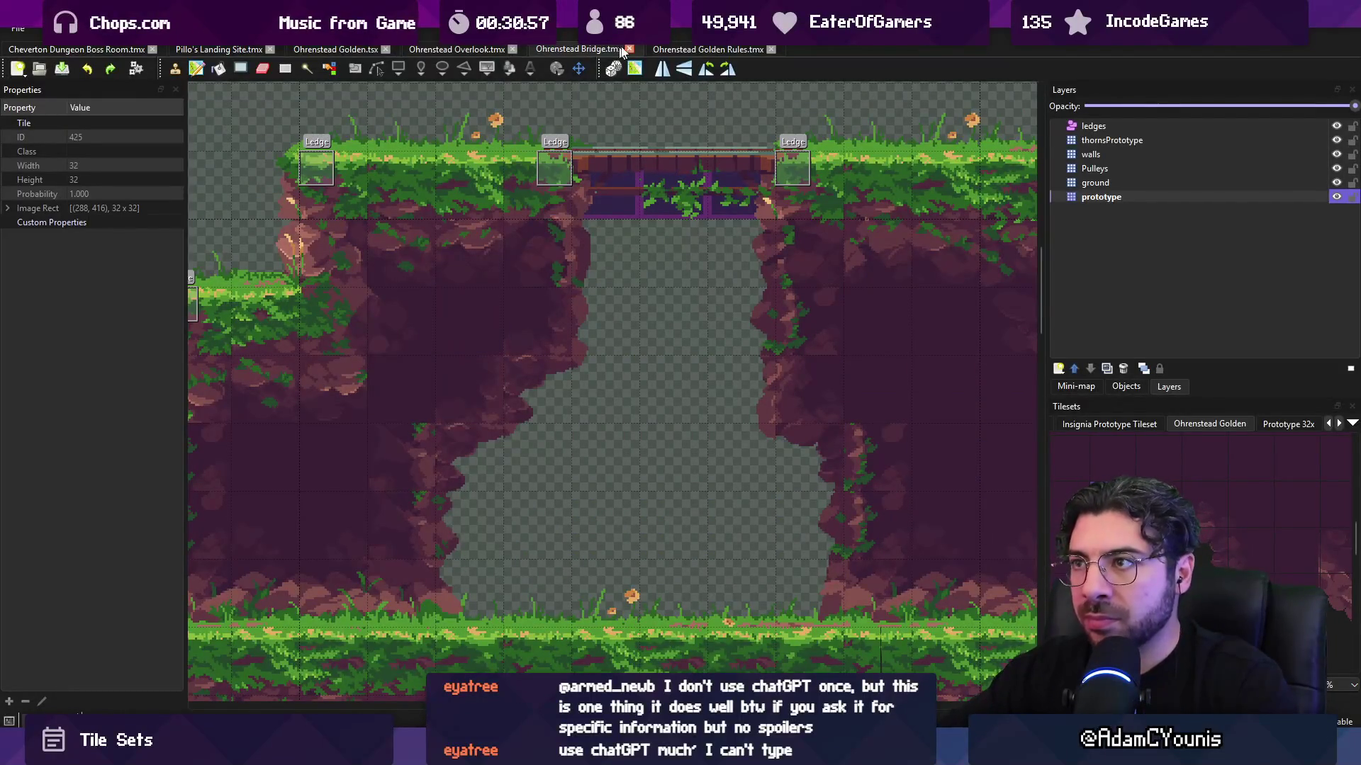
# - Paint tile 428 and tile 521 into the output_ground rules and save Golden Rules
pyautogui.click(667, 49)
pyautogui.scroll(5, 560, 448)
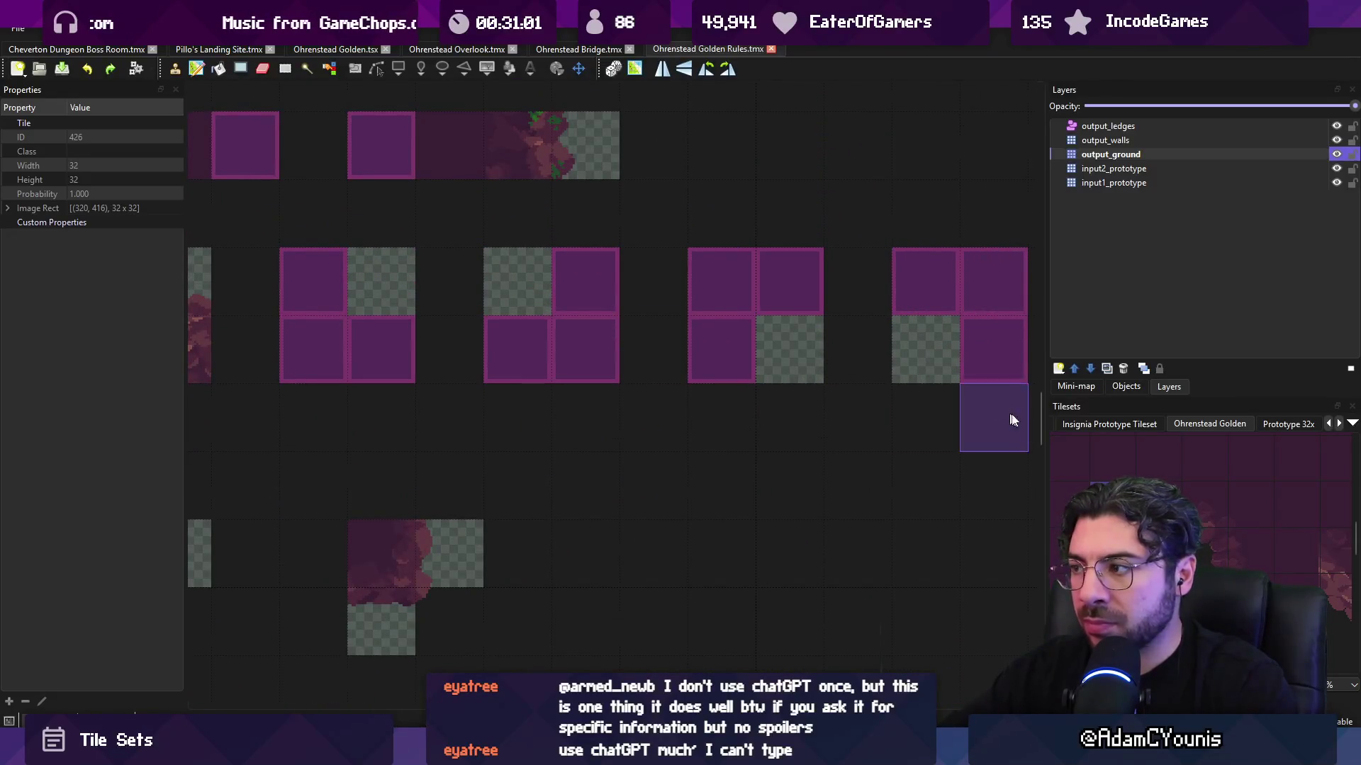
pyautogui.click(717, 271)
pyautogui.click(1231, 508)
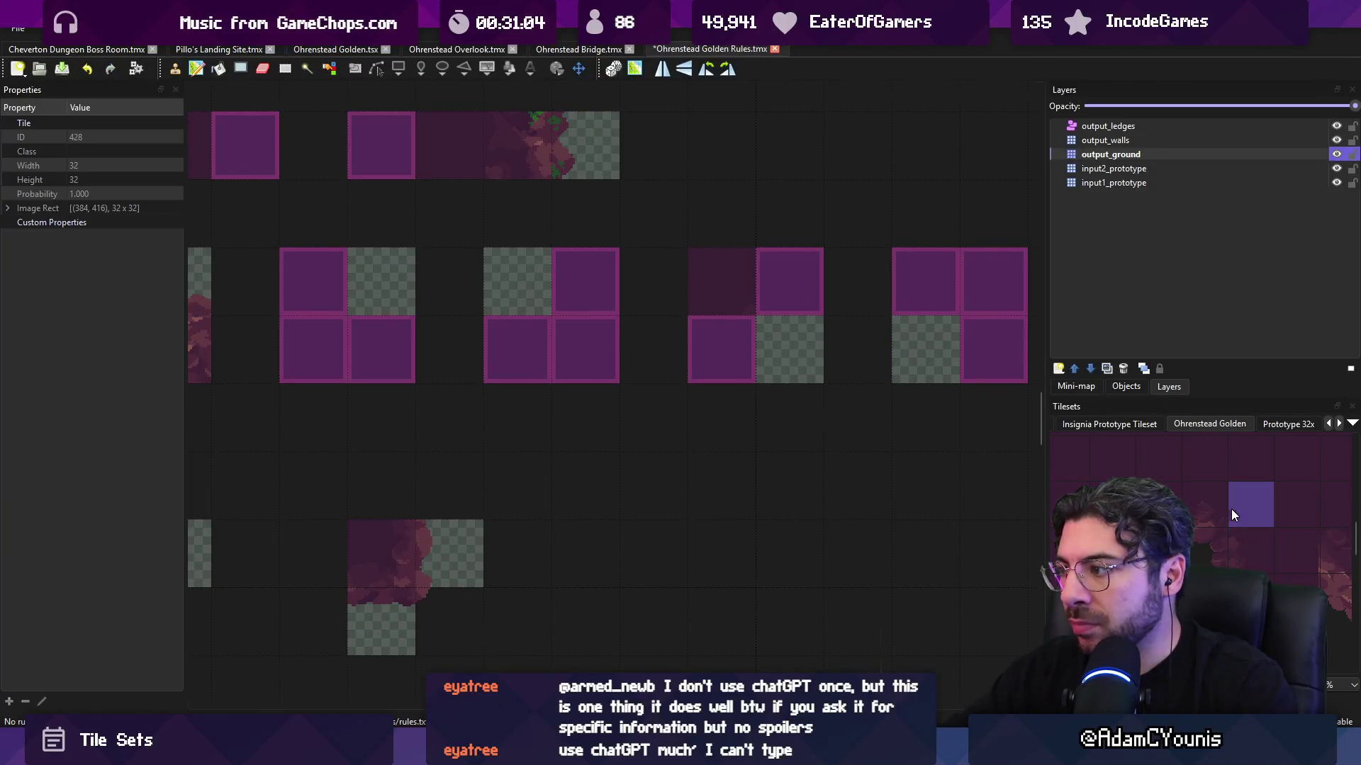
pyautogui.rightClick(991, 293)
pyautogui.click(586, 349)
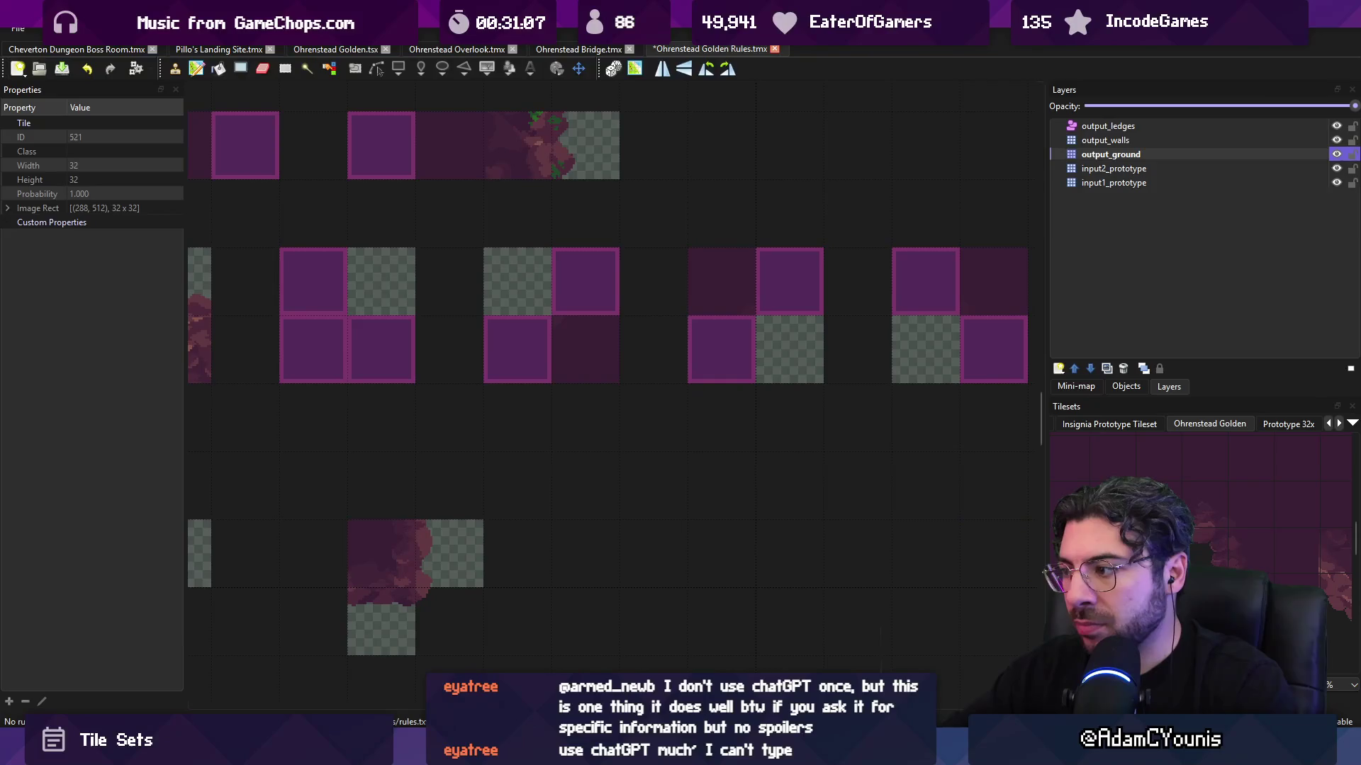
pyautogui.hotkey('ctrl', 's')
# - Save the Ohrenstead Bridge map and select a small patch of its left rock wall
pyautogui.click(590, 51)
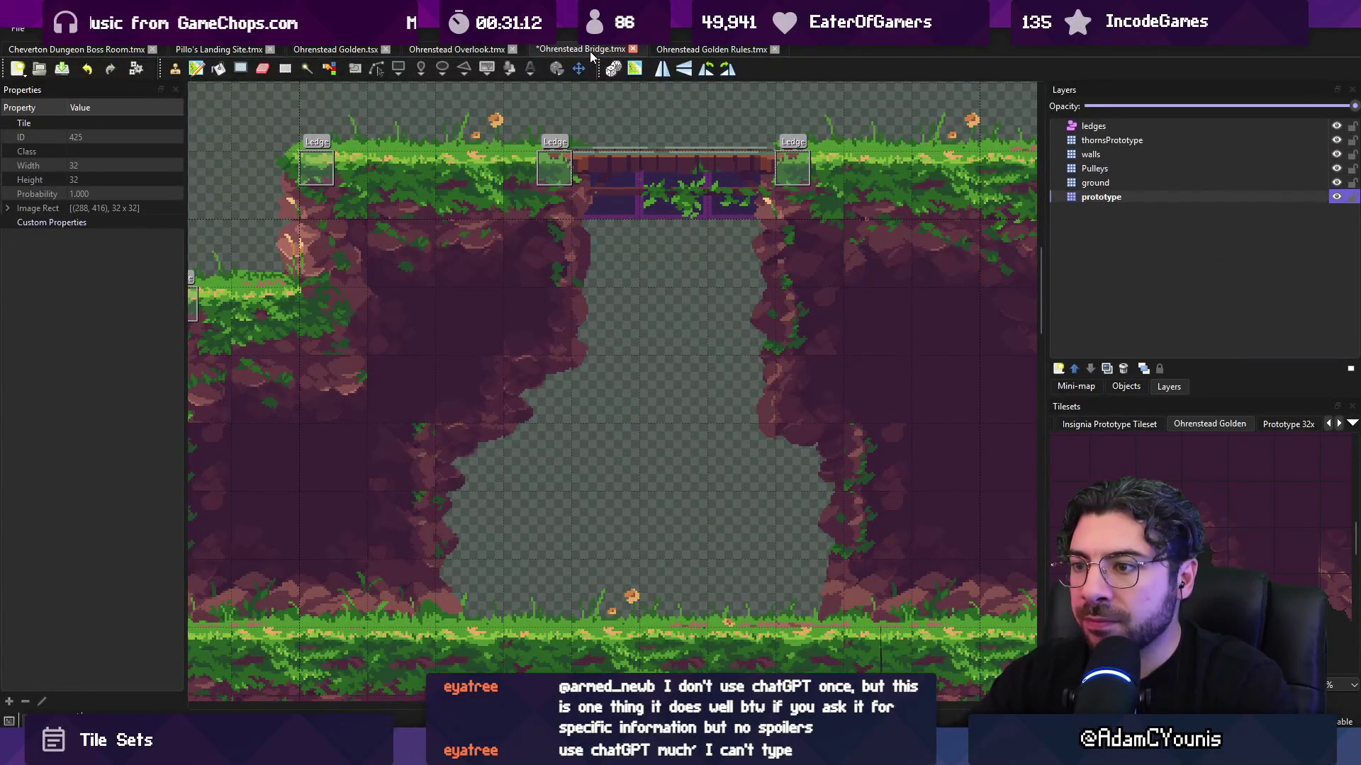
pyautogui.hotkey('ctrl', 's')
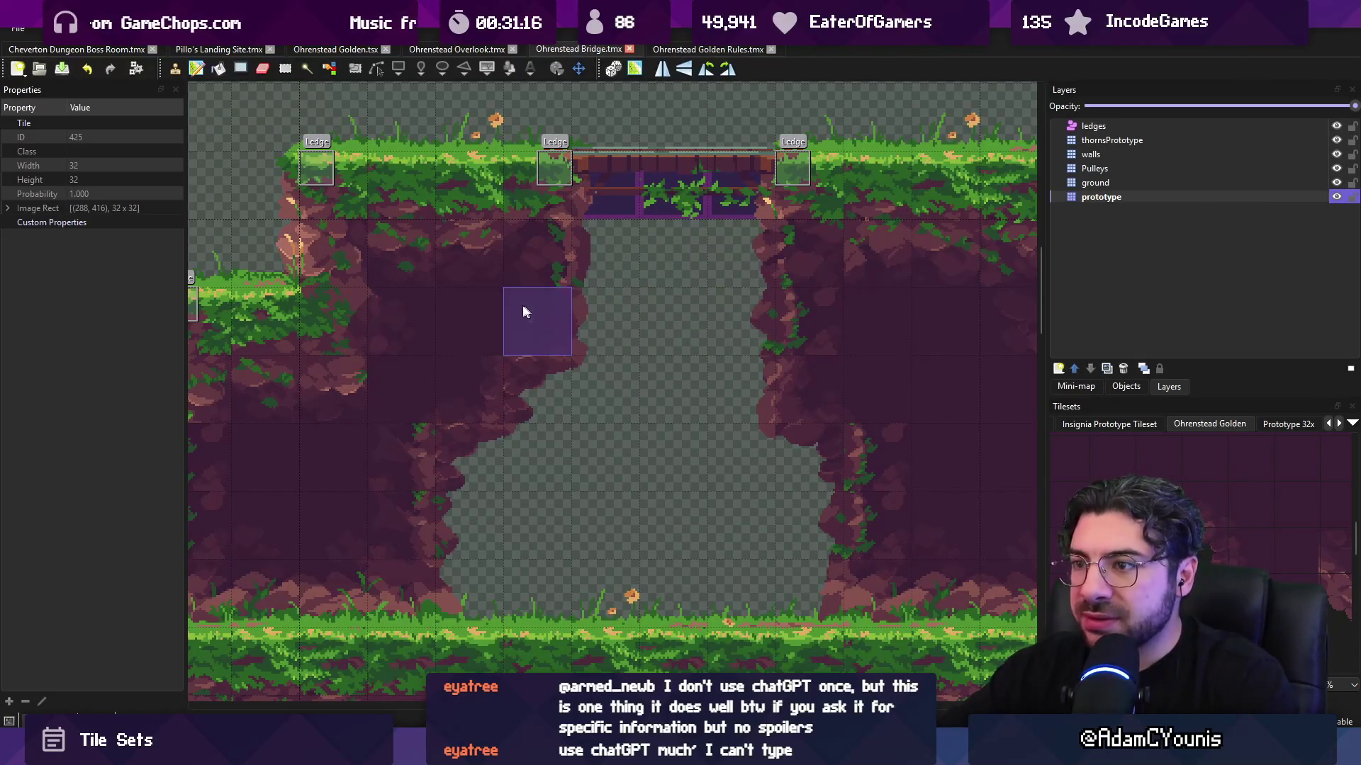
pyautogui.press('r')
pyautogui.moveTo(475, 308)
pyautogui.mouseDown()
pyautogui.moveTo(528, 355)
pyautogui.moveTo(504, 325)
pyautogui.mouseUp()
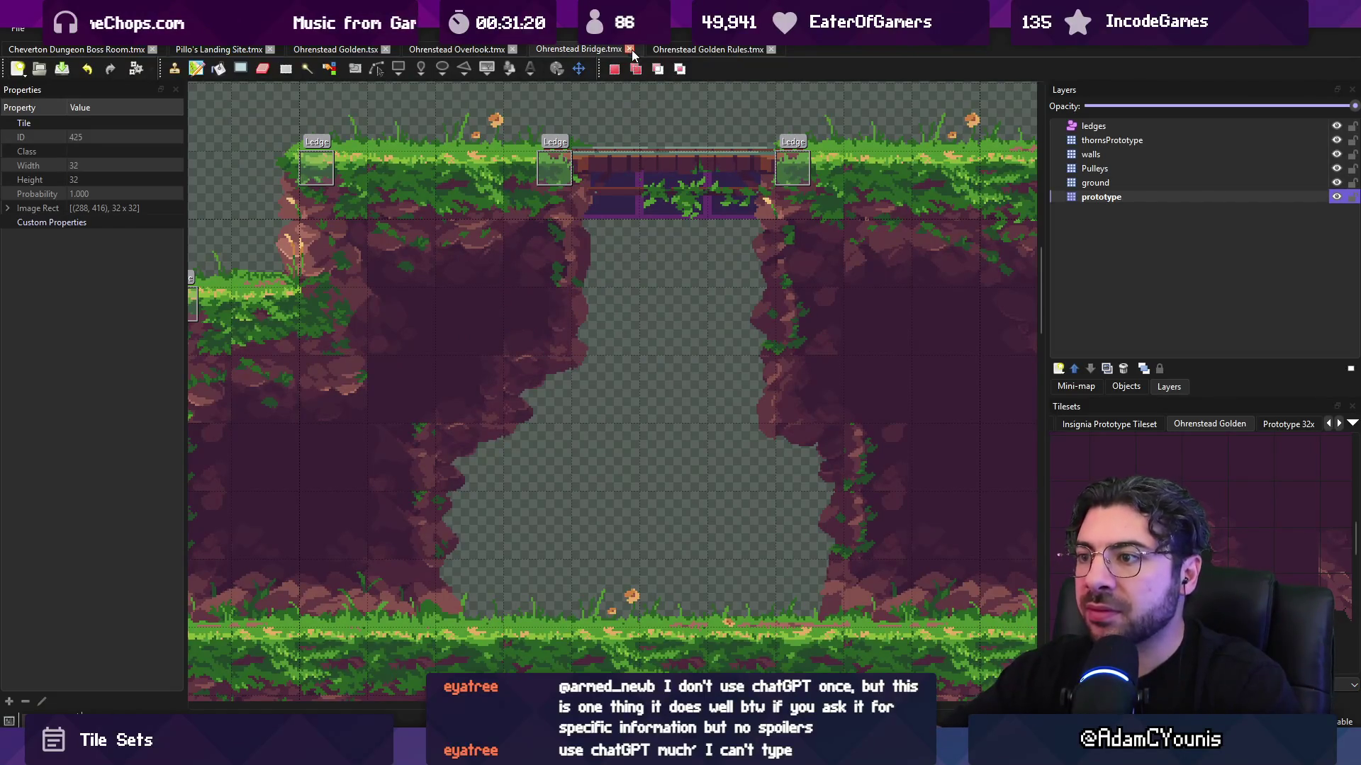
pyautogui.click(670, 48)
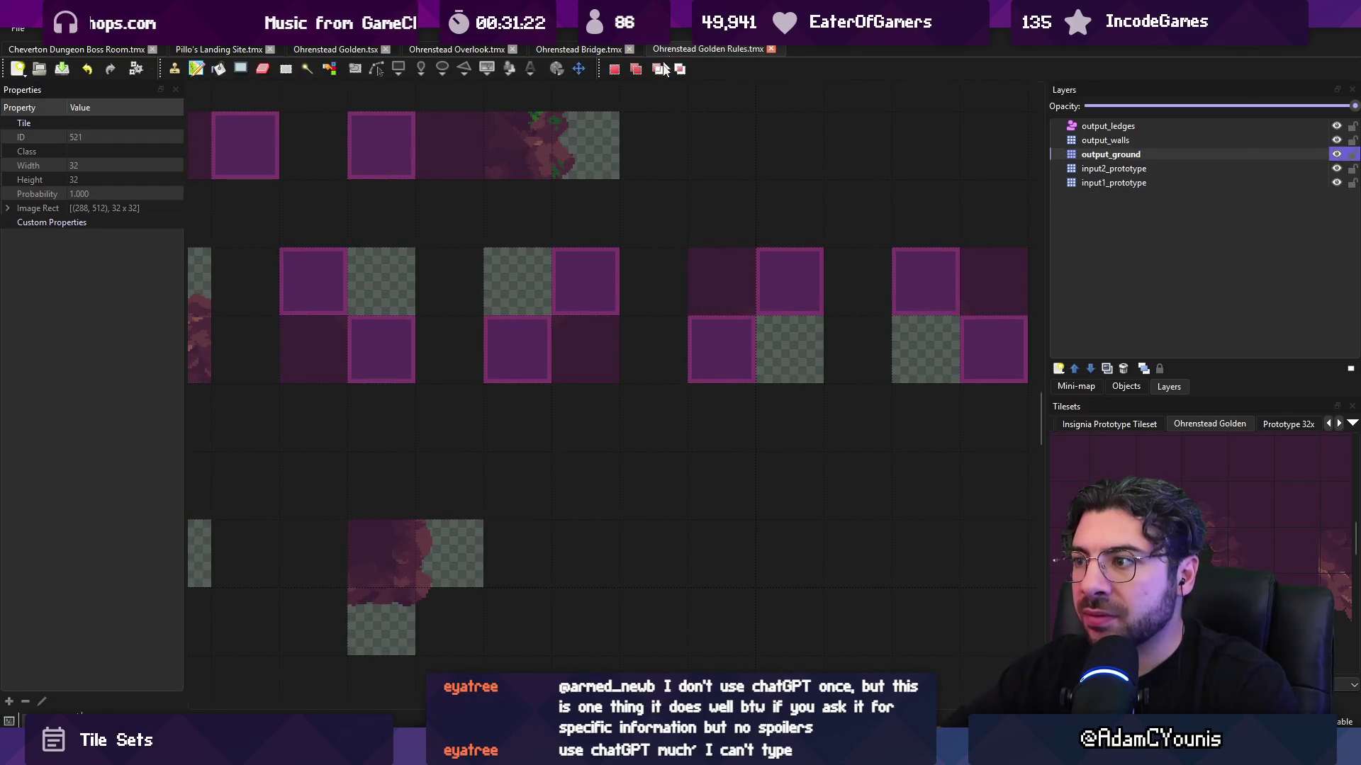
# - Compare the Golden Rules patterns against the Ohrenstead Bridge map, then return to Golden Rules
pyautogui.scroll(-3, 737, 213)
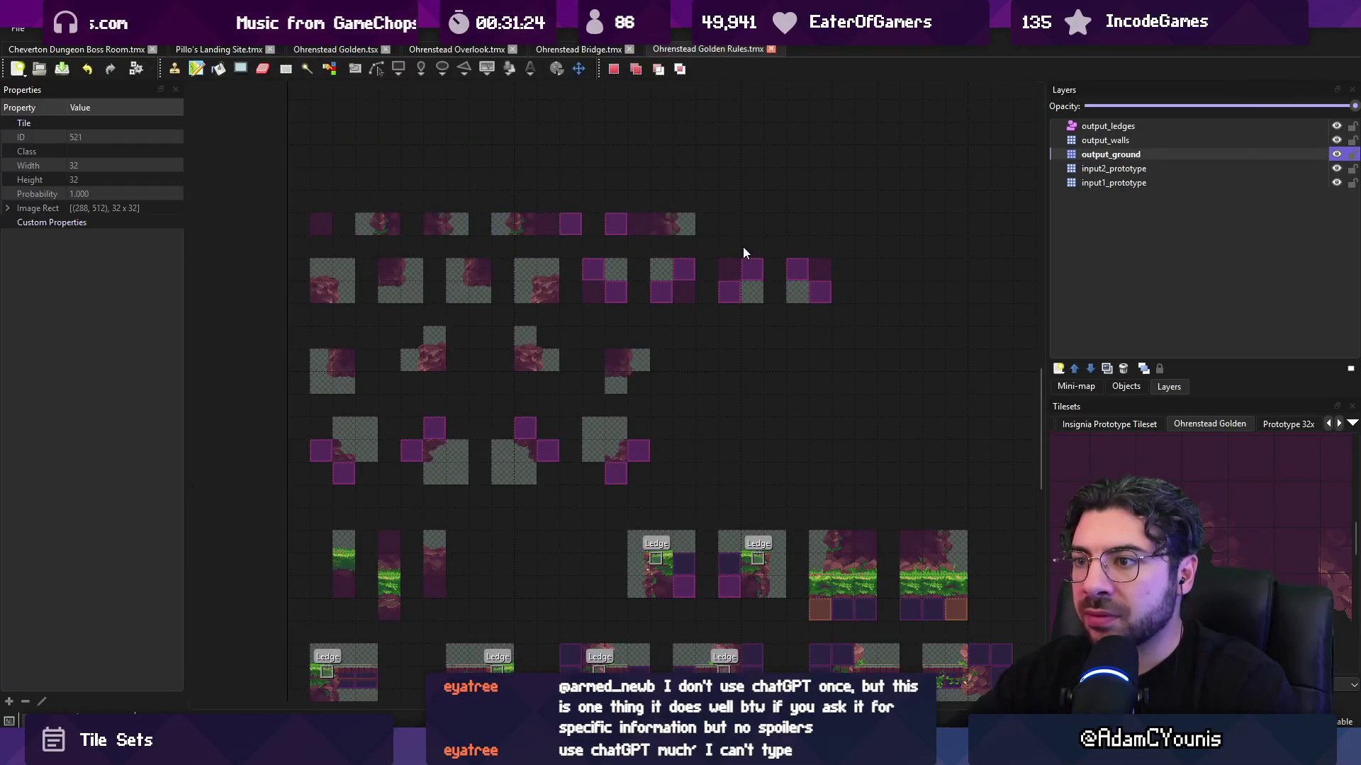
pyautogui.scroll(1, 504, 324)
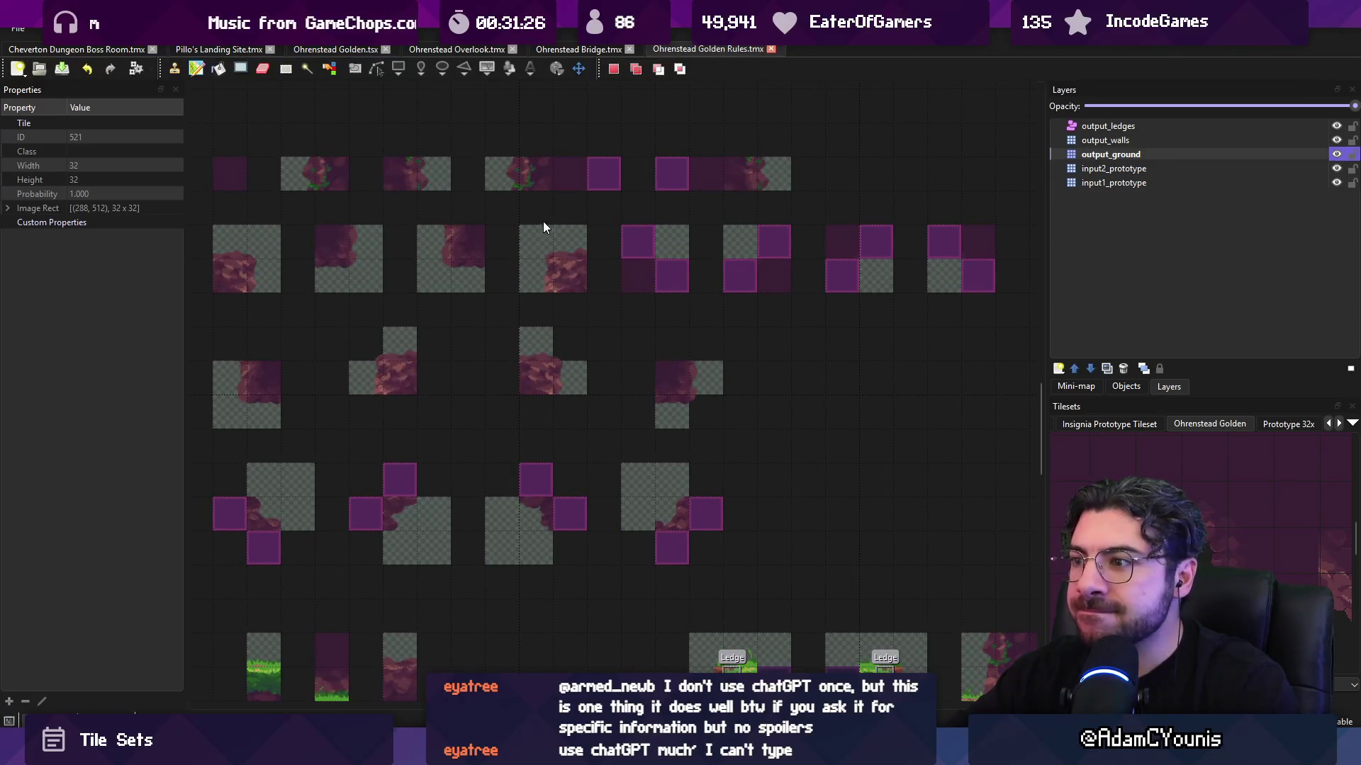
pyautogui.click(571, 47)
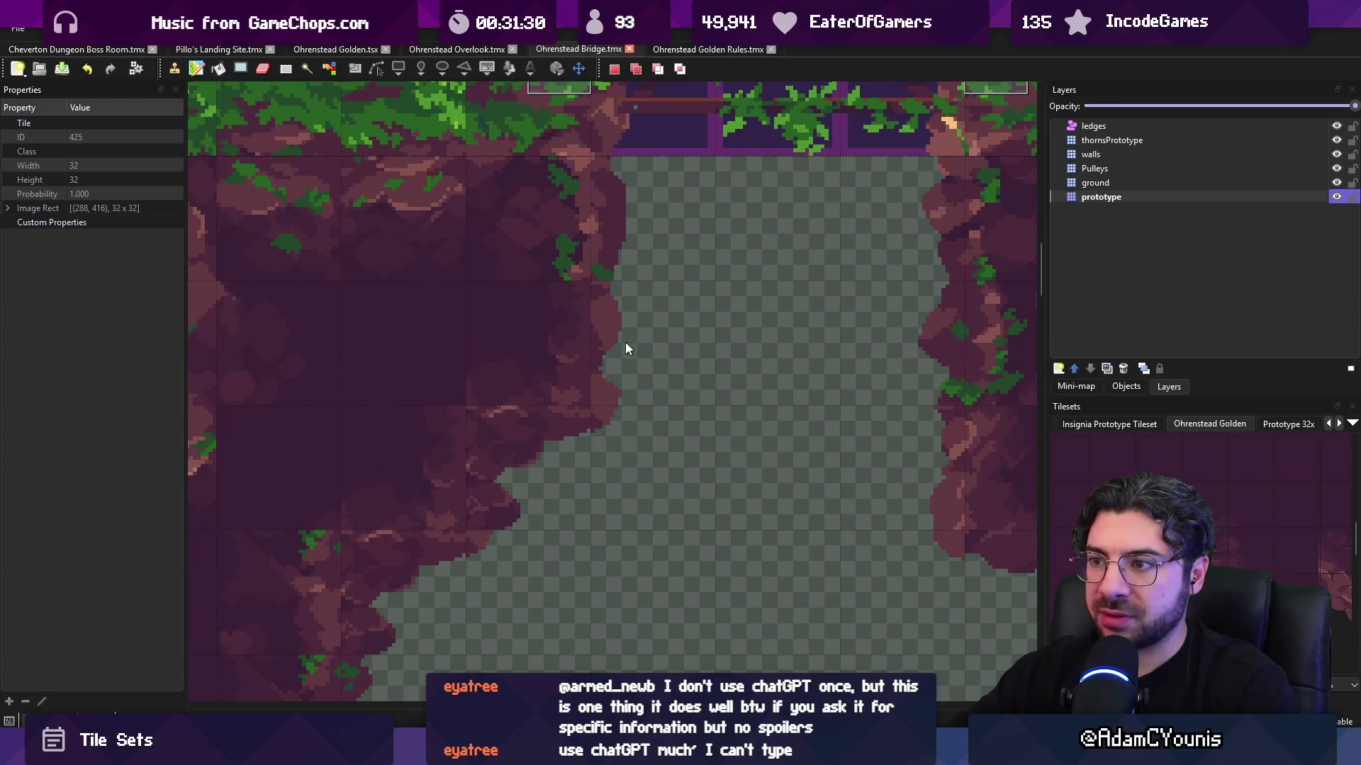
pyautogui.scroll(-2, 585, 329)
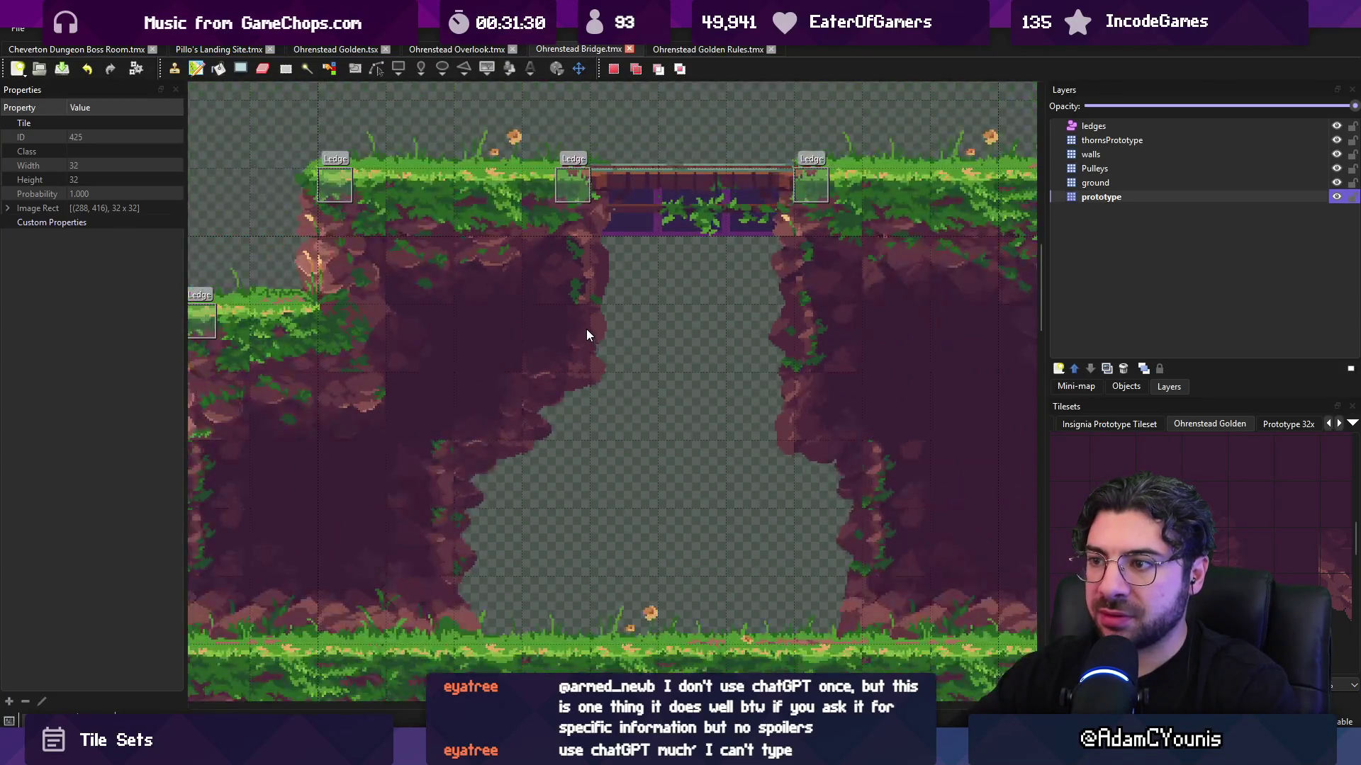
pyautogui.click(679, 51)
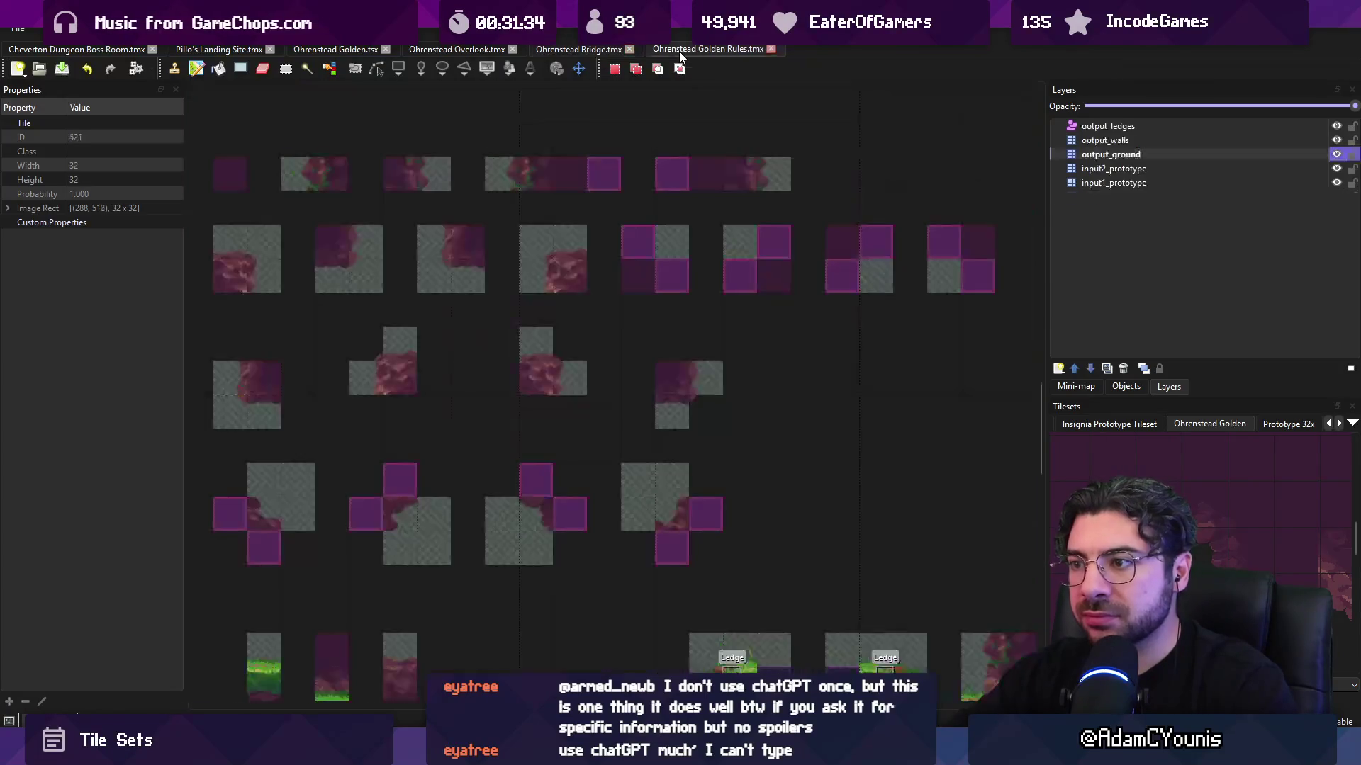
# - Pan across the Golden Rules map to inspect the neighbouring rule patterns
pyautogui.scroll(-1, 647, 198)
pyautogui.scroll(3, 663, 254)
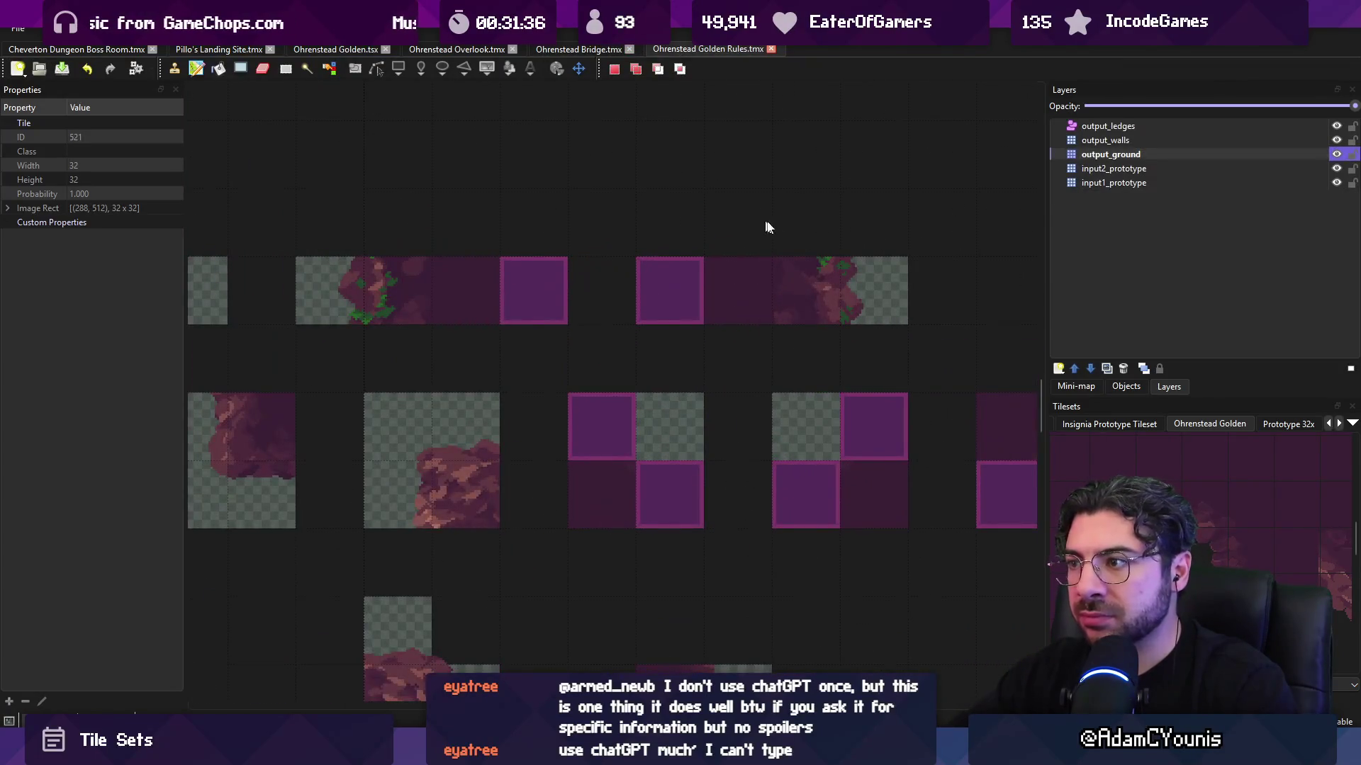
pyautogui.moveTo(769, 227); pyautogui.dragTo(738, 237)
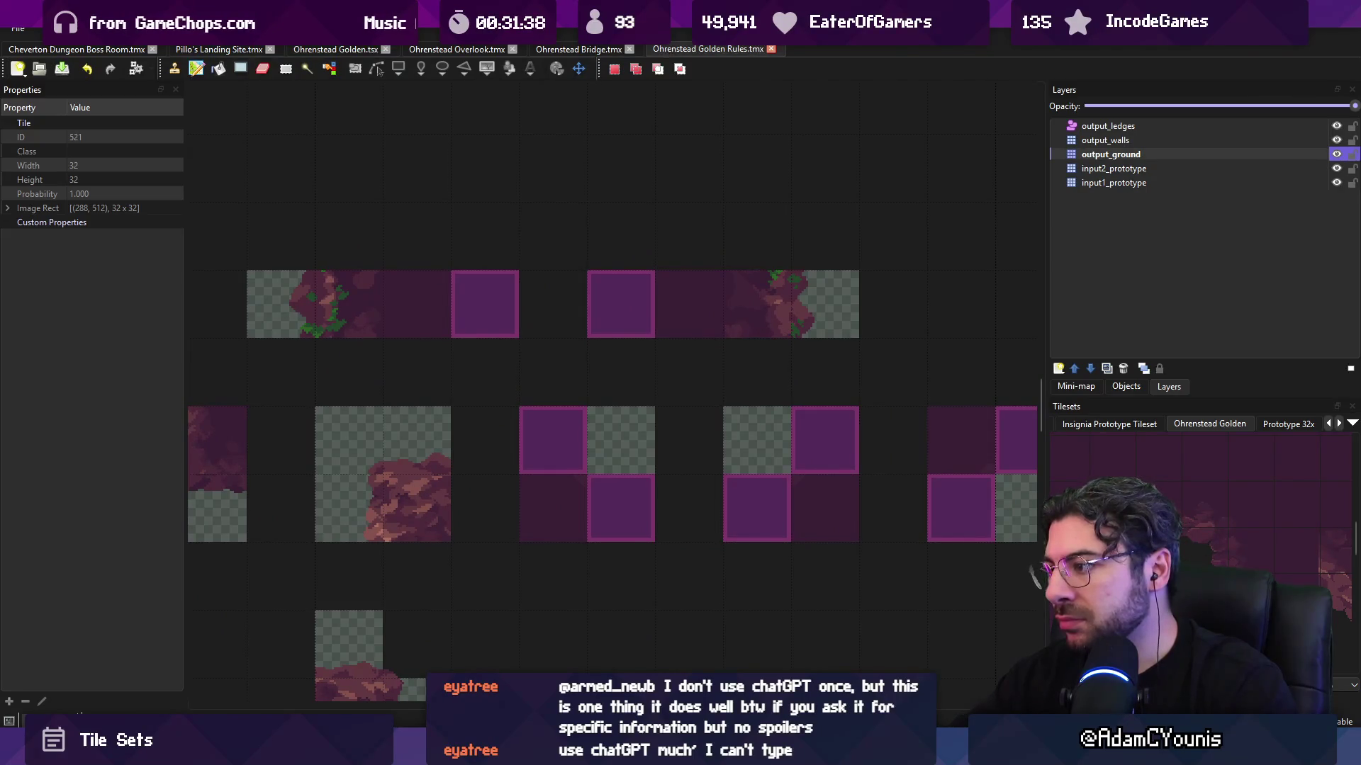
pyautogui.scroll(-3, 1205, 528)
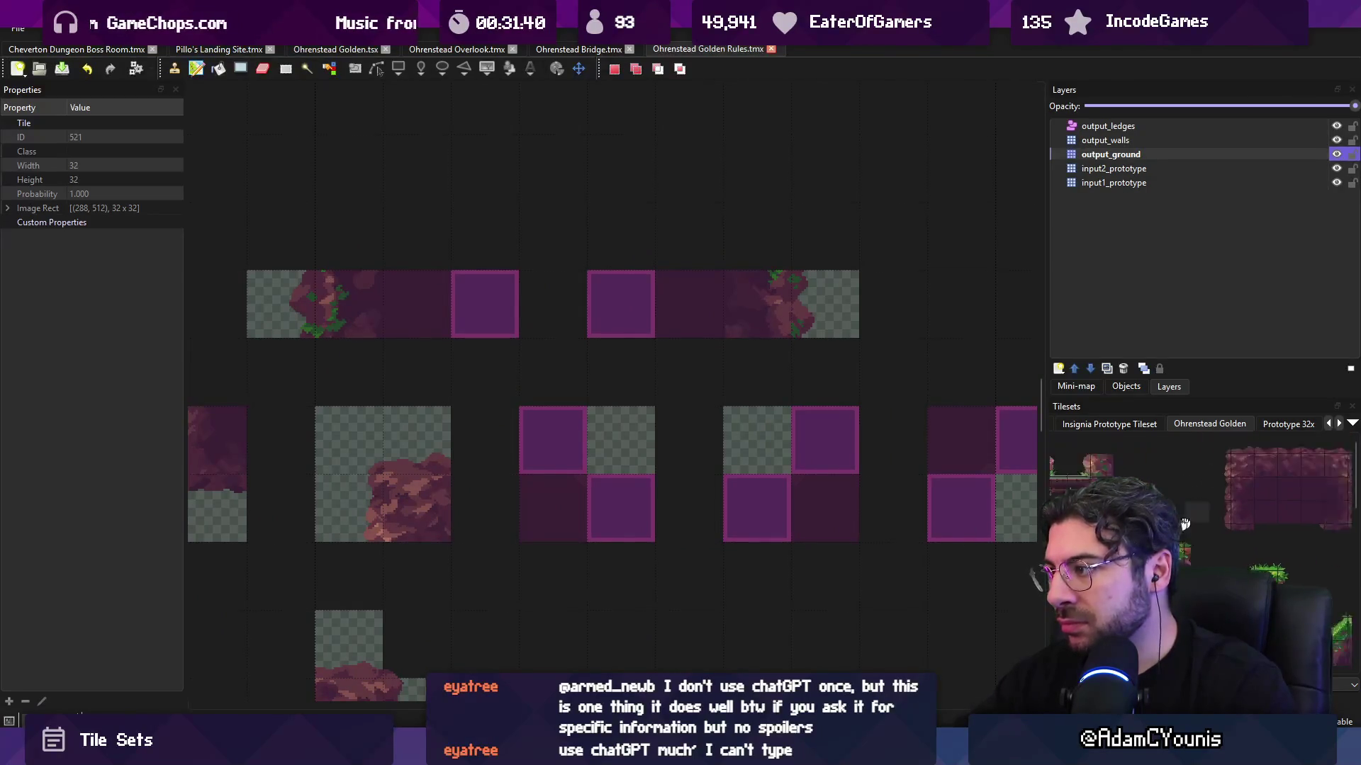
pyautogui.scroll(3, 1185, 525)
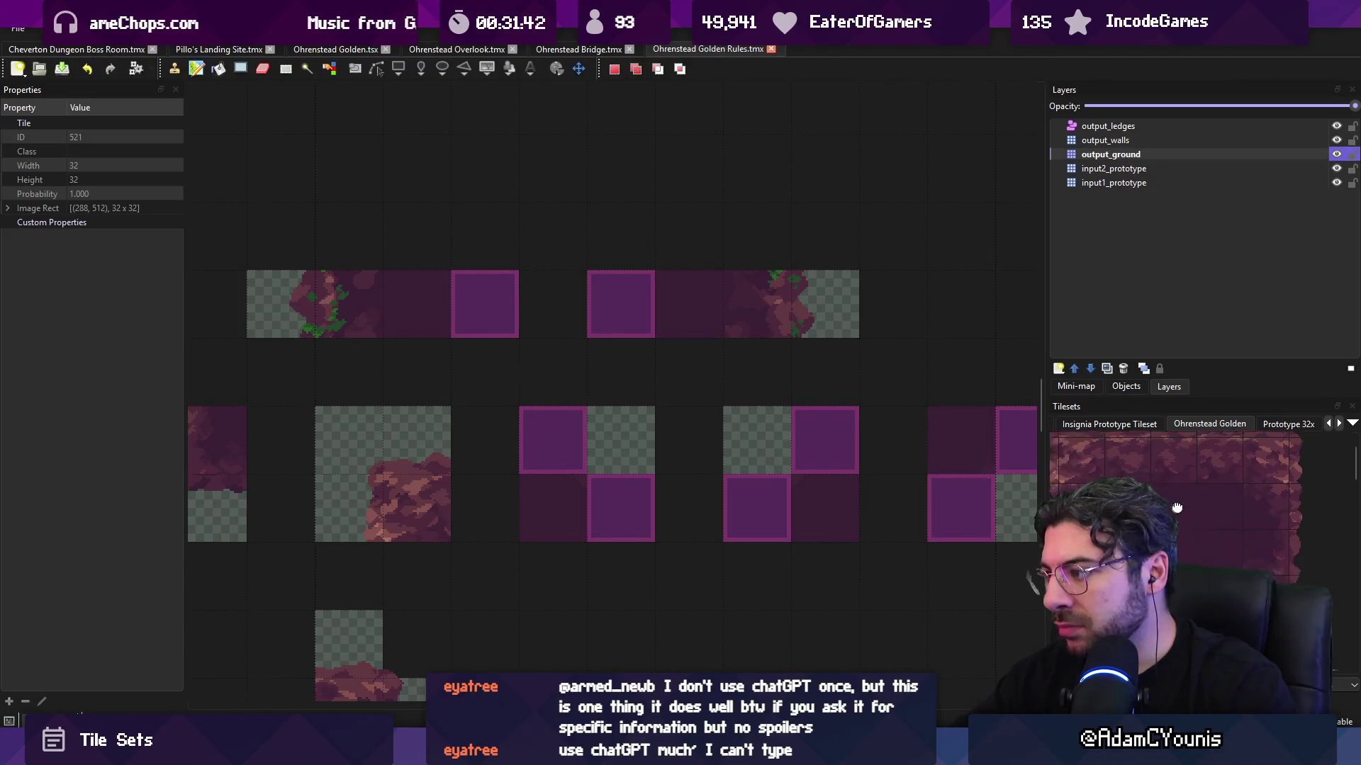
# - Select grass-topped tile 243 in the Tilesets panel as the brush
pyautogui.moveTo(1177, 509); pyautogui.dragTo(1169, 470)
pyautogui.click(1168, 472)
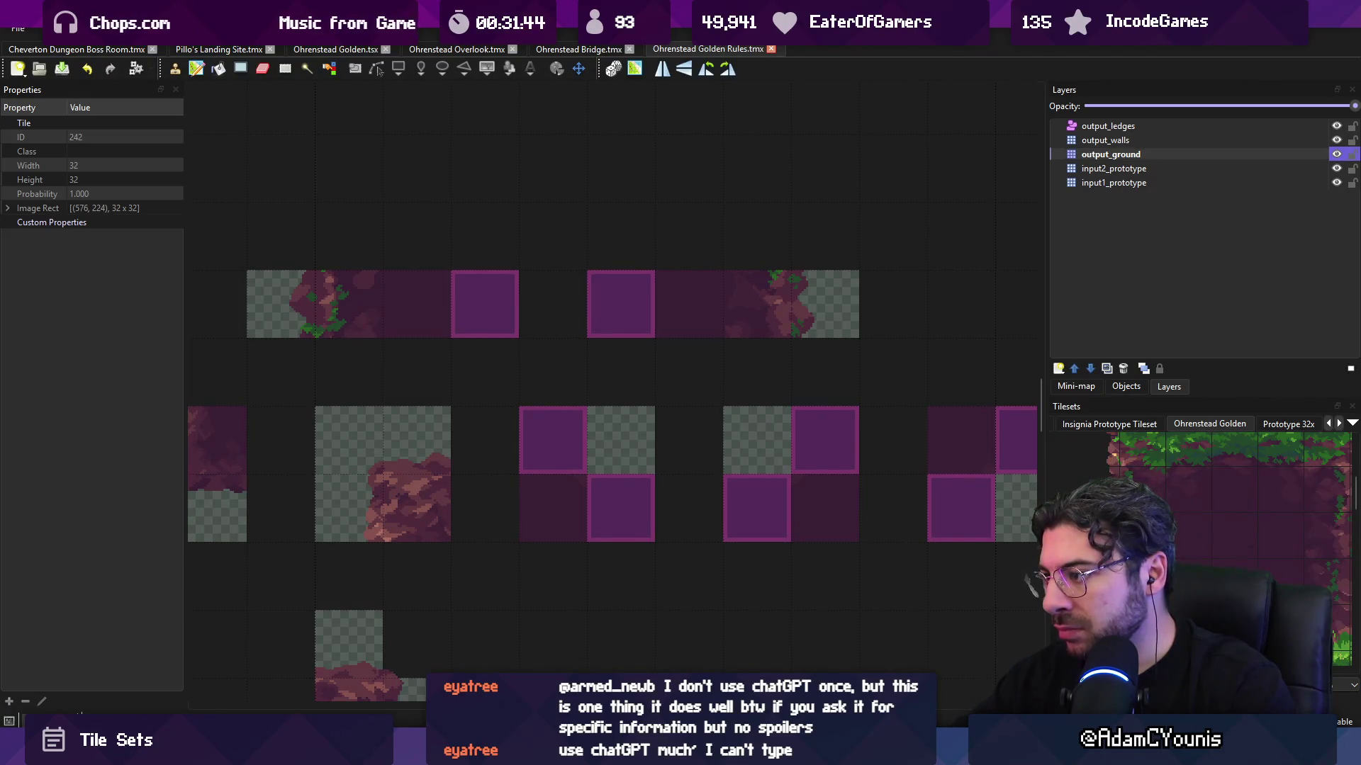
pyautogui.click(1194, 538)
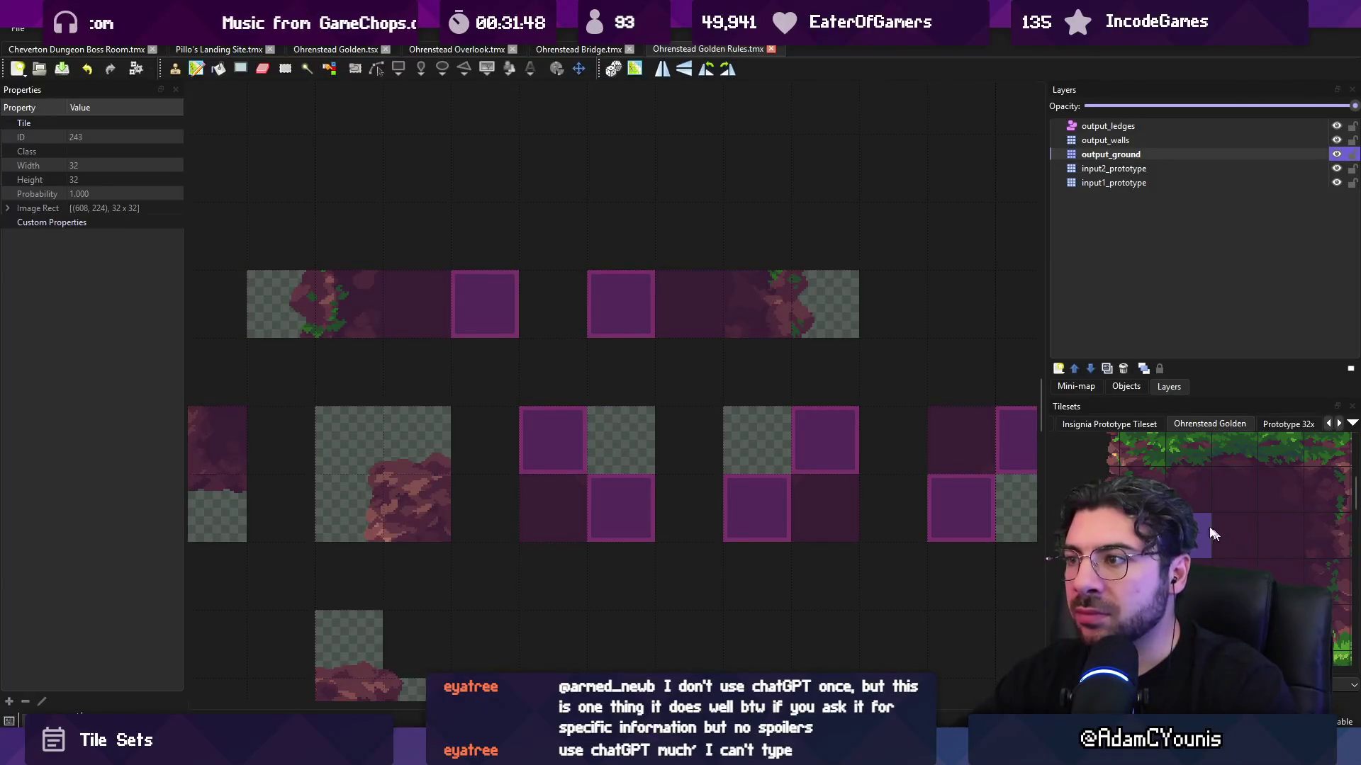
# - Switch back to the Ohrenstead Bridge.tmx map
pyautogui.scroll(-1, 877, 365)
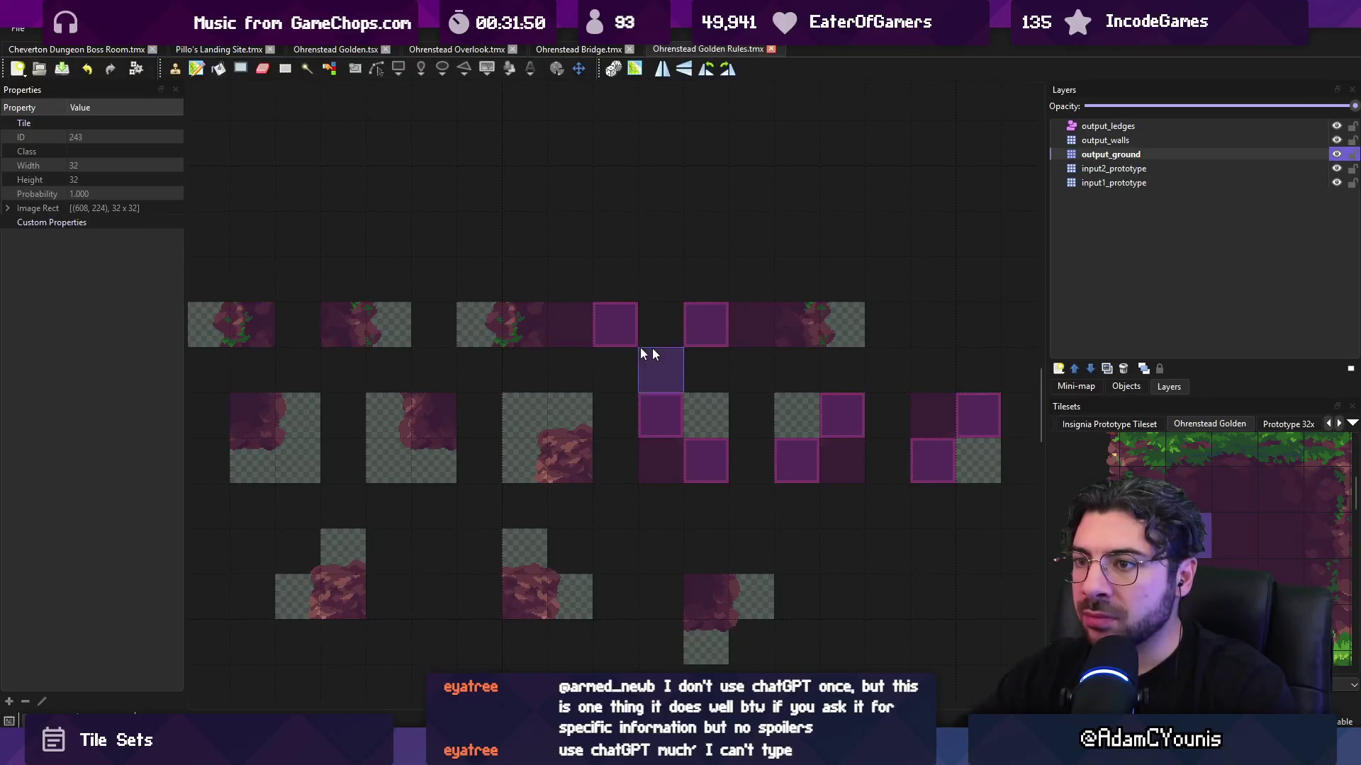
pyautogui.scroll(1, 641, 348)
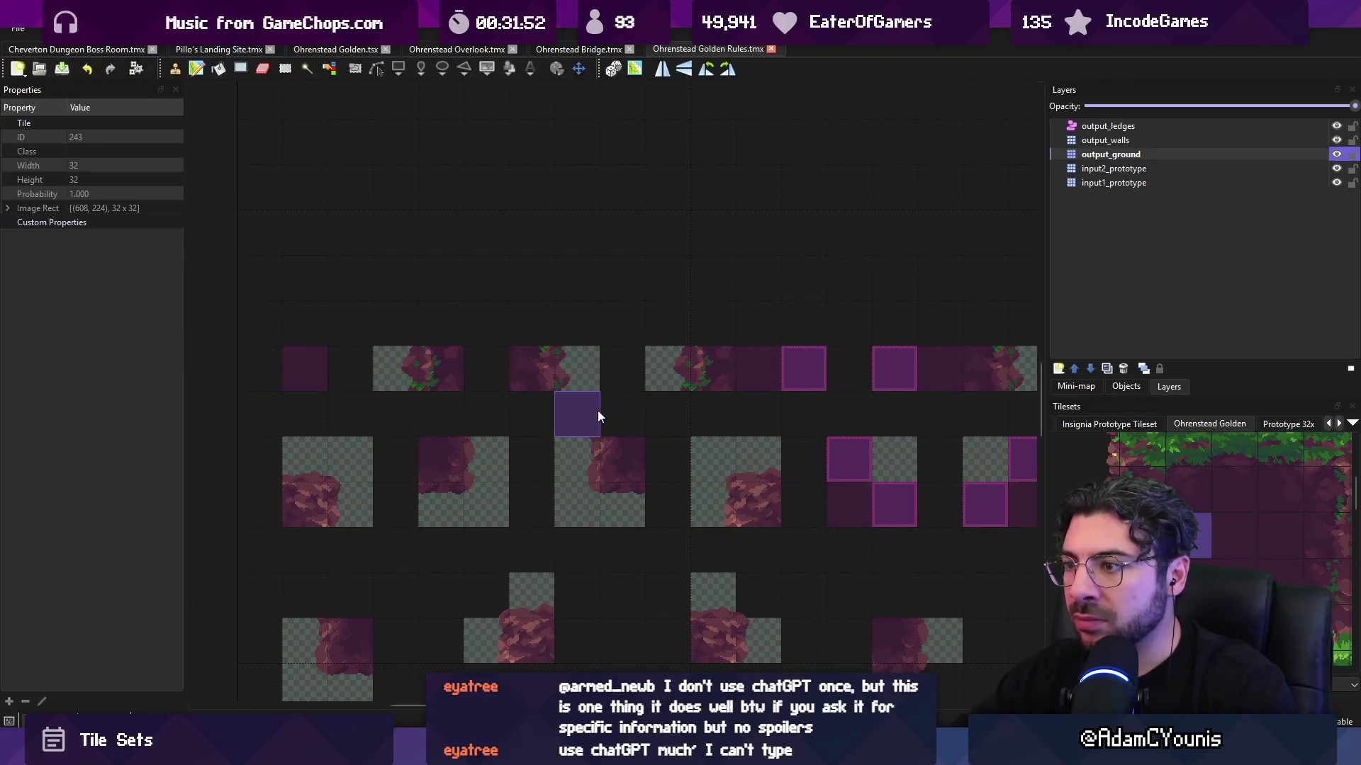
pyautogui.click(593, 51)
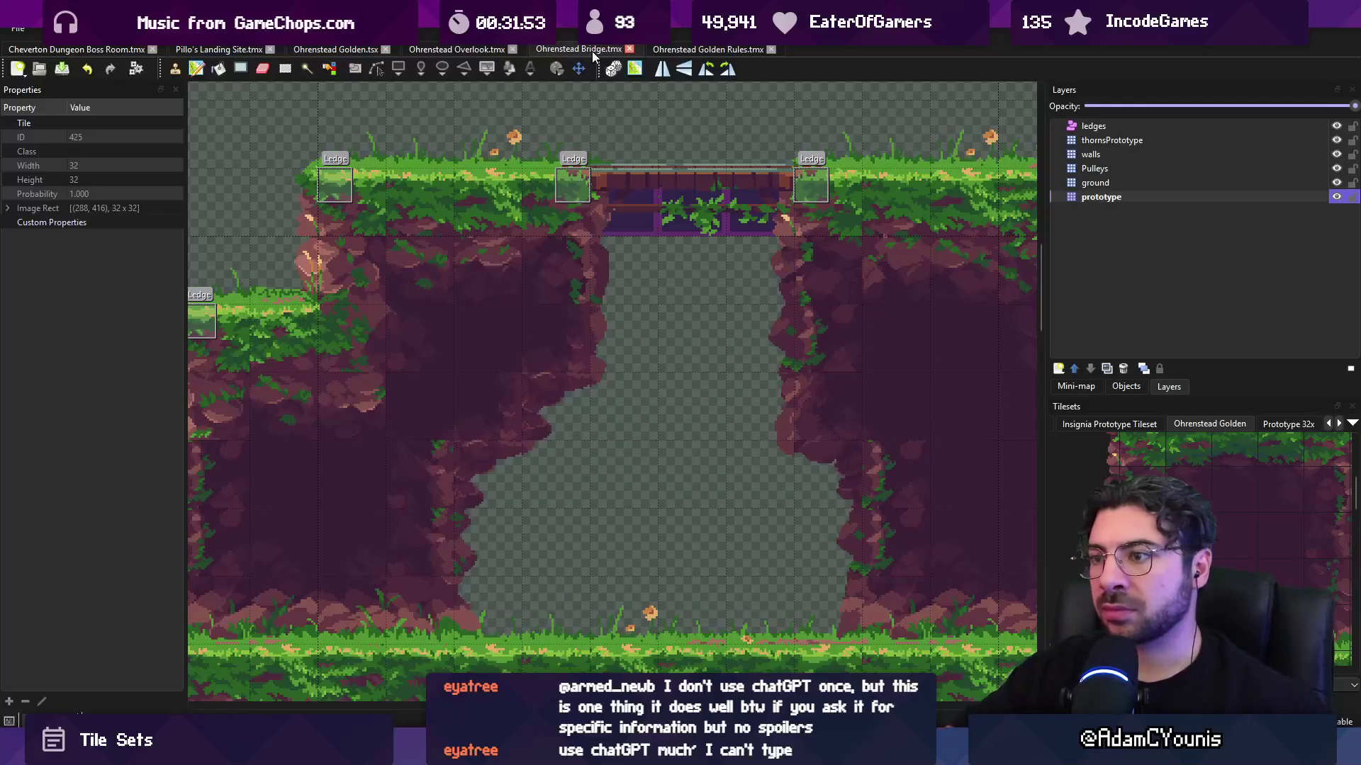
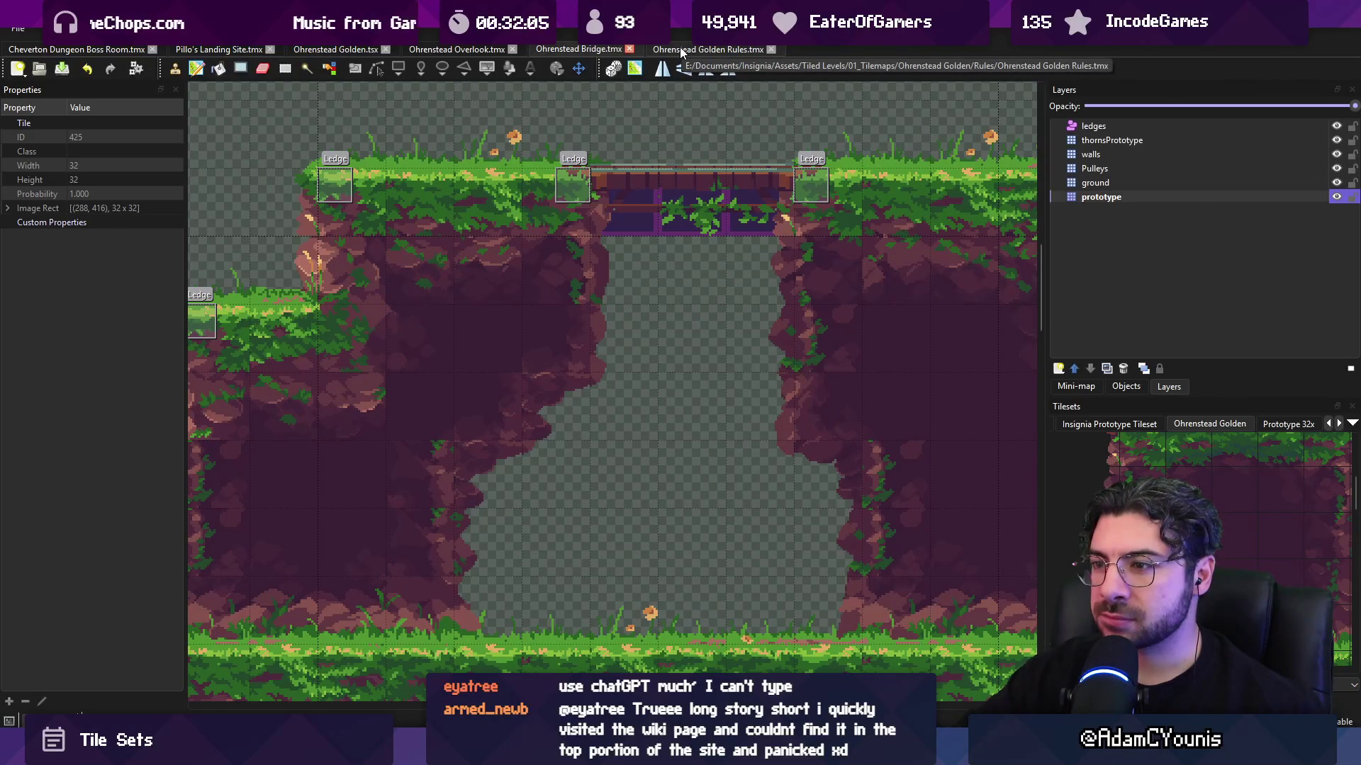
# - Cut the row of four diagonal-corner rule patterns from both input layers and paste them
pyautogui.click(681, 50)
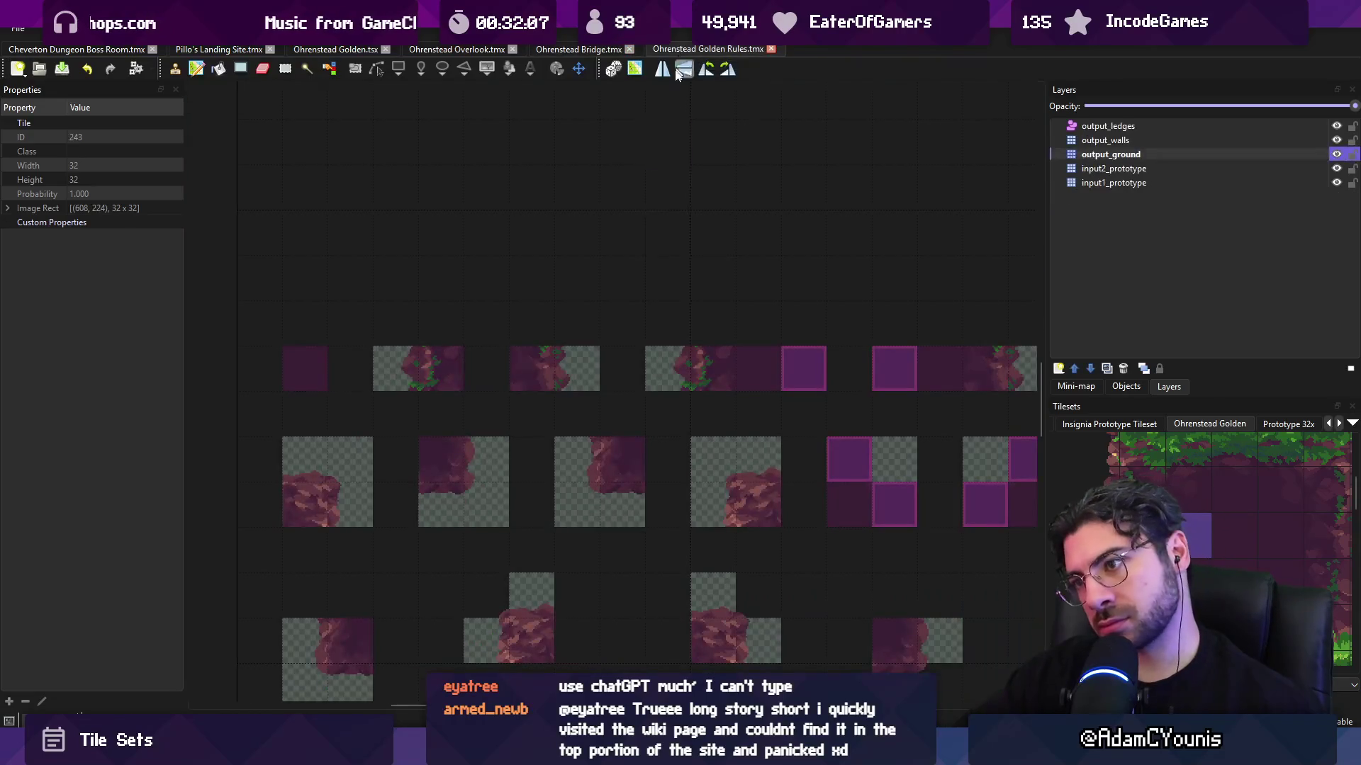
pyautogui.scroll(-2, 641, 260)
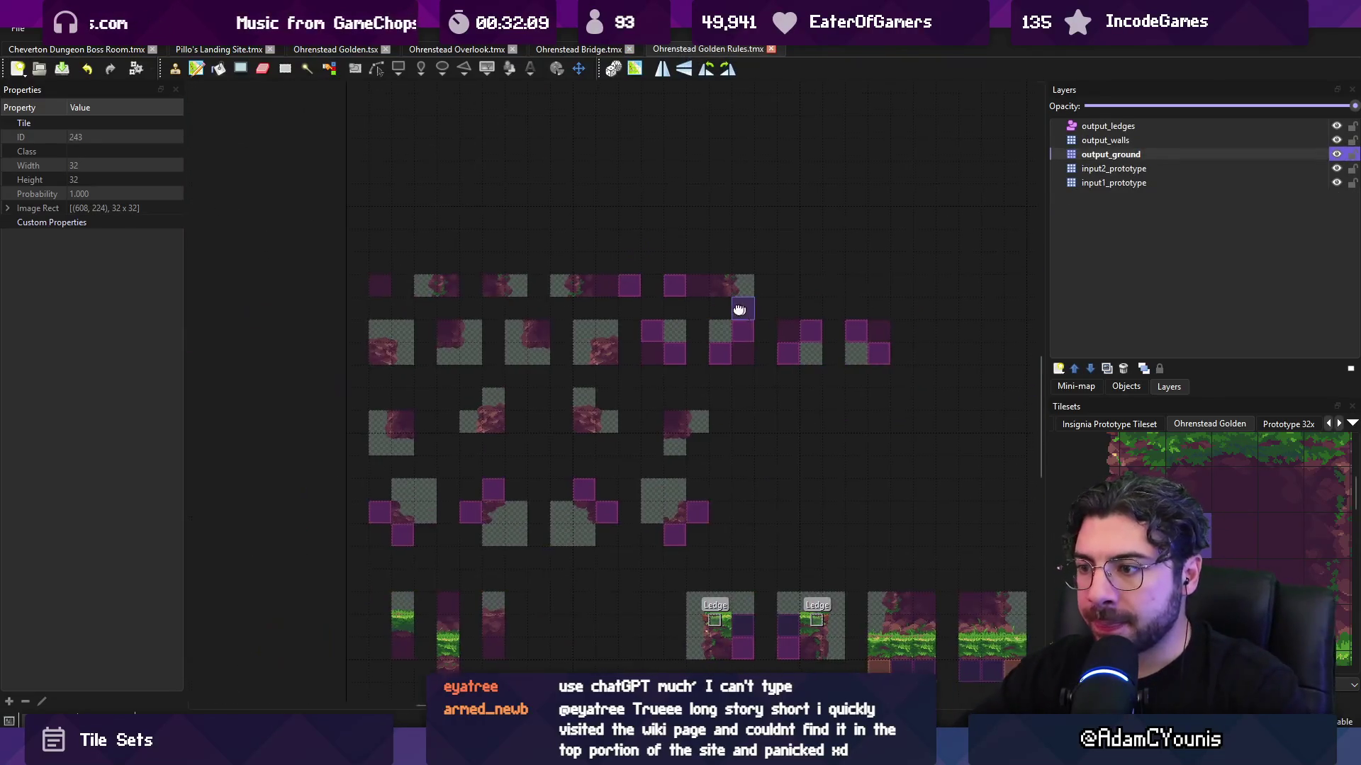
pyautogui.press('r')
pyautogui.moveTo(567, 305)
pyautogui.mouseDown()
pyautogui.moveTo(701, 333)
pyautogui.moveTo(798, 330)
pyautogui.mouseUp()
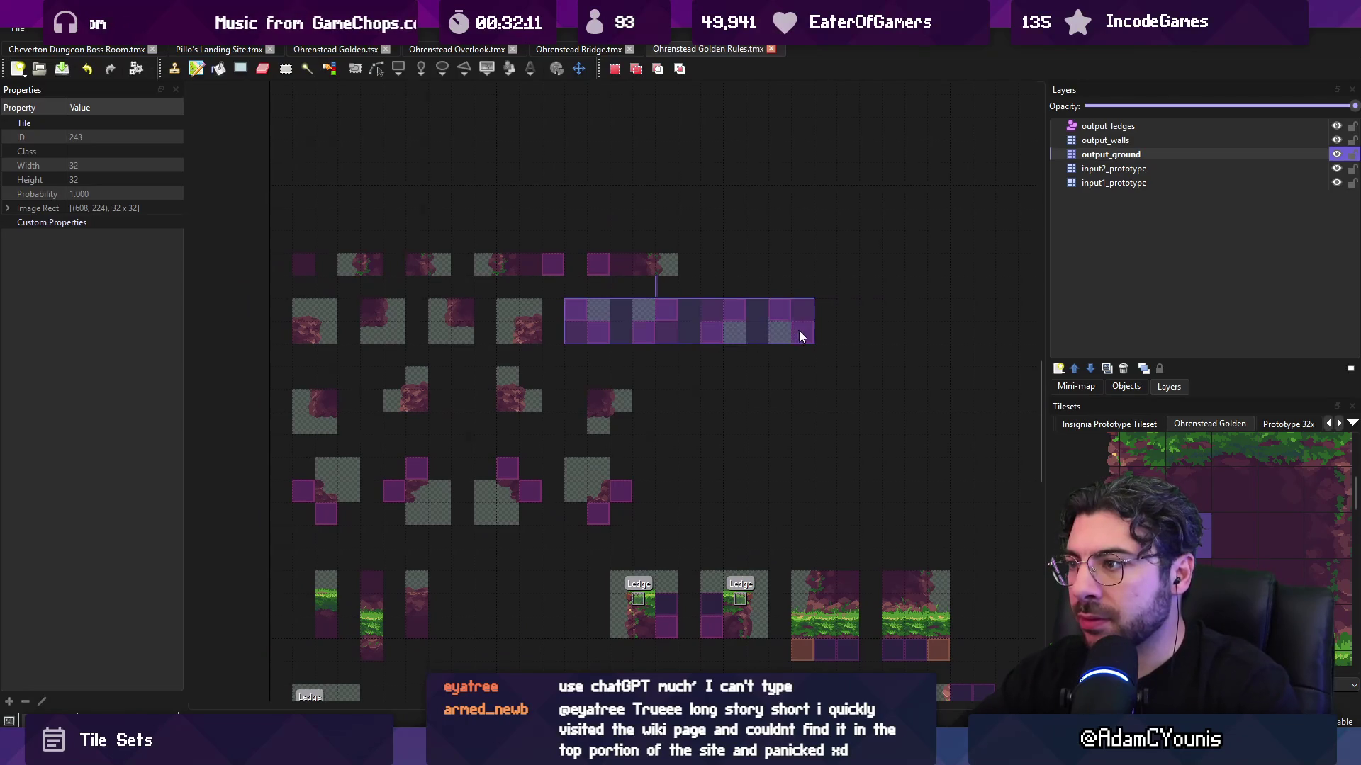
pyautogui.keyDown('shift'); pyautogui.click(1122, 182); pyautogui.keyUp('shift')
pyautogui.hotkey('ctrl', 'x')
pyautogui.hotkey('ctrl', 'v')
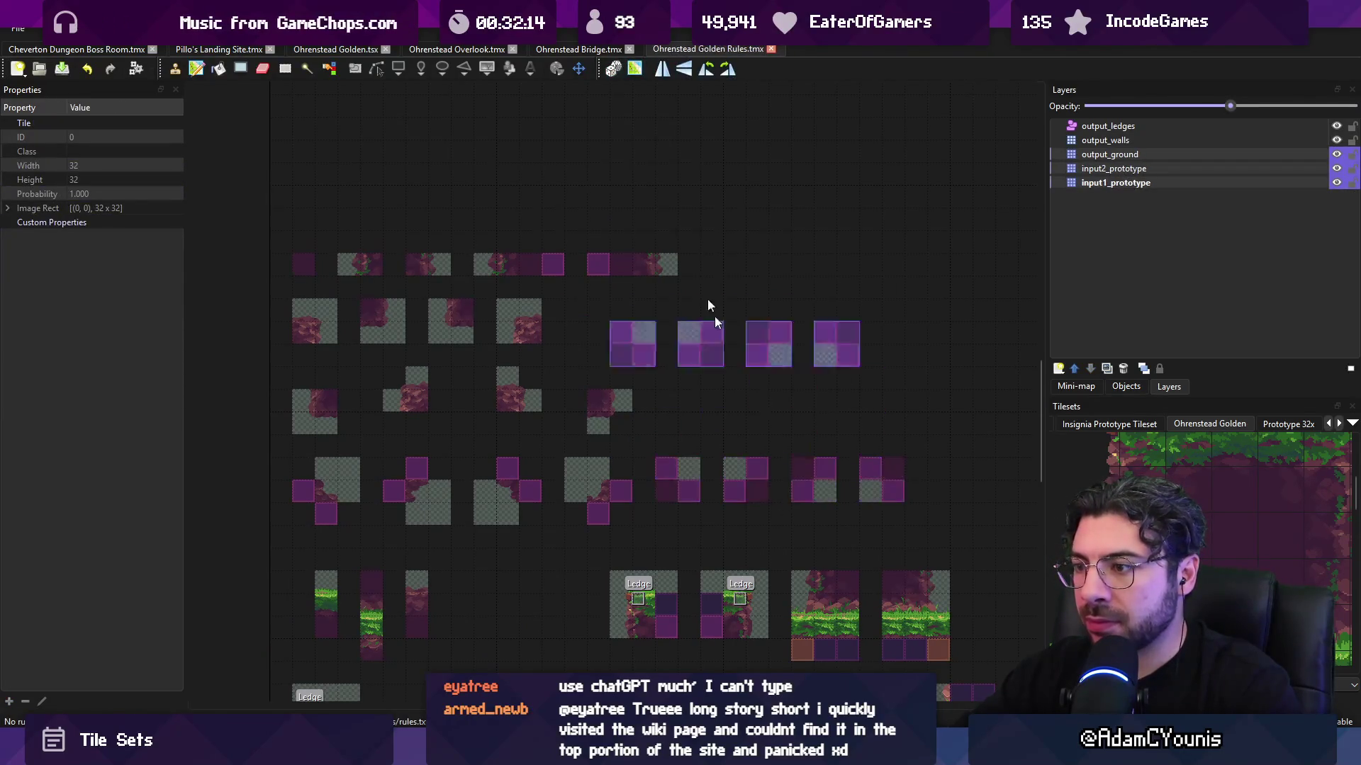
# - Drop the pasted corner patterns beside the cross-shaped rules and bring them into view
pyautogui.click(603, 50)
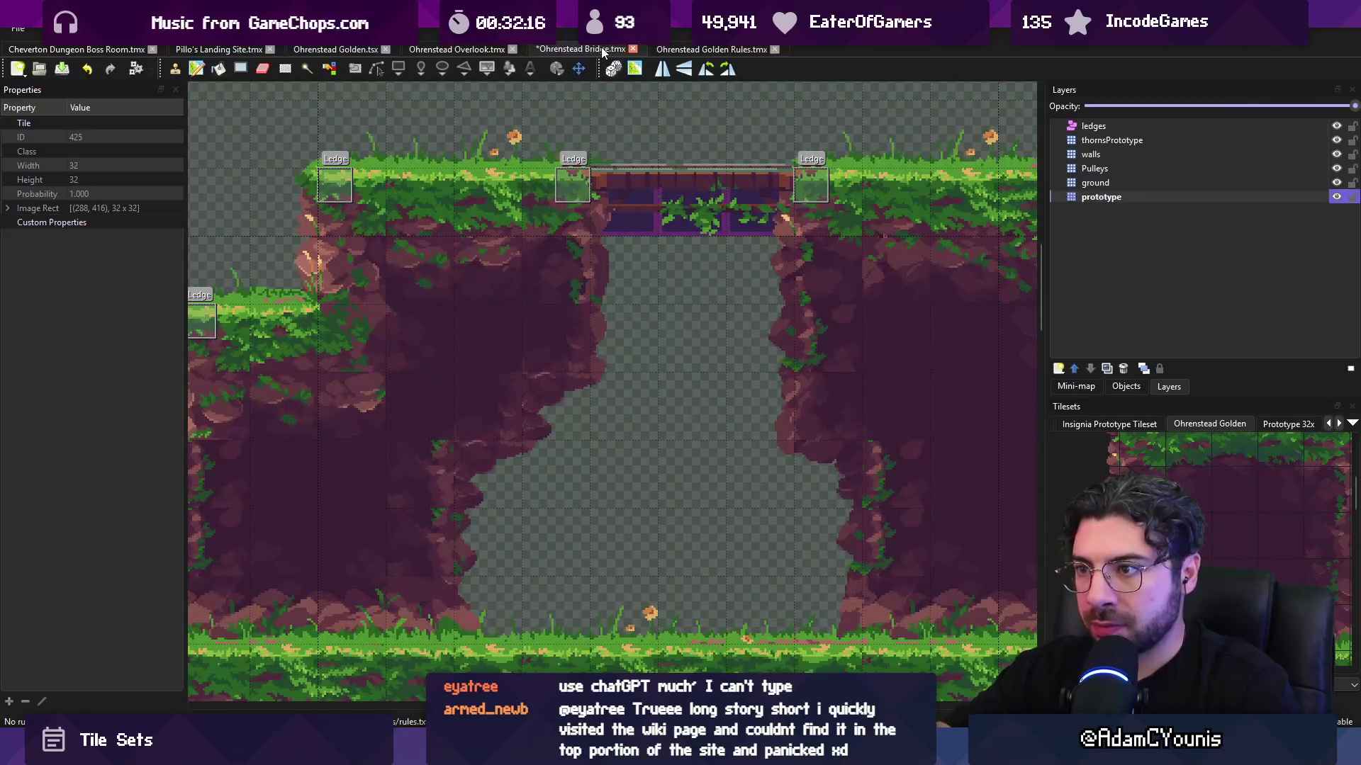
pyautogui.click(680, 49)
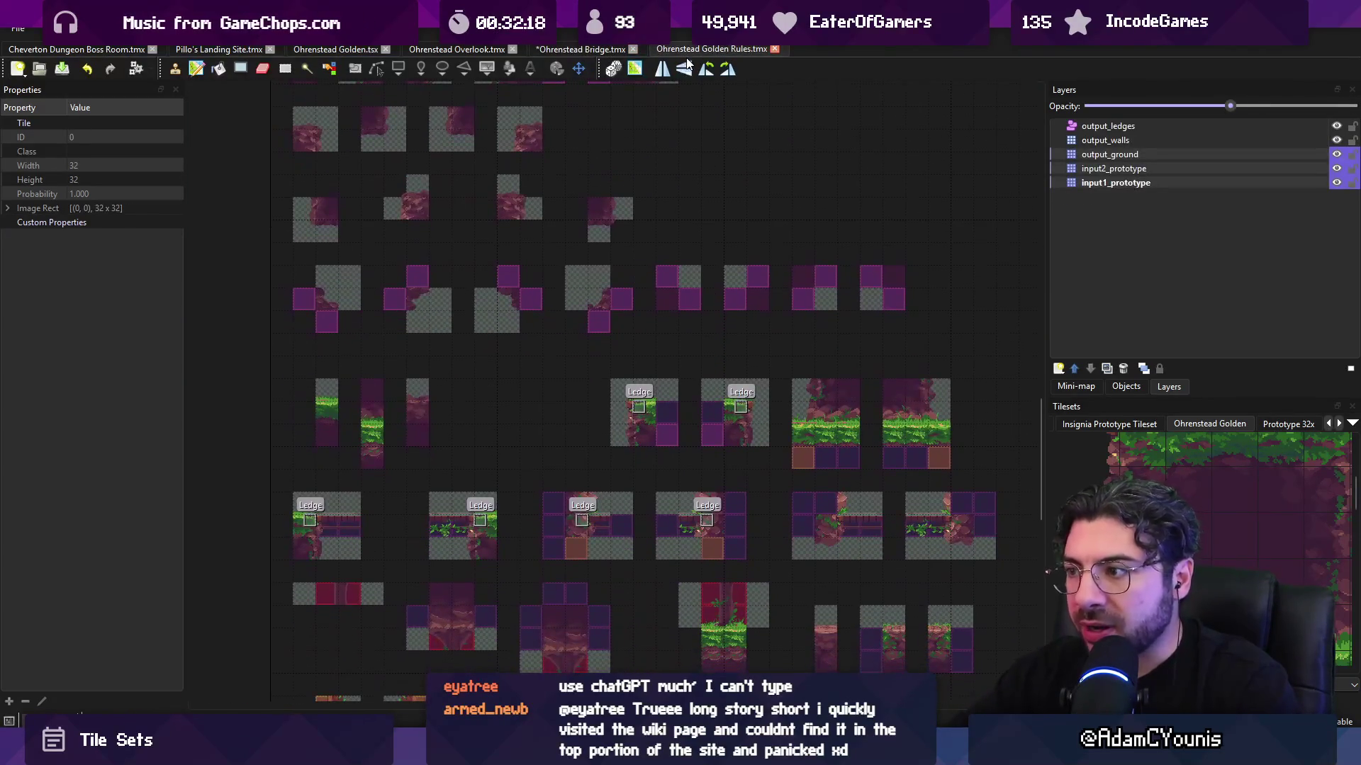
pyautogui.press('Escape')
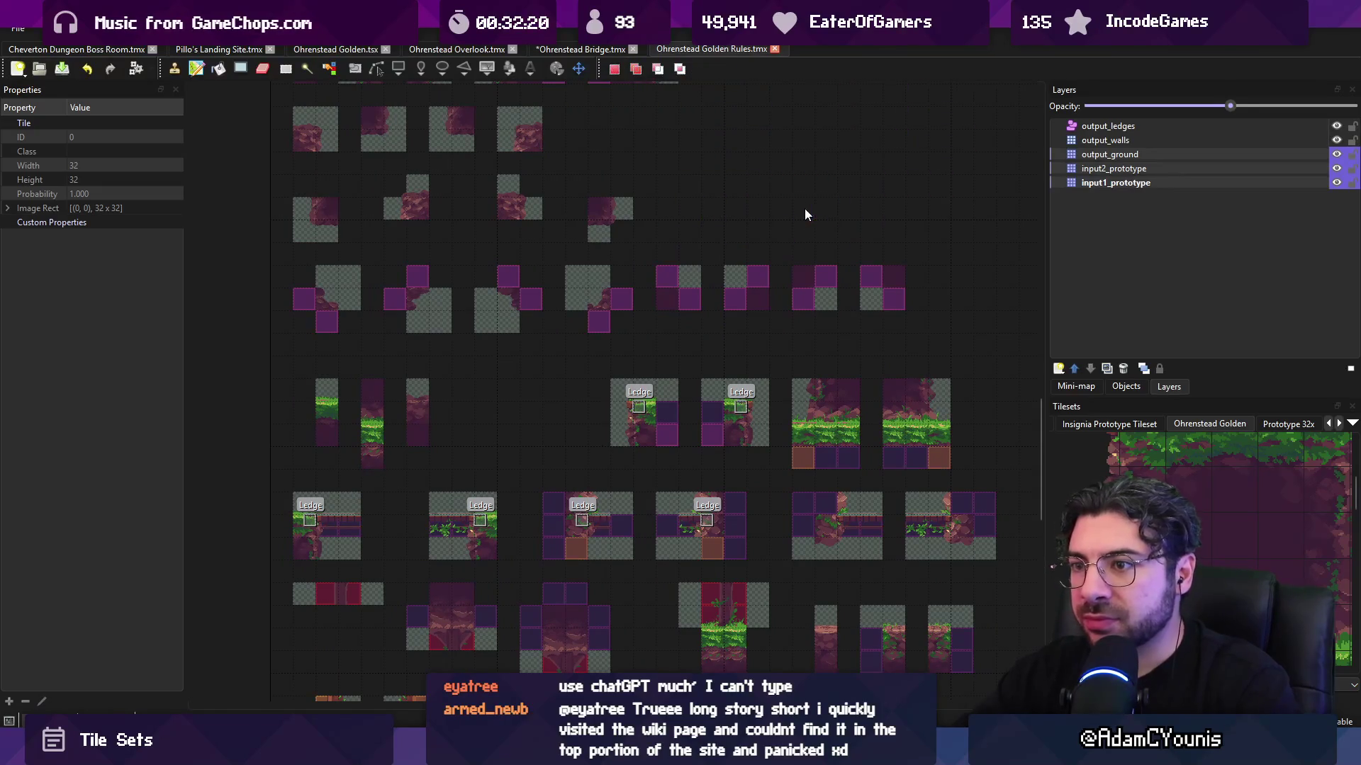
pyautogui.moveTo(759, 245); pyautogui.dragTo(737, 157)
pyautogui.scroll(4, 730, 241)
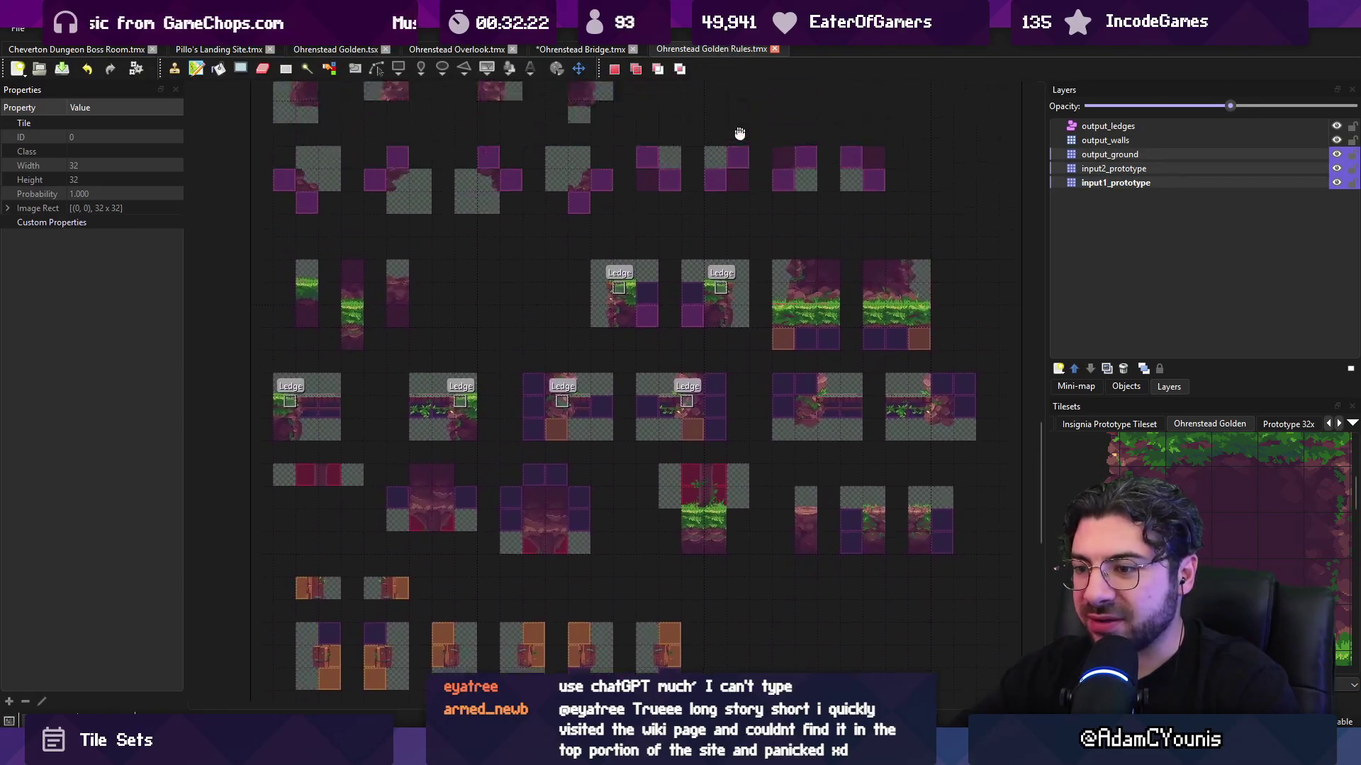
pyautogui.moveTo(818, 211); pyautogui.dragTo(516, 248)
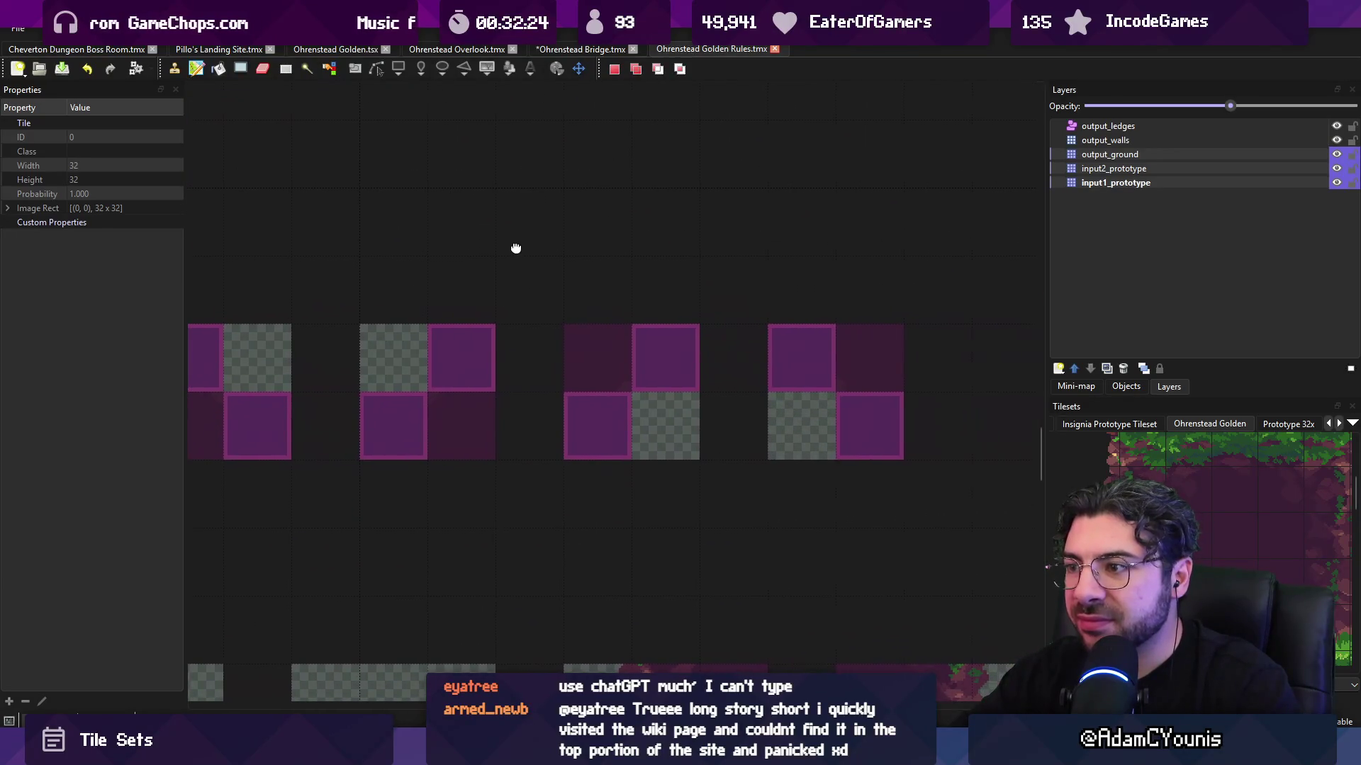
# - Hide output_ground and input2_prototype in the Golden Rules map, then undo it
pyautogui.click(1336, 155)
pyautogui.click(1337, 169)
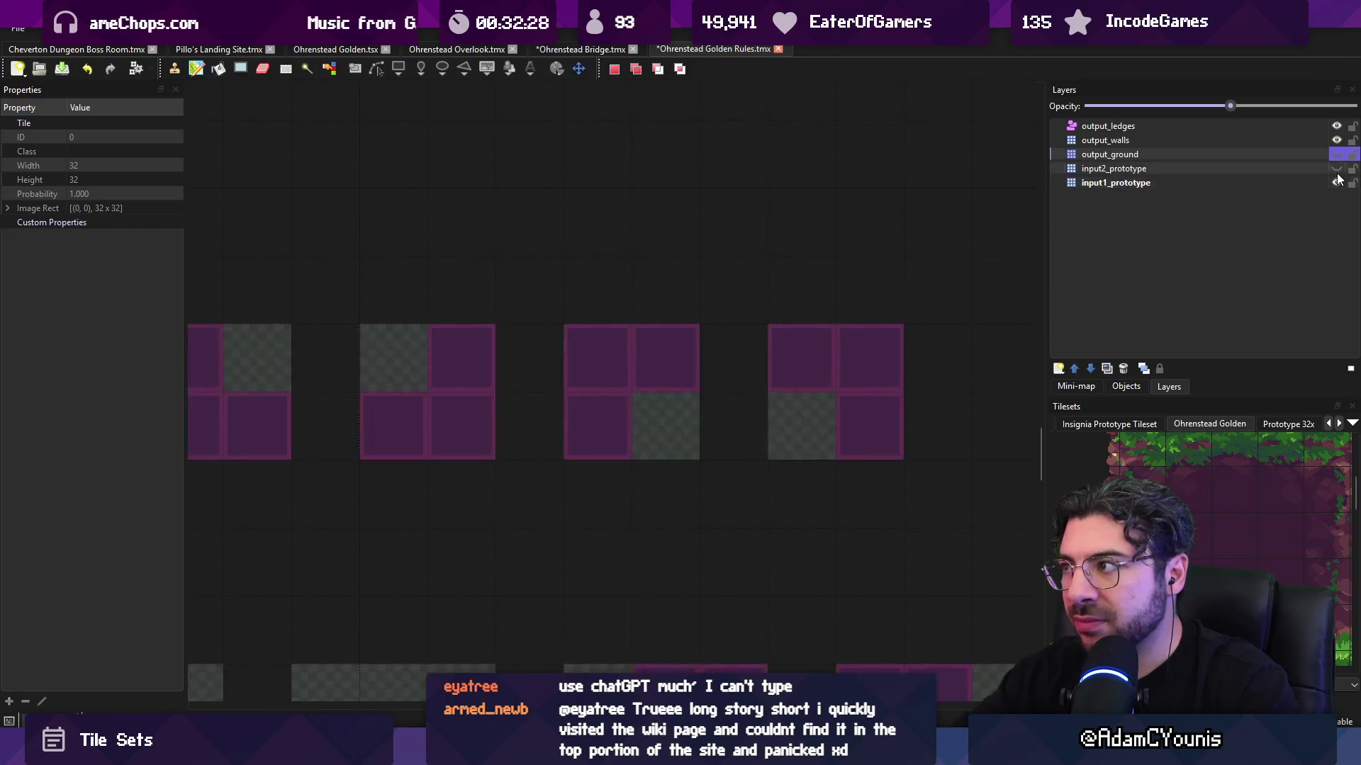
pyautogui.hotkey('ctrl', 'z')
pyautogui.hotkey('ctrl', 'z')
# - Save the Ohrenstead Bridge map and return to the Golden Rules map
pyautogui.click(581, 49)
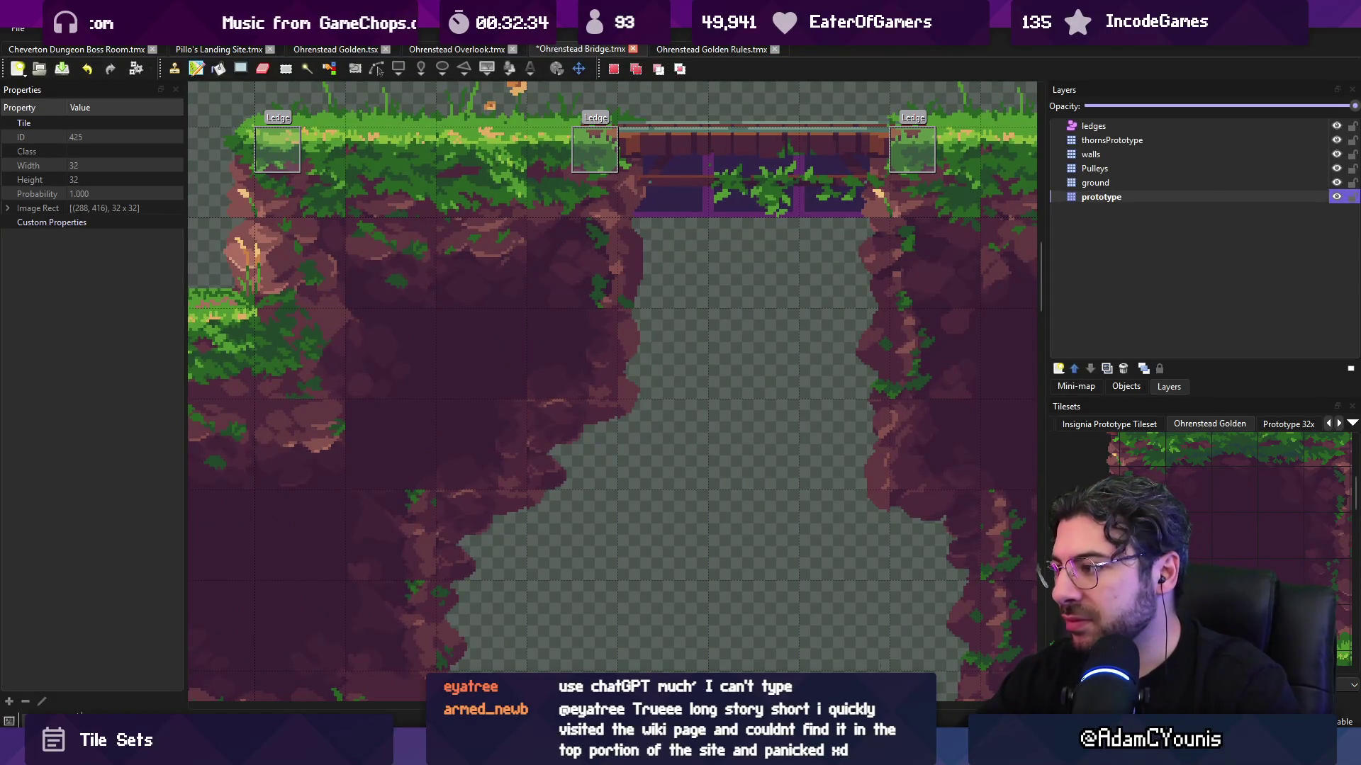
pyautogui.scroll(-3, 695, 401)
pyautogui.hotkey('ctrl', 's')
pyautogui.scroll(2, 631, 405)
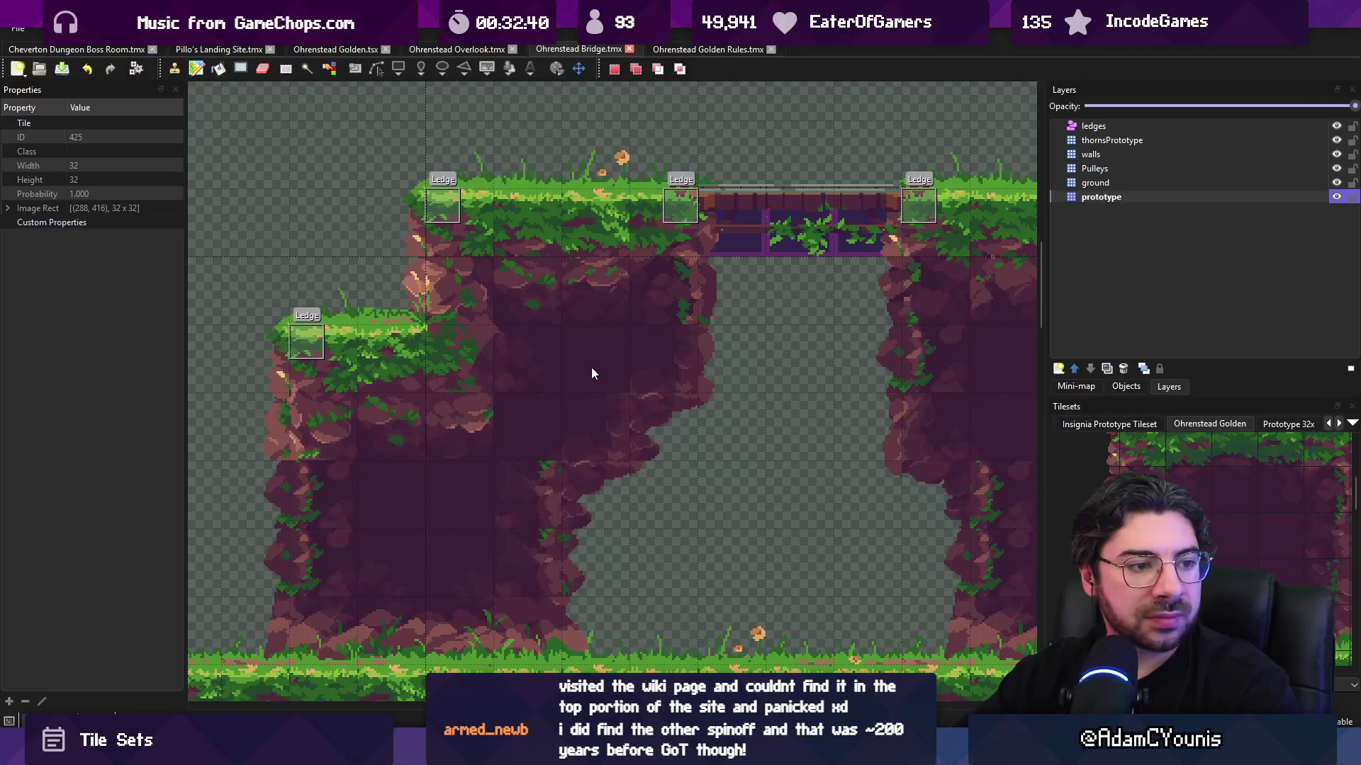
pyautogui.click(682, 49)
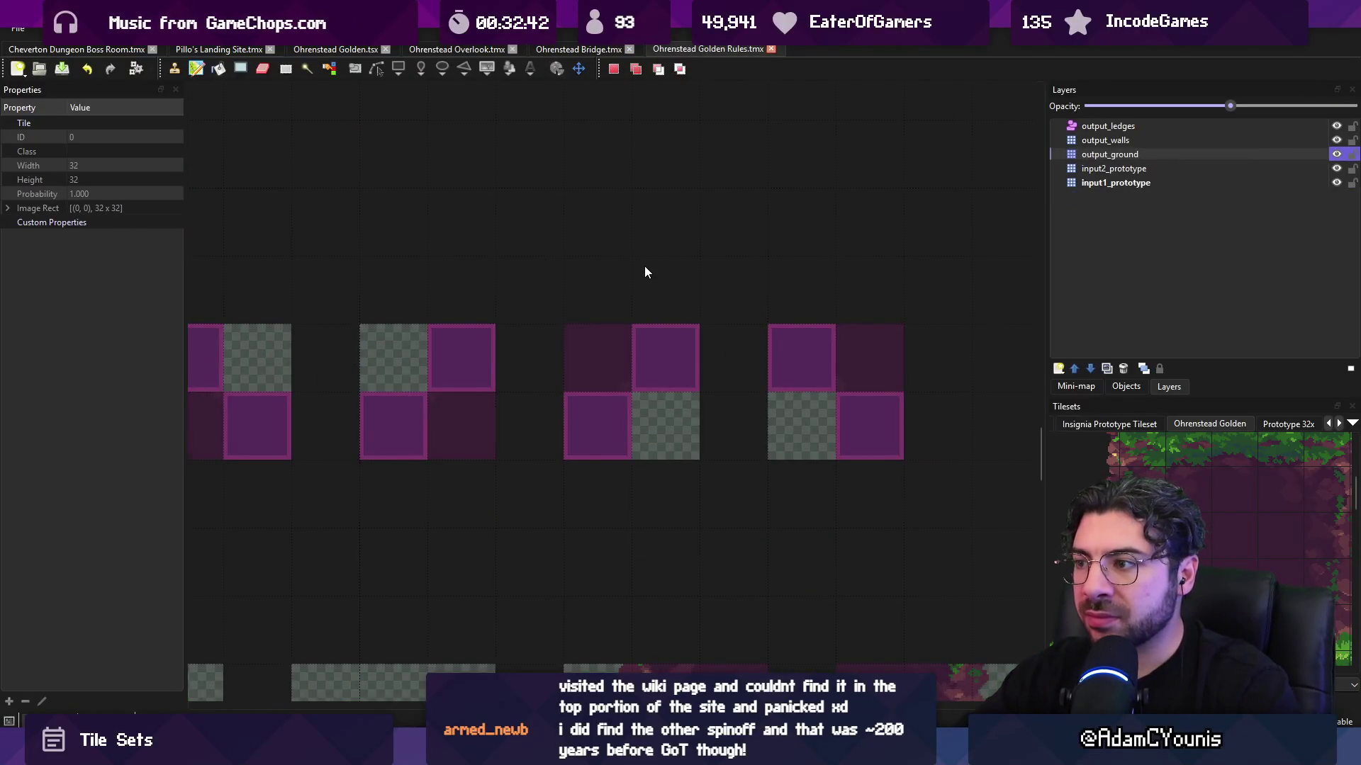
# - With input1, input2 and output_ground layers selected, stamp a purple prototype tile below the rules
pyautogui.scroll(-3, 644, 266)
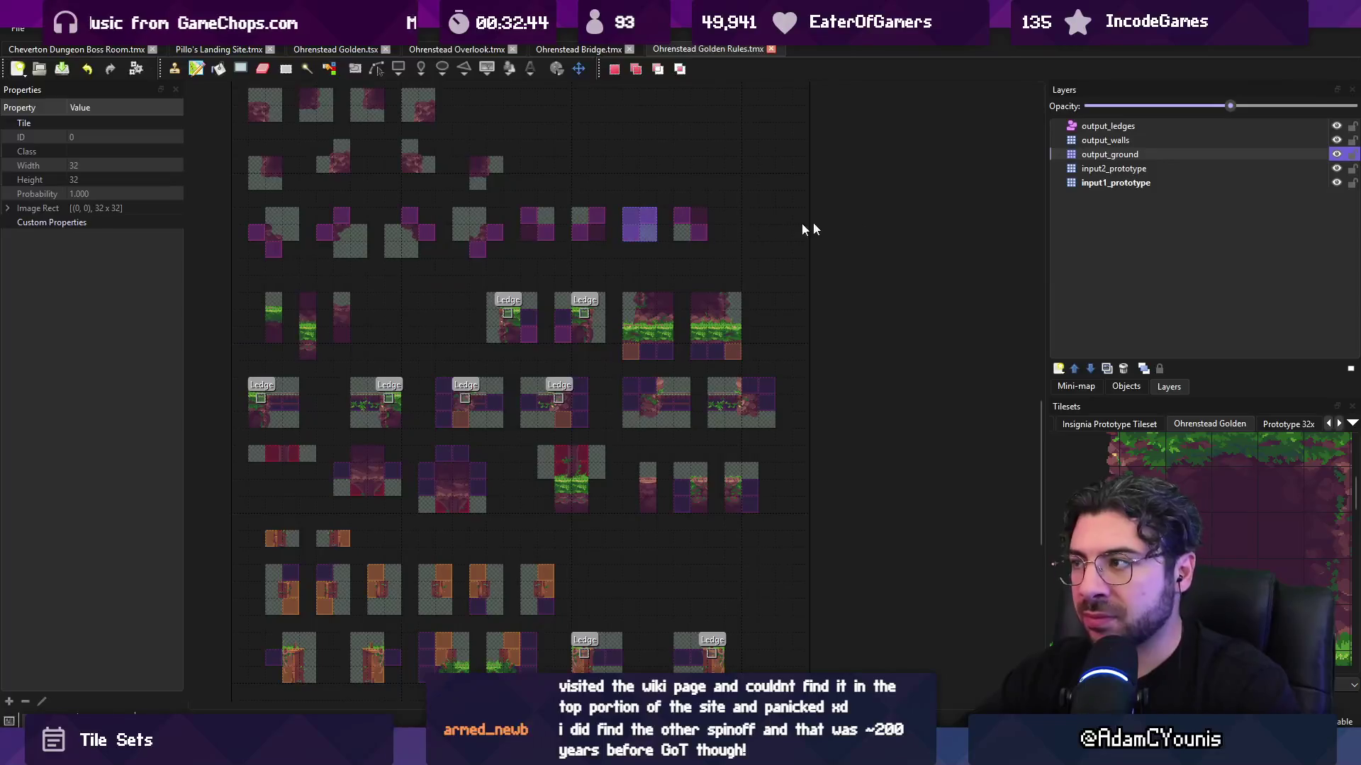
pyautogui.click(1092, 183)
pyautogui.keyDown('shift'); pyautogui.click(1097, 156); pyautogui.keyUp('shift')
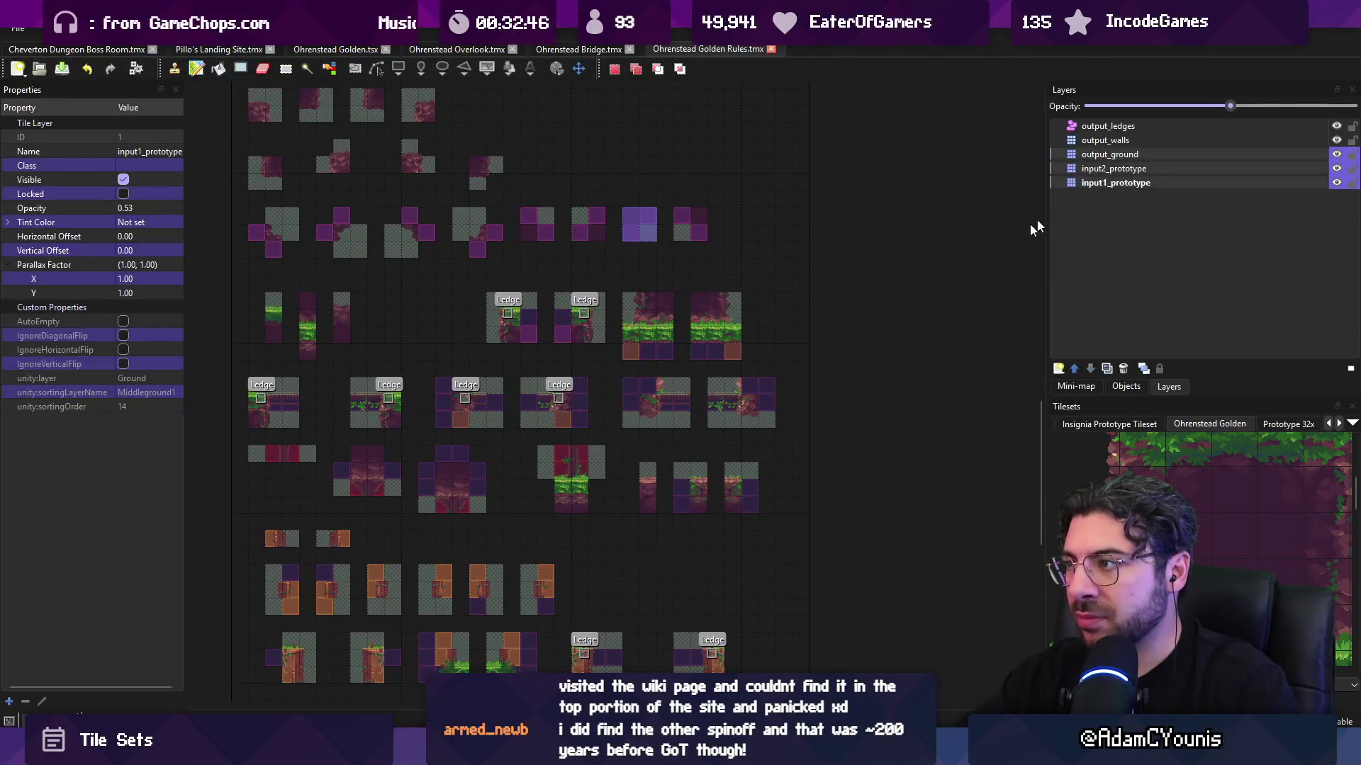
pyautogui.moveTo(629, 338); pyautogui.dragTo(651, 177)
pyautogui.press('b')
pyautogui.click(637, 568)
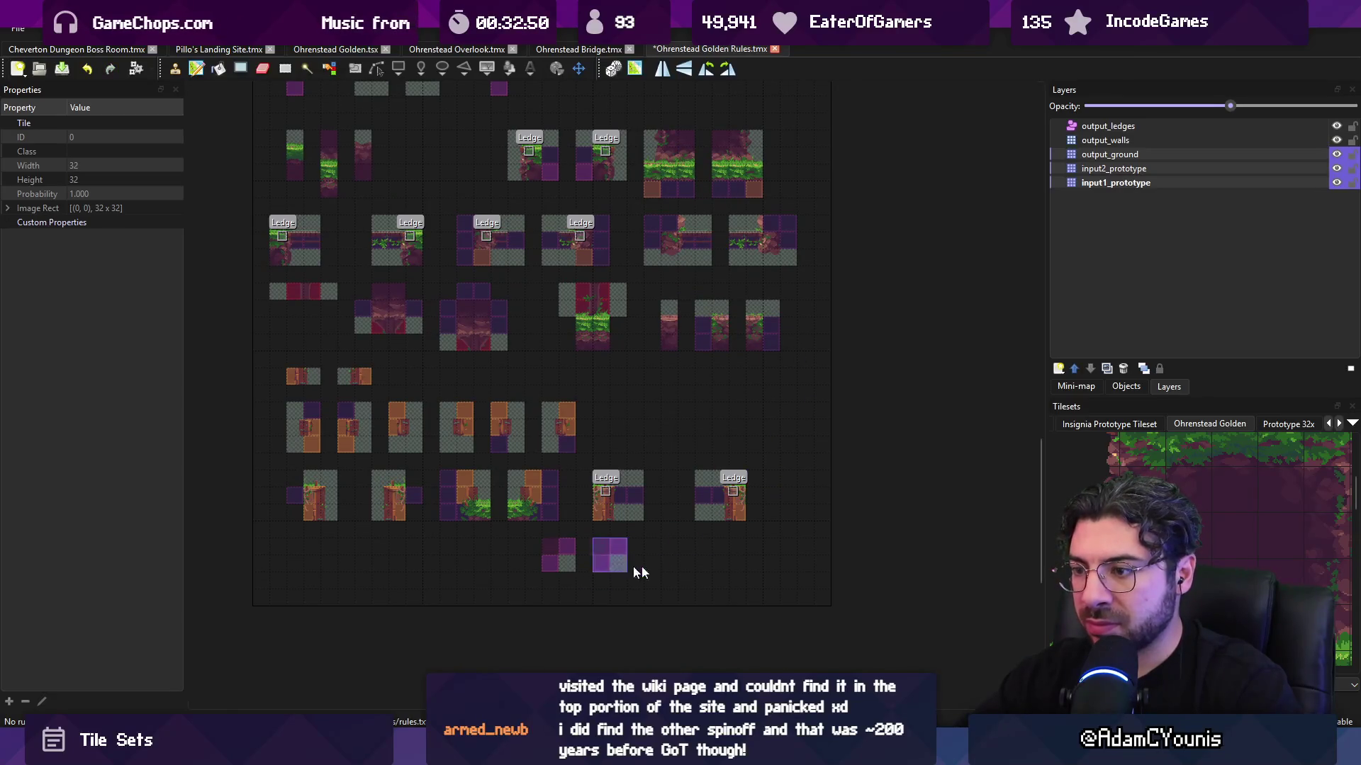
# - Save the Golden Rules map, then re-save the Ohrenstead Bridge map to rerun automapping
pyautogui.click(579, 48)
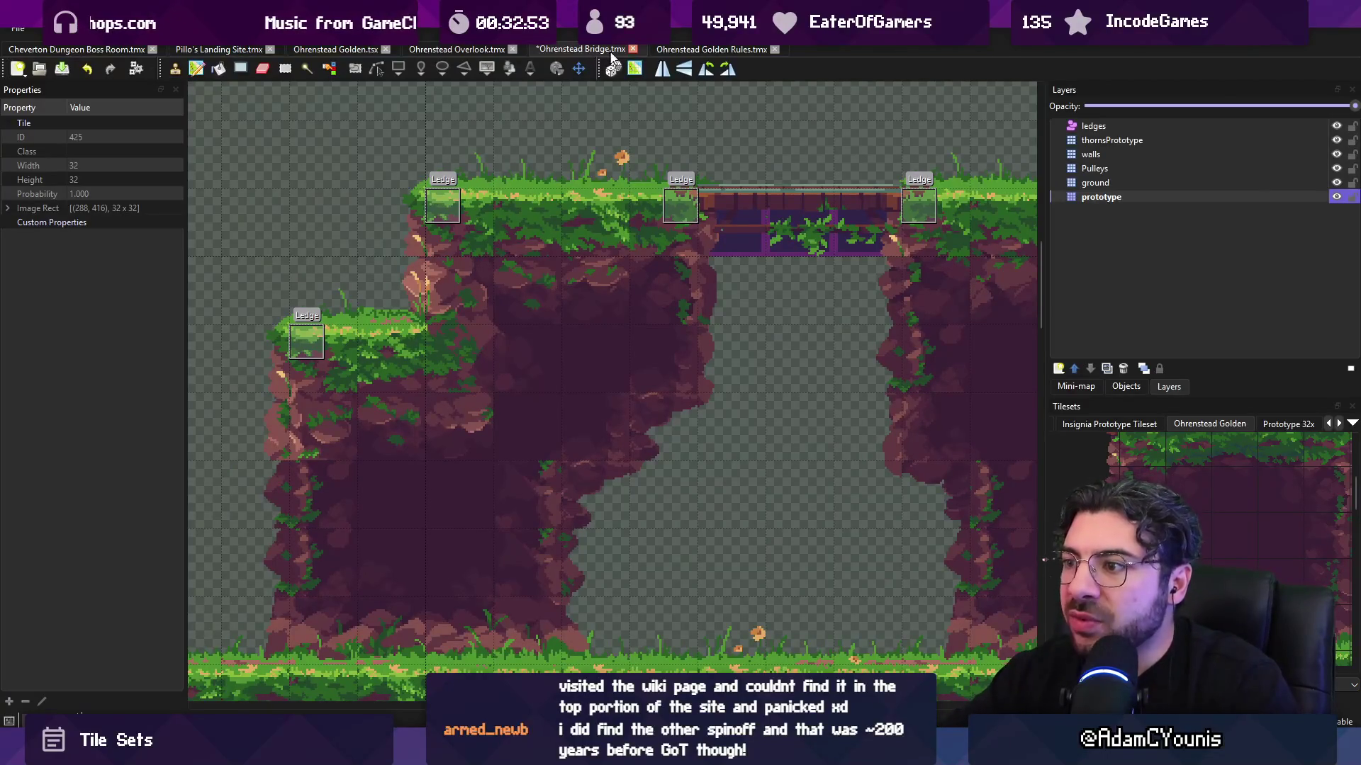
pyautogui.click(705, 50)
pyautogui.scroll(3, 678, 205)
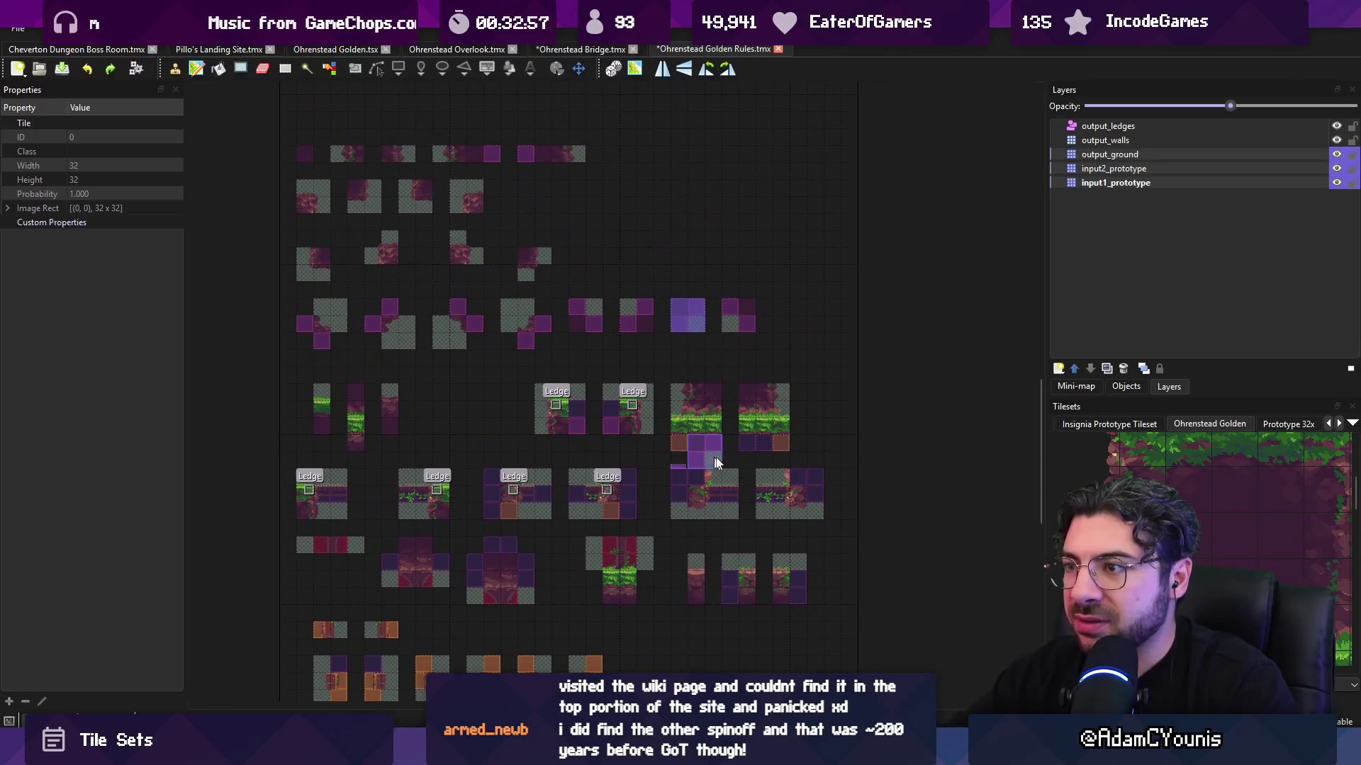
pyautogui.hotkey('ctrl', 's')
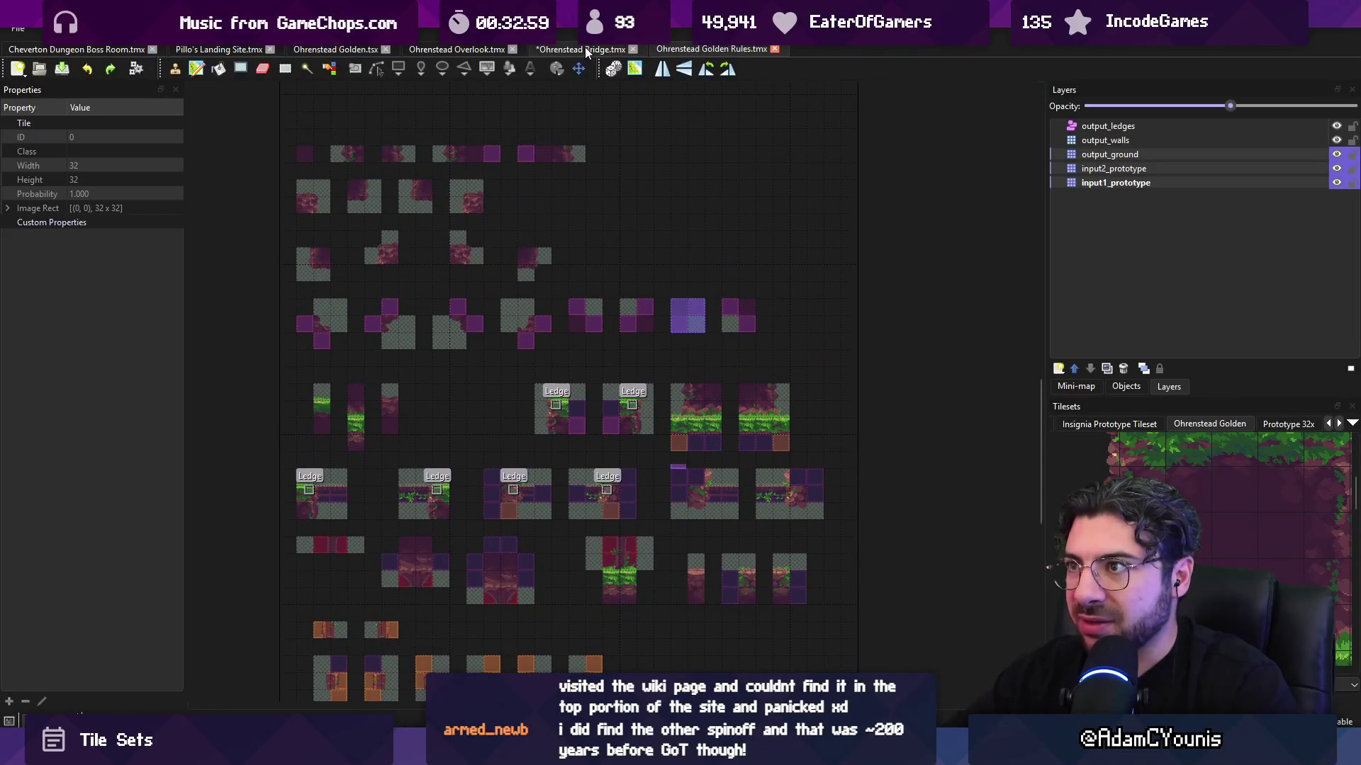
pyautogui.click(586, 51)
pyautogui.hotkey('ctrl', 's')
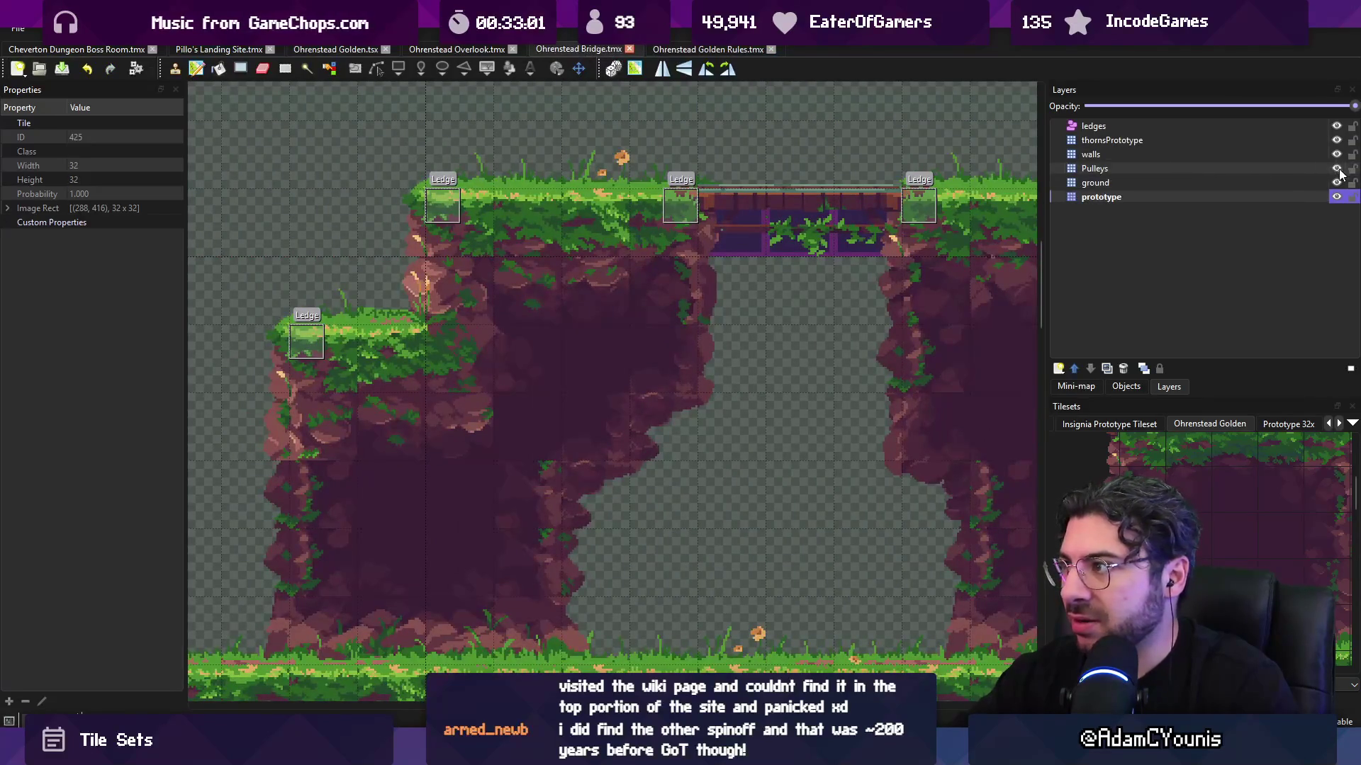
# - Toggle the Bridge ground layer to compare prototype tiles, show the Insignia Prototype Tileset, and save
pyautogui.click(1336, 183)
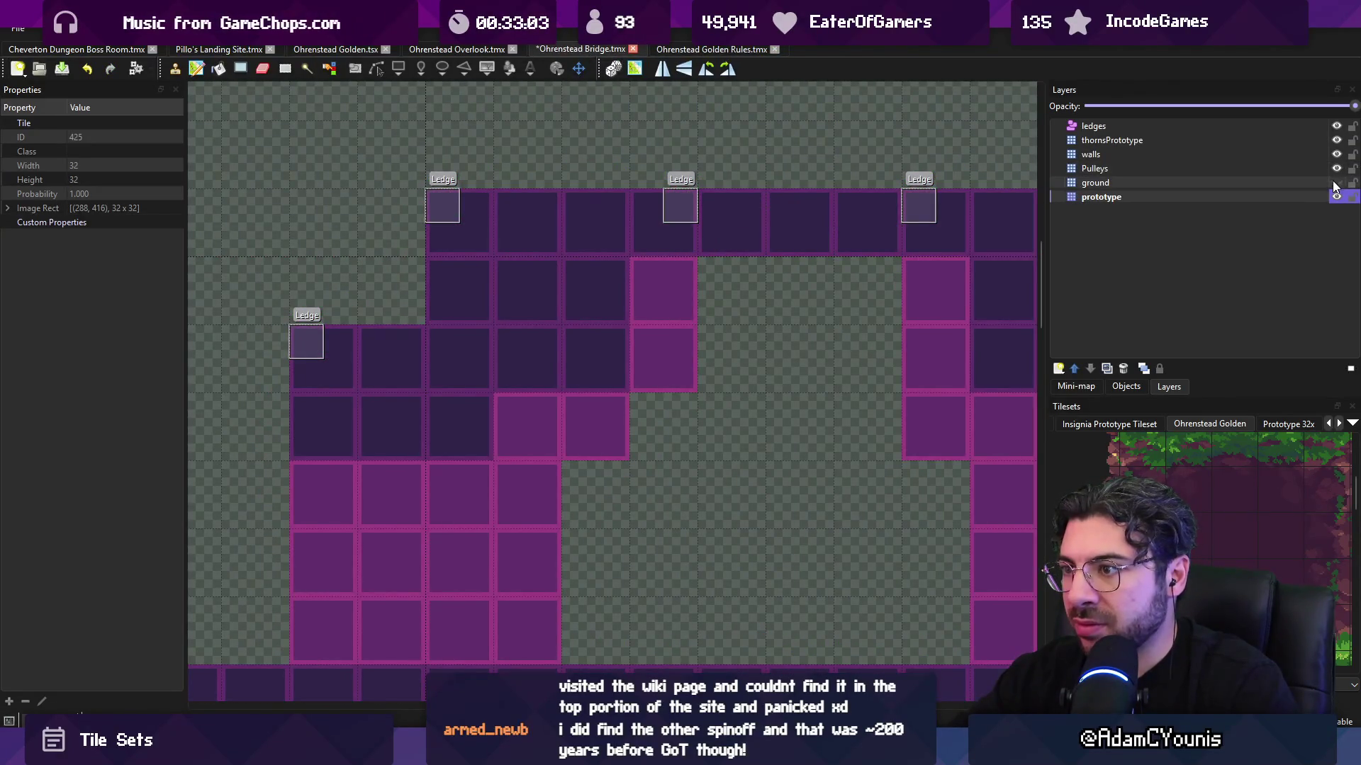
pyautogui.click(1336, 183)
pyautogui.click(1336, 183)
pyautogui.click(1336, 182)
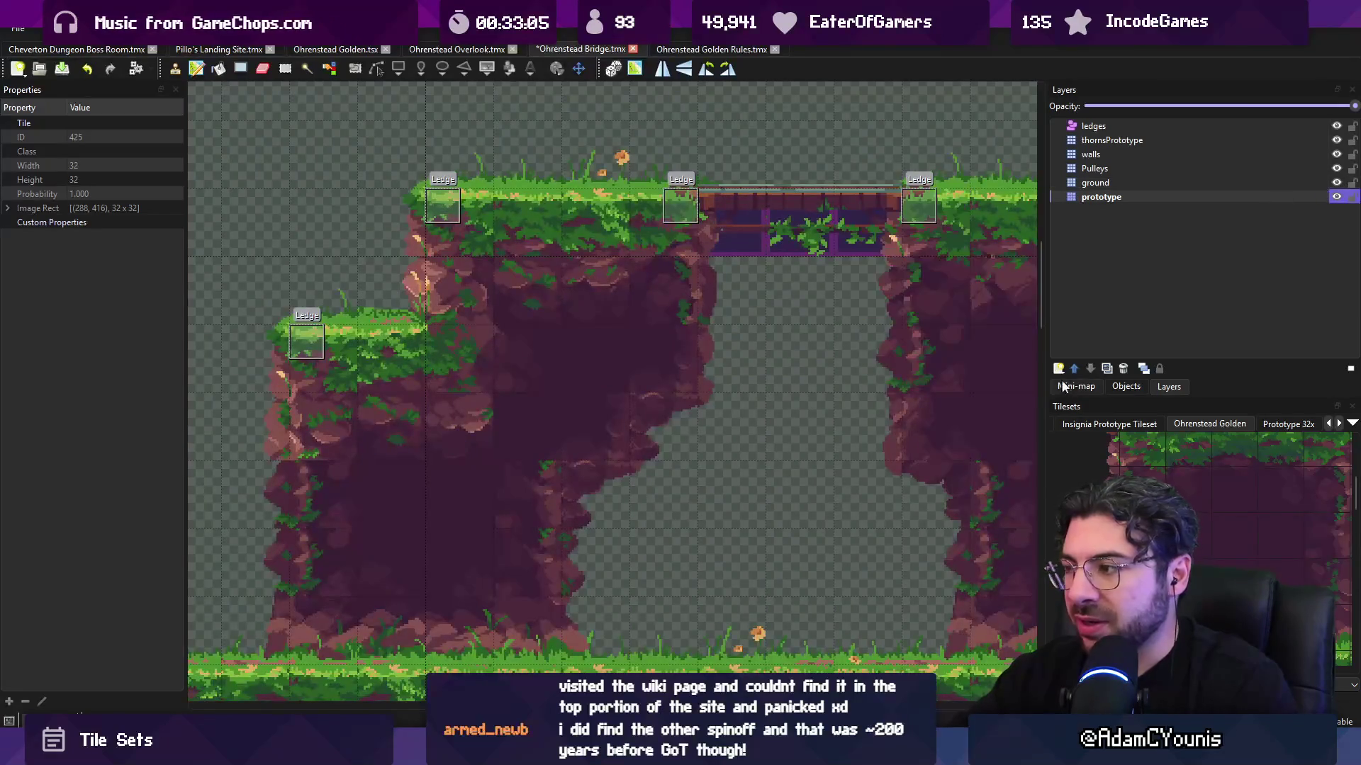
pyautogui.click(1085, 423)
pyautogui.scroll(-2, 1198, 424)
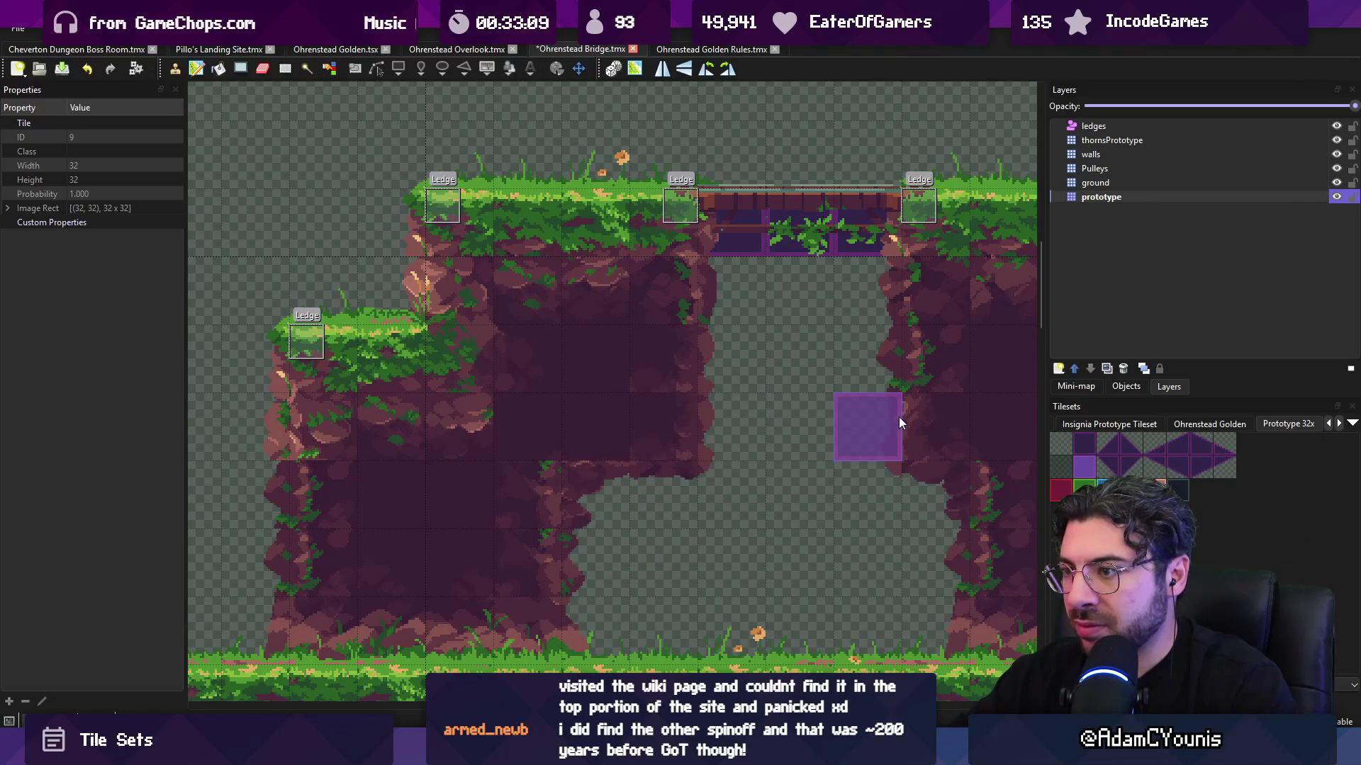
pyautogui.hotkey('ctrl', 's')
# - Compare the ground art against the prototype tiles again and re-save the Bridge map
pyautogui.hscroll(2, 851, 312)
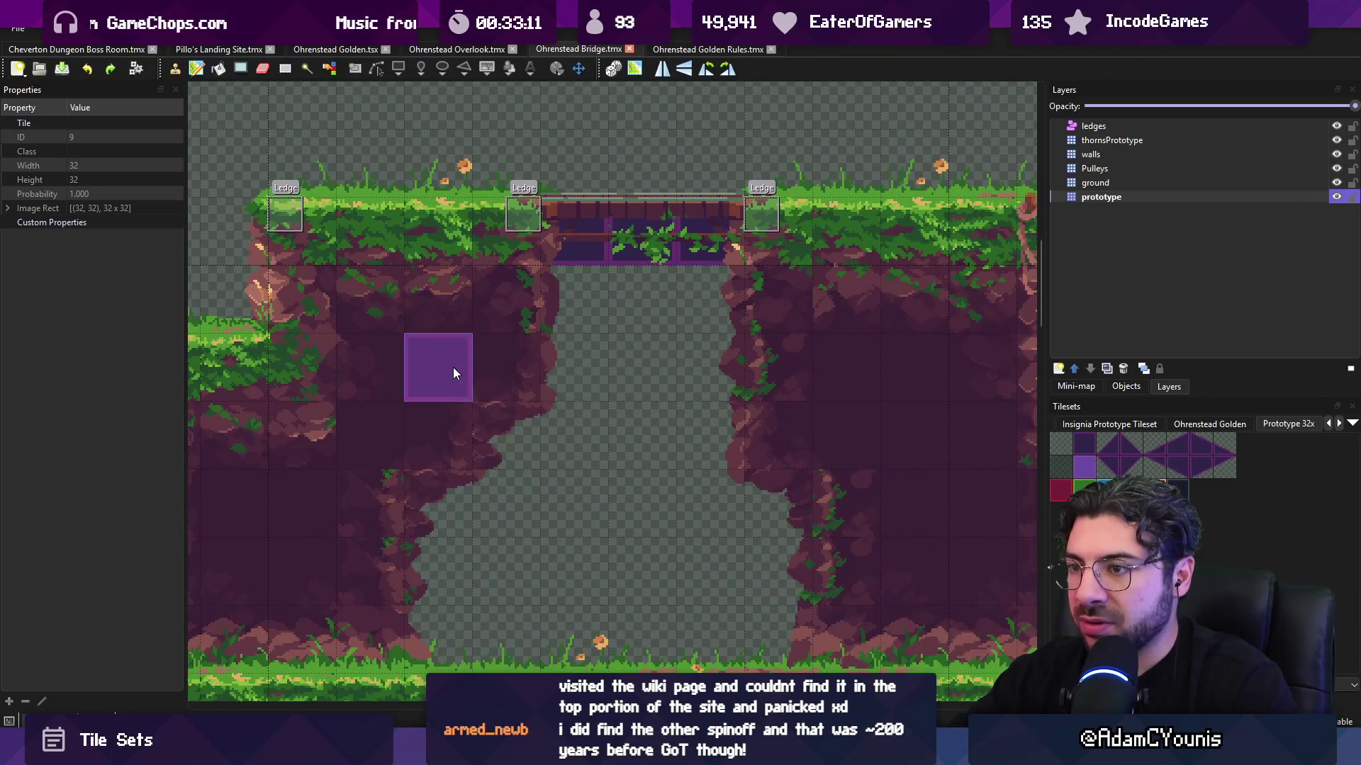
pyautogui.click(1336, 183)
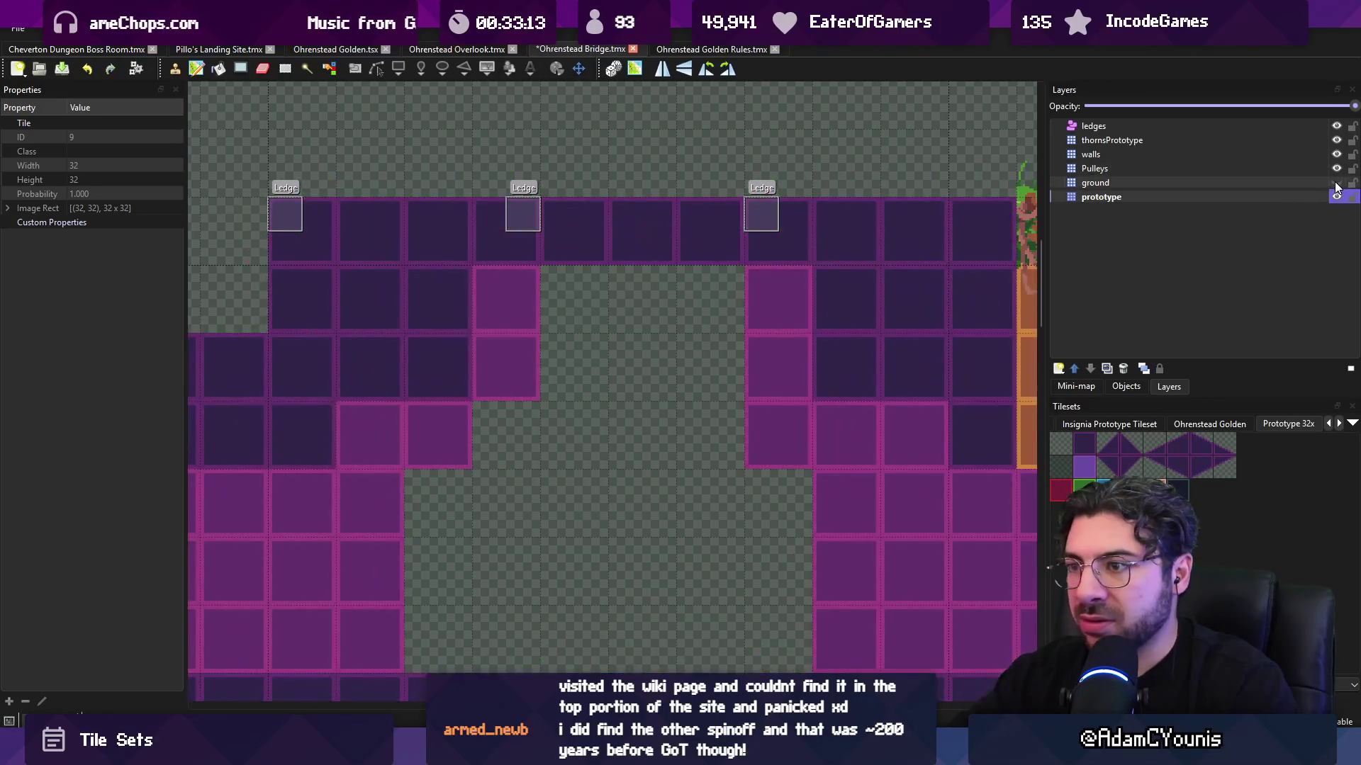
pyautogui.click(1336, 183)
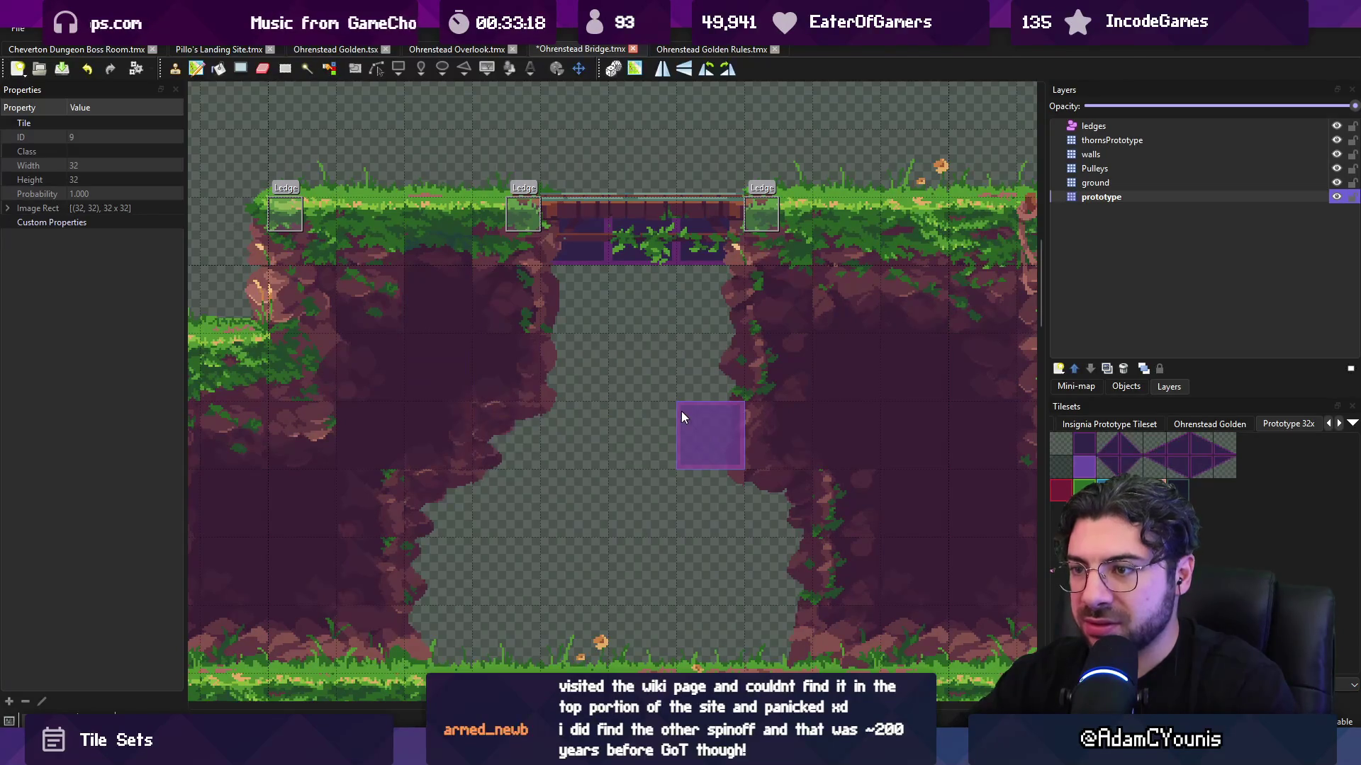
pyautogui.hotkey('ctrl', 's')
# - Stamp a prototype tile under the bridge, replacing a mis-placed one, and save
pyautogui.scroll(-2, 594, 360)
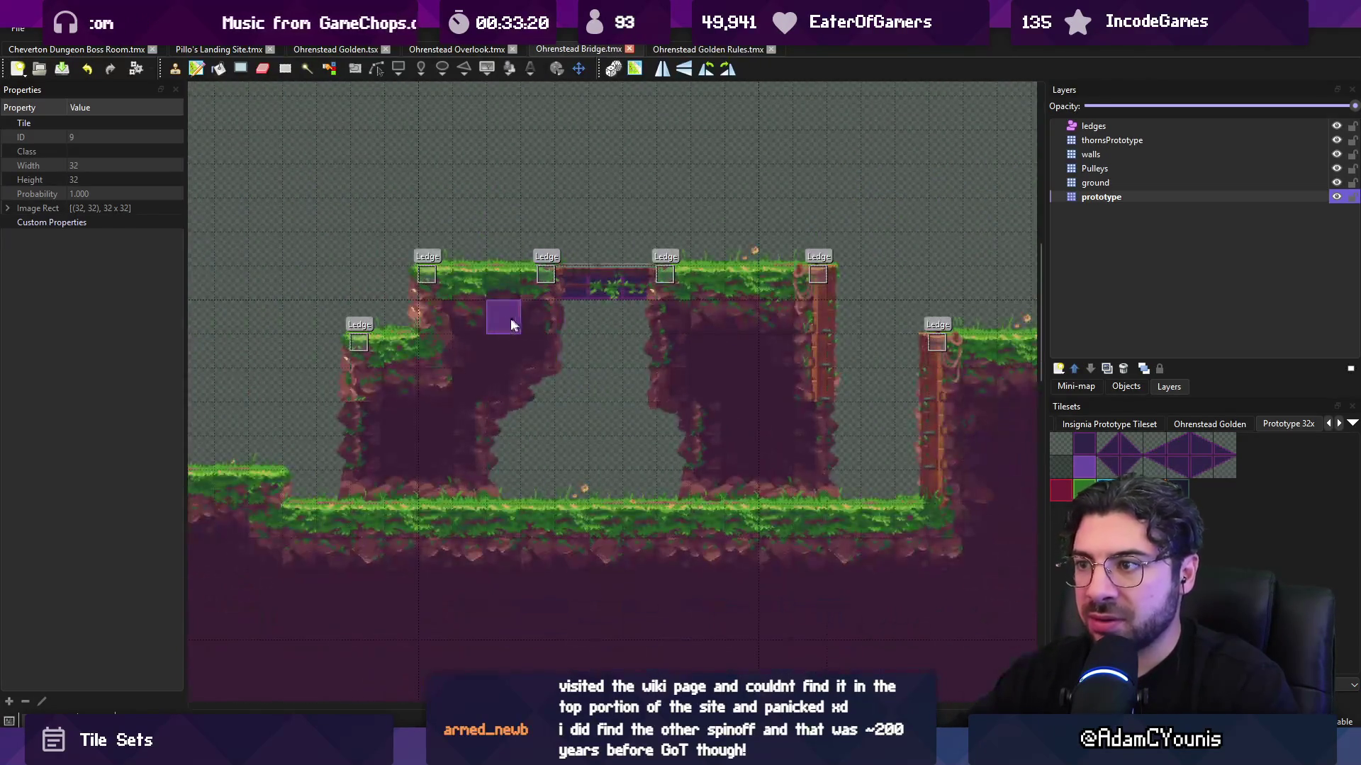
pyautogui.click(477, 323)
pyautogui.hotkey('ctrl', 'z')
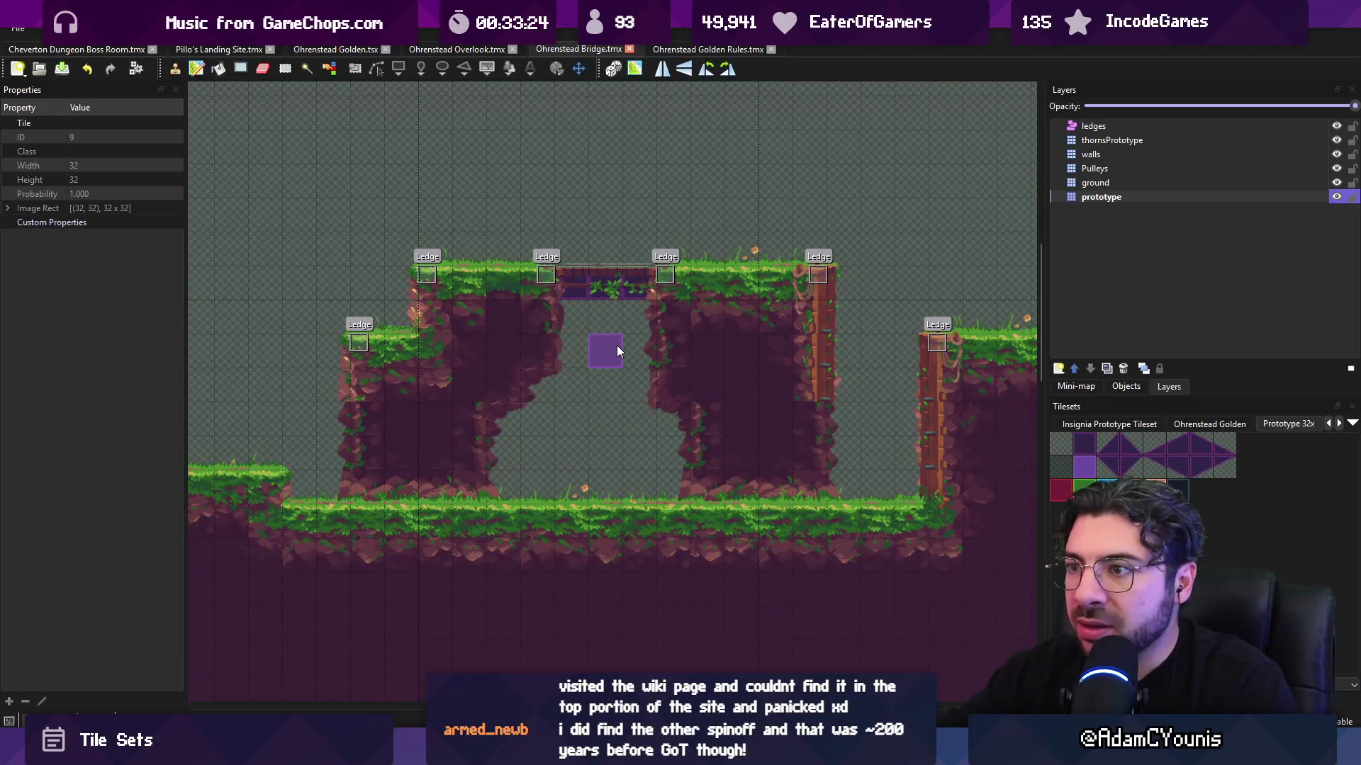
pyautogui.scroll(1, 603, 345)
pyautogui.click(603, 347)
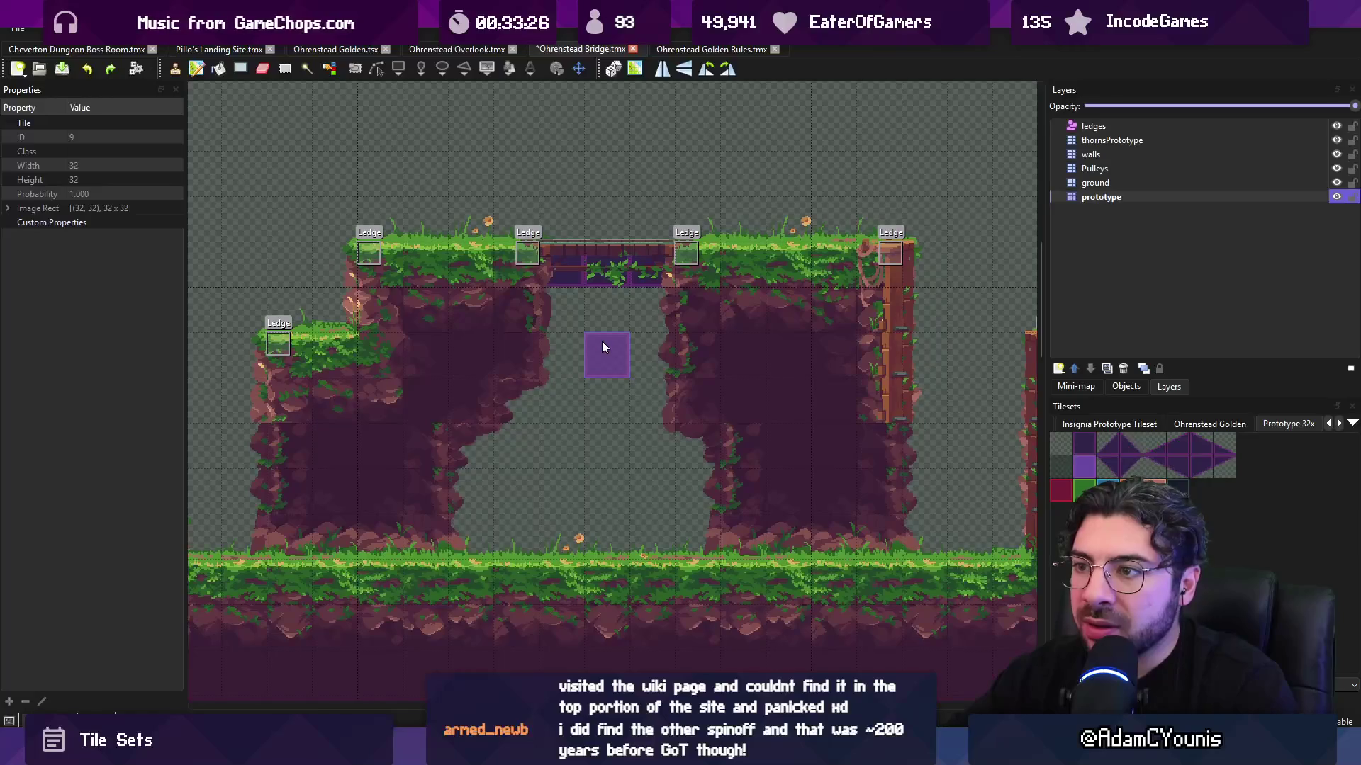
pyautogui.hotkey('ctrl', 's')
# - Flick the ground art off and on repeatedly, leaving it visible over the prototypes
pyautogui.scroll(1, 485, 329)
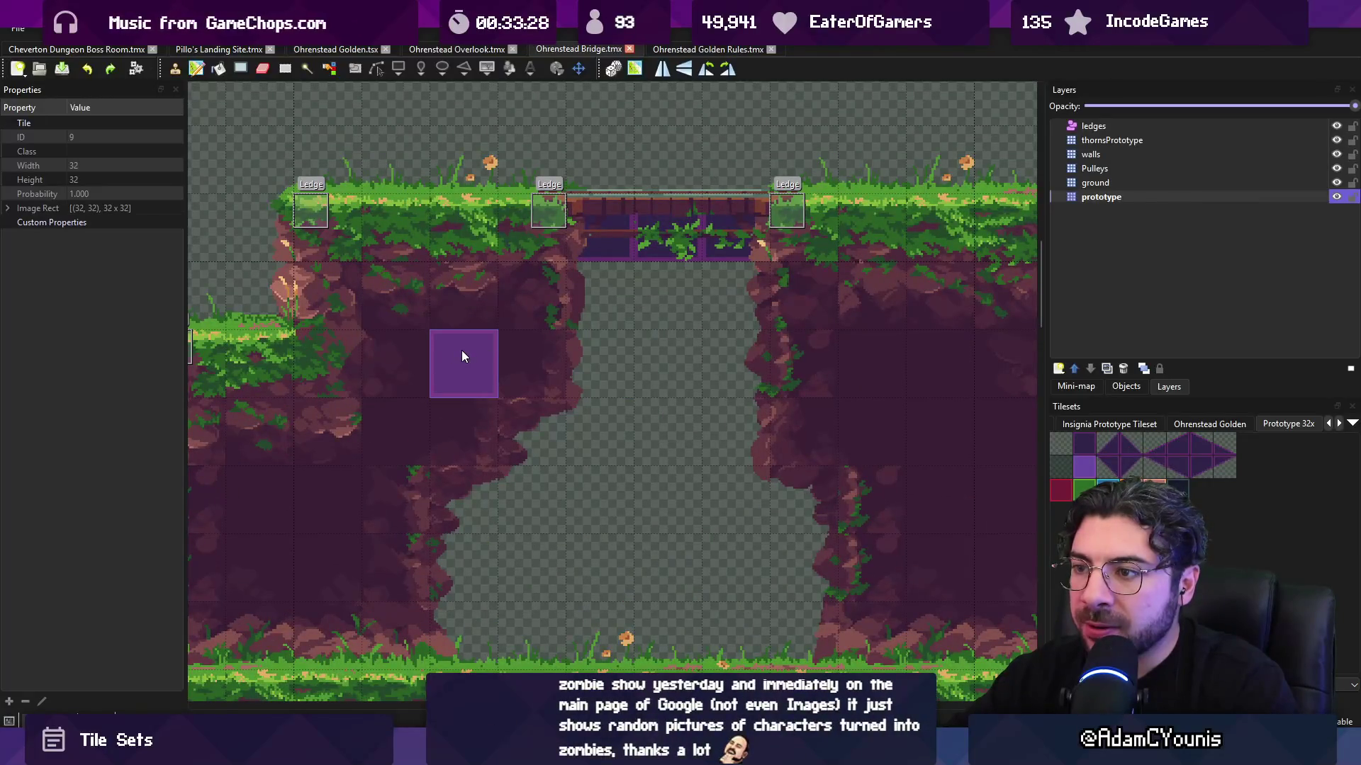
pyautogui.click(1336, 183)
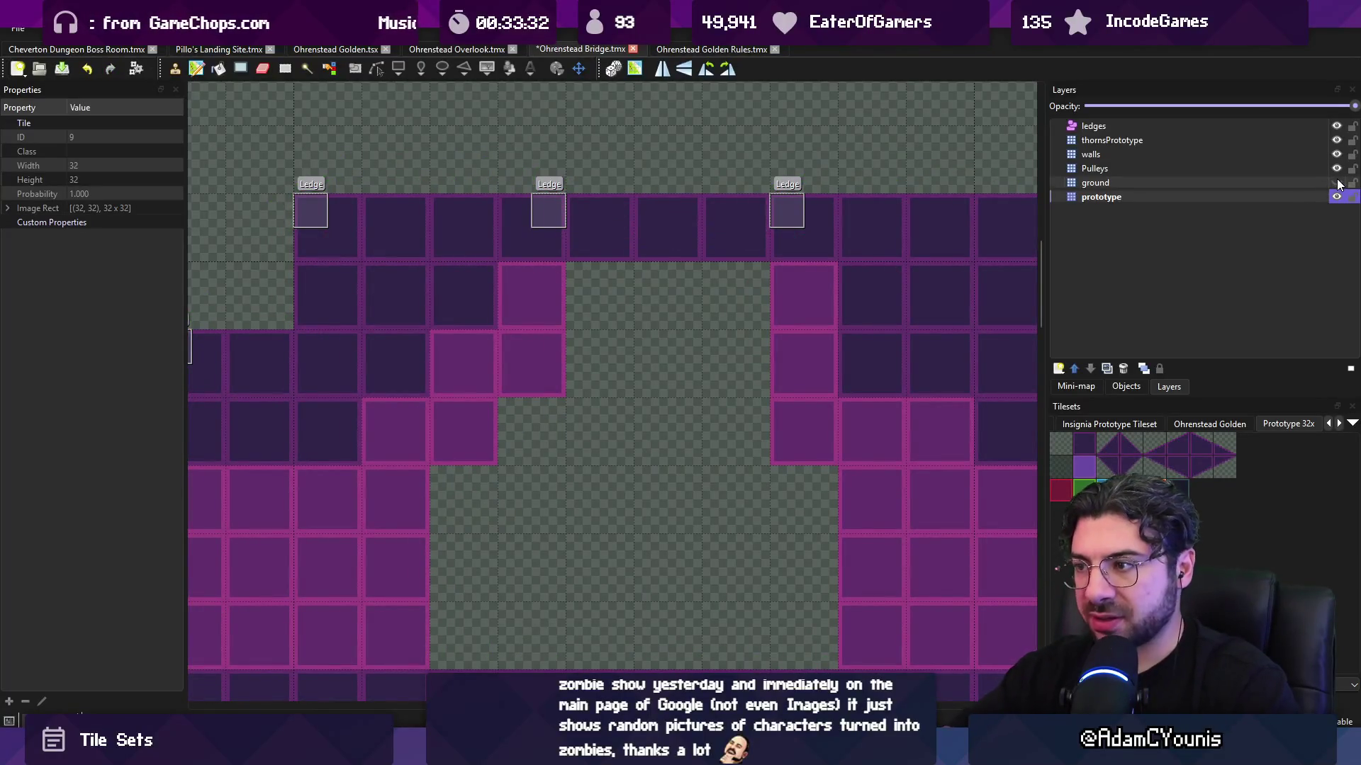
pyautogui.click(1336, 183)
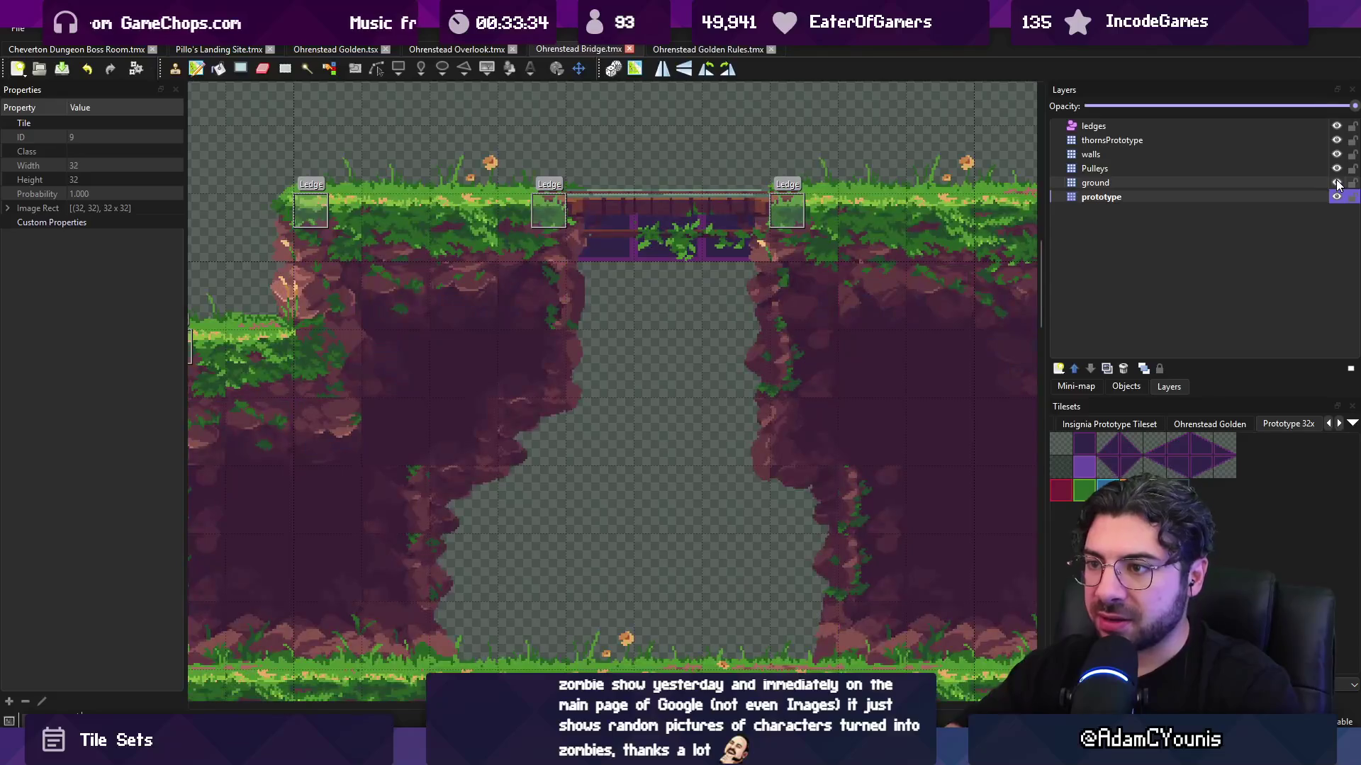
pyautogui.click(1337, 183)
pyautogui.click(1336, 183)
pyautogui.click(1336, 183)
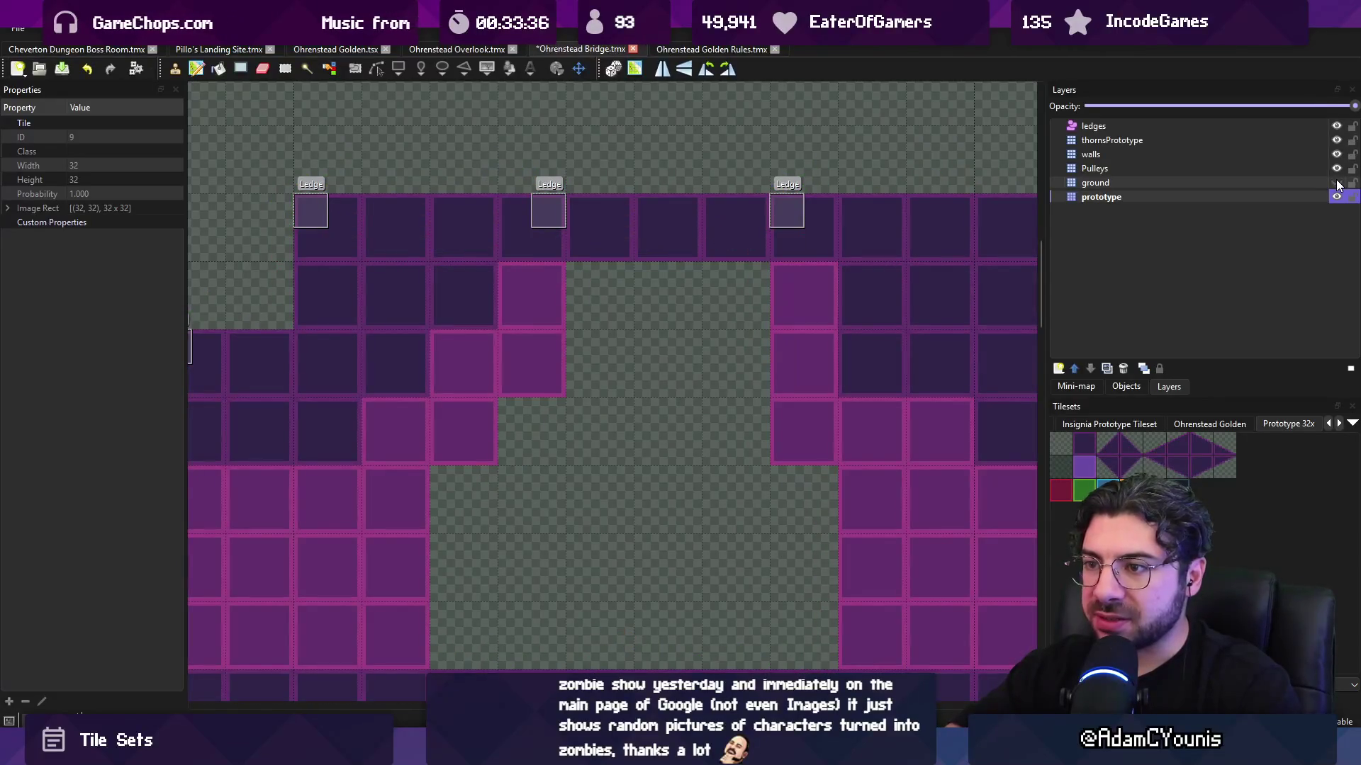
pyautogui.click(1336, 183)
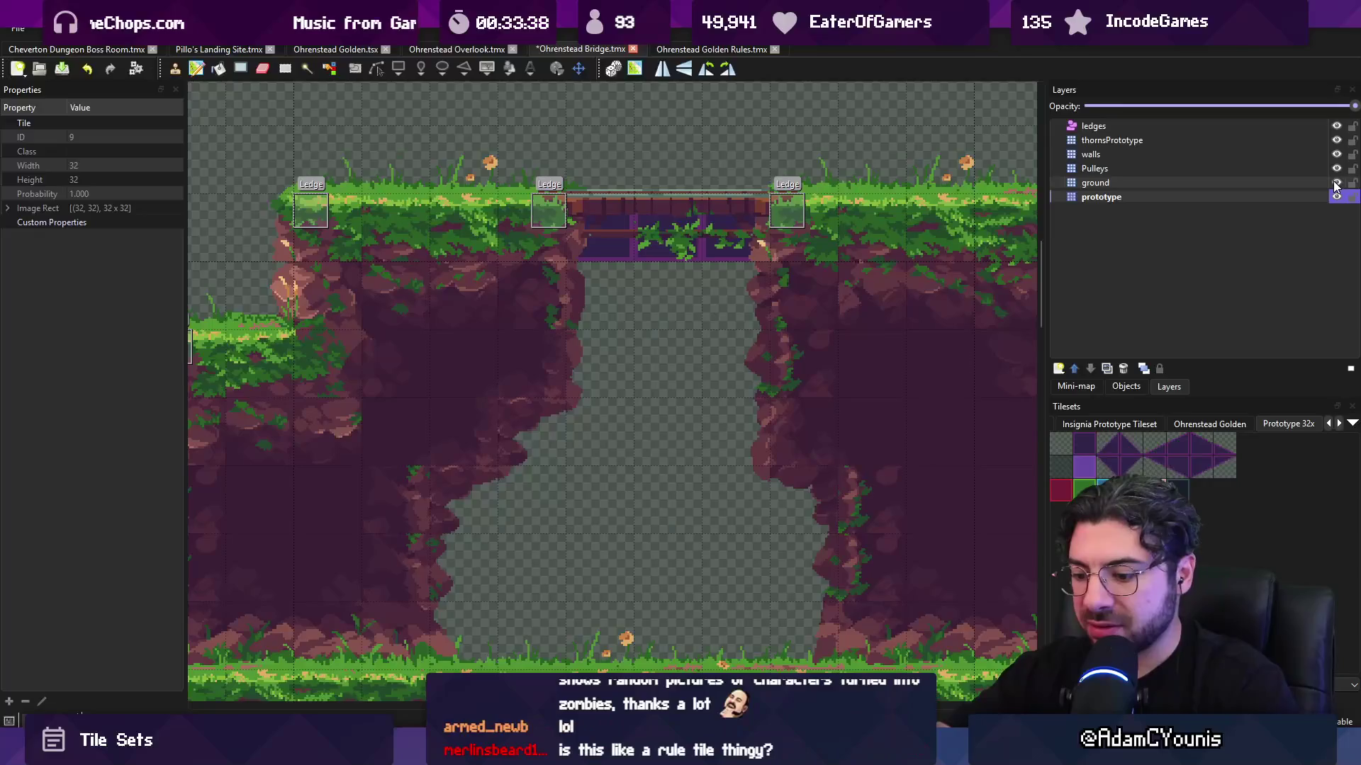
pyautogui.scroll(-1, 789, 213)
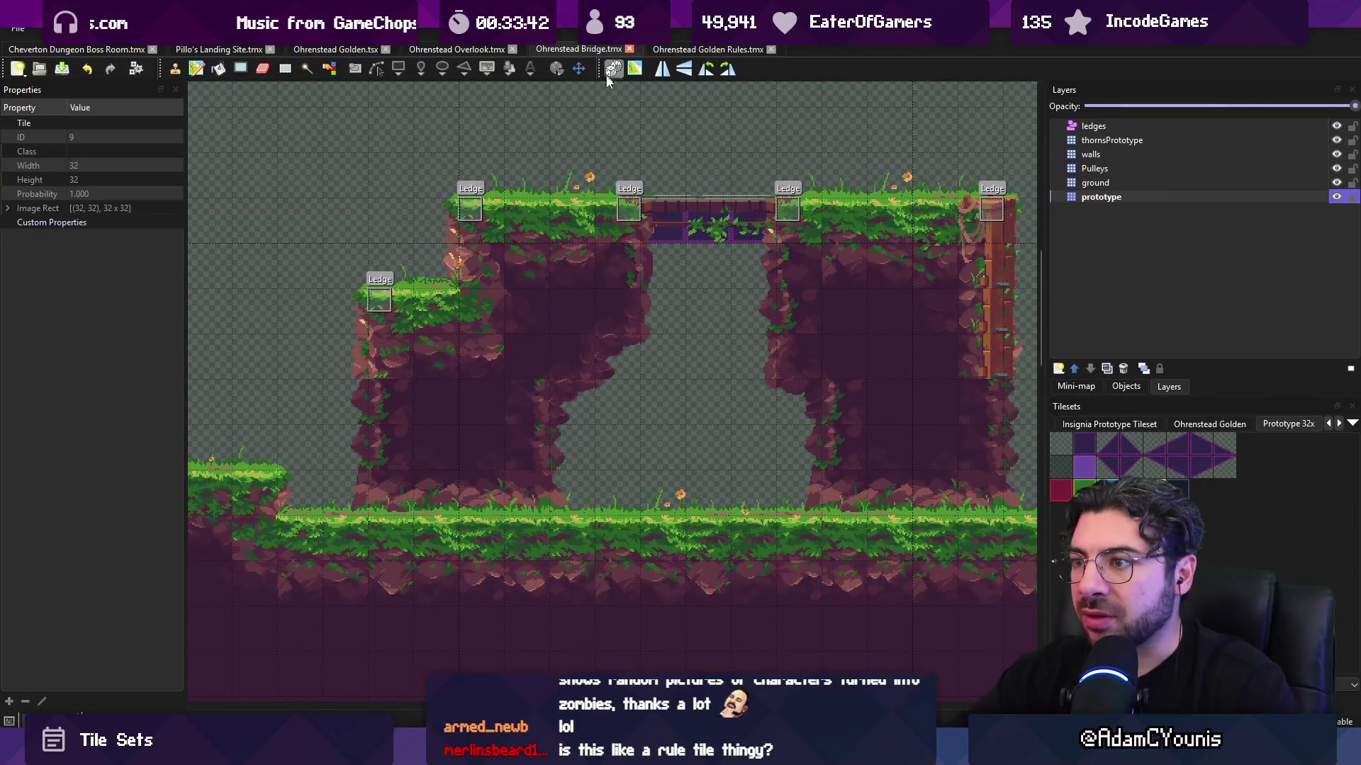
# - Glance at the Golden Rules map, then pan around the Ohrenstead Bridge map
pyautogui.click(658, 49)
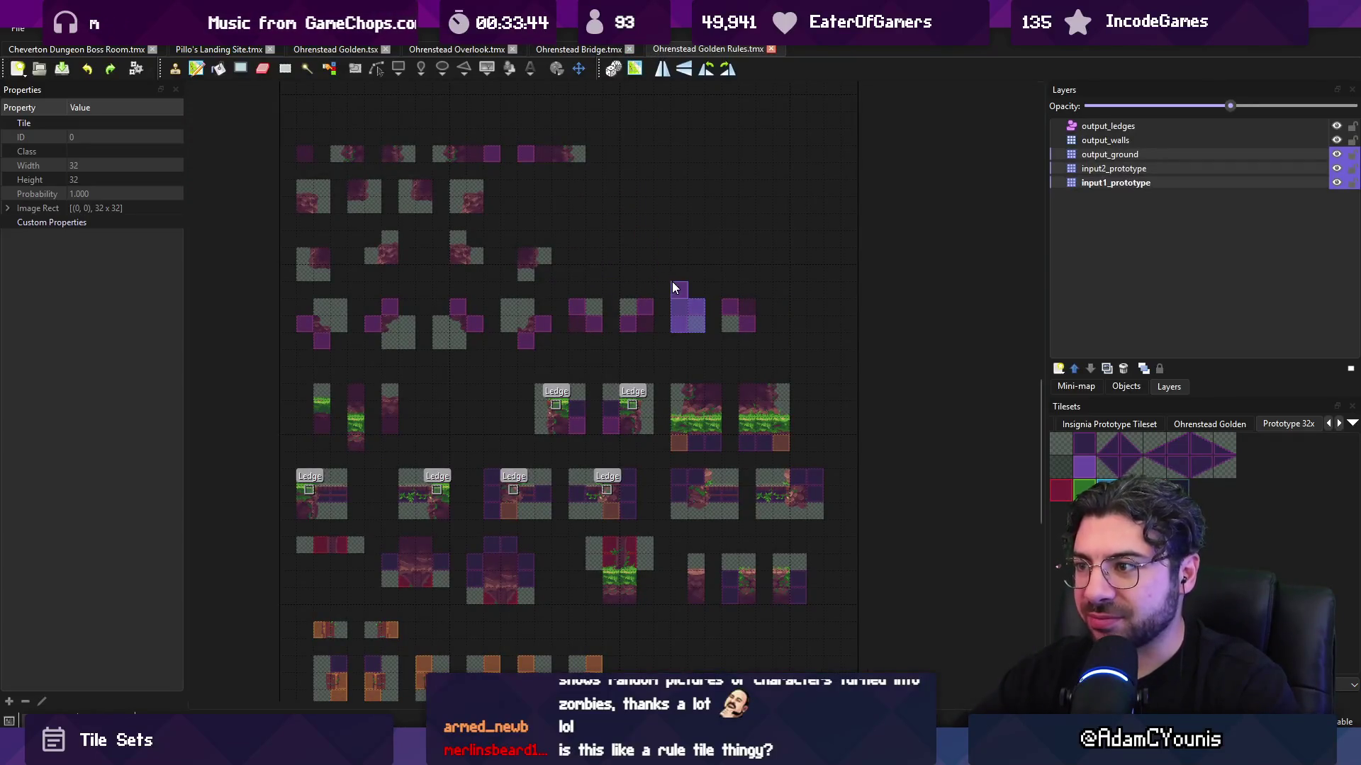
pyautogui.click(595, 48)
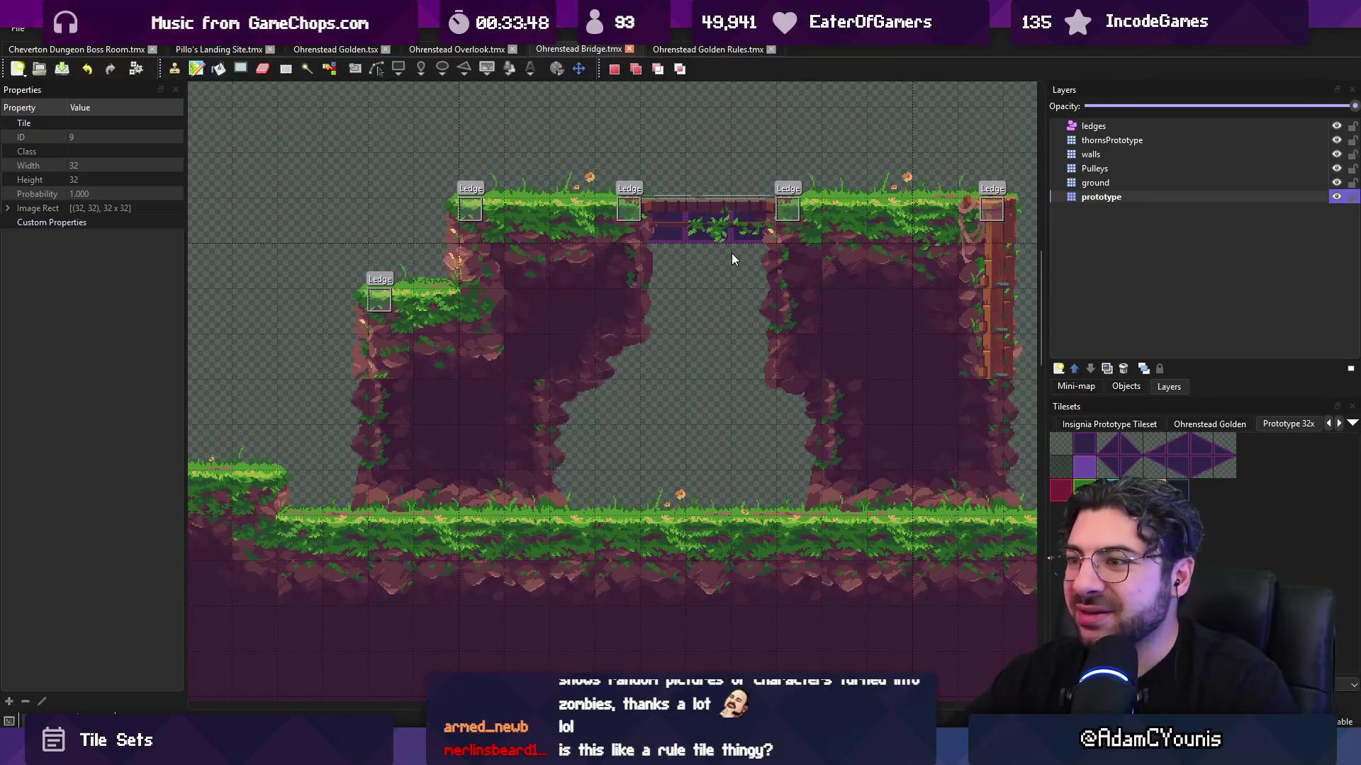
pyautogui.scroll(-2, 662, 268)
pyautogui.moveTo(745, 319); pyautogui.dragTo(701, 297)
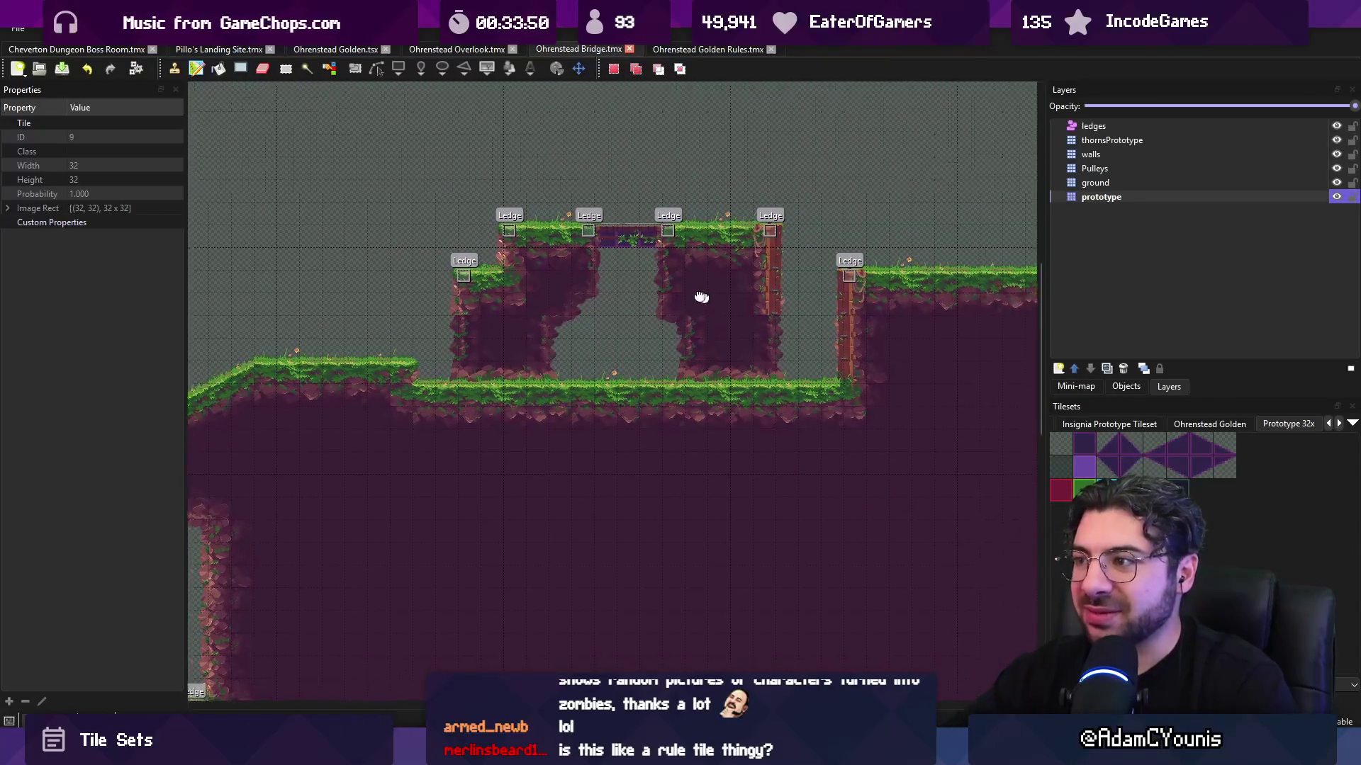
pyautogui.scroll(3, 704, 295)
pyautogui.scroll(-1, 774, 231)
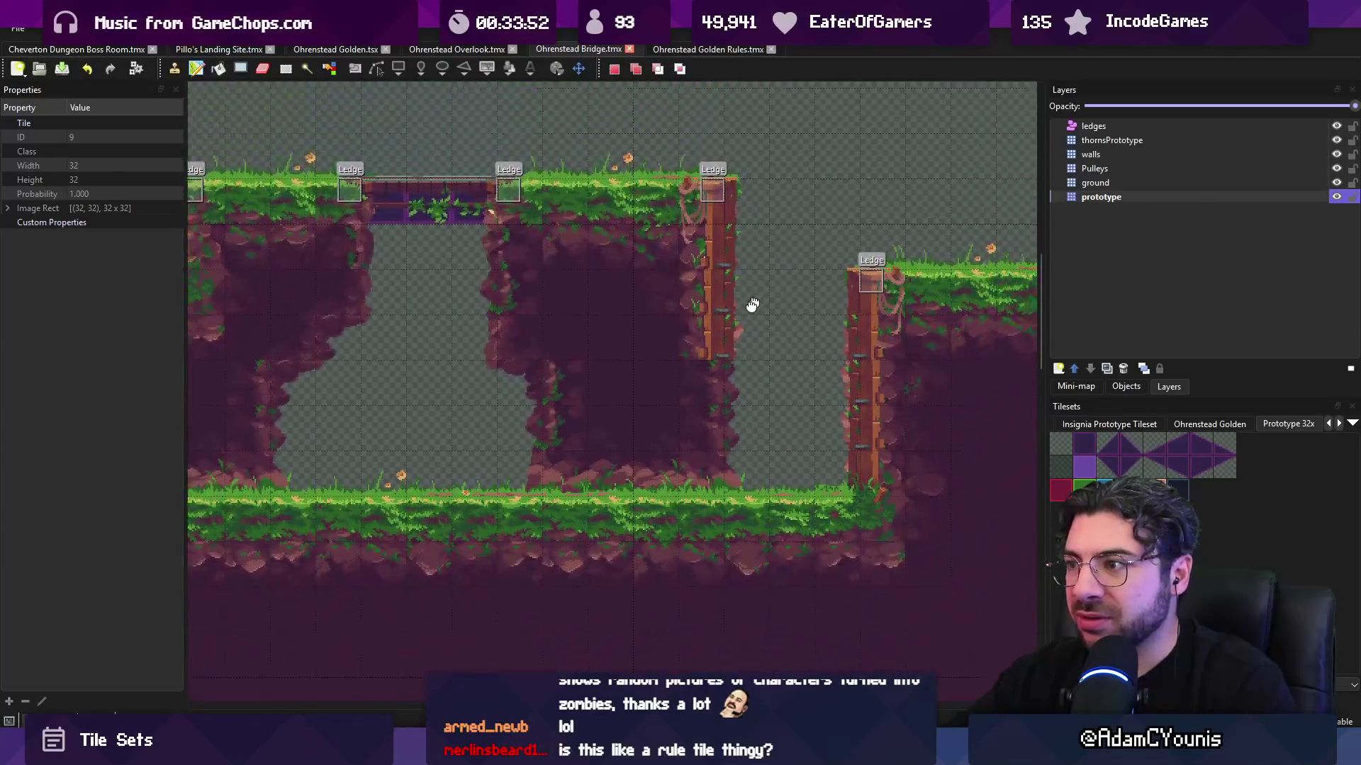
pyautogui.scroll(2, 751, 304)
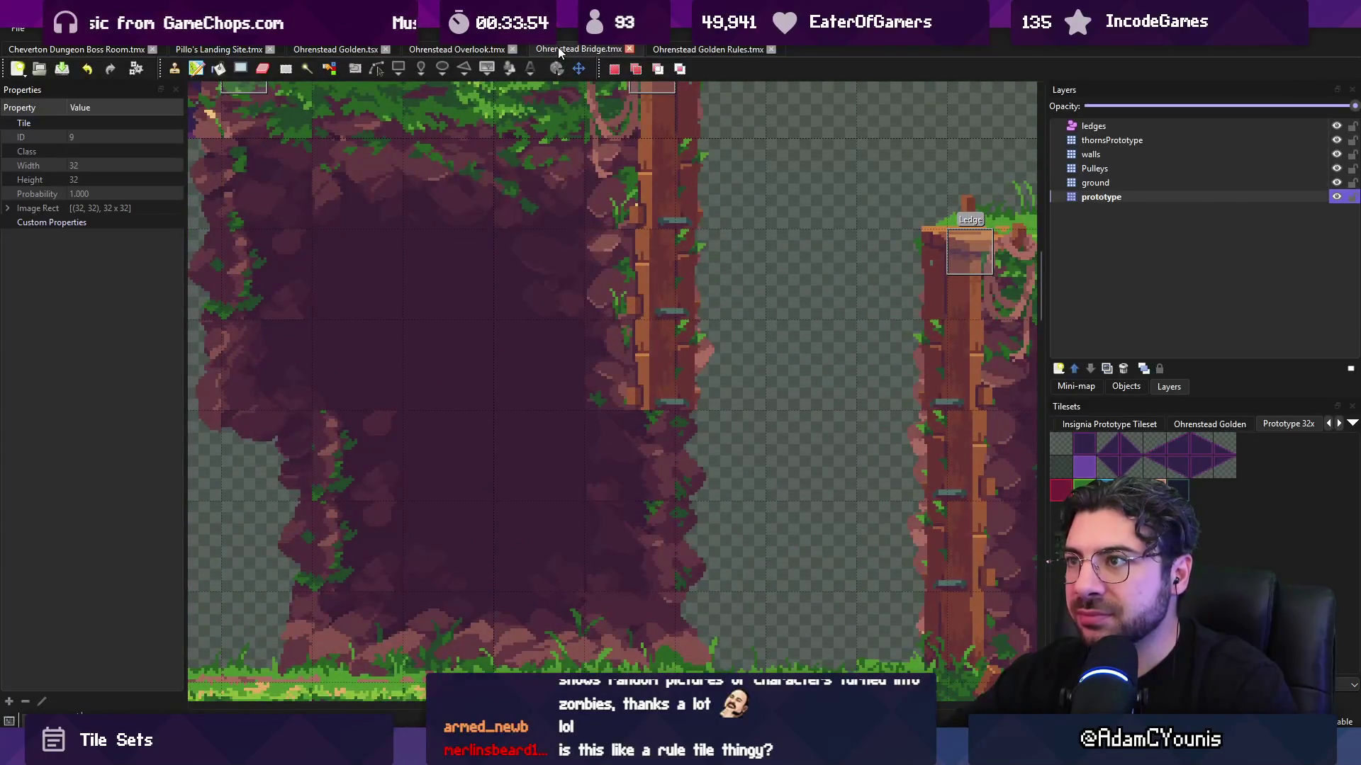
# - Look over the Ohrenstead Overlook map and Golden tileset, ending on the Golden Rules map
pyautogui.click(479, 49)
pyautogui.click(310, 49)
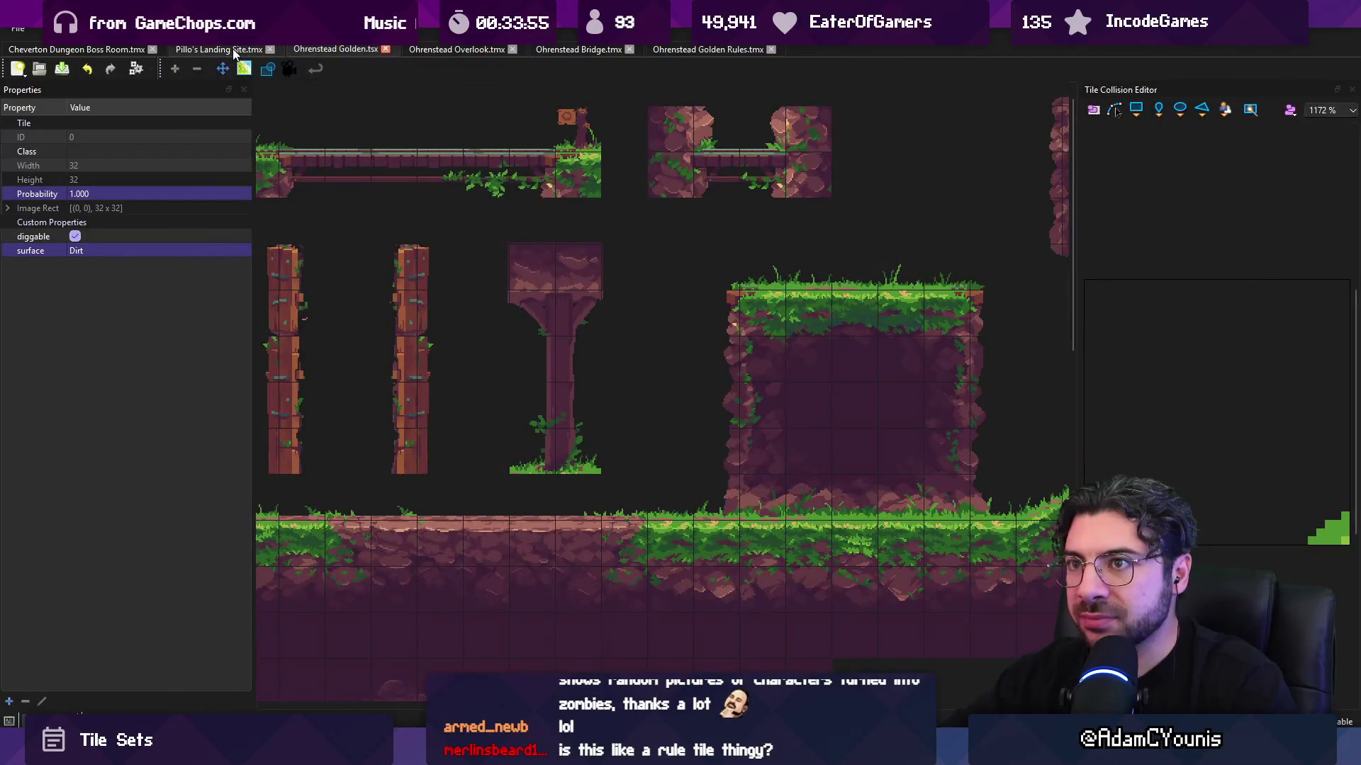
pyautogui.hscroll(-5, 453, 171)
pyautogui.click(579, 49)
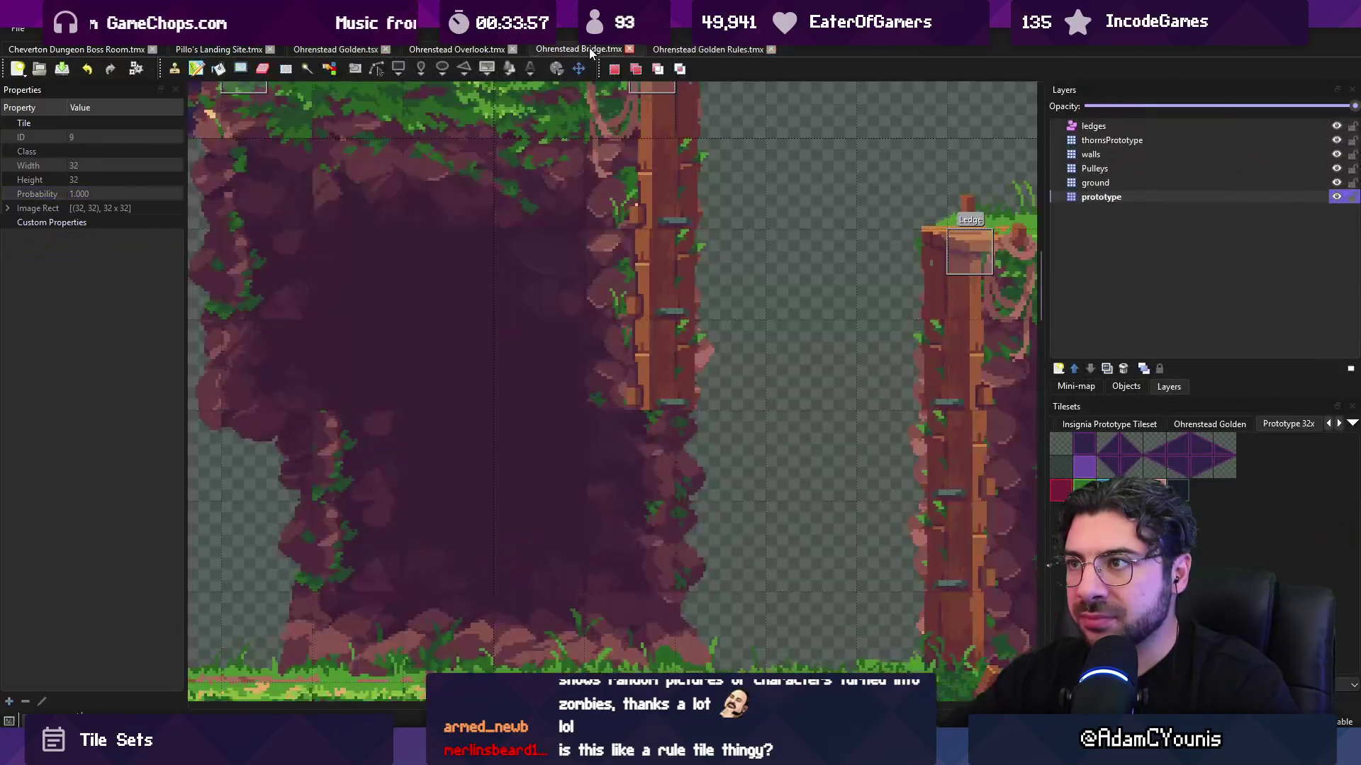
pyautogui.scroll(-2, 710, 283)
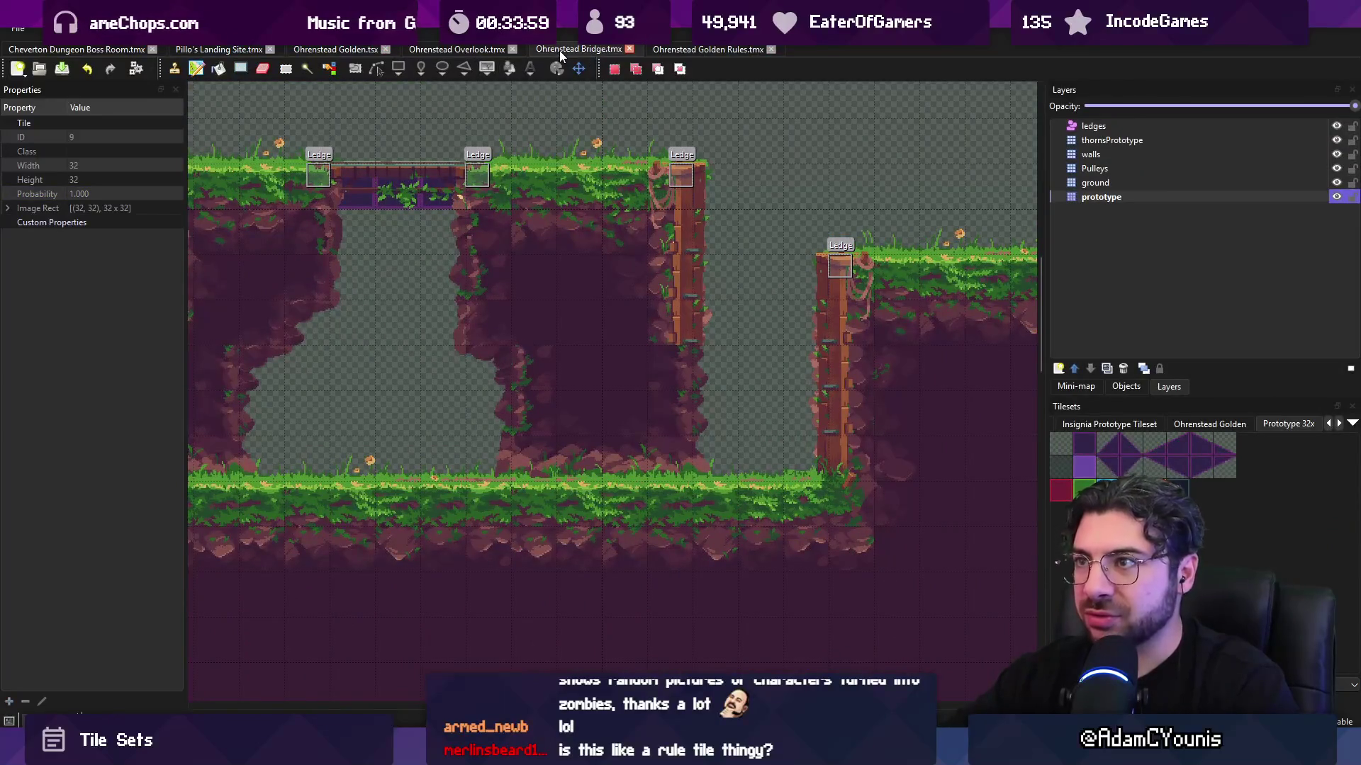
pyautogui.click(708, 49)
pyautogui.scroll(-2, 674, 359)
pyautogui.scroll(2, 674, 360)
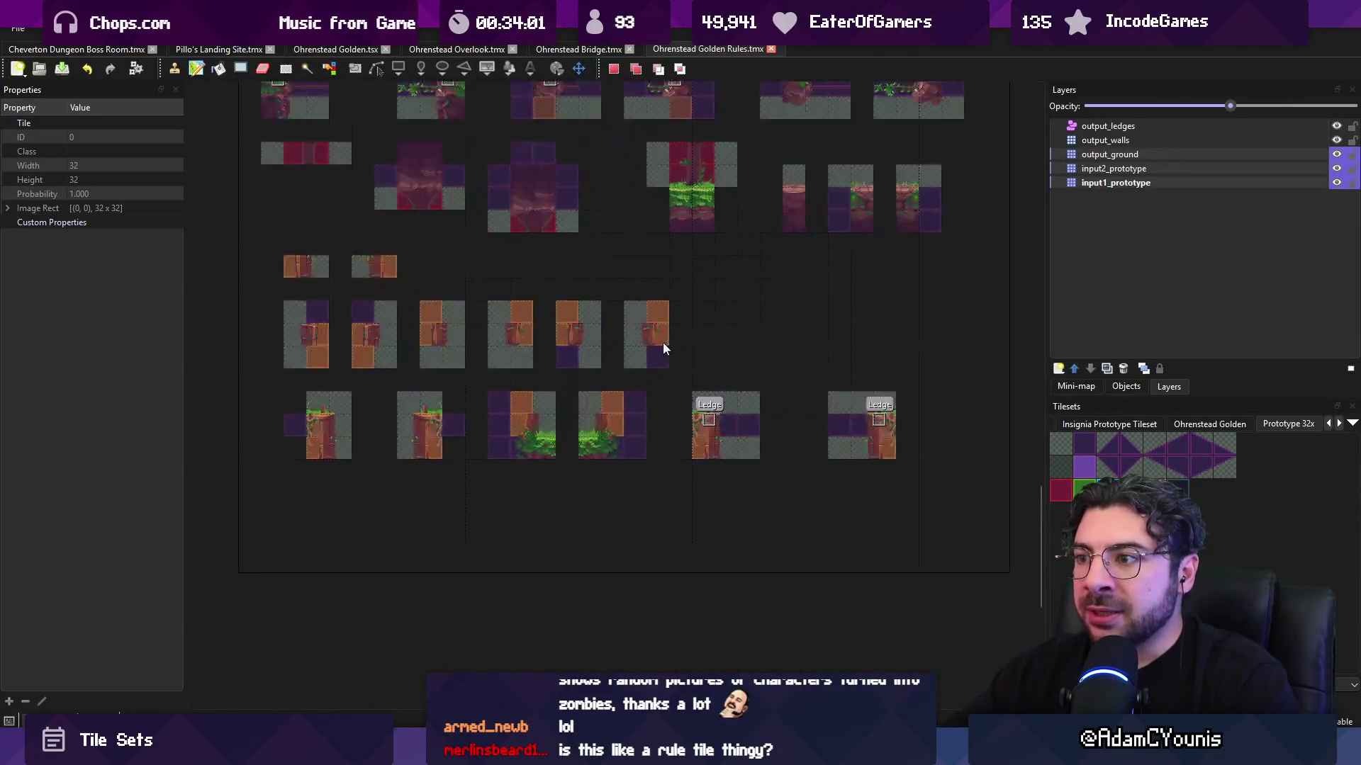
pyautogui.scroll(2, 445, 331)
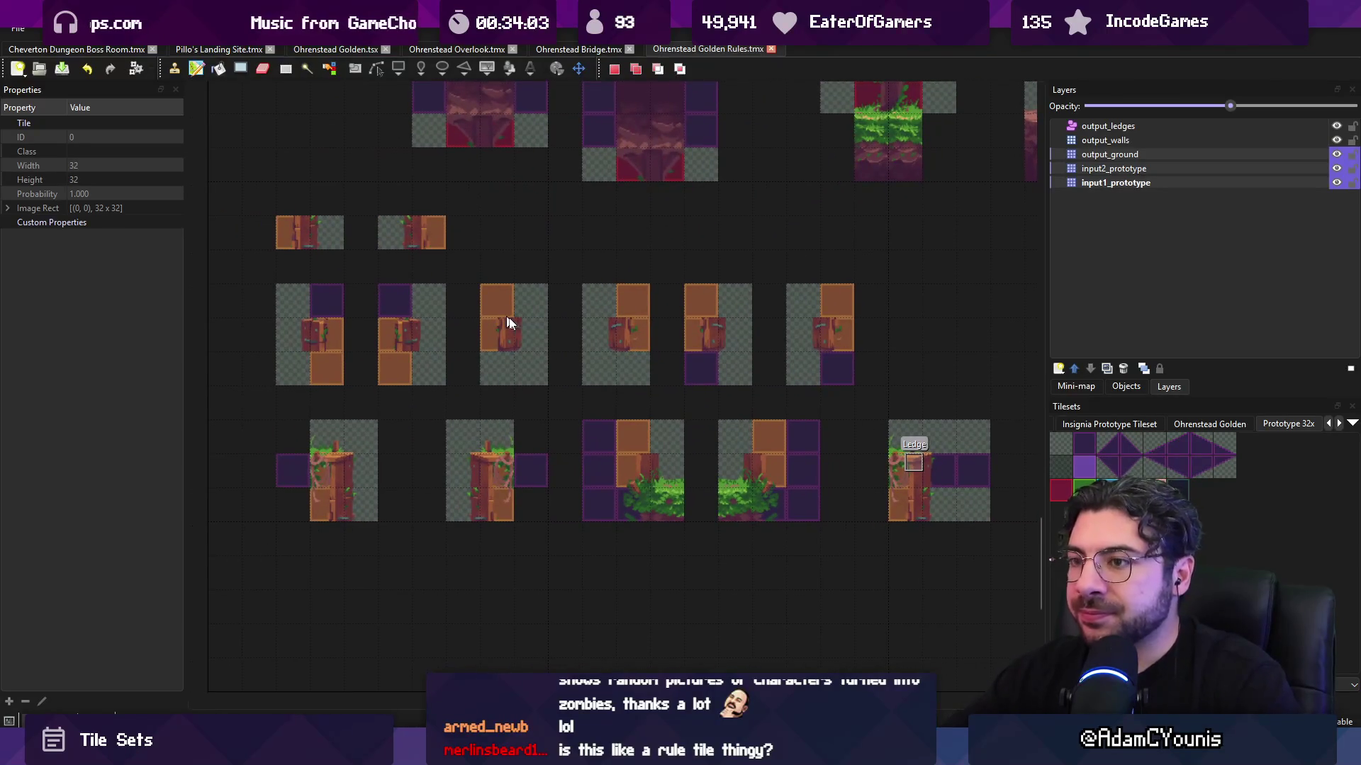
# - Hide output_ground, inspect and select input2_prototype, and save the Golden Rules map
pyautogui.click(1337, 154)
pyautogui.click(1337, 169)
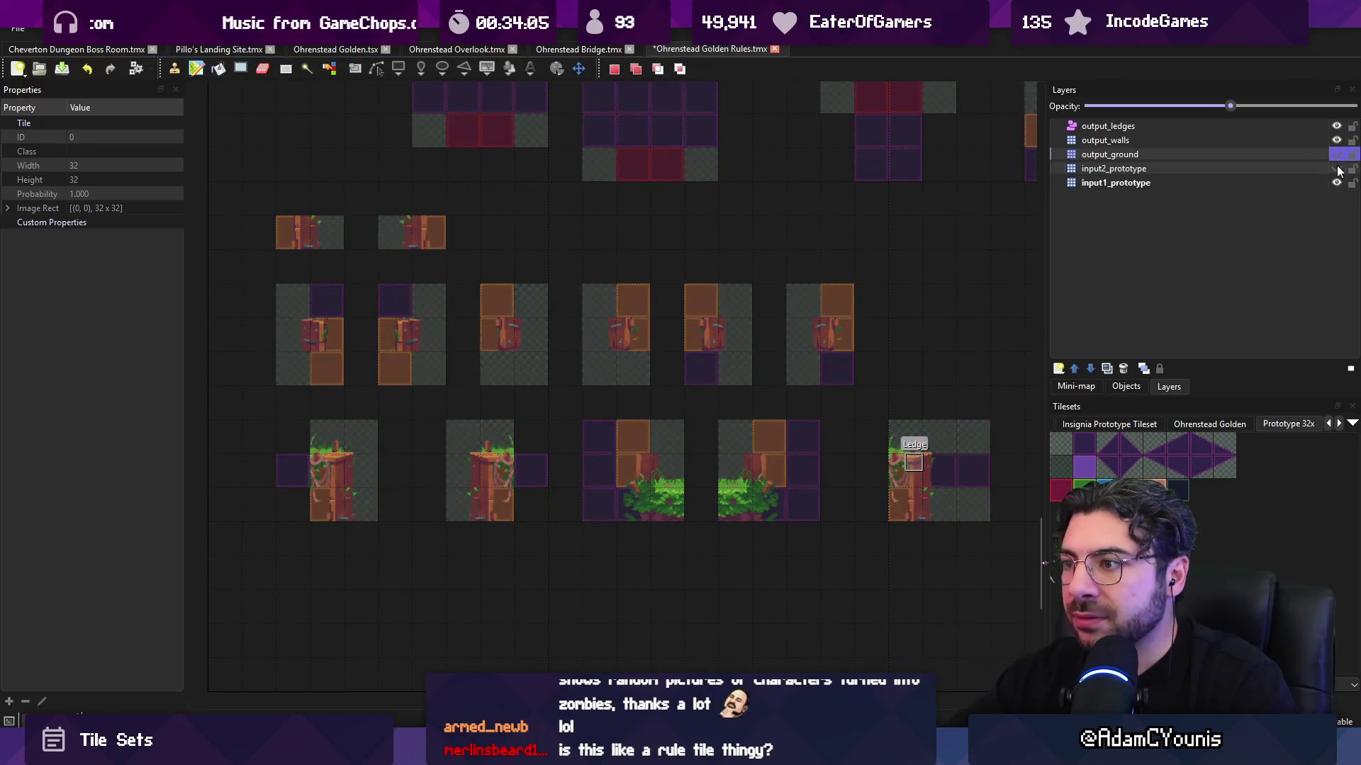
pyautogui.click(1337, 169)
pyautogui.click(1338, 169)
pyautogui.click(1338, 170)
pyautogui.click(1337, 168)
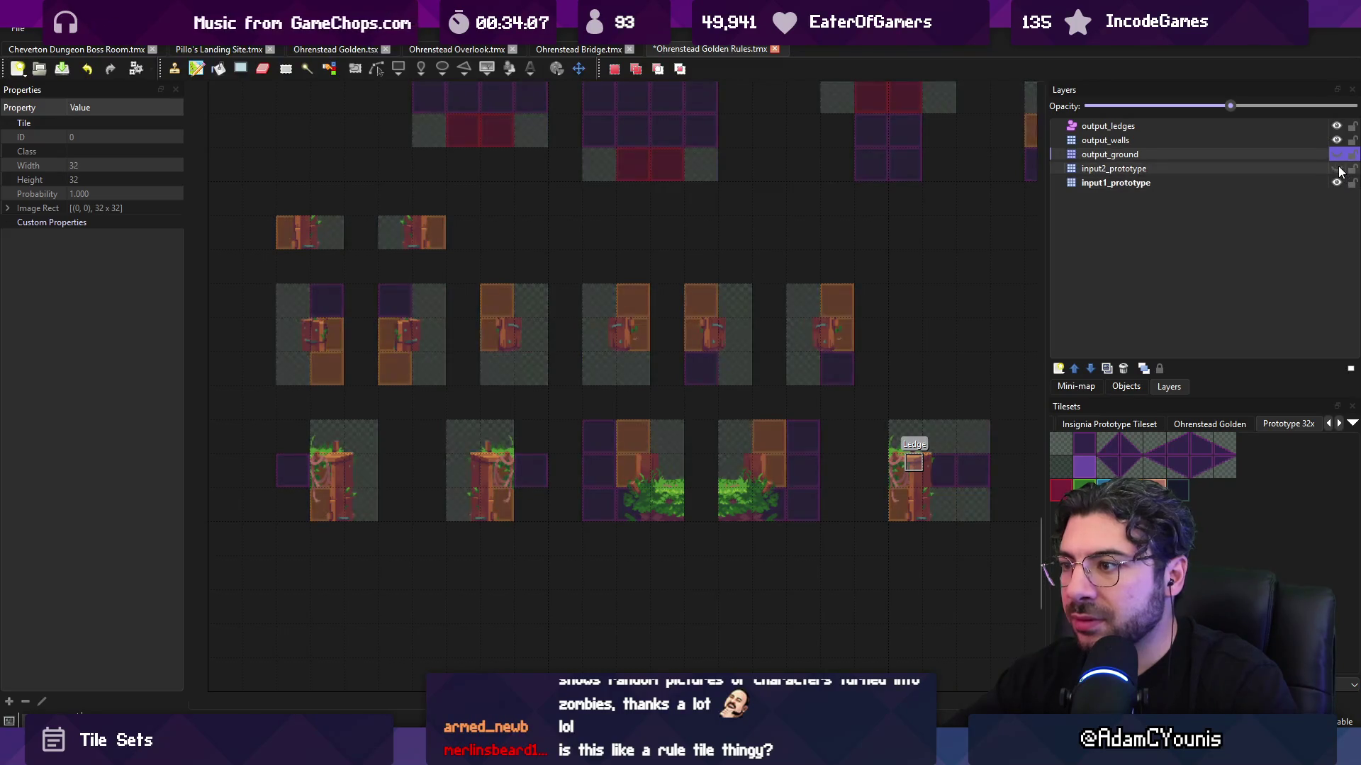
pyautogui.click(1338, 169)
pyautogui.click(1337, 169)
pyautogui.click(1337, 168)
pyautogui.click(1337, 168)
pyautogui.click(1338, 169)
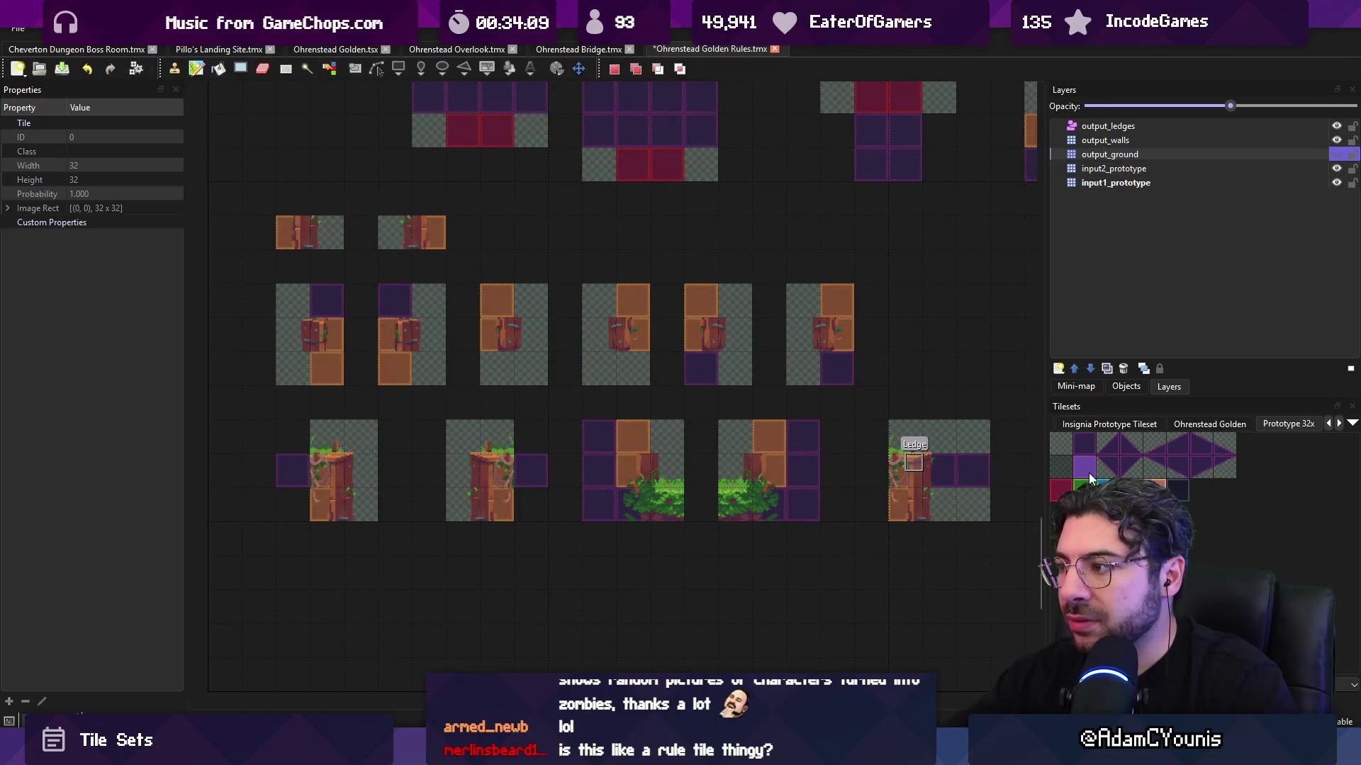
pyautogui.click(1103, 168)
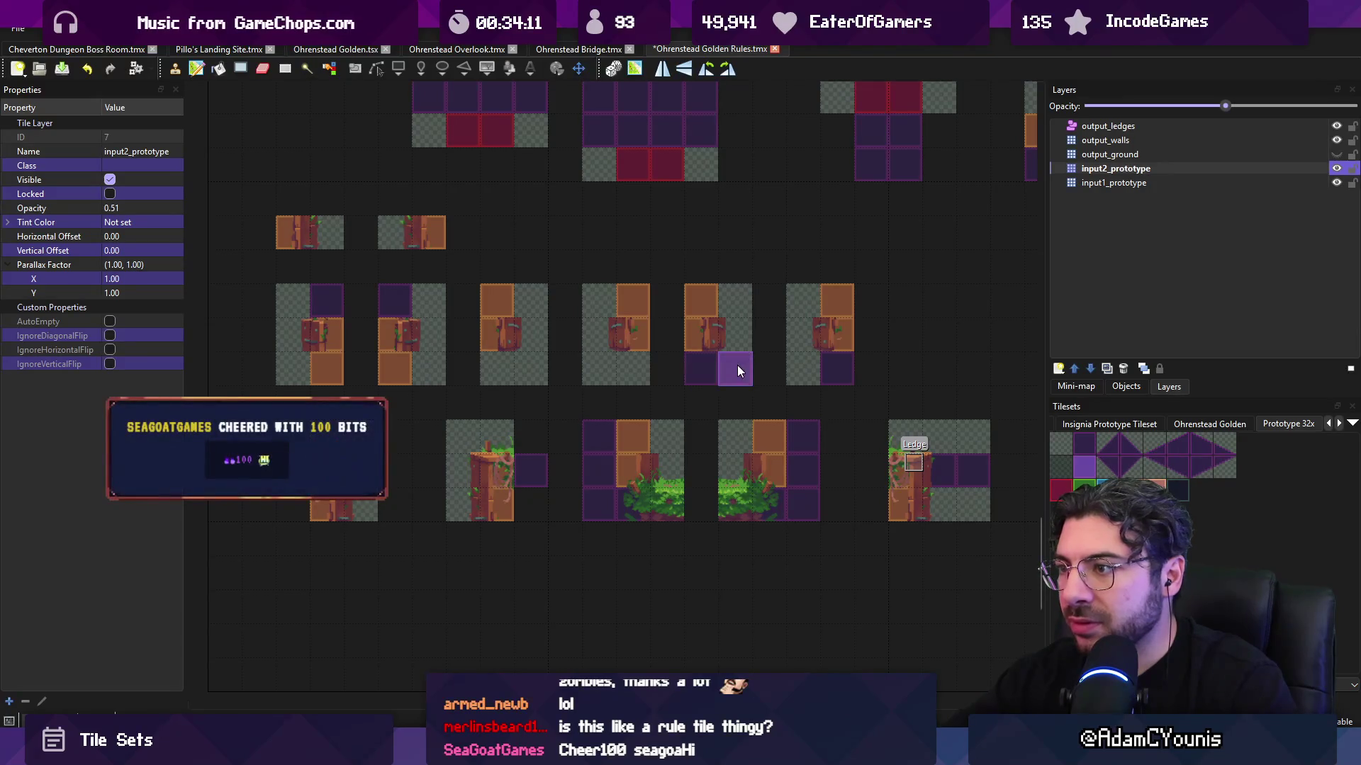
pyautogui.hotkey('ctrl', 's')
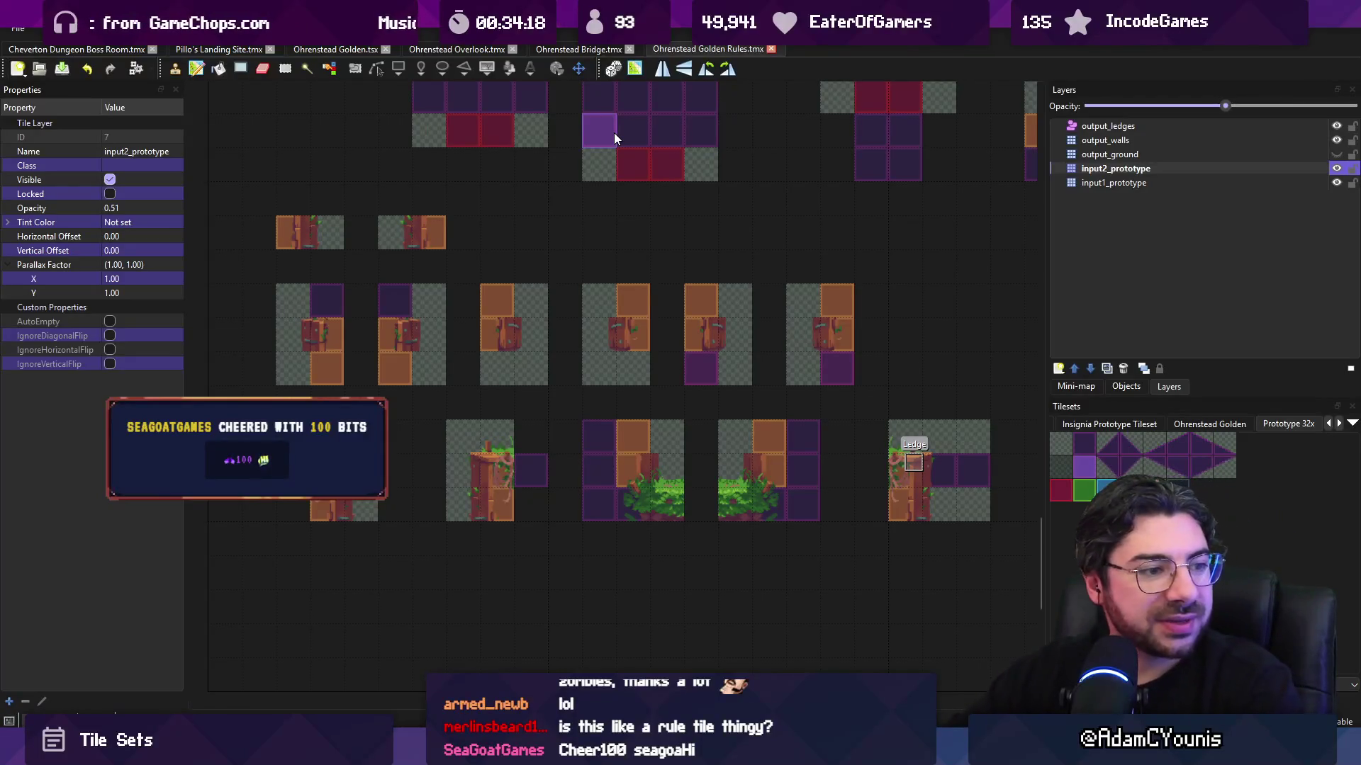
pyautogui.click(567, 49)
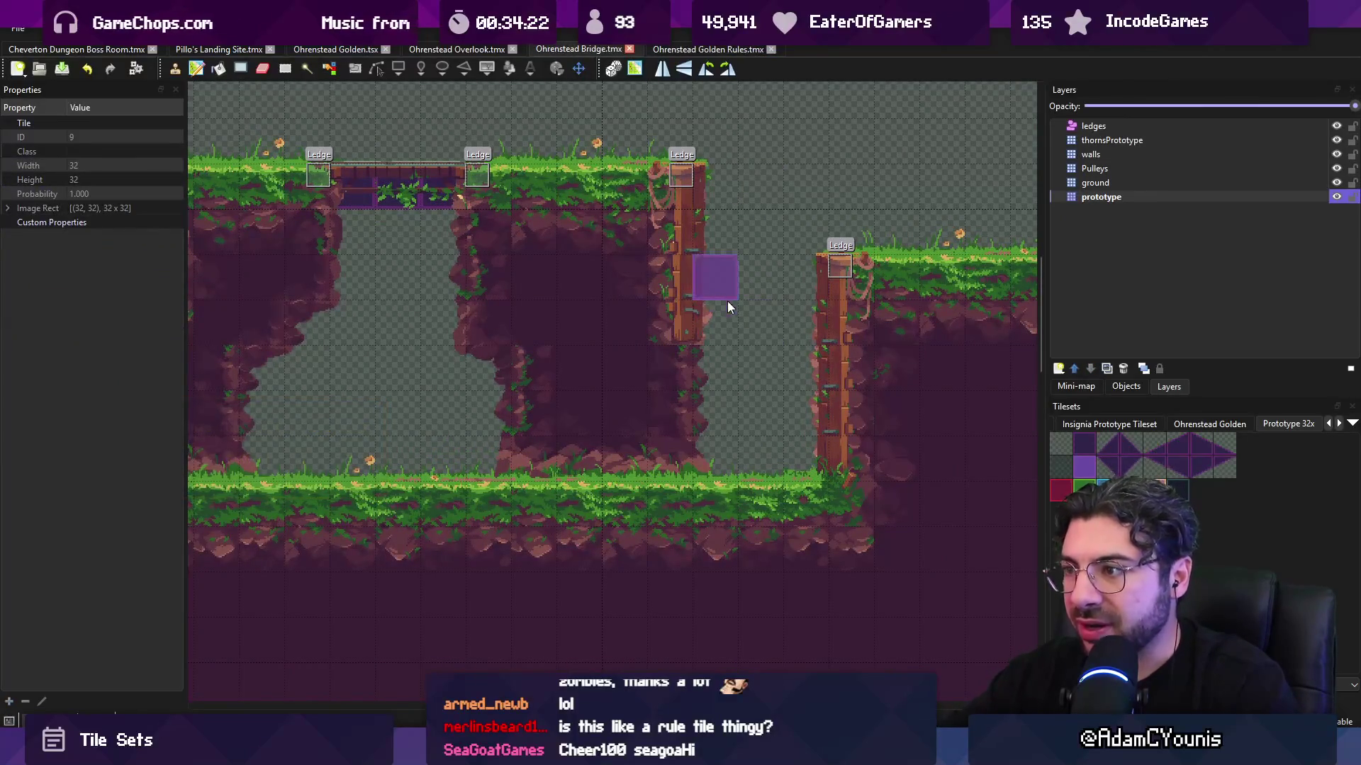
# - Briefly view the Golden Rules map and return to the Ohrenstead Bridge map
pyautogui.scroll(3, 727, 301)
pyautogui.click(693, 48)
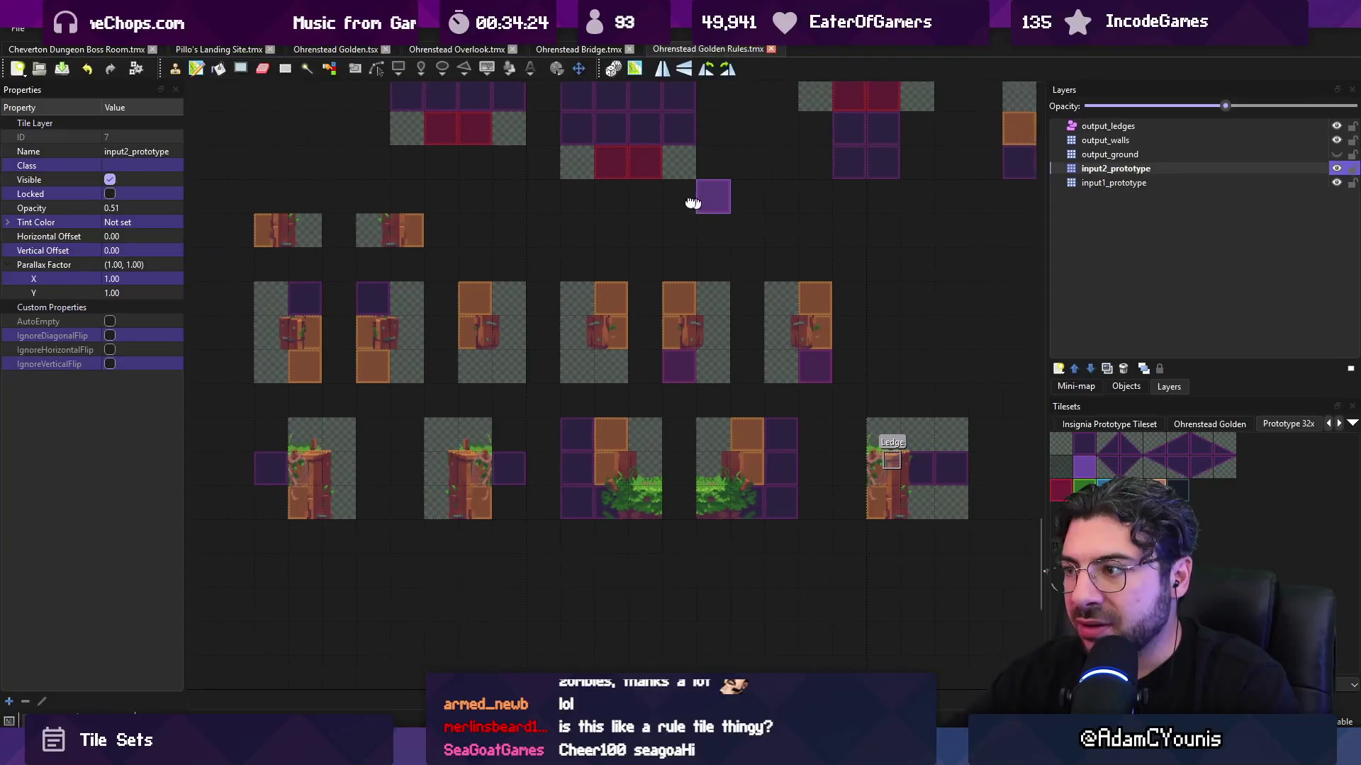
pyautogui.scroll(-2, 672, 300)
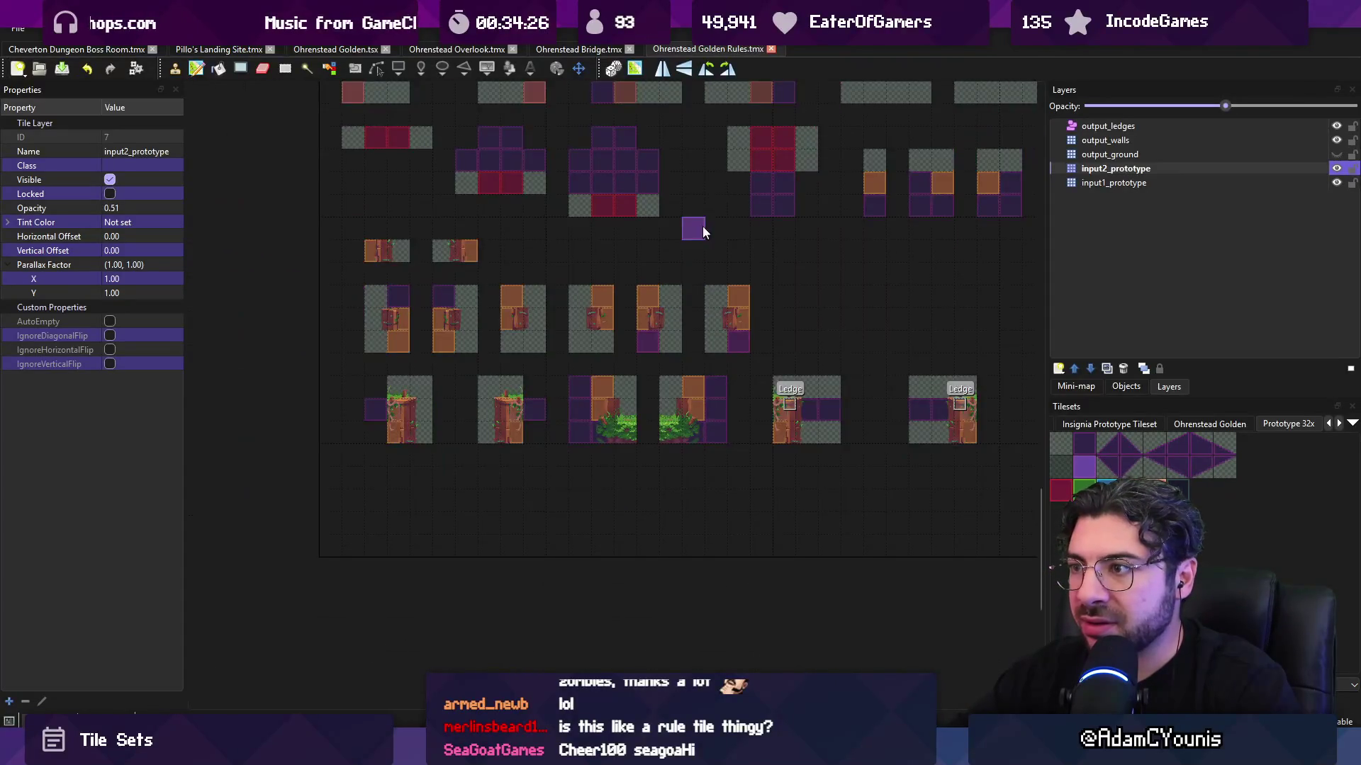
pyautogui.click(579, 49)
pyautogui.scroll(5, 693, 169)
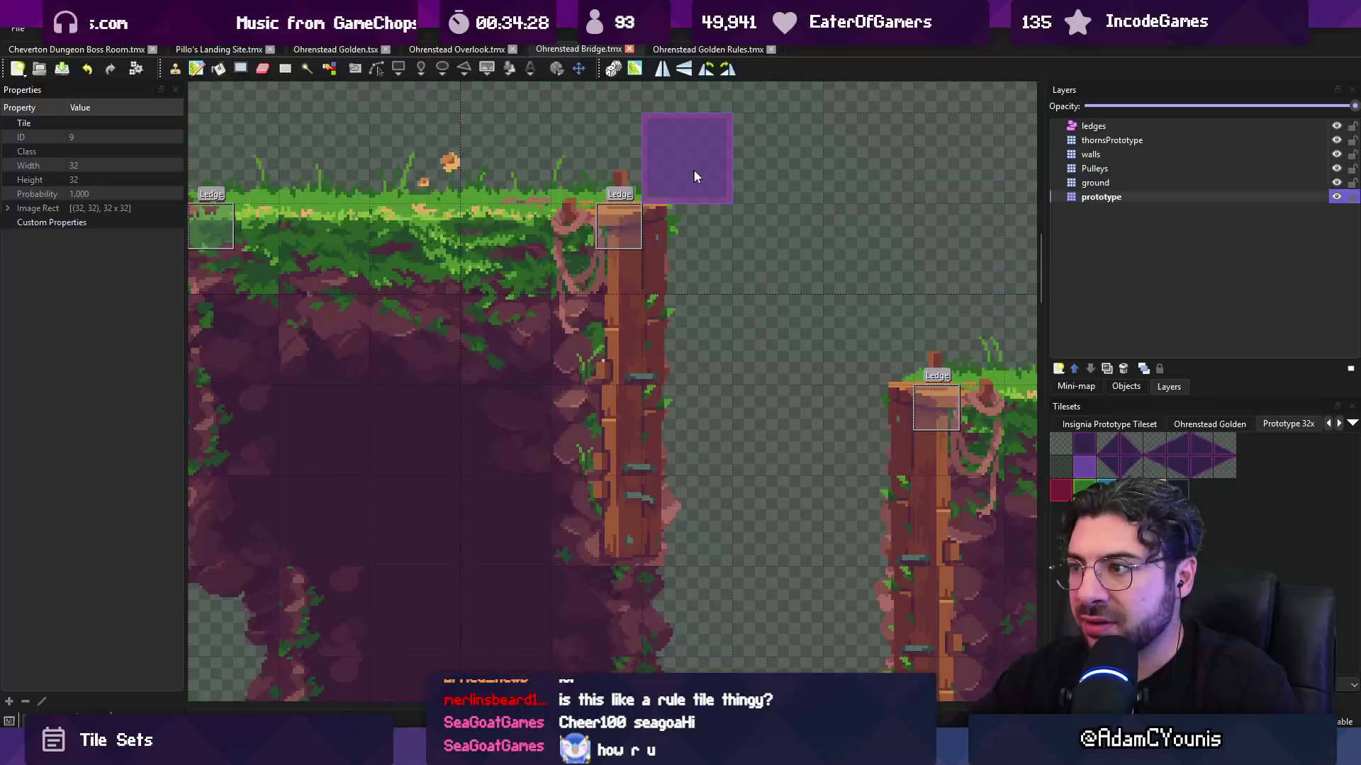
pyautogui.scroll(-1, 739, 214)
# - Hide the Bridge ground art and pan across the exposed prototype tiles
pyautogui.click(1336, 197)
pyautogui.click(1336, 196)
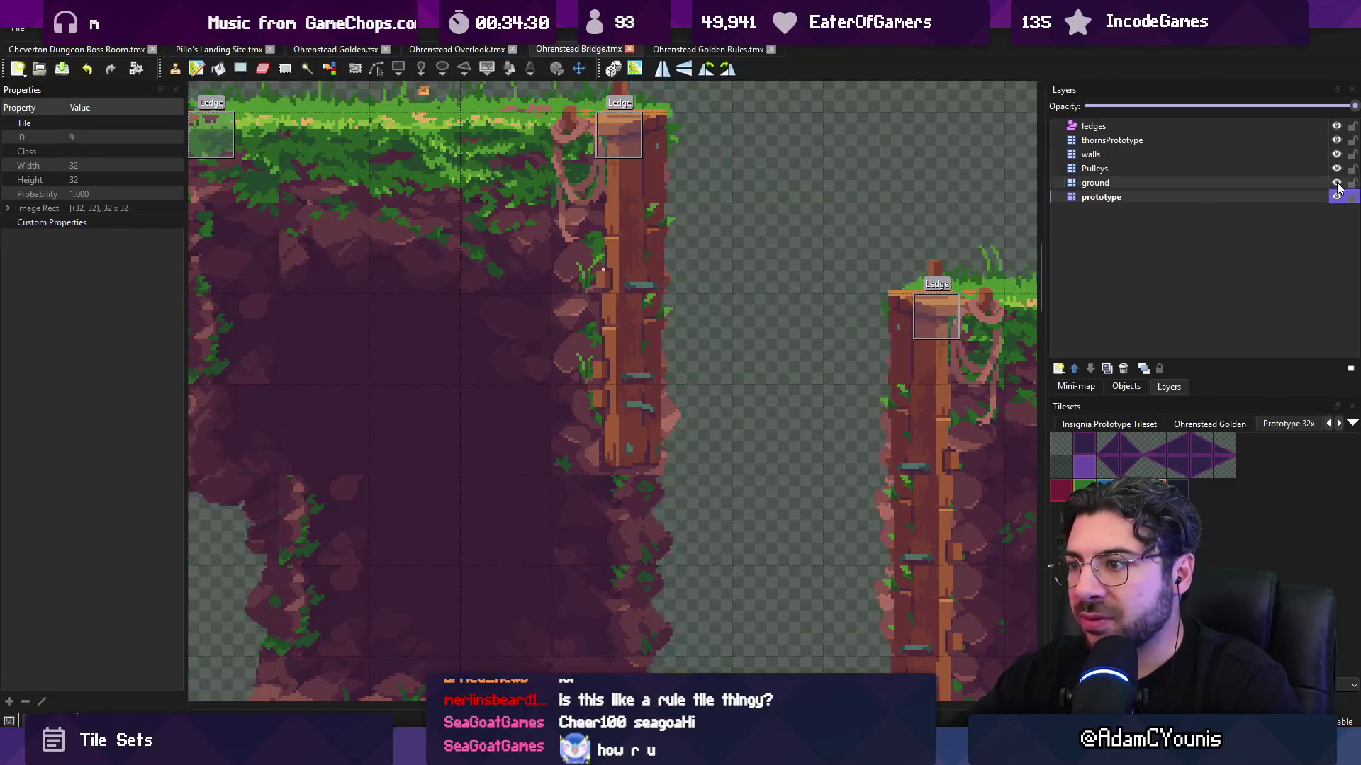
pyautogui.click(1336, 183)
pyautogui.click(1336, 183)
pyautogui.click(1336, 183)
pyautogui.click(1337, 183)
pyautogui.click(1337, 183)
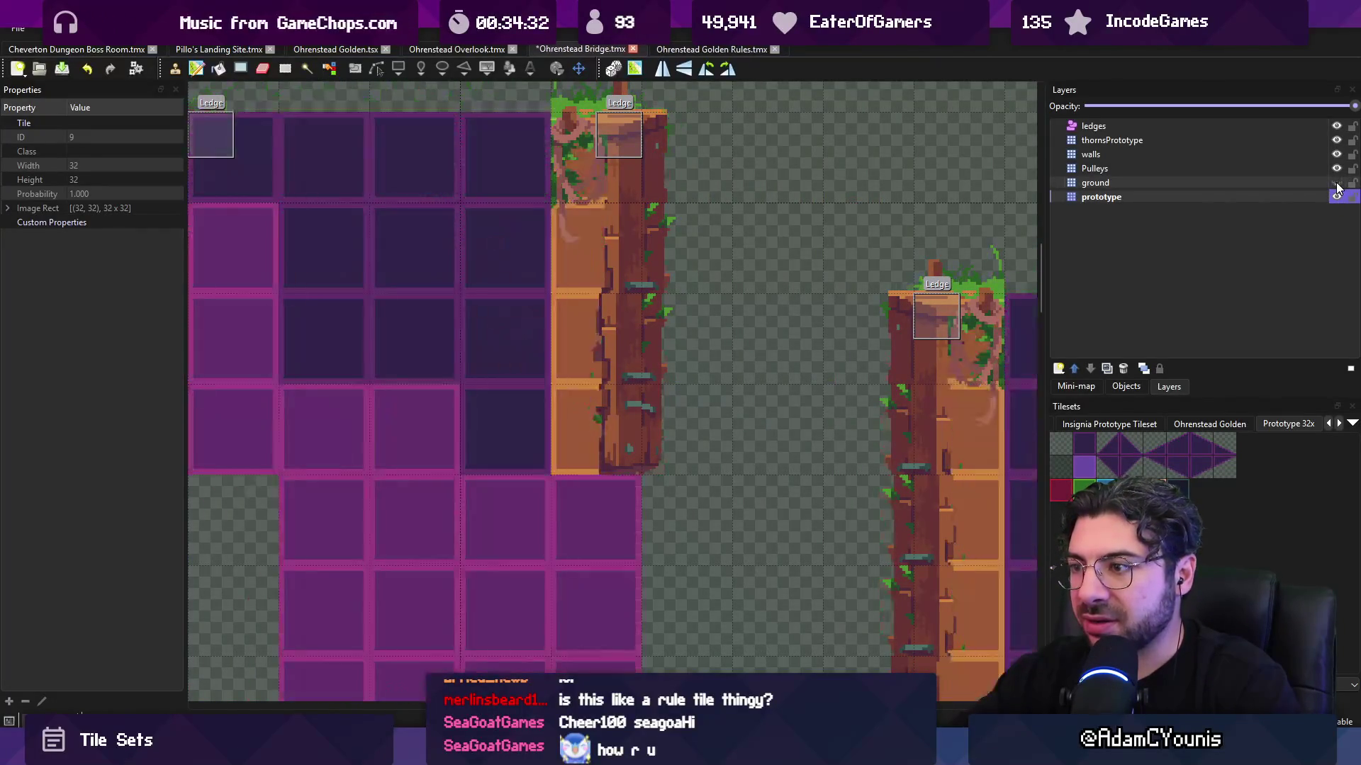
pyautogui.click(1337, 184)
pyautogui.click(1336, 184)
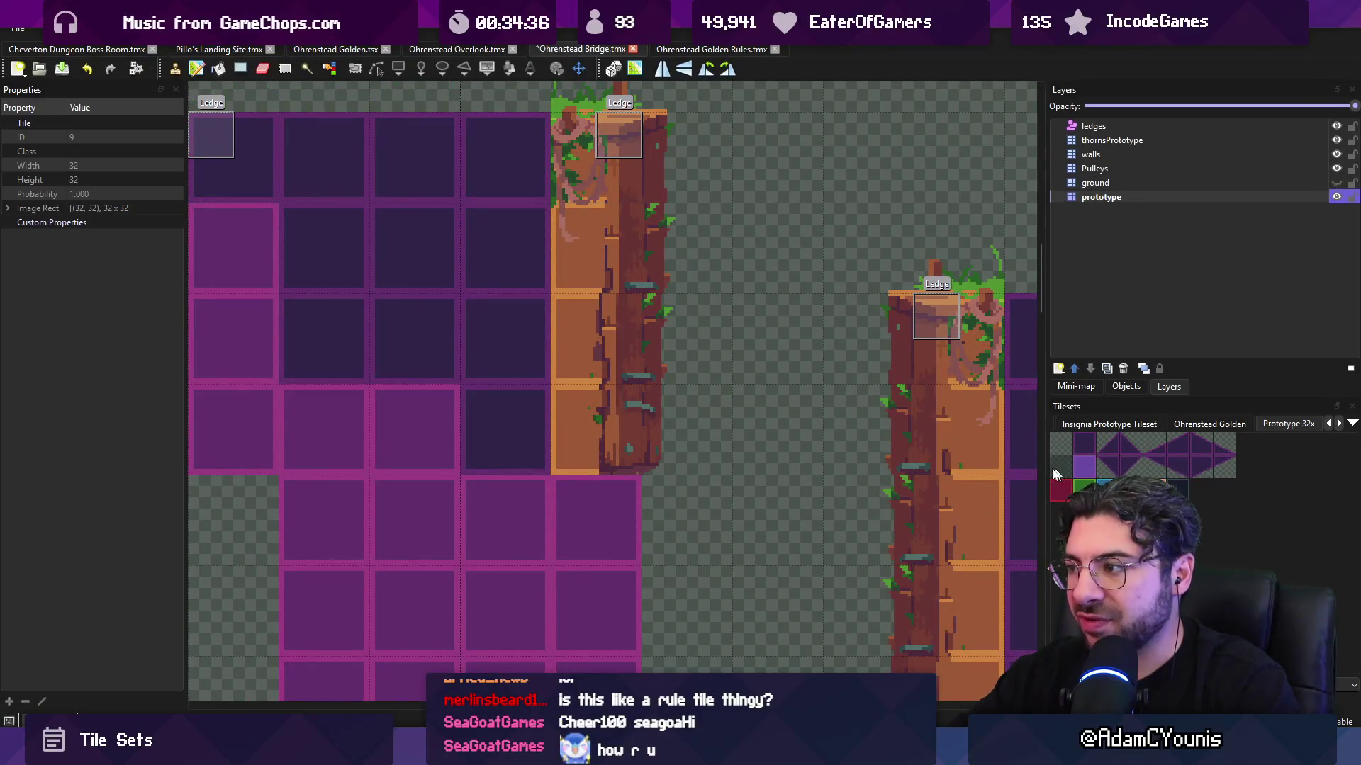
pyautogui.moveTo(321, 359); pyautogui.dragTo(797, 363)
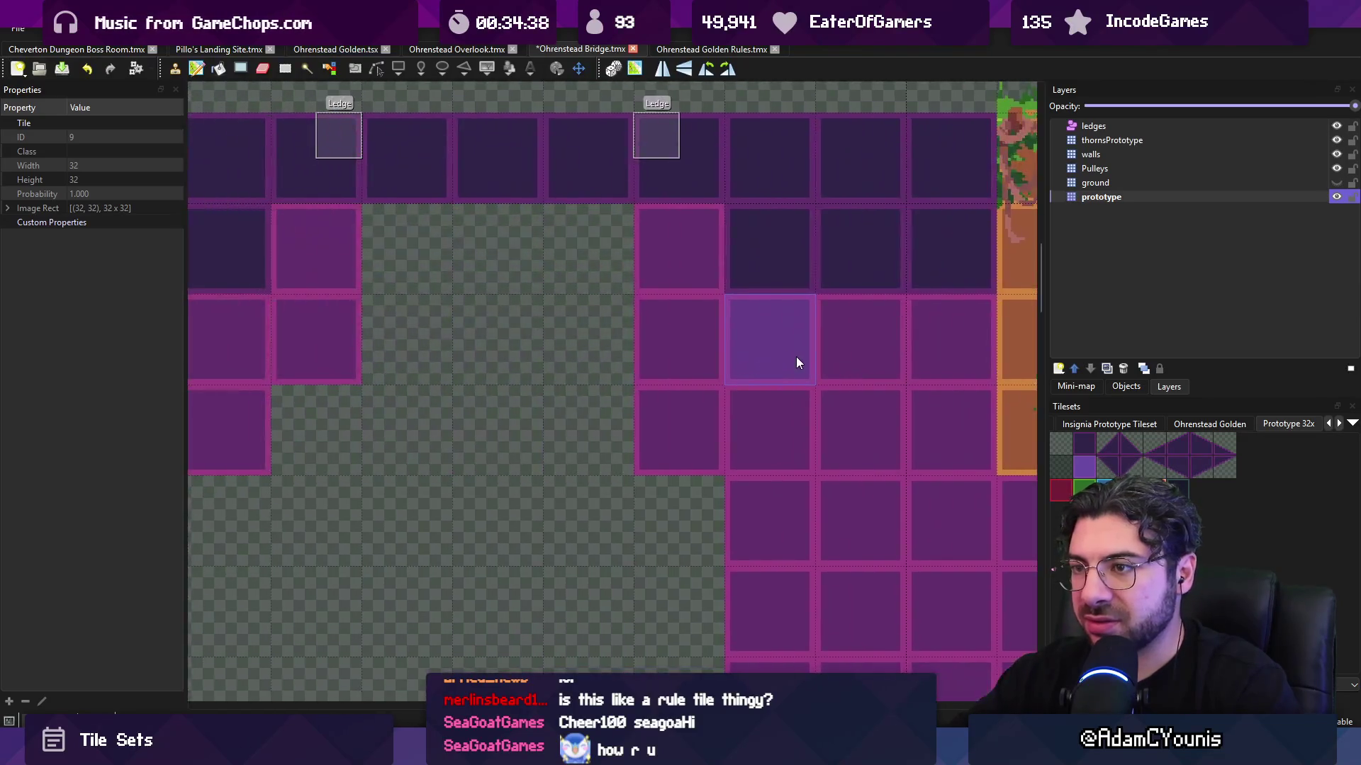
pyautogui.scroll(-3, 798, 355)
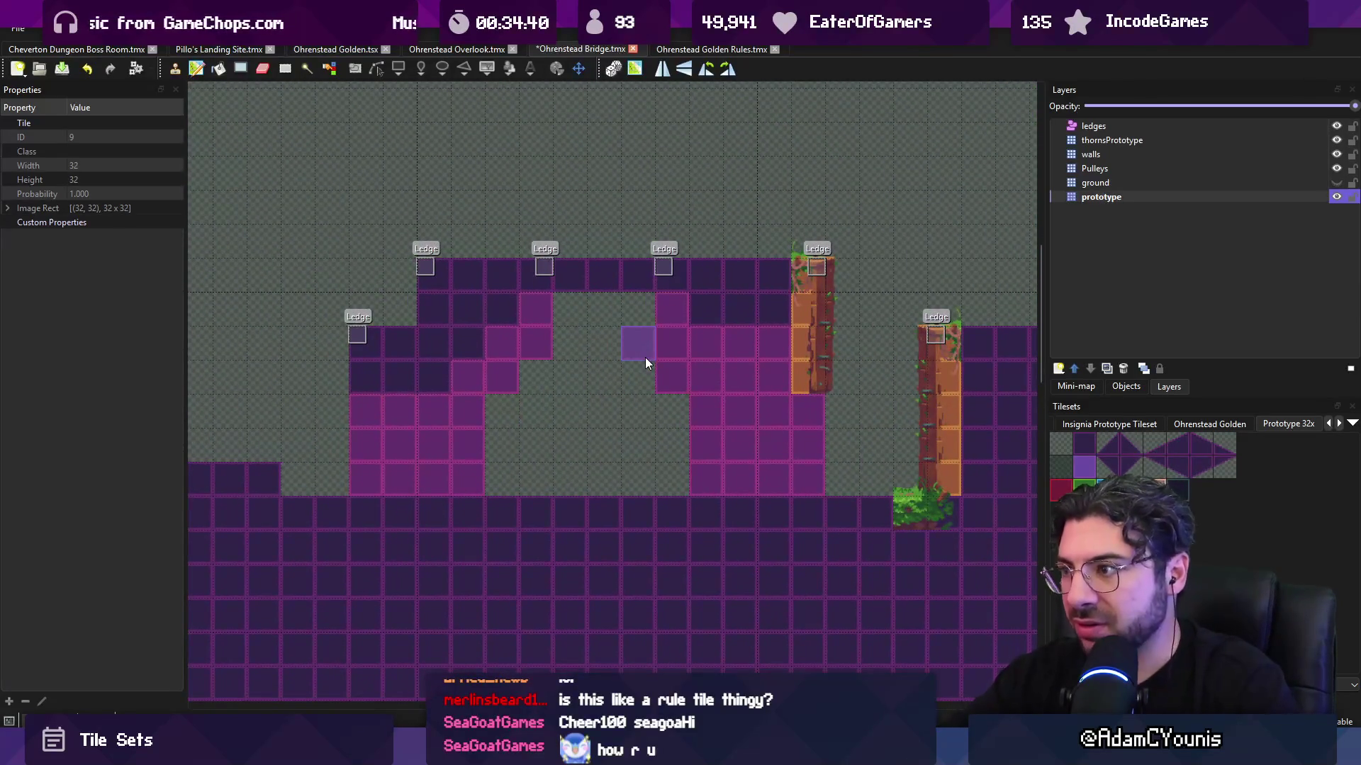
# - Show the ground art again, save the Bridge map, and pan the Golden Rules map
pyautogui.click(1336, 182)
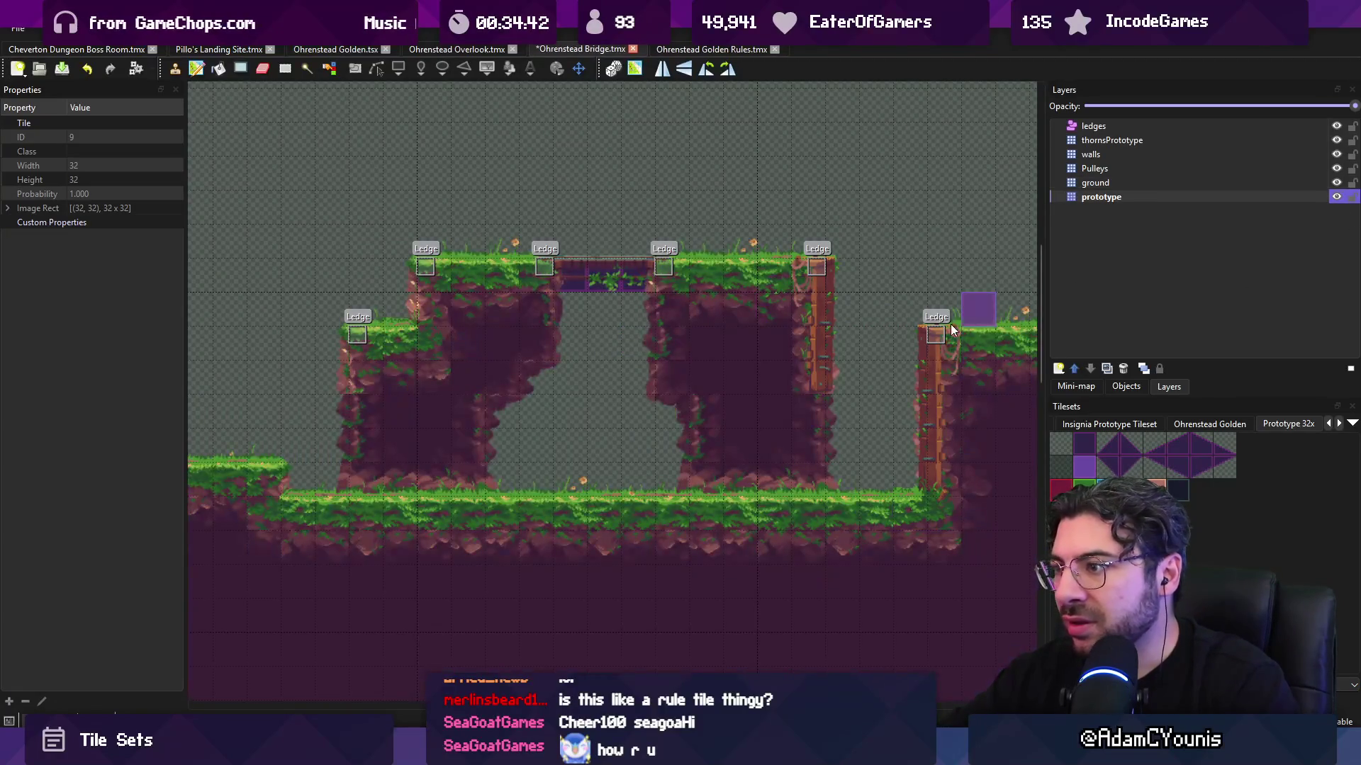
pyautogui.moveTo(952, 329); pyautogui.dragTo(889, 318)
pyautogui.hotkey('ctrl', 's')
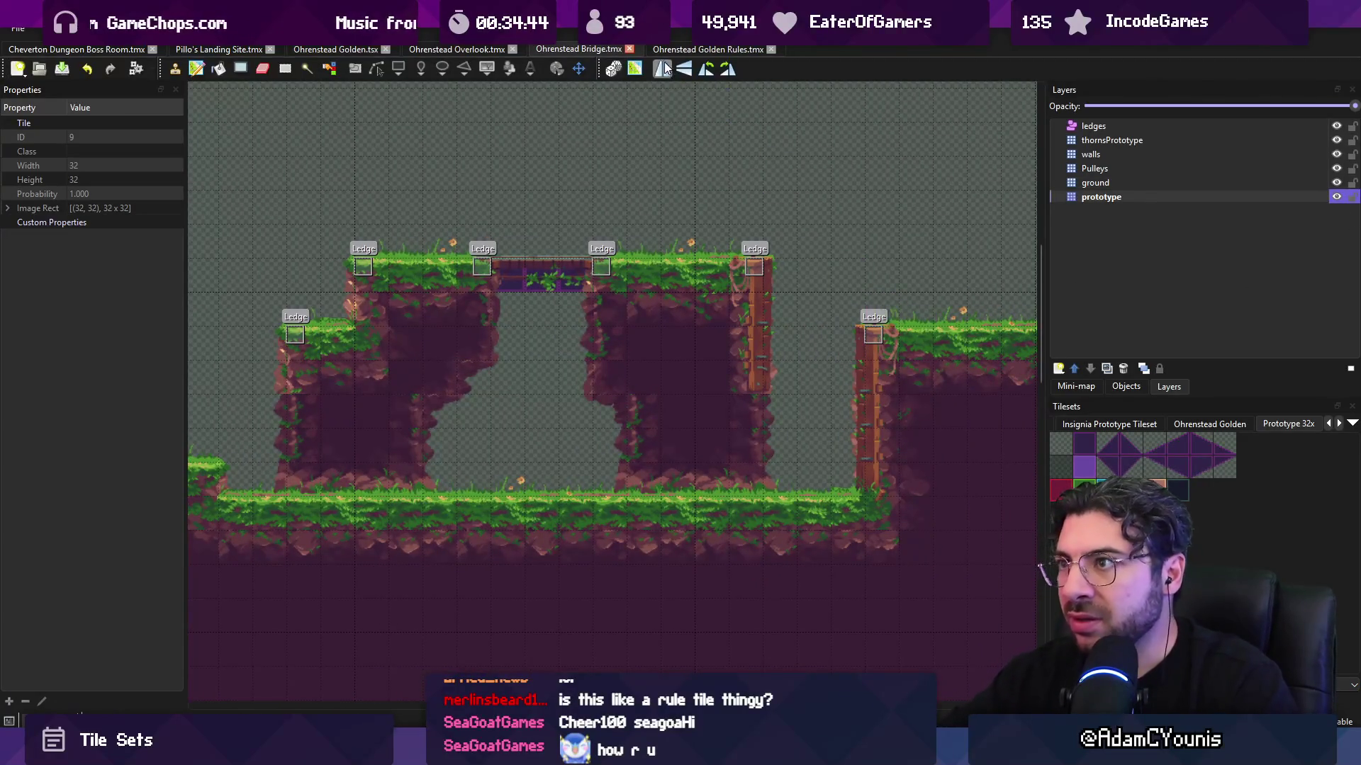
pyautogui.click(708, 49)
pyautogui.moveTo(792, 276)
pyautogui.mouseDown()
pyautogui.moveTo(623, 298)
pyautogui.moveTo(692, 276)
pyautogui.moveTo(750, 390)
pyautogui.moveTo(735, 358)
pyautogui.mouseUp()
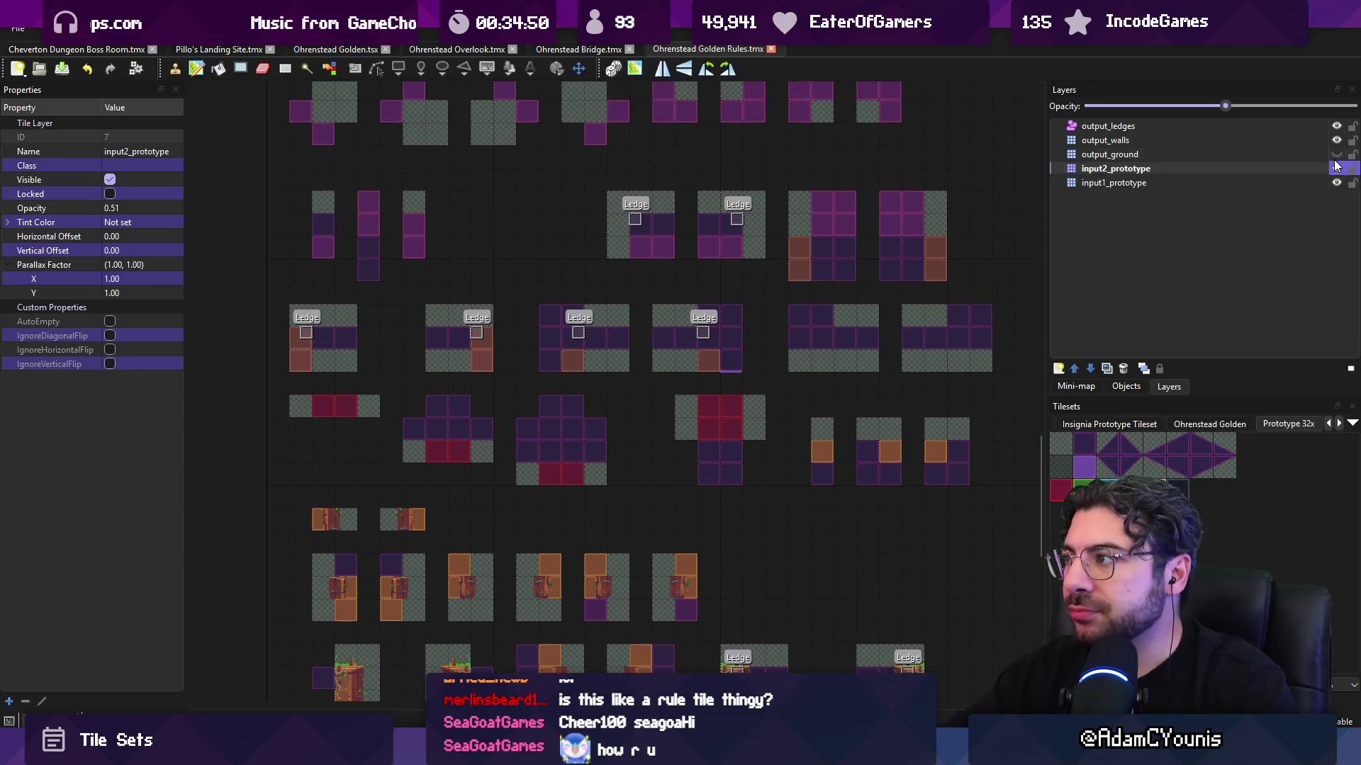
pyautogui.click(1337, 155)
pyautogui.hotkey('ctrl', 's')
pyautogui.scroll(-1, 848, 291)
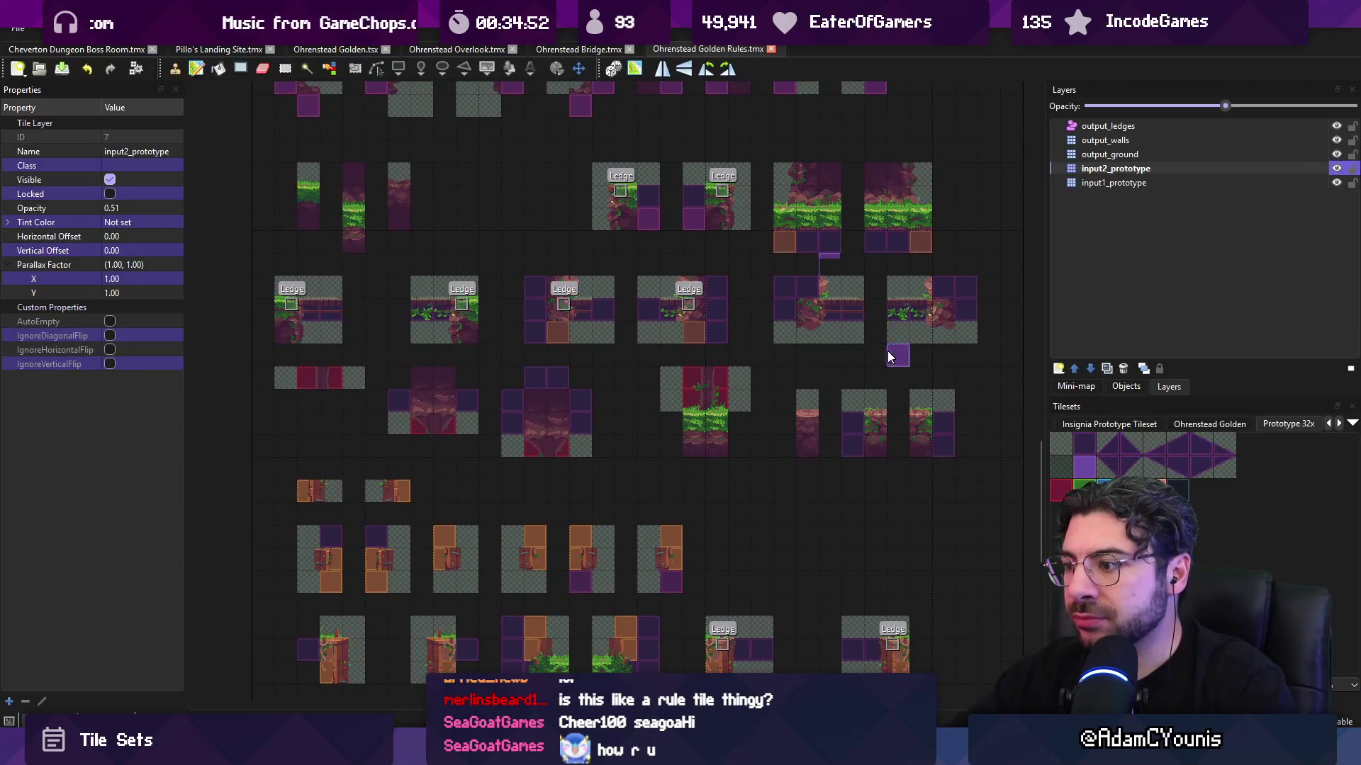
pyautogui.scroll(-3, 891, 357)
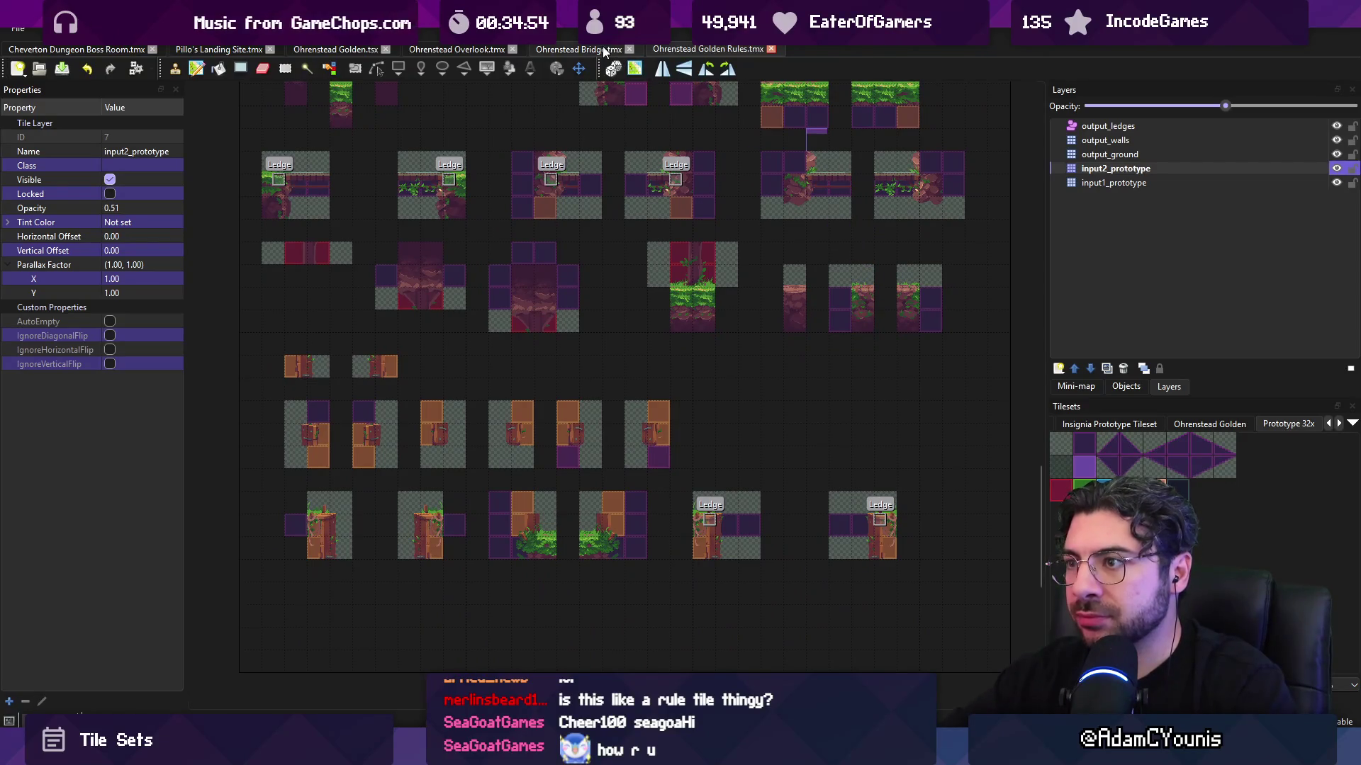
pyautogui.click(603, 51)
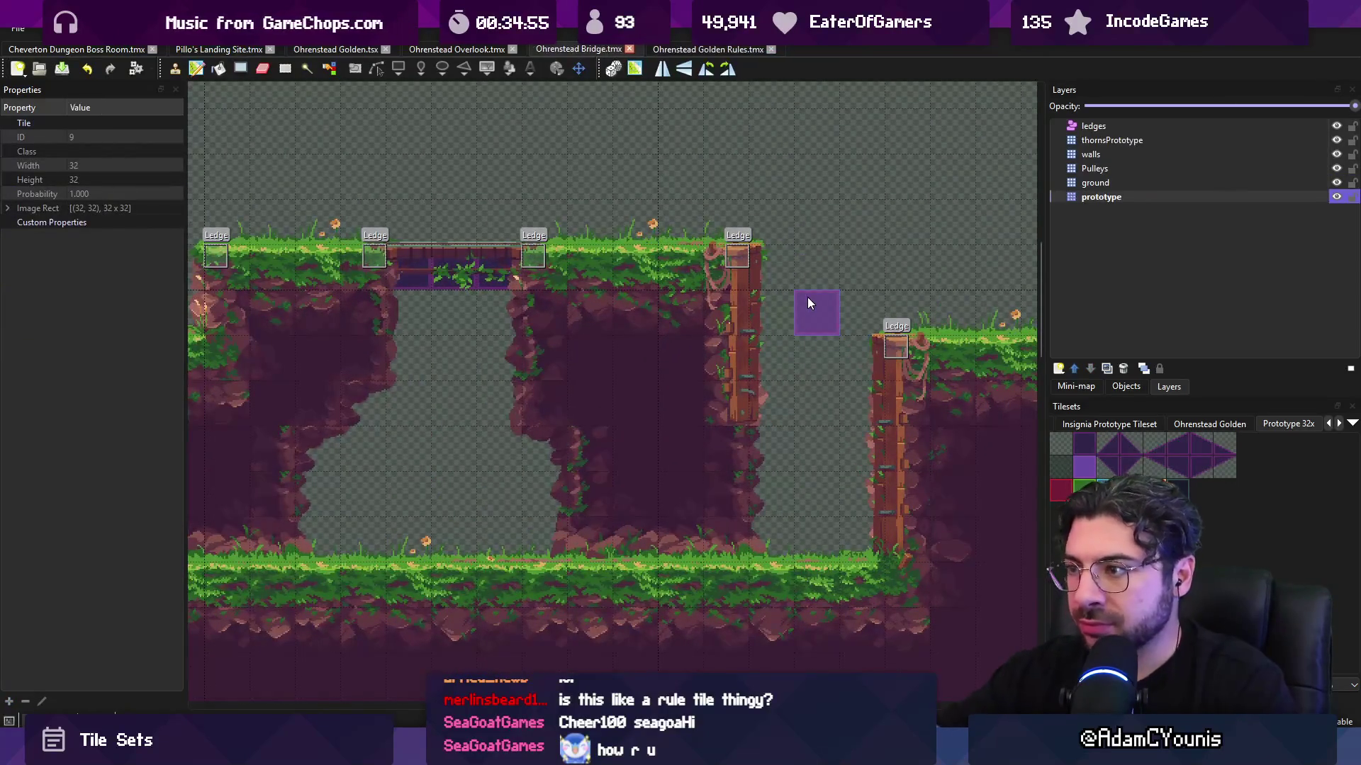
pyautogui.click(676, 51)
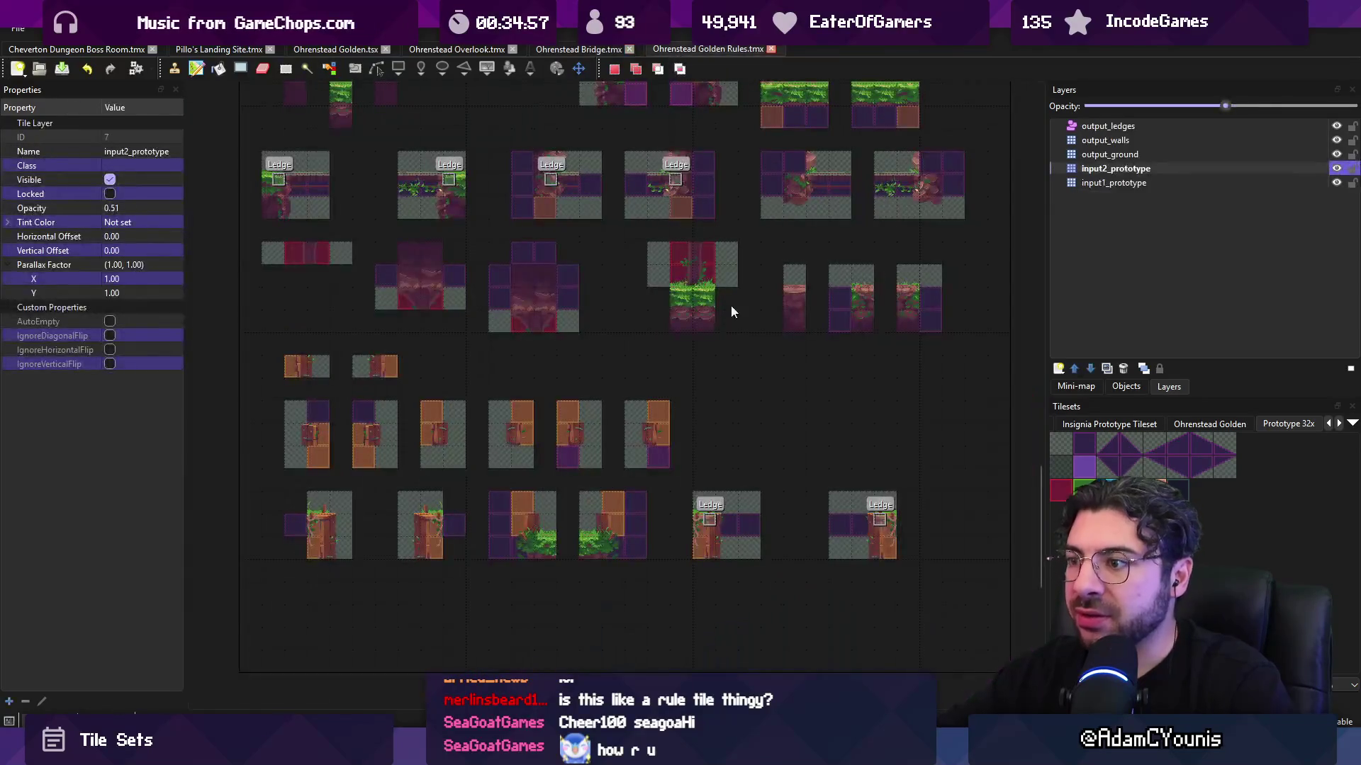
pyautogui.scroll(2, 618, 360)
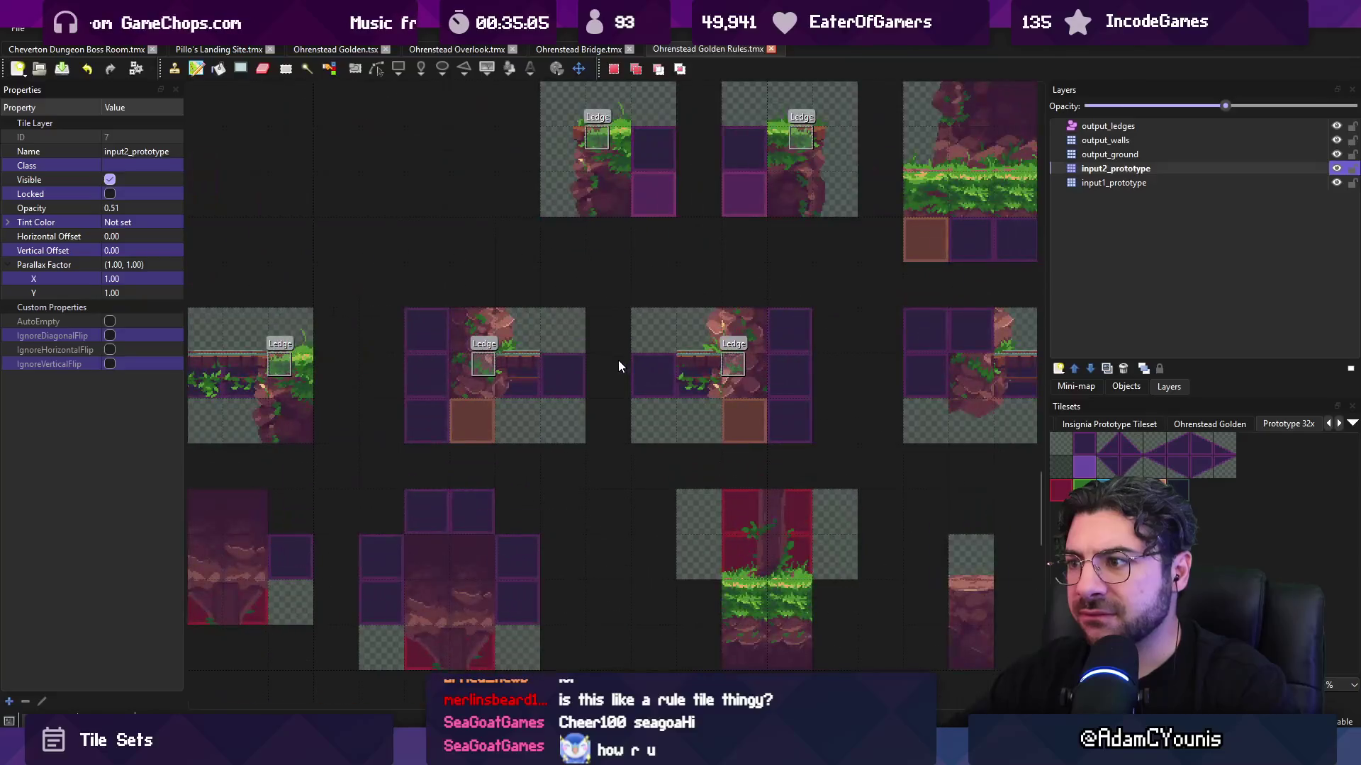
pyautogui.click(602, 50)
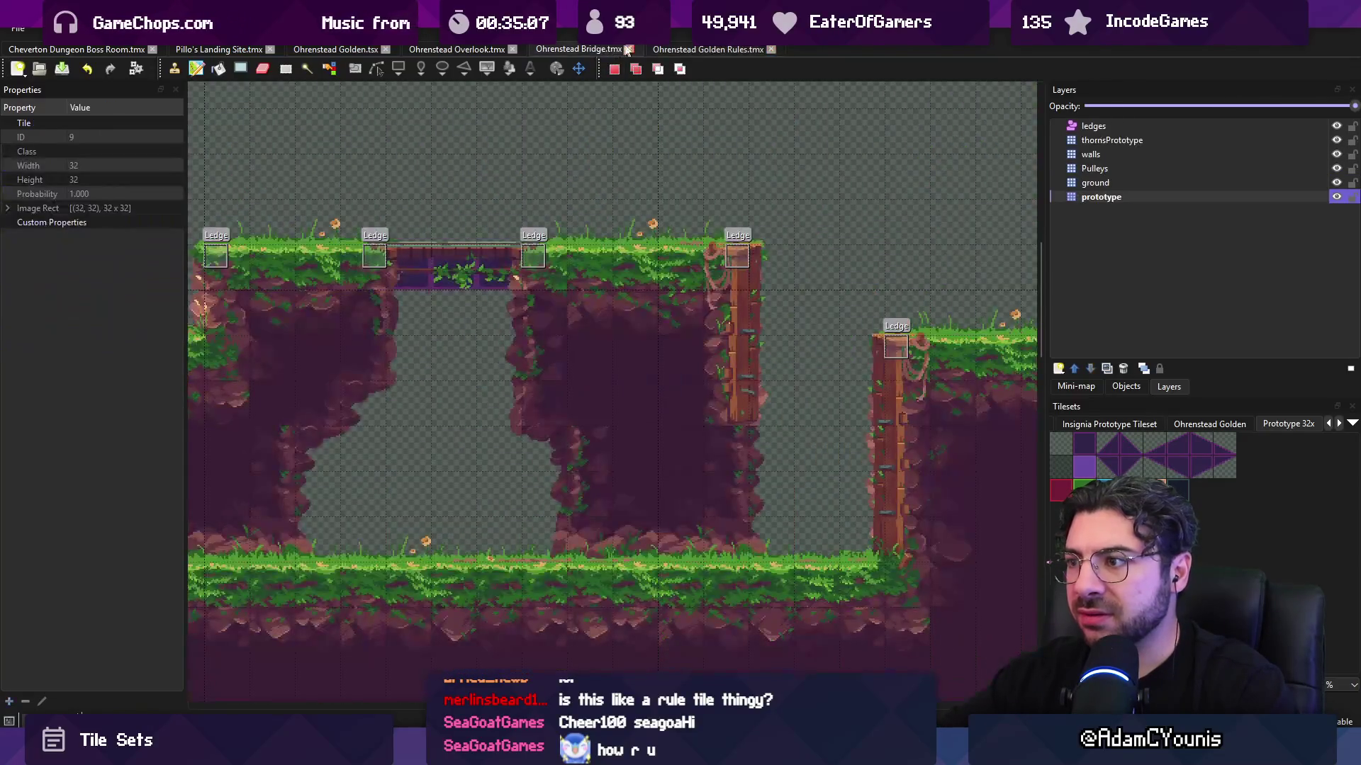
pyautogui.click(670, 46)
pyautogui.scroll(-3, 649, 313)
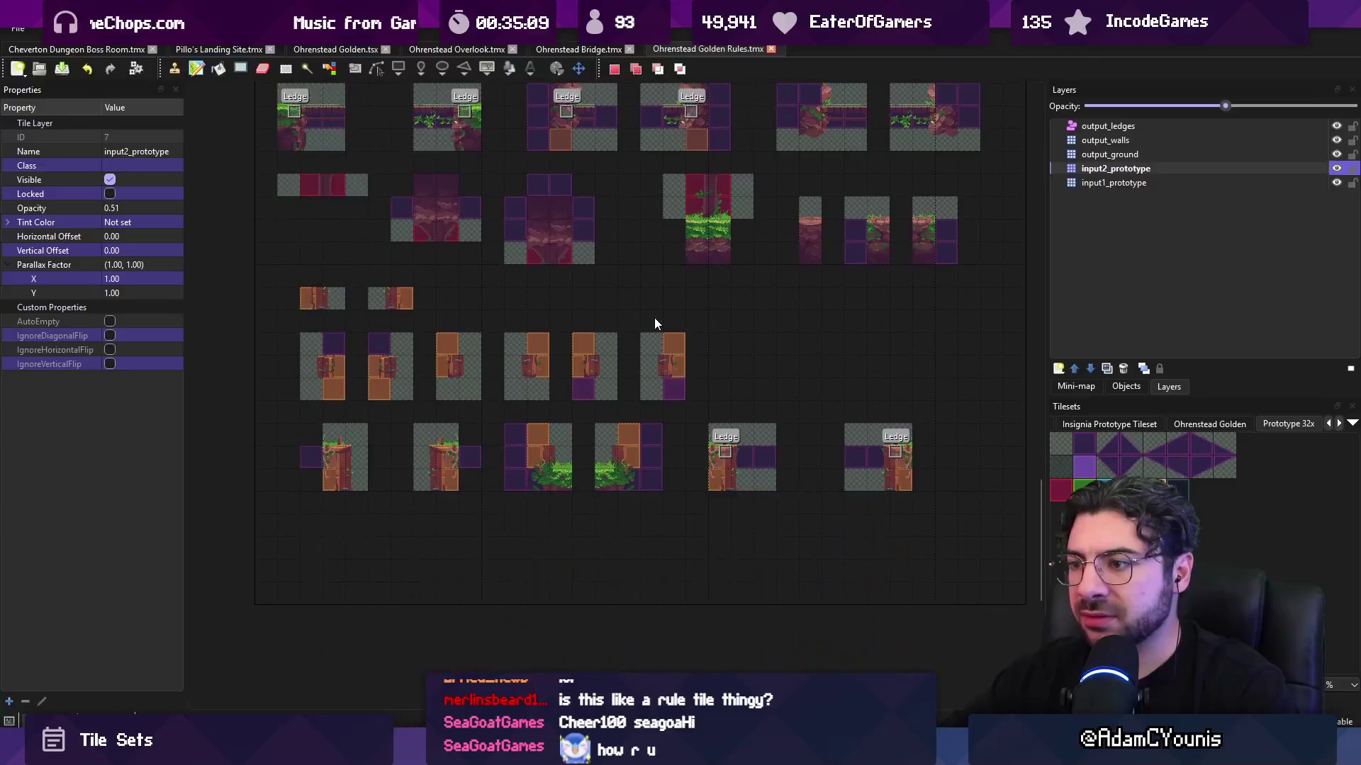
pyautogui.scroll(1, 788, 336)
pyautogui.scroll(-3, 792, 335)
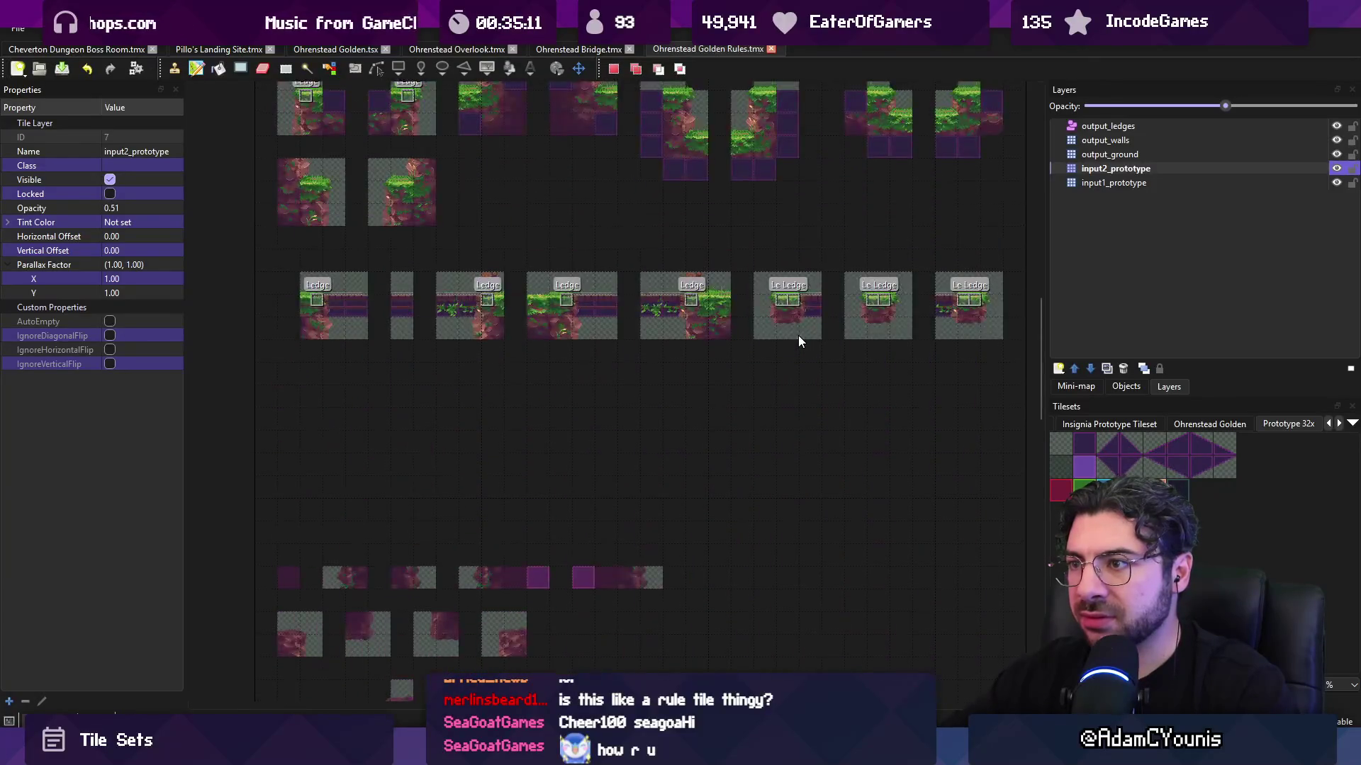
pyautogui.scroll(3, 795, 341)
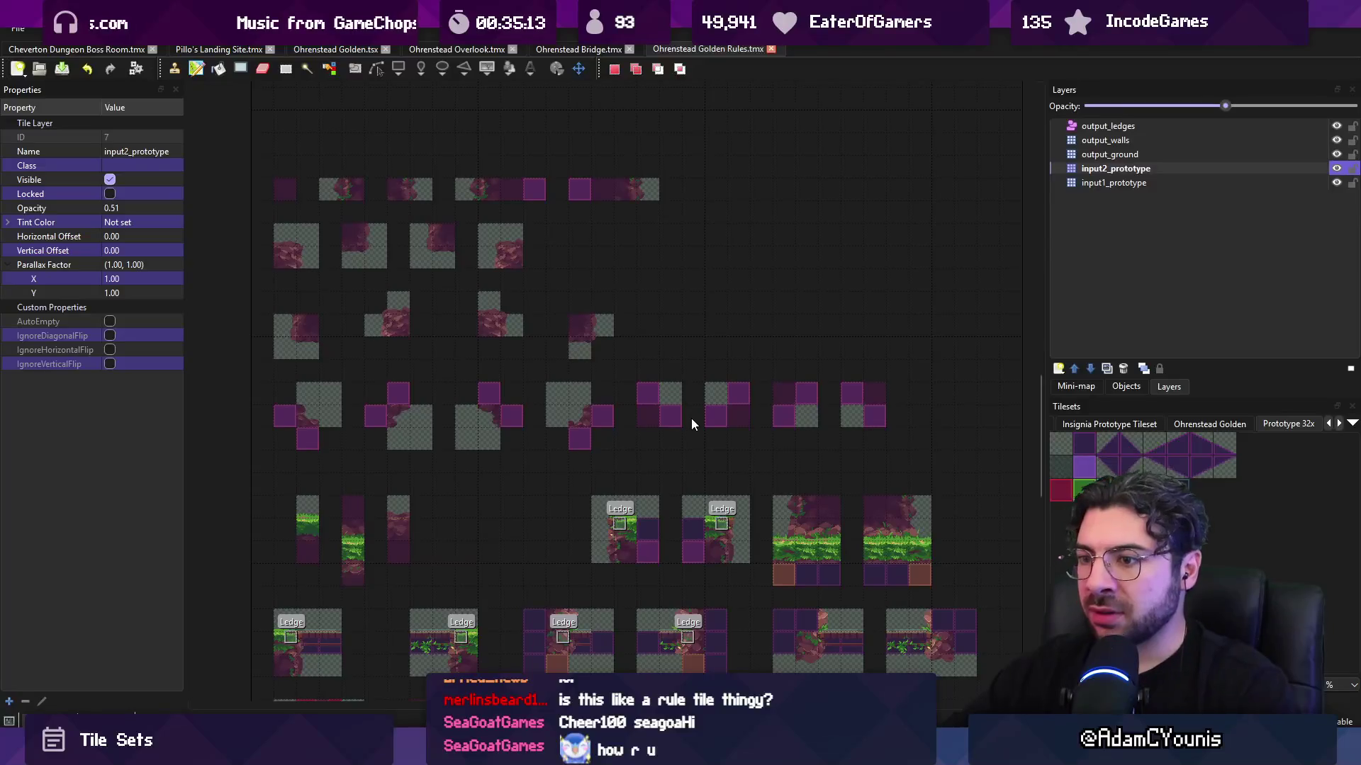
pyautogui.scroll(-5, 656, 230)
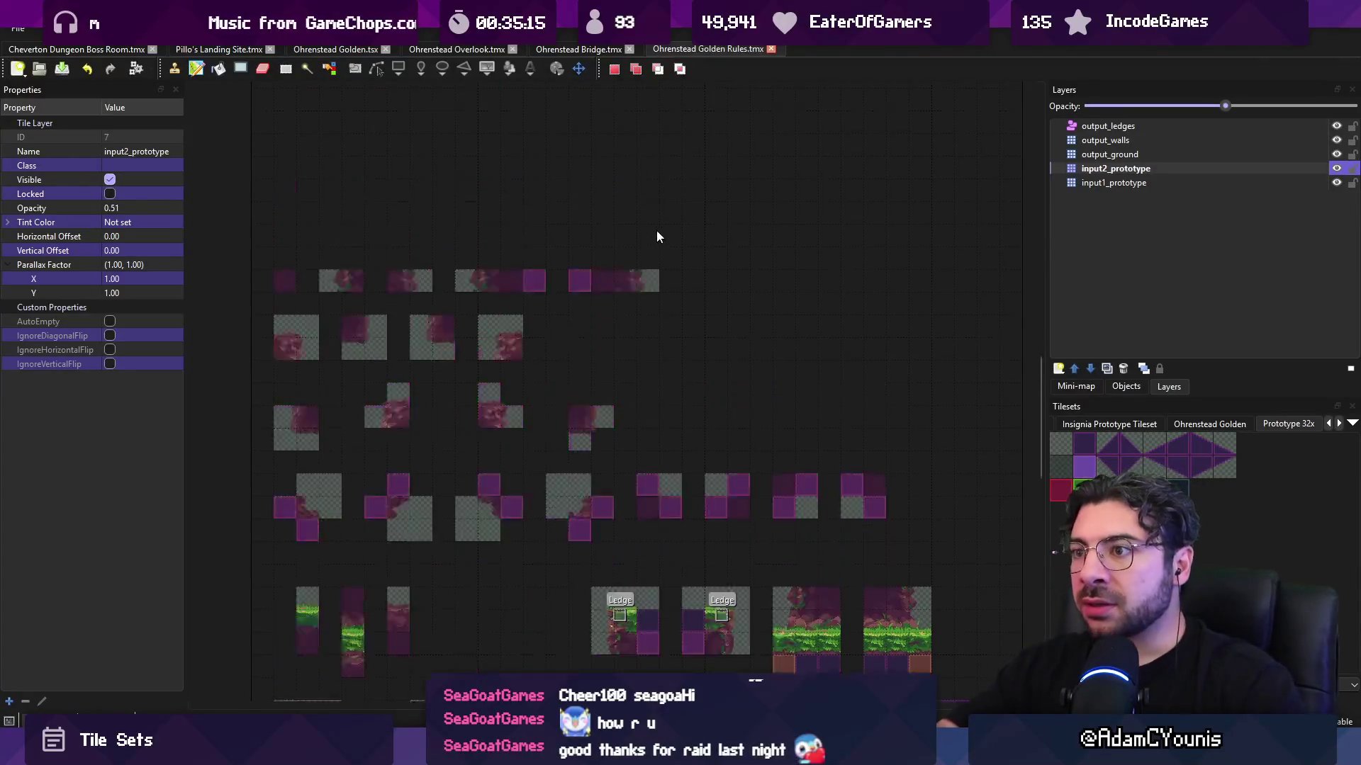
pyautogui.scroll(-2, 663, 258)
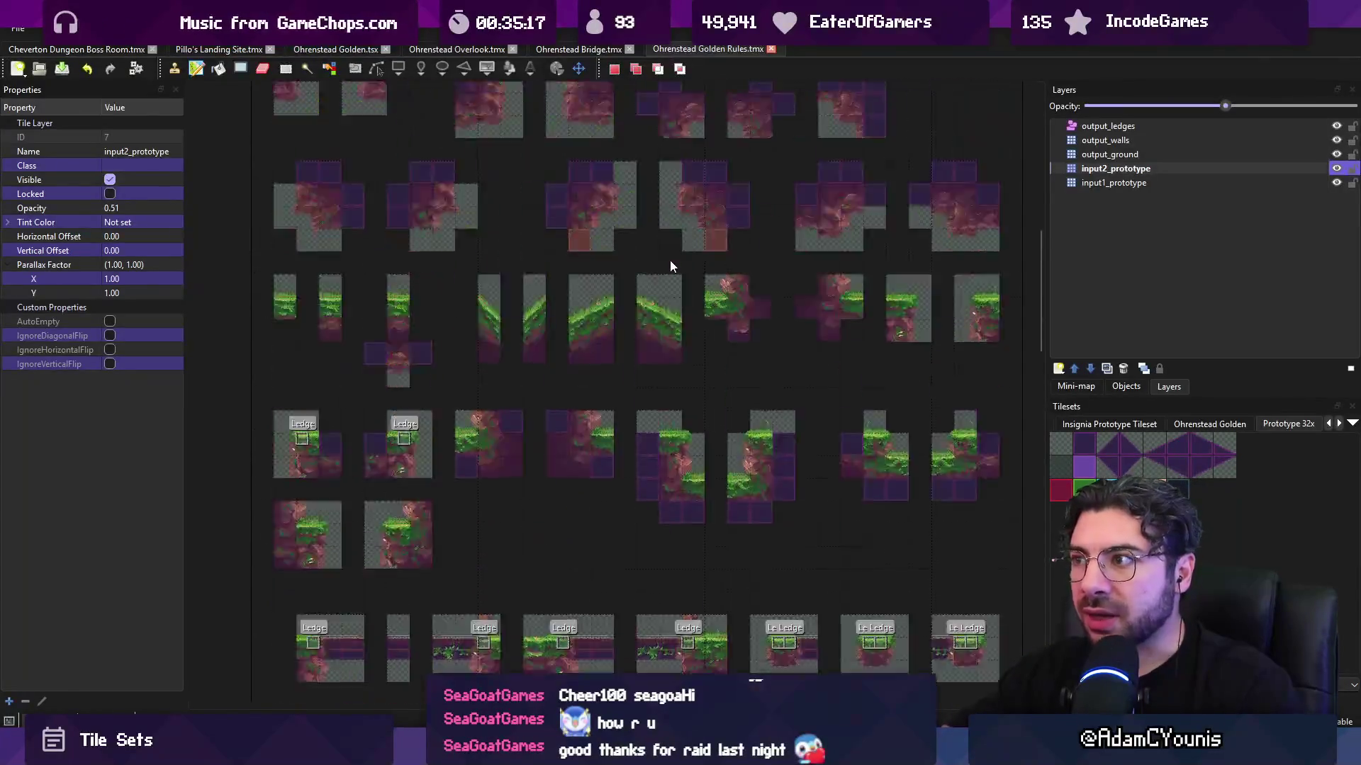
pyautogui.scroll(10, 685, 245)
pyautogui.scroll(-4, 685, 245)
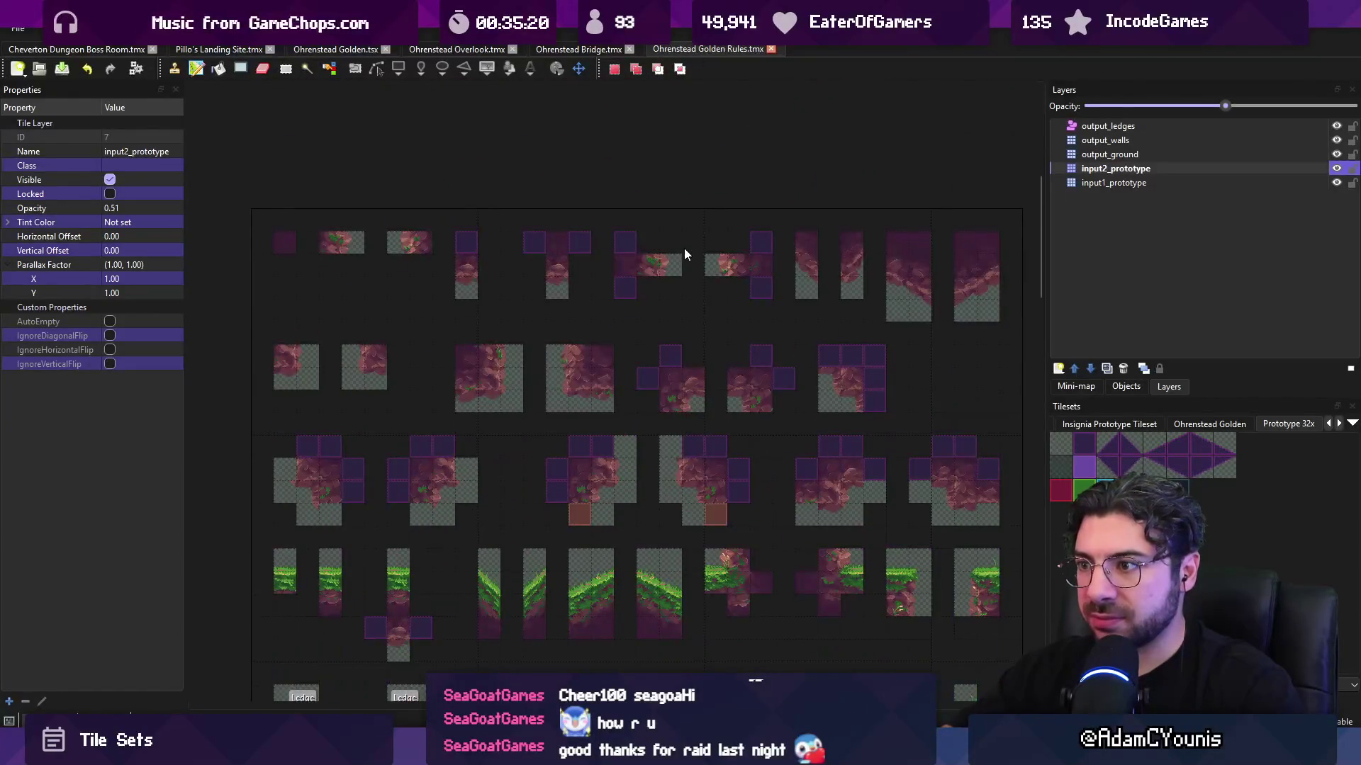
pyautogui.click(1336, 156)
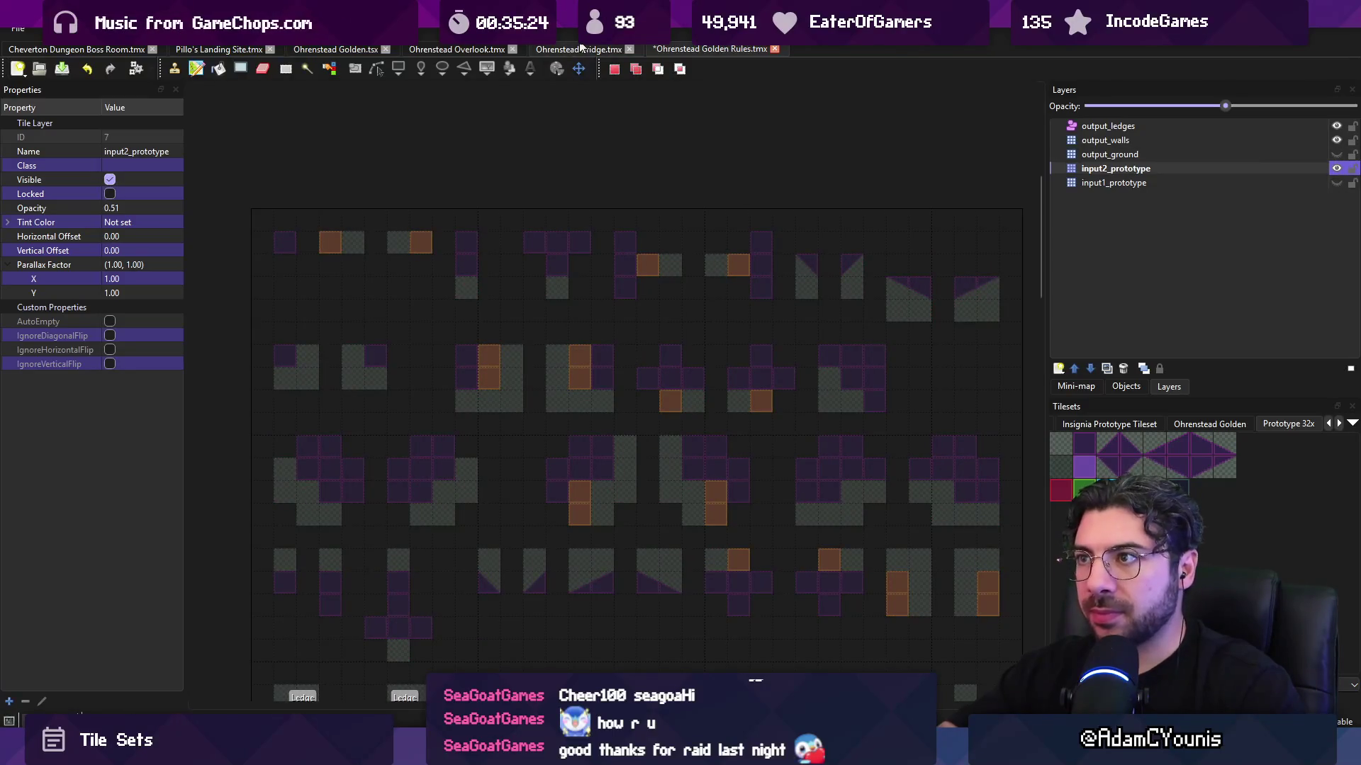
pyautogui.click(580, 48)
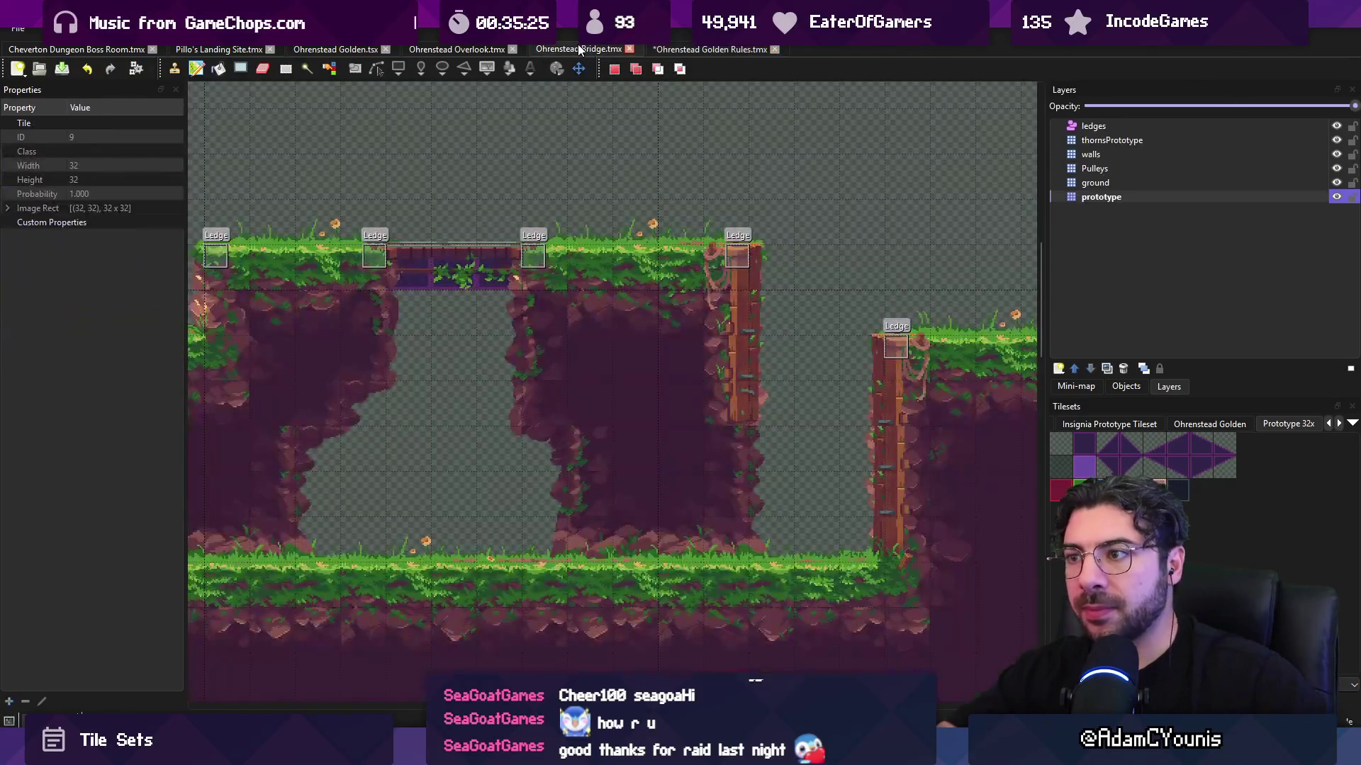
pyautogui.click(676, 51)
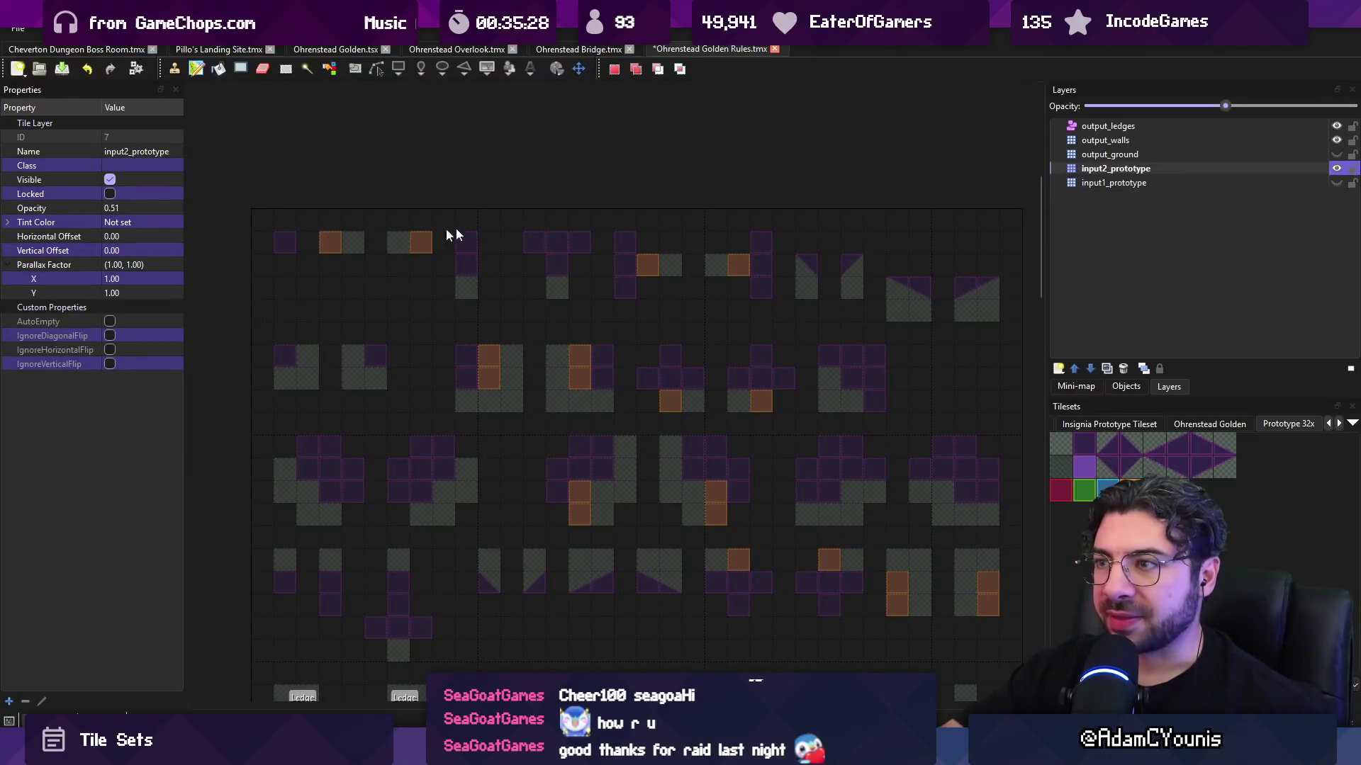
pyautogui.moveTo(1335, 156); pyautogui.dragTo(1337, 183)
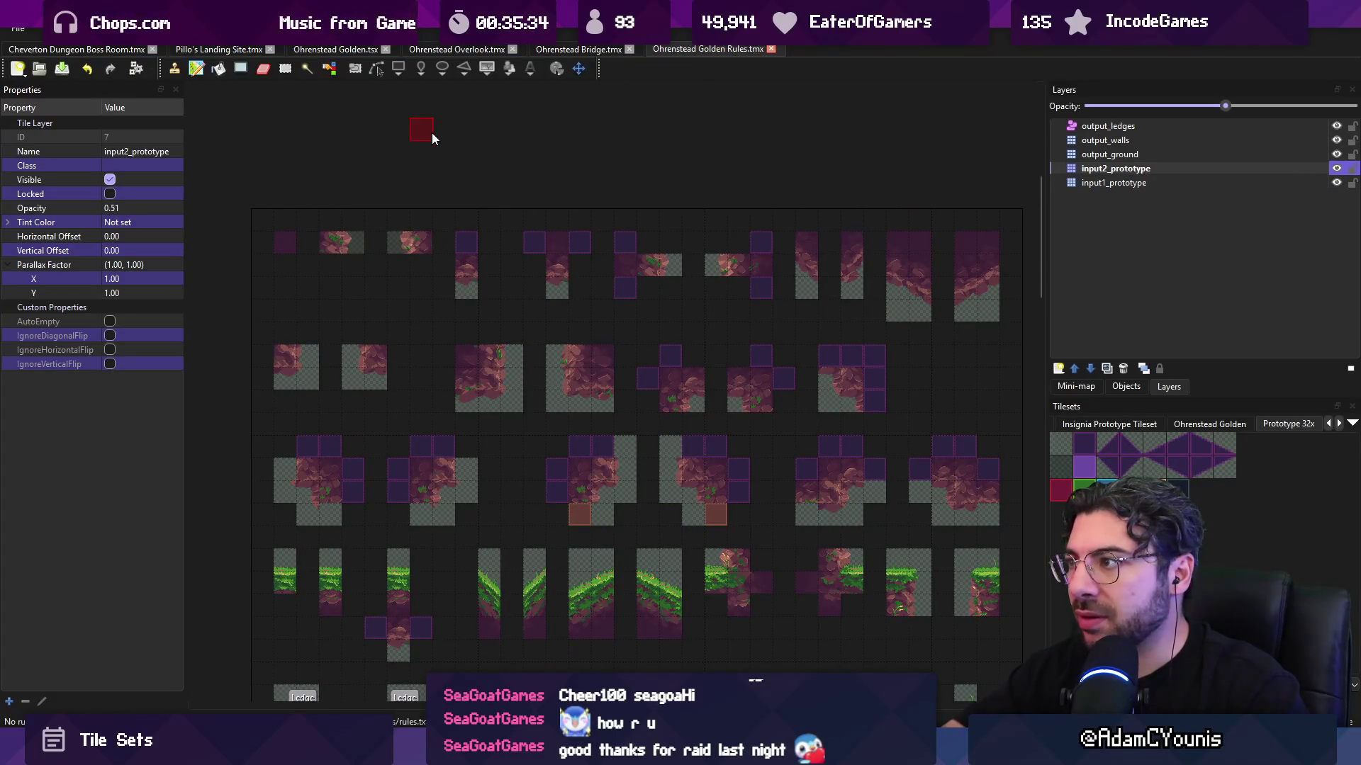
# - Select the input1_prototype layer in the Ohrenstead Golden Rules map
pyautogui.click(571, 51)
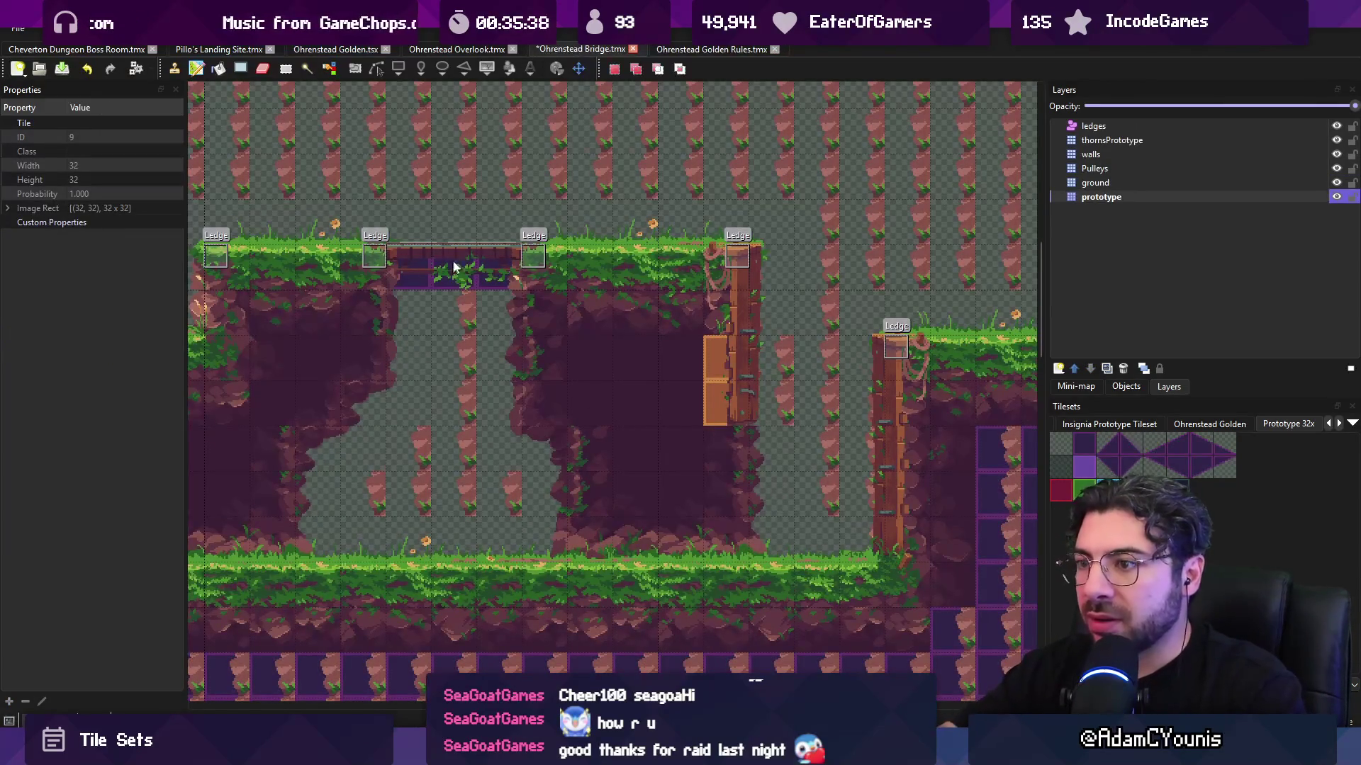
pyautogui.hotkey('ctrl', 'Tab')
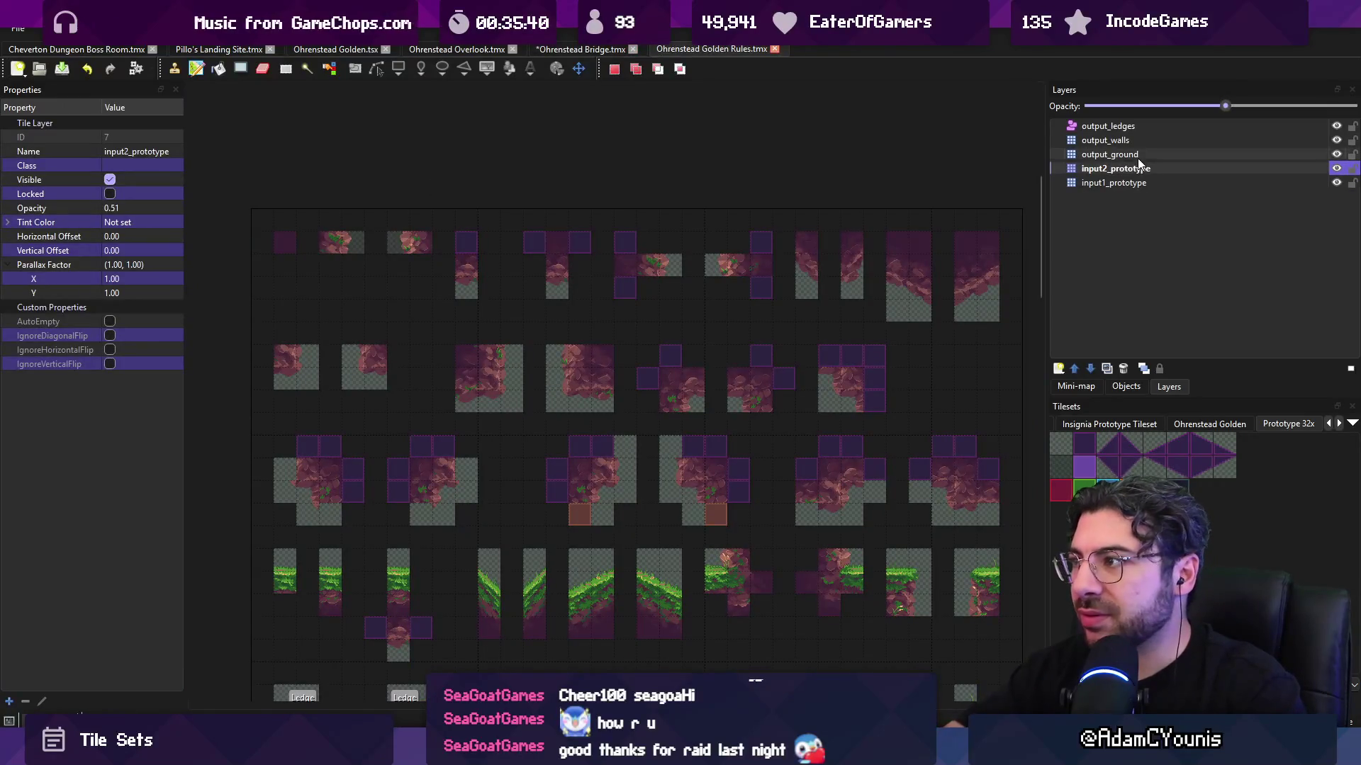
pyautogui.click(1076, 186)
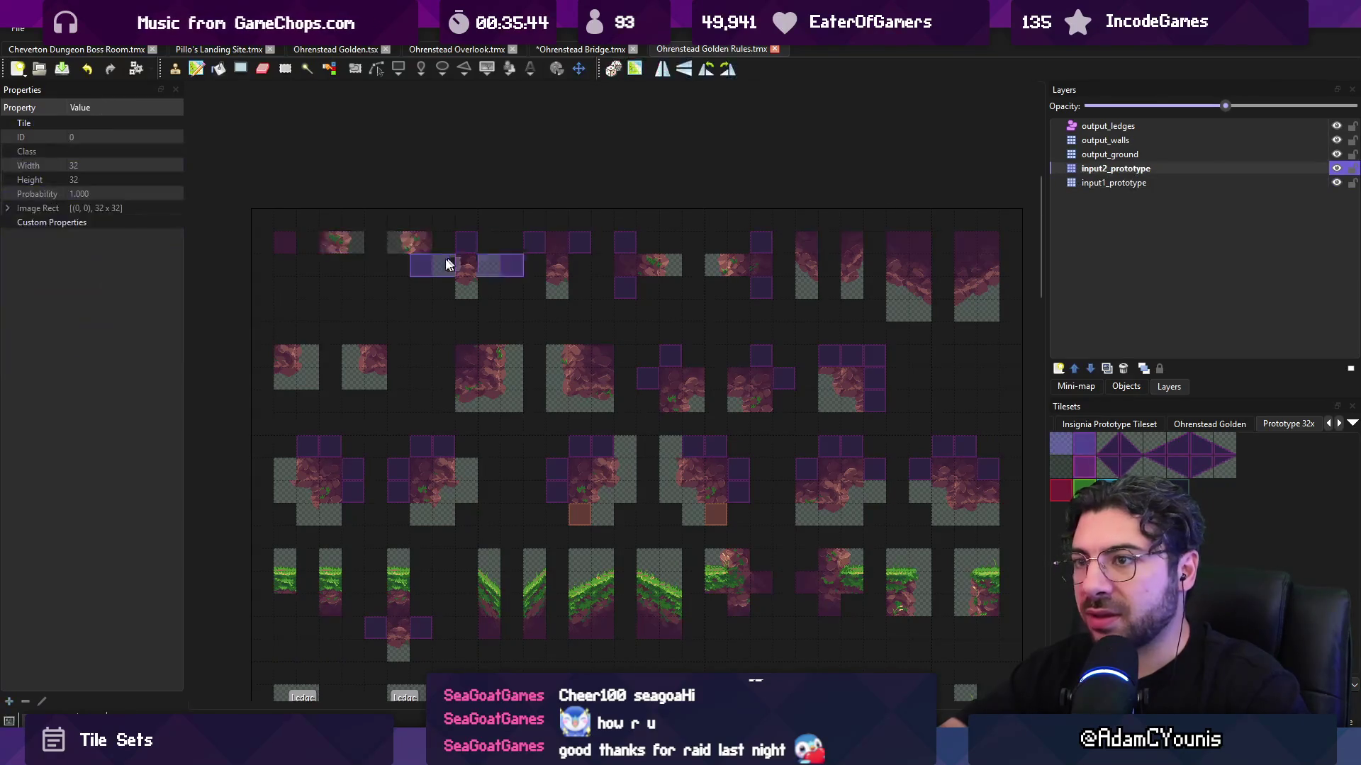
# - Undo the stray thorn tiles on the Ohrenstead Bridge map
pyautogui.click(572, 51)
pyautogui.hotkey('ctrl', 'z')
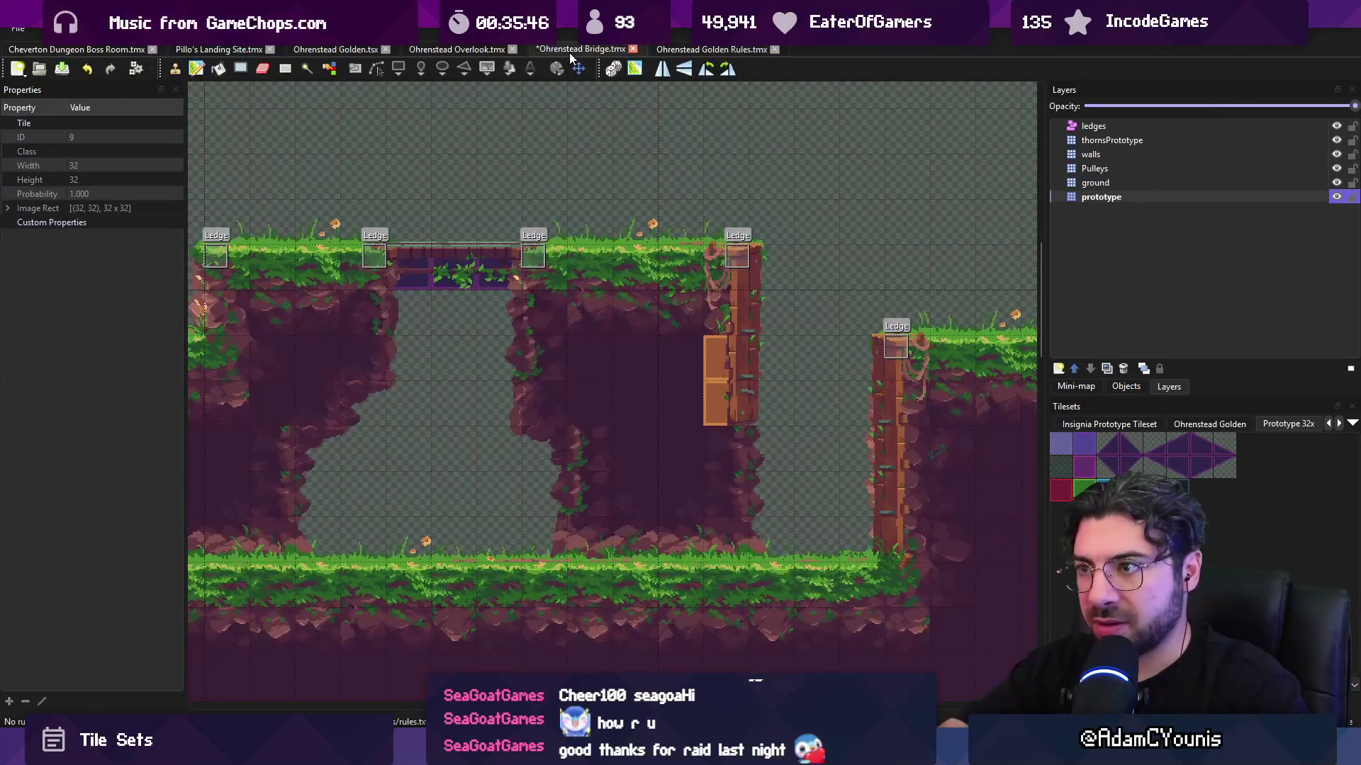
pyautogui.press('r')
pyautogui.moveTo(757, 402); pyautogui.dragTo(636, 369)
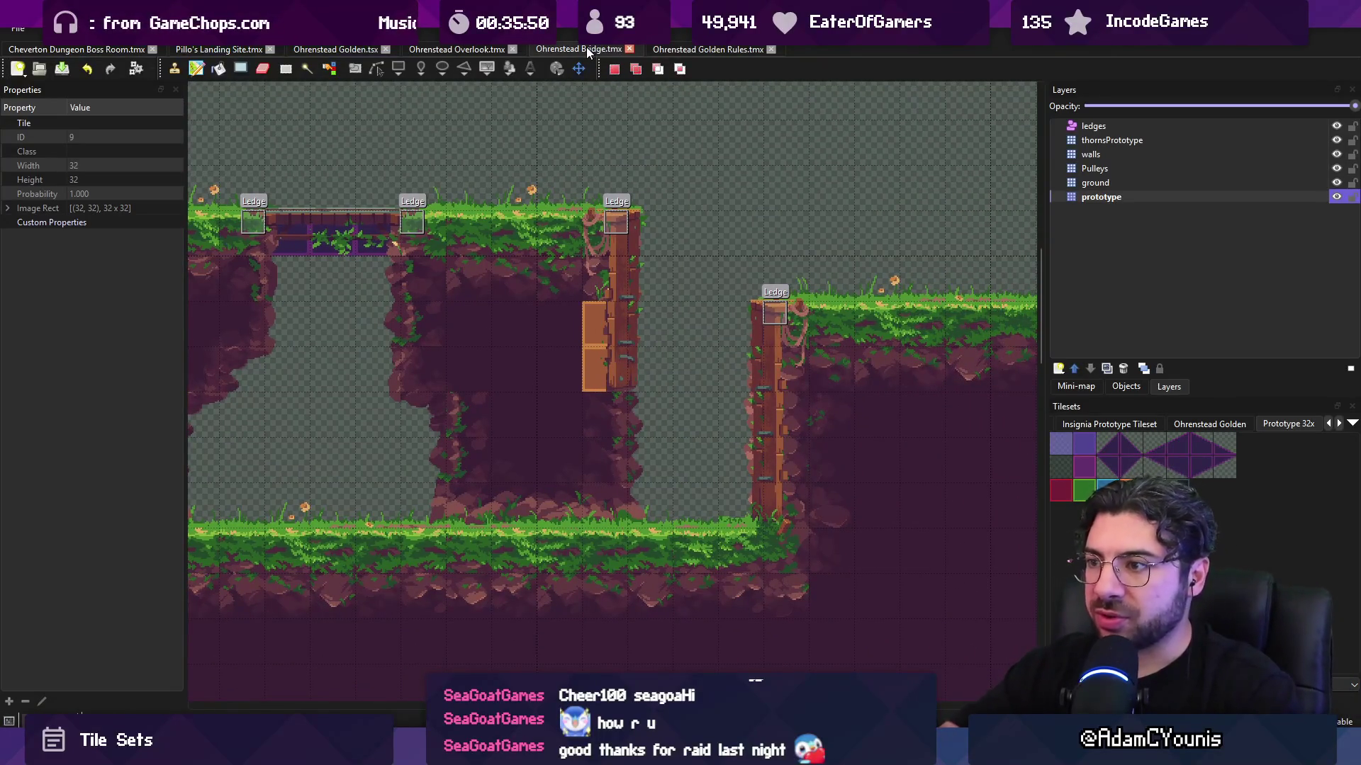
# - On Golden Rules' output_ground layer, paint an Ohrenstead Golden tile into a rule pattern
pyautogui.click(659, 48)
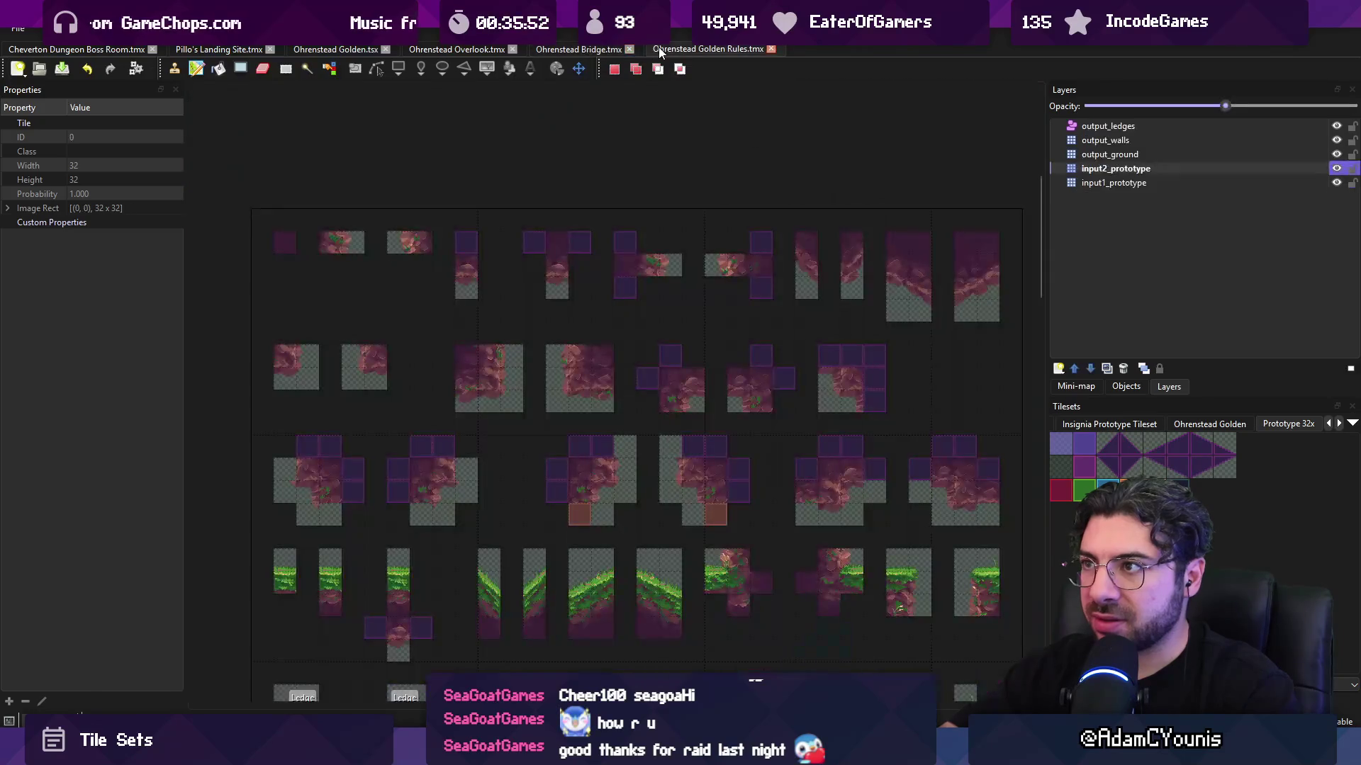
pyautogui.scroll(-2, 637, 275)
pyautogui.scroll(-3, 638, 283)
pyautogui.scroll(-3, 646, 330)
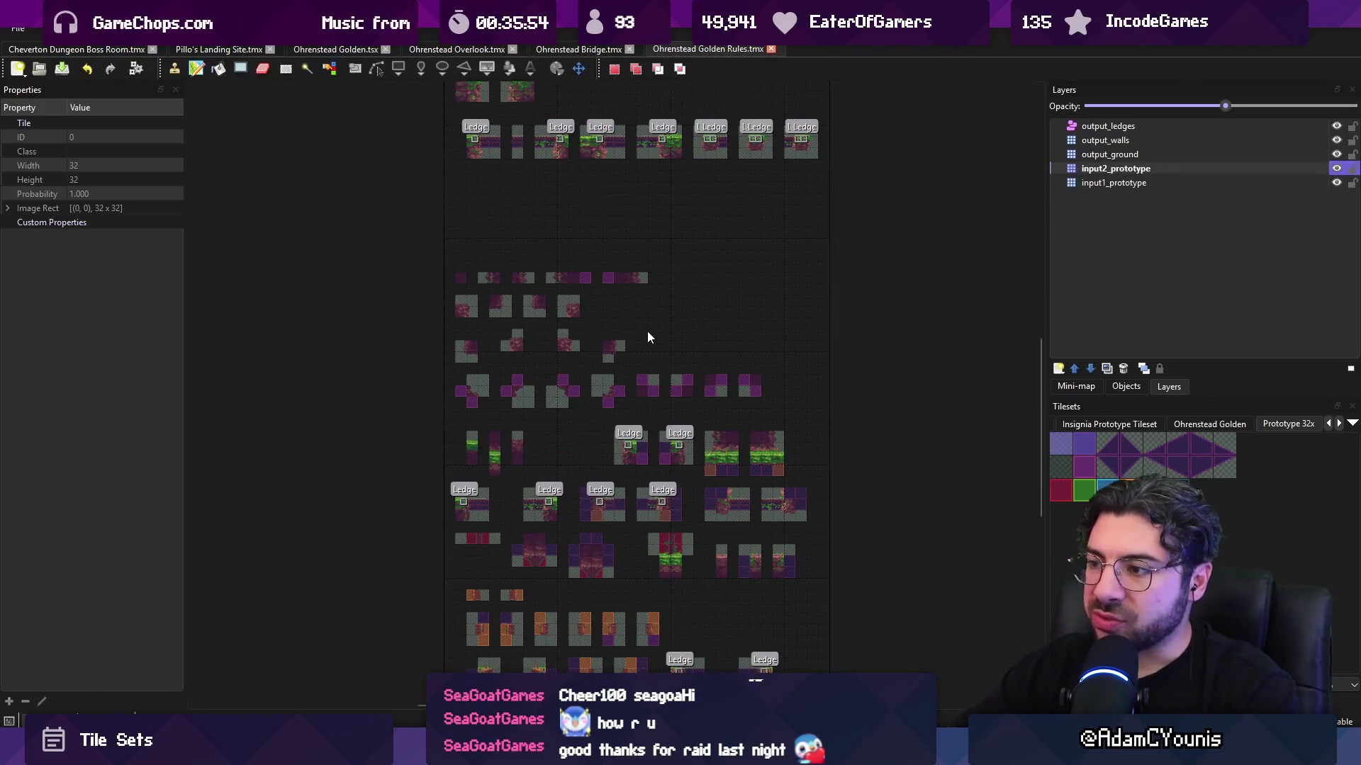
pyautogui.scroll(-3, 652, 354)
pyautogui.scroll(1, 732, 307)
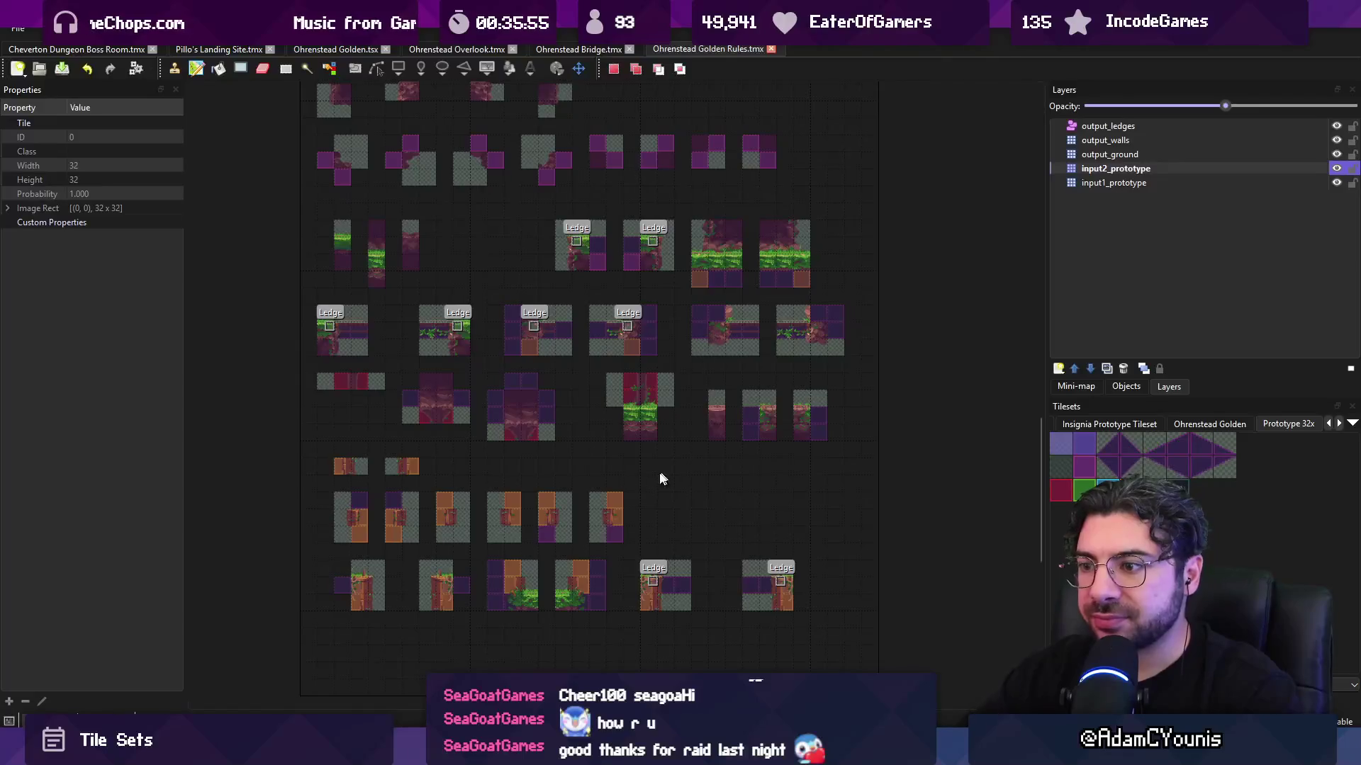
pyautogui.scroll(3, 660, 479)
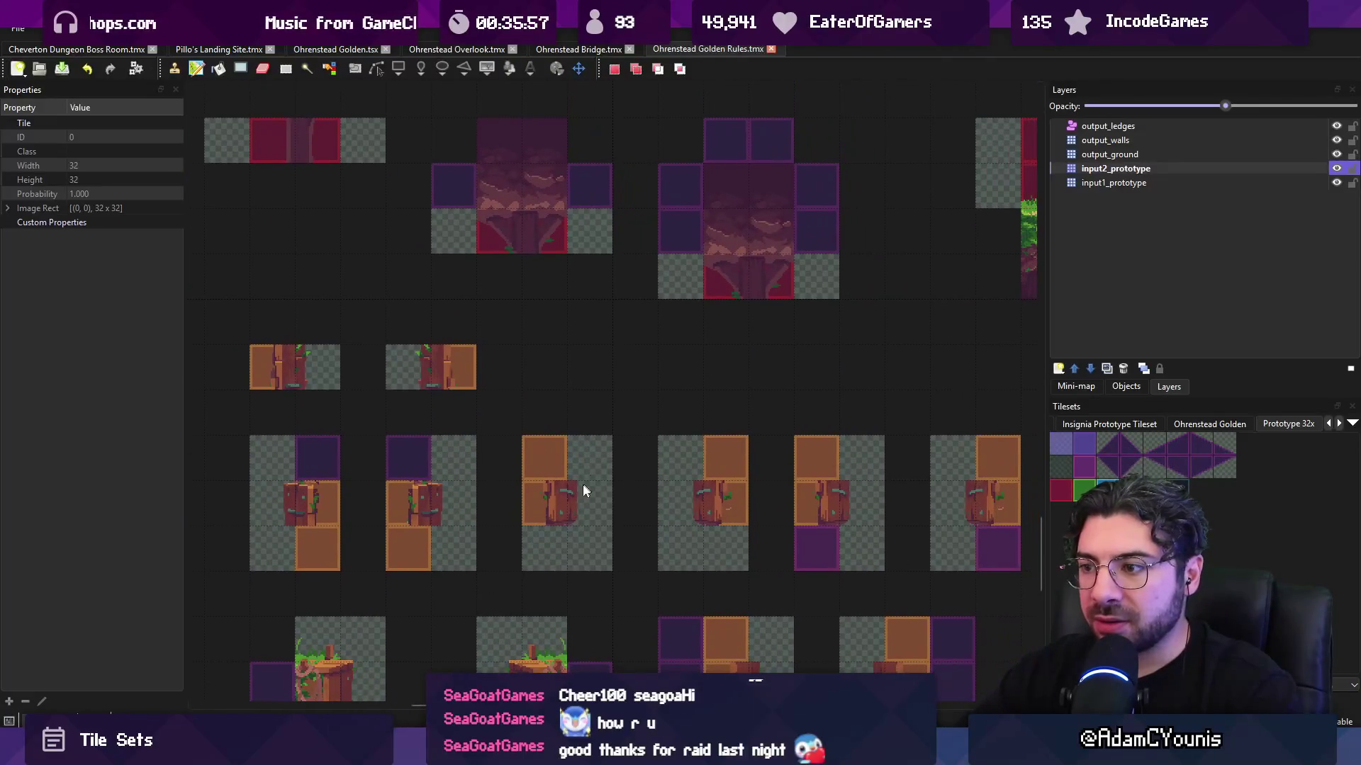
pyautogui.click(1127, 154)
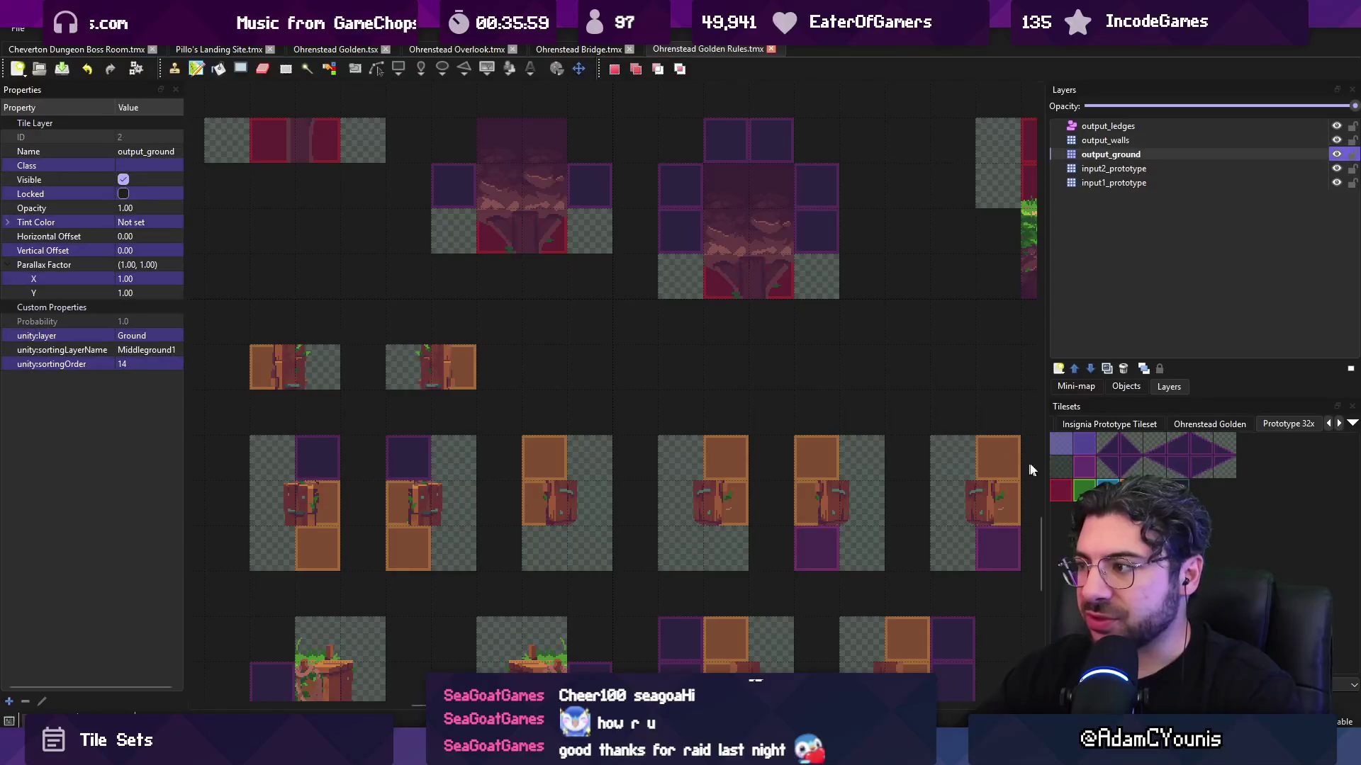
pyautogui.click(1180, 426)
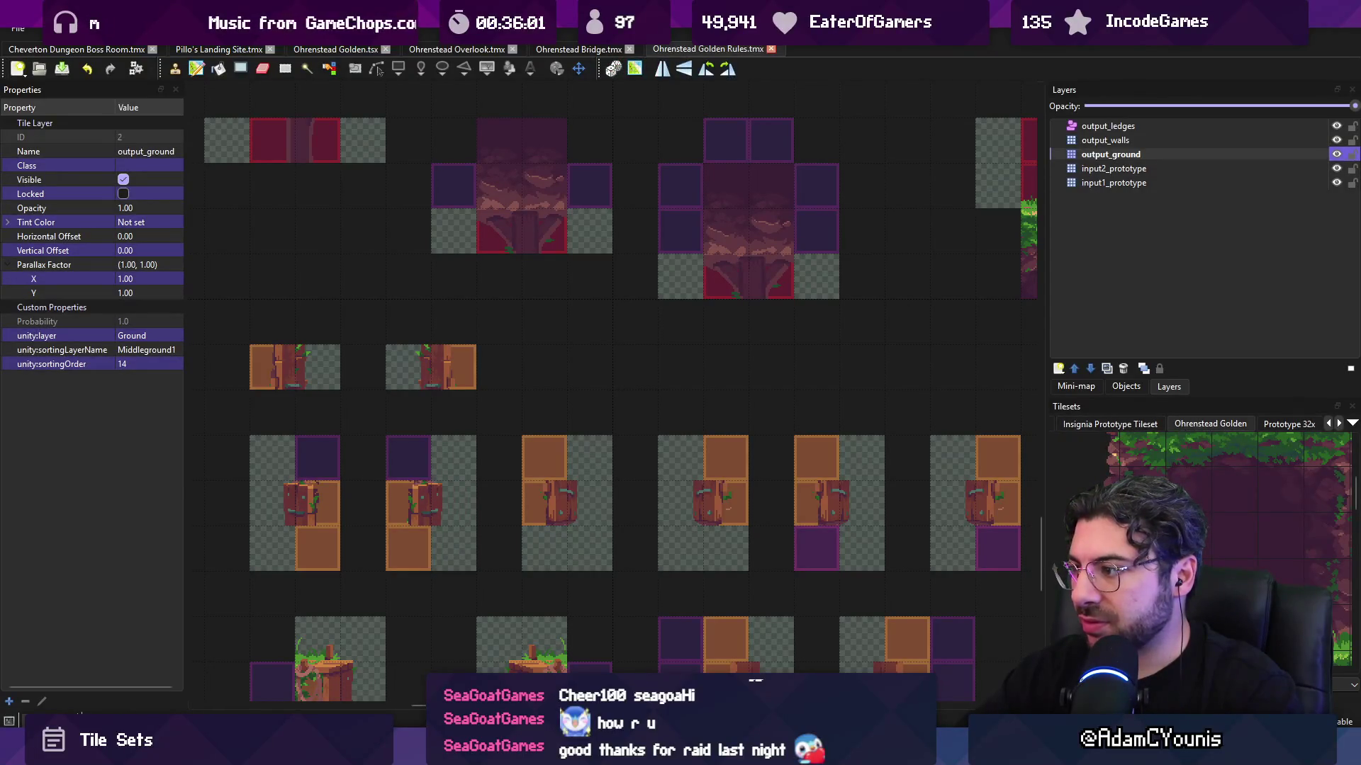
pyautogui.click(1226, 547)
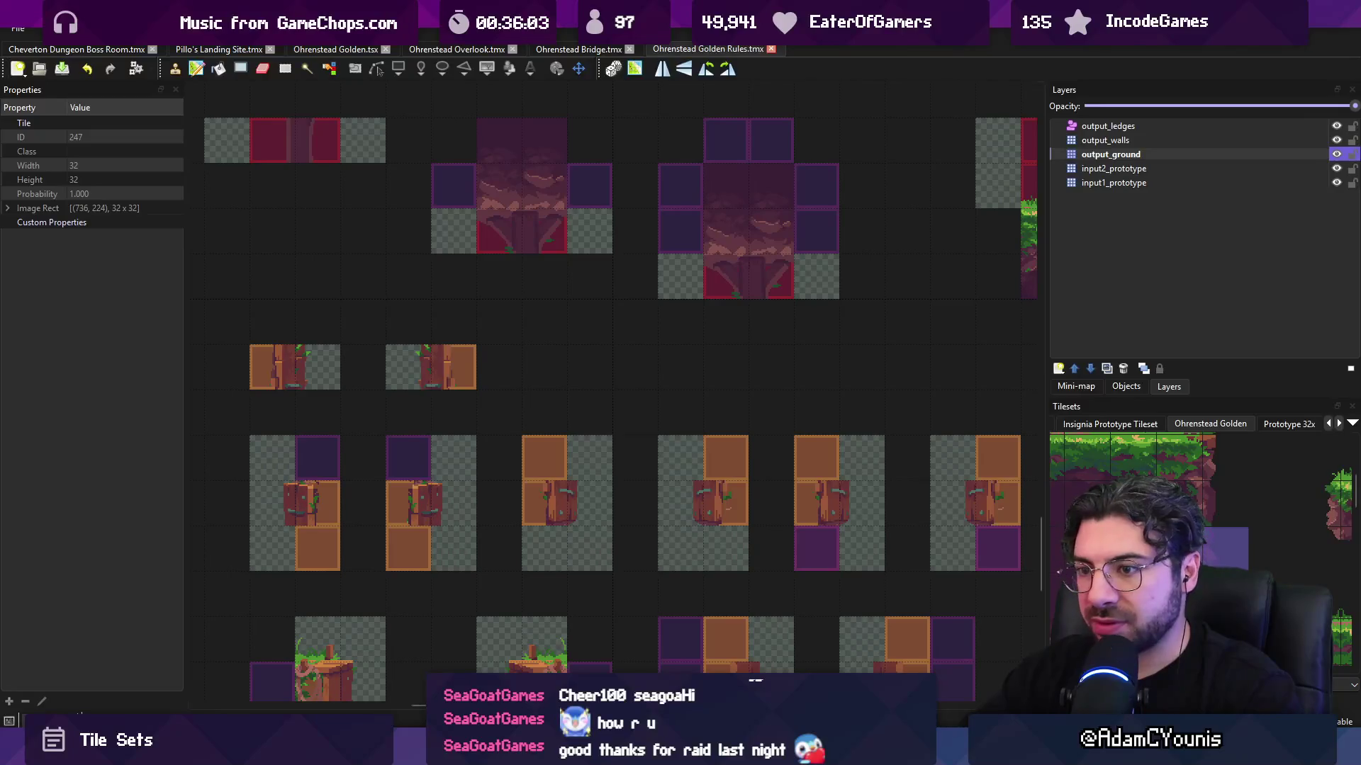
pyautogui.click(316, 363)
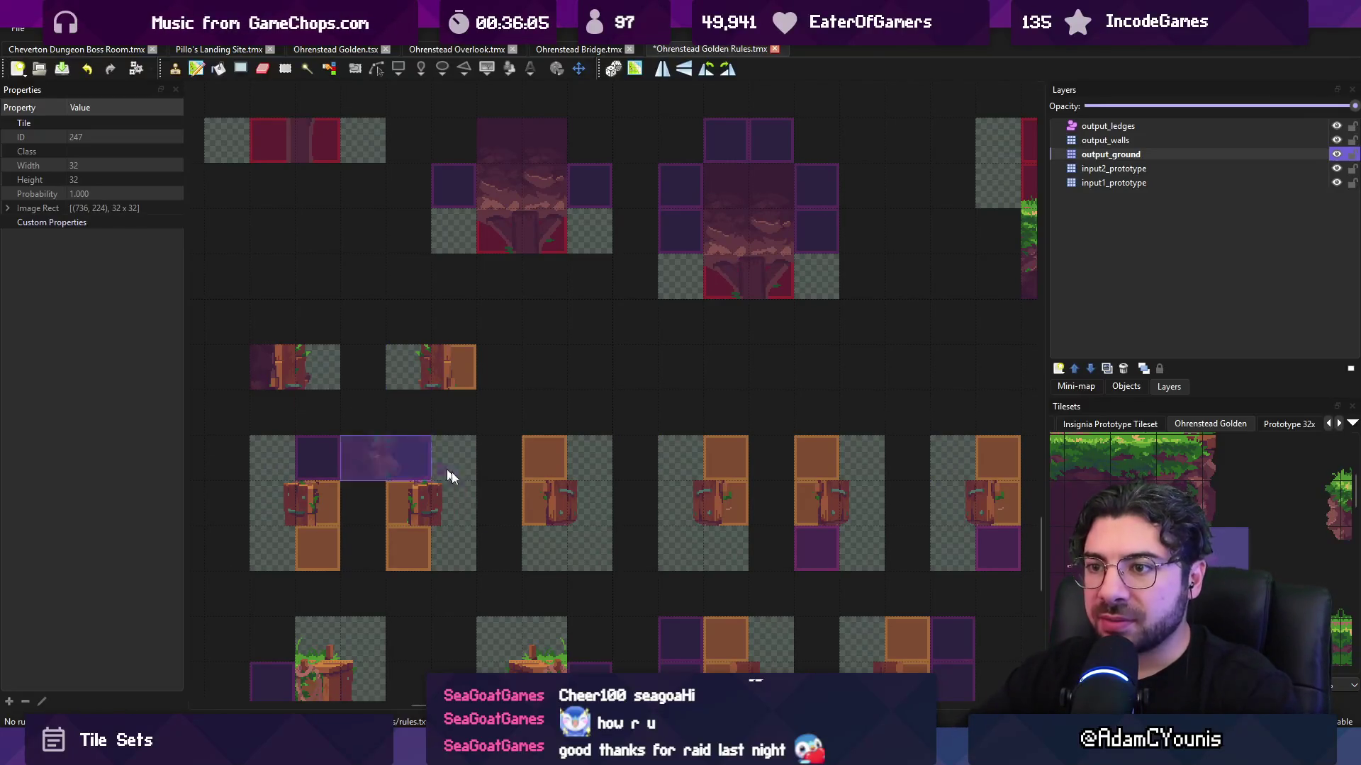
# - Stamp two-tile and 2x2 stump blocks into further ground rule outputs
pyautogui.rightClick(453, 367)
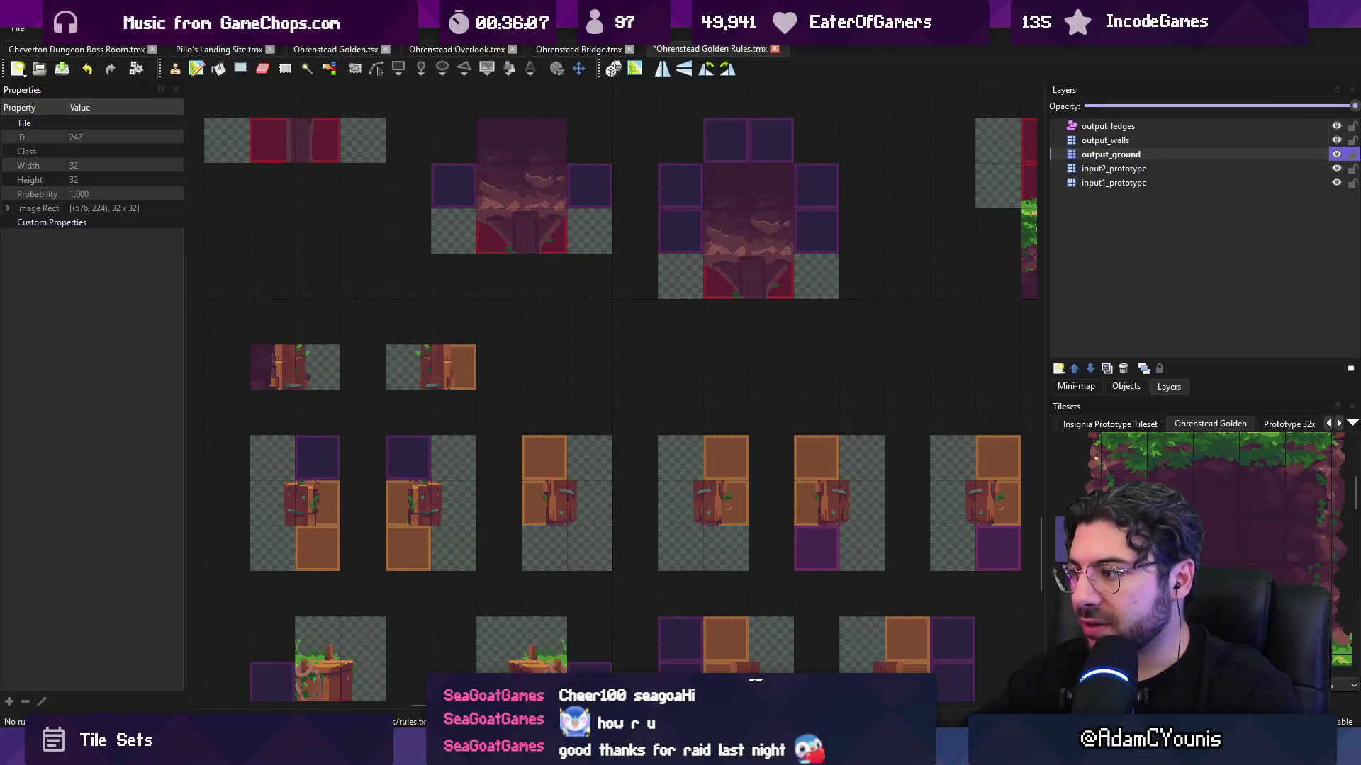
pyautogui.click(444, 363)
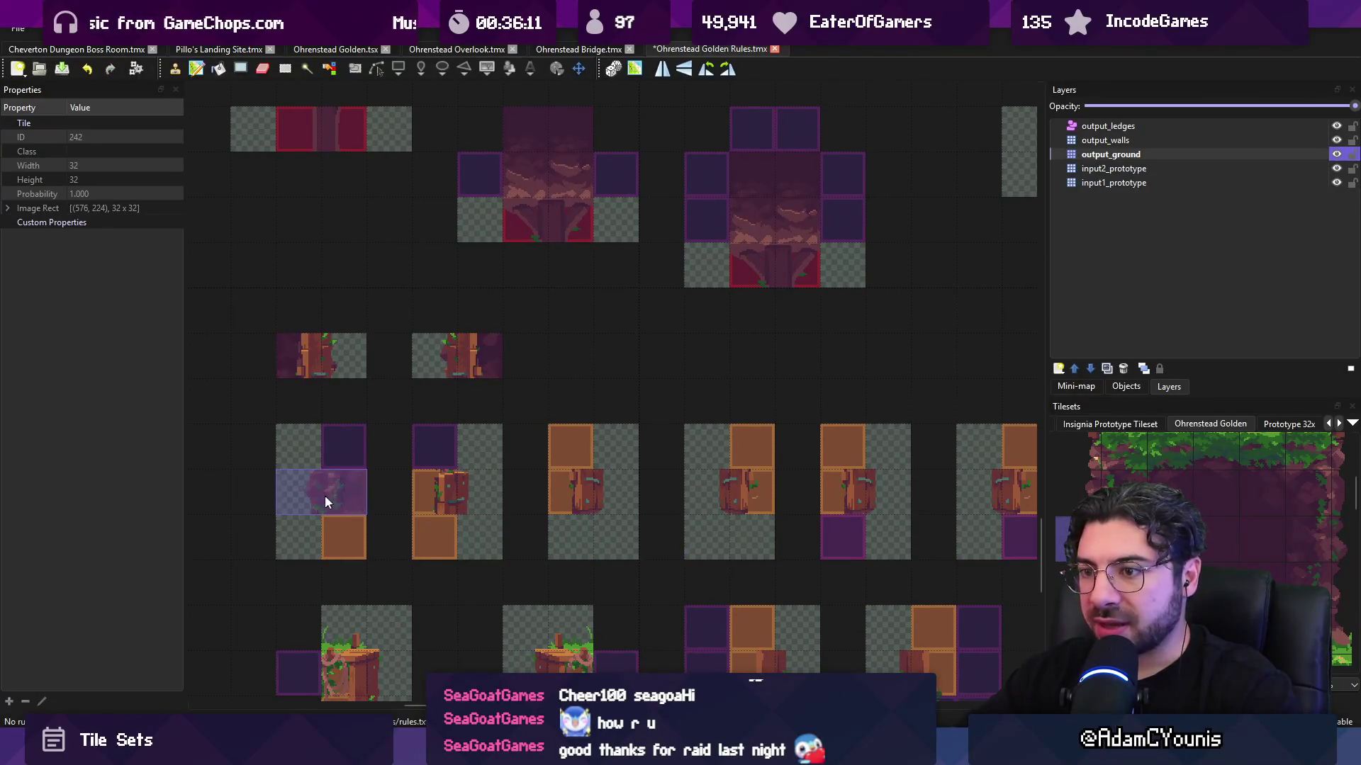
pyautogui.click(328, 493)
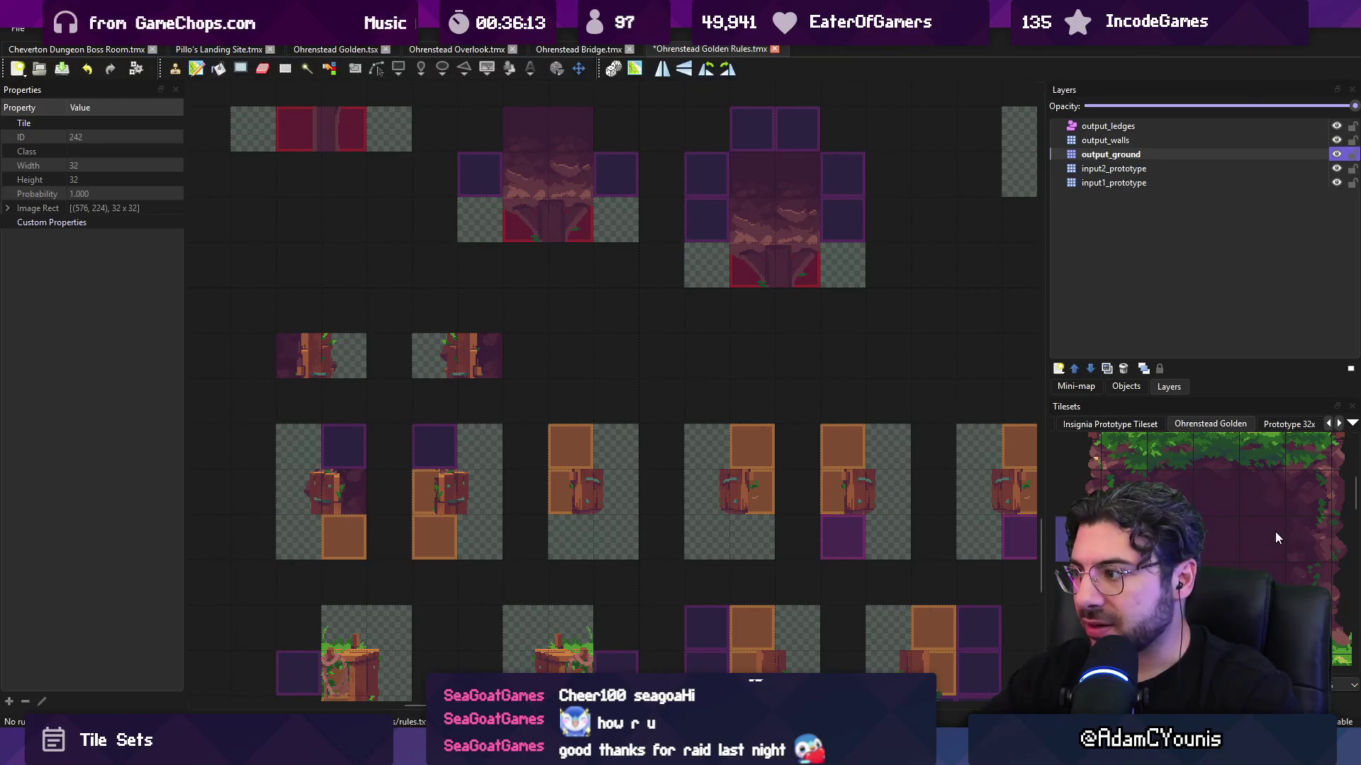
pyautogui.moveTo(1275, 531); pyautogui.dragTo(1335, 540)
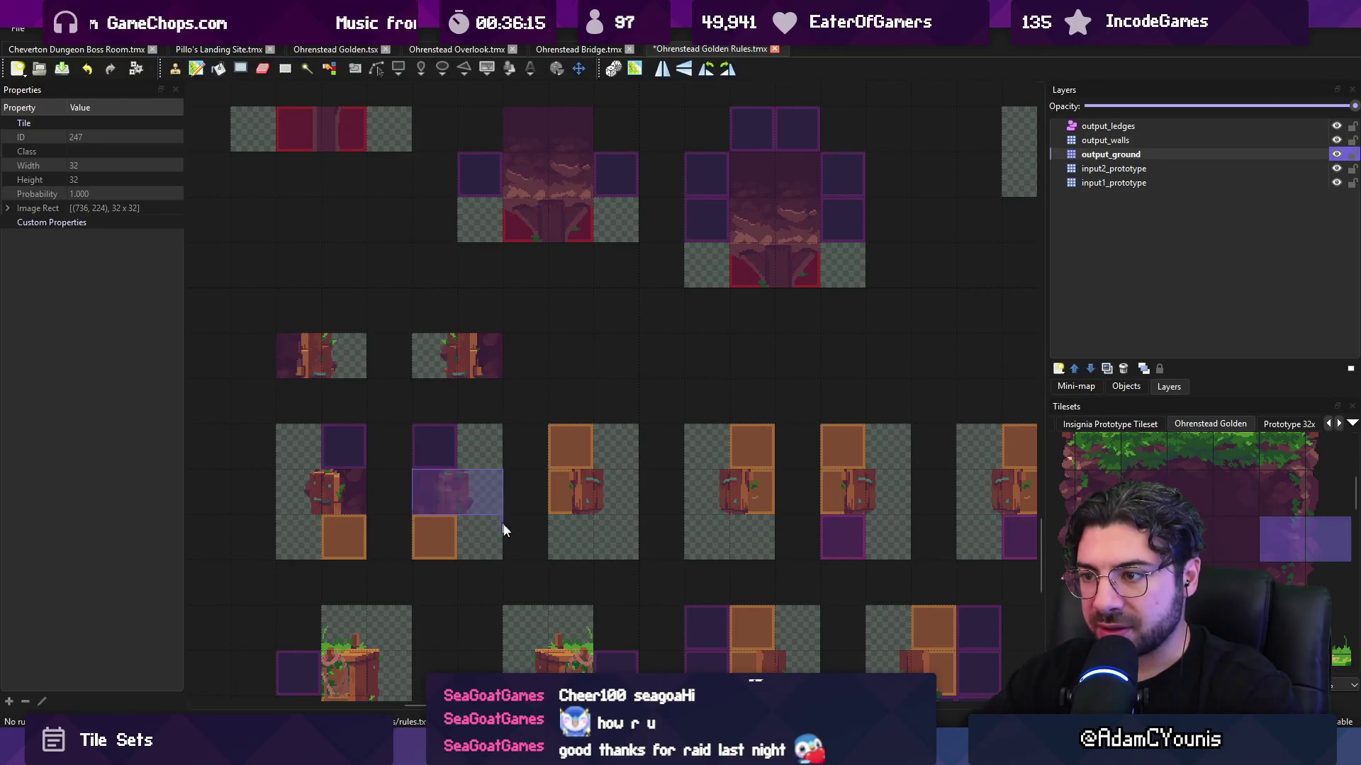
pyautogui.scroll(-5, 1197, 511)
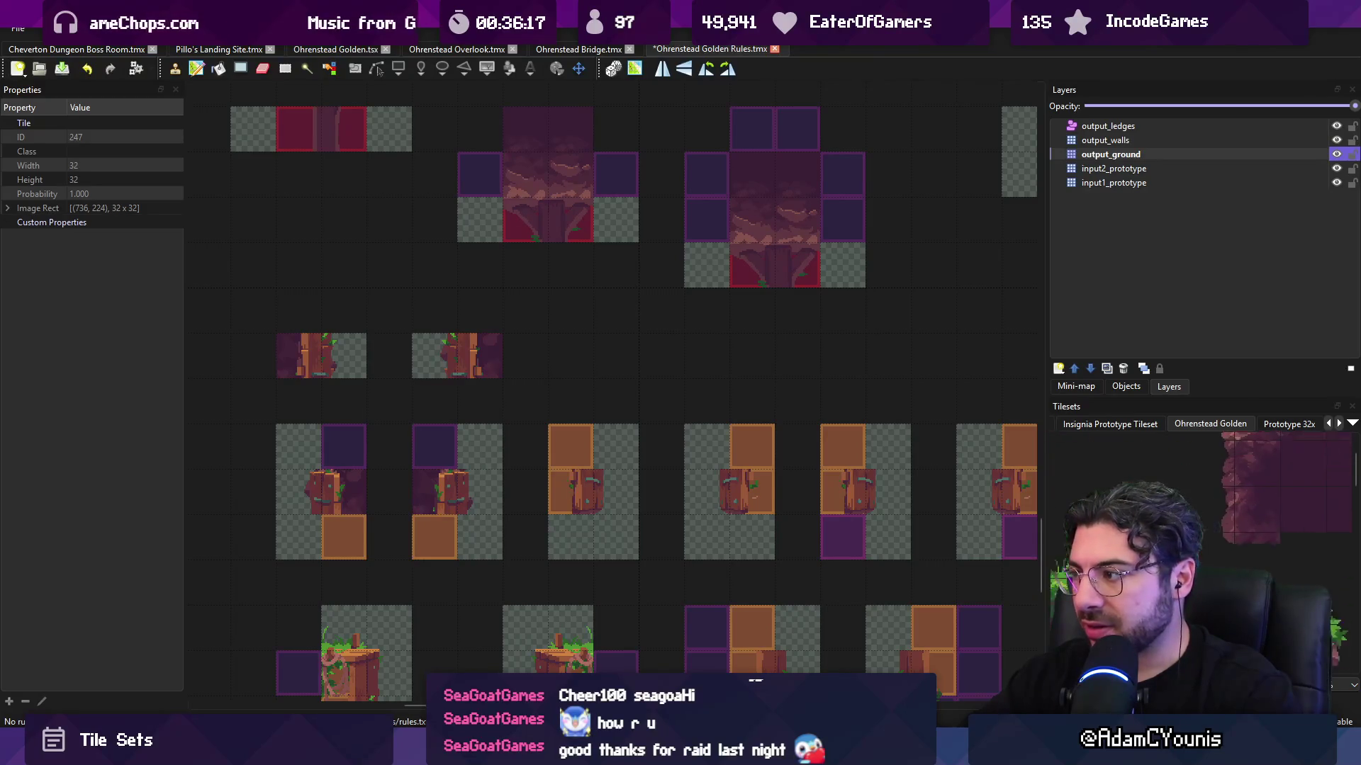
pyautogui.moveTo(1260, 565); pyautogui.dragTo(1236, 540)
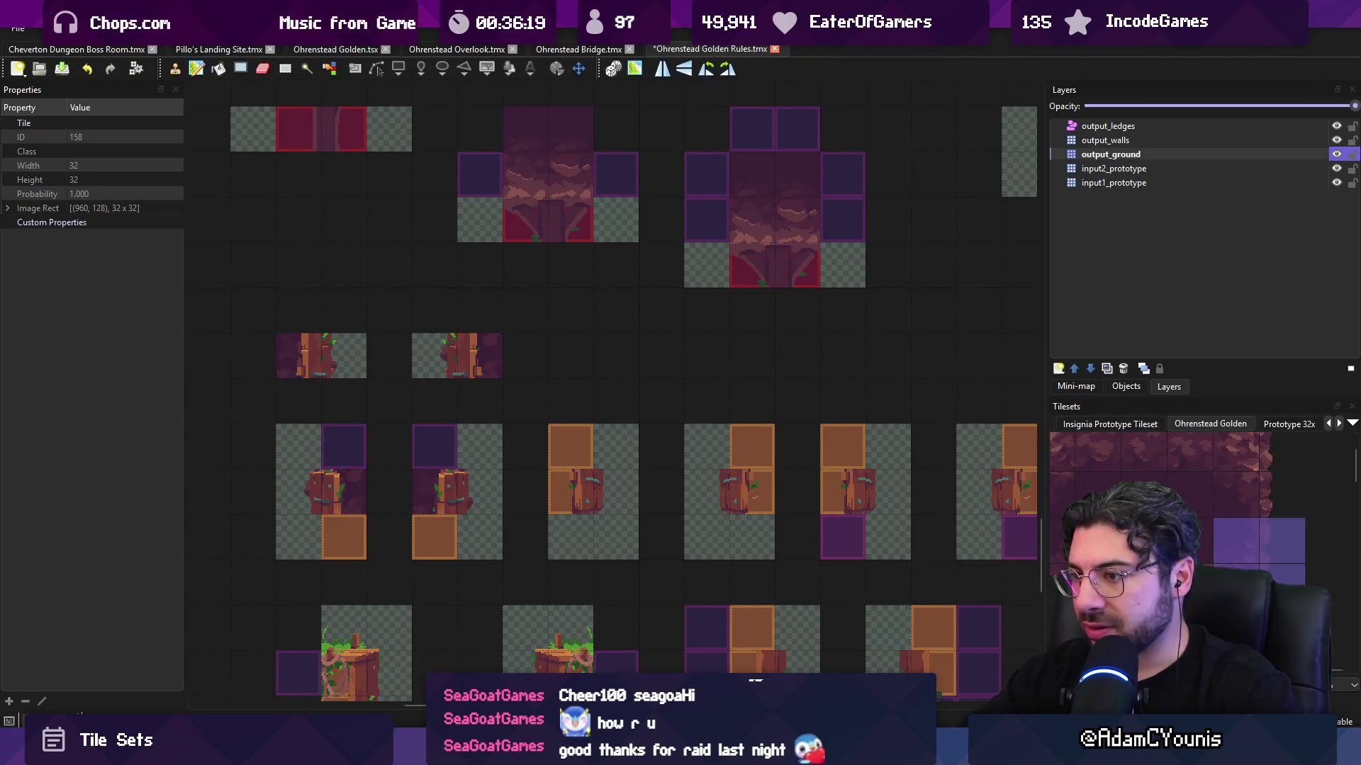
pyautogui.click(623, 538)
pyautogui.hscroll(-5, 1198, 510)
pyautogui.moveTo(1120, 565); pyautogui.dragTo(1077, 540)
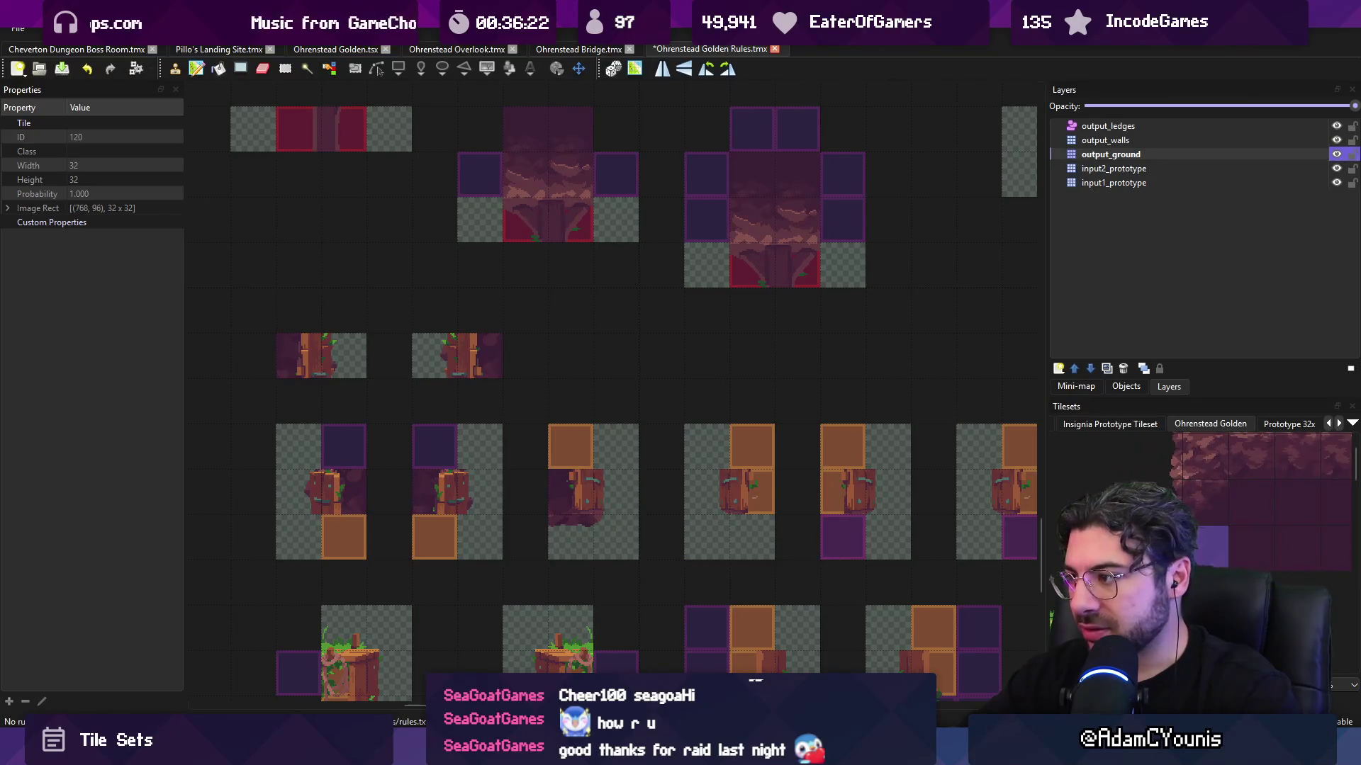
pyautogui.moveTo(976, 530); pyautogui.dragTo(815, 519)
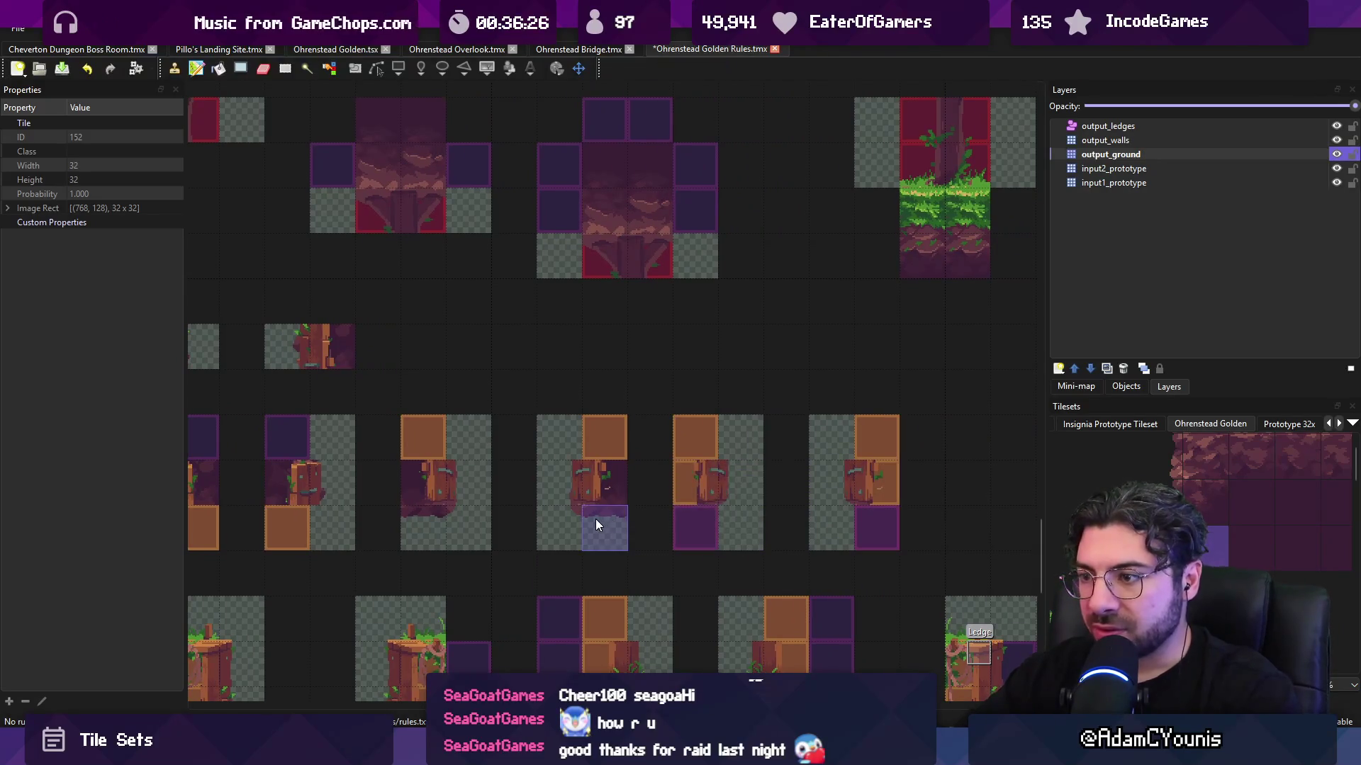
pyautogui.hscroll(1, 592, 531)
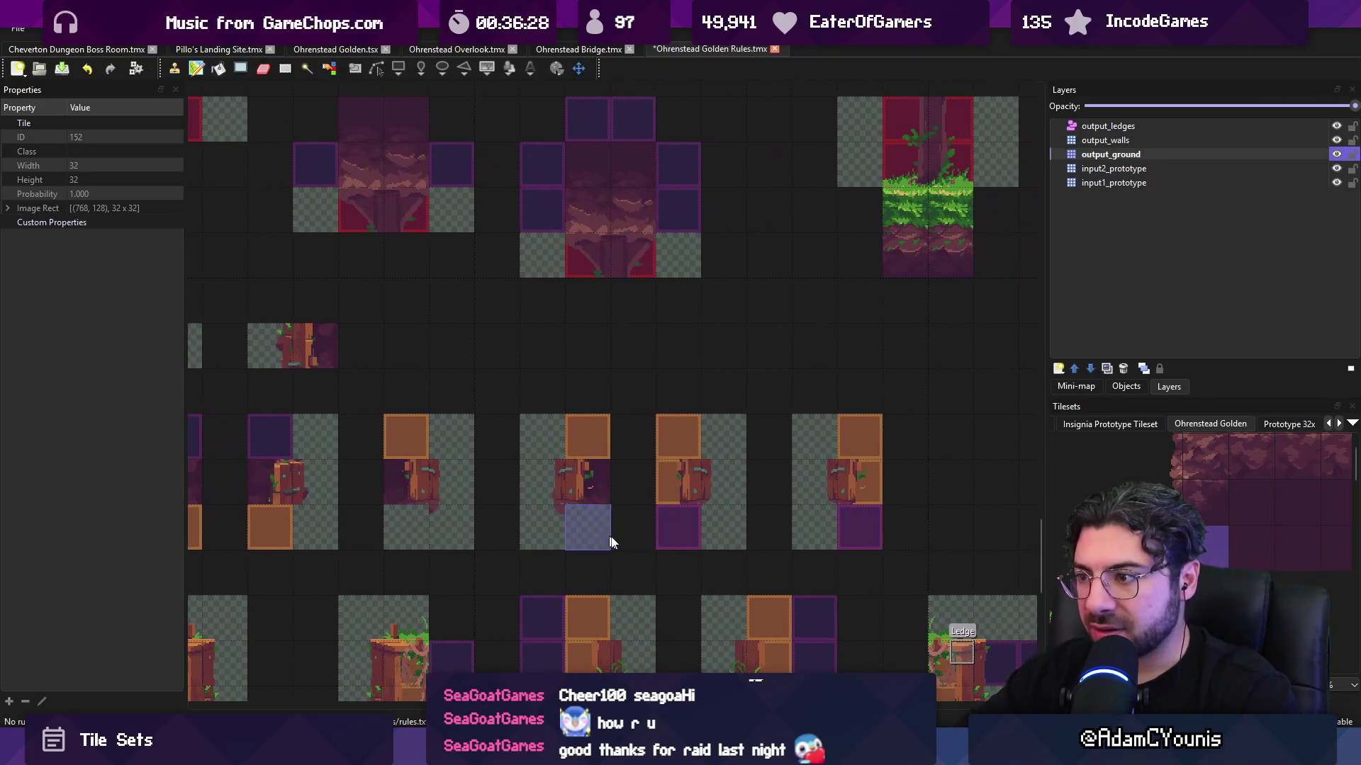
# - Paint grass tiles from the Ohrenstead Golden tileset onto the rule output
pyautogui.moveTo(1179, 541)
pyautogui.mouseDown()
pyautogui.moveTo(1058, 572)
pyautogui.moveTo(1133, 496)
pyautogui.mouseUp()
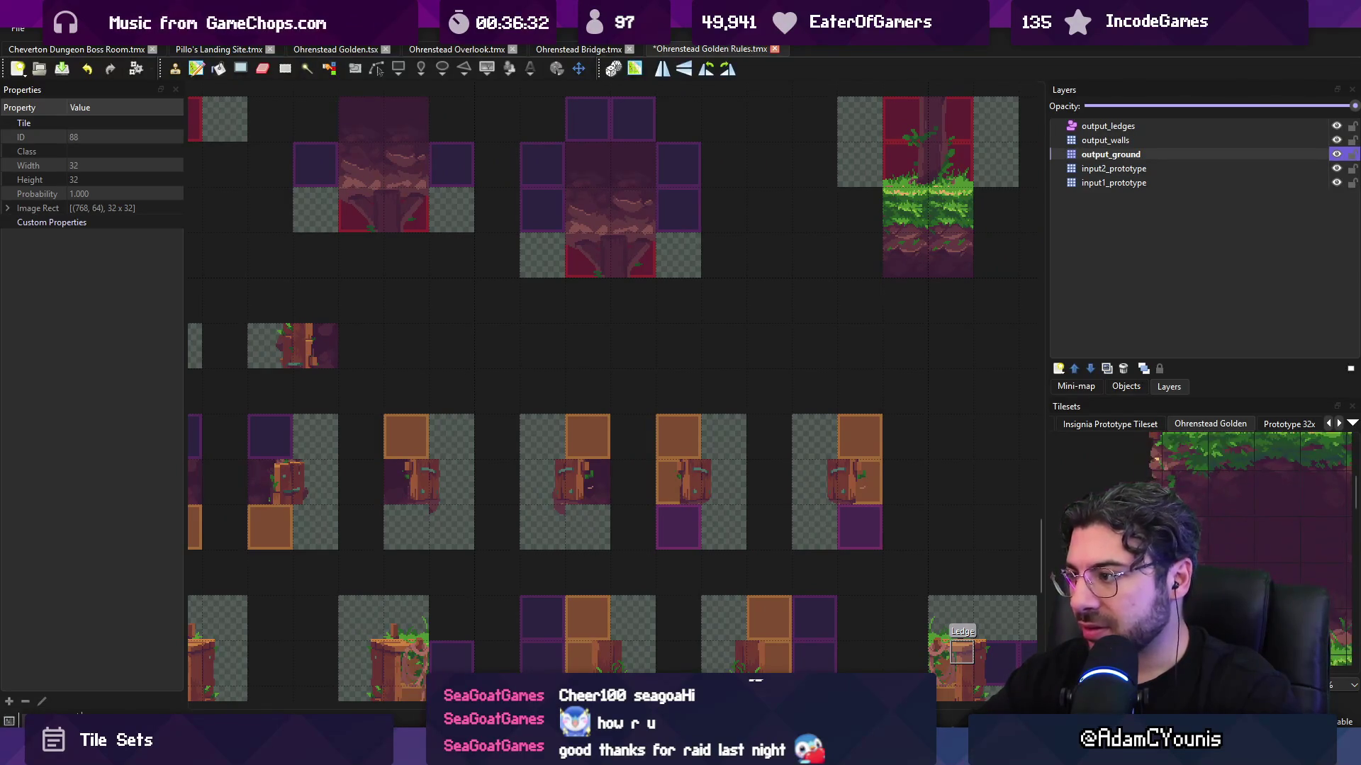
pyautogui.click(1186, 540)
pyautogui.click(860, 489)
pyautogui.moveTo(1337, 539); pyautogui.dragTo(1238, 539)
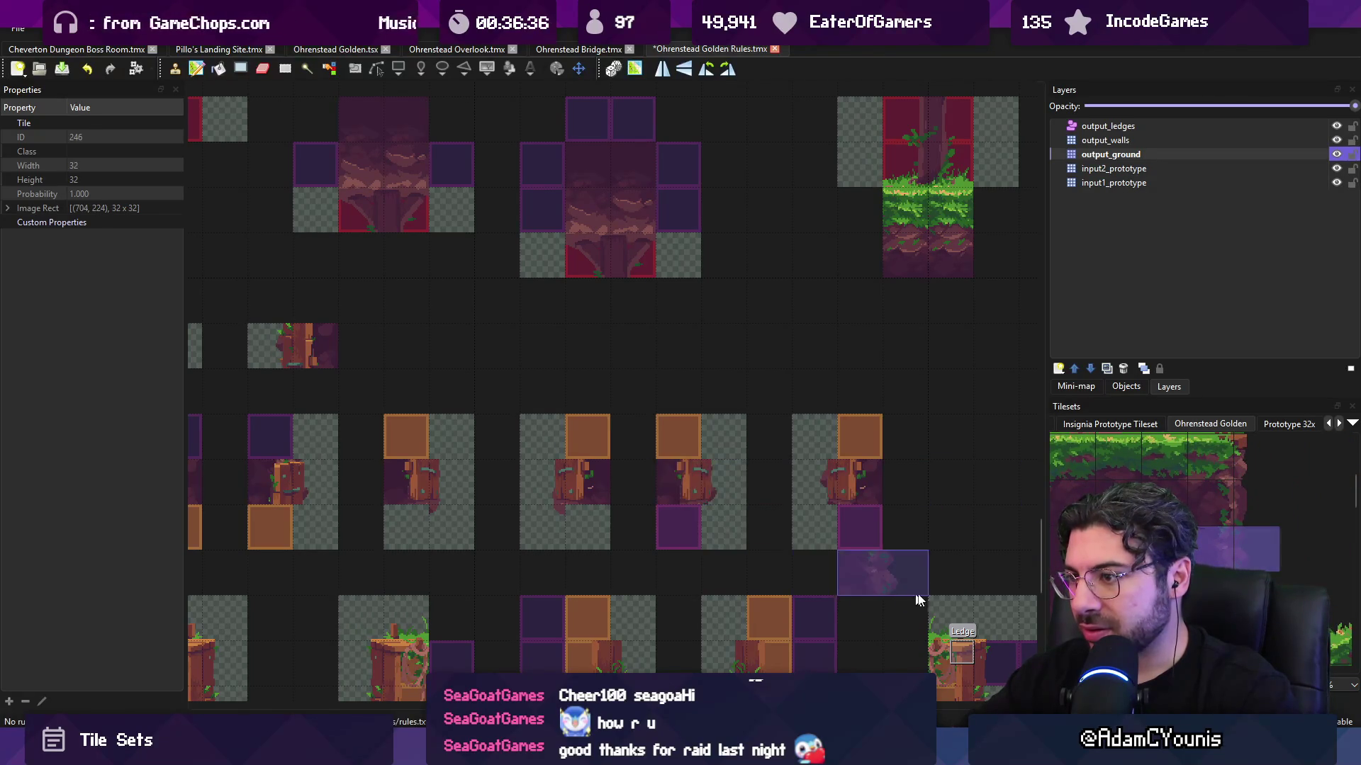
# - Re-apply the automapping rules to the Ohrenstead Bridge map with Ctrl+M
pyautogui.scroll(-2, 822, 469)
pyautogui.keyDown('ctrl'); pyautogui.scroll(-2, 802, 471); pyautogui.keyUp('ctrl')
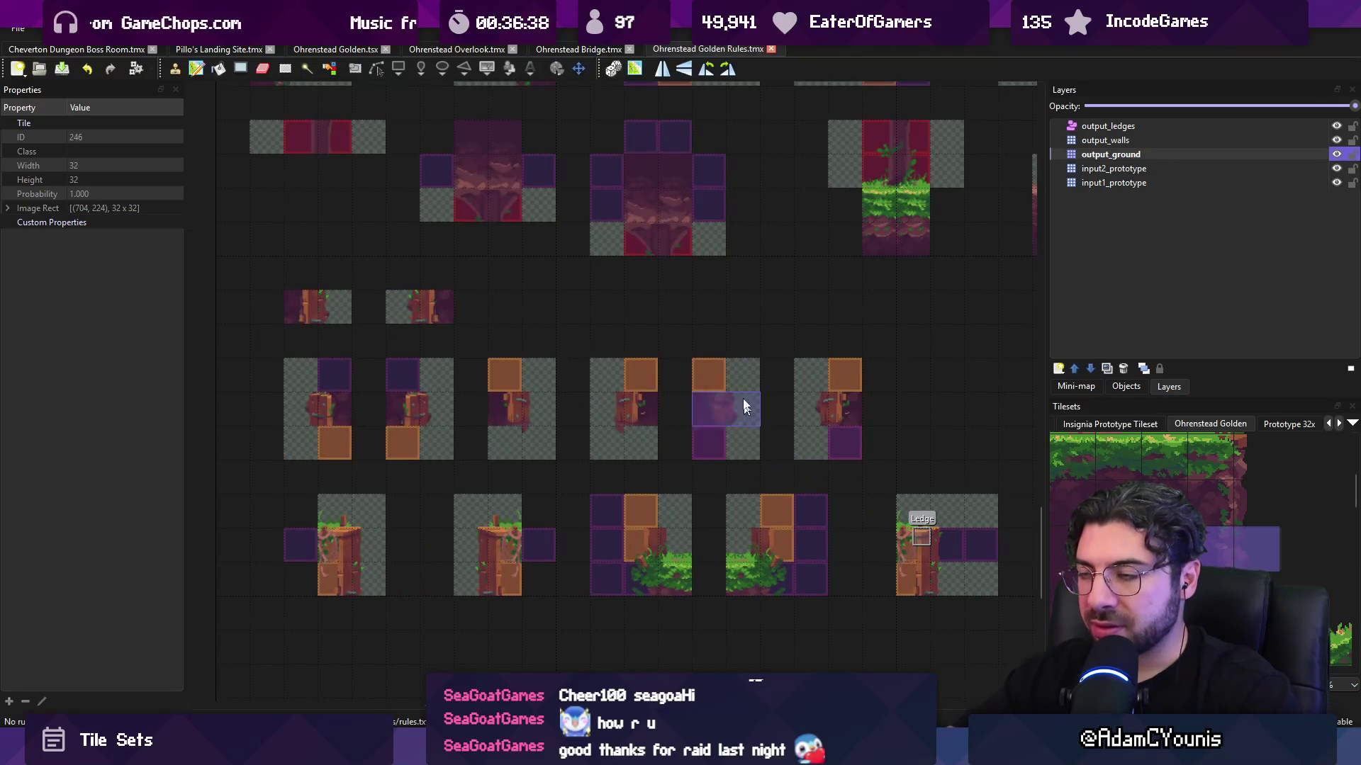
pyautogui.click(580, 49)
pyautogui.hotkey('ctrl', 'm')
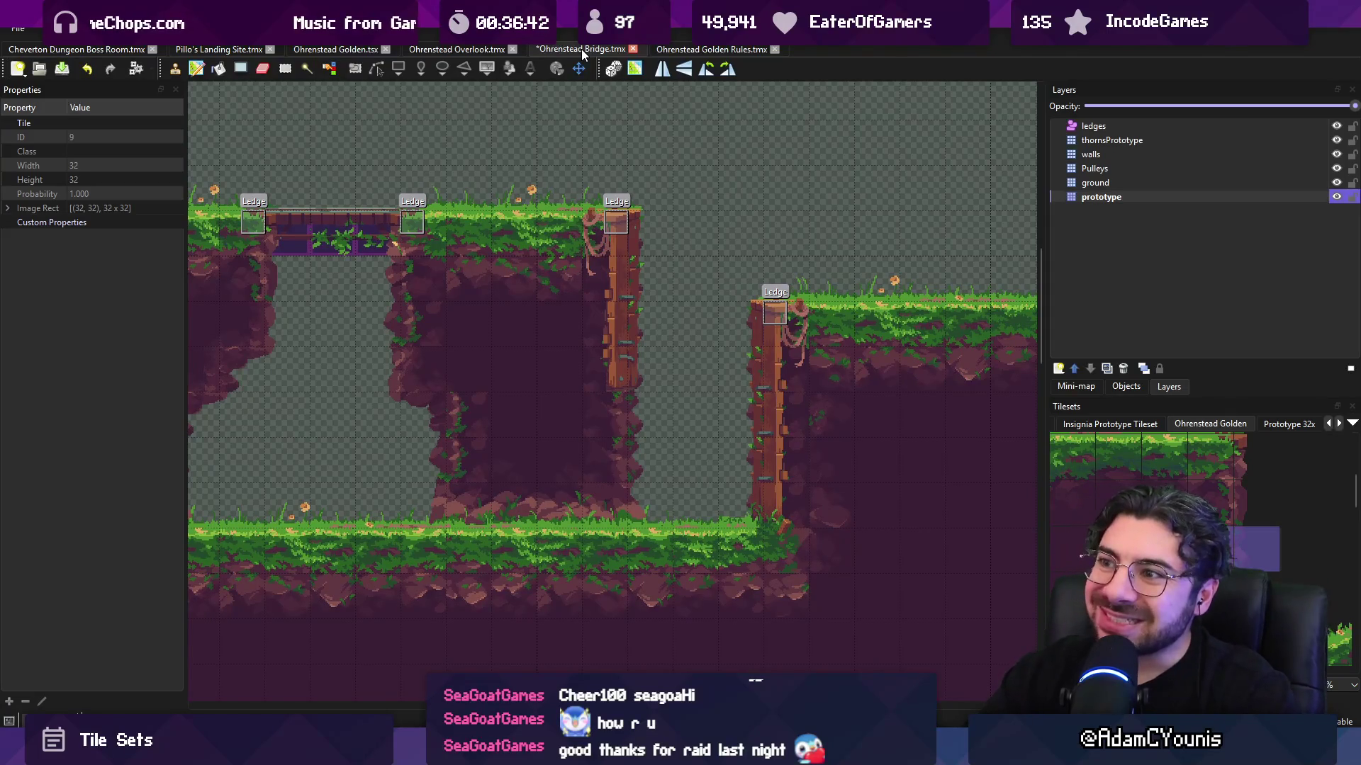
# - Back on Golden Rules, select output_ground and undo a test tile painted in the ground rule
pyautogui.click(659, 49)
pyautogui.moveTo(650, 228)
pyautogui.mouseDown()
pyautogui.moveTo(708, 297)
pyautogui.moveTo(723, 284)
pyautogui.mouseUp()
pyautogui.click(1168, 176)
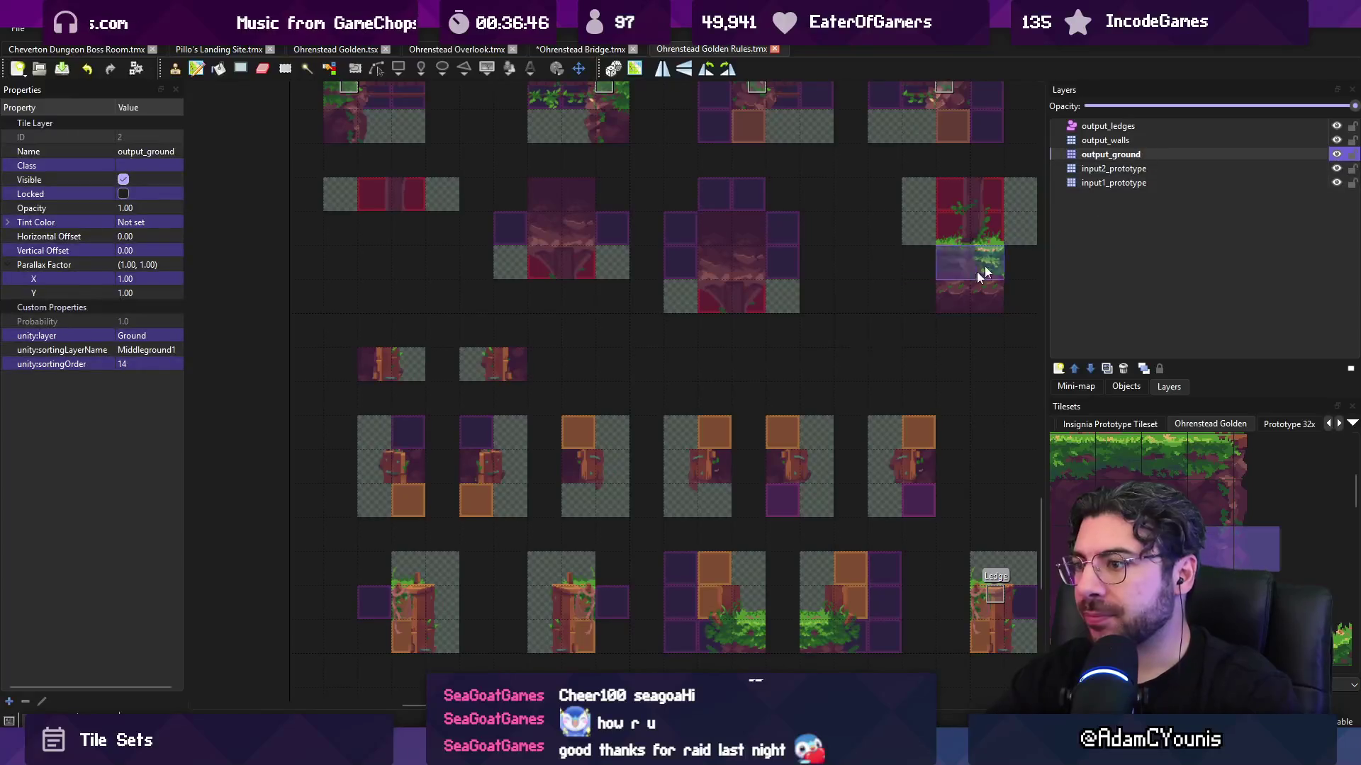
pyautogui.click(576, 462)
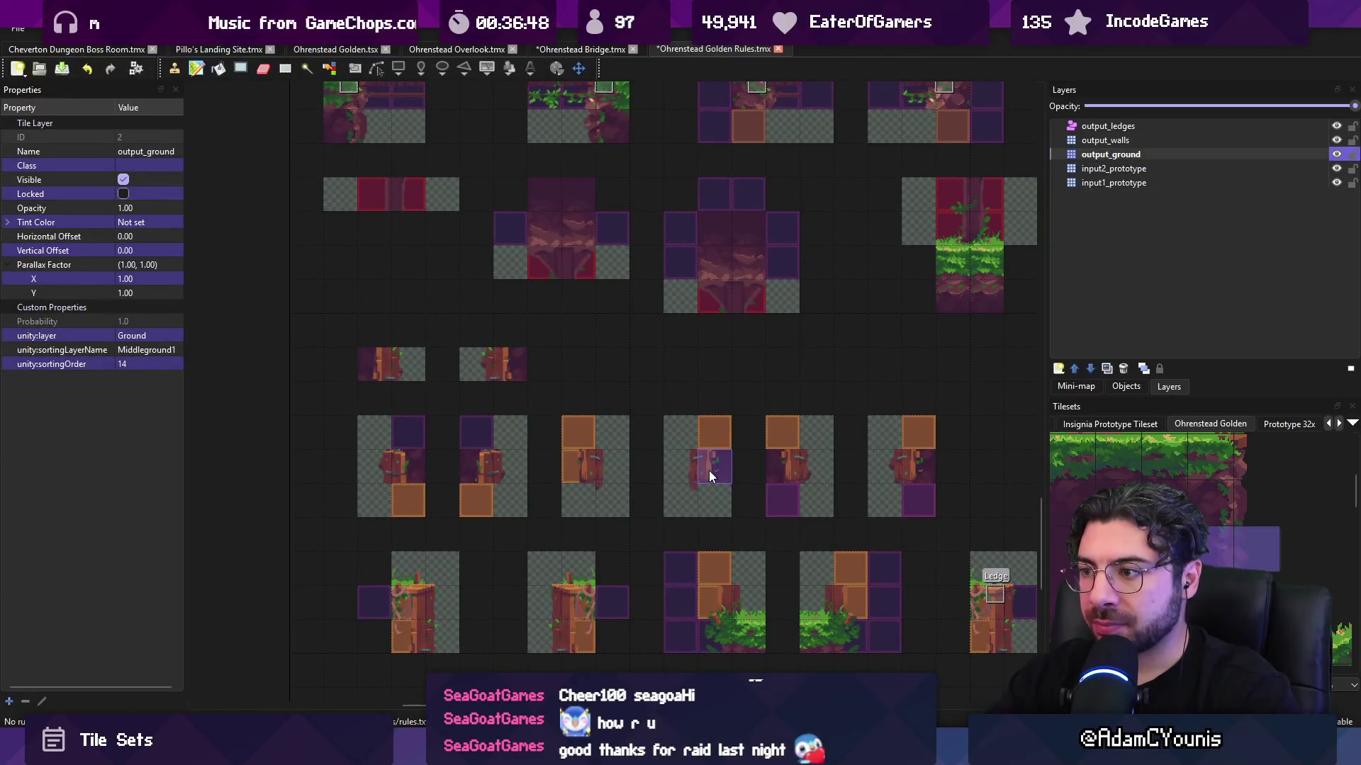
pyautogui.hotkey('ctrl', 'z')
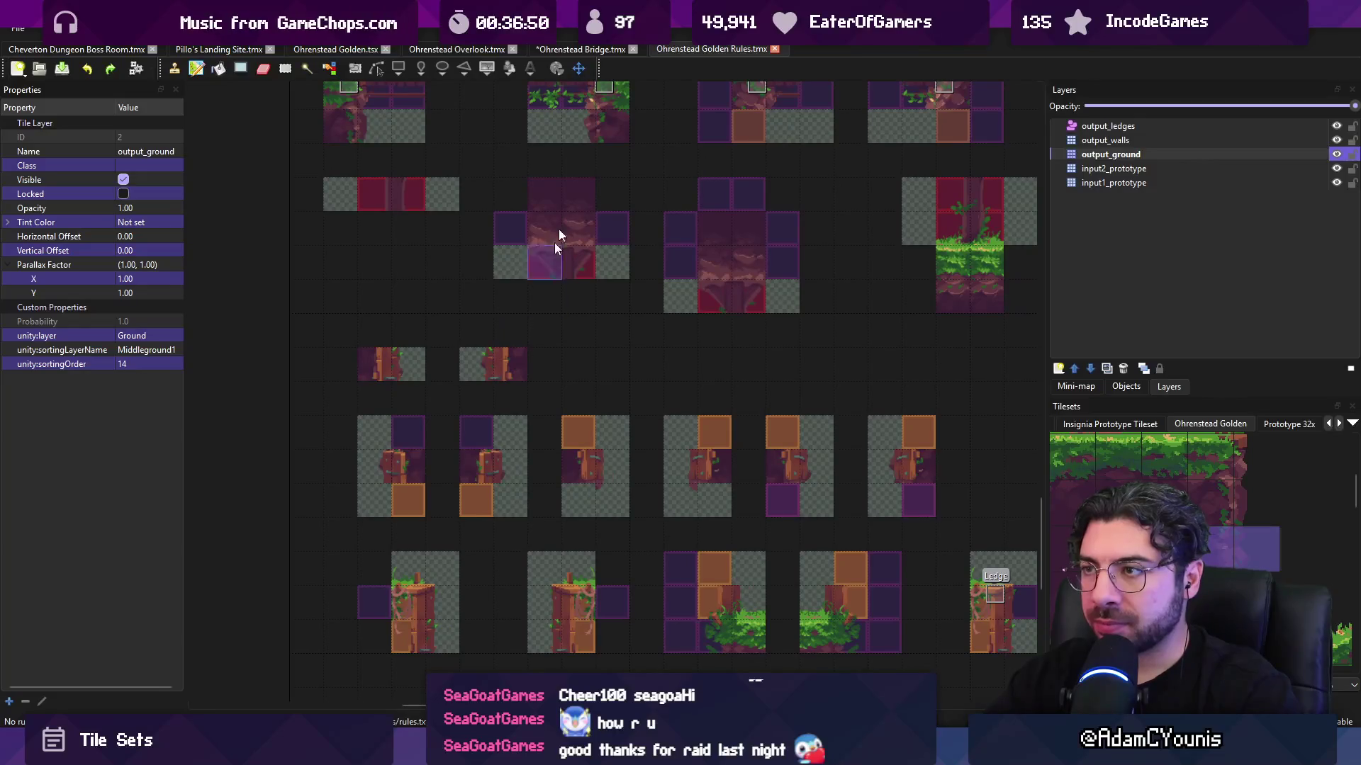
# - Glance at Ohrenstead Bridge, return to Golden Rules and show the Prototype 32x tileset
pyautogui.click(580, 50)
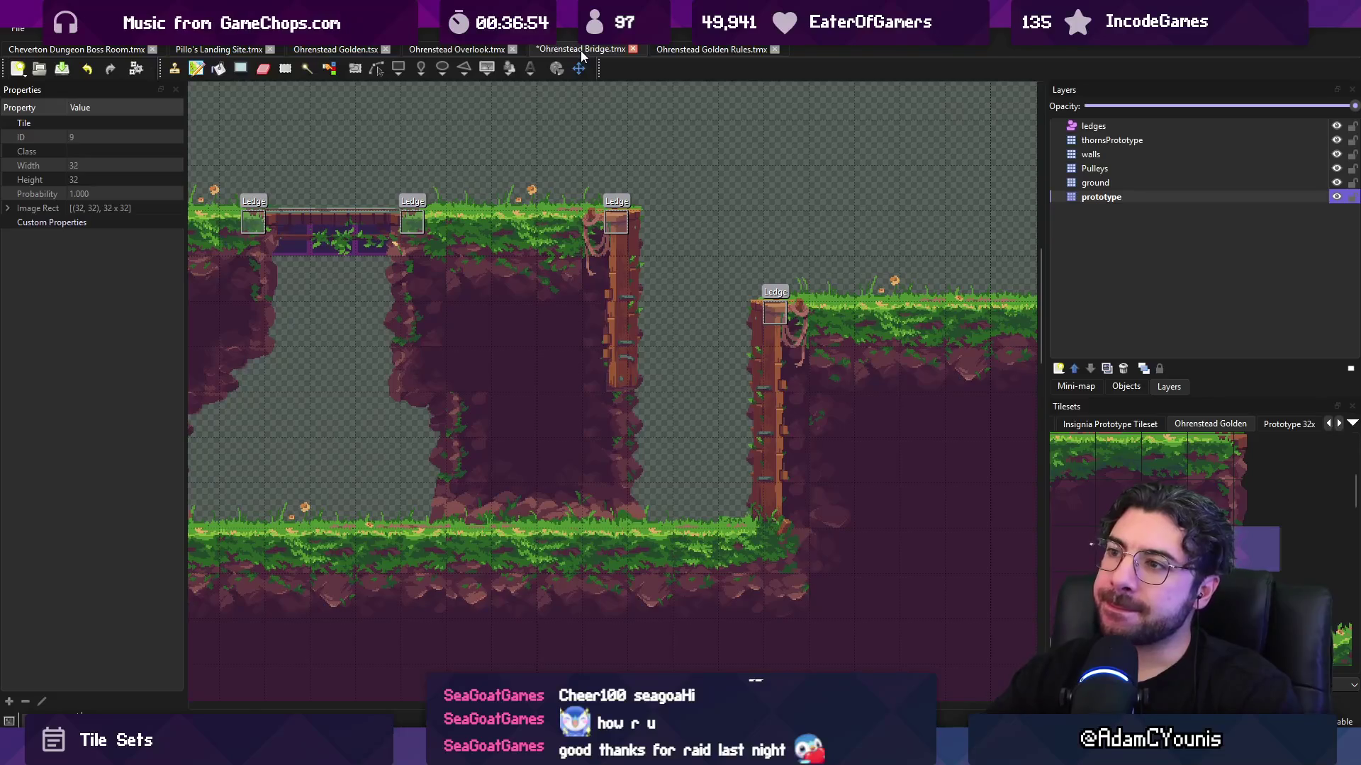
pyautogui.click(682, 48)
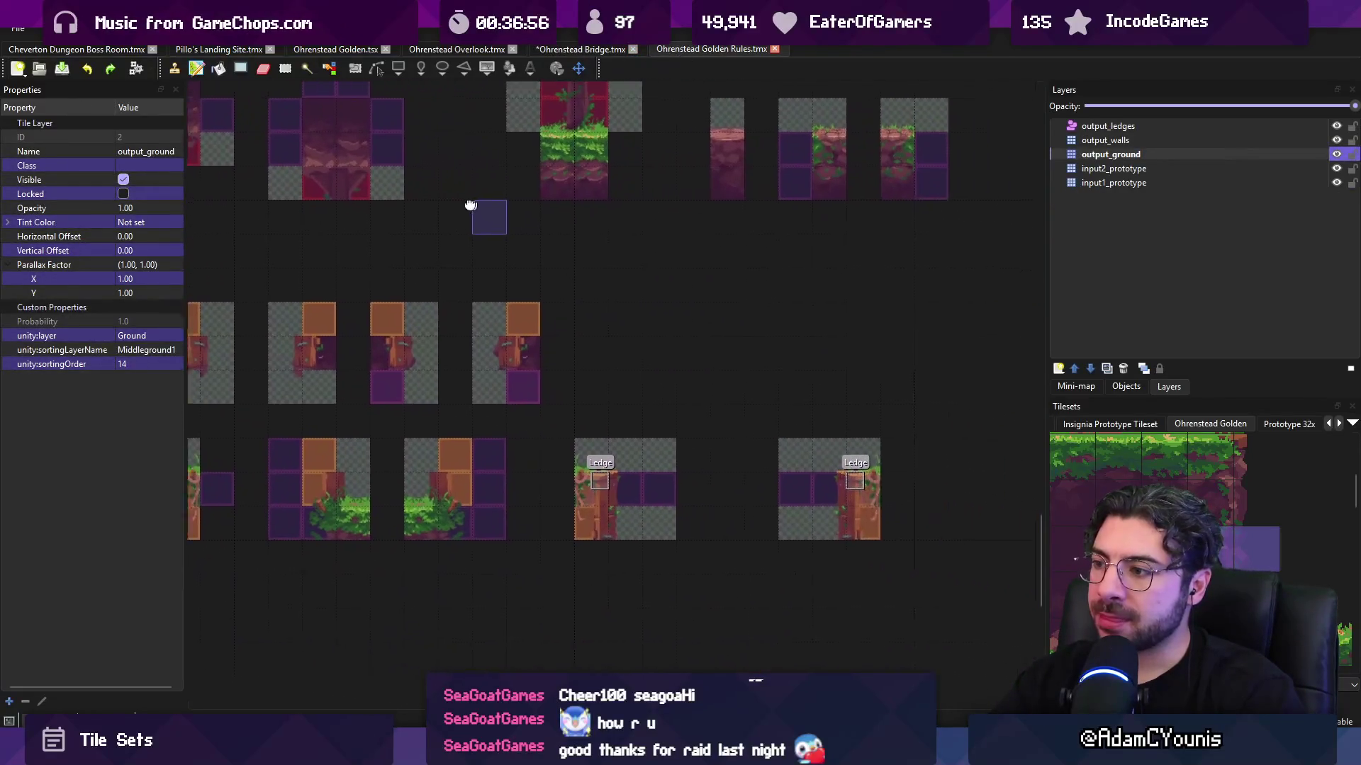
pyautogui.scroll(-2, 863, 371)
pyautogui.scroll(4, 534, 395)
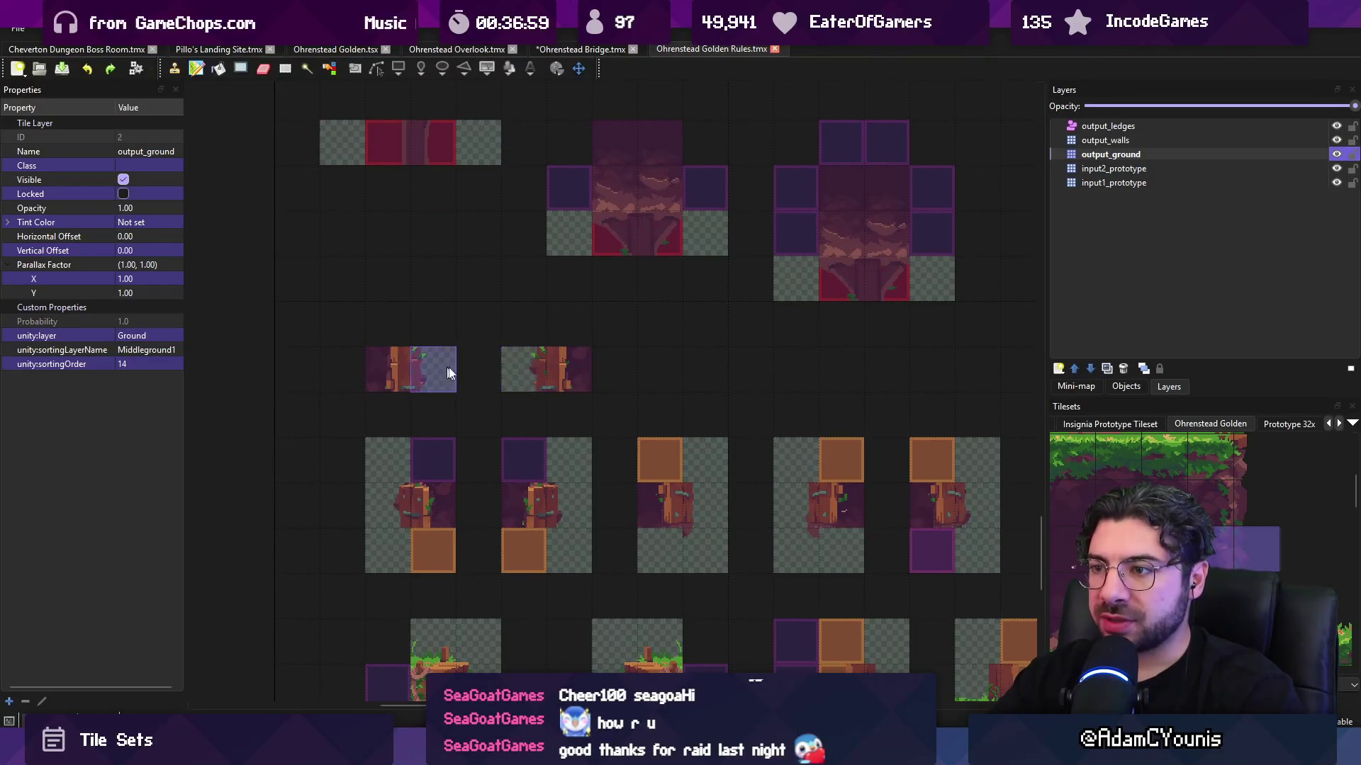
pyautogui.click(1166, 422)
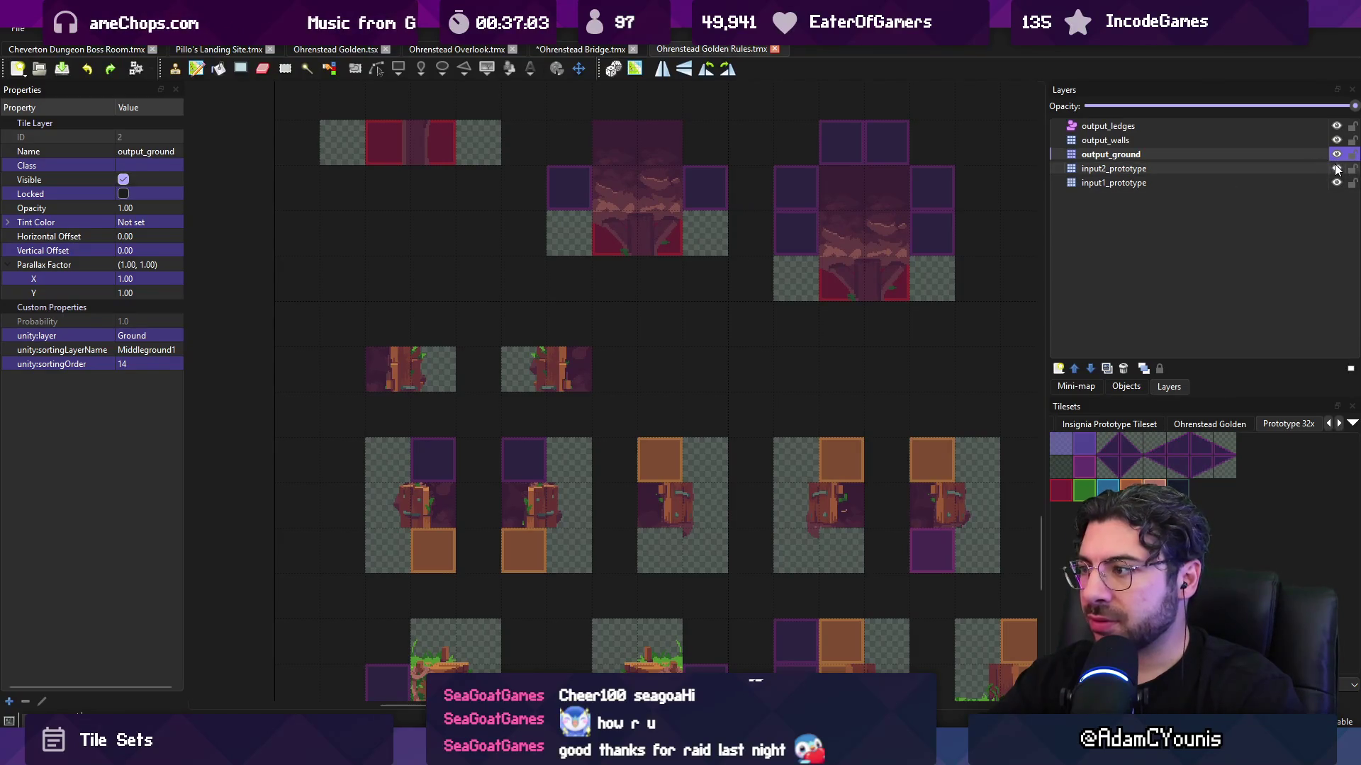
# - On input1_prototype, clear the purple input tile between the stumps
pyautogui.click(1282, 183)
pyautogui.click(1083, 447)
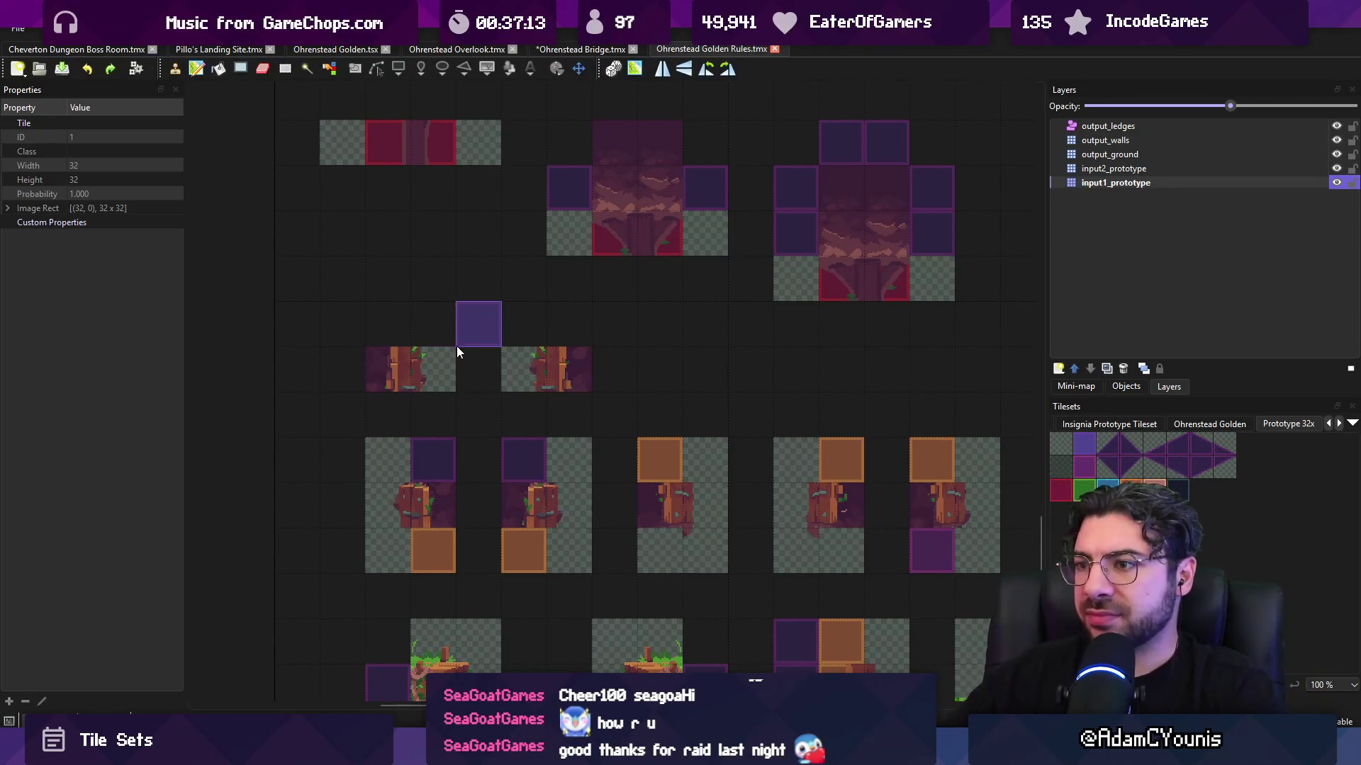
pyautogui.scroll(-2, 453, 350)
pyautogui.scroll(2, 455, 347)
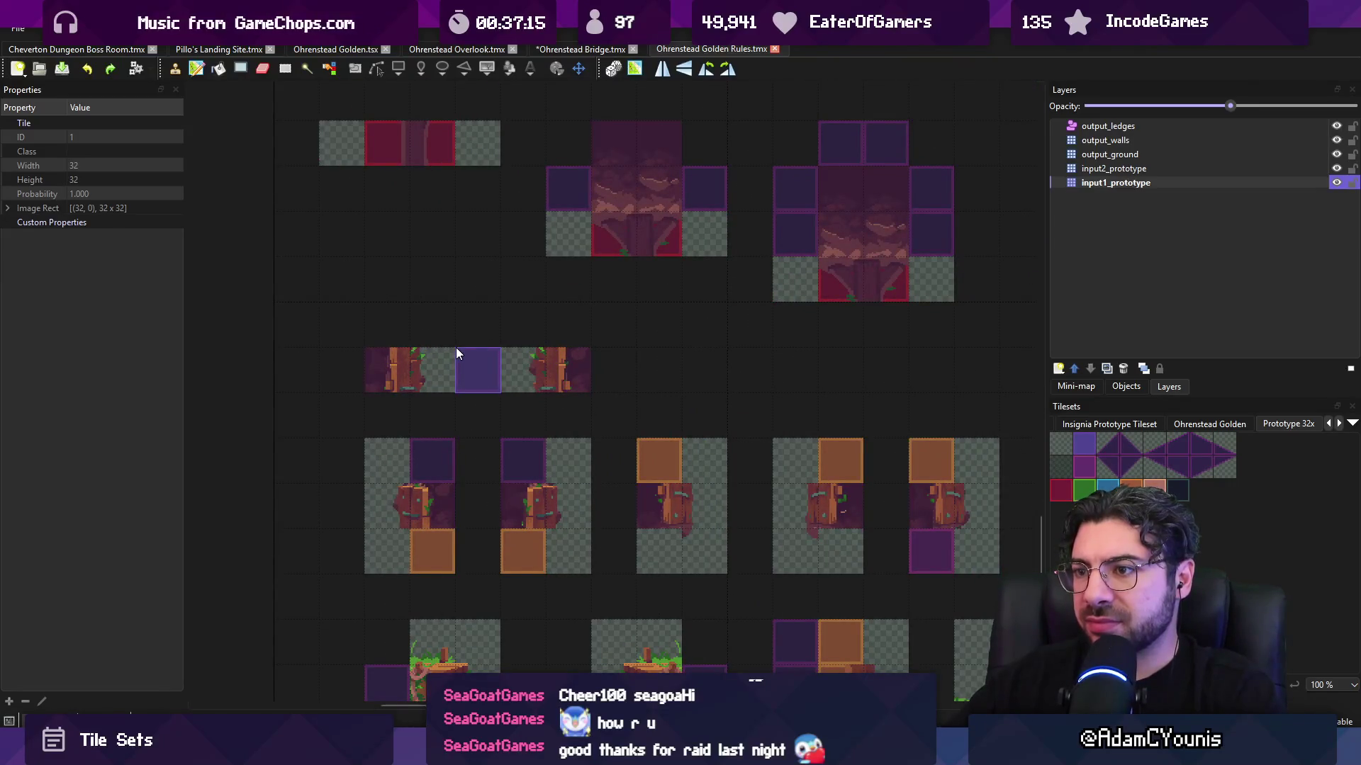
pyautogui.click(457, 352)
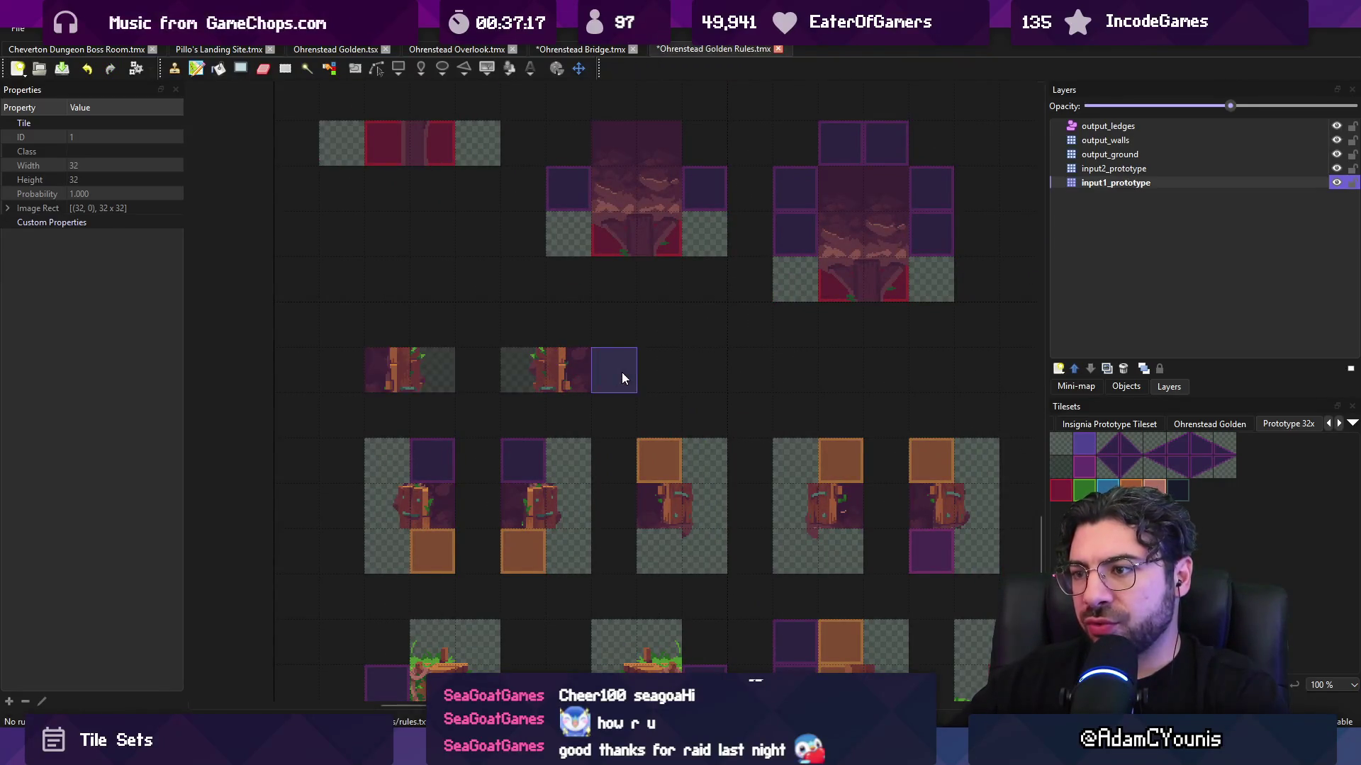
# - Return to output_ground, save Golden Rules, and switch to Ohrenstead Bridge
pyautogui.hotkey('ctrl', 'pageup')
pyautogui.hotkey('ctrl', 'pageup')
pyautogui.hotkey('ctrl', 's')
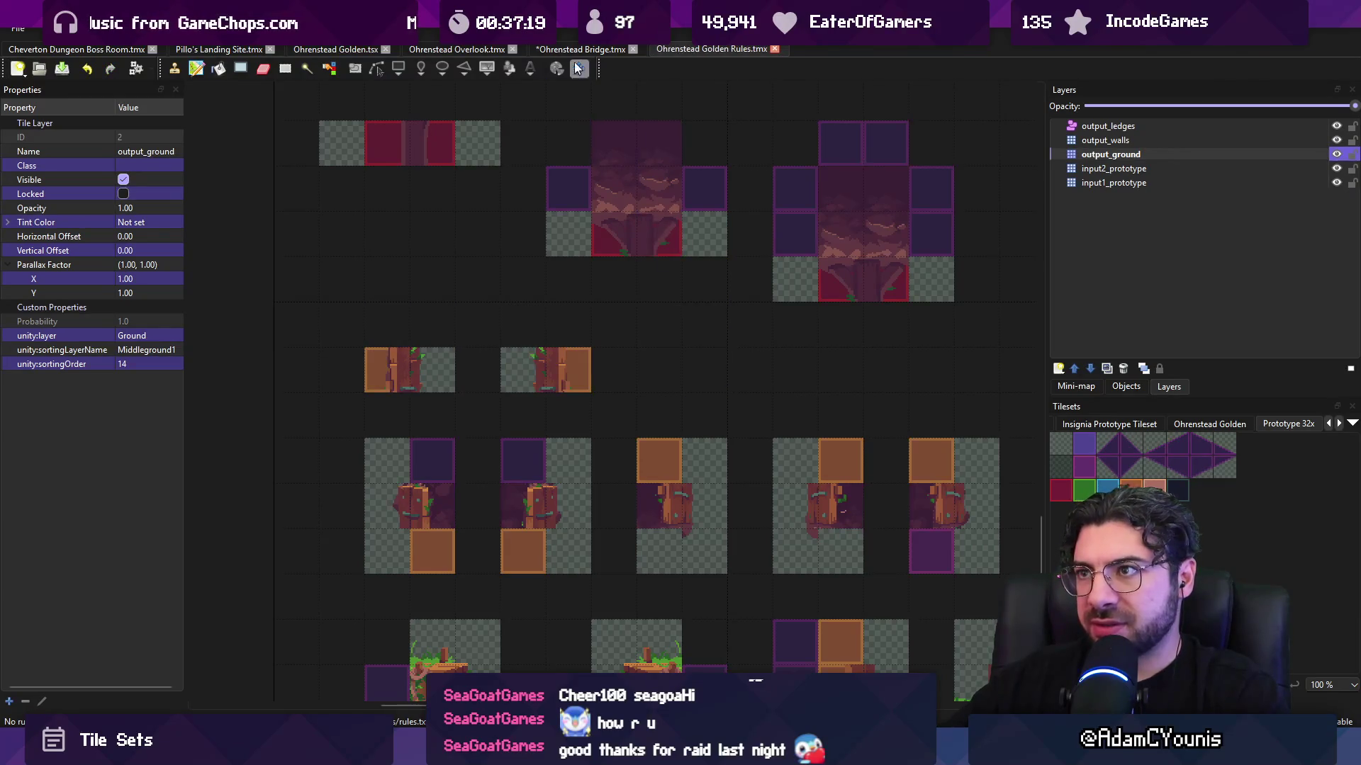
pyautogui.click(576, 49)
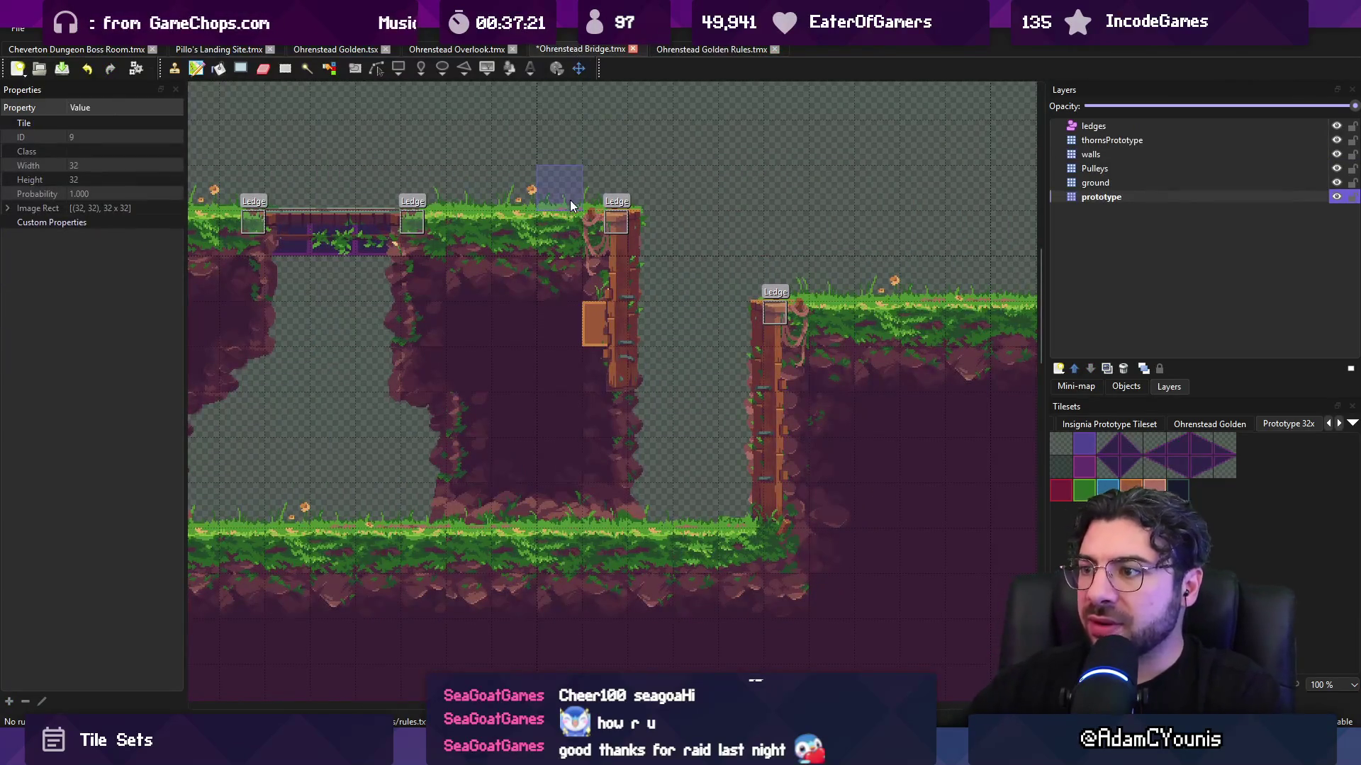
# - Zoom to the pillar and toggle the Bridge ground layer to check the prototype tiles beneath
pyautogui.hscroll(-5, 569, 200)
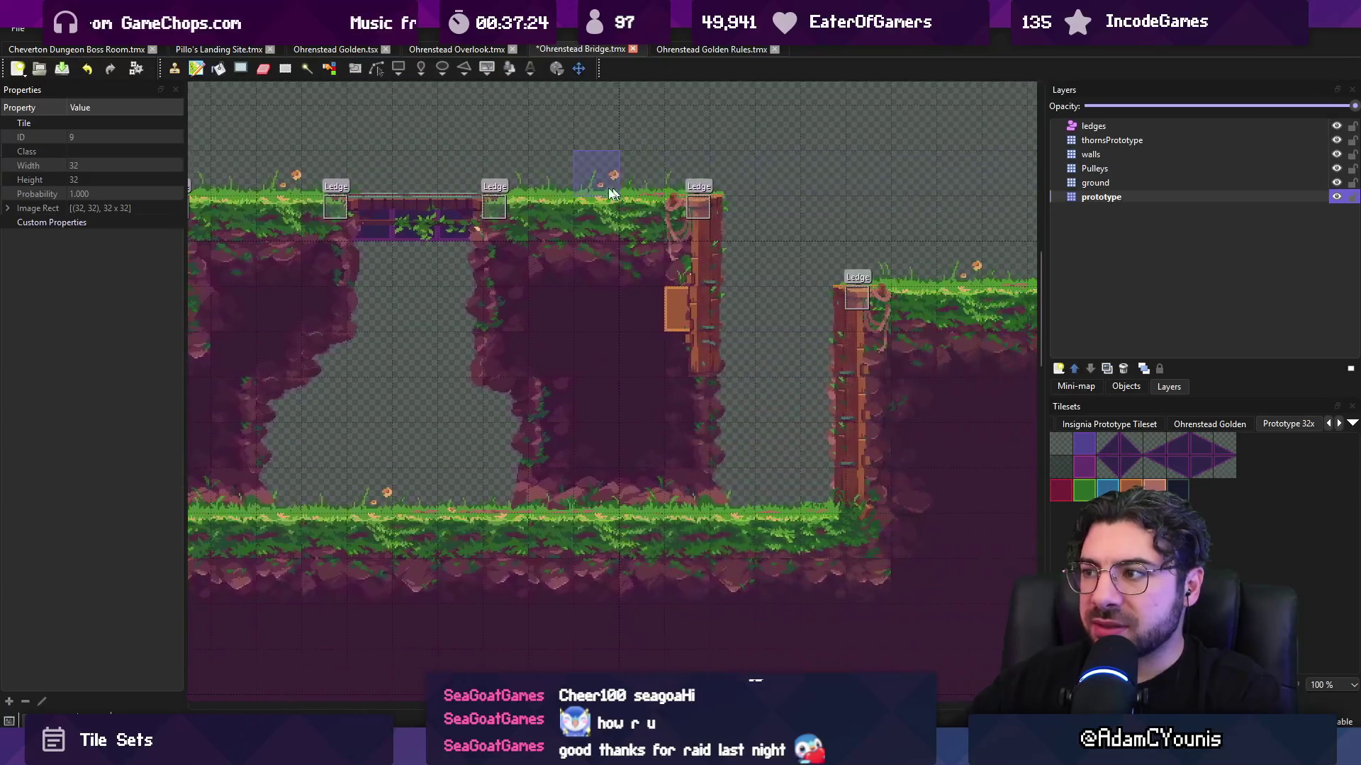
pyautogui.scroll(2, 741, 298)
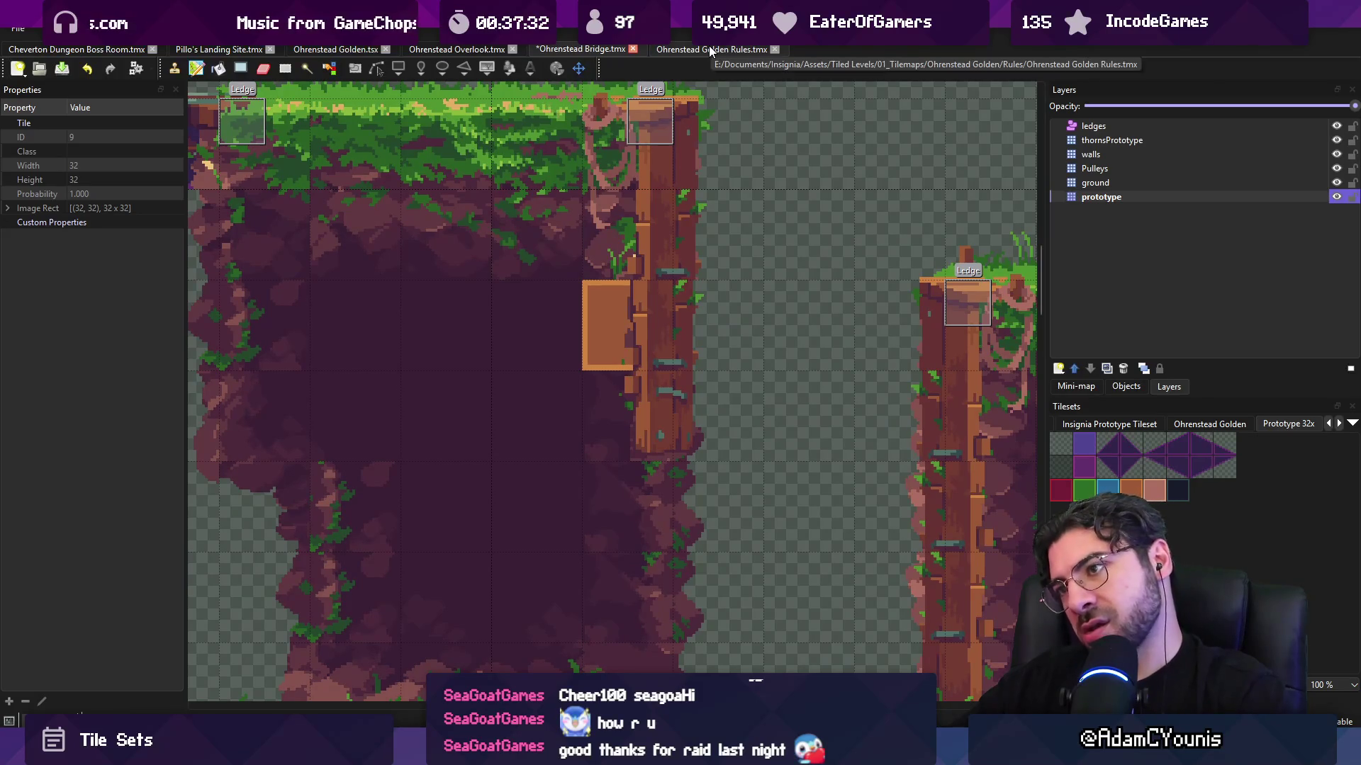
pyautogui.click(1335, 182)
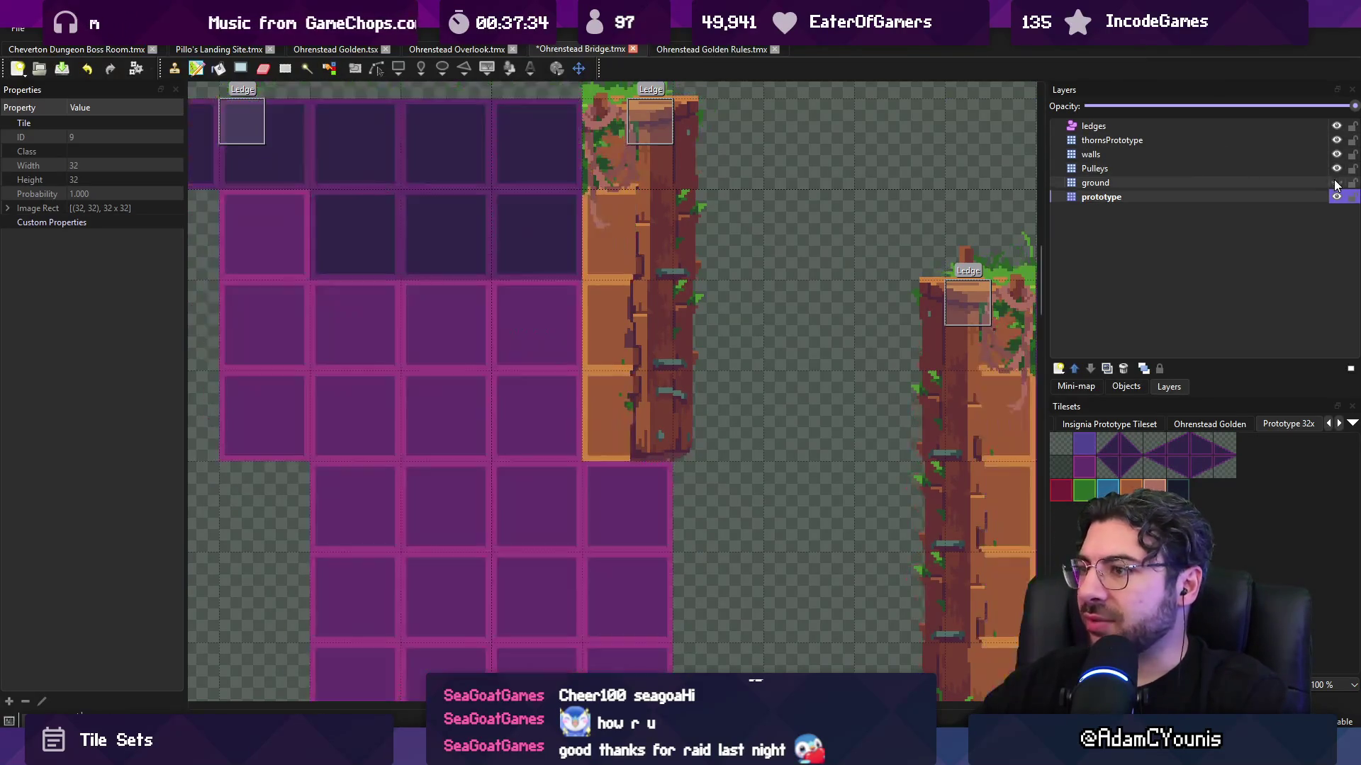
pyautogui.click(1336, 182)
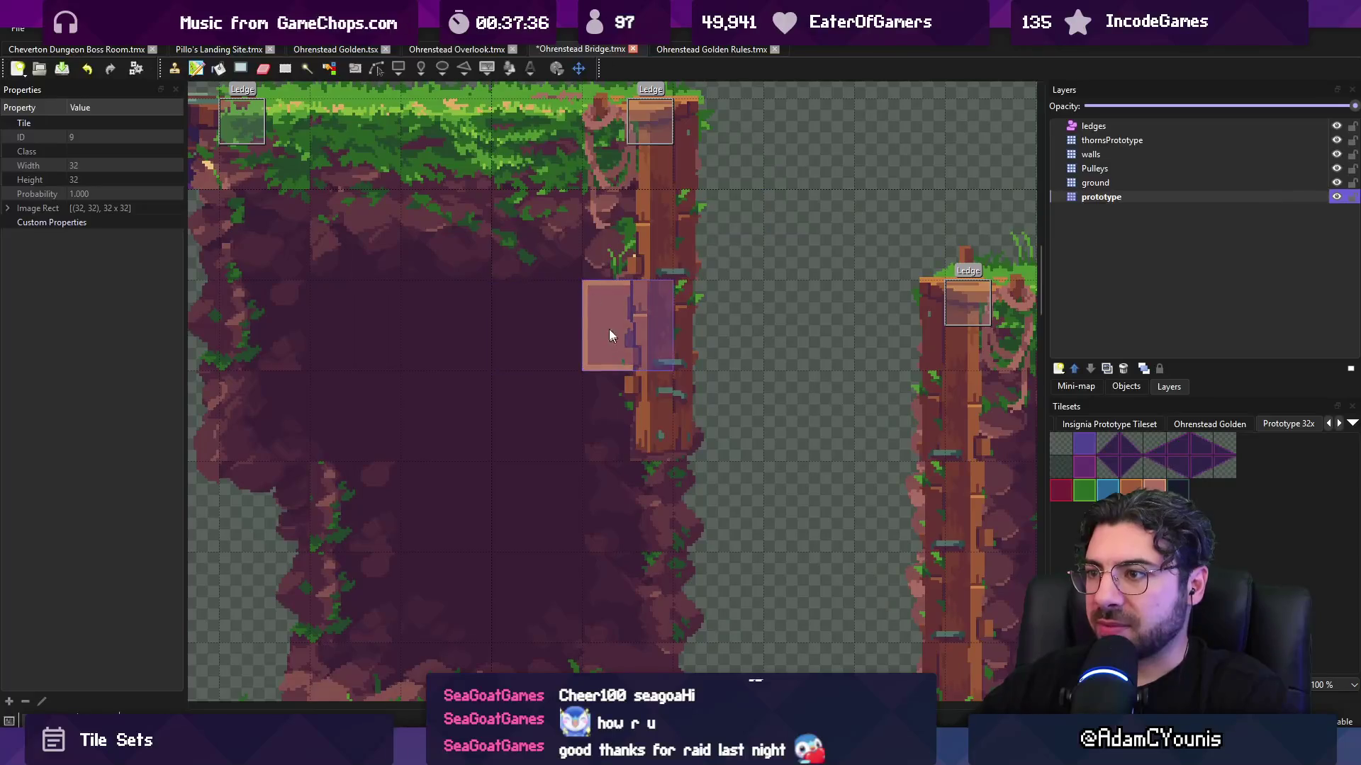
pyautogui.click(709, 49)
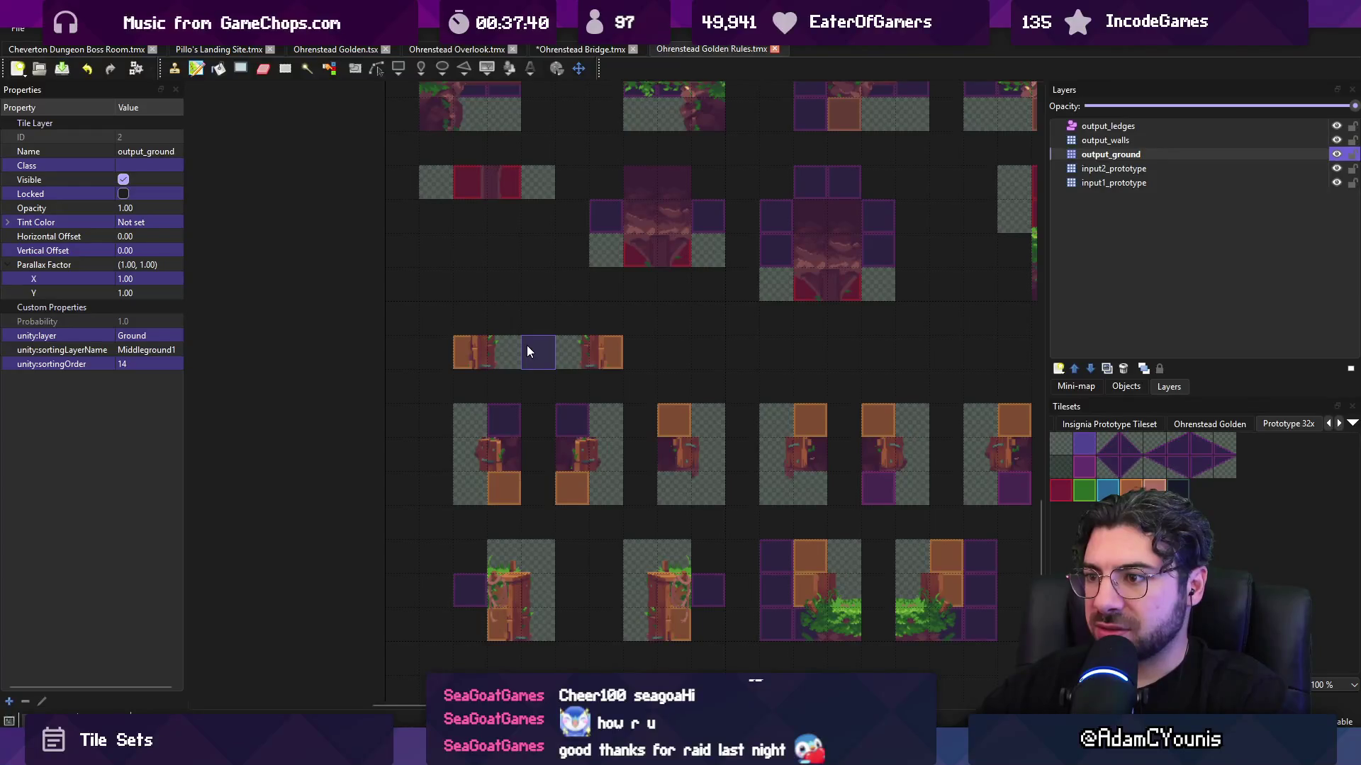
# - Try painting purple input tiles beside a stump, then undo them
pyautogui.click(1096, 182)
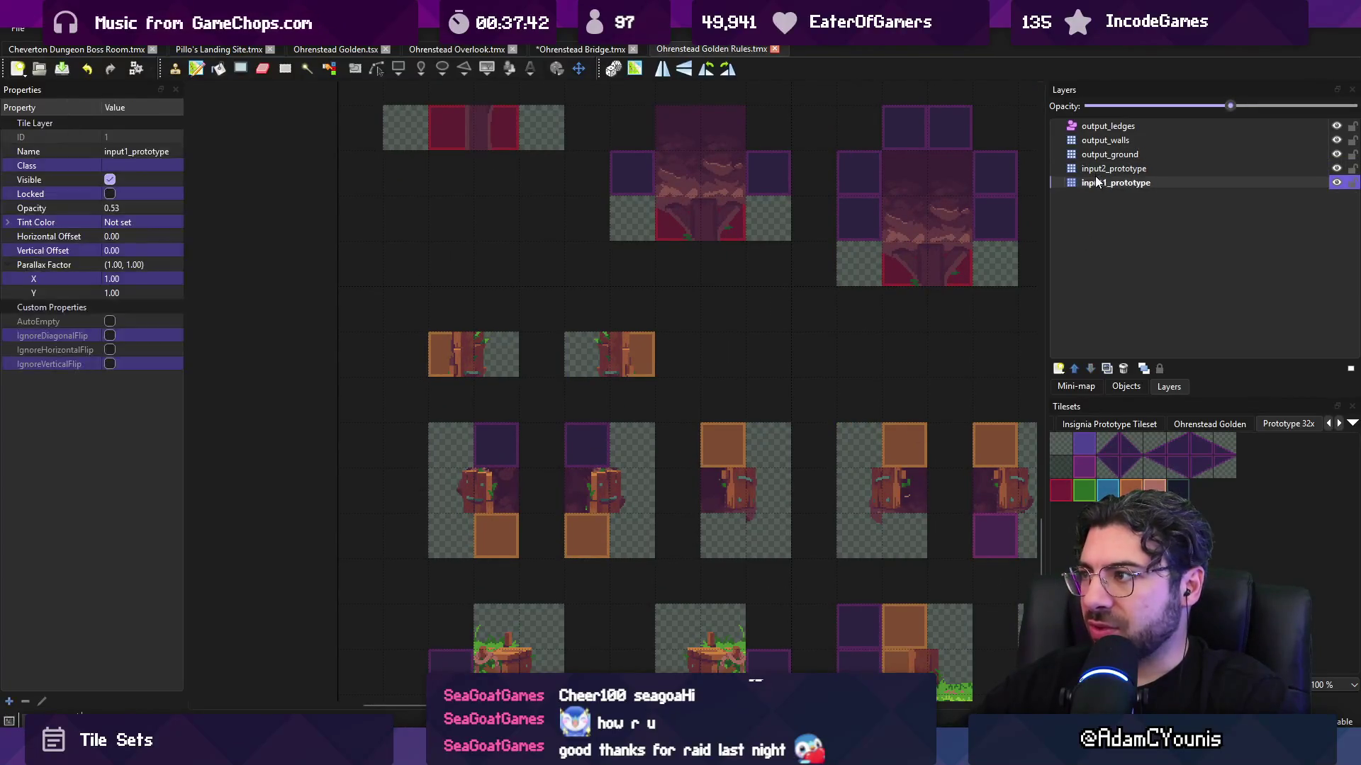
pyautogui.click(410, 356)
pyautogui.click(677, 355)
pyautogui.click(1114, 169)
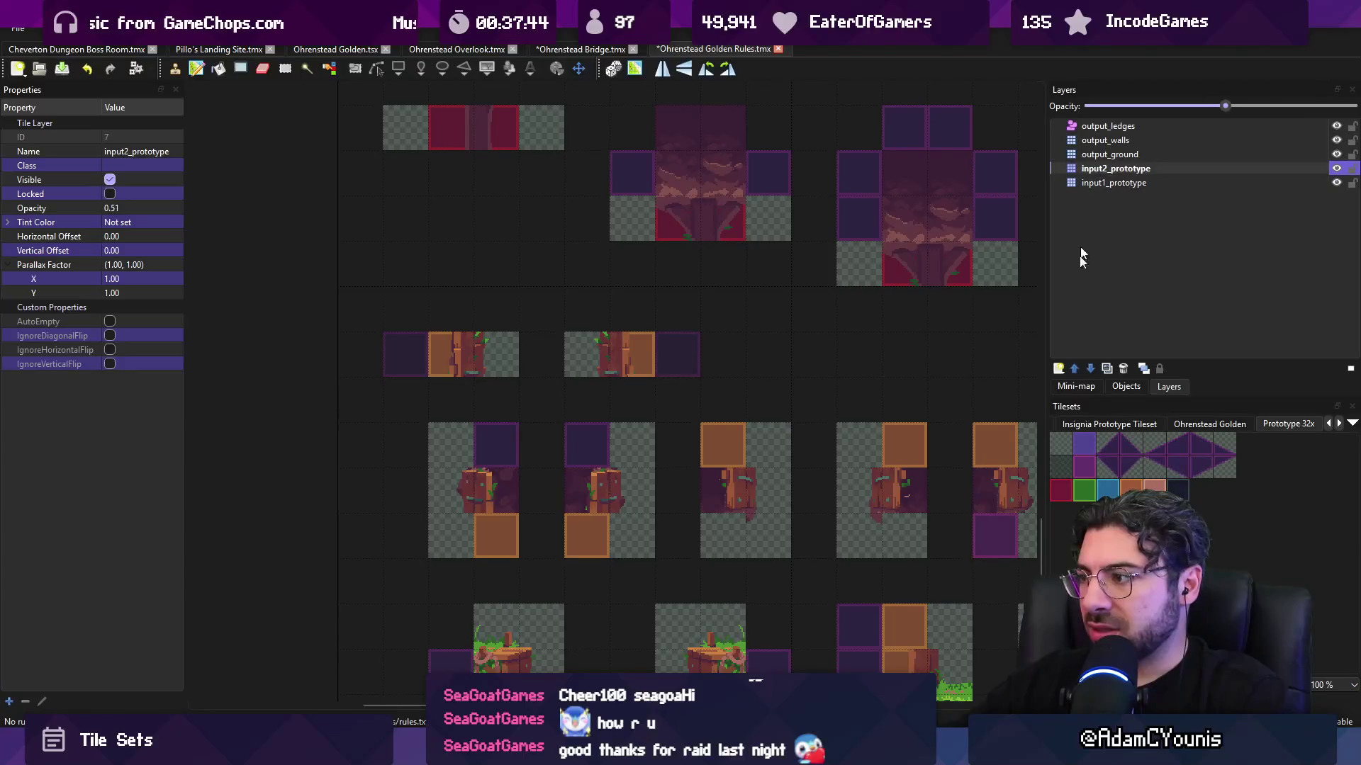
pyautogui.click(1086, 468)
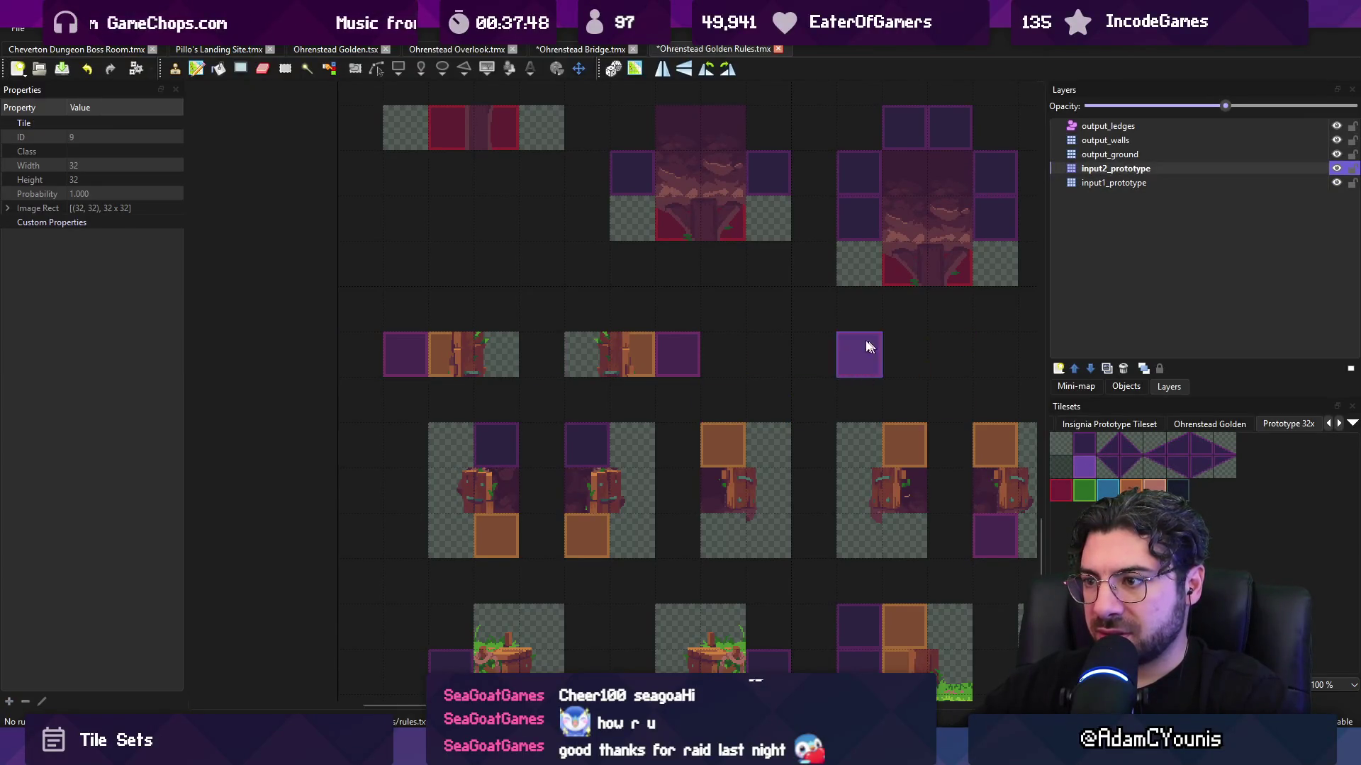
pyautogui.hotkey('ctrl', 'z')
pyautogui.hotkey('ctrl', 'z')
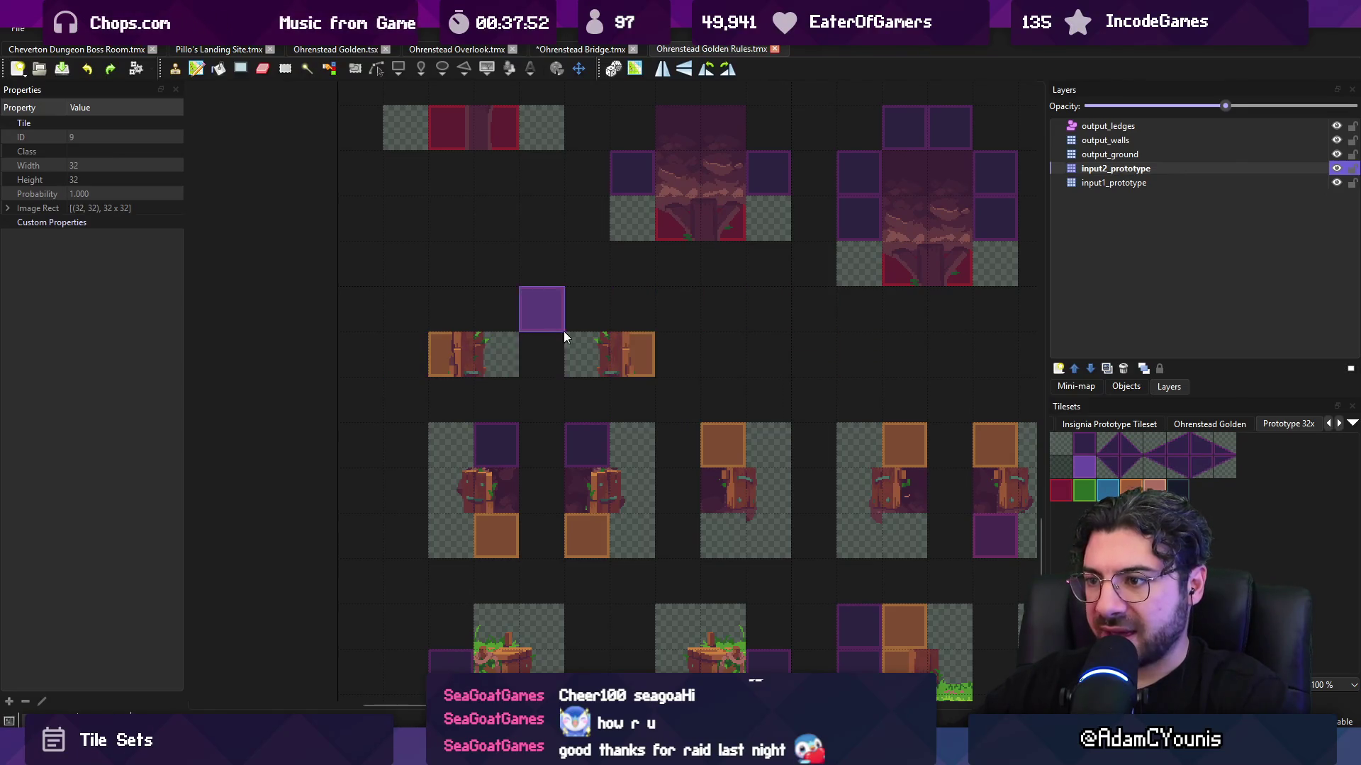
# - Toggle output_ground's visibility off and back on, then zoom out over the rule map
pyautogui.keyDown('ctrl'); pyautogui.scroll(-1, 609, 333); pyautogui.keyUp('ctrl')
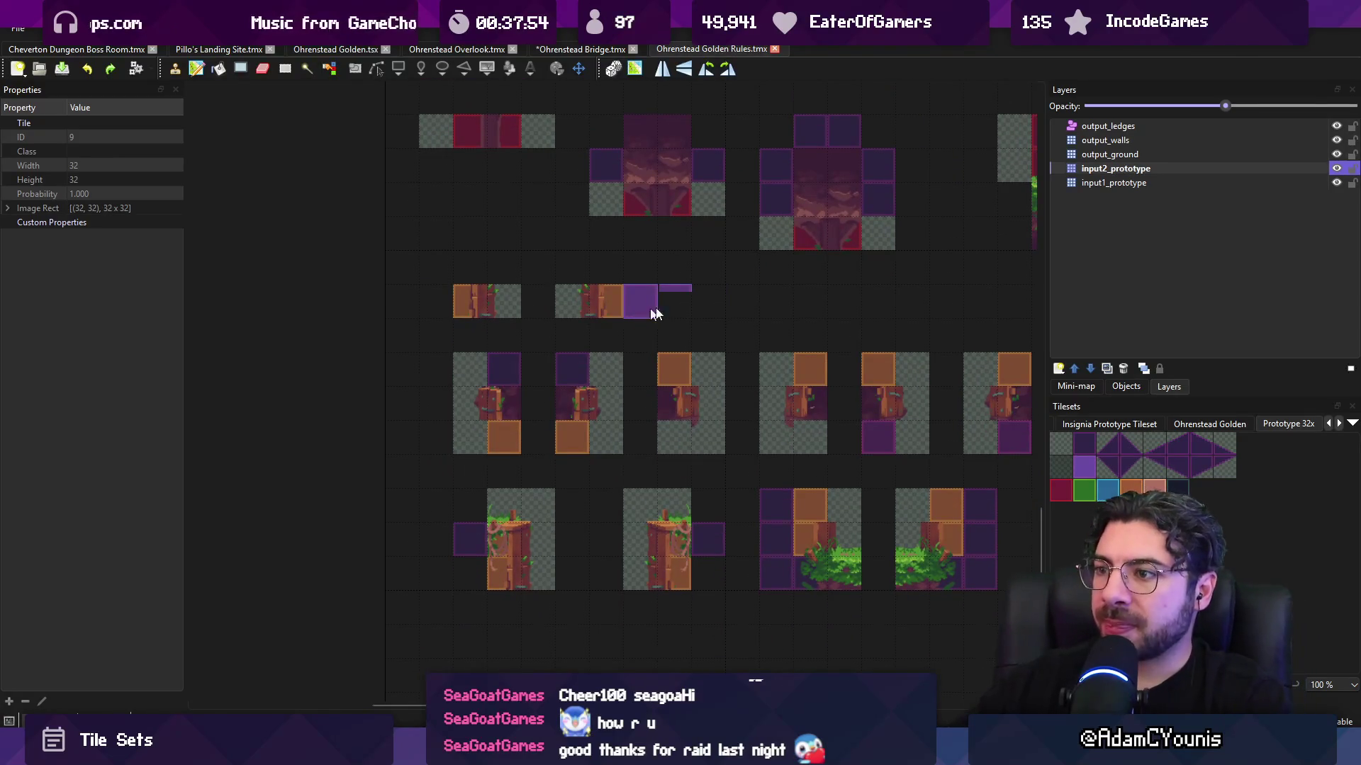
pyautogui.click(1336, 154)
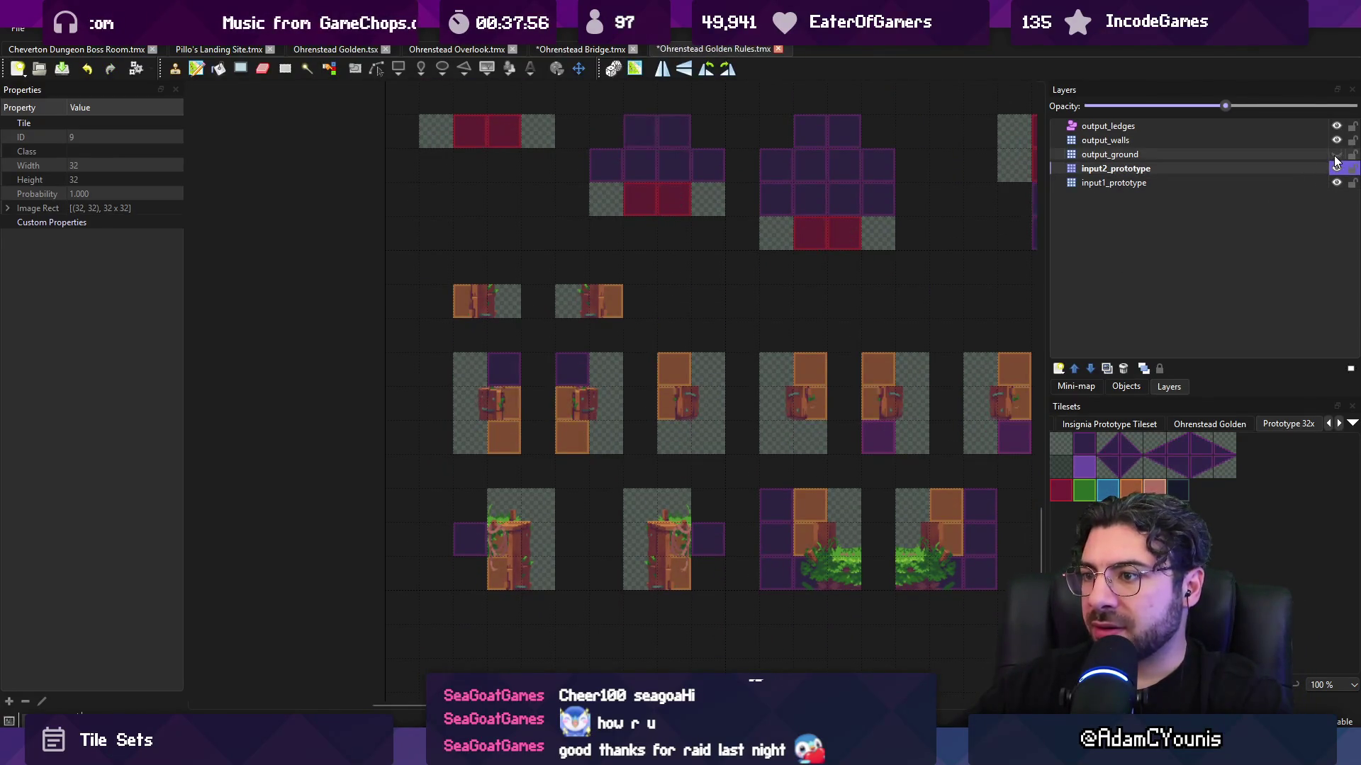
pyautogui.click(1335, 154)
pyautogui.keyDown('ctrl'); pyautogui.scroll(2, 451, 391); pyautogui.keyUp('ctrl')
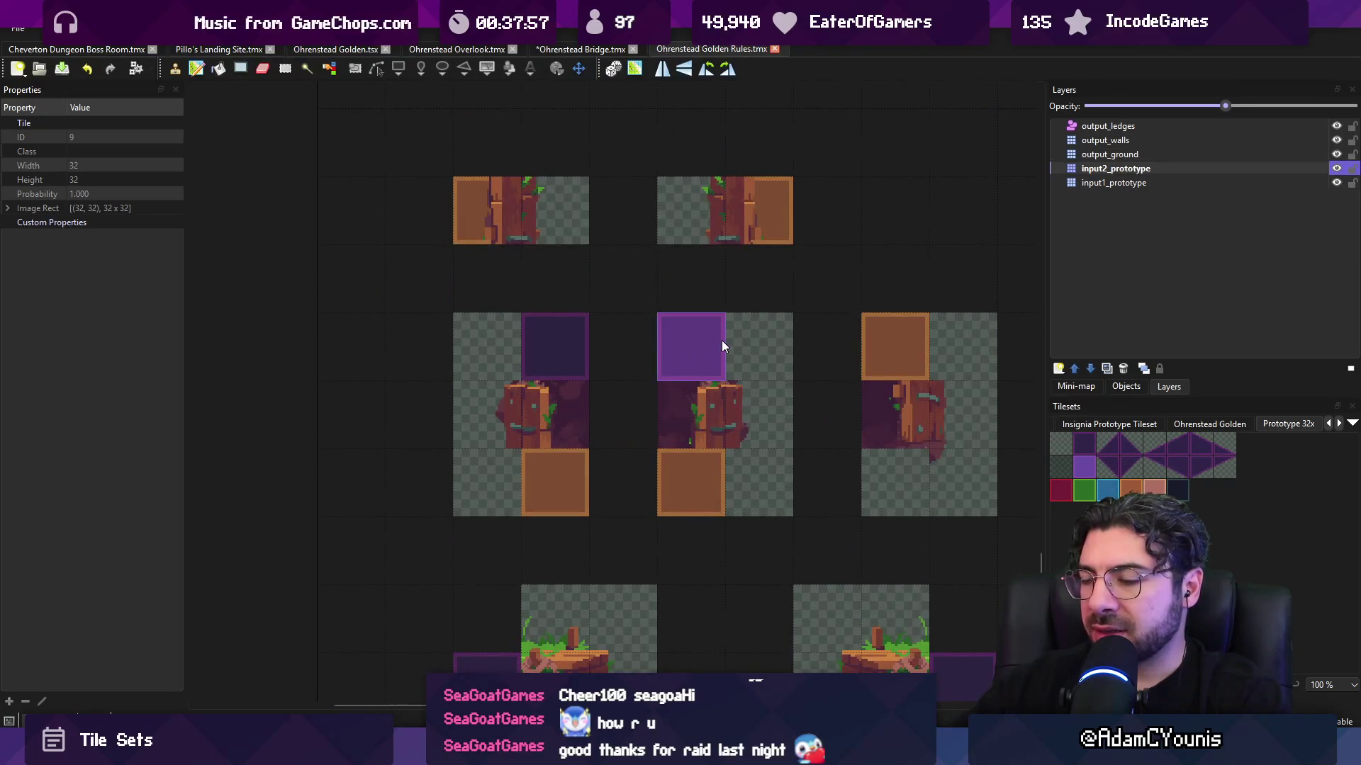
pyautogui.keyDown('ctrl'); pyautogui.scroll(-1, 721, 344); pyautogui.keyUp('ctrl')
pyautogui.keyDown('ctrl'); pyautogui.scroll(-1, 540, 308); pyautogui.keyUp('ctrl')
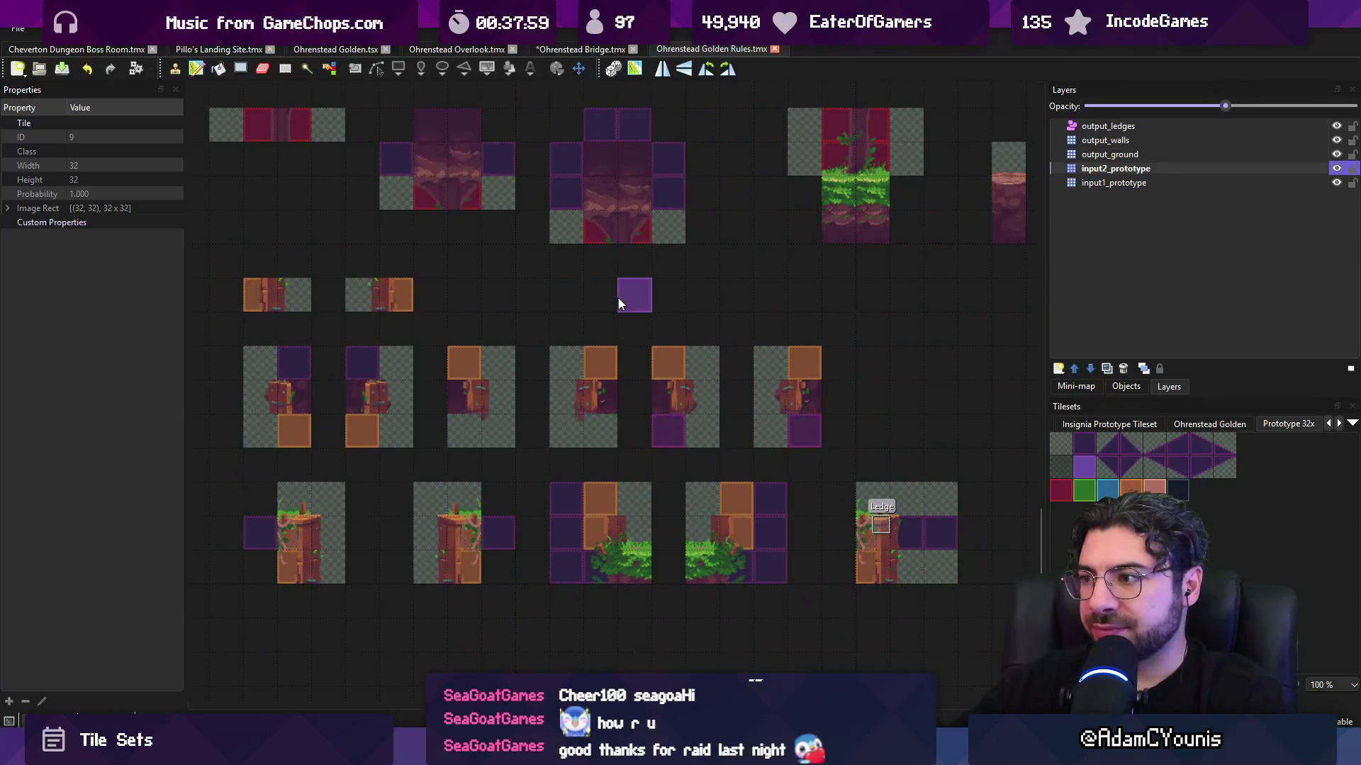
# - Compare the input layers of Golden Rules with Ohrenstead Bridge and save the Bridge map
pyautogui.click(595, 51)
pyautogui.click(663, 51)
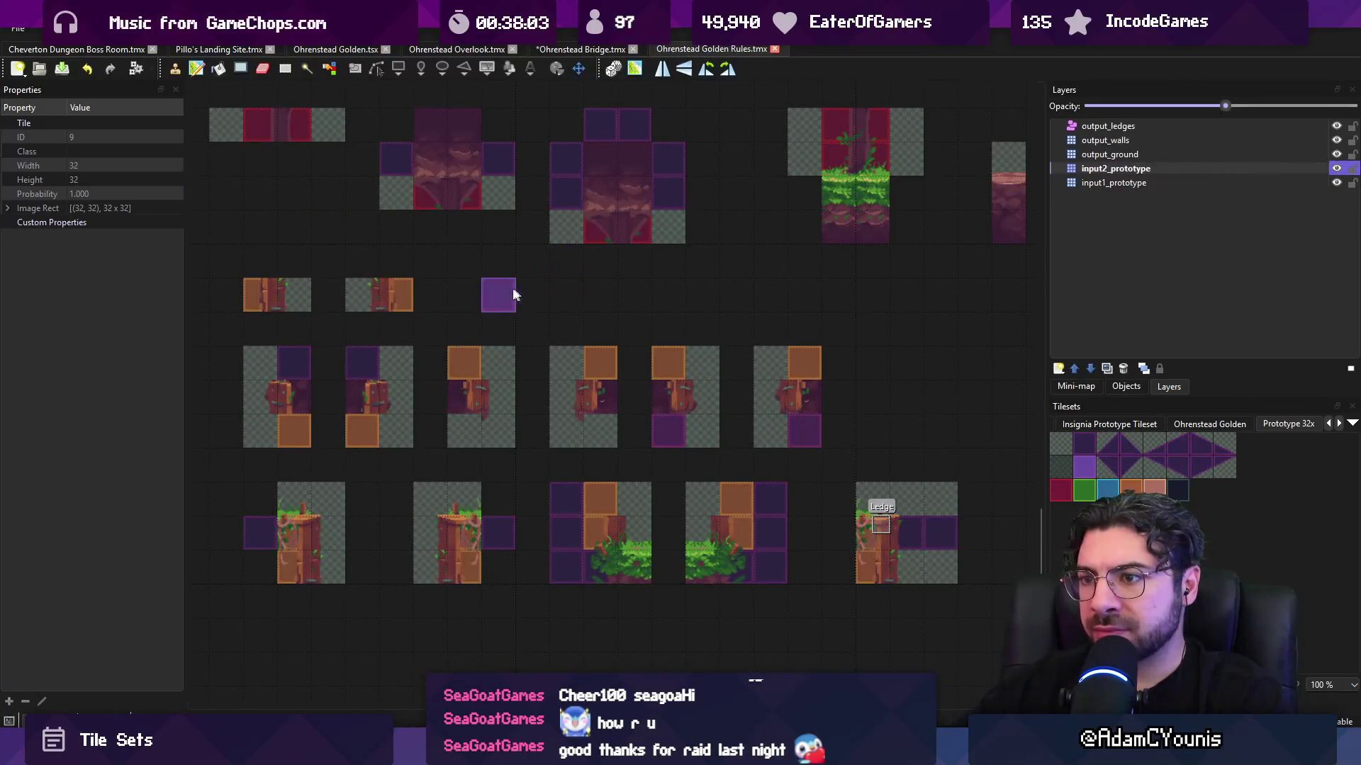
pyautogui.scroll(1, 527, 296)
pyautogui.click(583, 51)
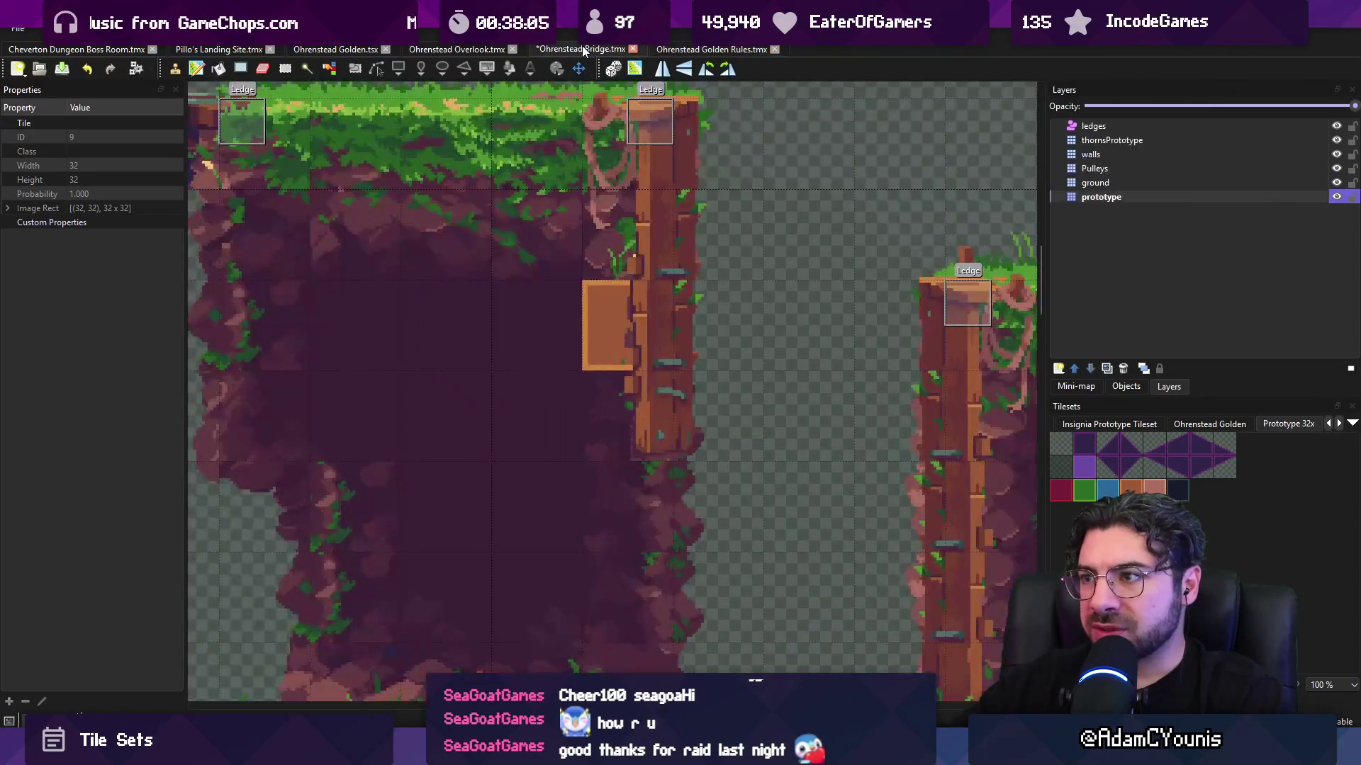
pyautogui.click(680, 51)
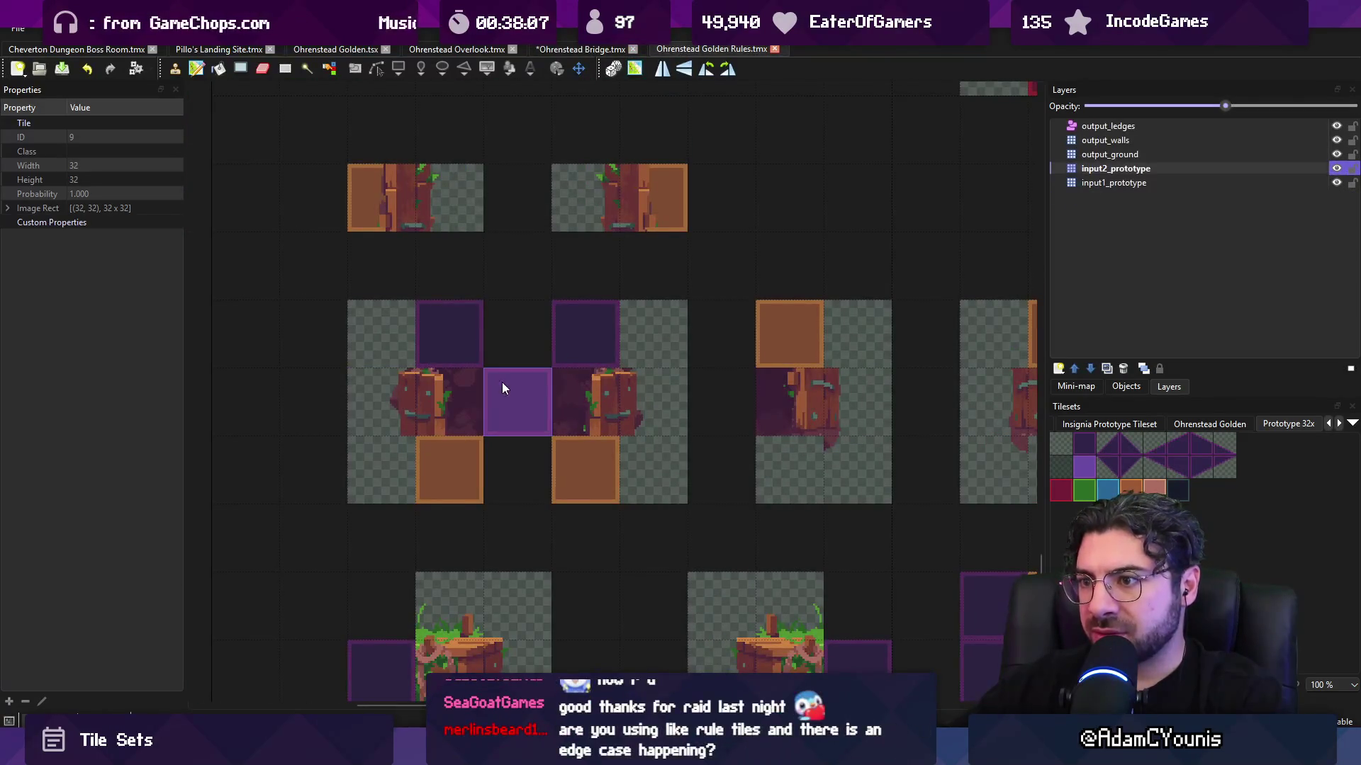
pyautogui.click(1133, 182)
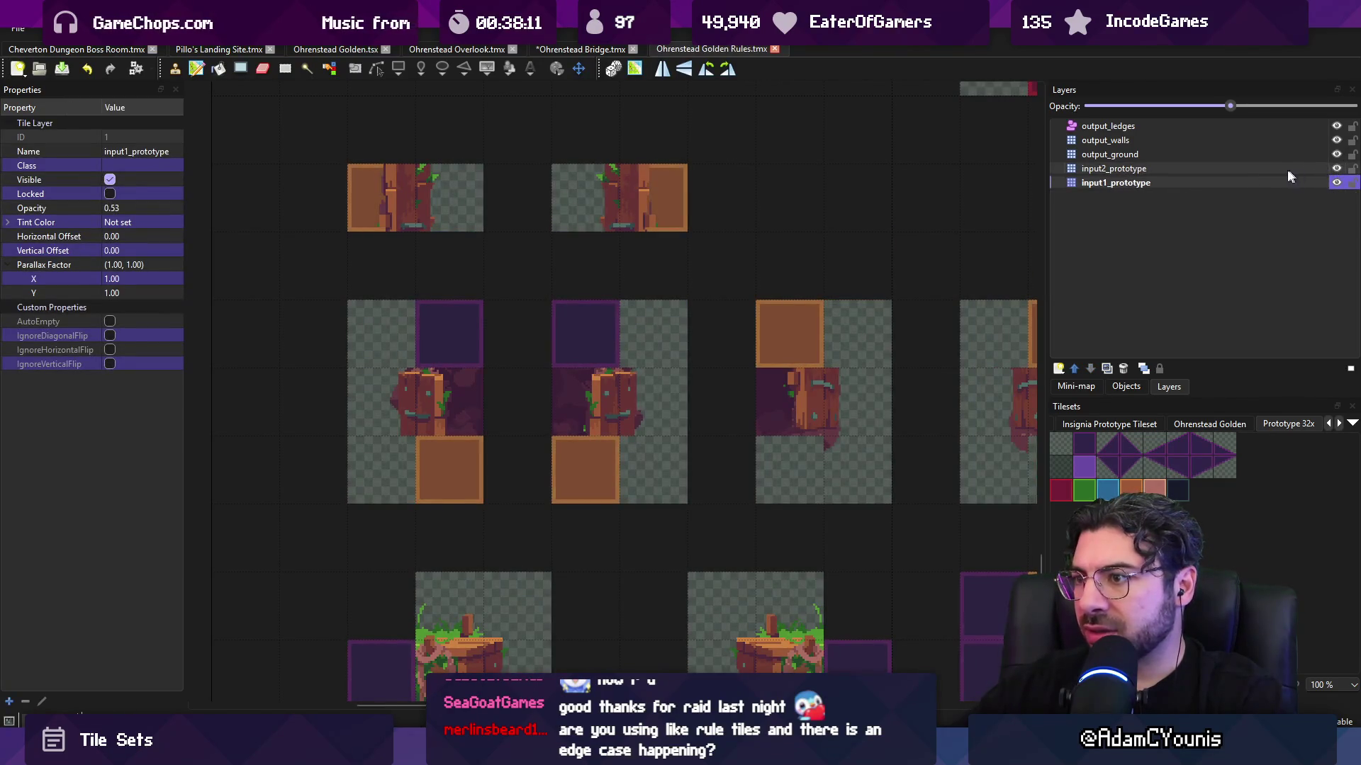
pyautogui.click(1287, 168)
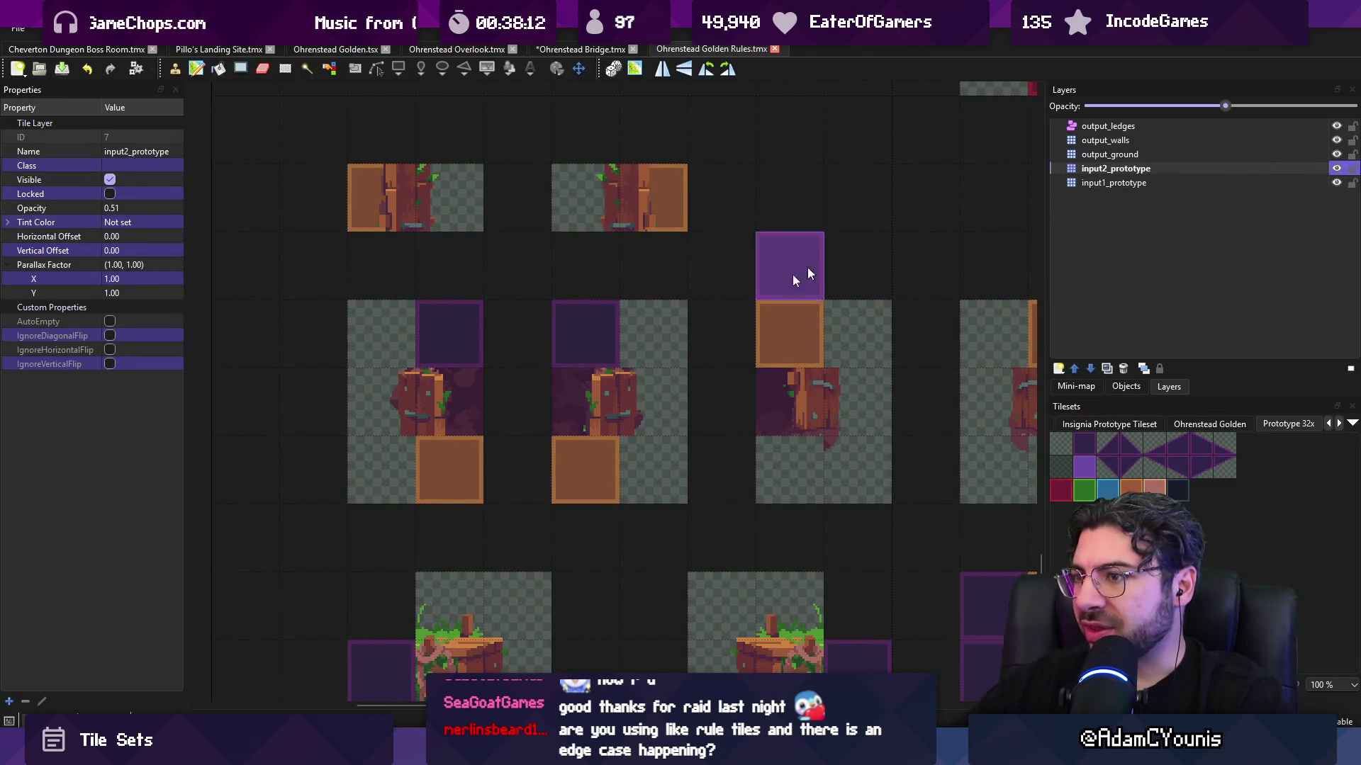
pyautogui.click(574, 50)
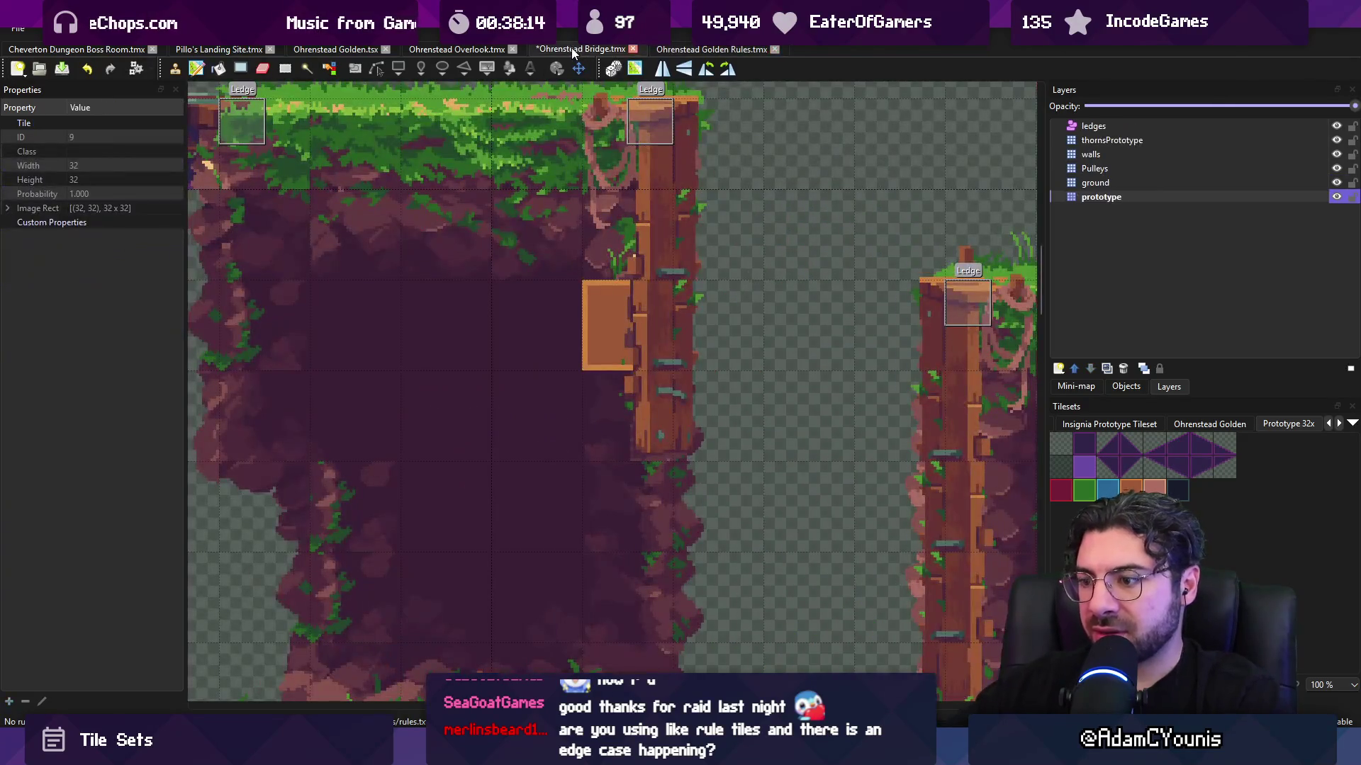
pyautogui.hotkey('ctrl', 's')
pyautogui.click(674, 49)
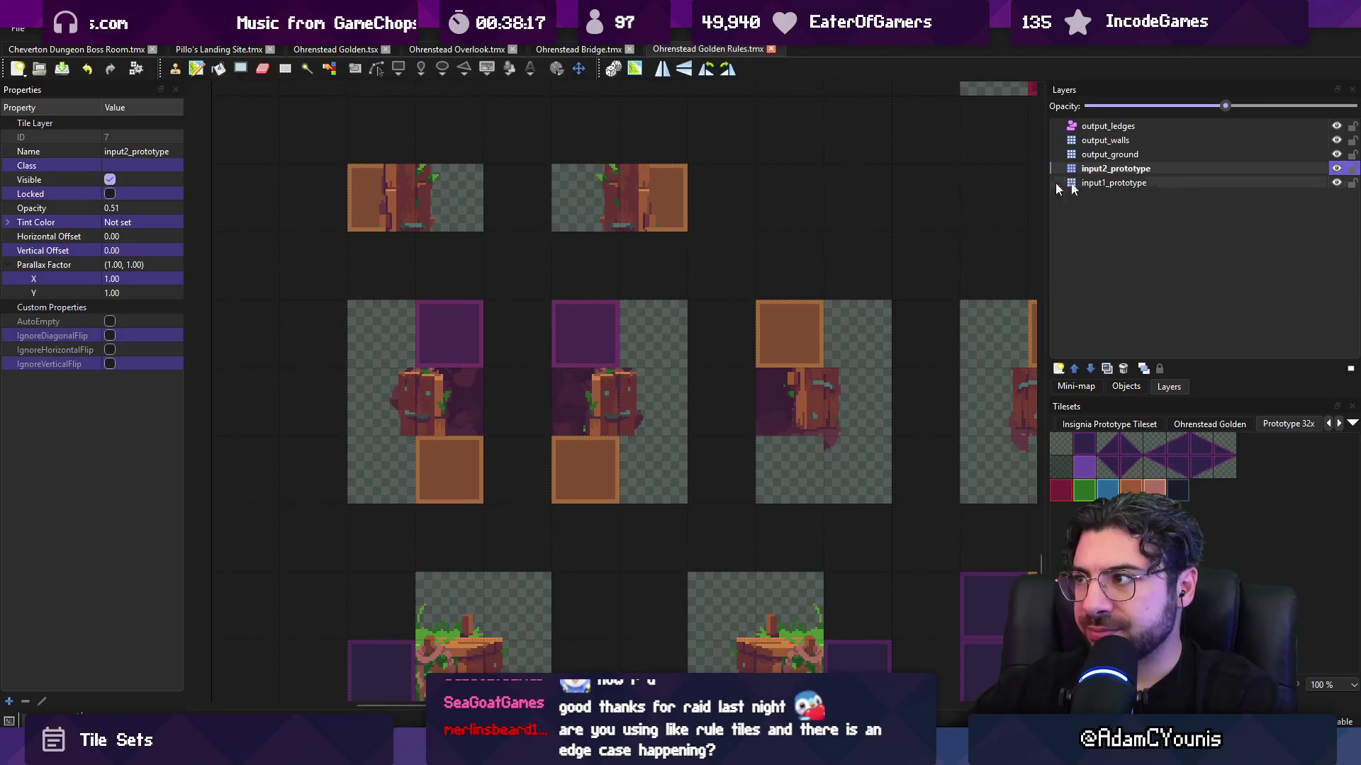
# - Toggle input2_prototype's visibility to compare, undo the last tile change and save Golden Rules
pyautogui.doubleClick(1327, 170)
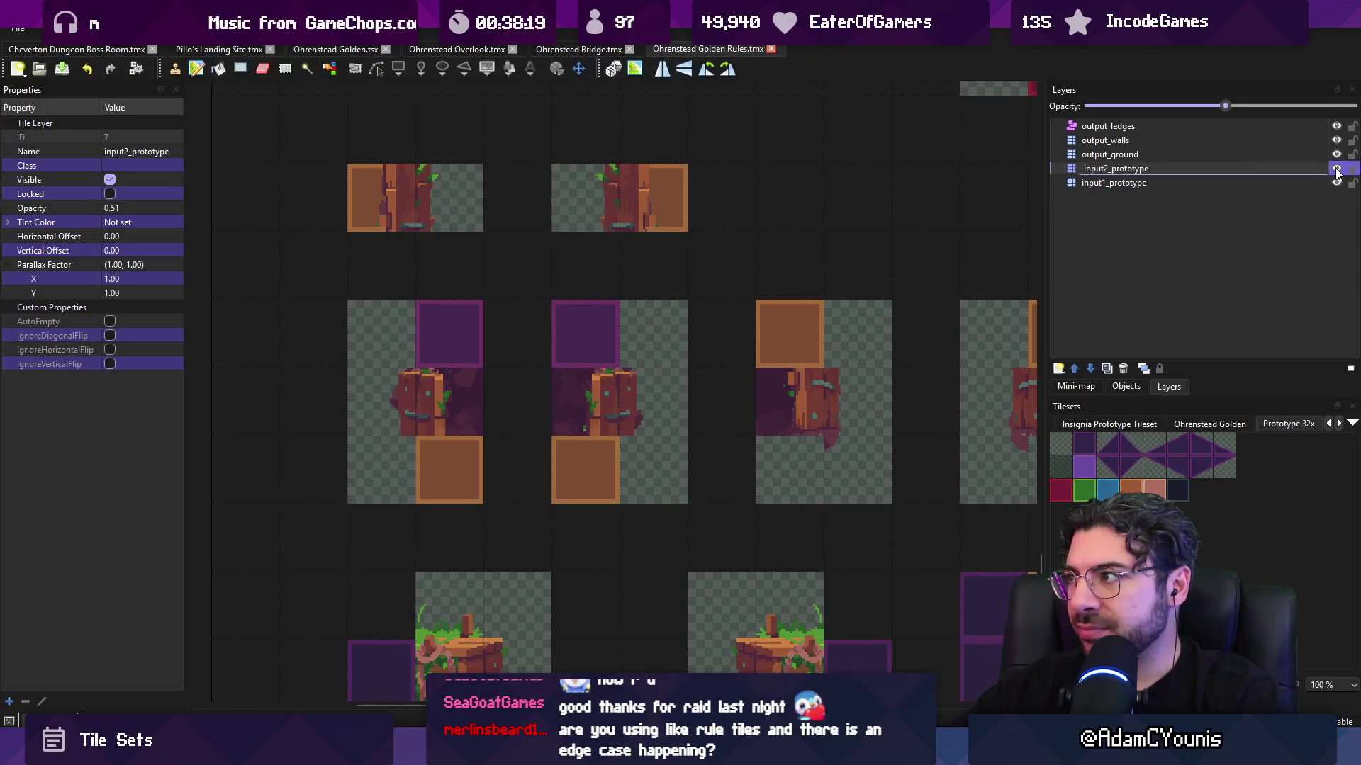
pyautogui.click(1336, 171)
pyautogui.click(1336, 171)
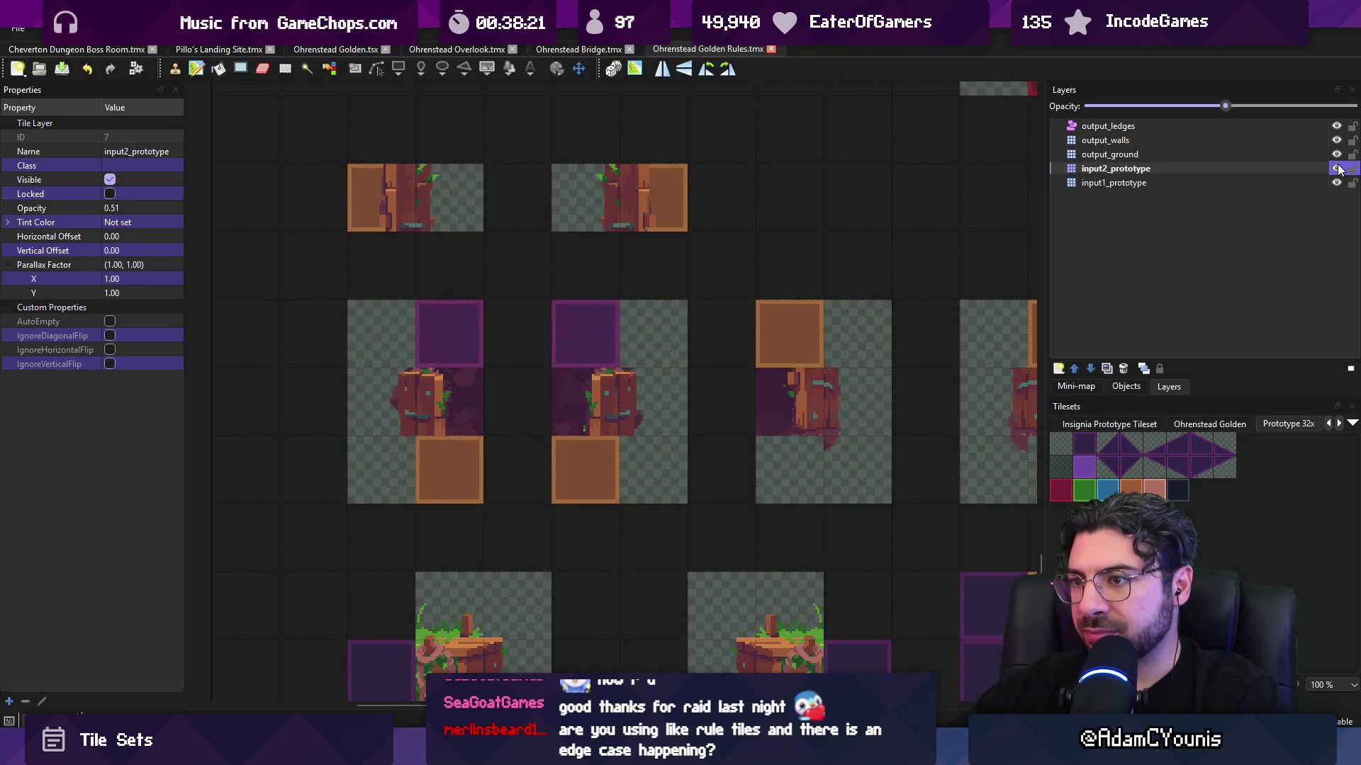
pyautogui.click(1337, 169)
pyautogui.click(1337, 168)
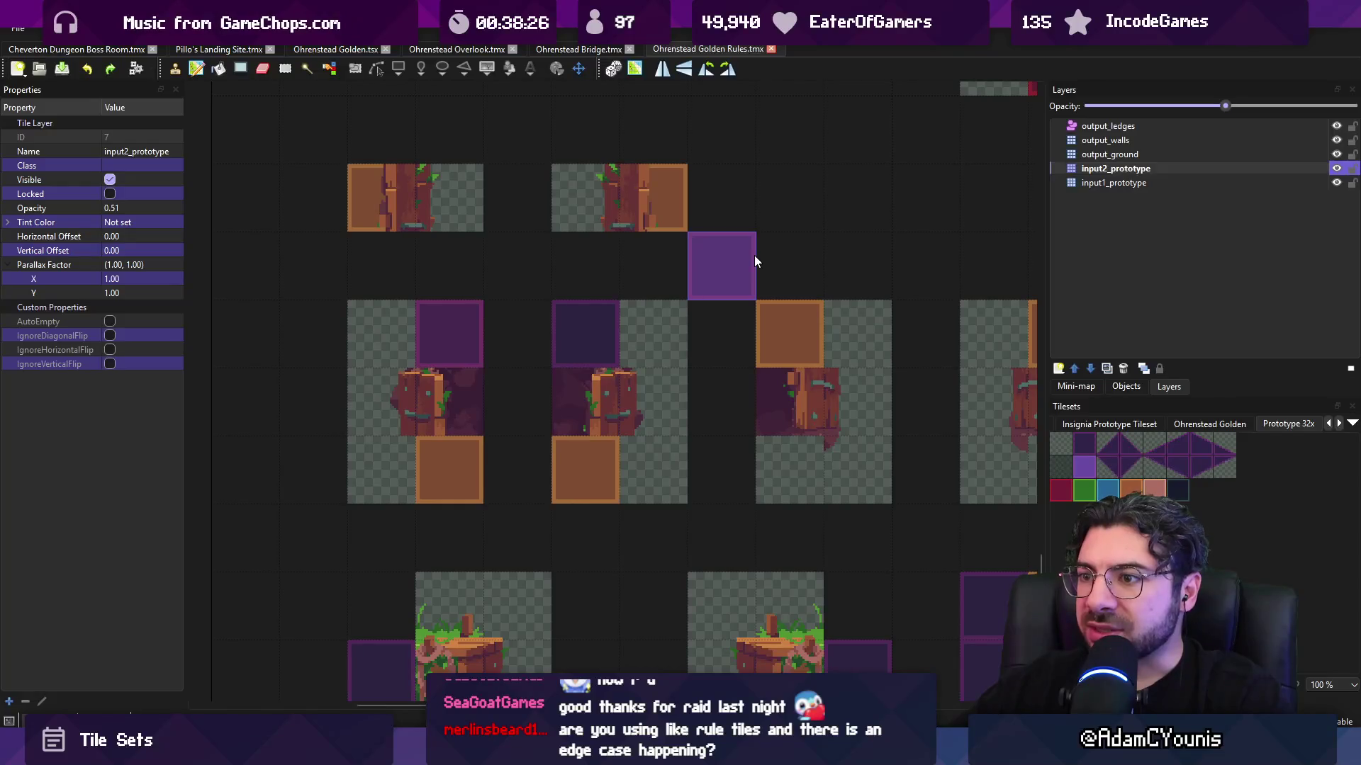
pyautogui.hotkey('ctrl', 'z')
pyautogui.hotkey('ctrl', 's')
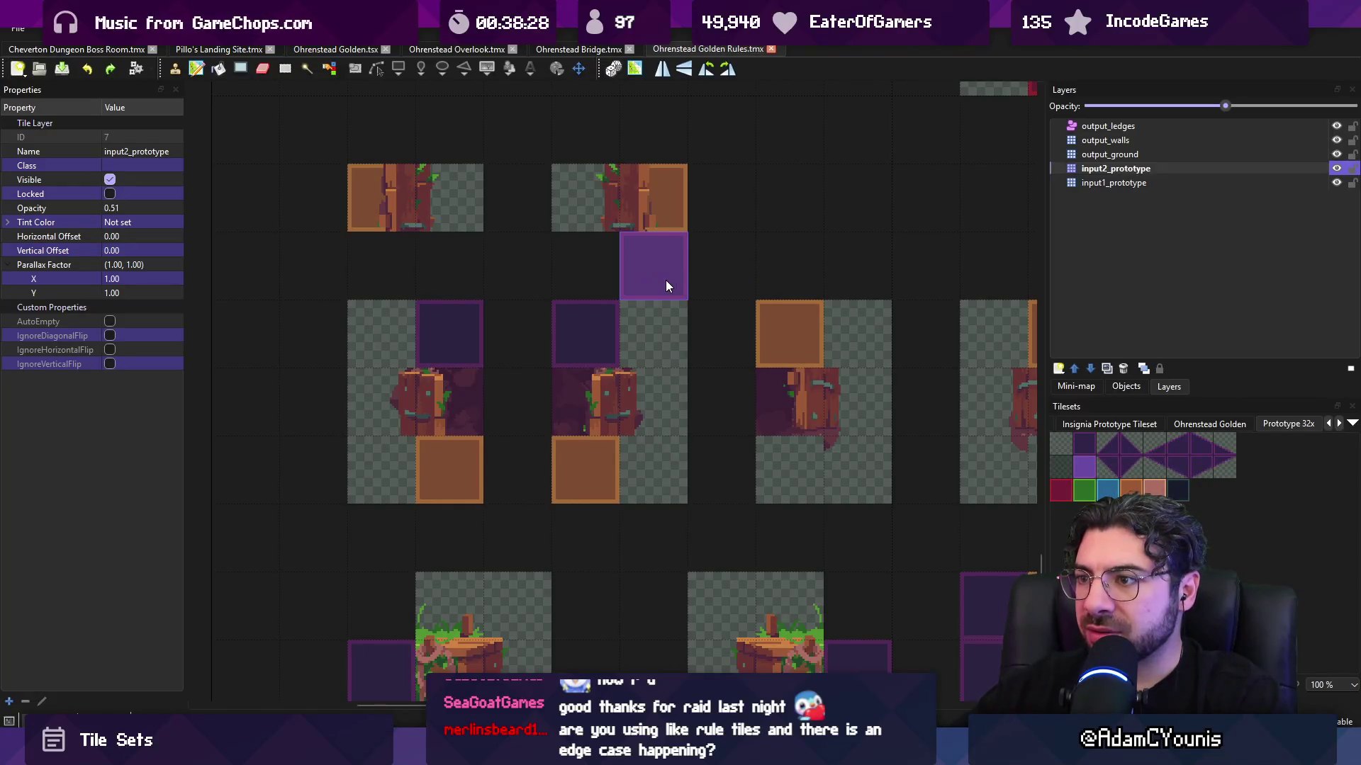
pyautogui.scroll(-2, 666, 279)
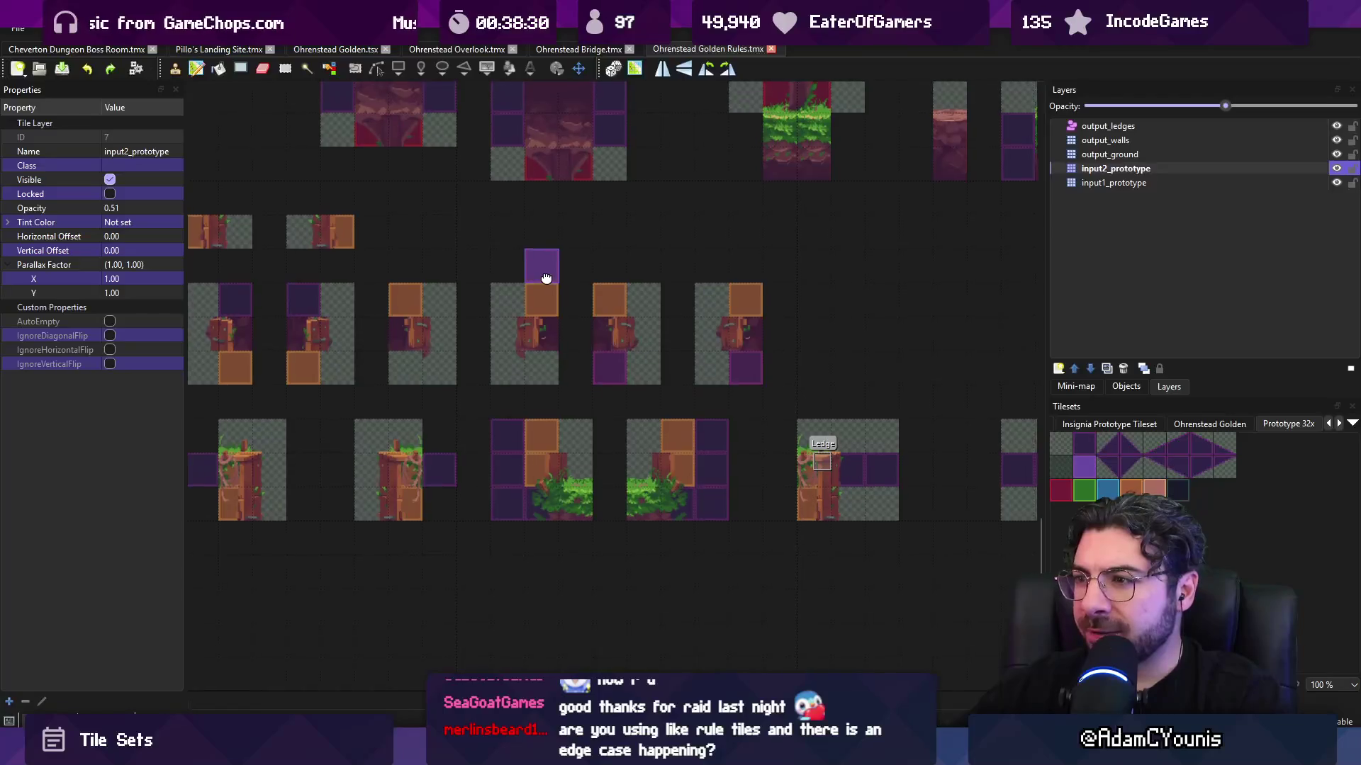
pyautogui.moveTo(738, 281)
pyautogui.mouseDown()
pyautogui.moveTo(608, 297)
pyautogui.moveTo(631, 308)
pyautogui.mouseUp()
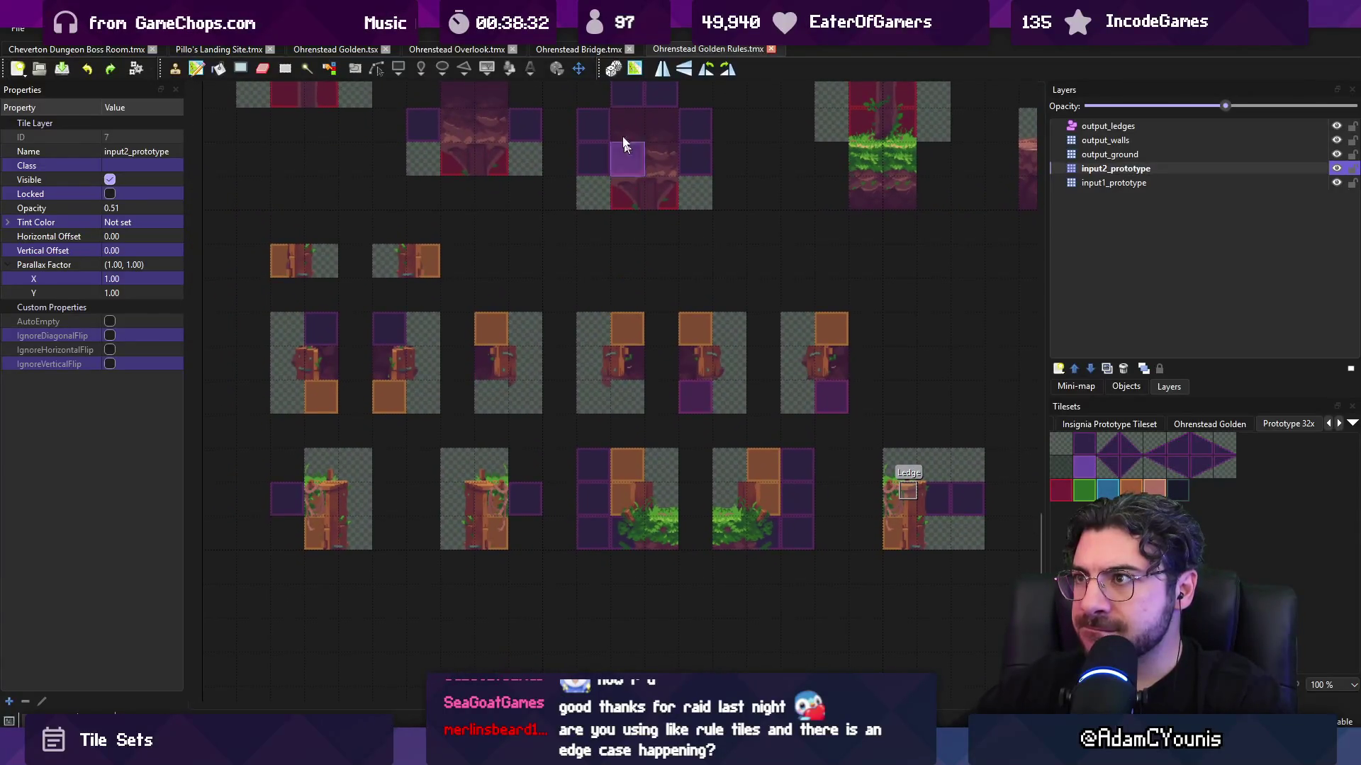
# - On input1_prototype, paint a 2x3 purple prototype block in the empty middle area
pyautogui.click(599, 53)
pyautogui.click(688, 53)
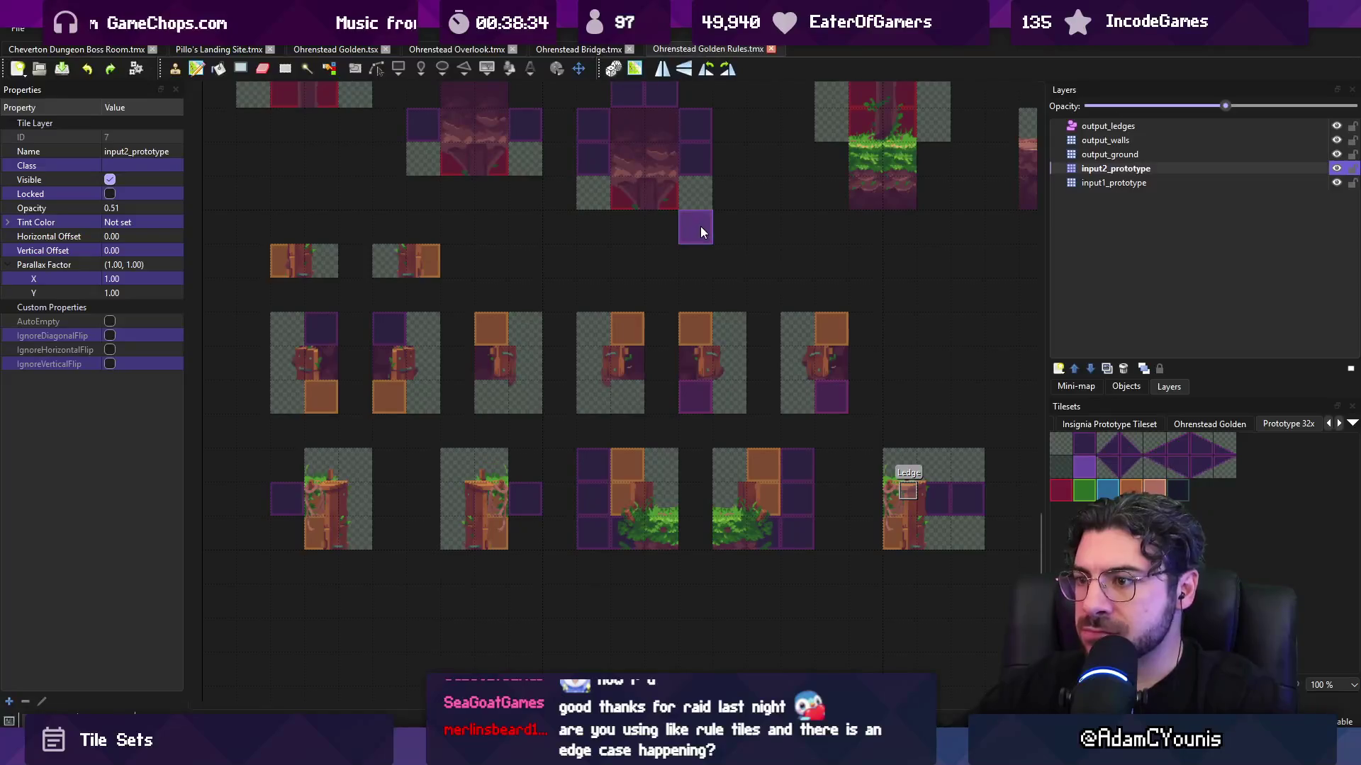
pyautogui.scroll(-1, 602, 282)
pyautogui.scroll(1, 597, 327)
pyautogui.scroll(2, 597, 328)
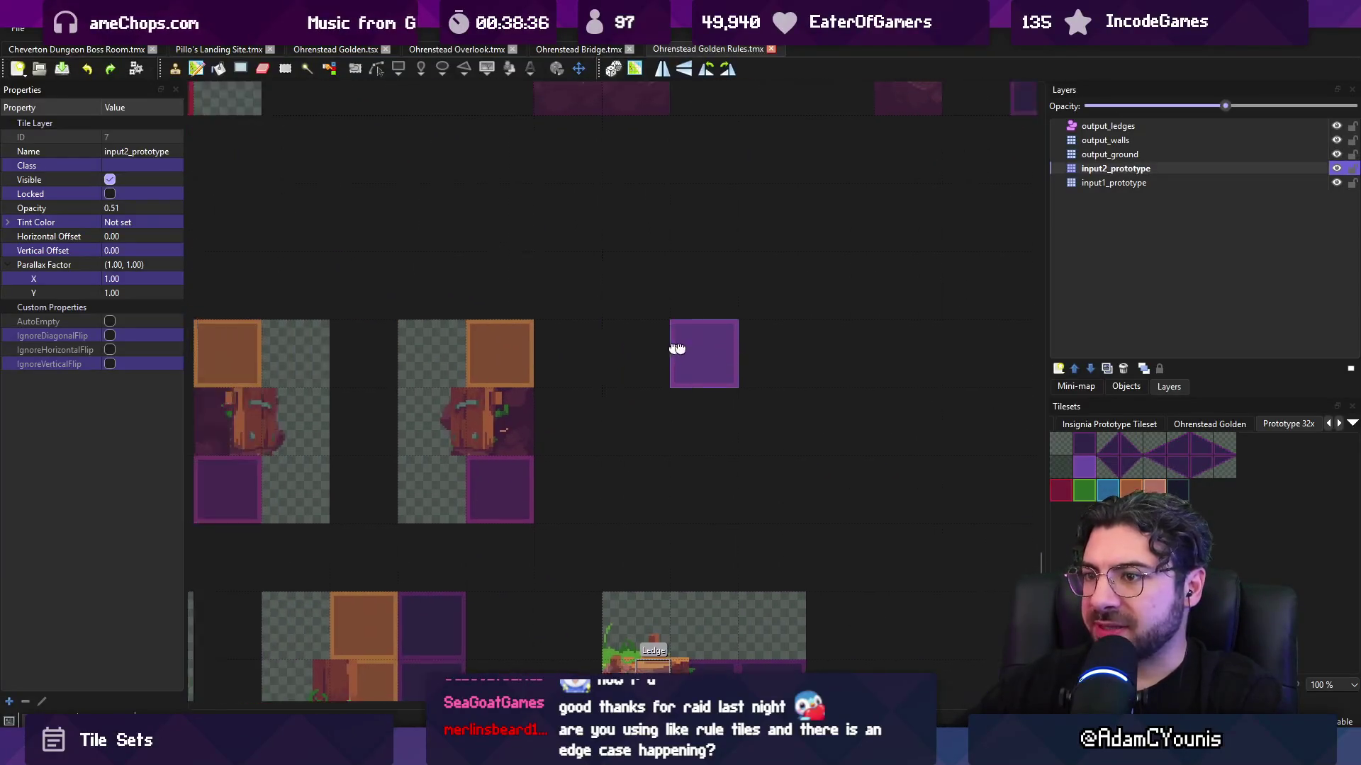
pyautogui.scroll(-1, 674, 355)
pyautogui.click(1139, 182)
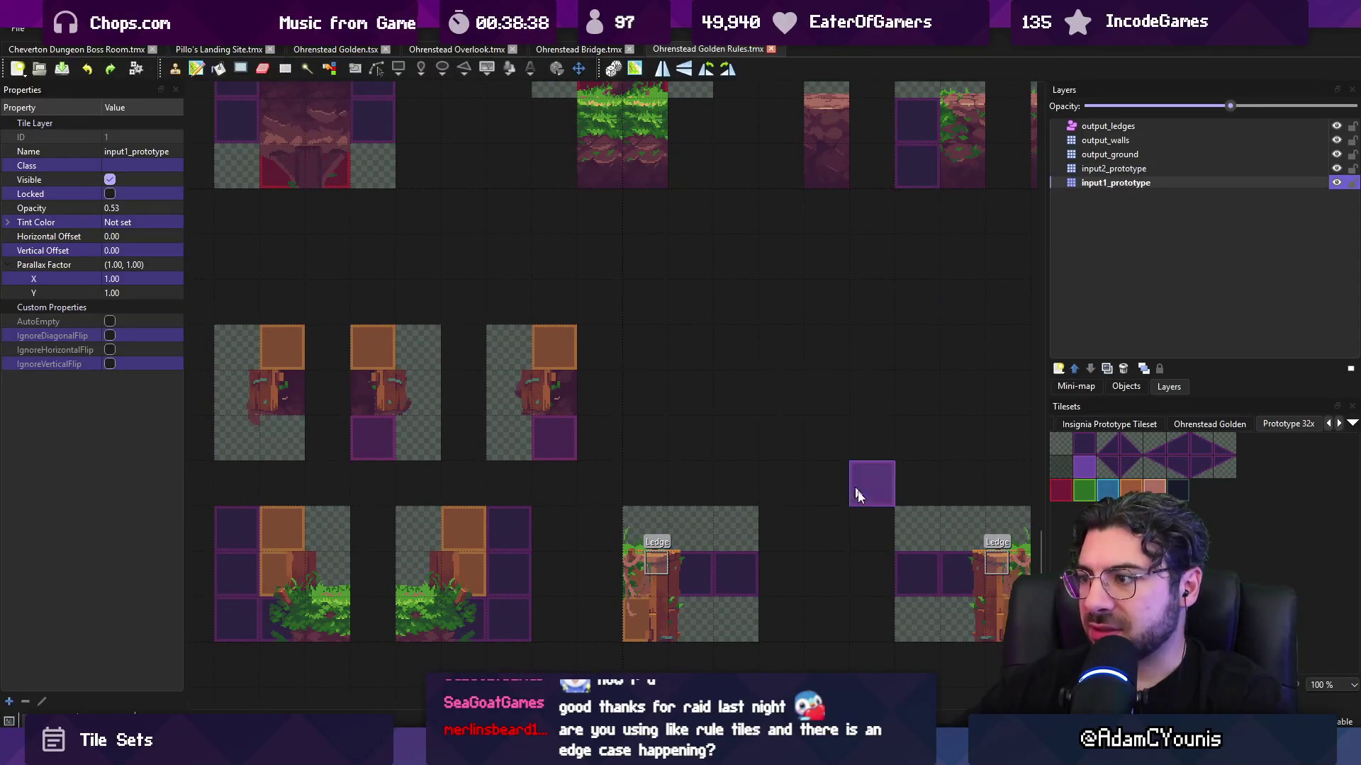
pyautogui.click(1084, 445)
pyautogui.moveTo(653, 355); pyautogui.dragTo(676, 365)
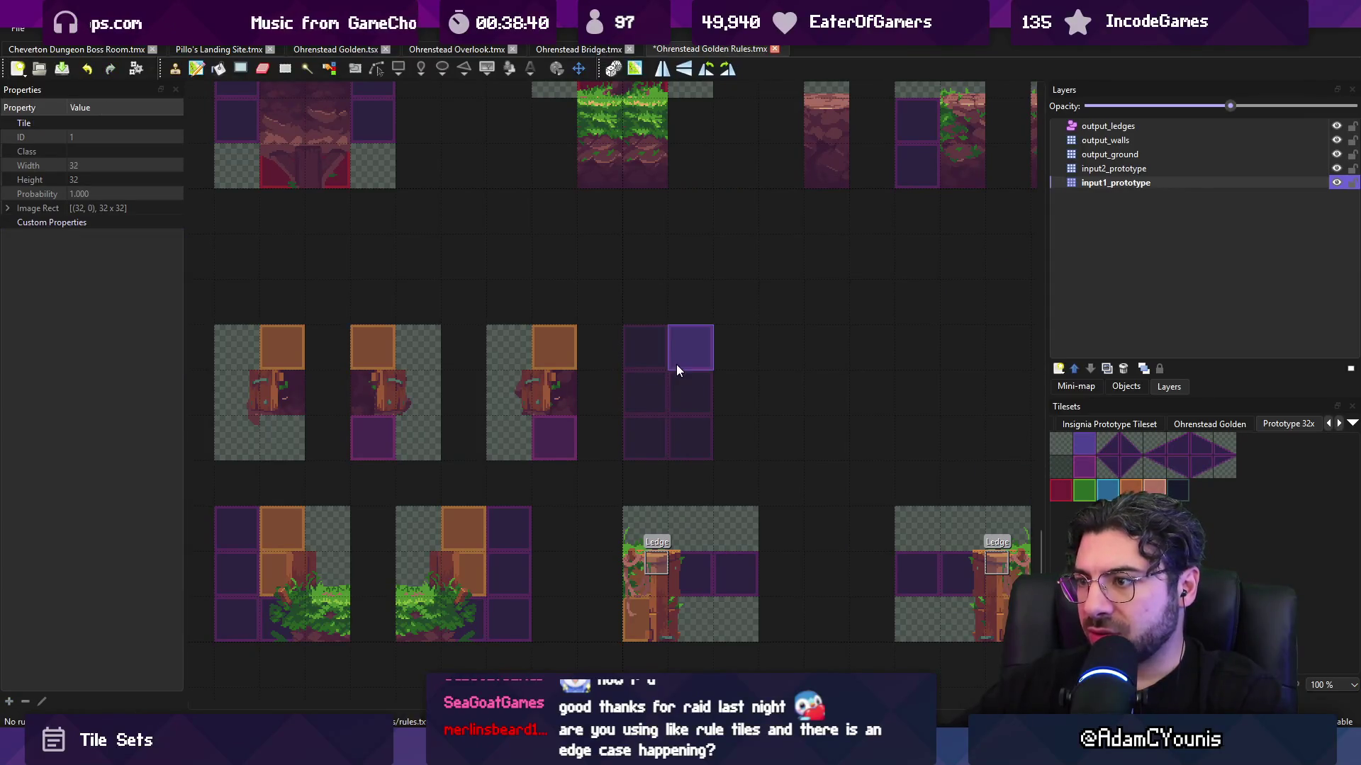
# - Stamp a copy of the purple block beside it and fill the adjacent column with checkered tiles
pyautogui.scroll(-1, 1009, 480)
pyautogui.click(1061, 444)
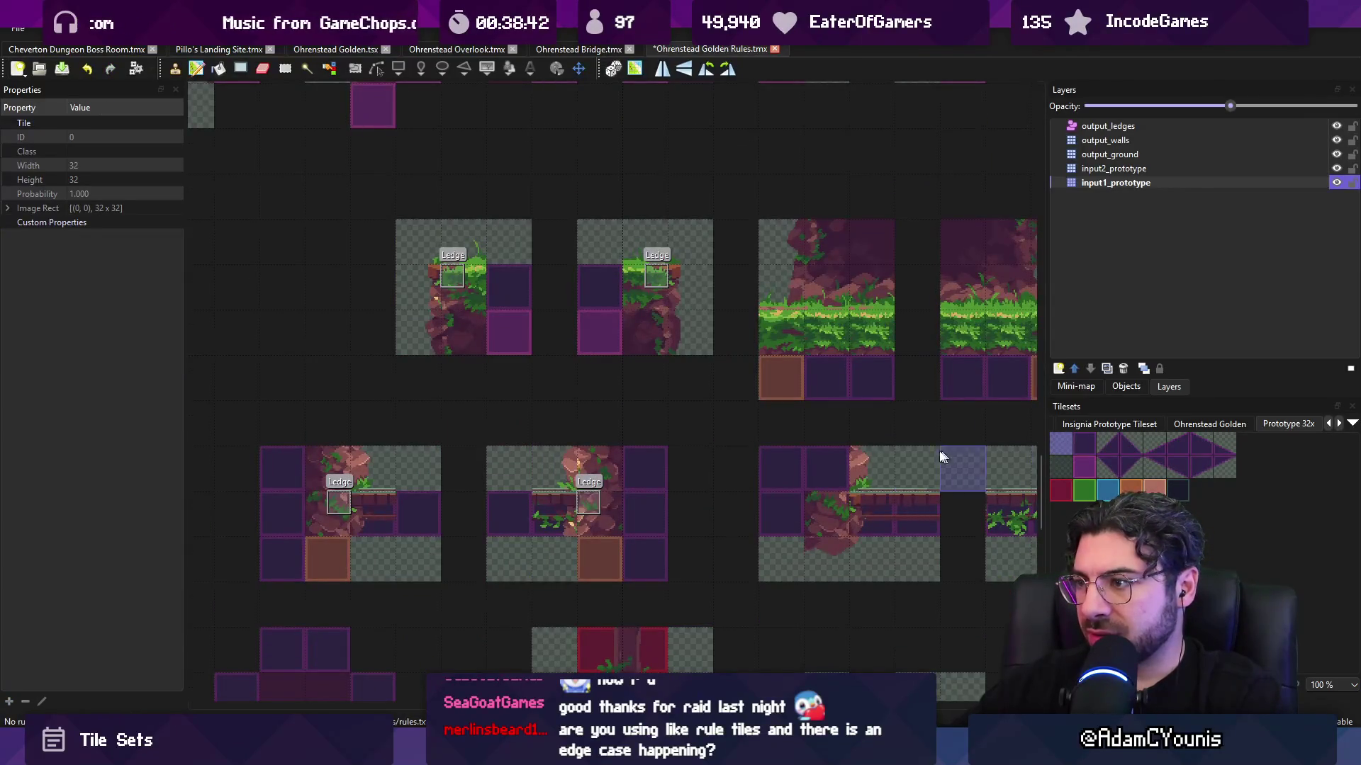
pyautogui.scroll(-2, 594, 354)
pyautogui.scroll(3, 602, 400)
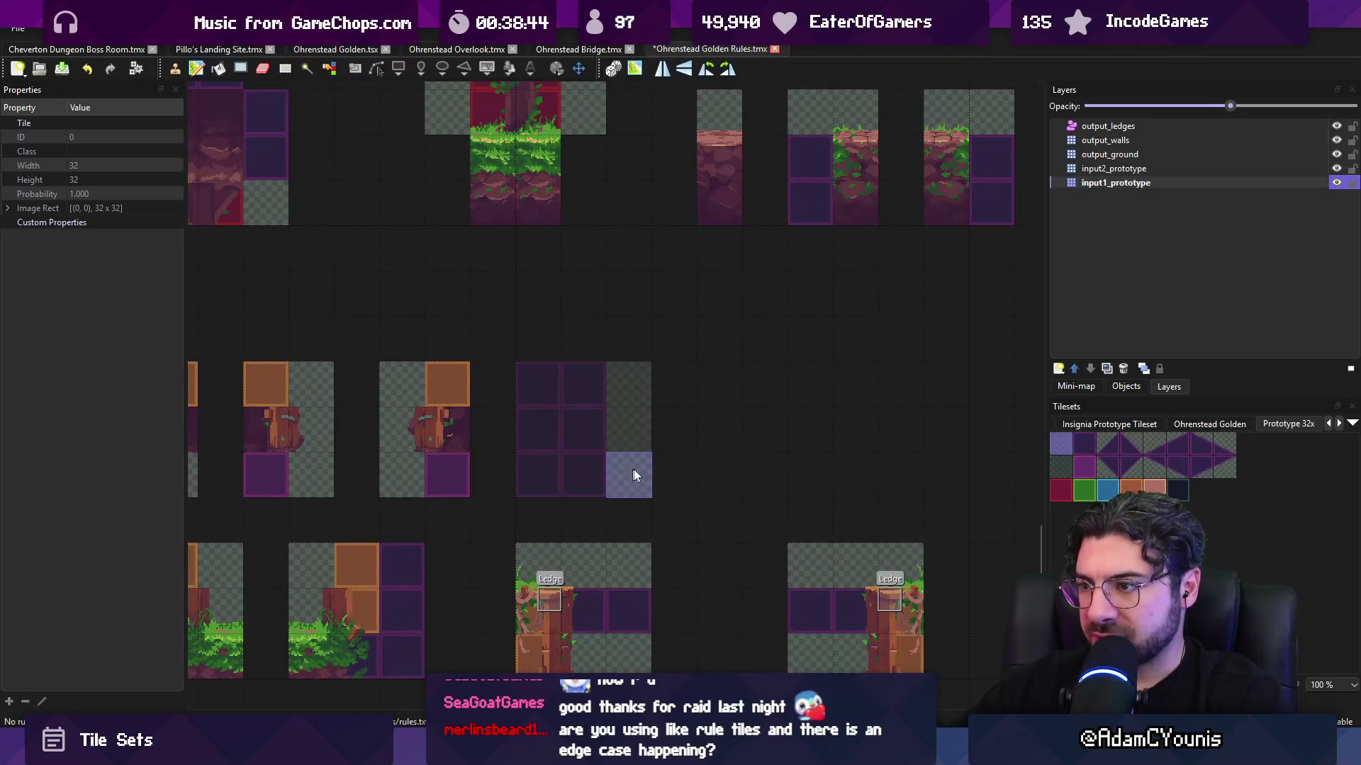
pyautogui.rightClick(583, 456)
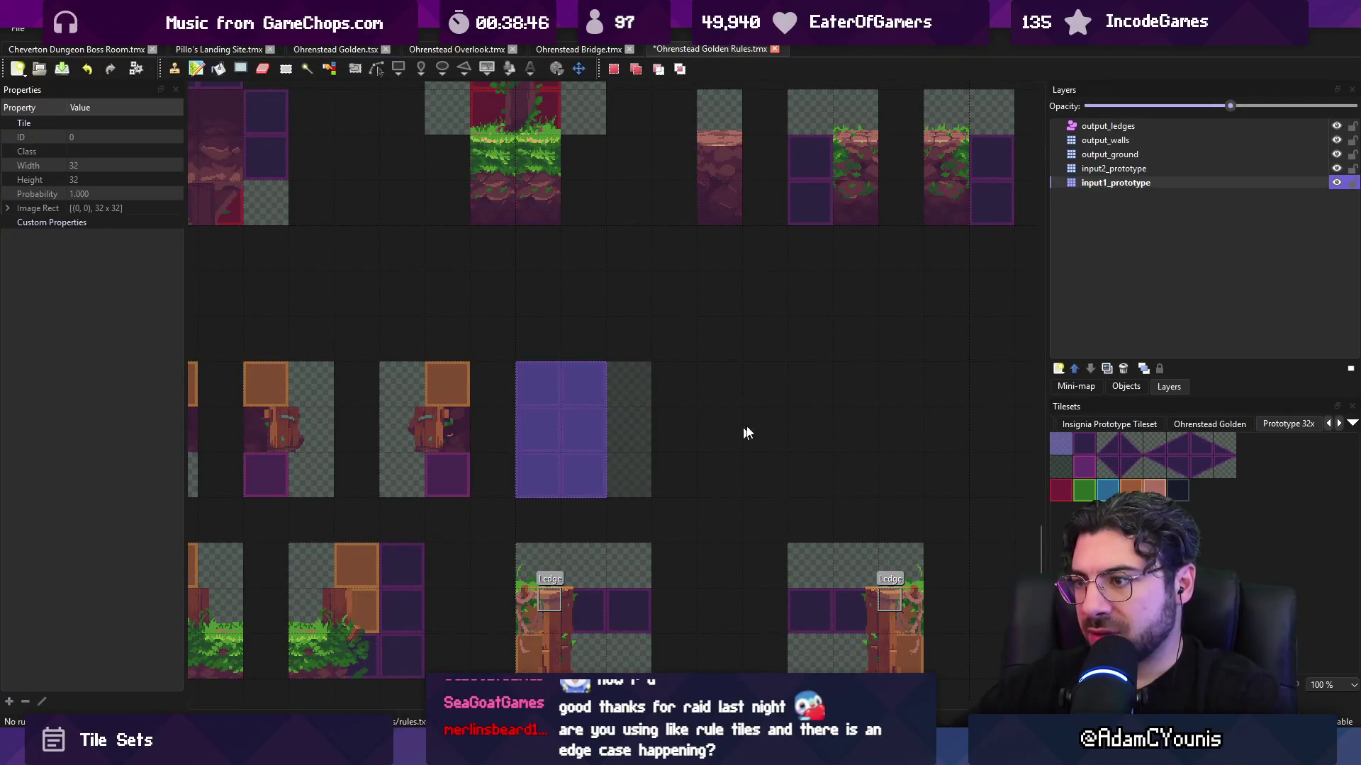
pyautogui.click(814, 431)
pyautogui.rightClick(618, 459)
pyautogui.click(737, 435)
pyautogui.hscroll(2, 702, 437)
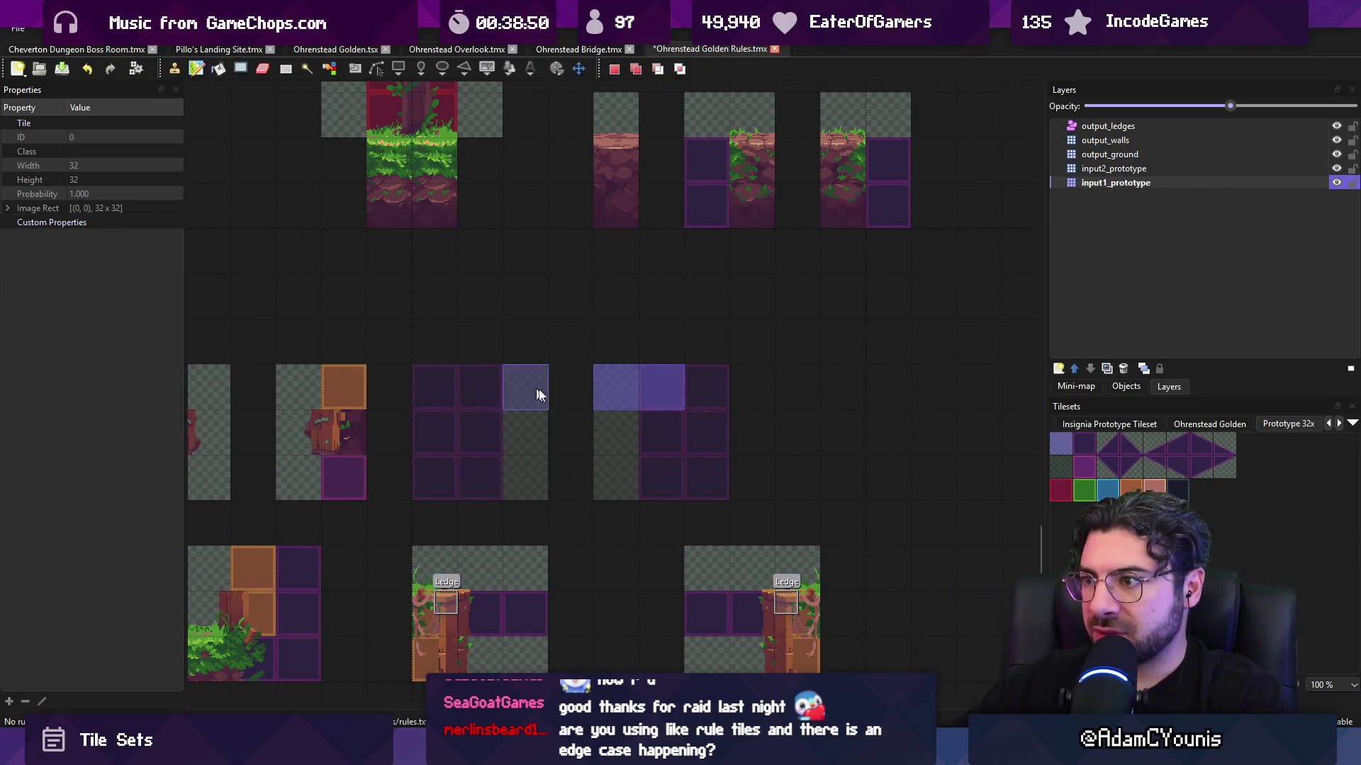
pyautogui.hscroll(-2, 709, 396)
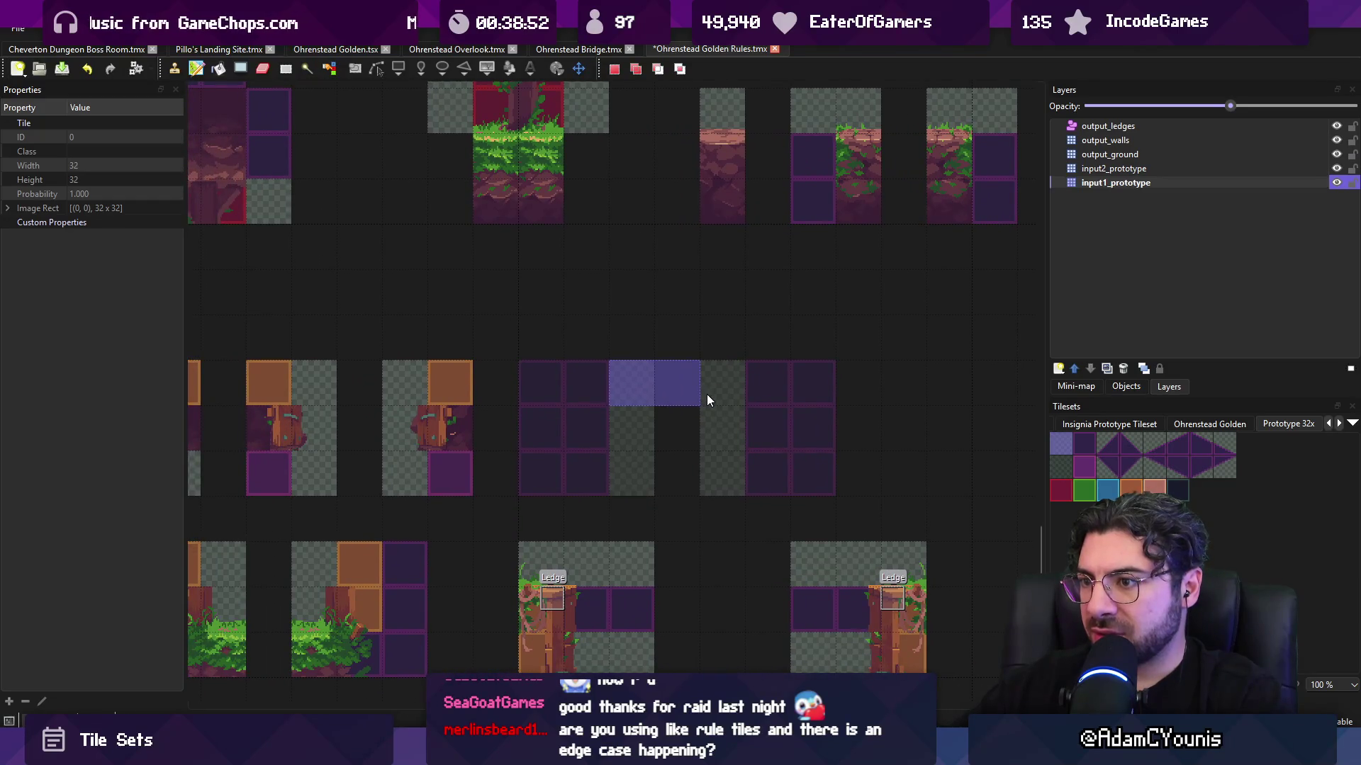
pyautogui.click(1081, 468)
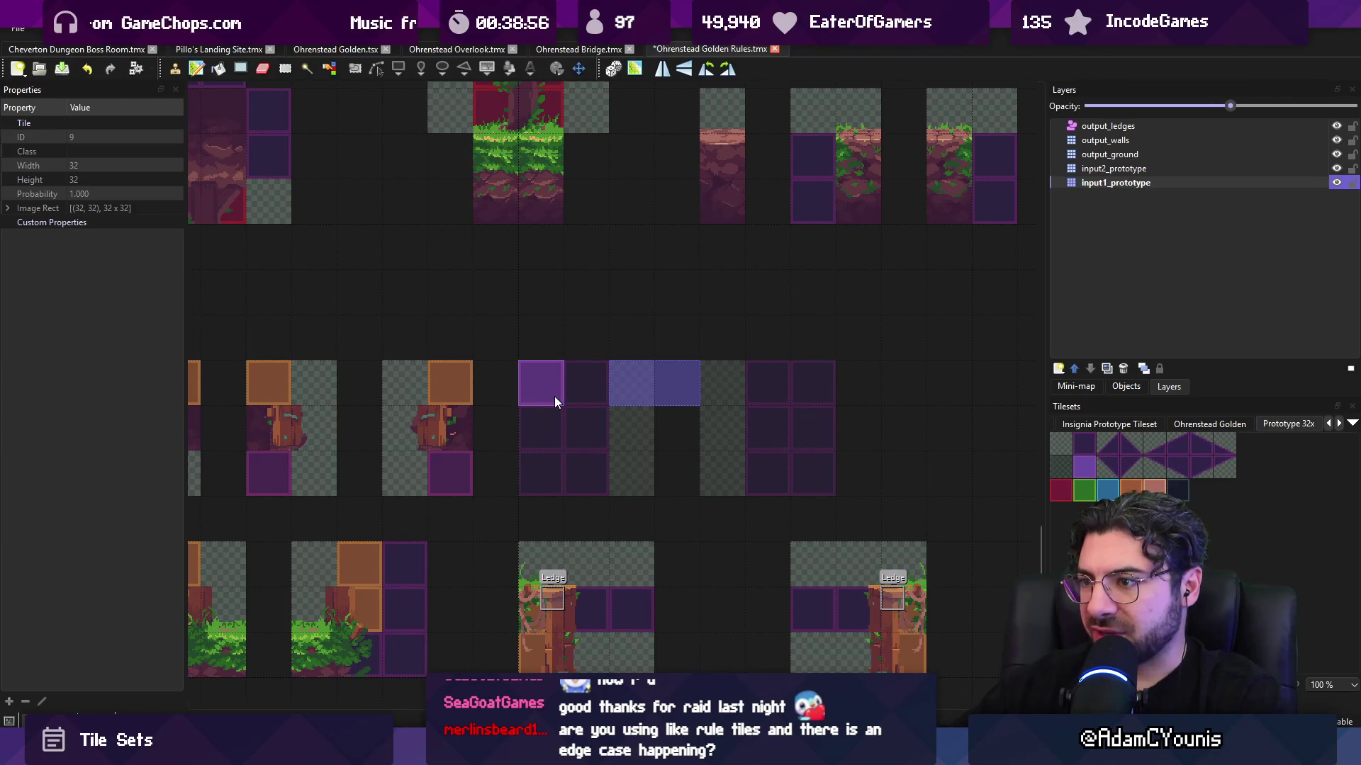
pyautogui.click(579, 49)
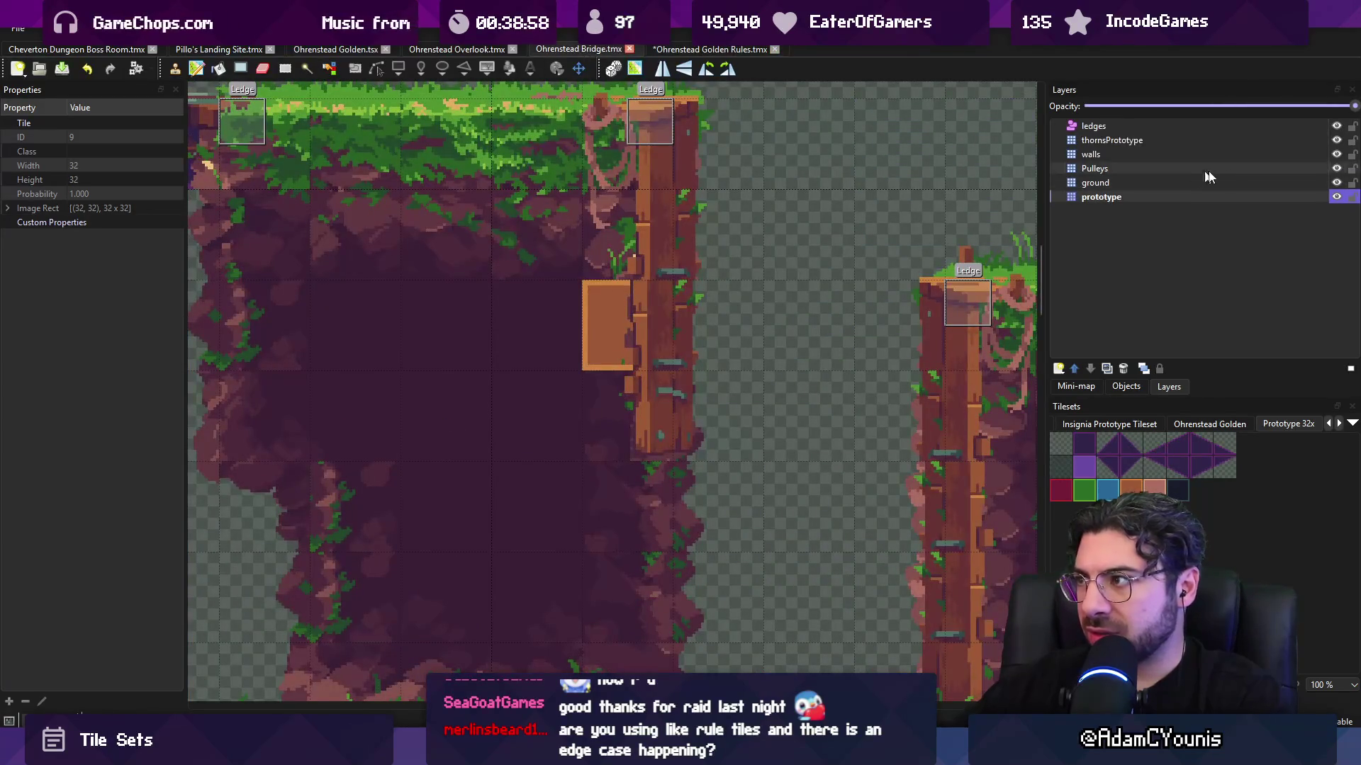
# - Check Bridge's hidden prototype tiles, then paint two light purple tiles on input2_prototype in Golden Rules
pyautogui.click(1337, 183)
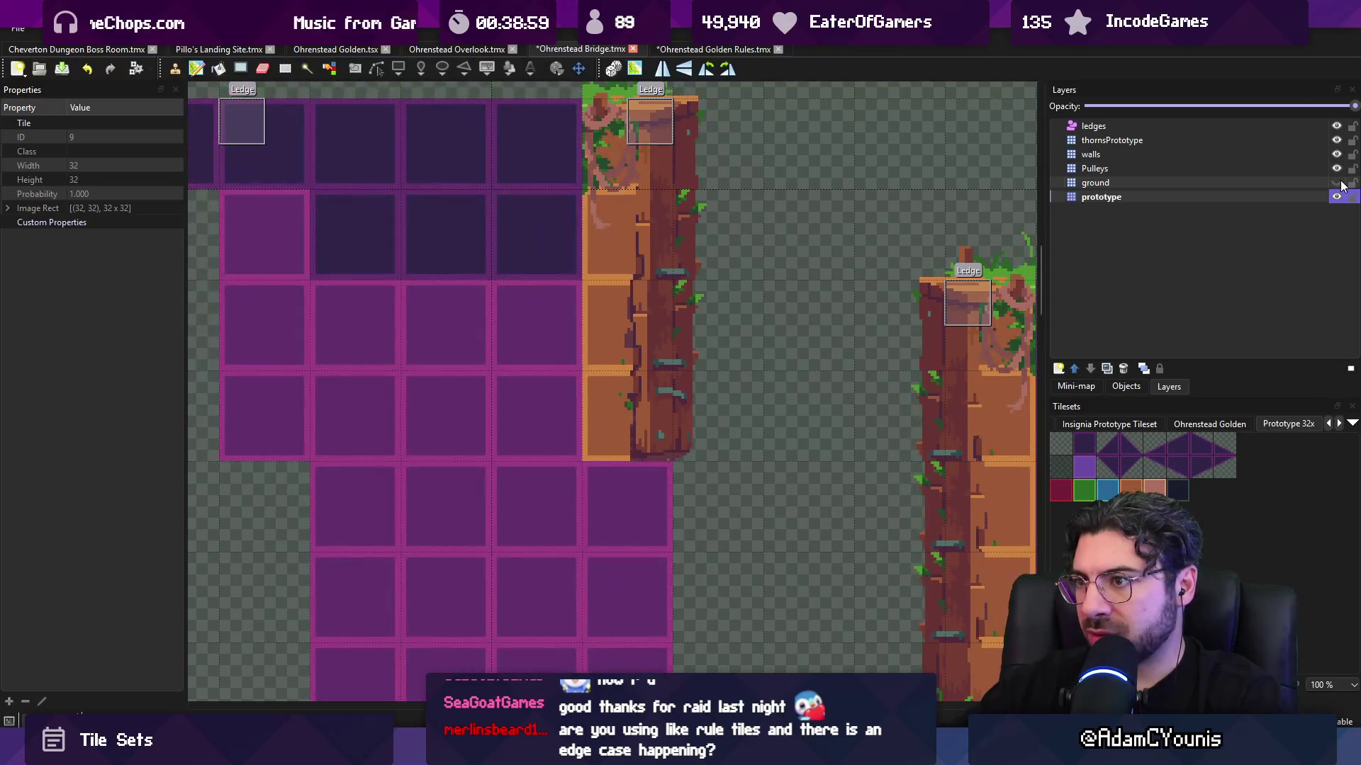
pyautogui.click(1337, 182)
pyautogui.click(1336, 182)
pyautogui.click(1337, 183)
pyautogui.click(669, 49)
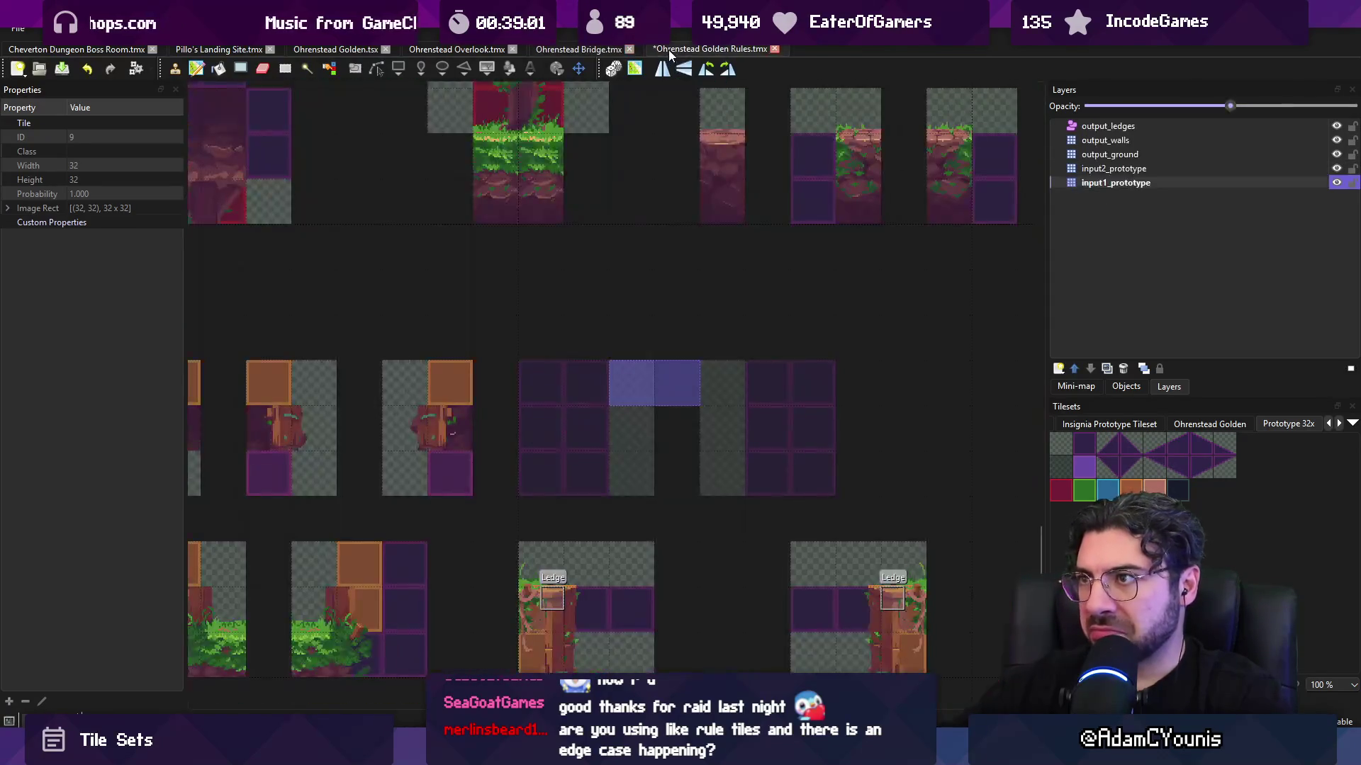
pyautogui.click(1116, 168)
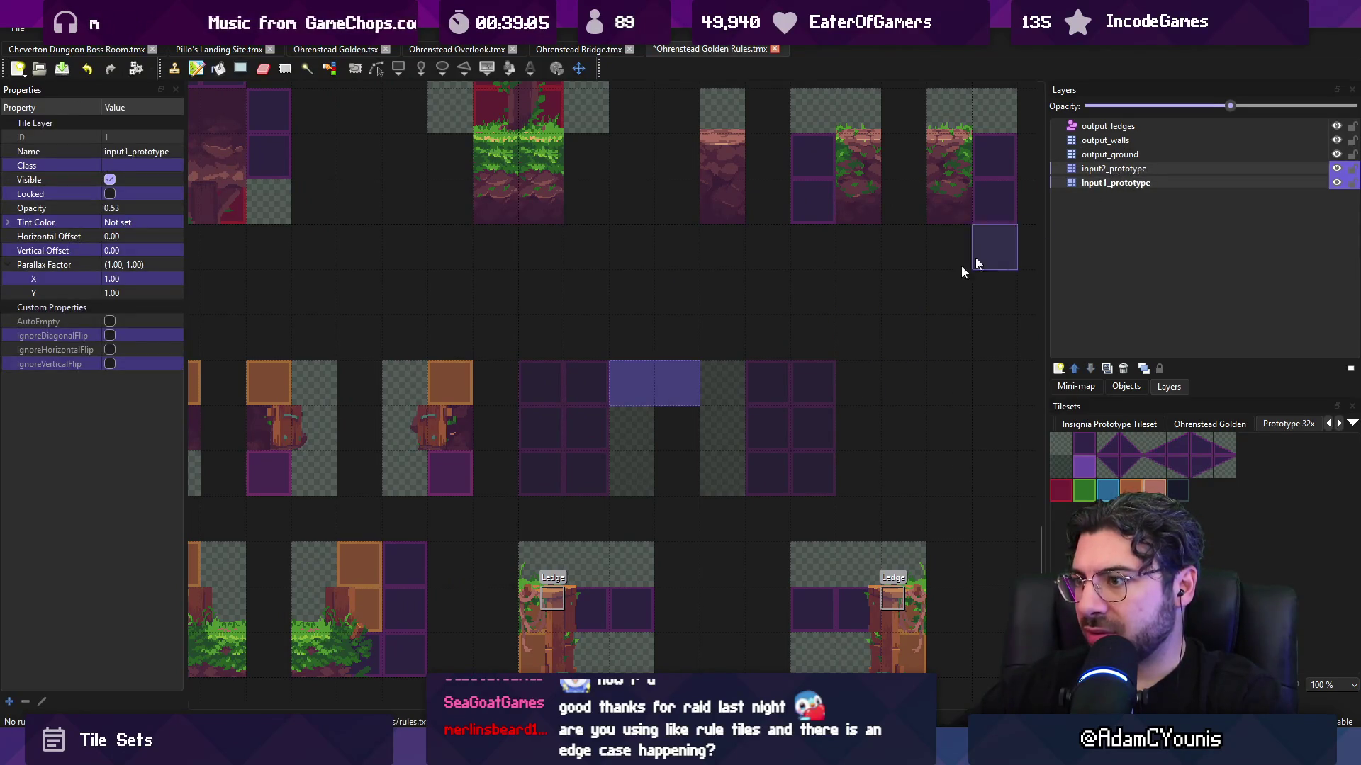
pyautogui.click(570, 392)
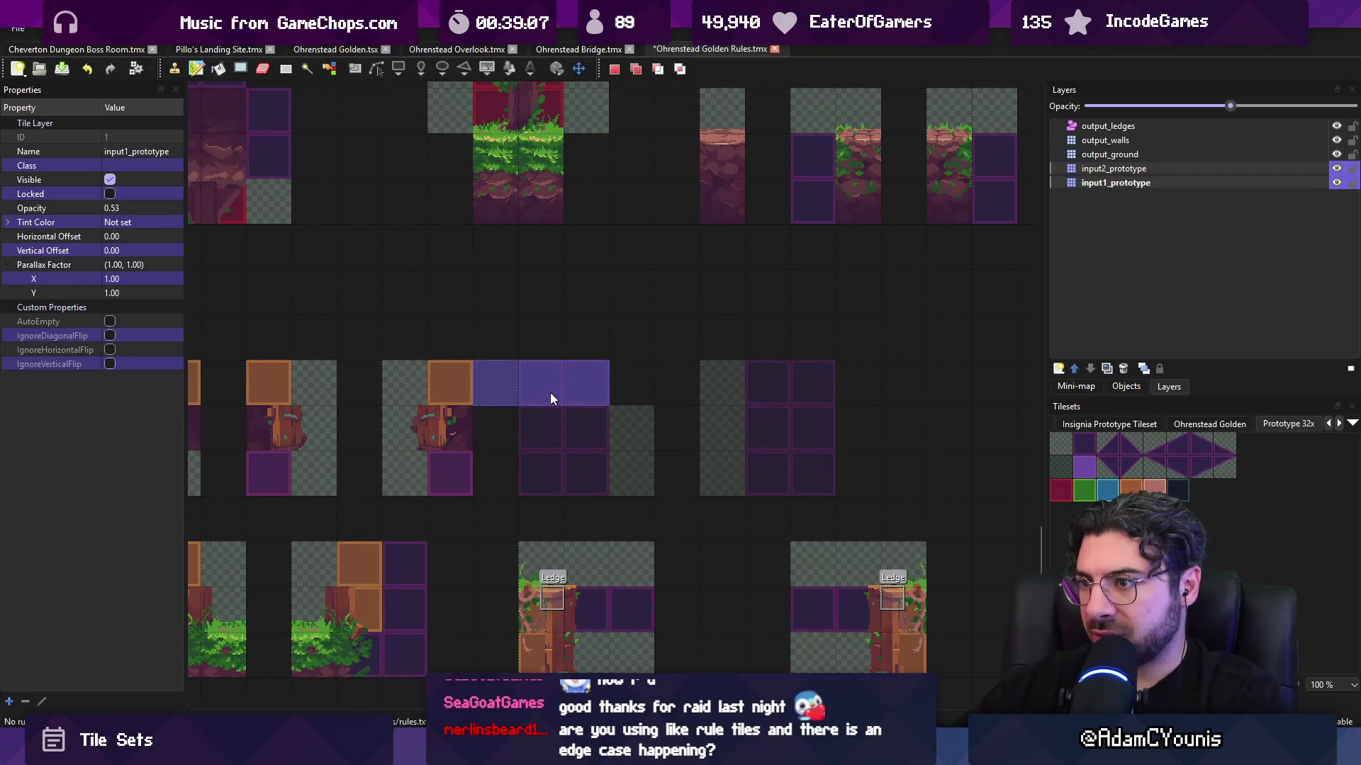
# - Erase the top and lower purple rows of the new rule and save Golden Rules
pyautogui.press('e')
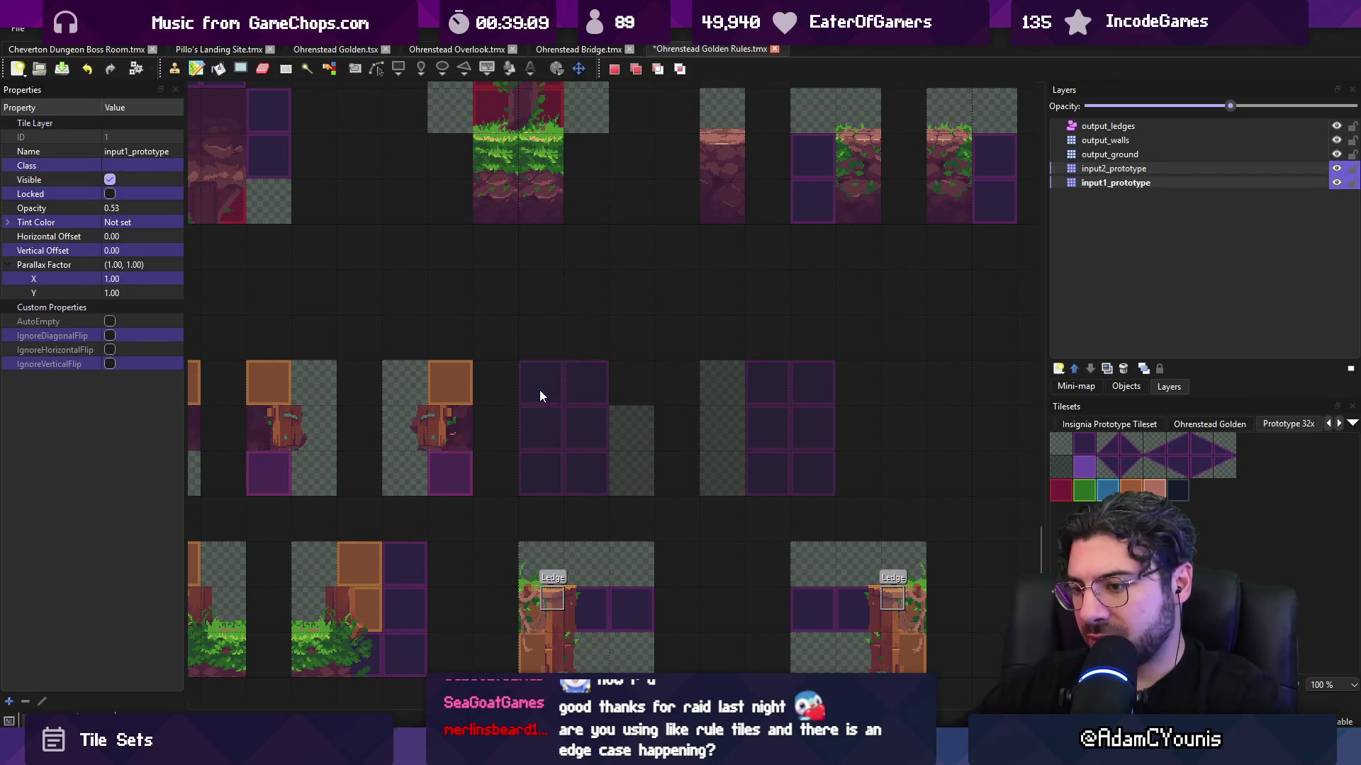
pyautogui.moveTo(539, 389); pyautogui.dragTo(814, 386)
pyautogui.moveTo(537, 467); pyautogui.dragTo(882, 478)
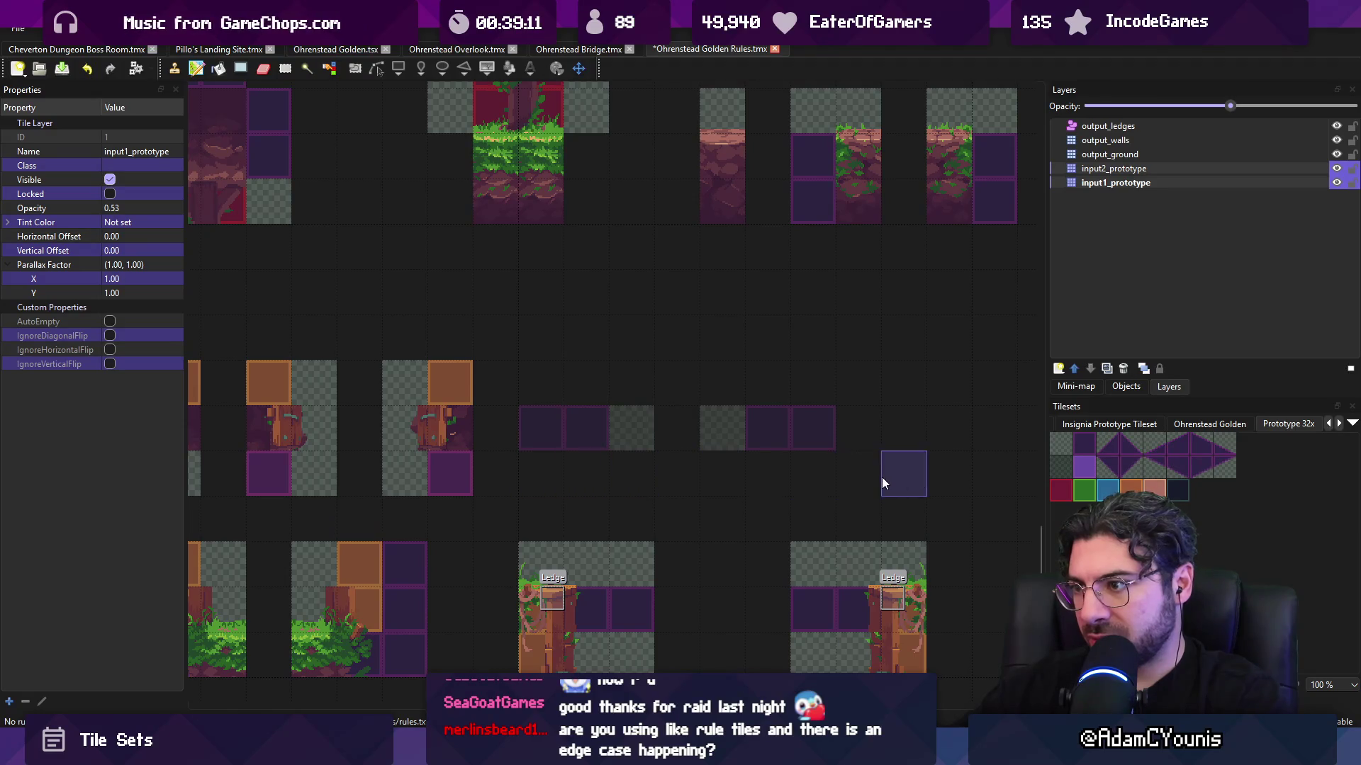
pyautogui.scroll(-3, 878, 431)
pyautogui.scroll(3, 866, 428)
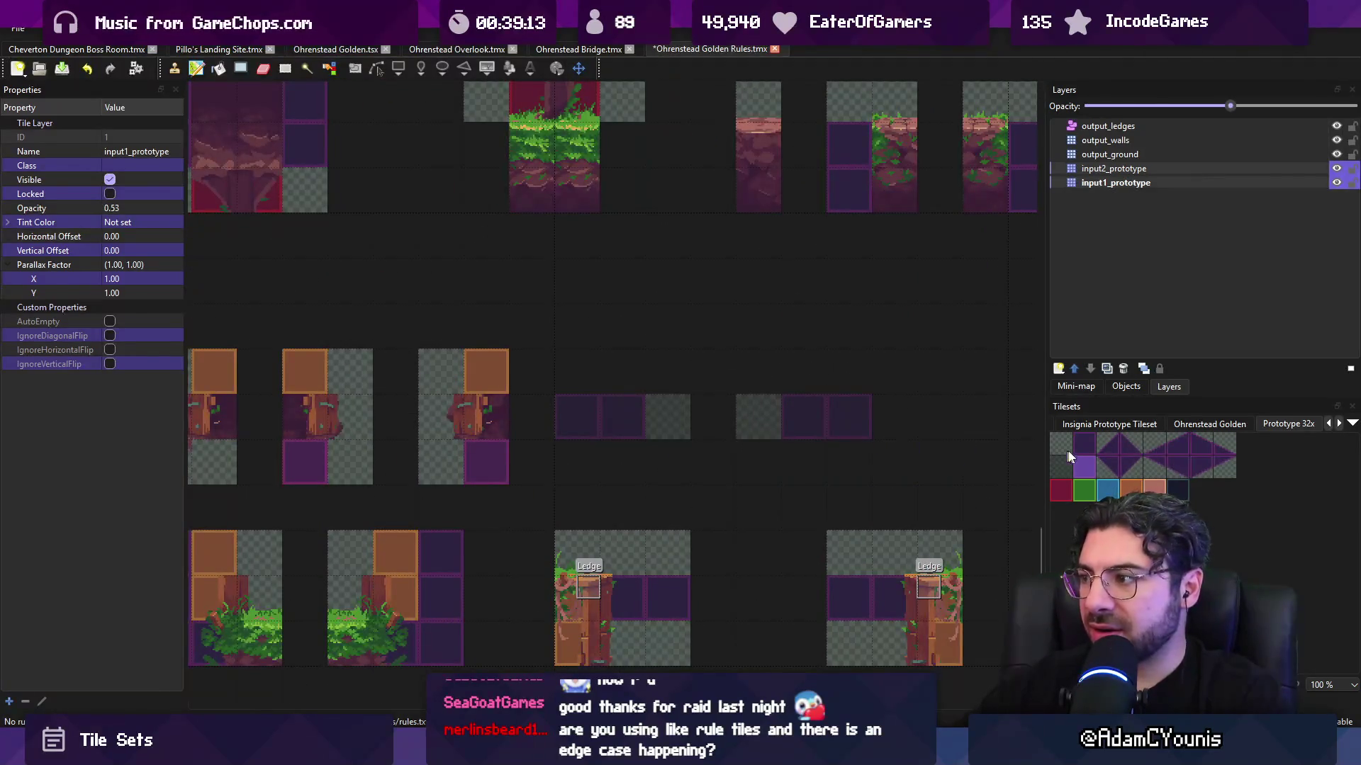
pyautogui.click(1080, 464)
pyautogui.click(1094, 170)
pyautogui.hotkey('ctrl', 's')
pyautogui.scroll(-1, 610, 276)
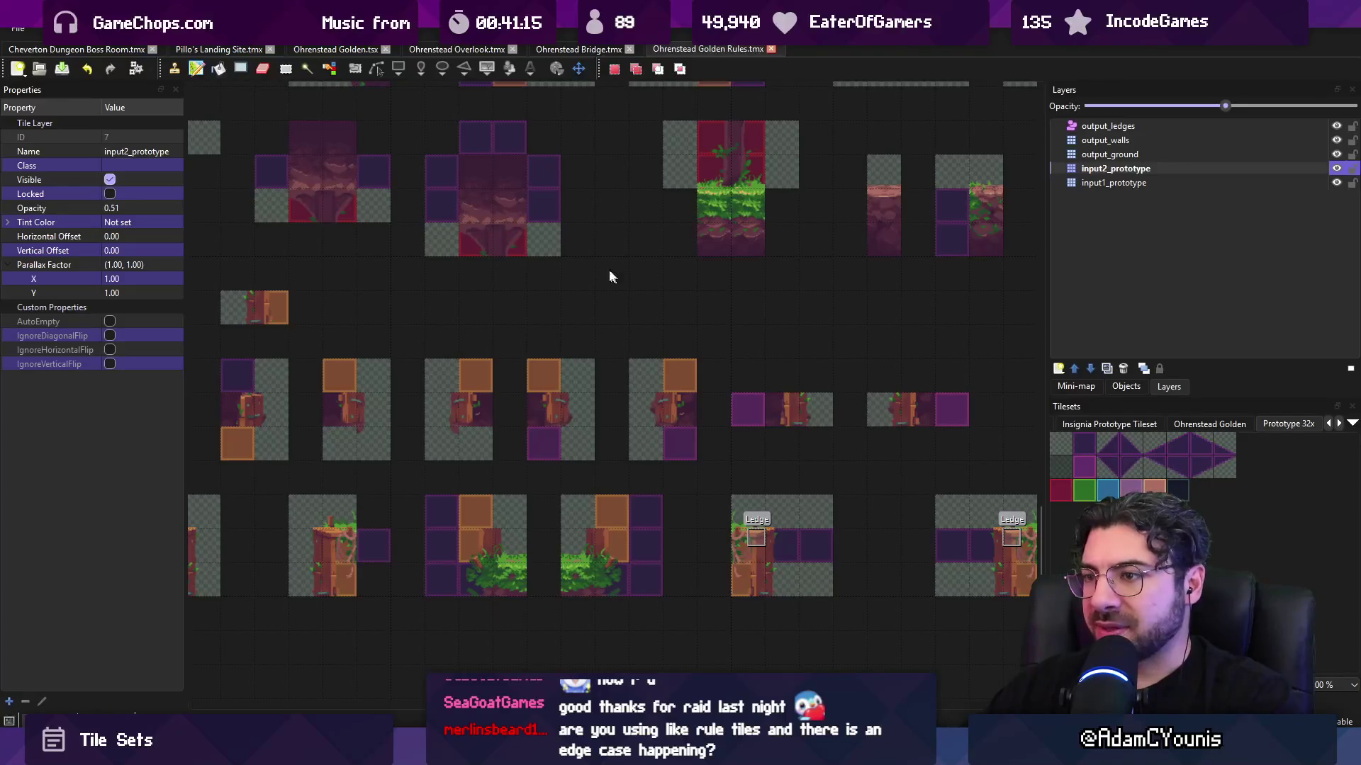
# - Select and delete the purple prototype tile row on input1_prototype
pyautogui.click(1111, 182)
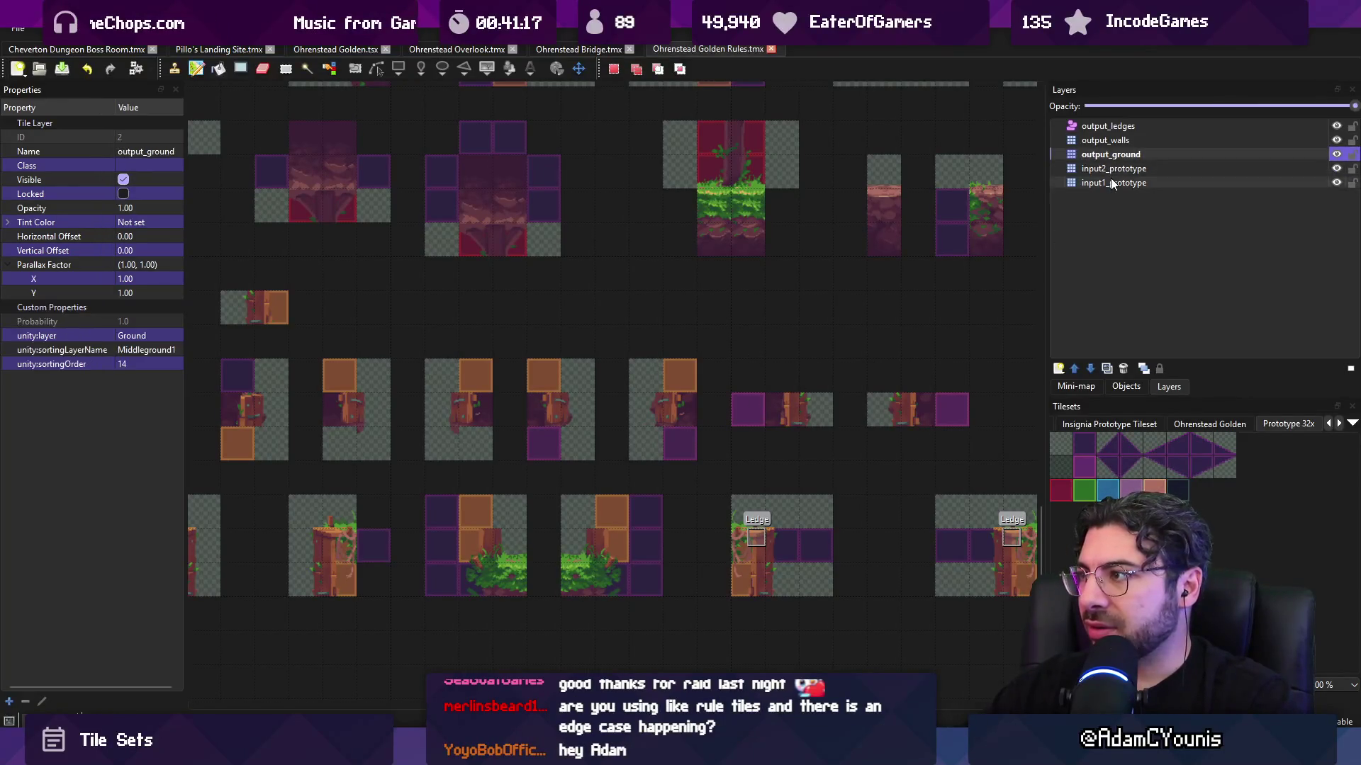
pyautogui.moveTo(733, 394); pyautogui.dragTo(956, 424)
pyautogui.press('Delete')
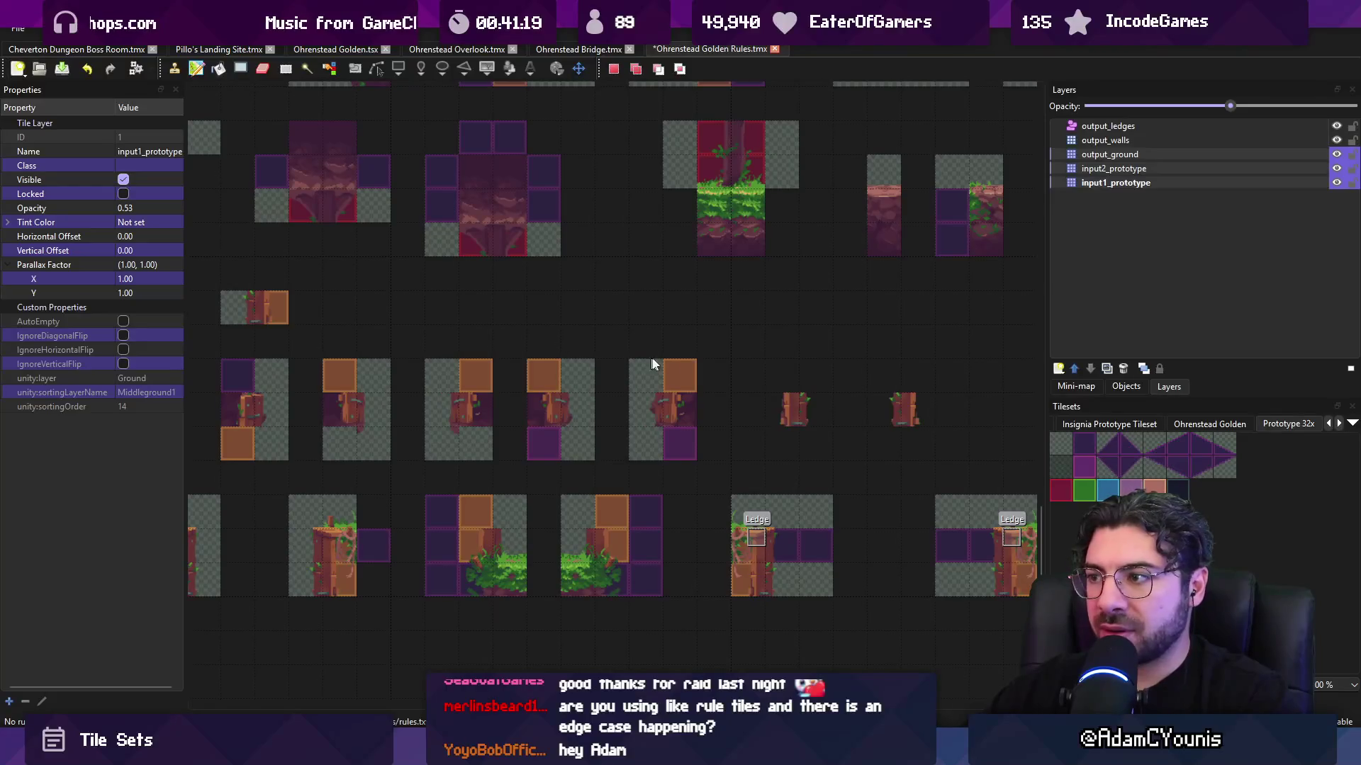
pyautogui.hotkey('ctrl', 'z')
pyautogui.click(1106, 141)
pyautogui.click(1106, 182)
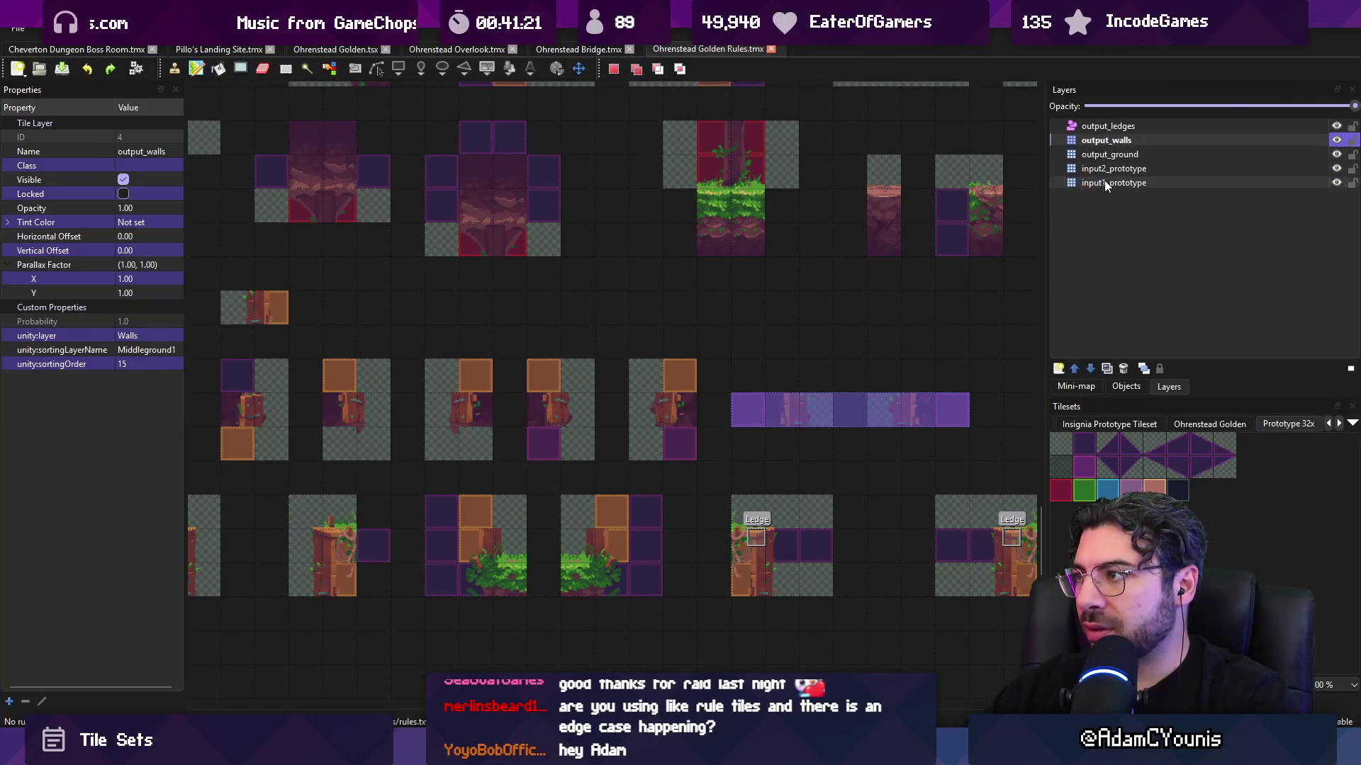
pyautogui.moveTo(733, 394)
pyautogui.mouseDown()
pyautogui.moveTo(935, 404)
pyautogui.moveTo(964, 424)
pyautogui.mouseUp()
pyautogui.press('Delete')
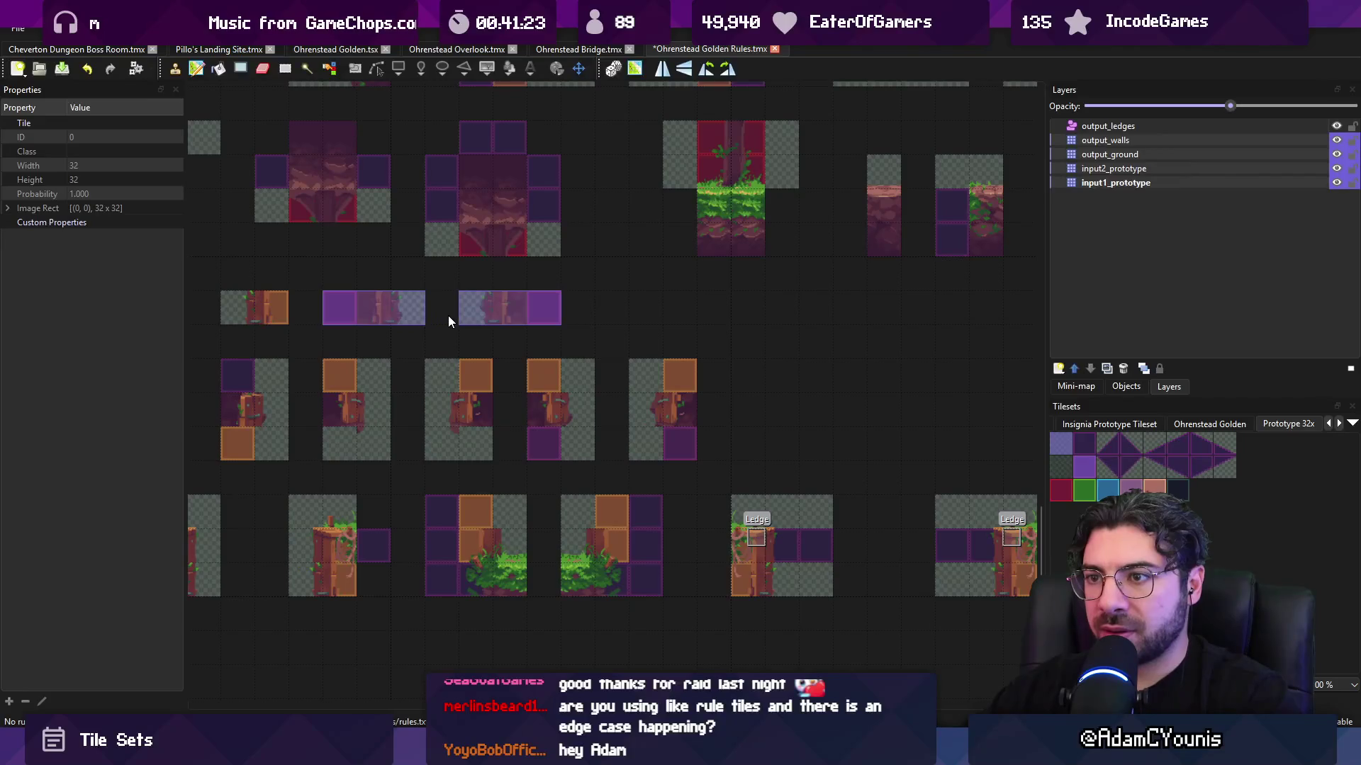
pyautogui.click(577, 49)
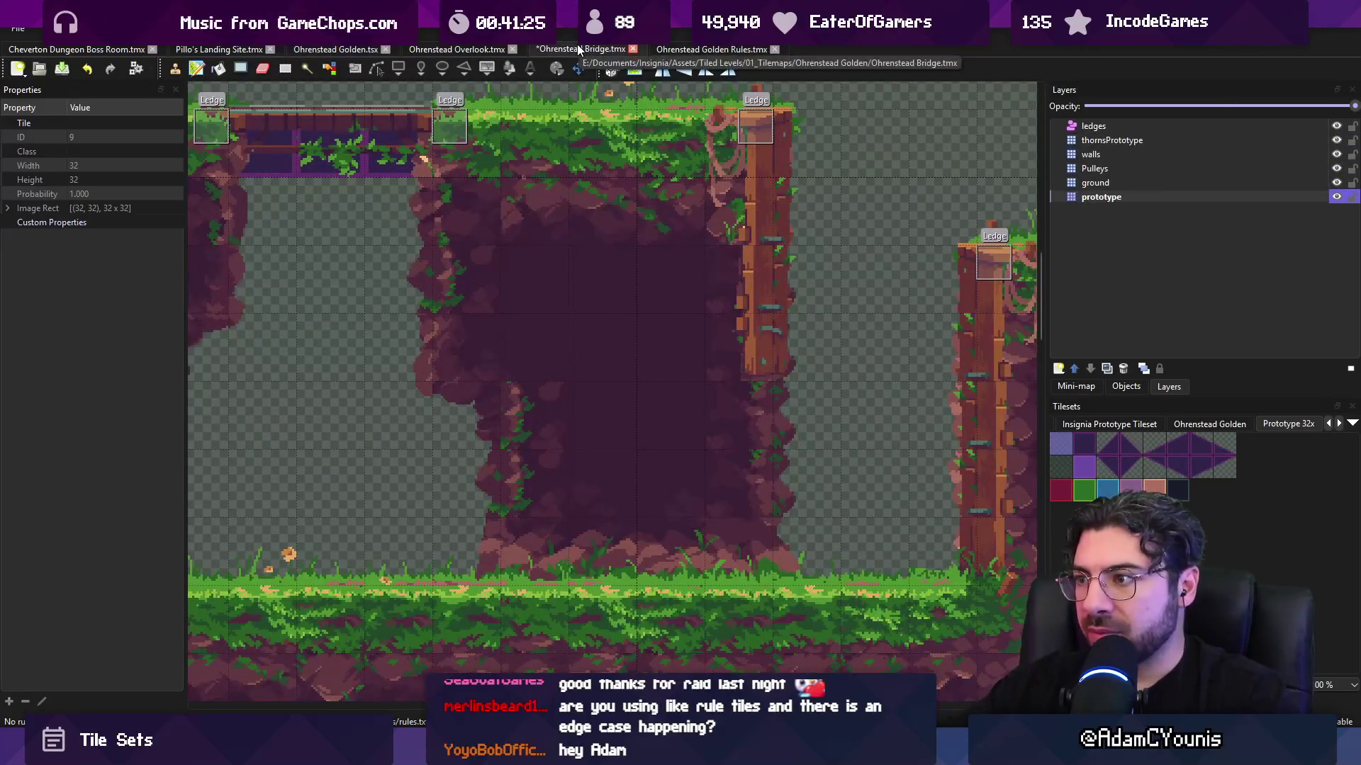
# - Paste the copied purple prototype tile row as a stamp
pyautogui.hotkey('ctrl', 'v')
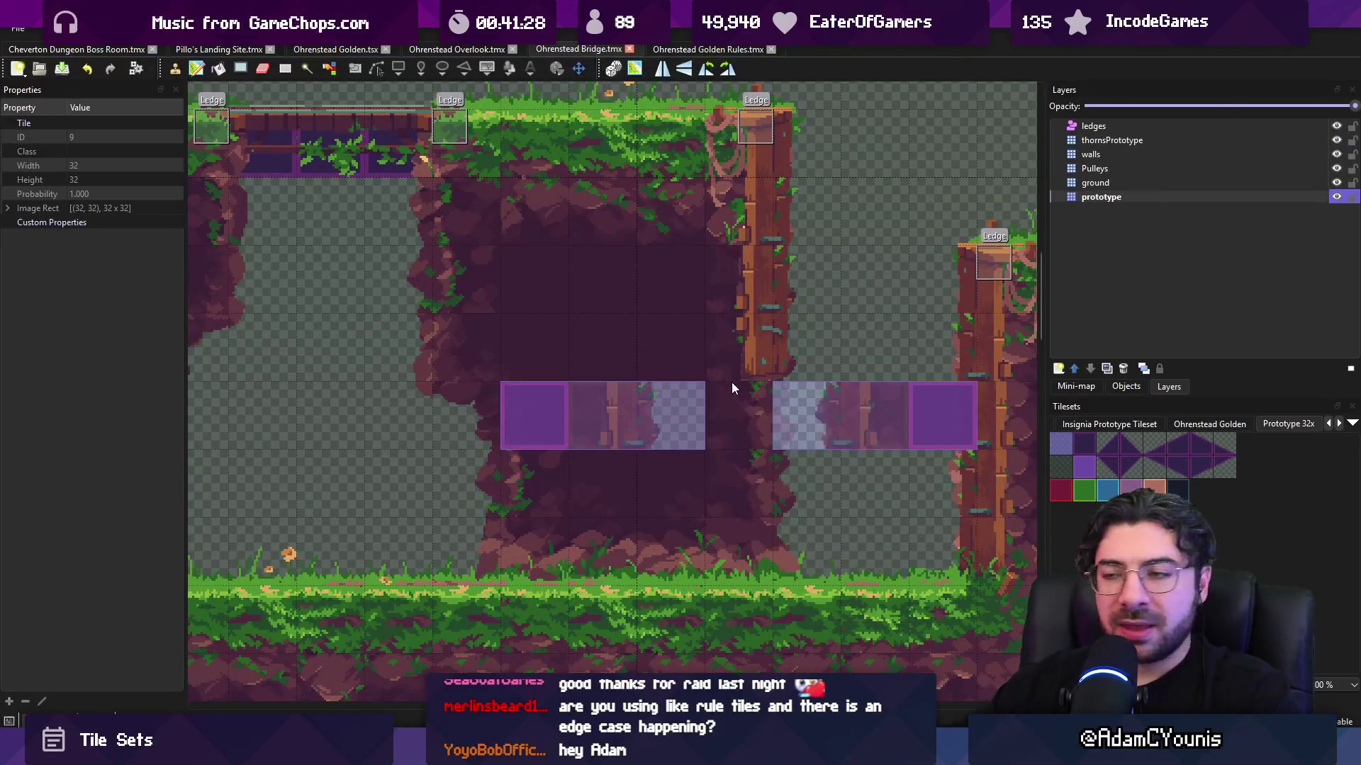
pyautogui.scroll(-2, 731, 383)
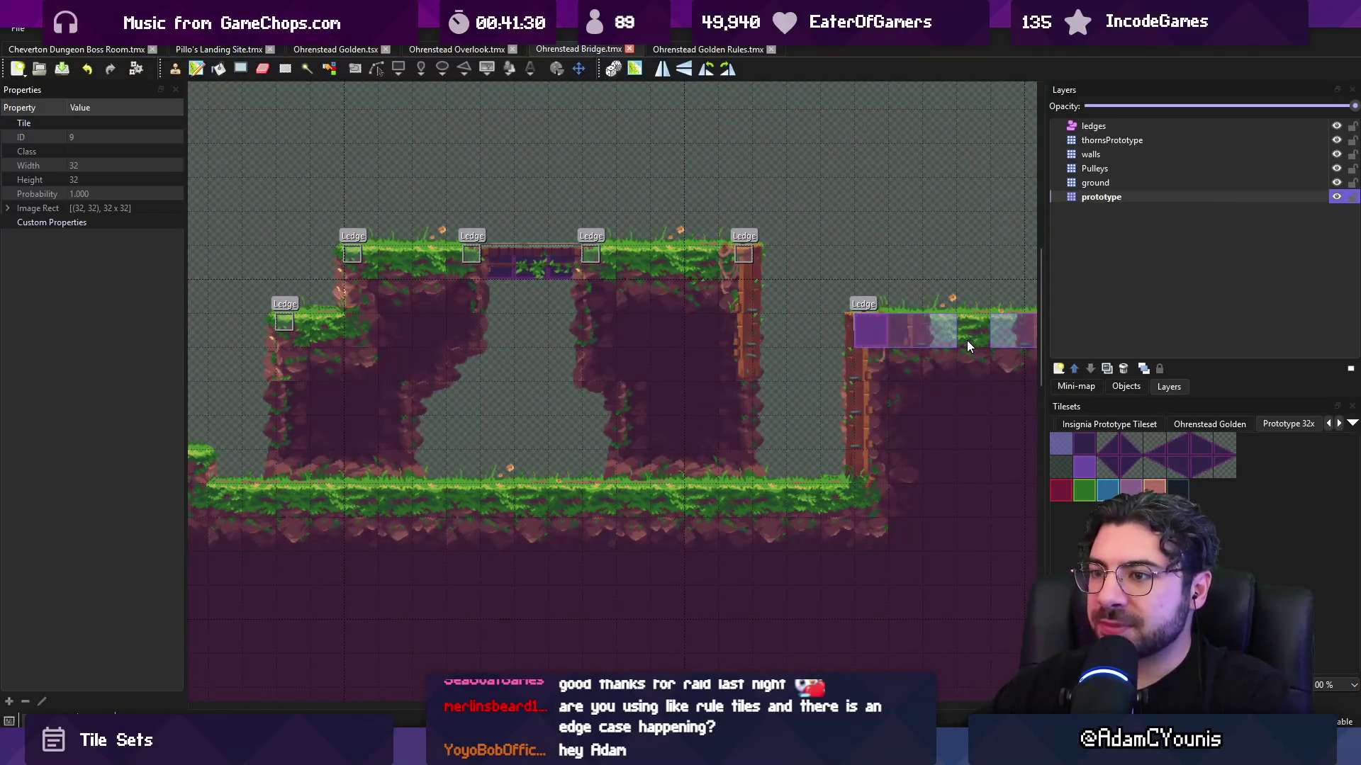
pyautogui.scroll(-1, 655, 327)
pyautogui.hscroll(5, 654, 328)
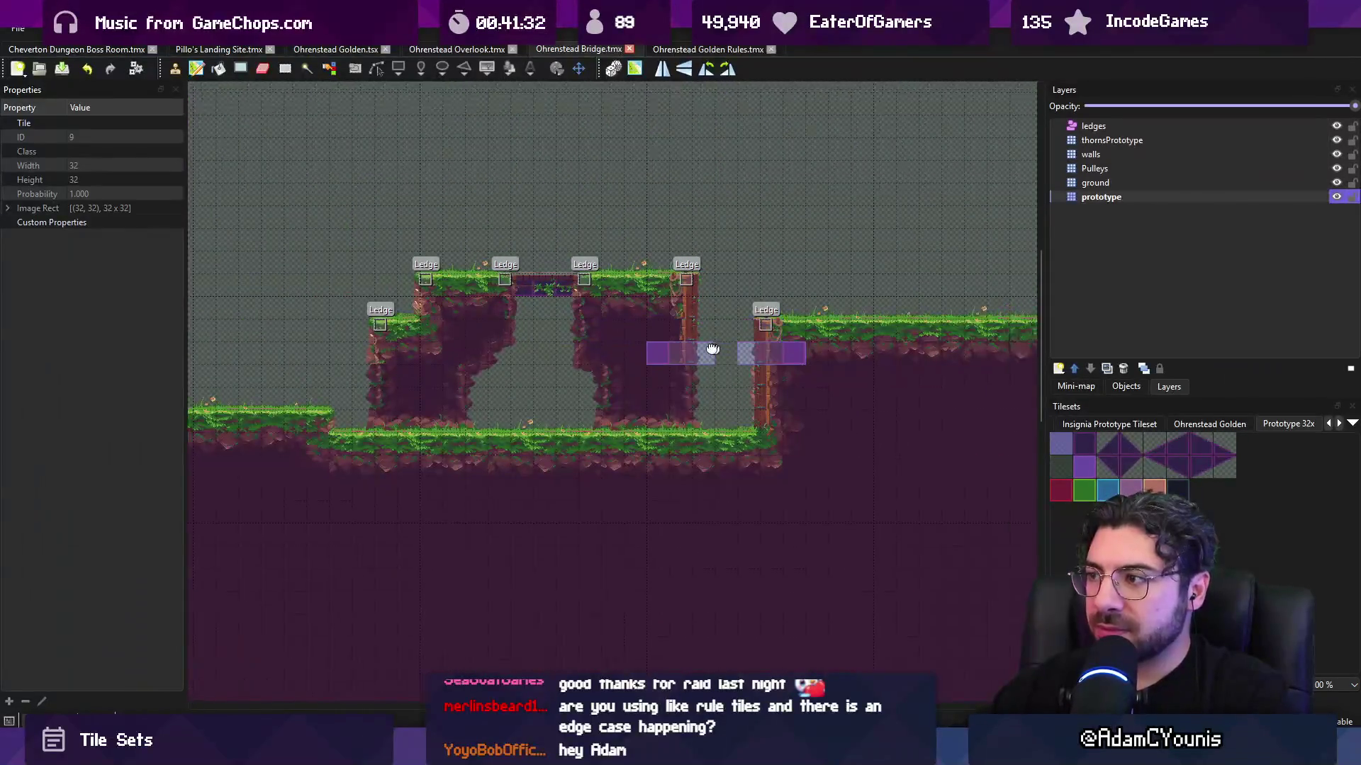
pyautogui.scroll(-3, 655, 327)
pyautogui.hscroll(-8, 587, 278)
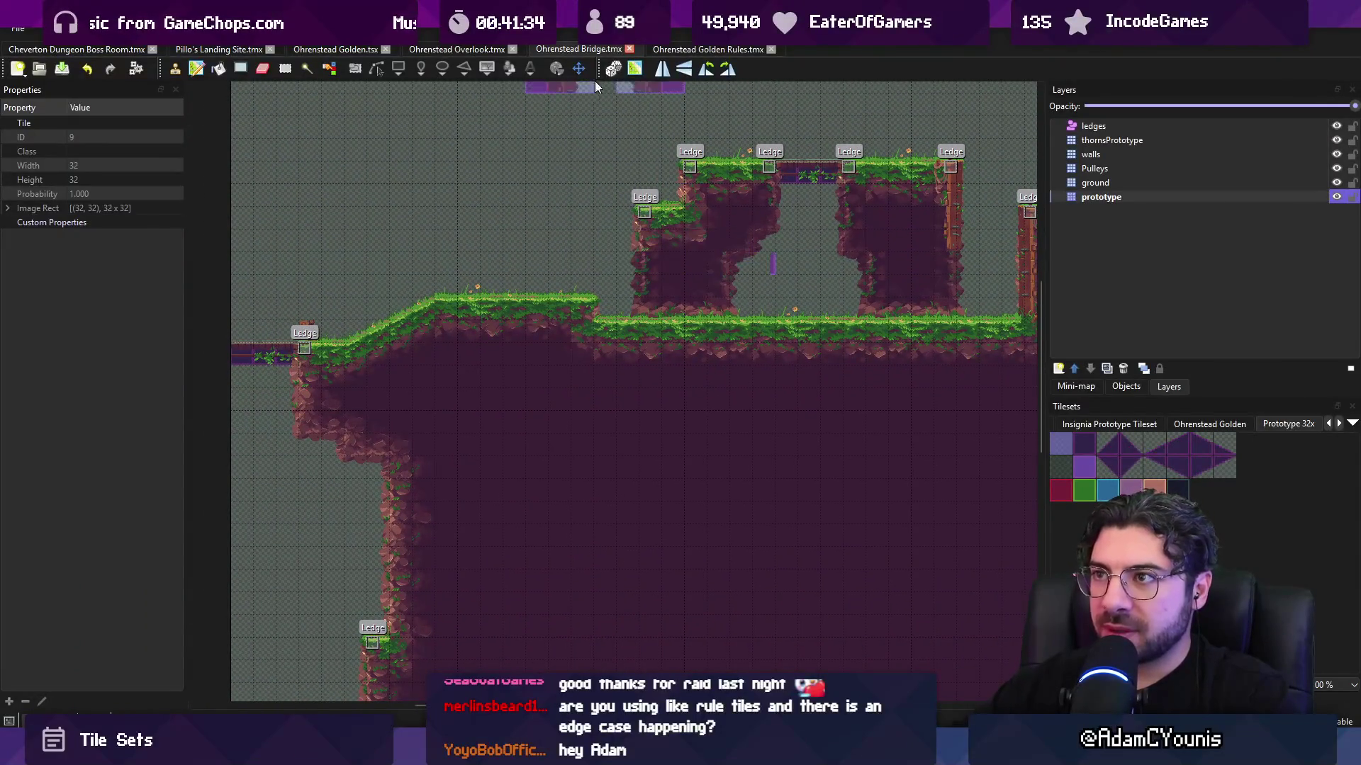
# - Stamp the purple row onto the Ohrenstead Overlook map and save it
pyautogui.click(492, 51)
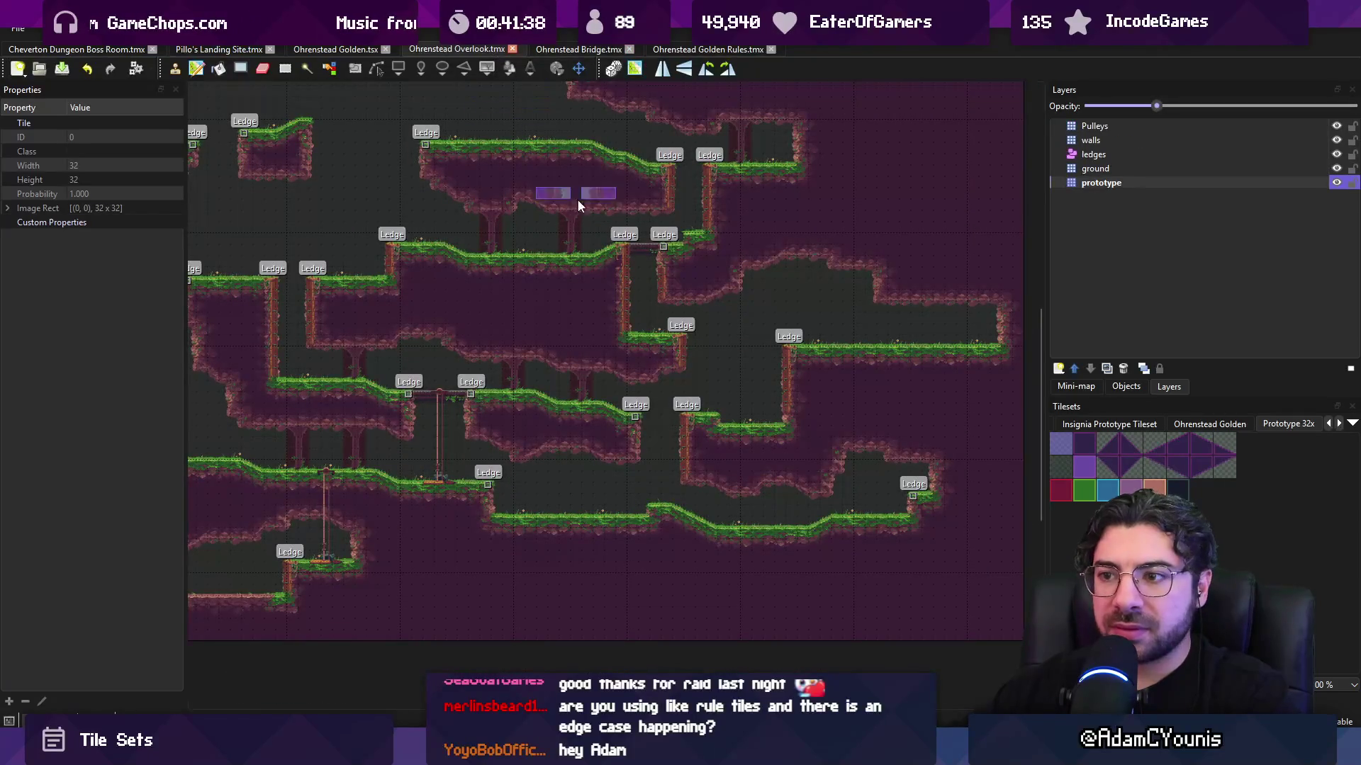
pyautogui.click(604, 203)
pyautogui.hotkey('ctrl', 's')
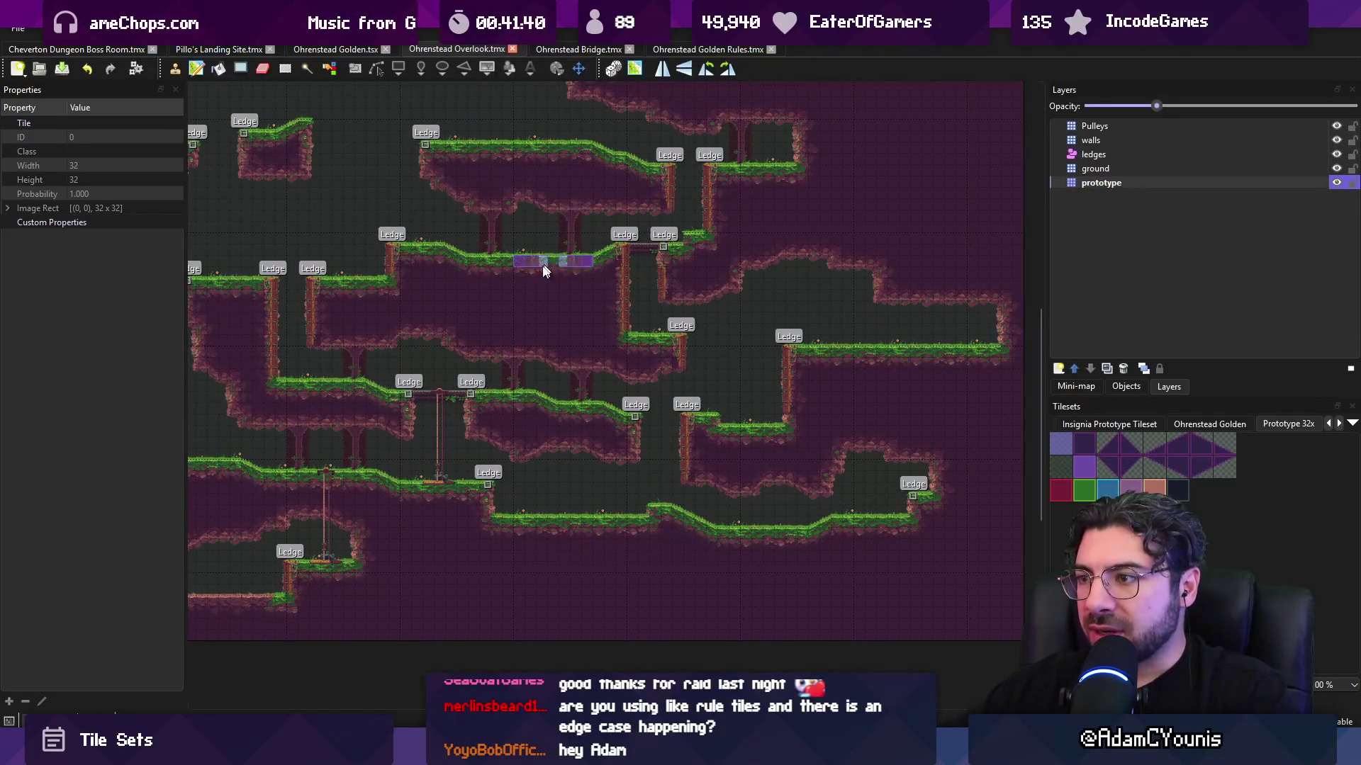
pyautogui.scroll(5, 584, 283)
pyautogui.scroll(-5, 576, 245)
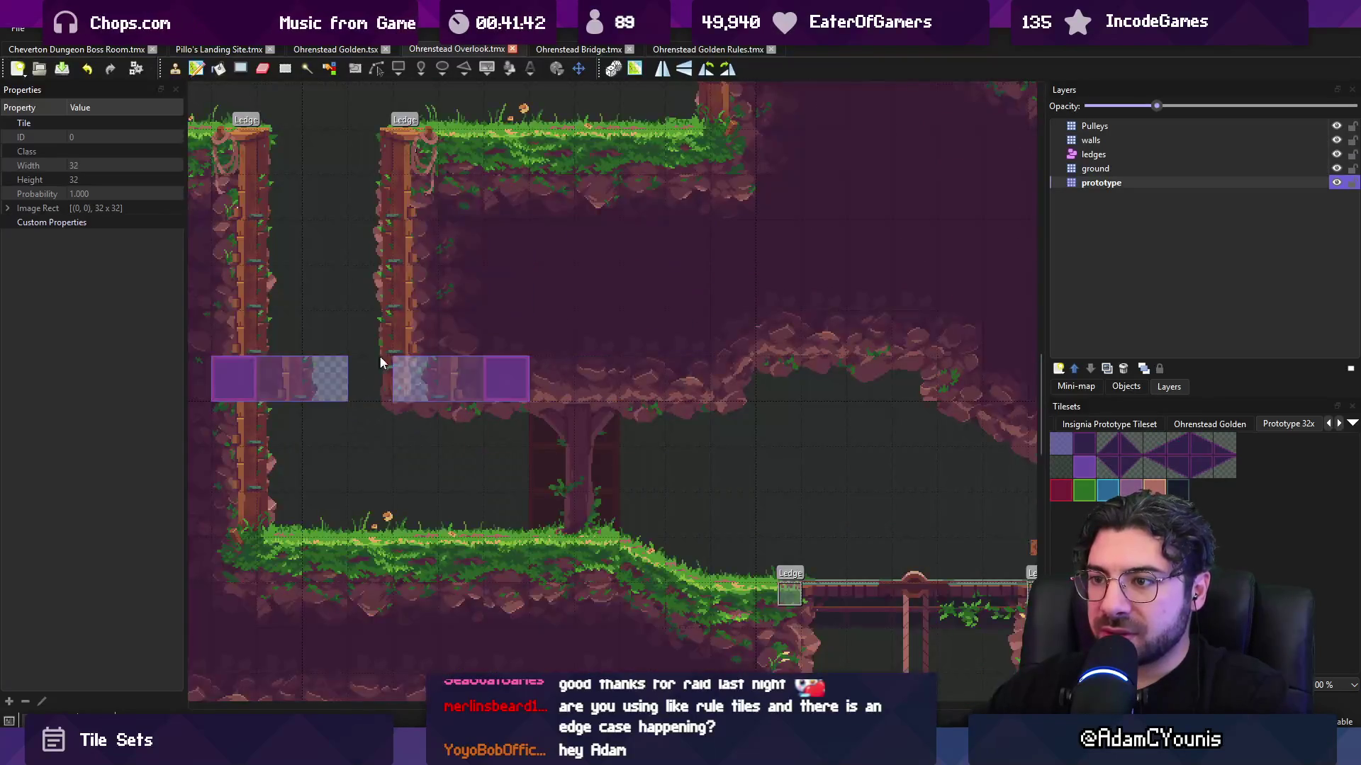
pyautogui.click(603, 49)
# - Return to the Golden Rules map, pan across the rules, and switch to the select tool (R)
pyautogui.click(681, 48)
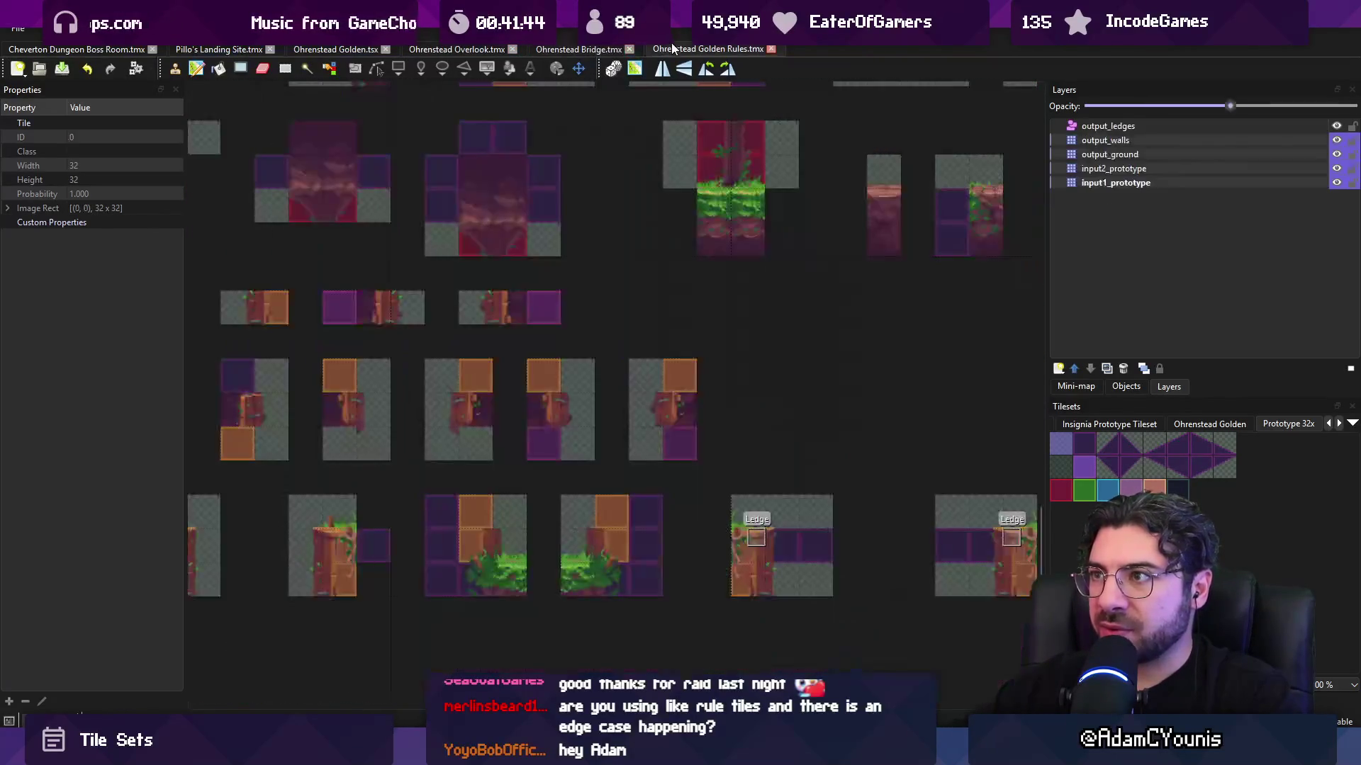
pyautogui.moveTo(615, 253); pyautogui.dragTo(806, 236)
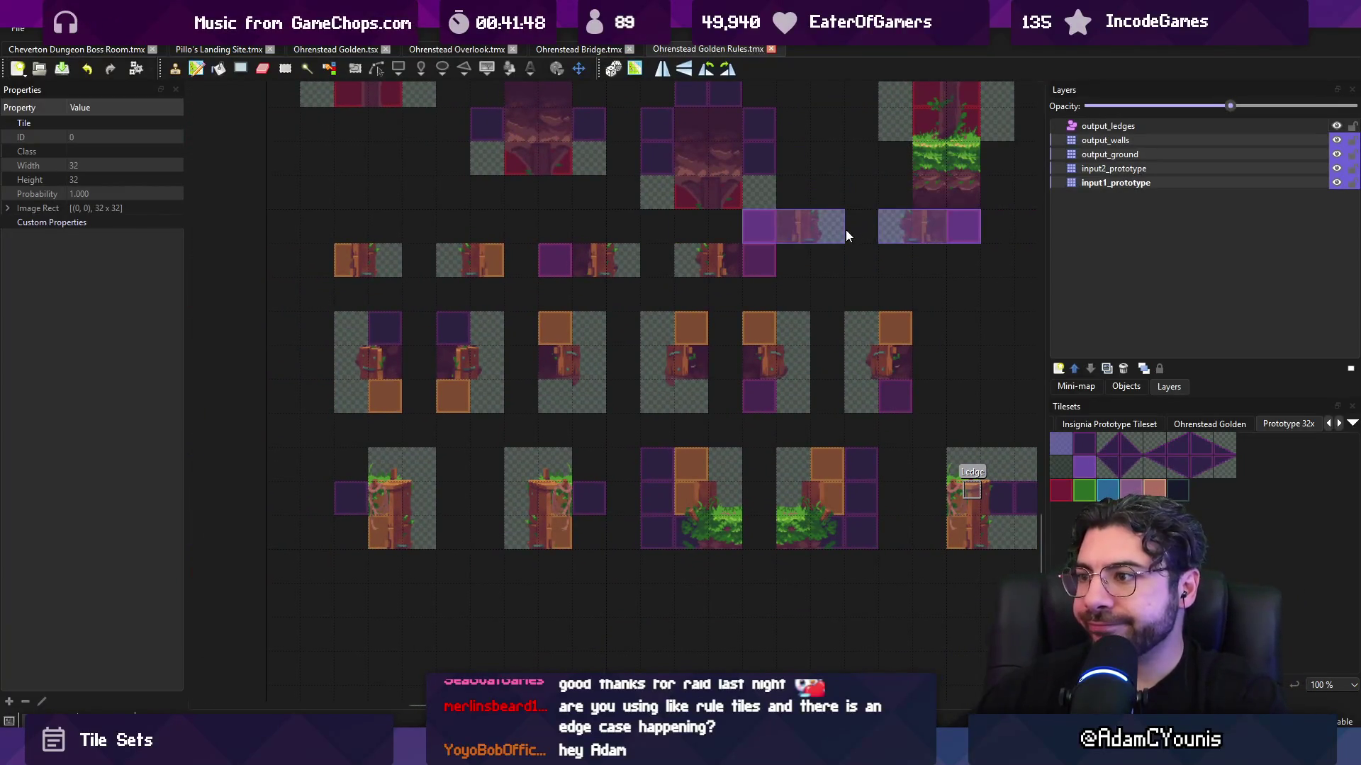
pyautogui.moveTo(849, 256); pyautogui.dragTo(734, 251)
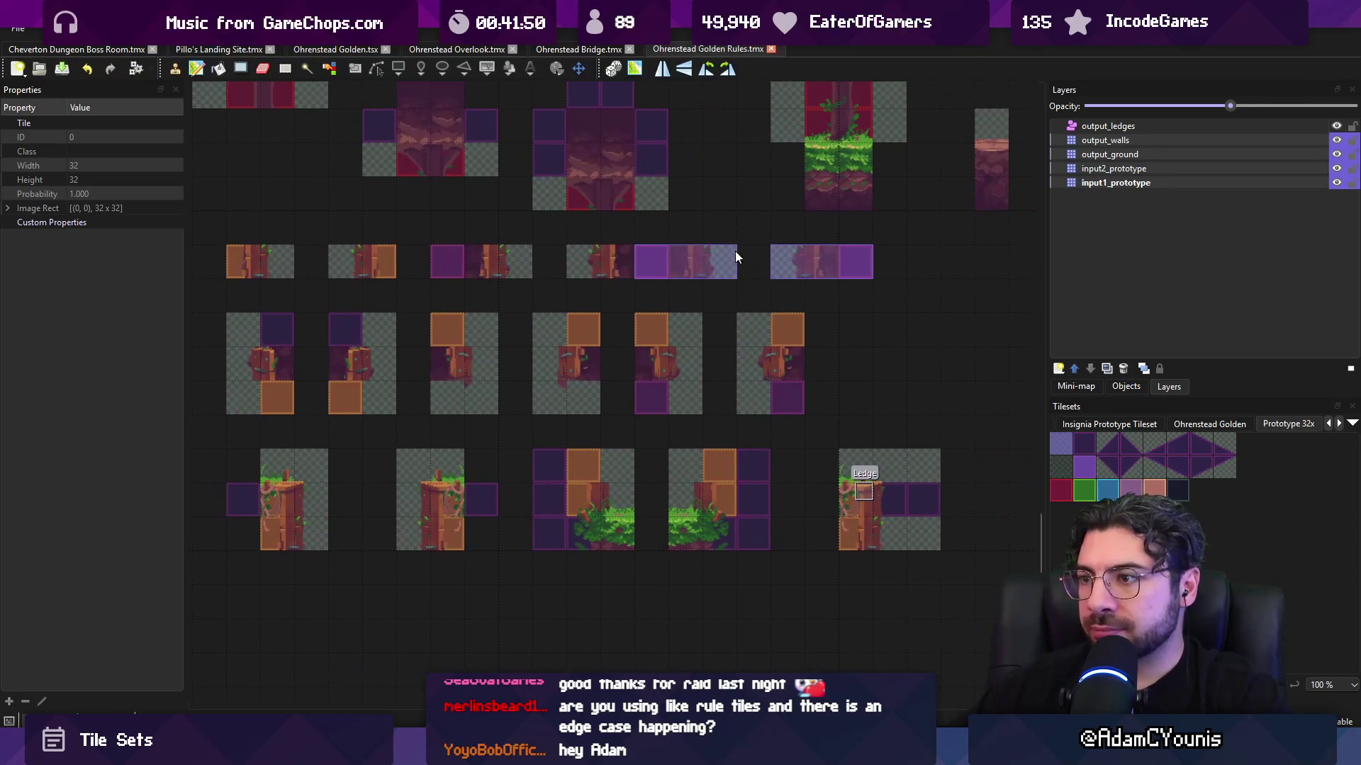
pyautogui.press('r')
pyautogui.scroll(1, 690, 354)
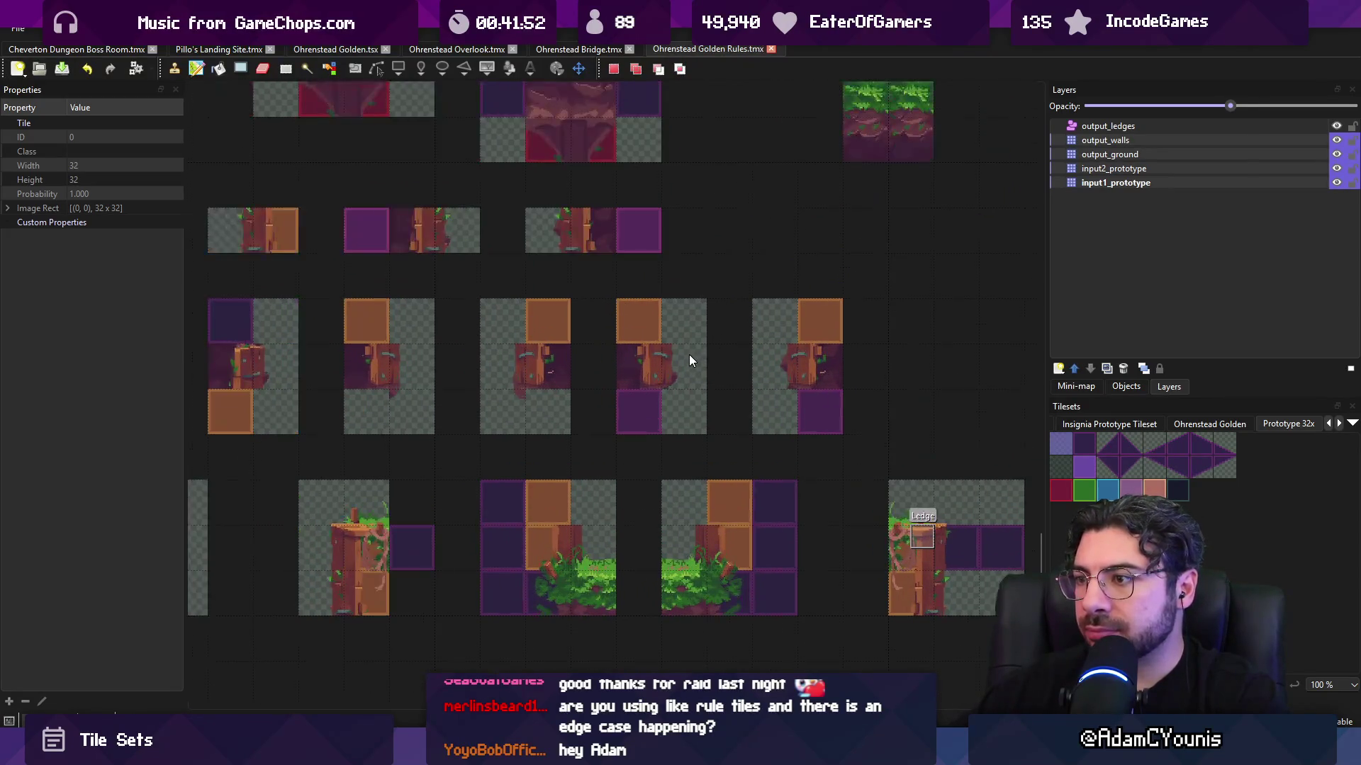
pyautogui.scroll(-1, 689, 360)
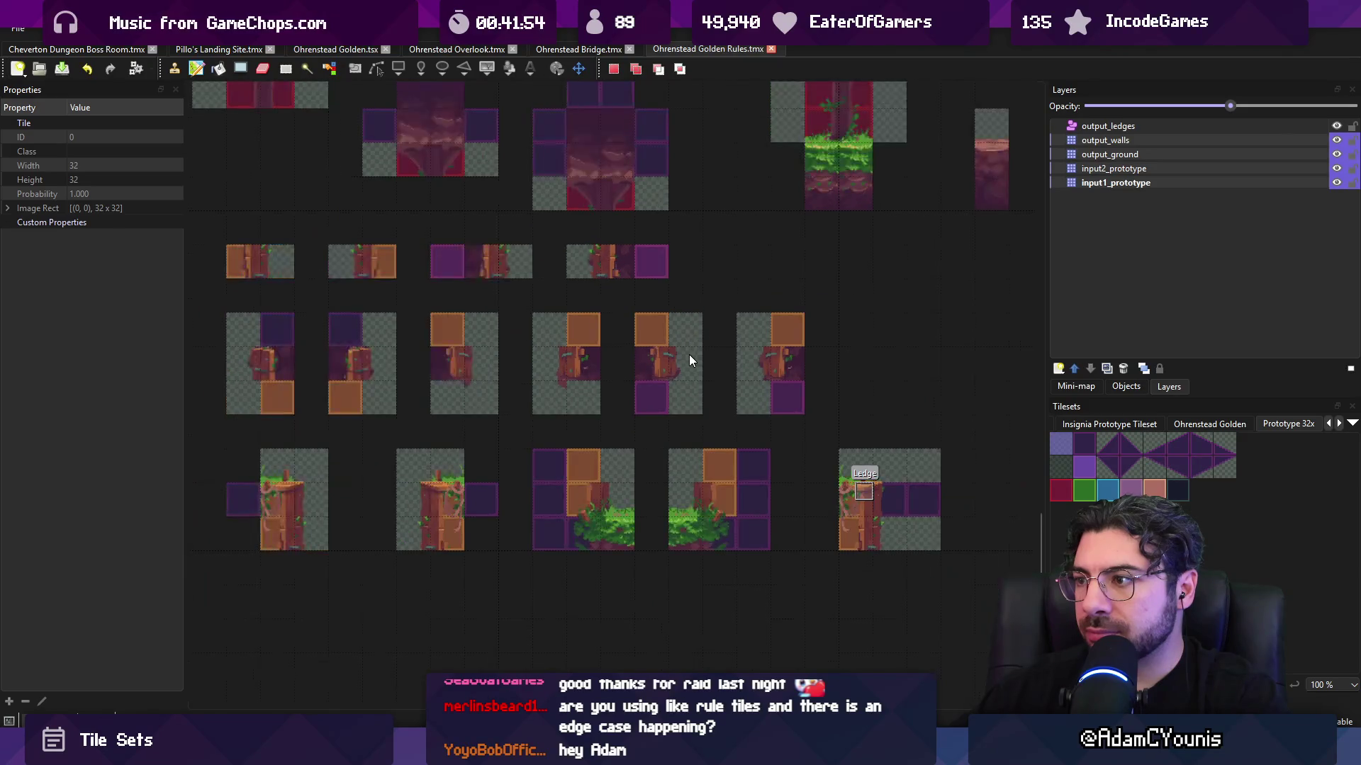
# - Hide and restore input2_prototype, select input1_prototype, and save the Golden Rules map
pyautogui.click(1336, 170)
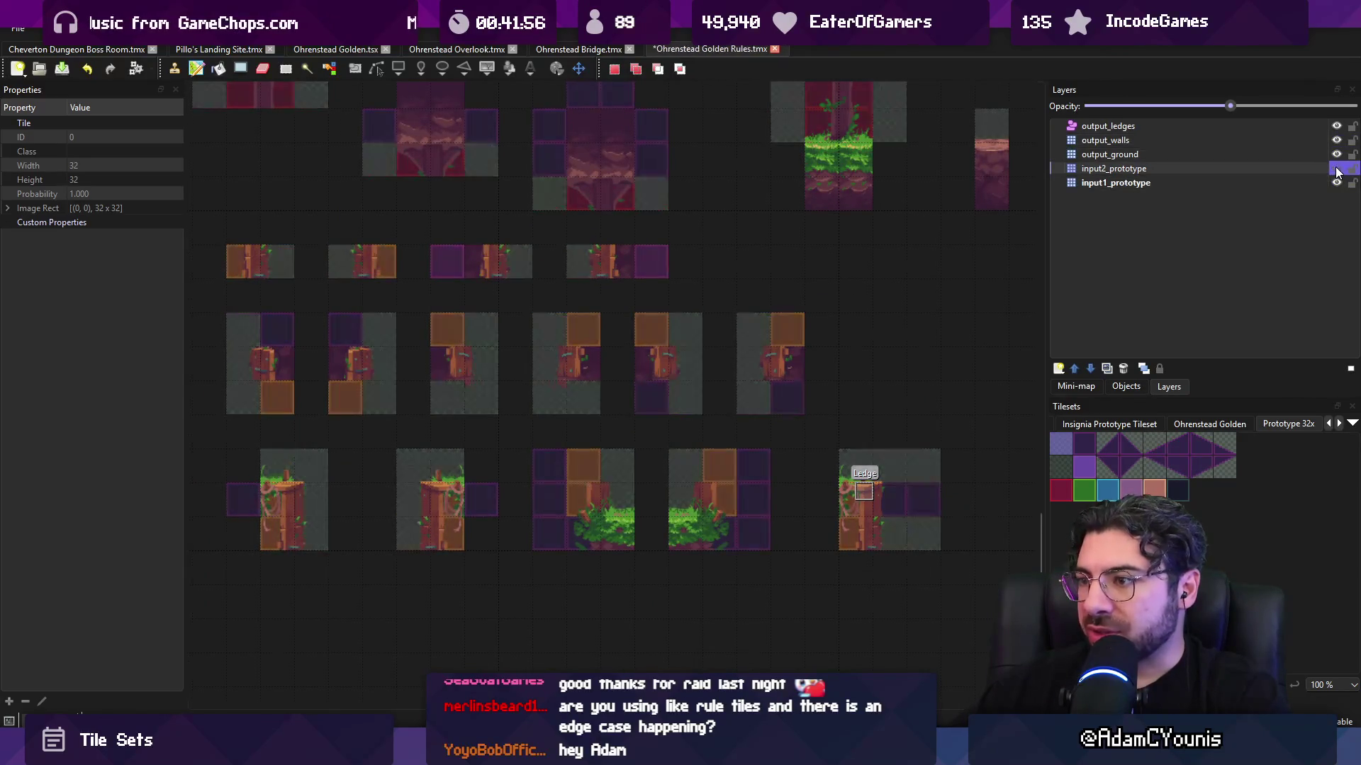
pyautogui.hotkey('ctrl', 'z')
pyautogui.click(1308, 168)
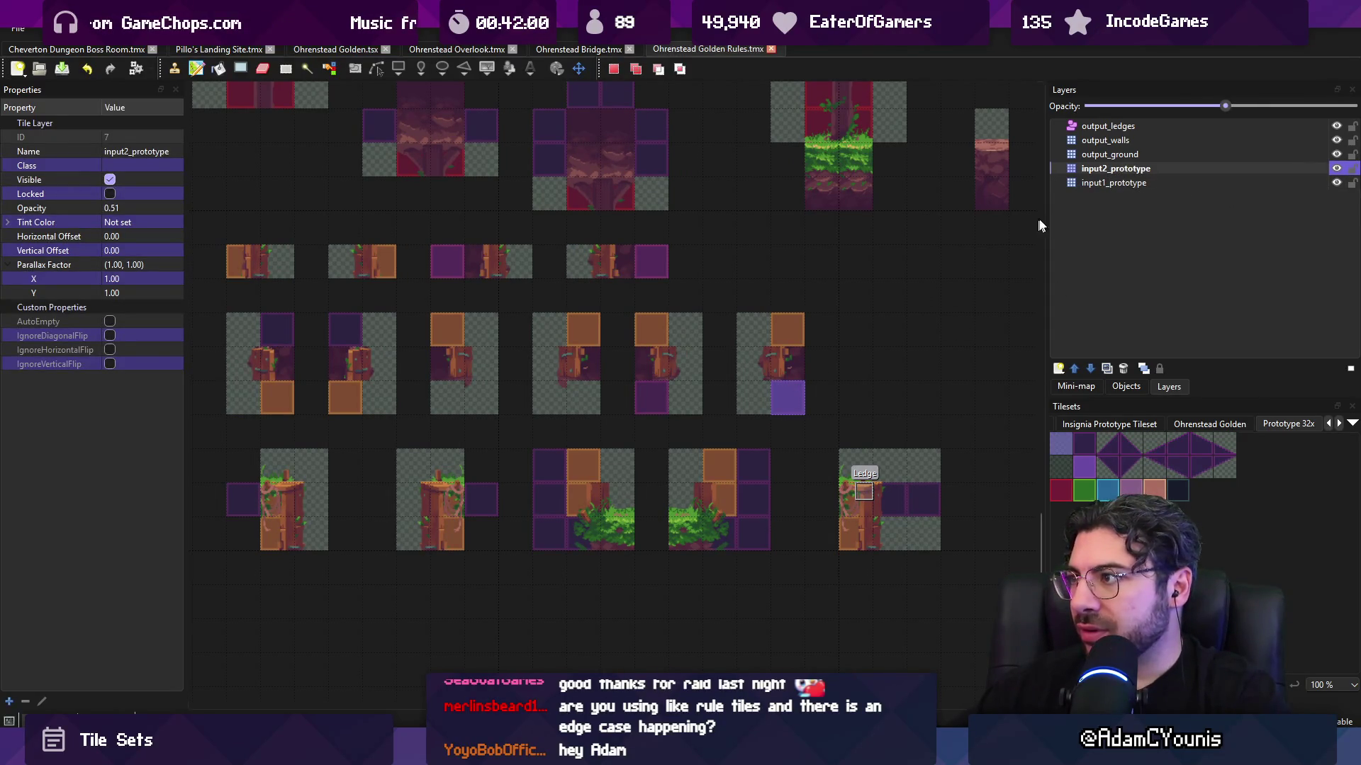
pyautogui.click(1116, 182)
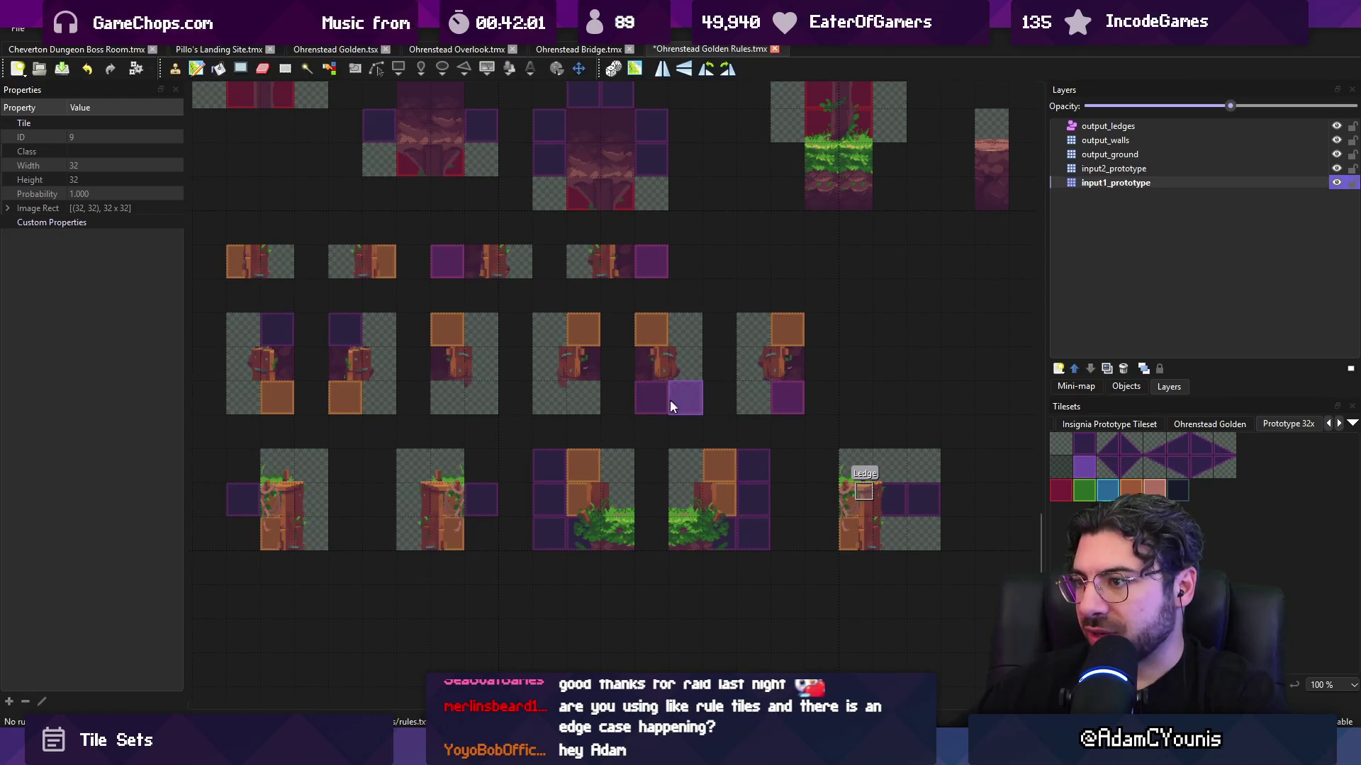
pyautogui.hotkey('ctrl', 's')
pyautogui.click(562, 49)
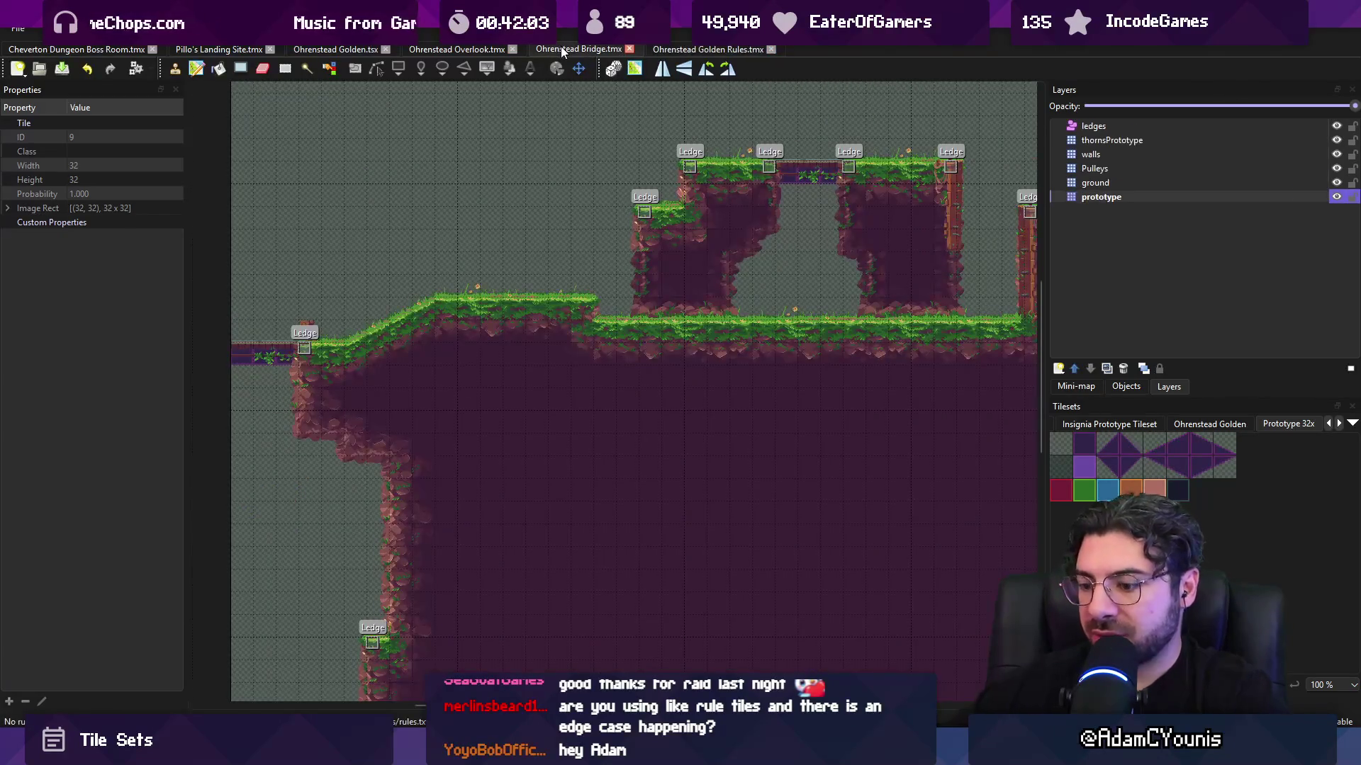
# - Go to Golden Rules and hide output_ground, input2_prototype and input1_prototype, re-showing input1_prototype
pyautogui.click(498, 49)
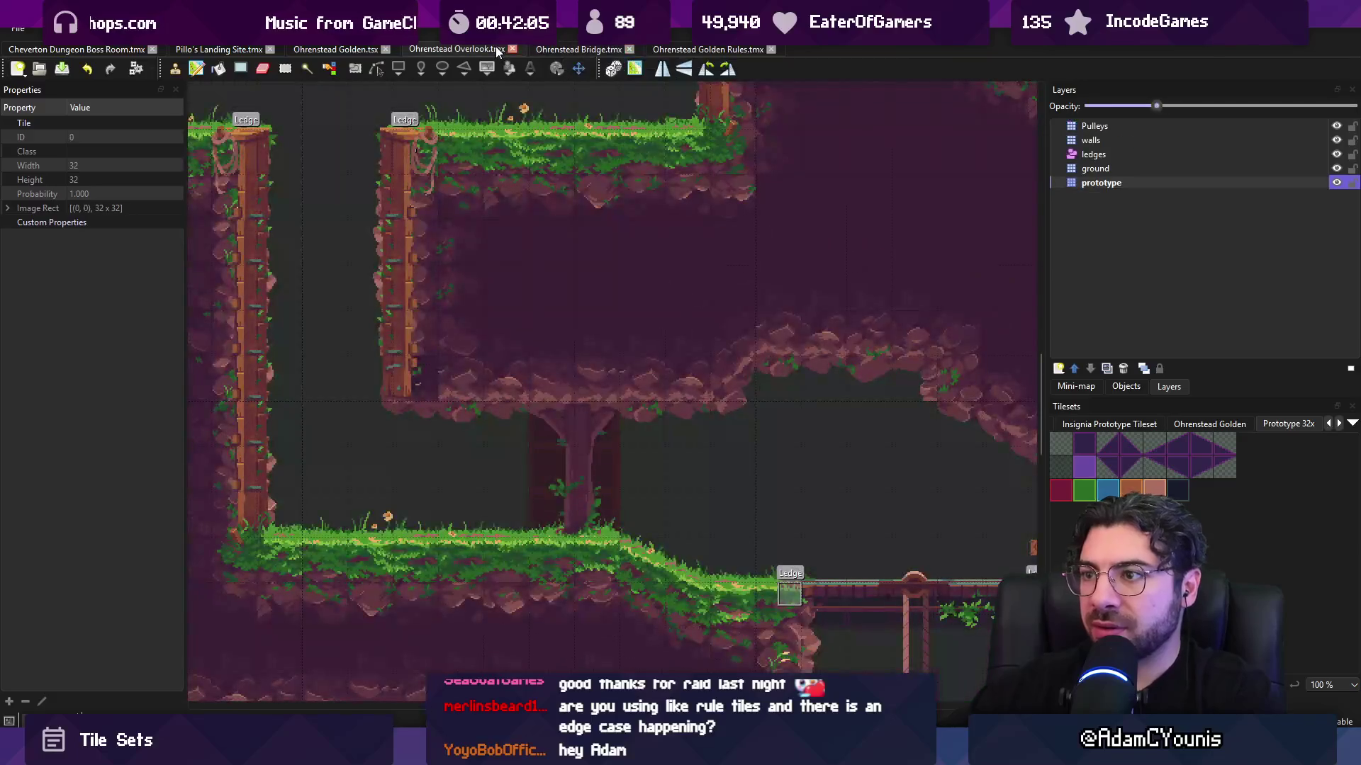
pyautogui.click(577, 50)
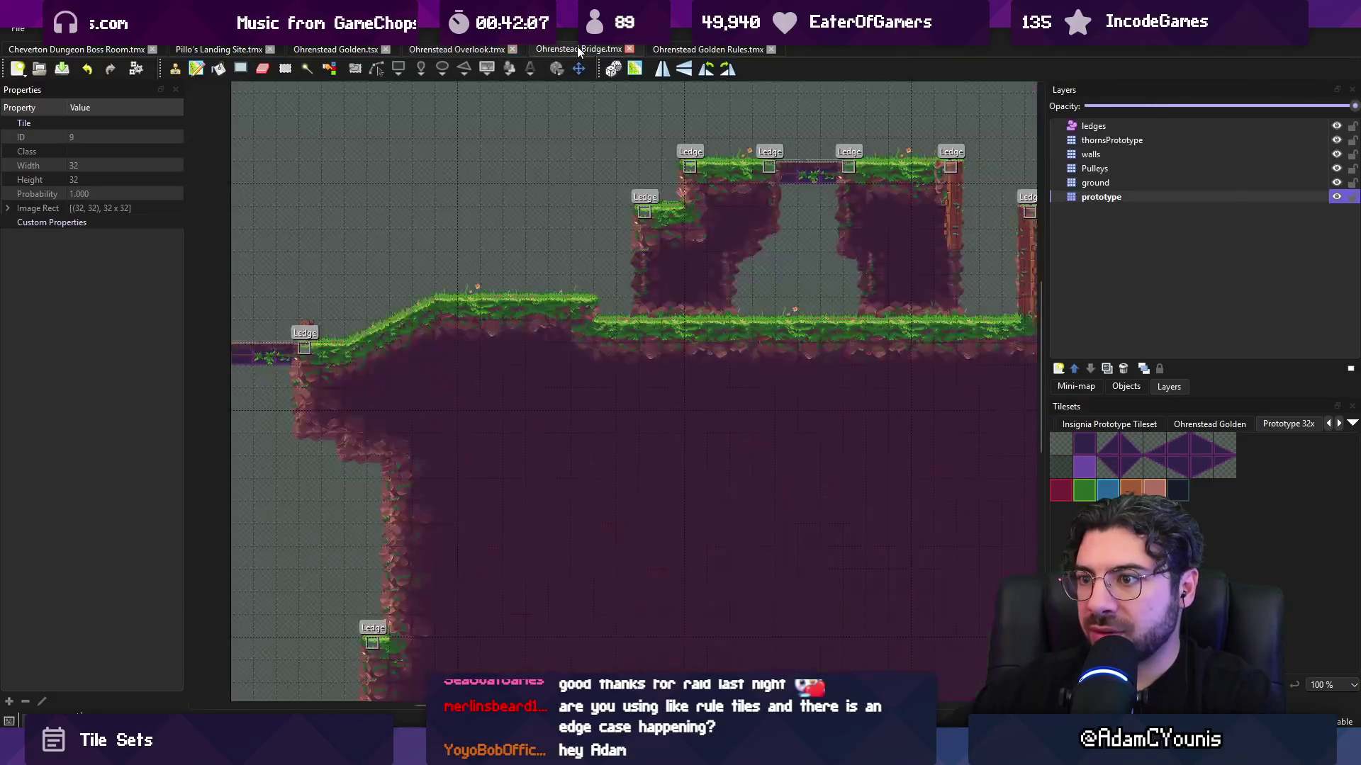
pyautogui.hotkey('ctrl', 'Tab')
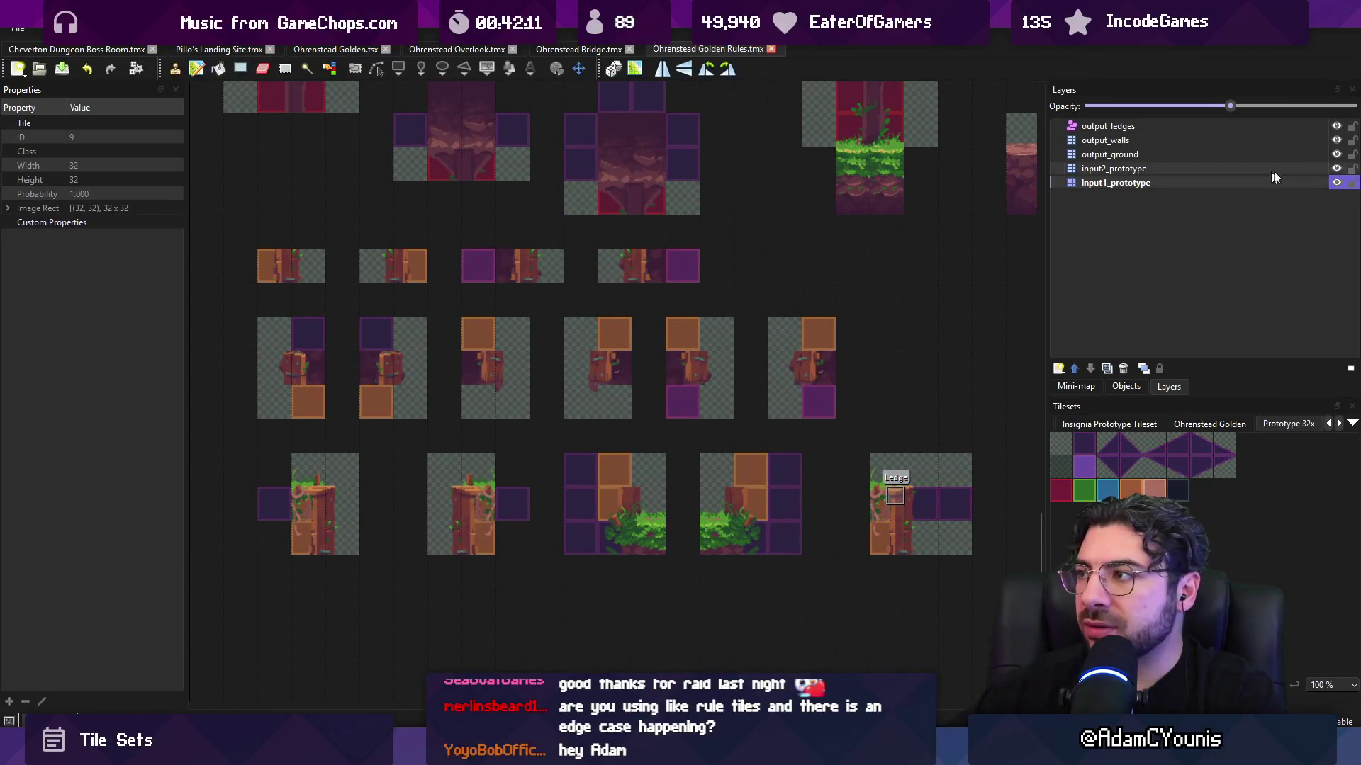
pyautogui.click(1336, 154)
pyautogui.click(1336, 168)
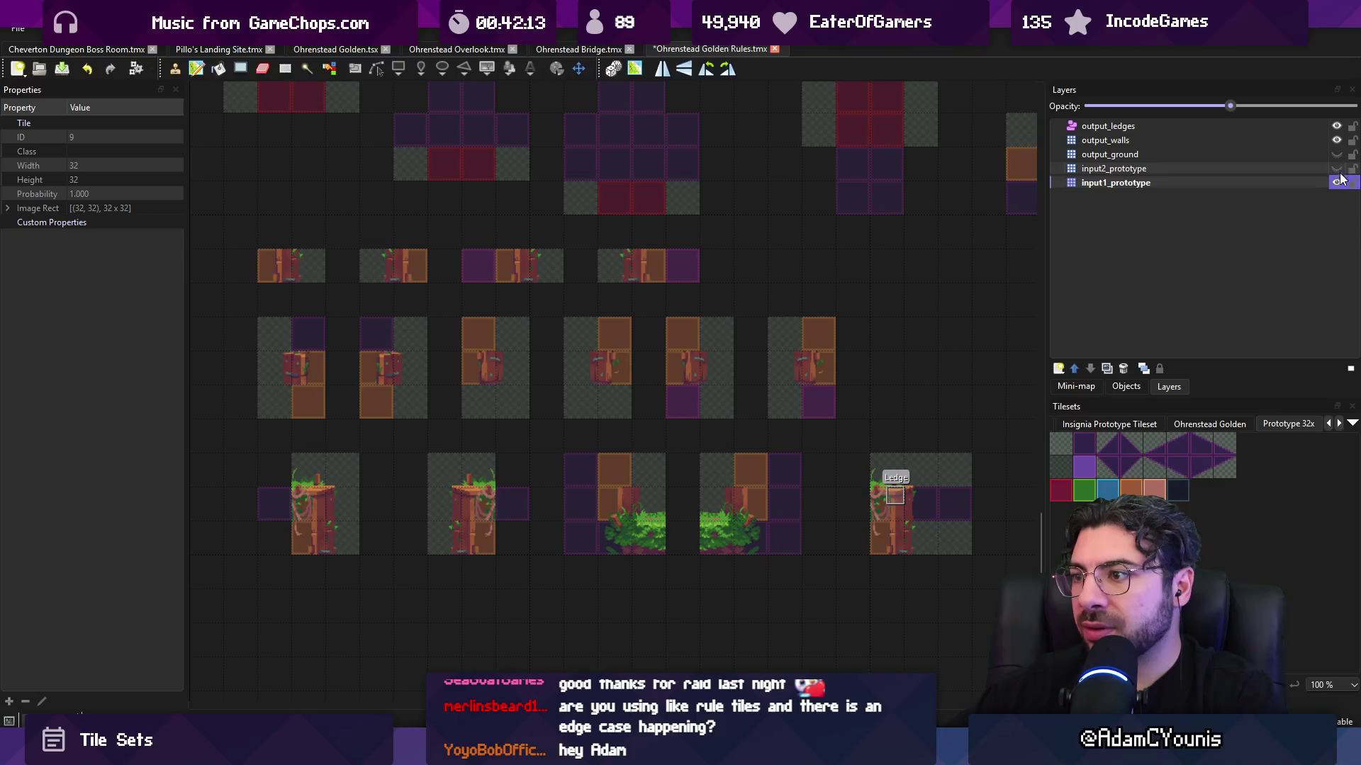
pyautogui.click(1338, 182)
pyautogui.click(1338, 180)
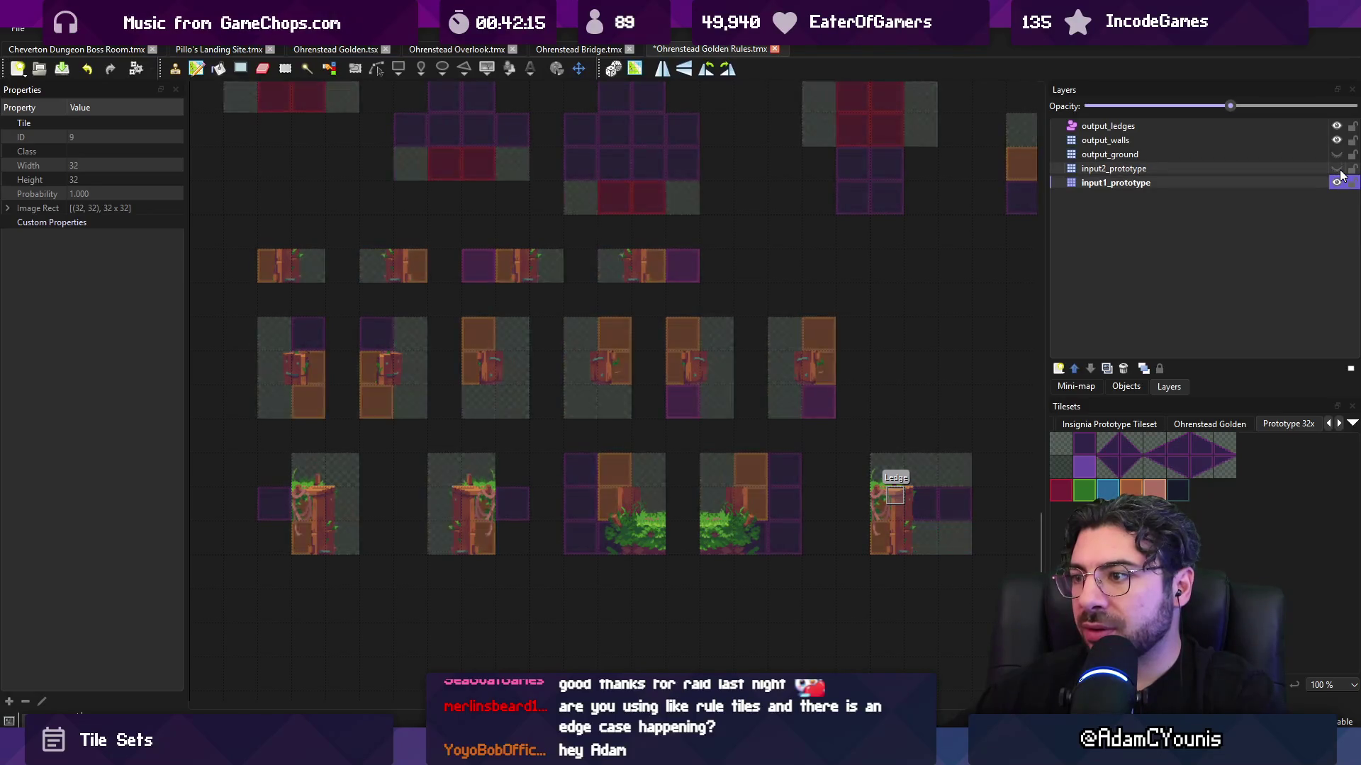
# - Flick input2_prototype's visibility to compare, re-show output_ground, and save Golden Rules
pyautogui.click(1338, 170)
pyautogui.click(1338, 170)
pyautogui.click(1338, 170)
pyautogui.click(1338, 170)
pyautogui.click(1338, 171)
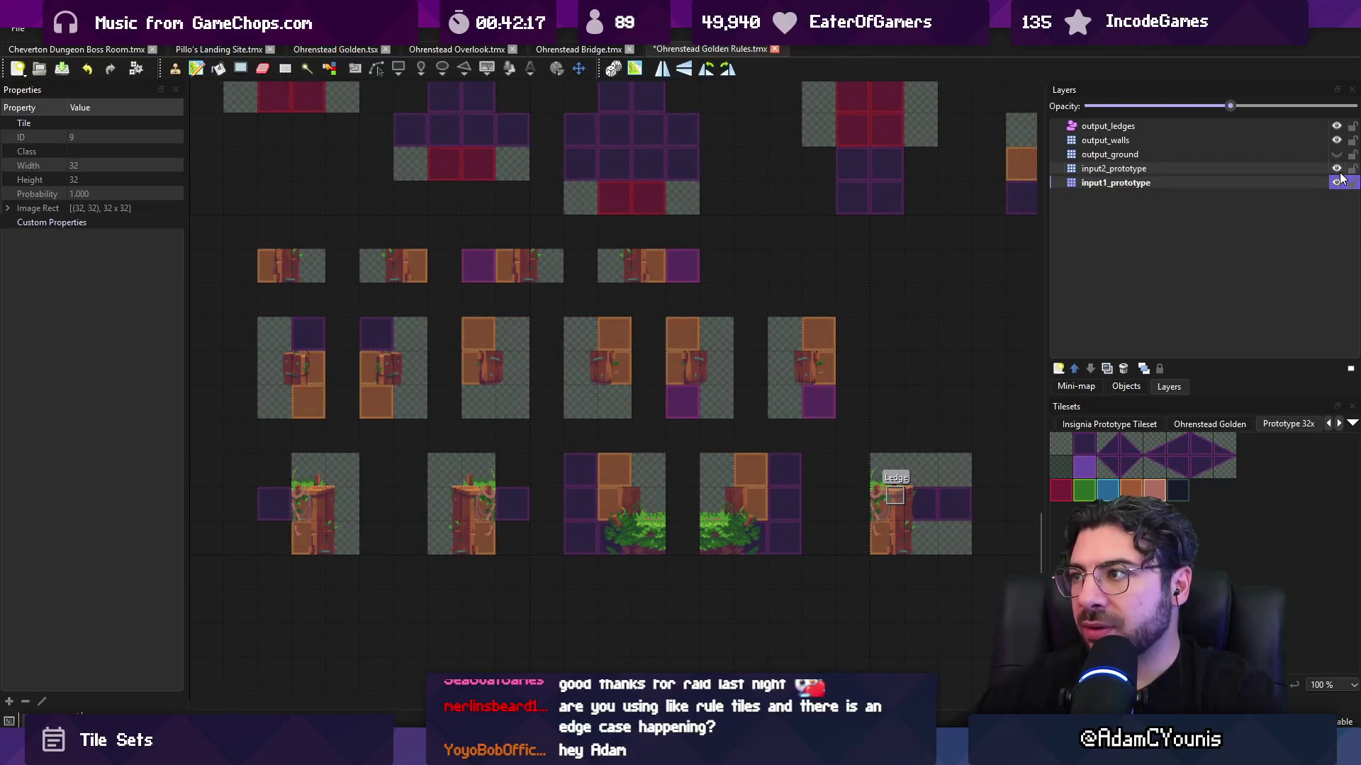
pyautogui.click(1337, 153)
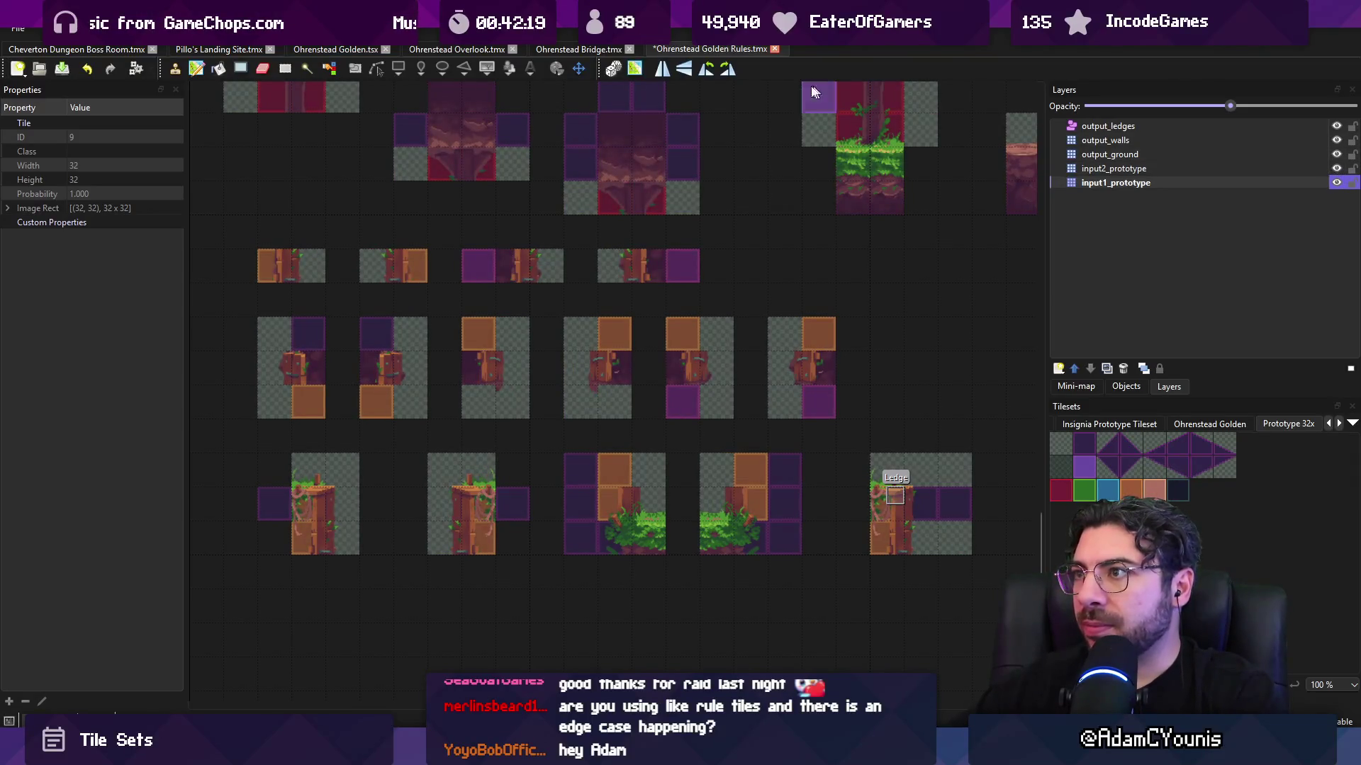
pyautogui.hotkey('ctrl', 's')
# - On the Ohrenstead Overlook map, toggle the ground layer's visibility to inspect it
pyautogui.click(594, 51)
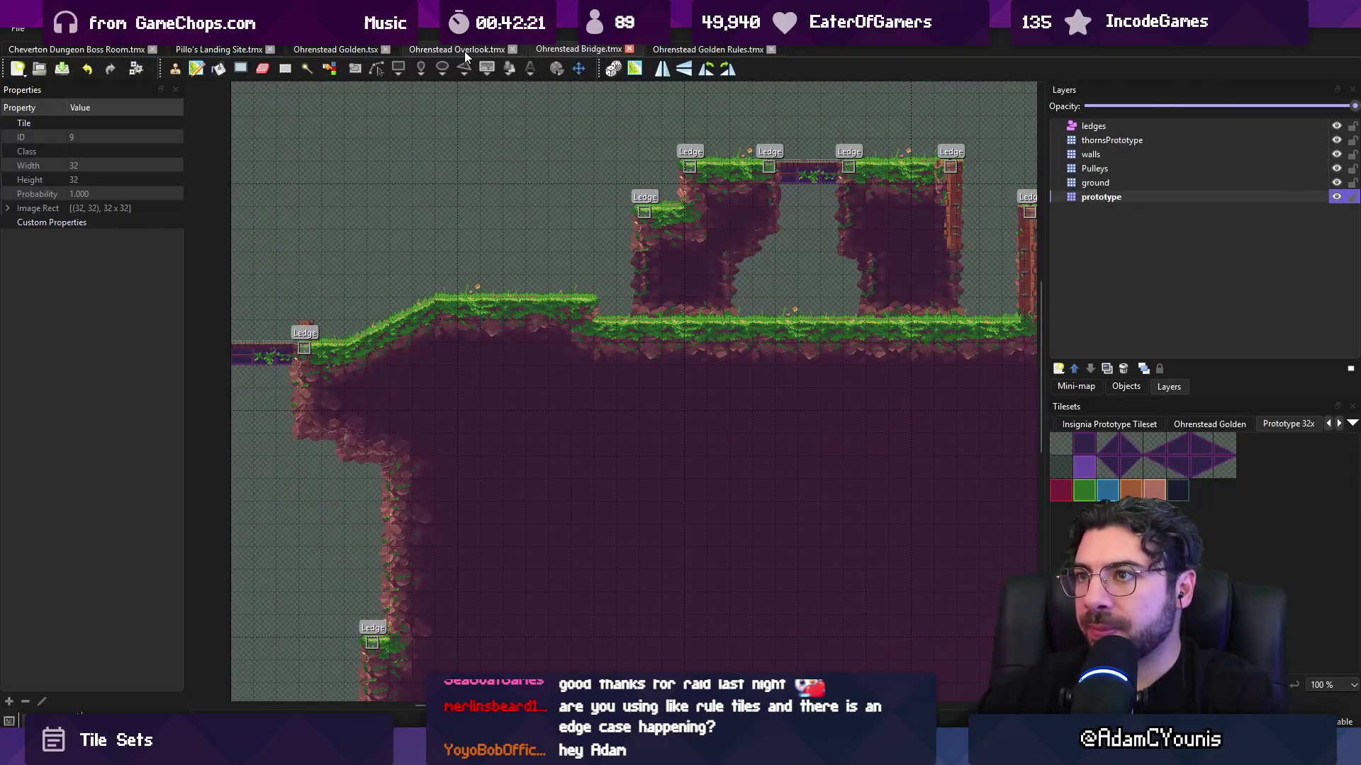
pyautogui.click(457, 50)
pyautogui.scroll(3, 442, 285)
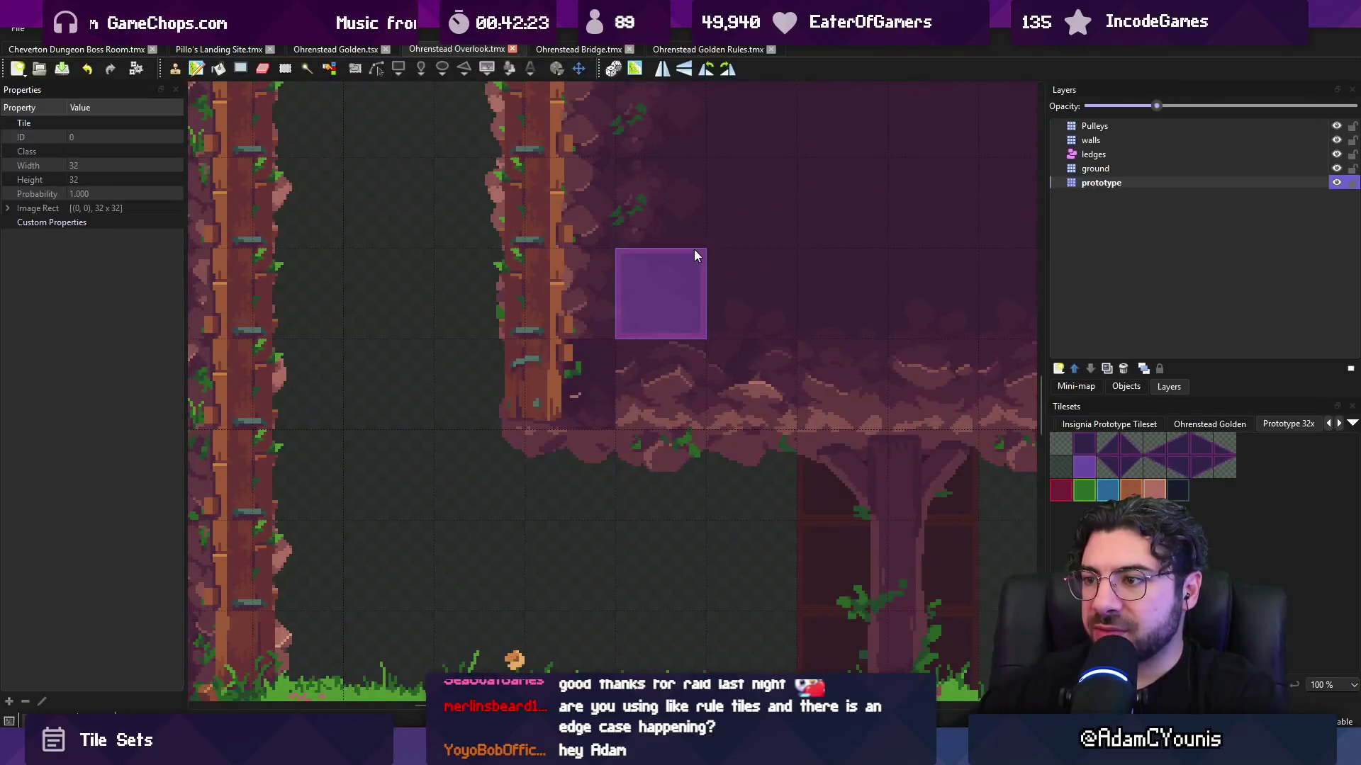
pyautogui.click(1337, 168)
pyautogui.click(1335, 165)
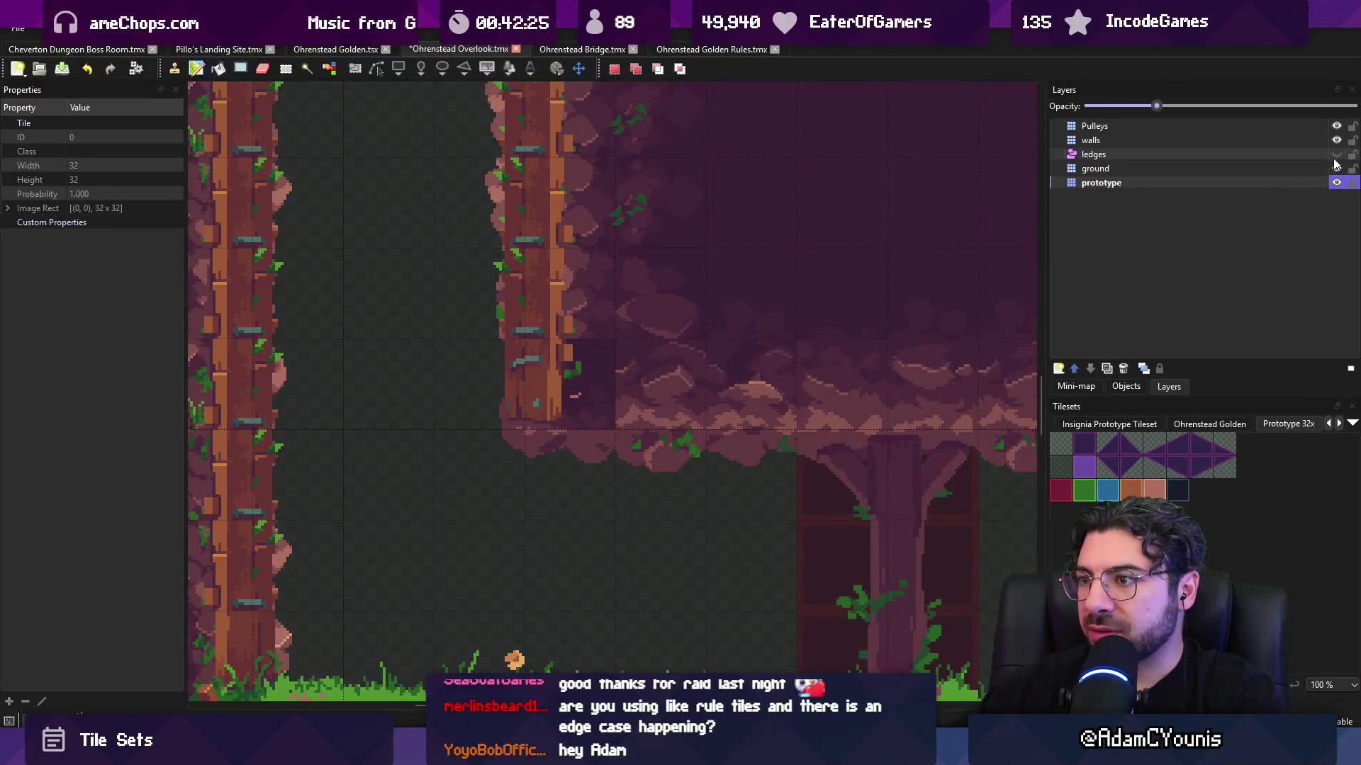
pyautogui.click(1336, 167)
pyautogui.click(1336, 167)
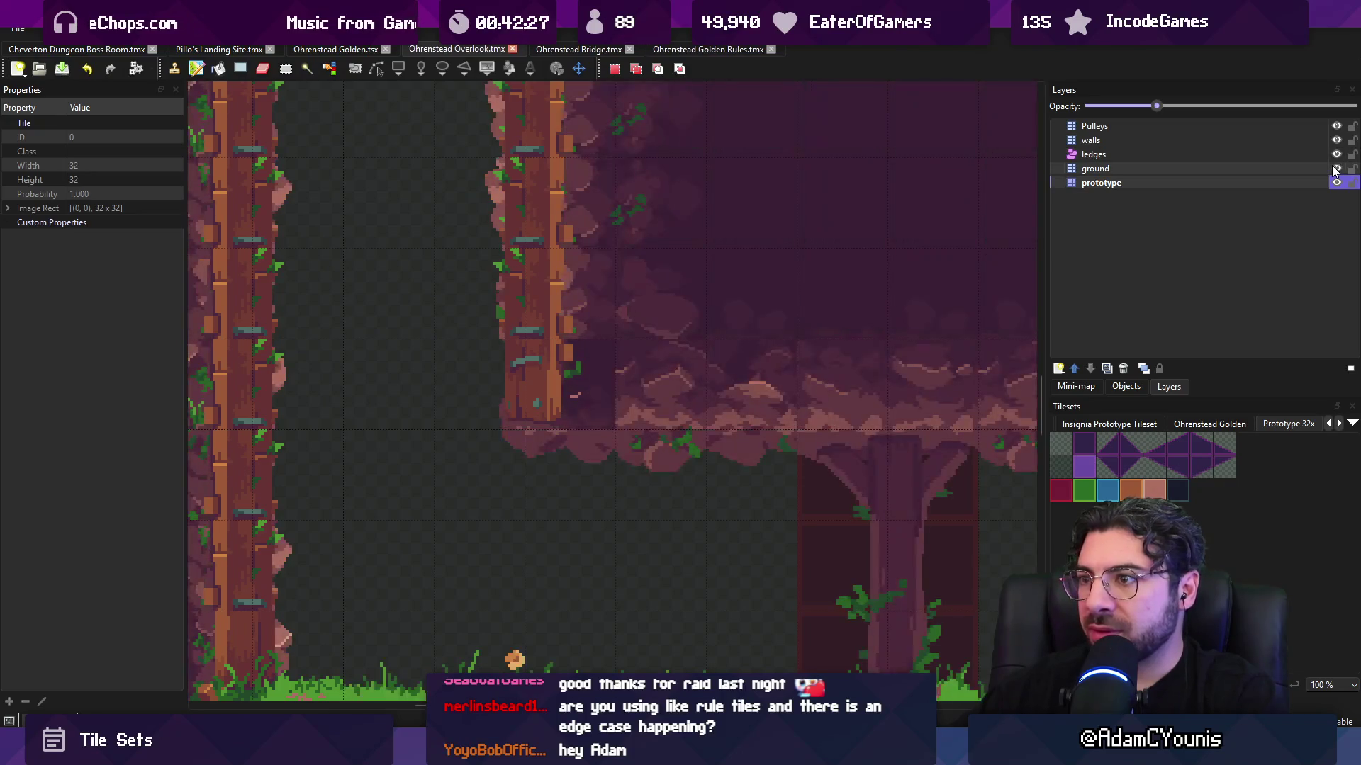
pyautogui.click(674, 49)
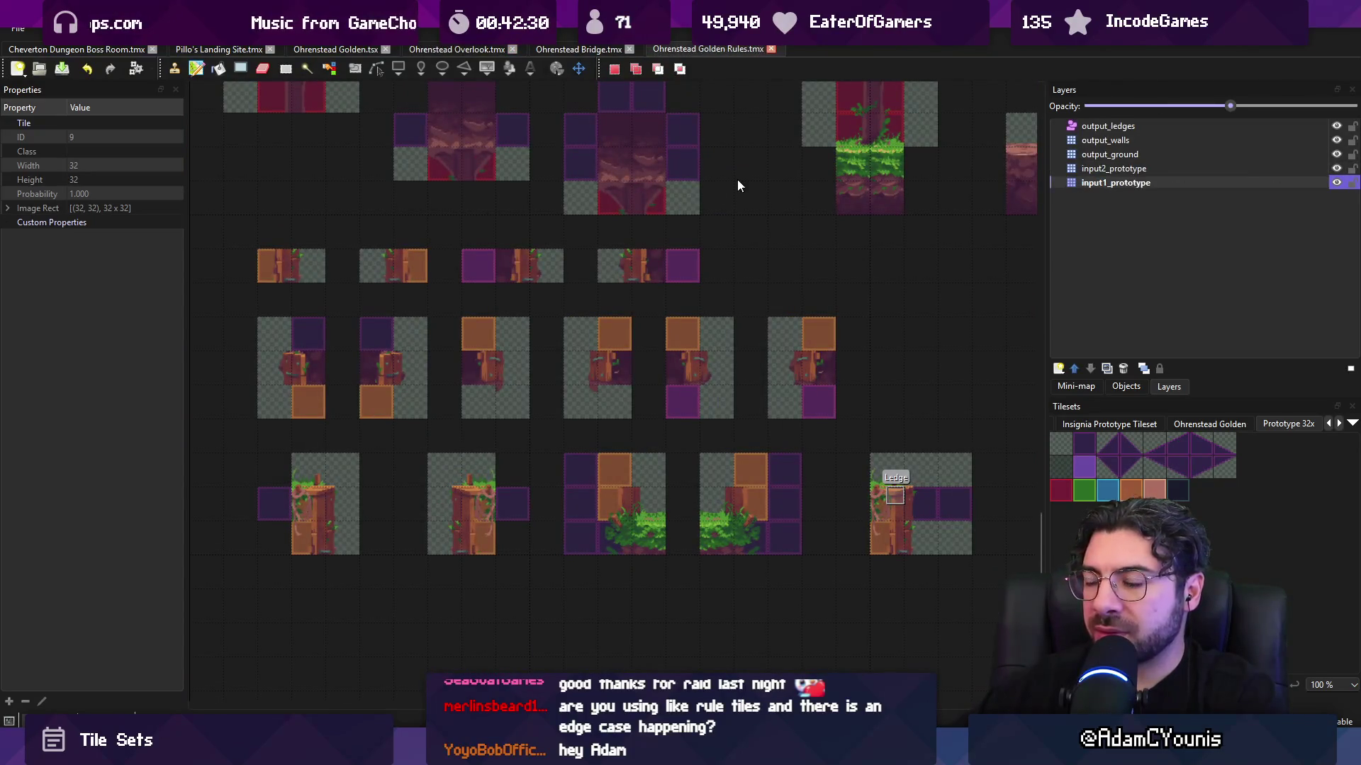
# - Compare the input2_prototype and output_ground layers, make output_ground active, and pick the stamp brush (E)
pyautogui.scroll(1, 509, 244)
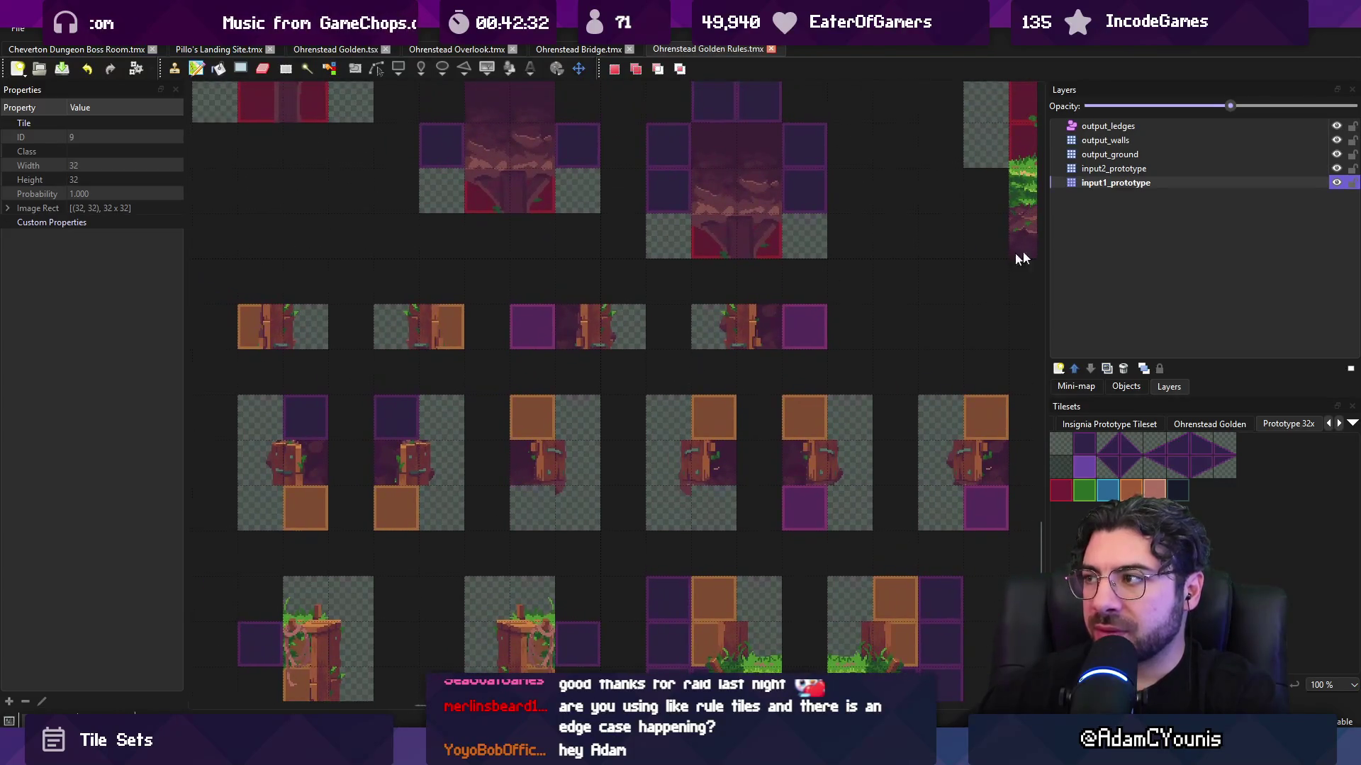
pyautogui.click(1336, 169)
pyautogui.click(1336, 169)
pyautogui.click(1336, 169)
pyautogui.click(1336, 168)
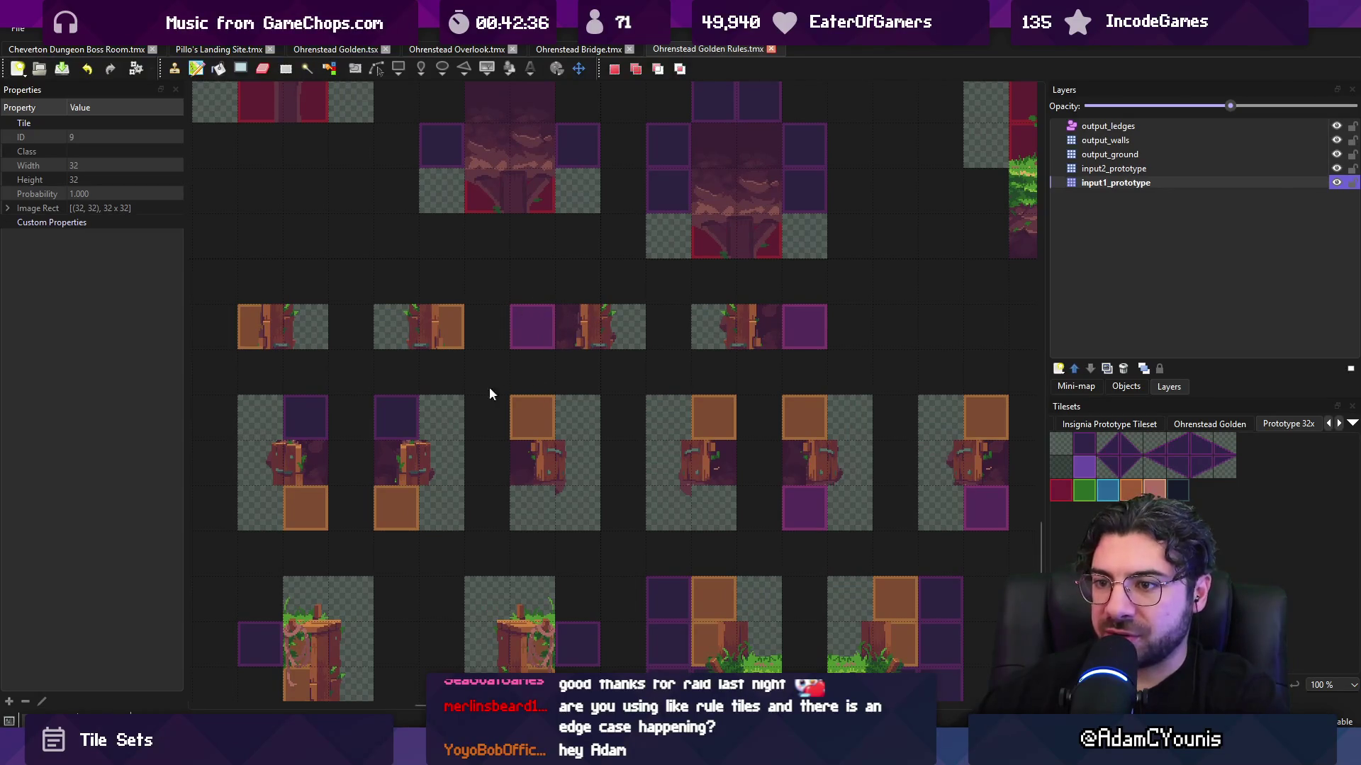
pyautogui.moveTo(319, 456); pyautogui.dragTo(496, 442)
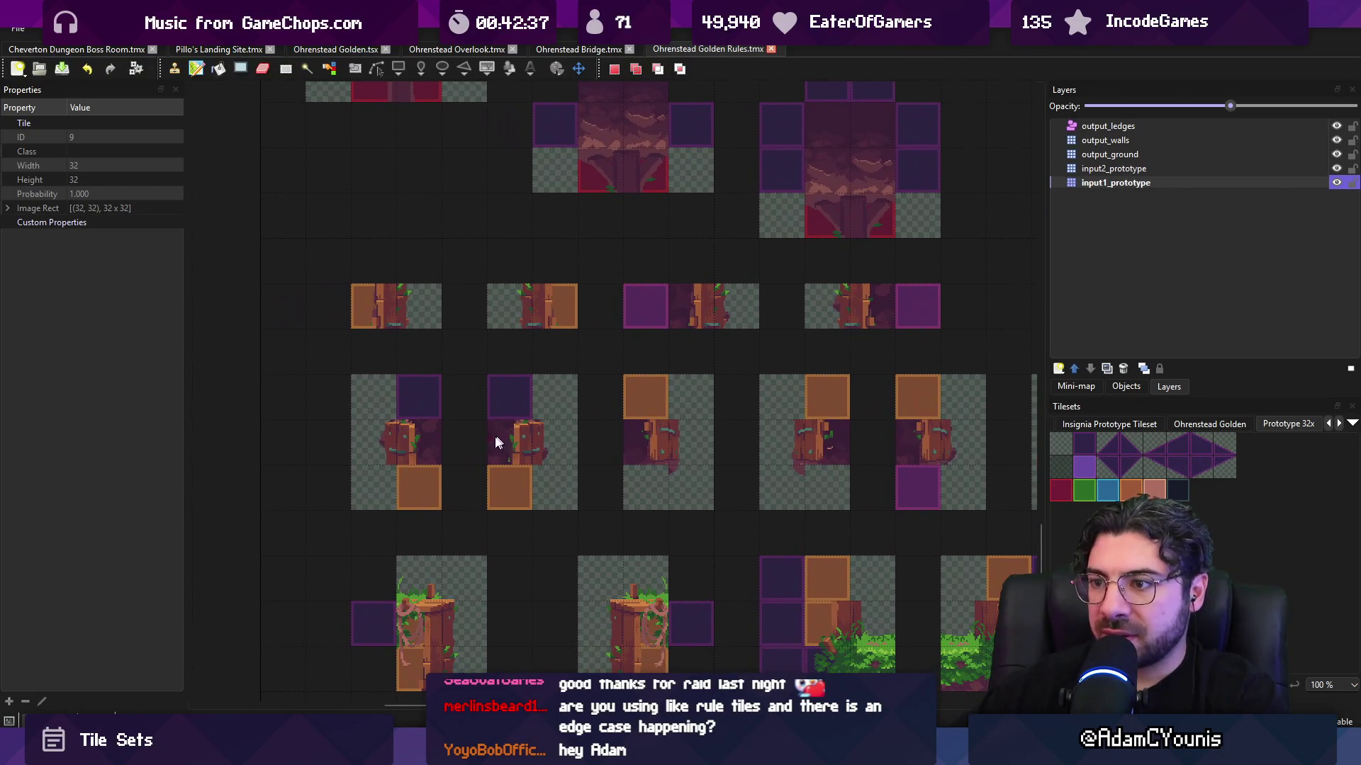
pyautogui.click(1336, 169)
pyautogui.click(1336, 169)
pyautogui.click(1132, 156)
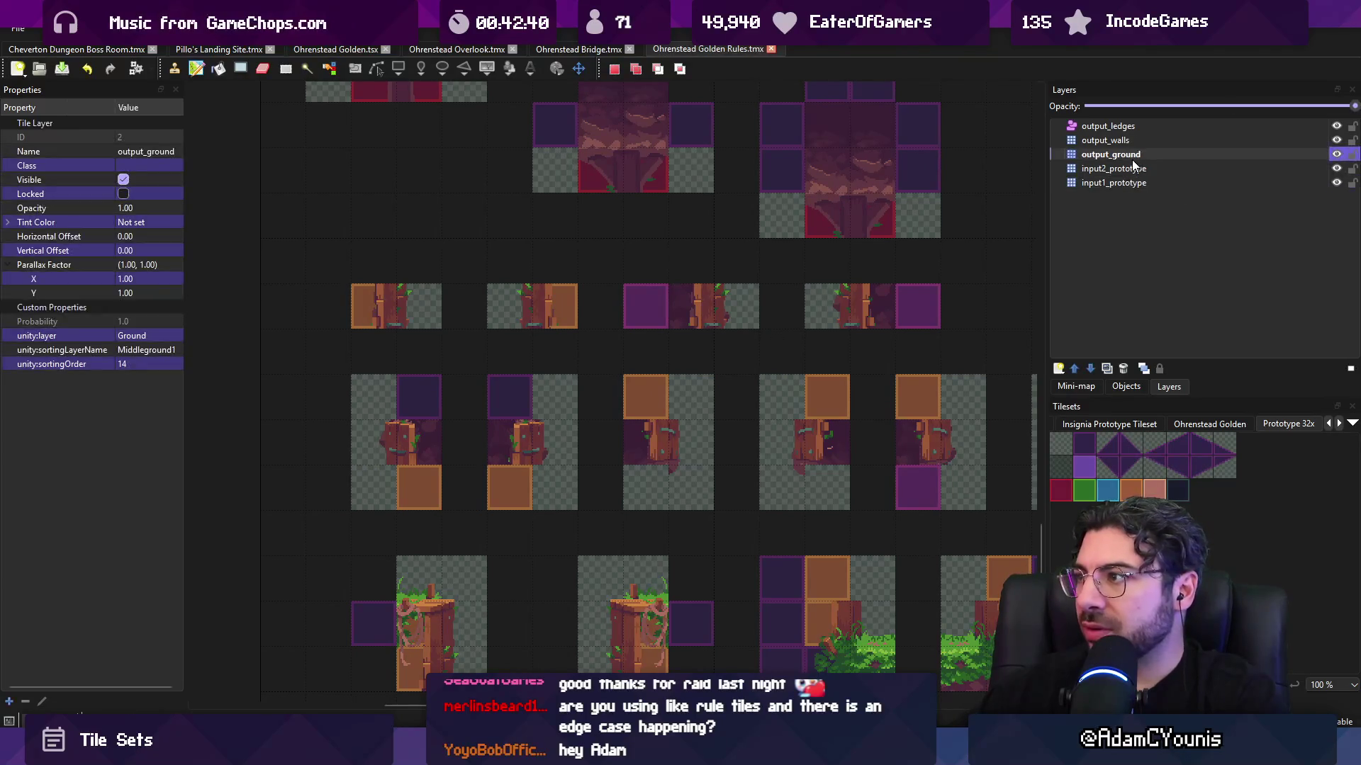
pyautogui.press('e')
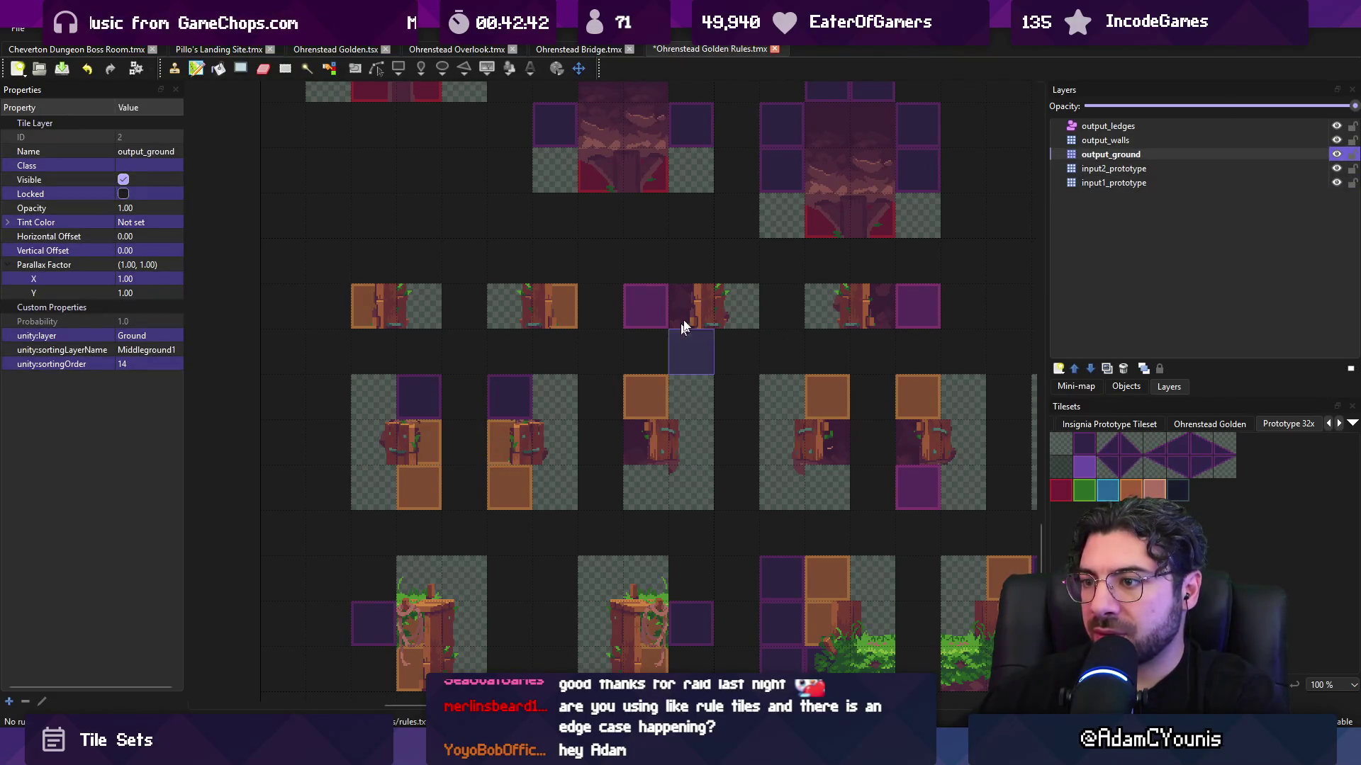
# - Save the Ohrenstead Bridge map and return to Golden Rules via Overlook
pyautogui.click(578, 49)
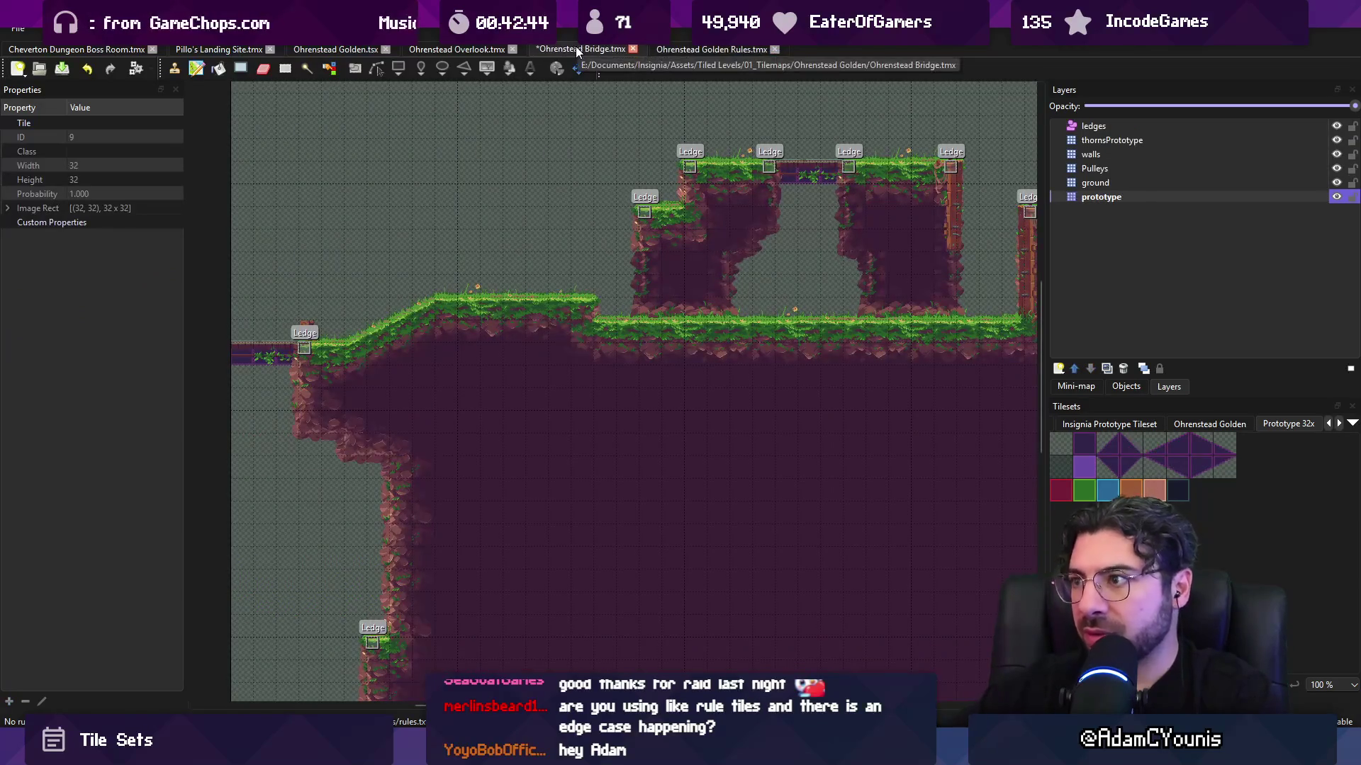
pyautogui.hotkey('ctrl', 's')
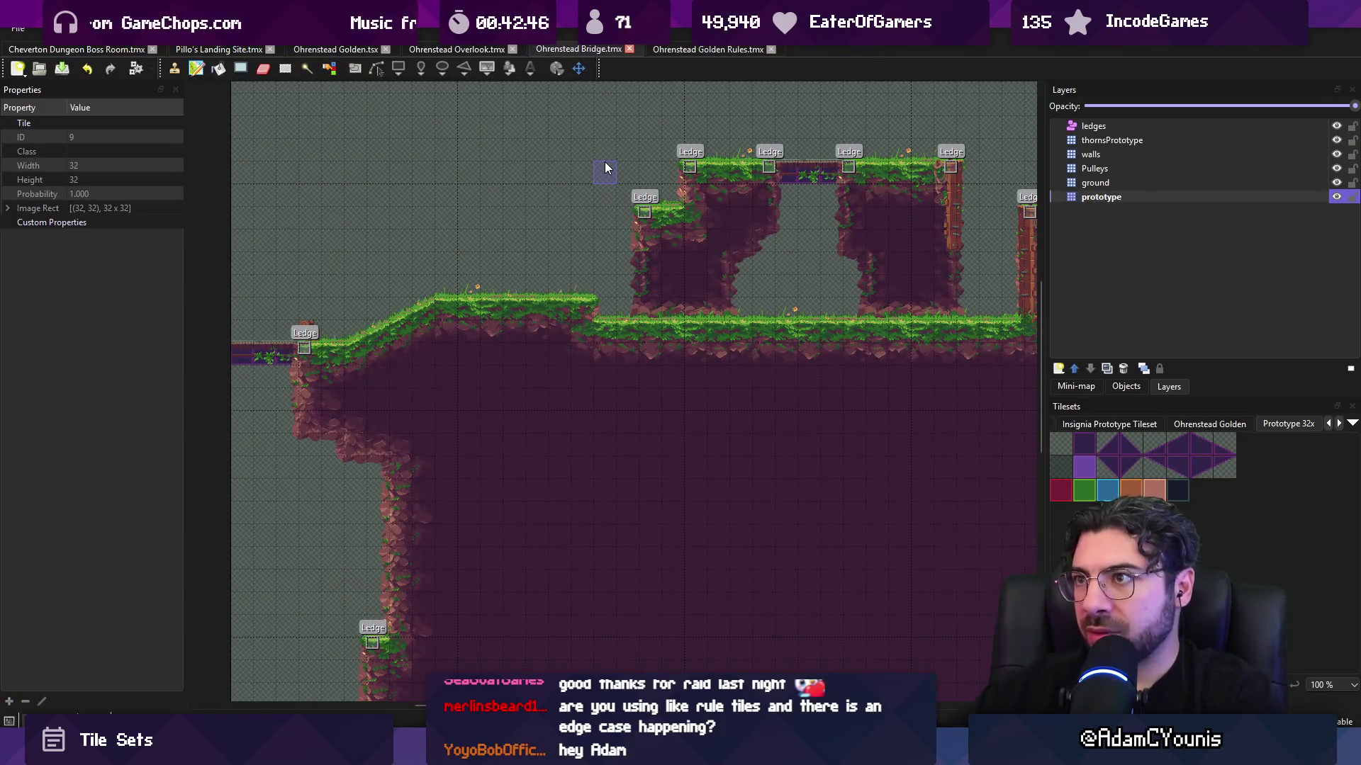
pyautogui.click(482, 49)
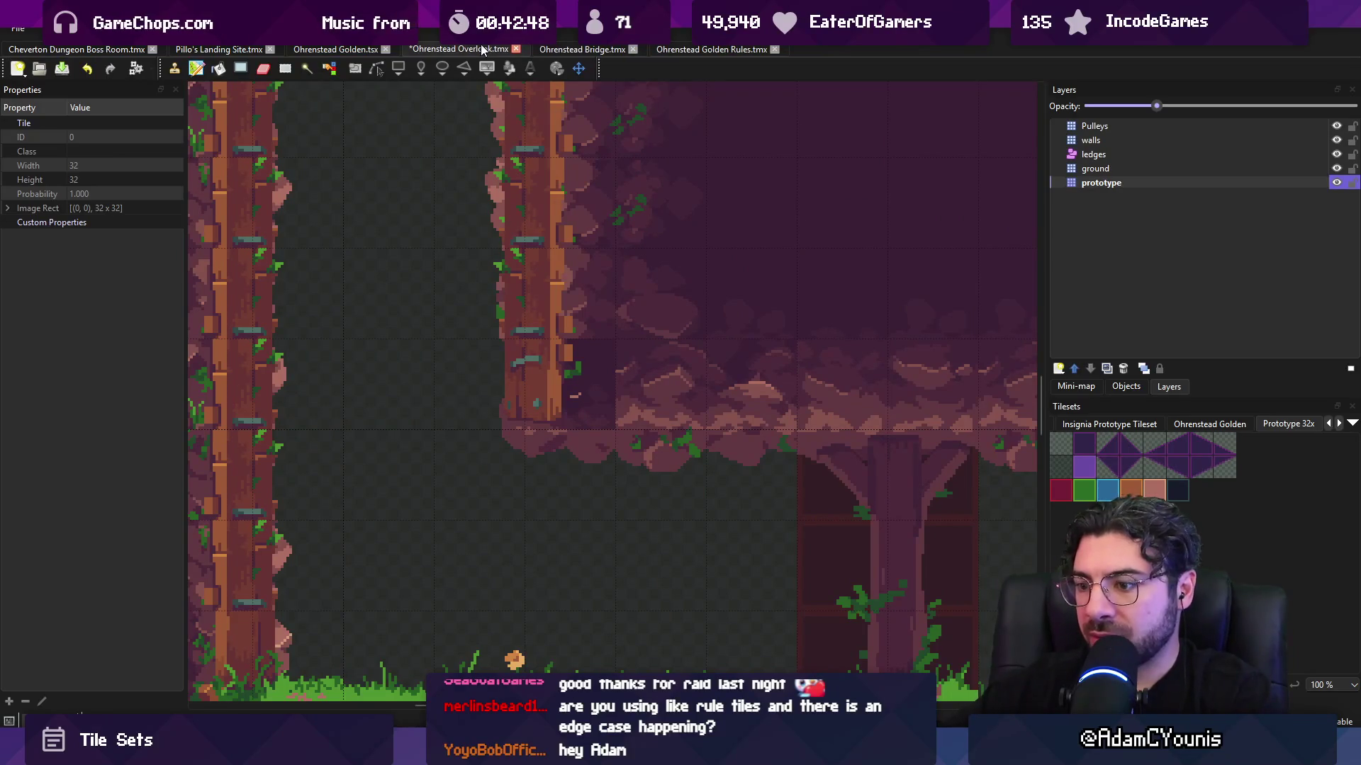
pyautogui.click(698, 48)
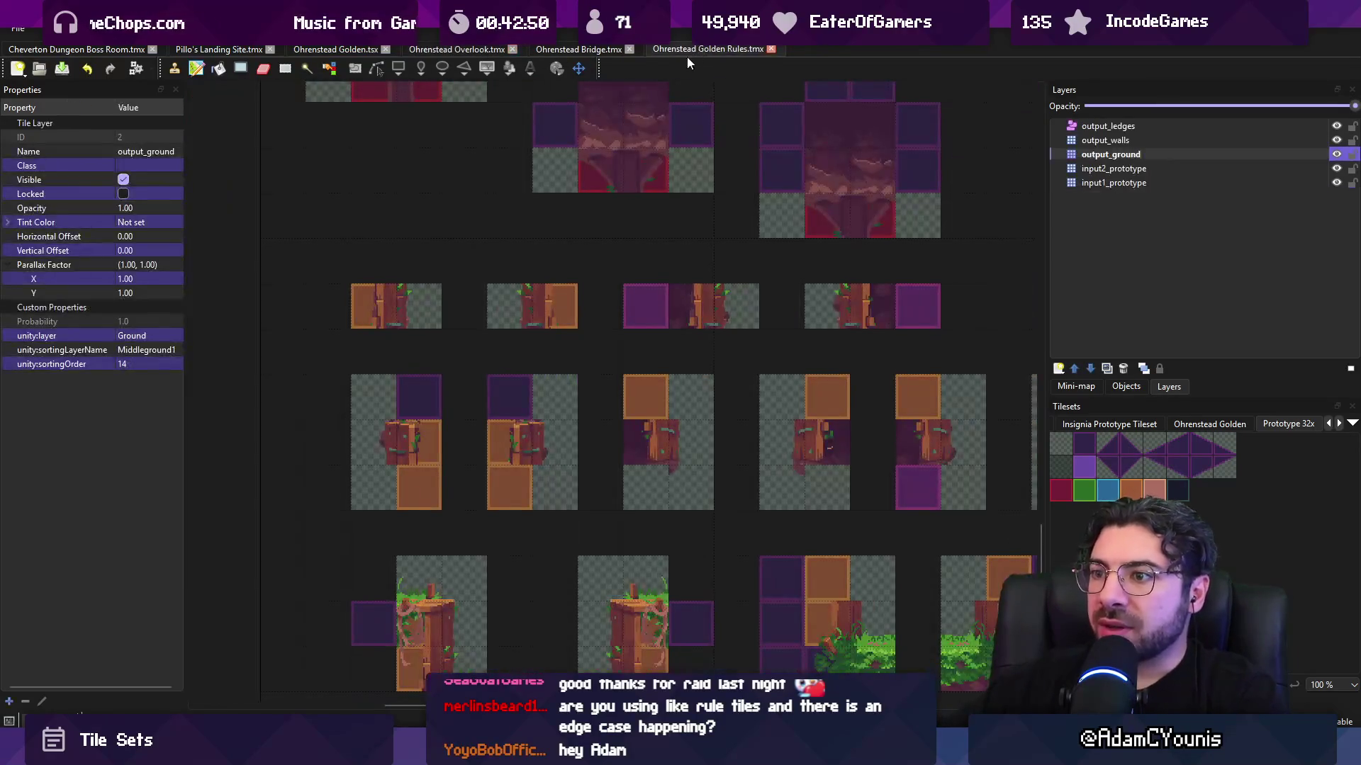
# - Pan to the right-hand rule tiles and flick input2_prototype's visibility to compare
pyautogui.moveTo(804, 291); pyautogui.dragTo(652, 292)
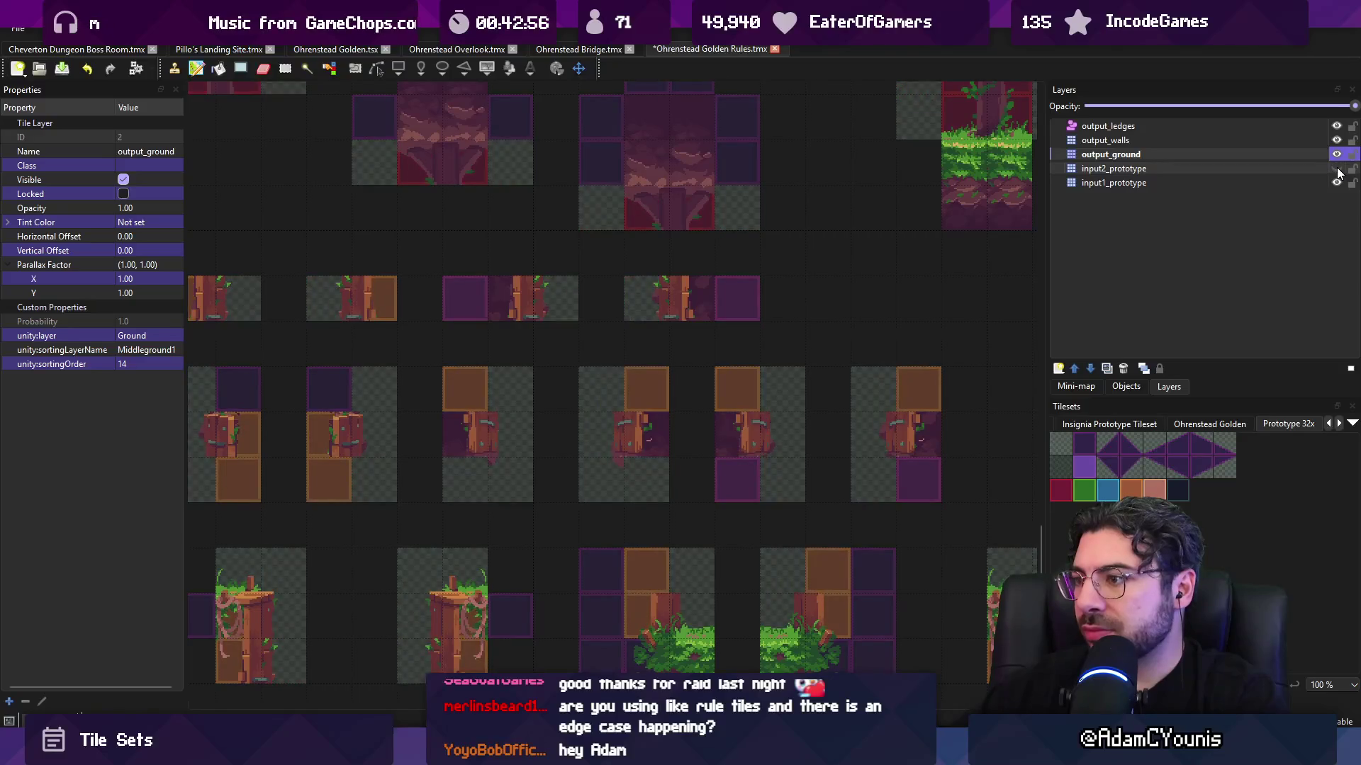
pyautogui.click(1336, 170)
pyautogui.click(1337, 171)
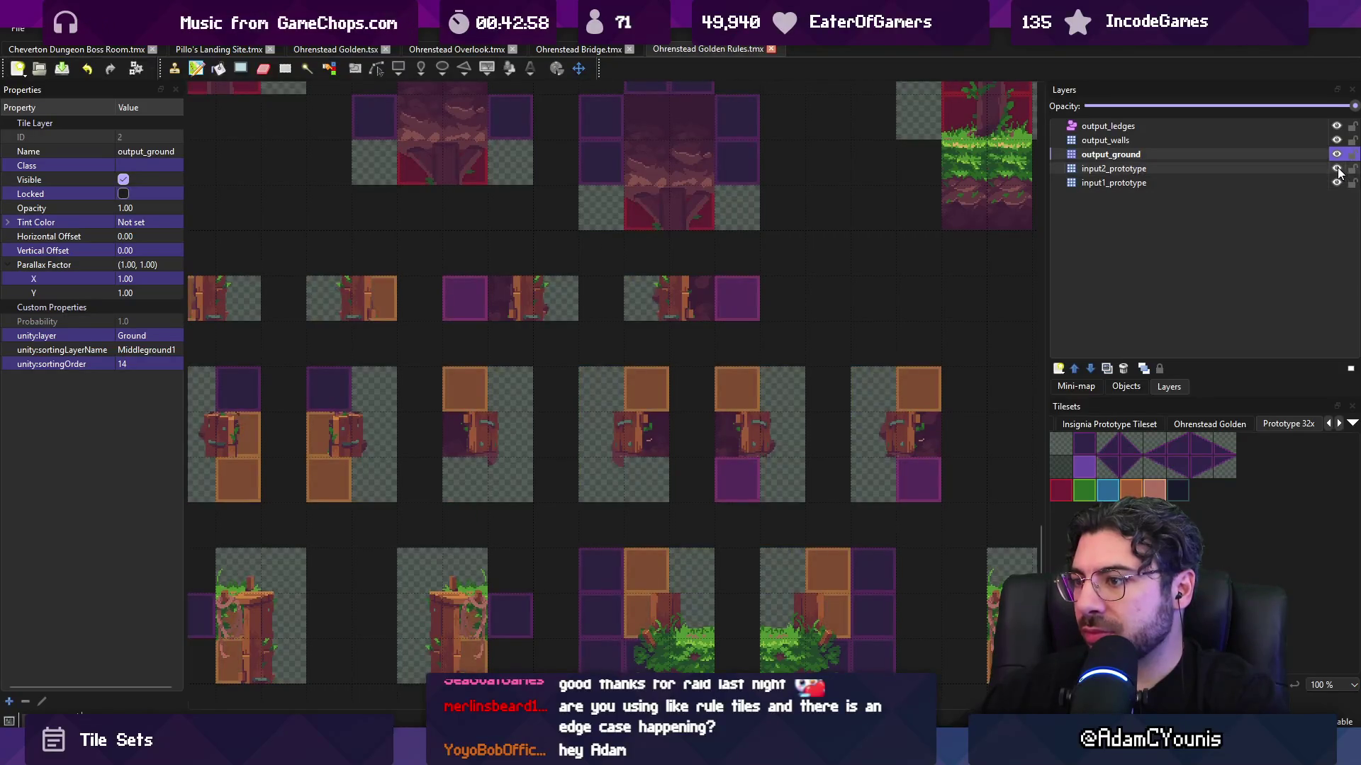
pyautogui.click(1337, 170)
pyautogui.click(1337, 171)
pyautogui.click(1338, 171)
pyautogui.click(1337, 171)
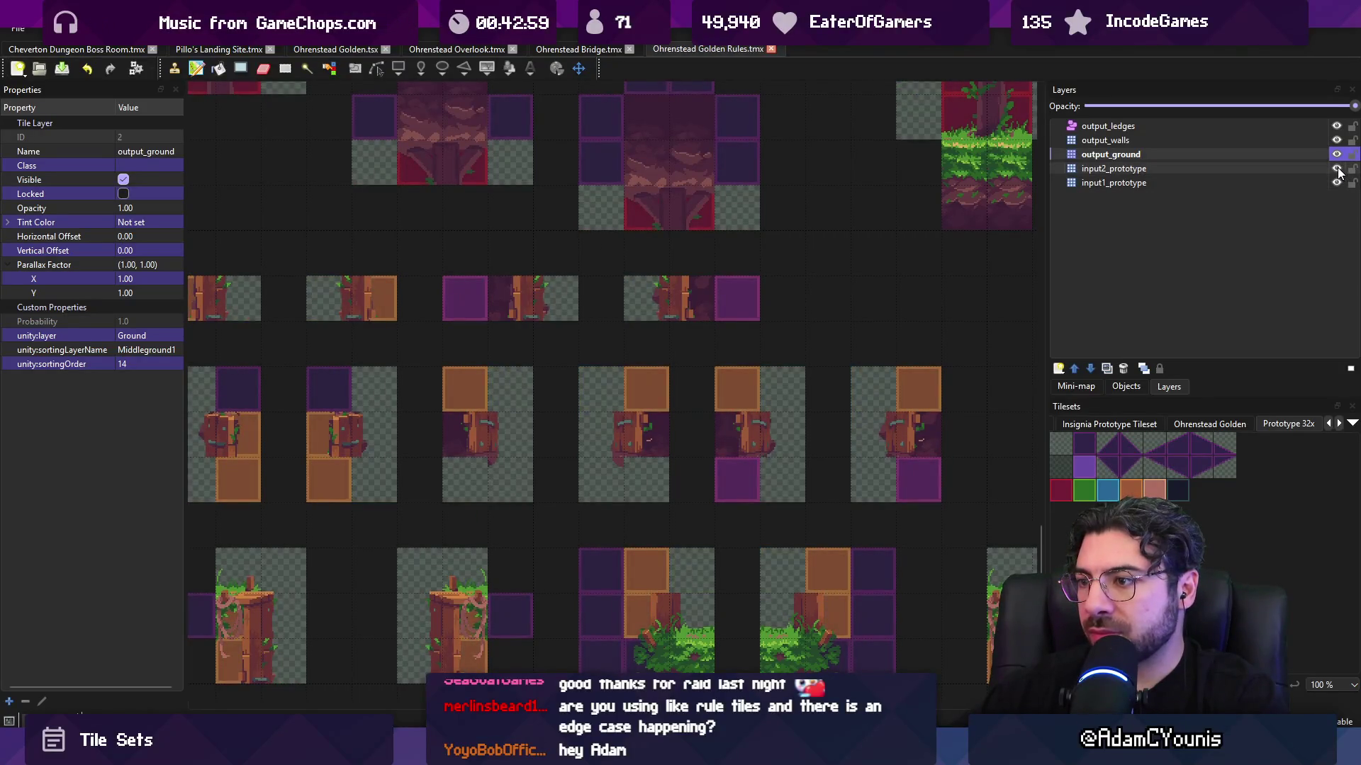
# - Paint a tile into the stump rule pattern on input2_prototype and save Golden Rules
pyautogui.click(1261, 170)
pyautogui.click(636, 435)
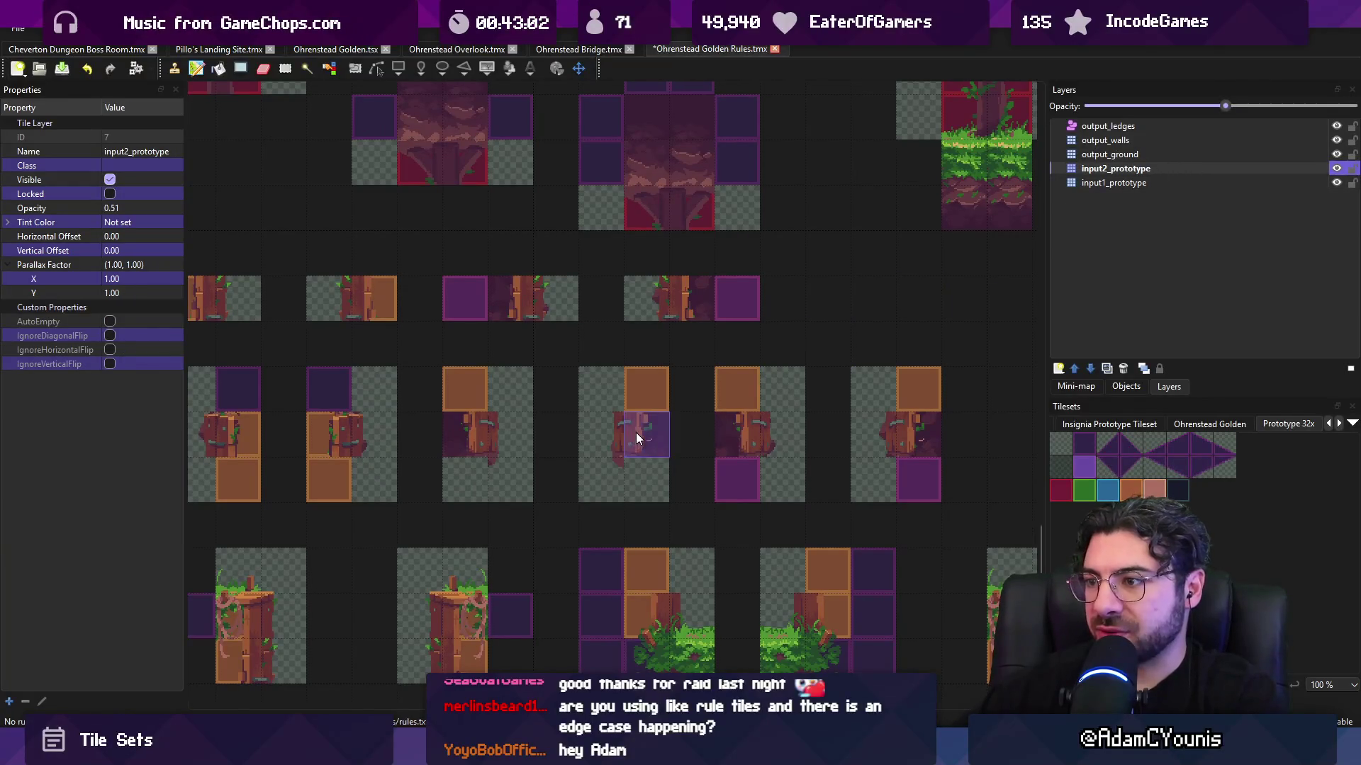
pyautogui.click(1141, 154)
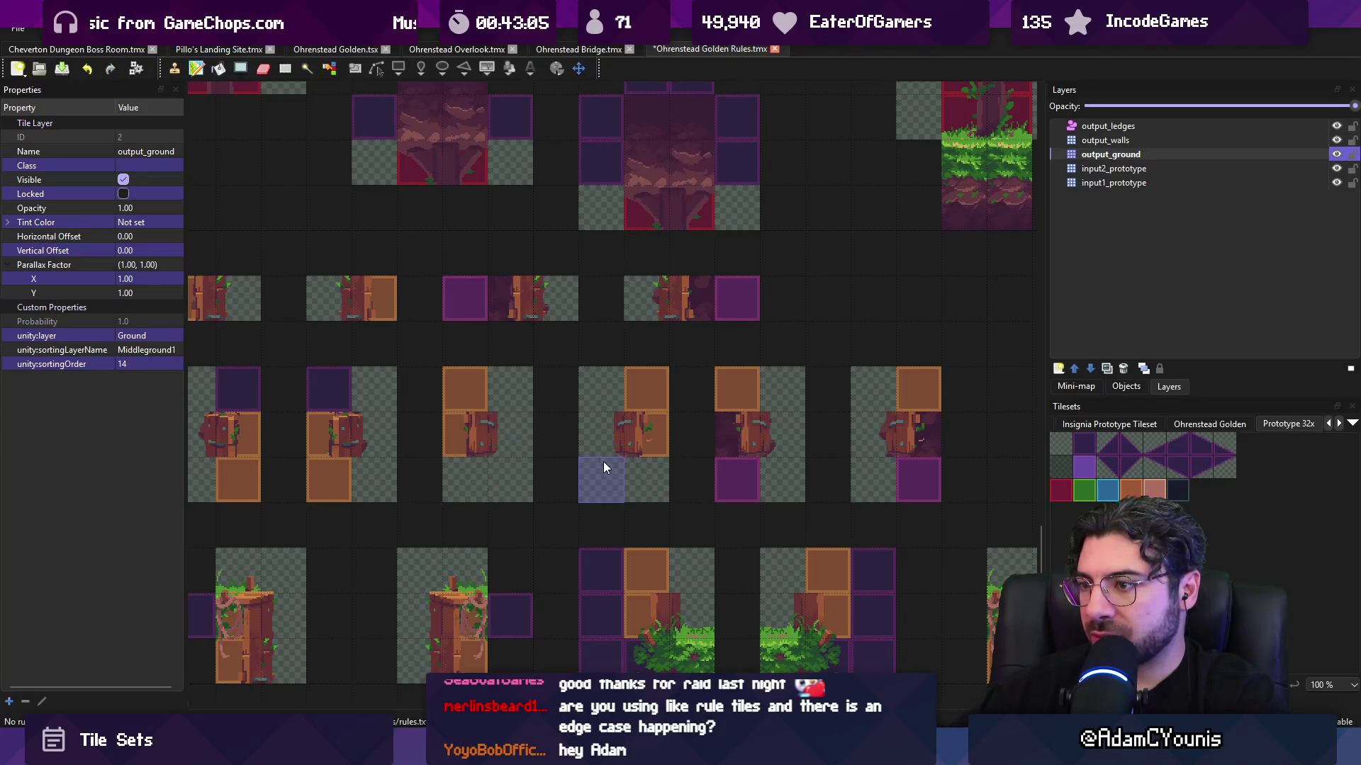
pyautogui.hotkey('ctrl', 's')
pyautogui.click(585, 48)
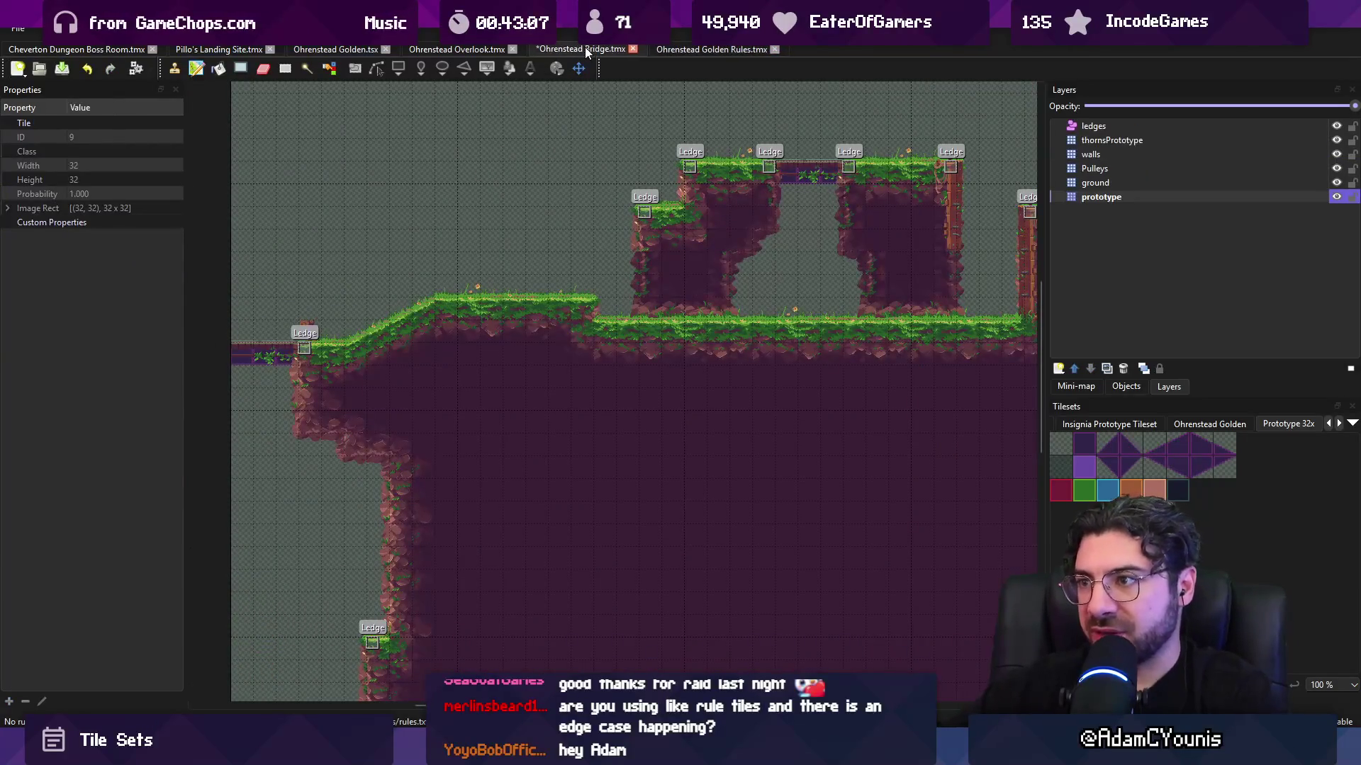
# - On the Overlook map, erase the two small upper-left islands and save
pyautogui.click(479, 49)
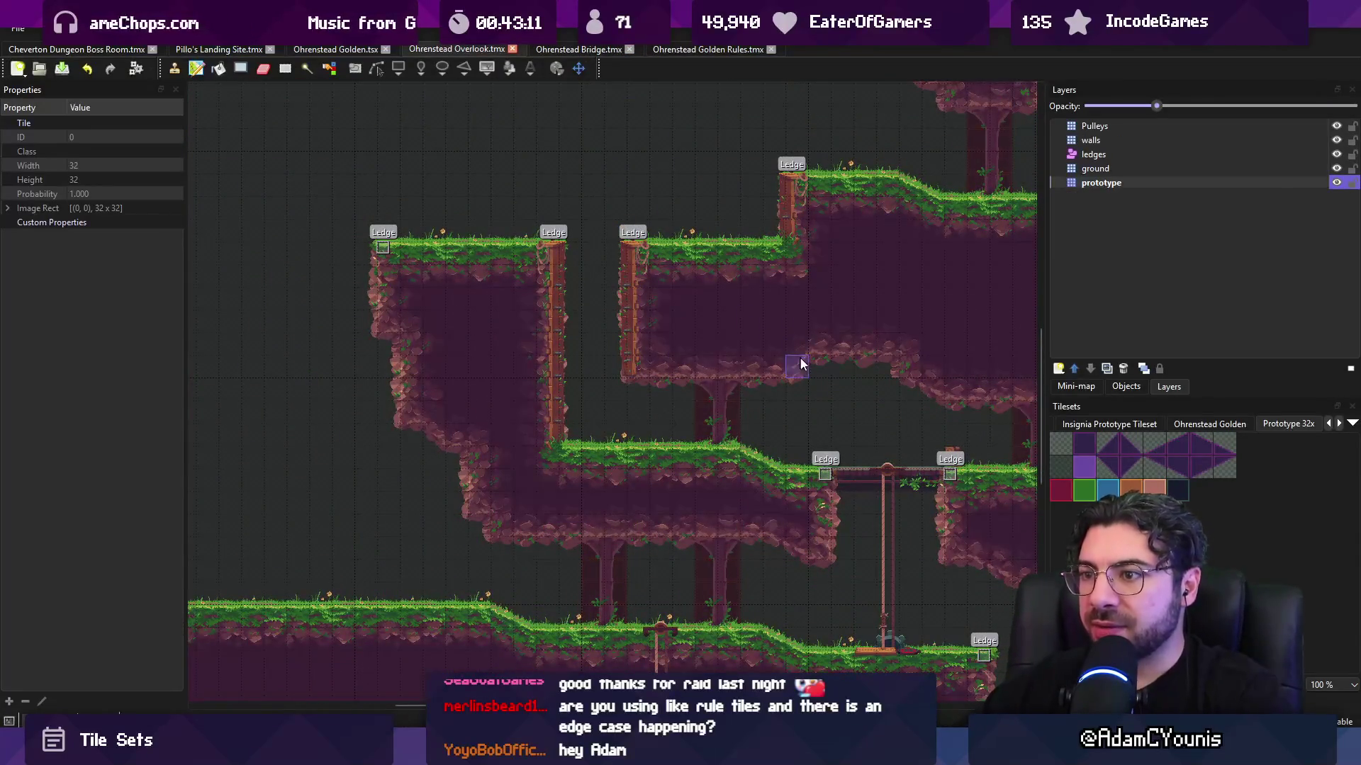
pyautogui.moveTo(800, 364)
pyautogui.mouseDown()
pyautogui.moveTo(705, 313)
pyautogui.moveTo(434, 264)
pyautogui.moveTo(134, 298)
pyautogui.moveTo(33, 456)
pyautogui.mouseUp()
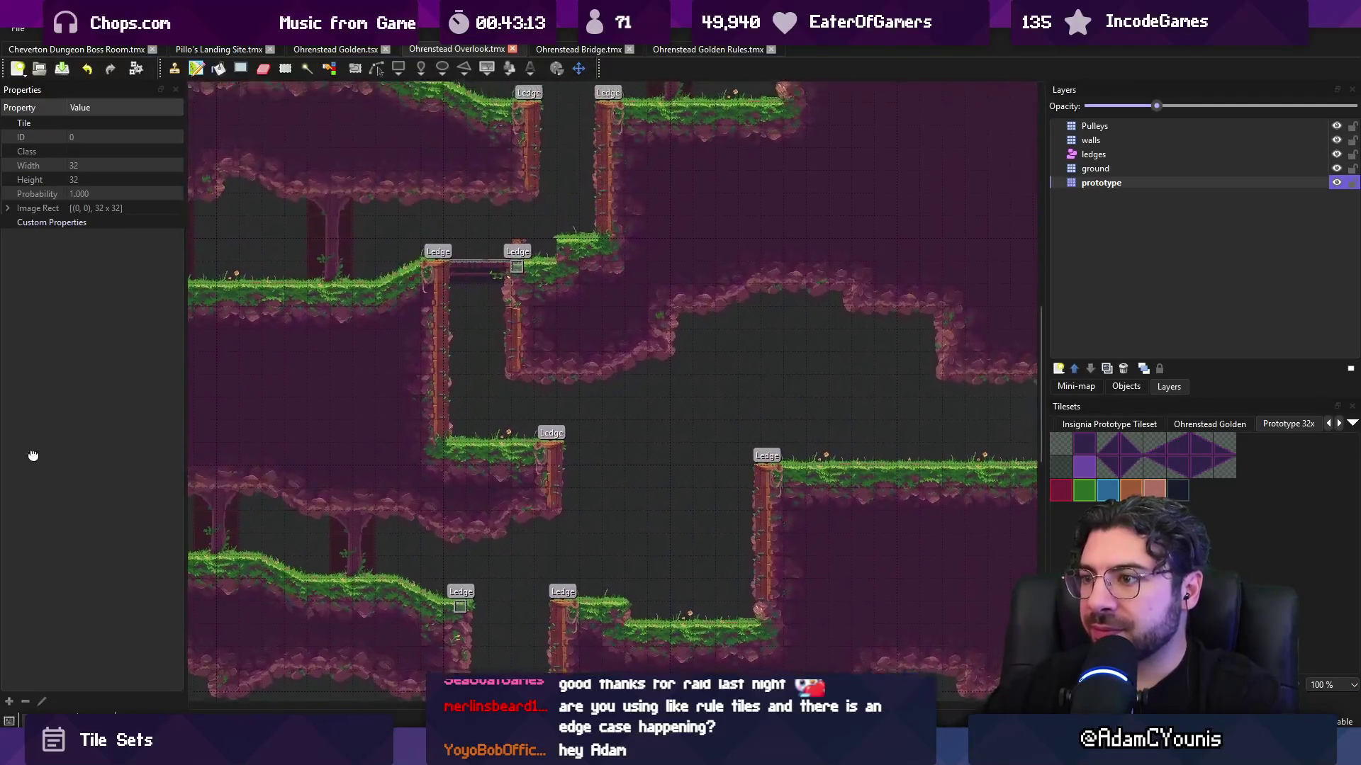
pyautogui.scroll(-3, 683, 371)
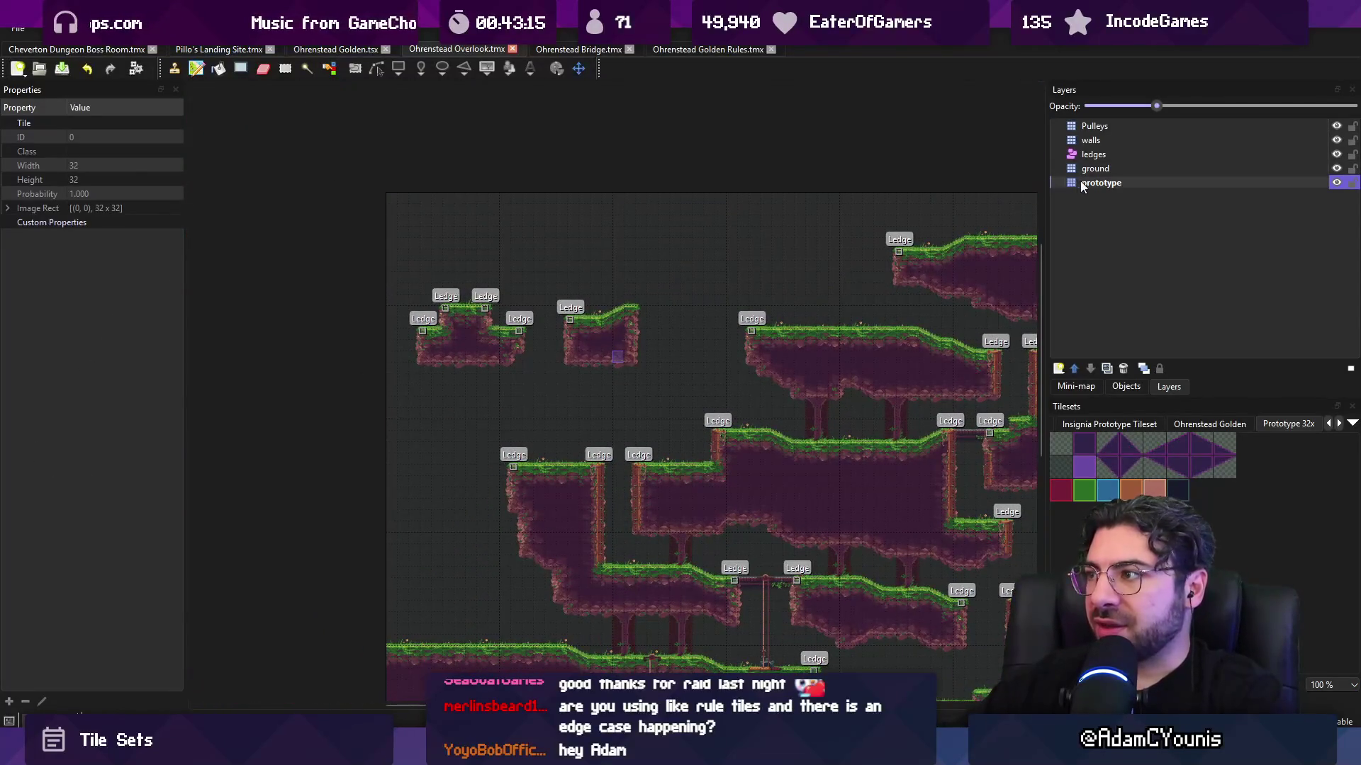
pyautogui.moveTo(608, 255); pyautogui.dragTo(522, 376)
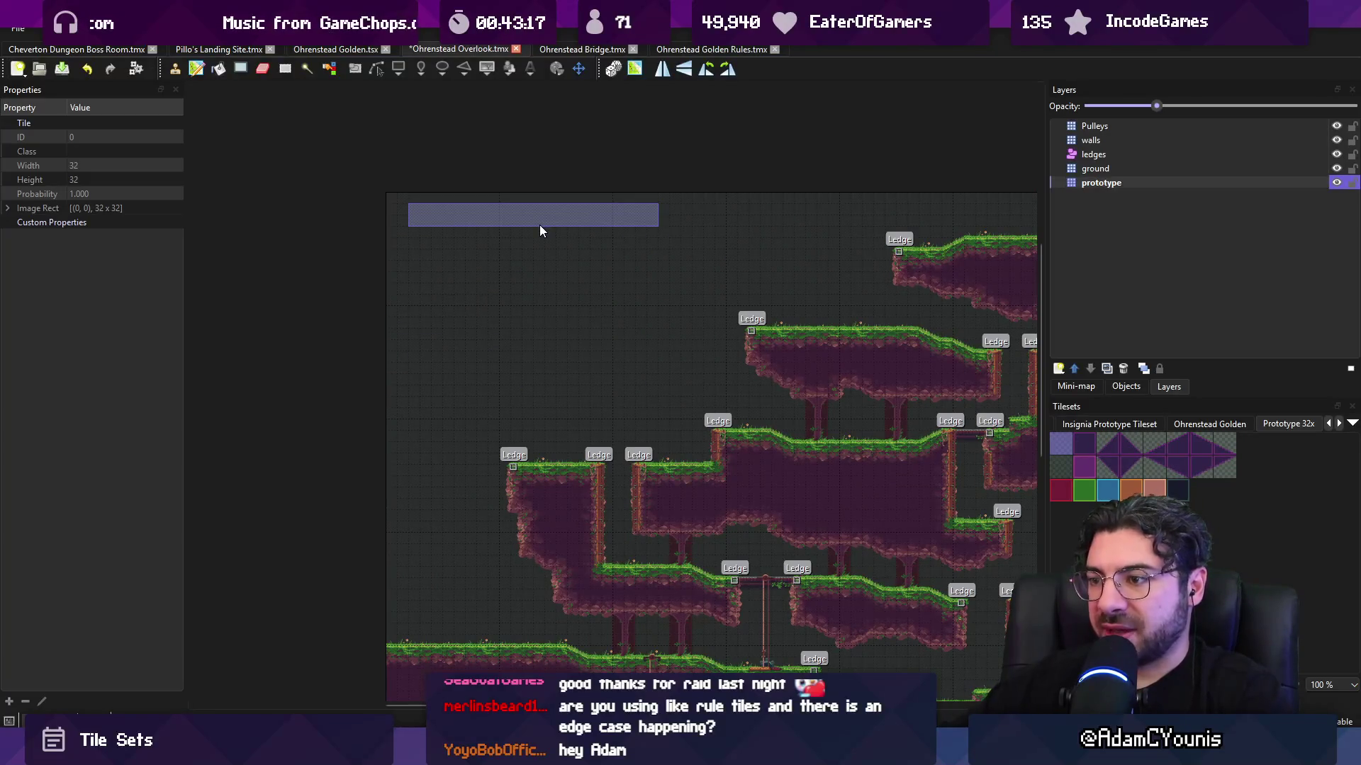
pyautogui.hotkey('ctrl', 's')
# - Save Pillo's Landing Site, switch to the select tool, and zoom out
pyautogui.click(337, 51)
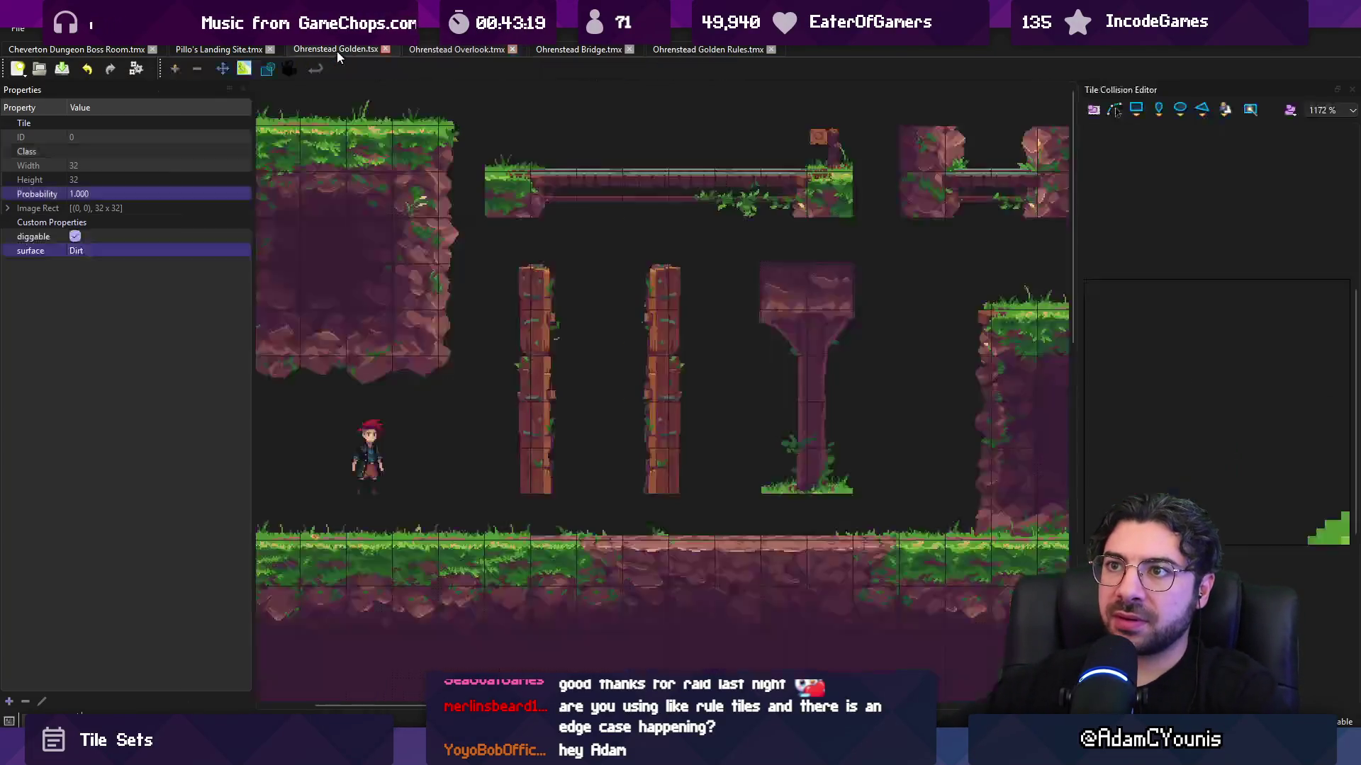
pyautogui.click(227, 51)
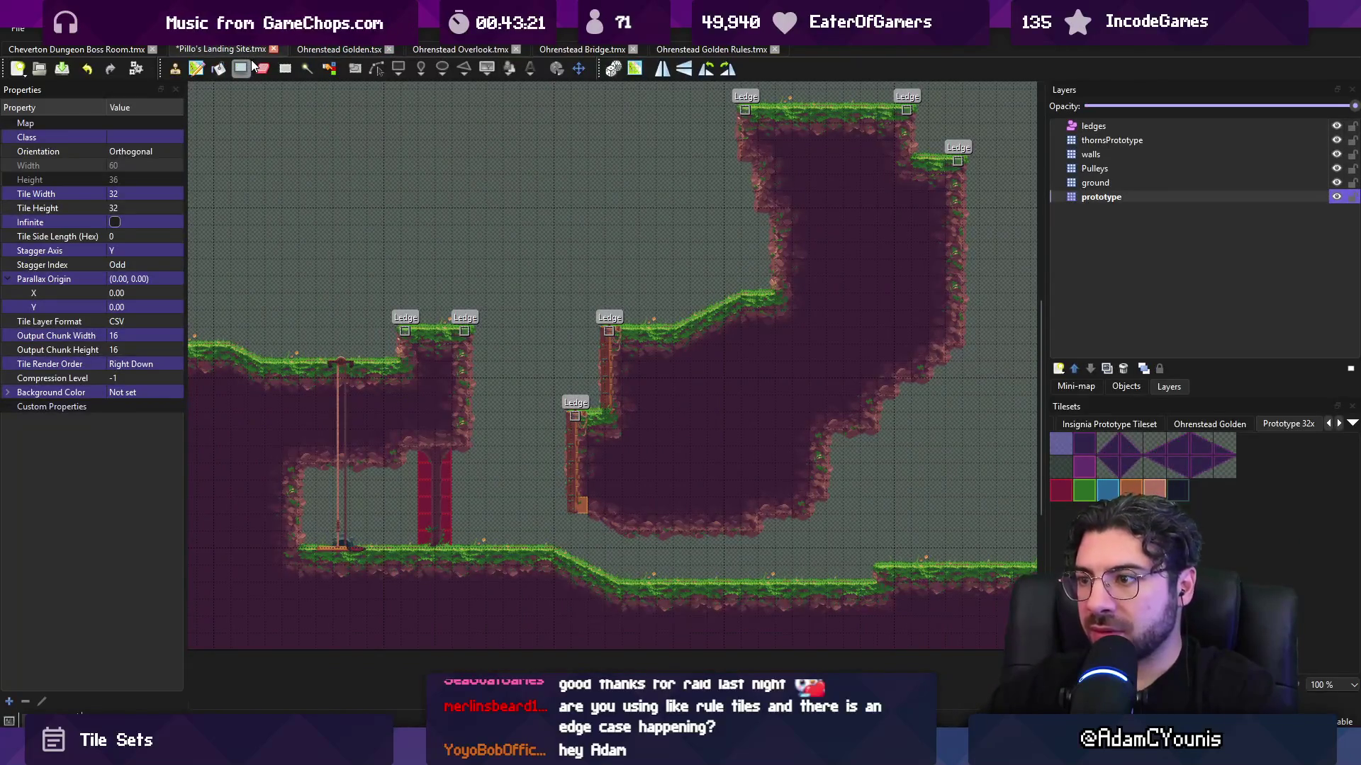
pyautogui.hotkey('ctrl', 's')
pyautogui.scroll(3, 624, 486)
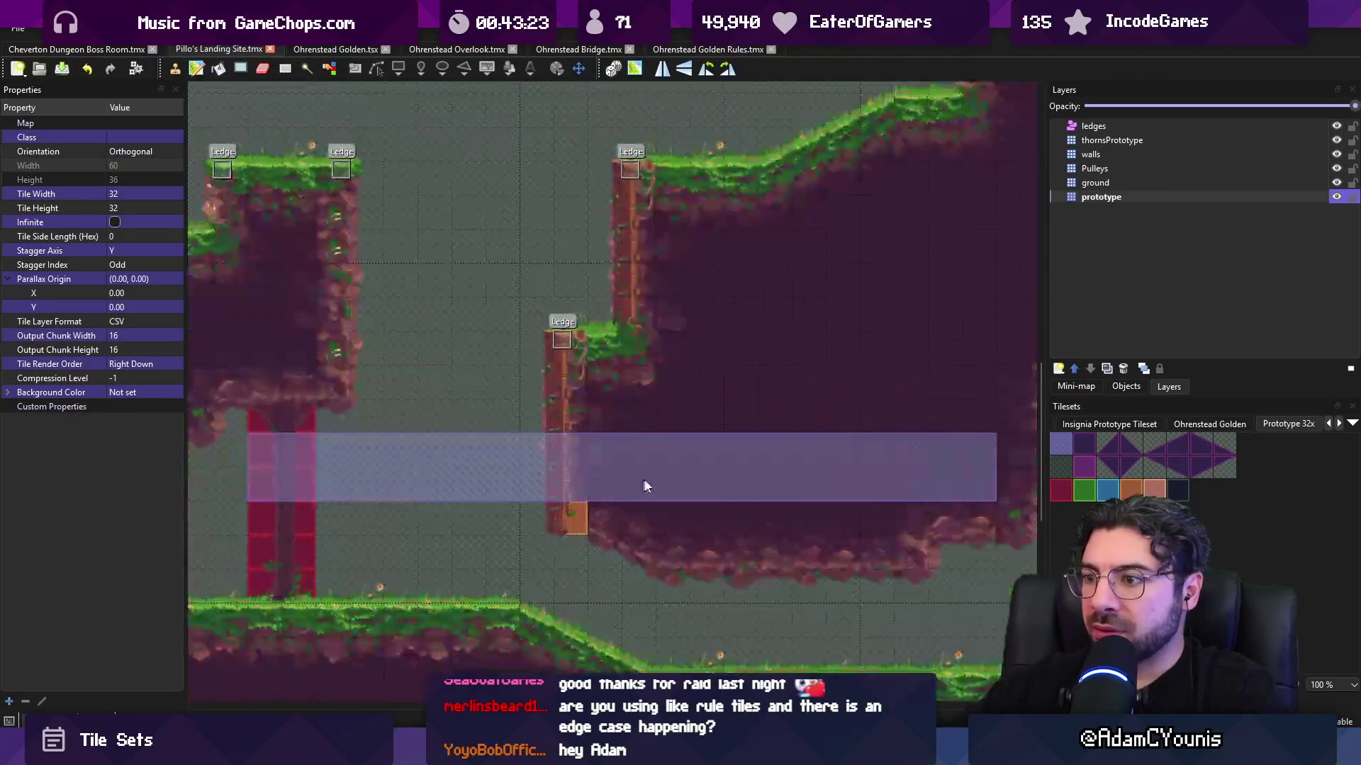
pyautogui.press('r')
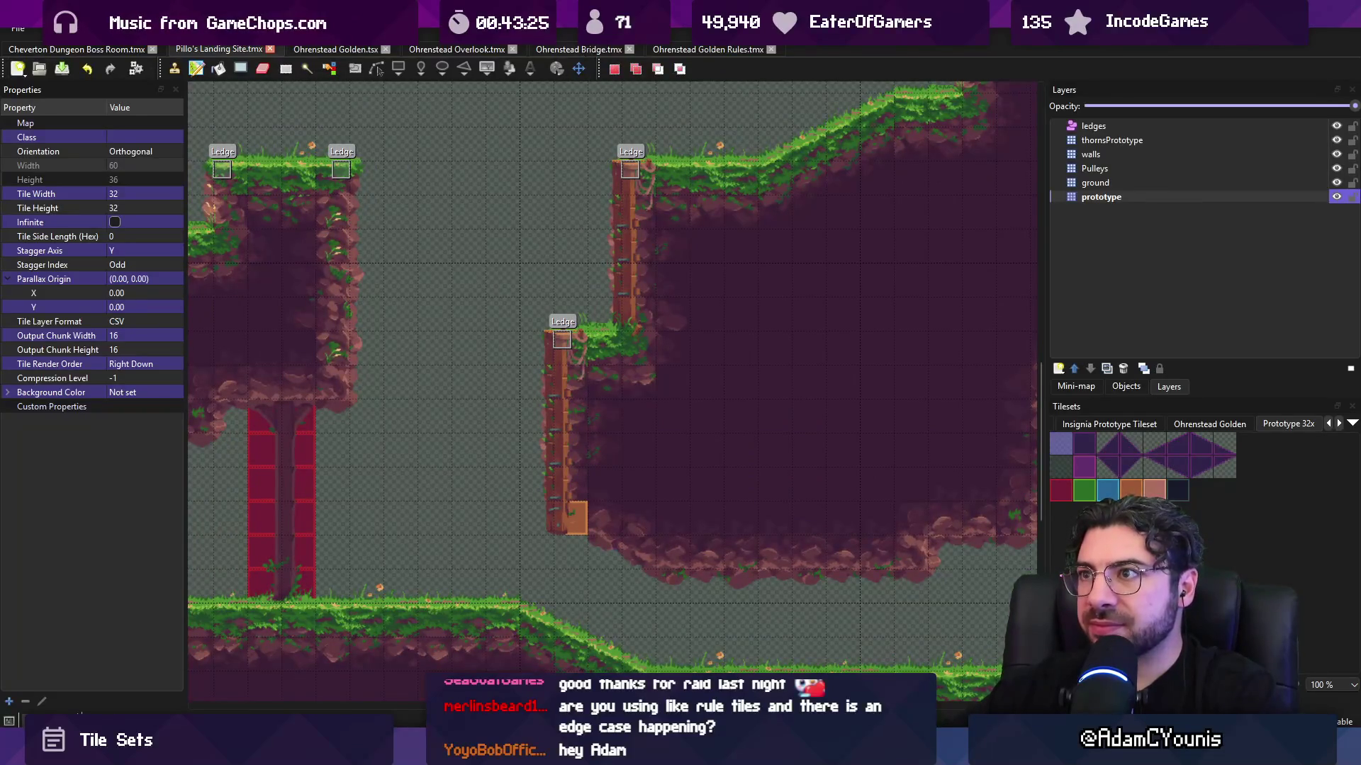
pyautogui.hotkey('ctrl', '-')
pyautogui.hotkey('ctrl', '-')
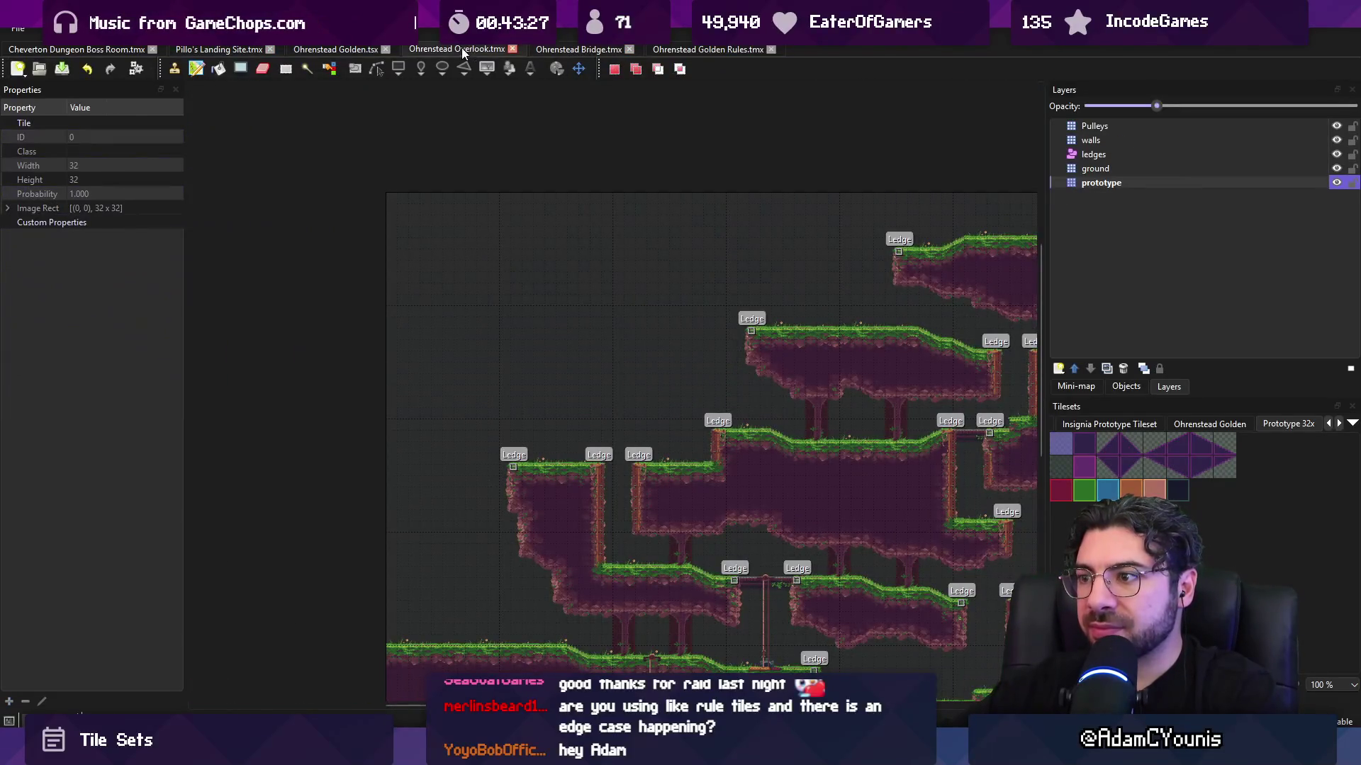
# - Look through the Golden tileset, Golden Rules, Bridge, Overlook and Pillo's Landing Site tabs
pyautogui.click(365, 48)
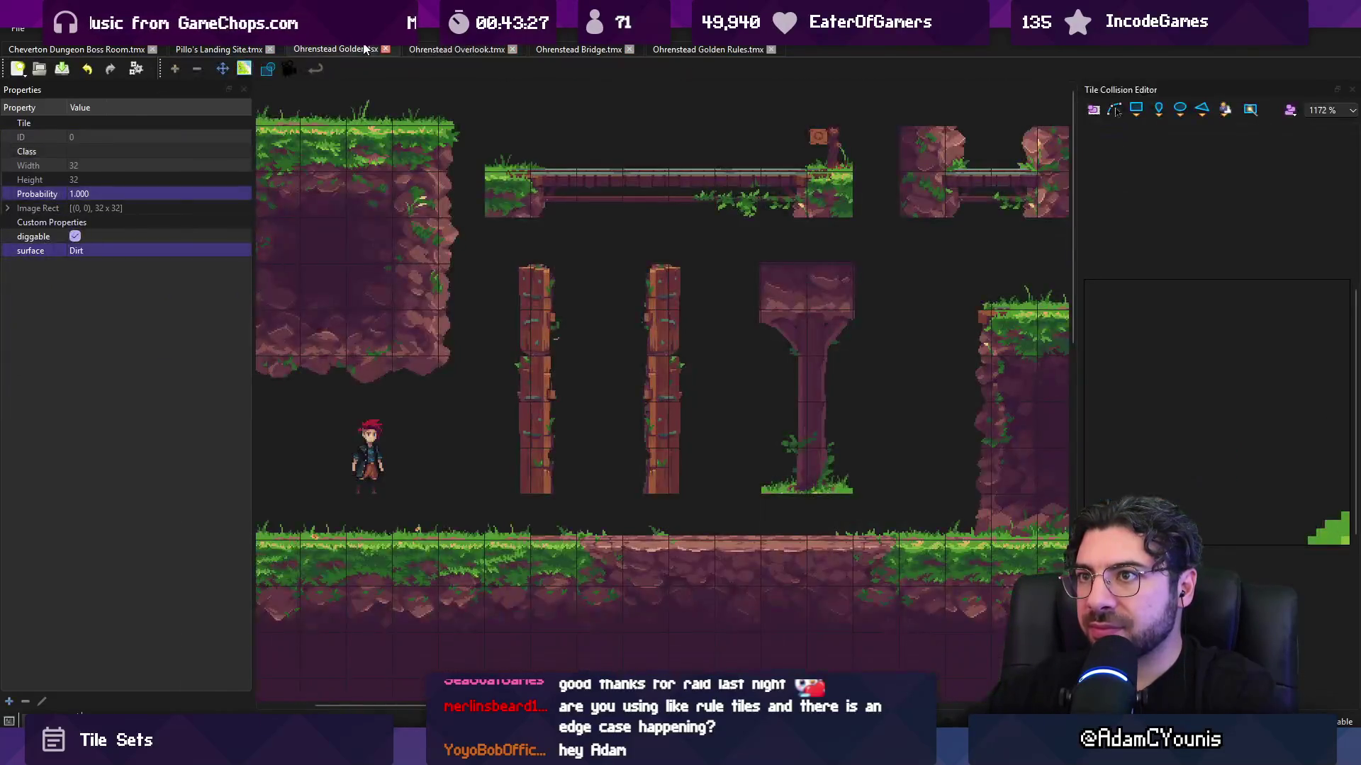
pyautogui.click(708, 48)
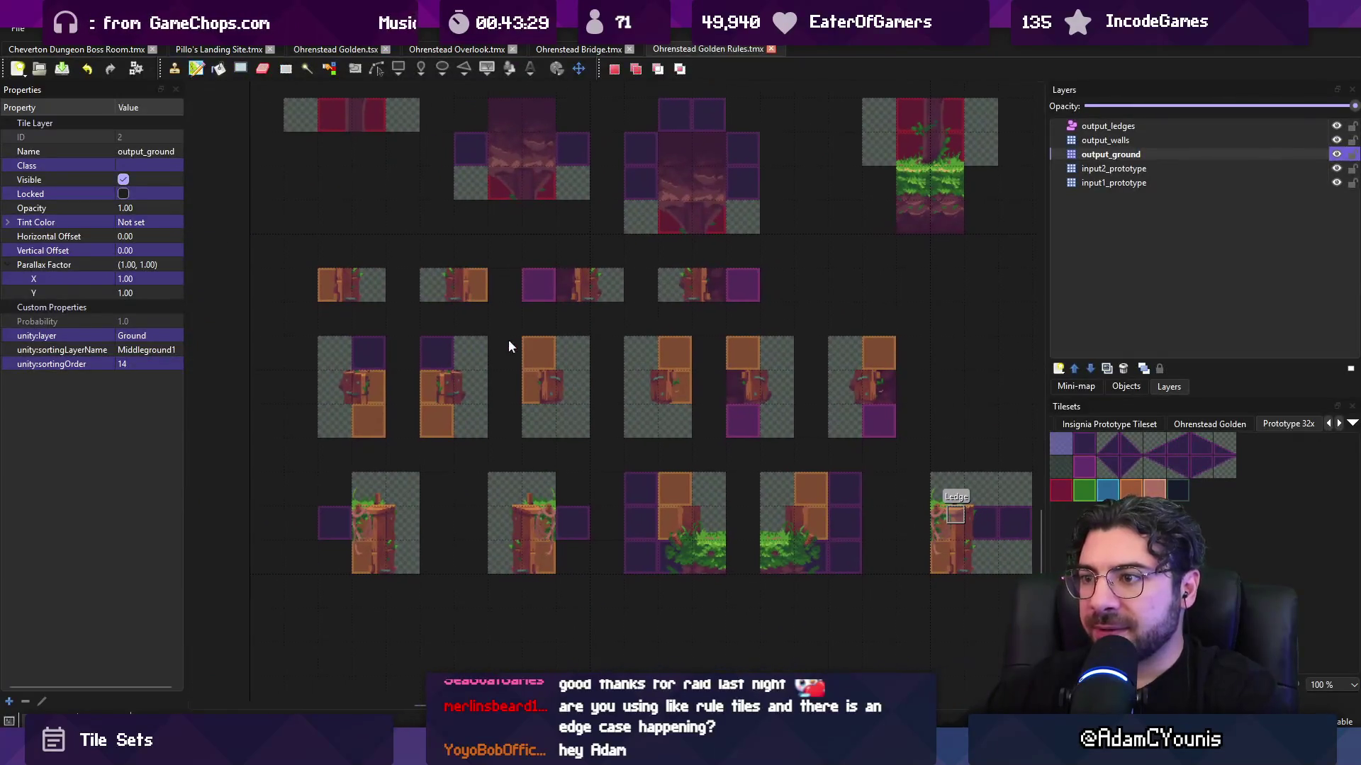
pyautogui.scroll(2, 590, 388)
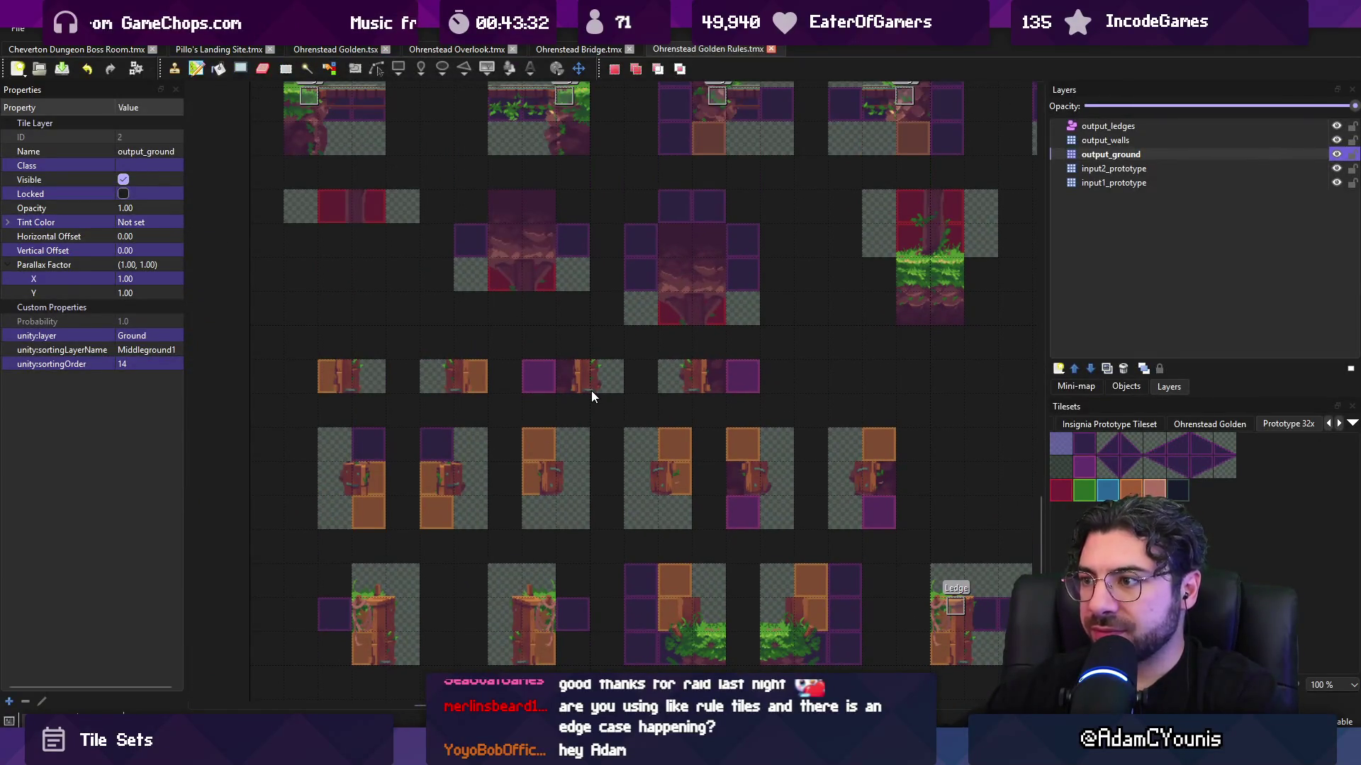
pyautogui.scroll(4, 599, 396)
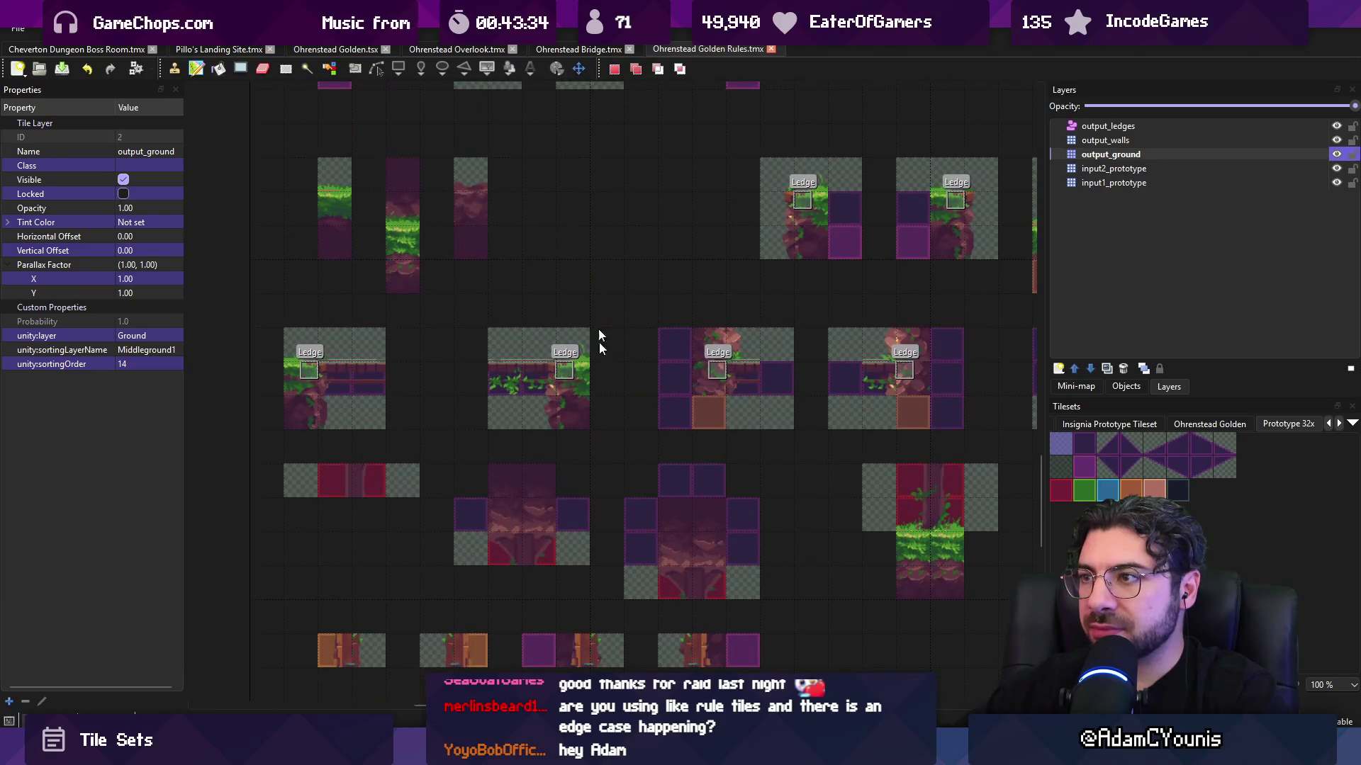
pyautogui.click(574, 48)
pyautogui.click(441, 48)
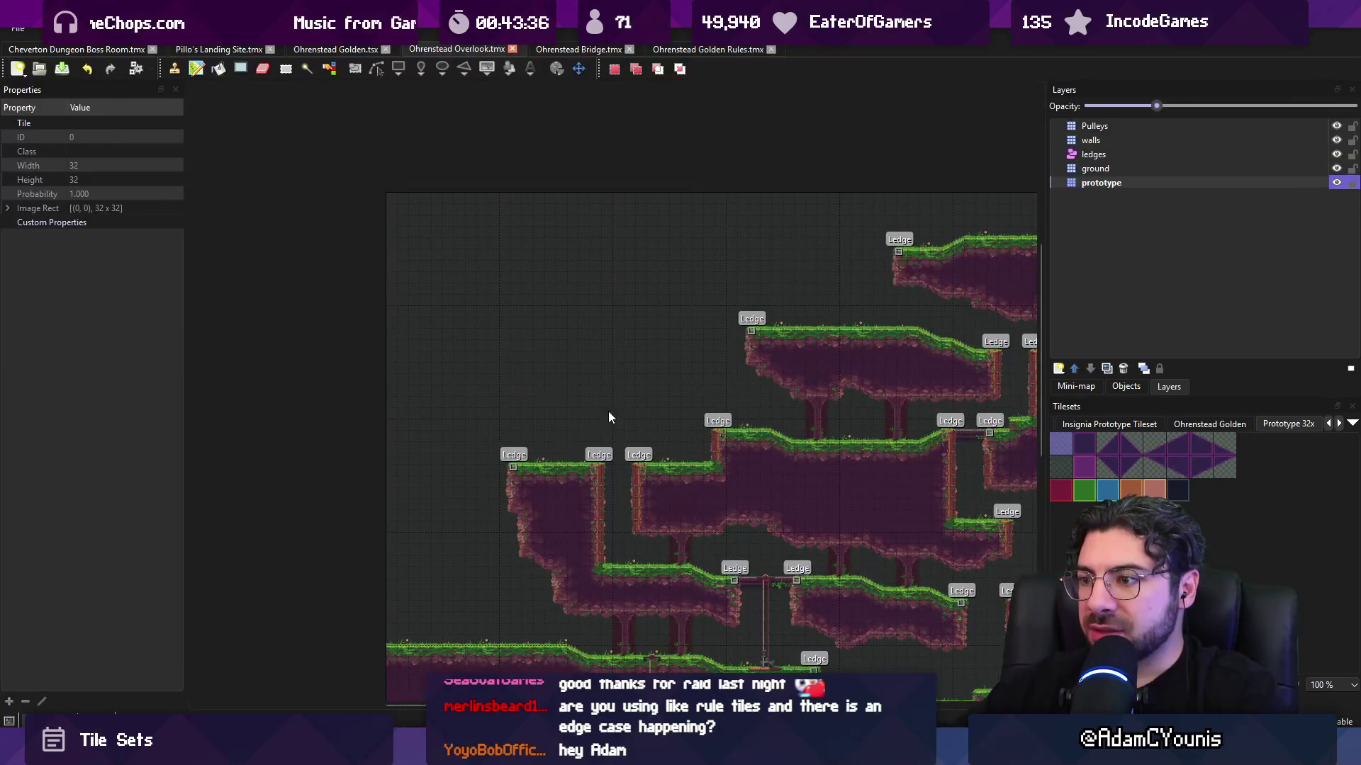
pyautogui.click(335, 48)
pyautogui.click(220, 49)
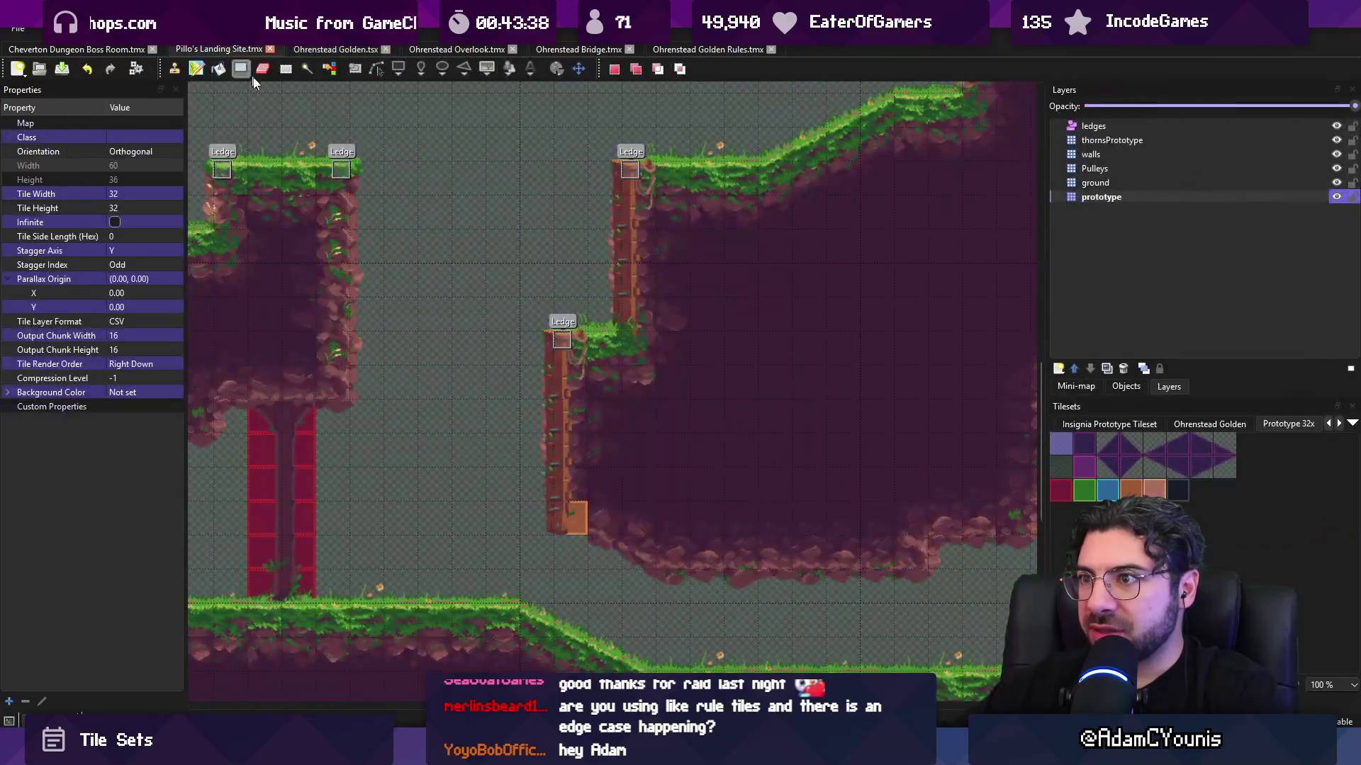
pyautogui.scroll(5, 666, 496)
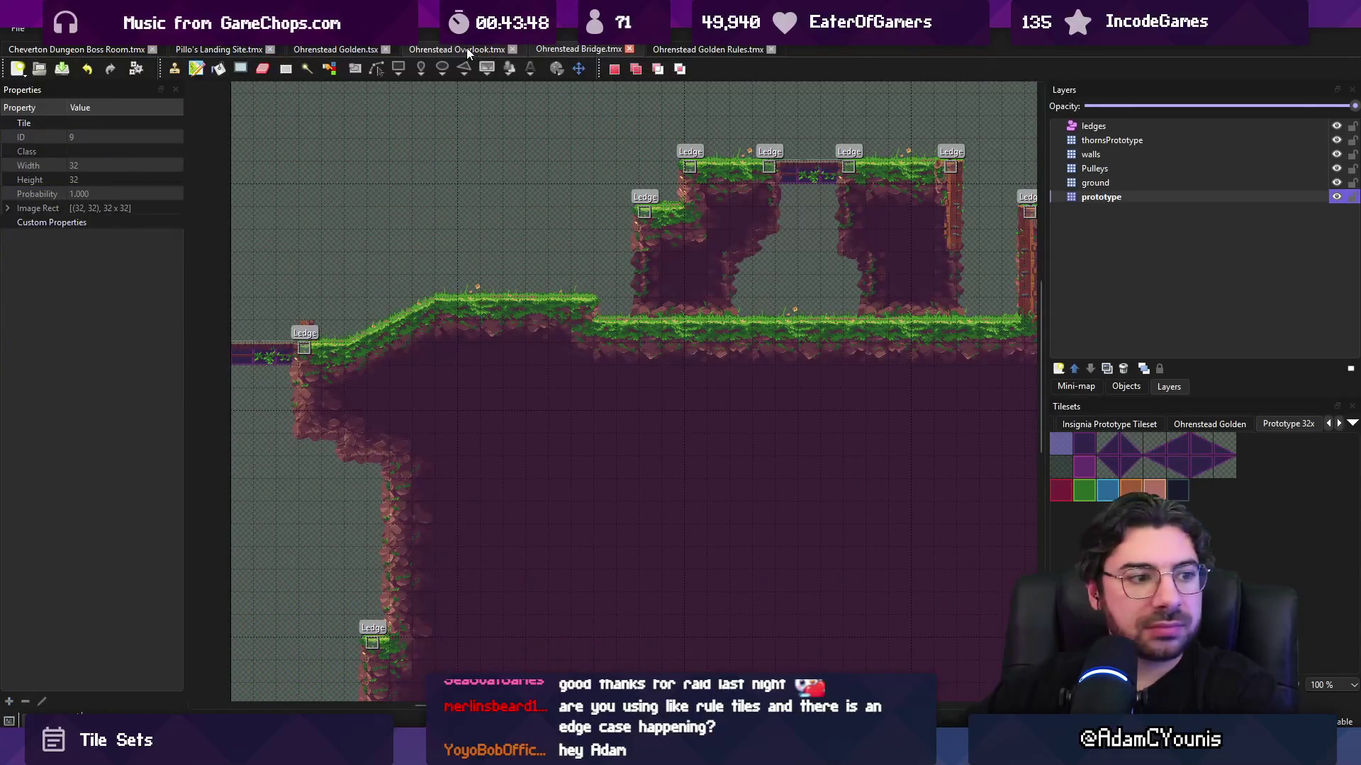
# - Browse Overlook, Golden tileset, Pillo's Landing Site and Cheverton Dungeon Boss Room, ending on Golden Rules
pyautogui.click(466, 47)
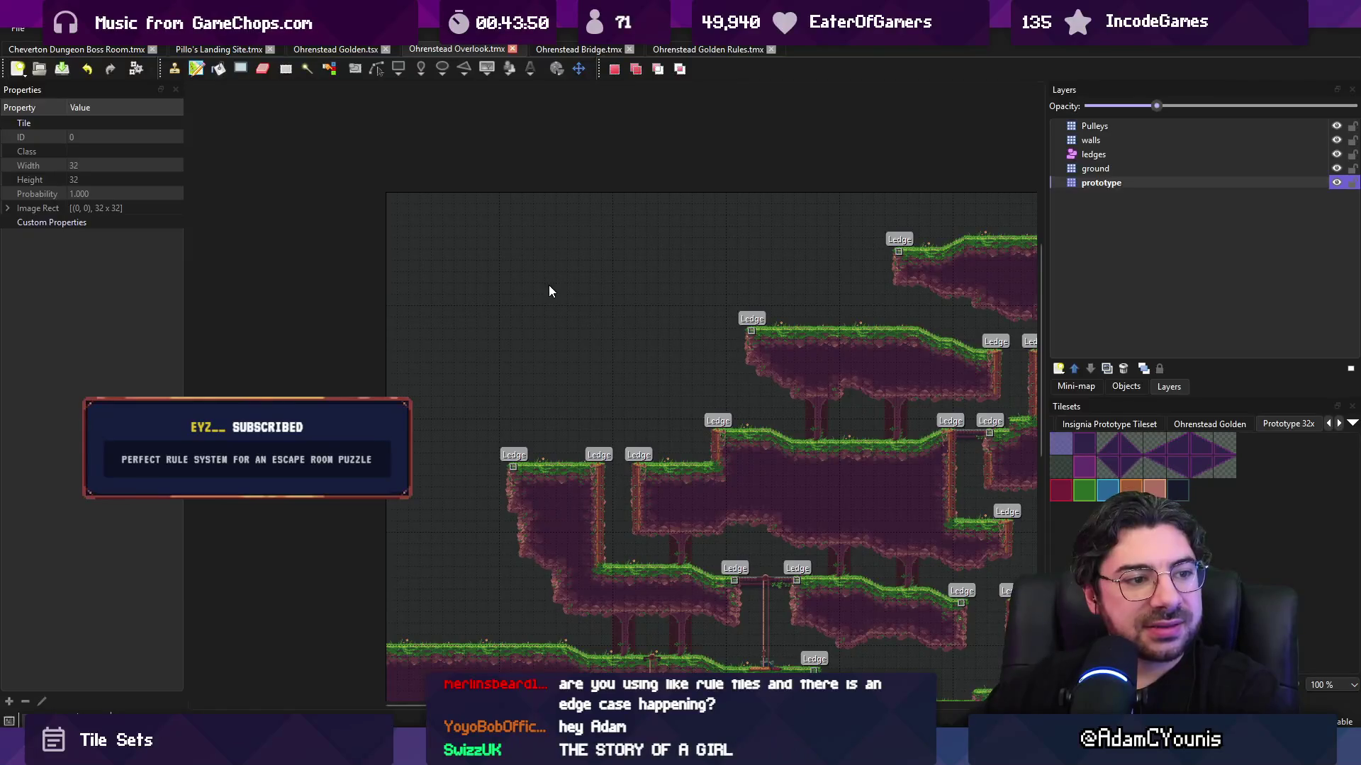
pyautogui.click(331, 49)
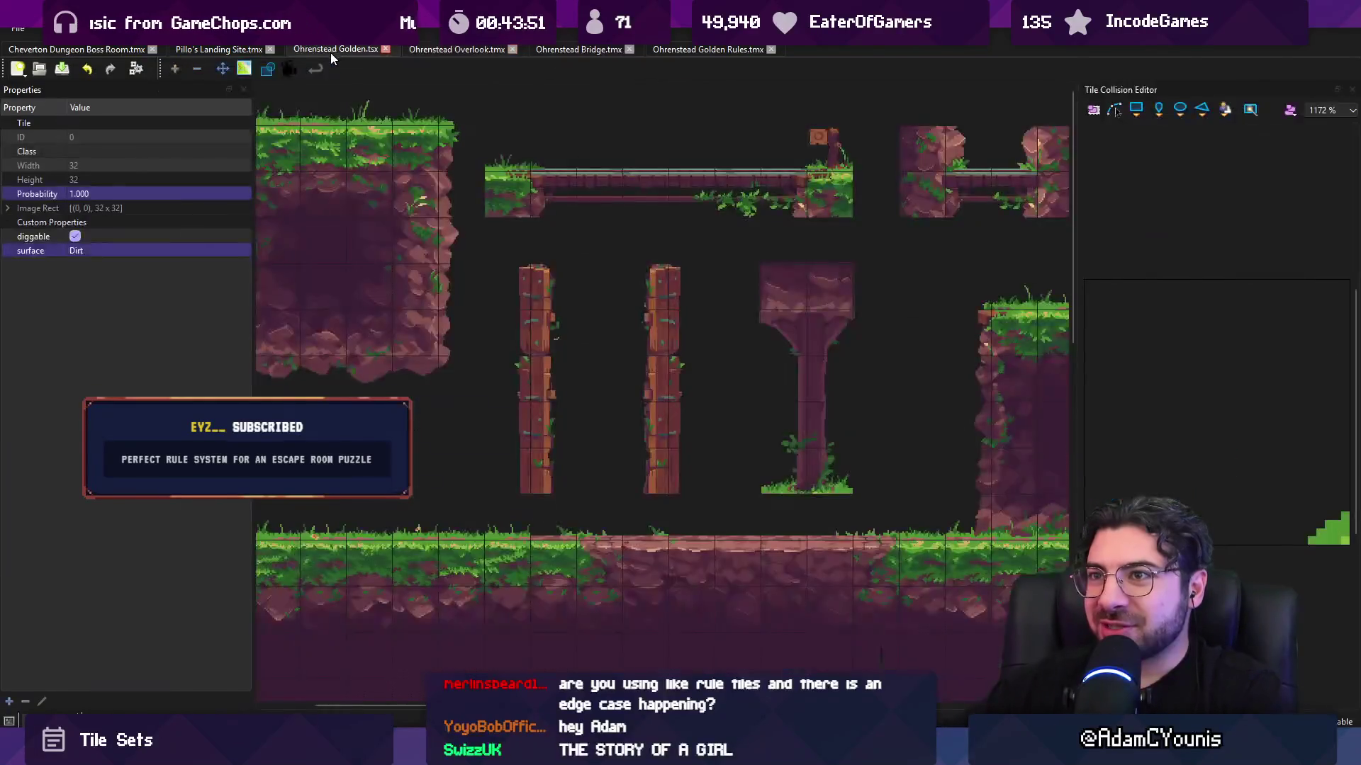
pyautogui.click(231, 52)
pyautogui.scroll(-2, 469, 261)
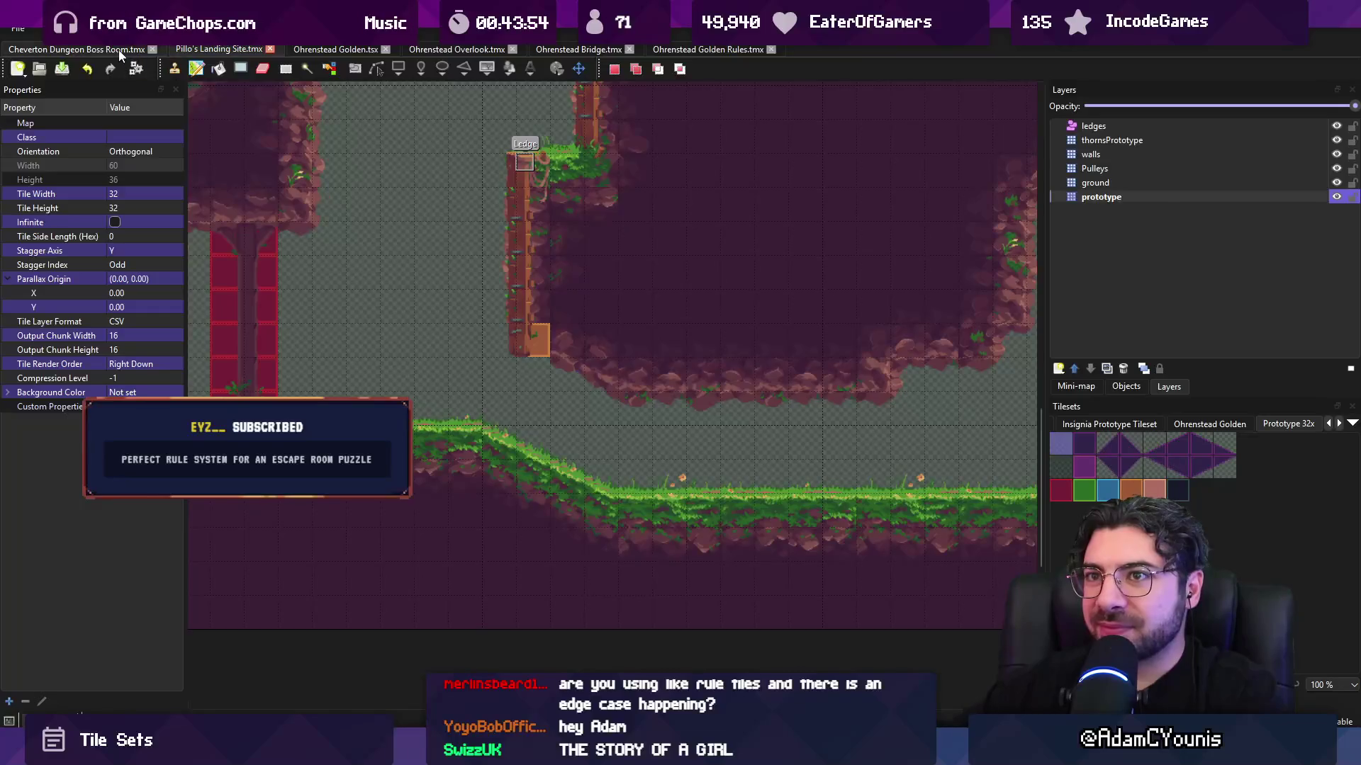
pyautogui.click(117, 50)
pyautogui.click(335, 50)
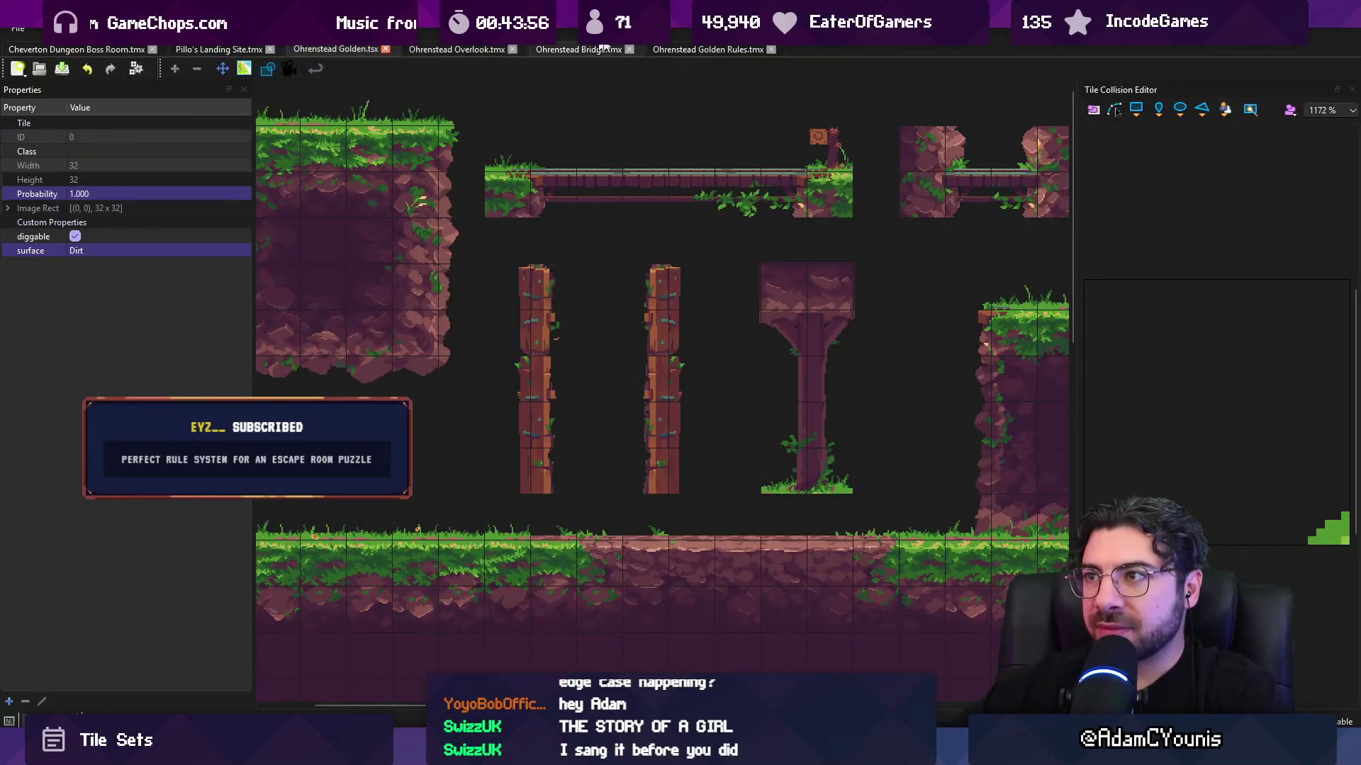
pyautogui.click(707, 49)
pyautogui.scroll(-3, 675, 181)
pyautogui.scroll(3, 649, 271)
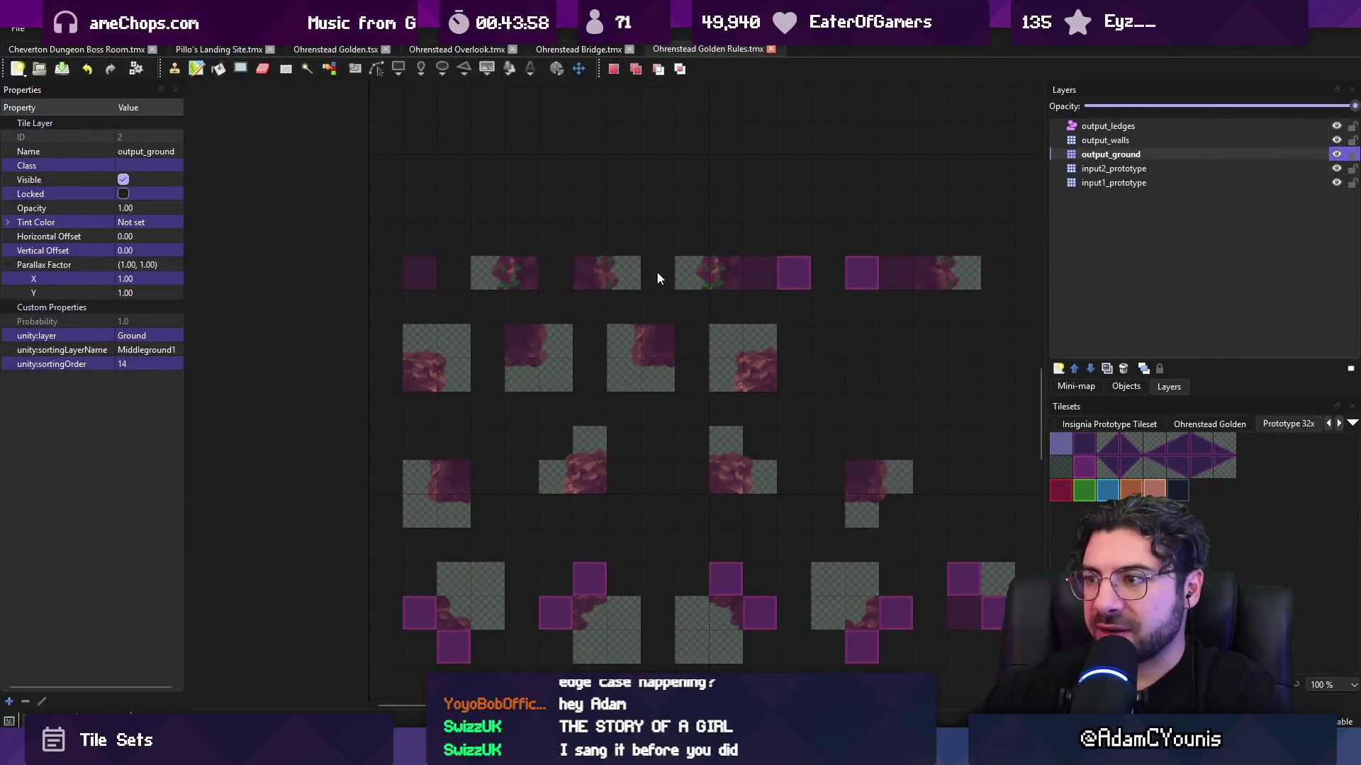
# - Hide output_ground and undo it while inspecting the rule patterns
pyautogui.scroll(3, 522, 365)
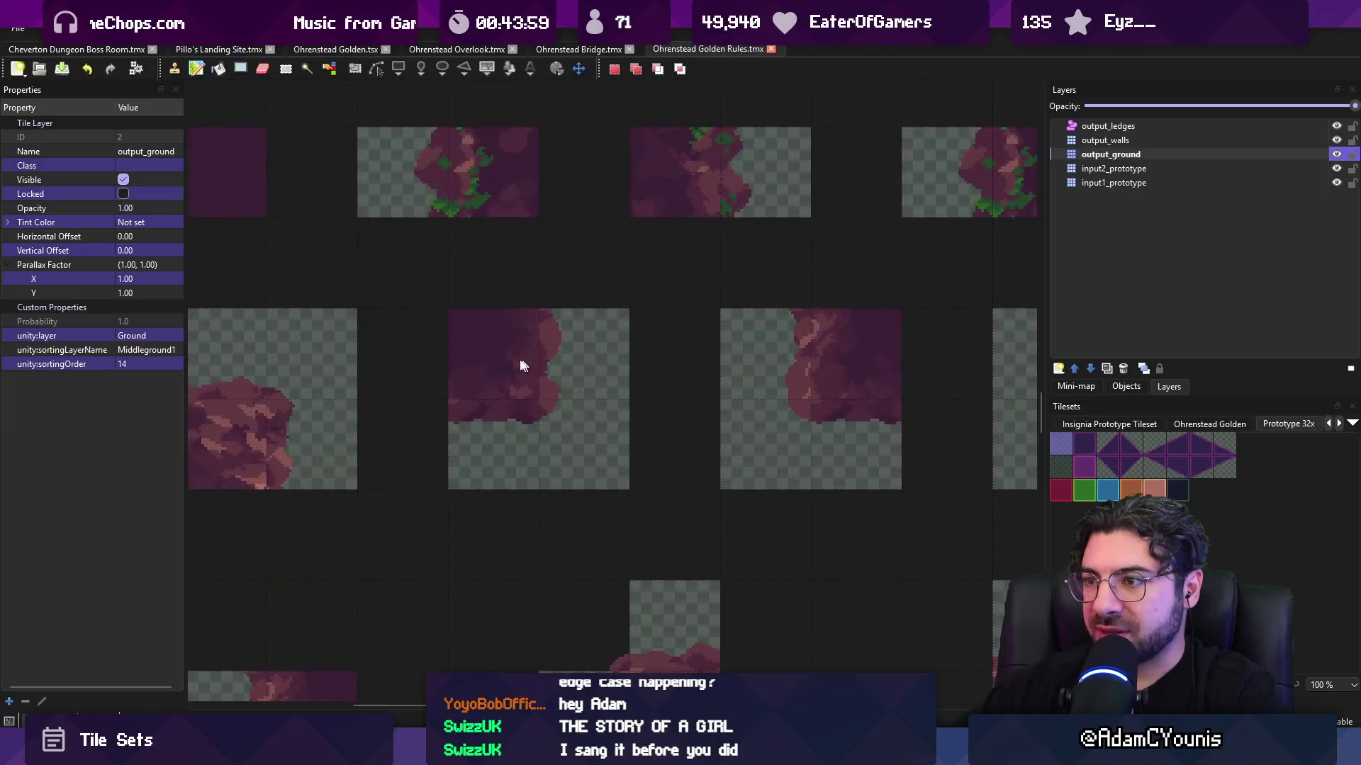
pyautogui.click(1337, 154)
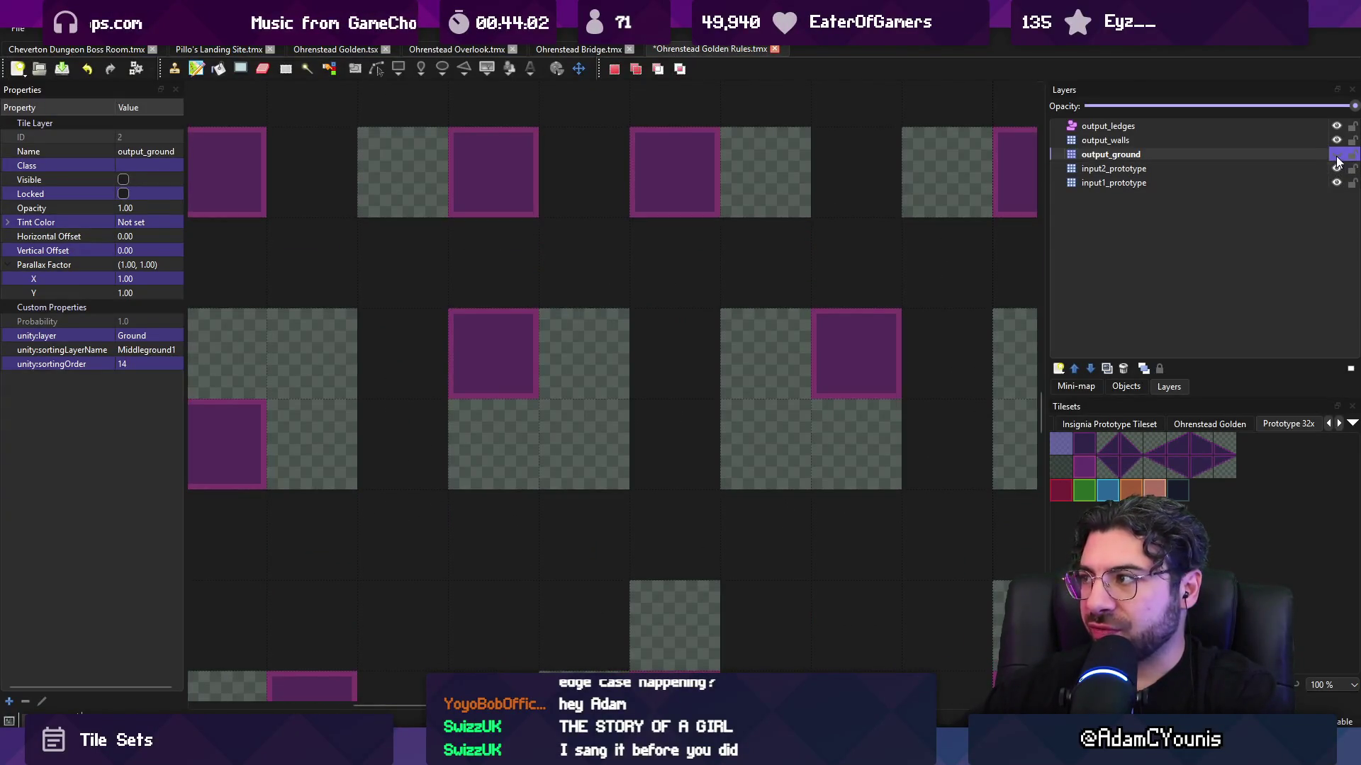
pyautogui.hotkey('ctrl', 'z')
pyautogui.scroll(-3, 820, 304)
pyautogui.scroll(1, 735, 307)
pyautogui.scroll(-2, 631, 313)
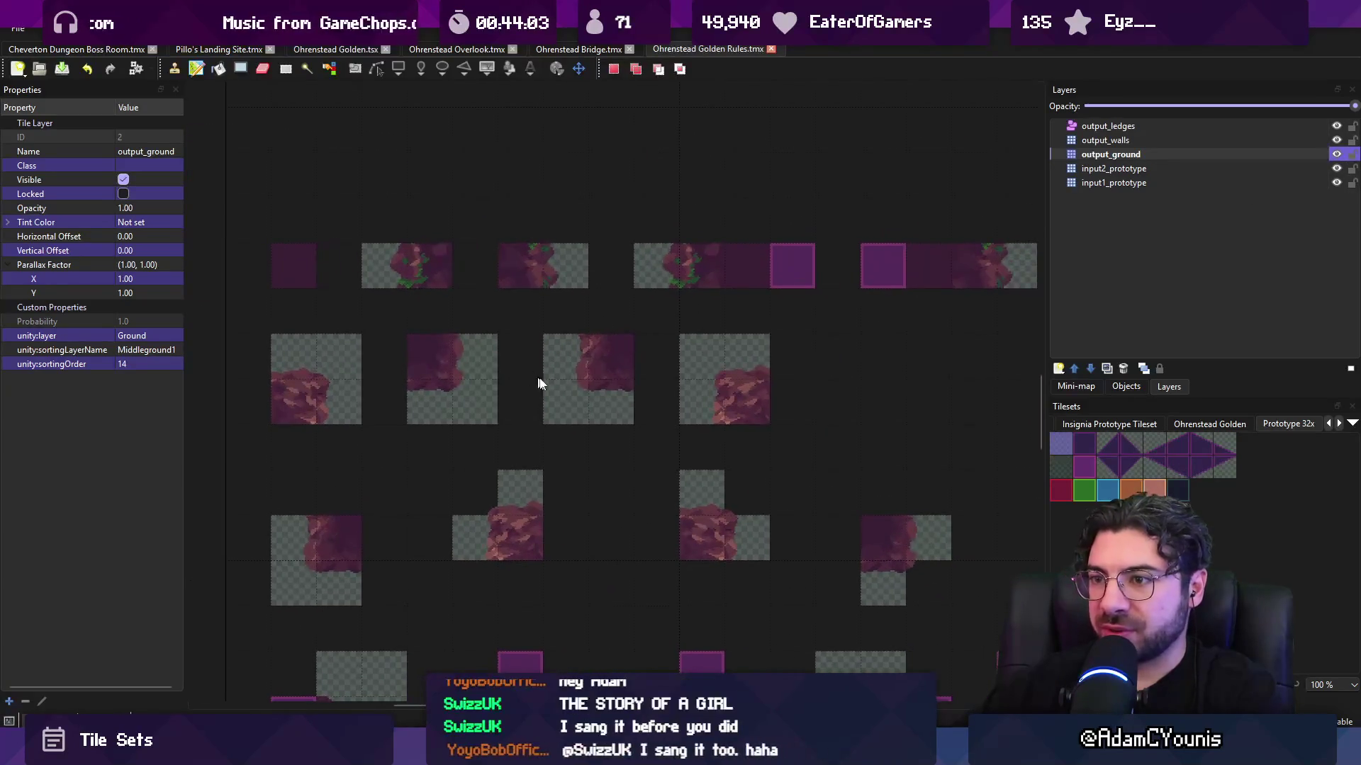
pyautogui.scroll(-2, 569, 410)
pyautogui.scroll(1, 616, 279)
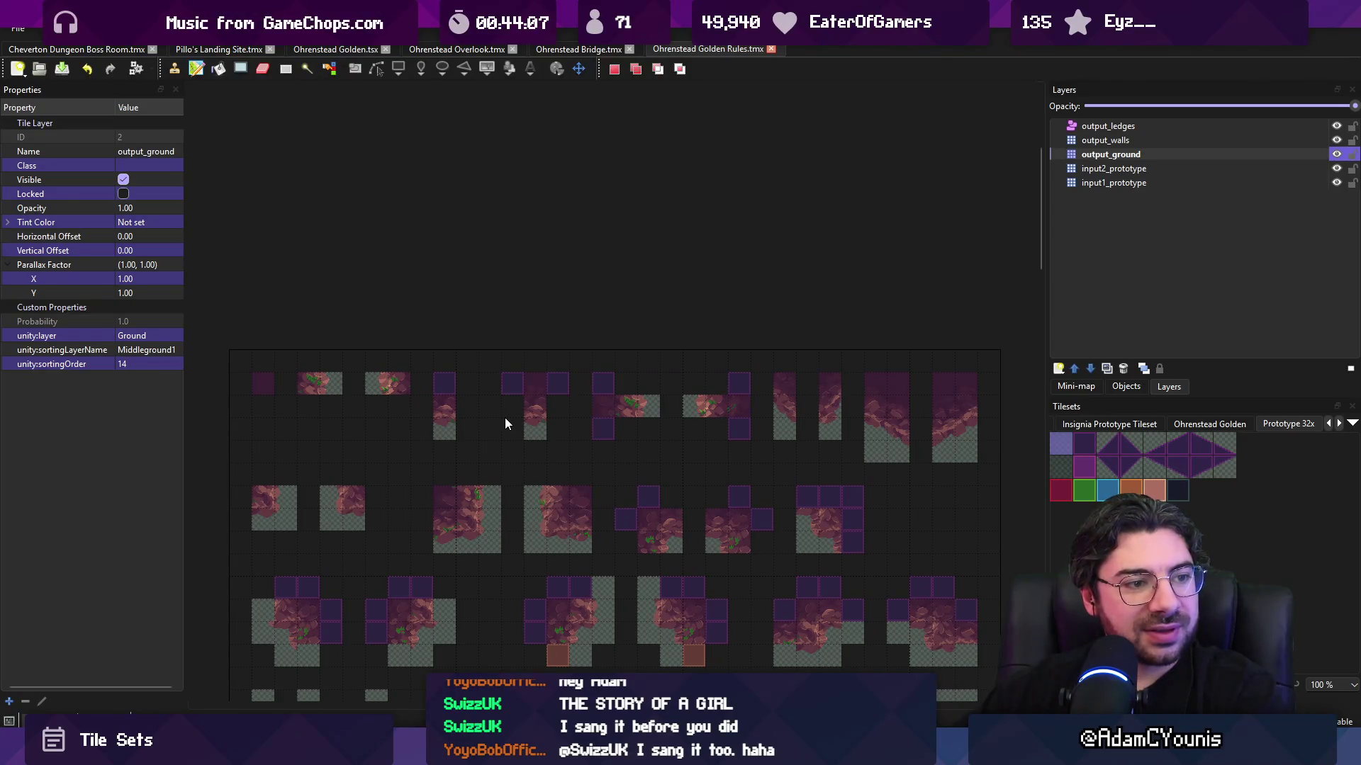
pyautogui.scroll(-3, 484, 369)
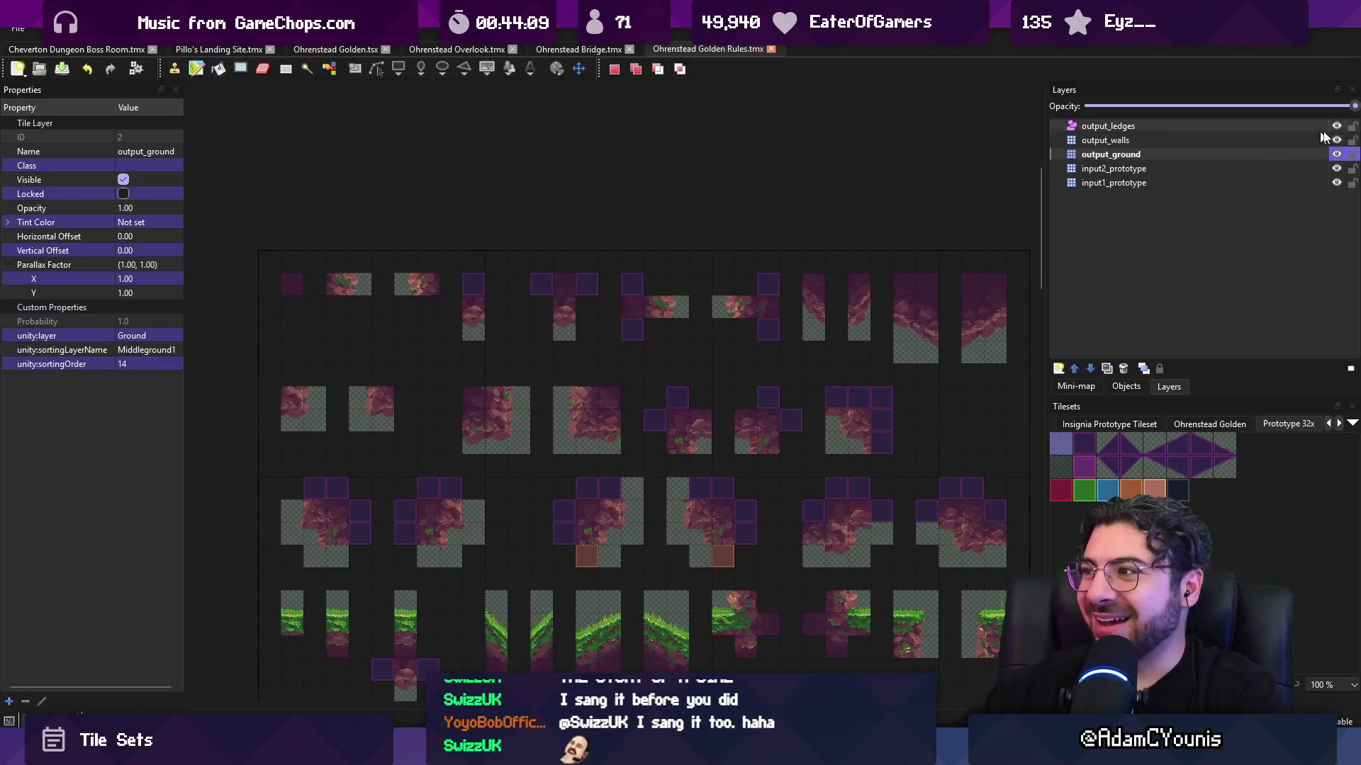
# - Flick output_ground's visibility repeatedly, leaving it hidden
pyautogui.click(1336, 156)
pyautogui.click(1336, 156)
pyautogui.click(1335, 156)
pyautogui.click(1336, 156)
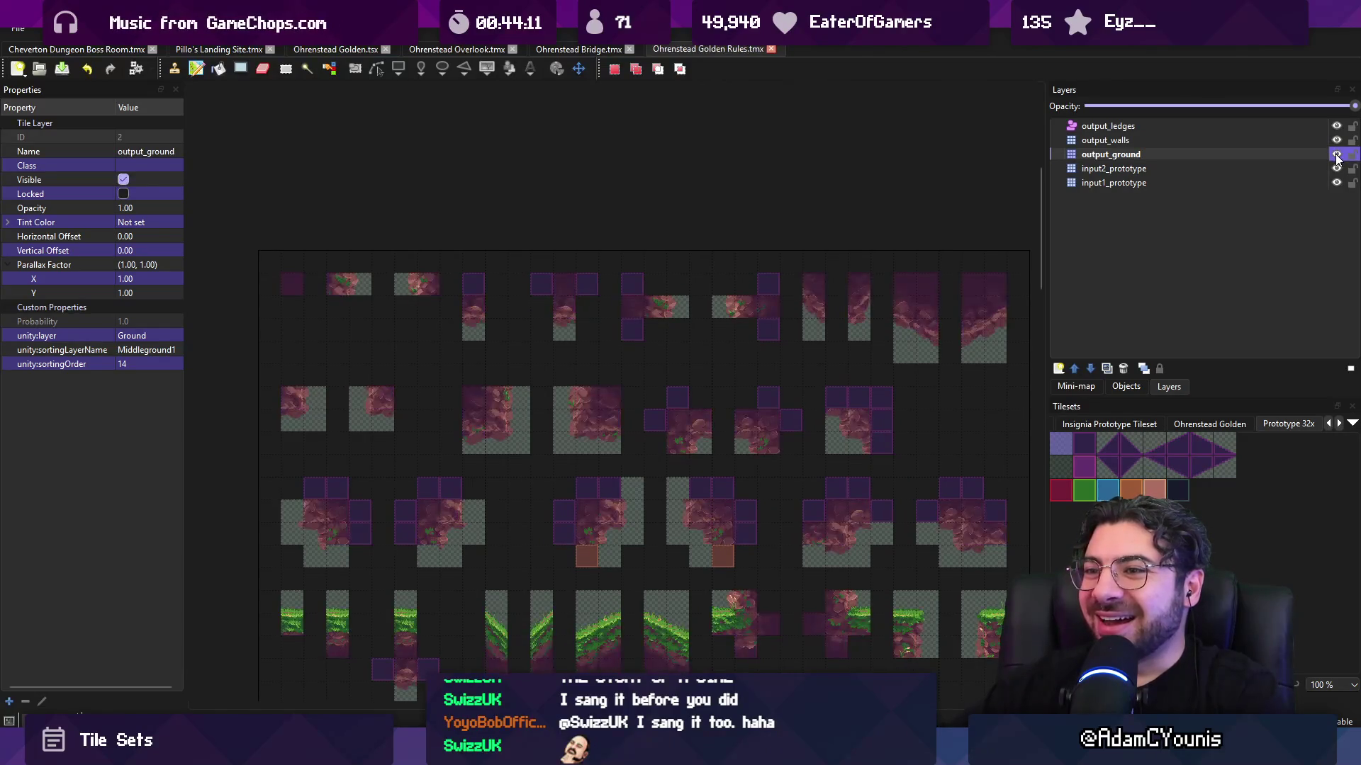
pyautogui.click(1337, 157)
pyautogui.click(1336, 156)
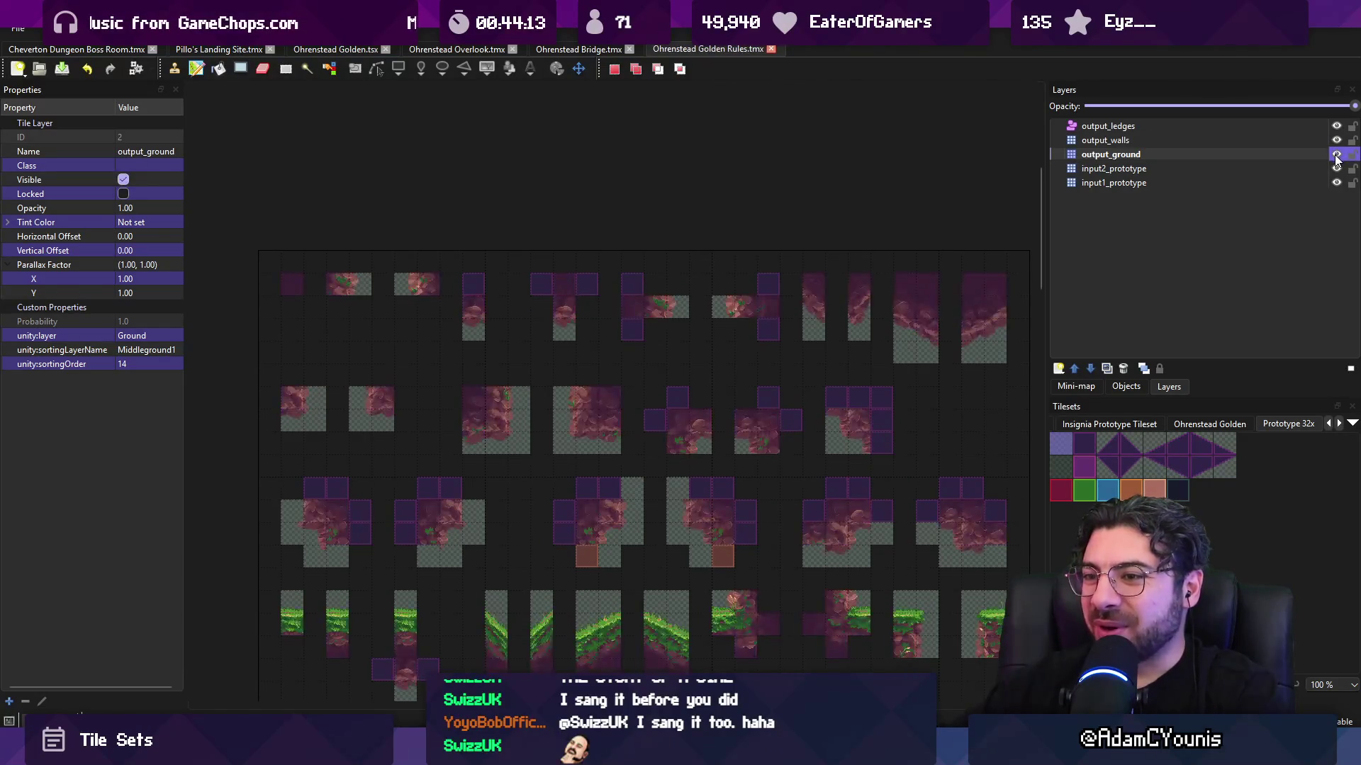
pyautogui.click(1336, 157)
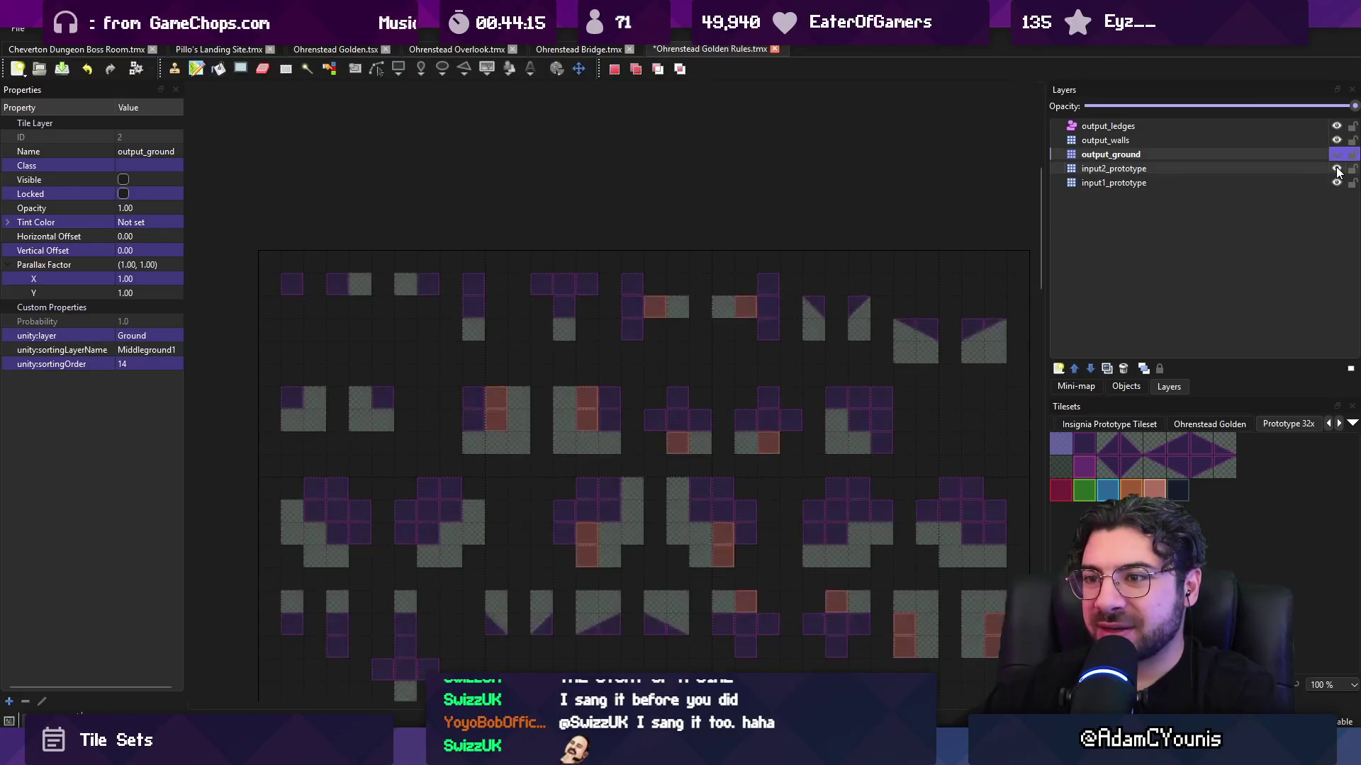
# - Paint brown tile 19 into two input2_prototype rule cells, re-show output_ground, and save
pyautogui.click(1311, 170)
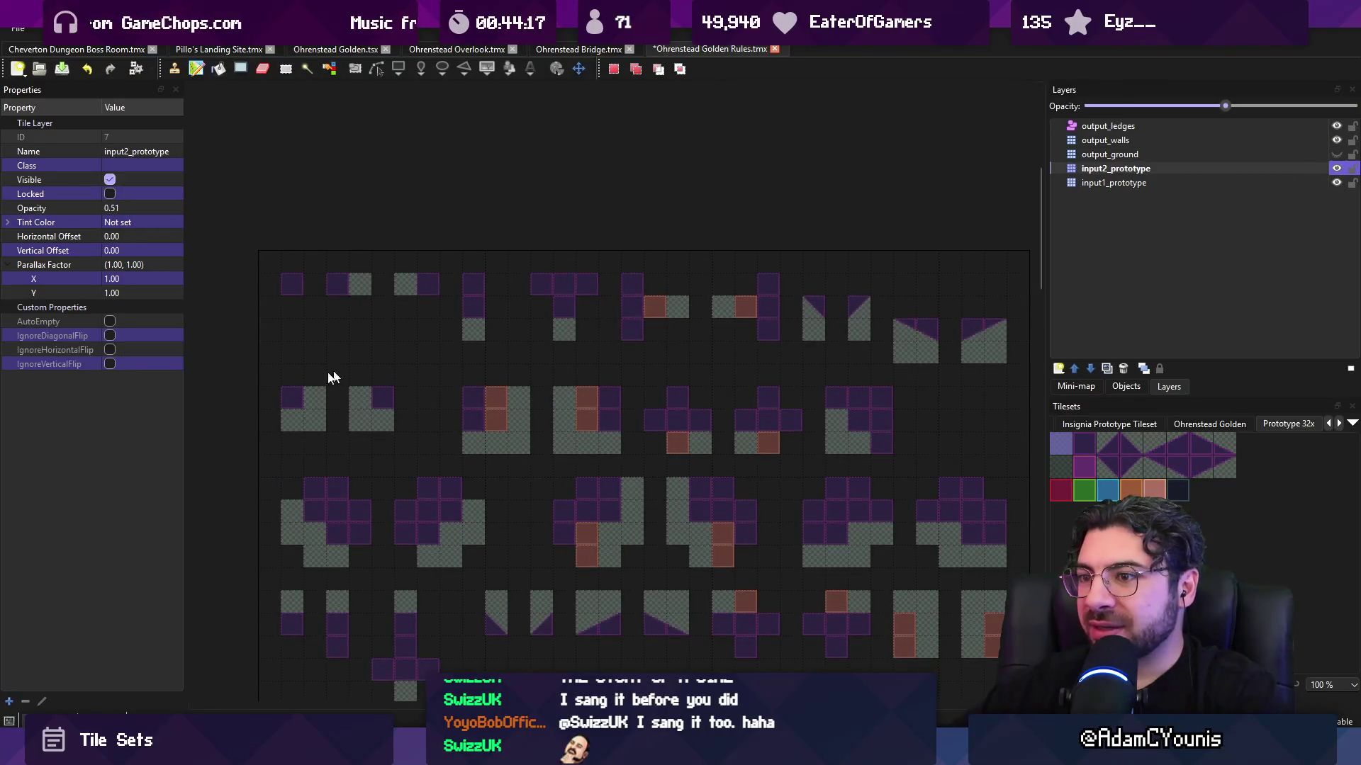
pyautogui.scroll(2, 333, 377)
pyautogui.click(1131, 490)
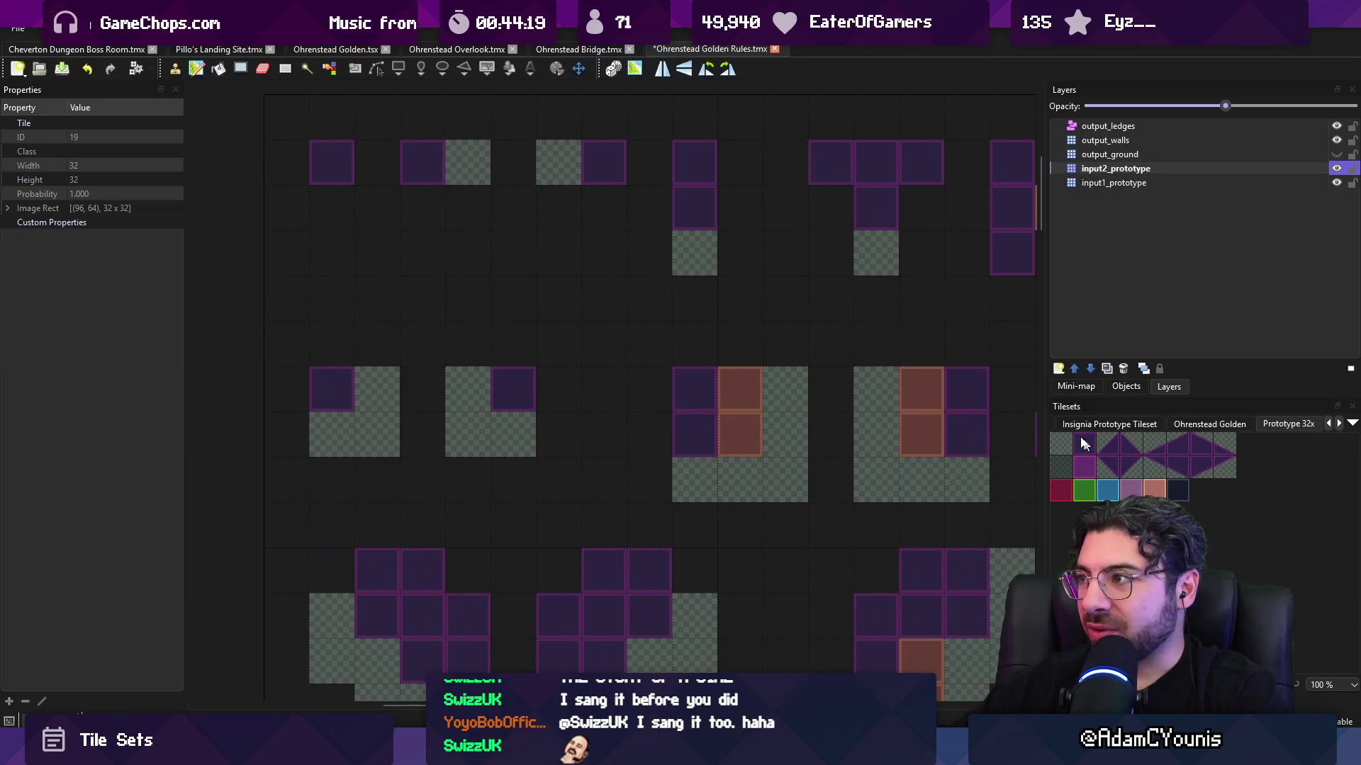
pyautogui.click(328, 389)
pyautogui.click(516, 387)
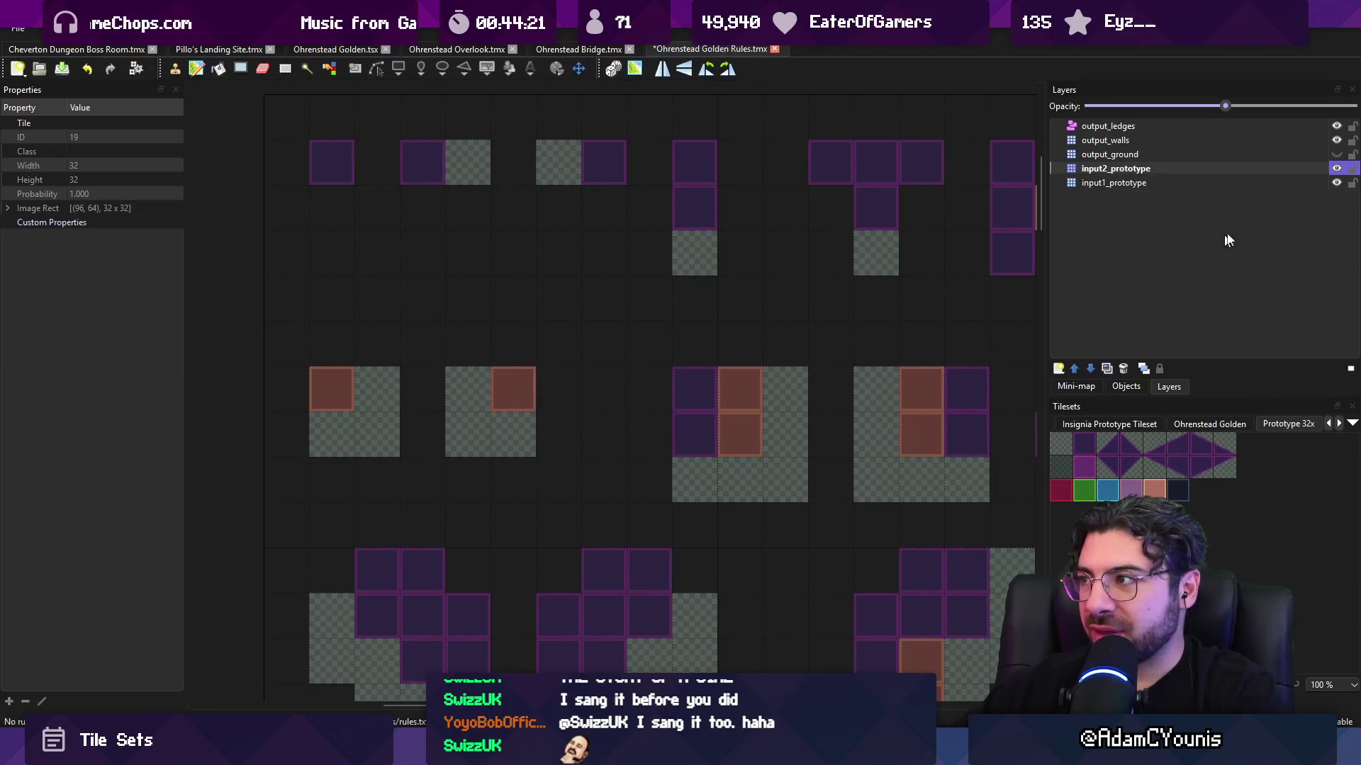
pyautogui.click(1337, 154)
pyautogui.hotkey('ctrl', 's')
pyautogui.click(571, 50)
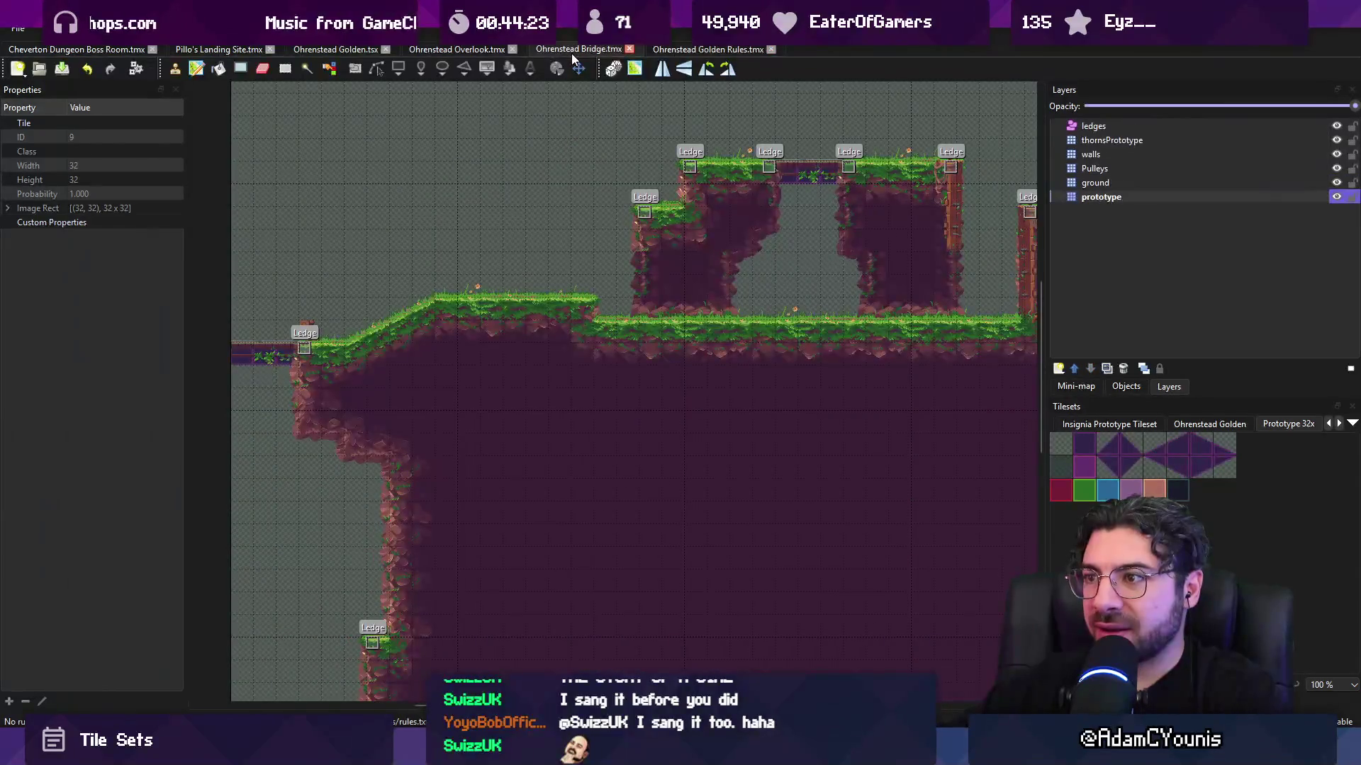
# - Flip through Overlook, Golden tileset and Pillo's Landing Site, pan it, then open File Explorer (Win+E)
pyautogui.click(445, 51)
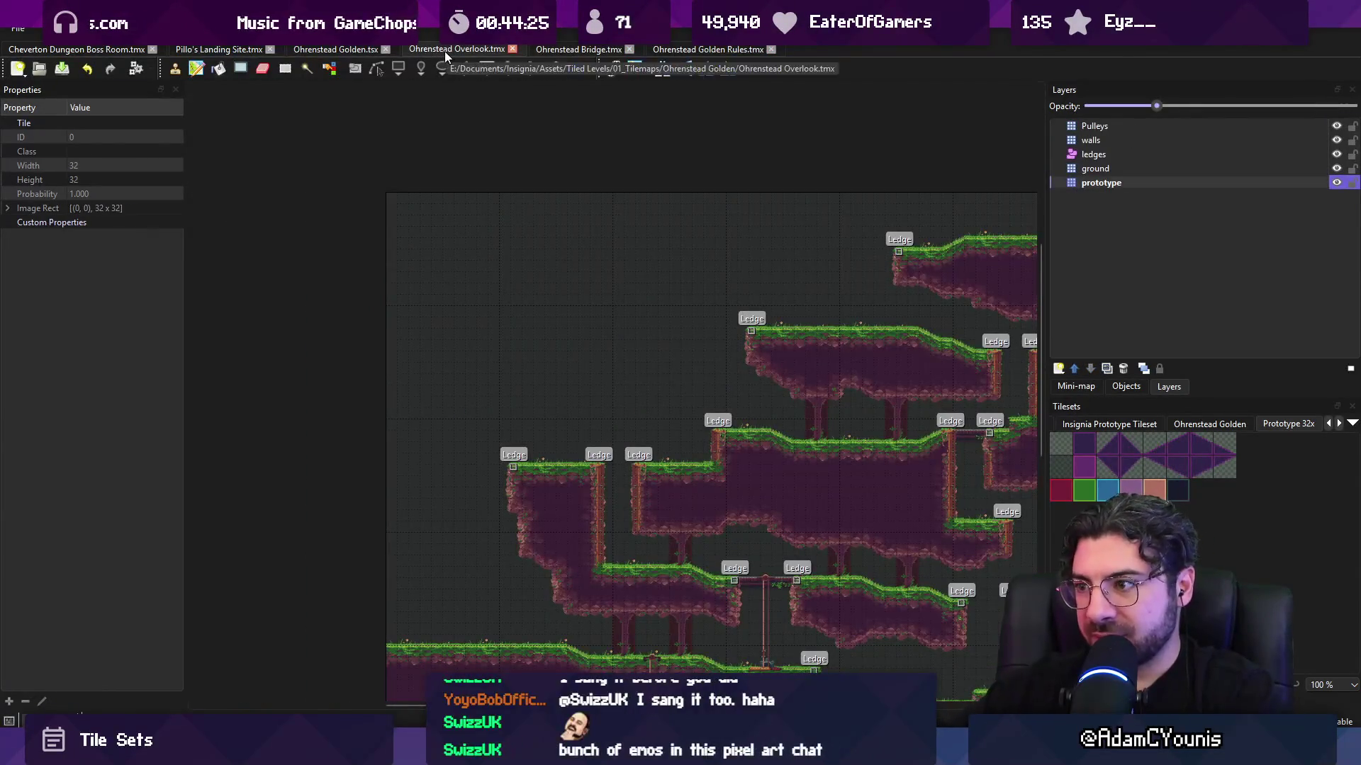
pyautogui.click(351, 47)
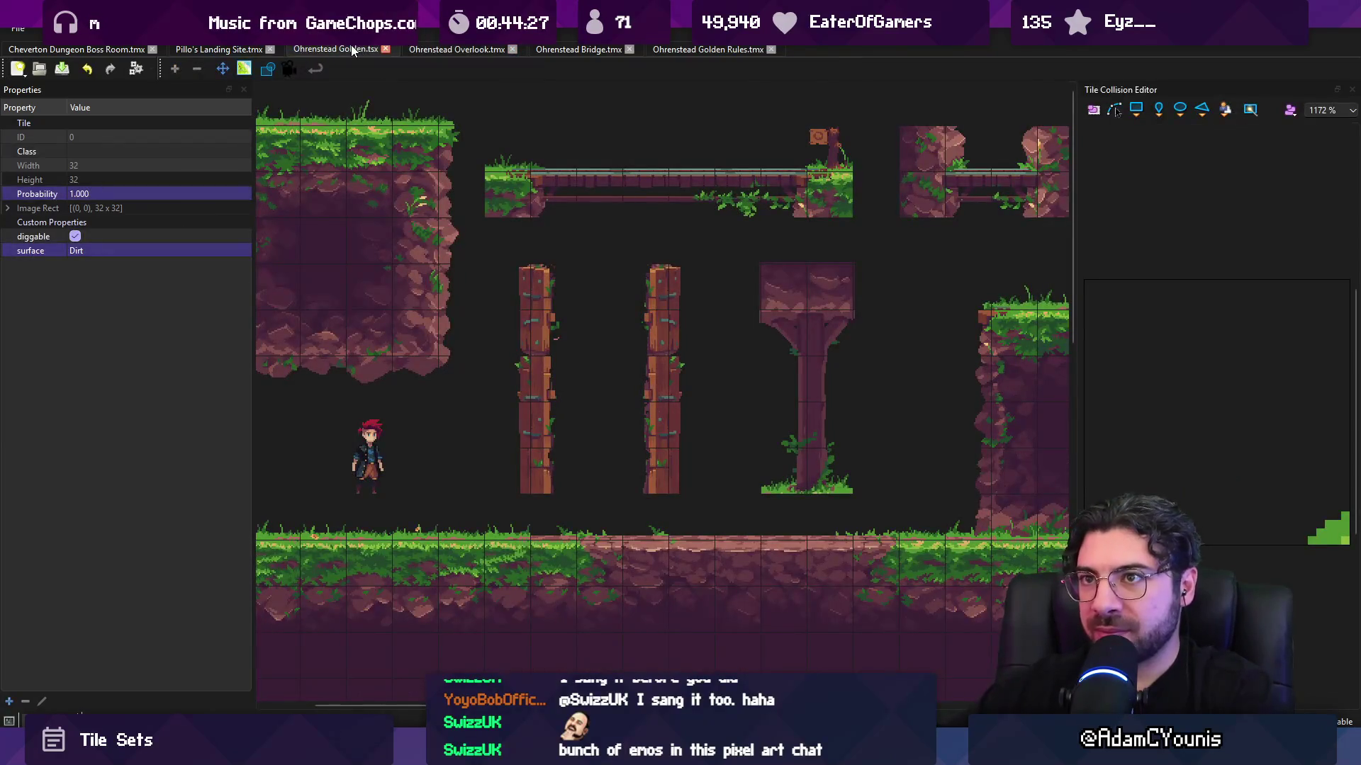
pyautogui.click(224, 46)
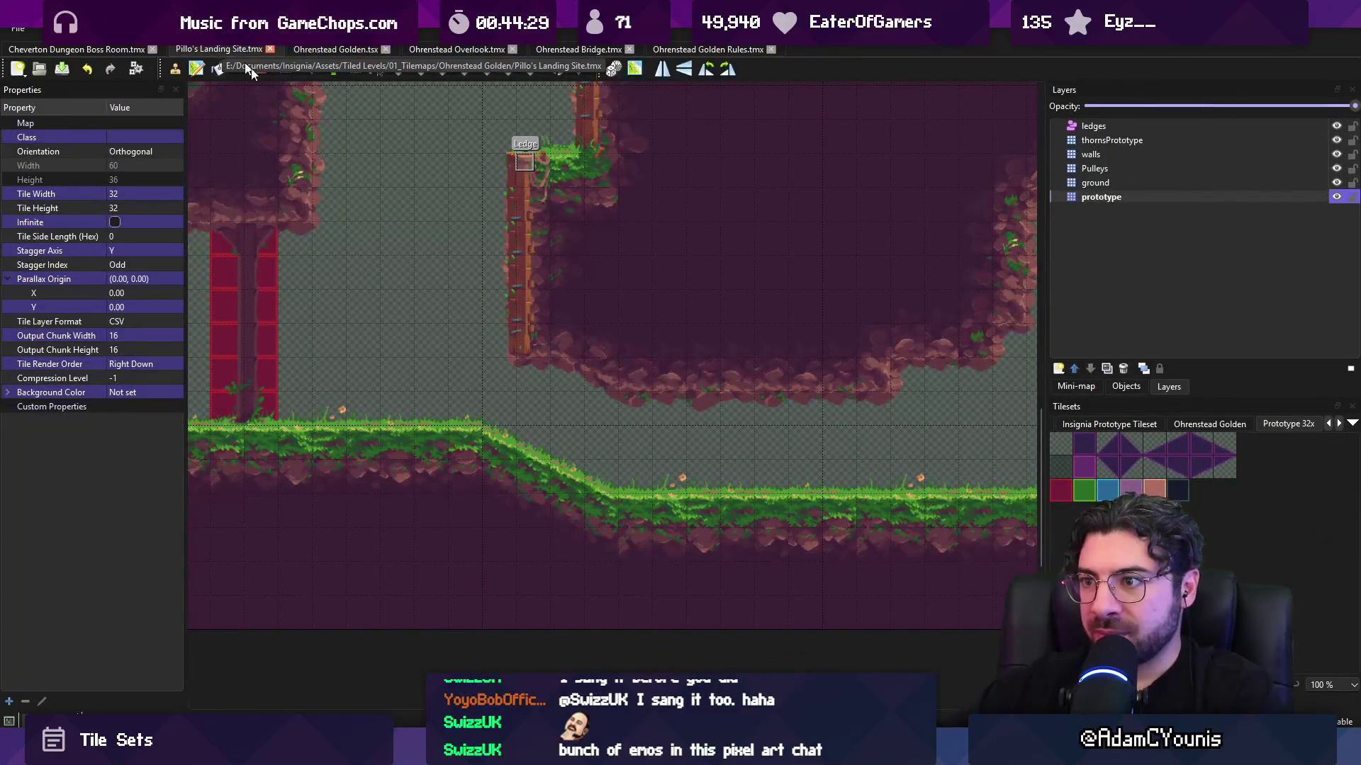
pyautogui.moveTo(564, 282)
pyautogui.mouseDown()
pyautogui.moveTo(245, 496)
pyautogui.moveTo(934, 424)
pyautogui.moveTo(830, 419)
pyautogui.mouseUp()
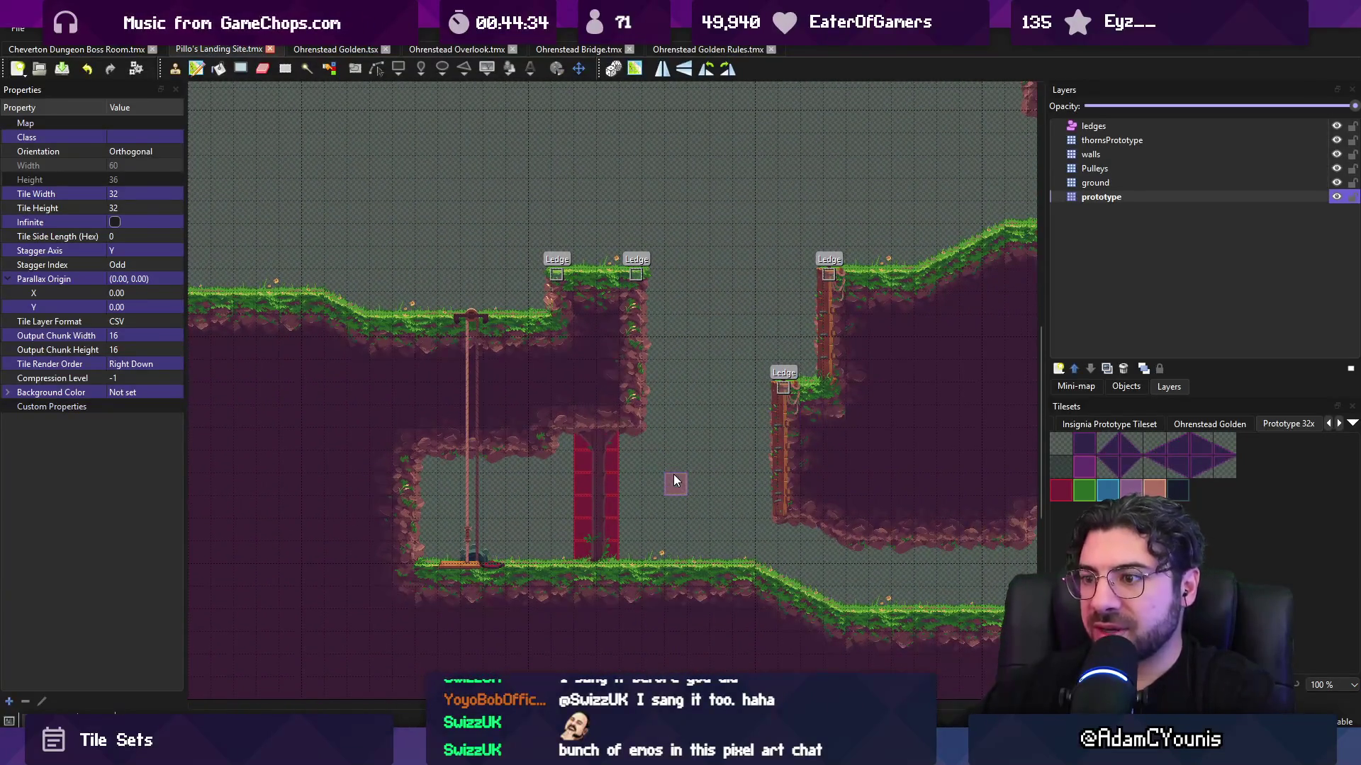
pyautogui.moveTo(668, 467)
pyautogui.mouseDown()
pyautogui.moveTo(852, 548)
pyautogui.moveTo(784, 509)
pyautogui.mouseUp()
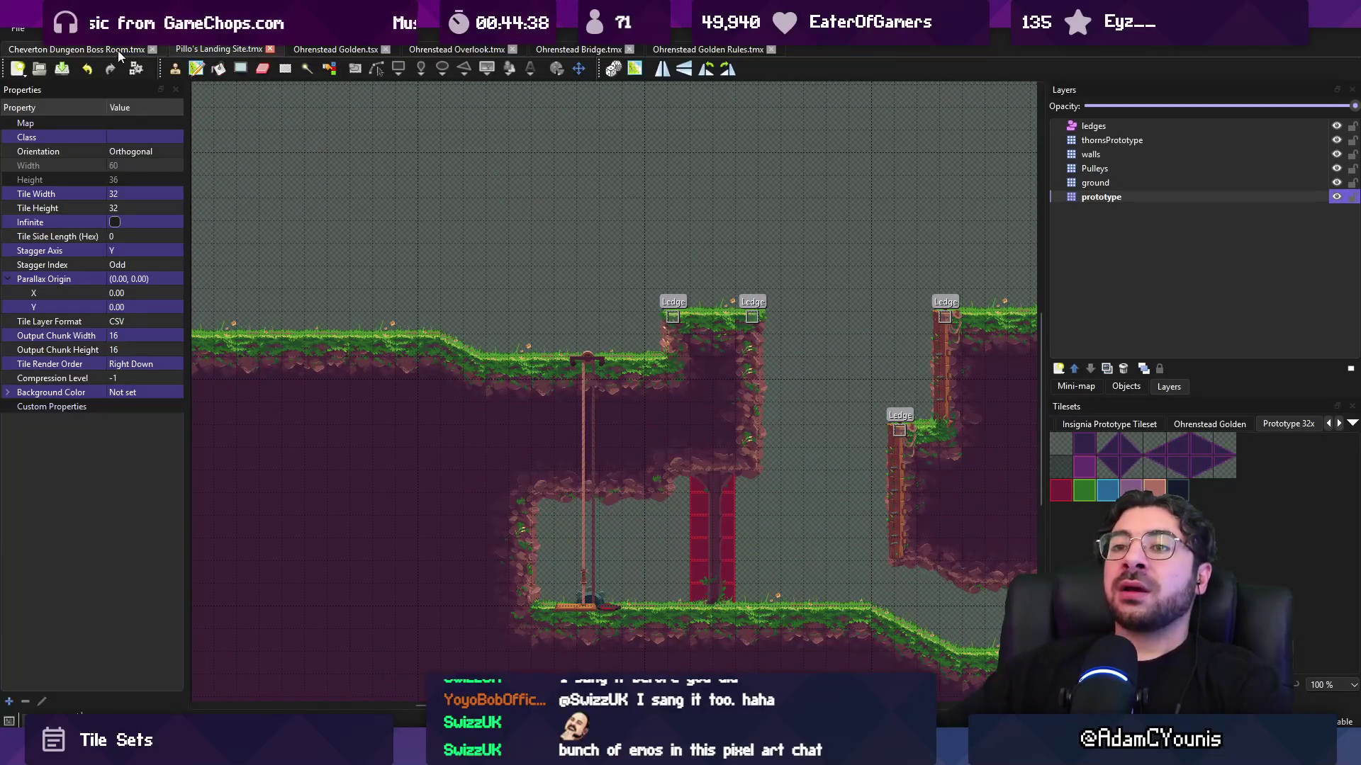
pyautogui.press('super+e')
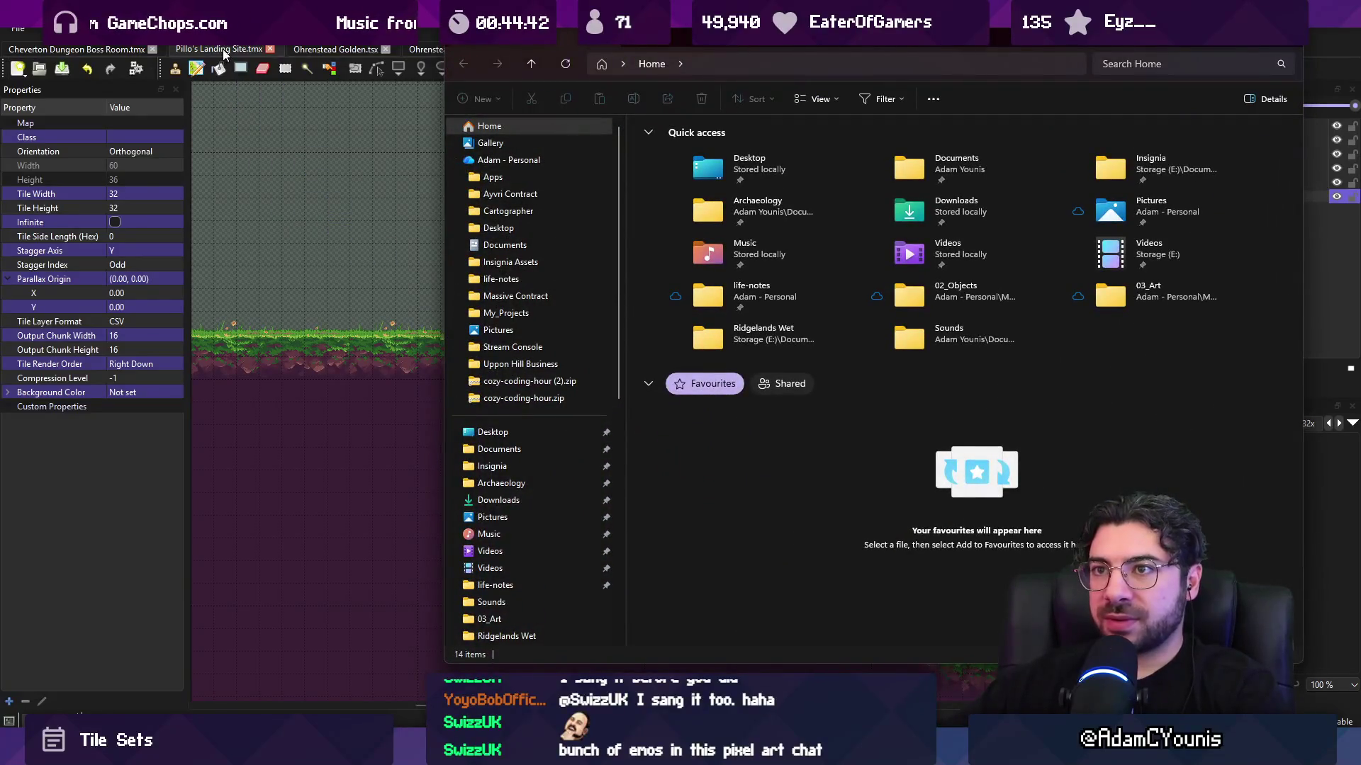
# - Open the folder containing the Ohrenstead map files in File Explorer
pyautogui.rightClick(224, 53)
pyautogui.click(292, 78)
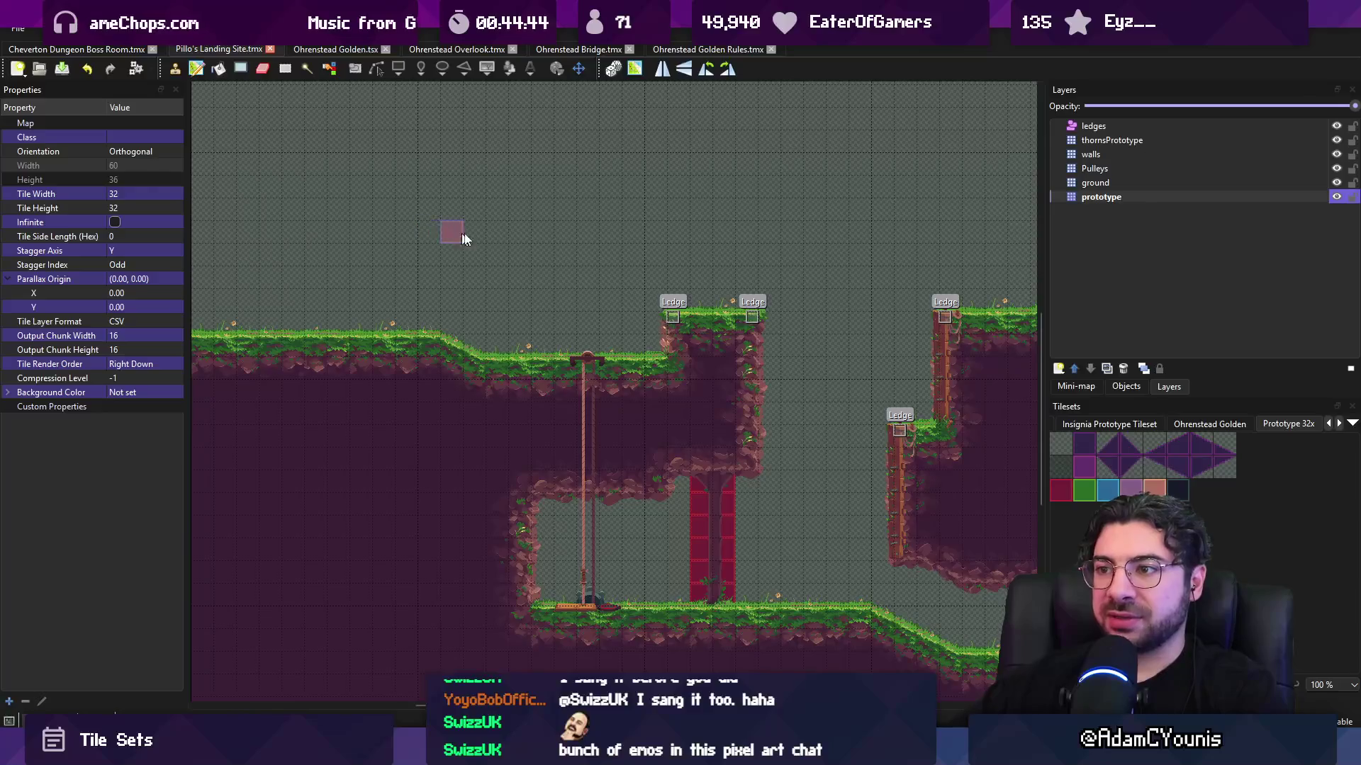
pyautogui.scroll(5, 695, 159)
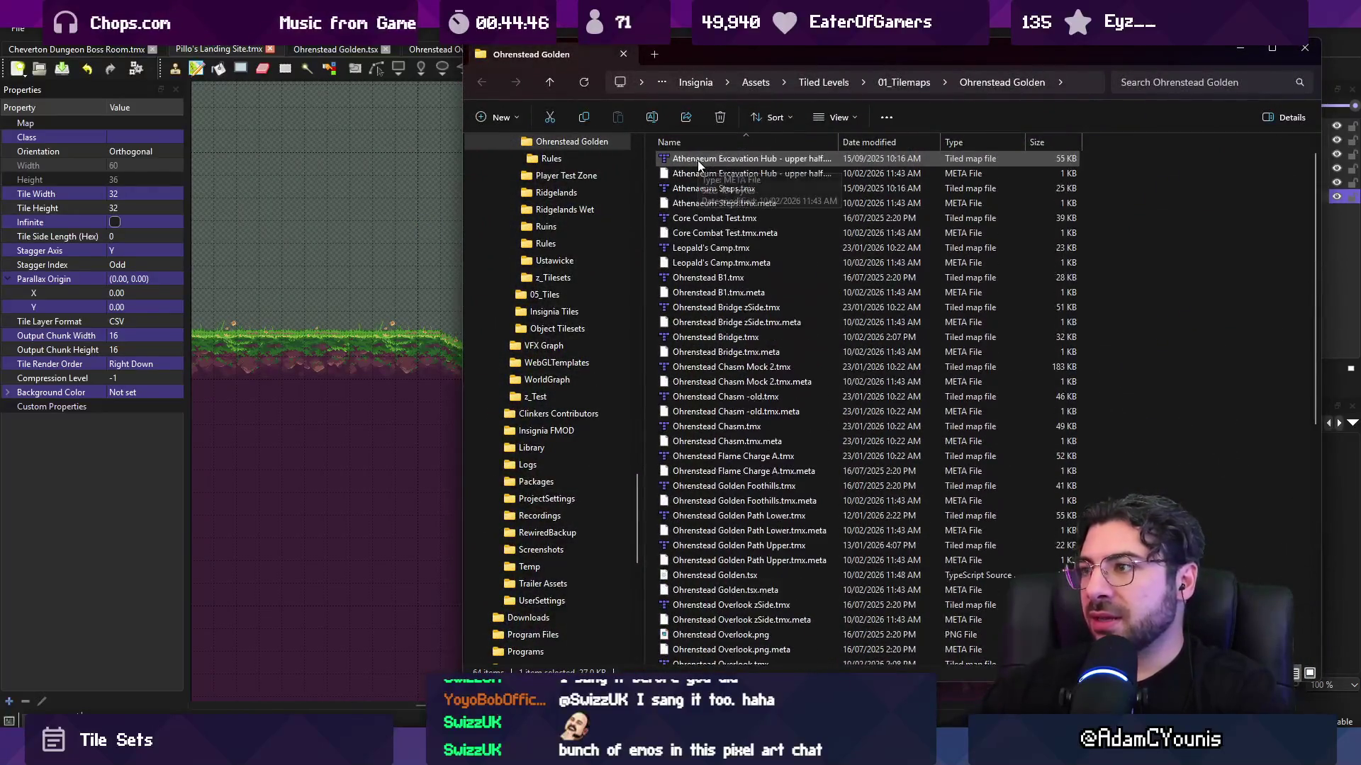
# - Select the Athenaeum, Ohrenstead Bridge, Chasm and Flame Charge map files one by one
pyautogui.click(703, 174)
pyautogui.keyDown('ctrl'); pyautogui.click(705, 207); pyautogui.keyUp('ctrl')
pyautogui.keyDown('ctrl'); pyautogui.click(705, 237); pyautogui.keyUp('ctrl')
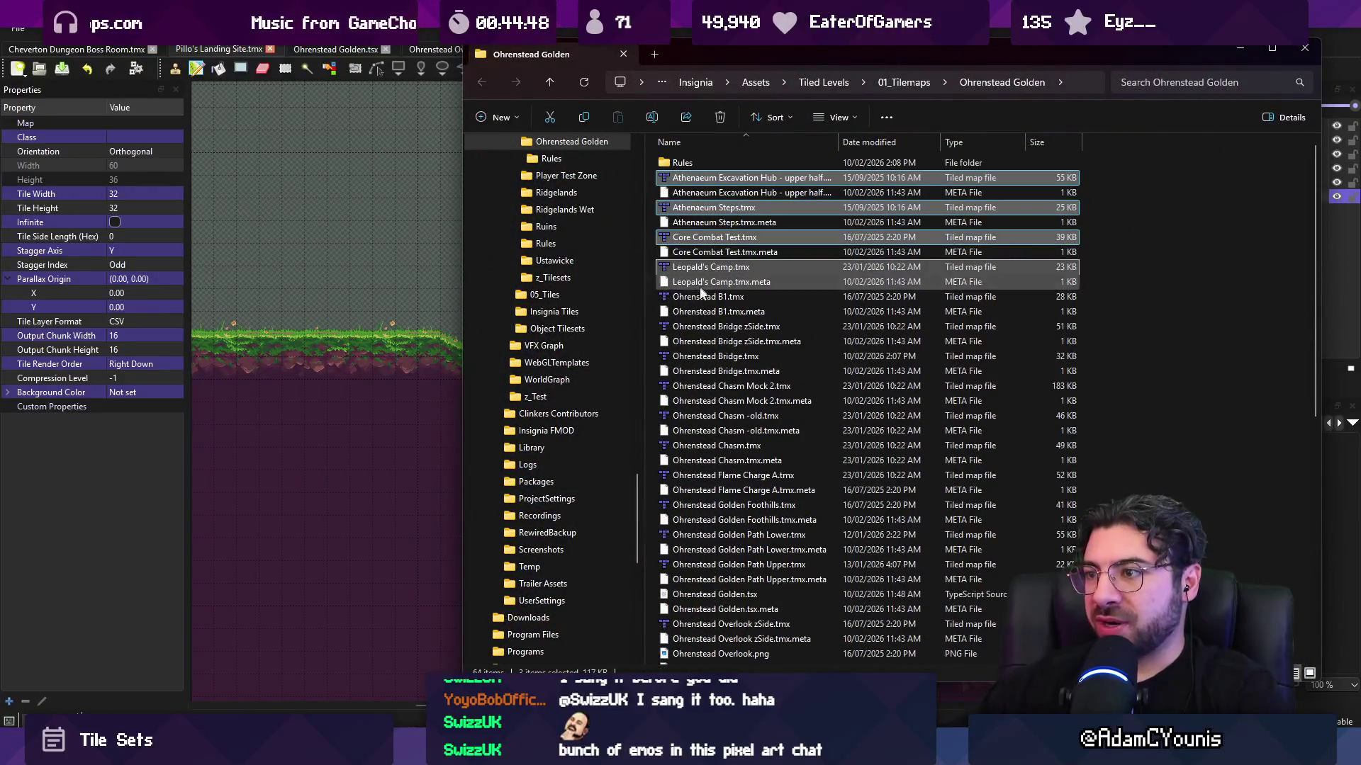
pyautogui.keyDown('ctrl'); pyautogui.click(702, 266); pyautogui.keyUp('ctrl')
pyautogui.keyDown('ctrl'); pyautogui.click(702, 296); pyautogui.keyUp('ctrl')
pyautogui.keyDown('ctrl'); pyautogui.click(703, 326); pyautogui.keyUp('ctrl')
pyautogui.keyDown('ctrl'); pyautogui.click(705, 356); pyautogui.keyUp('ctrl')
pyautogui.keyDown('ctrl'); pyautogui.click(706, 386); pyautogui.keyUp('ctrl')
pyautogui.keyDown('ctrl'); pyautogui.click(705, 415); pyautogui.keyUp('ctrl')
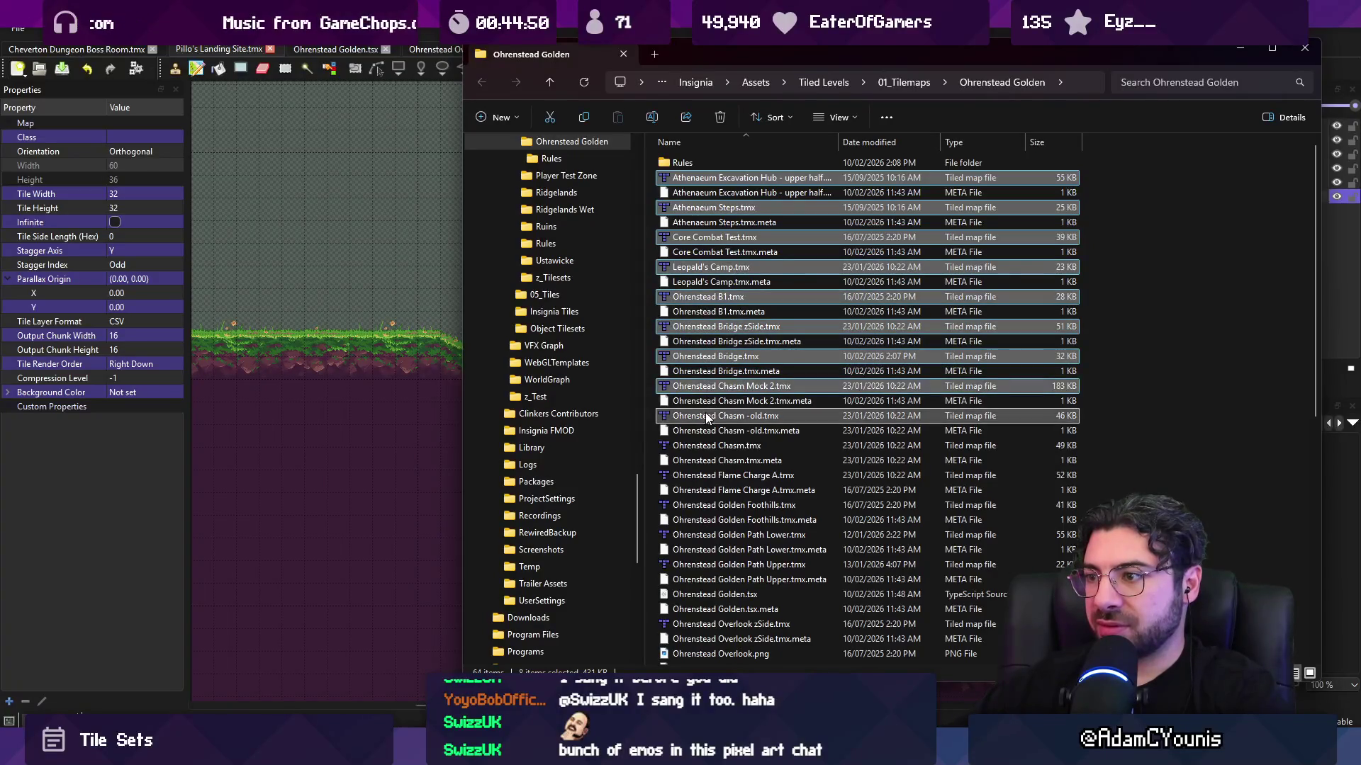
pyautogui.keyDown('ctrl'); pyautogui.click(707, 445); pyautogui.keyUp('ctrl')
pyautogui.keyDown('ctrl'); pyautogui.click(709, 475); pyautogui.keyUp('ctrl')
pyautogui.keyDown('ctrl'); pyautogui.click(710, 505); pyautogui.keyUp('ctrl')
pyautogui.keyDown('ctrl'); pyautogui.click(708, 535); pyautogui.keyUp('ctrl')
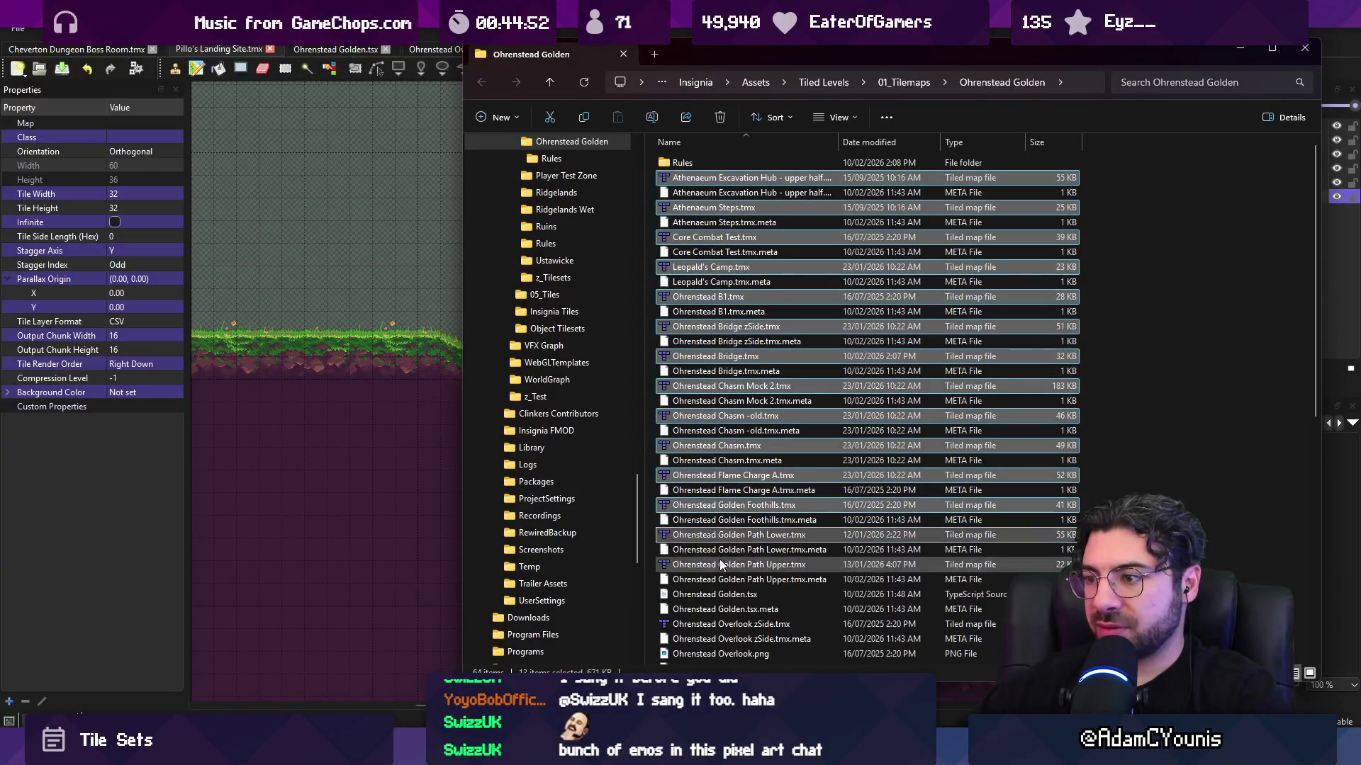
pyautogui.keyDown('ctrl'); pyautogui.click(708, 564); pyautogui.keyUp('ctrl')
# - Sort the folder by type and select all Tiled map files through Quest and Crafting Sandbox
pyautogui.click(974, 142)
pyautogui.scroll(-8, 794, 283)
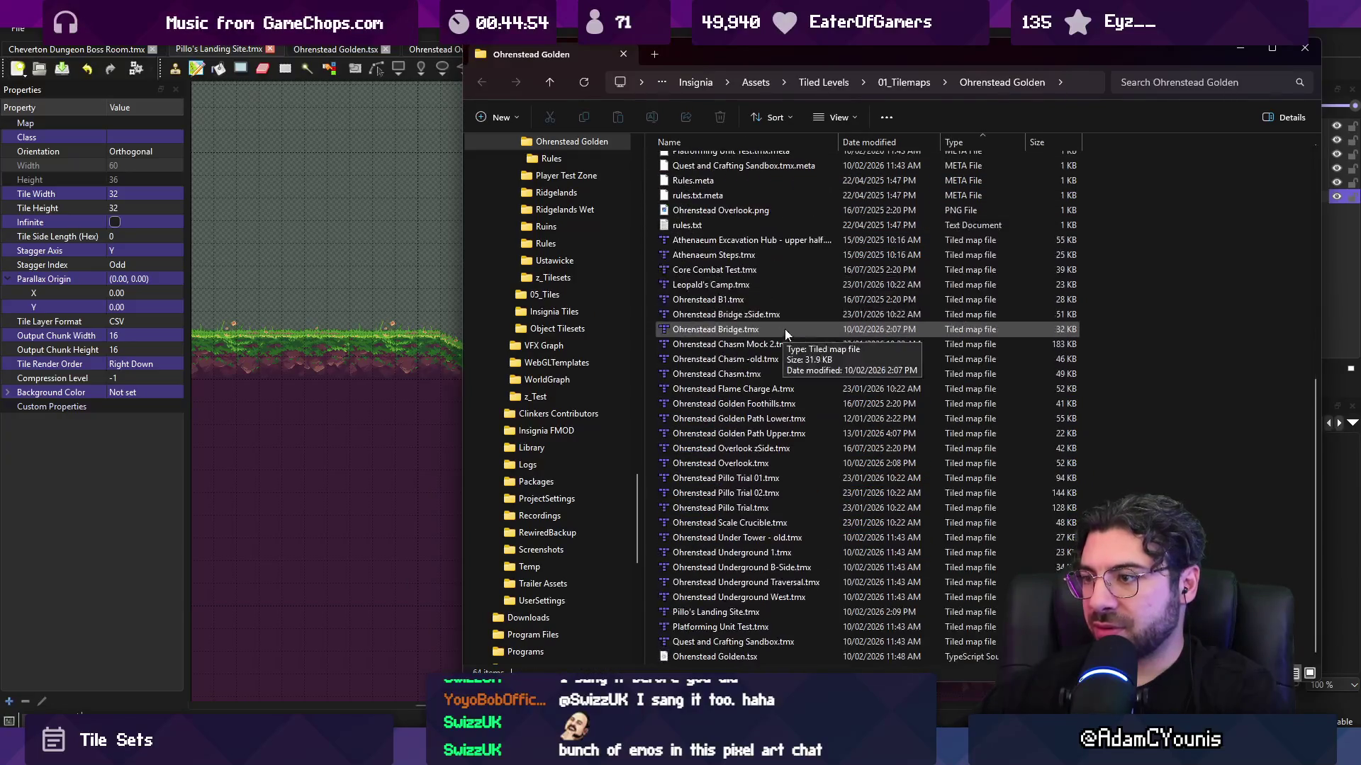
pyautogui.click(713, 240)
pyautogui.keyDown('shift'); pyautogui.click(730, 641); pyautogui.keyUp('shift')
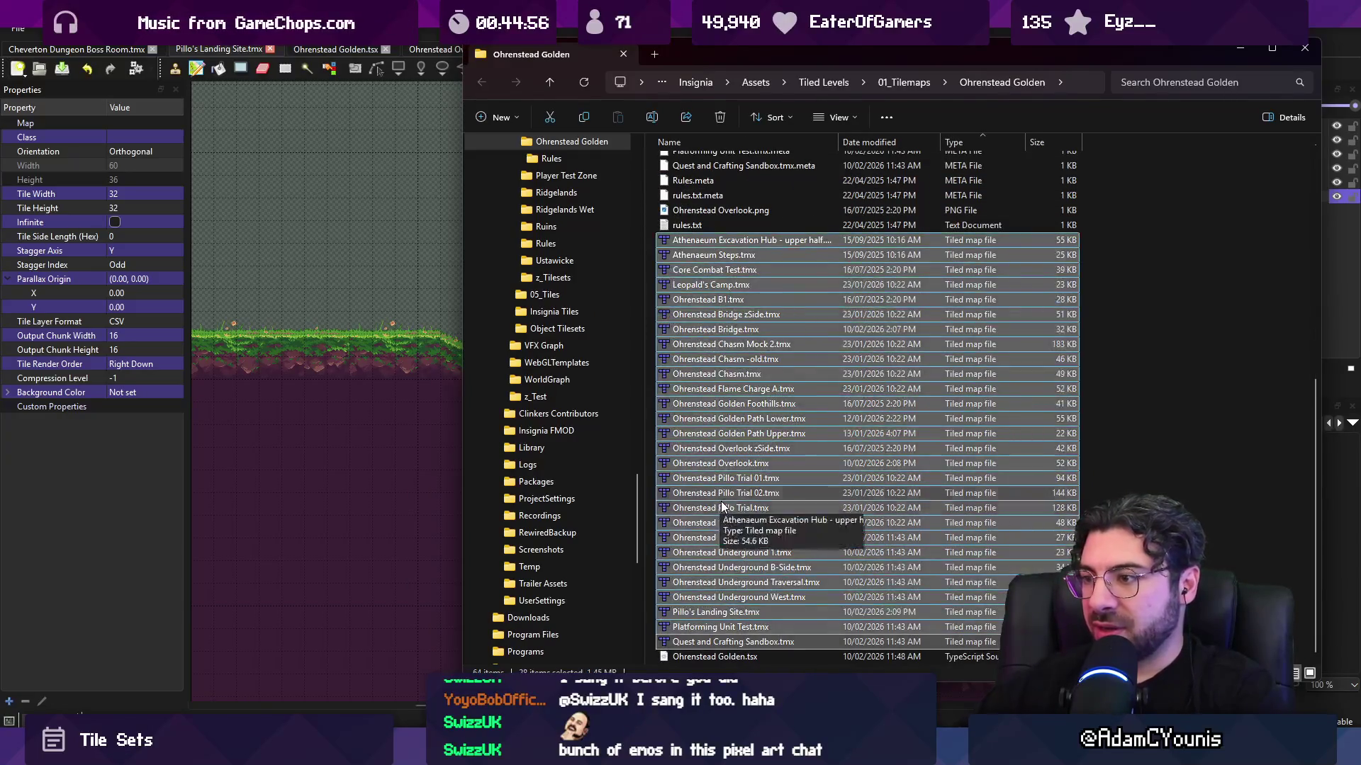
pyautogui.rightClick(721, 503)
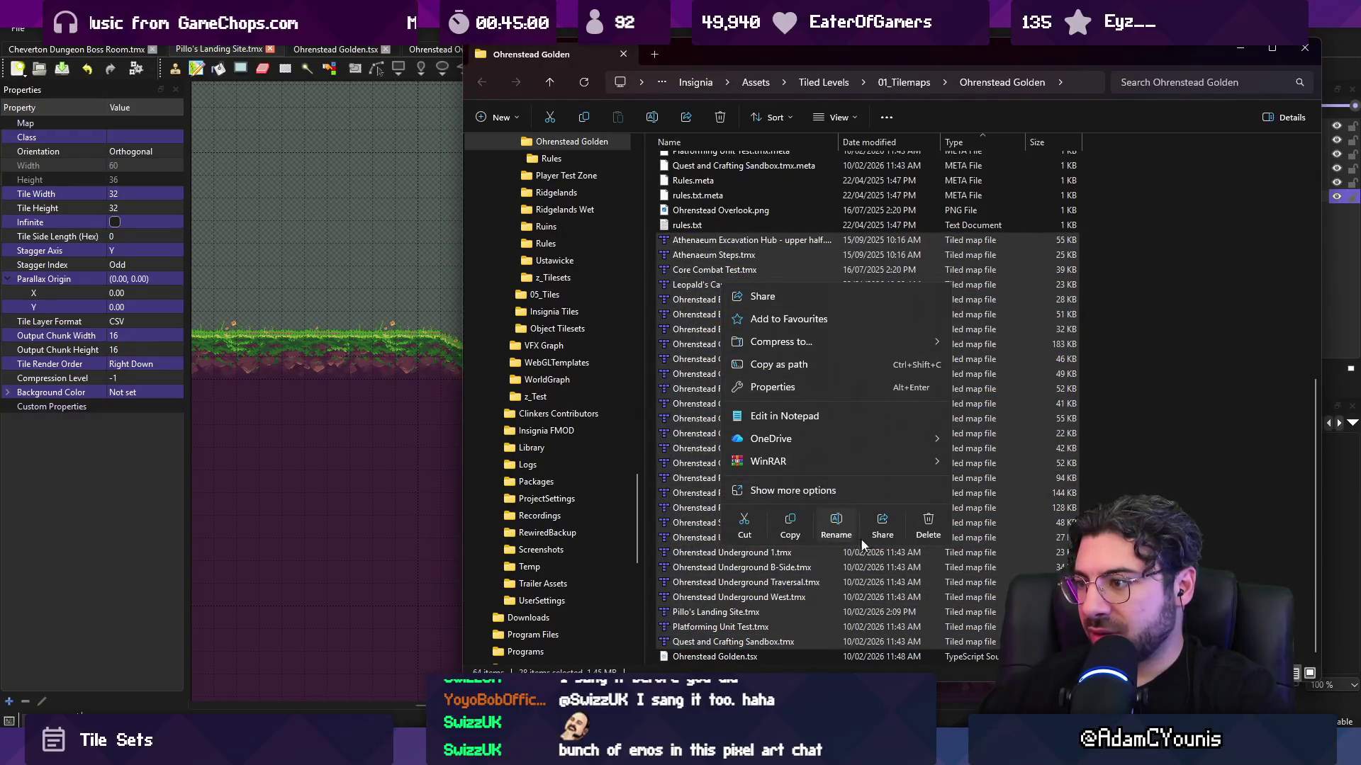
pyautogui.click(728, 639)
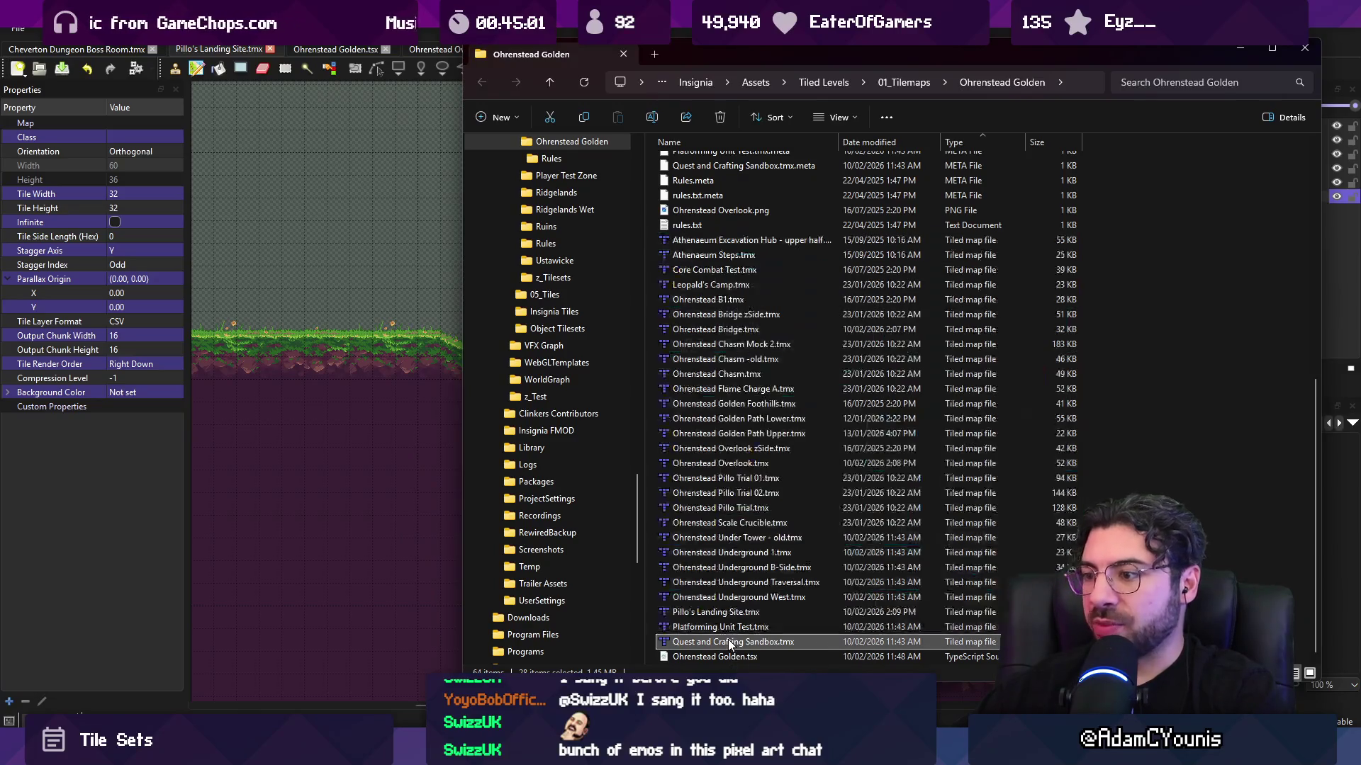
pyautogui.keyDown('shift'); pyautogui.click(719, 244); pyautogui.keyUp('shift')
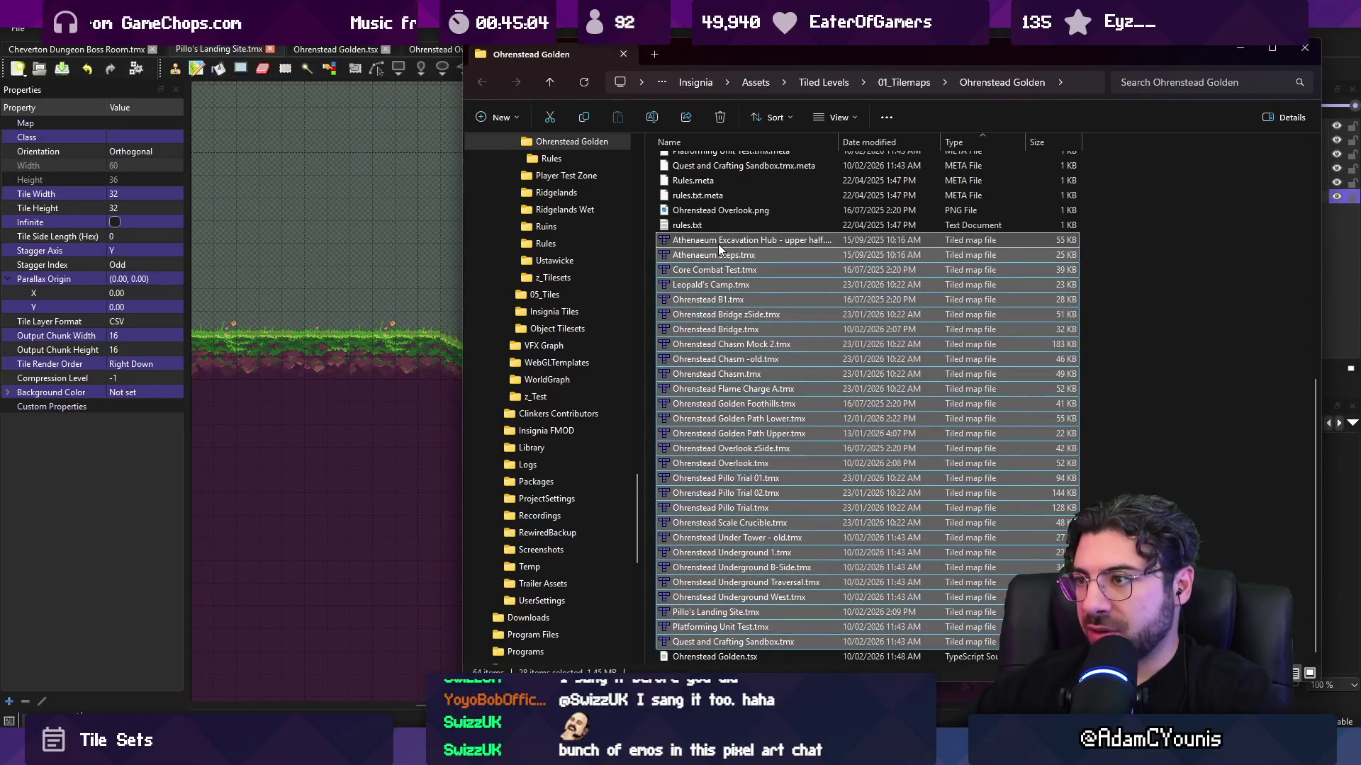
# - Confirm in Properties that 28 map files are selected, then dismiss the file actions menu
pyautogui.hotkey('alt', 'Return')
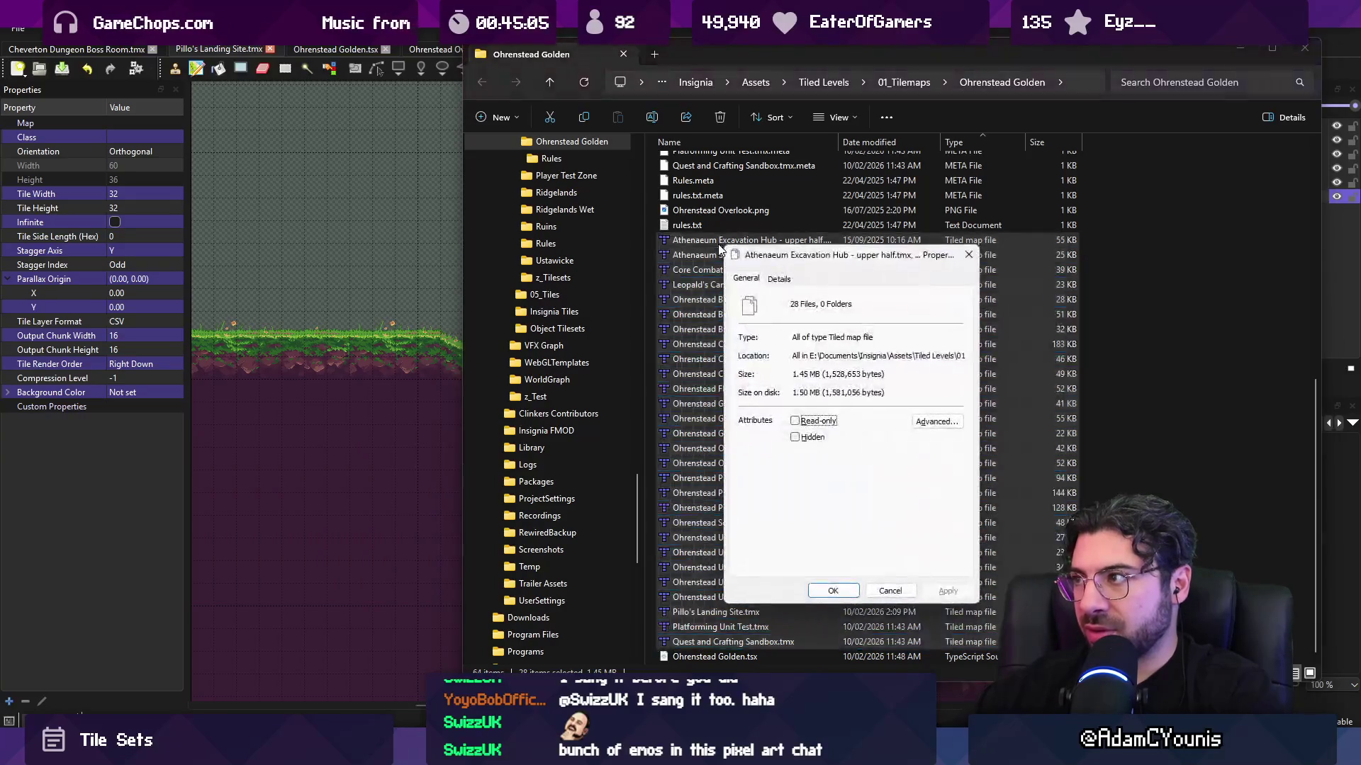
pyautogui.press('Escape')
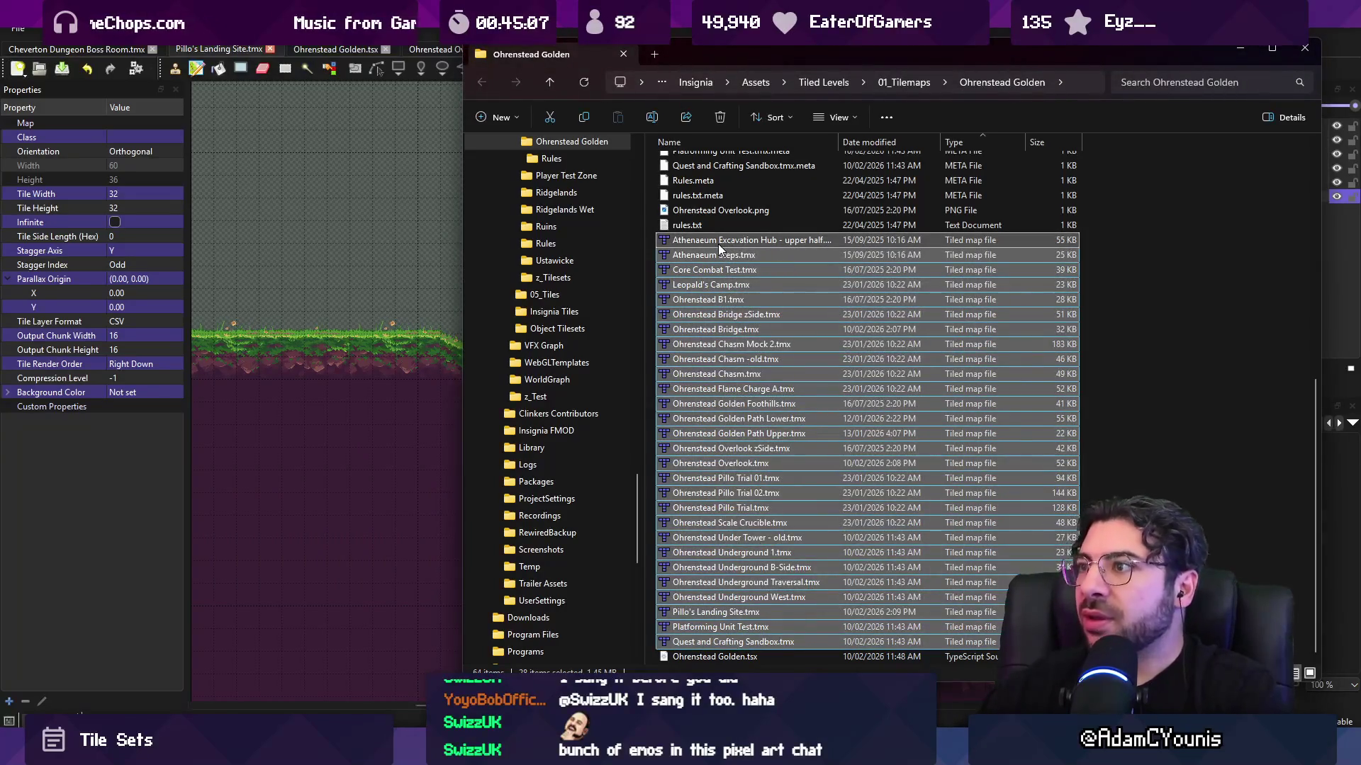
pyautogui.click(886, 117)
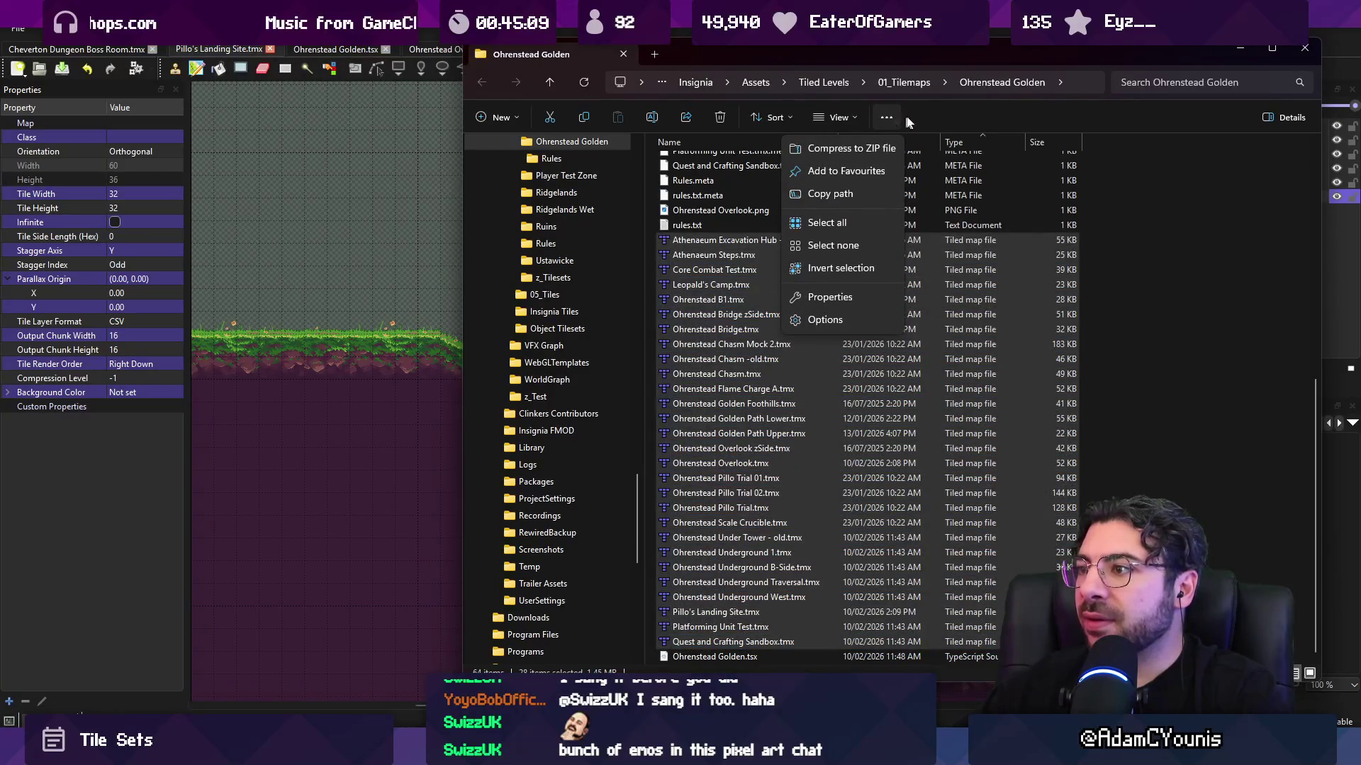
pyautogui.click(937, 119)
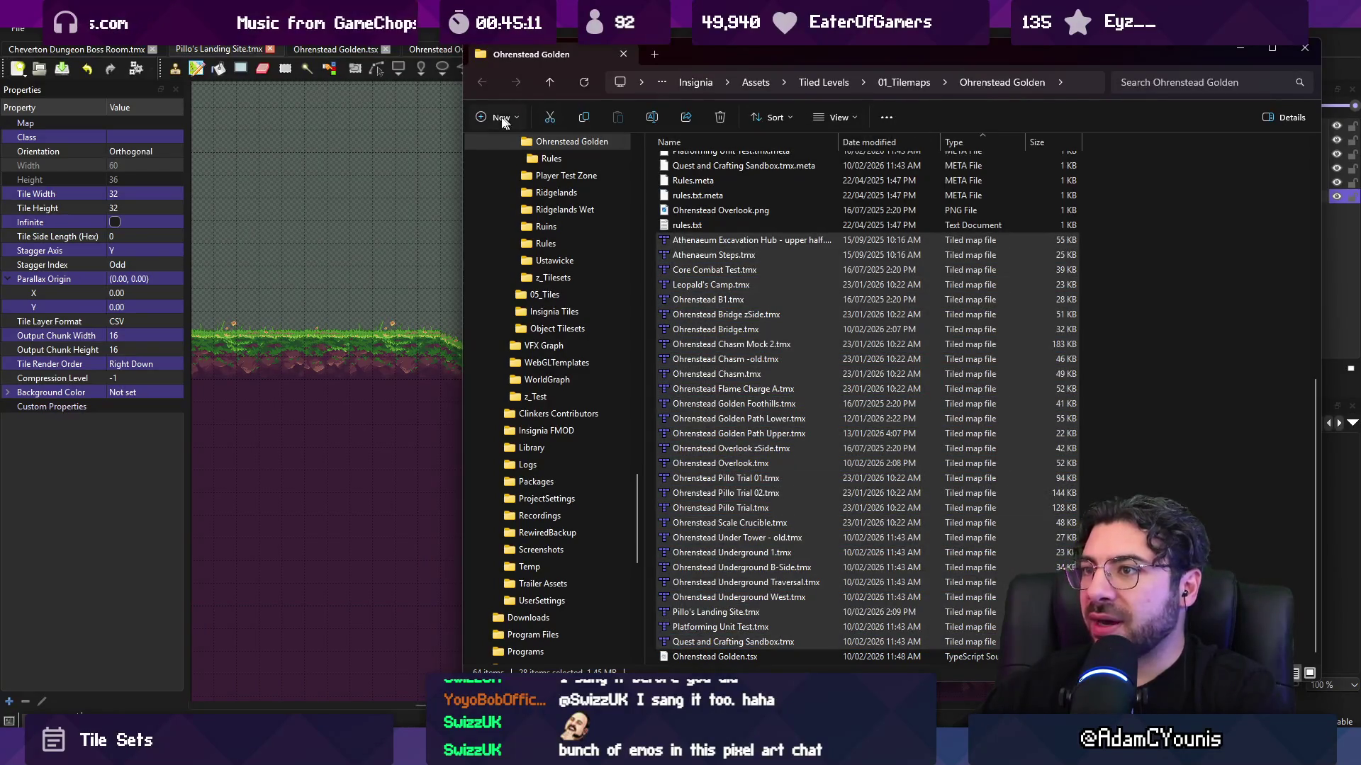
pyautogui.rightClick(741, 244)
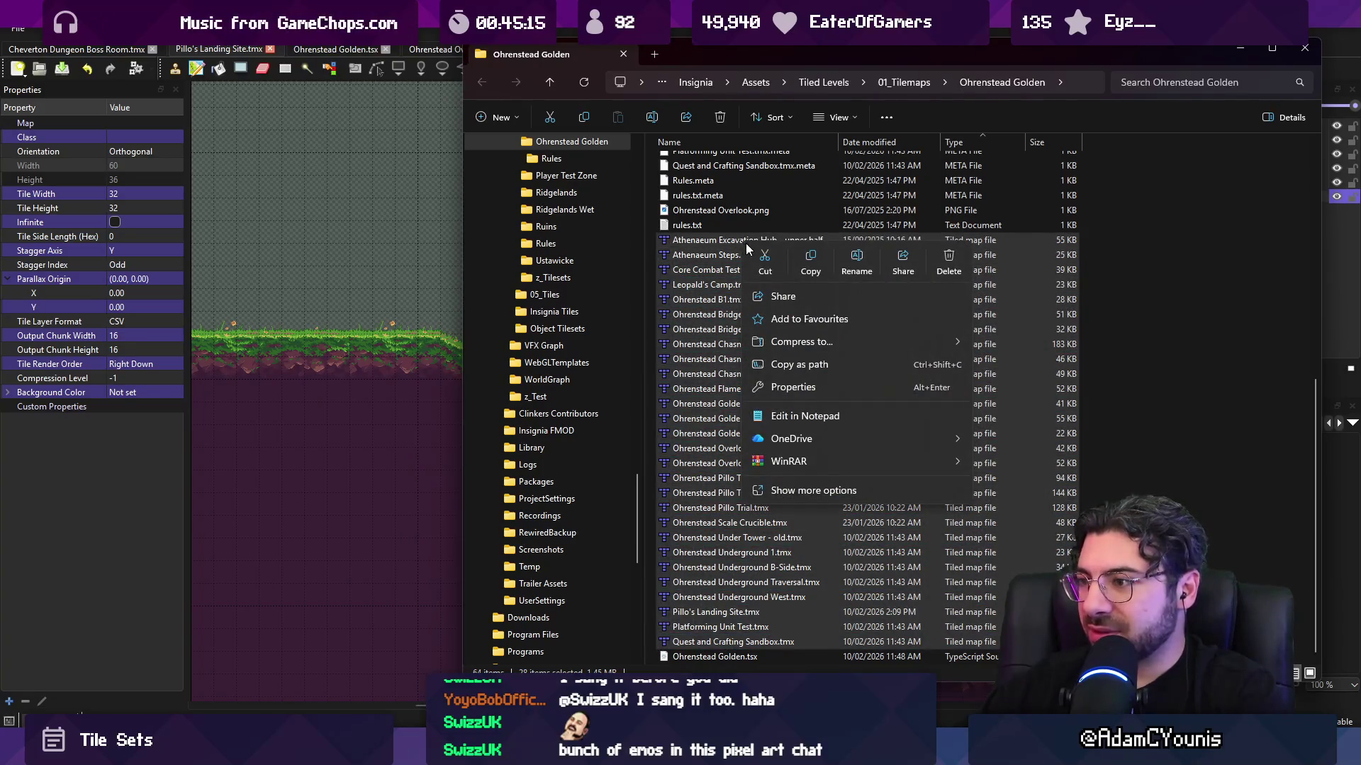
pyautogui.click(814, 491)
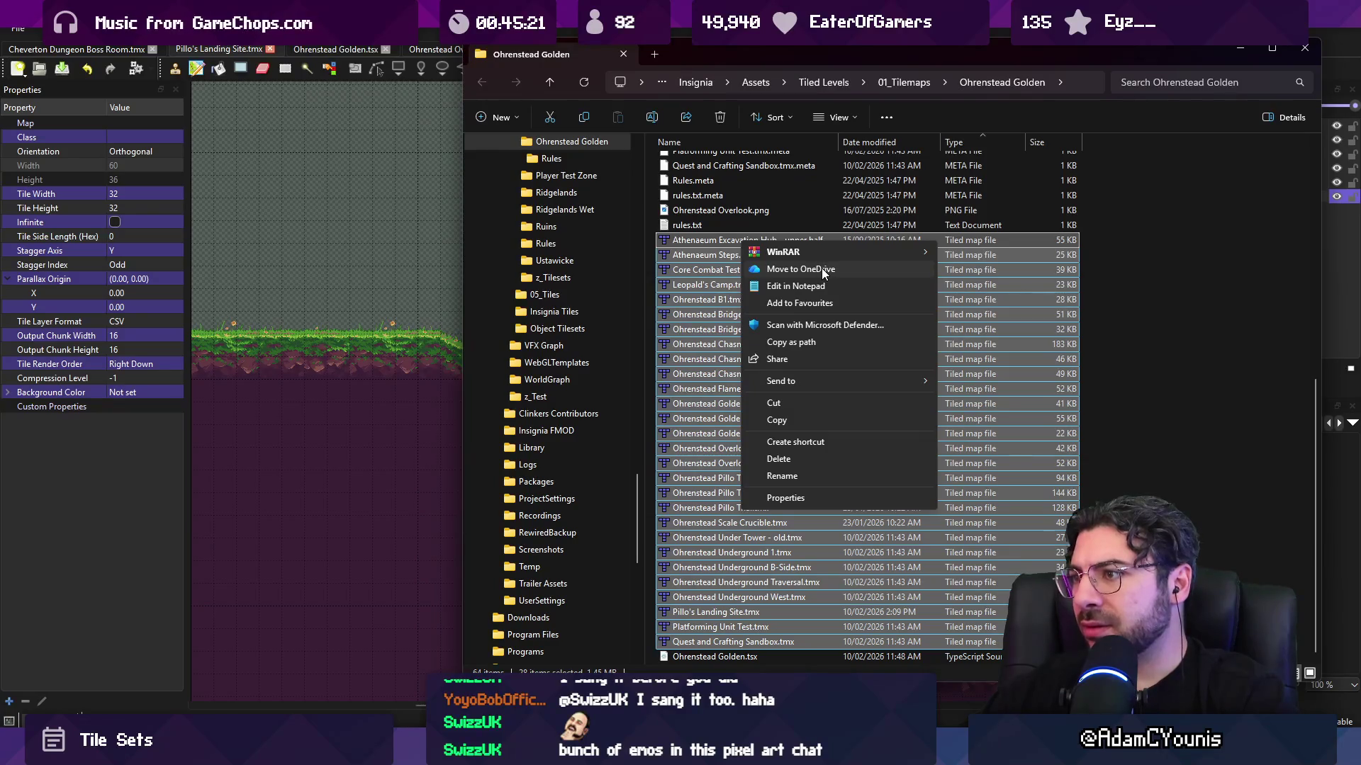
pyautogui.click(829, 420)
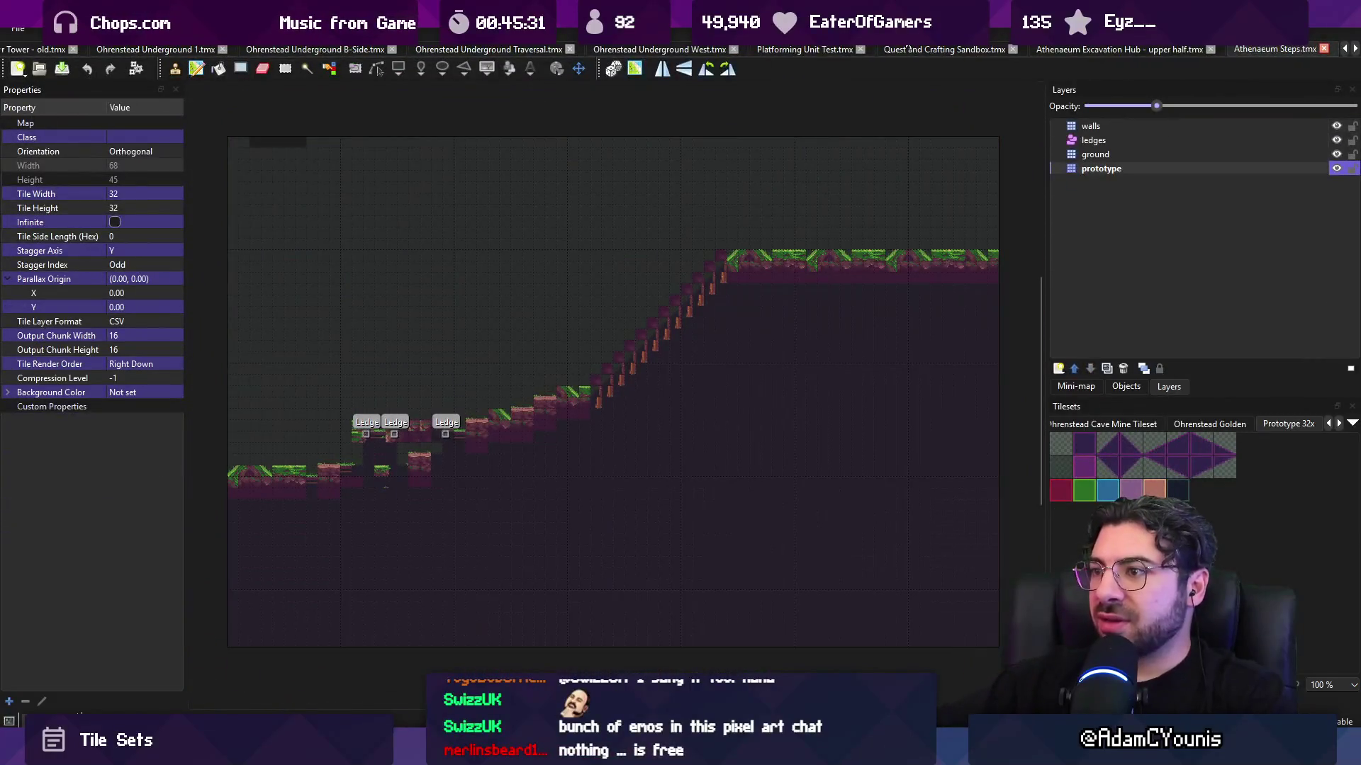
# - Automap and close Athenaeum Steps, Leopald's Camp, Bridge zSide, Platforming Unit Test and Underground Traversal
pyautogui.hotkey('ctrl', 'm')
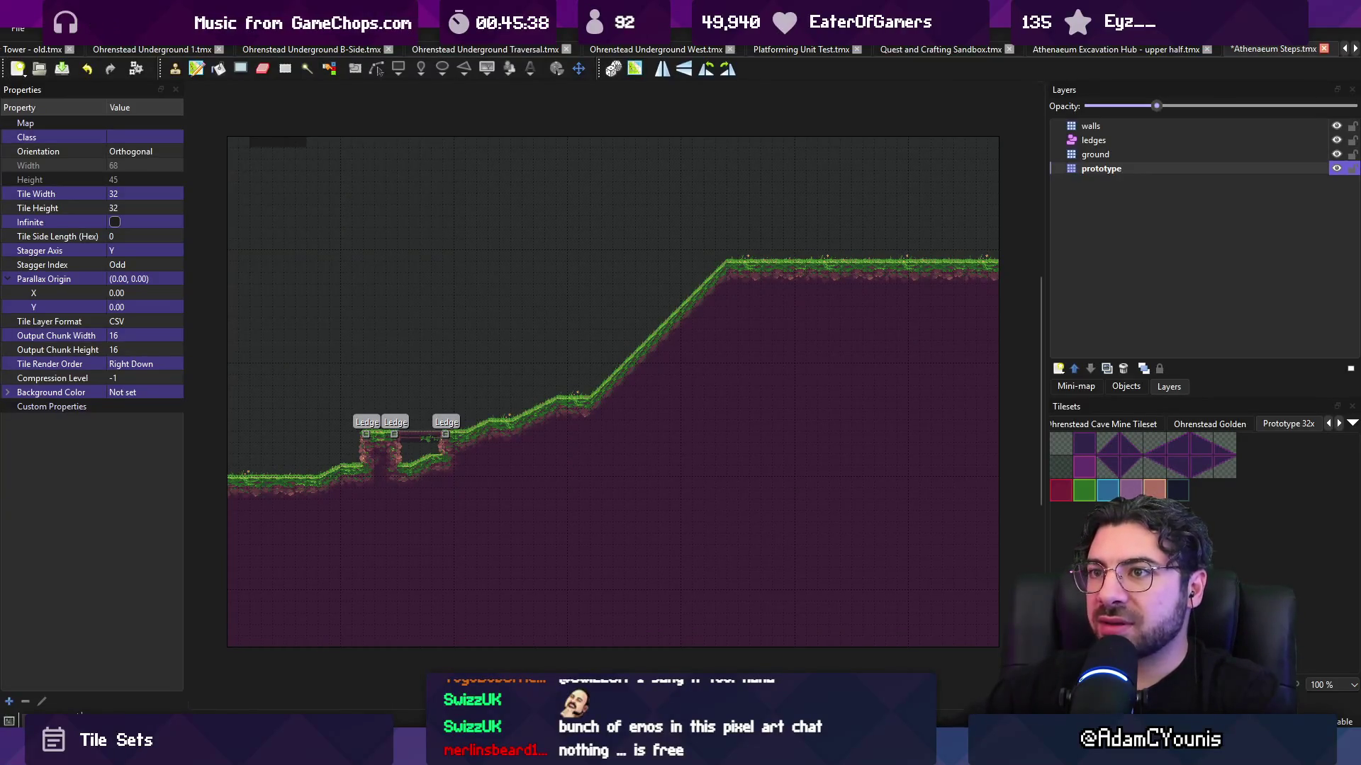
pyautogui.hotkey('ctrl', 'w')
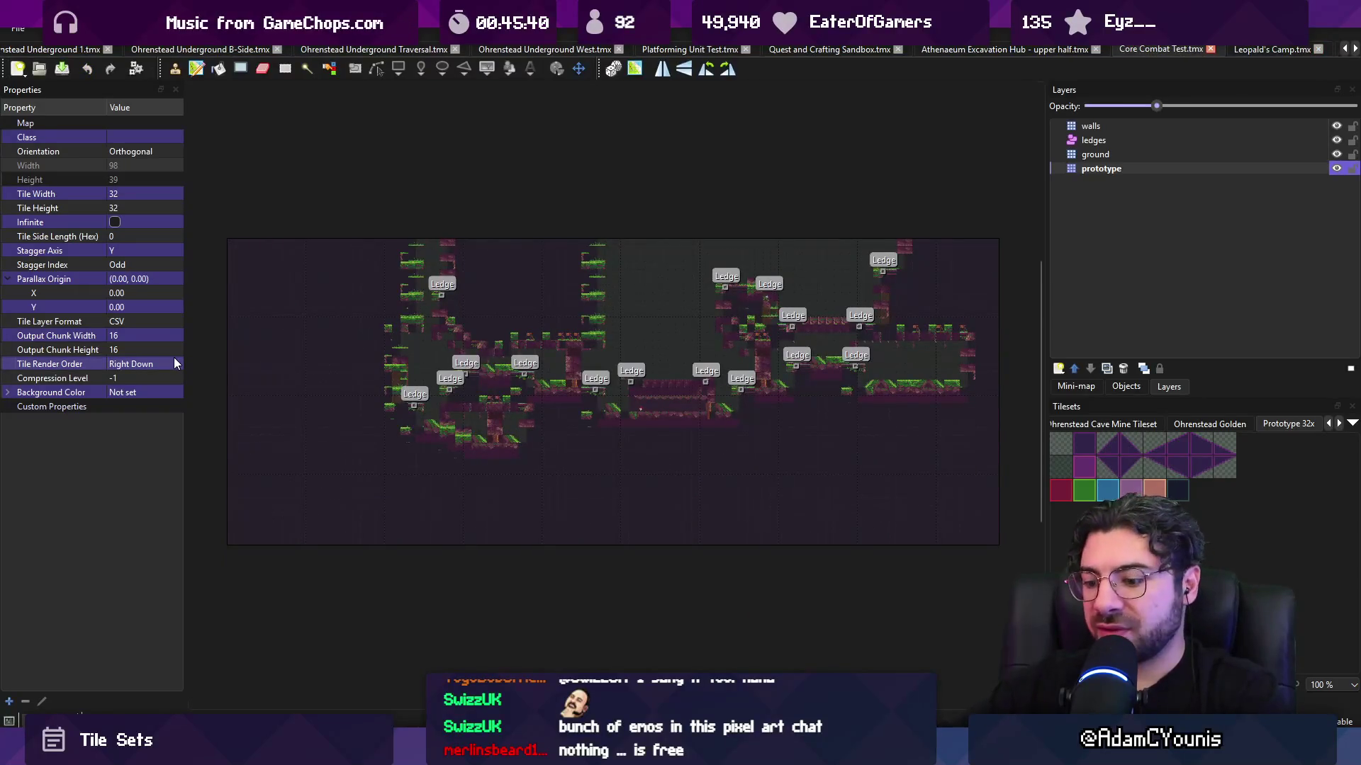
pyautogui.hotkey('ctrl', 'w')
pyautogui.hotkey('ctrl', 'm')
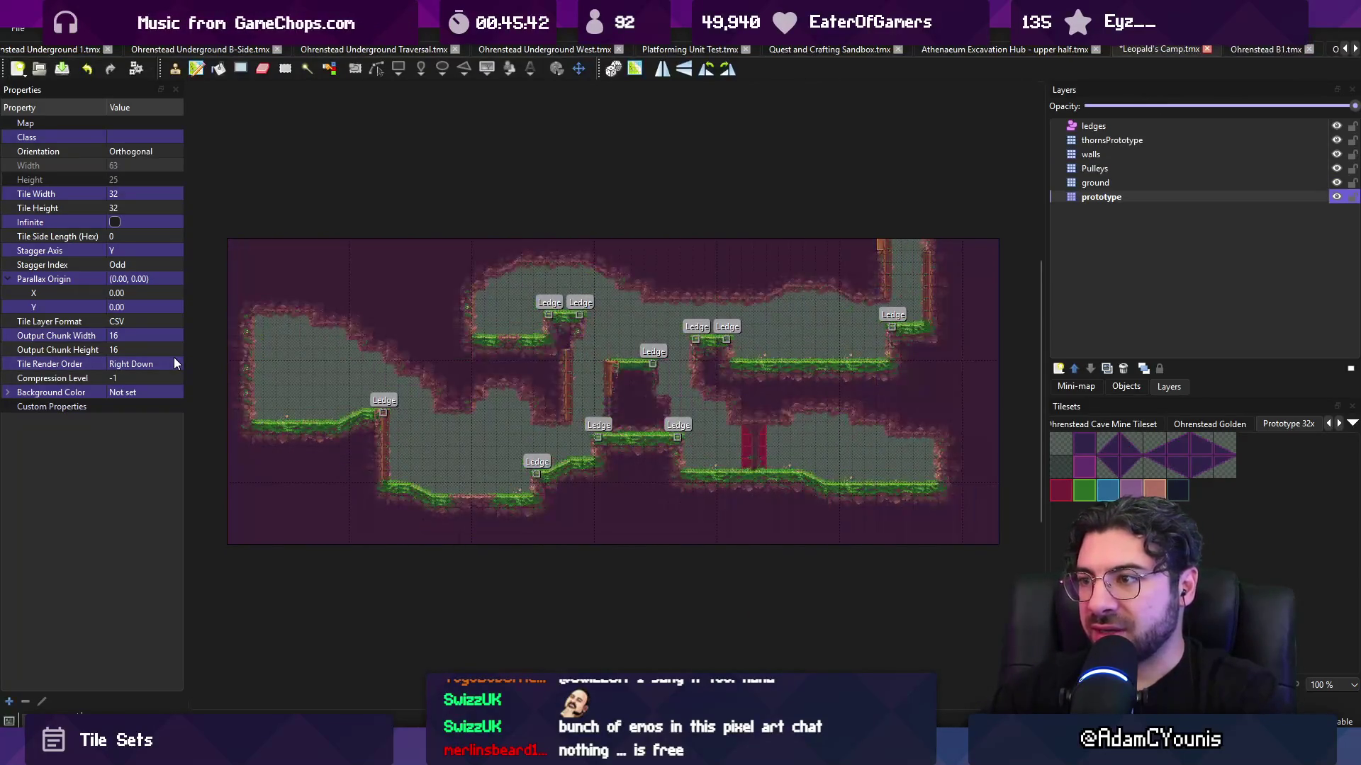
pyautogui.hotkey('ctrl', 'w')
pyautogui.hotkey('ctrl', 'w')
pyautogui.hotkey('ctrl', 'w')
pyautogui.hotkey('ctrl', 'm')
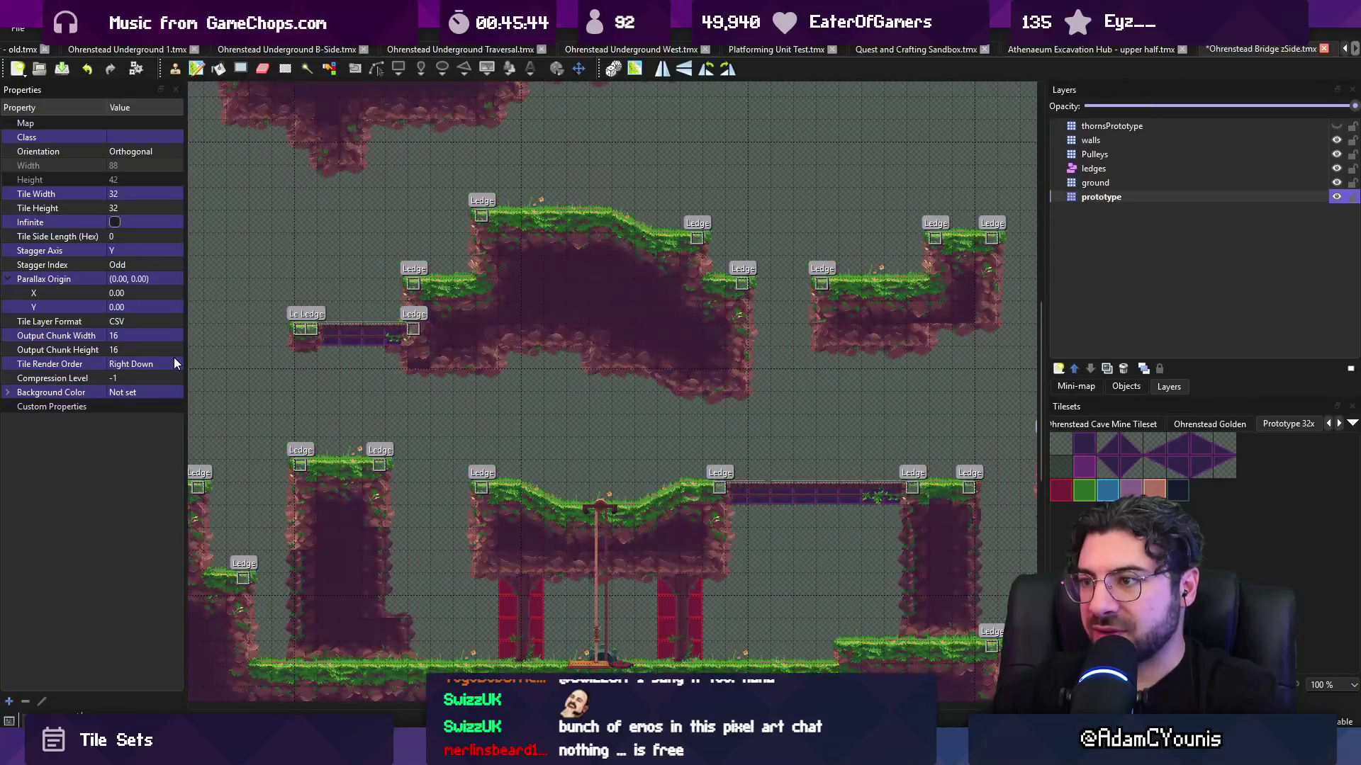
pyautogui.hotkey('ctrl', 'w')
pyautogui.hotkey('ctrl', 'w')
pyautogui.hotkey('ctrl', 'm')
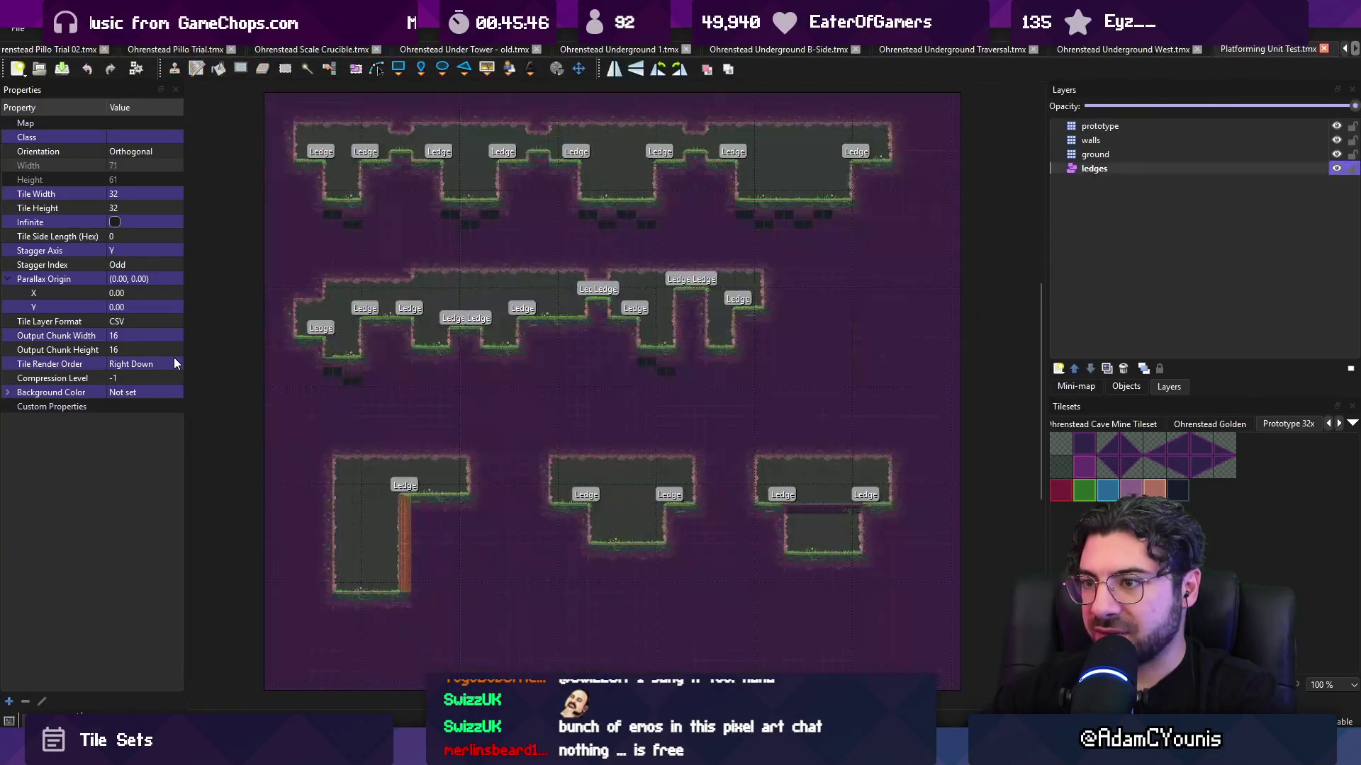
pyautogui.hotkey('ctrl', 'w')
pyautogui.hotkey('ctrl', 'w')
pyautogui.hotkey('ctrl', 'm')
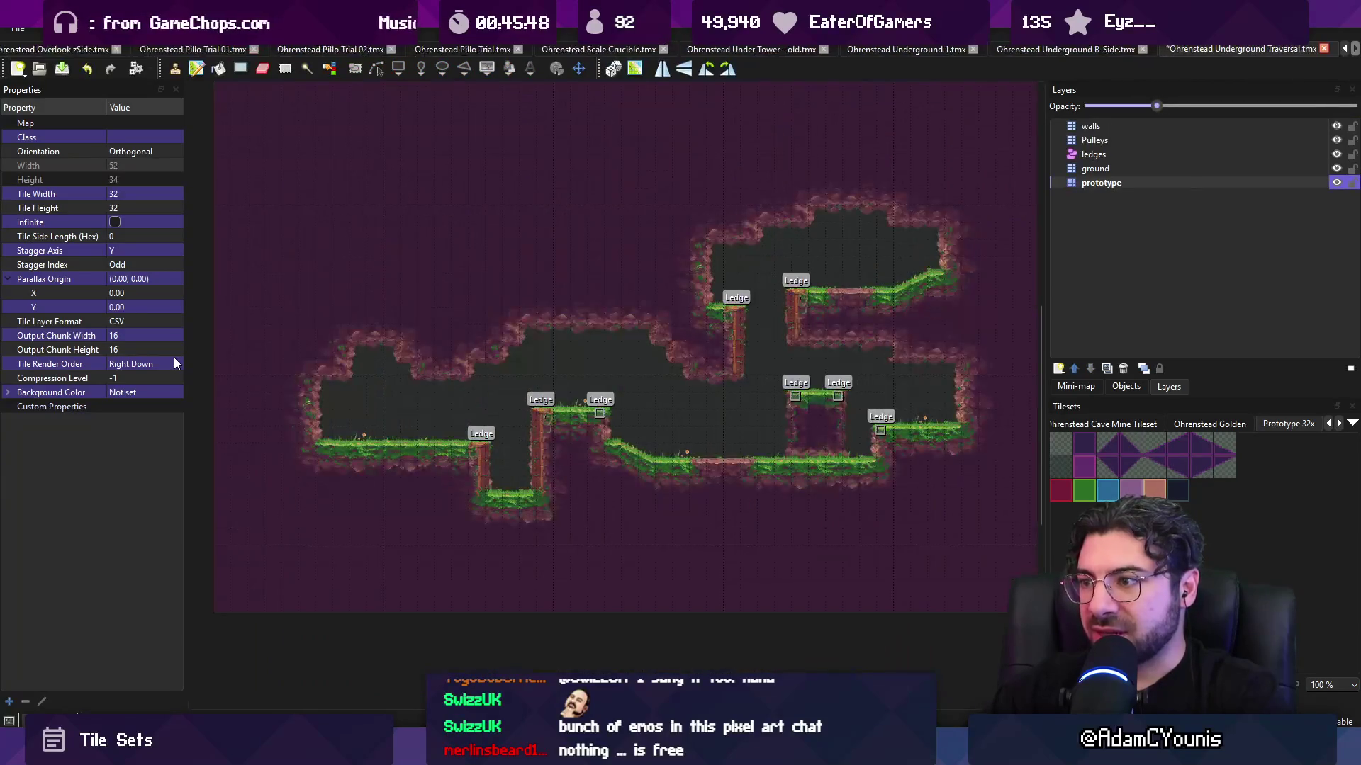
pyautogui.hotkey('ctrl', 'w')
# - Close the remaining maps, including Scale Crucible, Pillo Trial, Golden Path, Golden Foothills and Chasm Mock 2
pyautogui.hotkey('ctrl', 'w')
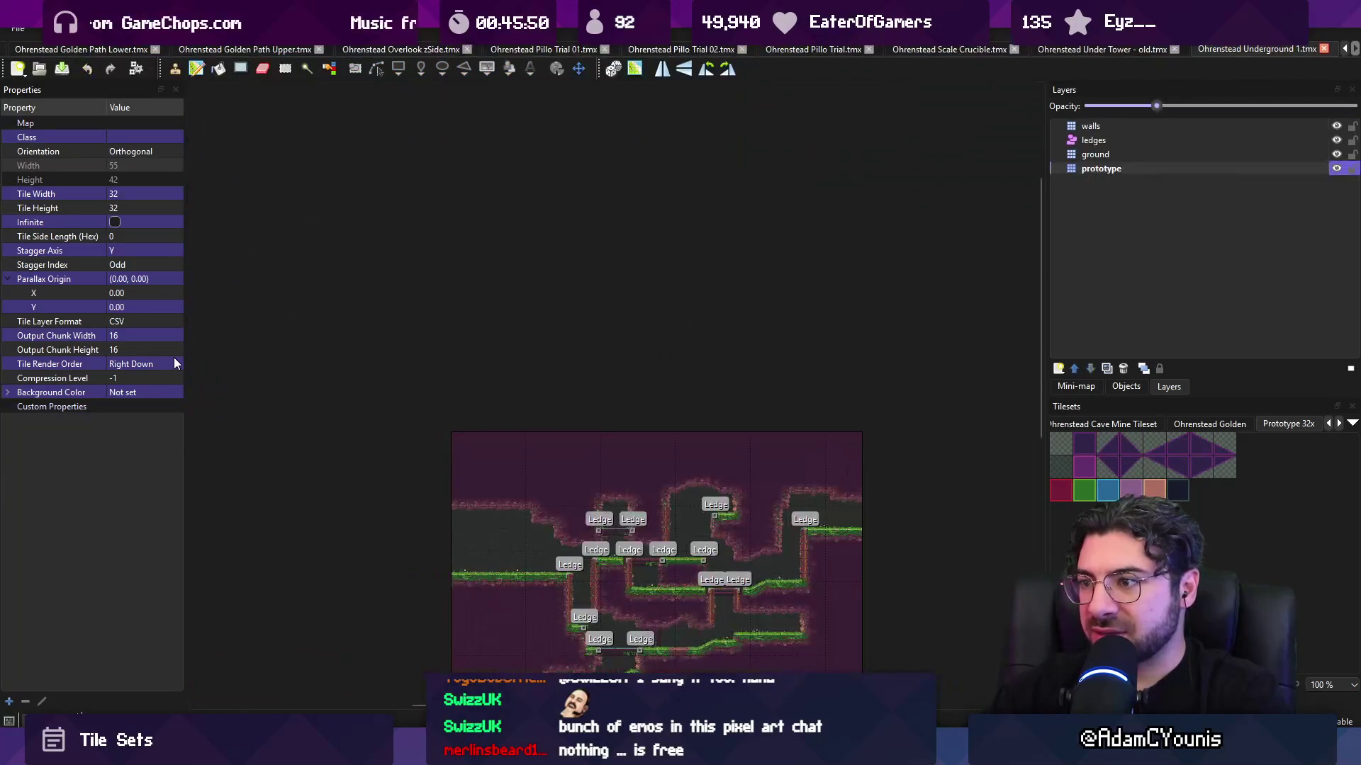
pyautogui.hotkey('ctrl', 'w')
pyautogui.hotkey('ctrl', 'w')
pyautogui.hotkey('ctrl', 'w')
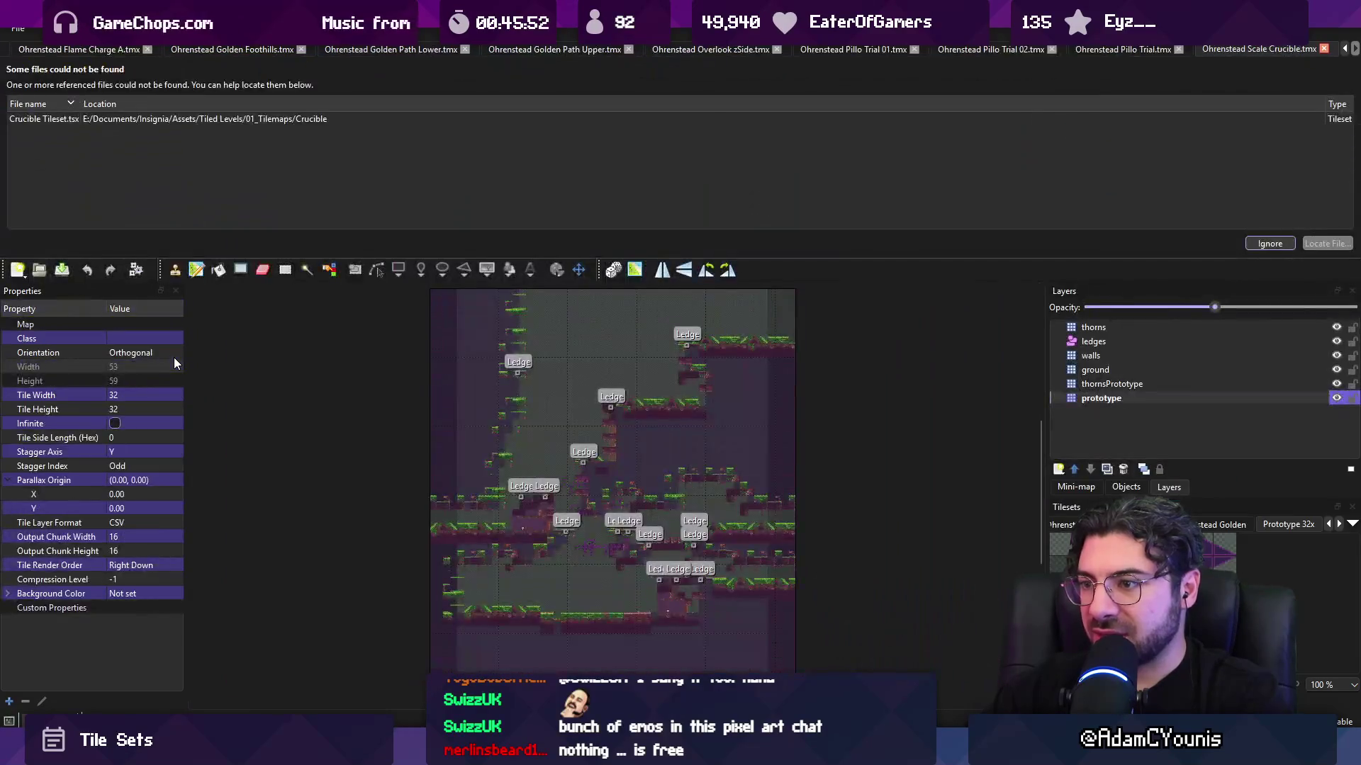
pyautogui.hotkey('ctrl', 'w')
pyautogui.hotkey('ctrl', 'w')
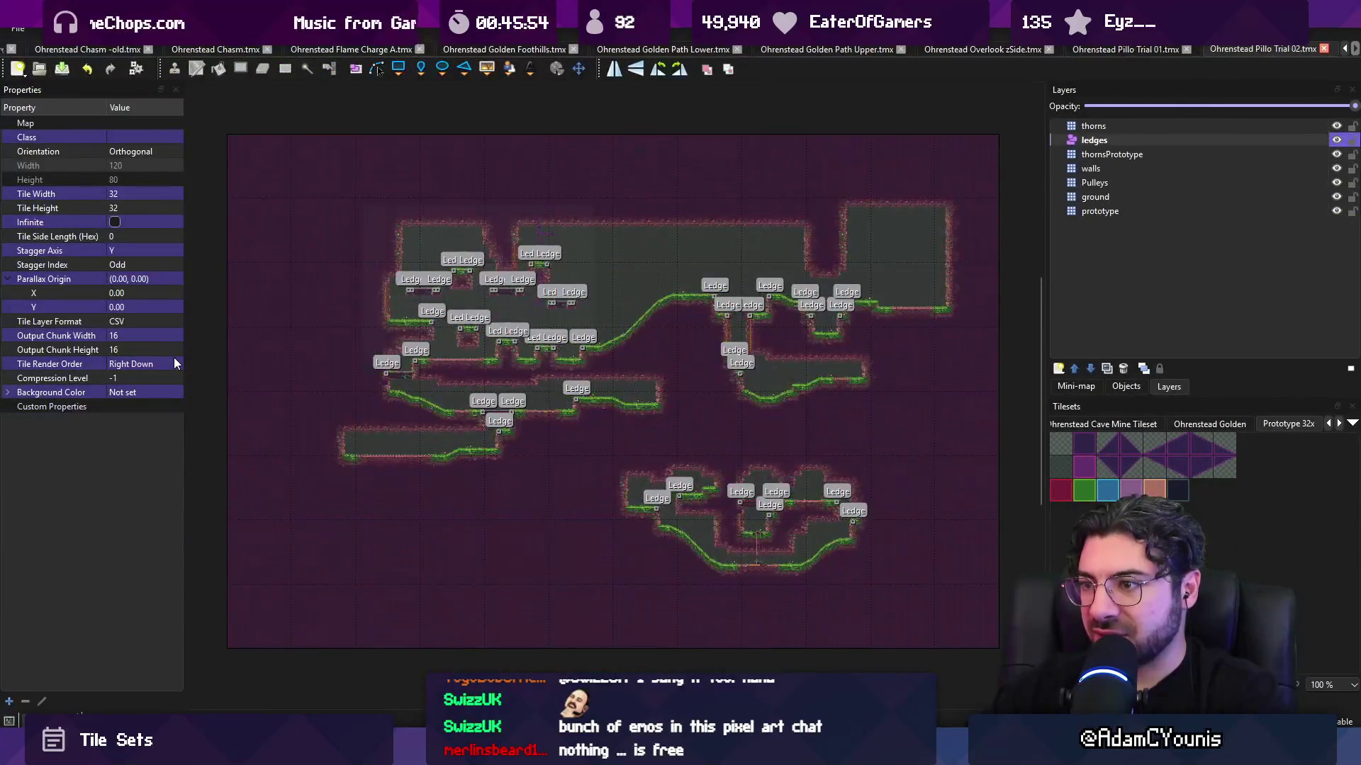
pyautogui.hotkey('ctrl', 'w')
pyautogui.hotkey('ctrl', 'w')
pyautogui.hotkey('ctrl', 'w')
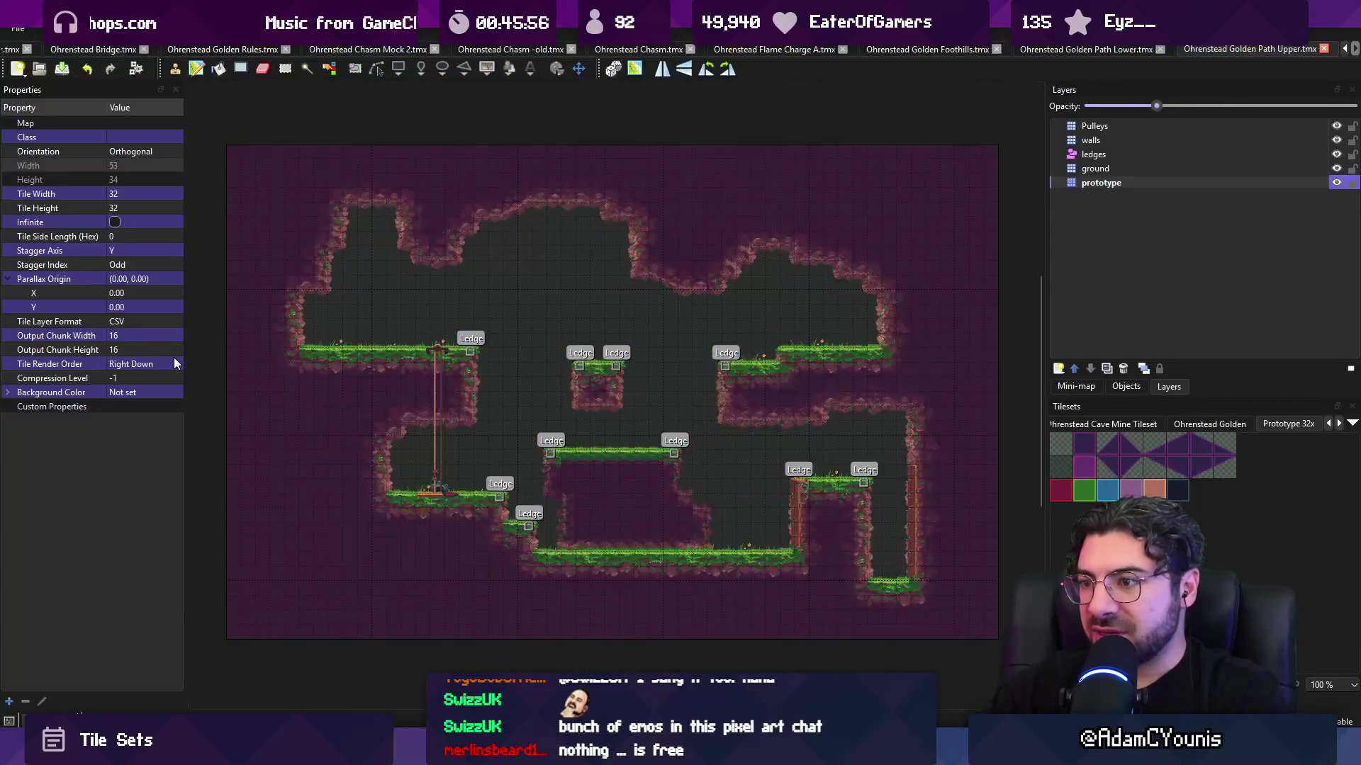
pyautogui.hotkey('ctrl', 'w')
pyautogui.hotkey('ctrl', 'w')
pyautogui.hotkey('ctrl', 'w')
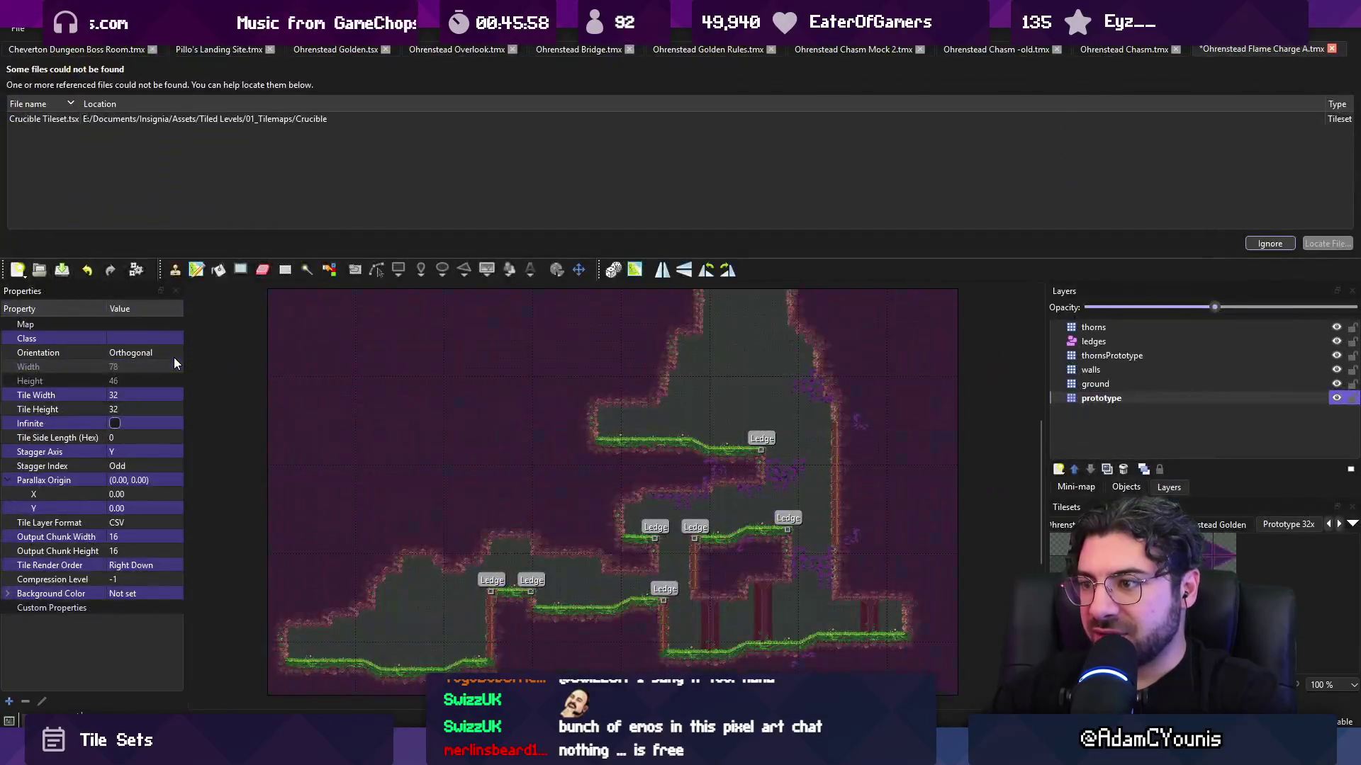
pyautogui.hotkey('ctrl', 'w')
pyautogui.hotkey('ctrl', 'w')
pyautogui.hotkey('ctrl', 'w')
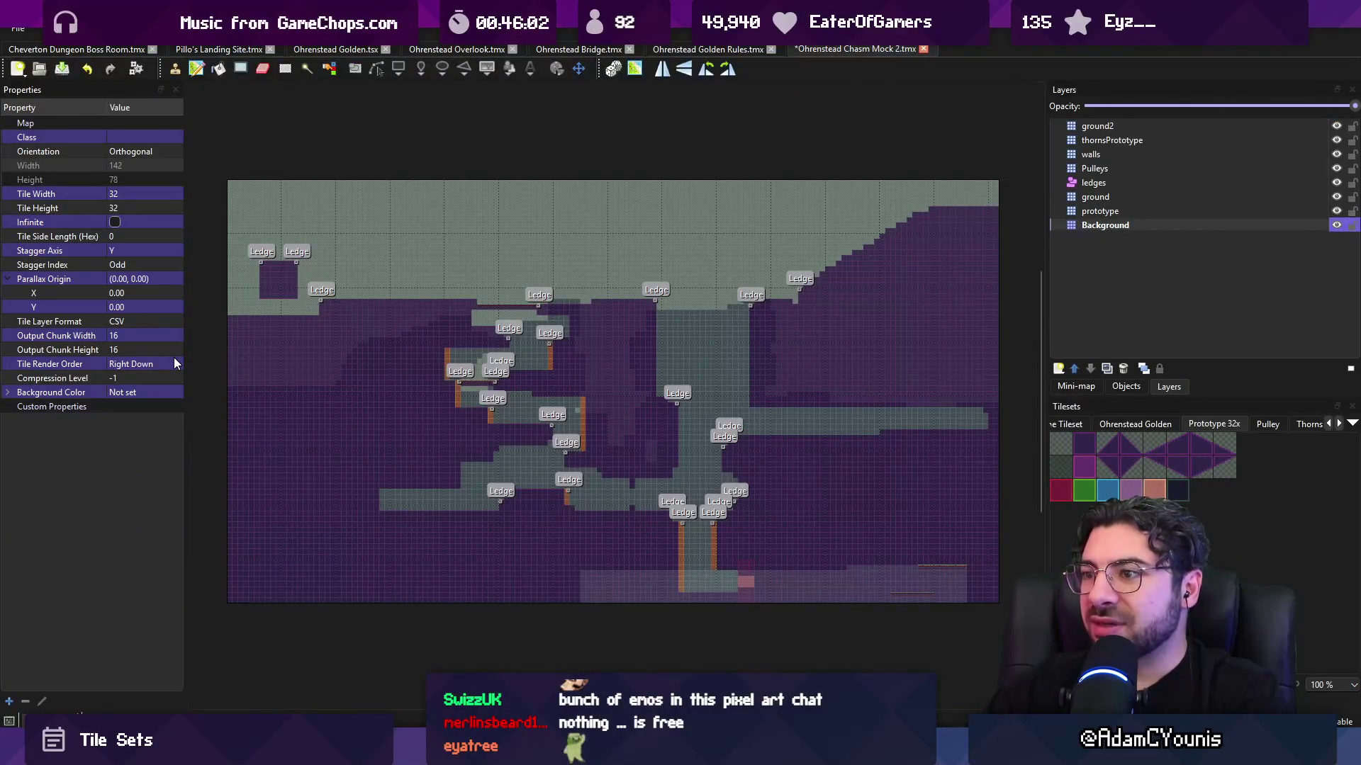
pyautogui.hotkey('ctrl', 'w')
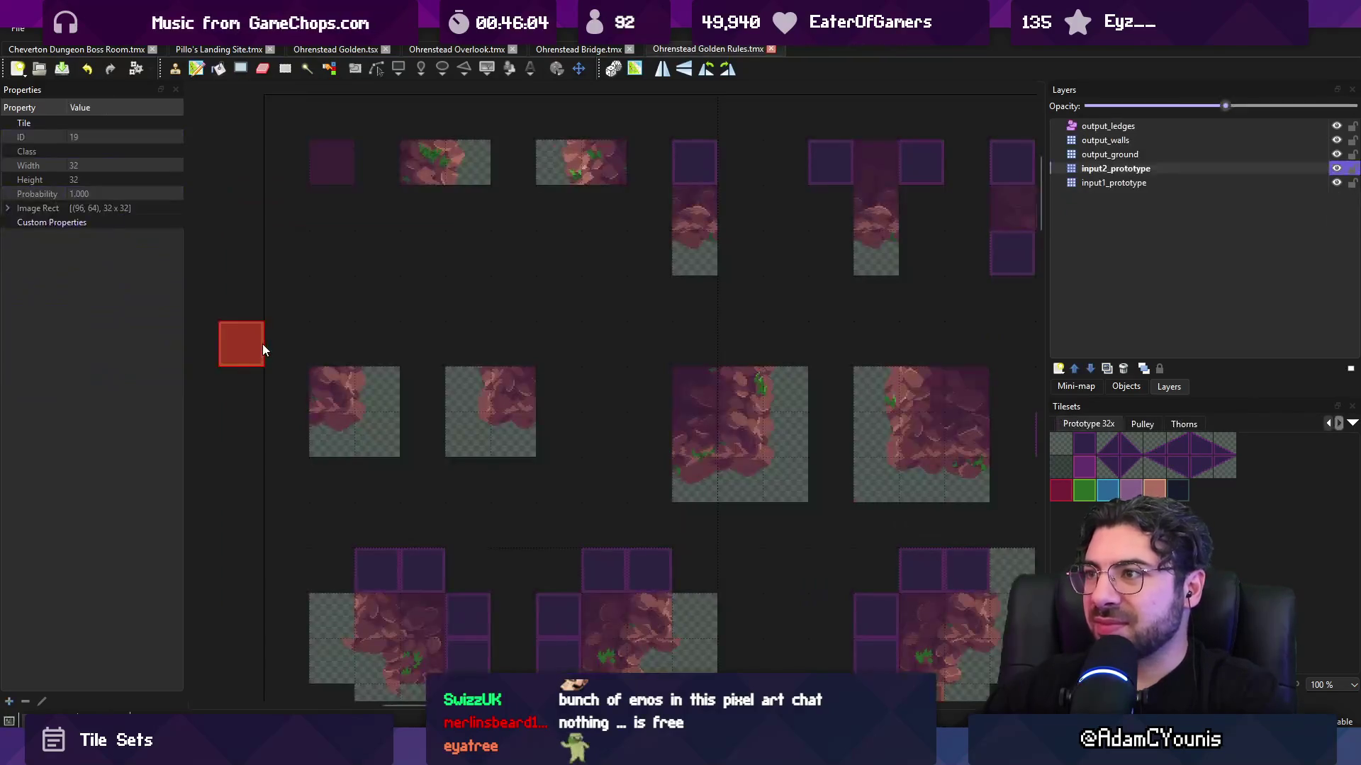
pyautogui.hotkey('alt', 'Tab')
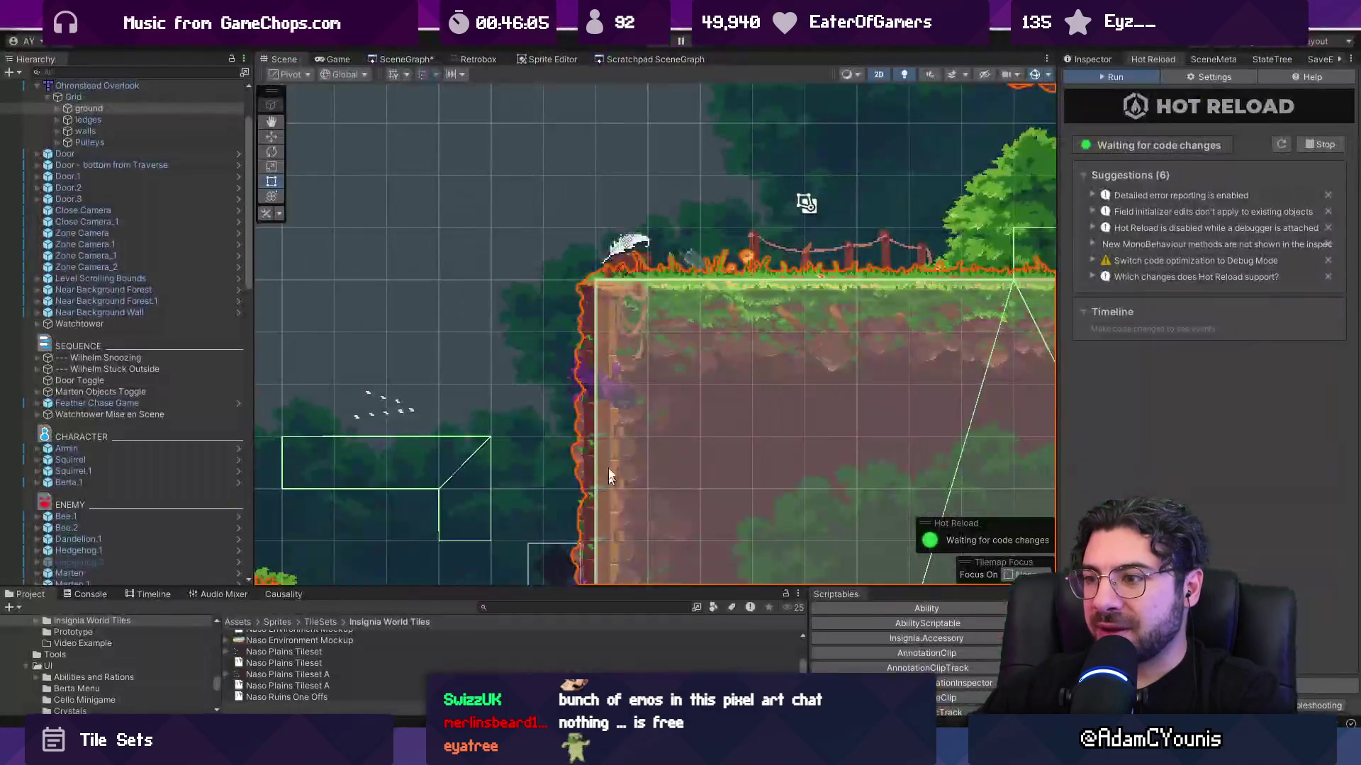
pyautogui.scroll(-4, 623, 315)
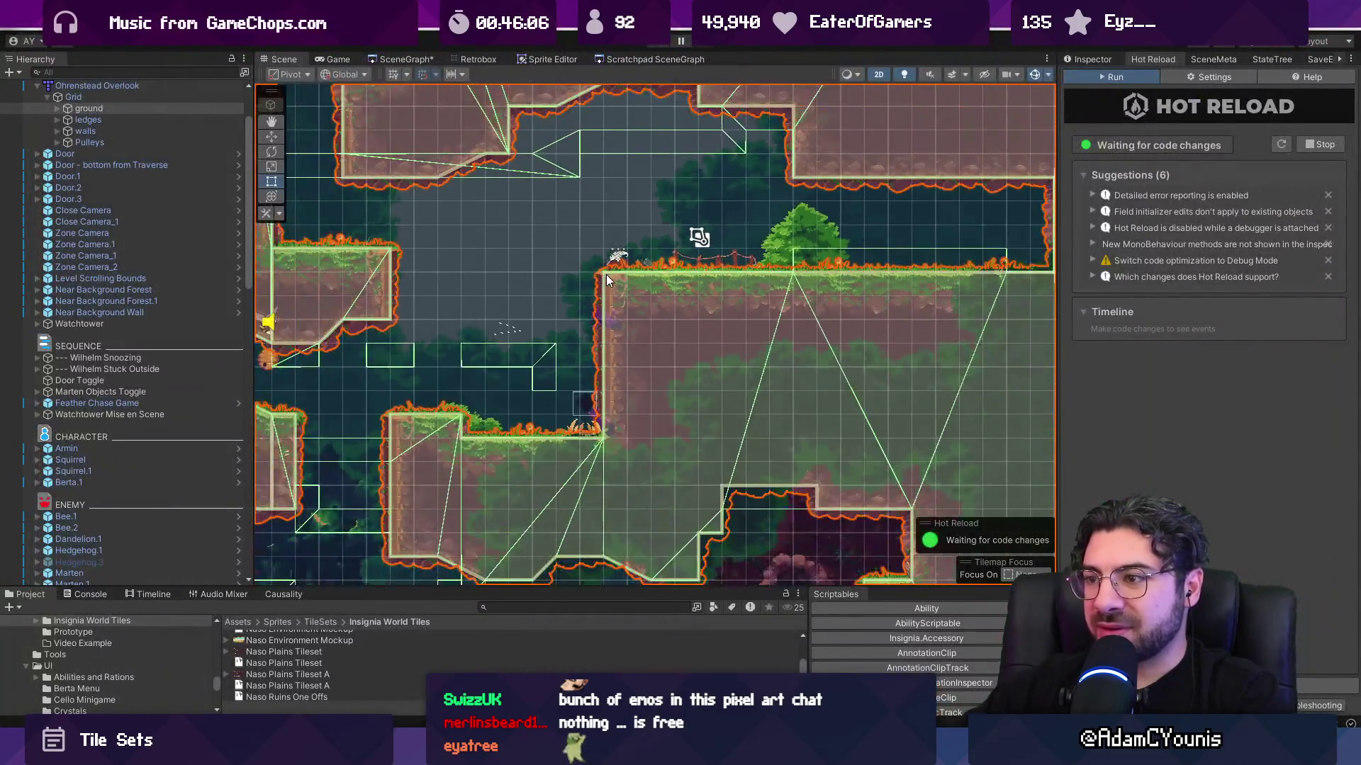
pyautogui.click(511, 232)
pyautogui.moveTo(511, 233); pyautogui.dragTo(635, 248)
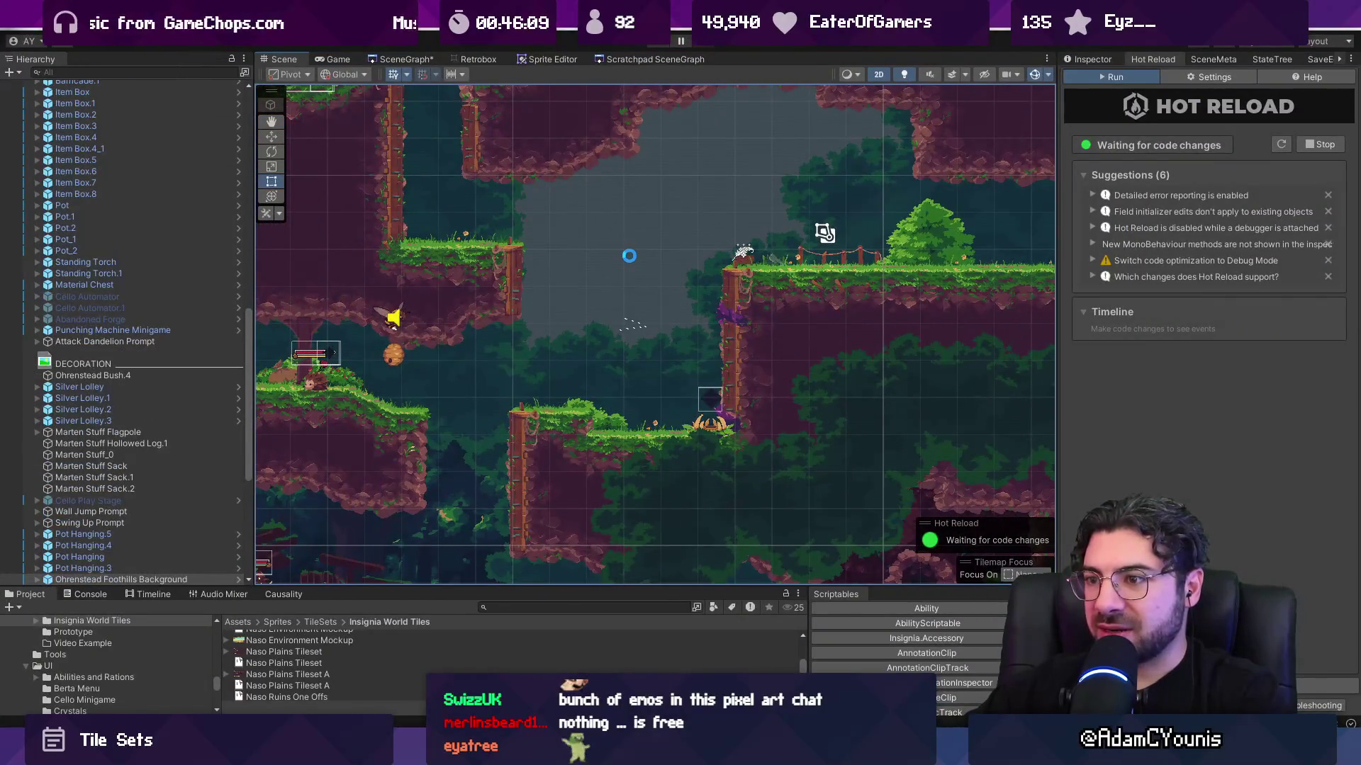
pyautogui.scroll(-1, 630, 256)
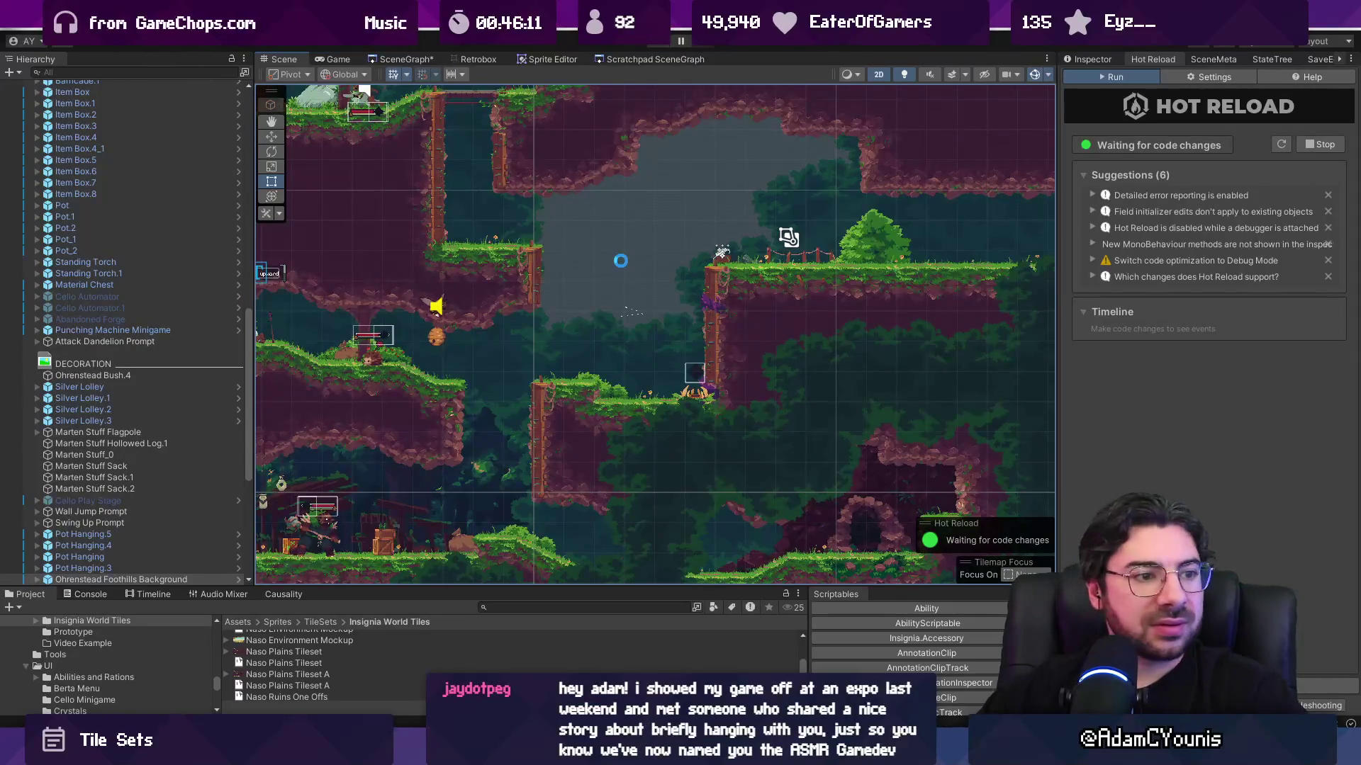
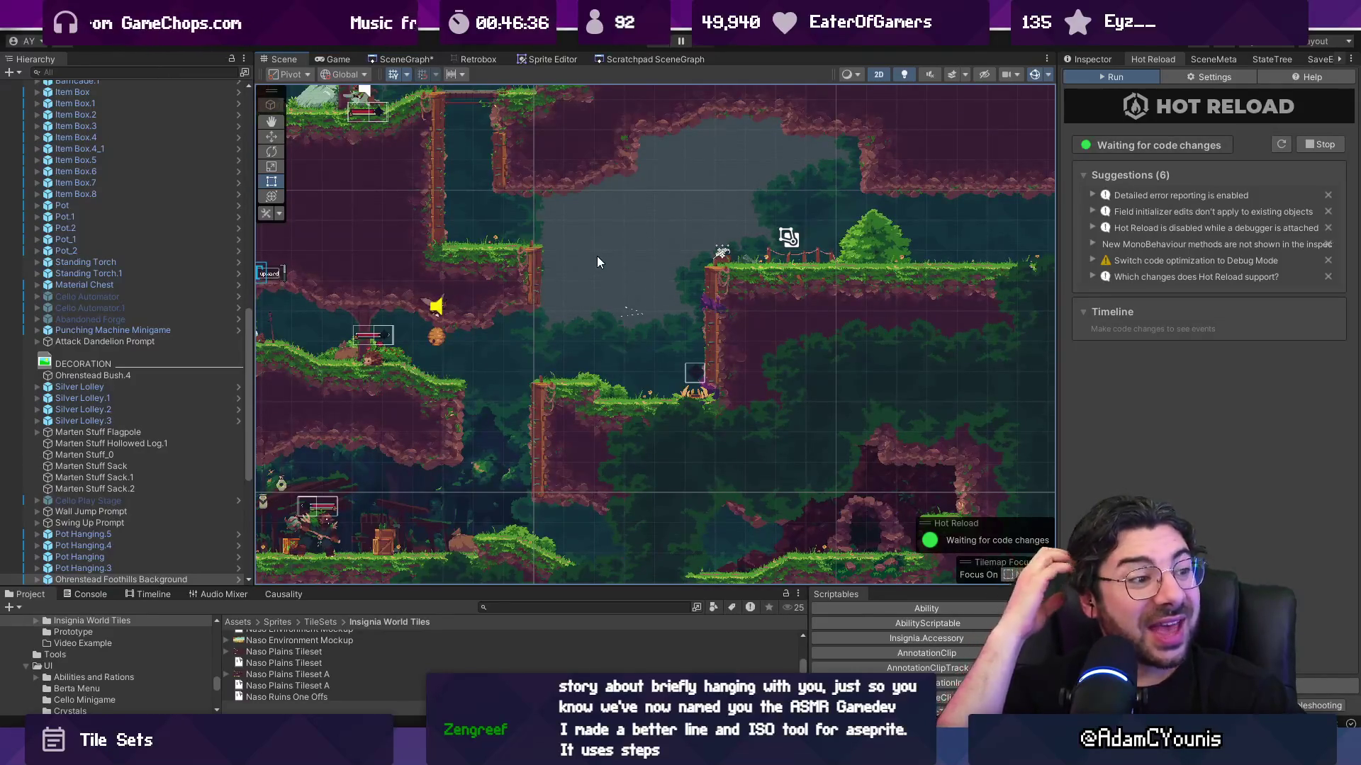
# - Browse the SceneGraph overview of level rooms and launch Ohrenstead Foothills 2 in Play mode
pyautogui.scroll(-2, 615, 338)
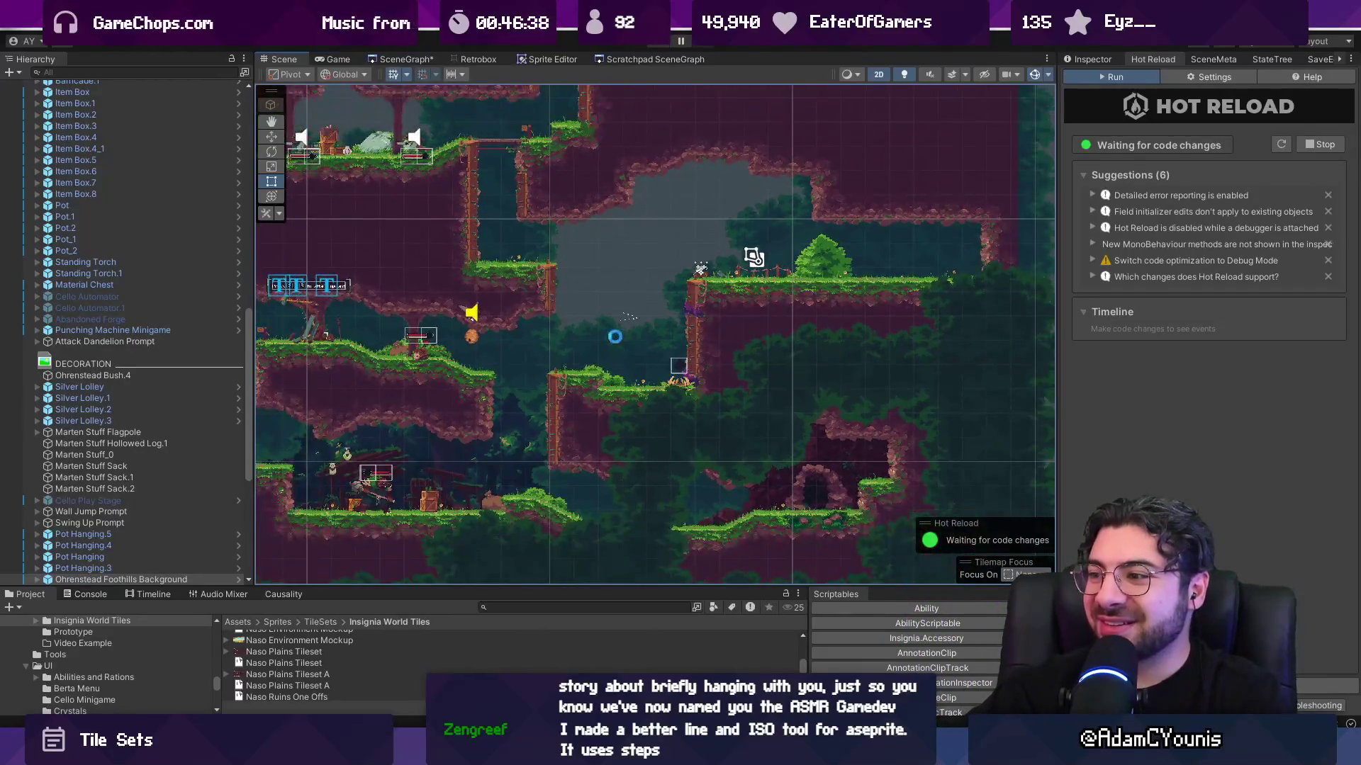
pyautogui.click(399, 59)
pyautogui.scroll(-3, 600, 313)
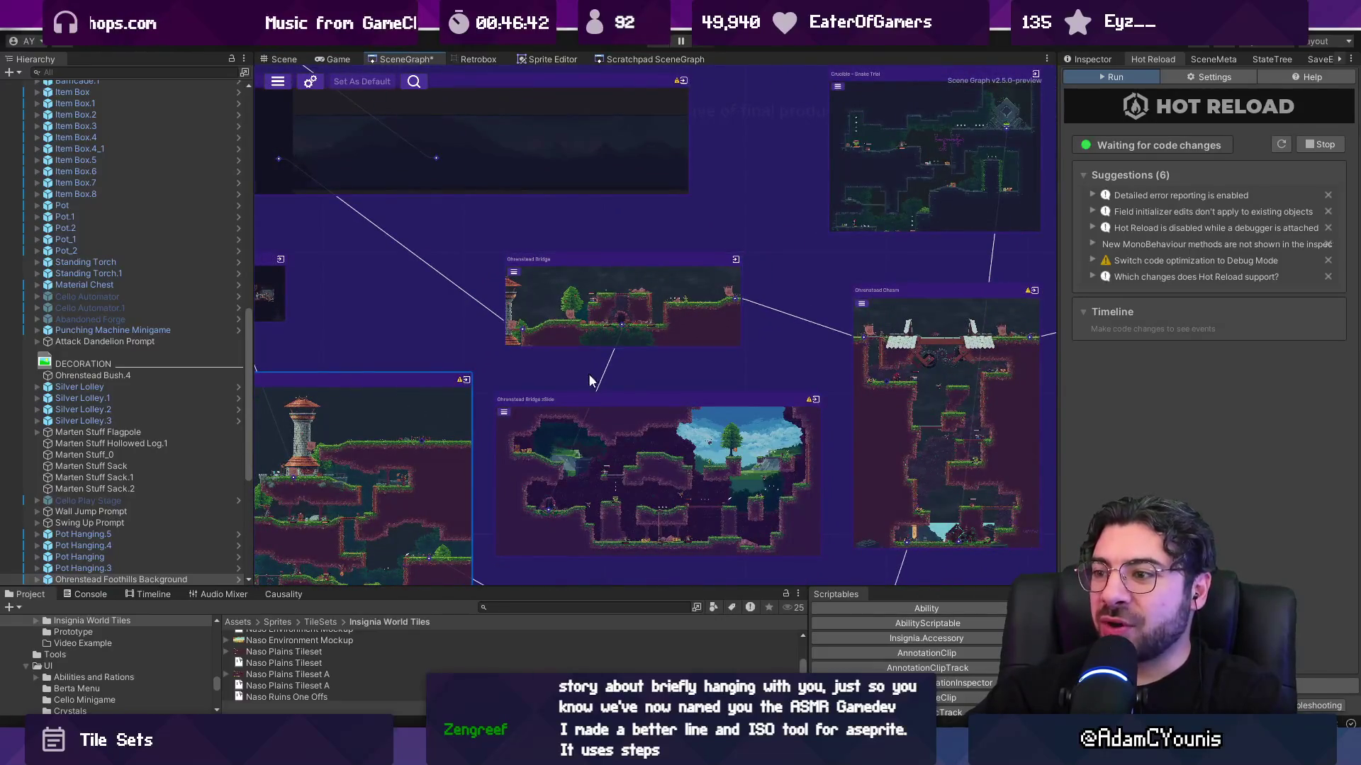
pyautogui.scroll(-2, 760, 376)
pyautogui.scroll(2, 760, 376)
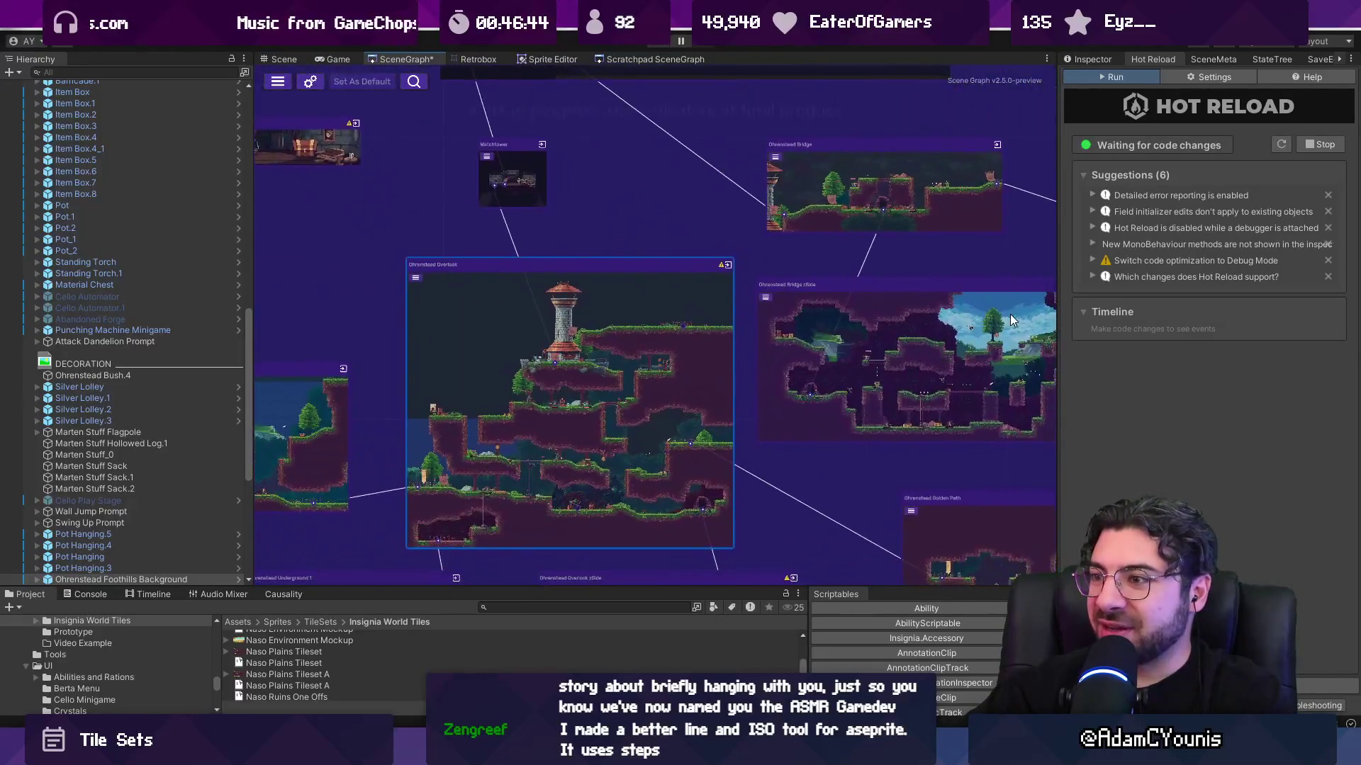
pyautogui.scroll(-2, 815, 203)
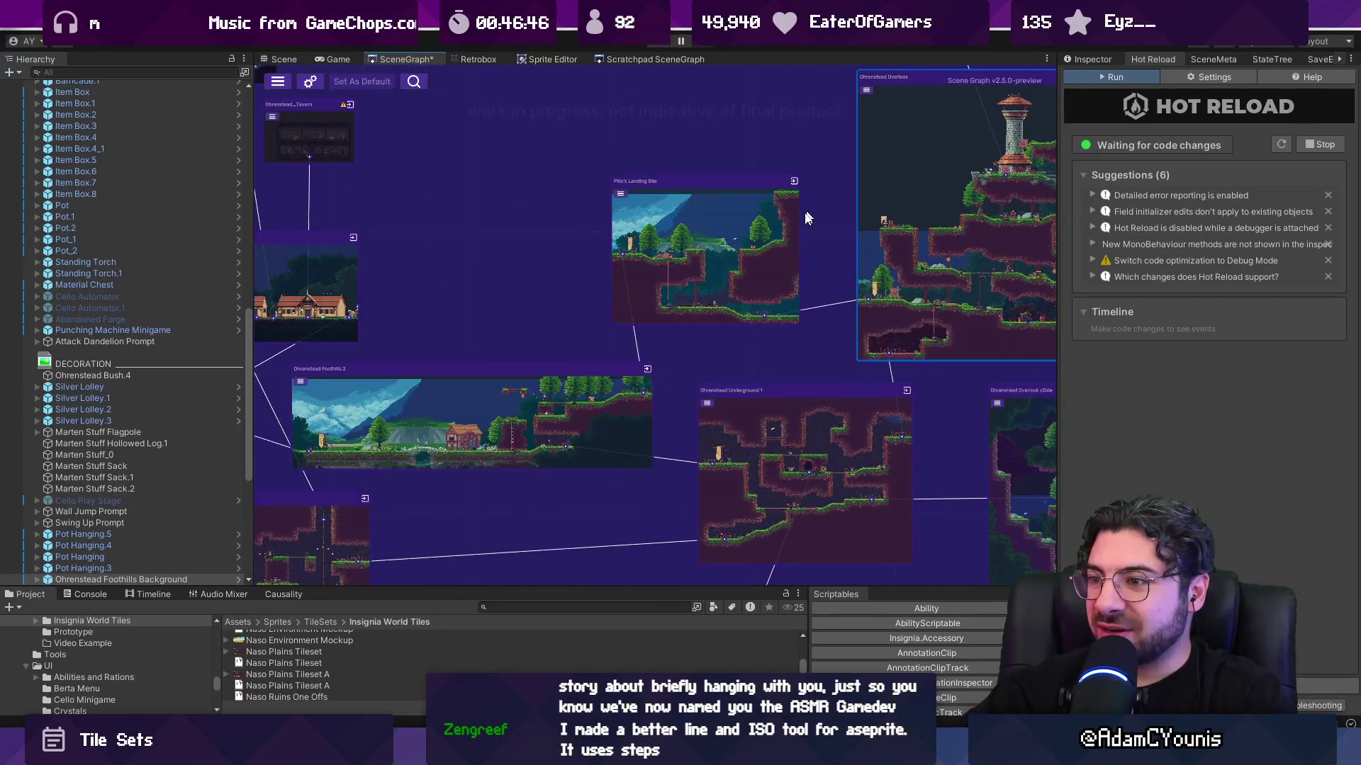
pyautogui.click(610, 394)
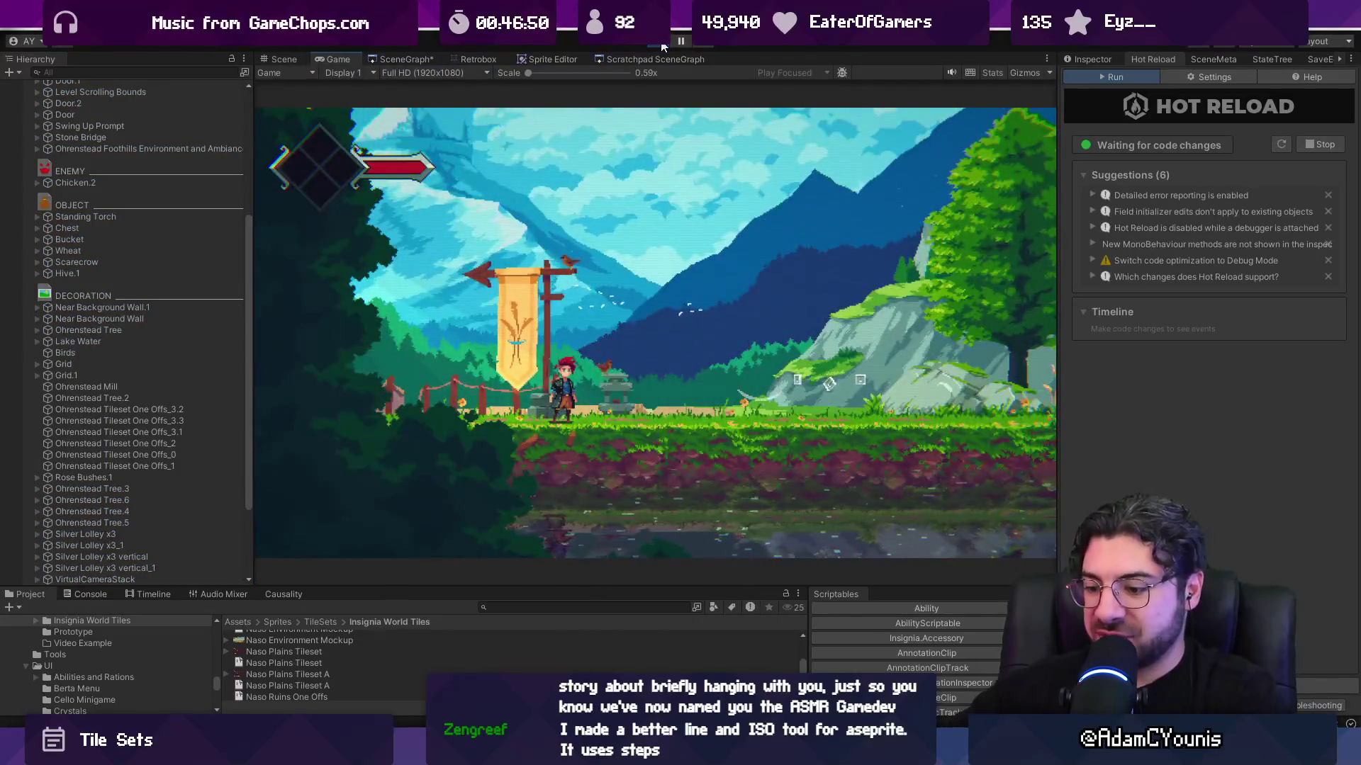
# - Run the character right through the village, over the stone bridge and past the mill to the tower lift
pyautogui.press('Right')
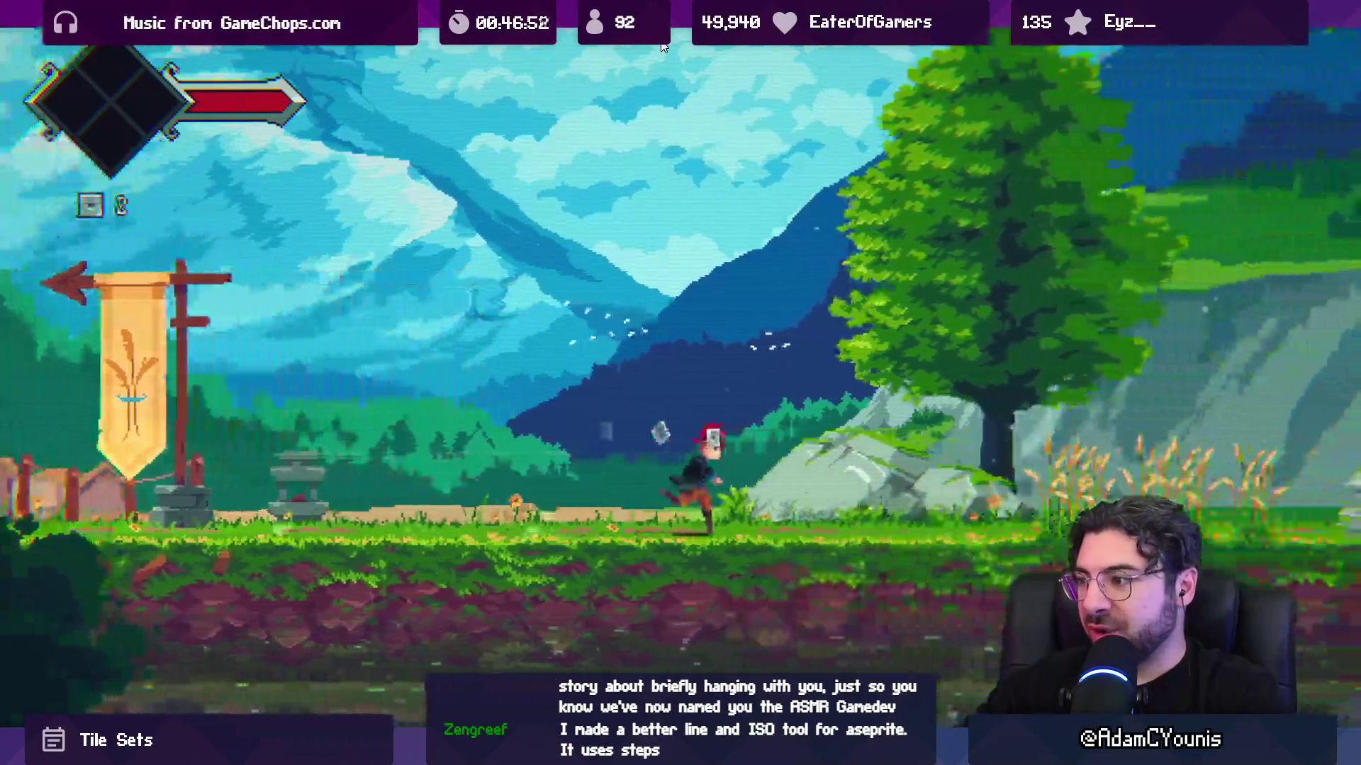
pyautogui.press('Right')
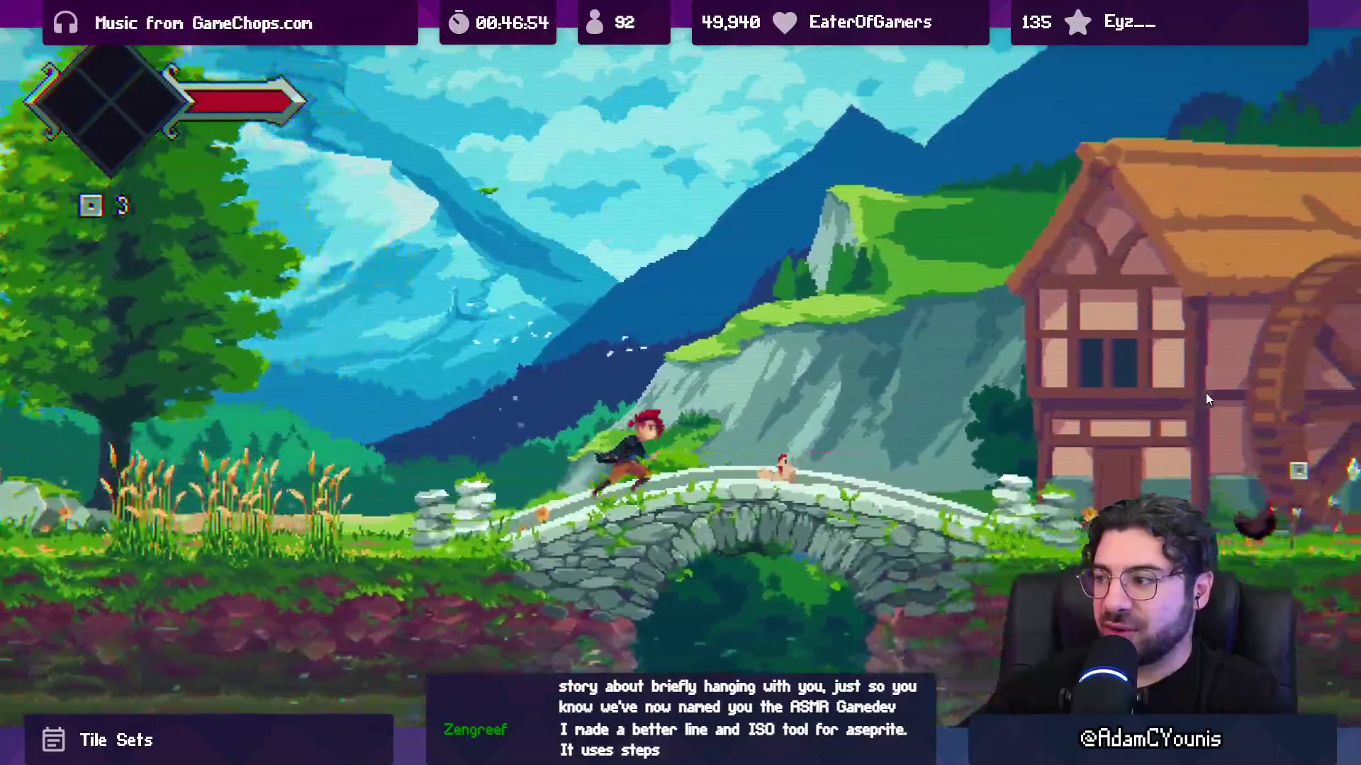
pyautogui.press('Right')
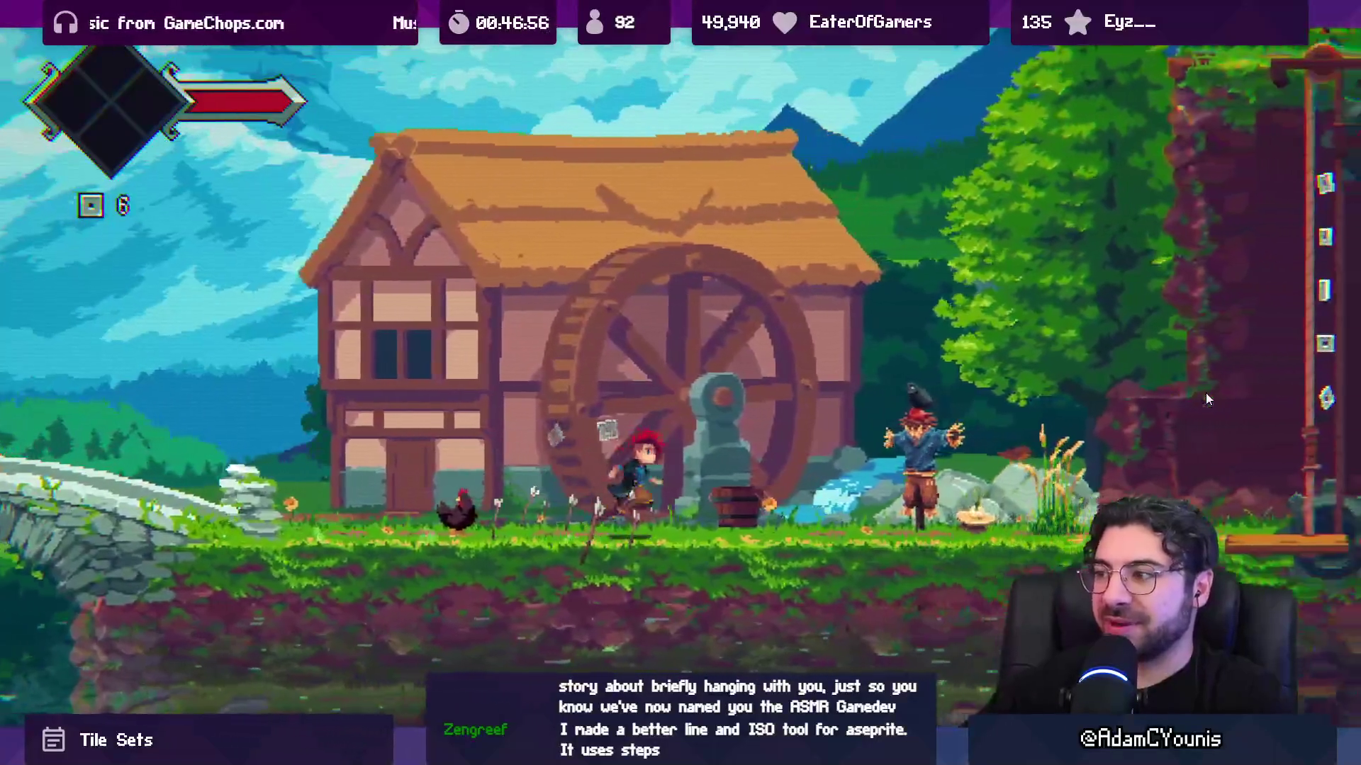
pyautogui.press('Right')
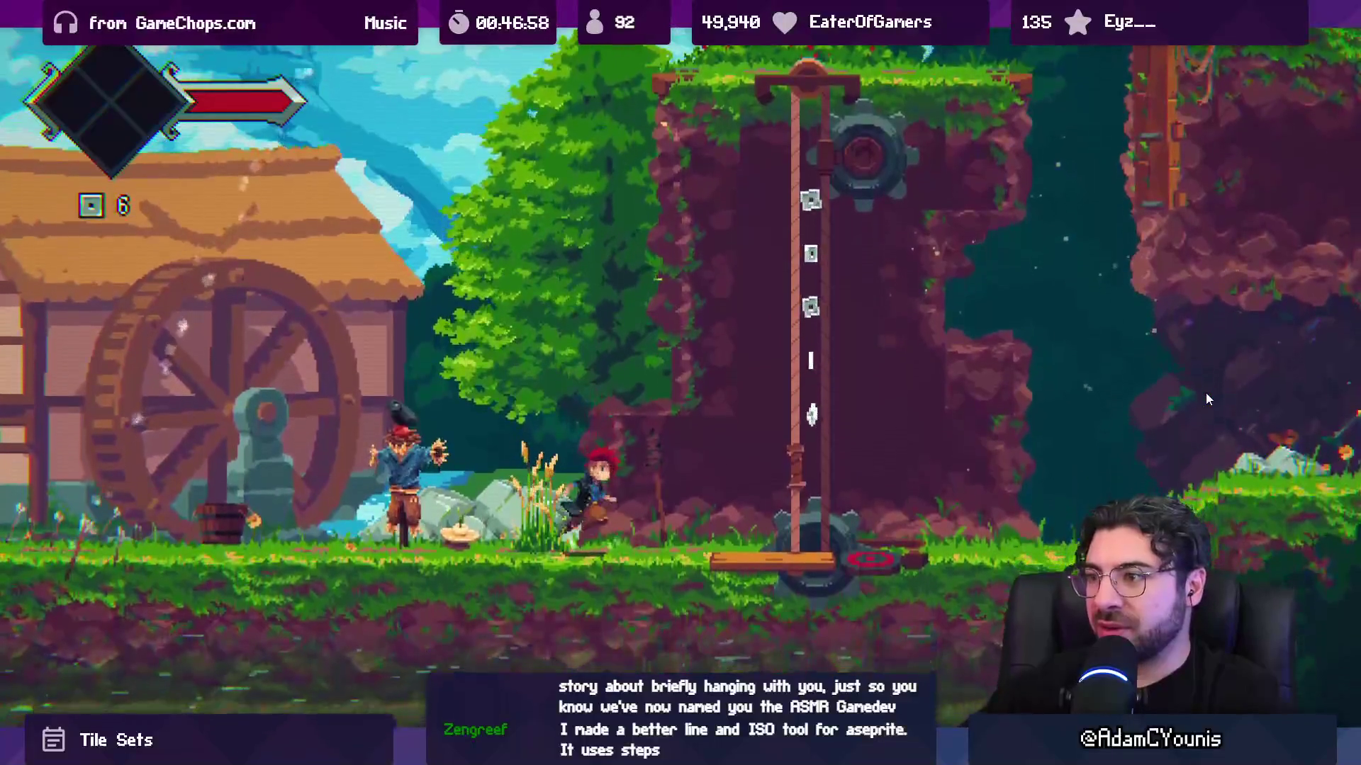
pyautogui.press('Left')
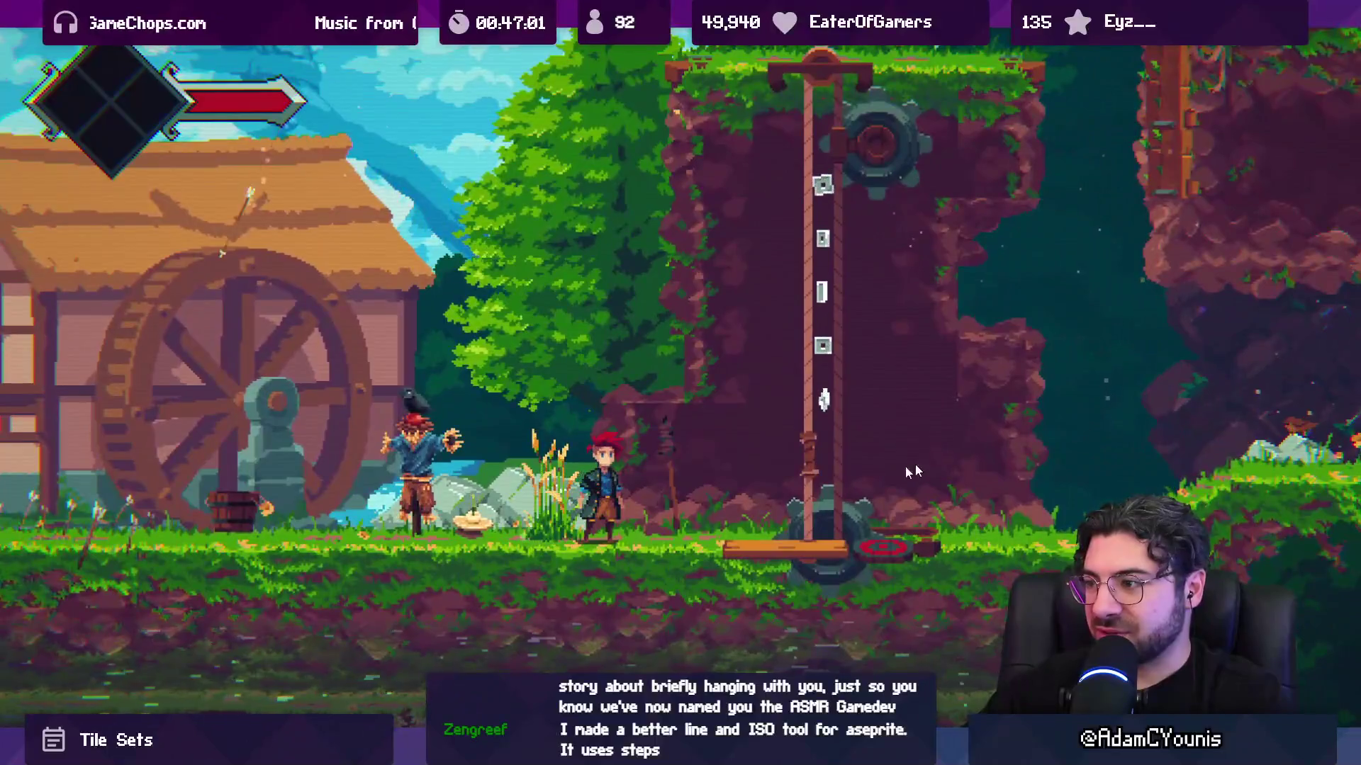
pyautogui.press('Right')
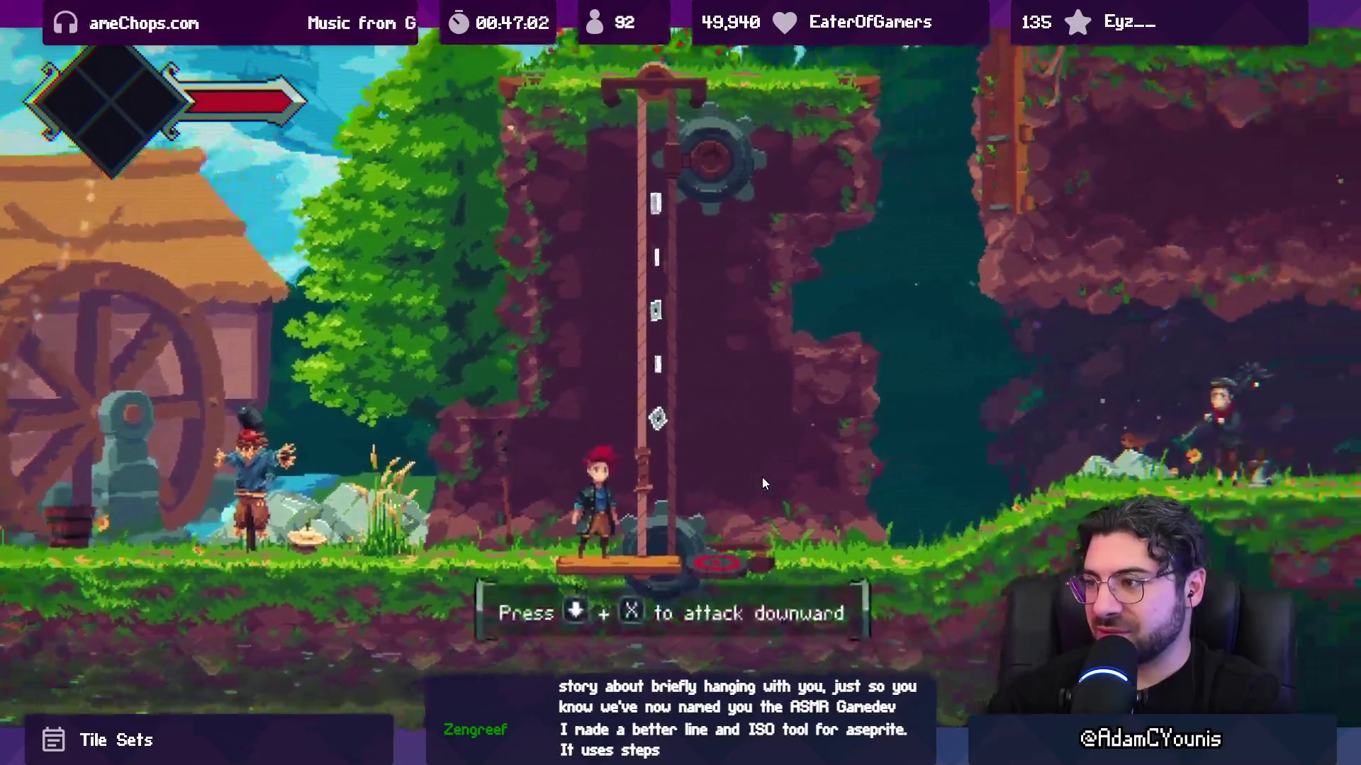
# - Ride the lift up, jump across the floating platform and run past the woodcutter out of the room
pyautogui.press('x')
pyautogui.press('space')
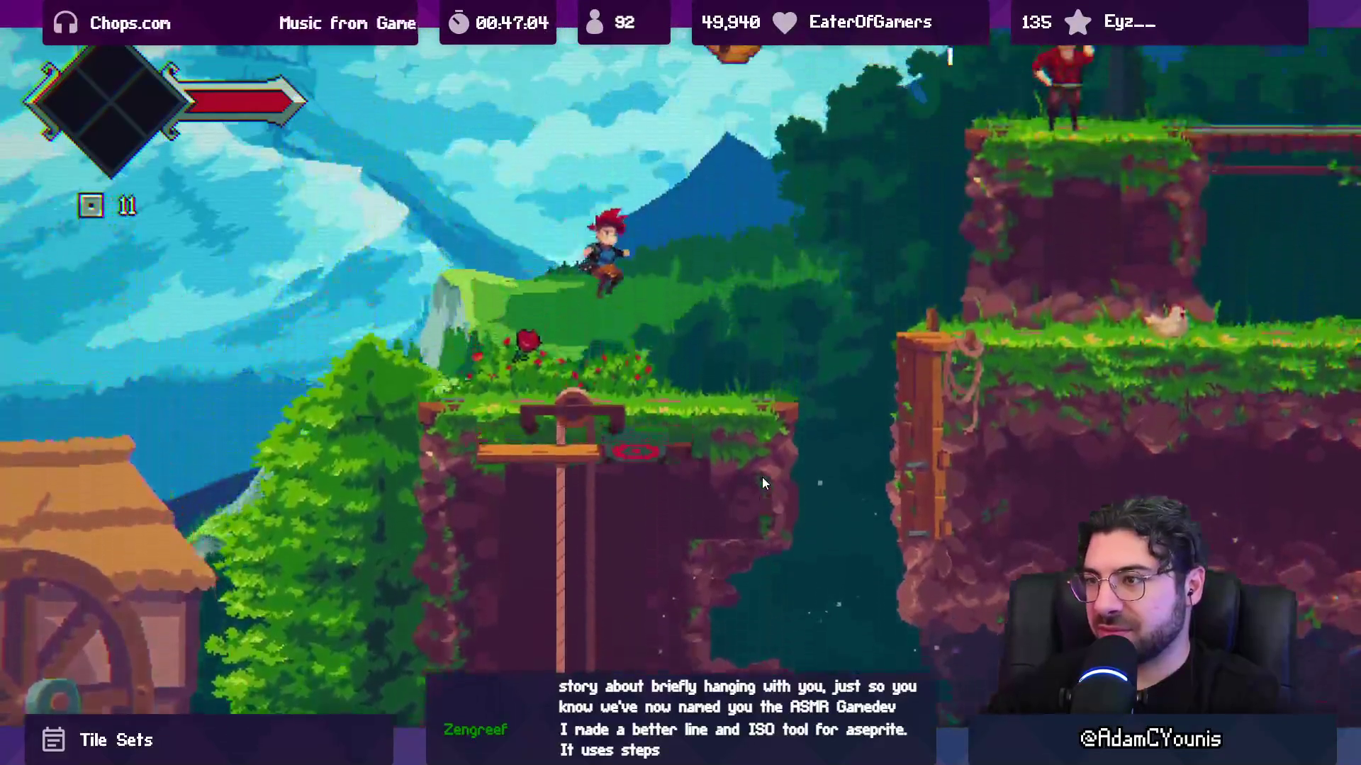
pyautogui.press('Left')
pyautogui.press('space')
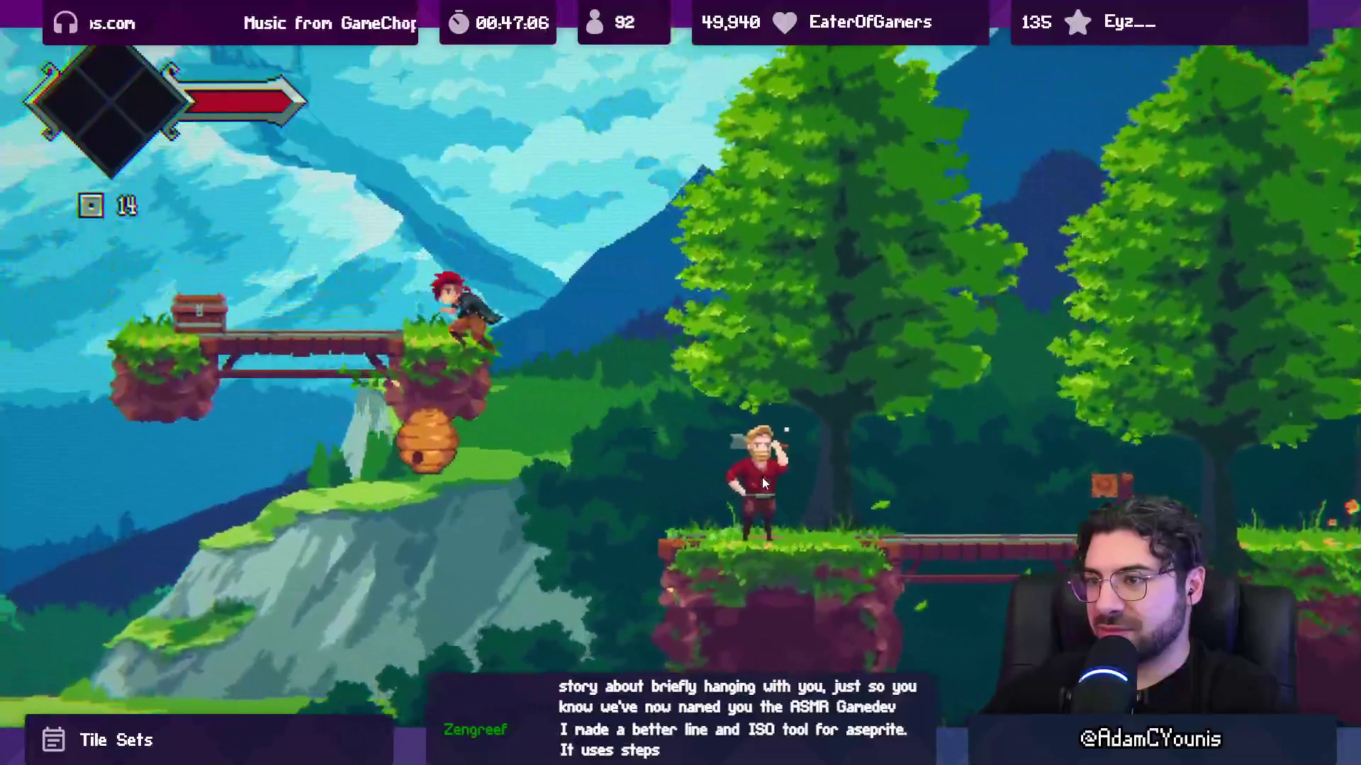
pyautogui.press('Right')
pyautogui.press('space')
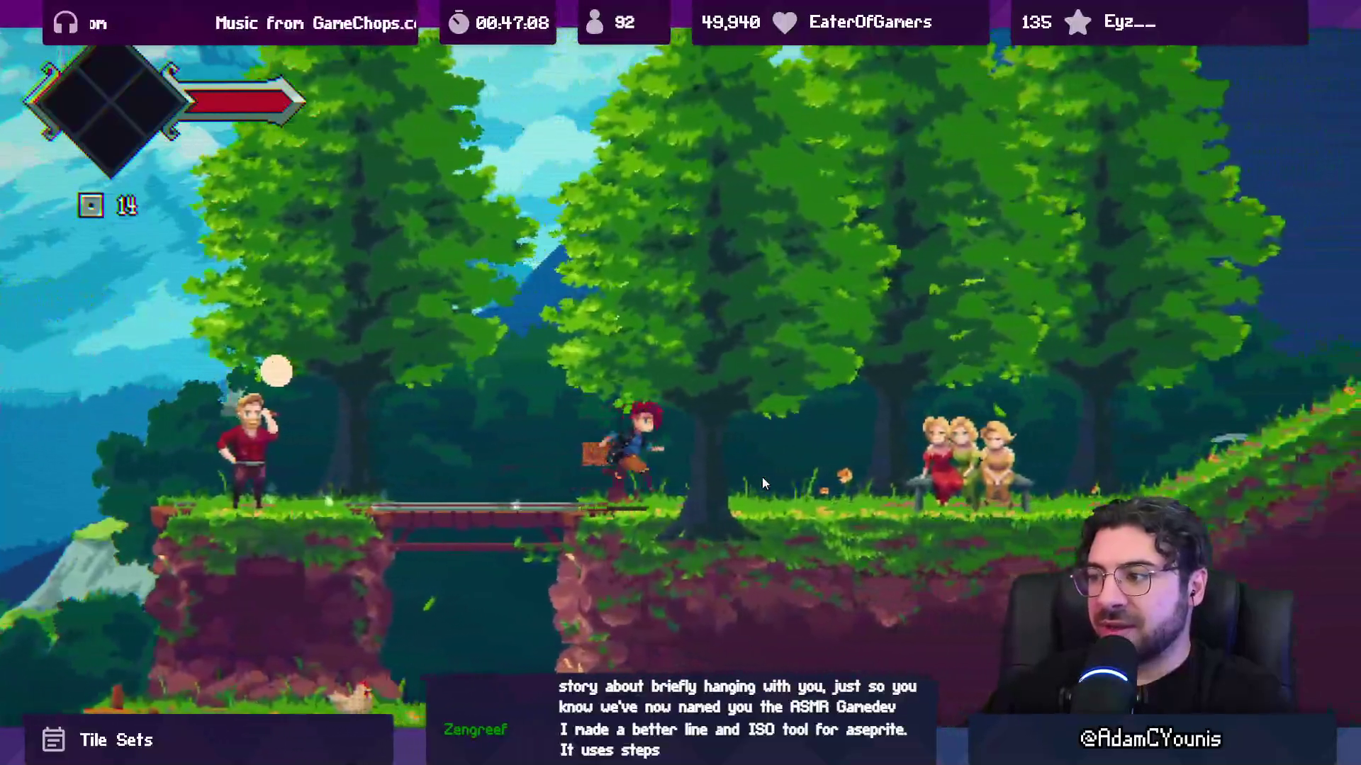
pyautogui.press('Right')
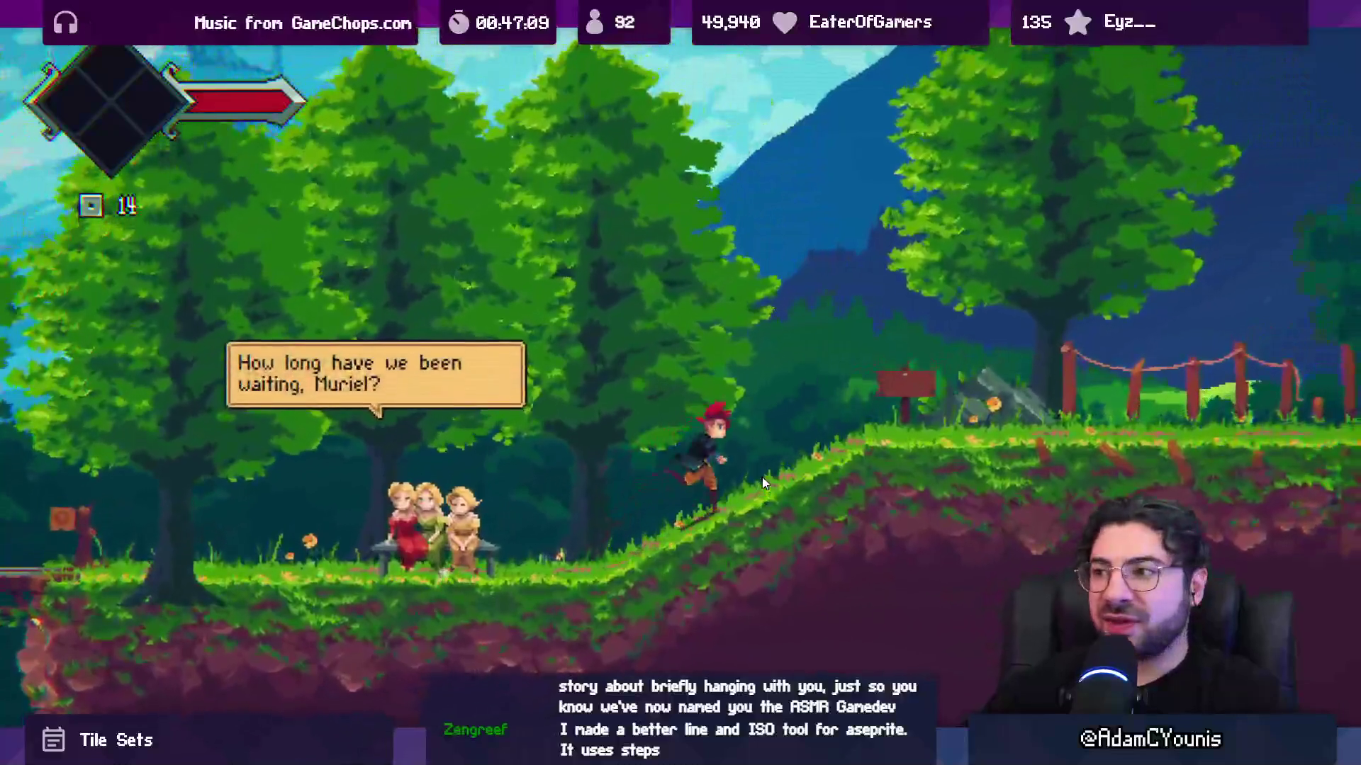
pyautogui.press('Right')
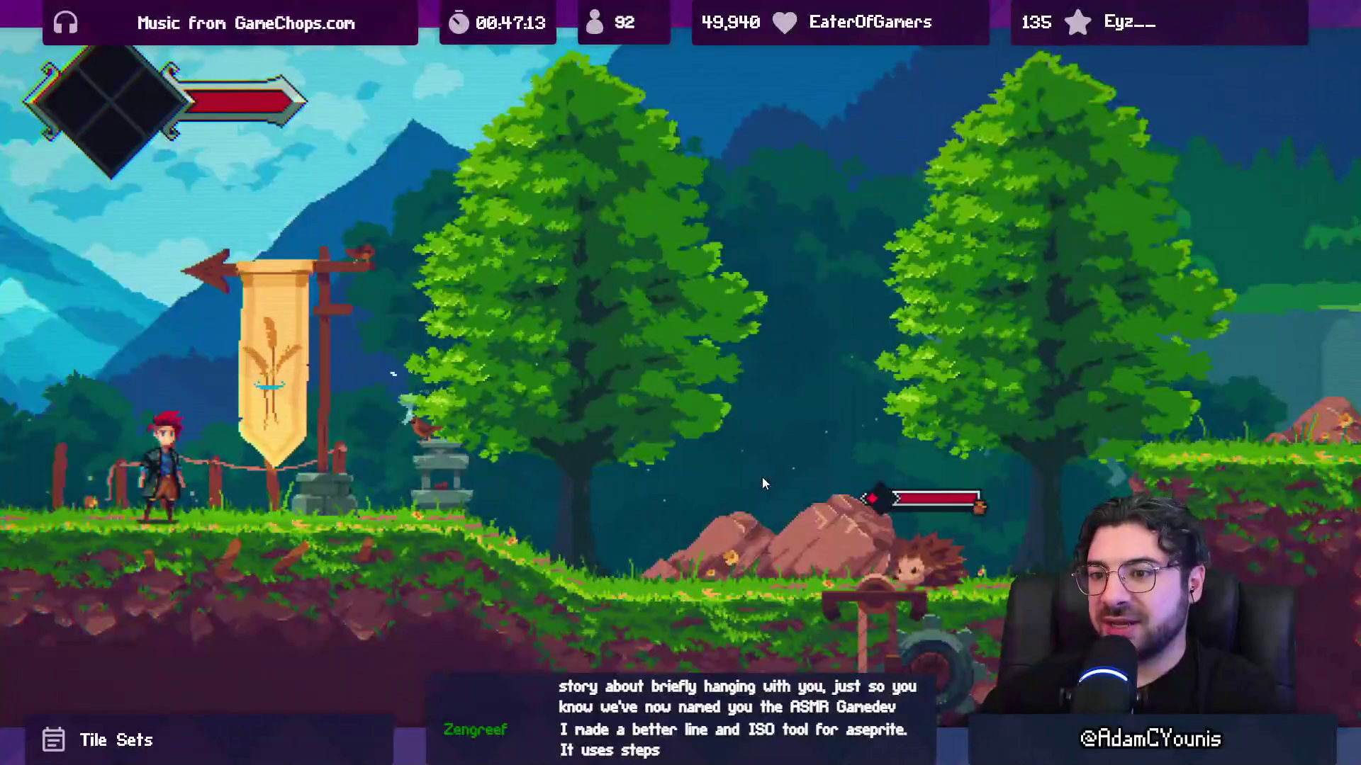
# - Fight past the hedgehog, drop through the broken bridge into the cave, and walk down the grassy slope
pyautogui.press('Right')
pyautogui.press('x')
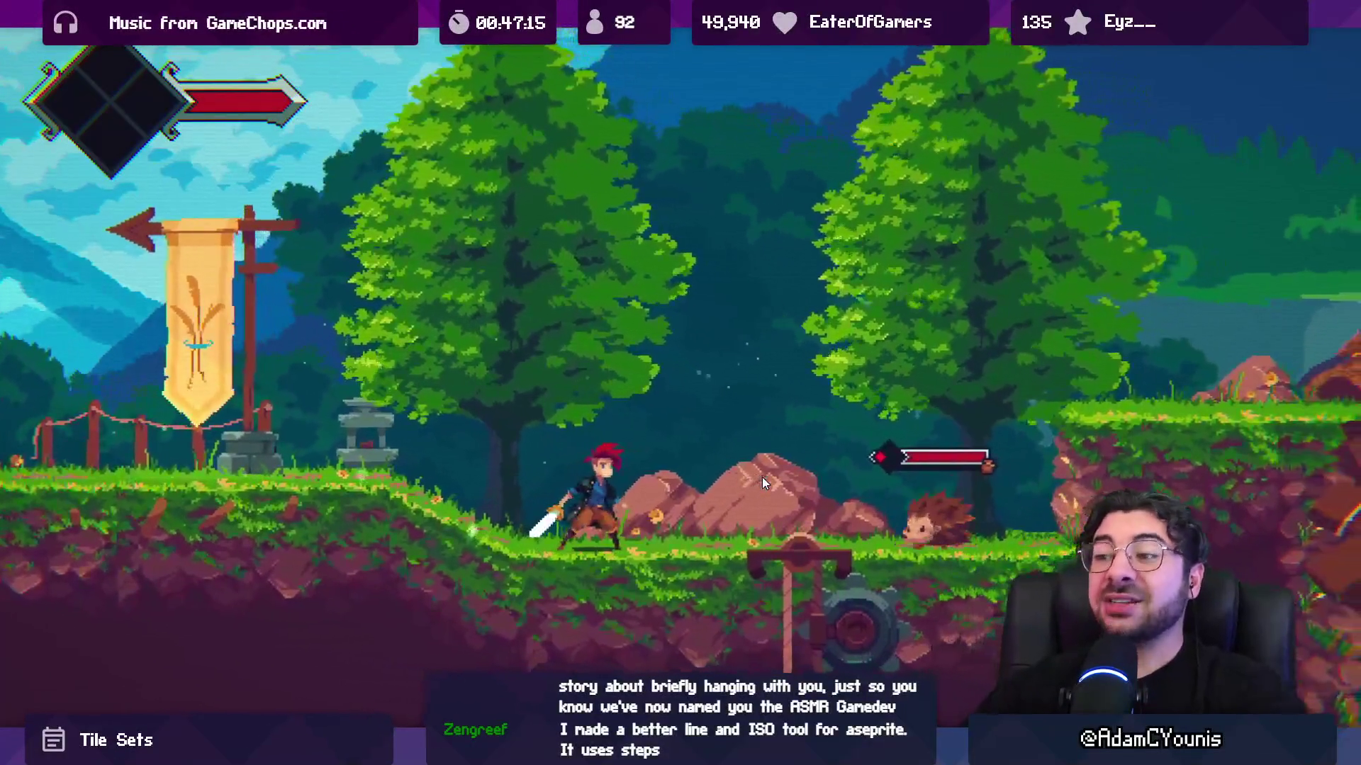
pyautogui.press('z')
pyautogui.press('Right')
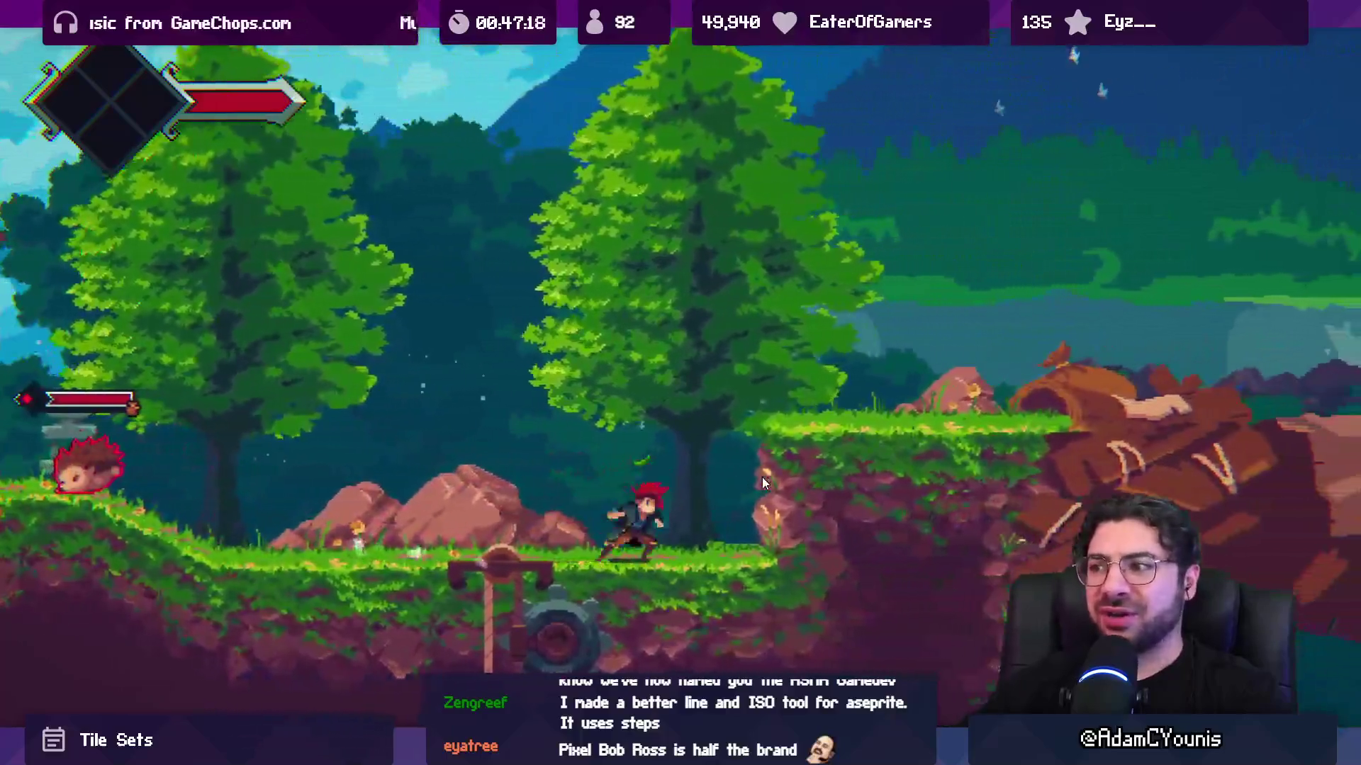
pyautogui.press('z')
pyautogui.press('Right')
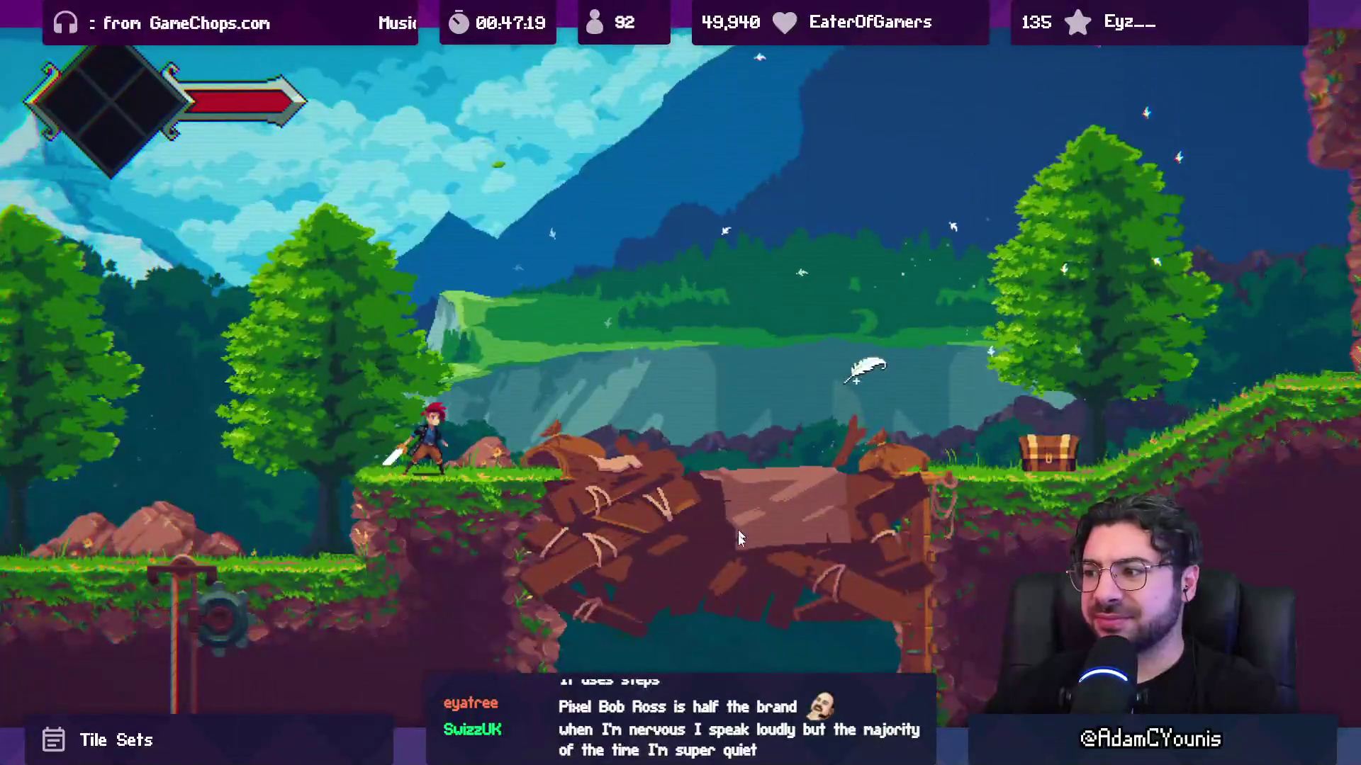
pyautogui.press('z')
pyautogui.press('Left')
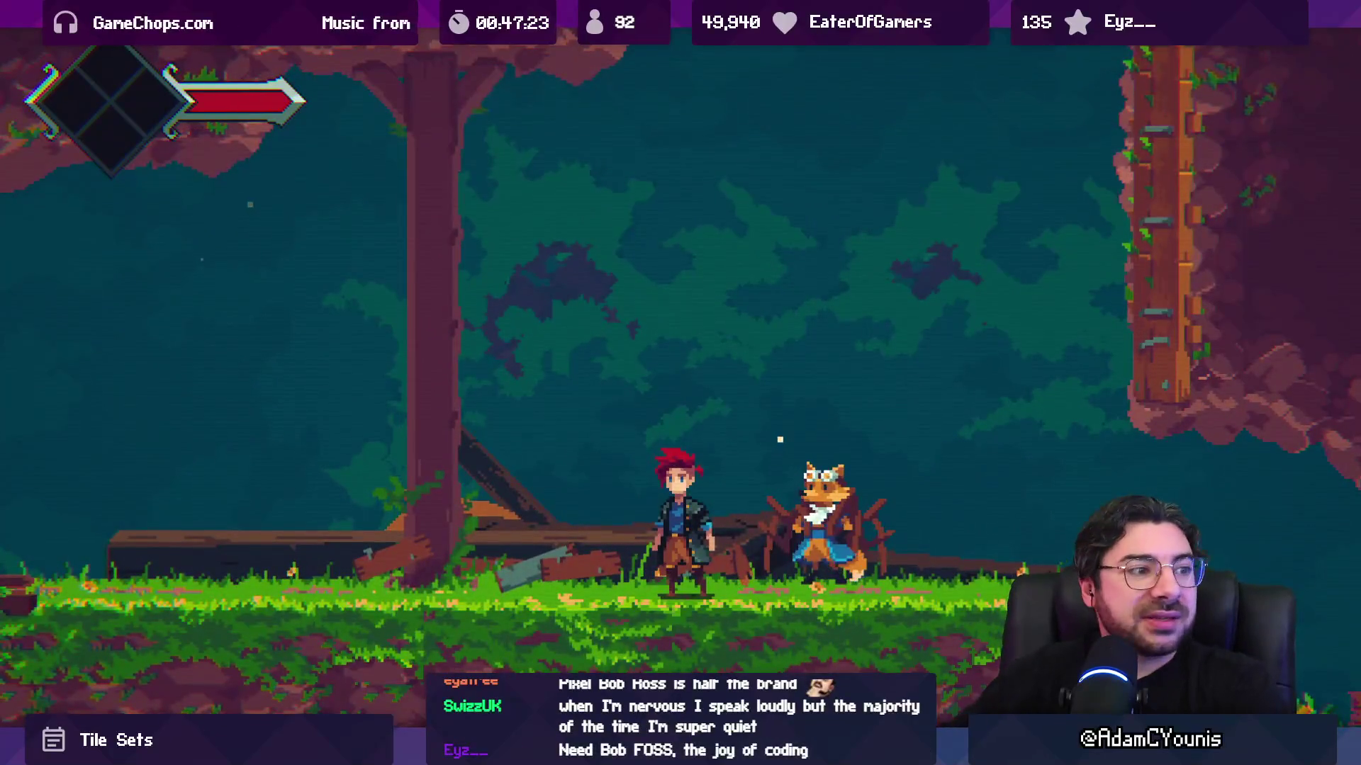
pyautogui.press('Right')
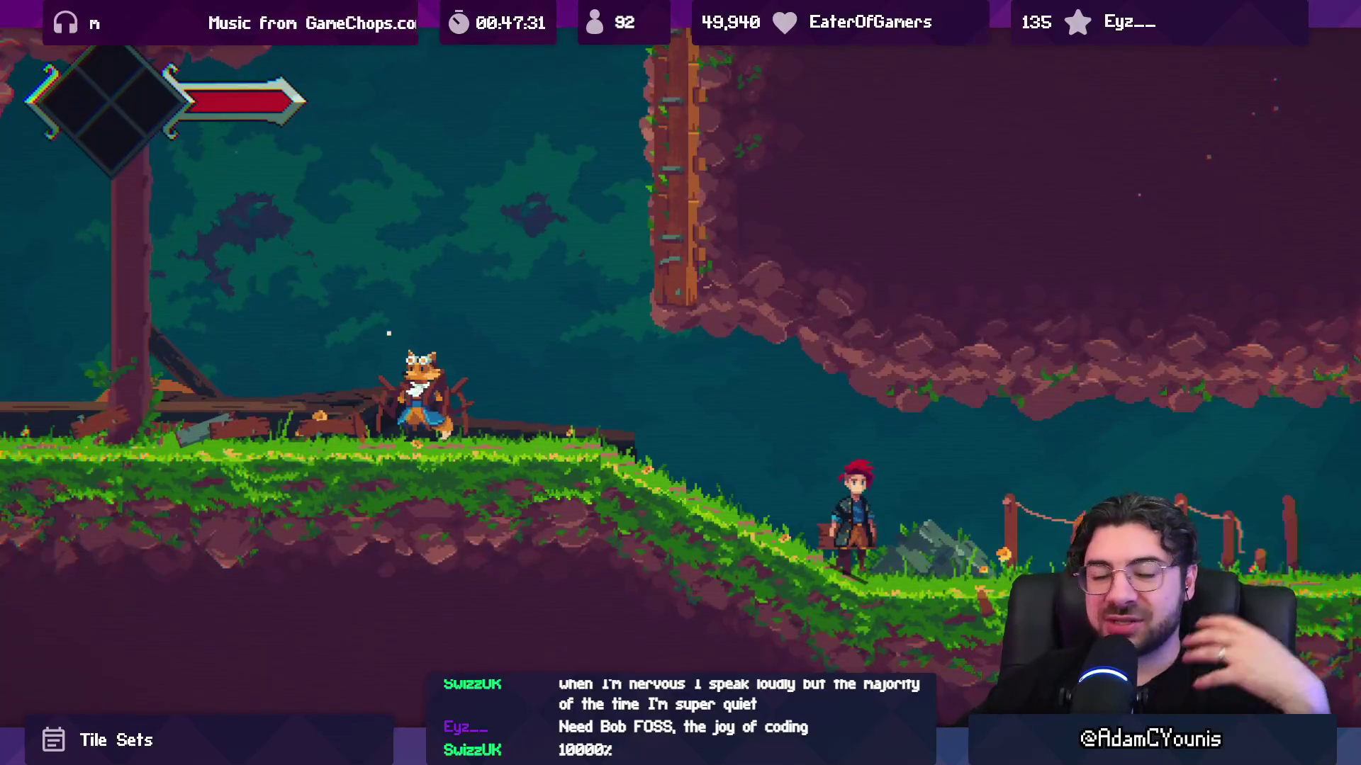
pyautogui.press('Right')
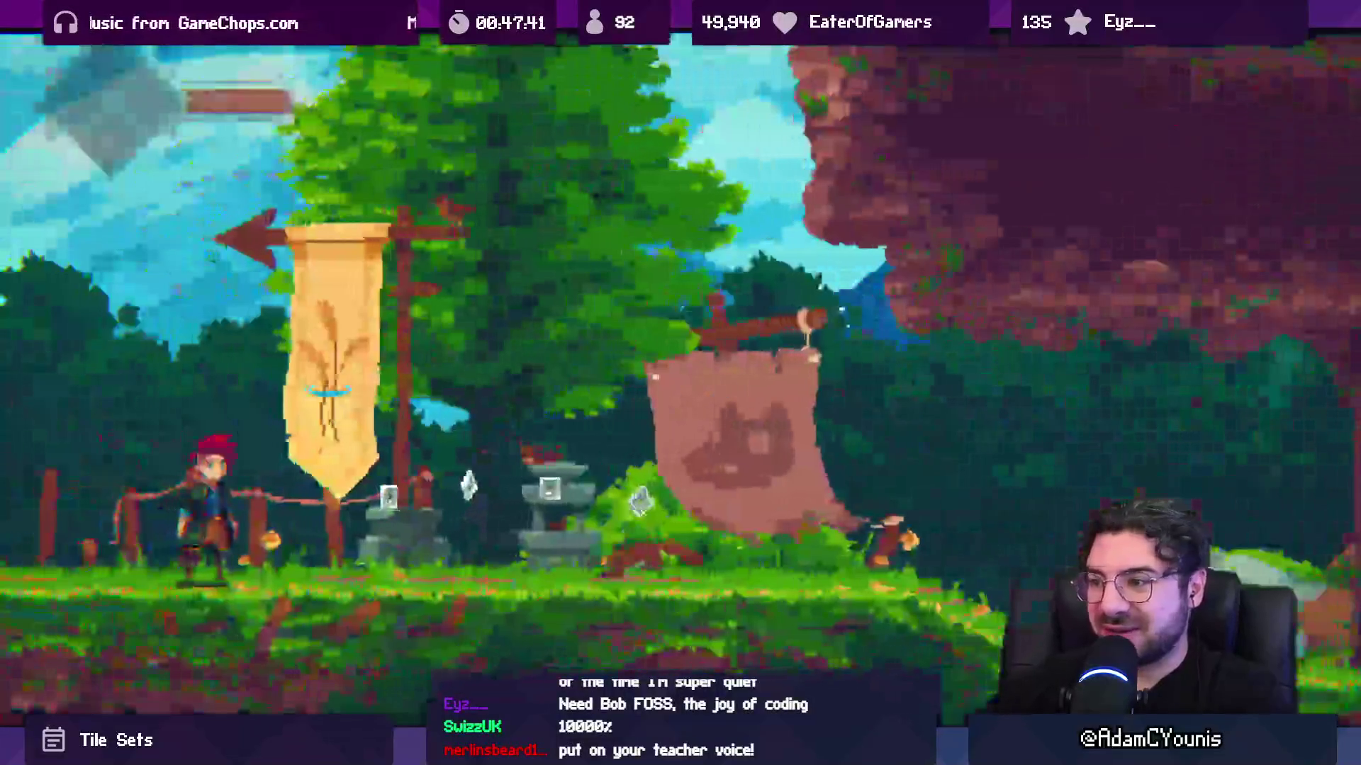
# - Resume running right through the forest and defeat the enemies, bringing the item counter to 39
pyautogui.press('Right')
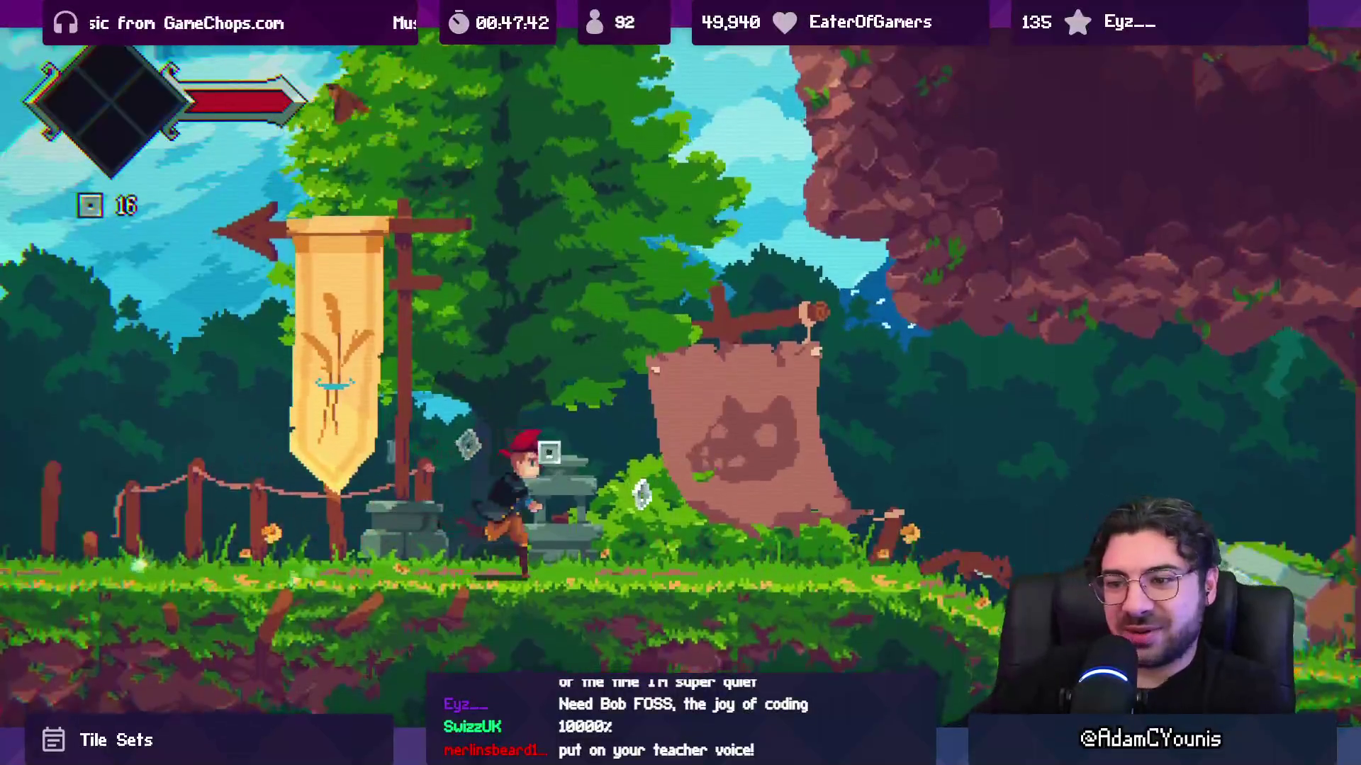
pyautogui.press('x')
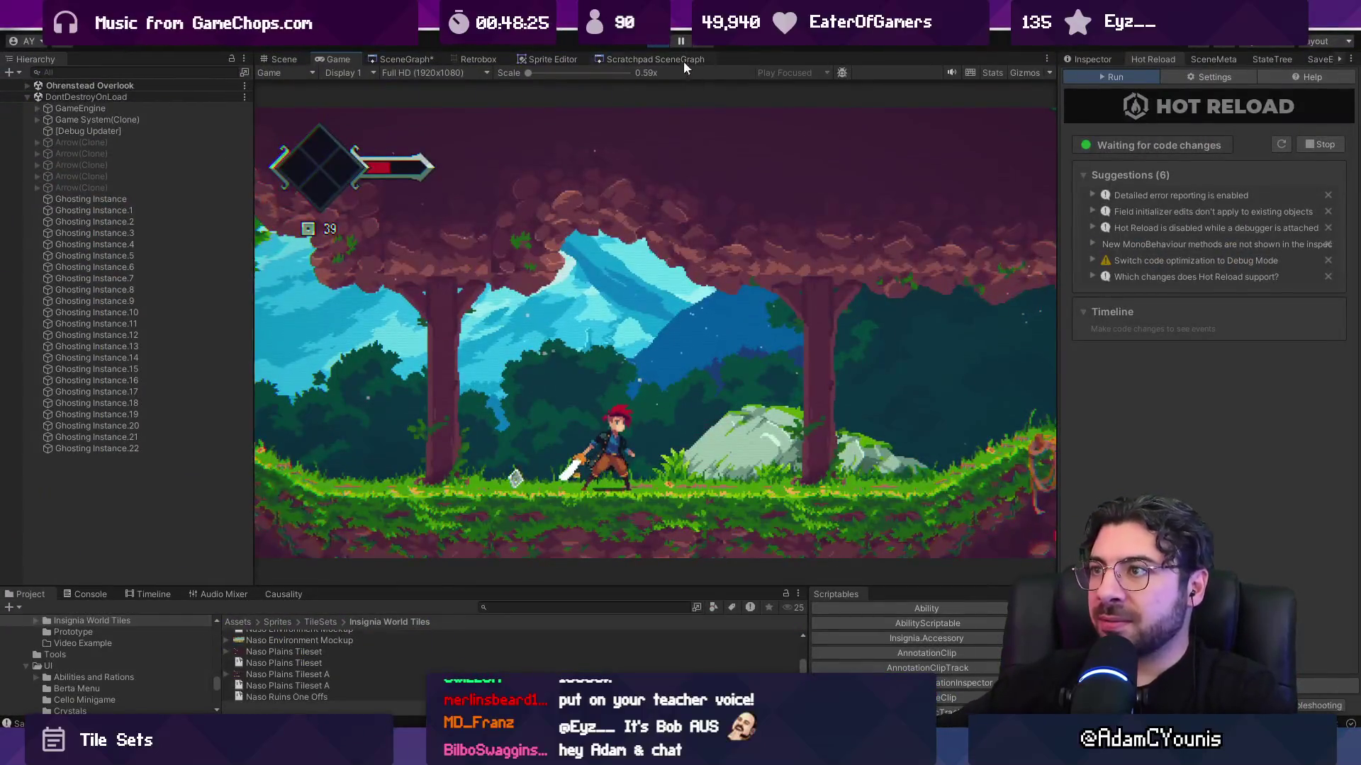
# - Exit Play mode, zoom to the lift shaft and select the Ohrenstead Golden Foothills tilemap to show its colliders
pyautogui.click(663, 40)
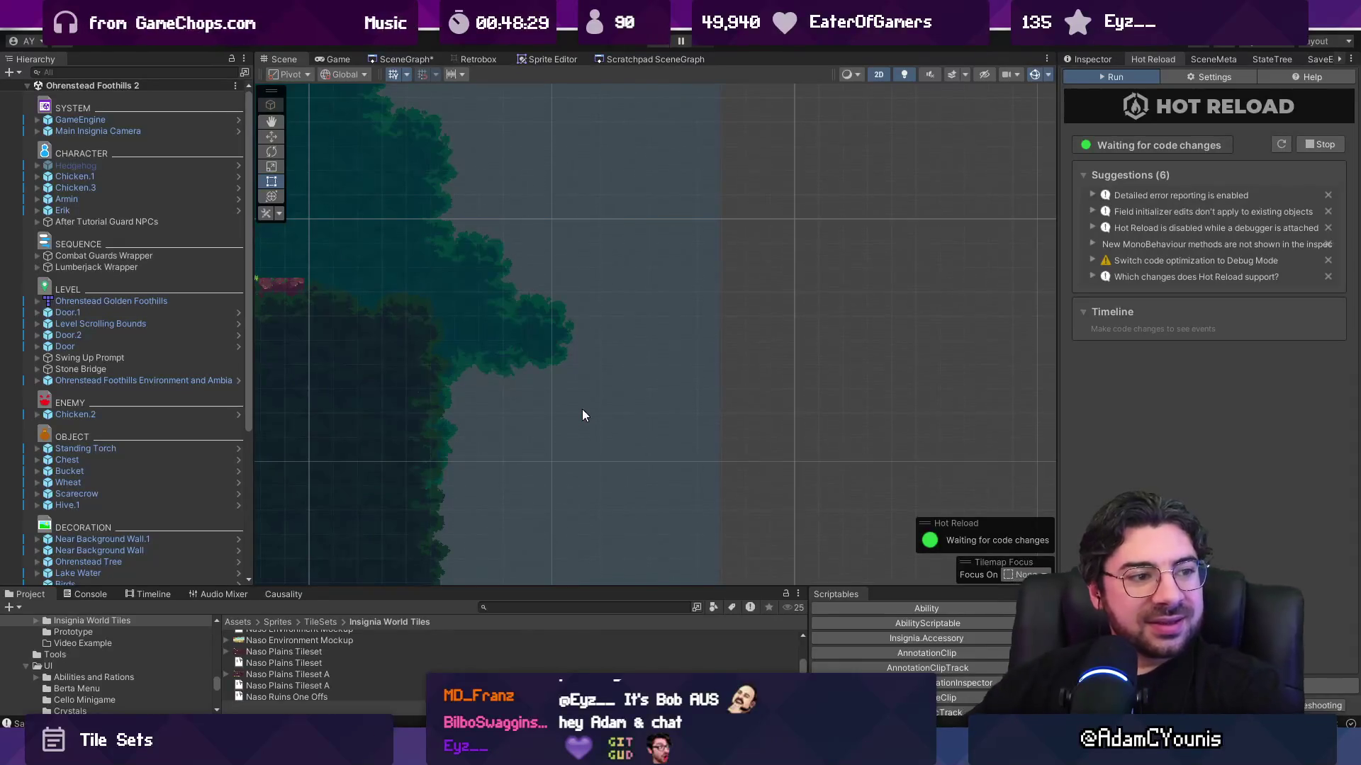
pyautogui.scroll(-5, 585, 384)
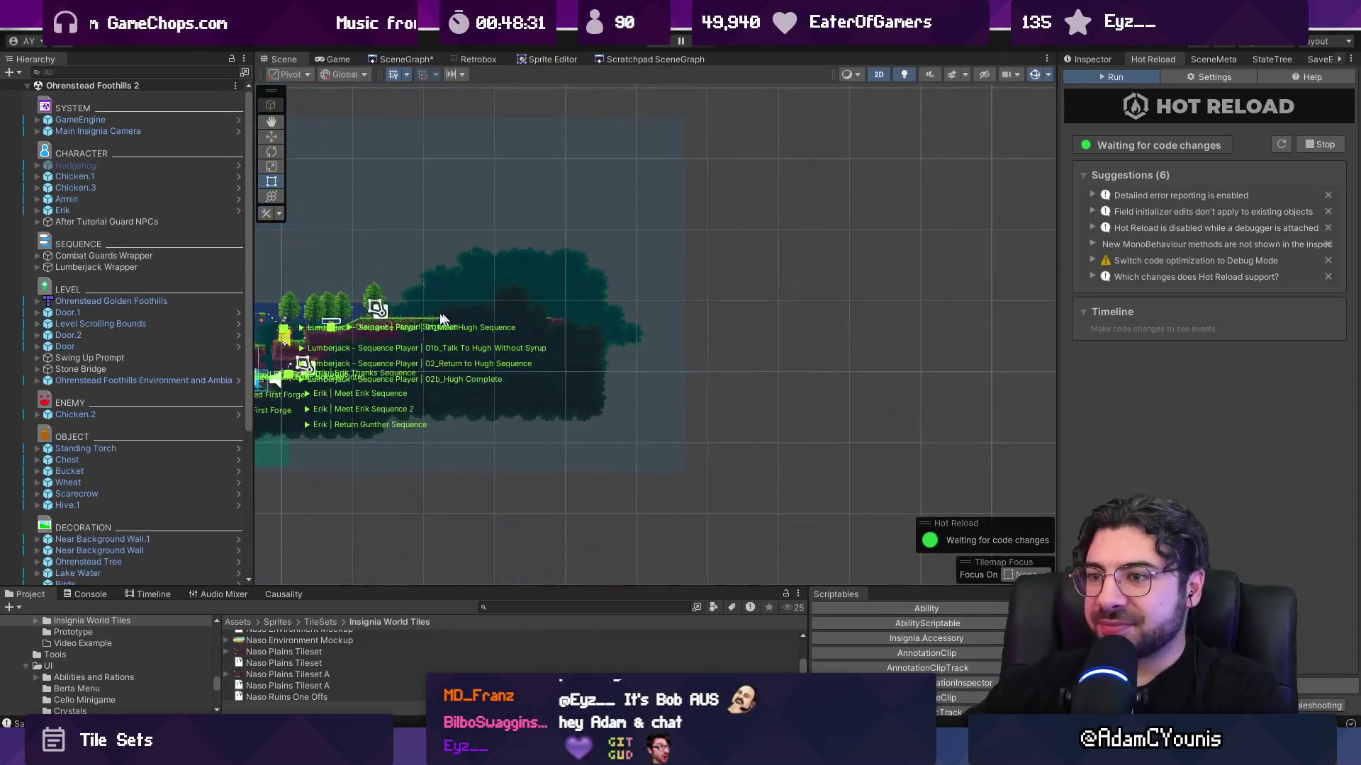
pyautogui.scroll(6, 512, 371)
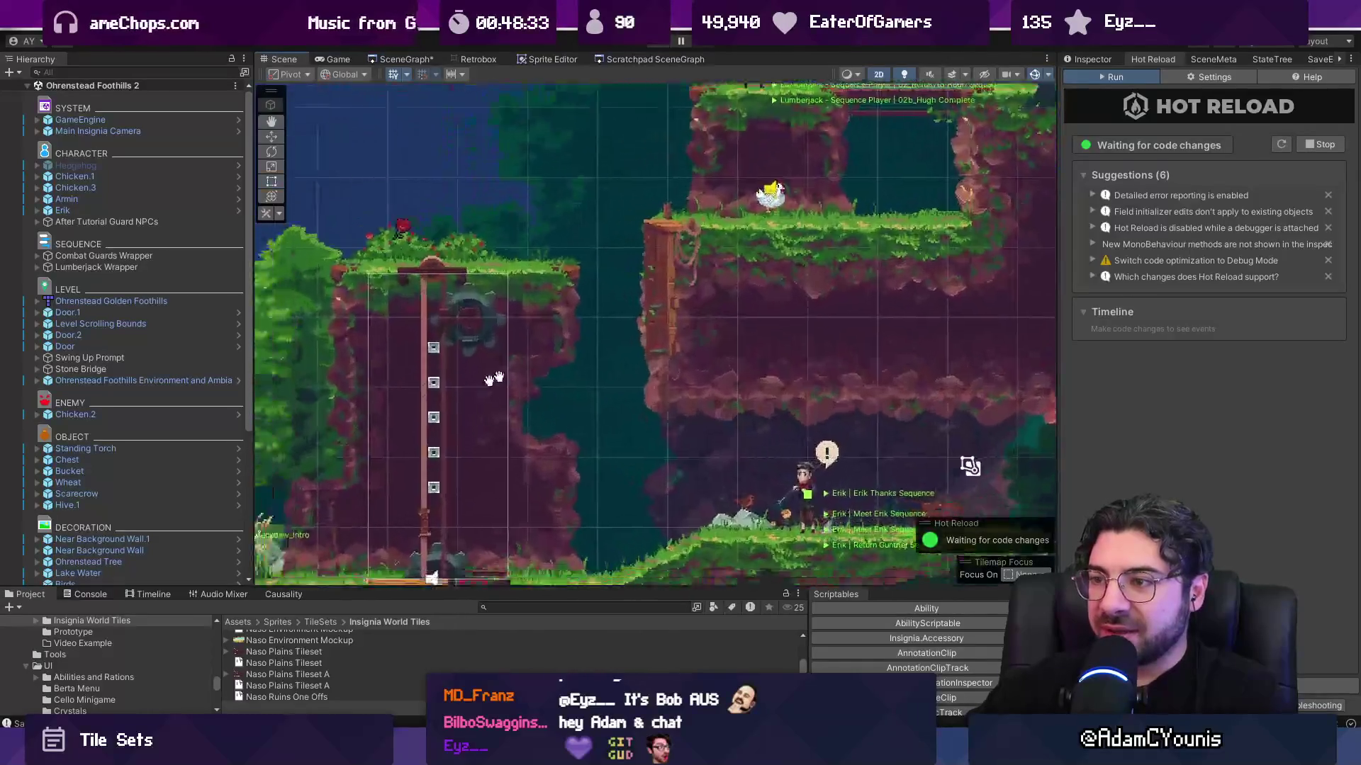
pyautogui.click(499, 377)
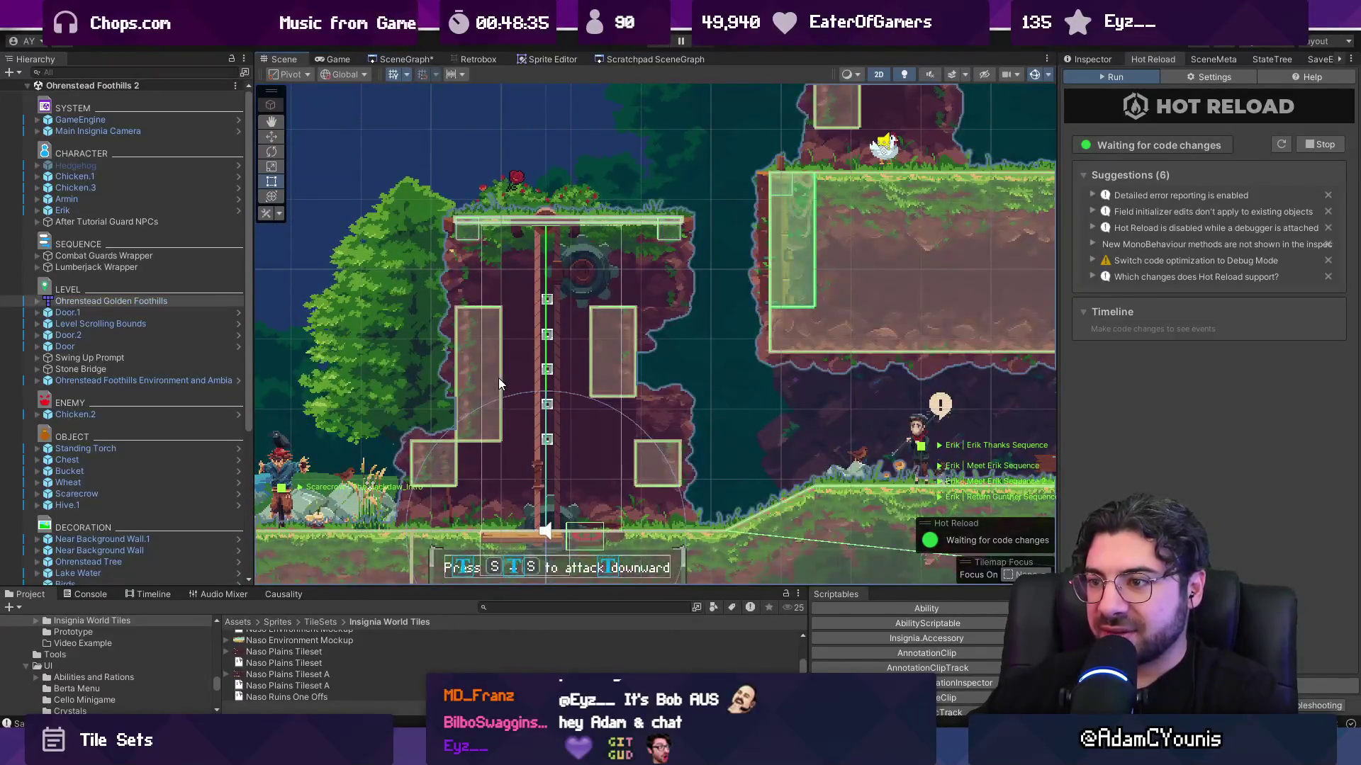
# - In Tiled, open the Ohrenstead Golden tileset for editing from the Ohrenstead Bridge map
pyautogui.hotkey('alt', 'Tab')
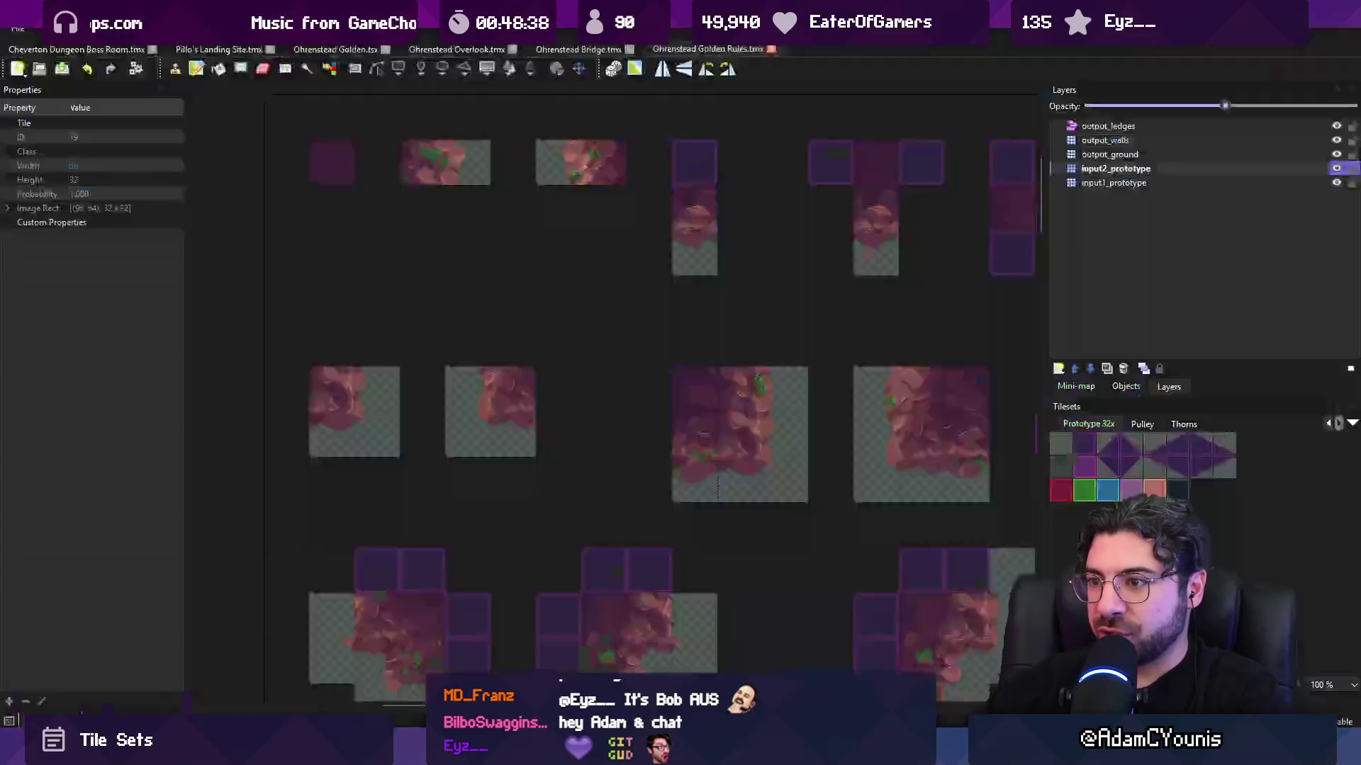
pyautogui.click(577, 48)
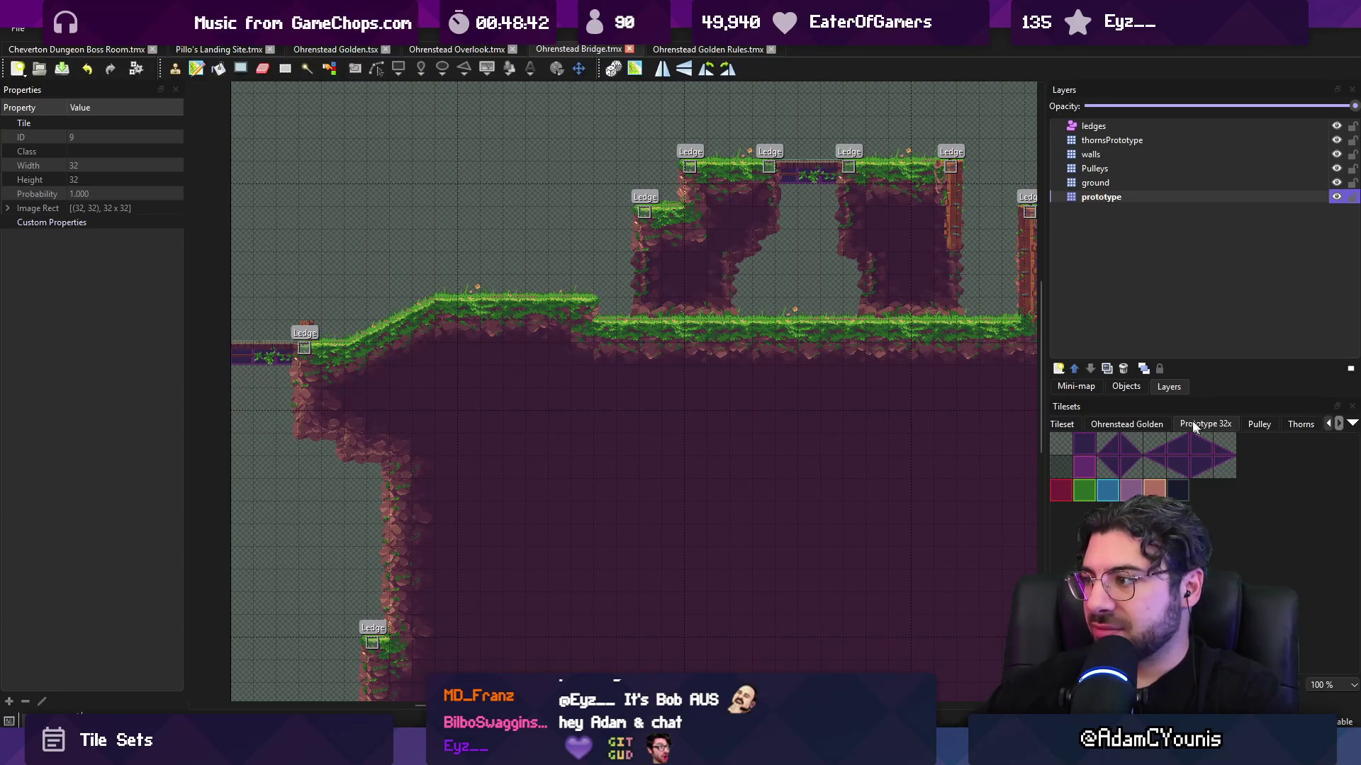
pyautogui.click(1126, 424)
pyautogui.rightClick(1151, 425)
pyautogui.click(1171, 465)
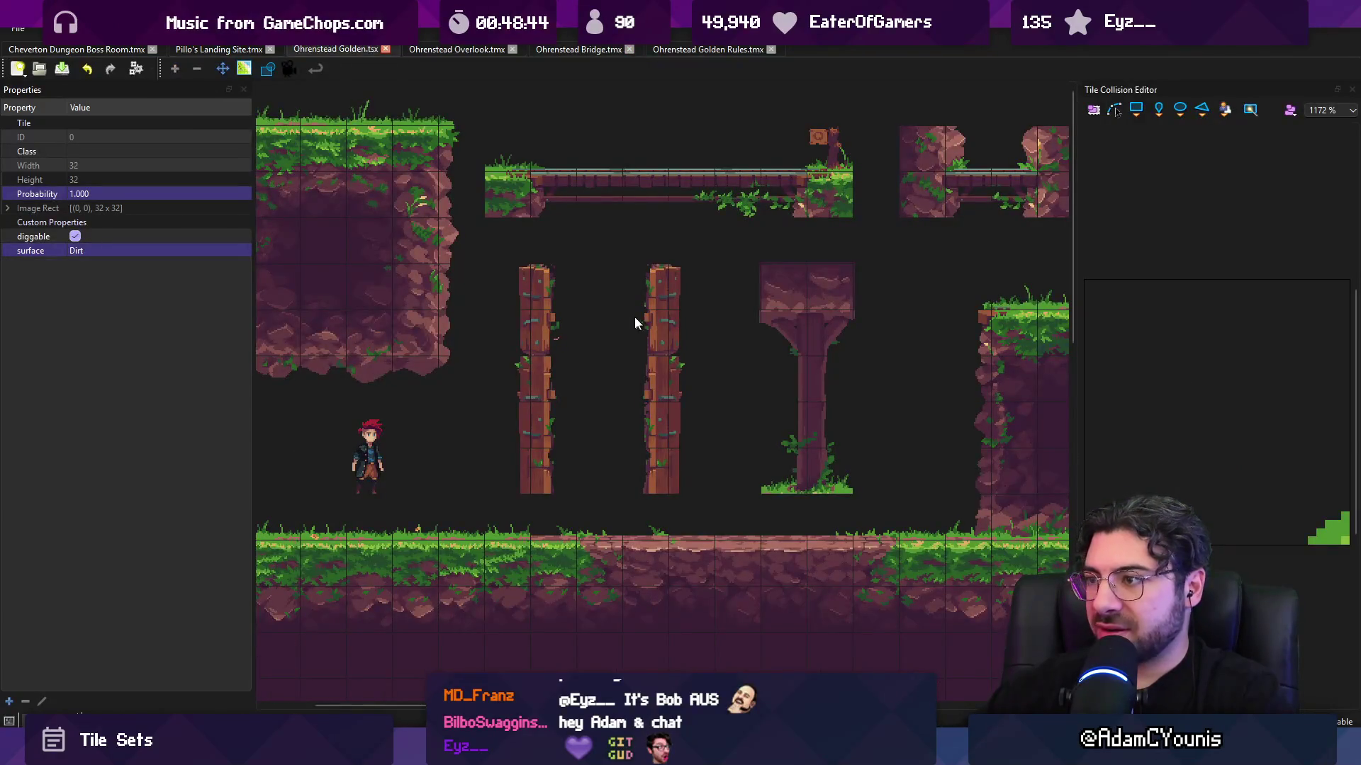
# - Inspect the properties and collision of the bottom-row and upper cave interior tiles
pyautogui.hscroll(5, 635, 316)
pyautogui.click(798, 406)
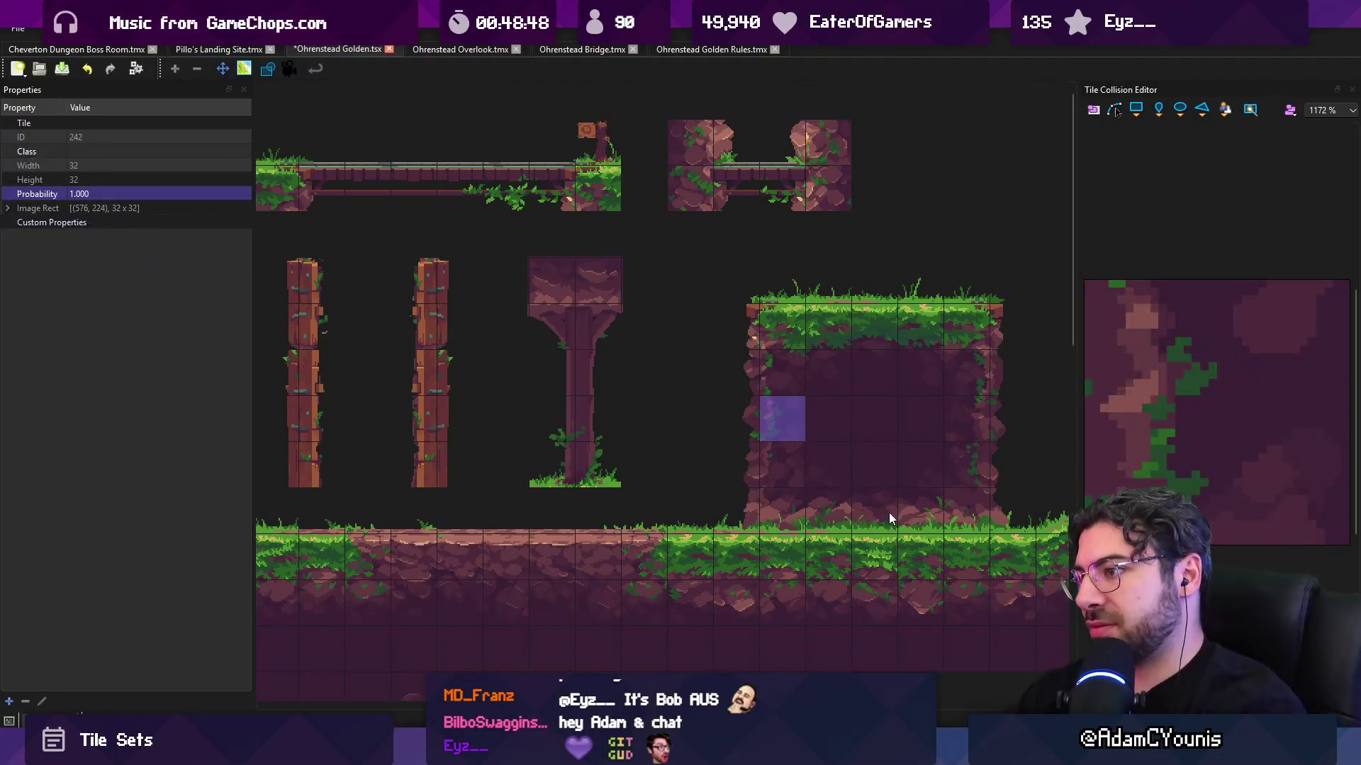
pyautogui.click(787, 468)
pyautogui.click(780, 508)
pyautogui.click(826, 508)
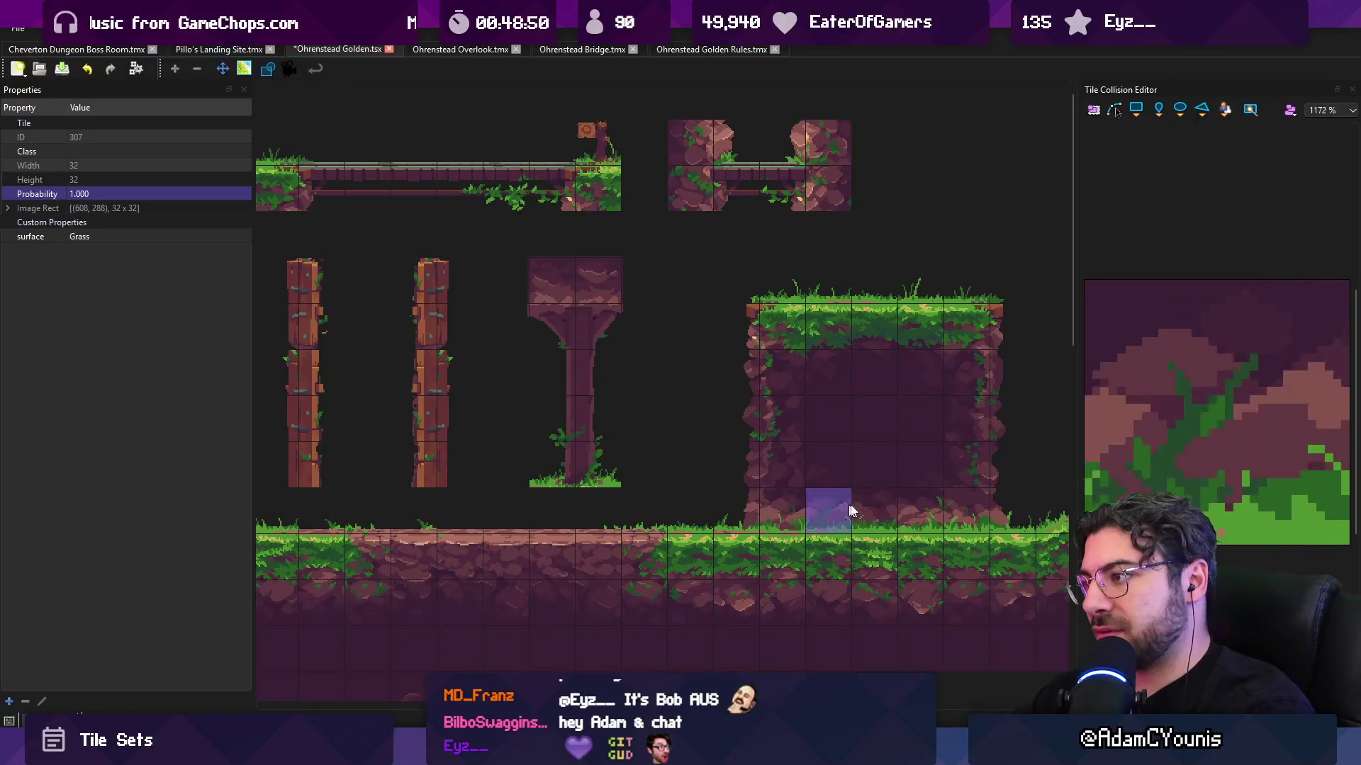
pyautogui.click(872, 507)
pyautogui.click(920, 507)
pyautogui.click(965, 507)
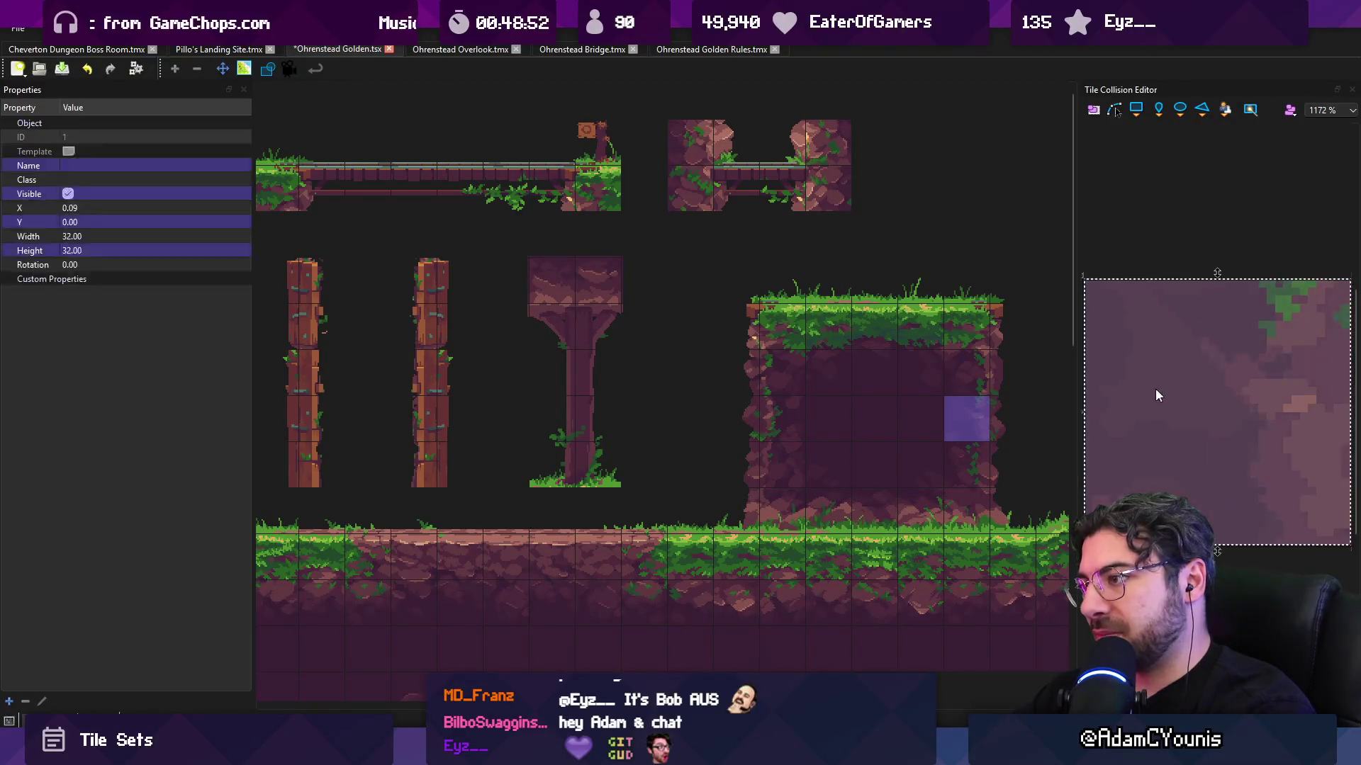
pyautogui.click(967, 364)
pyautogui.click(918, 370)
pyautogui.click(825, 374)
# - Check the neighbouring cave interior and grass-top tiles, then save the Ohrenstead Golden tileset
pyautogui.click(874, 416)
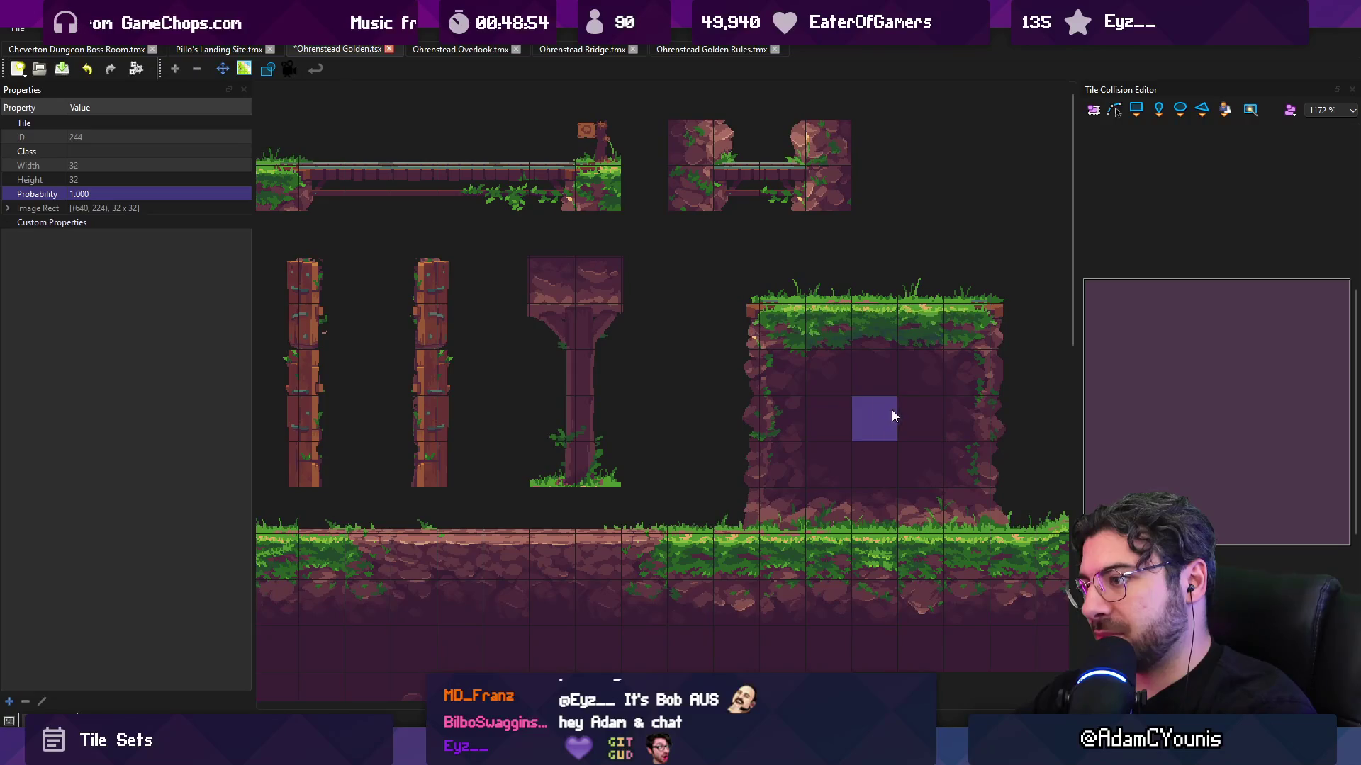
pyautogui.click(829, 418)
pyautogui.click(875, 416)
pyautogui.click(932, 419)
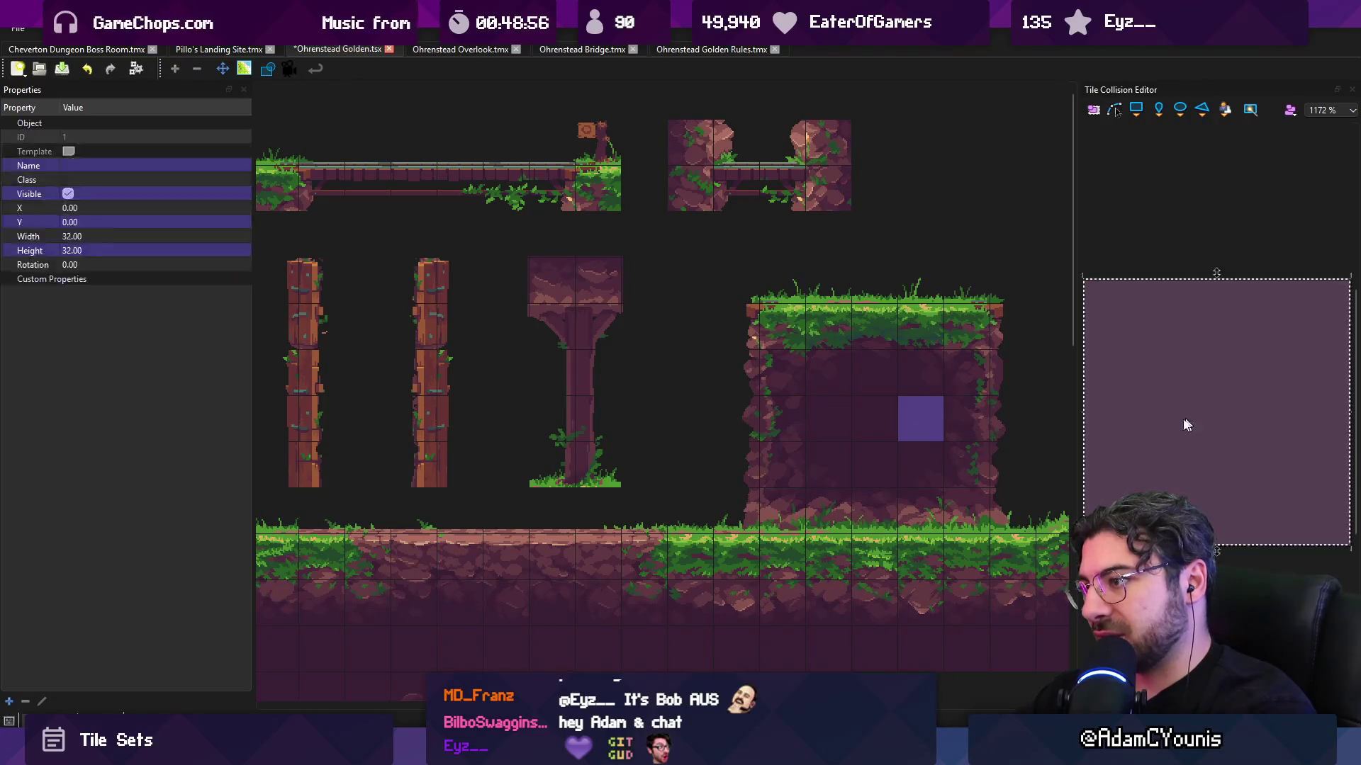
pyautogui.click(863, 472)
pyautogui.click(922, 464)
pyautogui.click(934, 337)
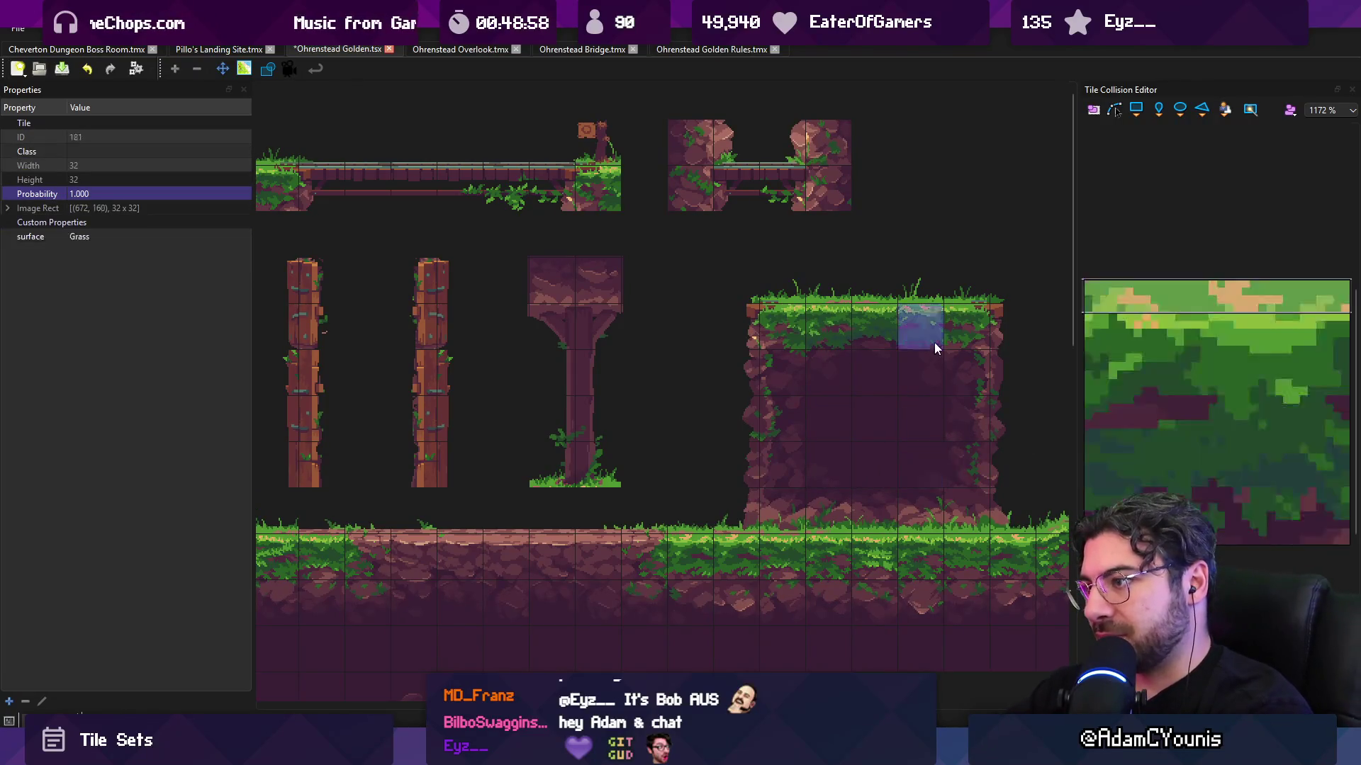
pyautogui.click(961, 333)
pyautogui.click(888, 336)
pyautogui.click(796, 327)
pyautogui.click(777, 374)
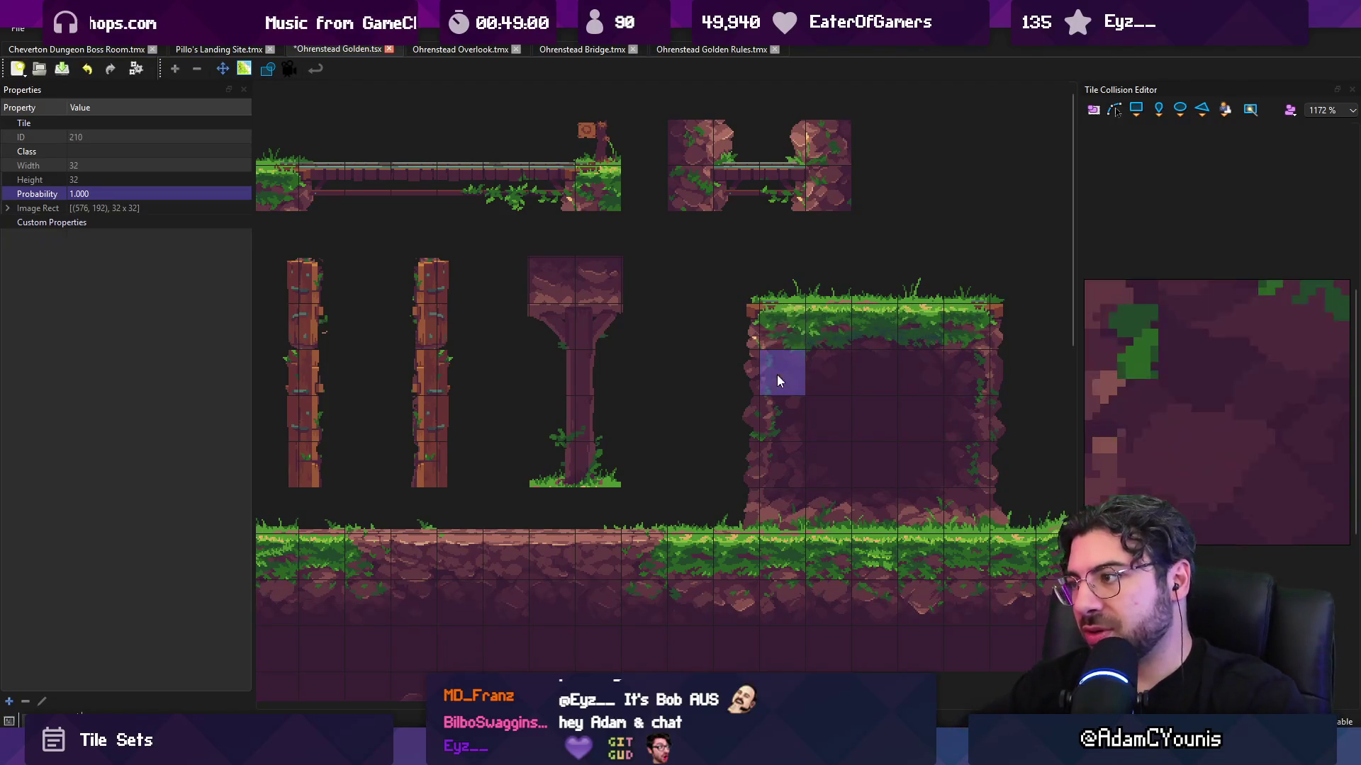
pyautogui.click(770, 432)
pyautogui.click(771, 469)
pyautogui.hotkey('ctrl', 's')
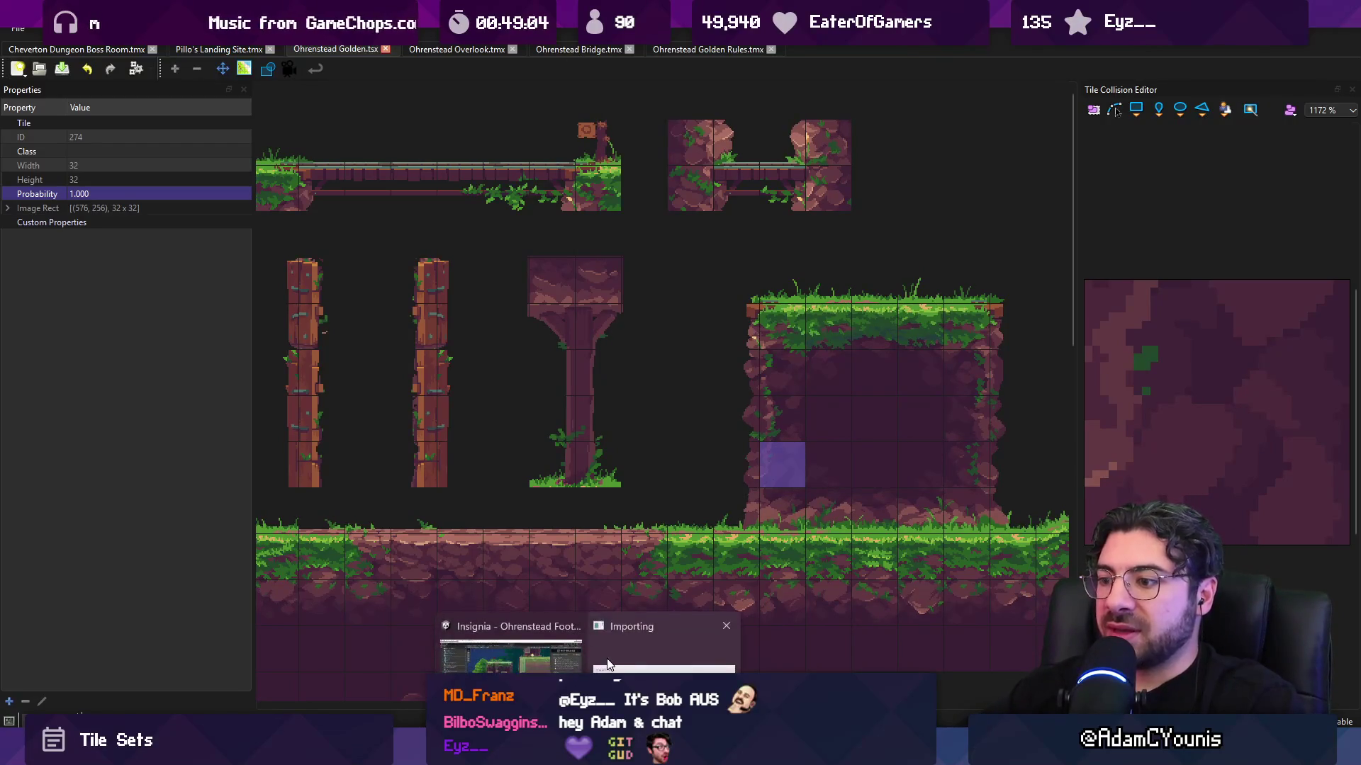
# - Compare the Unity lift-tower scene against the Tiled tileset by switching between the two
pyautogui.click(510, 656)
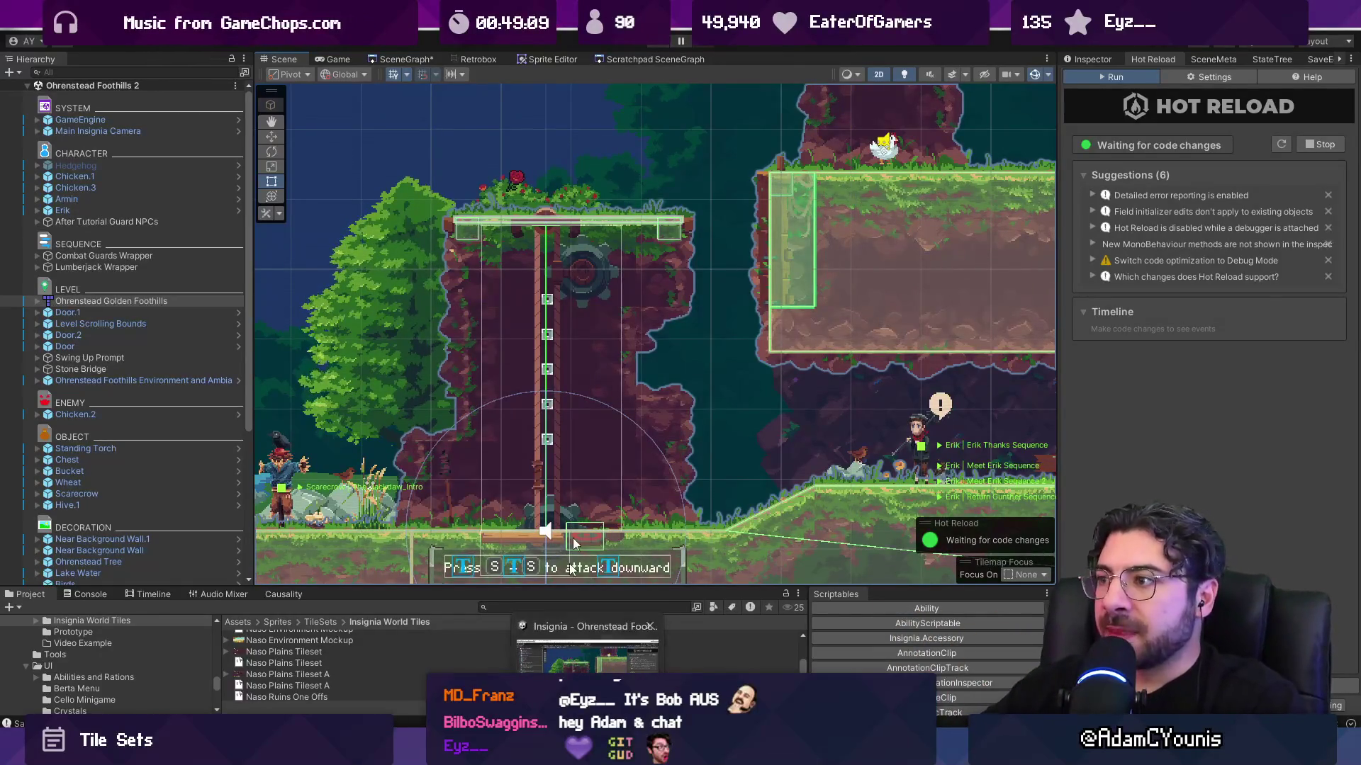
pyautogui.hotkey('alt', 'Tab')
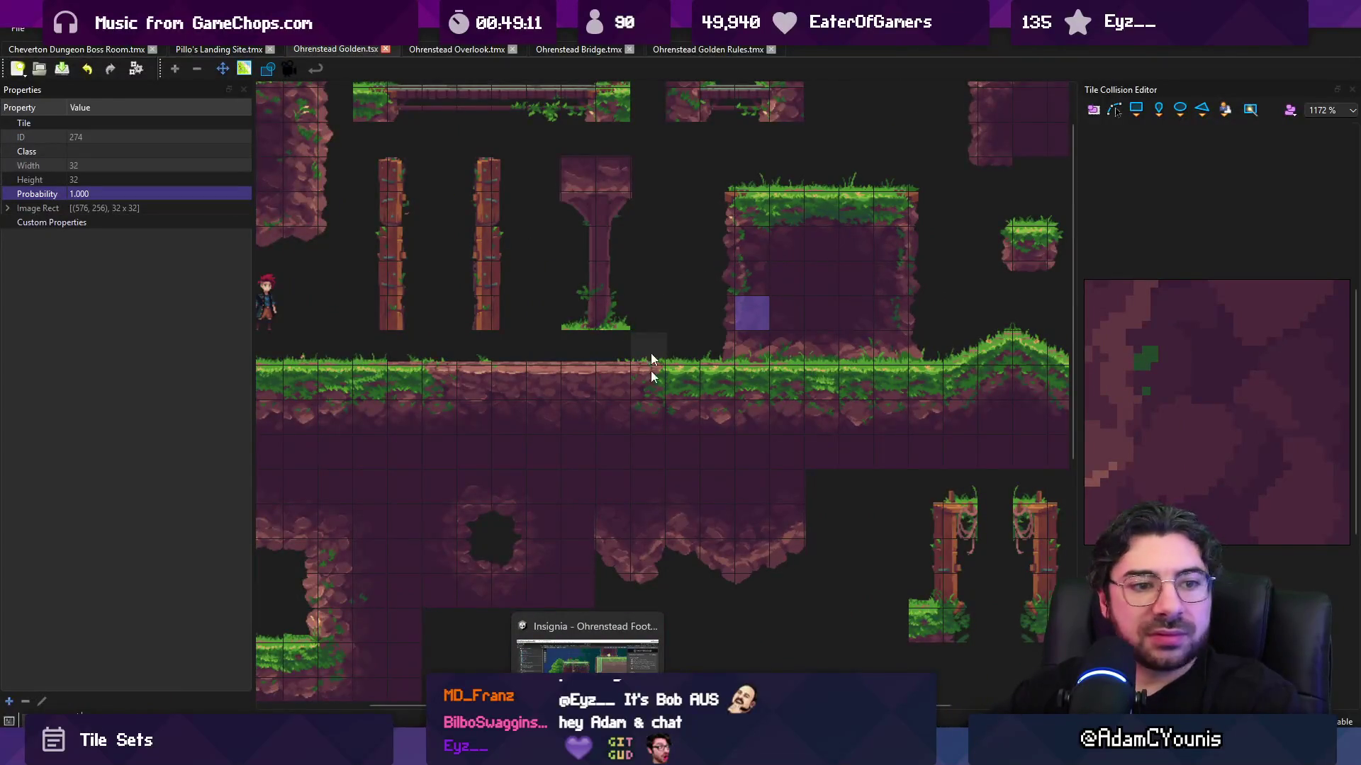
pyautogui.hotkey('alt', 'Tab')
pyautogui.scroll(3, 520, 338)
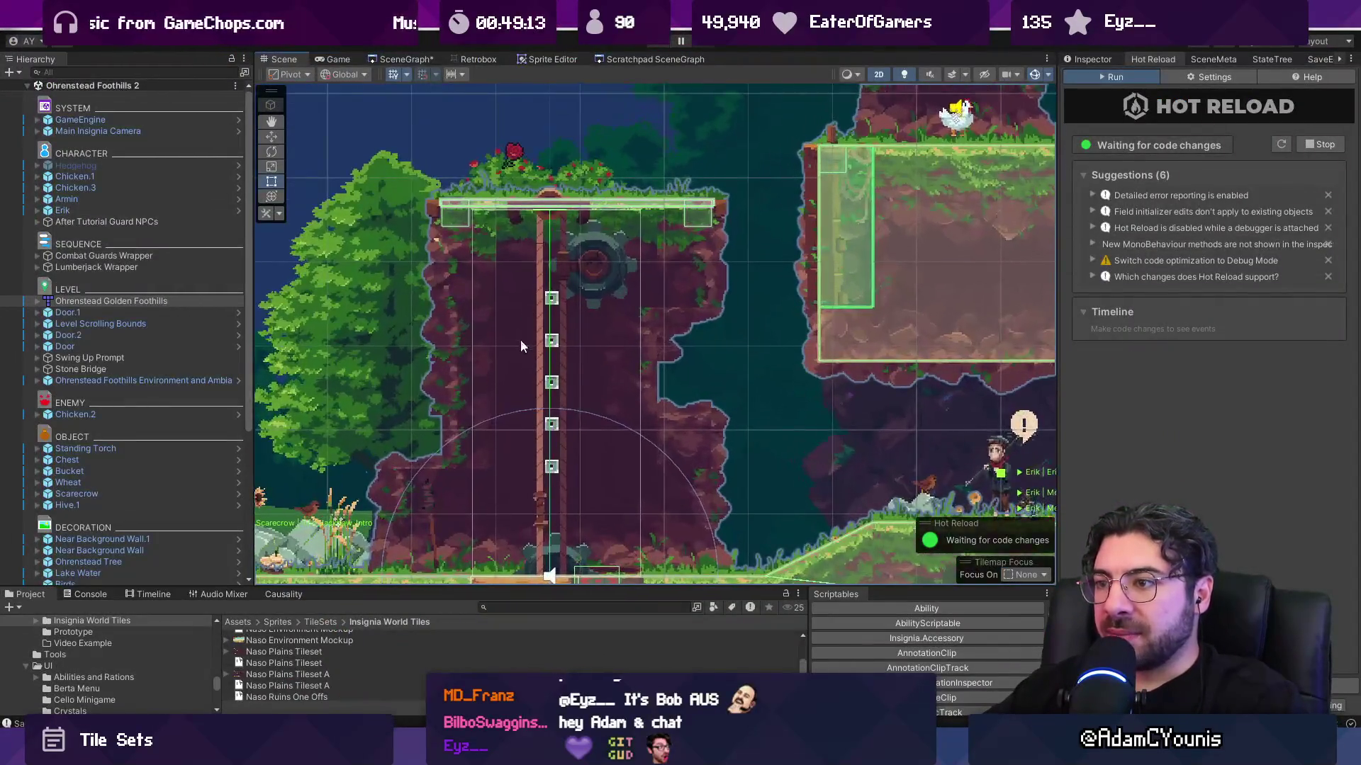
pyautogui.scroll(2, 397, 465)
pyautogui.scroll(2, 469, 418)
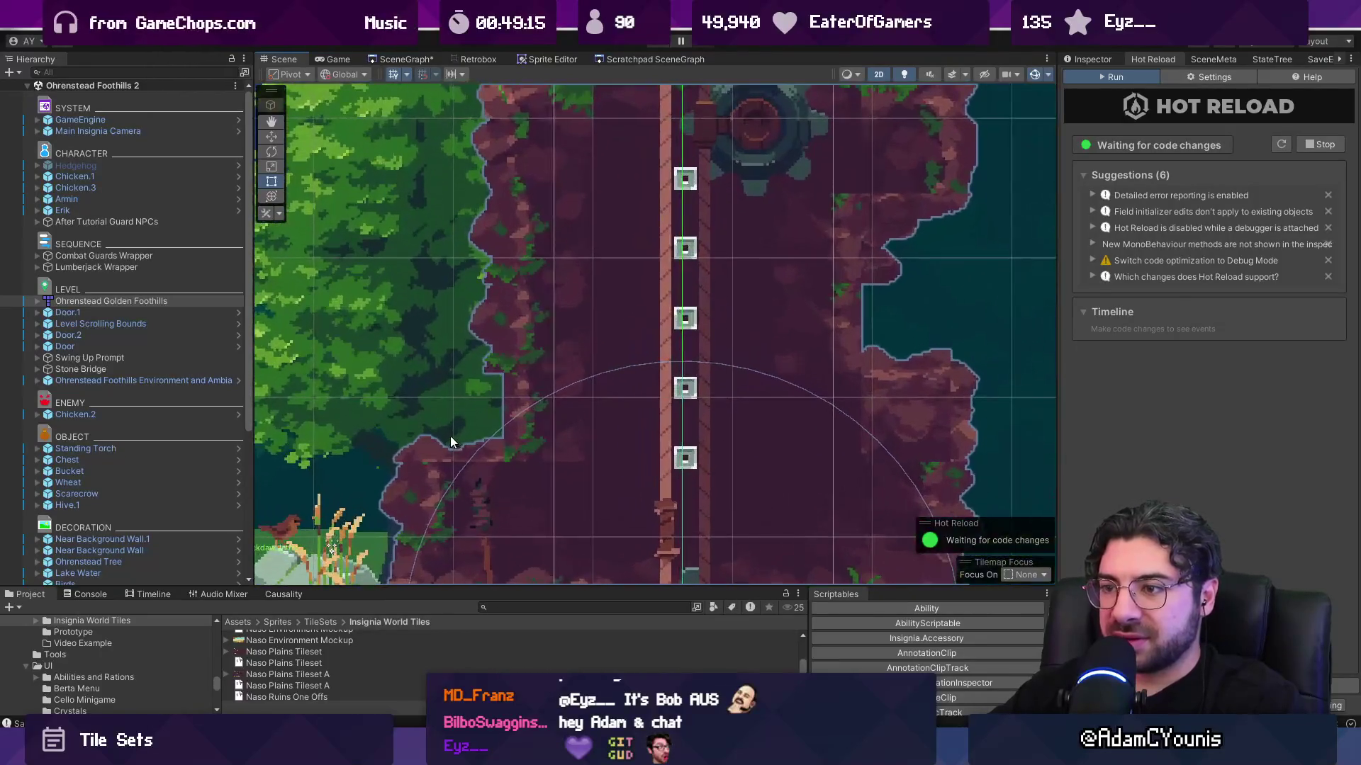
pyautogui.hotkey('alt', 'Tab')
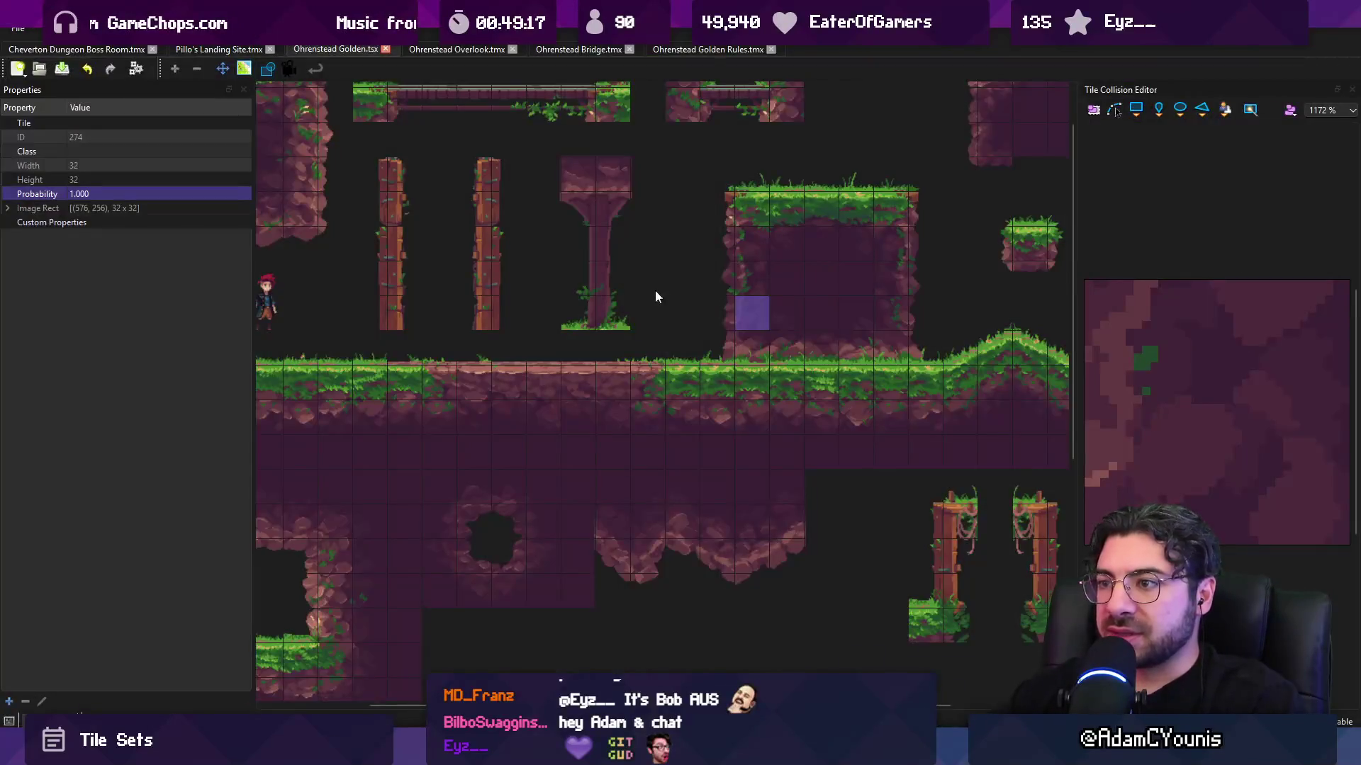
pyautogui.scroll(-3, 723, 254)
pyautogui.scroll(2, 316, 222)
# - Flip through the open maps, pan the Golden Rules map, then show the Golden Foothills map zoomed on the pulley
pyautogui.click(558, 51)
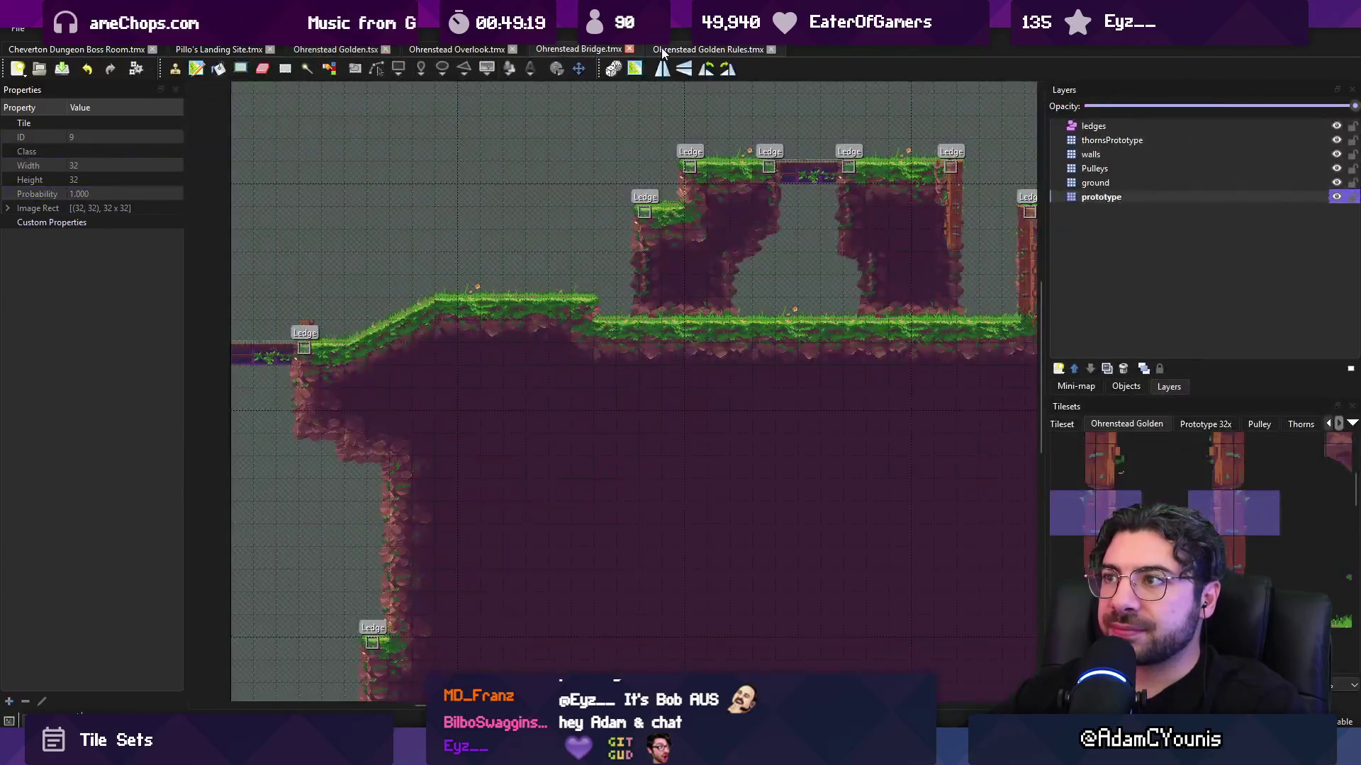
pyautogui.click(662, 48)
pyautogui.click(460, 48)
pyautogui.click(691, 49)
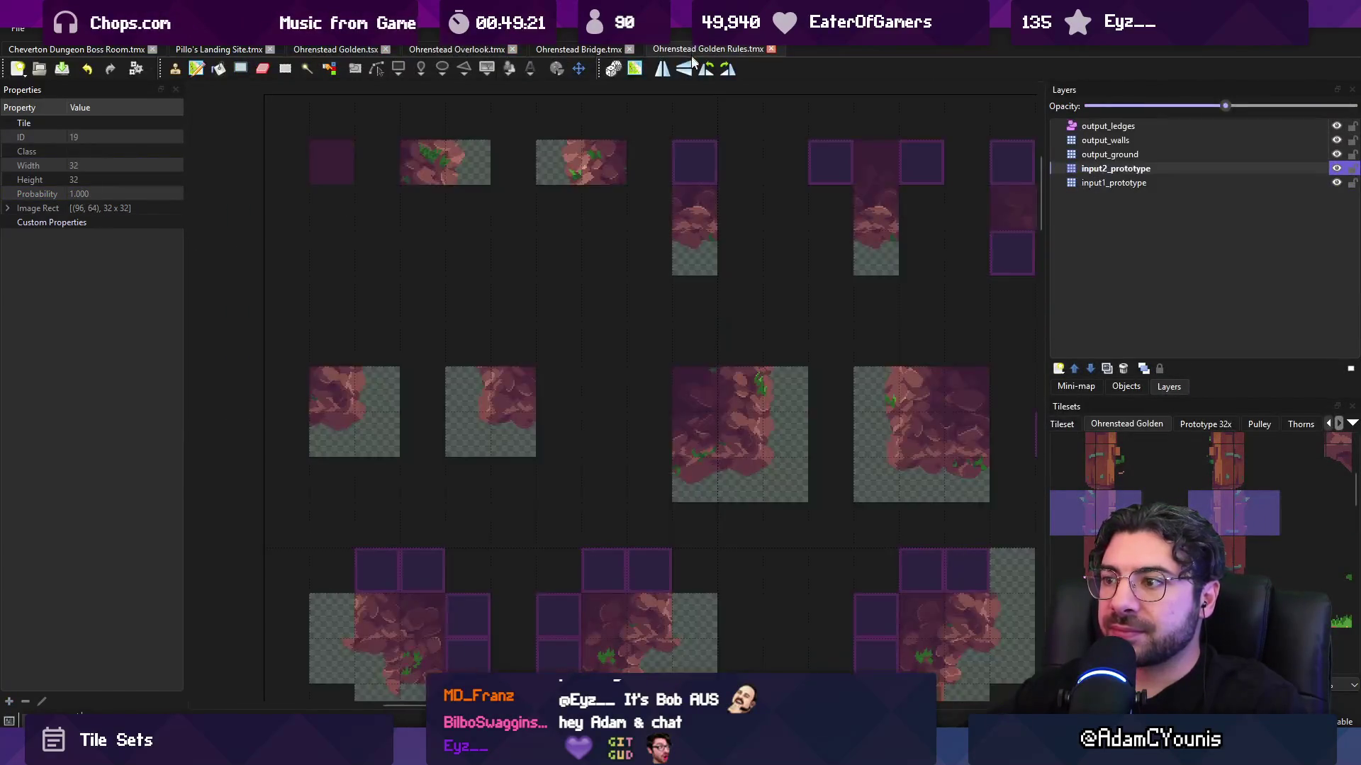
pyautogui.scroll(-3, 676, 299)
pyautogui.scroll(3, 709, 295)
pyautogui.scroll(2, 712, 303)
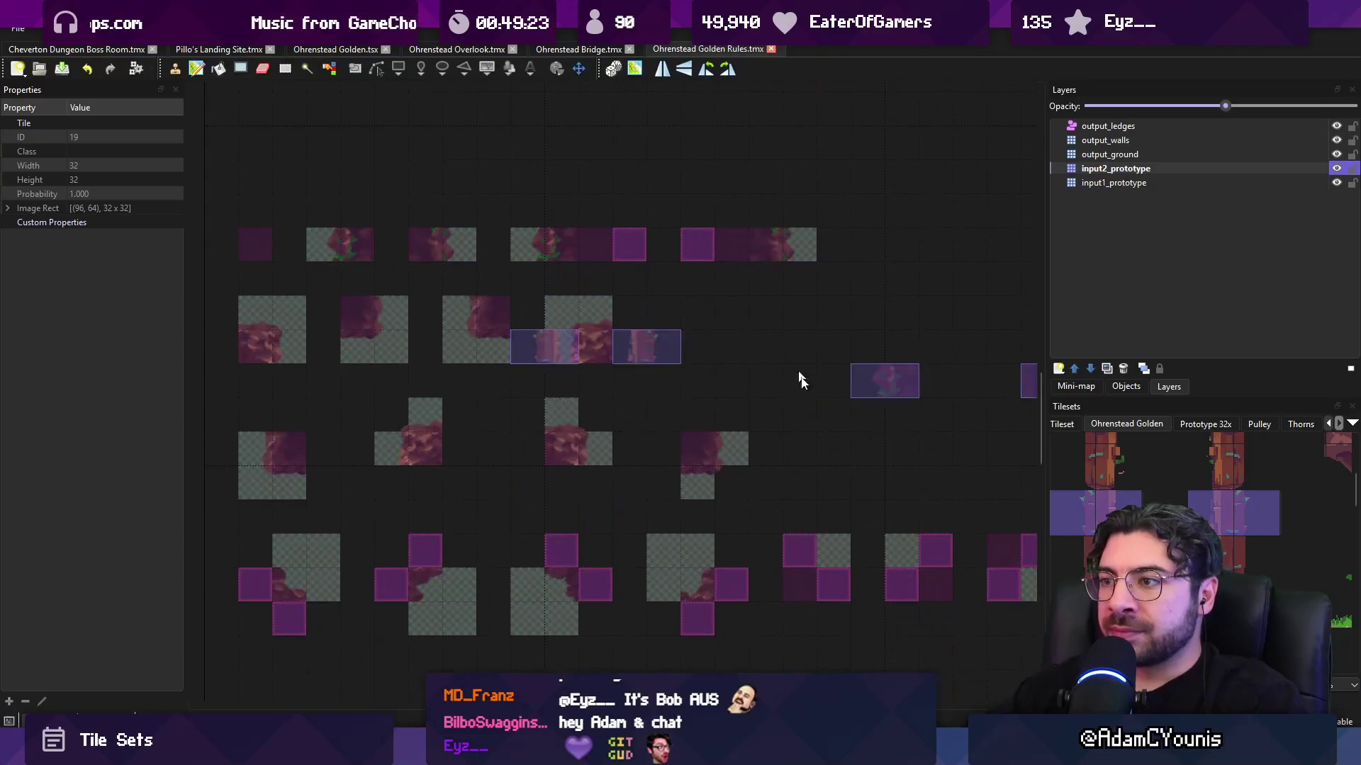
pyautogui.moveTo(868, 405)
pyautogui.mouseDown()
pyautogui.moveTo(768, 310)
pyautogui.moveTo(815, 346)
pyautogui.moveTo(796, 195)
pyautogui.moveTo(909, 198)
pyautogui.mouseUp()
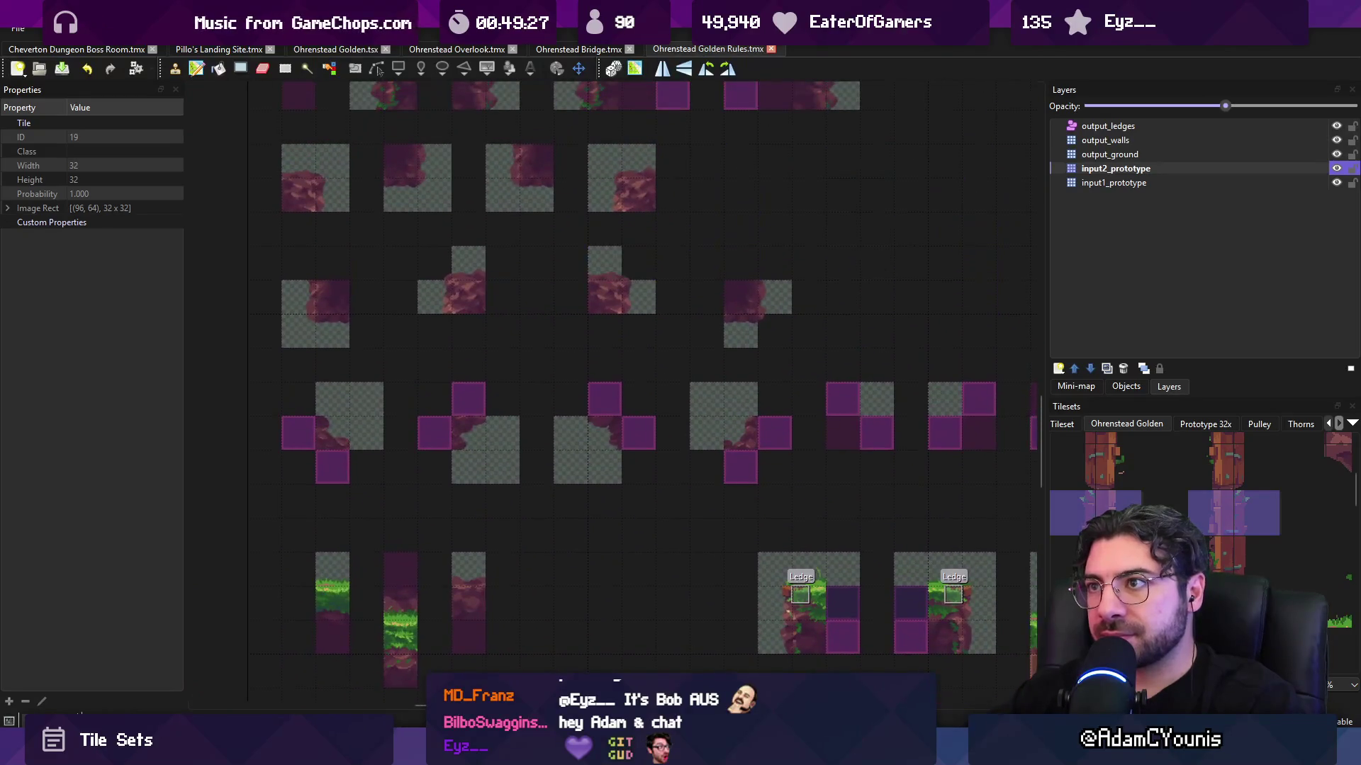
pyautogui.click(580, 49)
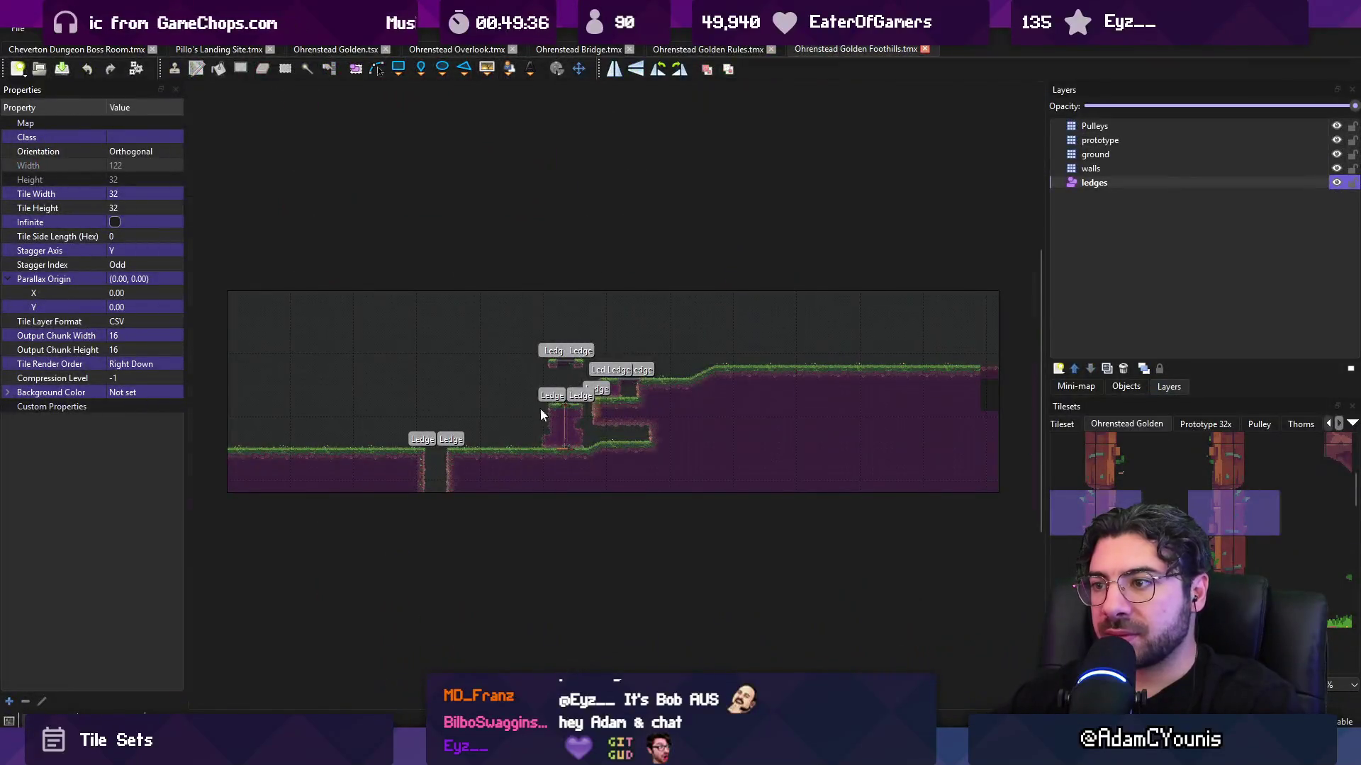
pyautogui.scroll(5, 540, 409)
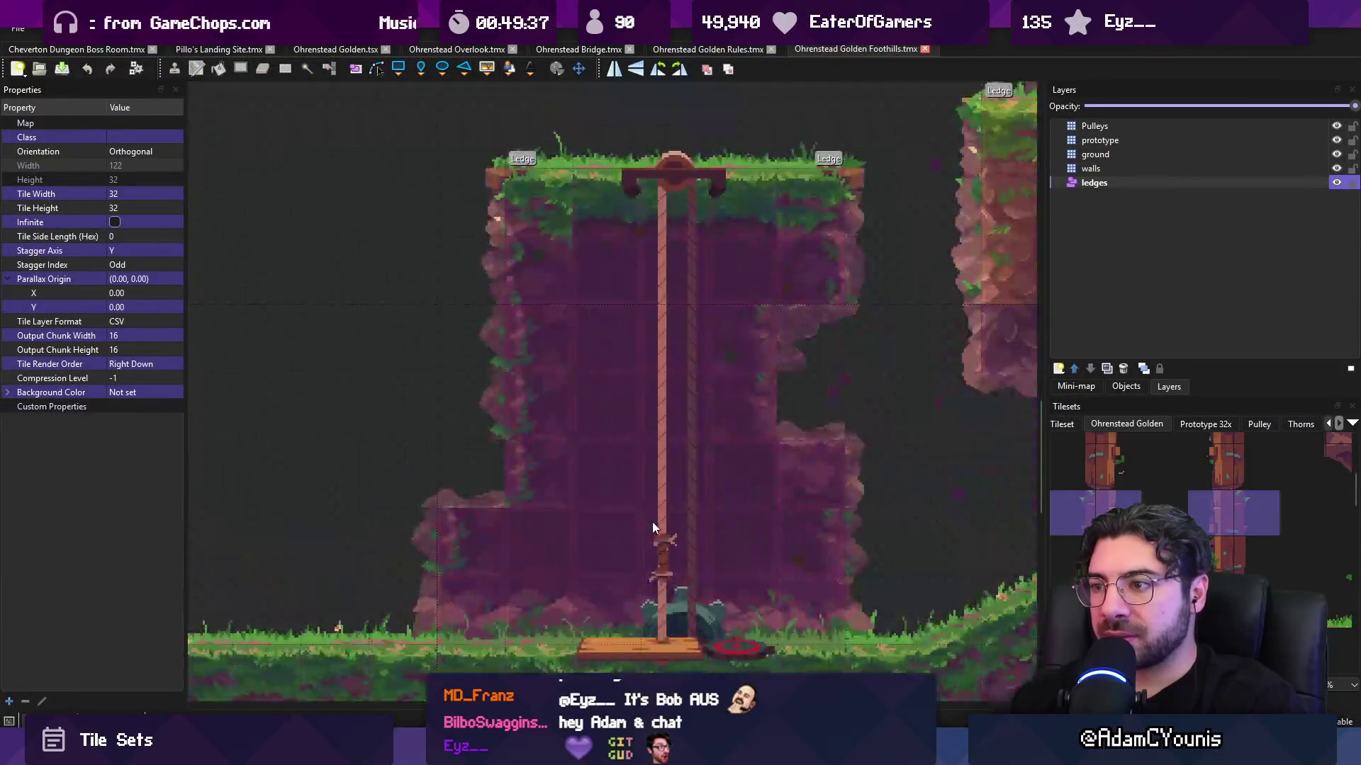
# - Move the walls and ground layers above the prototype layer
pyautogui.click(1270, 170)
pyautogui.moveTo(1237, 168); pyautogui.dragTo(1195, 134)
pyautogui.click(1133, 169)
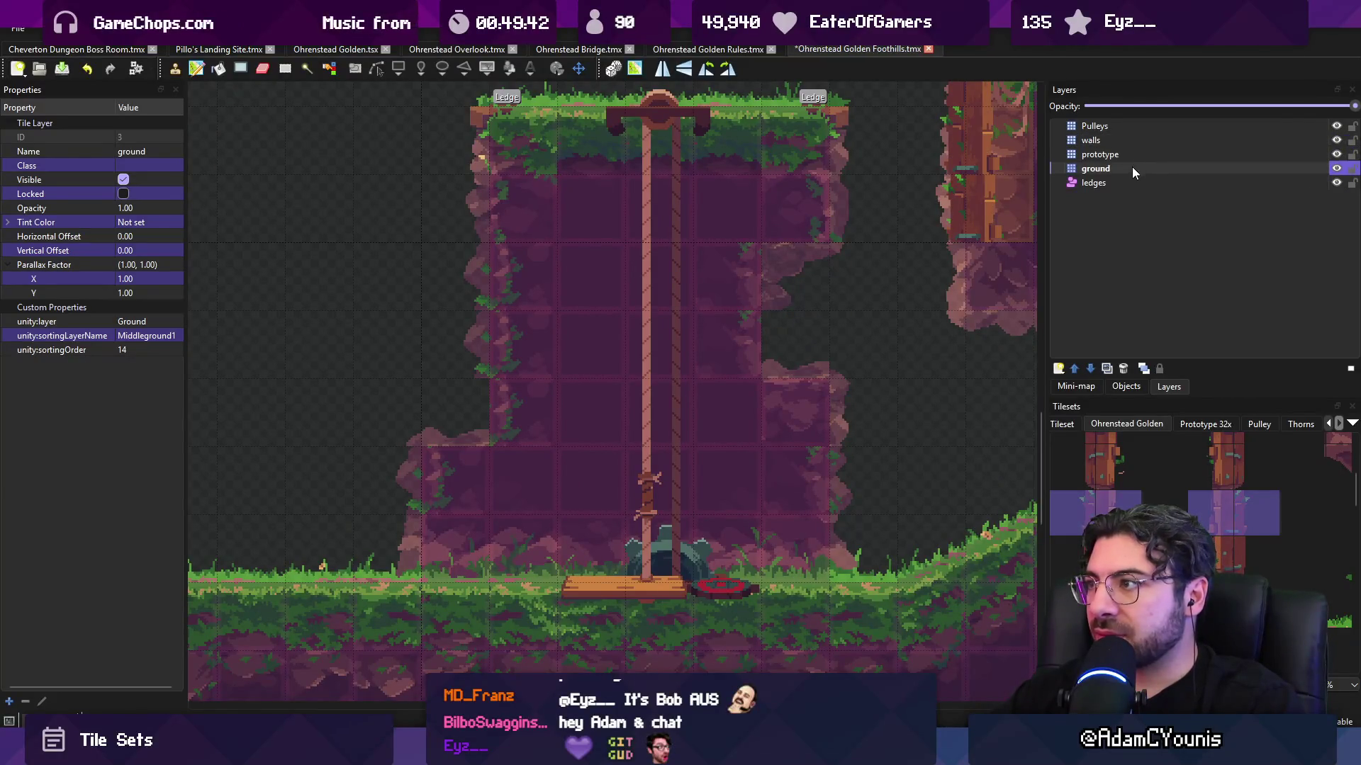
pyautogui.moveTo(1133, 167); pyautogui.dragTo(1131, 147)
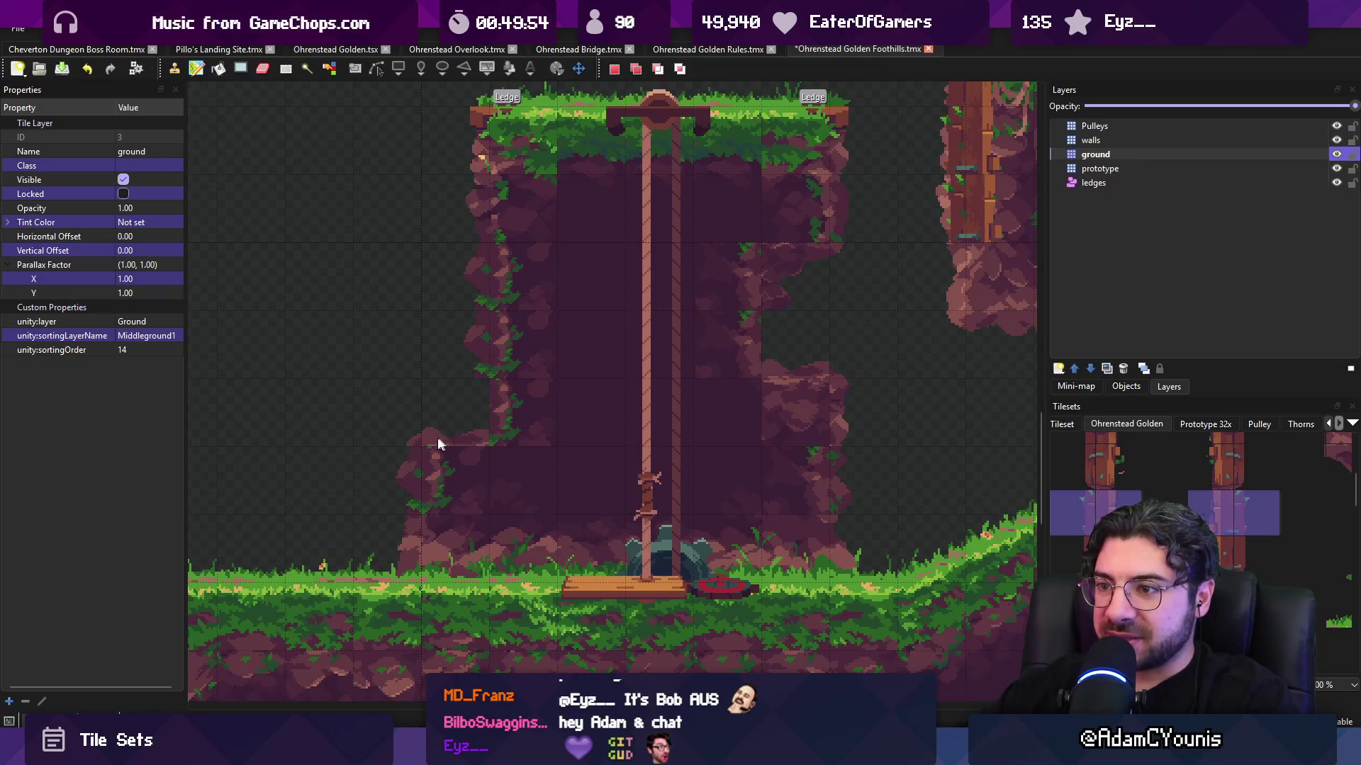
# - Make the prototype layer more opaque and set the ground layer to 0.74 opacity
pyautogui.click(673, 53)
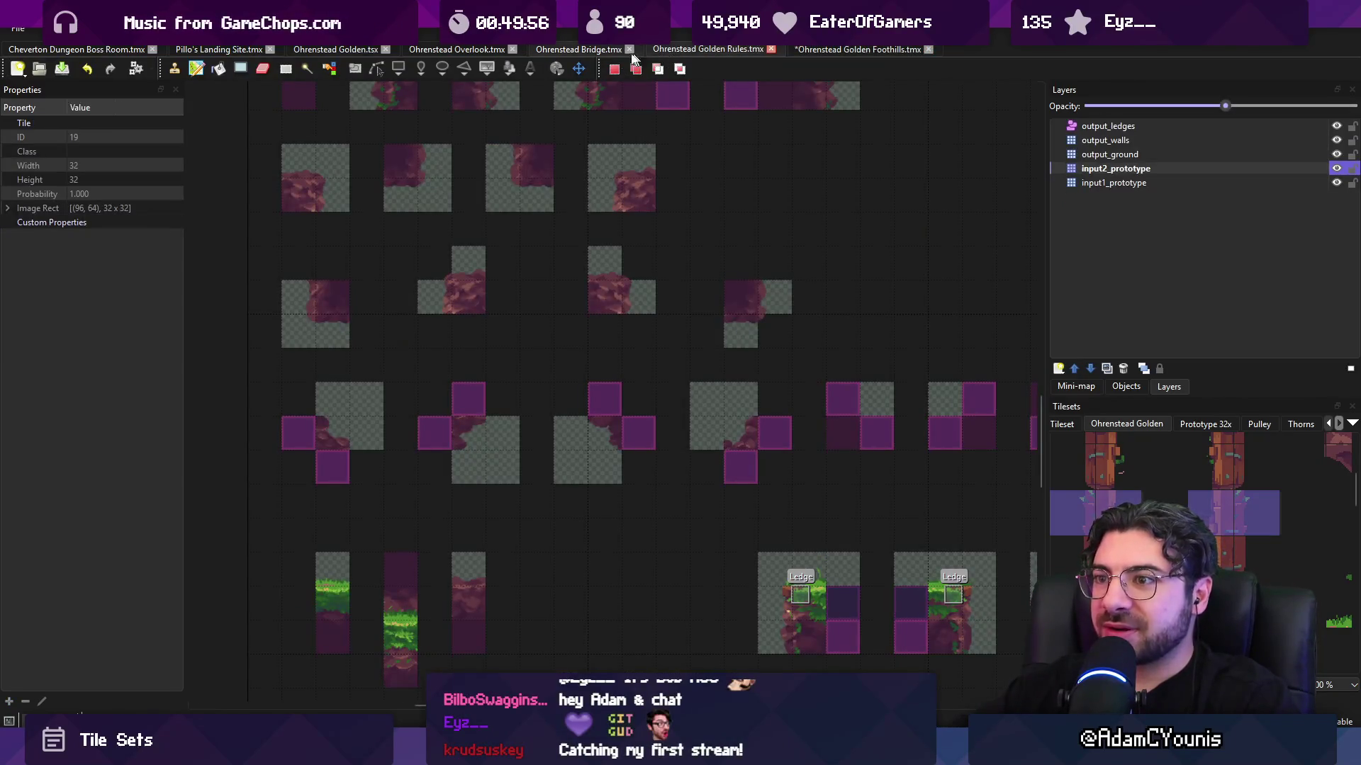
pyautogui.click(806, 48)
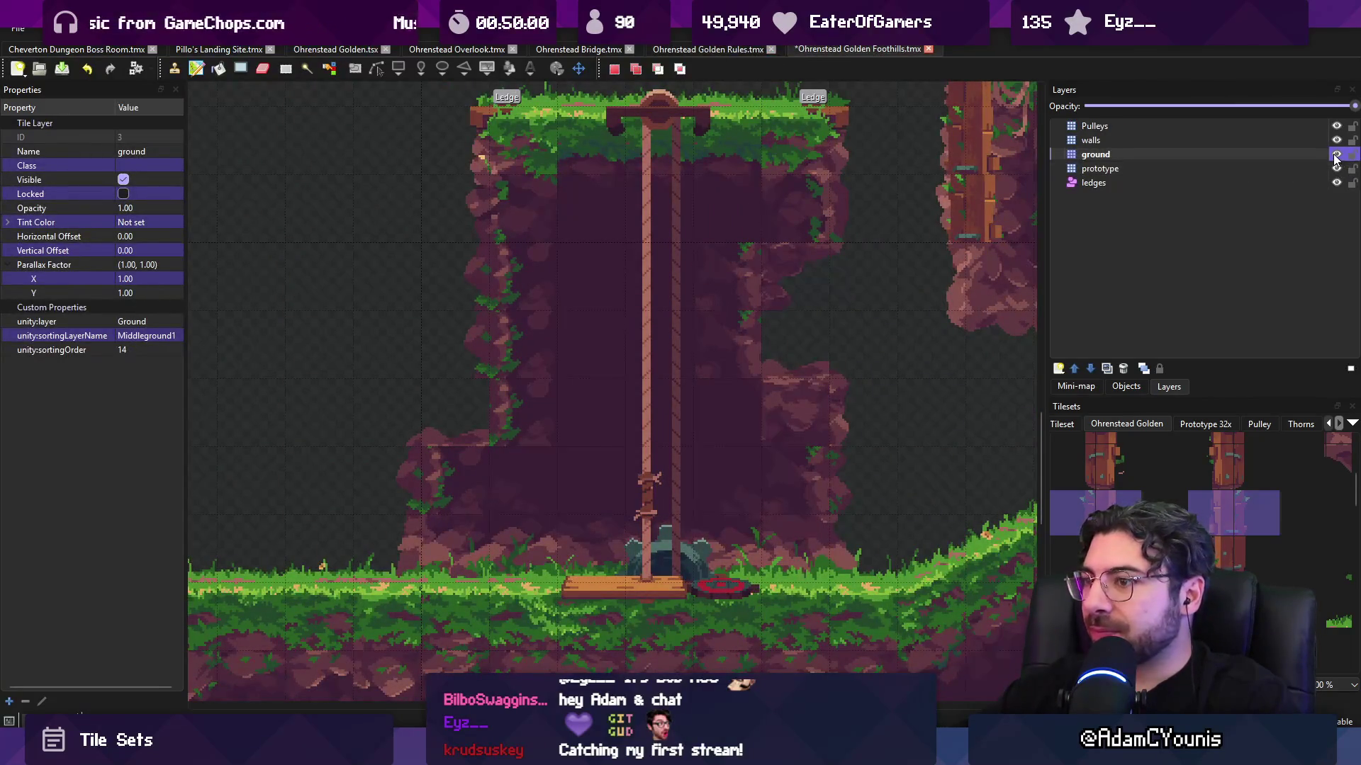
pyautogui.moveTo(1354, 108); pyautogui.dragTo(1066, 122)
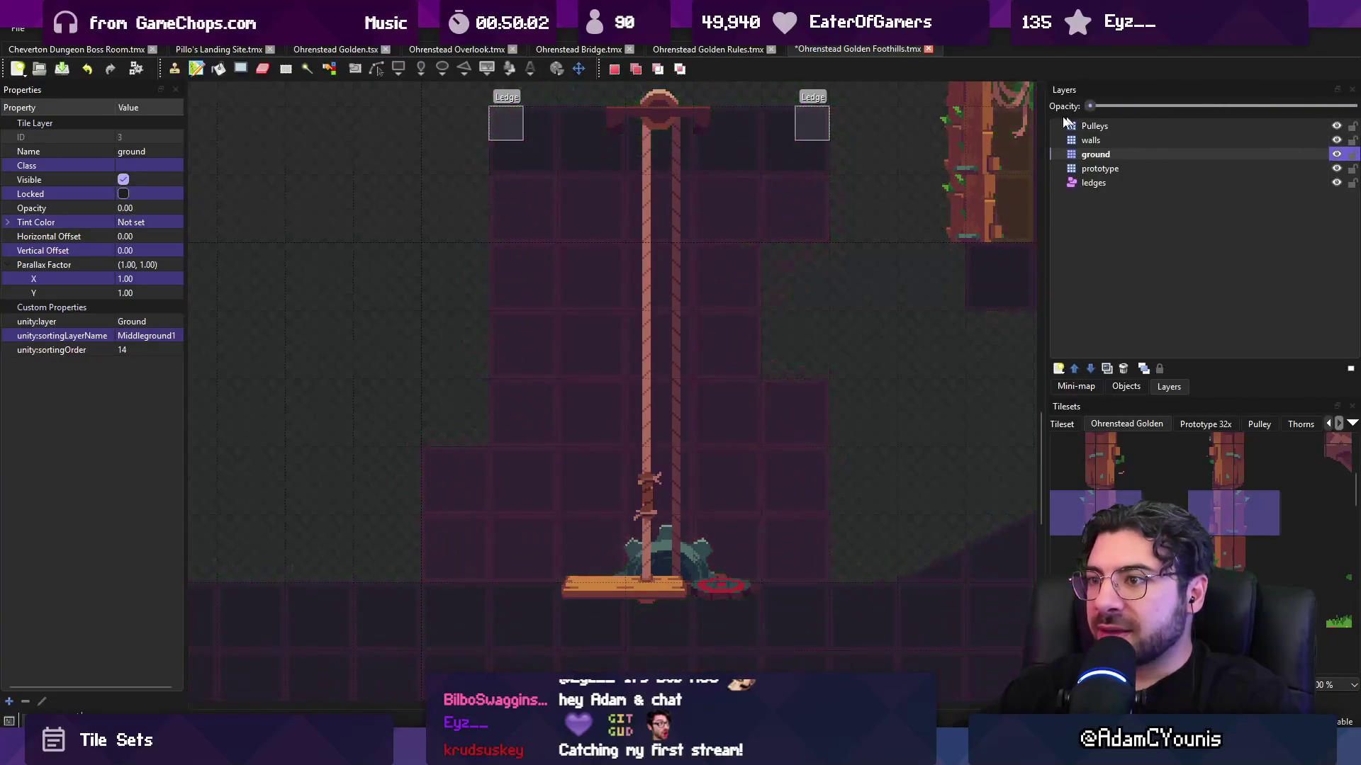
pyautogui.hotkey('ctrl', 'z')
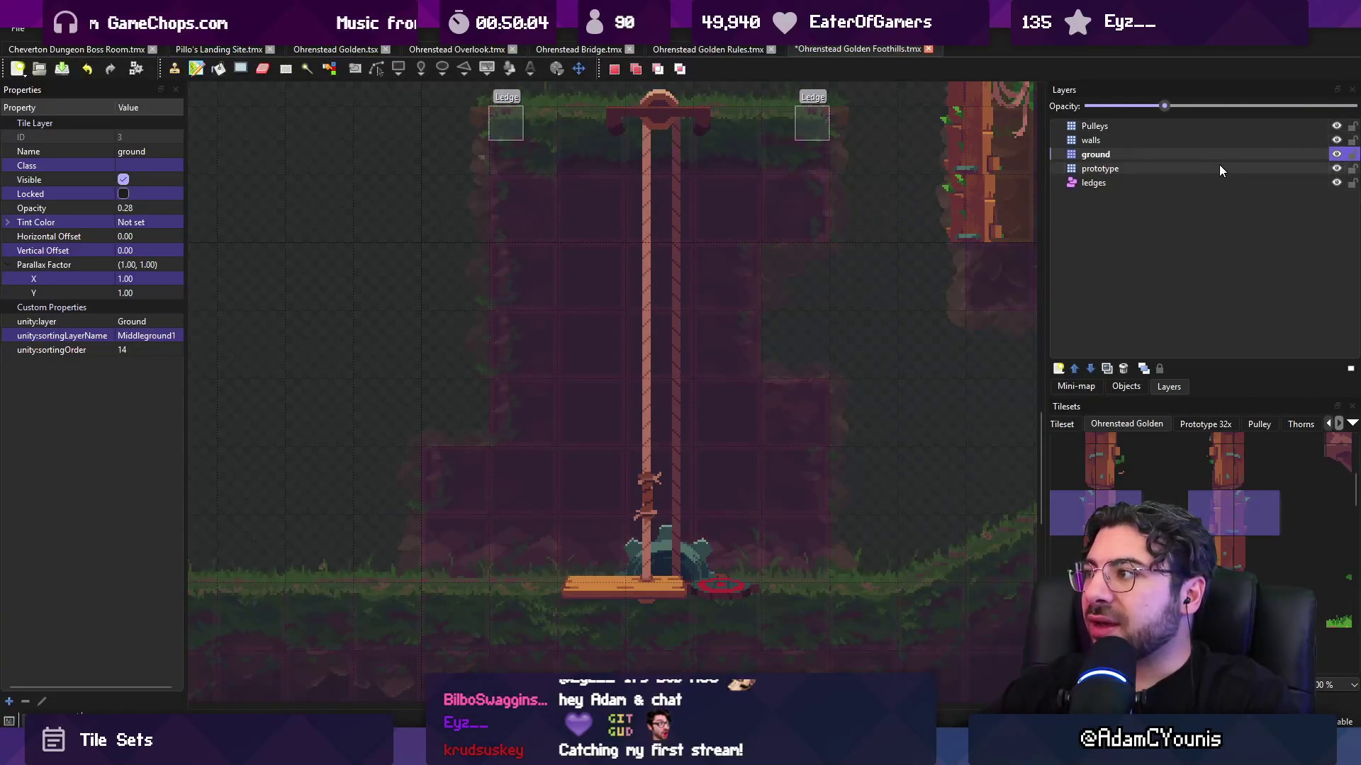
pyautogui.click(1219, 164)
pyautogui.moveTo(1158, 106)
pyautogui.mouseDown()
pyautogui.moveTo(1316, 103)
pyautogui.moveTo(1266, 113)
pyautogui.mouseUp()
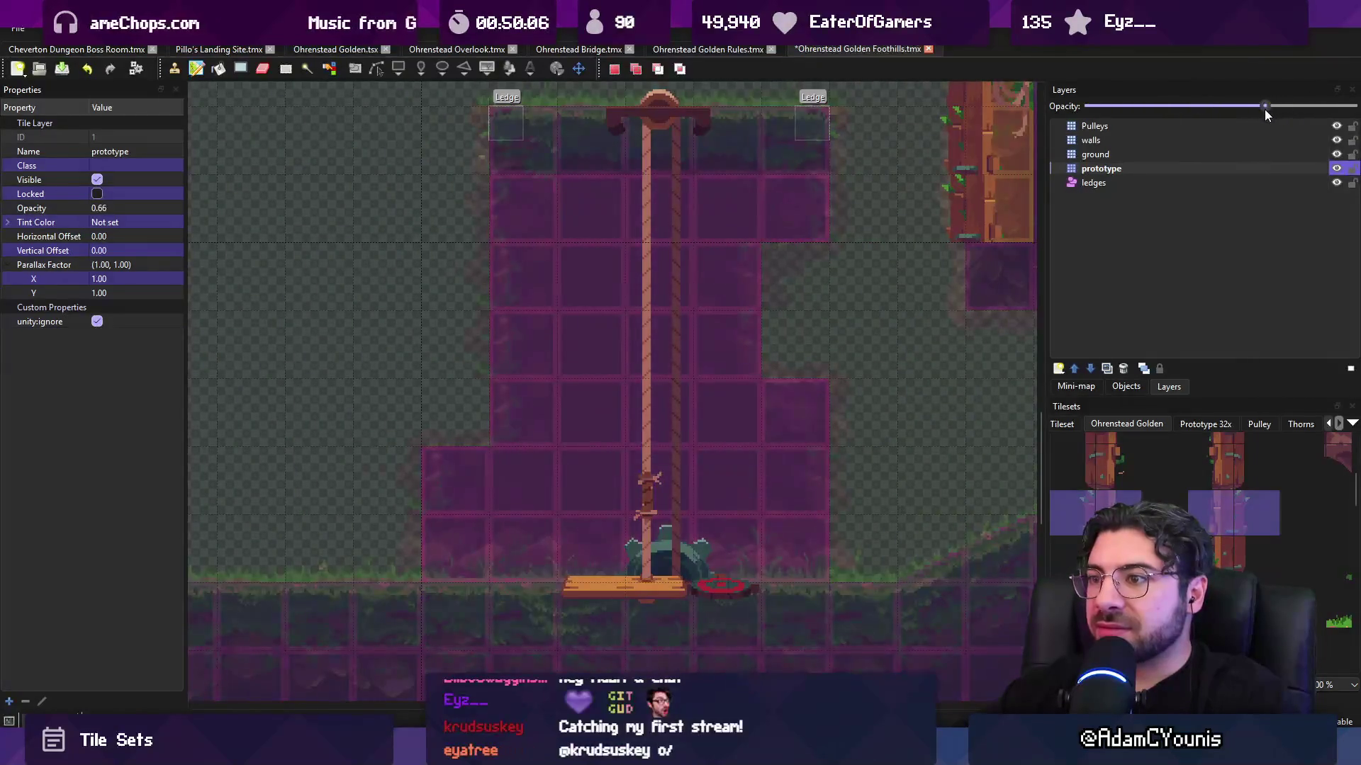
pyautogui.click(1170, 154)
pyautogui.moveTo(1167, 106); pyautogui.dragTo(1276, 108)
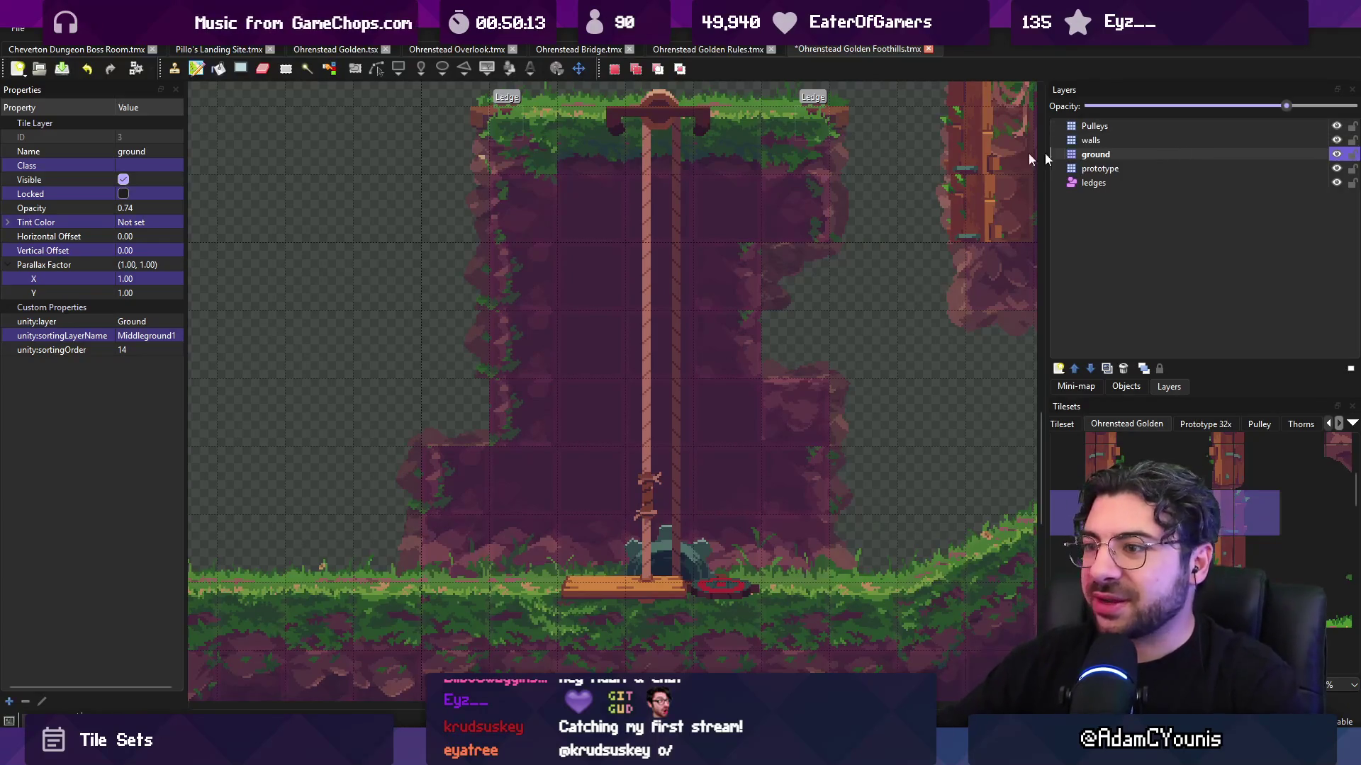
pyautogui.click(673, 50)
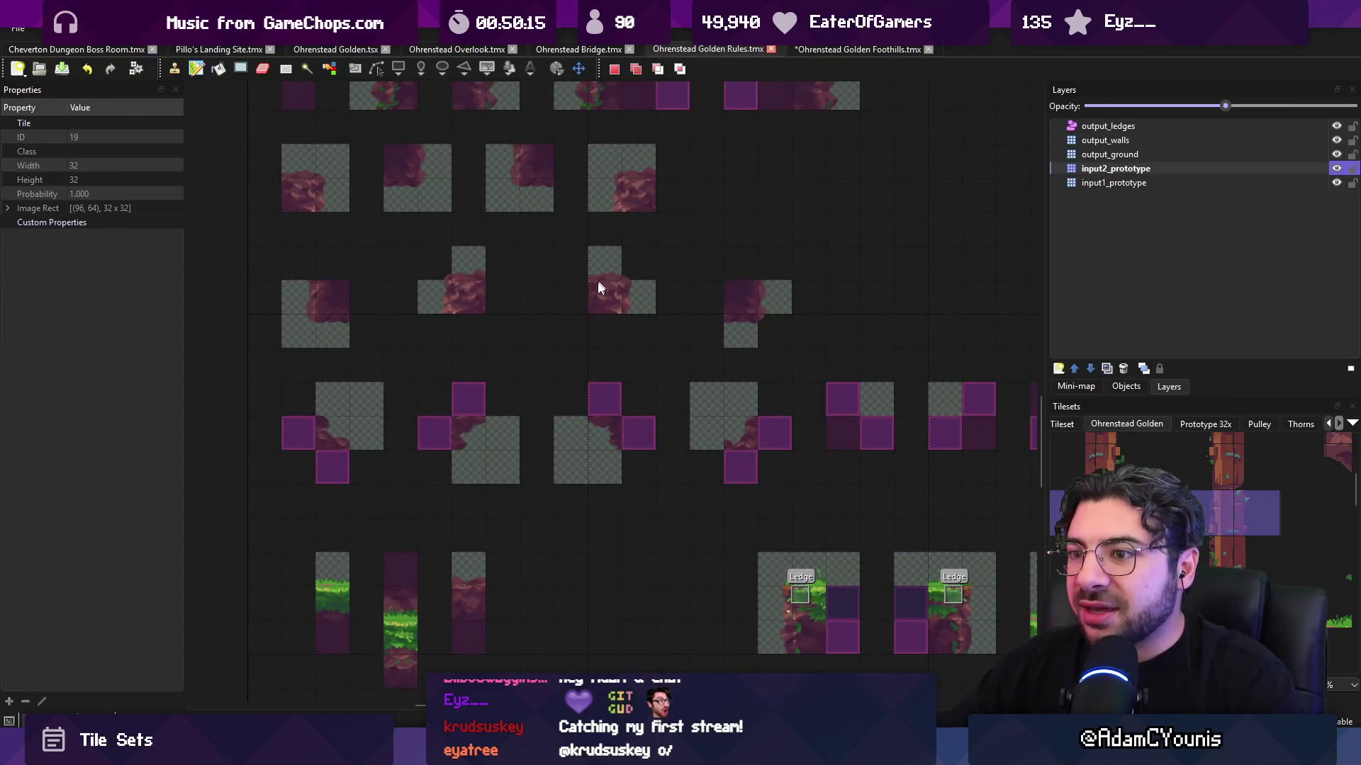
# - Switch between the Foothills and Golden Rules maps and pan the rules map to its lower rule rows
pyautogui.hscroll(2, 515, 350)
pyautogui.click(817, 49)
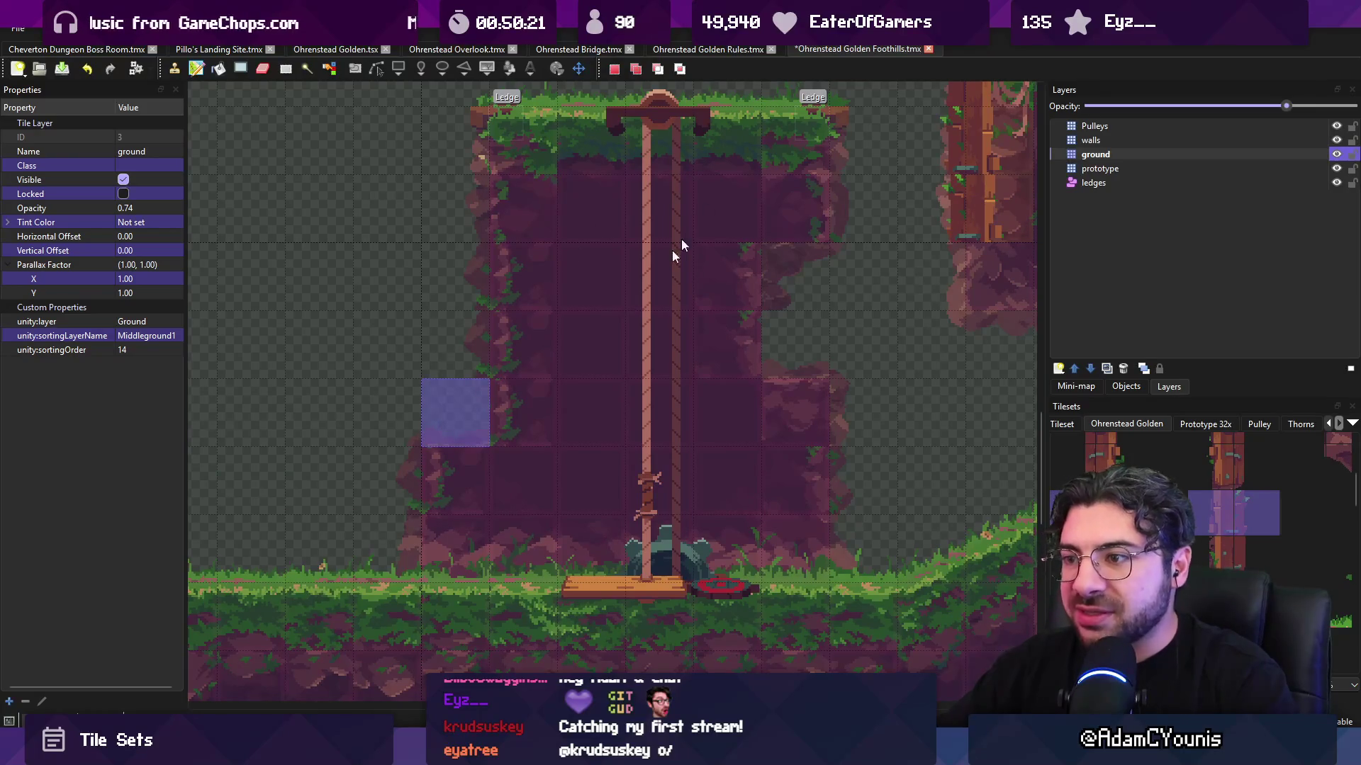
pyautogui.click(723, 48)
pyautogui.moveTo(681, 248)
pyautogui.mouseDown()
pyautogui.moveTo(668, 206)
pyautogui.moveTo(559, 151)
pyautogui.moveTo(386, 143)
pyautogui.moveTo(541, 94)
pyautogui.moveTo(440, 3)
pyautogui.mouseUp()
pyautogui.moveTo(378, 70)
pyautogui.mouseDown()
pyautogui.moveTo(619, 224)
pyautogui.moveTo(669, 355)
pyautogui.moveTo(614, 380)
pyautogui.moveTo(576, 367)
pyautogui.mouseUp()
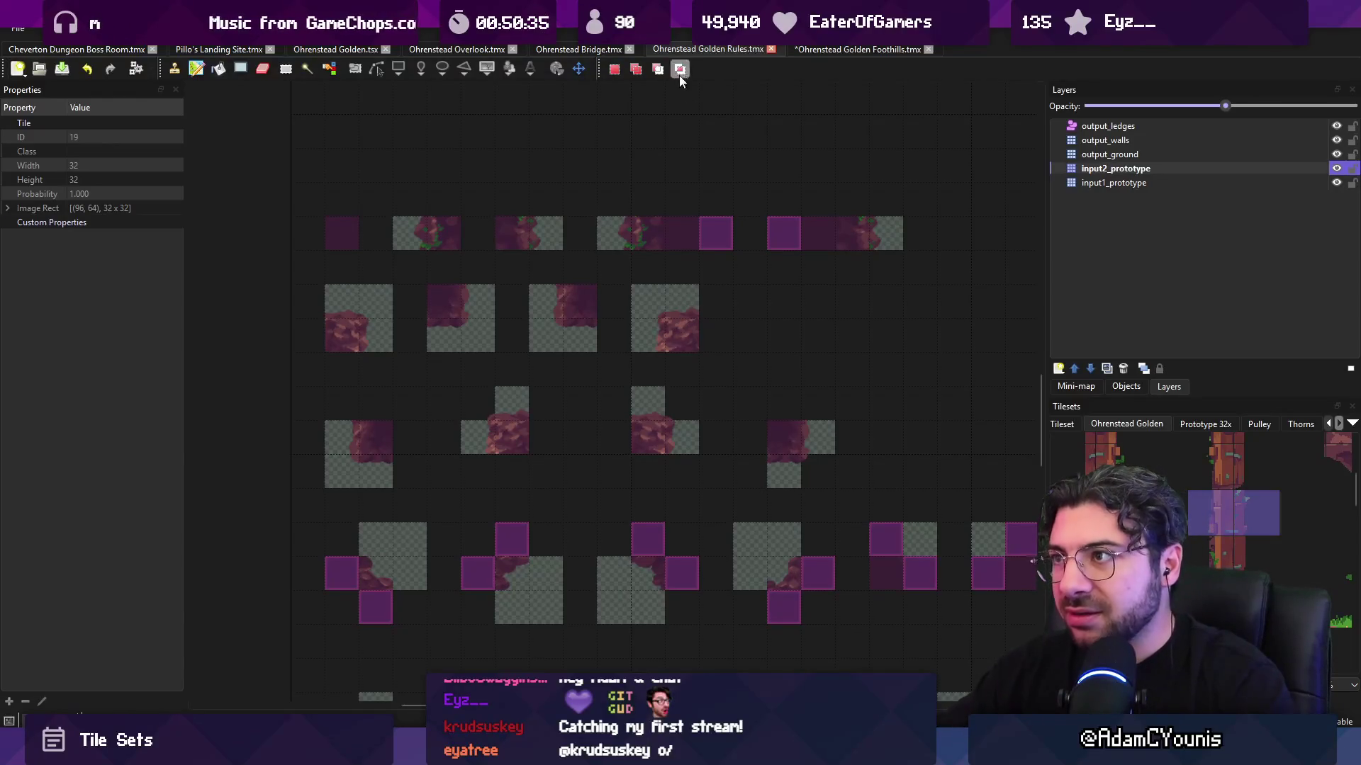
pyautogui.click(838, 49)
pyautogui.click(748, 46)
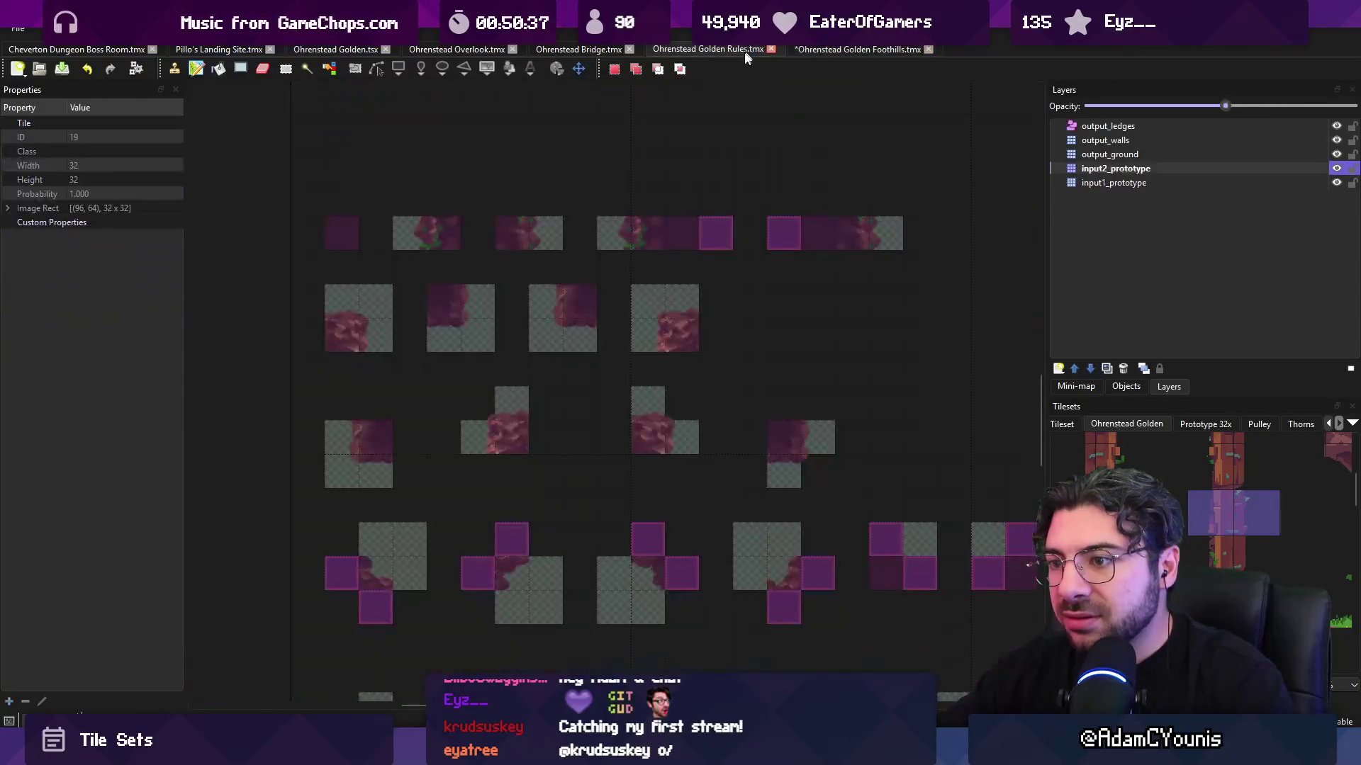
# - Pan and zoom across the rock and ledge rule tiles of the Golden Rules map
pyautogui.scroll(5, 728, 309)
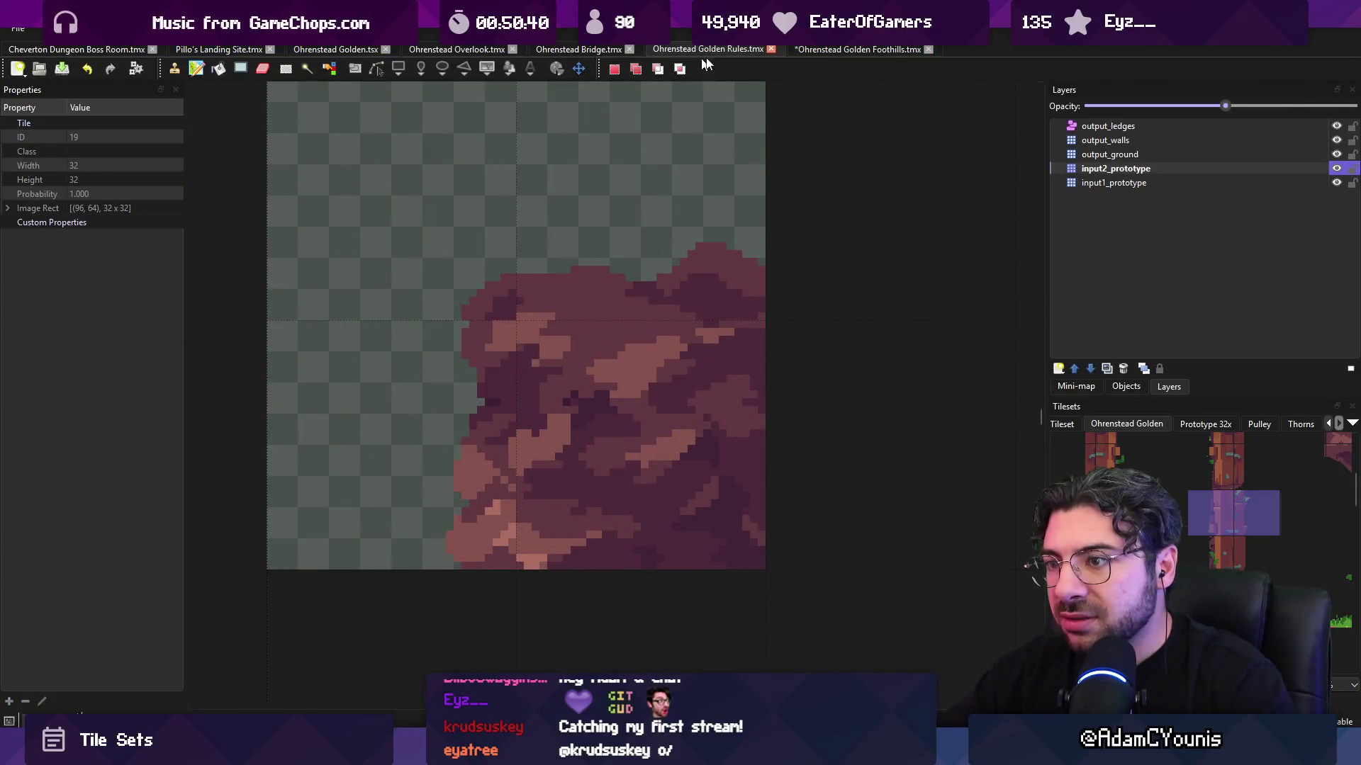
pyautogui.hotkey('ctrl', 'Tab')
pyautogui.scroll(5, 362, 517)
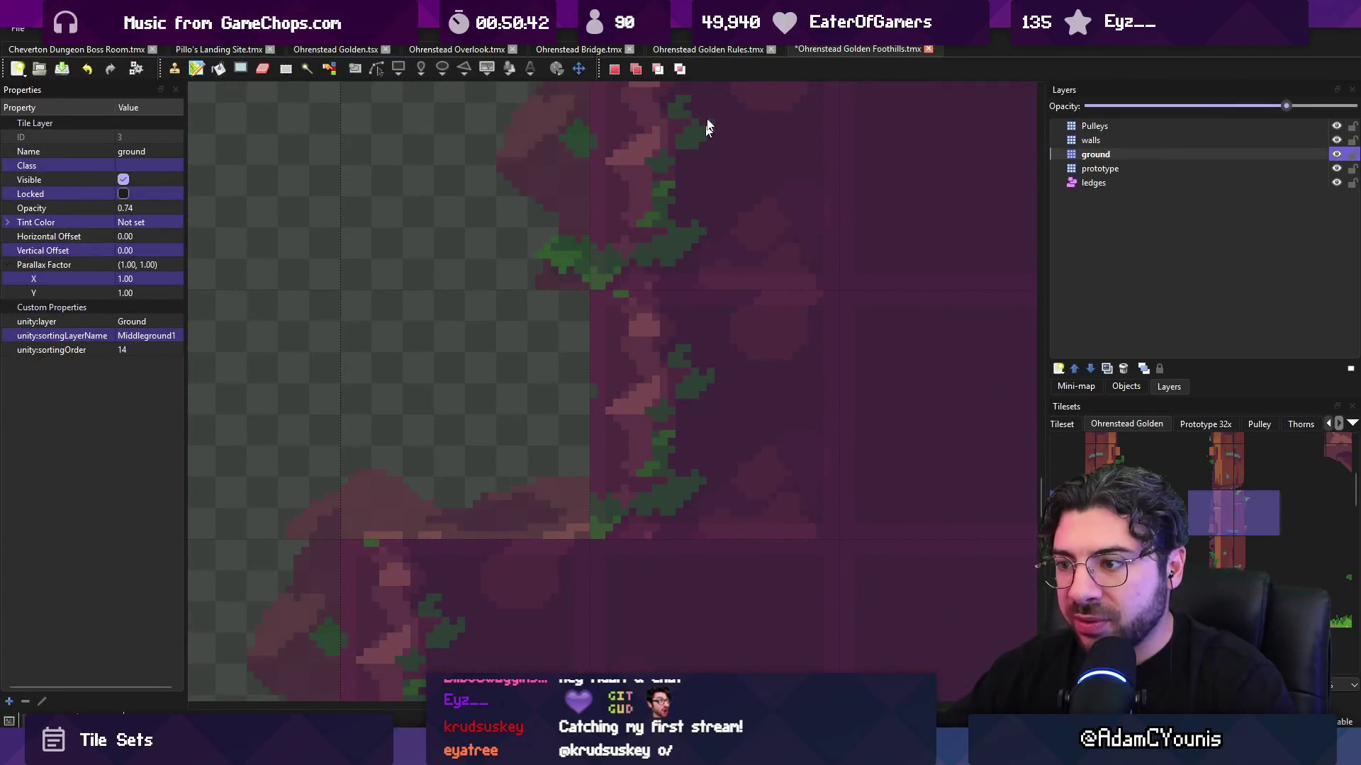
pyautogui.click(739, 51)
pyautogui.click(838, 48)
pyautogui.click(708, 50)
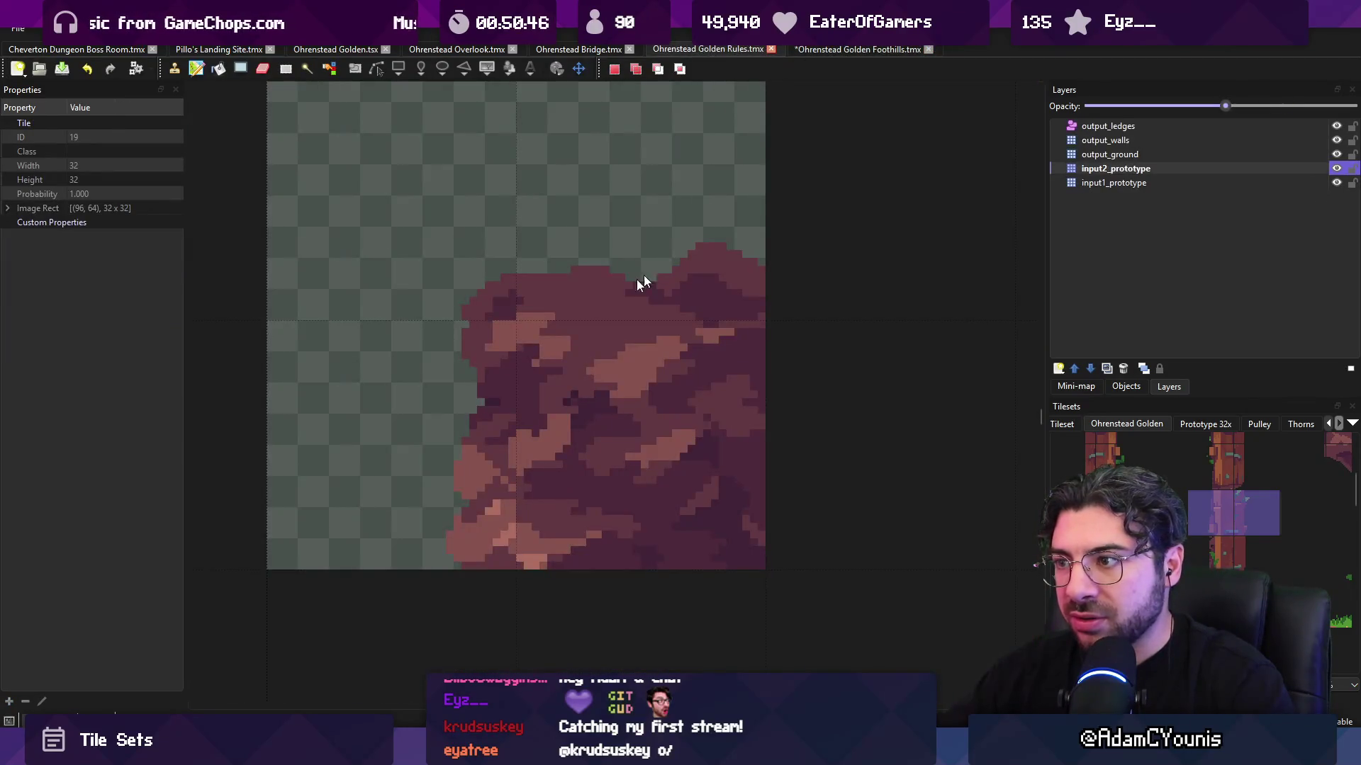
pyautogui.scroll(-5, 643, 275)
pyautogui.hotkey('ctrl', 'Tab')
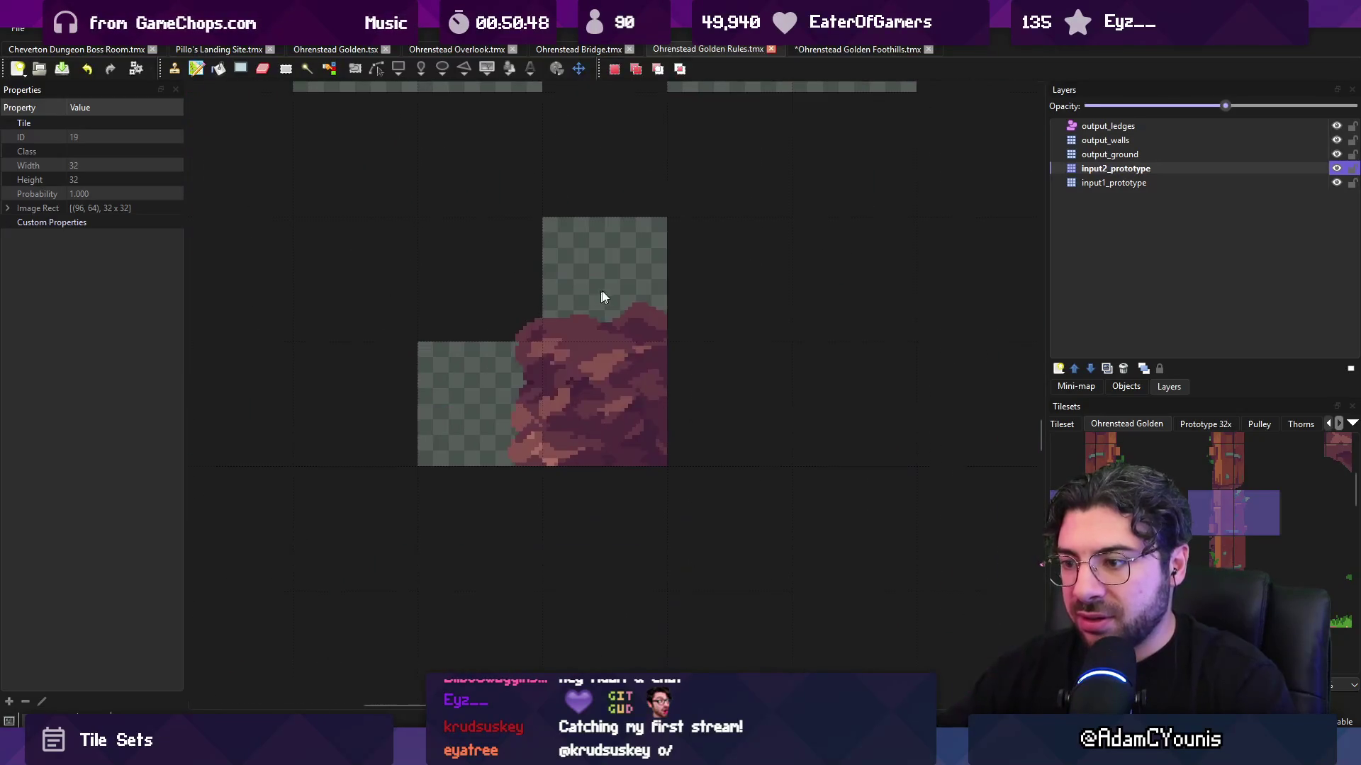
pyautogui.hotkey('ctrl', 'shift', 'Tab')
pyautogui.moveTo(489, 543); pyautogui.dragTo(490, 543)
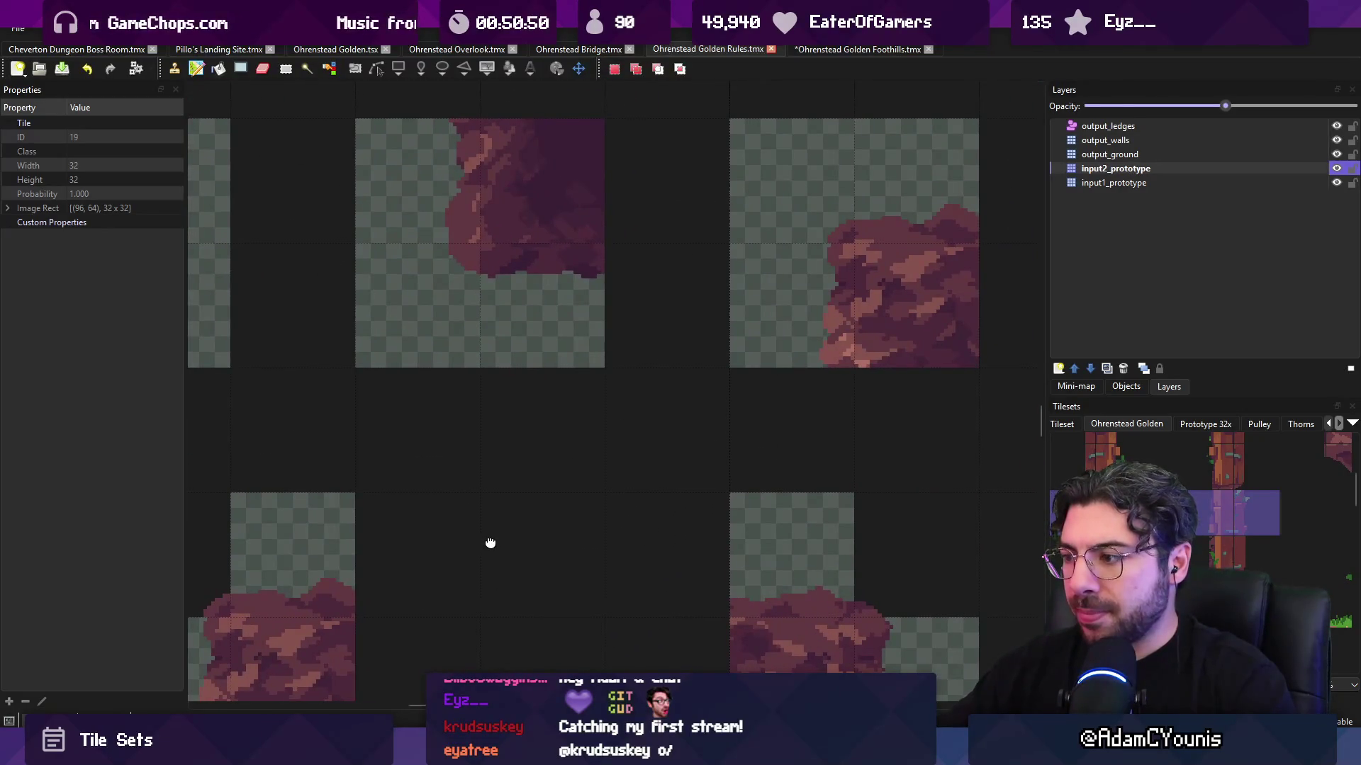
pyautogui.scroll(-4, 597, 339)
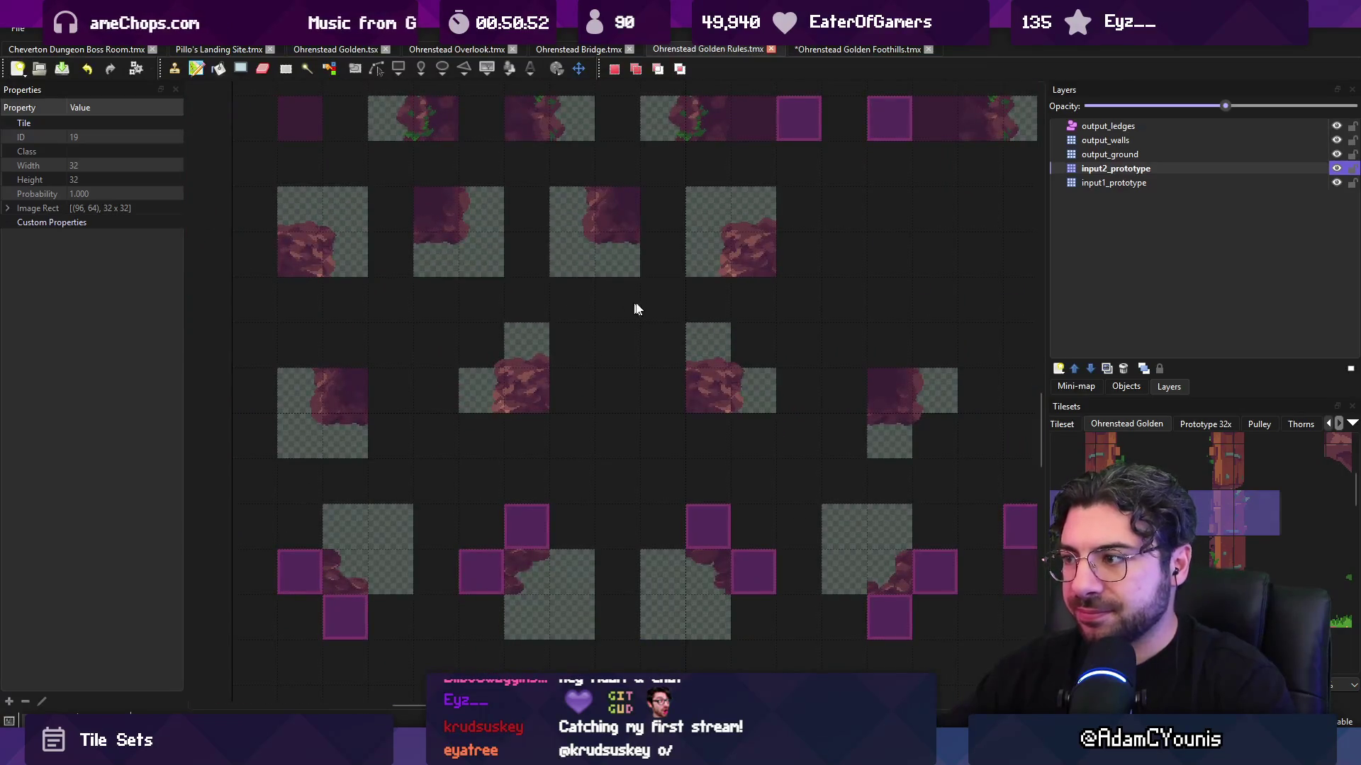
pyautogui.moveTo(613, 253)
pyautogui.mouseDown()
pyautogui.moveTo(586, 386)
pyautogui.moveTo(510, 465)
pyautogui.moveTo(376, 395)
pyautogui.moveTo(614, 189)
pyautogui.mouseUp()
pyautogui.moveTo(567, 316); pyautogui.dragTo(608, 258)
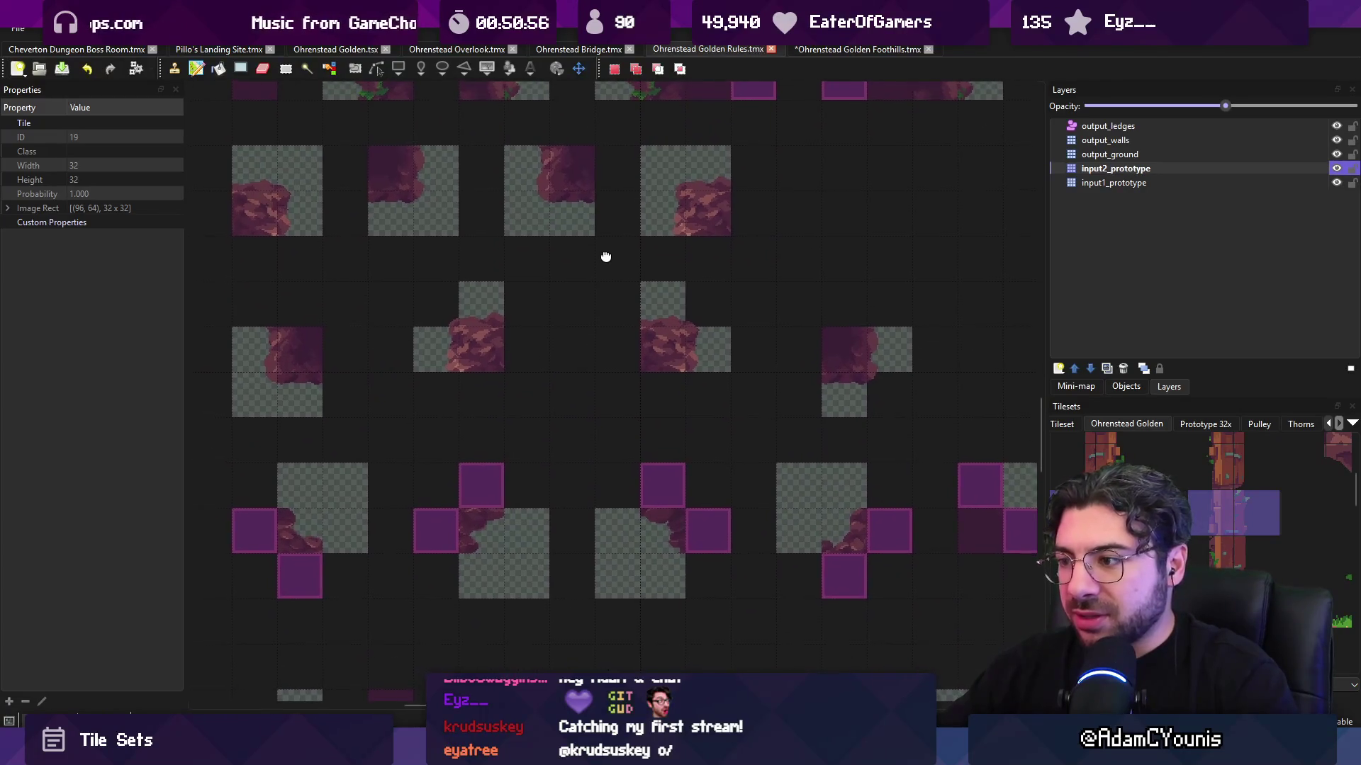
pyautogui.scroll(-3, 578, 234)
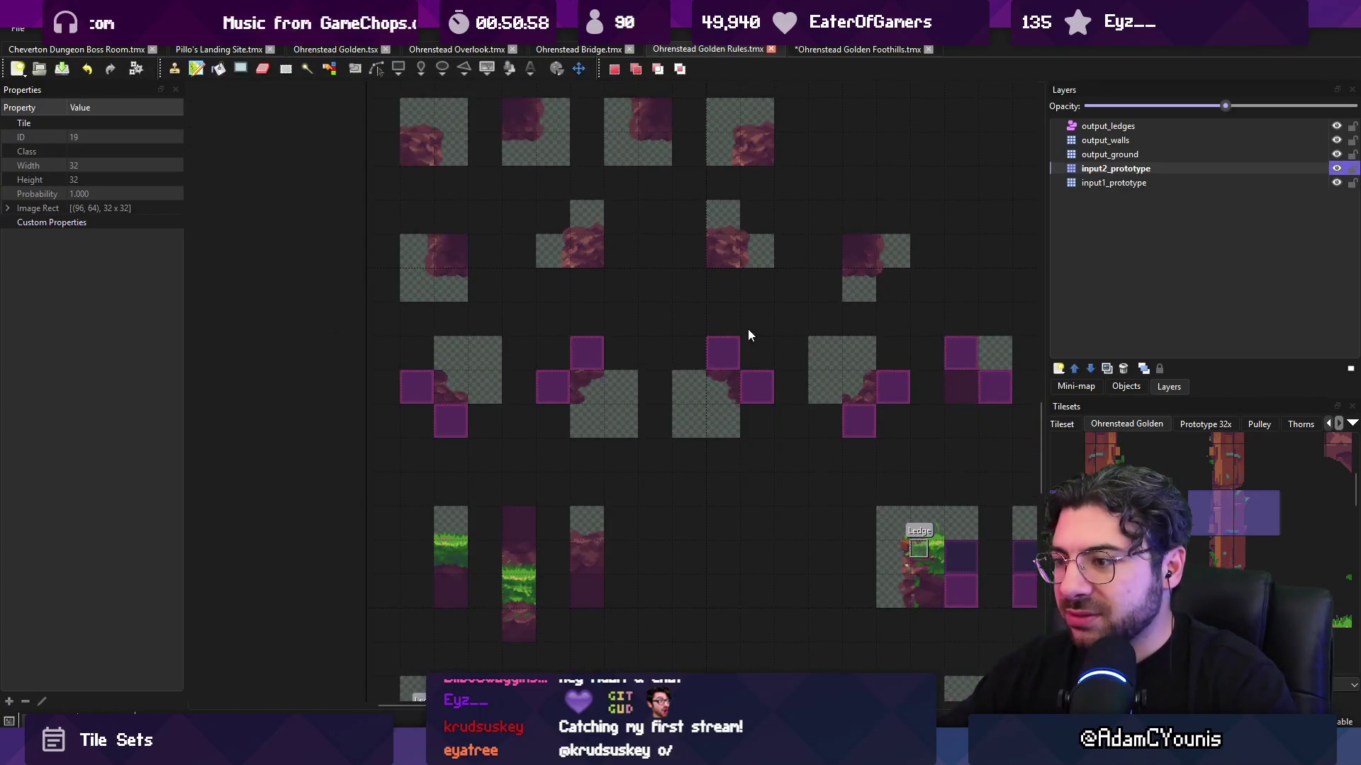
pyautogui.scroll(3, 596, 413)
pyautogui.scroll(-5, 571, 376)
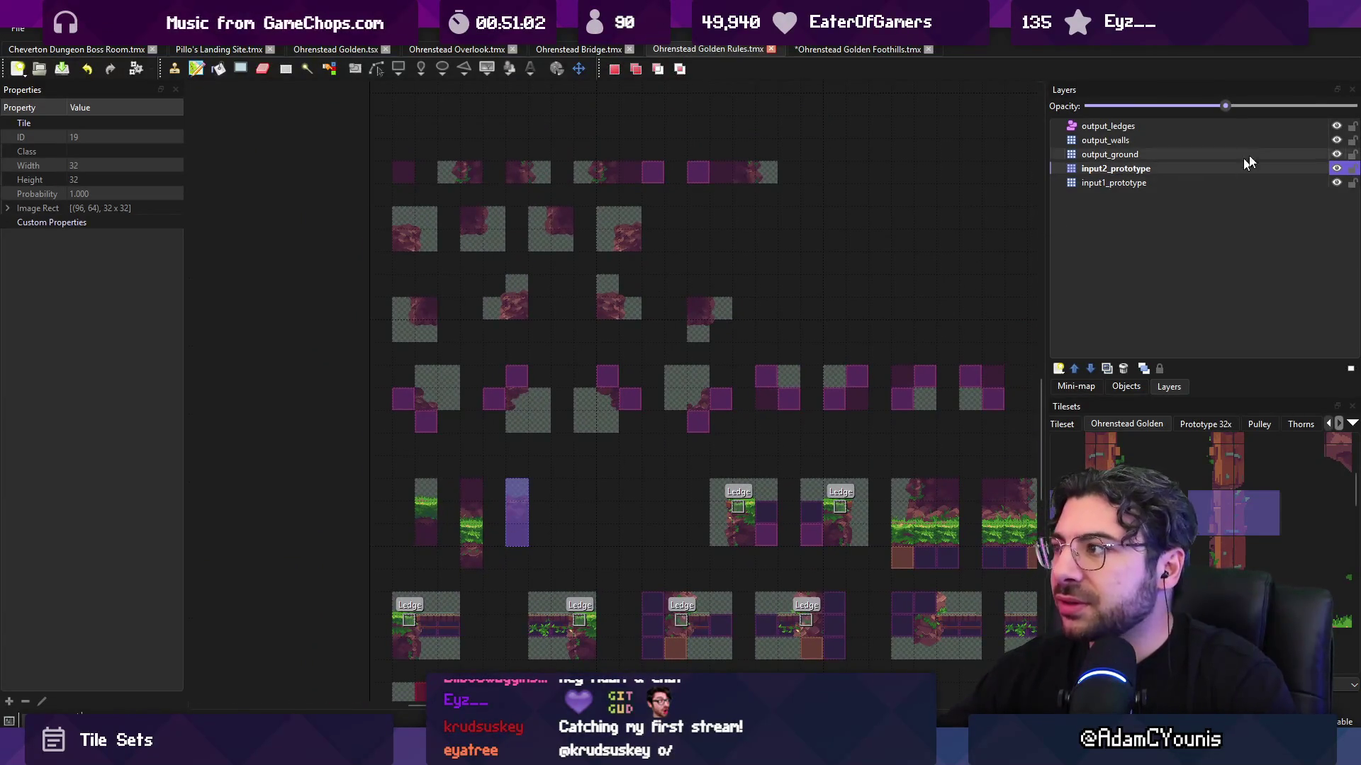
# - Select the layers from output_walls down to input1_prototype, switch to the stamp brush, and save the Golden Rules map
pyautogui.click(1172, 139)
pyautogui.keyDown('shift'); pyautogui.click(1151, 183); pyautogui.keyUp('shift')
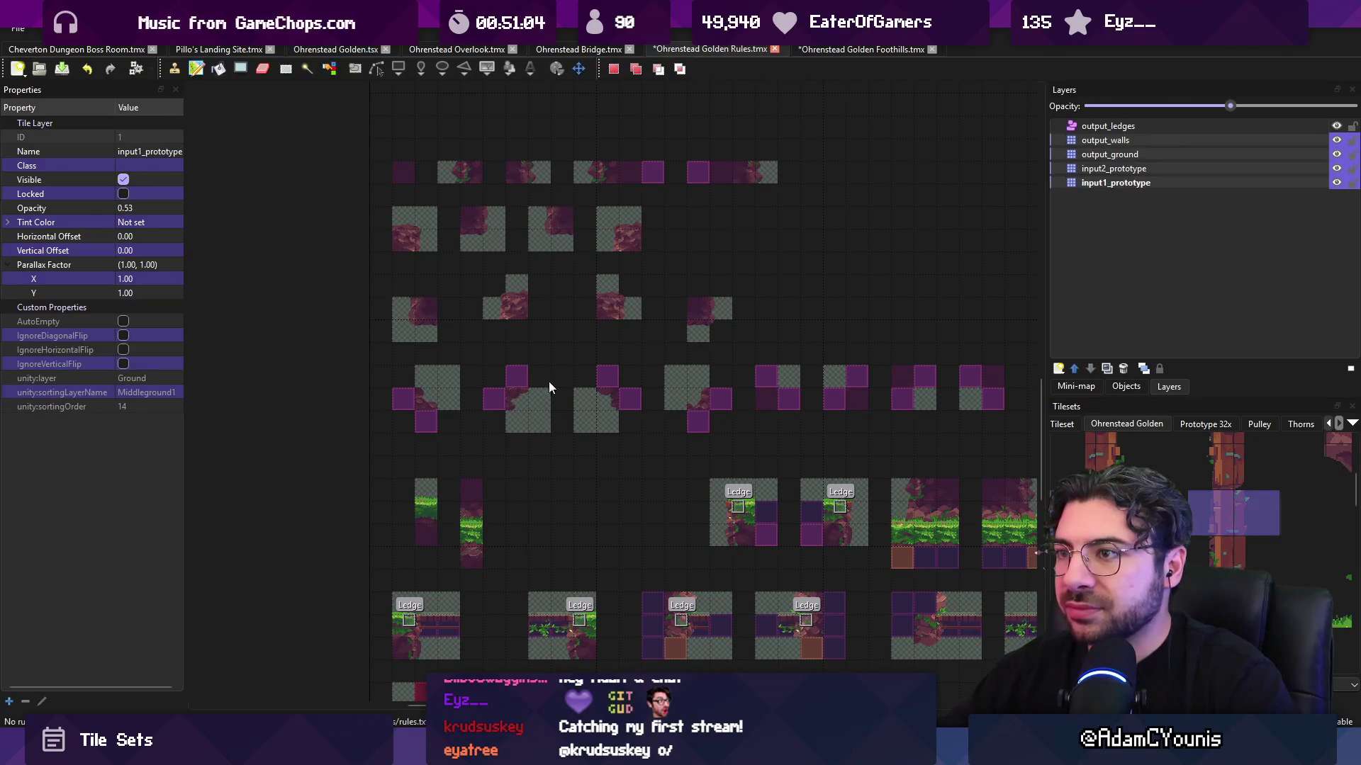
pyautogui.press('b')
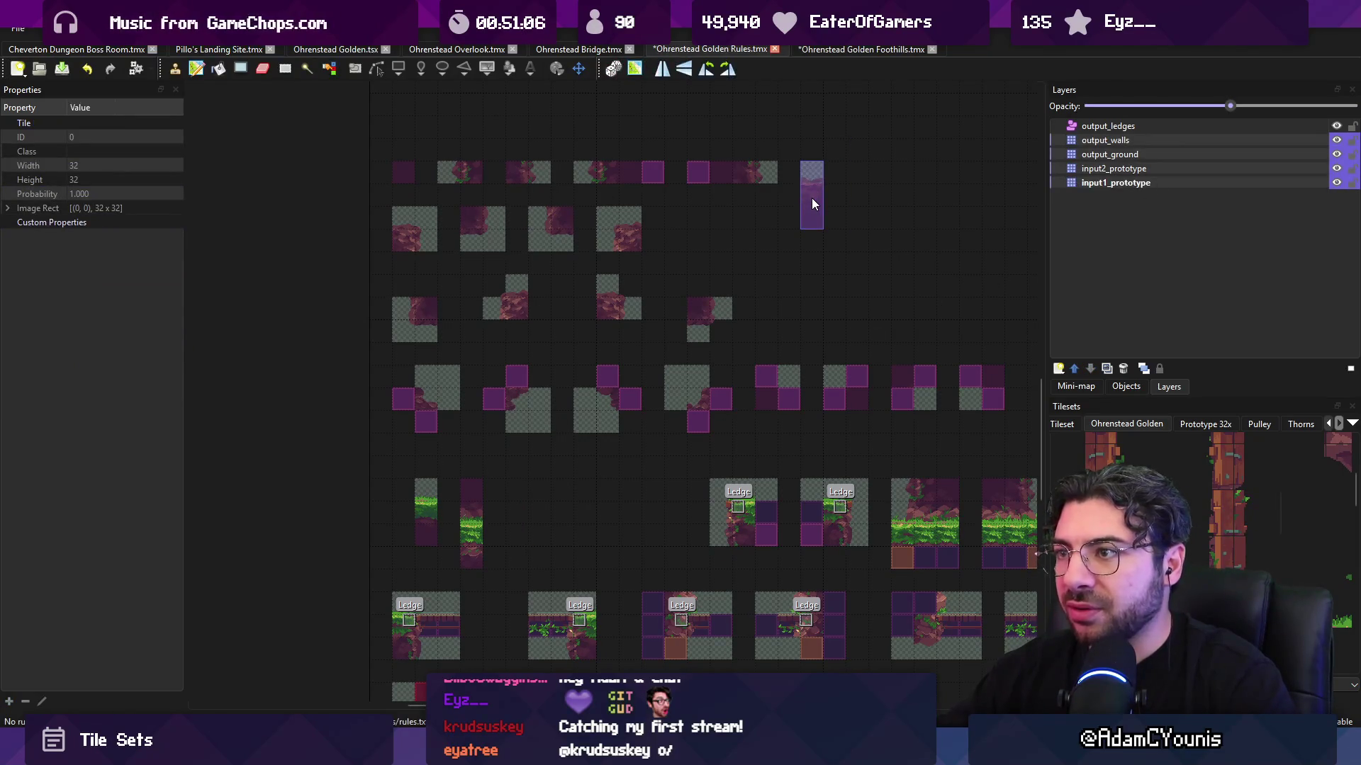
pyautogui.hotkey('ctrl', 's')
# - Set the Foothills map's ground layer back to full 1.00 opacity
pyautogui.click(836, 48)
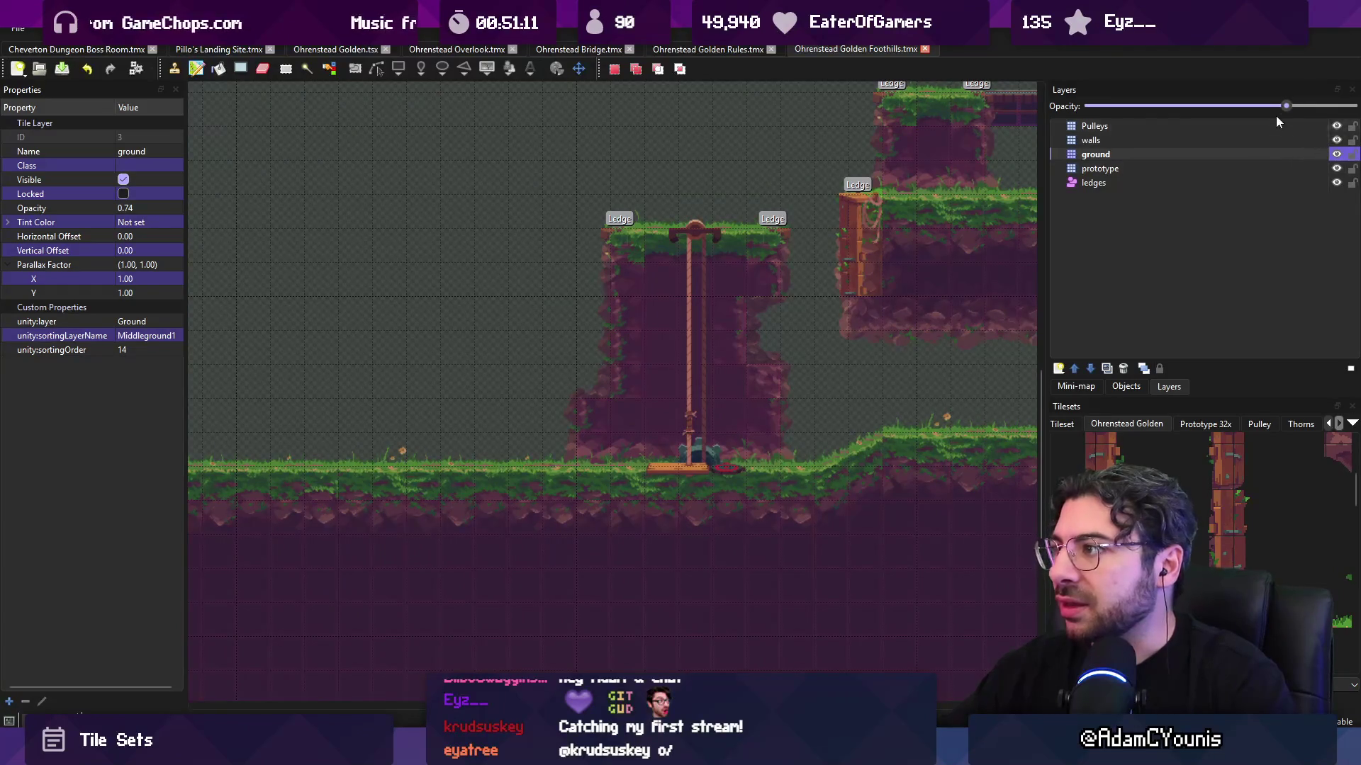
pyautogui.moveTo(1286, 106); pyautogui.dragTo(1354, 106)
pyautogui.hscroll(1, 900, 198)
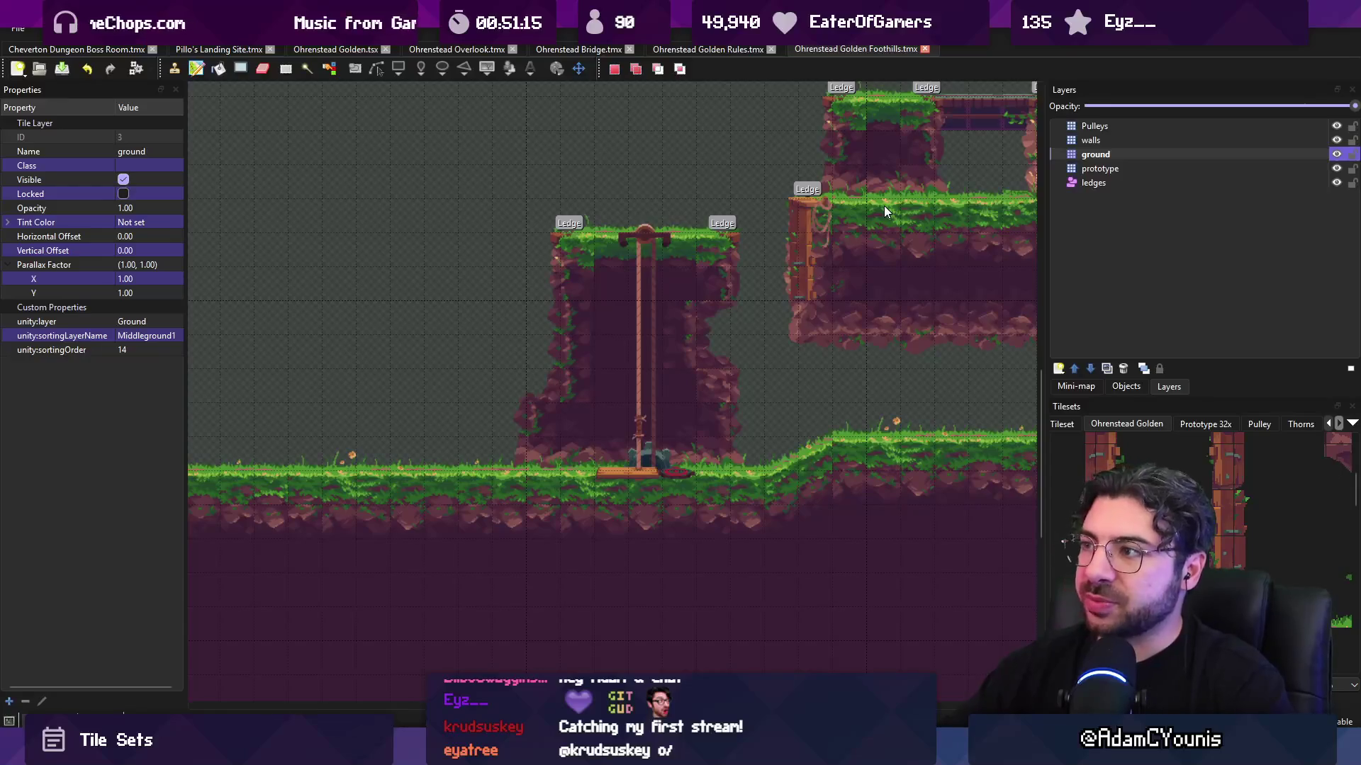
pyautogui.keyDown('ctrl'); pyautogui.scroll(3, 725, 240); pyautogui.keyUp('ctrl')
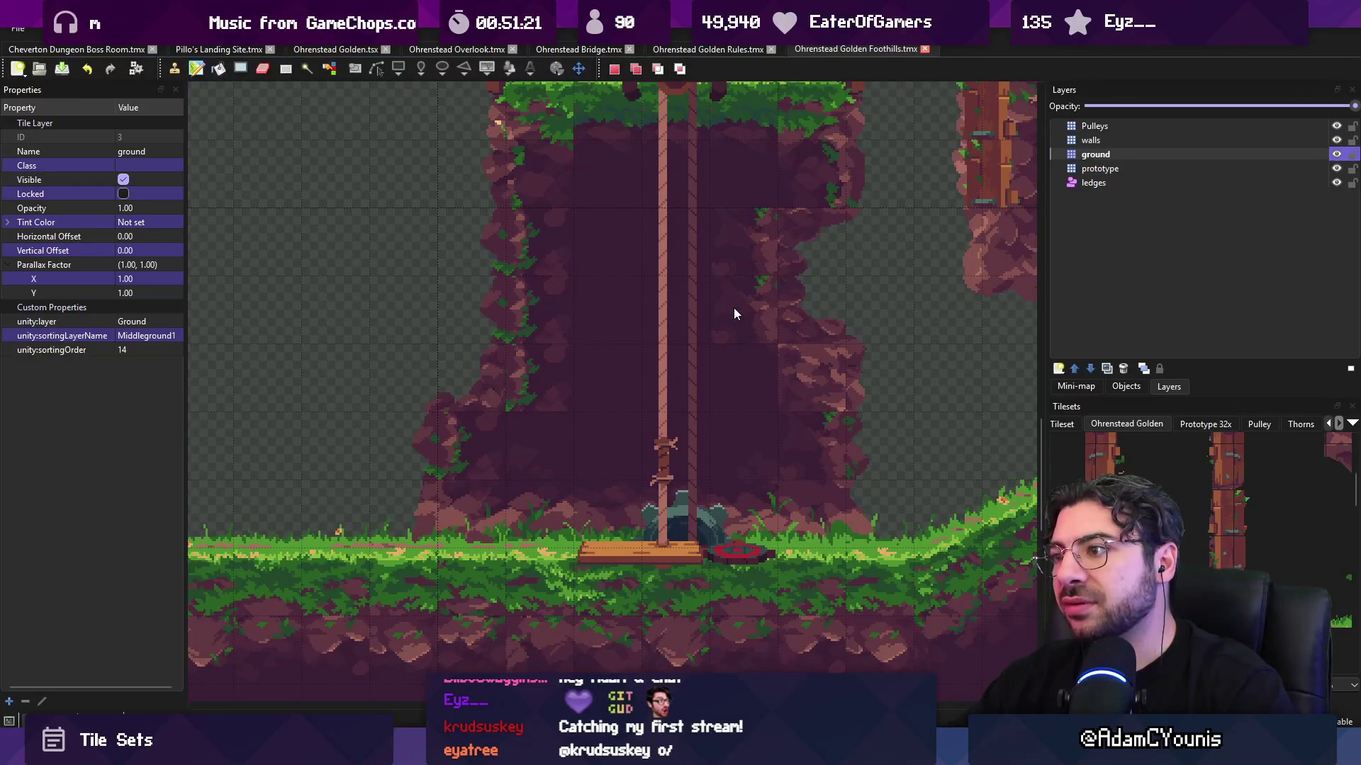
pyautogui.click(712, 49)
# - Return to the Golden Rules map and show the tile grid over it
pyautogui.scroll(-5, 715, 215)
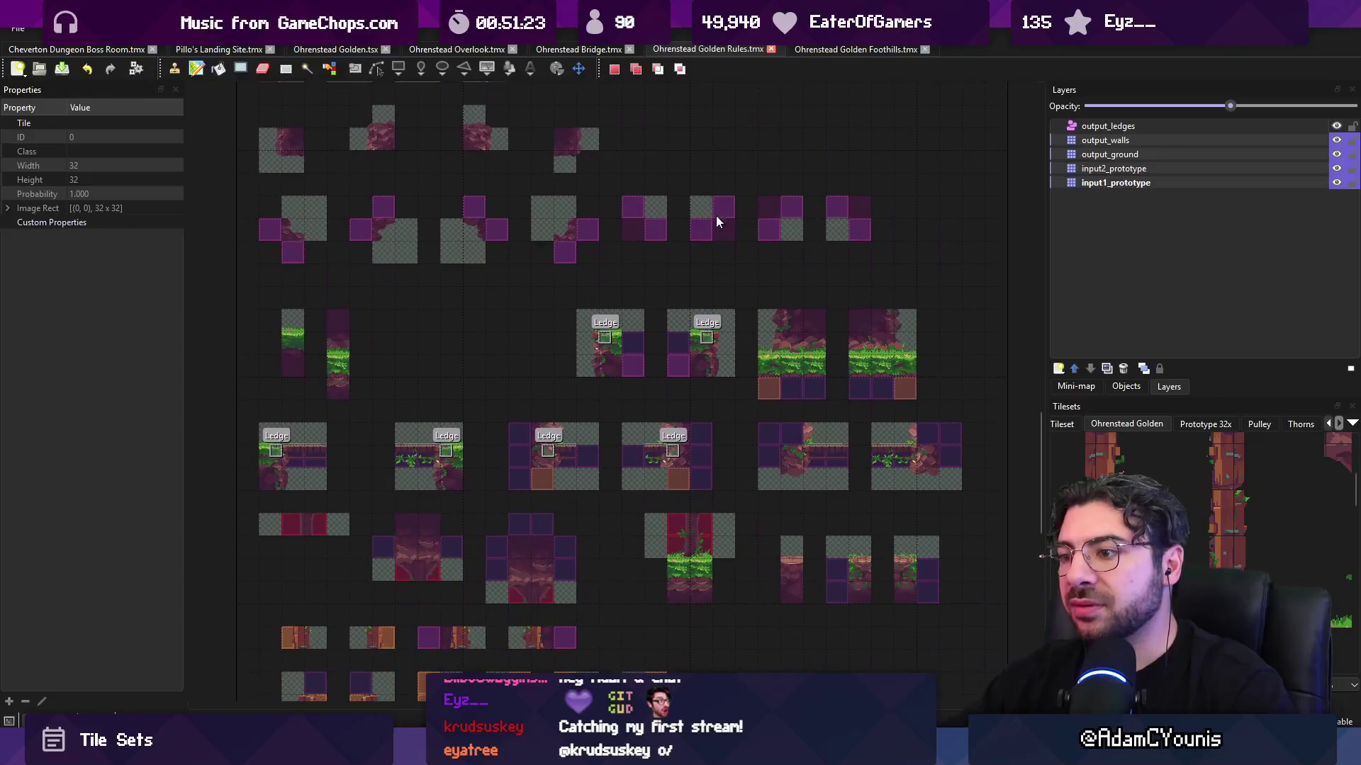
pyautogui.scroll(8, 674, 167)
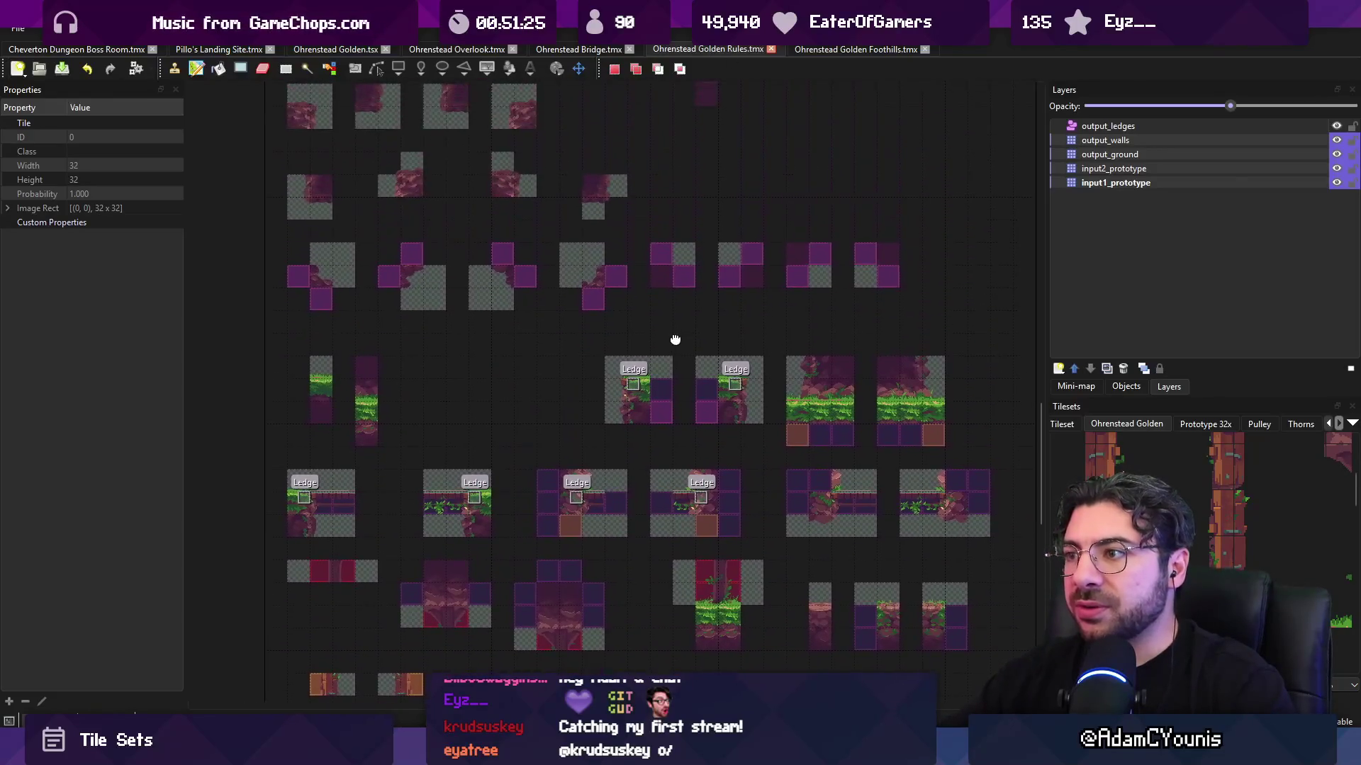
pyautogui.scroll(1, 487, 264)
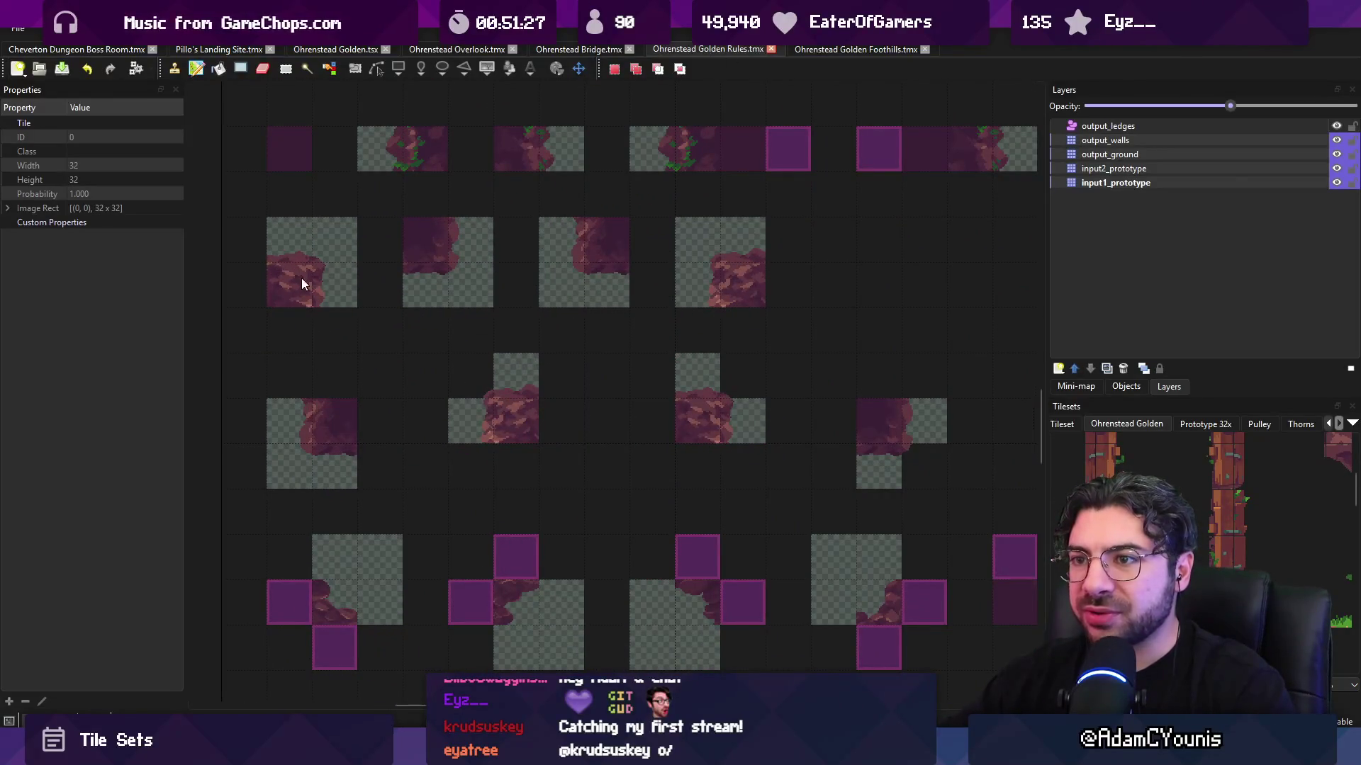
pyautogui.click(802, 50)
pyautogui.click(741, 48)
pyautogui.hotkey('ctrl', 'g')
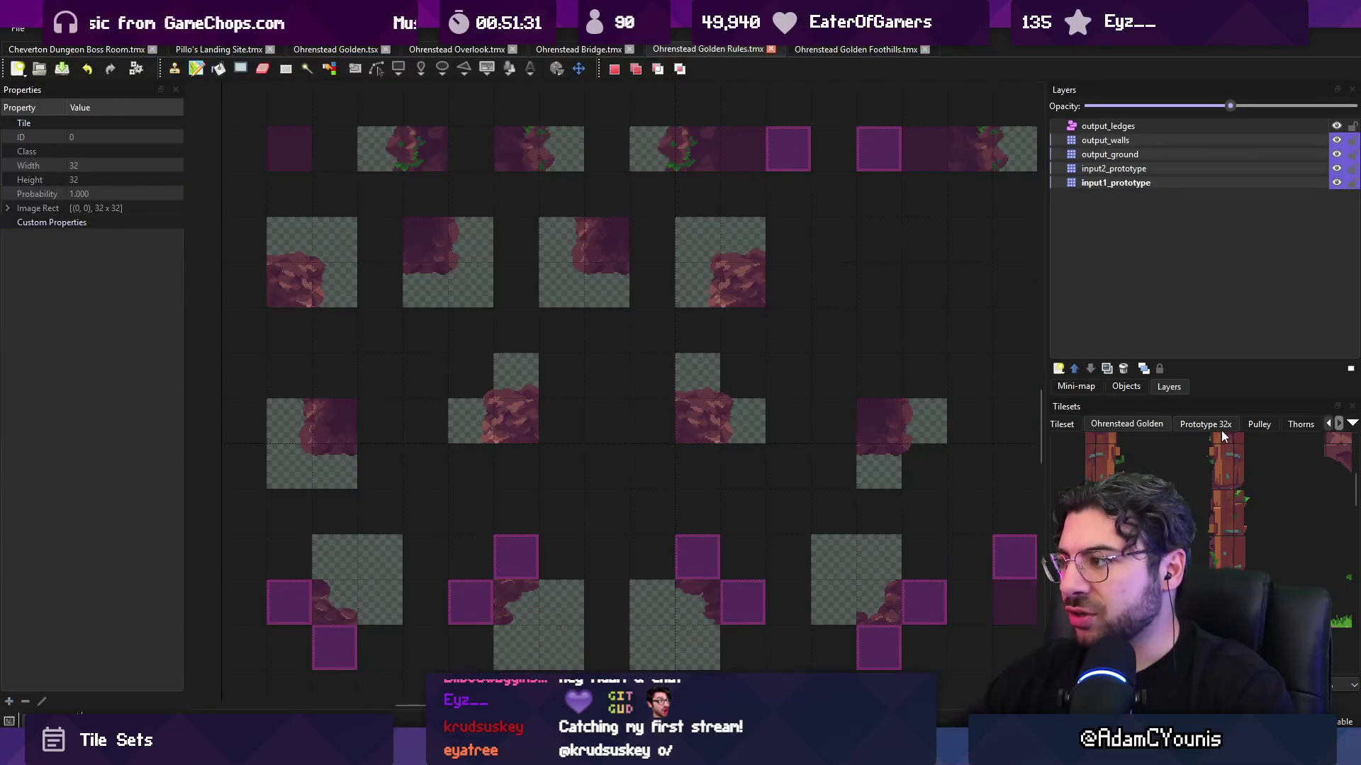
pyautogui.moveTo(1219, 553)
pyautogui.mouseDown()
pyautogui.moveTo(1210, 374)
pyautogui.moveTo(1008, 503)
pyautogui.moveTo(1316, 359)
pyautogui.moveTo(1273, 326)
pyautogui.moveTo(1170, 429)
pyautogui.moveTo(1212, 425)
pyautogui.mouseUp()
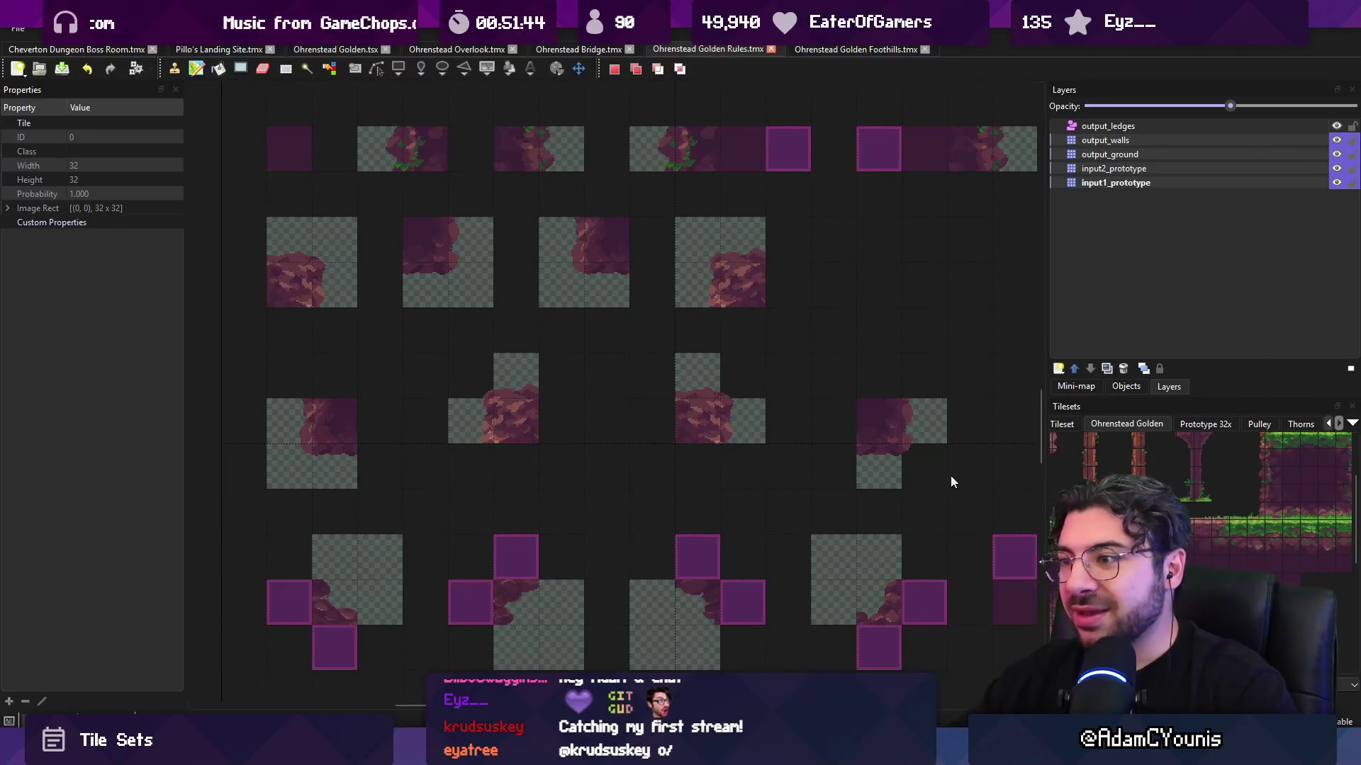
# - Stamp a rock tile from the Ohrenstead Golden tileset onto the output_ground layer
pyautogui.scroll(-5, 1202, 539)
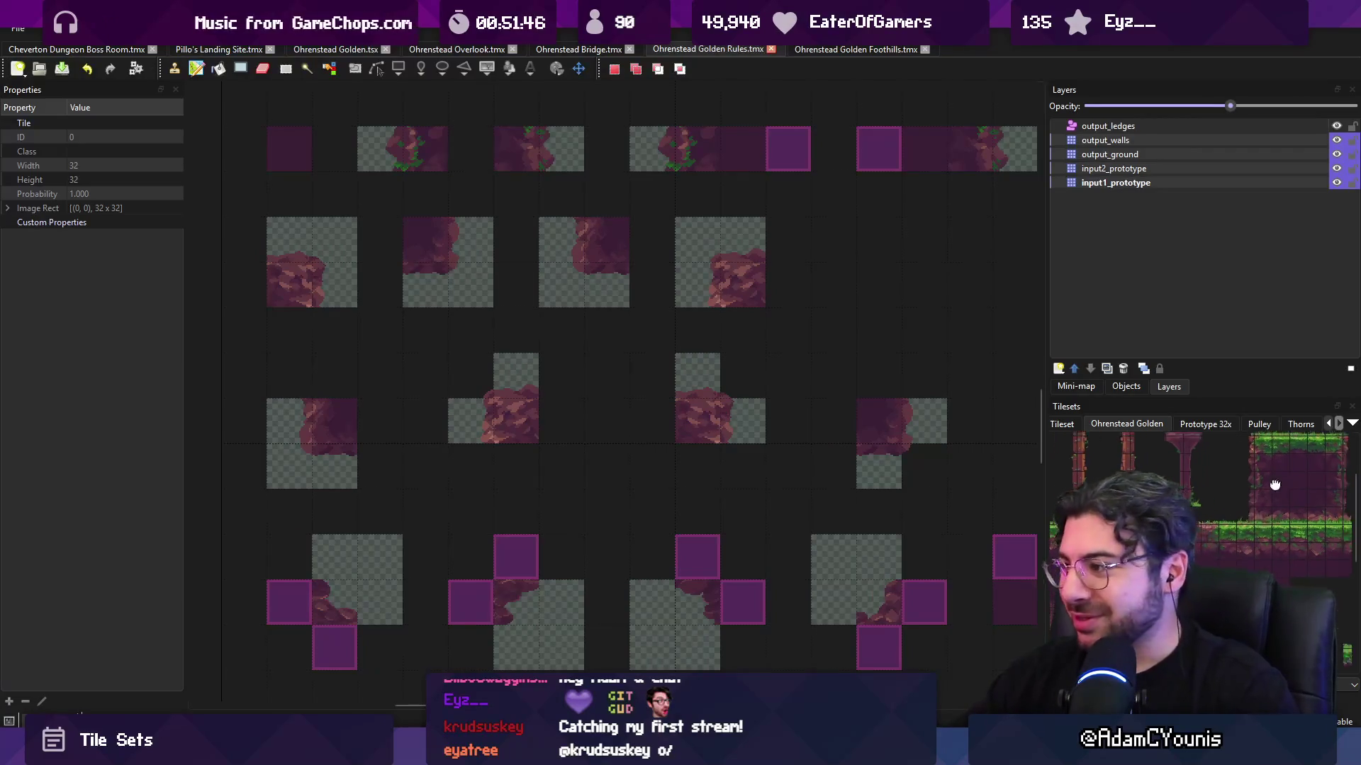
pyautogui.scroll(3, 1205, 496)
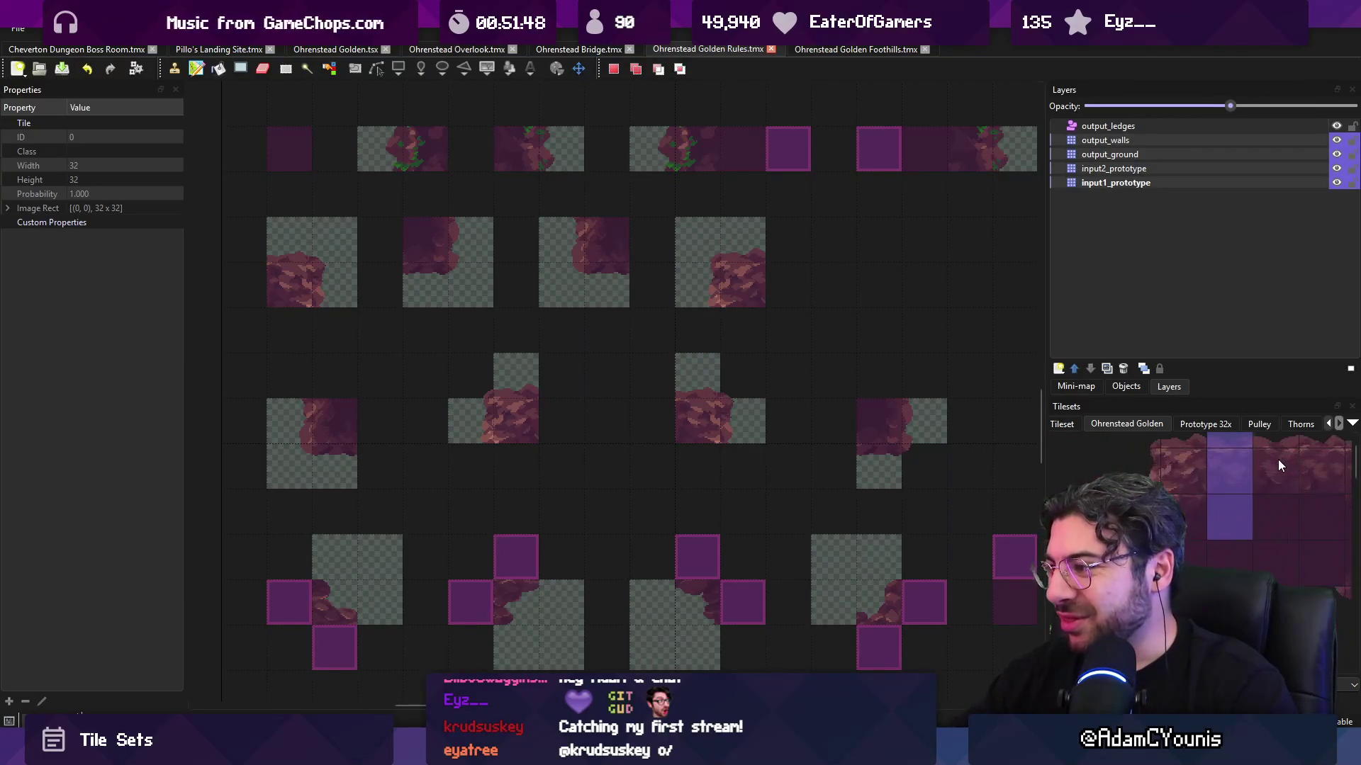
pyautogui.click(1134, 464)
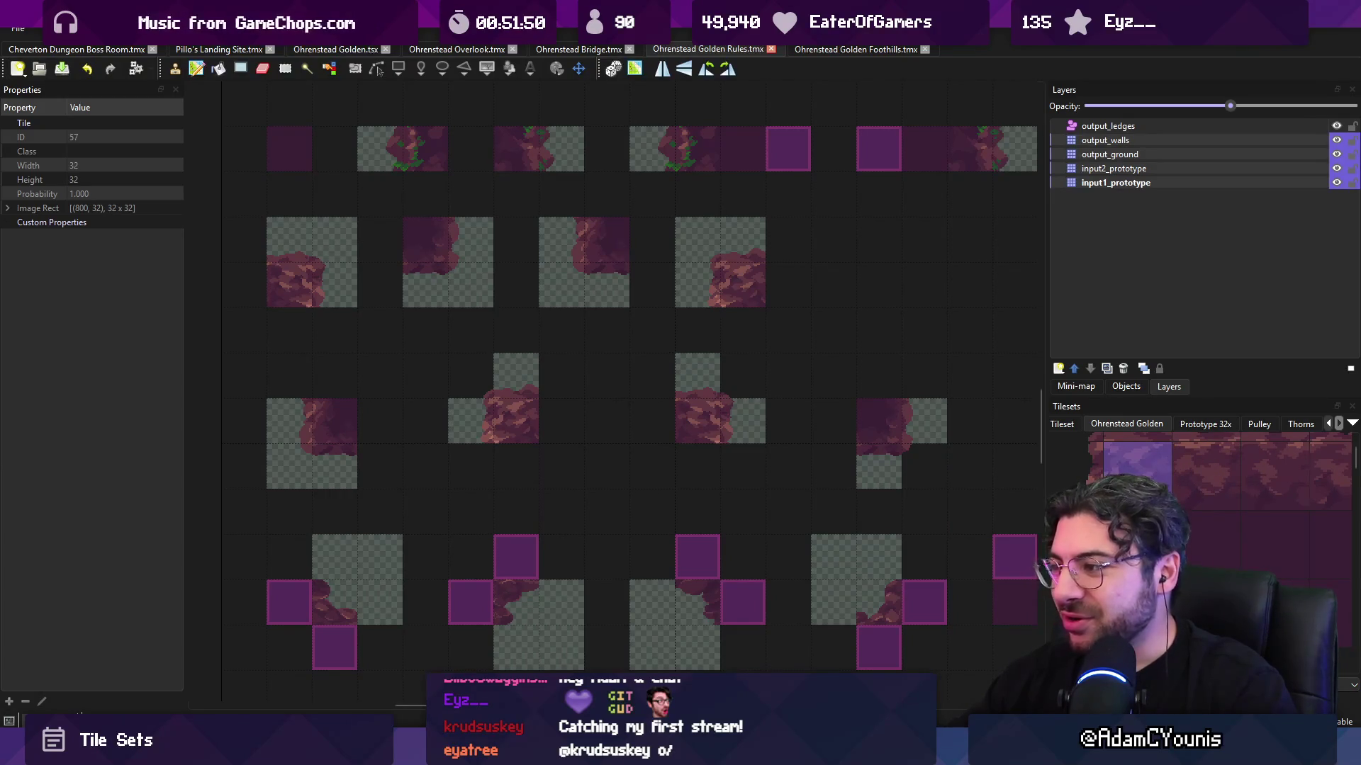
pyautogui.click(1137, 535)
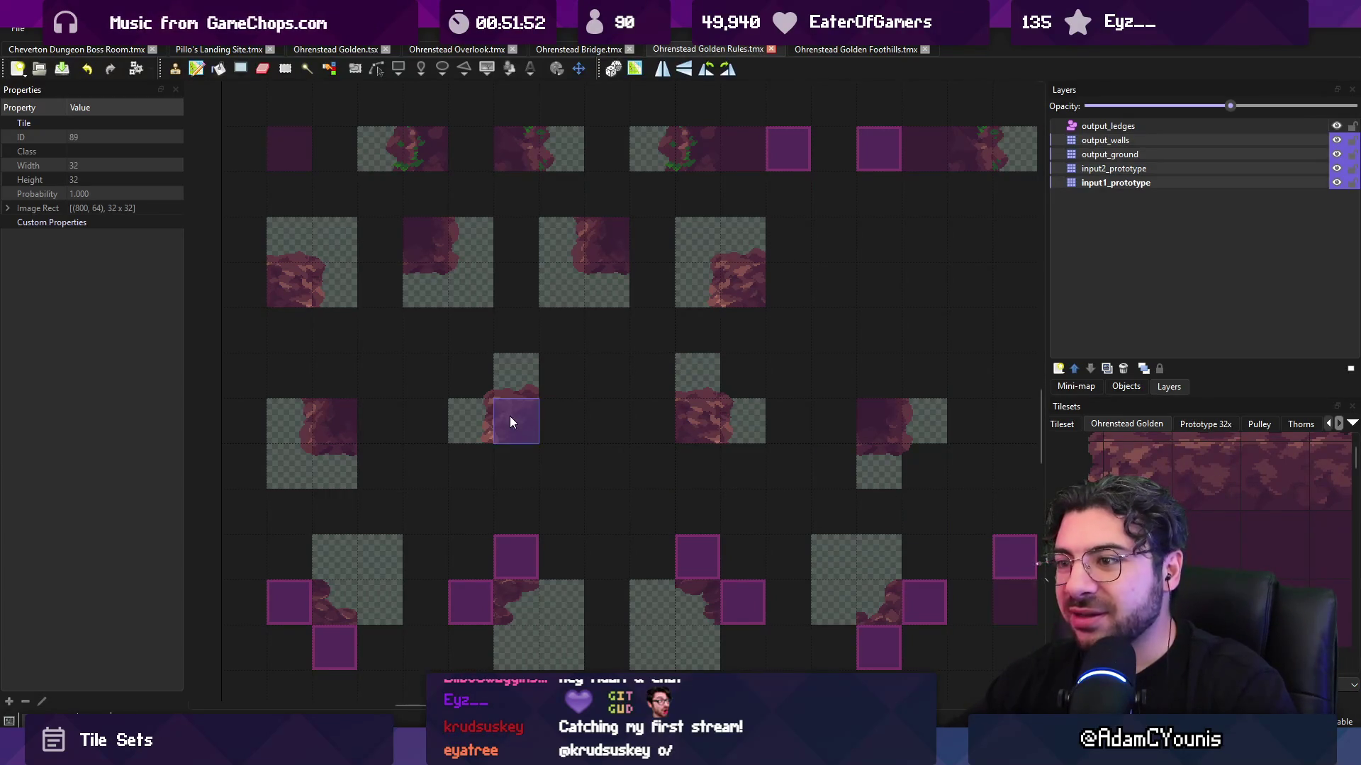
pyautogui.hotkey('ctrl', 'z')
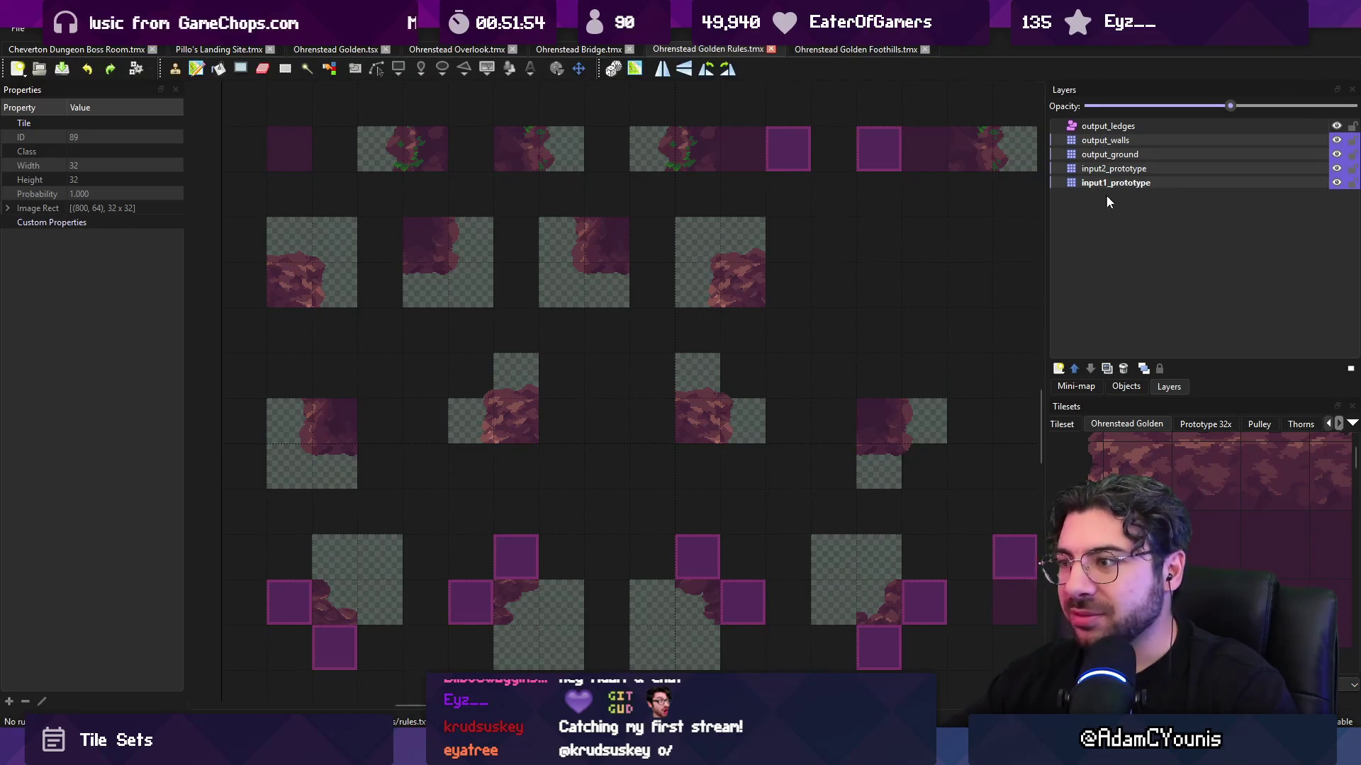
pyautogui.click(1115, 141)
pyautogui.click(1113, 155)
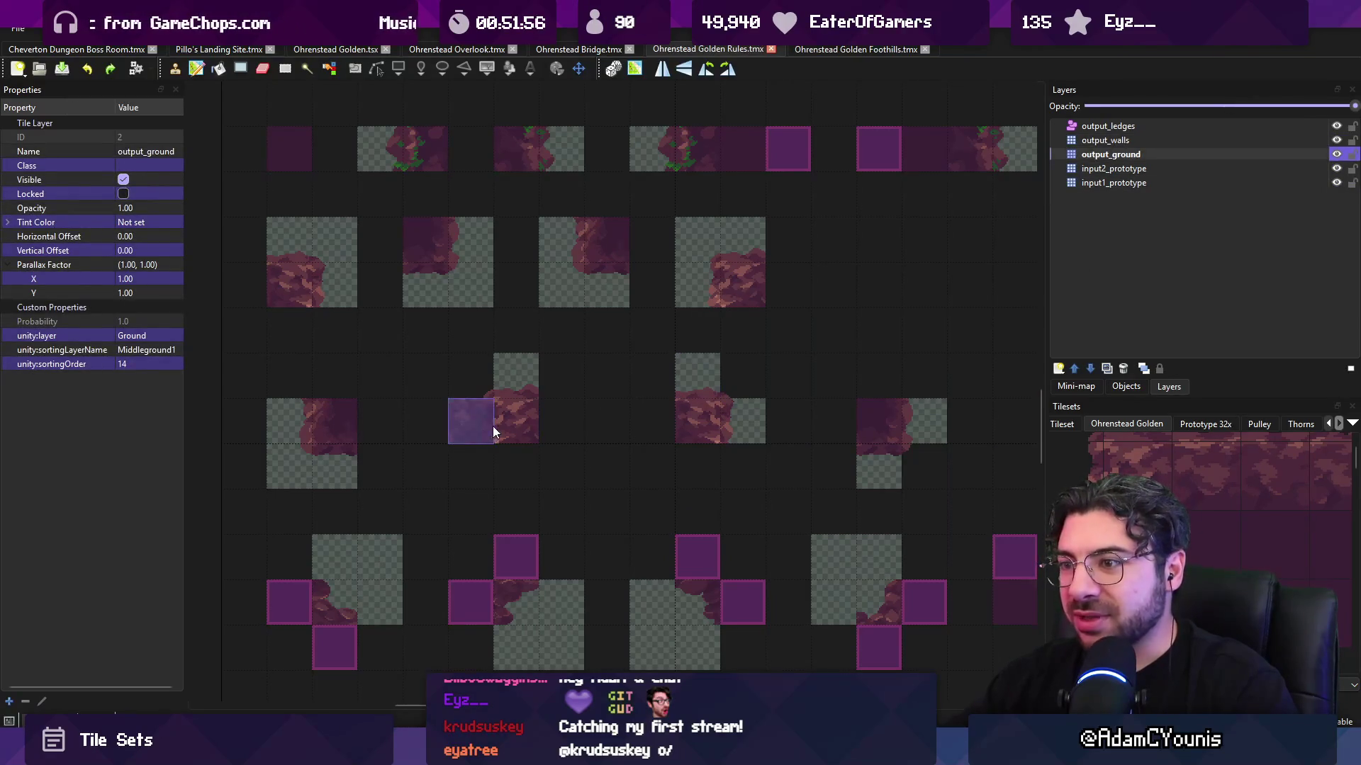
pyautogui.click(666, 483)
# - Select another rock tile from the tileset and save the Golden Rules map
pyautogui.scroll(1, 486, 444)
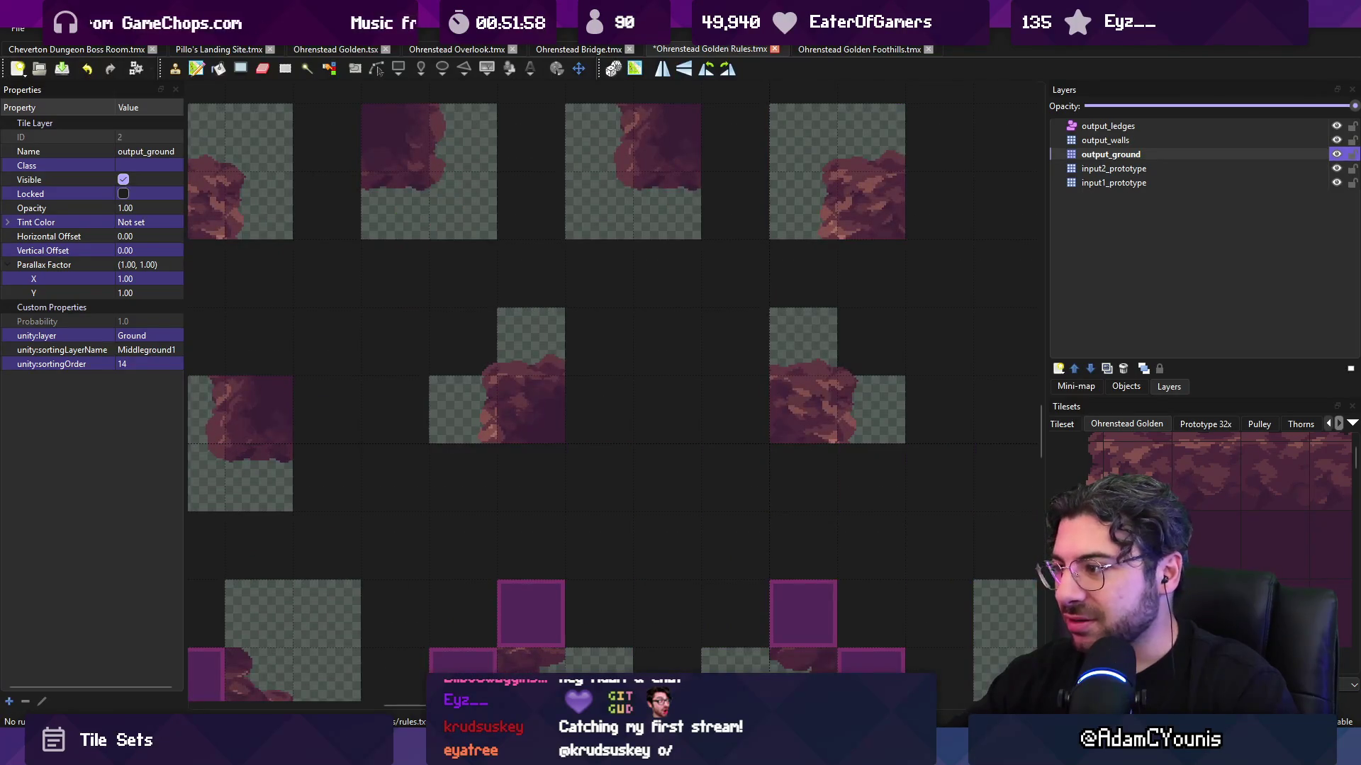
pyautogui.scroll(-3, 1204, 538)
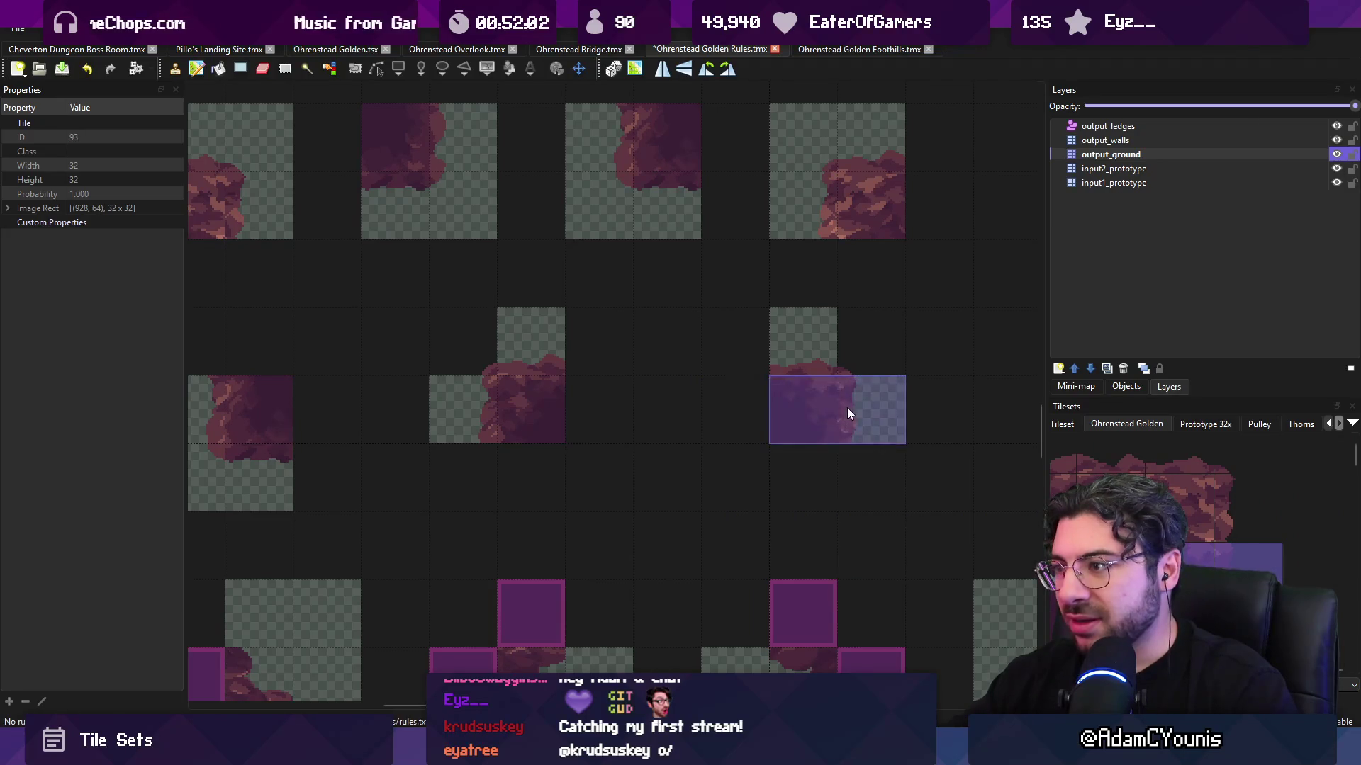
pyautogui.scroll(-2, 687, 457)
pyautogui.scroll(1, 786, 330)
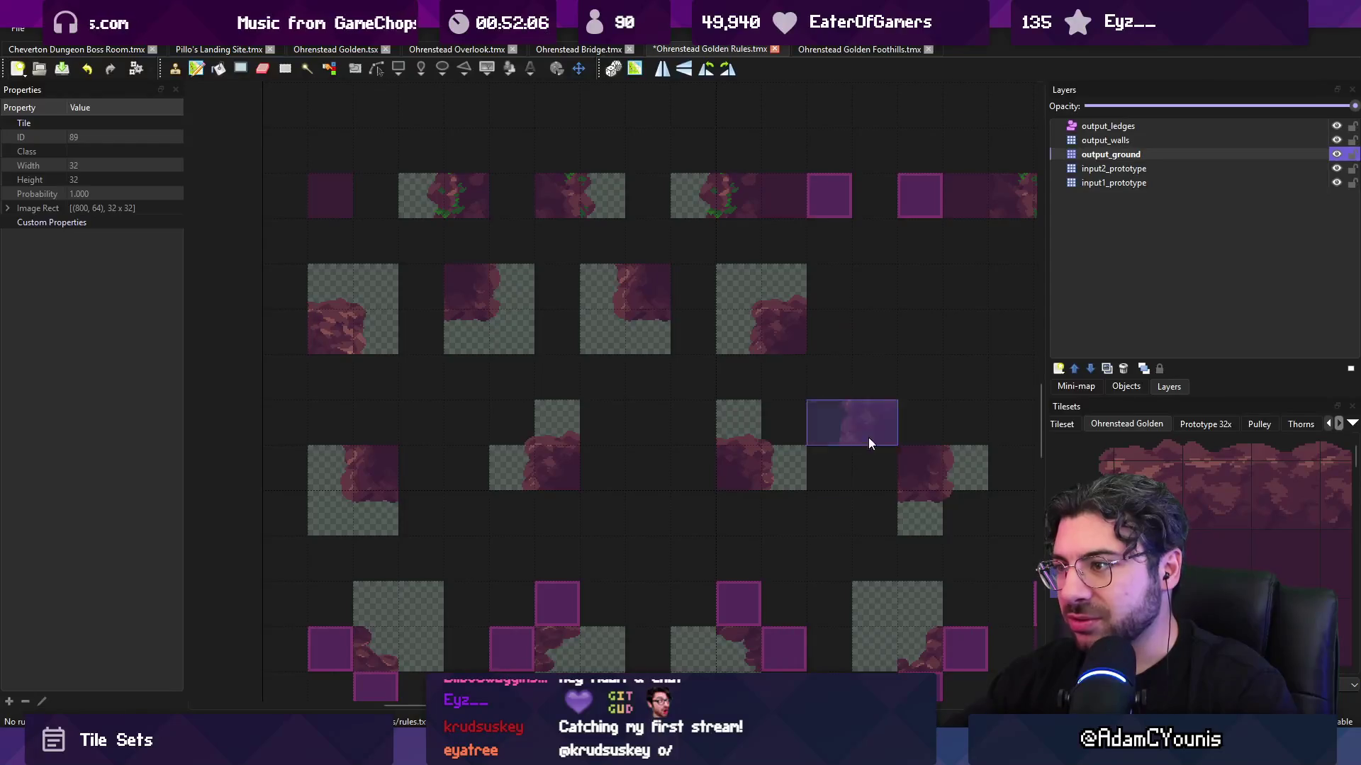
pyautogui.hscroll(2, 1217, 551)
pyautogui.click(1052, 559)
pyautogui.click(1257, 561)
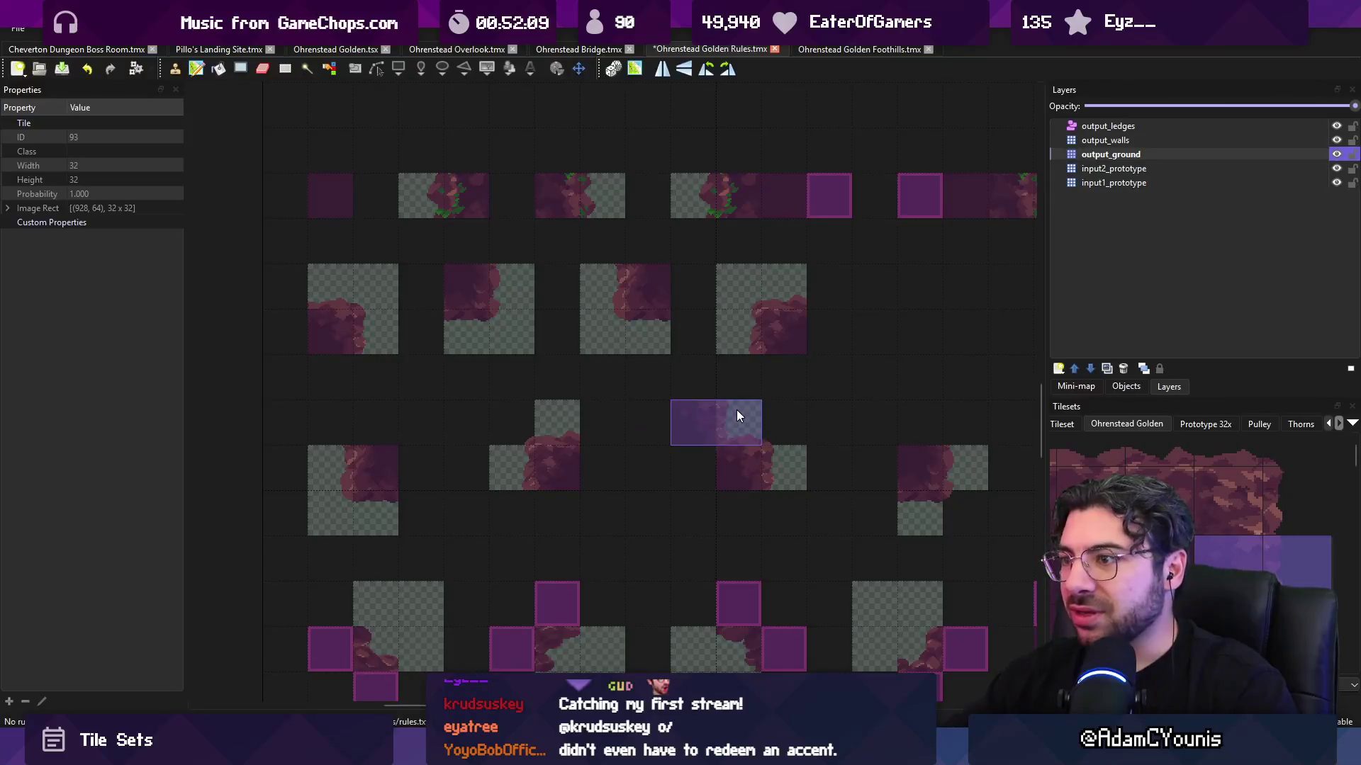
pyautogui.scroll(-1, 737, 409)
pyautogui.hscroll(3, 728, 394)
pyautogui.hotkey('ctrl', 's')
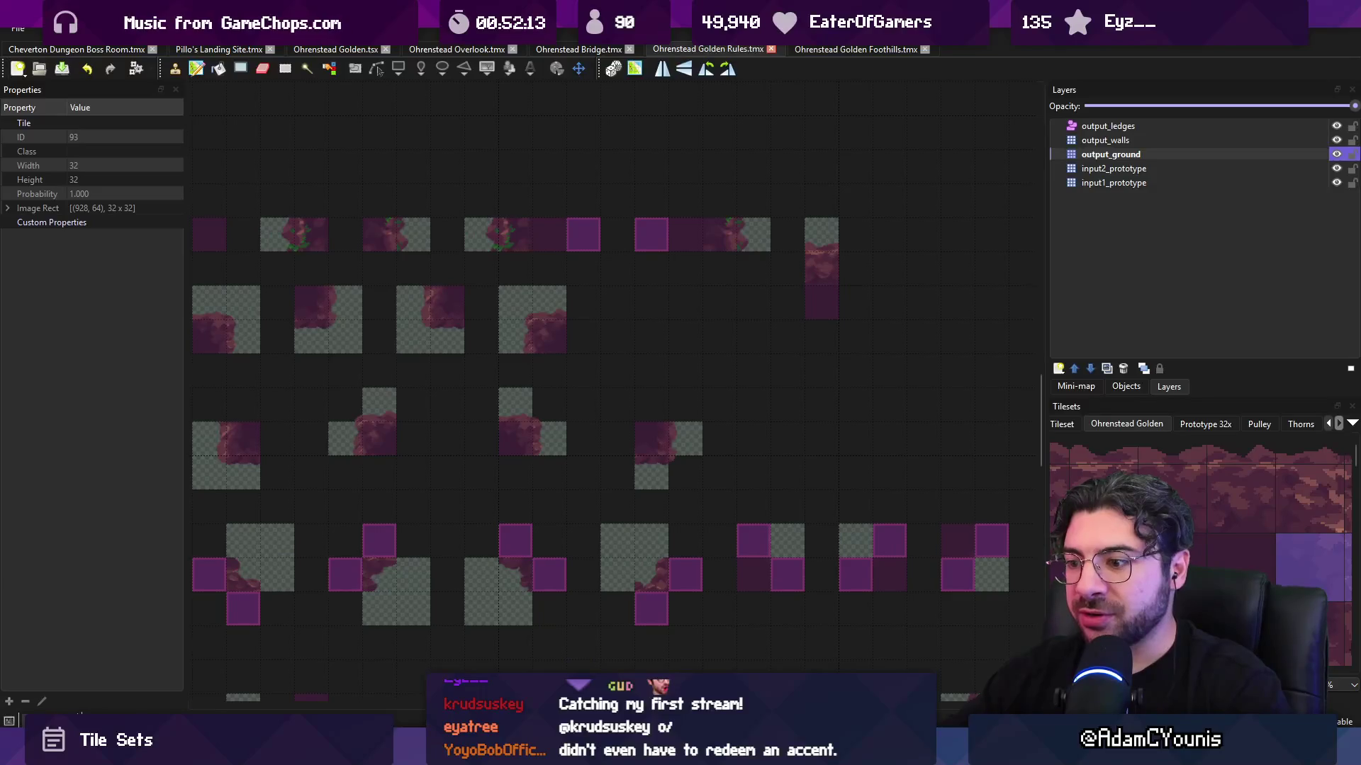
# - Check the scene in Unity, then go back to the Foothills map
pyautogui.hotkey('alt', 'Tab')
pyautogui.scroll(-2, 605, 419)
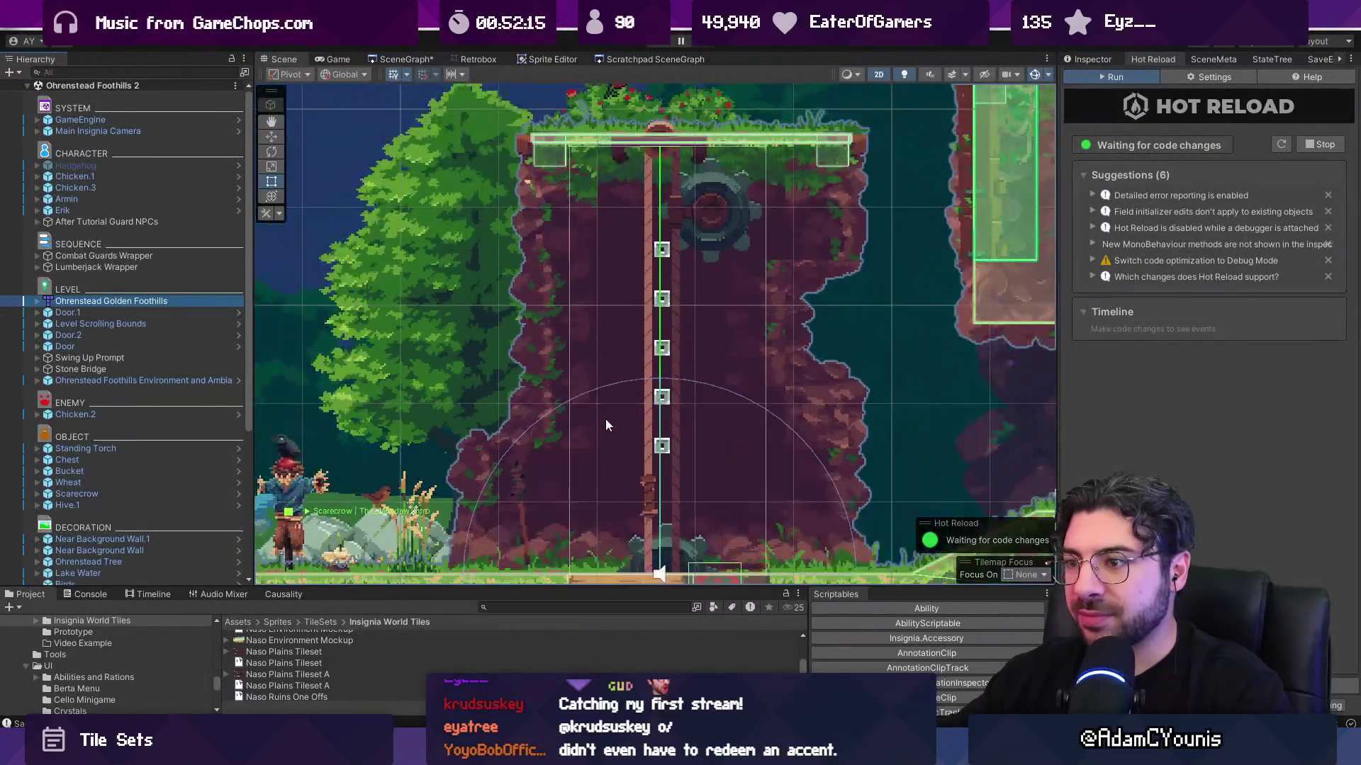
pyautogui.click(824, 51)
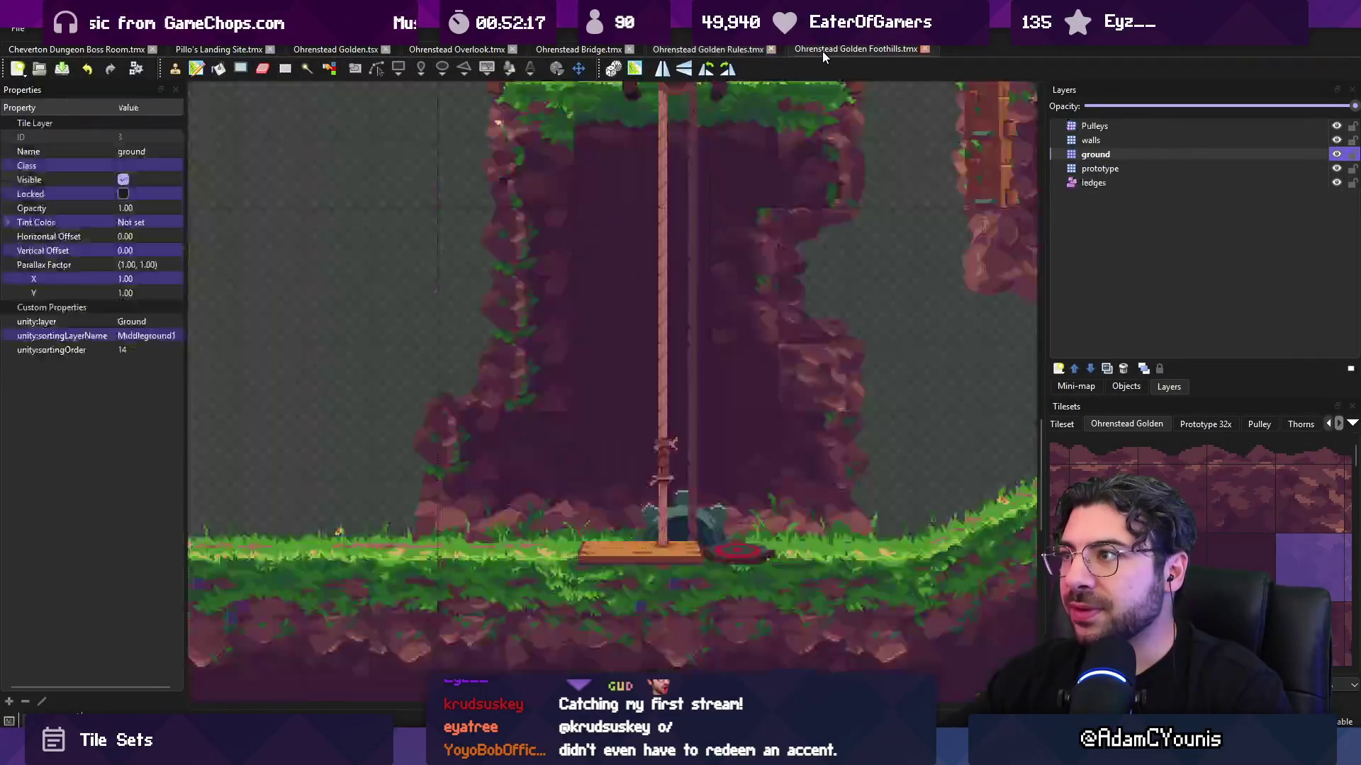
pyautogui.scroll(-2, 679, 279)
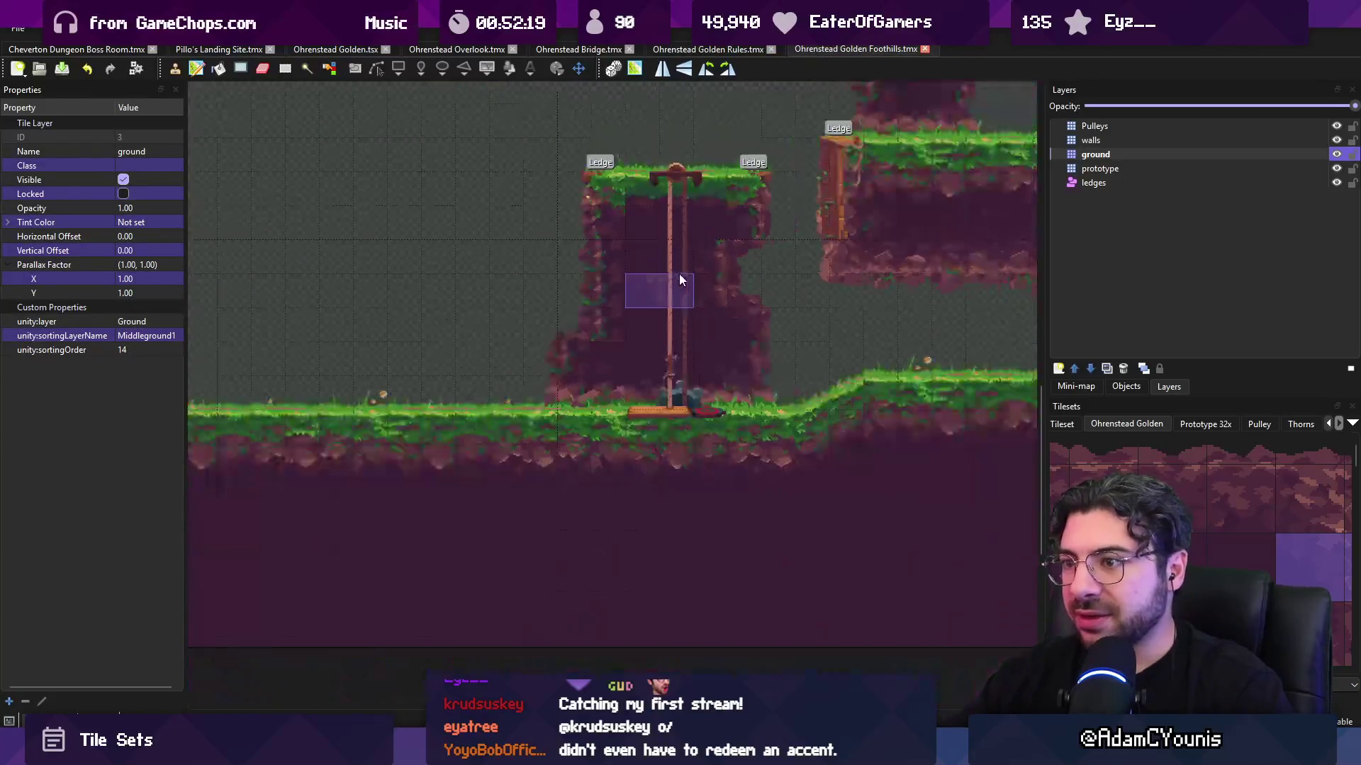
pyautogui.scroll(2, 806, 198)
pyautogui.hscroll(2, 806, 198)
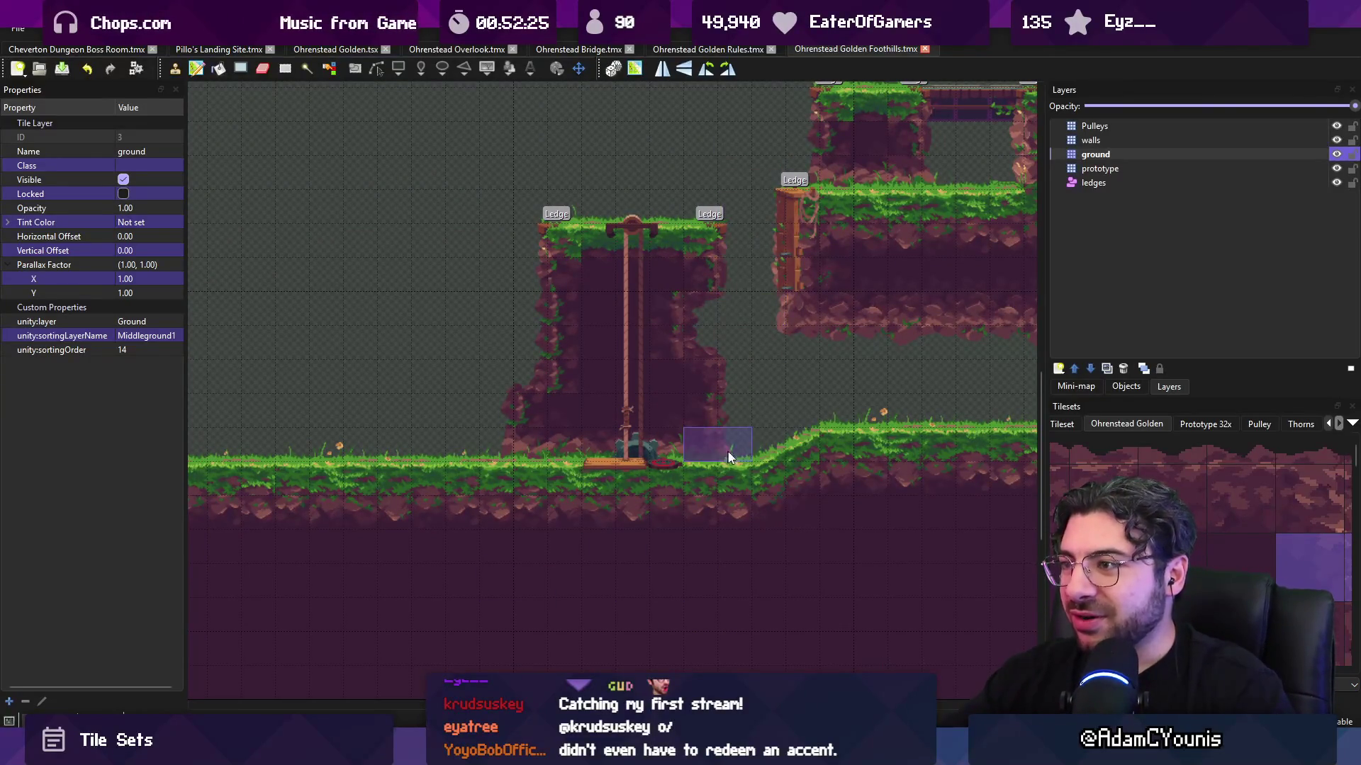
pyautogui.scroll(5, 730, 457)
pyautogui.hscroll(10, 511, 540)
pyautogui.scroll(1, 641, 392)
pyautogui.hscroll(-2, 640, 393)
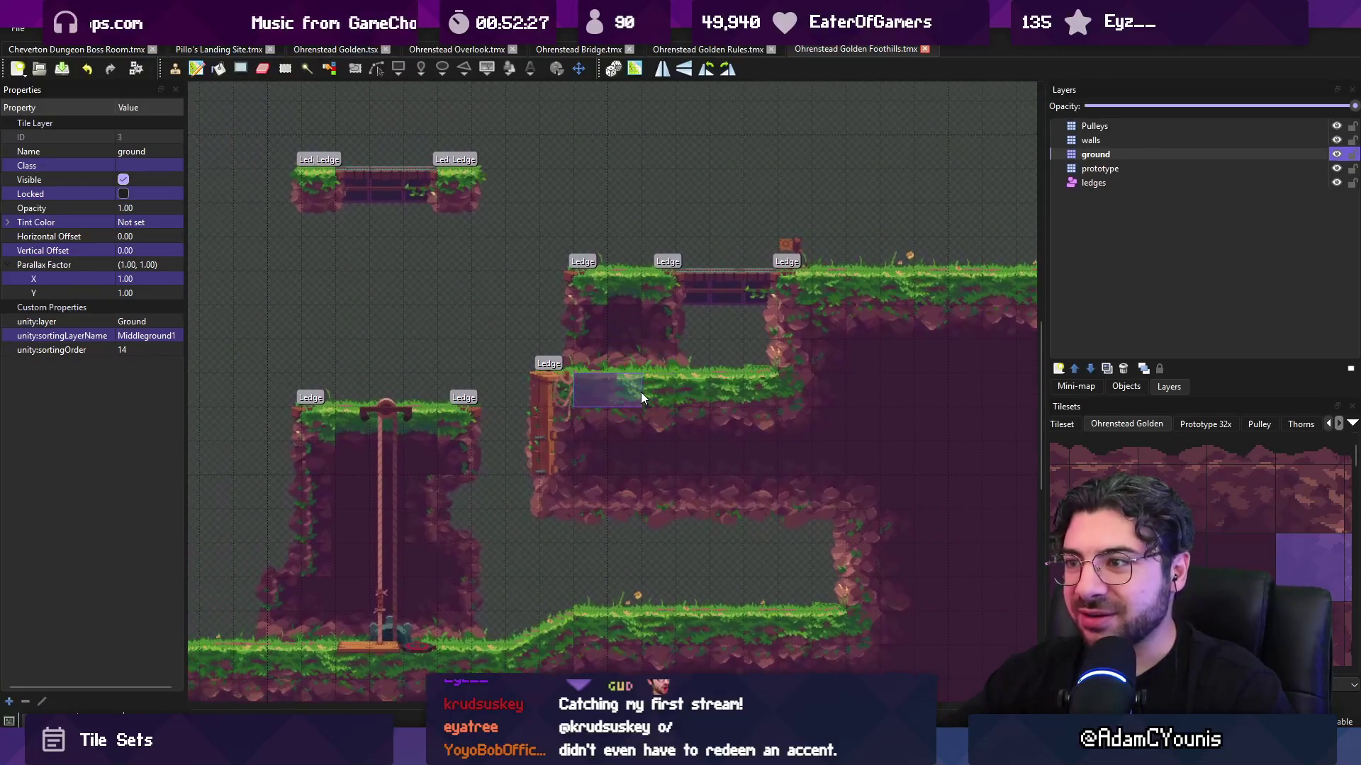
pyautogui.scroll(-2, 623, 389)
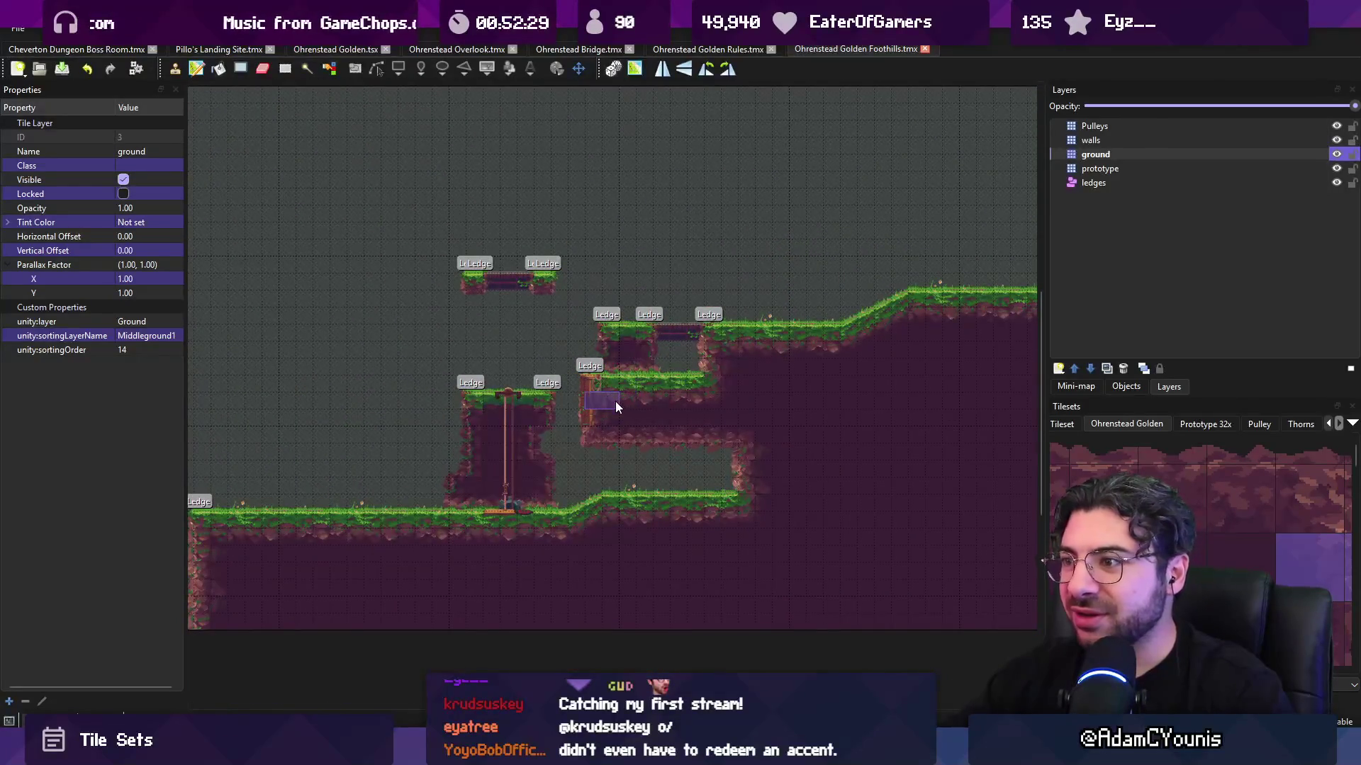
pyautogui.moveTo(599, 415)
pyautogui.mouseDown()
pyautogui.moveTo(707, 364)
pyautogui.moveTo(852, 378)
pyautogui.mouseUp()
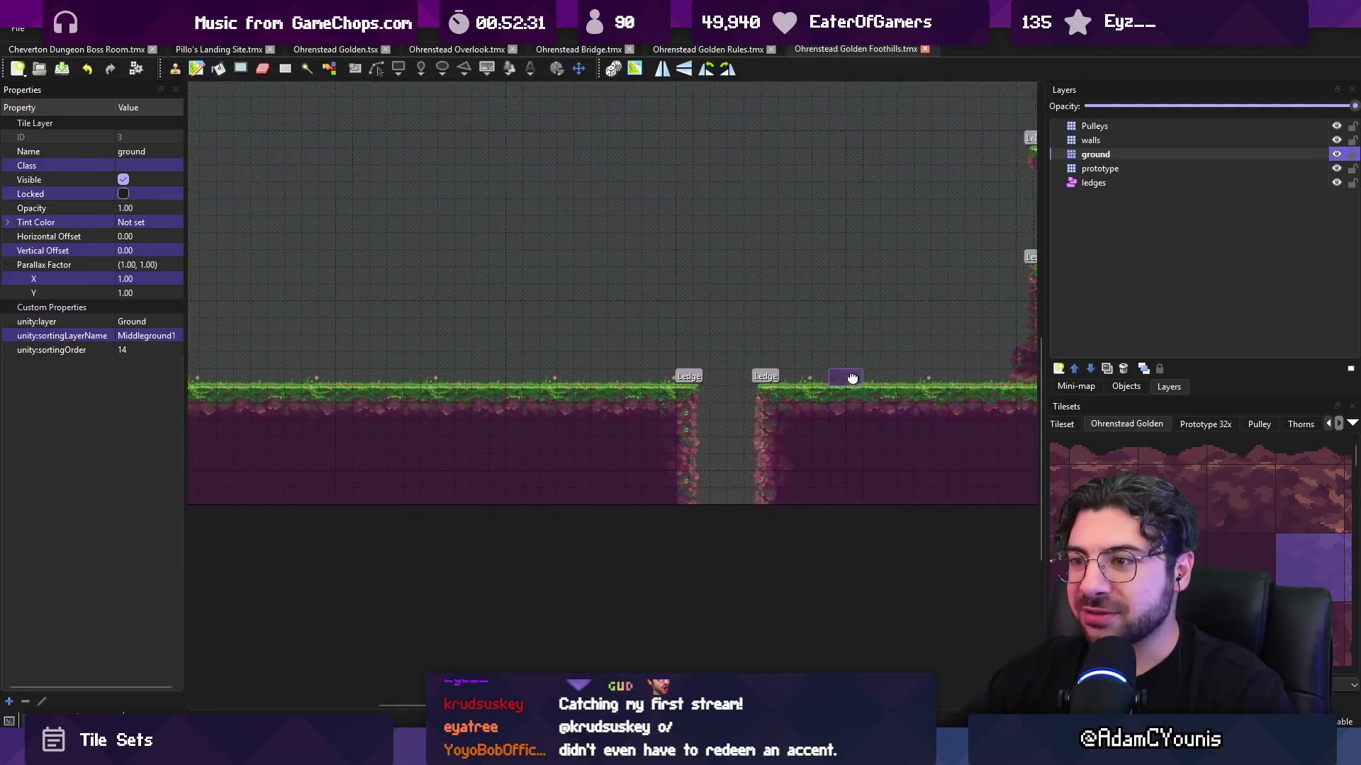
pyautogui.scroll(2, 725, 382)
pyautogui.scroll(2, 628, 419)
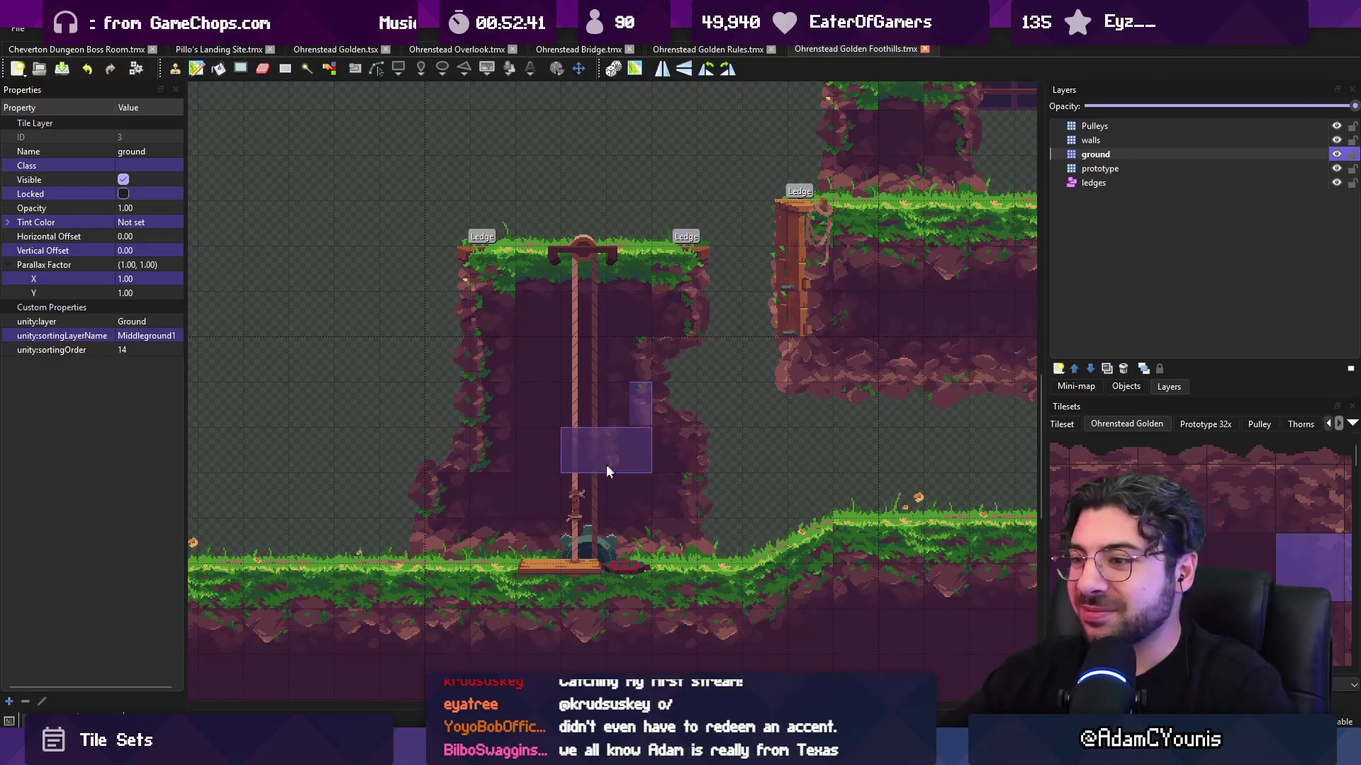
pyautogui.scroll(2, 465, 474)
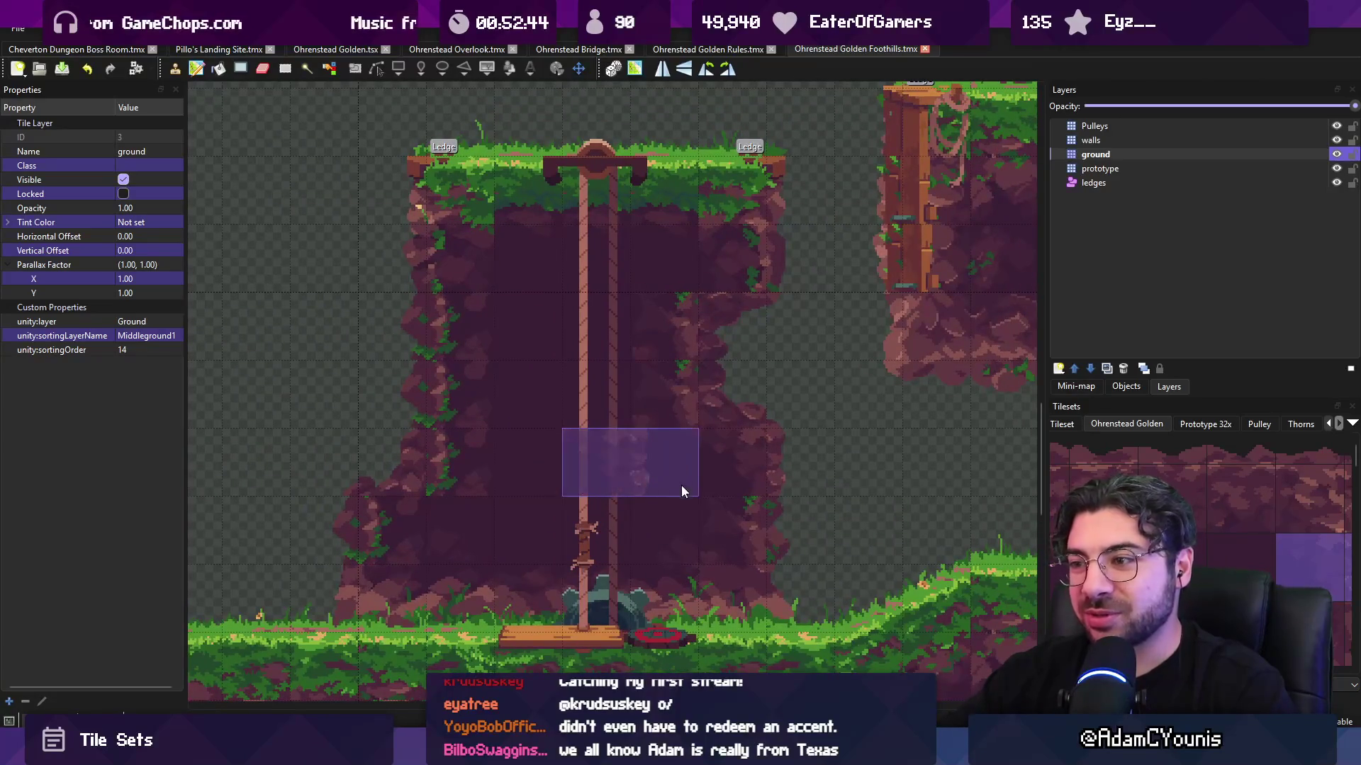
pyautogui.press('r')
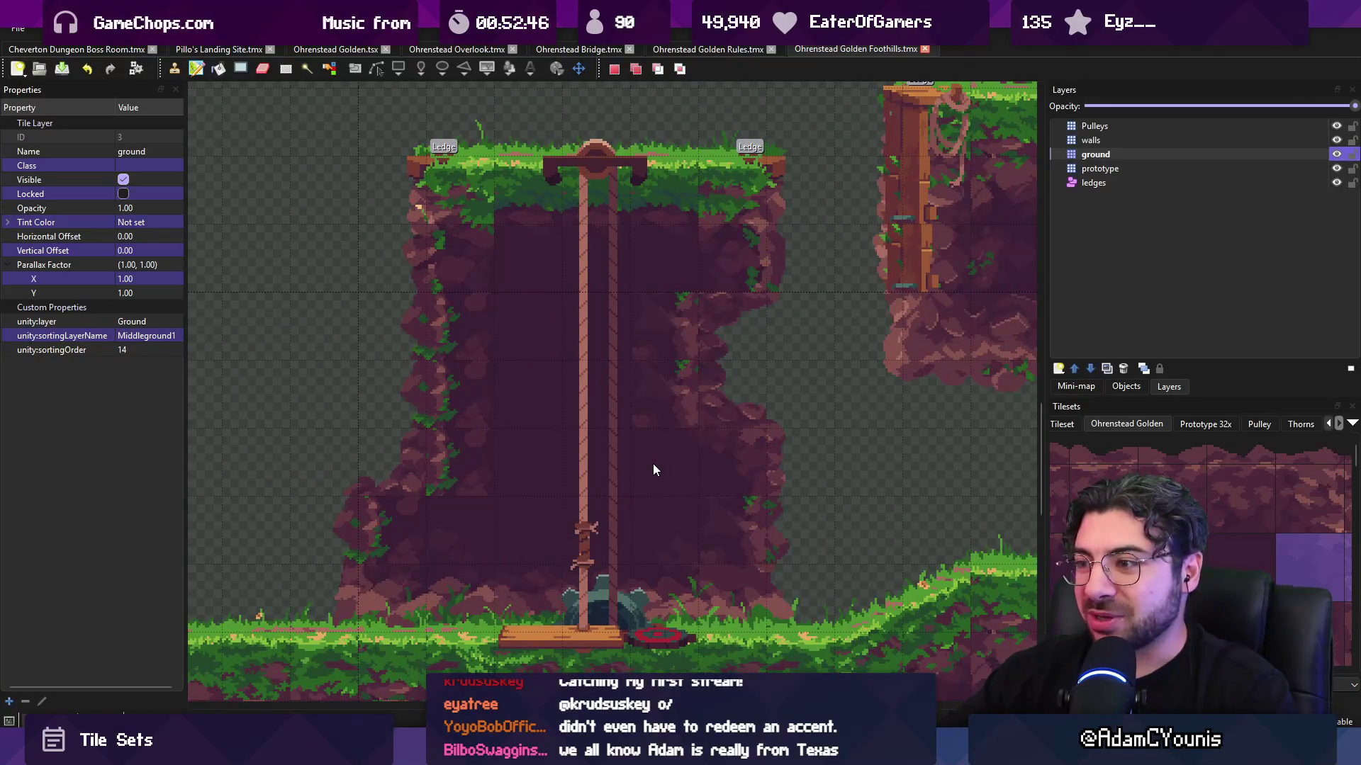
# - Select dark rock tile 492 and undo the stray stamps near the right cliff
pyautogui.hscroll(-3, 1221, 495)
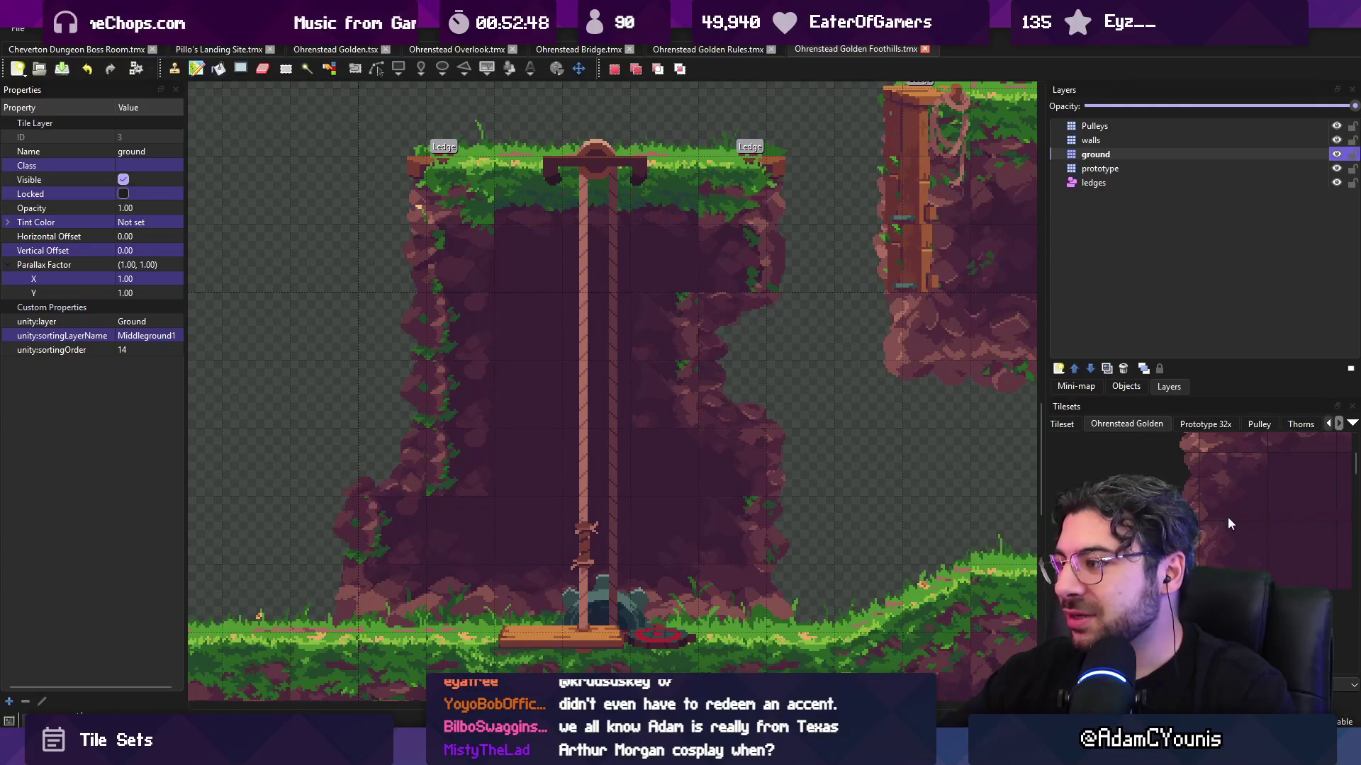
pyautogui.click(1169, 542)
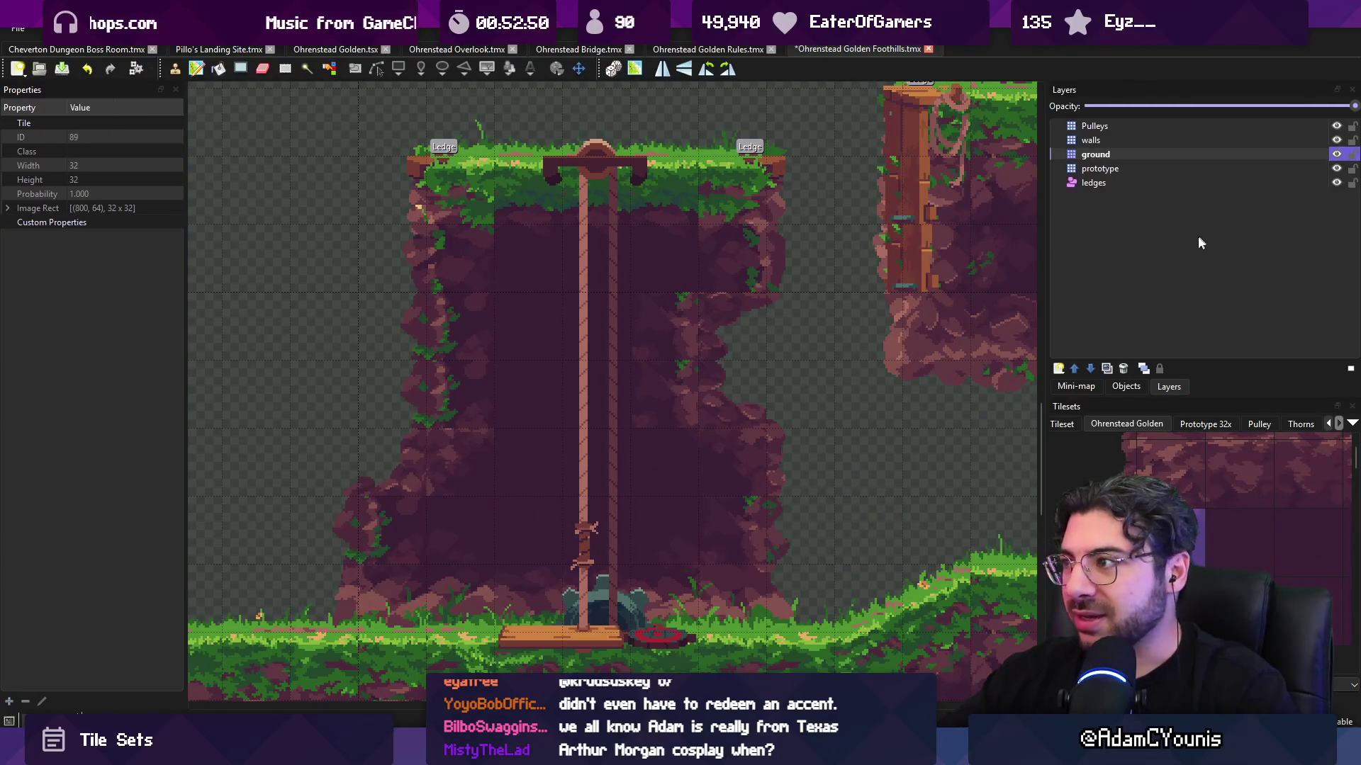
pyautogui.hotkey('ctrl', 'z')
pyautogui.scroll(-5, 1226, 472)
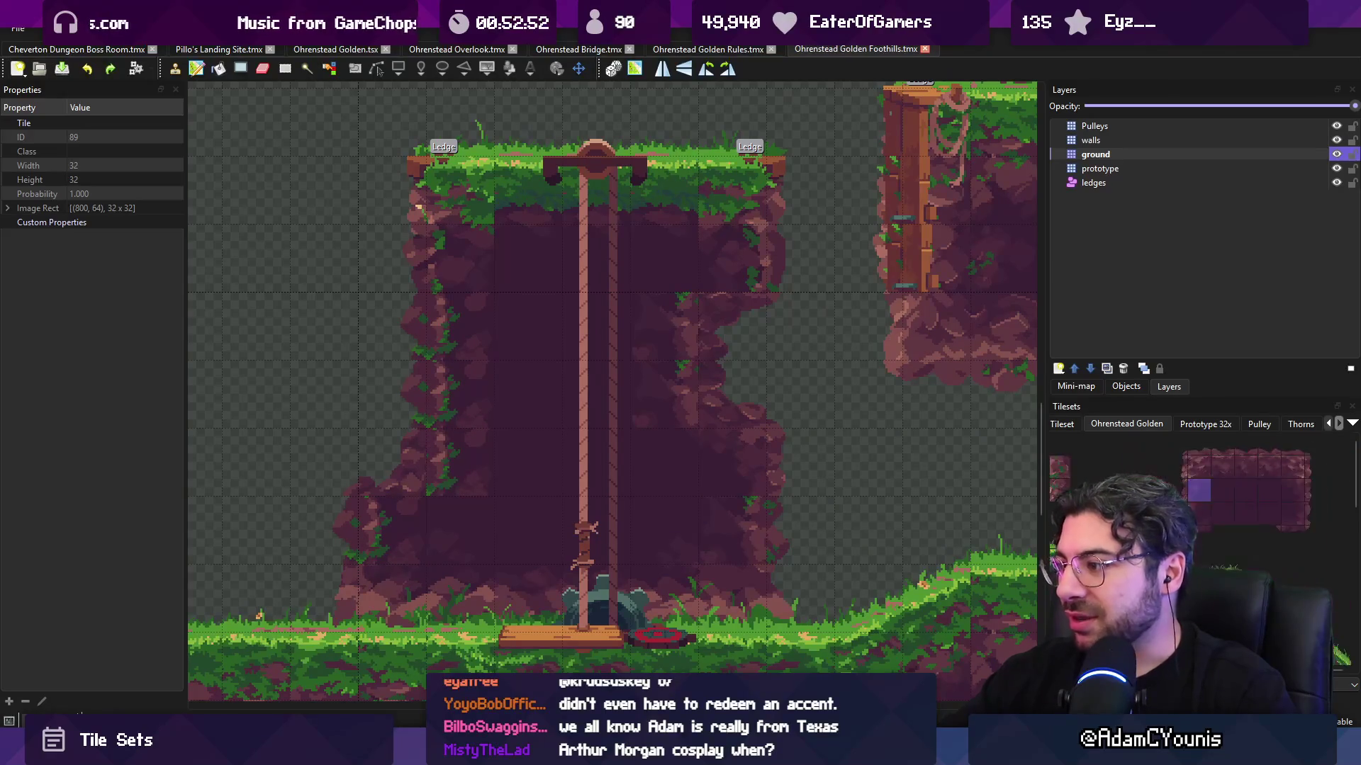
pyautogui.scroll(-3, 1226, 472)
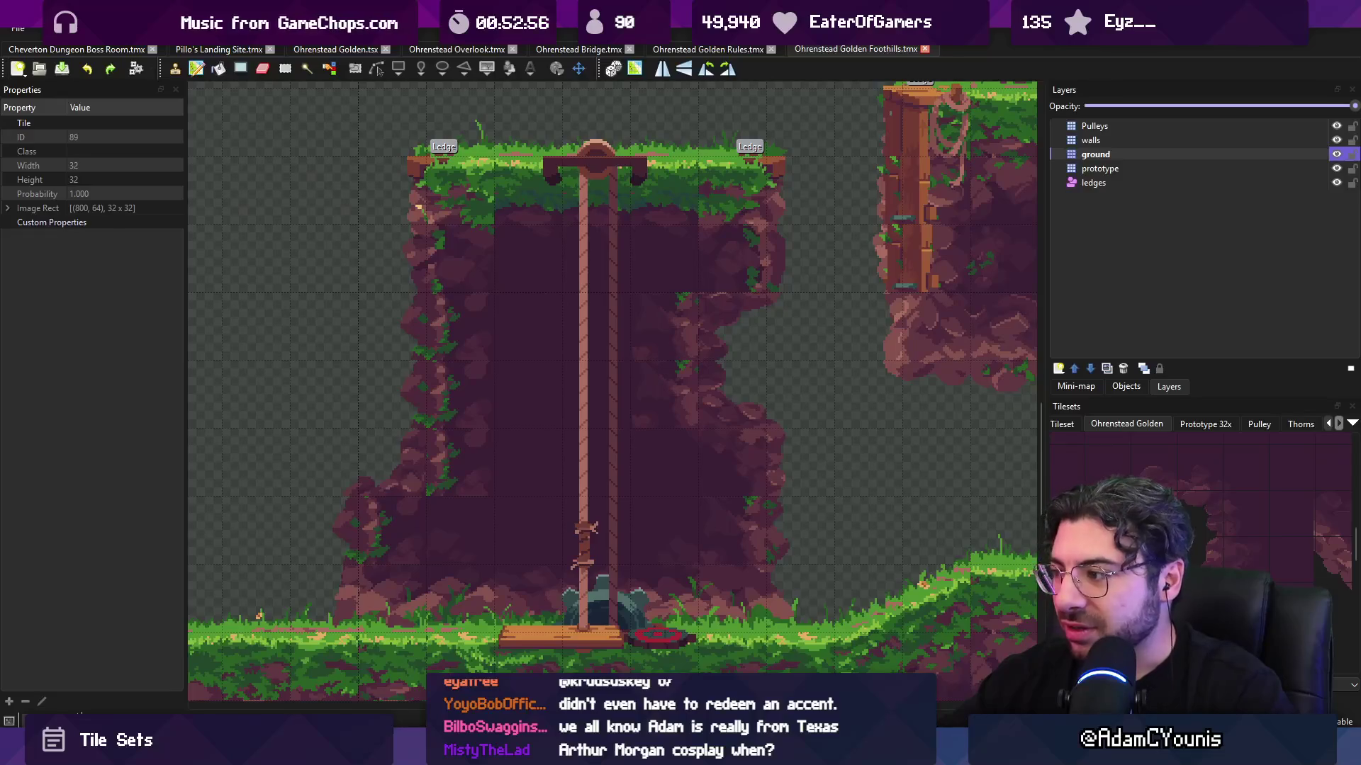
pyautogui.click(1245, 554)
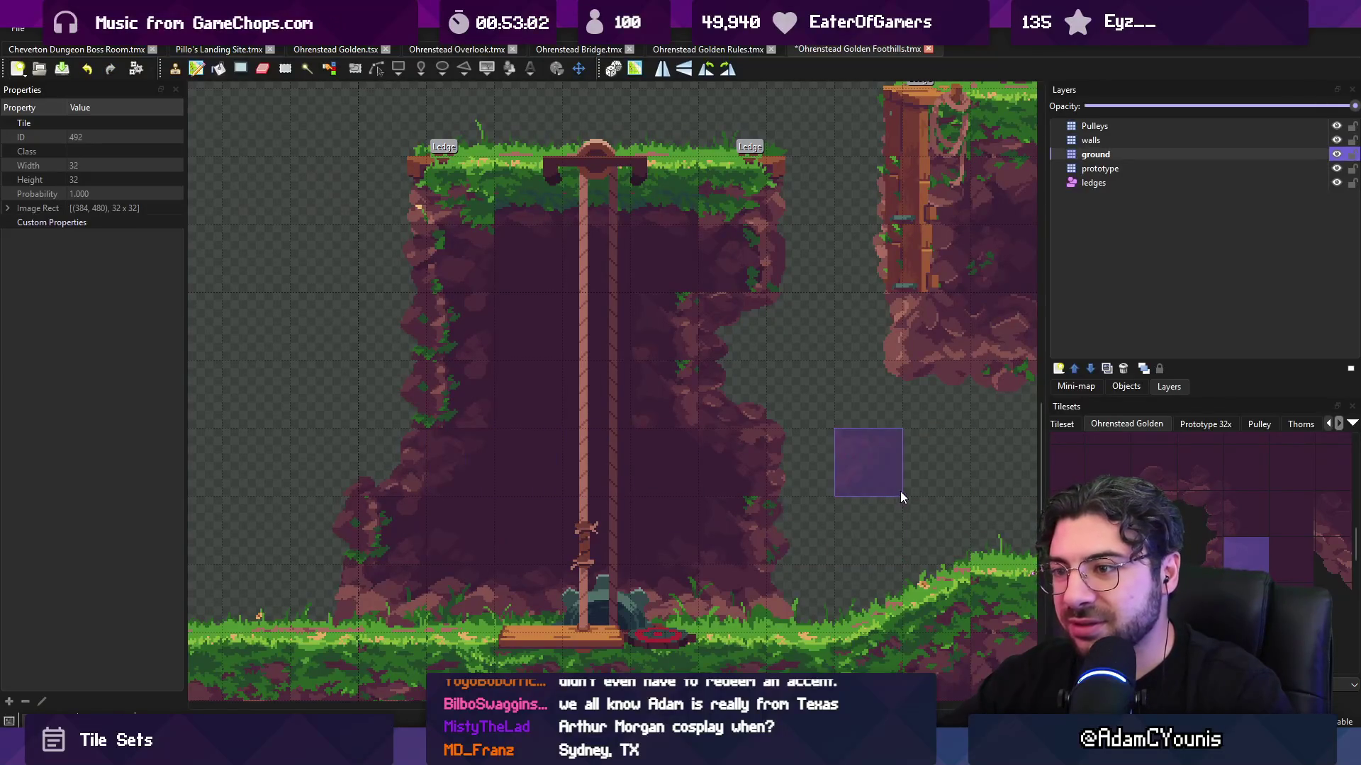
pyautogui.scroll(-2, 774, 452)
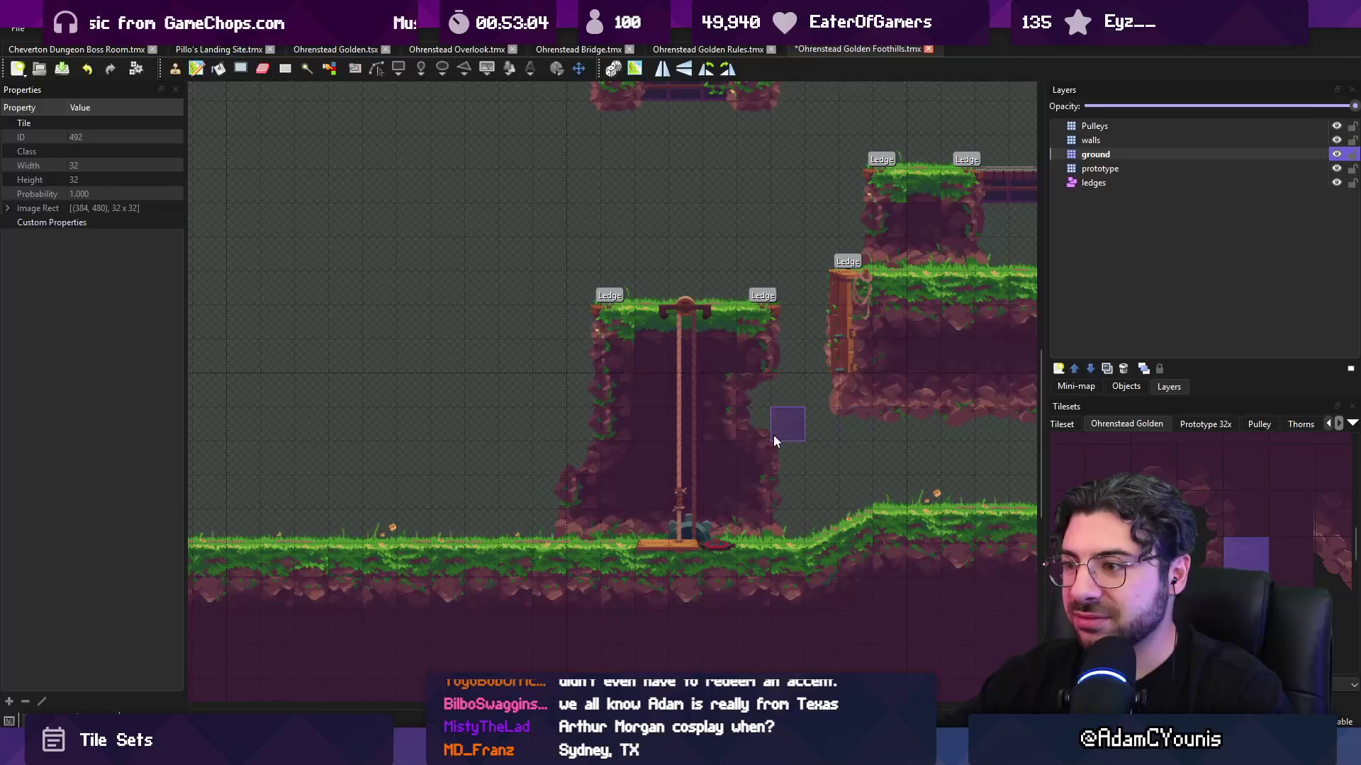
pyautogui.scroll(1, 769, 435)
pyautogui.hotkey('ctrl', 'z')
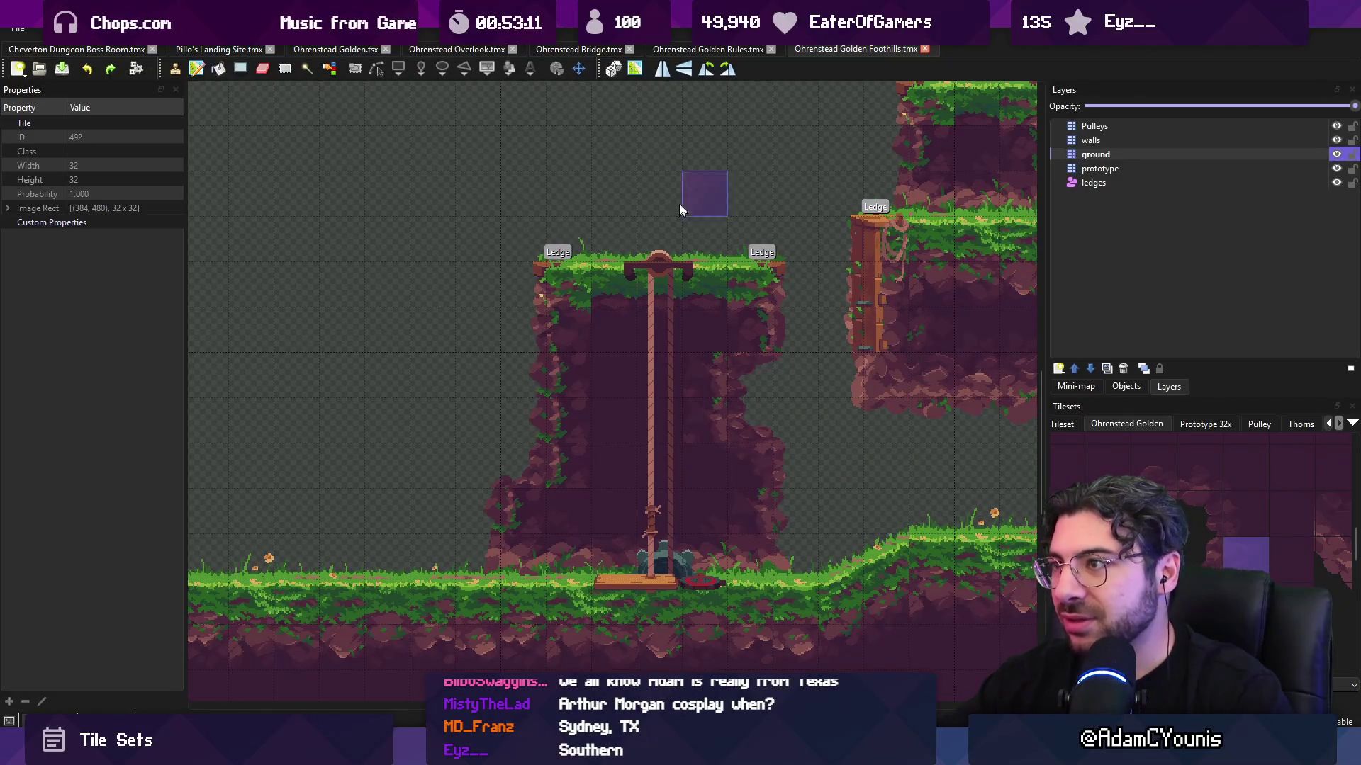
# - Switch to the Ohrenstead Golden Rules map
pyautogui.click(709, 49)
pyautogui.scroll(-2, 599, 295)
pyautogui.scroll(2, 496, 291)
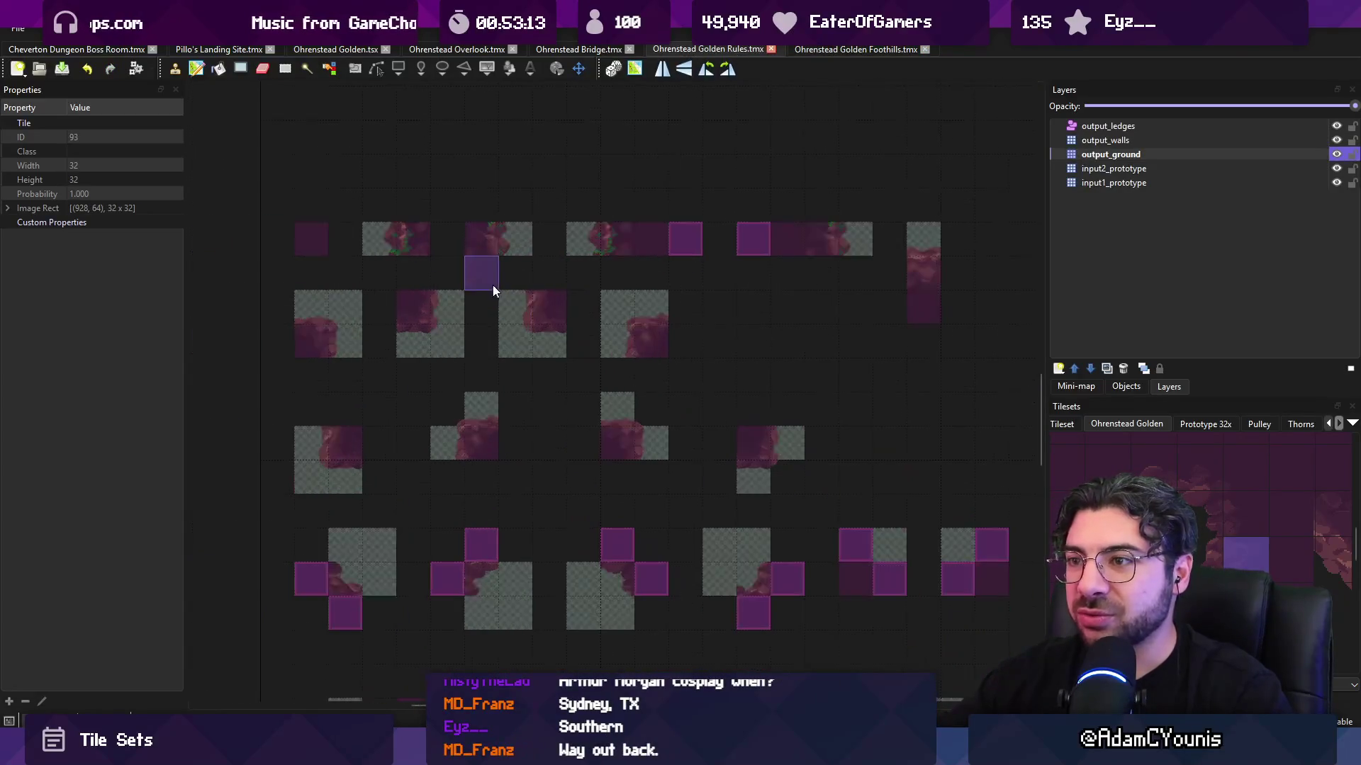
# - Paint dark rock tiles 492 and 489 into the rule patterns and save
pyautogui.scroll(-4, 820, 306)
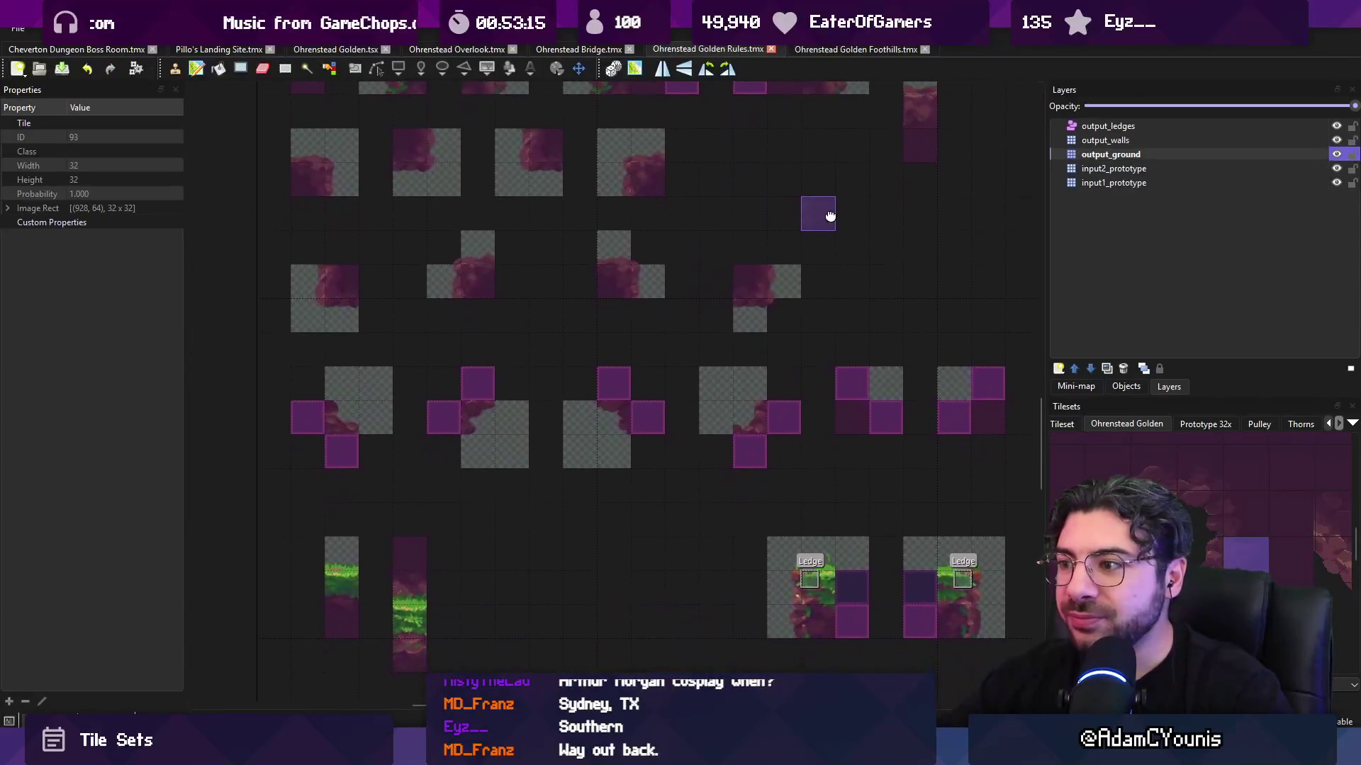
pyautogui.hscroll(2, 794, 220)
pyautogui.click(1228, 560)
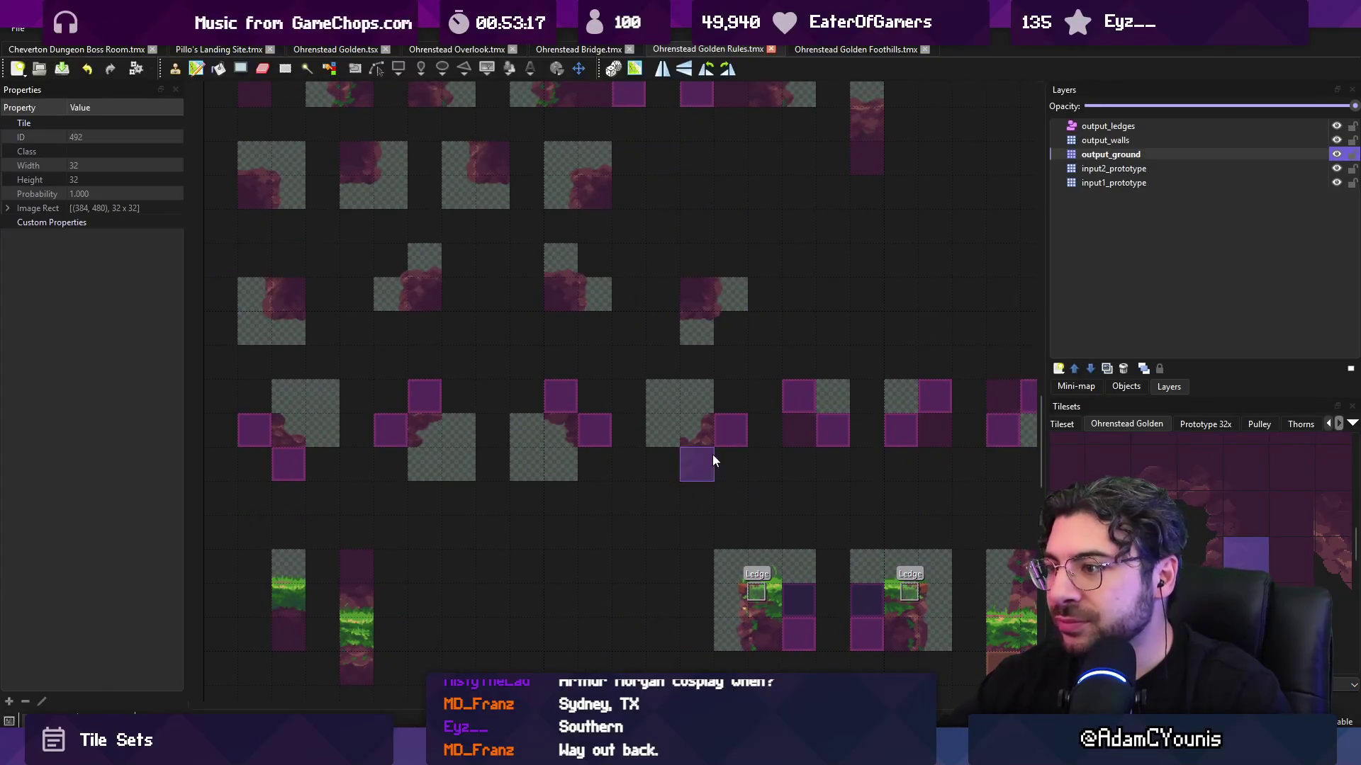
pyautogui.click(726, 431)
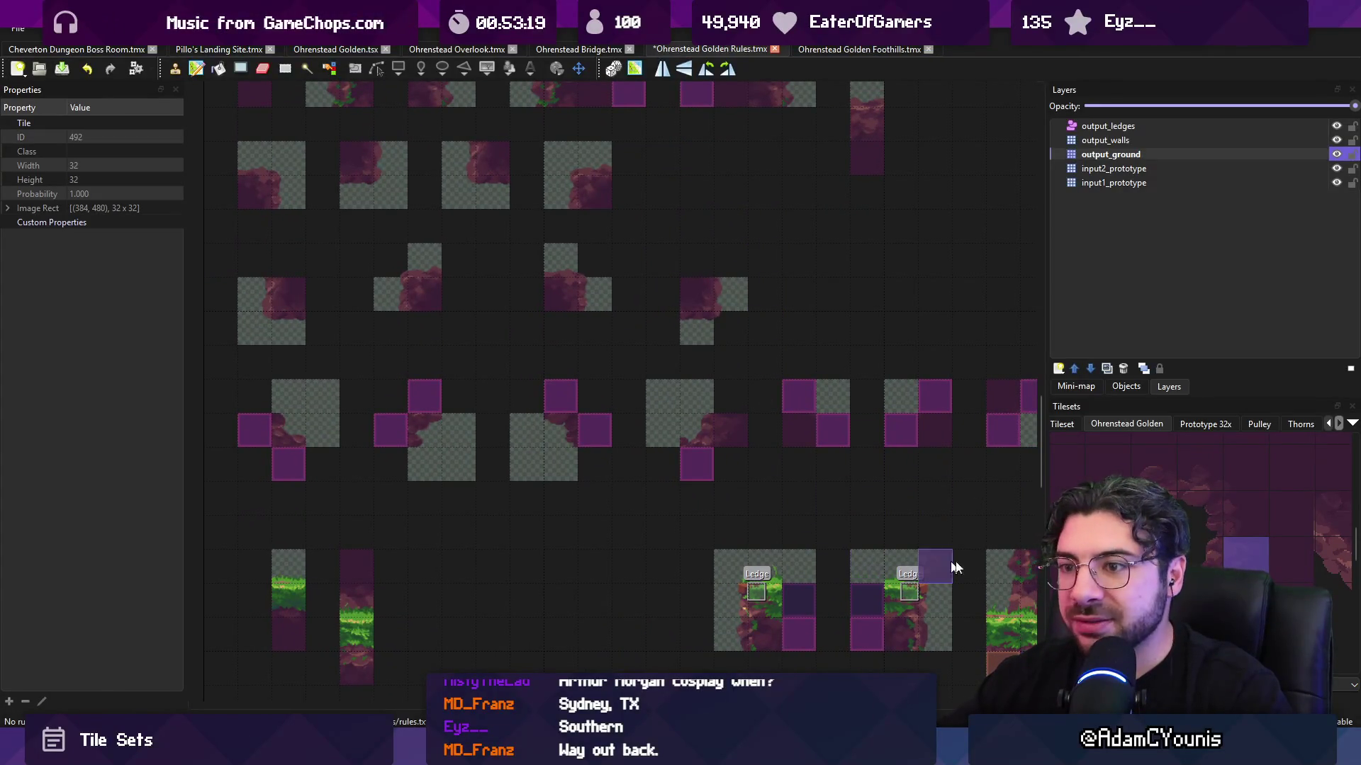
pyautogui.click(1110, 558)
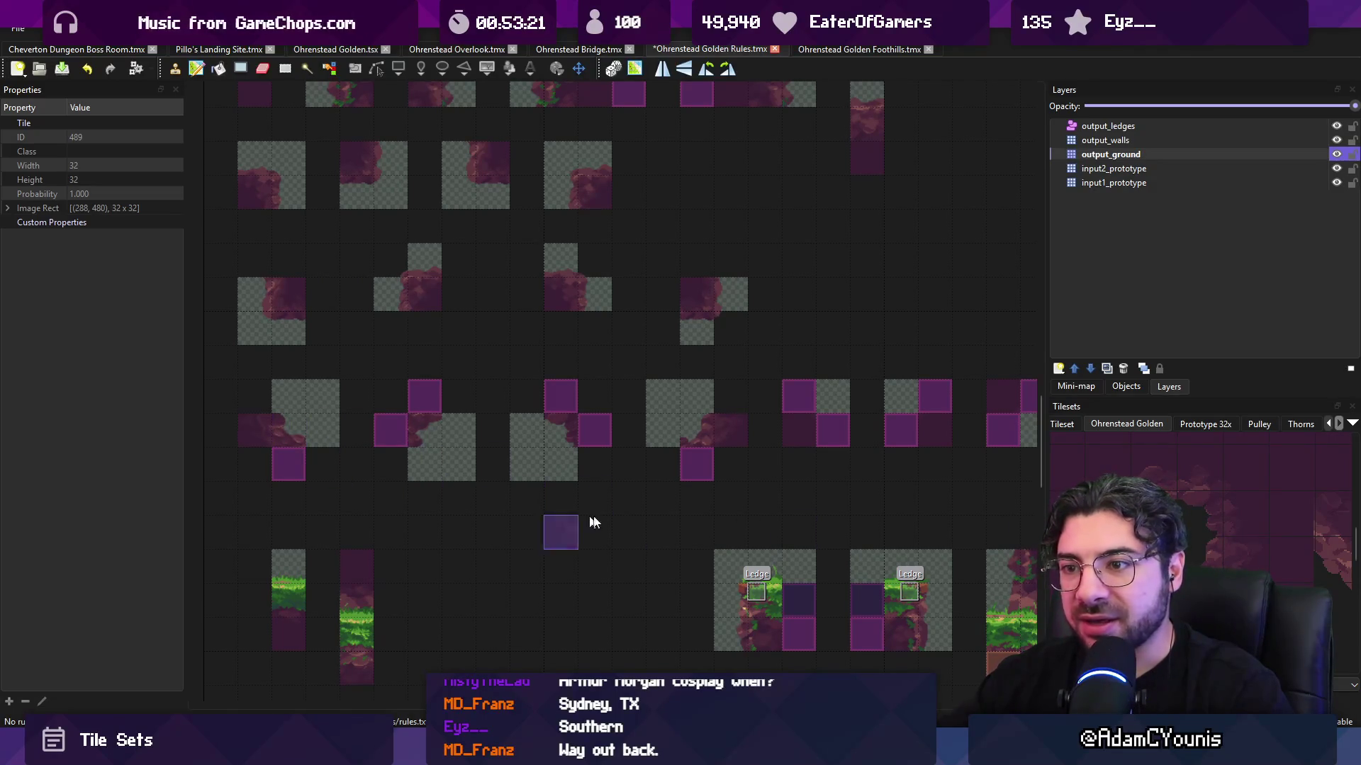
pyautogui.hotkey('ctrl', 's')
# - Add rock tiles 457 and 460, save again, and return to the Foothills map
pyautogui.click(1109, 520)
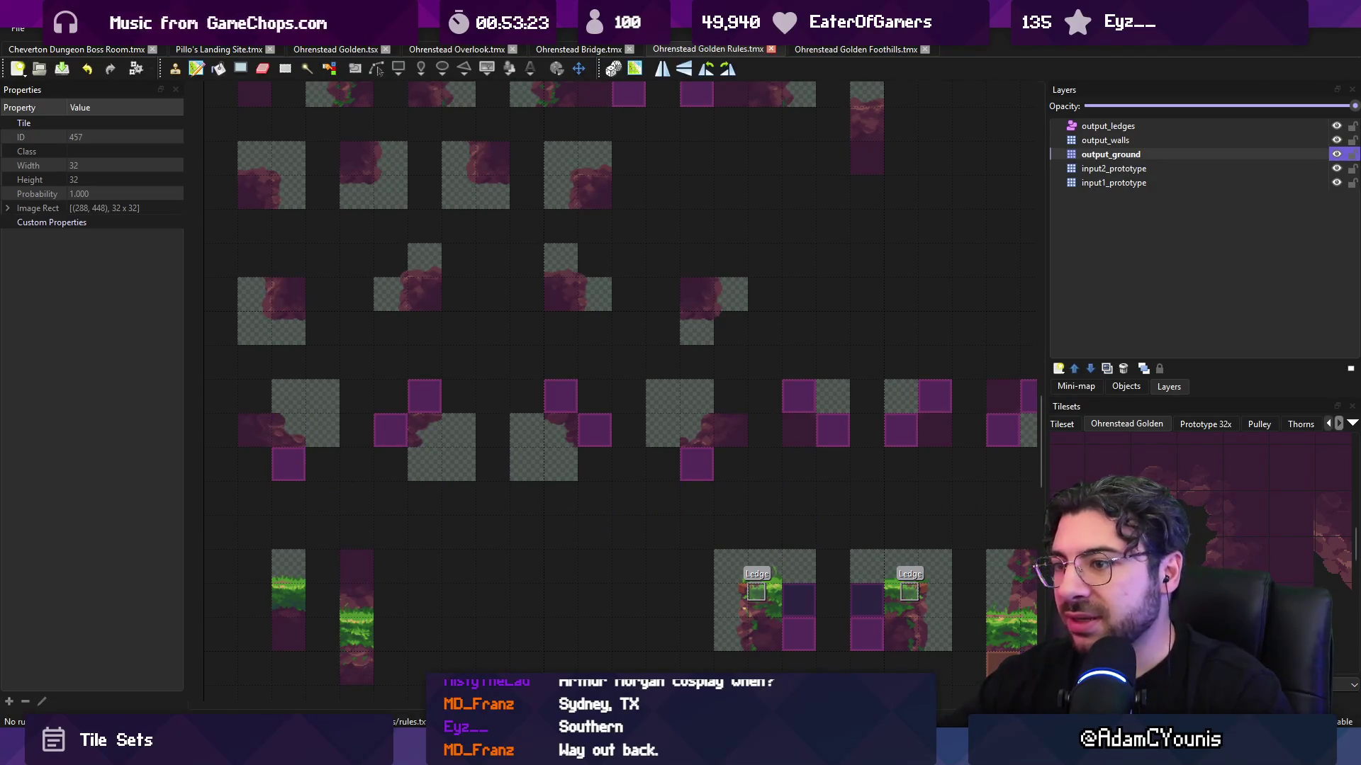
pyautogui.click(1235, 508)
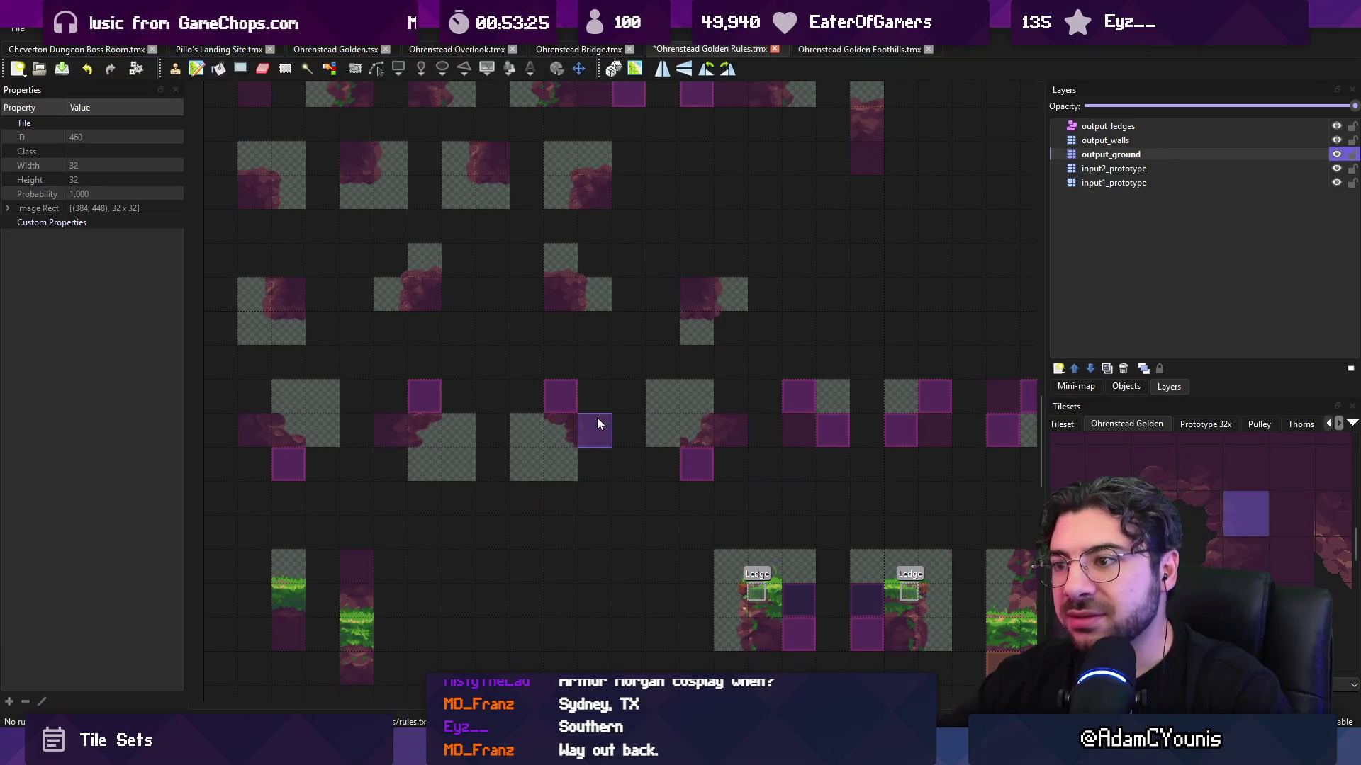
pyautogui.hotkey('ctrl', 's')
pyautogui.click(793, 49)
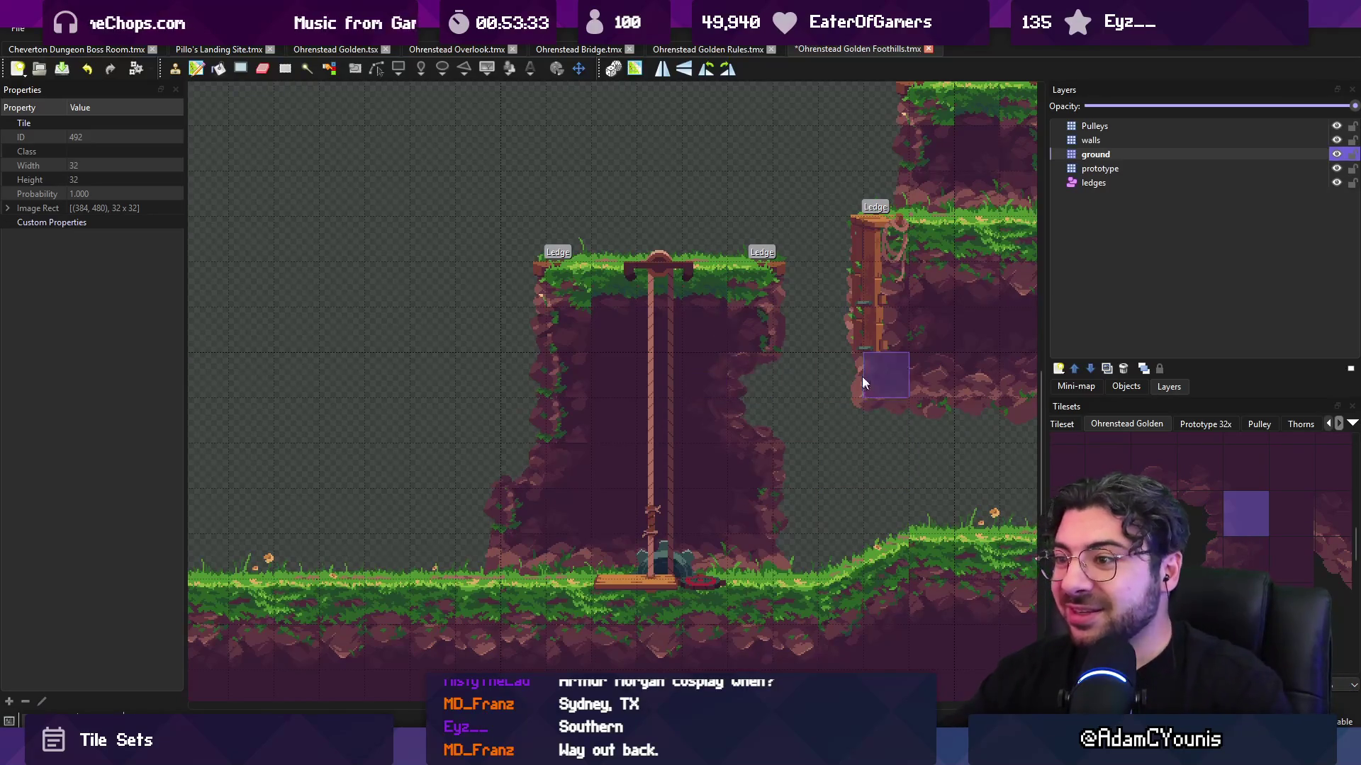
# - Pan past the pulley pillar and save the Foothills map
pyautogui.moveTo(831, 344); pyautogui.dragTo(693, 356)
pyautogui.hotkey('ctrl', 's')
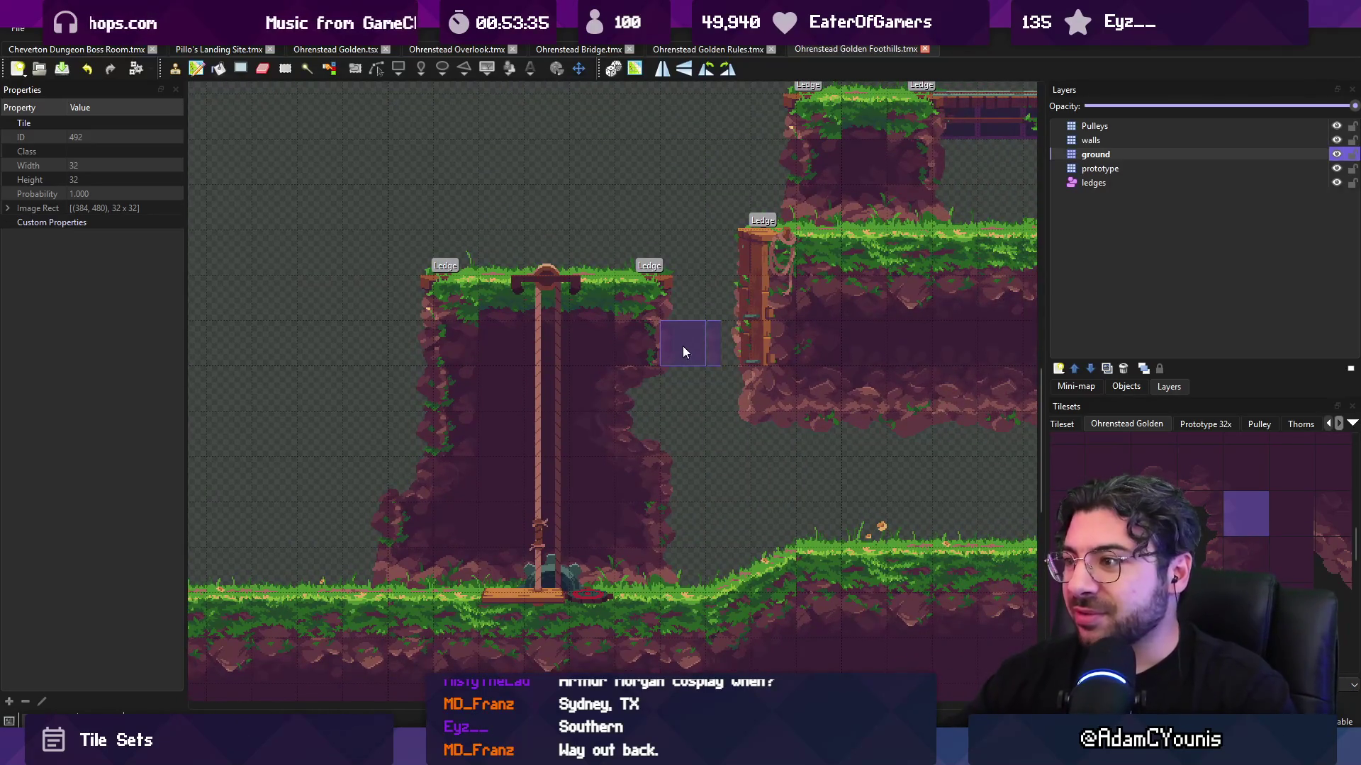
pyautogui.scroll(-1, 683, 346)
pyautogui.scroll(2, 690, 413)
# - Inspect the Ohrenstead Bridge map, then bring up the tileset image in Pixelorama
pyautogui.click(695, 51)
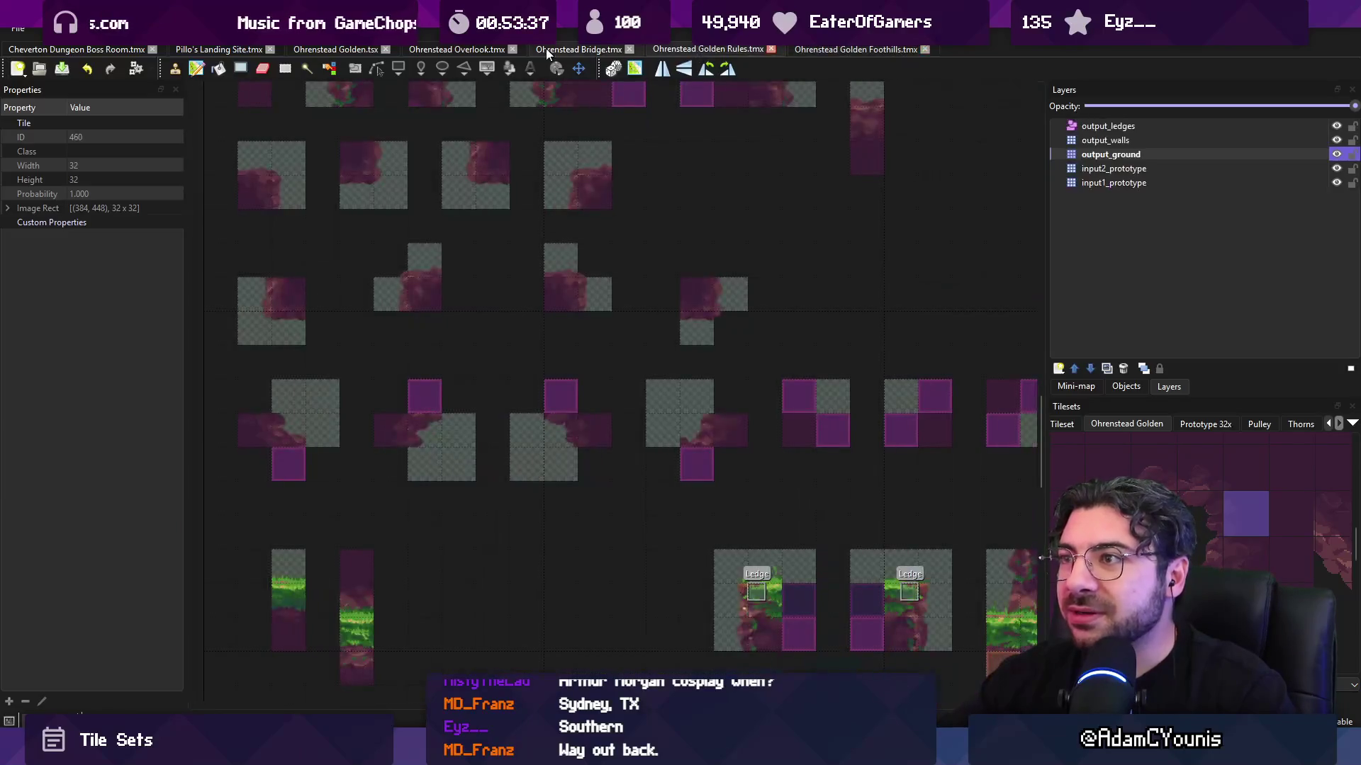
pyautogui.click(546, 49)
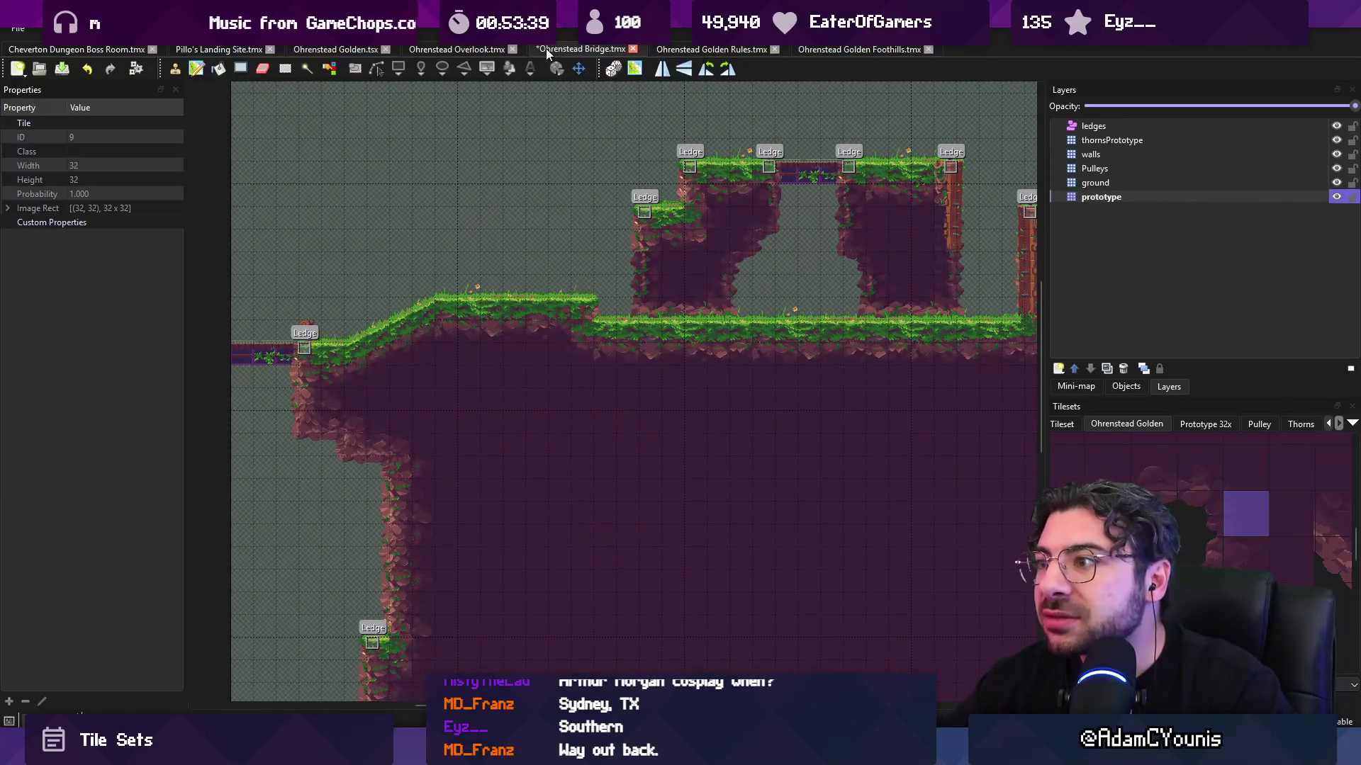
pyautogui.scroll(2, 849, 252)
pyautogui.scroll(3, 808, 249)
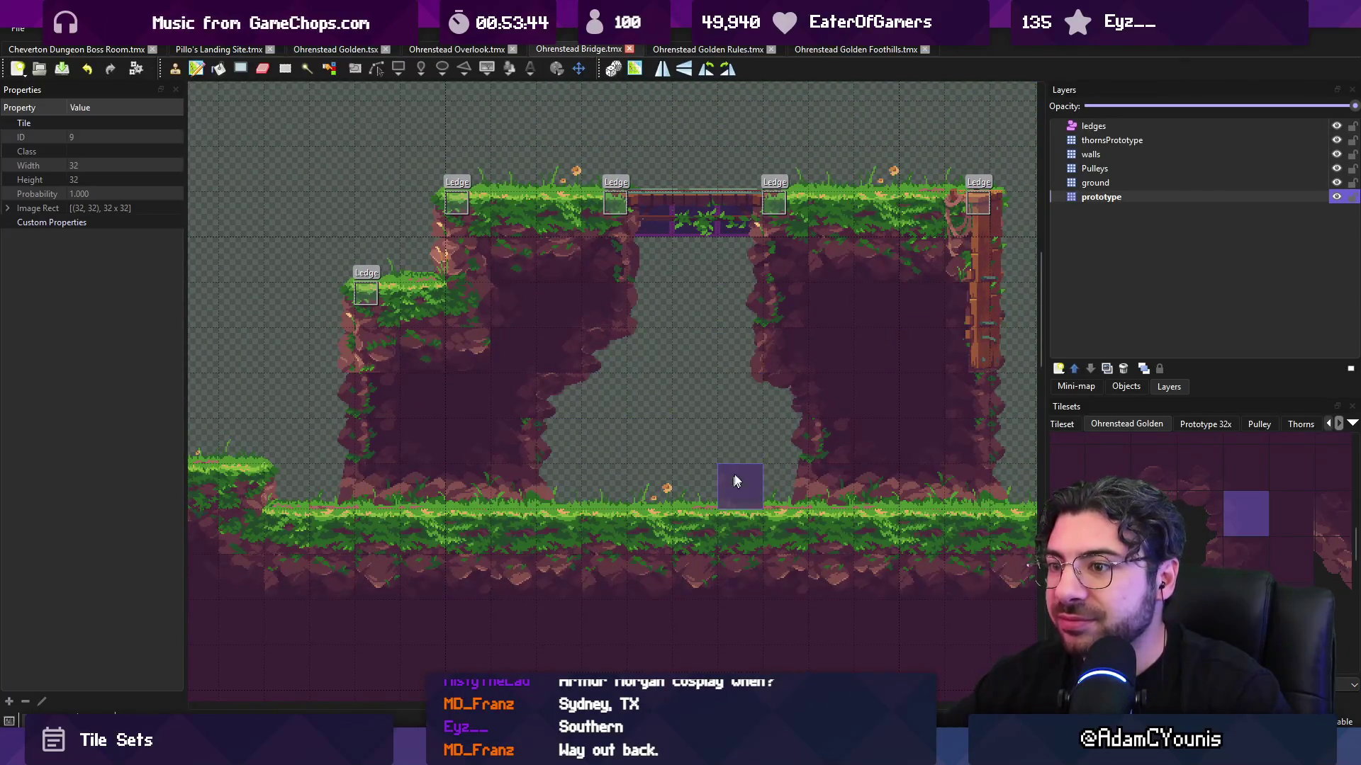
pyautogui.scroll(-1, 777, 407)
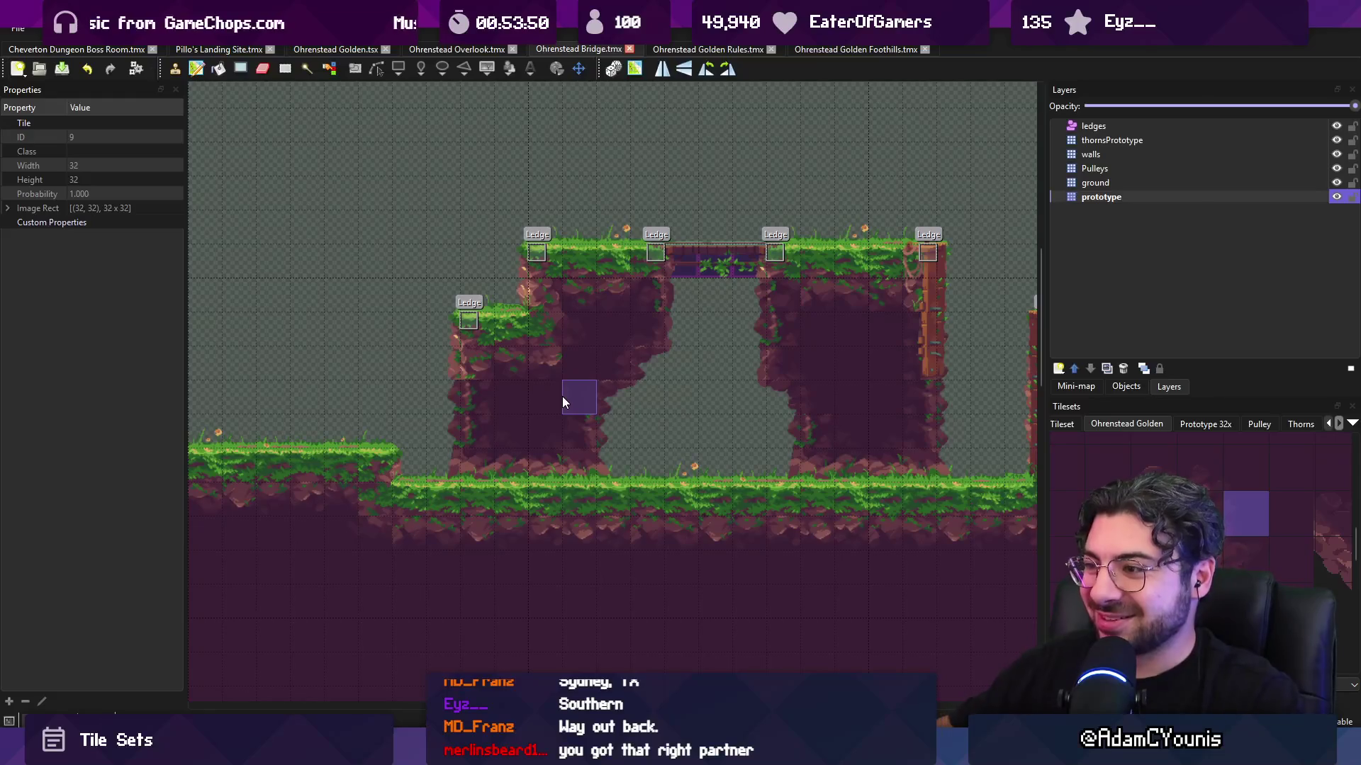
pyautogui.hotkey('alt', 'Tab')
pyautogui.scroll(-3, 762, 269)
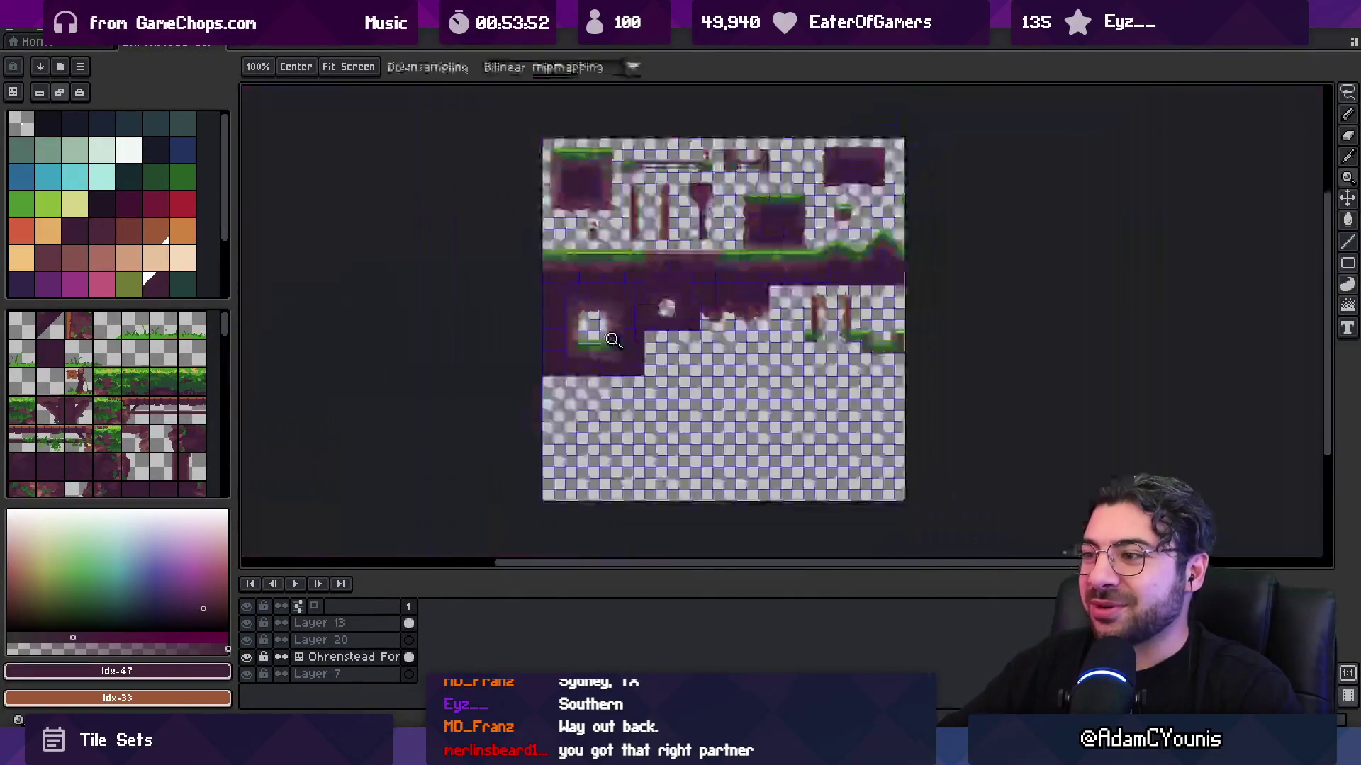
# - Fill the grey gap under the rock with dark brown, discarding the lighter highlight
pyautogui.scroll(5, 762, 269)
pyautogui.scroll(4, 762, 269)
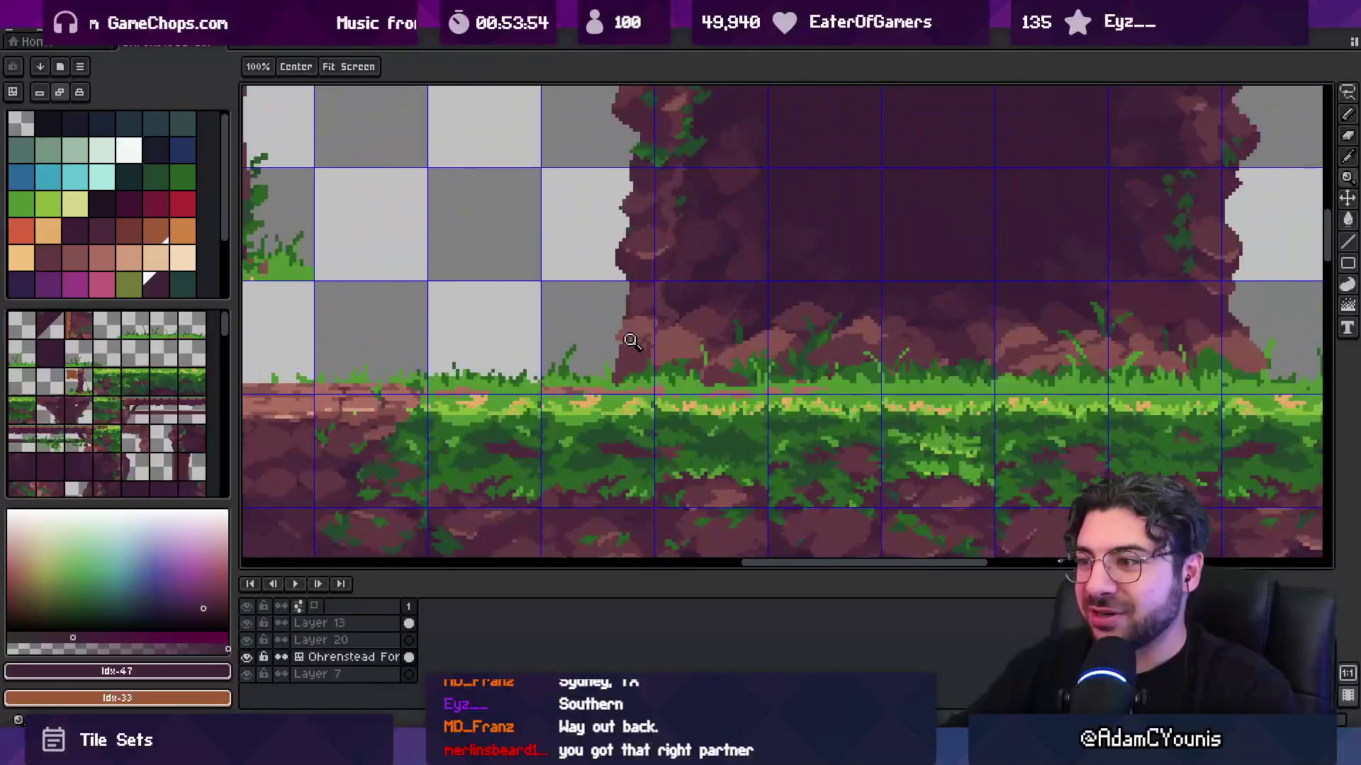
pyautogui.keyDown('alt'); pyautogui.click(533, 395); pyautogui.keyUp('alt')
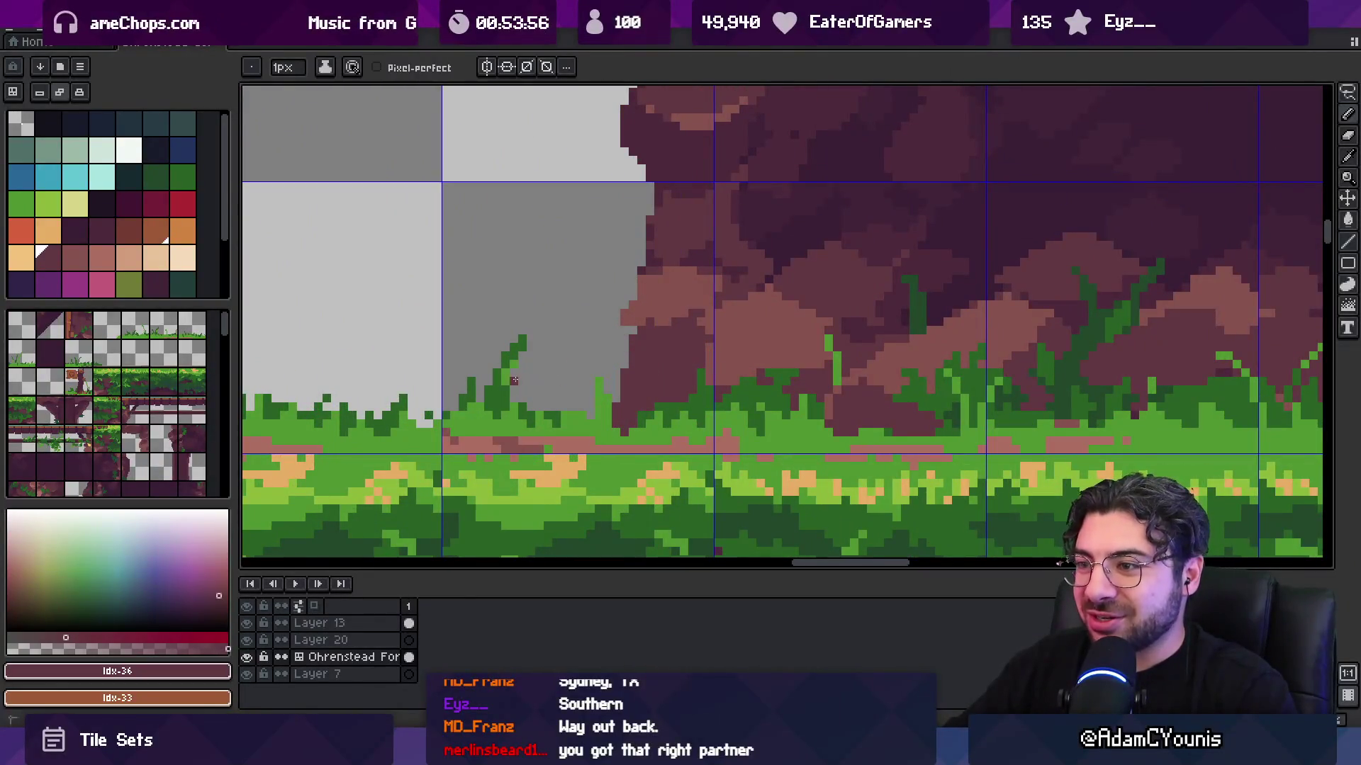
pyautogui.click(582, 365)
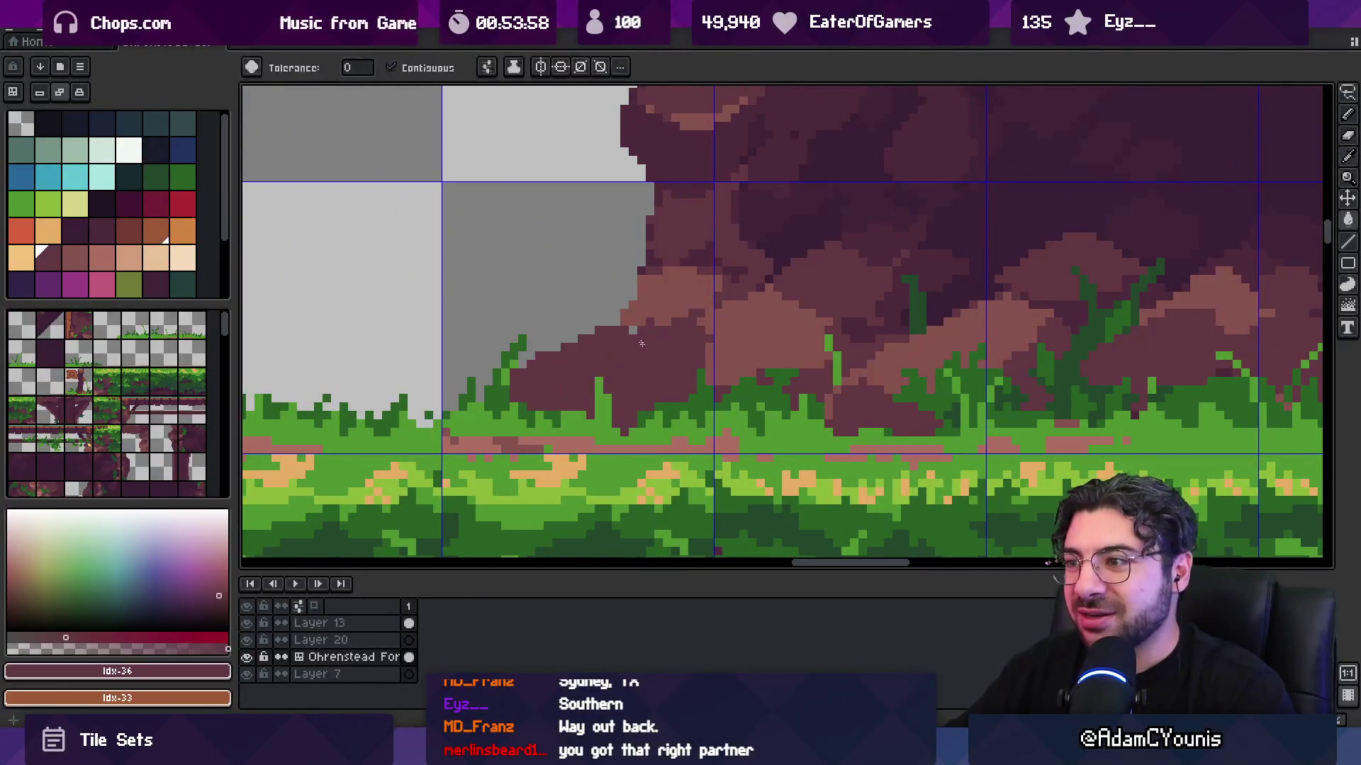
pyautogui.keyDown('alt'); pyautogui.click(645, 307); pyautogui.keyUp('alt')
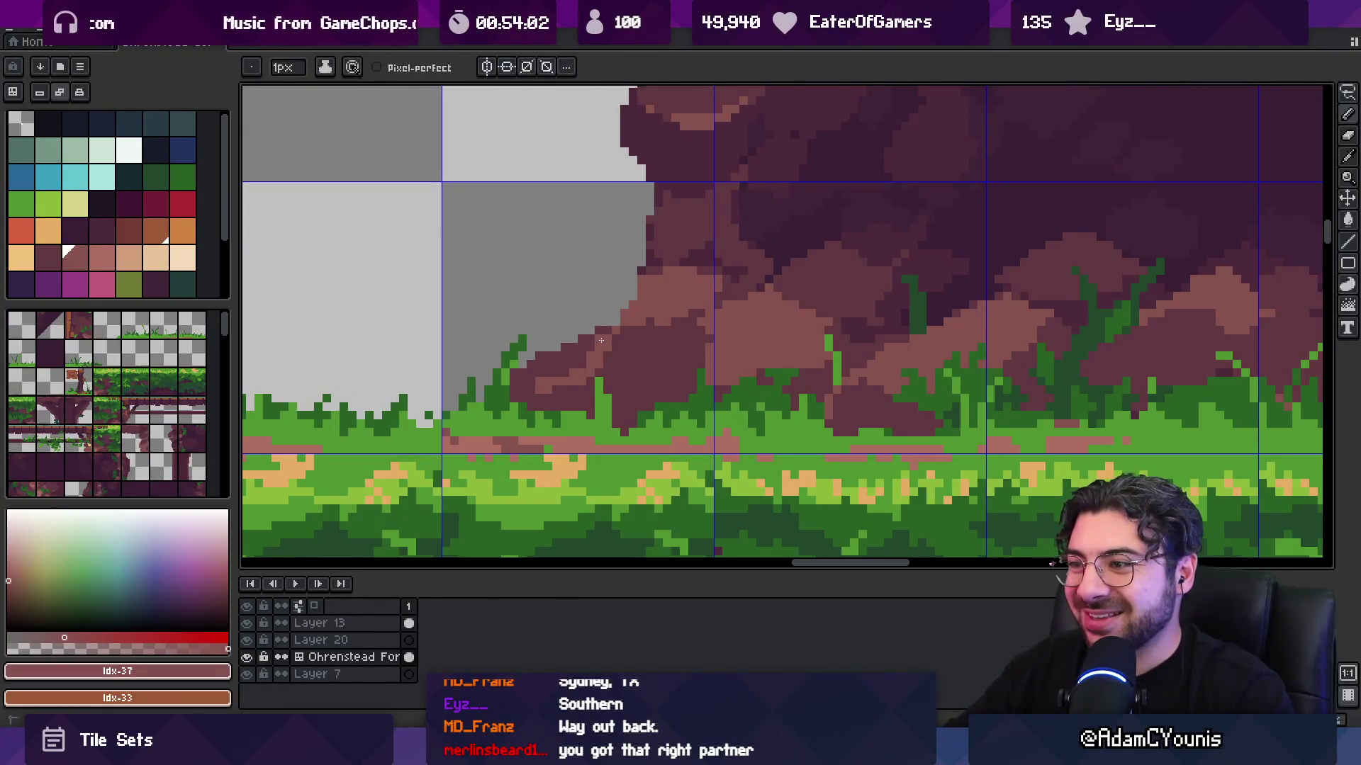
pyautogui.hotkey('ctrl', 'z')
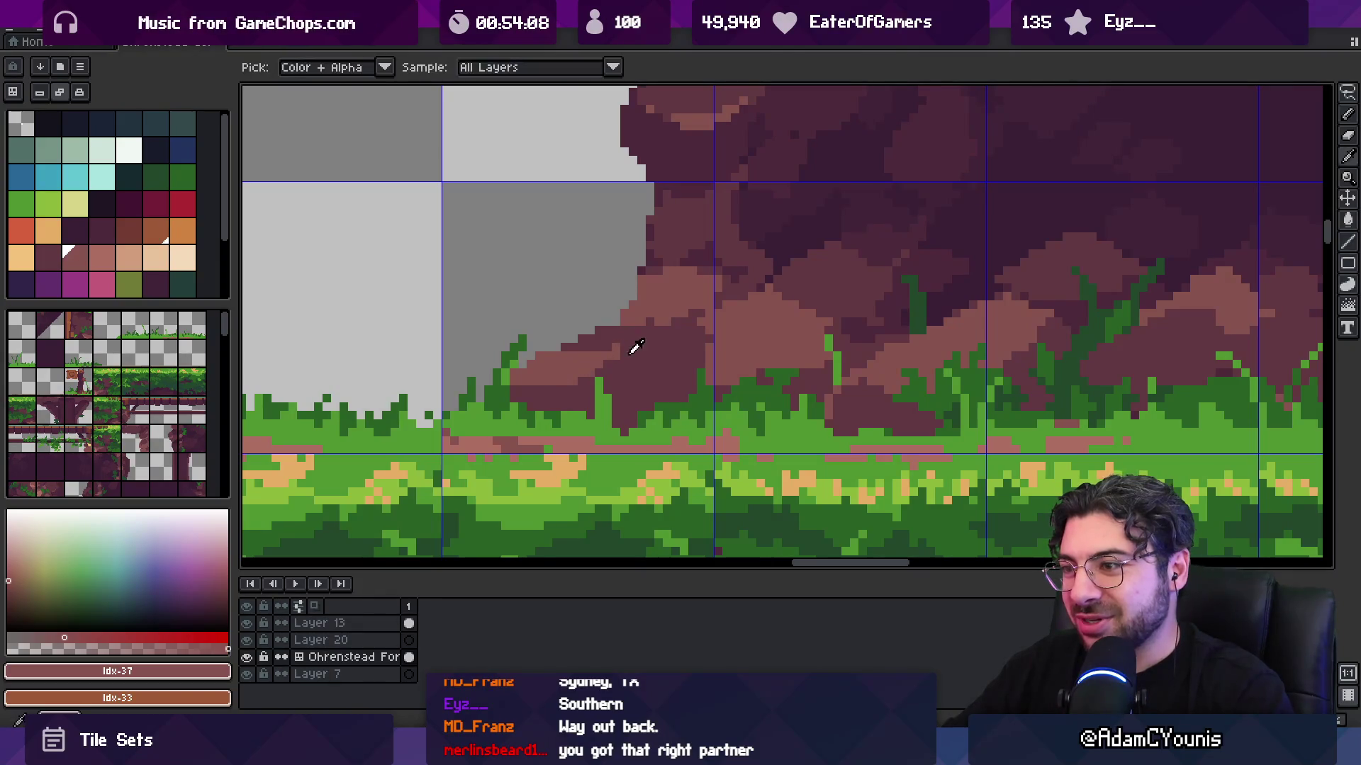
# - Sample the darker rock, grass green and reddish rock colours around the trunk base
pyautogui.keyDown('alt'); pyautogui.click(635, 349); pyautogui.keyUp('alt')
pyautogui.scroll(-5, 641, 352)
pyautogui.scroll(2, 607, 369)
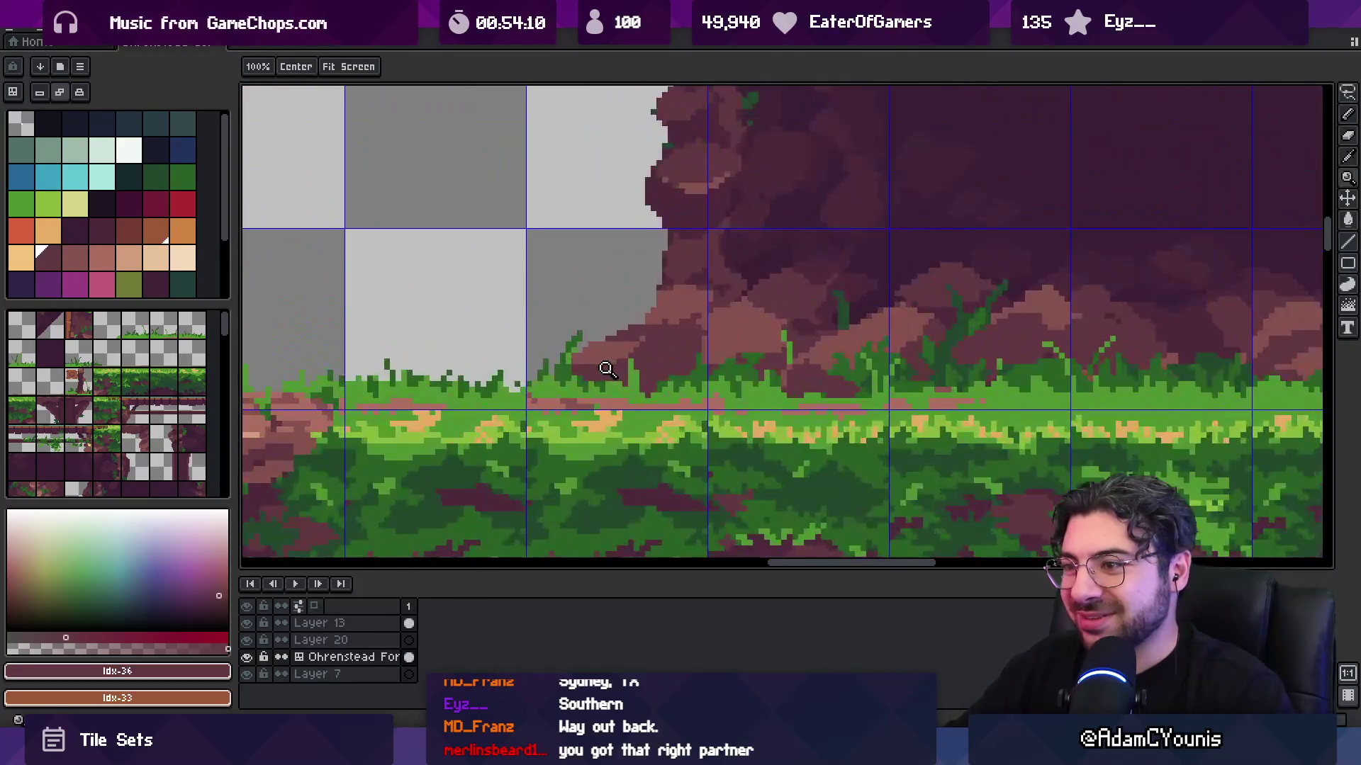
pyautogui.keyDown('alt'); pyautogui.click(589, 372); pyautogui.keyUp('alt')
pyautogui.scroll(2, 605, 377)
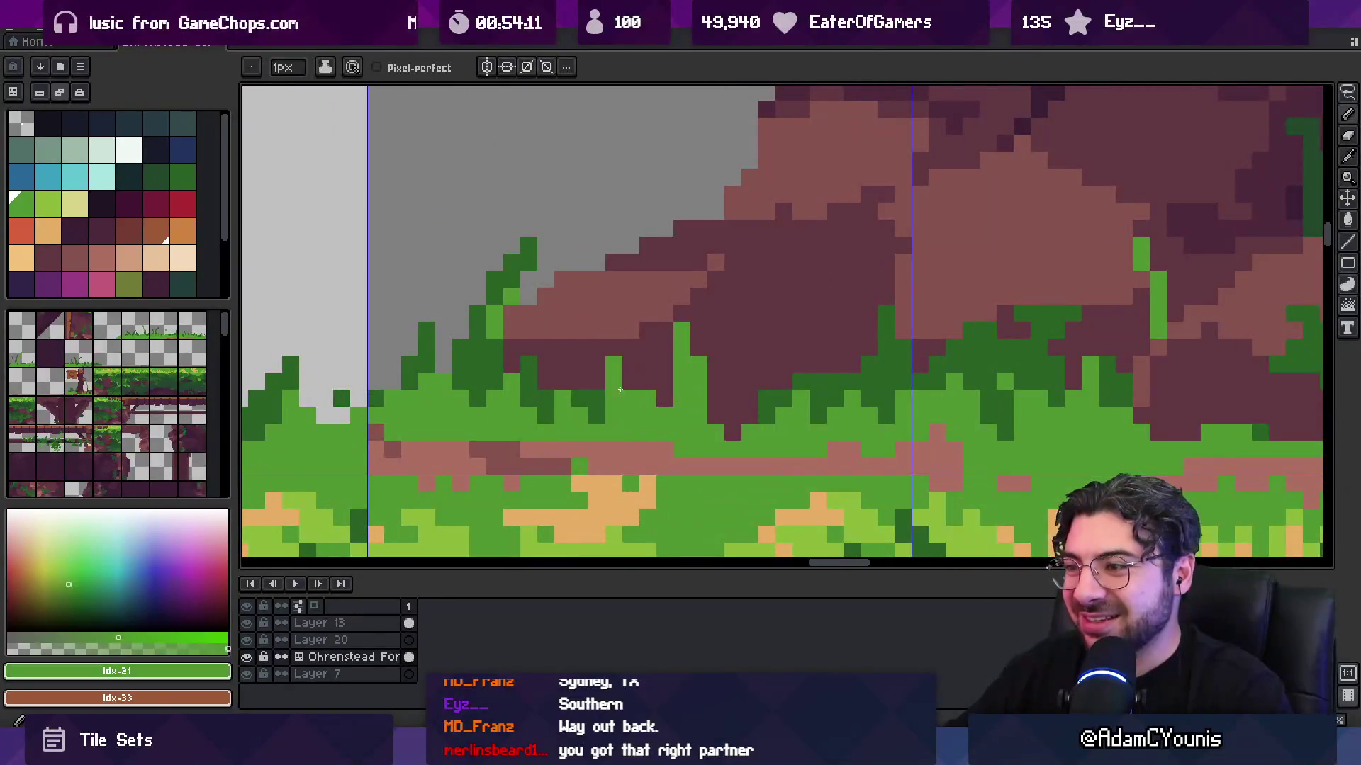
pyautogui.scroll(-3, 678, 375)
pyautogui.scroll(3, 779, 376)
pyautogui.keyDown('alt'); pyautogui.click(930, 377); pyautogui.keyUp('alt')
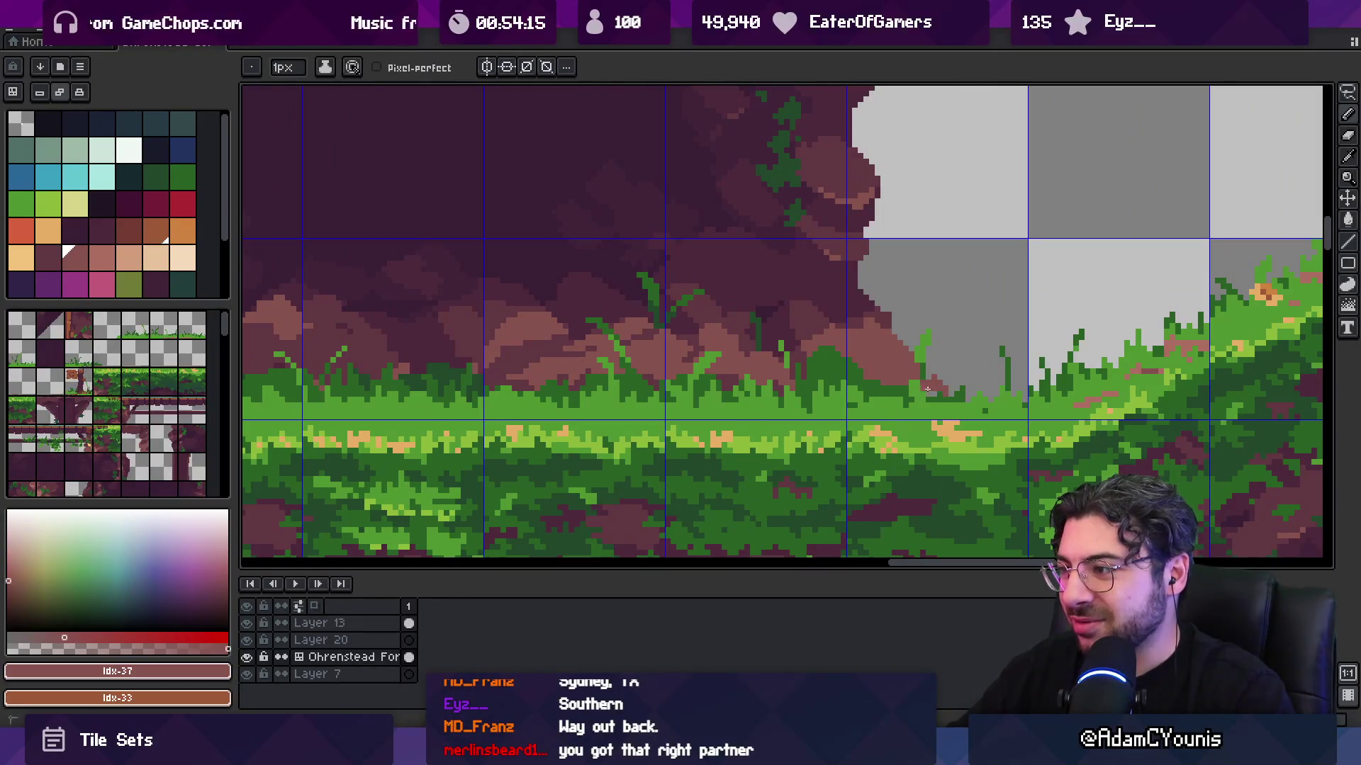
pyautogui.keyDown('alt'); pyautogui.click(922, 376); pyautogui.keyUp('alt')
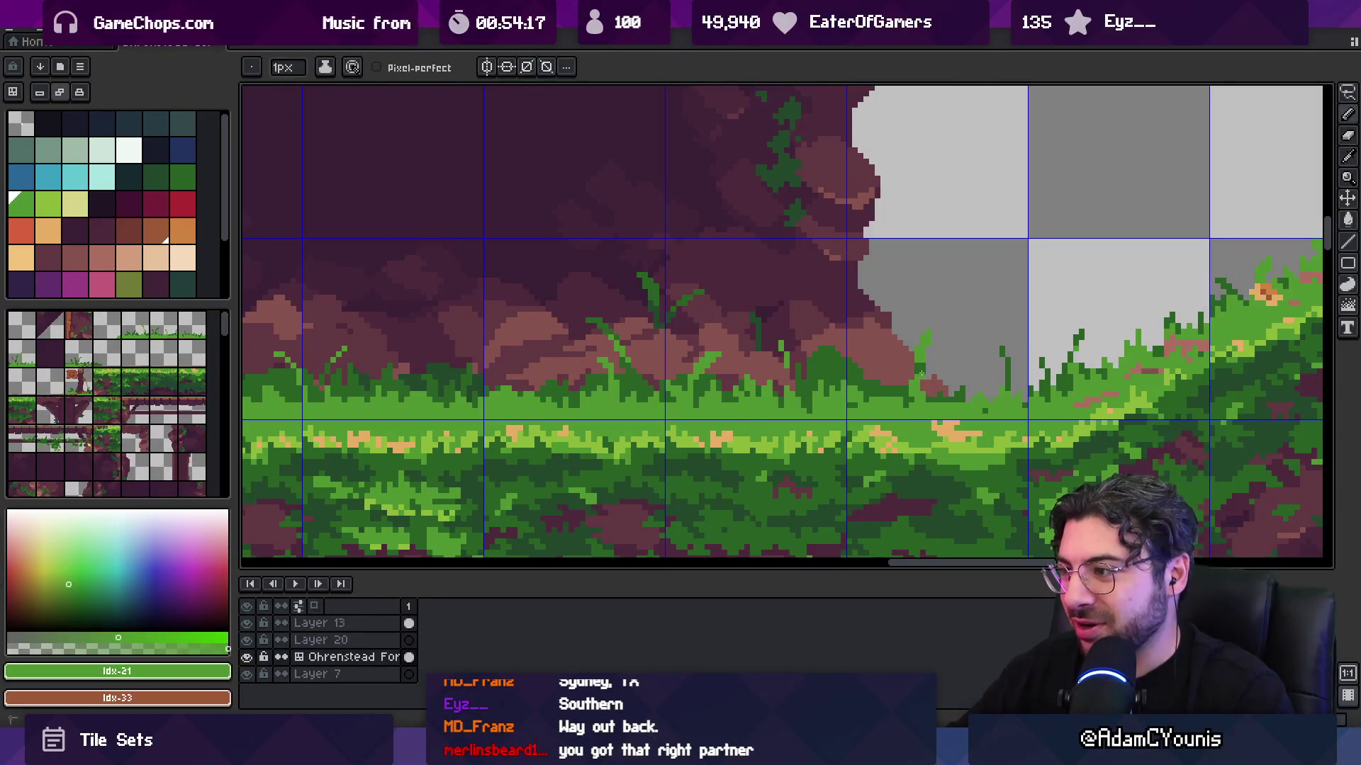
pyautogui.keyDown('alt'); pyautogui.click(931, 341); pyautogui.keyUp('alt')
pyautogui.keyDown('alt'); pyautogui.click(912, 380); pyautogui.keyUp('alt')
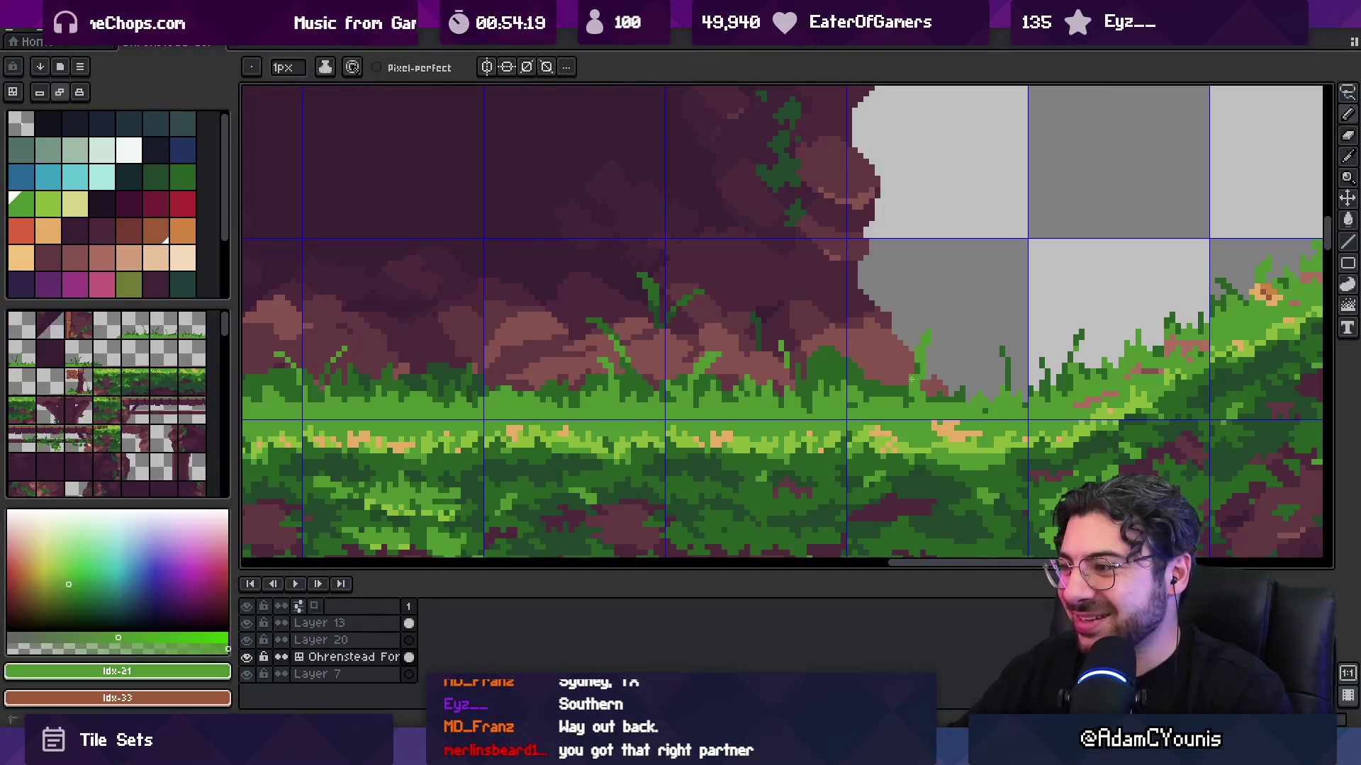
# - Repaint rock pixels with the reddish rock colour to adjust the shading
pyautogui.press('alt')
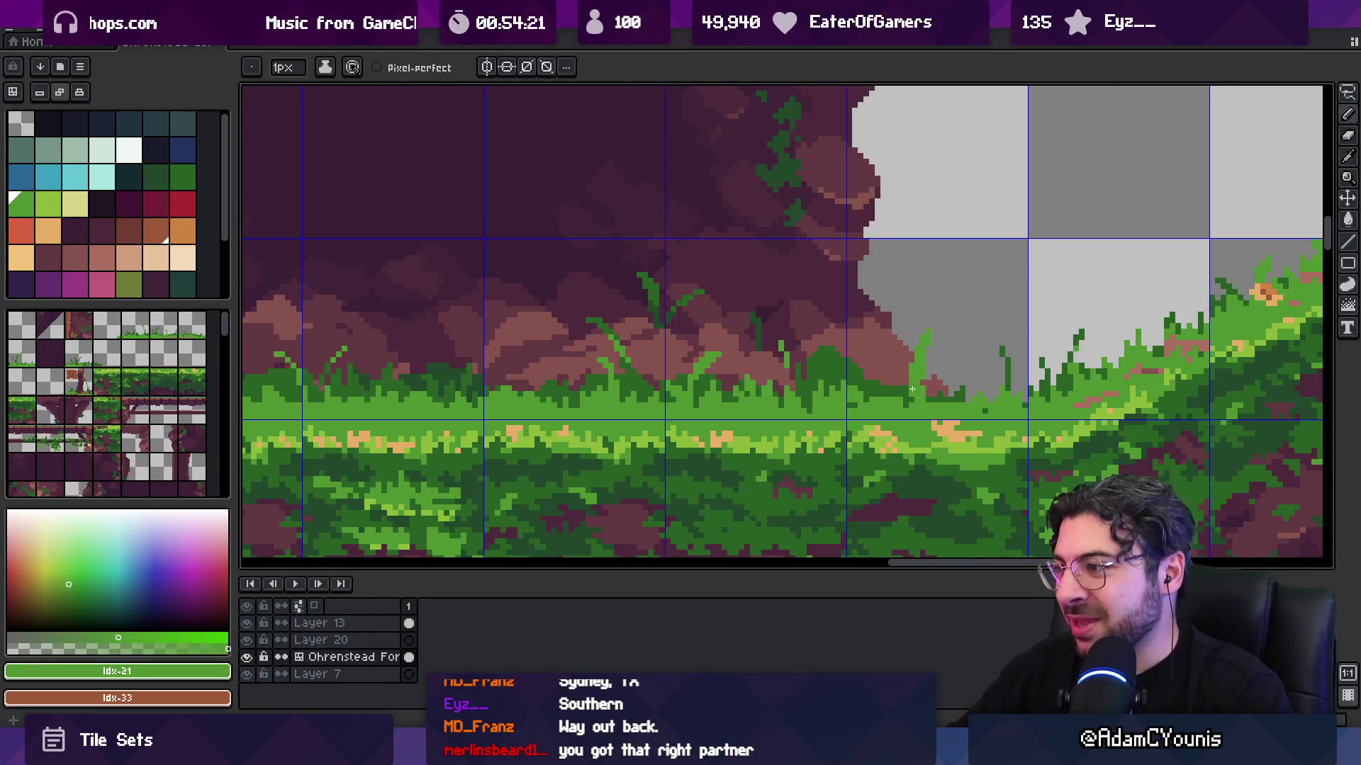
pyautogui.keyDown('alt'); pyautogui.click(898, 395); pyautogui.keyUp('alt')
pyautogui.keyDown('alt'); pyautogui.click(923, 389); pyautogui.keyUp('alt')
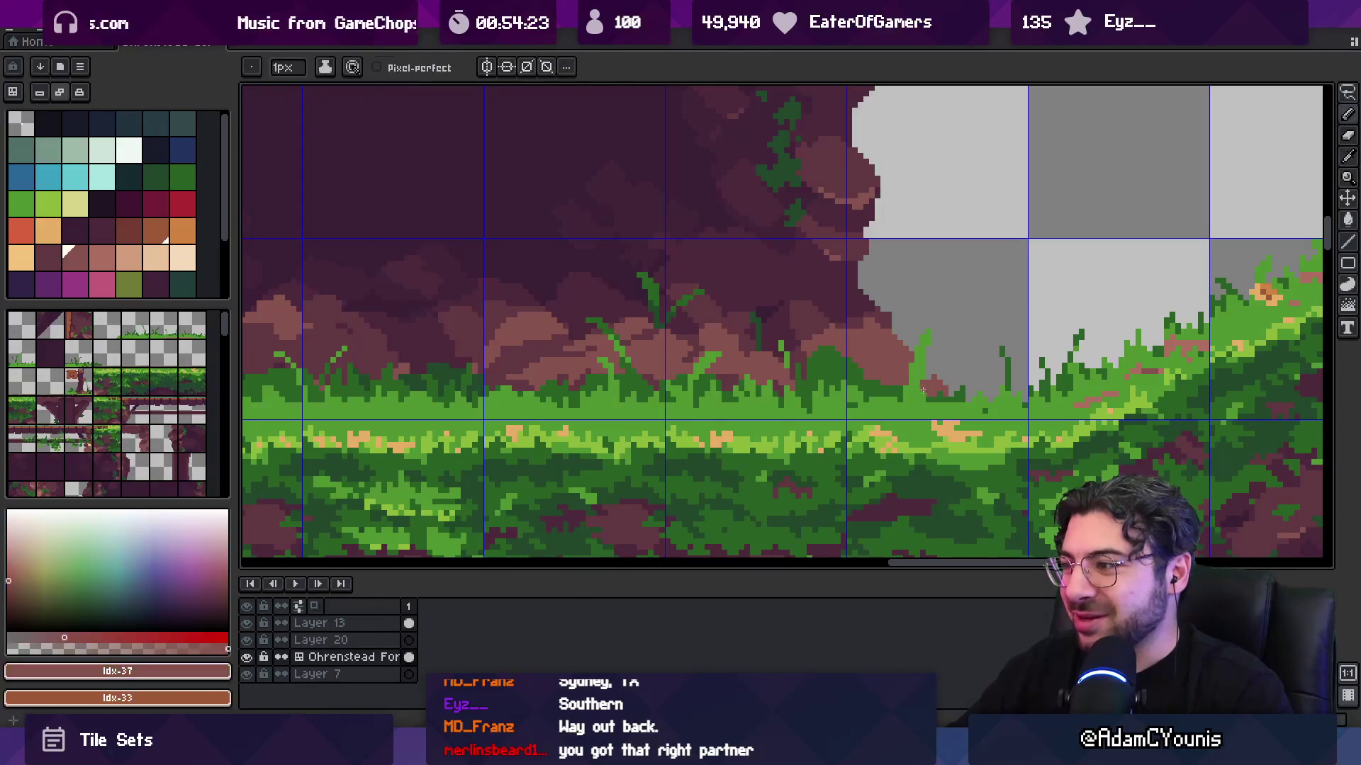
pyautogui.keyDown('alt'); pyautogui.click(922, 385); pyautogui.keyUp('alt')
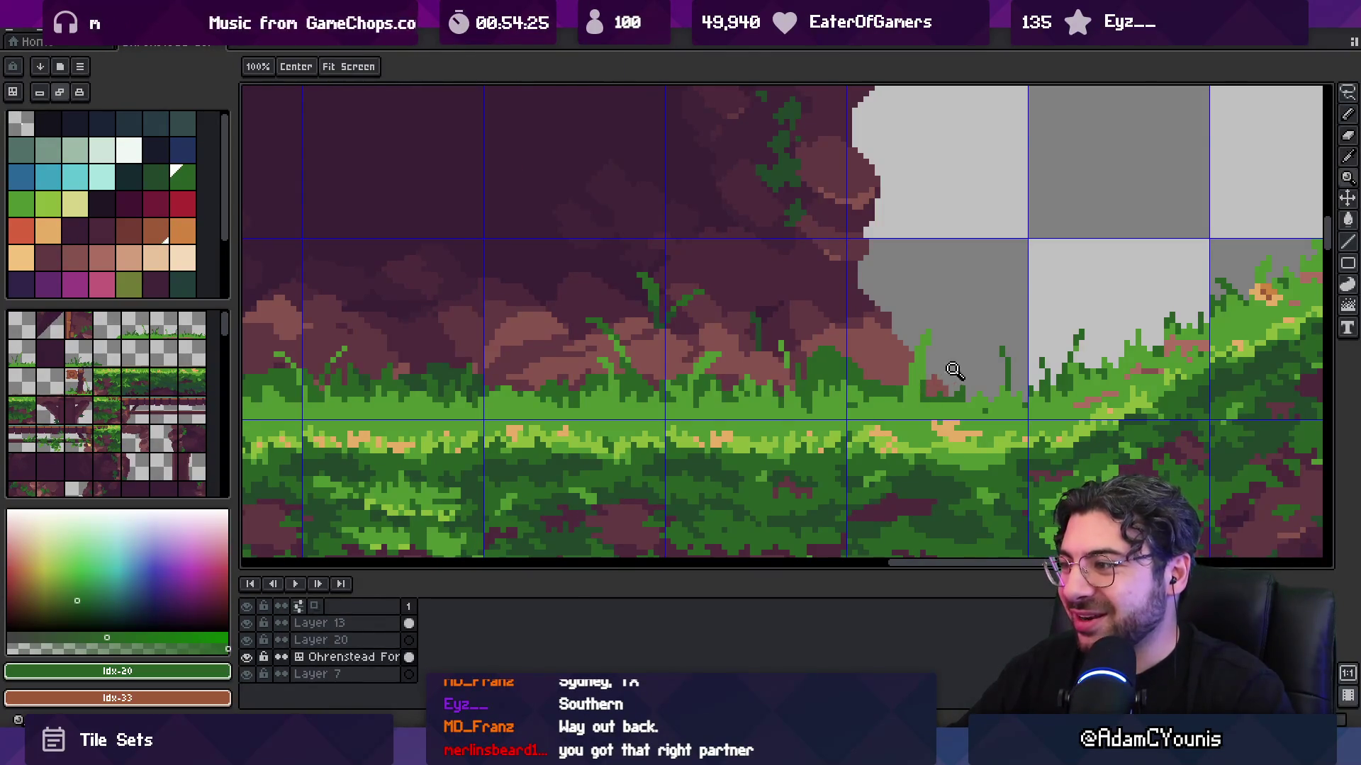
pyautogui.scroll(-3, 954, 370)
pyautogui.scroll(5, 616, 395)
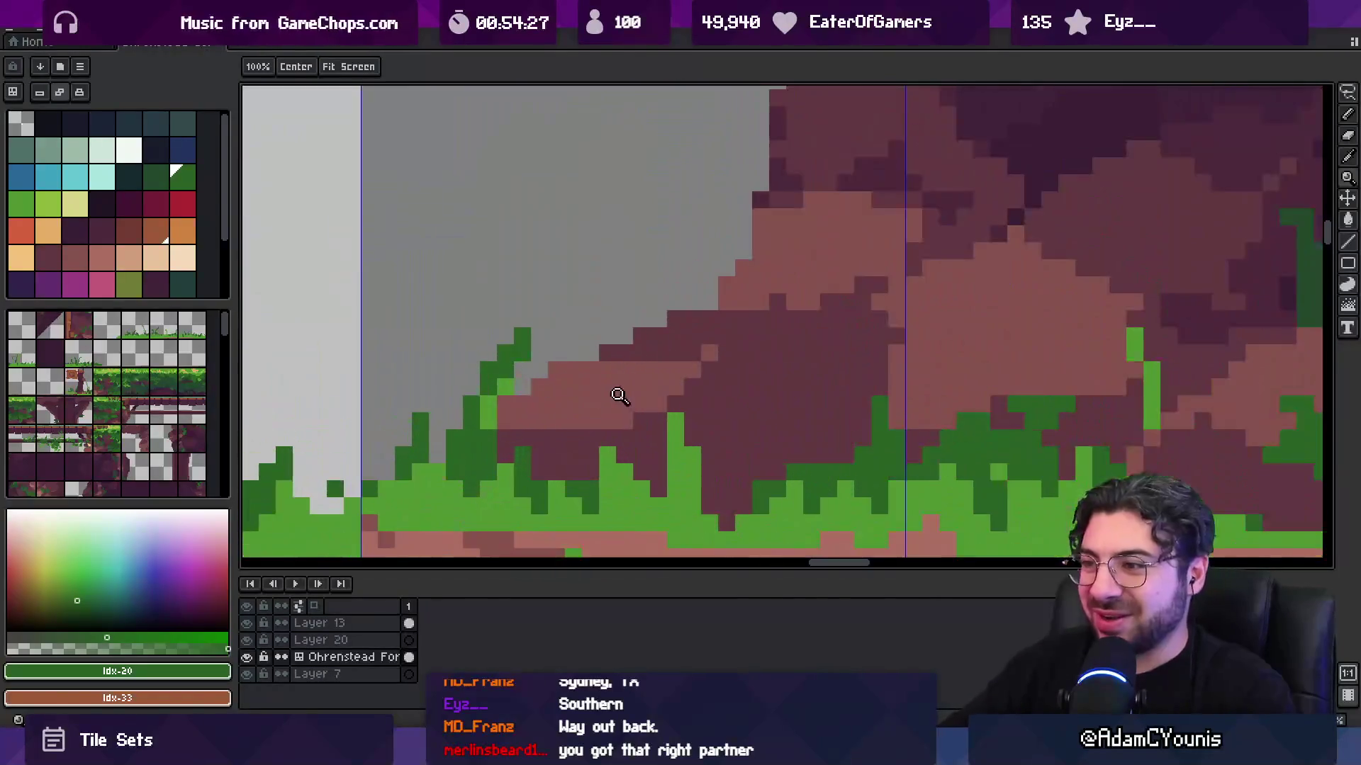
pyautogui.keyDown('alt'); pyautogui.click(583, 445); pyautogui.keyUp('alt')
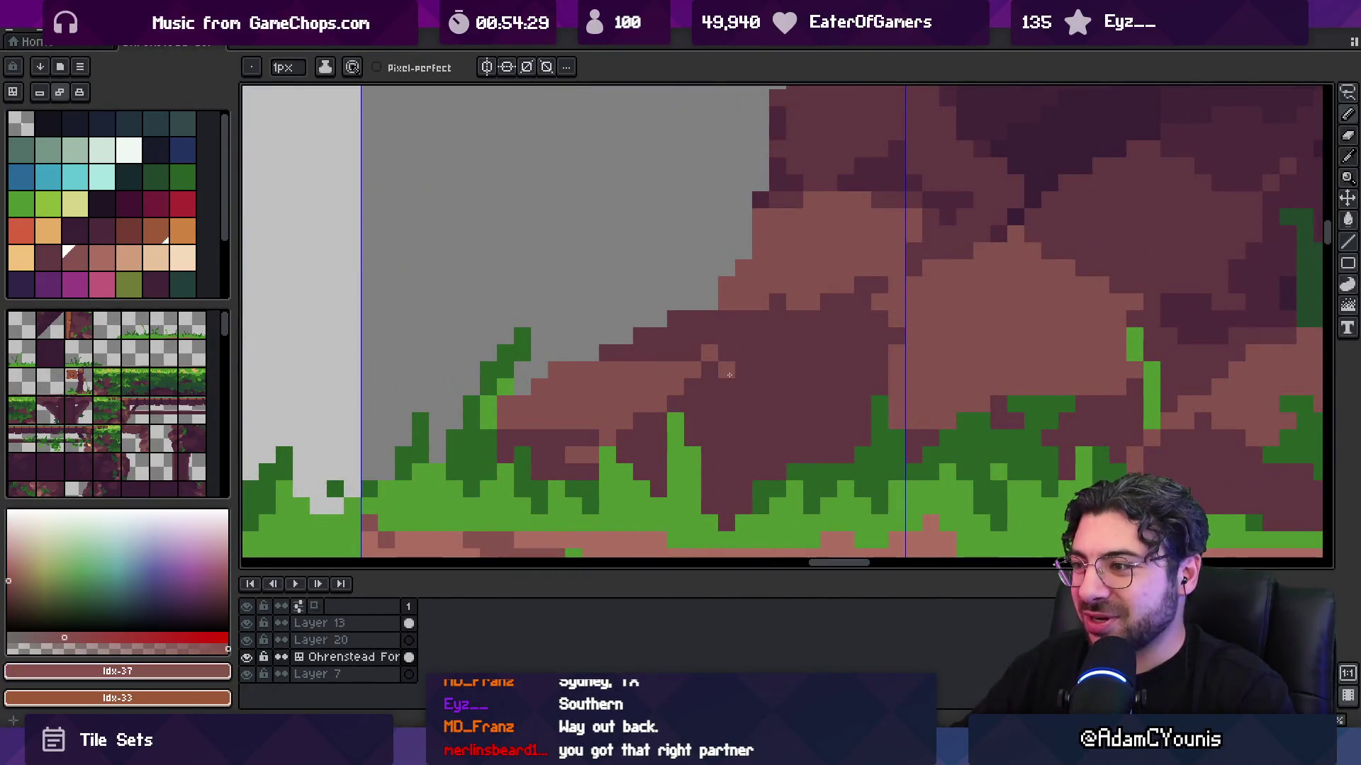
pyautogui.click(761, 370)
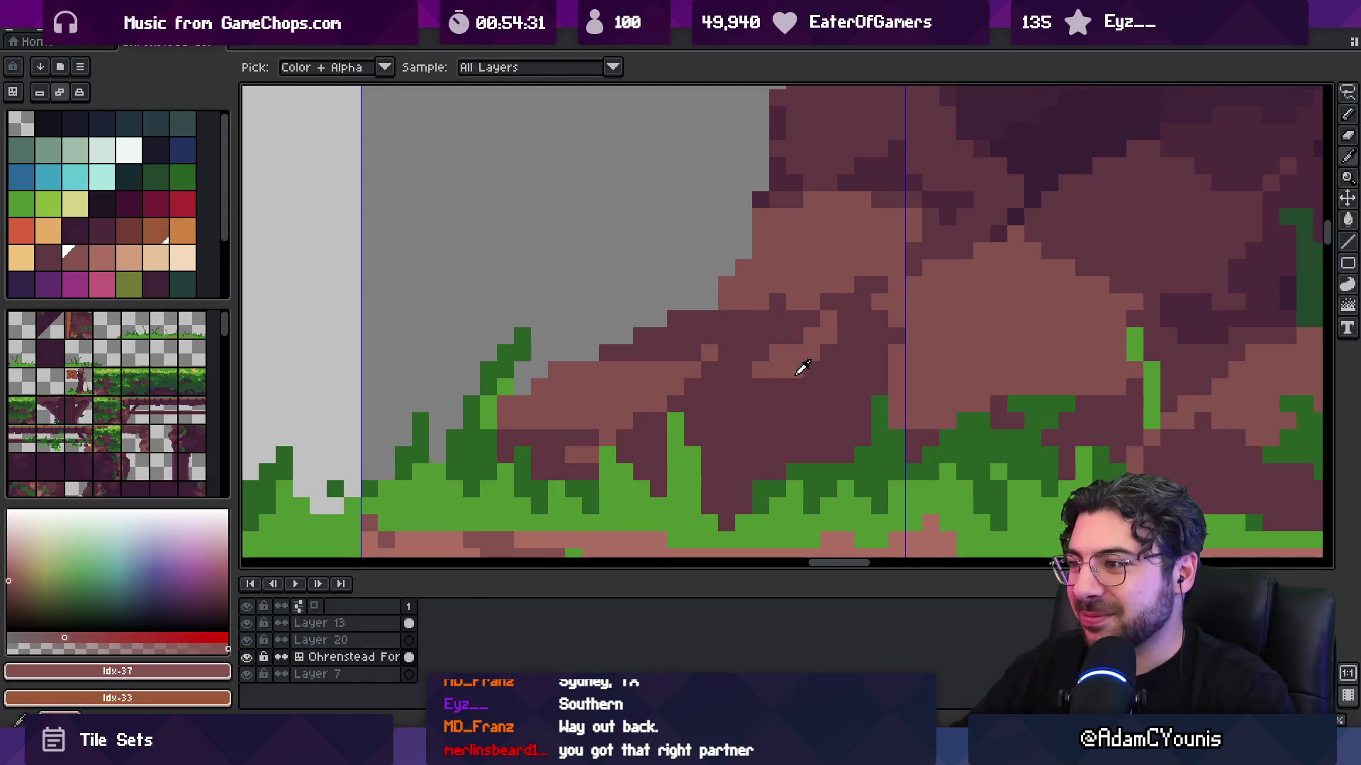
pyautogui.keyDown('alt'); pyautogui.click(779, 360); pyautogui.keyUp('alt')
pyautogui.click(795, 370)
# - Pick the darker rock shade and move the view over to the grass block's base
pyautogui.keyDown('alt'); pyautogui.click(798, 355); pyautogui.keyUp('alt')
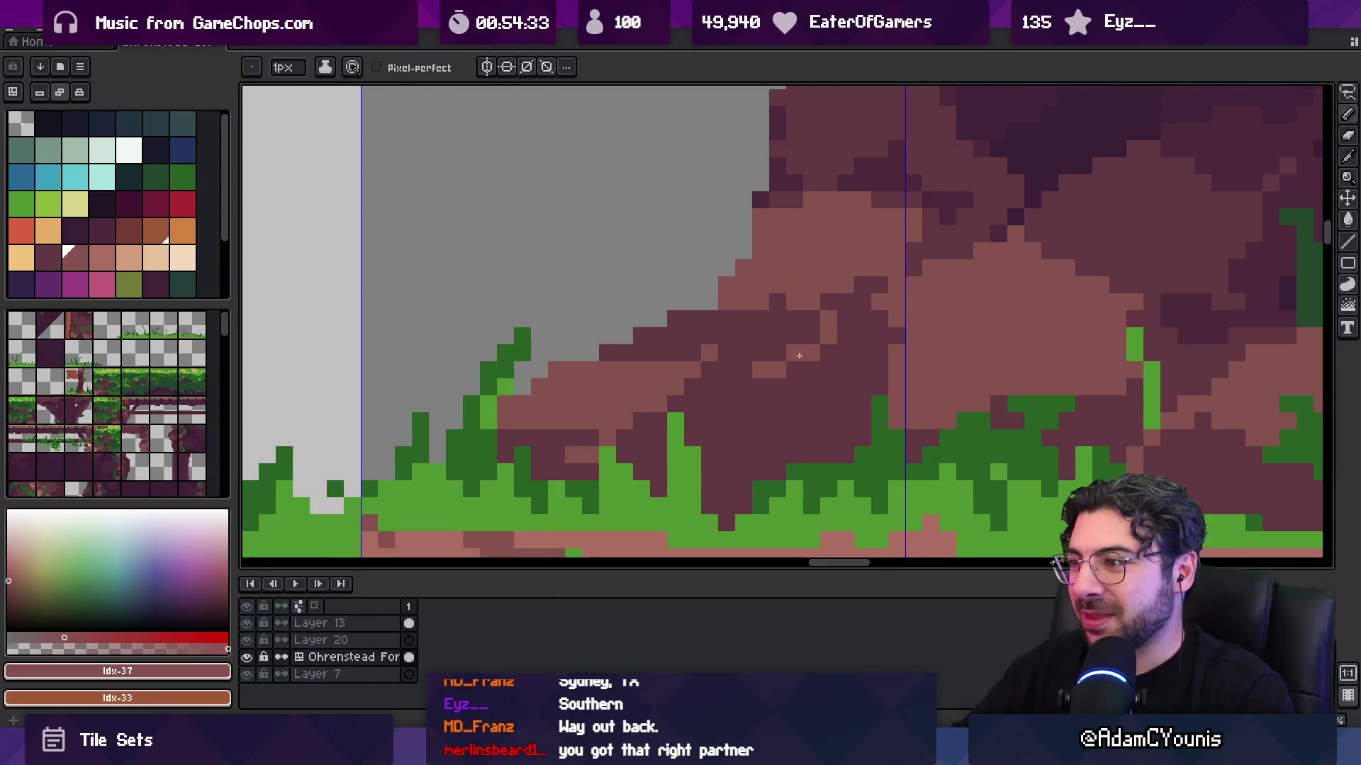
pyautogui.press('z')
pyautogui.scroll(-3, 771, 310)
pyautogui.scroll(3, 698, 343)
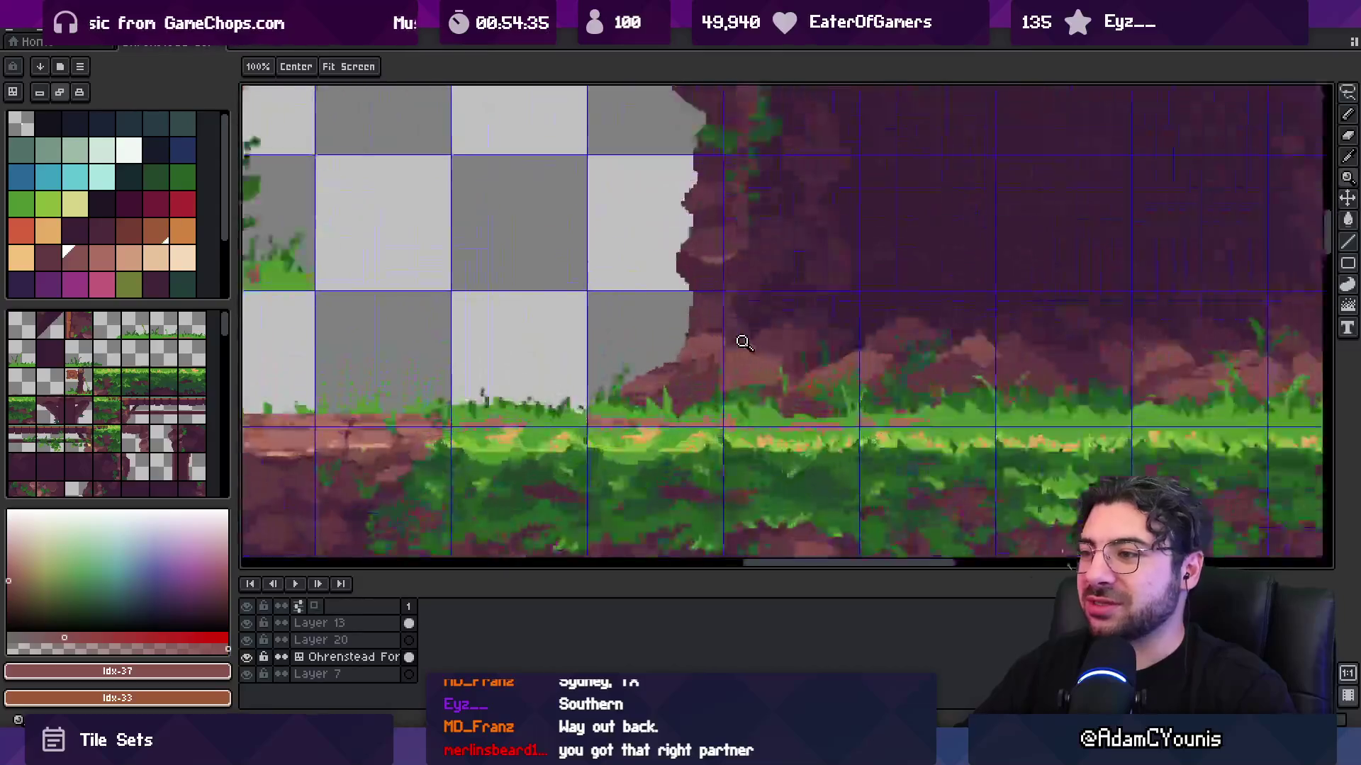
pyautogui.keyDown('alt'); pyautogui.click(654, 370); pyautogui.keyUp('alt')
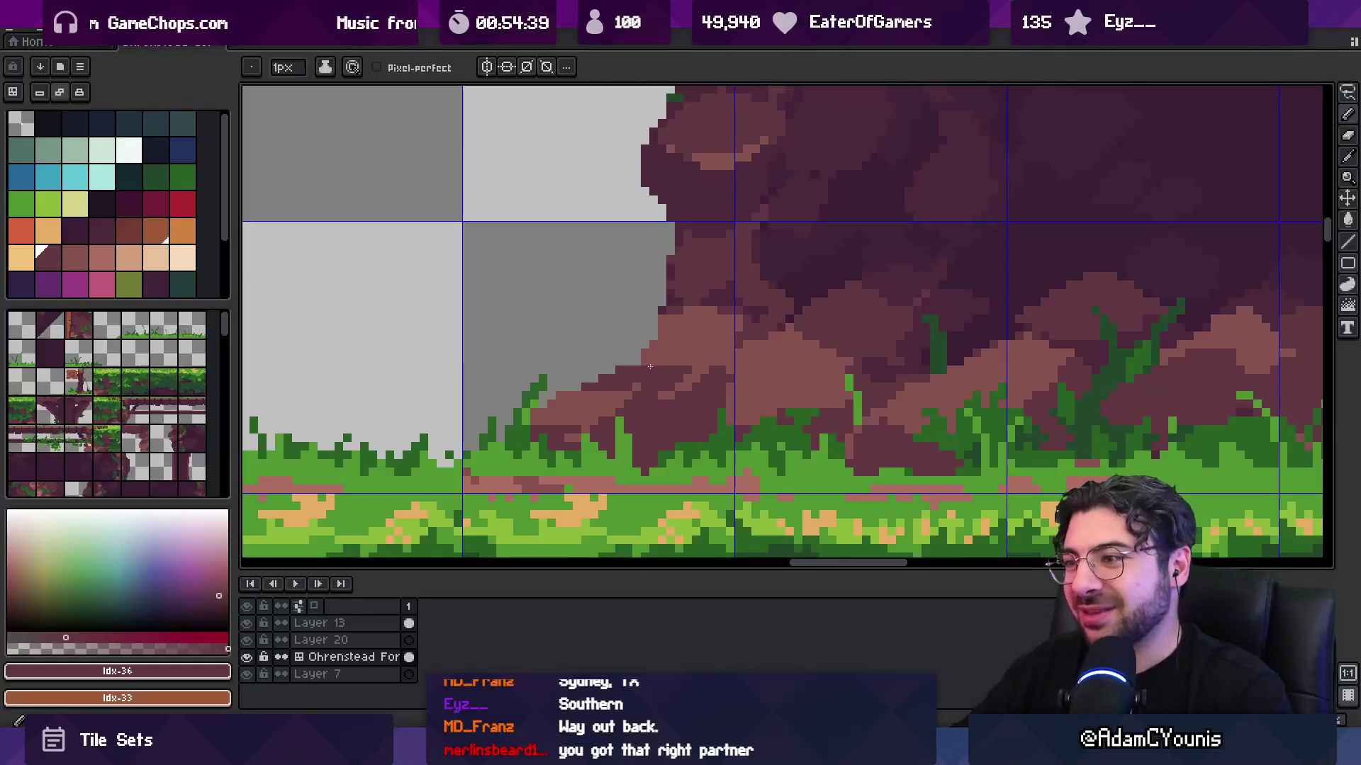
pyautogui.scroll(-3, 706, 358)
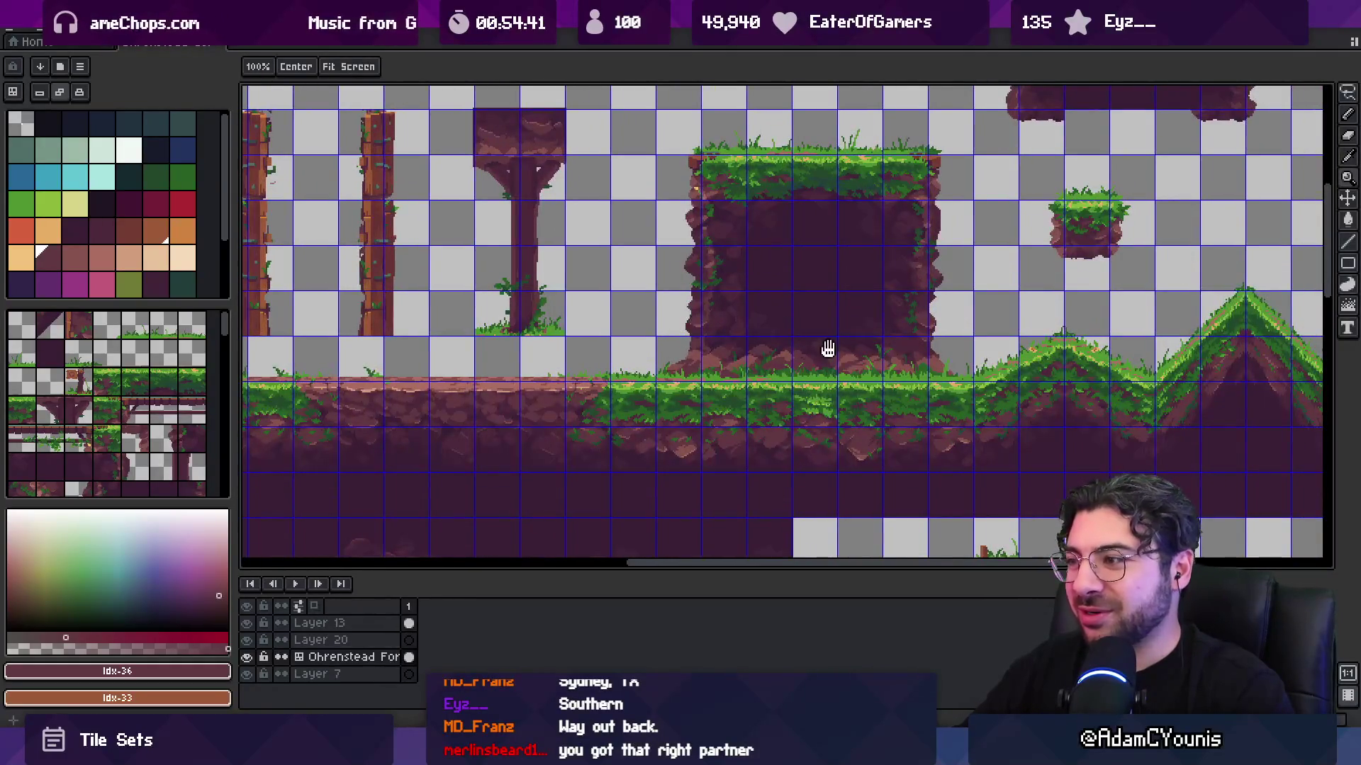
pyautogui.moveTo(828, 349); pyautogui.dragTo(707, 348)
pyautogui.scroll(3, 794, 336)
pyautogui.scroll(-1, 750, 337)
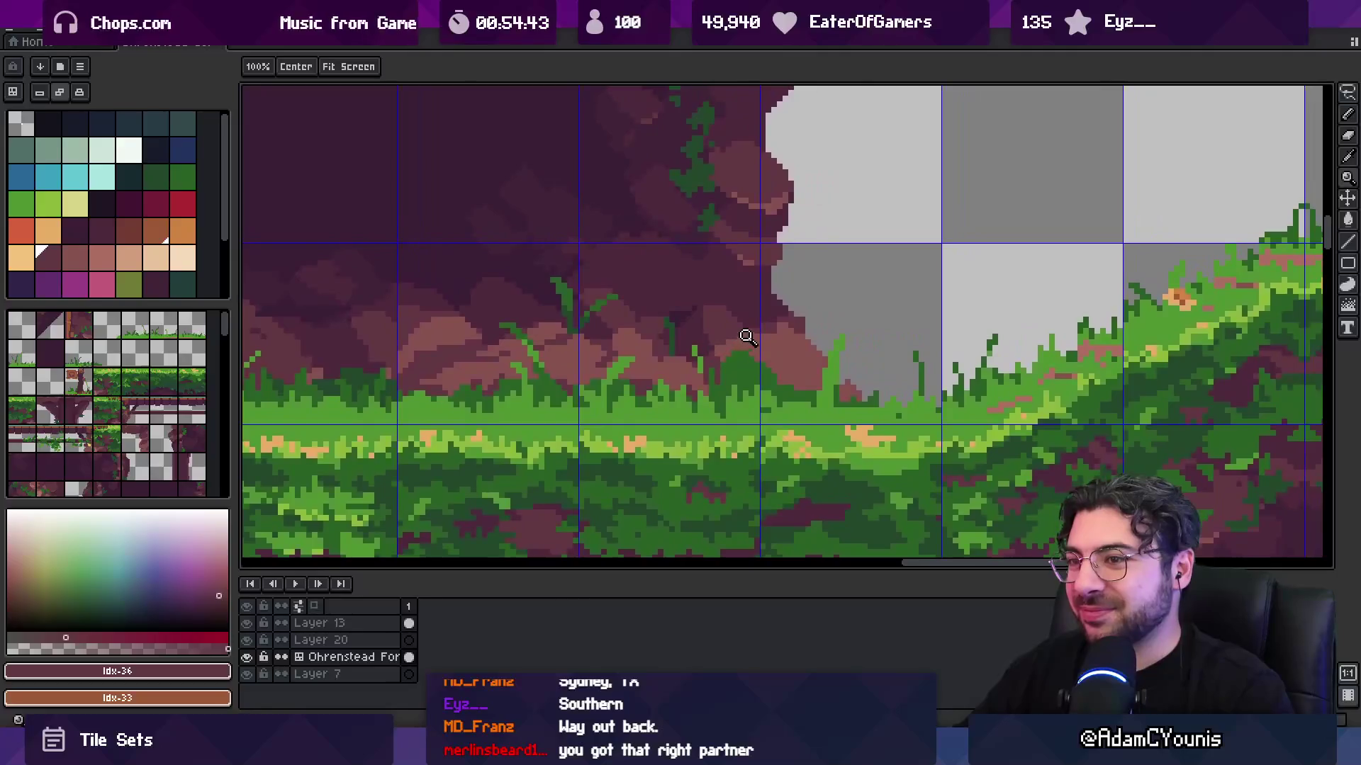
pyautogui.hscroll(-5, 844, 346)
pyautogui.scroll(3, 639, 358)
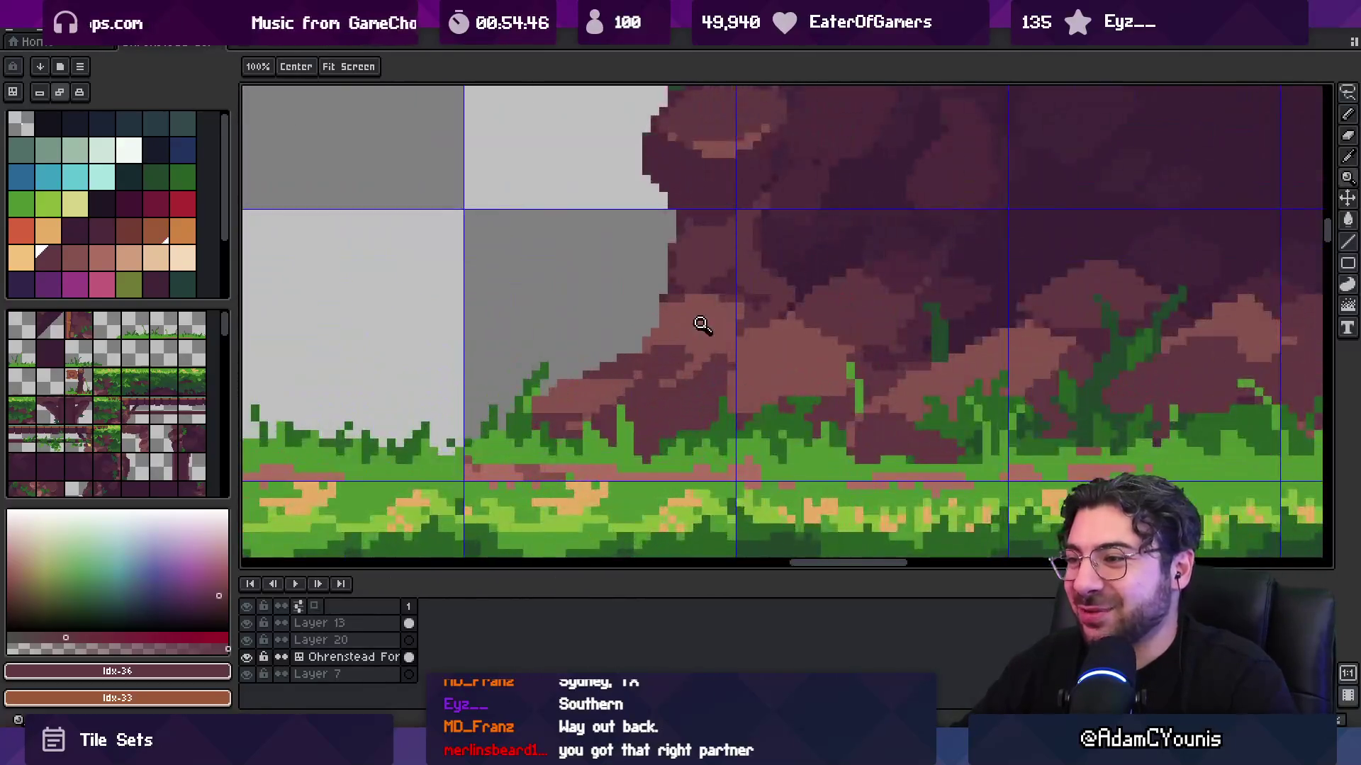
pyautogui.press('b')
# - Retouch the trunk's left edge with lighter highlight, darker and reddish rock shades
pyautogui.keyDown('alt'); pyautogui.click(722, 280); pyautogui.keyUp('alt')
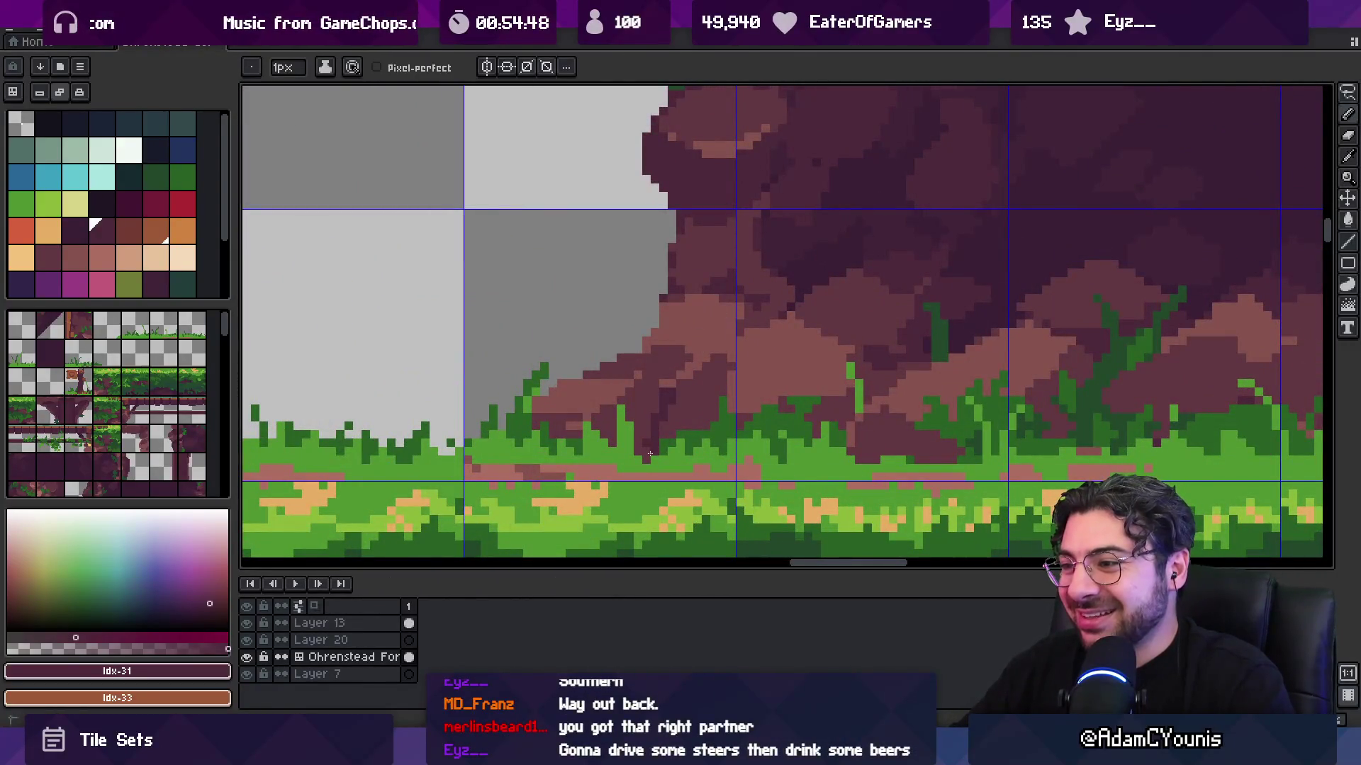
pyautogui.scroll(-2, 689, 403)
pyautogui.scroll(2, 684, 414)
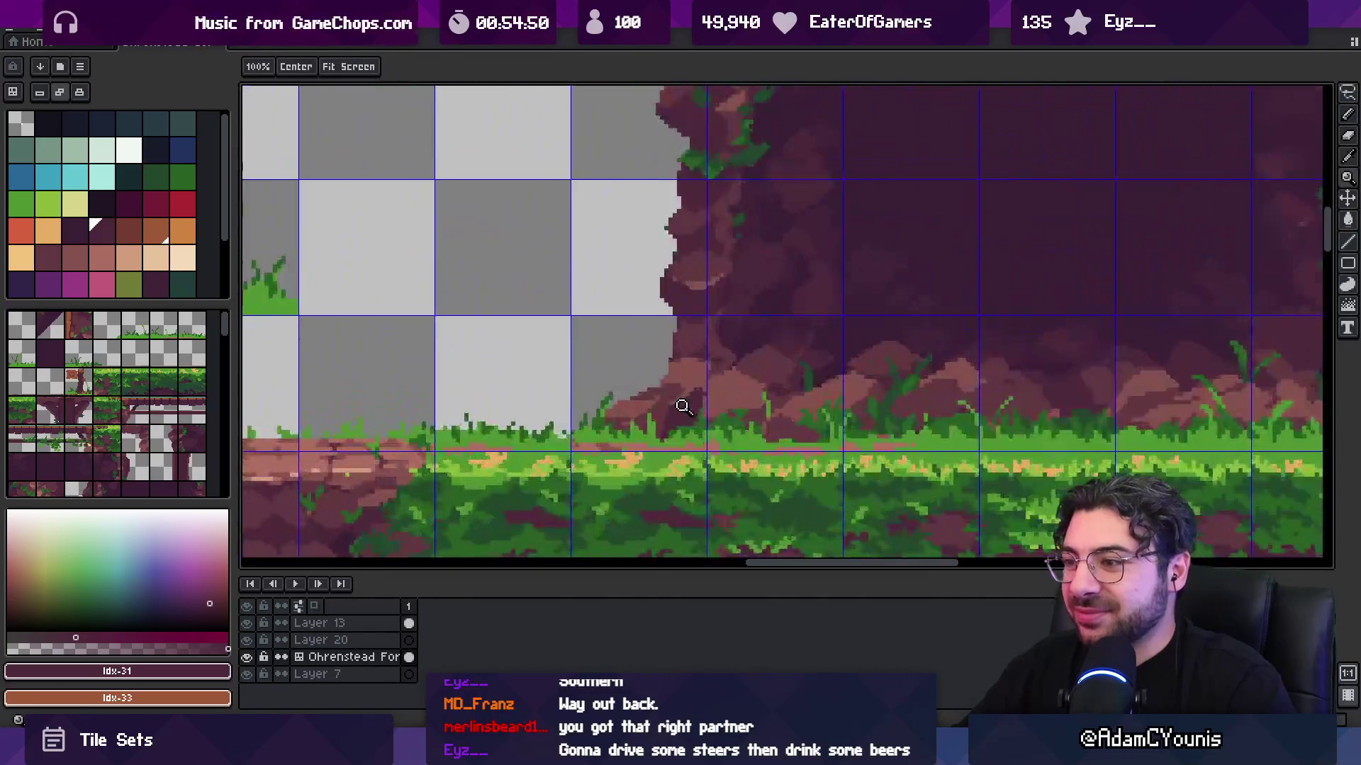
pyautogui.keyDown('alt'); pyautogui.click(684, 414); pyautogui.keyUp('alt')
pyautogui.press('alt')
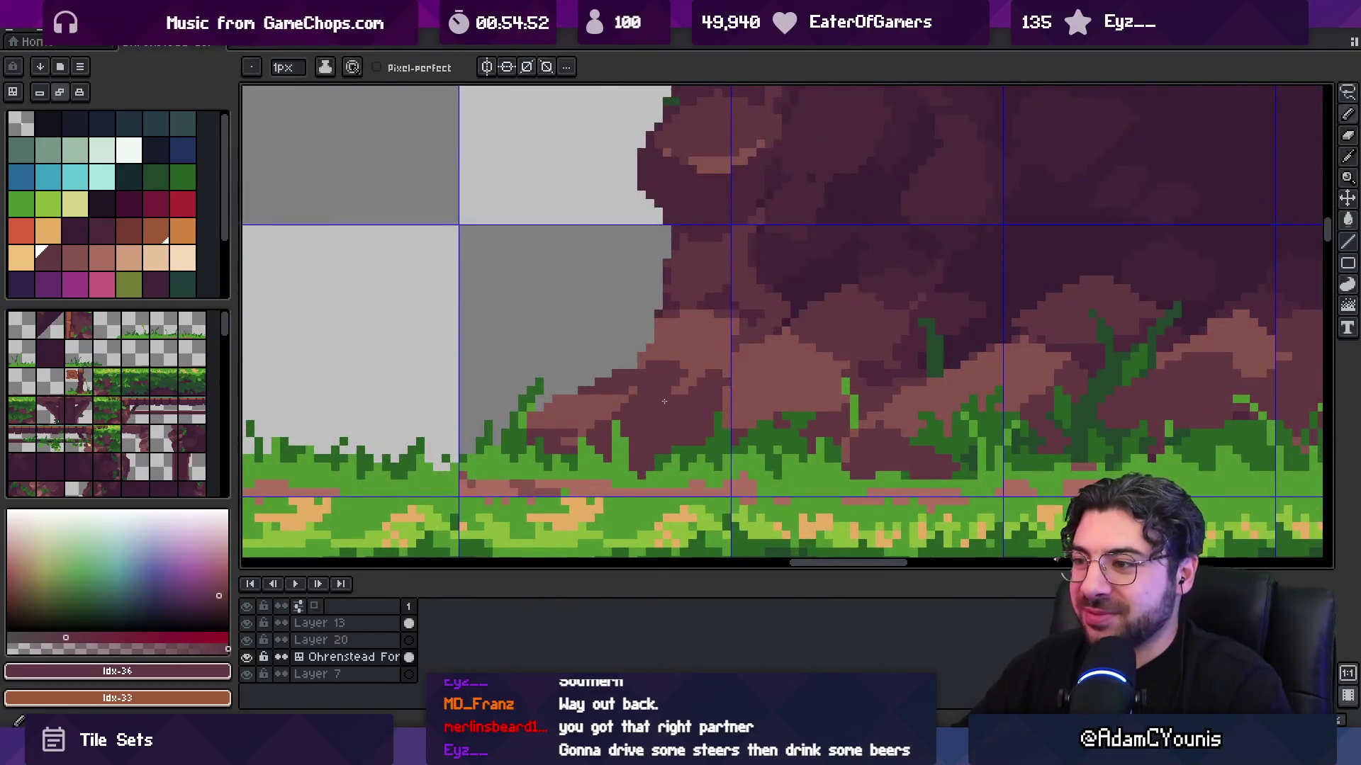
pyautogui.keyDown('alt'); pyautogui.click(683, 386); pyautogui.keyUp('alt')
pyautogui.scroll(-3, 676, 394)
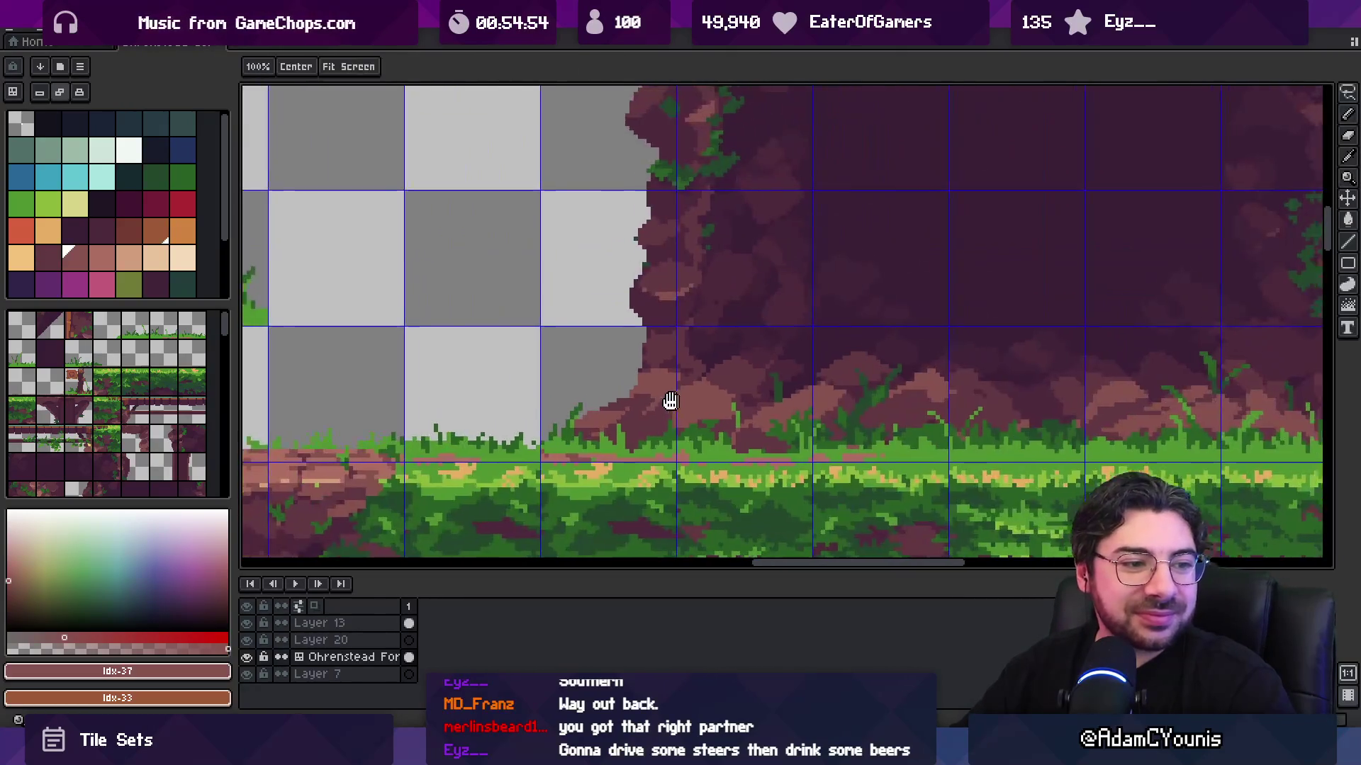
pyautogui.press('space')
pyautogui.moveTo(679, 386); pyautogui.dragTo(571, 383)
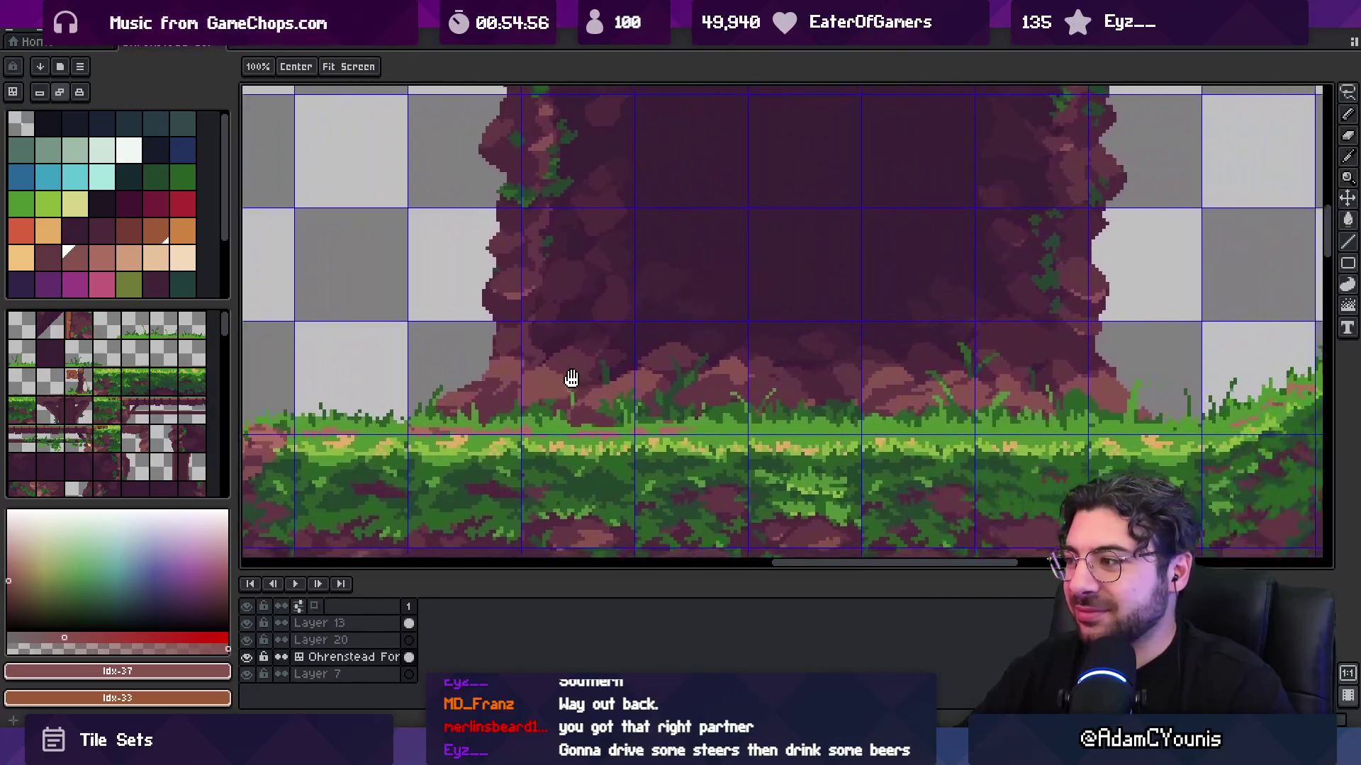
pyautogui.moveTo(761, 379); pyautogui.dragTo(808, 371)
pyautogui.scroll(3, 621, 386)
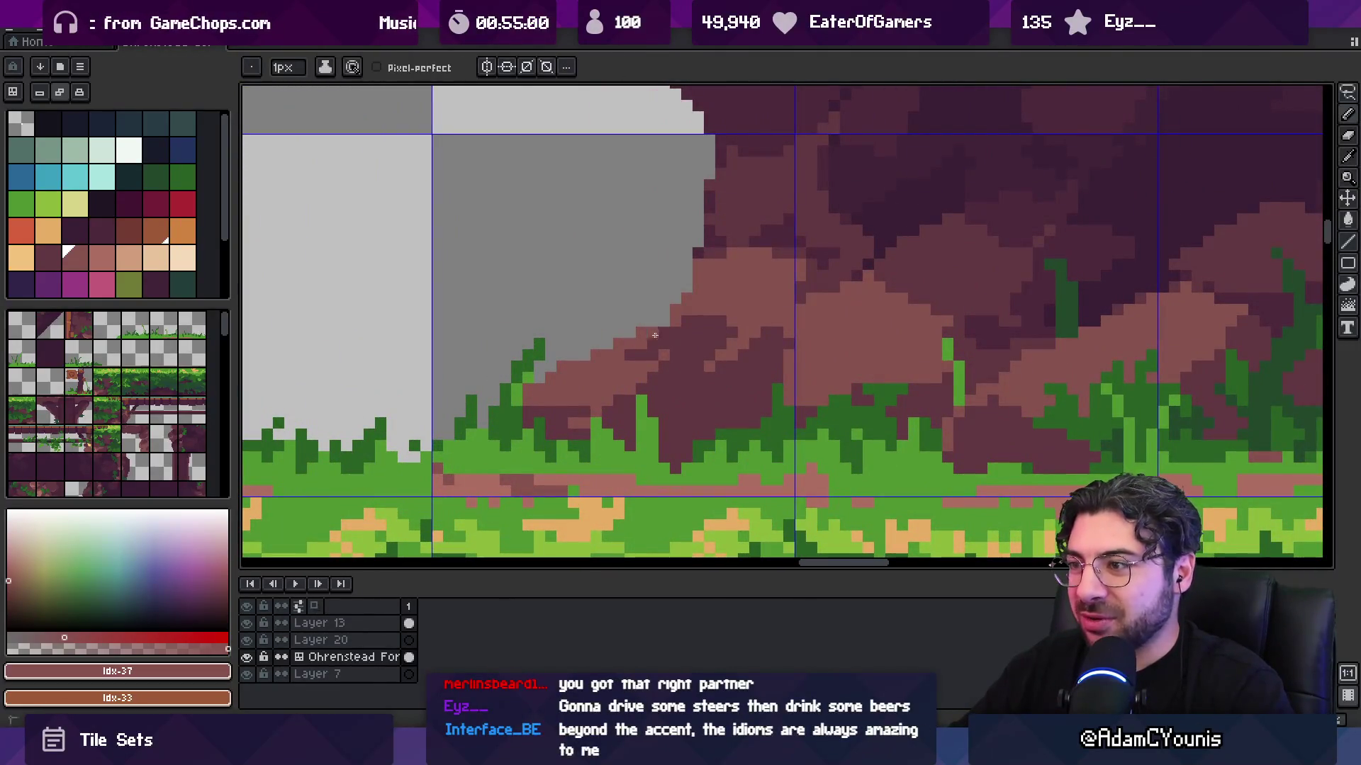
# - Touch up the trunk base with darker rock, grass green and pink highlight colours
pyautogui.keyDown('alt'); pyautogui.click(682, 334); pyautogui.keyUp('alt')
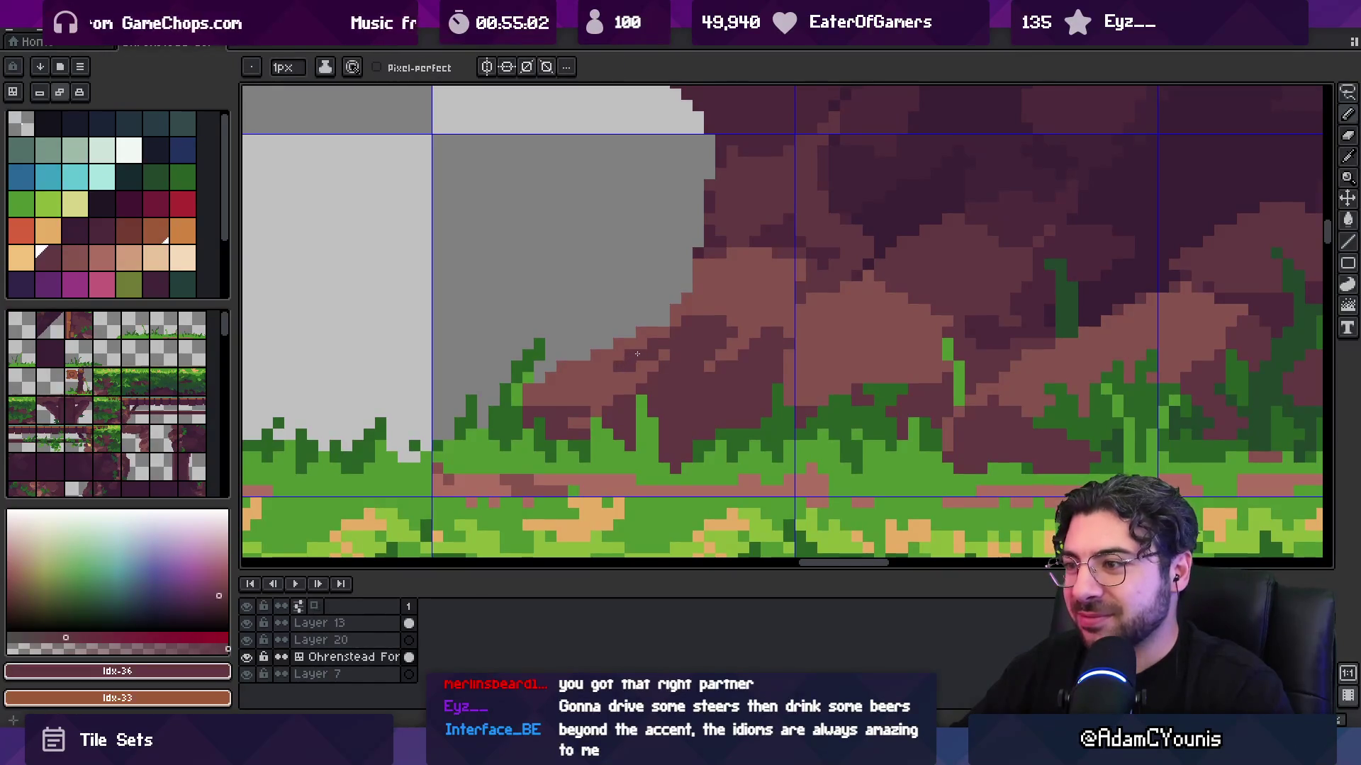
pyautogui.scroll(-4, 647, 347)
pyautogui.scroll(4, 663, 356)
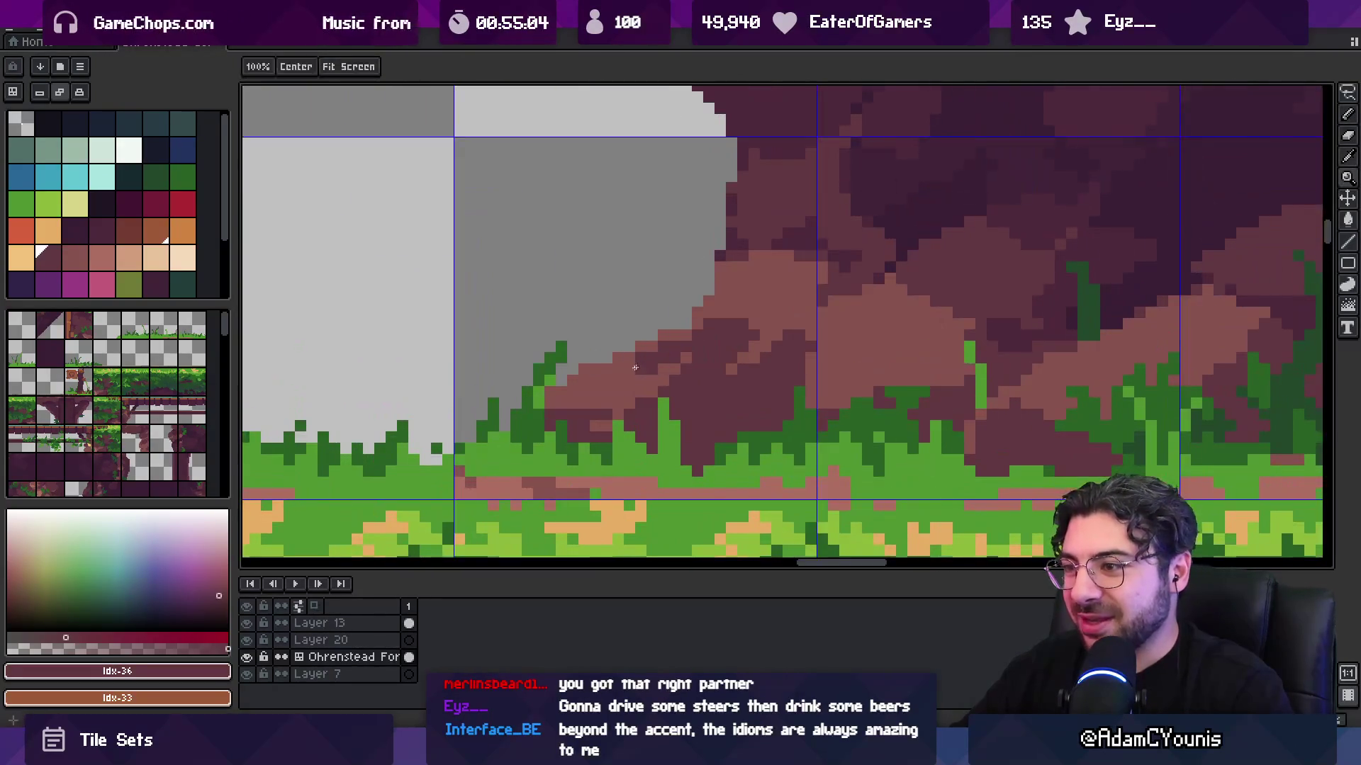
pyautogui.scroll(-4, 596, 372)
pyautogui.scroll(-2, 596, 372)
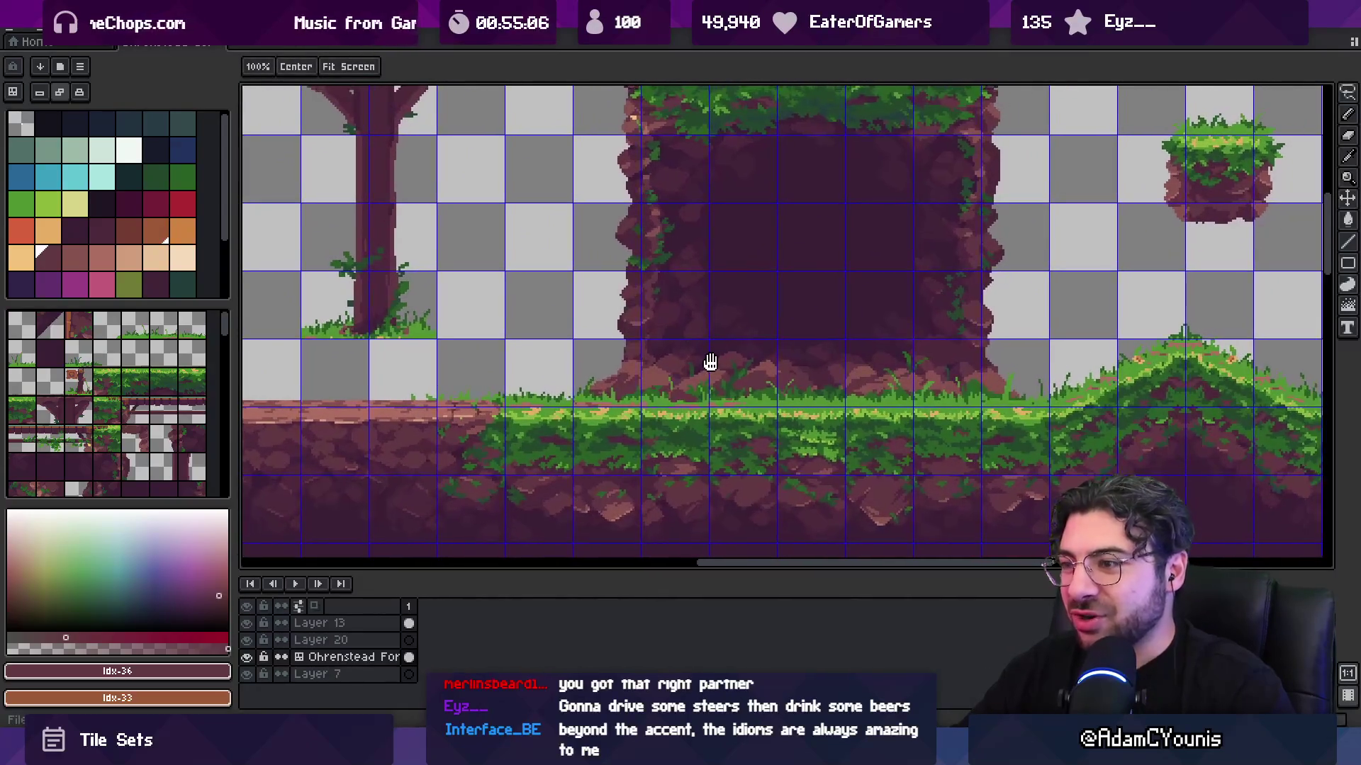
pyautogui.scroll(4, 596, 394)
pyautogui.keyDown('alt'); pyautogui.click(570, 411); pyautogui.keyUp('alt')
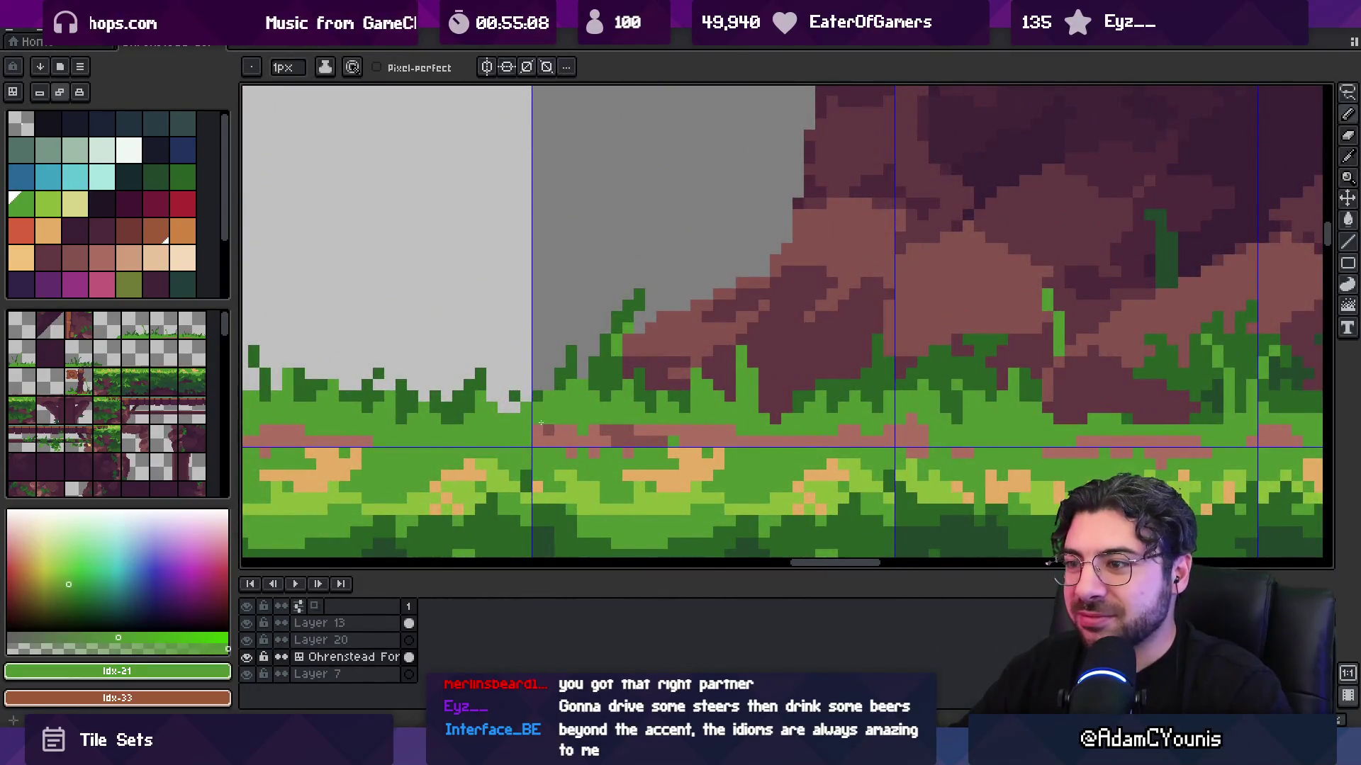
pyautogui.keyDown('alt'); pyautogui.click(530, 442); pyautogui.keyUp('alt')
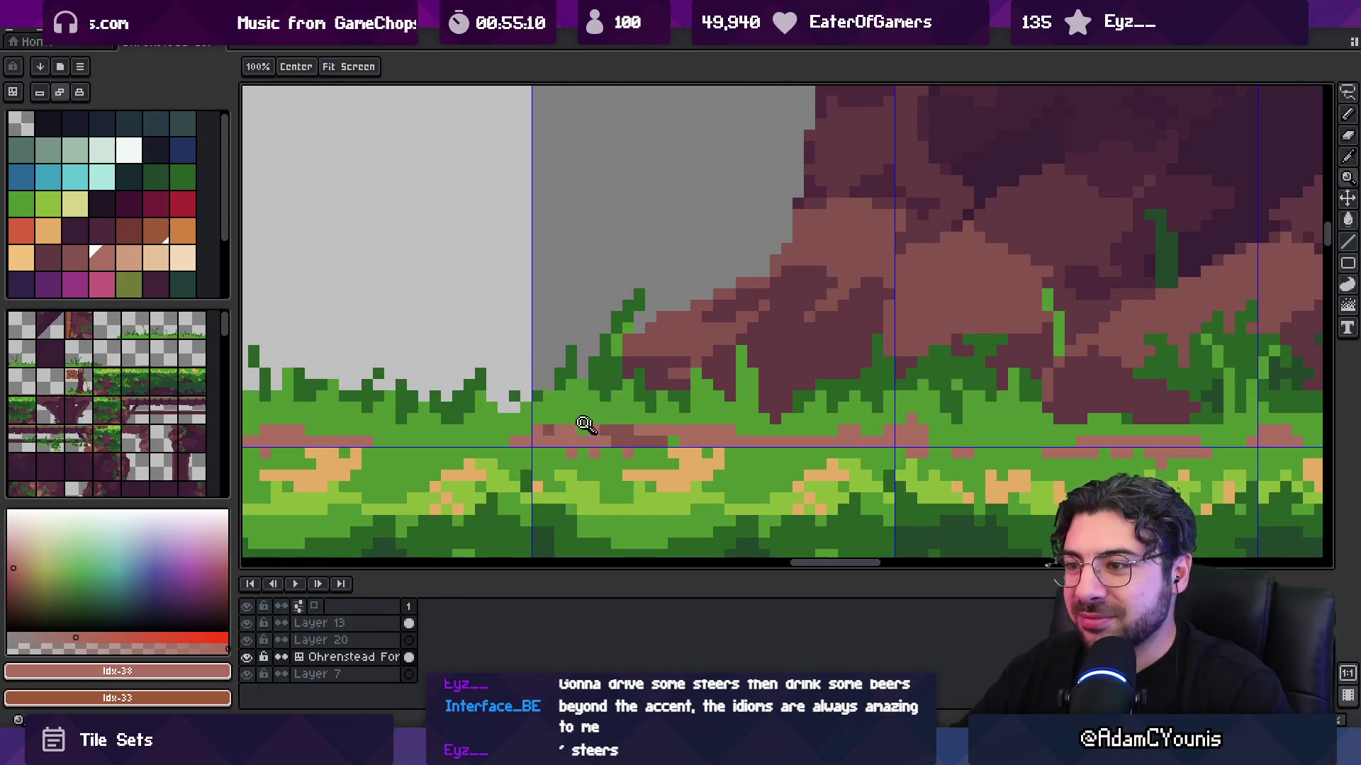
pyautogui.scroll(-5, 583, 425)
# - Export the retouched tileset and return to the Unity editor
pyautogui.hotkey('ctrl', 'alt', 'shift', 's')
pyautogui.press('Escape')
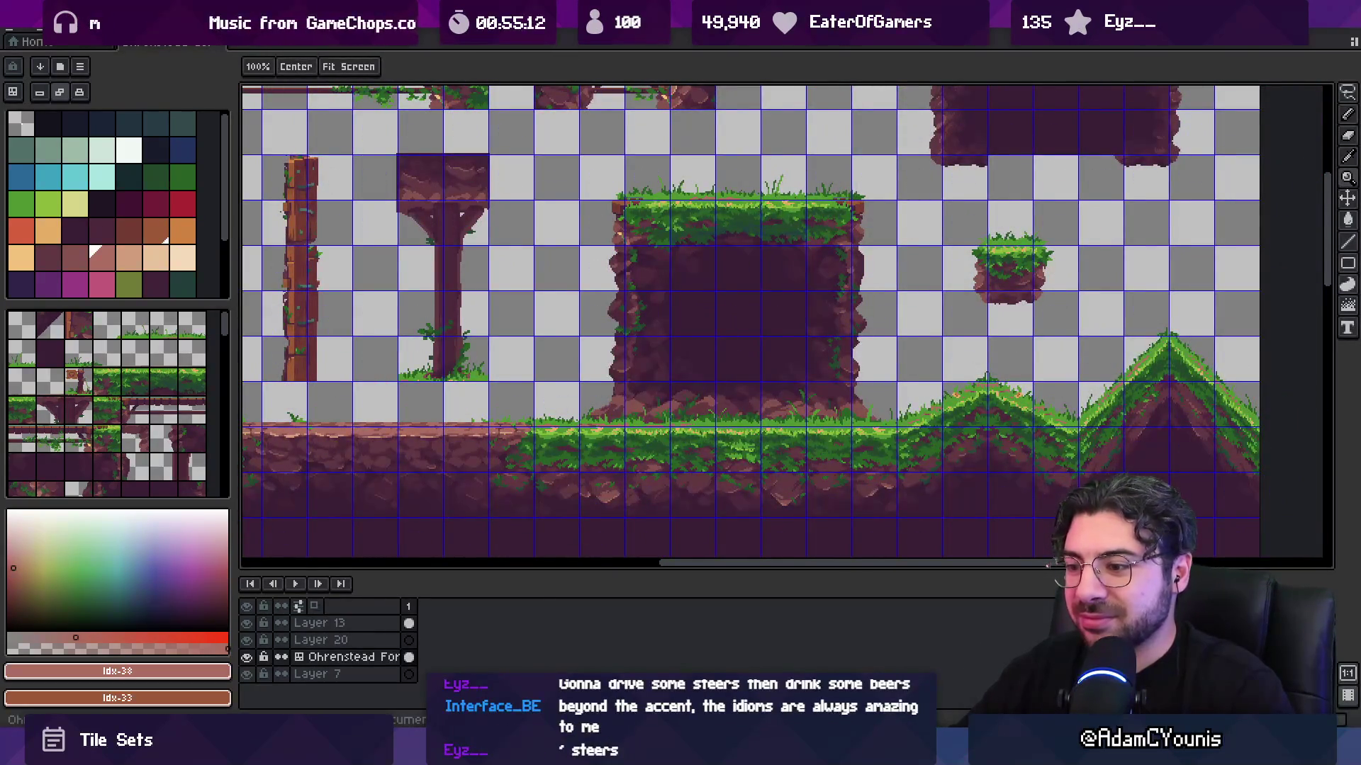
pyautogui.moveTo(588, 752)
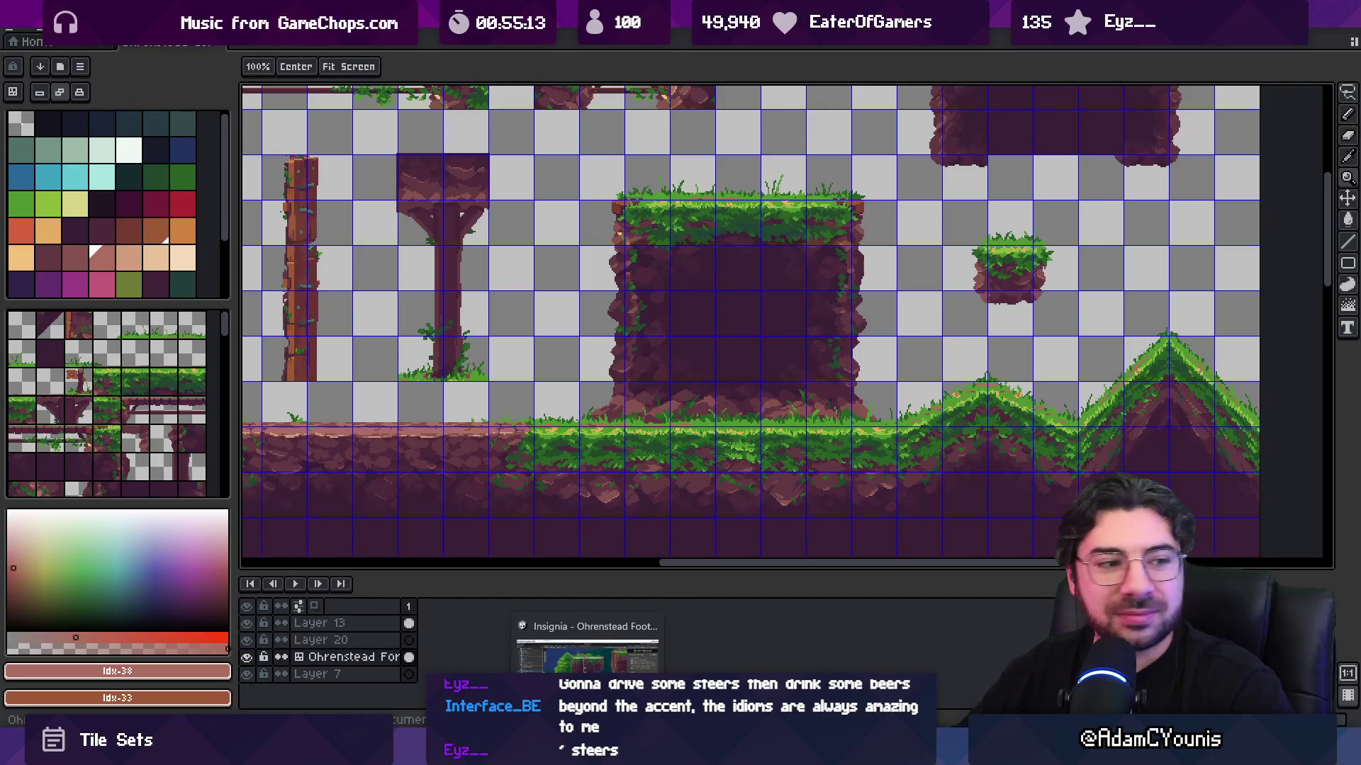
pyautogui.click(574, 652)
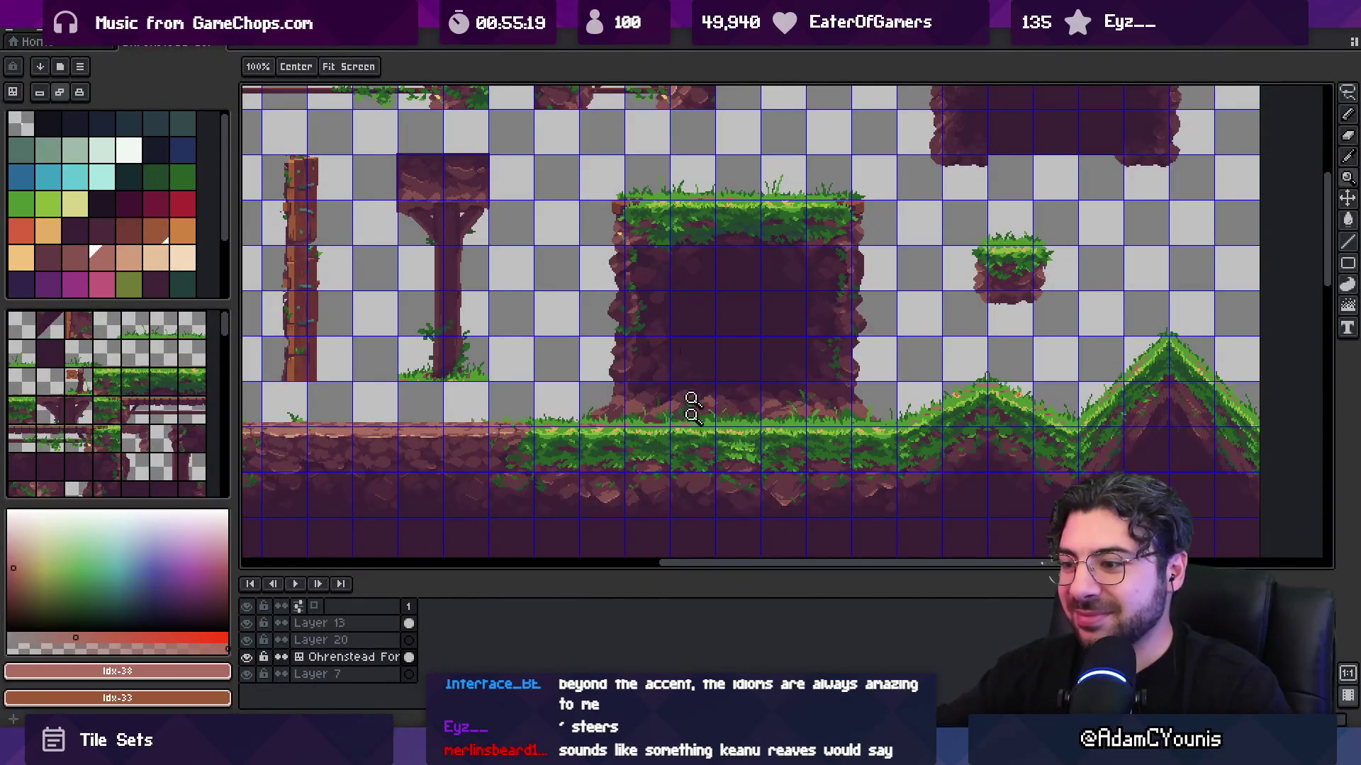
pyautogui.hotkey('alt', 'Tab')
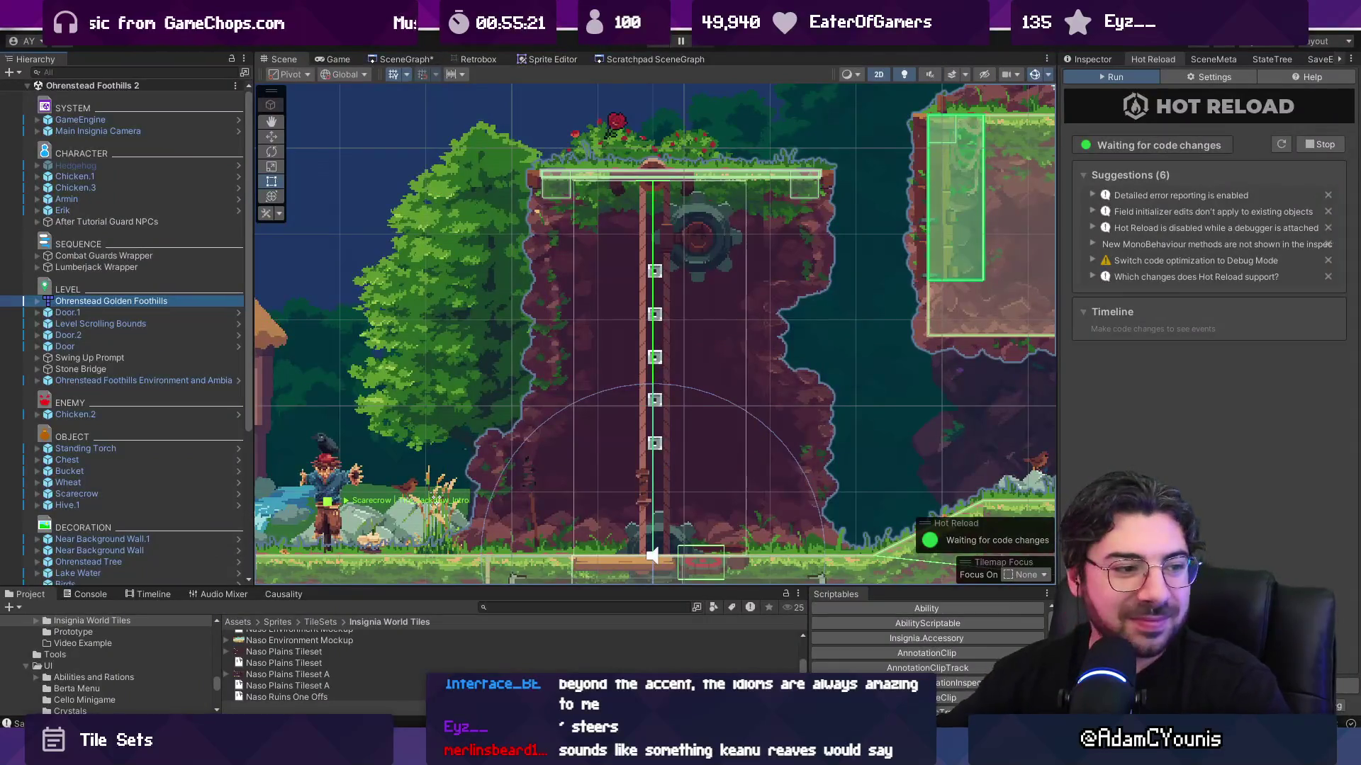
# - Start the game and run right past the mill house, riding the rope lift to the grassy ledge
pyautogui.hotkey('ctrl', 'p')
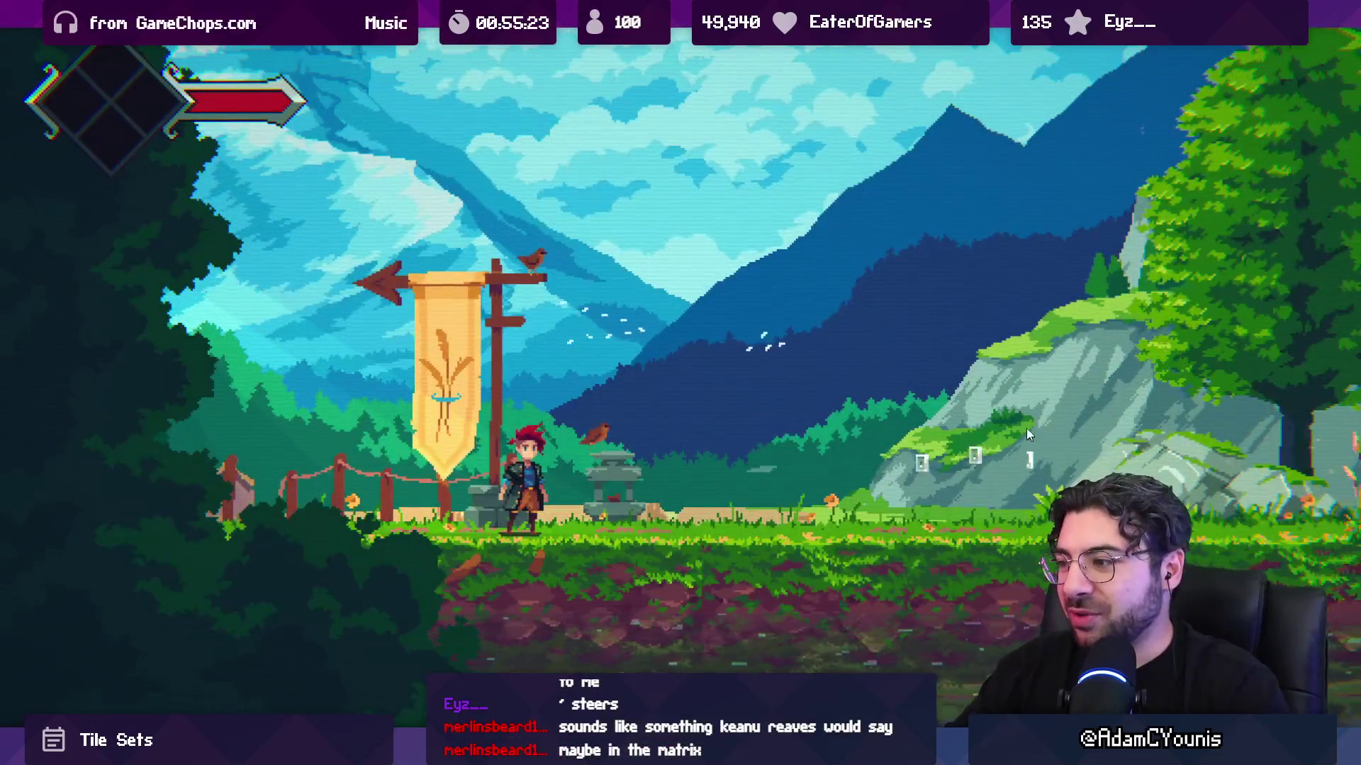
pyautogui.press('Right')
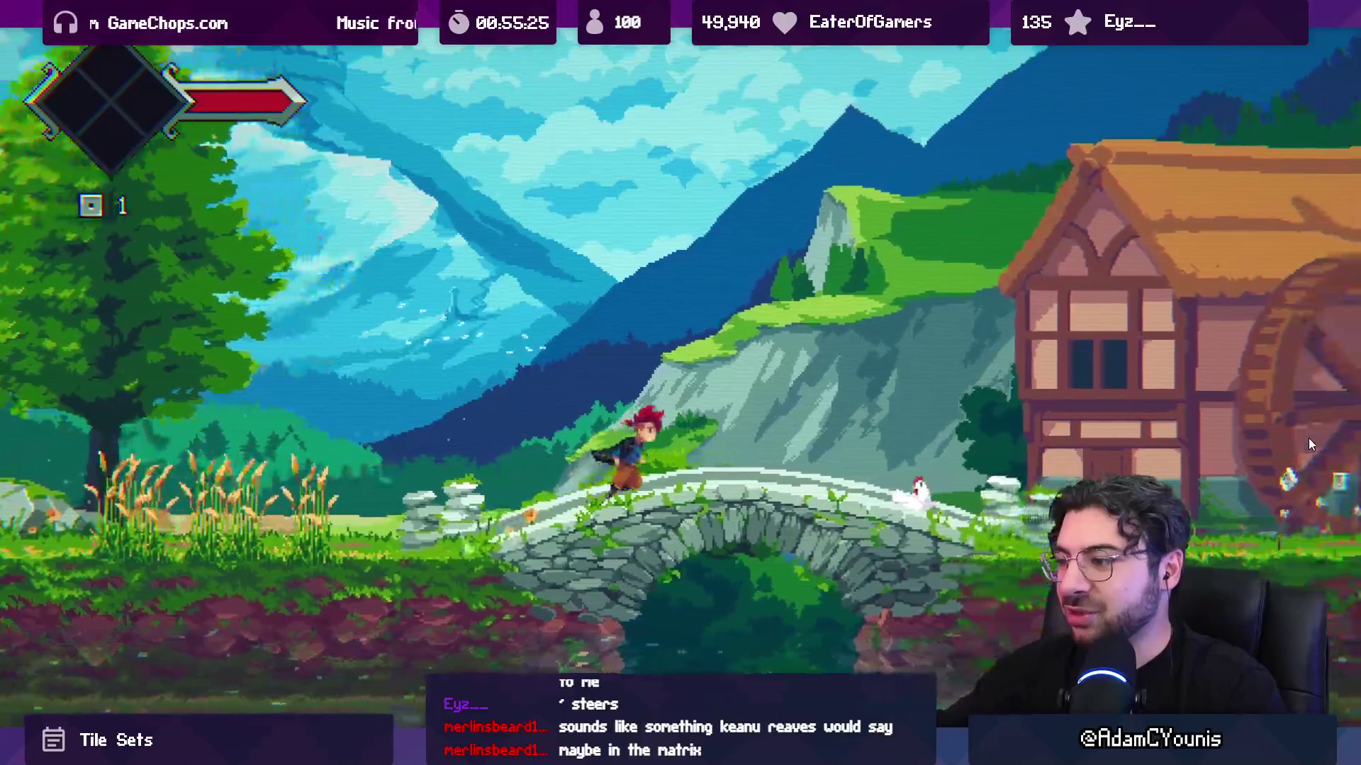
pyautogui.press('Right')
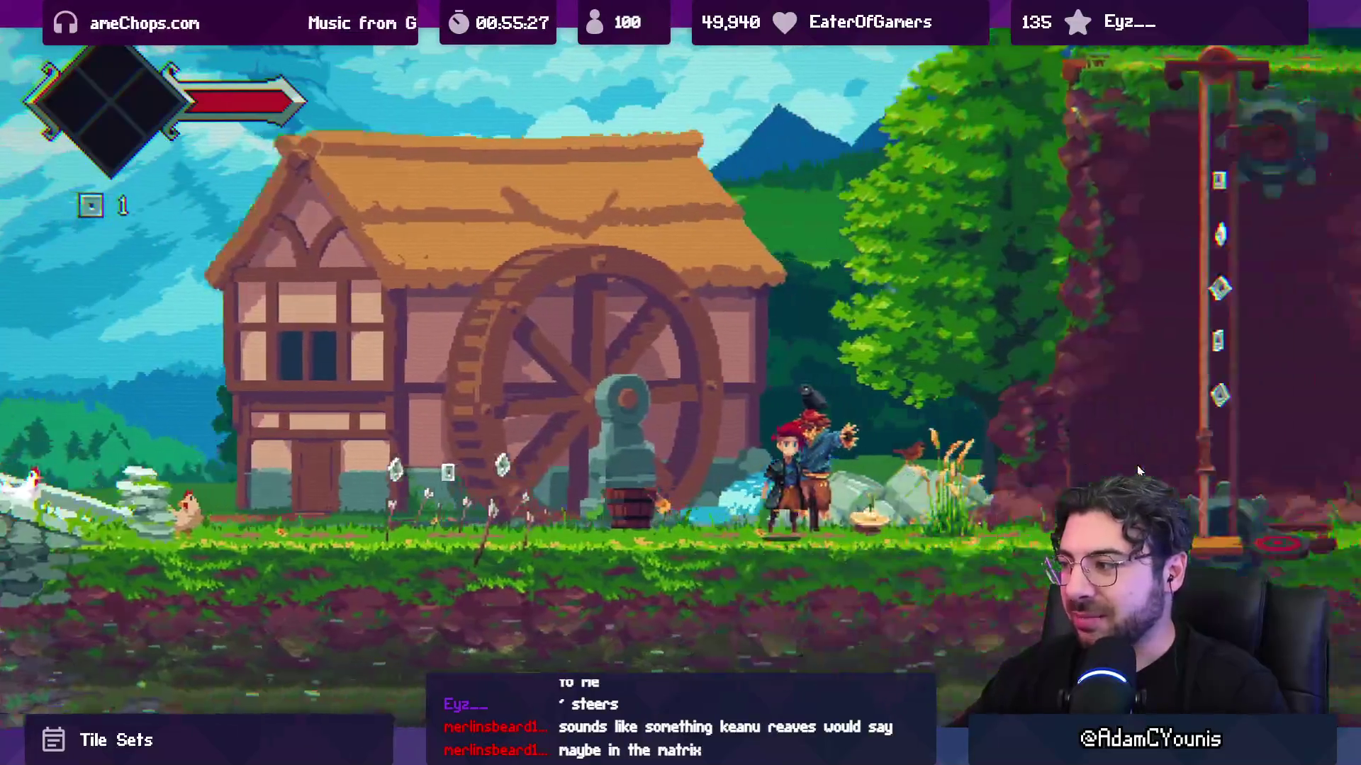
pyautogui.press('Right')
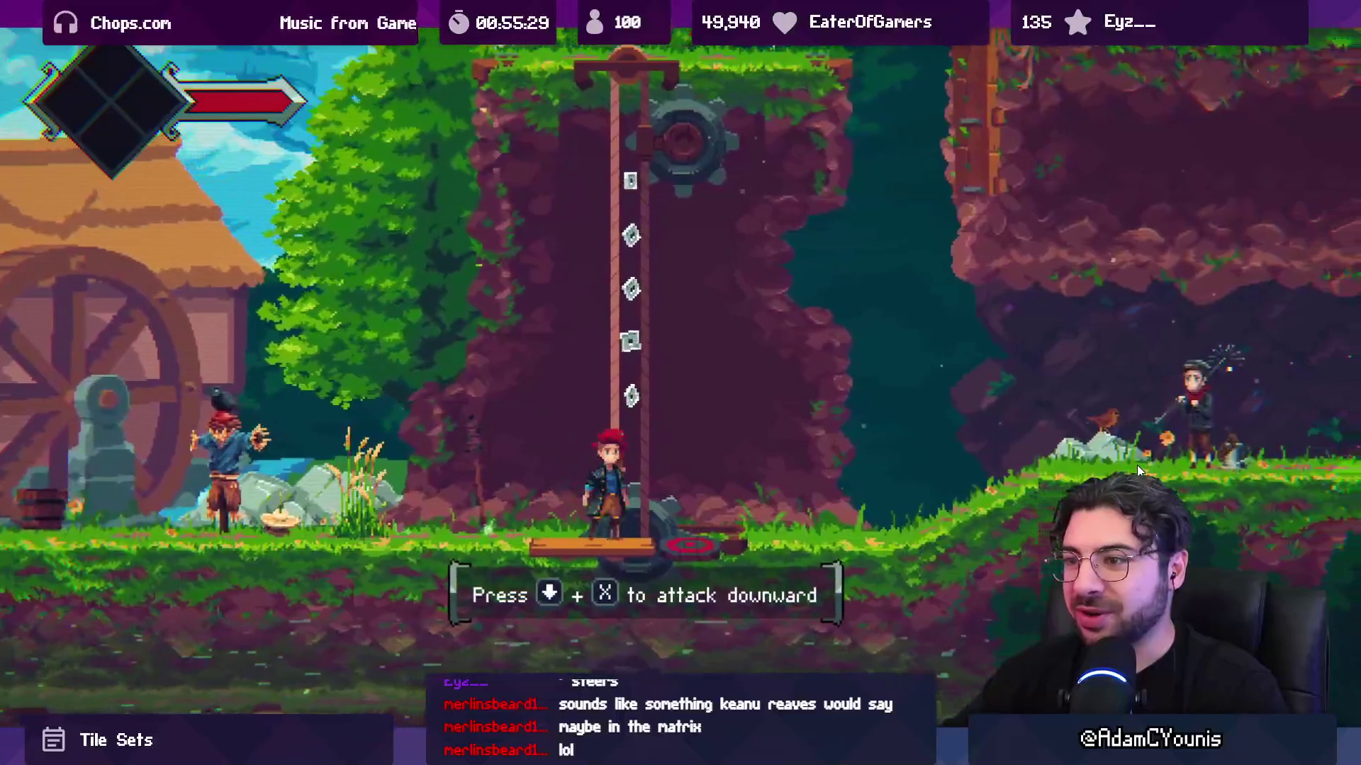
pyautogui.press('space')
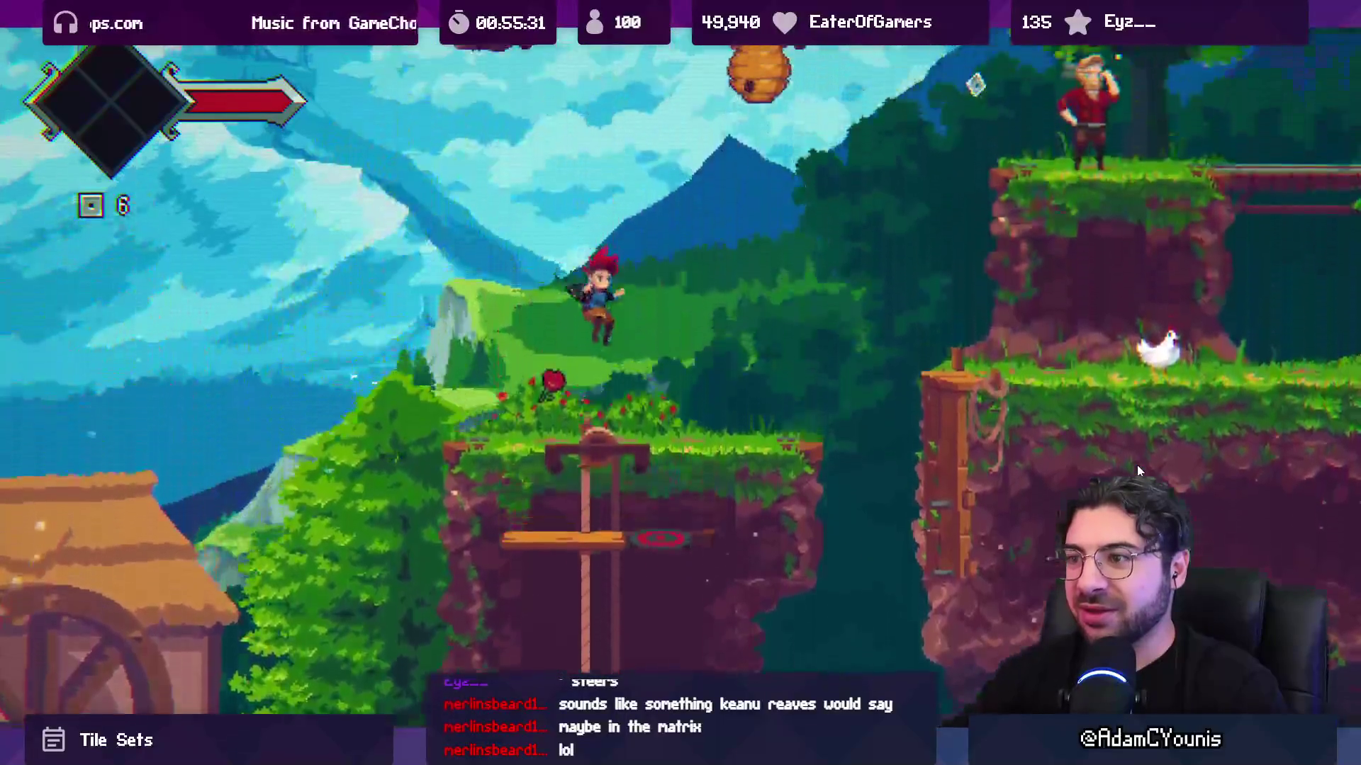
pyautogui.press('Right')
pyautogui.press('space')
pyautogui.press('space')
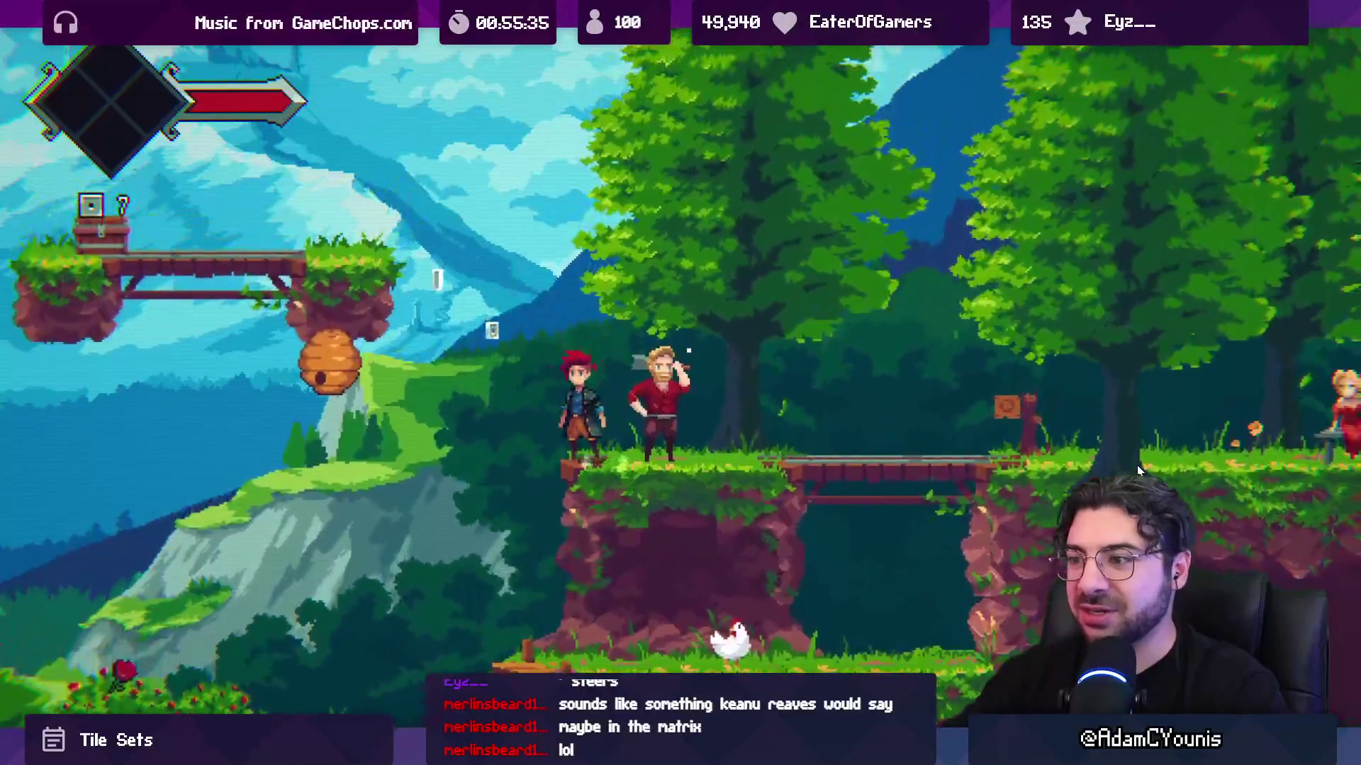
# - Knock down the beehive for the Honeycomb, open the chest, and drop below the bridge
pyautogui.press('Left')
pyautogui.press('space')
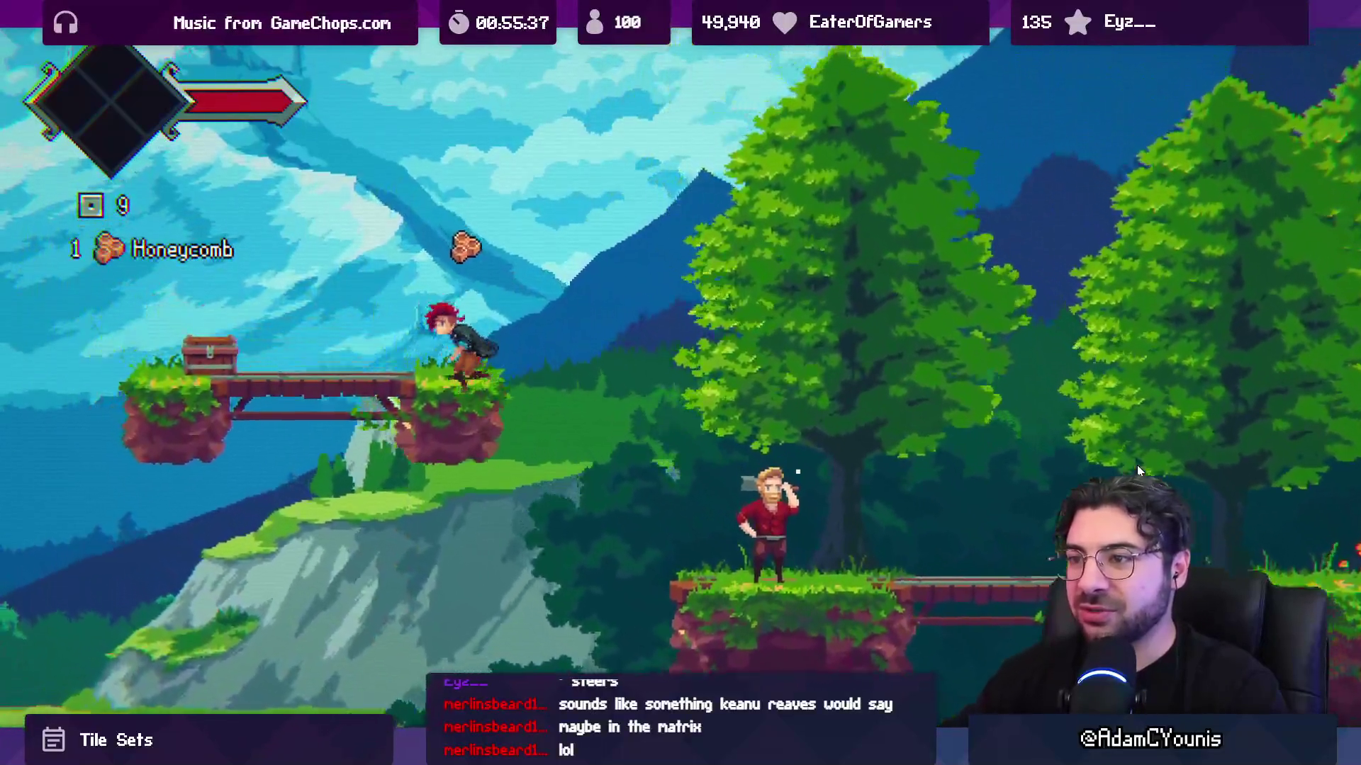
pyautogui.press('Left')
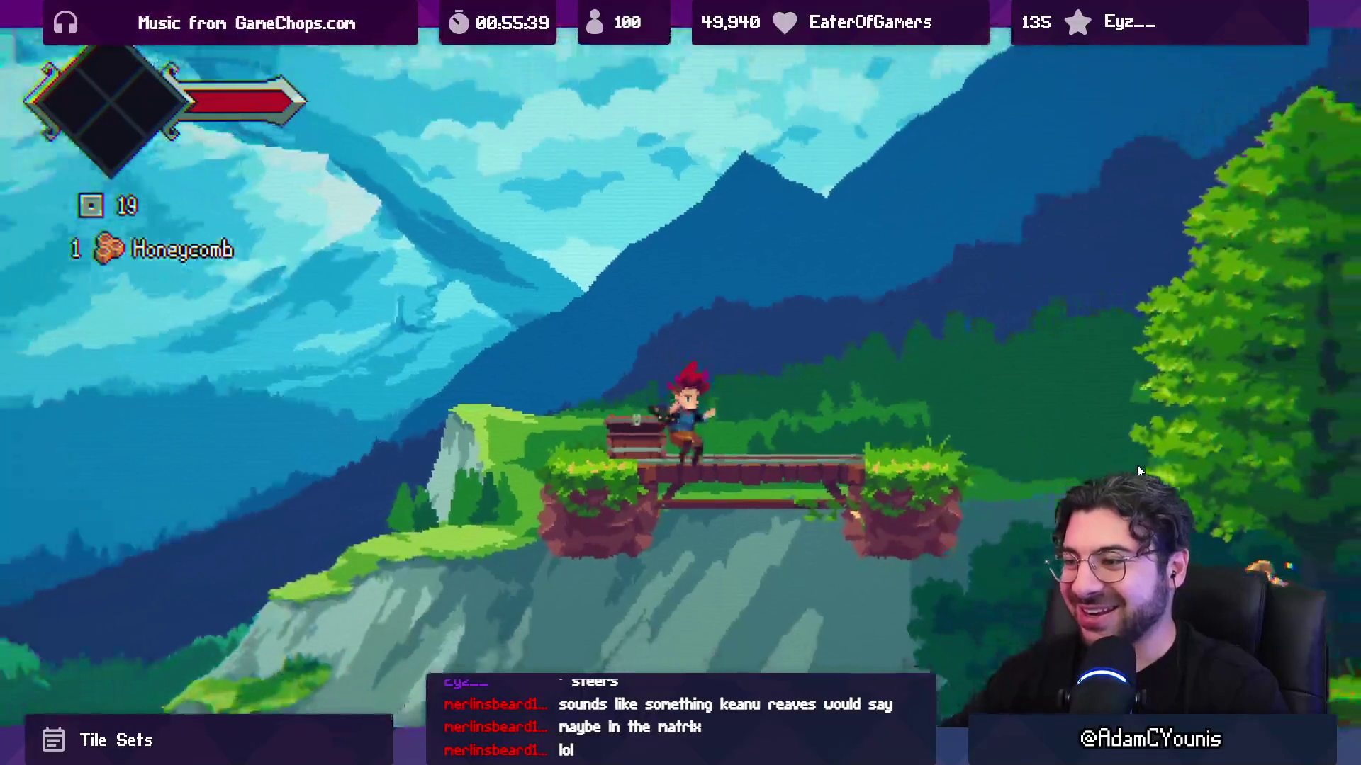
pyautogui.press('Down')
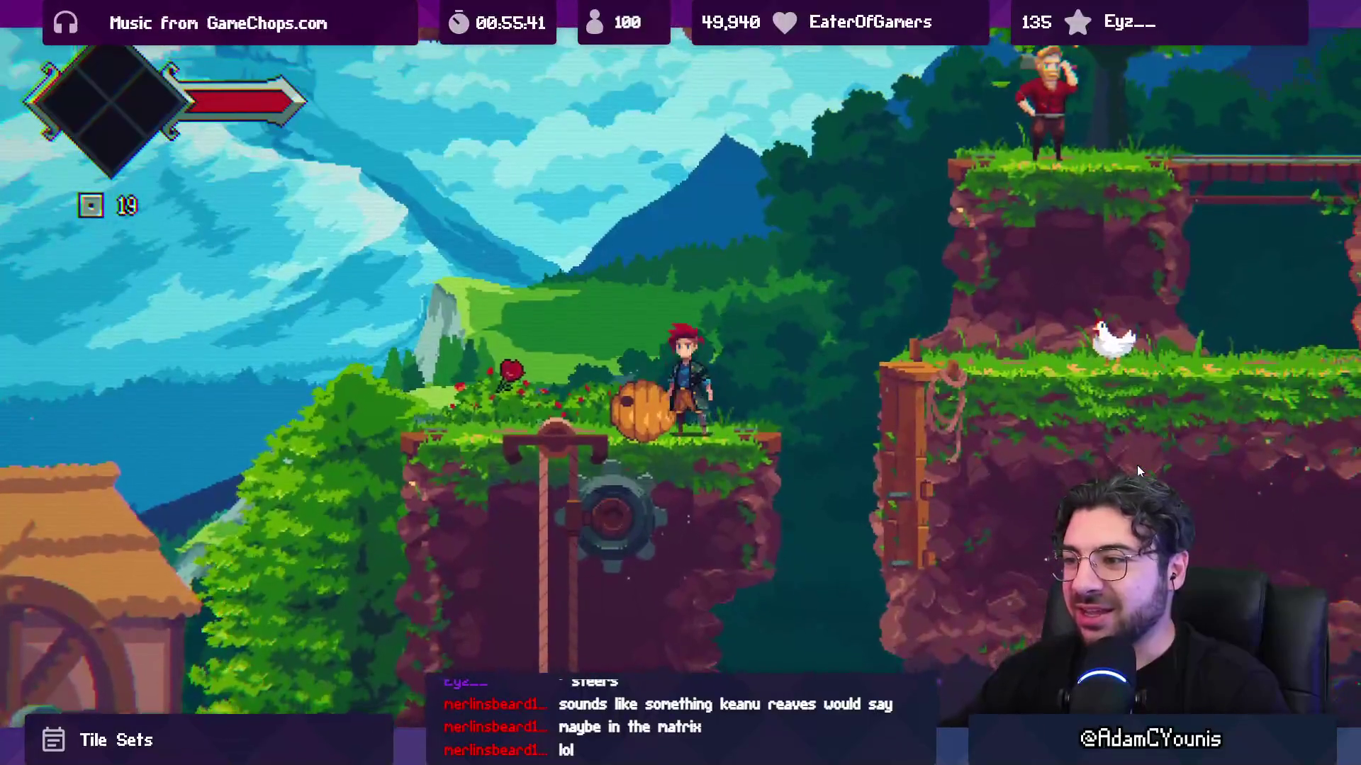
pyautogui.press('Left')
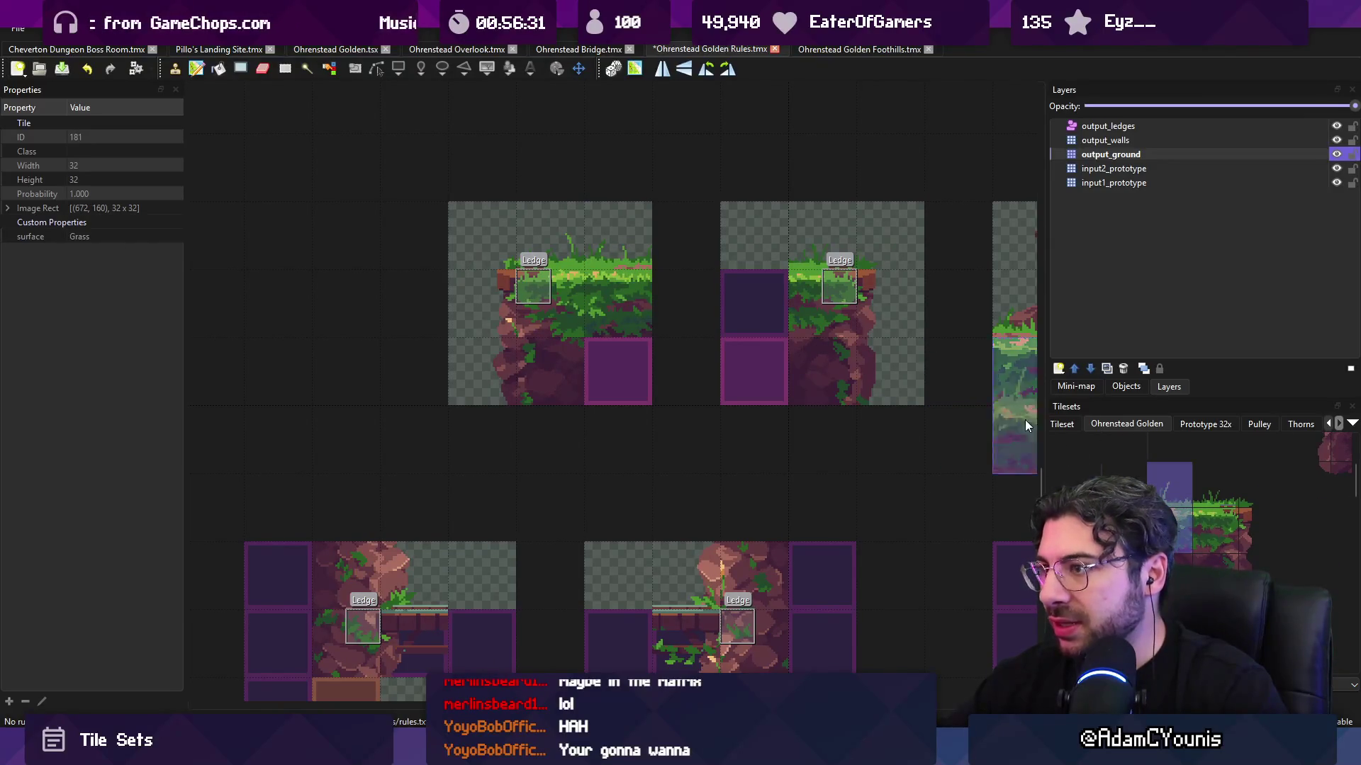
# - In the Foothills map, paint grass and rock tiles into the cliff face and gap, then save
pyautogui.click(852, 49)
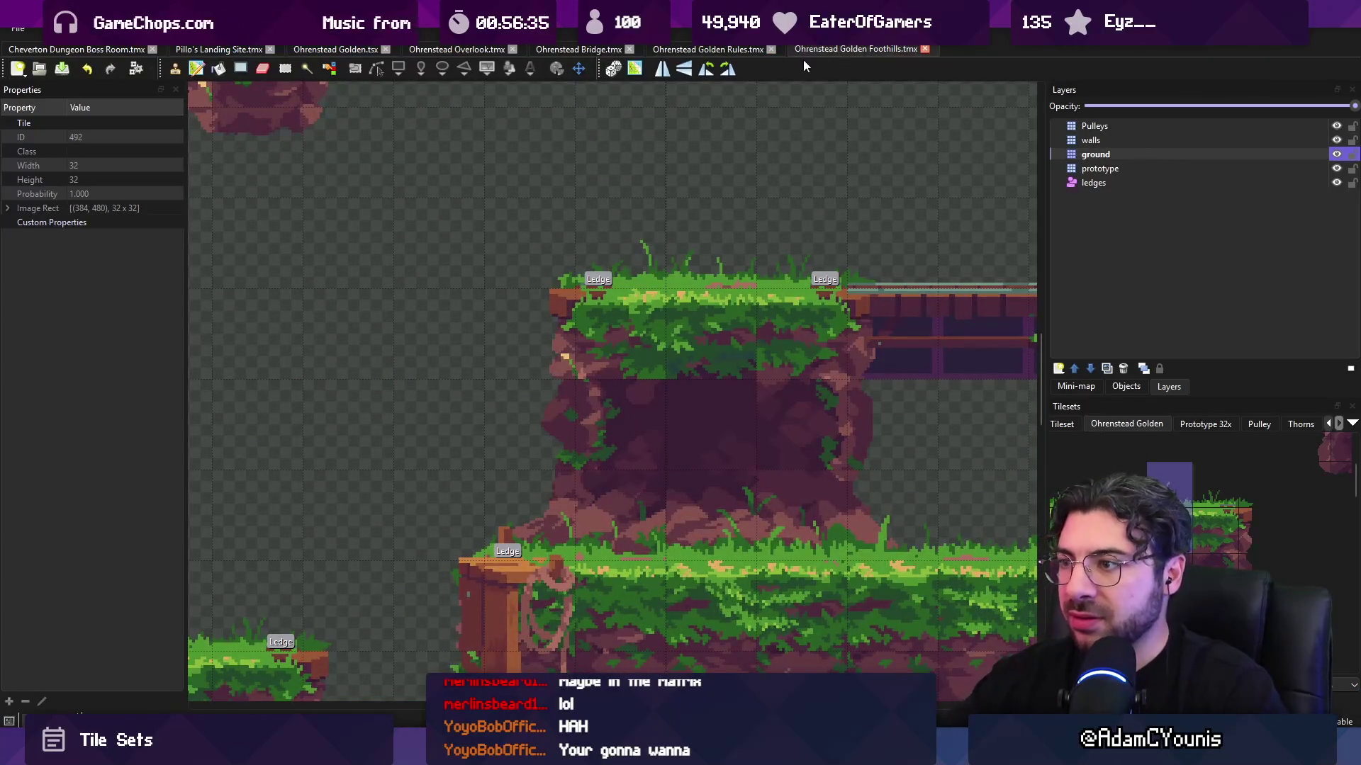
pyautogui.scroll(-3, 647, 226)
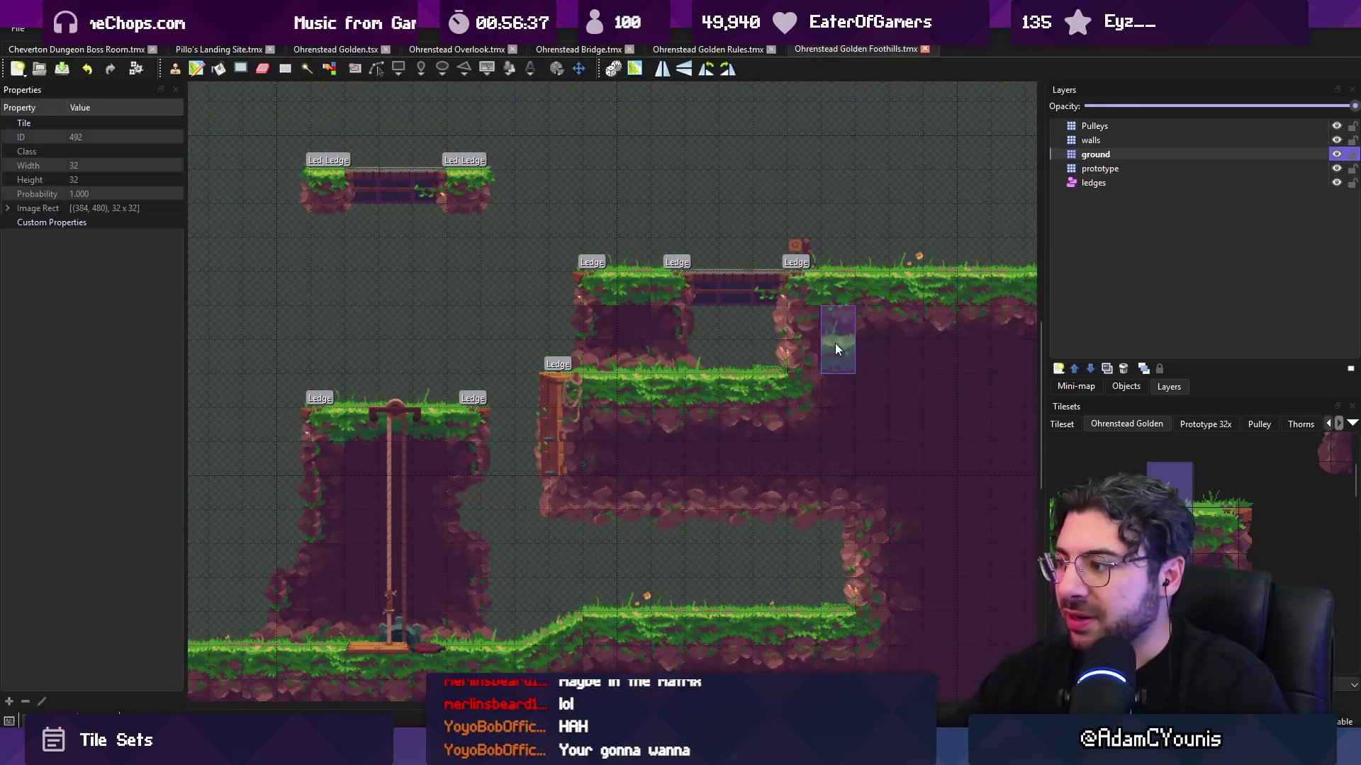
pyautogui.moveTo(1154, 500); pyautogui.dragTo(1284, 501)
pyautogui.click(1214, 545)
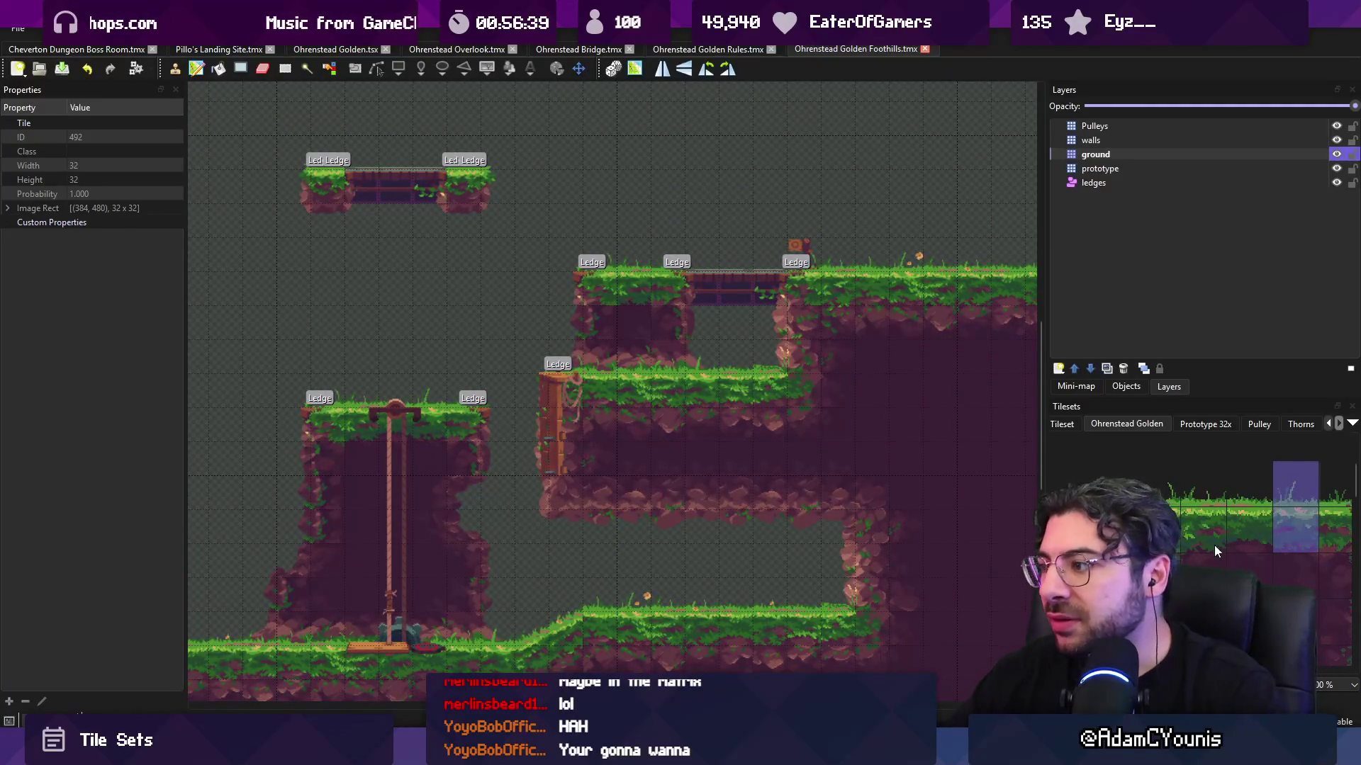
pyautogui.scroll(2, 609, 311)
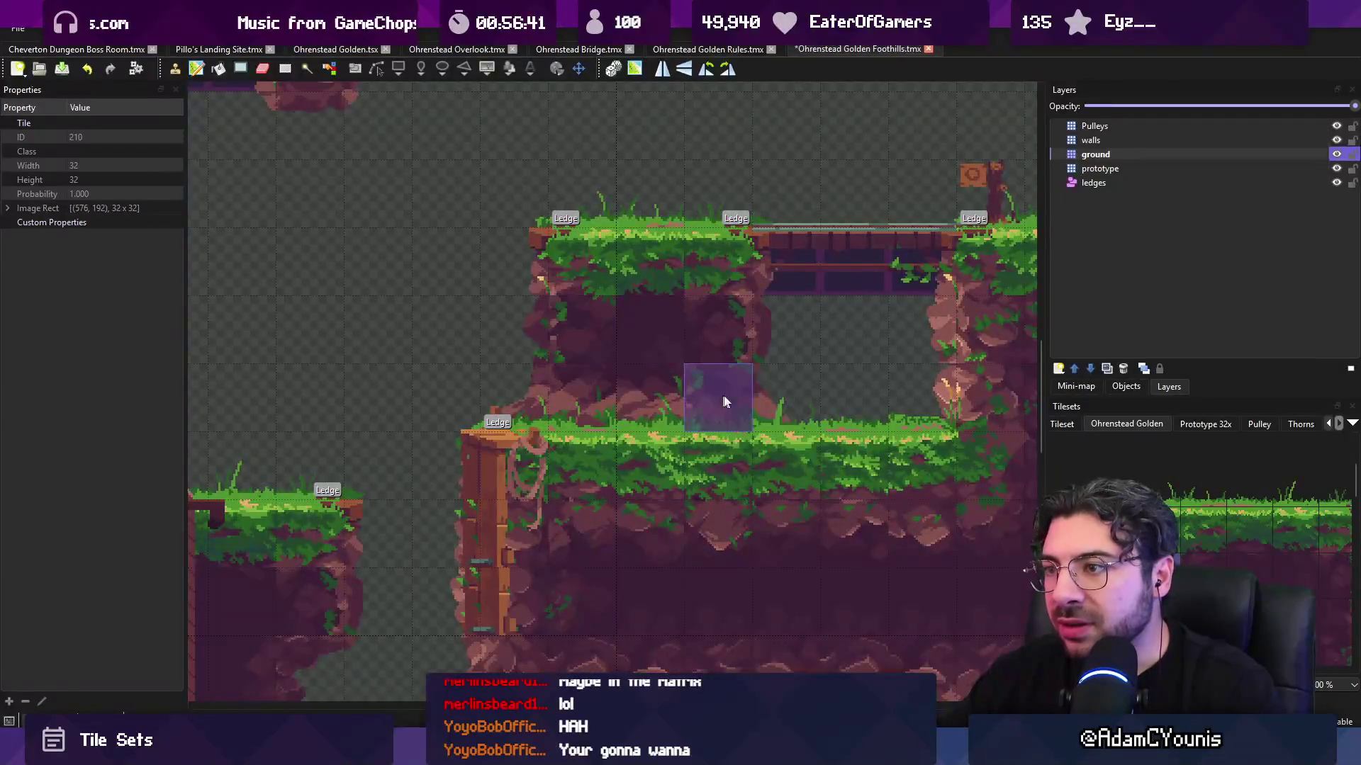
pyautogui.click(956, 451)
pyautogui.click(1290, 581)
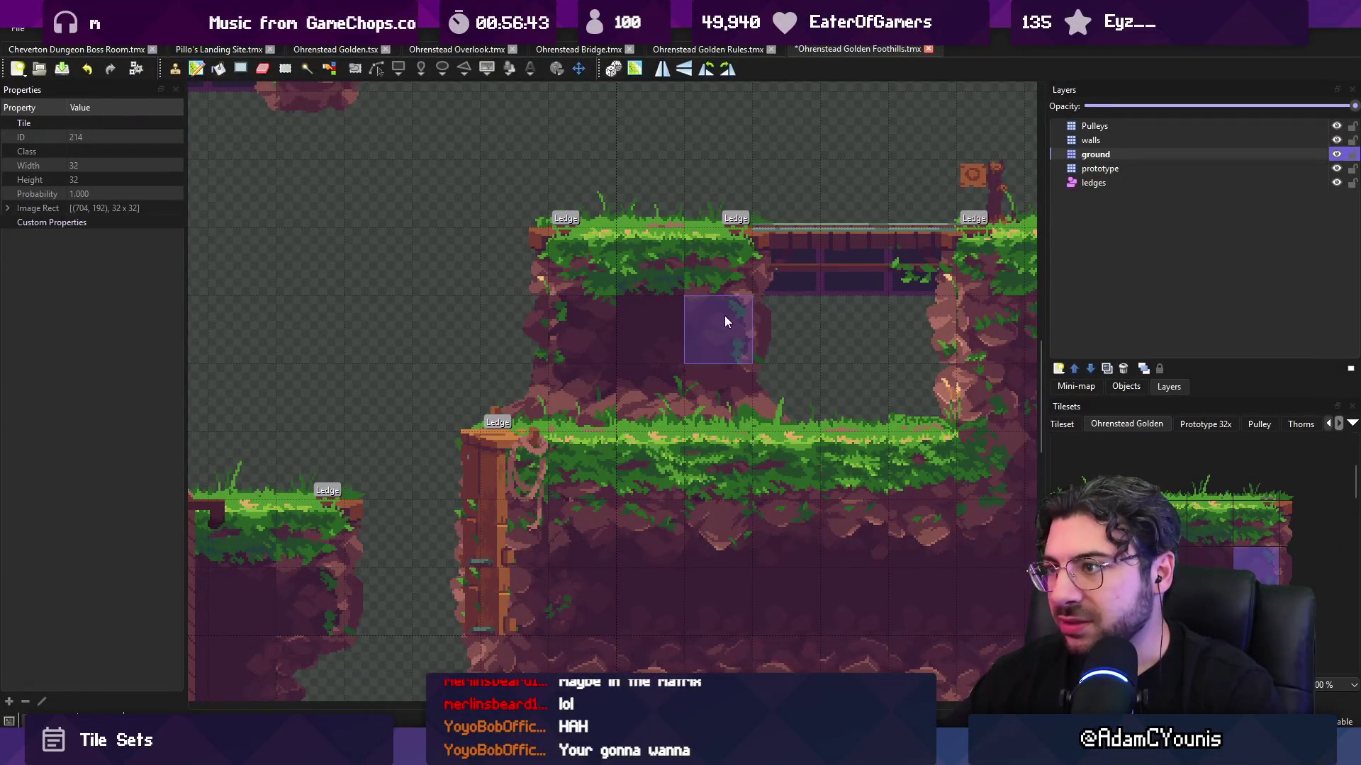
pyautogui.scroll(-2, 886, 369)
pyautogui.hscroll(1, 883, 362)
pyautogui.hotkey('ctrl', 's')
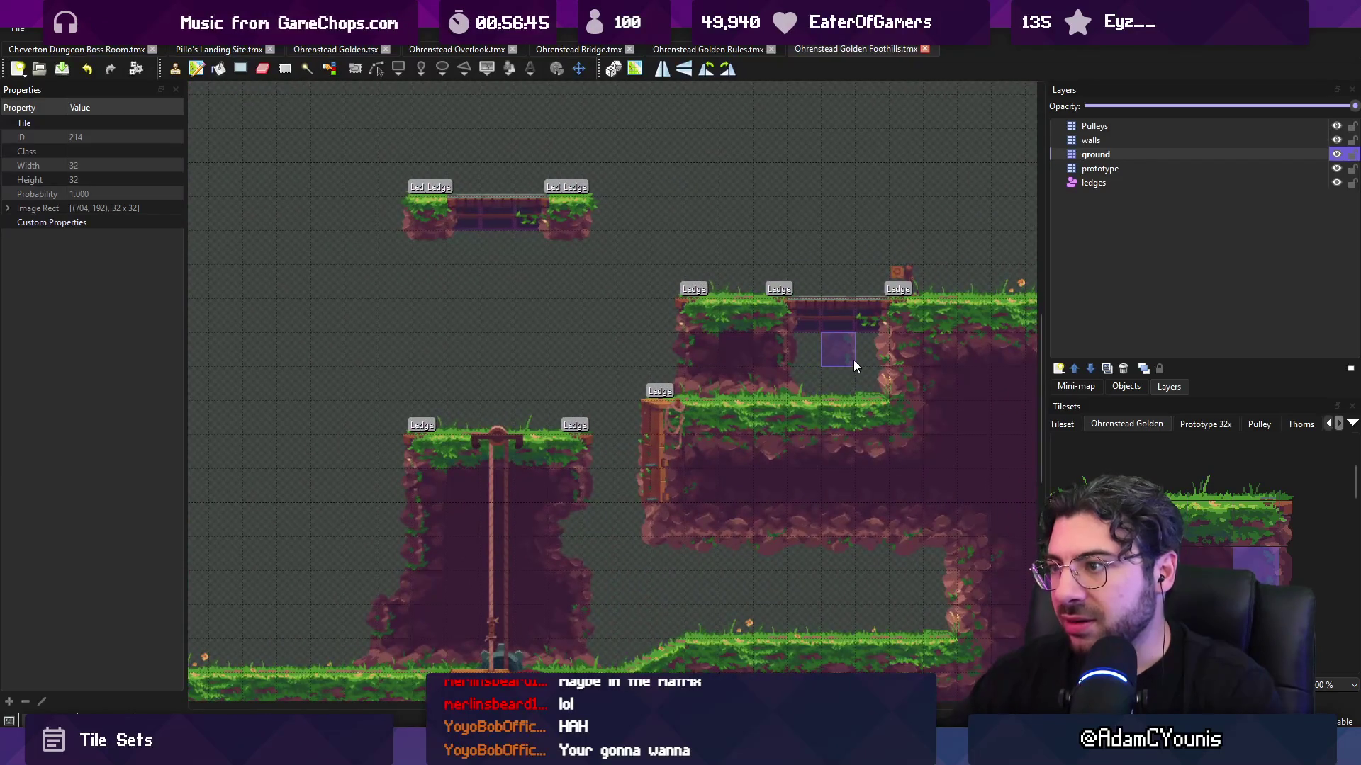
pyautogui.click(867, 366)
pyautogui.hotkey('ctrl', 's')
# - Inspect the ledge rule tiles in the Golden Rules map
pyautogui.click(681, 46)
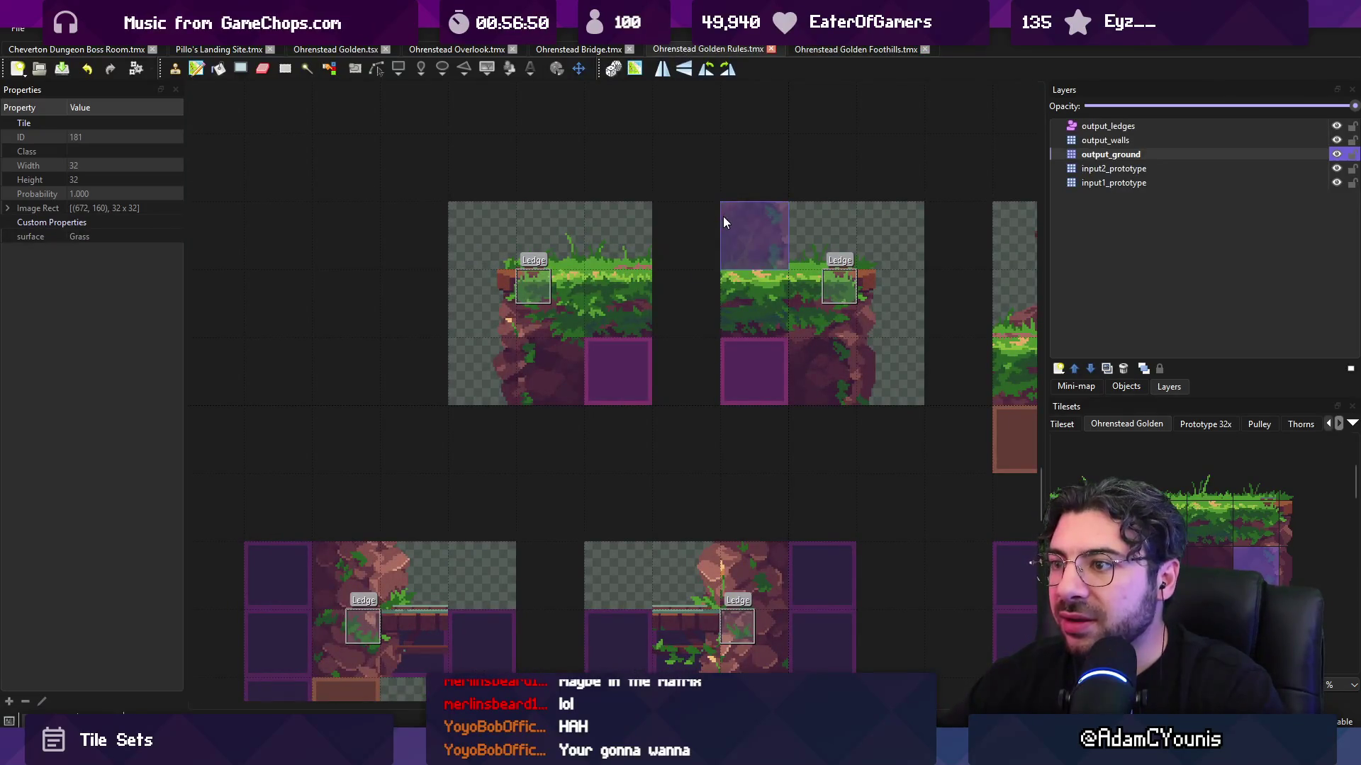
pyautogui.scroll(-2, 571, 362)
pyautogui.scroll(-2, 568, 362)
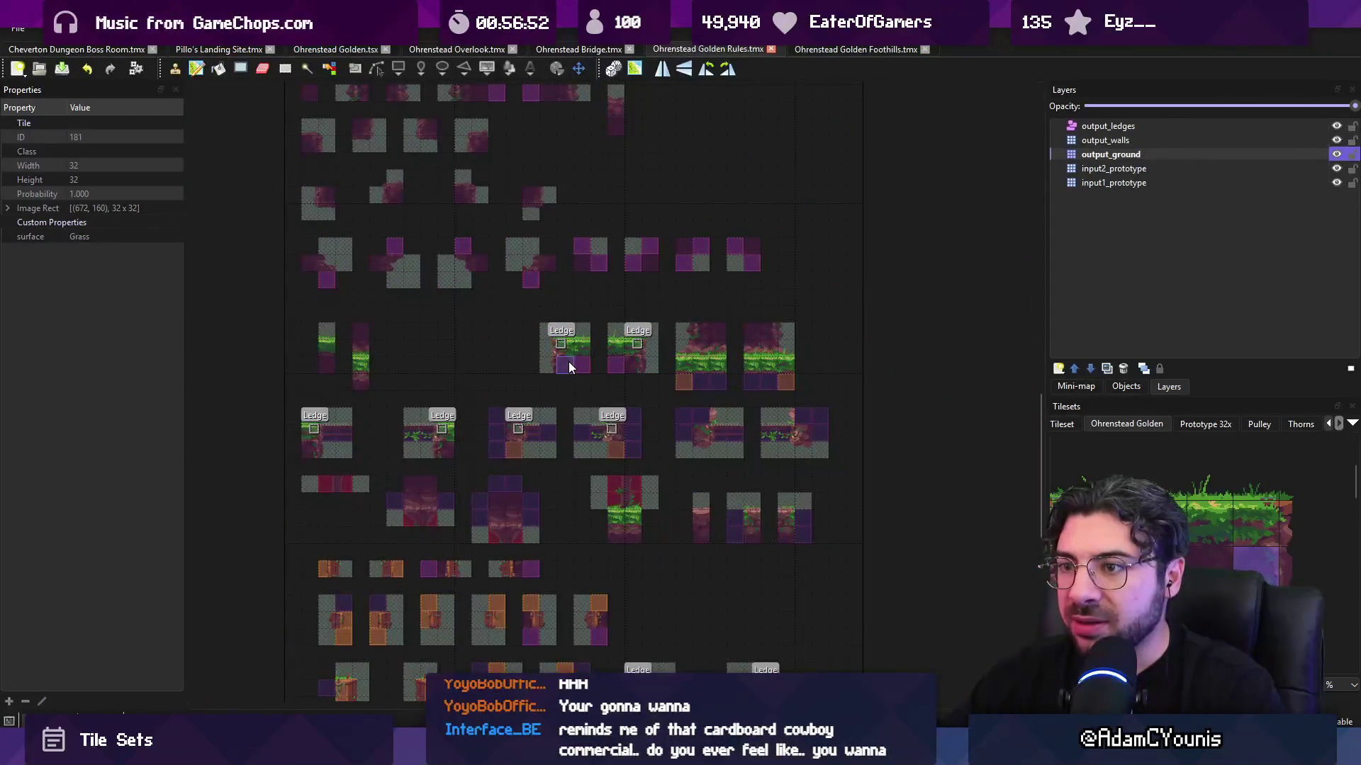
pyautogui.scroll(1, 630, 344)
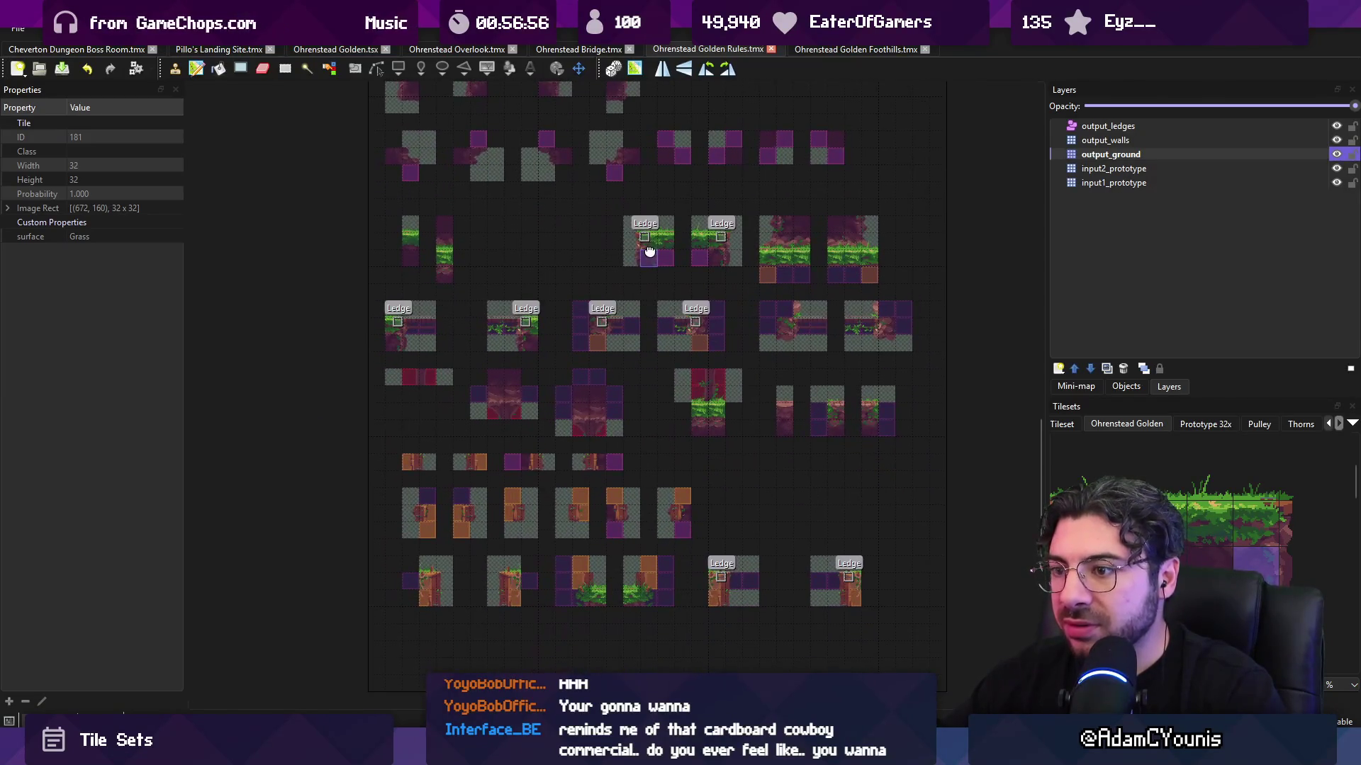
pyautogui.scroll(1, 543, 323)
pyautogui.scroll(1, 543, 323)
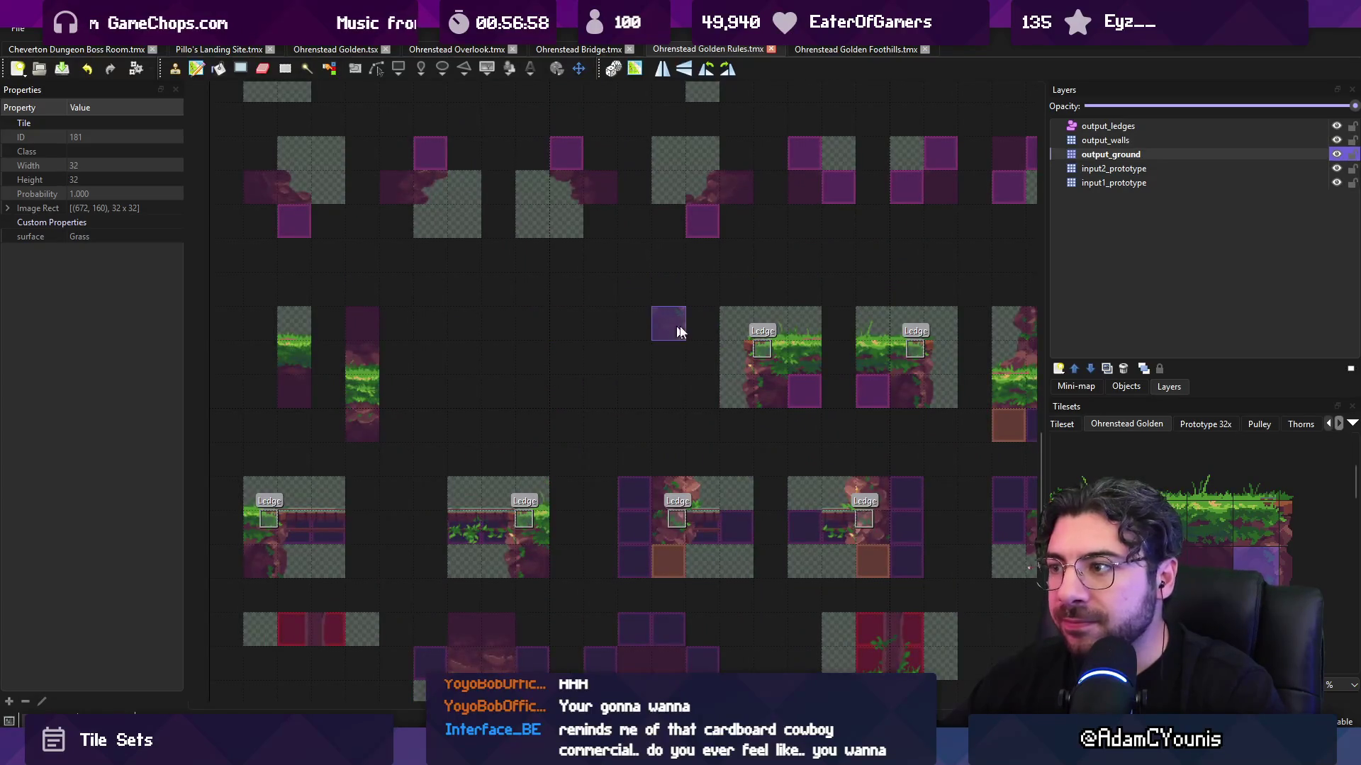
pyautogui.hscroll(3, 574, 321)
pyautogui.moveTo(574, 321); pyautogui.dragTo(839, 285)
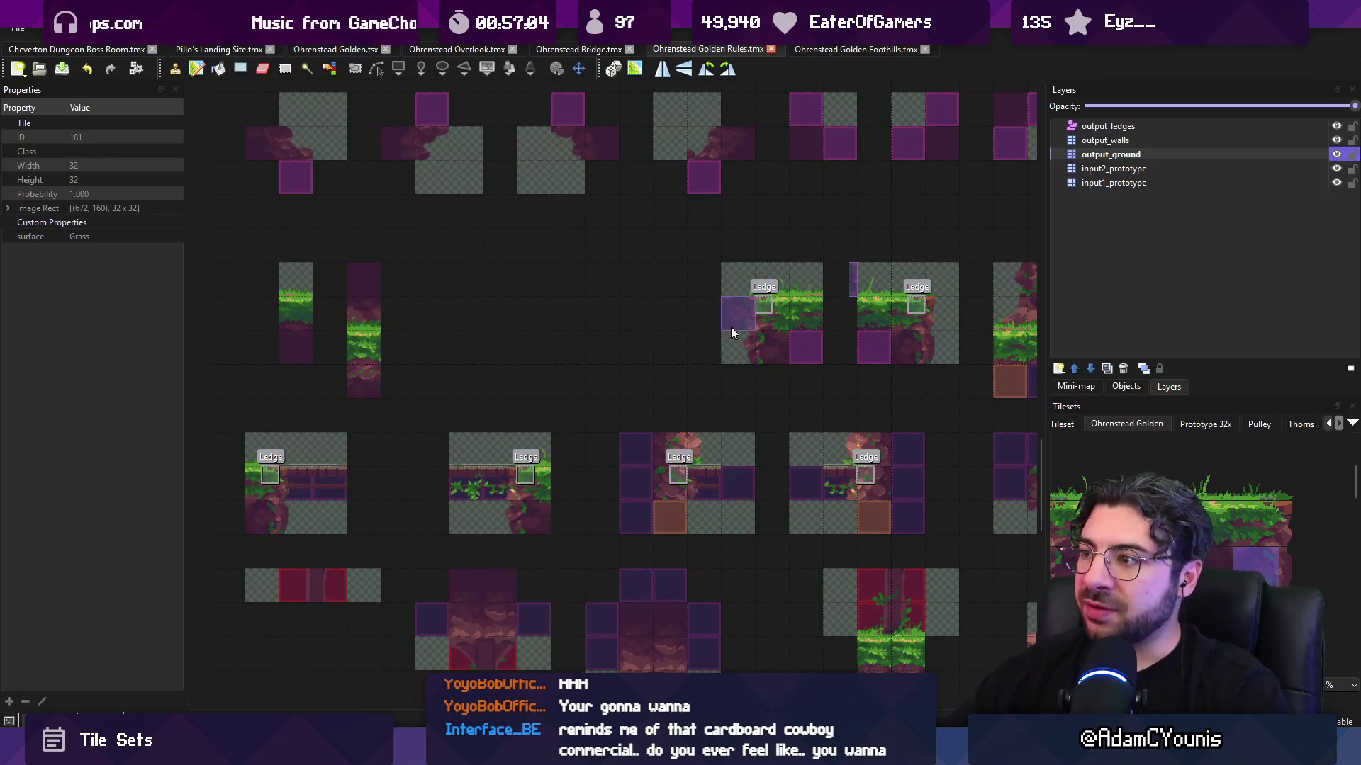
pyautogui.moveTo(881, 377)
pyautogui.mouseDown()
pyautogui.moveTo(695, 300)
pyautogui.moveTo(525, 279)
pyautogui.moveTo(692, 255)
pyautogui.moveTo(853, 78)
pyautogui.moveTo(847, 133)
pyautogui.moveTo(781, 164)
pyautogui.moveTo(762, 446)
pyautogui.mouseUp()
pyautogui.scroll(3, 762, 445)
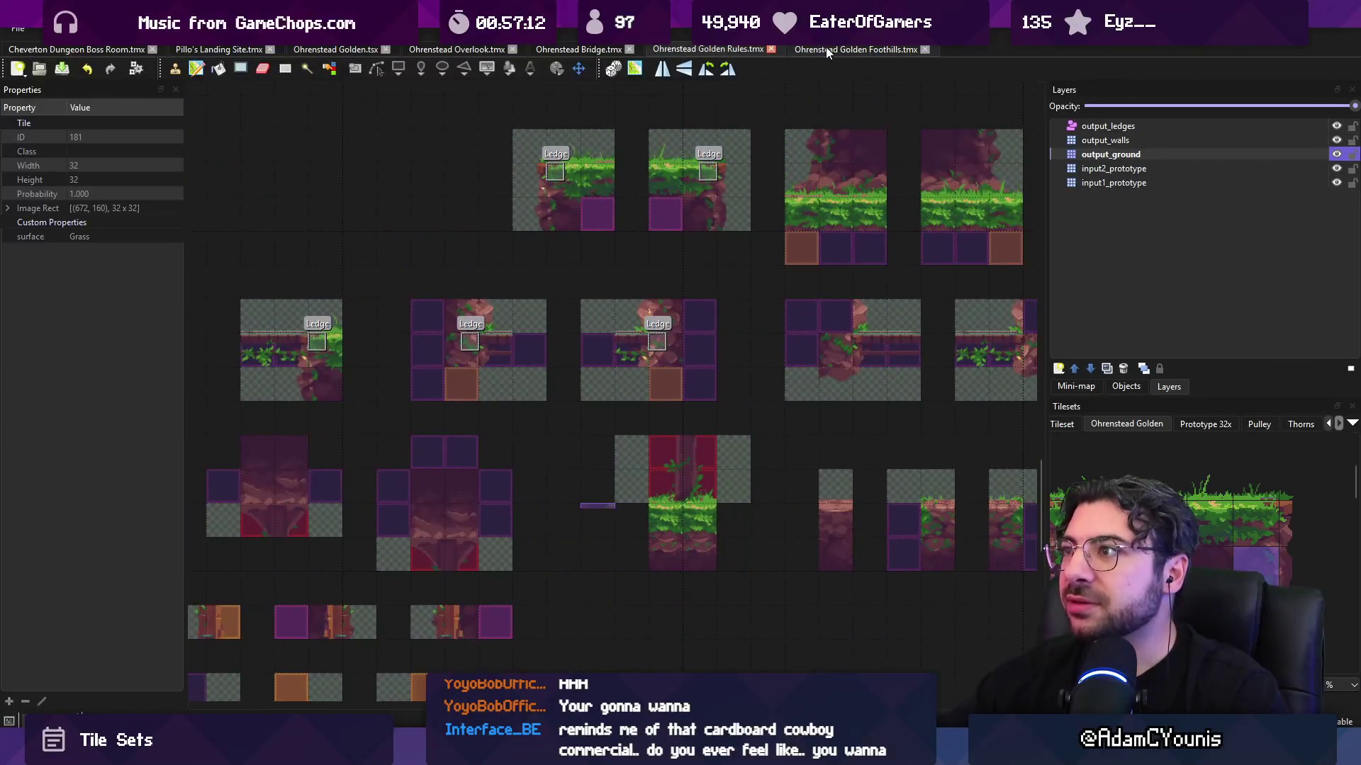
# - Remove the purple marker tile under the left ledge rule and save the rules map
pyautogui.click(828, 49)
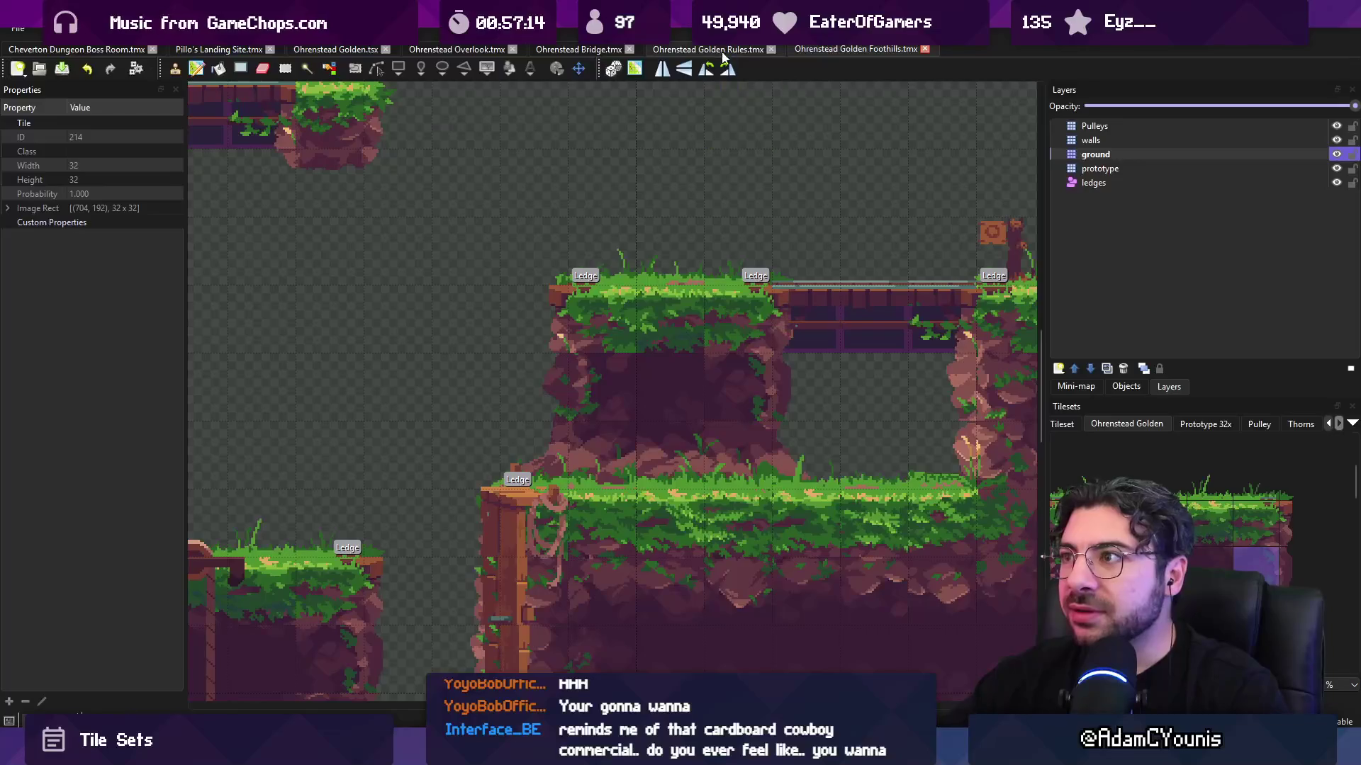
pyautogui.click(708, 49)
pyautogui.scroll(2, 668, 274)
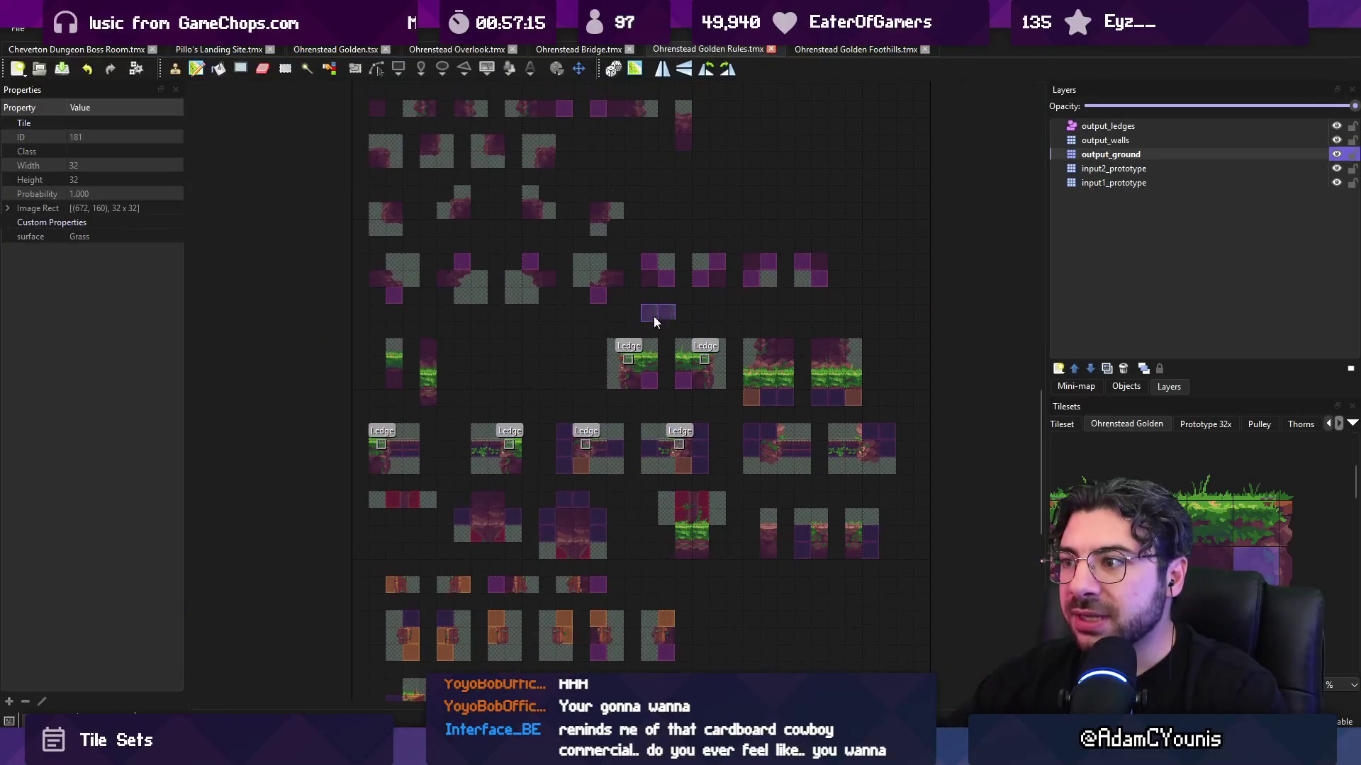
pyautogui.scroll(1, 656, 313)
pyautogui.scroll(1, 526, 317)
pyautogui.scroll(1, 704, 407)
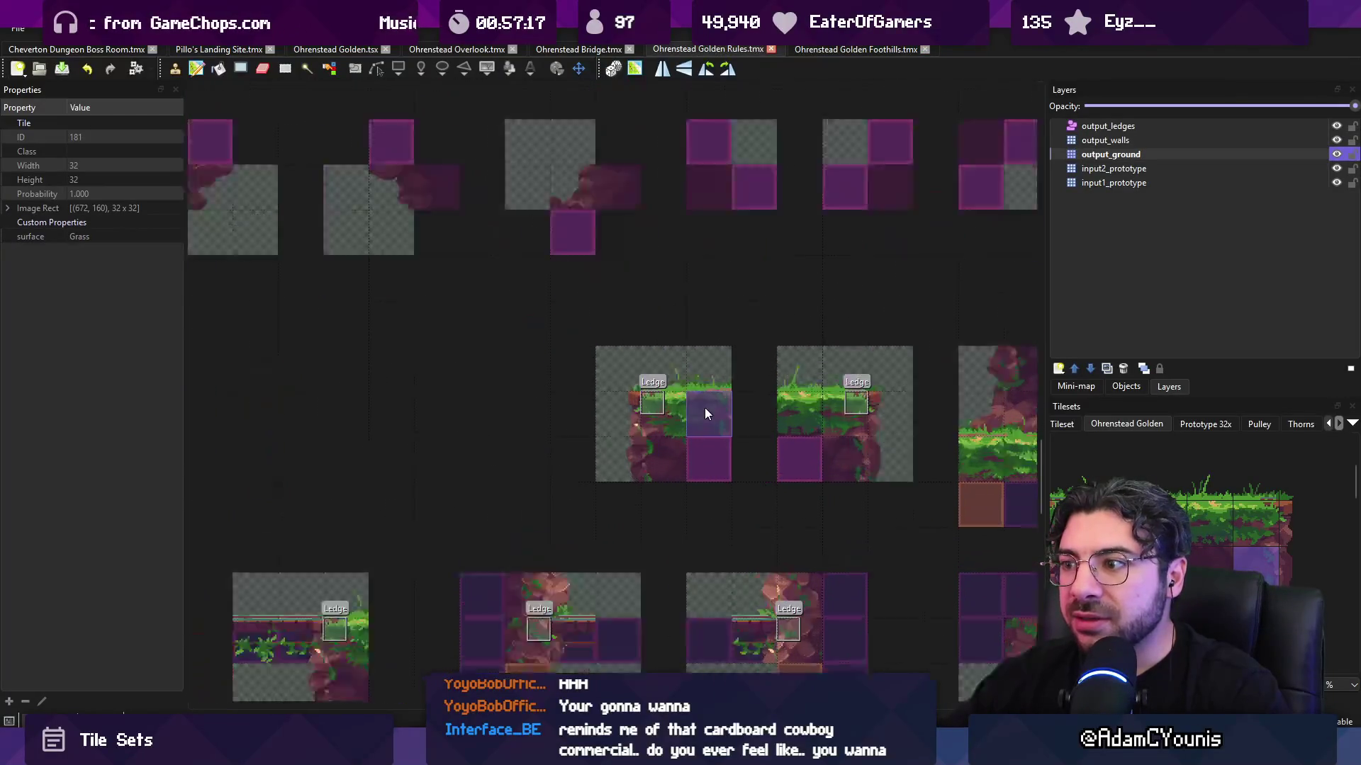
pyautogui.scroll(1, 840, 354)
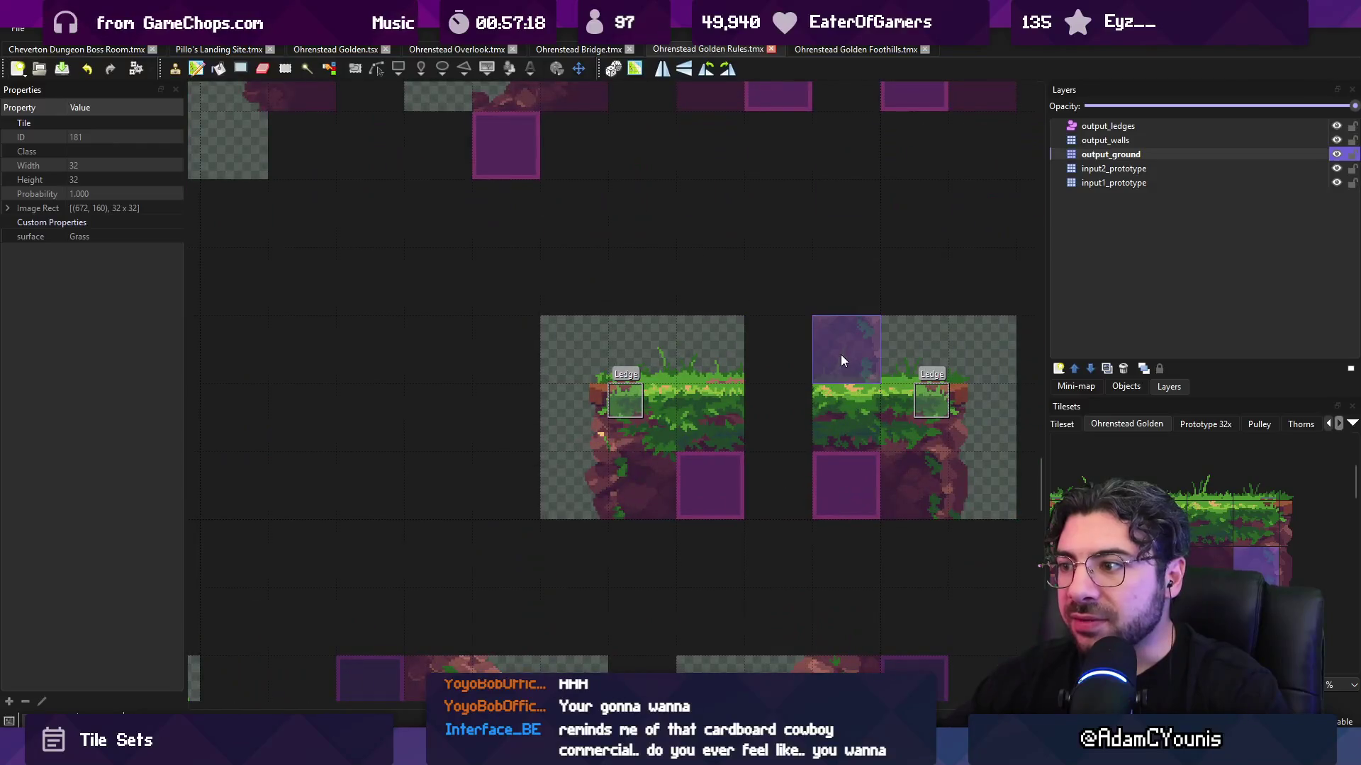
pyautogui.click(733, 489)
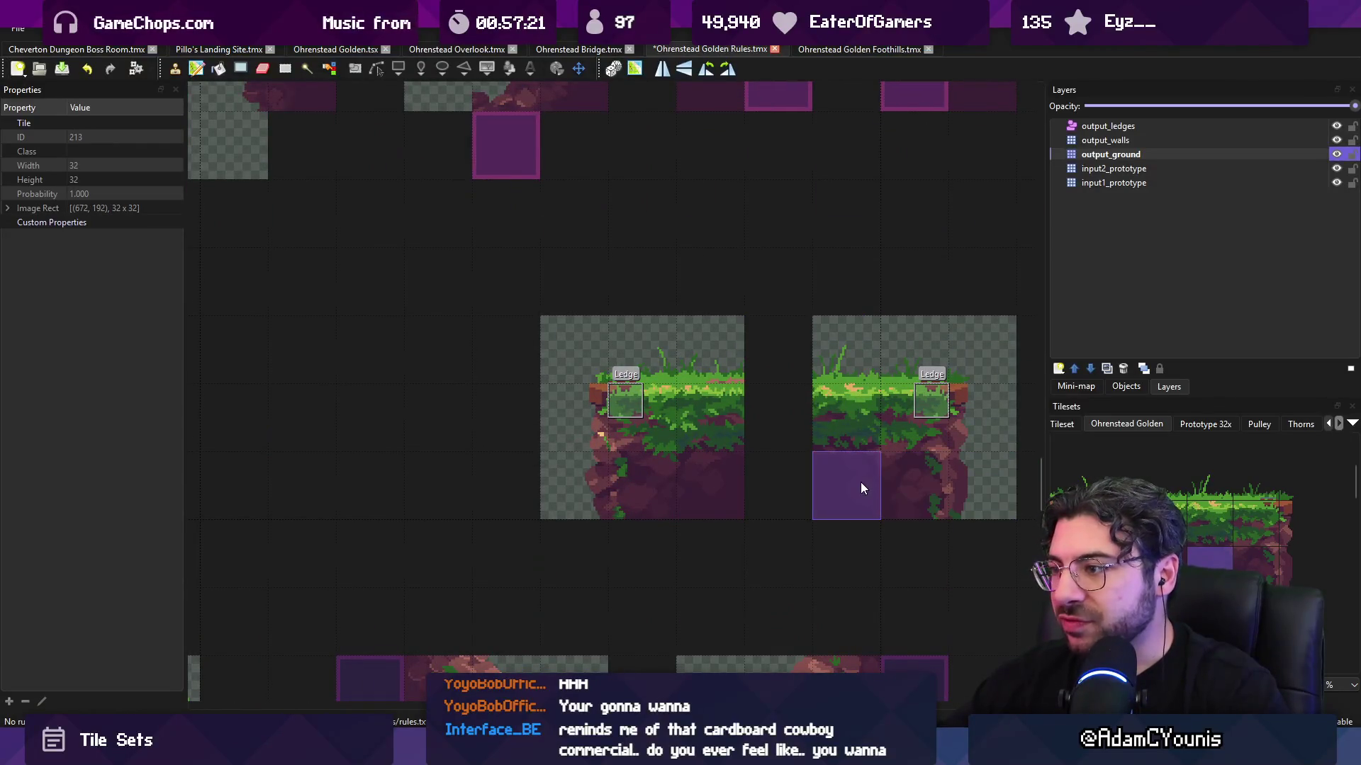
pyautogui.hotkey('ctrl', 's')
# - Check the result in the Foothills map and clear its two-tile selection
pyautogui.click(812, 48)
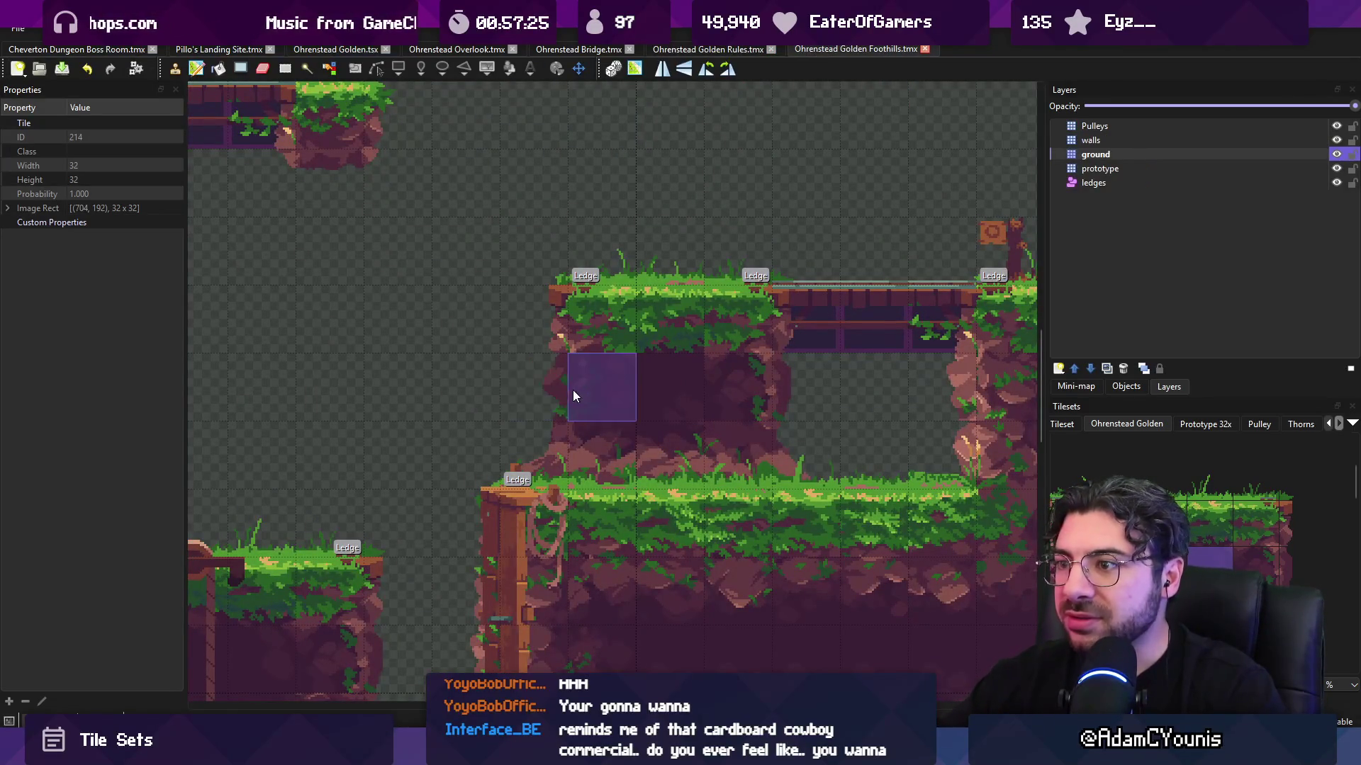
pyautogui.click(695, 48)
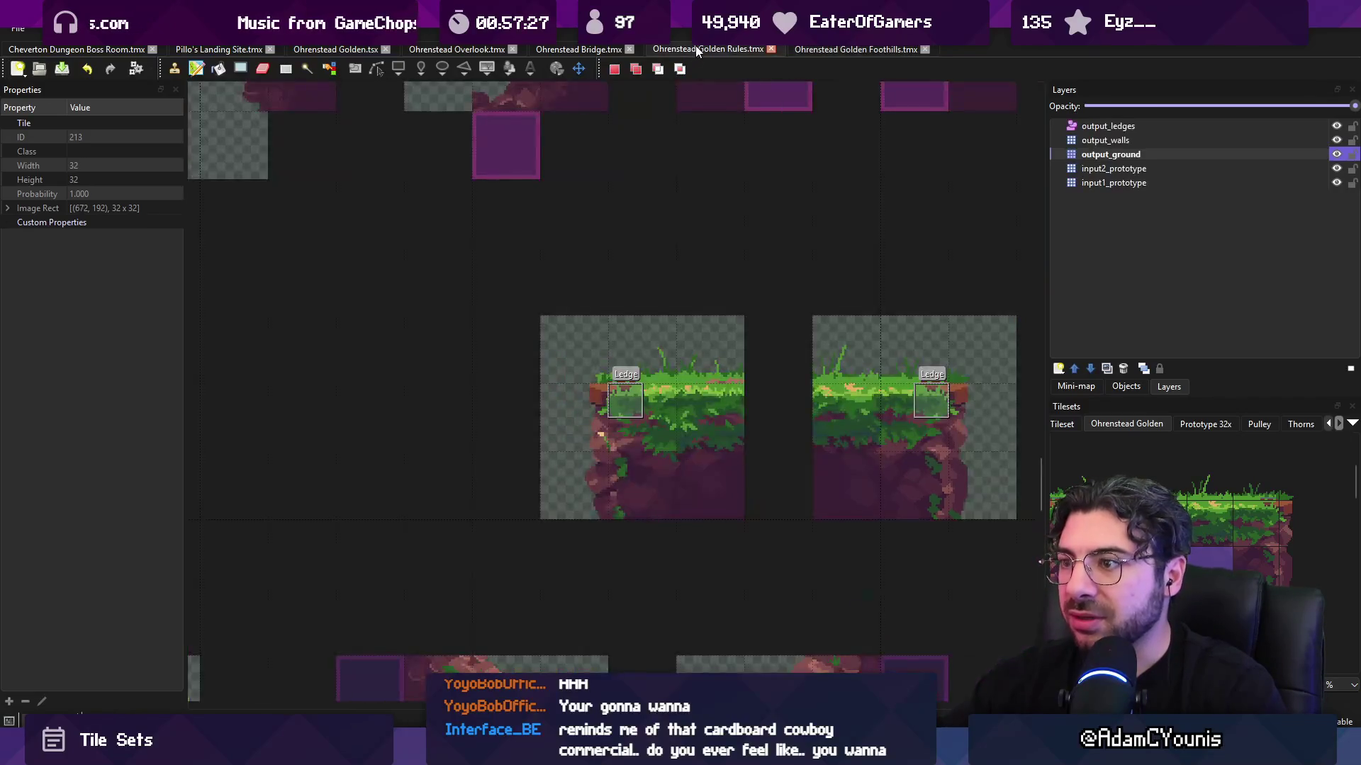
pyautogui.scroll(-2, 715, 299)
pyautogui.scroll(2, 725, 346)
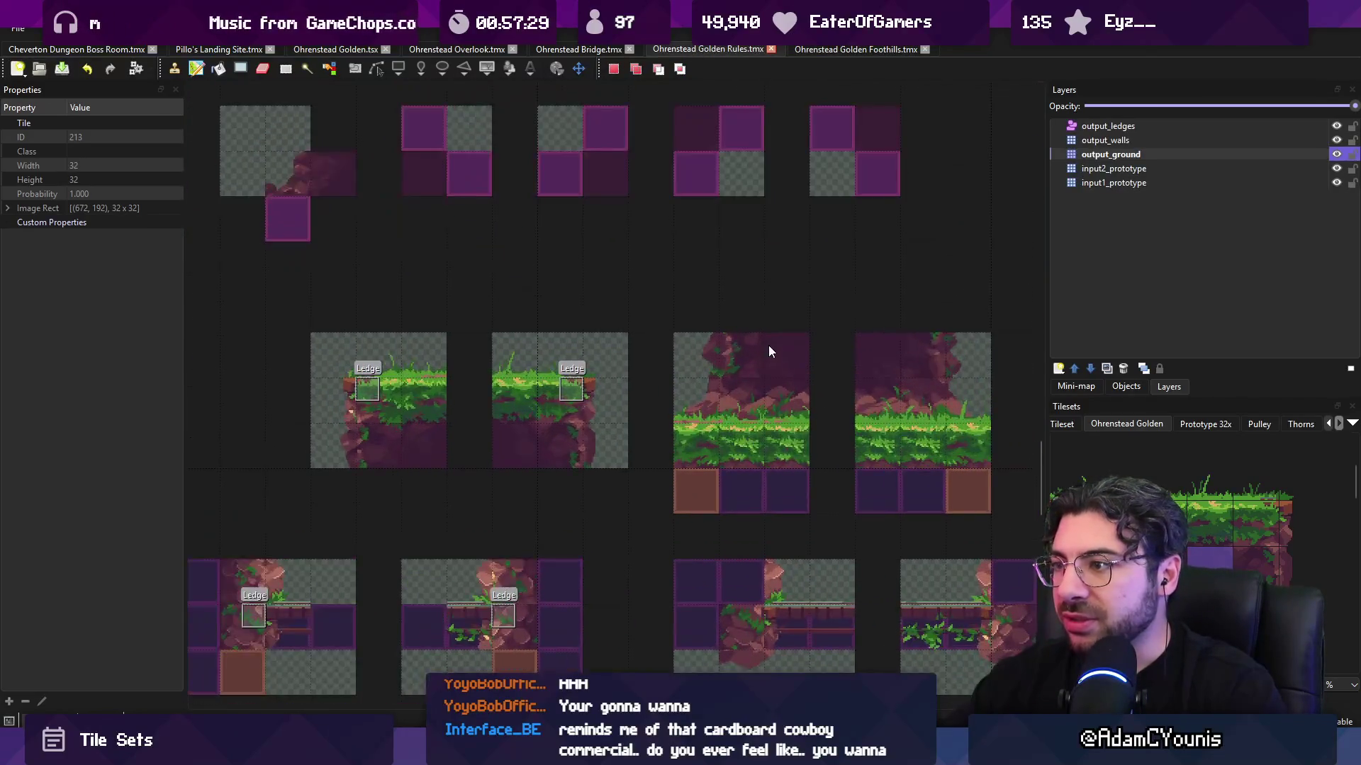
pyautogui.scroll(1, 768, 346)
pyautogui.scroll(-1, 747, 363)
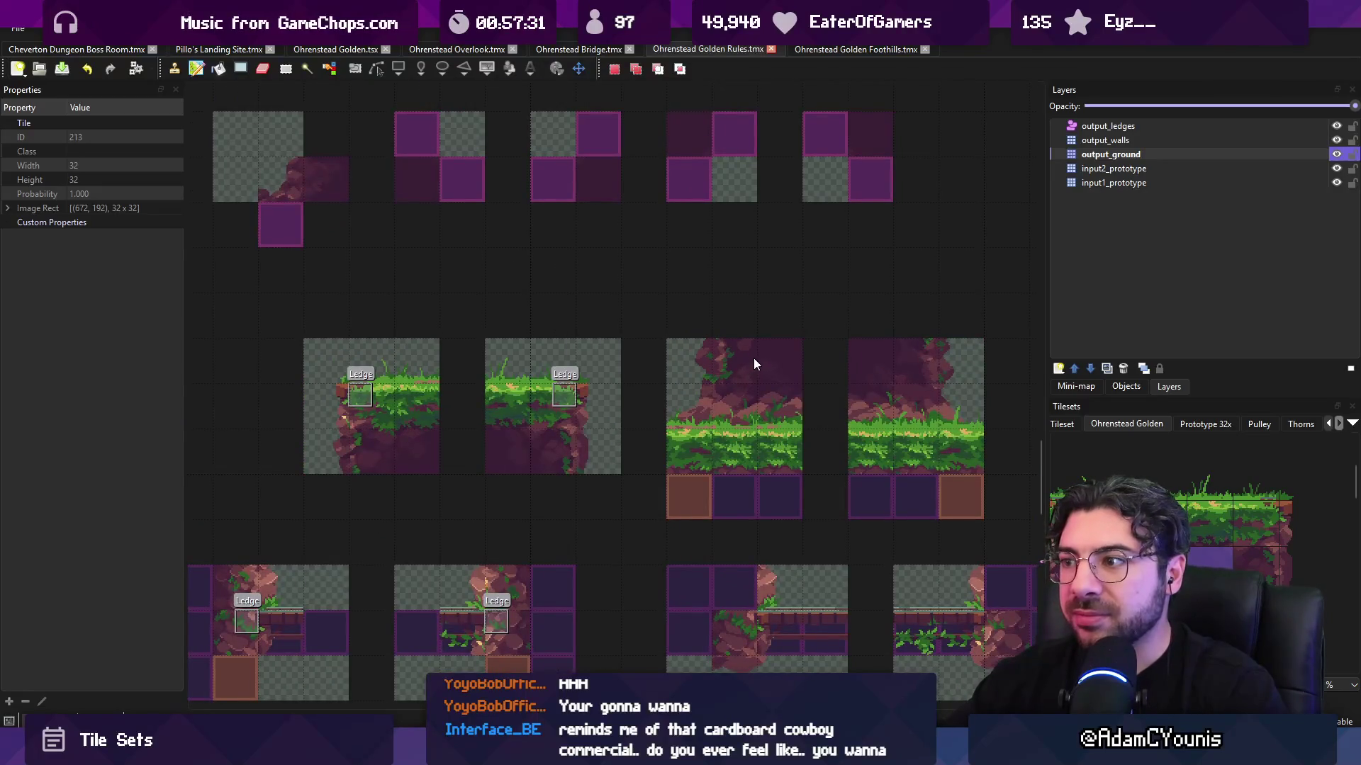
pyautogui.click(808, 51)
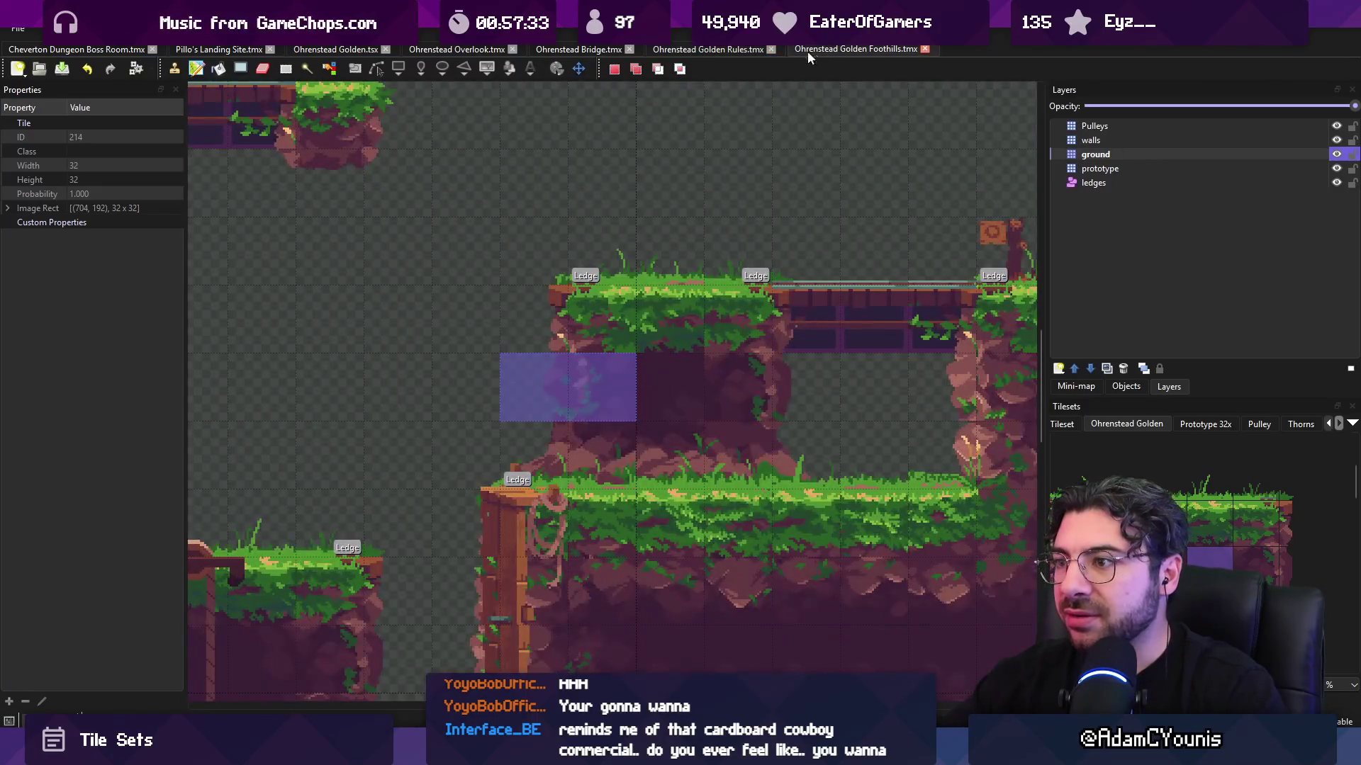
pyautogui.click(549, 383)
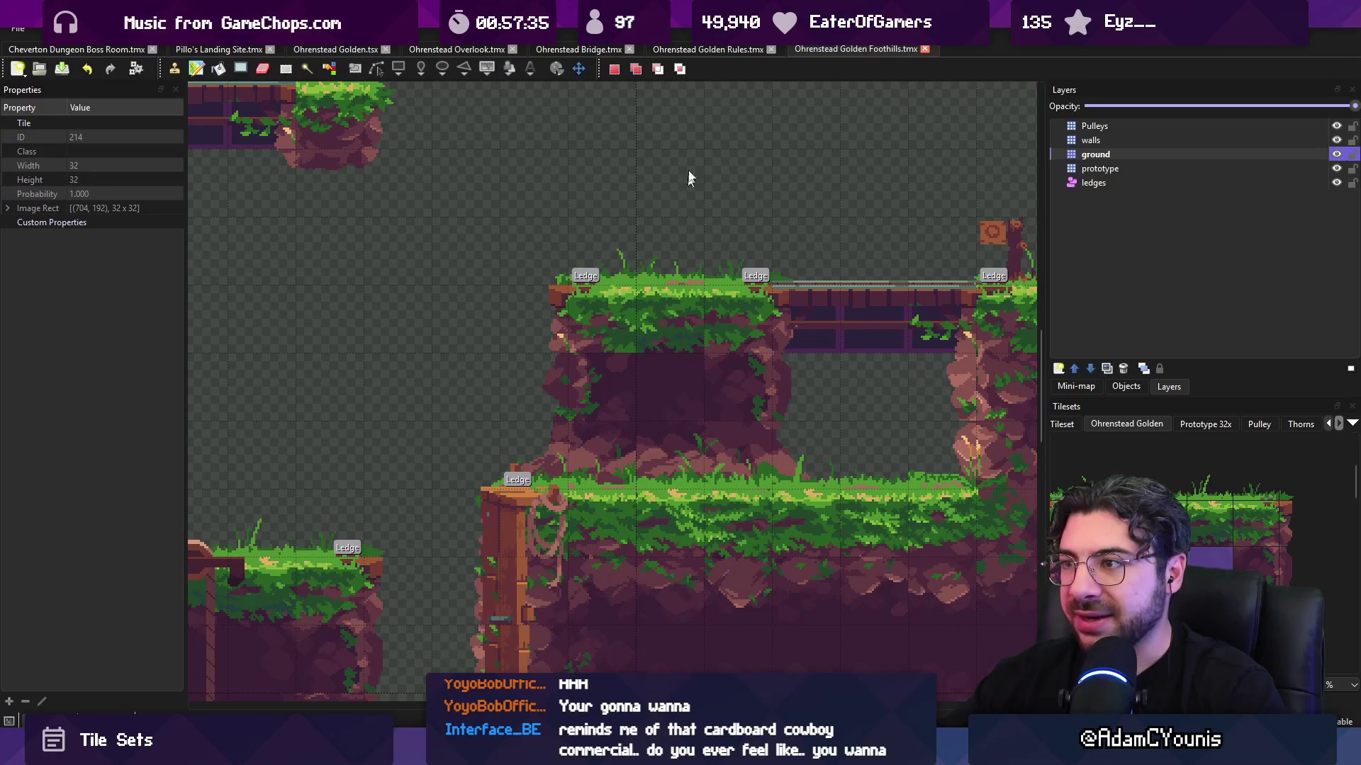
# - Cut the two flat grass rule tiles on all layers, stamp them further left, and save
pyautogui.click(707, 49)
pyautogui.scroll(-2, 699, 242)
pyautogui.scroll(1, 810, 355)
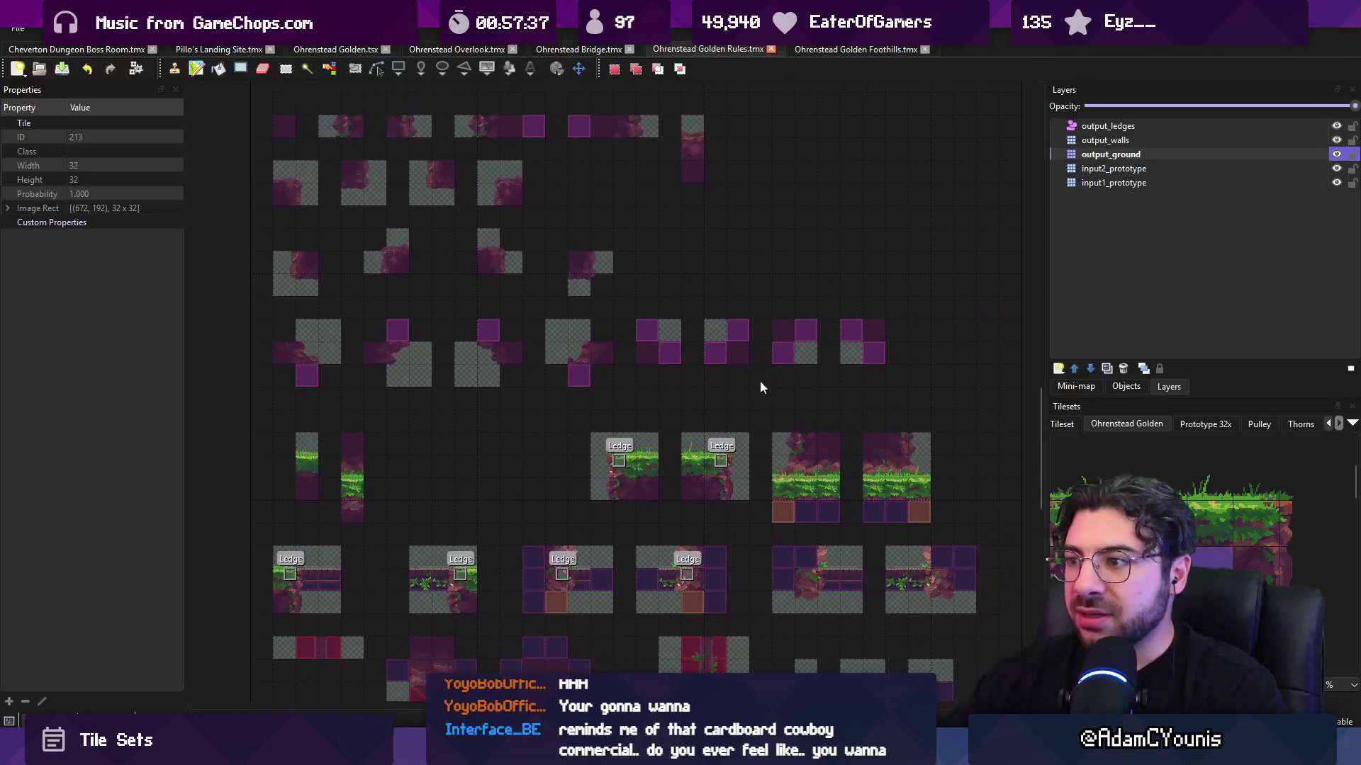
pyautogui.moveTo(781, 439); pyautogui.dragTo(921, 514)
pyautogui.click(1134, 183)
pyautogui.click(1126, 128)
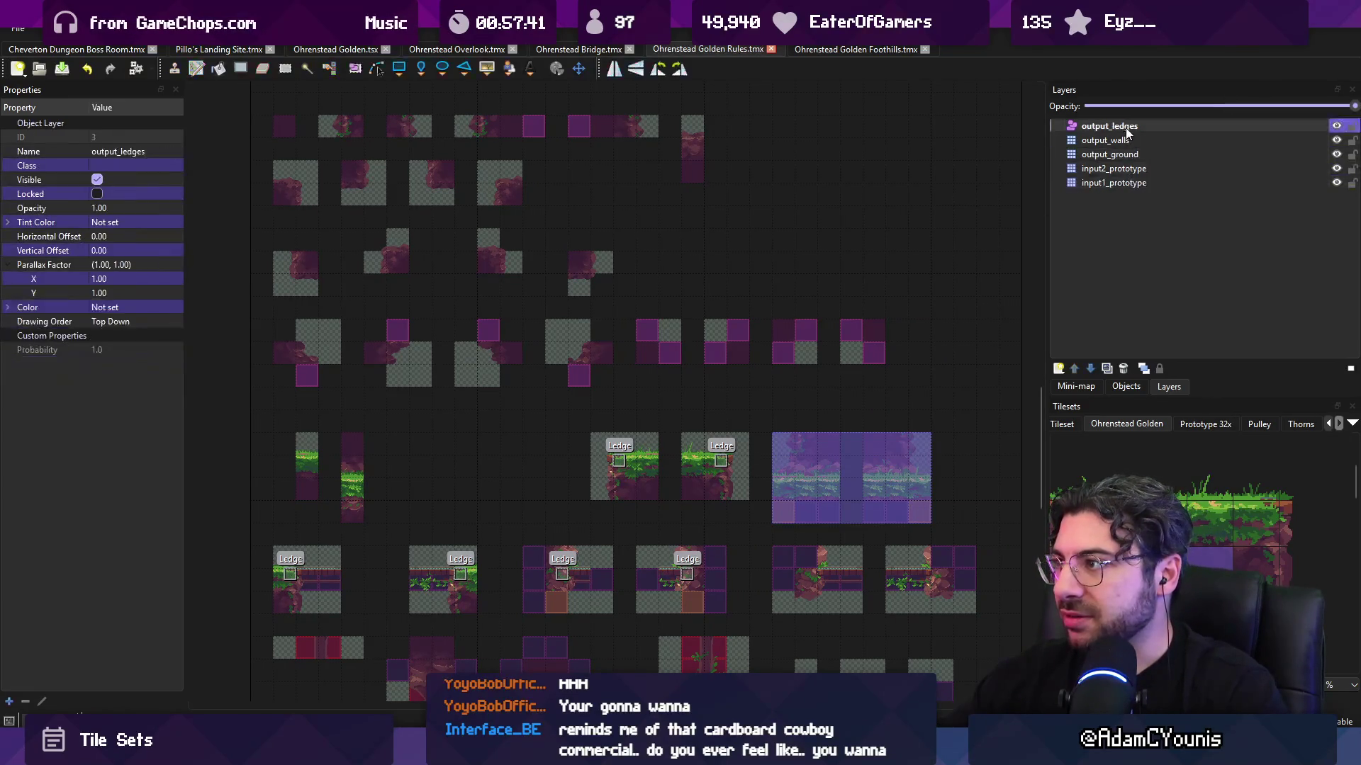
pyautogui.keyDown('shift'); pyautogui.click(1119, 183); pyautogui.keyUp('shift')
pyautogui.hotkey('ctrl', 'x')
pyautogui.hotkey('ctrl', 'v')
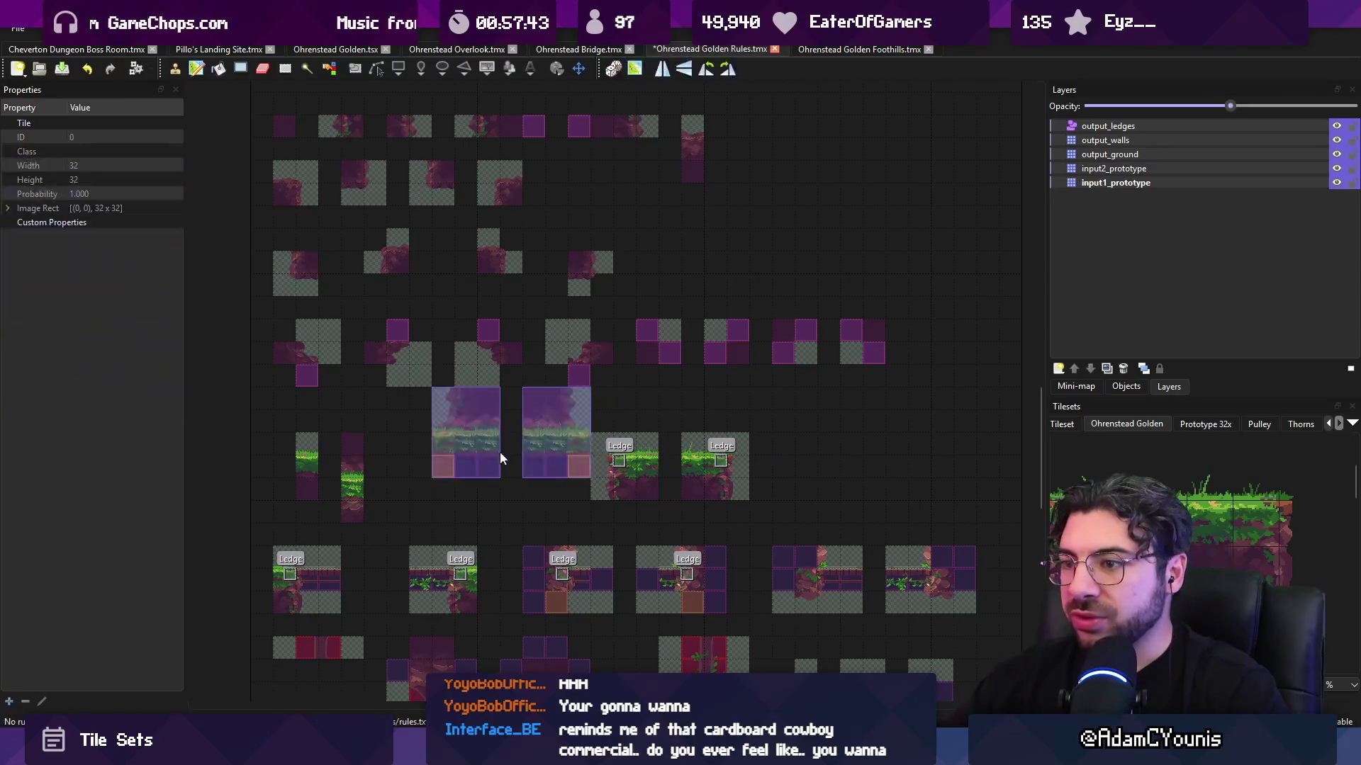
pyautogui.click(483, 488)
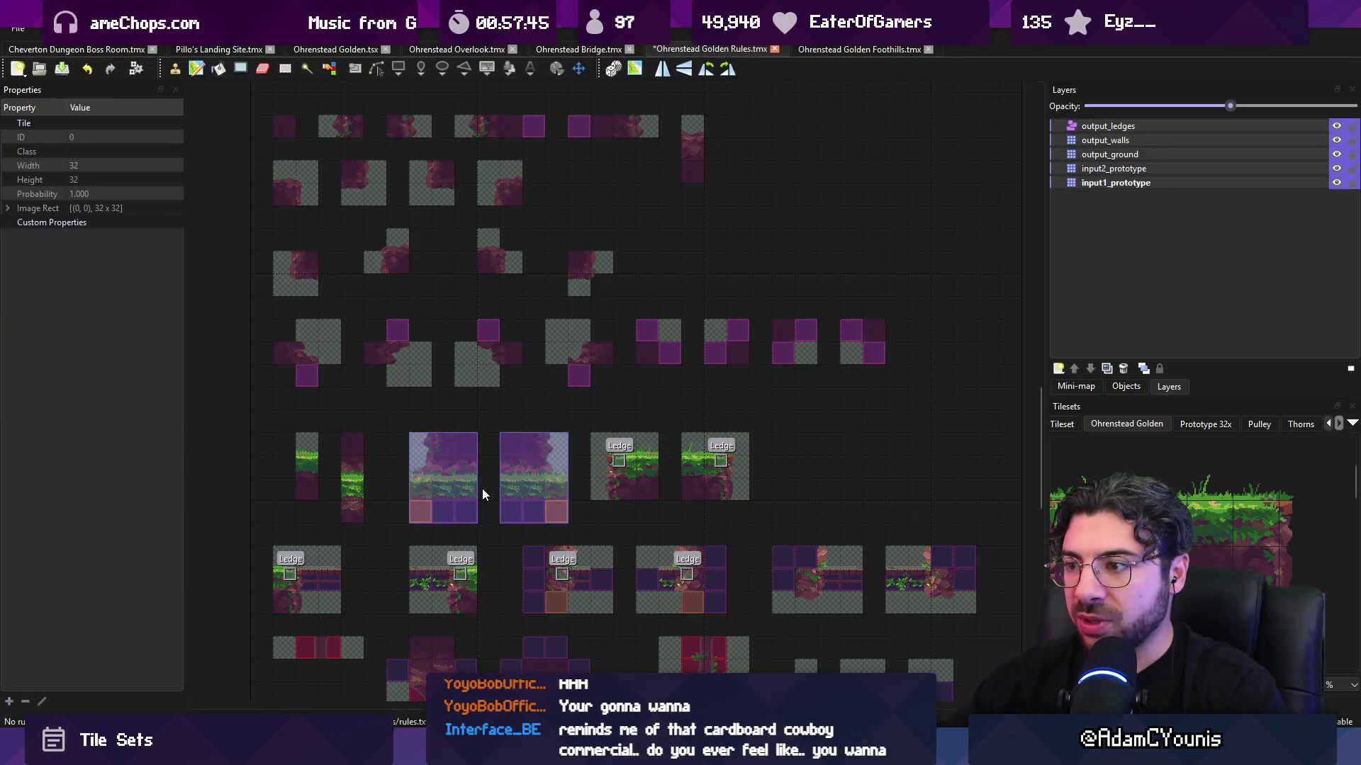
pyautogui.hotkey('ctrl', 's')
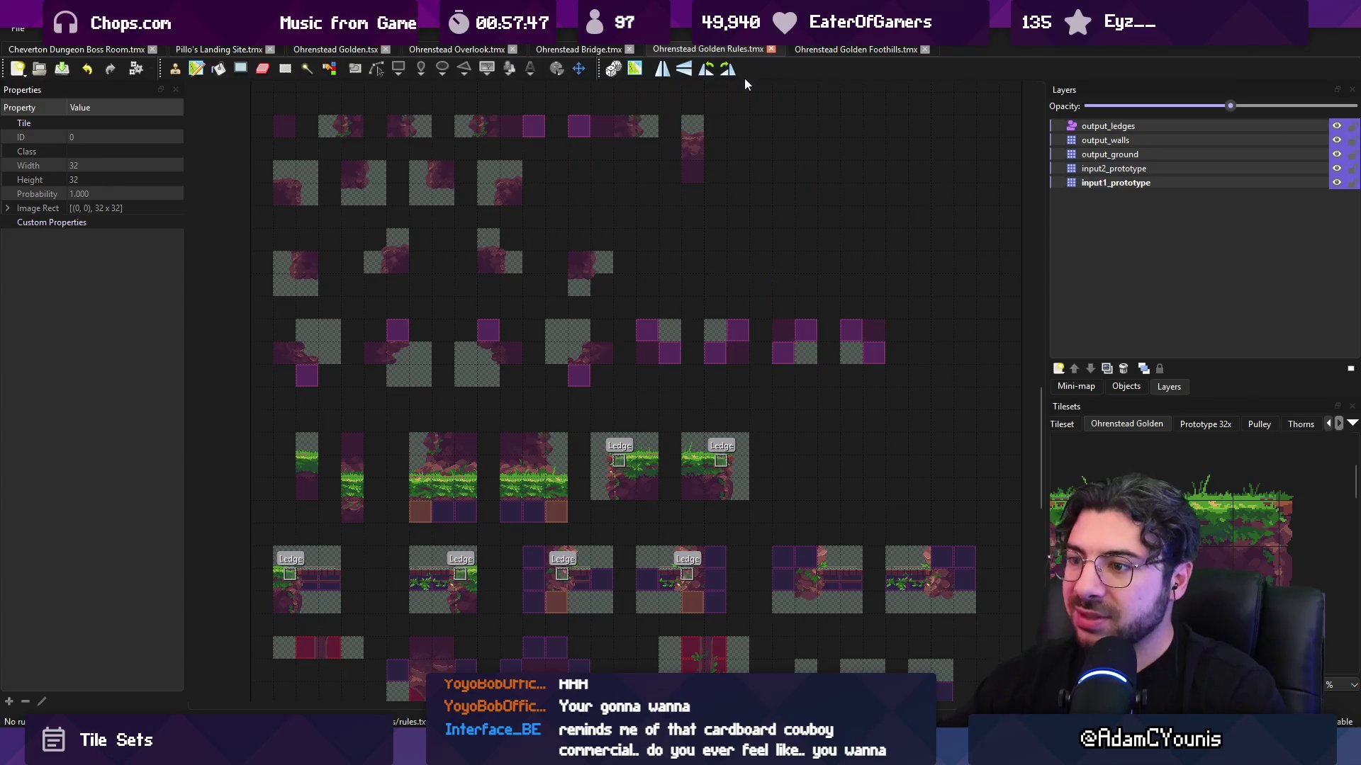
# - Revert the move and undo in Foothills to restore the upper platform ledge
pyautogui.click(819, 48)
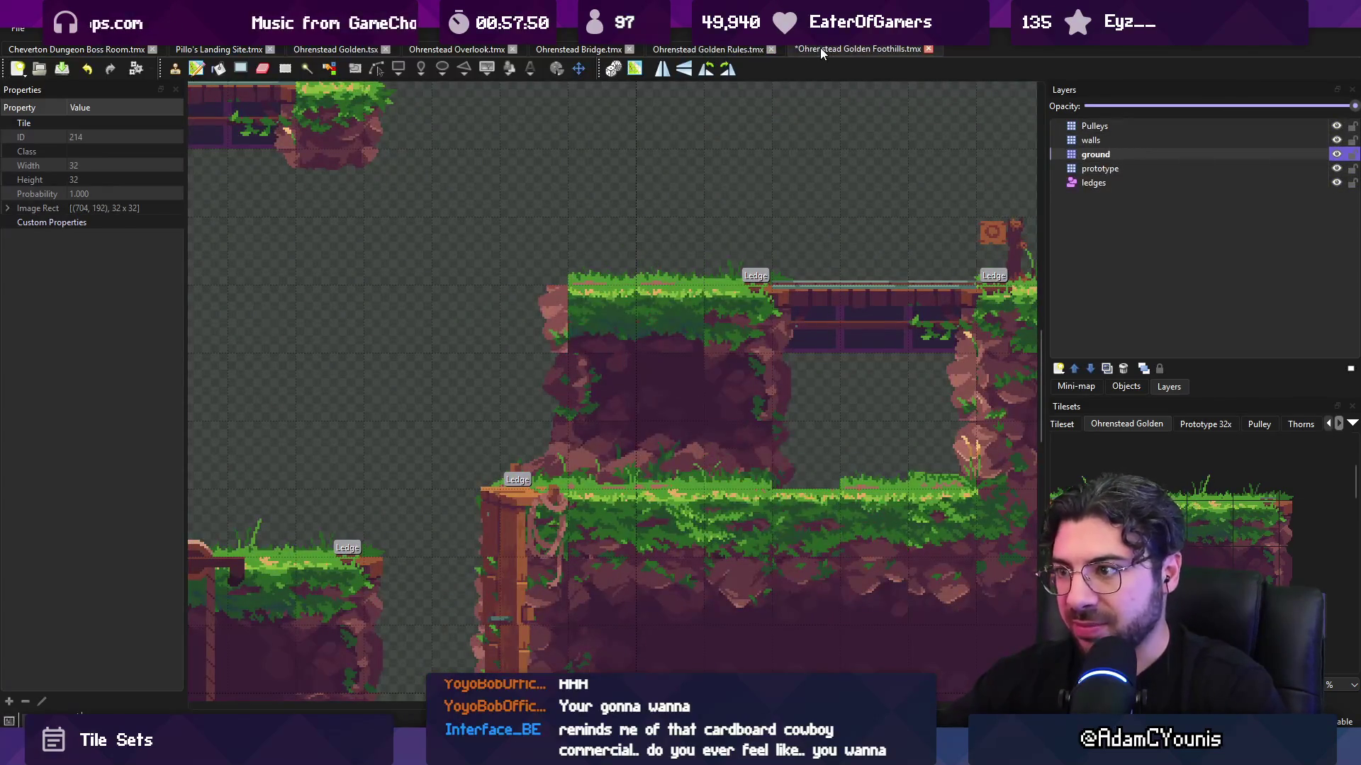
pyautogui.click(709, 49)
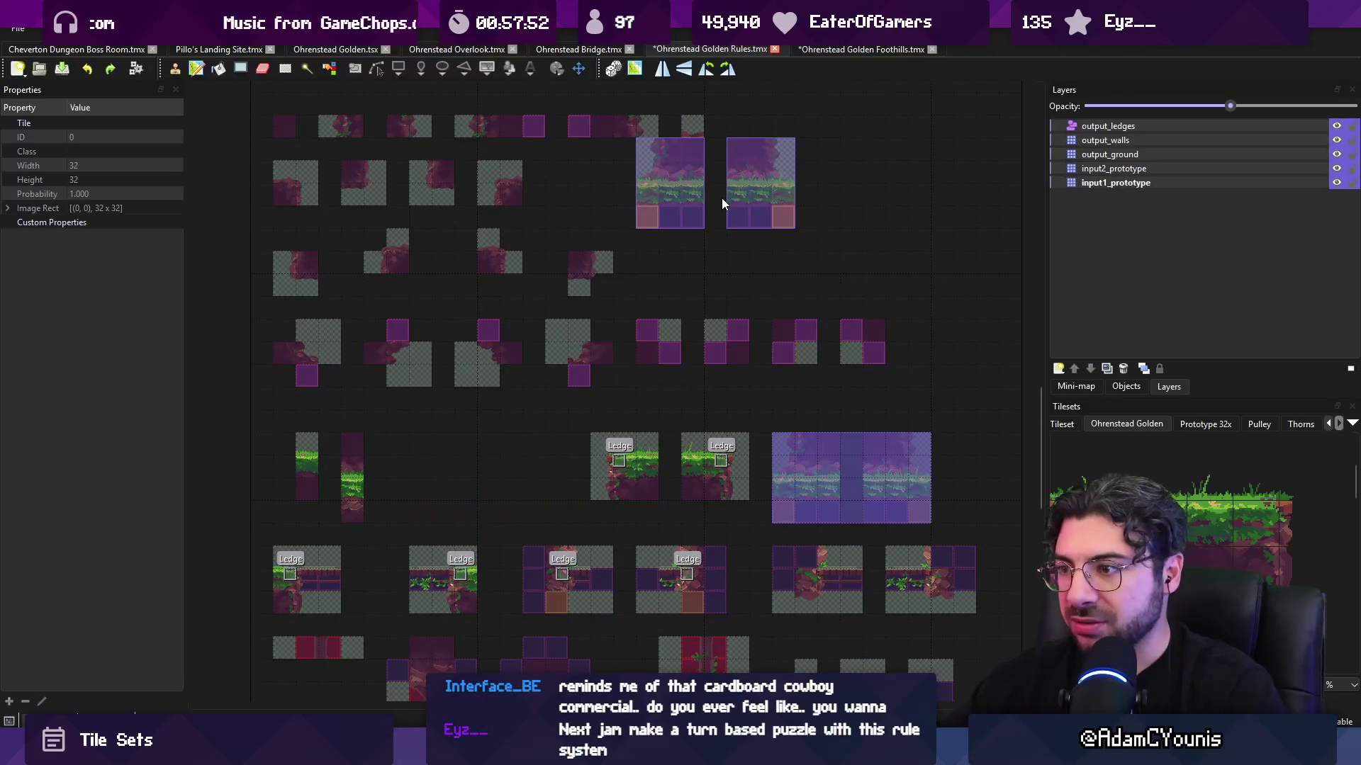
pyautogui.press('Escape')
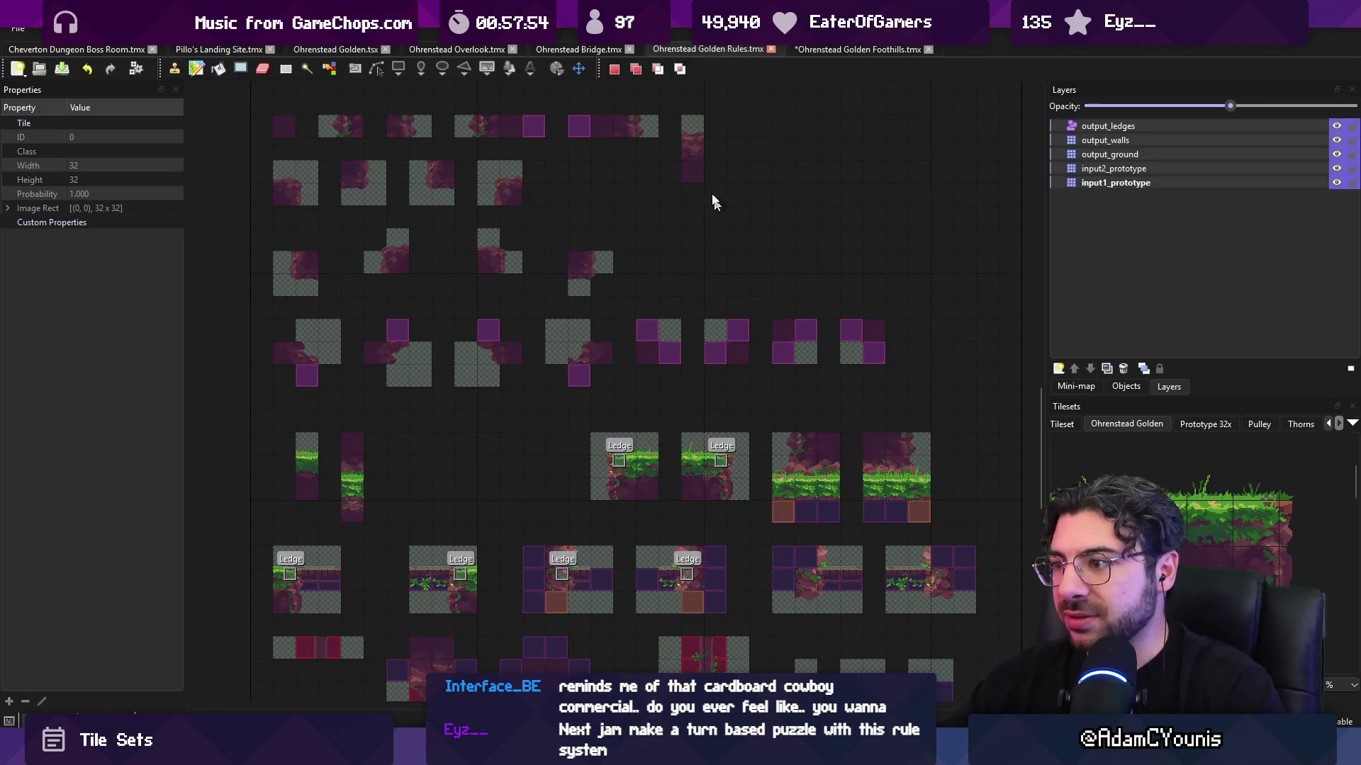
pyautogui.click(826, 48)
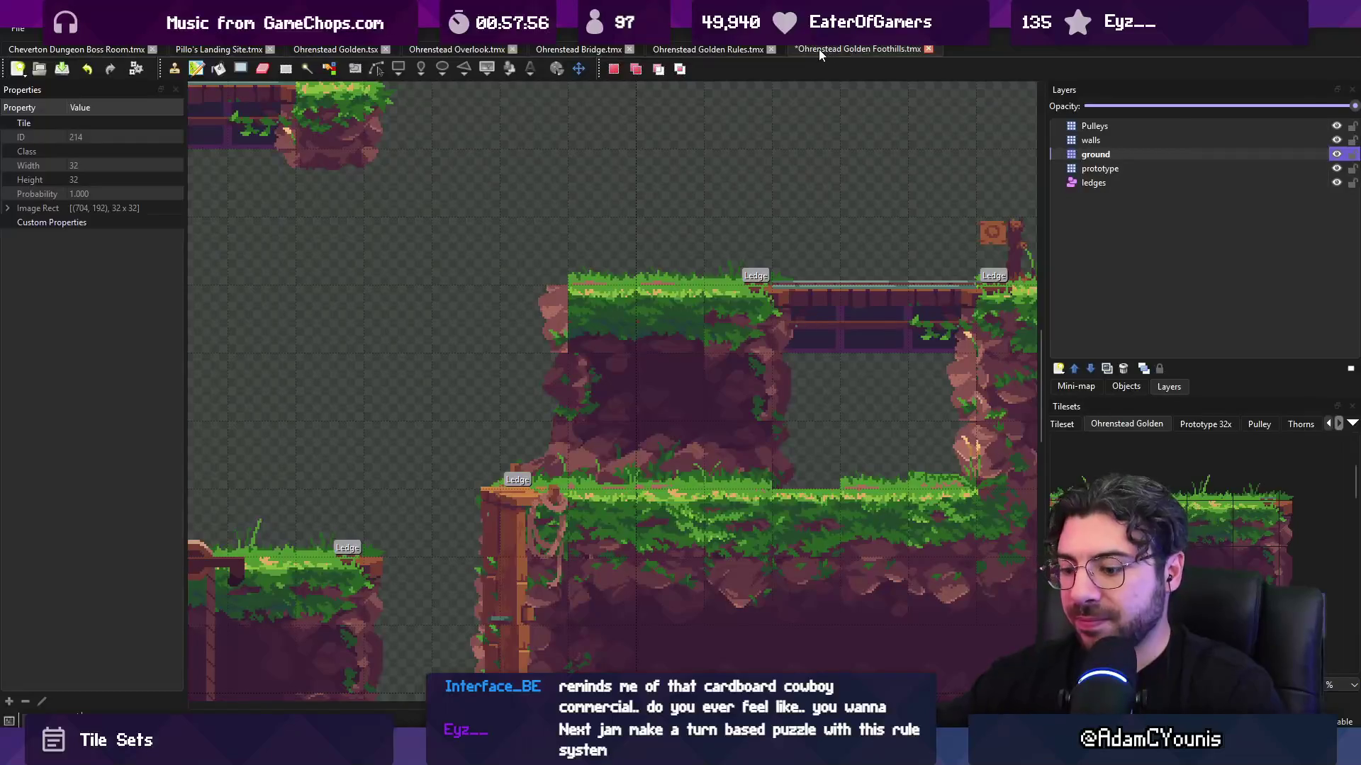
pyautogui.hotkey('ctrl', 'z')
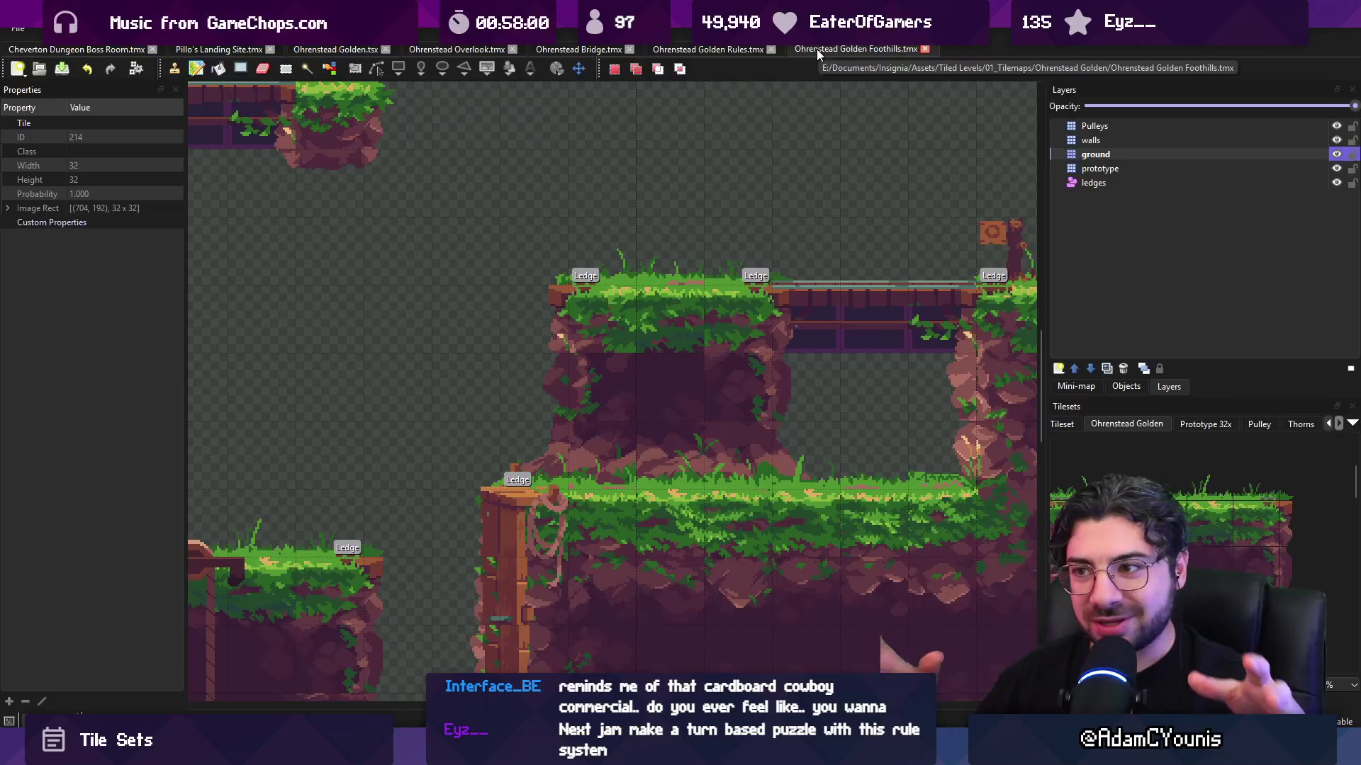
pyautogui.scroll(-5, 685, 231)
pyautogui.scroll(2, 700, 205)
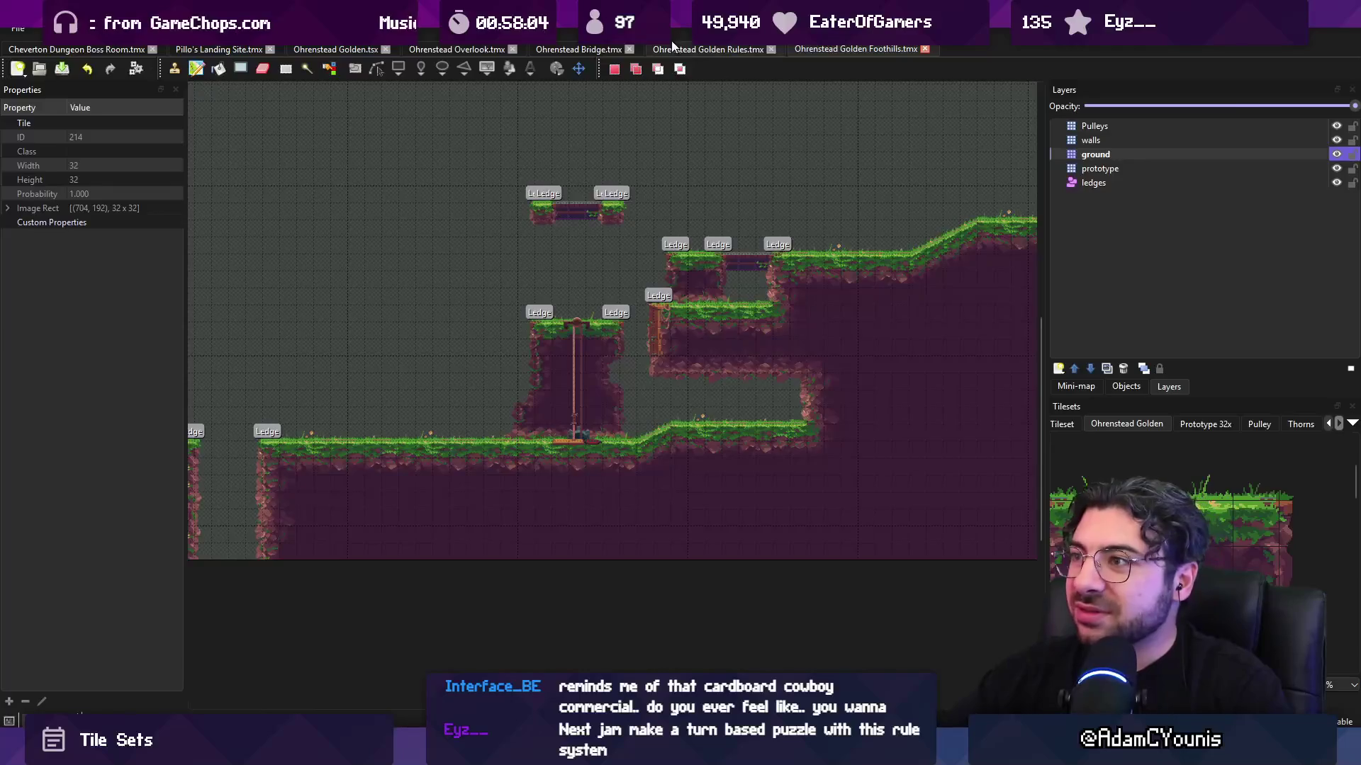
# - On the prototype input layer, stamp a tile into the top-left rule and save Golden Rules
pyautogui.click(708, 49)
pyautogui.scroll(-5, 496, 241)
pyautogui.scroll(10, 413, 221)
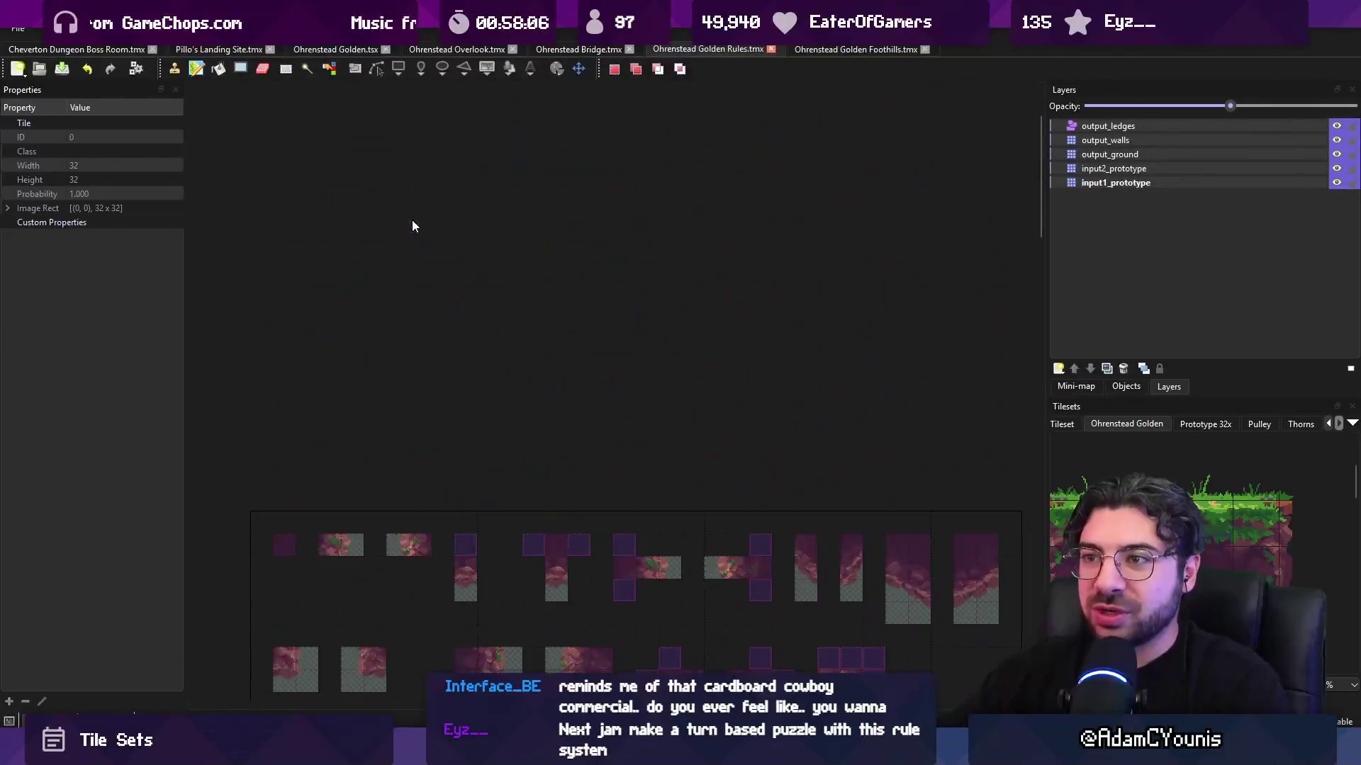
pyautogui.scroll(-3, 403, 297)
pyautogui.scroll(-5, 351, 351)
pyautogui.scroll(7, 353, 262)
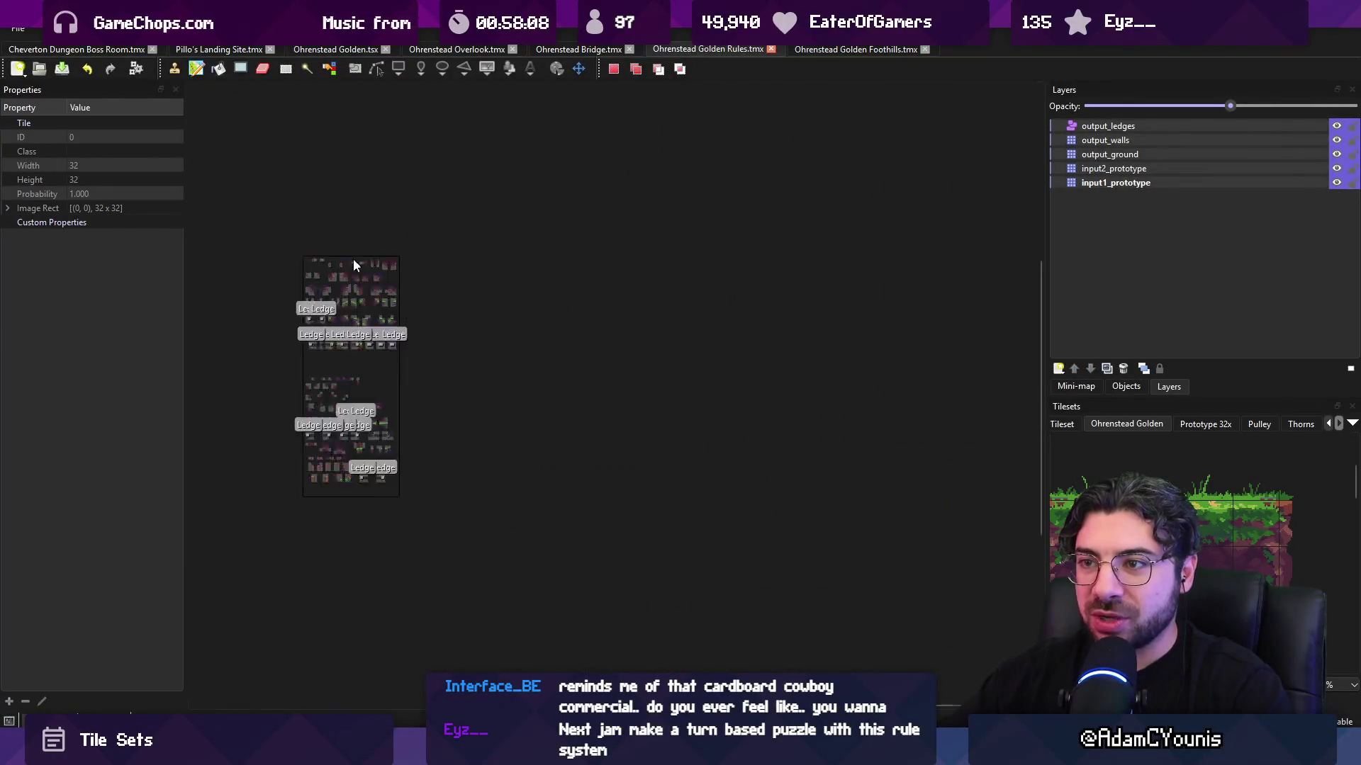
pyautogui.scroll(3, 365, 271)
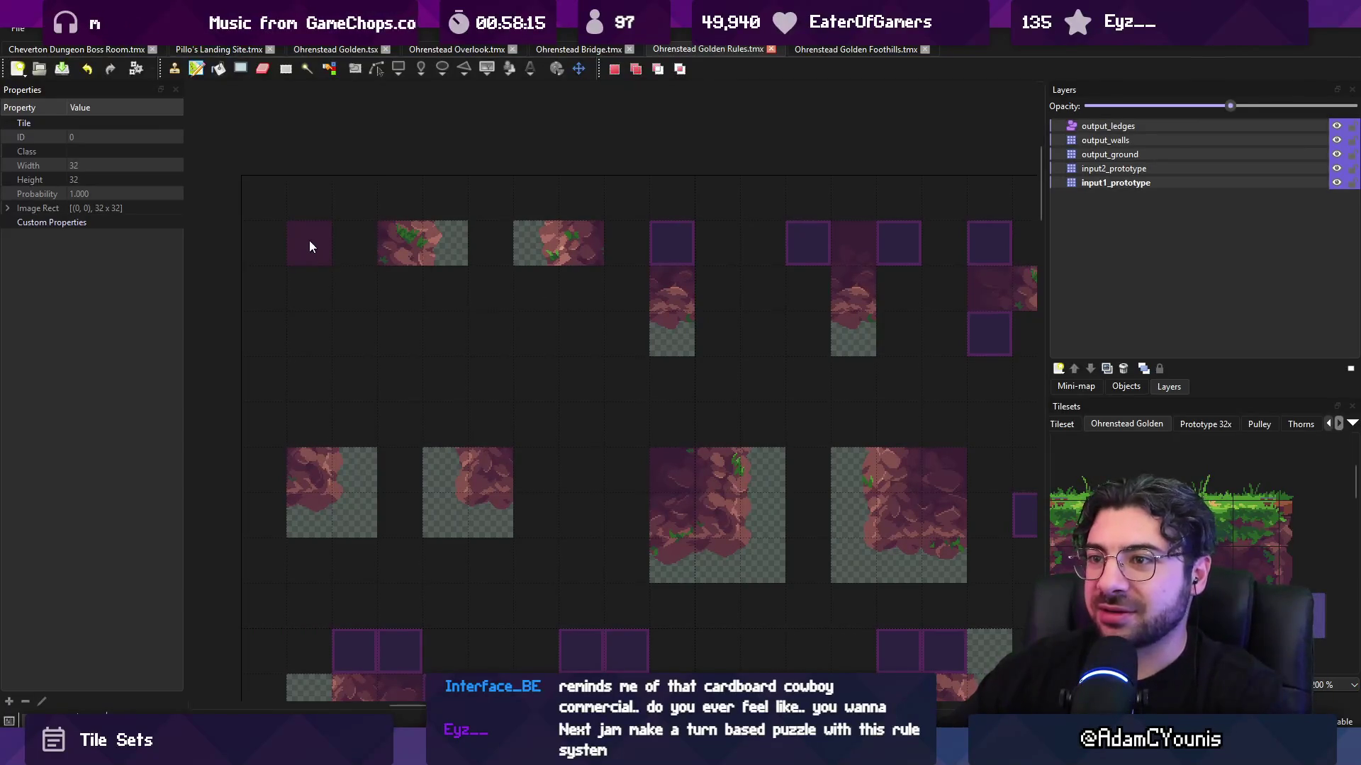
pyautogui.click(1102, 170)
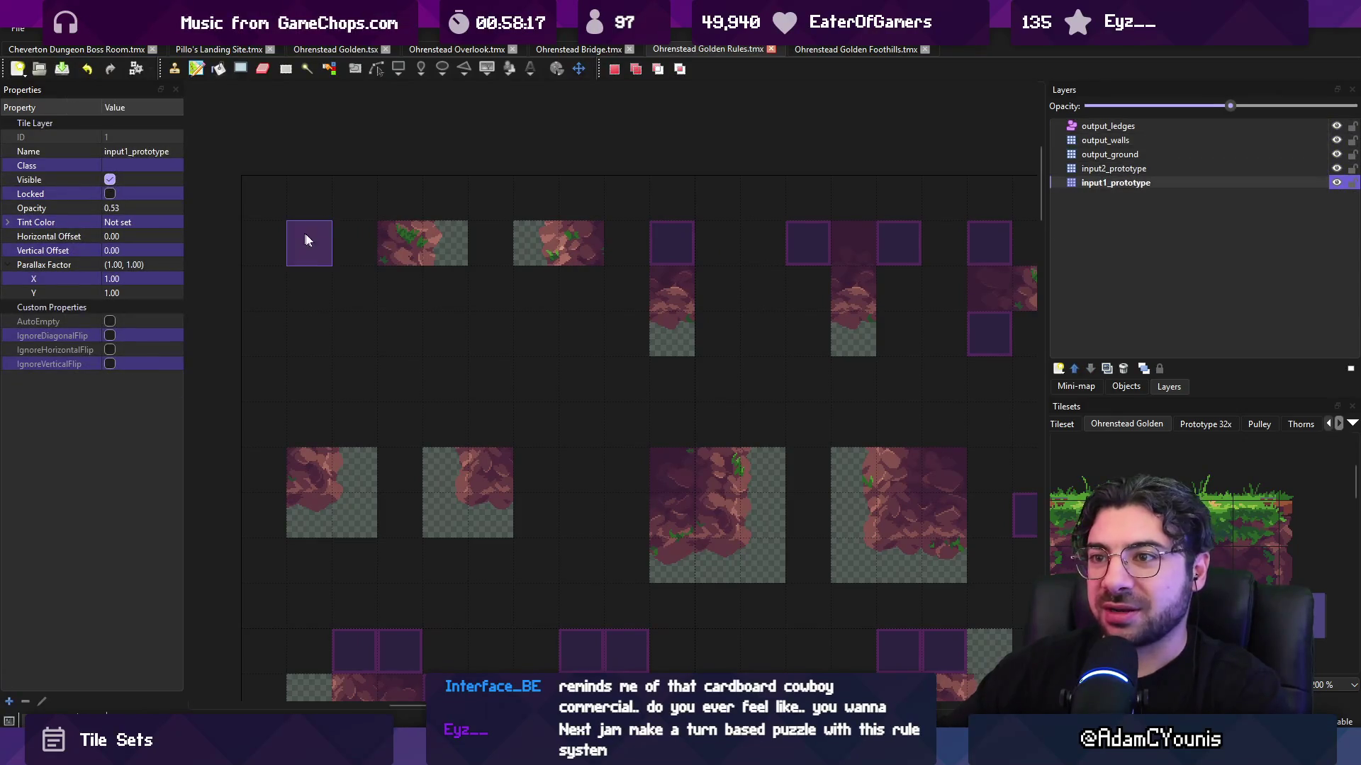
pyautogui.click(400, 241)
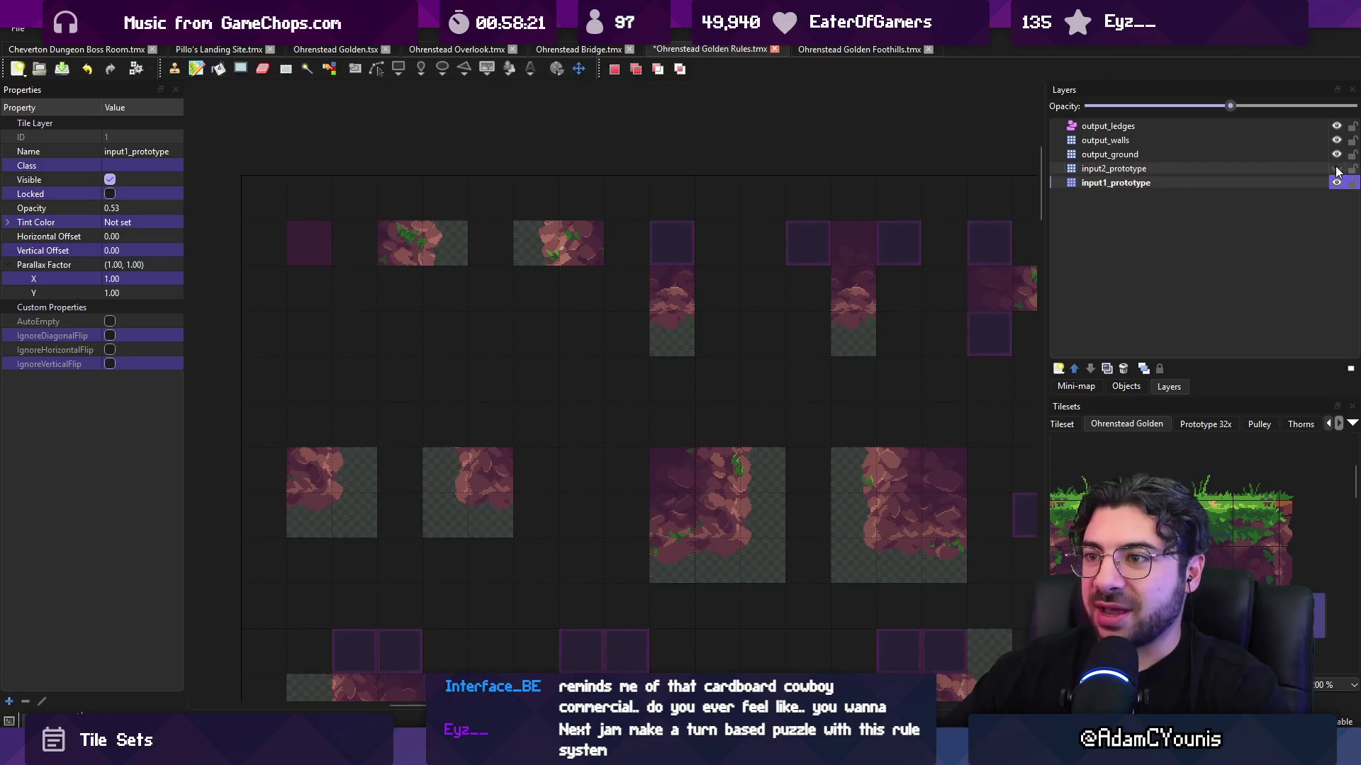
pyautogui.hotkey('ctrl', 's')
pyautogui.scroll(-4, 567, 246)
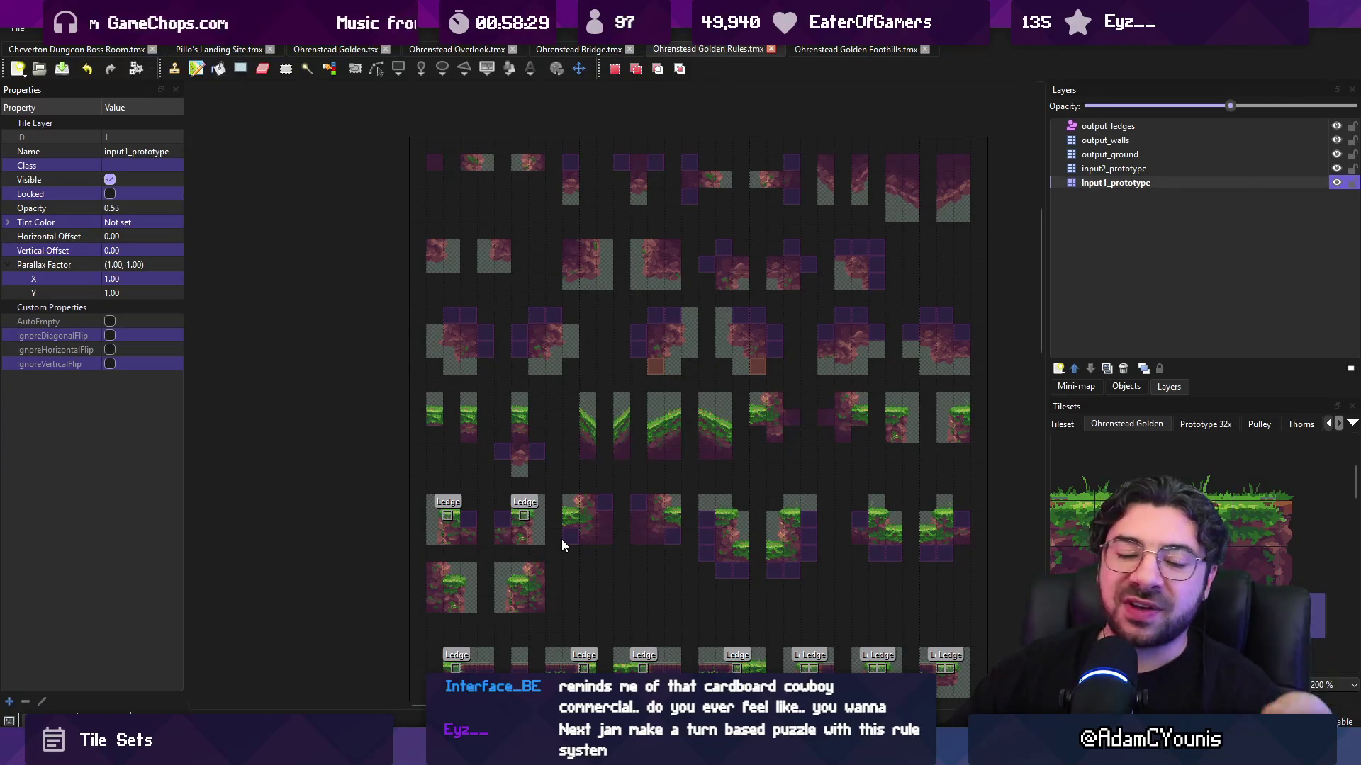
pyautogui.click(588, 660)
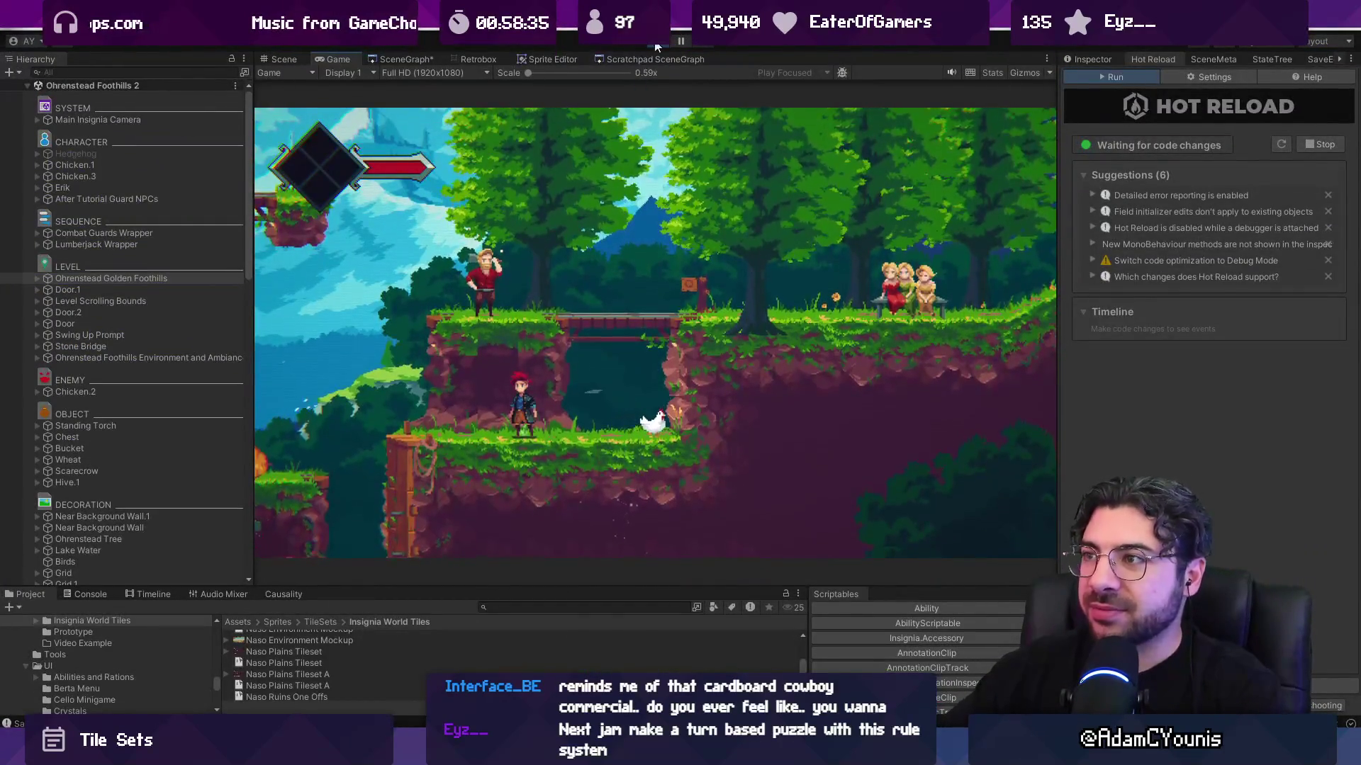
# - Stop the running game, pan the Scene view toward the upper cliffs, and restart Play
pyautogui.hotkey('ctrl', 'p')
pyautogui.scroll(-3, 643, 231)
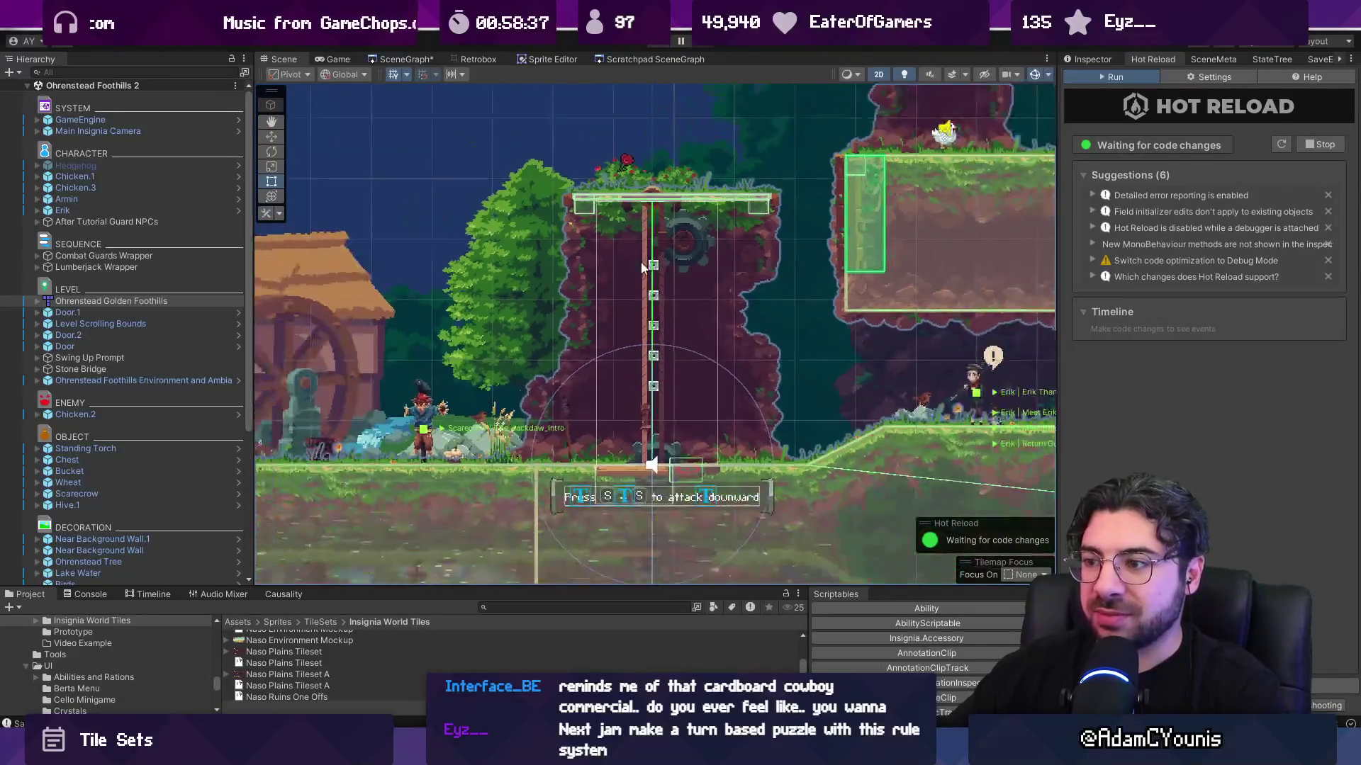
pyautogui.scroll(-2, 558, 180)
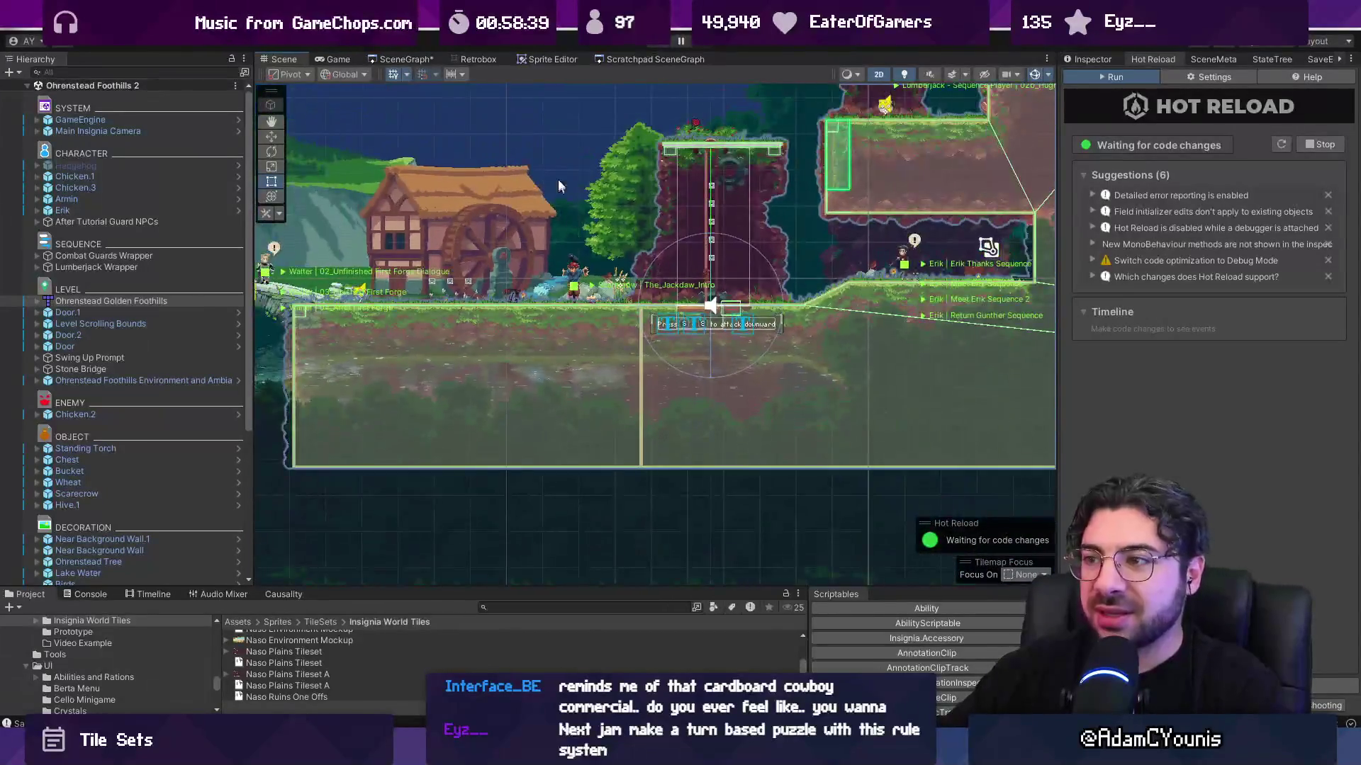
pyautogui.moveTo(564, 150)
pyautogui.mouseDown()
pyautogui.moveTo(628, 268)
pyautogui.moveTo(534, 326)
pyautogui.mouseUp()
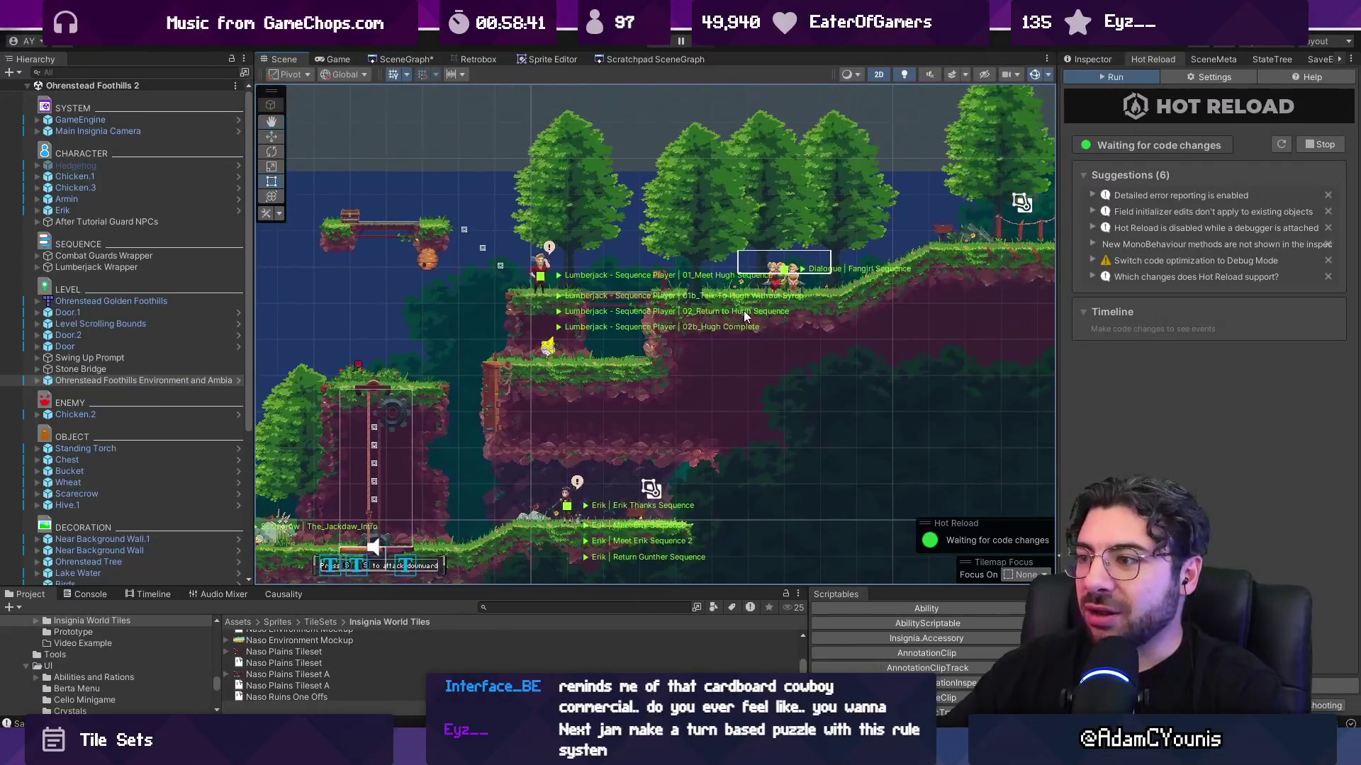
pyautogui.moveTo(788, 232); pyautogui.dragTo(561, 290)
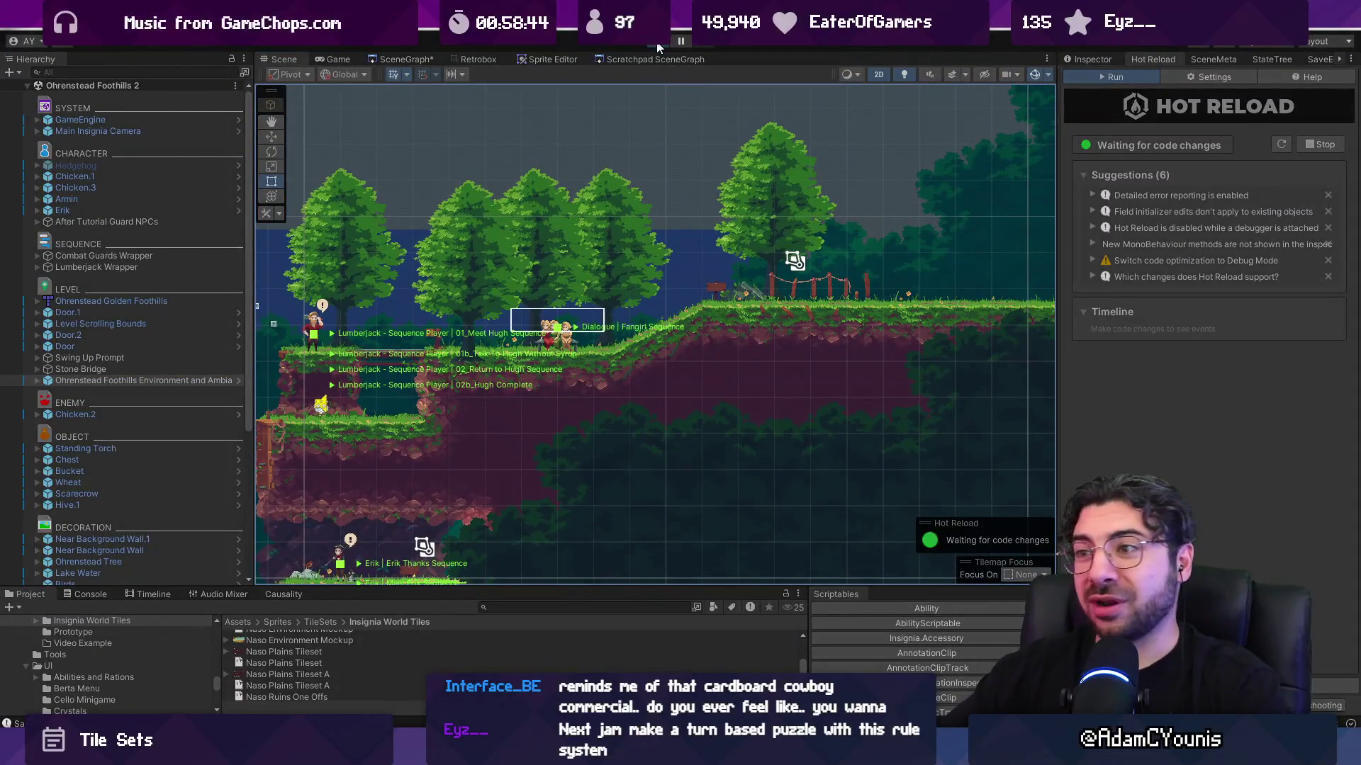
pyautogui.click(658, 45)
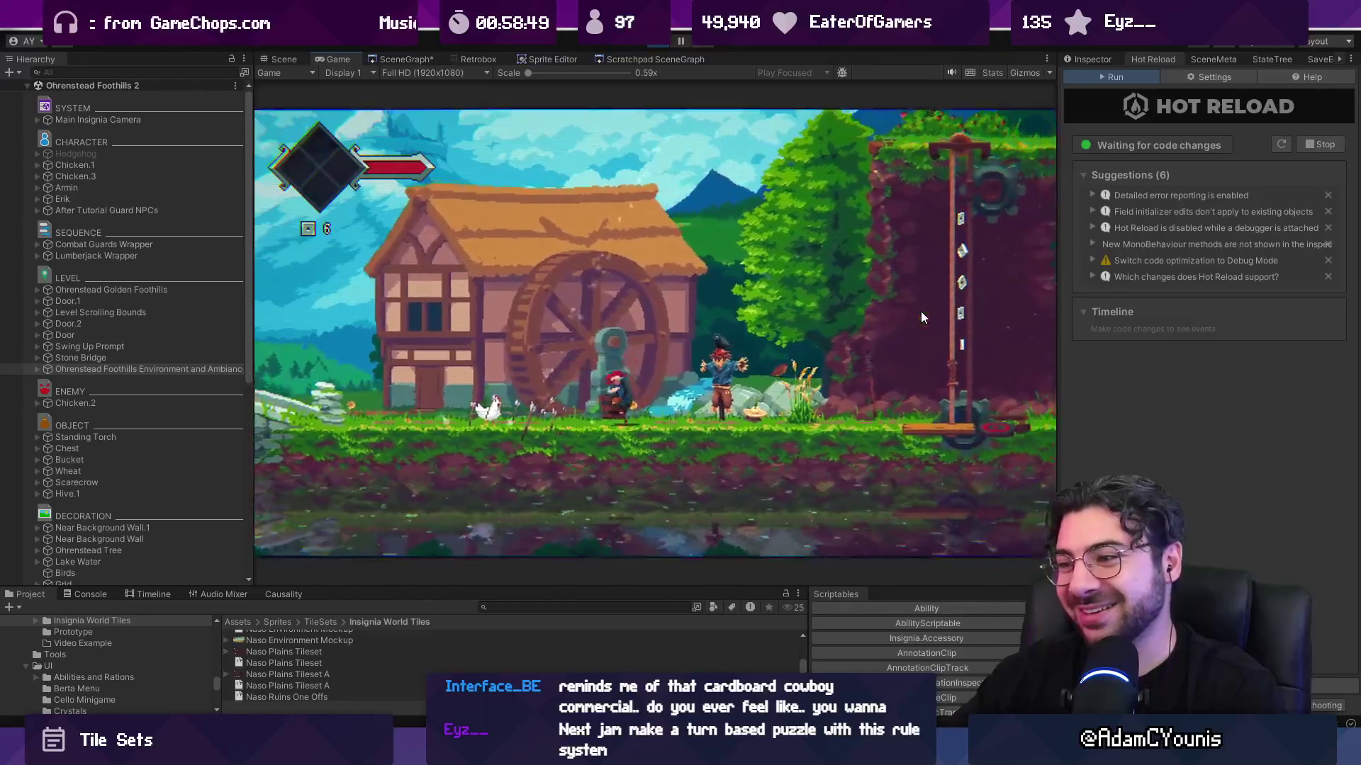
# - Skip the opening cutscene and run the character right to climb the tower
pyautogui.press('Escape')
pyautogui.press('Up')
pyautogui.press('Return')
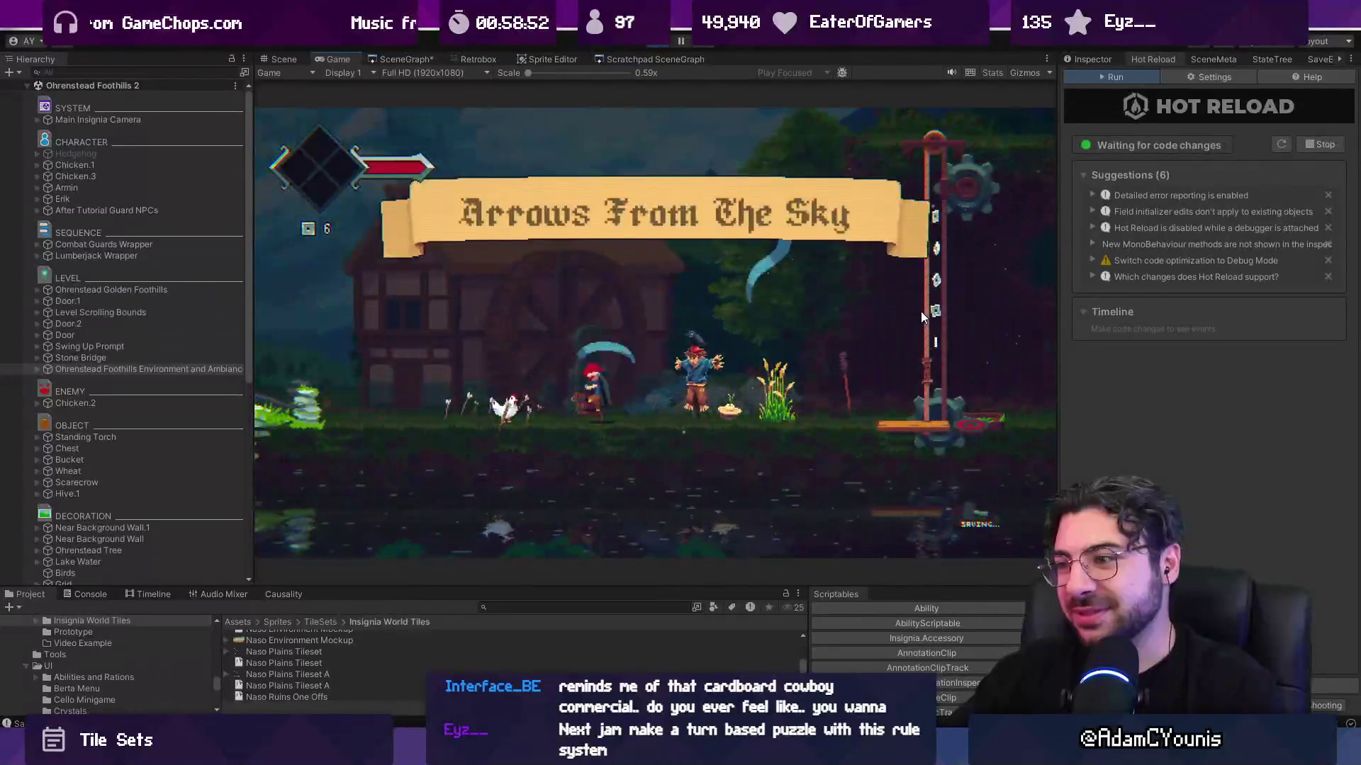
pyautogui.press('Right')
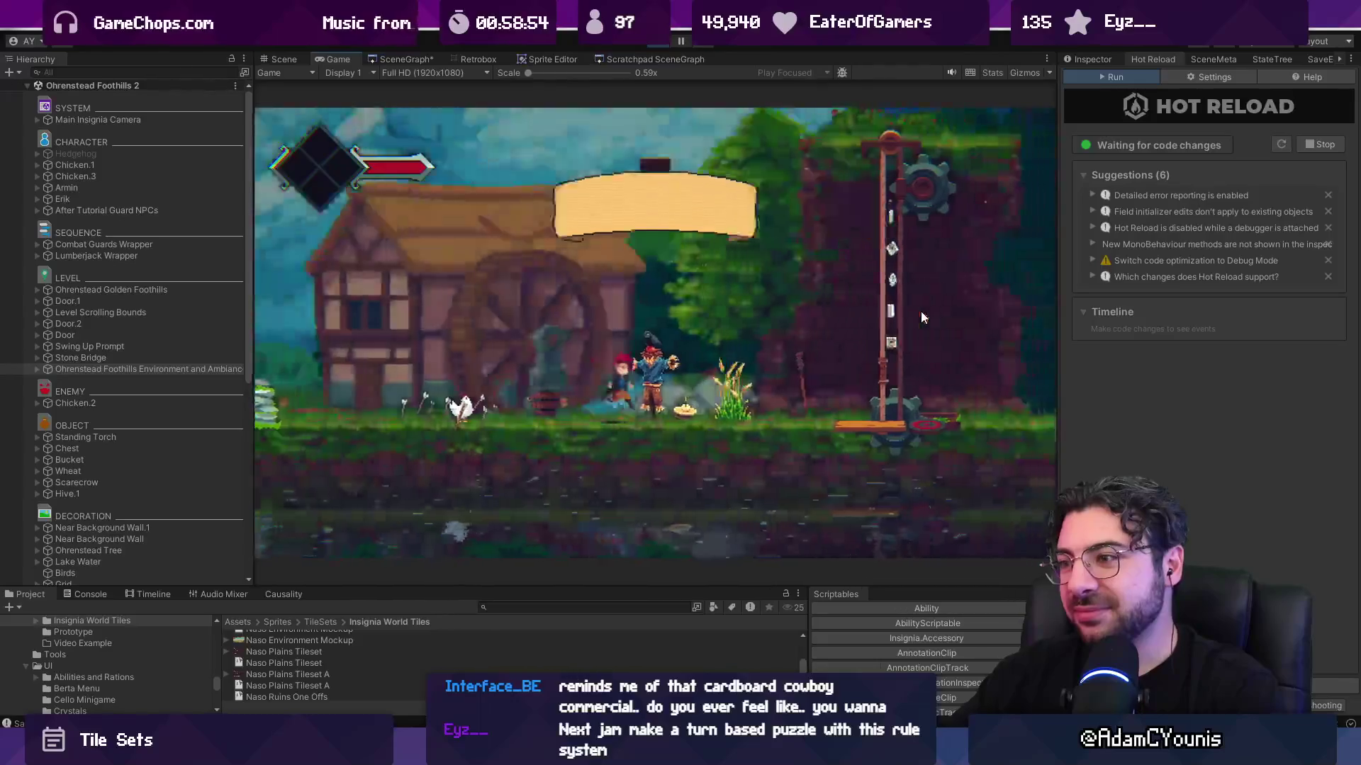
pyautogui.press('x')
pyautogui.press('space')
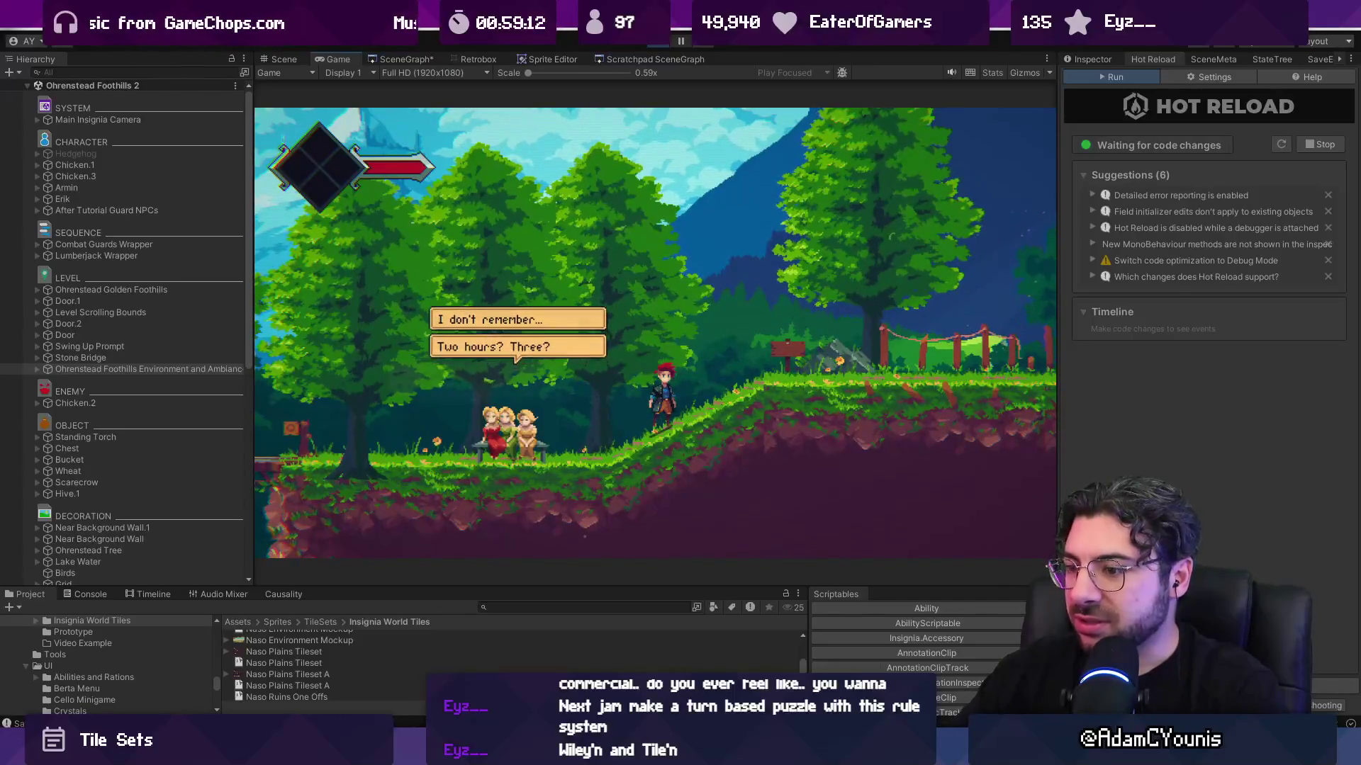
pyautogui.hotkey('alt', 'Tab')
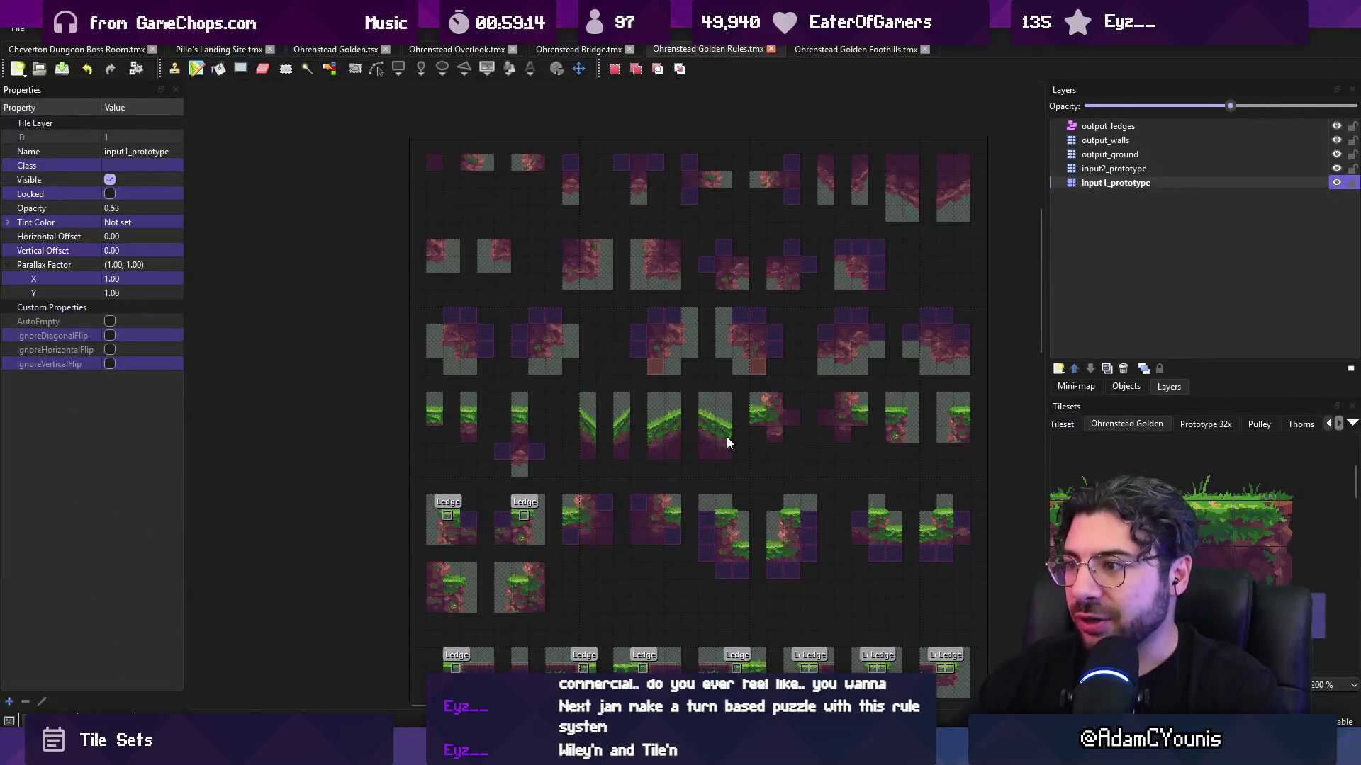
pyautogui.keyDown('ctrl'); pyautogui.scroll(1, 728, 443); pyautogui.keyUp('ctrl')
pyautogui.click(1115, 425)
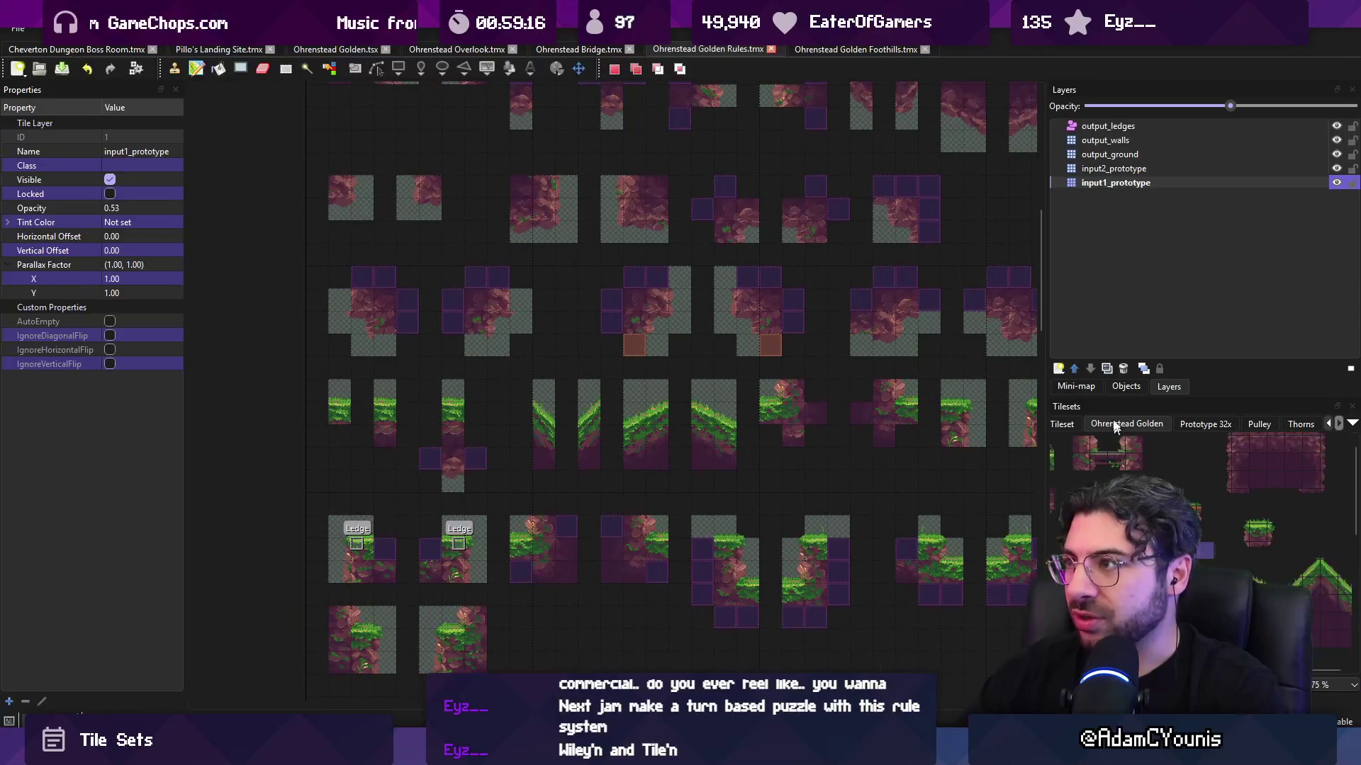
pyautogui.keyDown('ctrl'); pyautogui.scroll(2, 1198, 510); pyautogui.keyUp('ctrl')
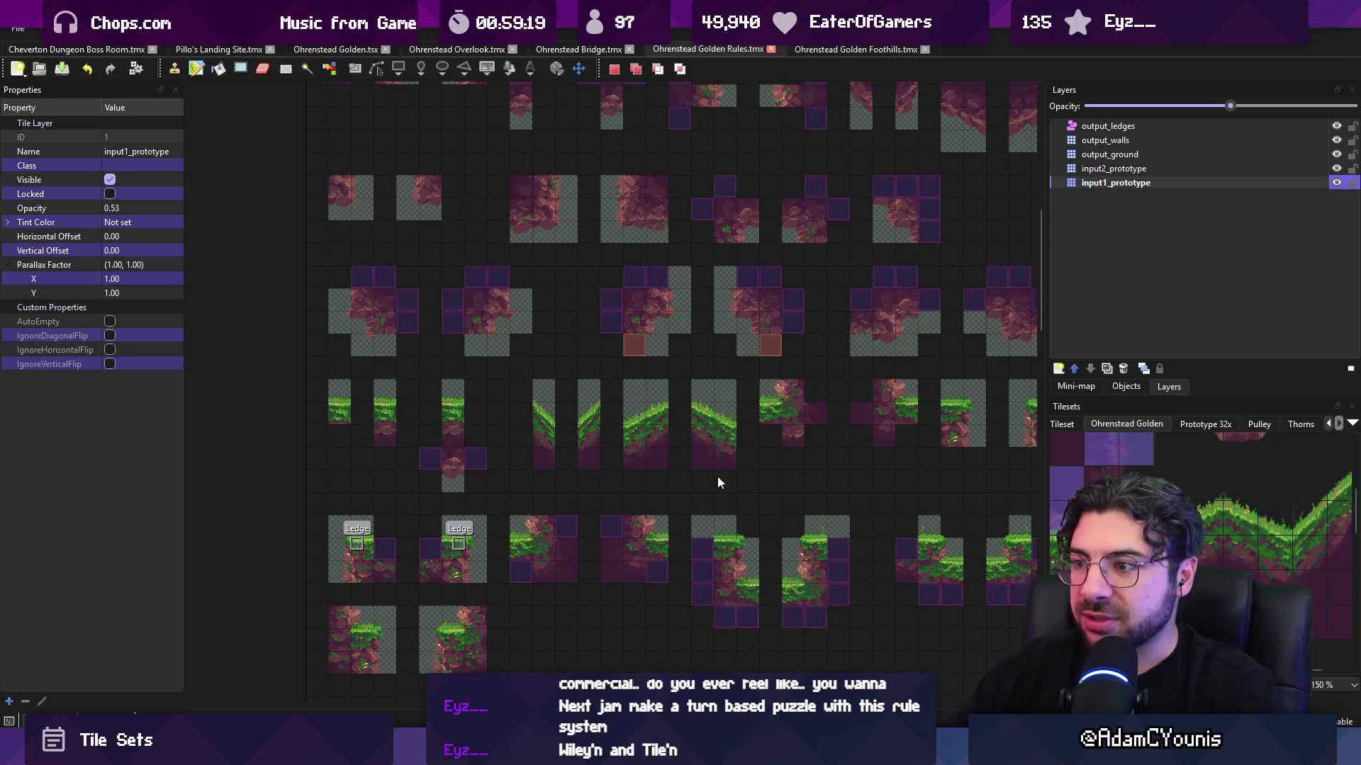
pyautogui.hotkey('alt', 'Tab')
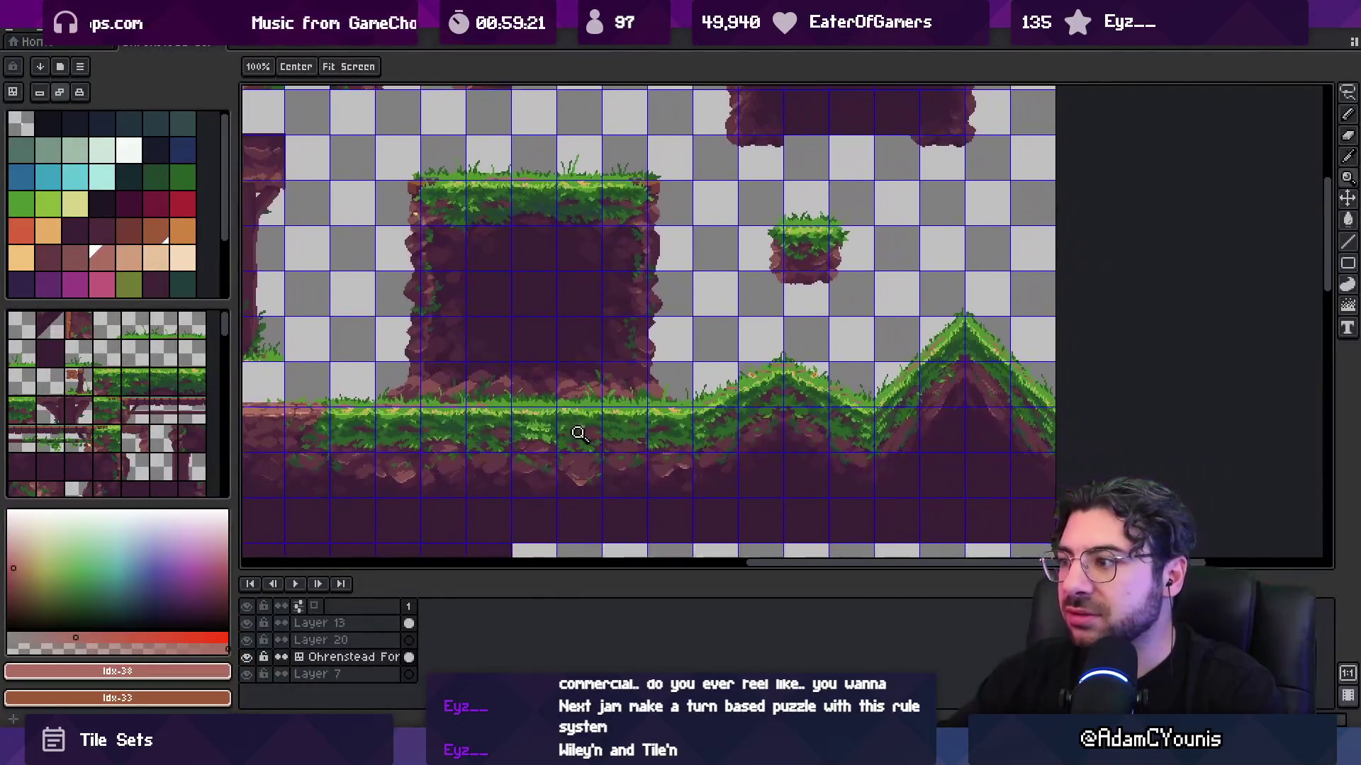
# - In tile mode, move the two-by-four peak tile block and a small tile group to the lower middle
pyautogui.press('Tab')
pyautogui.moveTo(753, 384)
pyautogui.mouseDown()
pyautogui.moveTo(691, 243)
pyautogui.moveTo(734, 333)
pyautogui.moveTo(733, 382)
pyautogui.mouseUp()
pyautogui.press('m')
pyautogui.click(716, 291)
pyautogui.scroll(-3, 716, 291)
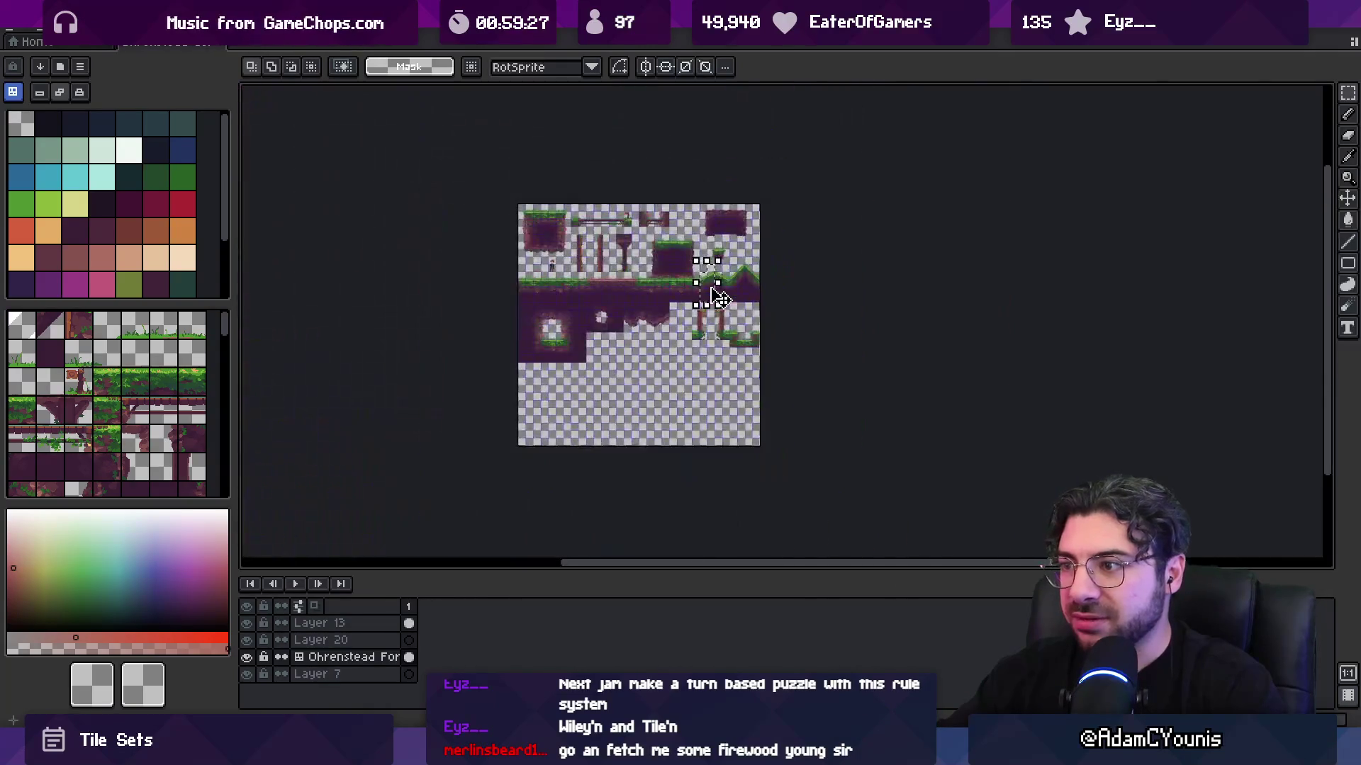
pyautogui.moveTo(718, 302)
pyautogui.mouseDown()
pyautogui.moveTo(679, 376)
pyautogui.moveTo(615, 399)
pyautogui.mouseUp()
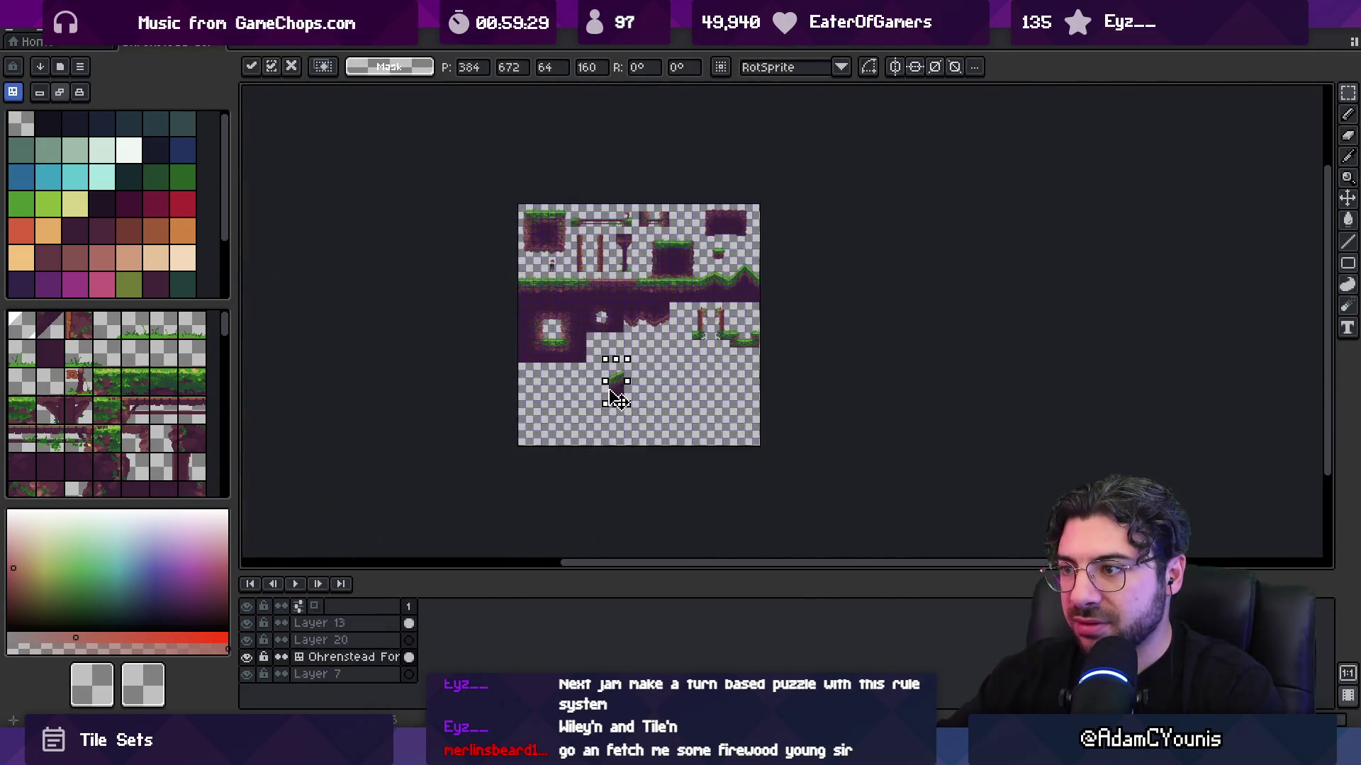
pyautogui.click(522, 278)
pyautogui.moveTo(522, 279); pyautogui.dragTo(635, 390)
pyautogui.scroll(4, 635, 390)
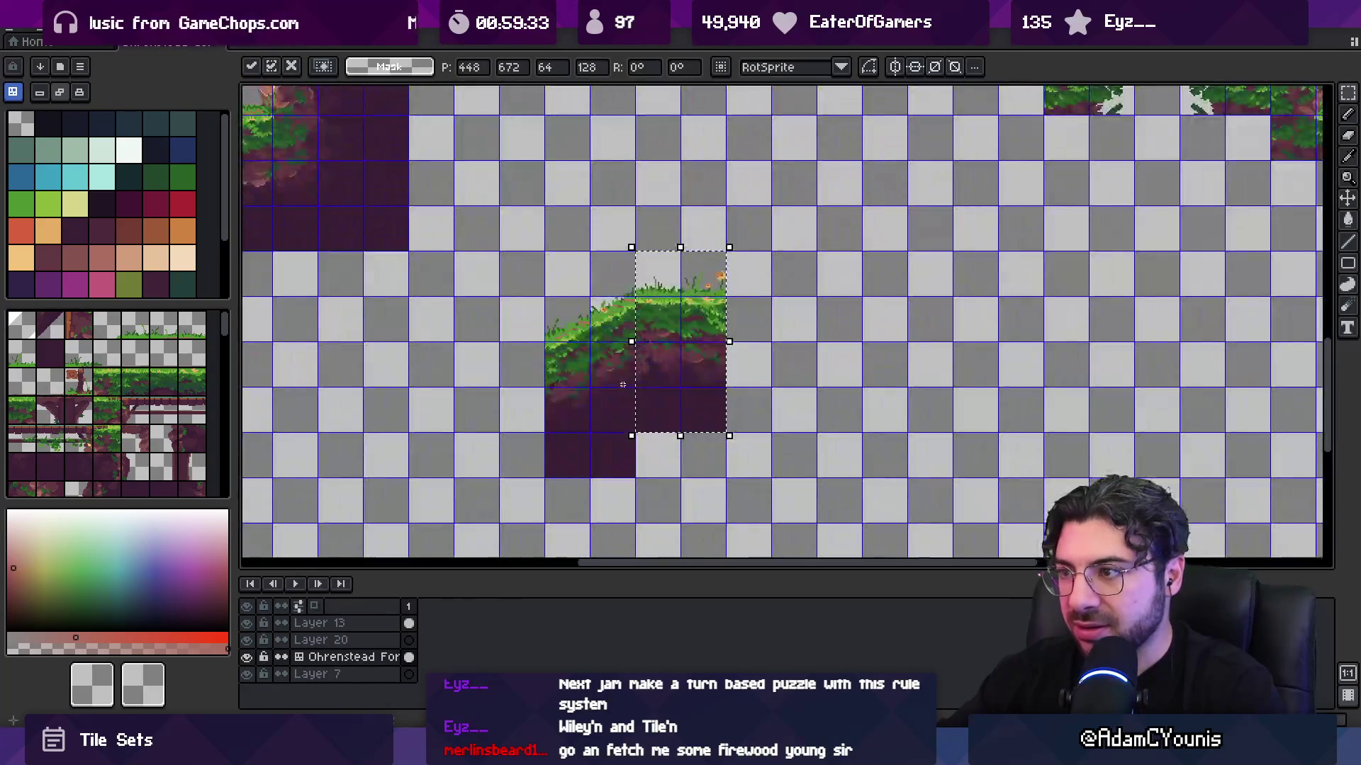
pyautogui.press('Return')
# - Undo the last tile placements to bring back the full tile map
pyautogui.scroll(2, 577, 318)
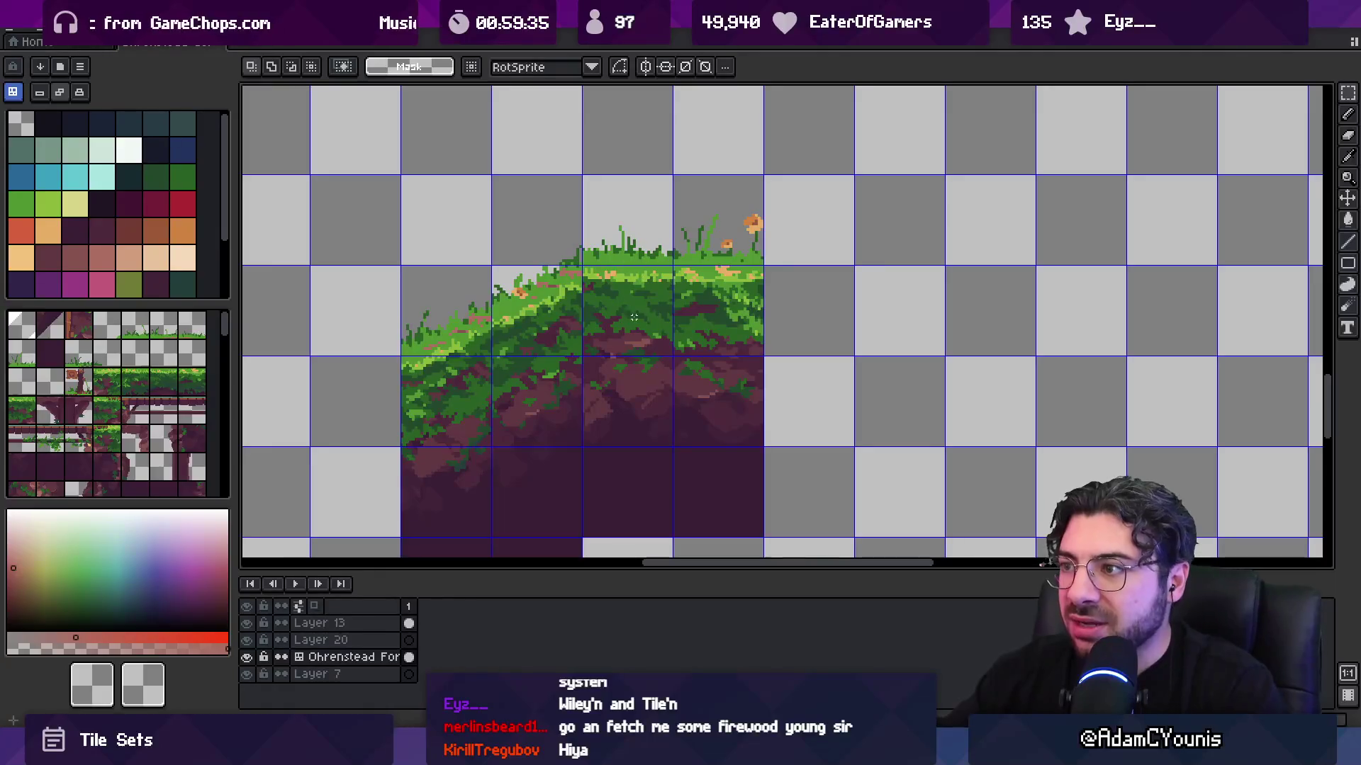
pyautogui.scroll(-1, 662, 309)
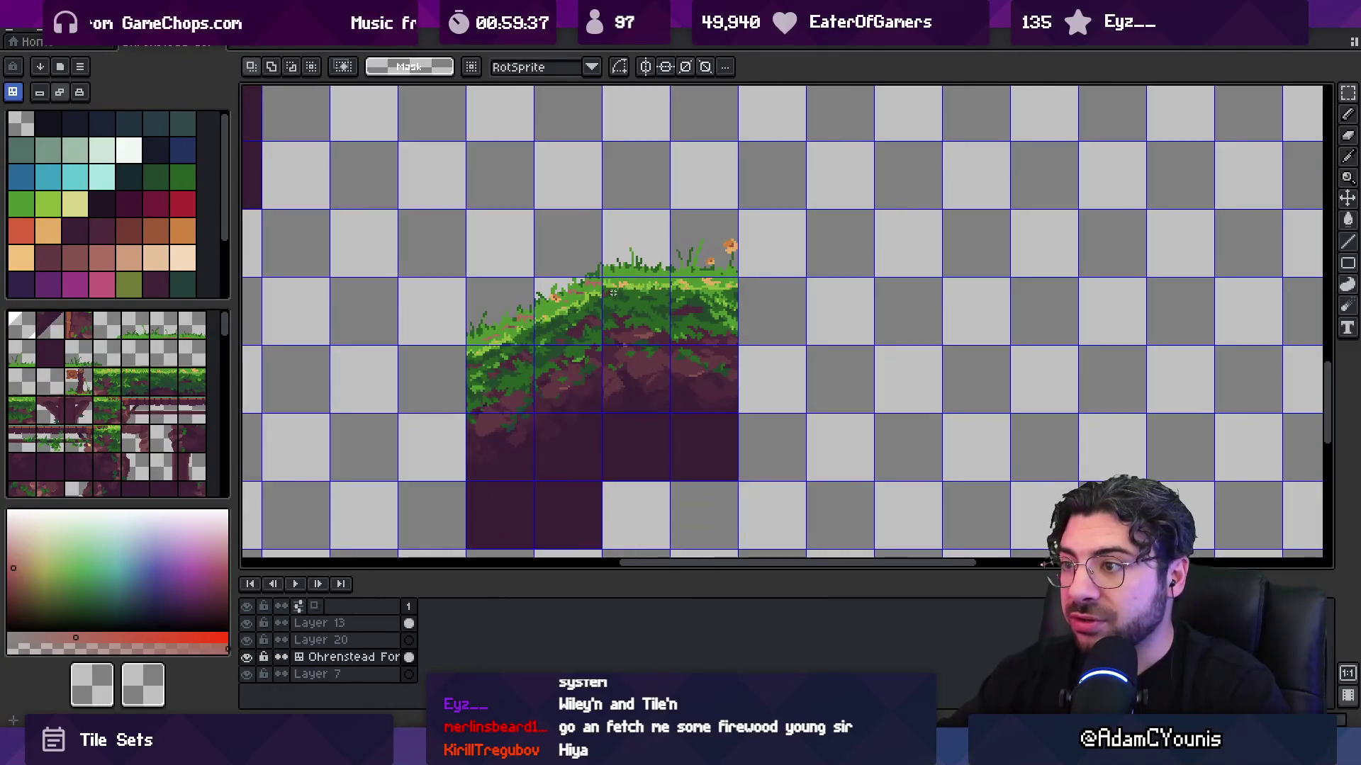
pyautogui.scroll(2, 613, 292)
pyautogui.hotkey('ctrl', 'z')
pyautogui.scroll(-3, 579, 237)
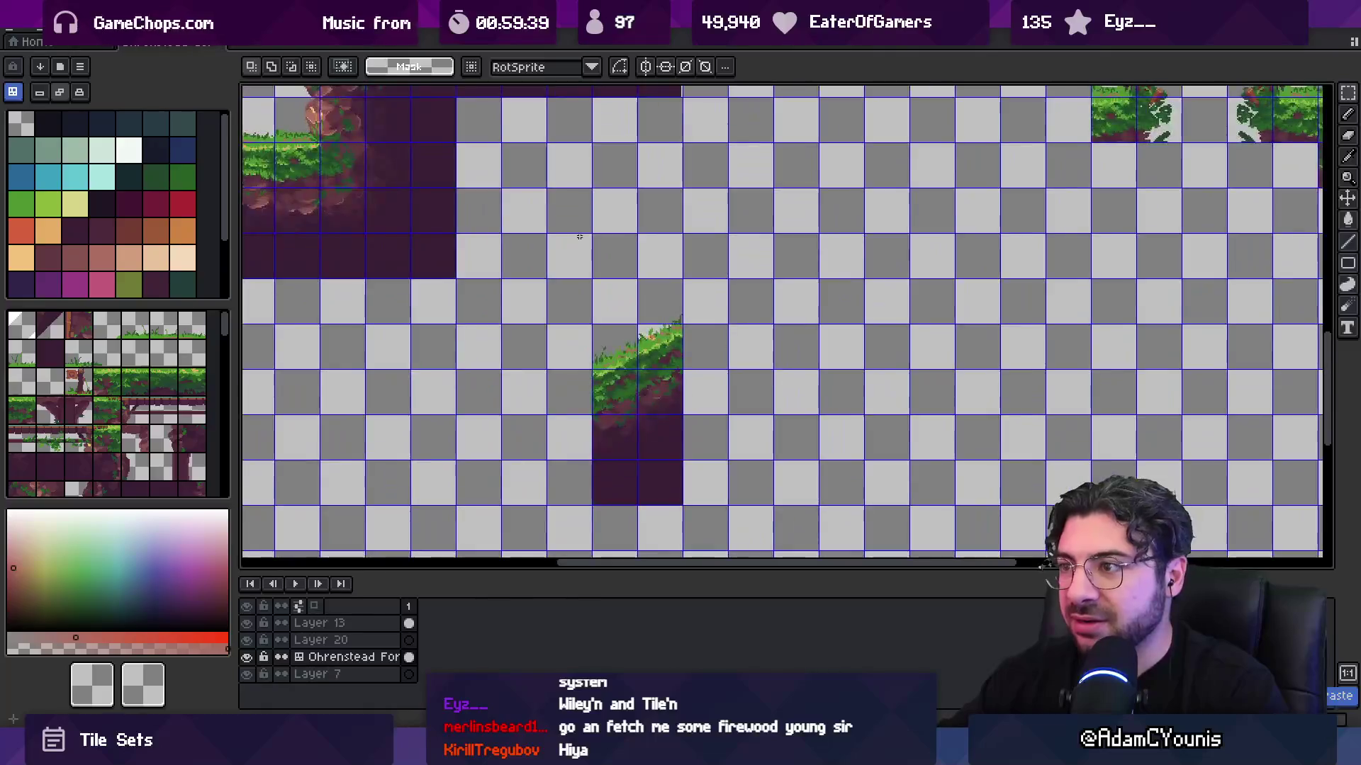
pyautogui.hotkey('ctrl', 'z')
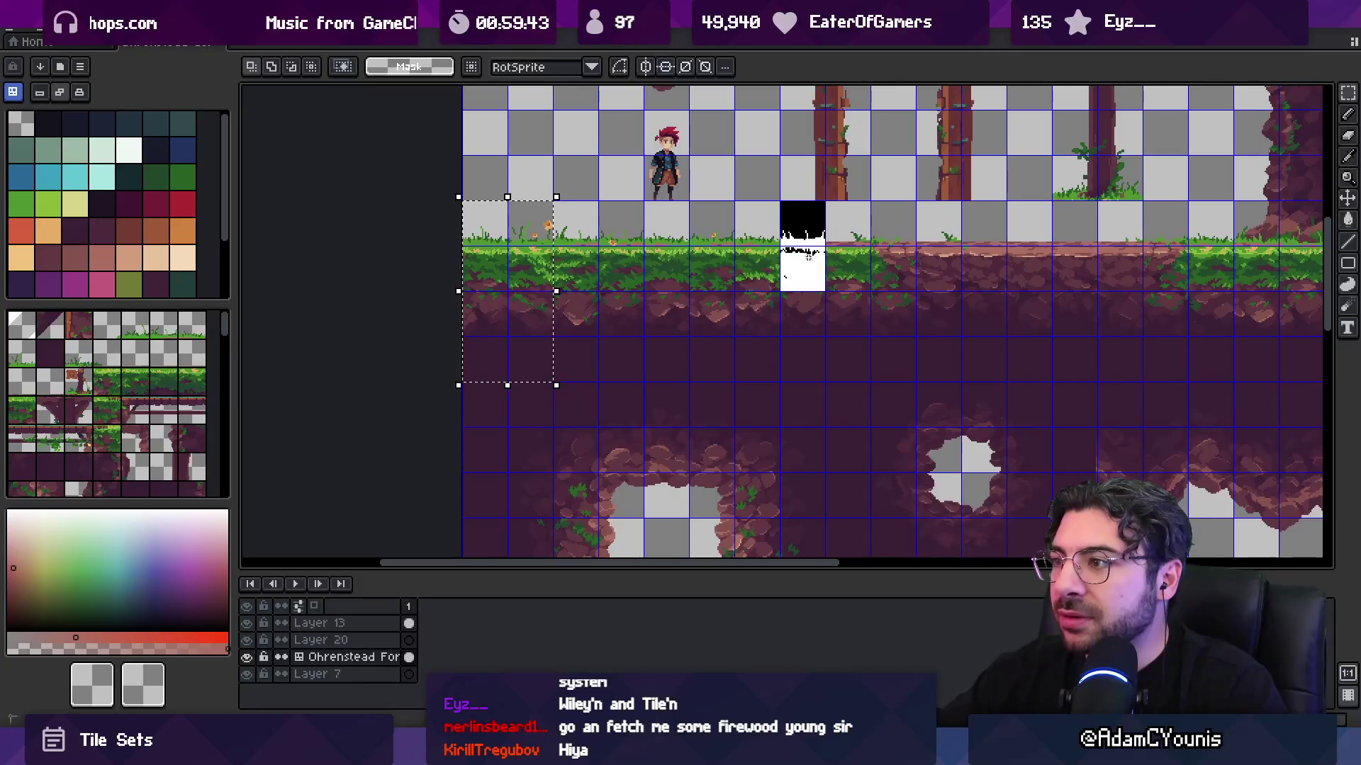
# - Copy a two-by-three grass tile block and paste it into the tileset beside the existing one
pyautogui.moveTo(844, 303); pyautogui.dragTo(787, 209)
pyautogui.click(811, 227)
pyautogui.hotkey('ctrl', 'd')
pyautogui.hotkey('ctrl', 'Tab')
pyautogui.hotkey('ctrl', 'c')
pyautogui.hotkey('ctrl', 'Tab')
pyautogui.hotkey('ctrl', 'v')
pyautogui.moveTo(592, 383); pyautogui.dragTo(775, 270)
pyautogui.scroll(3, 775, 270)
pyautogui.press('Return')
# - Erase the temporary grass-and-dirt tile column
pyautogui.scroll(-2, 879, 253)
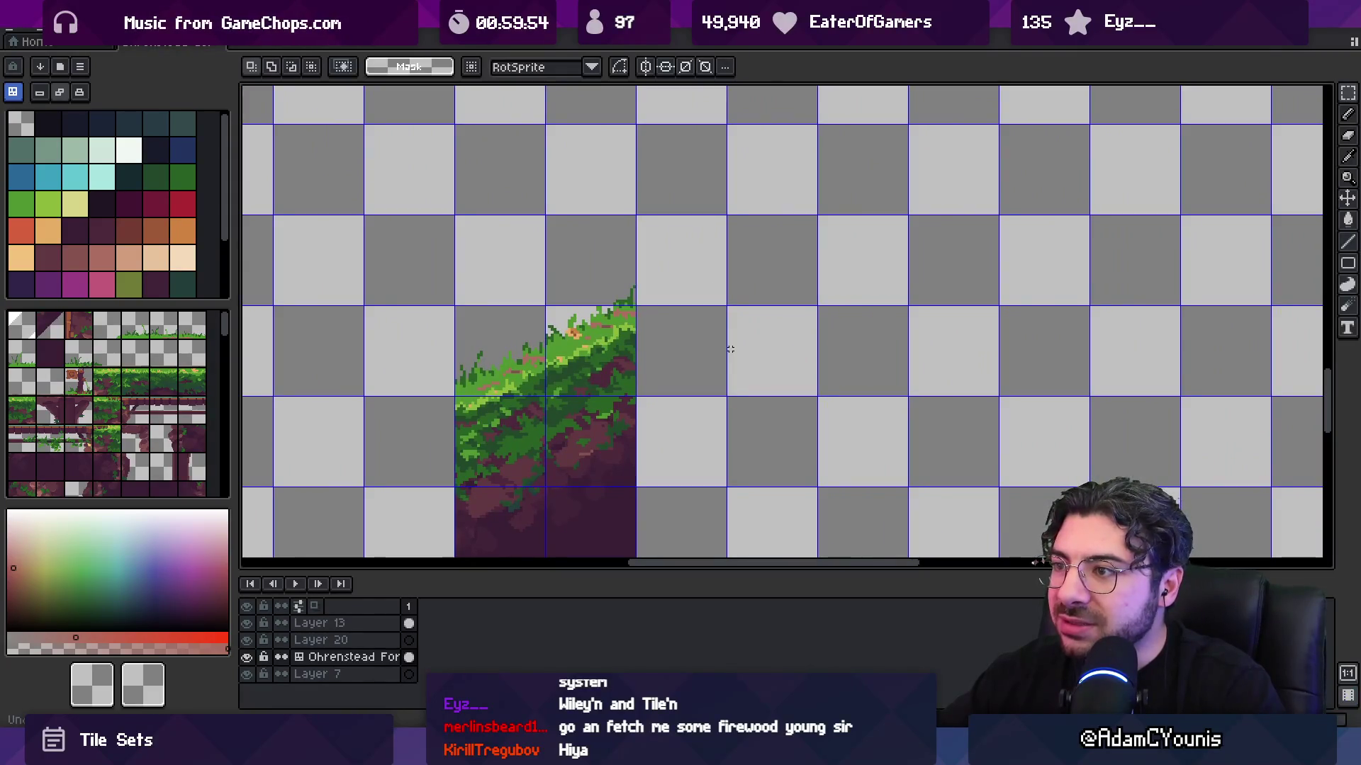
pyautogui.scroll(-3, 682, 349)
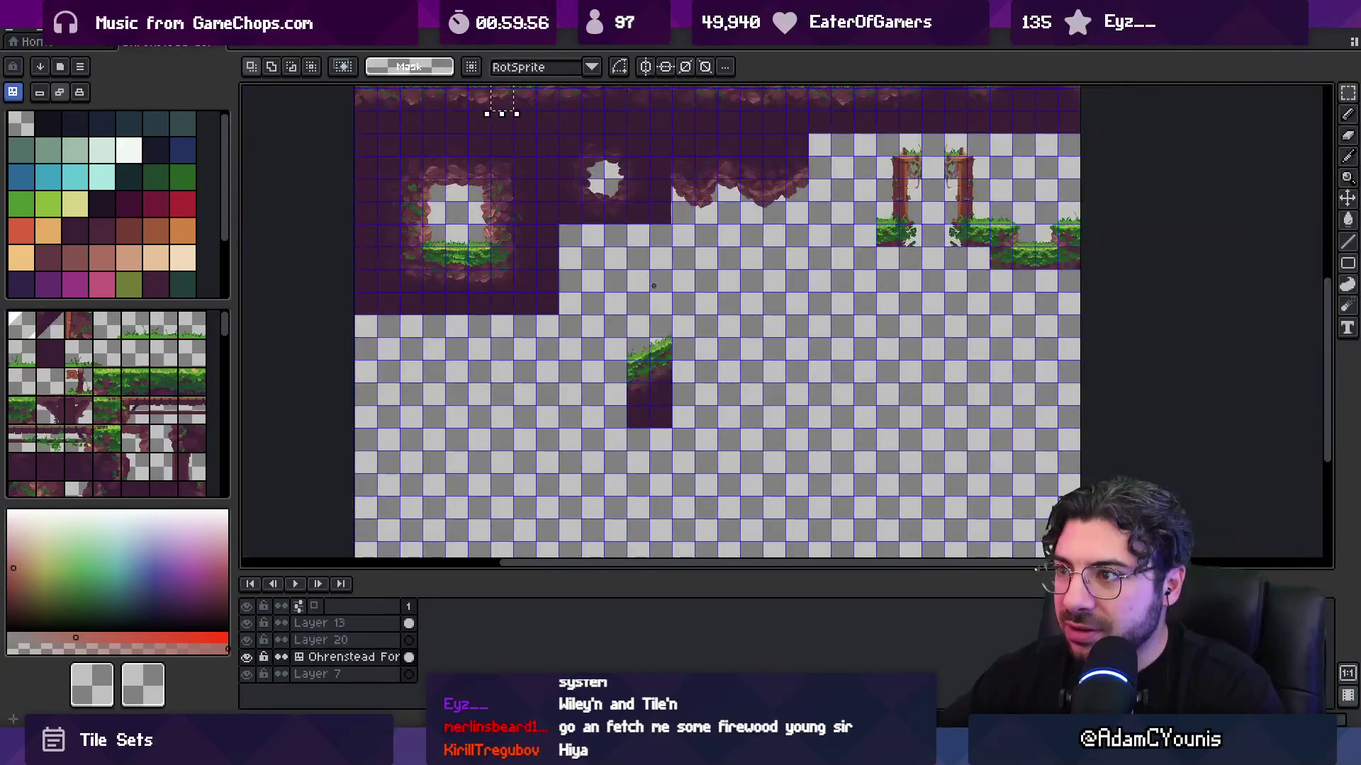
pyautogui.moveTo(652, 324)
pyautogui.mouseDown()
pyautogui.moveTo(693, 433)
pyautogui.moveTo(596, 459)
pyautogui.mouseUp()
pyautogui.scroll(5, 814, 308)
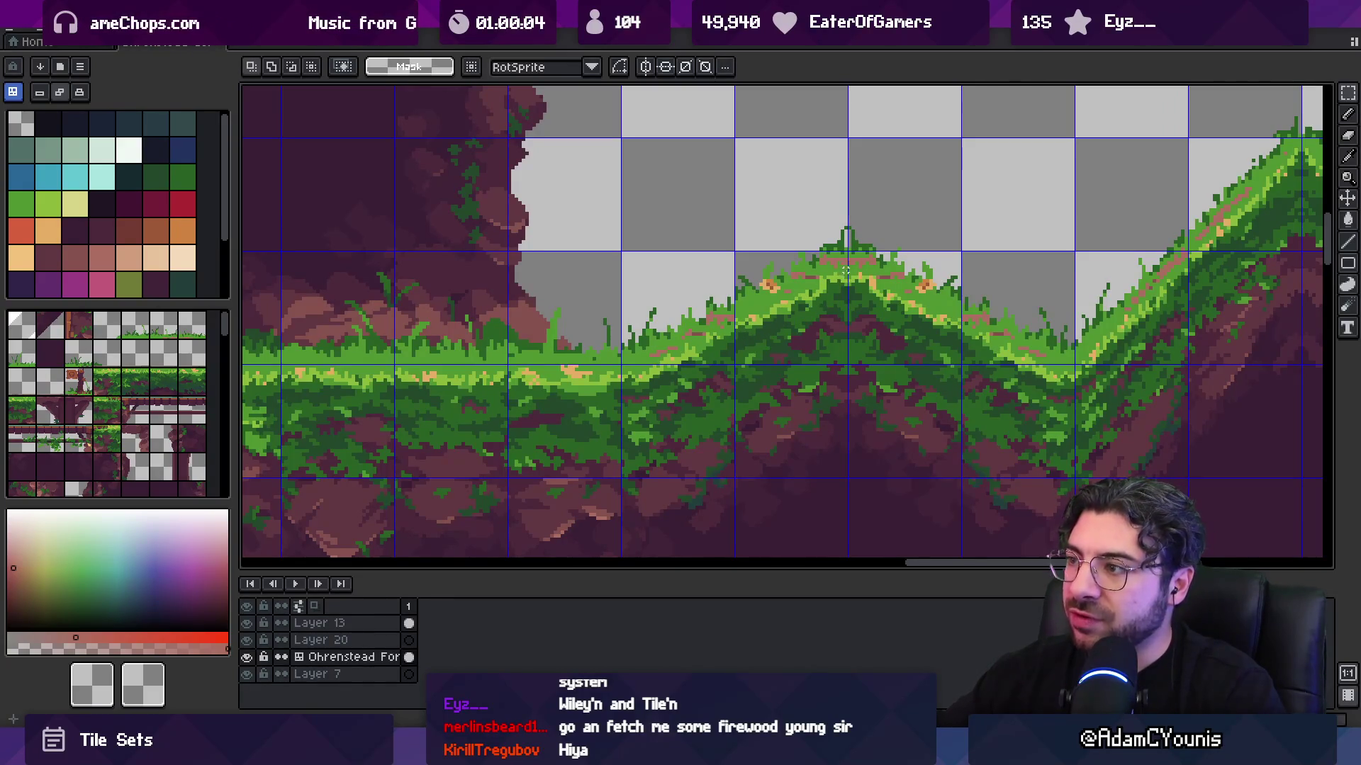
pyautogui.scroll(-5, 845, 270)
pyautogui.moveTo(616, 280); pyautogui.dragTo(638, 227)
pyautogui.press('b')
pyautogui.scroll(5, 637, 227)
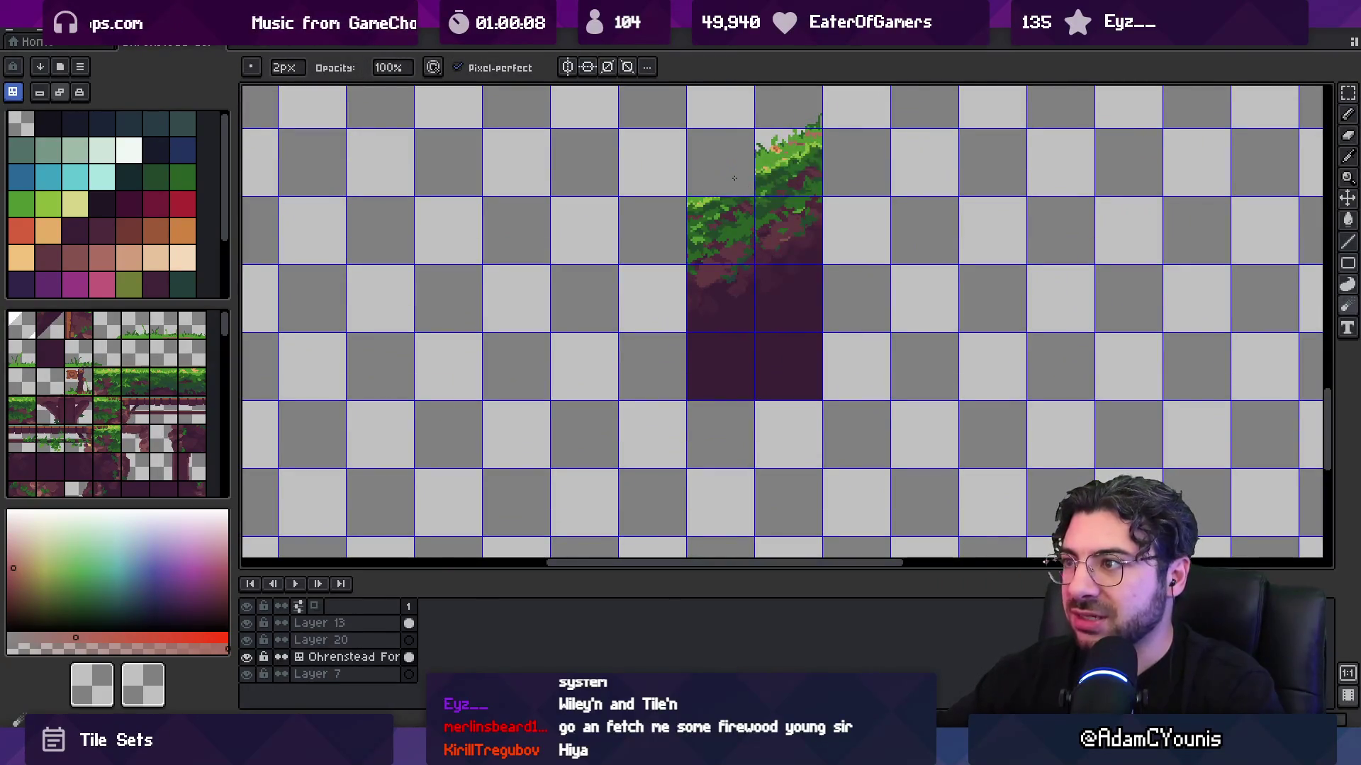
pyautogui.hotkey('ctrl', 'z')
pyautogui.hotkey('ctrl', 'z')
pyautogui.hotkey('ctrl', 'z')
# - Pan the view back onto the grass peak tile
pyautogui.scroll(-4, 674, 333)
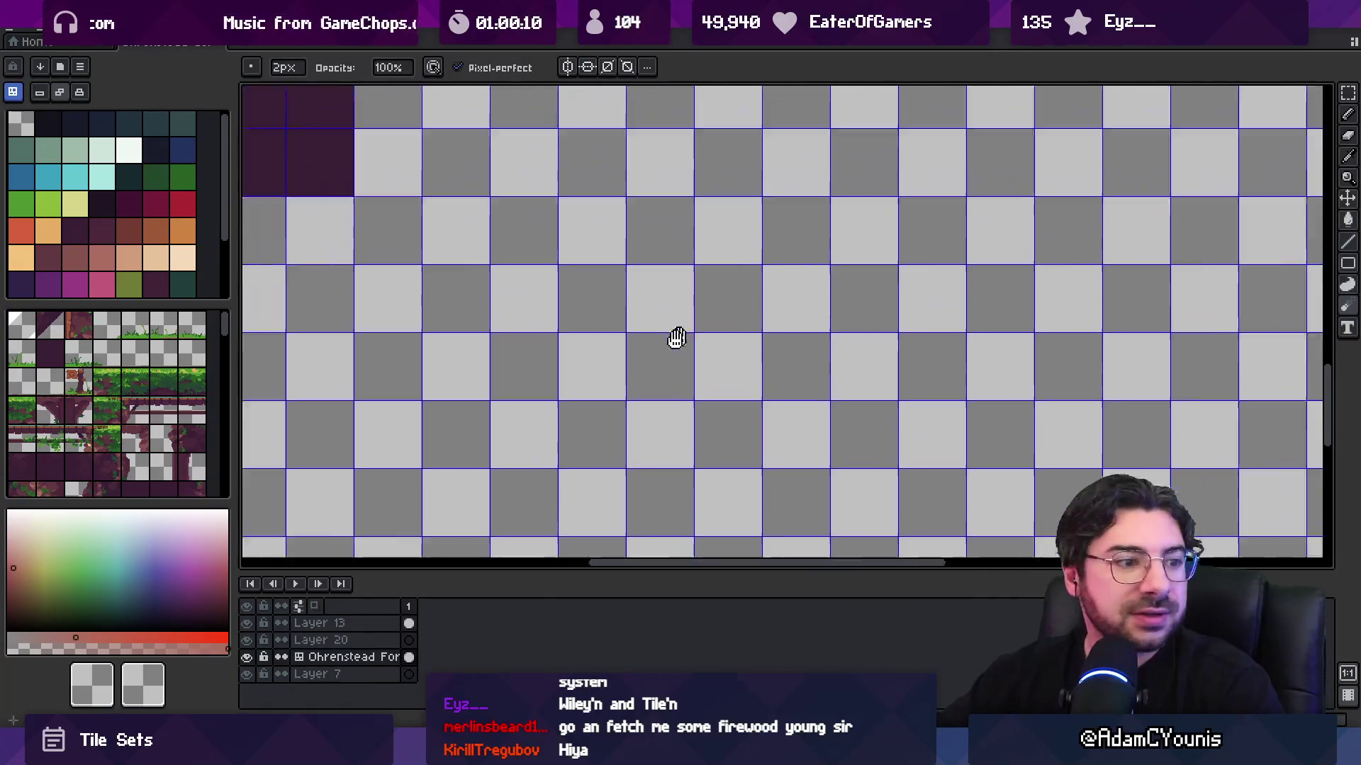
pyautogui.press('v')
pyautogui.press('b')
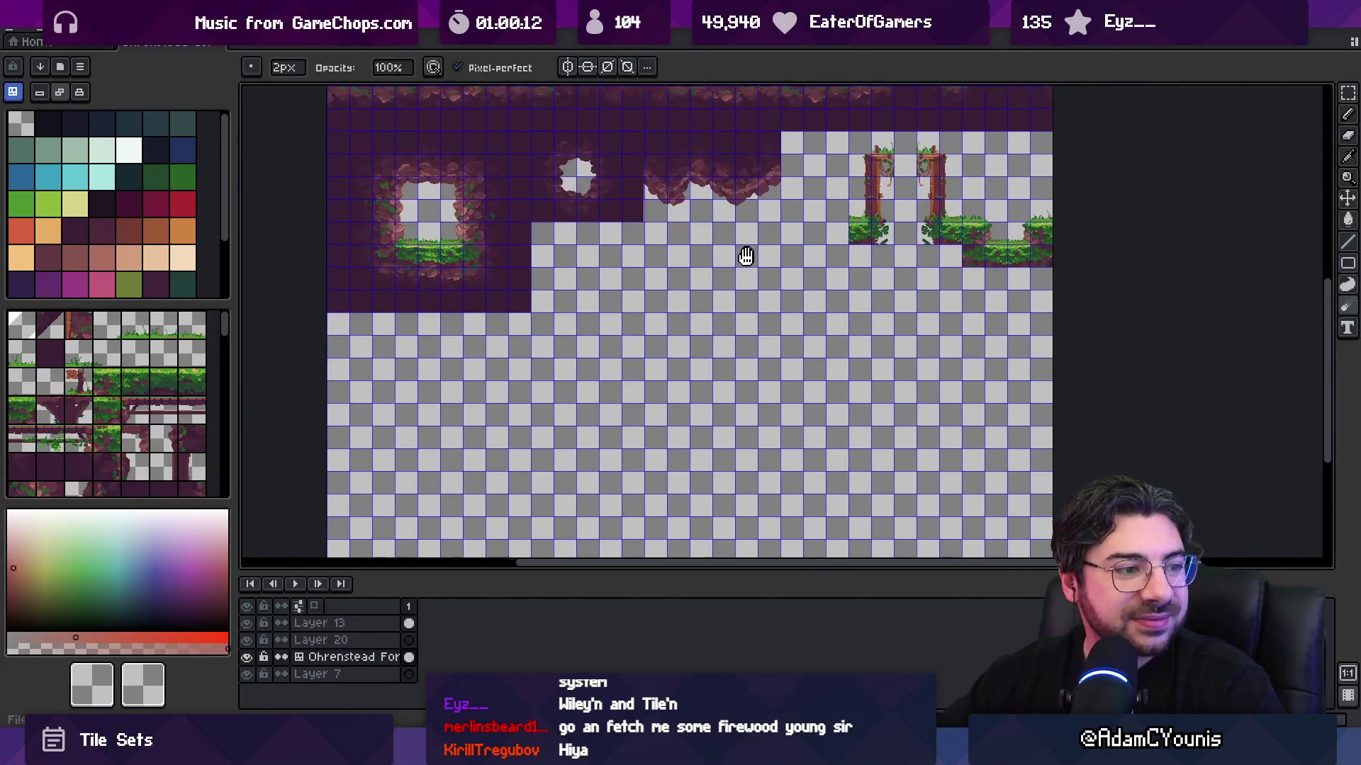
pyautogui.moveTo(741, 253); pyautogui.dragTo(622, 316)
pyautogui.press('h')
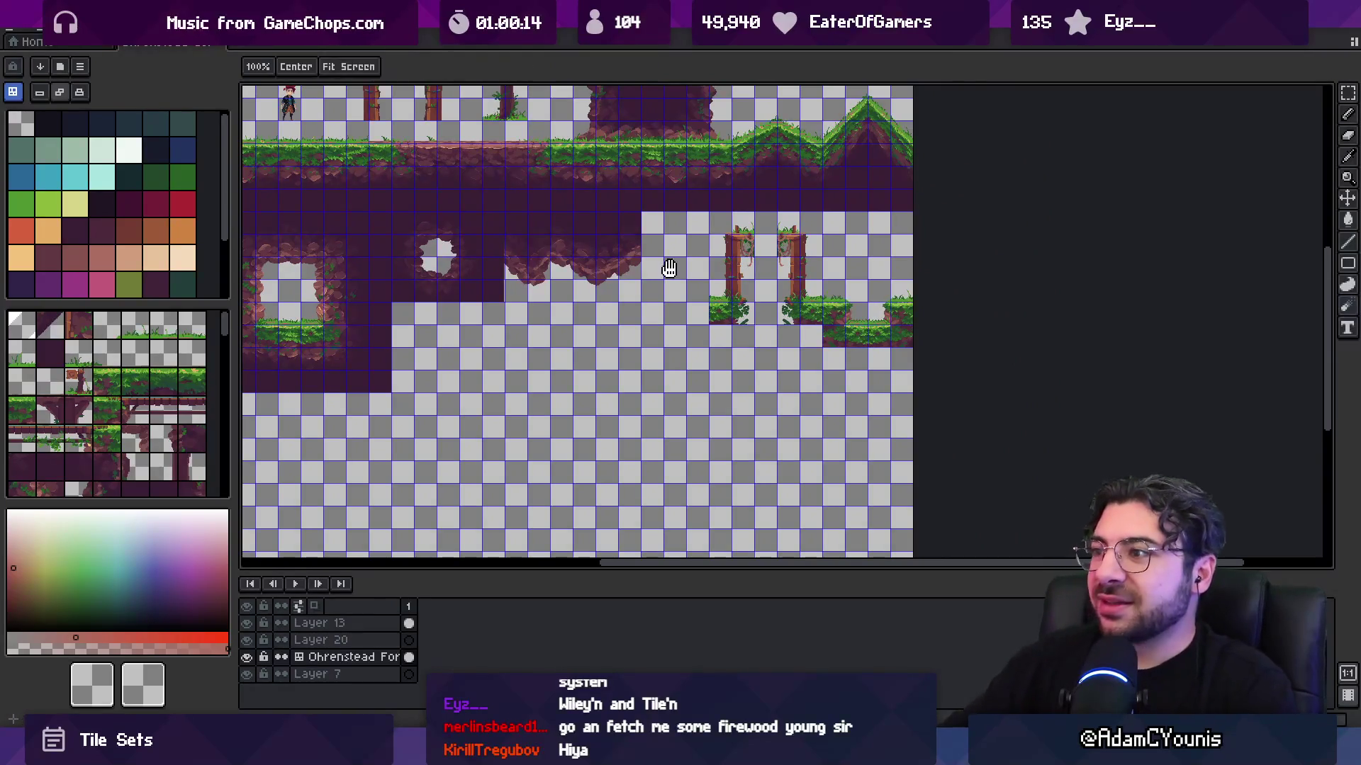
pyautogui.scroll(5, 861, 282)
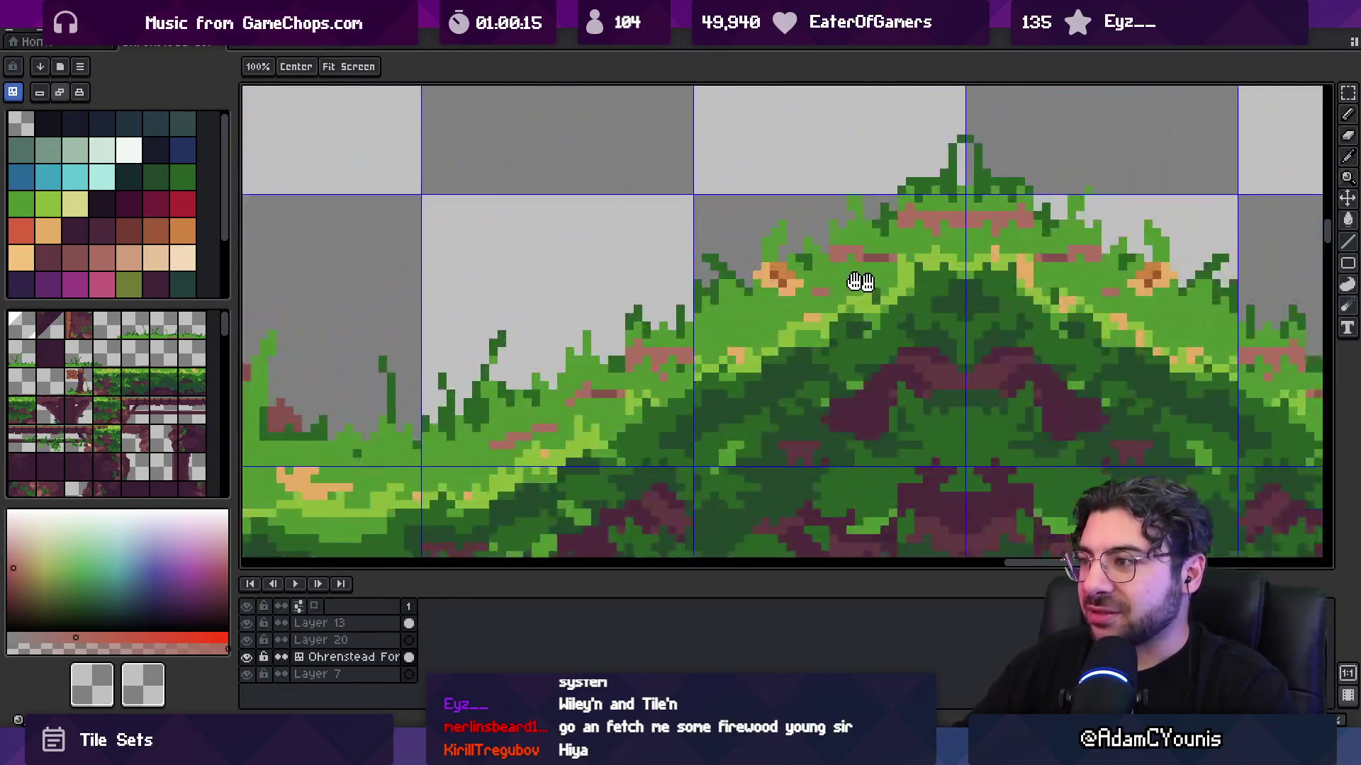
pyautogui.moveTo(861, 282); pyautogui.dragTo(578, 365)
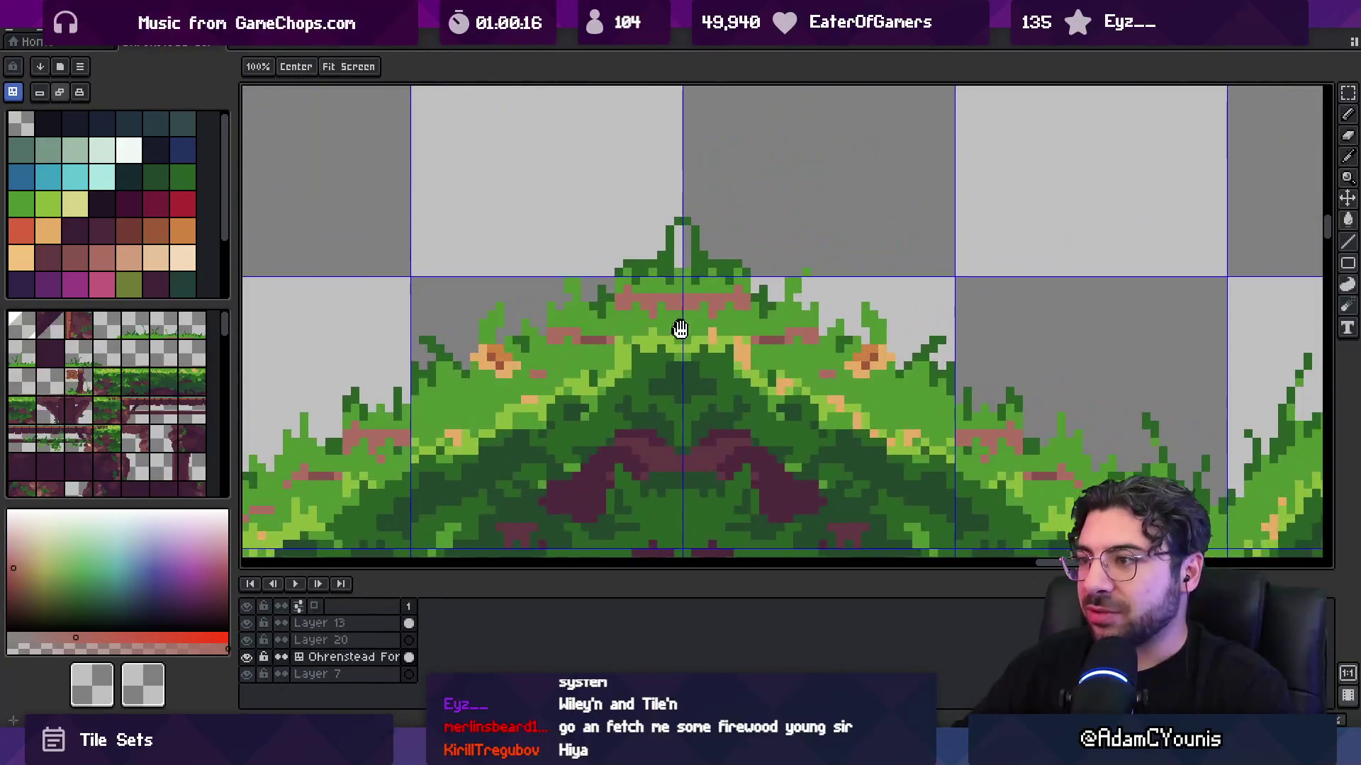
# - In raw pixel mode, repaint grass peak pixels with light, dark and deeper greens
pyautogui.press('b')
pyautogui.press('m')
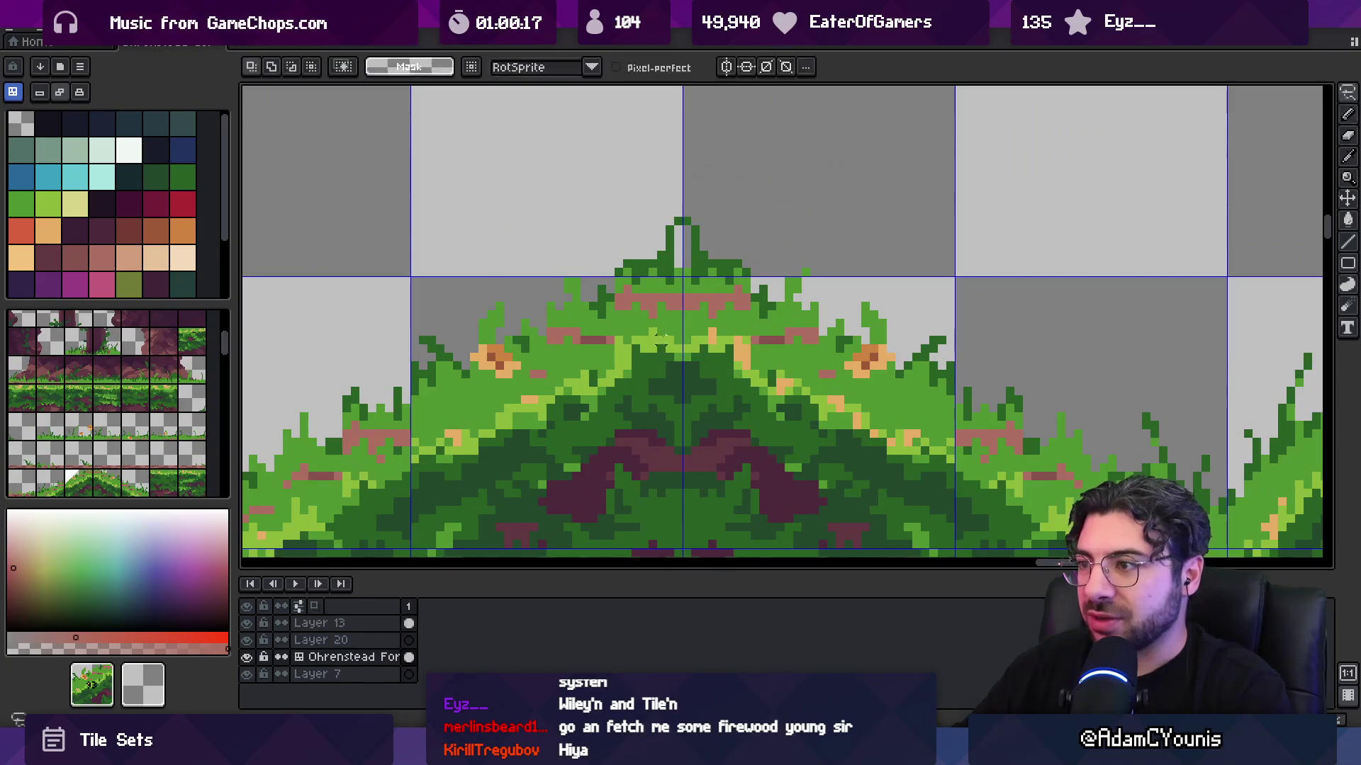
pyautogui.press('b')
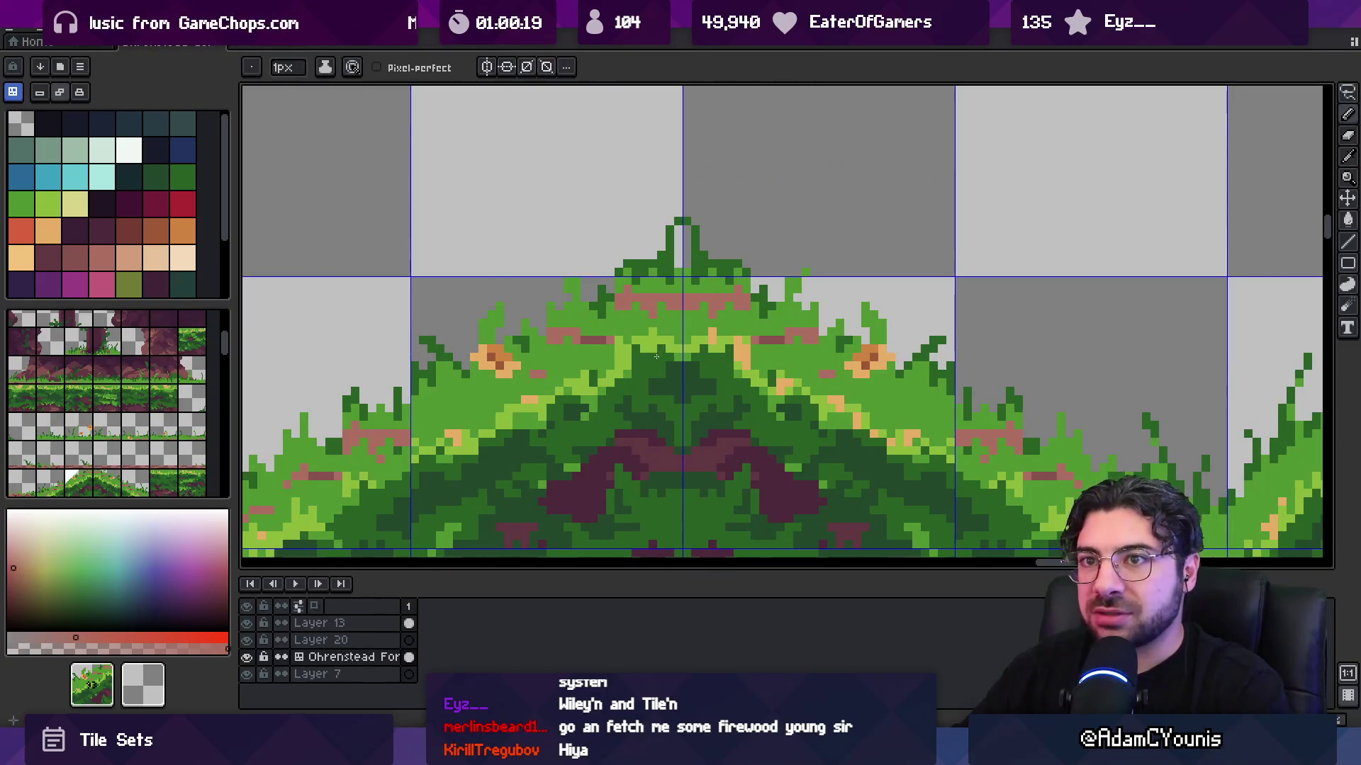
pyautogui.press('Tab')
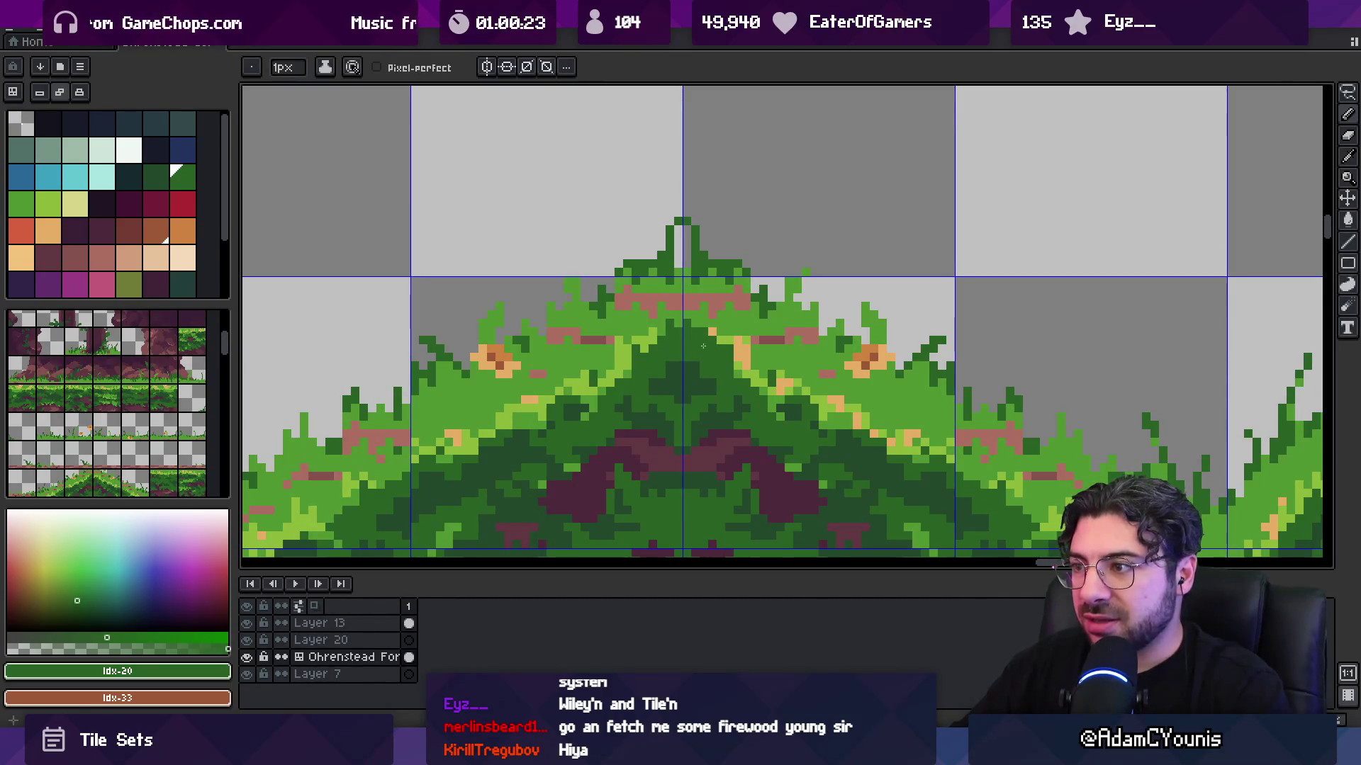
pyautogui.keyDown('alt'); pyautogui.click(726, 337); pyautogui.keyUp('alt')
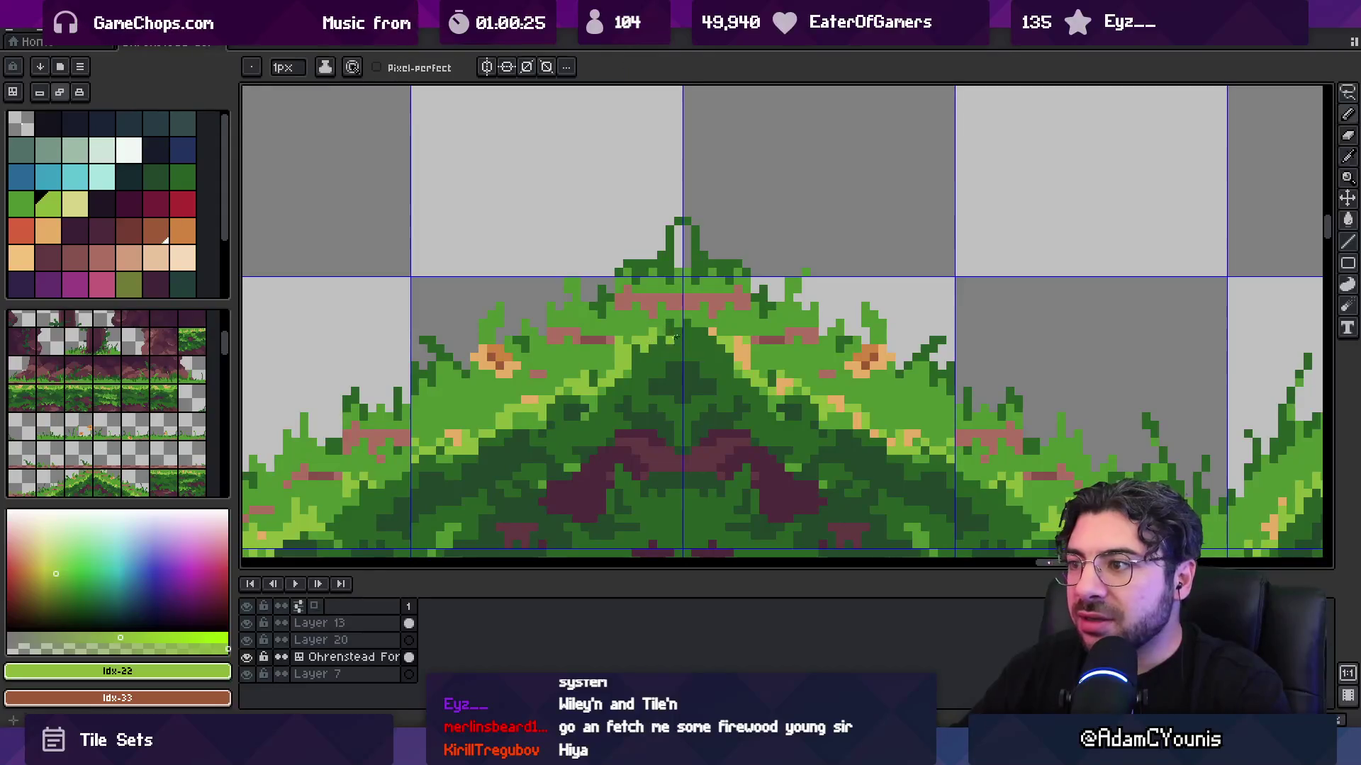
pyautogui.keyDown('alt'); pyautogui.click(705, 315); pyautogui.keyUp('alt')
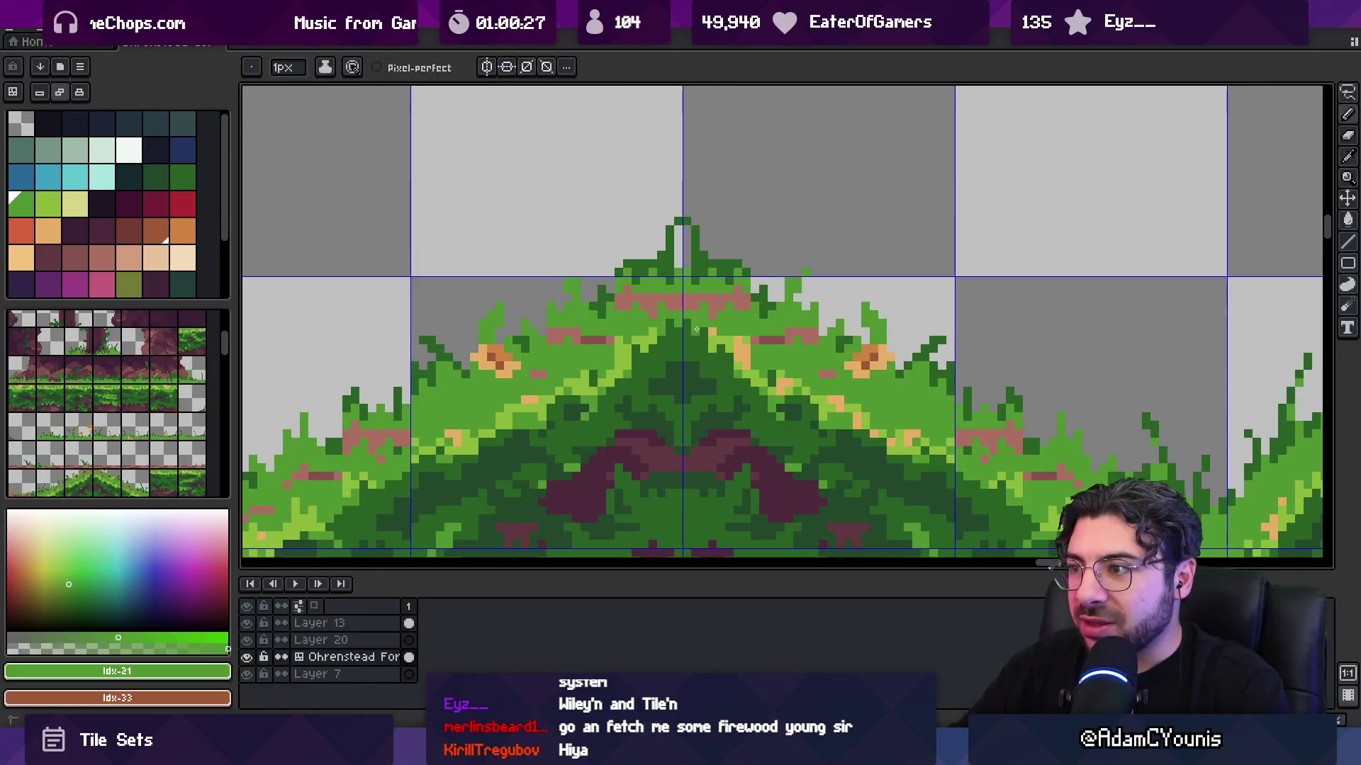
pyautogui.keyDown('alt'); pyautogui.click(686, 363); pyautogui.keyUp('alt')
pyautogui.keyDown('alt'); pyautogui.click(667, 372); pyautogui.keyUp('alt')
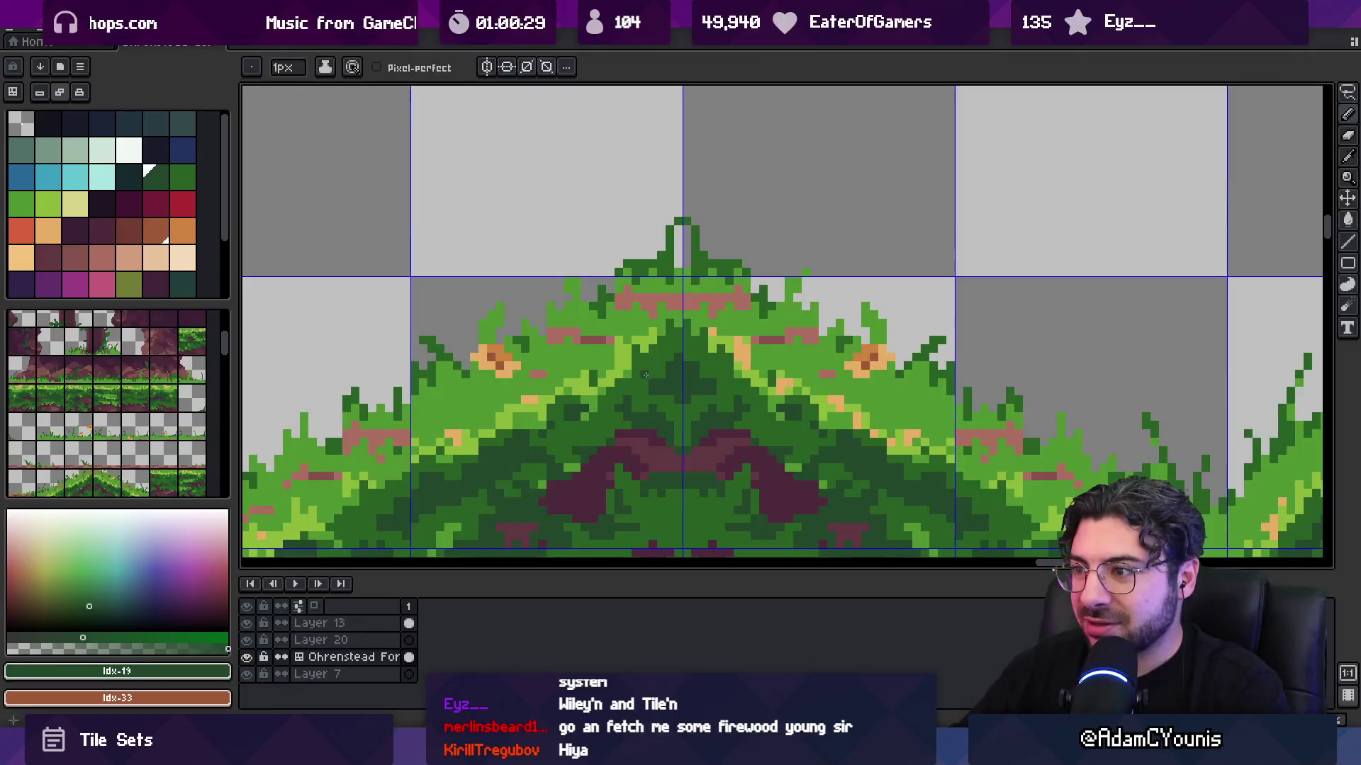
# - Touch up more peak pixels with light green, pinkish dirt and dark green
pyautogui.press('z')
pyautogui.scroll(-3, 673, 361)
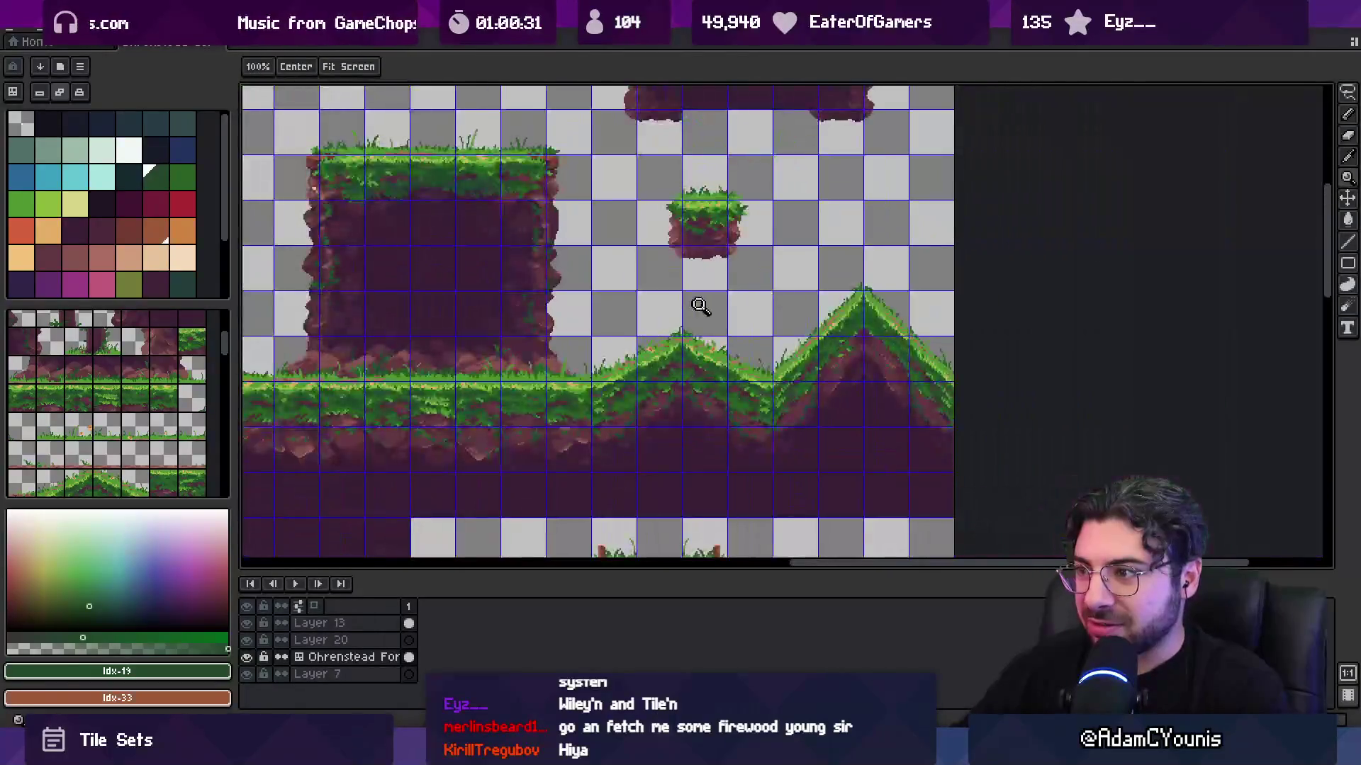
pyautogui.scroll(3, 679, 356)
pyautogui.keyDown('alt'); pyautogui.click(700, 301); pyautogui.keyUp('alt')
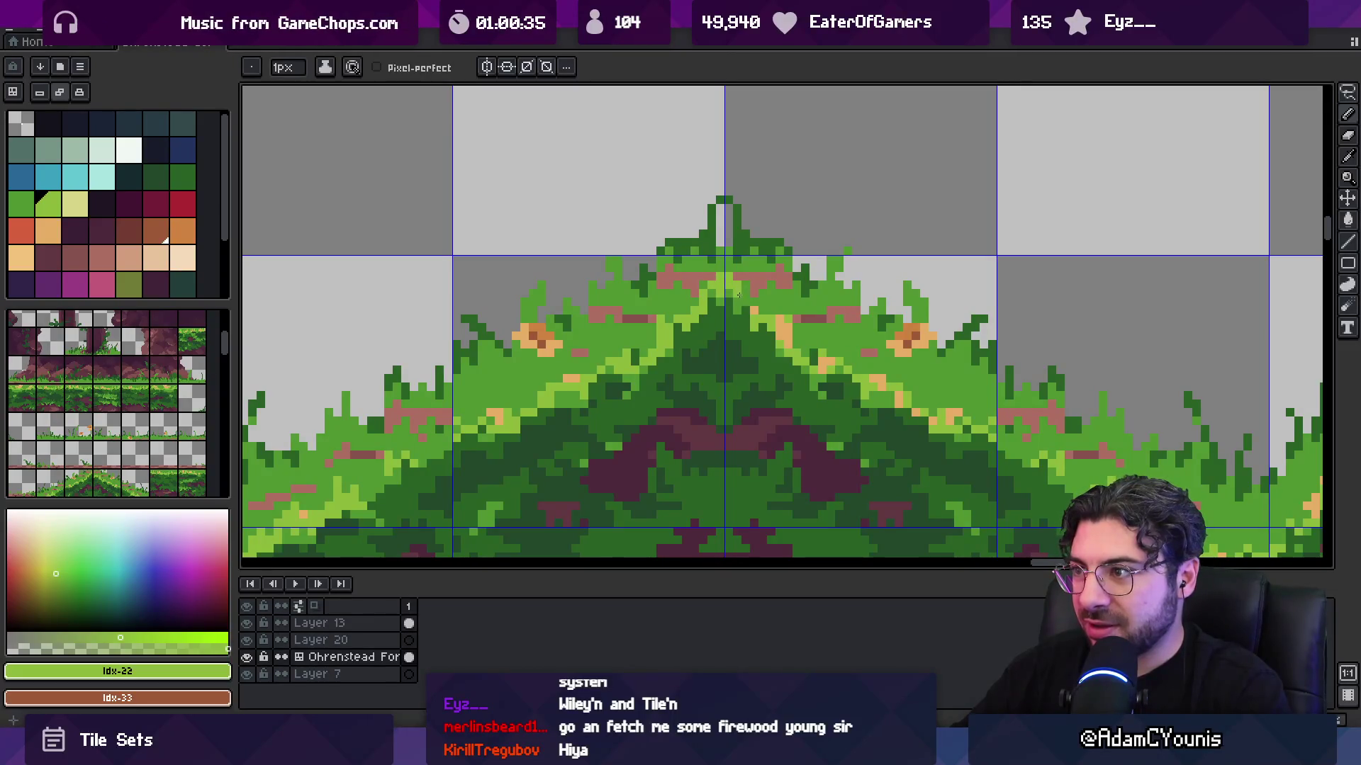
pyautogui.keyDown('alt'); pyautogui.click(743, 287); pyautogui.keyUp('alt')
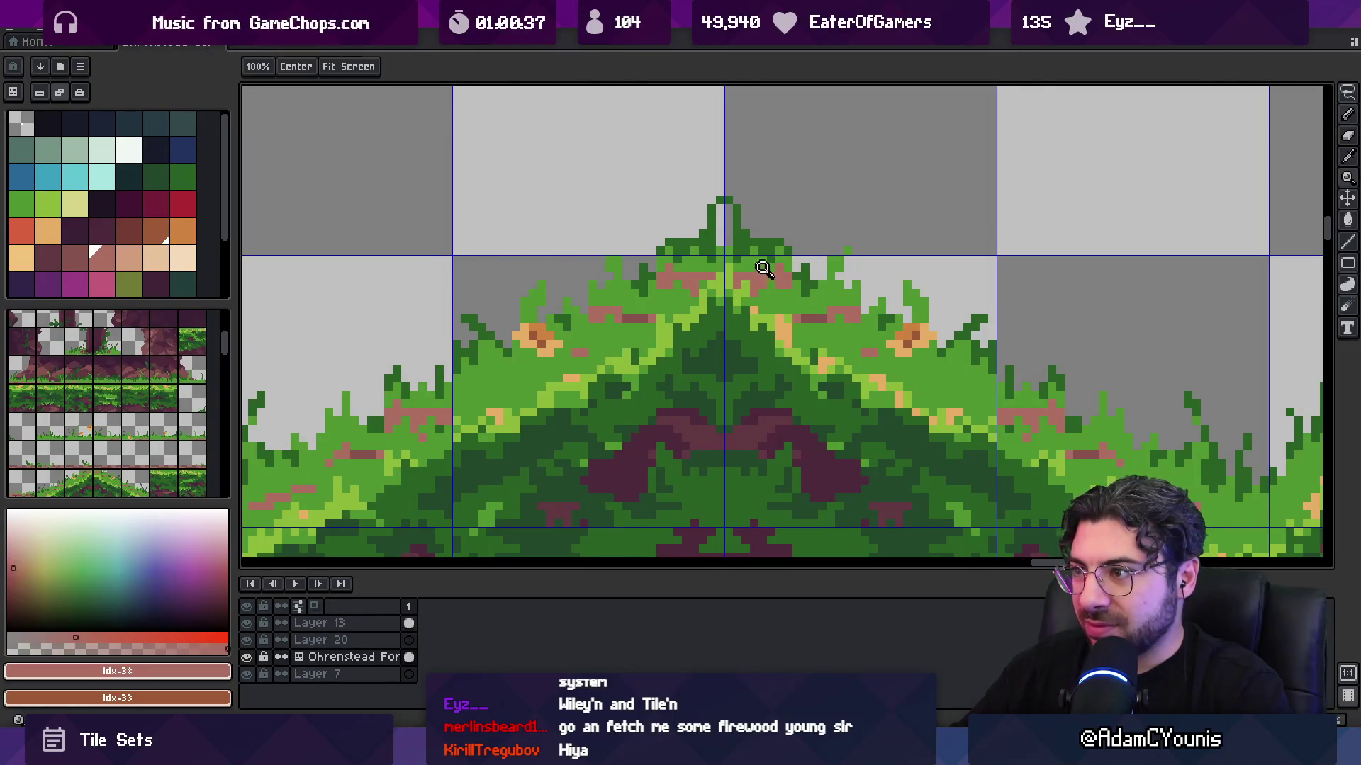
pyautogui.scroll(-3, 740, 280)
pyautogui.scroll(4, 733, 268)
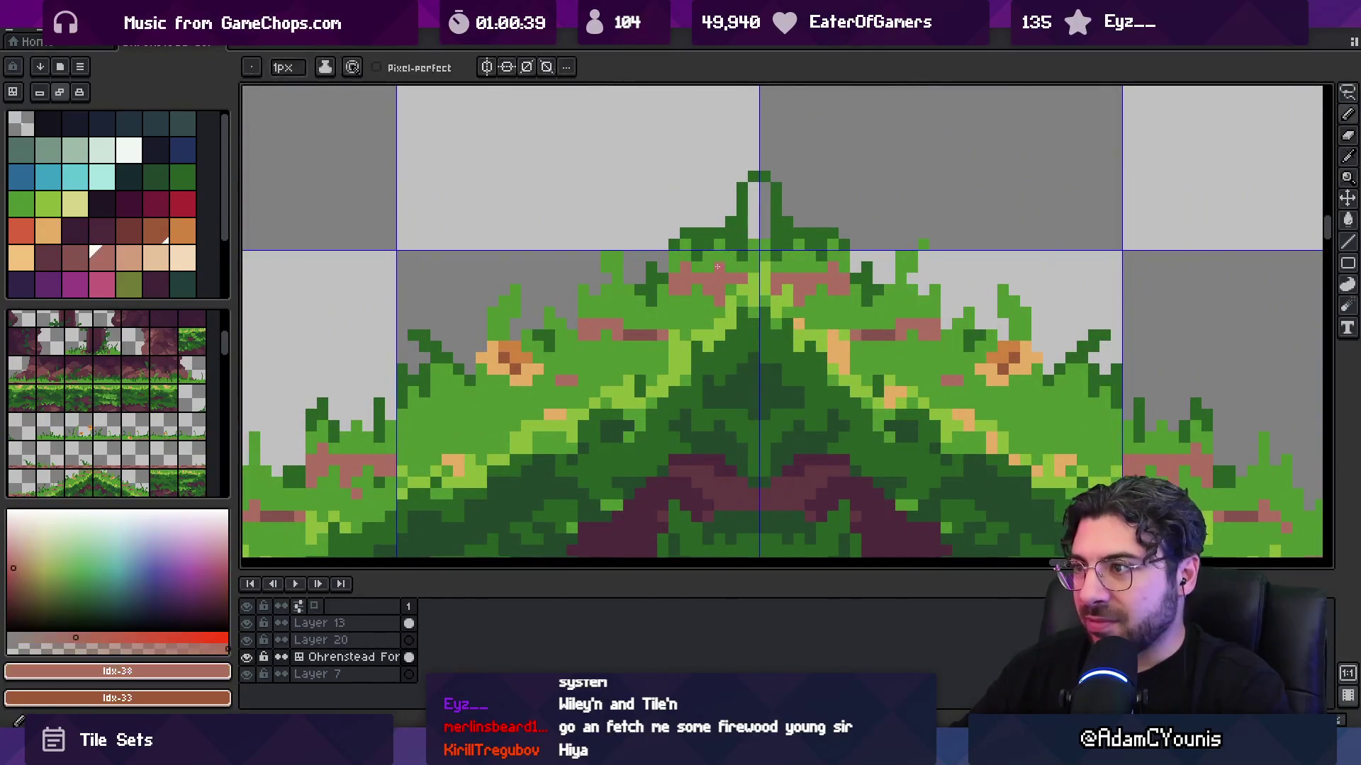
pyautogui.keyDown('alt'); pyautogui.click(739, 242); pyautogui.keyUp('alt')
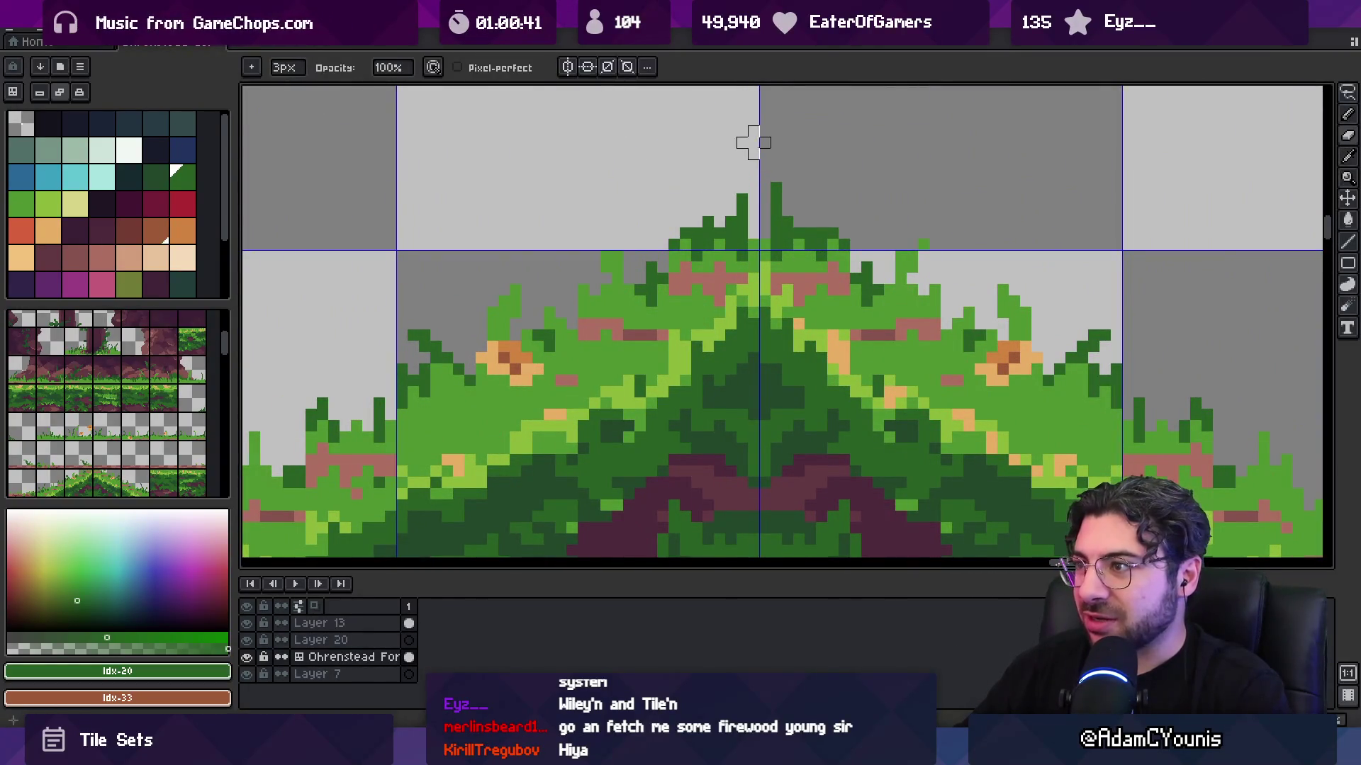
# - Pan down to the flat ground and marquee-select one flat grass tile
pyautogui.press('e')
pyautogui.press('z')
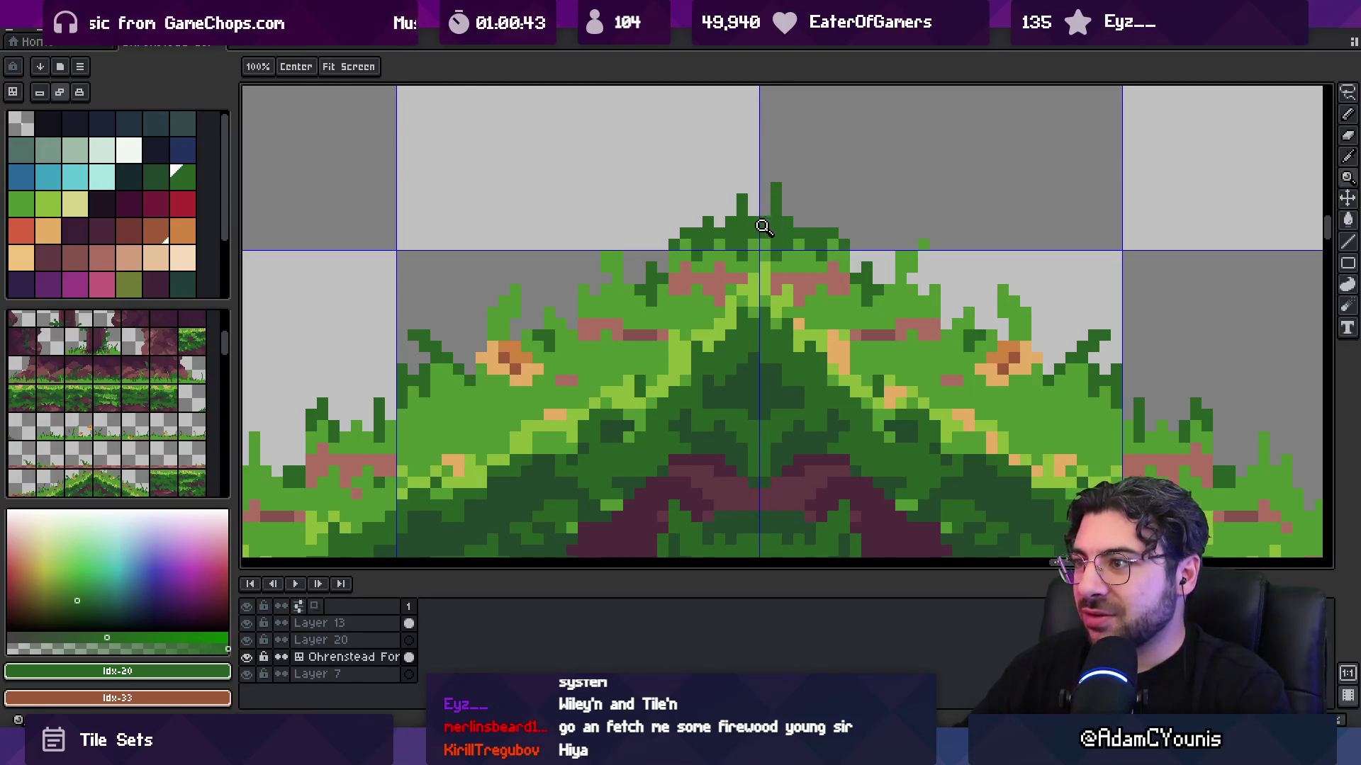
pyautogui.scroll(-2, 769, 219)
pyautogui.scroll(1, 780, 238)
pyautogui.scroll(-2, 788, 244)
pyautogui.moveTo(801, 241)
pyautogui.mouseDown()
pyautogui.moveTo(882, 285)
pyautogui.moveTo(728, 356)
pyautogui.mouseUp()
pyautogui.scroll(1, 877, 285)
pyautogui.press('m')
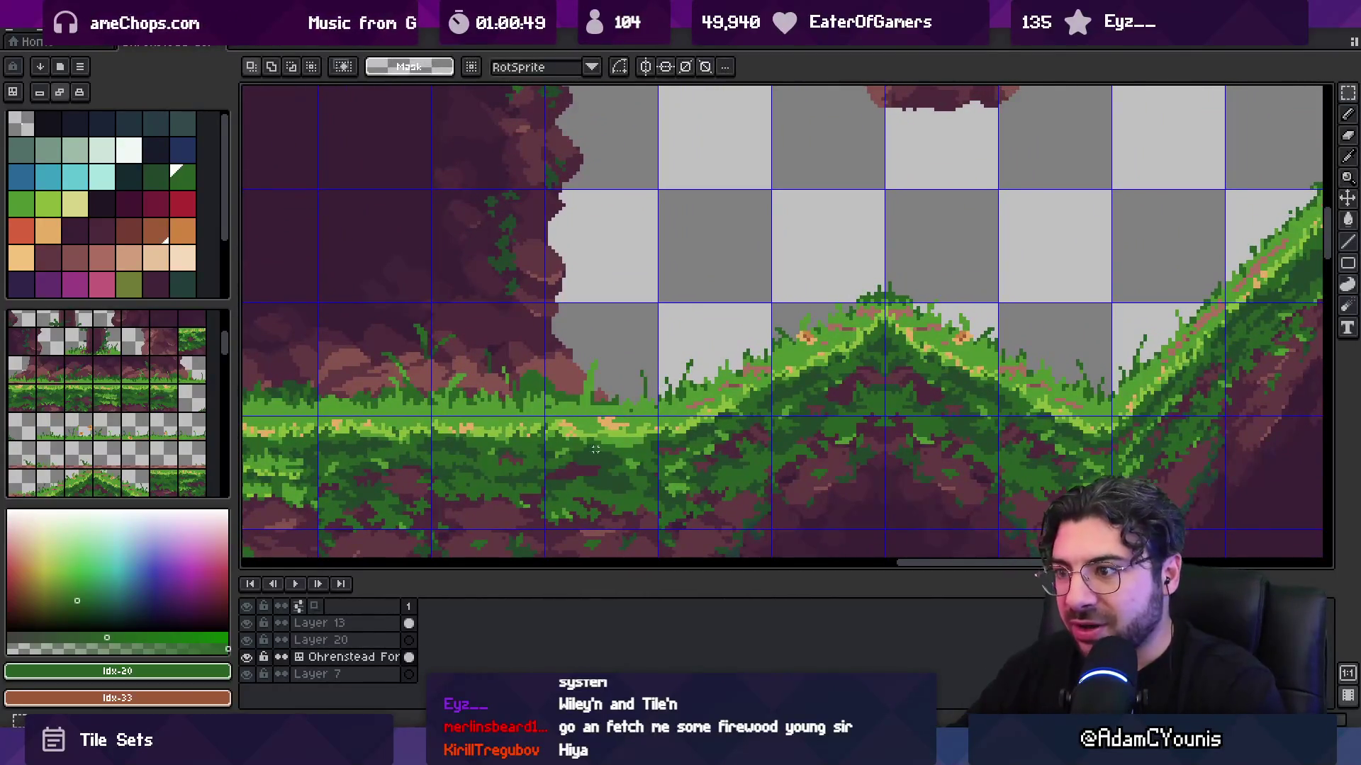
pyautogui.moveTo(560, 433)
pyautogui.mouseDown()
pyautogui.moveTo(638, 461)
pyautogui.moveTo(925, 360)
pyautogui.mouseUp()
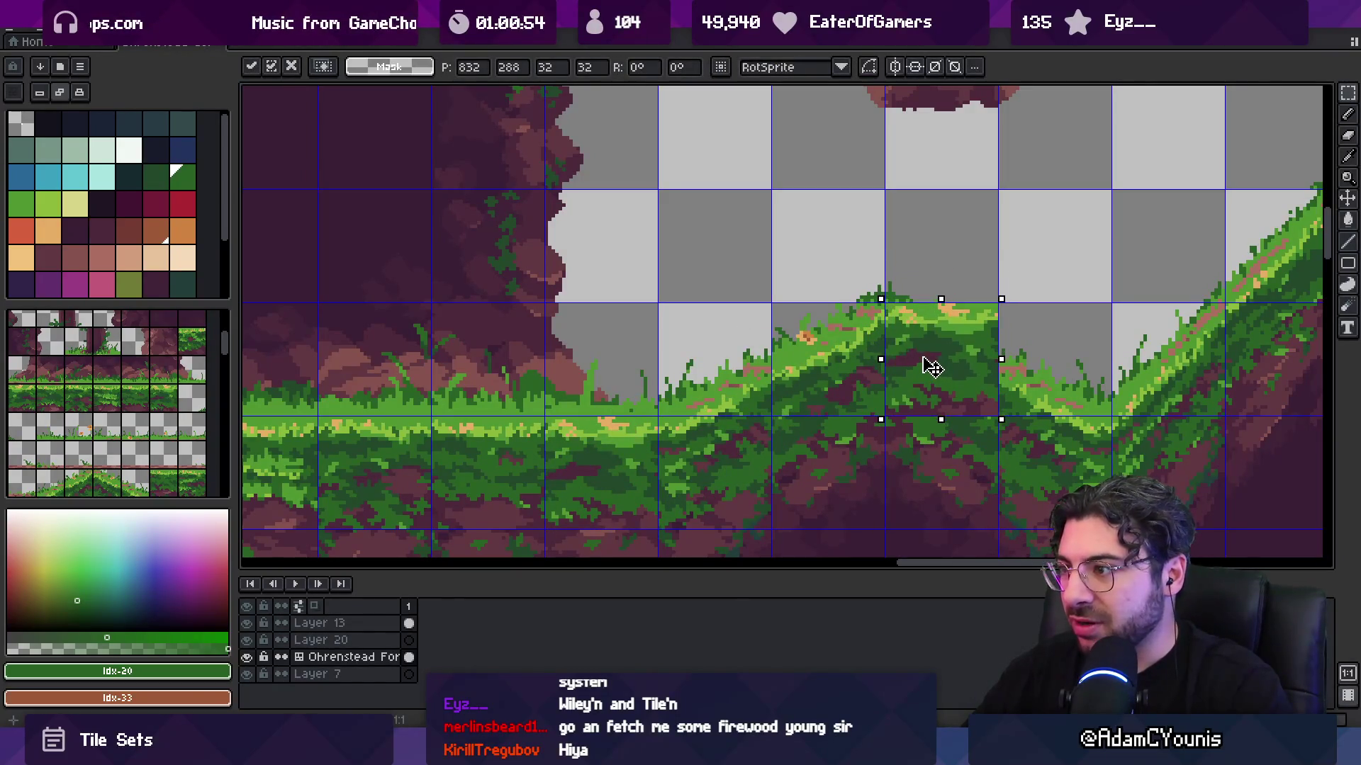
# - Export the tileset and bring up the Ohrenstead Golden Foothills map in Tiled
pyautogui.scroll(3, 890, 324)
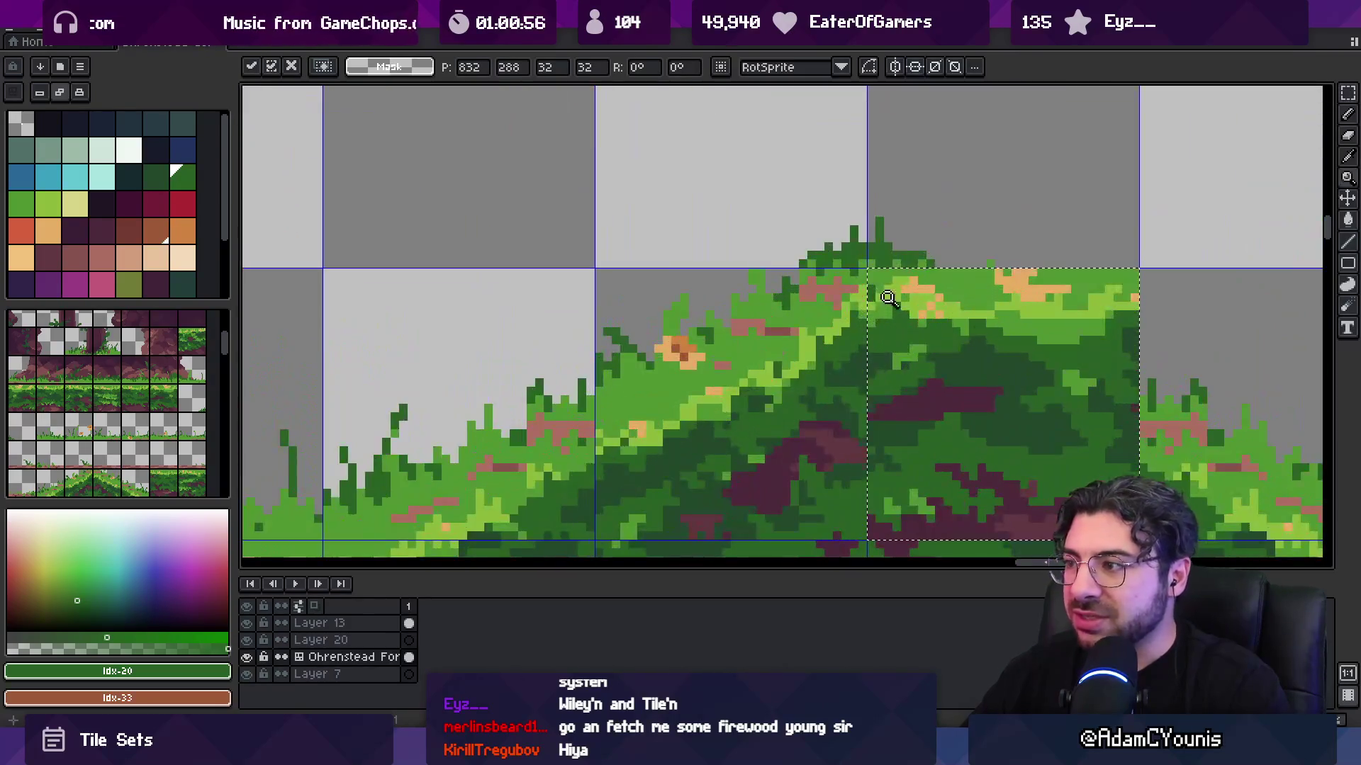
pyautogui.press('z')
pyautogui.scroll(-3, 788, 325)
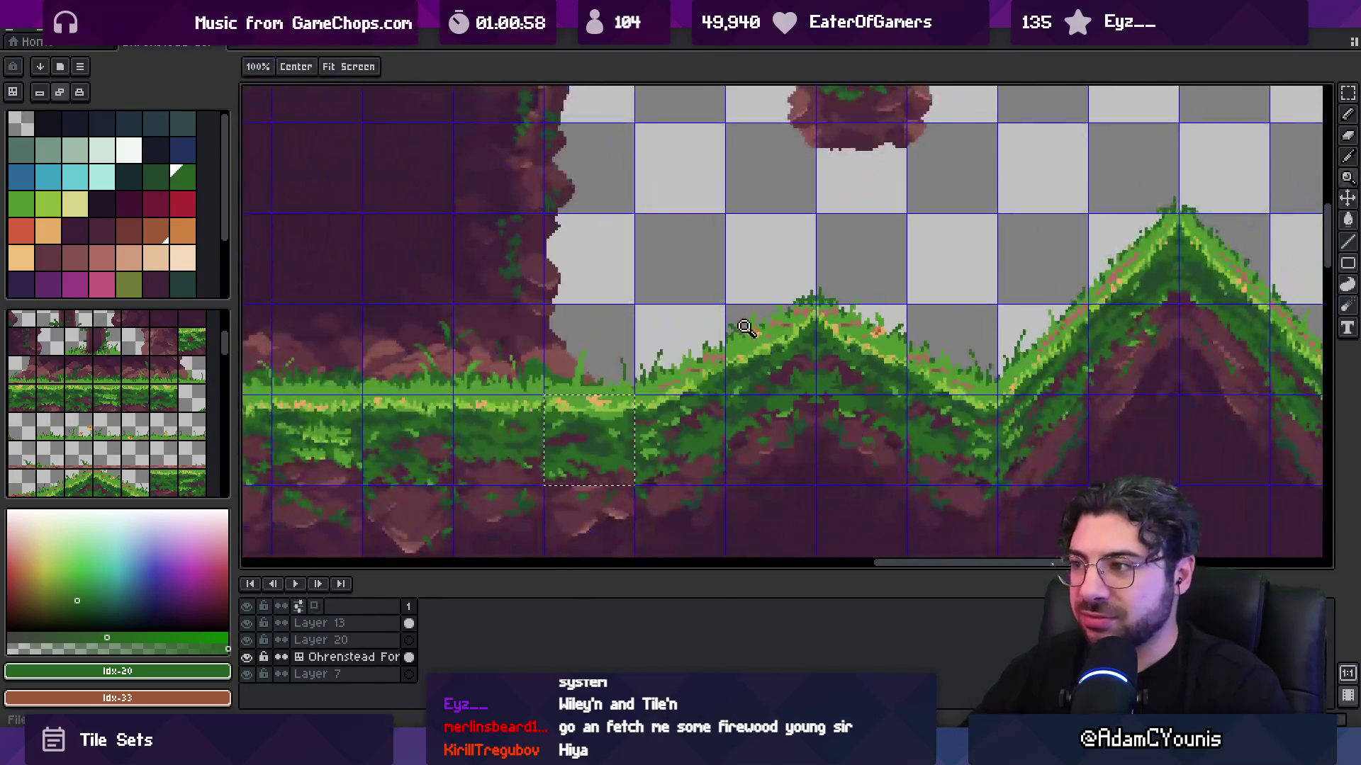
pyautogui.hotkey('ctrl', 'alt', 'shift', 's')
pyautogui.click(614, 402)
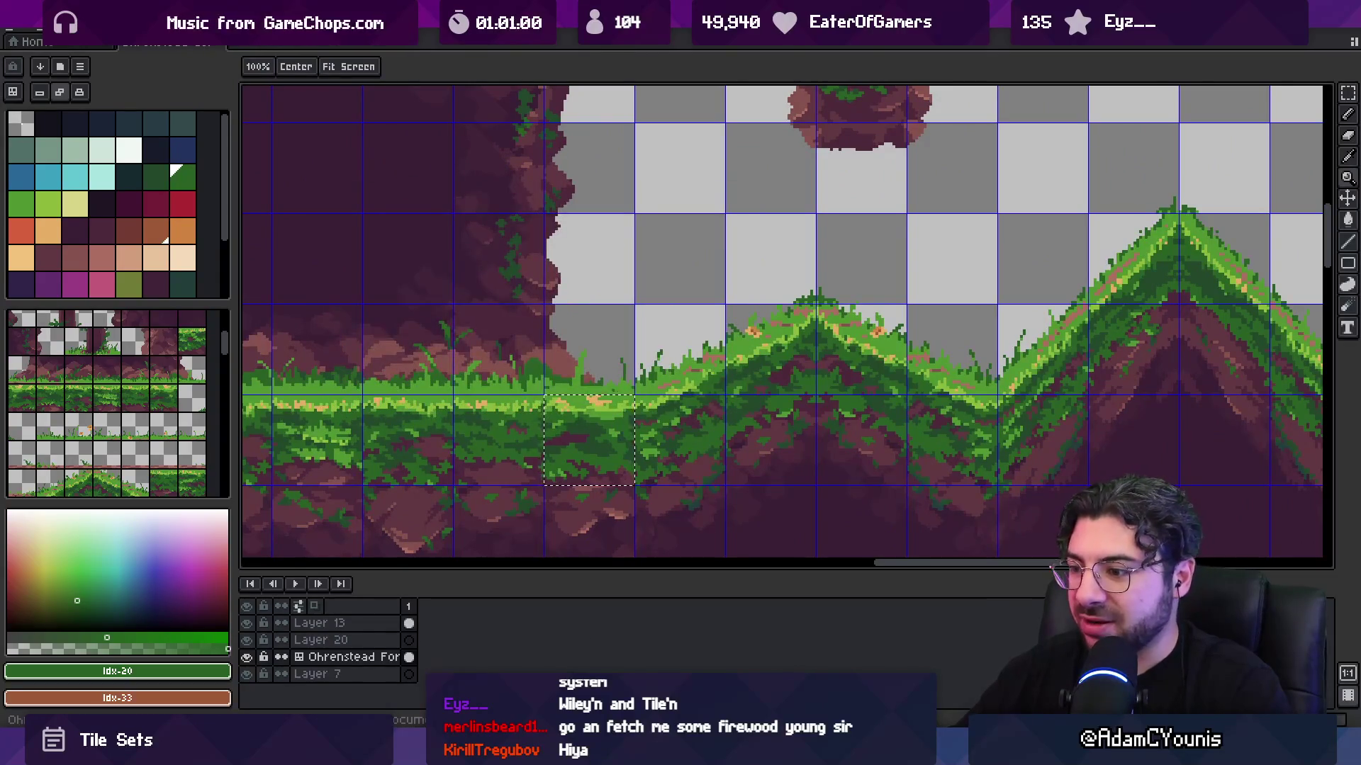
pyautogui.hotkey('alt', 'Tab')
pyautogui.click(836, 49)
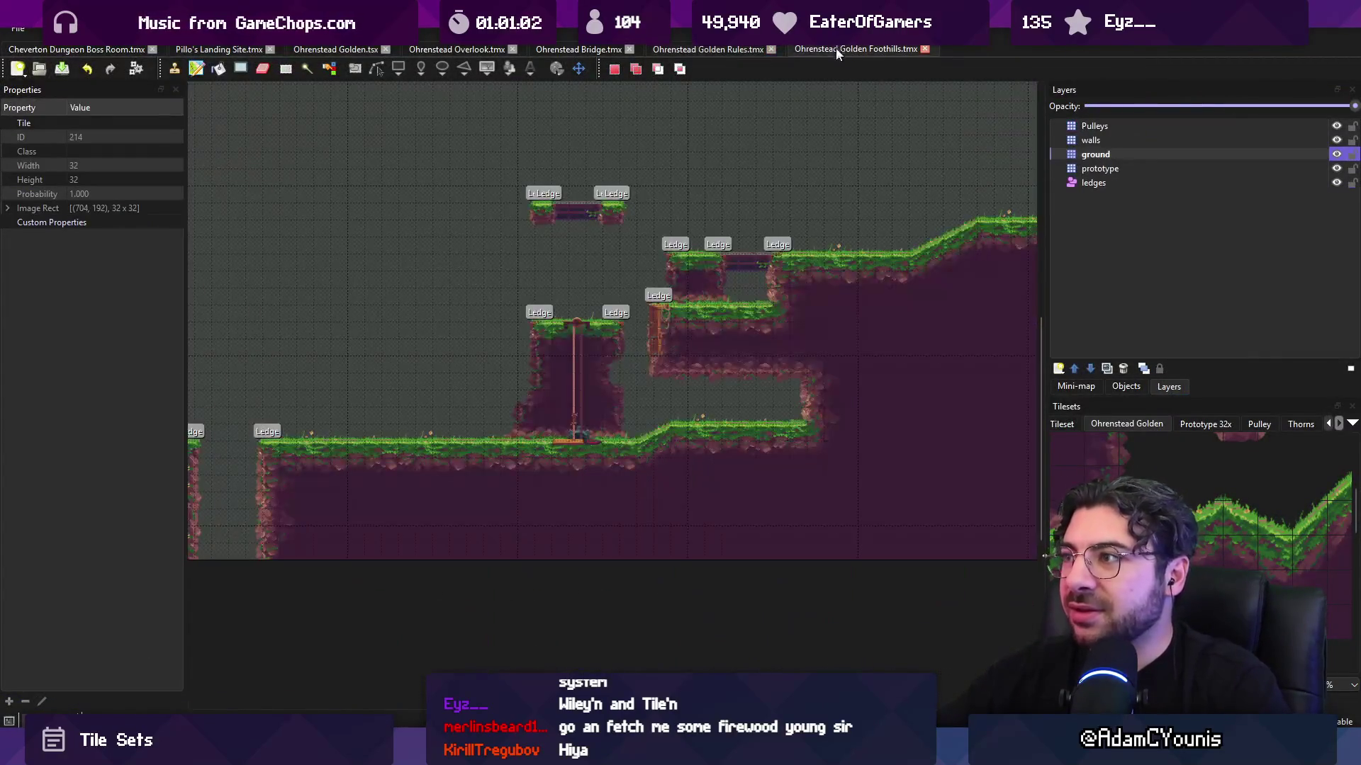
# - Zoom in on the retouched grassy slope in the Foothills map, then return to the tileset
pyautogui.scroll(4, 691, 458)
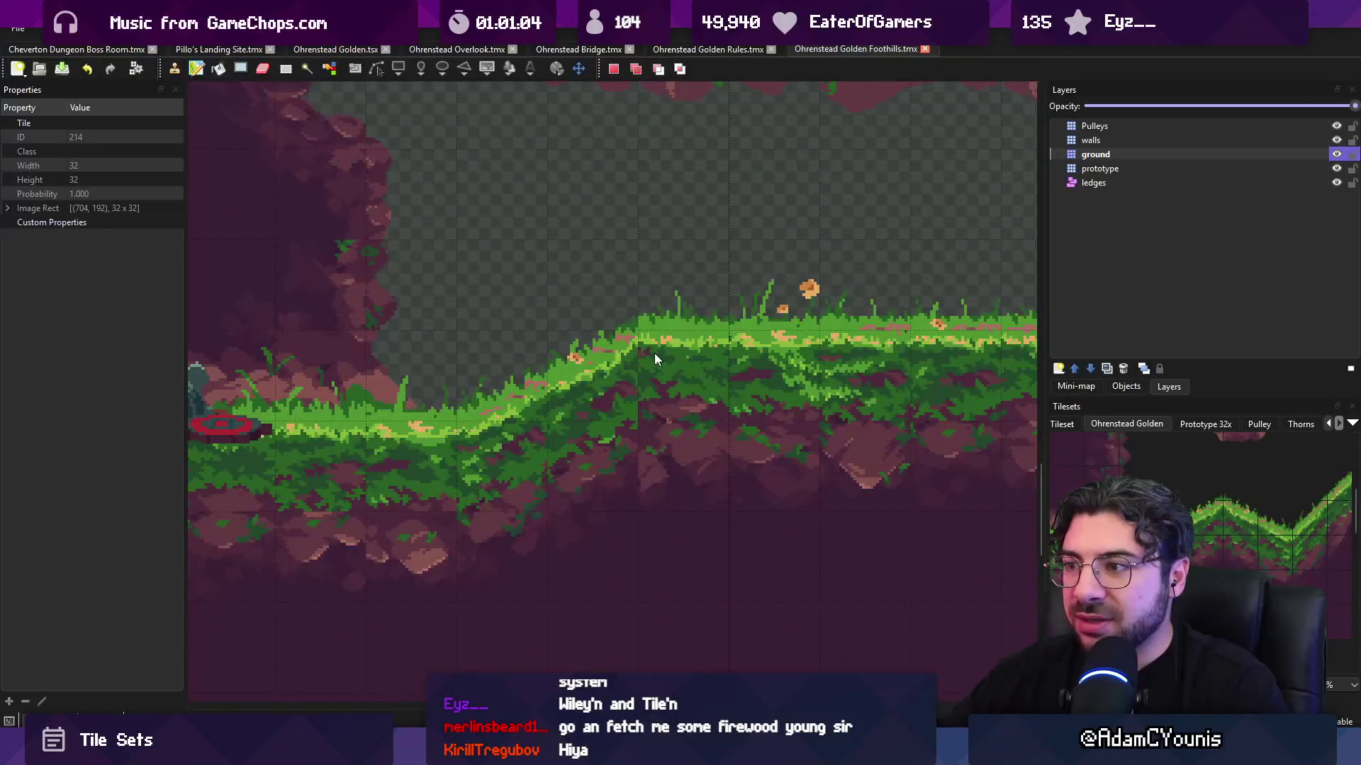
pyautogui.scroll(3, 653, 353)
pyautogui.scroll(-3, 630, 352)
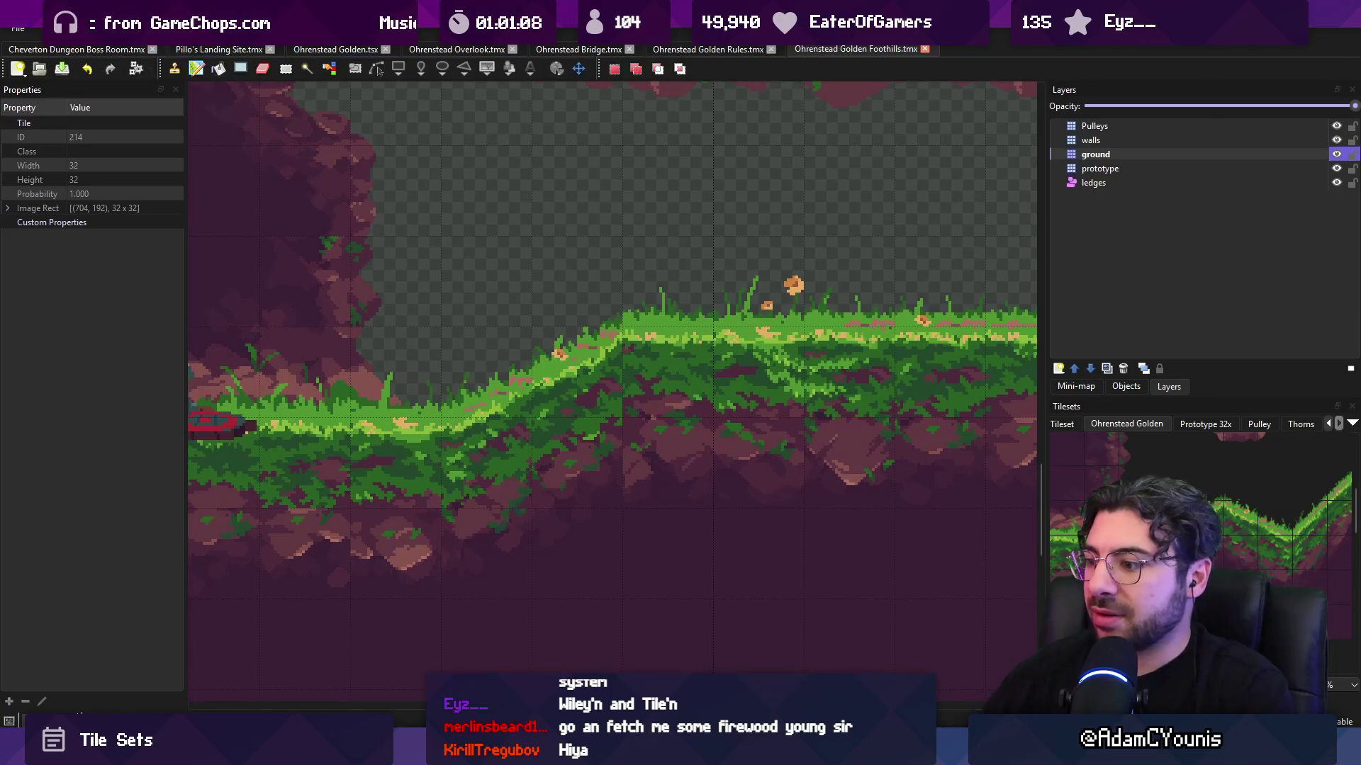
pyautogui.hotkey('alt', 'Tab')
pyautogui.scroll(-3, 693, 355)
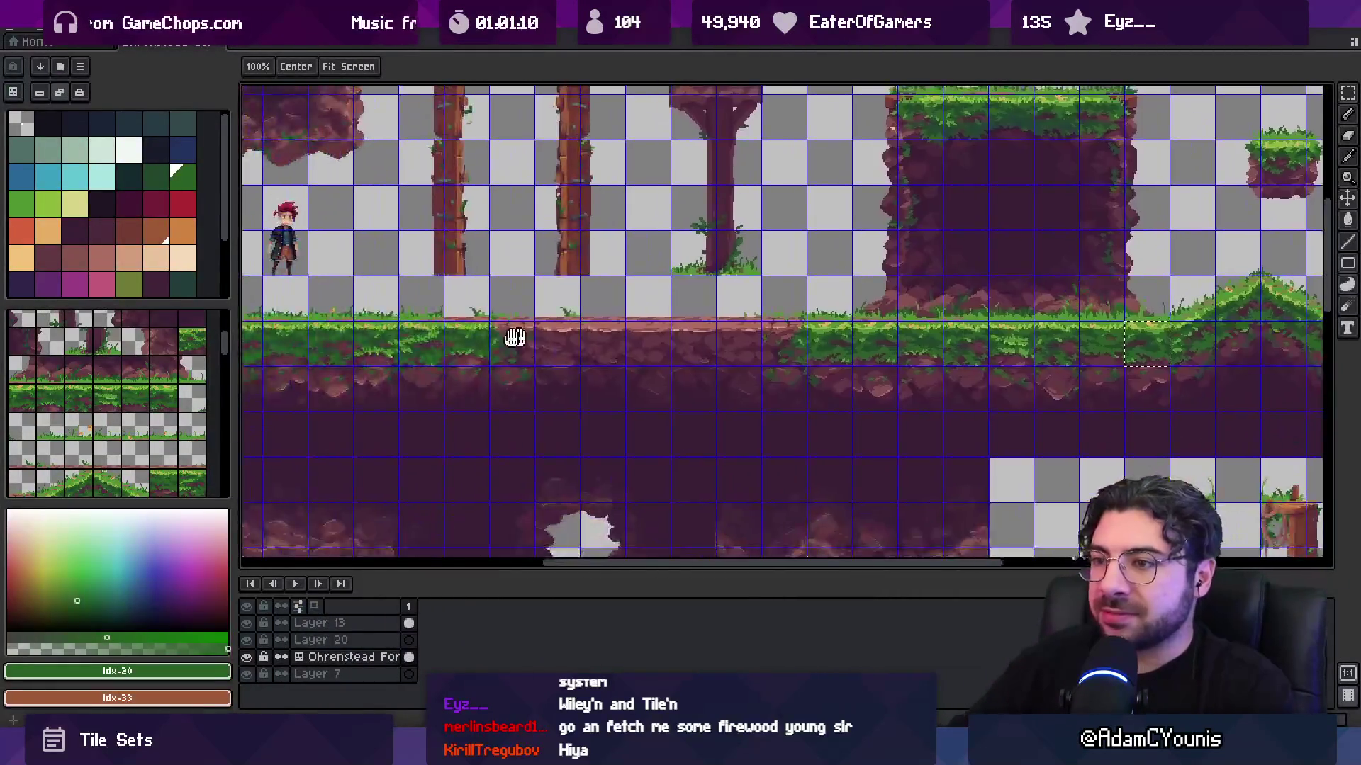
# - Bucket-fill the maroon patches at the flat tile's left edge with dark green
pyautogui.scroll(5, 522, 341)
pyautogui.press('f')
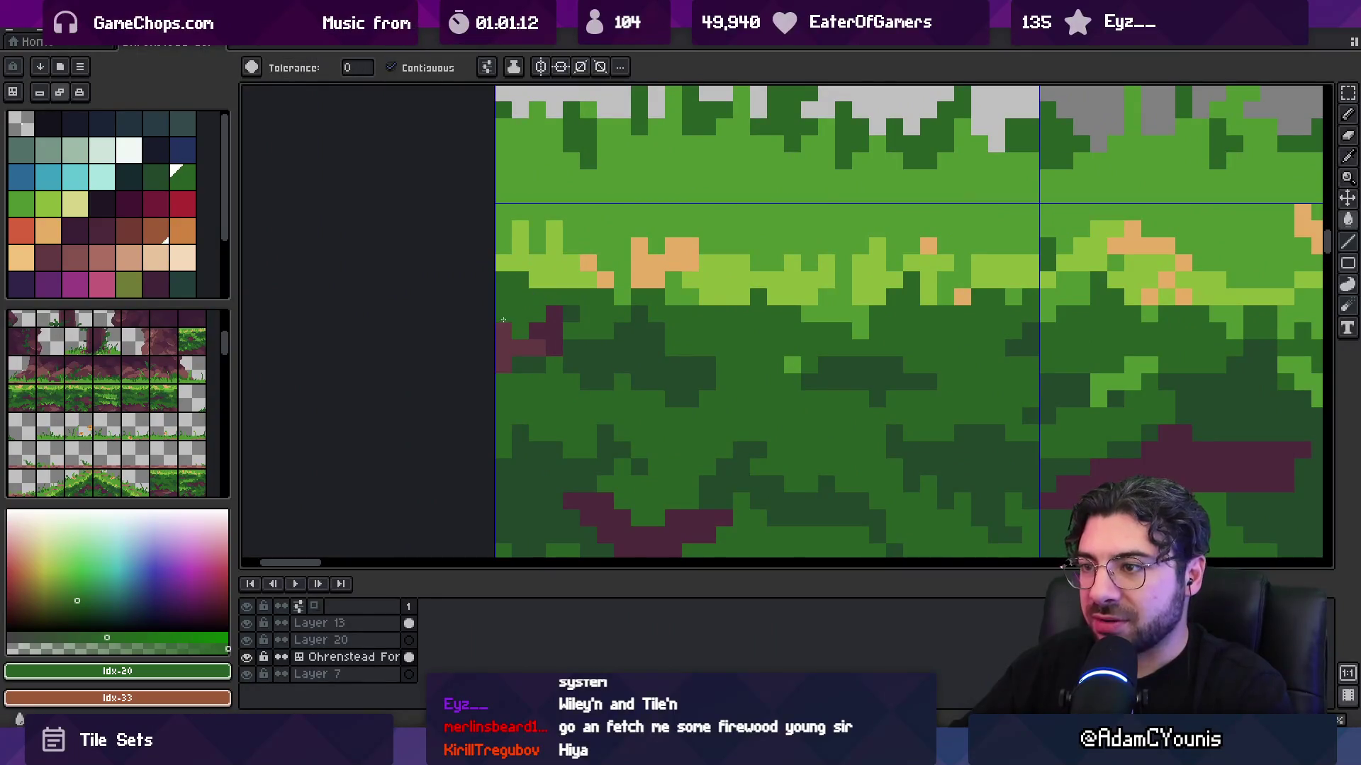
pyautogui.click(539, 330)
pyautogui.click(551, 330)
pyautogui.click(519, 348)
pyautogui.keyDown('alt'); pyautogui.click(534, 343); pyautogui.keyUp('alt')
pyautogui.press('v')
pyautogui.keyDown('alt'); pyautogui.click(572, 378); pyautogui.keyUp('alt')
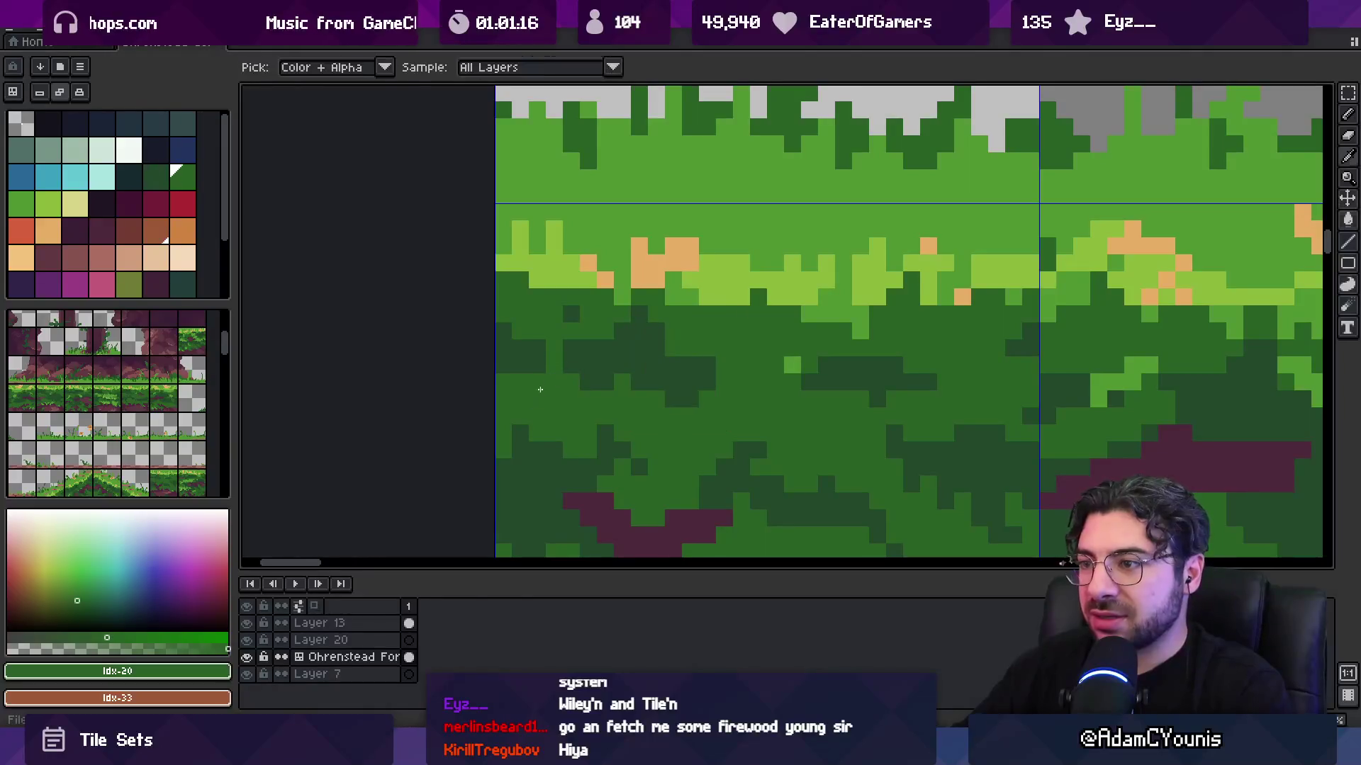
# - Save and export the tileset, then check the result in Tiled and Unity
pyautogui.hotkey('ctrl', 's')
pyautogui.hotkey('ctrl', 'alt', 'shift', 's')
pyautogui.press('Return')
pyautogui.press('b')
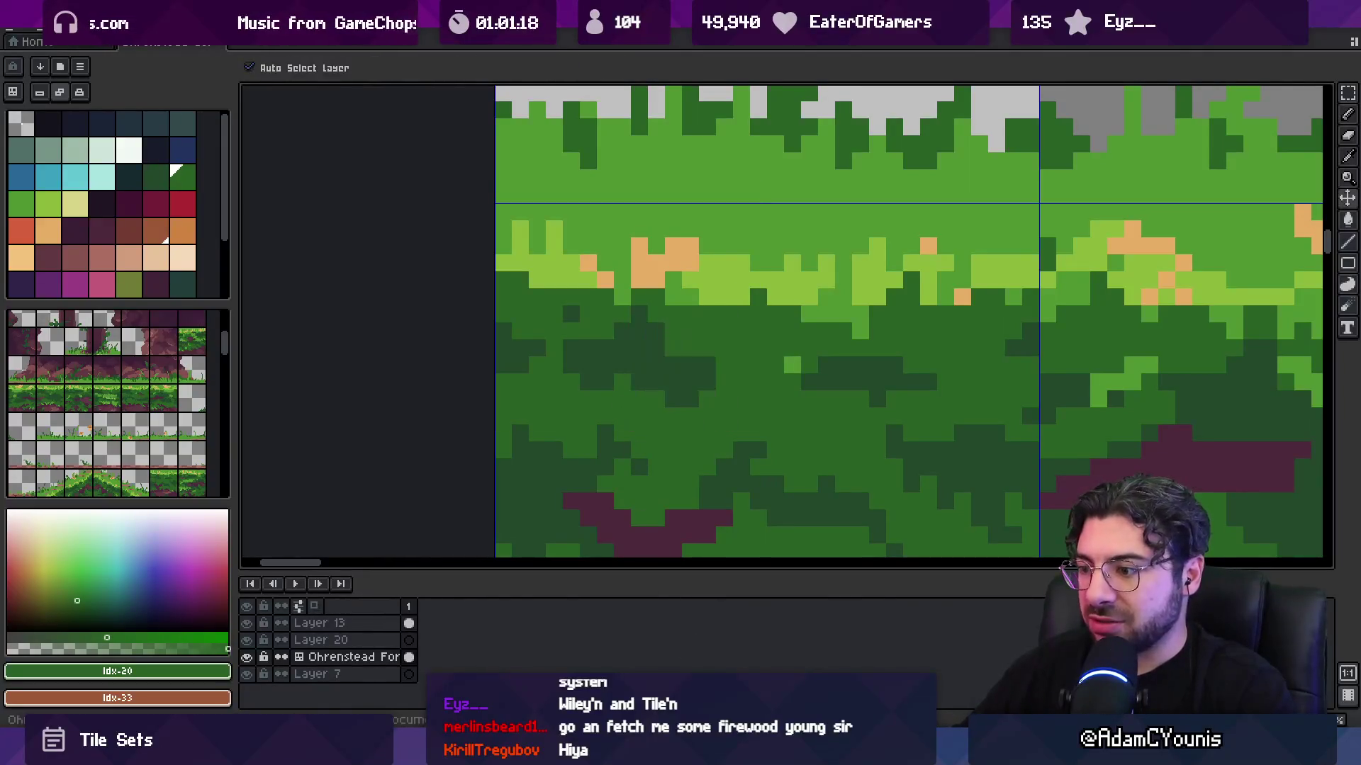
pyautogui.hotkey('alt', 'Tab')
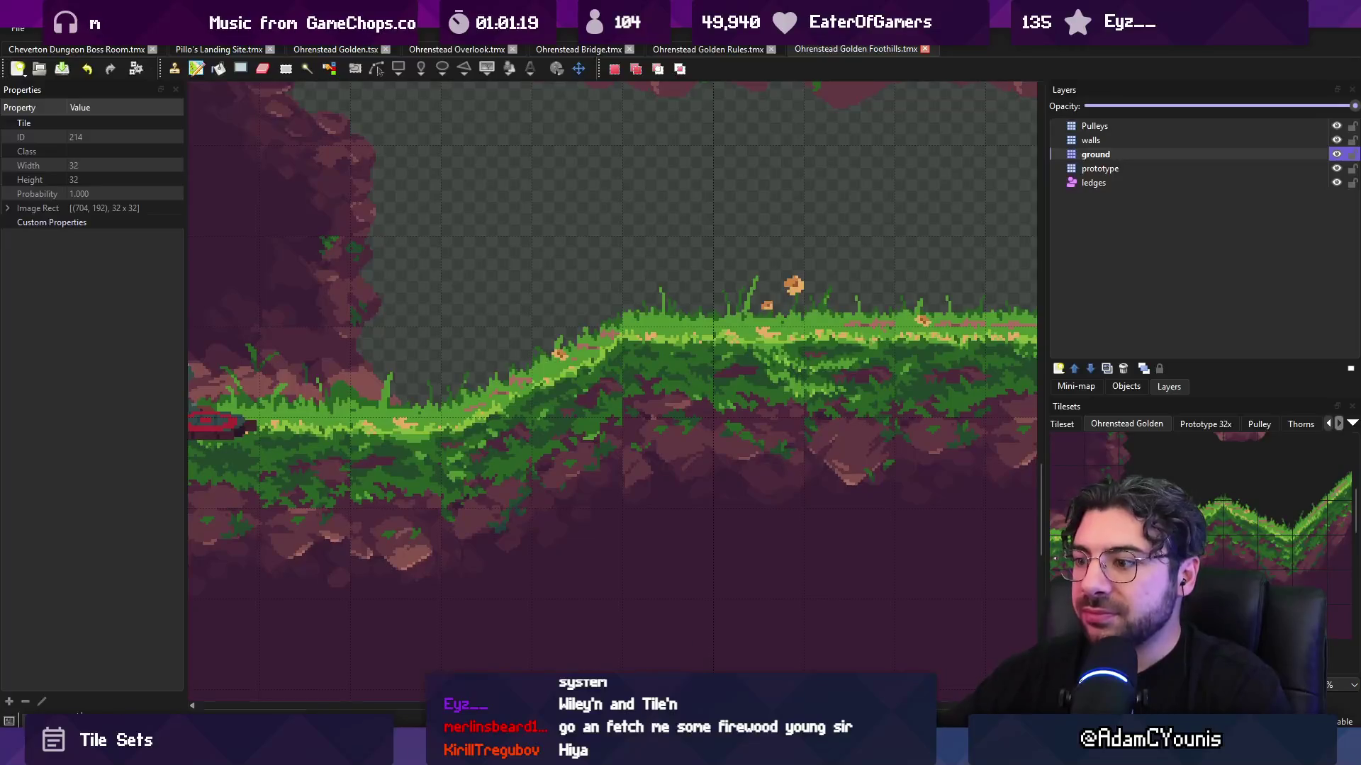
pyautogui.hotkey('alt', 'Tab')
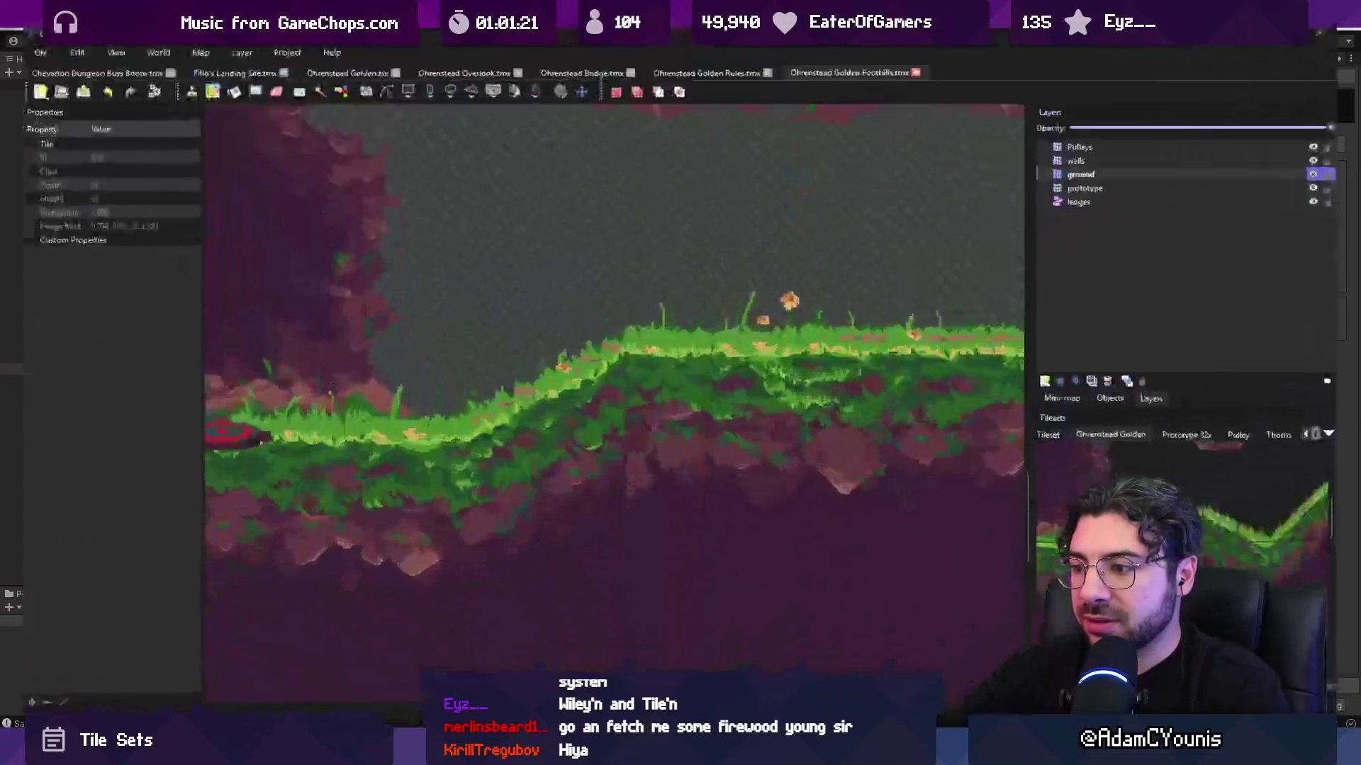
pyautogui.hotkey('alt', 'Tab')
# - Repaint two grass pixels darker and light green, re-export Ohrenstead Golden Tileset.png, and view Tiled
pyautogui.keyDown('alt'); pyautogui.click(522, 224); pyautogui.keyUp('alt')
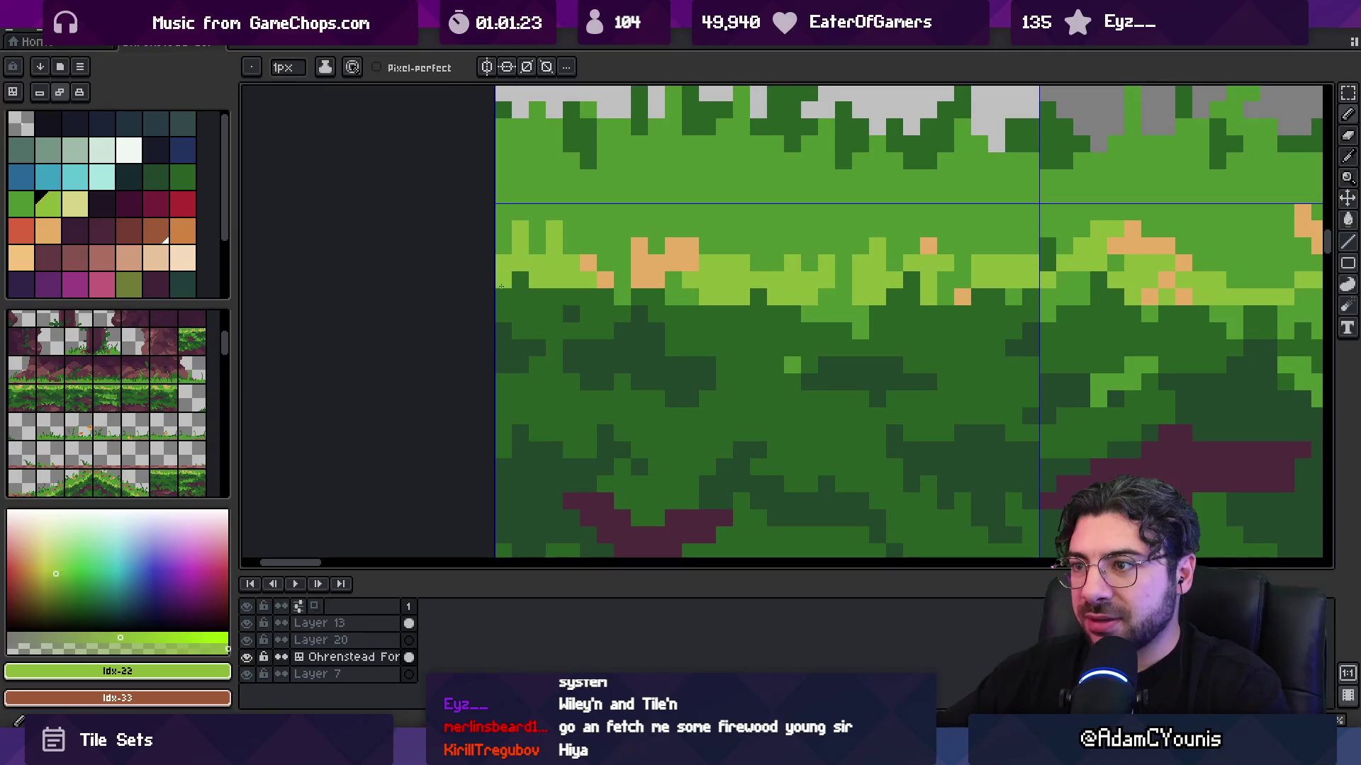
pyautogui.keyDown('alt'); pyautogui.click(546, 212); pyautogui.keyUp('alt')
pyautogui.click(521, 228)
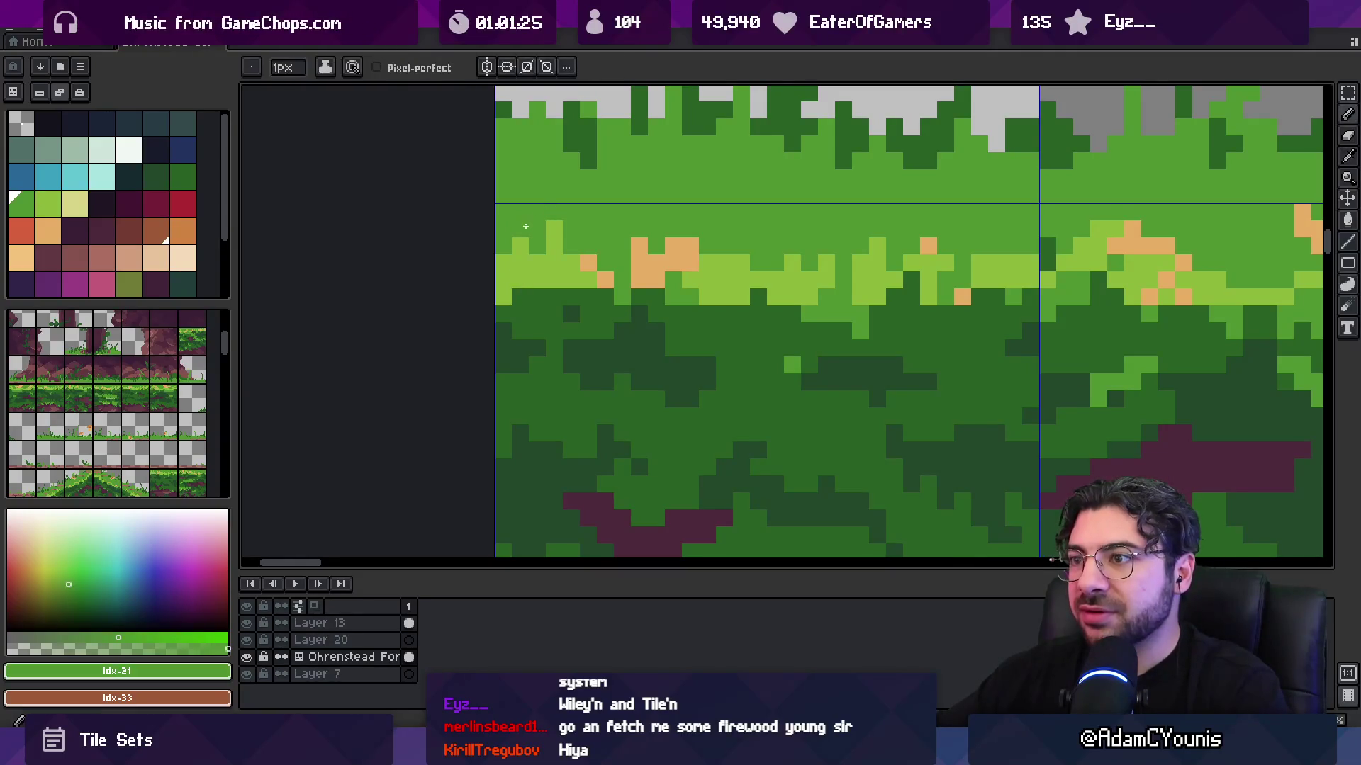
pyautogui.click(520, 297)
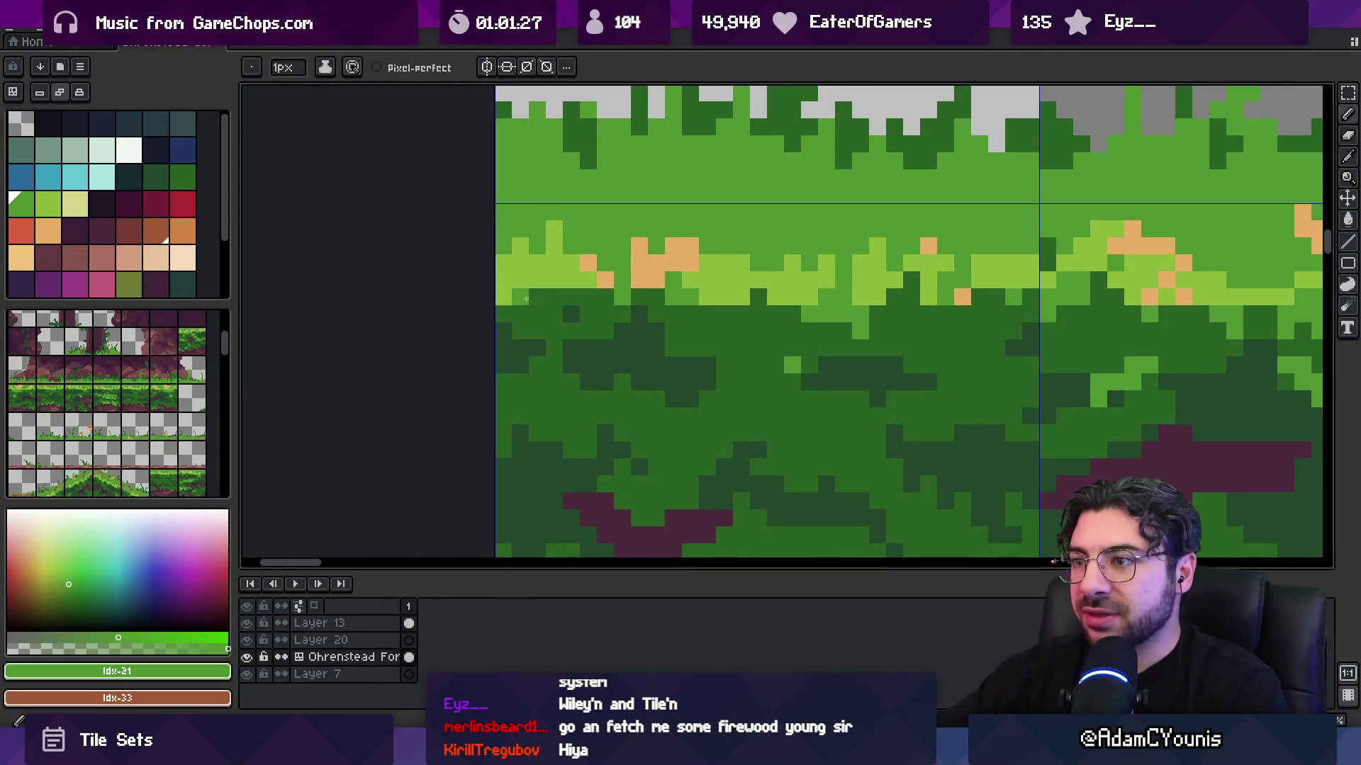
pyautogui.scroll(-3, 589, 297)
pyautogui.hotkey('ctrl', 'alt', 'shift', 's')
pyautogui.press('Return')
pyautogui.hotkey('alt', 'Tab')
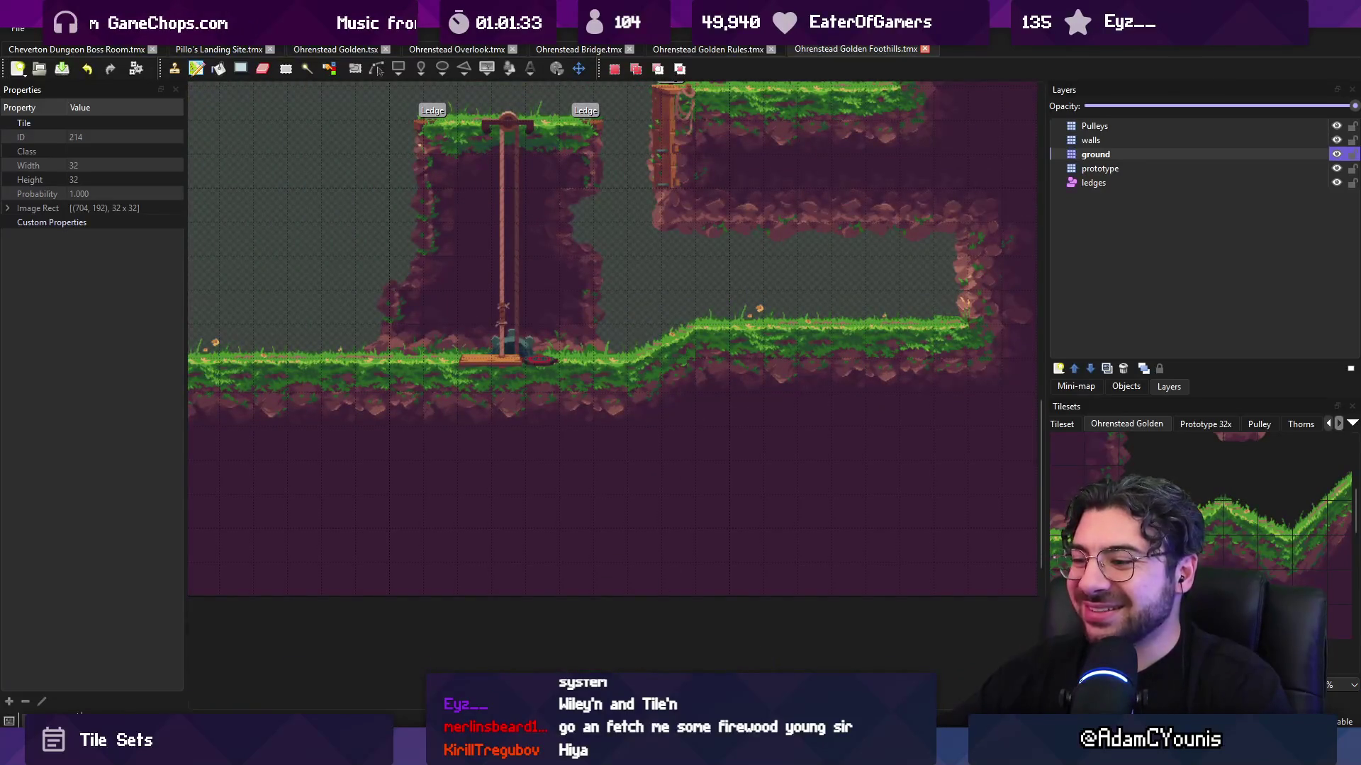
# - View the running Unity game full screen to inspect the slope, then return through Tiled to Aseprite
pyautogui.moveTo(589, 753)
pyautogui.click(564, 660)
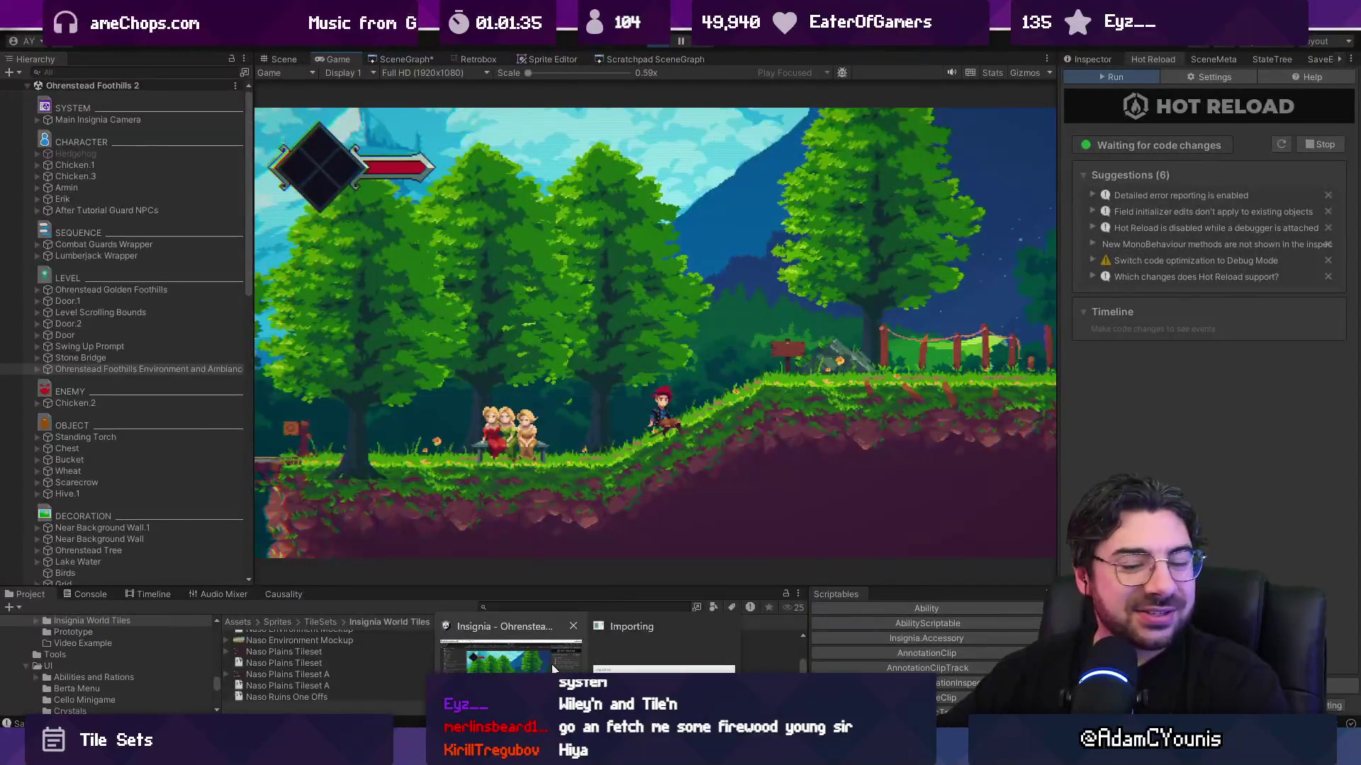
pyautogui.click(533, 662)
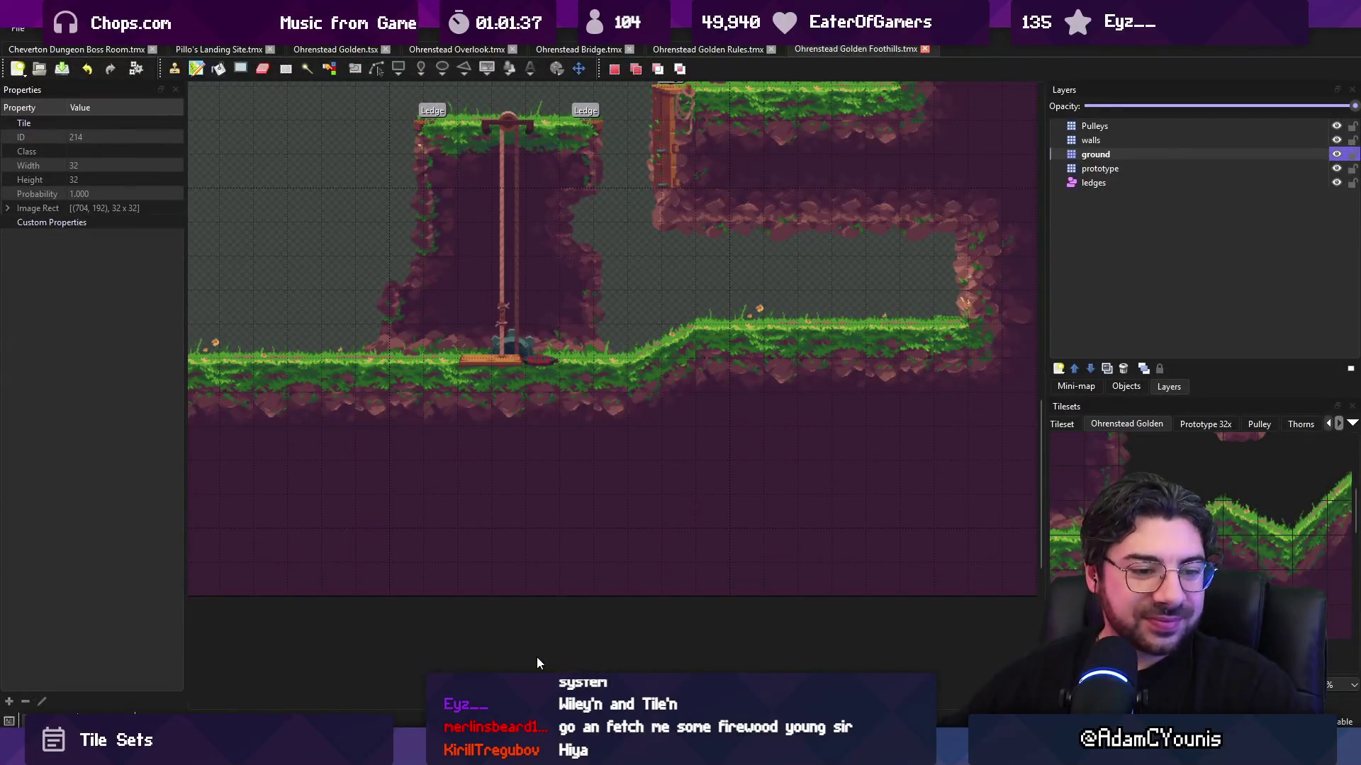
pyautogui.hotkey('alt', 'Tab')
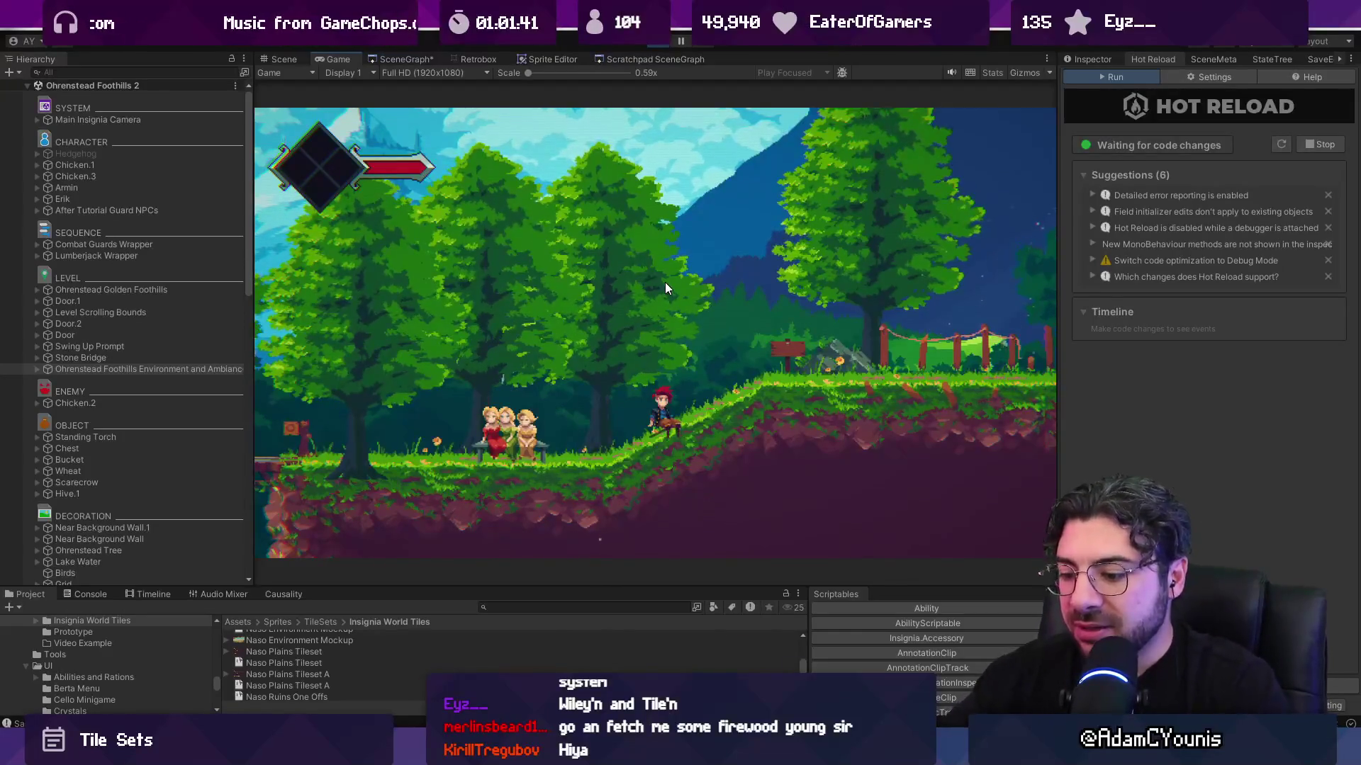
pyautogui.press('F11')
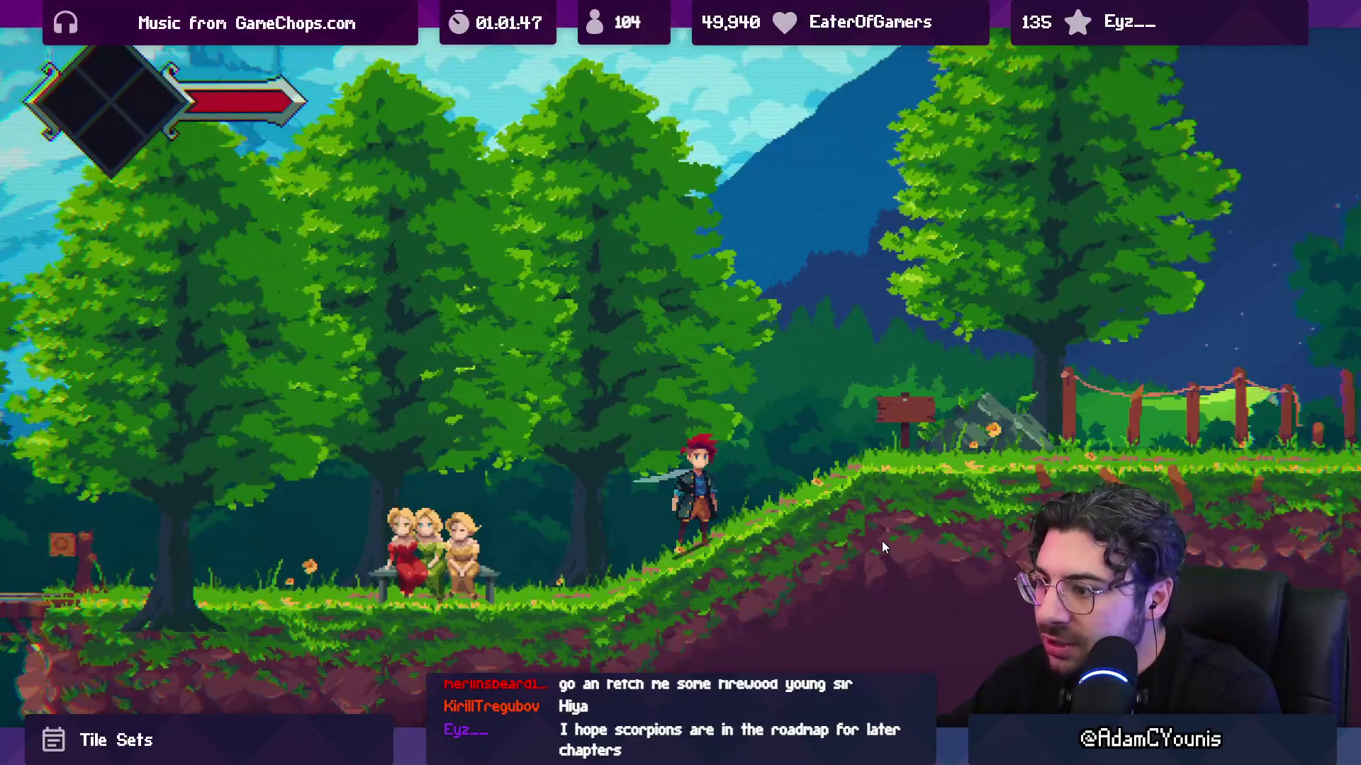
pyautogui.hotkey('shift', 'space')
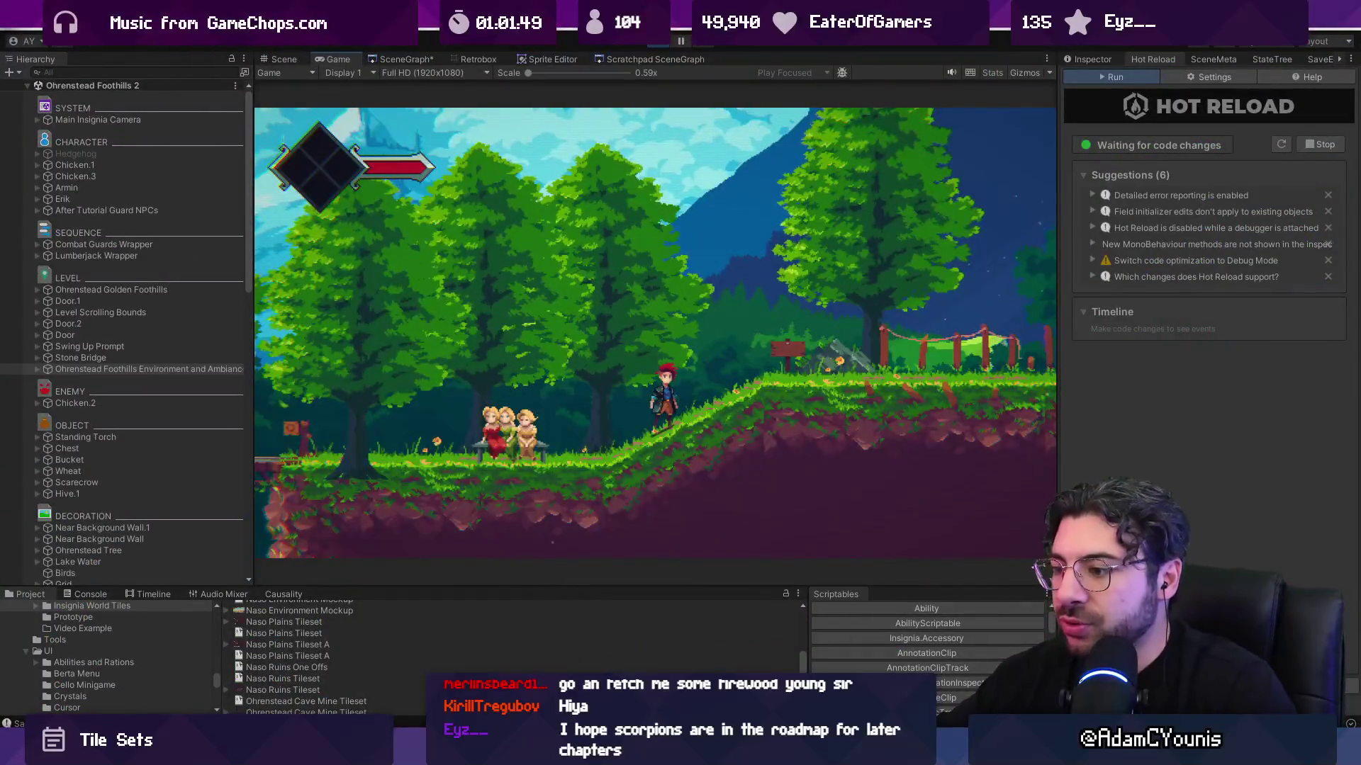
pyautogui.hotkey('alt', 'Tab')
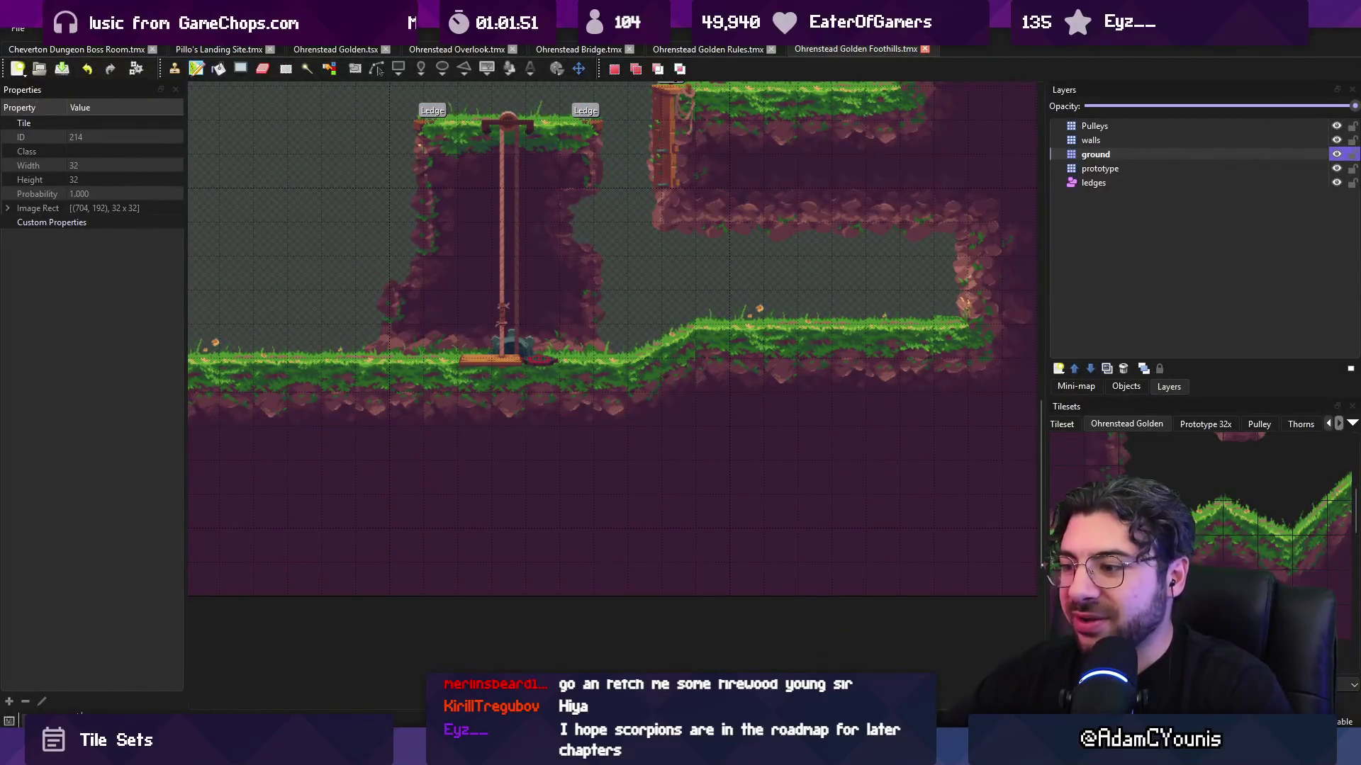
pyautogui.hotkey('alt', 'Tab')
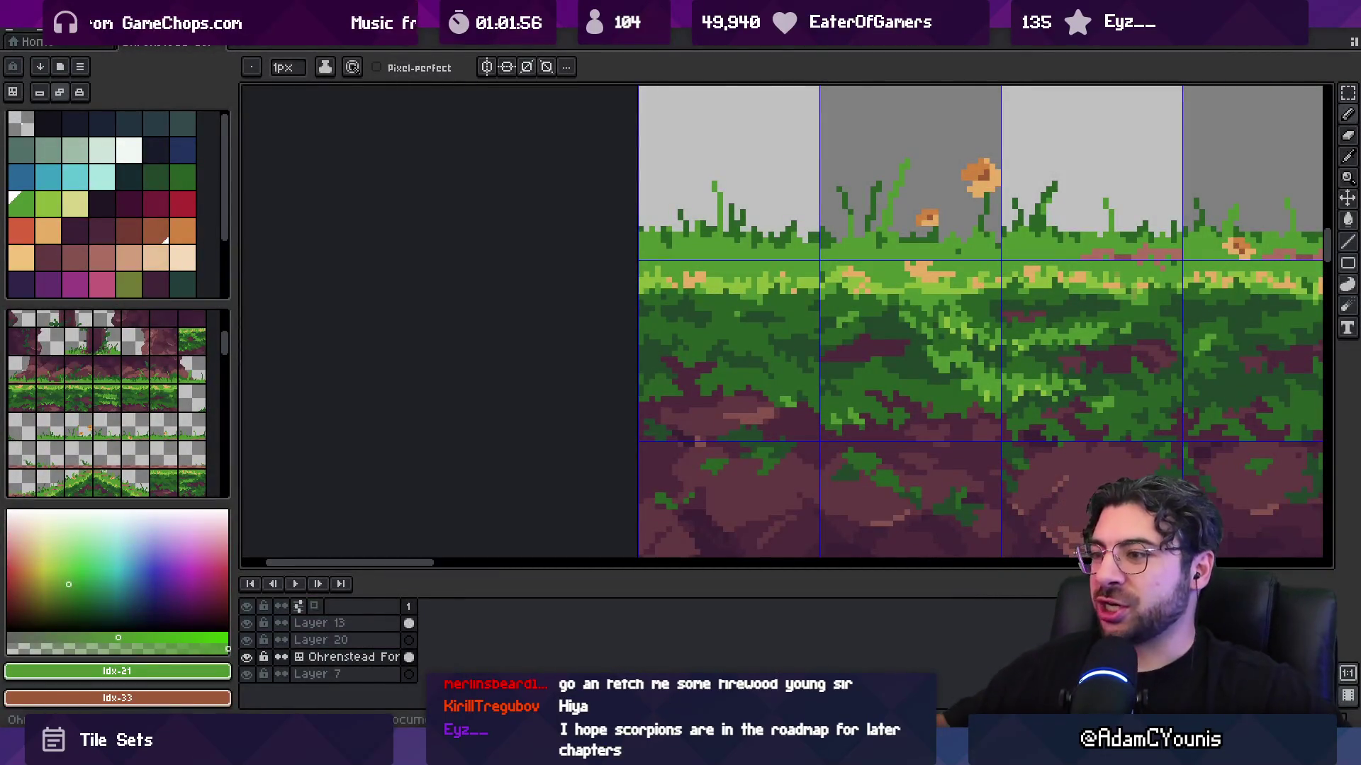
# - Pan to the grassy peak tiles, sample their dark purple, then zoom on the slope in Tiled
pyautogui.press('space')
pyautogui.scroll(-1, 593, 322)
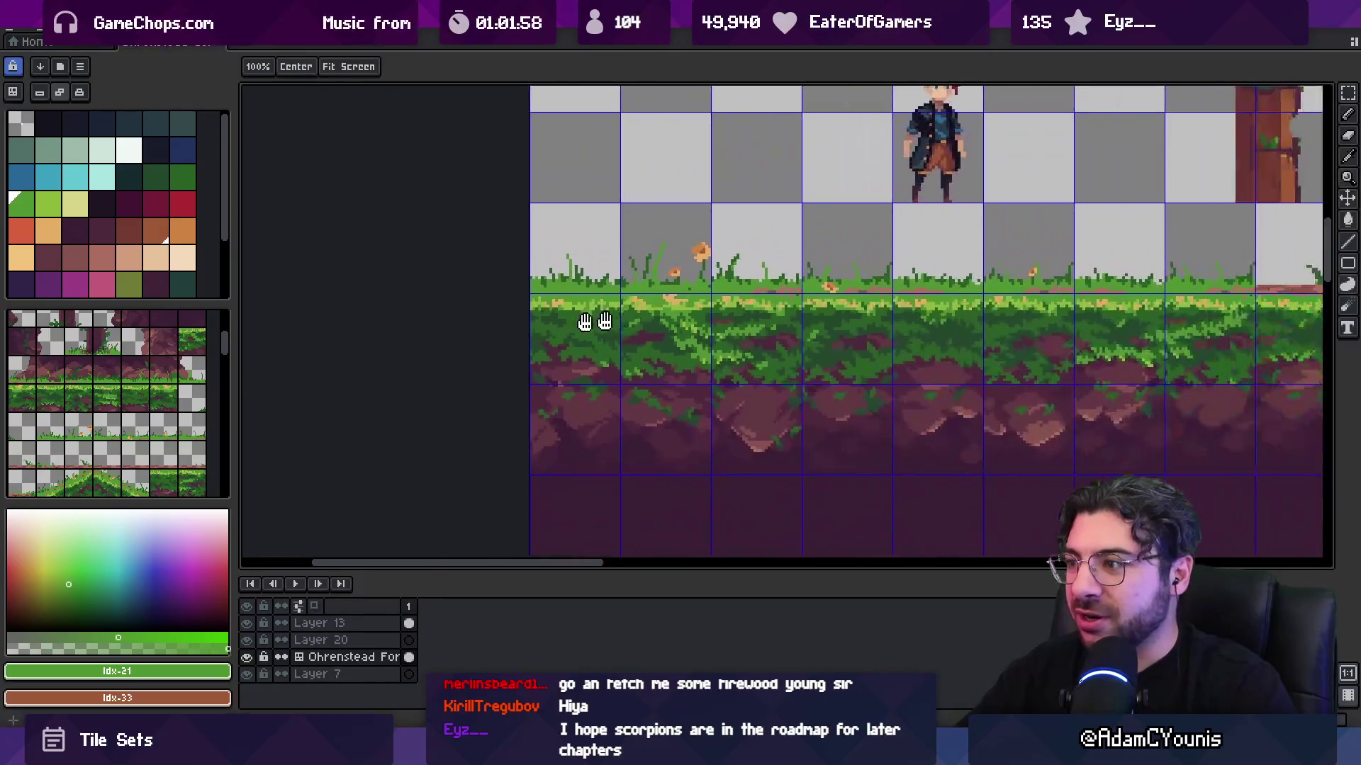
pyautogui.scroll(-2, 594, 323)
pyautogui.moveTo(934, 297); pyautogui.dragTo(707, 298)
pyautogui.scroll(1, 849, 349)
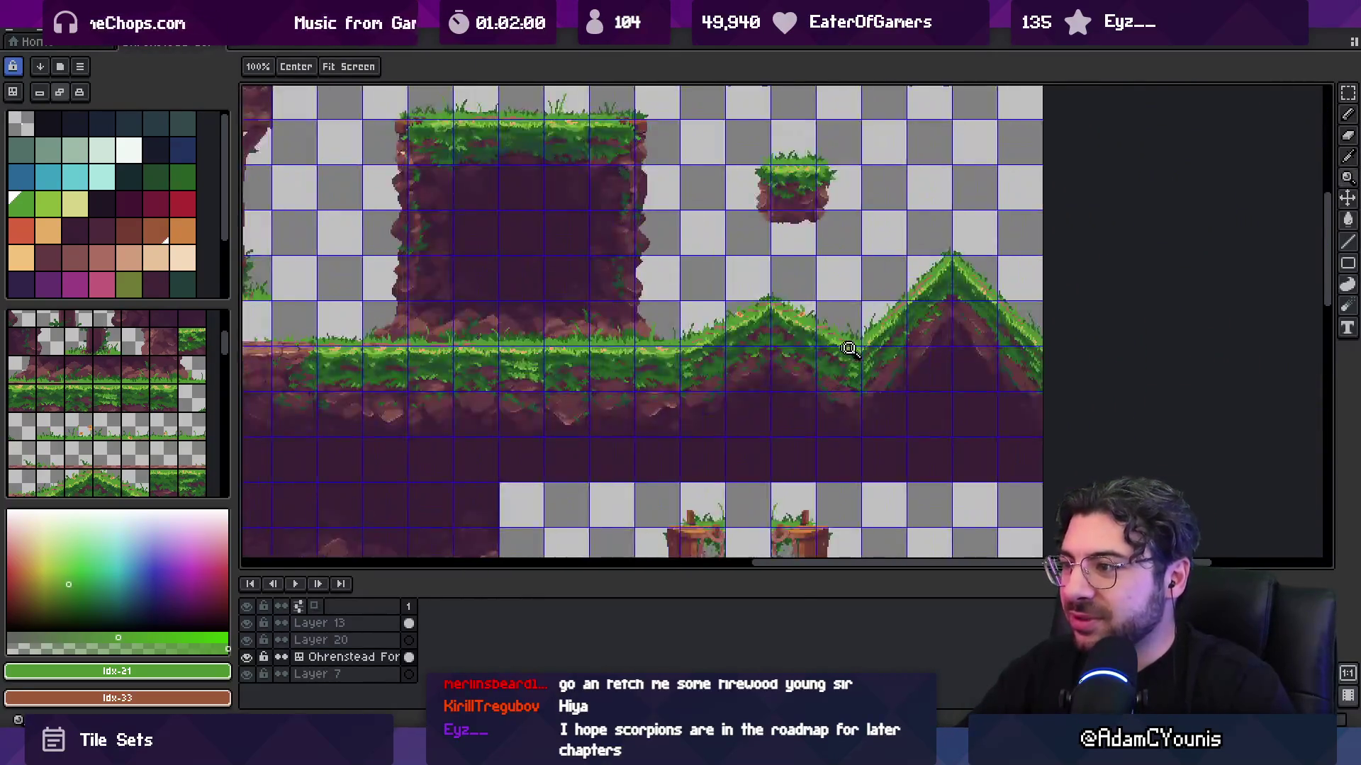
pyautogui.scroll(8, 849, 348)
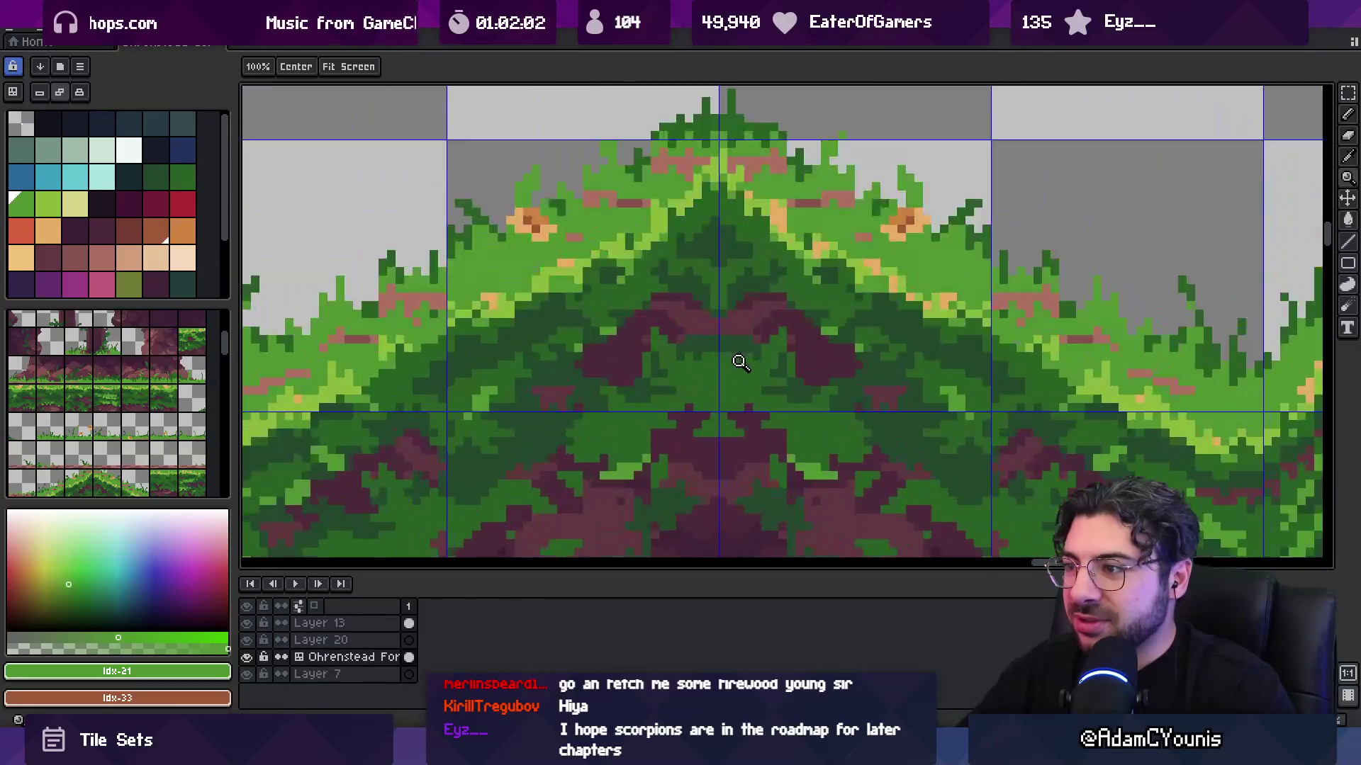
pyautogui.keyDown('alt'); pyautogui.click(701, 418); pyautogui.keyUp('alt')
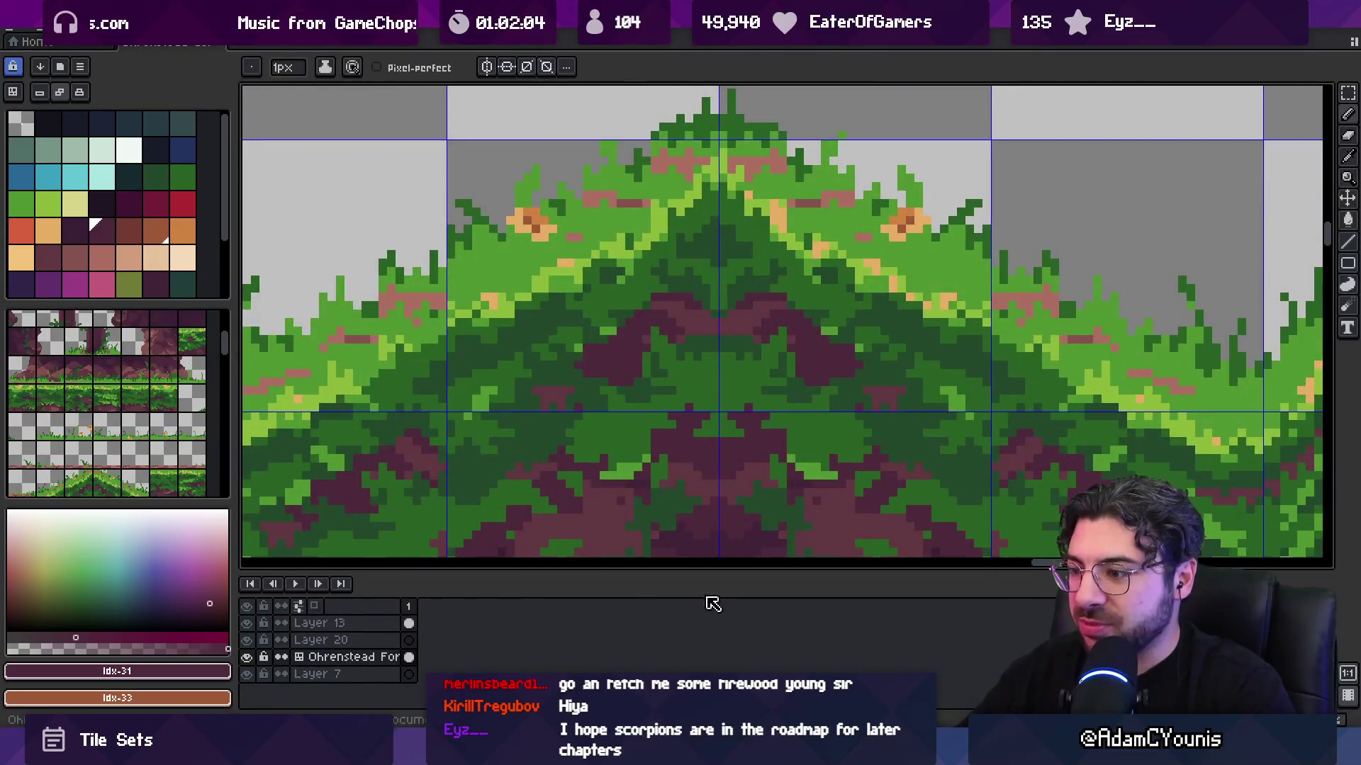
pyautogui.hotkey('alt', 'Tab')
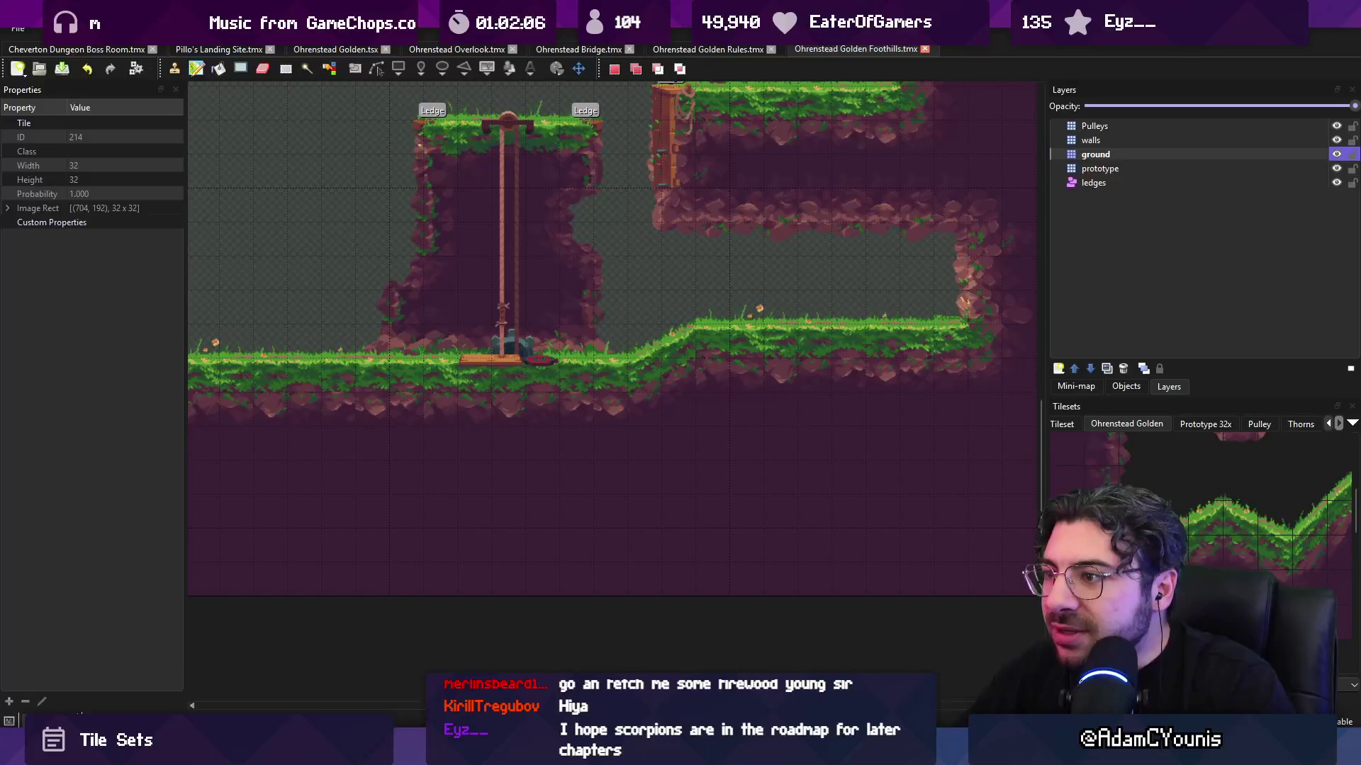
pyautogui.scroll(3, 737, 333)
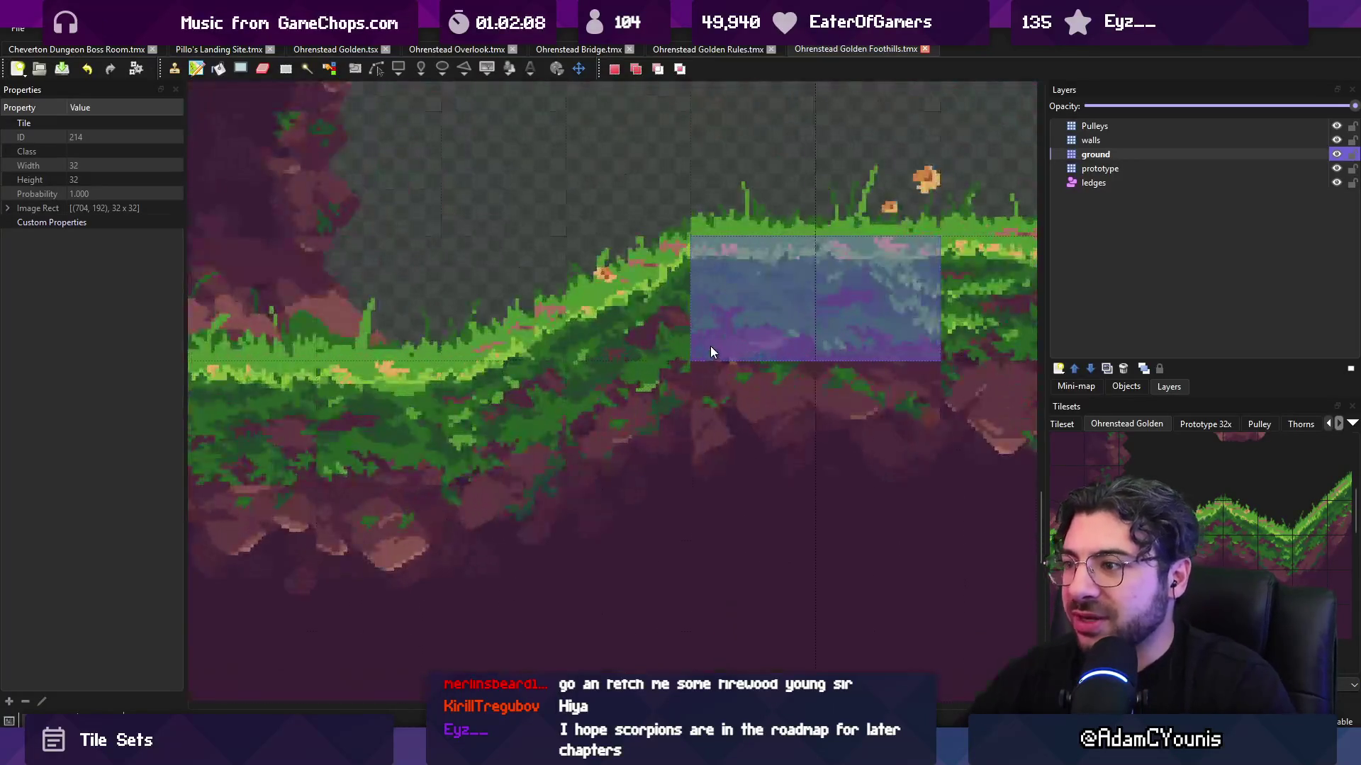
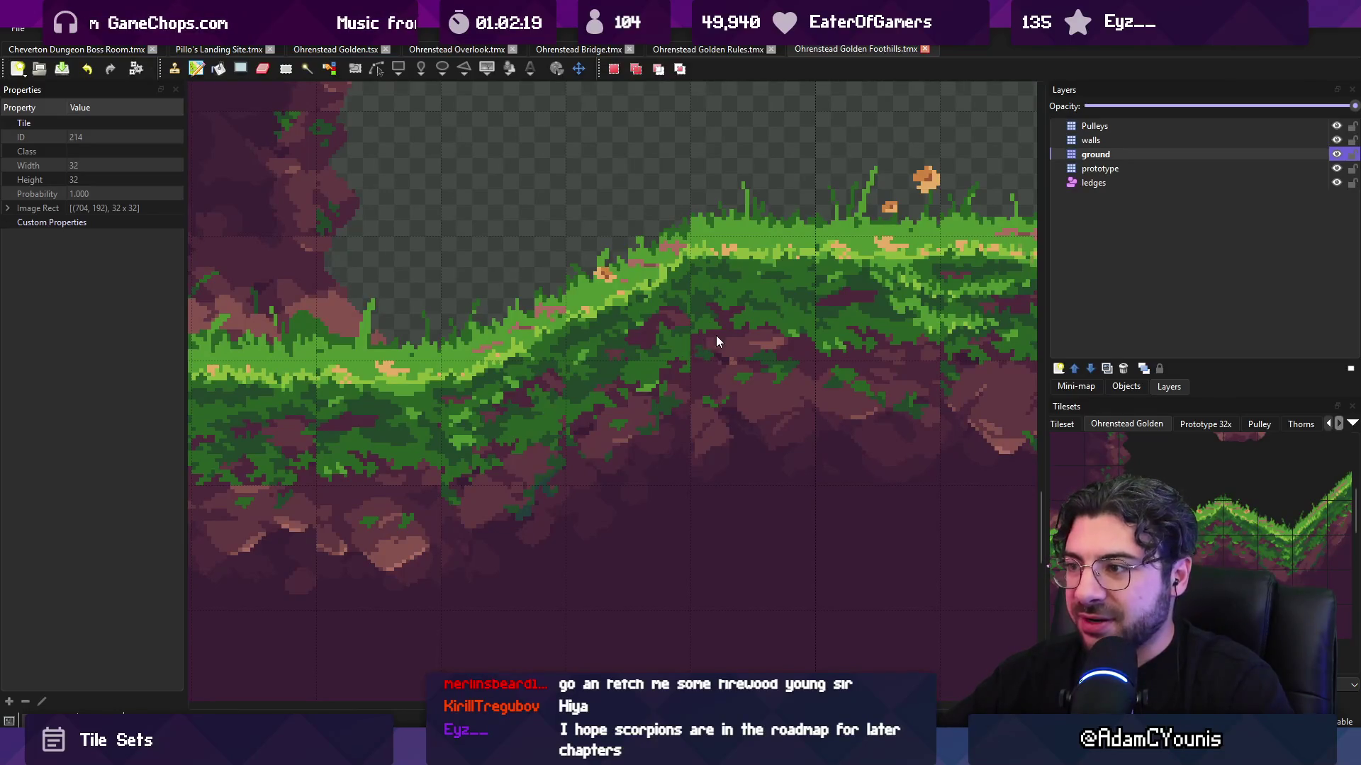
# - Zoom around the Foothills map's grass slope in Tiled, then bring up the golden tileset in Aseprite
pyautogui.scroll(-3, 703, 342)
pyautogui.scroll(2, 703, 342)
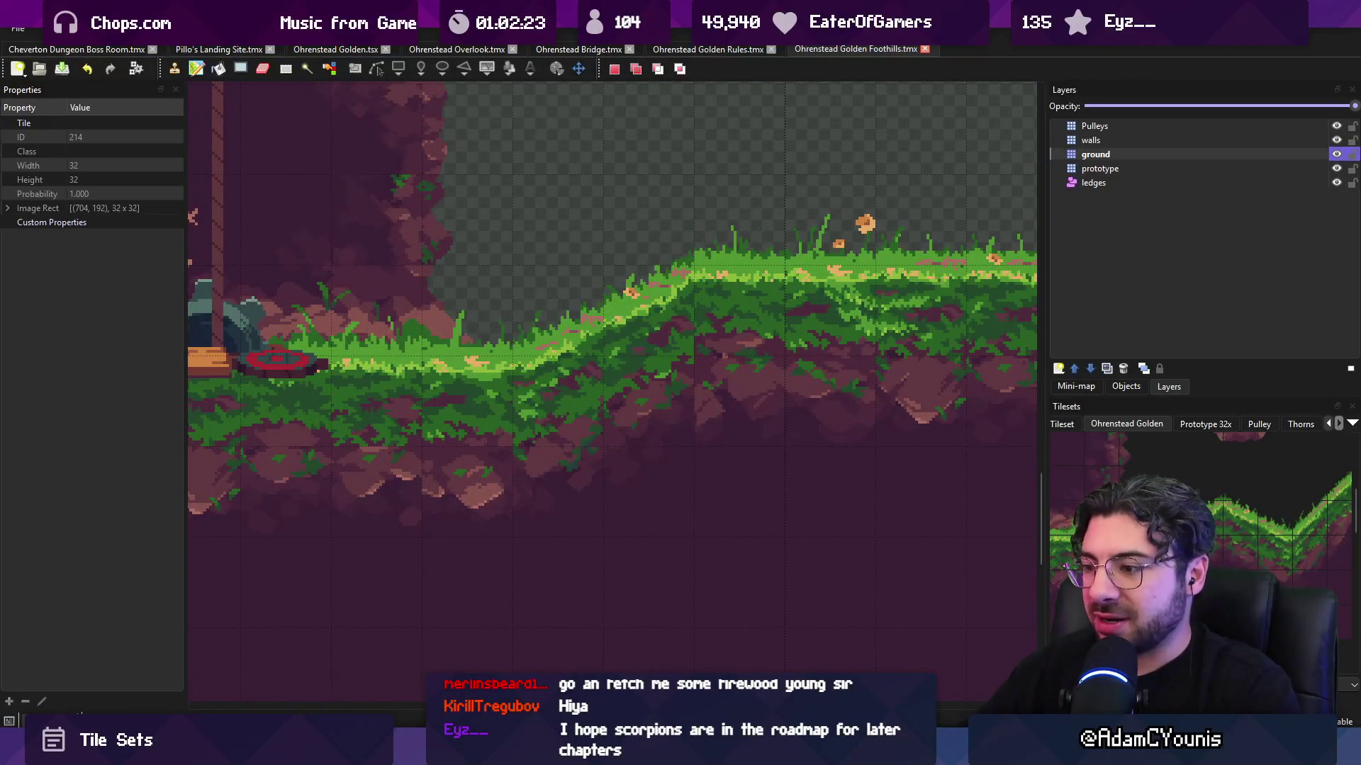
pyautogui.hotkey('alt', 'Tab')
pyautogui.scroll(-2, 662, 416)
pyautogui.scroll(3, 801, 319)
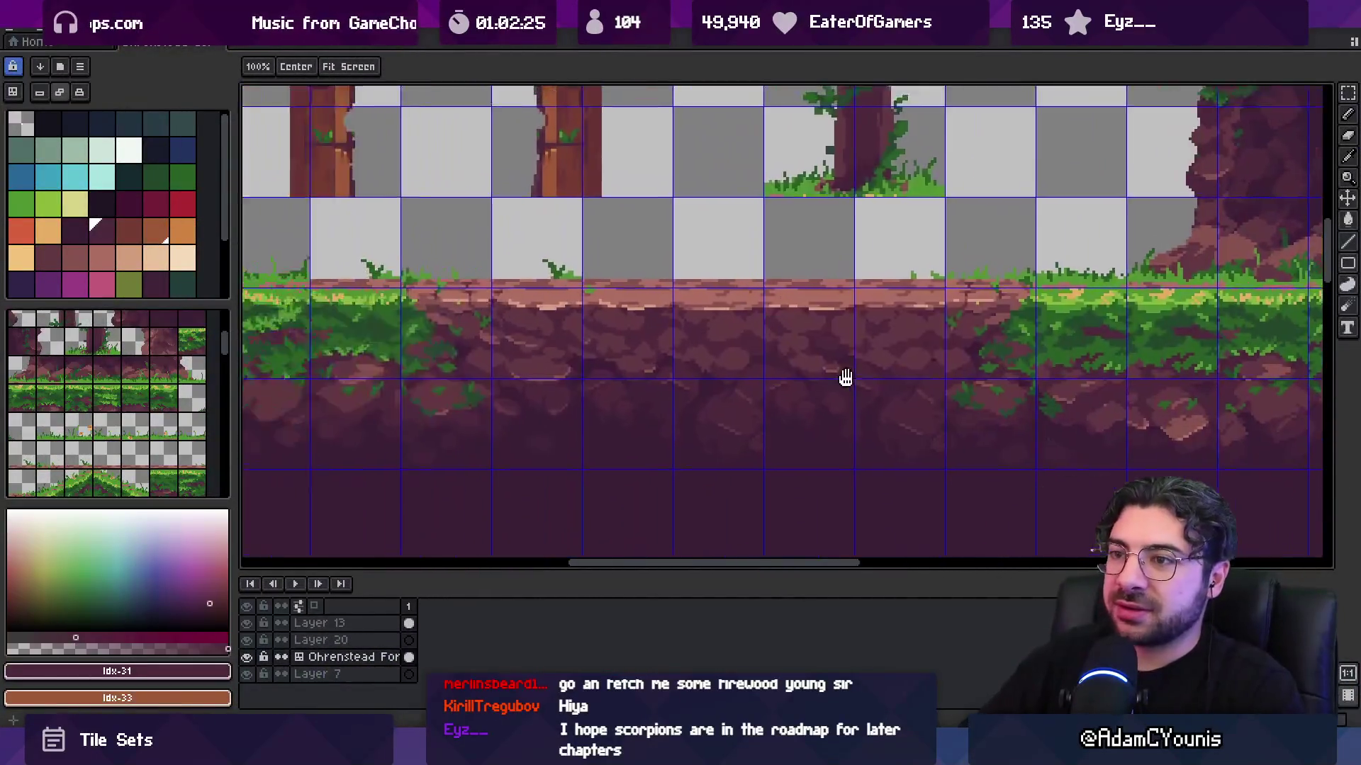
# - Sample the dark grass green from the tileset's grass tiles with the eyedropper
pyautogui.scroll(-2, 846, 378)
pyautogui.scroll(4, 657, 325)
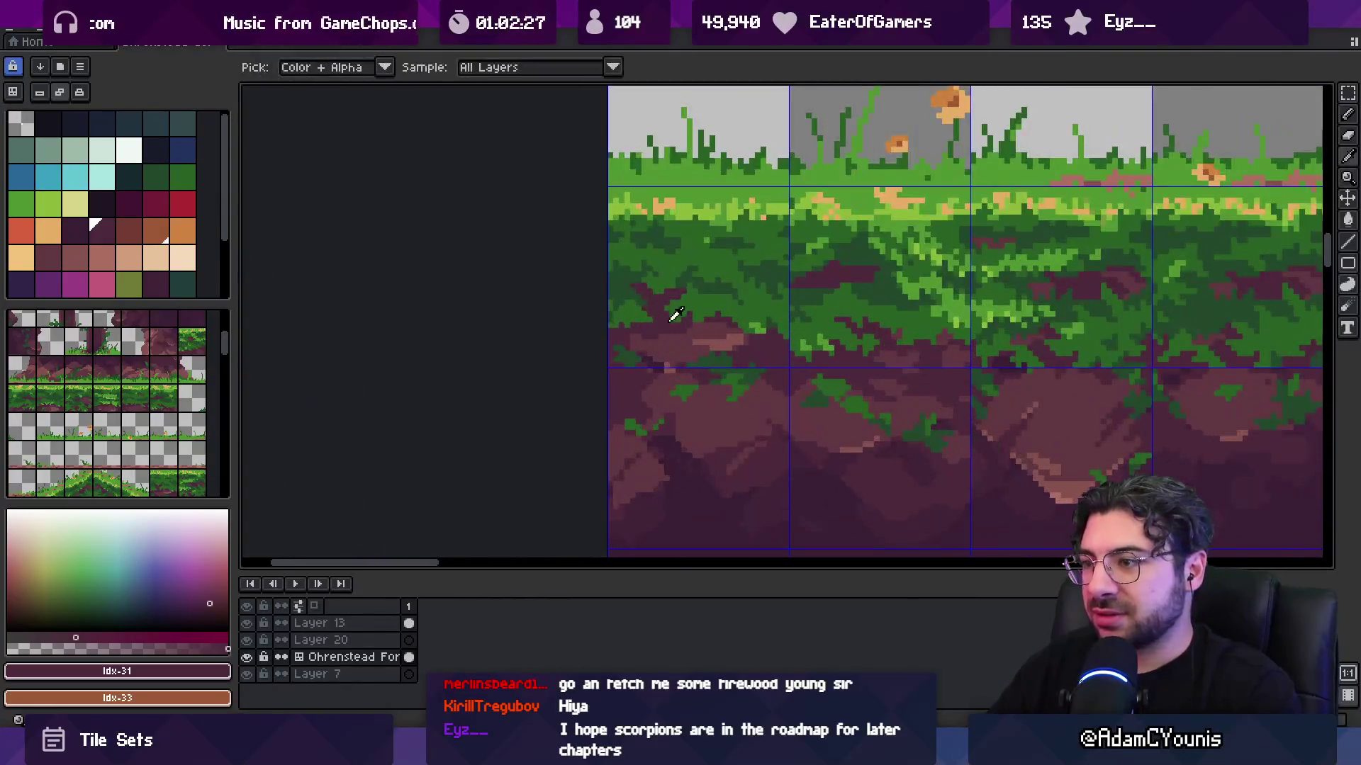
pyautogui.keyDown('alt'); pyautogui.click(632, 312); pyautogui.keyUp('alt')
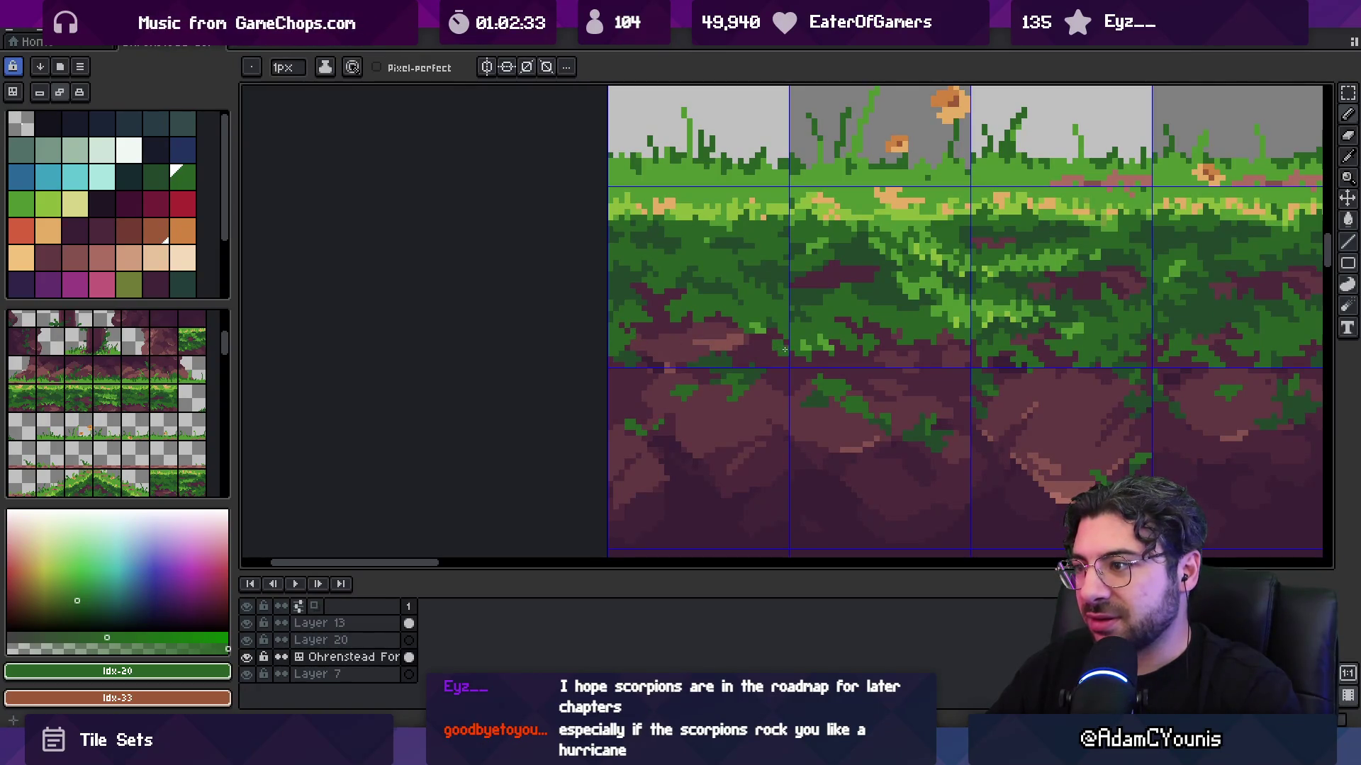
pyautogui.scroll(-2, 779, 333)
pyautogui.press('v')
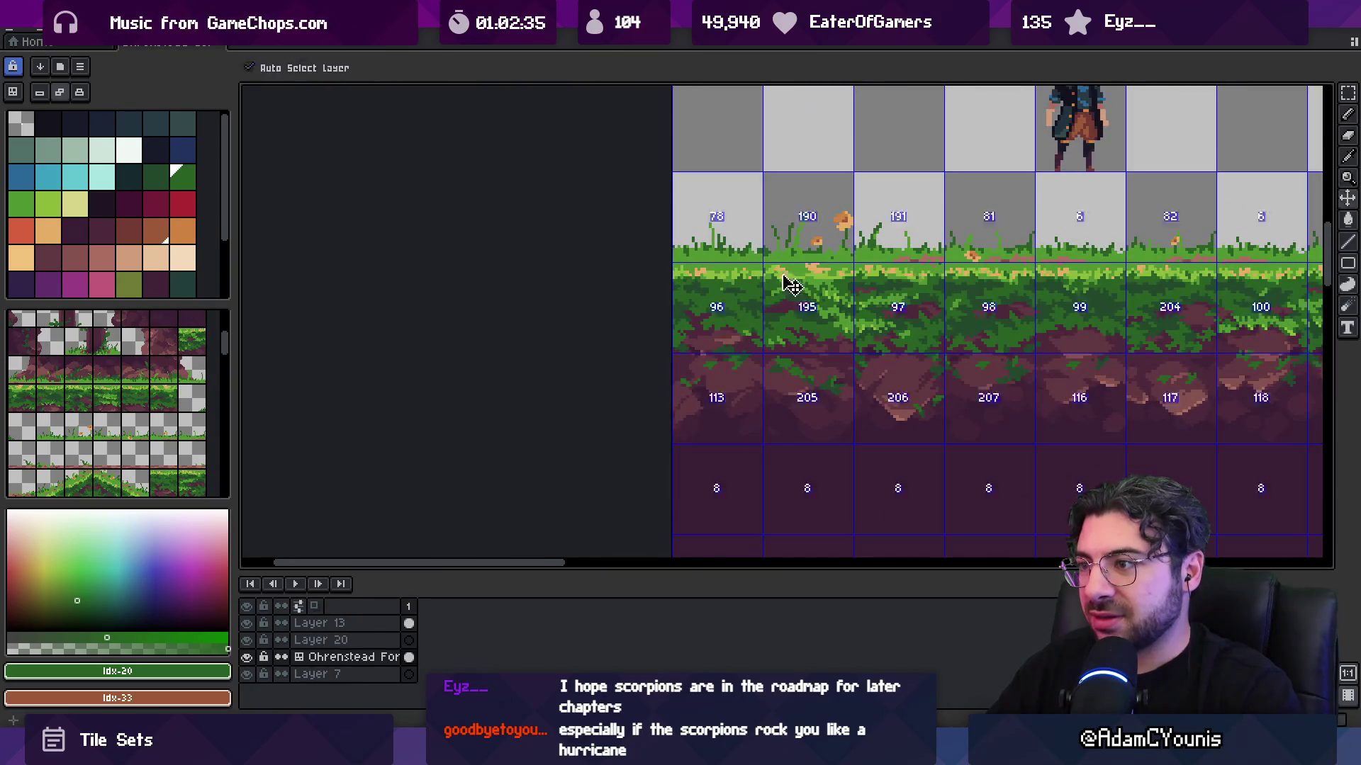
# - Re-export the golden tileset image and return to the Foothills map in Tiled
pyautogui.hotkey('ctrl', 'alt', 'shift', 's')
pyautogui.click(618, 402)
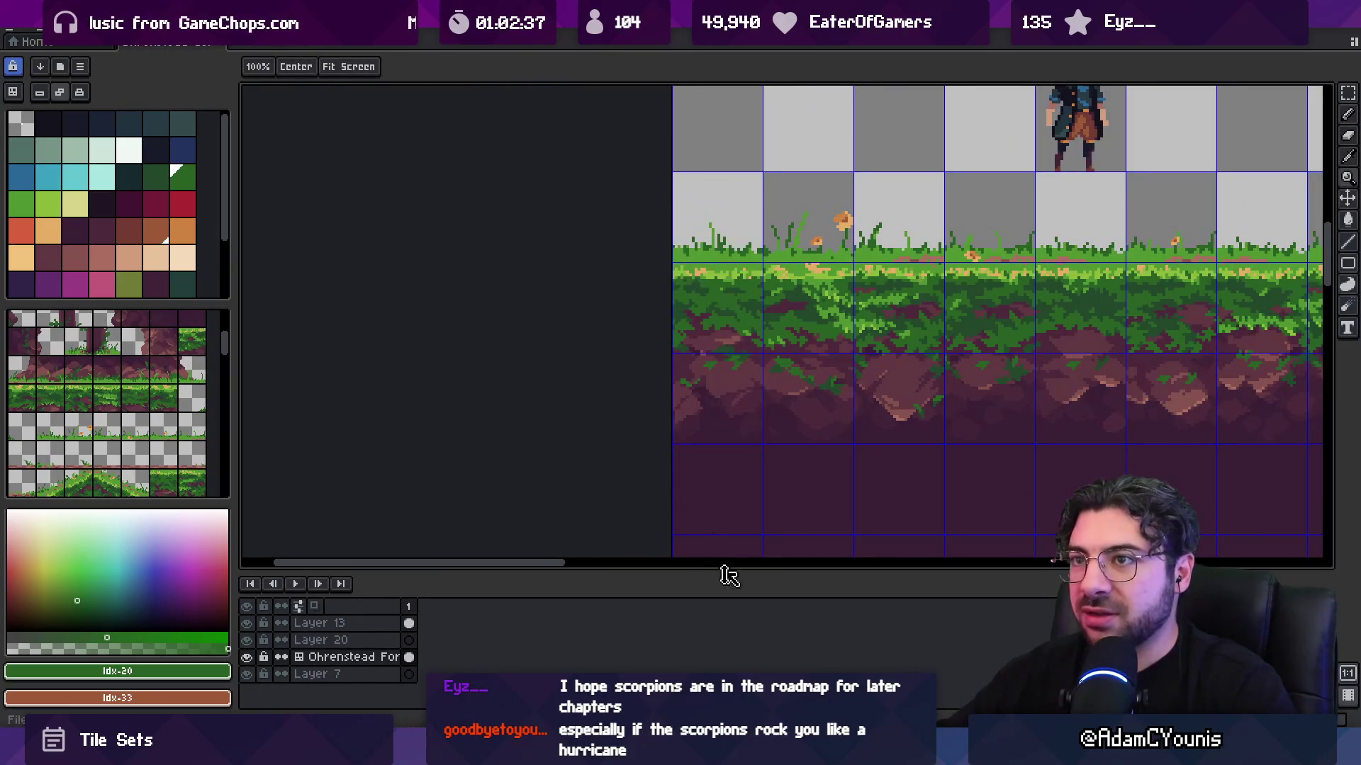
pyautogui.hotkey('alt', 'Tab')
pyautogui.scroll(-2, 722, 415)
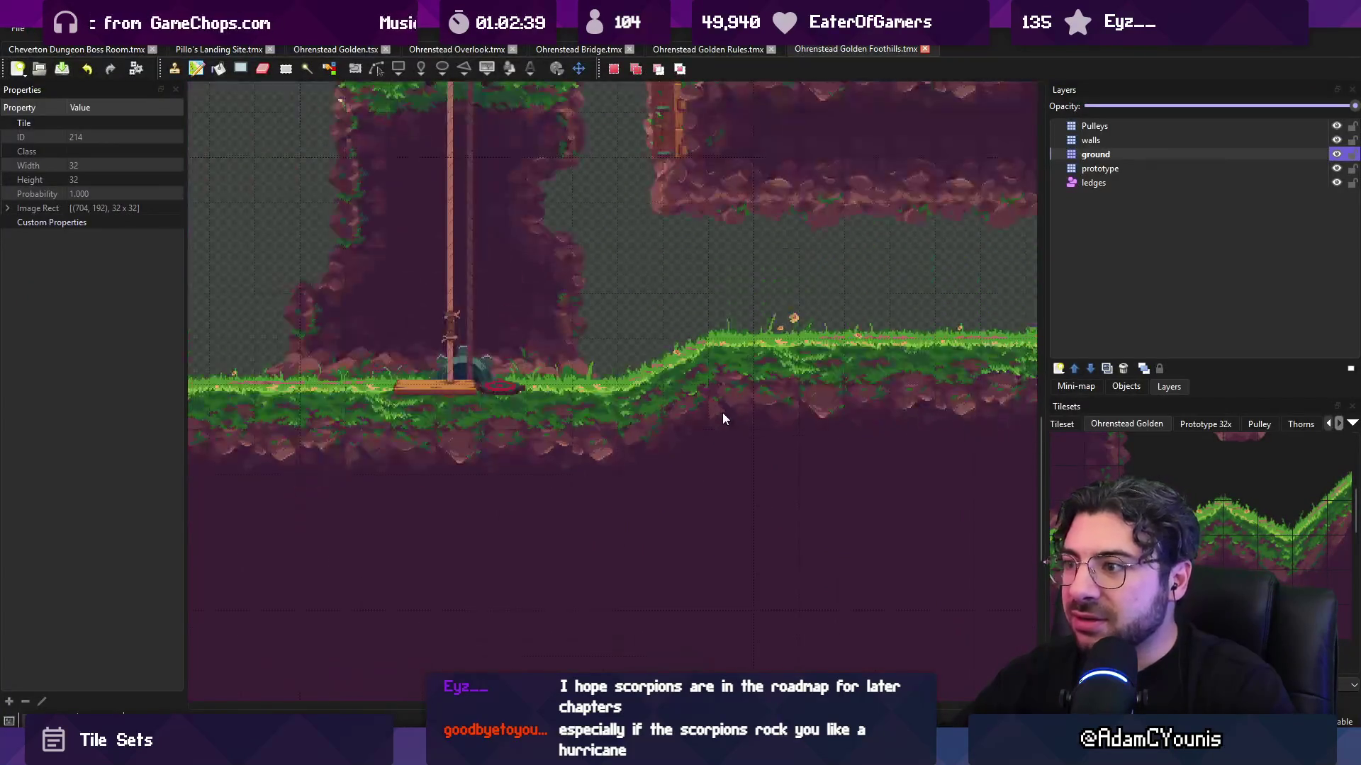
# - Zoom over the refreshed grass tiles on the Foothills slope, then bring up the Unity editor
pyautogui.scroll(2, 726, 400)
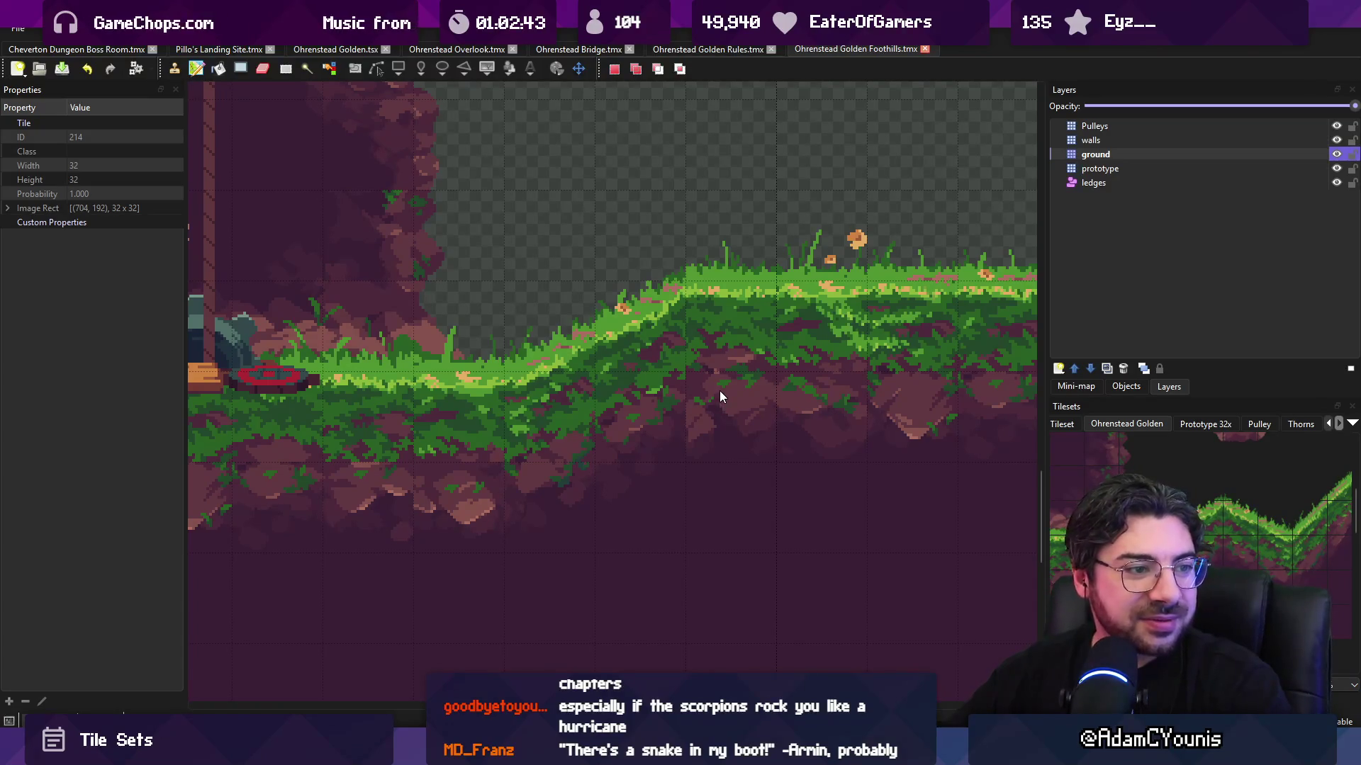
pyautogui.scroll(-2, 728, 297)
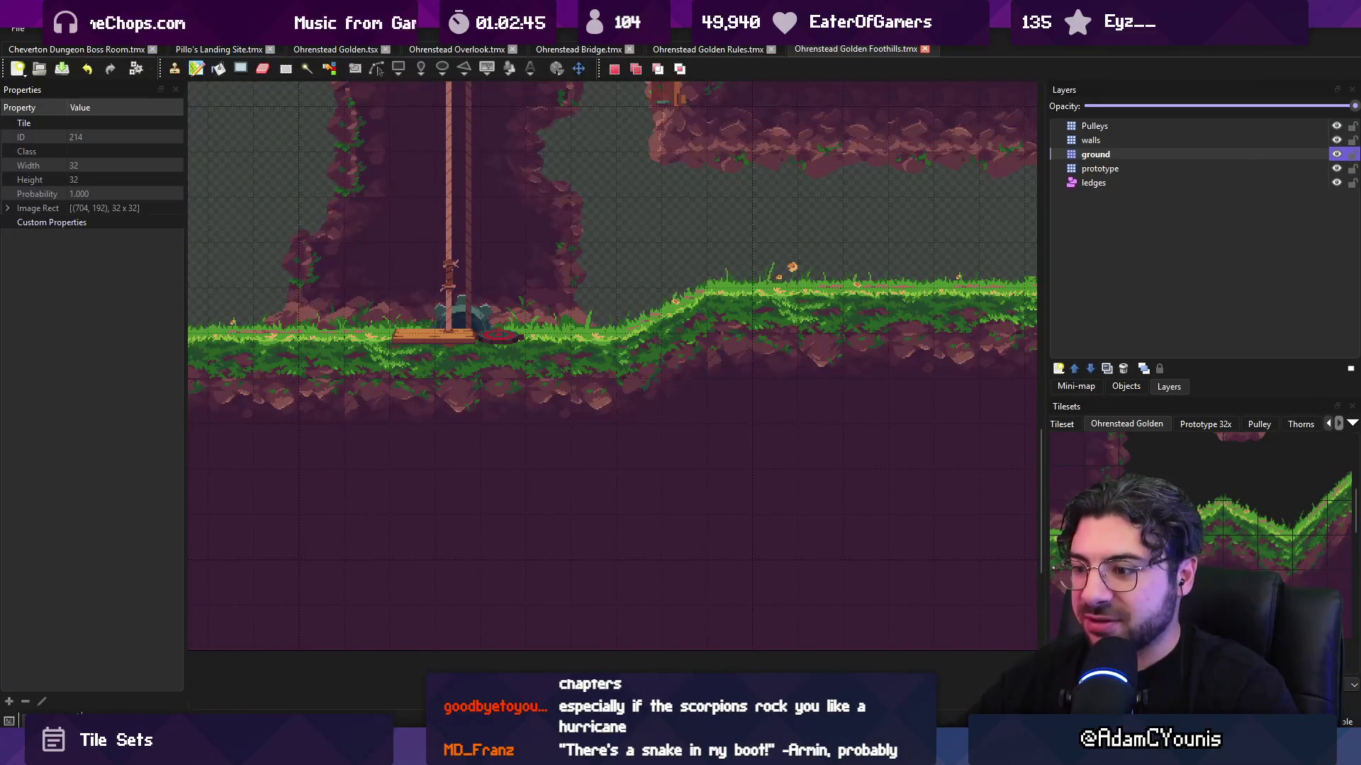
pyautogui.click(601, 655)
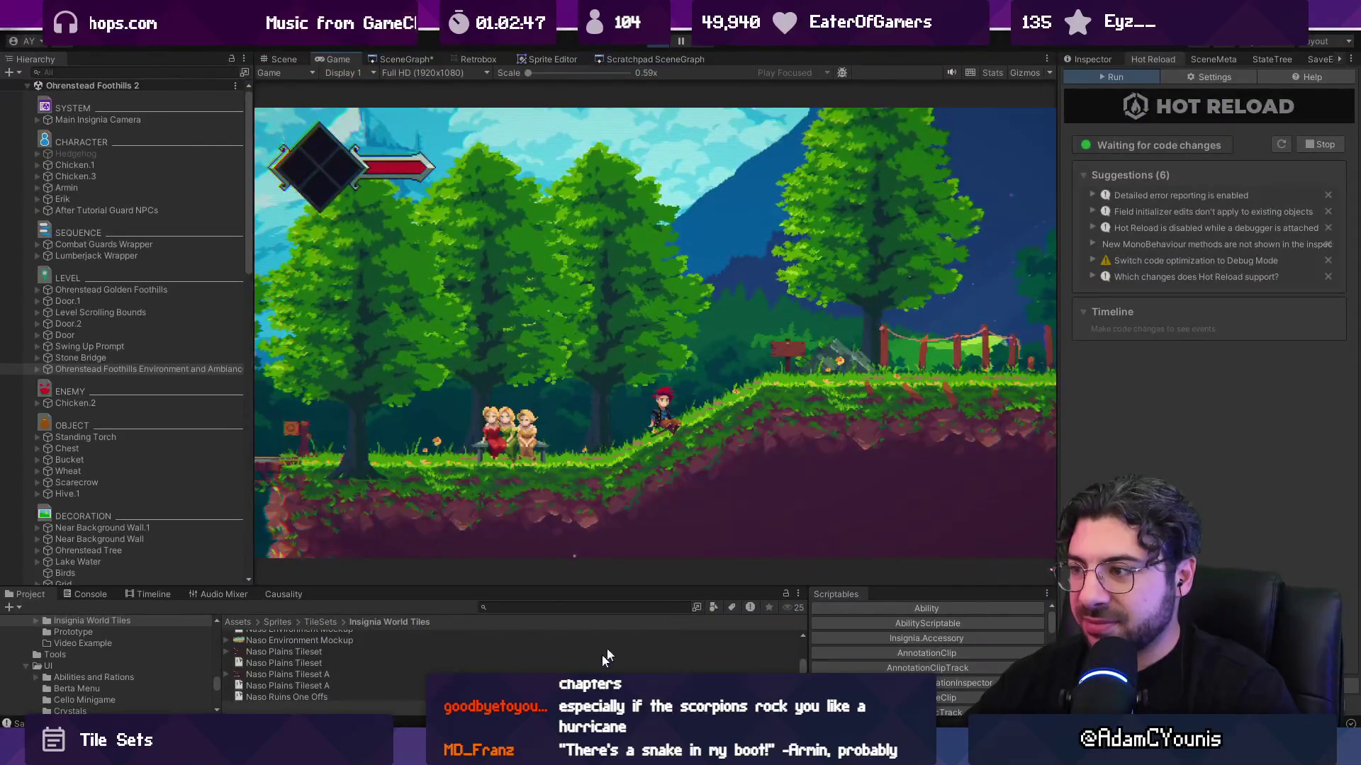
# - Playtest the Foothills 2 scene in a maximized Game view, then go back to Tiled
pyautogui.hotkey('shift', 'space')
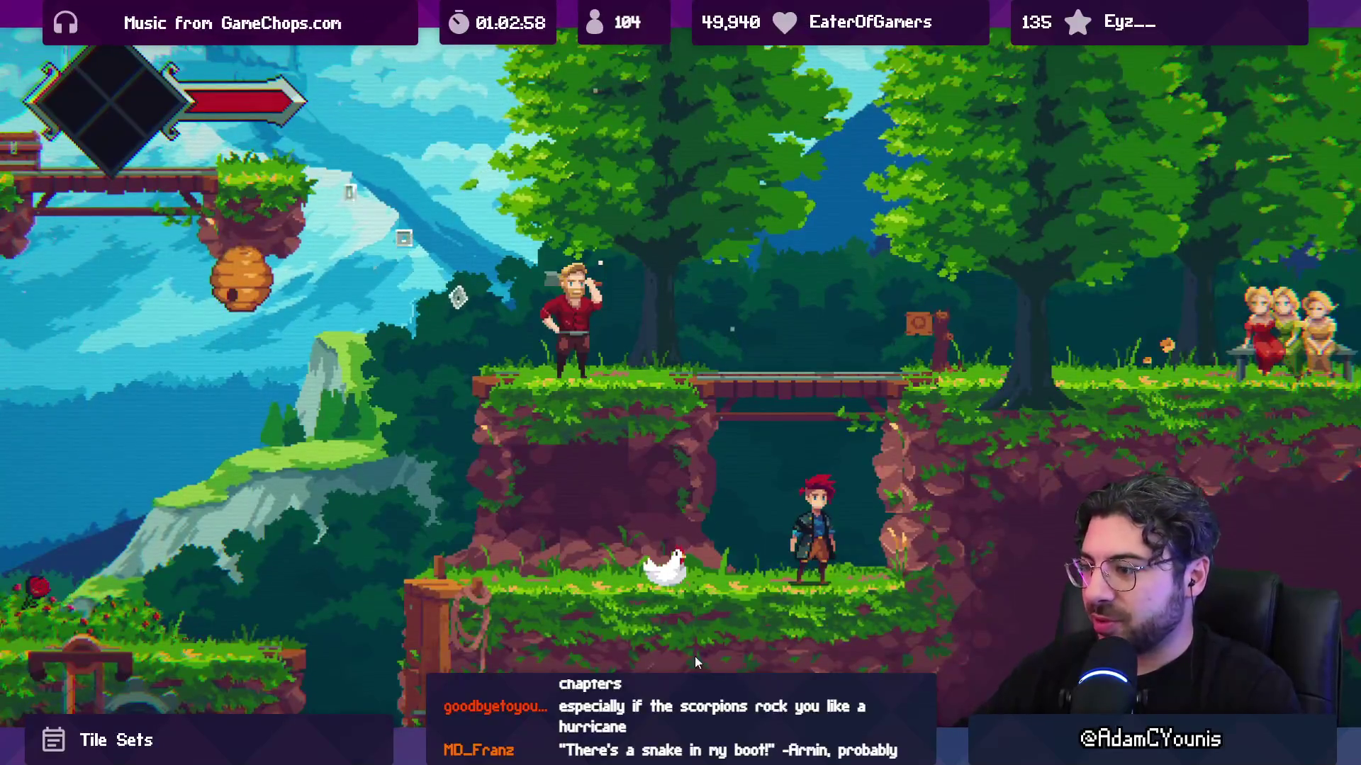
pyautogui.hotkey('shift', 'space')
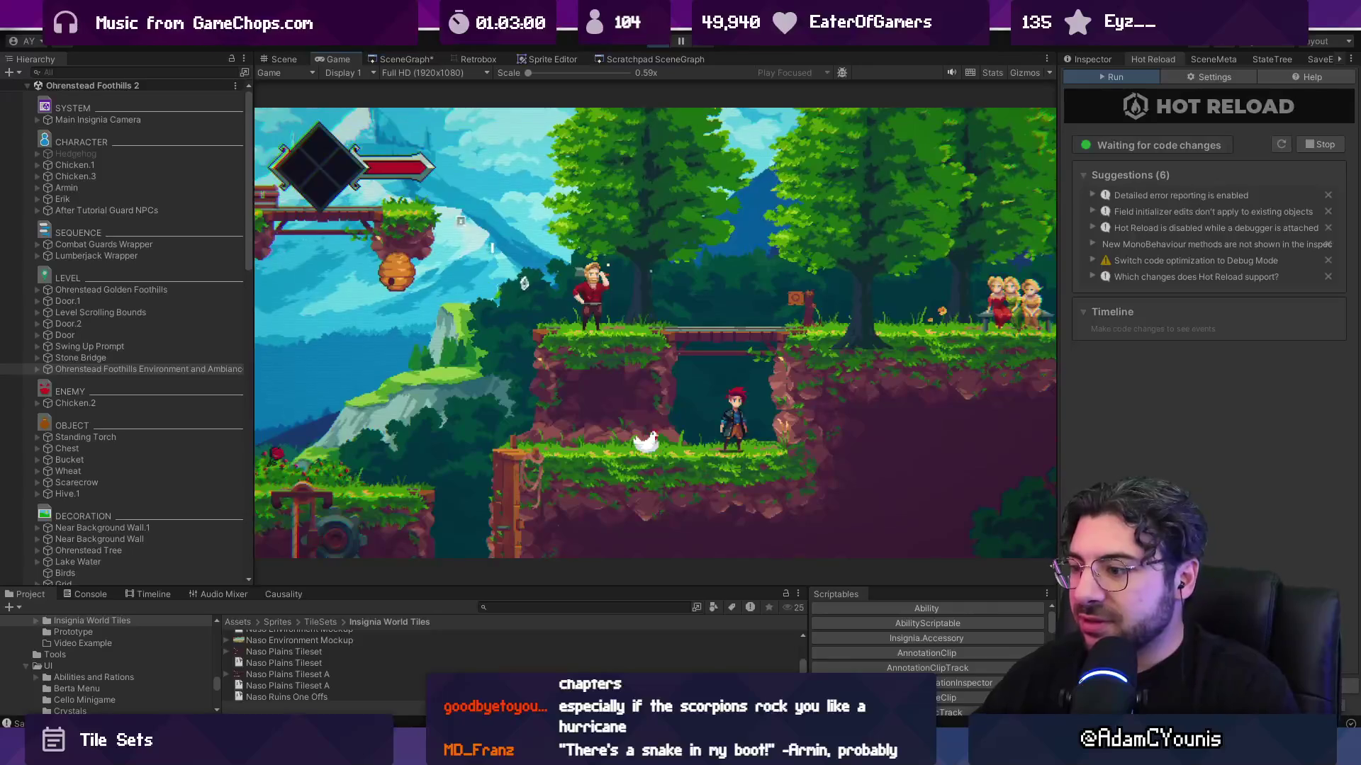
pyautogui.click(710, 751)
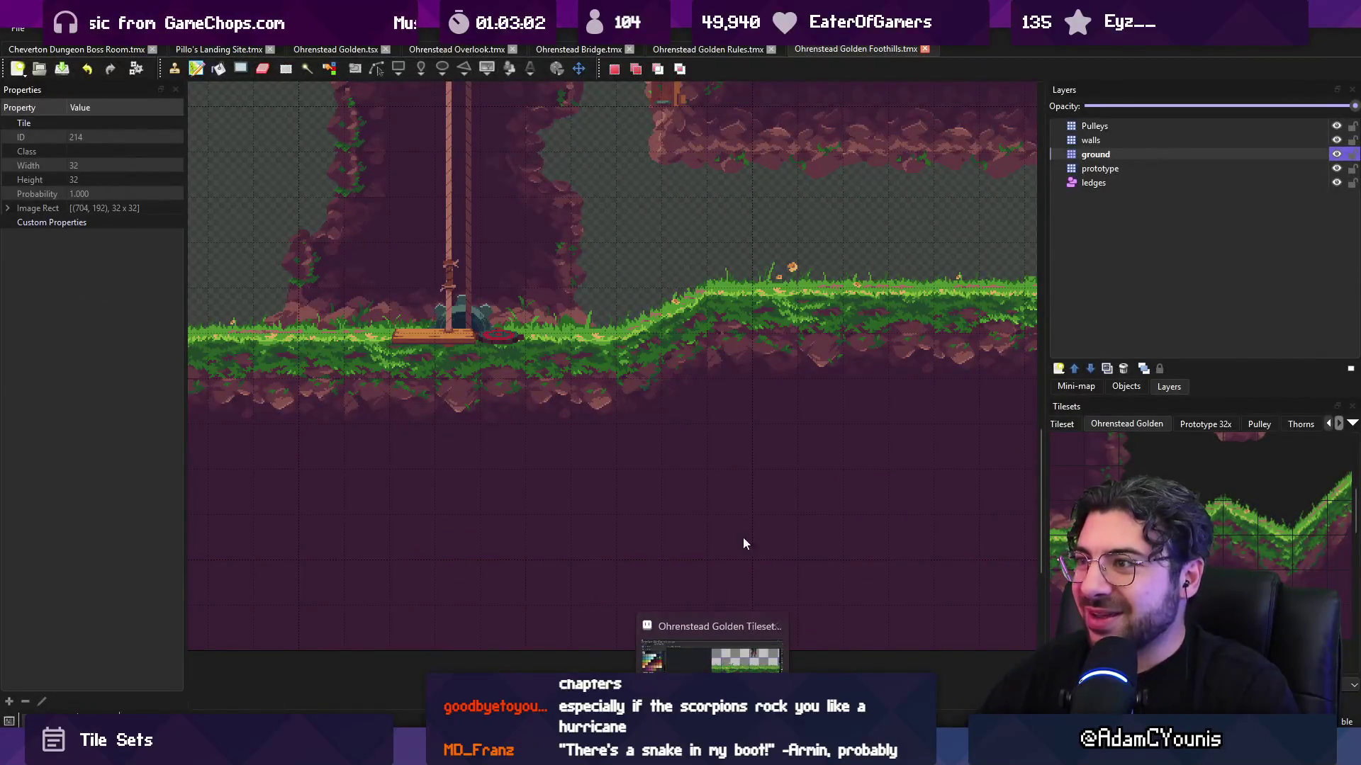
# - Zoom into the rock wall beside the ledge platforms, then switch to the tileset in Aseprite
pyautogui.scroll(5, 586, 182)
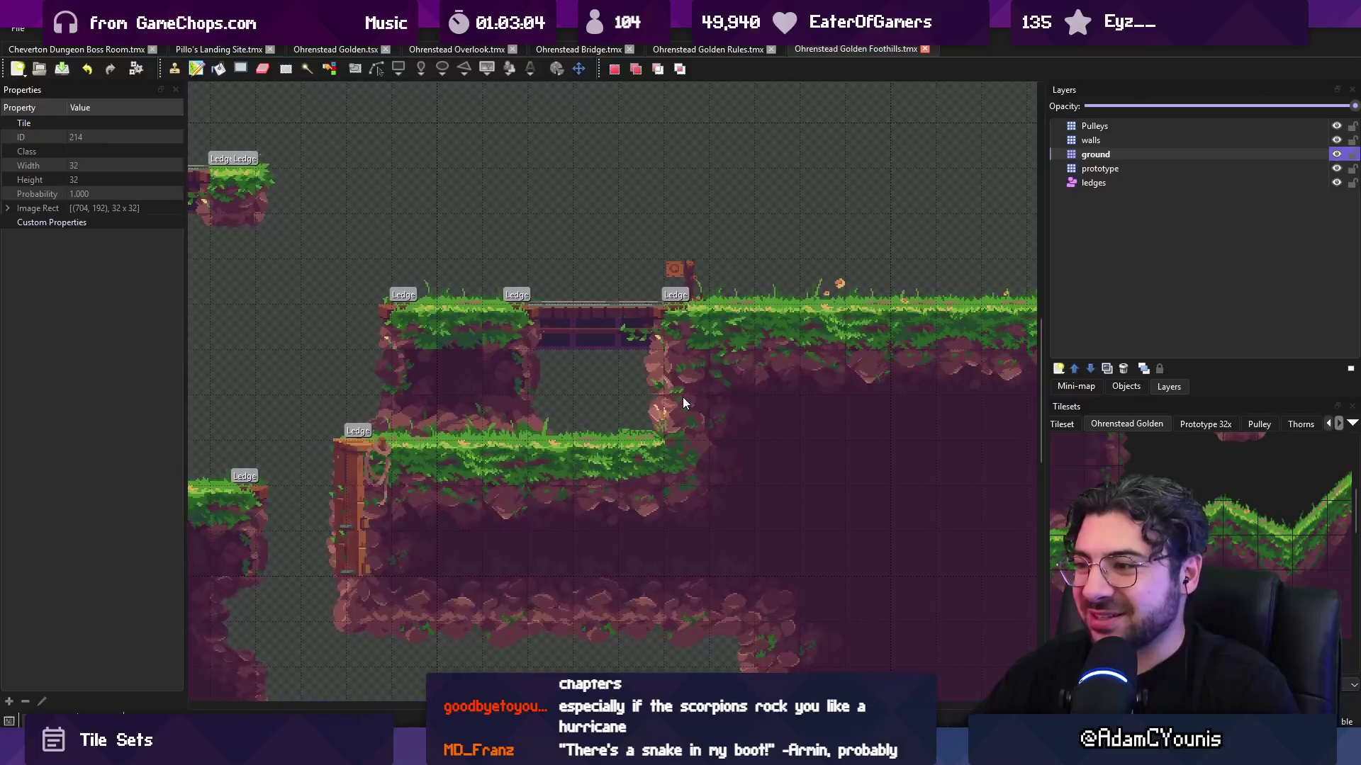
pyautogui.scroll(5, 679, 365)
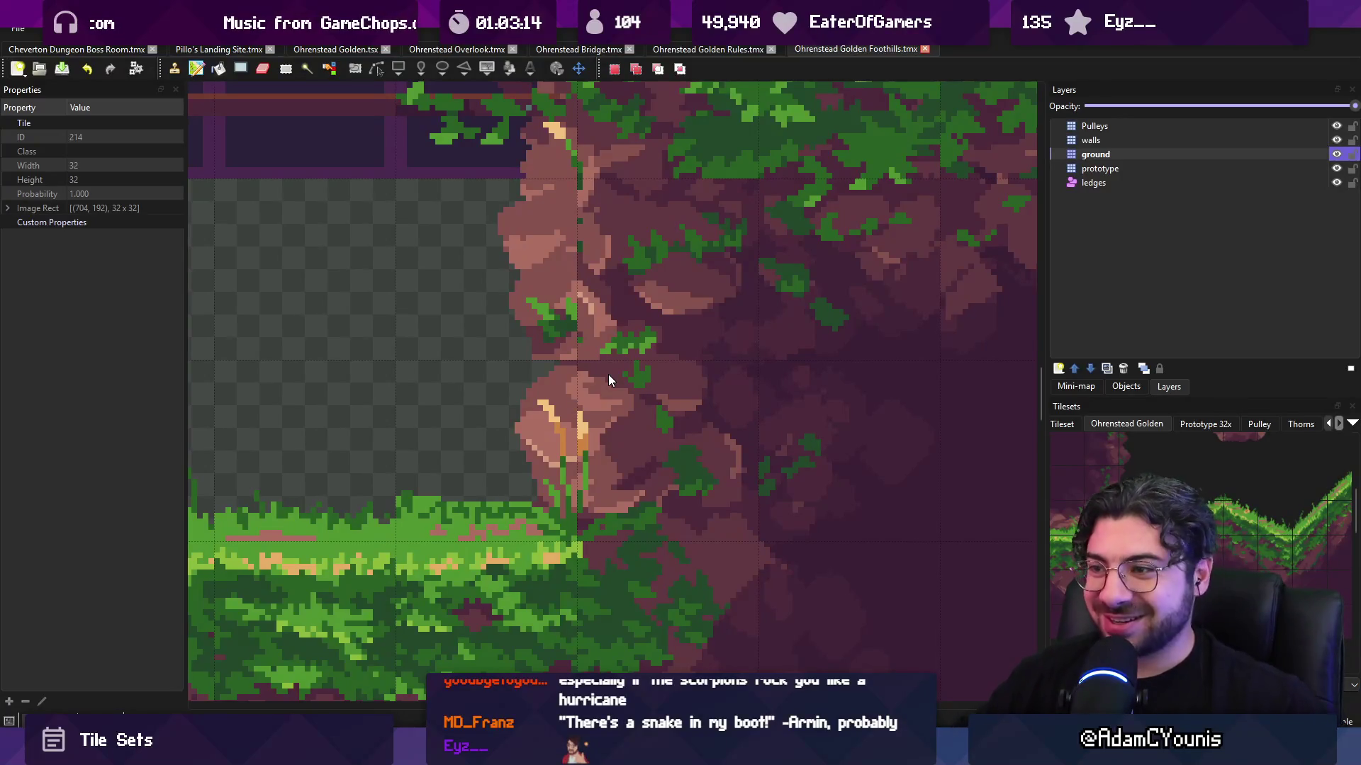
pyautogui.hotkey('alt', 'Tab')
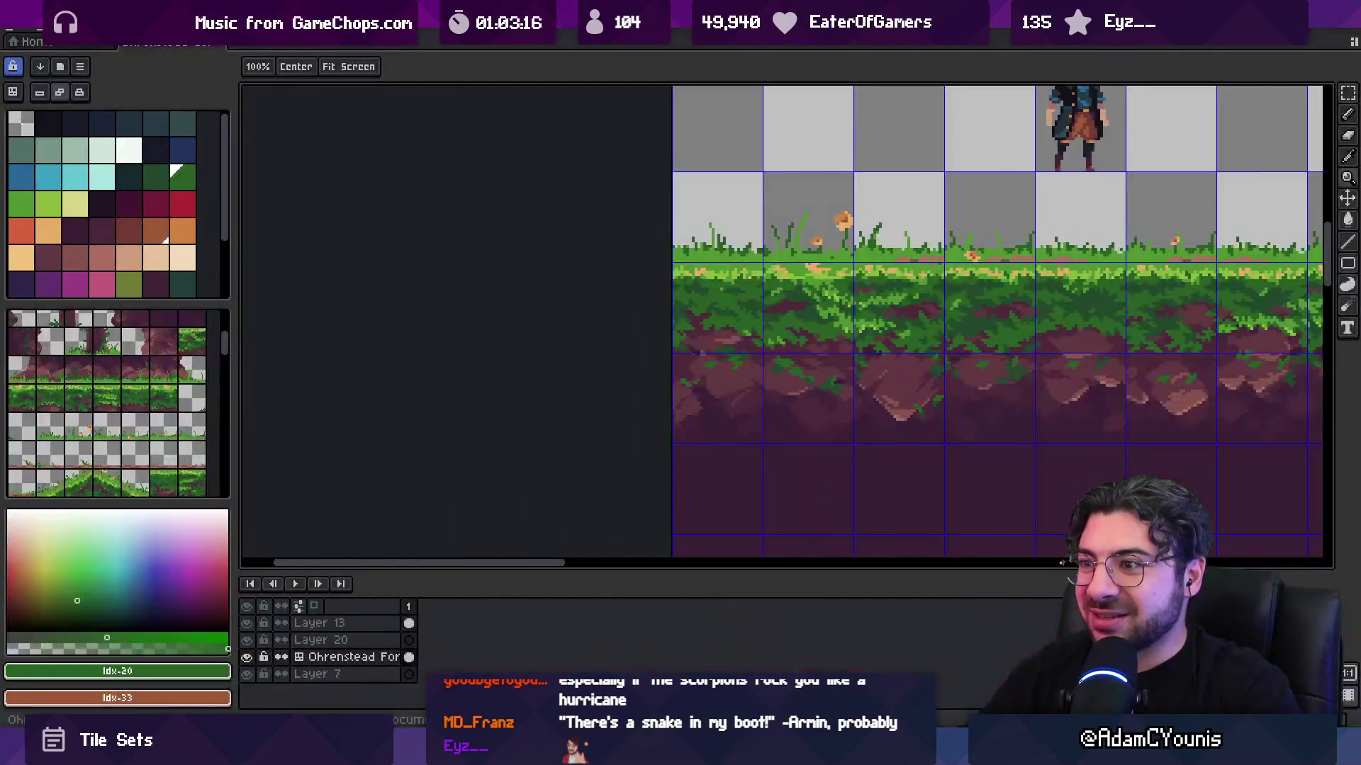
# - Zoom in and out on the rock pillar tiles, flipping to the Tiled map to compare them
pyautogui.hotkey('alt', 'Tab')
pyautogui.hotkey('alt', 'Tab')
pyautogui.hotkey('ctrl', 'Tab')
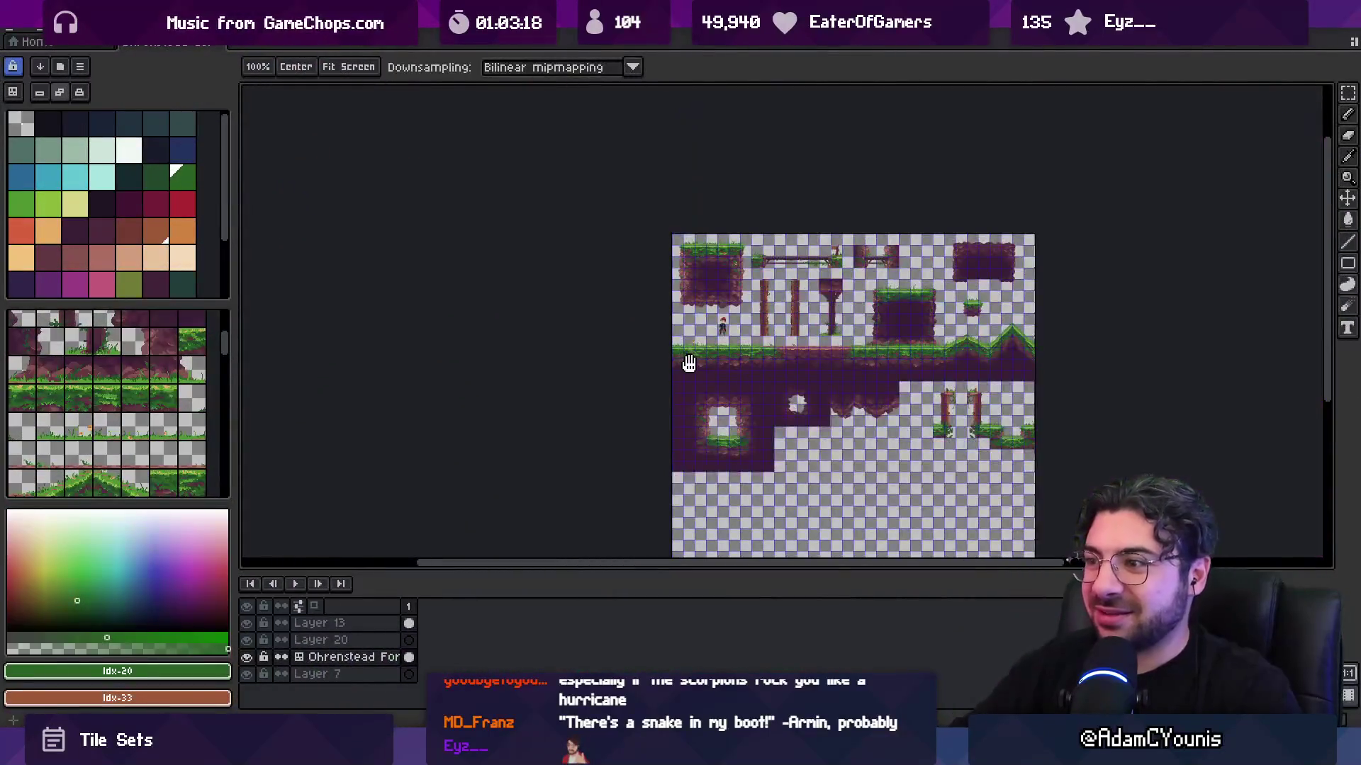
pyautogui.scroll(4, 734, 364)
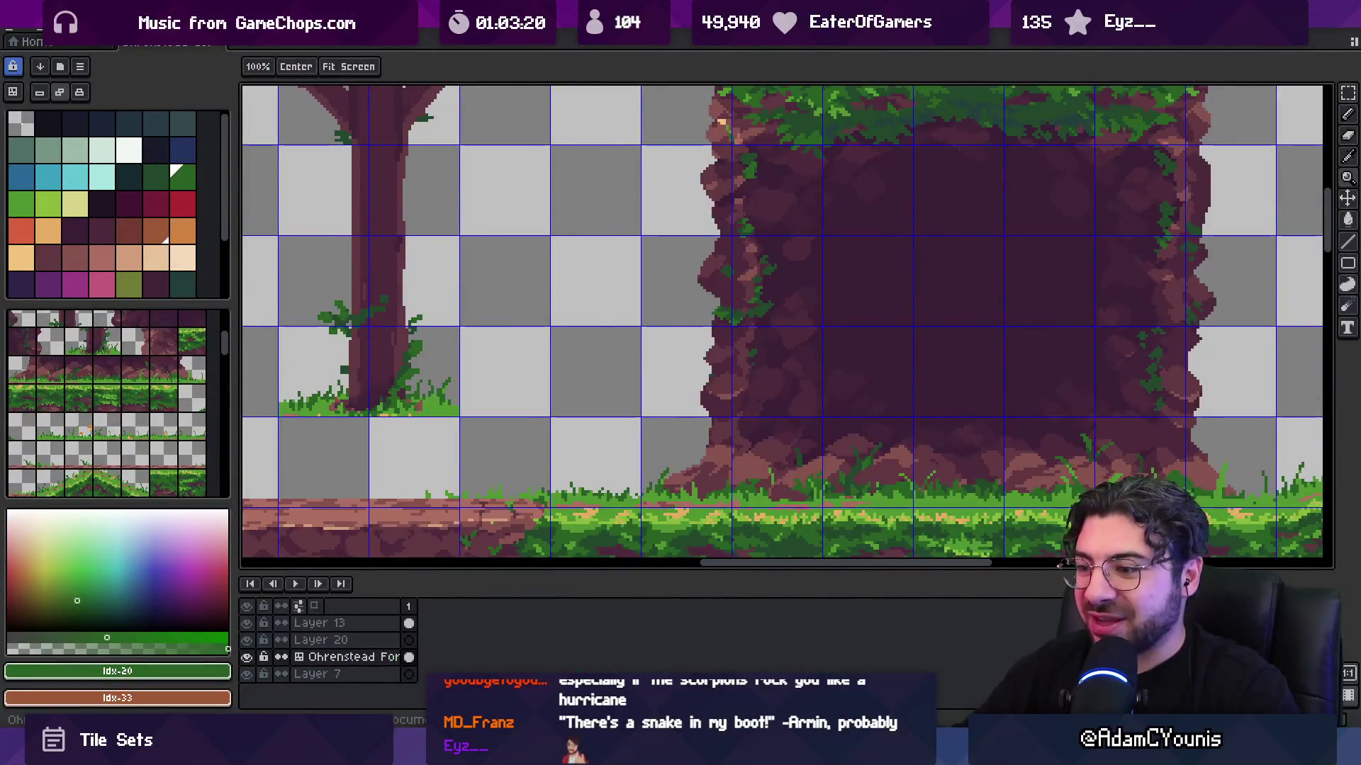
pyautogui.hotkey('alt', 'Tab')
pyautogui.hotkey('alt', 'Tab')
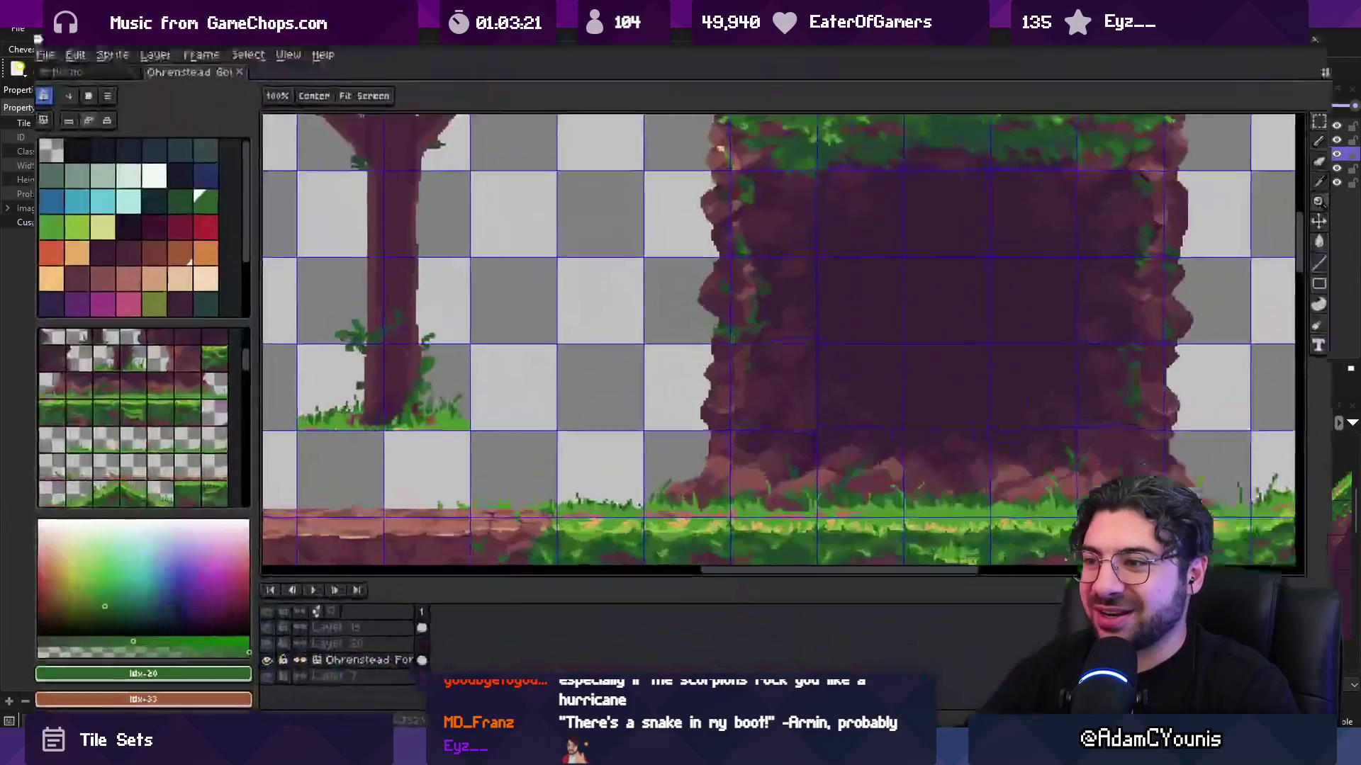
pyautogui.scroll(-1, 753, 415)
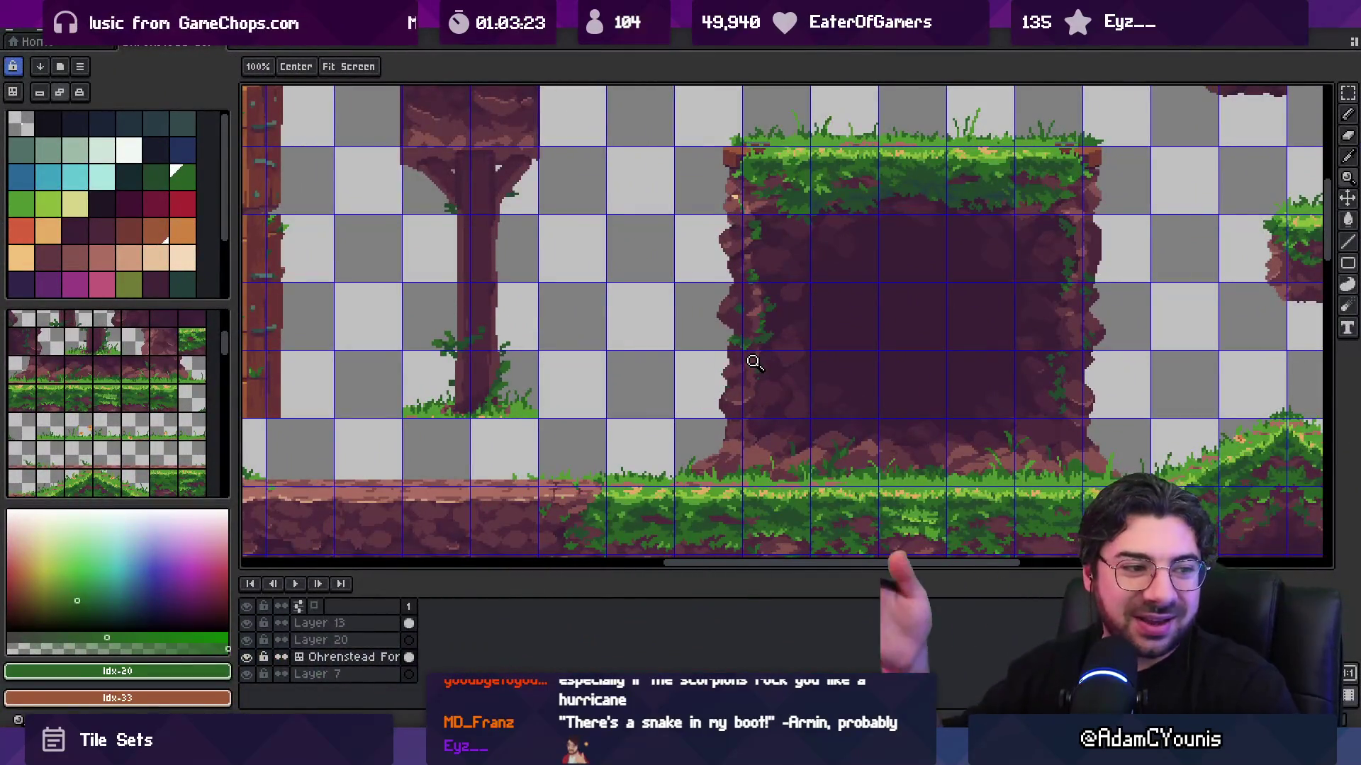
pyautogui.scroll(-2, 754, 362)
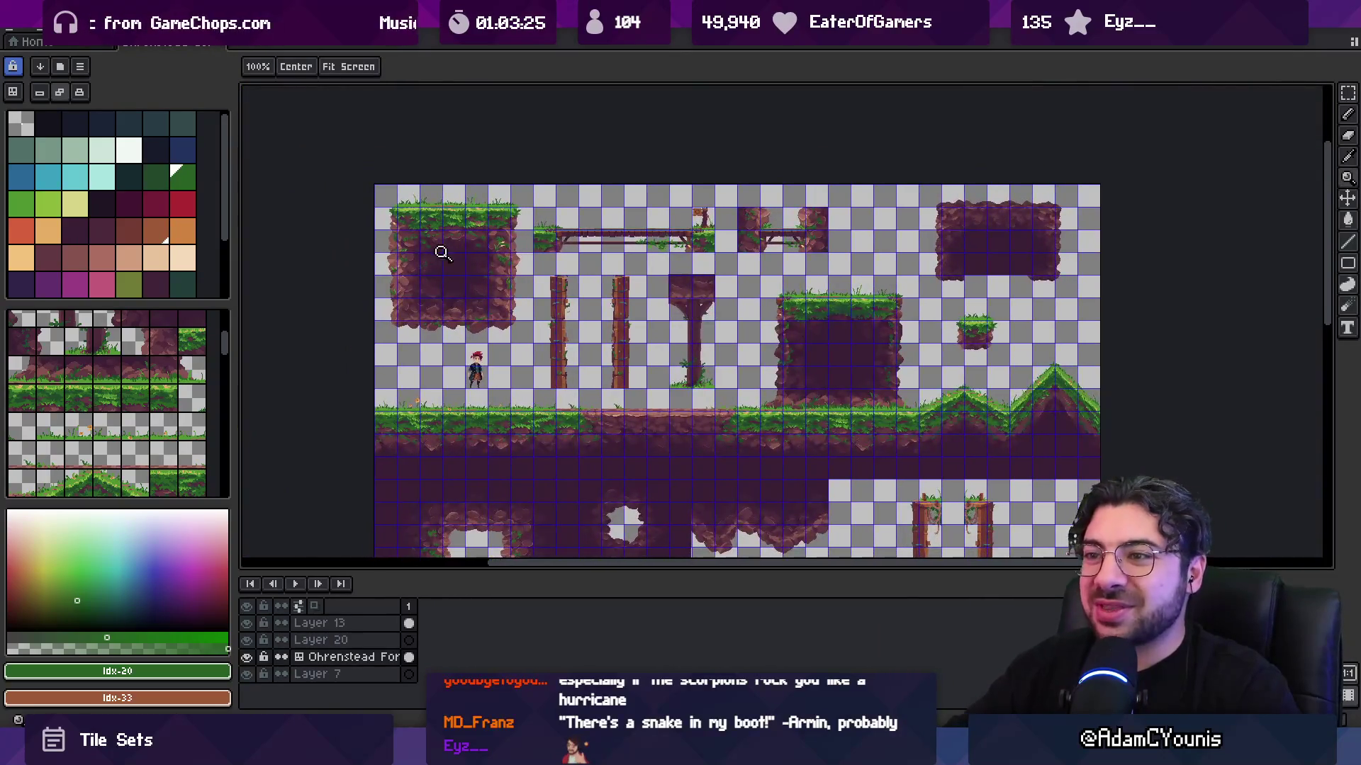
pyautogui.scroll(5, 447, 259)
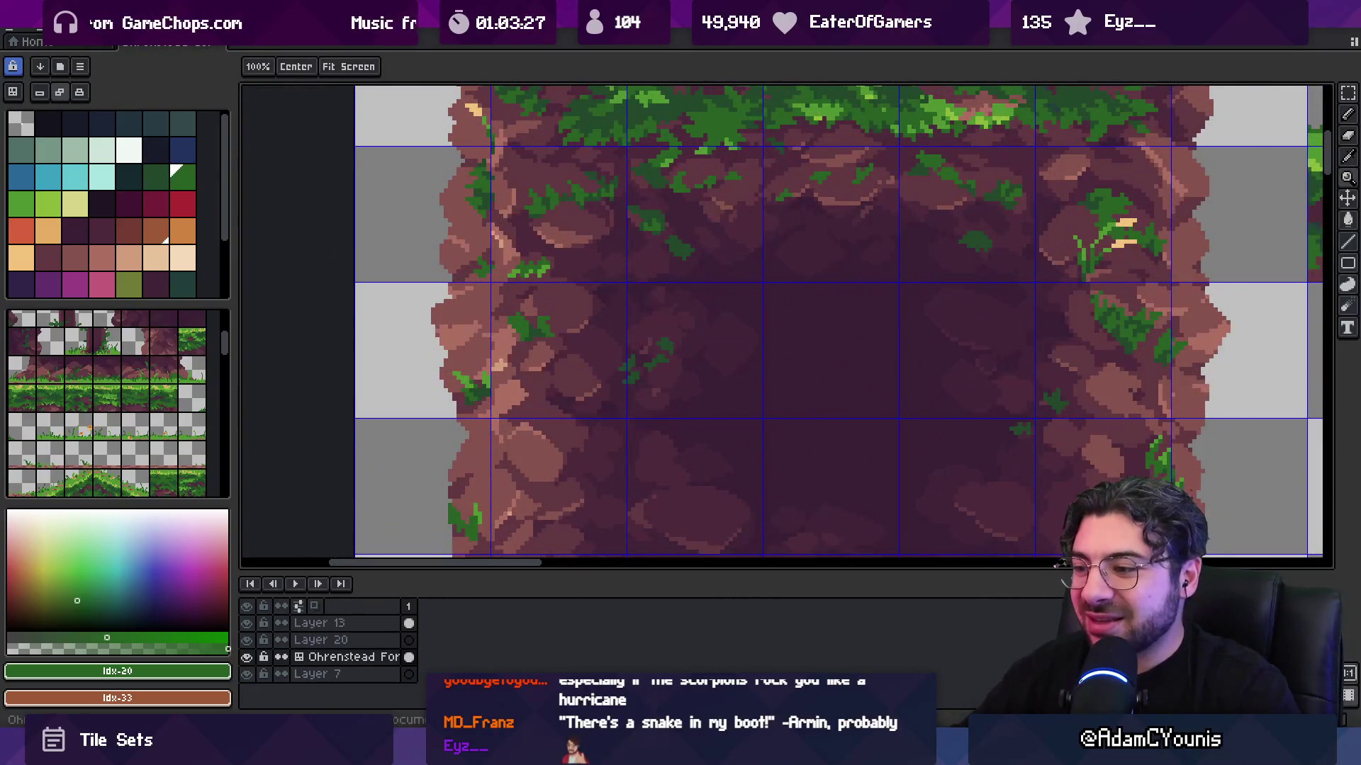
pyautogui.hotkey('alt', 'Tab')
pyautogui.hotkey('alt', 'Tab')
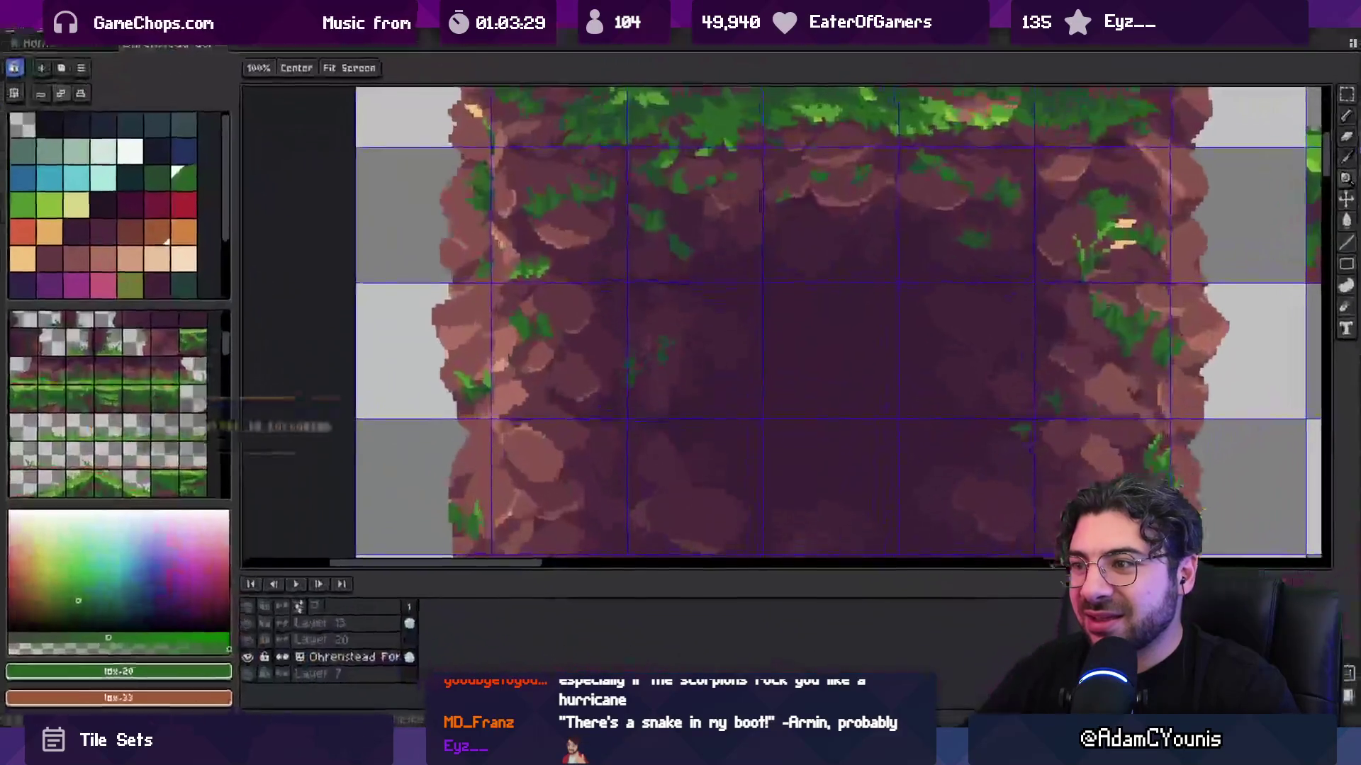
pyautogui.hotkey('alt', 'Tab')
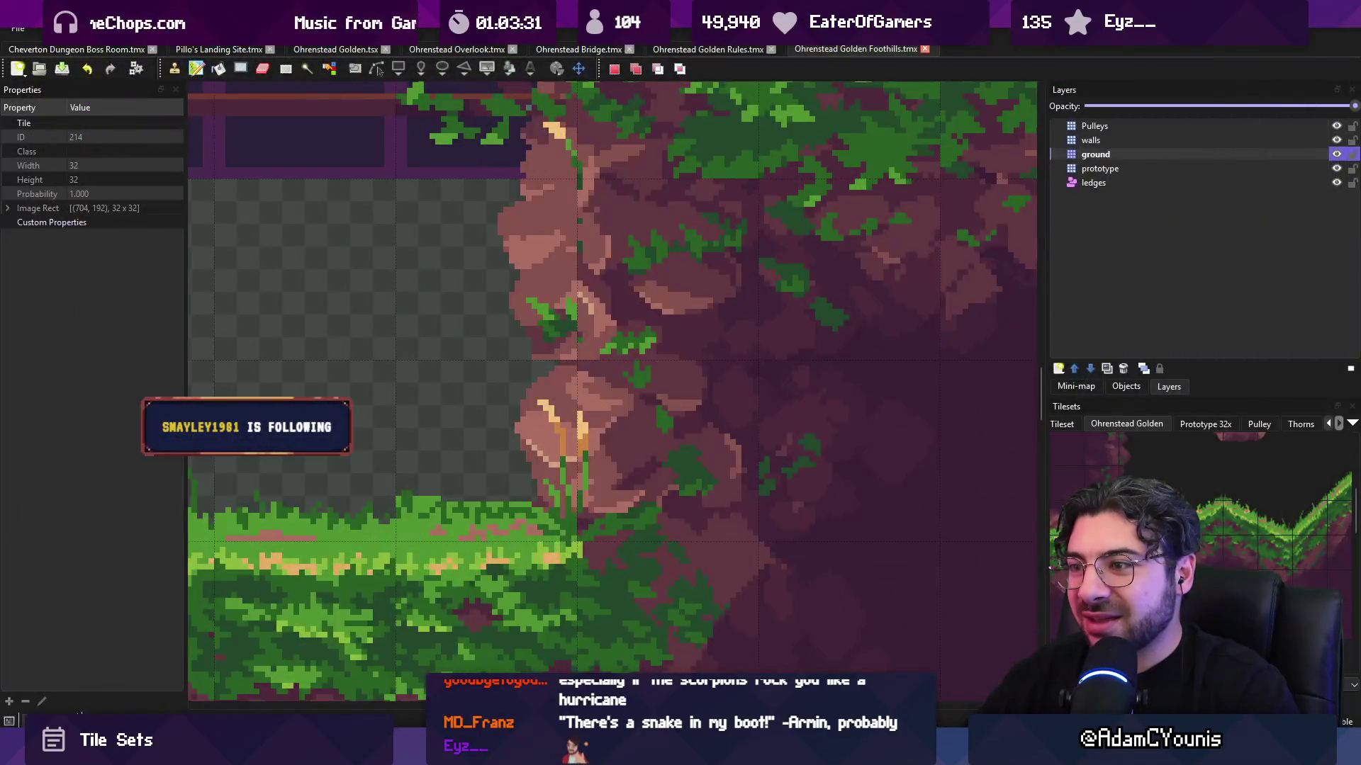
pyautogui.hotkey('alt', 'Tab')
# - Pan the Foothills map to the bridge above the rock wall, then return to the golden tileset
pyautogui.scroll(-3, 445, 420)
pyautogui.hscroll(-3, 445, 421)
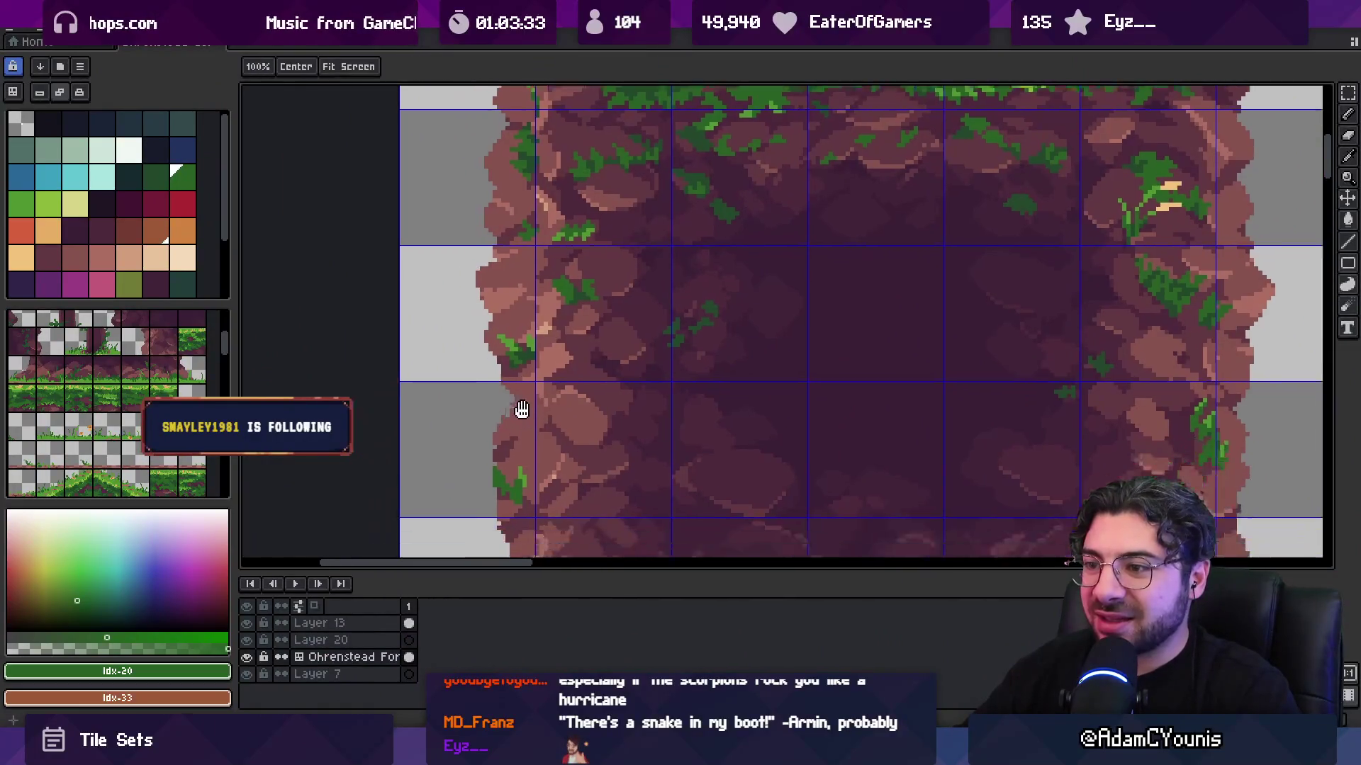
pyautogui.hotkey('alt', 'Tab')
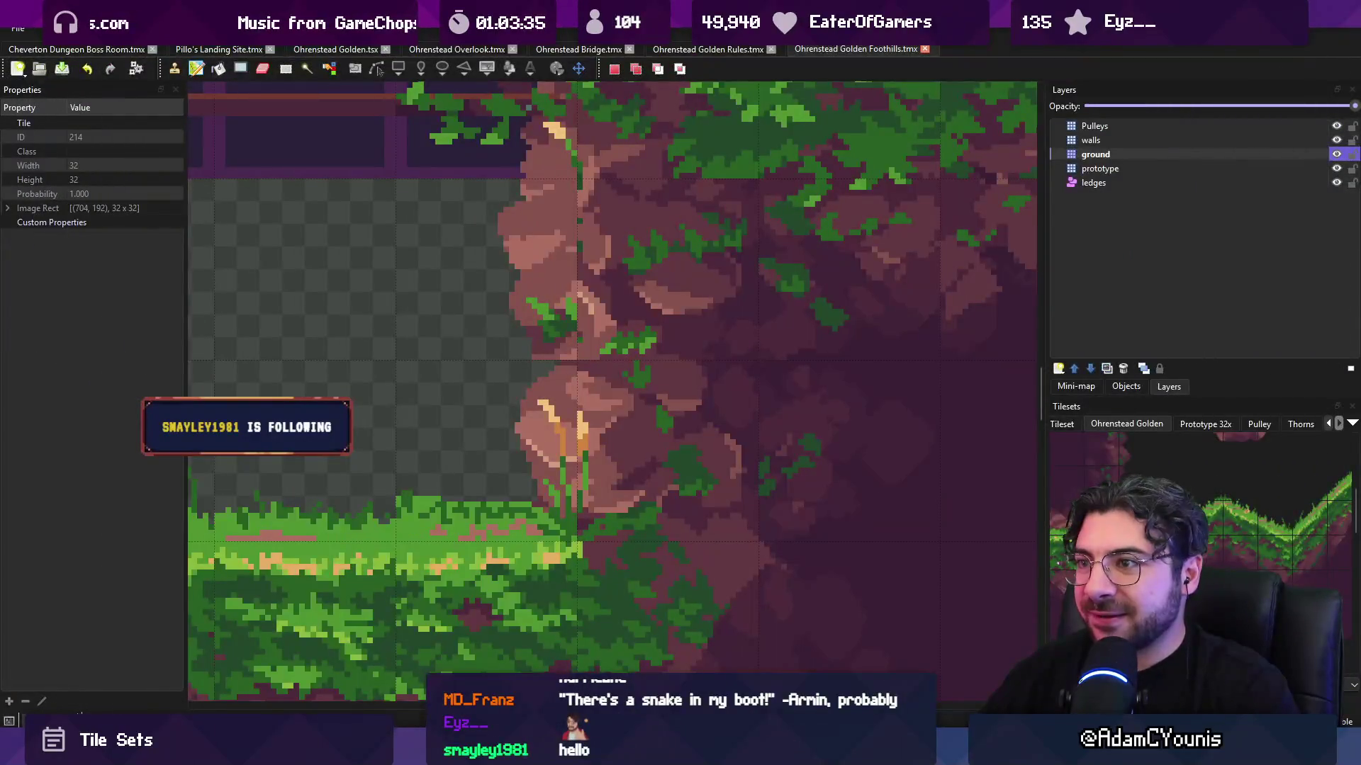
pyautogui.moveTo(684, 445)
pyautogui.mouseDown()
pyautogui.moveTo(708, 571)
pyautogui.moveTo(739, 605)
pyautogui.moveTo(748, 590)
pyautogui.mouseUp()
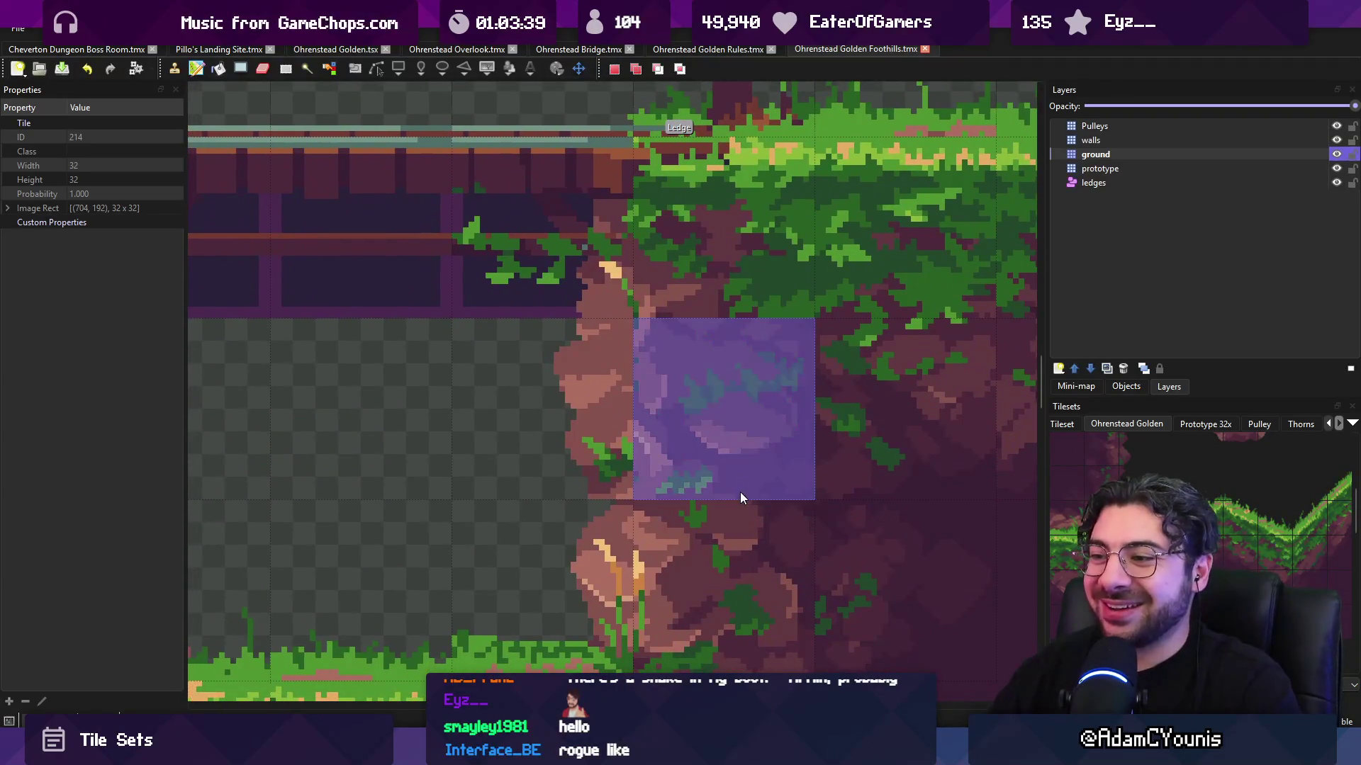
pyautogui.scroll(-2, 746, 425)
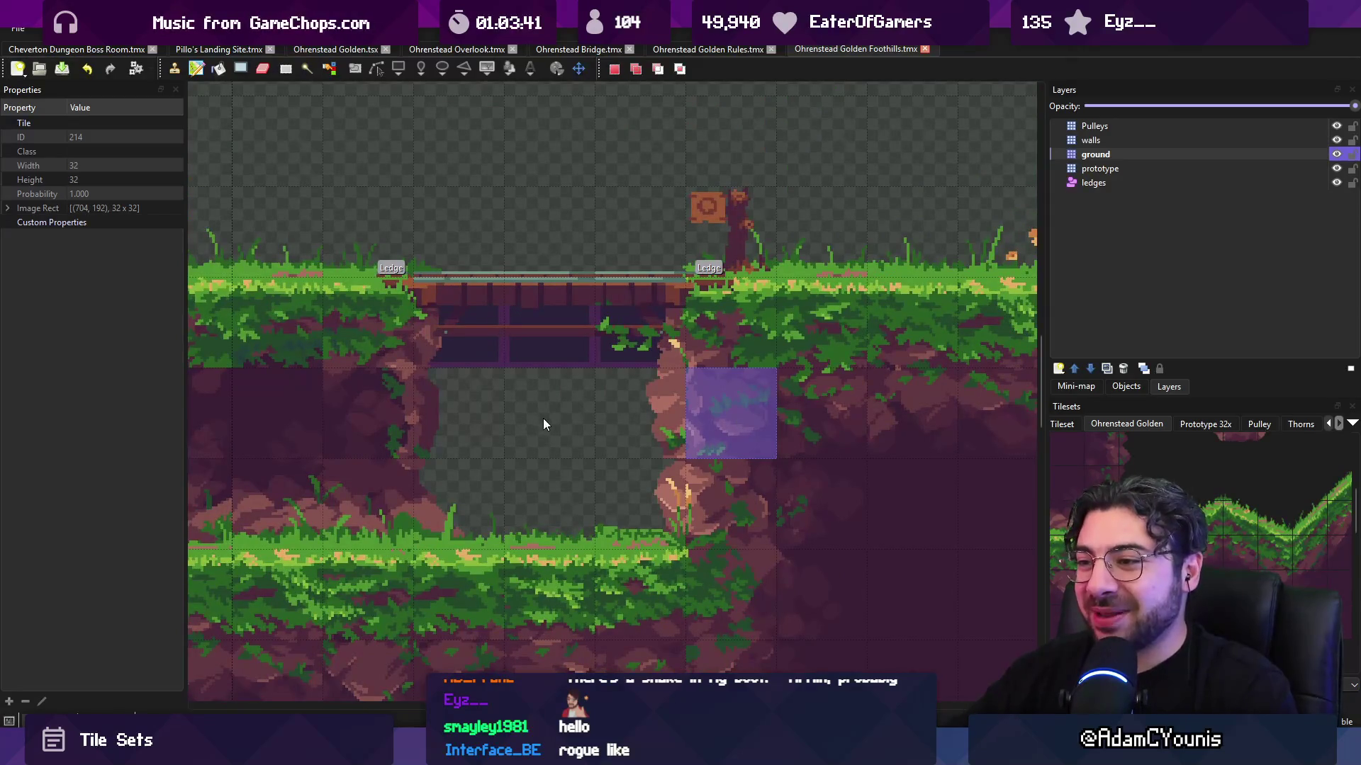
pyautogui.scroll(-1, 546, 421)
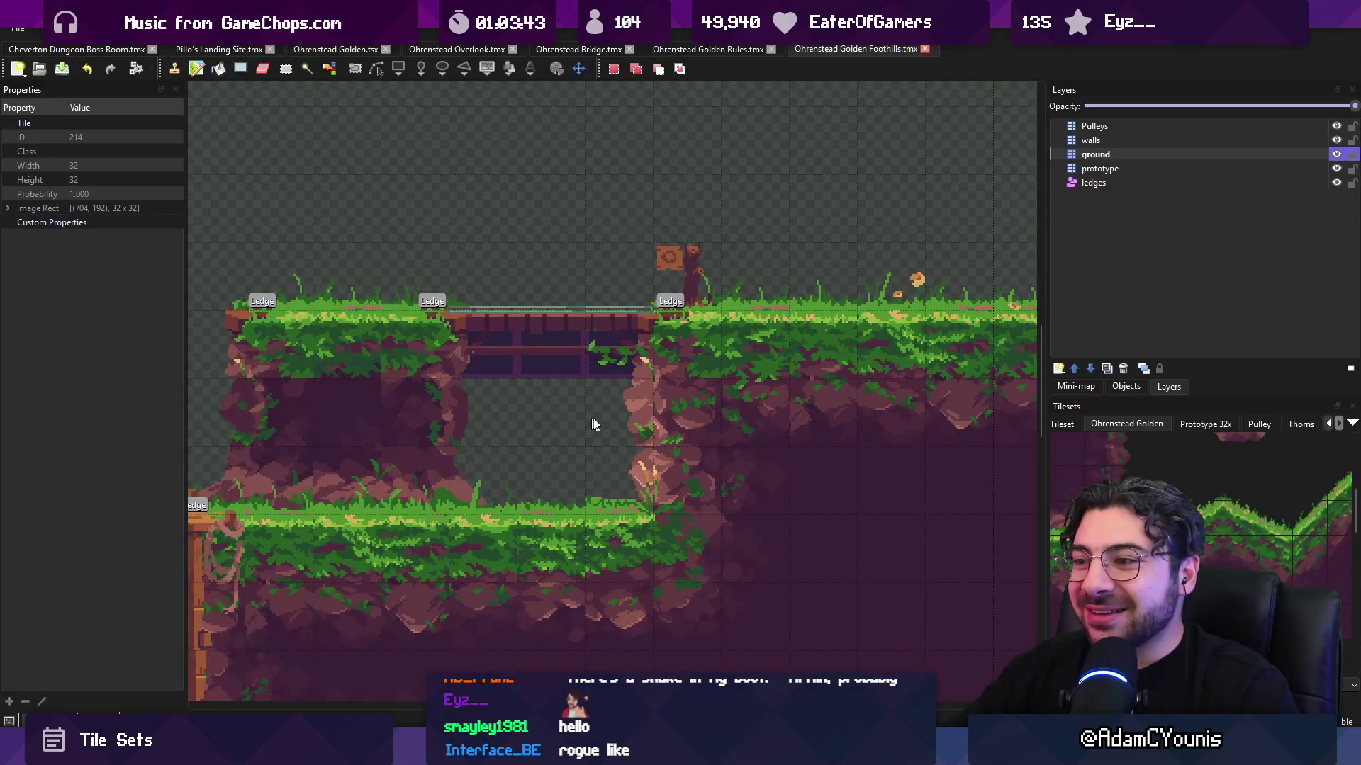
pyautogui.scroll(-1, 619, 414)
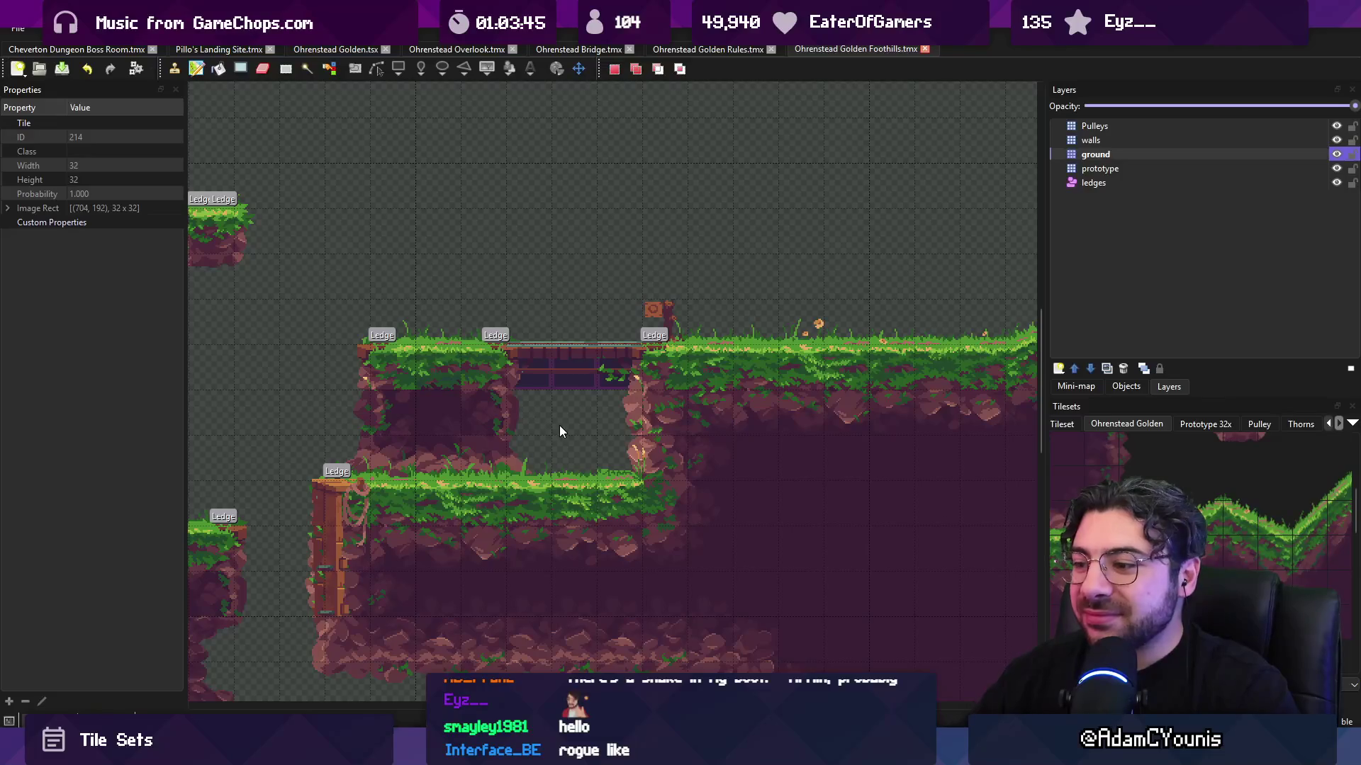
pyautogui.hotkey('alt', 'Tab')
pyautogui.scroll(-2, 872, 350)
pyautogui.scroll(2, 872, 349)
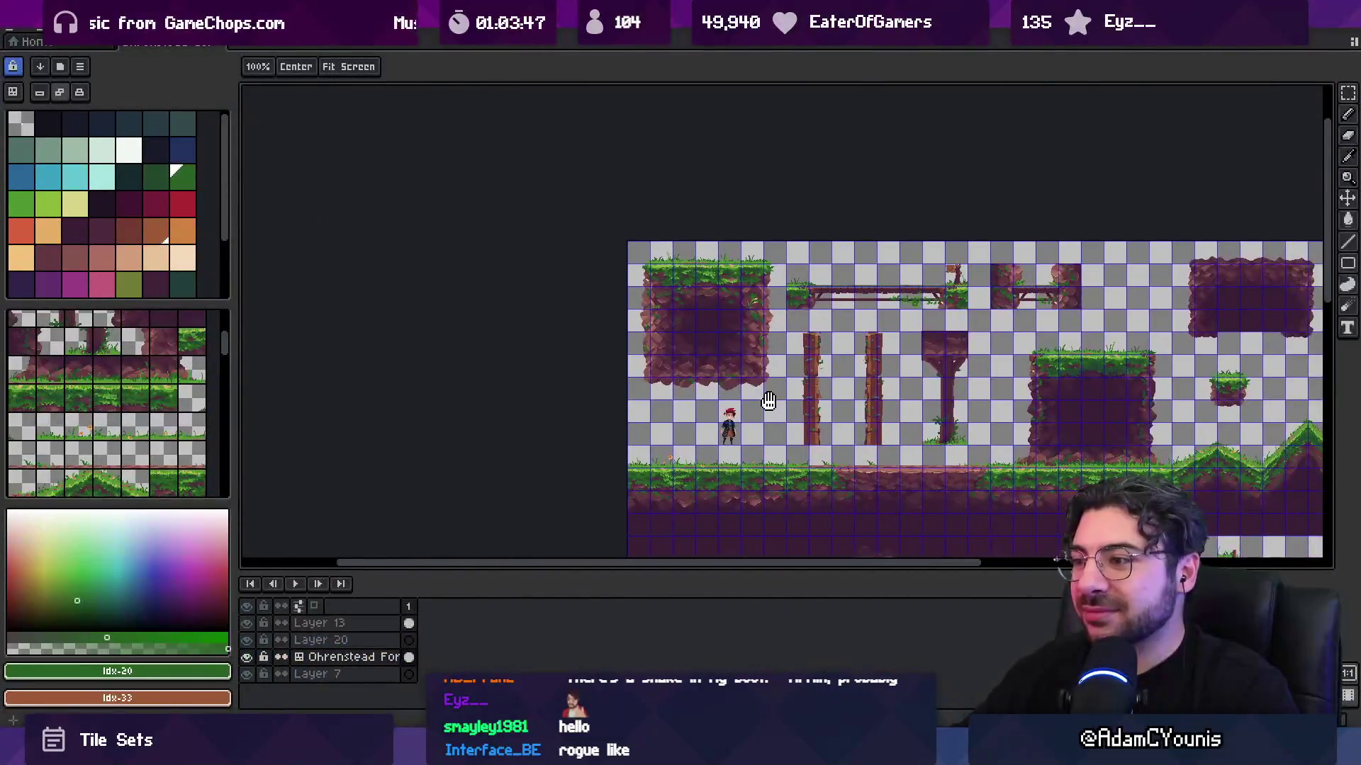
# - Move to the top of the tileset and compare the cave opening against the Foothills map
pyautogui.scroll(-4, 872, 349)
pyautogui.scroll(4, 617, 387)
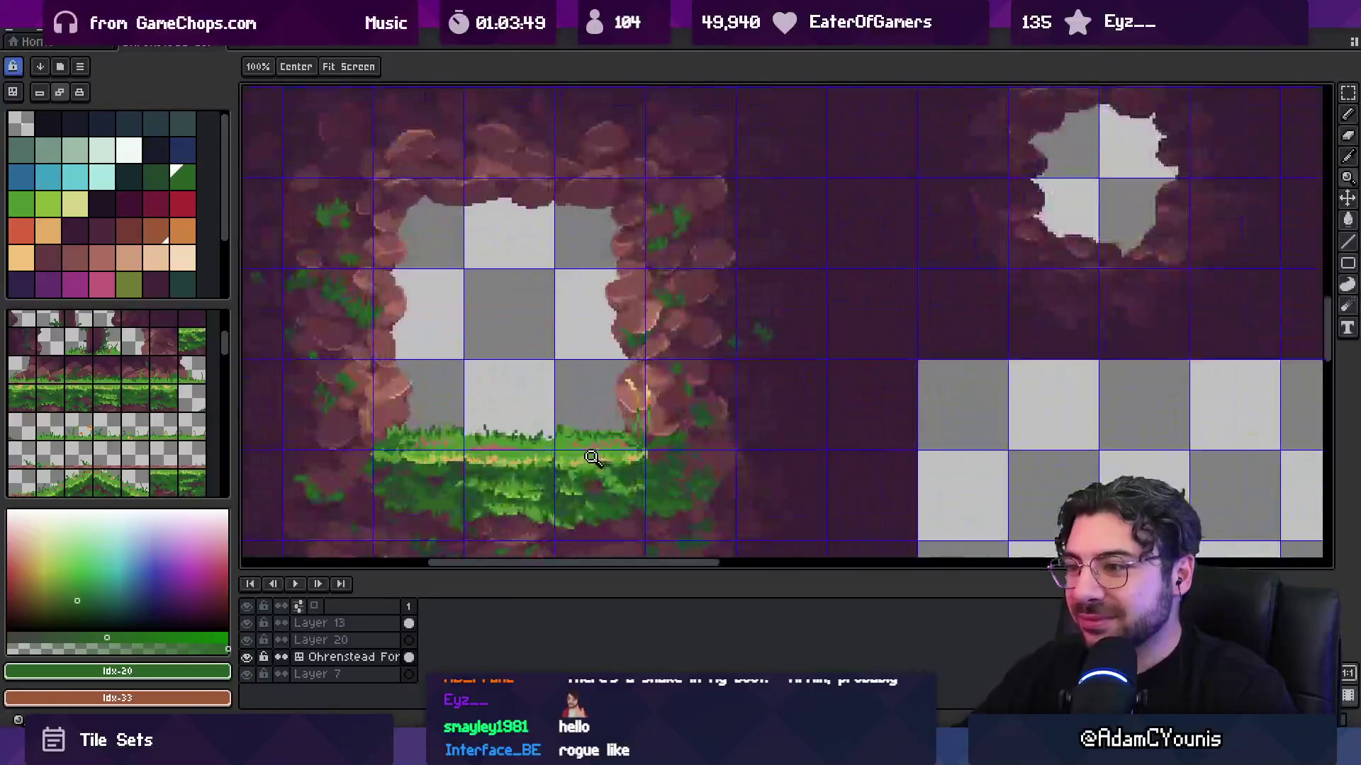
pyautogui.scroll(3, 584, 418)
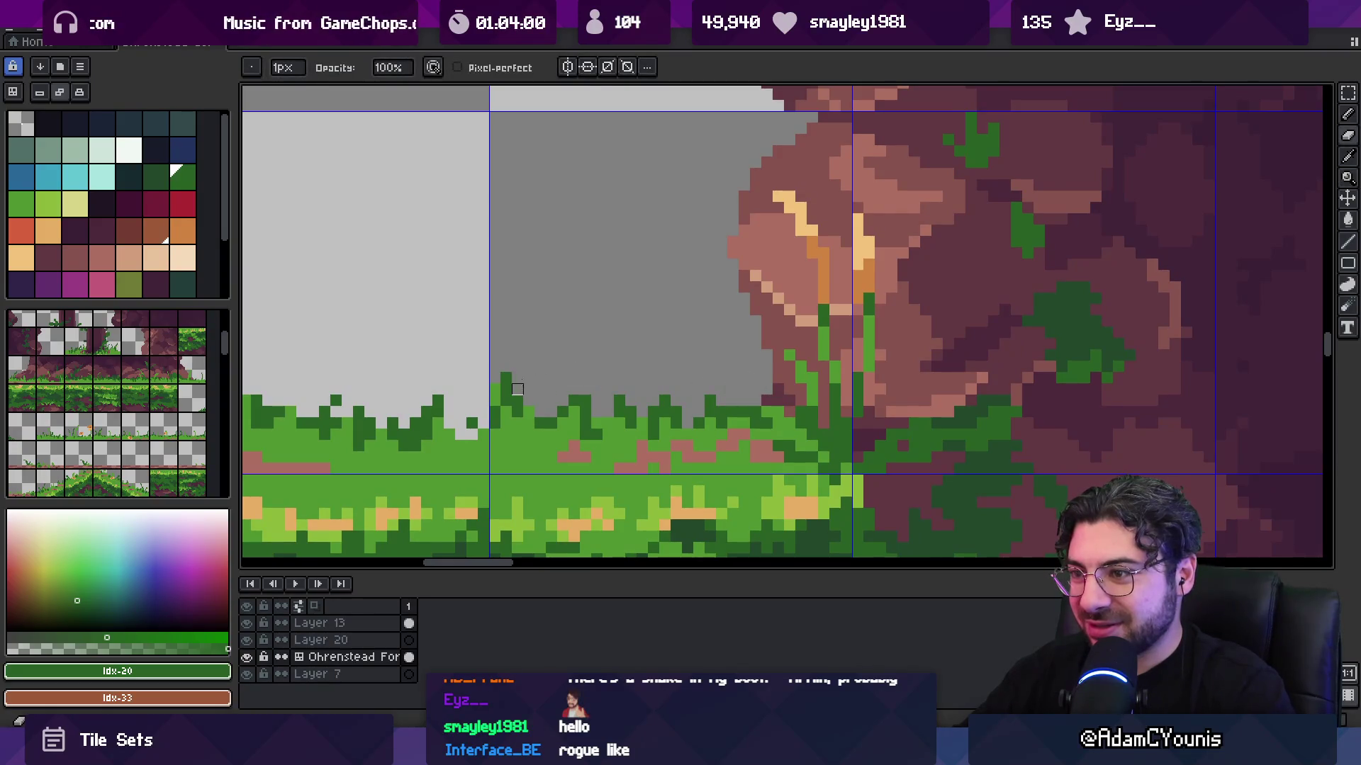
pyautogui.scroll(-3, 551, 389)
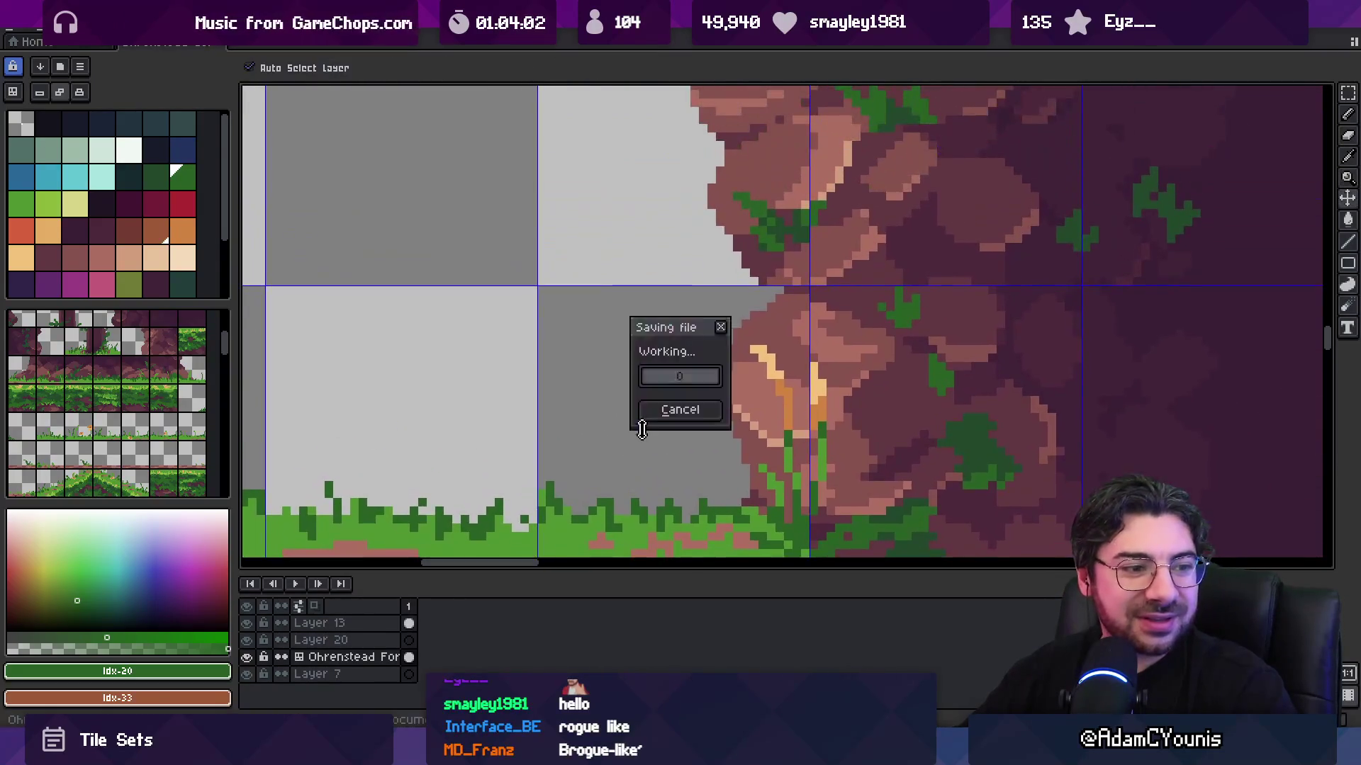
pyautogui.scroll(-3, 689, 414)
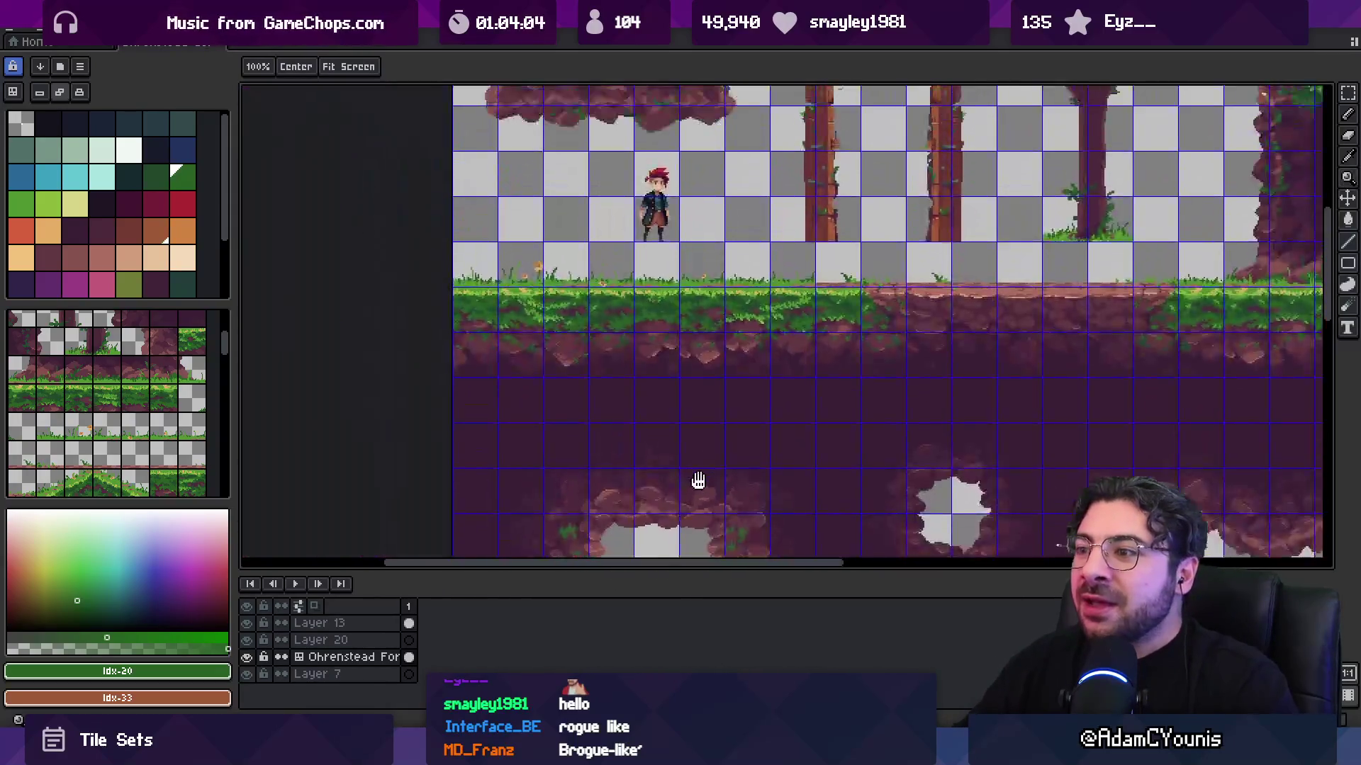
pyautogui.moveTo(662, 327); pyautogui.dragTo(665, 413)
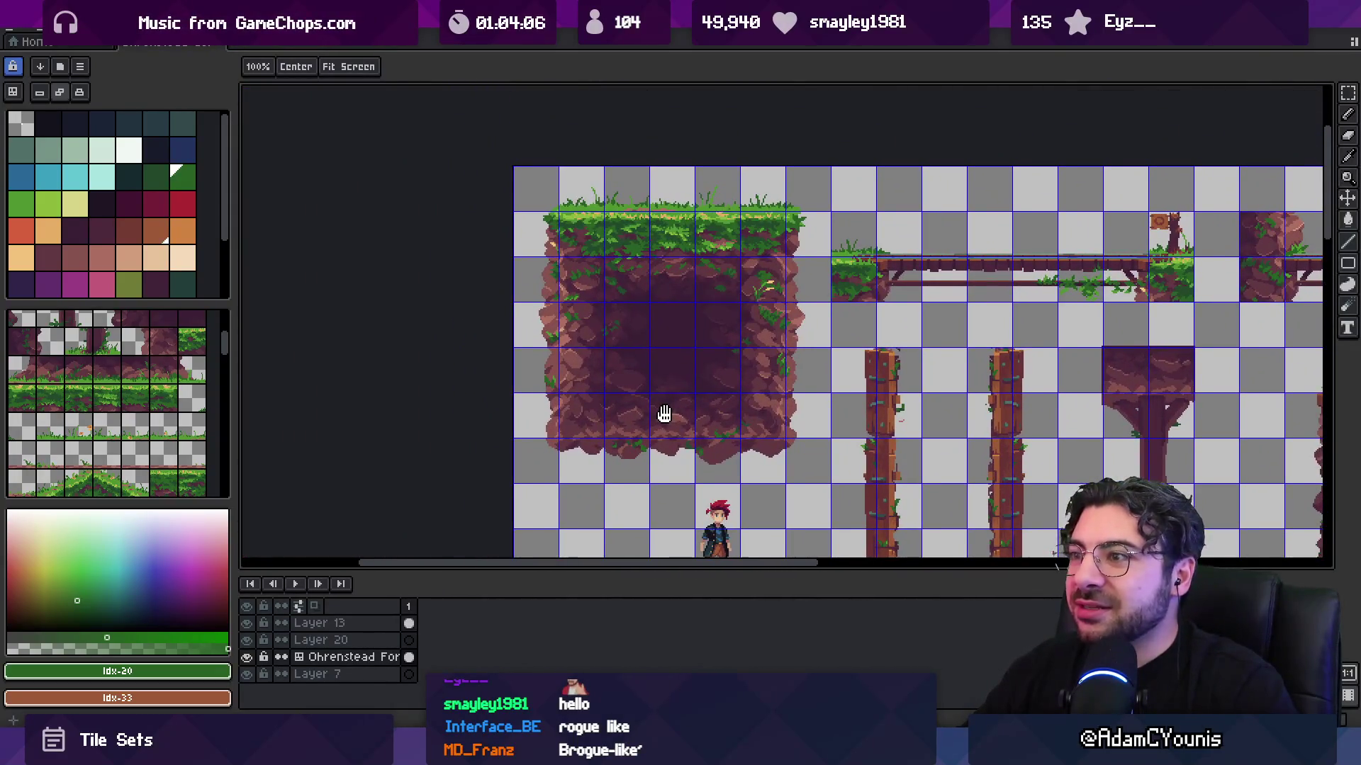
pyautogui.hotkey('alt', 'Tab')
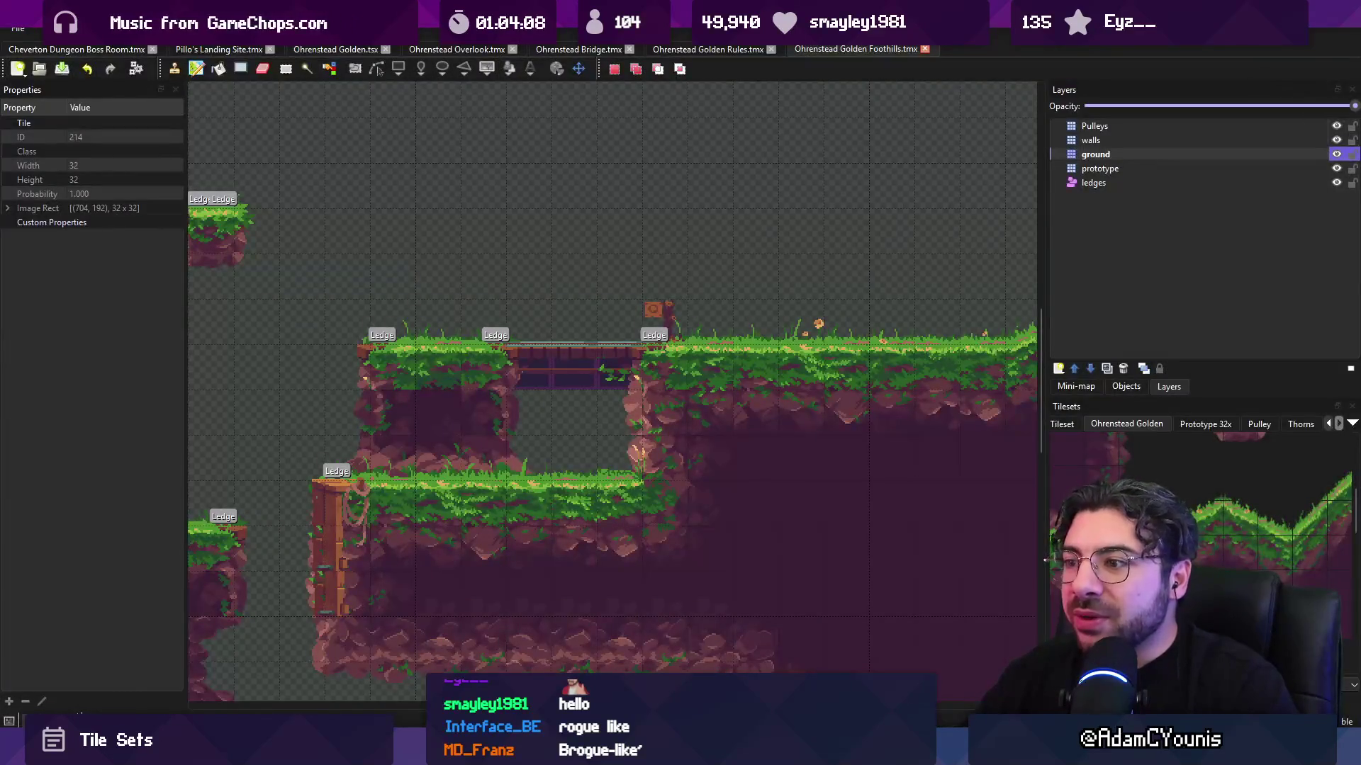
pyautogui.hotkey('alt', 'Tab')
pyautogui.scroll(-5, 674, 446)
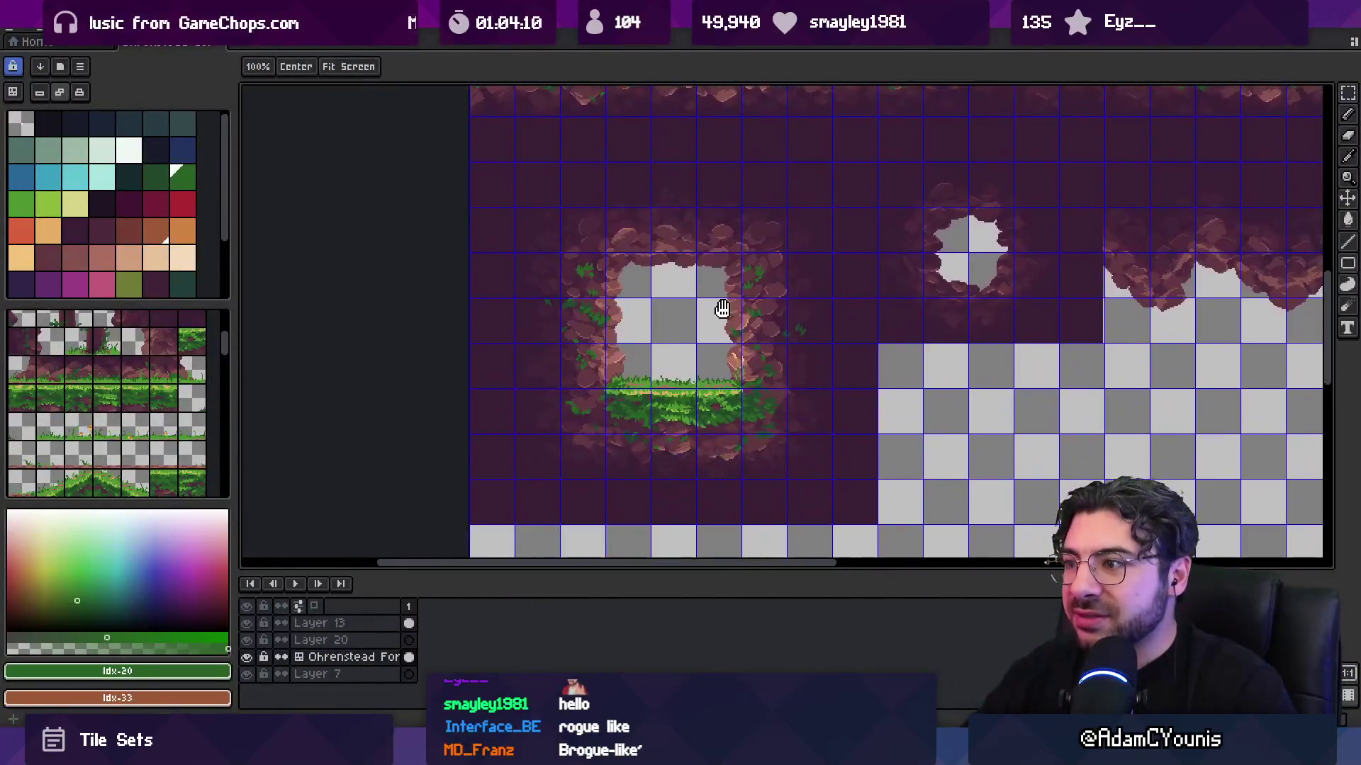
pyautogui.scroll(6, 722, 309)
# - Repaint the rock pixels along the cave opening's edge using dark rock shades
pyautogui.press('b')
pyautogui.keyDown('alt'); pyautogui.click(716, 163); pyautogui.keyUp('alt')
pyautogui.moveTo(687, 188); pyautogui.dragTo(716, 163)
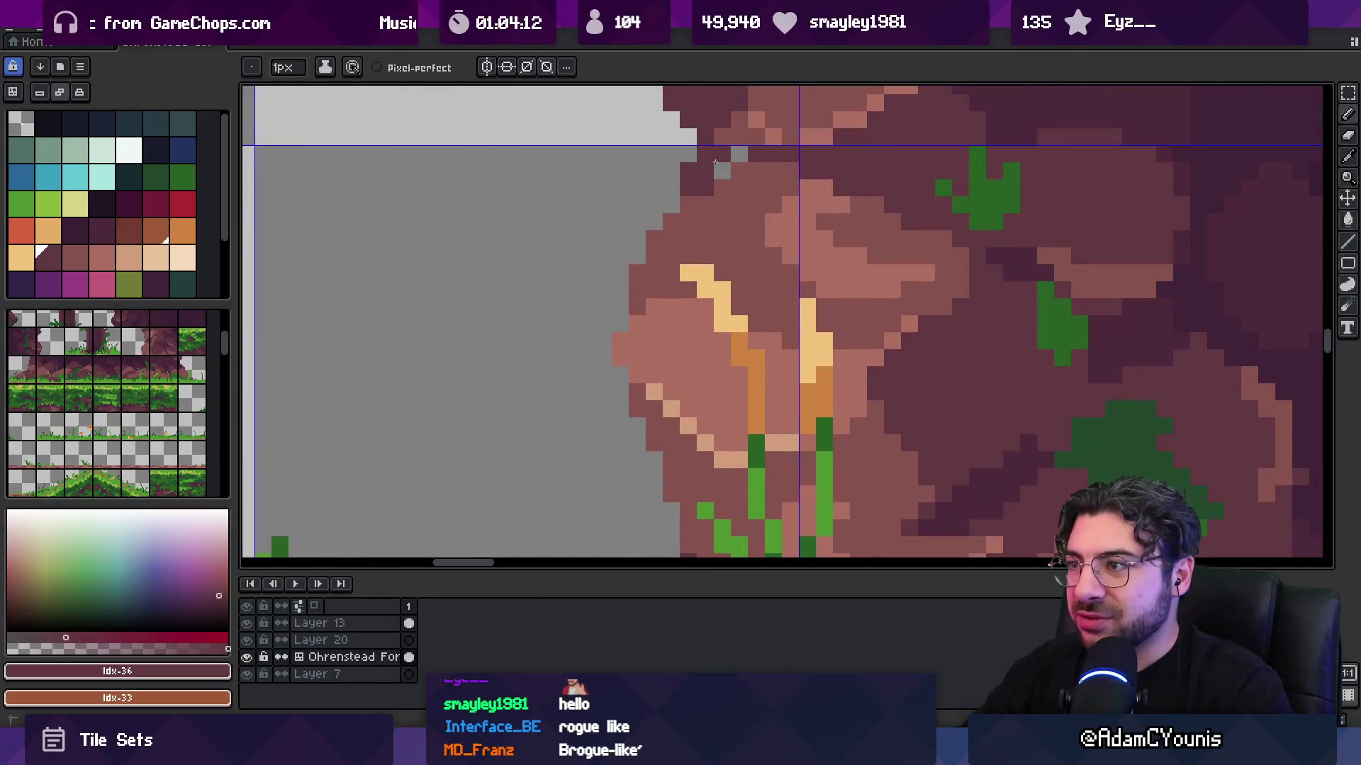
pyautogui.keyDown('alt'); pyautogui.click(715, 185); pyautogui.keyUp('alt')
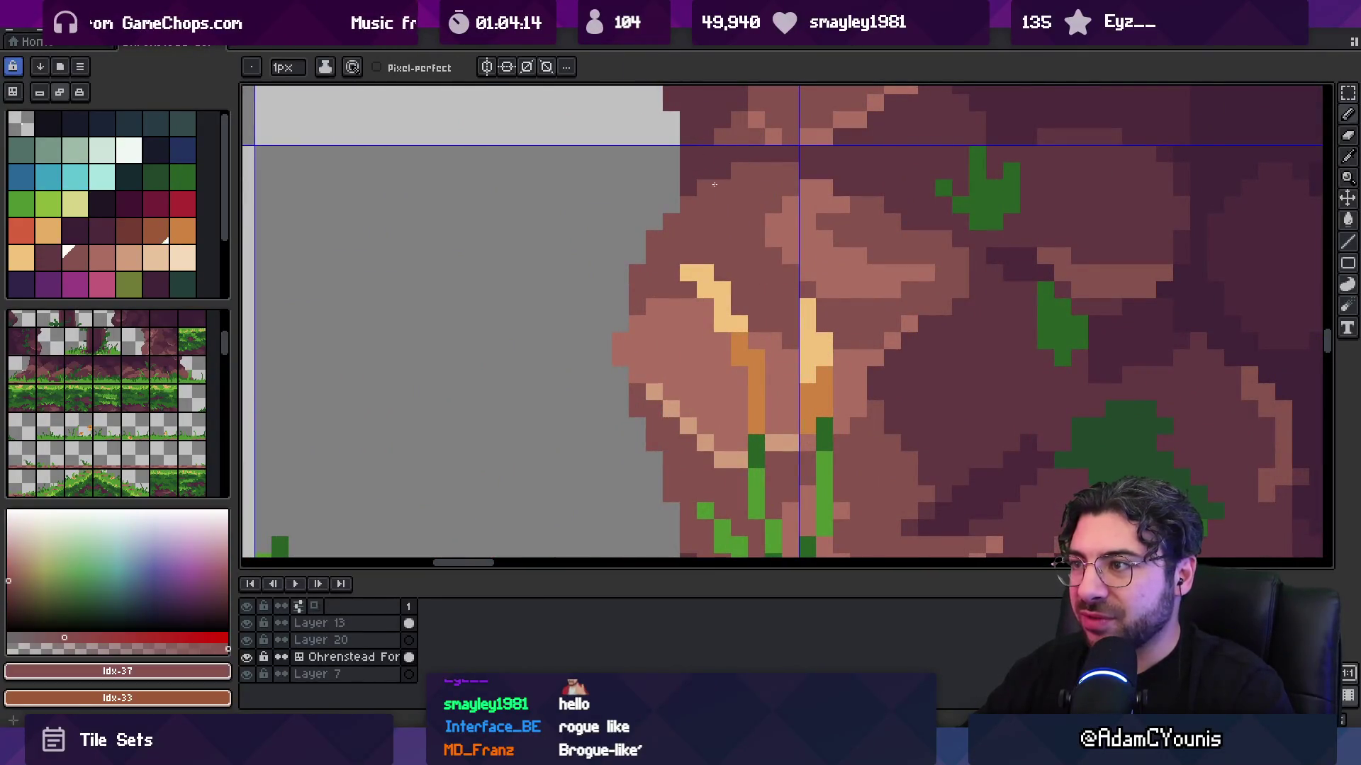
pyautogui.scroll(-3, 751, 192)
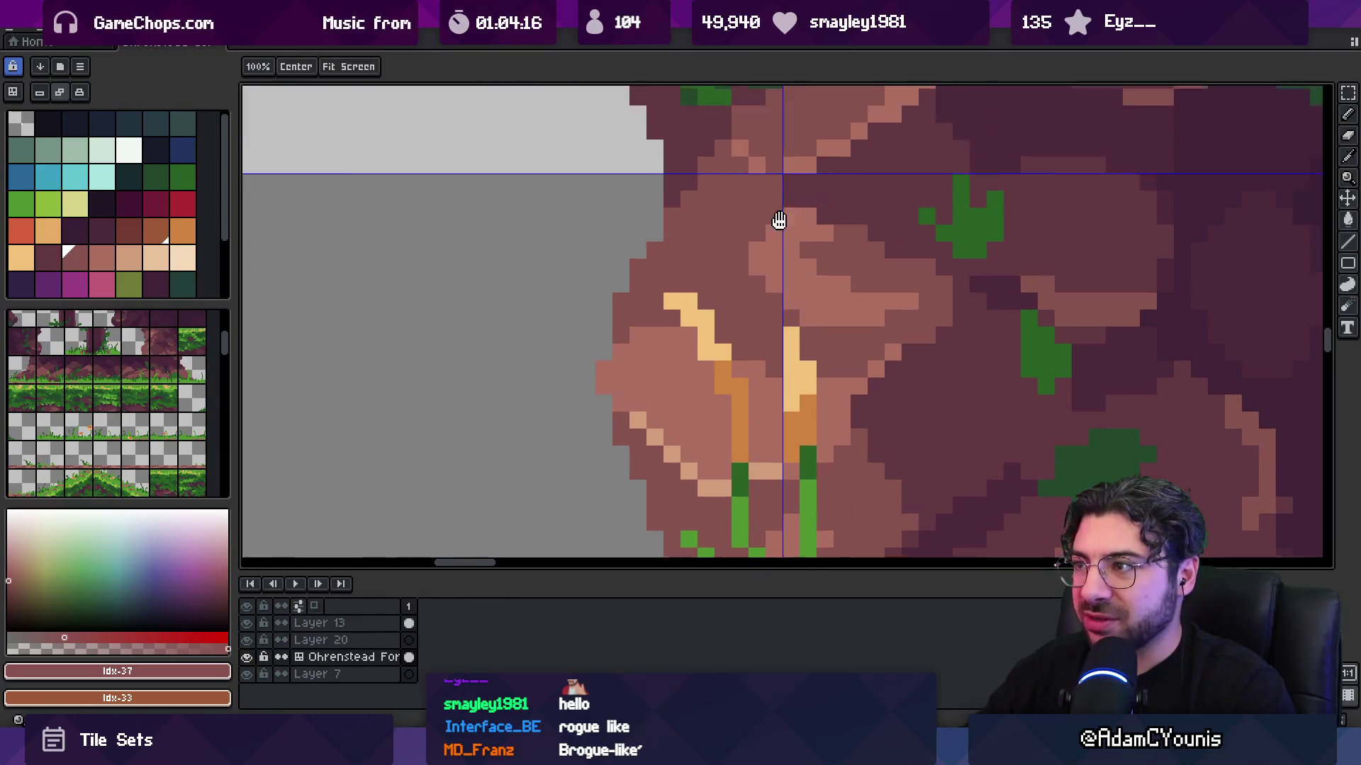
pyautogui.keyDown('alt'); pyautogui.click(763, 243); pyautogui.keyUp('alt')
pyautogui.press('z')
pyautogui.scroll(-5, 730, 212)
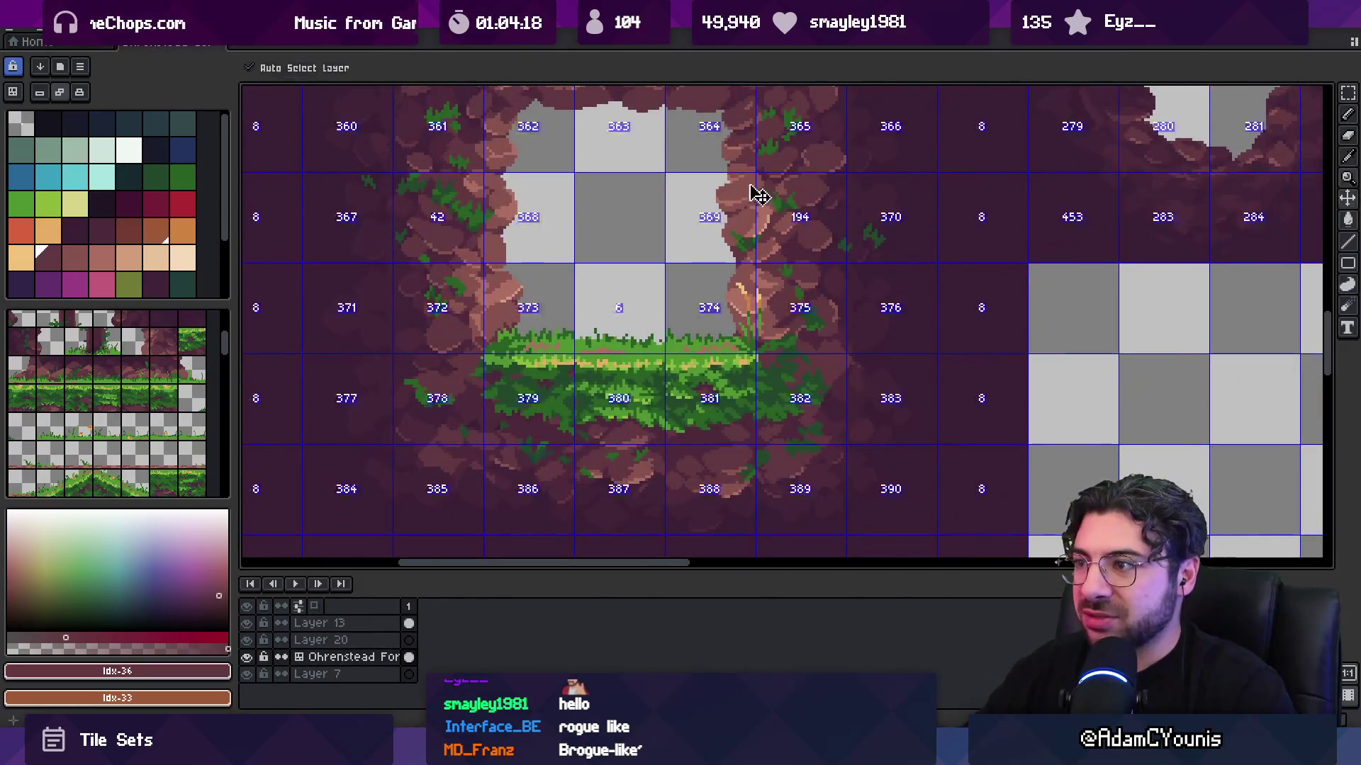
# - Export the retouched tileset image and check the result on the Foothills map in Tiled
pyautogui.hotkey('ctrl', 'e')
pyautogui.click(614, 401)
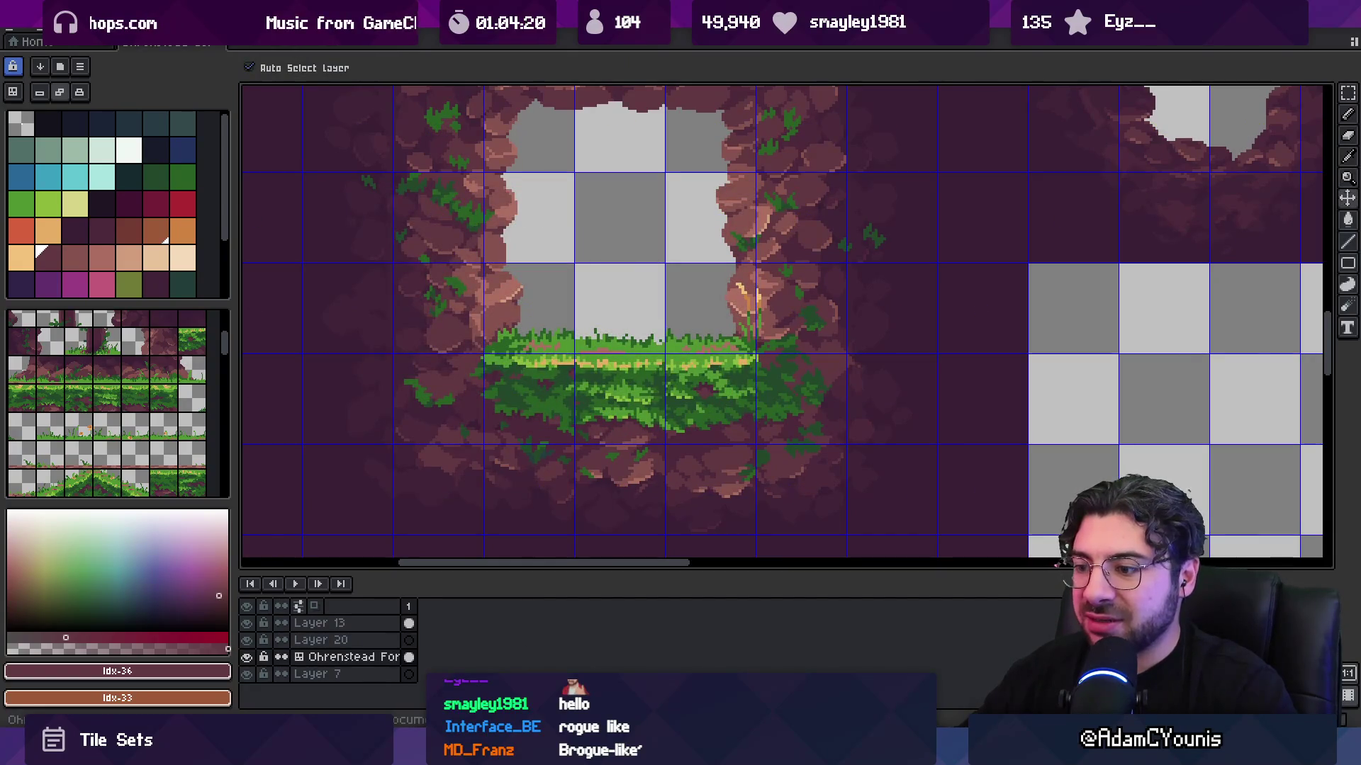
pyautogui.moveTo(589, 752)
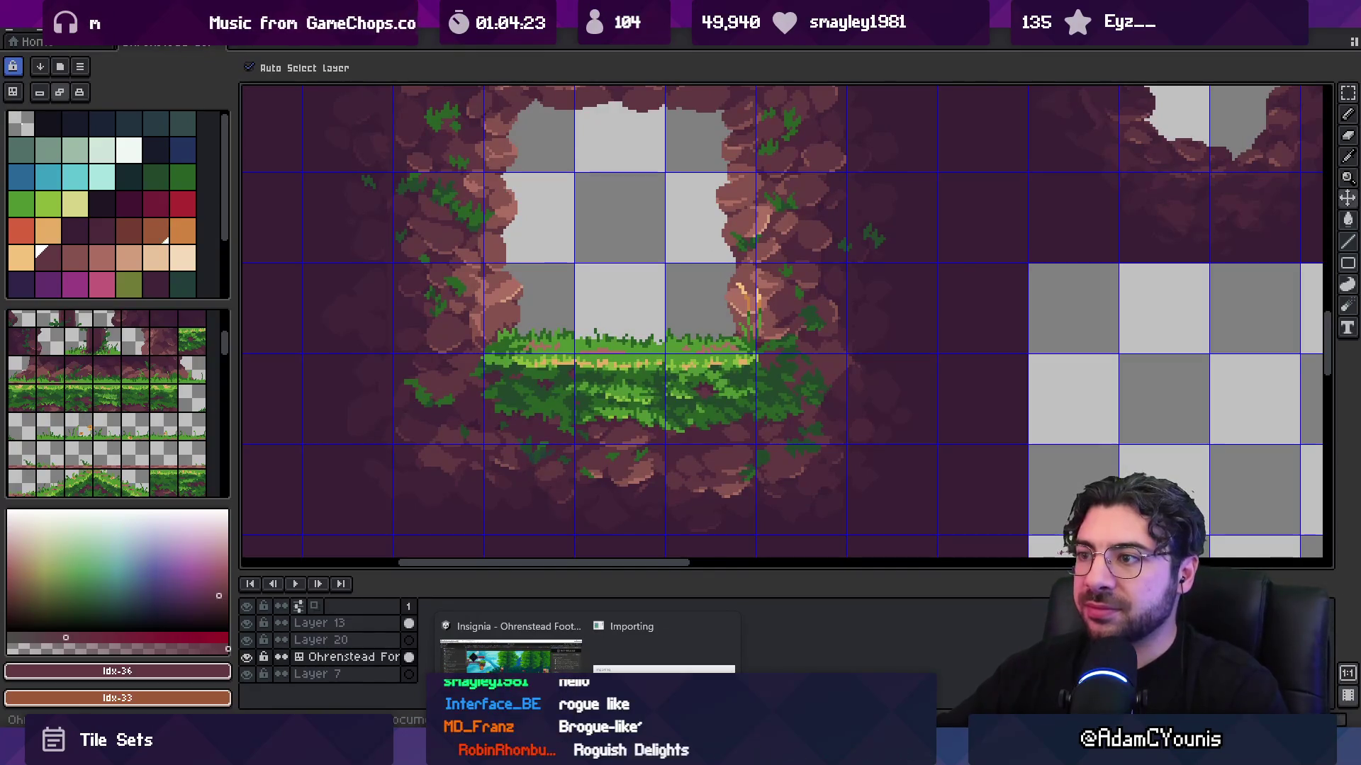
pyautogui.click(511, 656)
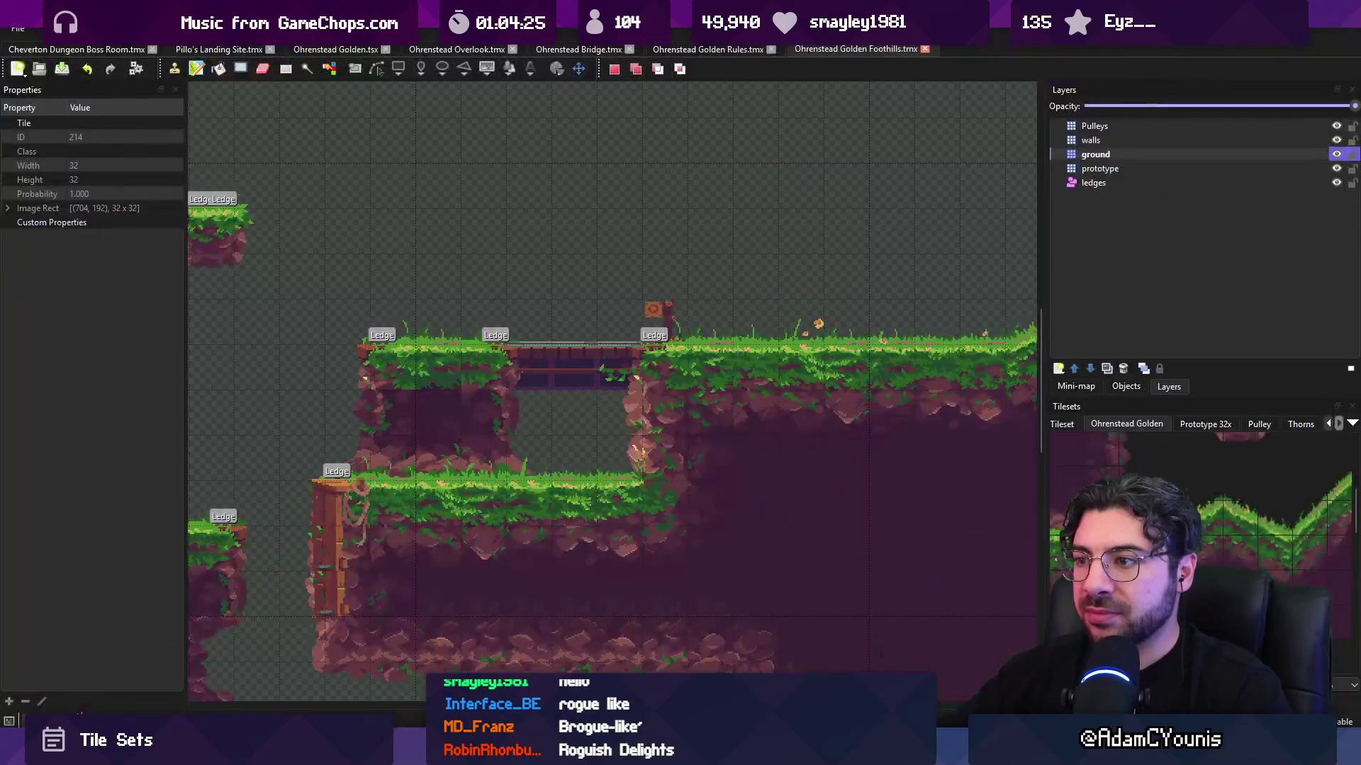
pyautogui.scroll(5, 630, 451)
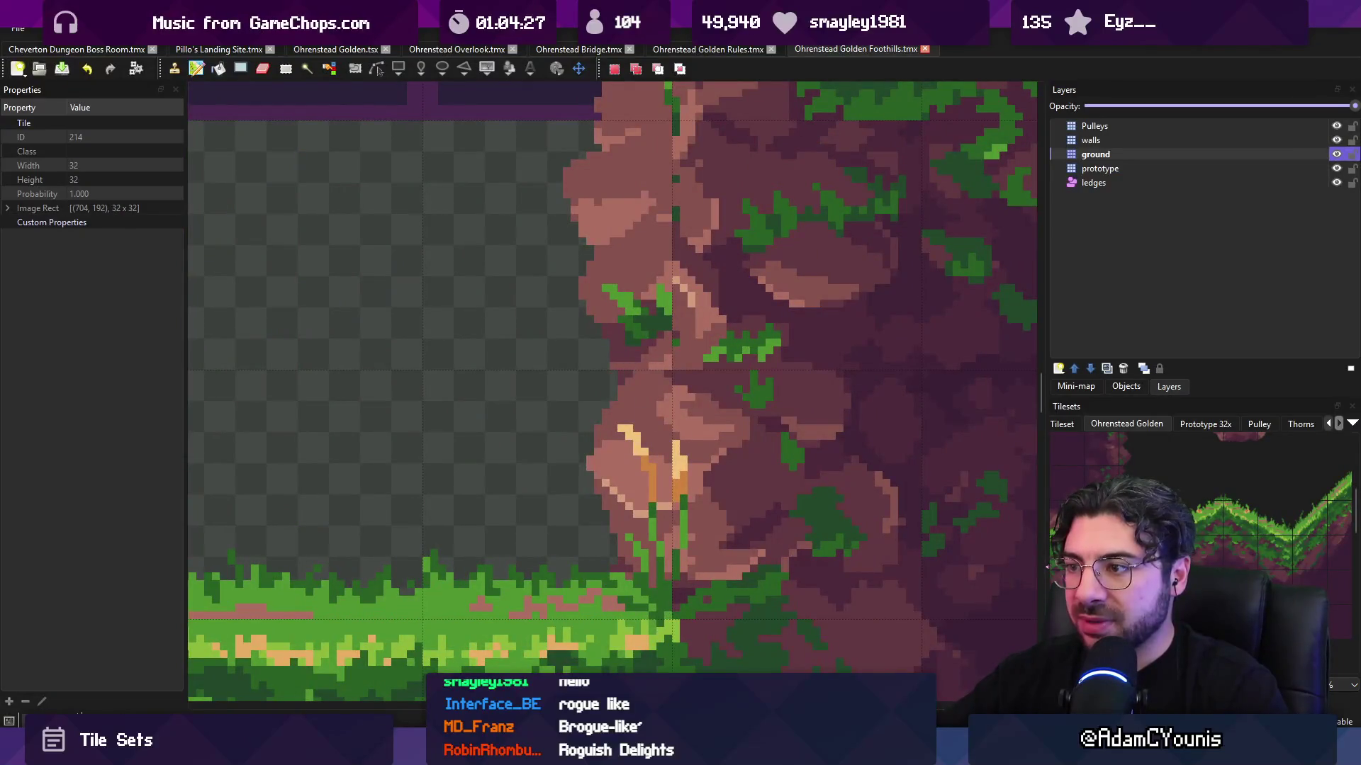
pyautogui.hotkey('alt', 'Tab')
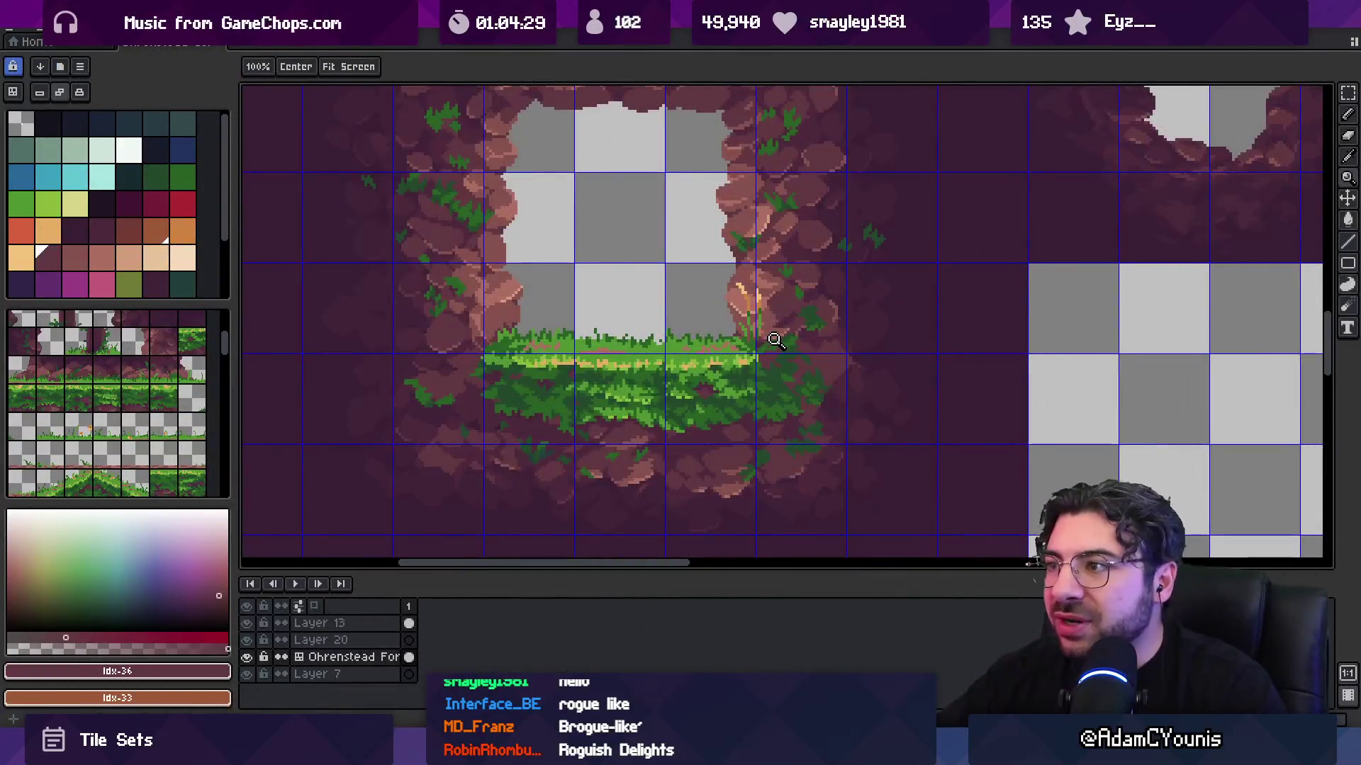
# - Pick the dark leaf green and paint a dark-green leaf pixel on the cave rock edge
pyautogui.scroll(-5, 776, 340)
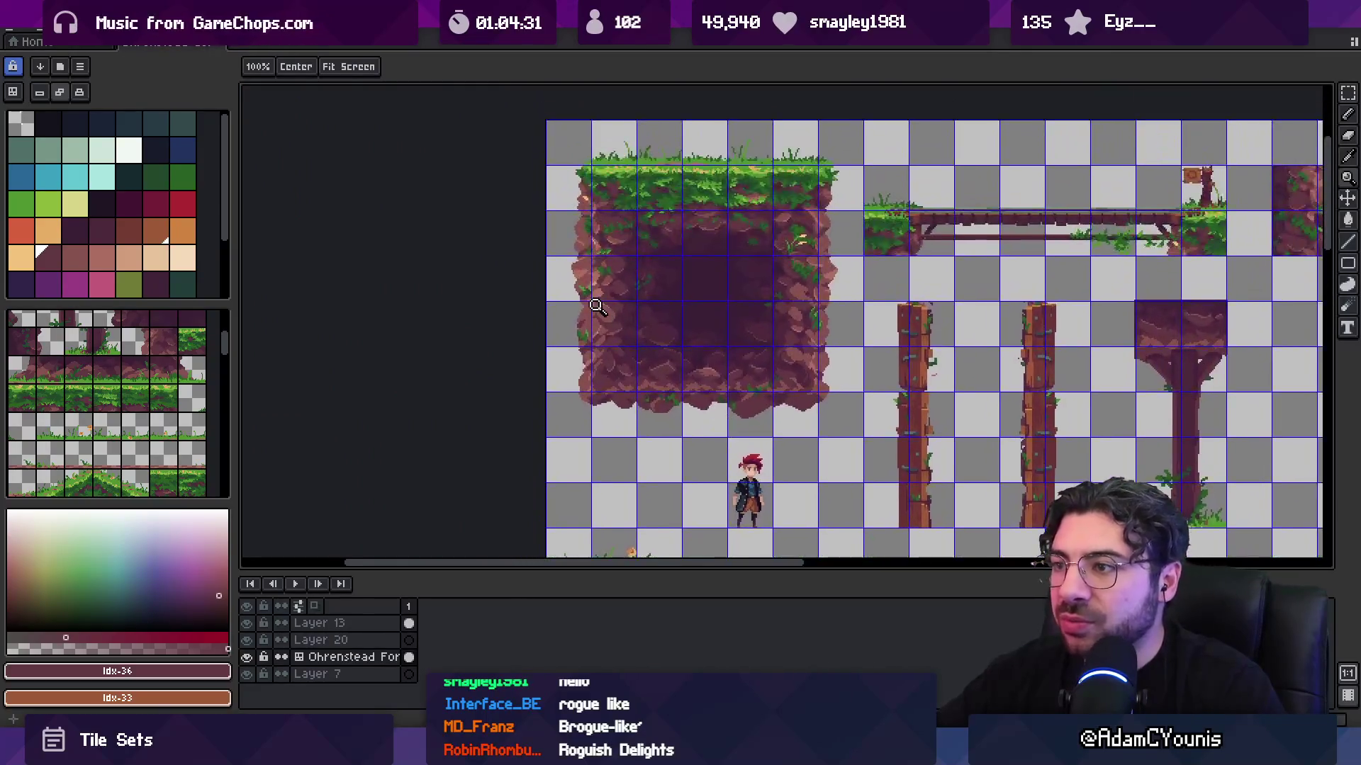
pyautogui.scroll(2, 596, 306)
pyautogui.scroll(4, 568, 352)
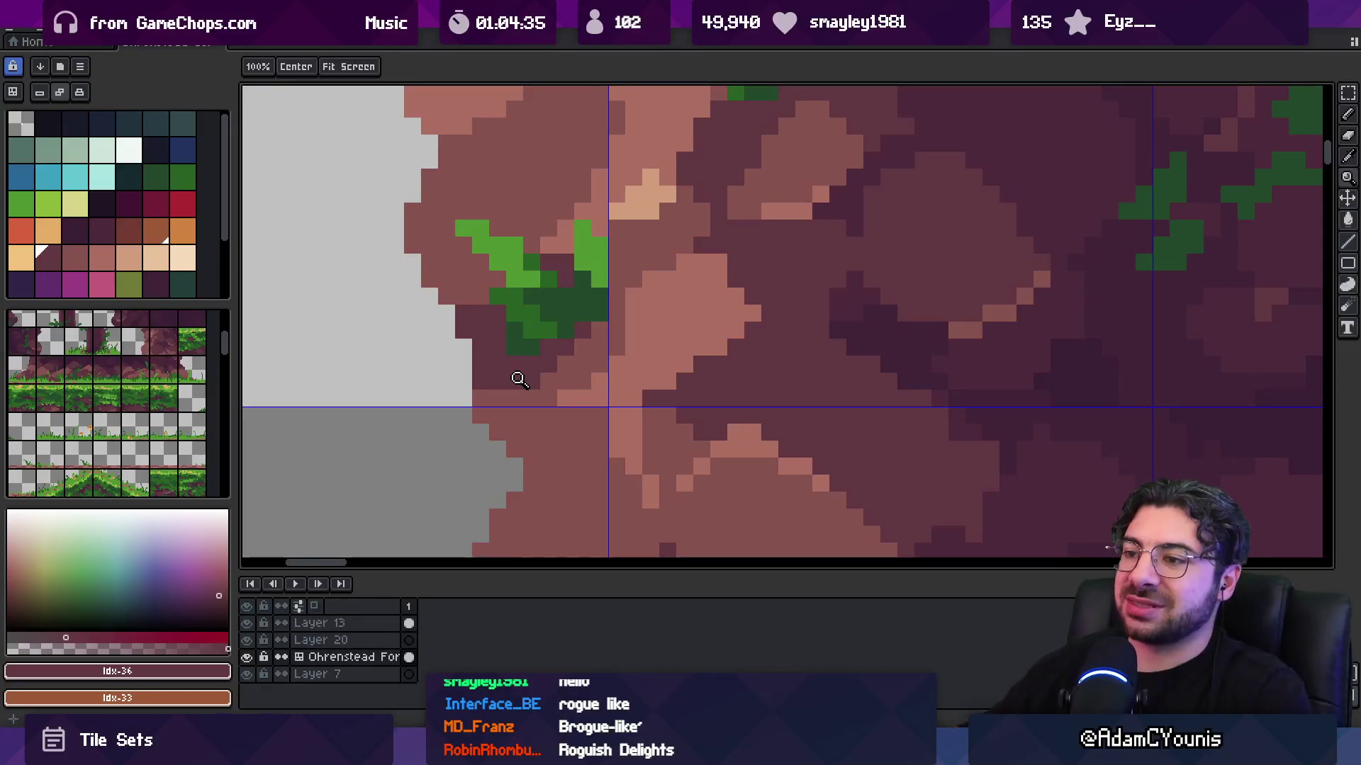
pyautogui.press('b')
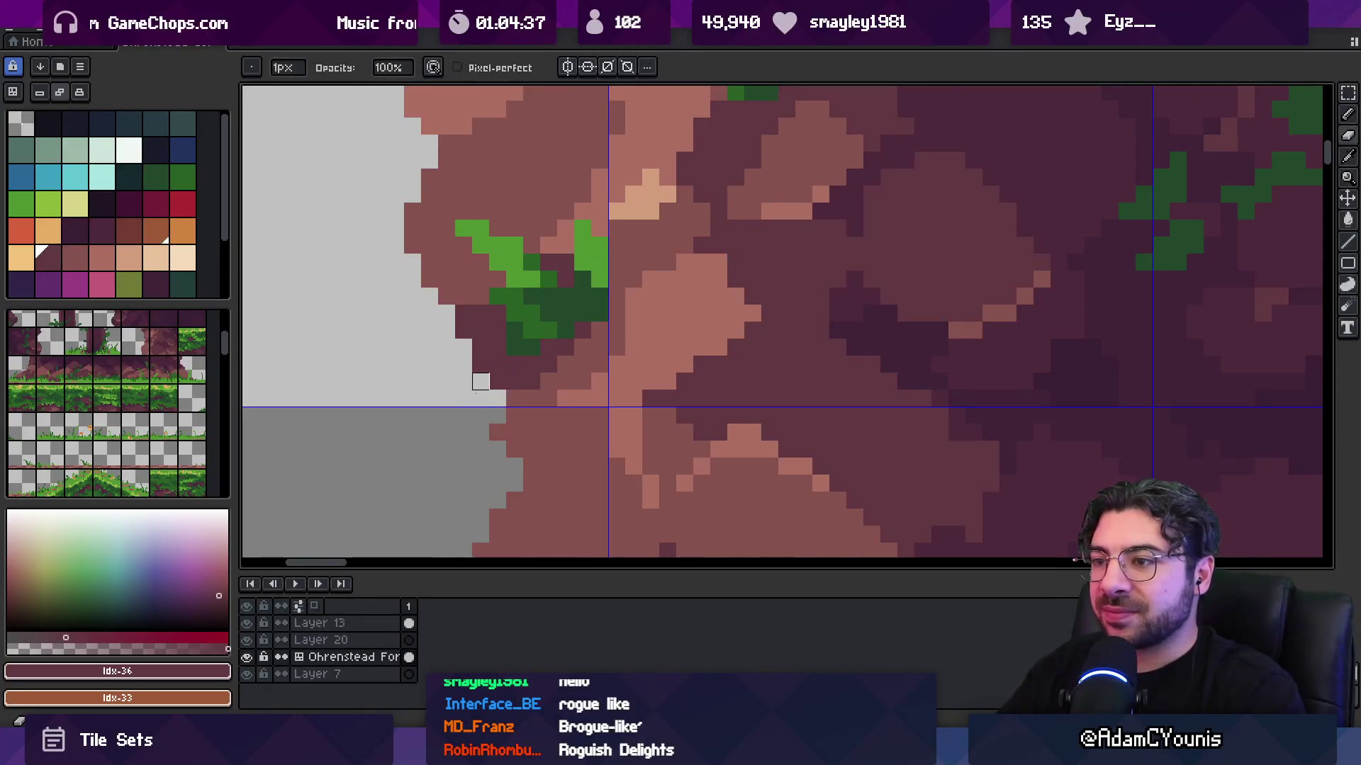
pyautogui.press('alt')
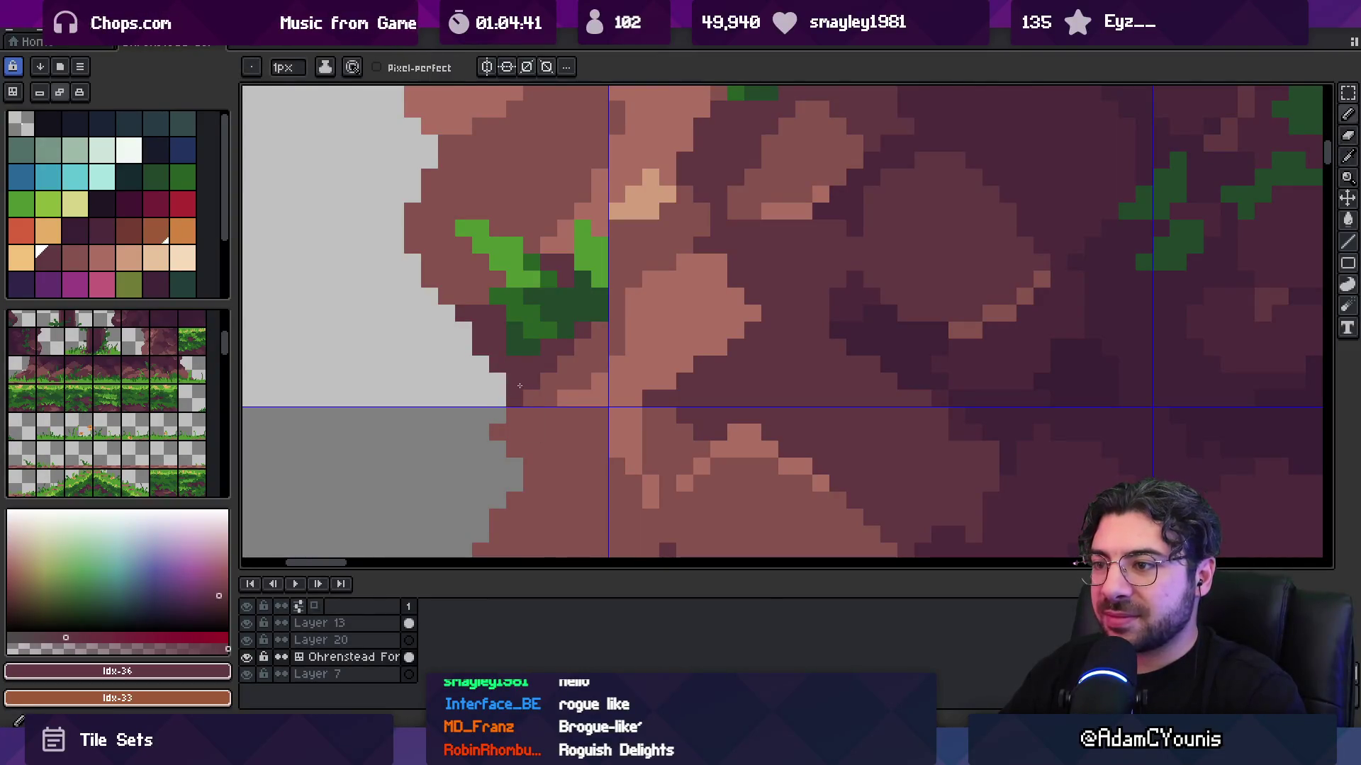
pyautogui.press('z')
pyautogui.scroll(-4, 528, 340)
pyautogui.scroll(3, 624, 333)
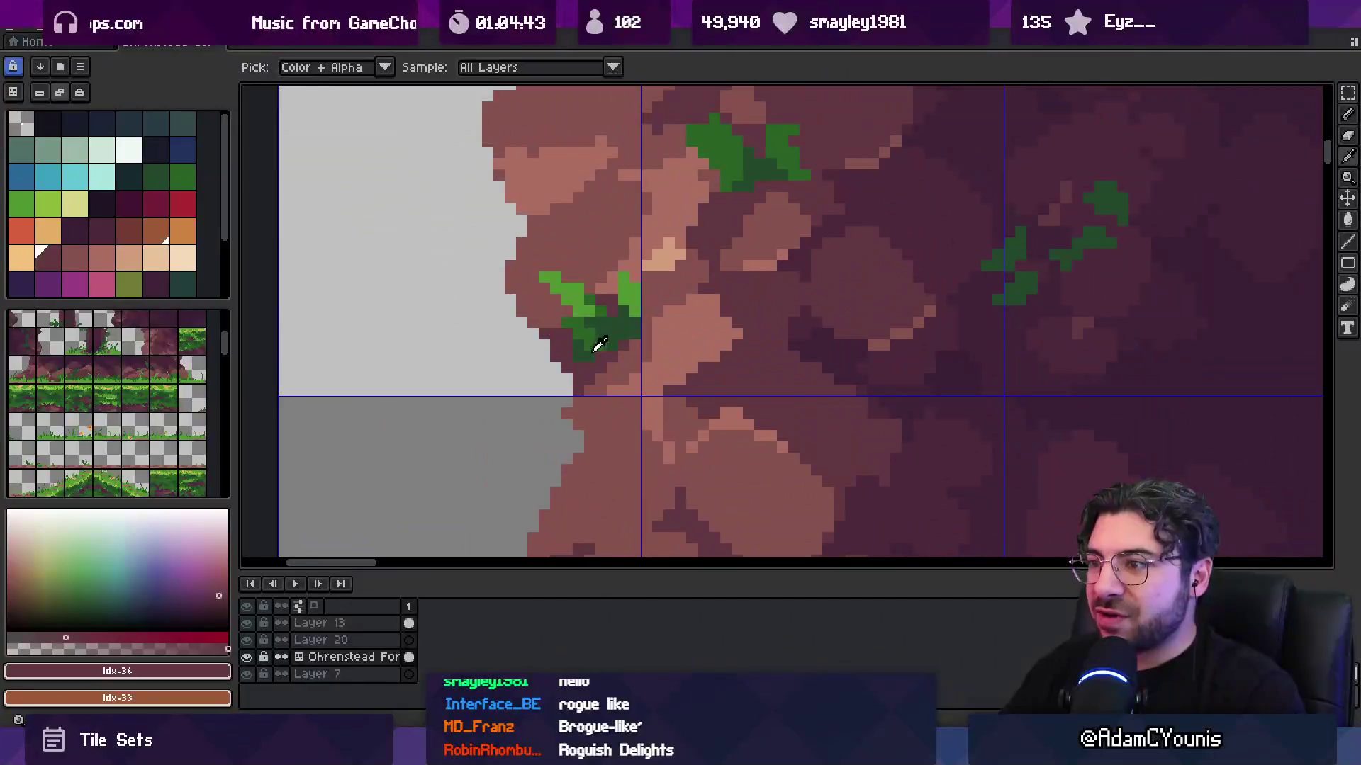
pyautogui.keyDown('alt'); pyautogui.click(584, 344); pyautogui.keyUp('alt')
pyautogui.click(609, 369)
# - Save the tileset and export it again as Ohrenstead Golden Tileset.png
pyautogui.press('z')
pyautogui.scroll(-4, 577, 340)
pyautogui.scroll(1, 629, 307)
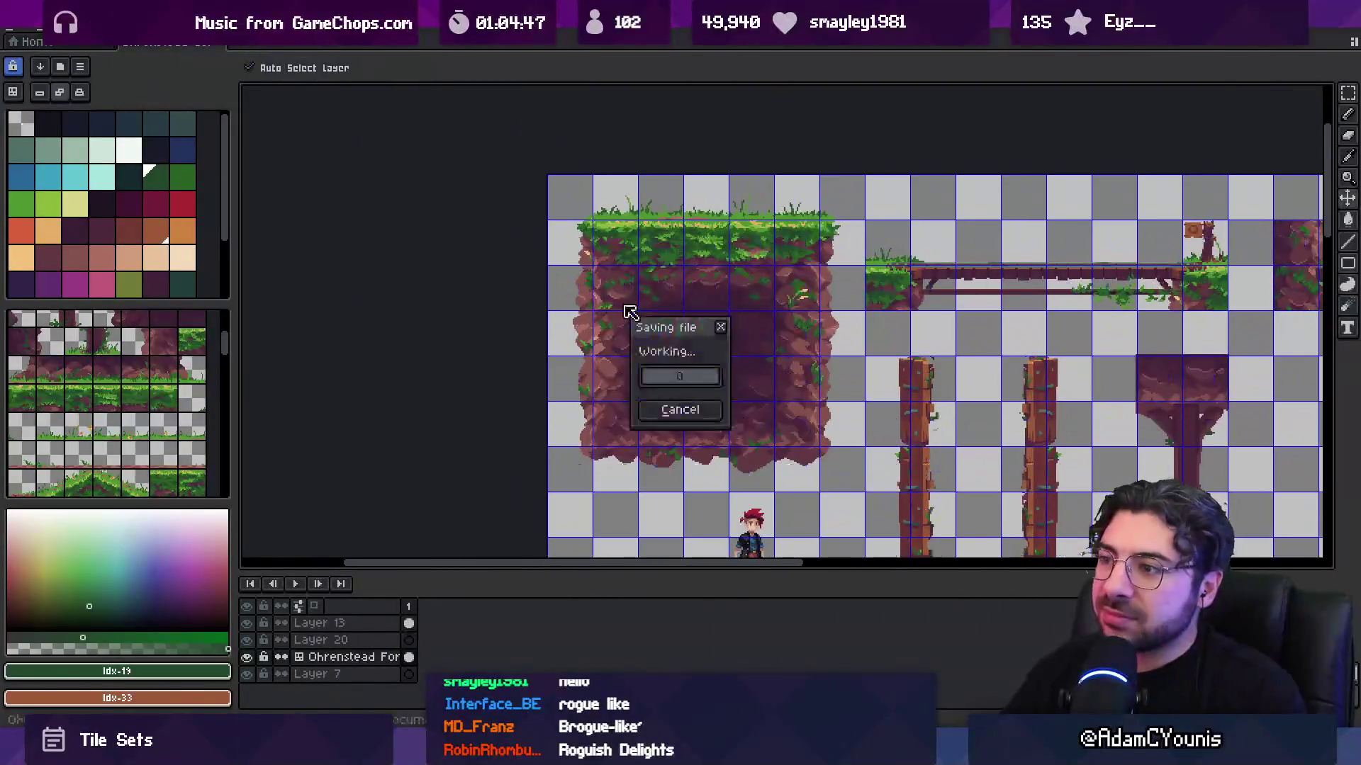
pyautogui.scroll(2, 594, 350)
pyautogui.scroll(2, 594, 350)
pyautogui.press('b')
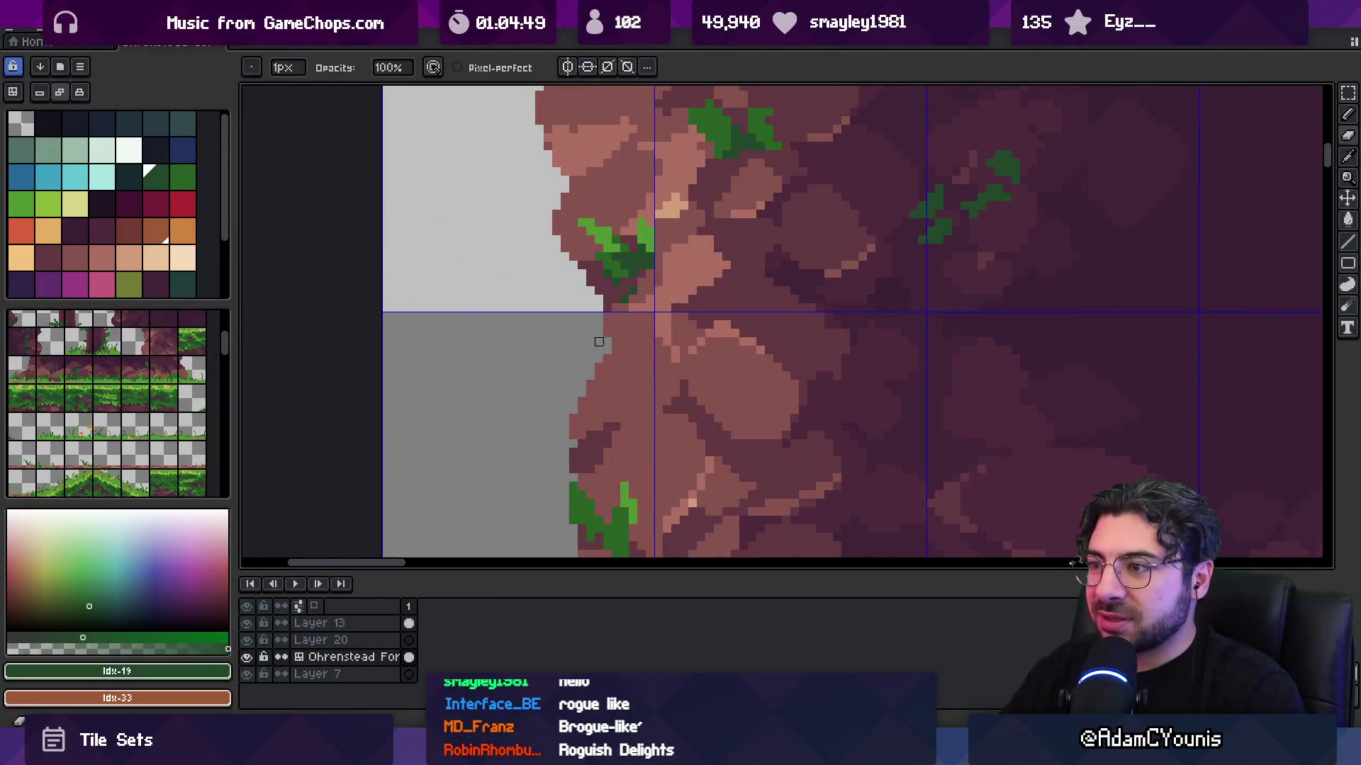
pyautogui.hotkey('ctrl', 's')
pyautogui.hotkey('ctrl', 'alt', 'shift', 's')
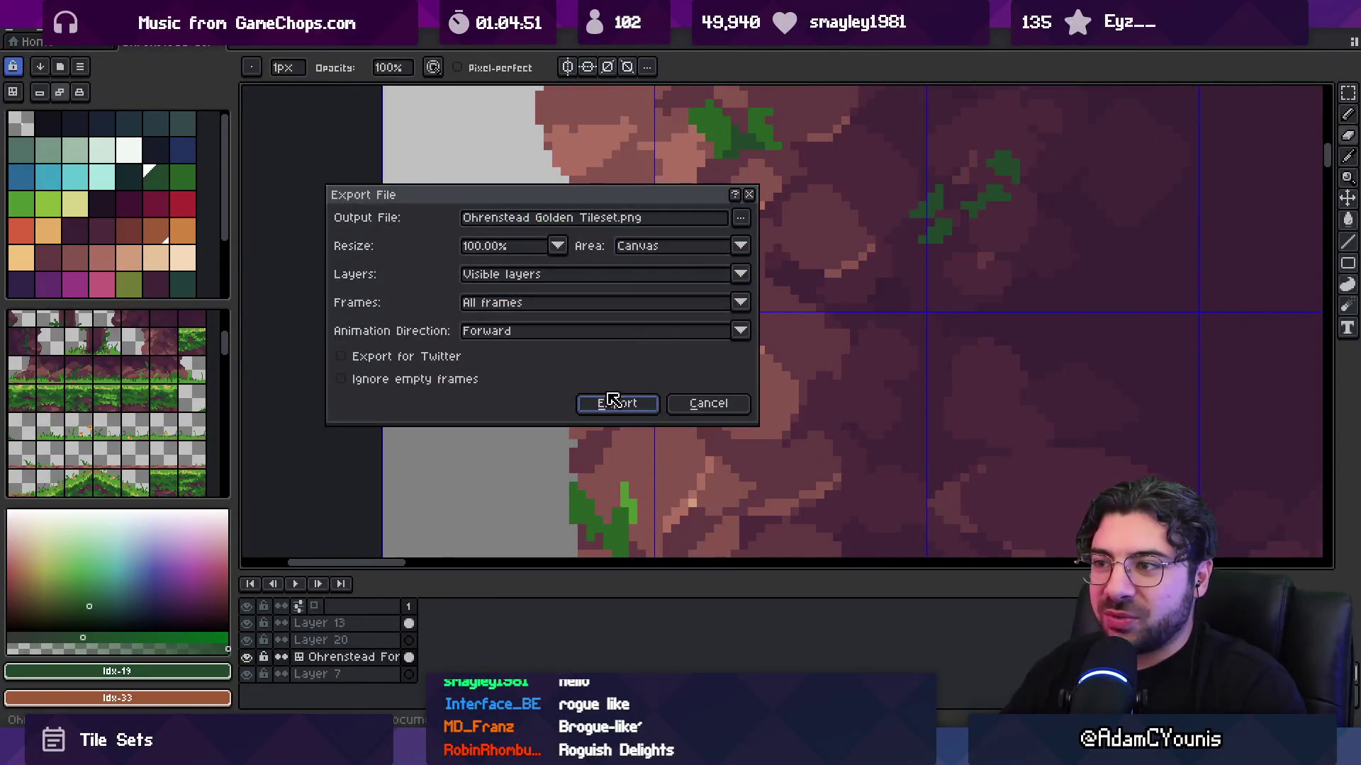
pyautogui.click(618, 403)
pyautogui.hotkey('alt', 'Tab')
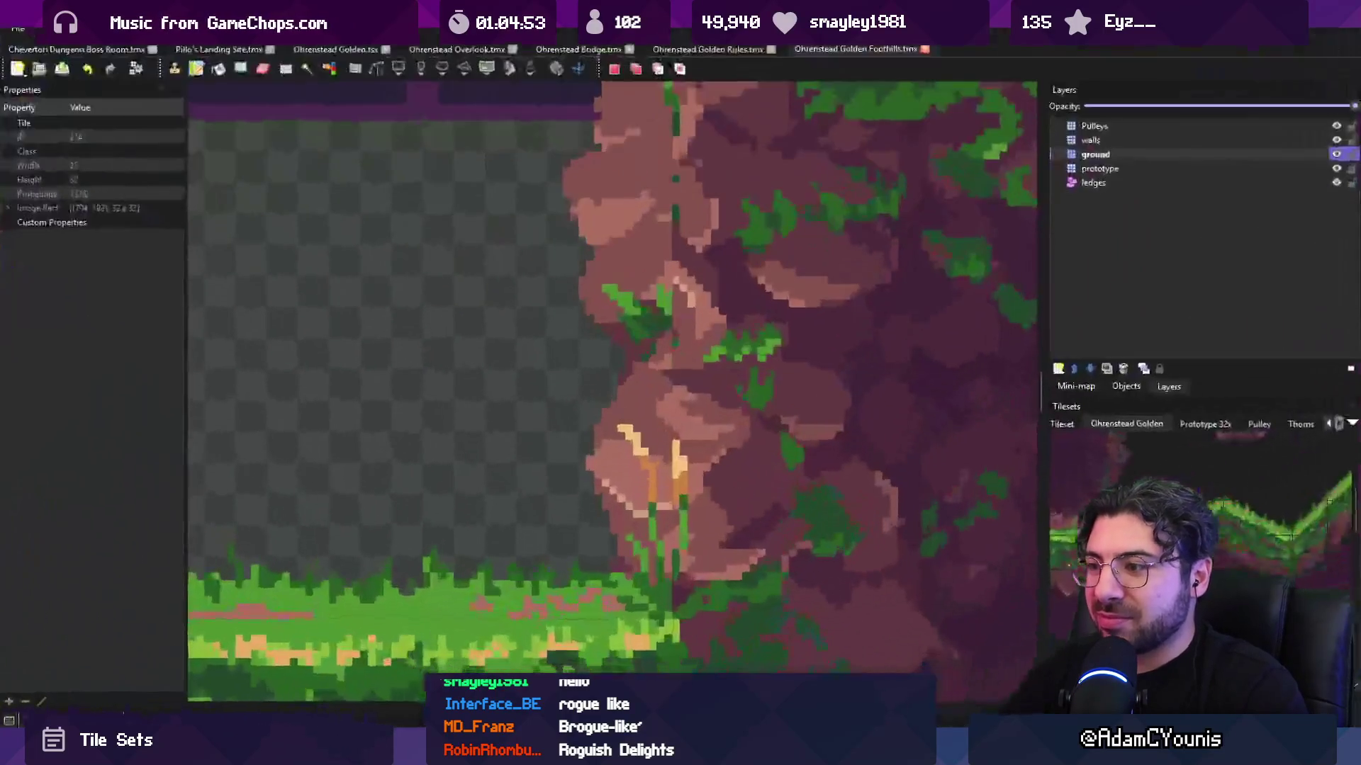
# - Zoom around the updated rocky cliff vines in Tiled, then return to the tileset in Aseprite
pyautogui.scroll(-4, 654, 504)
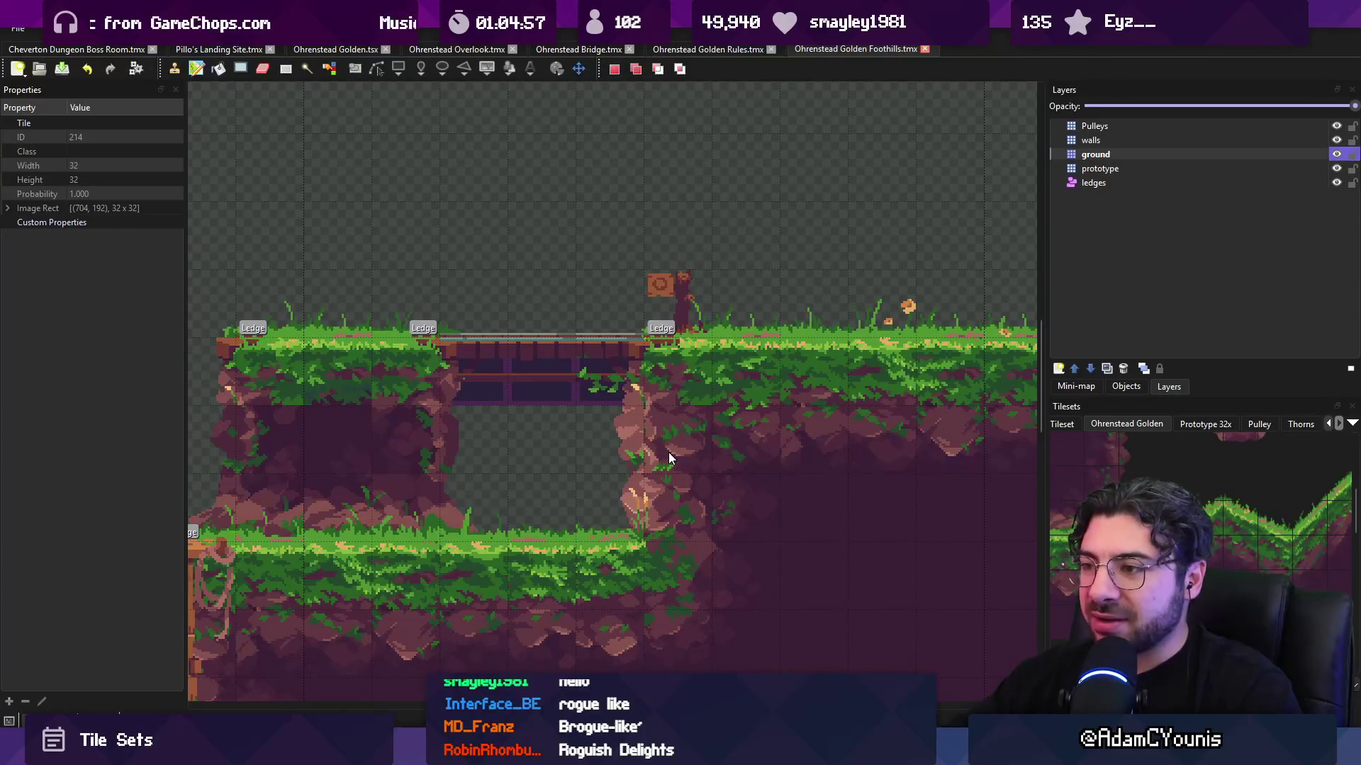
pyautogui.scroll(5, 666, 451)
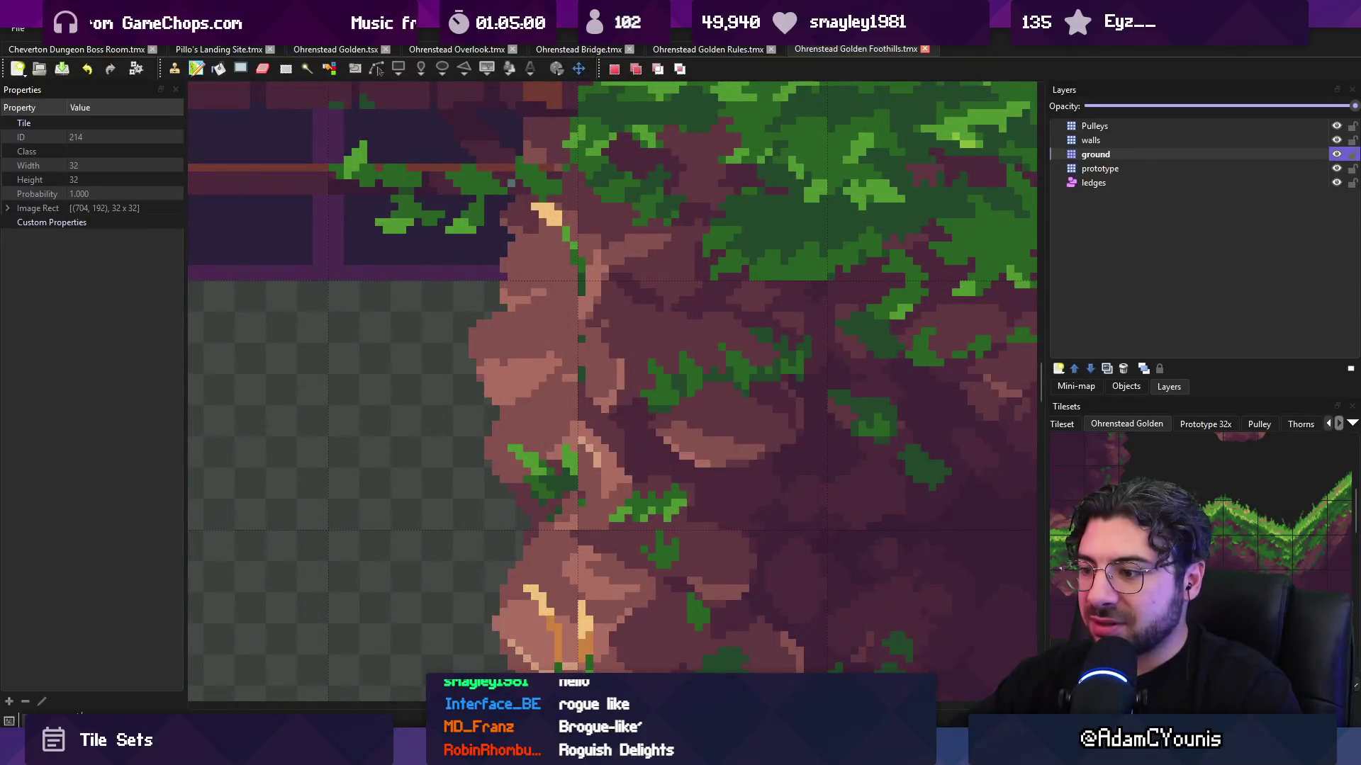
pyautogui.hotkey('alt', 'Tab')
pyautogui.scroll(-3, 642, 475)
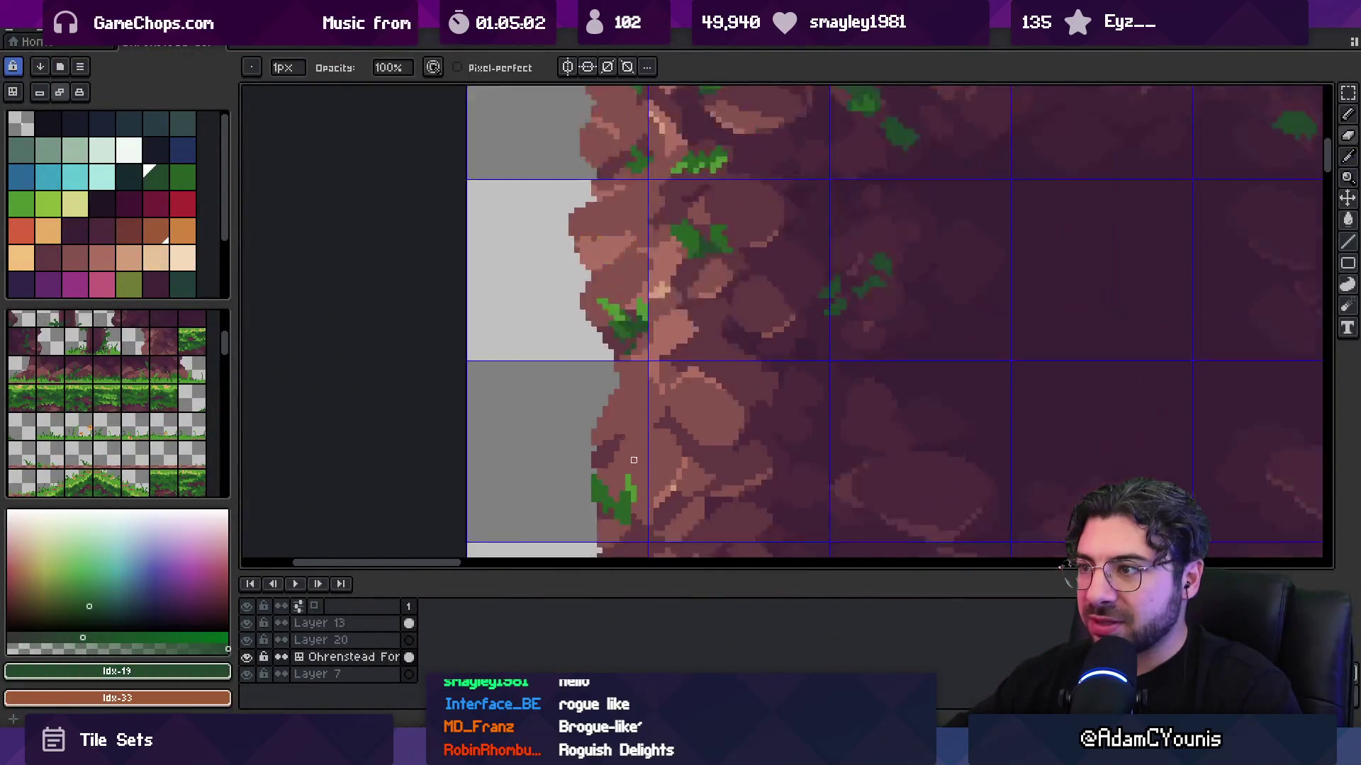
# - Sample the rose, dark maroon and lighter cliff colours from the canvas
pyautogui.scroll(5, 666, 257)
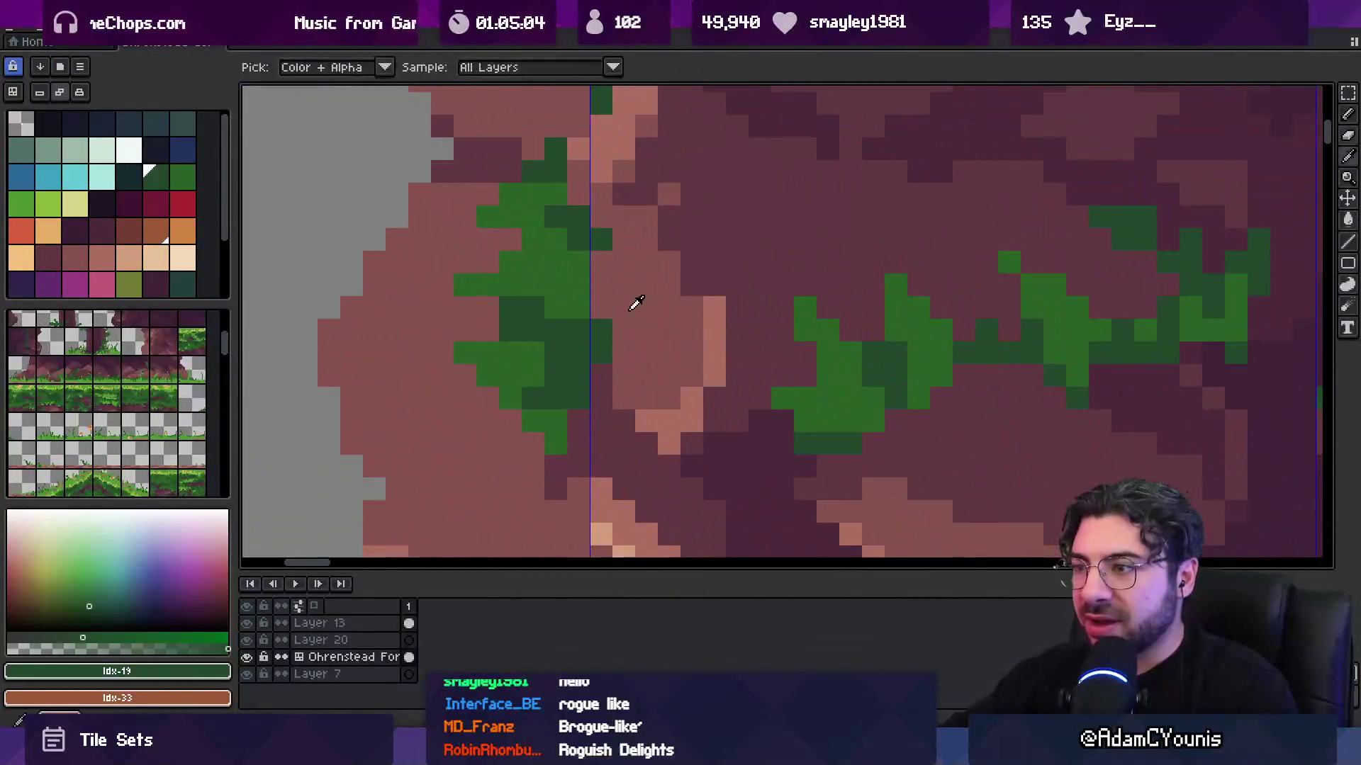
pyautogui.keyDown('alt'); pyautogui.click(599, 356); pyautogui.keyUp('alt')
pyautogui.keyDown('alt'); pyautogui.click(583, 372); pyautogui.keyUp('alt')
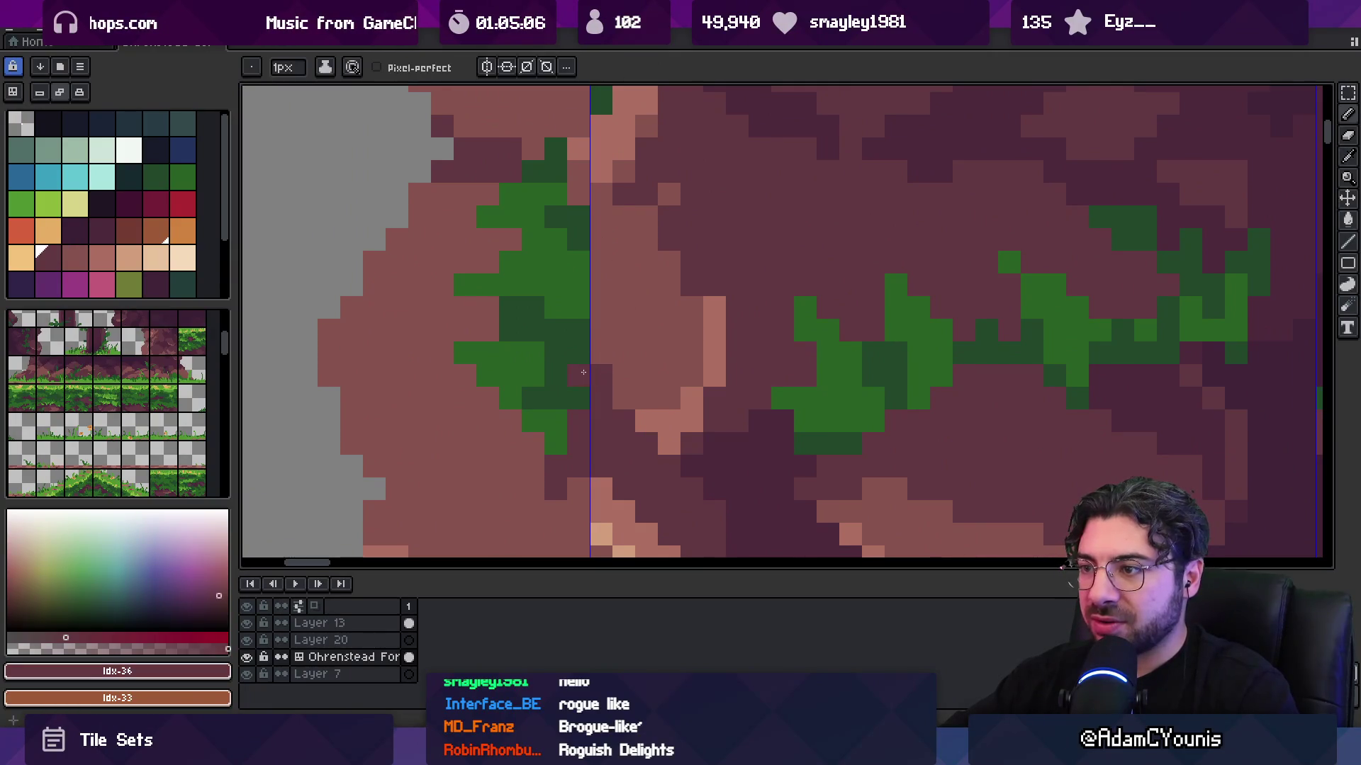
pyautogui.keyDown('alt'); pyautogui.click(568, 374); pyautogui.keyUp('alt')
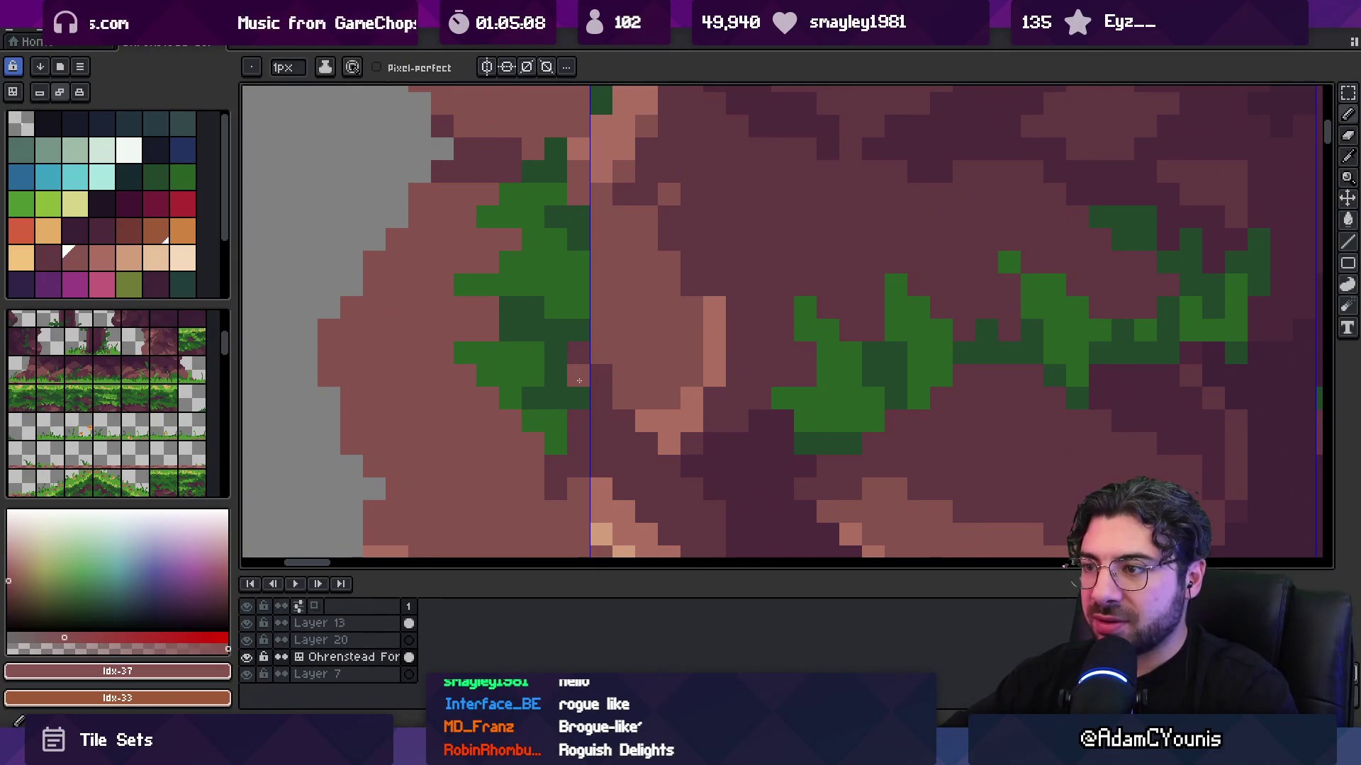
# - Re-export the golden tileset and bring up the Foothills map in Tiled
pyautogui.scroll(-3, 633, 339)
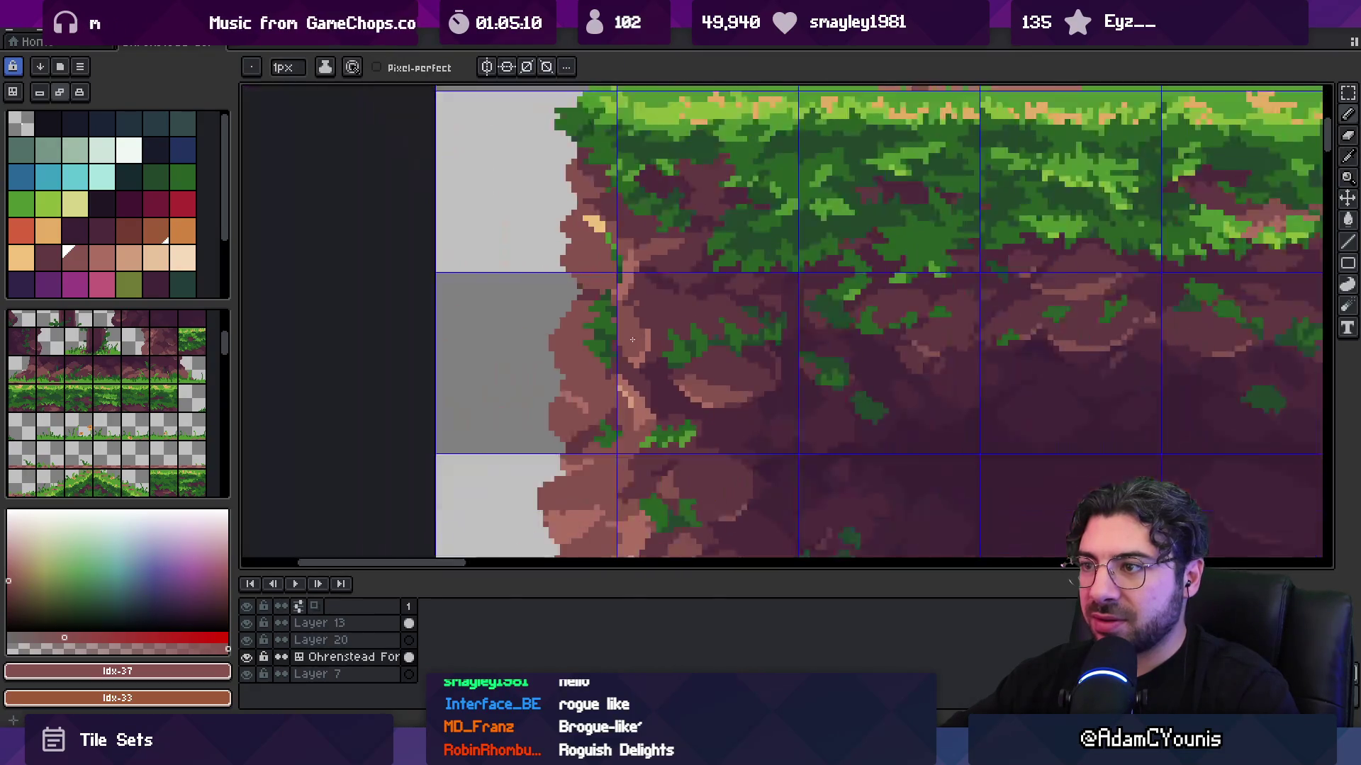
pyautogui.scroll(-2, 632, 339)
pyautogui.hotkey('ctrl', 'alt', 'shift', 's')
pyautogui.press('Escape')
pyautogui.scroll(1, 635, 453)
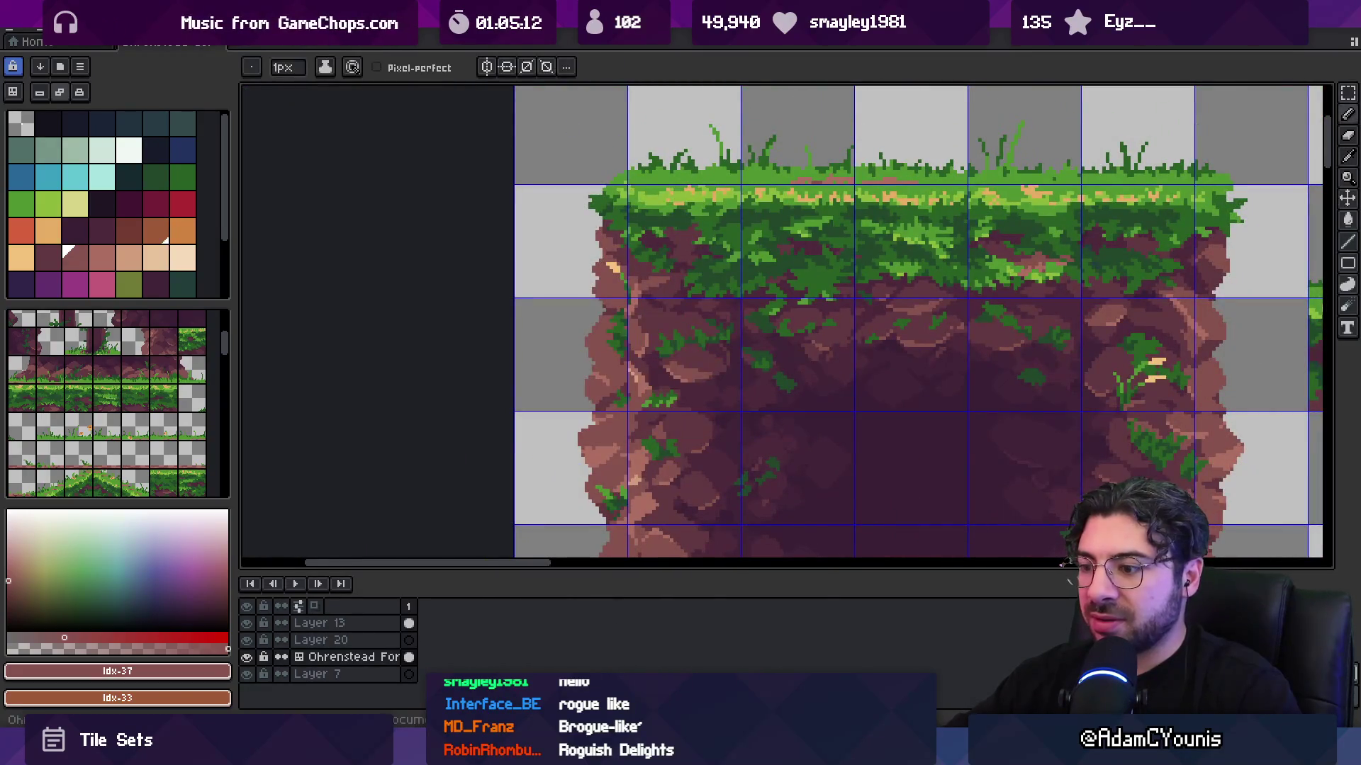
pyautogui.hotkey('alt', 'Tab')
pyautogui.scroll(-3, 665, 414)
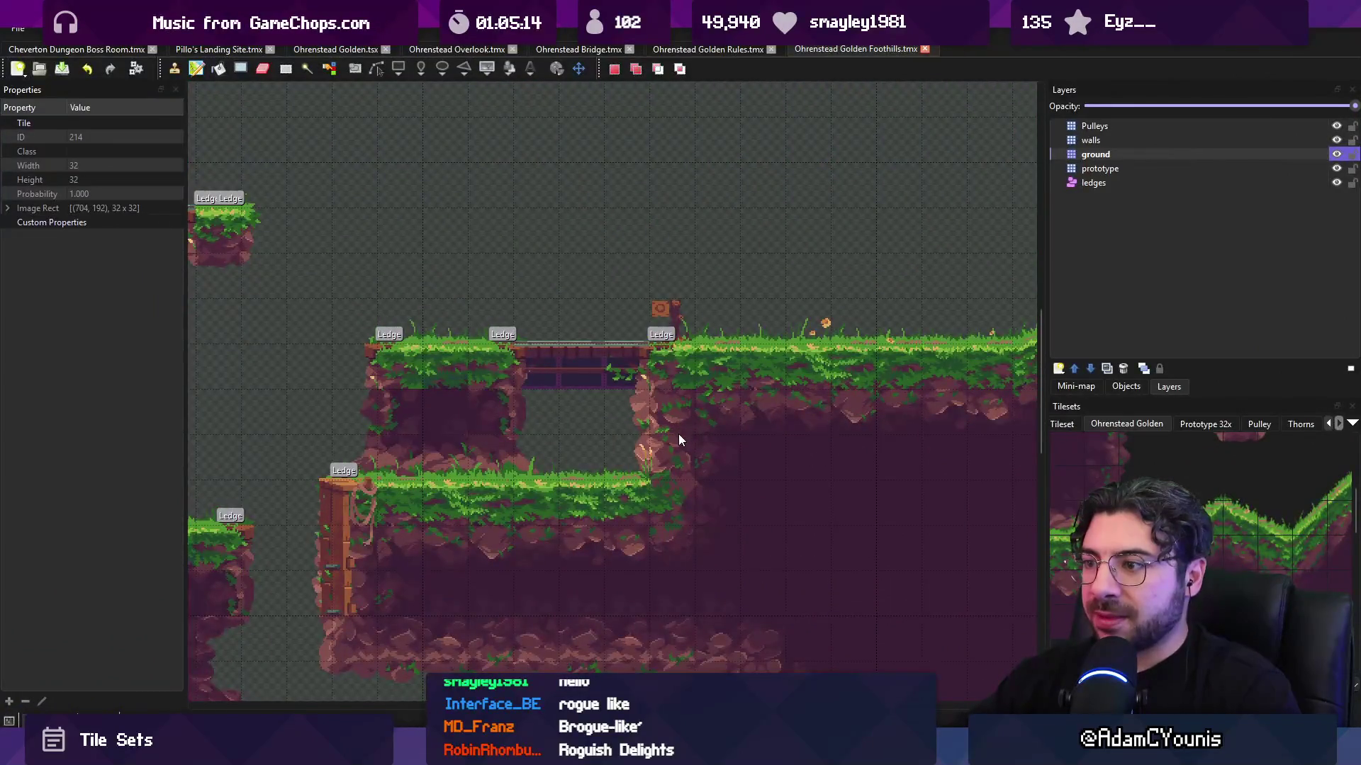
# - Pan and zoom the map onto the cliff by the lower grass ledge, then return to Aseprite
pyautogui.moveTo(665, 449); pyautogui.dragTo(730, 437)
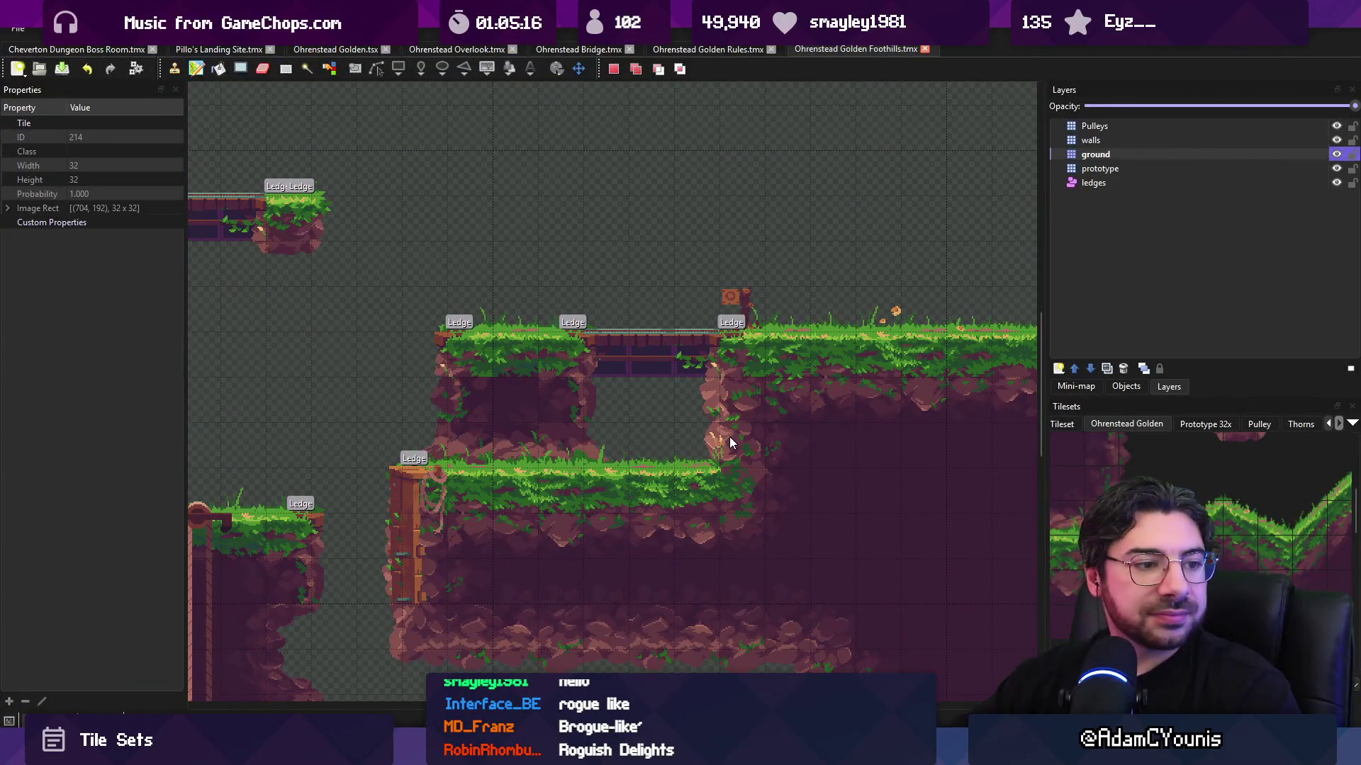
pyautogui.scroll(-2, 689, 356)
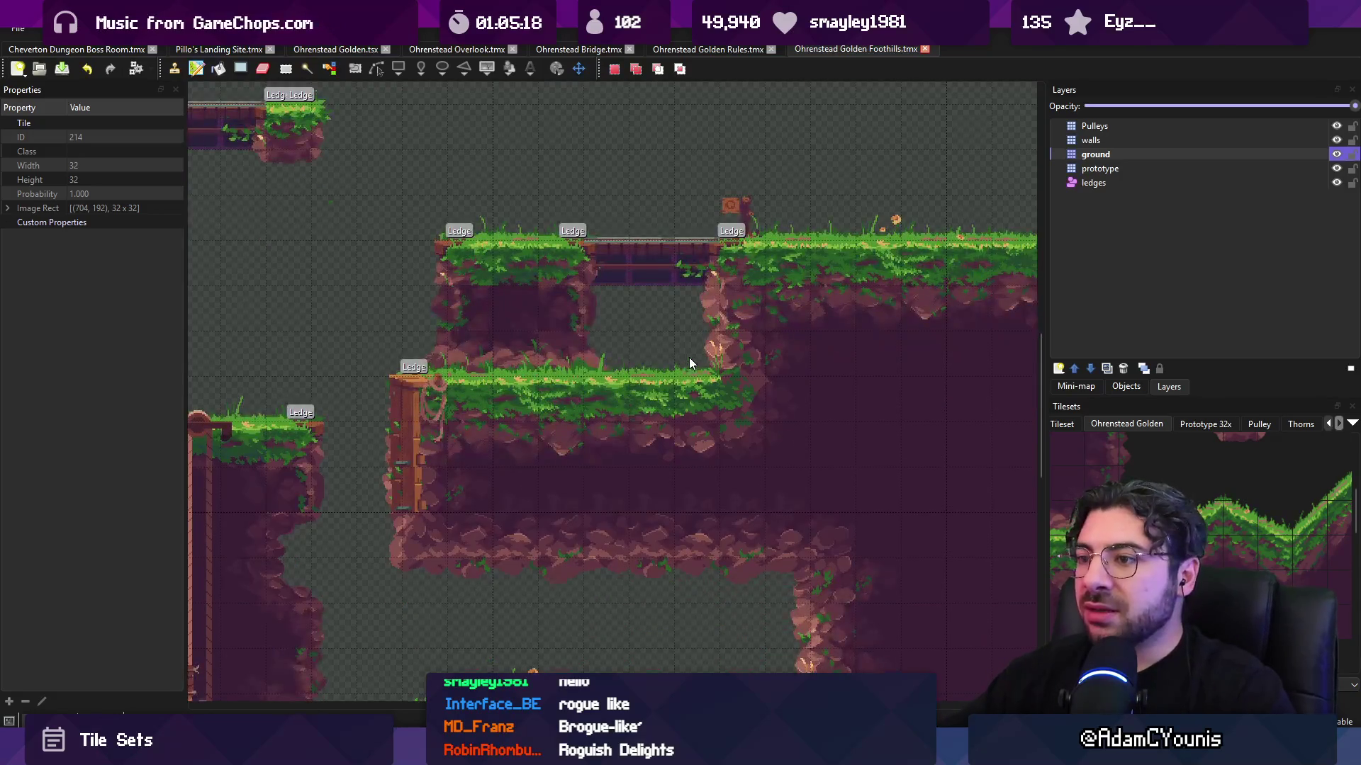
pyautogui.scroll(3, 548, 342)
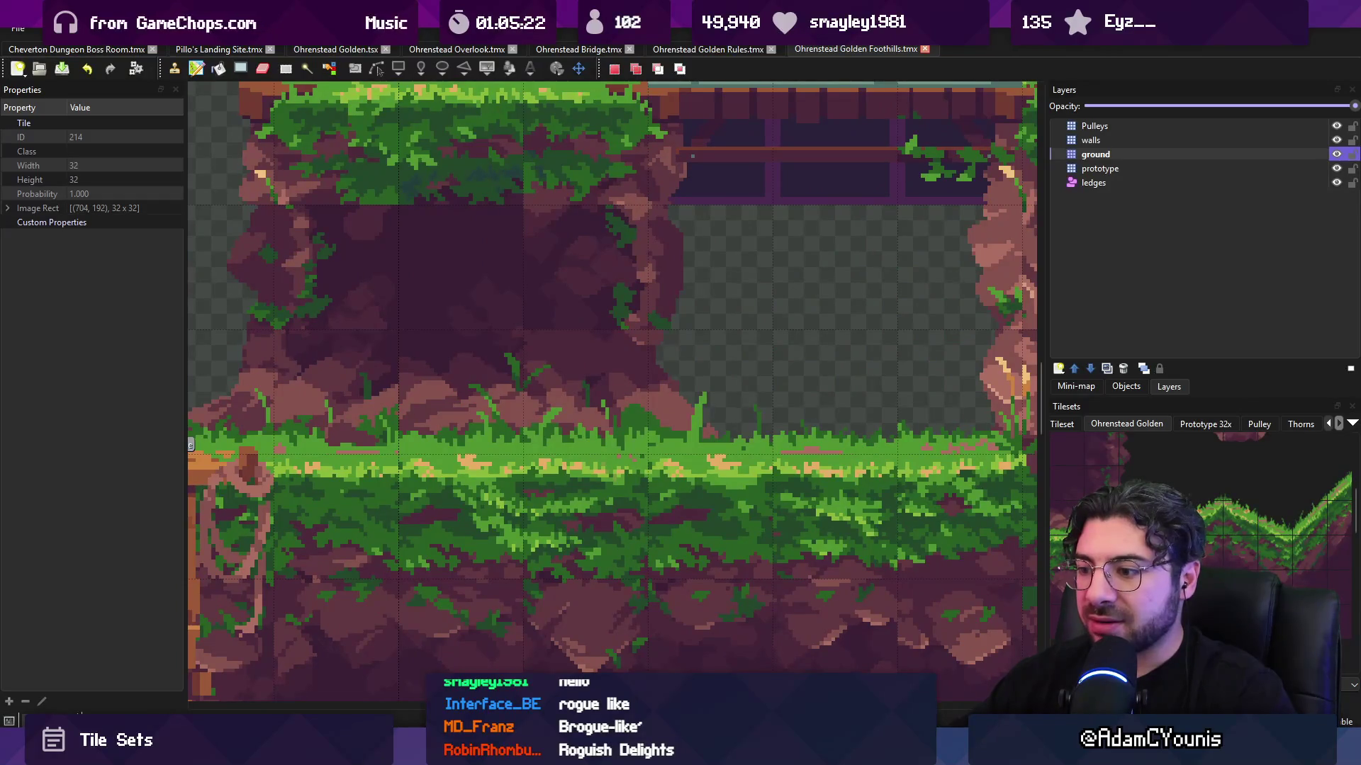
pyautogui.hotkey('alt', 'Tab')
pyautogui.scroll(-2, 836, 344)
pyautogui.scroll(1, 836, 345)
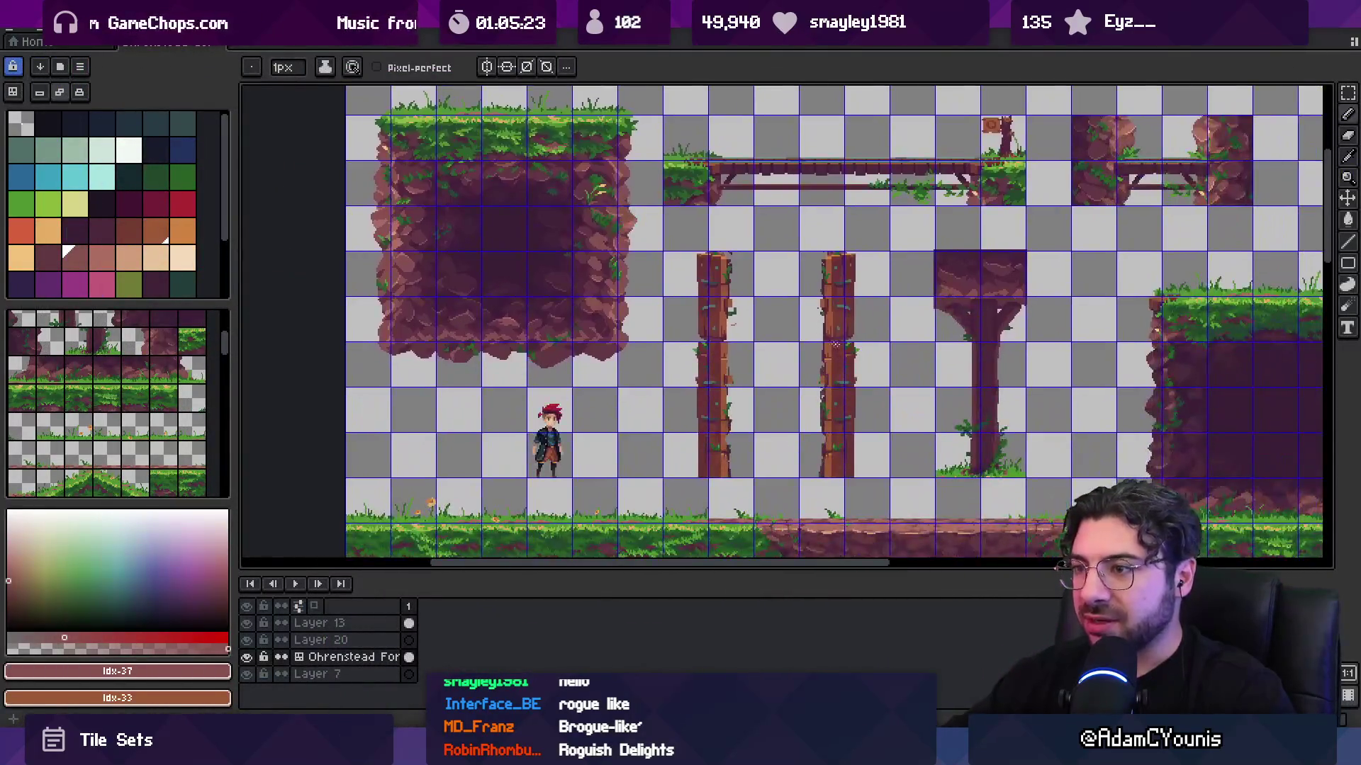
# - Pan along the cliff base, repeatedly sampling the dark purple and the other cliff shade
pyautogui.moveTo(835, 345); pyautogui.dragTo(569, 206)
pyautogui.scroll(4, 1137, 374)
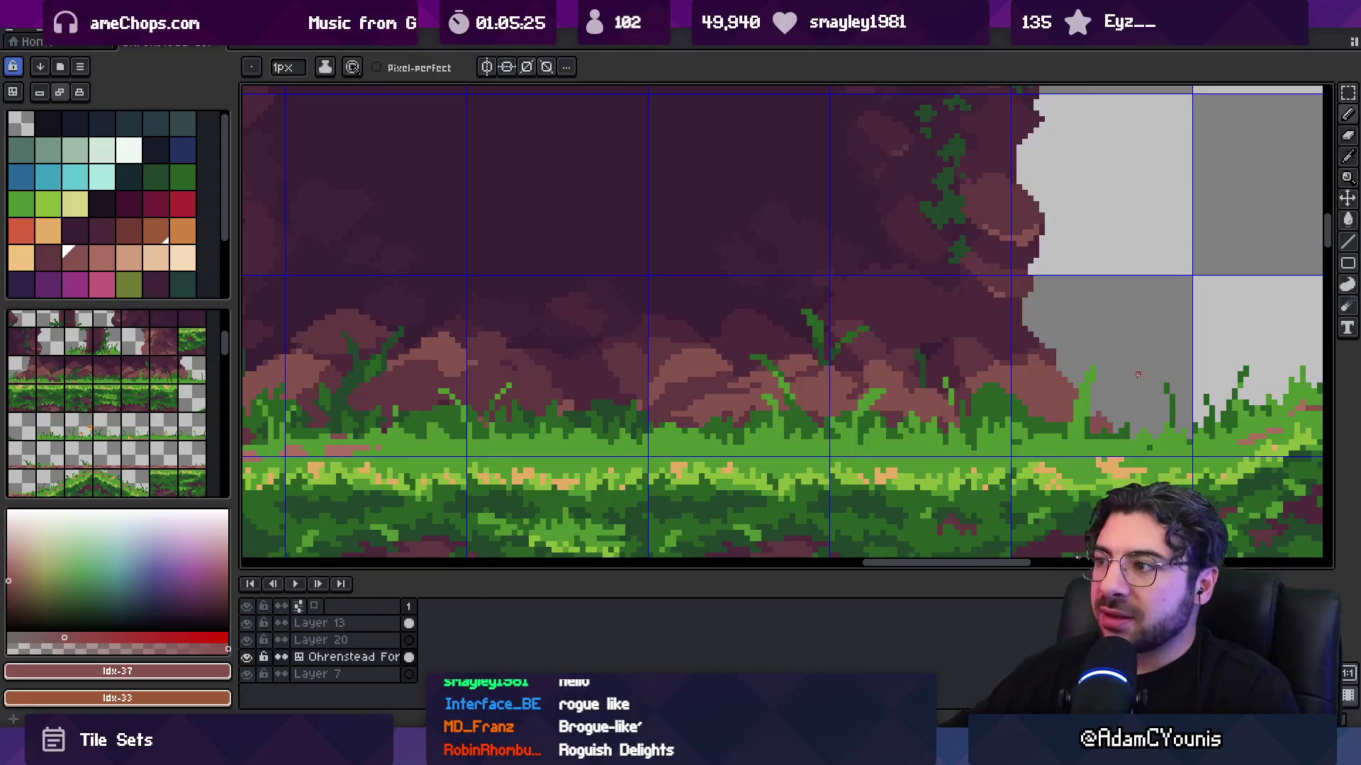
pyautogui.keyDown('alt'); pyautogui.click(759, 282); pyautogui.keyUp('alt')
pyautogui.moveTo(885, 294); pyautogui.dragTo(809, 290)
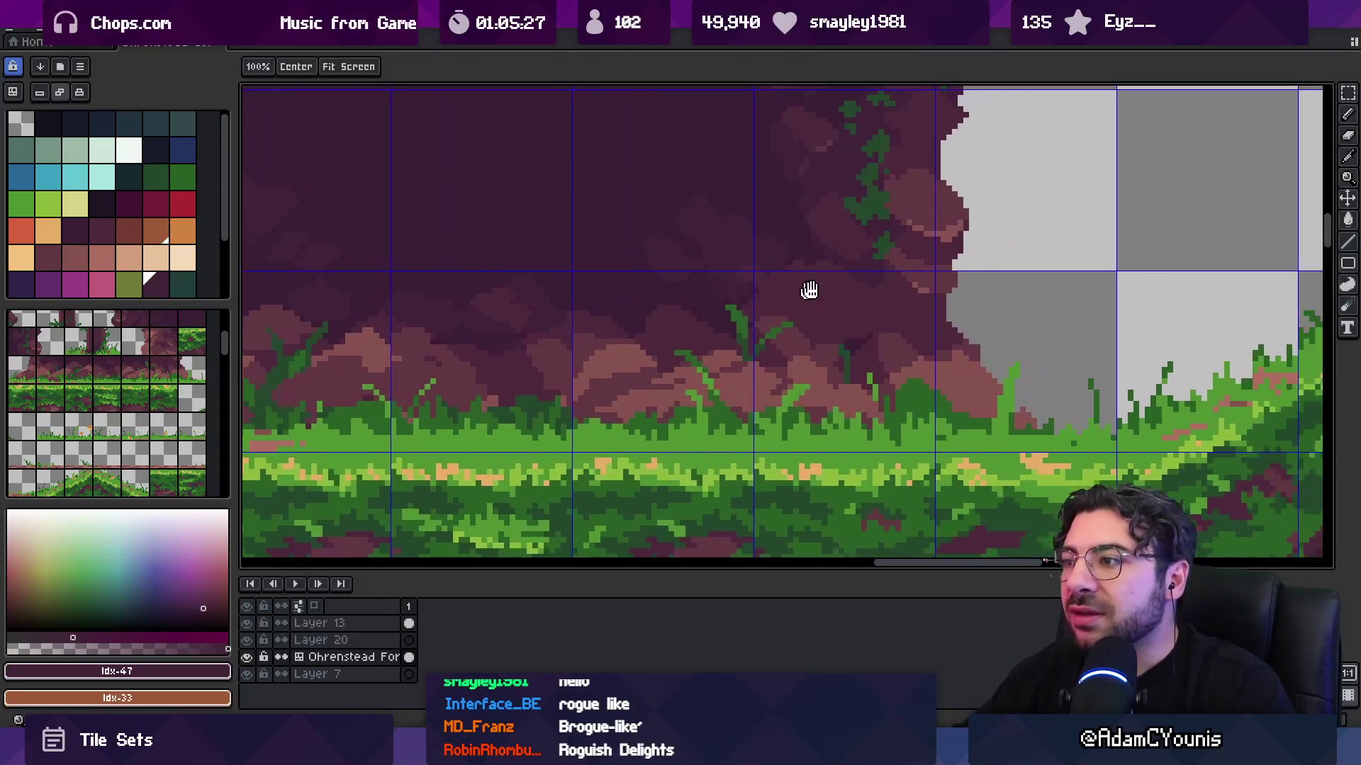
pyautogui.scroll(2, 809, 290)
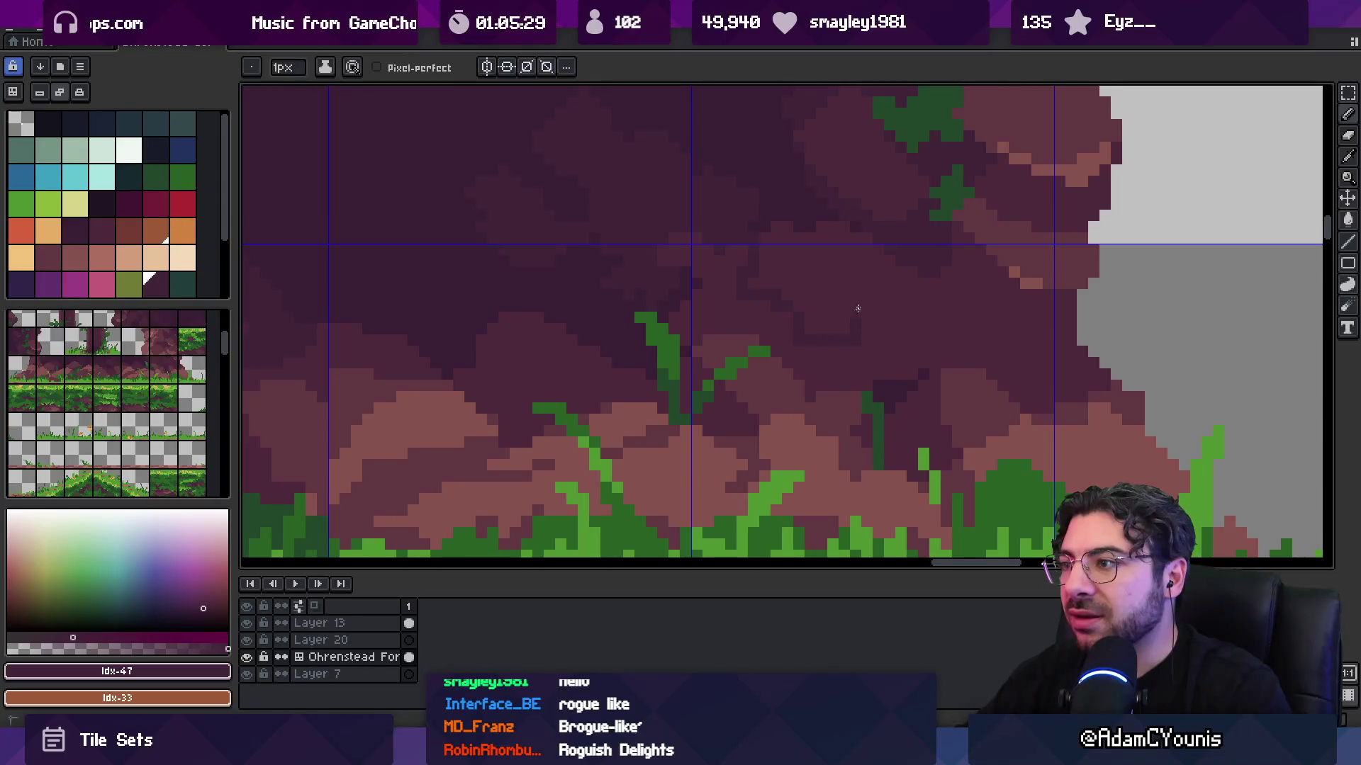
pyautogui.press('space')
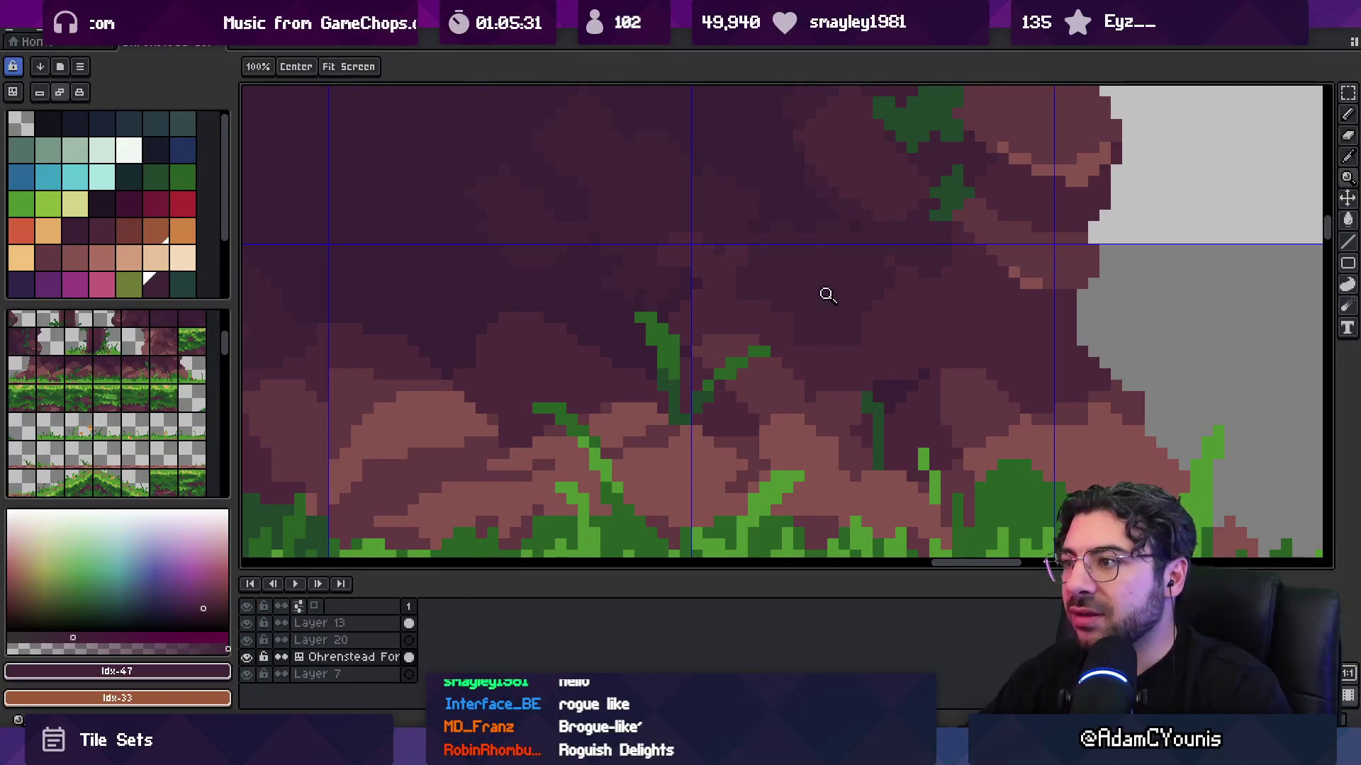
pyautogui.scroll(-3, 826, 294)
pyautogui.scroll(3, 763, 331)
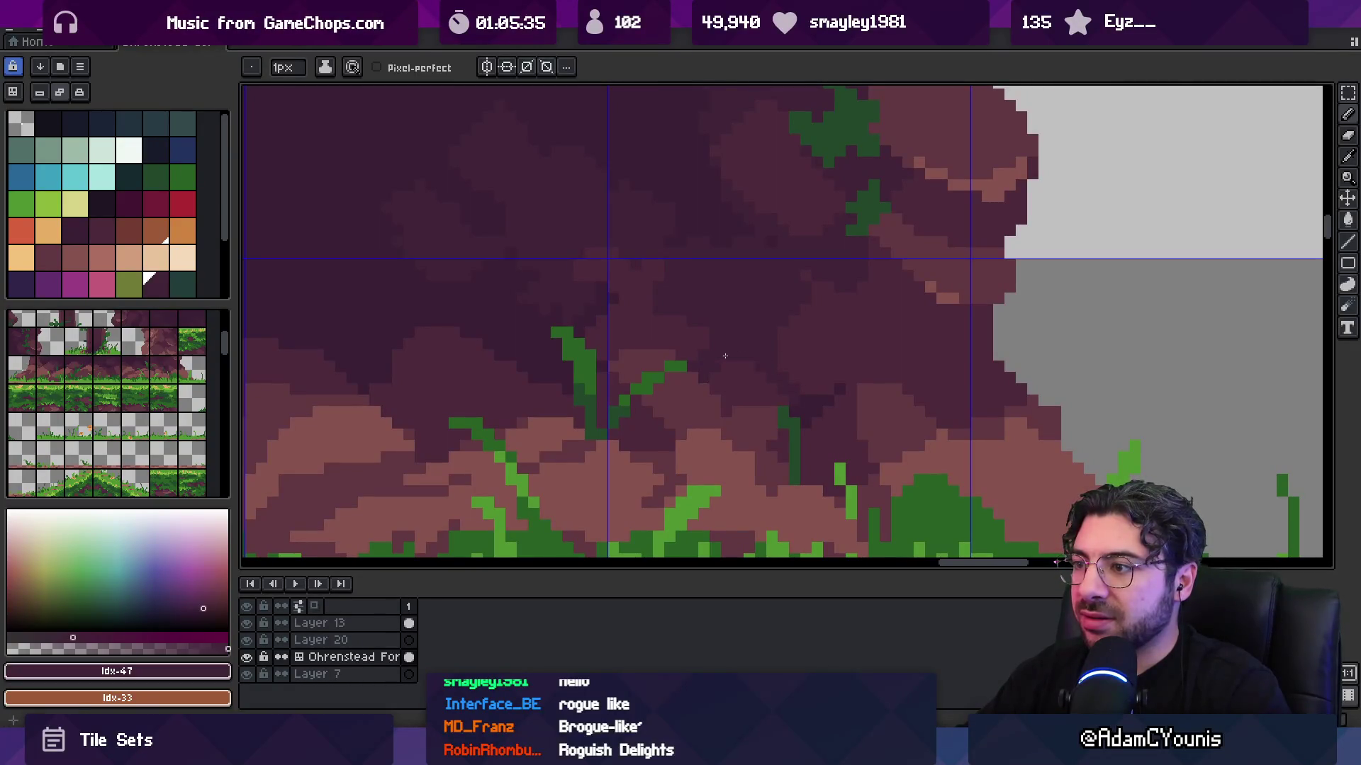
pyautogui.keyDown('alt'); pyautogui.click(726, 322); pyautogui.keyUp('alt')
pyautogui.keyDown('alt'); pyautogui.click(683, 288); pyautogui.keyUp('alt')
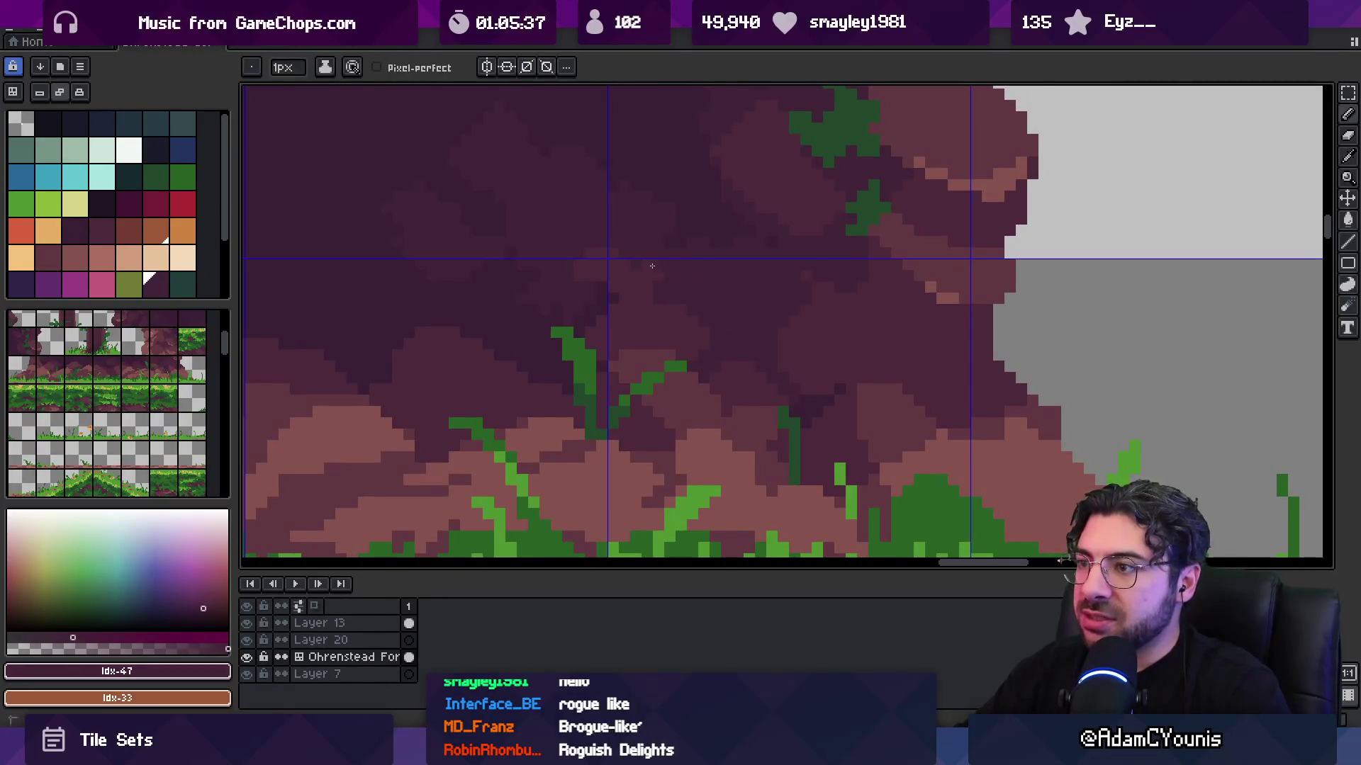
pyautogui.keyDown('alt'); pyautogui.click(635, 268); pyautogui.keyUp('alt')
pyautogui.keyDown('alt'); pyautogui.click(596, 268); pyautogui.keyUp('alt')
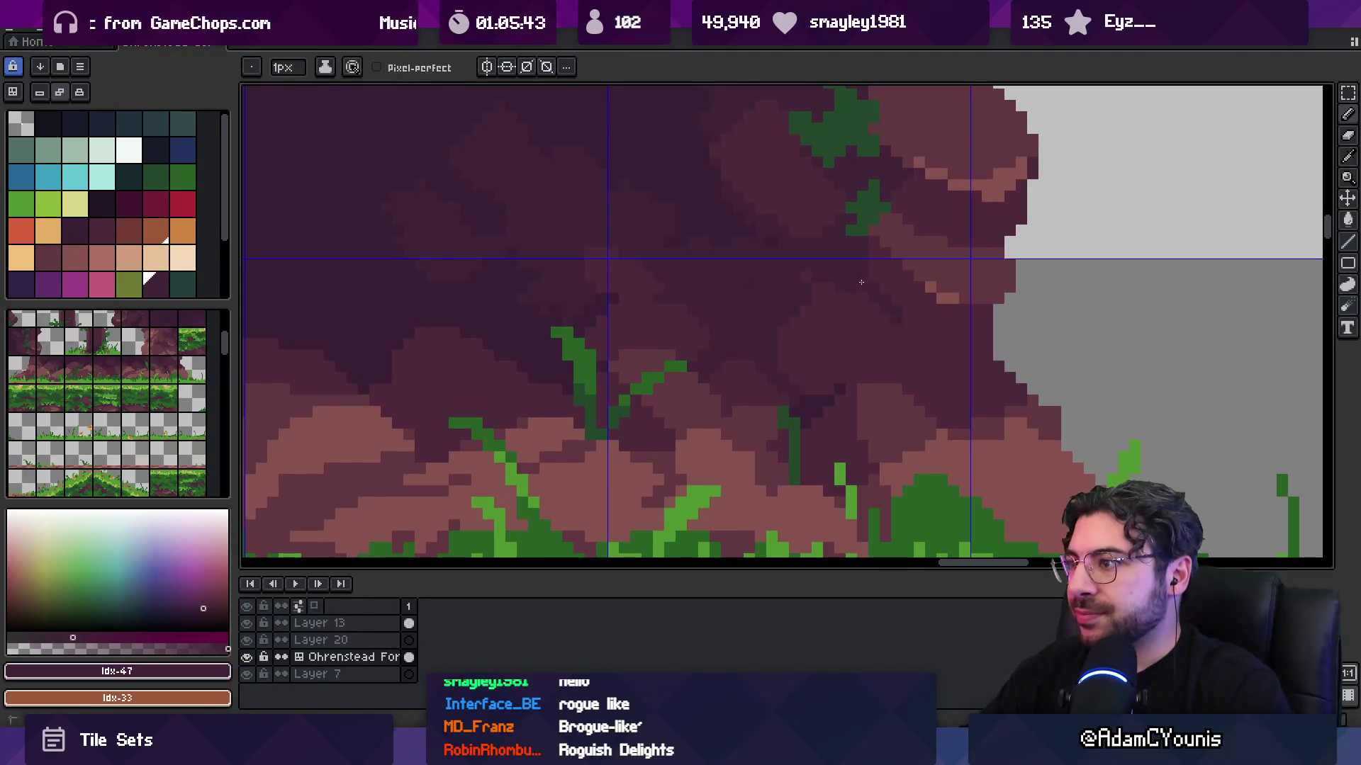
pyautogui.keyDown('alt'); pyautogui.click(828, 304); pyautogui.keyUp('alt')
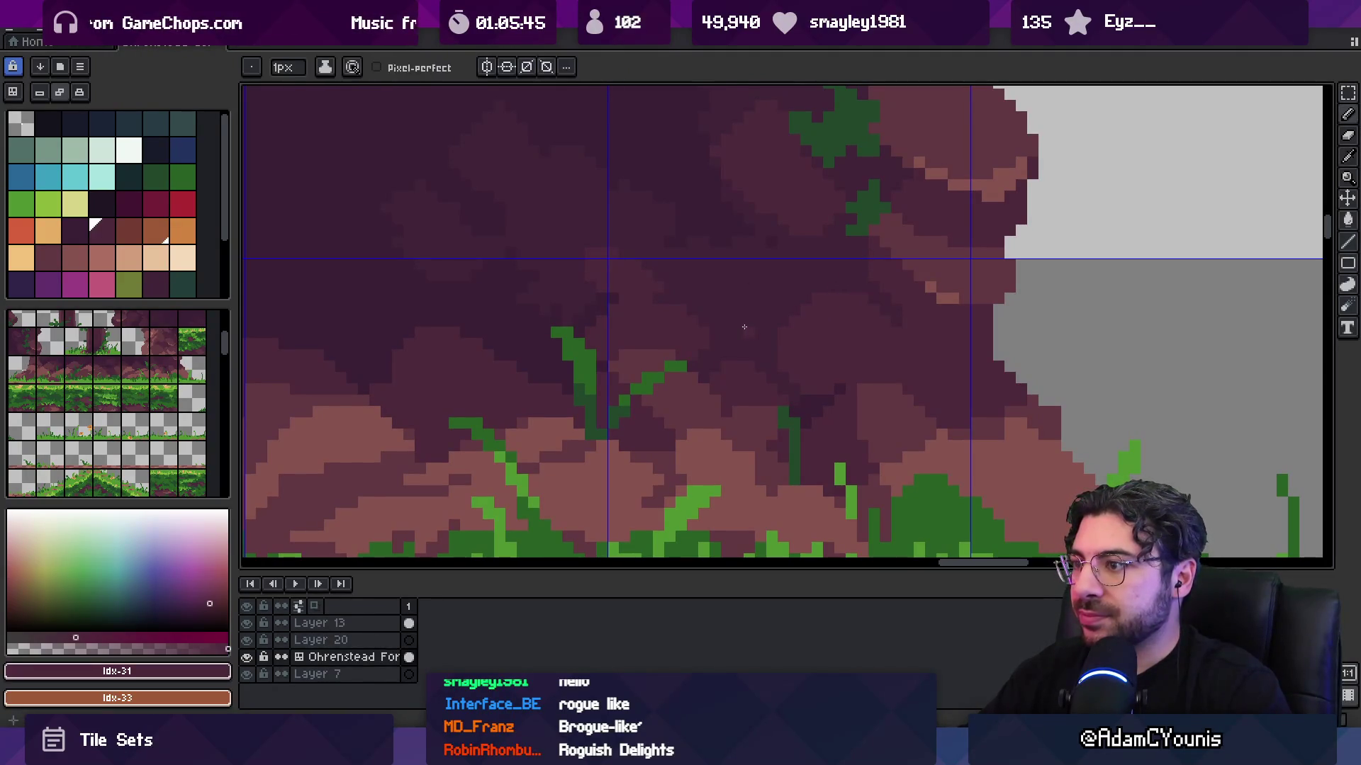
pyautogui.keyDown('alt'); pyautogui.click(733, 285); pyautogui.keyUp('alt')
pyautogui.scroll(-4, 722, 283)
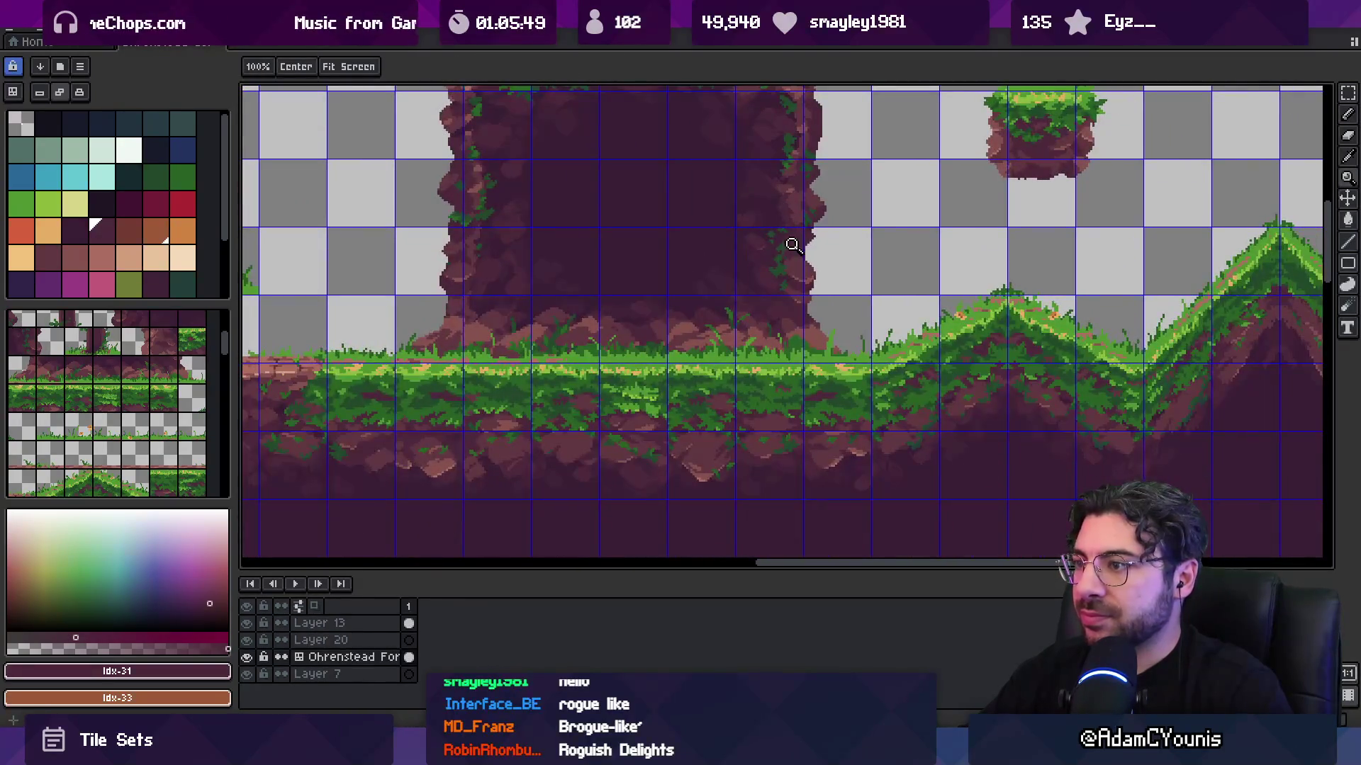
pyautogui.scroll(5, 798, 270)
# - Zoom in on the tall rock pillar and ready the pencil, eraser and eyedropper tools
pyautogui.press('z')
pyautogui.scroll(-4, 763, 212)
pyautogui.moveTo(715, 243); pyautogui.dragTo(767, 266)
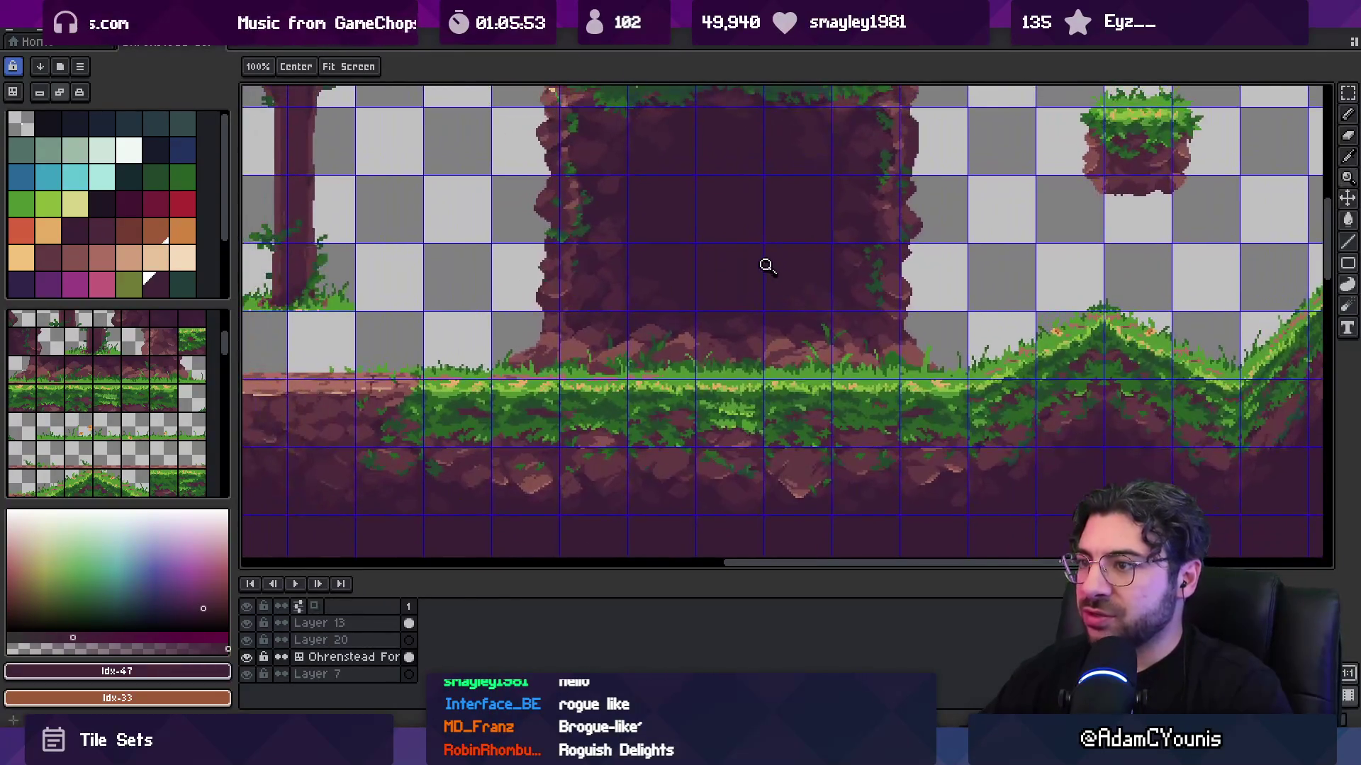
pyautogui.scroll(4, 909, 271)
pyautogui.press('i')
pyautogui.press('b')
pyautogui.press('e')
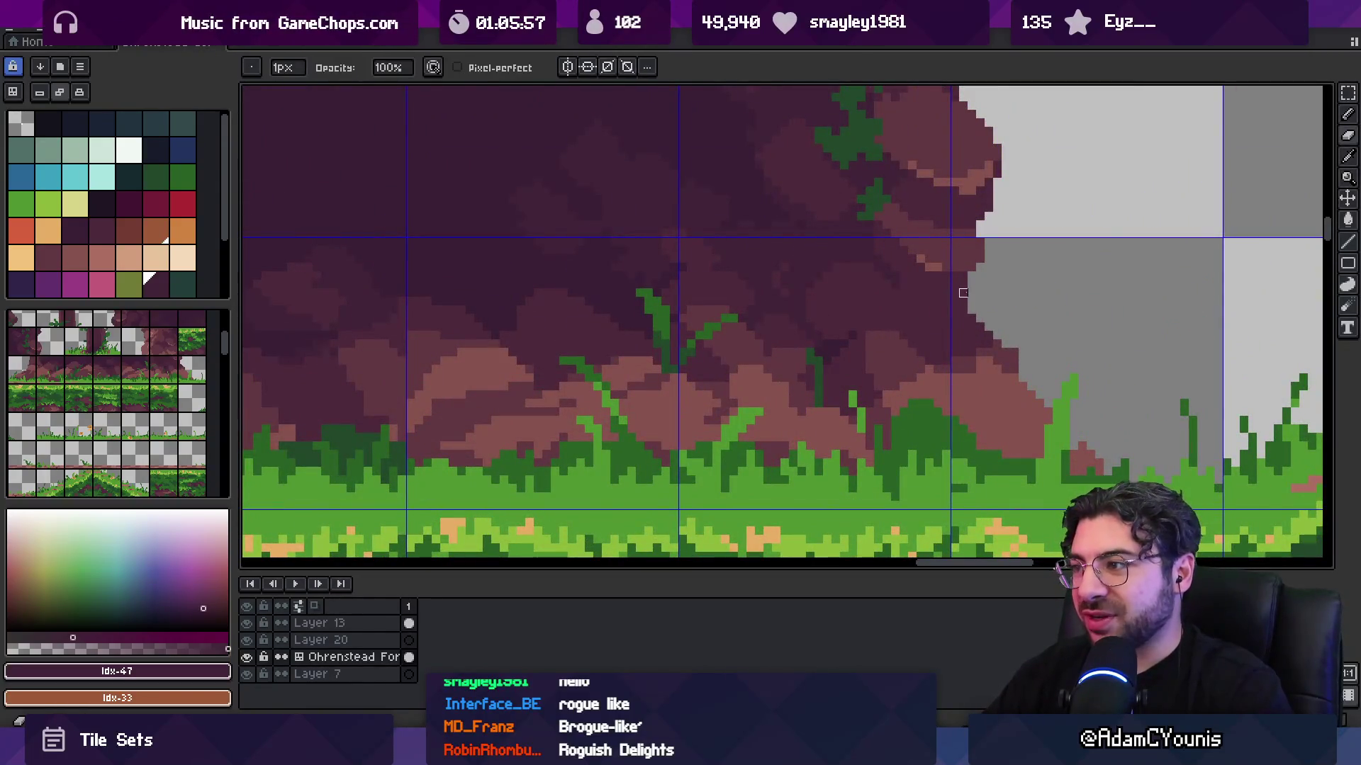
pyautogui.press('i')
pyautogui.press('b')
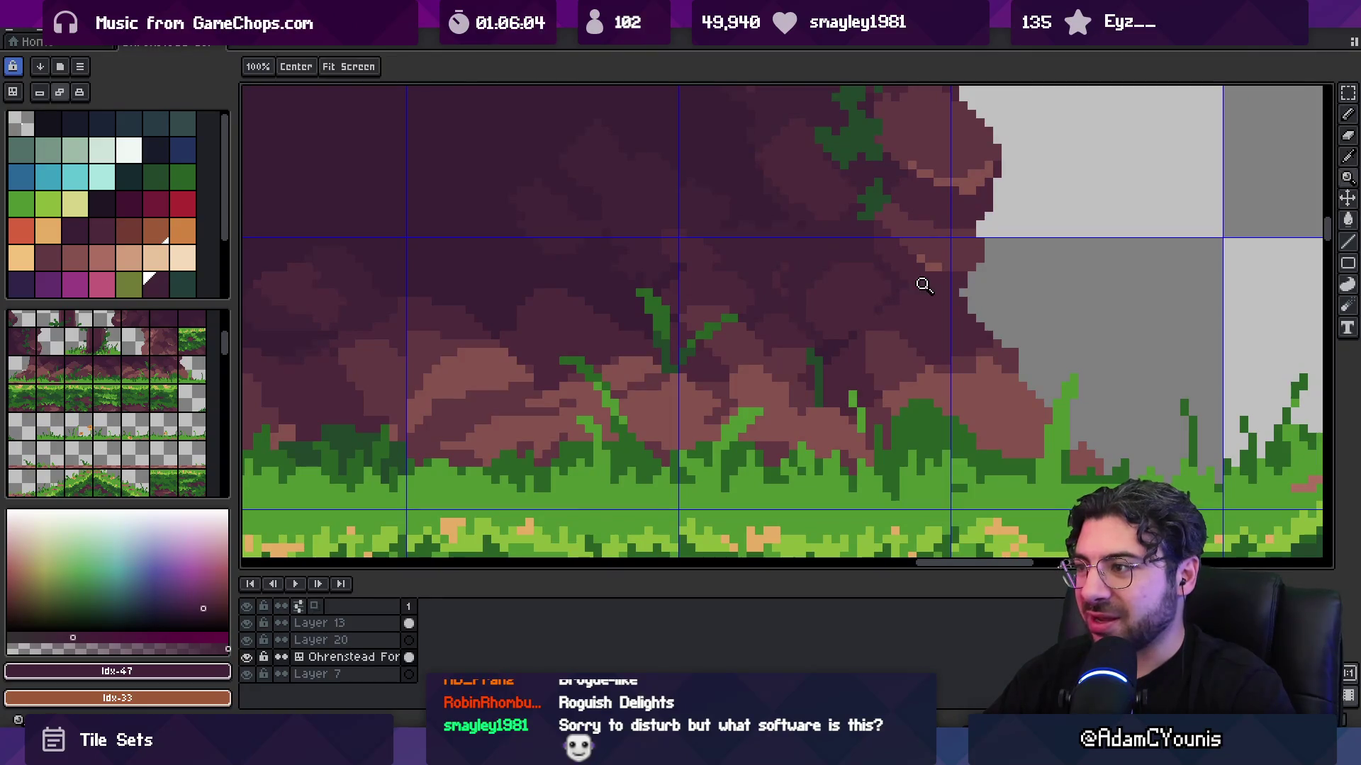
pyautogui.scroll(-5, 923, 285)
pyautogui.scroll(4, 927, 284)
# - Sample the Idx-31 and Idx-36 shades and repaint cliff rock pixels a lighter shade
pyautogui.press('i')
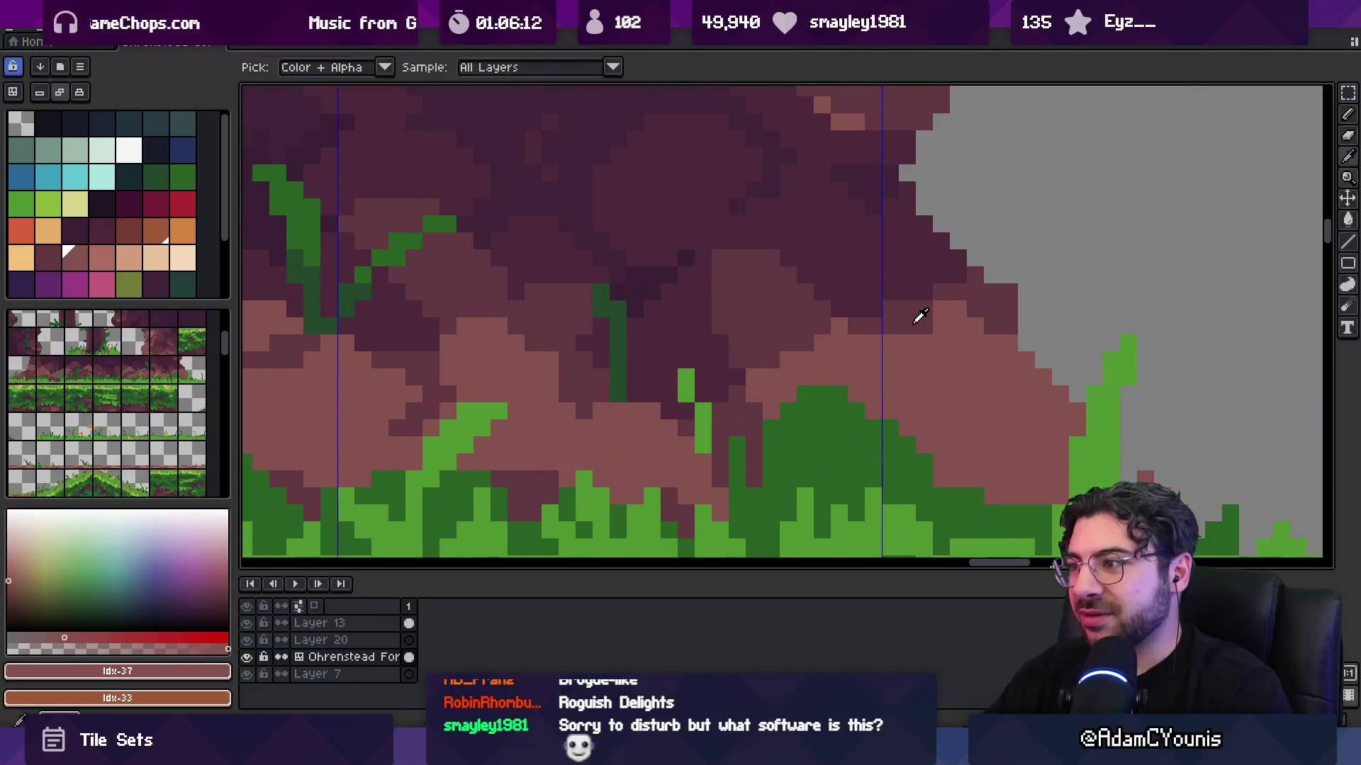
pyautogui.click(873, 276)
pyautogui.press('b')
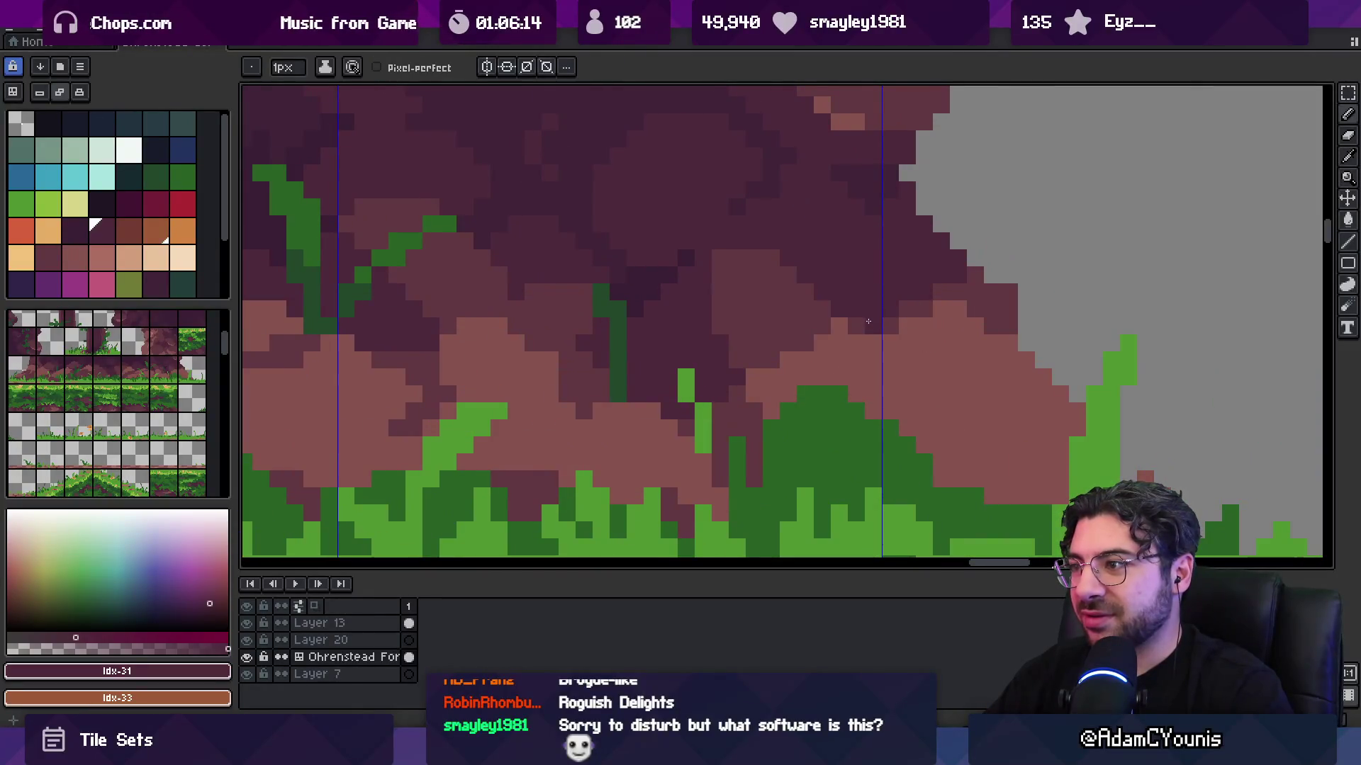
pyautogui.press('i')
pyautogui.click(720, 315)
pyautogui.press('b')
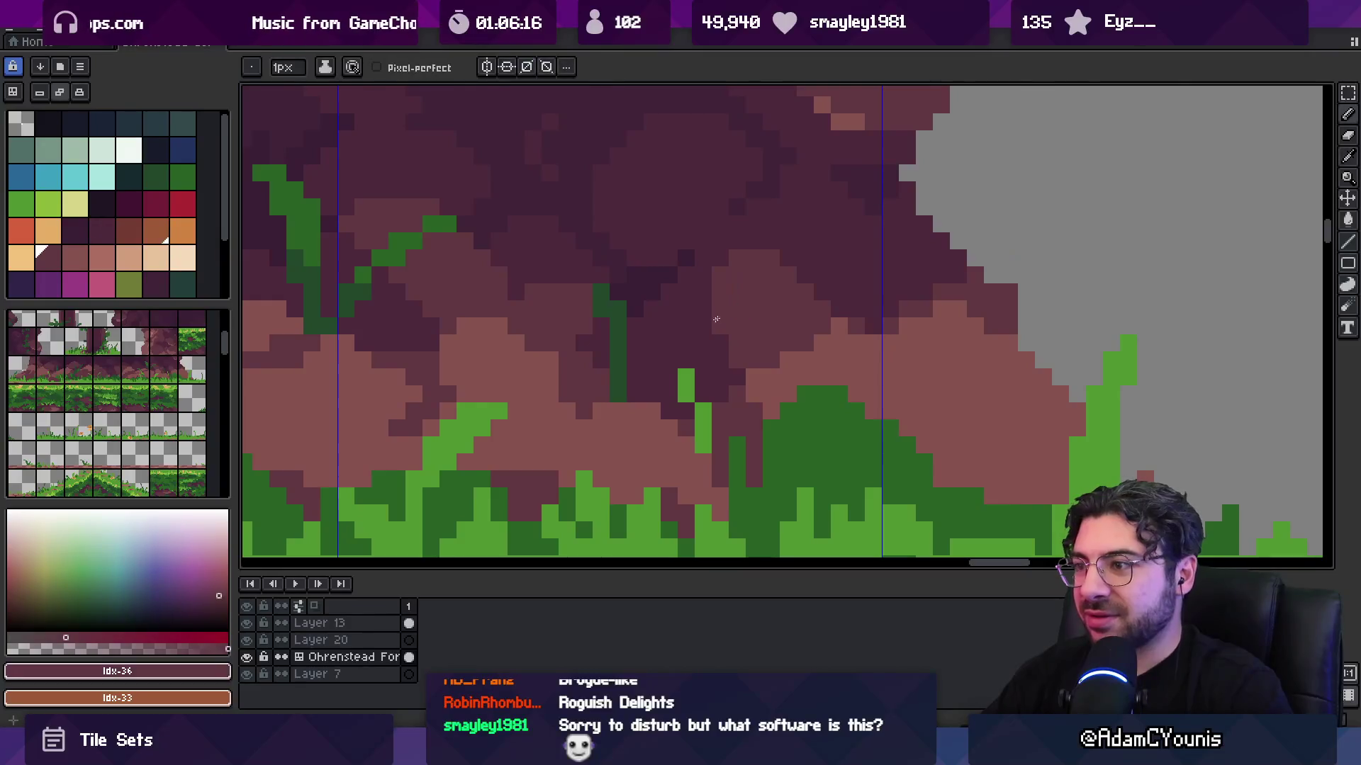
pyautogui.keyDown('alt'); pyautogui.click(665, 382); pyautogui.keyUp('alt')
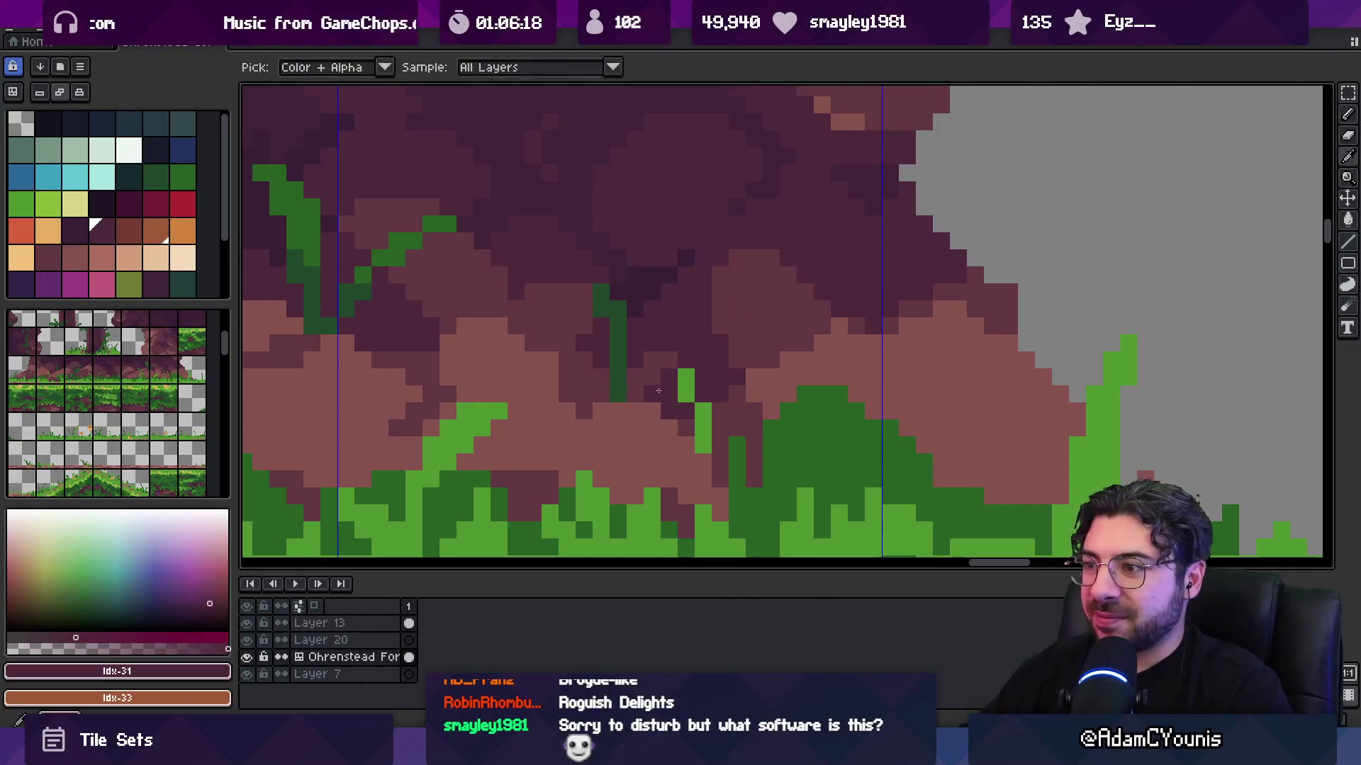
pyautogui.moveTo(650, 388); pyautogui.dragTo(672, 381)
pyautogui.keyDown('alt'); pyautogui.click(679, 408); pyautogui.keyUp('alt')
pyautogui.press('z')
pyautogui.scroll(-3, 709, 340)
# - Export Ohrenstead Golden Tileset.png and check the refreshed level in Tiled, then Unity
pyautogui.hotkey('ctrl', 'e')
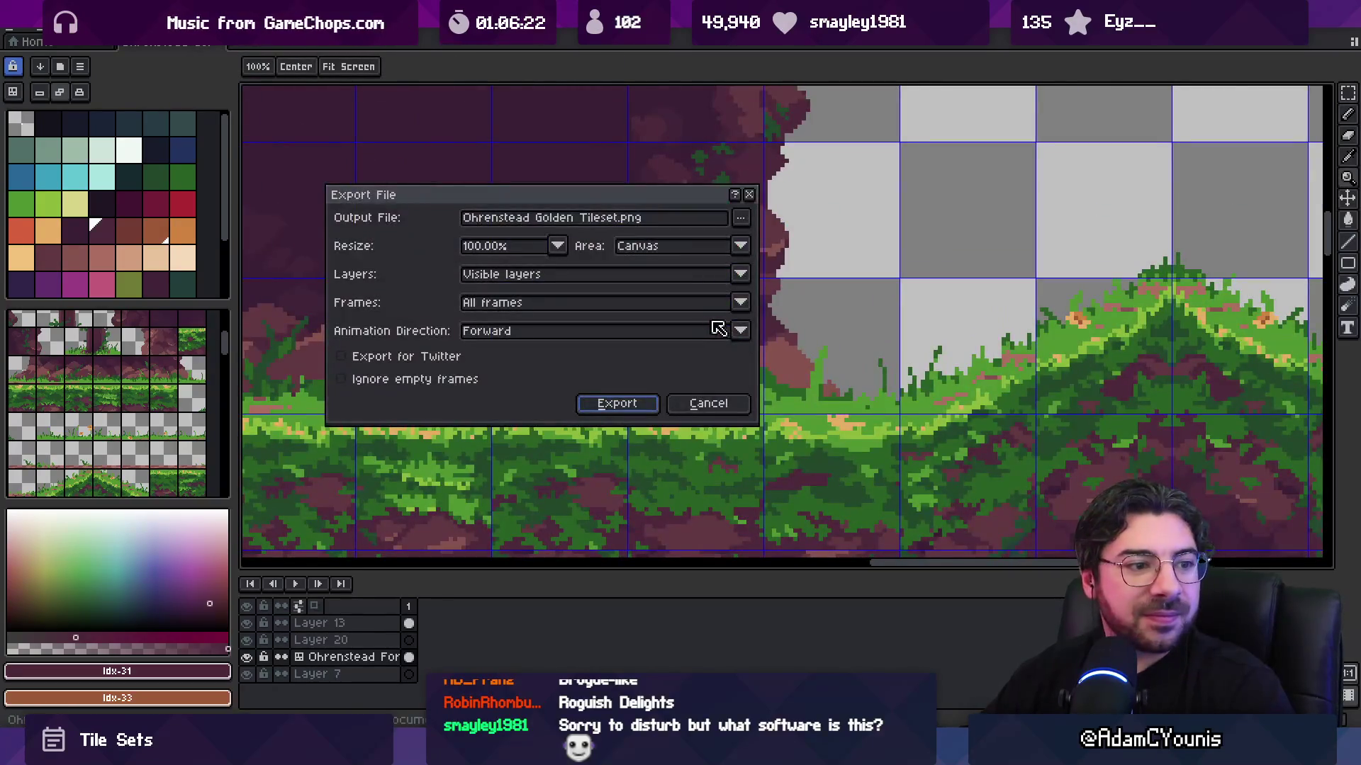
pyautogui.click(645, 404)
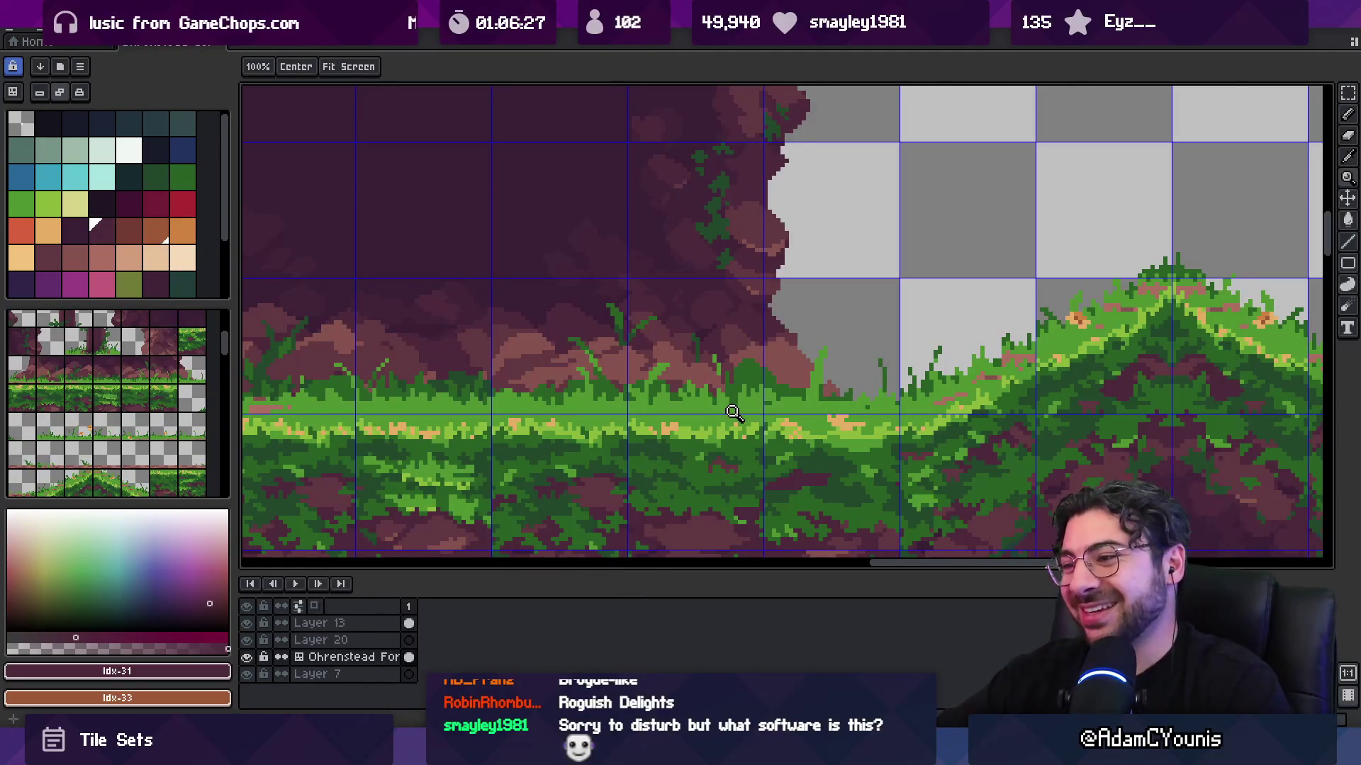
pyautogui.scroll(-2, 729, 409)
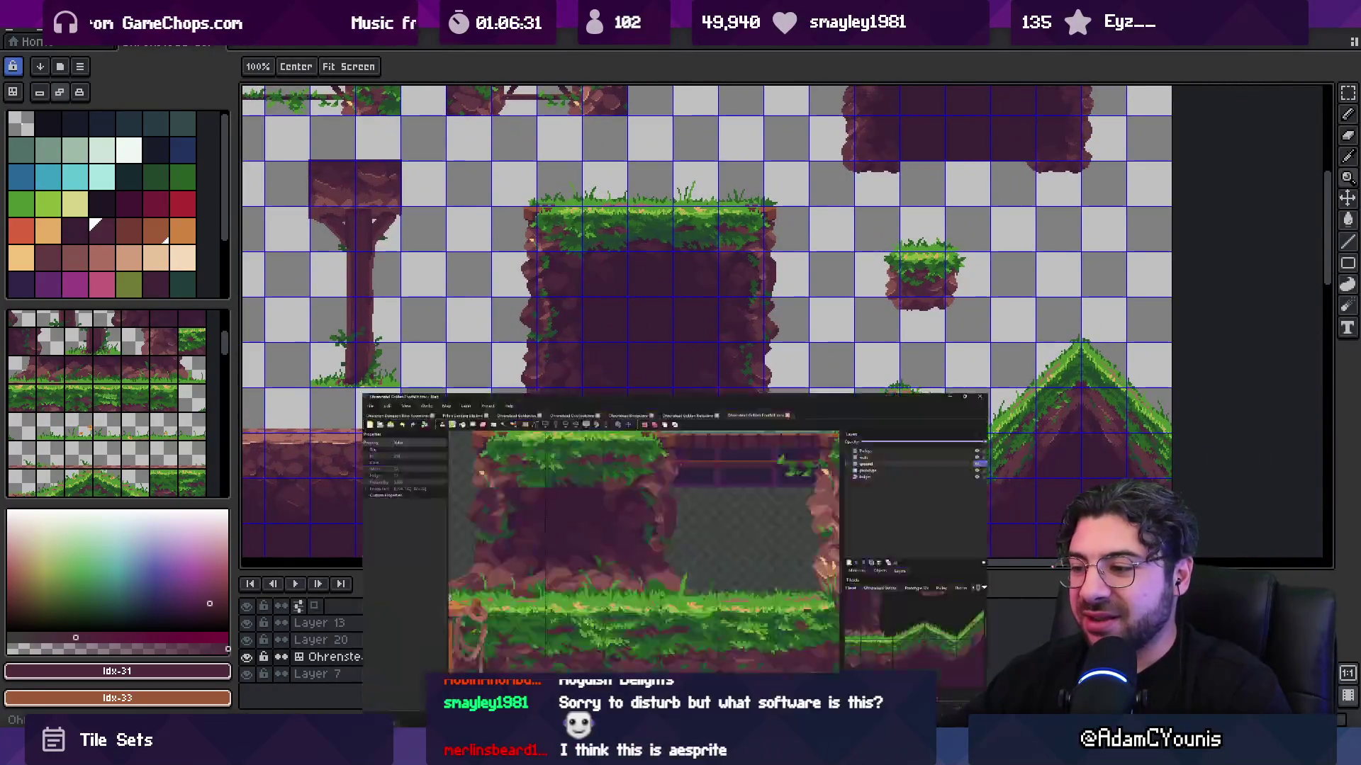
pyautogui.hotkey('alt', 'Tab')
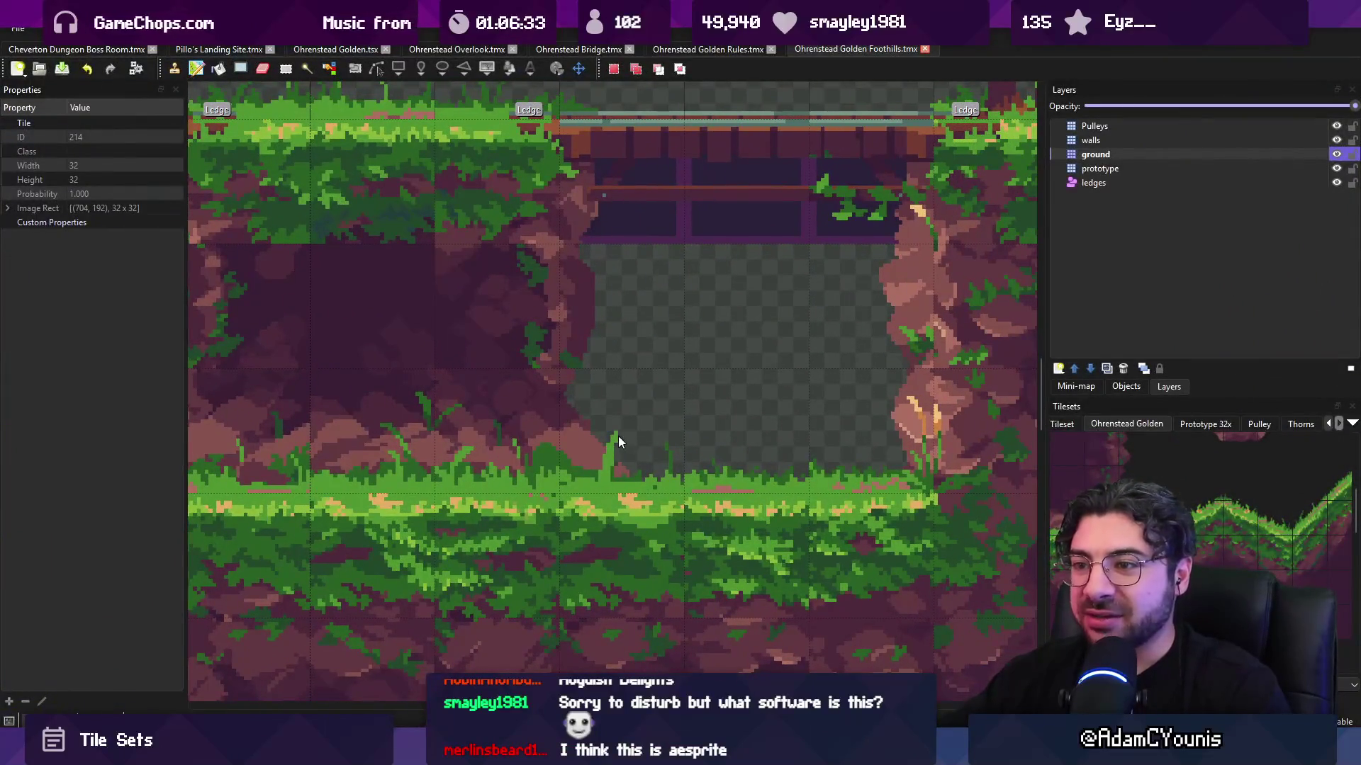
pyautogui.scroll(-3, 618, 434)
pyautogui.hotkey('alt', 'Tab')
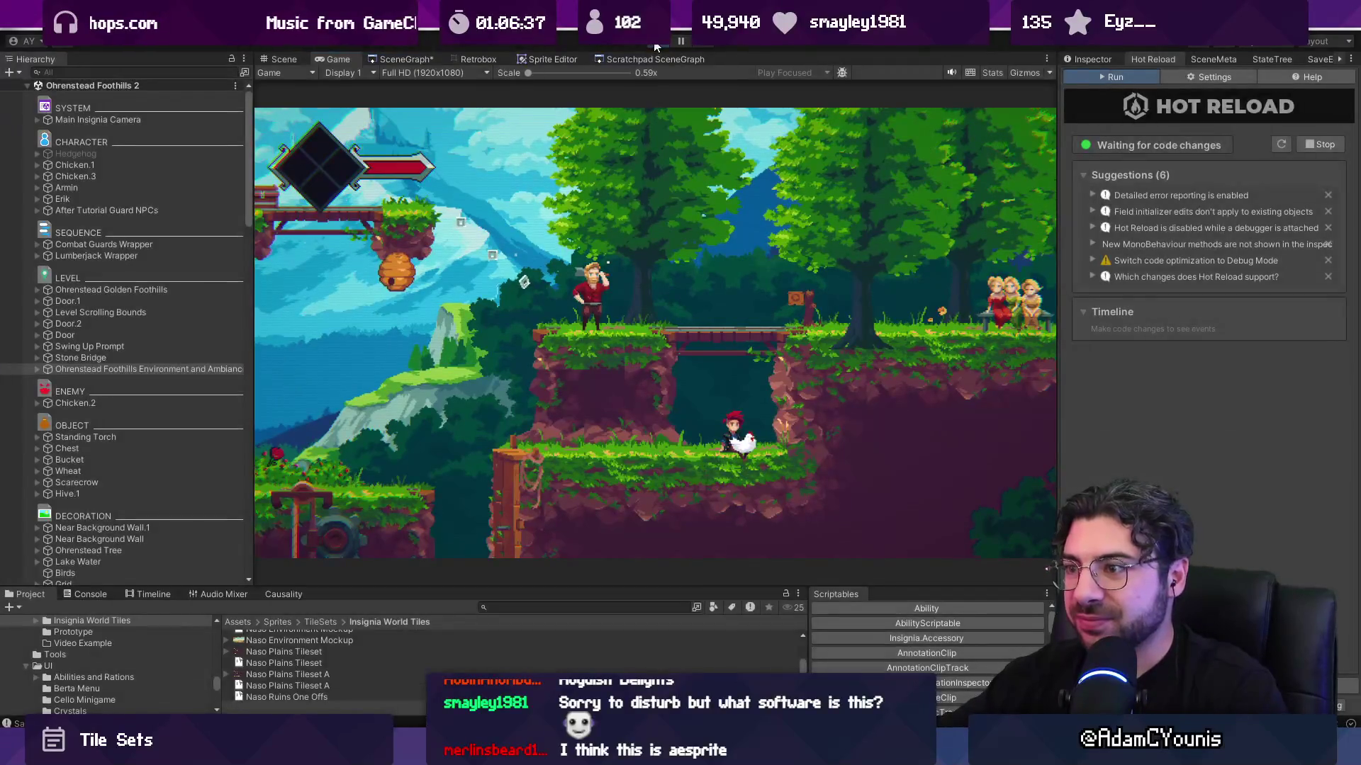
# - Run right past the lantern toward the watermill, jumping and down-striking the platform
pyautogui.click(656, 47)
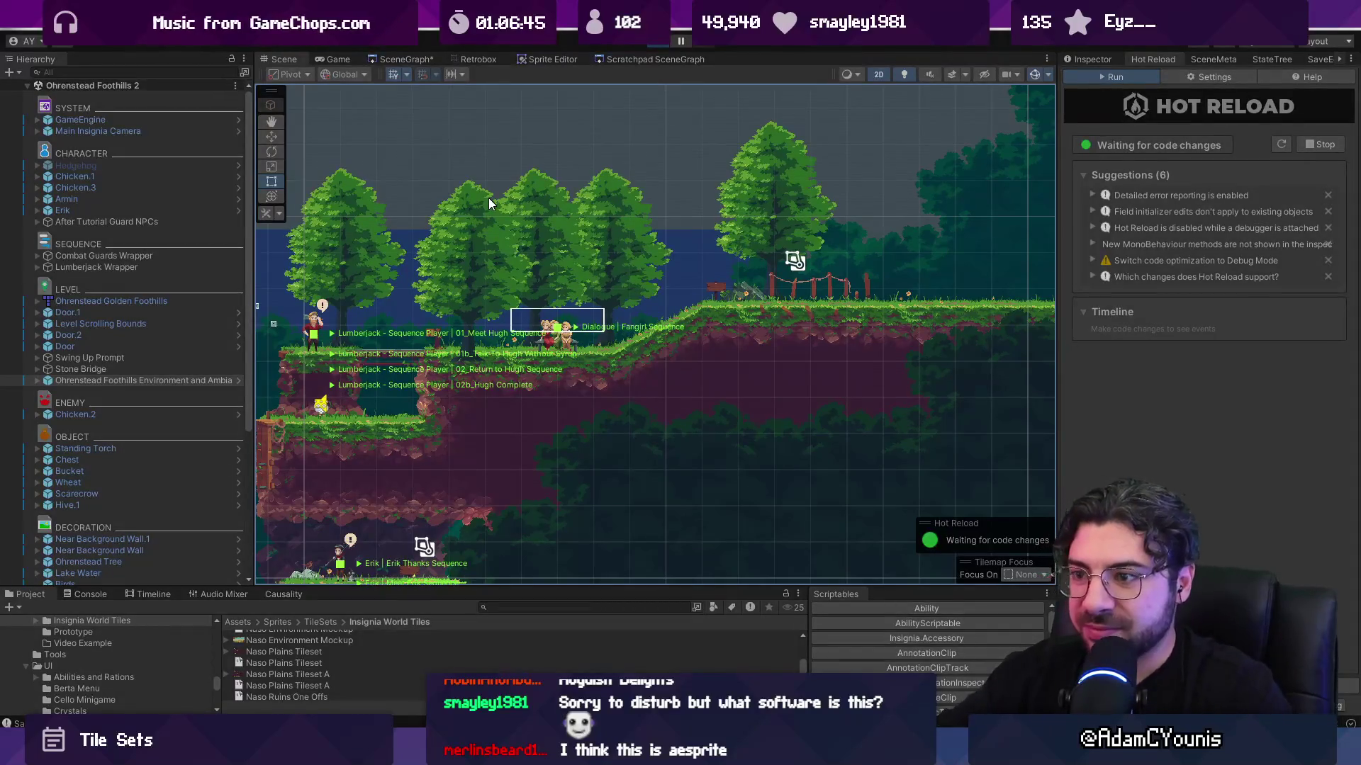
pyautogui.press('Right')
pyautogui.press('space')
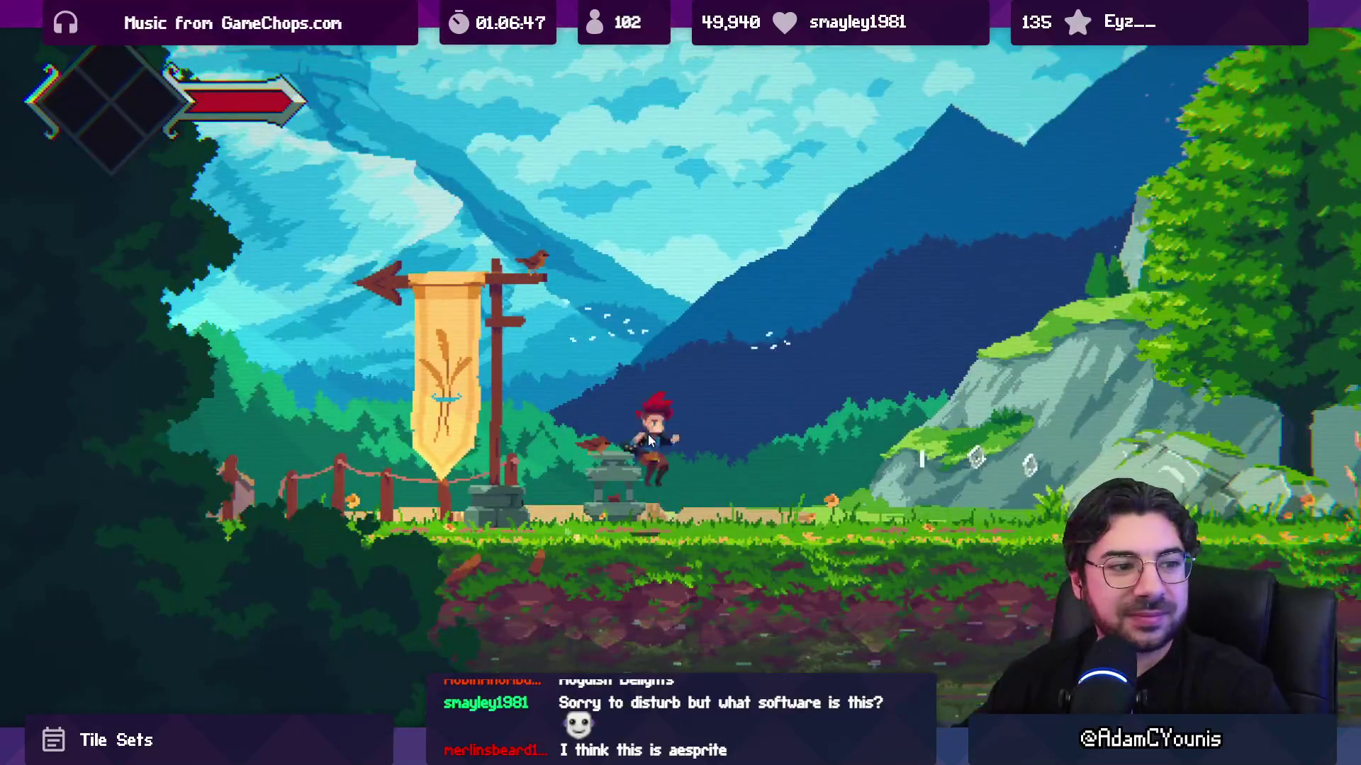
pyautogui.press('Right')
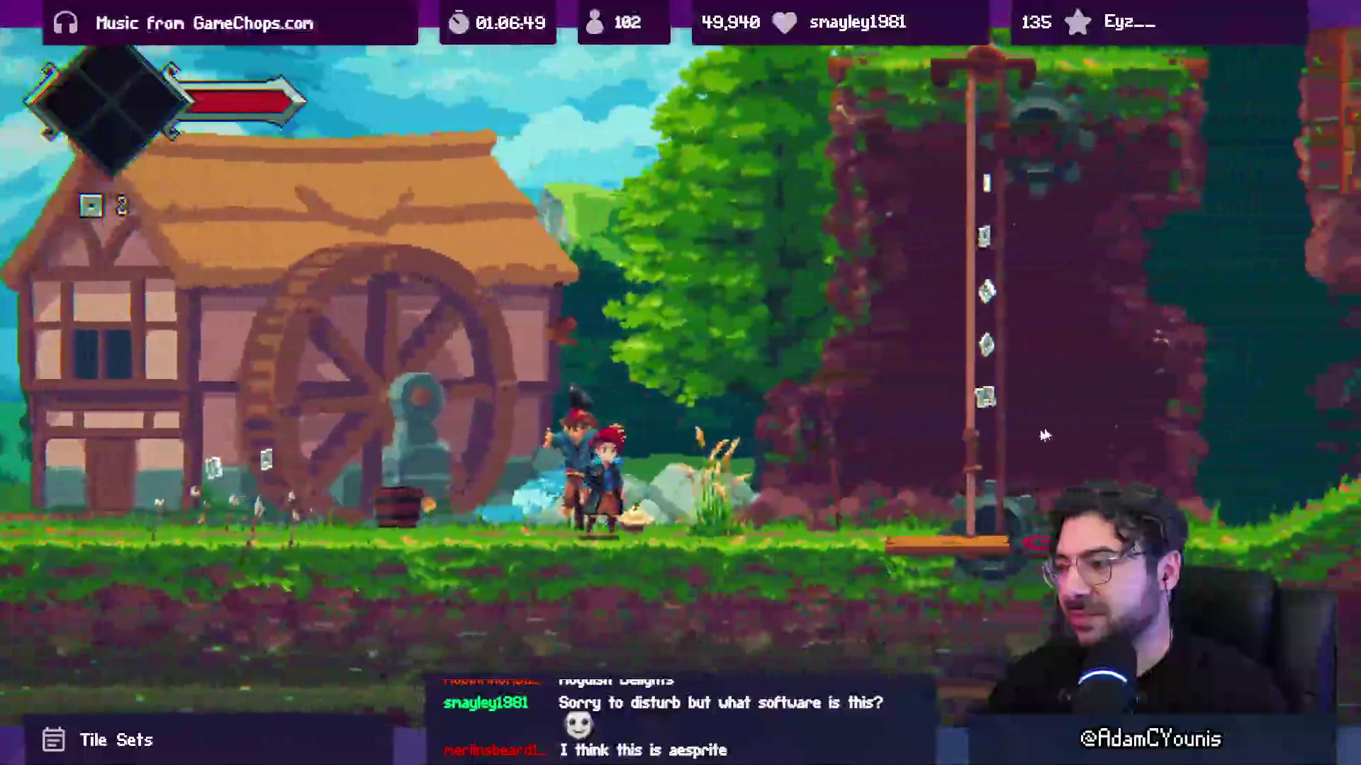
pyautogui.press('space')
pyautogui.press('x')
pyautogui.hotkey('Down', 'x')
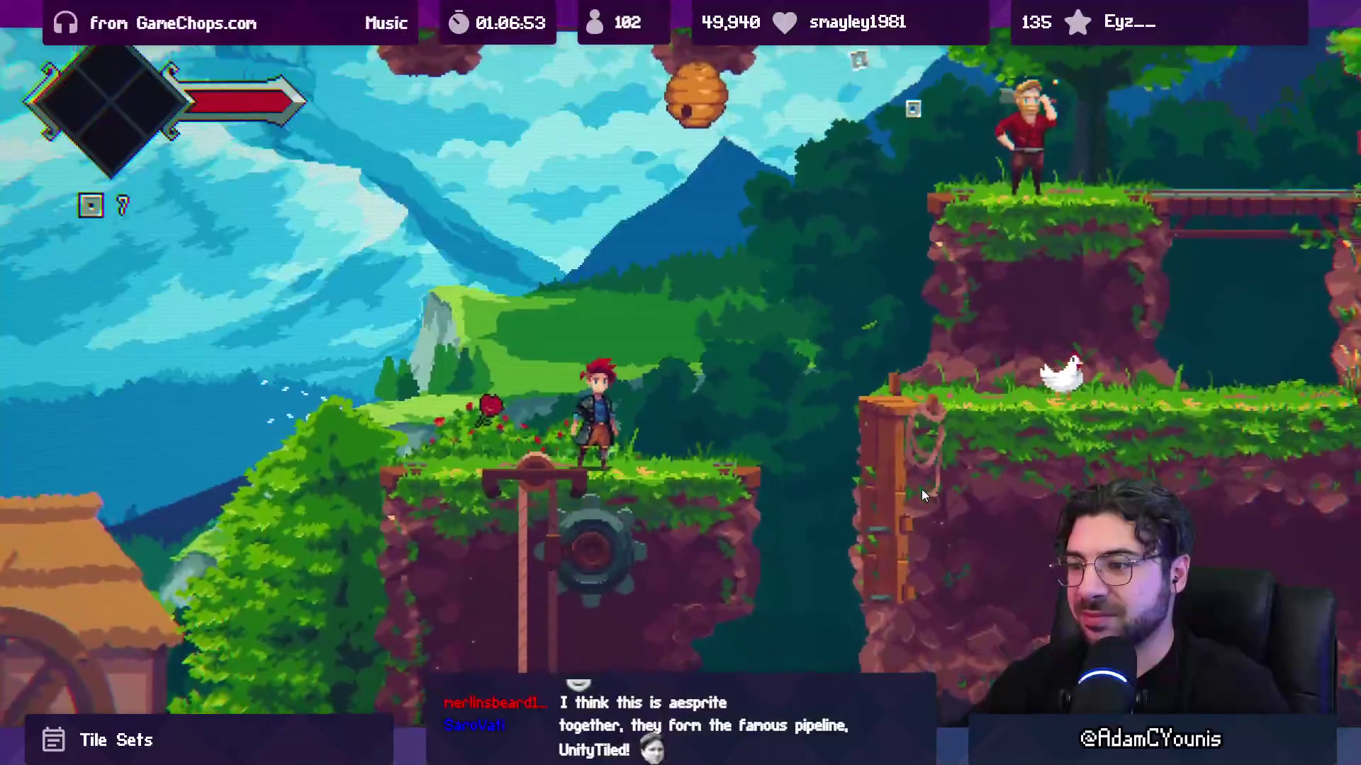
# - Cross the gap, launch off the lift, climb the cliff ledges, then stop the playtest
pyautogui.press('Right')
pyautogui.press('space')
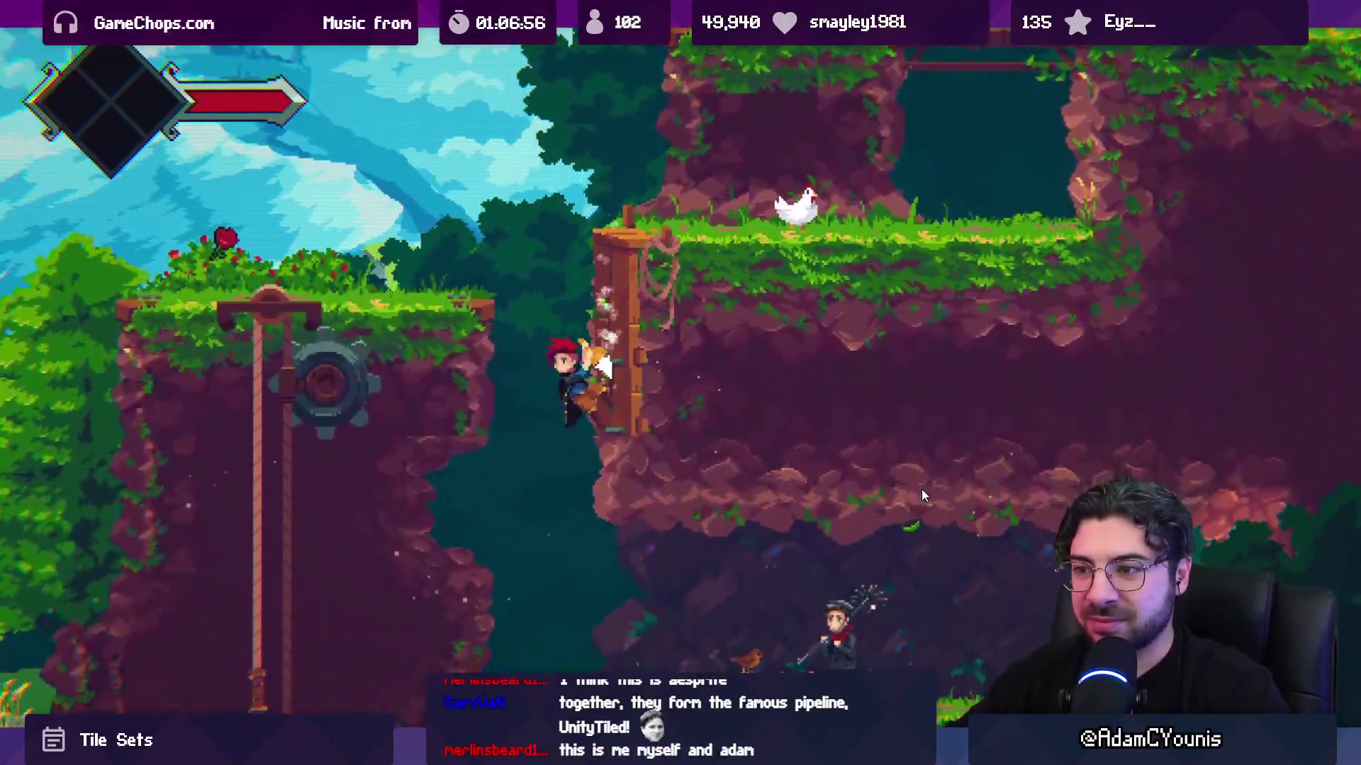
pyautogui.press('Left')
pyautogui.press('space')
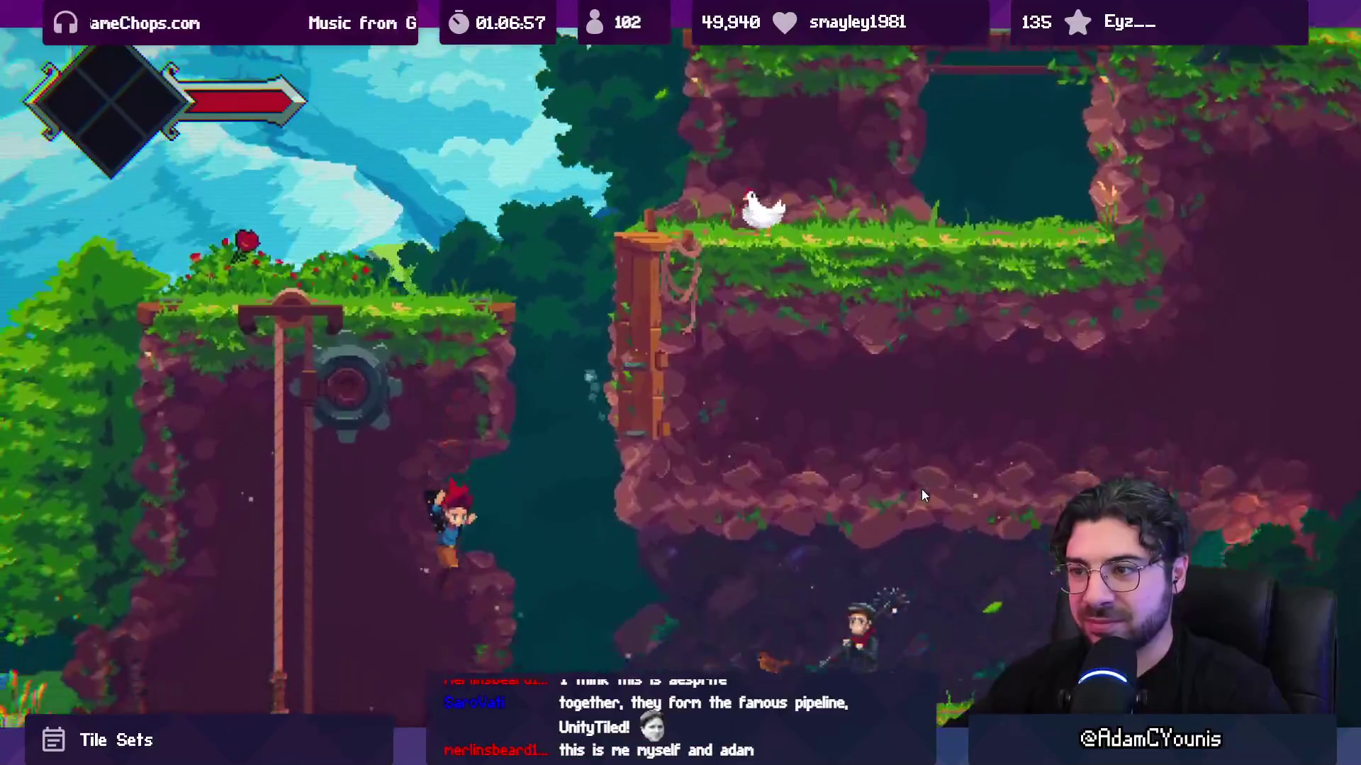
pyautogui.press('x')
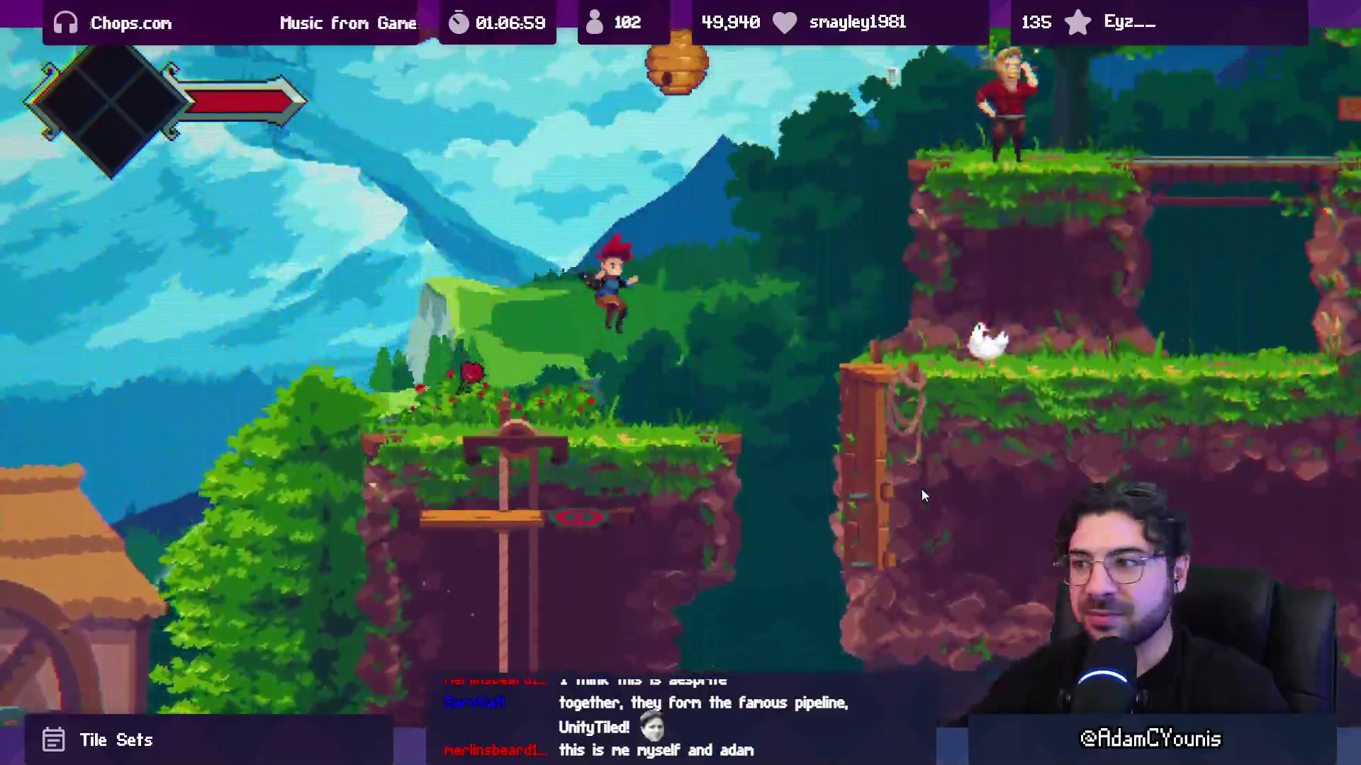
pyautogui.press('Left')
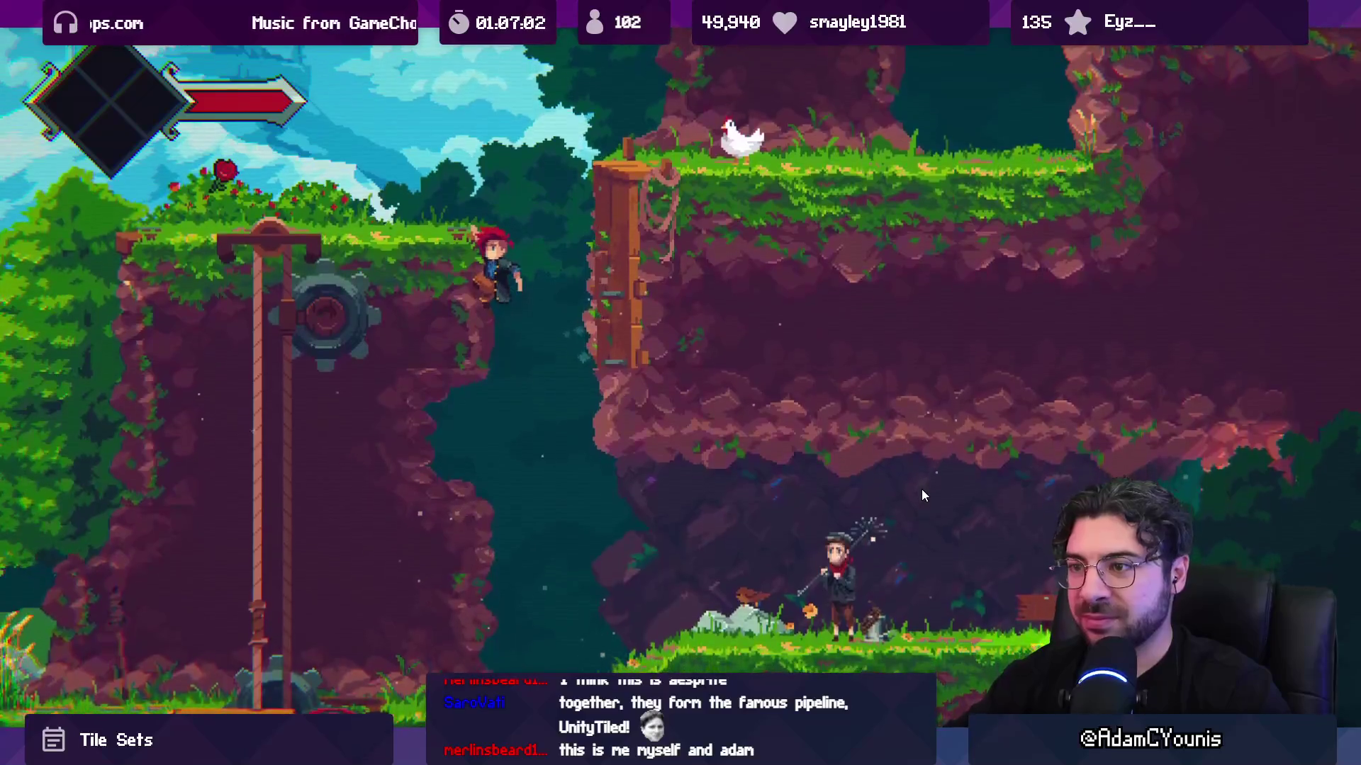
pyautogui.press('Left')
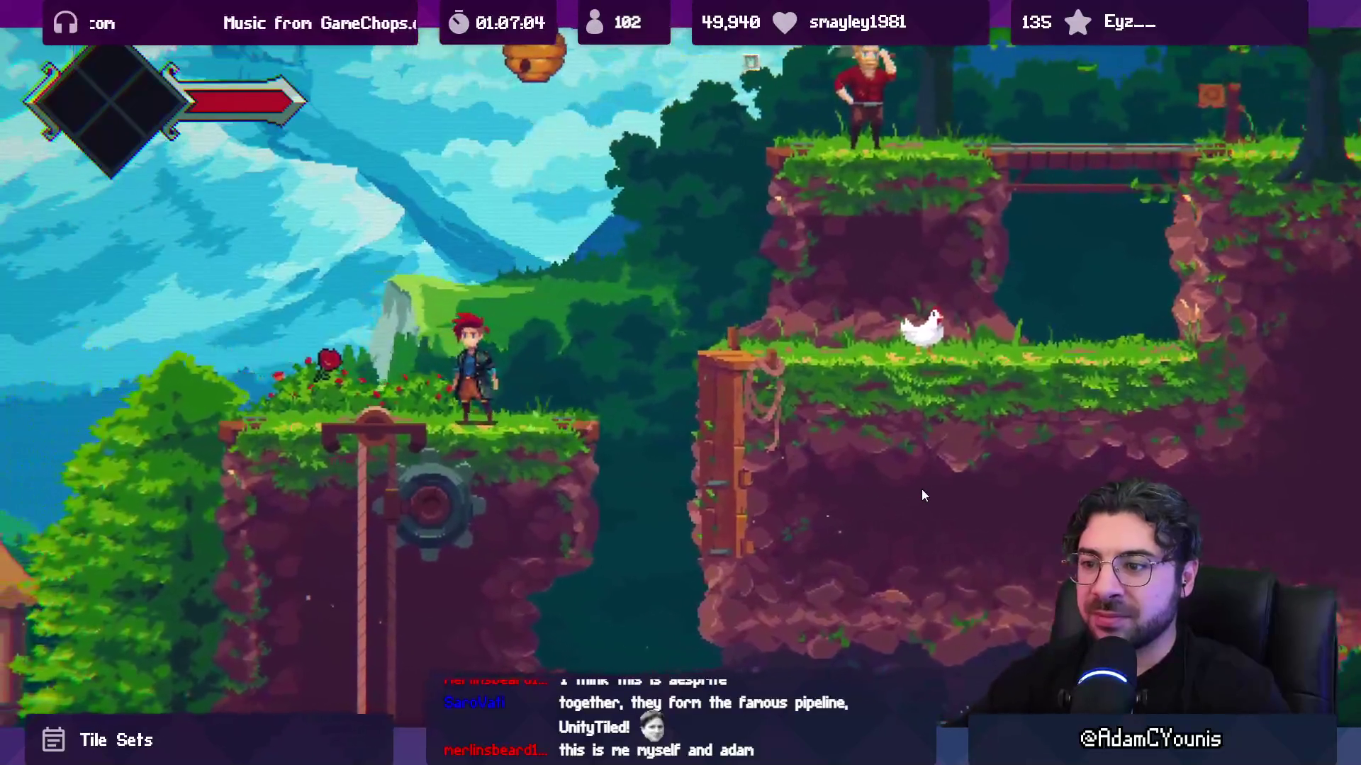
pyautogui.press('Right')
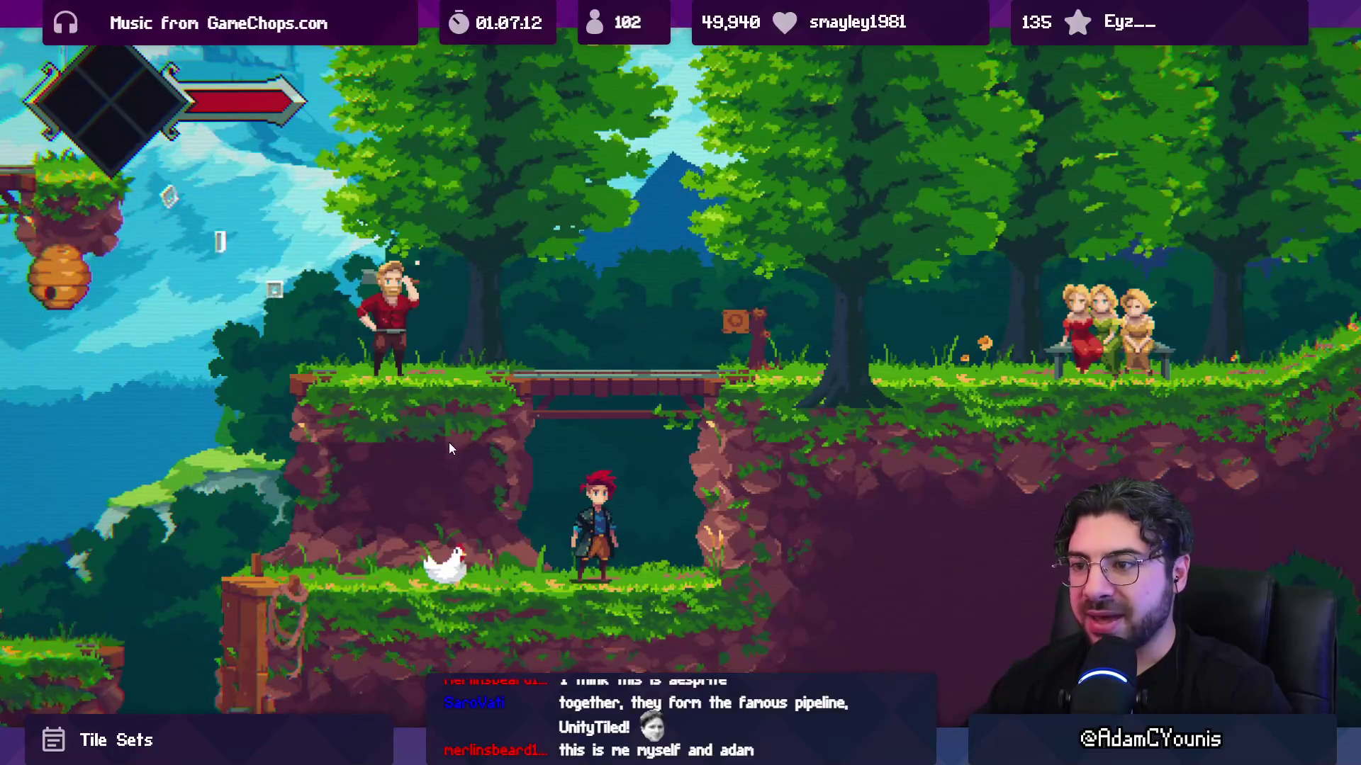
pyautogui.press('Left')
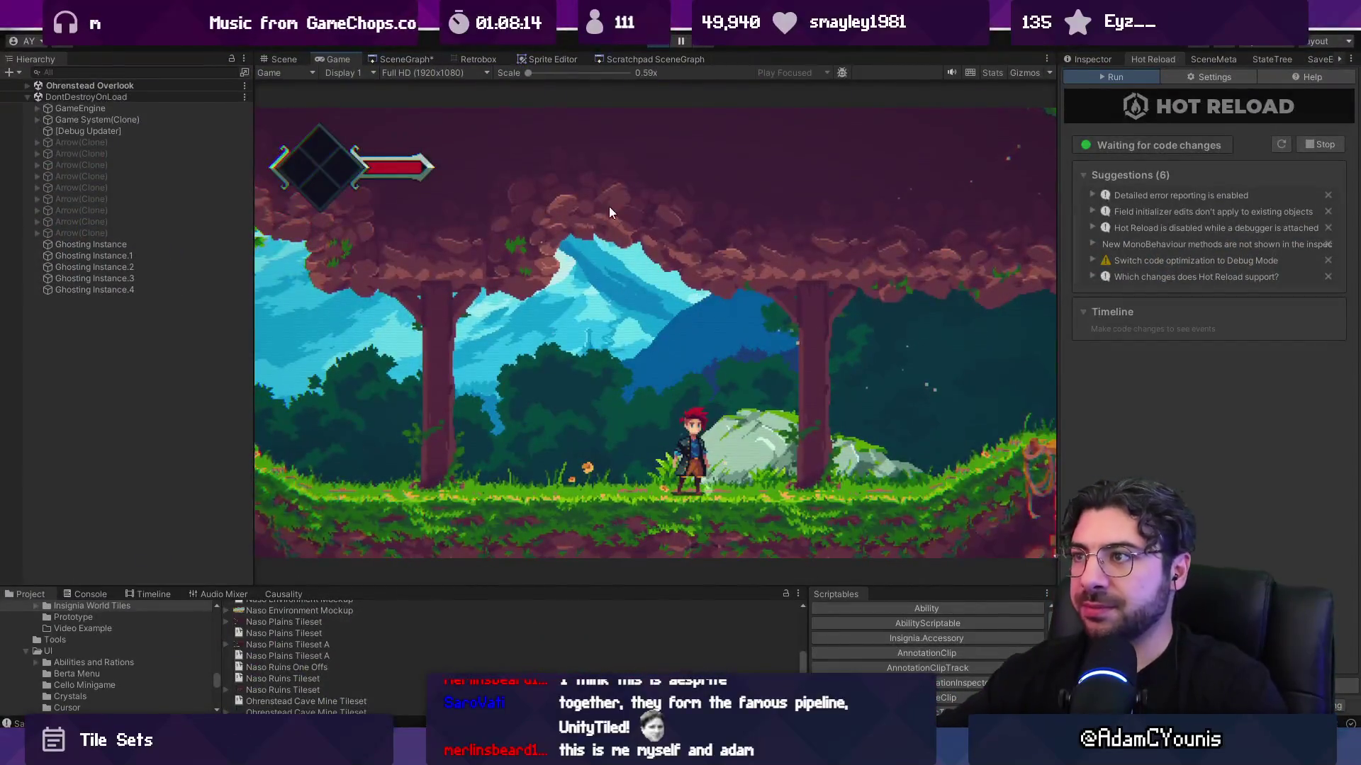
pyautogui.click(661, 44)
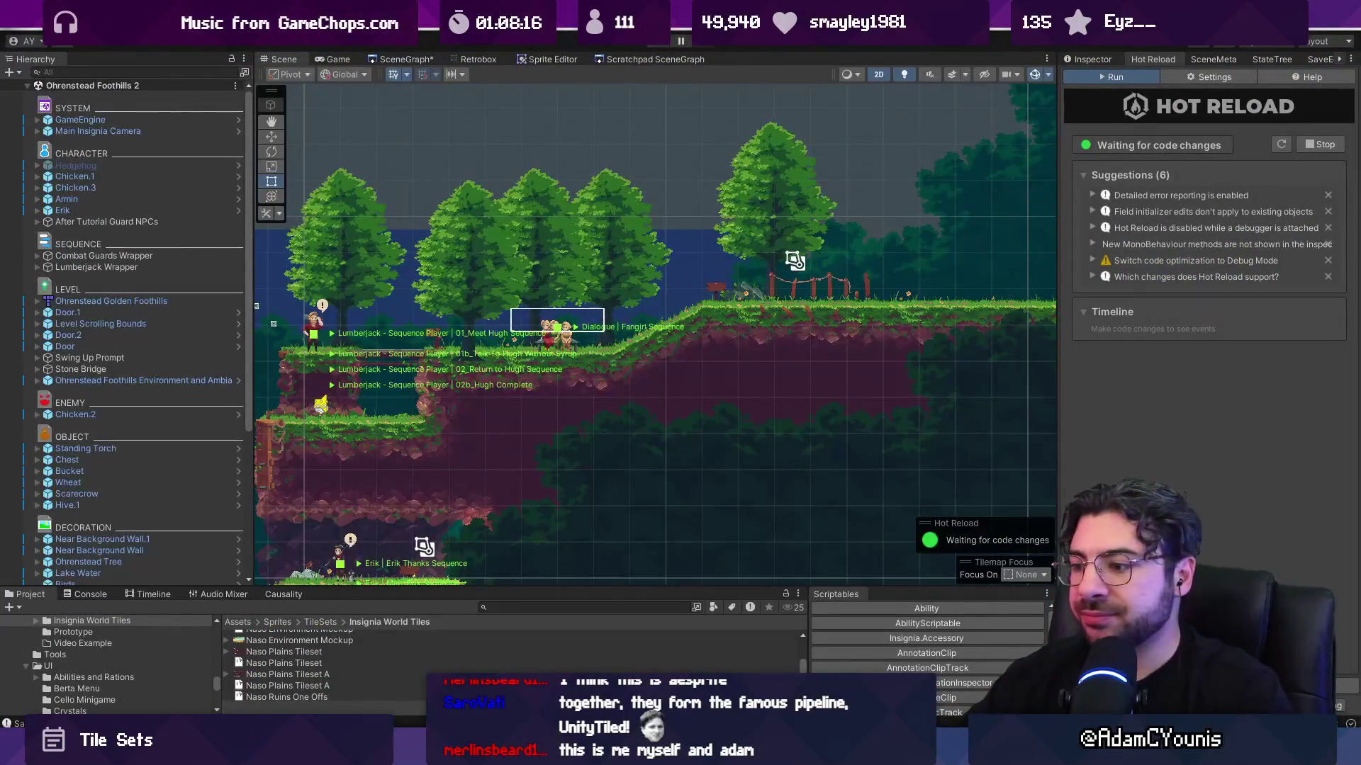
# - Commit the local tileset changes as "Fixes Ohrenstead Golden Tilsets" on Tileset-Edit
pyautogui.hotkey('alt', 'Tab')
pyautogui.click(231, 91)
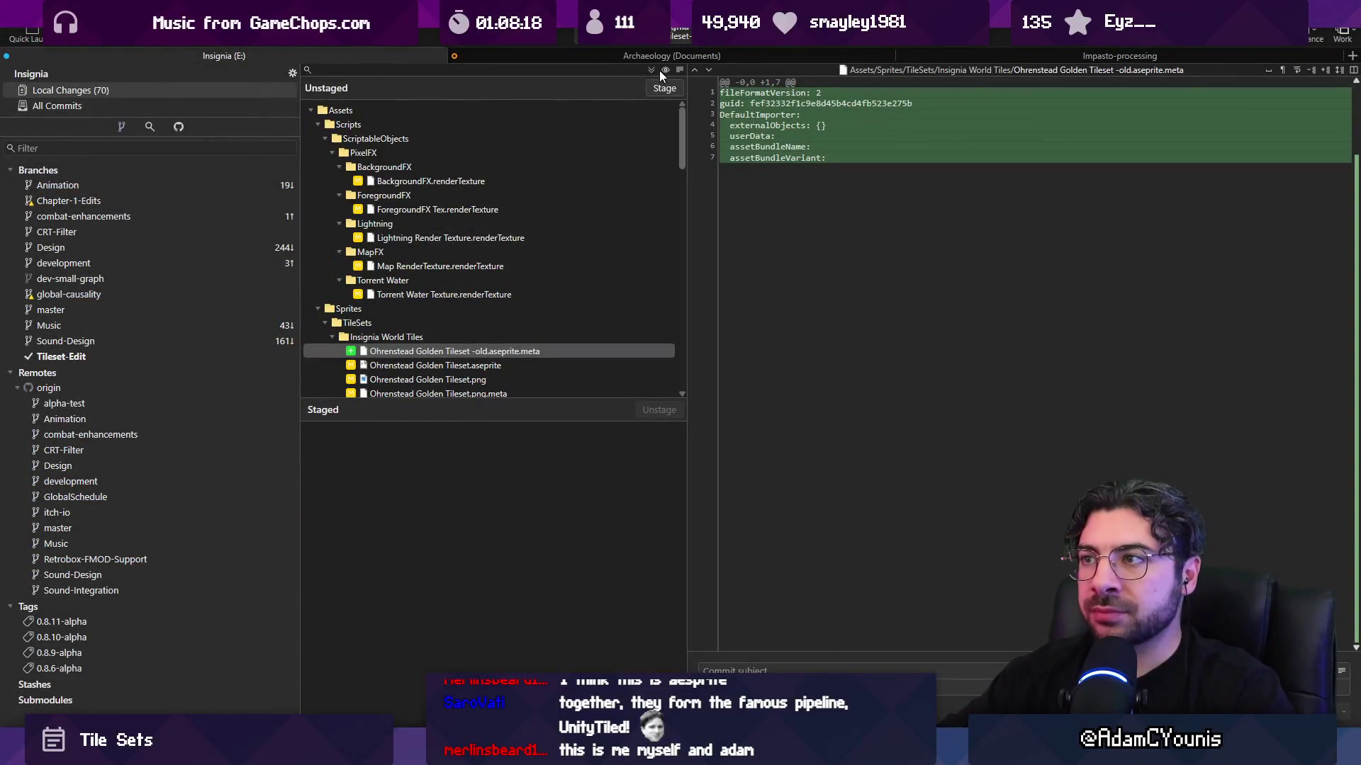
pyautogui.write('fix')
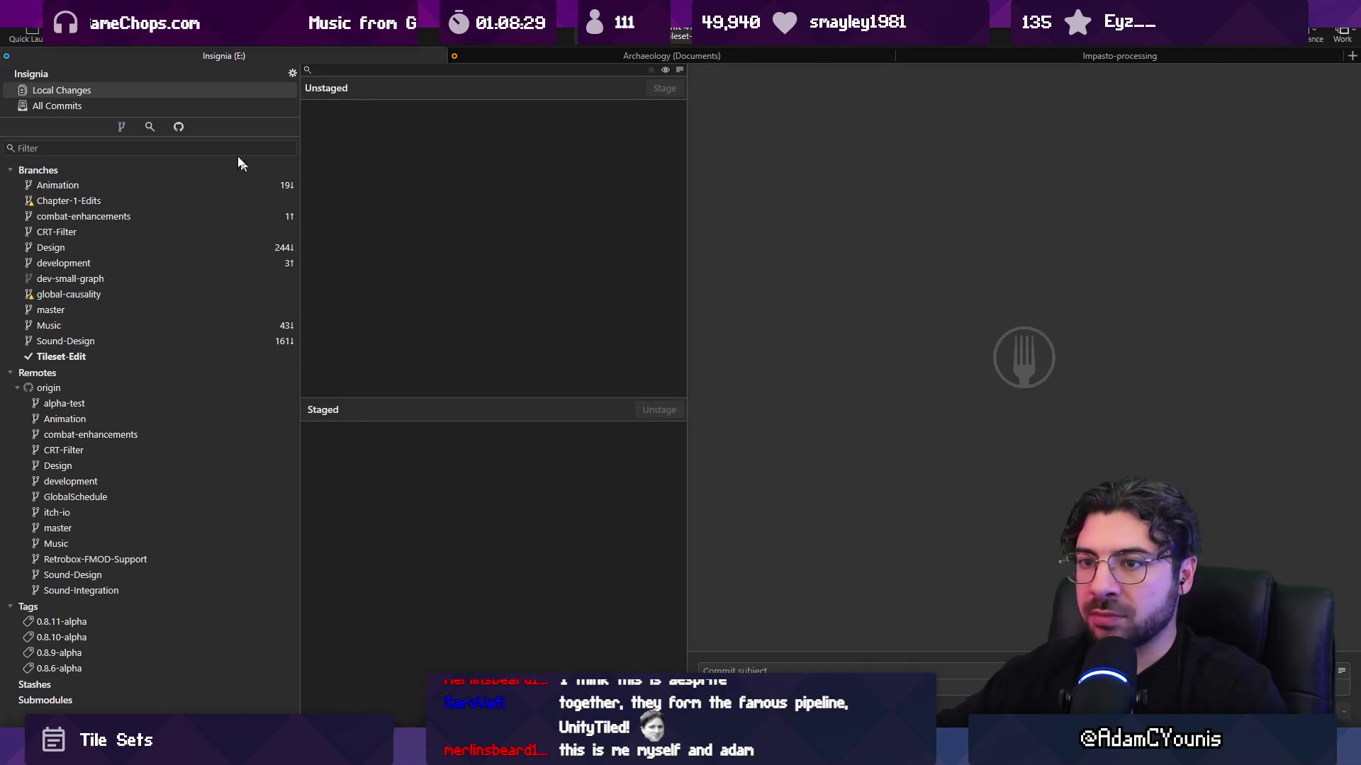
pyautogui.click(82, 105)
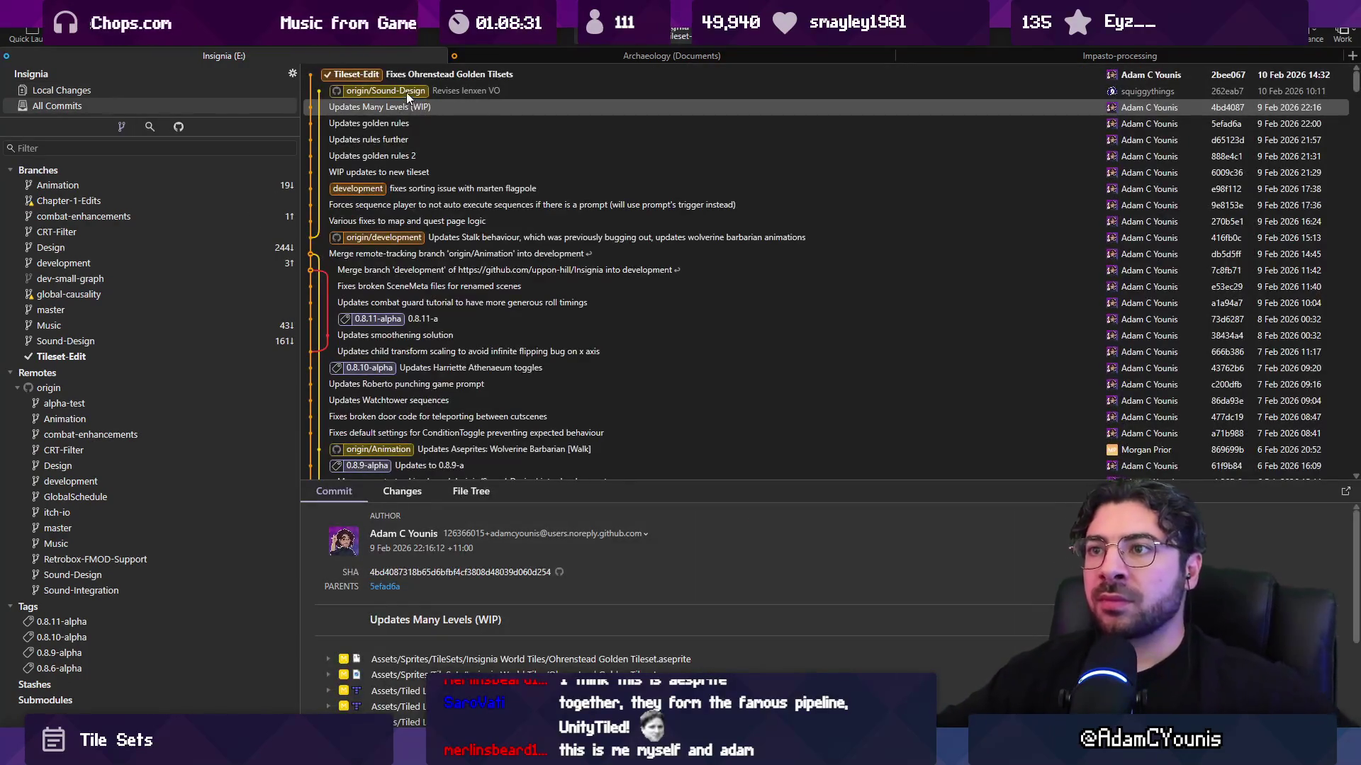
# - Check out the development branch and select the tileset fix commit
pyautogui.rightClick(407, 73)
pyautogui.click(93, 265)
pyautogui.doubleClick(88, 266)
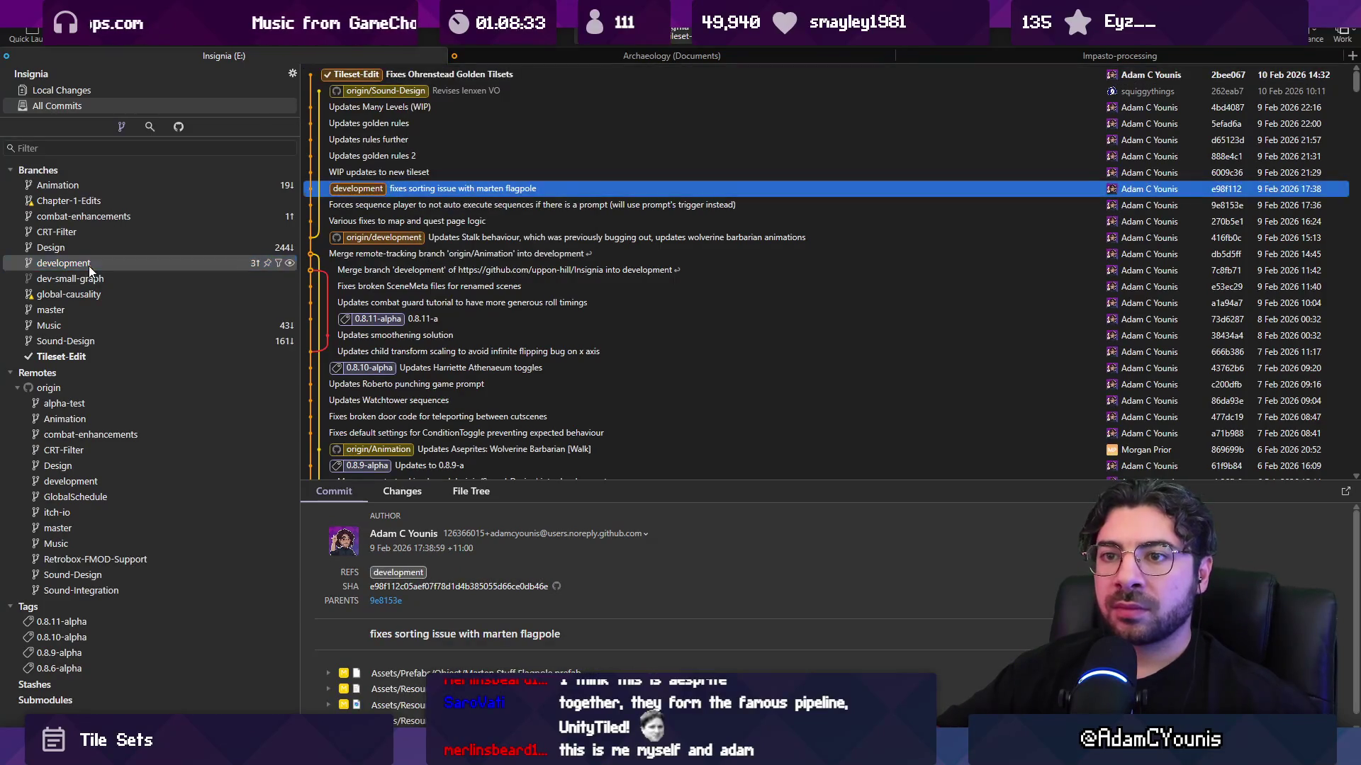
pyautogui.click(439, 76)
pyautogui.rightClick(439, 77)
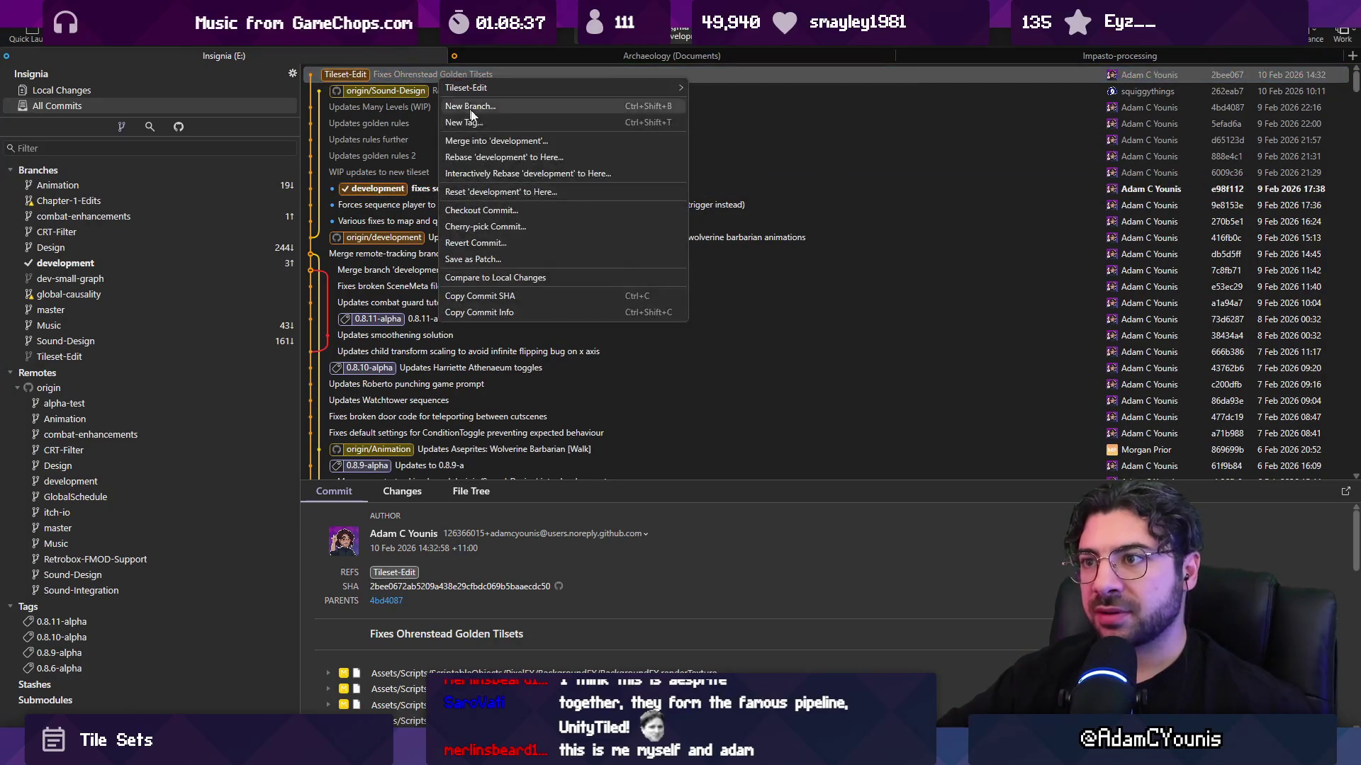
# - Merge the tileset fix commit and origin/Sound-Design into development
pyautogui.click(501, 141)
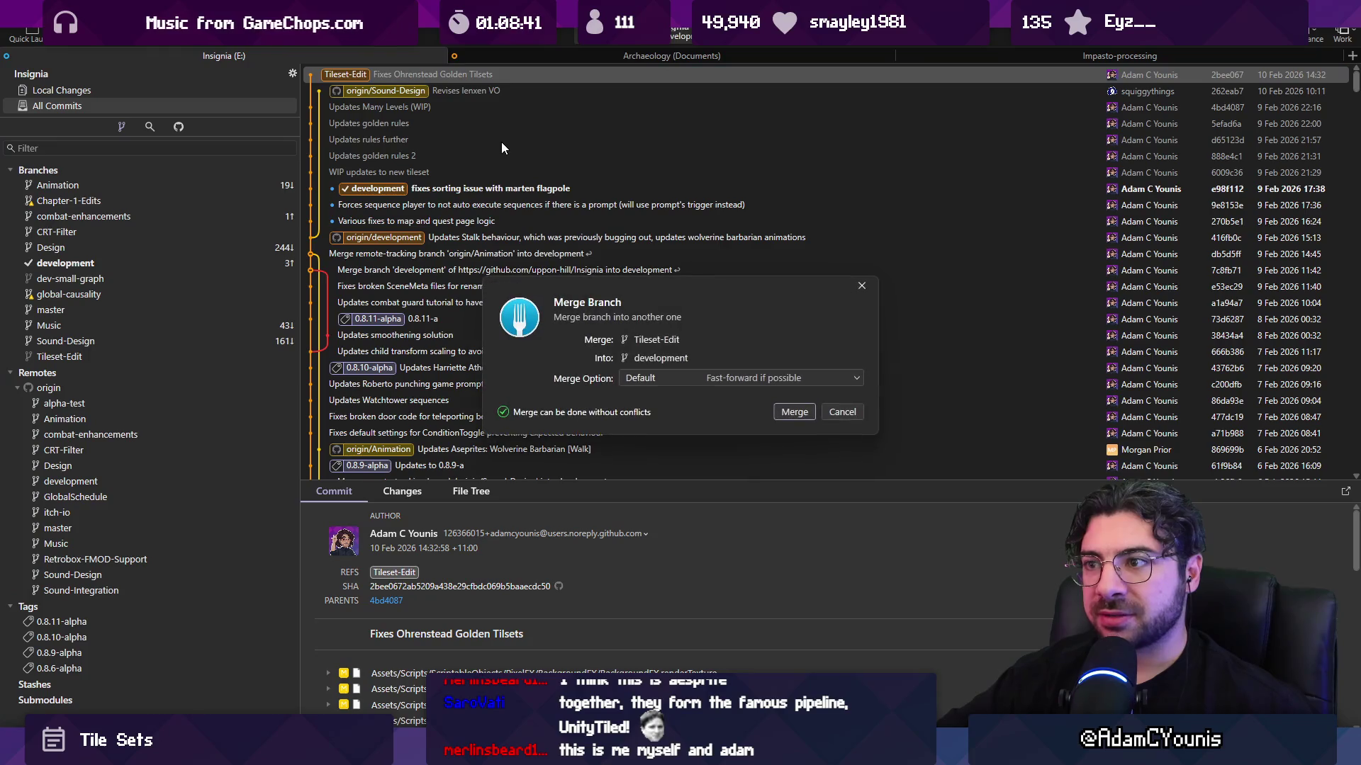
pyautogui.click(781, 415)
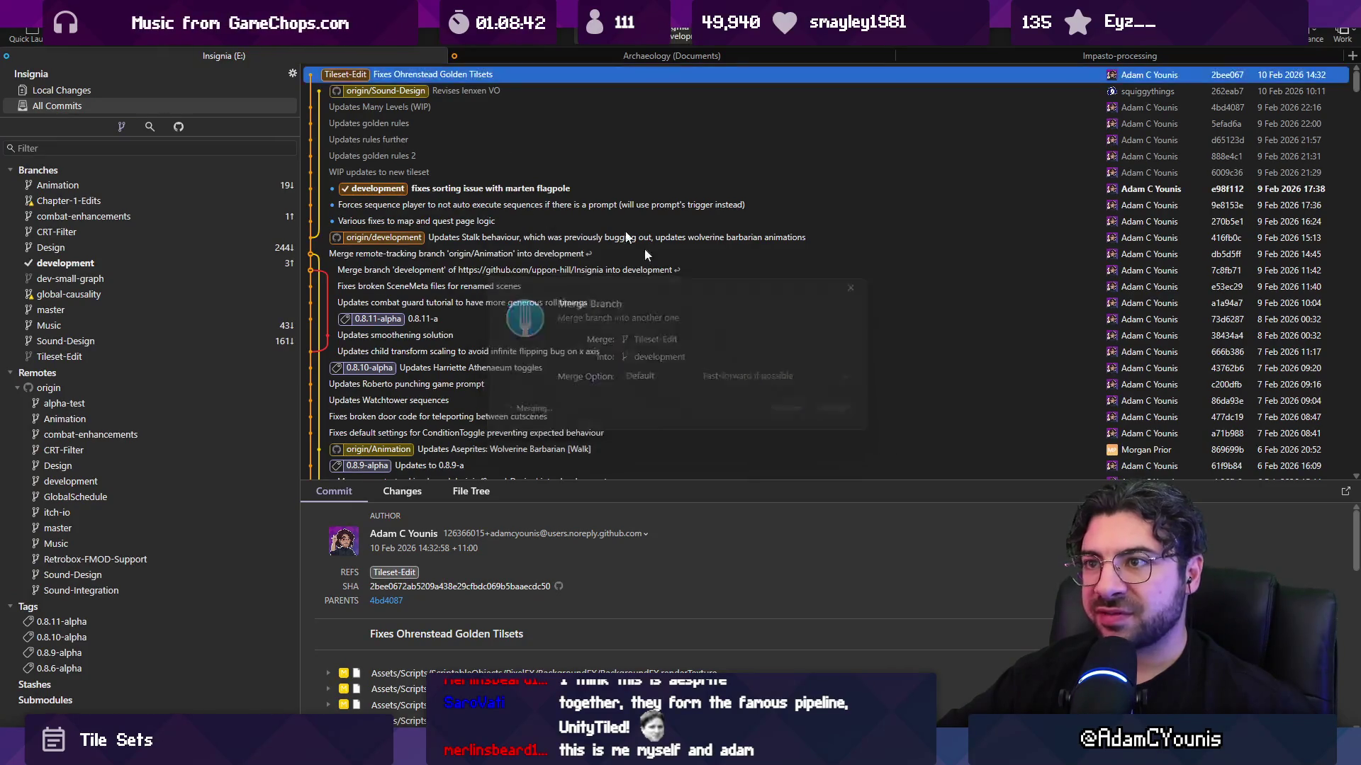
pyautogui.click(441, 94)
pyautogui.rightClick(442, 92)
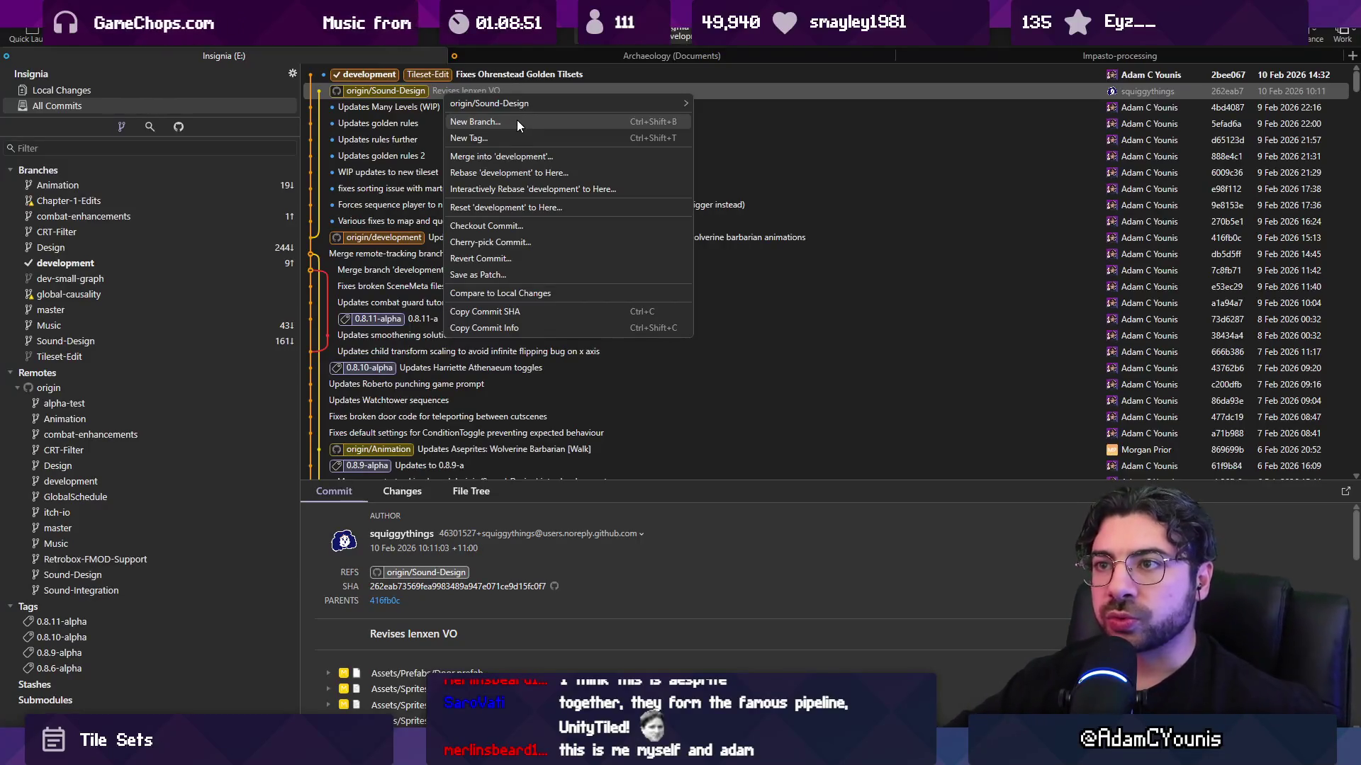
pyautogui.click(530, 155)
pyautogui.click(787, 414)
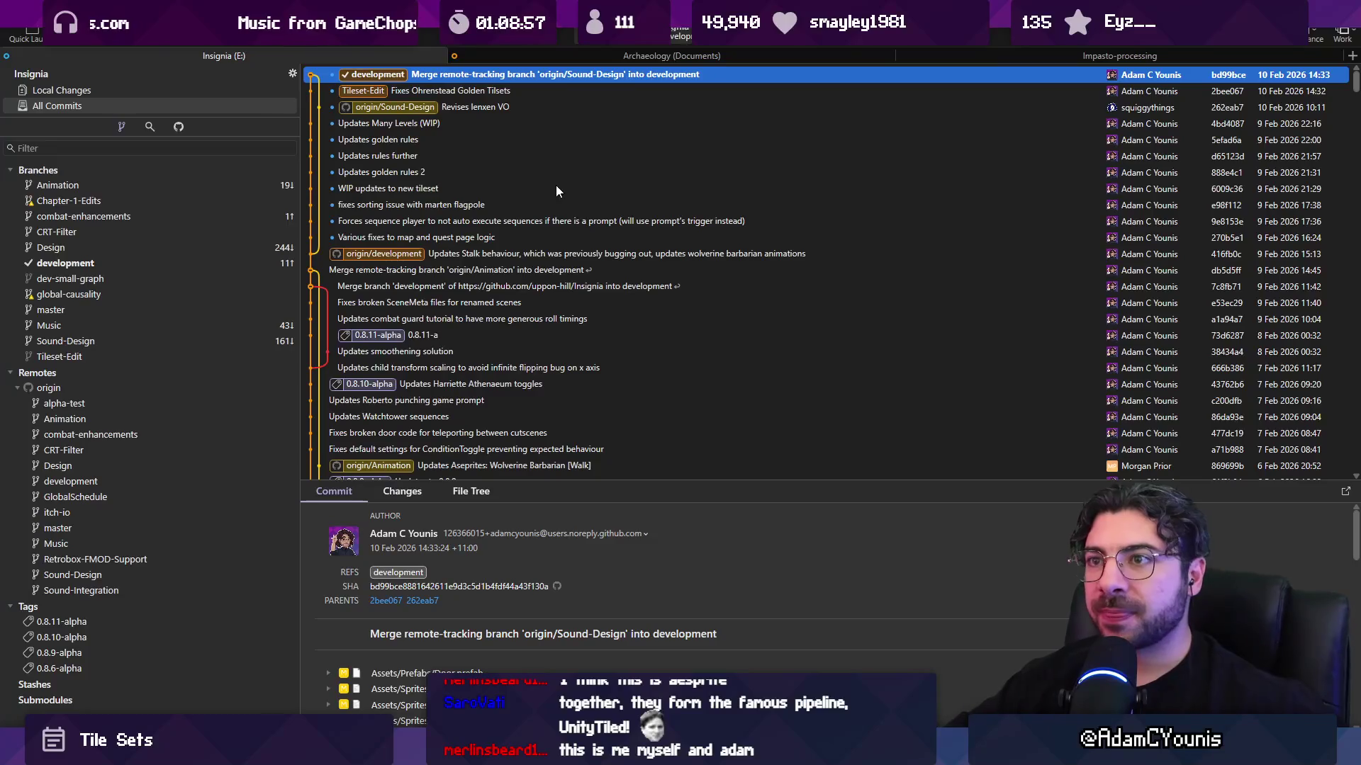
# - Push development to origin/development
pyautogui.click(136, 52)
pyautogui.click(761, 417)
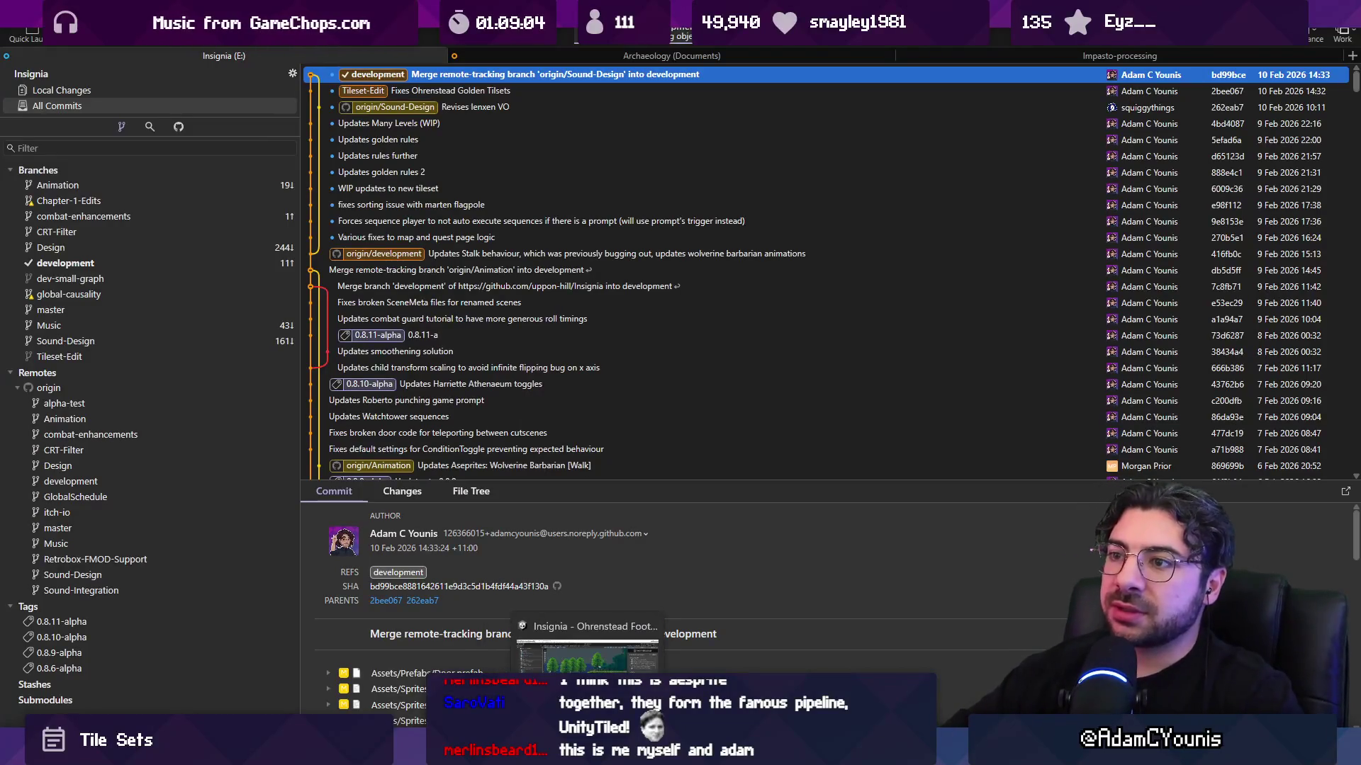
pyautogui.click(587, 652)
# - In The Desktop file, drag Tiles splitting visually under Start Stream at 13:00
pyautogui.scroll(-1, 409, 274)
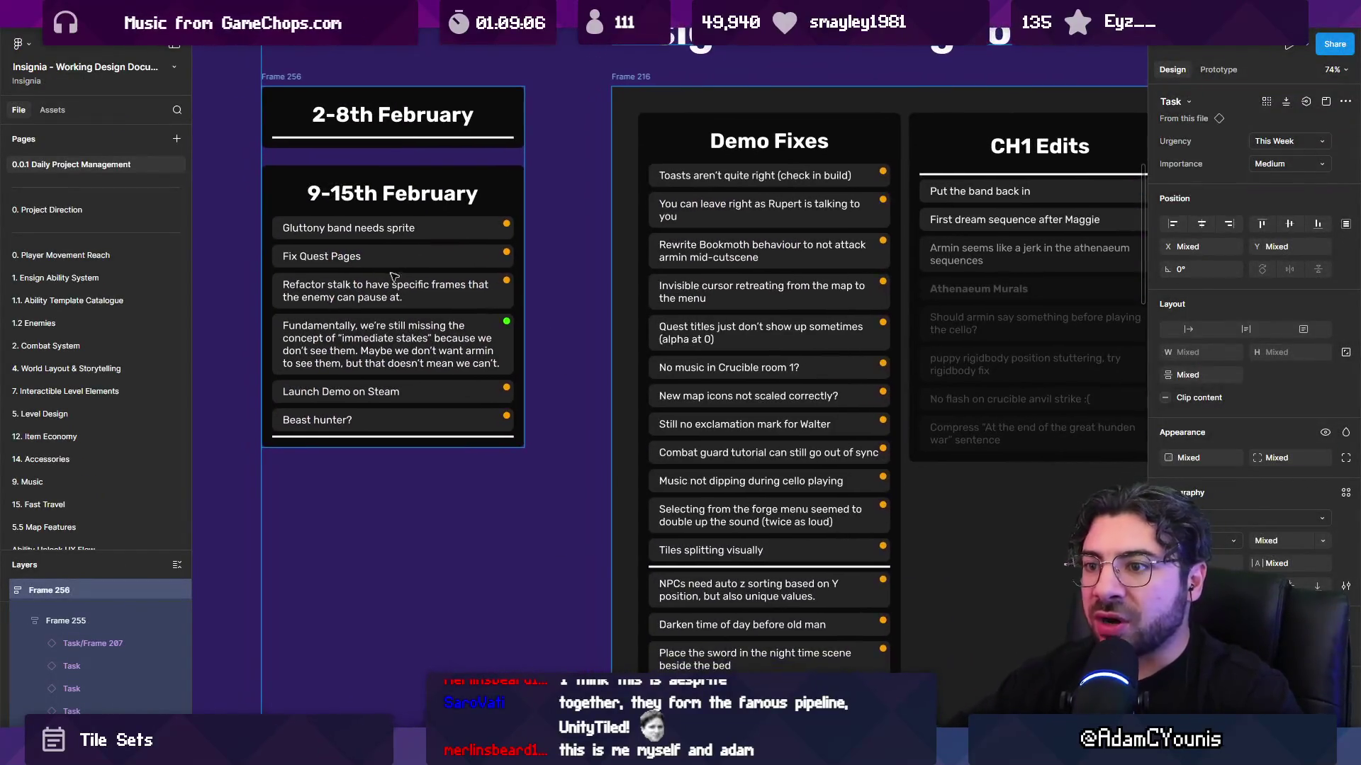
pyautogui.scroll(5, 559, 370)
pyautogui.press('Escape')
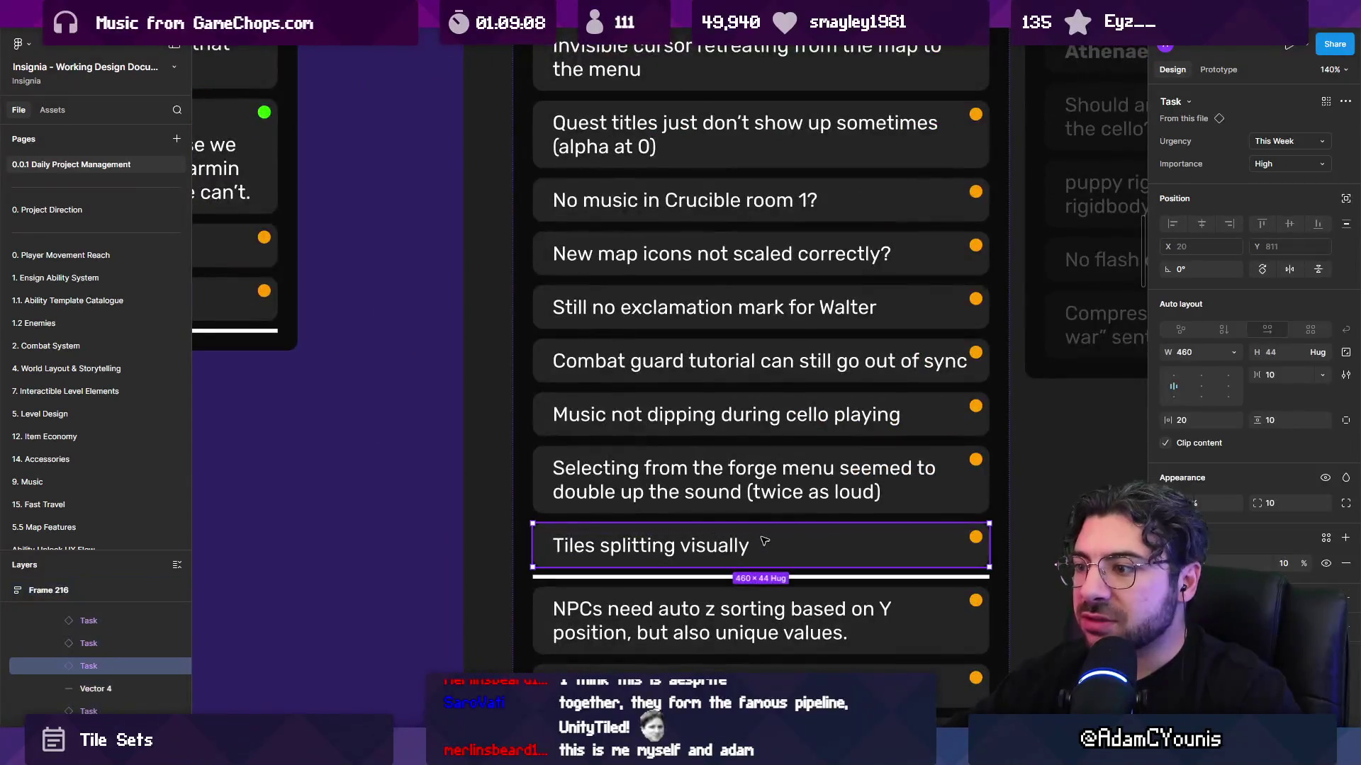
pyautogui.hotkey('ctrl', 'Tab')
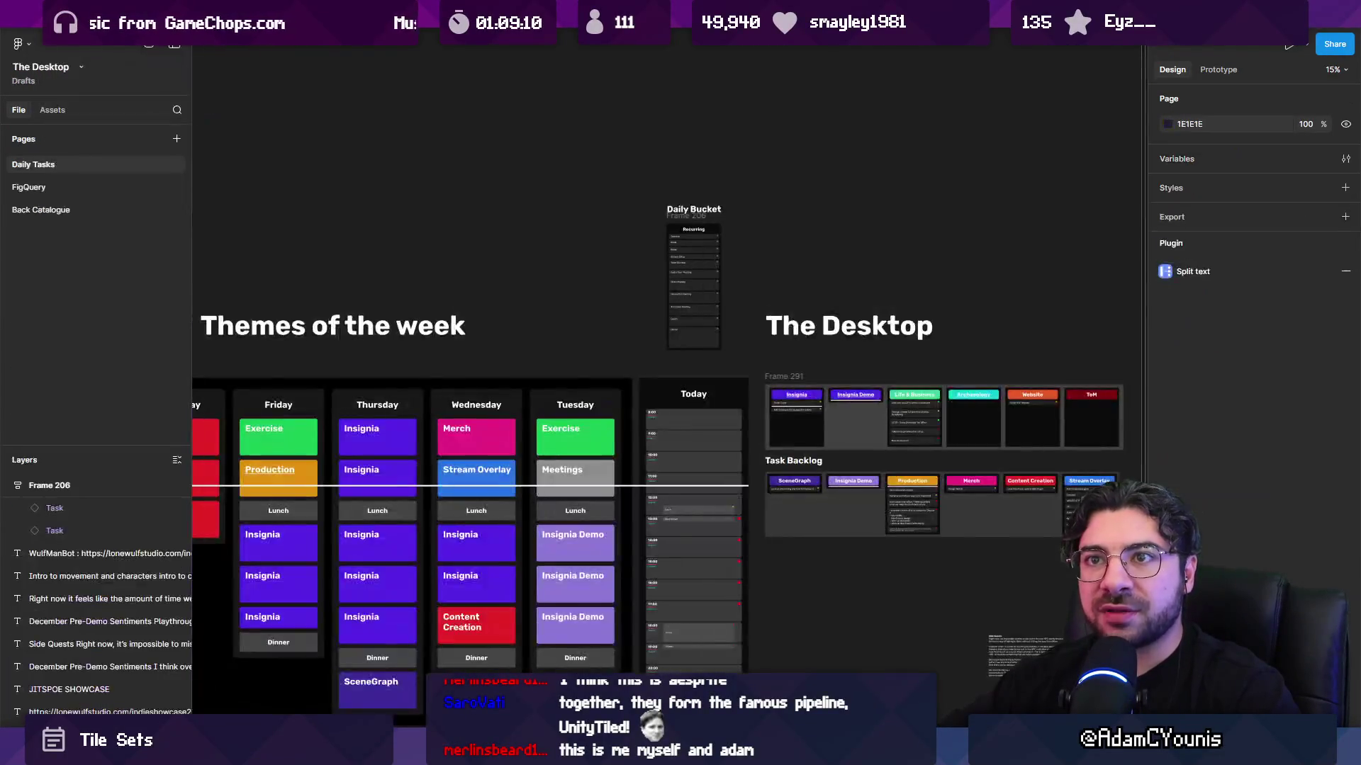
pyautogui.scroll(10, 666, 468)
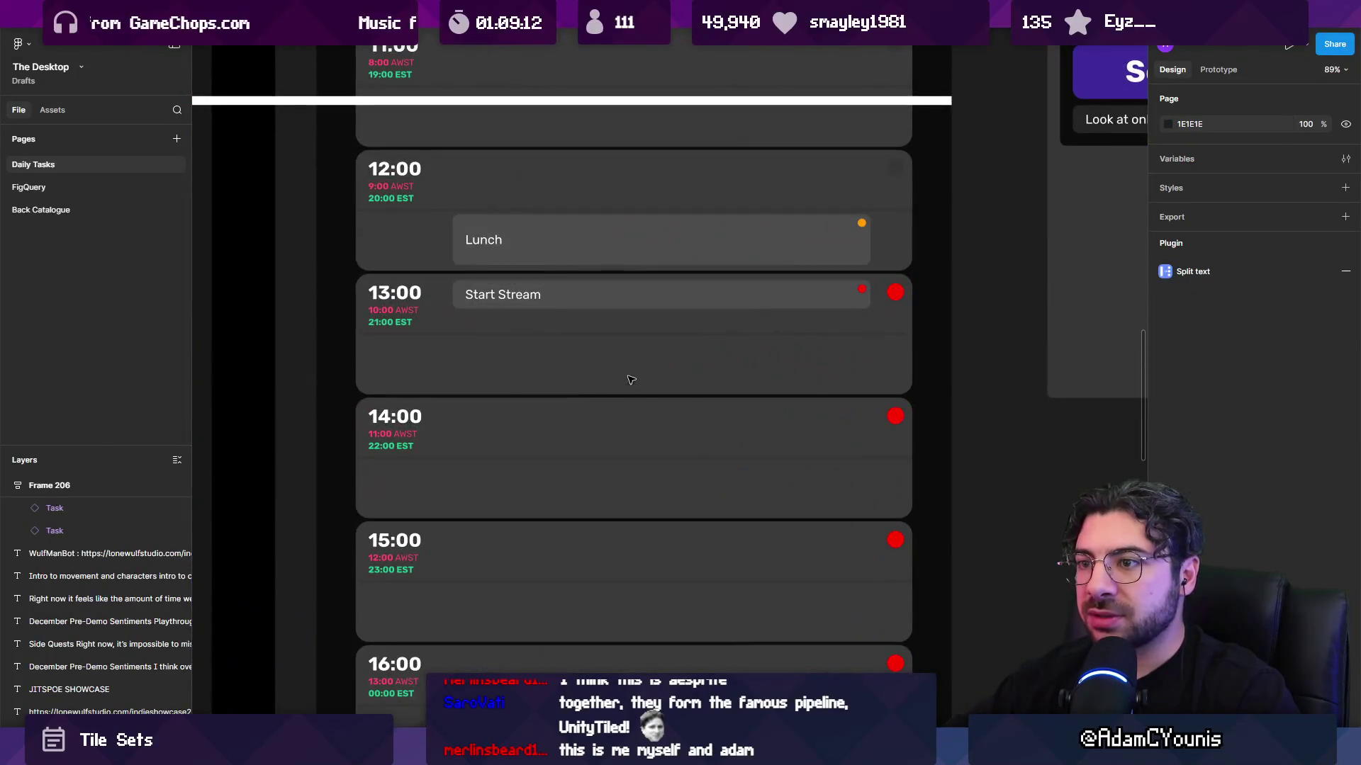
pyautogui.click(587, 386)
pyautogui.moveTo(586, 387); pyautogui.dragTo(513, 339)
# - Return to the Insignia document and select the Combat guard tutorial task
pyautogui.hotkey('ctrl', 'Tab')
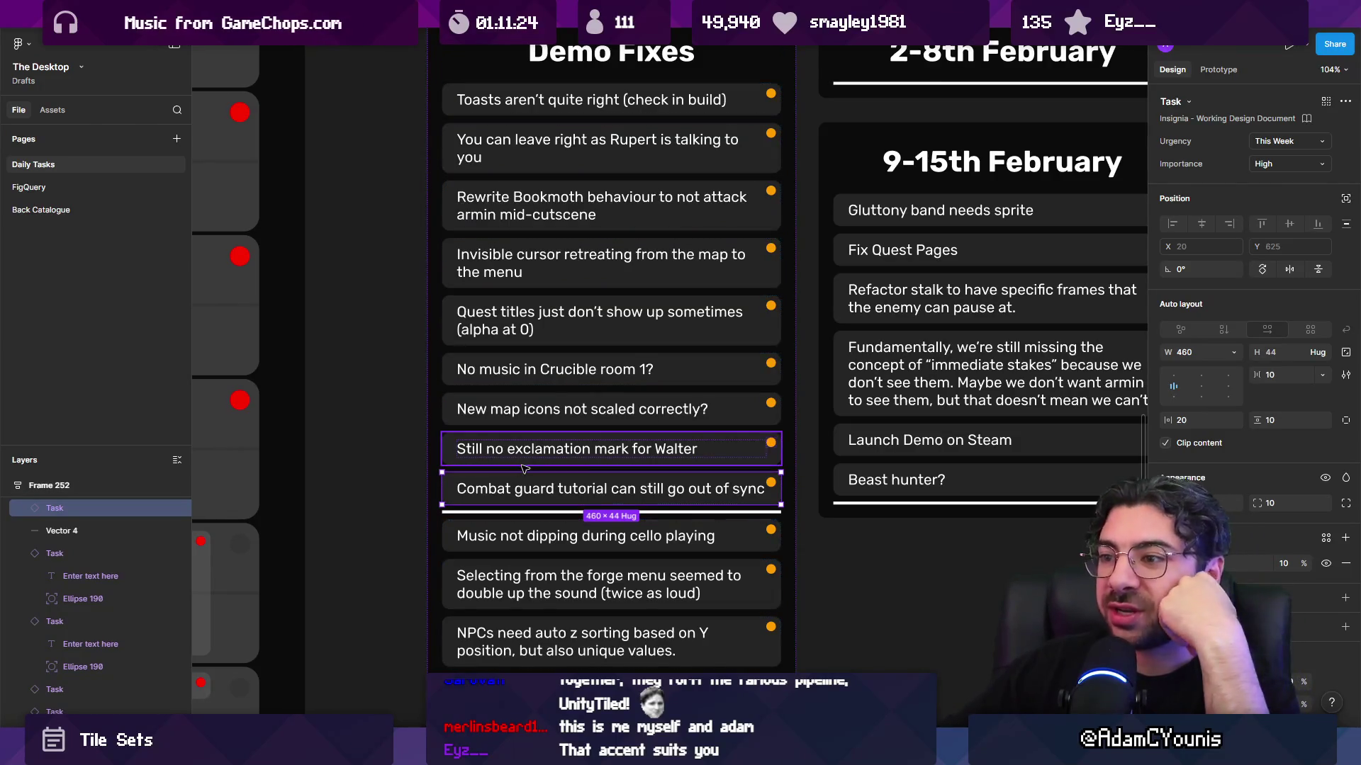
pyautogui.click(418, 460)
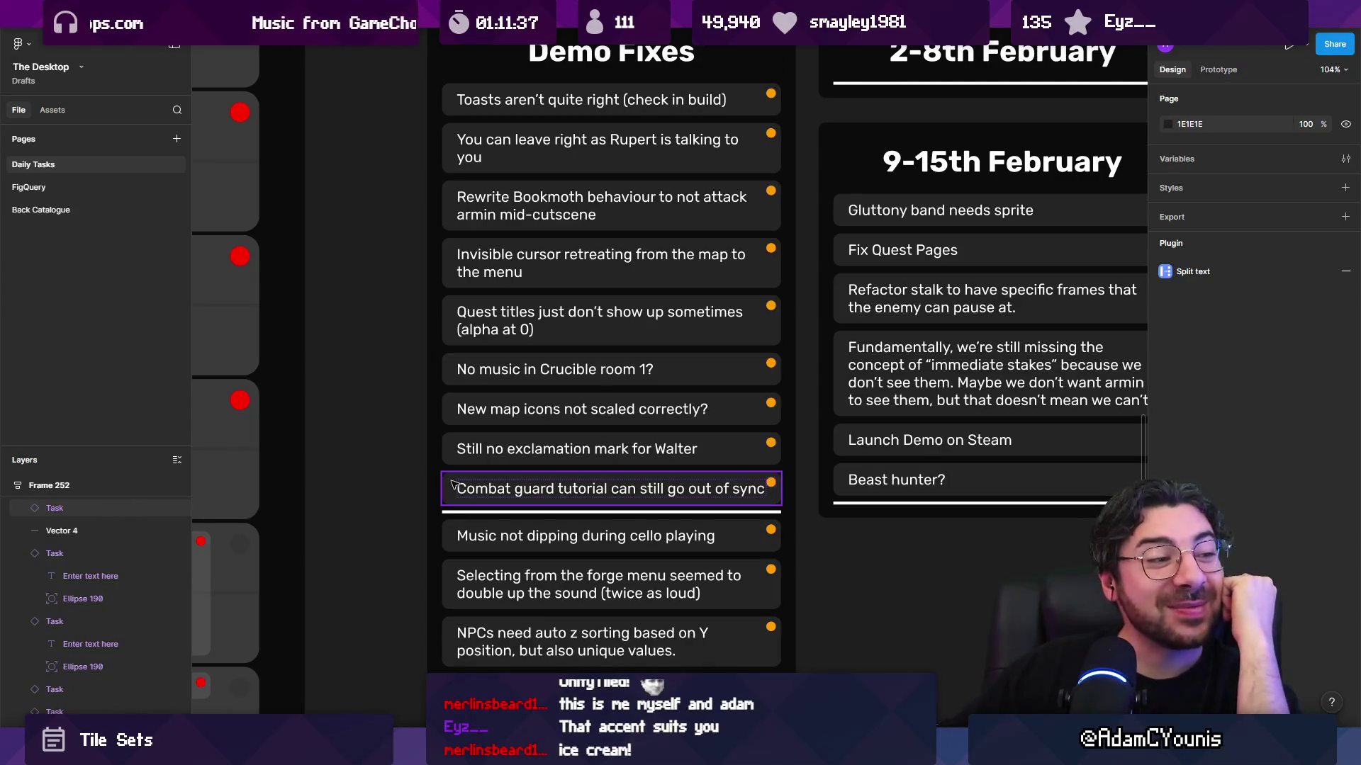
pyautogui.click(457, 487)
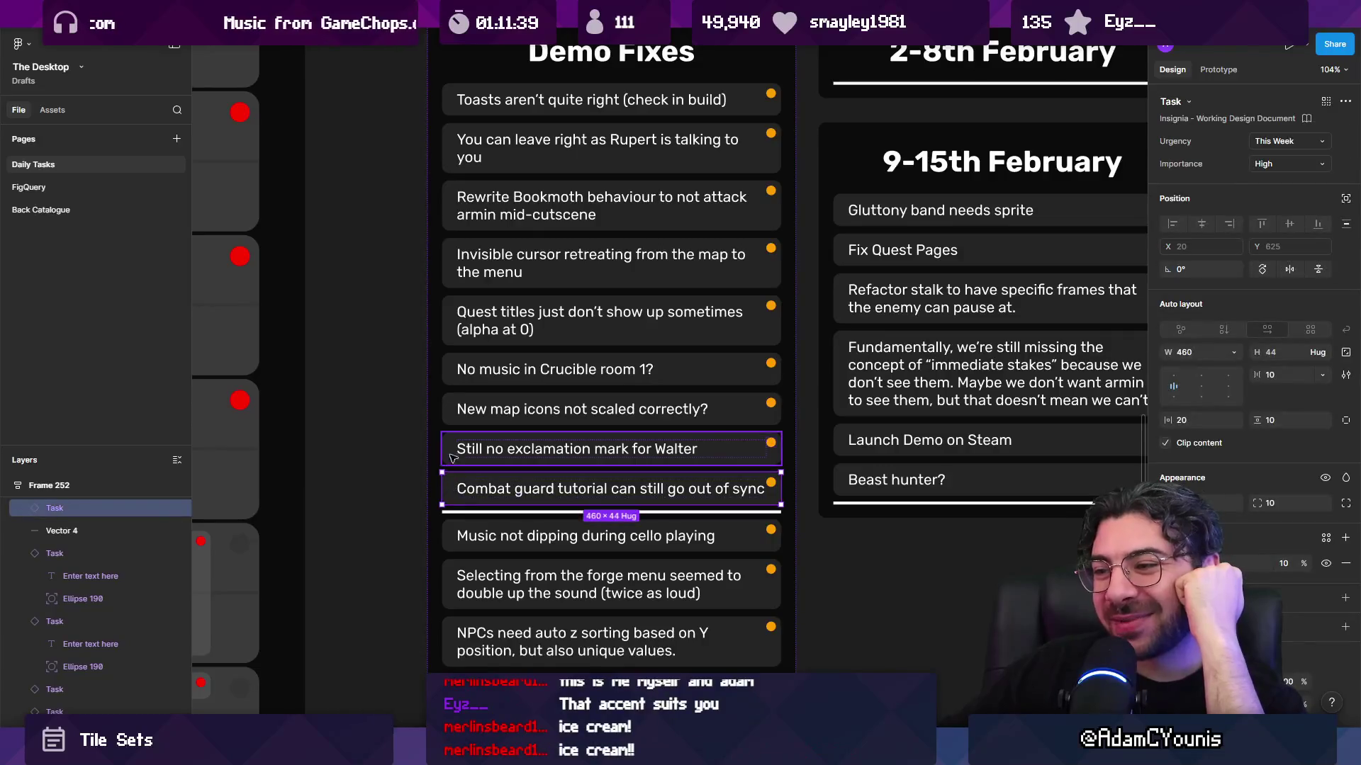
# - Drag the Combat guard tutorial sync card into Today's 14:00 slot and enlarge it to fit
pyautogui.moveTo(452, 451); pyautogui.dragTo(454, 471)
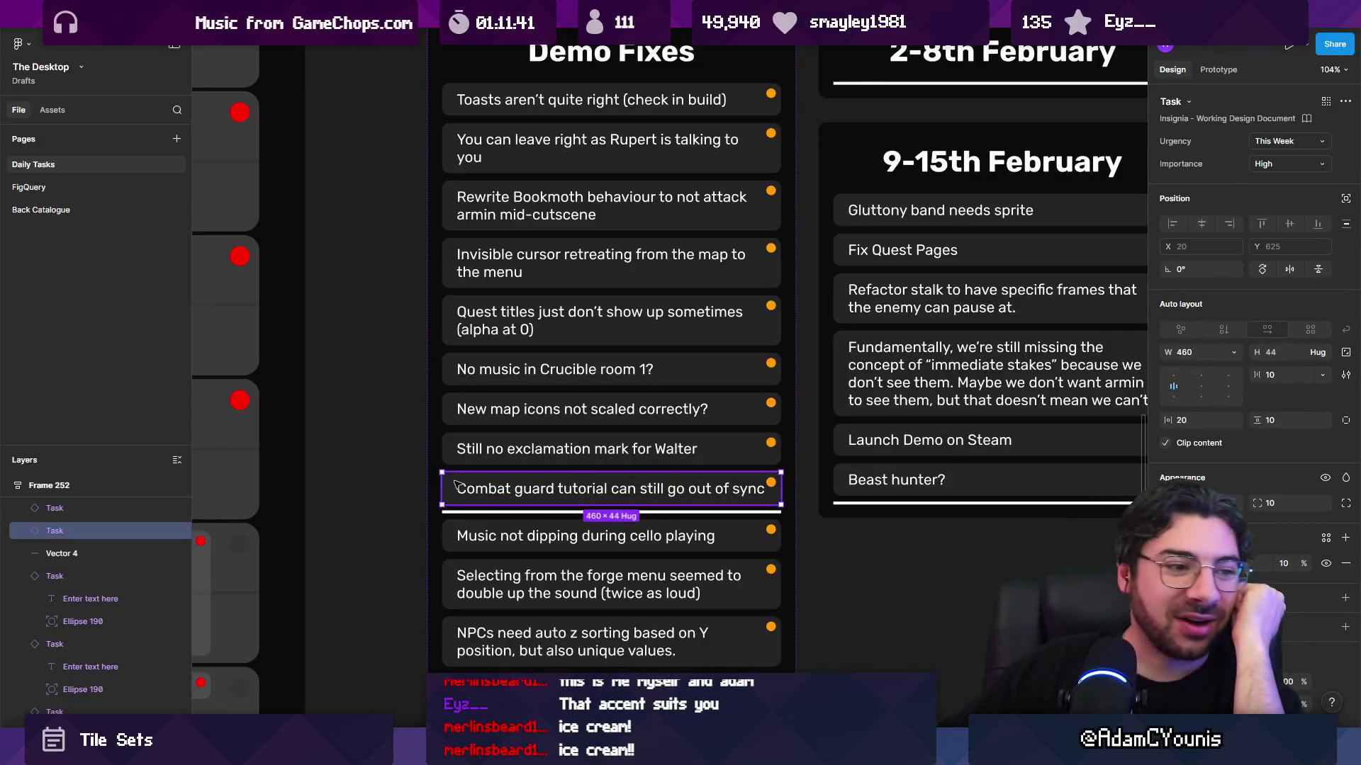
pyautogui.scroll(-5, 777, 473)
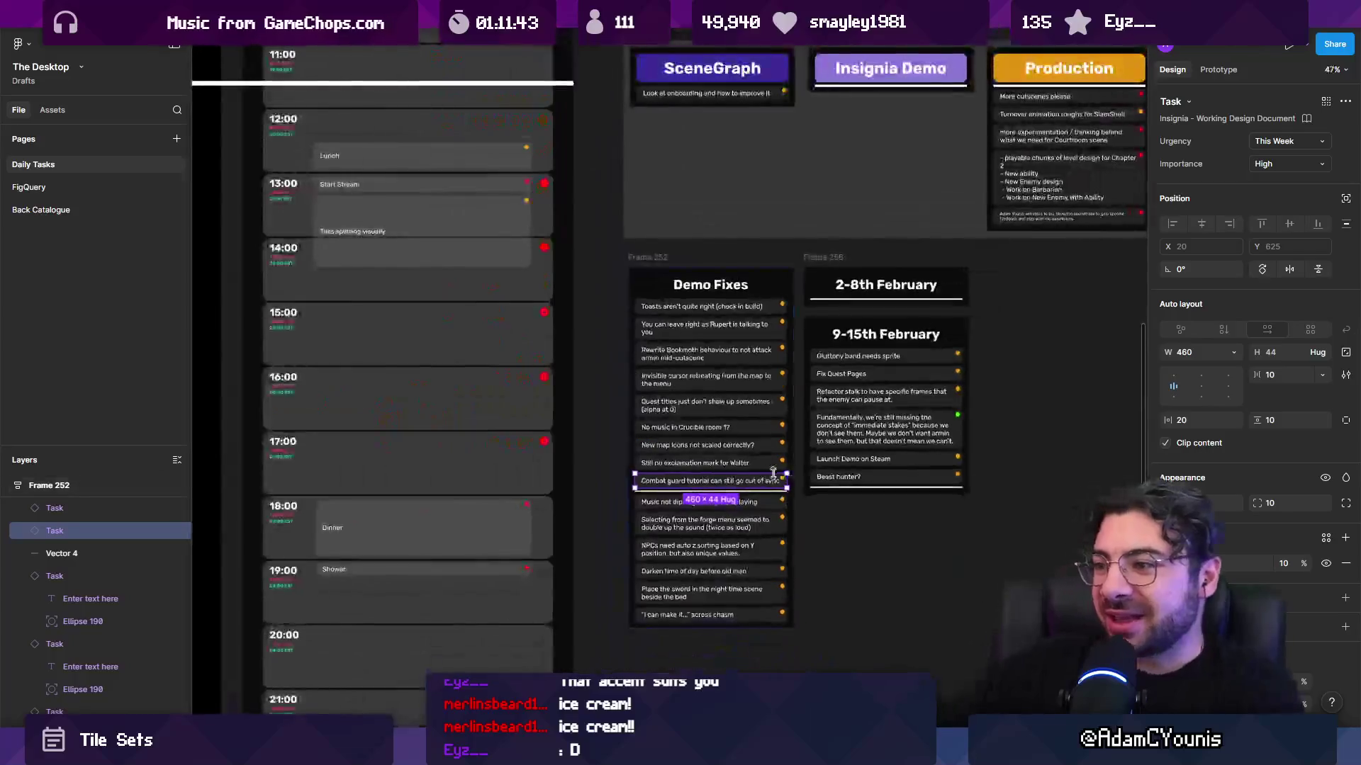
pyautogui.scroll(-4, 717, 482)
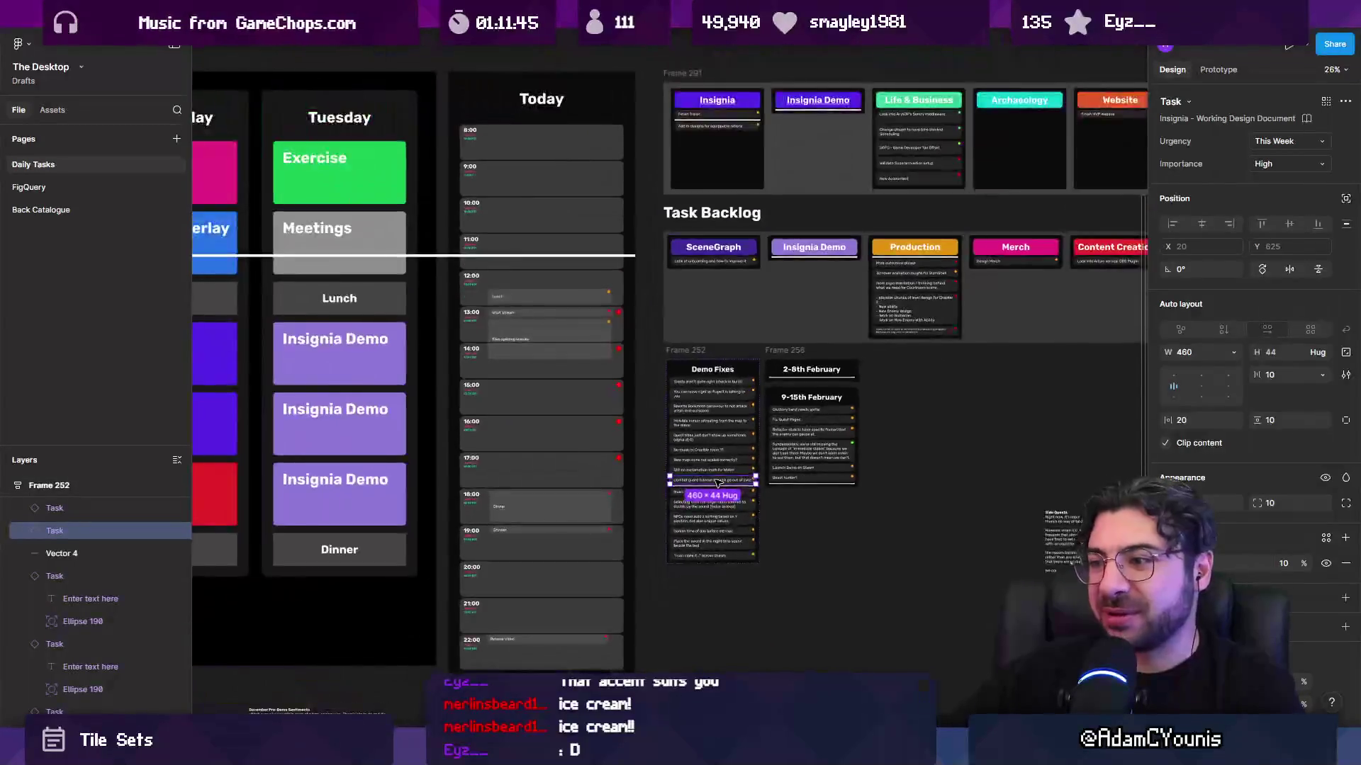
pyautogui.scroll(-2, 717, 482)
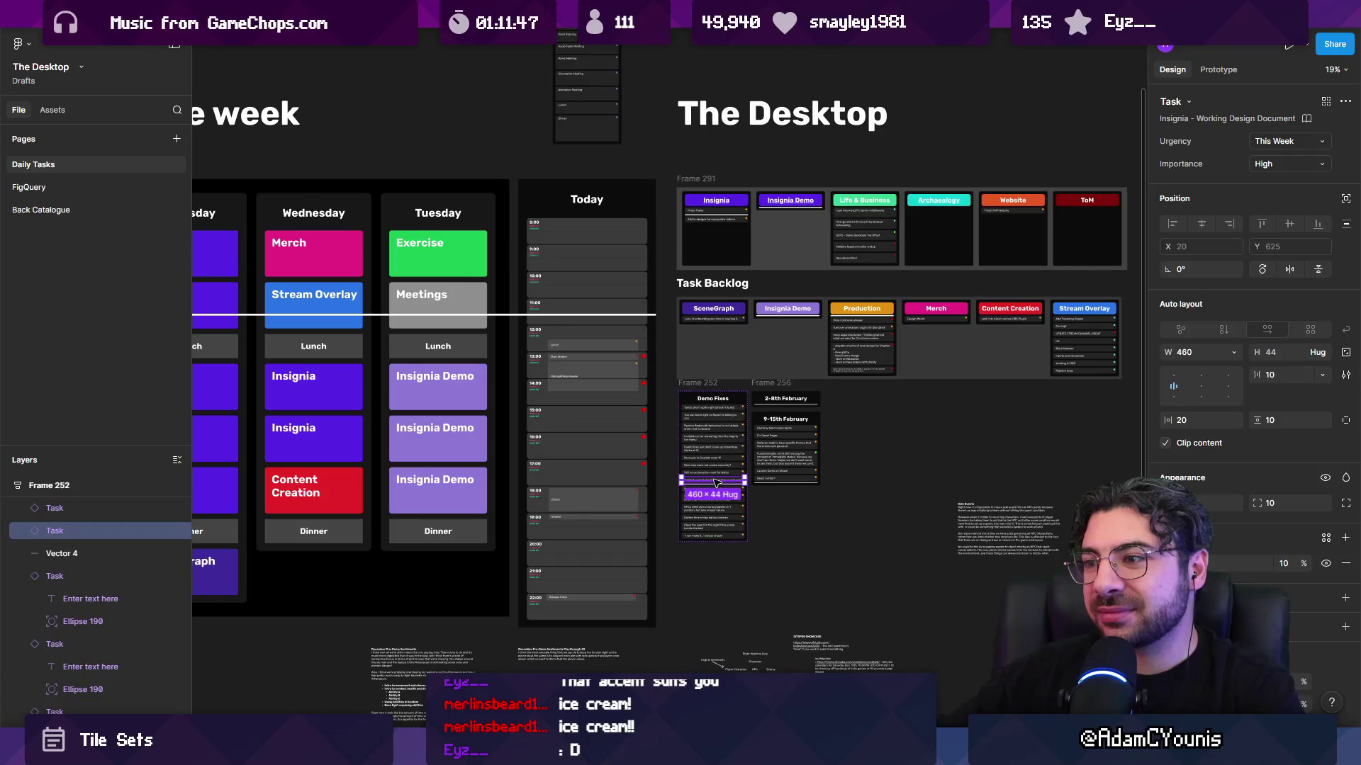
pyautogui.scroll(5, 717, 482)
pyautogui.moveTo(717, 482)
pyautogui.mouseDown()
pyautogui.moveTo(366, 271)
pyautogui.moveTo(450, 266)
pyautogui.mouseUp()
pyautogui.scroll(3, 451, 267)
pyautogui.moveTo(685, 278); pyautogui.dragTo(842, 328)
pyautogui.moveTo(436, 239)
pyautogui.mouseDown()
pyautogui.moveTo(422, 253)
pyautogui.moveTo(439, 266)
pyautogui.mouseUp()
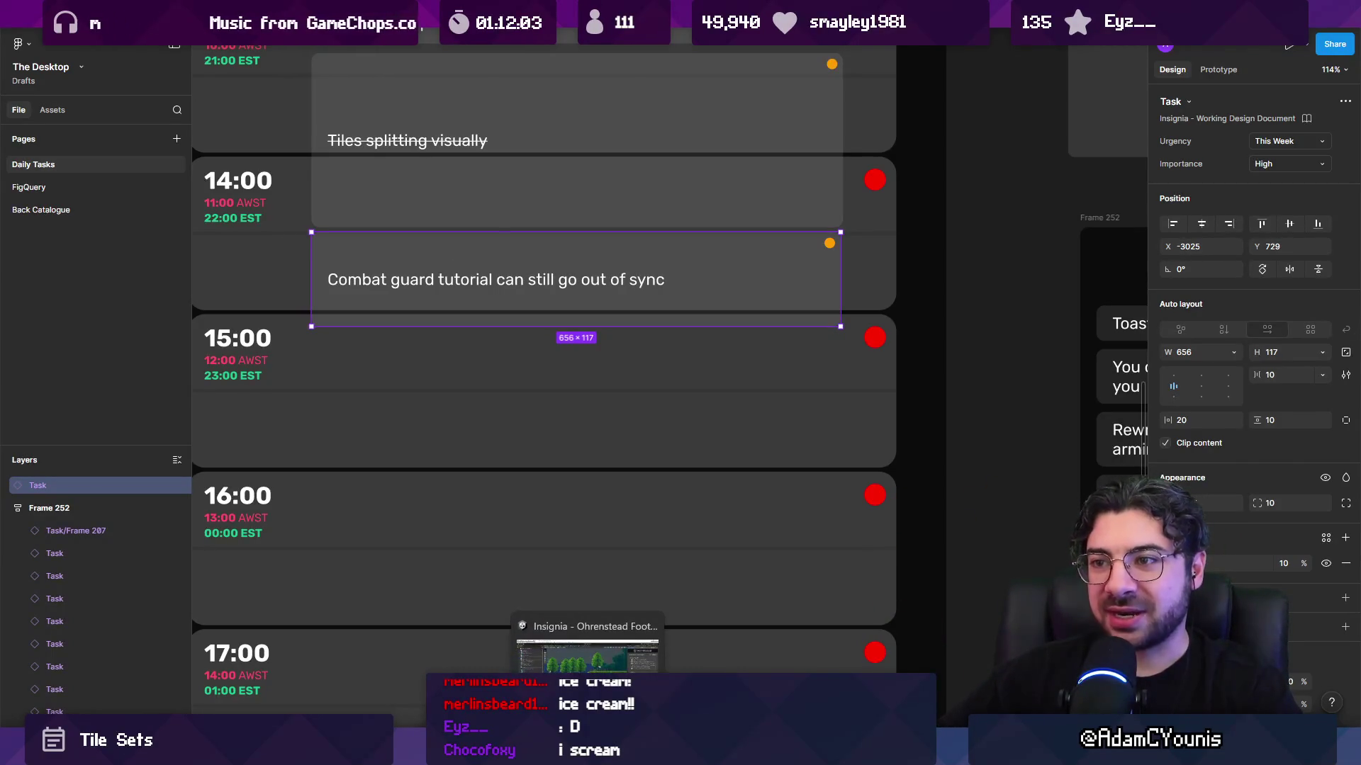
pyautogui.click(588, 751)
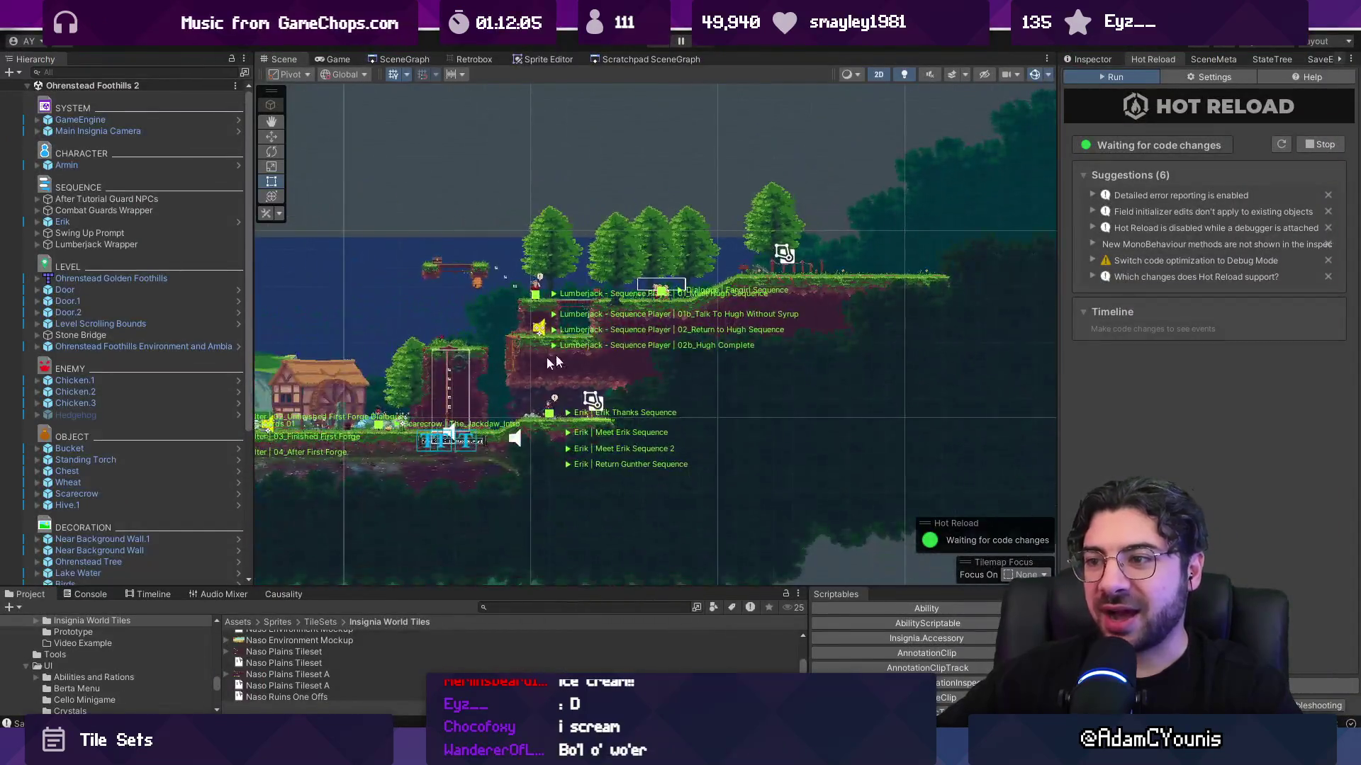
# - Zoom the Scene view onto the guards' bridge and select the wheat clumps, including Wheat (9)
pyautogui.scroll(5, 706, 312)
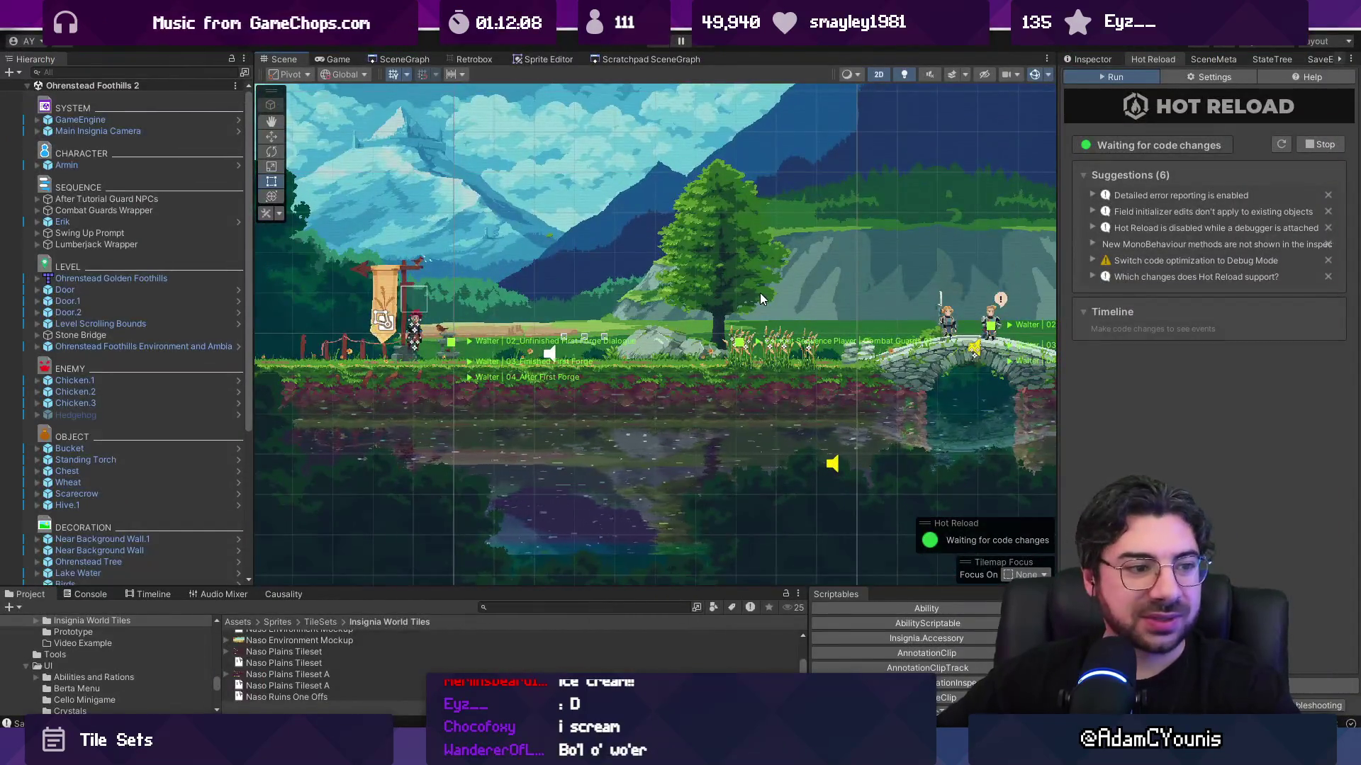
pyautogui.moveTo(874, 325)
pyautogui.mouseDown()
pyautogui.moveTo(786, 364)
pyautogui.moveTo(725, 345)
pyautogui.mouseUp()
pyautogui.scroll(2, 725, 346)
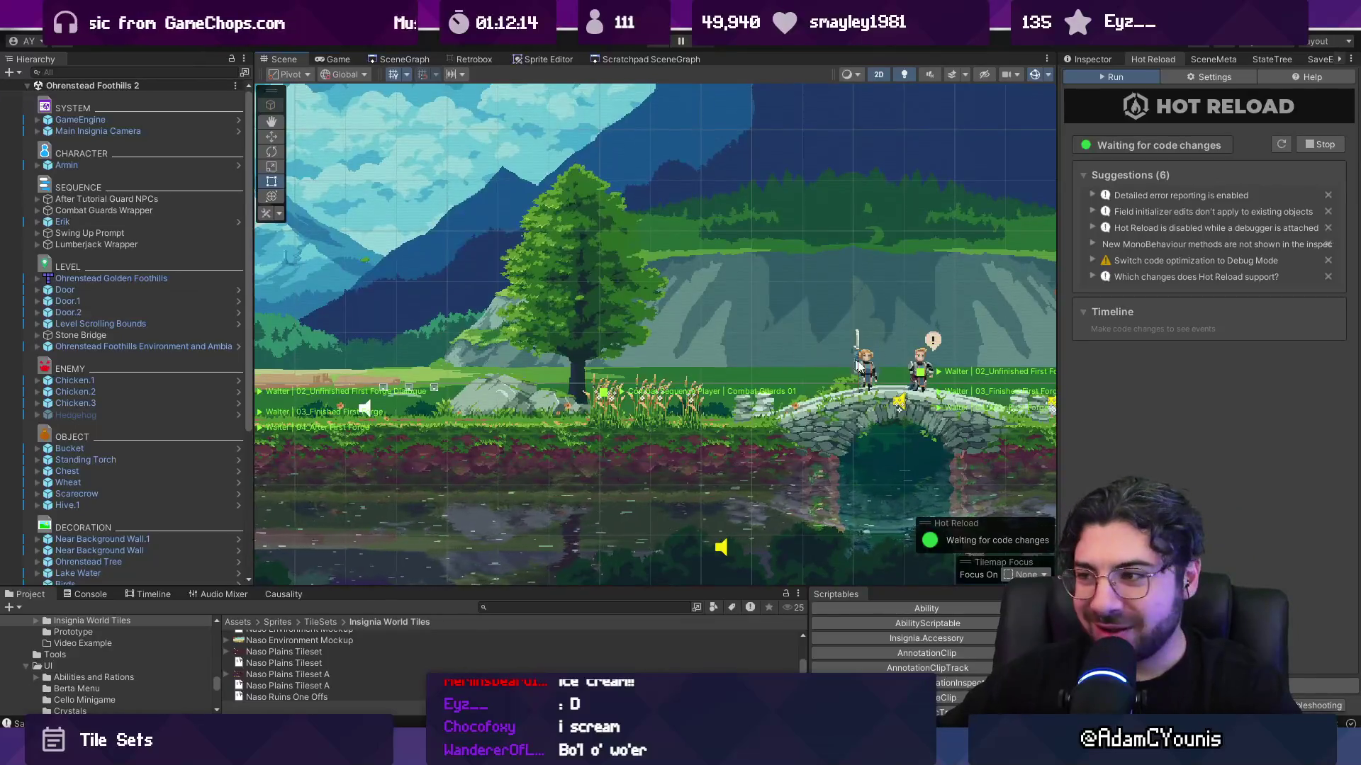
pyautogui.scroll(1, 848, 355)
pyautogui.click(605, 401)
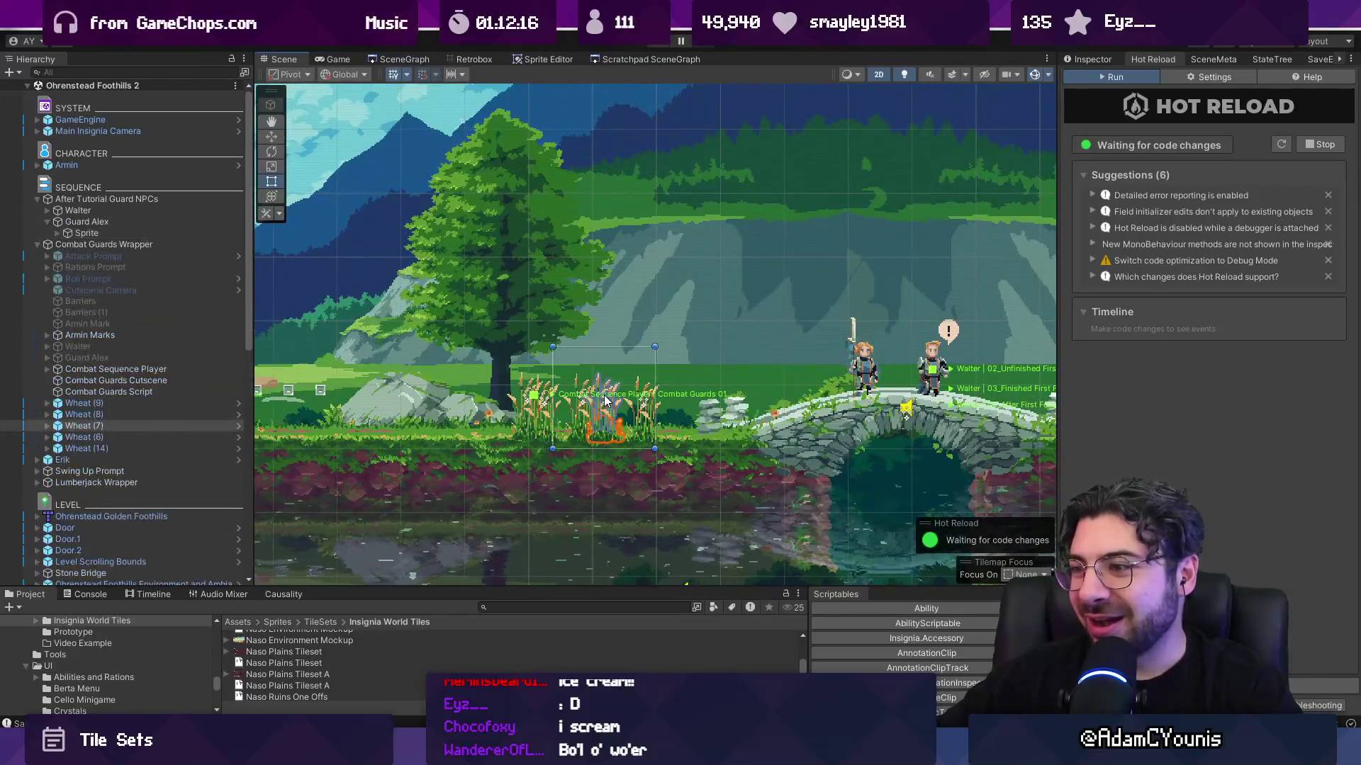
pyautogui.click(516, 408)
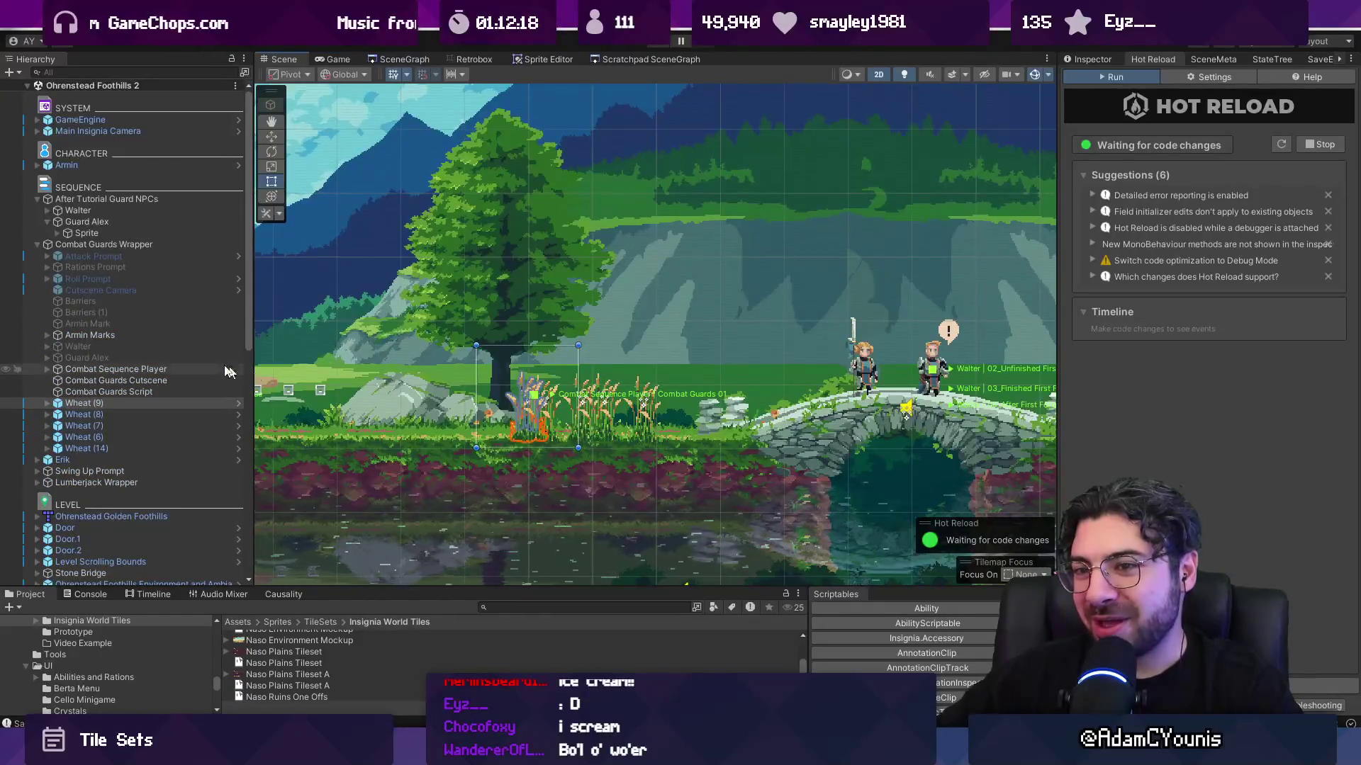
# - Expand Wheat (9) in the Hierarchy, then inspect Combat Guards Cutscene and a guard character object
pyautogui.click(49, 403)
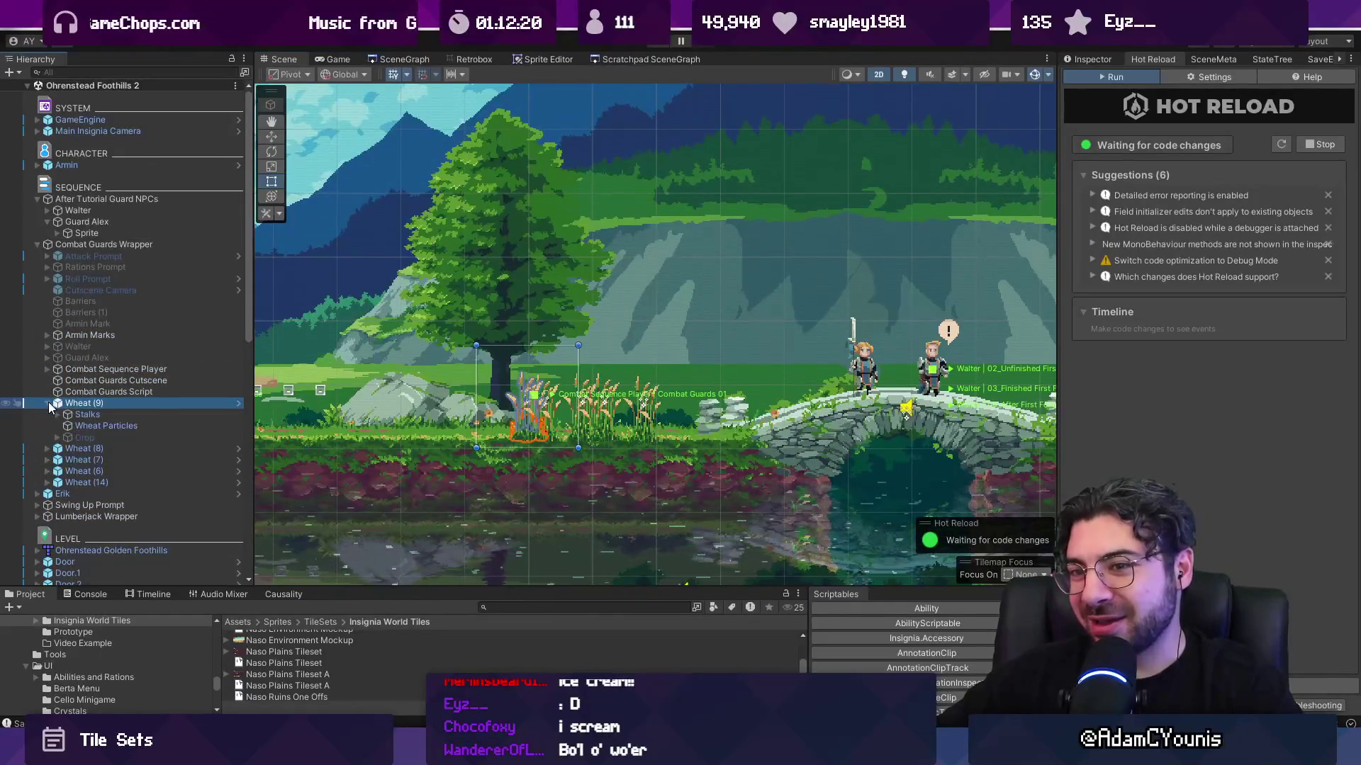
pyautogui.click(48, 403)
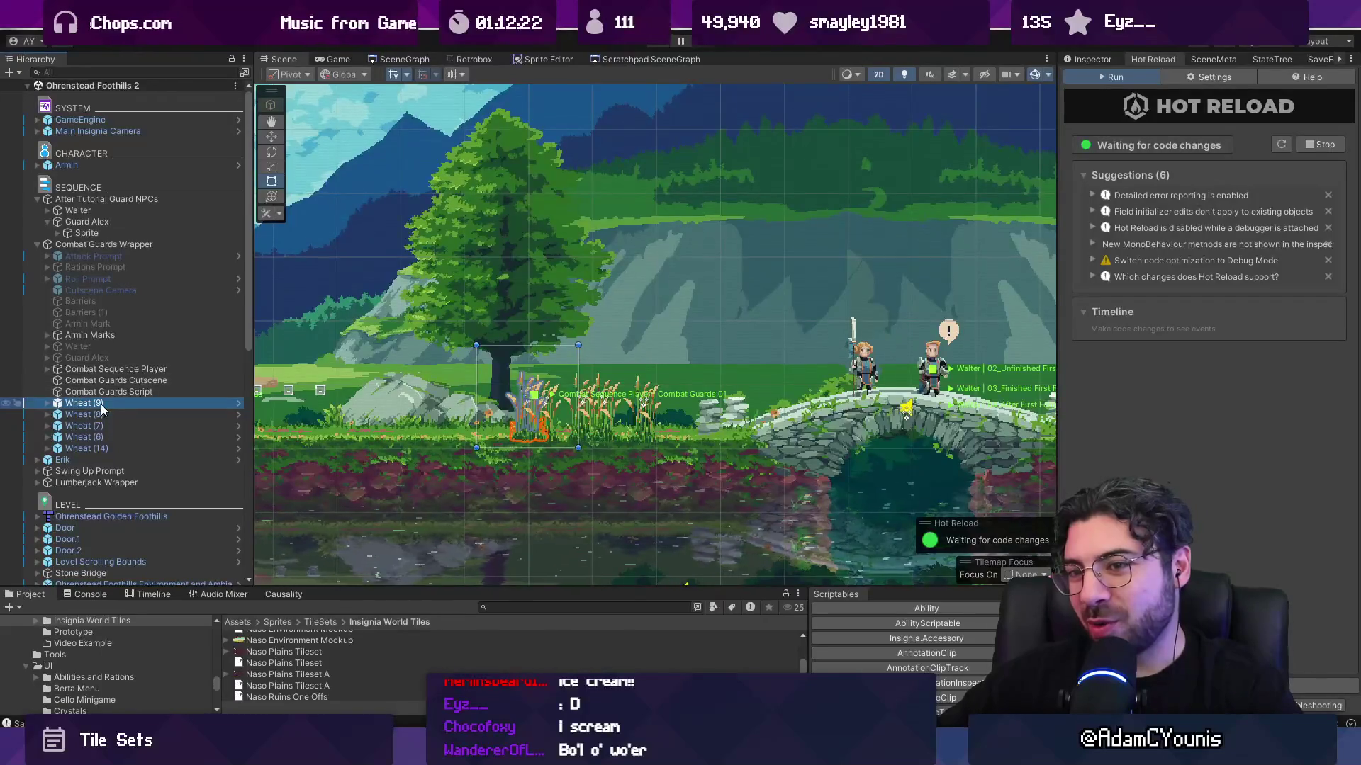
pyautogui.click(47, 404)
pyautogui.click(47, 403)
pyautogui.click(90, 404)
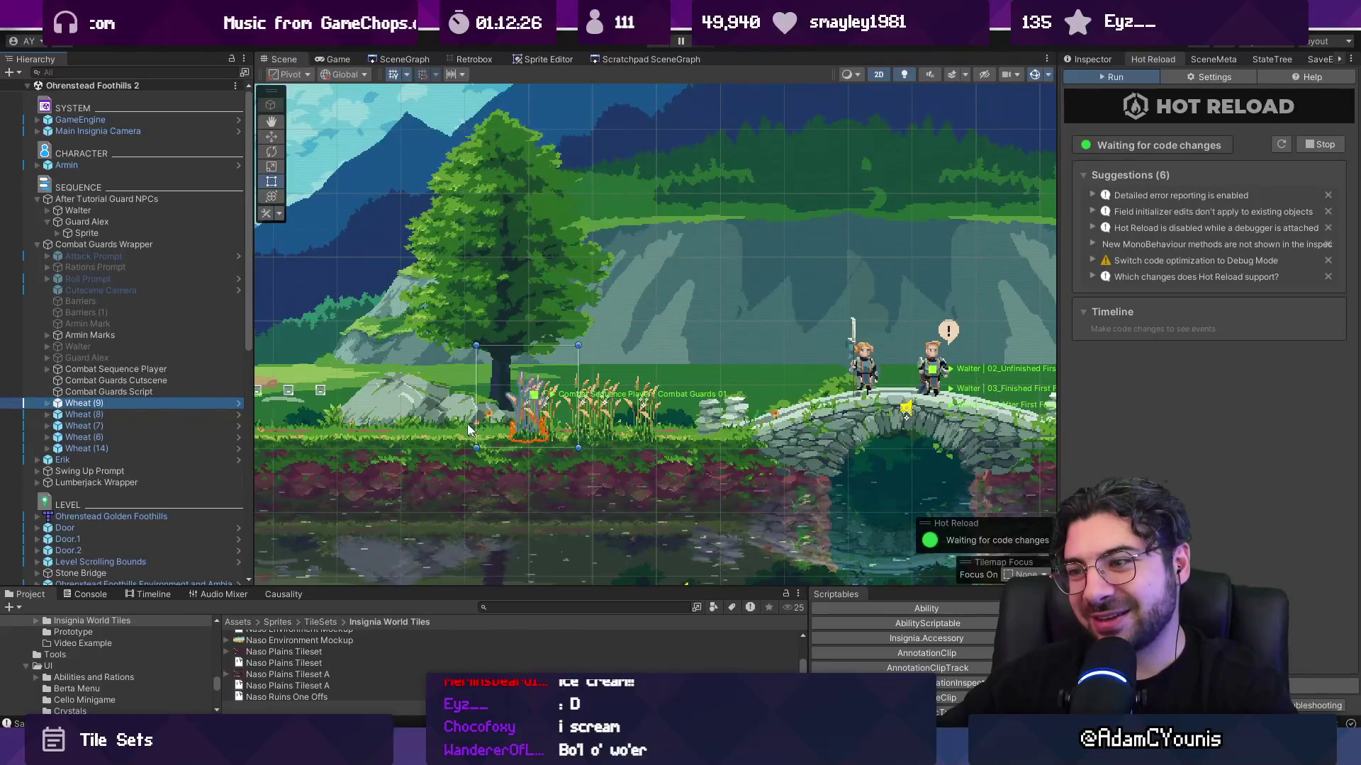
pyautogui.click(103, 382)
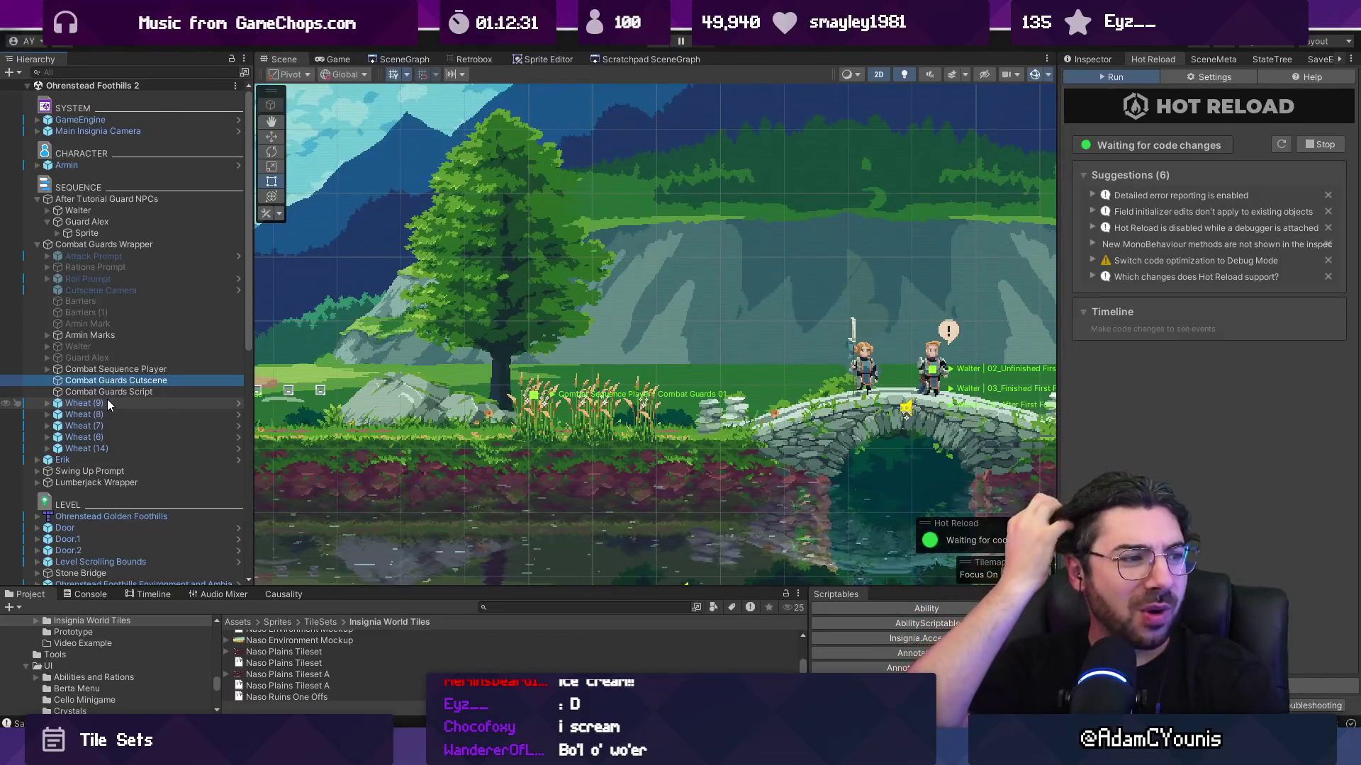
pyautogui.click(108, 402)
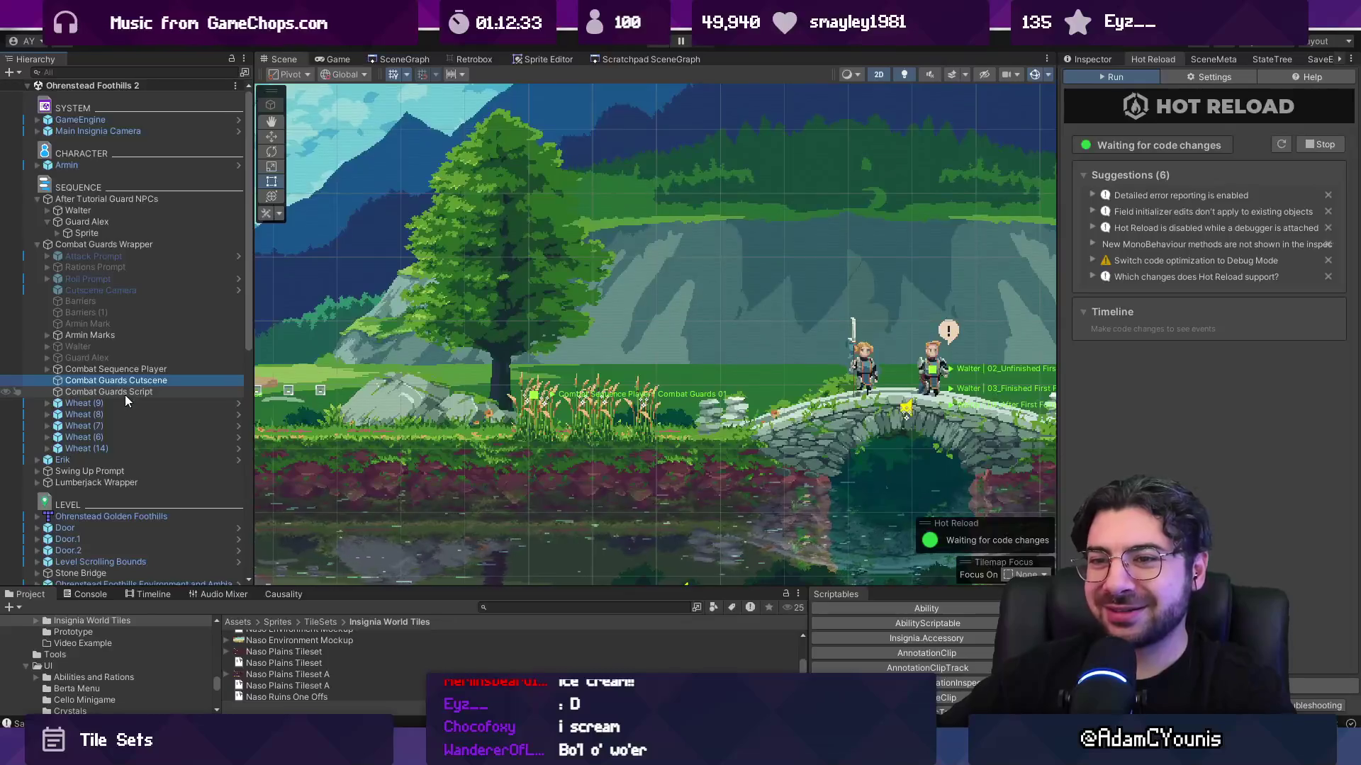
pyautogui.click(90, 335)
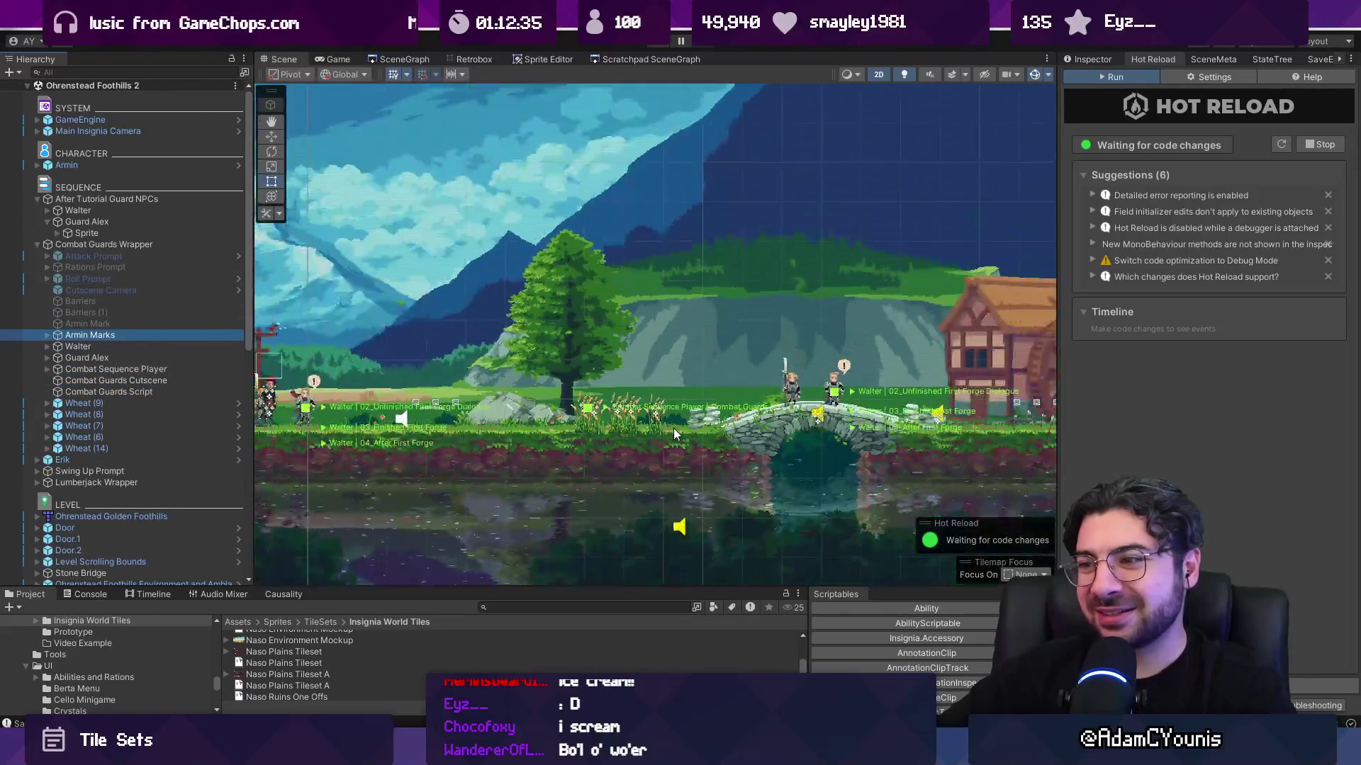
pyautogui.scroll(-3, 422, 418)
pyautogui.scroll(2, 425, 397)
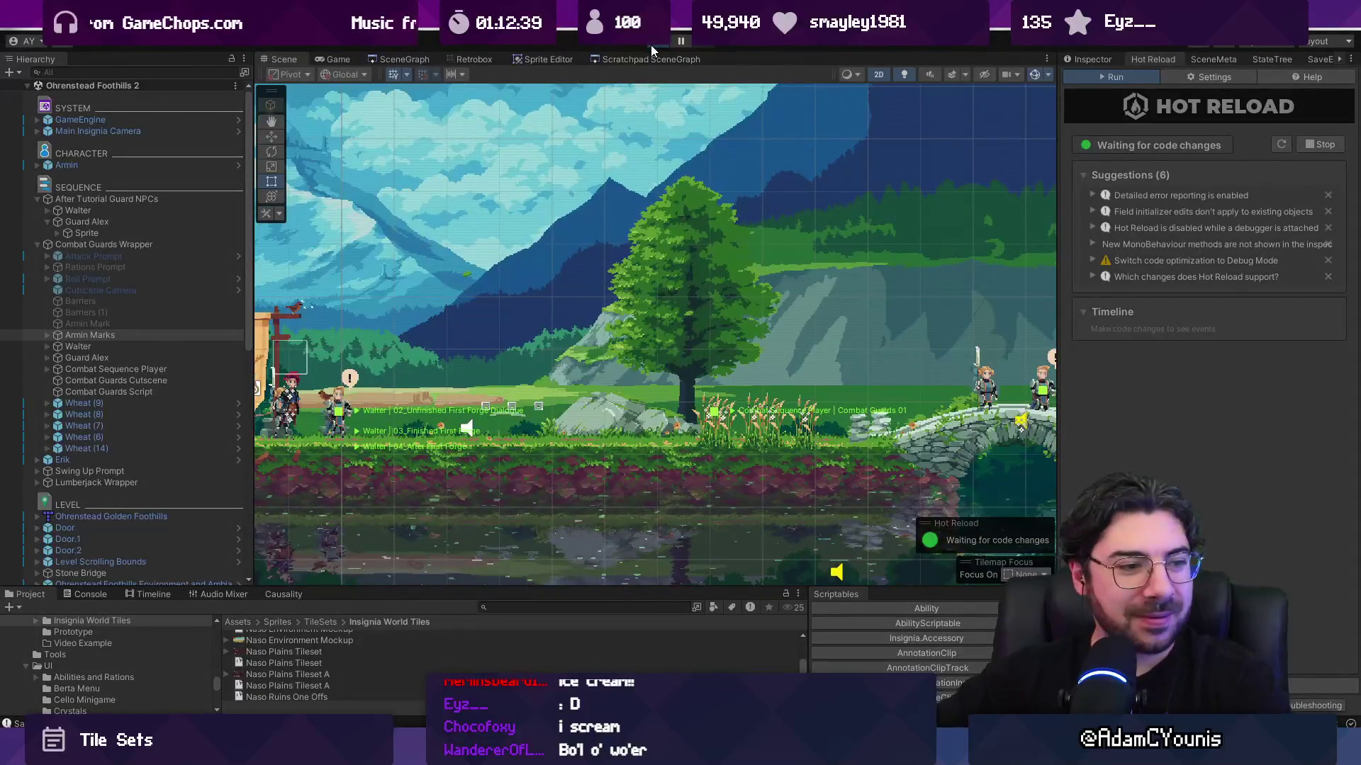
# - Playtest the guard tutorial, walking left toward the guards and attacking with X
pyautogui.click(652, 46)
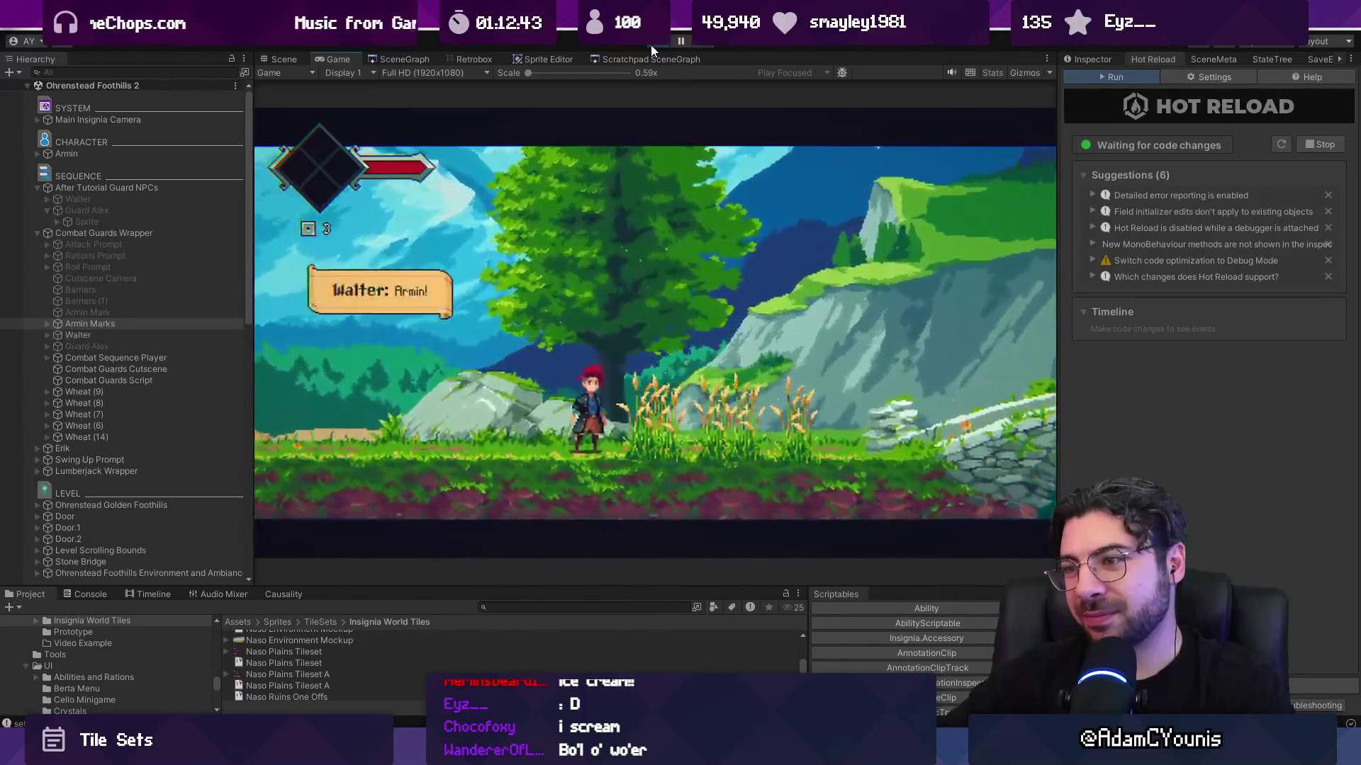
pyautogui.click(652, 47)
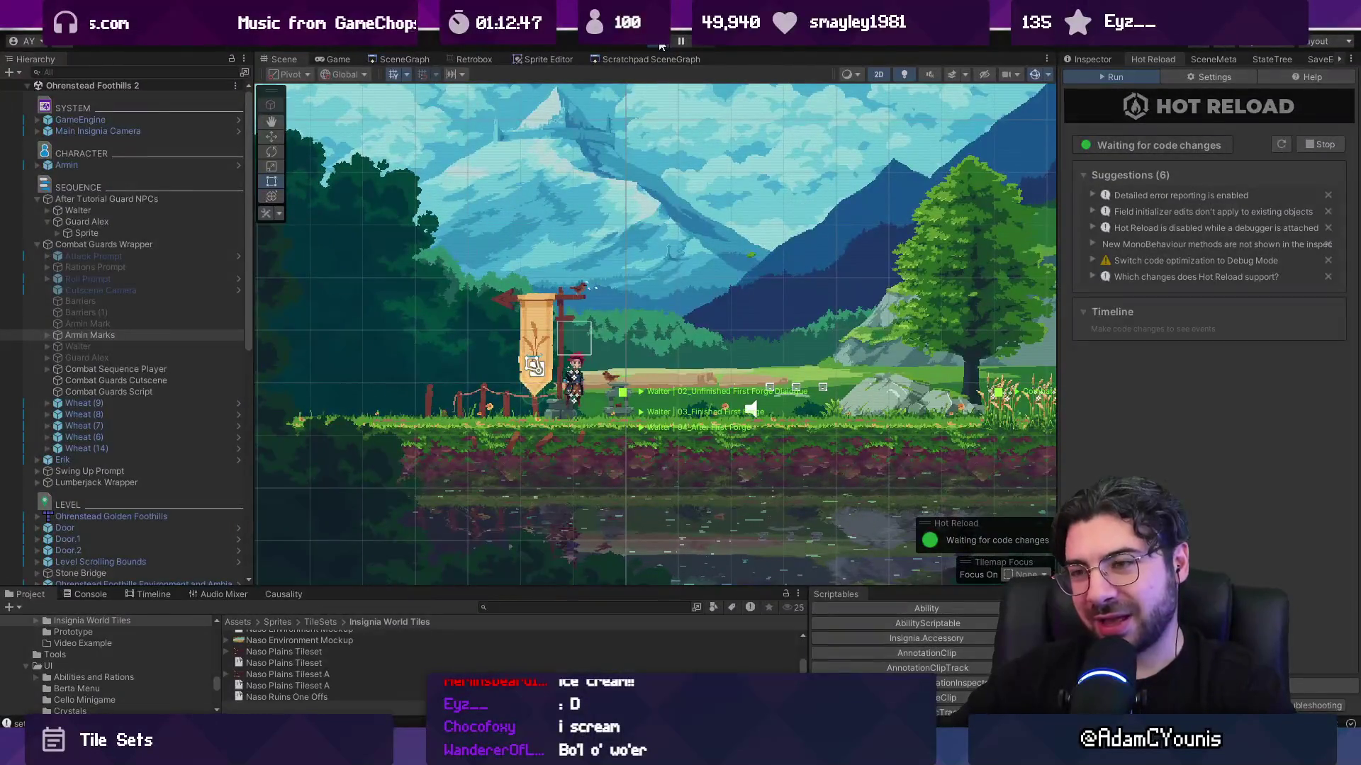
pyautogui.click(659, 45)
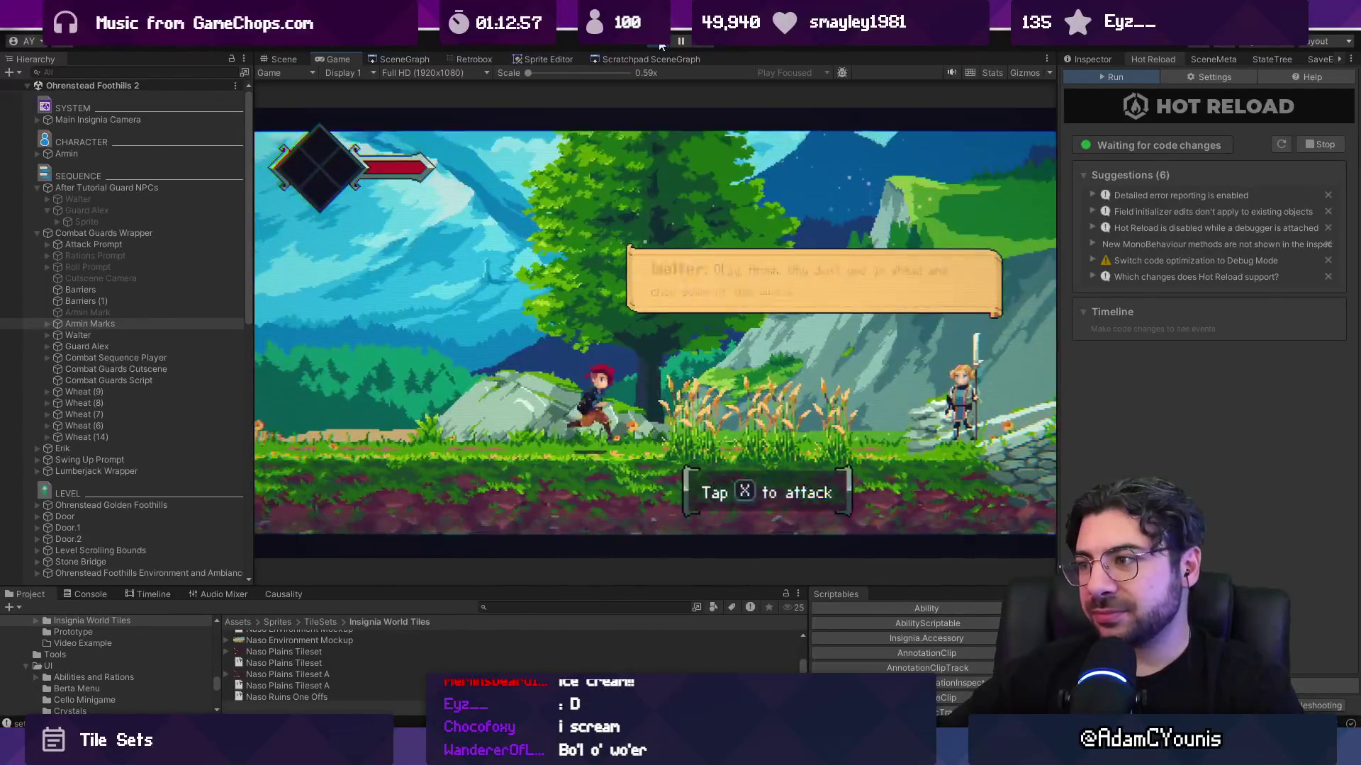
pyautogui.press('Left')
pyautogui.press('x')
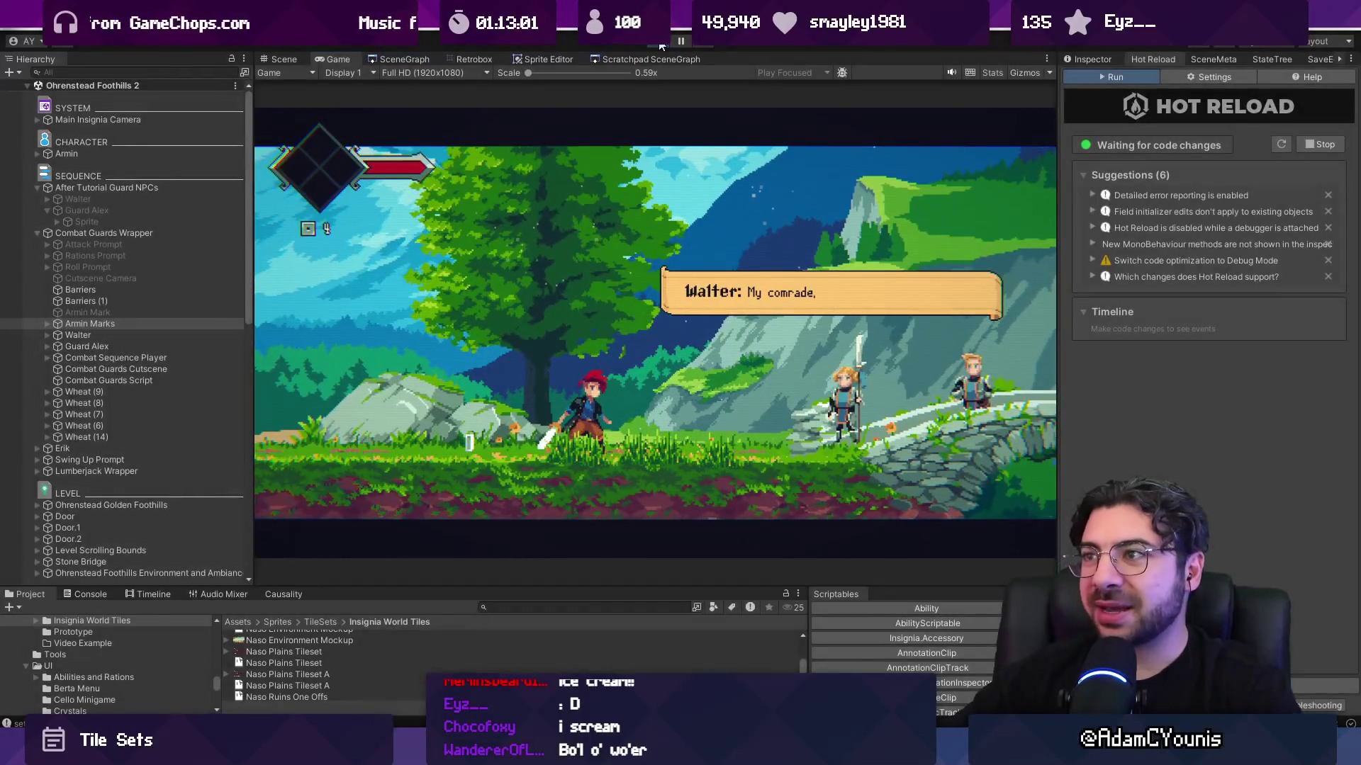
# - Replay the cutscene twice more, then enlarge the bottom panel to show the Timeline window
pyautogui.click(659, 43)
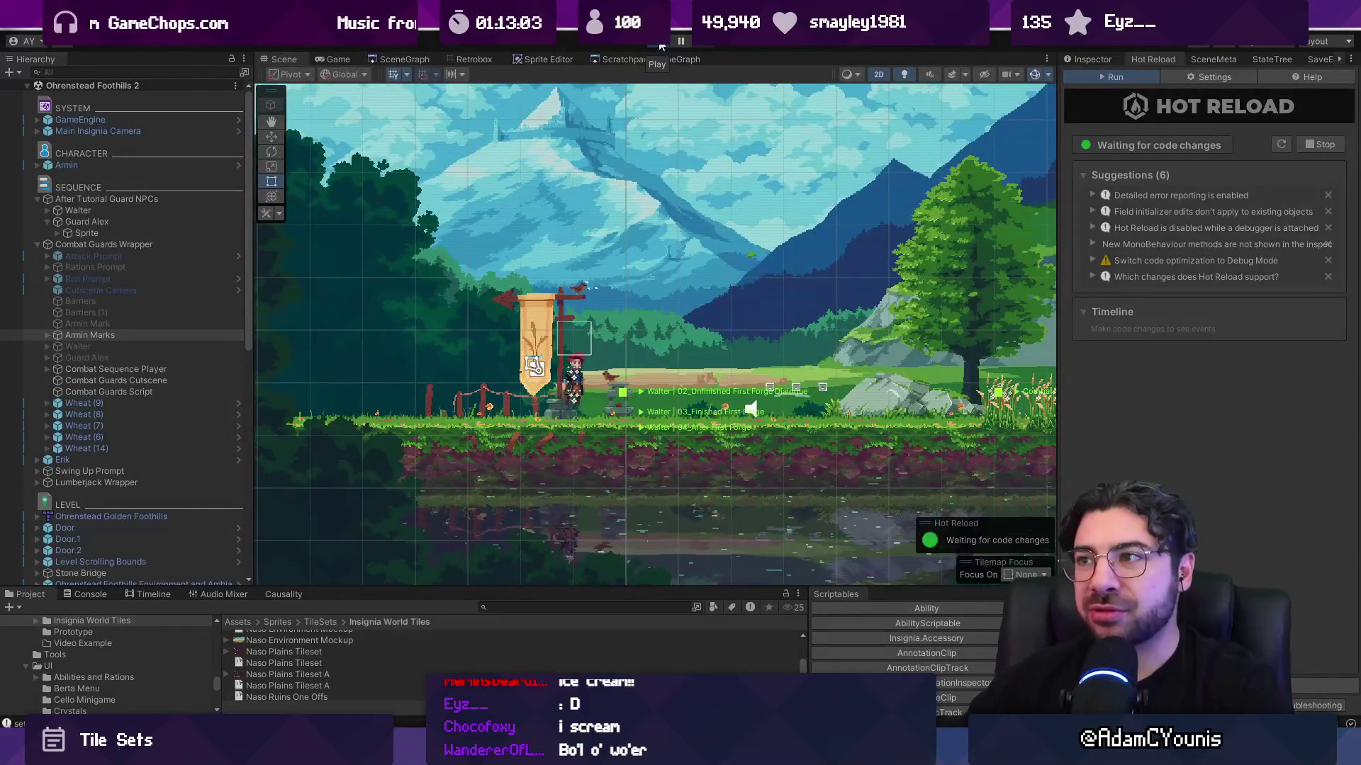
pyautogui.click(659, 43)
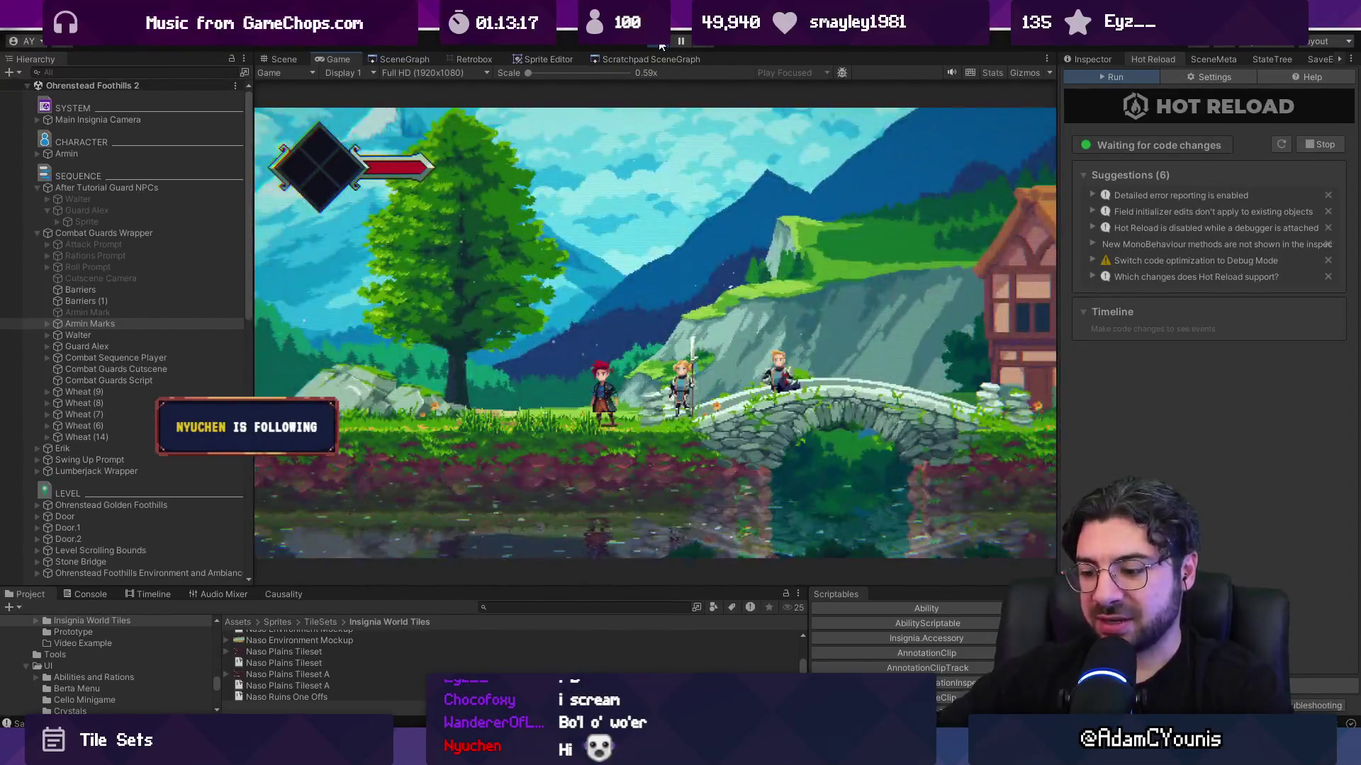
pyautogui.click(659, 44)
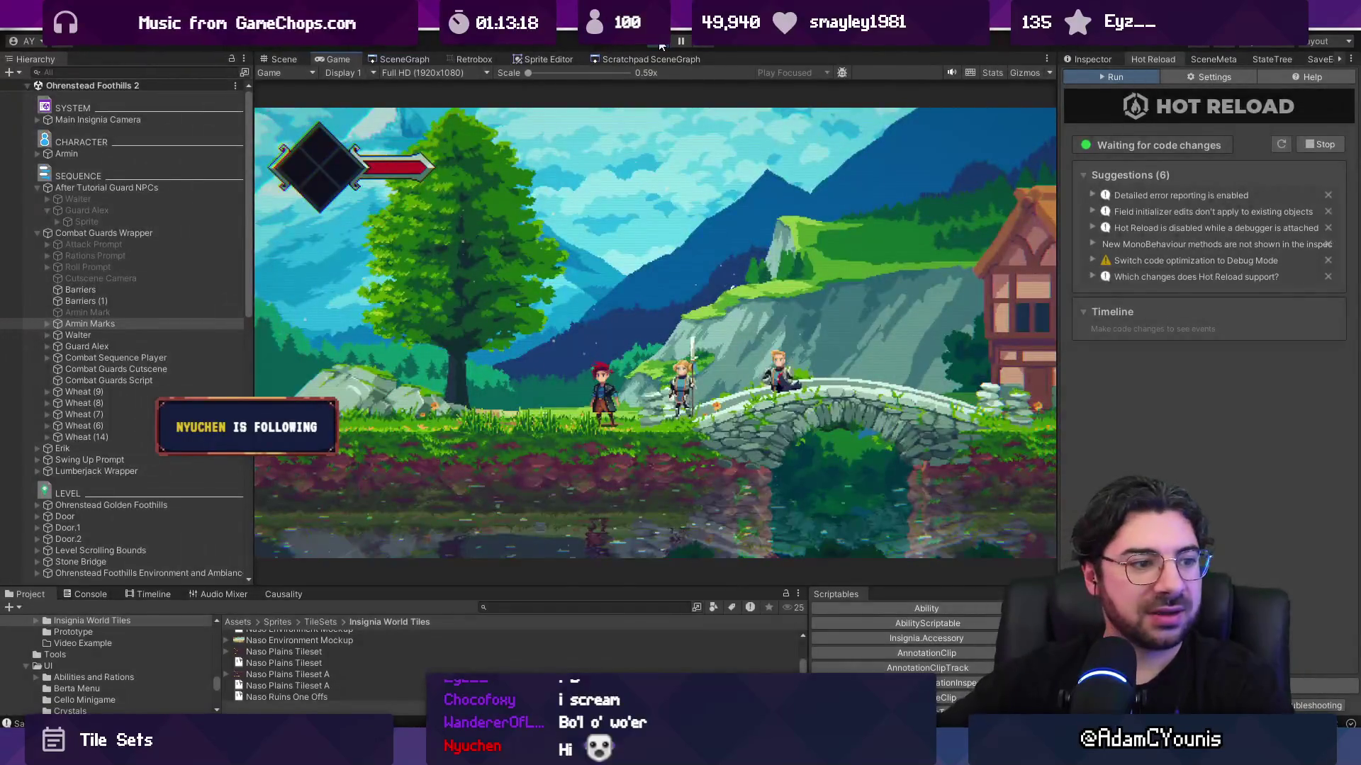
pyautogui.click(659, 44)
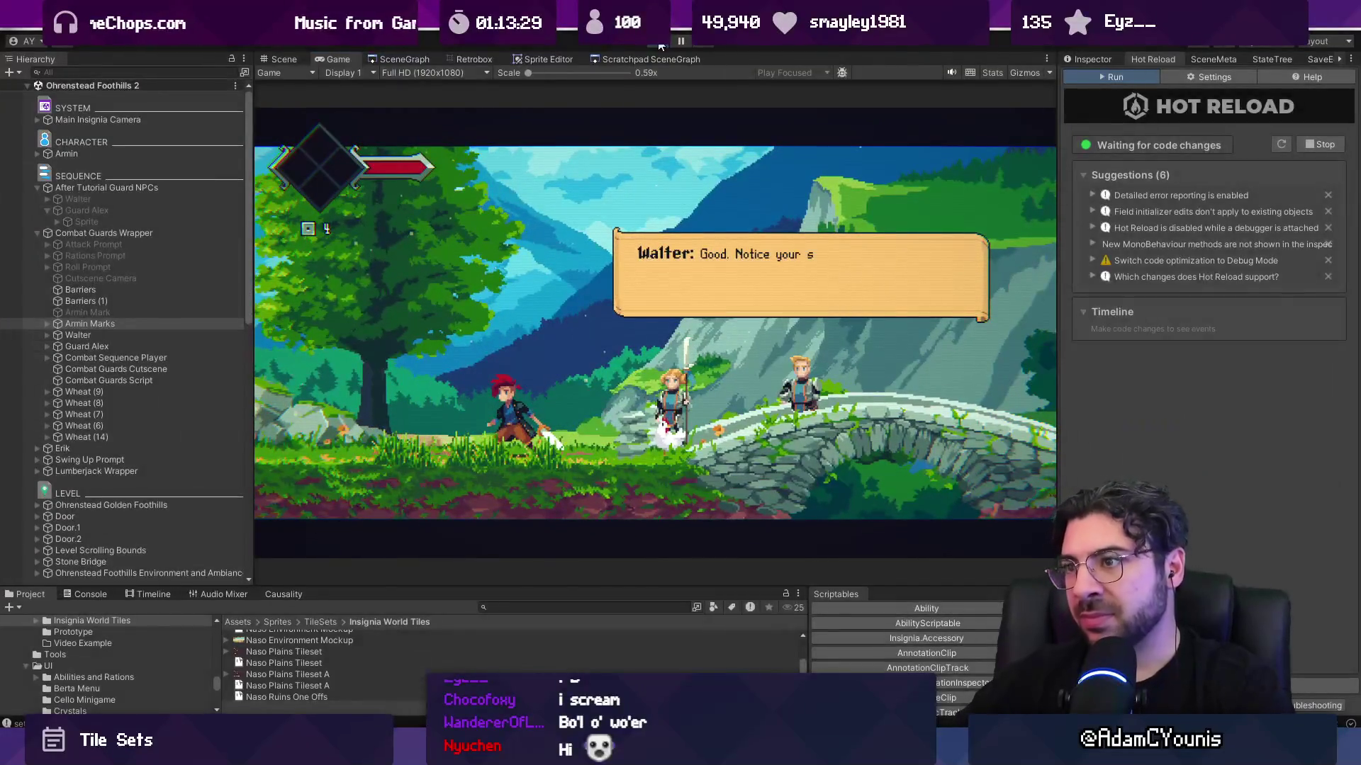
pyautogui.click(659, 42)
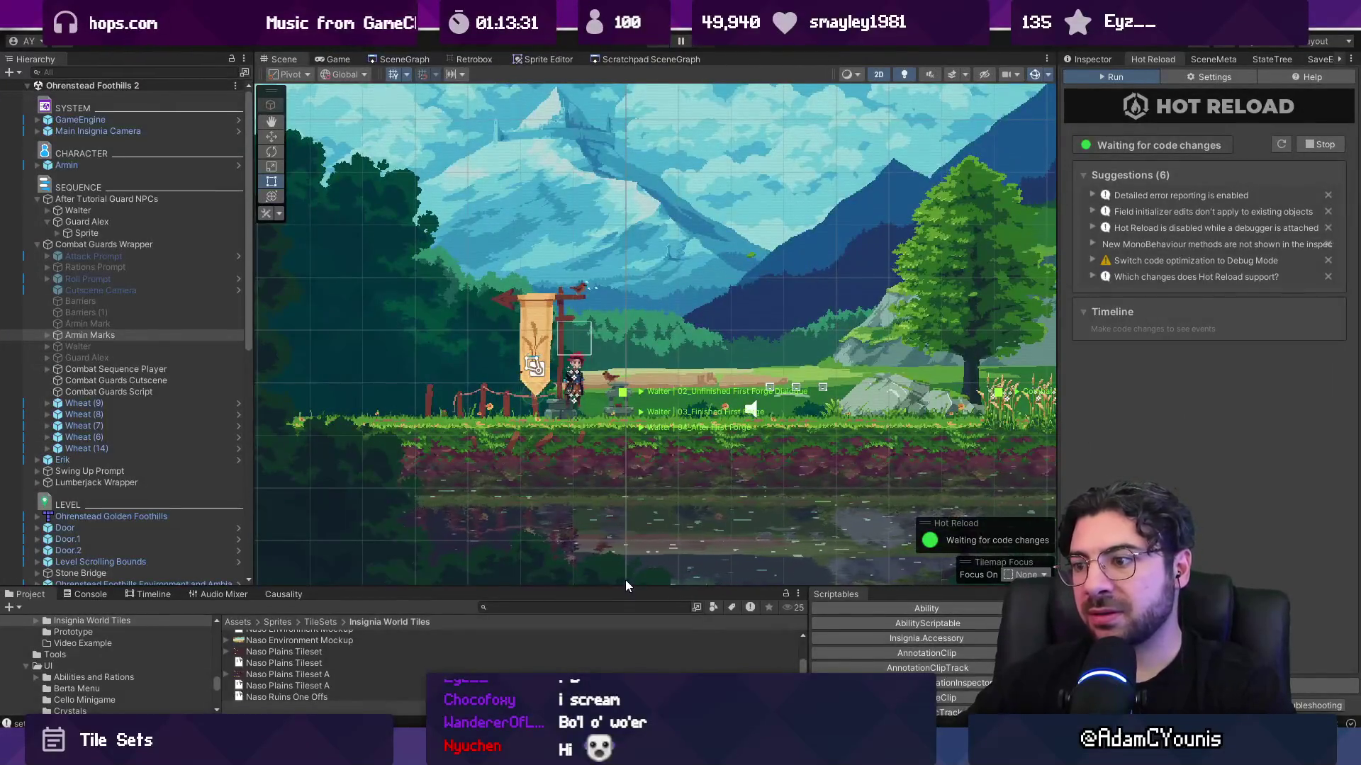
pyautogui.moveTo(628, 588); pyautogui.dragTo(640, 475)
pyautogui.click(147, 482)
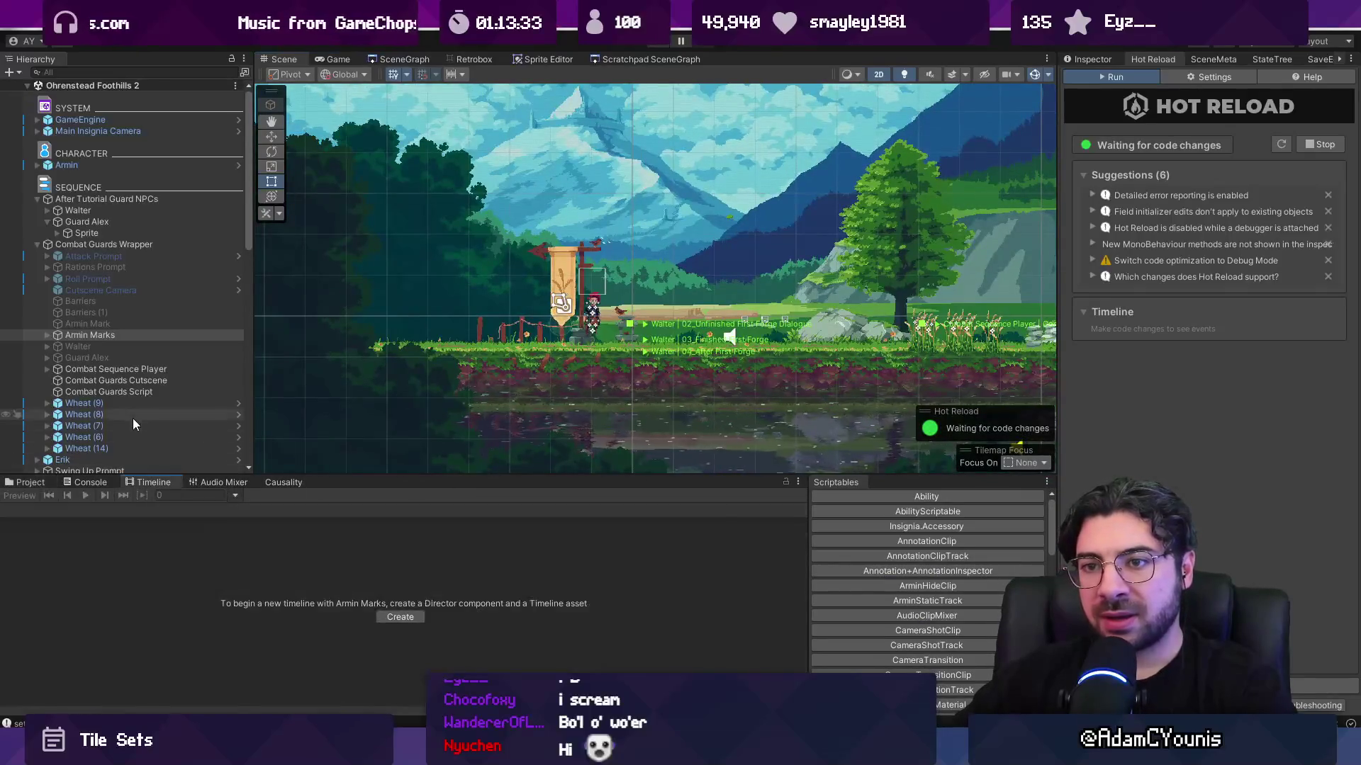
# - Show the Combat Guards Cutscene timeline from the Combat Sequence Player and pan to its later clips
pyautogui.click(135, 372)
pyautogui.click(134, 383)
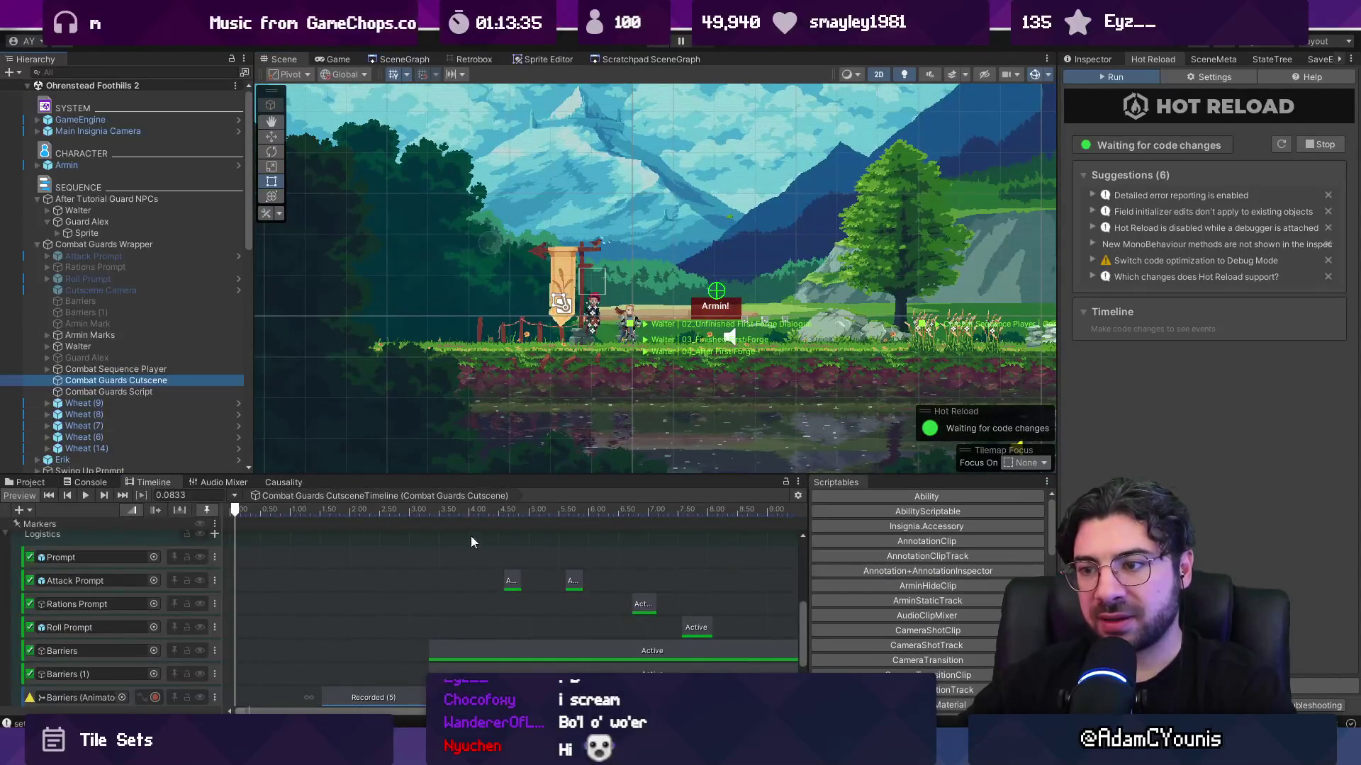
pyautogui.moveTo(451, 477); pyautogui.dragTo(497, 356)
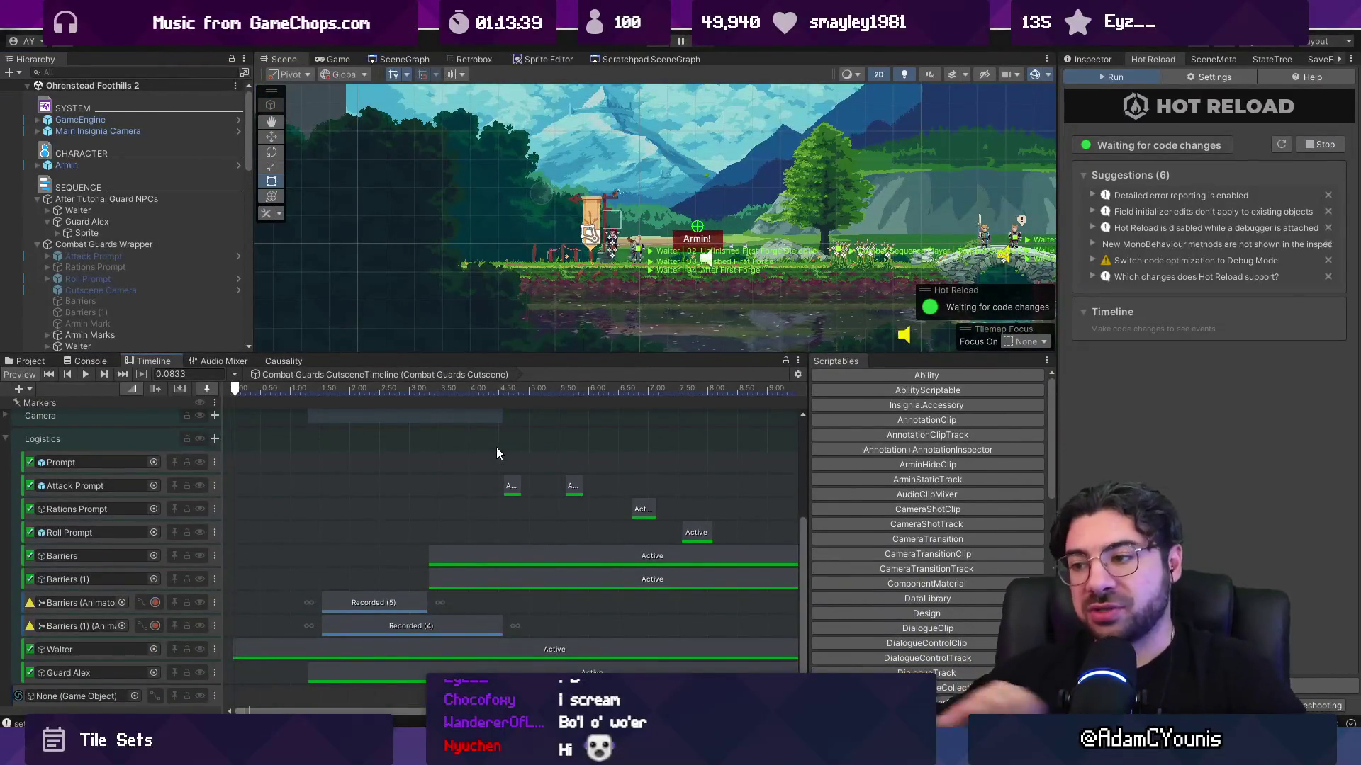
pyautogui.scroll(2, 443, 478)
pyautogui.scroll(5, 342, 464)
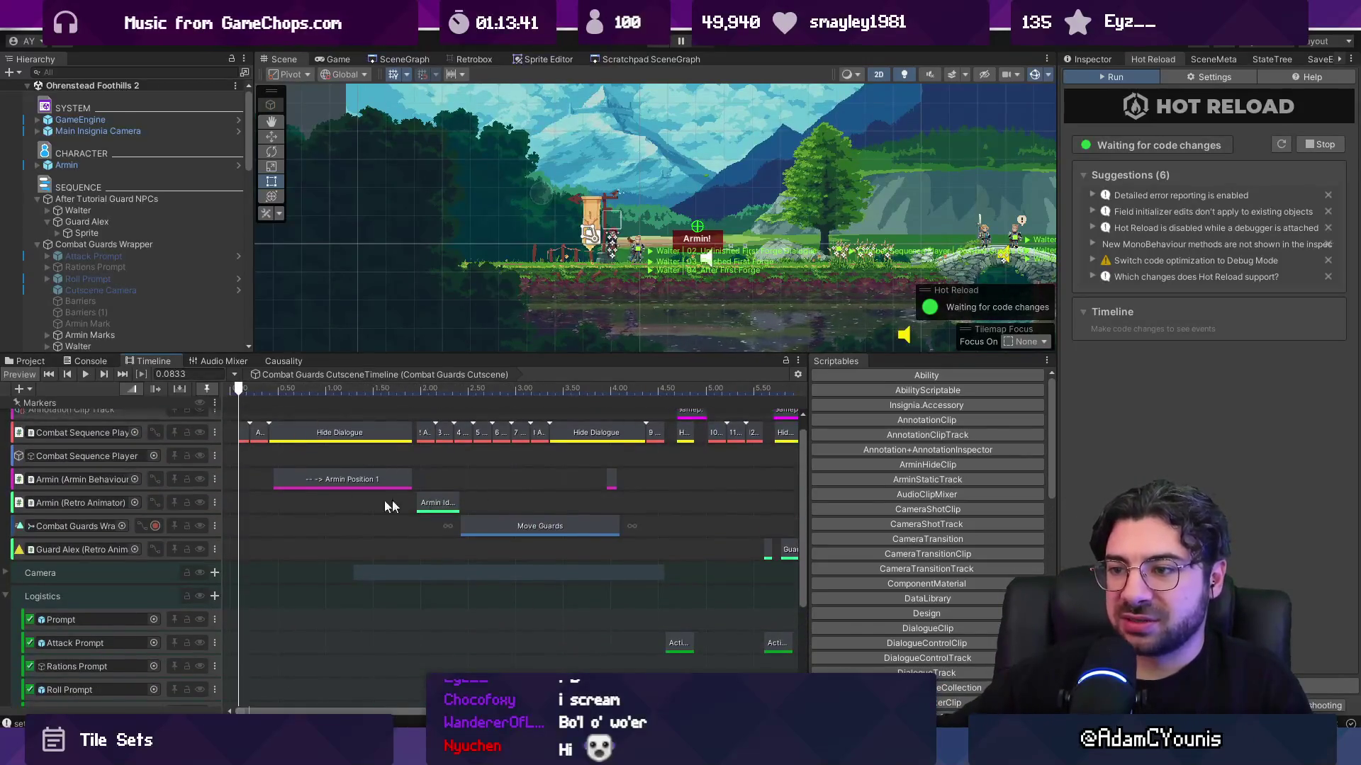
pyautogui.scroll(5, 321, 470)
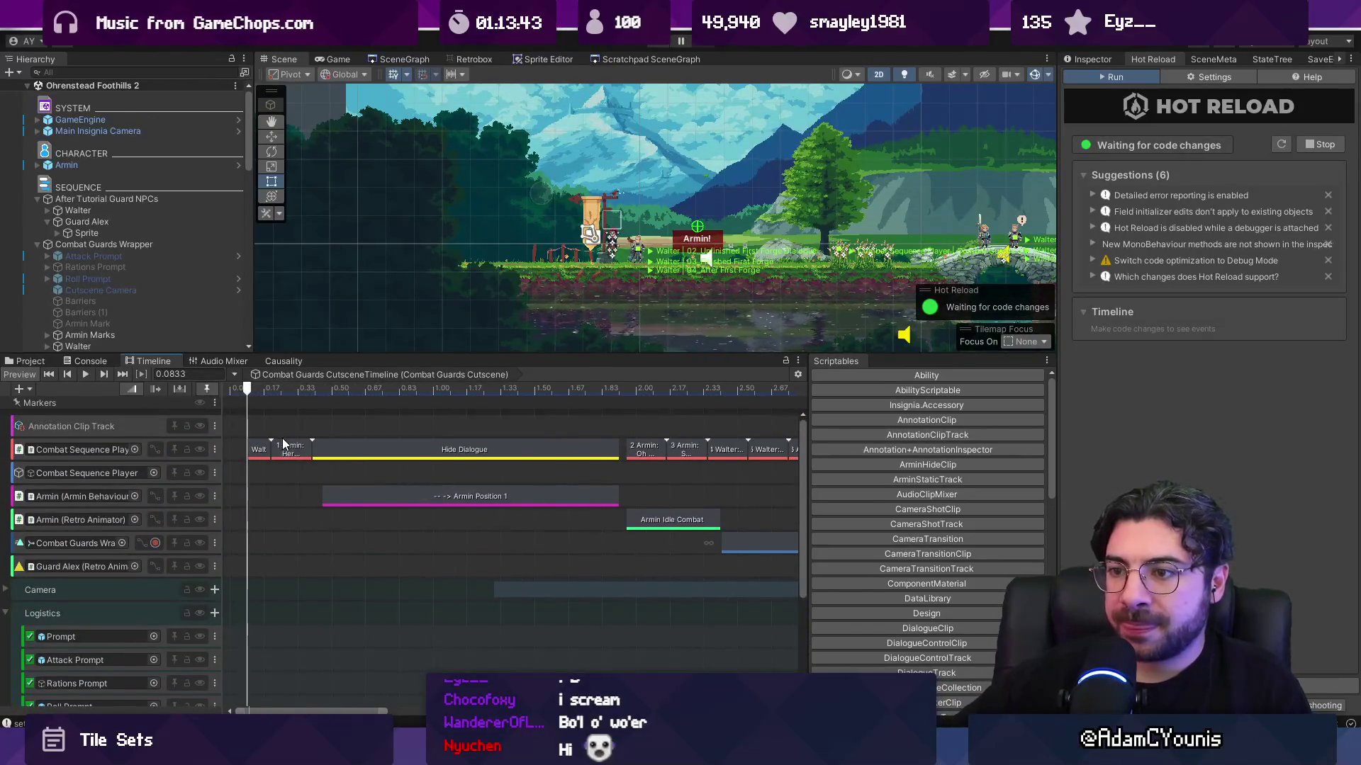
pyautogui.hscroll(10, 547, 467)
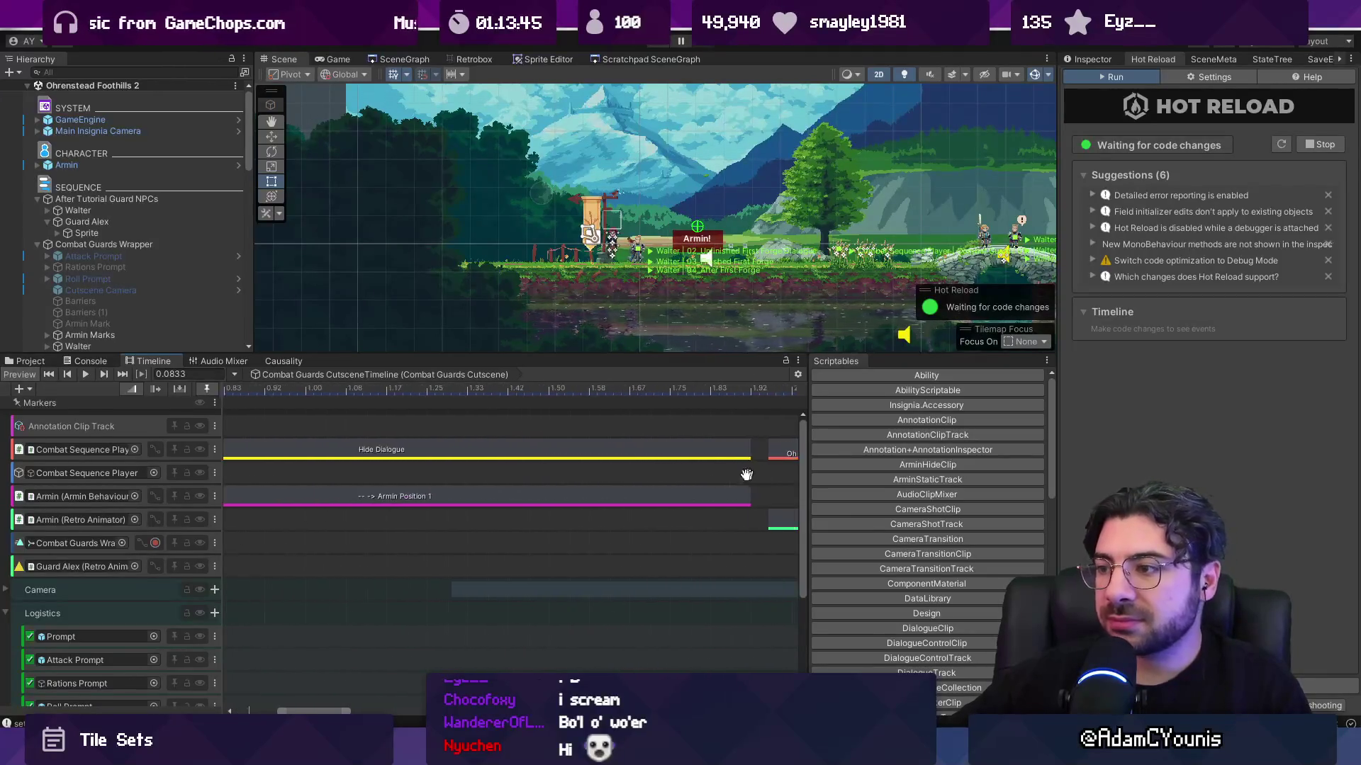
pyautogui.moveTo(546, 466); pyautogui.dragTo(497, 472)
pyautogui.scroll(-3, 580, 465)
pyautogui.hscroll(5, 567, 469)
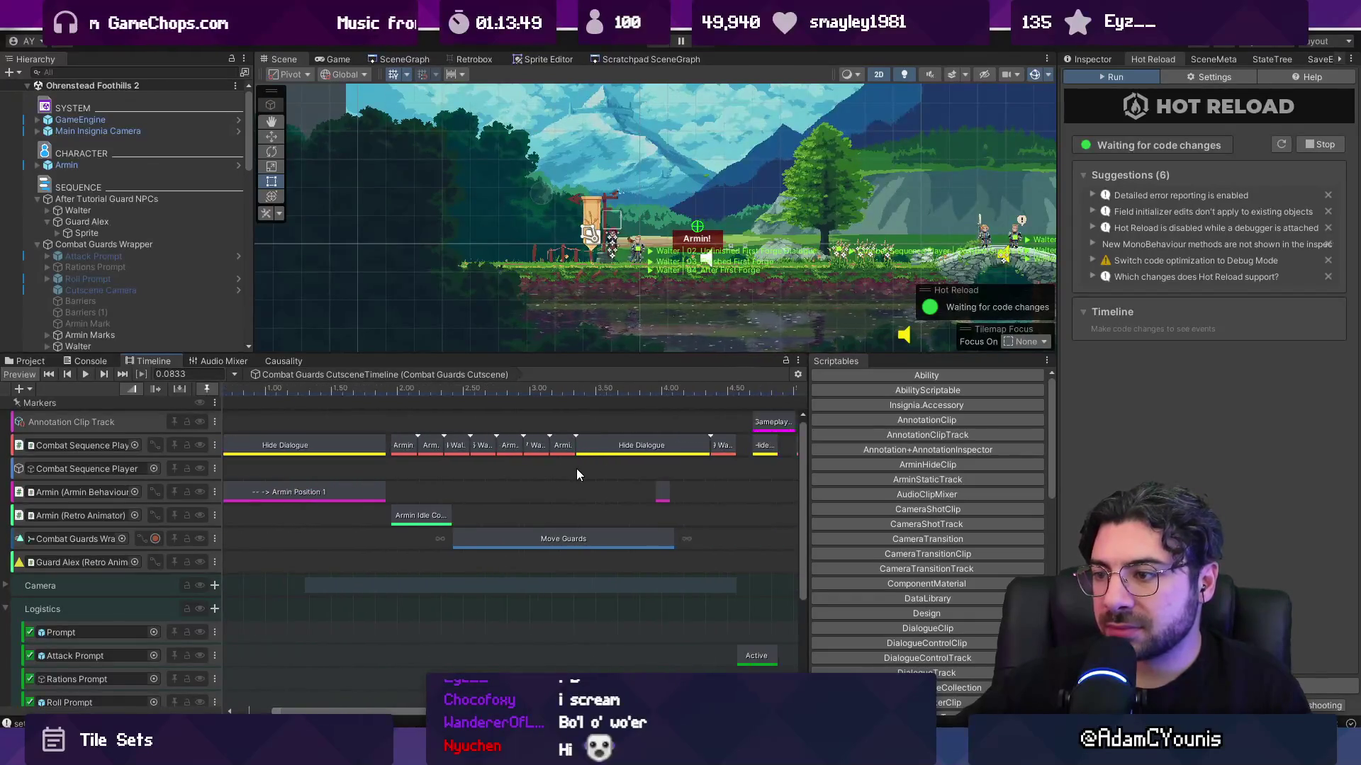
pyautogui.scroll(3, 687, 482)
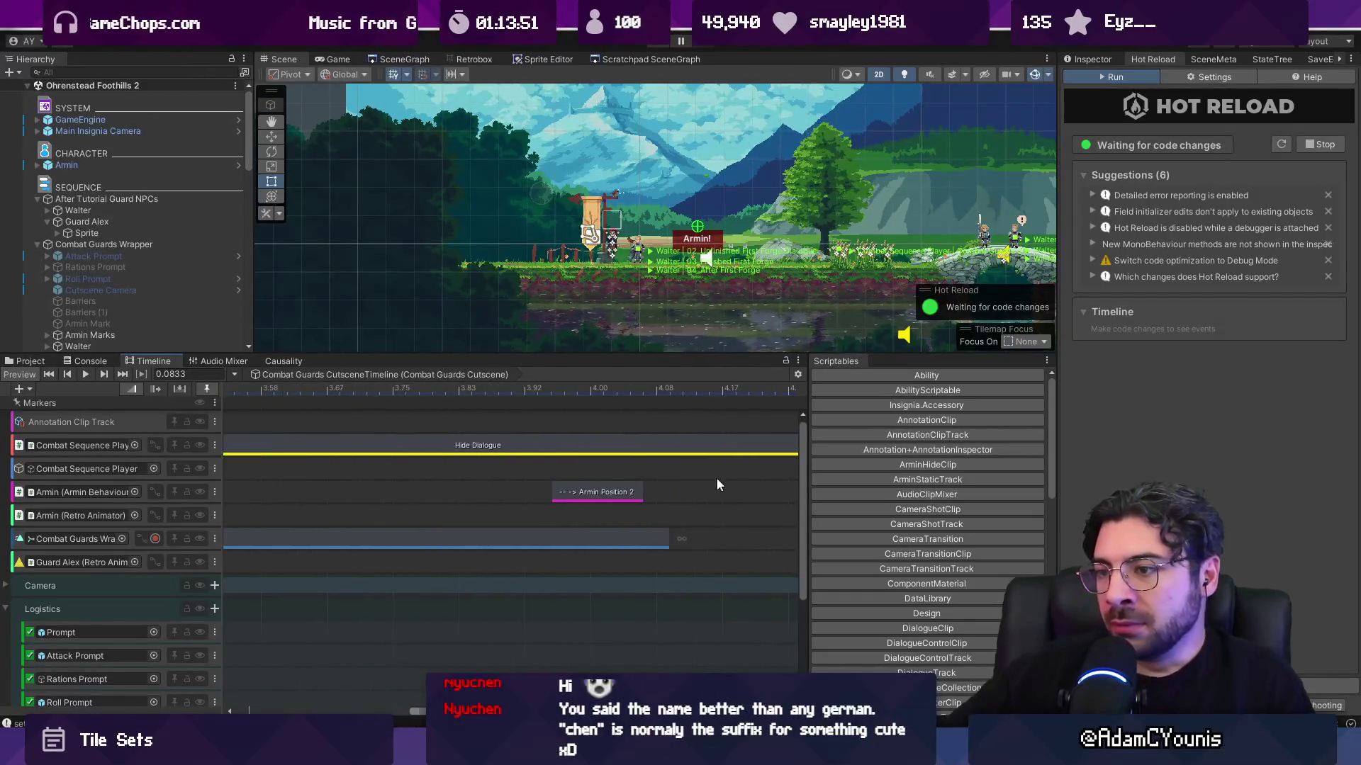
pyautogui.hscroll(5, 624, 482)
pyautogui.scroll(2, 623, 482)
pyautogui.scroll(-2, 608, 467)
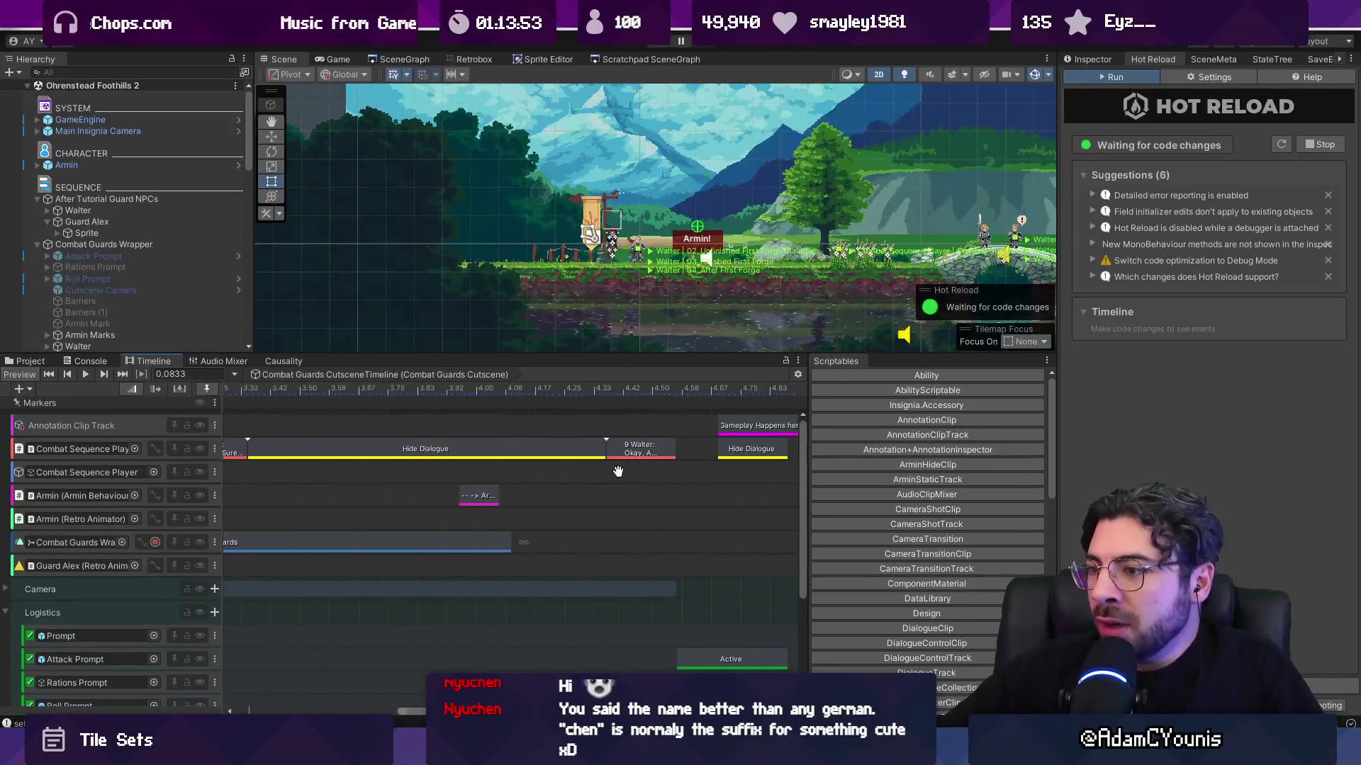
pyautogui.scroll(-2, 567, 464)
pyautogui.scroll(-4, 559, 469)
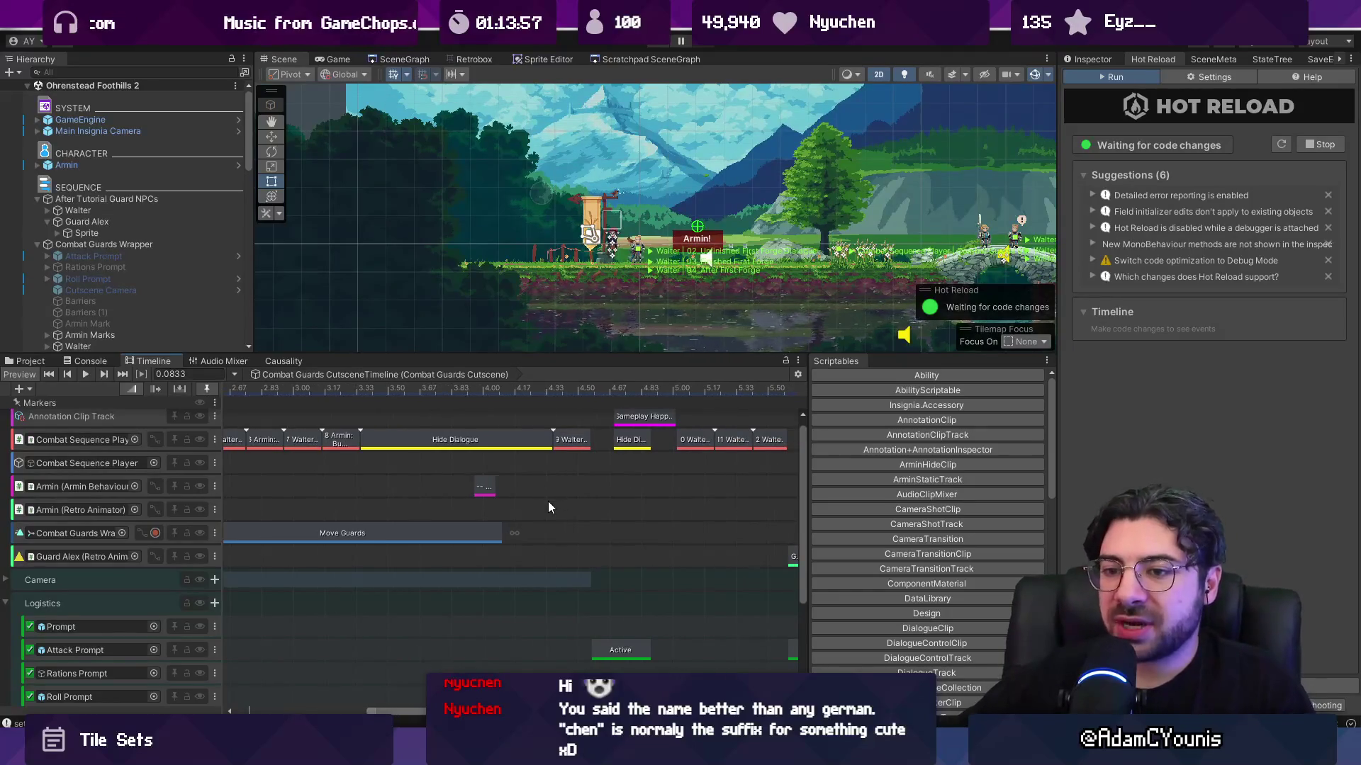
pyautogui.scroll(1, 547, 500)
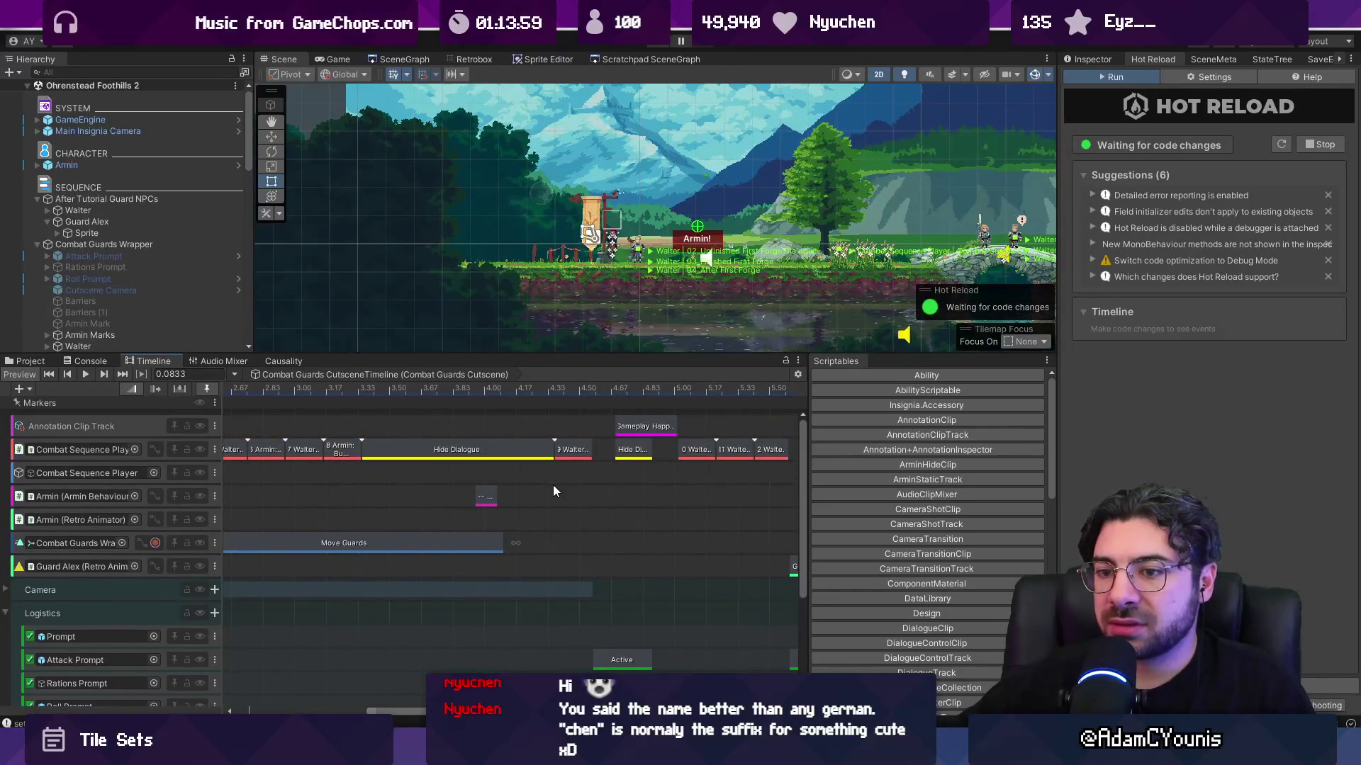
# - Inspect Walter's ninth dialogue clip timing and the following Hide Dialogue clip's Behaviour settings
pyautogui.click(565, 452)
pyautogui.click(1084, 62)
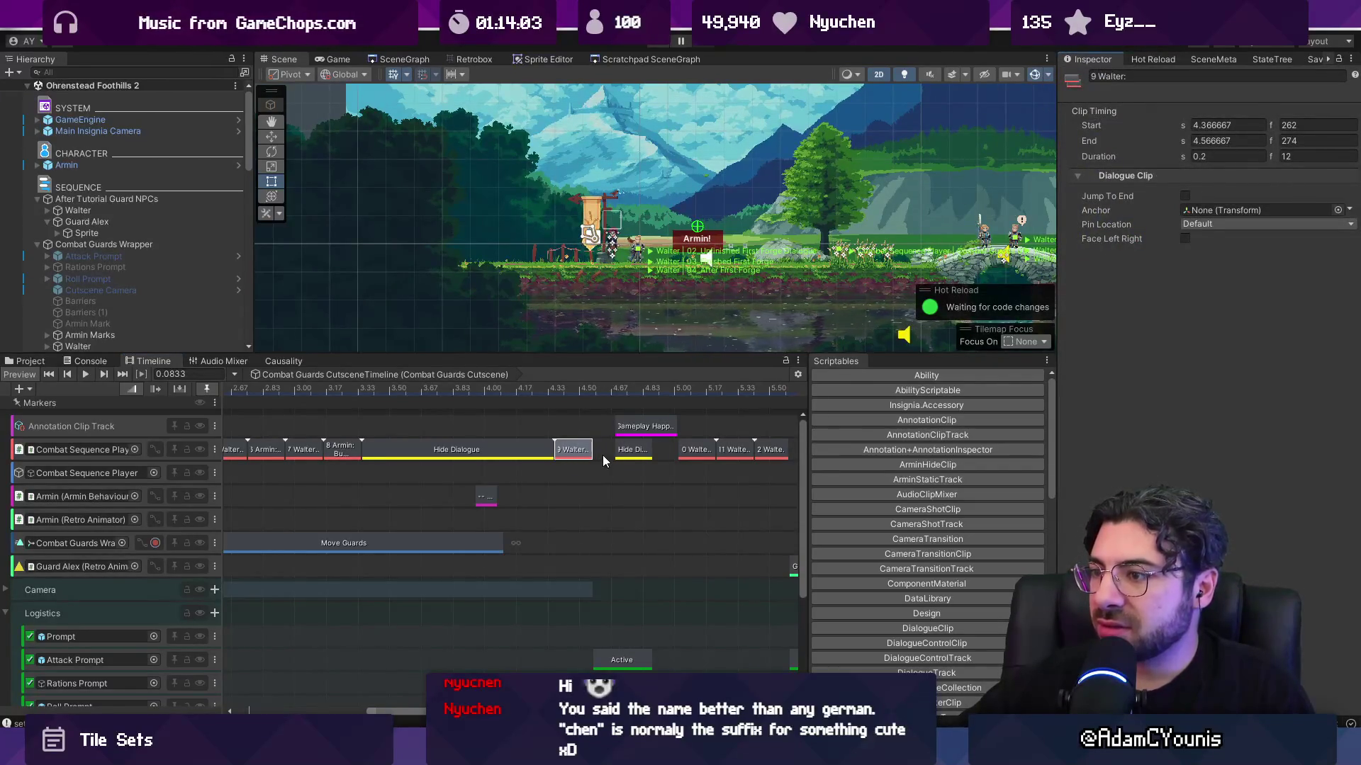
pyautogui.click(628, 453)
pyautogui.click(1078, 210)
pyautogui.scroll(5, 659, 421)
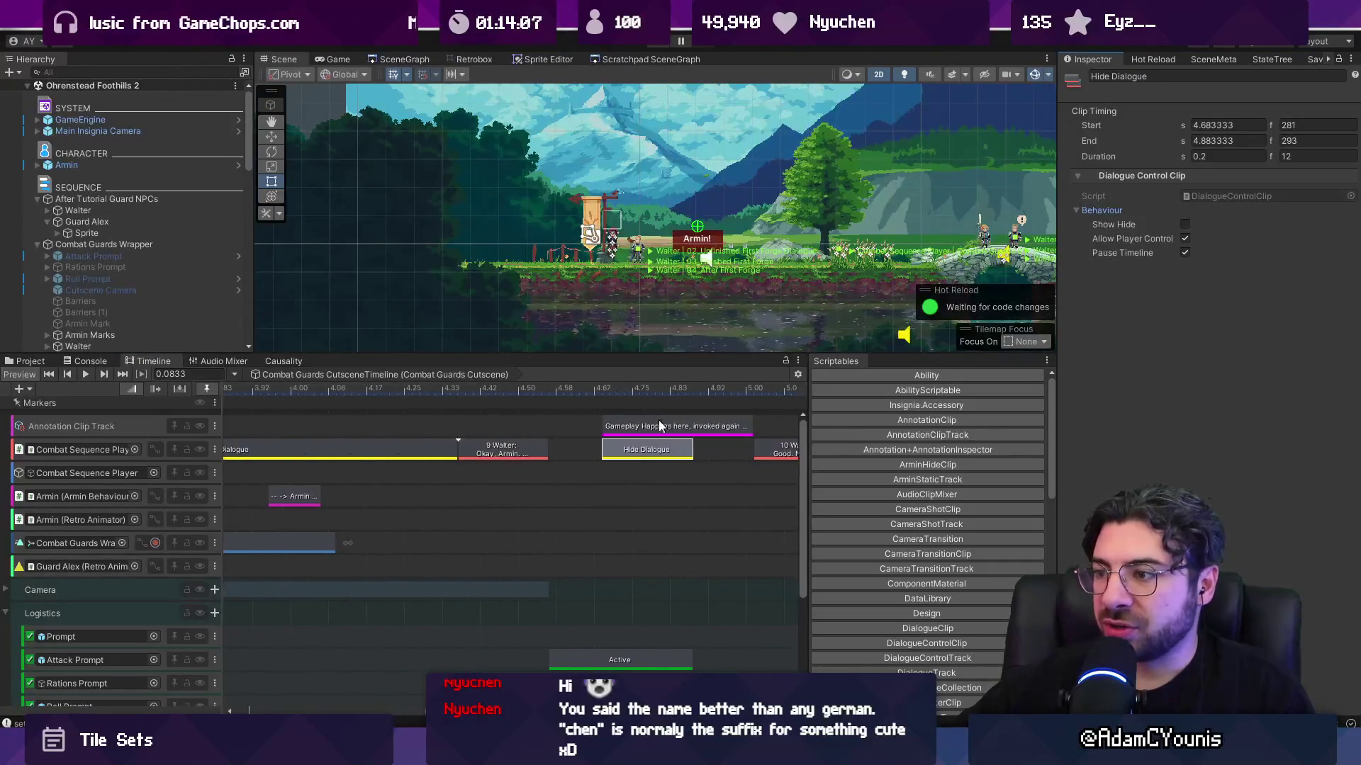
pyautogui.scroll(3, 658, 417)
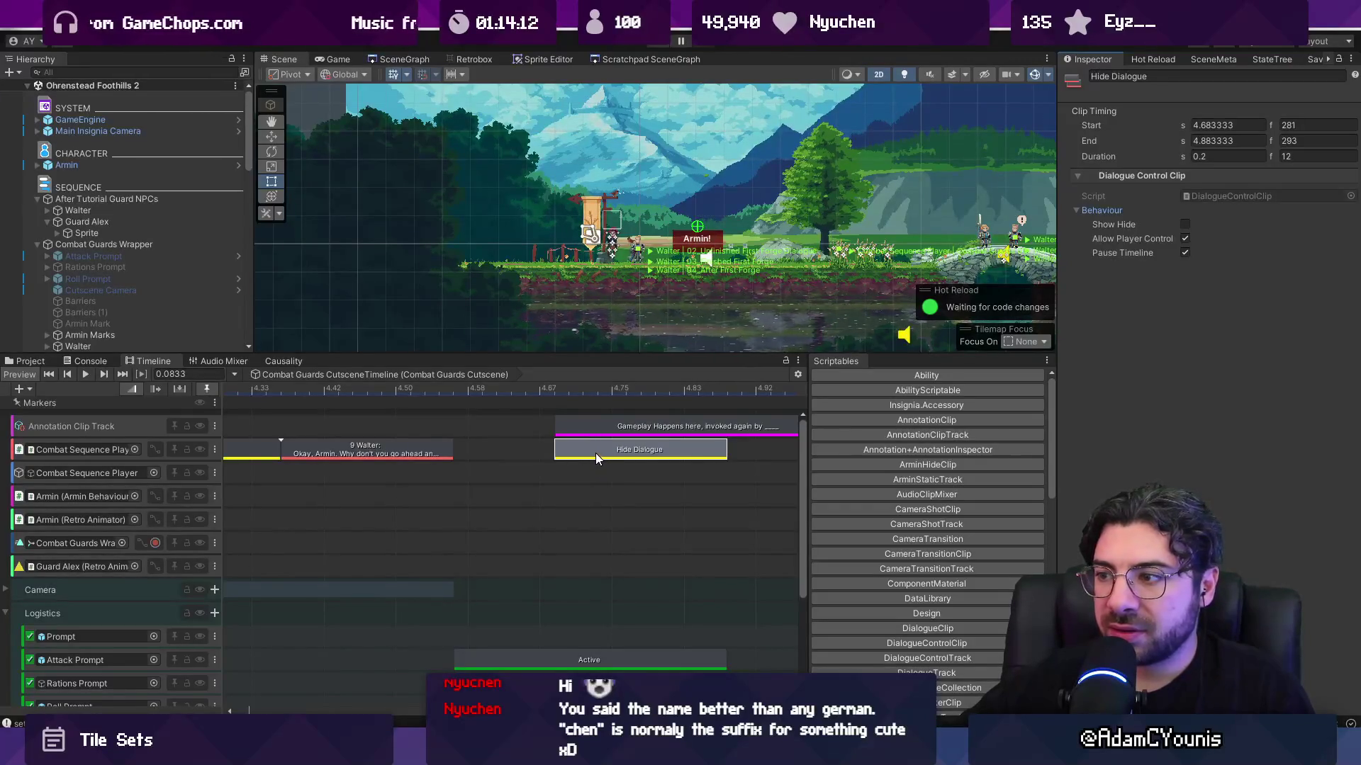
pyautogui.scroll(-3, 595, 452)
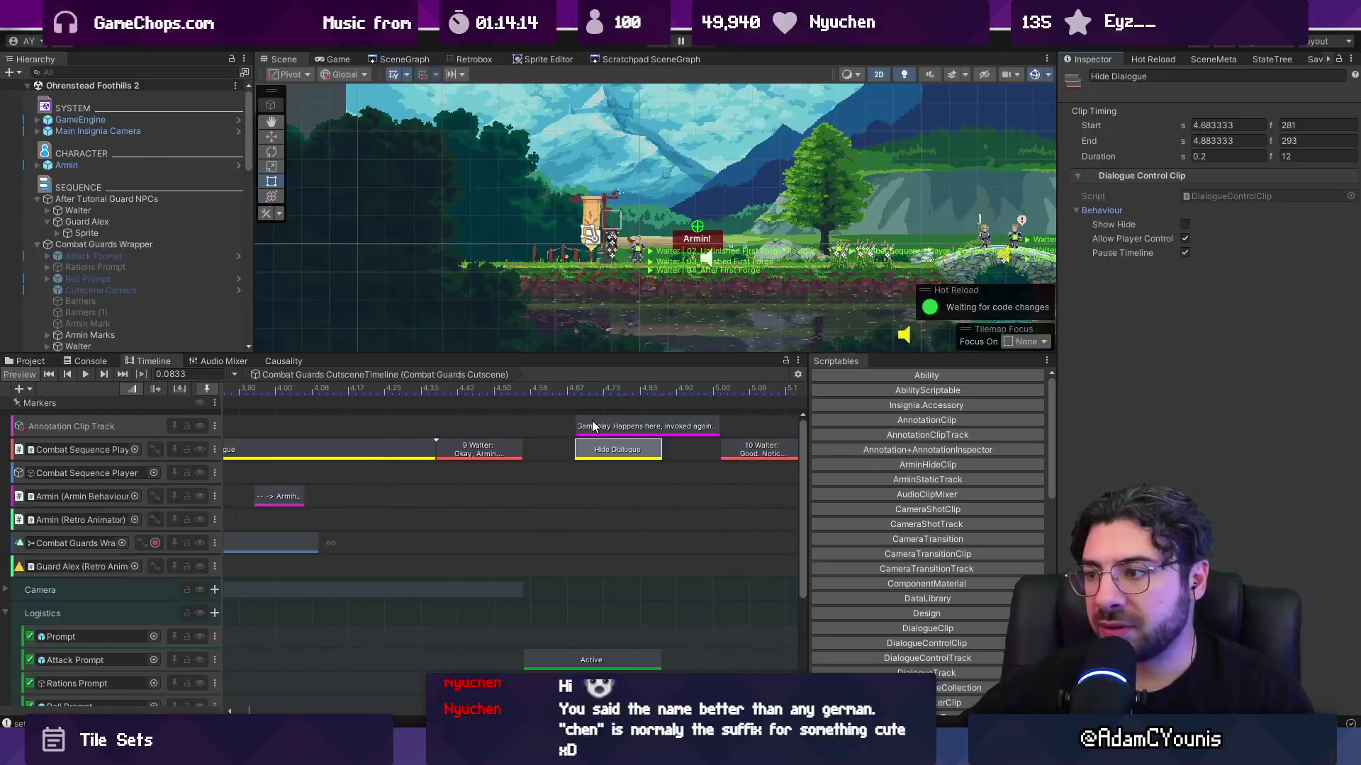
# - Nudge the Gameplay Happens and Hide Dialogue clips slightly earlier, then move them back later
pyautogui.click(596, 427)
pyautogui.keyDown('ctrl'); pyautogui.click(594, 445); pyautogui.keyUp('ctrl')
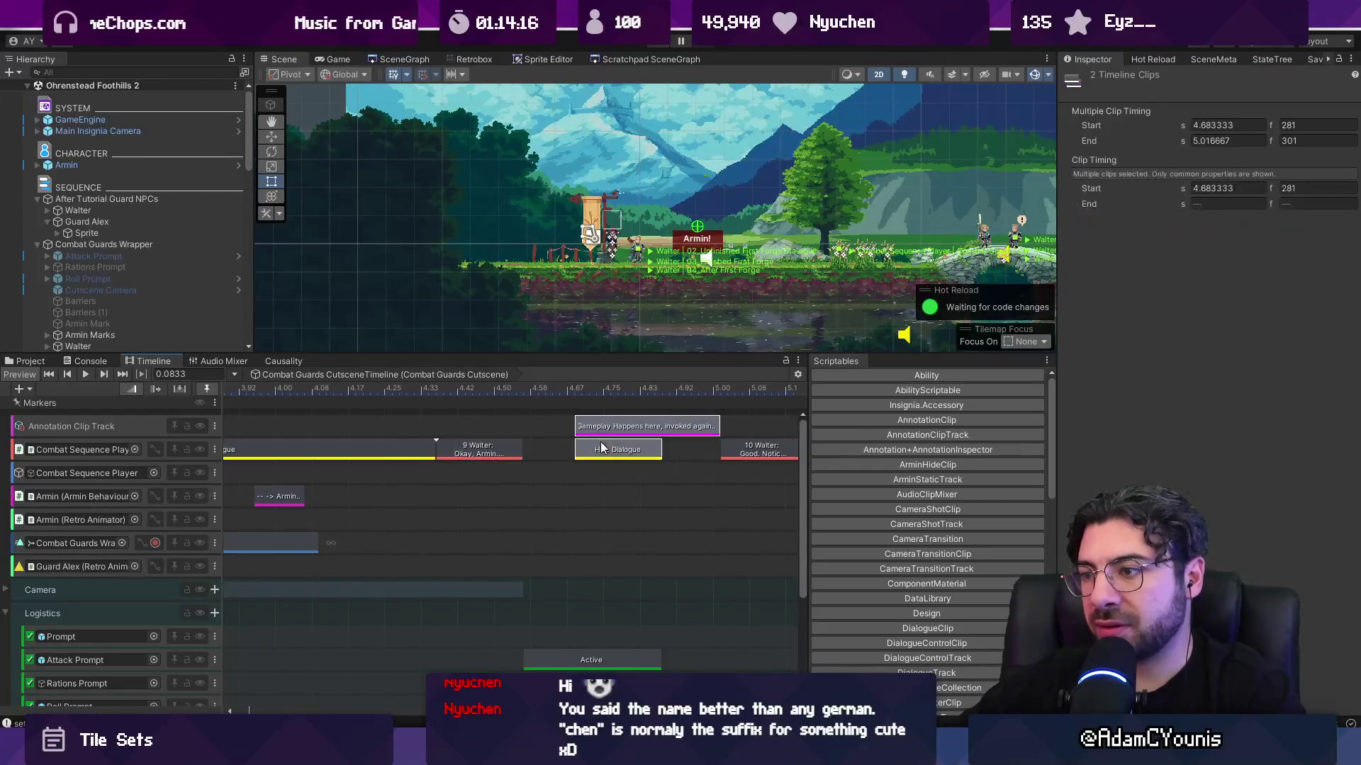
pyautogui.moveTo(606, 426); pyautogui.dragTo(568, 426)
pyautogui.hscroll(-5, 453, 466)
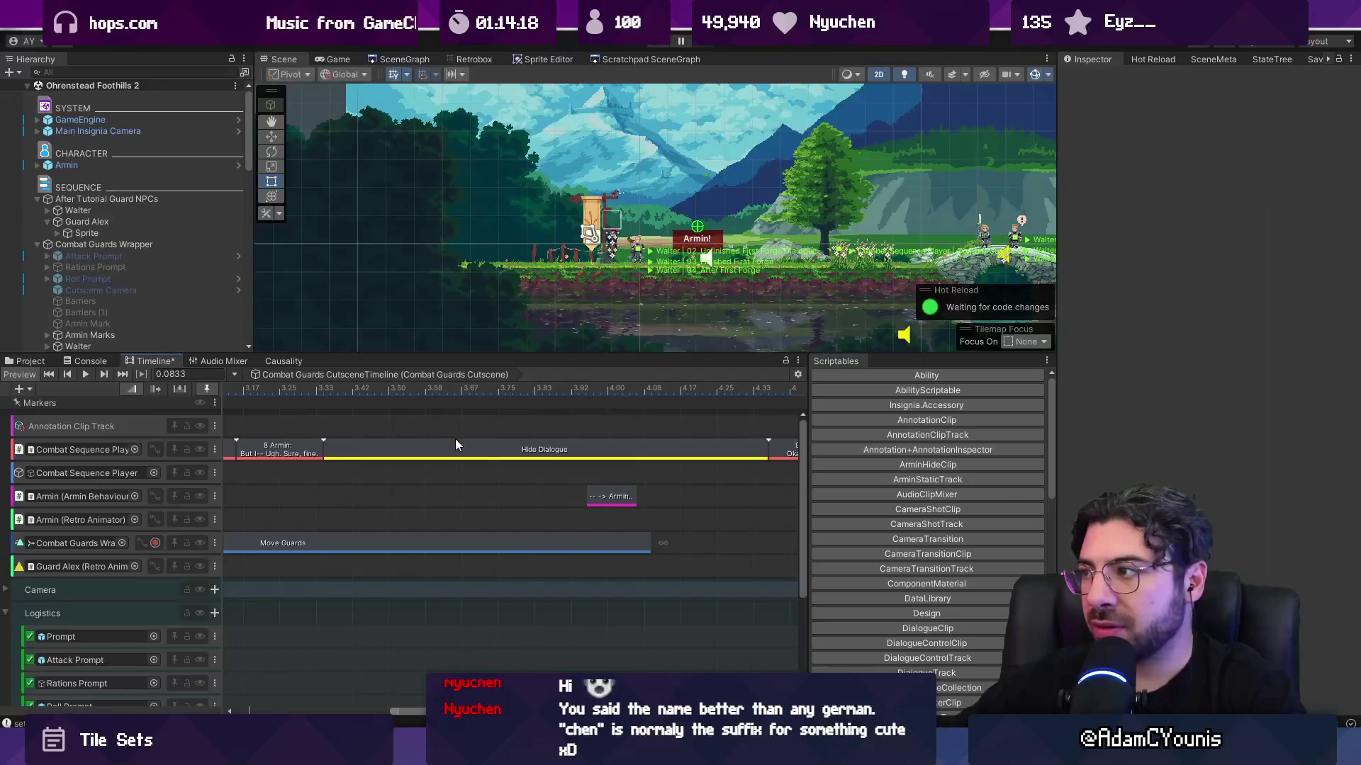
pyautogui.click(455, 443)
pyautogui.scroll(-10, 414, 452)
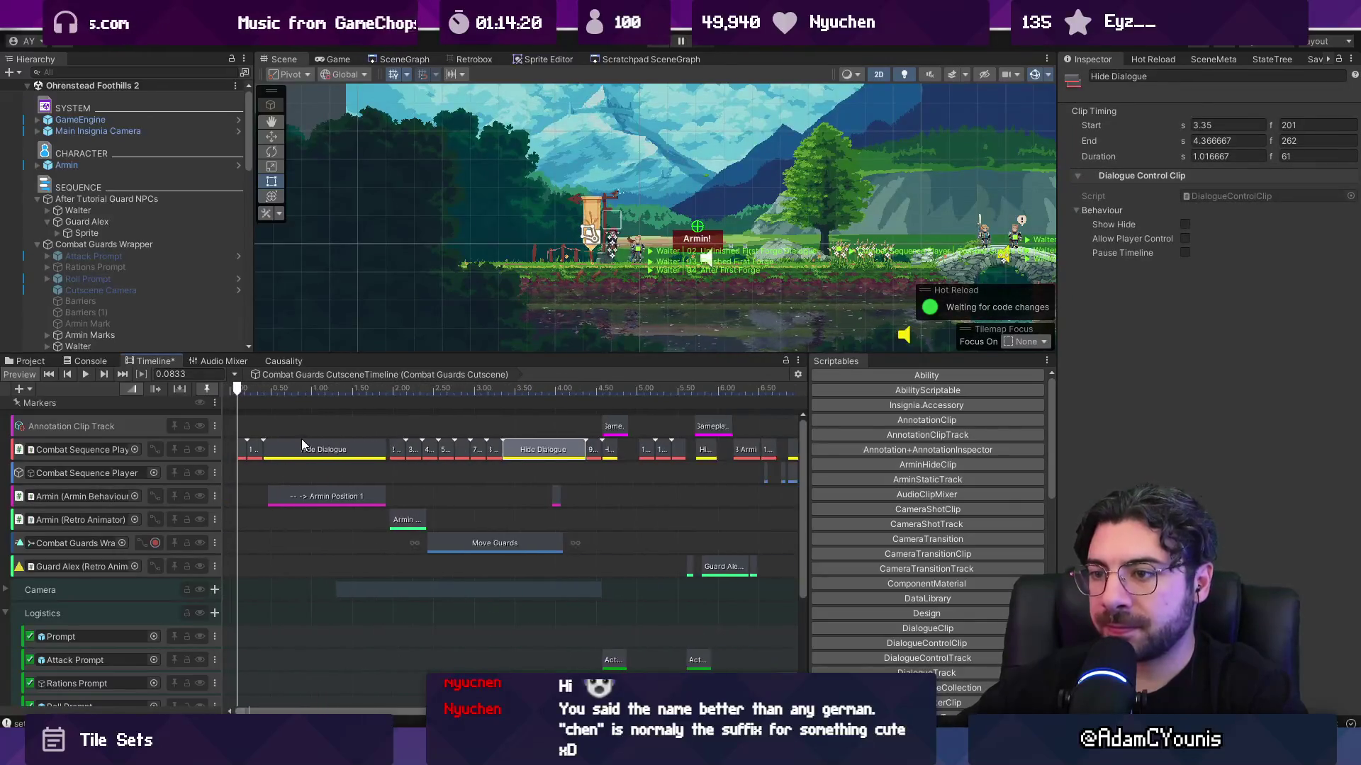
pyautogui.click(324, 450)
pyautogui.scroll(8, 670, 460)
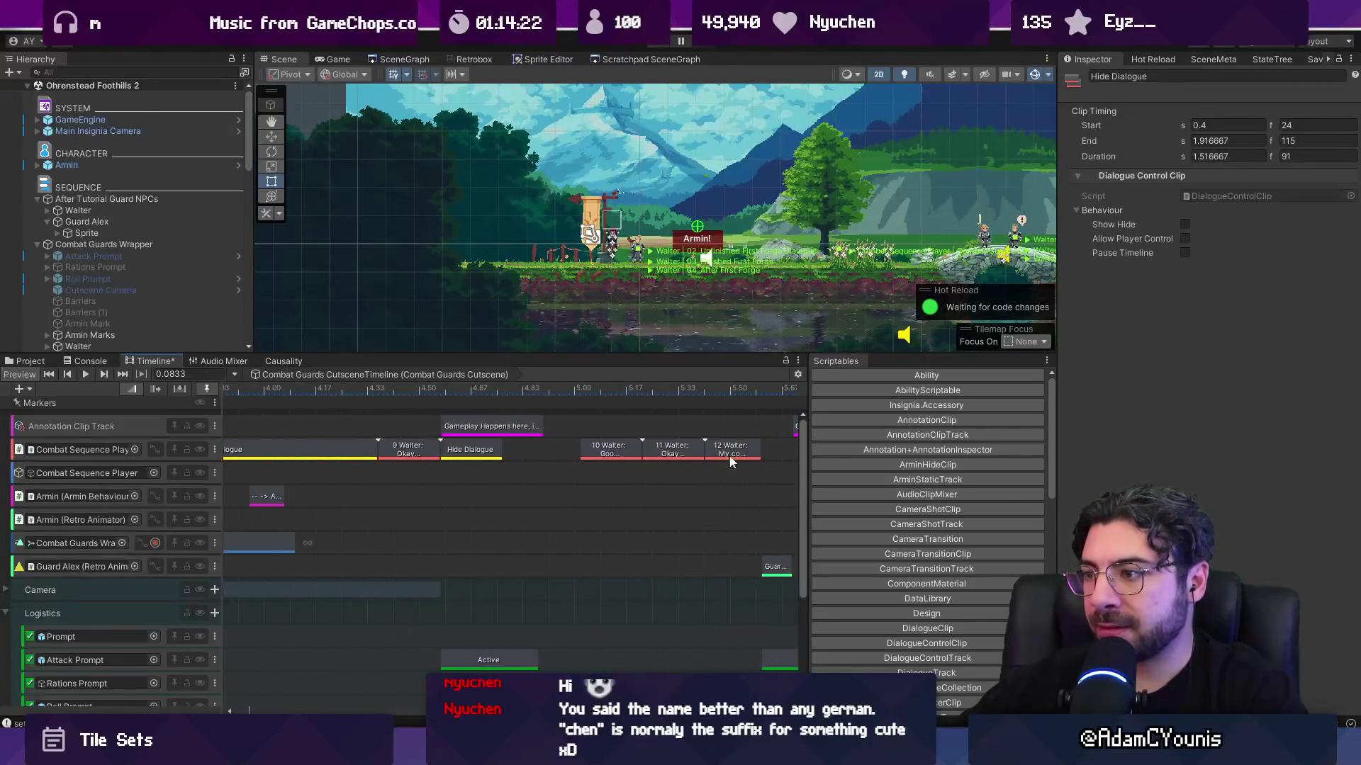
pyautogui.moveTo(329, 423)
pyautogui.mouseDown()
pyautogui.moveTo(534, 426)
pyautogui.moveTo(520, 436)
pyautogui.mouseUp()
pyautogui.keyDown('shift'); pyautogui.click(489, 426); pyautogui.keyUp('shift')
pyautogui.scroll(3, 525, 433)
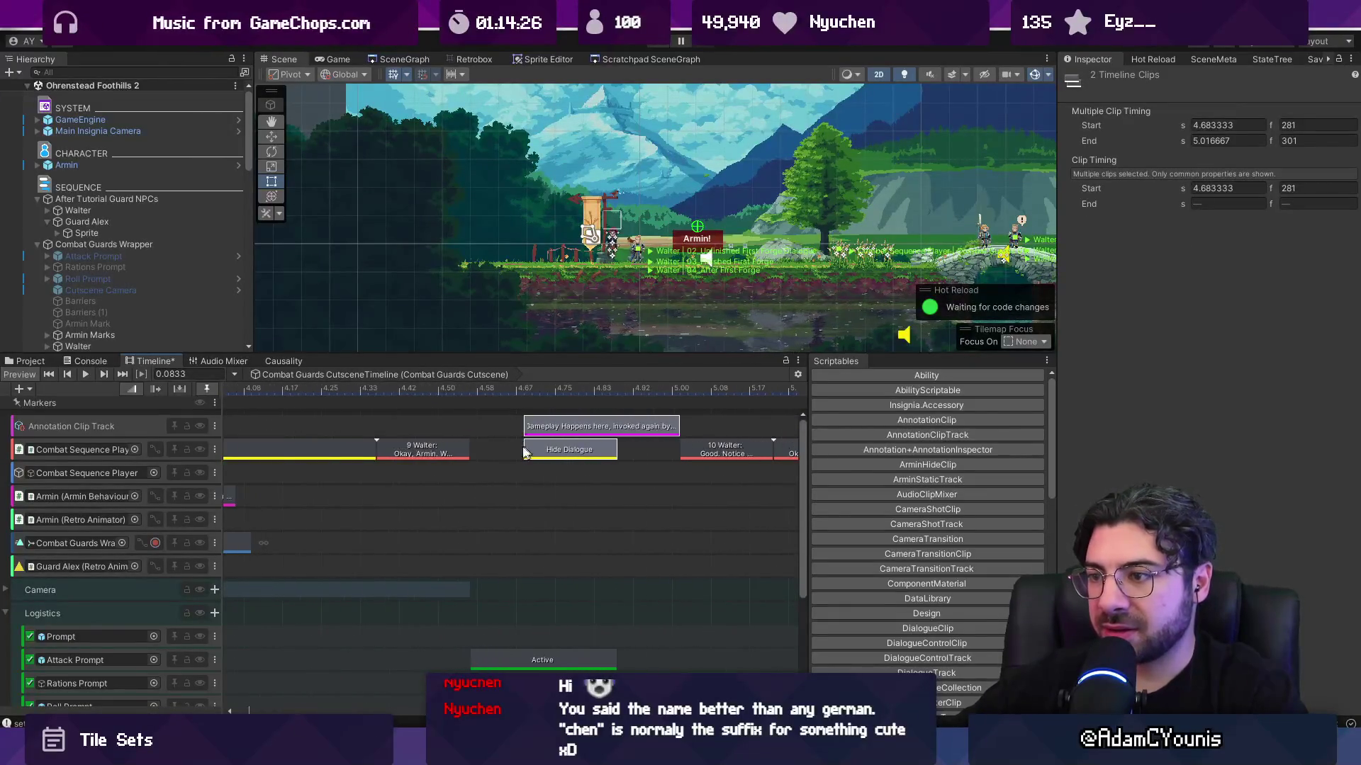
# - Check the Hide Dialogue clip's 4.68–4.88 s timing, then select the After Tutorial Guard NPCs object
pyautogui.click(567, 428)
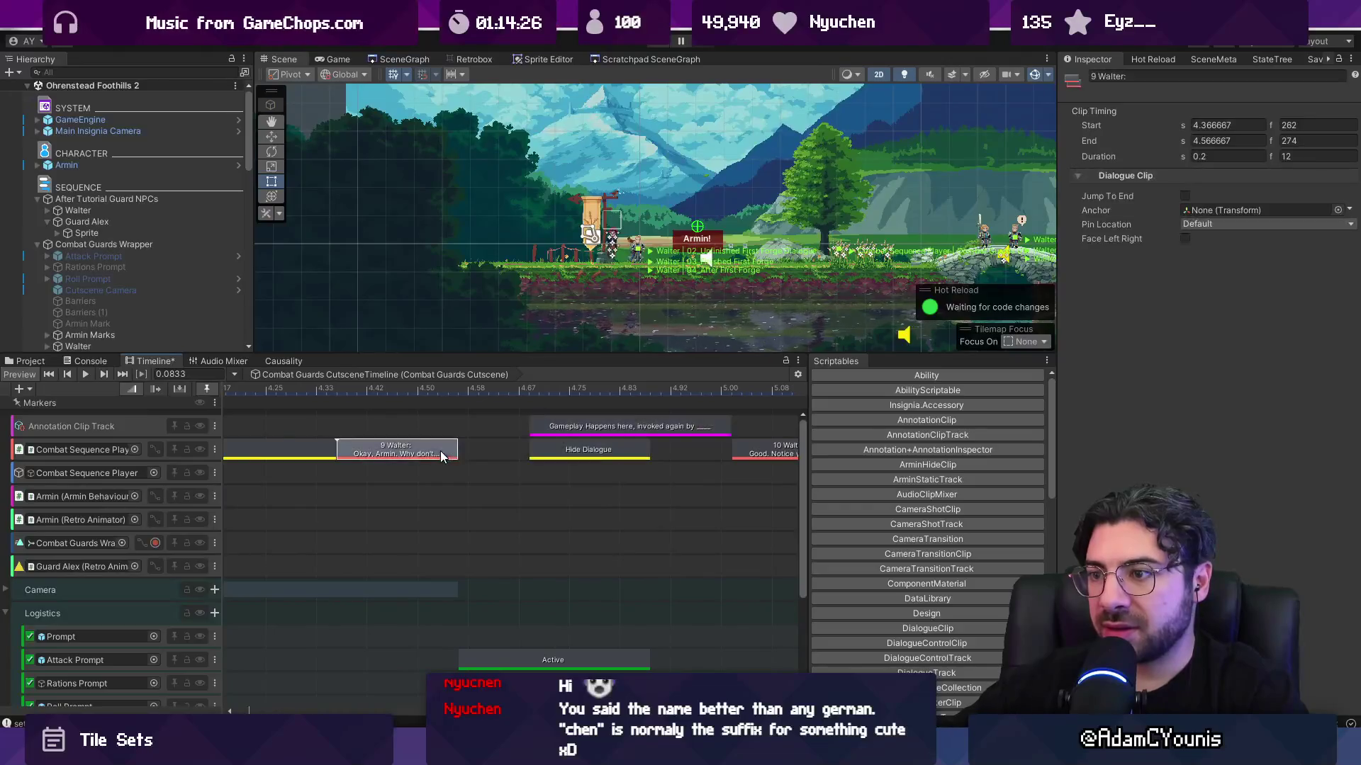
pyautogui.click(567, 448)
pyautogui.scroll(-4, 586, 455)
pyautogui.hscroll(10, 586, 455)
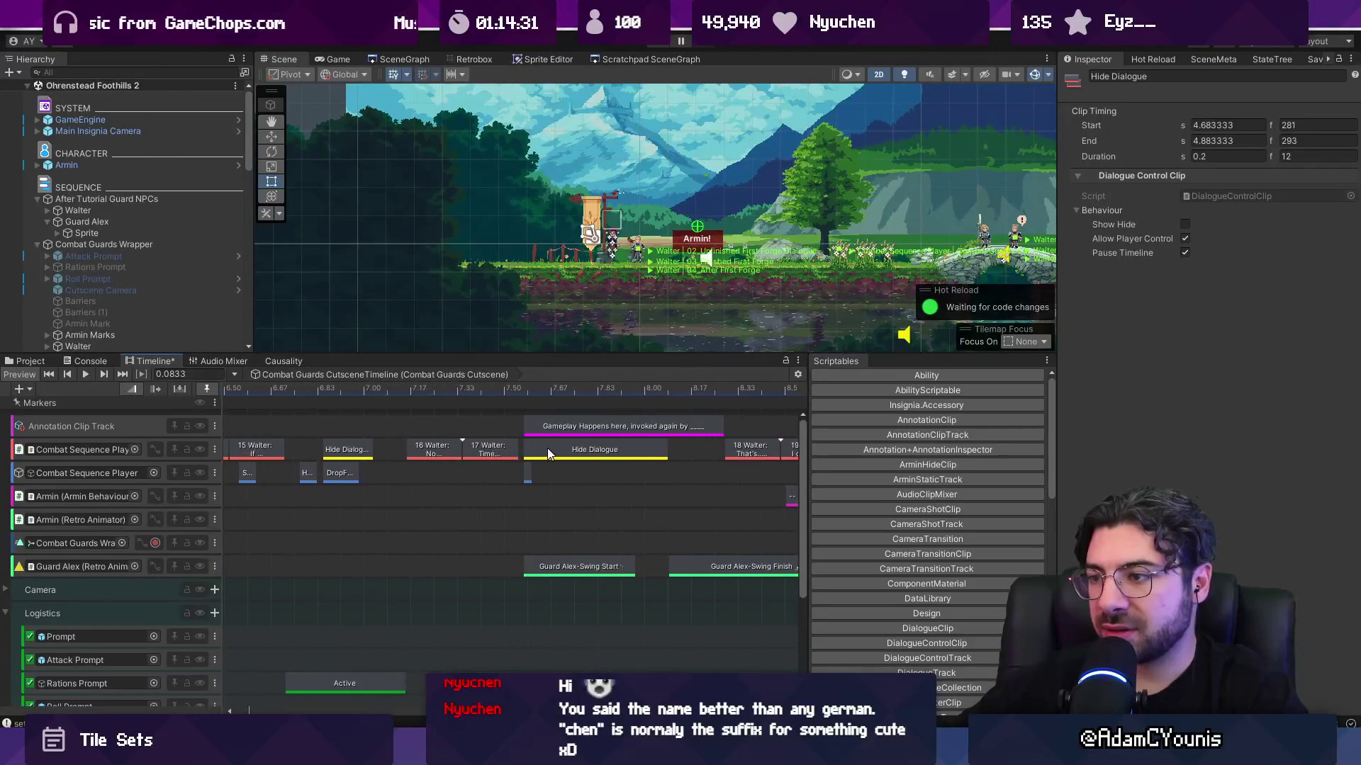
pyautogui.scroll(3, 549, 448)
pyautogui.scroll(-5, 533, 451)
pyautogui.hscroll(-8, 683, 473)
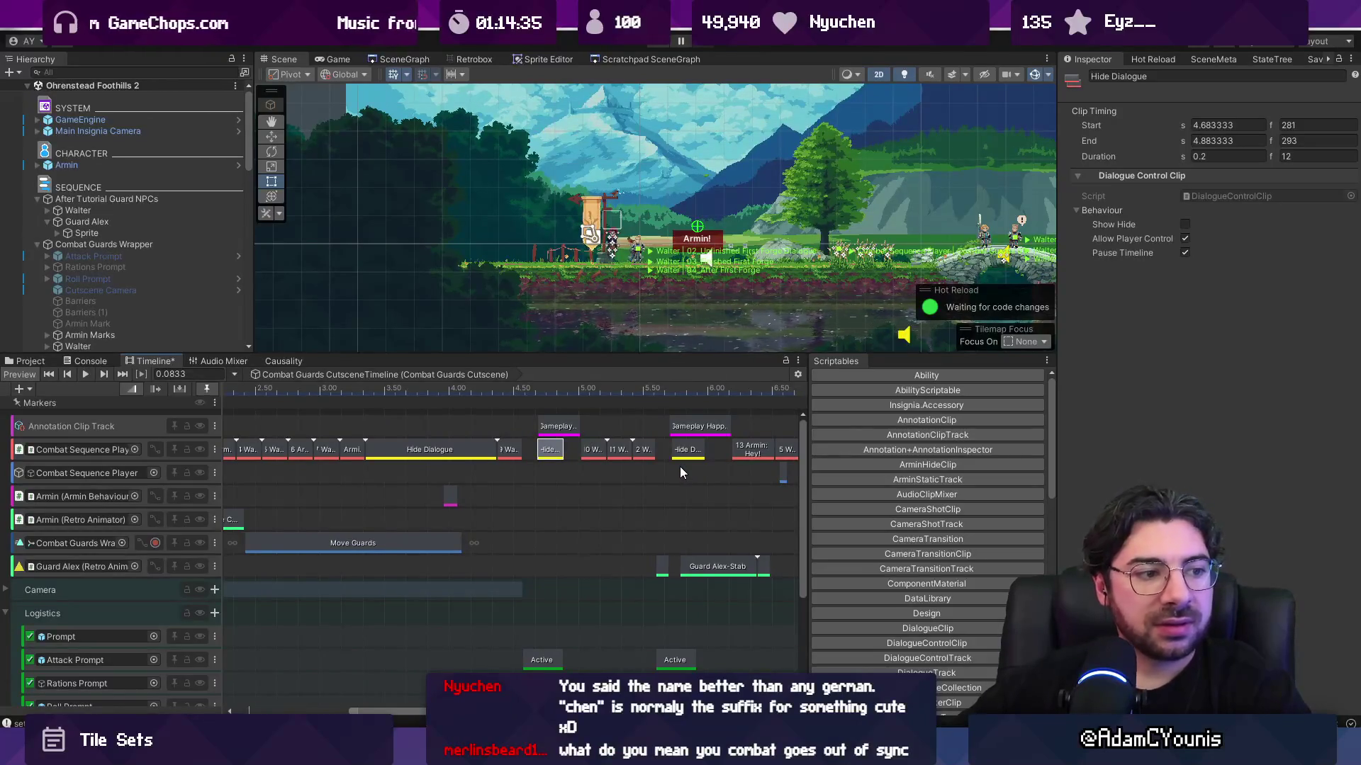
pyautogui.click(188, 199)
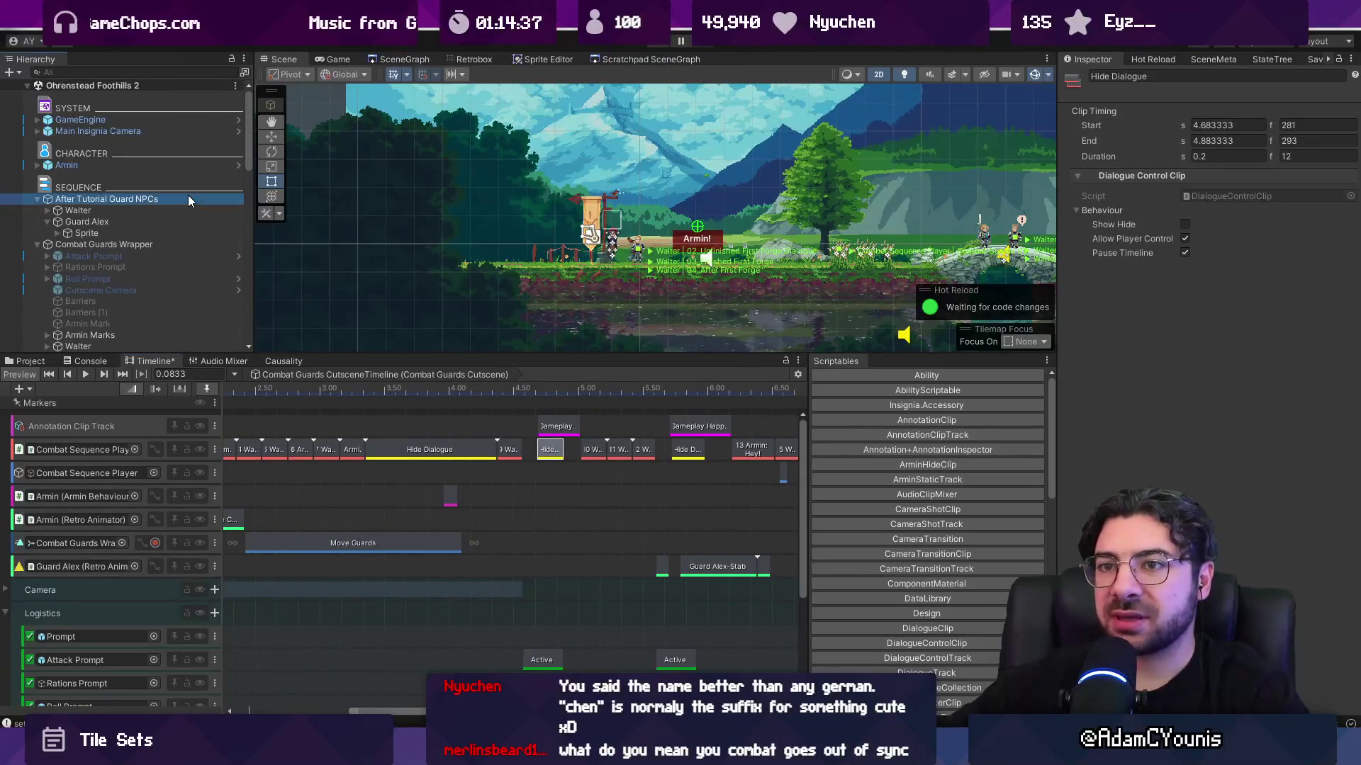
# - Playtest until Walter's 'attack something more dangerous' line, then exit fullscreen Game view and bring up Start
pyautogui.click(657, 42)
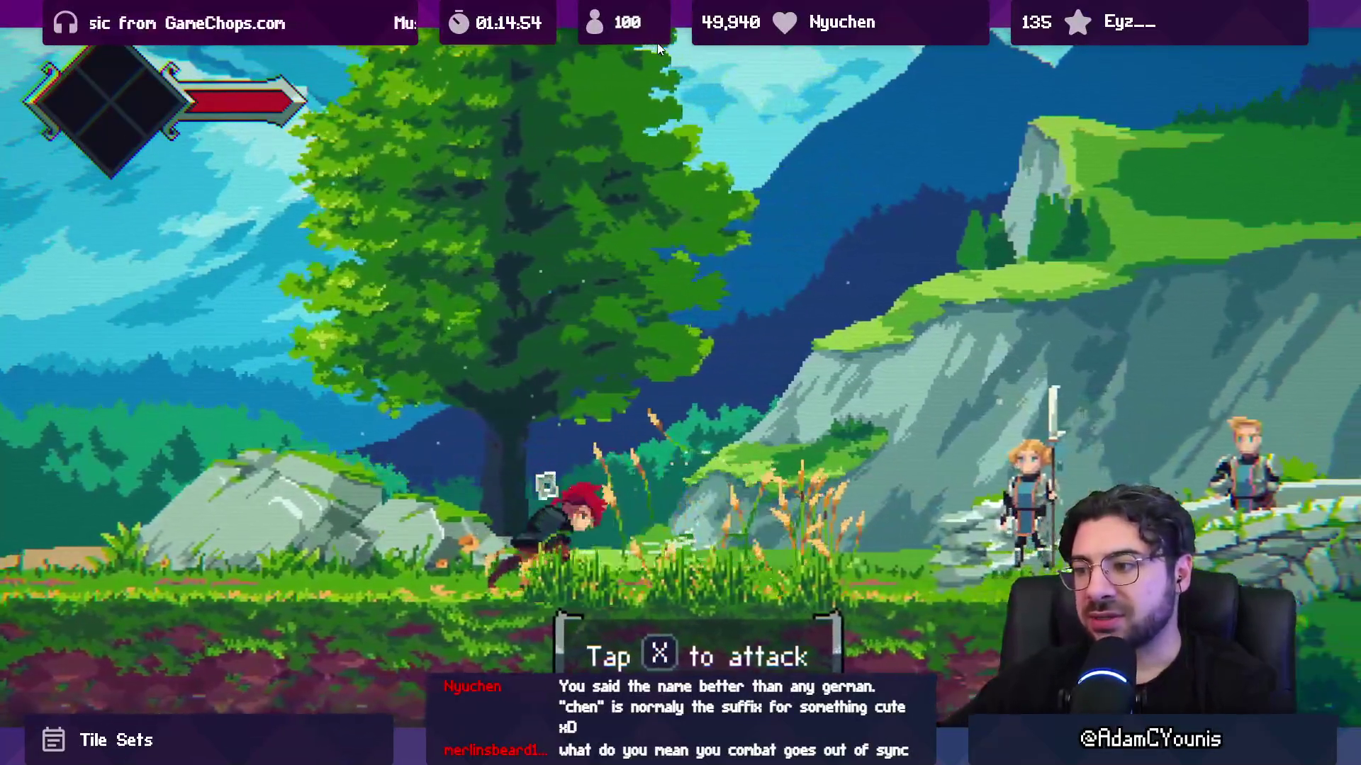
pyautogui.press('x')
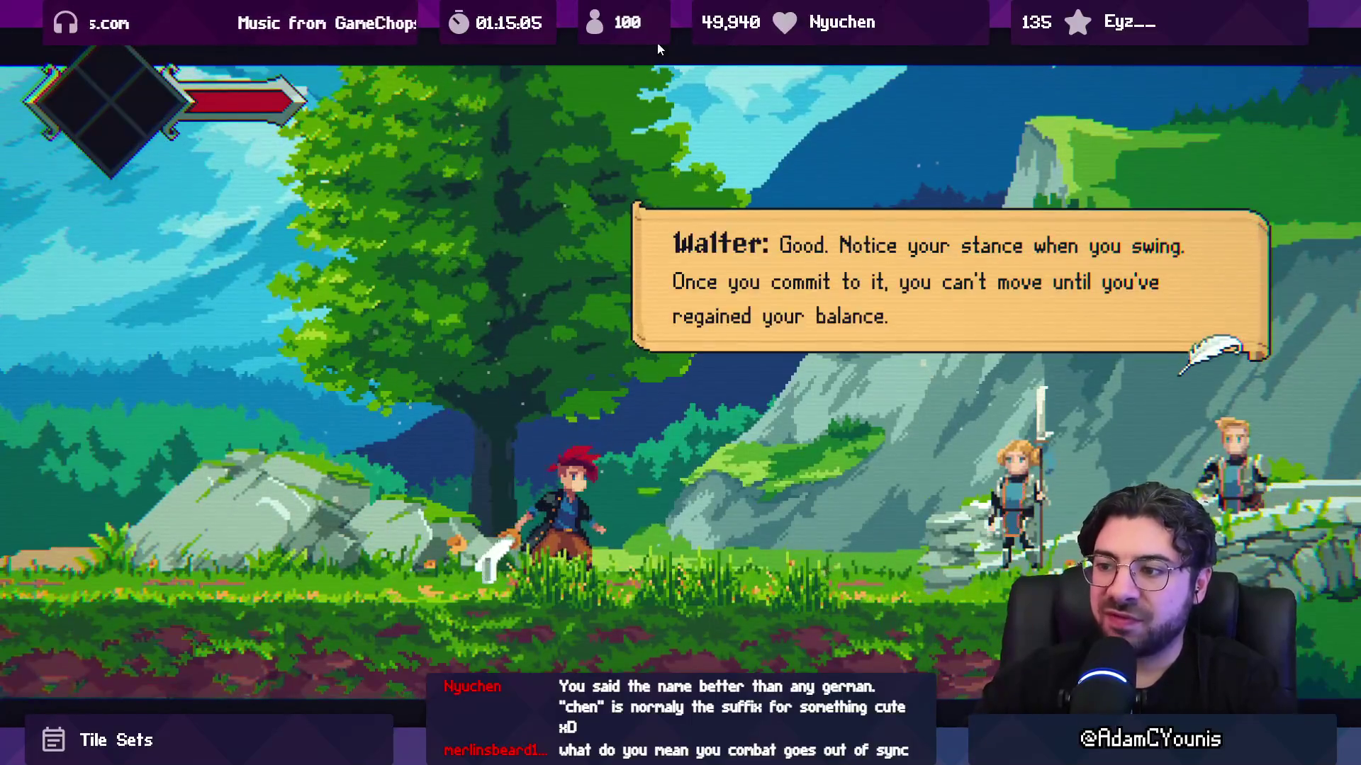
pyautogui.press('Return')
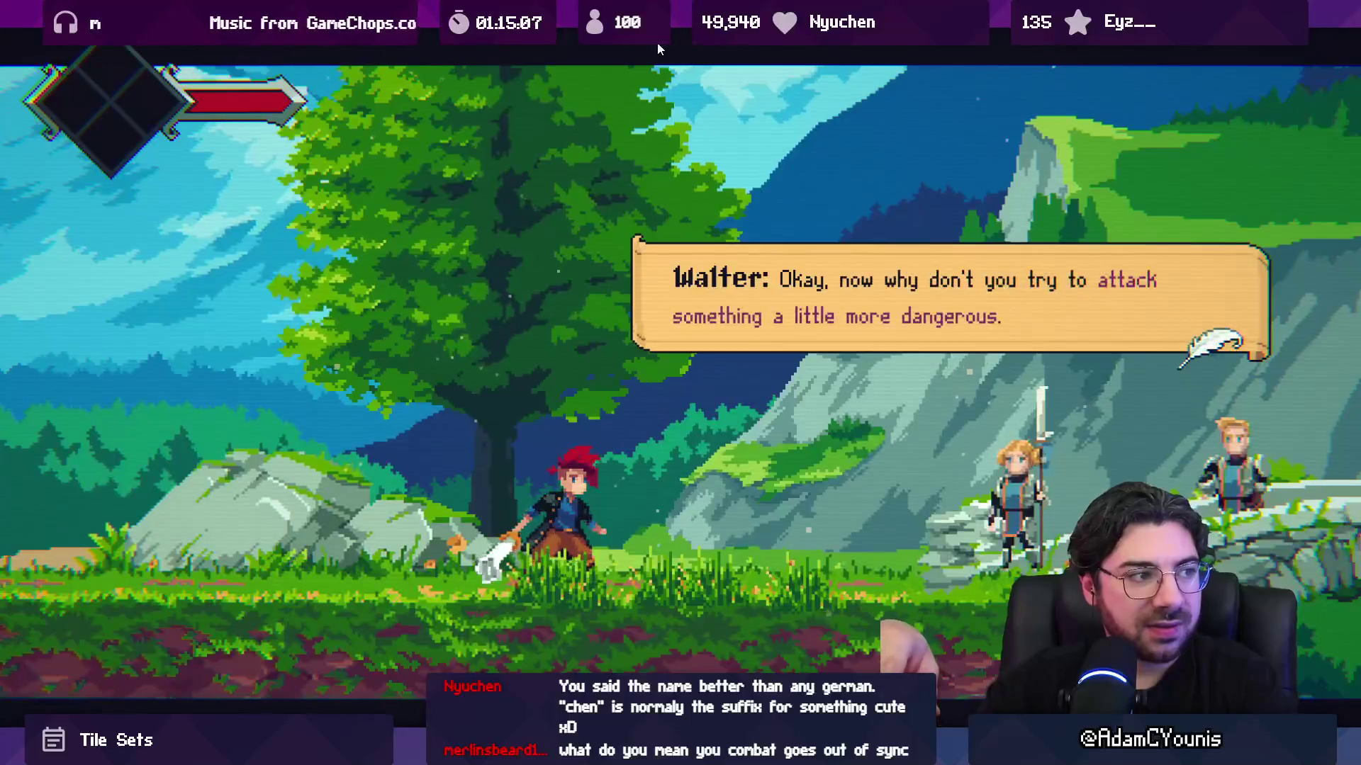
pyautogui.hotkey('ctrl', 'shift', 'F7')
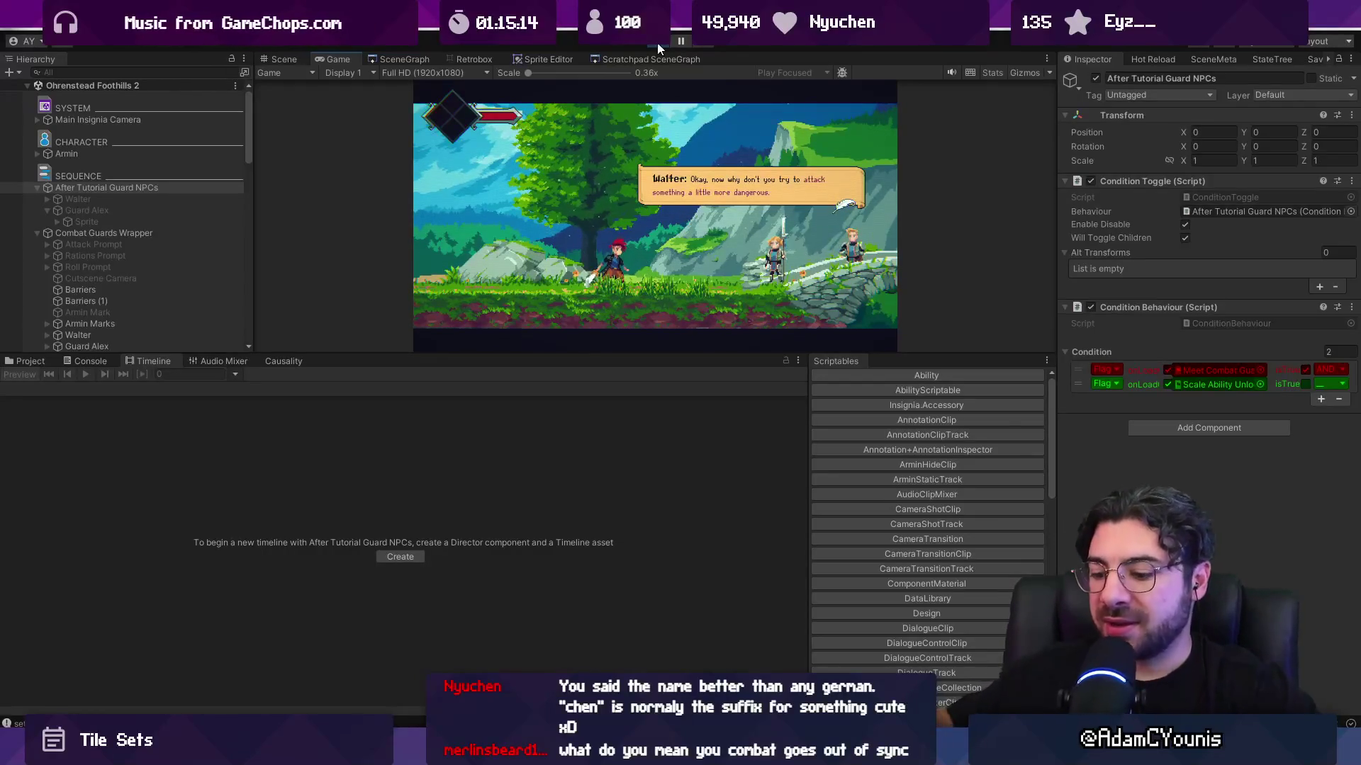
pyautogui.press('super')
# - Launch Leonardo and brush a long horizontal dotted timeline ending in a dot
pyautogui.write('leonardo')
pyautogui.press('Return')
pyautogui.moveTo(363, 302); pyautogui.dragTo(886, 303)
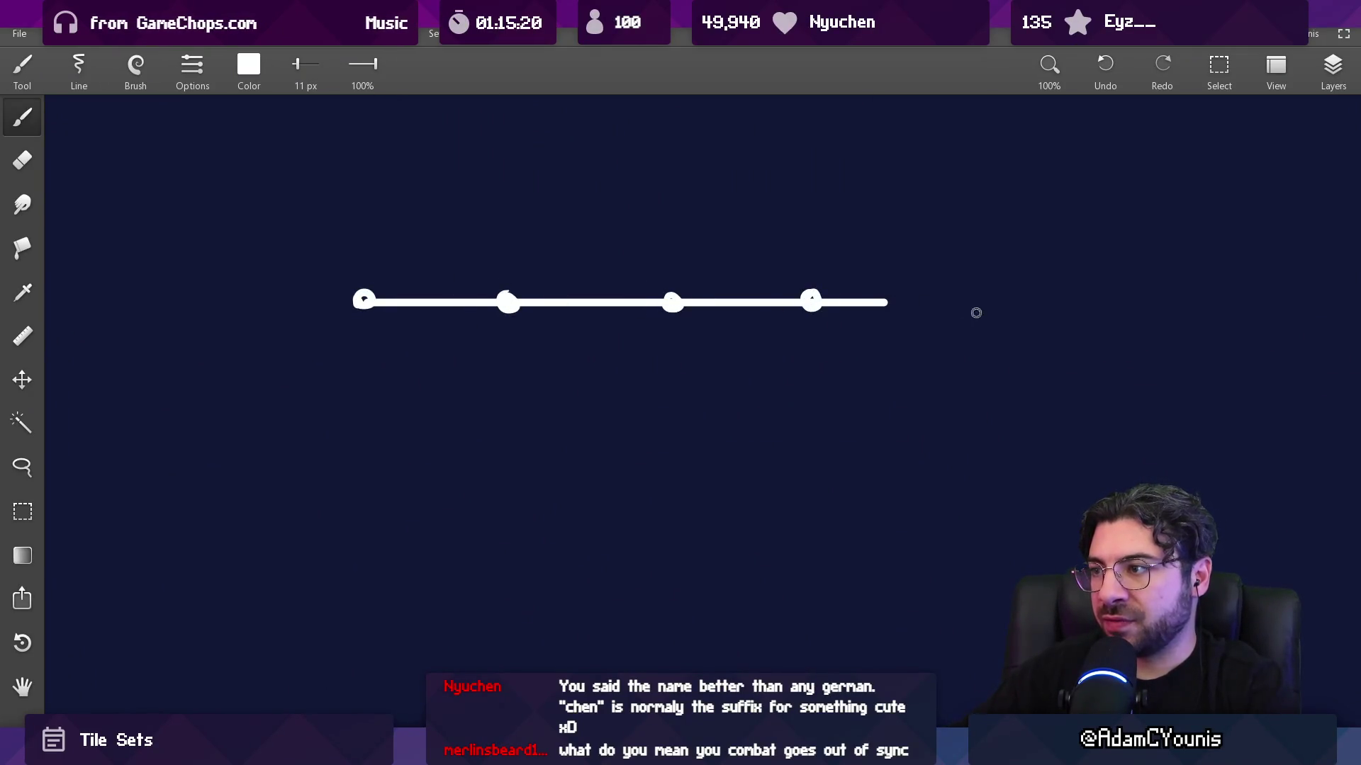
pyautogui.moveTo(886, 303); pyautogui.dragTo(925, 306)
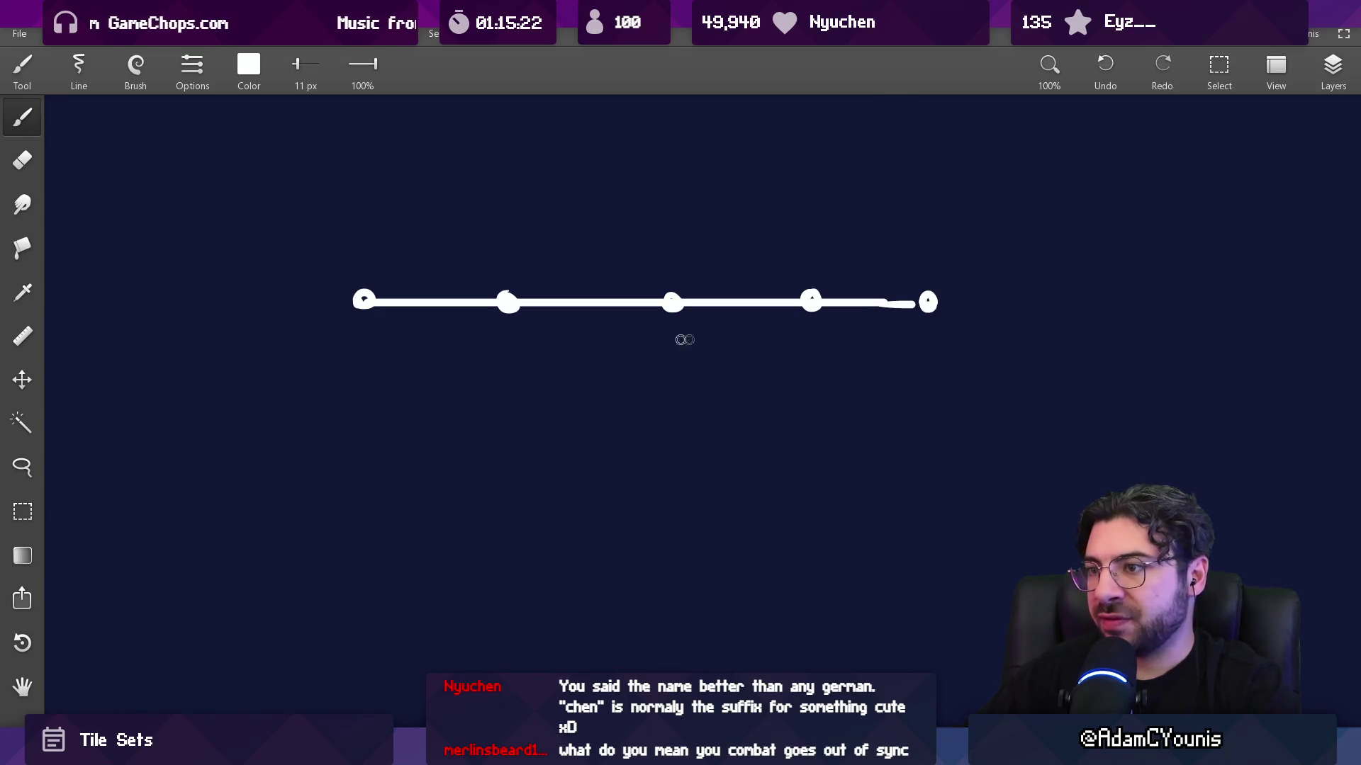
# - Place a copy of the timeline below it and brush a dotted connector between them
pyautogui.press('m')
pyautogui.moveTo(306, 227)
pyautogui.mouseDown()
pyautogui.moveTo(489, 279)
pyautogui.moveTo(990, 373)
pyautogui.mouseUp()
pyautogui.moveTo(732, 316)
pyautogui.mouseDown()
pyautogui.moveTo(763, 426)
pyautogui.moveTo(838, 420)
pyautogui.moveTo(692, 411)
pyautogui.moveTo(729, 413)
pyautogui.moveTo(704, 409)
pyautogui.mouseUp()
pyautogui.press('Escape')
pyautogui.press('b')
pyautogui.moveTo(365, 324); pyautogui.dragTo(365, 365)
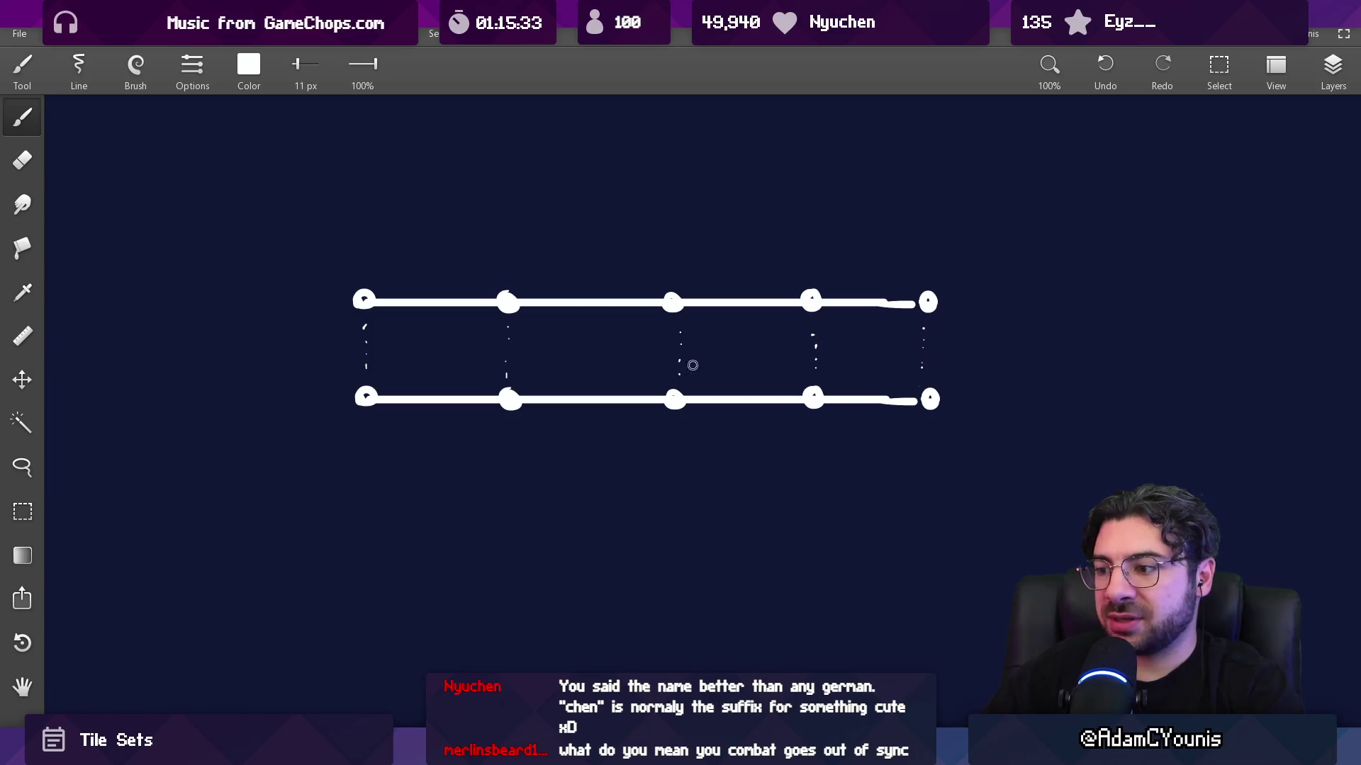
# - Shift the lower timeline to the right so the two lines are out of sync
pyautogui.press('m')
pyautogui.moveTo(323, 456); pyautogui.dragTo(977, 389)
pyautogui.moveTo(331, 470); pyautogui.dragTo(1017, 384)
pyautogui.moveTo(589, 398); pyautogui.dragTo(701, 409)
pyautogui.press('Escape')
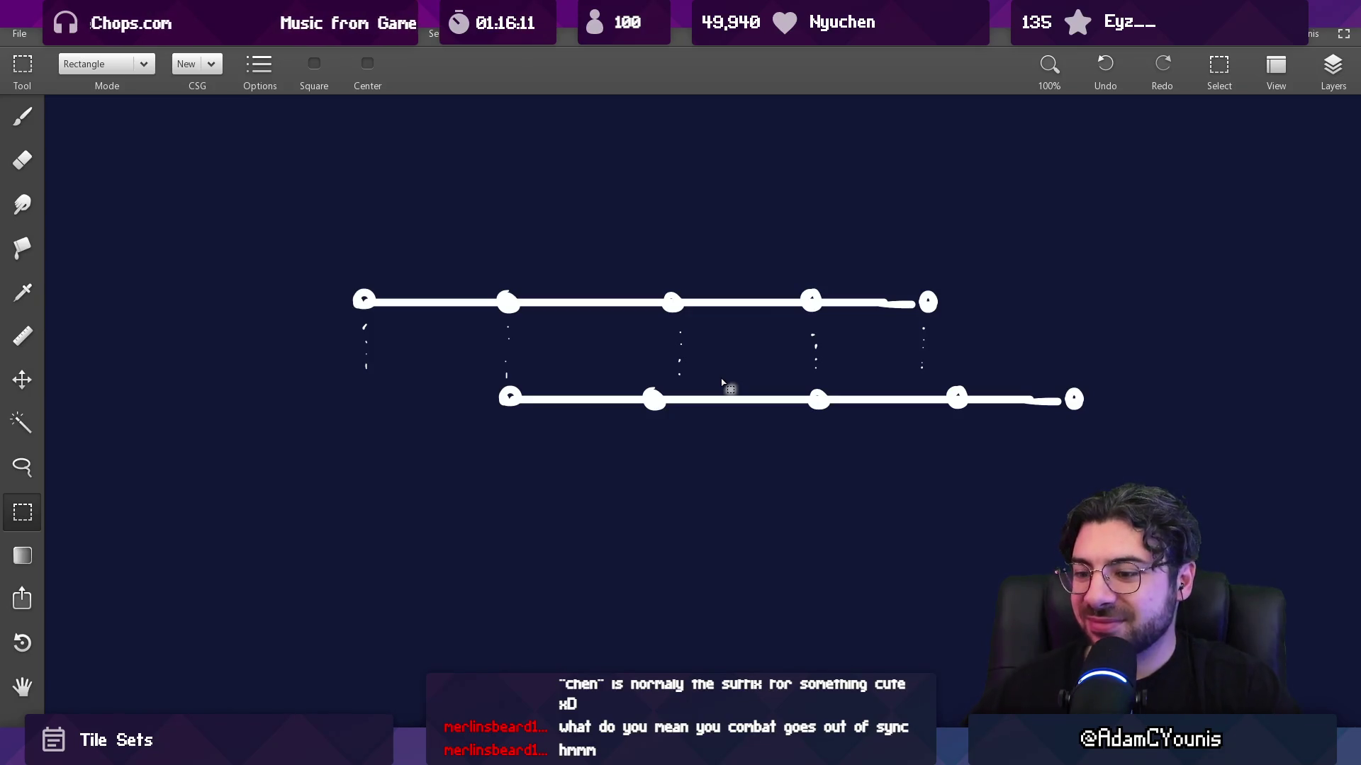
# - Clean up the lower line's first dot with the eraser and brush, then return to Unity
pyautogui.press('b')
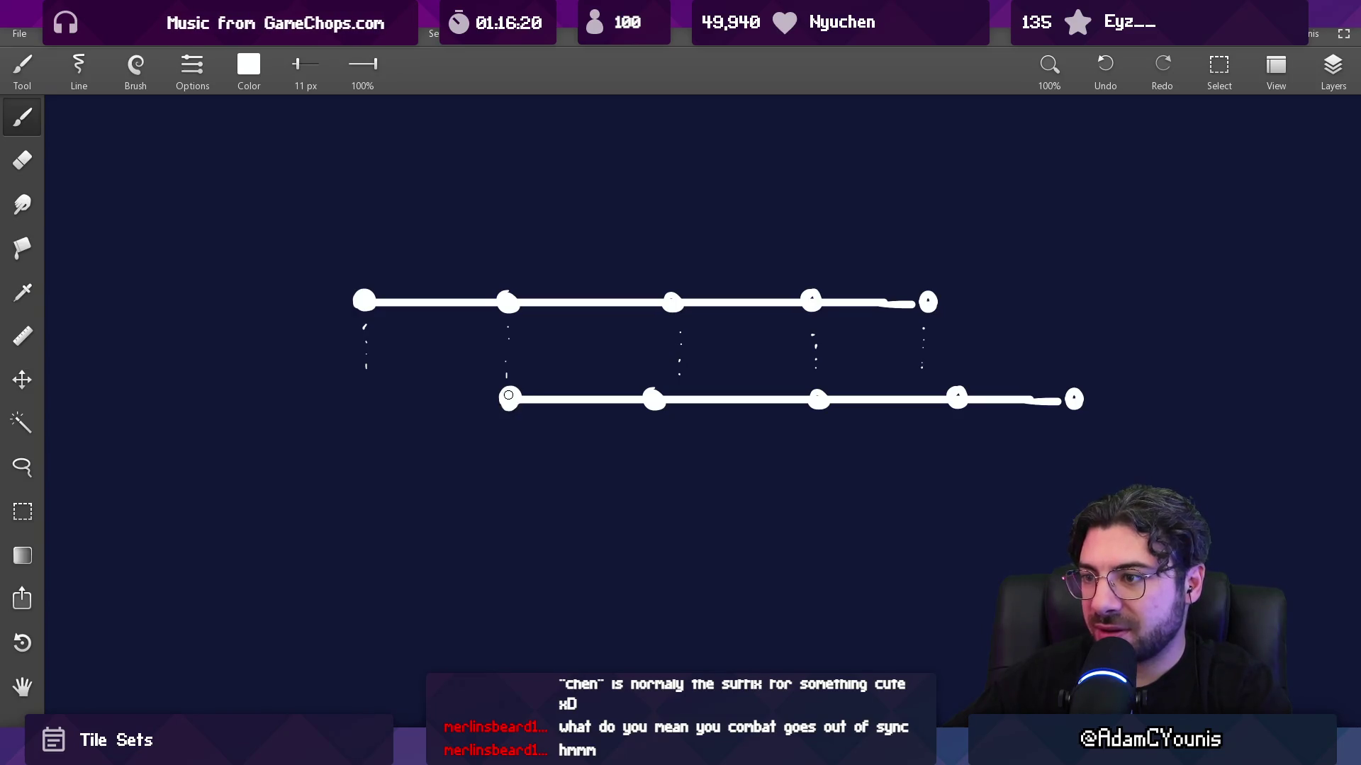
pyautogui.press('e')
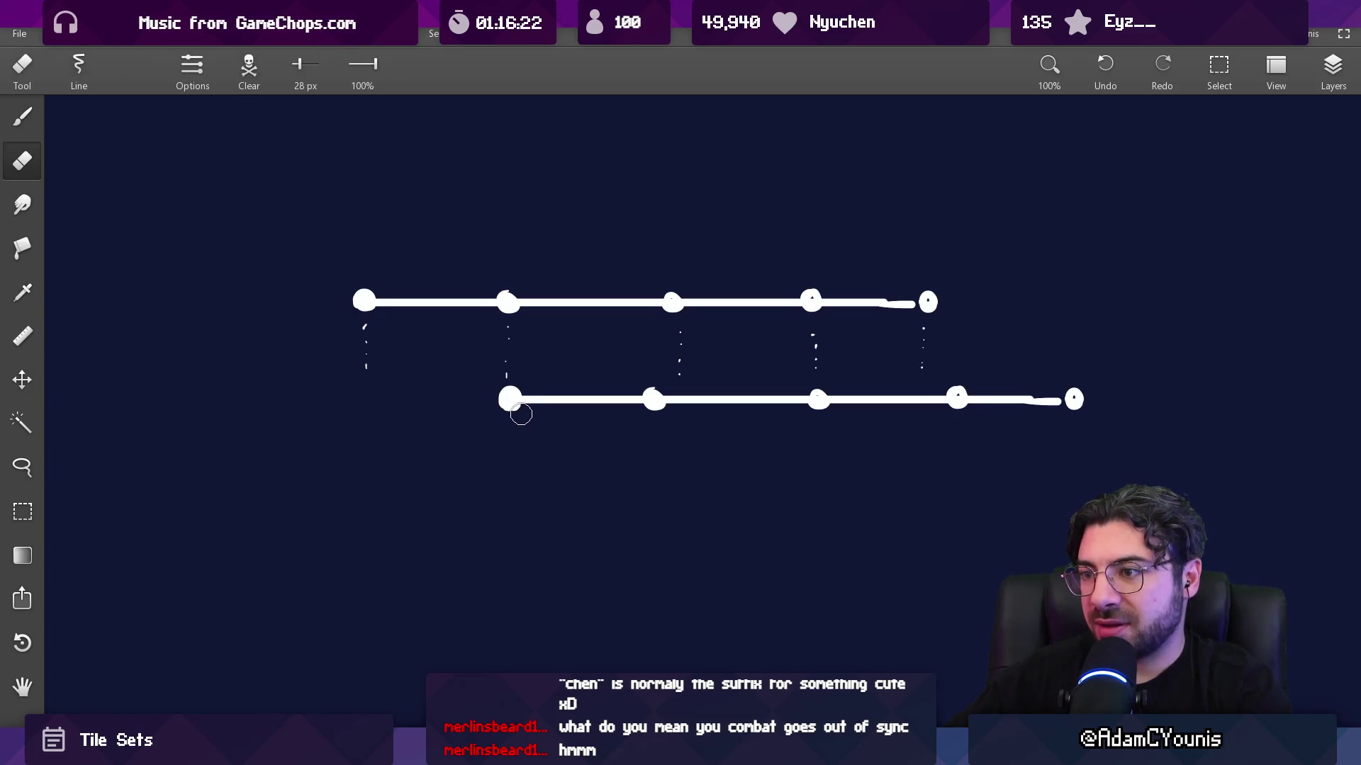
pyautogui.press('b')
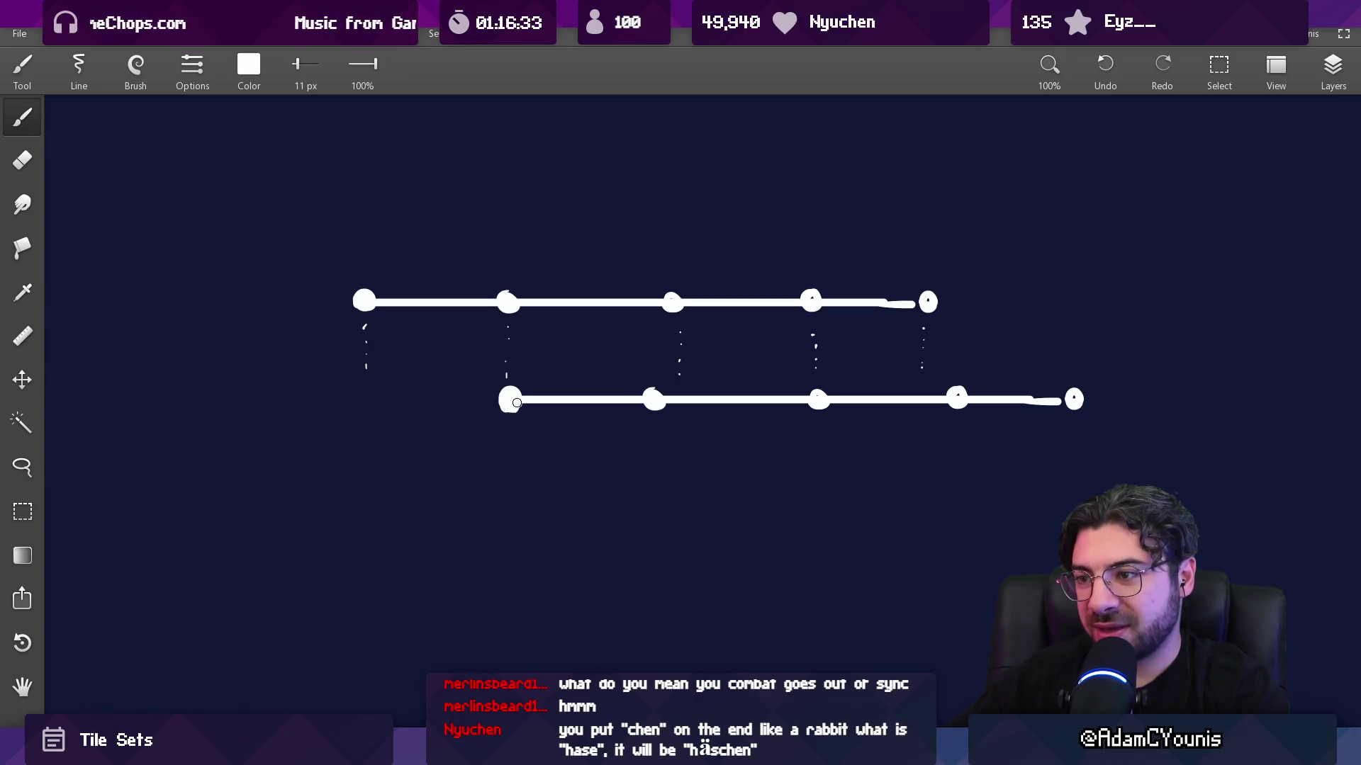
pyautogui.press('e')
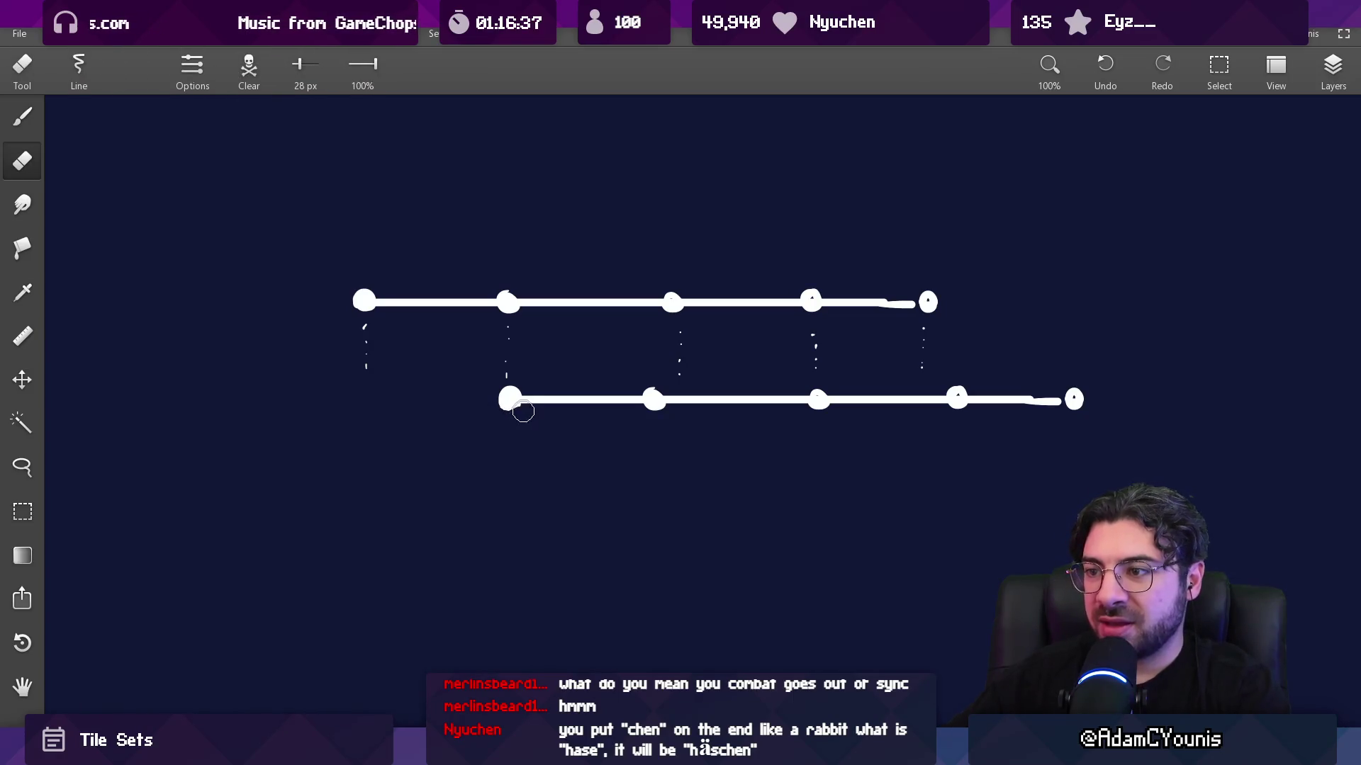
pyautogui.press('b')
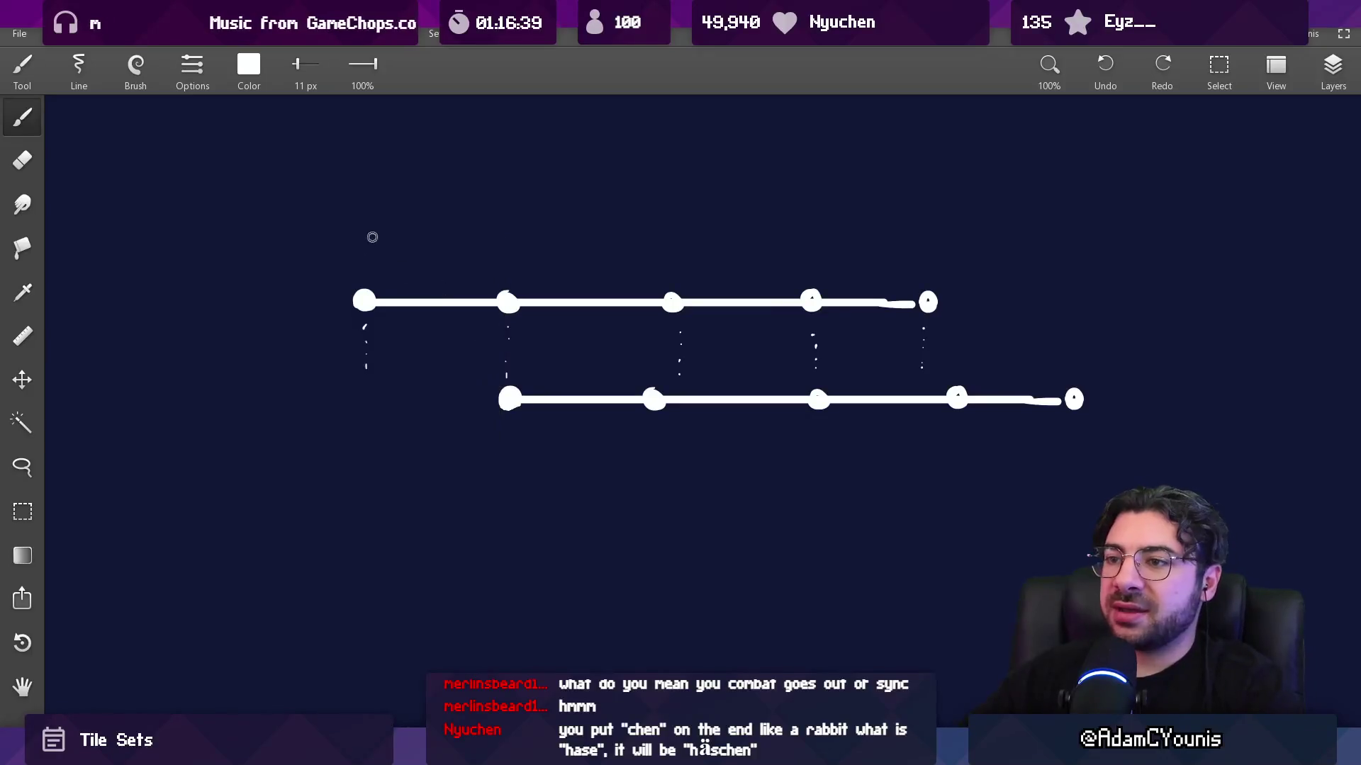
pyautogui.hotkey('alt', 'Tab')
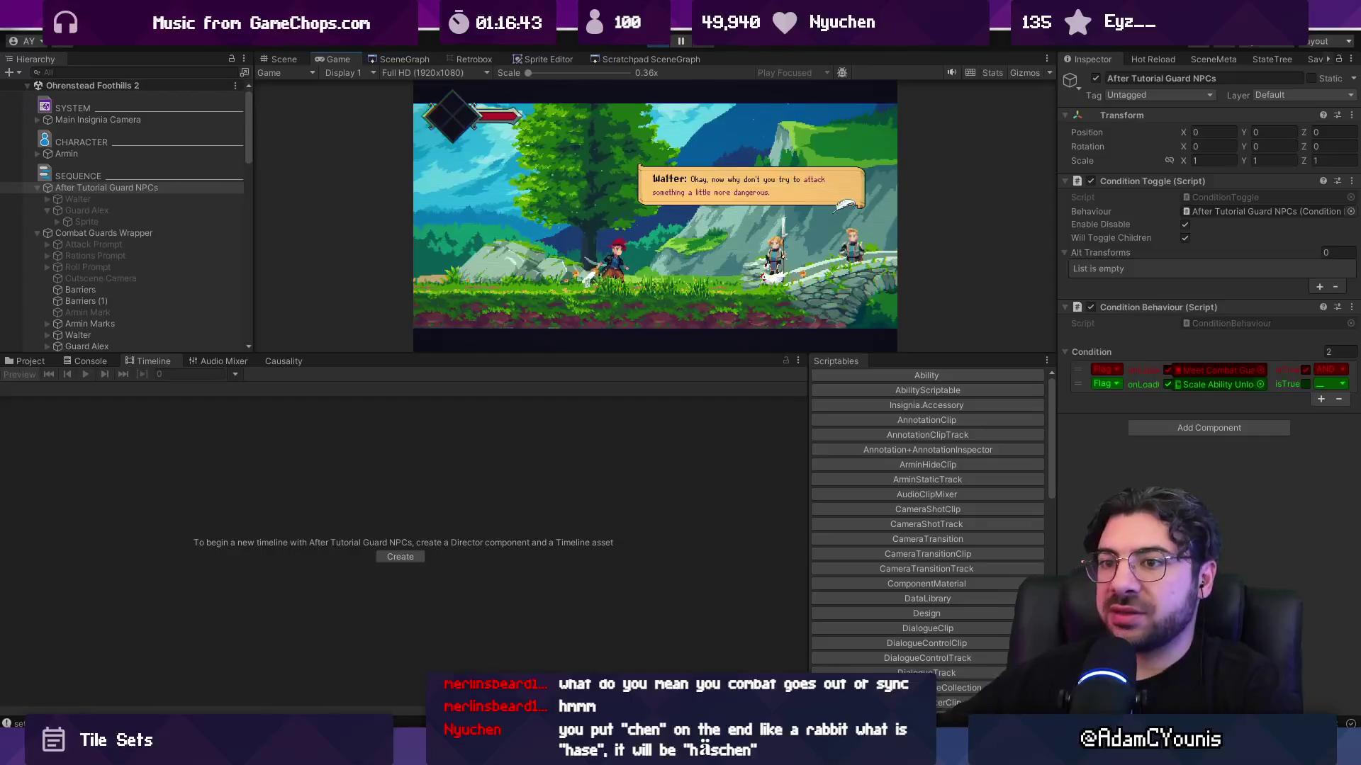
# - Select the Combat Guards Cutscene and play through its dialogue and attack prompt while watching the timeline
pyautogui.click(142, 231)
pyautogui.scroll(-4, 137, 296)
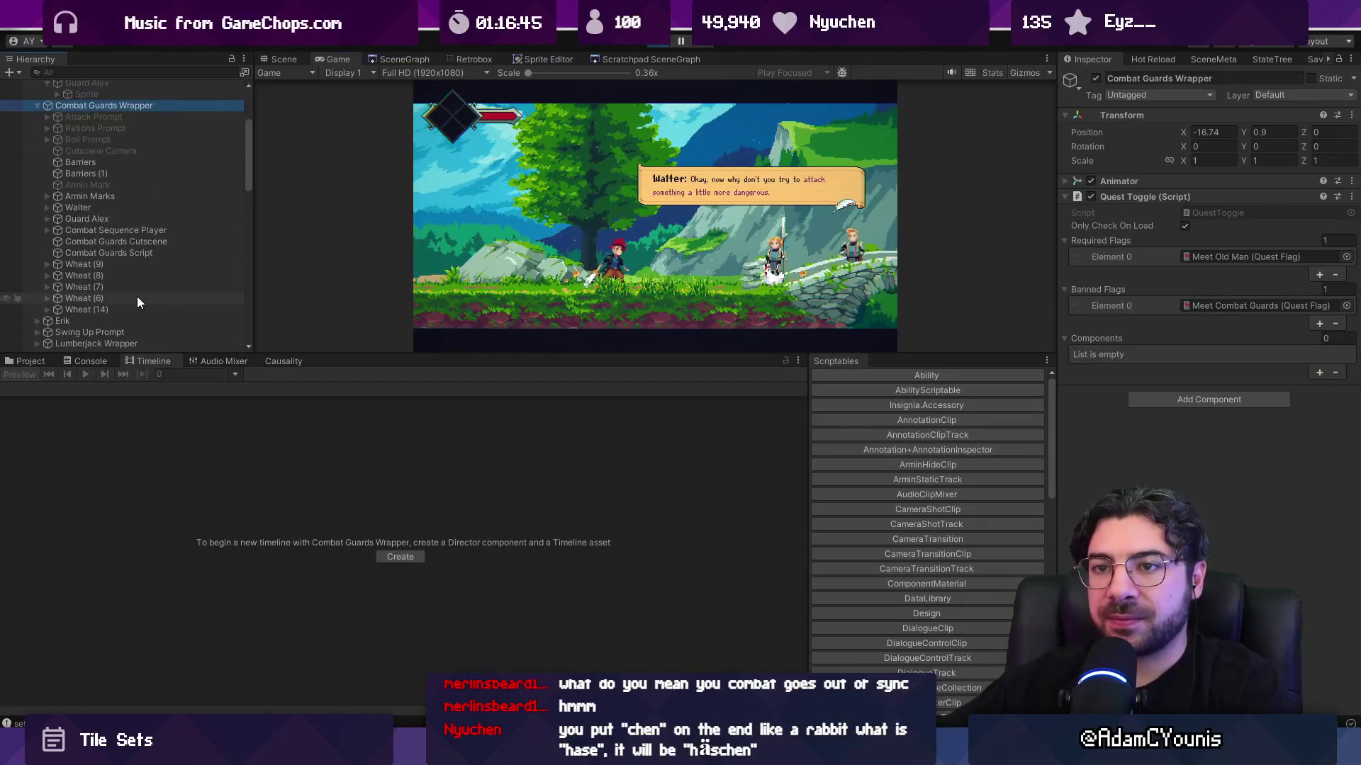
pyautogui.click(152, 240)
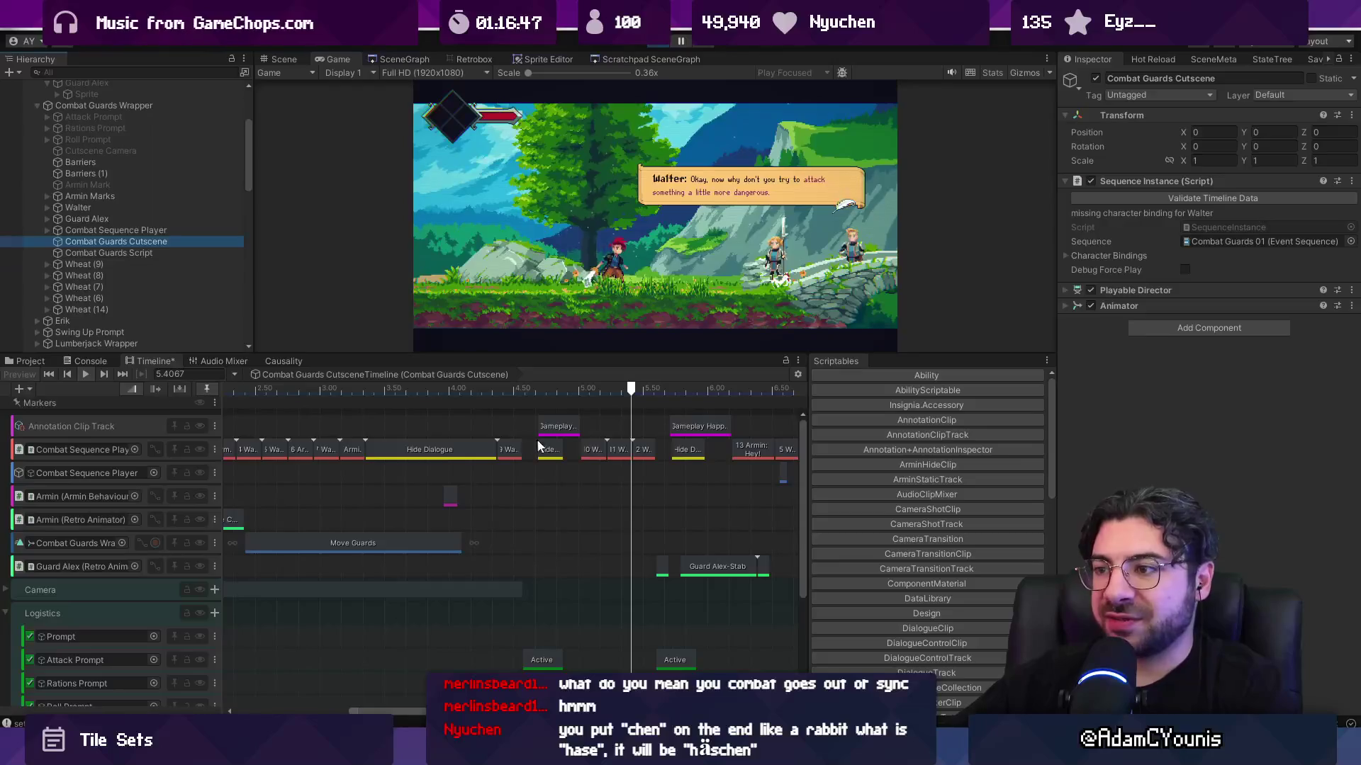
pyautogui.click(726, 254)
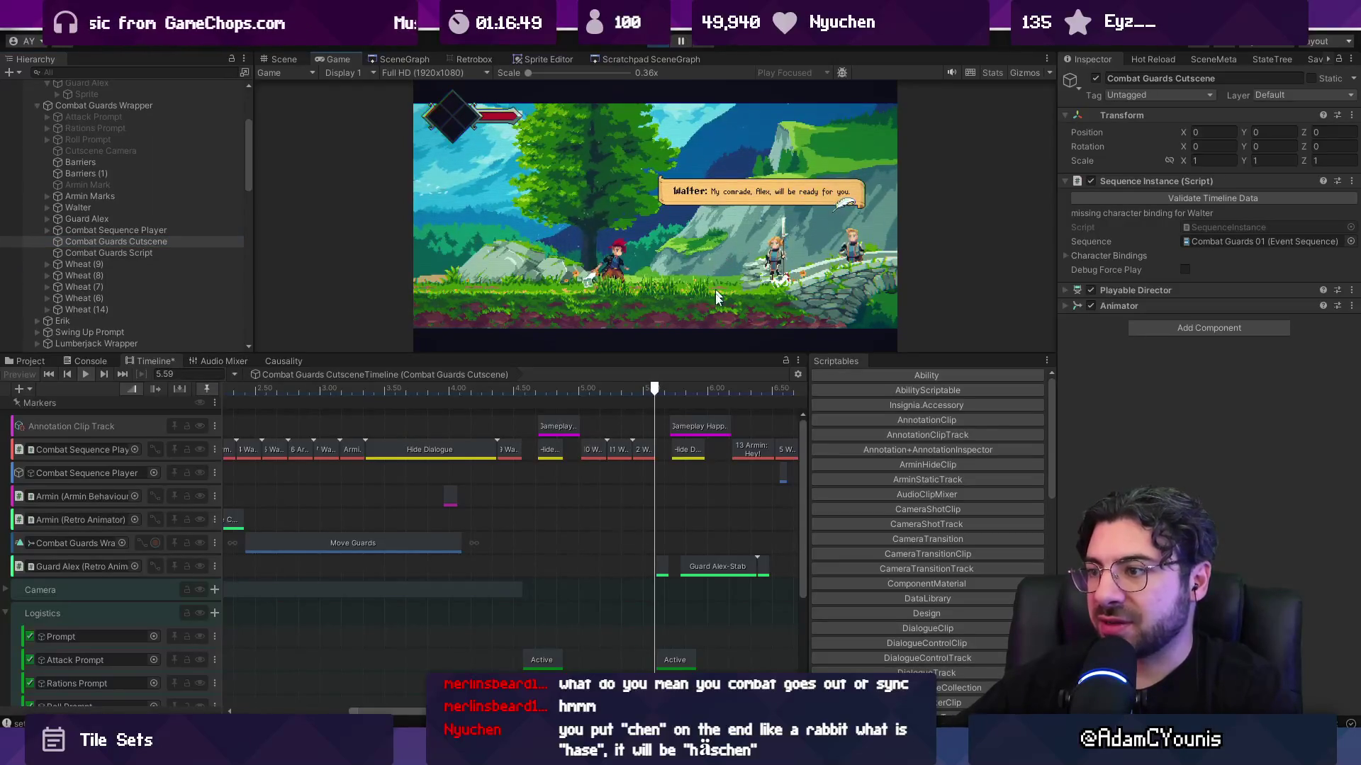
pyautogui.scroll(5, 735, 440)
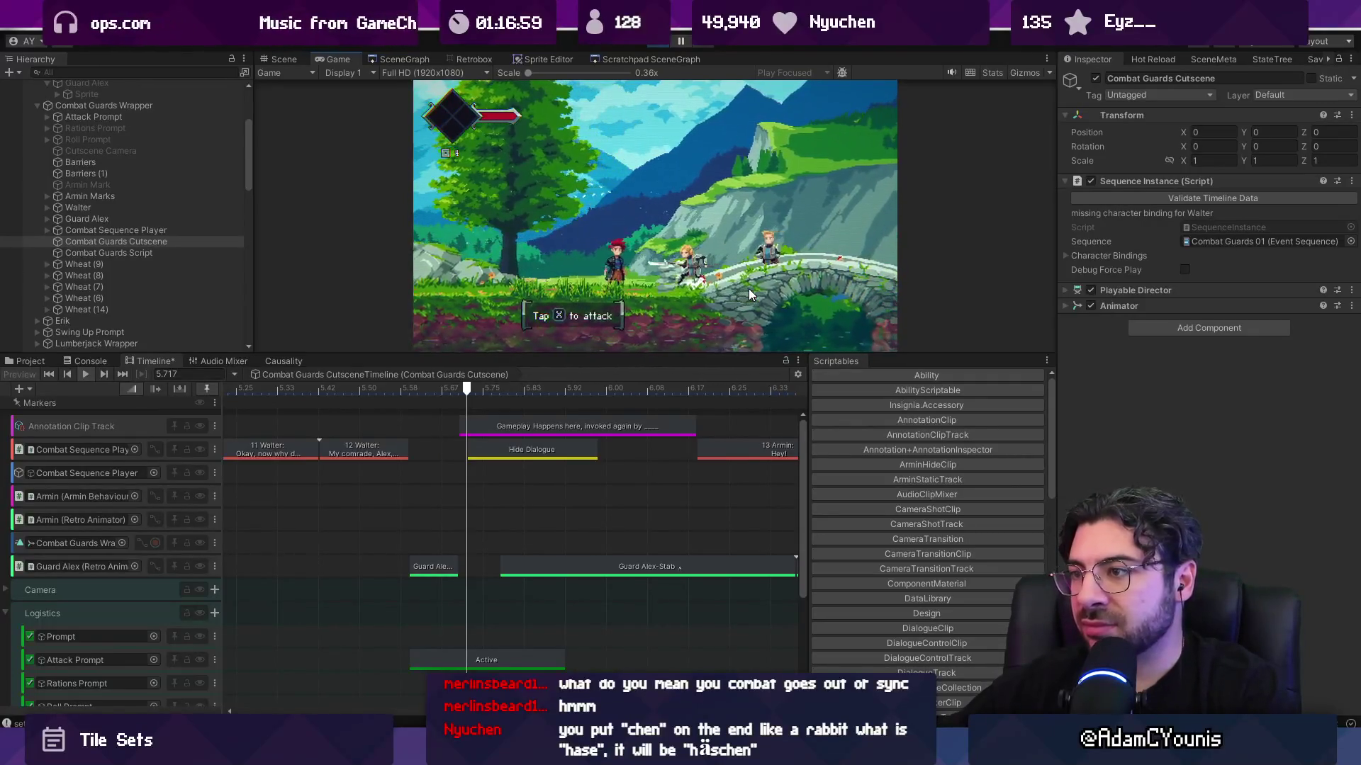
pyautogui.click(748, 288)
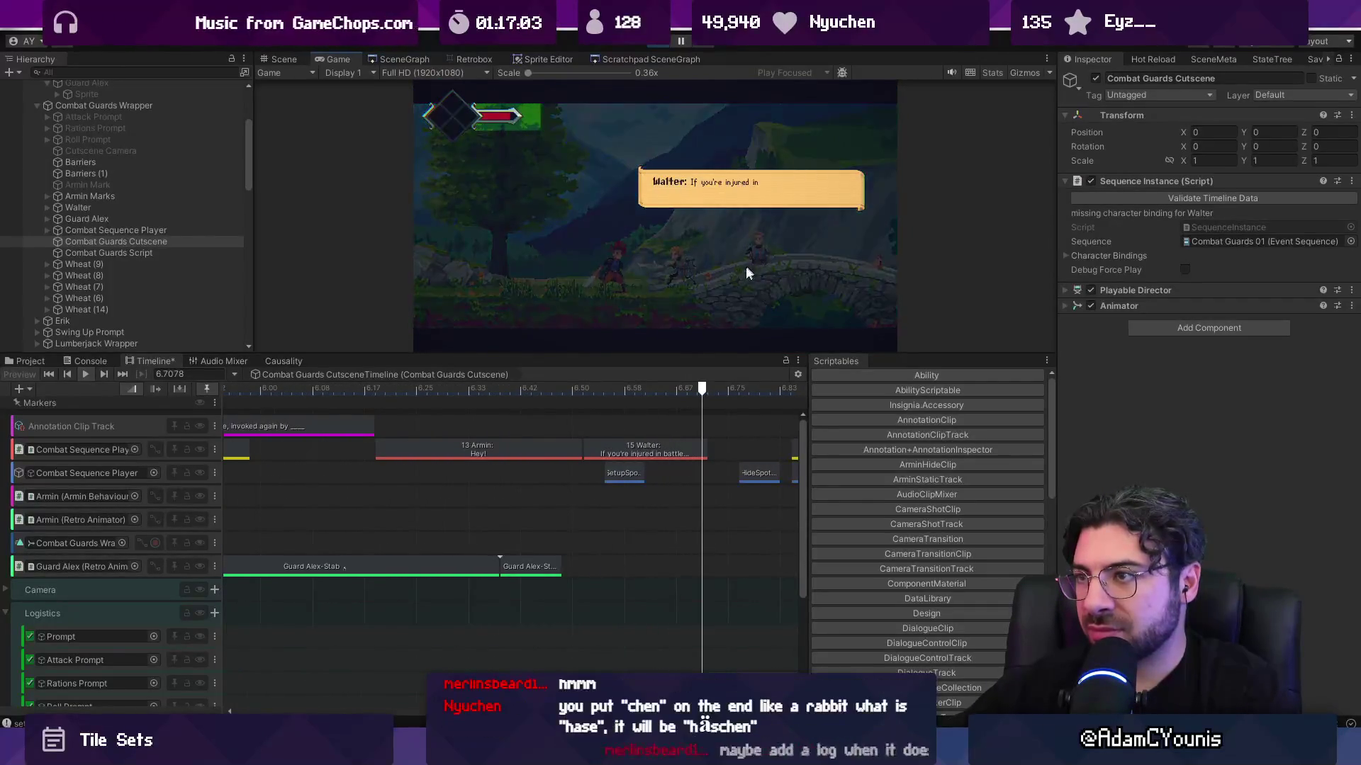
pyautogui.scroll(-2, 552, 454)
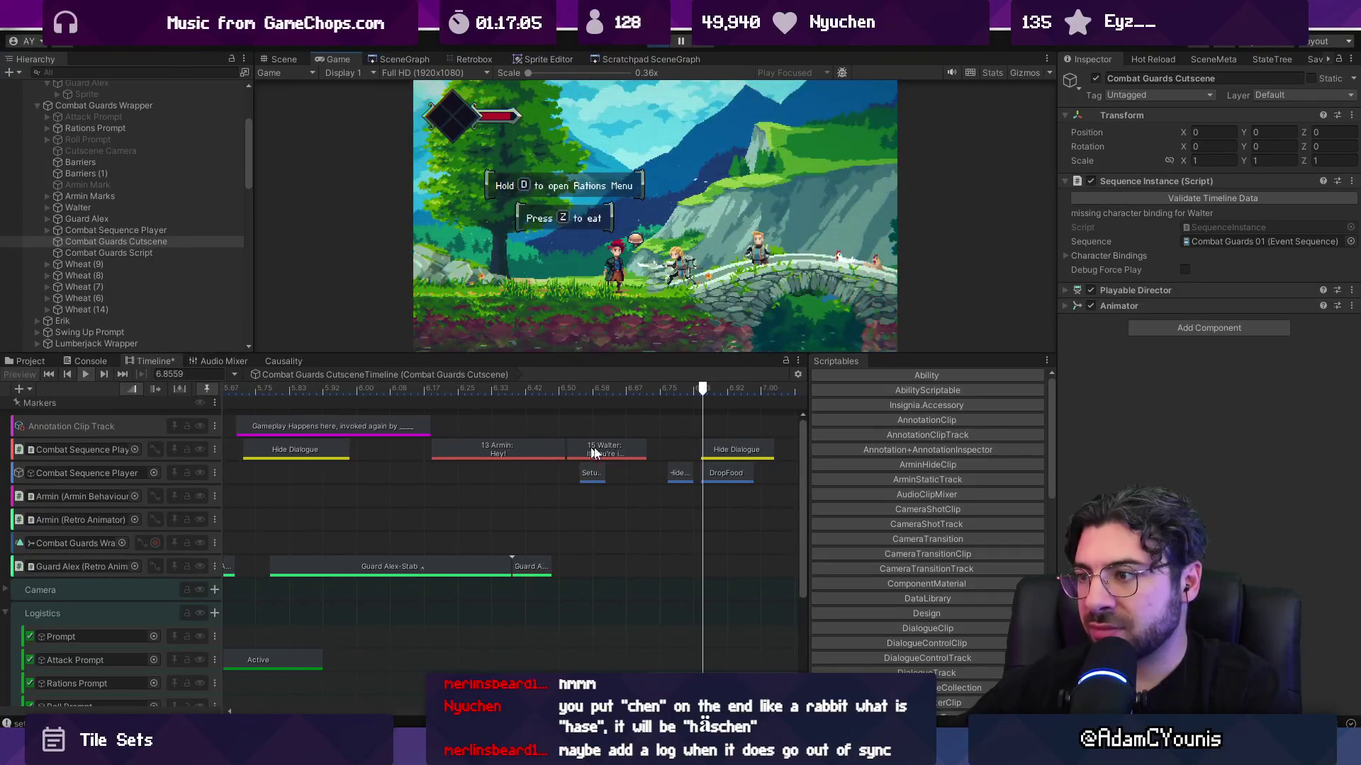
pyautogui.scroll(3, 779, 465)
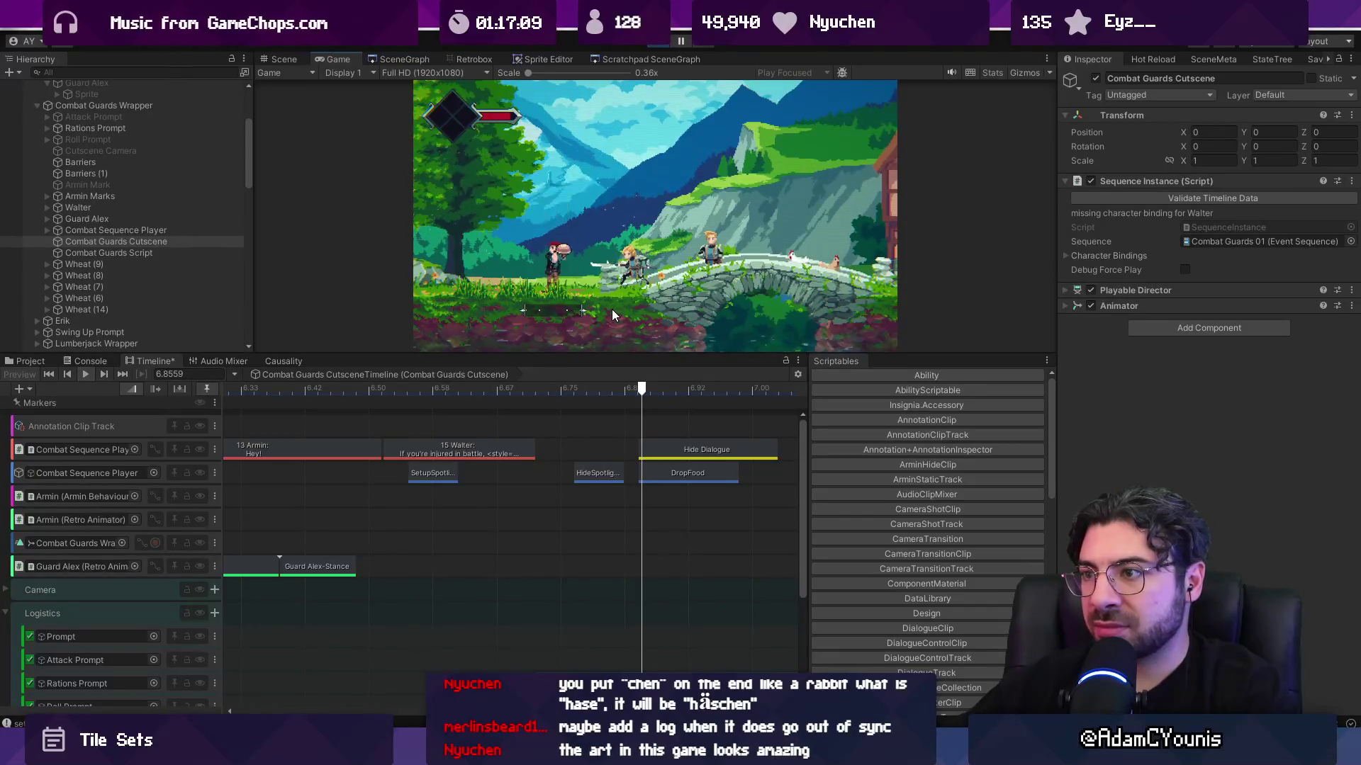
pyautogui.scroll(-3, 643, 425)
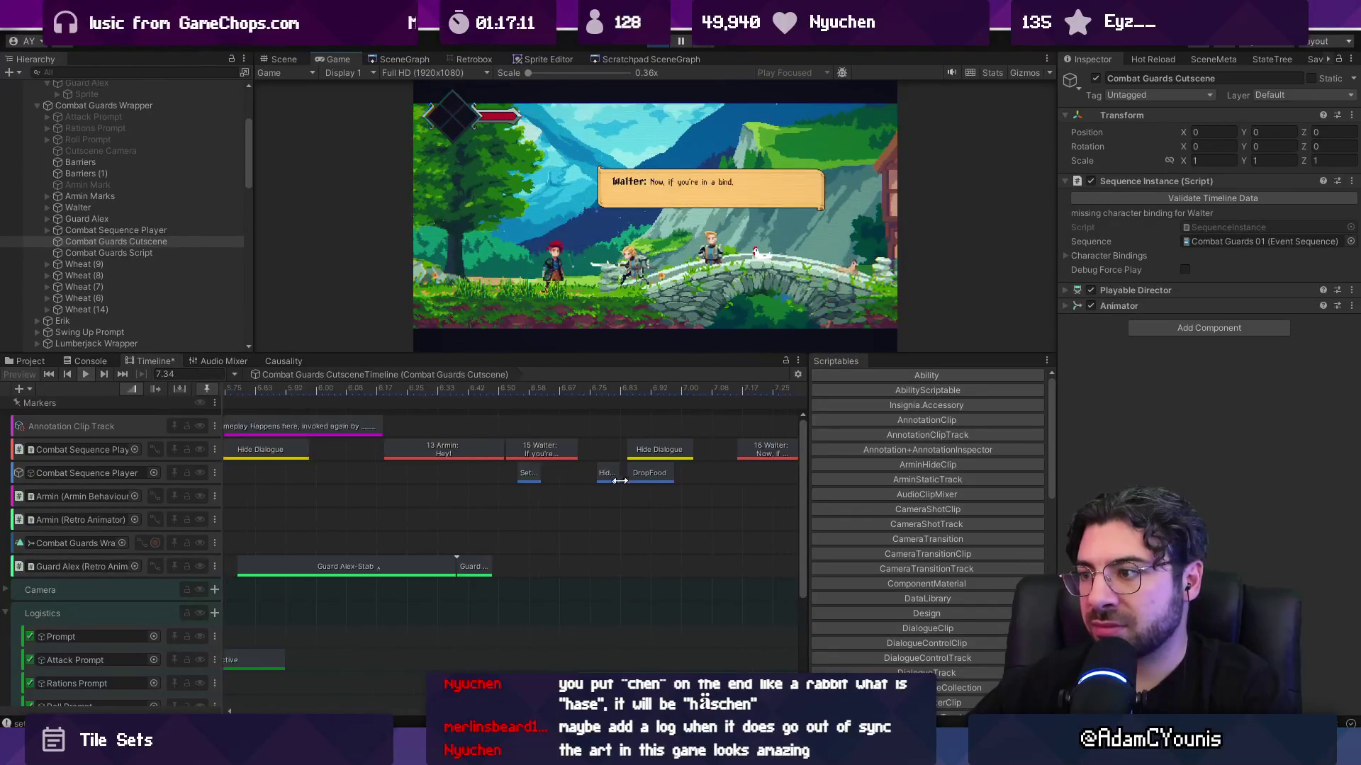
# - Inspect the DropFood clip and locate the Combat Guards Script it calls
pyautogui.click(644, 474)
pyautogui.scroll(3, 644, 479)
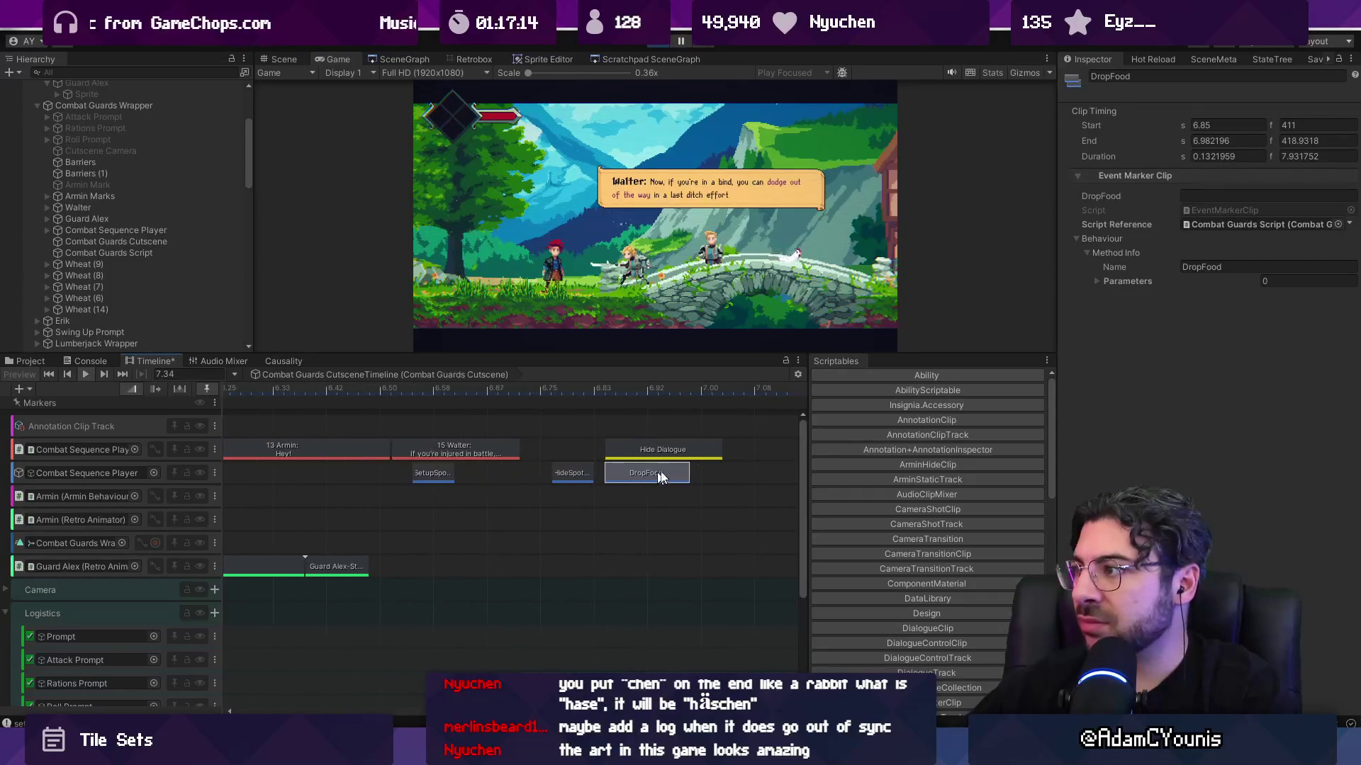
pyautogui.click(1212, 224)
pyautogui.click(1212, 224)
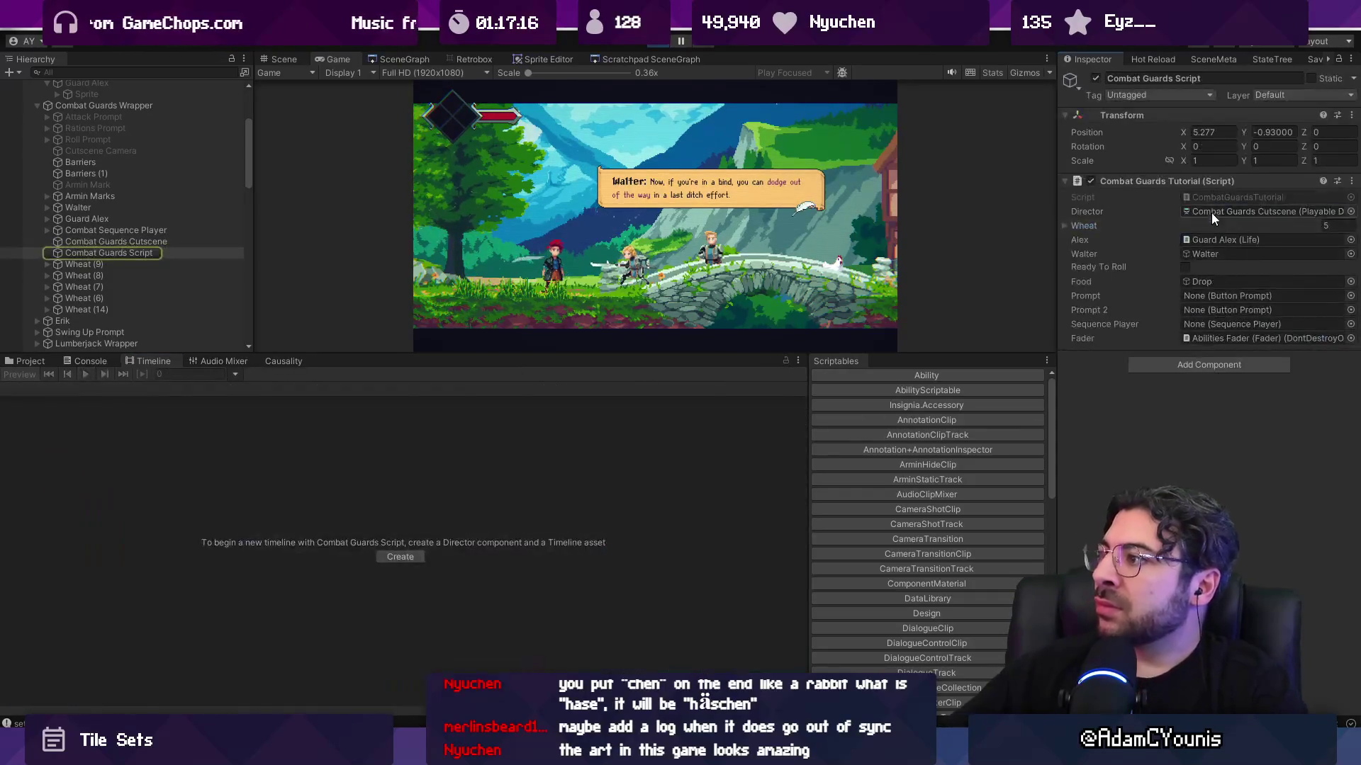
# - Open CombatGuardsTutorial.cs in VS Code with the Chat panel closed, briefly checking the game
pyautogui.doubleClick(1211, 197)
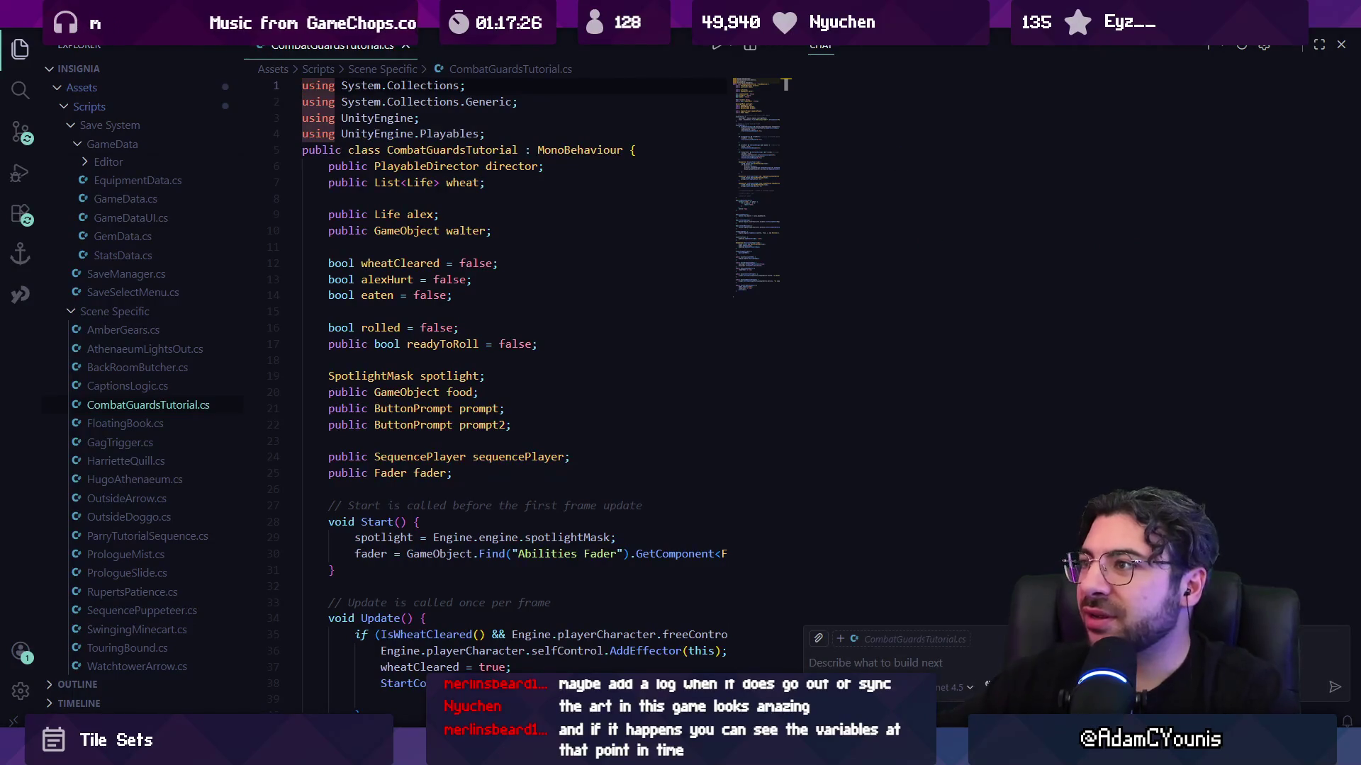
pyautogui.hotkey('ctrl', 'alt', 'b')
pyautogui.scroll(-3, 662, 246)
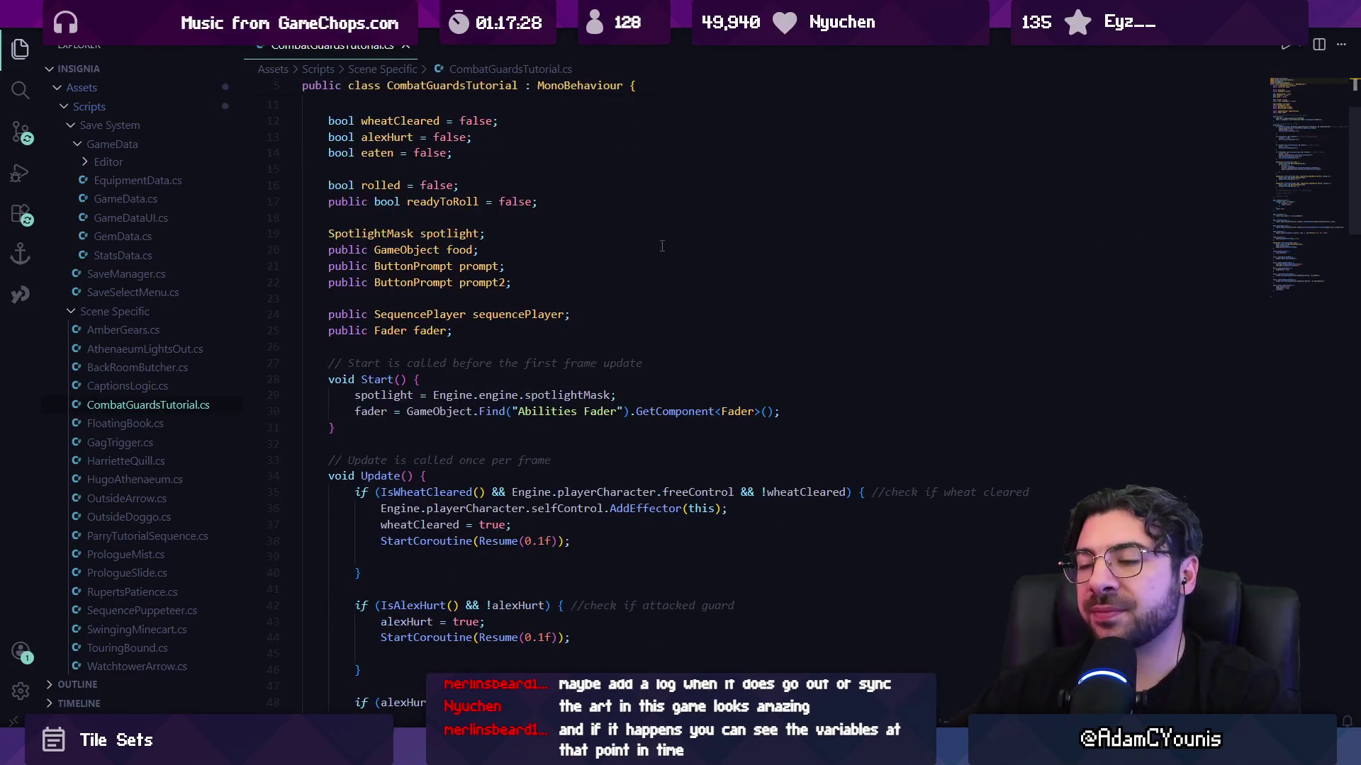
pyautogui.hotkey('alt', 'Tab')
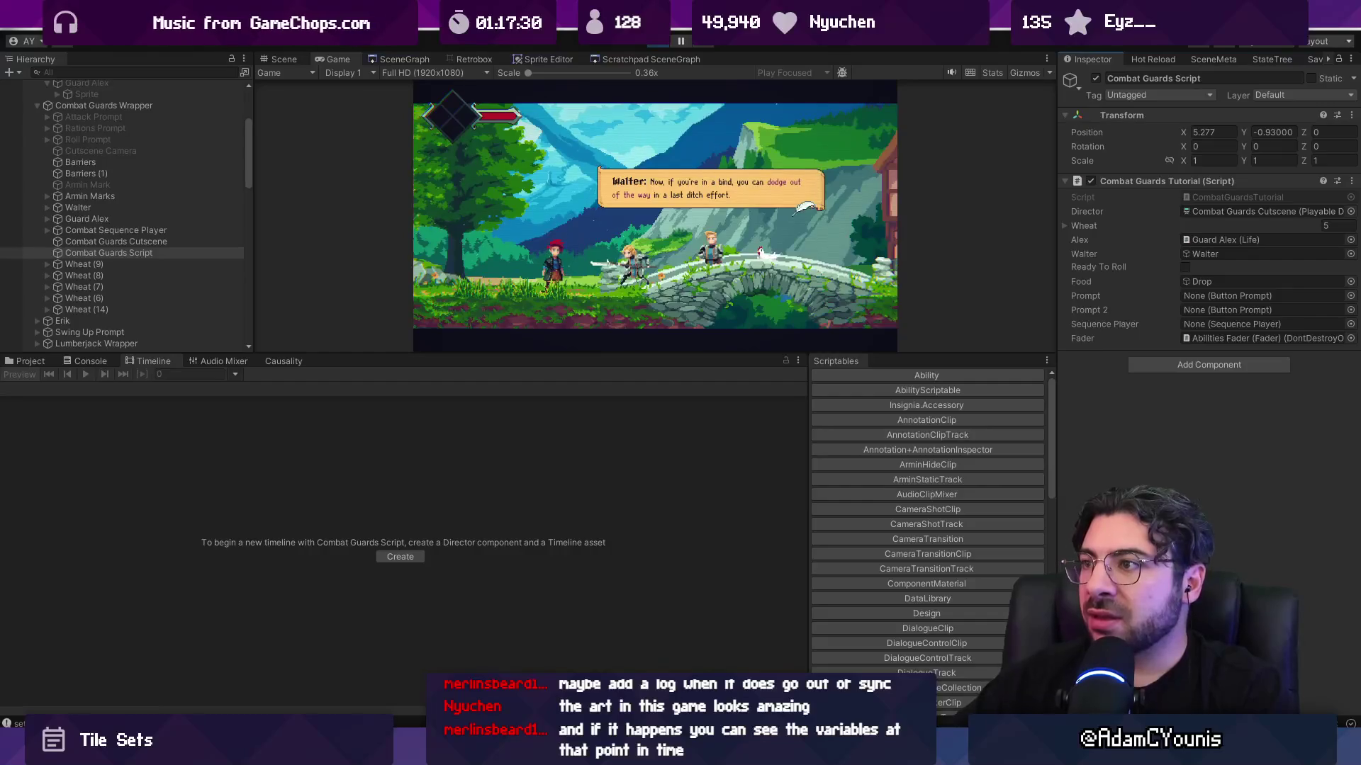
pyautogui.hotkey('alt', 'Tab')
pyautogui.scroll(3, 523, 317)
pyautogui.scroll(-7, 523, 317)
pyautogui.scroll(-2, 523, 317)
pyautogui.scroll(1, 522, 317)
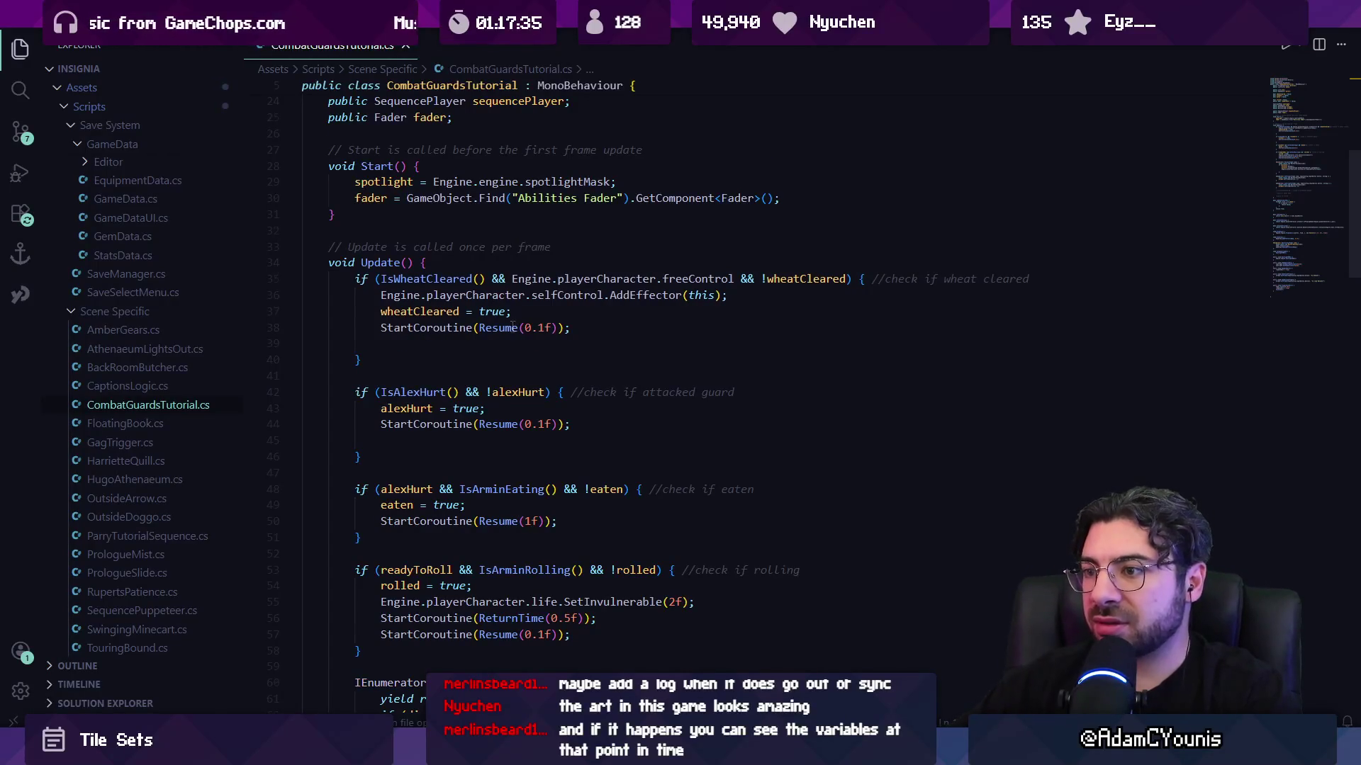
pyautogui.scroll(-2, 513, 326)
# - Trace the Resume calls to the Resume coroutine's definition and back, then return to Unity
pyautogui.click(506, 352)
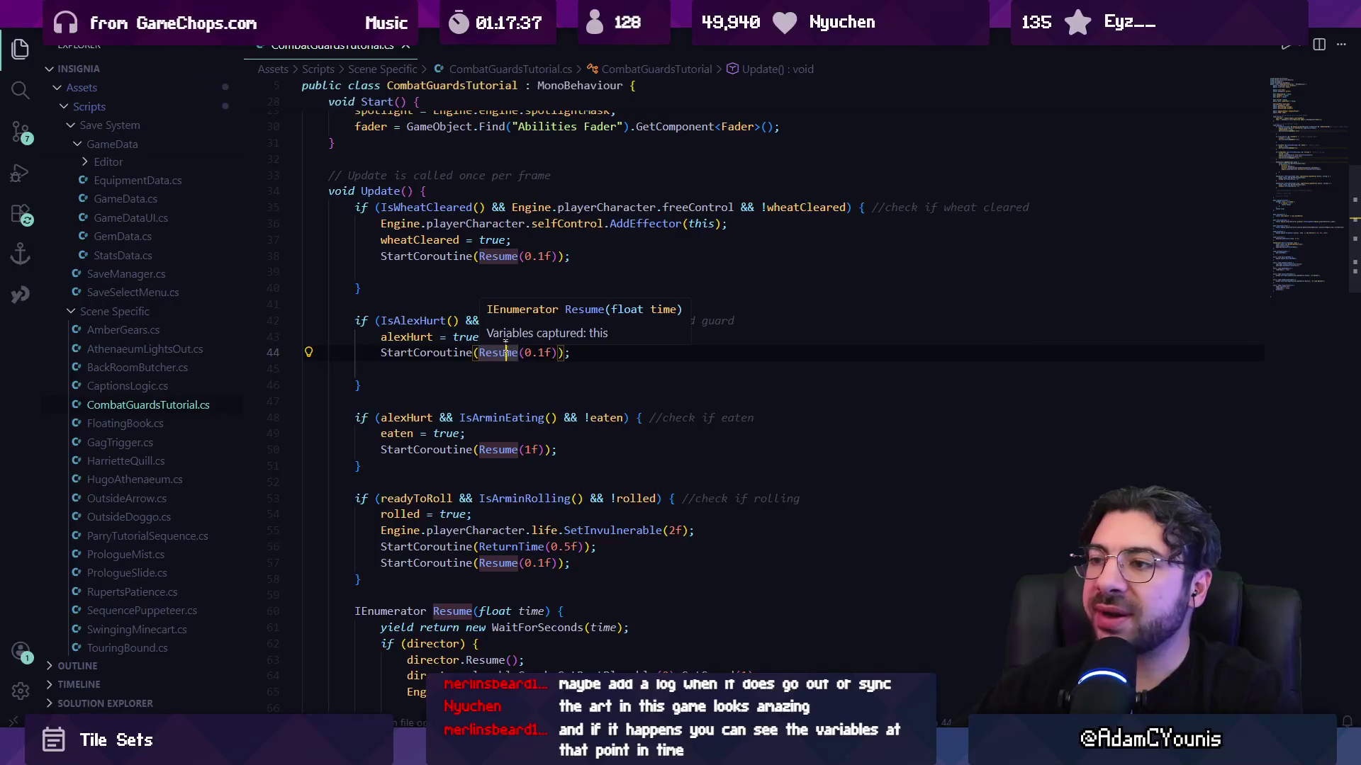
pyautogui.scroll(-4, 499, 291)
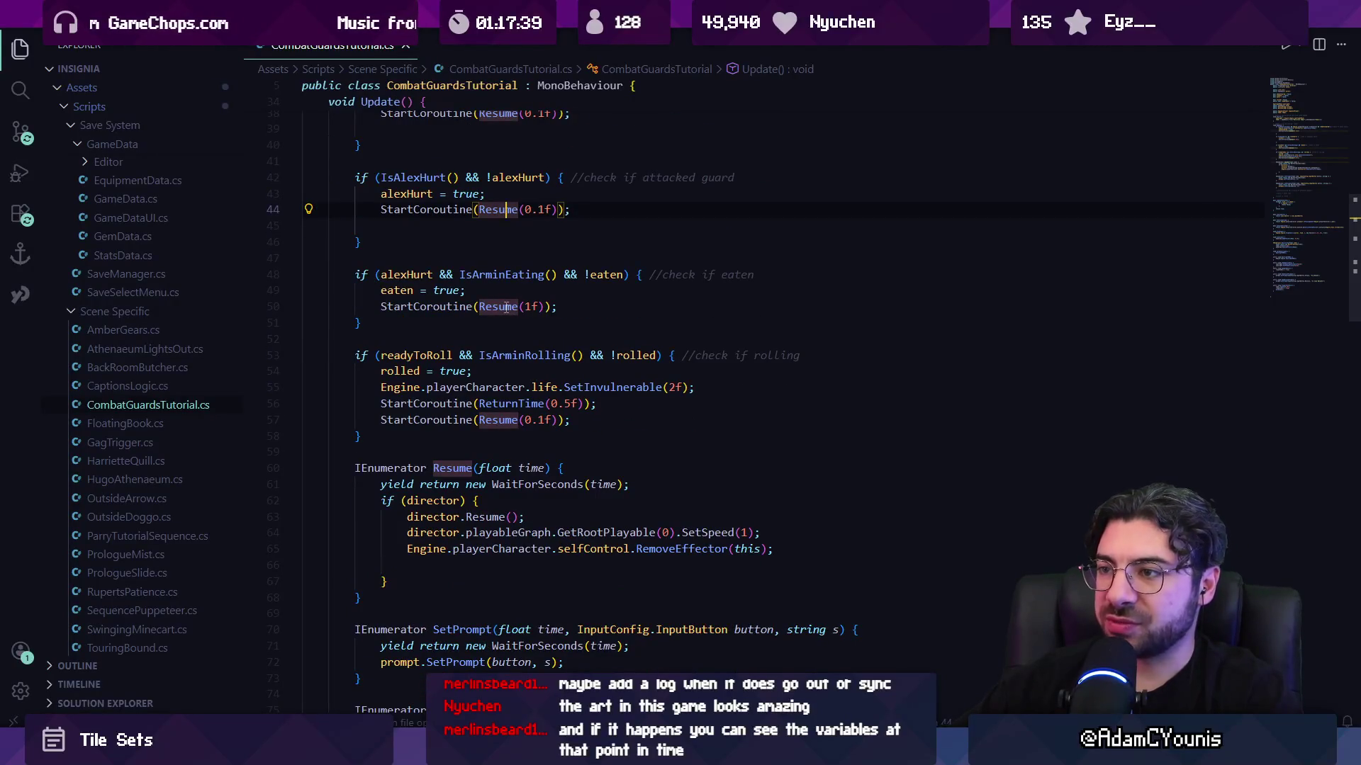
pyautogui.scroll(10, 506, 307)
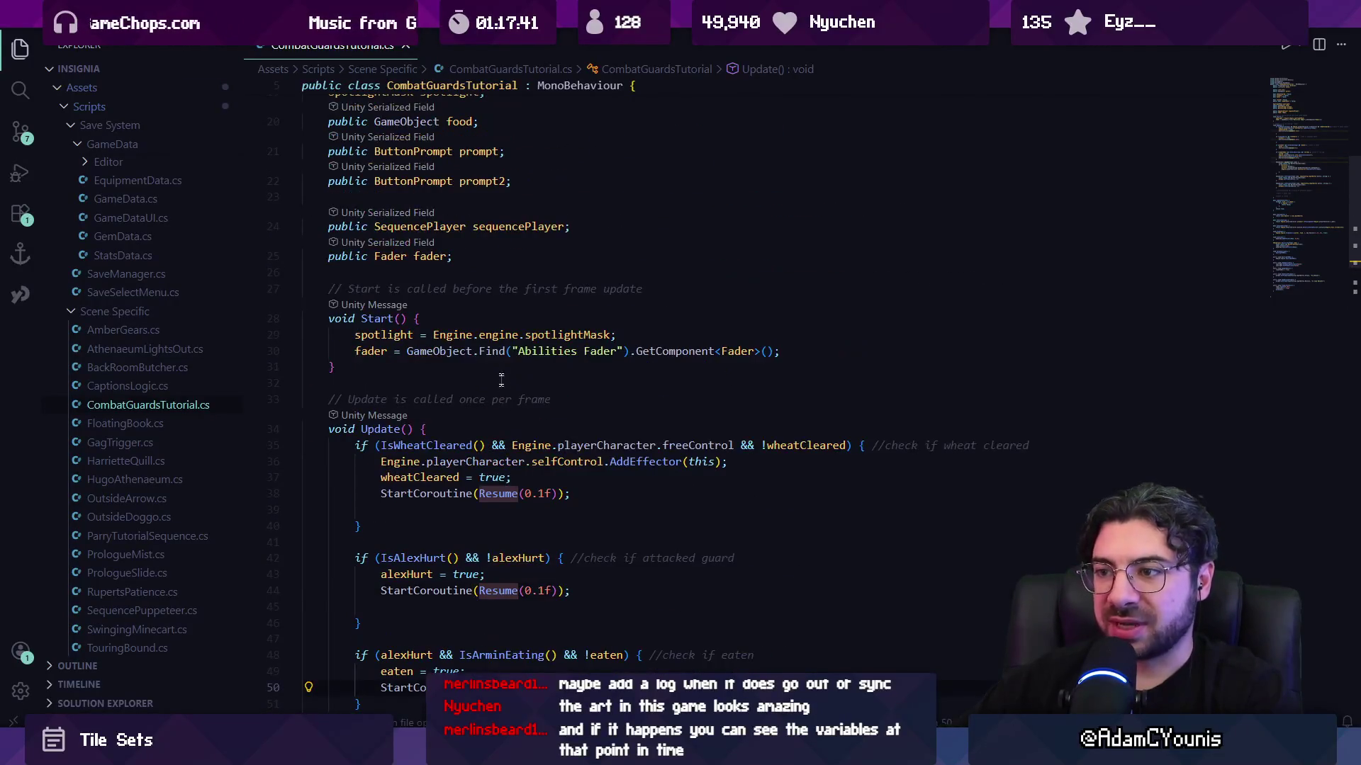
pyautogui.keyDown('ctrl'); pyautogui.click(507, 500); pyautogui.keyUp('ctrl')
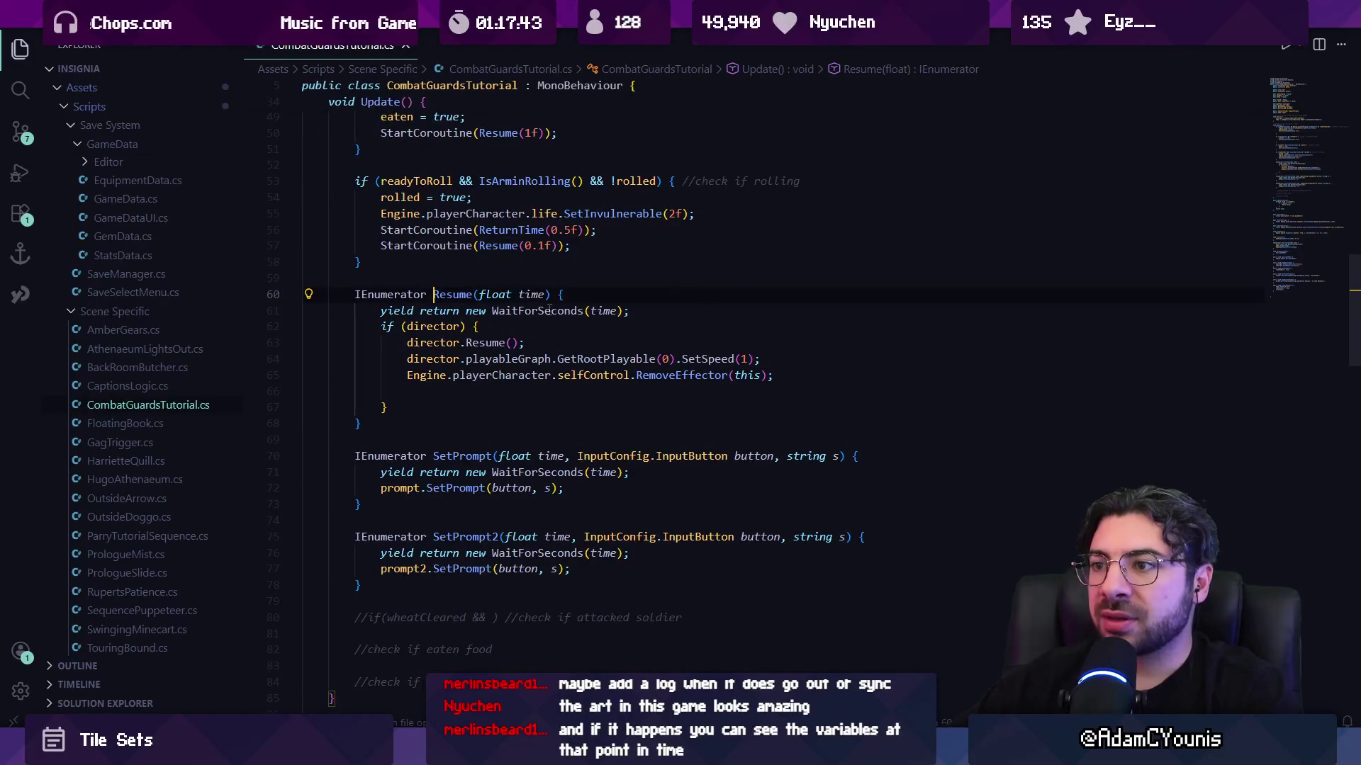
pyautogui.hotkey('alt', 'Left')
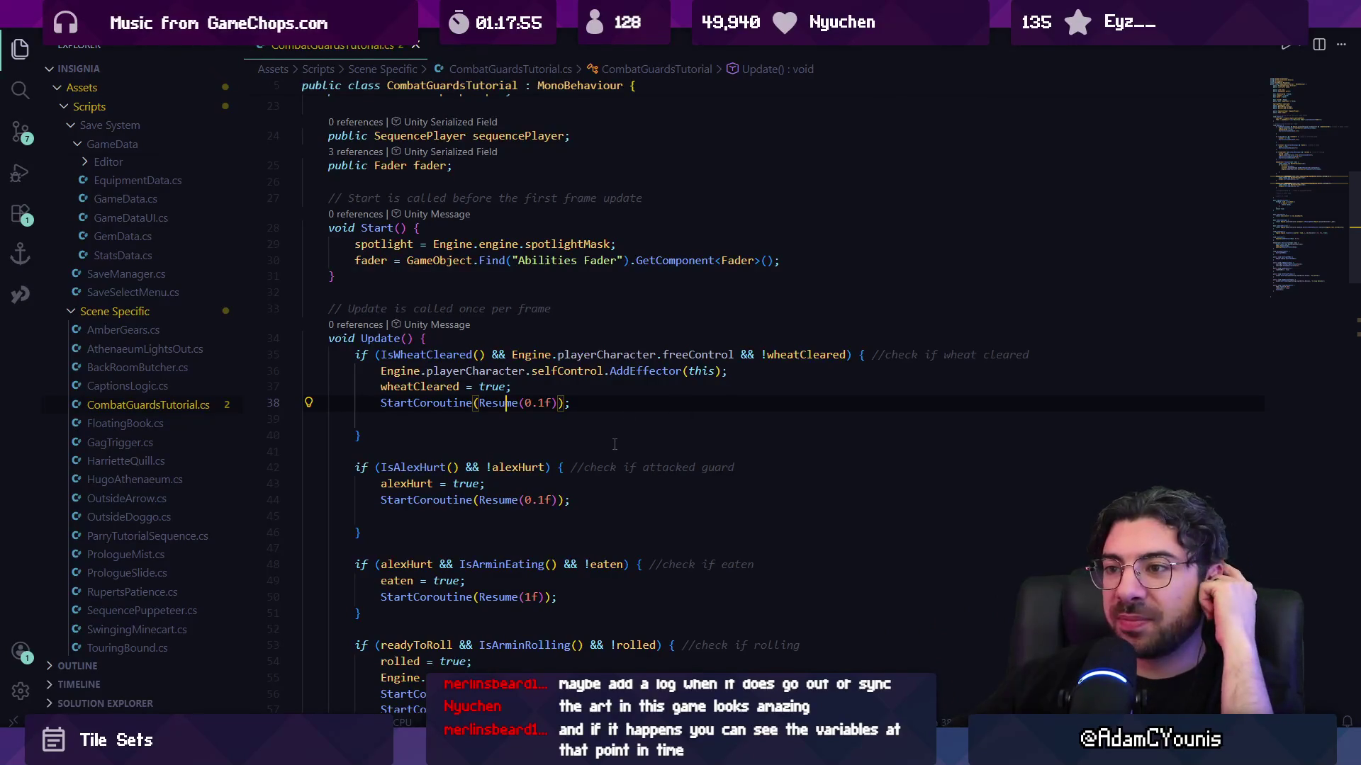
pyautogui.scroll(-5, 614, 444)
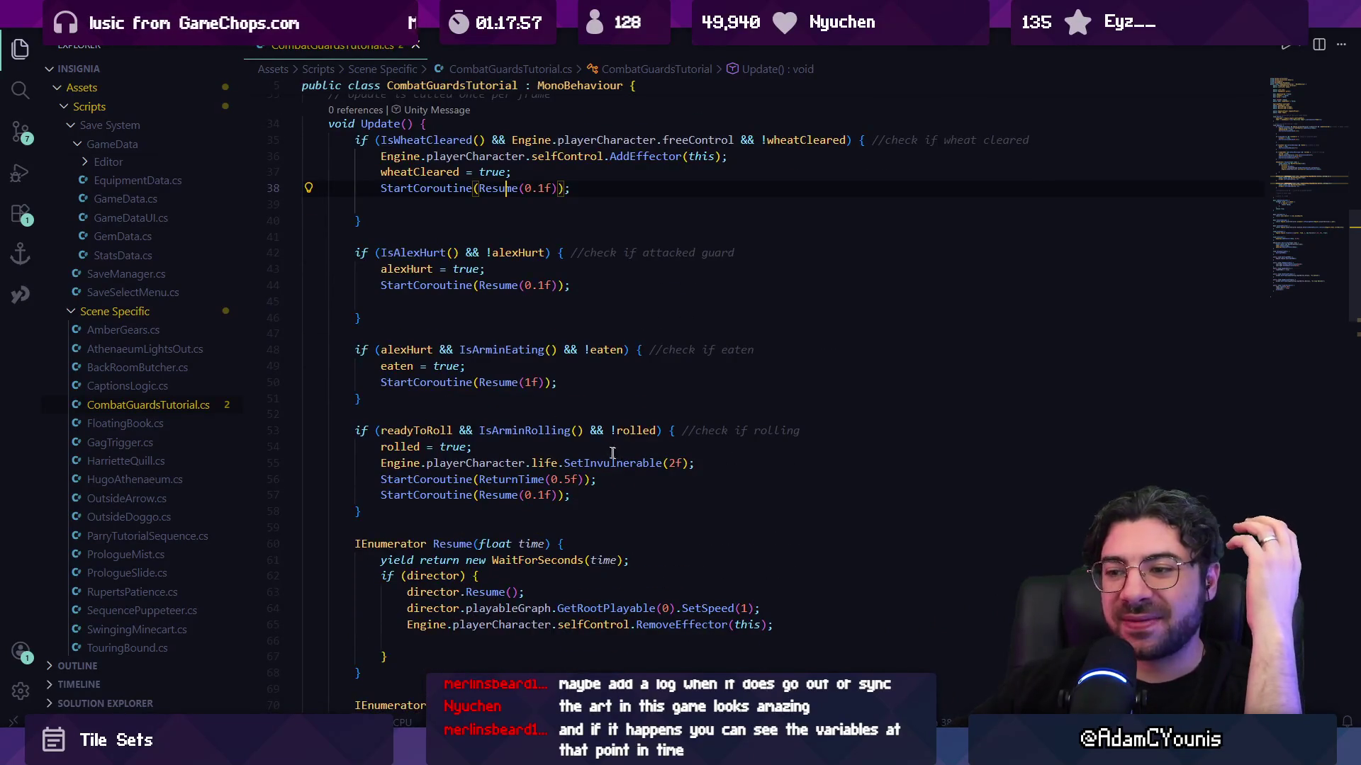
pyautogui.scroll(-9, 614, 454)
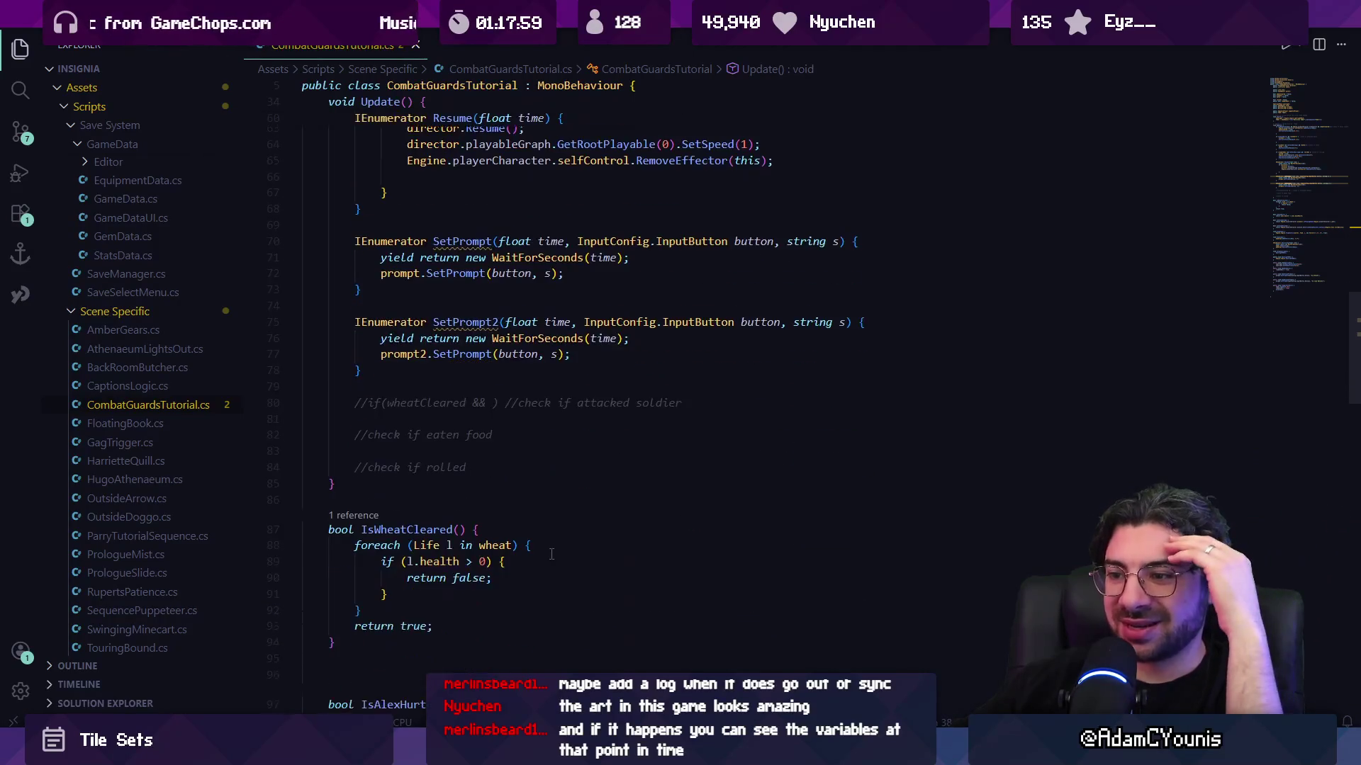
pyautogui.hotkey('alt', 'Tab')
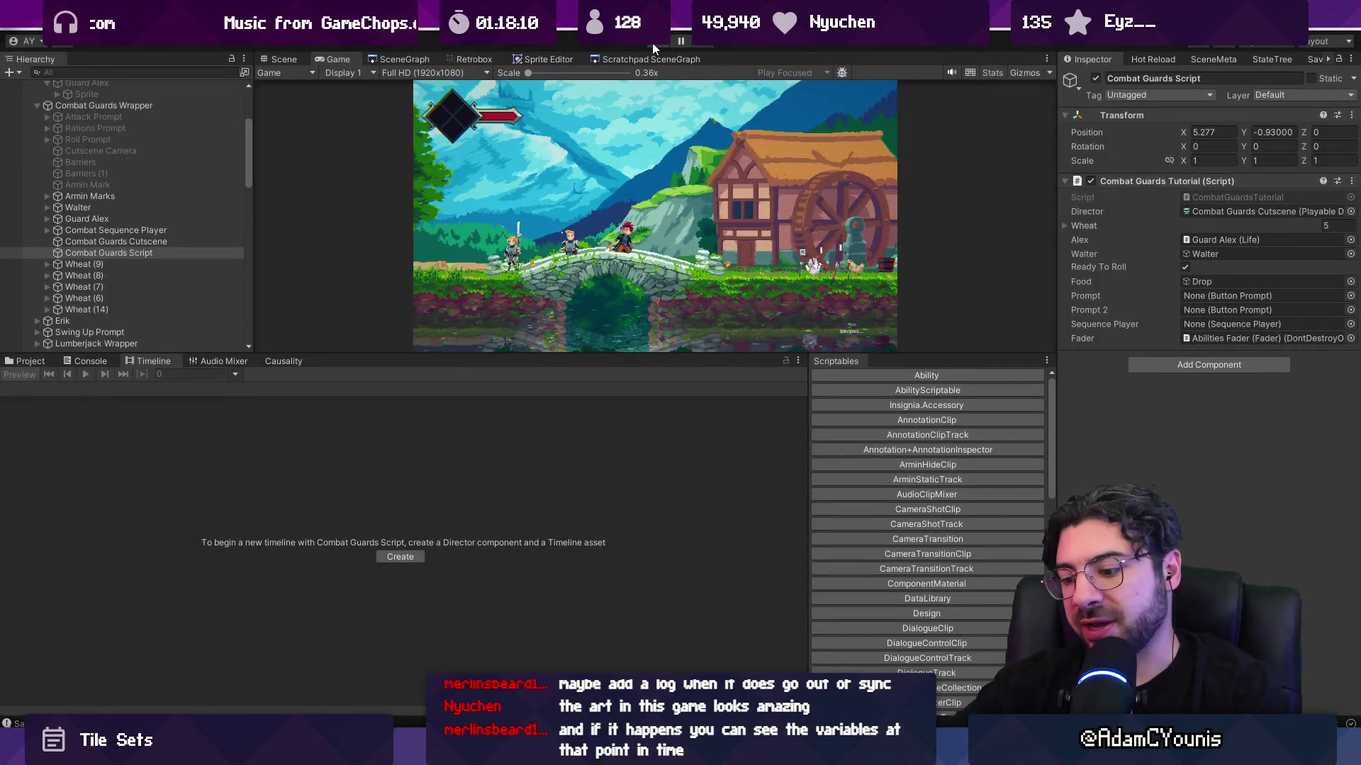
# - Playtest the roll section in the maximized Game view, then restore the full editor layout
pyautogui.click(653, 44)
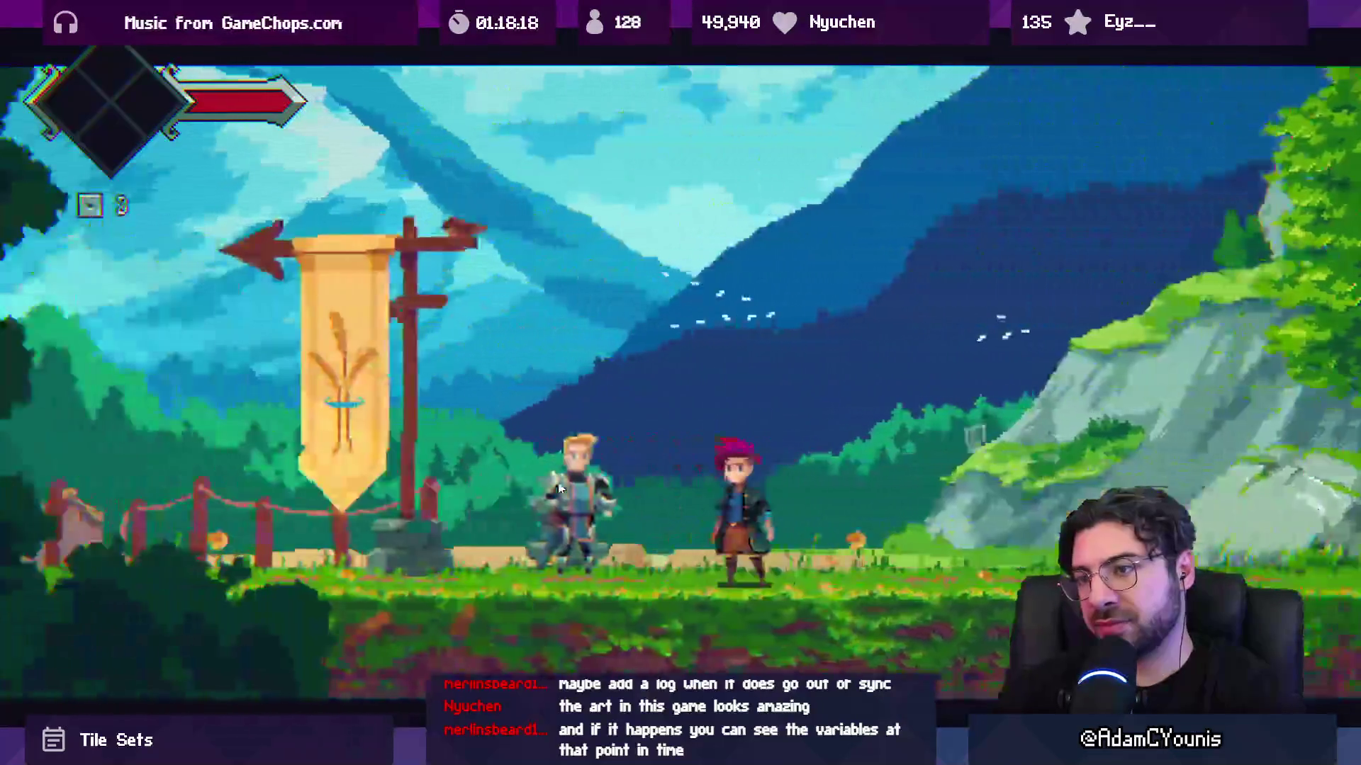
pyautogui.hotkey('shift', 'space')
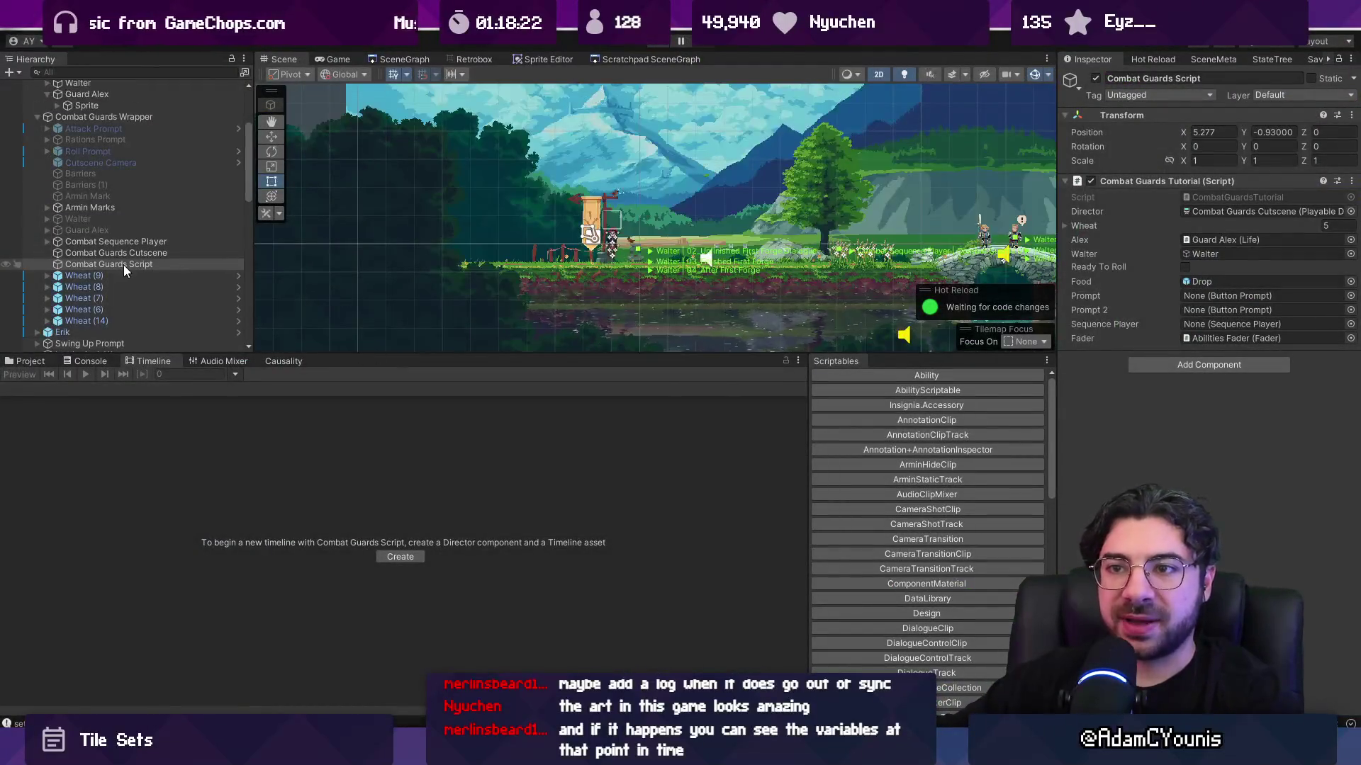
# - Zoom the Combat Guards Cutscene timeline out to the whole cutscene and start a fresh playtest
pyautogui.scroll(-2, 125, 262)
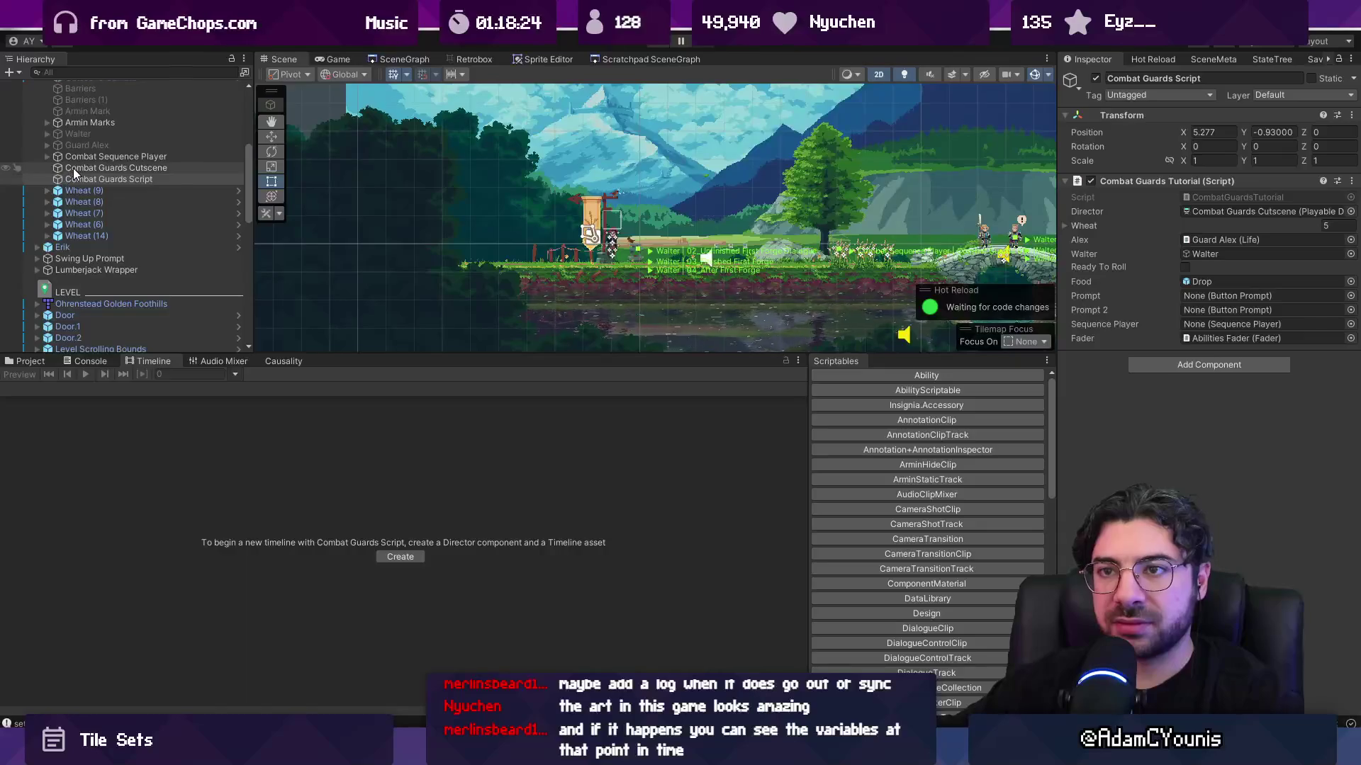
pyautogui.click(74, 168)
pyautogui.scroll(3, 438, 519)
pyautogui.scroll(-3, 729, 601)
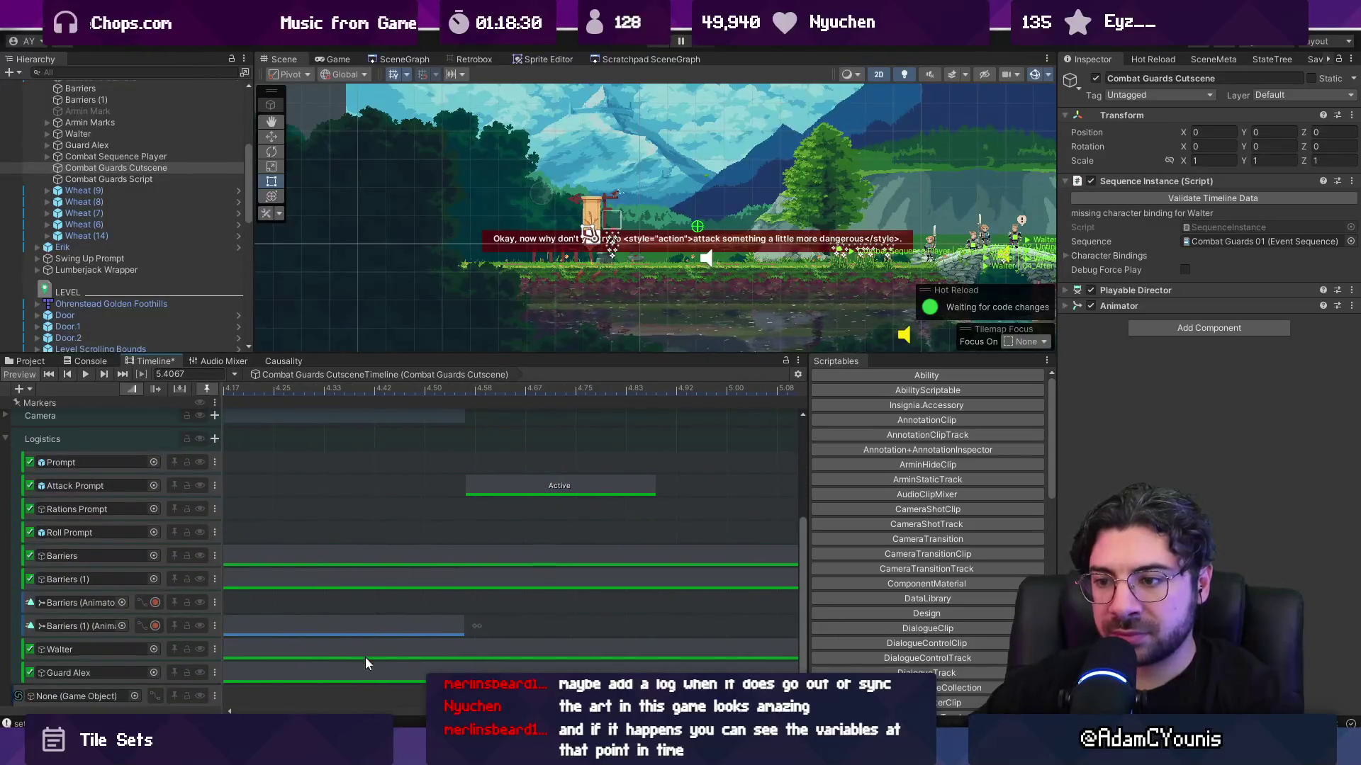
pyautogui.hscroll(-10, 456, 635)
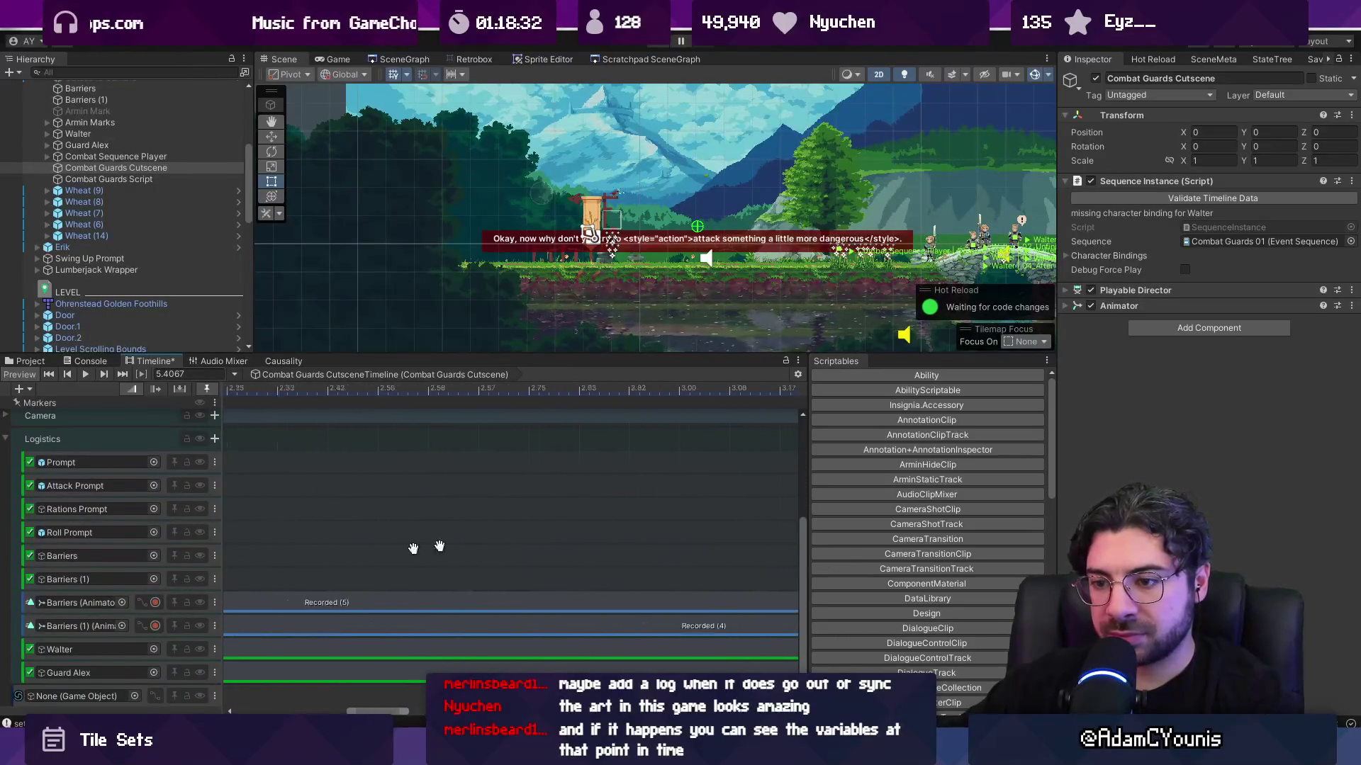
pyautogui.scroll(-10, 373, 553)
pyautogui.scroll(-1, 330, 553)
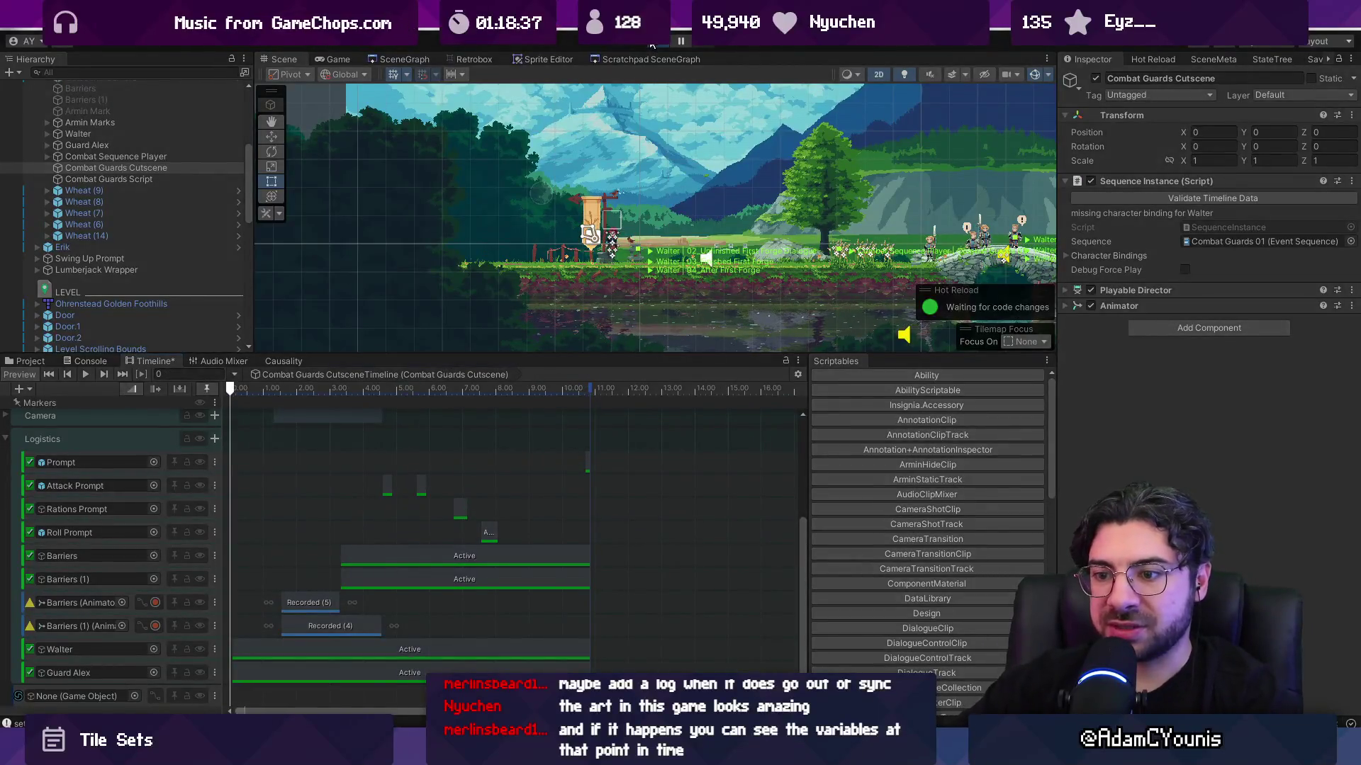
pyautogui.click(652, 44)
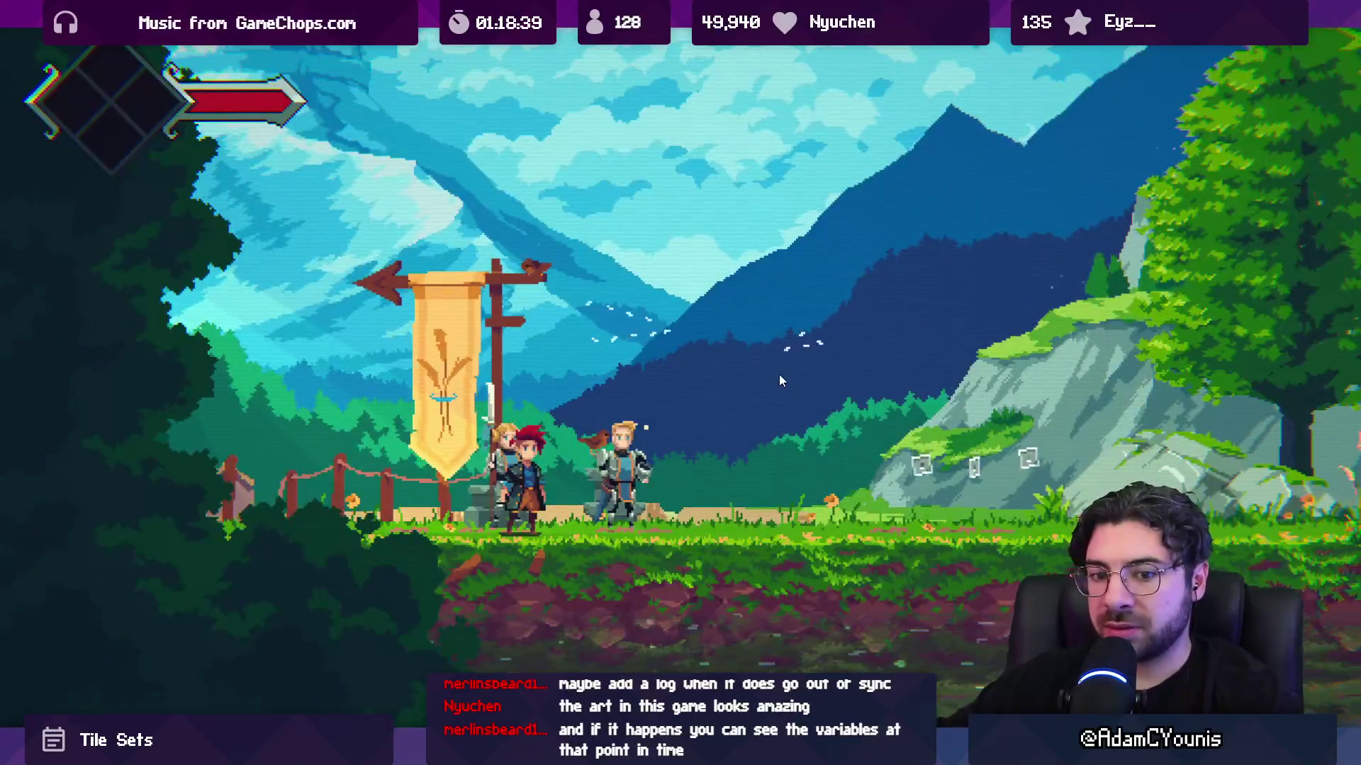
# - Leave the maximized view, select the Wheat (7) object, and restart the game from the beginning
pyautogui.hotkey('ctrl', 'p')
pyautogui.click(182, 205)
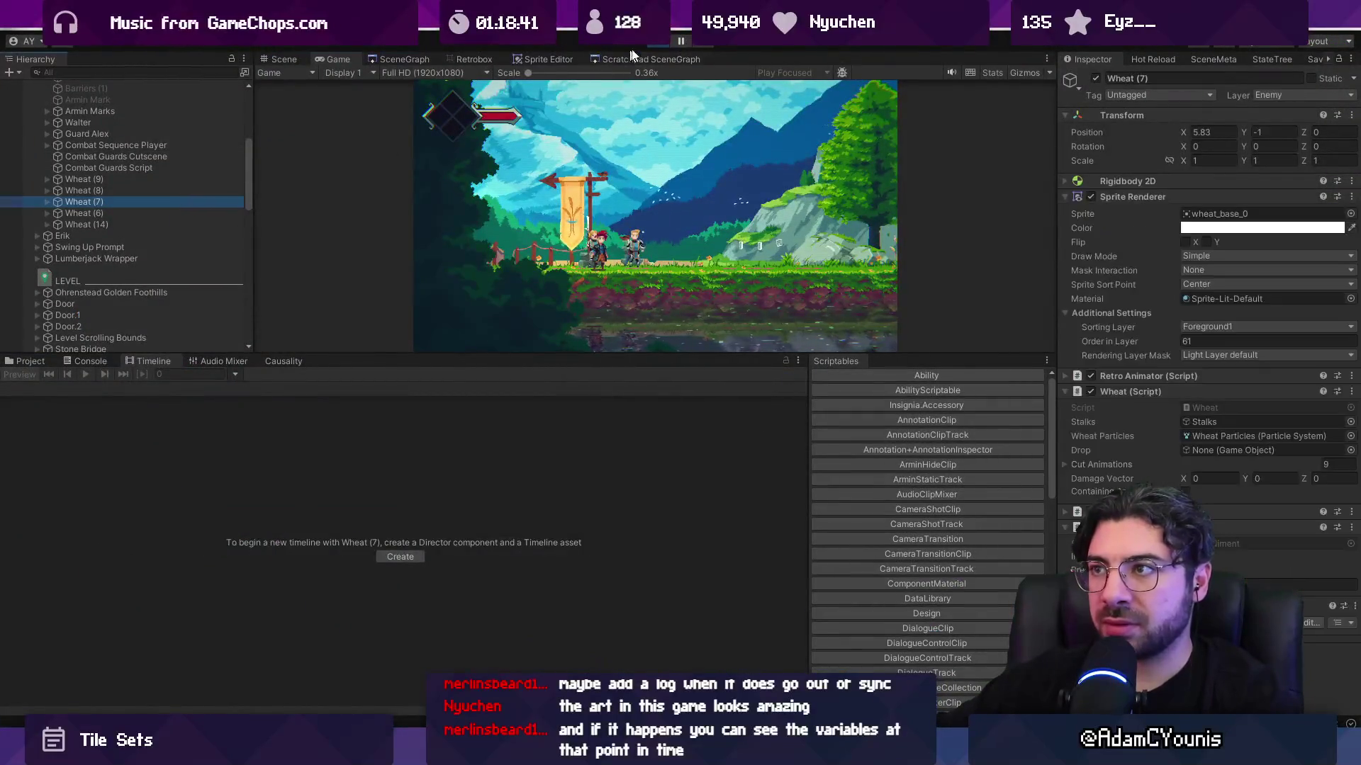
pyautogui.click(652, 42)
pyautogui.click(652, 43)
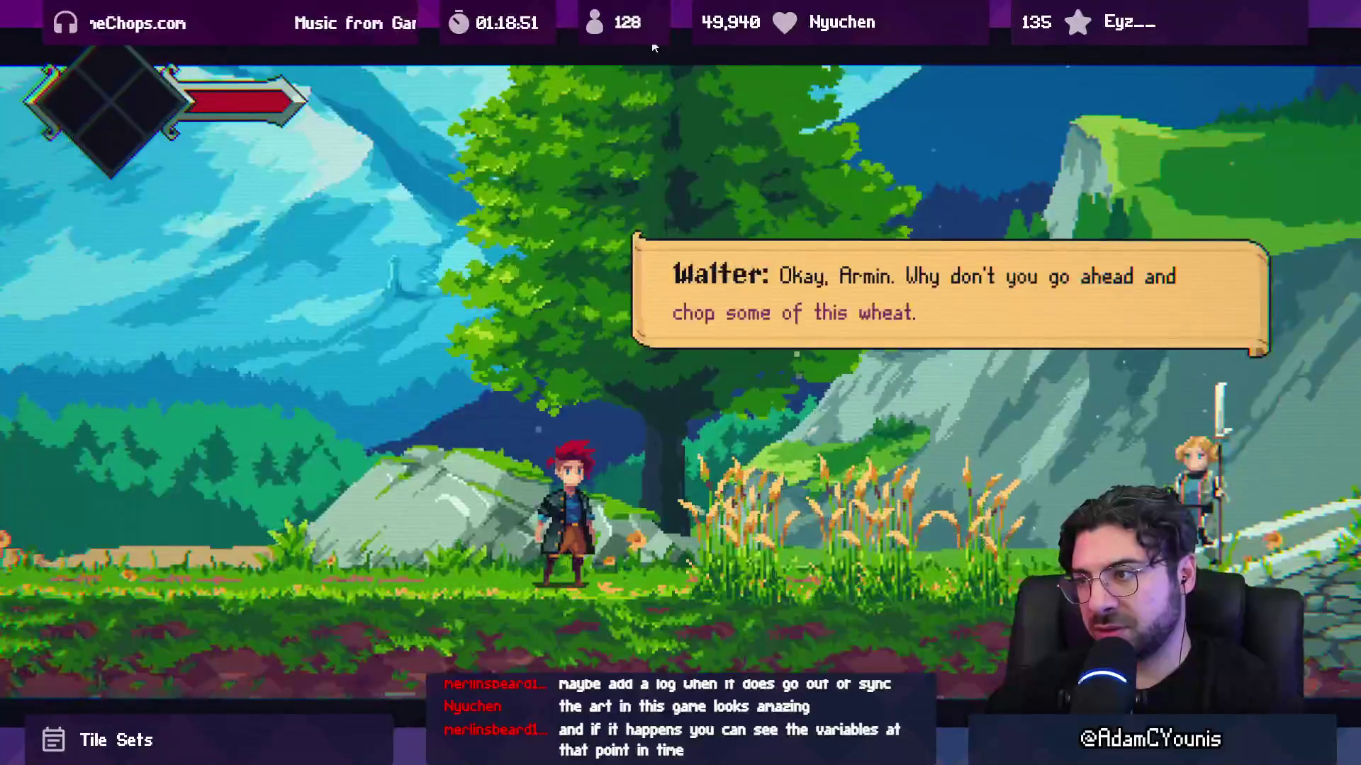
# - Chop the wheat, eat a mushroom, pass the dodge tip and walk Armin across the bridge
pyautogui.press('x')
pyautogui.press('x')
pyautogui.press('x')
pyautogui.press('x')
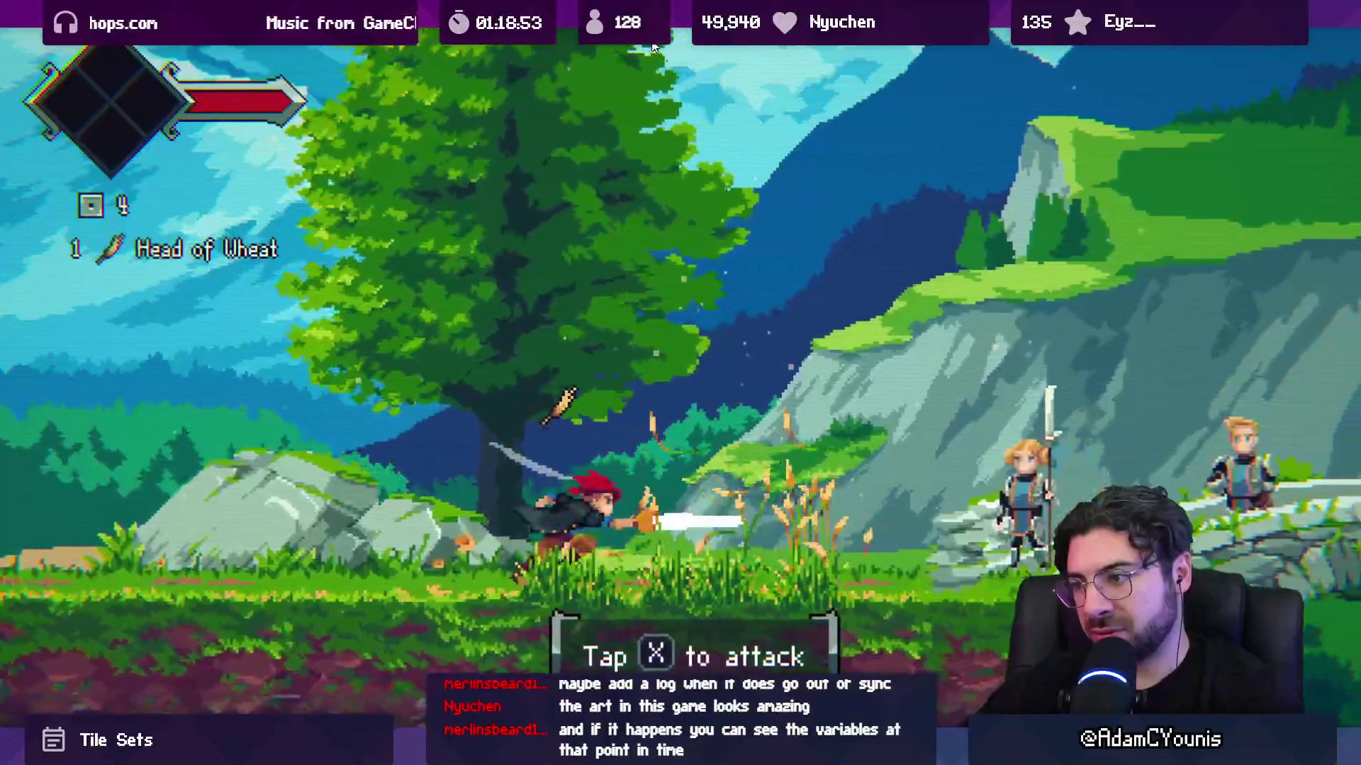
pyautogui.press('x')
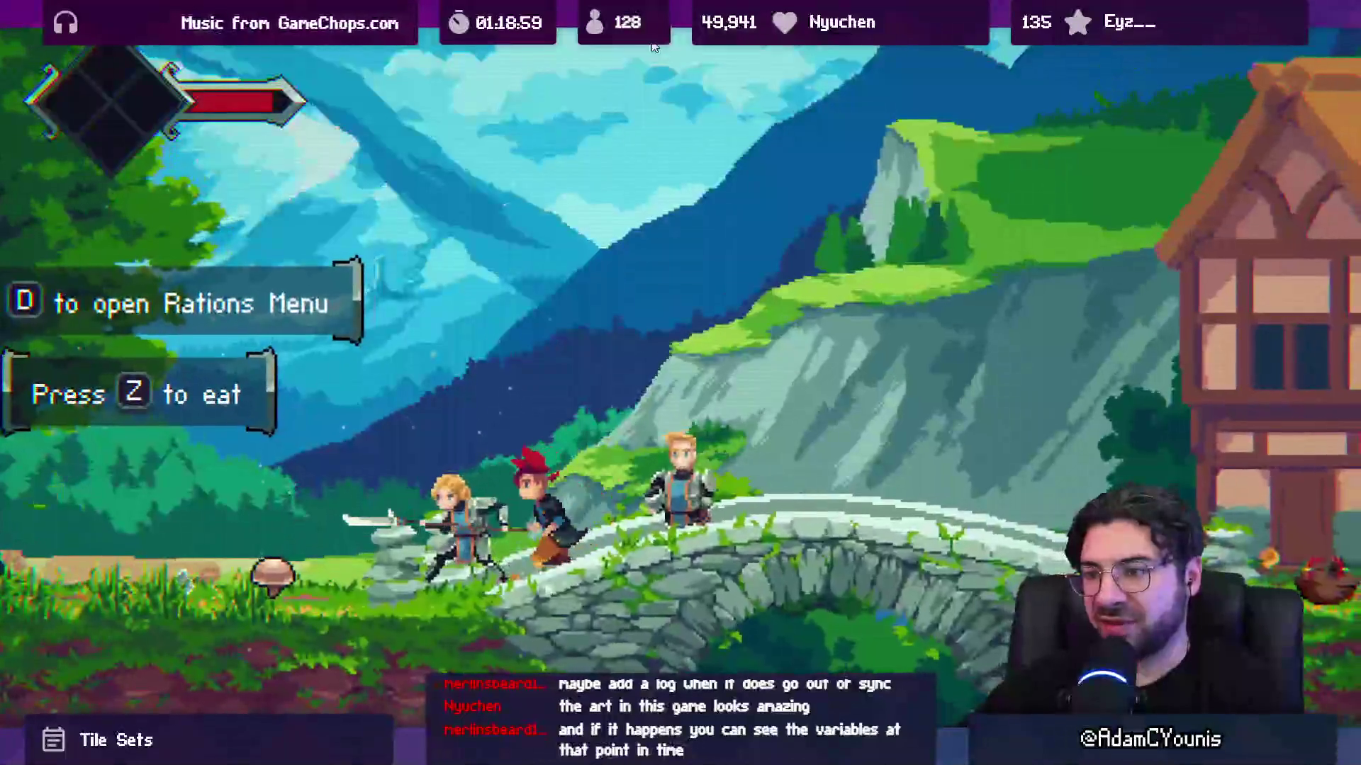
pyautogui.press('z')
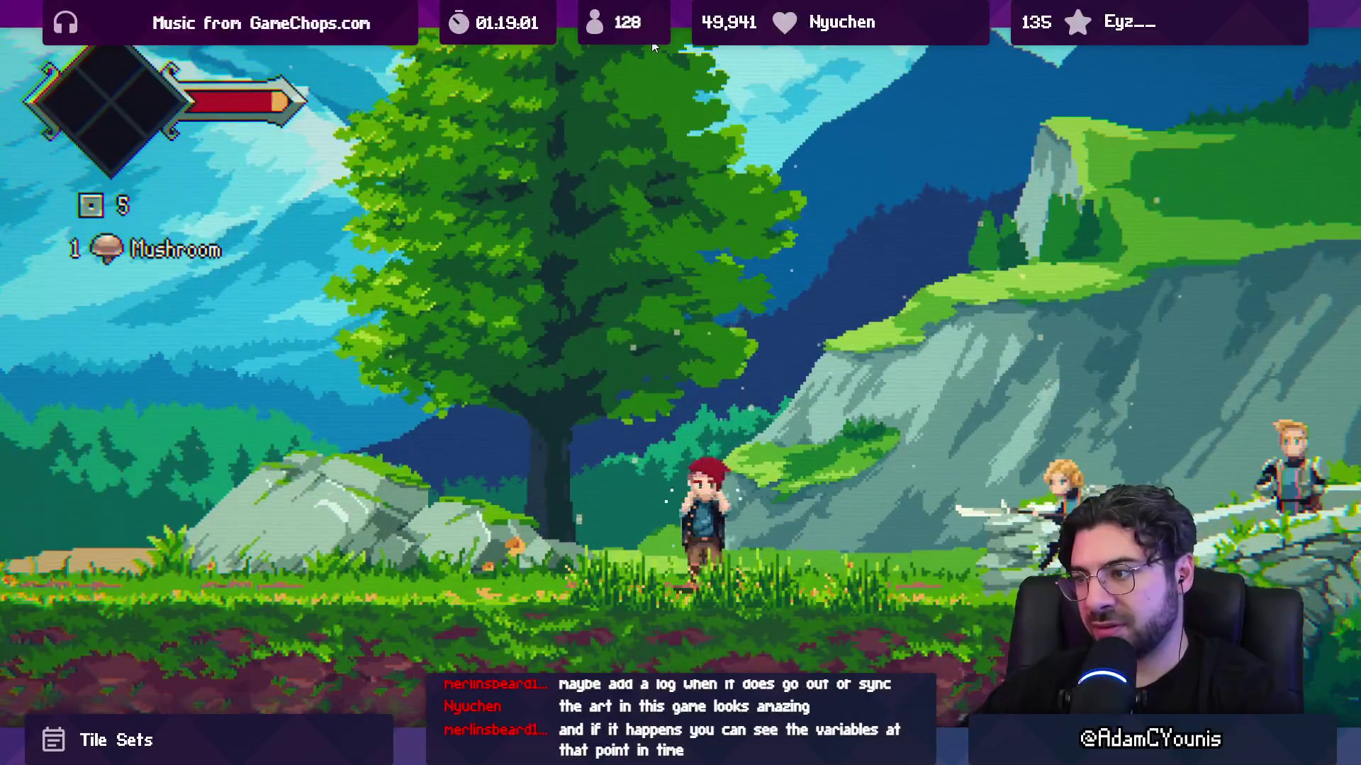
pyautogui.press('x')
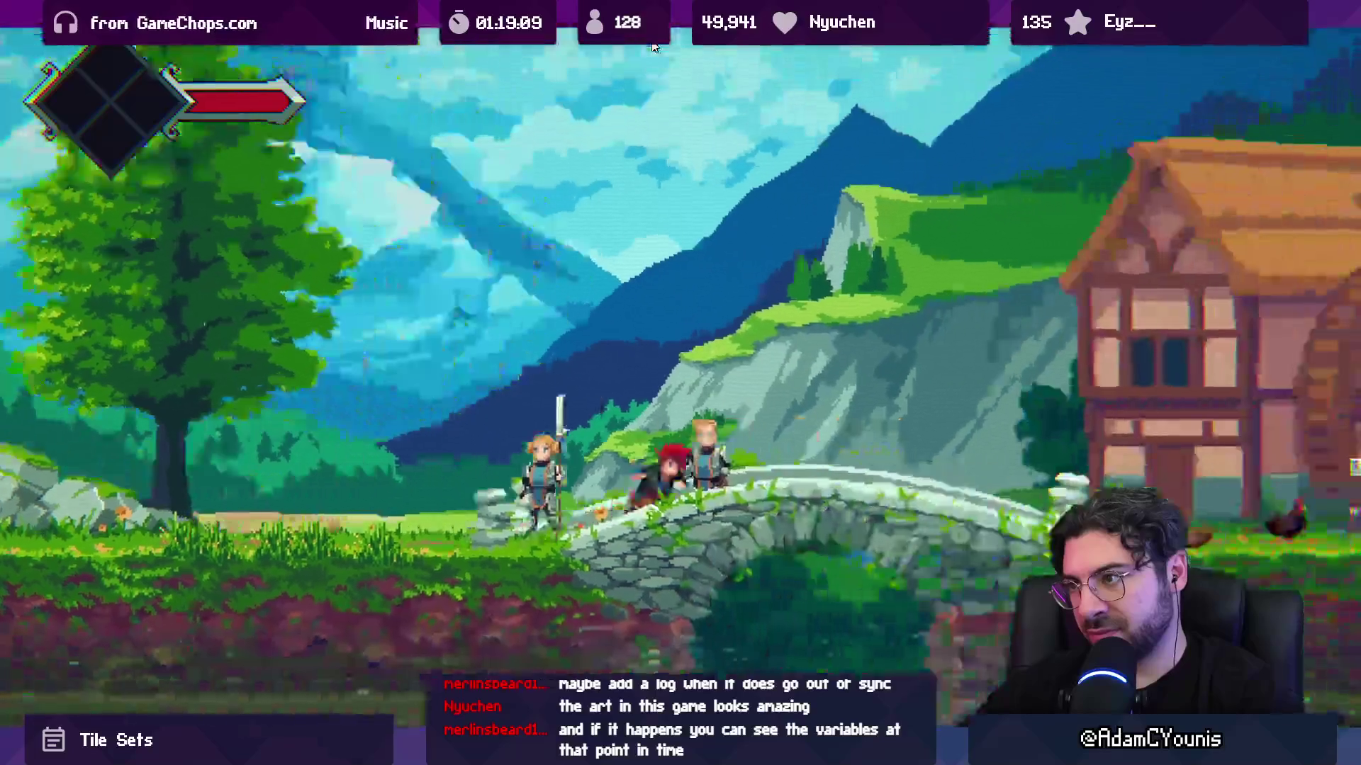
pyautogui.press('Right')
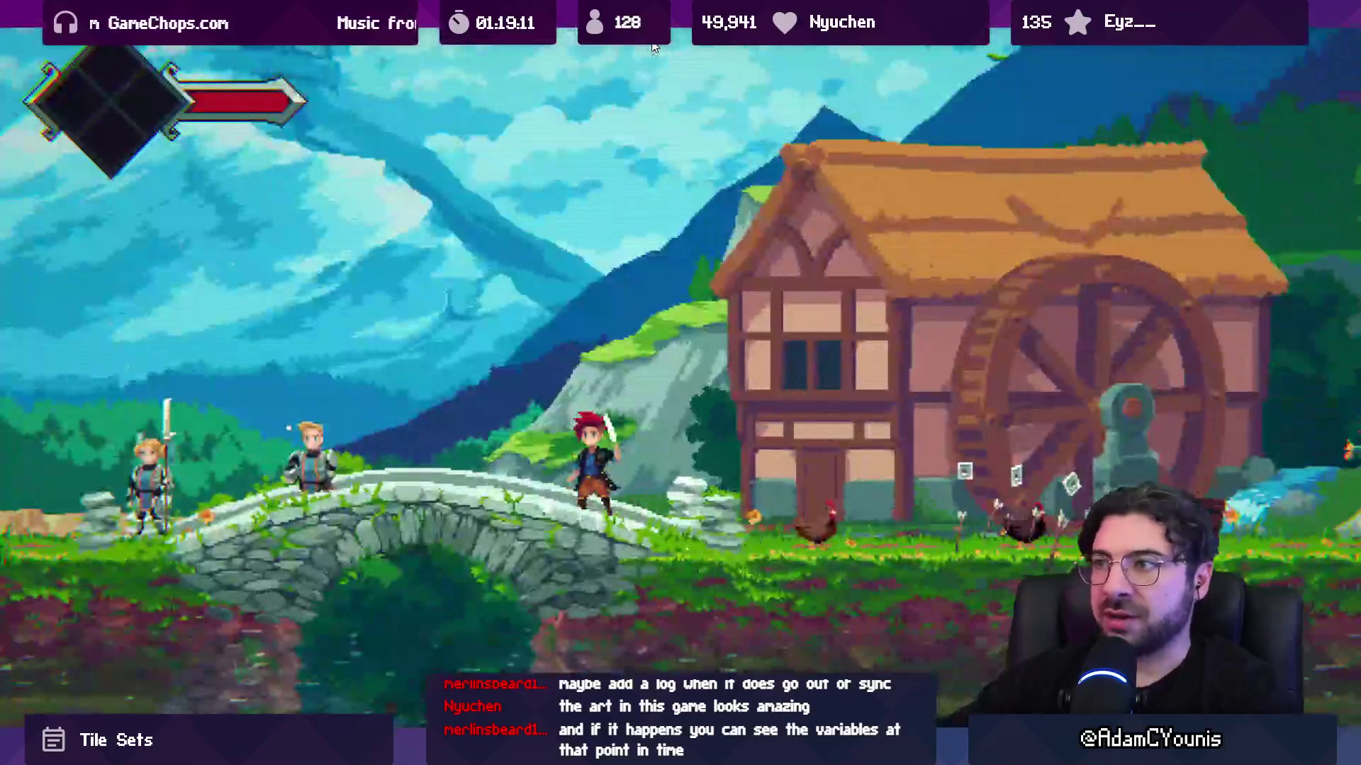
pyautogui.hotkey('shift', 'space')
pyautogui.hotkey('alt', 'Tab')
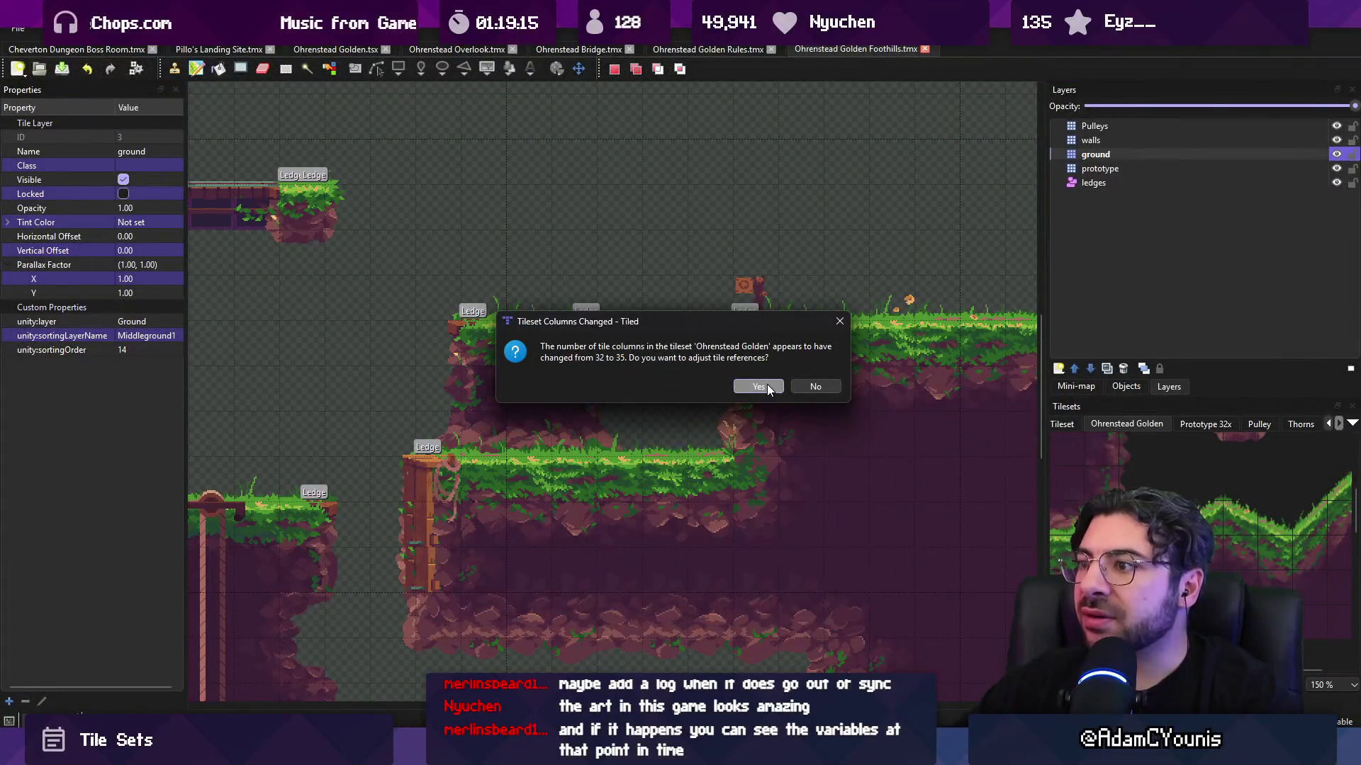
# - Answer the Tileset Columns Changed prompt and close the Golden Foothills and Golden Rules maps
pyautogui.click(829, 389)
pyautogui.scroll(-4, 687, 323)
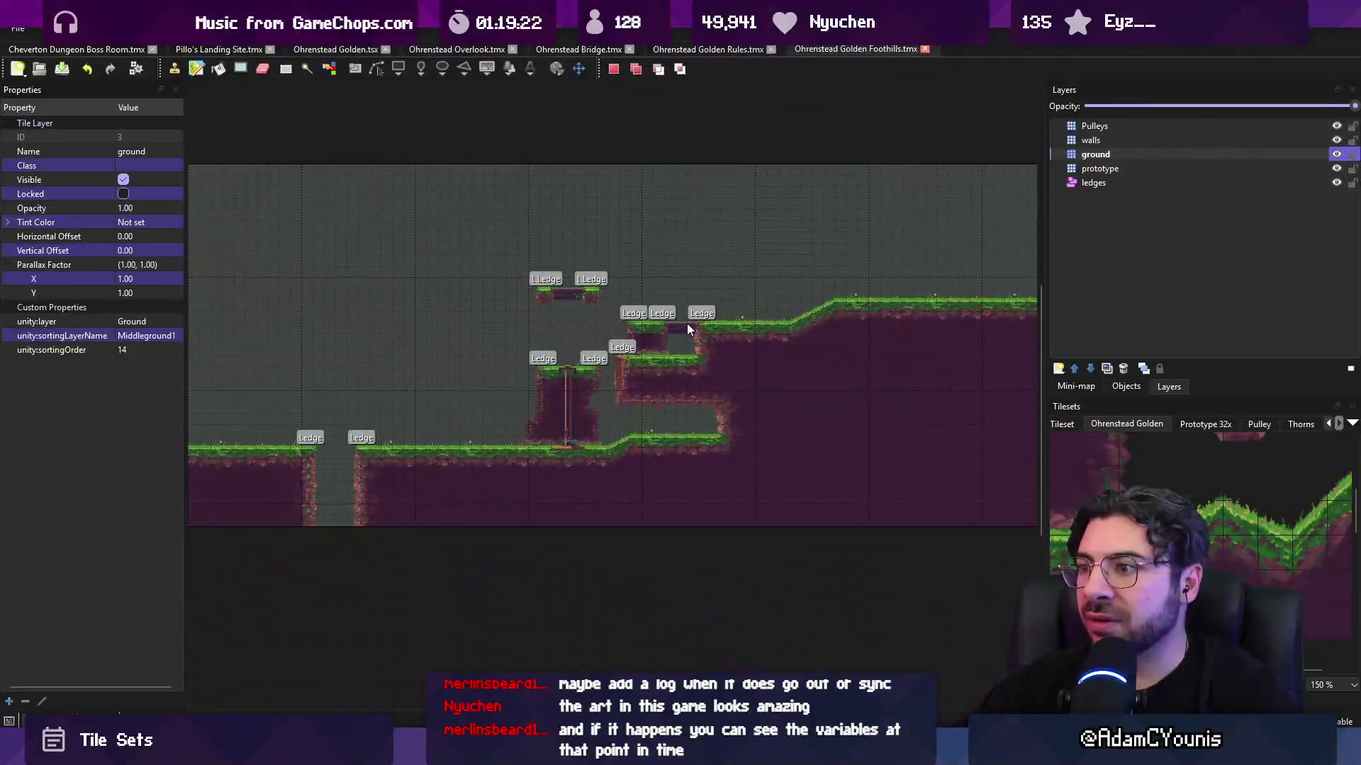
pyautogui.click(925, 49)
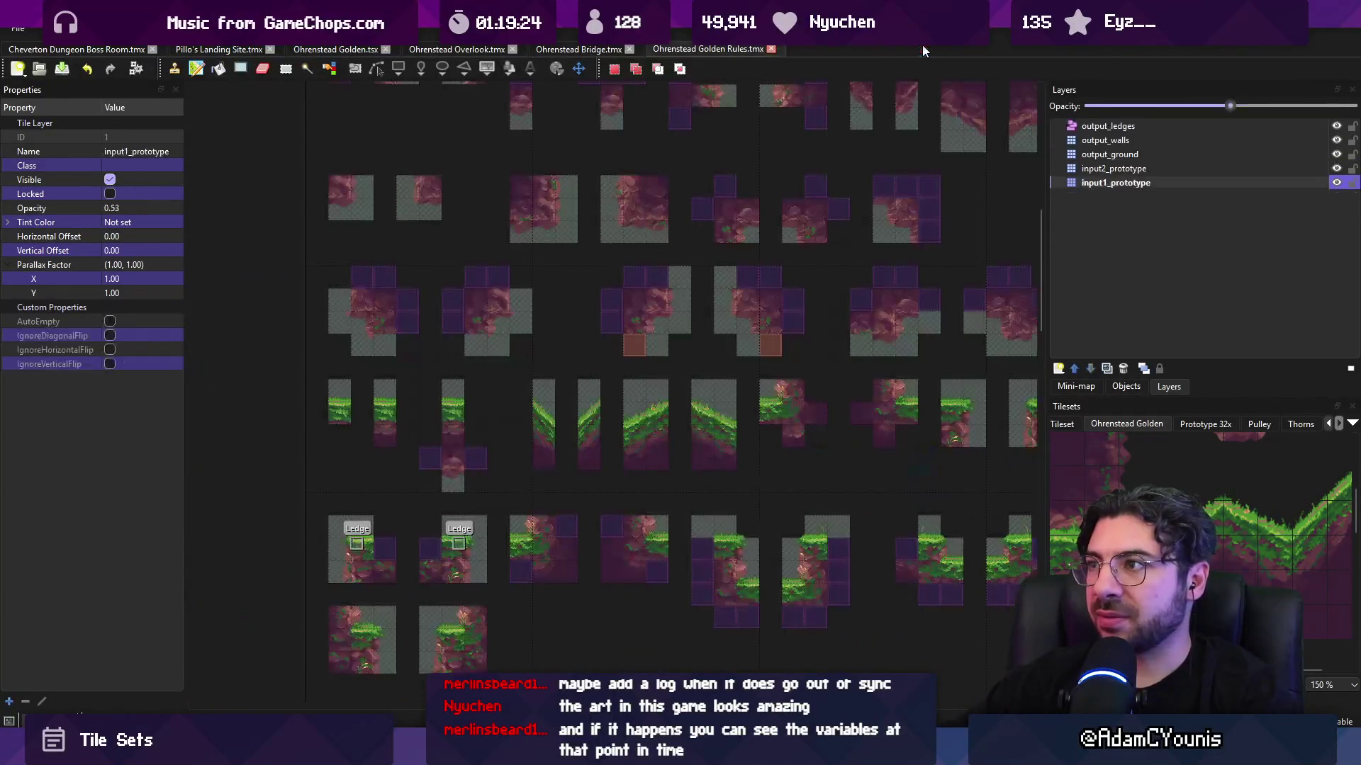
pyautogui.click(772, 49)
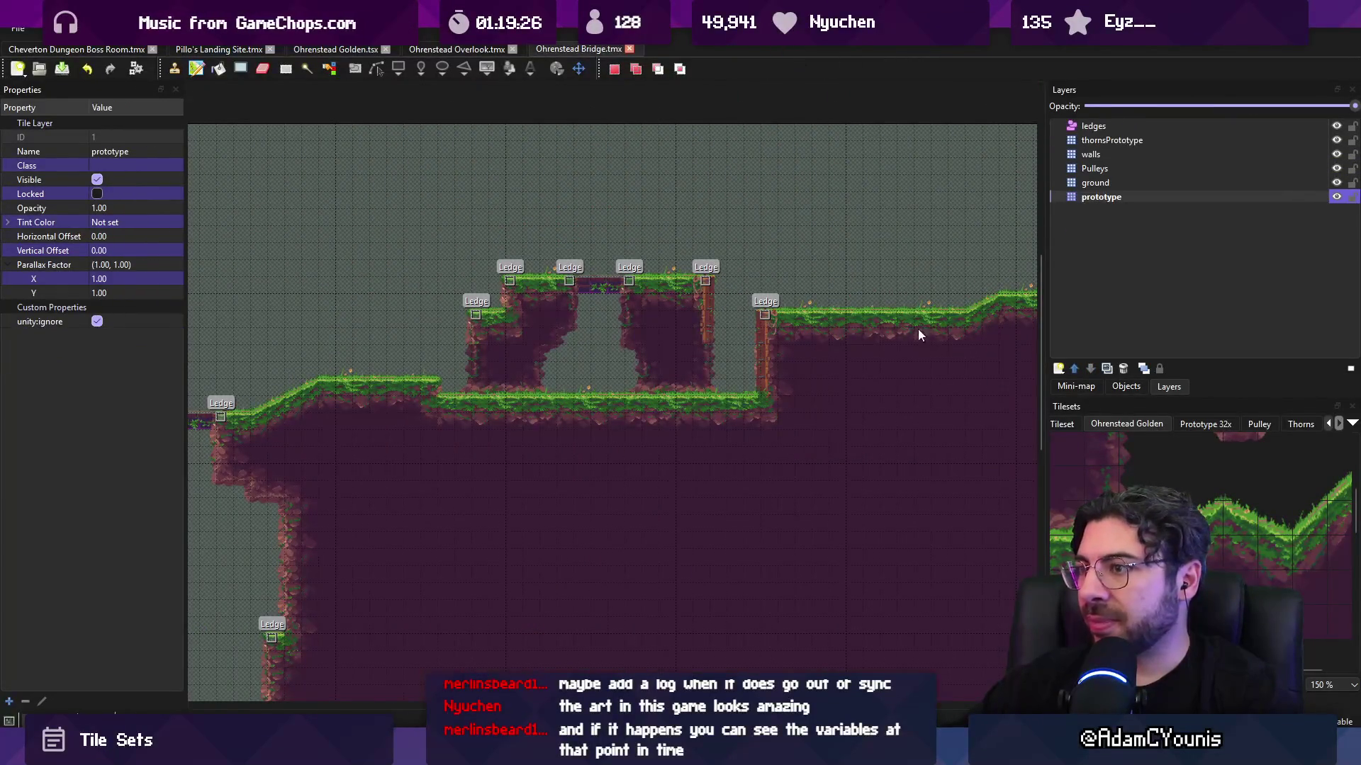
# - Save the Ohrenstead Bridge map and return to Unity
pyautogui.hotkey('ctrl', 's')
pyautogui.hotkey('ctrl', 'w')
pyautogui.hotkey('alt', 'Tab')
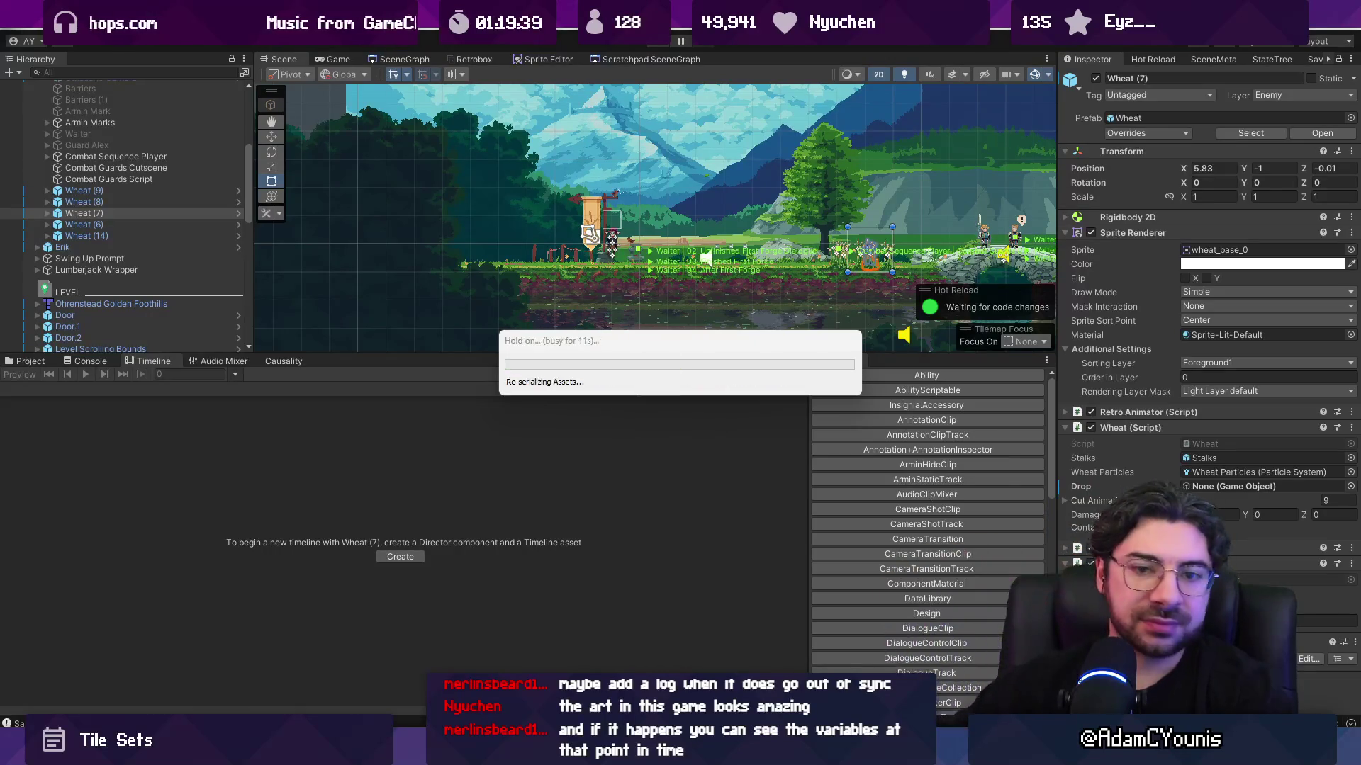
# - In Figma, move the combat guard sync task to the top of Demo Fixes
pyautogui.hotkey('alt', 'Tab')
pyautogui.scroll(-5, 625, 398)
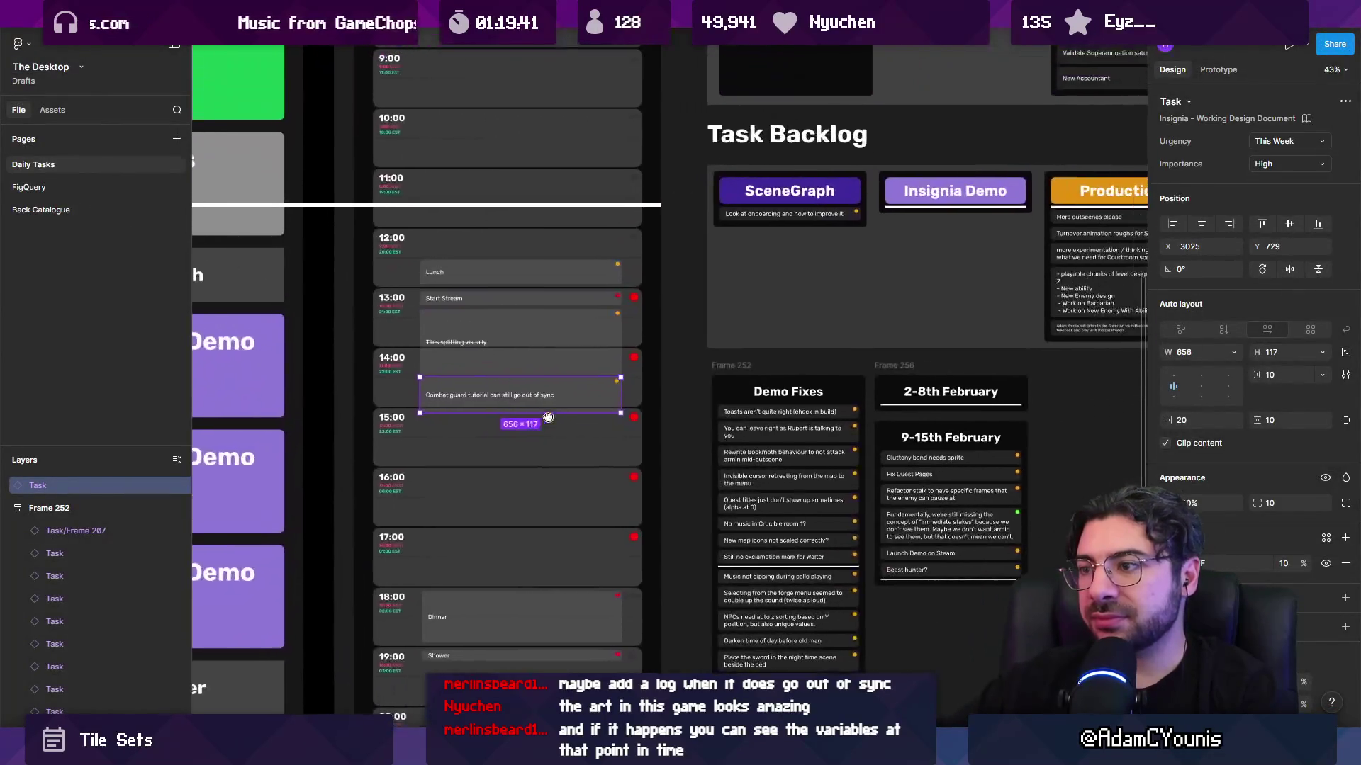
pyautogui.moveTo(536, 398)
pyautogui.mouseDown()
pyautogui.moveTo(776, 565)
pyautogui.moveTo(745, 387)
pyautogui.moveTo(744, 266)
pyautogui.mouseUp()
pyautogui.scroll(3, 779, 567)
pyautogui.click(743, 549)
pyautogui.click(745, 572)
# - Set the combat guard task's urgency to Try and Get to It, keeping importance High
pyautogui.click(1295, 145)
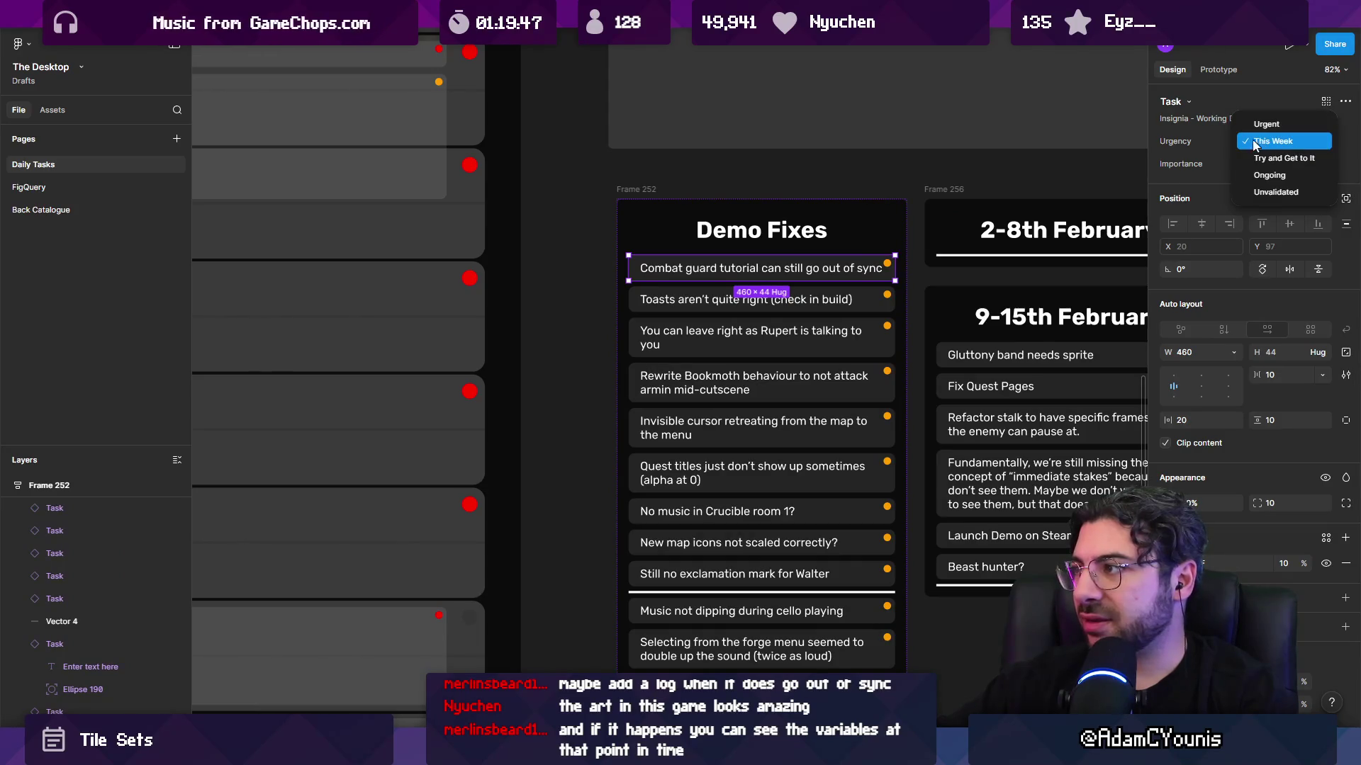
pyautogui.click(1294, 146)
pyautogui.click(1251, 164)
pyautogui.click(1268, 163)
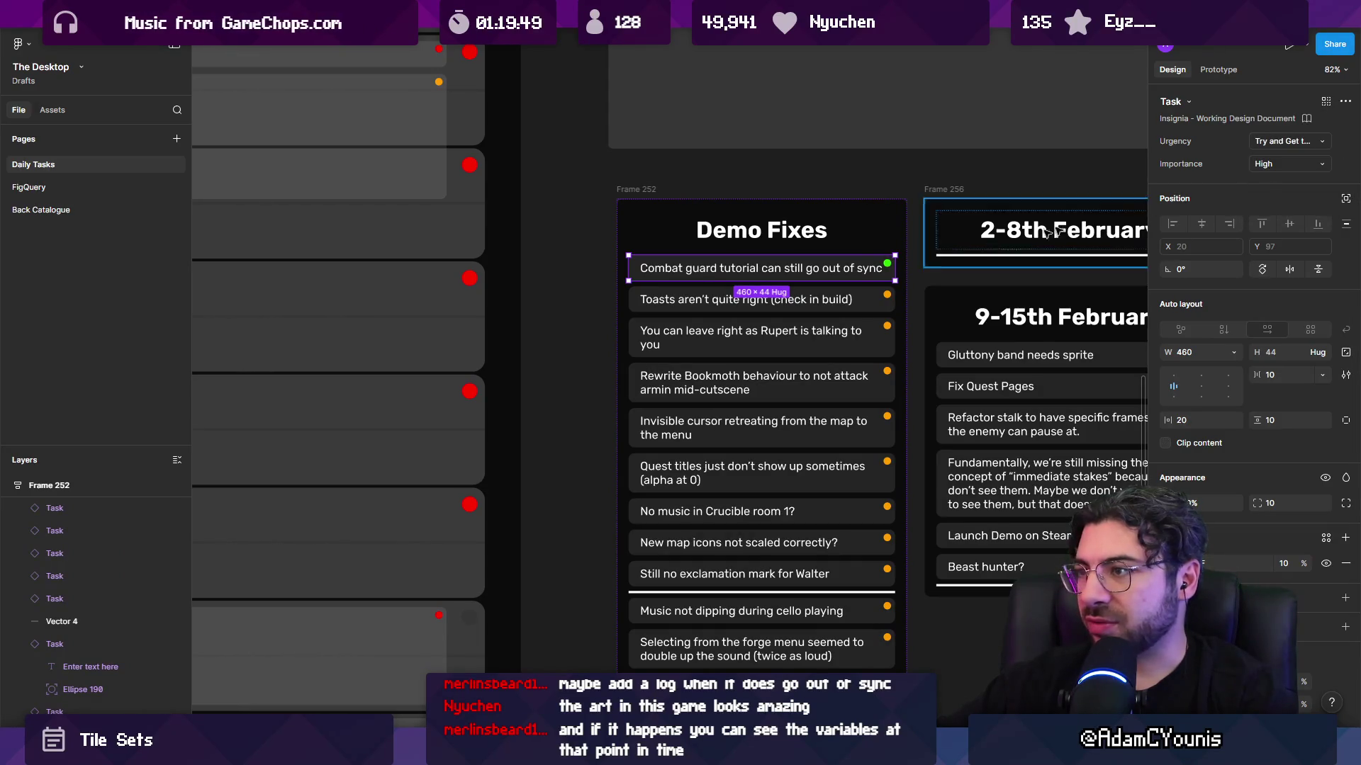
# - Move the Walter exclamation mark task into the 14:00 slot and enlarge it to fill the slot
pyautogui.click(708, 301)
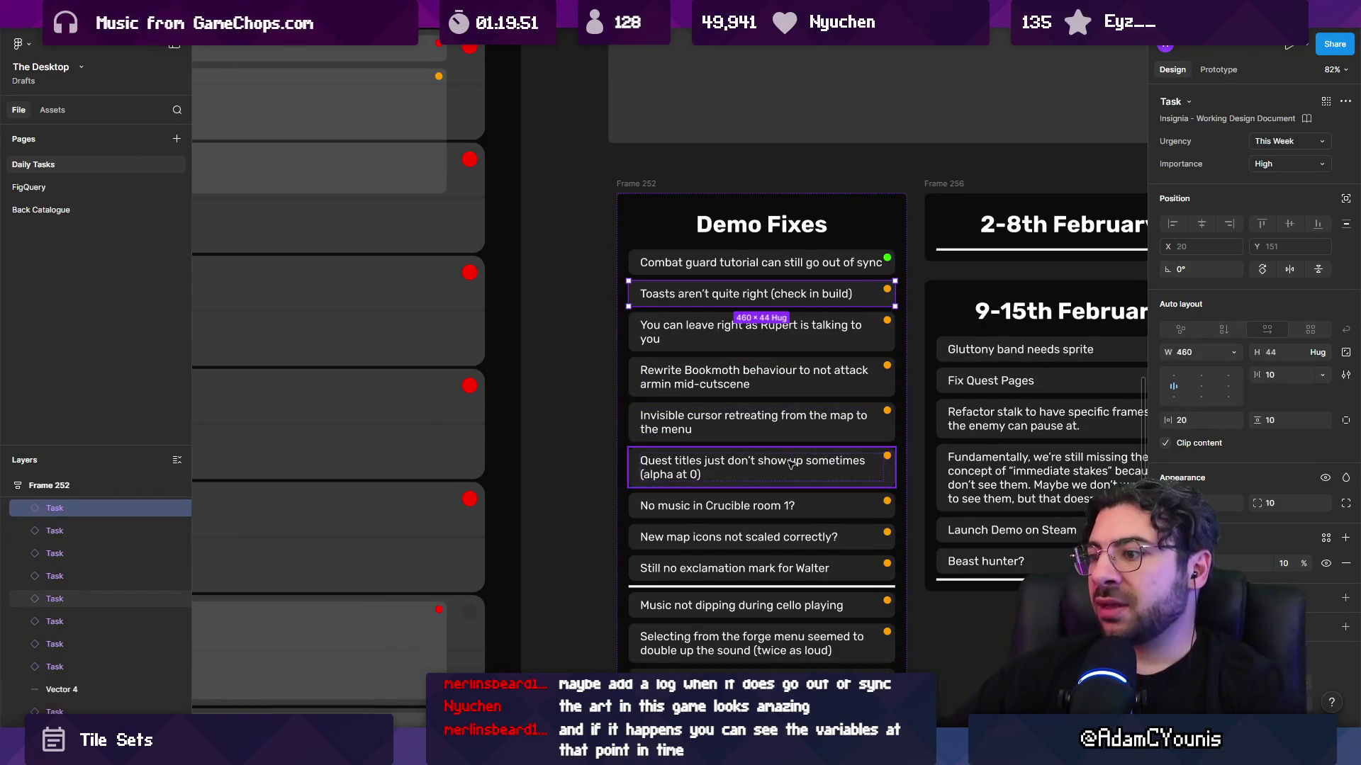
pyautogui.scroll(-2, 752, 471)
pyautogui.click(778, 511)
pyautogui.hscroll(-3, 746, 501)
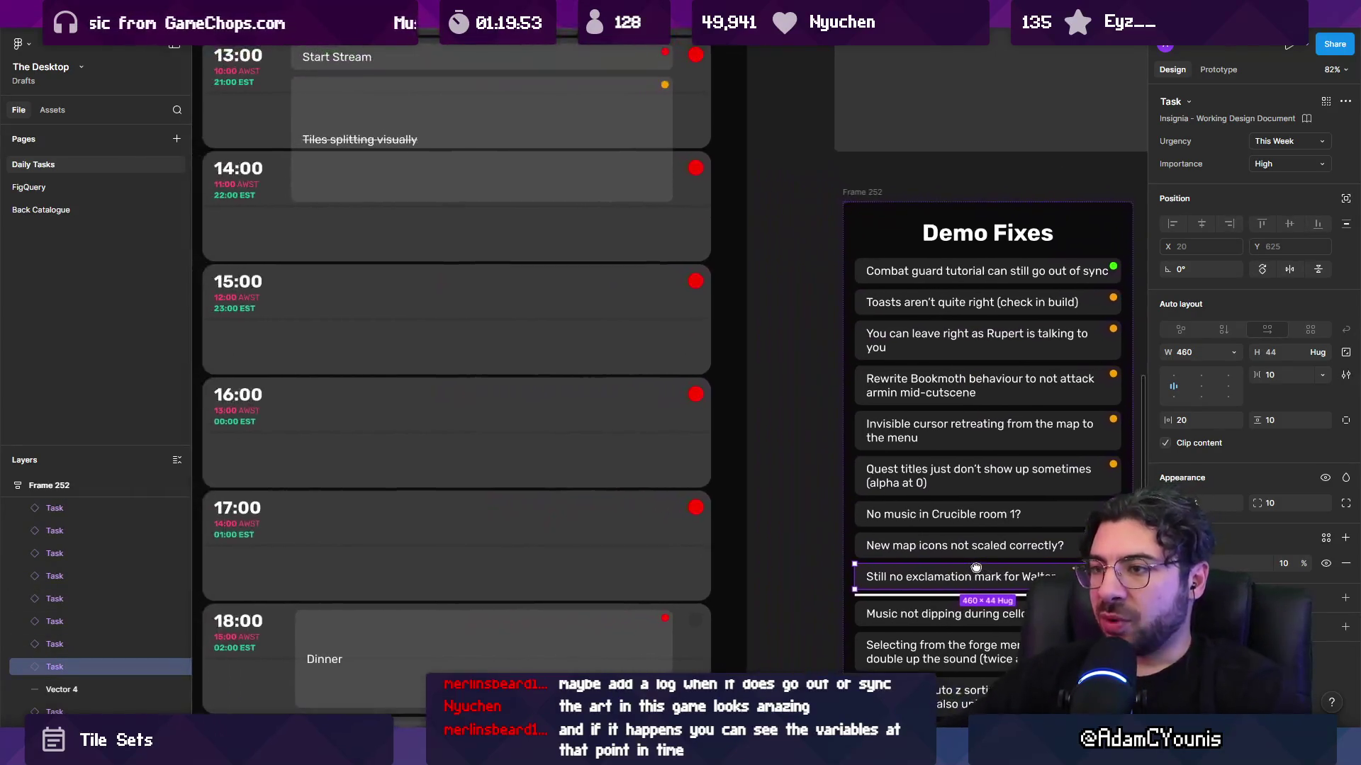
pyautogui.moveTo(943, 571)
pyautogui.mouseDown()
pyautogui.moveTo(532, 333)
pyautogui.moveTo(420, 223)
pyautogui.mouseUp()
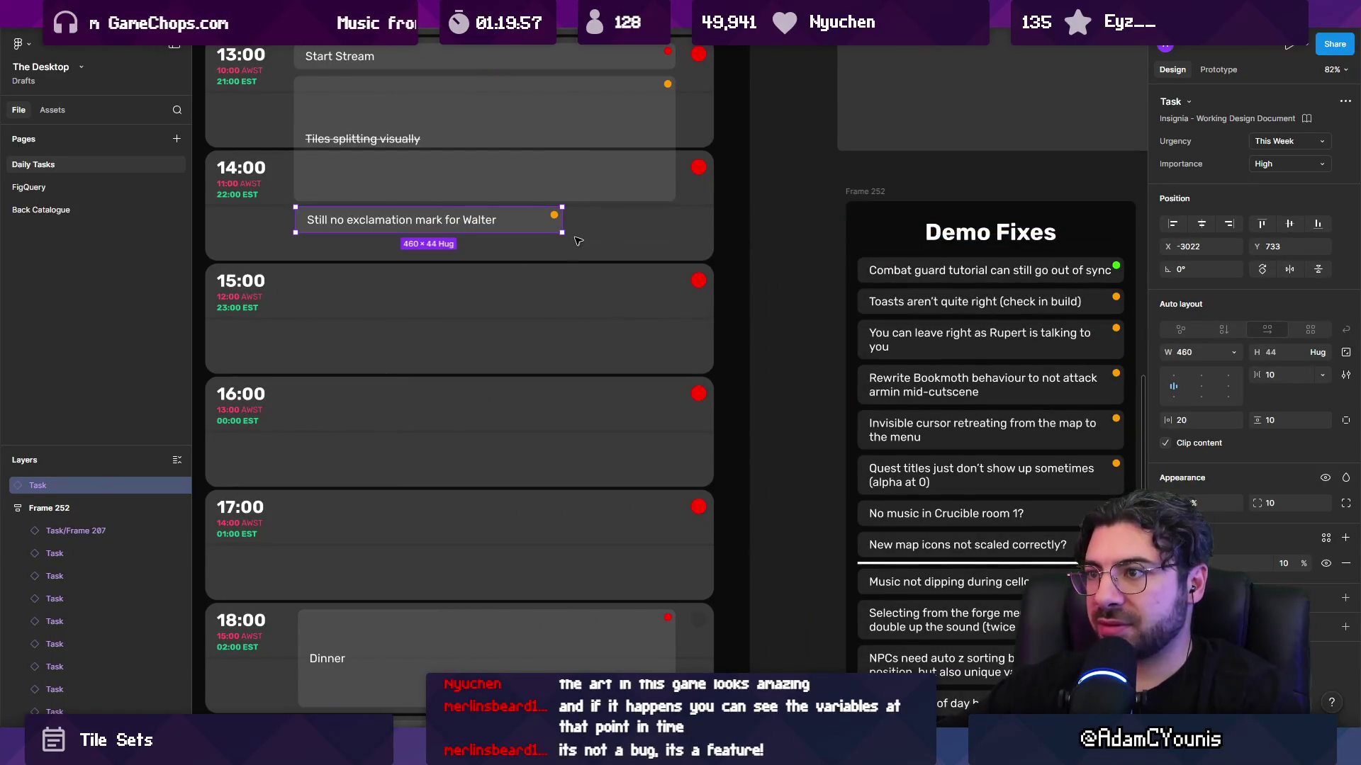
pyautogui.moveTo(564, 233); pyautogui.dragTo(665, 249)
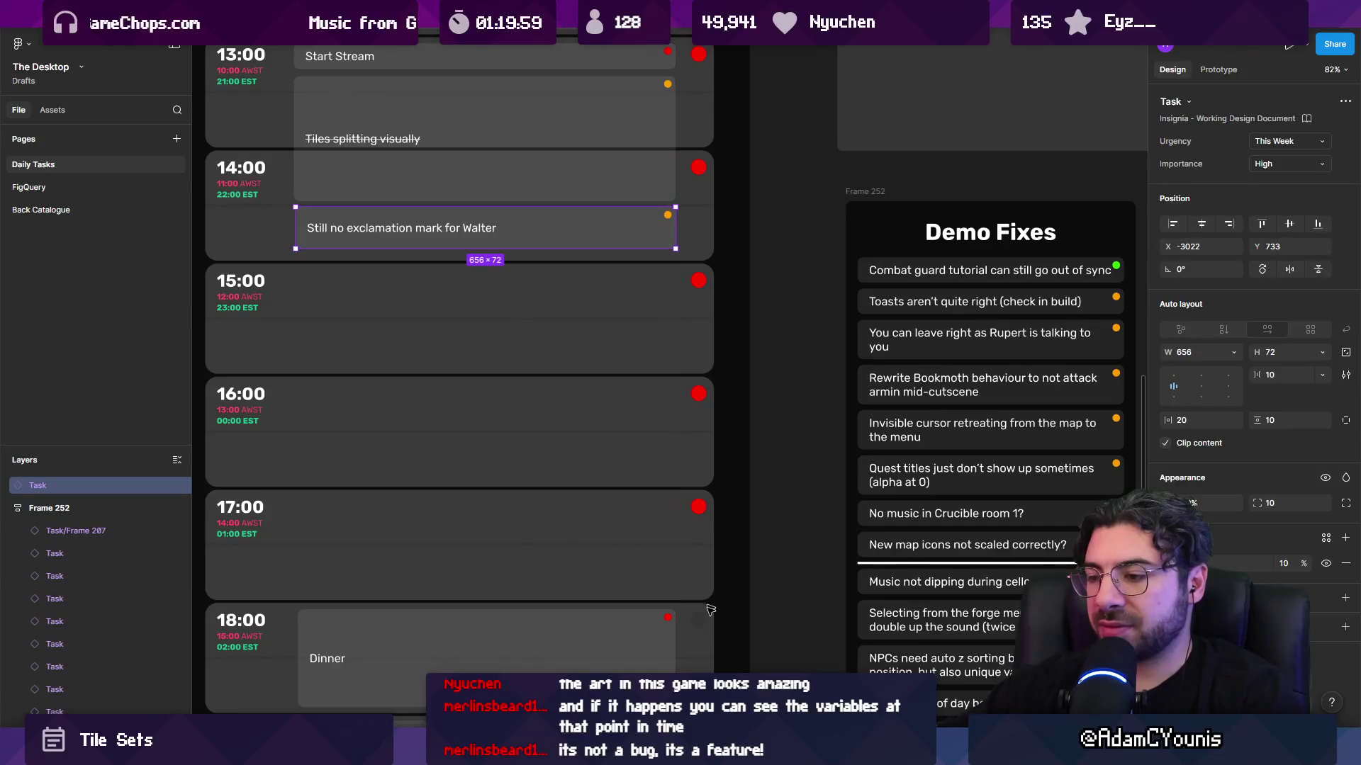
pyautogui.hotkey('alt', 'Tab')
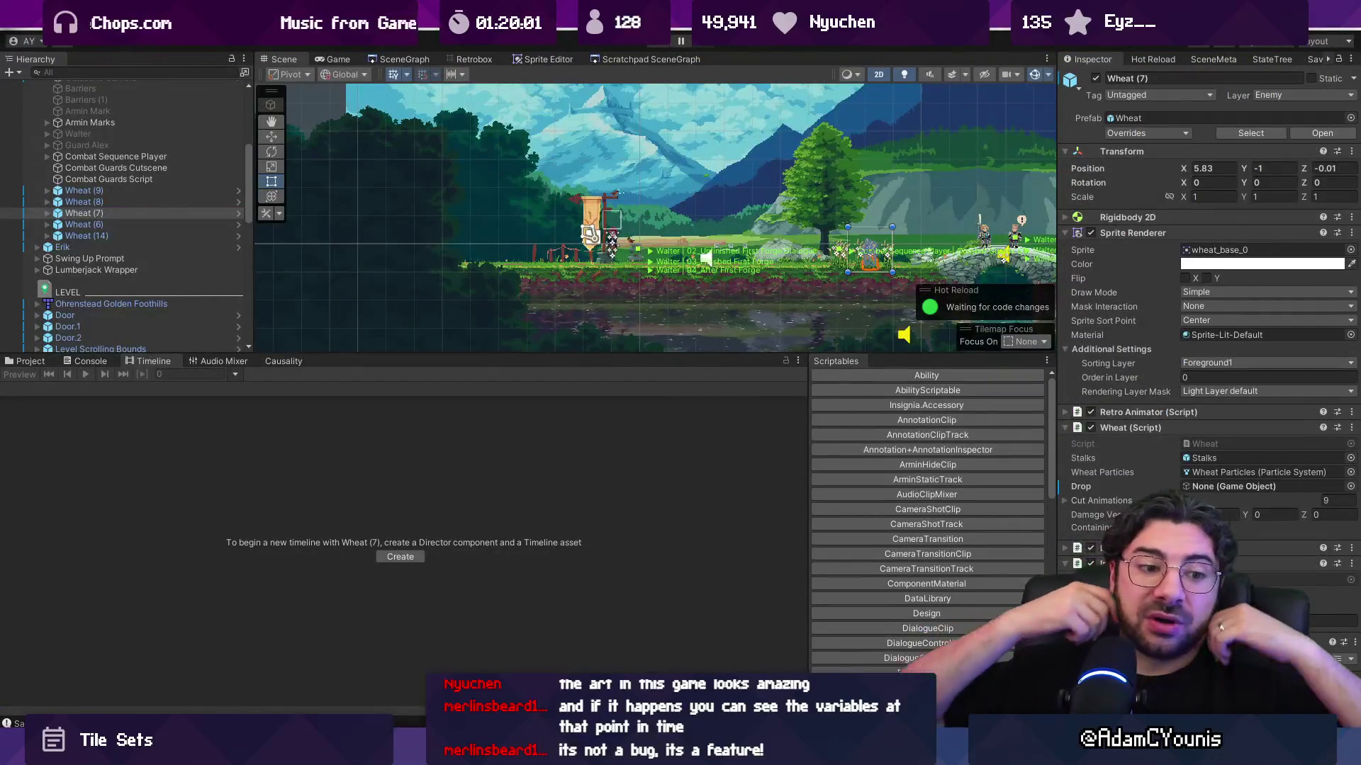
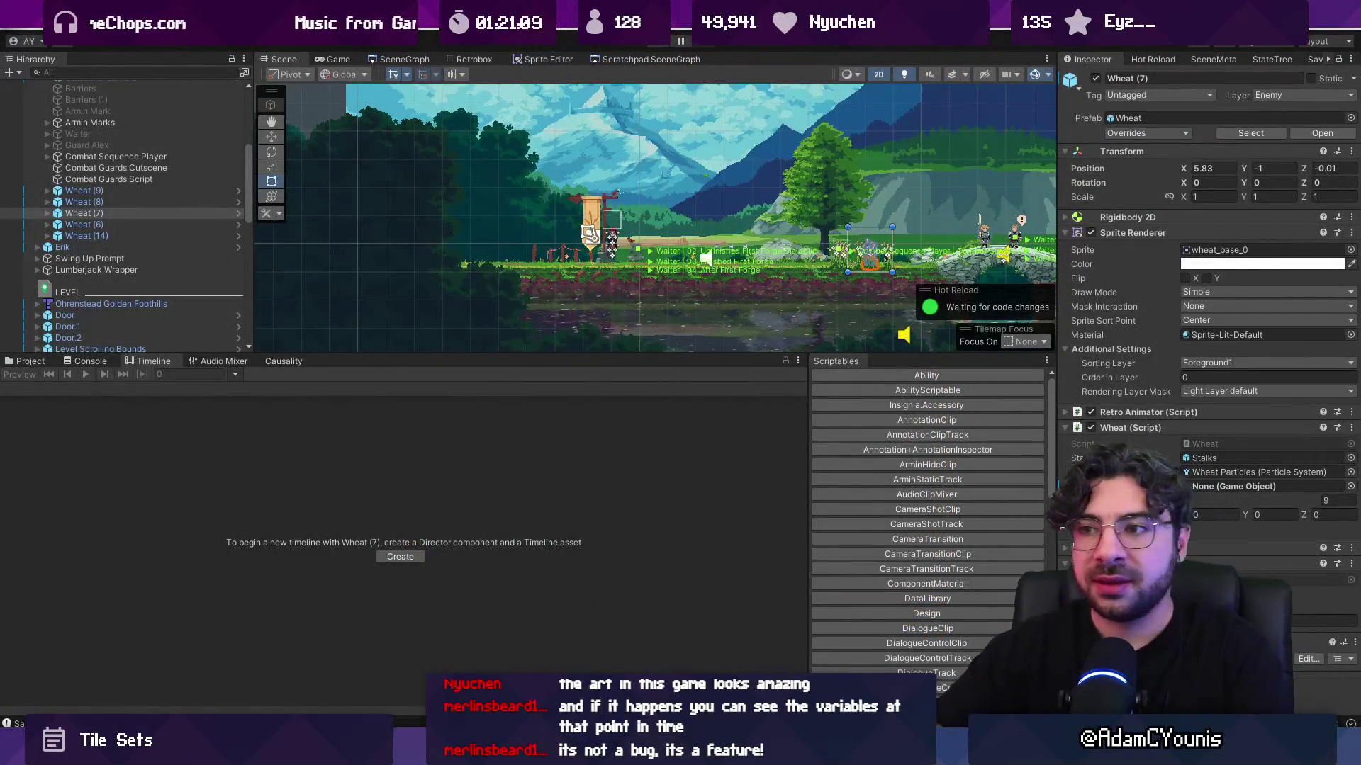
# - Enlarge the Scene view, zoom in on the bridge, and select Walter to inspect his components
pyautogui.moveTo(704, 357); pyautogui.dragTo(691, 477)
pyautogui.click(620, 338)
pyautogui.click(604, 360)
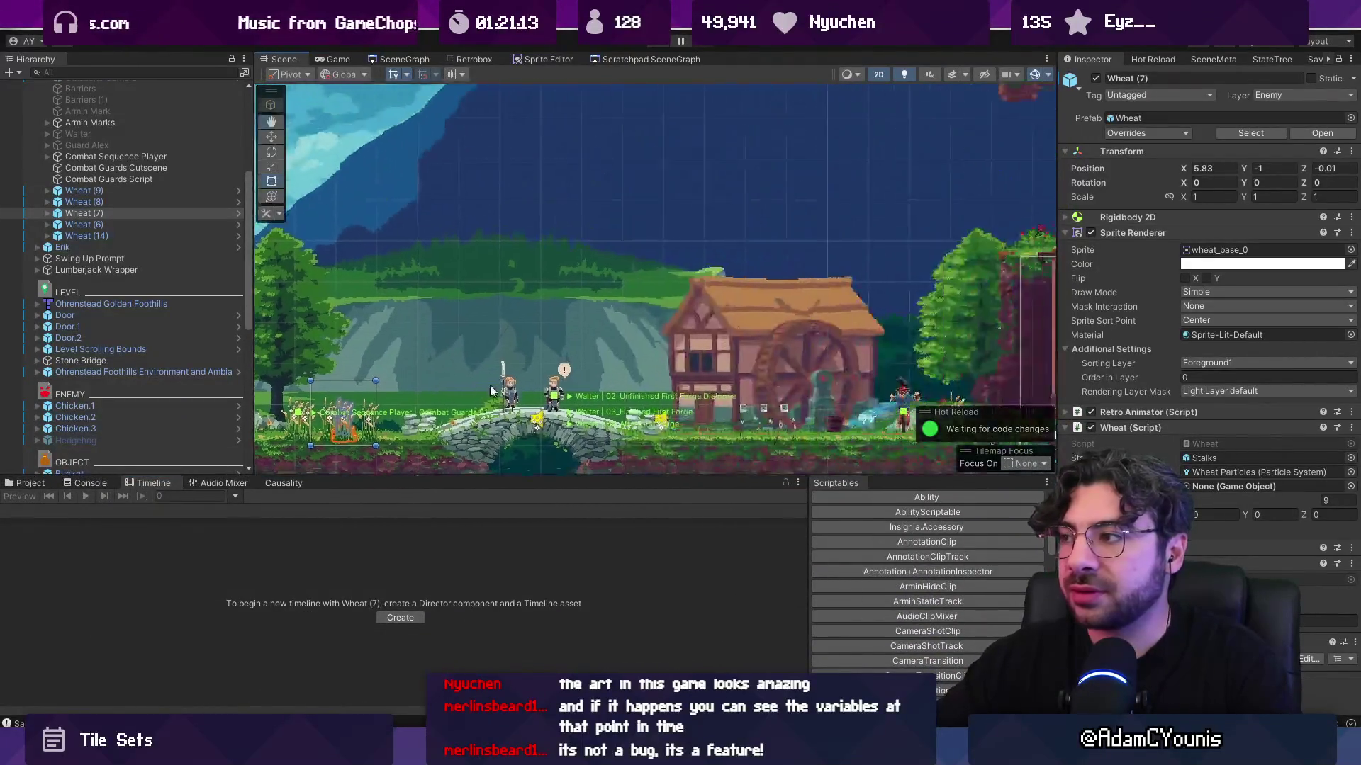
pyautogui.click(555, 408)
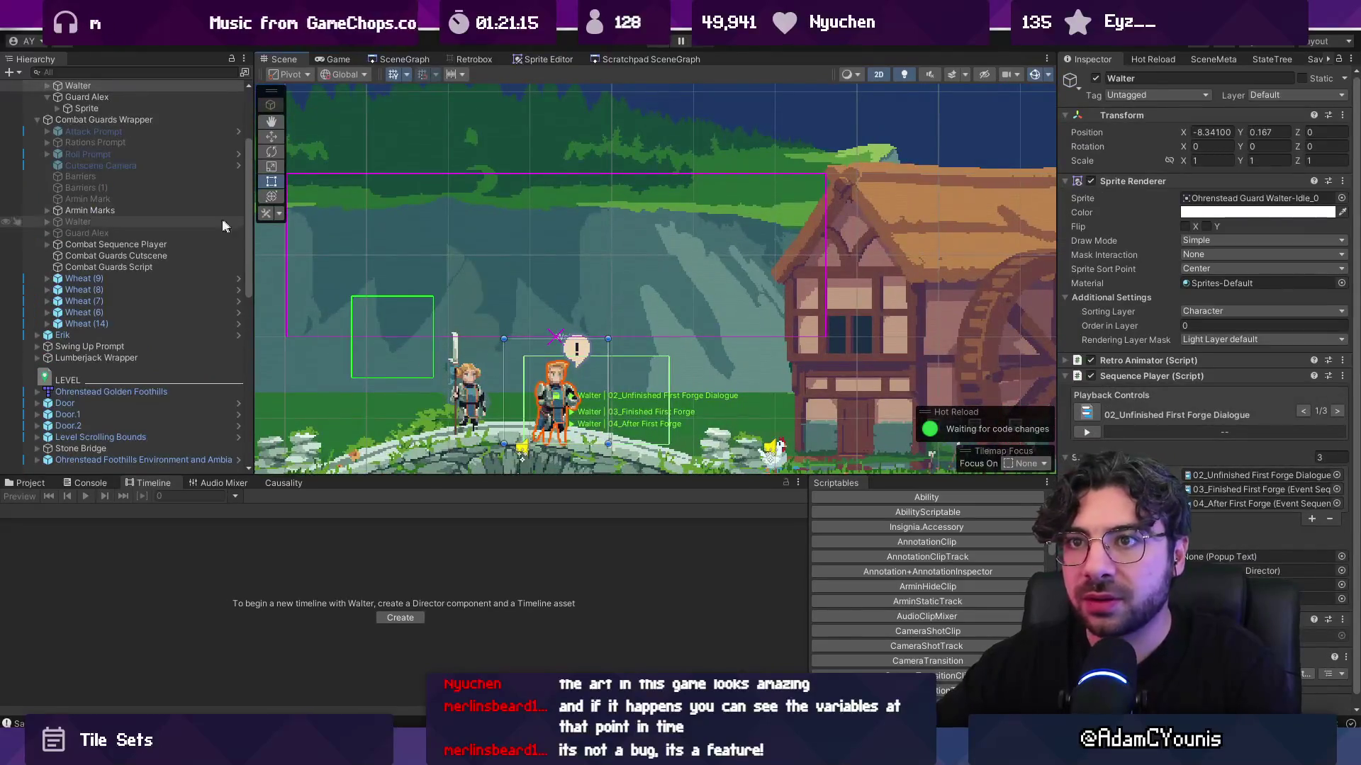
pyautogui.scroll(3, 110, 164)
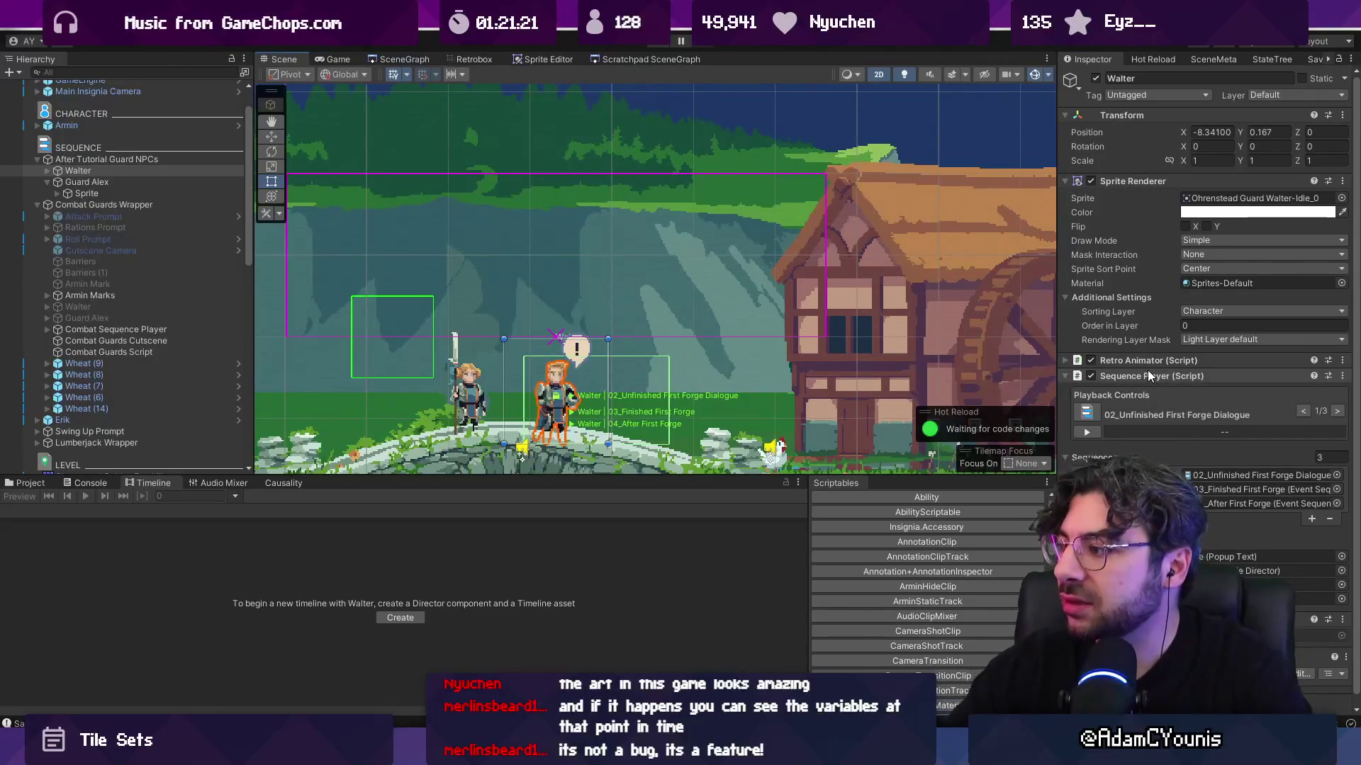
pyautogui.scroll(-1, 1169, 379)
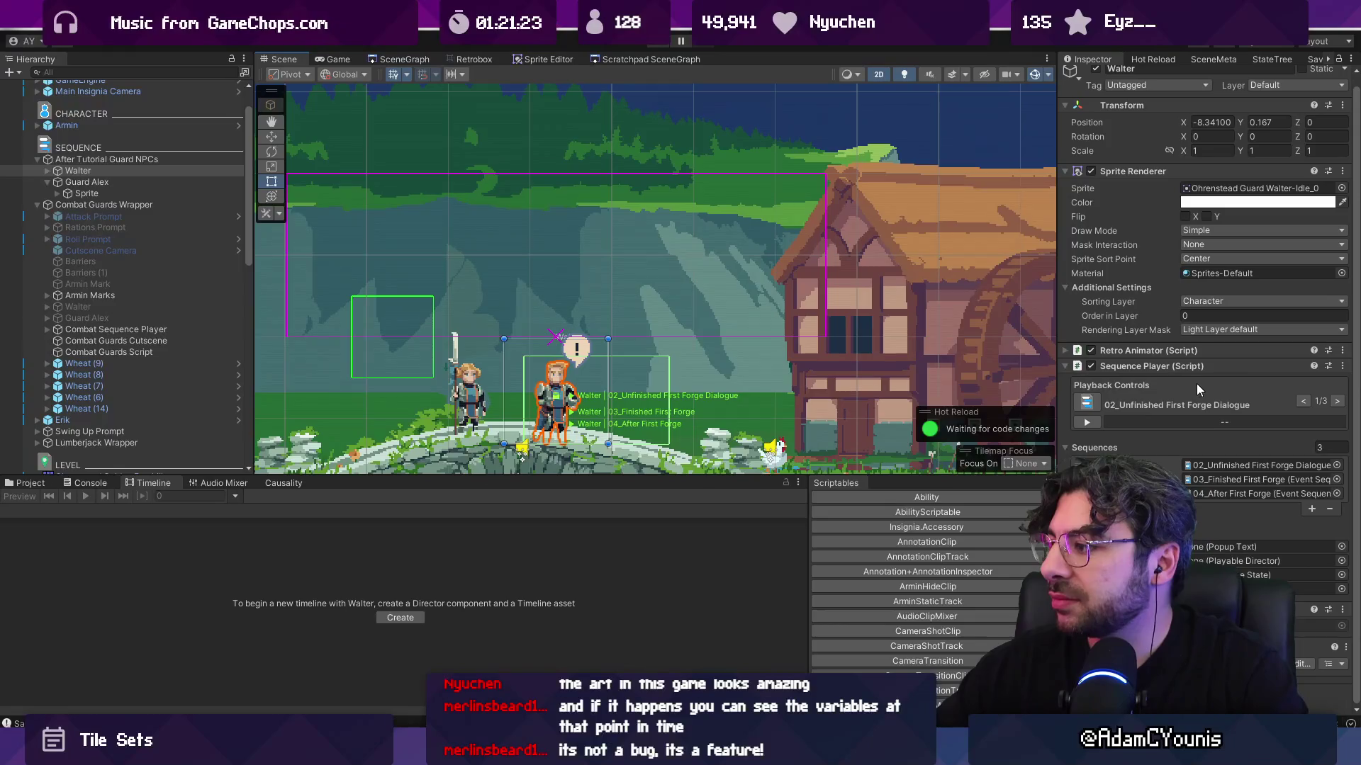
# - Open the 03_Finished First Forge sequence, its quest flag and First Forge quest, then select Prompt and enter Play mode
pyautogui.doubleClick(1248, 479)
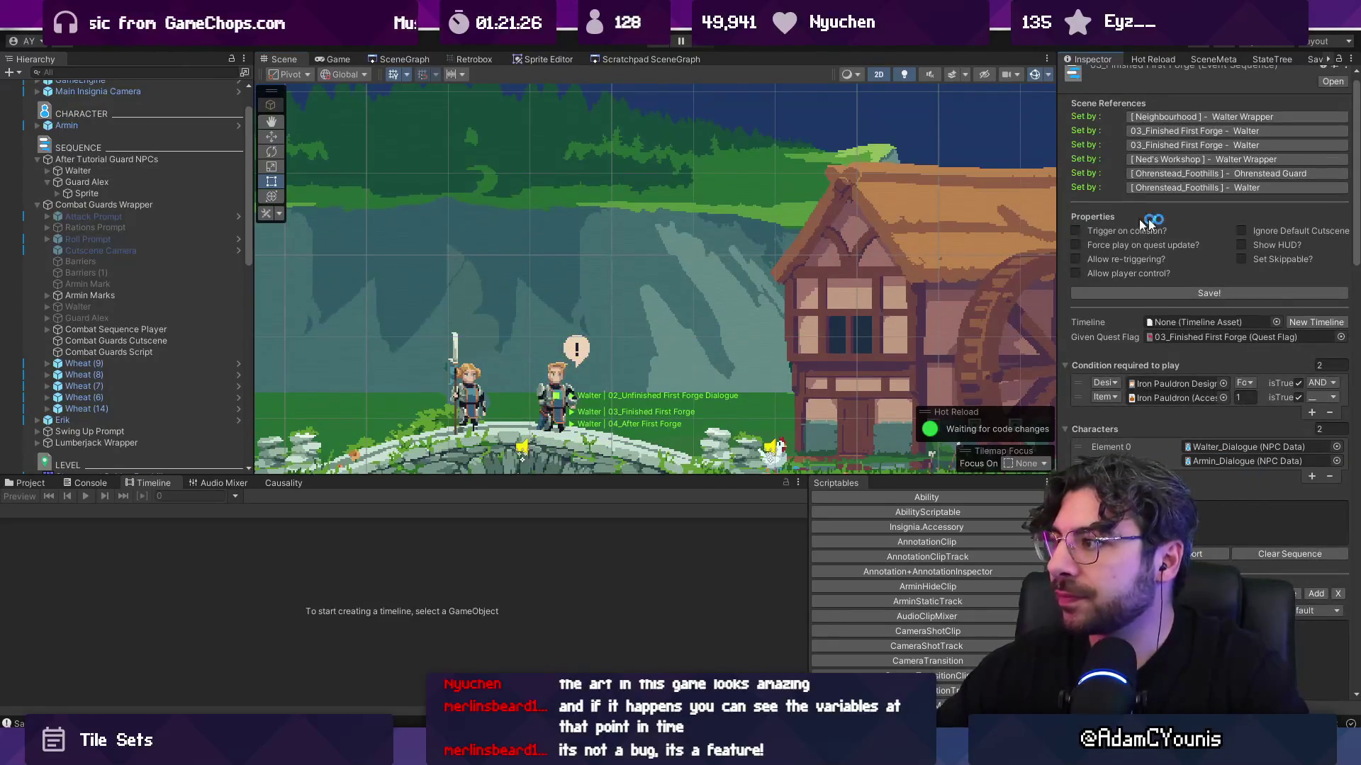
pyautogui.doubleClick(1255, 338)
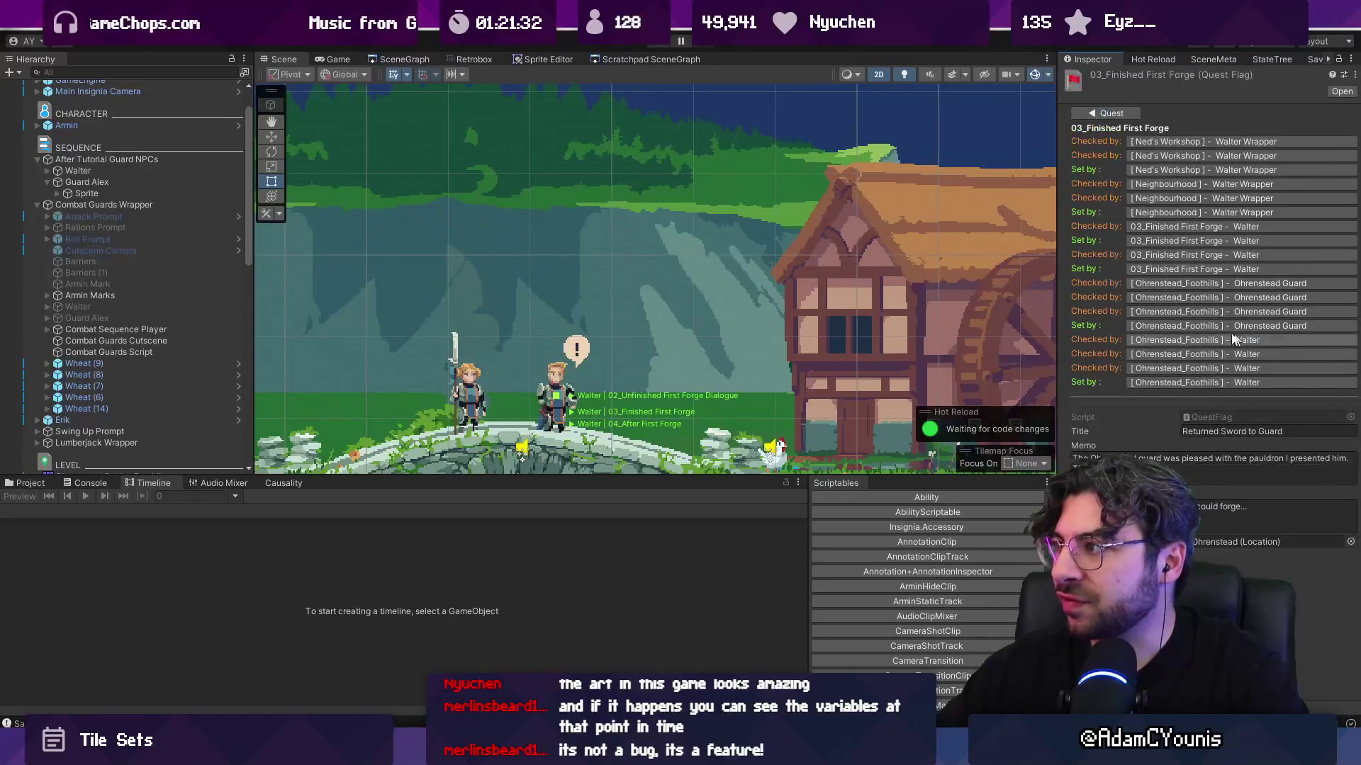
pyautogui.doubleClick(1095, 117)
pyautogui.scroll(-3, 1150, 288)
pyautogui.scroll(3, 1143, 294)
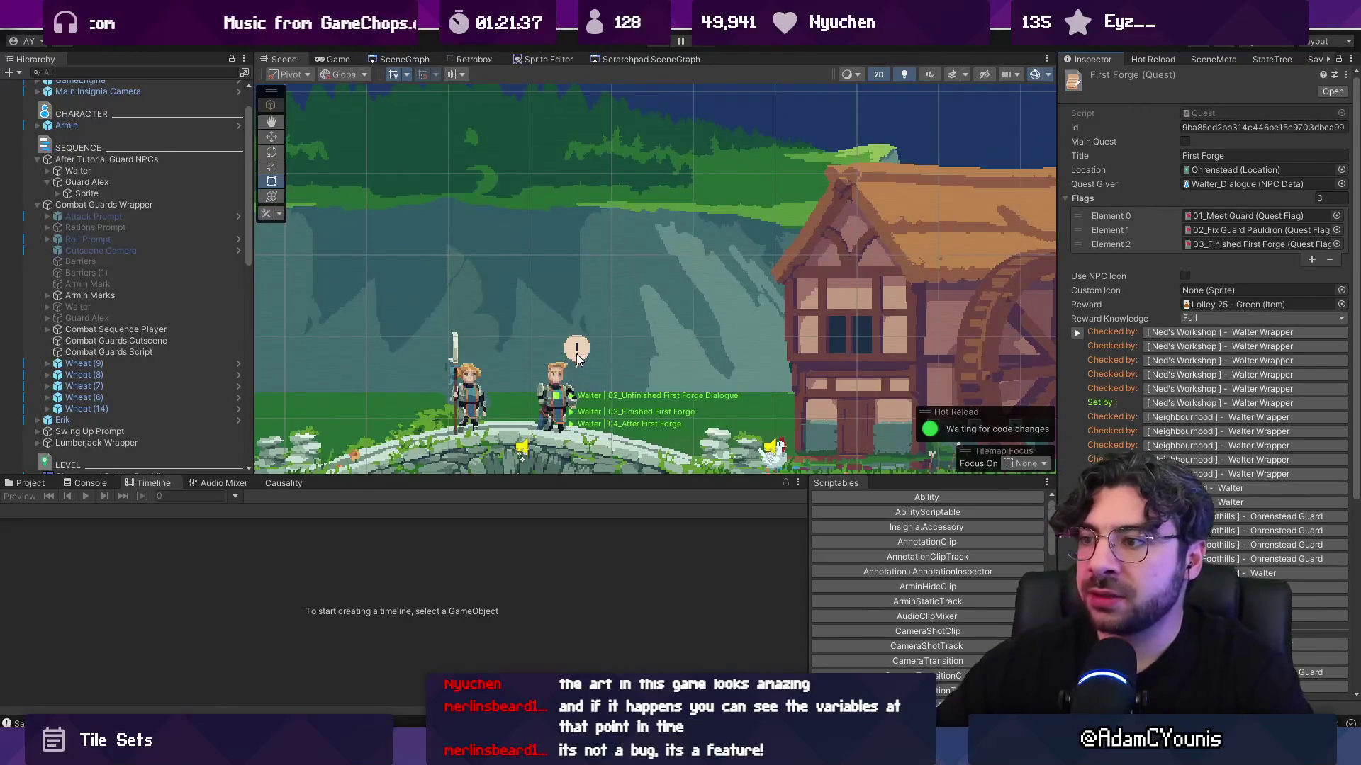
pyautogui.click(597, 377)
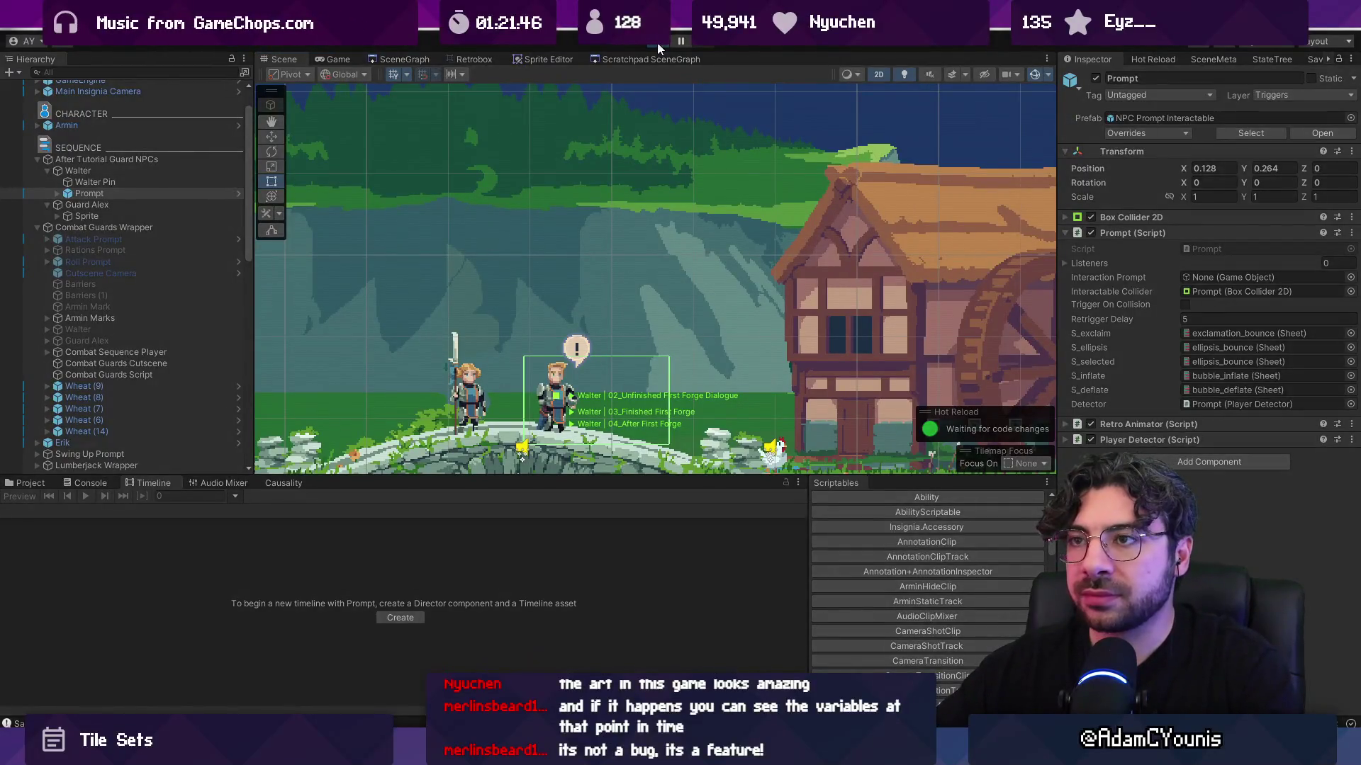
pyautogui.click(663, 42)
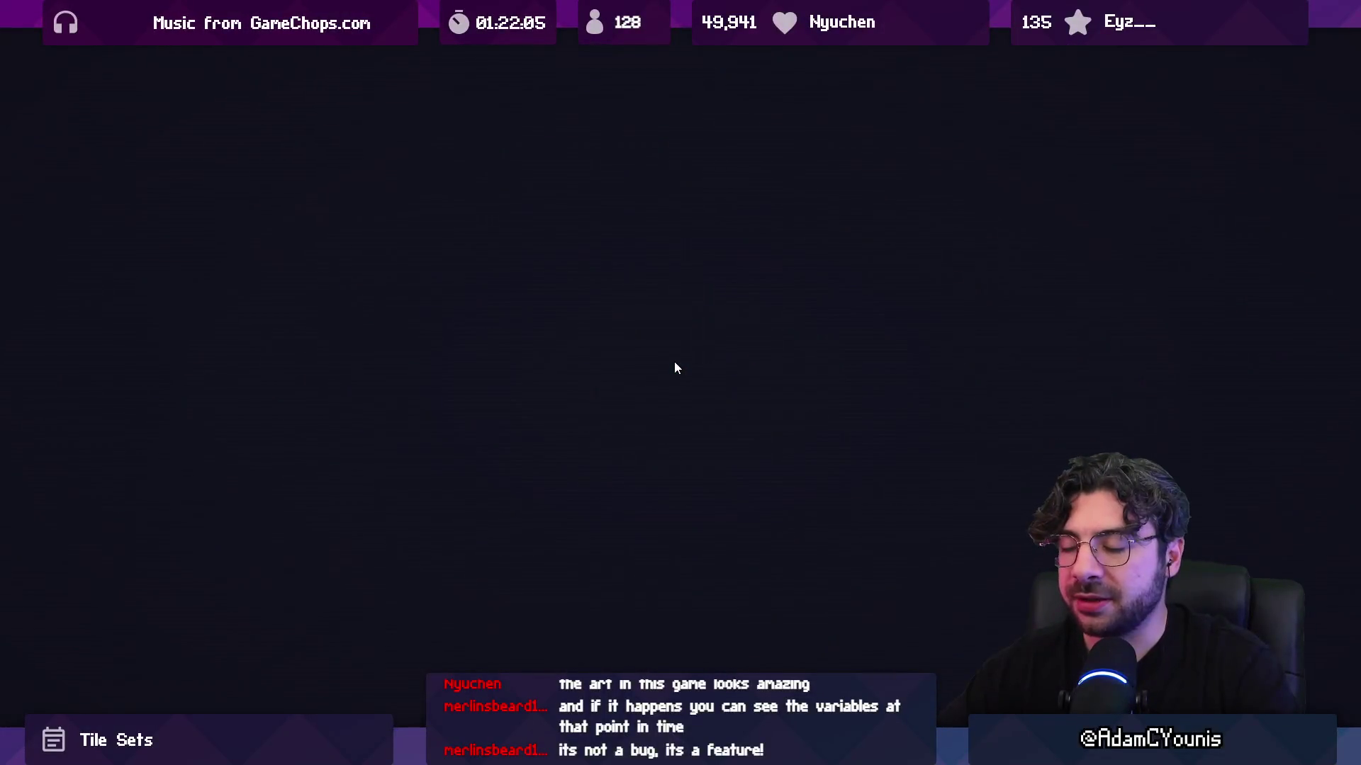
# - Forge the Iron Pauldron, view it on the journal's Equipment page, and equip the sword
pyautogui.press('s')
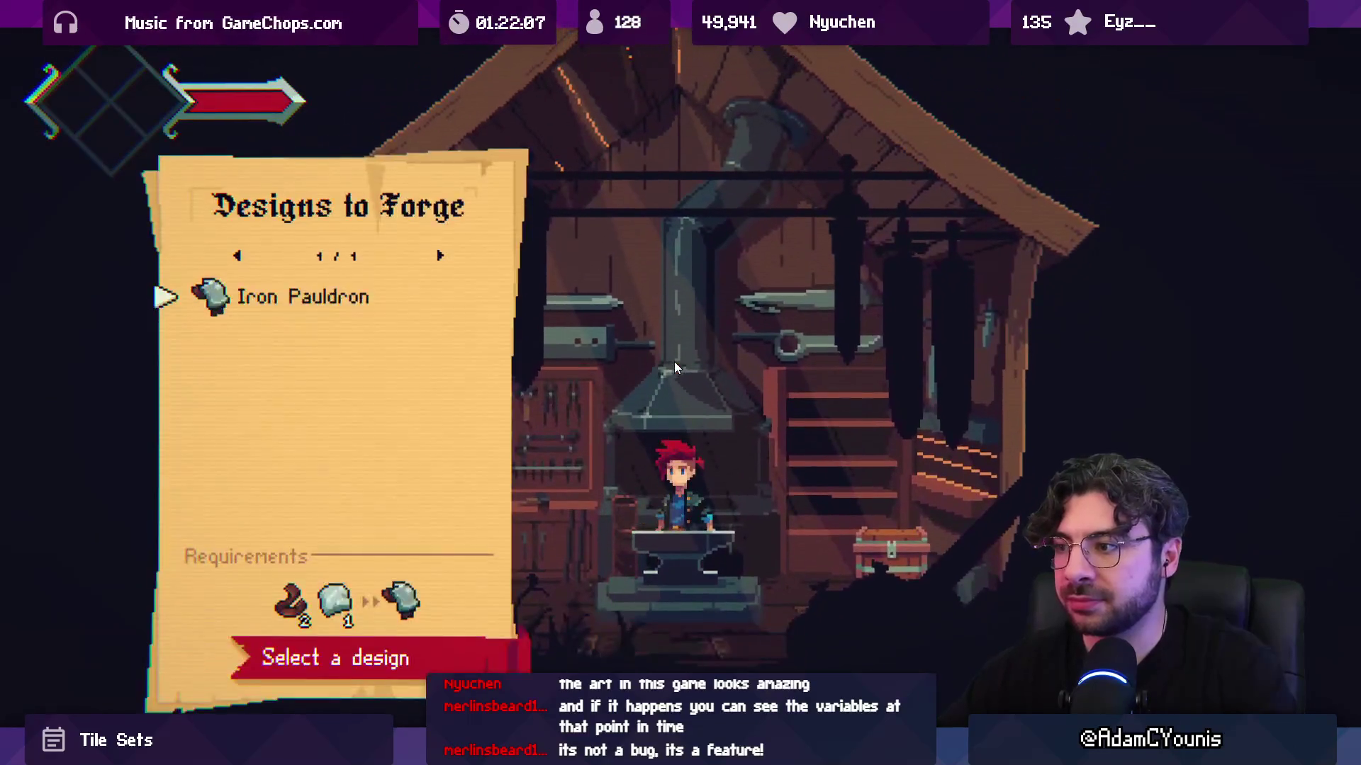
pyautogui.press('s')
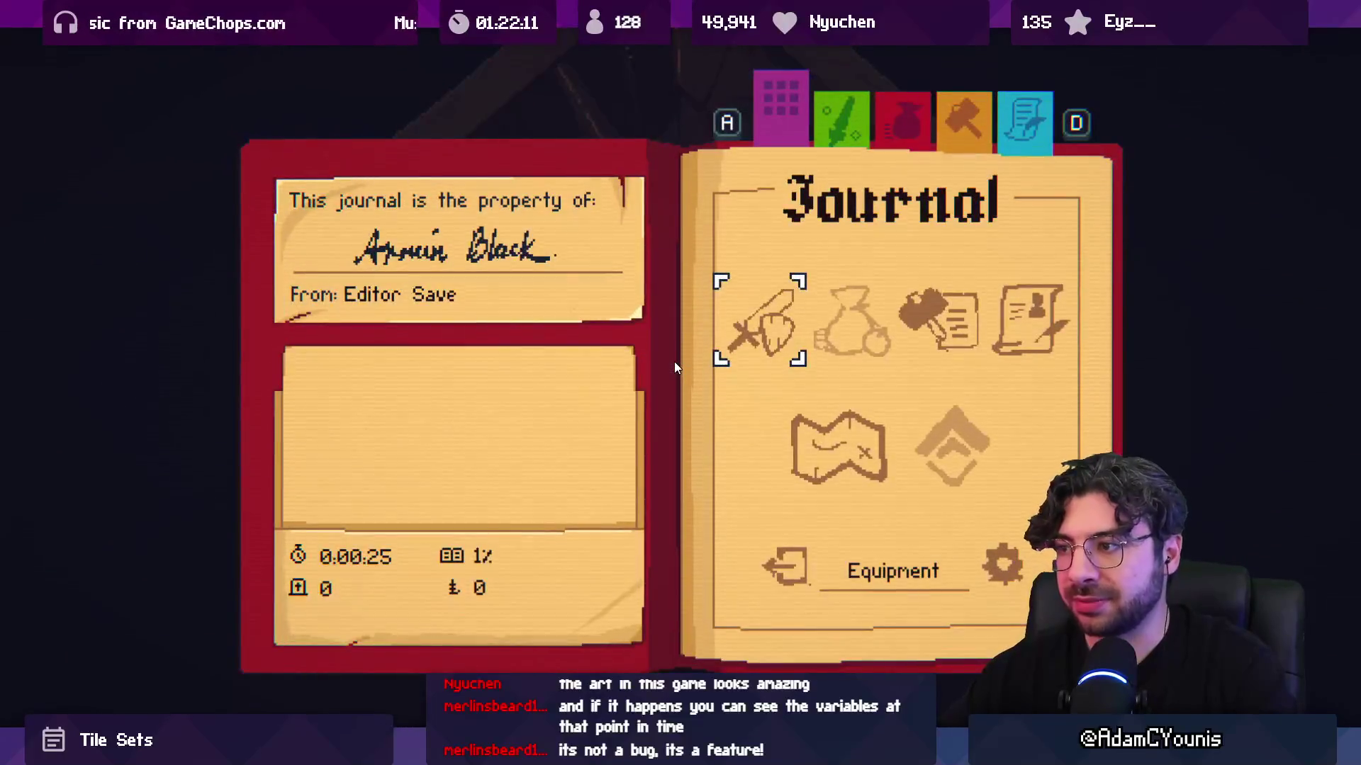
pyautogui.press('space')
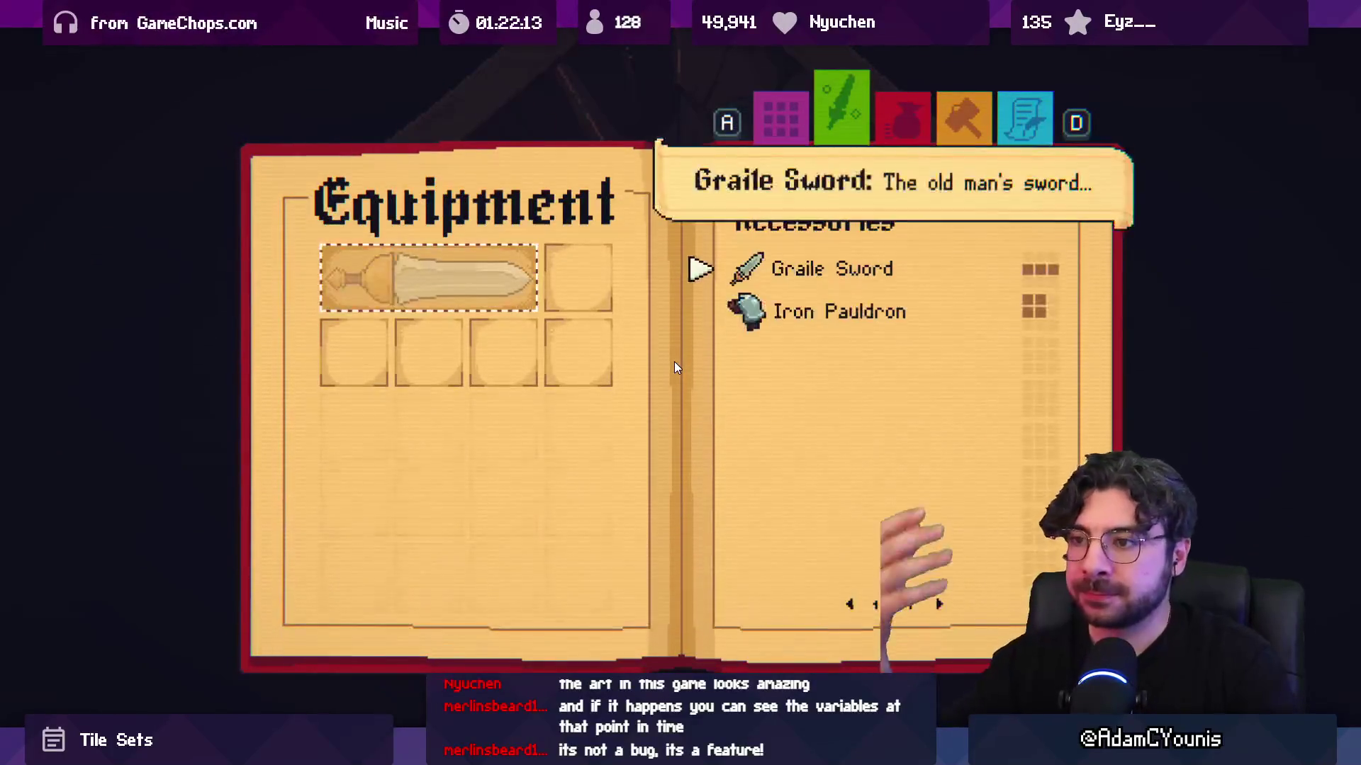
pyautogui.press('space')
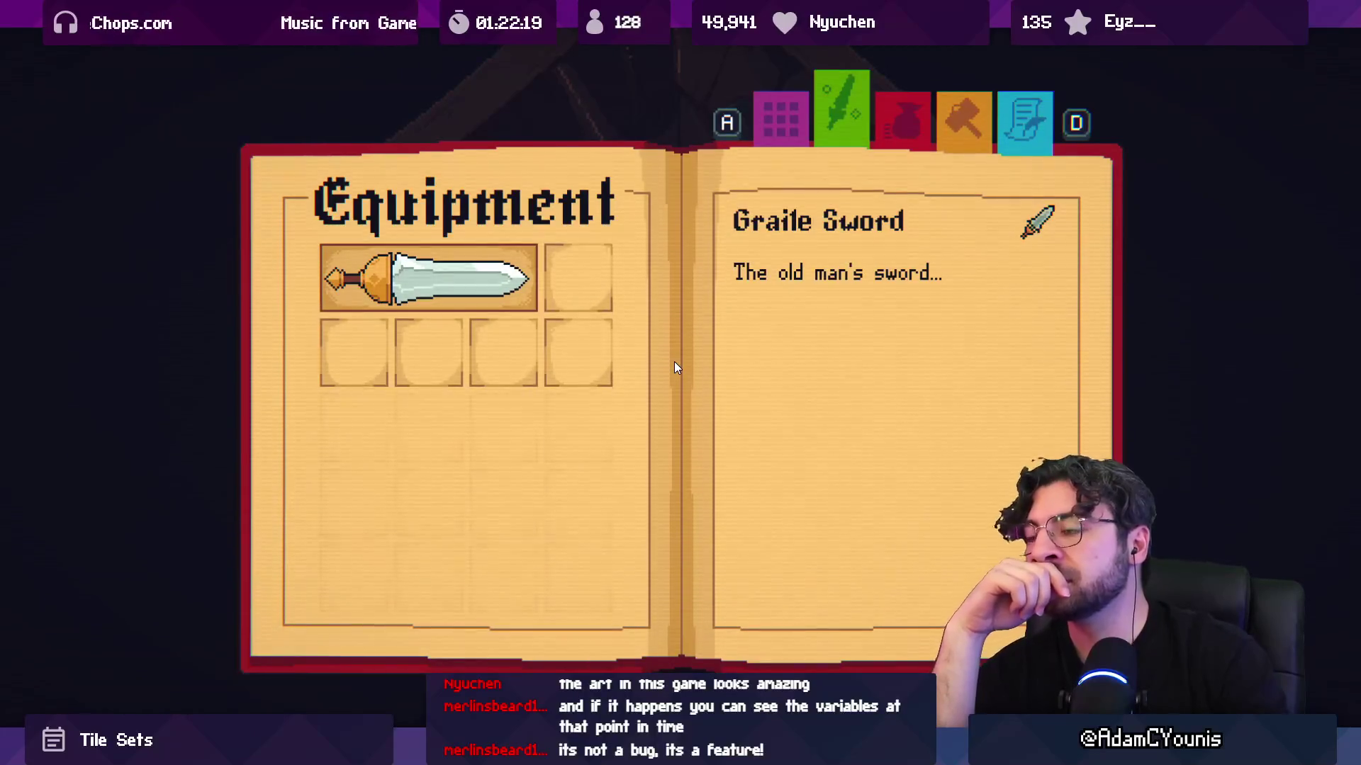
pyautogui.press('Escape')
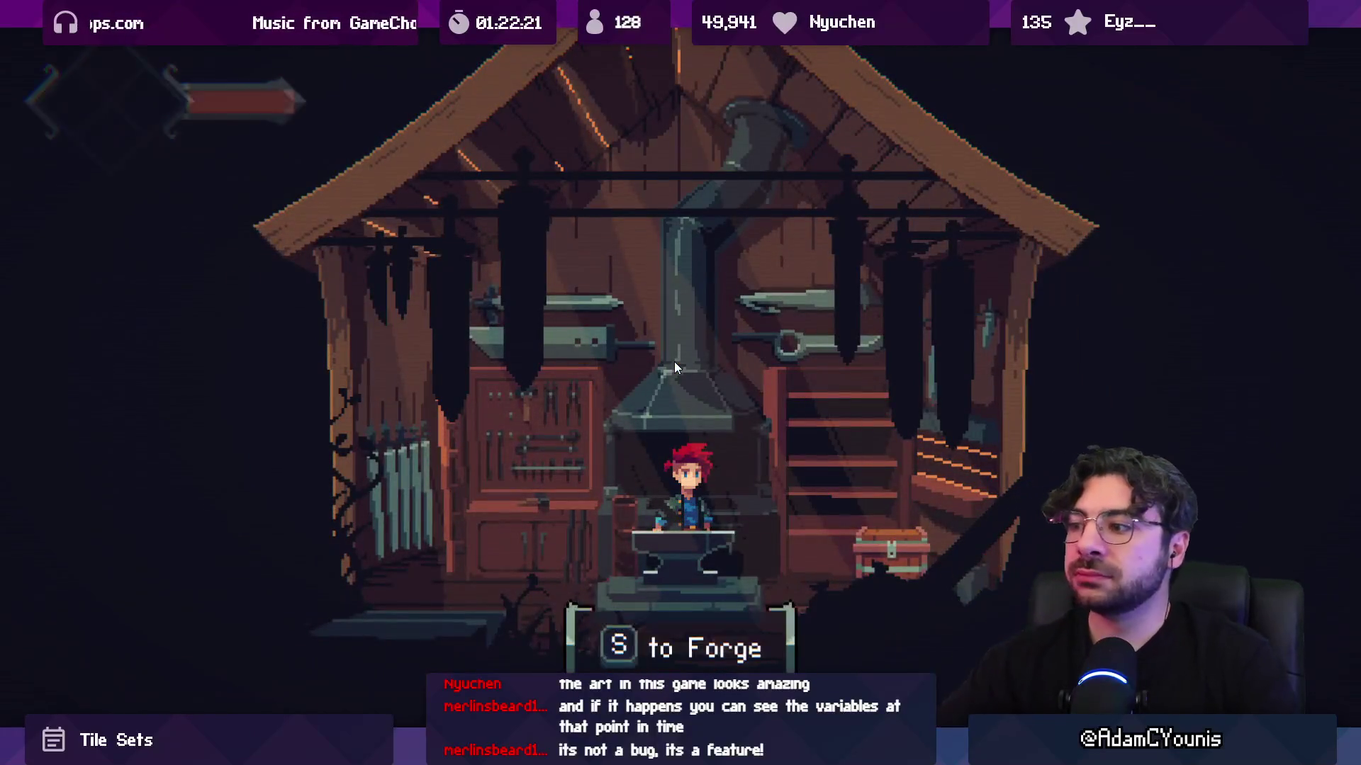
# - Leave the forge, swap an equipped item, and walk right through the town and forest
pyautogui.press('Right')
pyautogui.press('Left')
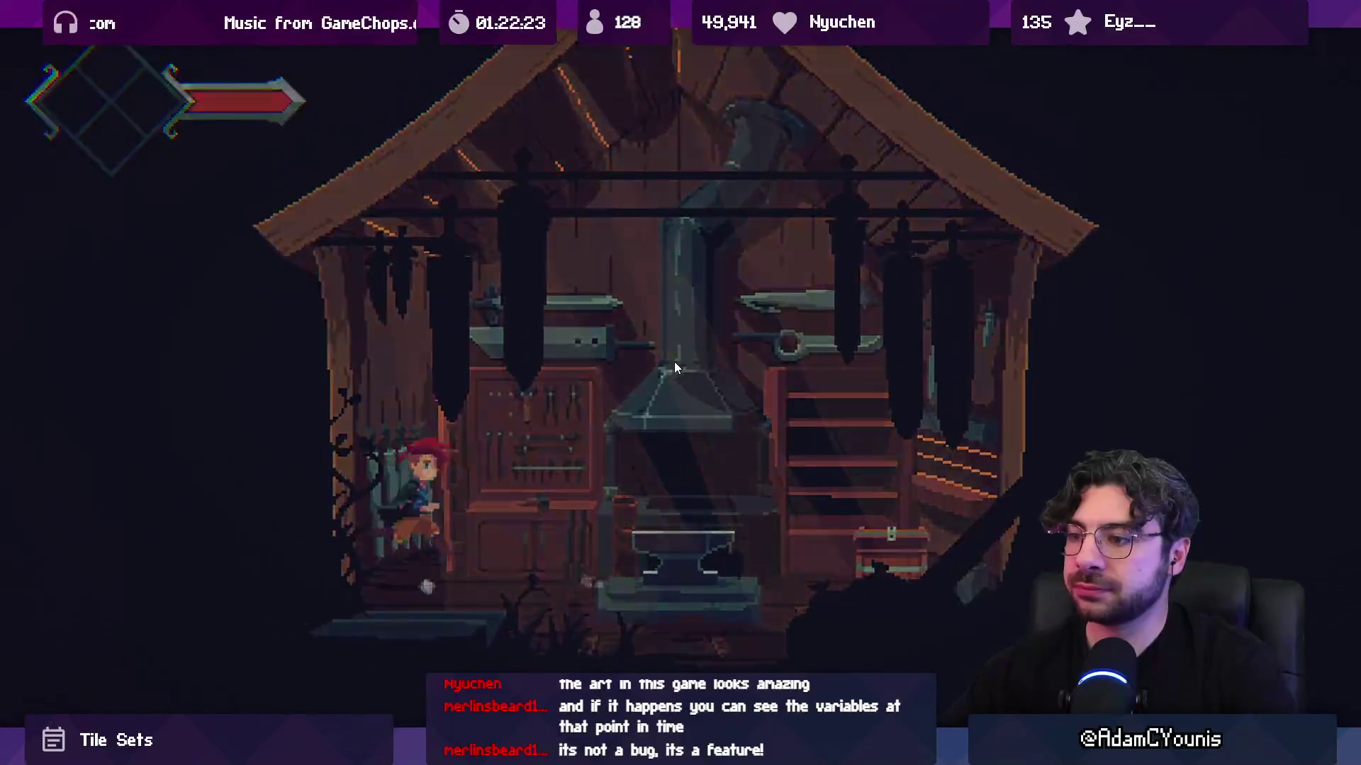
pyautogui.press('Escape')
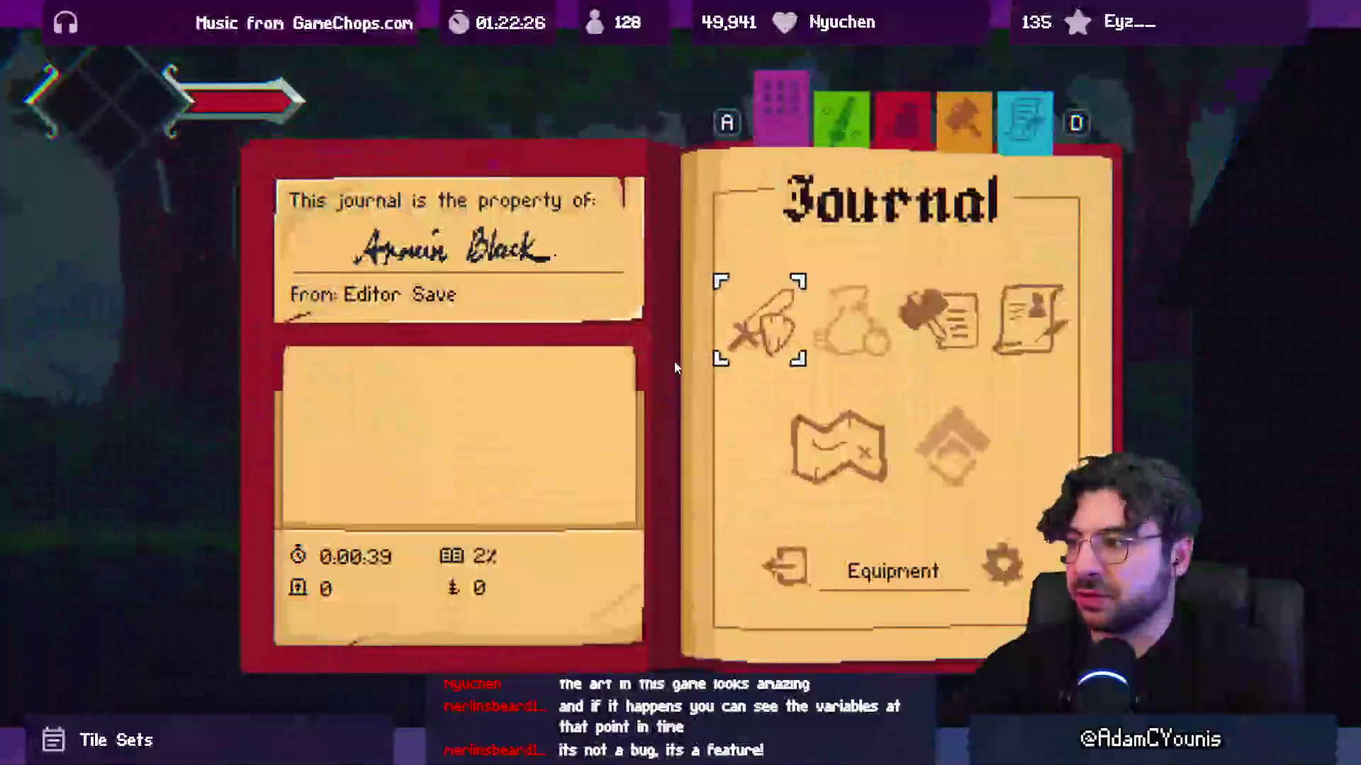
pyautogui.press('space')
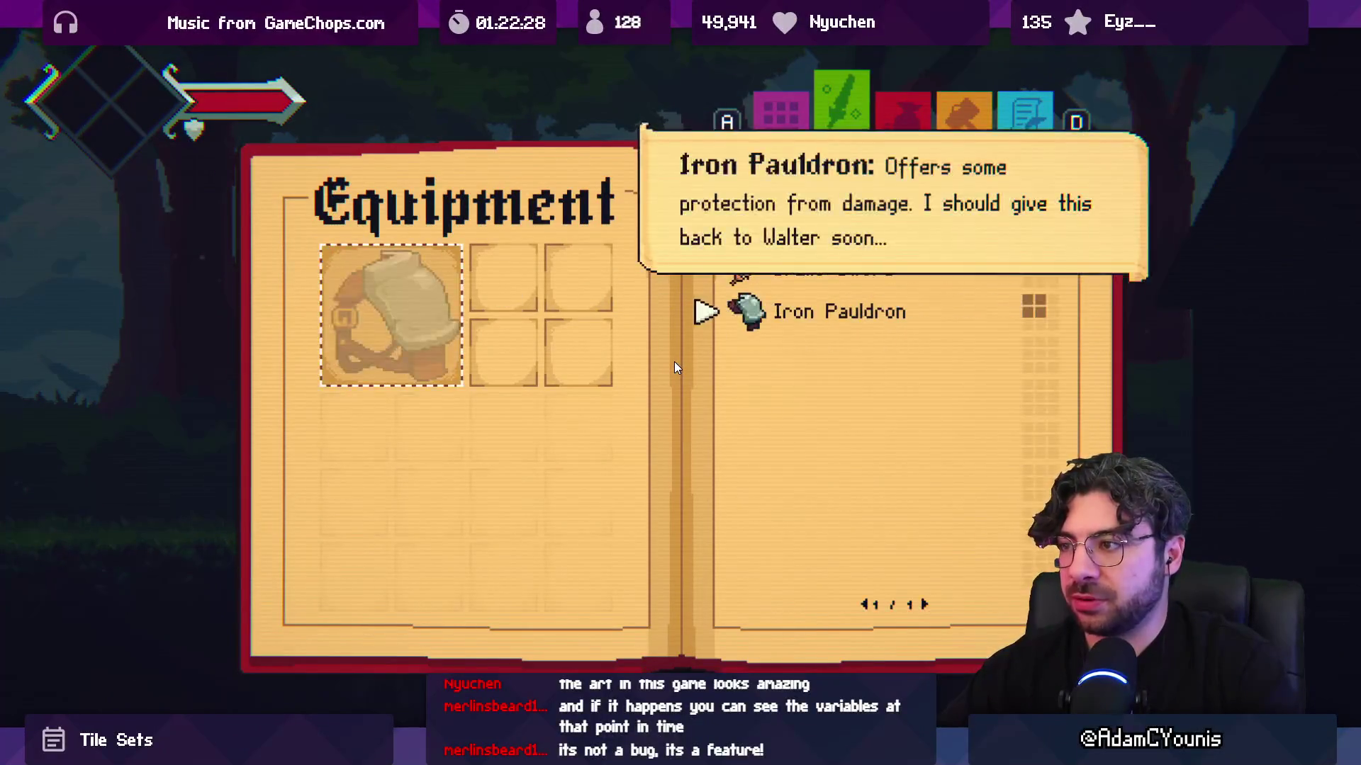
pyautogui.press('Escape')
pyautogui.press('Right')
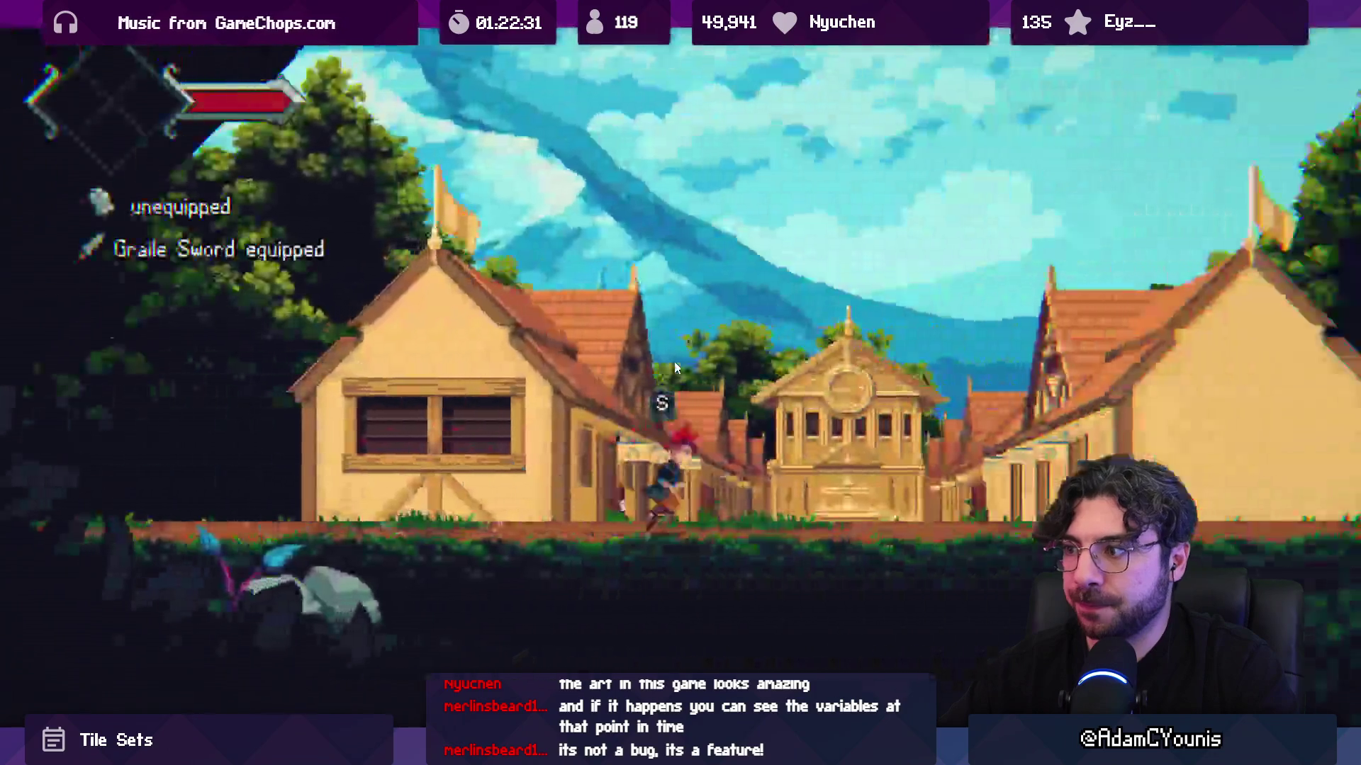
pyautogui.press('Right')
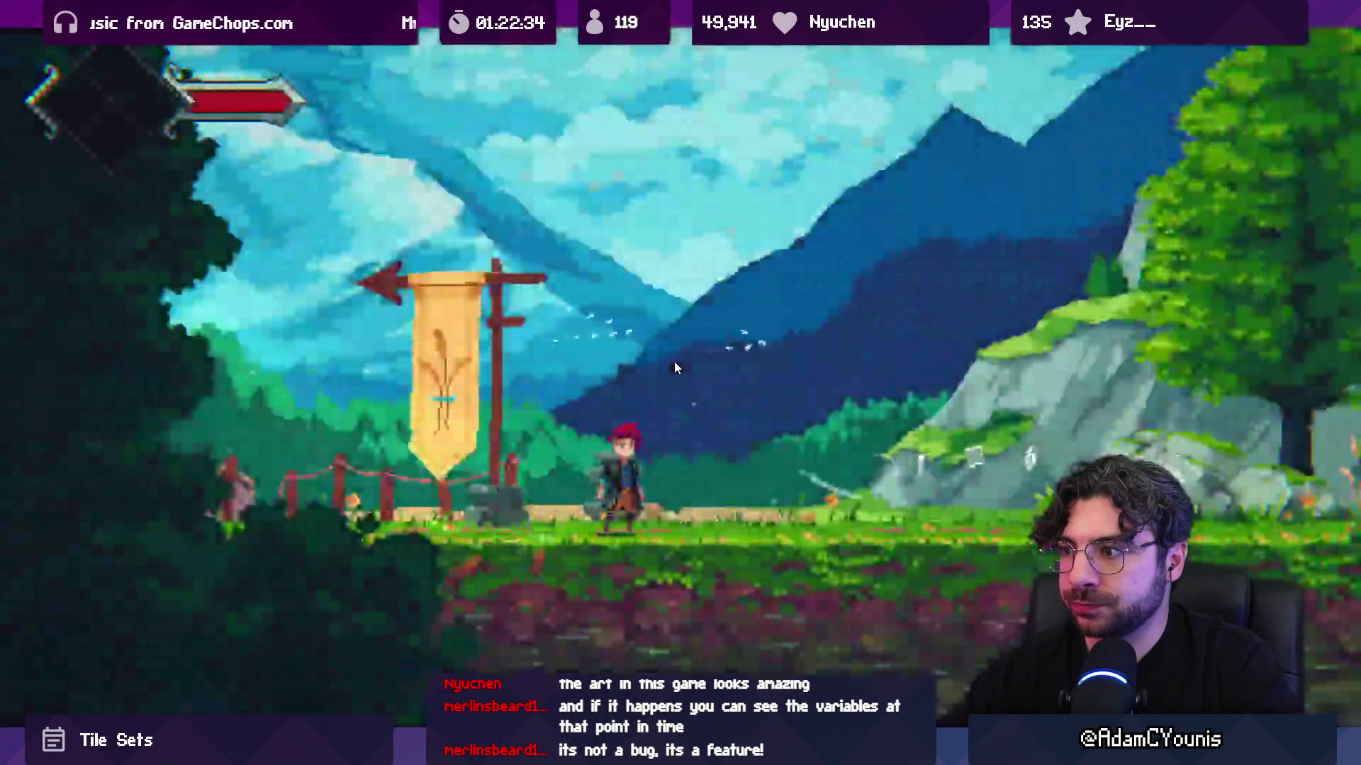
pyautogui.press('Right')
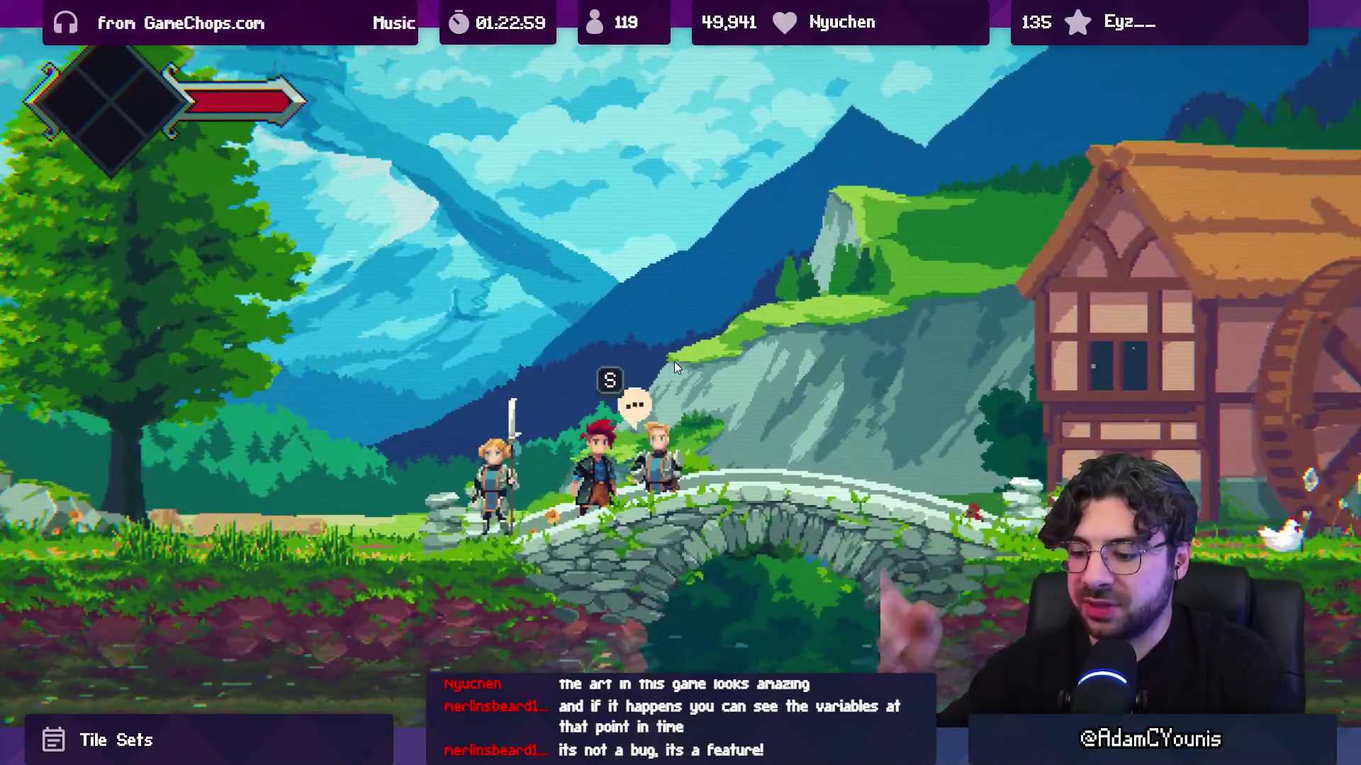
# - Exit the maximized Game view back to the full Unity editor layout
pyautogui.press('Escape')
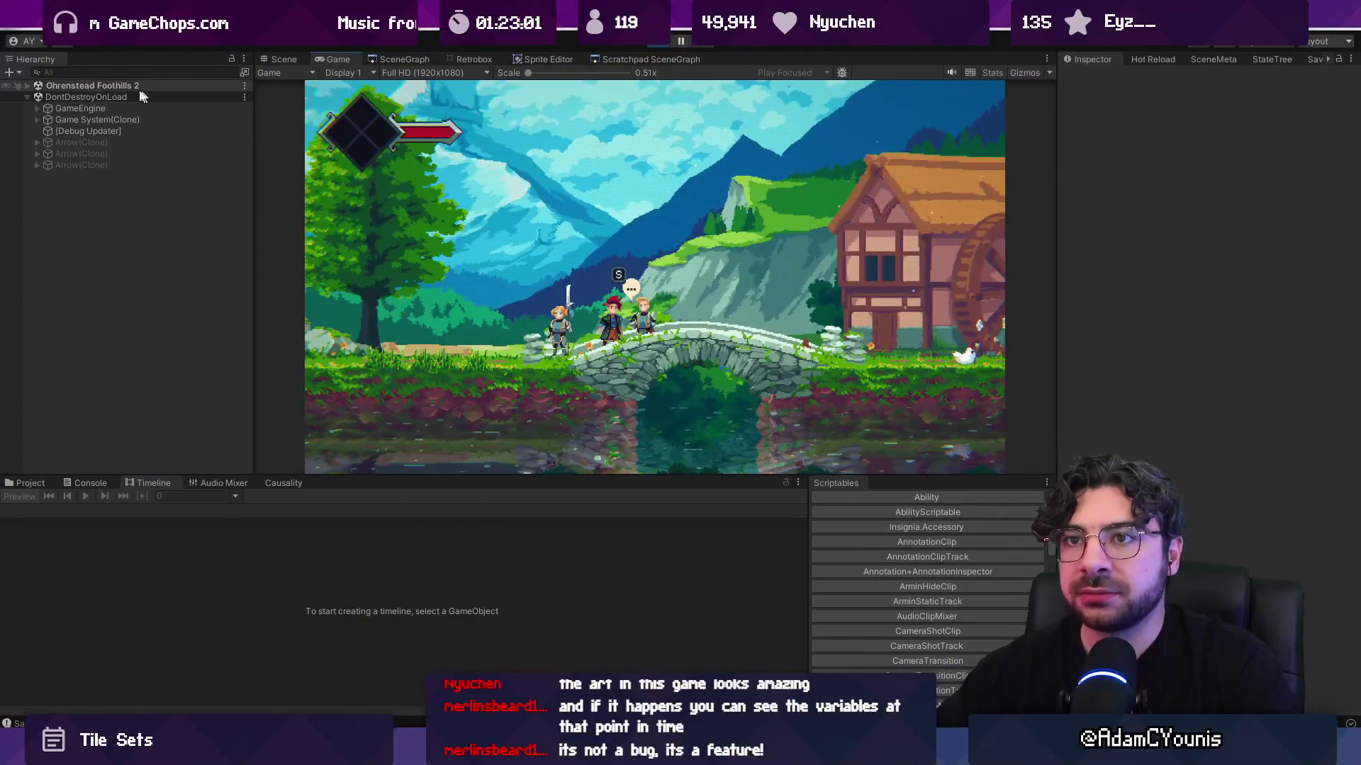
# - Expand the Ohrenstead Foothills 2 scene and view the running game in the Scene tab around the characters
pyautogui.click(27, 85)
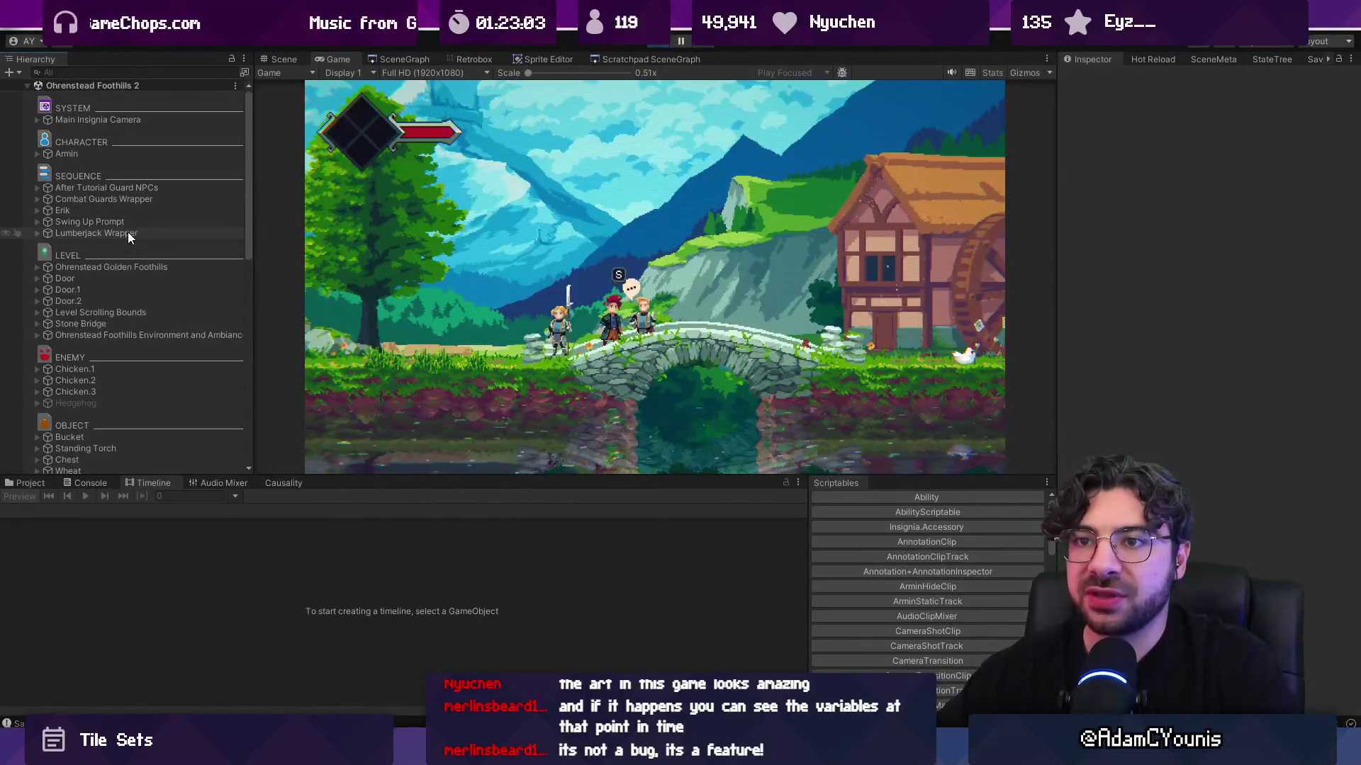
pyautogui.click(284, 59)
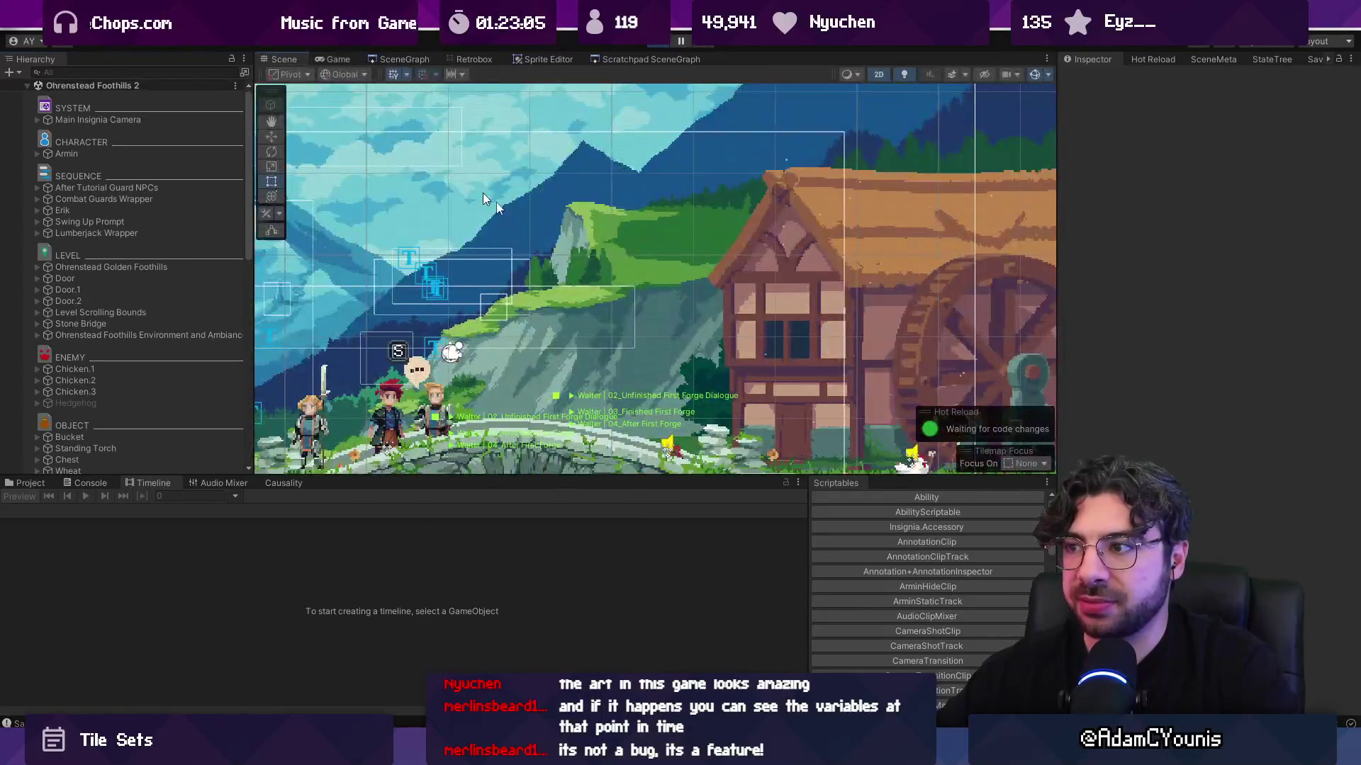
pyautogui.scroll(5, 445, 169)
pyautogui.moveTo(695, 156)
pyautogui.mouseDown()
pyautogui.moveTo(692, 107)
pyautogui.moveTo(690, 126)
pyautogui.mouseUp()
pyautogui.scroll(10, 193, 284)
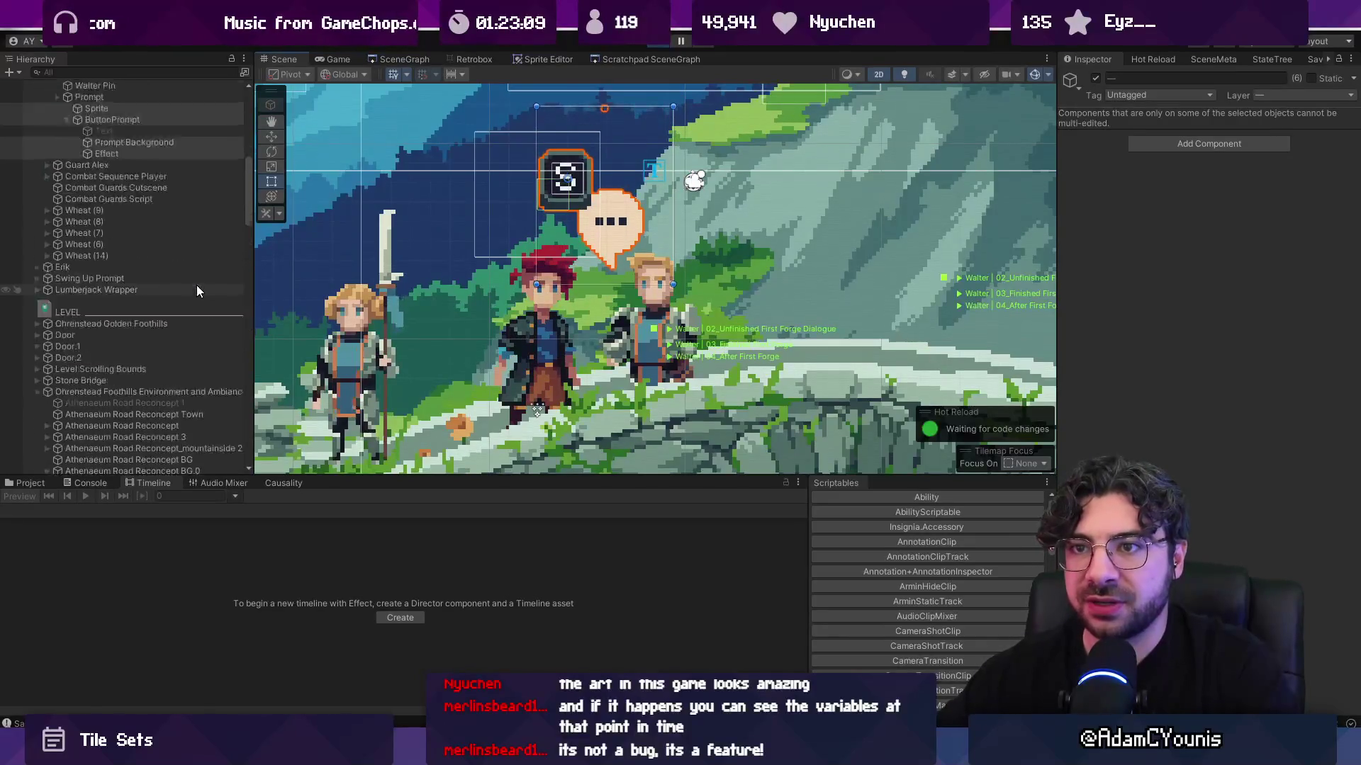
# - Select Walter, review his Sequence Player, and open SequencePlayer.cs from the component's menu
pyautogui.click(139, 245)
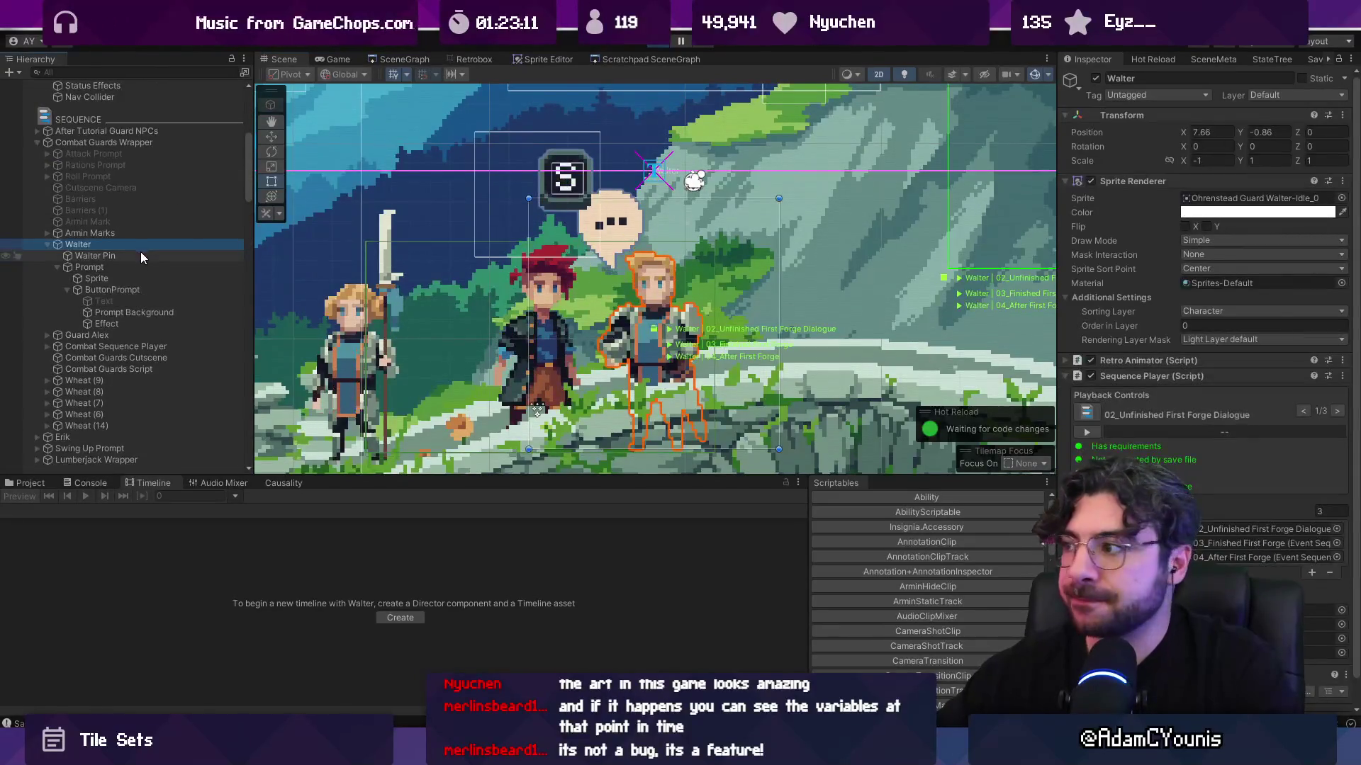
pyautogui.click(141, 255)
pyautogui.click(140, 268)
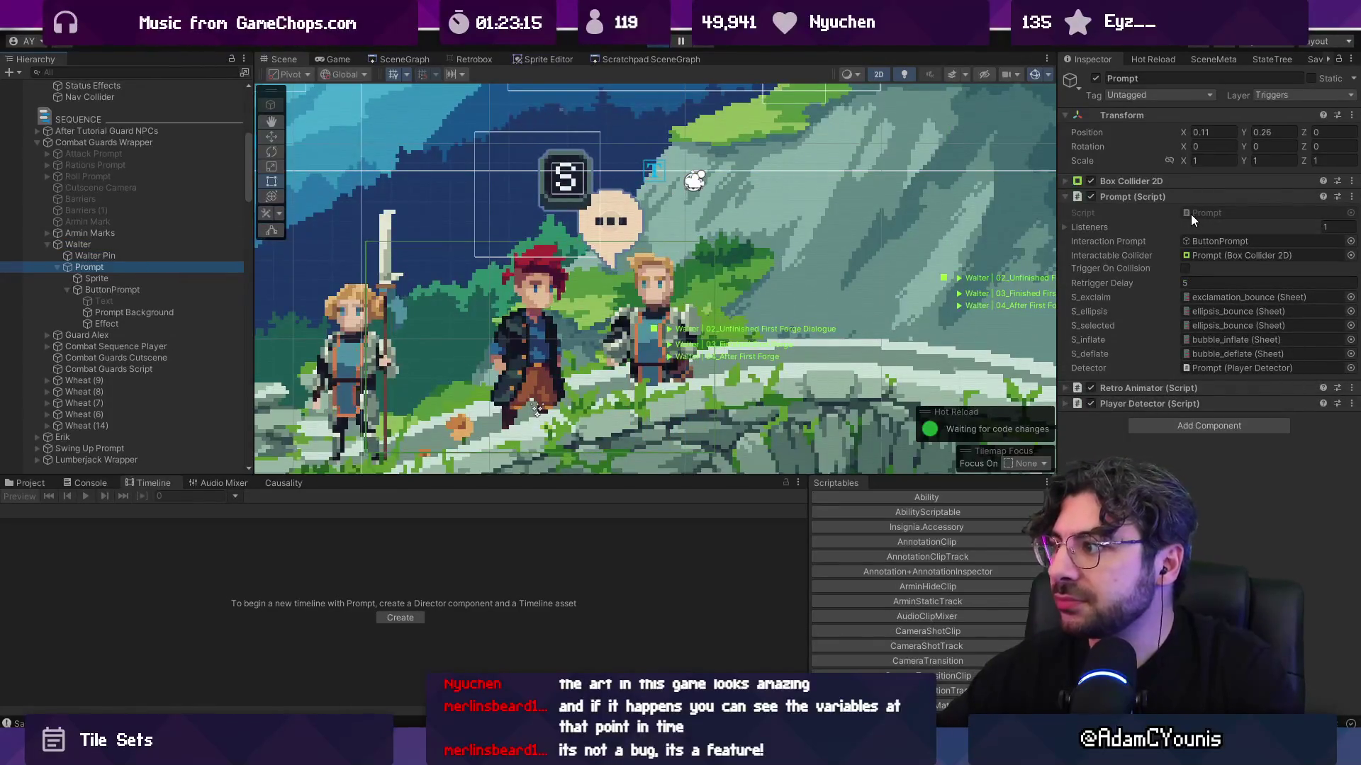
pyautogui.click(194, 242)
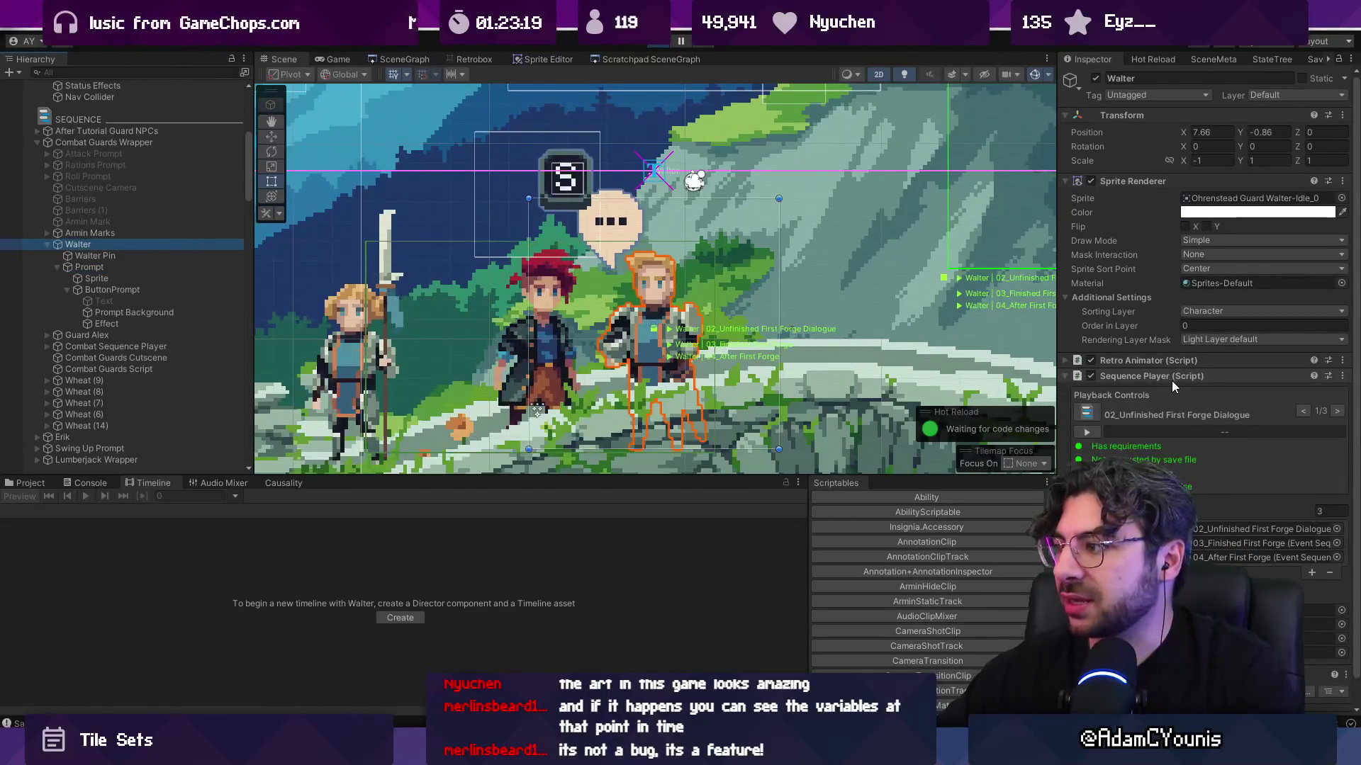
pyautogui.scroll(-1, 1171, 381)
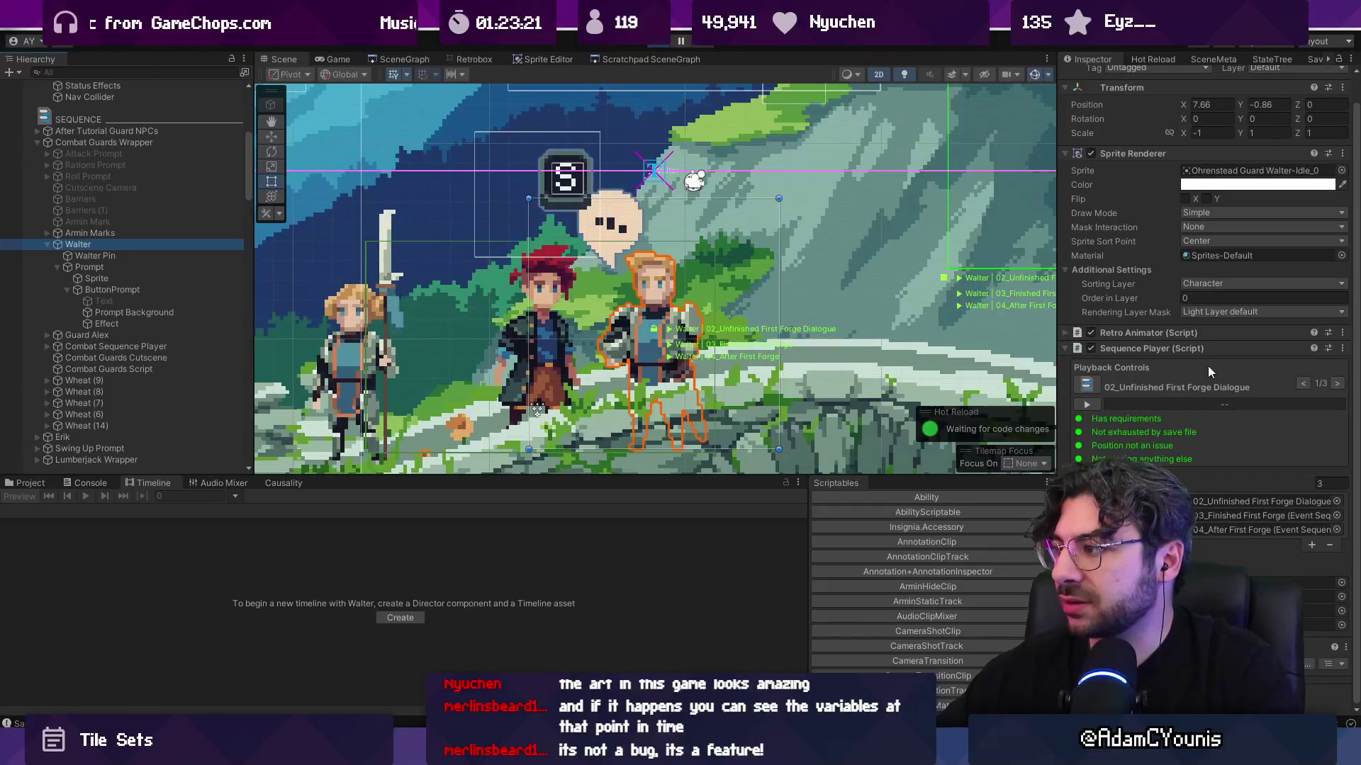
pyautogui.rightClick(1302, 354)
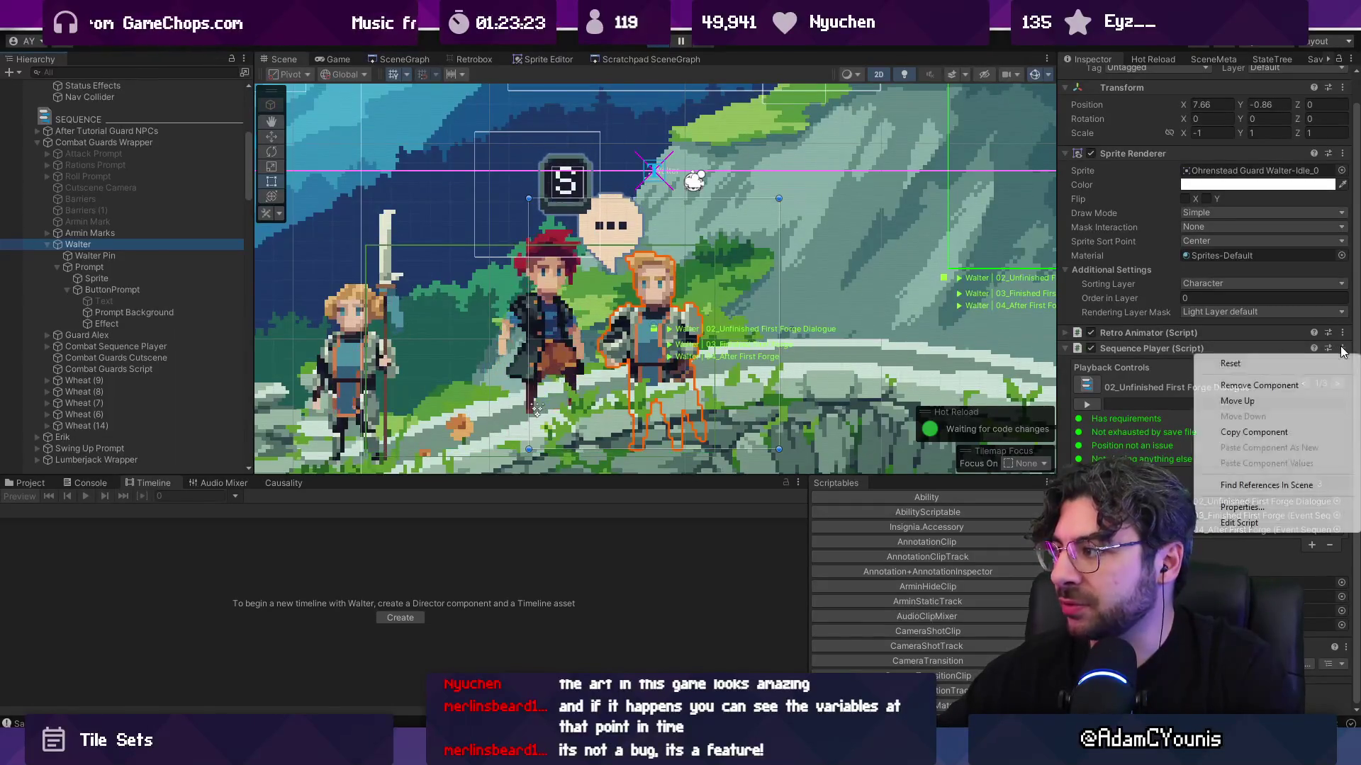
pyautogui.click(1265, 524)
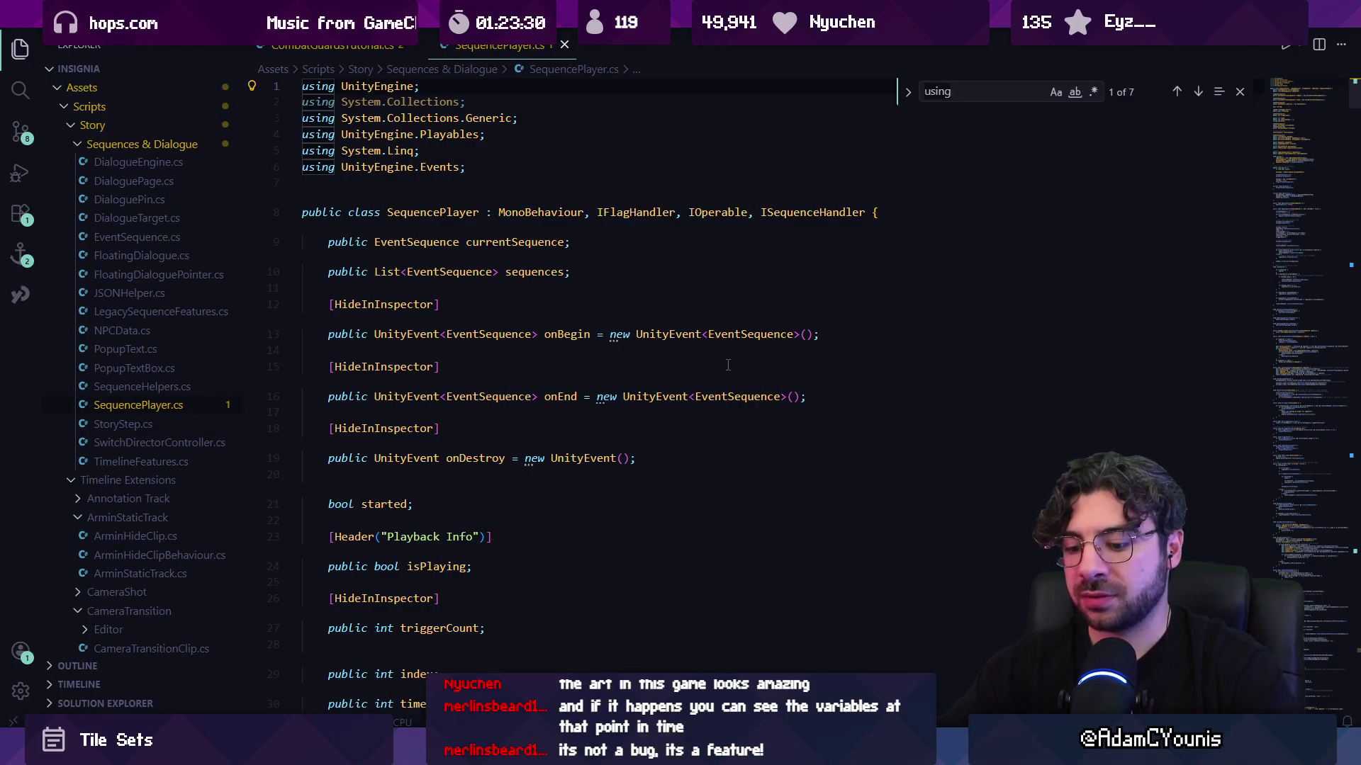
# - Search SequencePlayer.cs for 'Questprompt' and go to the UpdatePrompt definition
pyautogui.hotkey('ctrl', 'f')
pyautogui.write('Quest')
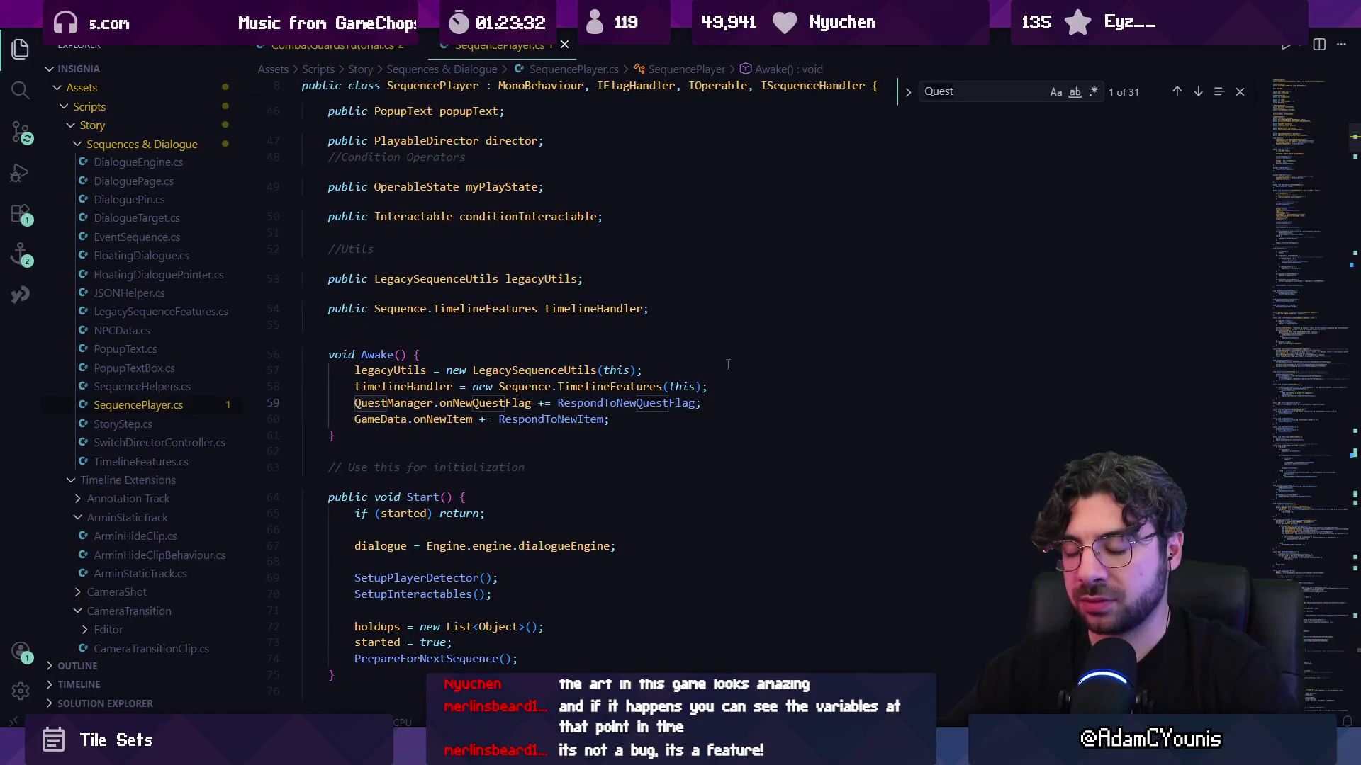
pyautogui.write('prompt')
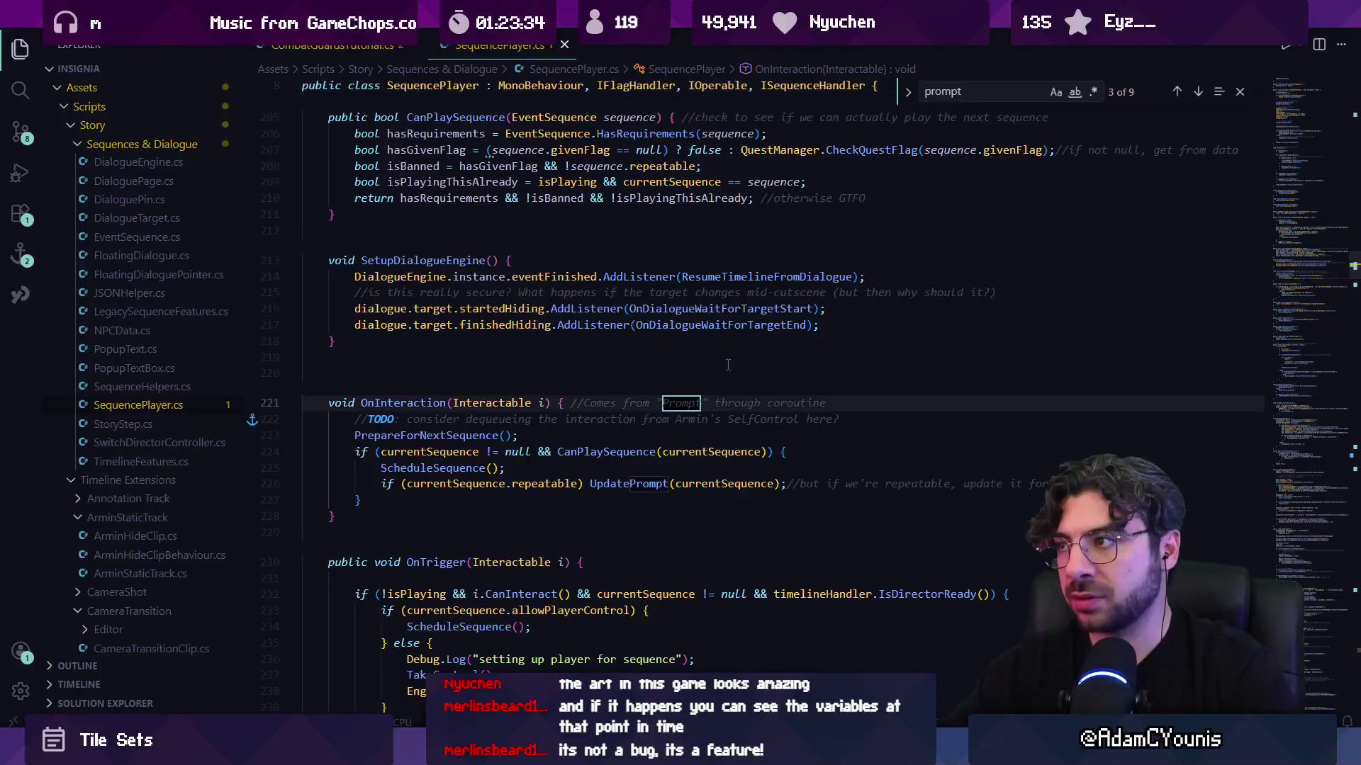
pyautogui.press('Return')
pyautogui.press('Return')
pyautogui.press('Return')
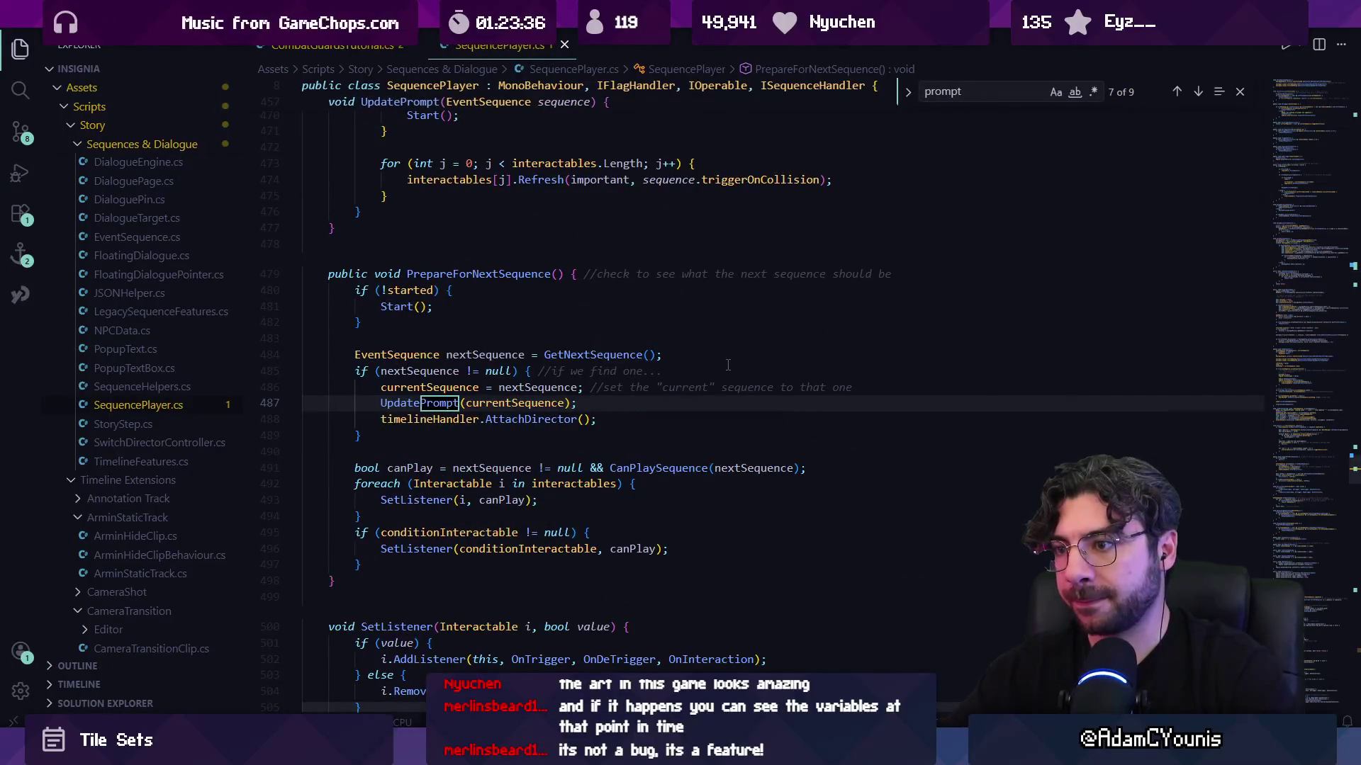
pyautogui.press('Return')
pyautogui.hotkey('shift', 'Return')
pyautogui.press('Escape')
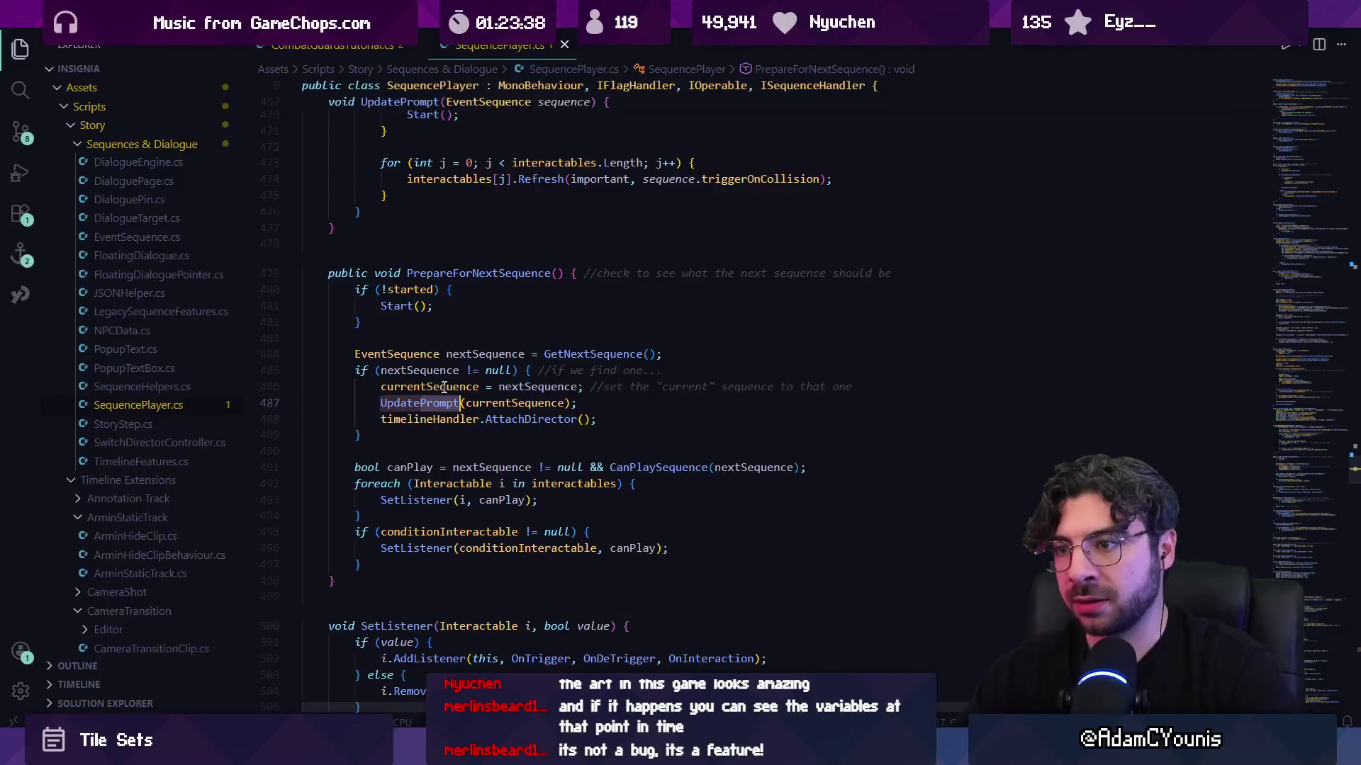
pyautogui.keyDown('ctrl'); pyautogui.click(437, 398); pyautogui.keyUp('ctrl')
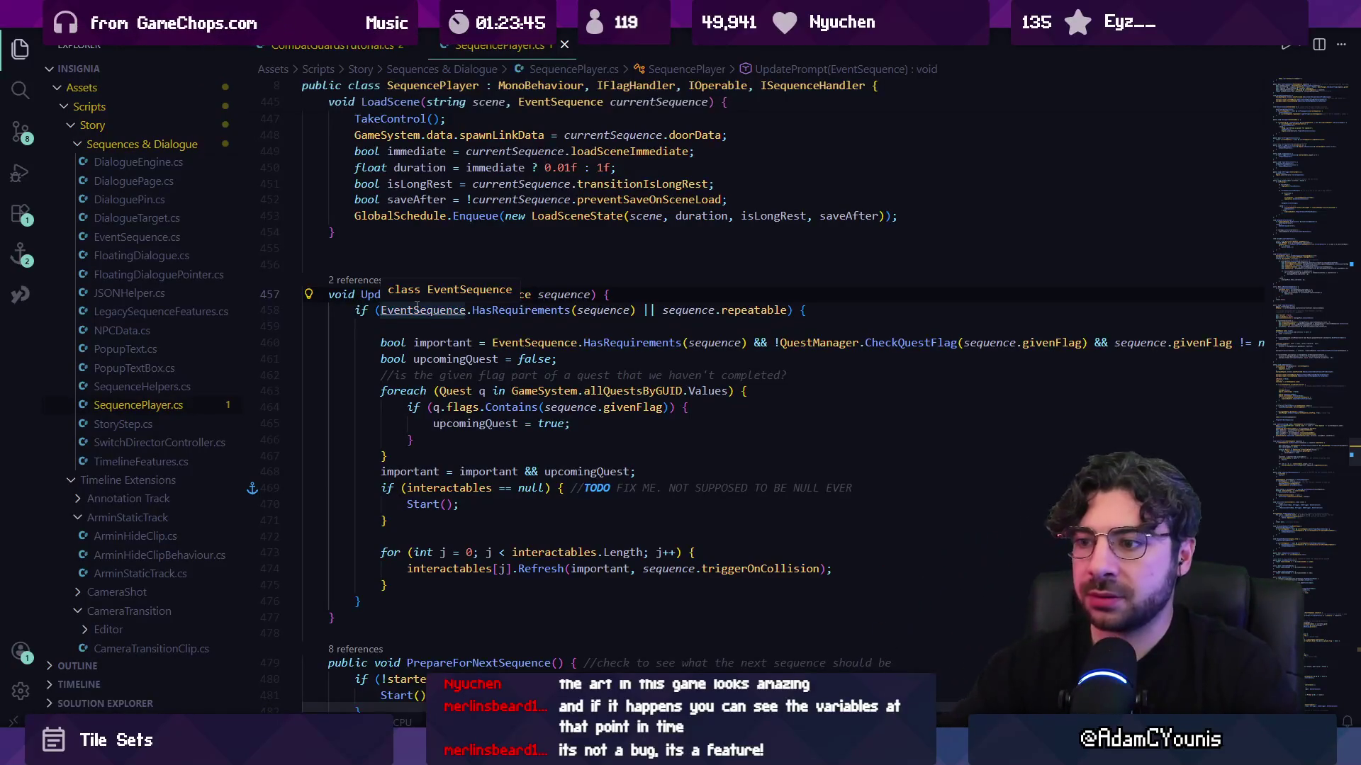
# - Highlight upcomingQuest and the important flag, then jump to Refresh in Interactable.cs and add a new line
pyautogui.hotkey('ctrl', 'f')
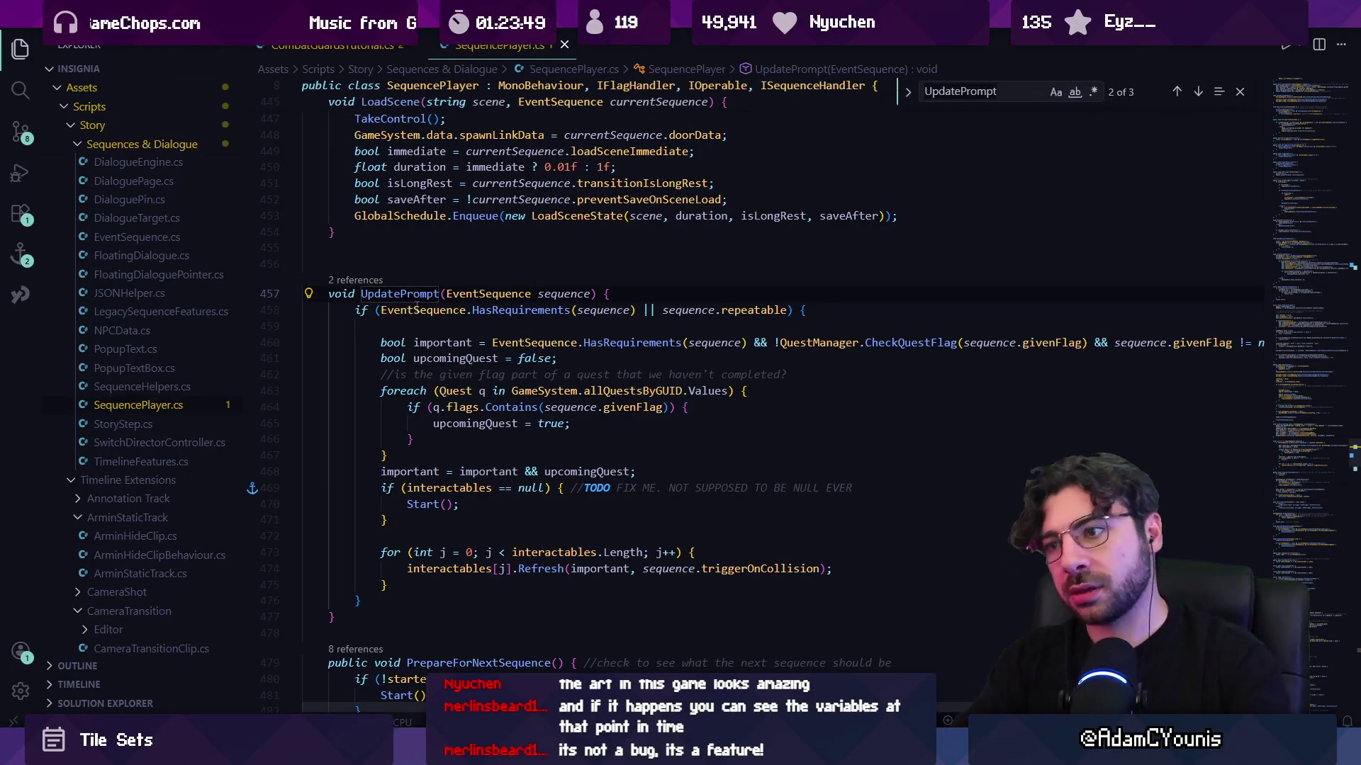
pyautogui.doubleClick(490, 424)
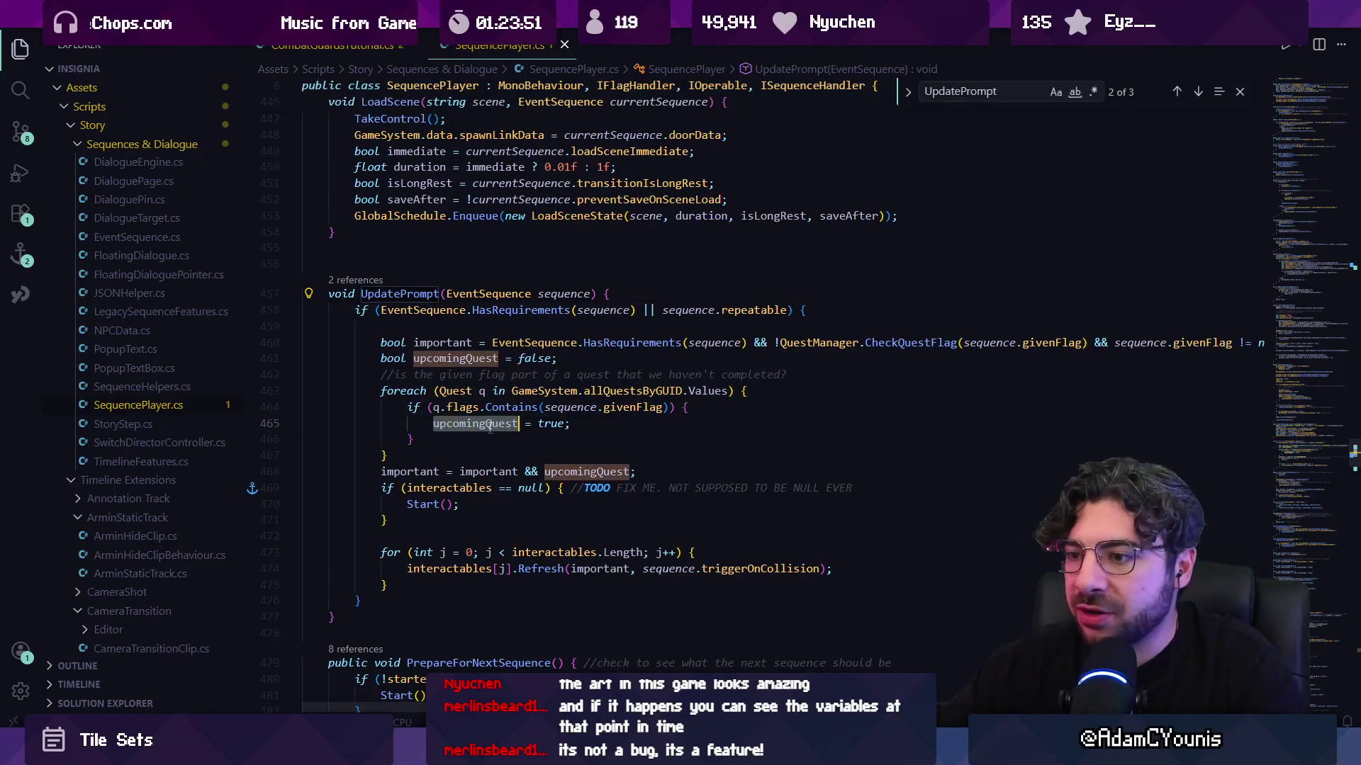
pyautogui.click(403, 471)
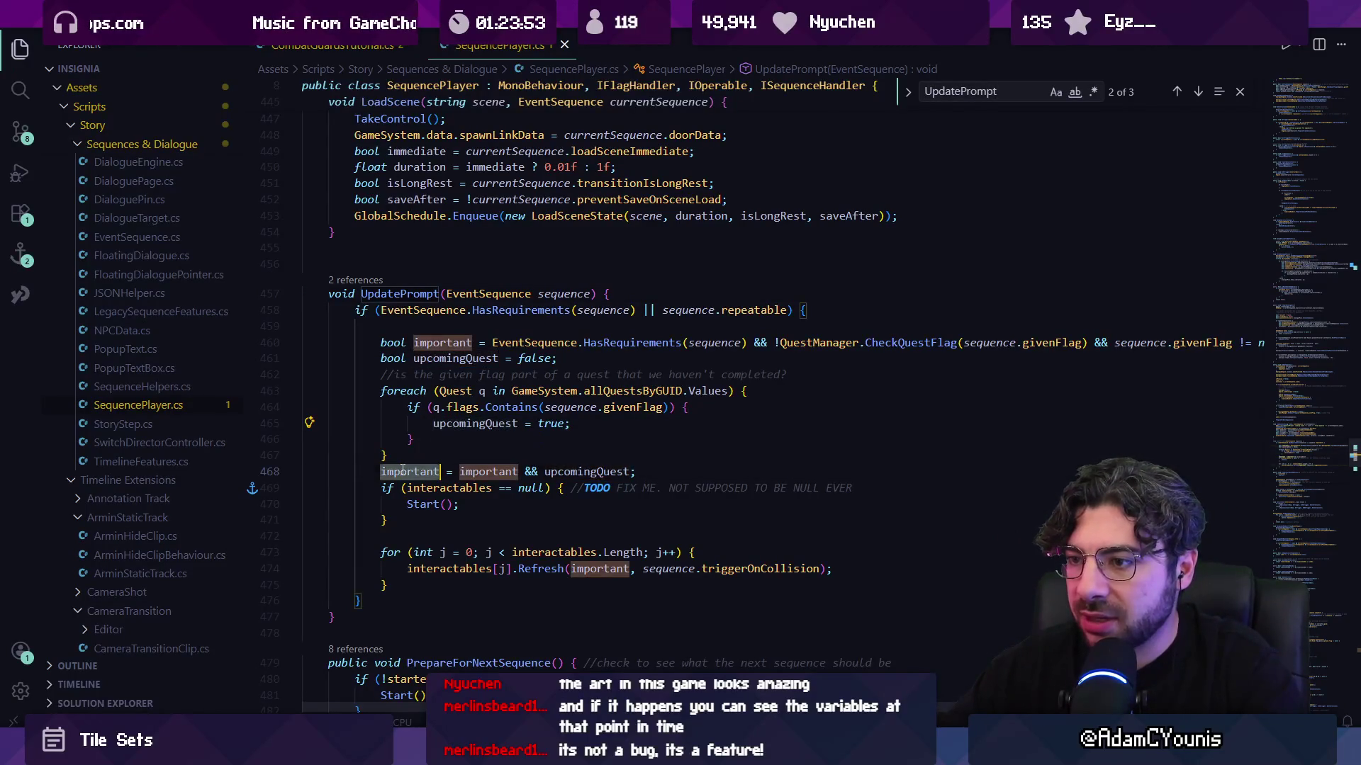
pyautogui.click(518, 472)
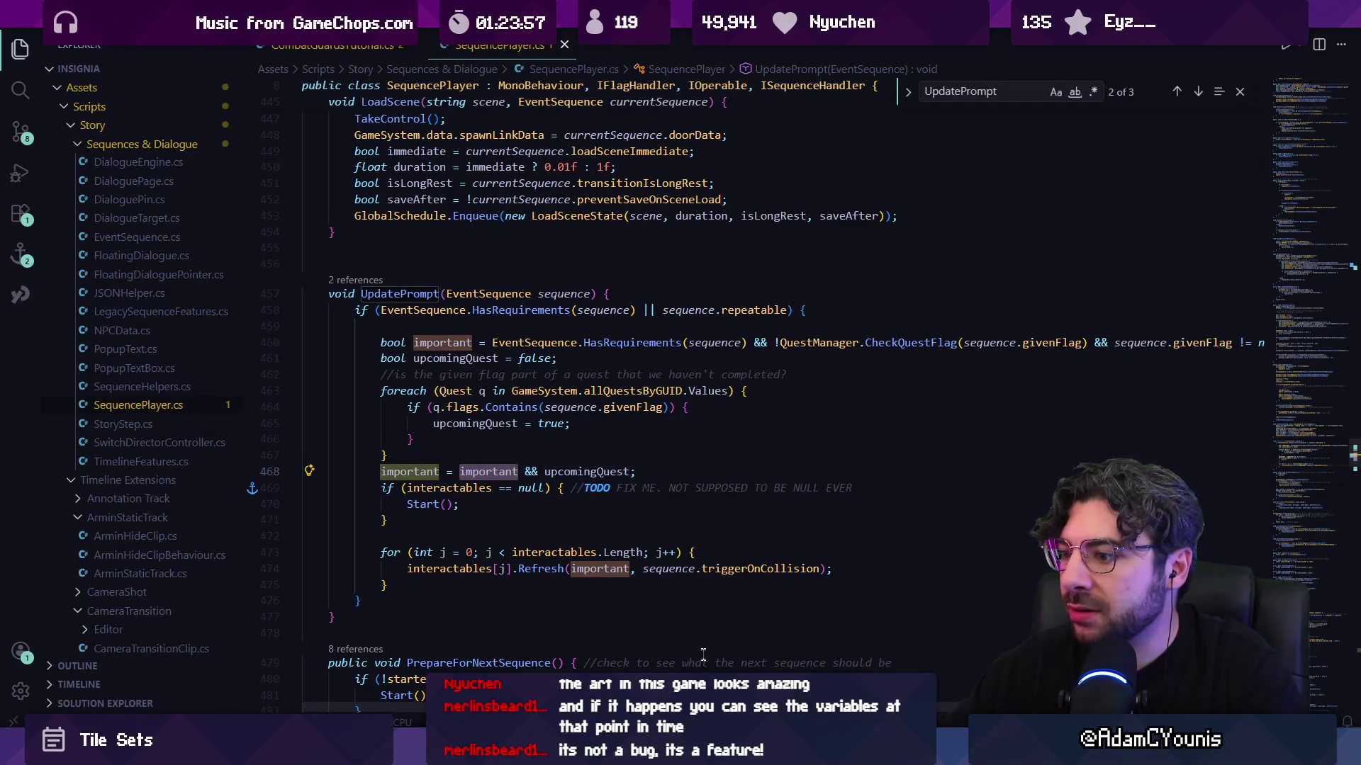
pyautogui.hscroll(2, 782, 397)
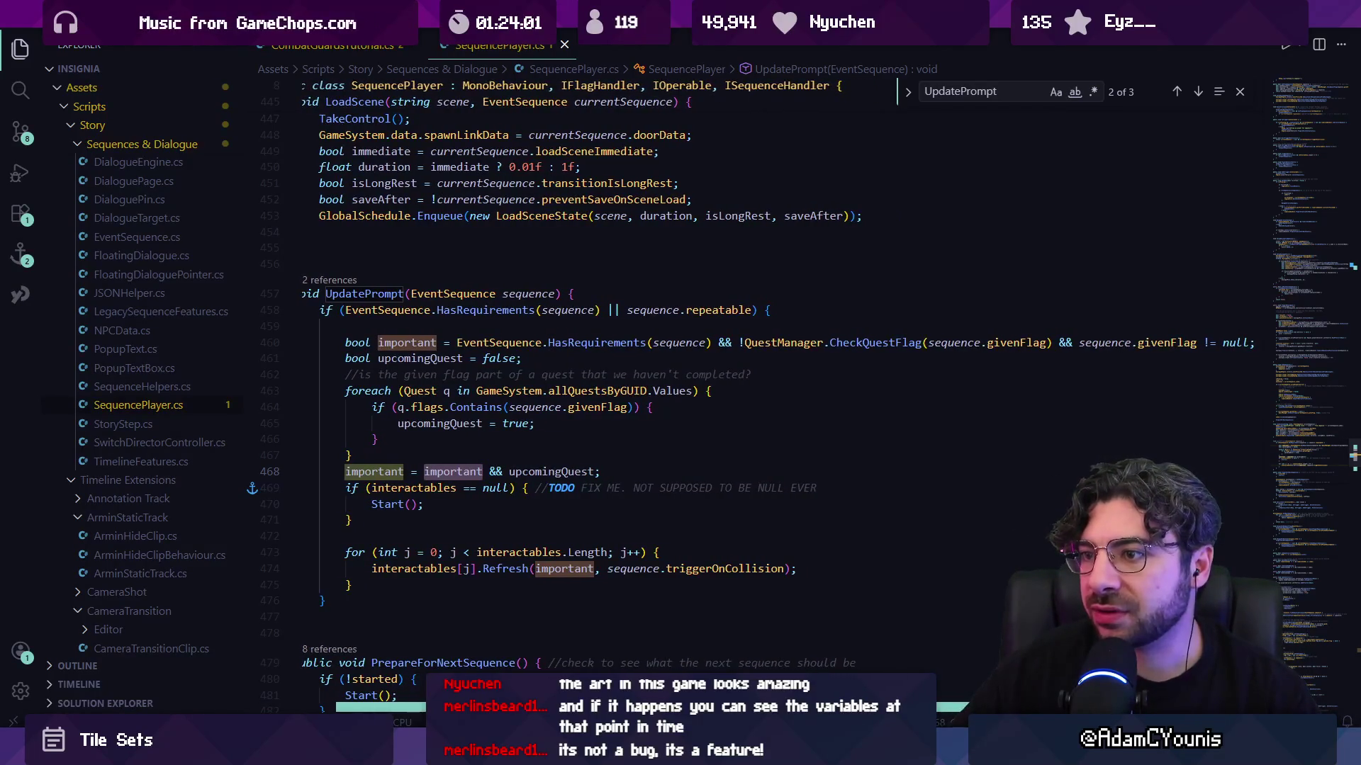
pyautogui.hscroll(1, 775, 324)
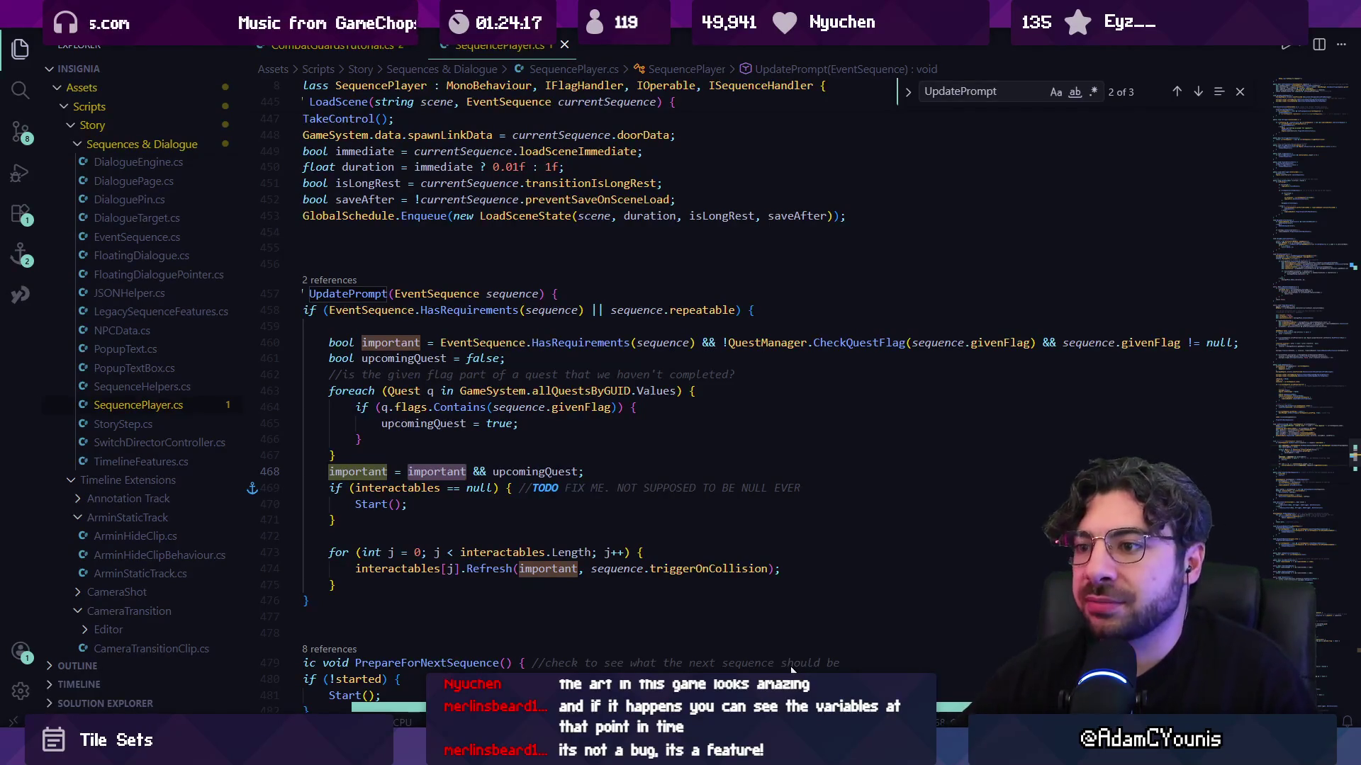
pyautogui.hscroll(-2, 779, 669)
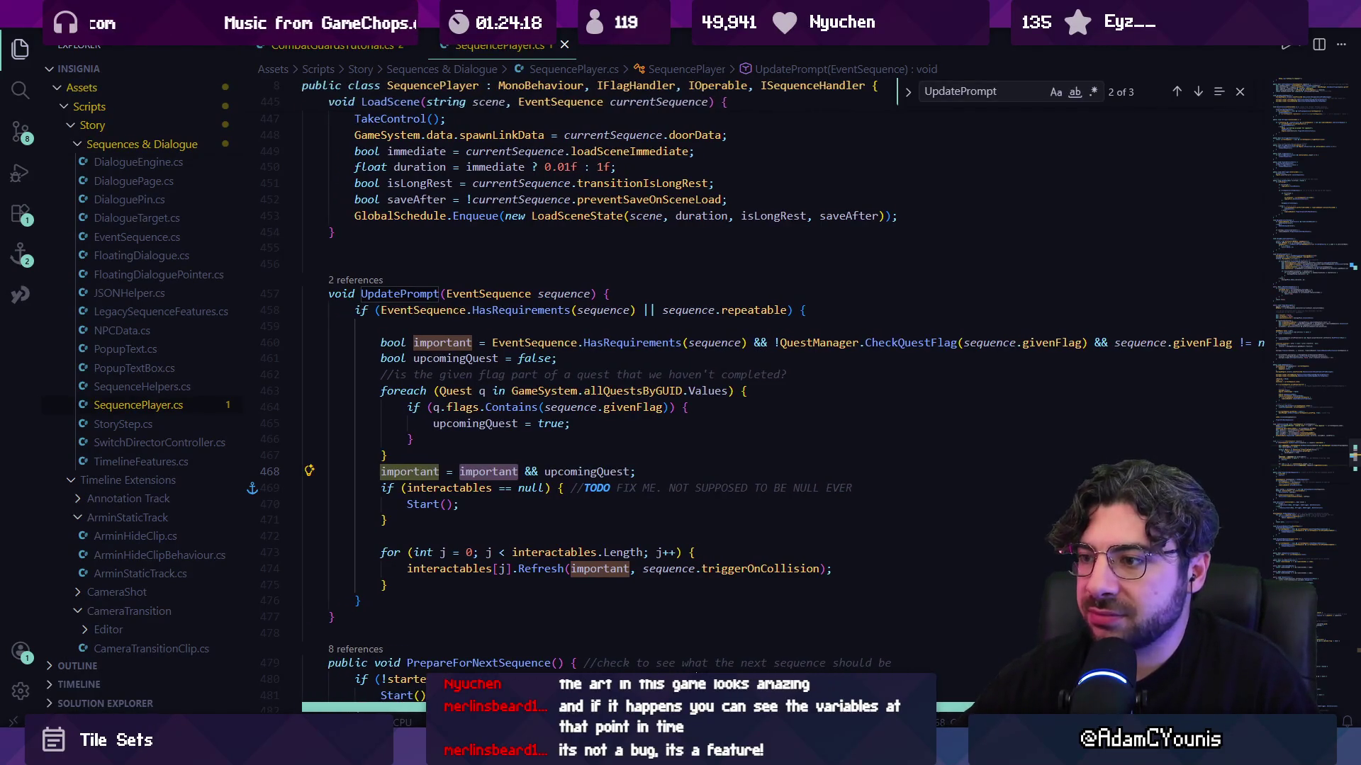
pyautogui.click(654, 471)
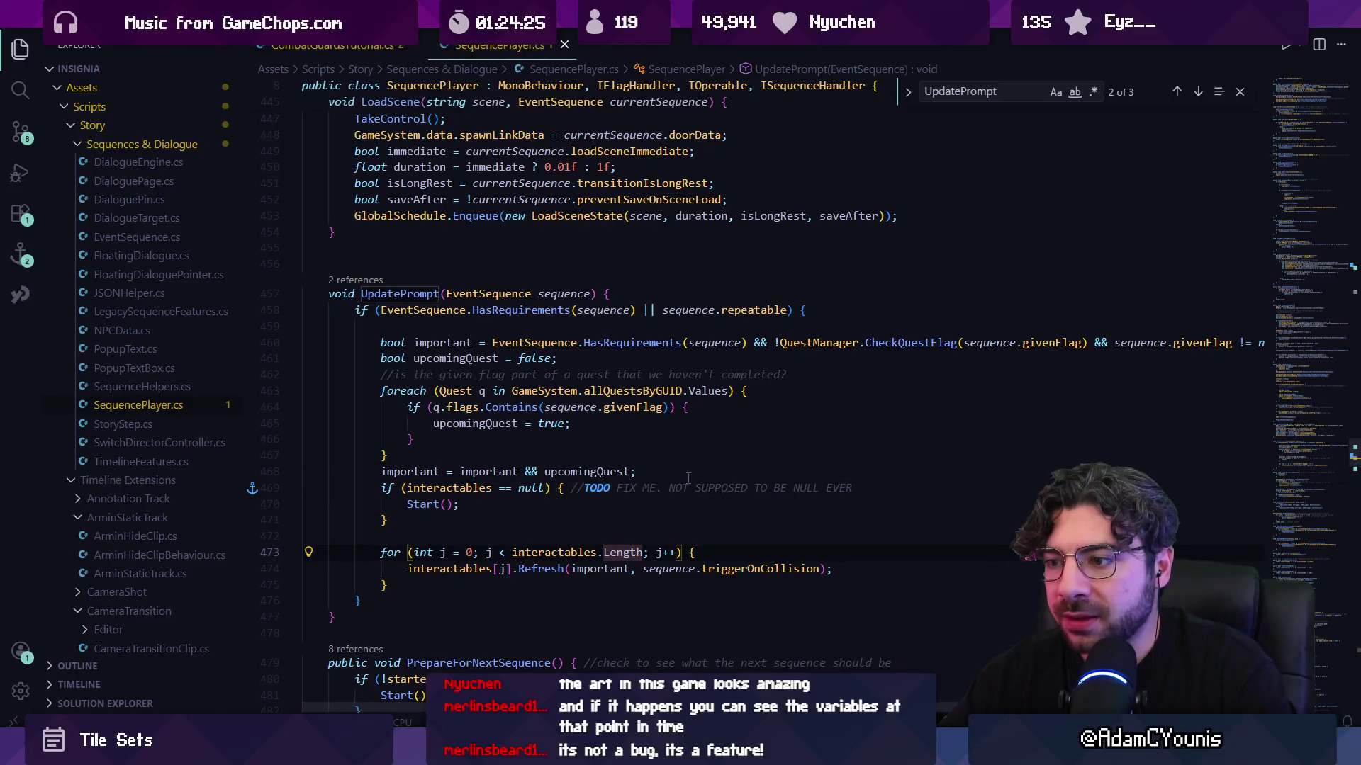
pyautogui.keyDown('ctrl'); pyautogui.click(540, 569); pyautogui.keyUp('ctrl')
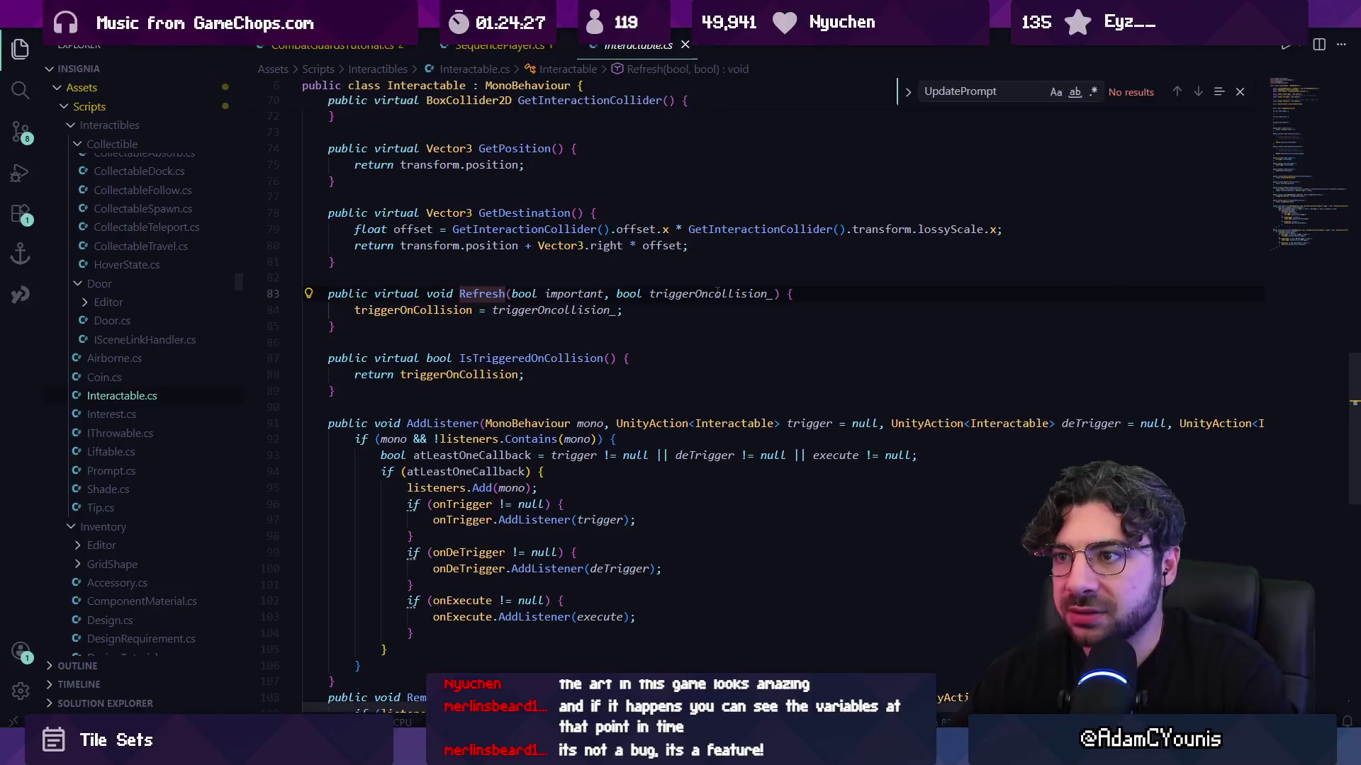
pyautogui.press('Return')
# - Try a Debug.Log call in Refresh, undo it, and save Interactable.cs
pyautogui.write('Debug.')
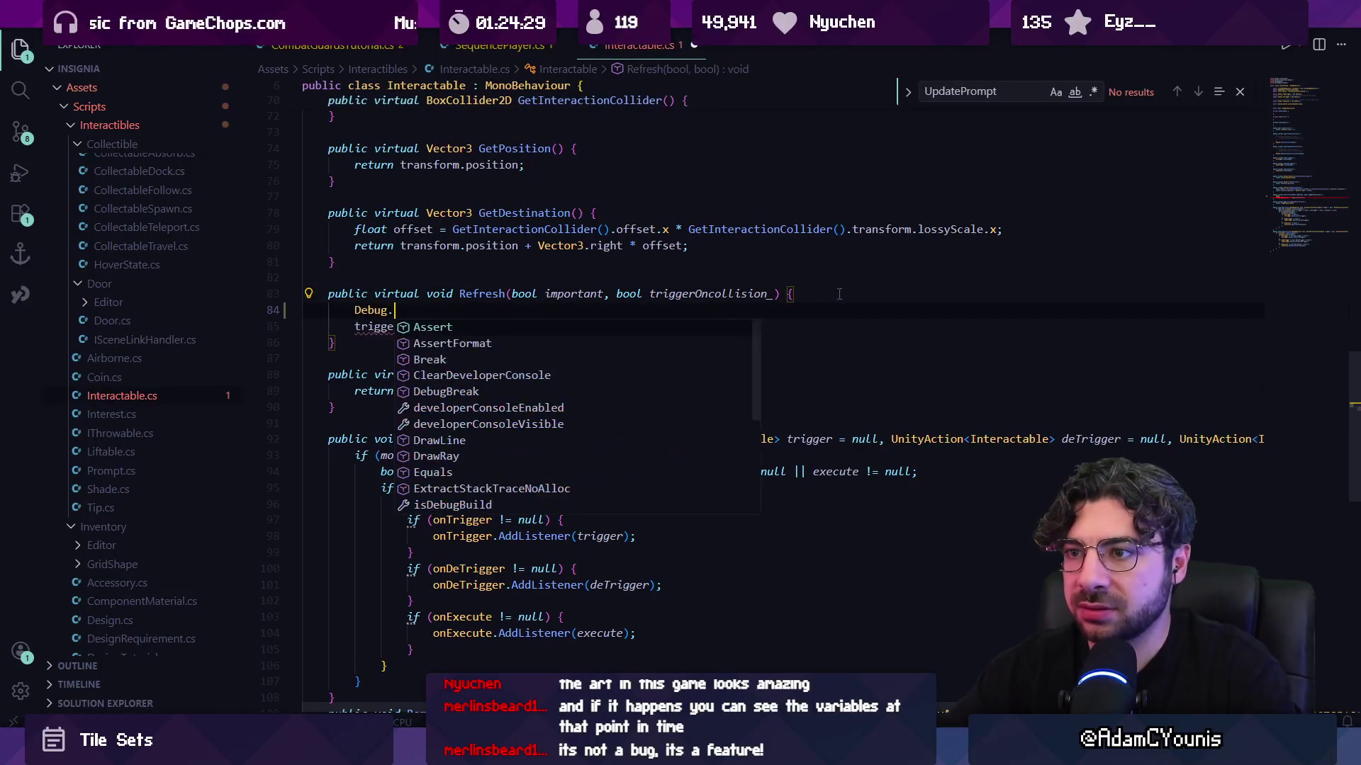
pyautogui.press('Tab')
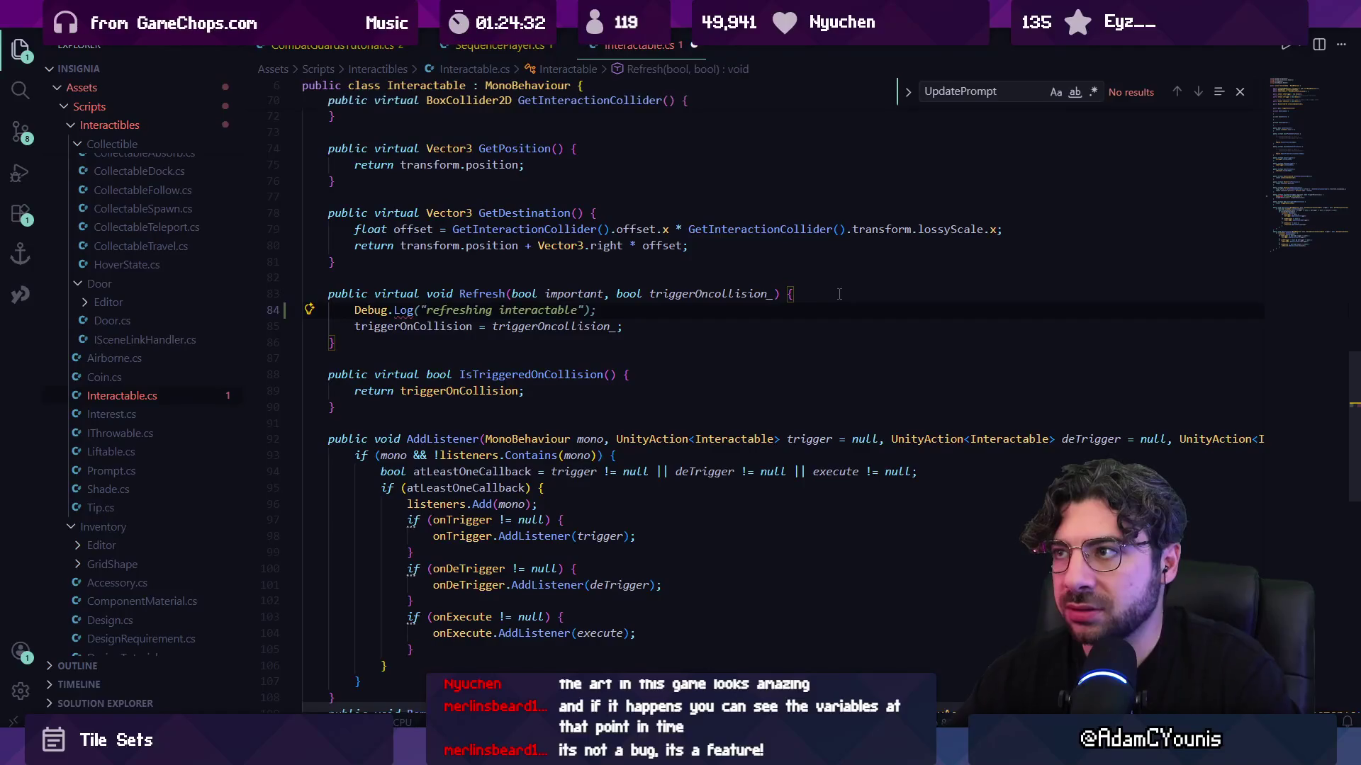
pyautogui.hotkey('ctrl', 'z')
pyautogui.hotkey('ctrl', 'z')
pyautogui.hotkey('ctrl', 's')
# - Open Prompt.cs and locate its Refresh override on line 122
pyautogui.hotkey('ctrl', 'p')
pyautogui.write('pdatePr')
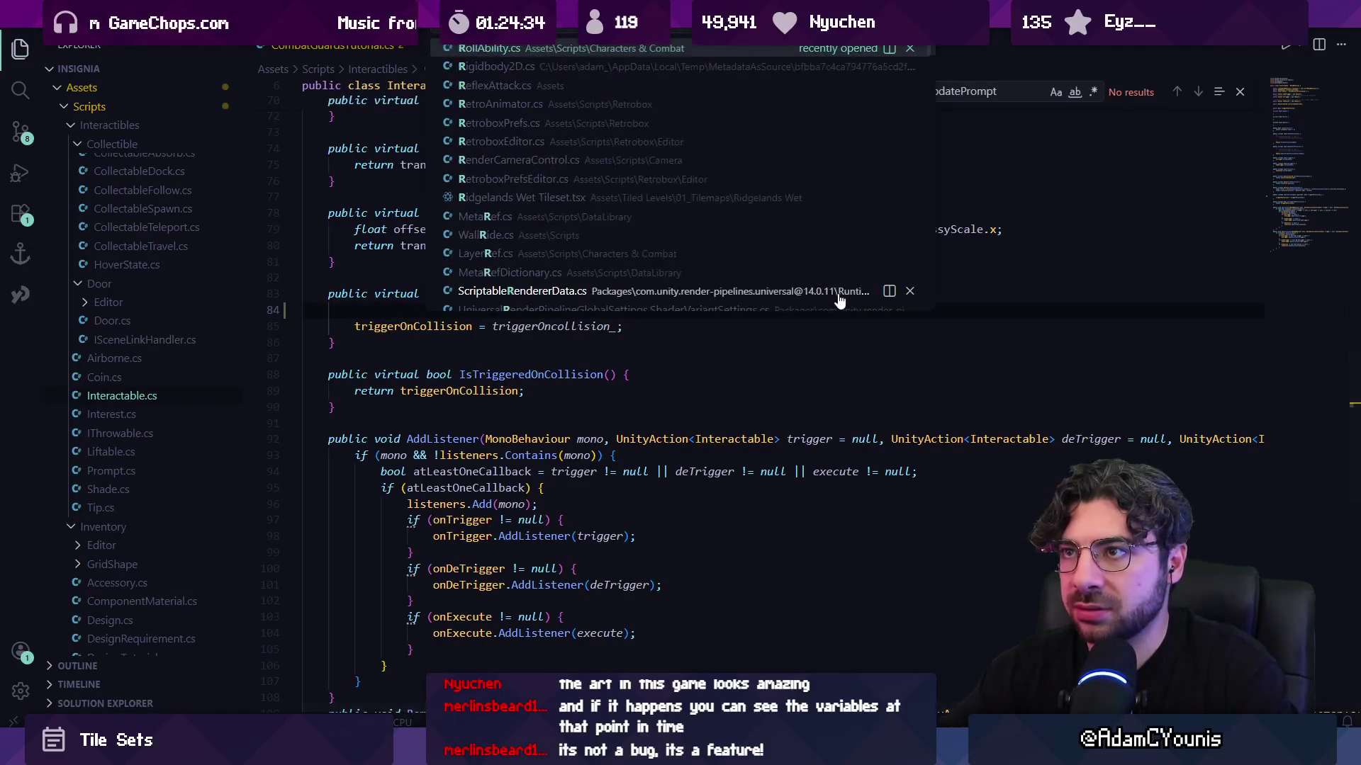
pyautogui.write('ompt')
pyautogui.press('Return')
pyautogui.write('usingRefresh')
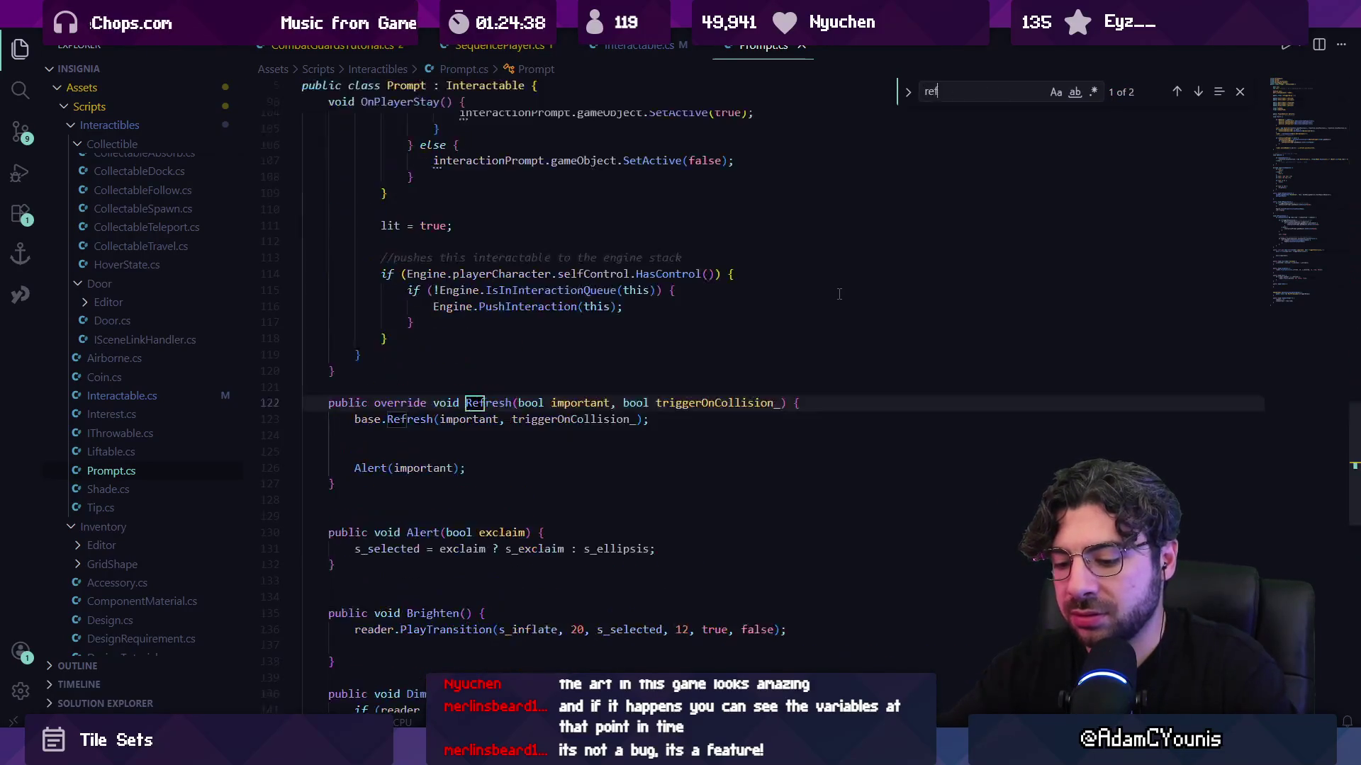
pyautogui.press('Escape')
pyautogui.hotkey('ctrl', 'shift', 'p')
pyautogui.press('Escape')
pyautogui.click(835, 418)
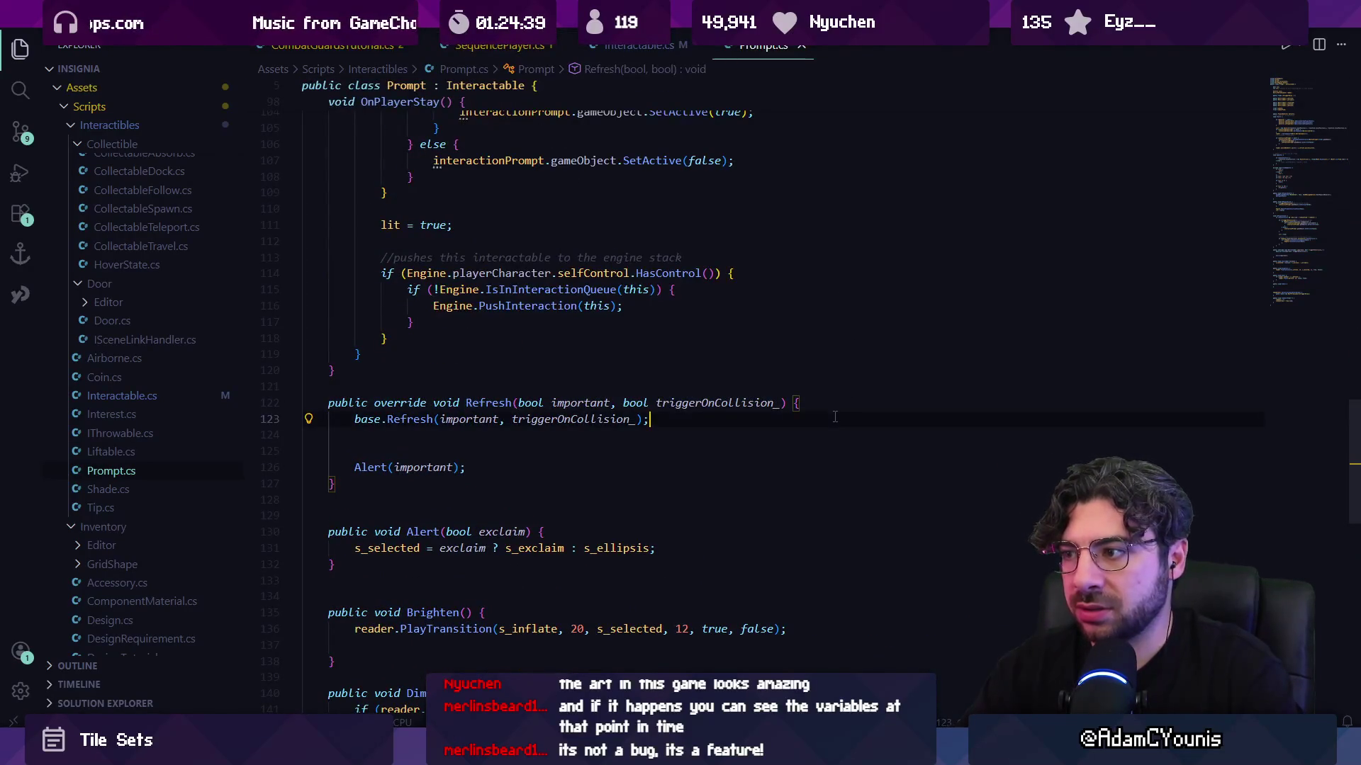
pyautogui.press('Return')
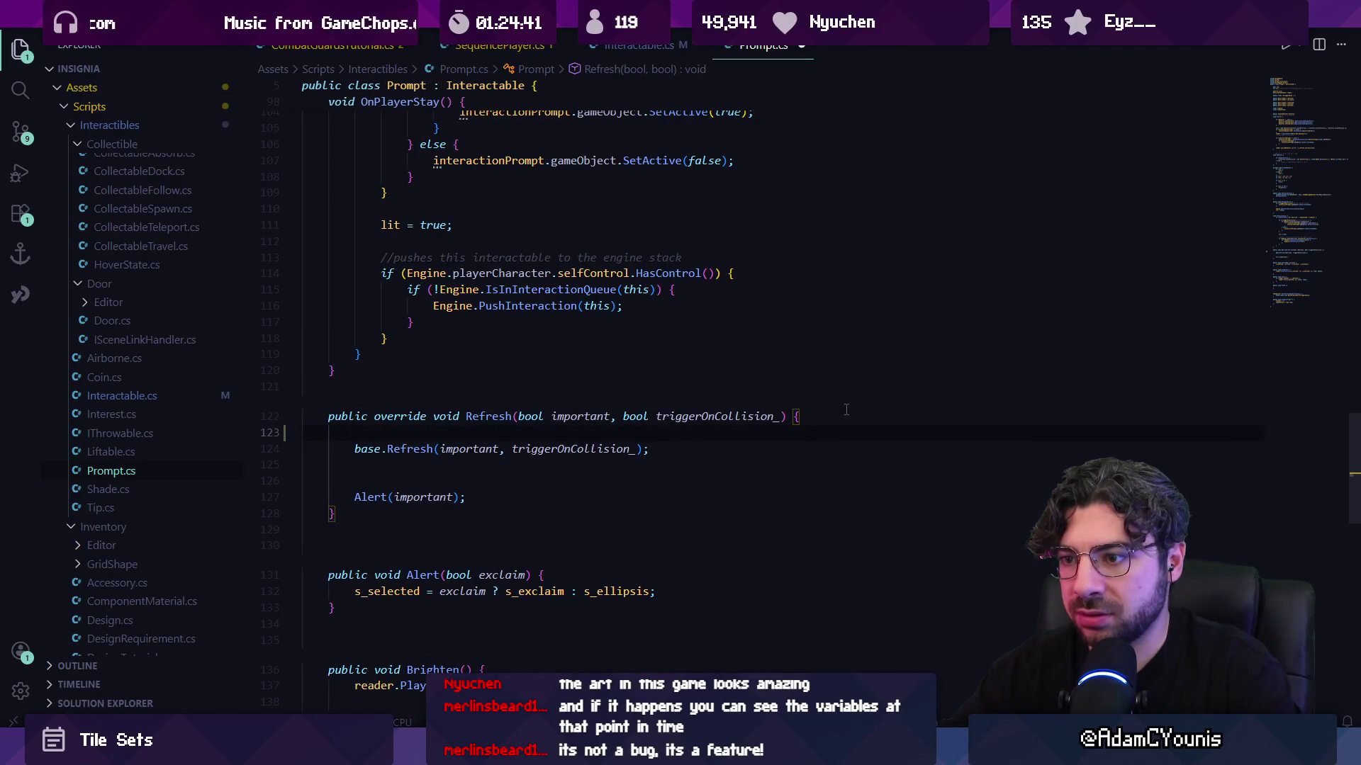
pyautogui.hotkey('ctrl', 'z')
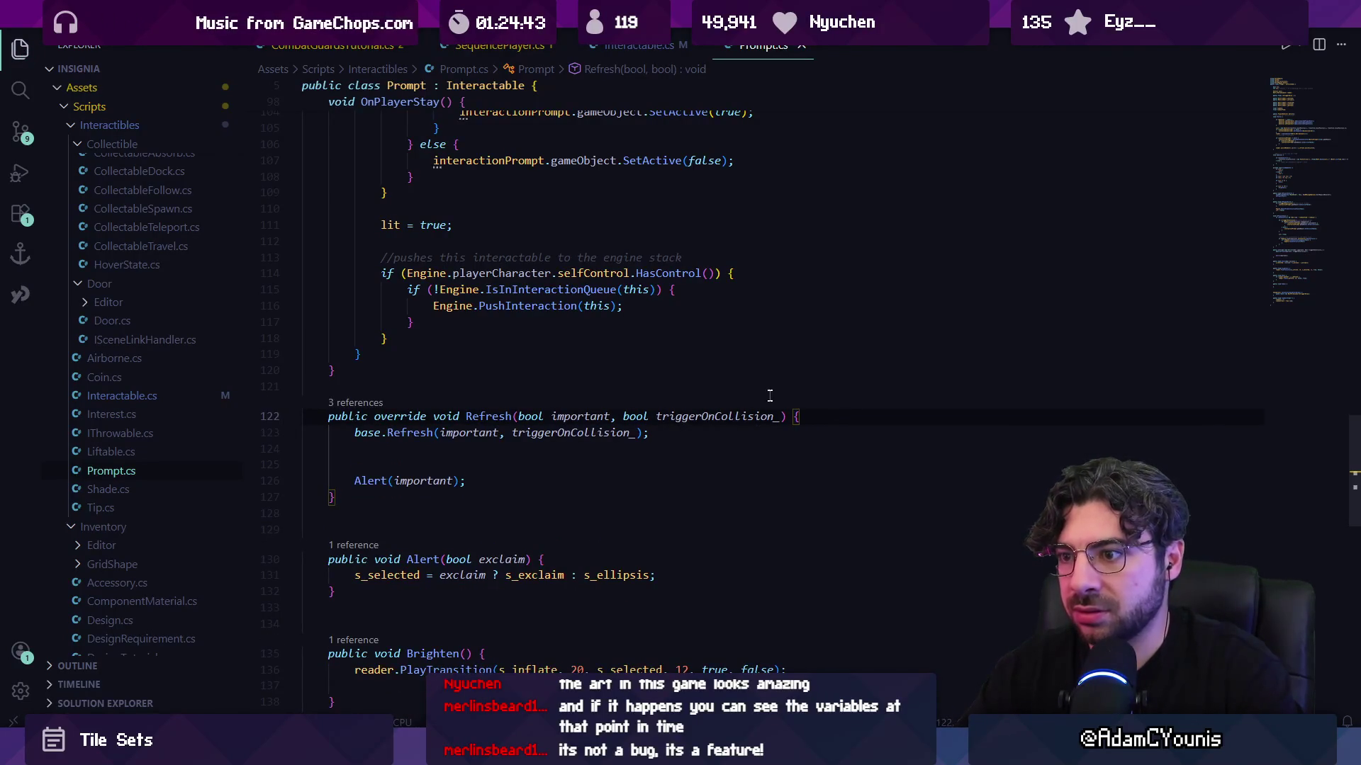
# - Search Prompt.cs for 'exclaim', then 'alert', to reach the Alert method
pyautogui.hotkey('ctrl', 'f')
pyautogui.scroll(-2, 695, 379)
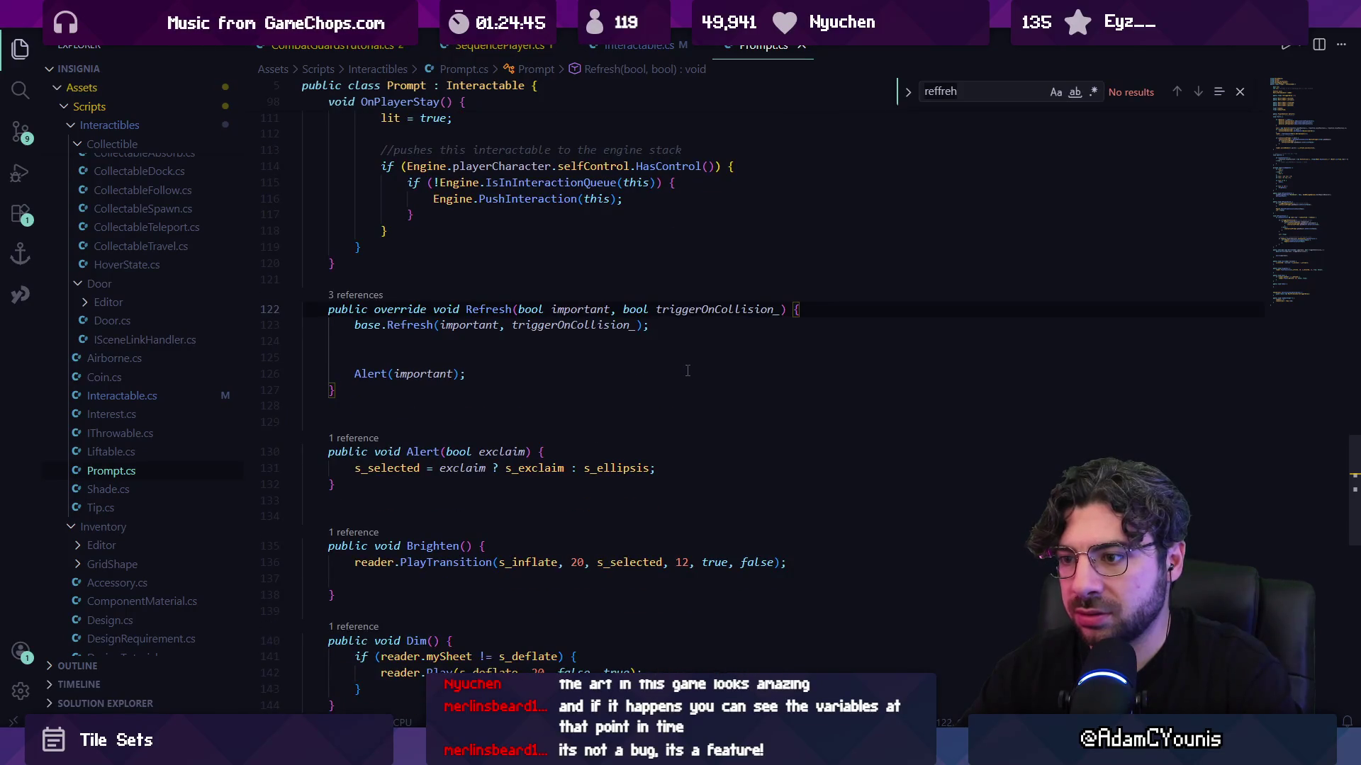
pyautogui.scroll(-4, 652, 343)
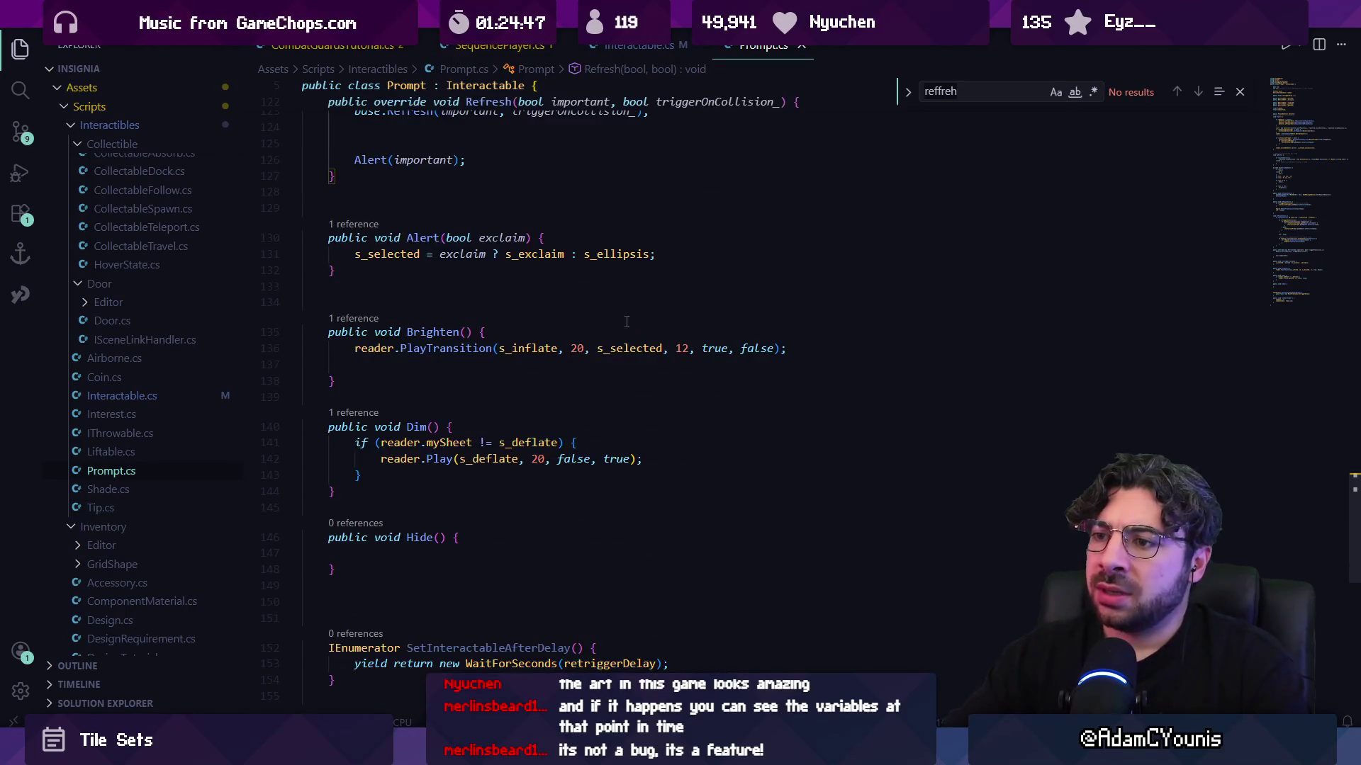
pyautogui.scroll(-5, 653, 343)
pyautogui.scroll(20, 659, 376)
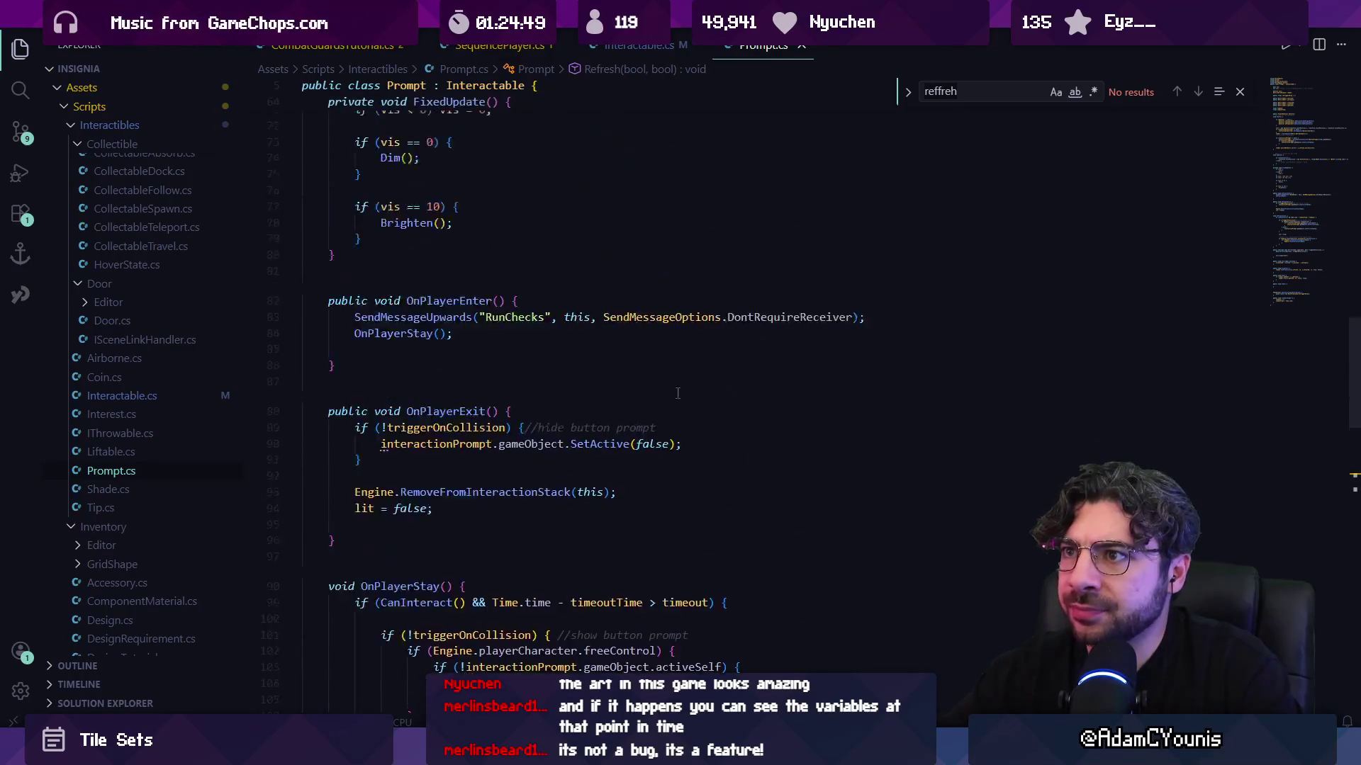
pyautogui.scroll(12, 663, 416)
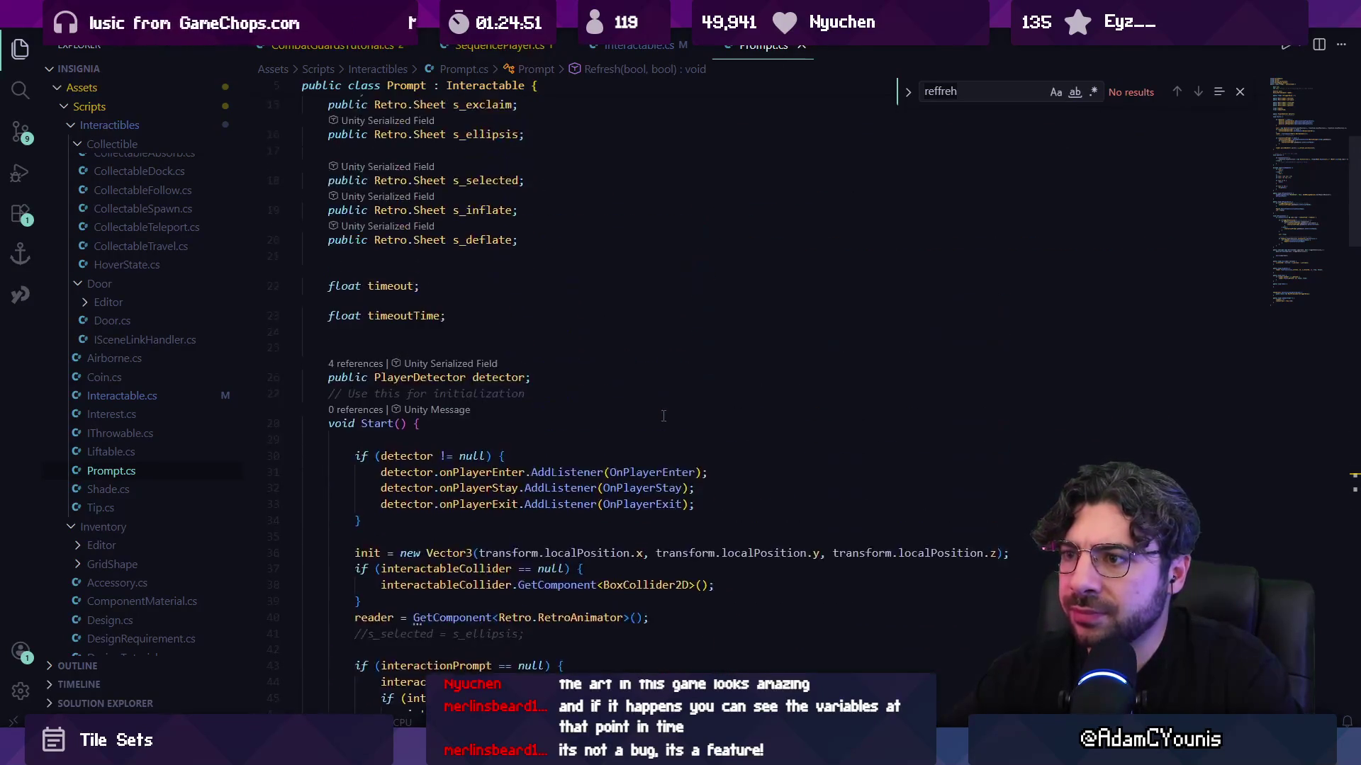
pyautogui.hotkey('ctrl', 'f')
pyautogui.write('e')
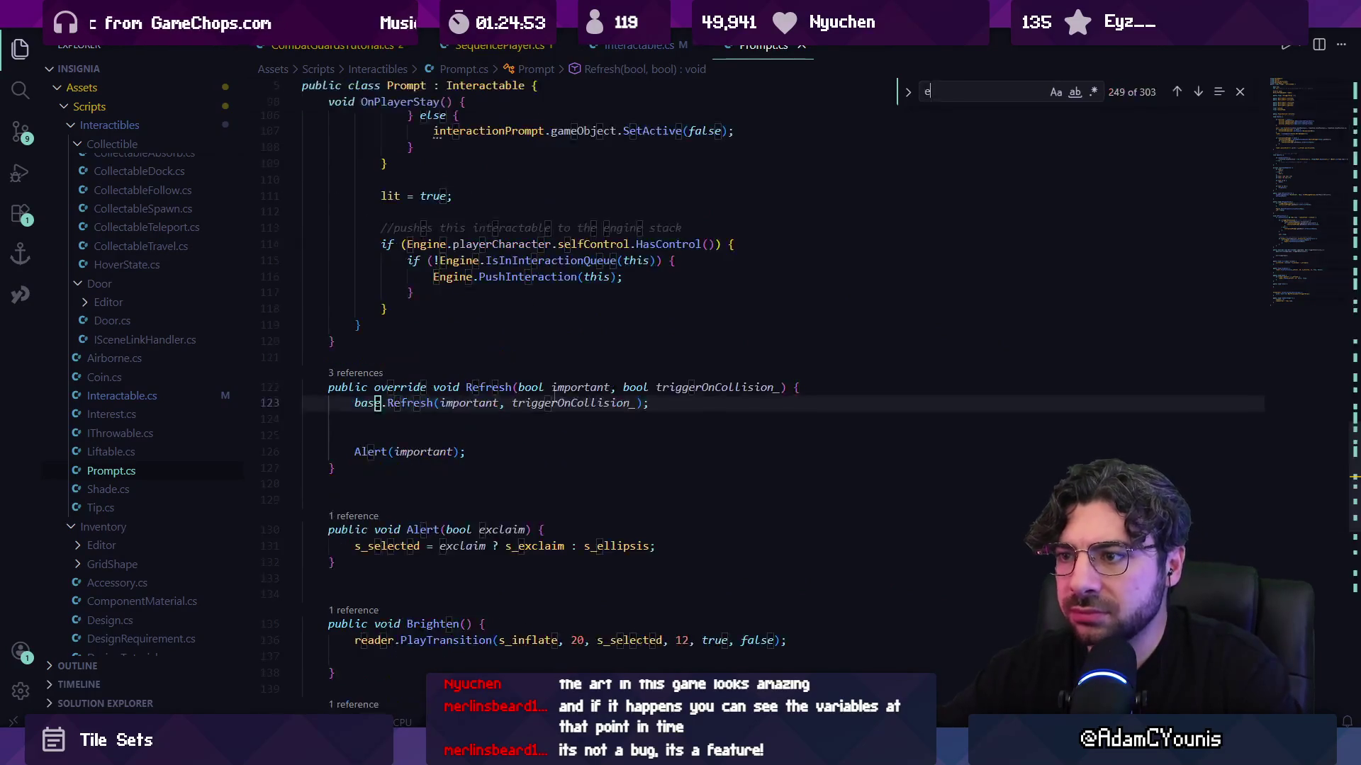
pyautogui.write('xclaim')
pyautogui.hotkey('ctrl', 'a')
pyautogui.write('alert')
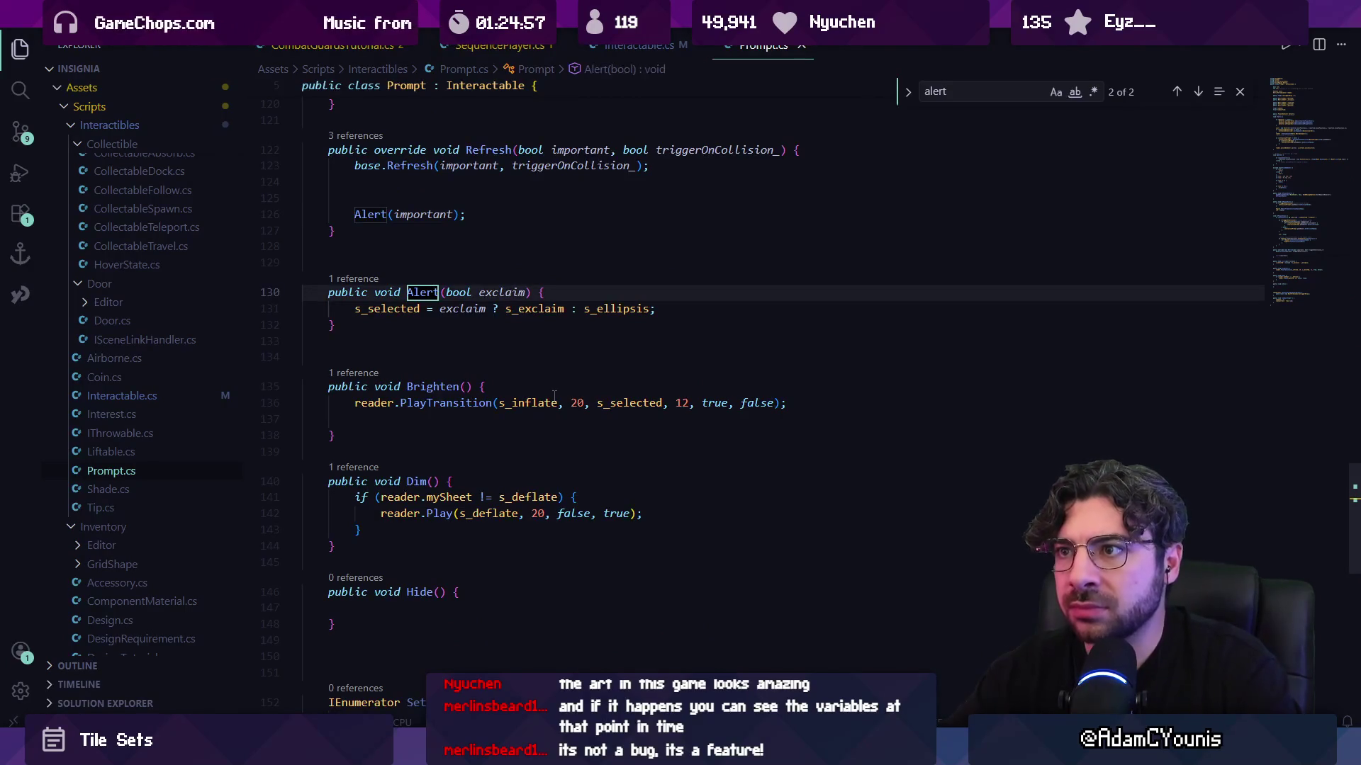
pyautogui.press('Return')
pyautogui.press('Escape')
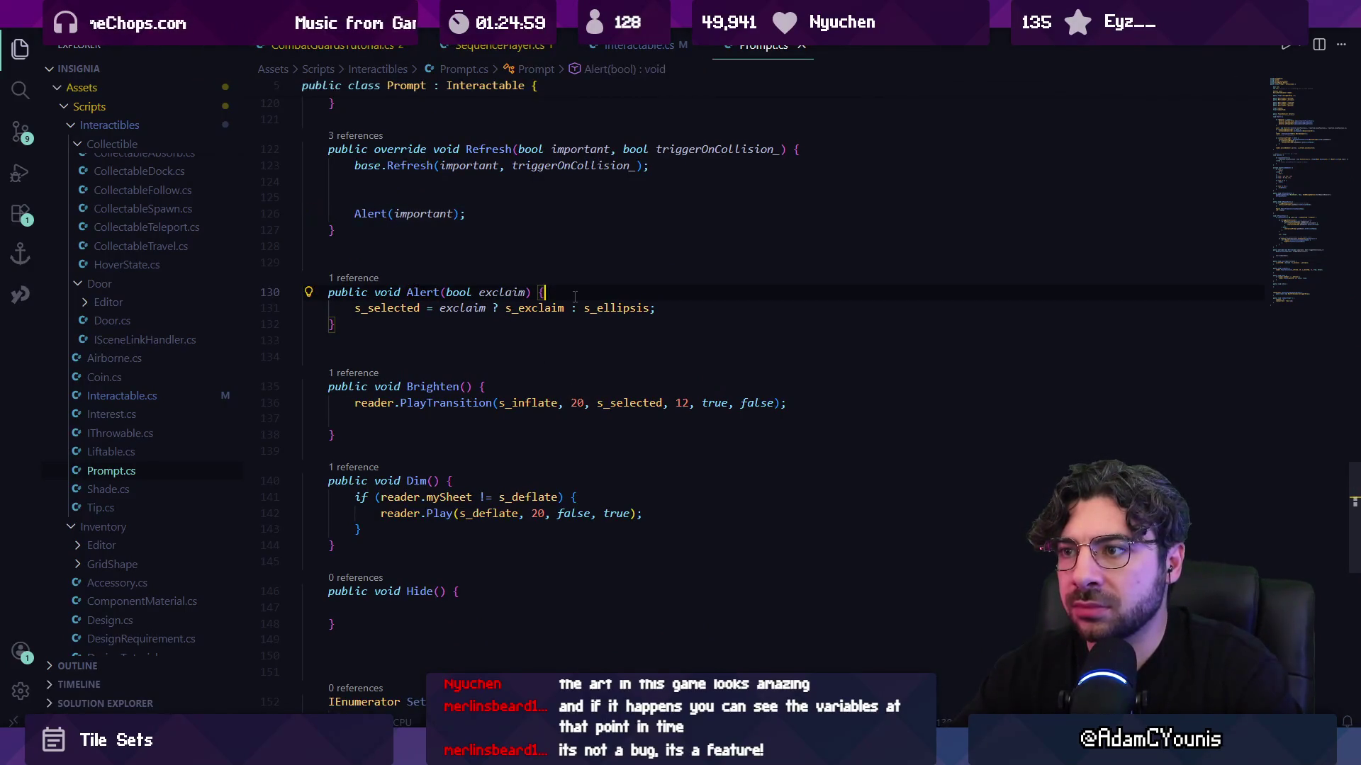
# - Insert Debug.Log("alerted") at the start of Alert and check Unity's console
pyautogui.press('Return')
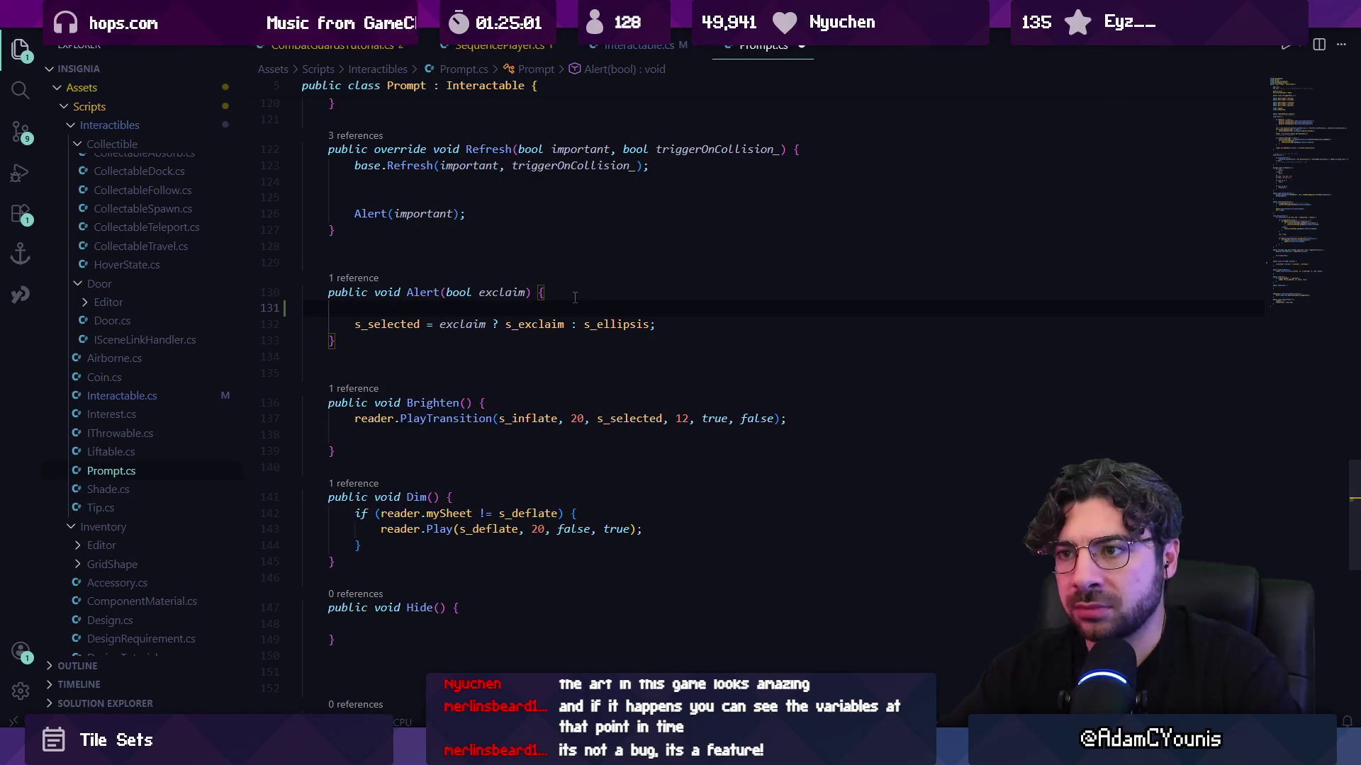
pyautogui.write('Debug.Log')
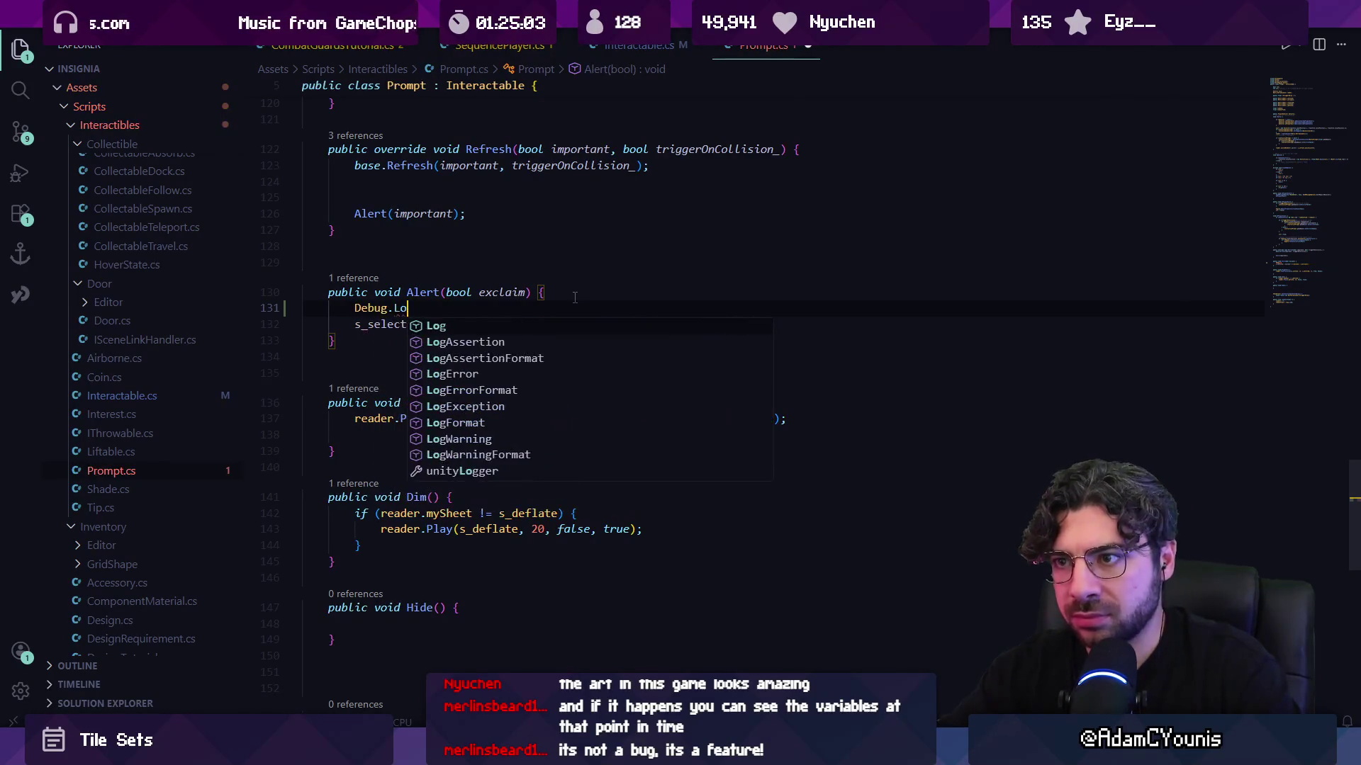
pyautogui.press('Tab')
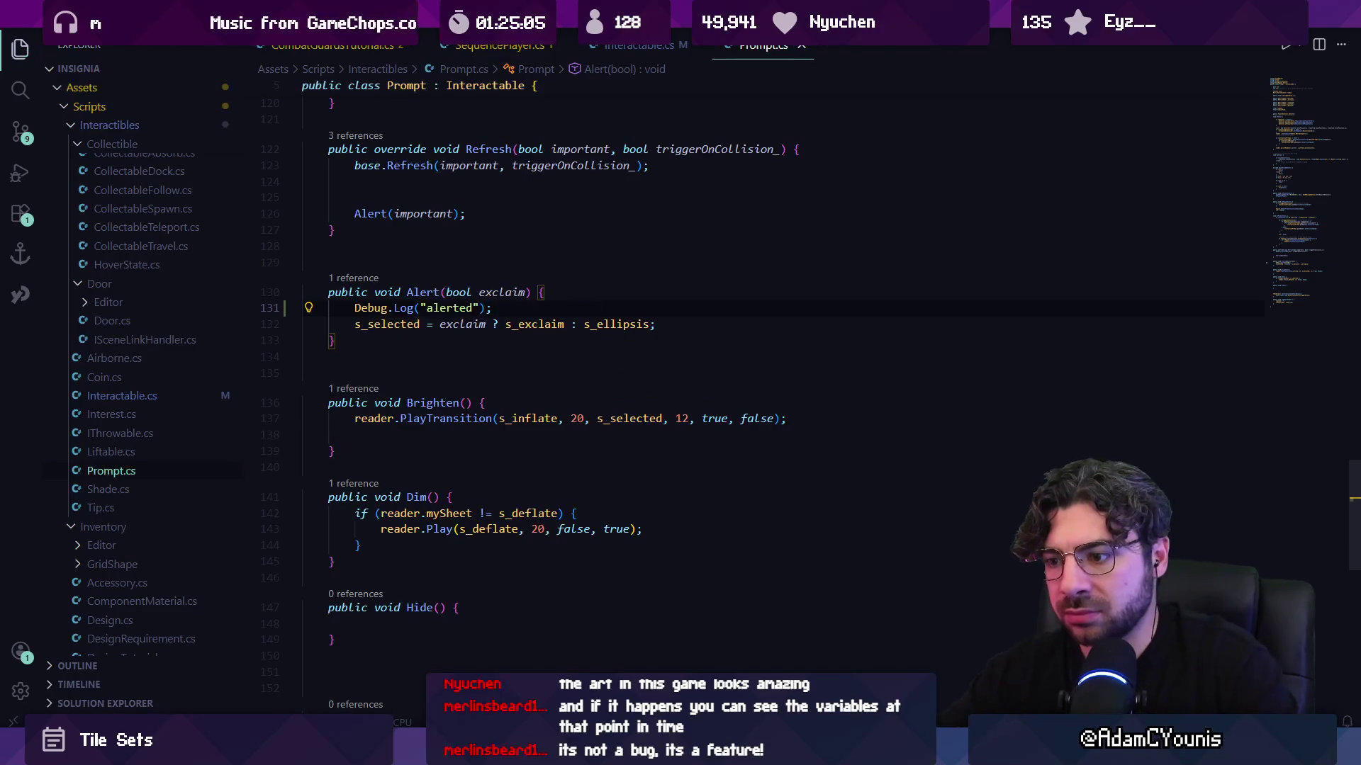
pyautogui.hotkey('alt', 'Tab')
pyautogui.click(104, 486)
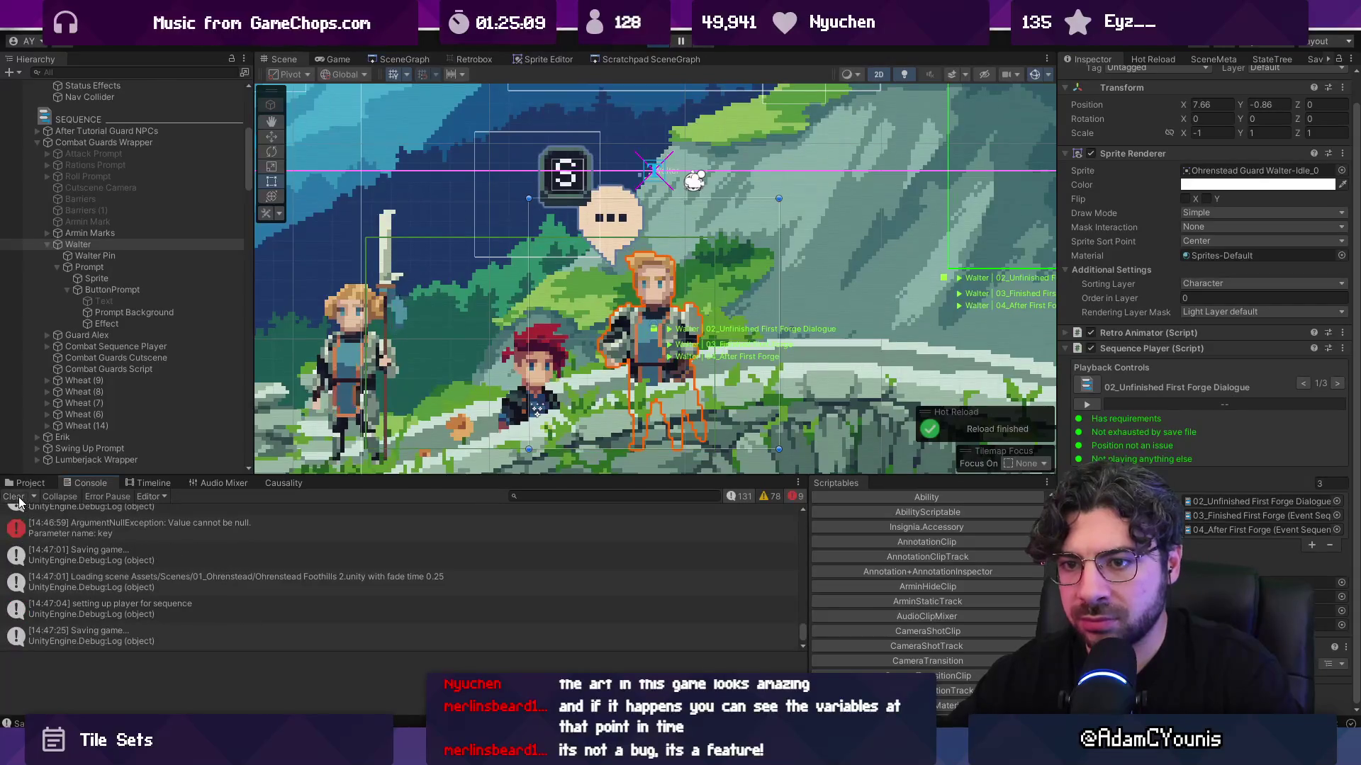
# - Delete the Debug.Log("alerted") line from Alert and save Prompt.cs
pyautogui.moveTo(571, 751)
pyautogui.hotkey('alt', 'Tab')
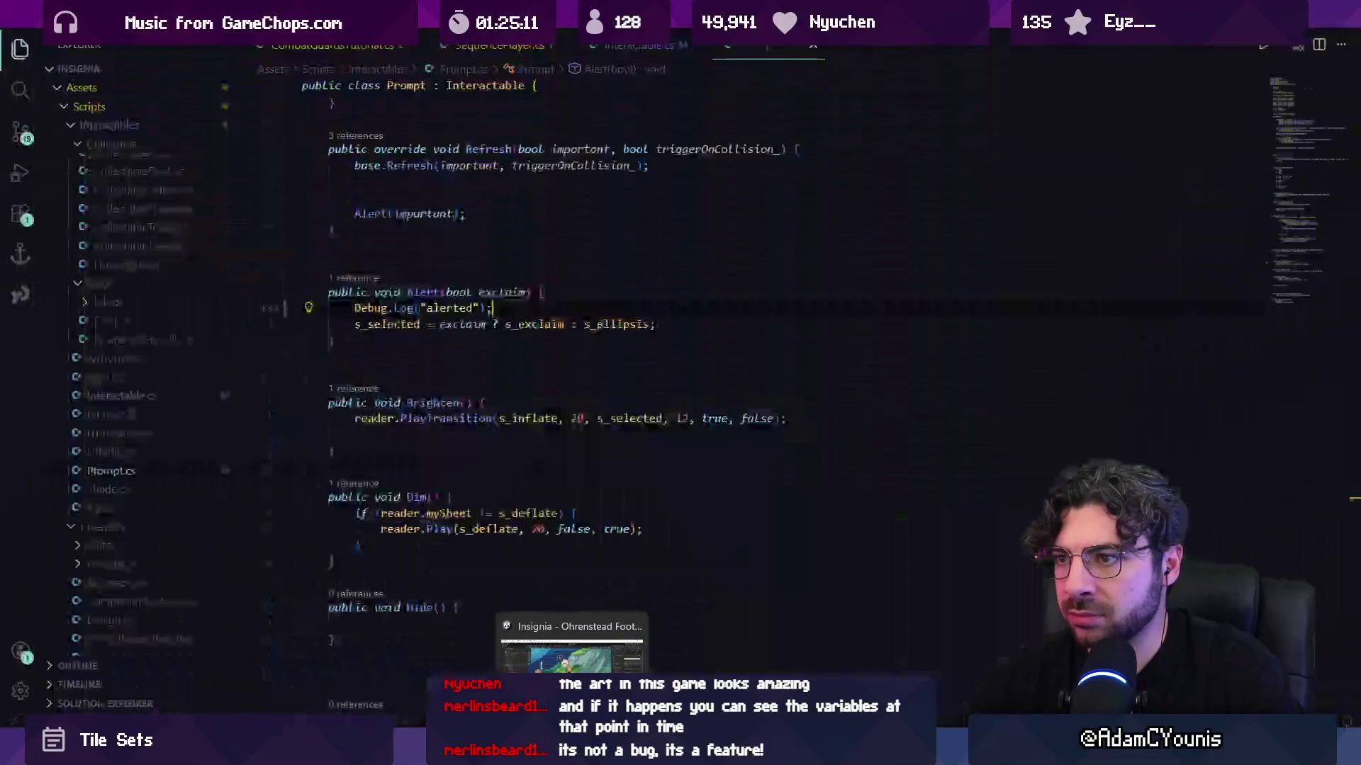
pyautogui.tripleClick(496, 308)
pyautogui.press('BackSpace')
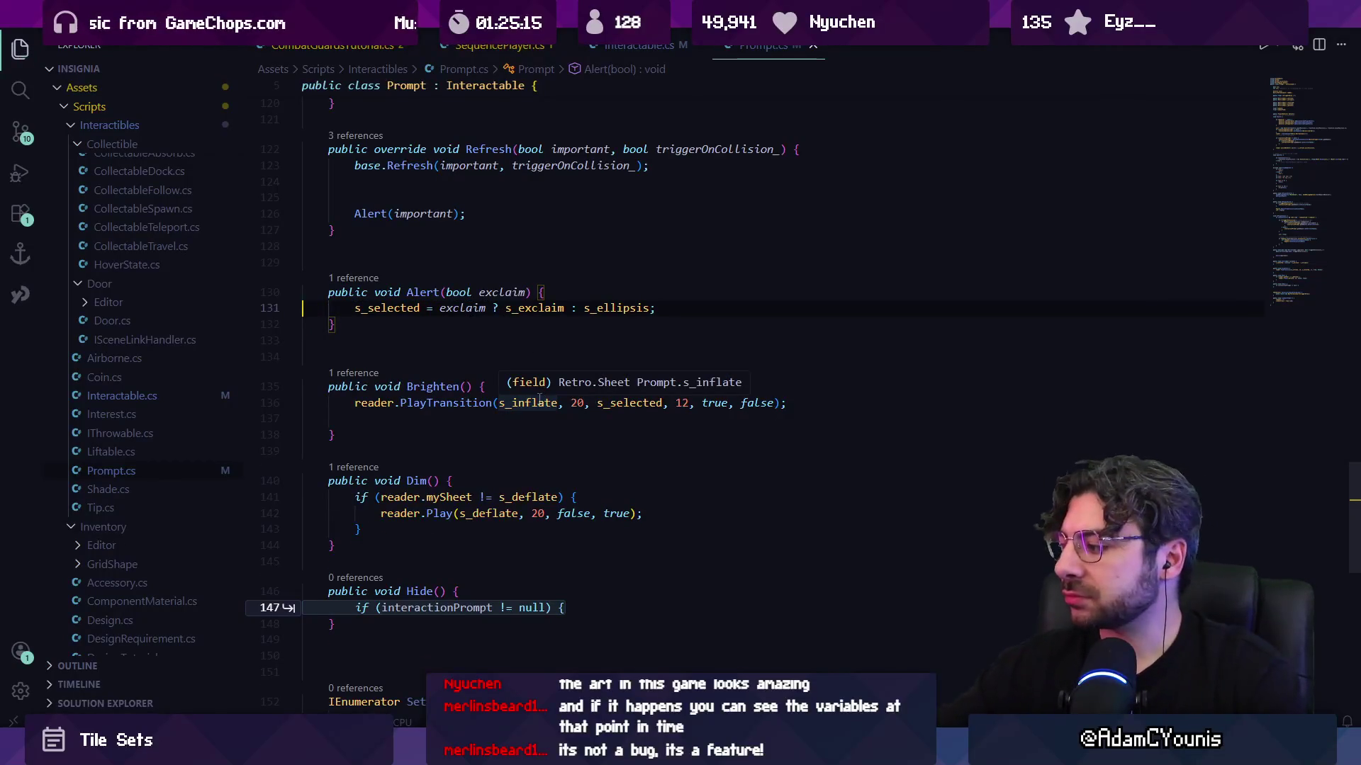
pyautogui.hotkey('ctrl', 's')
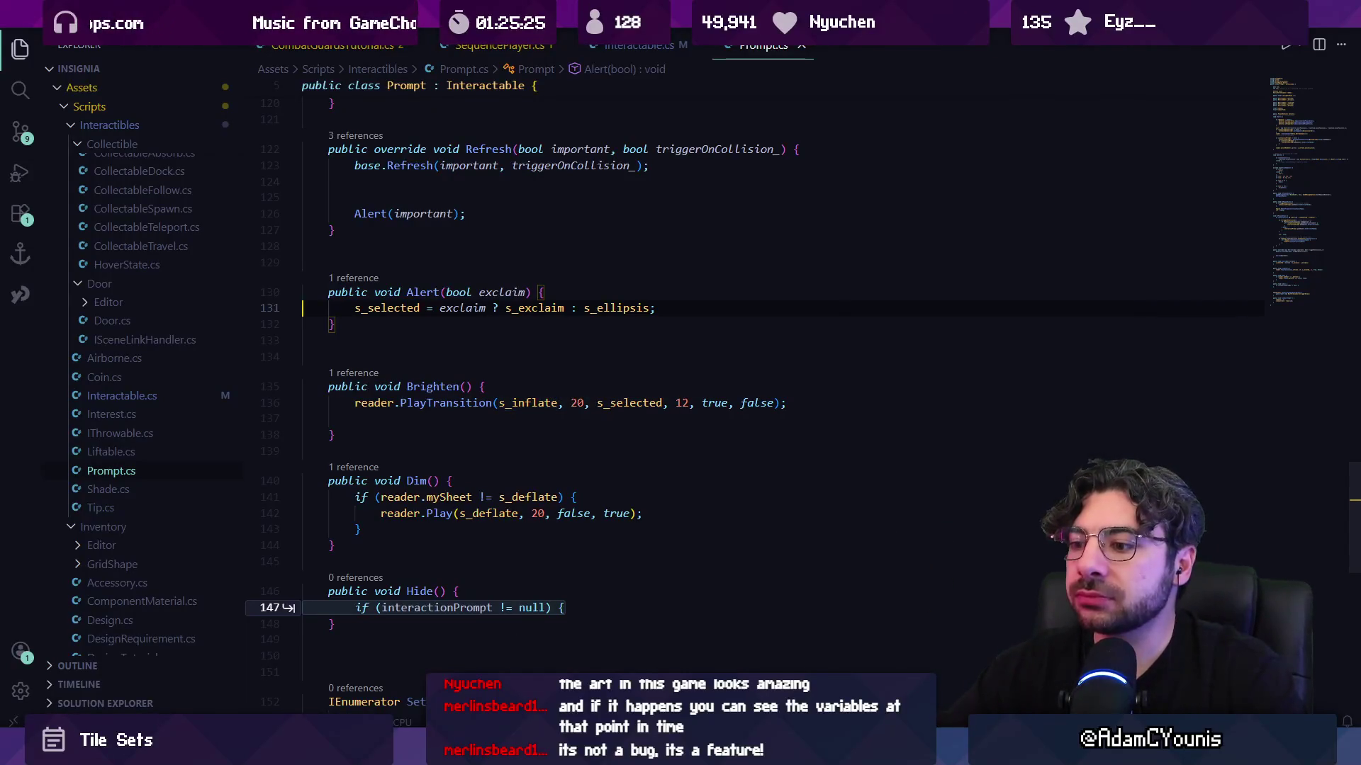
pyautogui.hotkey('alt', 'Tab')
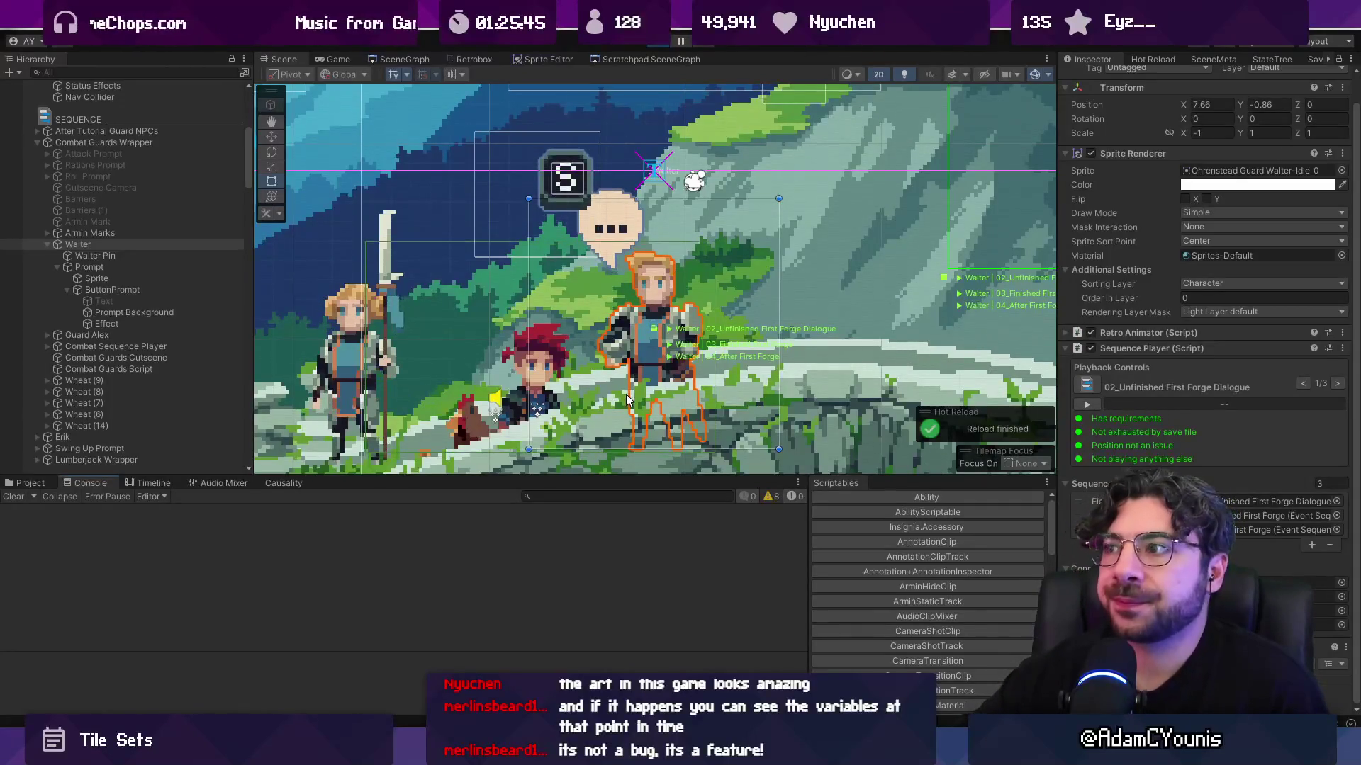
# - Talk to Walter in the Game view, open the playing Event Sequence asset, then stop the game
pyautogui.click(339, 59)
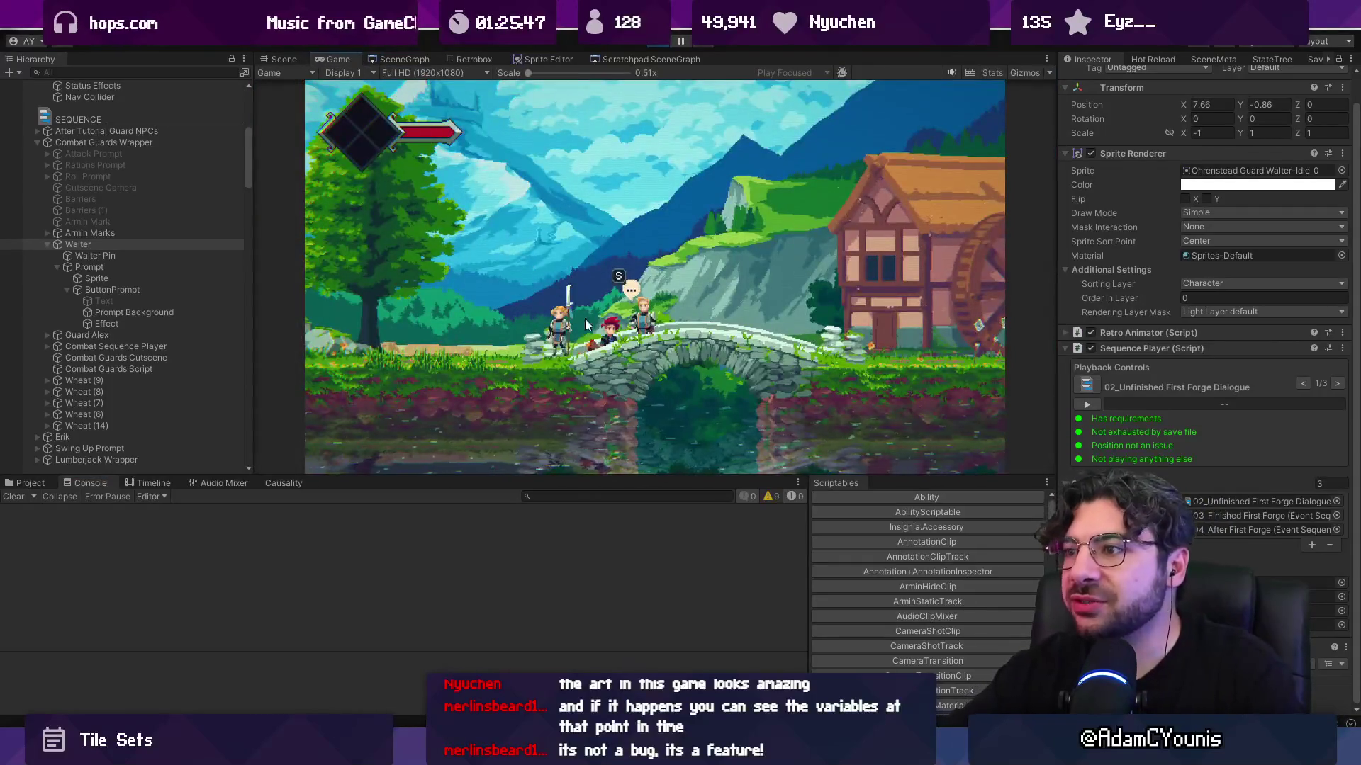
pyautogui.press('s')
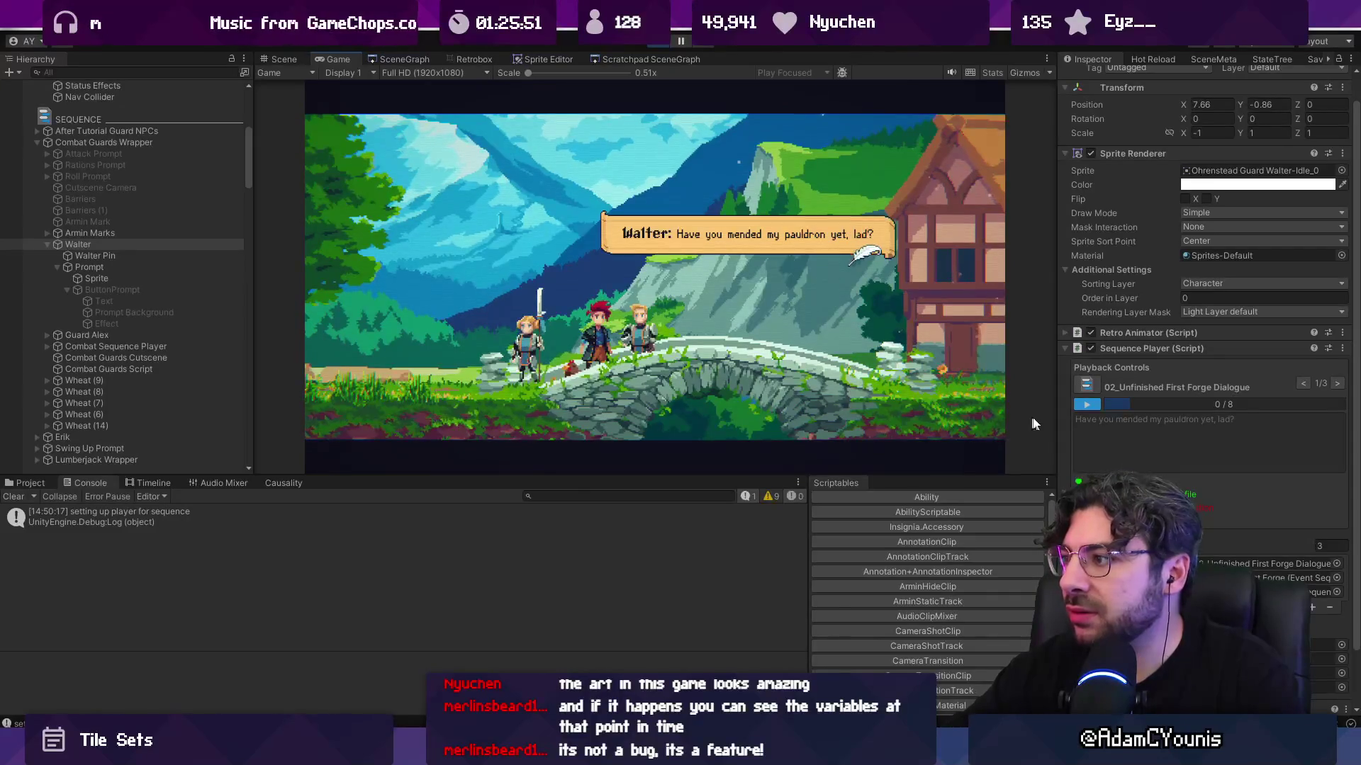
pyautogui.click(657, 307)
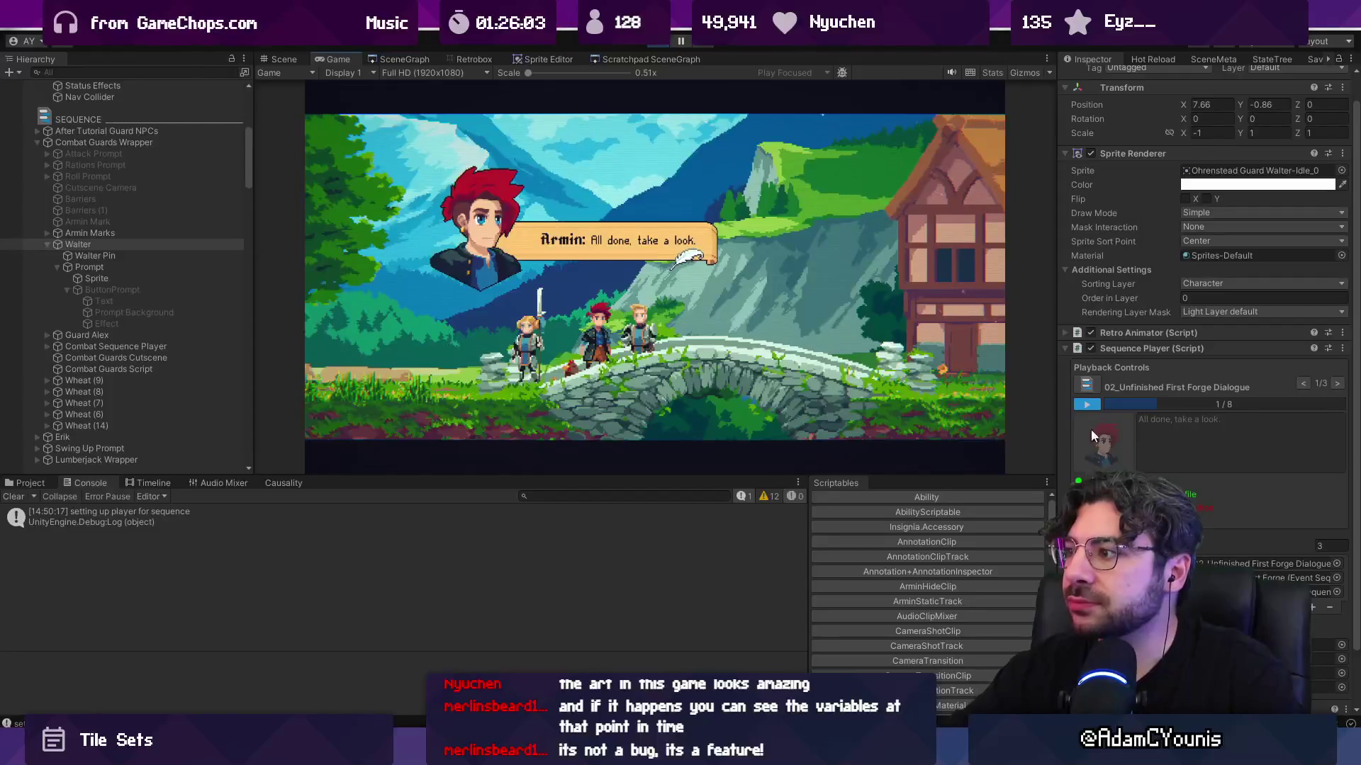
pyautogui.click(1085, 387)
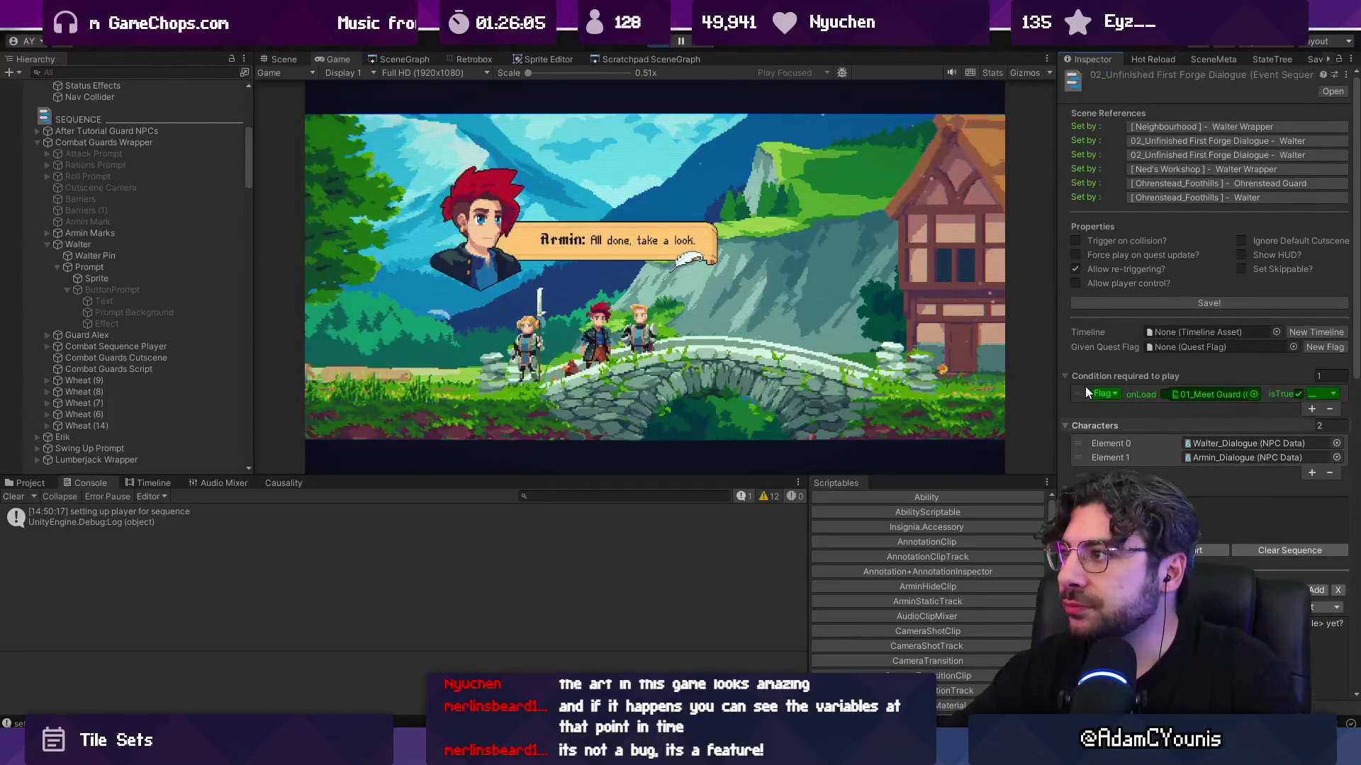
pyautogui.scroll(-3, 1086, 385)
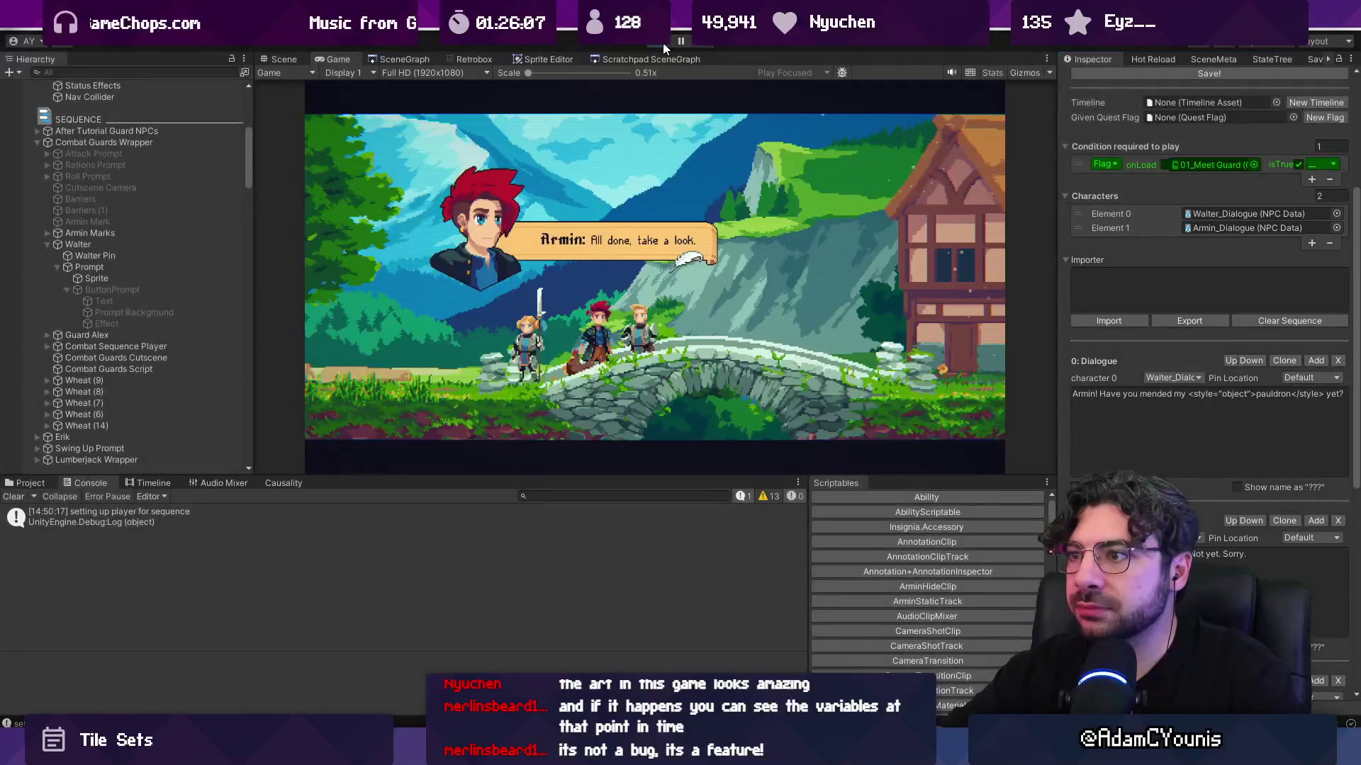
pyautogui.click(662, 42)
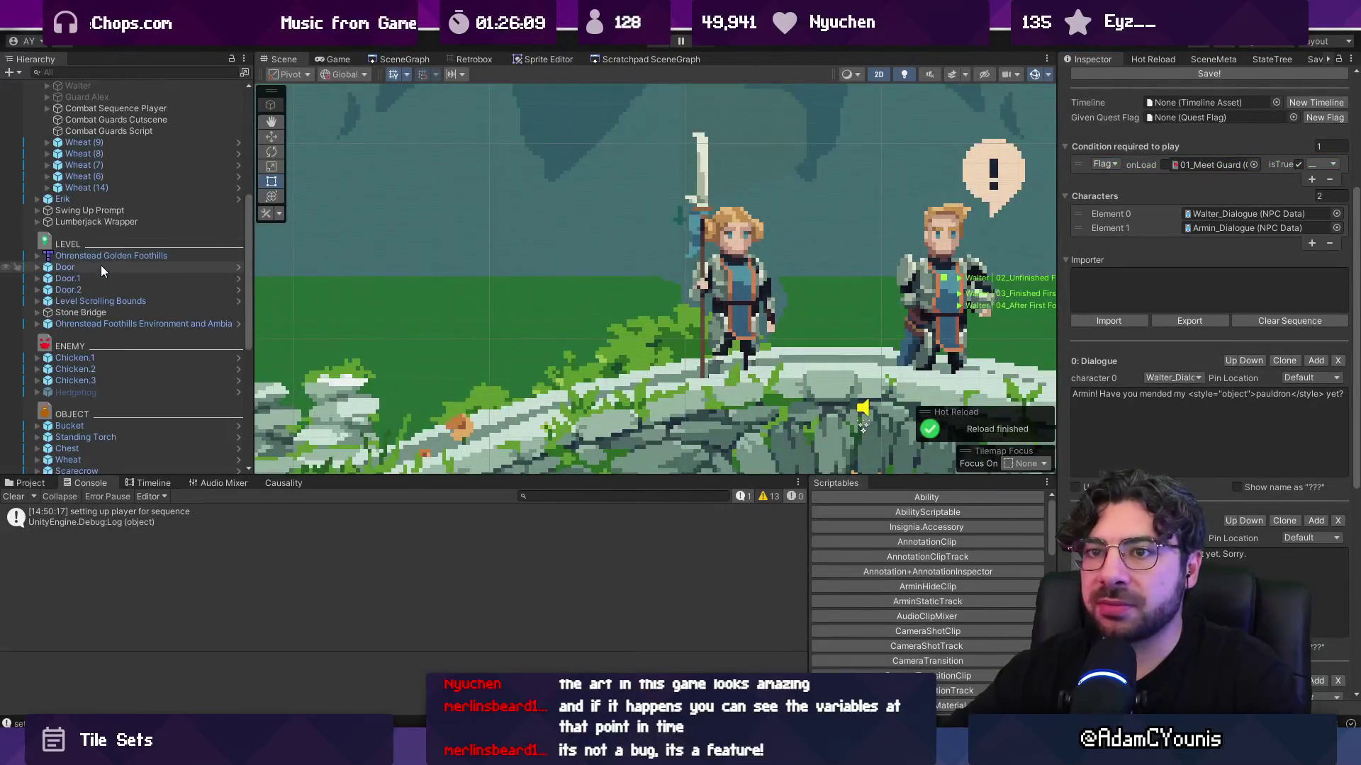
# - Replay the game and select Walter under Combat Guards Wrapper to inspect his Sequence Player
pyautogui.click(109, 233)
pyautogui.scroll(5, 127, 248)
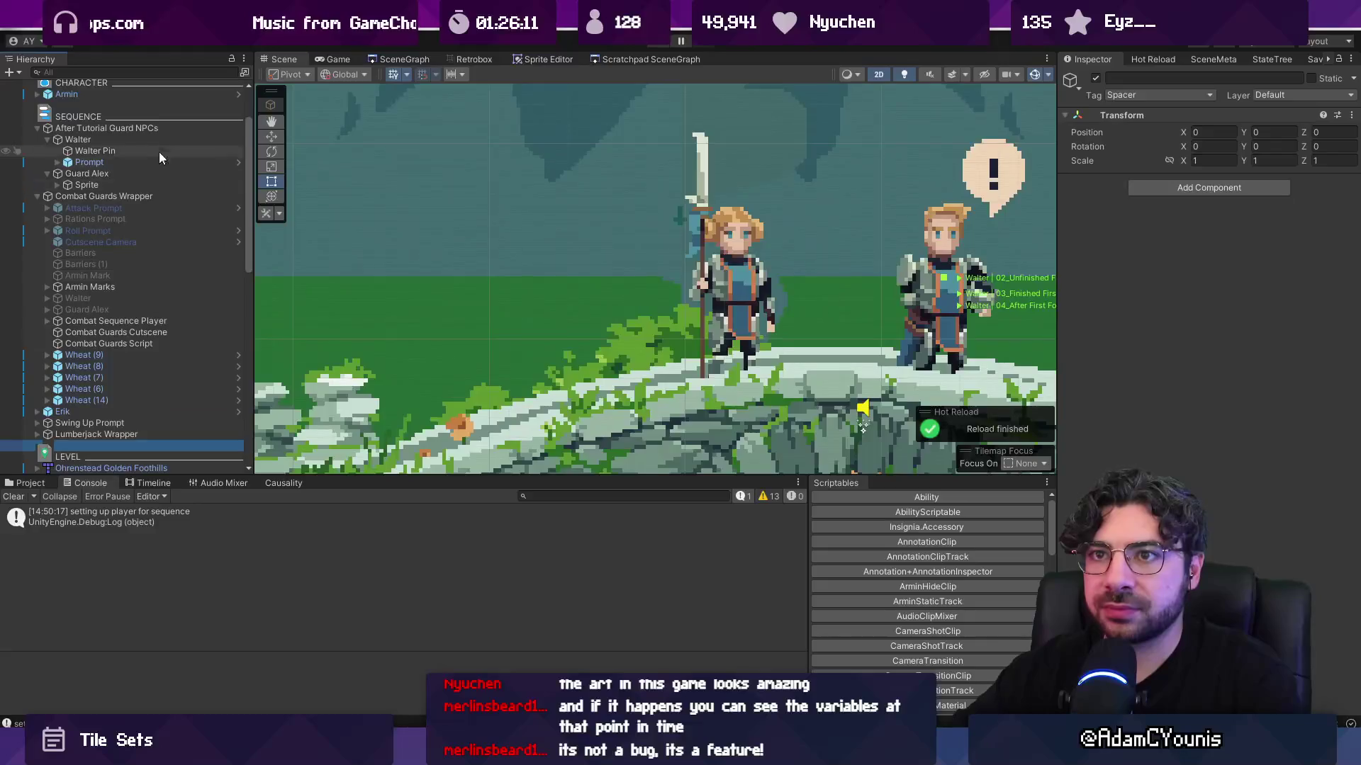
pyautogui.click(119, 130)
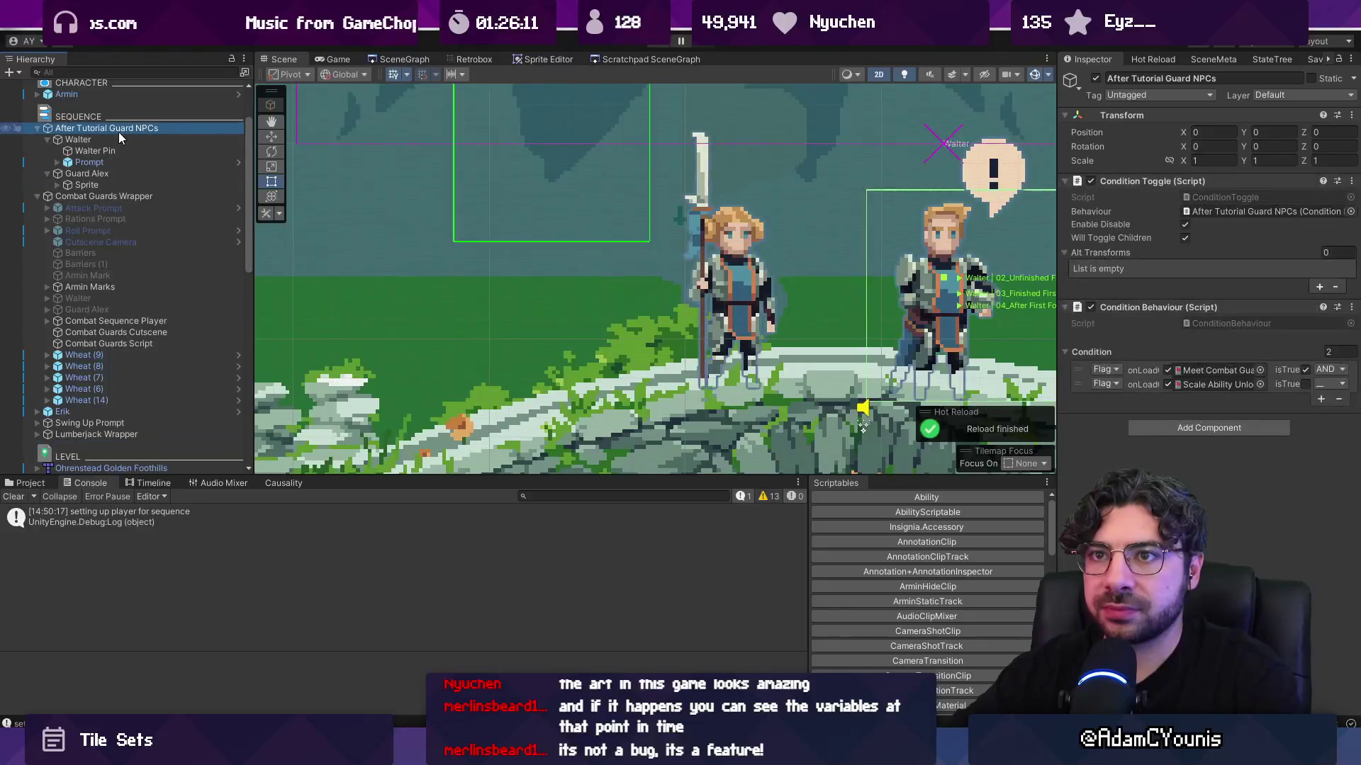
pyautogui.click(654, 45)
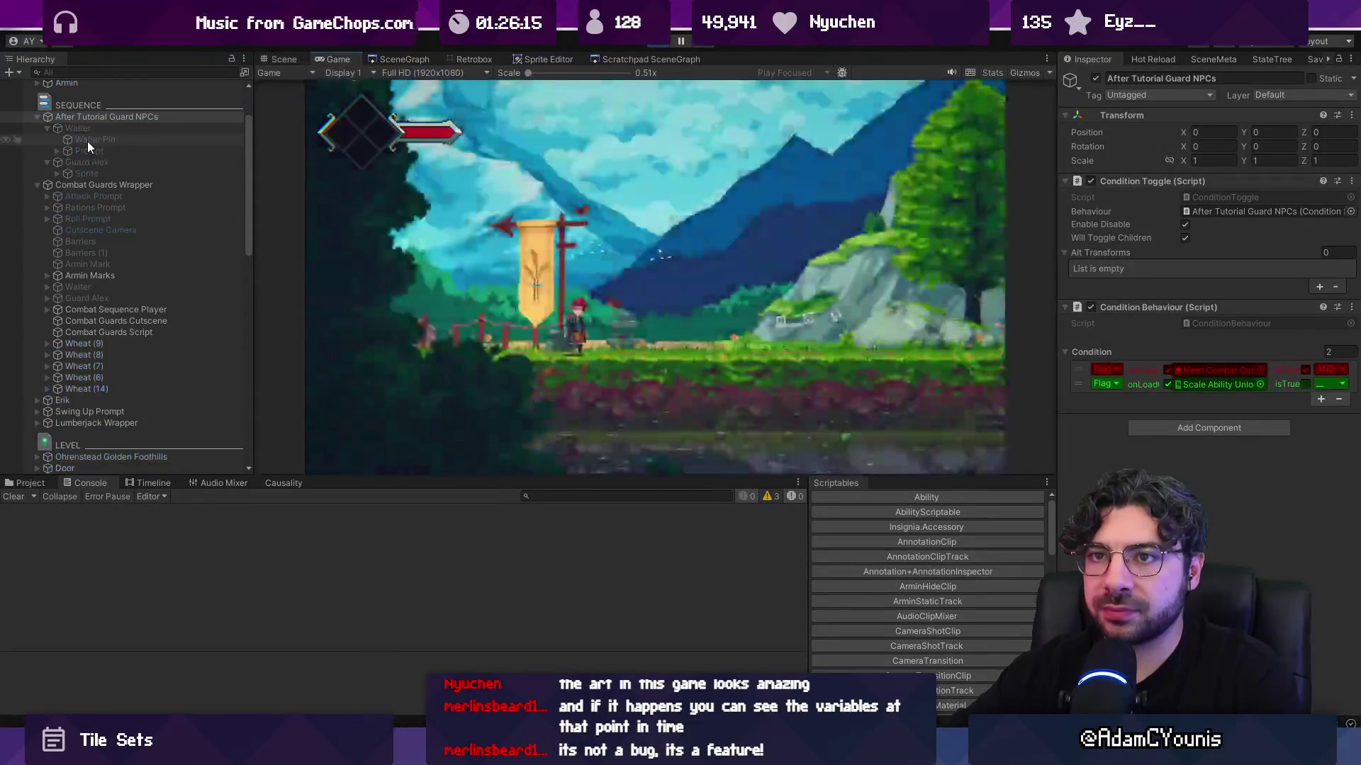
pyautogui.click(119, 184)
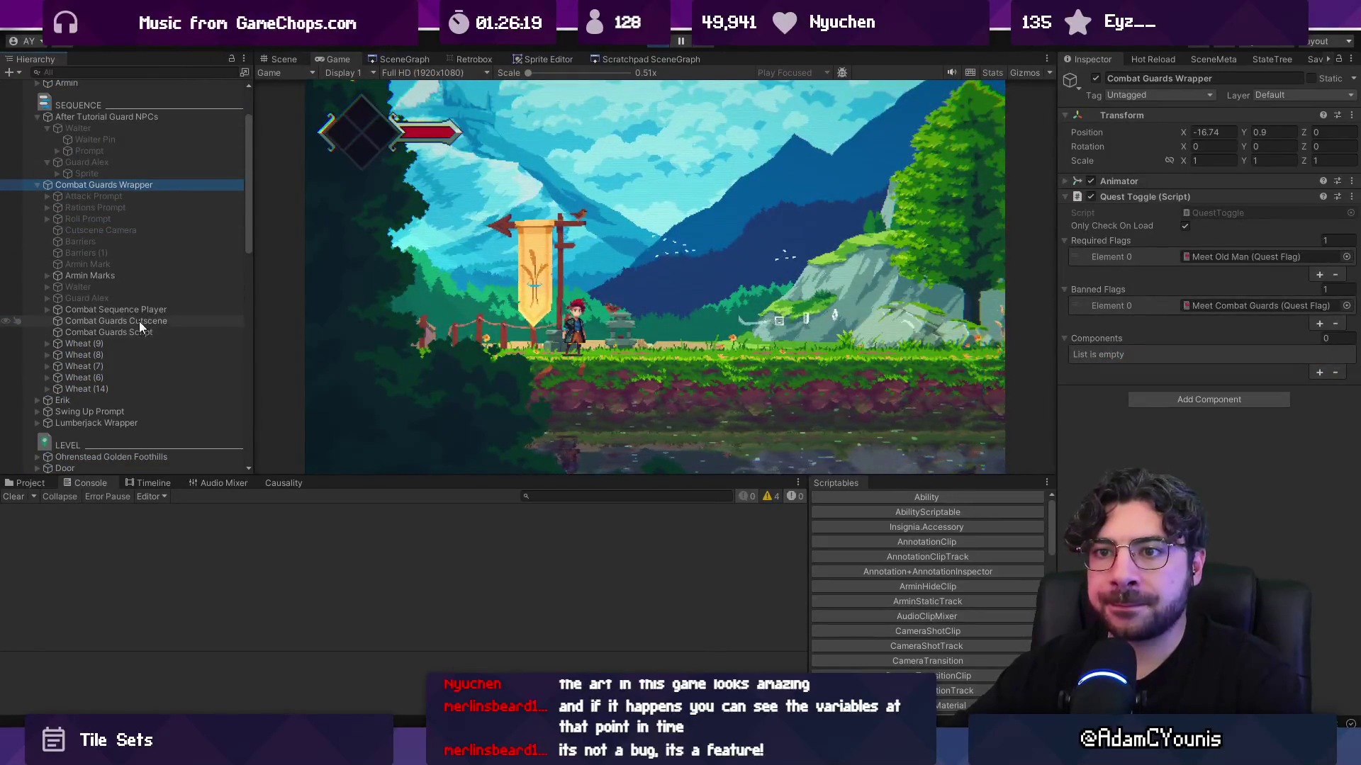
pyautogui.click(159, 288)
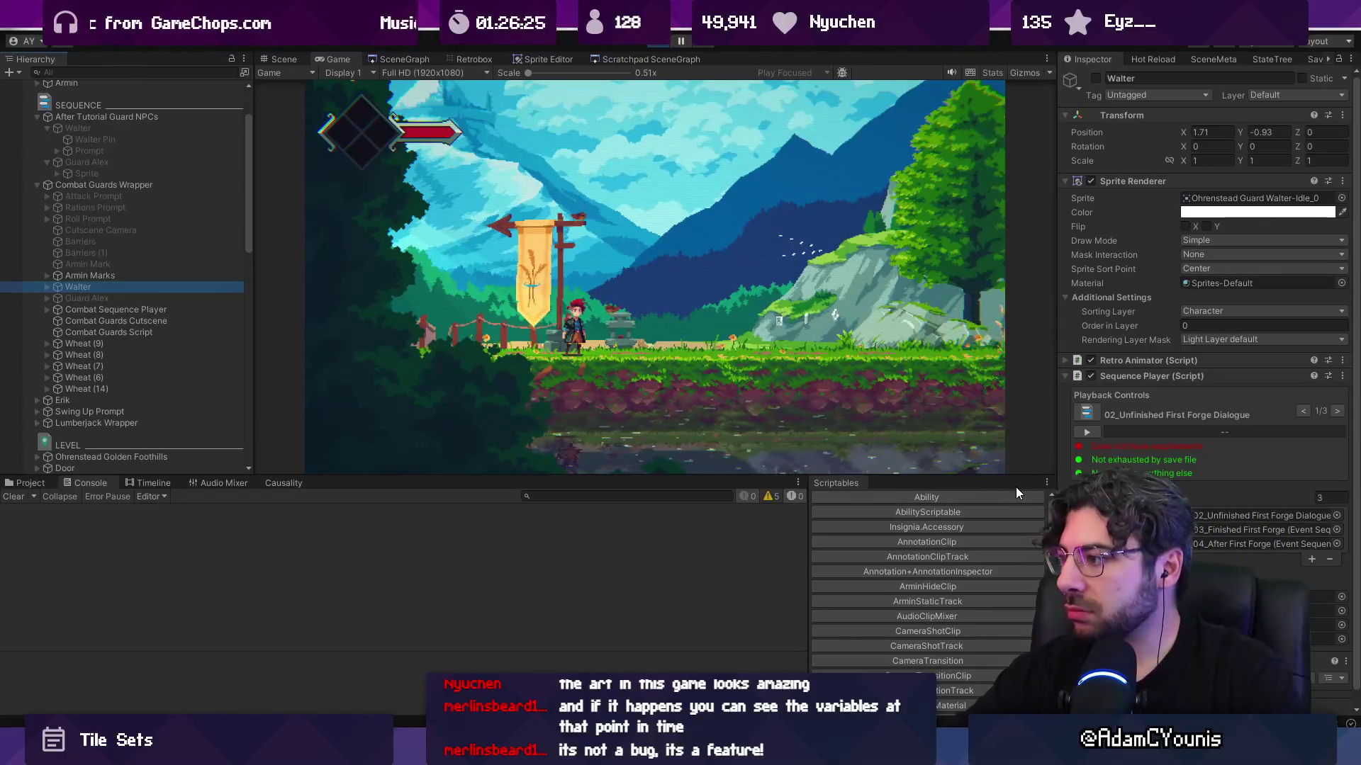
pyautogui.click(1342, 377)
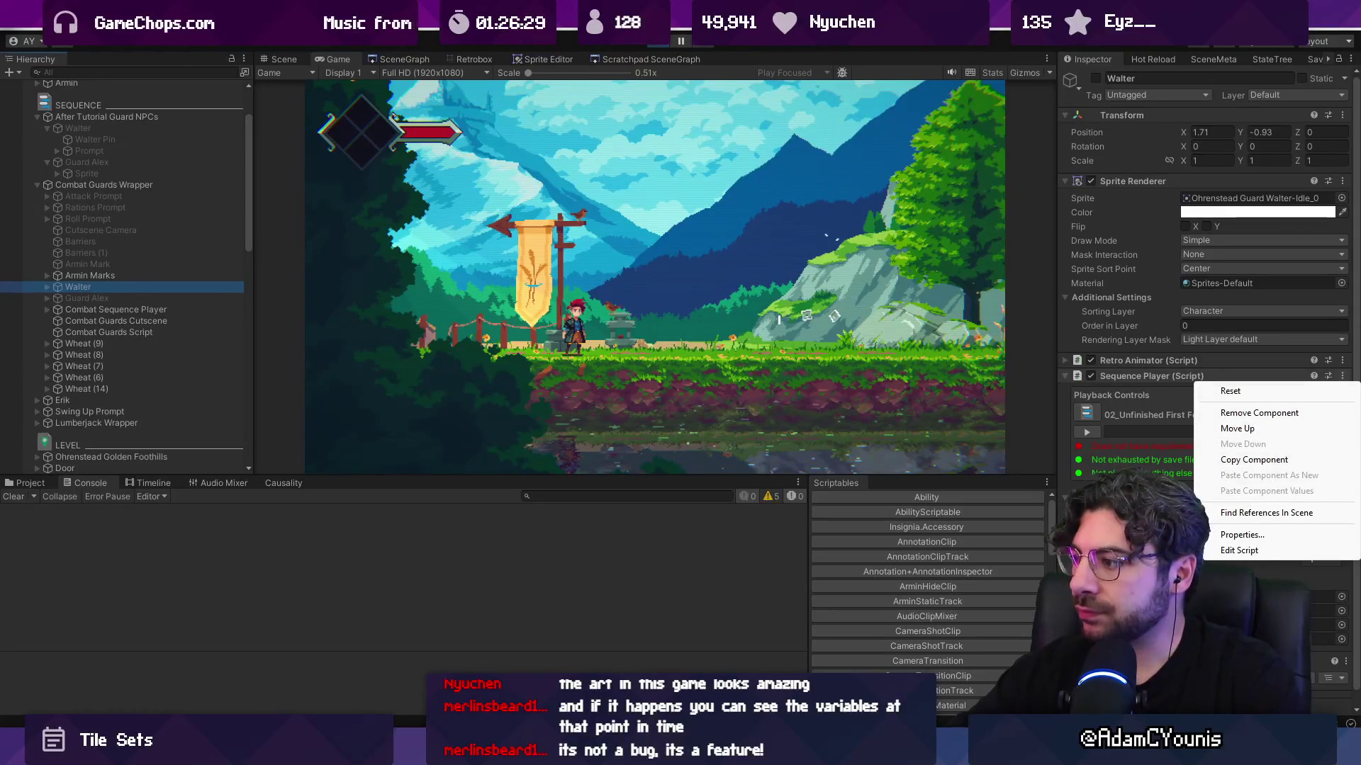
pyautogui.click(1239, 550)
pyautogui.hotkey('alt', 'Tab')
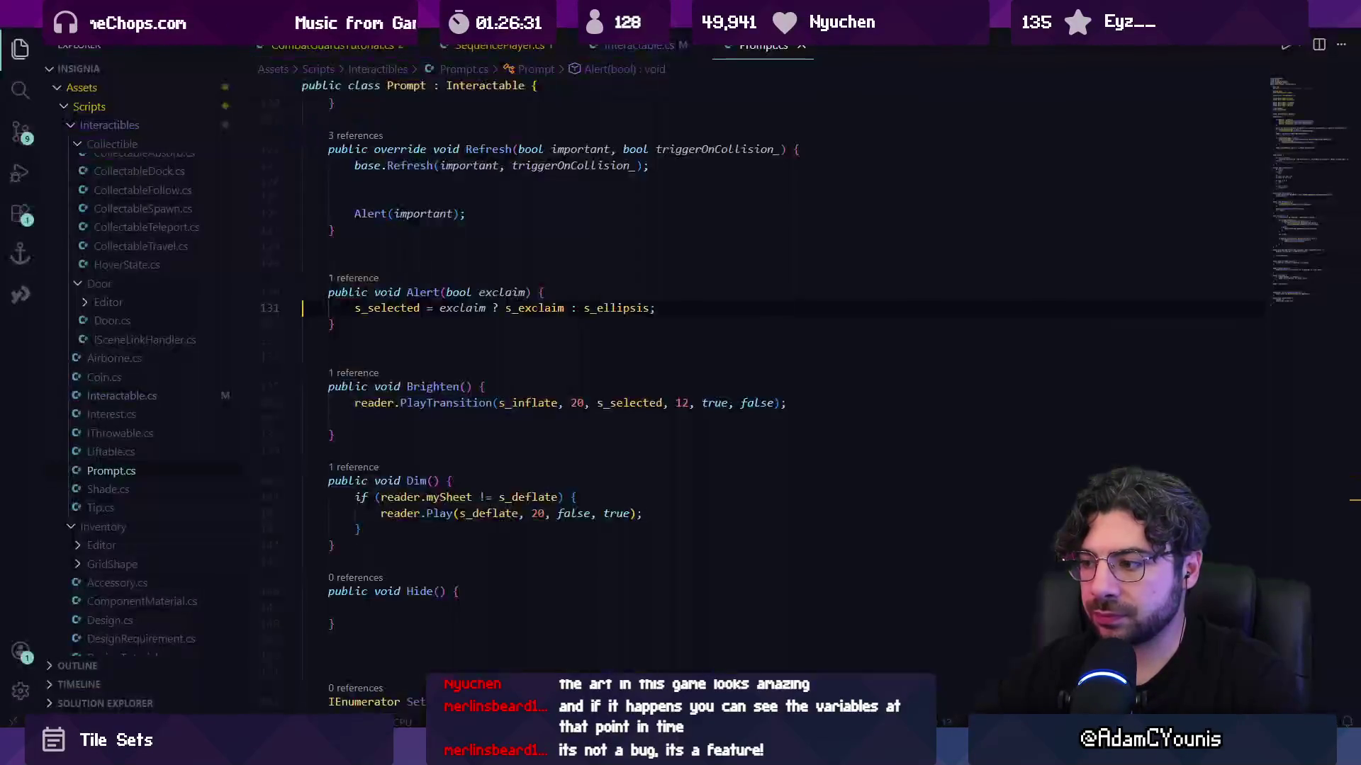
pyautogui.hotkey('ctrl', 'p')
pyautogui.write('SequencePlayer')
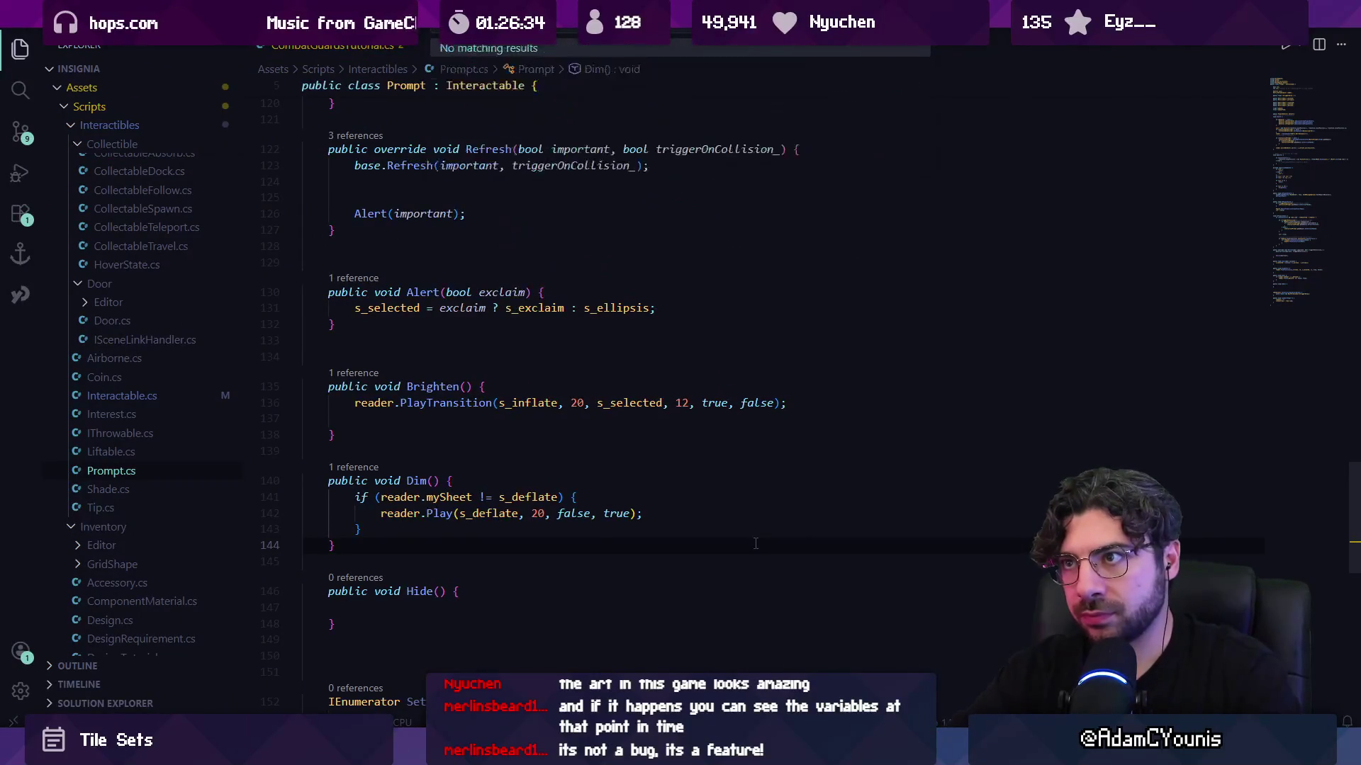
pyautogui.press('Return')
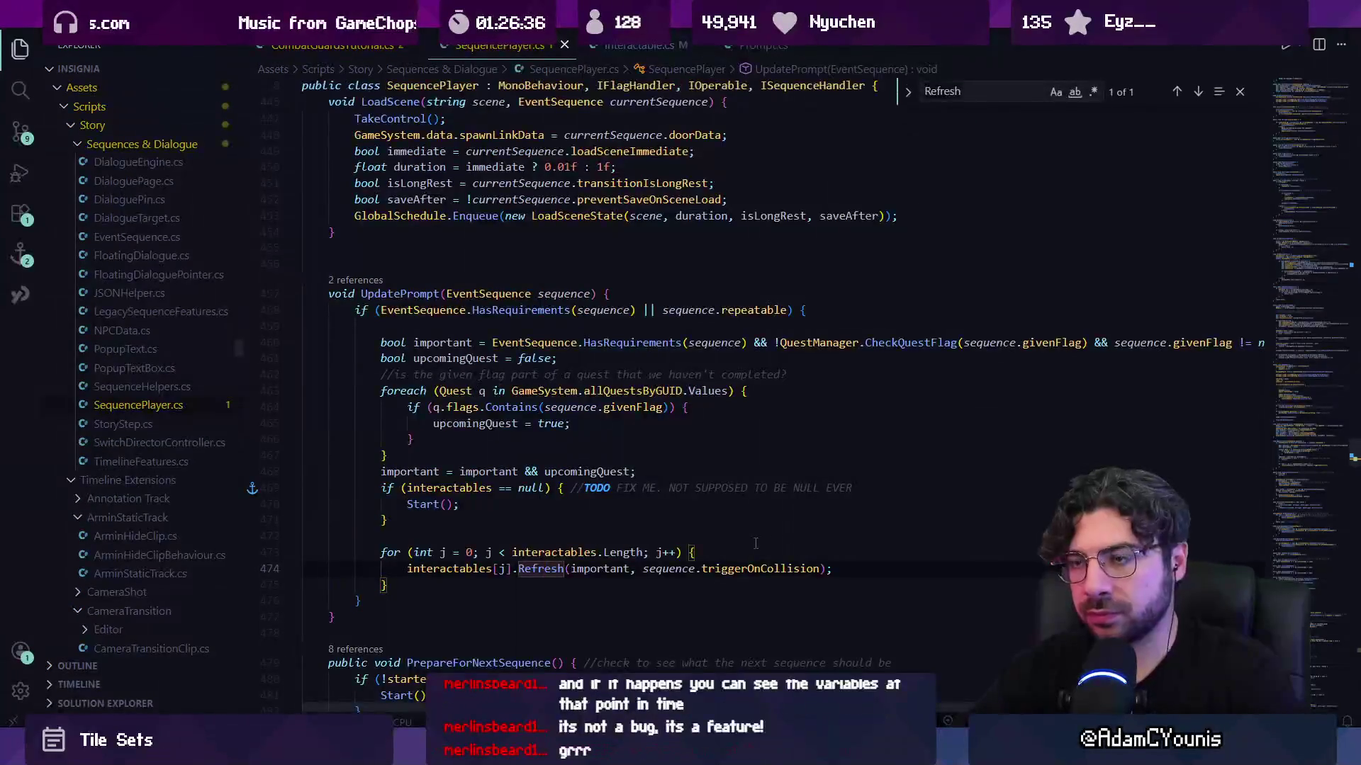
pyautogui.hotkey('ctrl', 'f')
pyautogui.write('currentsequence')
pyautogui.press('Escape')
pyautogui.press('F12')
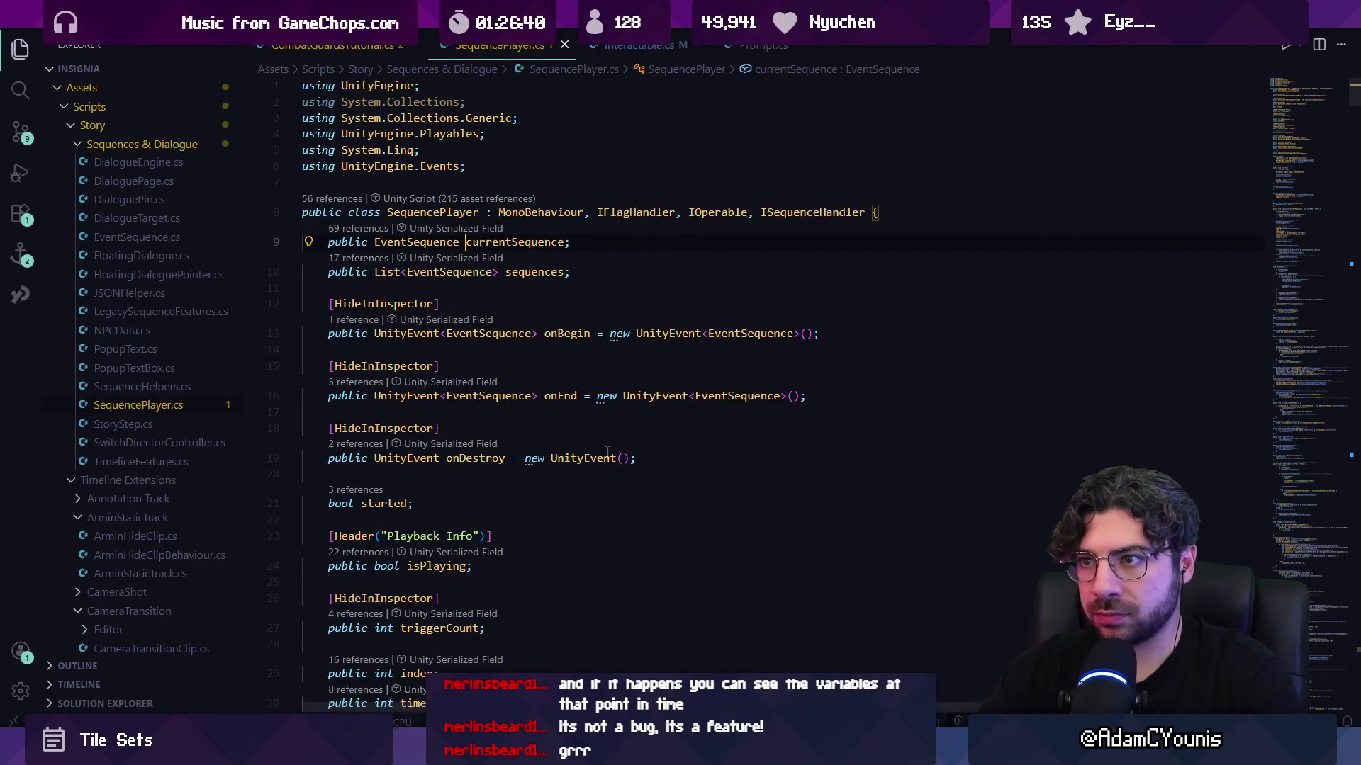
pyautogui.scroll(-6, 608, 452)
pyautogui.scroll(6, 617, 452)
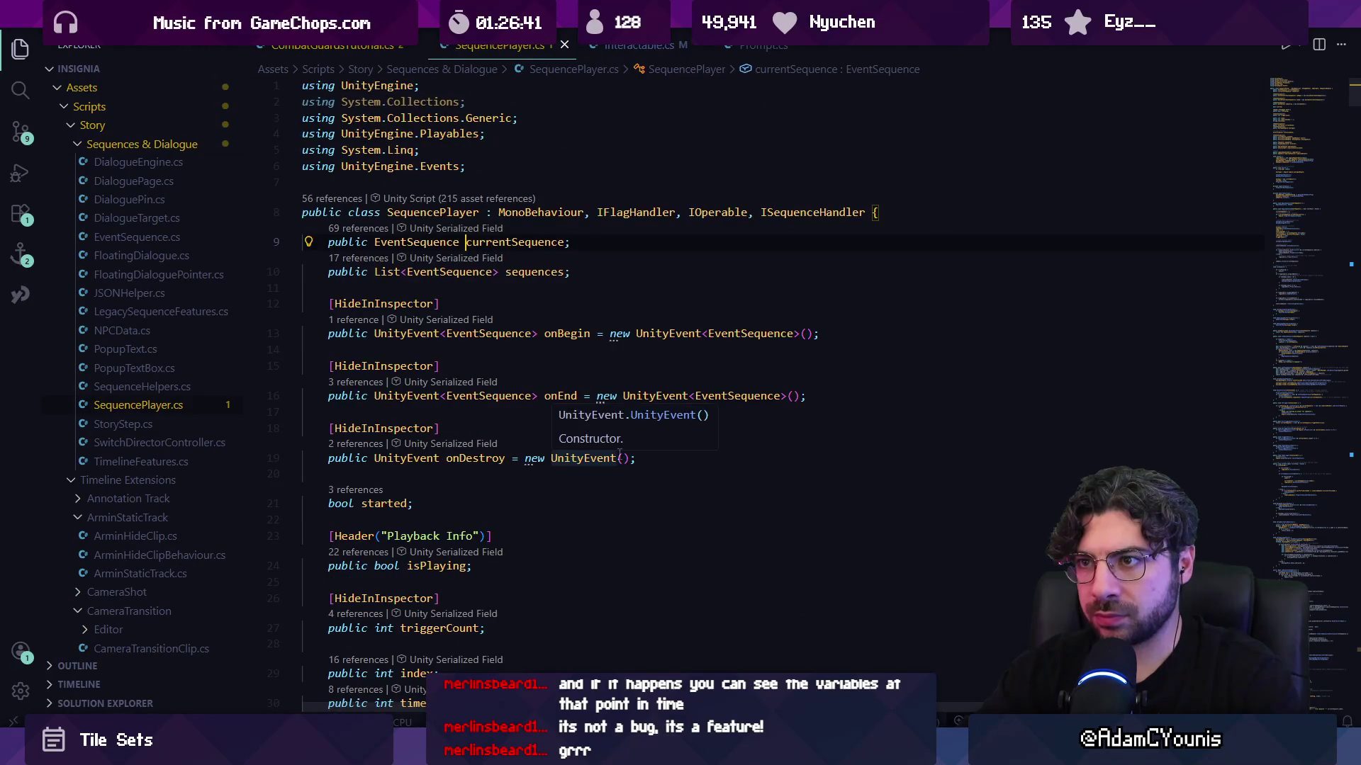
pyautogui.scroll(-15, 620, 453)
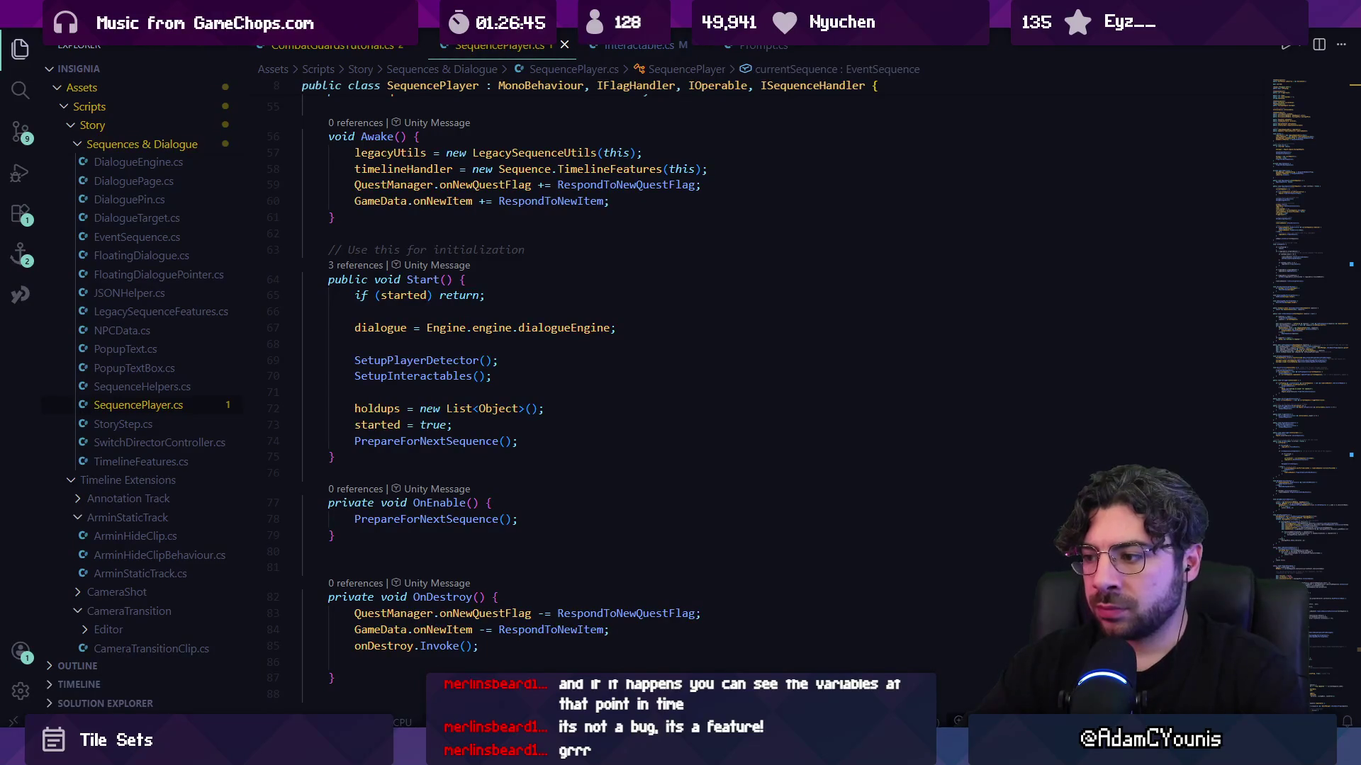
pyautogui.hotkey('alt', 'Tab')
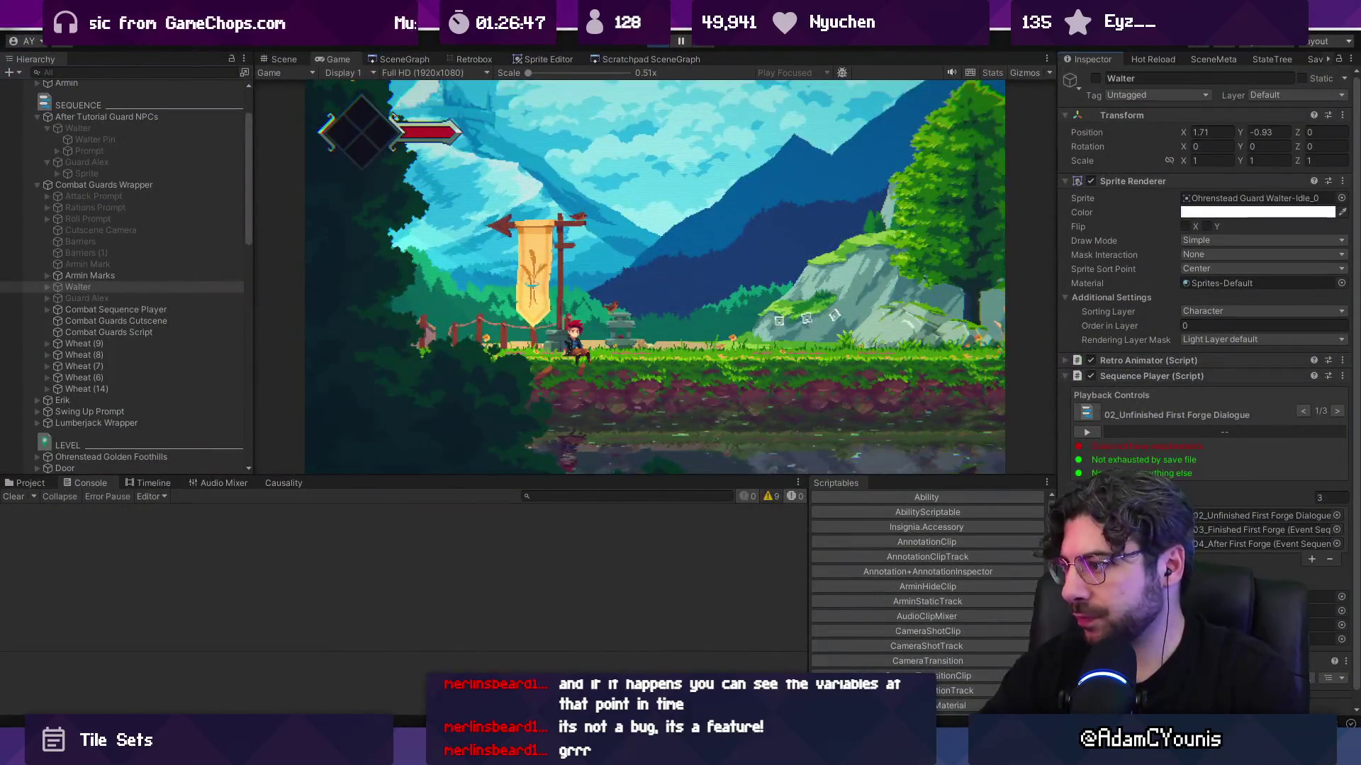
pyautogui.hotkey('alt', 'Tab')
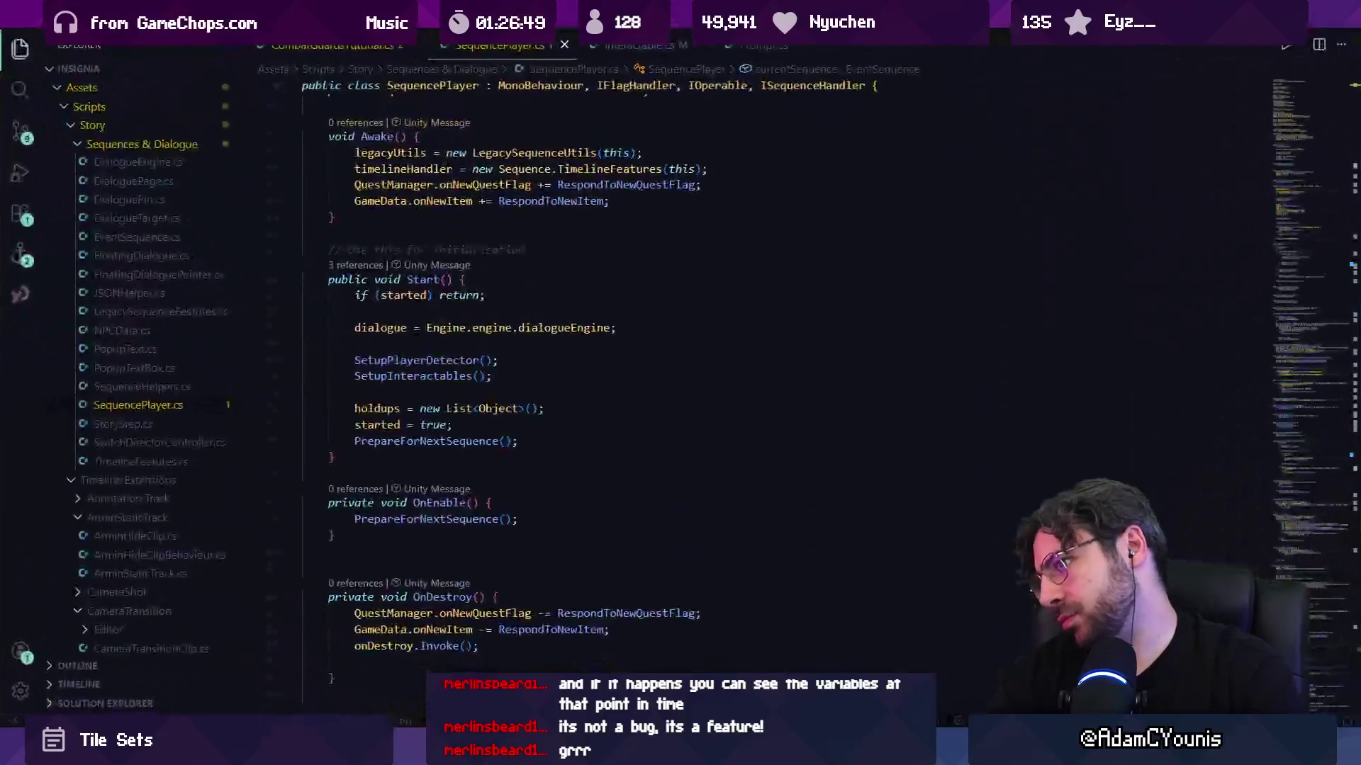
pyautogui.scroll(10, 651, 530)
pyautogui.hotkey('ctrl', 'p')
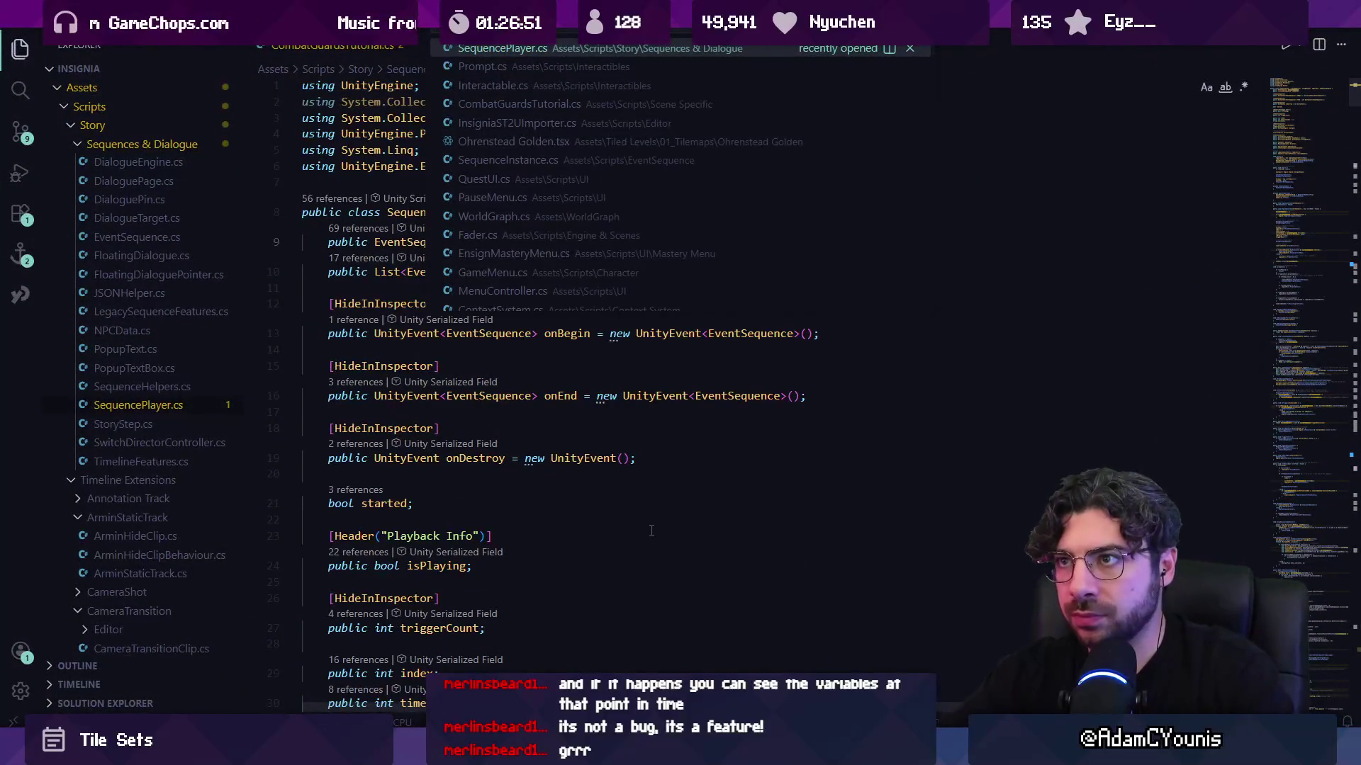
pyautogui.press('Escape')
pyautogui.hotkey('ctrl', 'p')
pyautogui.write('SequencePlayerEditor')
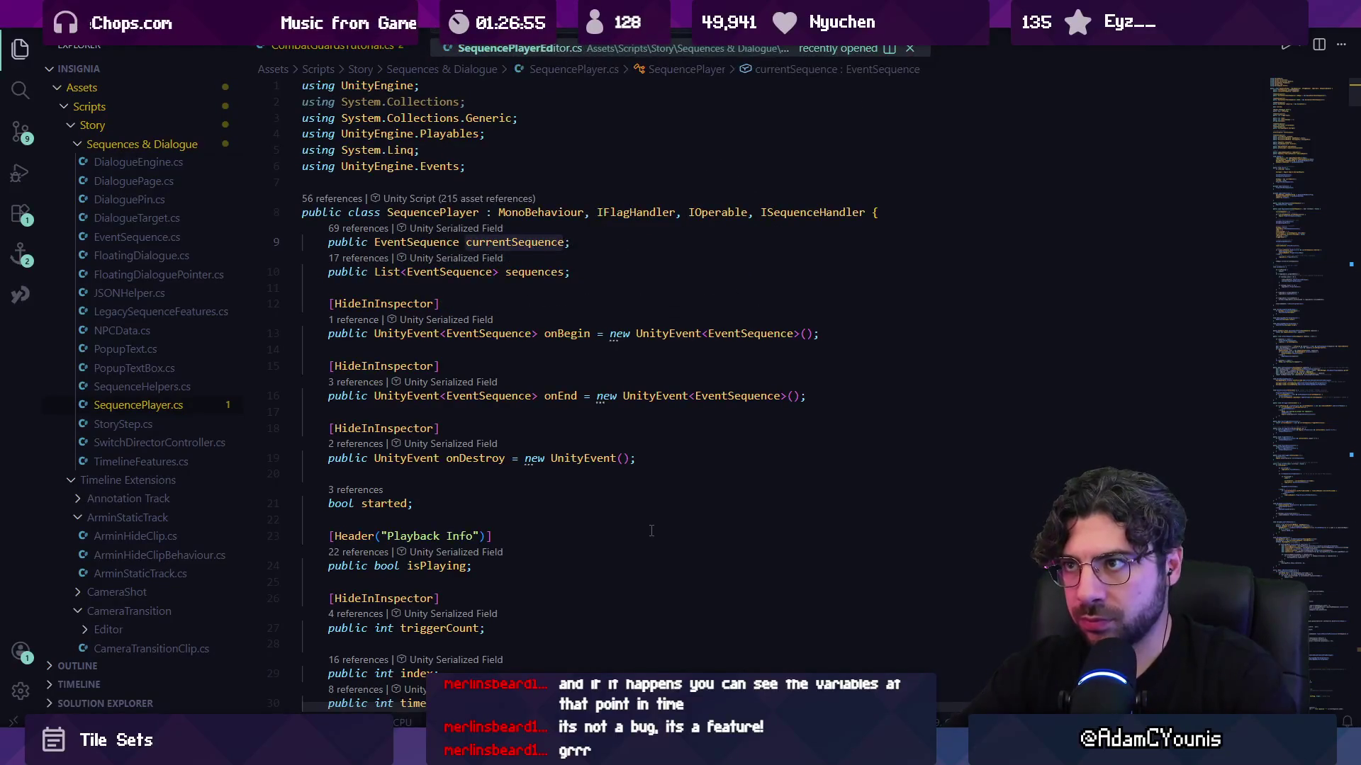
pyautogui.press('Return')
pyautogui.hotkey('ctrl', 'f')
pyautogui.write('curfren')
pyautogui.press('BackSpace')
pyautogui.press('BackSpace')
pyautogui.press('BackSpace')
pyautogui.write('rentseuqw')
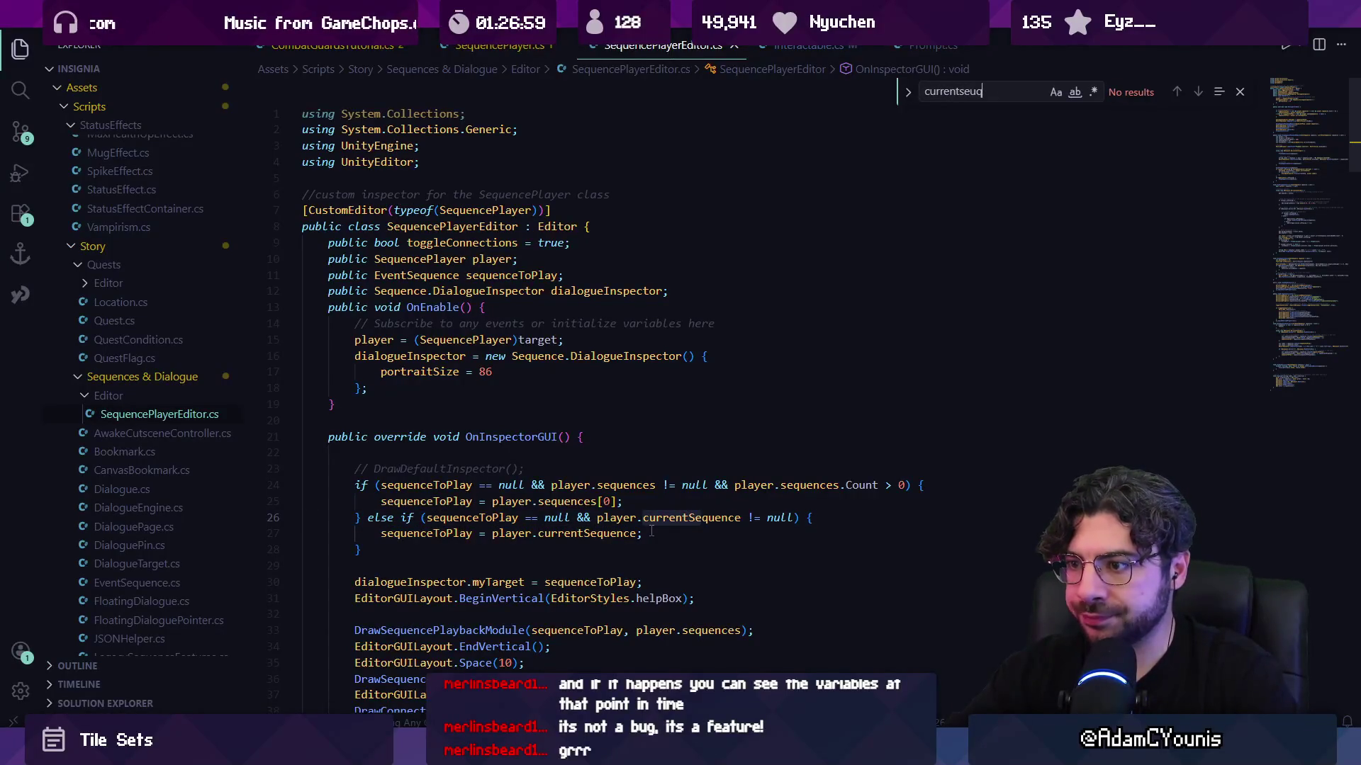
pyautogui.press('BackSpace')
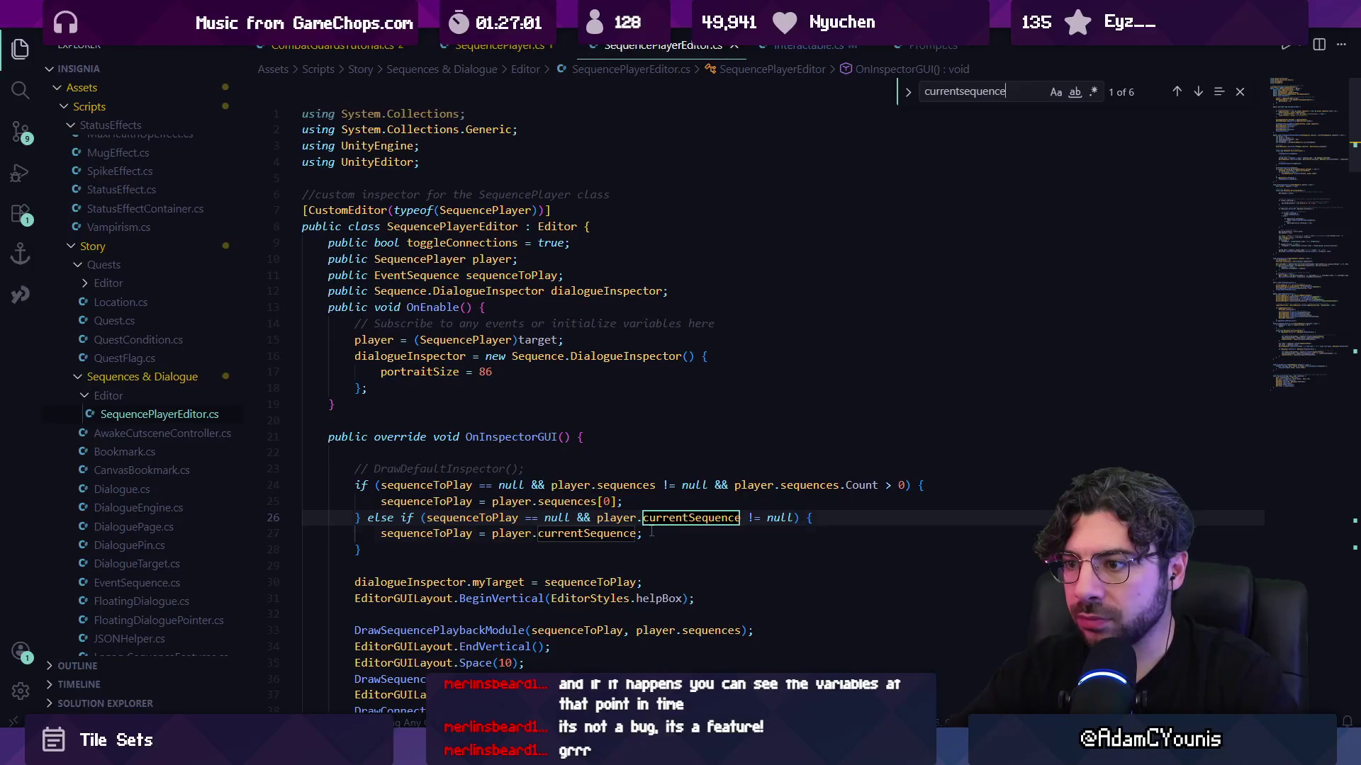
pyautogui.press('Return')
pyautogui.press('Return')
pyautogui.hotkey('shift', 'Return')
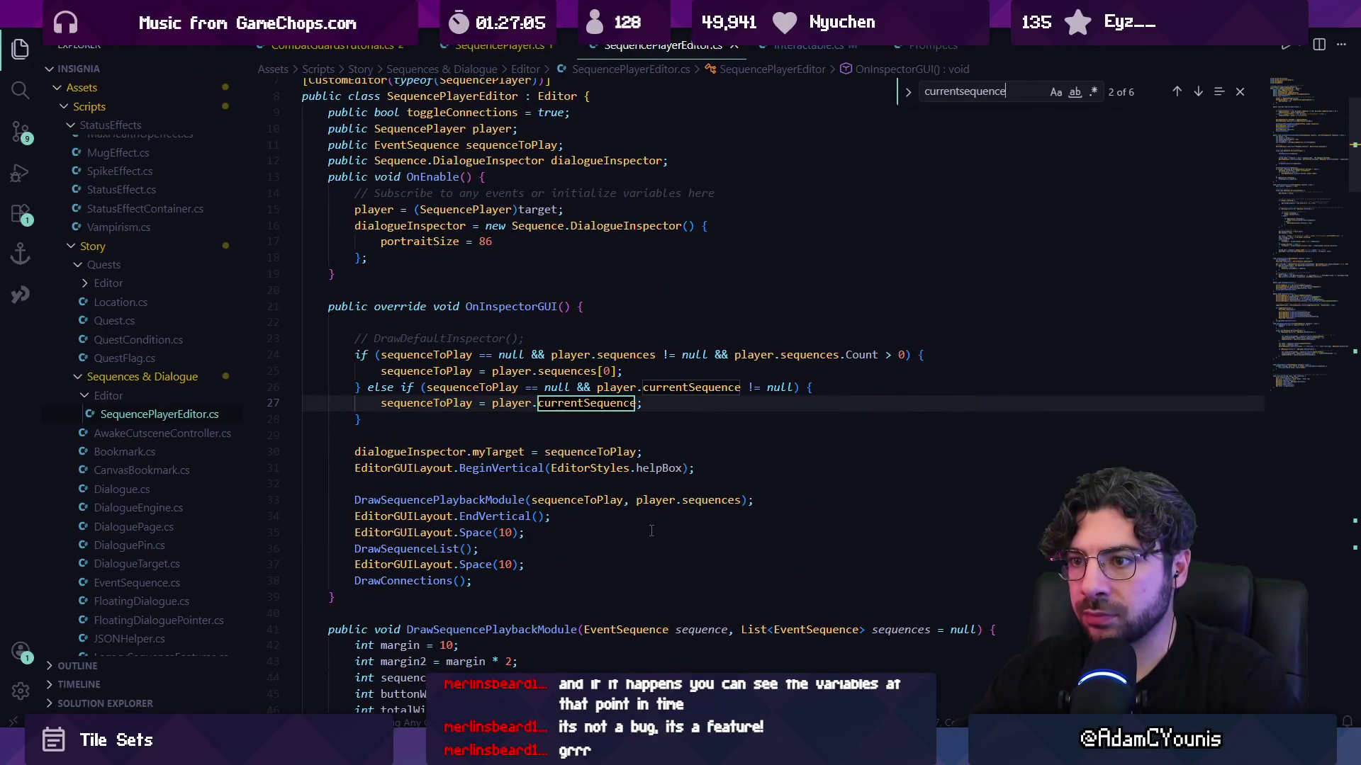
pyautogui.doubleClick(436, 354)
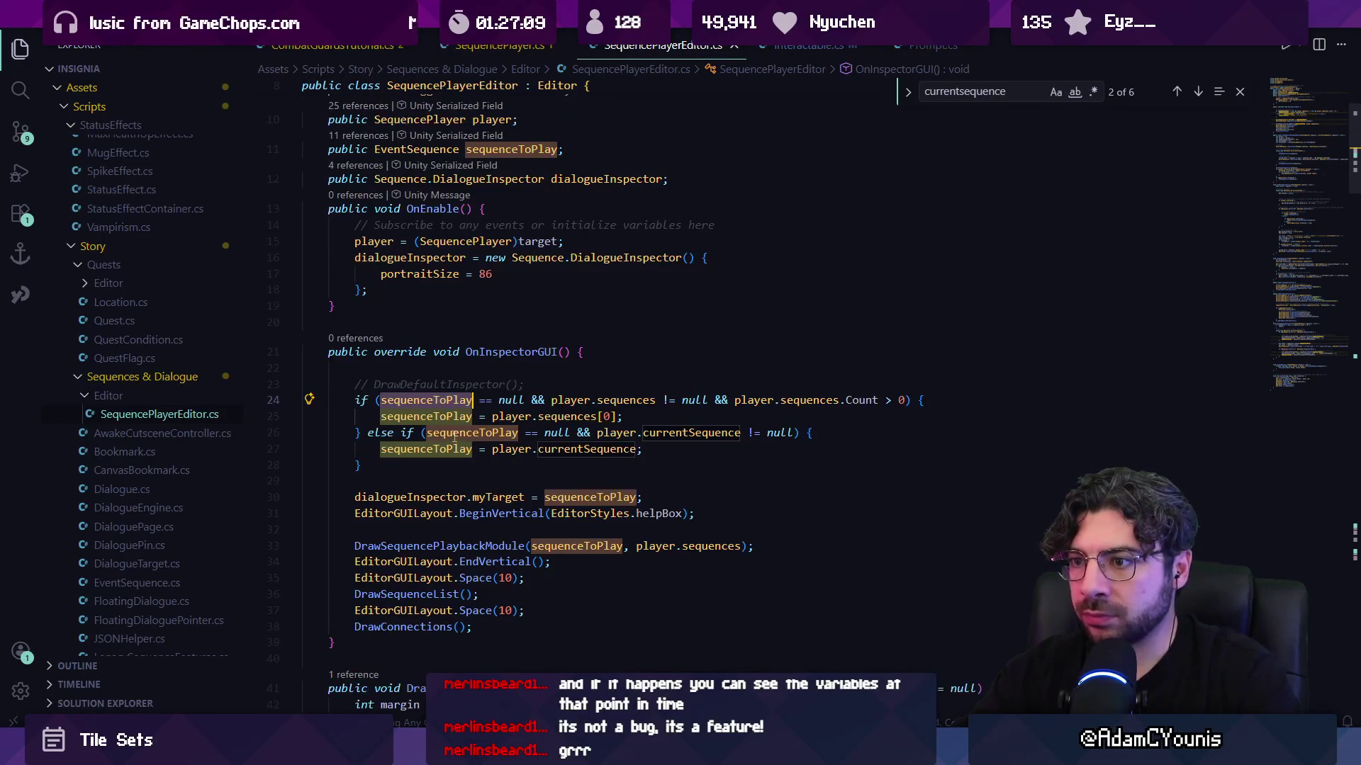
pyautogui.click(448, 416)
pyautogui.click(622, 417)
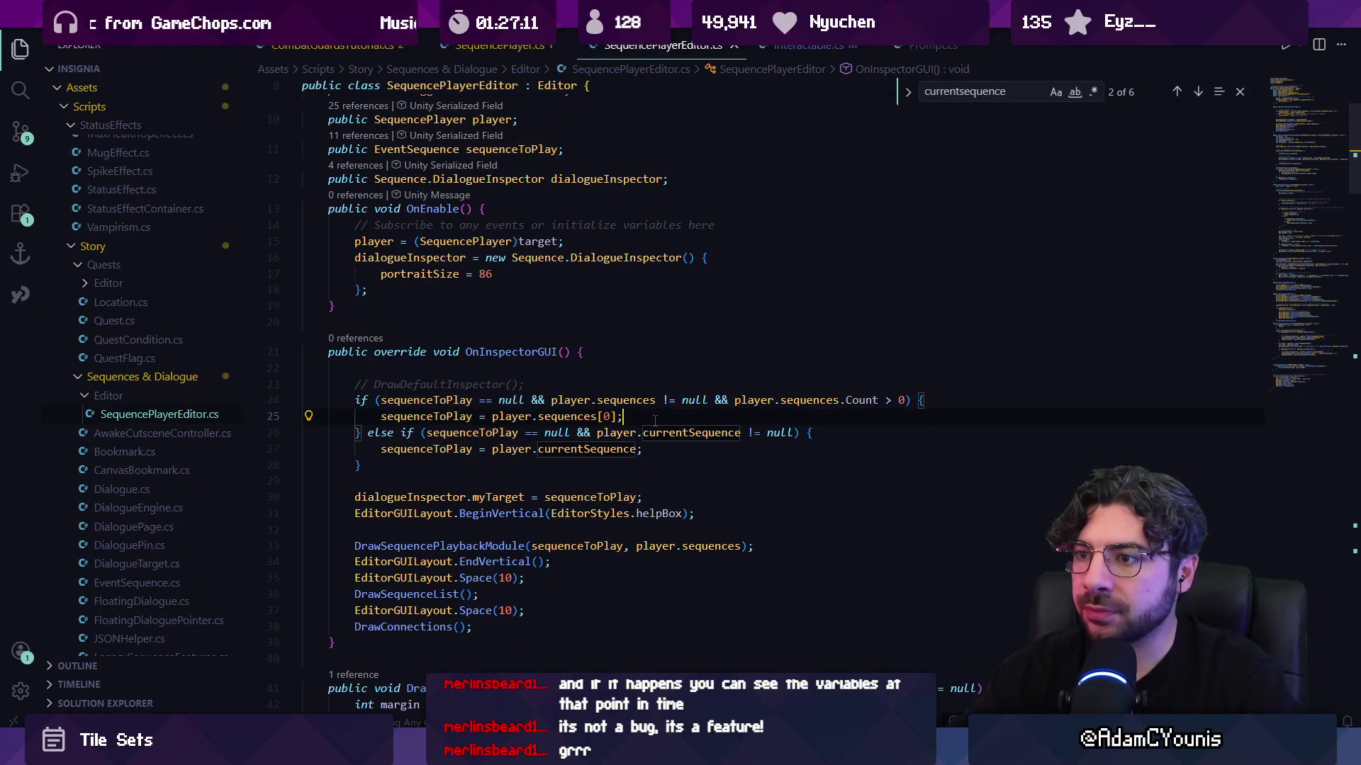
pyautogui.click(526, 400)
pyautogui.click(580, 400)
pyautogui.click(624, 400)
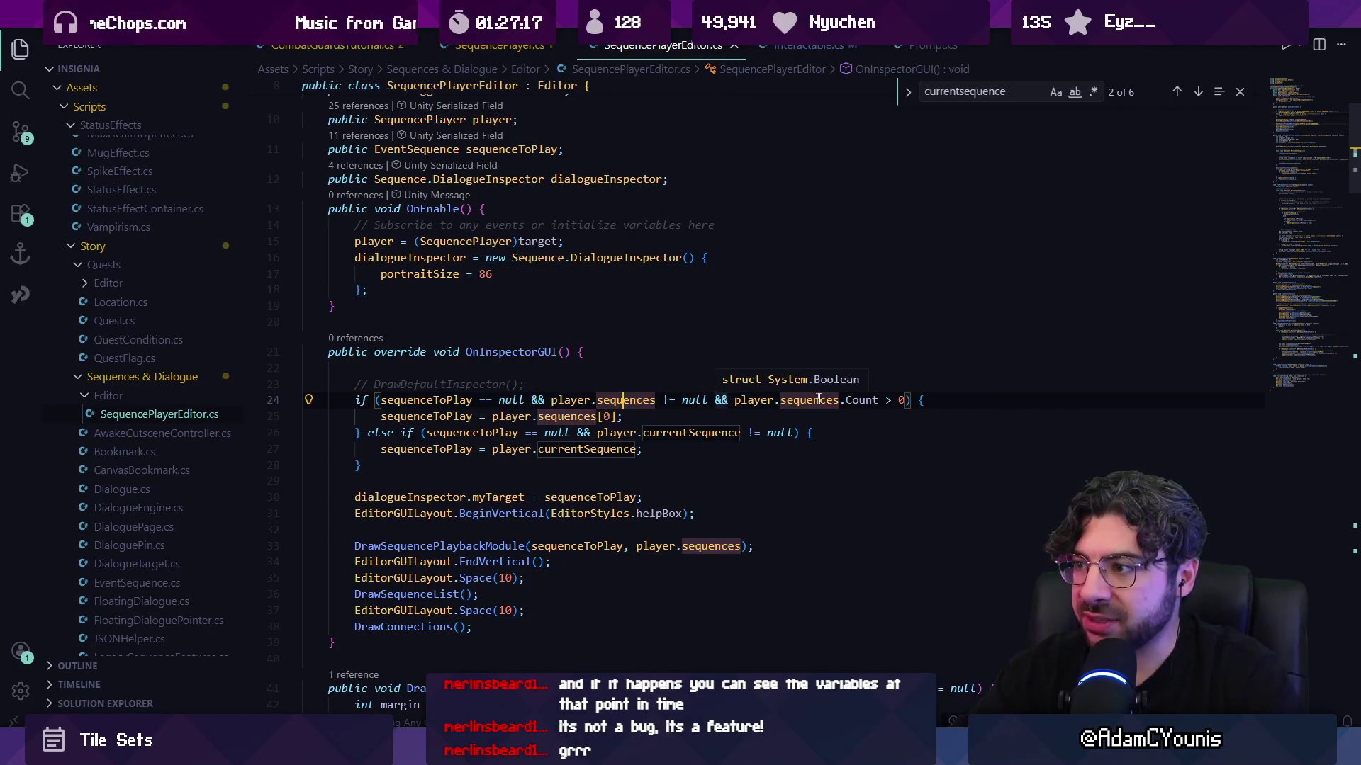
pyautogui.click(455, 416)
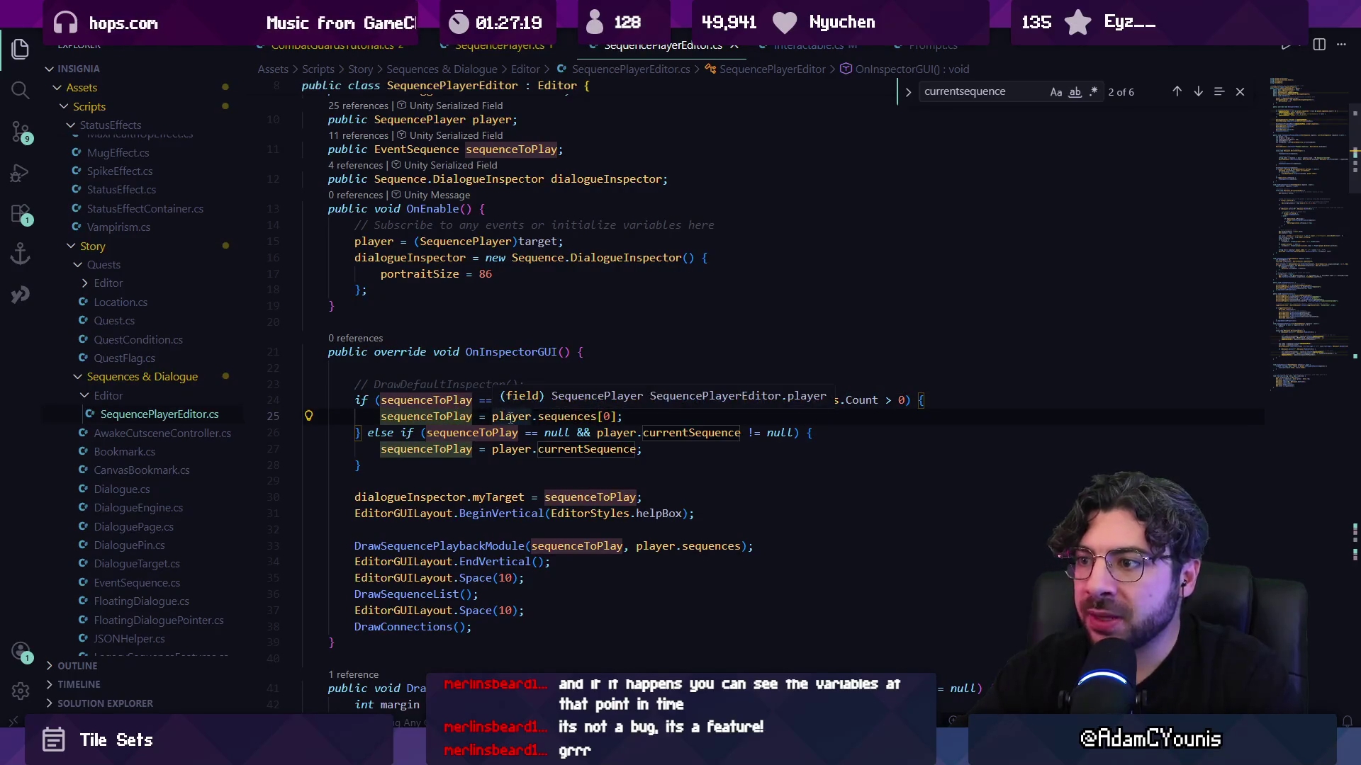
pyautogui.hotkey('ctrl', 'Right')
pyautogui.hotkey('ctrl', 'Right')
pyautogui.hotkey('ctrl', 'Right')
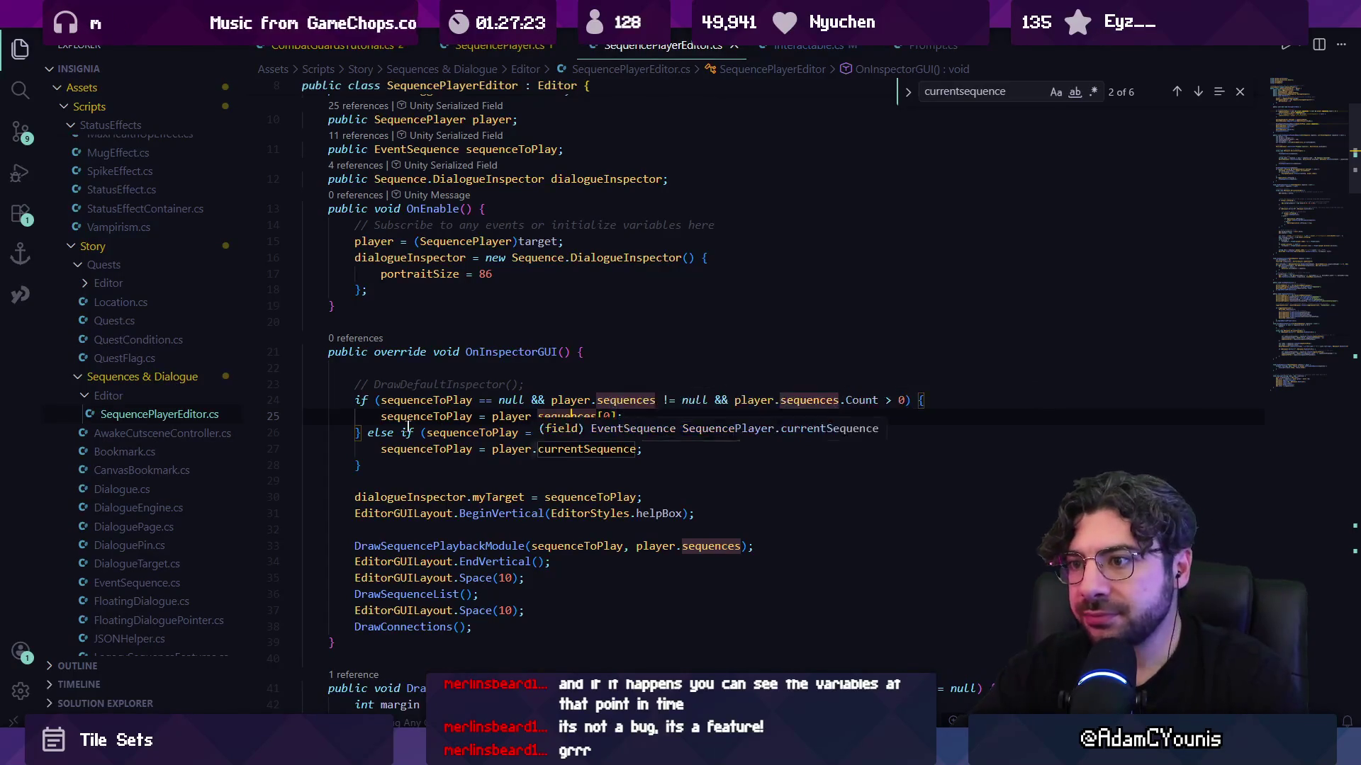
pyautogui.click(601, 433)
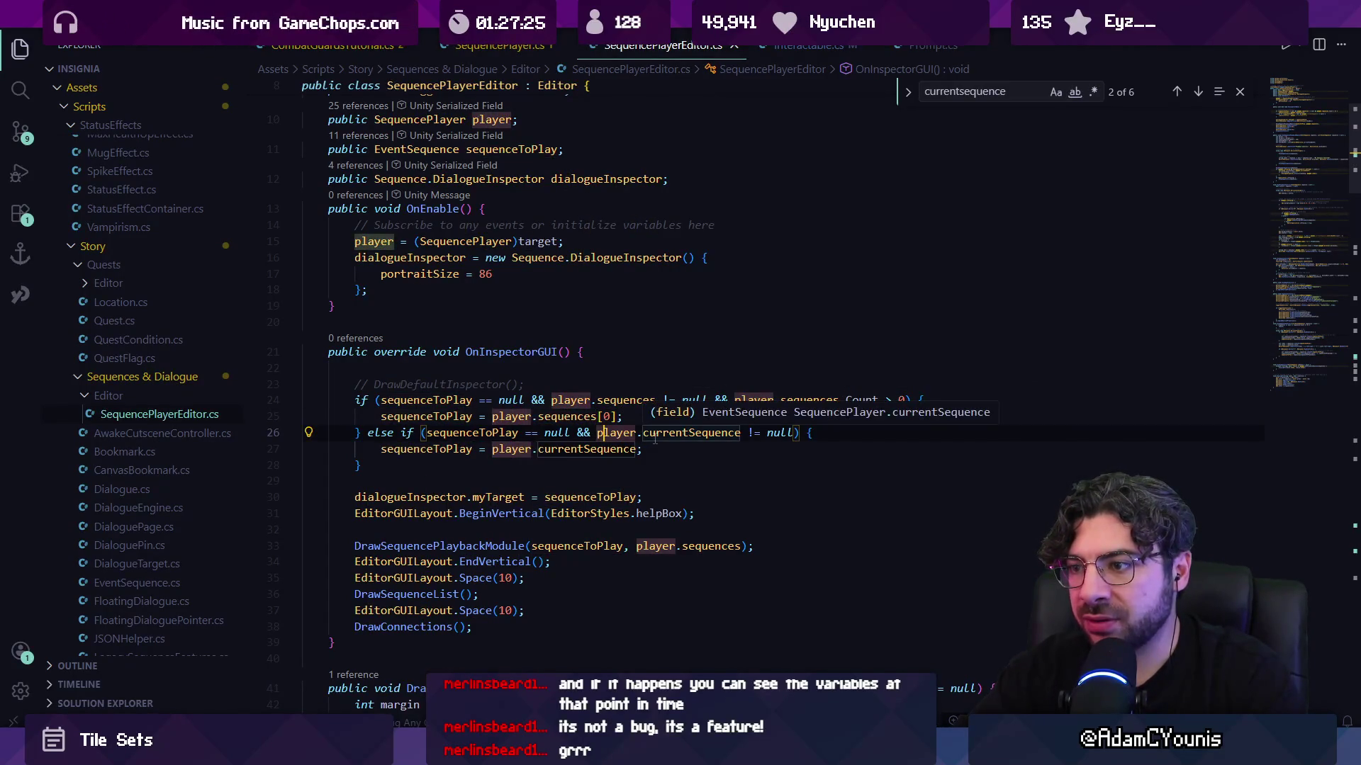
pyautogui.click(373, 432)
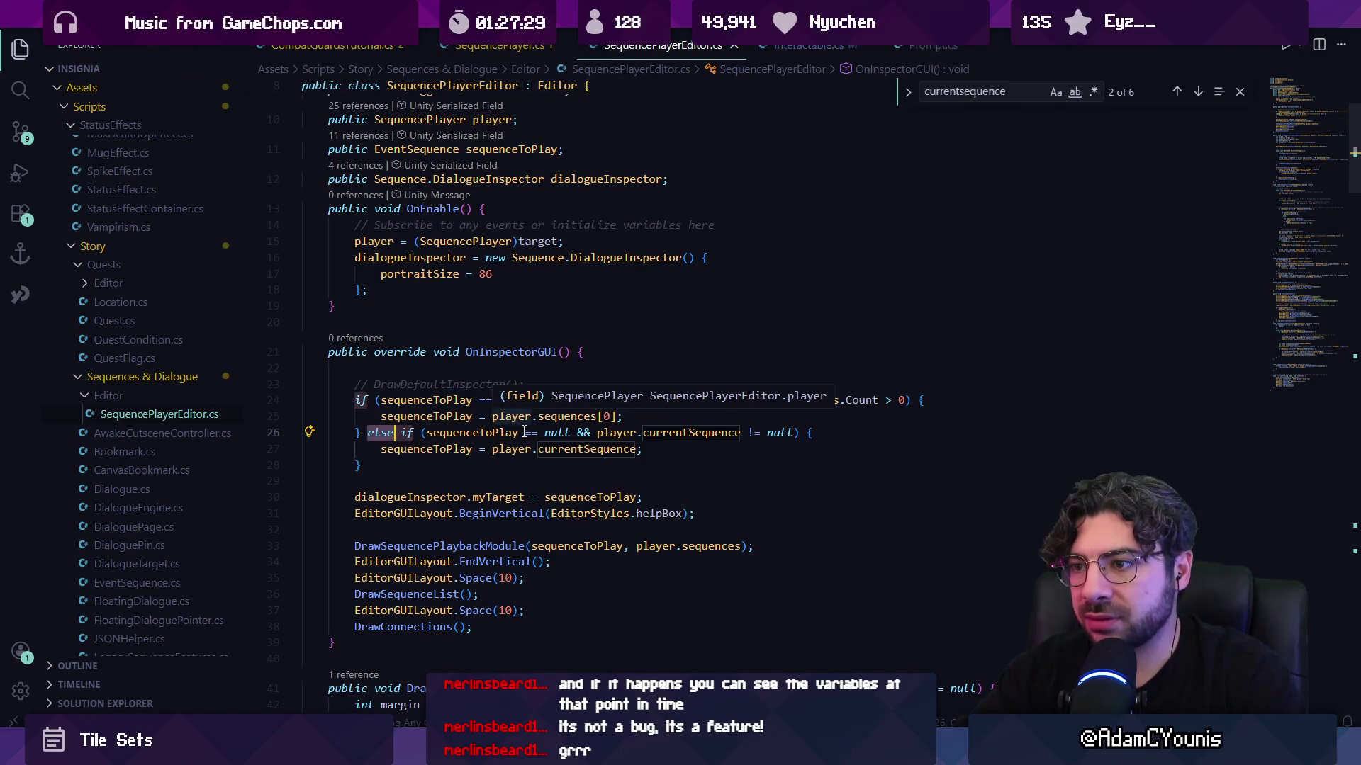
pyautogui.click(574, 401)
pyautogui.click(678, 387)
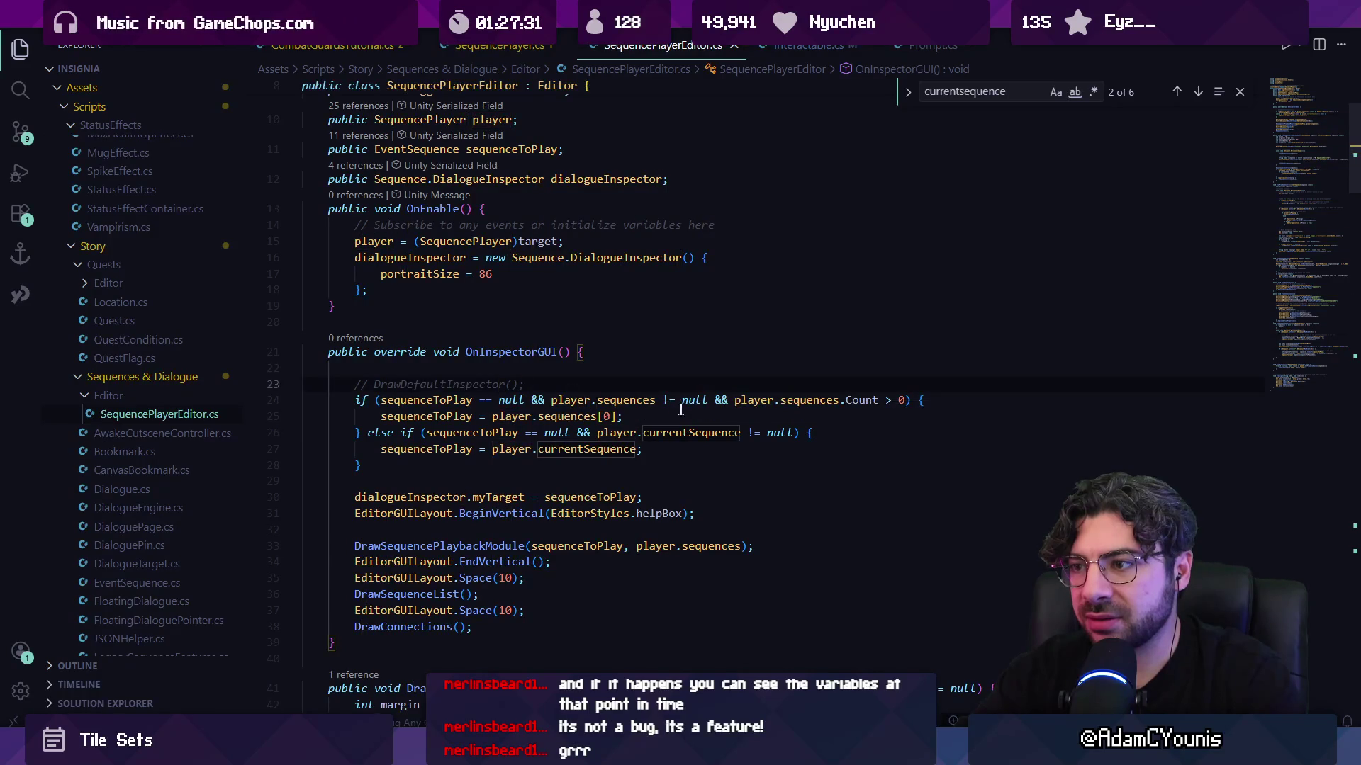
# - Add a nested if (player.currentSequence != null) check inside the first if block
pyautogui.press('Return')
pyautogui.write('if')
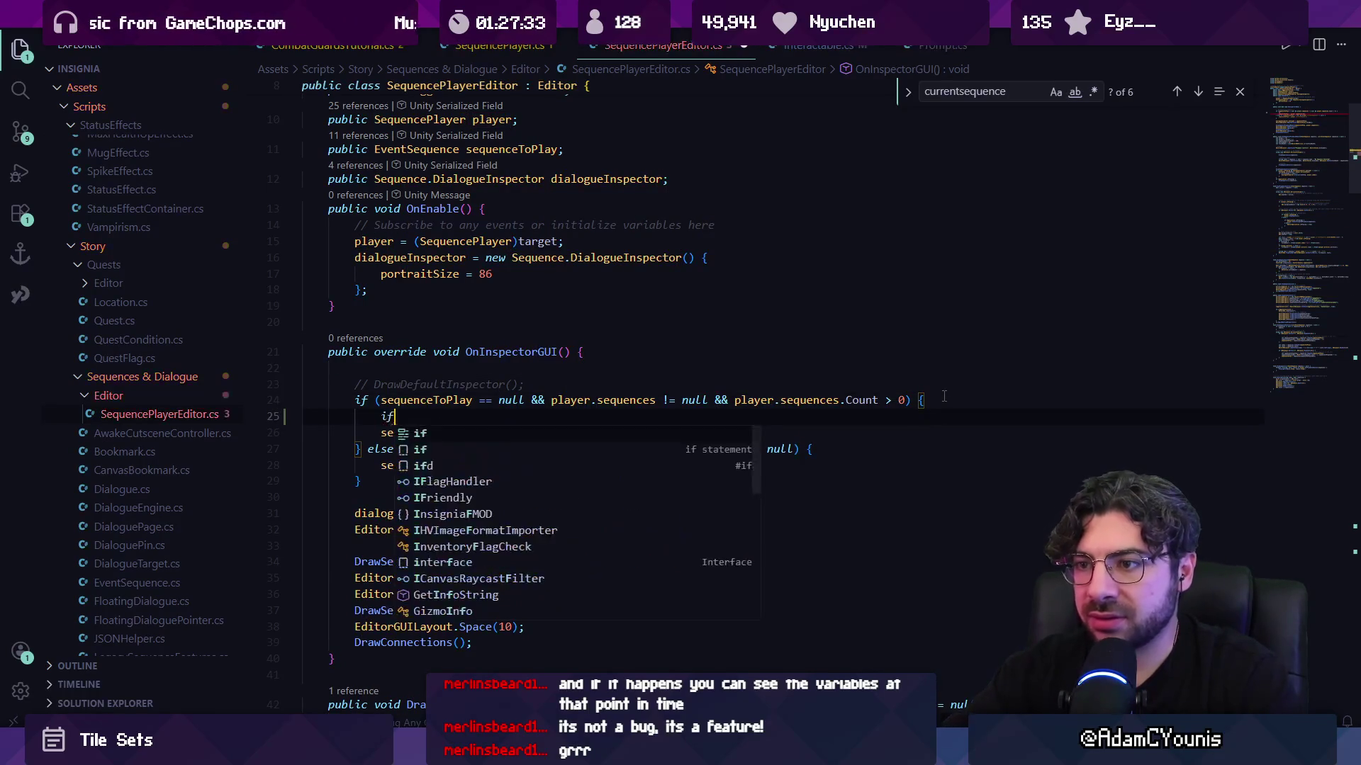
pyautogui.write('(crurrent')
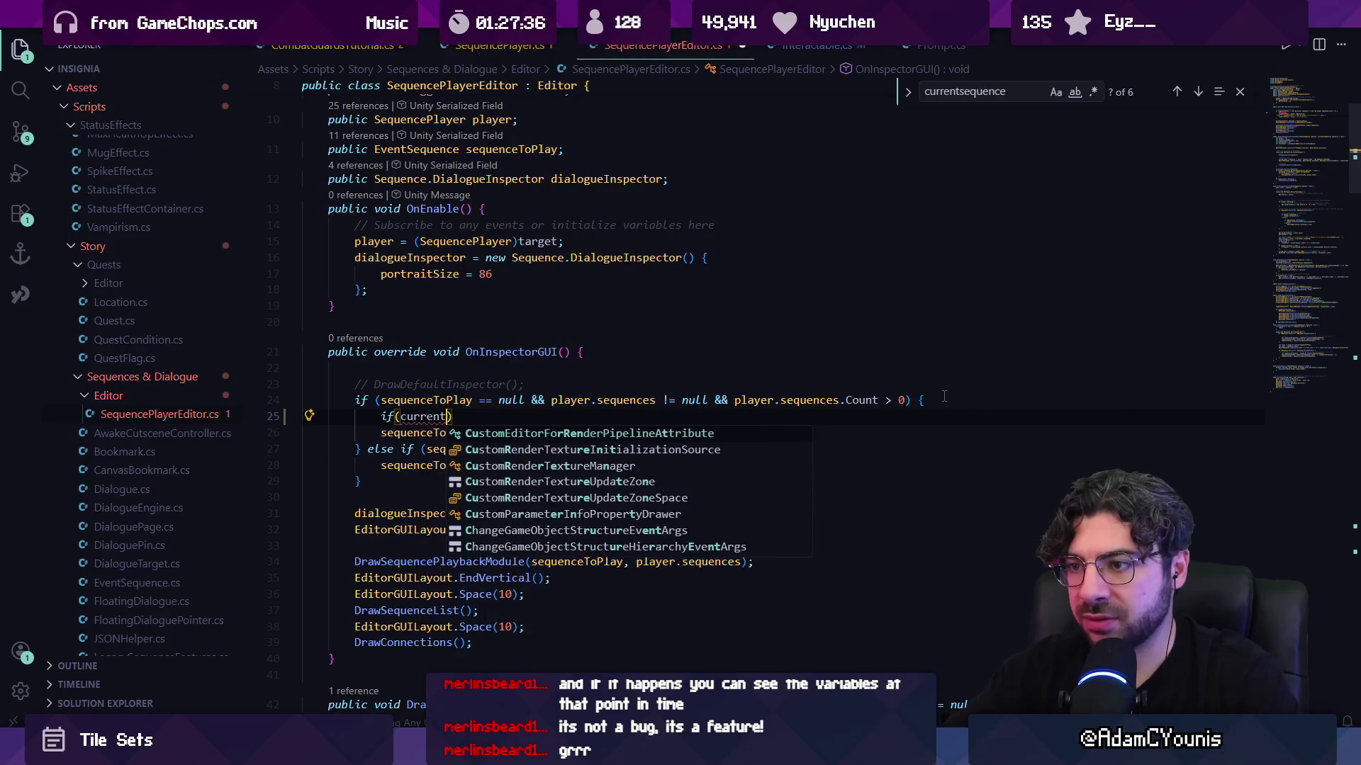
pyautogui.write('player.currents')
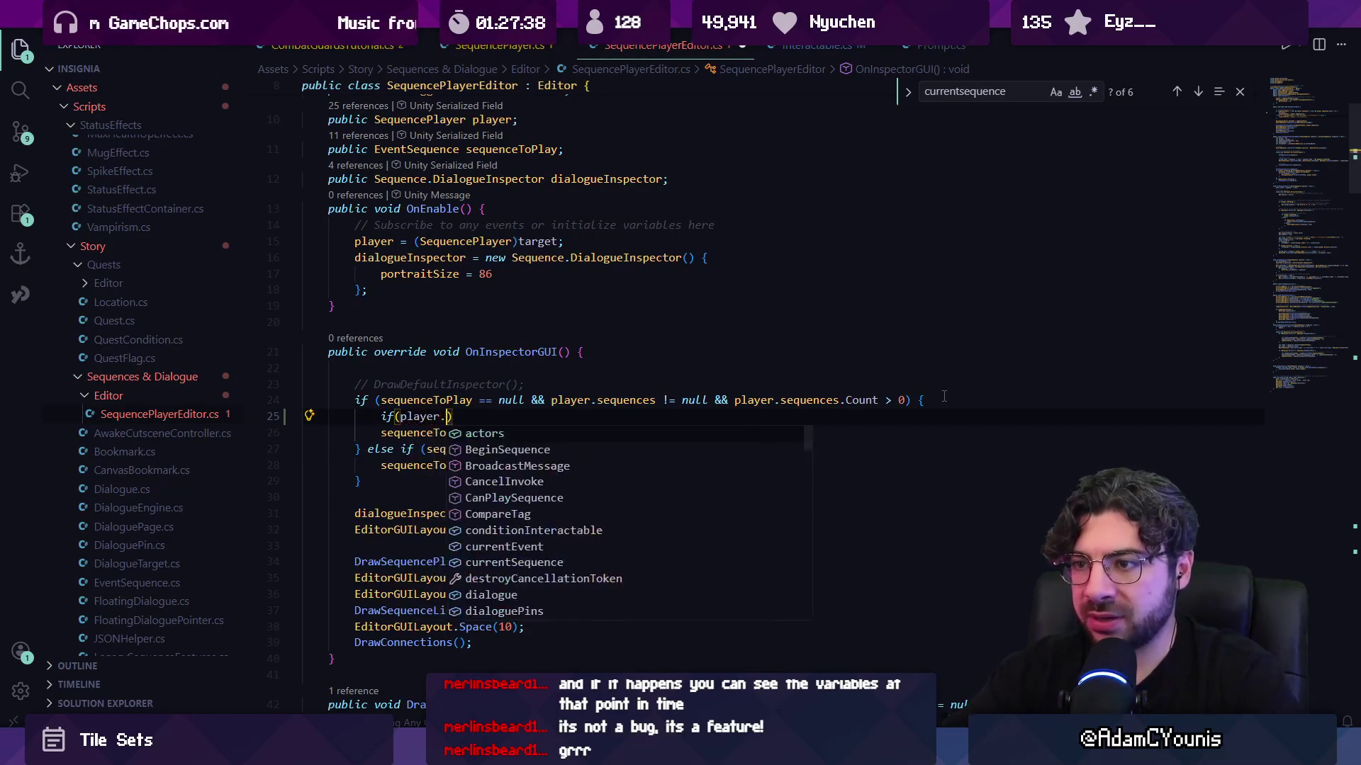
pyautogui.press('Tab')
pyautogui.write('n')
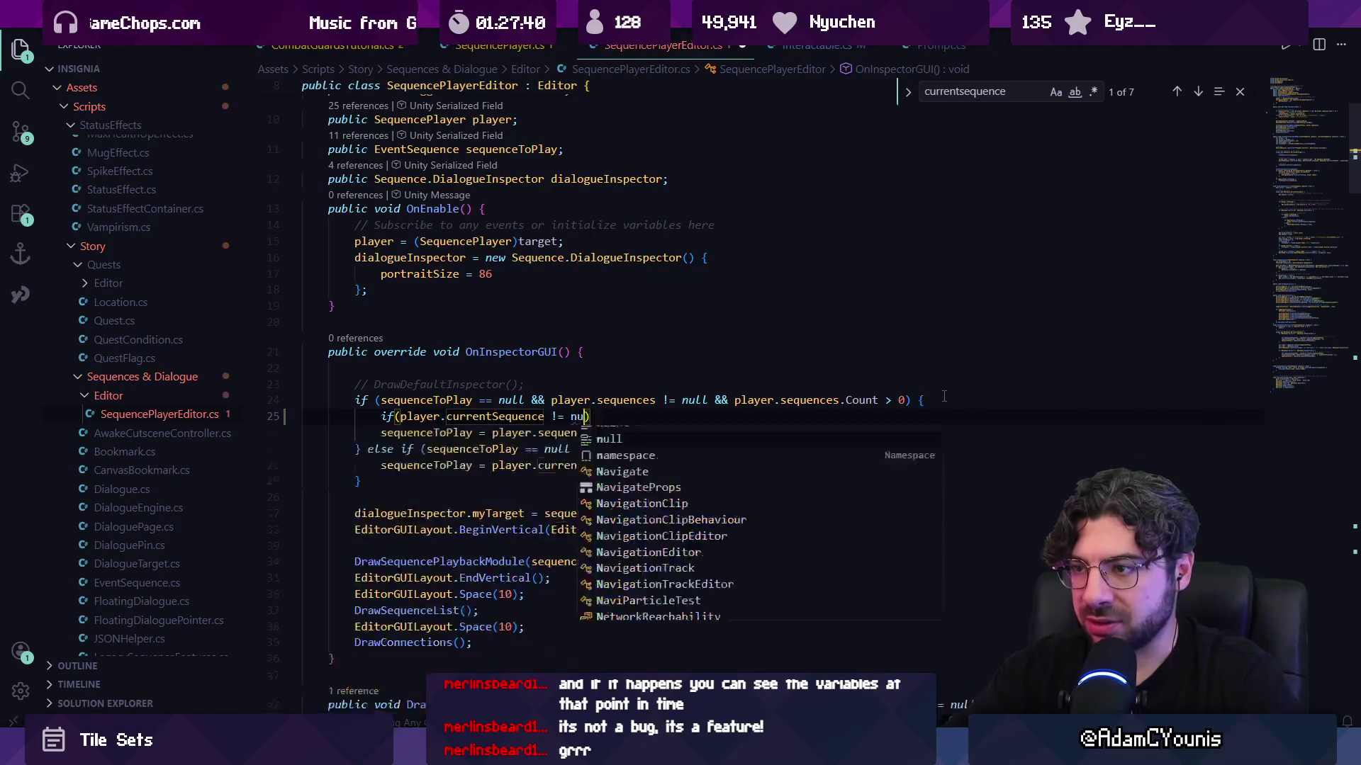
pyautogui.write('ull')
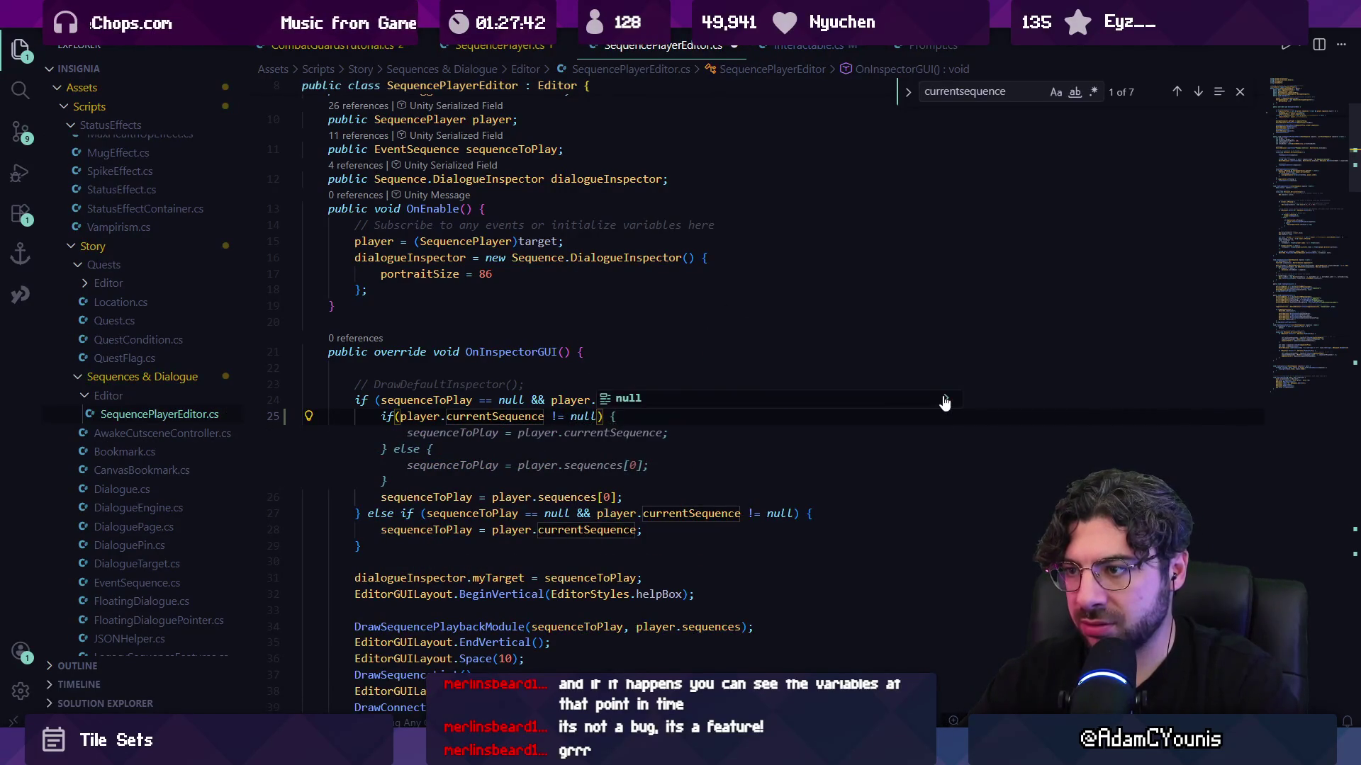
pyautogui.write(') {')
pyautogui.press('Return')
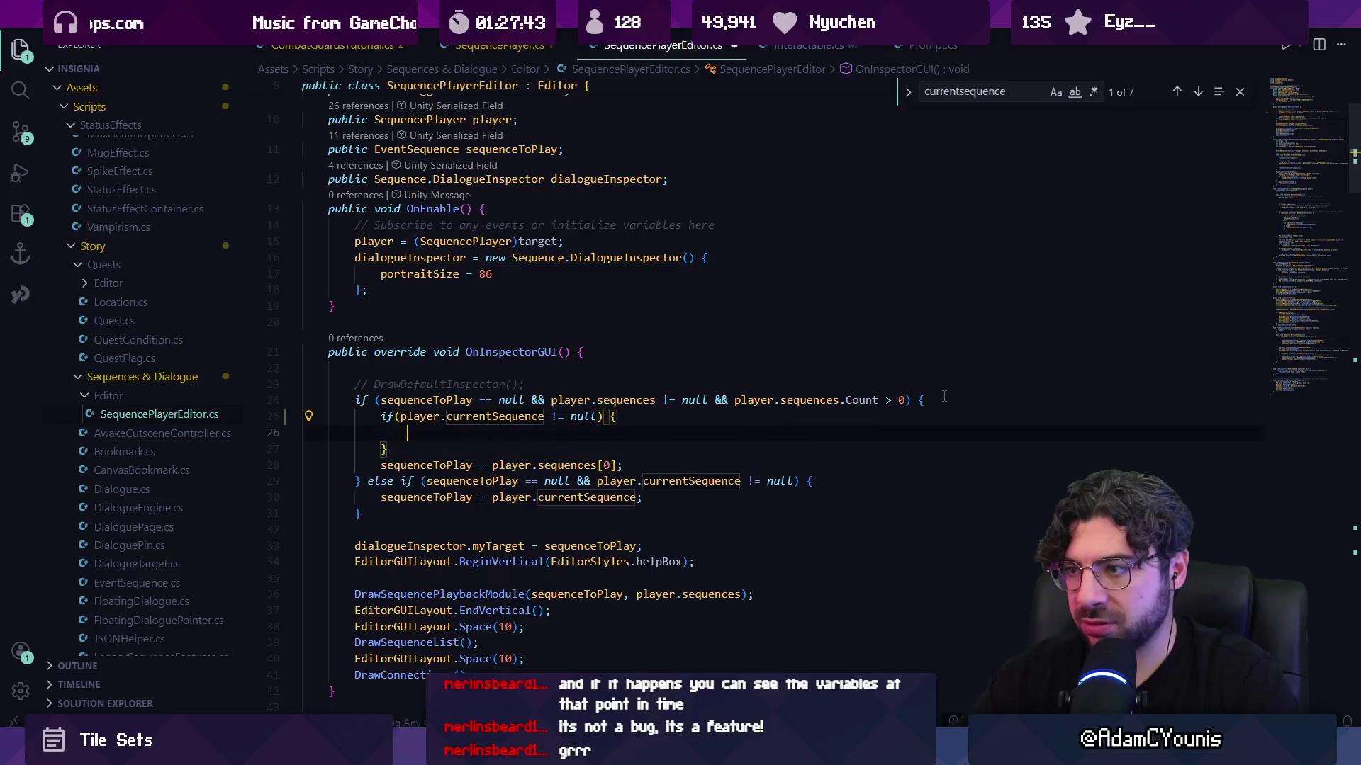
pyautogui.write('sequenceToPlay = player.currentSequence;')
# - Add an else branch and move the sequences[0] fallback assignment into it
pyautogui.press('Return')
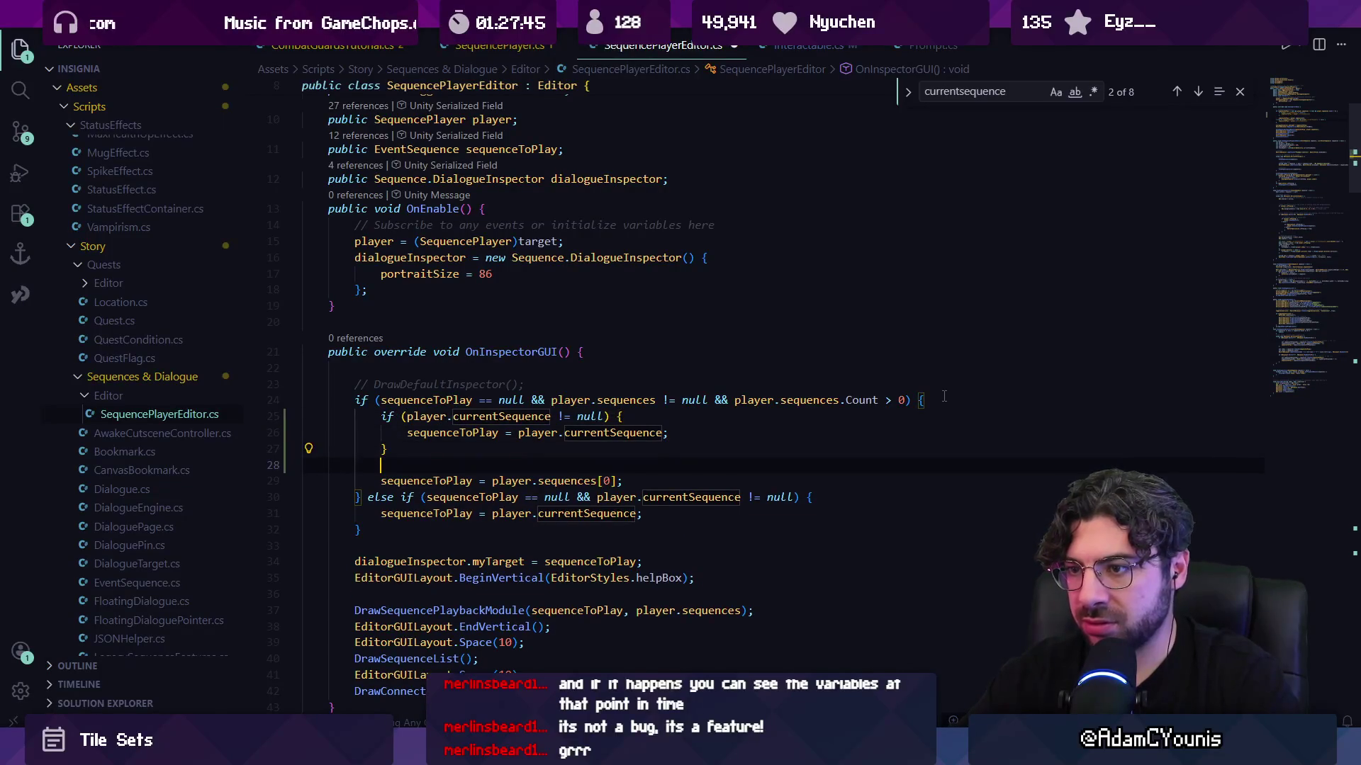
pyautogui.write('else')
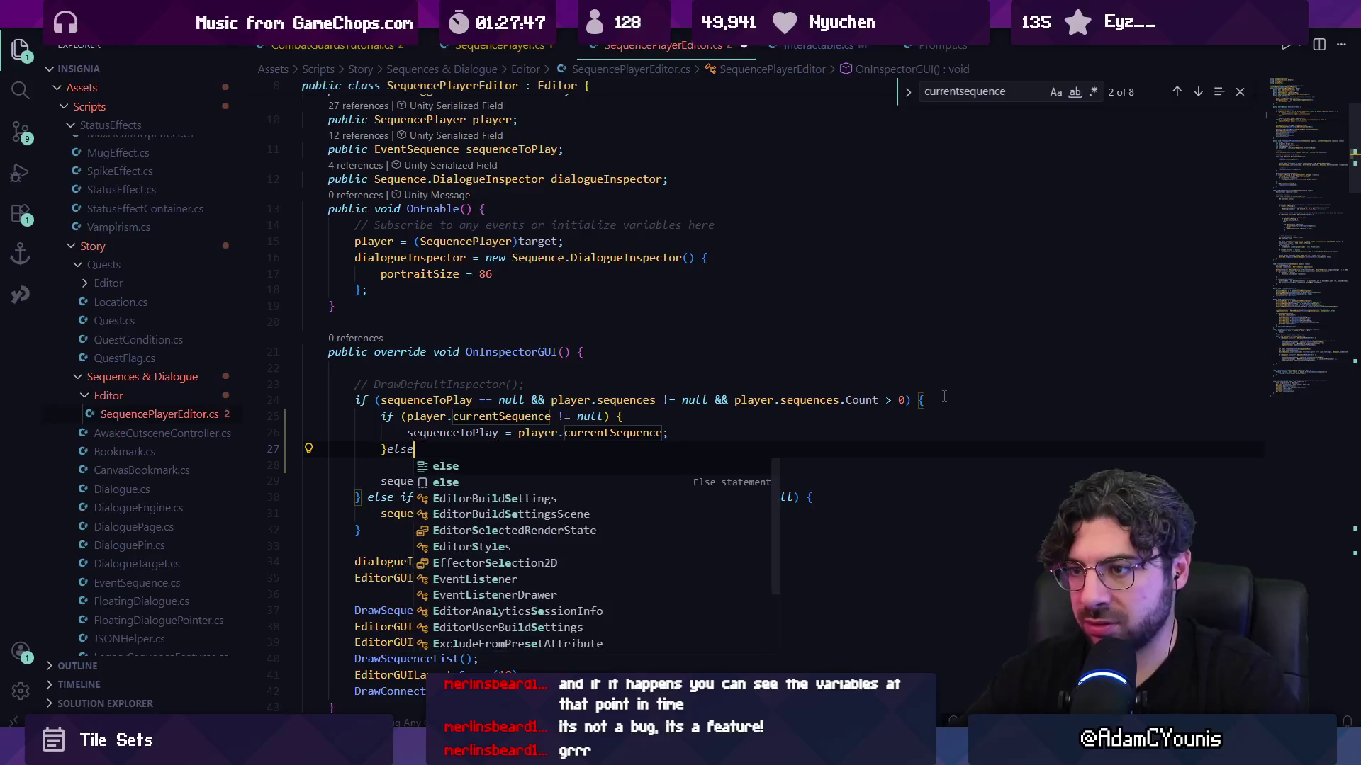
pyautogui.press('Escape')
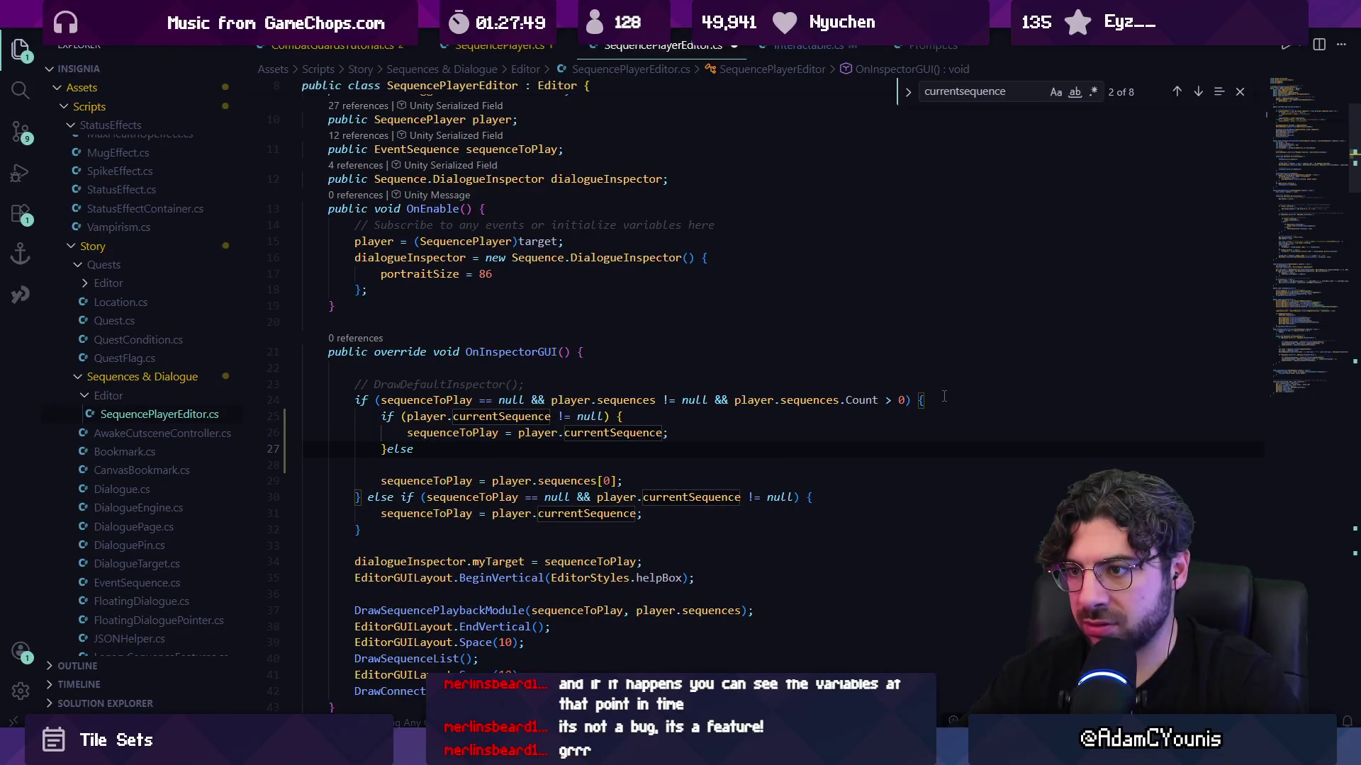
pyautogui.press('Return')
pyautogui.press('Down')
pyautogui.press('Down')
pyautogui.press('Down')
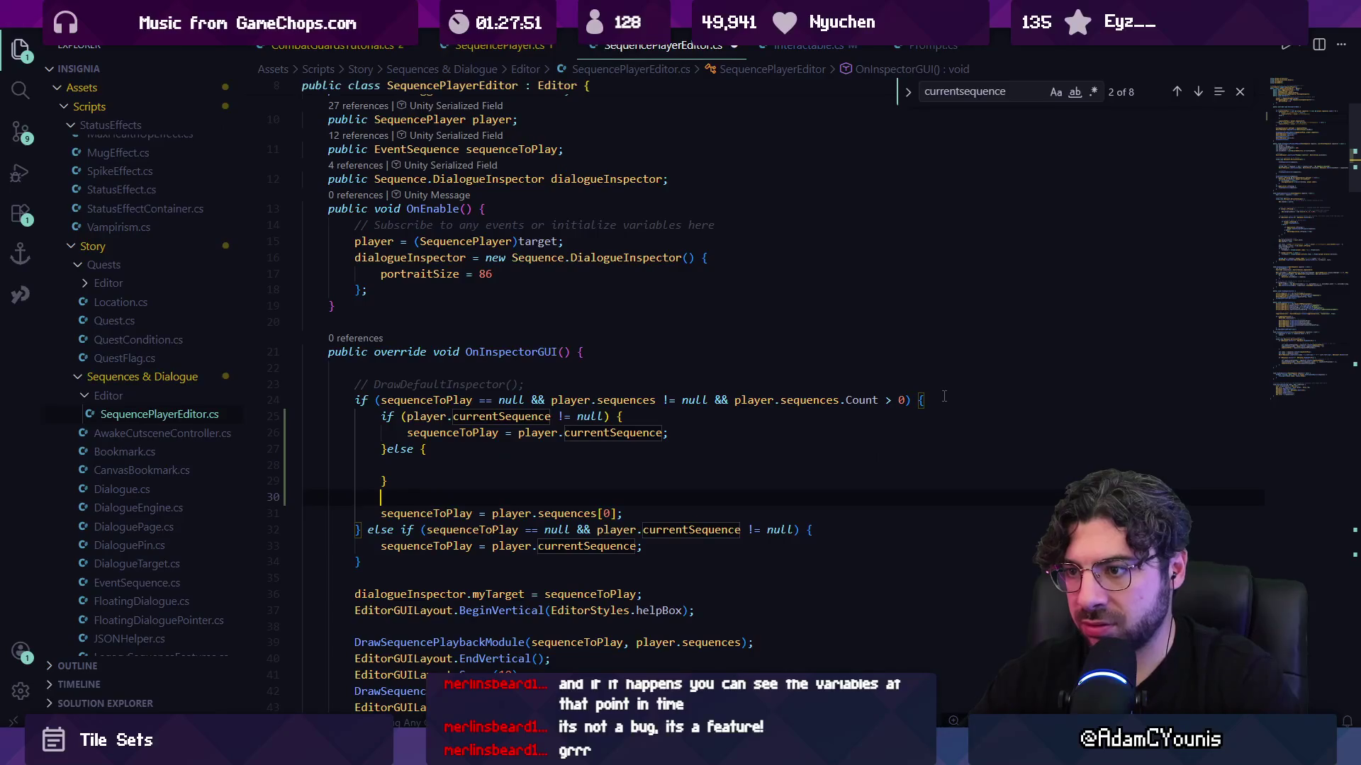
pyautogui.hotkey('alt', 'Up')
pyautogui.hotkey('alt', 'Up')
pyautogui.hotkey('alt', 'Up')
pyautogui.hotkey('ctrl', 's')
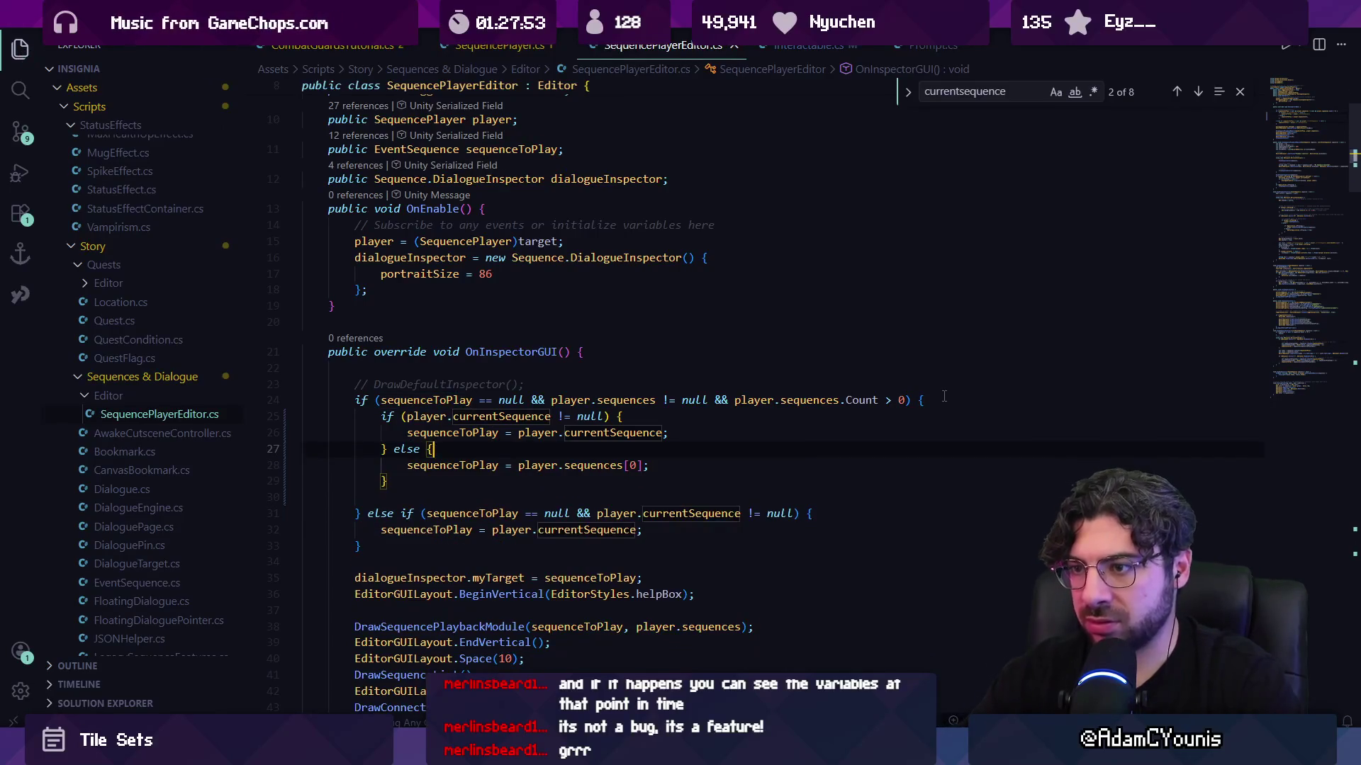
# - Delete the old else-if block and save SequencePlayerEditor
pyautogui.press('Down')
pyautogui.hotkey('shift', 'Down')
pyautogui.hotkey('shift', 'Down')
pyautogui.hotkey('shift', 'Down')
pyautogui.press('Delete')
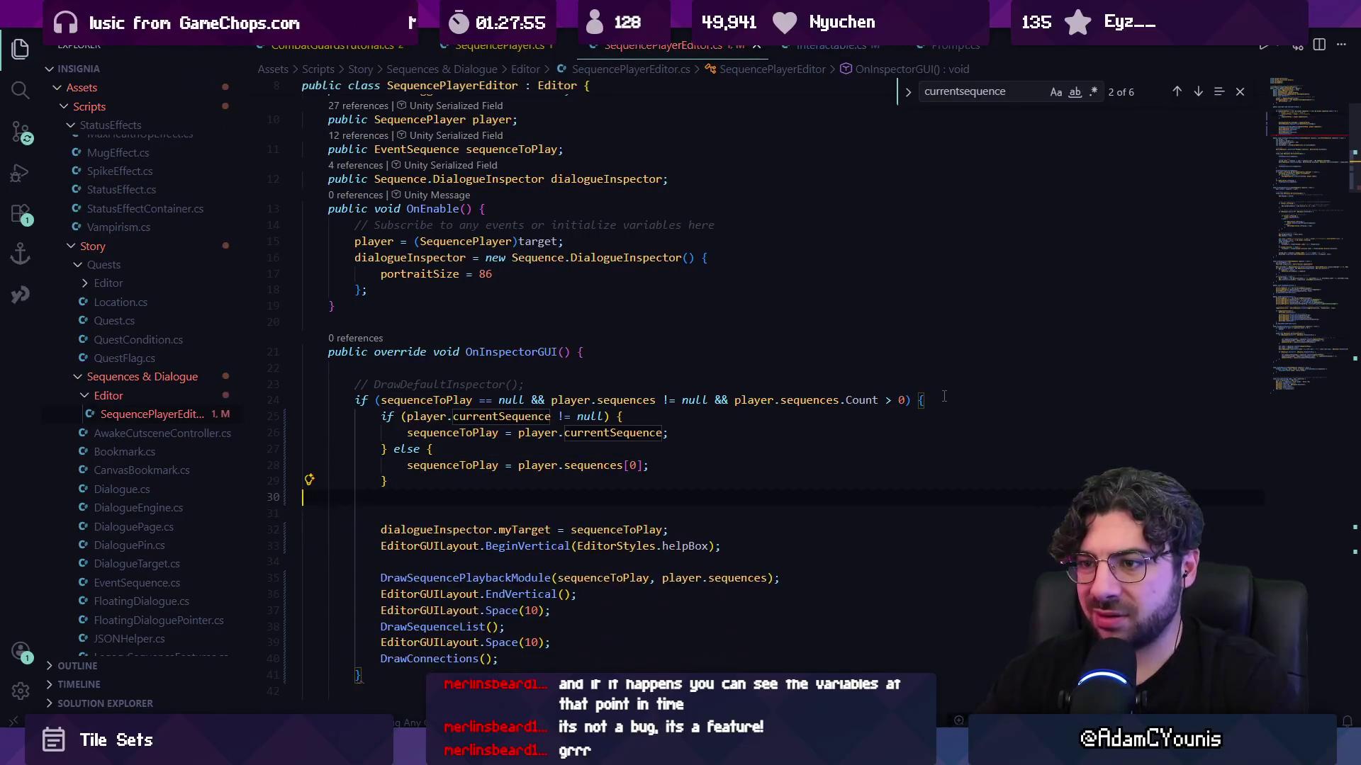
pyautogui.scroll(1, 944, 396)
pyautogui.write('}')
pyautogui.hotkey('ctrl', 's')
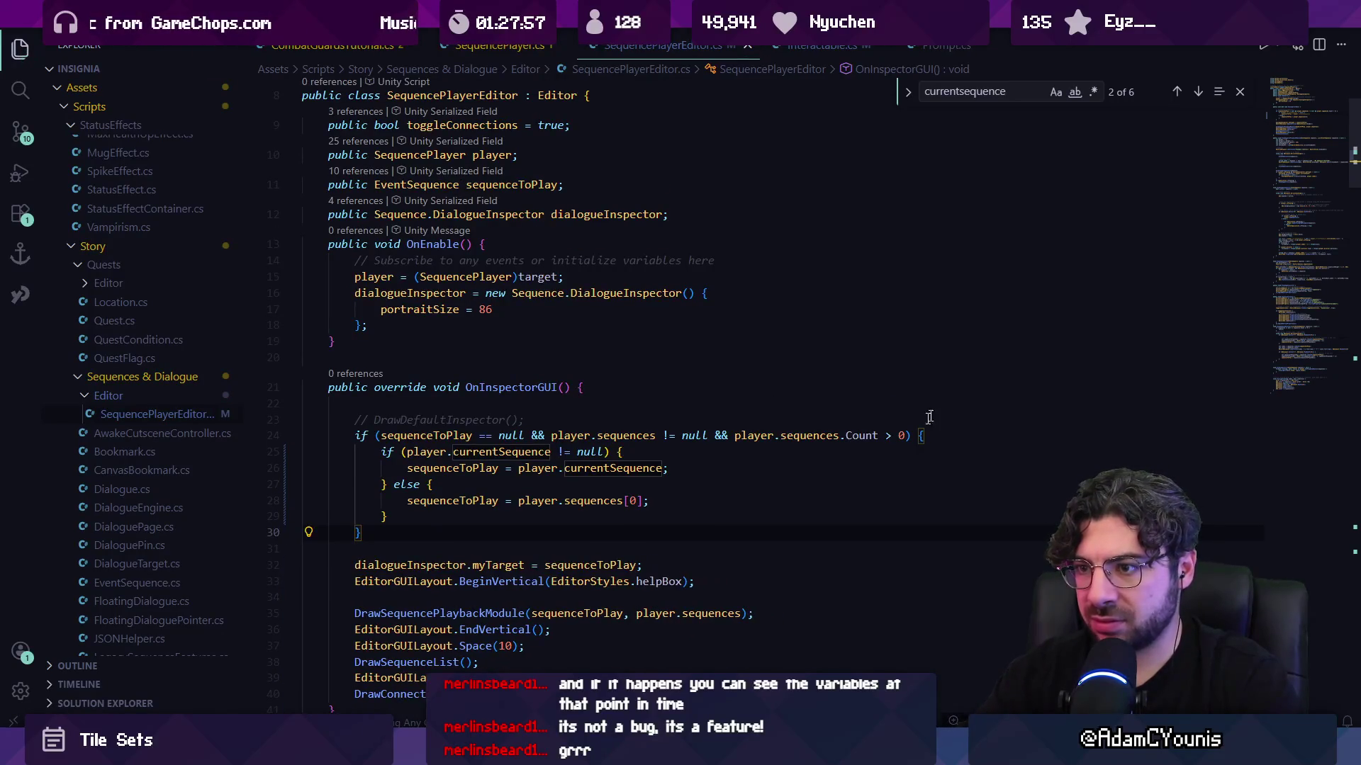
pyautogui.hotkey('alt', 'Tab')
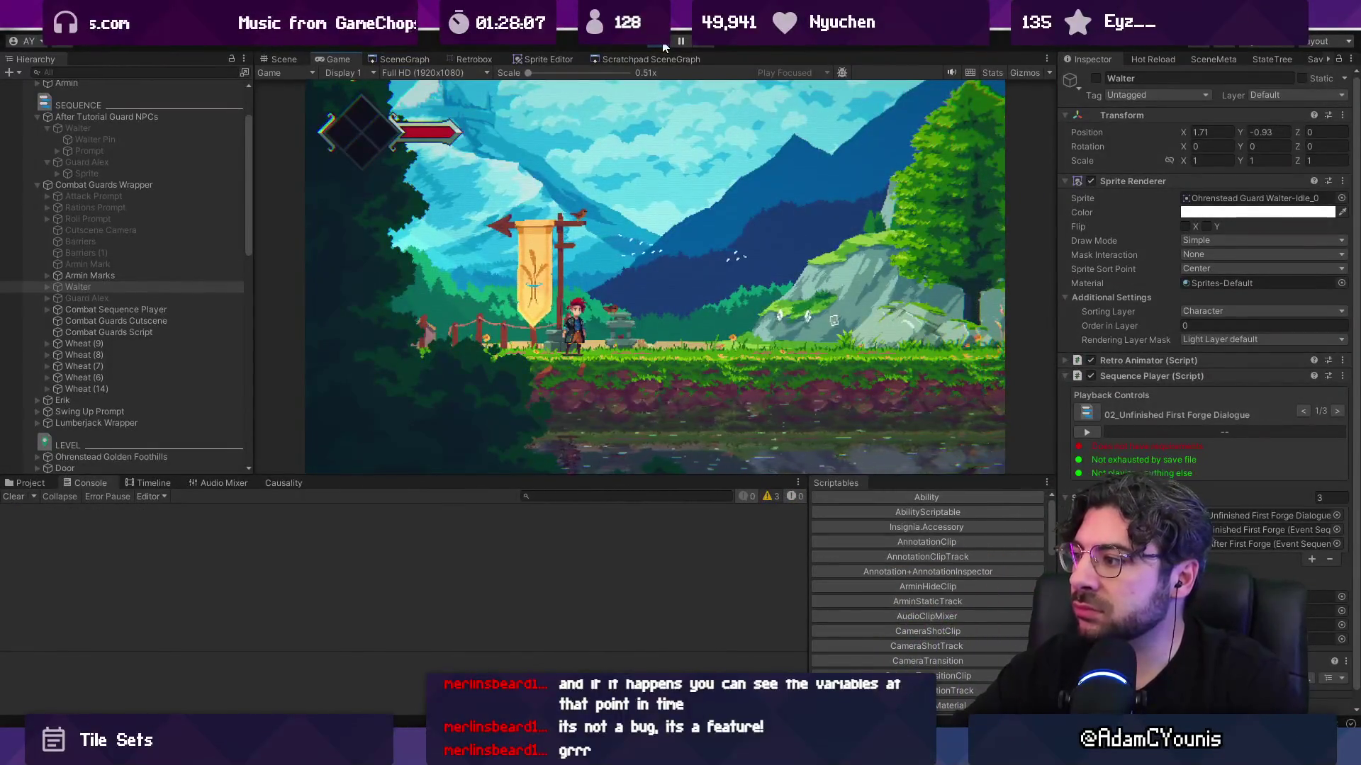
# - Restart Play mode and filter the Hierarchy for 'wal' to select Walter
pyautogui.click(664, 41)
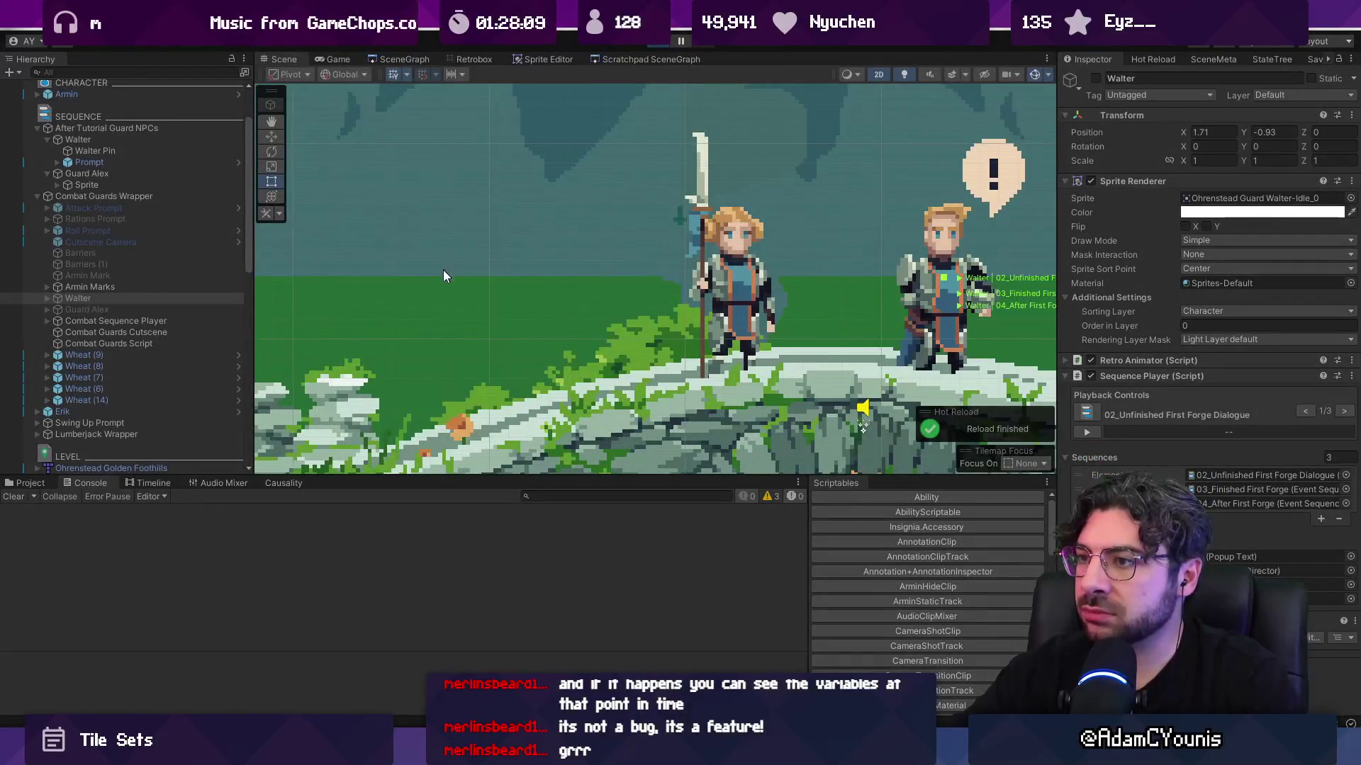
pyautogui.hotkey('ctrl', 'p')
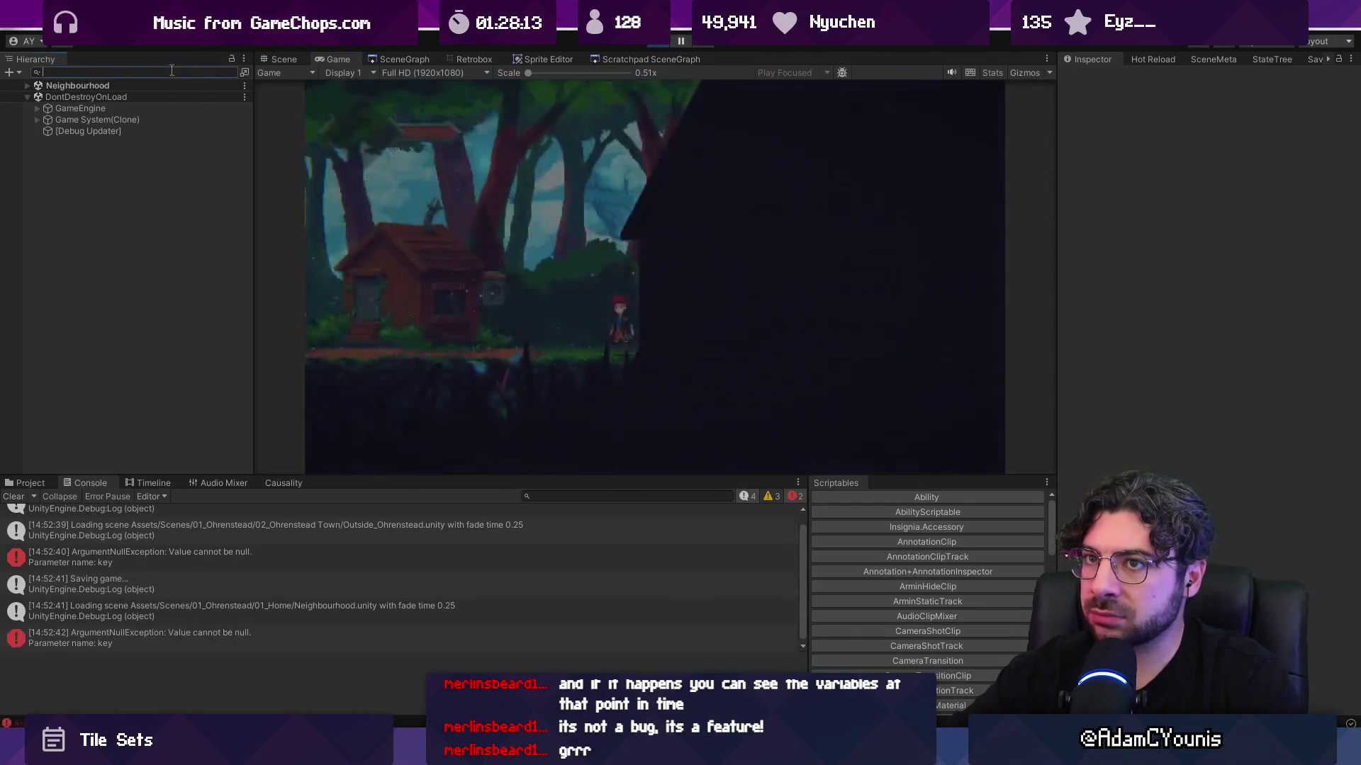
pyautogui.write('wa')
pyautogui.click(176, 72)
pyautogui.write('wal')
pyautogui.click(121, 153)
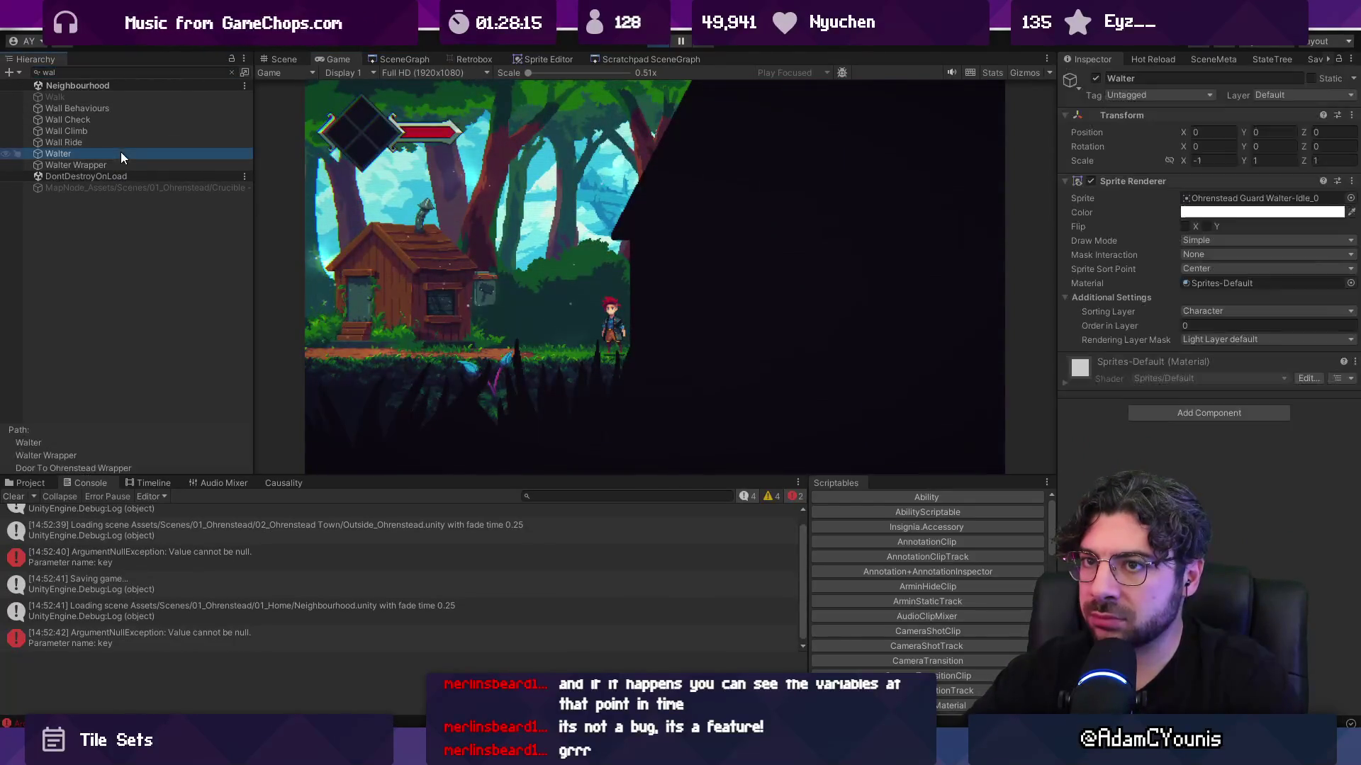
# - Select Walter Wrapper and play through the Meet Ohrenstead Guard Walter dialogue
pyautogui.click(232, 73)
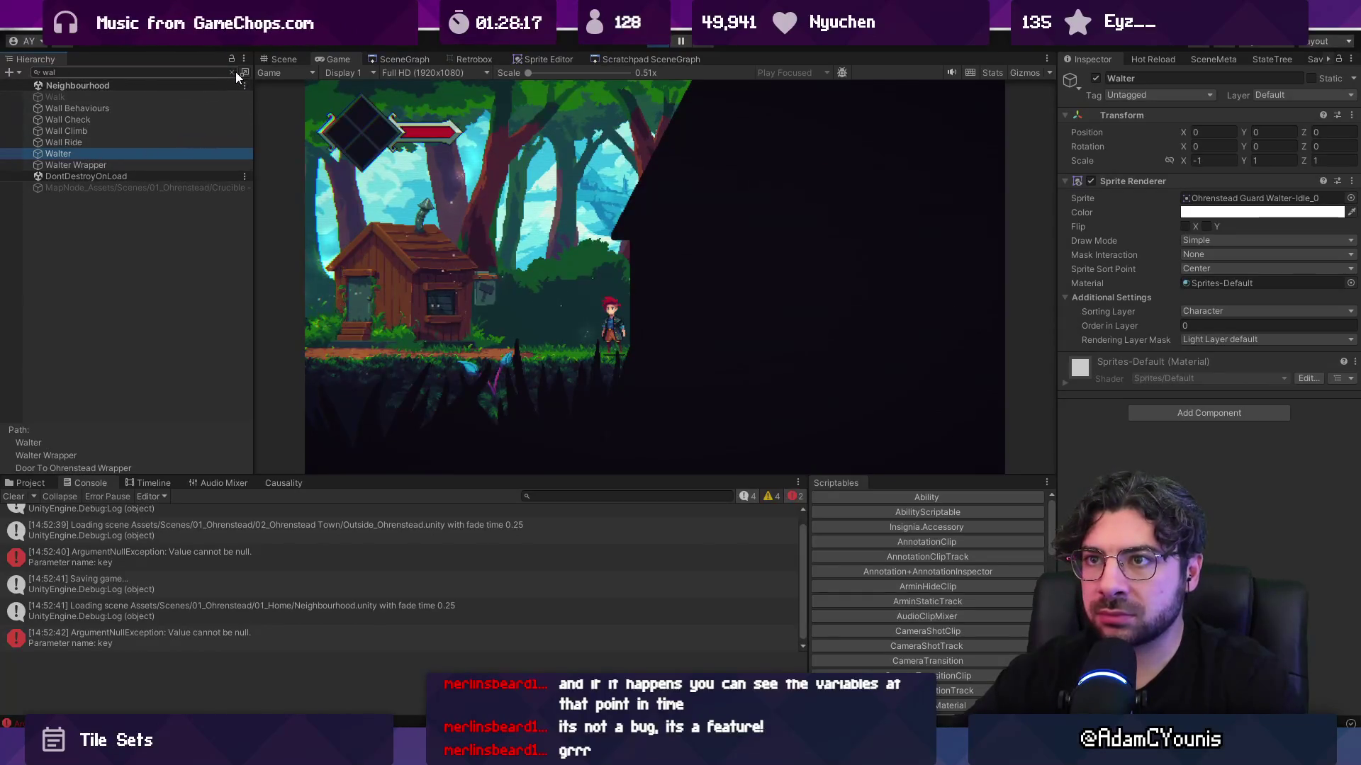
pyautogui.click(54, 189)
pyautogui.click(64, 198)
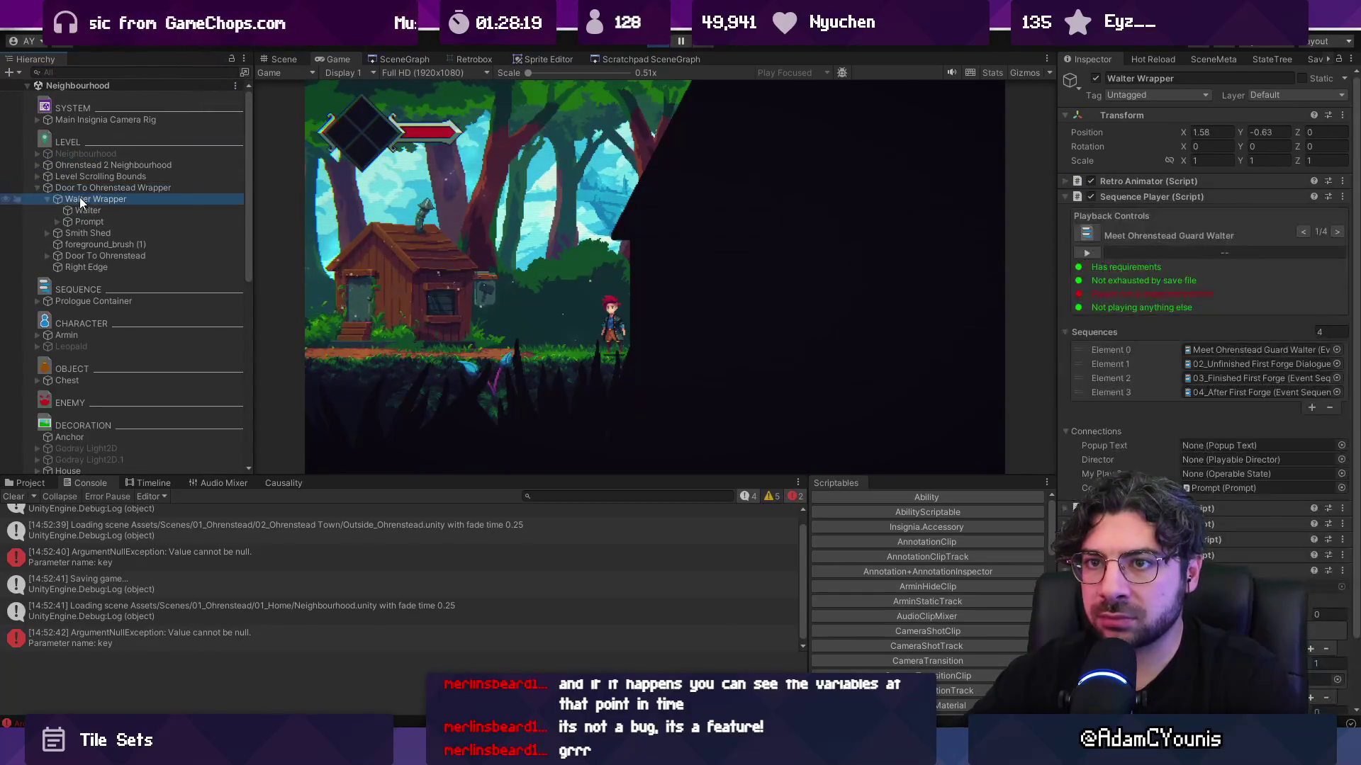
pyautogui.click(624, 287)
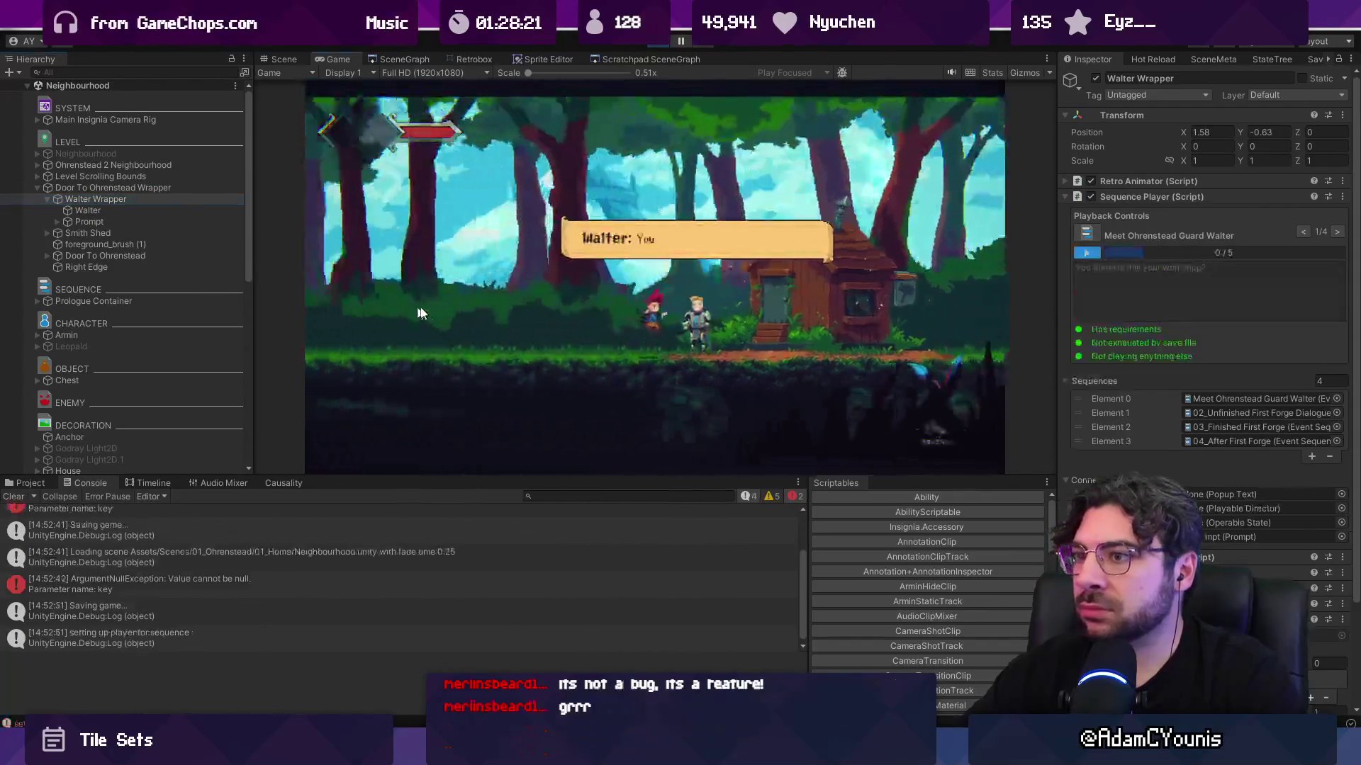
pyautogui.click(694, 335)
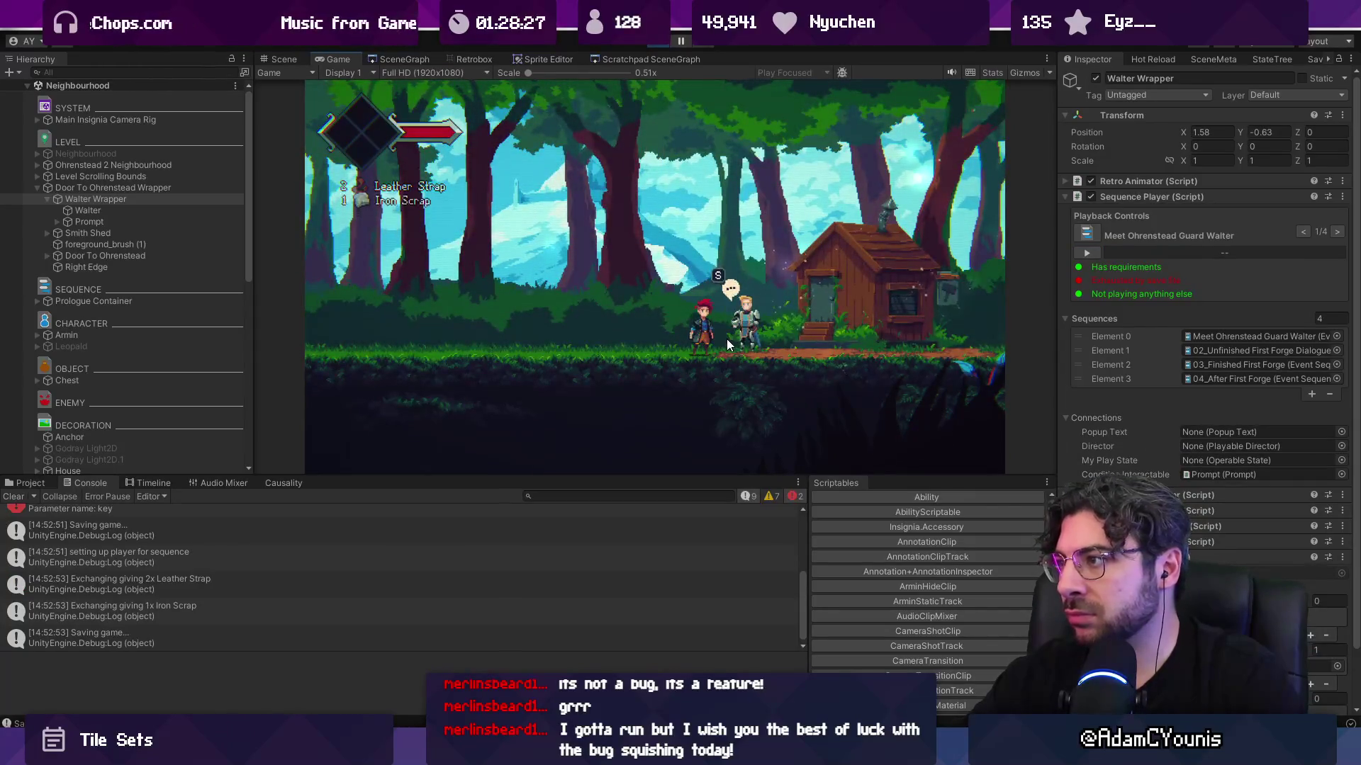
# - Toggle the player between Meet Ohrenstead Guard Walter and 02_Unfinished First Forge Dialogue using the arrows
pyautogui.click(1337, 232)
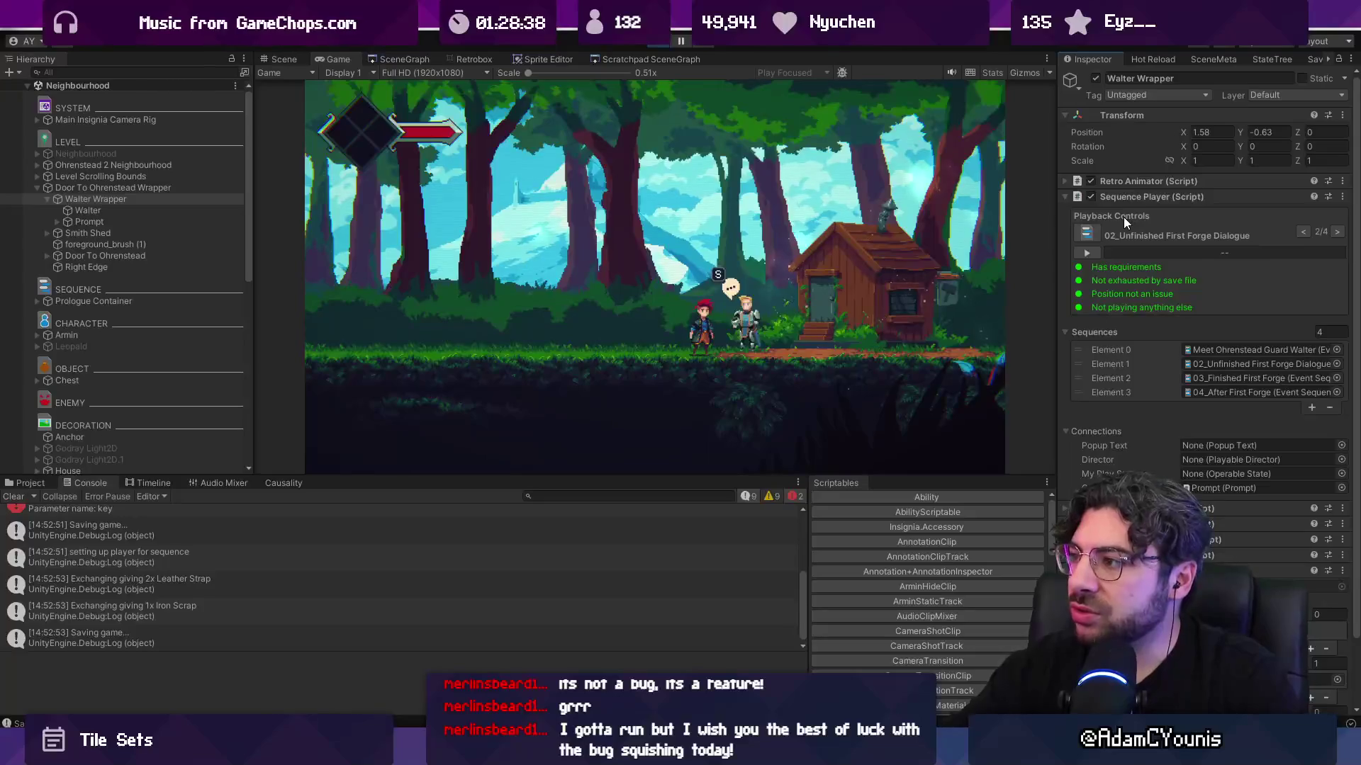
pyautogui.click(1303, 232)
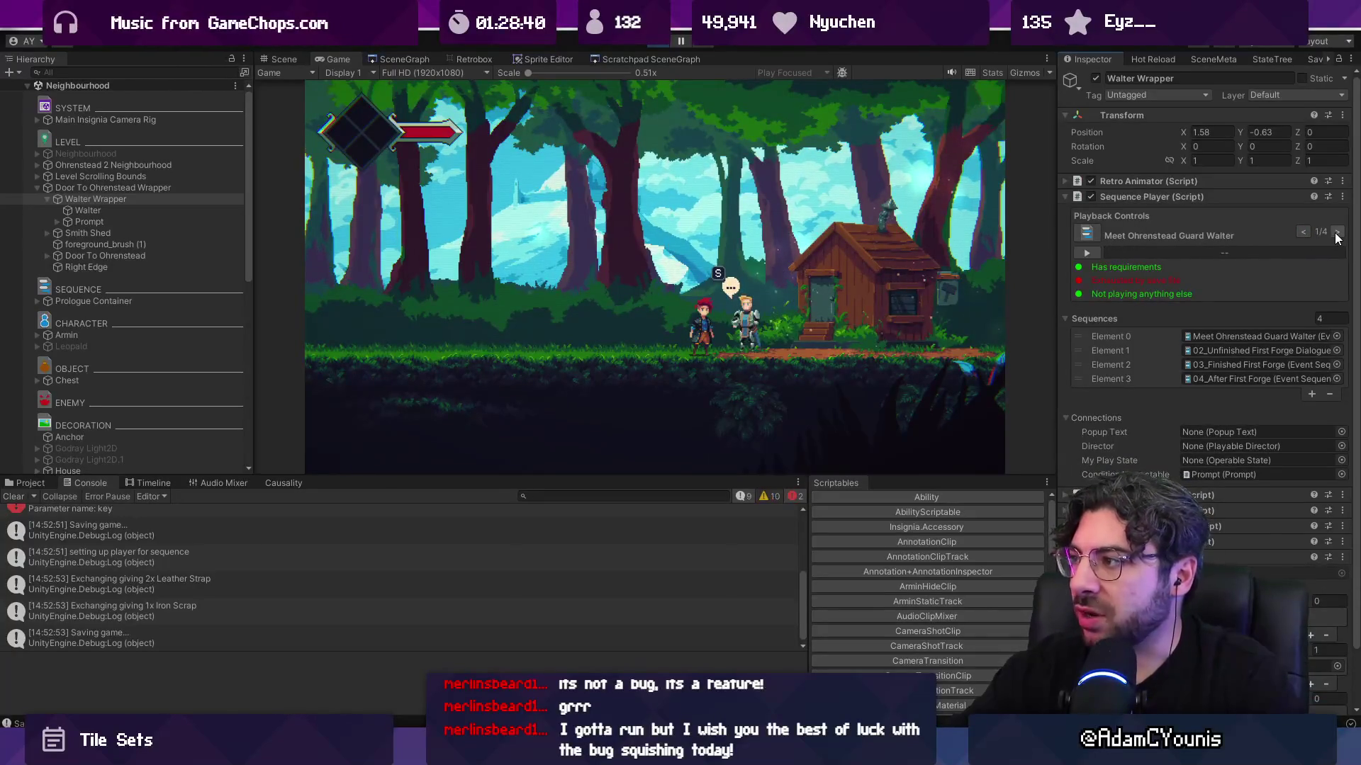
pyautogui.click(1337, 232)
pyautogui.click(1337, 232)
pyautogui.click(1304, 232)
pyautogui.click(1304, 233)
pyautogui.click(1337, 233)
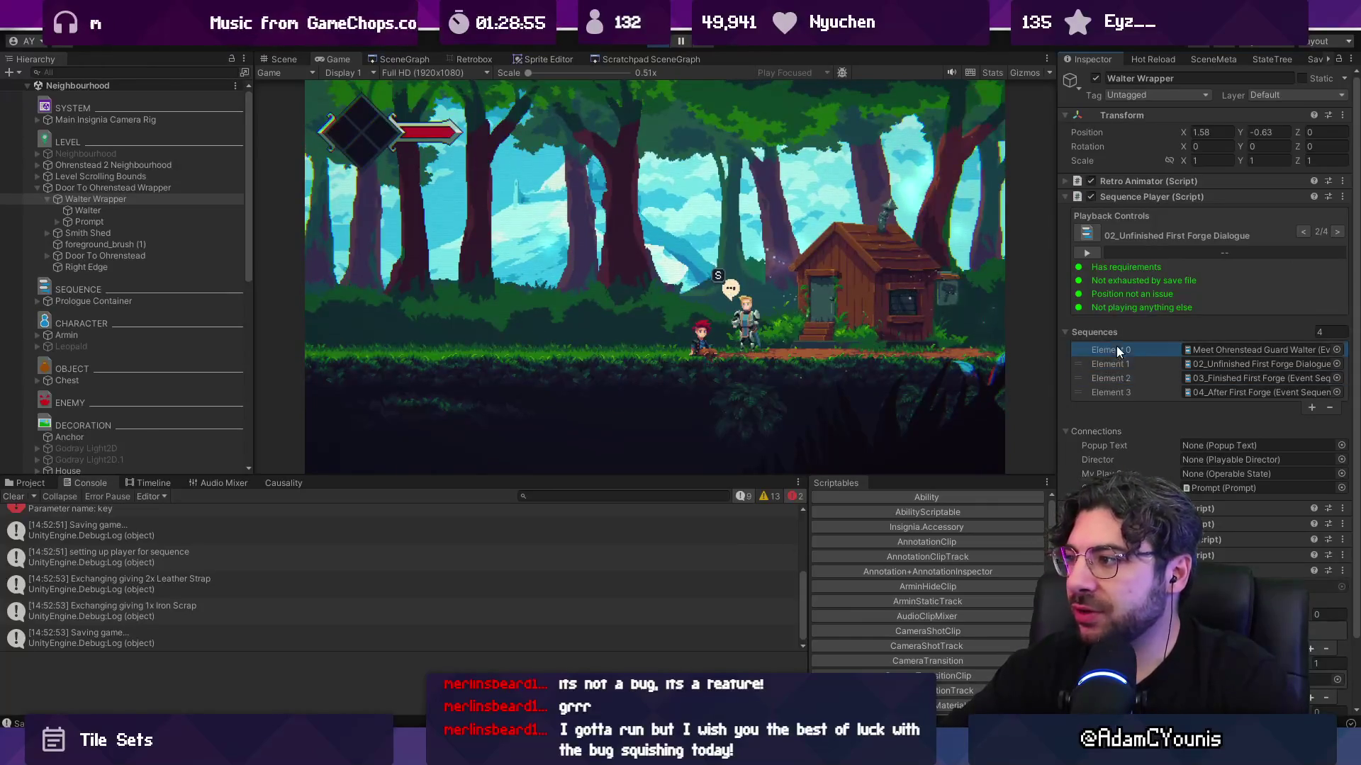
# - Pick Sequences list Elements 1 through 3 to test selecting sequences
pyautogui.click(1119, 366)
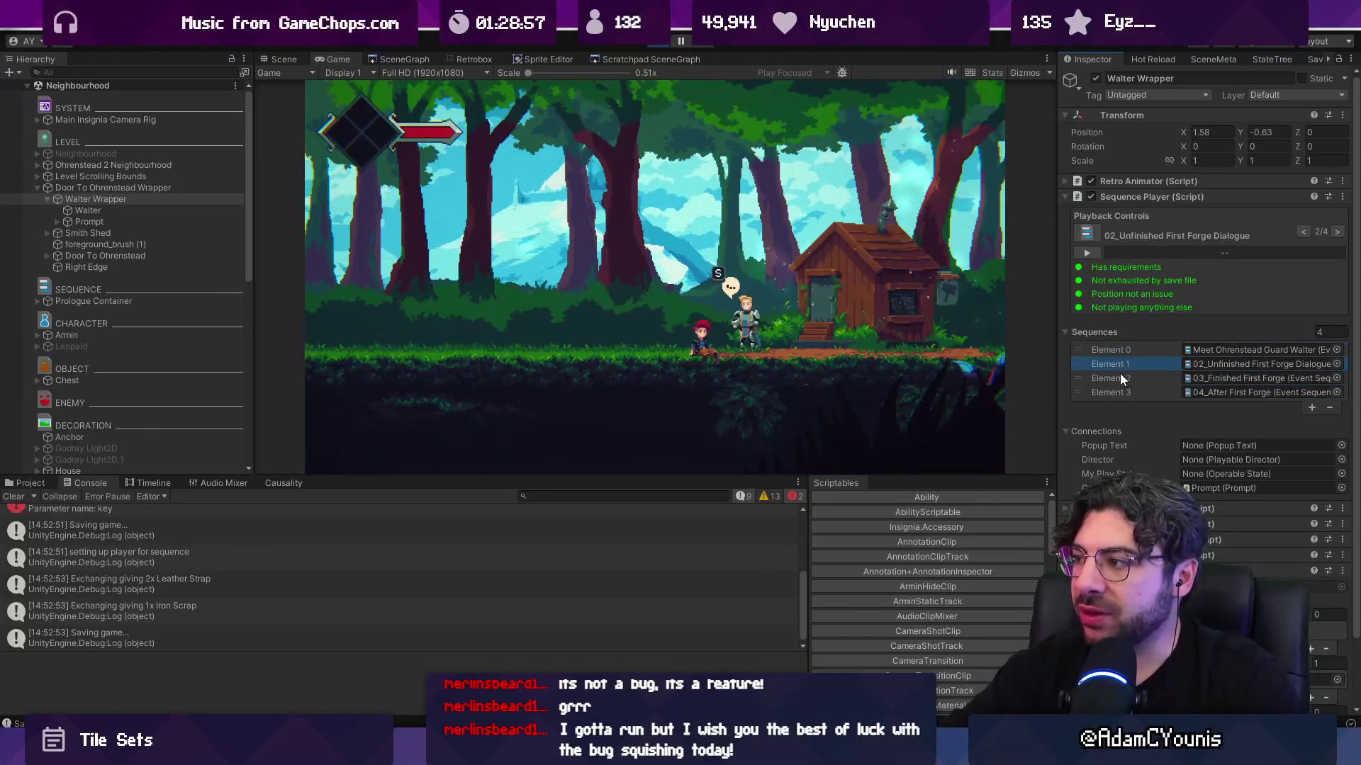
pyautogui.click(1120, 374)
pyautogui.click(1121, 393)
pyautogui.click(1123, 354)
pyautogui.click(1124, 390)
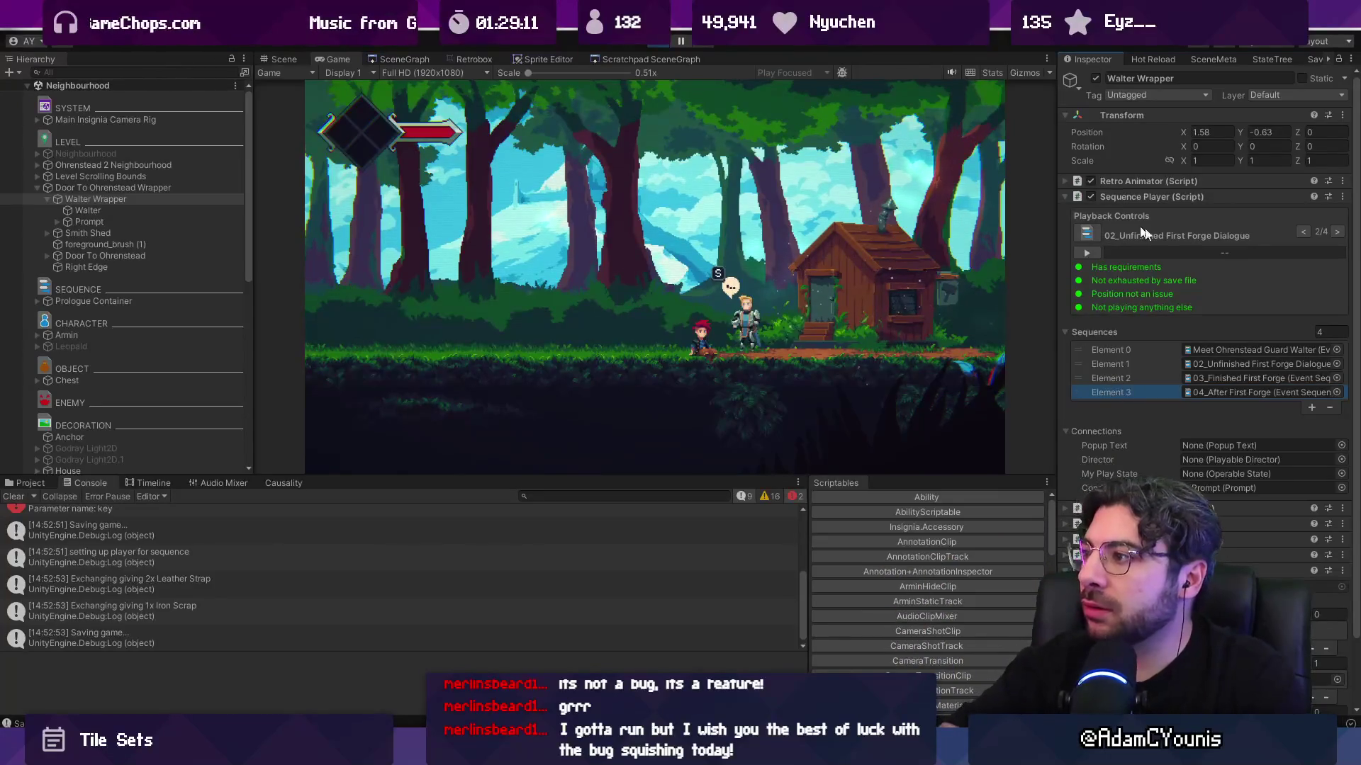
# - Step back and forward again, leaving the player on 02_Unfinished First Forge Dialogue (2/4)
pyautogui.click(1304, 231)
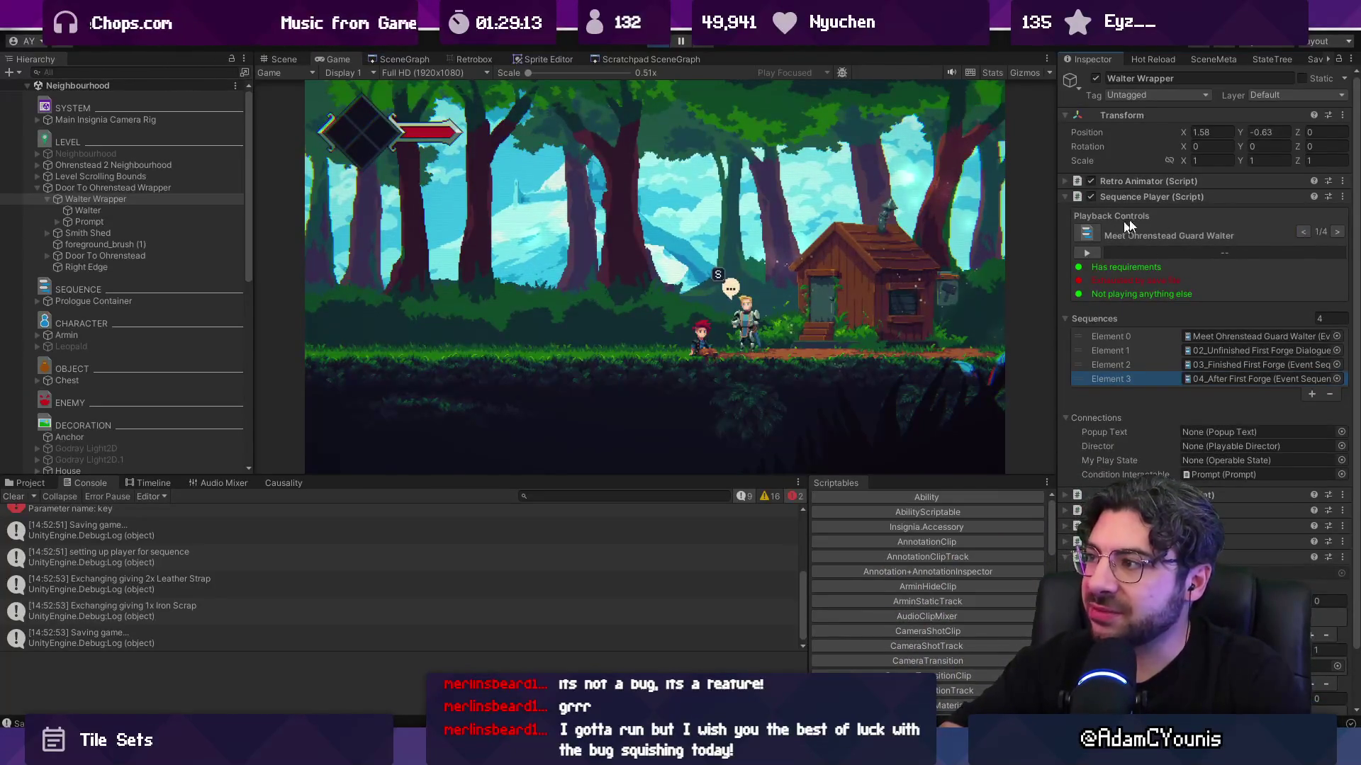
pyautogui.click(1337, 234)
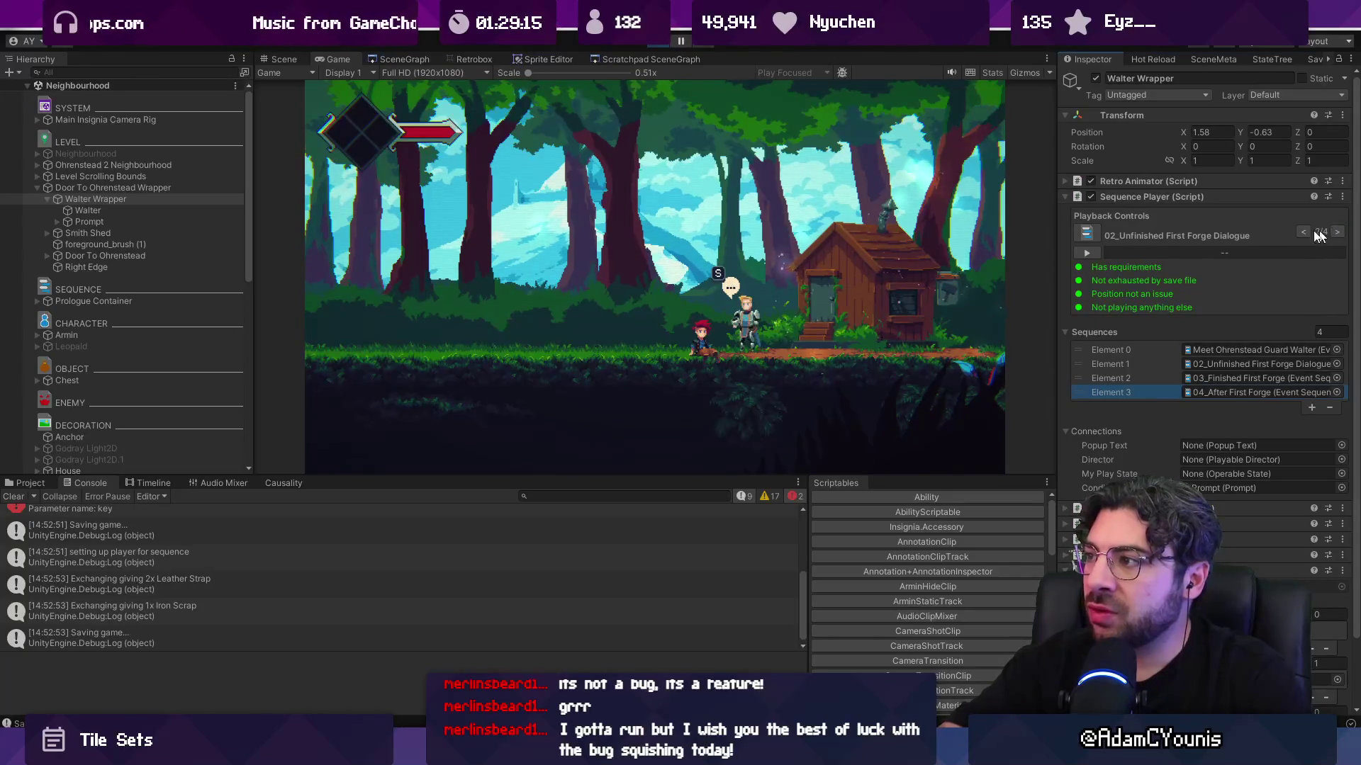
pyautogui.click(1333, 233)
pyautogui.click(1303, 231)
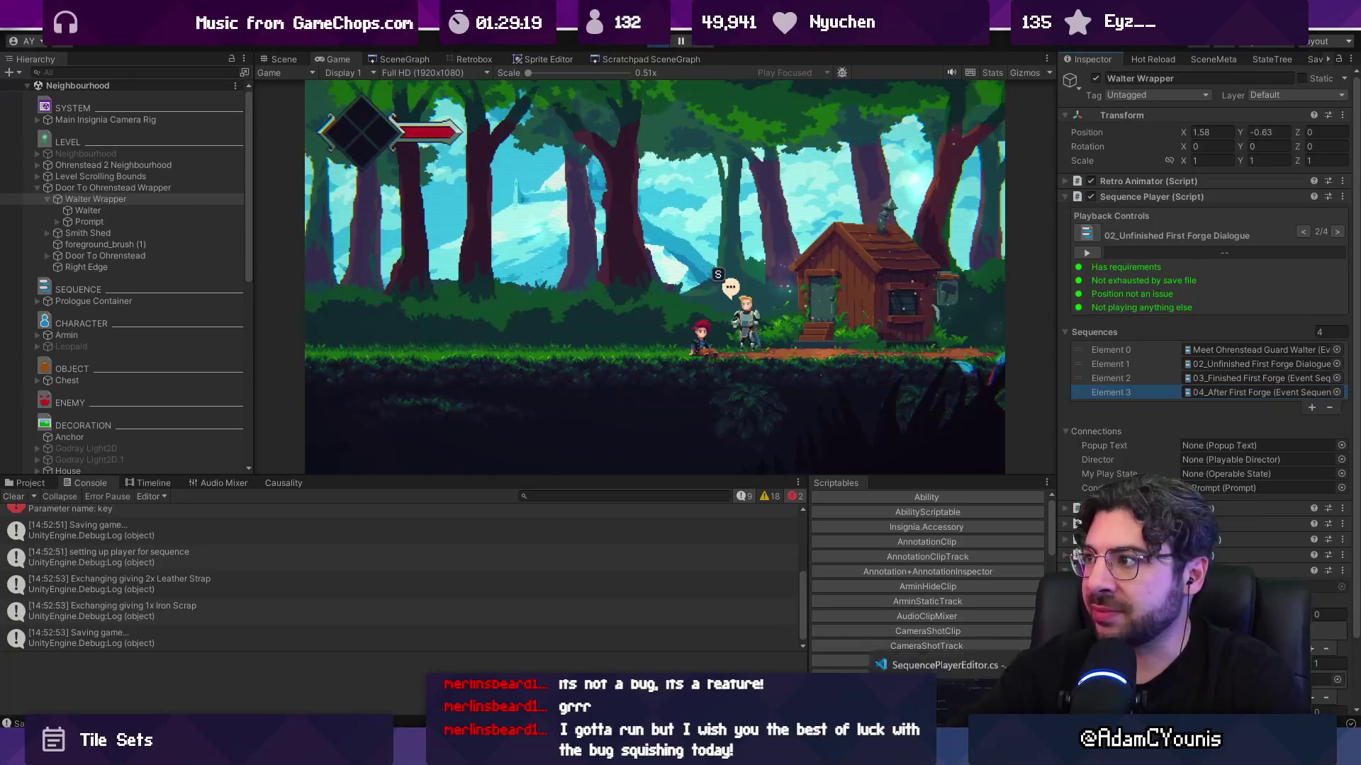
pyautogui.hotkey('alt', 'Tab')
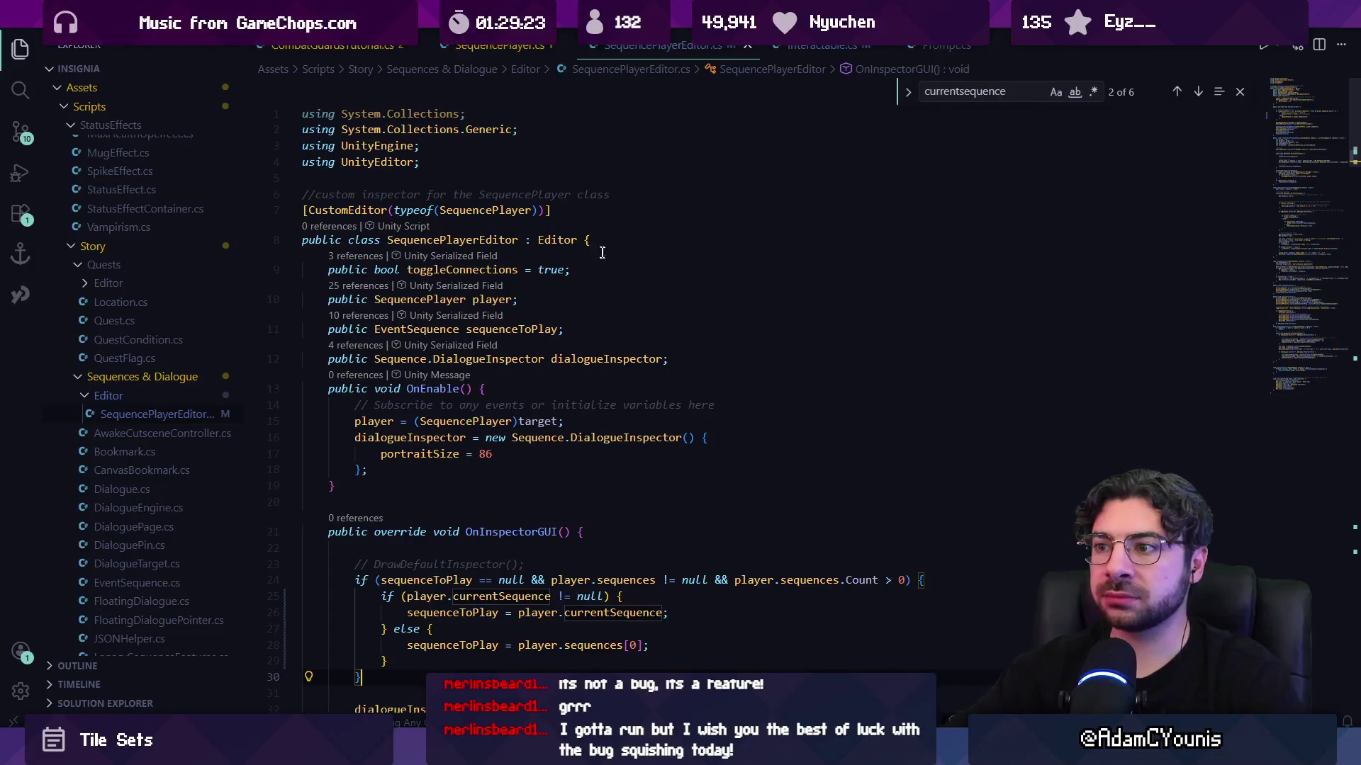
# - Try pasting the currentSequence fallback as an else-if, then undo back to the plain assignment
pyautogui.scroll(-3, 627, 276)
pyautogui.scroll(-2, 668, 379)
pyautogui.hotkey('ctrl', 'v')
pyautogui.hotkey('ctrl', 'z')
pyautogui.hotkey('ctrl', 'z')
pyautogui.scroll(-5, 671, 379)
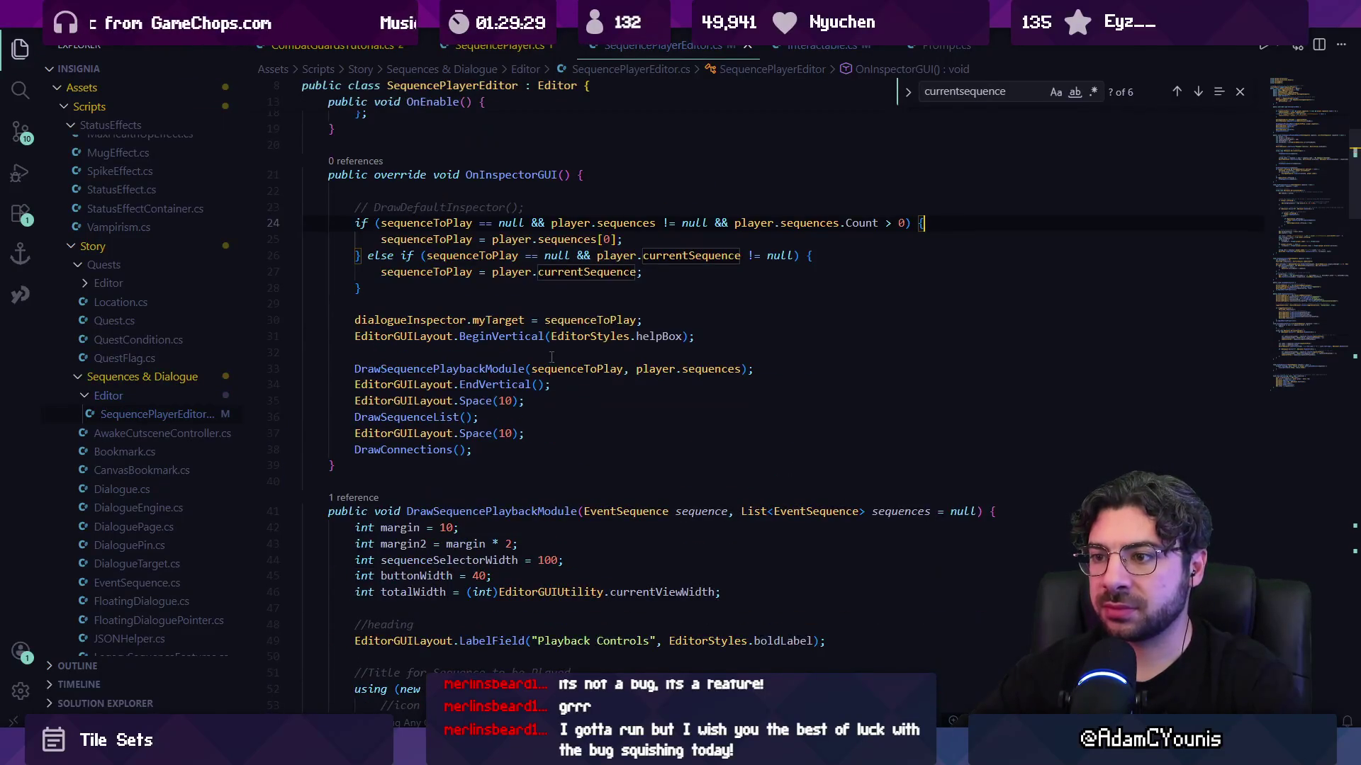
pyautogui.scroll(-4, 524, 358)
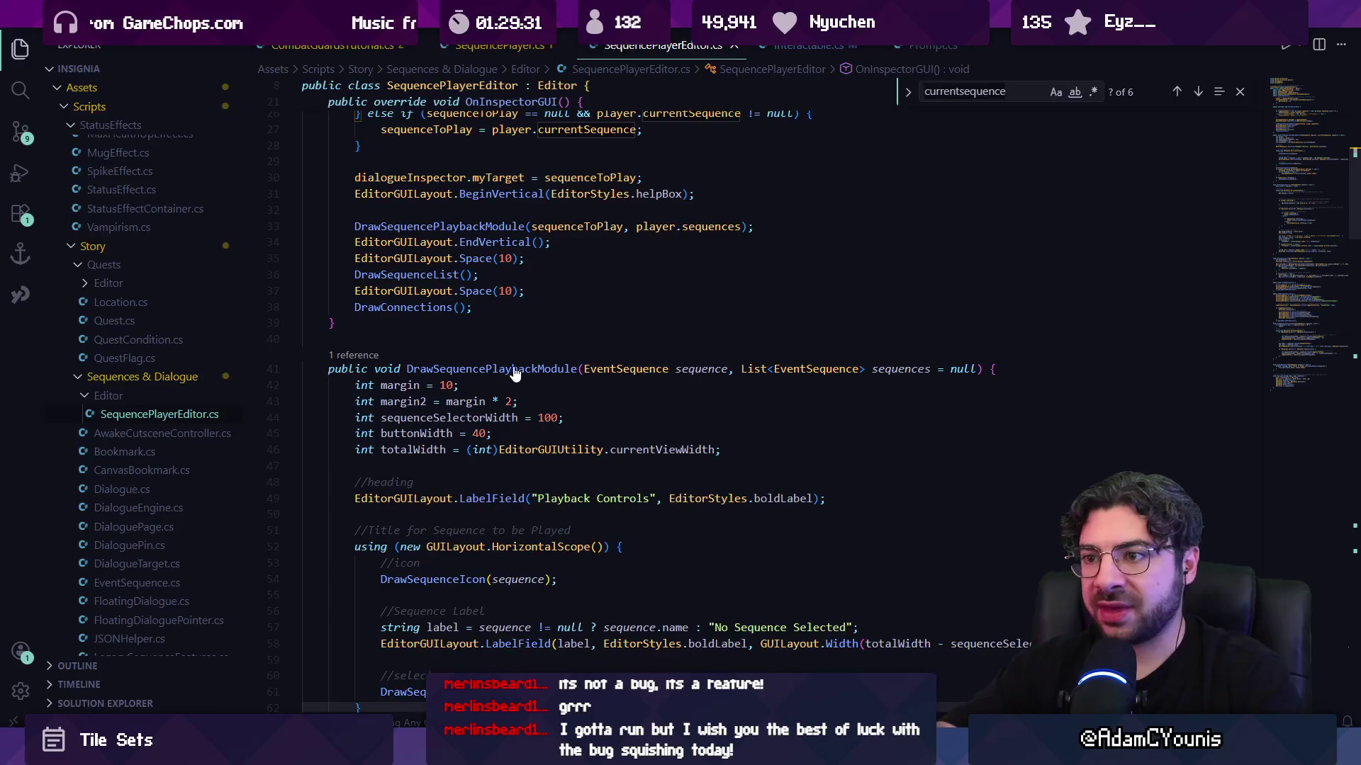
# - Find the '>"' next-sequence code and inspect the sequenceToPlayIndex and sequenceToPlay uses
pyautogui.hotkey('ctrl', 'f')
pyautogui.write('>')
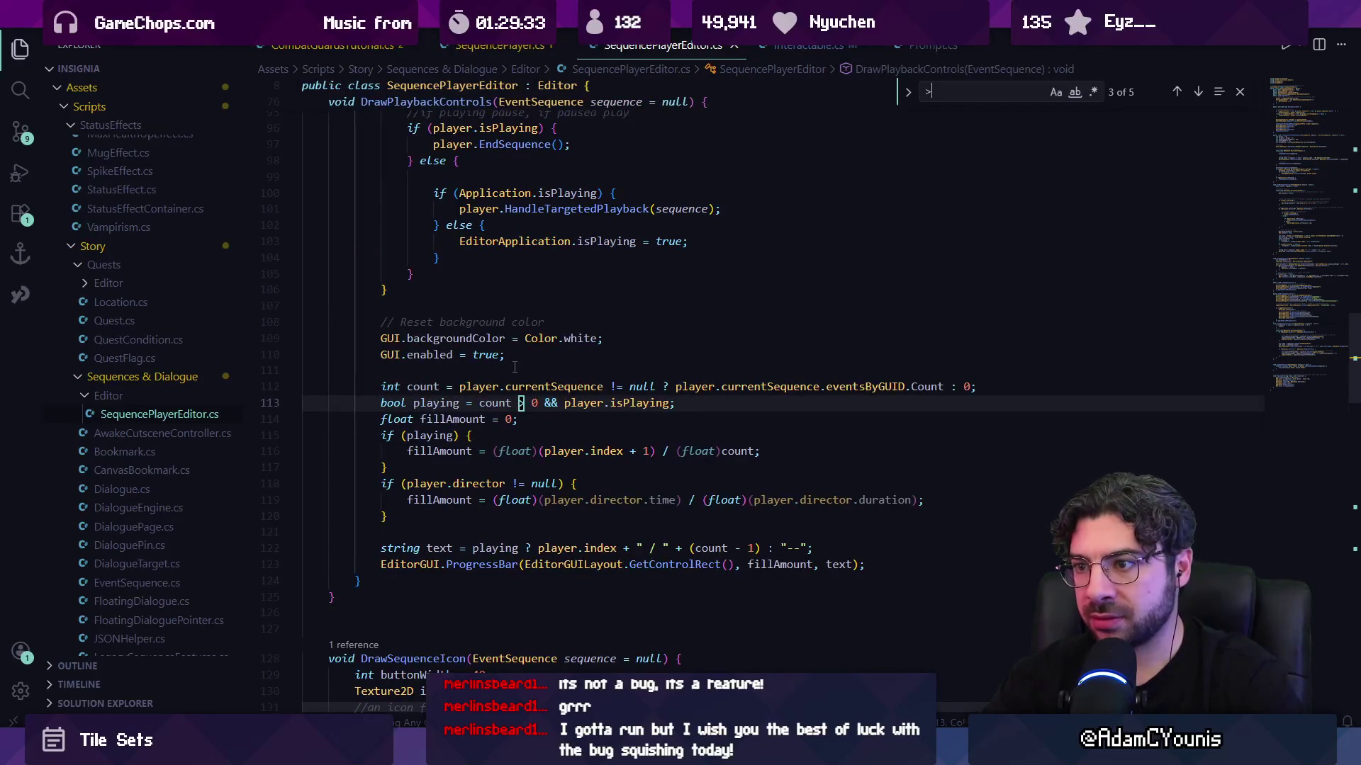
pyautogui.write('"')
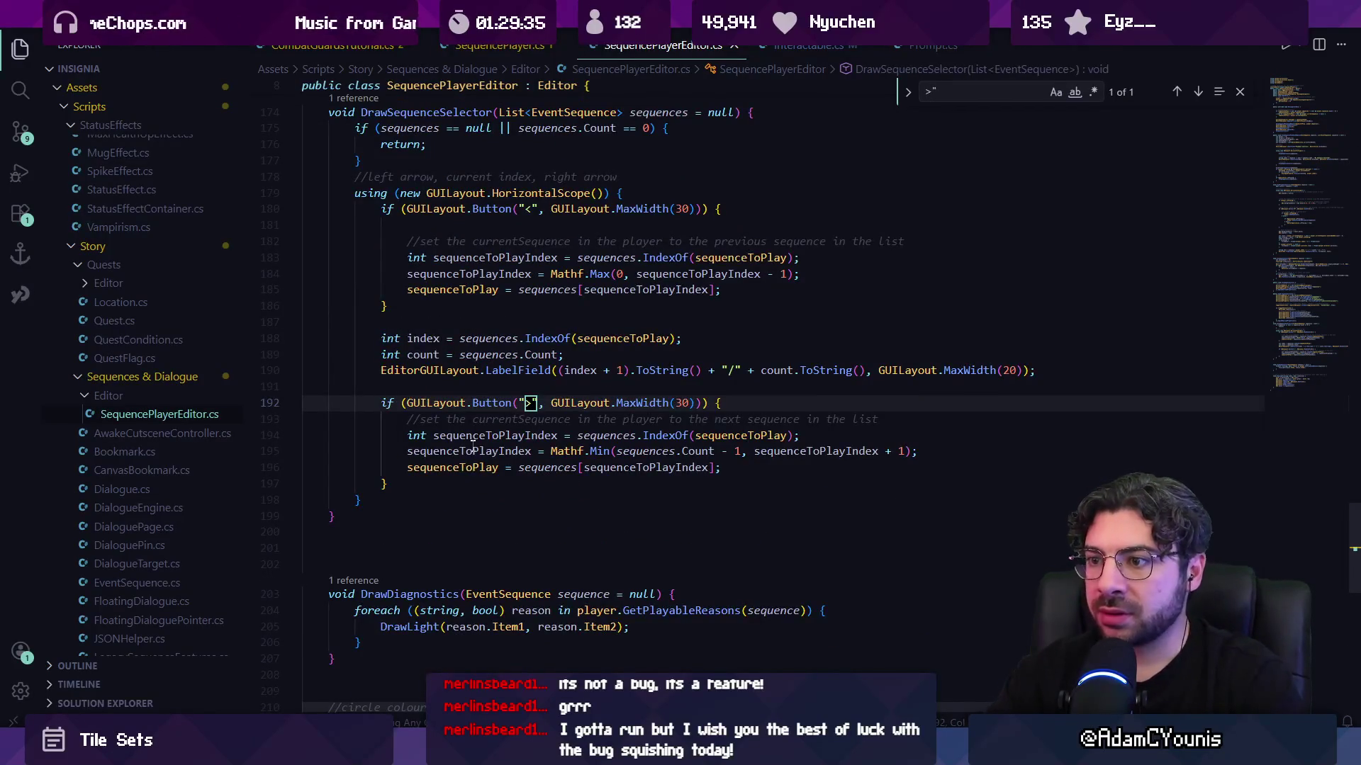
pyautogui.click(476, 452)
pyautogui.press('Up')
pyautogui.hotkey('ctrl', 'Left')
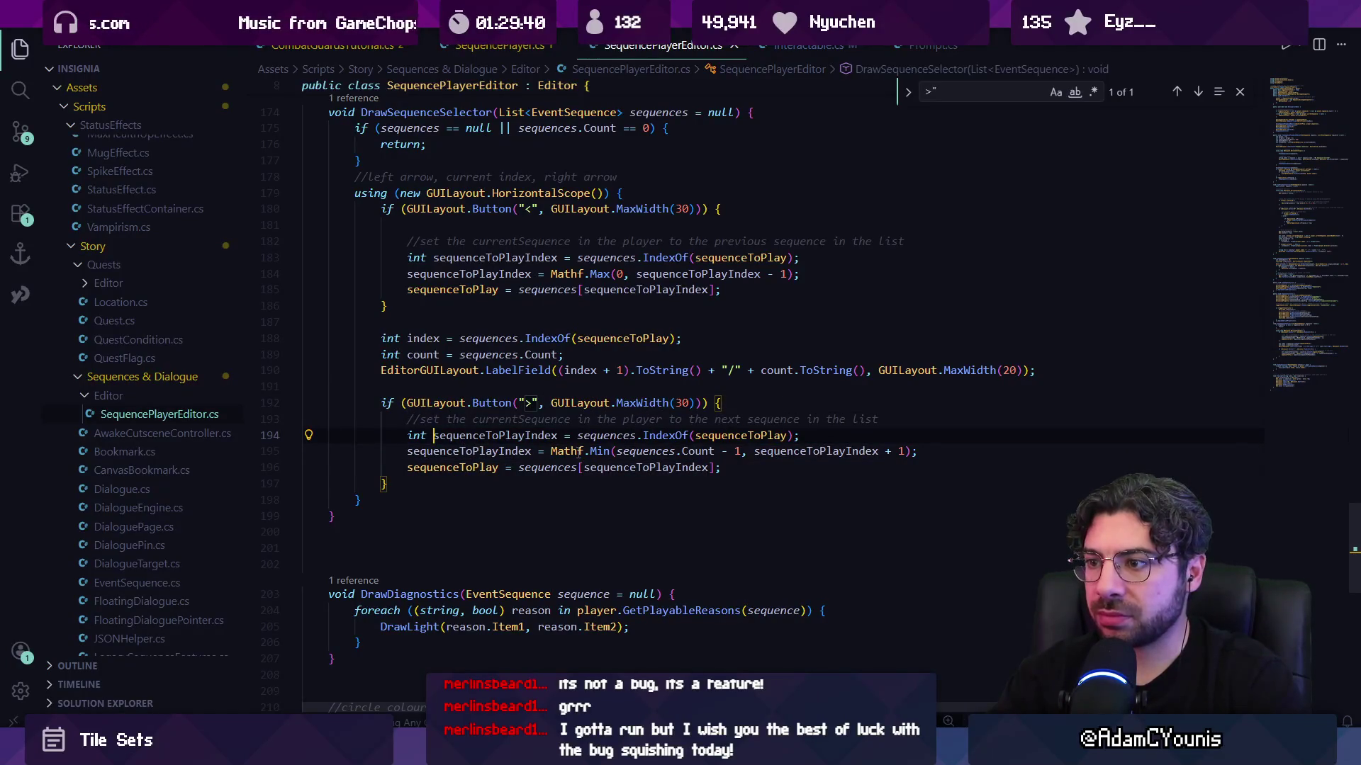
pyautogui.press('Down')
pyautogui.press('Down')
pyautogui.hotkey('ctrl', 'Right')
pyautogui.hotkey('ctrl', 'Right')
pyautogui.hotkey('ctrl', 'Right')
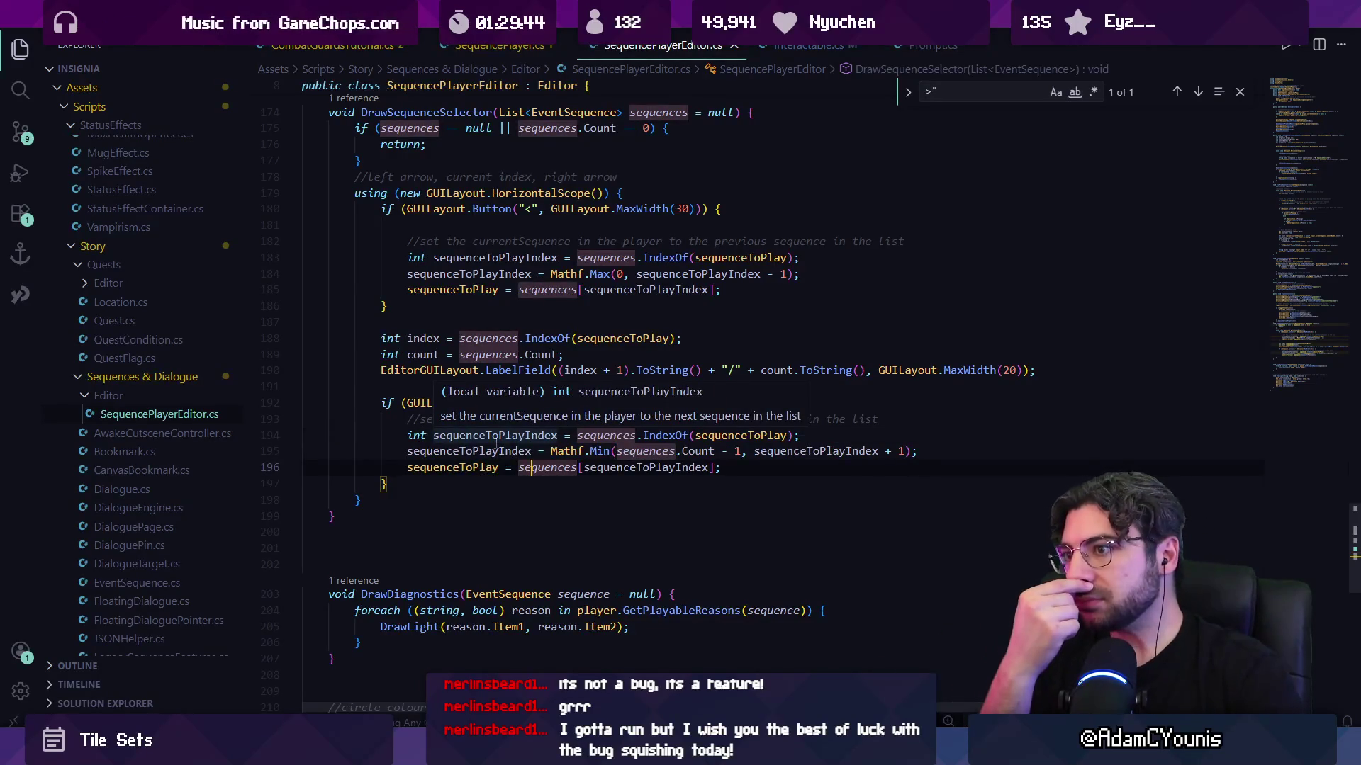
pyautogui.click(461, 451)
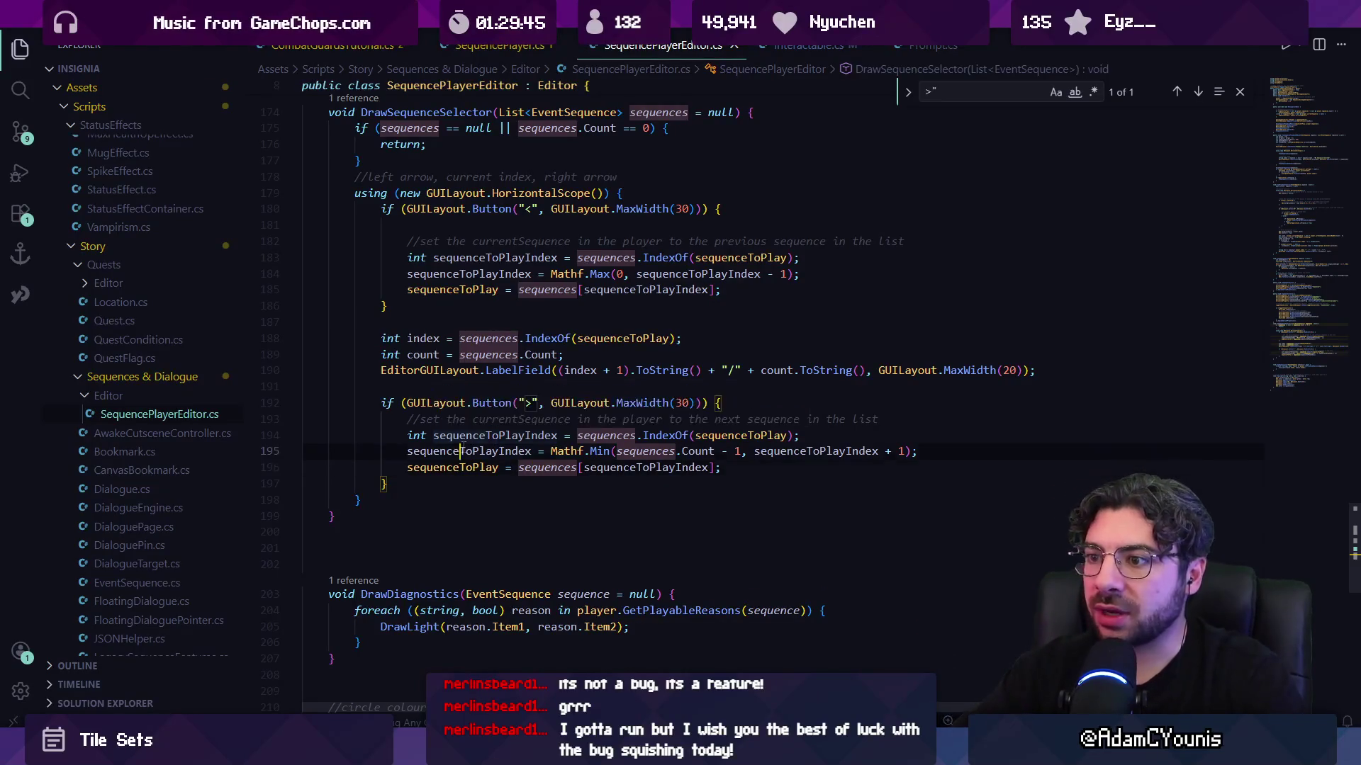
pyautogui.click(466, 468)
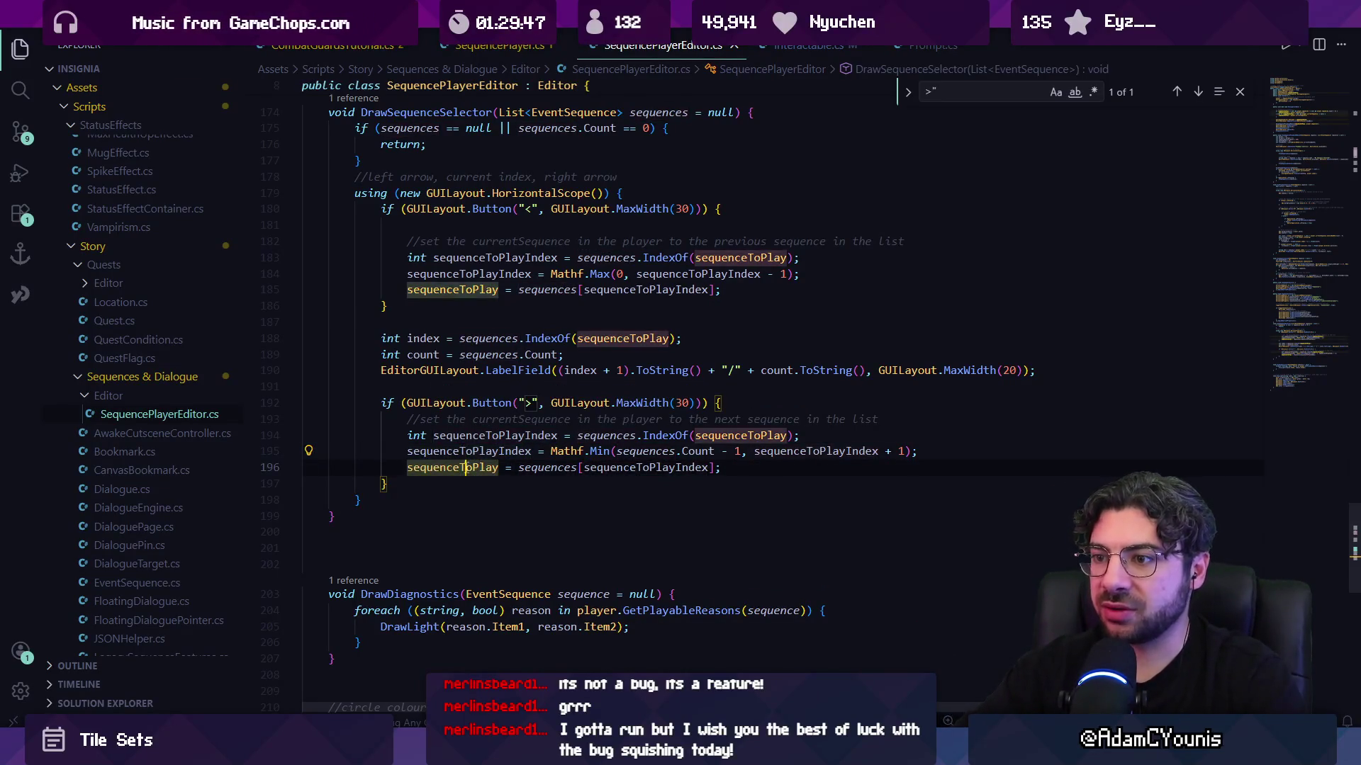
pyautogui.keyDown('ctrl'); pyautogui.click(460, 469); pyautogui.keyUp('ctrl')
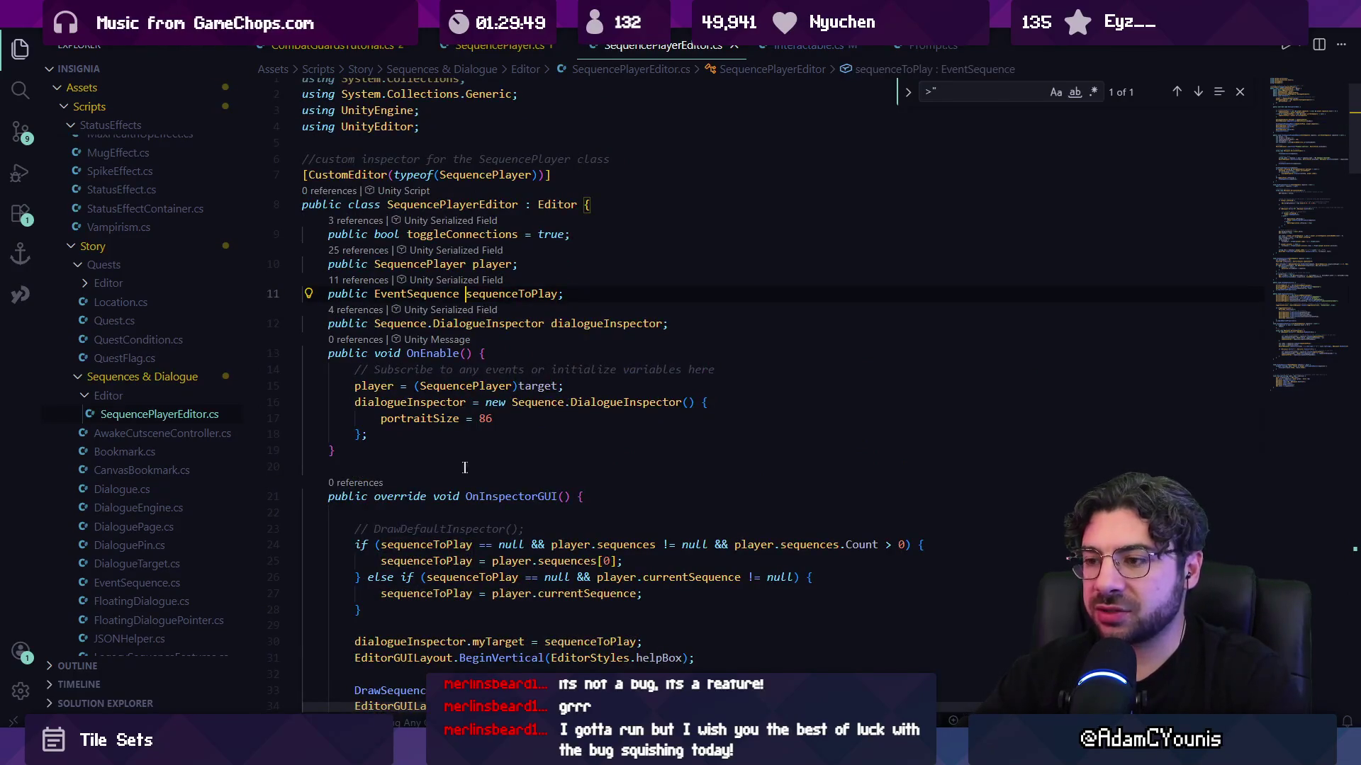
pyautogui.scroll(-3, 465, 468)
# - Search 'sequencetoplay =' assignments and review where currentSequence and sequenceToPlay are used
pyautogui.hotkey('ctrl', 'shift', 'f')
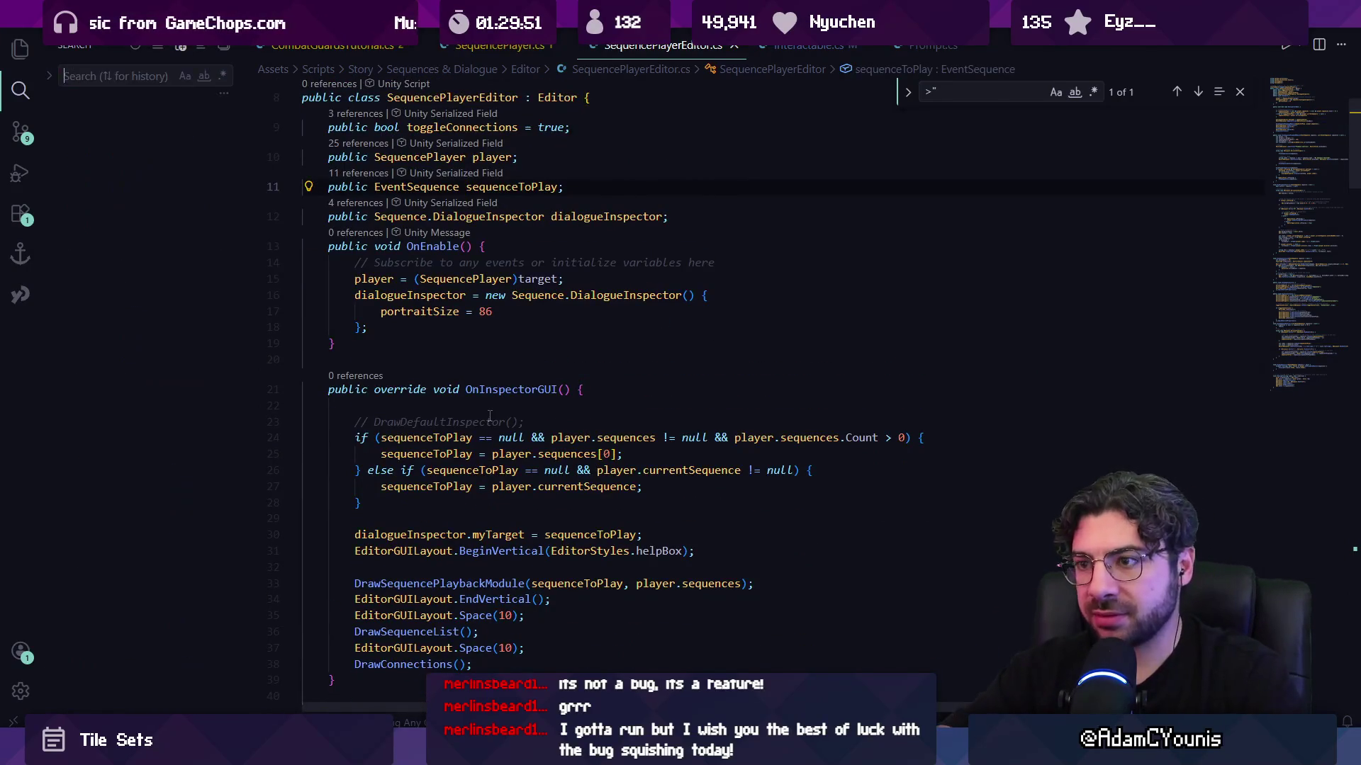
pyautogui.hotkey('ctrl', 'f')
pyautogui.write('sequencetop')
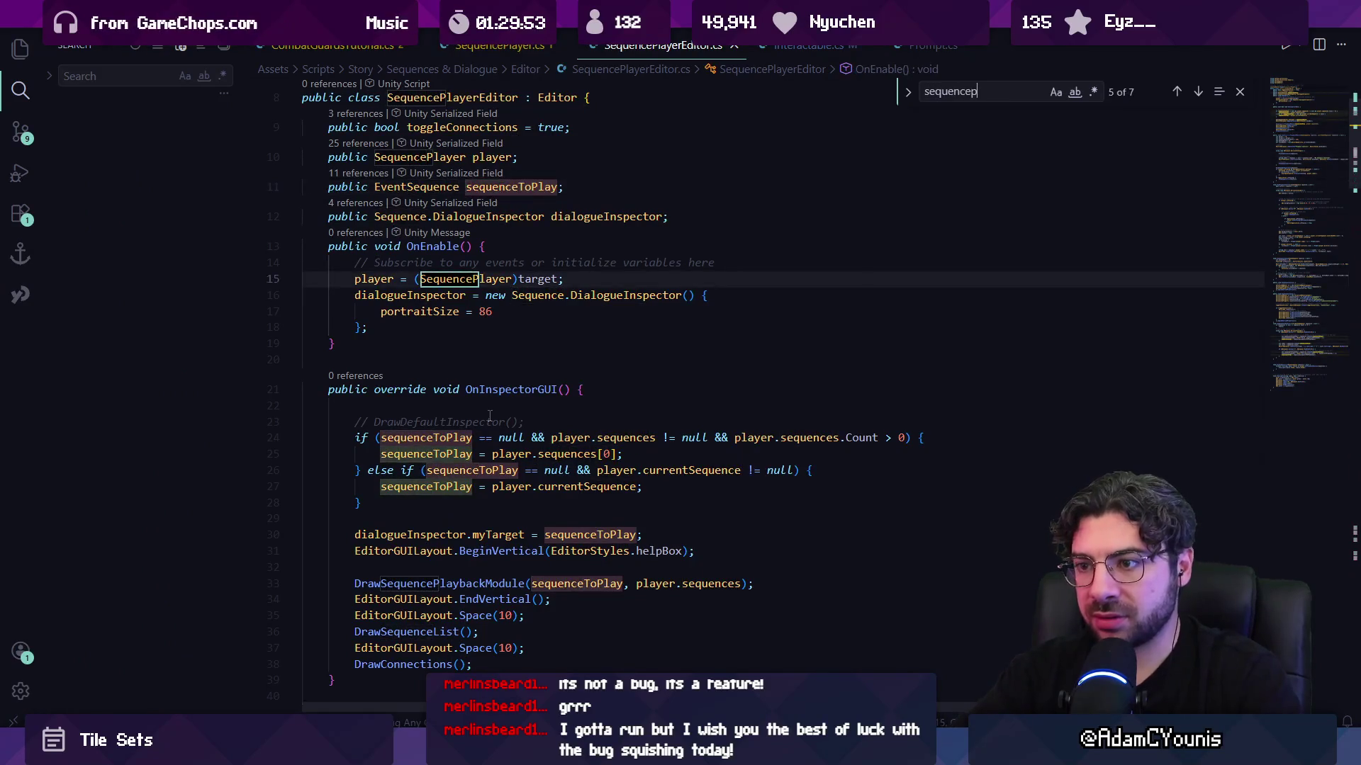
pyautogui.write('lay =')
pyautogui.press('Return')
pyautogui.press('Return')
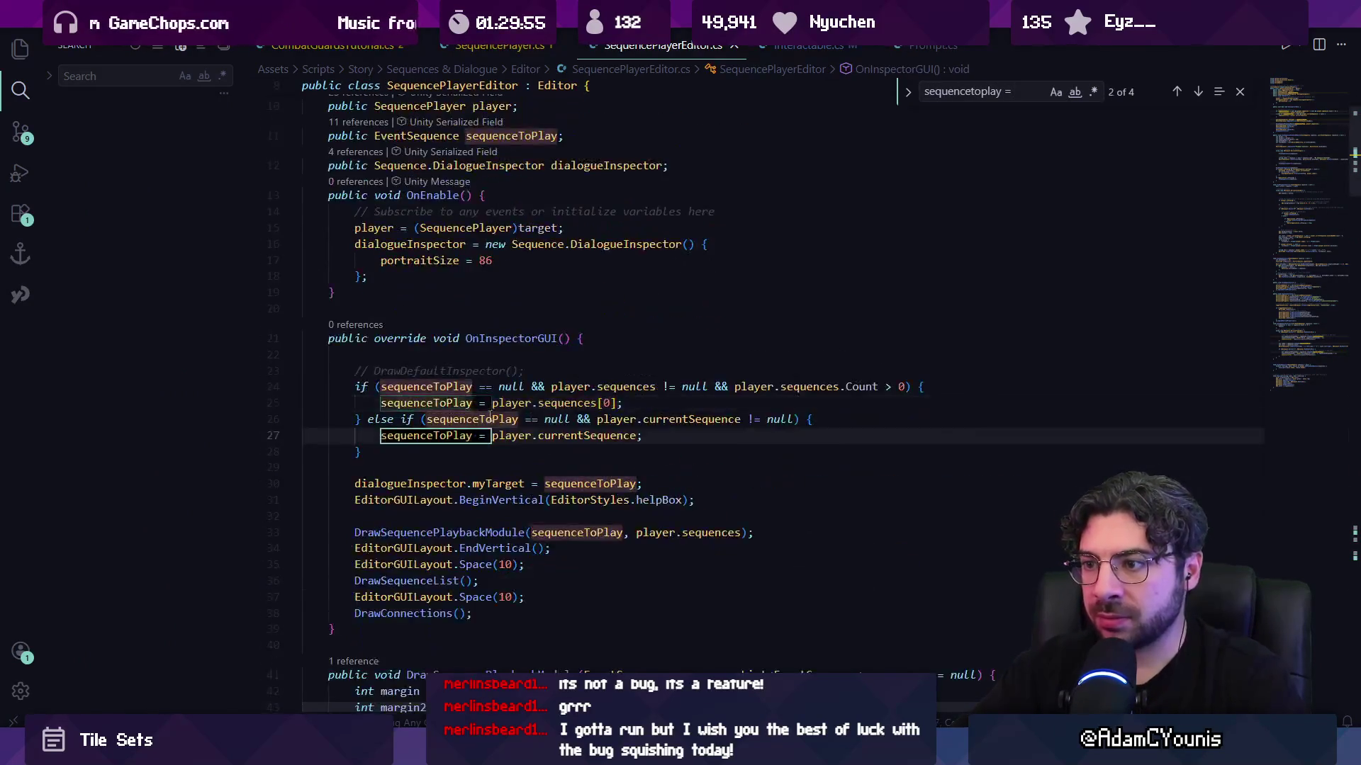
pyautogui.press('Return')
pyautogui.press('Return')
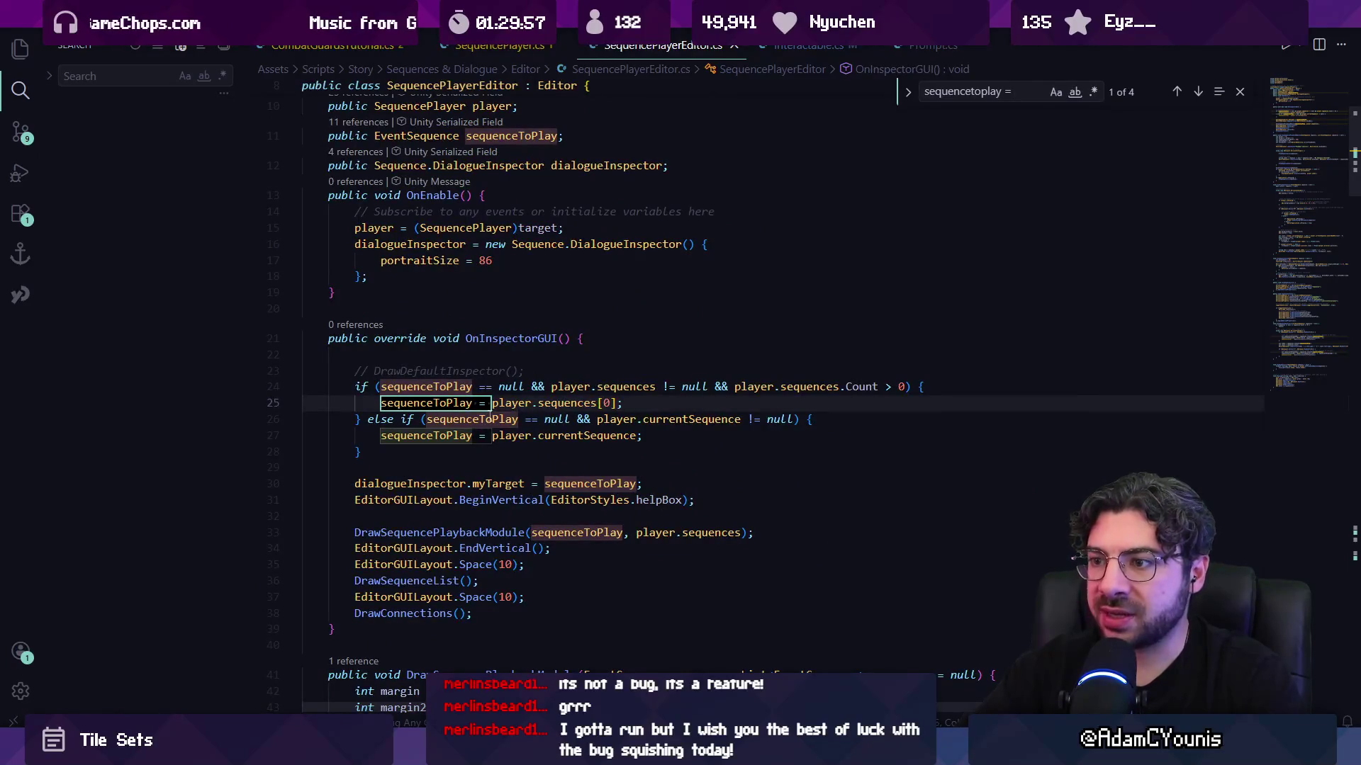
pyautogui.press('Return')
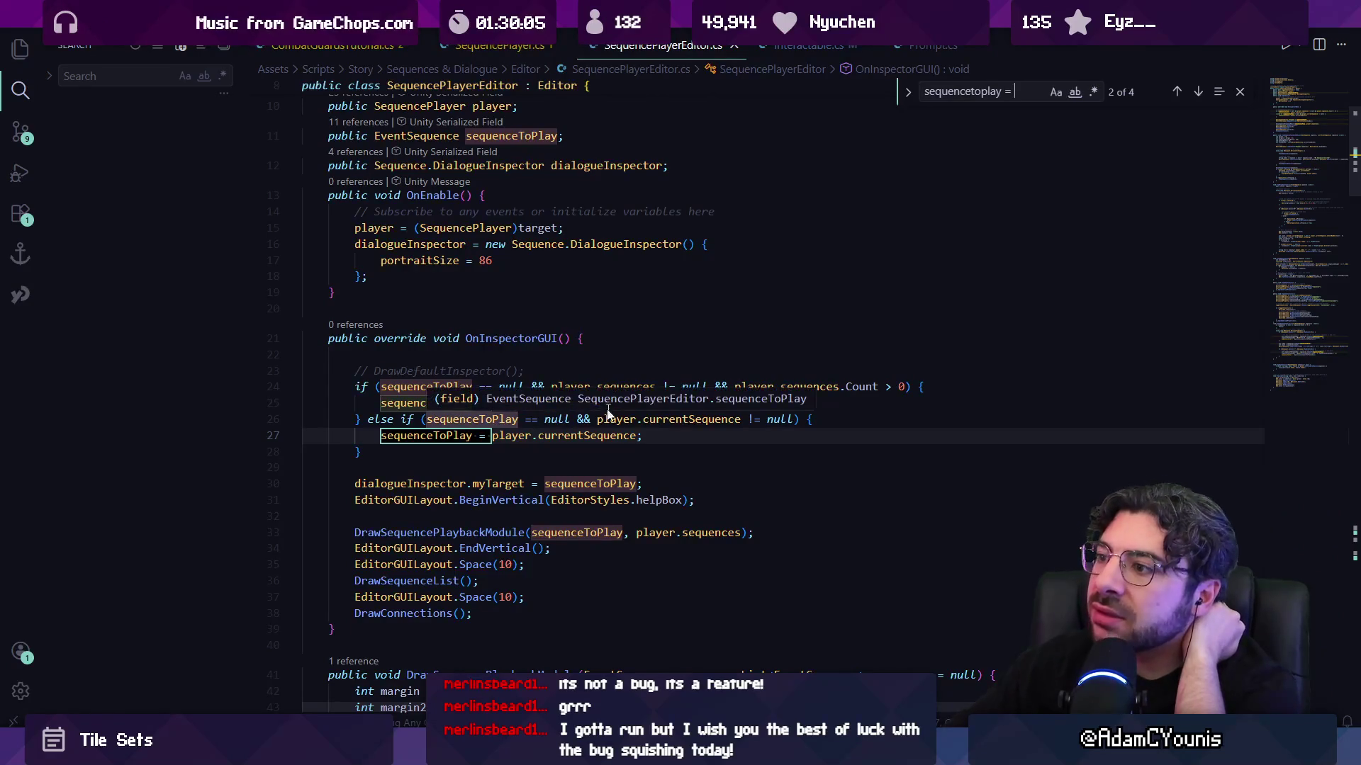
pyautogui.click(593, 435)
pyautogui.click(461, 435)
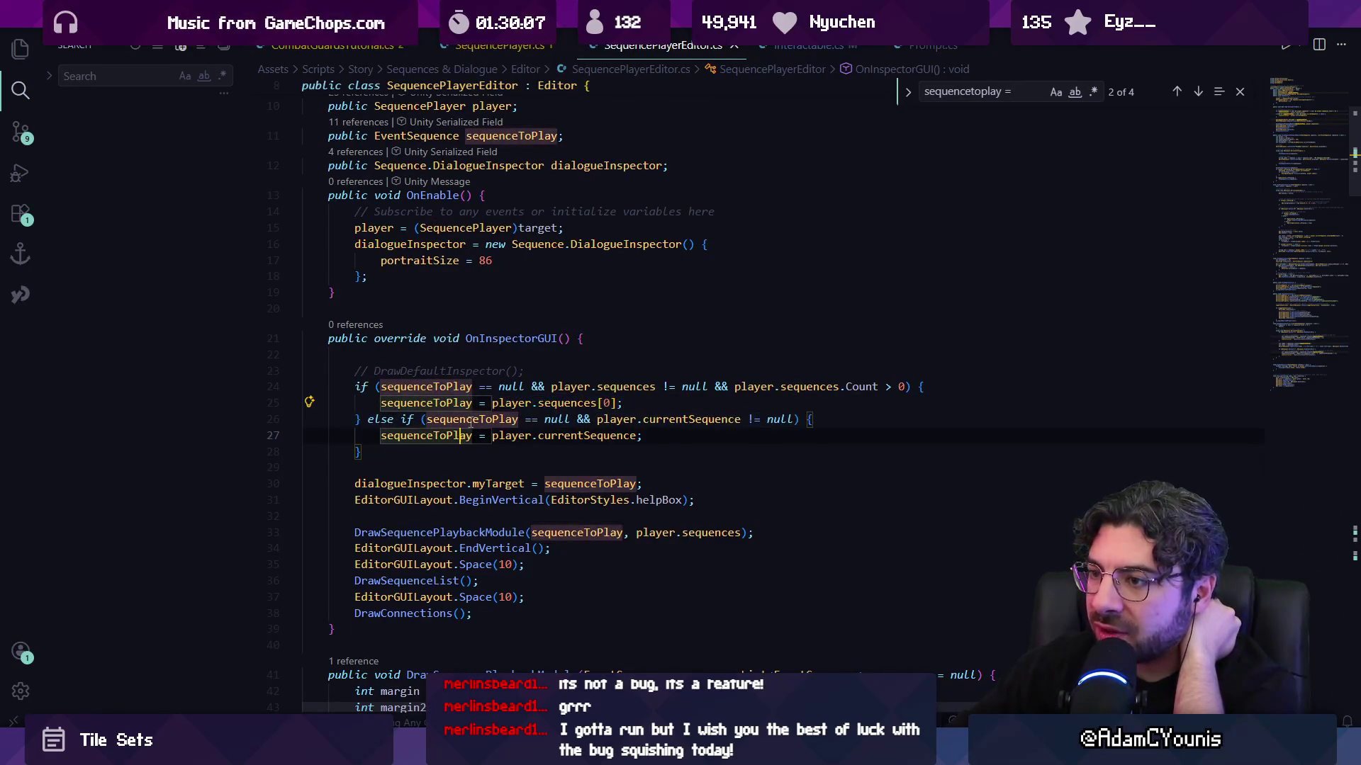
pyautogui.click(526, 386)
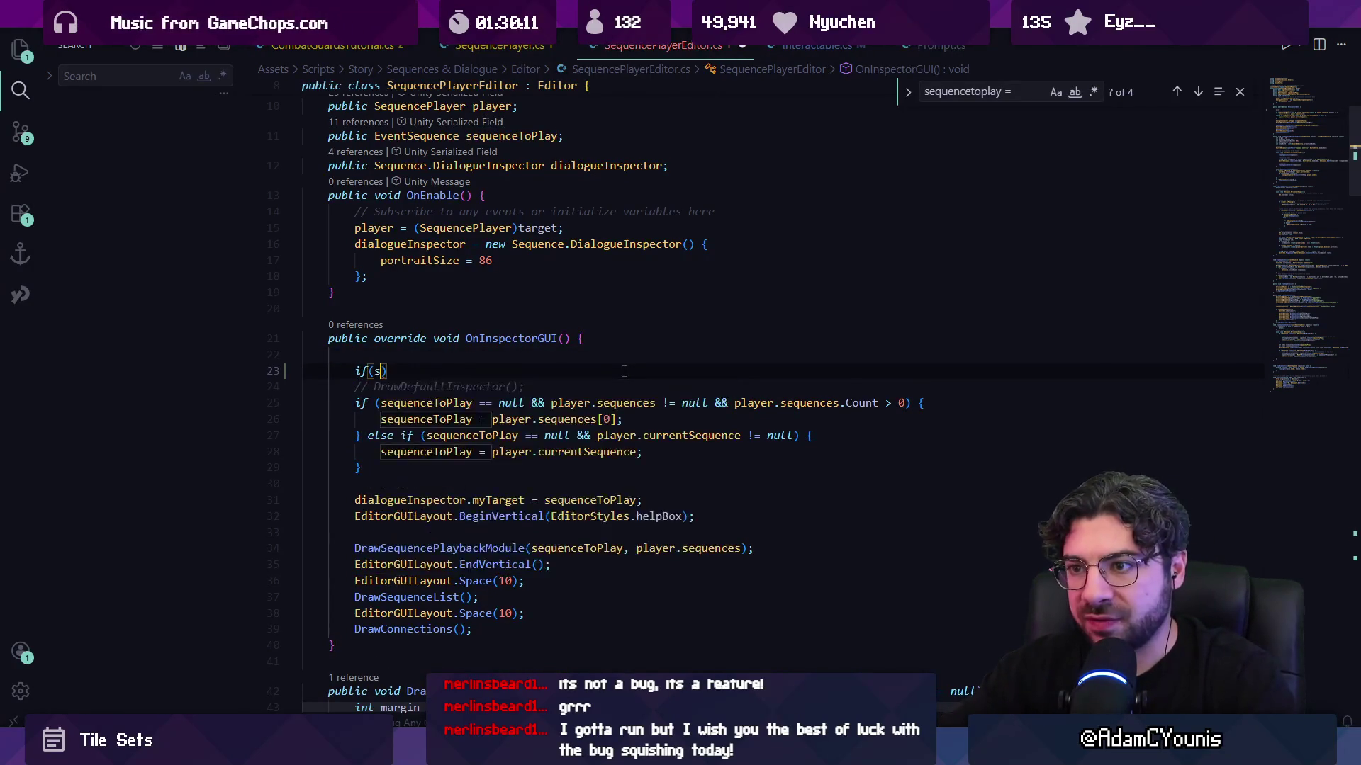
# - Wrap the existing sequence fallbacks in a new if (sequenceToPlay == null) block and save
pyautogui.press('Return')
pyautogui.write('if(sequenceT')
pyautogui.press('Tab')
pyautogui.write('== ')
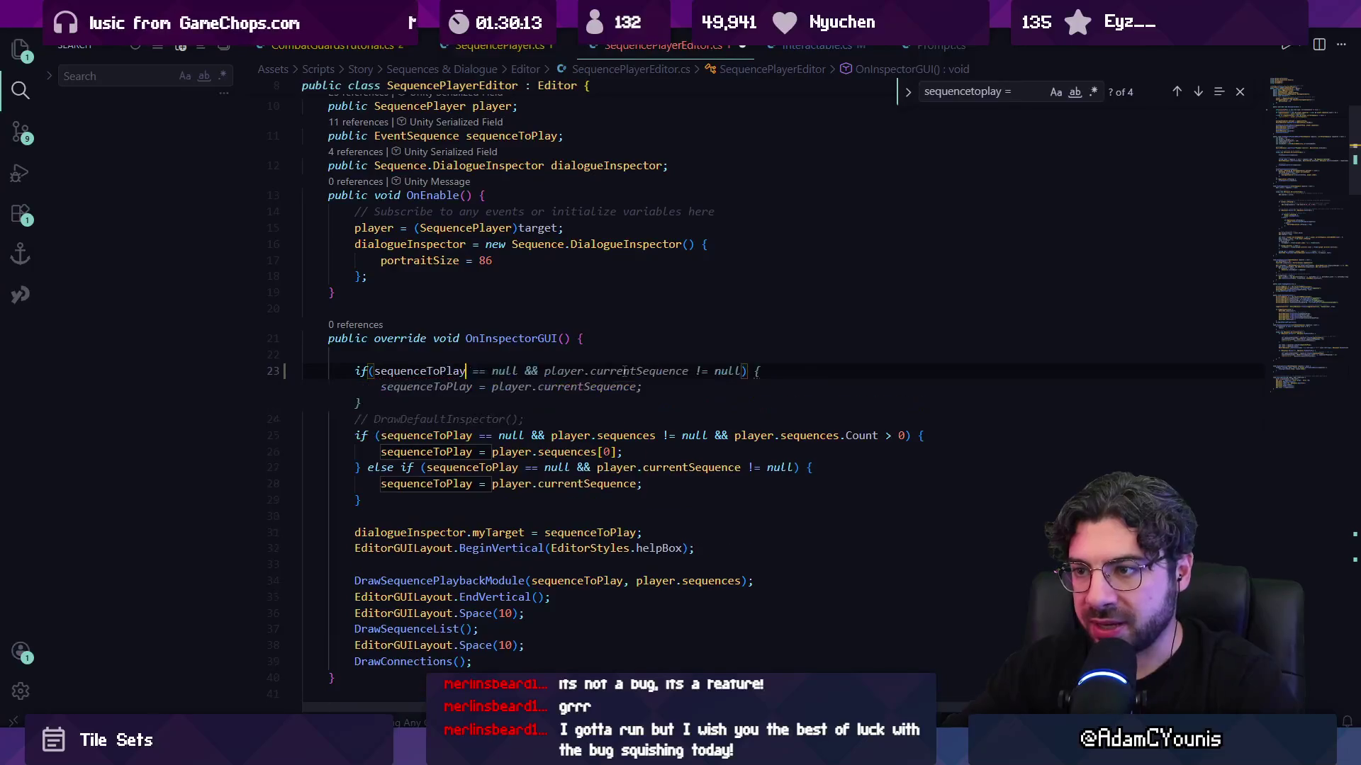
pyautogui.write('null)')
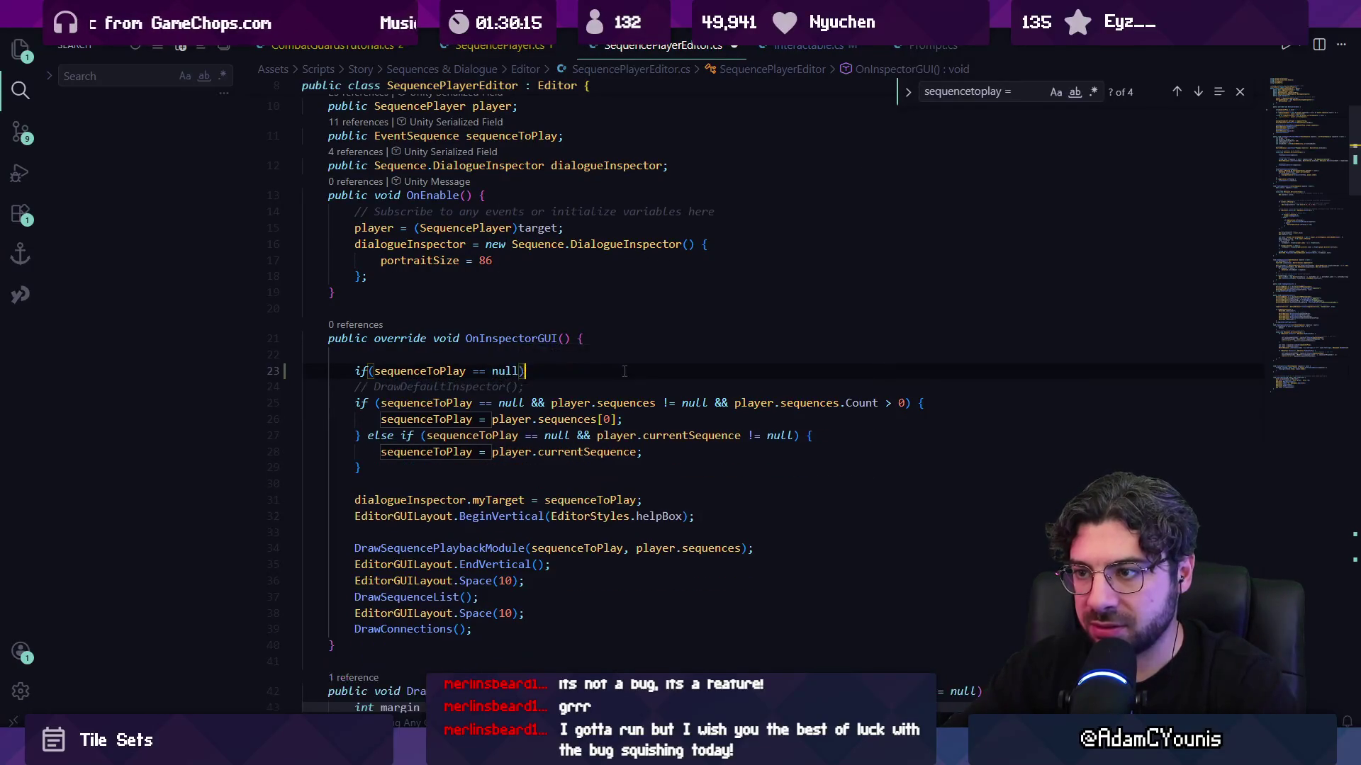
pyautogui.press('Return')
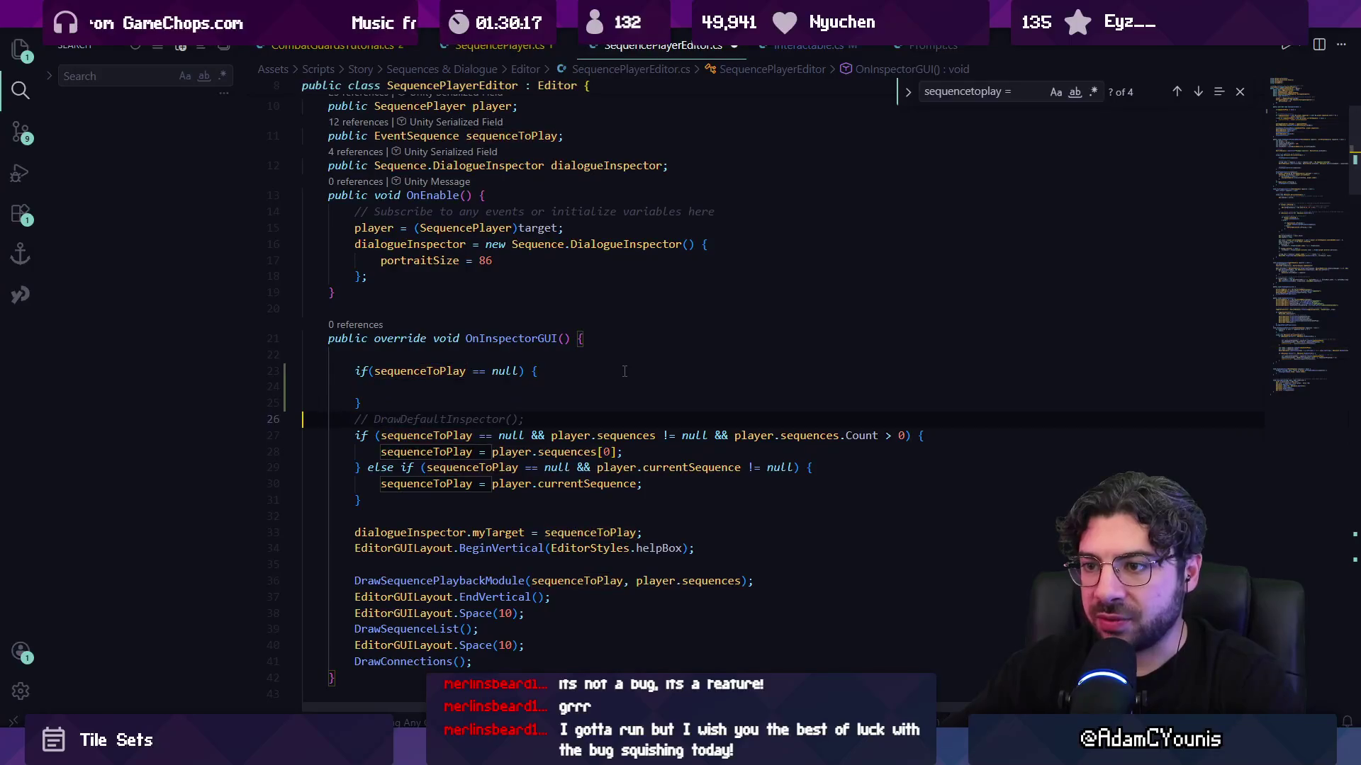
pyautogui.press('Home')
pyautogui.press('Home')
pyautogui.hotkey('shift', 'Down')
pyautogui.hotkey('shift', 'Down')
pyautogui.hotkey('shift', 'Down')
pyautogui.hotkey('alt', 'Up')
pyautogui.hotkey('ctrl', 's')
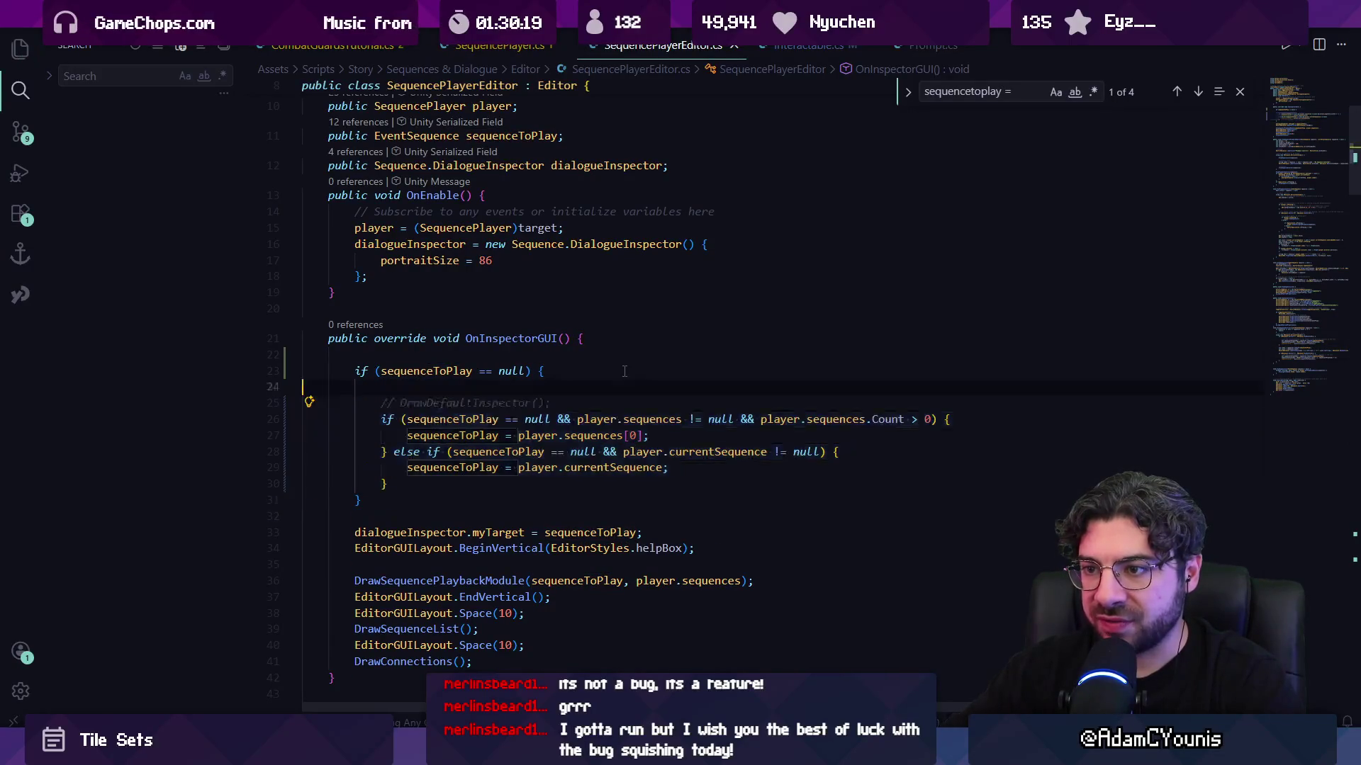
# - Delete 'sequenceToPlay == null &&' from both inner if/else-if conditions and save
pyautogui.hotkey('ctrl', 'shift', 'Right')
pyautogui.hotkey('ctrl', 'shift', 'Right')
pyautogui.hotkey('ctrl', 'shift', 'Right')
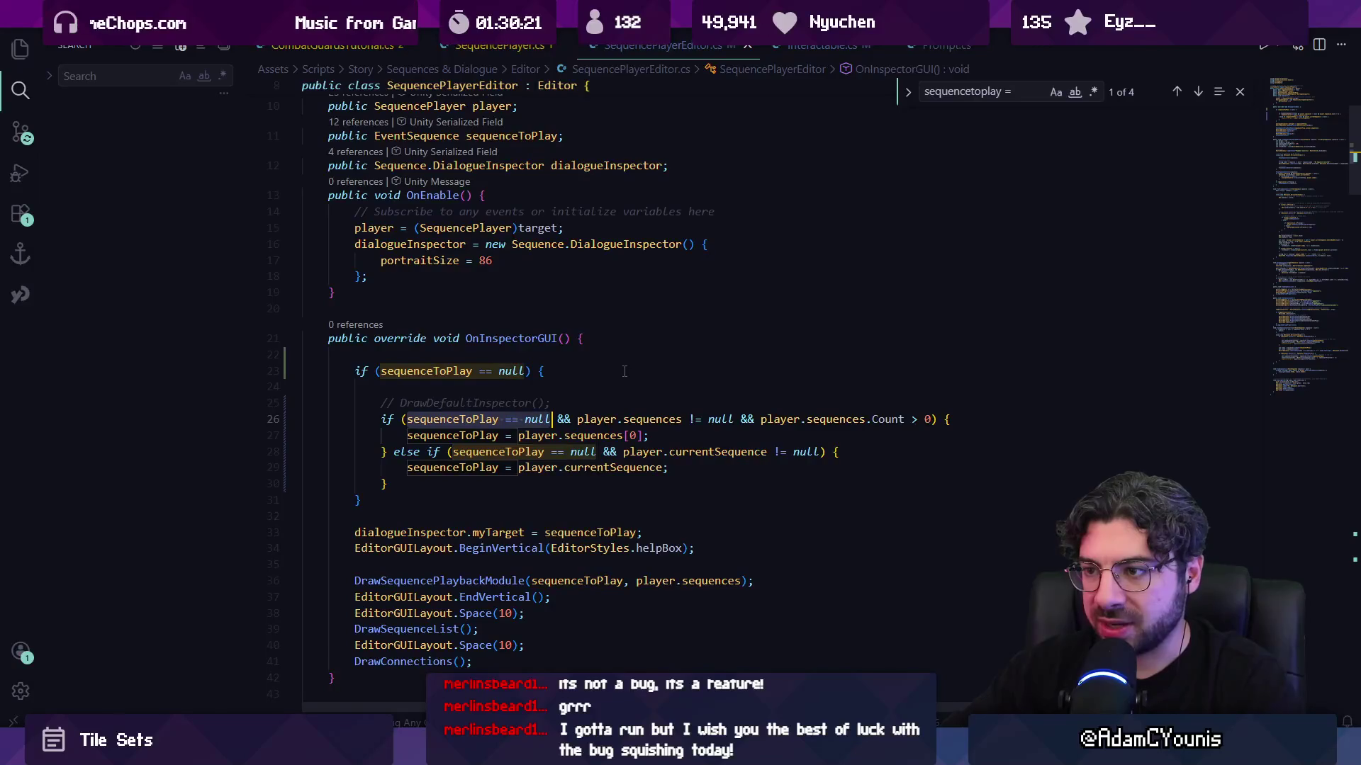
pyautogui.press('Delete')
pyautogui.hotkey('ctrl', 'shift', 'Right')
pyautogui.press('Delete')
pyautogui.press('Down')
pyautogui.press('Down')
pyautogui.hotkey('ctrl', 'Right')
pyautogui.hotkey('ctrl', 'Right')
pyautogui.hotkey('ctrl', 'Right')
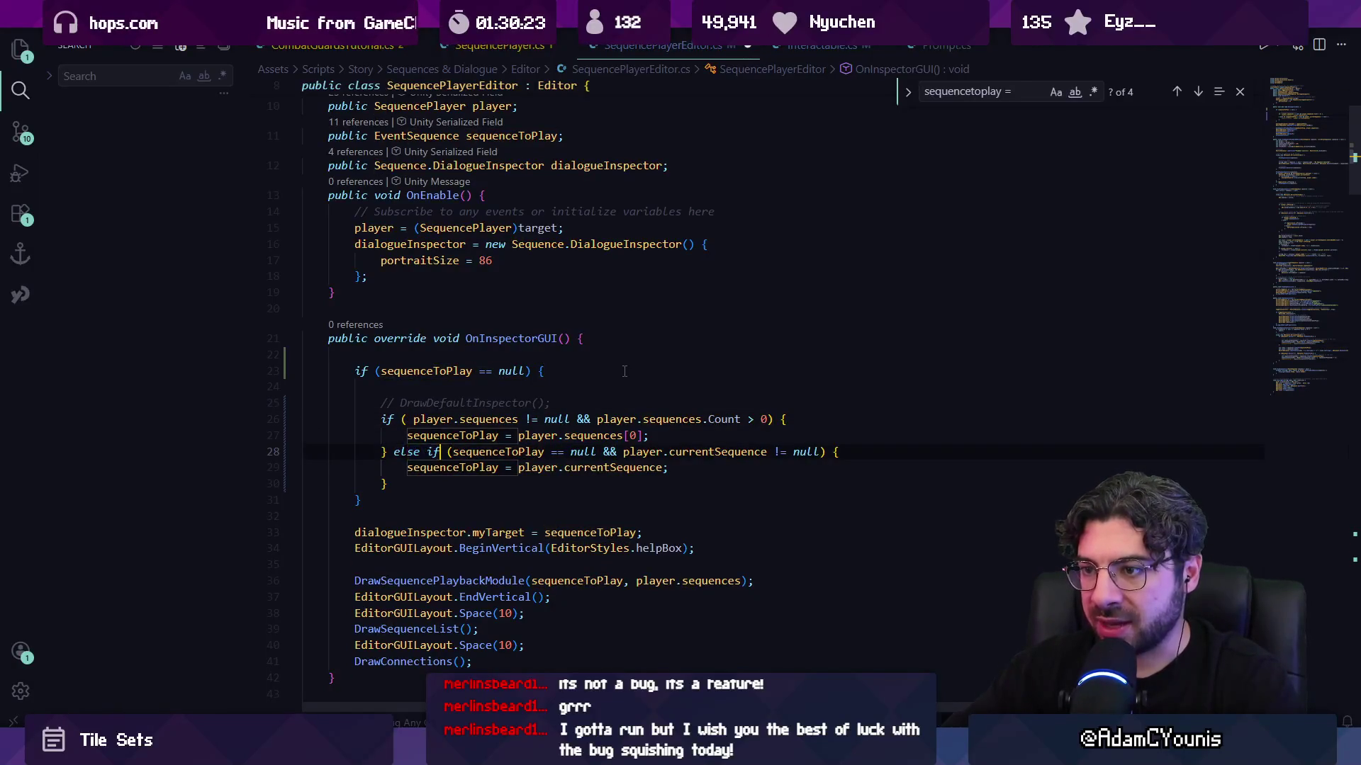
pyautogui.hotkey('ctrl', 'shift', 'Right')
pyautogui.hotkey('ctrl', 'shift', 'Right')
pyautogui.hotkey('ctrl', 'shift', 'Right')
pyautogui.press('Delete')
pyautogui.hotkey('ctrl', 'Delete')
pyautogui.hotkey('ctrl', 's')
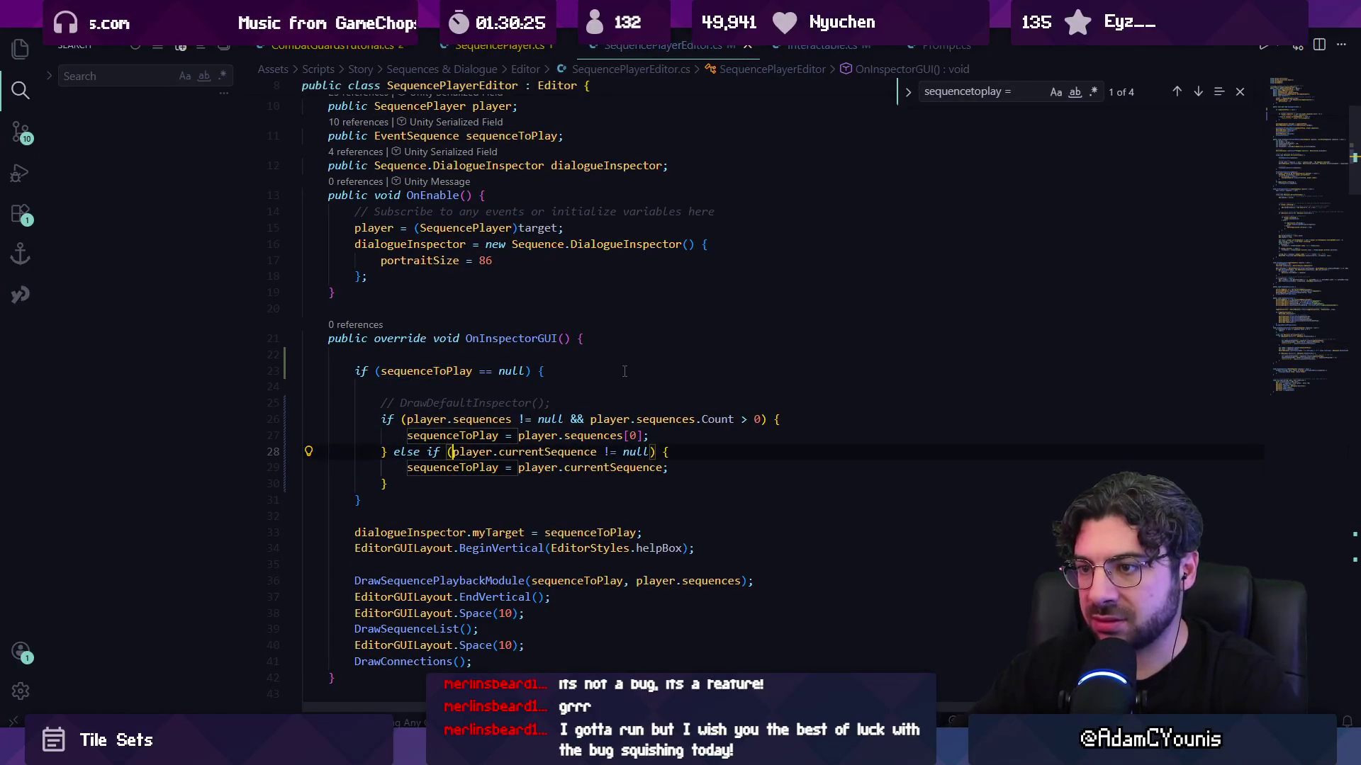
# - Add a blank line after the first assignment and remove the blank line above the commented call
pyautogui.click(699, 434)
pyautogui.press('Return')
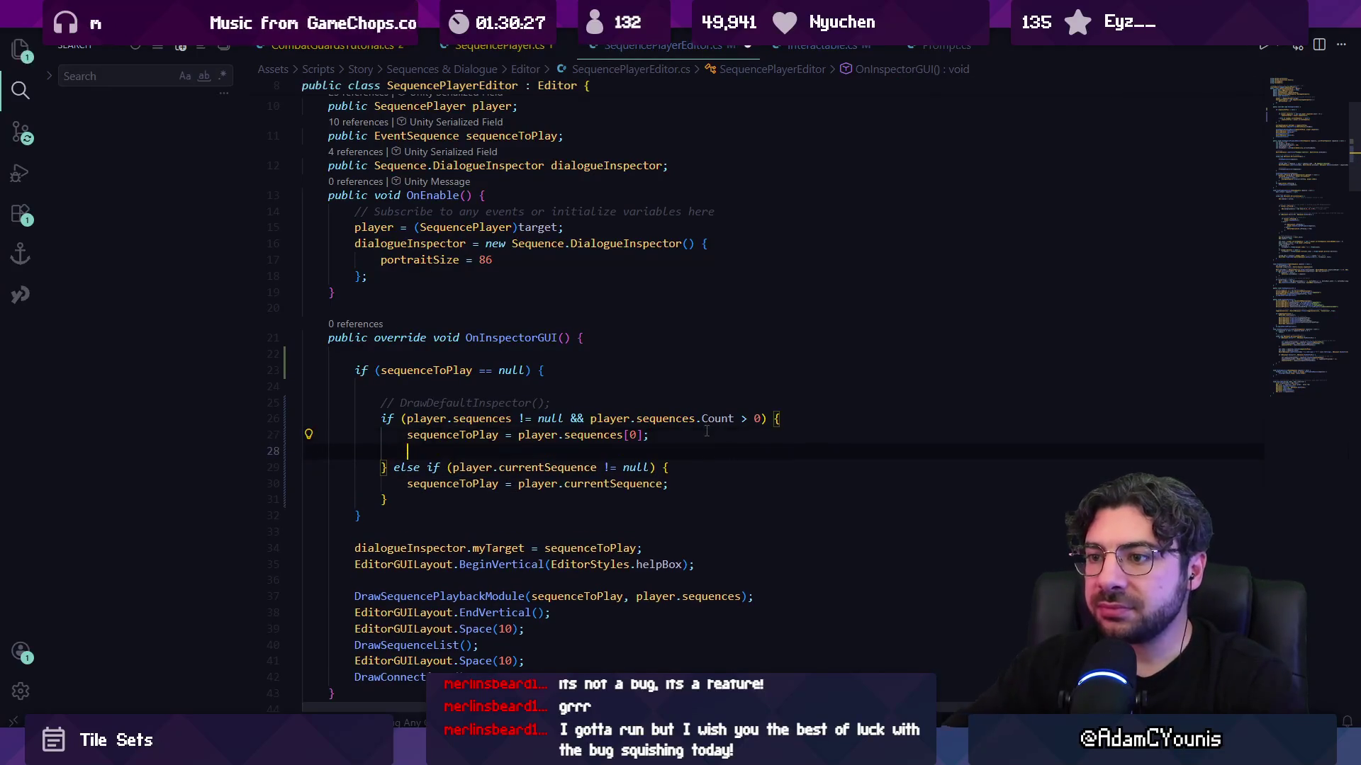
pyautogui.click(576, 385)
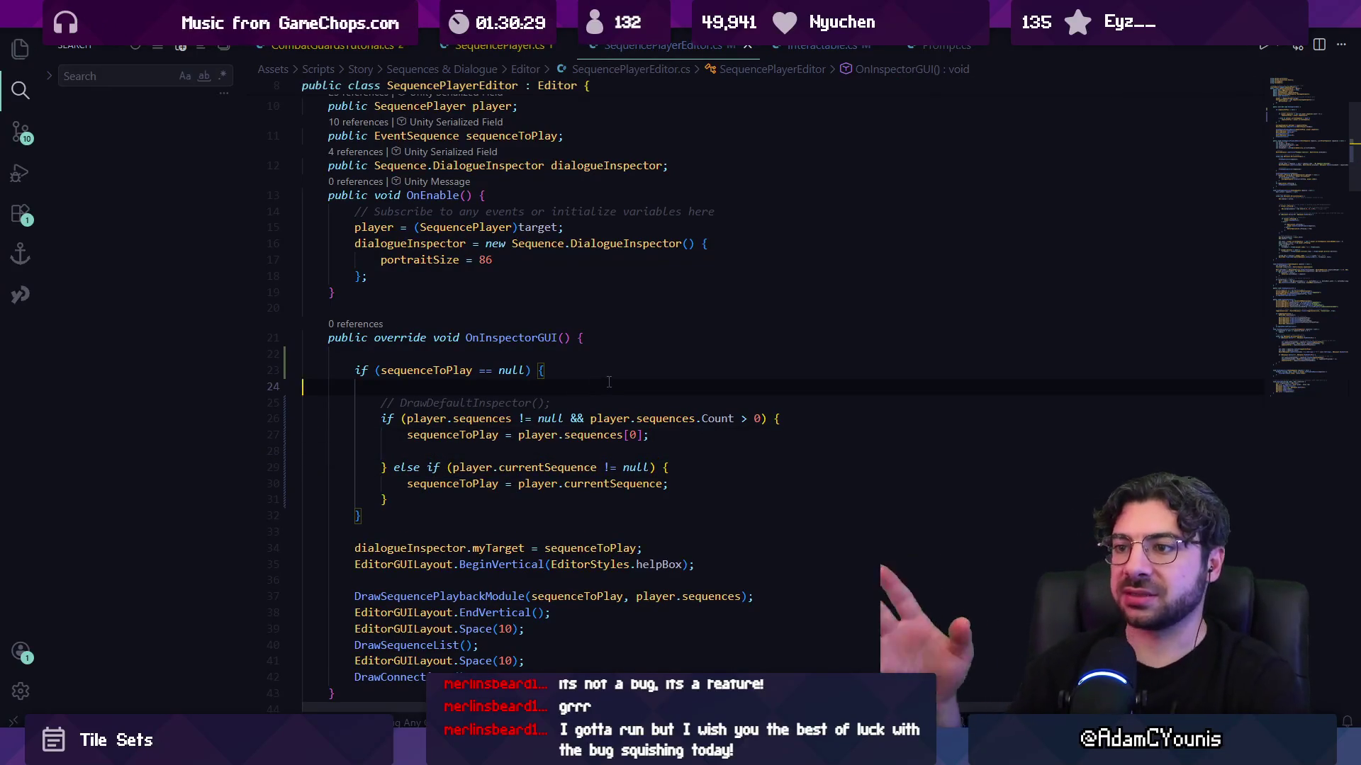
pyautogui.press('BackSpace')
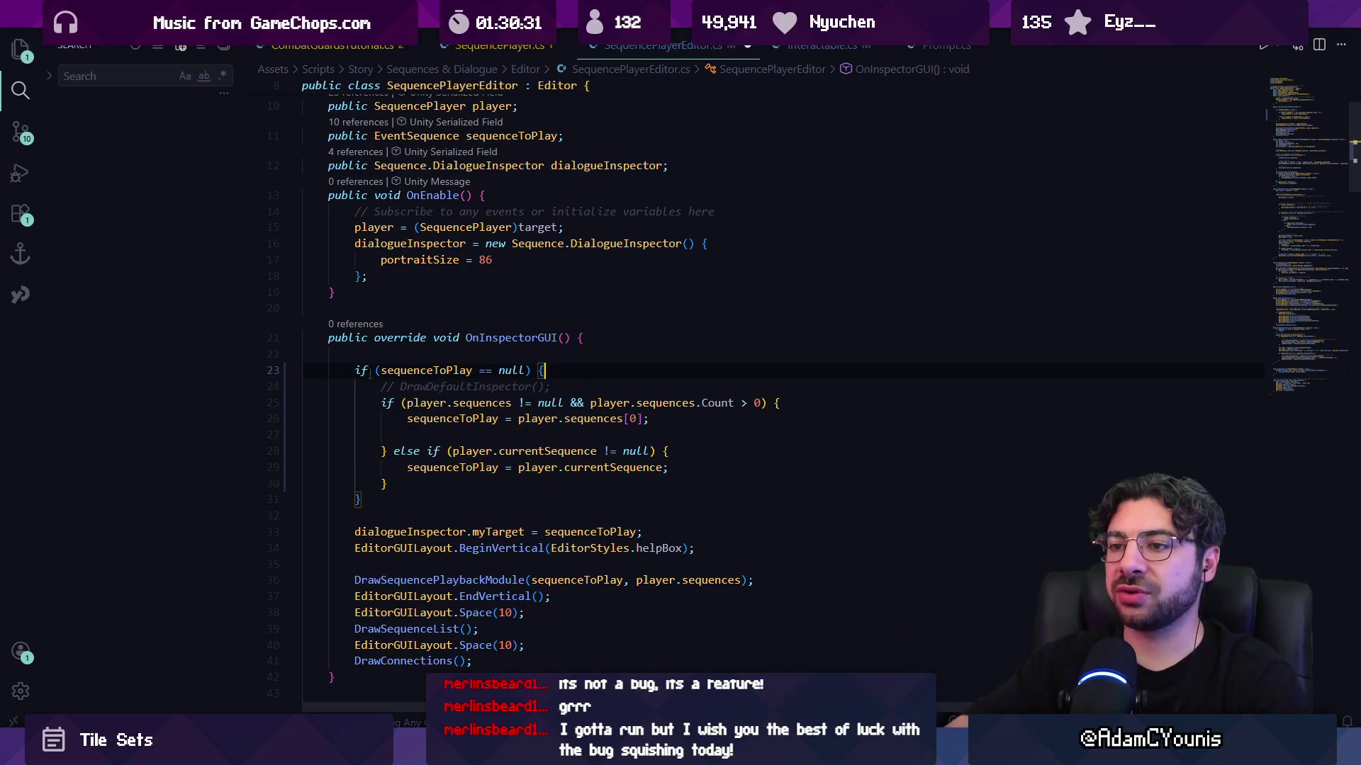
pyautogui.moveTo(355, 371); pyautogui.dragTo(404, 497)
pyautogui.click(407, 498)
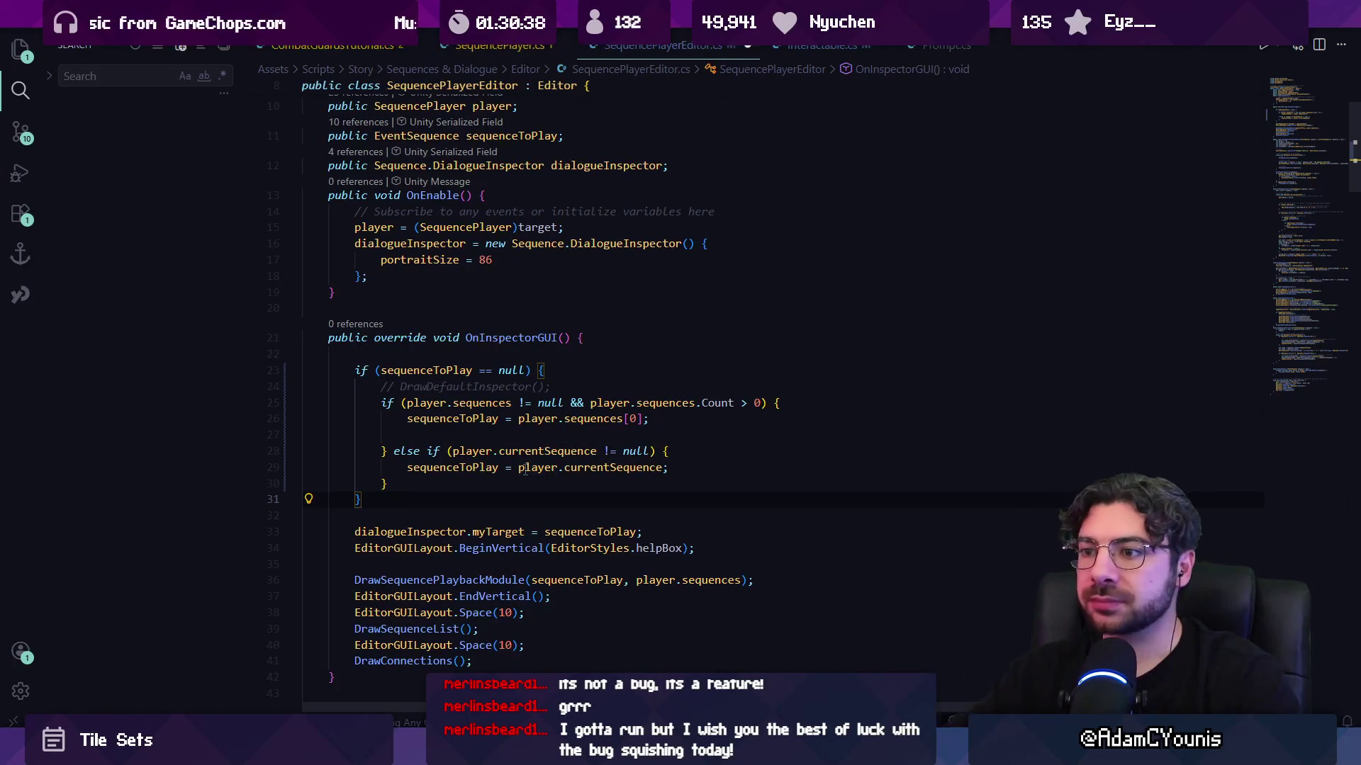
# - Open SequencePlayer.cs with the Ctrl+P quick file search
pyautogui.hotkey('ctrl', 'p')
pyautogui.write('sequenb')
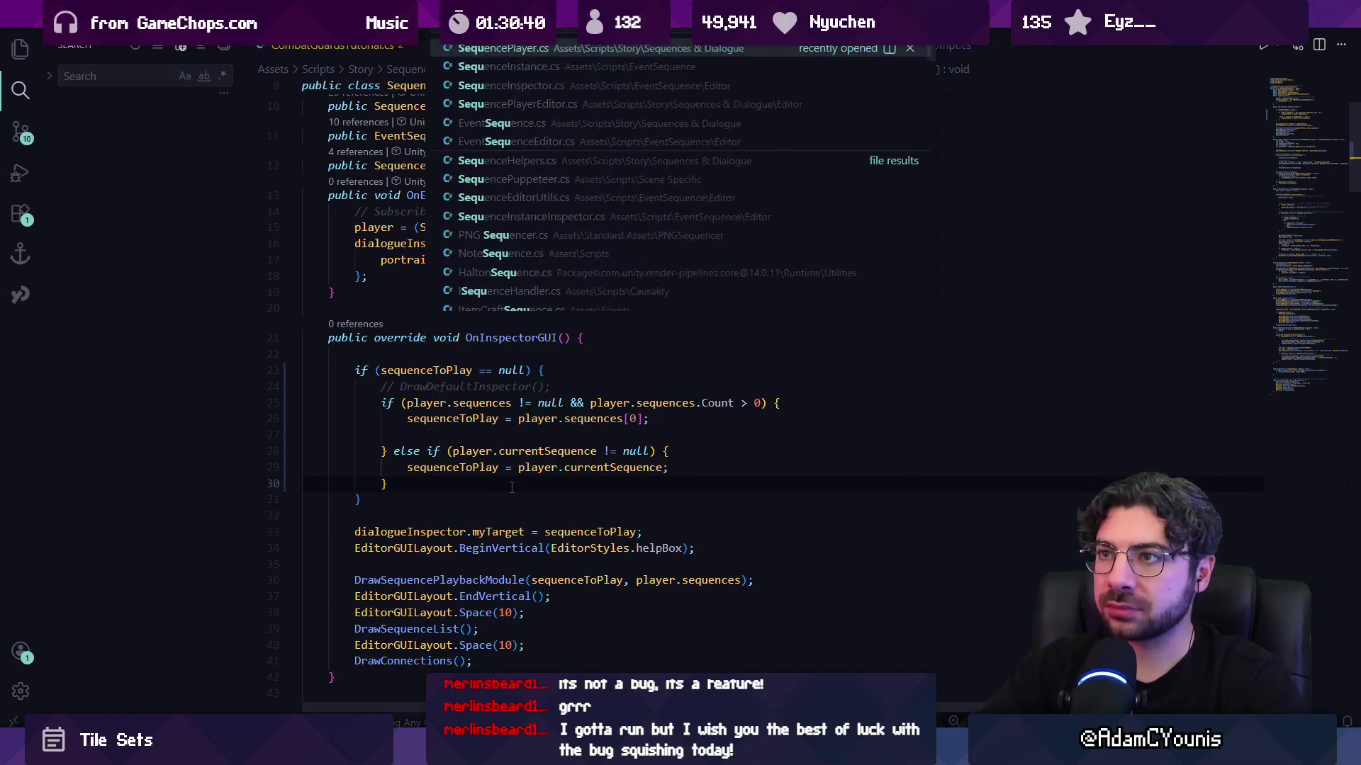
pyautogui.press('BackSpace')
pyautogui.write('cep')
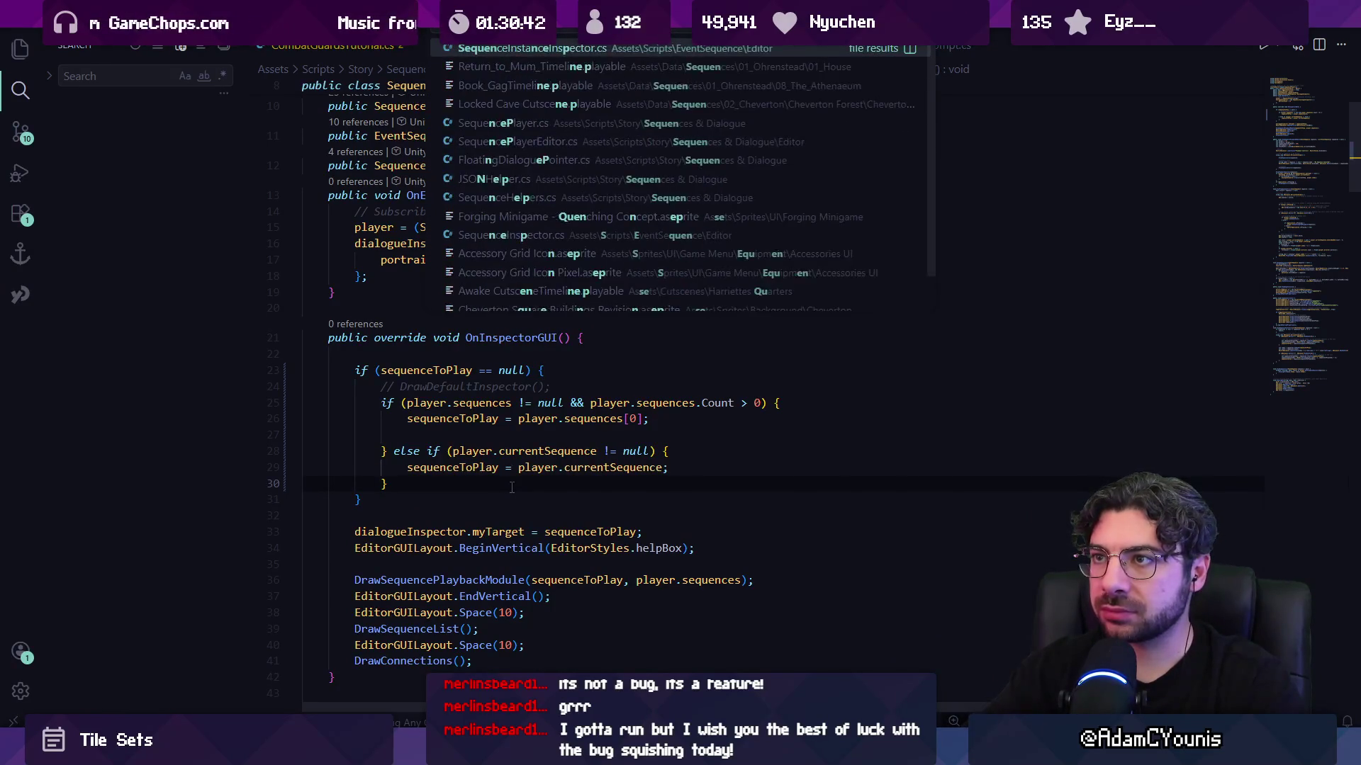
pyautogui.press('Return')
# - Search 'currentsequence =' and land on the currentSequence = s assignment in BeginSequence
pyautogui.hotkey('ctrl', 'f')
pyautogui.write('currentse')
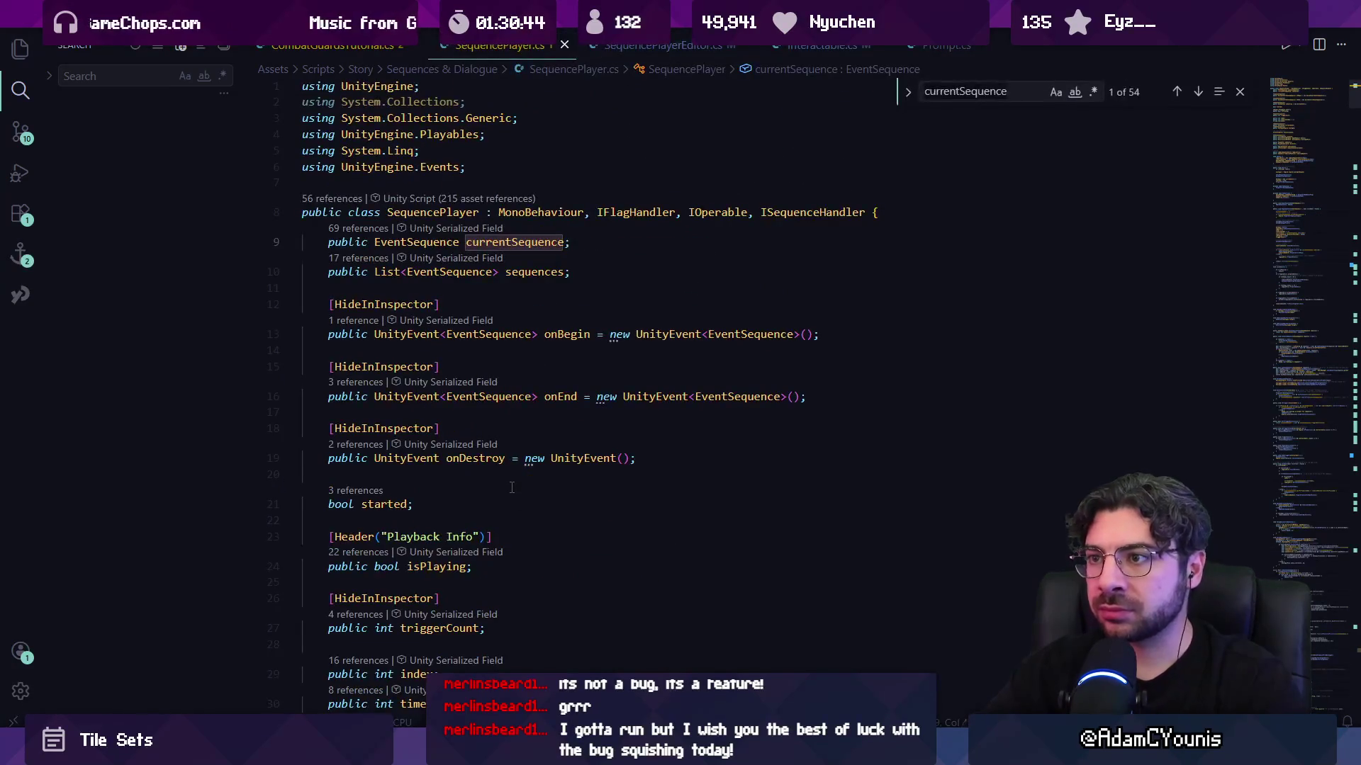
pyautogui.write('quence =')
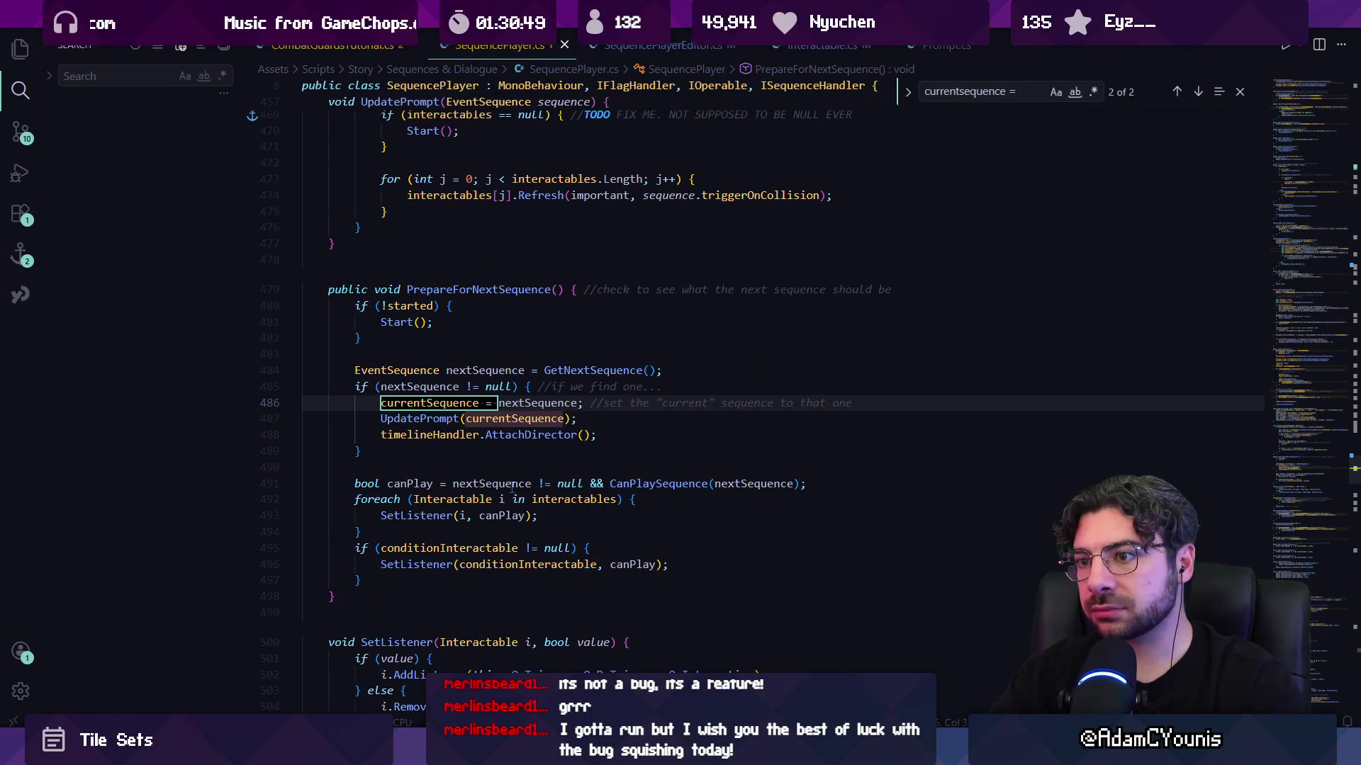
pyautogui.press('Return')
pyautogui.press('Return')
pyautogui.press('Return')
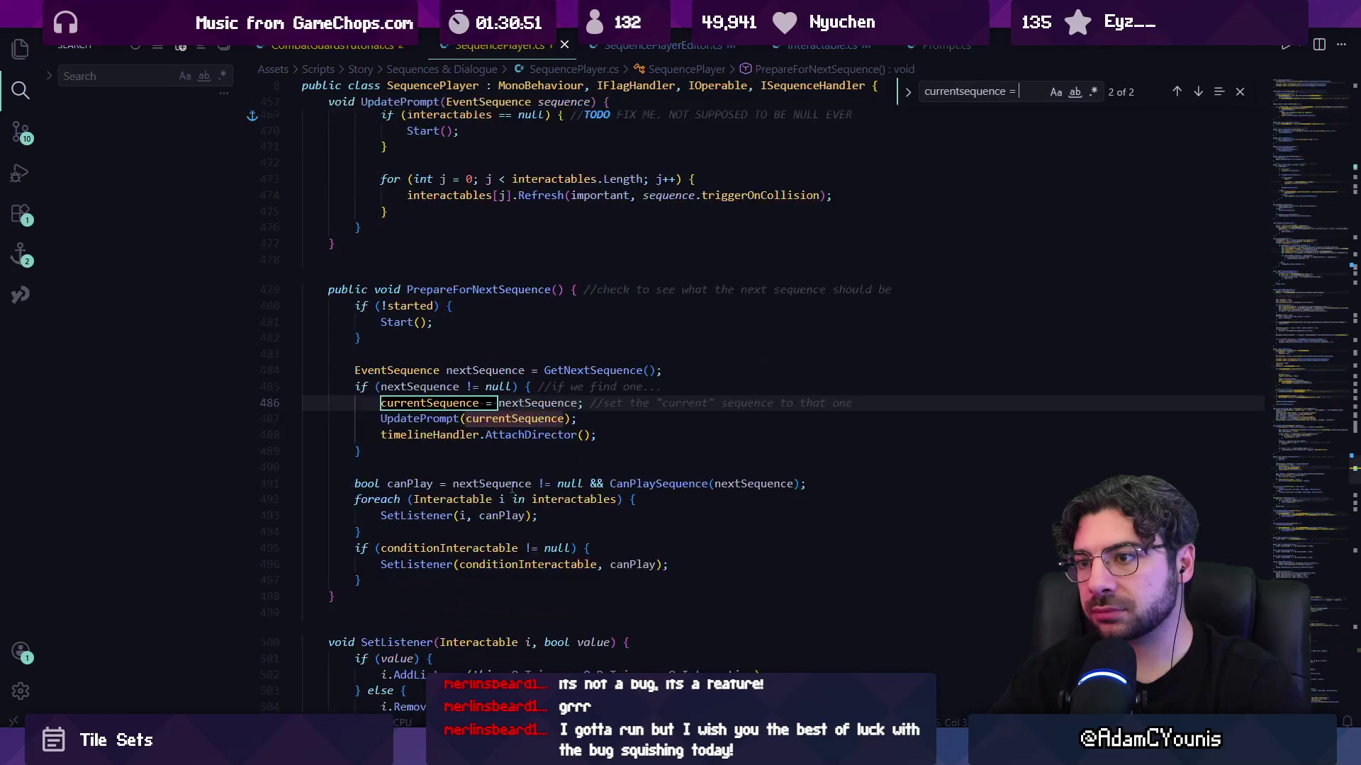
pyautogui.press('Return')
pyautogui.press('Return')
pyautogui.press('Return')
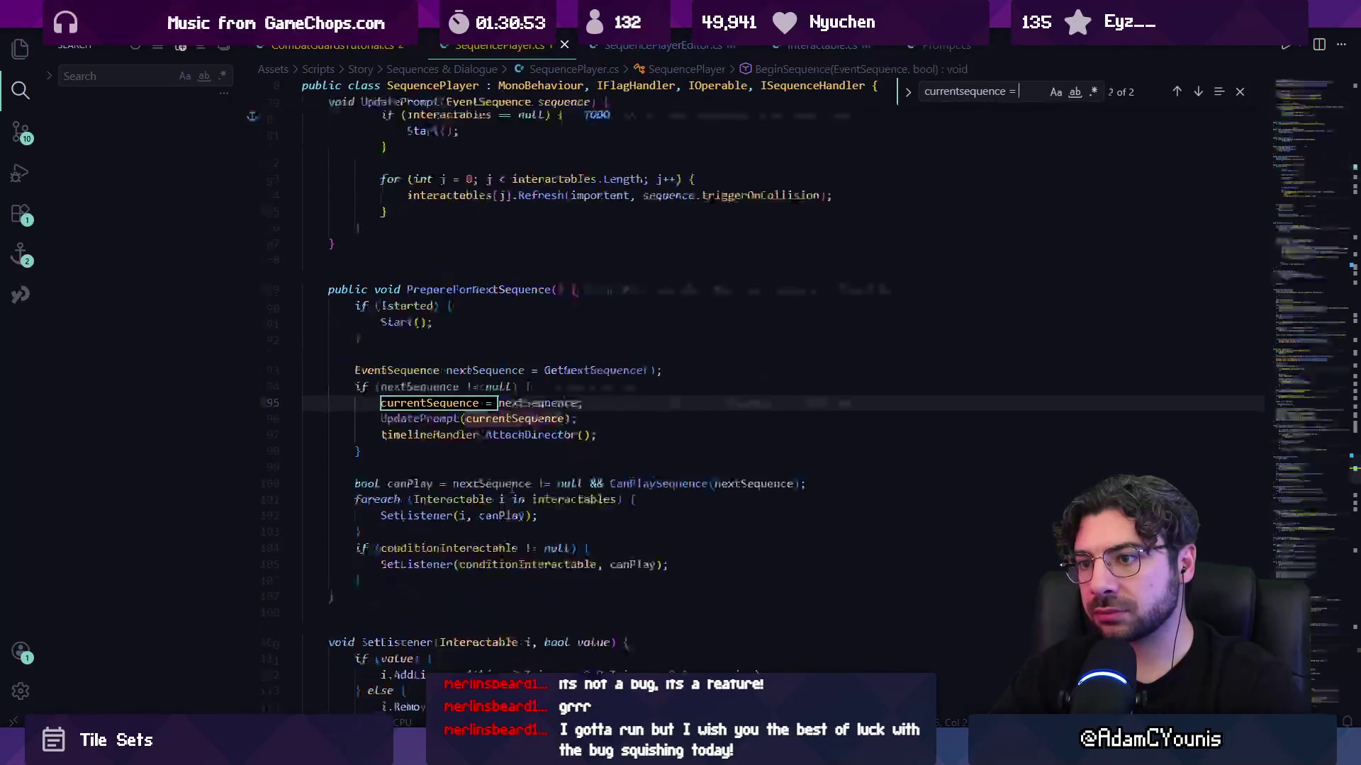
pyautogui.press('Return')
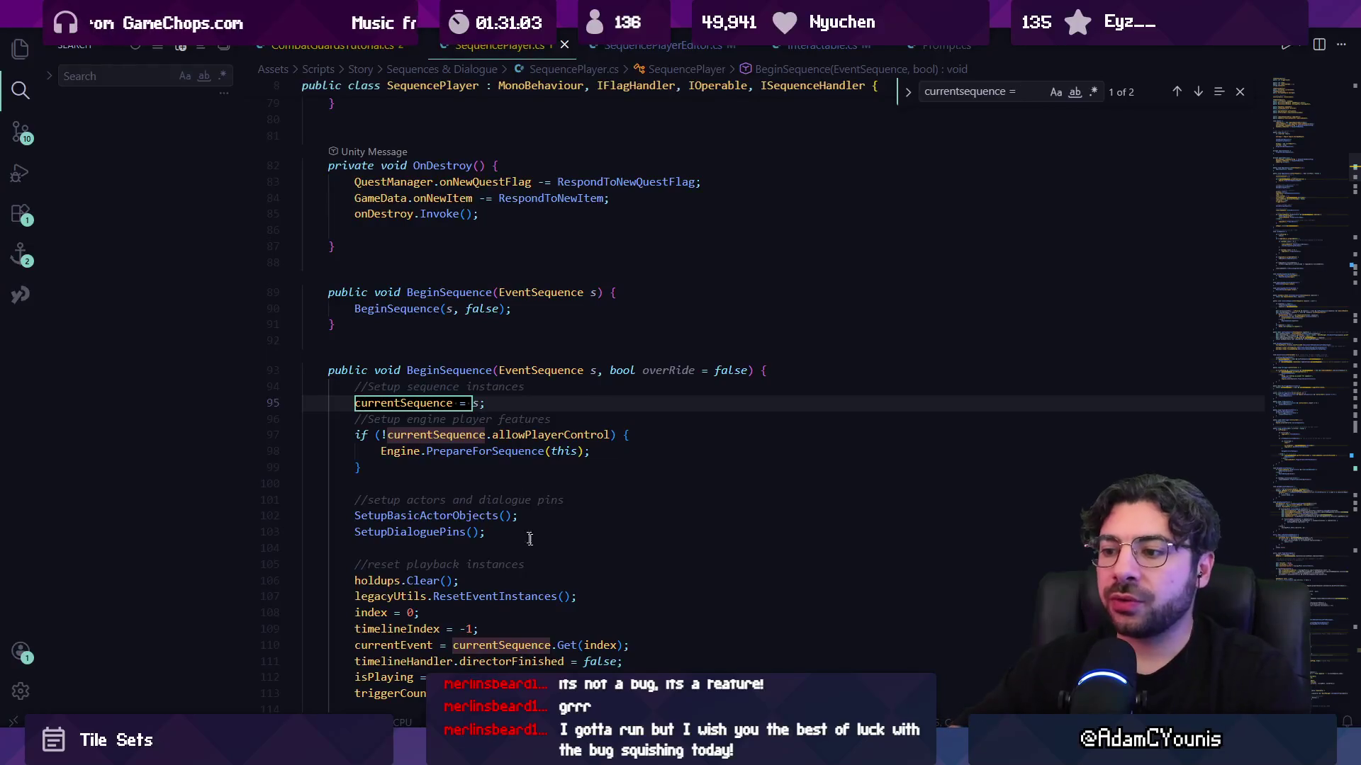
pyautogui.hotkey('alt', 'Tab')
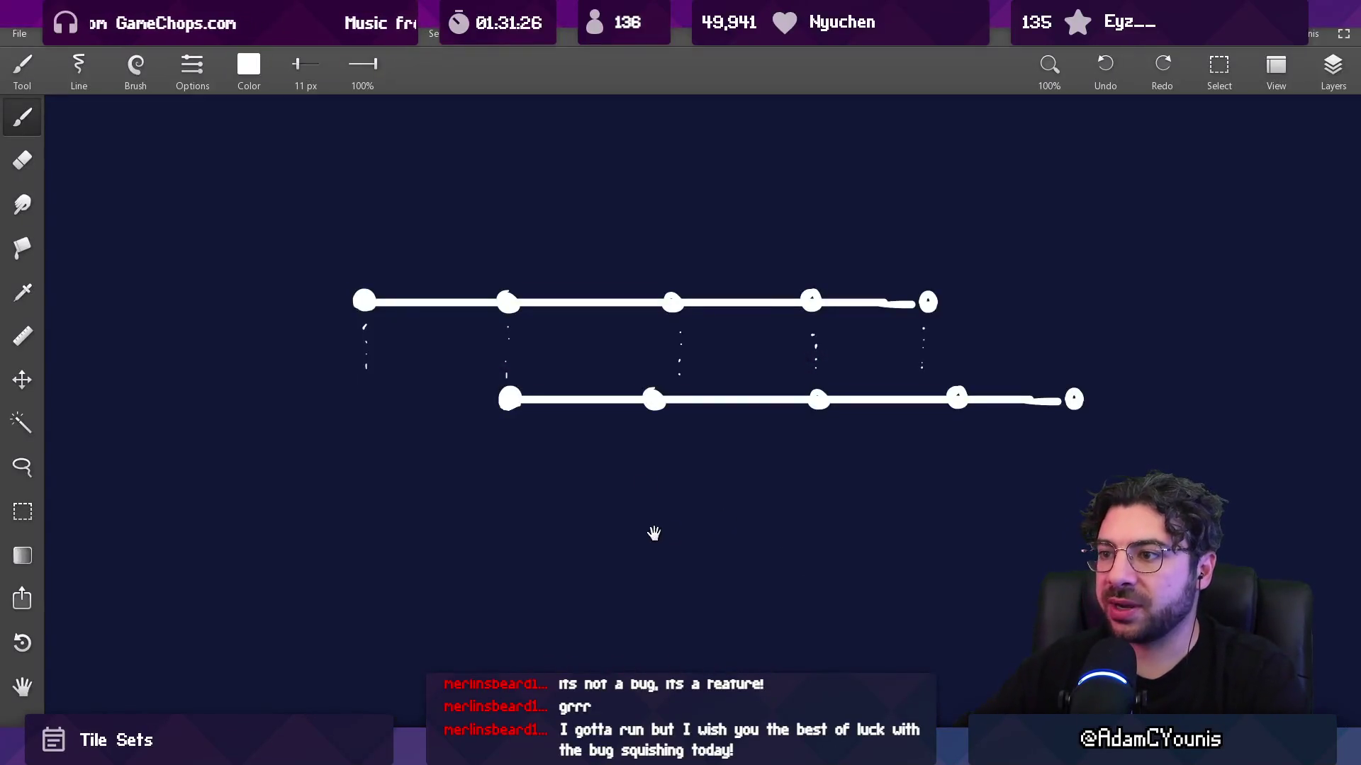
pyautogui.press('Delete')
# - Sketch the panel frame, divider line, play symbol and sequence index box, undoing stray strokes
pyautogui.moveTo(460, 233)
pyautogui.mouseDown()
pyautogui.moveTo(456, 305)
pyautogui.moveTo(460, 220)
pyautogui.moveTo(903, 228)
pyautogui.moveTo(902, 477)
pyautogui.mouseUp()
pyautogui.moveTo(469, 477); pyautogui.dragTo(873, 477)
pyautogui.moveTo(755, 386)
pyautogui.mouseDown()
pyautogui.moveTo(605, 380)
pyautogui.moveTo(647, 383)
pyautogui.mouseUp()
pyautogui.hotkey('ctrl', 'z')
pyautogui.moveTo(515, 350); pyautogui.dragTo(841, 350)
pyautogui.moveTo(510, 302)
pyautogui.mouseDown()
pyautogui.moveTo(553, 279)
pyautogui.moveTo(521, 303)
pyautogui.mouseUp()
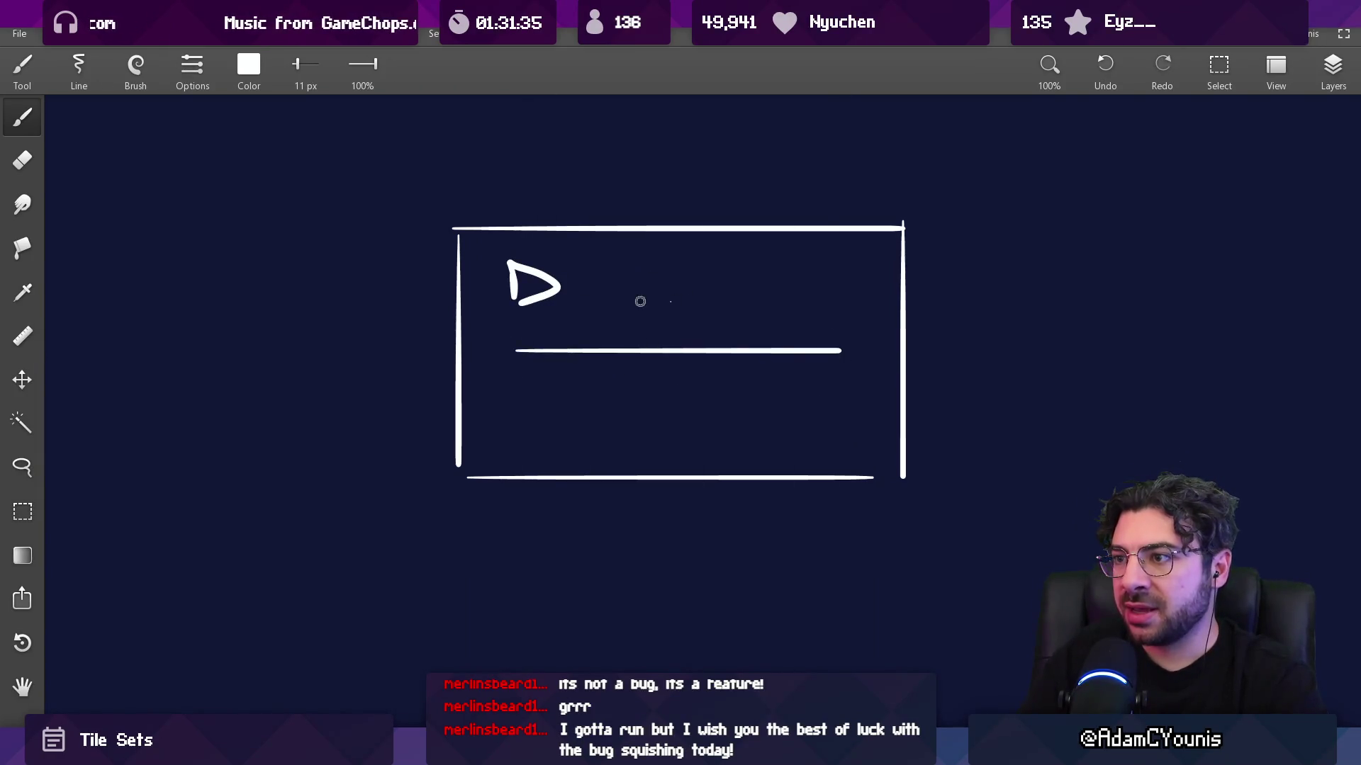
pyautogui.moveTo(646, 306); pyautogui.dragTo(731, 304)
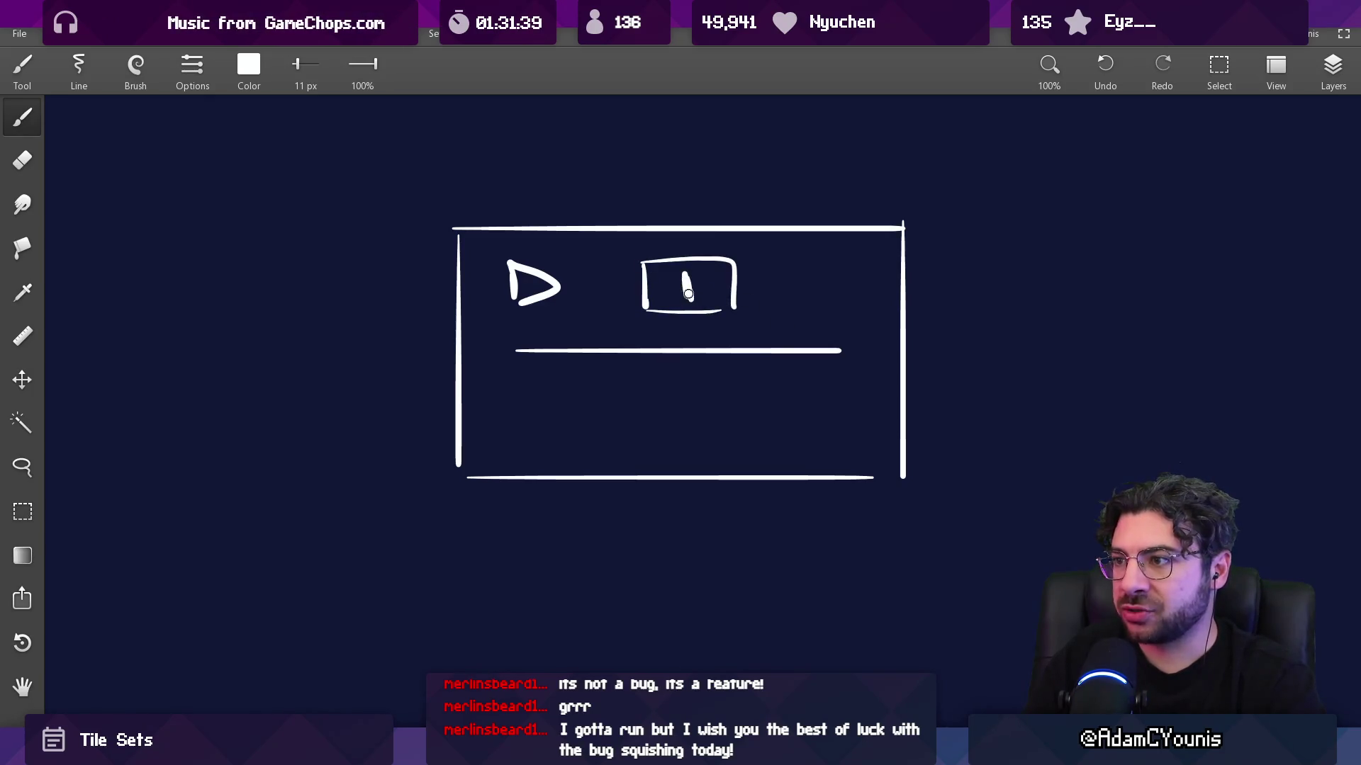
pyautogui.moveTo(512, 374)
pyautogui.mouseDown()
pyautogui.moveTo(681, 416)
pyautogui.moveTo(773, 373)
pyautogui.moveTo(559, 431)
pyautogui.moveTo(799, 376)
pyautogui.mouseUp()
pyautogui.hotkey('ctrl', 'z')
# - Box the < 1 > navigator and bracket the 1 box, undoing stray ellipse and marks
pyautogui.scroll(-2, 694, 366)
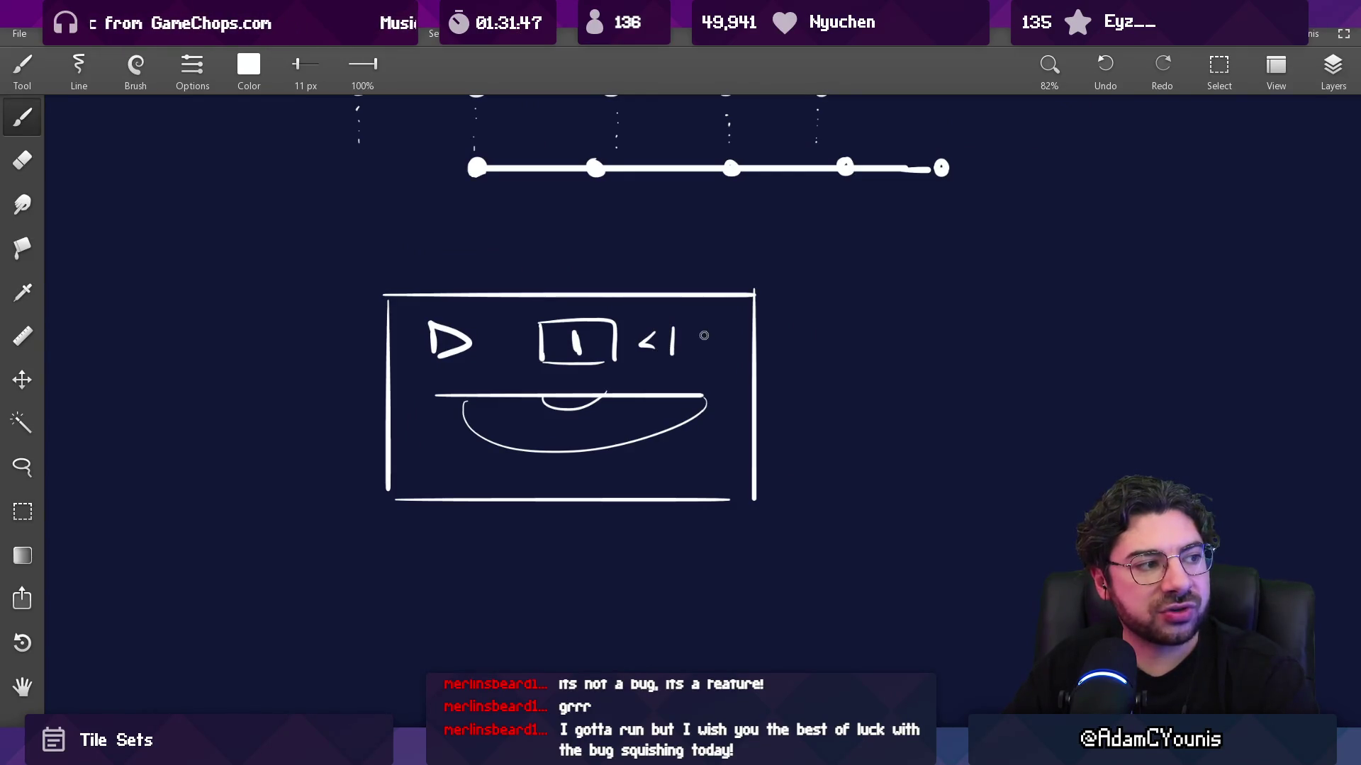
pyautogui.moveTo(620, 325)
pyautogui.mouseDown()
pyautogui.moveTo(712, 374)
pyautogui.moveTo(623, 323)
pyautogui.mouseUp()
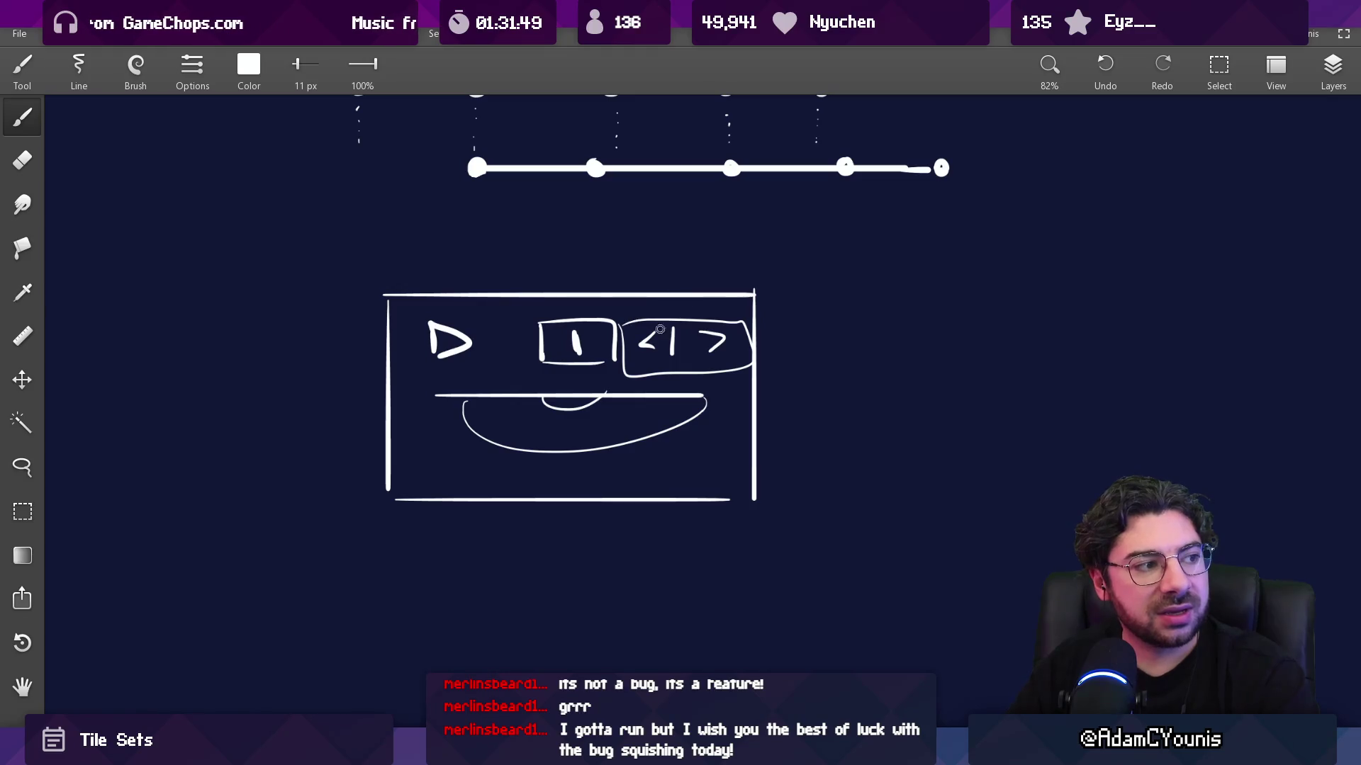
pyautogui.moveTo(638, 375); pyautogui.dragTo(558, 302)
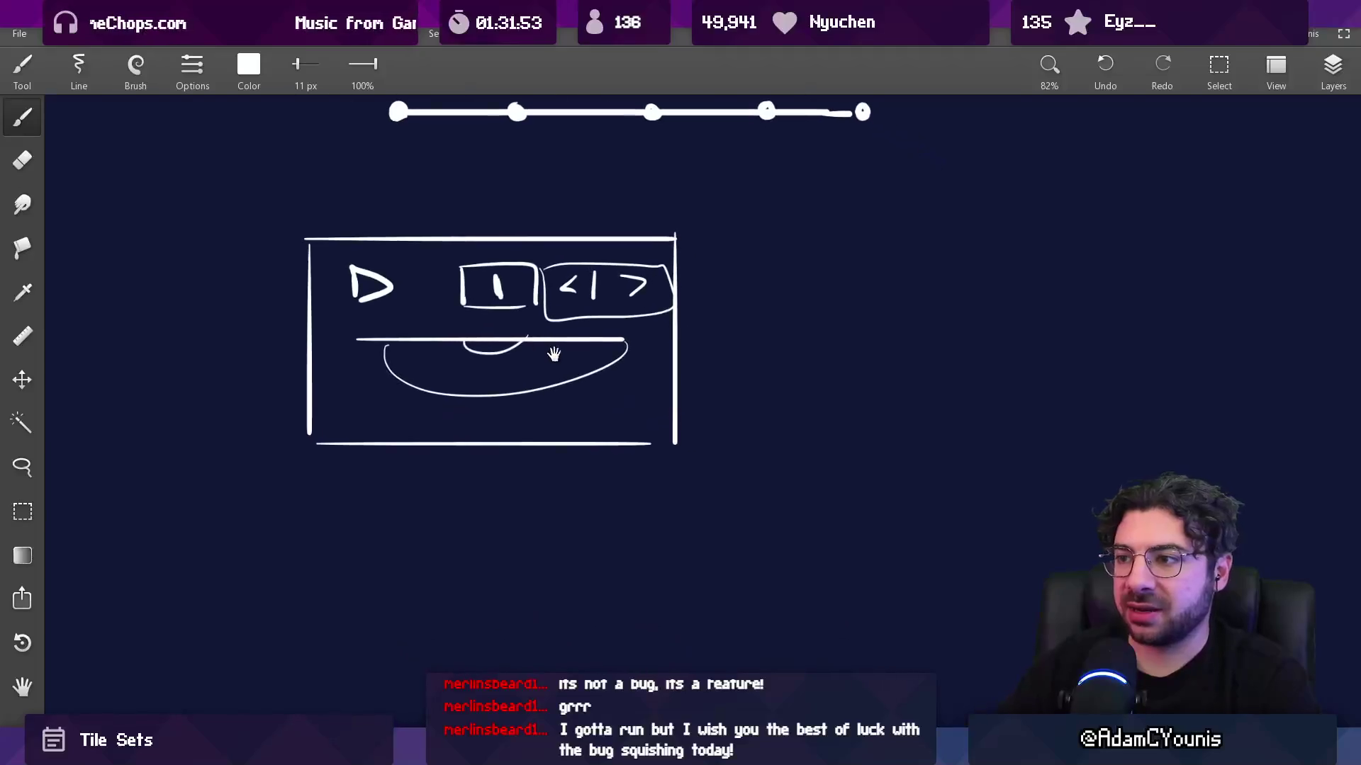
pyautogui.scroll(2, 511, 298)
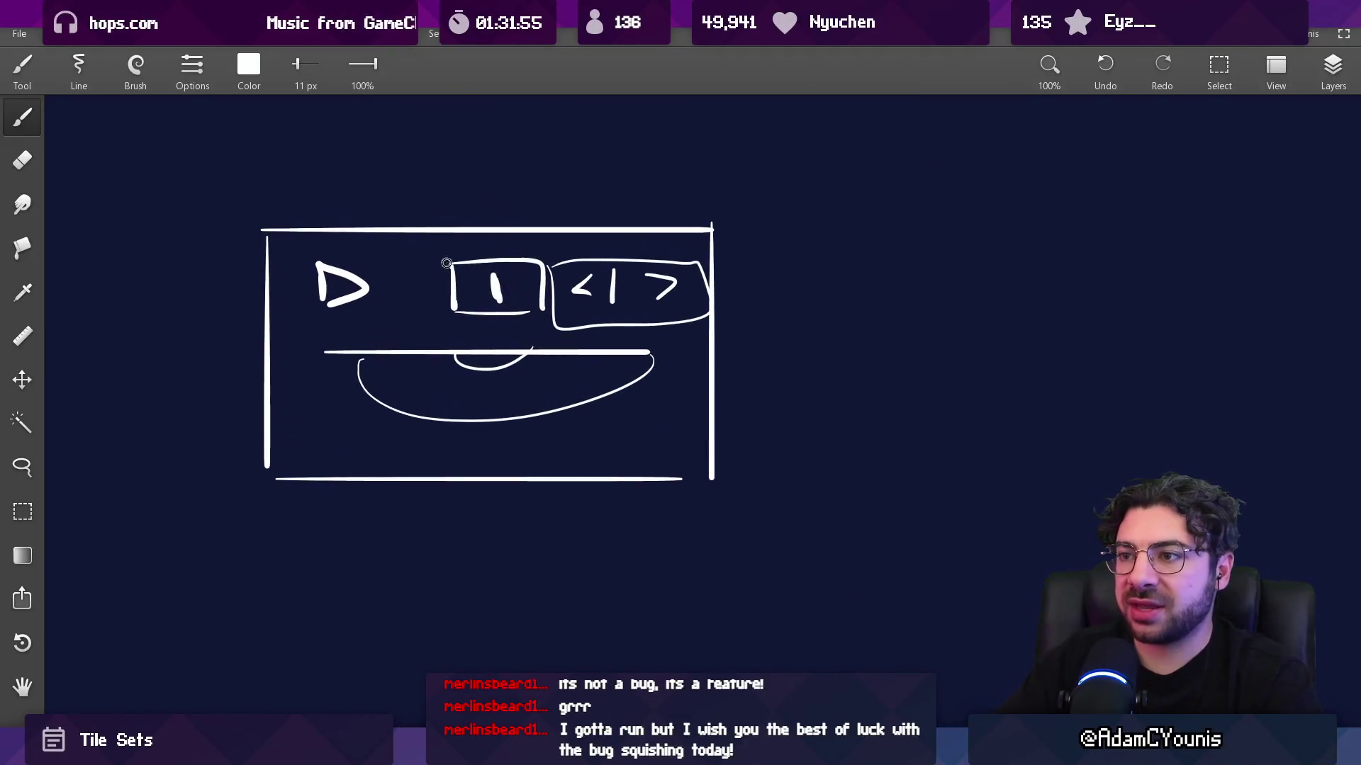
pyautogui.moveTo(443, 262)
pyautogui.mouseDown()
pyautogui.moveTo(546, 250)
pyautogui.moveTo(542, 319)
pyautogui.mouseUp()
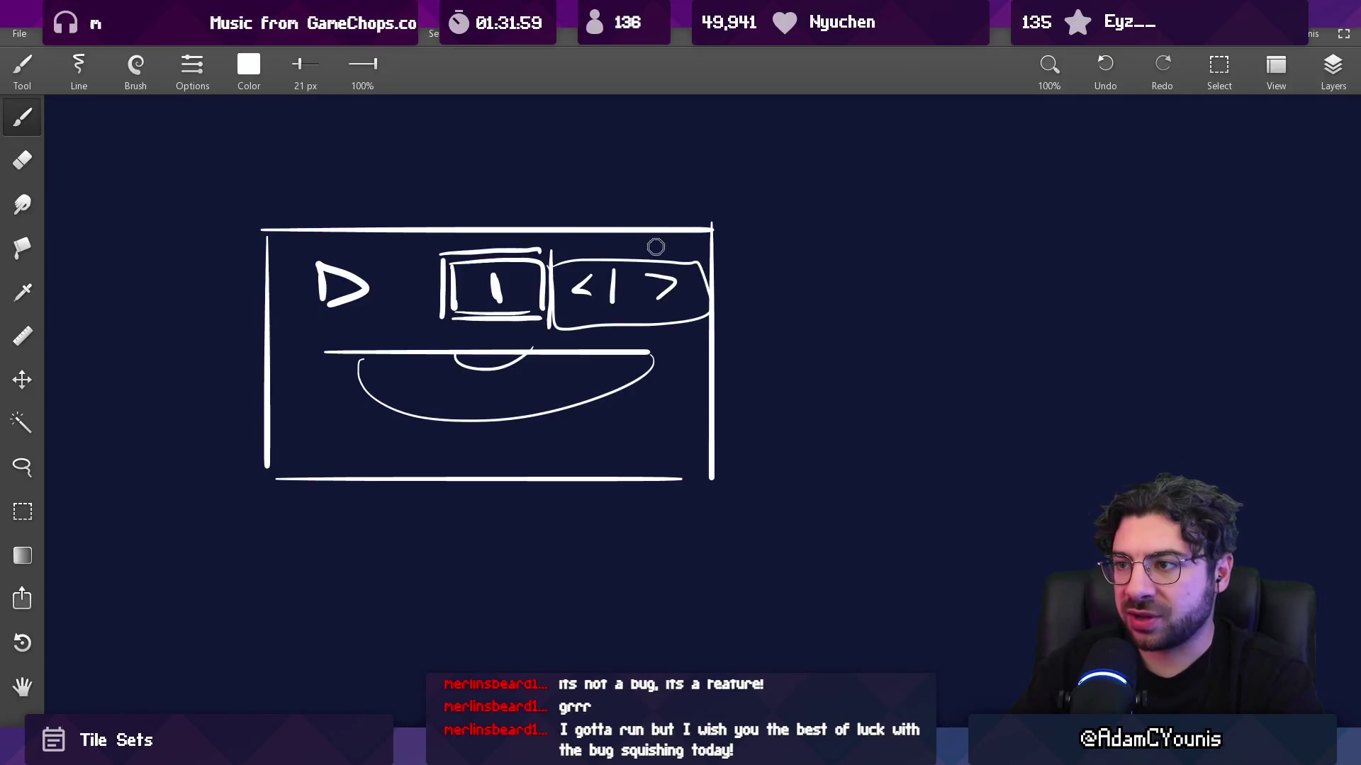
pyautogui.moveTo(588, 248); pyautogui.dragTo(580, 296)
pyautogui.hotkey('ctrl', 'z')
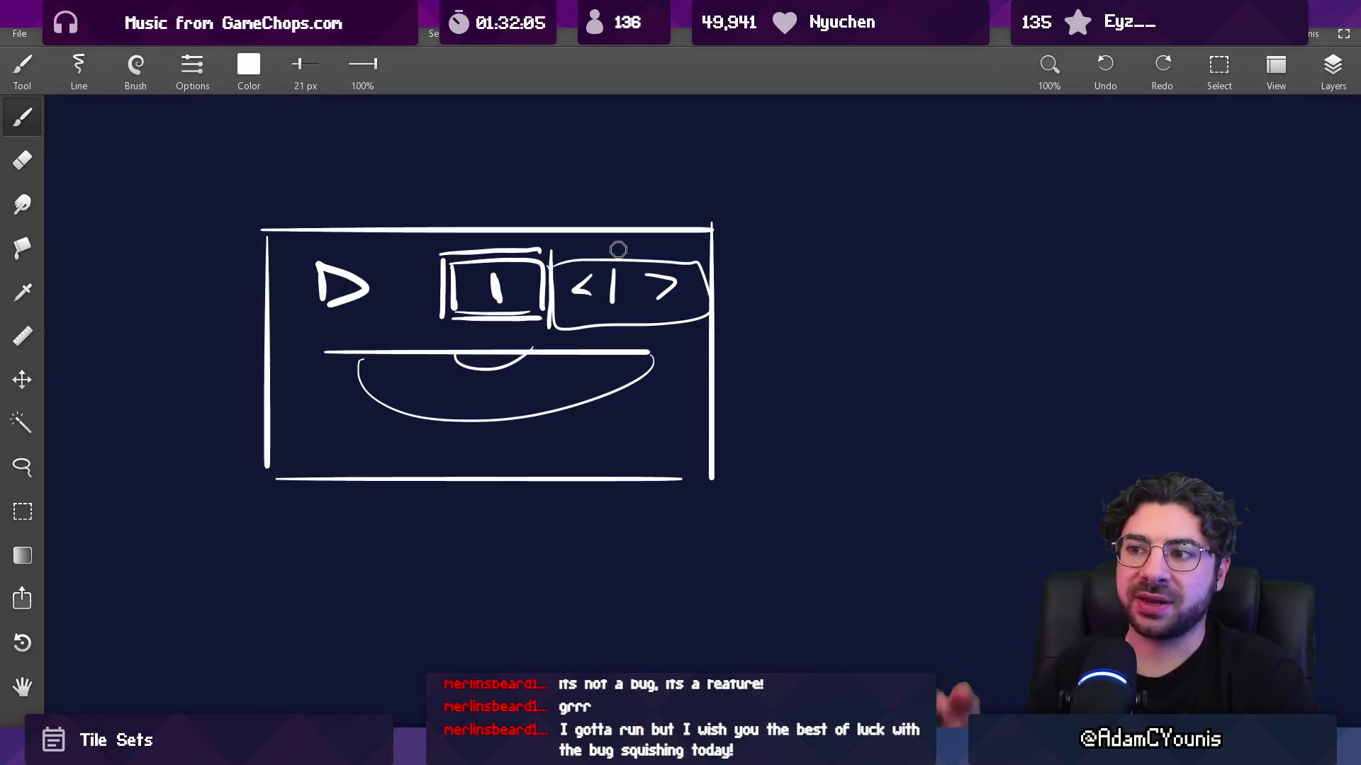
pyautogui.moveTo(421, 375); pyautogui.dragTo(507, 383)
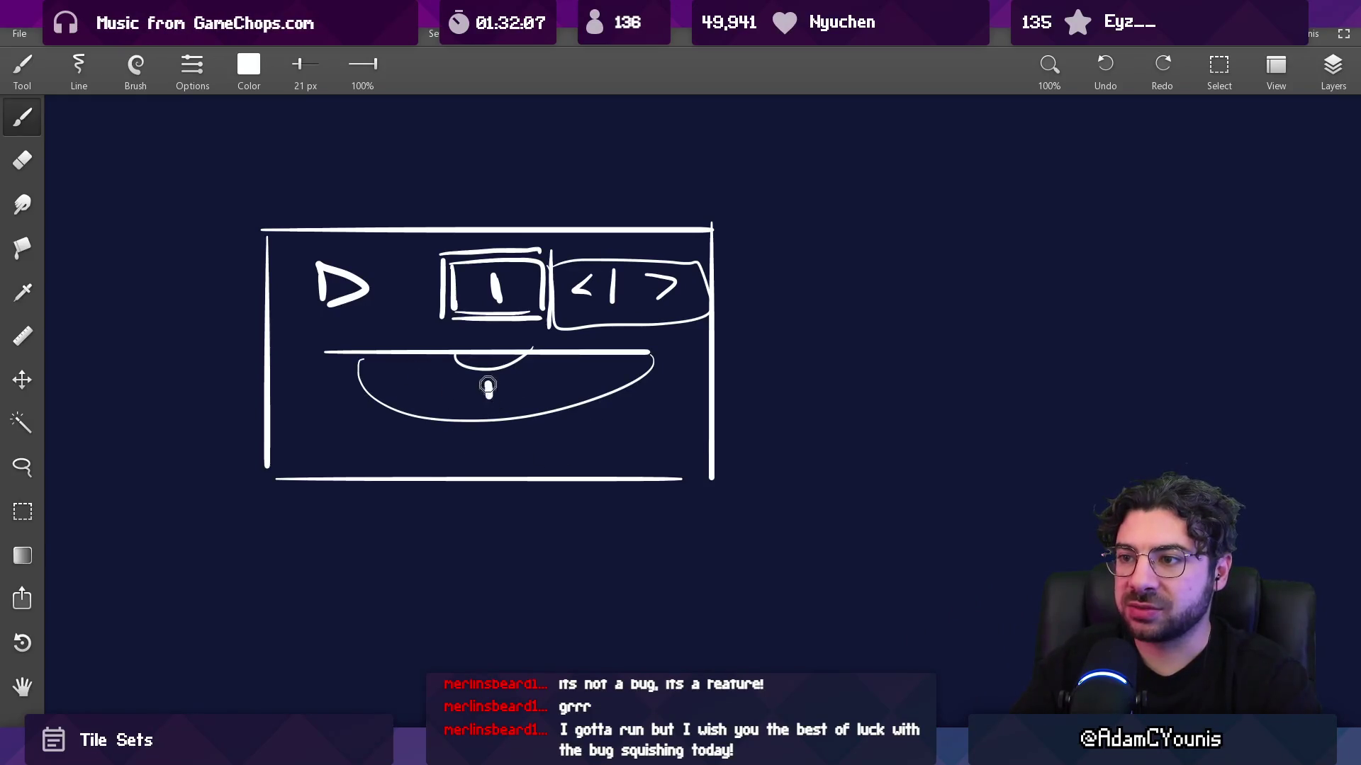
pyautogui.hotkey('ctrl', 'z')
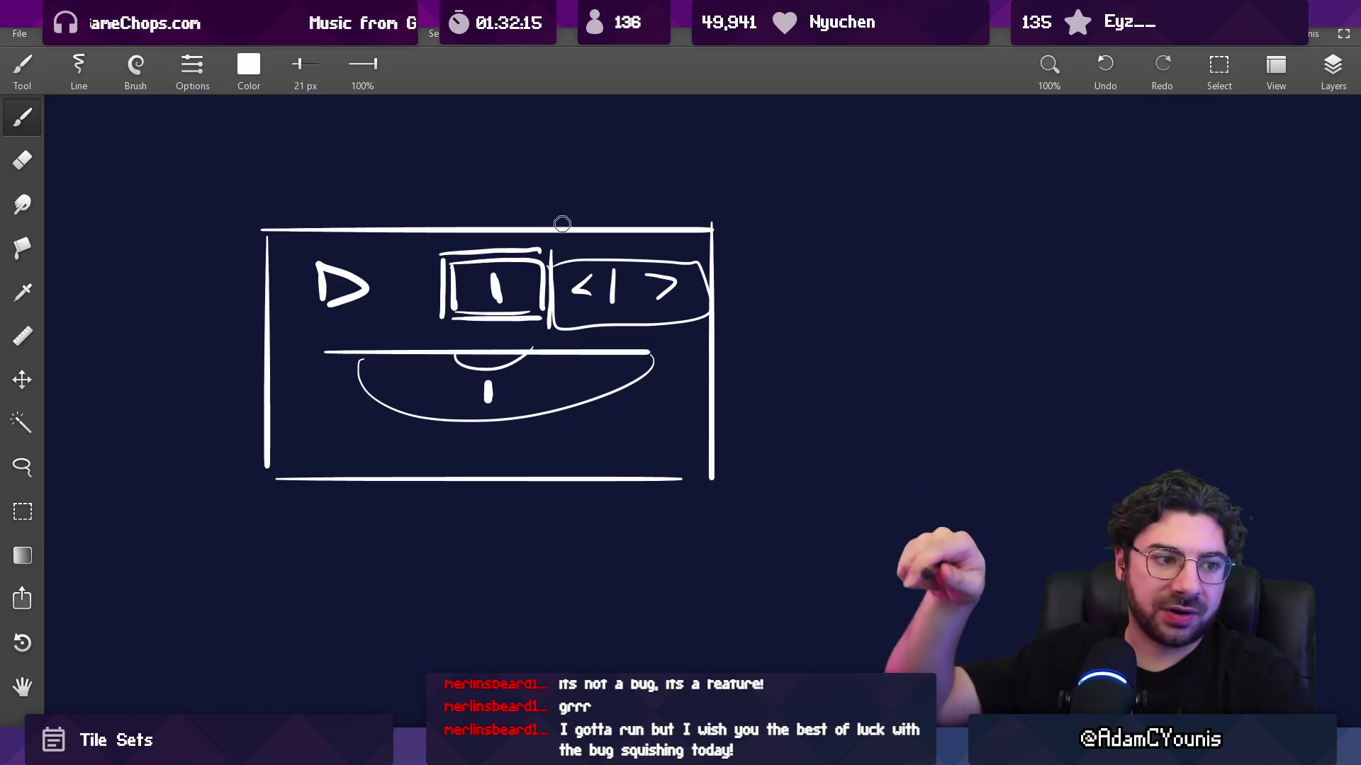
pyautogui.hotkey('alt', 'Tab')
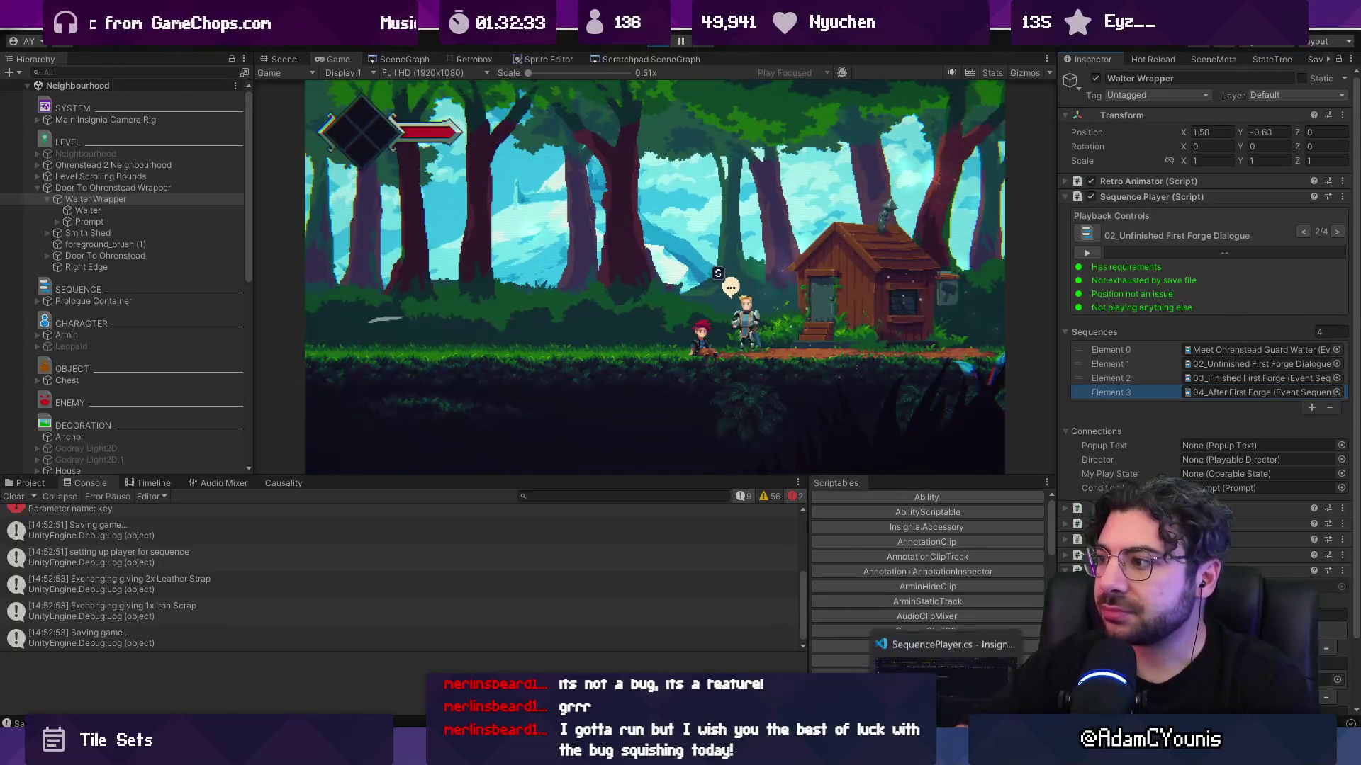
# - Delete the blank line between the two BeginSequence methods in SequencePlayer.cs and save
pyautogui.hotkey('alt', 'Tab')
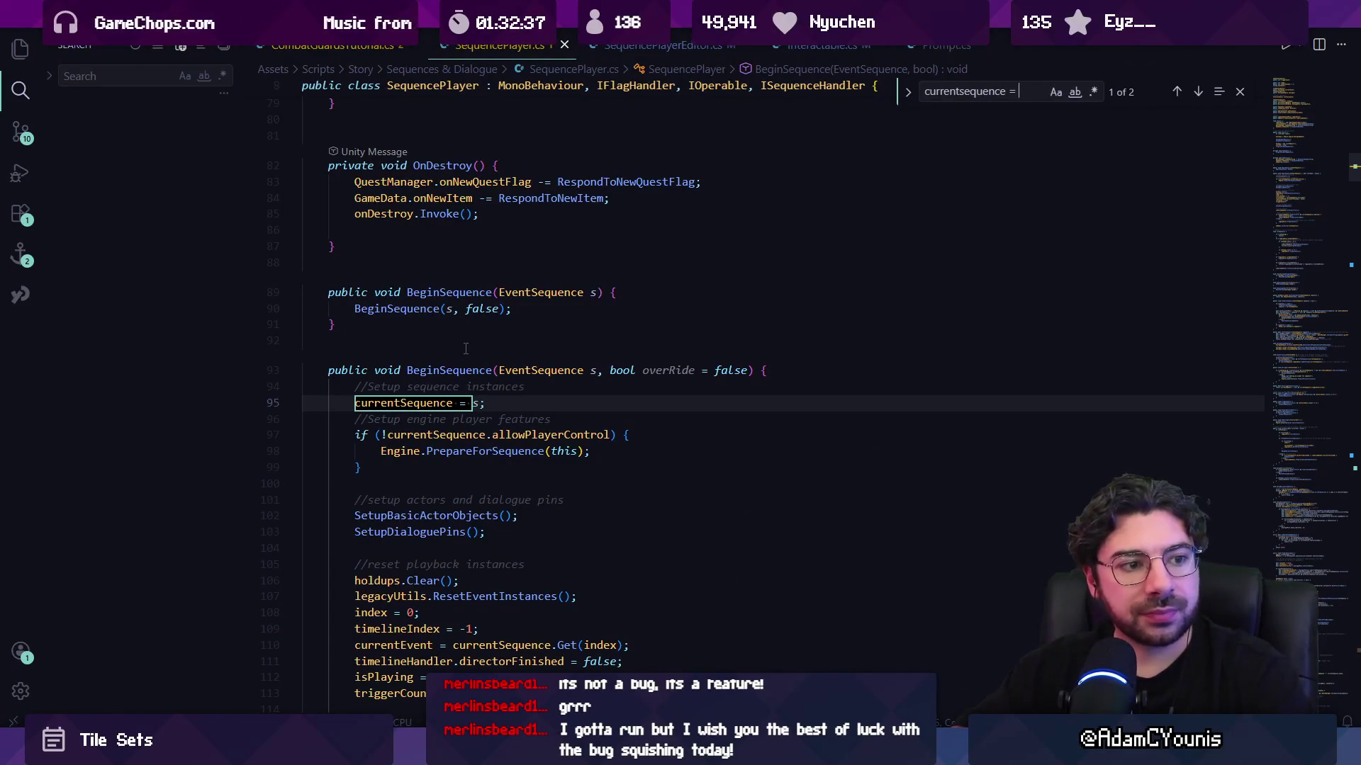
pyautogui.click(459, 348)
pyautogui.press('BackSpace')
pyautogui.press('Up')
pyautogui.press('Up')
pyautogui.press('Up')
pyautogui.hotkey('ctrl', 's')
# - Review the Awake method, then switch to the SequencePlayerEditor.cs tab
pyautogui.scroll(8, 482, 368)
pyautogui.scroll(10, 481, 362)
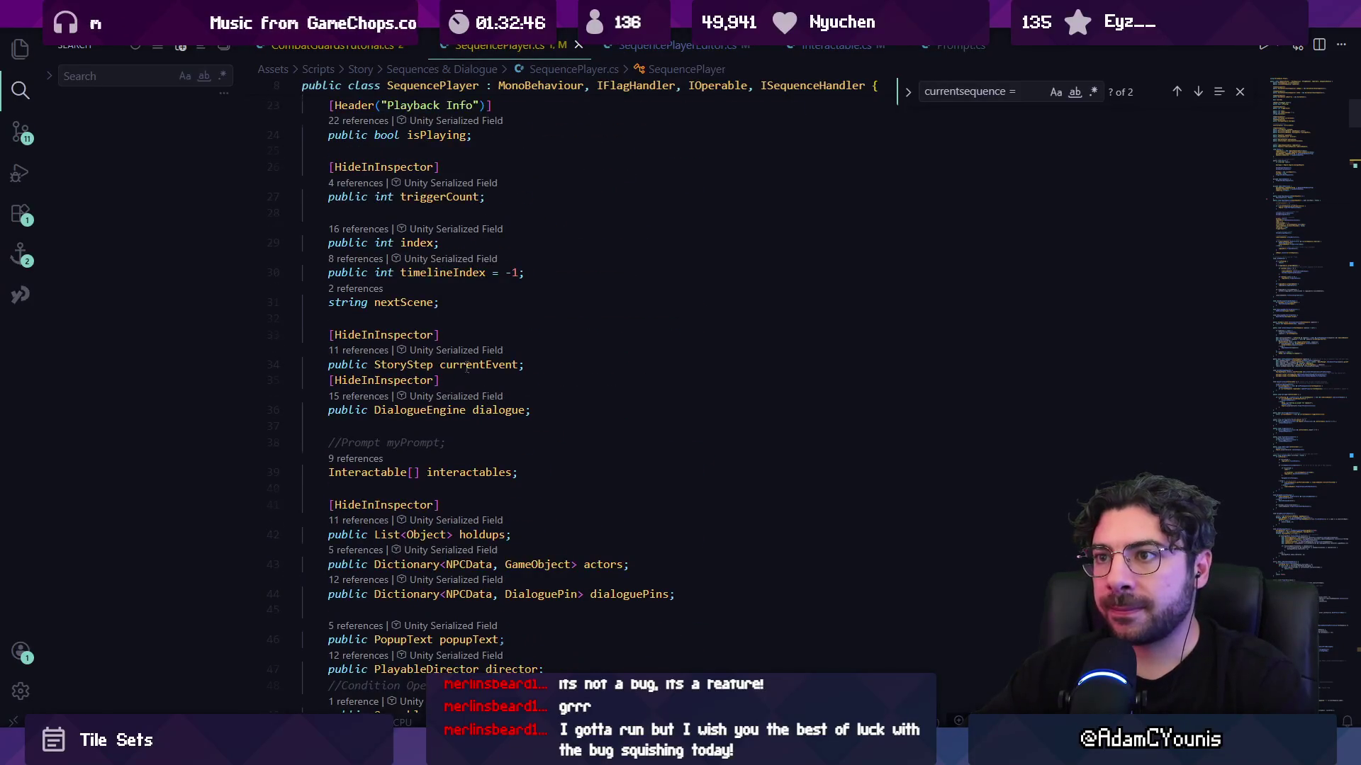
pyautogui.scroll(10, 462, 366)
pyautogui.scroll(-5, 522, 399)
pyautogui.scroll(-10, 523, 399)
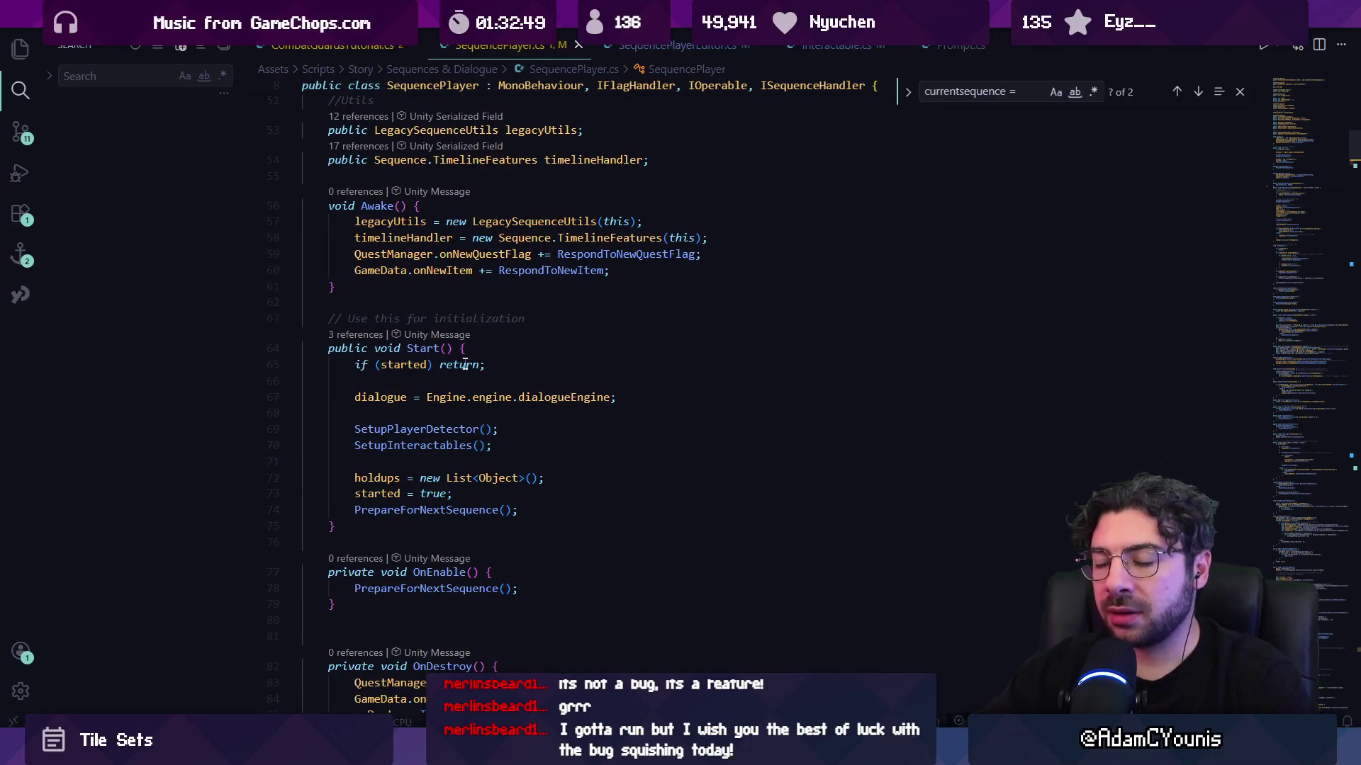
pyautogui.click(611, 270)
pyautogui.scroll(2, 611, 270)
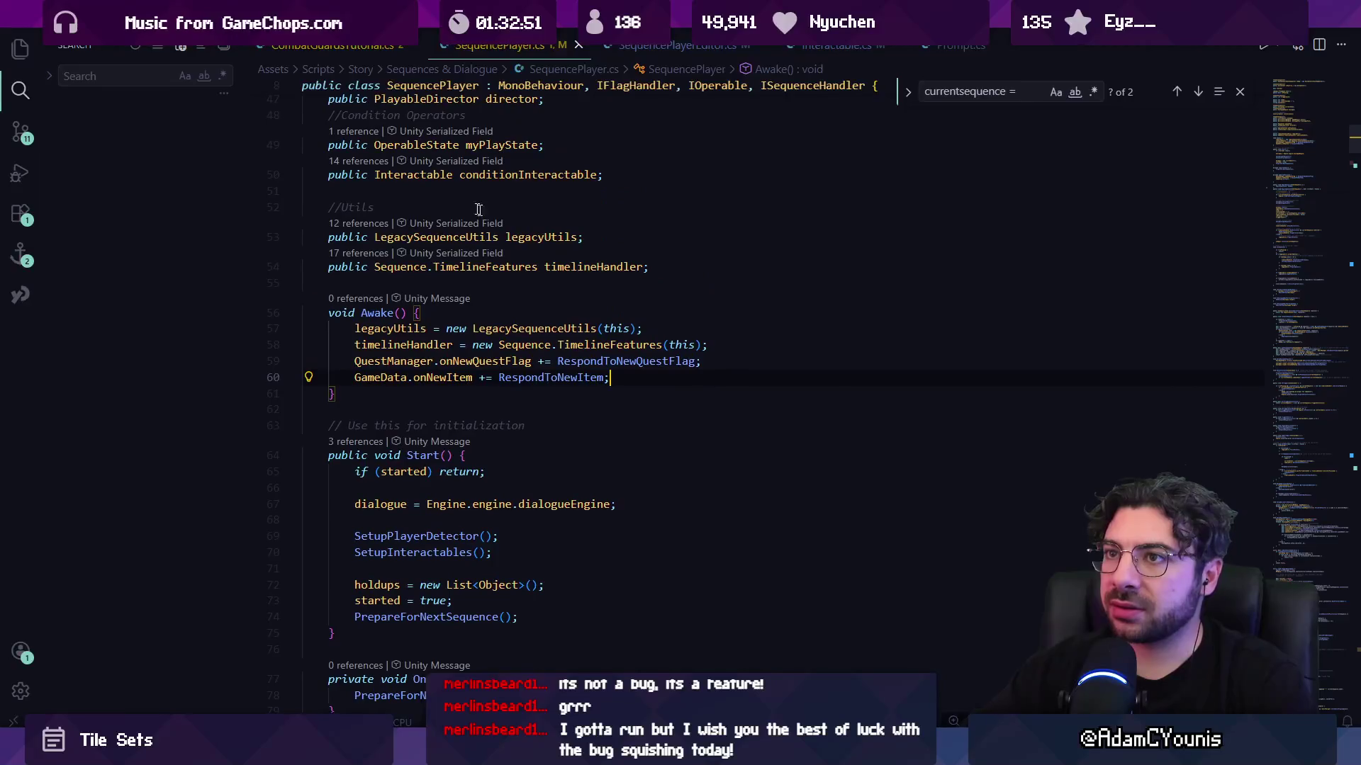
pyautogui.hotkey('ctrl', 'Tab')
pyautogui.scroll(5, 582, 299)
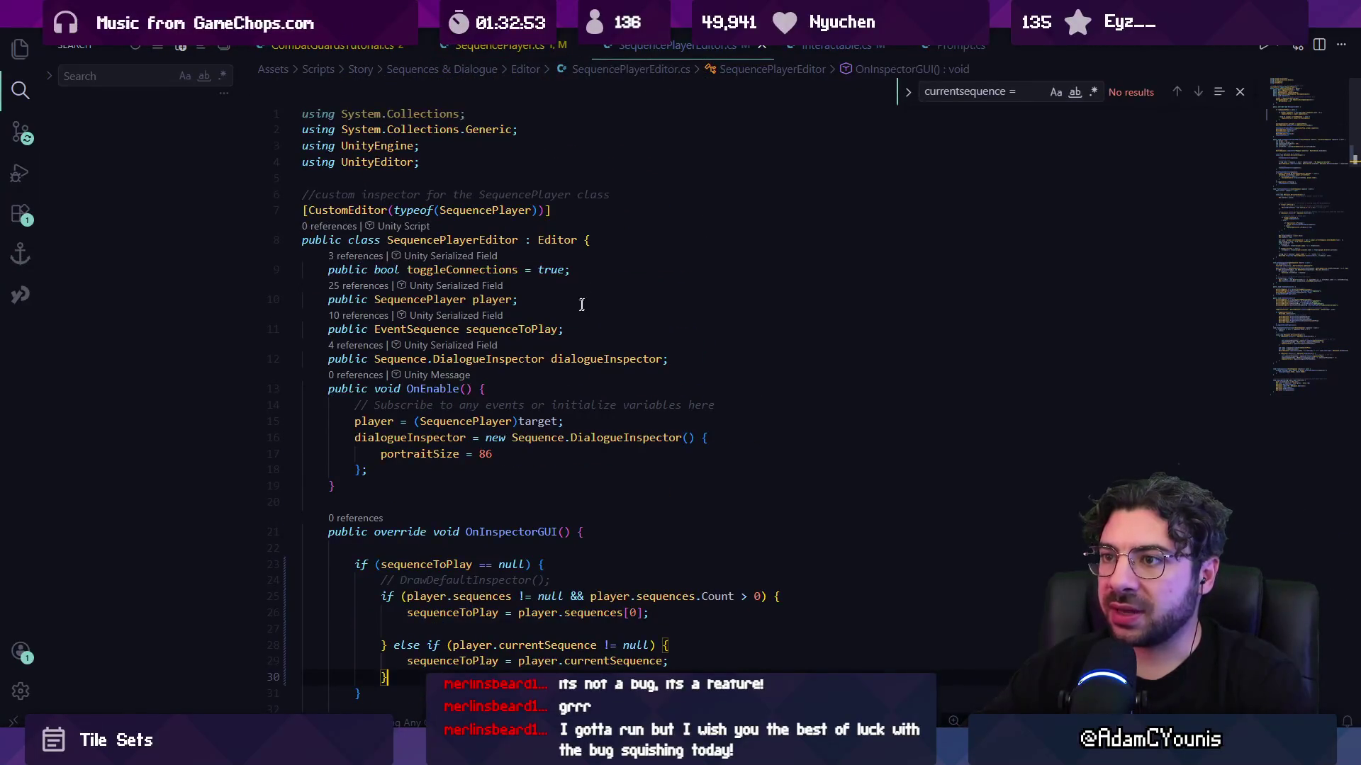
# - Add an if (Application.isPlaying) block at the top of OnInspectorGUI
pyautogui.click(528, 484)
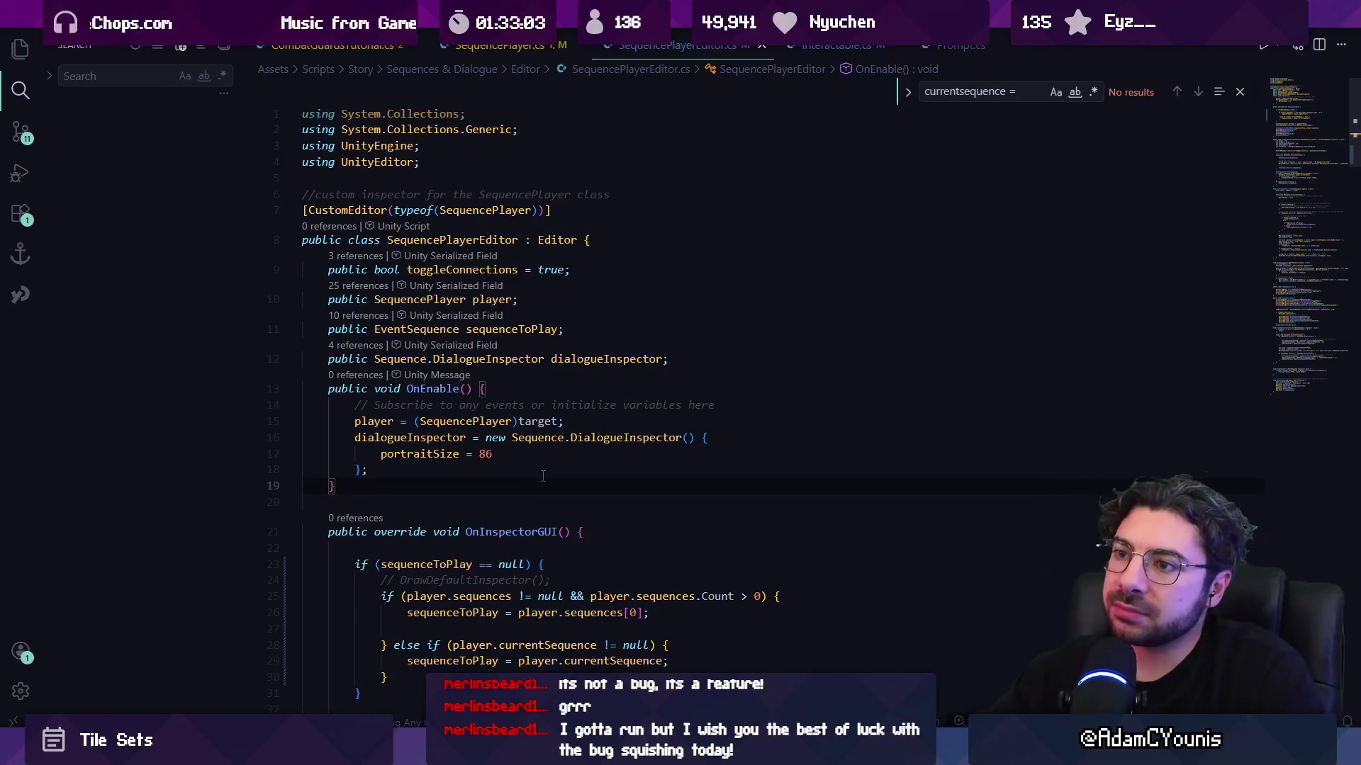
pyautogui.scroll(-4, 543, 476)
pyautogui.scroll(-3, 541, 476)
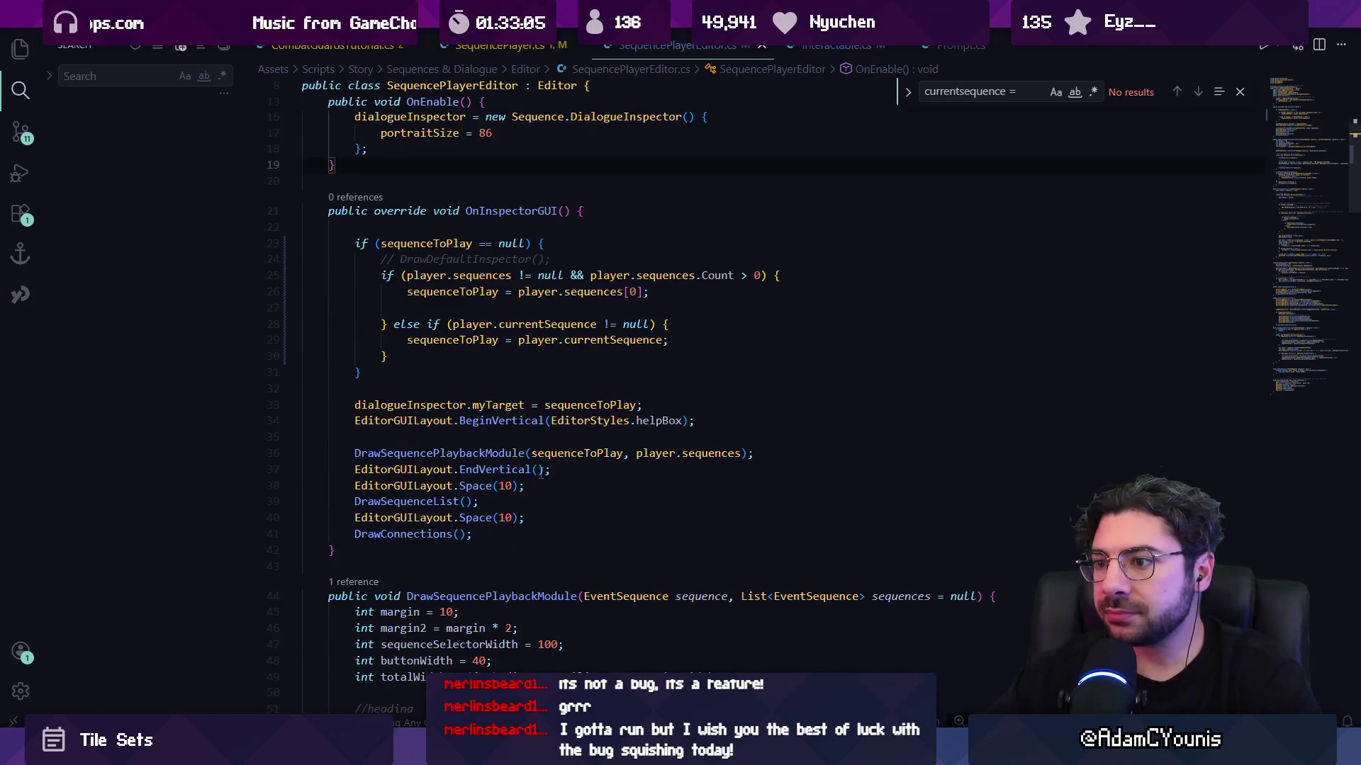
pyautogui.scroll(1, 543, 473)
pyautogui.click(537, 266)
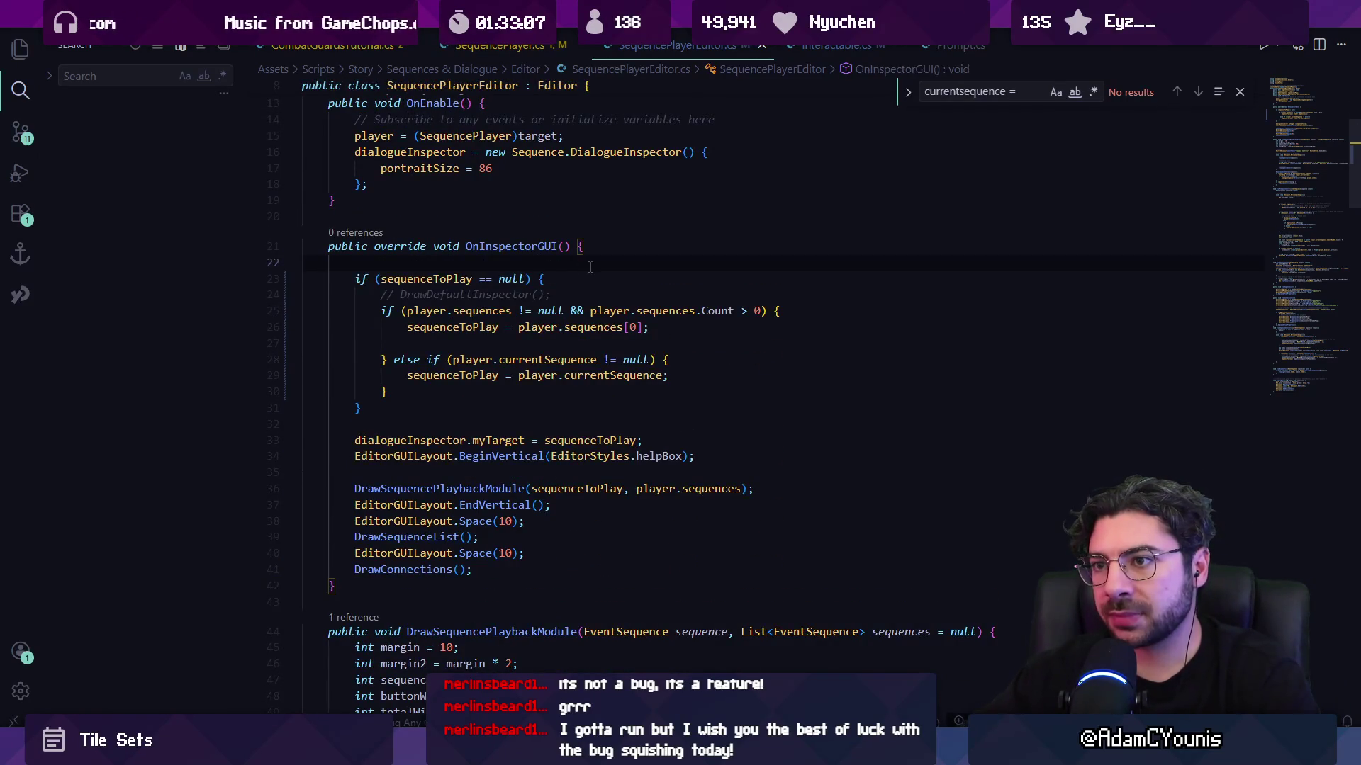
pyautogui.press('Return')
pyautogui.press('Return')
pyautogui.write('if(application')
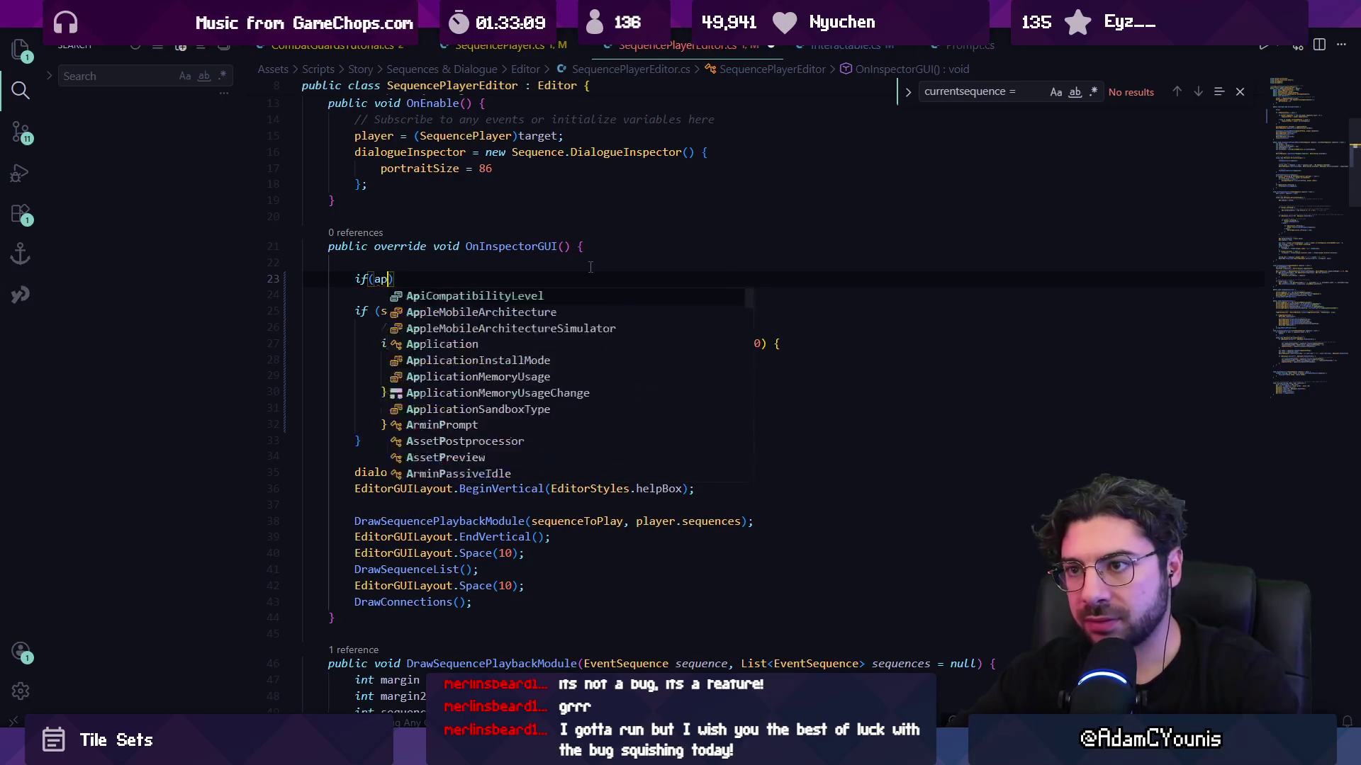
pyautogui.write('.ispla')
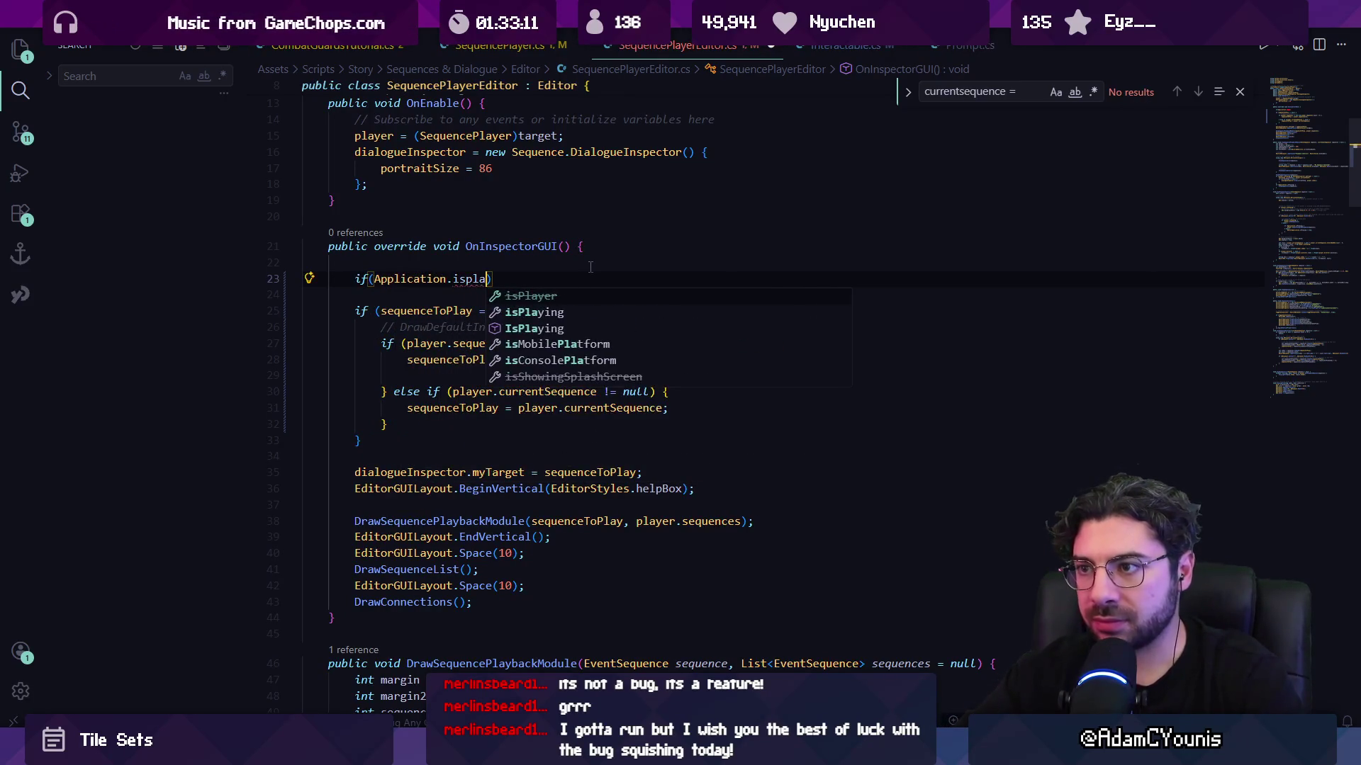
pyautogui.press('Tab')
pyautogui.write(') {')
pyautogui.press('Return')
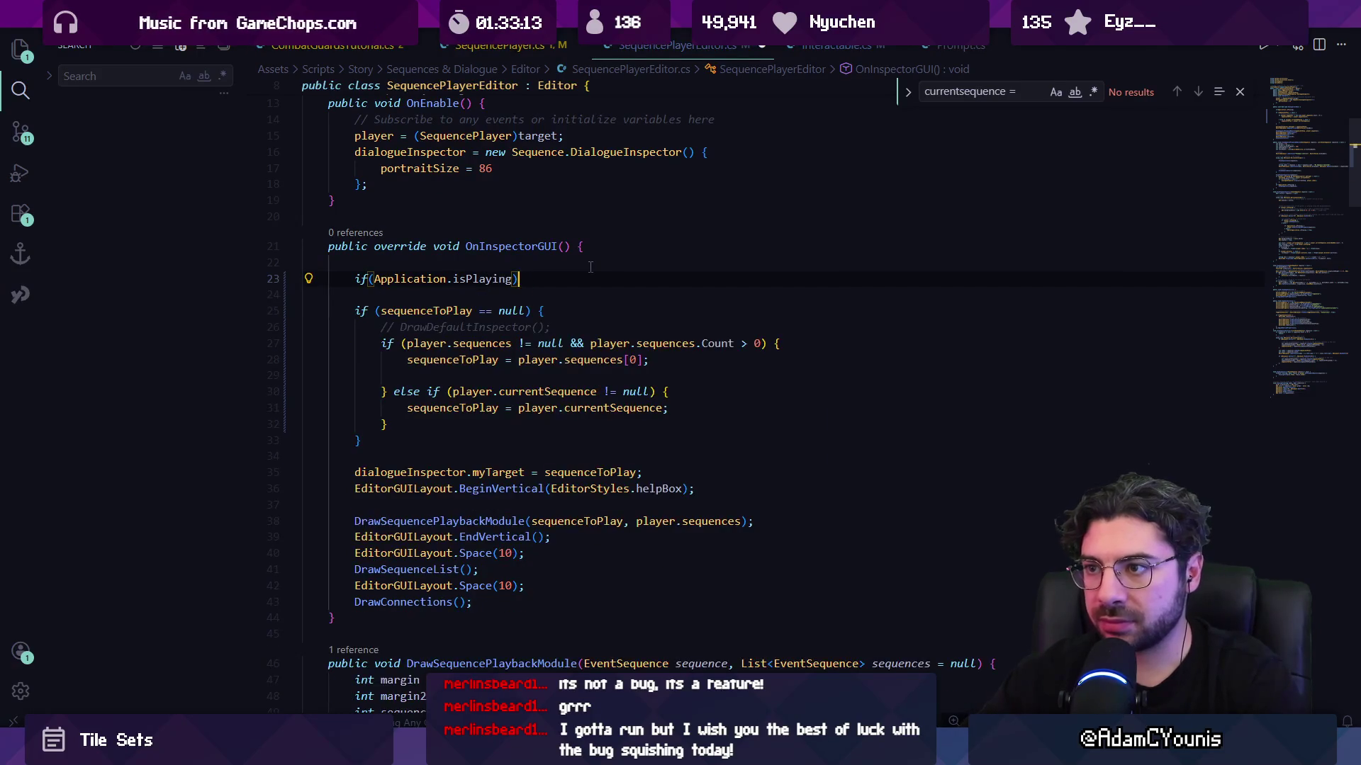
pyautogui.press('Escape')
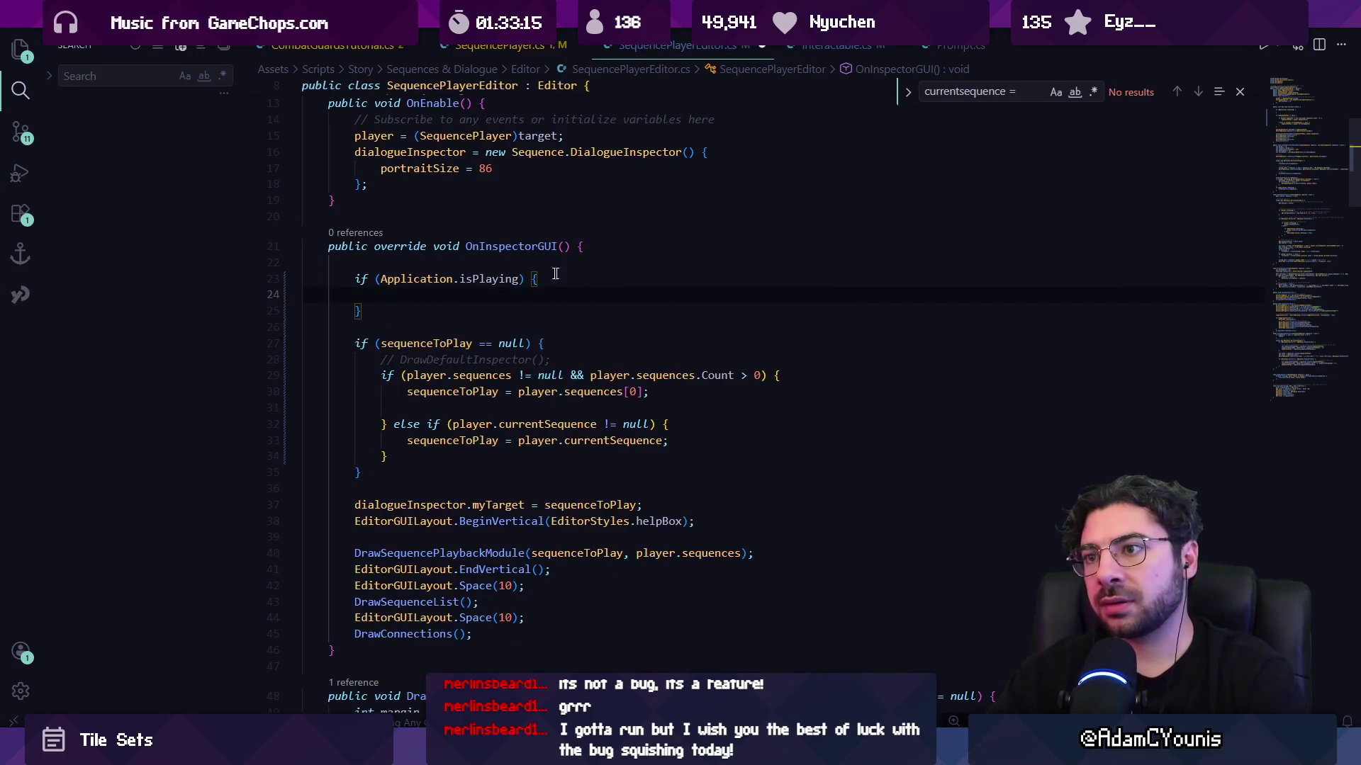
pyautogui.scroll(1, 483, 290)
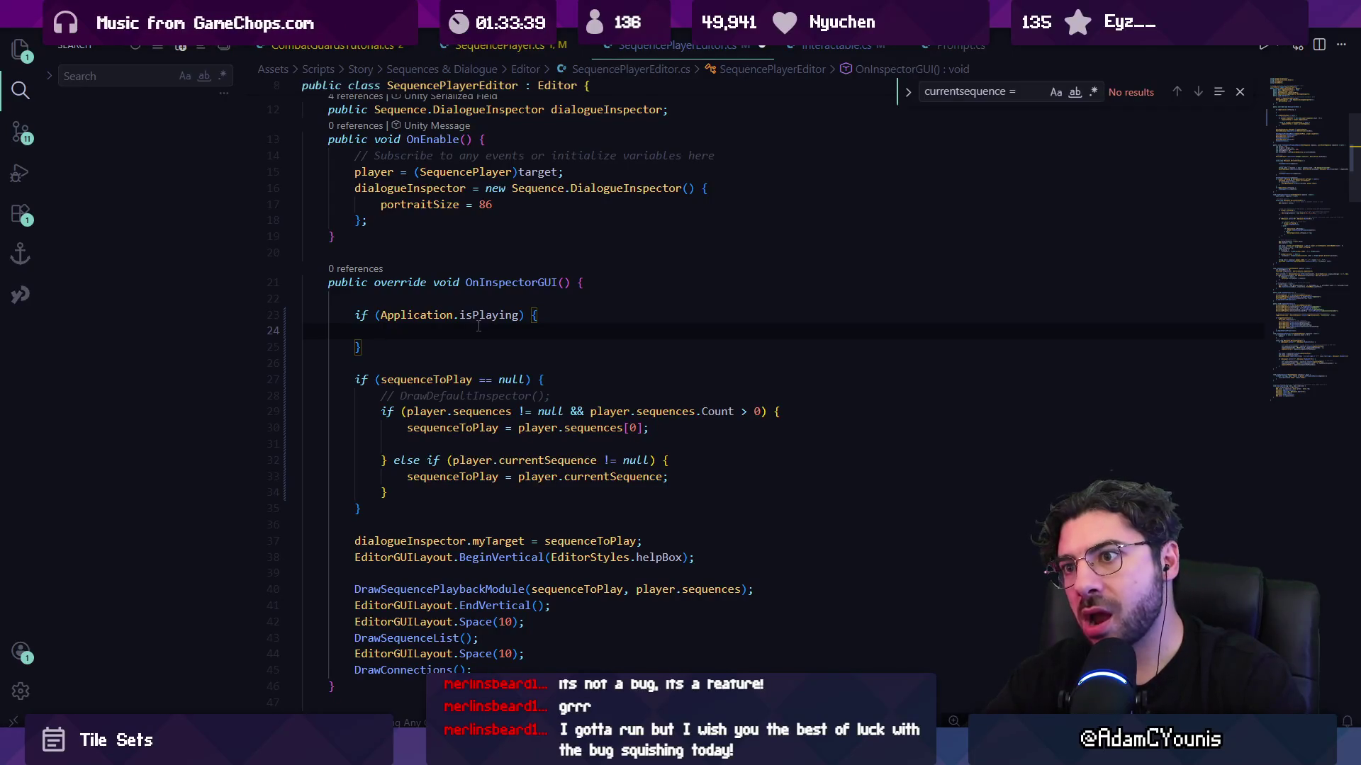
# - Add an inner if checking player.isPlaying before assigning currentSequence, then save
pyautogui.write('if')
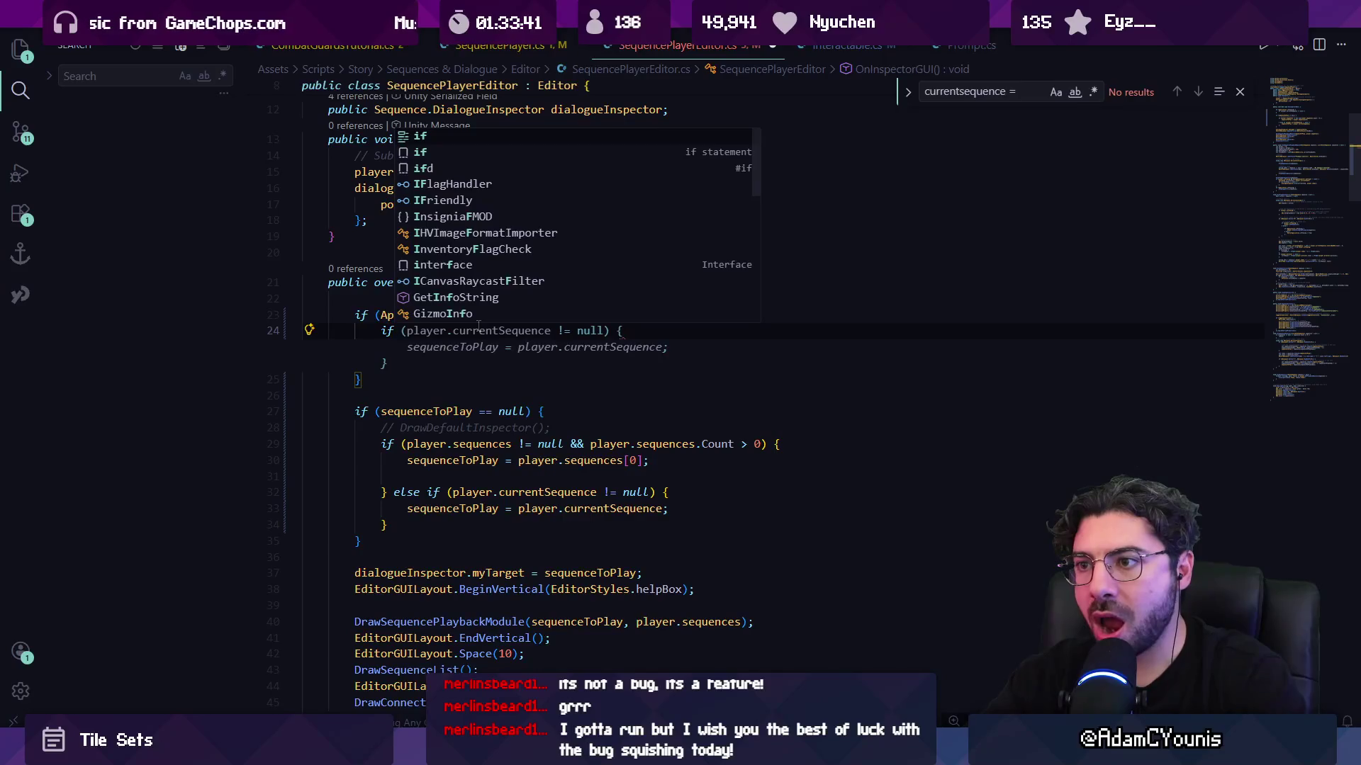
pyautogui.press('Tab')
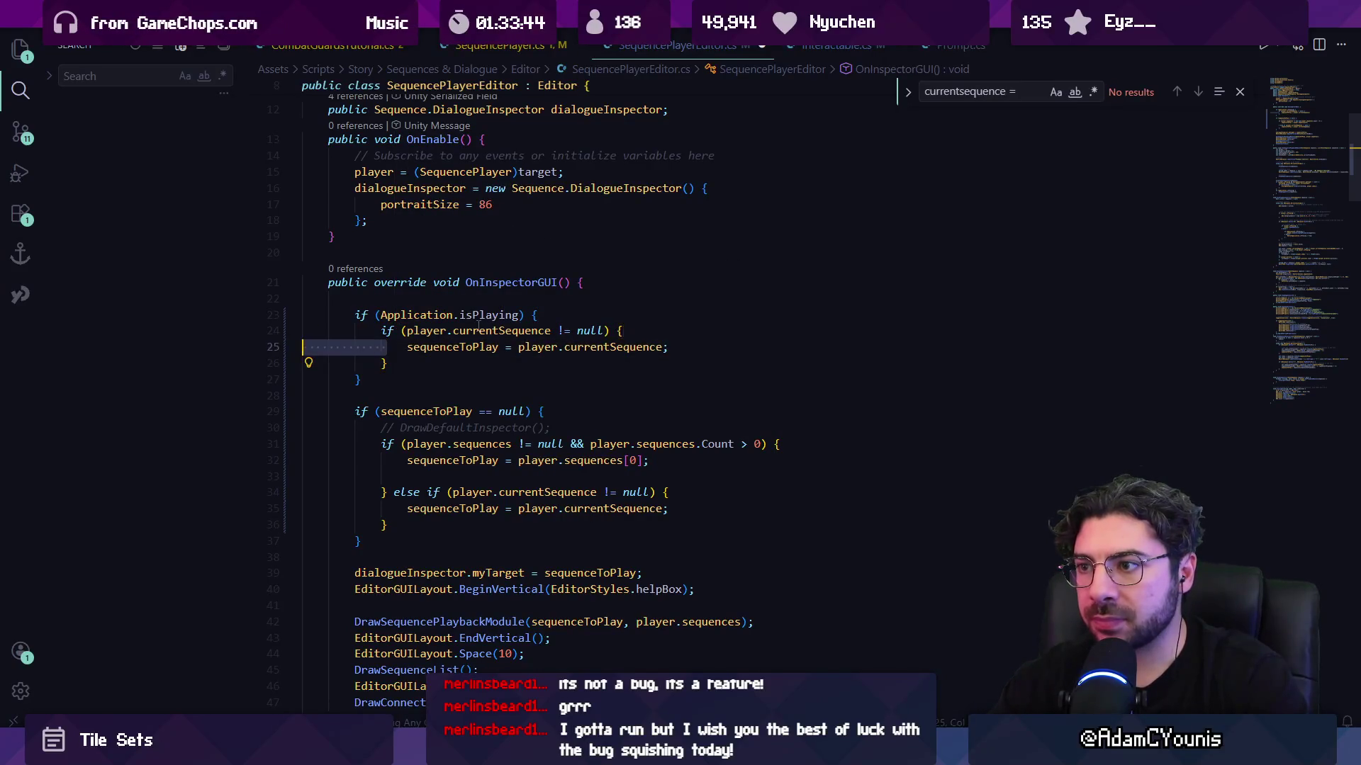
pyautogui.write('&& ')
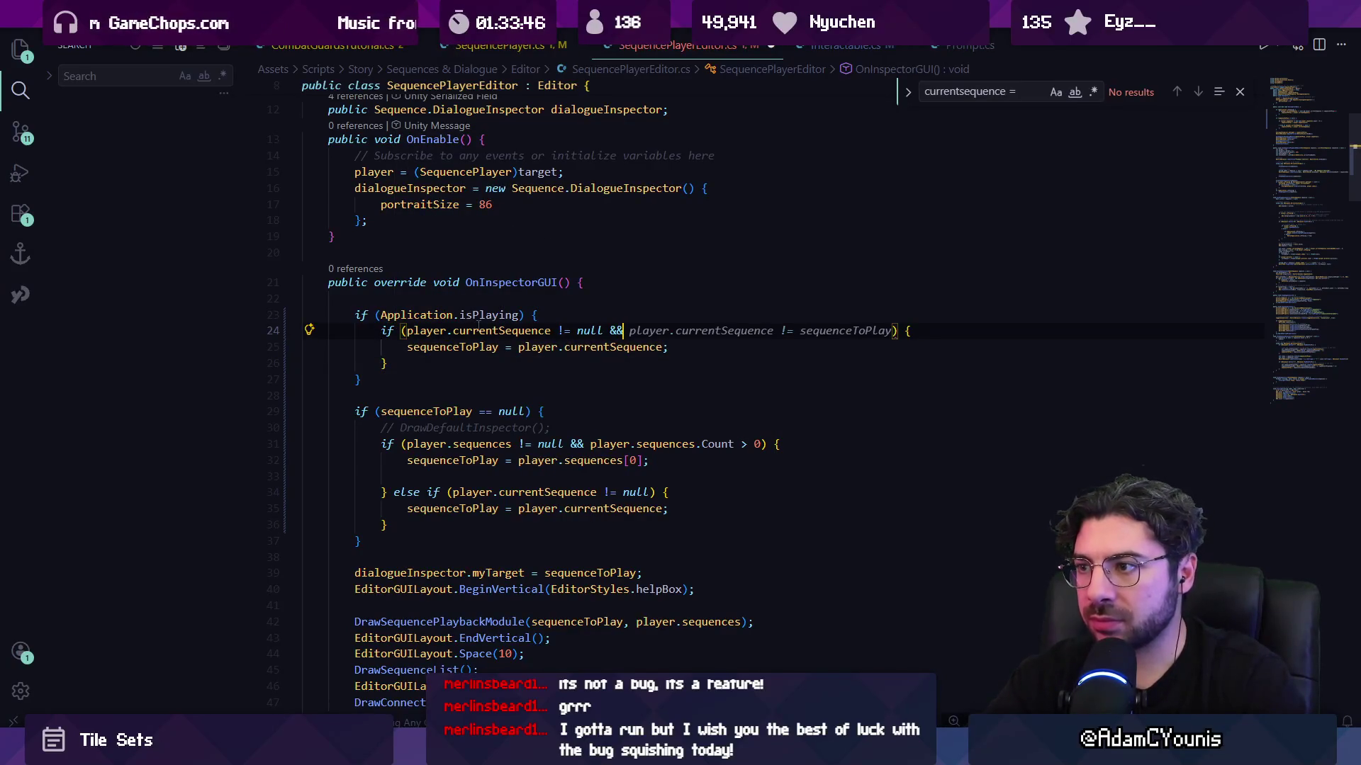
pyautogui.write('player.playing')
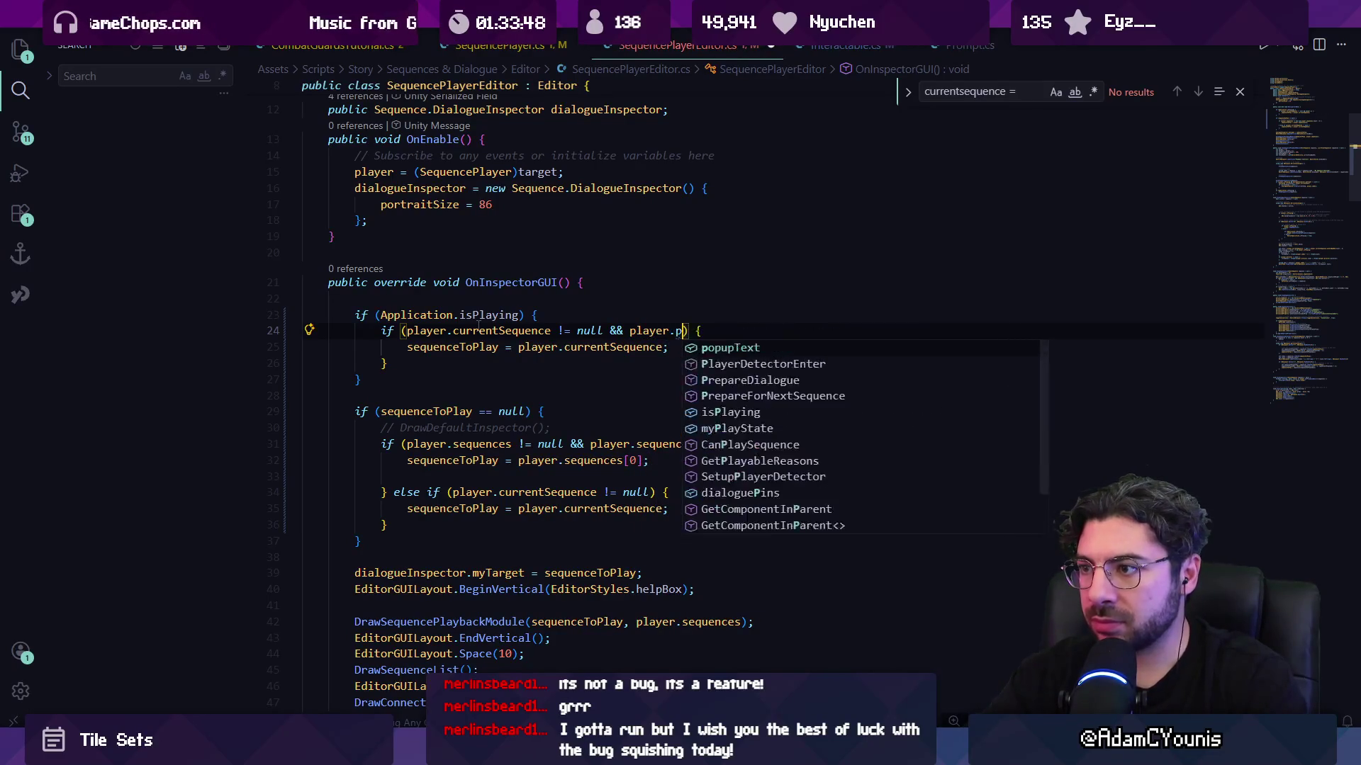
pyautogui.press('Tab')
pyautogui.hotkey('ctrl', 's')
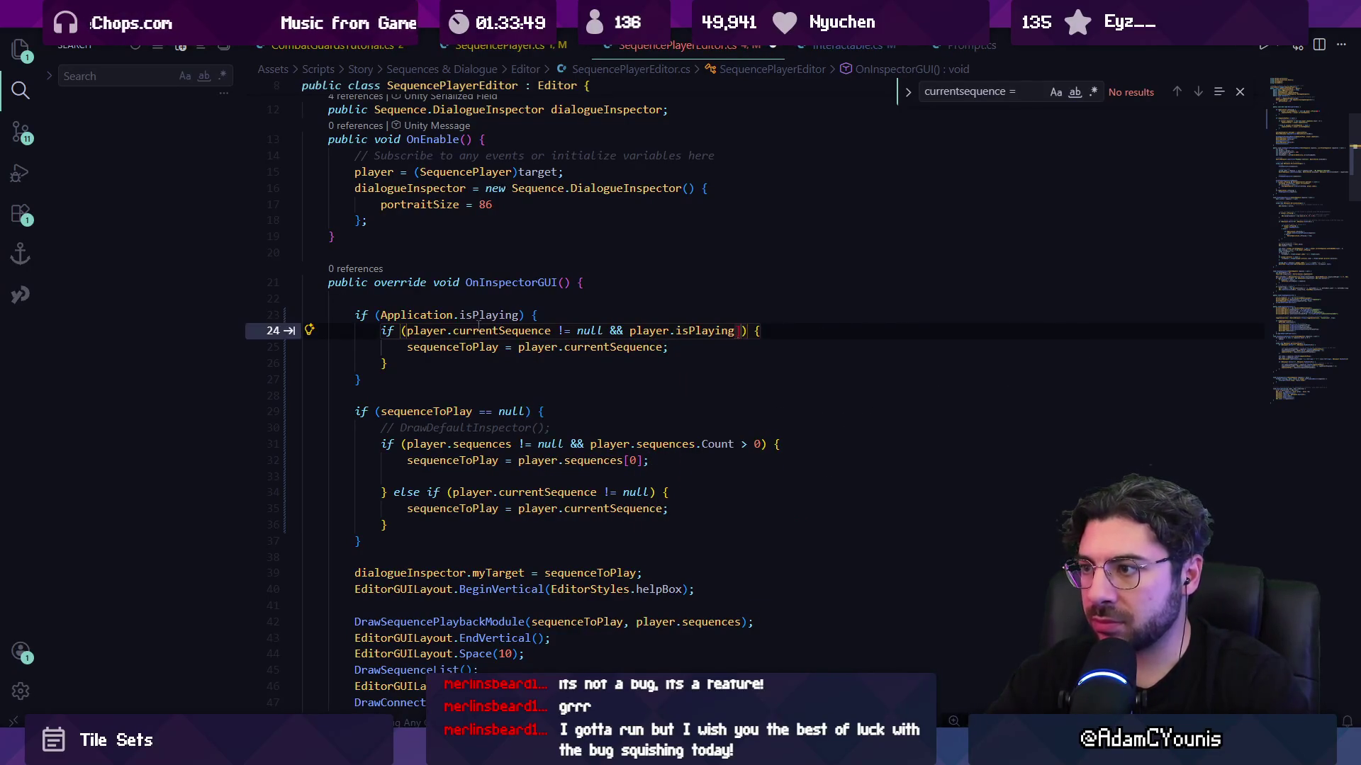
# - Drop the currentSequence null check and move player.isPlaying into the outer Application.isPlaying condition
pyautogui.press('Escape')
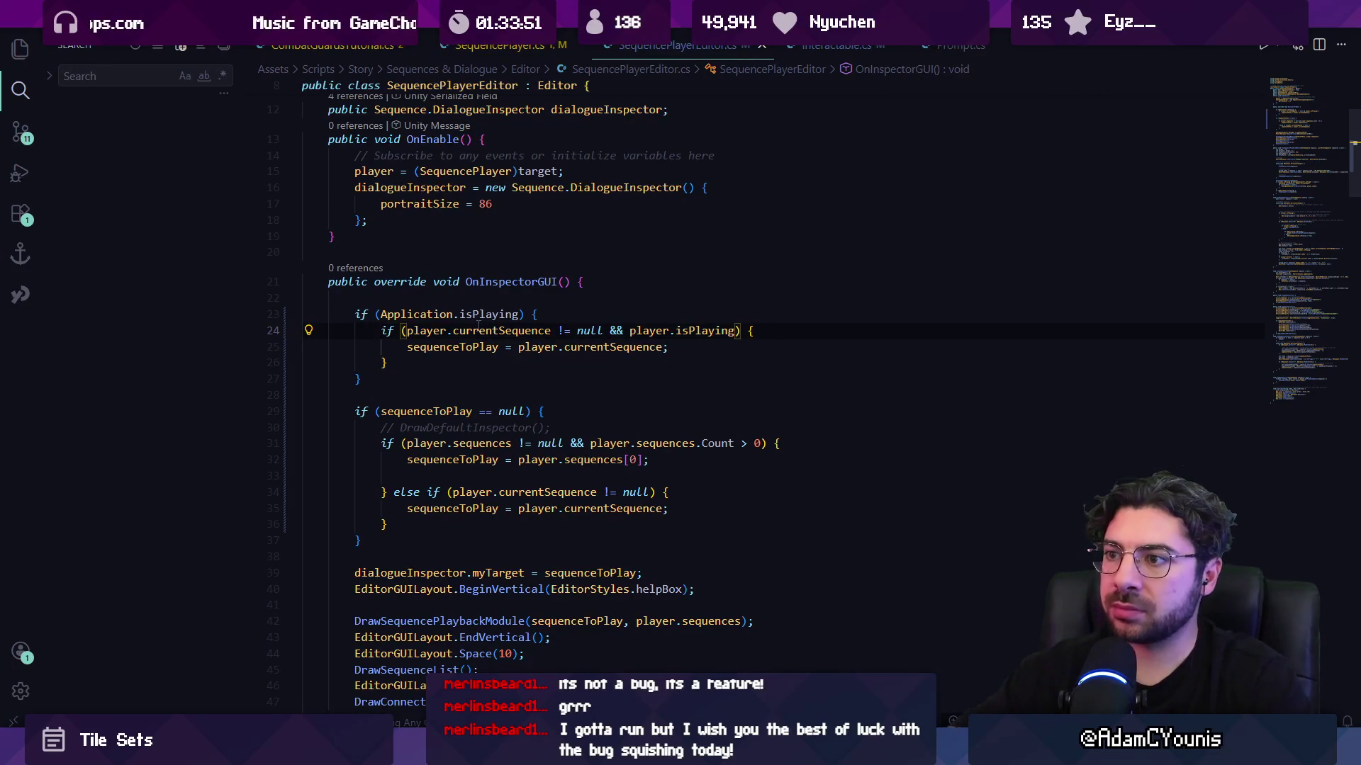
pyautogui.hotkey('ctrl', 'Left')
pyautogui.hotkey('ctrl', 'Left')
pyautogui.hotkey('ctrl', 'shift', 'Left')
pyautogui.hotkey('ctrl', 'shift', 'Left')
pyautogui.hotkey('ctrl', 'shift', 'Left')
pyautogui.press('BackSpace')
pyautogui.hotkey('ctrl', 'shift', 'Right')
pyautogui.hotkey('ctrl', 'shift', 'Right')
pyautogui.hotkey('ctrl', 'x')
pyautogui.press('Up')
pyautogui.hotkey('ctrl', 'Right')
pyautogui.hotkey('ctrl', 'Right')
pyautogui.write('&&')
pyautogui.hotkey('ctrl', 'v')
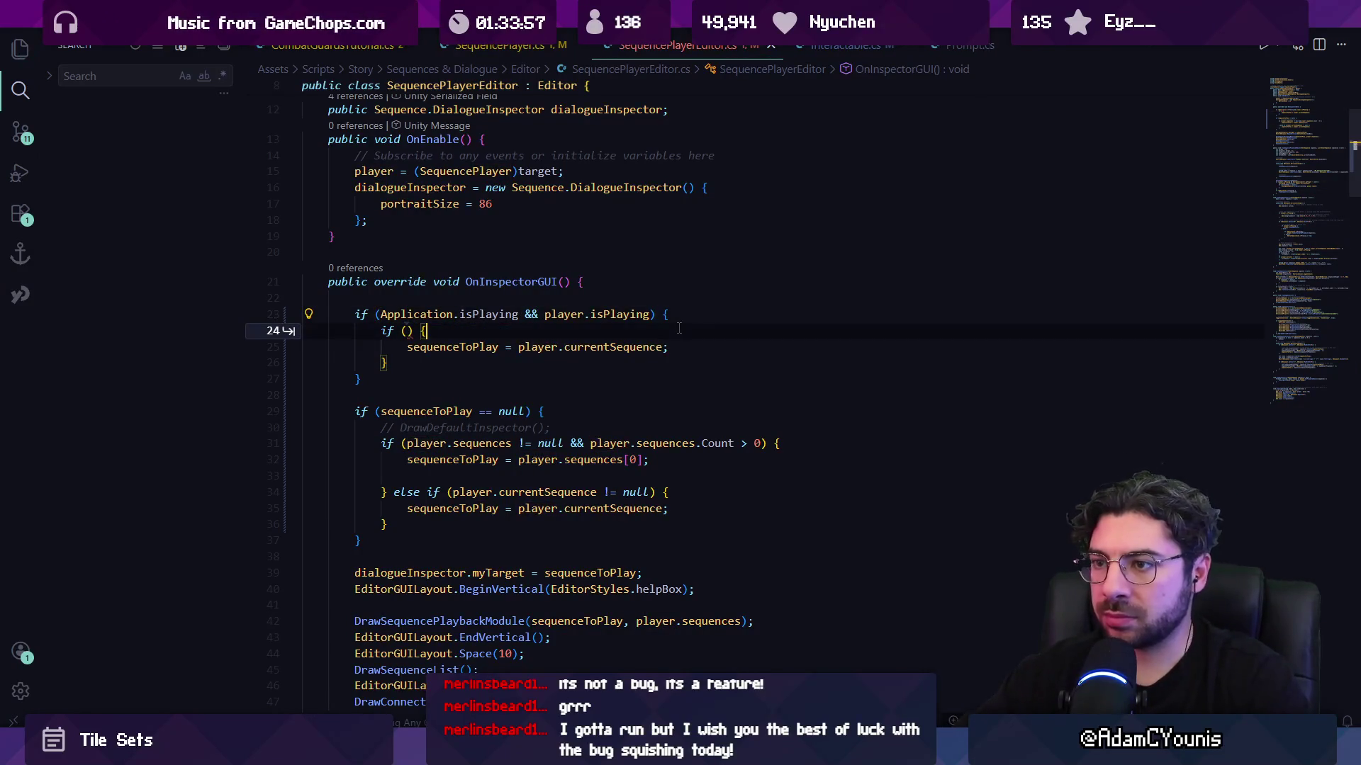
# - Delete the empty inner if and its stray brace, and reformat the method
pyautogui.hotkey('ctrl', 'shift', 'k')
pyautogui.press('Down')
pyautogui.press('Down')
pyautogui.hotkey('ctrl', 'shift', 'k')
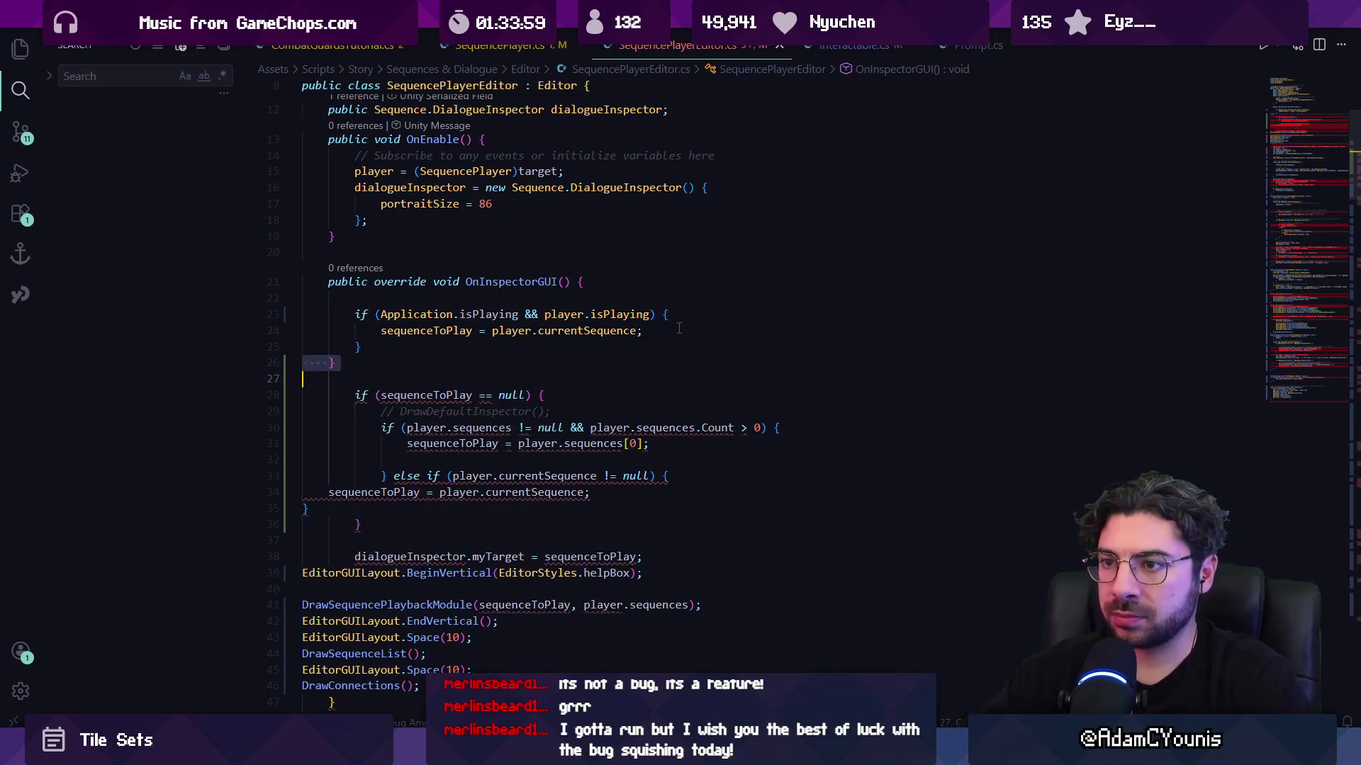
pyautogui.hotkey('shift', 'alt', 'f')
pyautogui.click(484, 353)
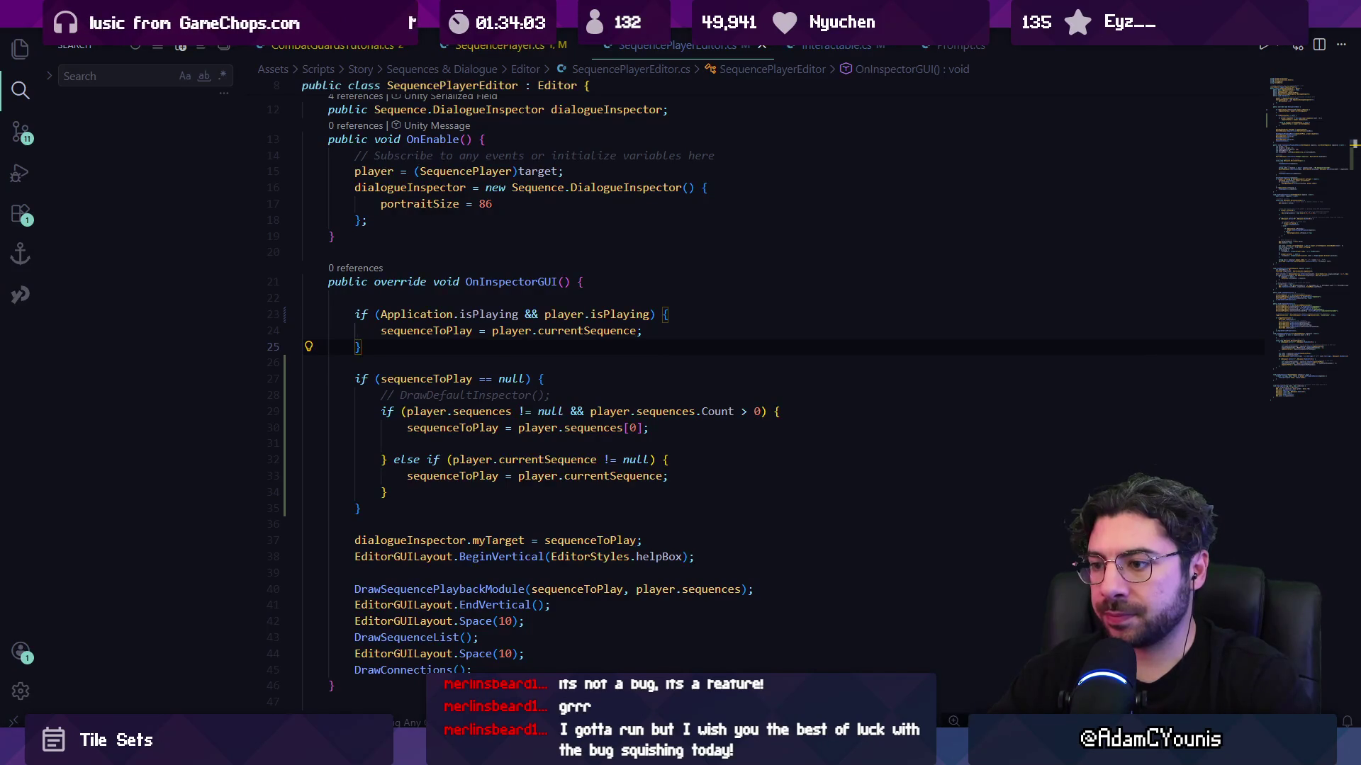
pyautogui.hotkey('alt', 'Tab')
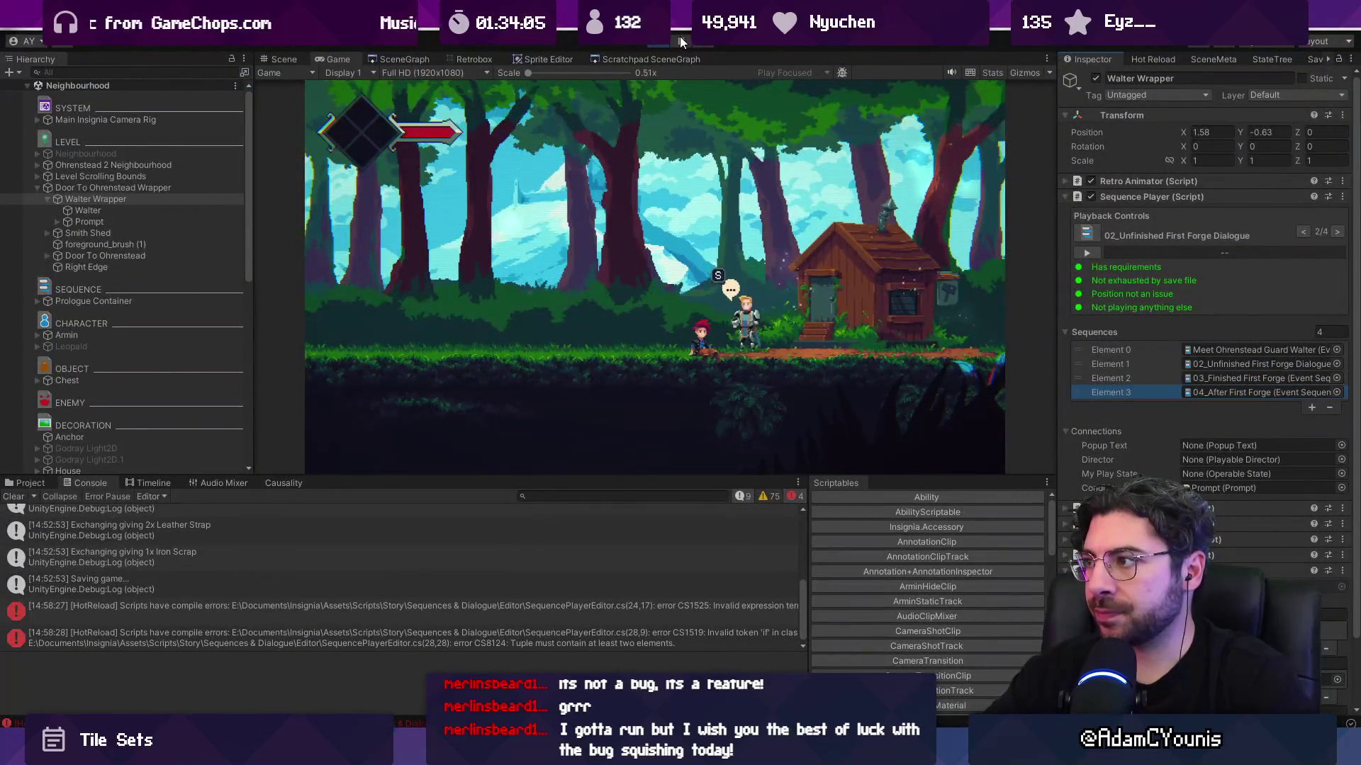
# - Talk to Walter twice in the running game, advancing the forge dialogue to its end each time
pyautogui.click(712, 347)
pyautogui.press('s')
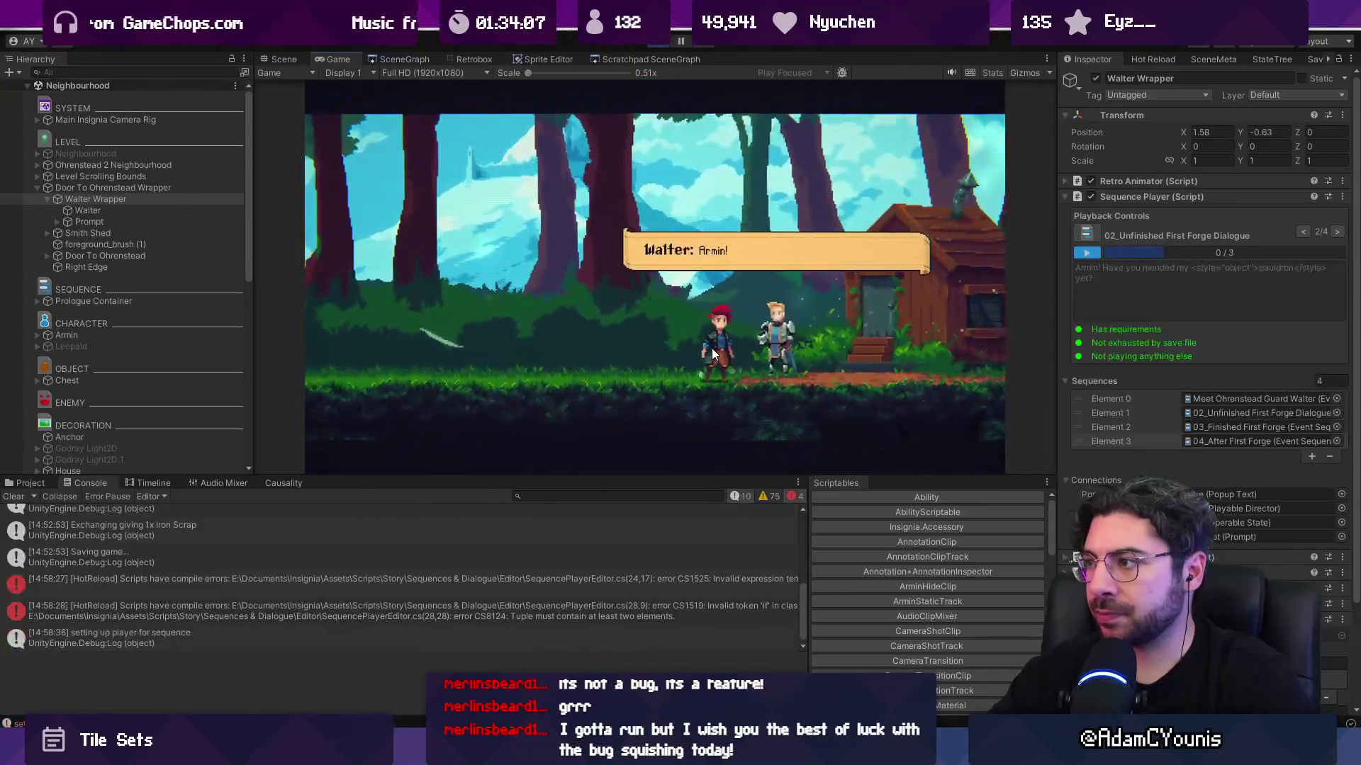
pyautogui.press('s')
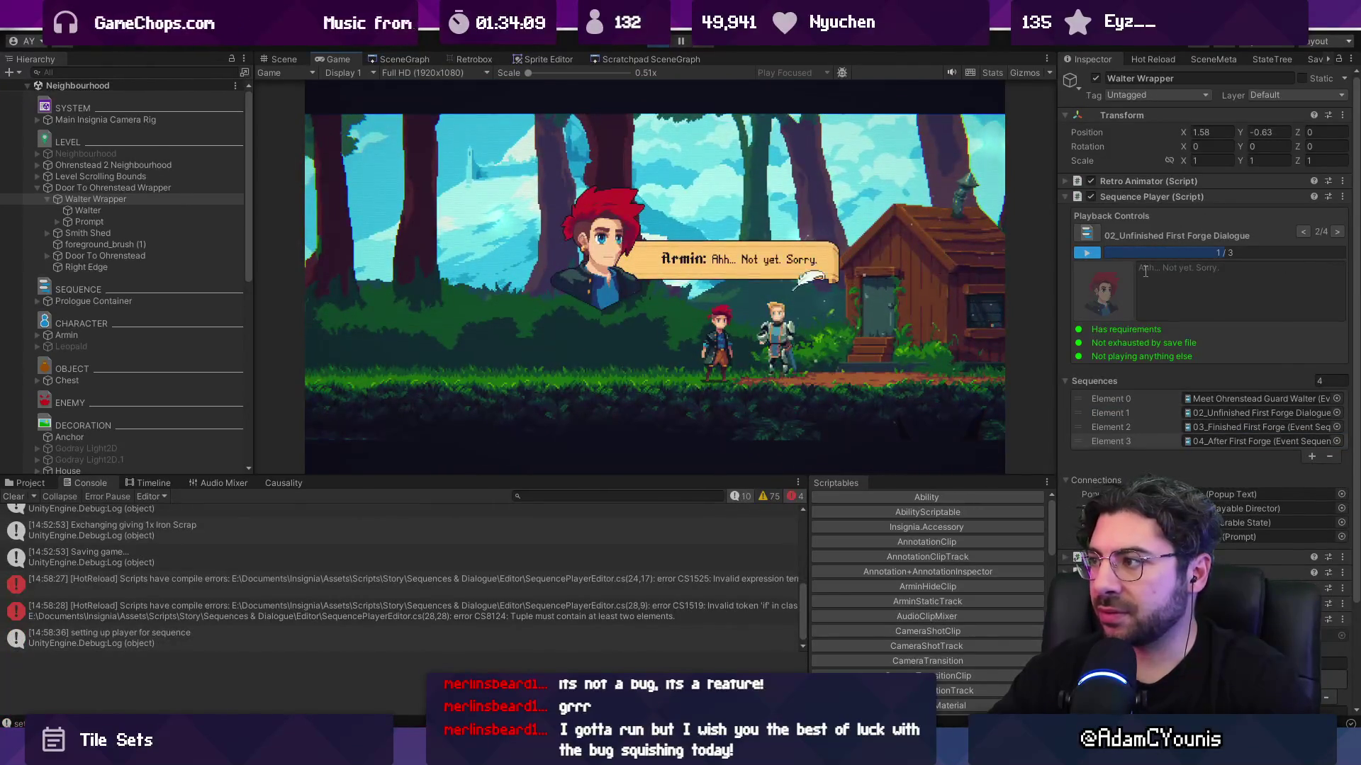
pyautogui.press('s')
pyautogui.press('s')
pyautogui.press('s')
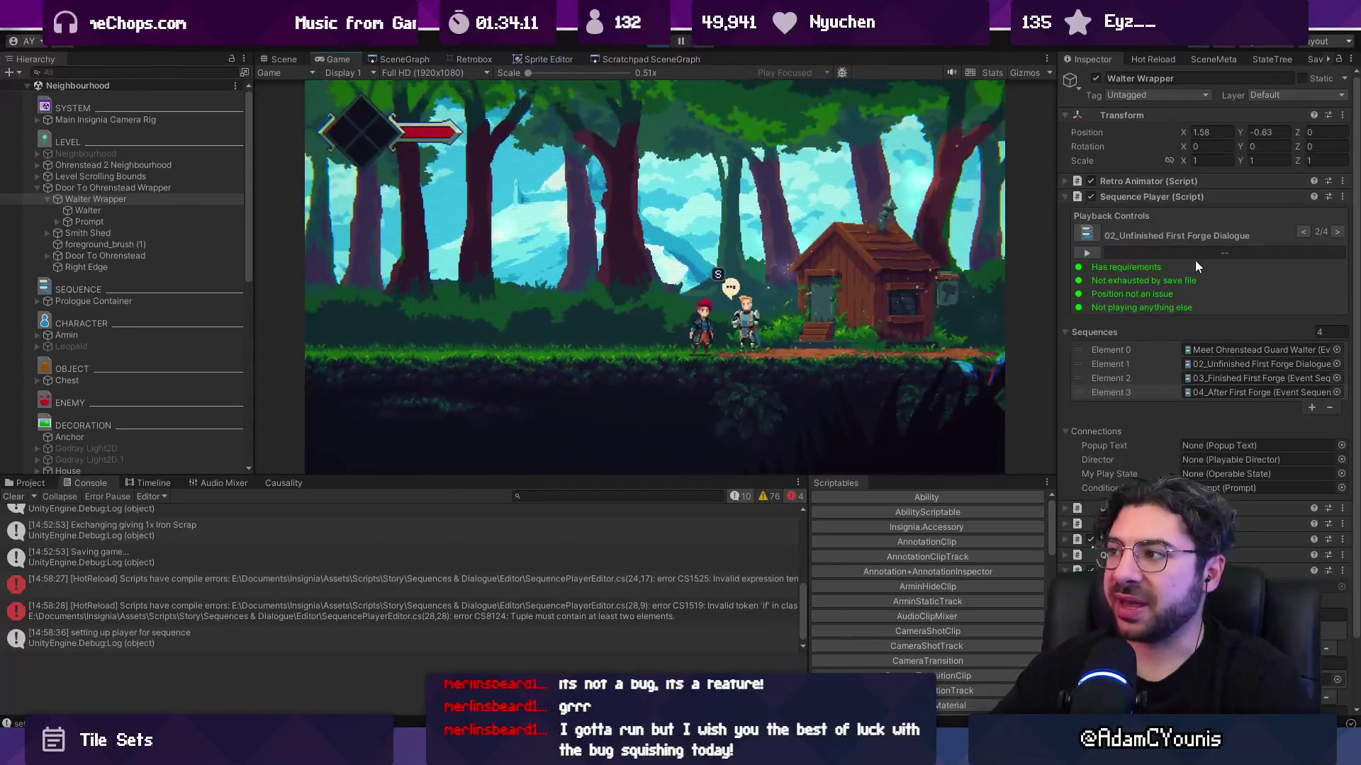
pyautogui.press('s')
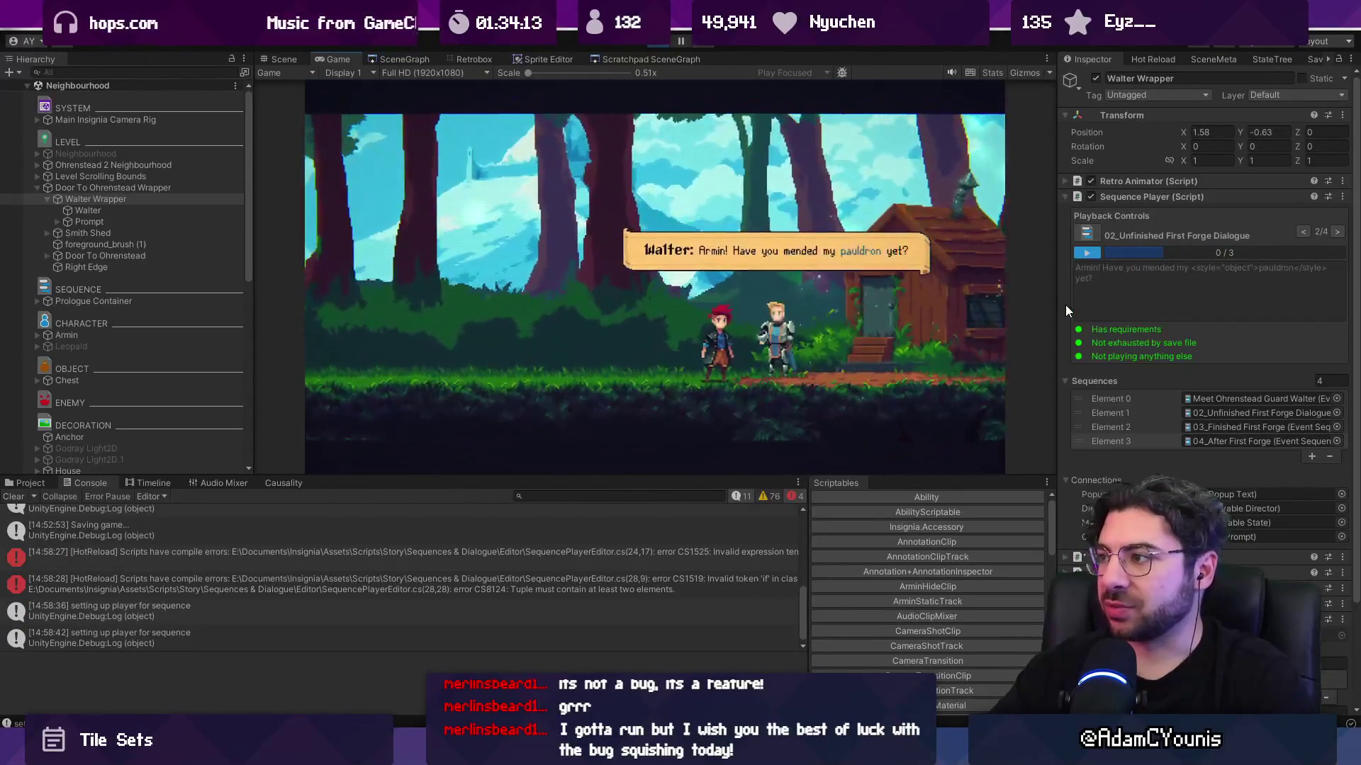
pyautogui.press('s')
pyautogui.press('s')
pyautogui.press('s')
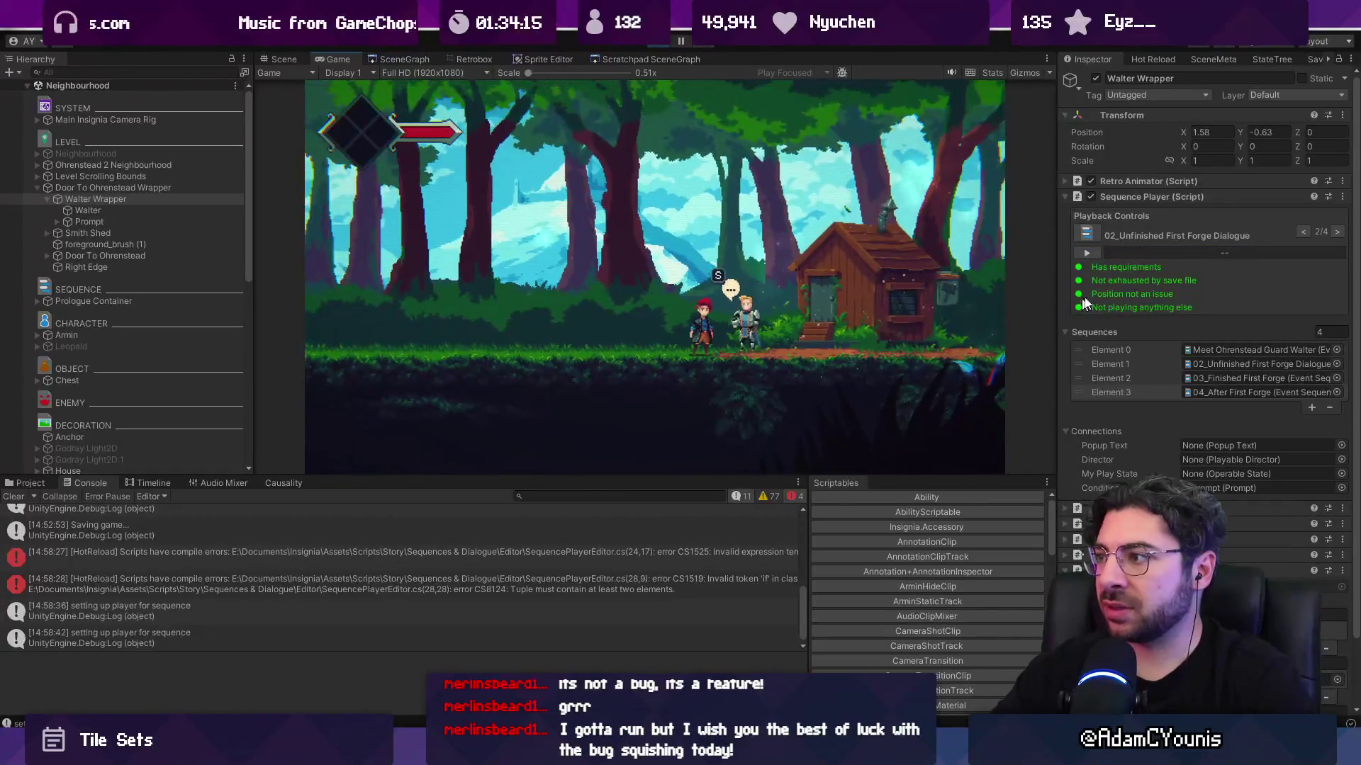
pyautogui.hotkey('alt', 'Tab')
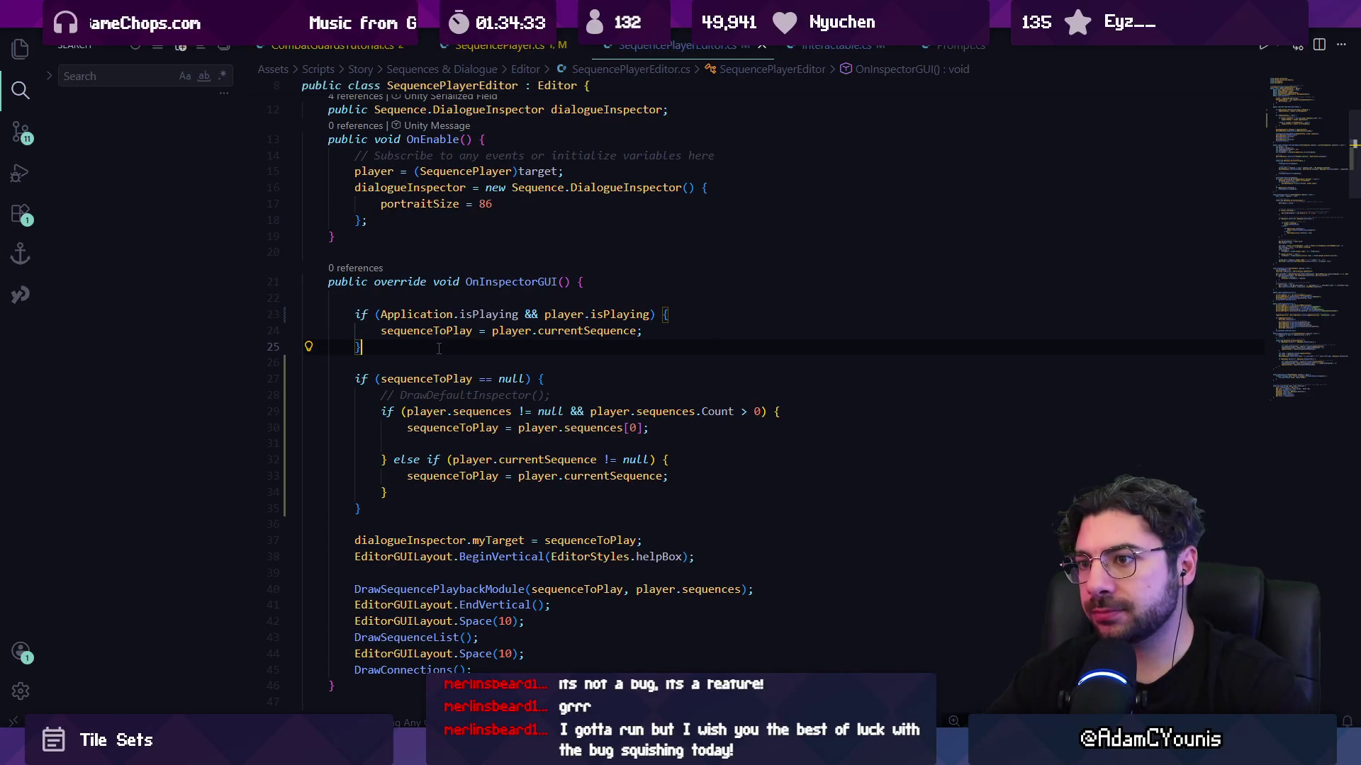
pyautogui.write('else {')
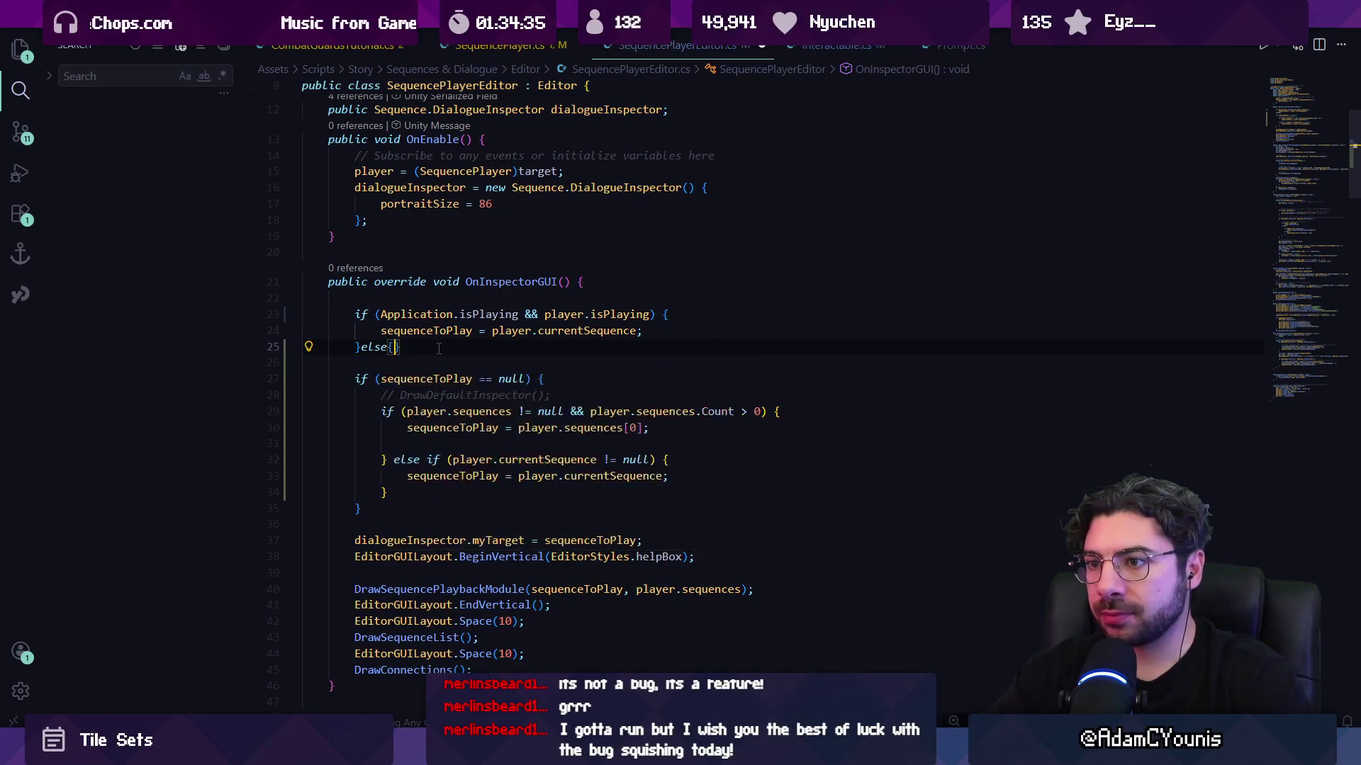
pyautogui.press('Return')
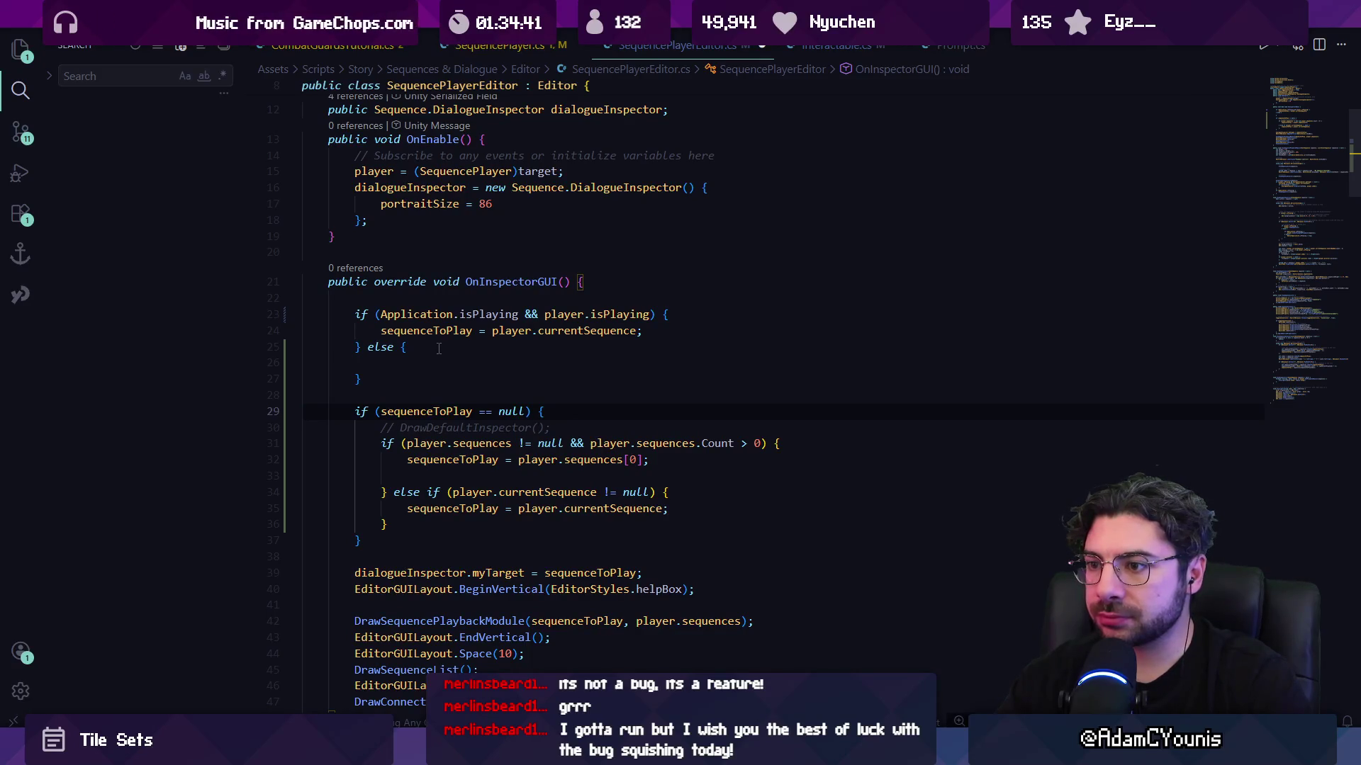
pyautogui.hotkey('ctrl', 'z')
pyautogui.hotkey('ctrl', 'z')
pyautogui.hotkey('ctrl', 'z')
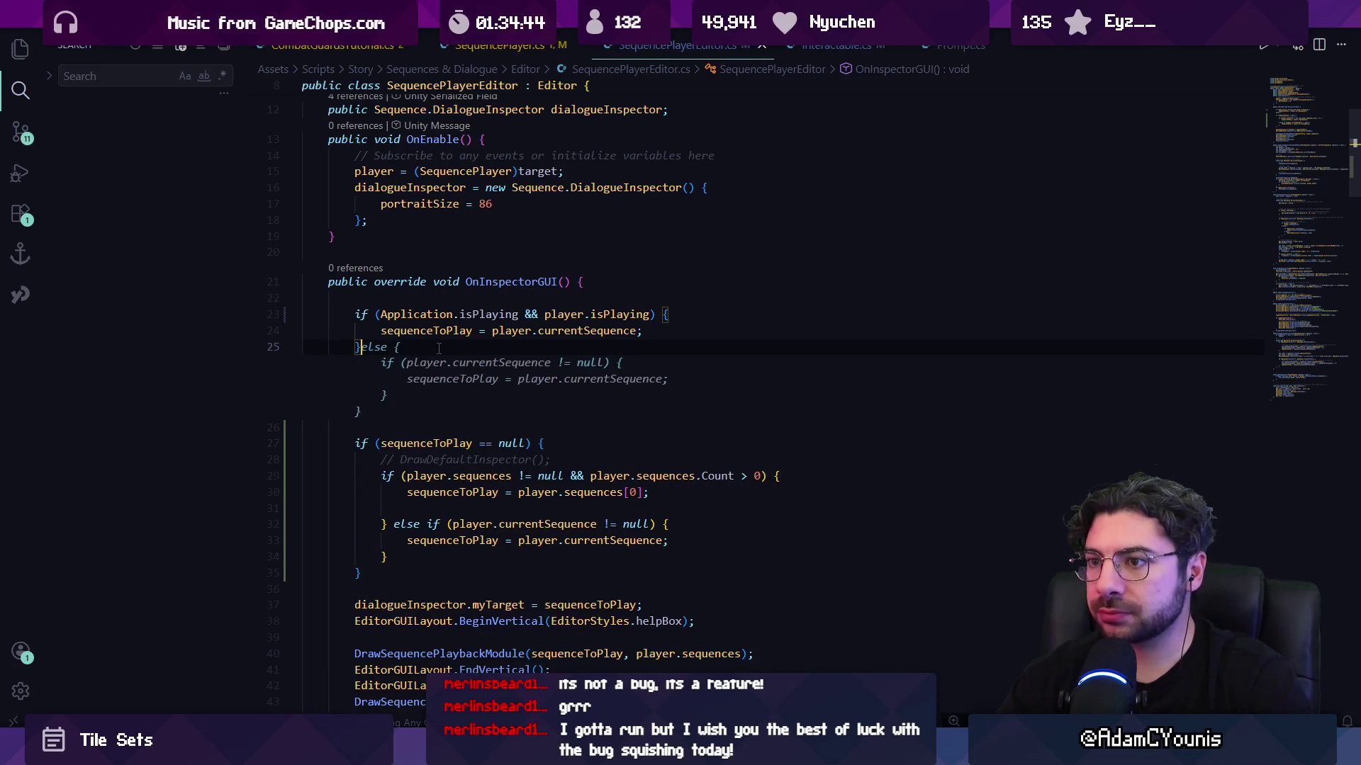
pyautogui.press('Escape')
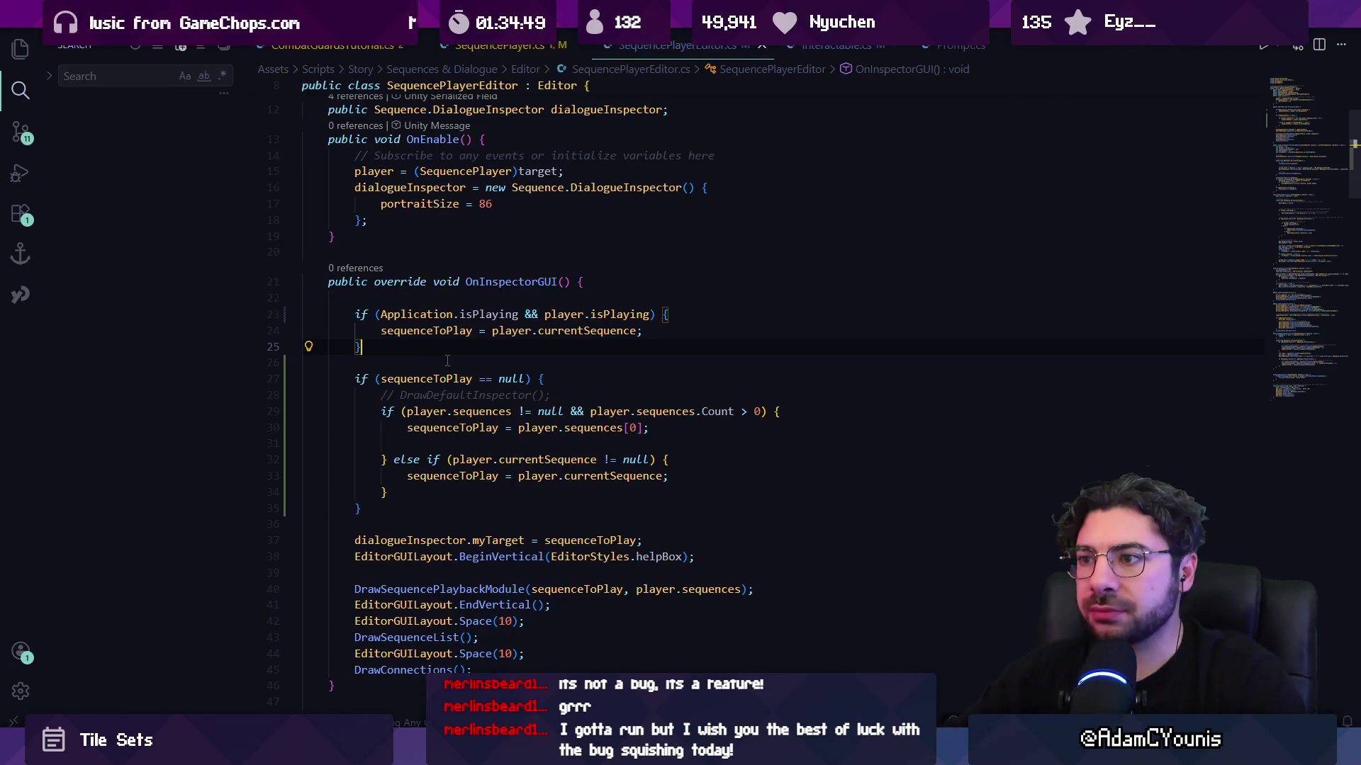
pyautogui.scroll(3, 455, 353)
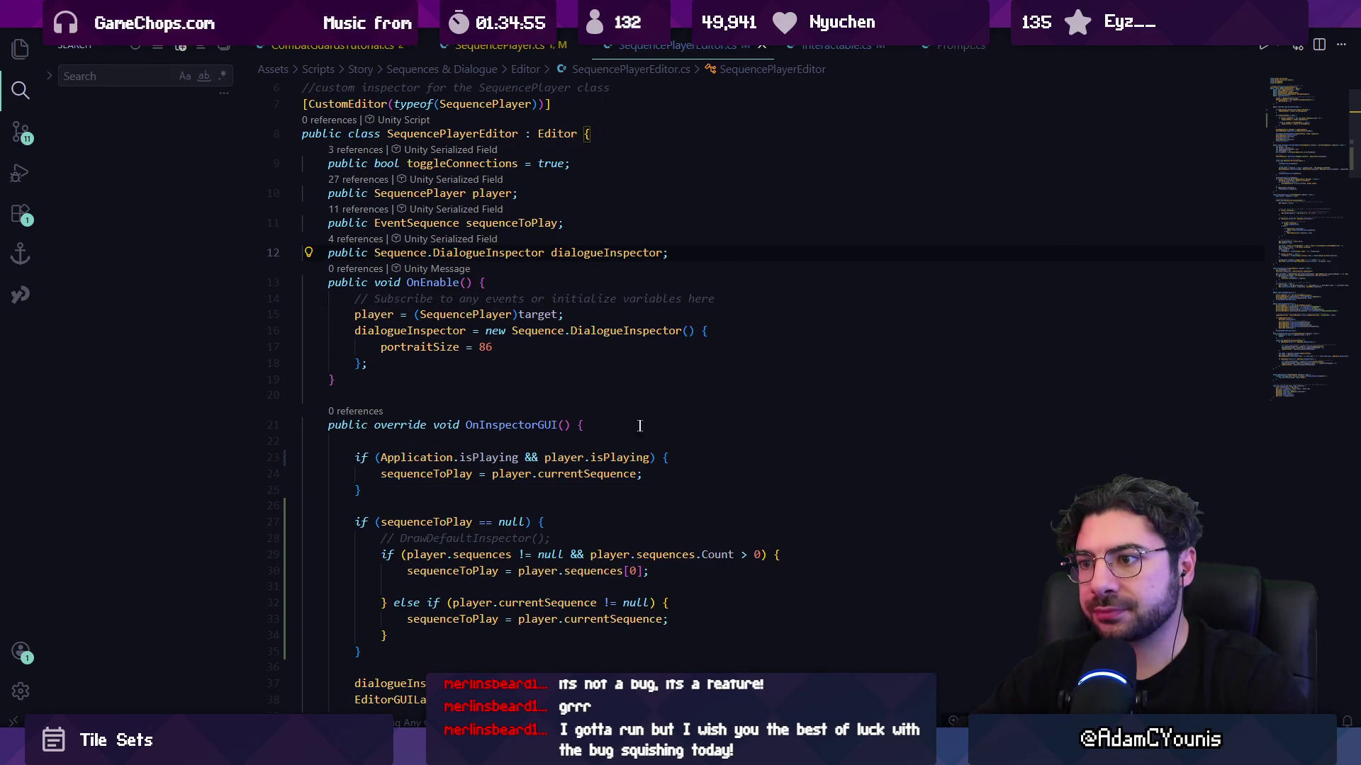
pyautogui.scroll(-1, 632, 428)
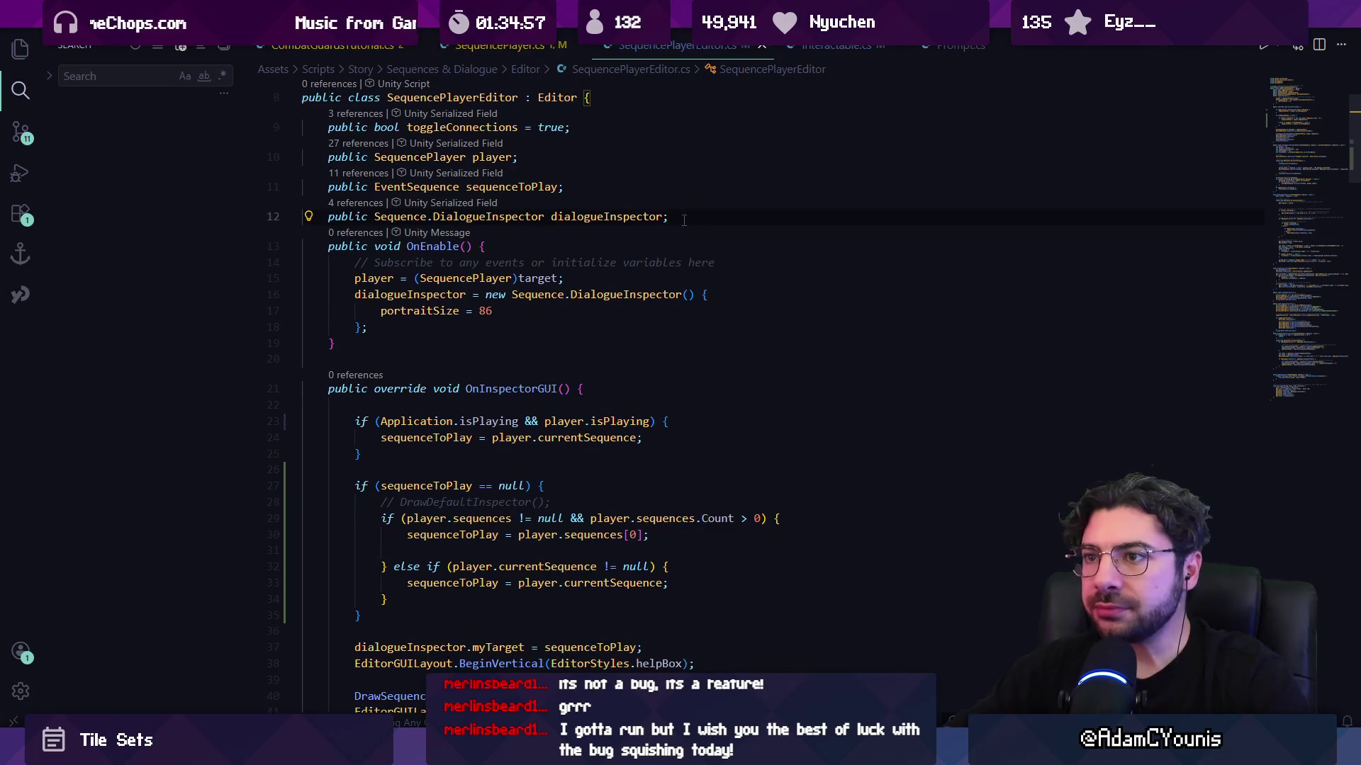
# - Declare an EventSequence field named previousKnownSequence and save
pyautogui.press('Return')
pyautogui.press('Return')
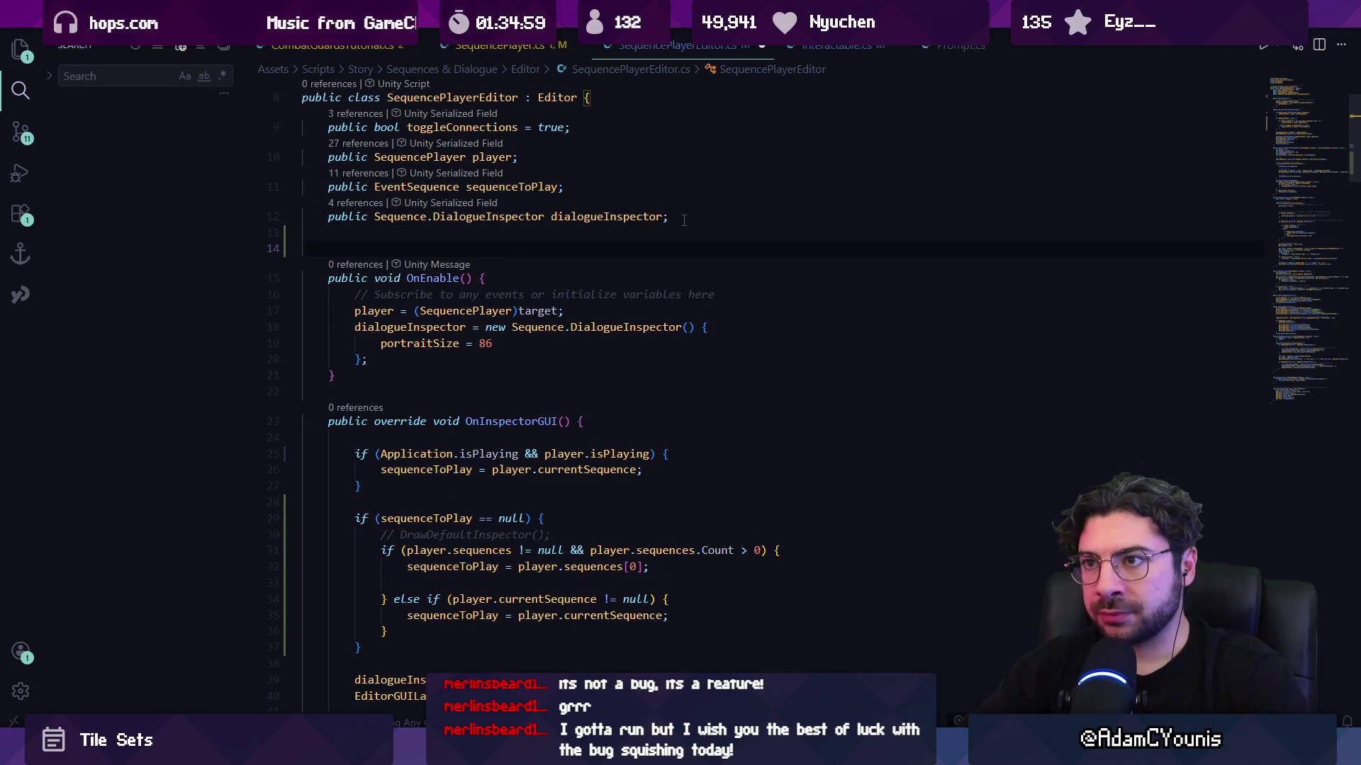
pyautogui.write('EventSequ')
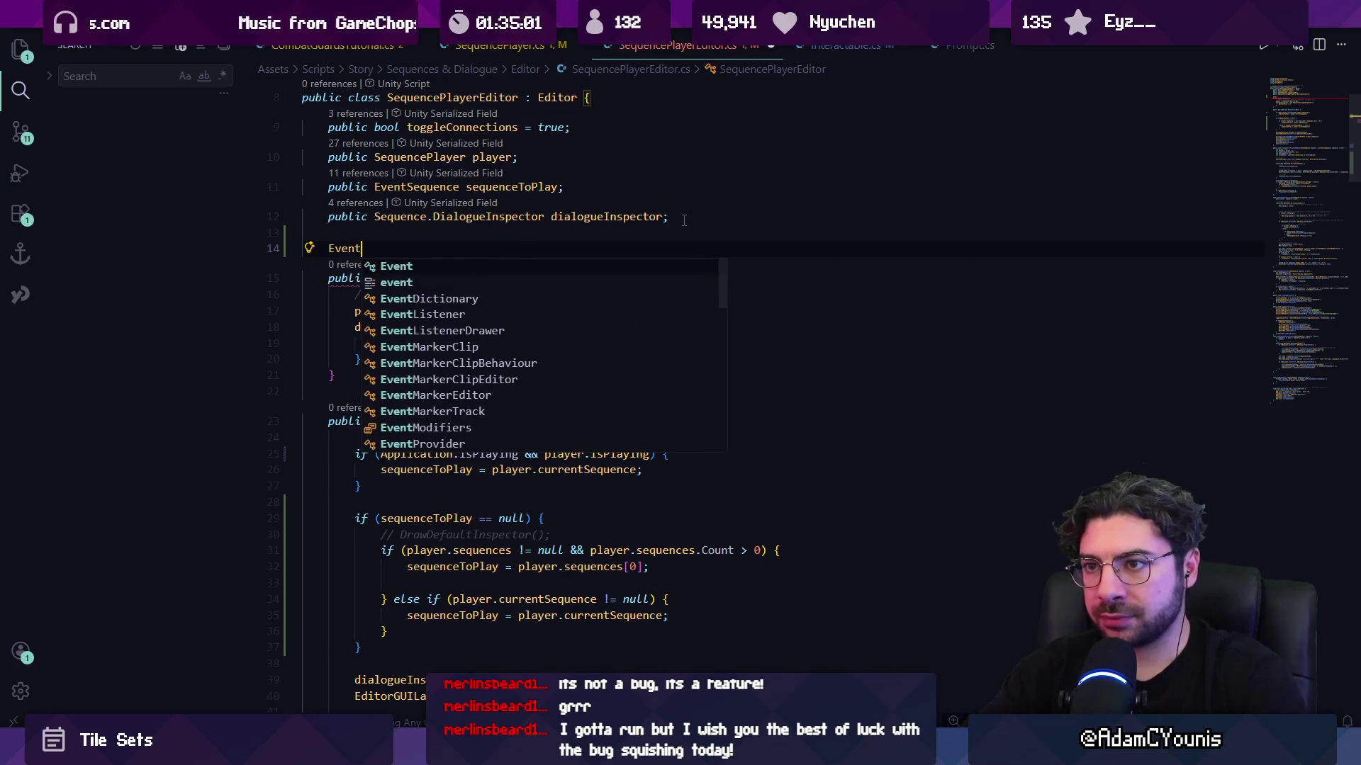
pyautogui.write('ence previousKN')
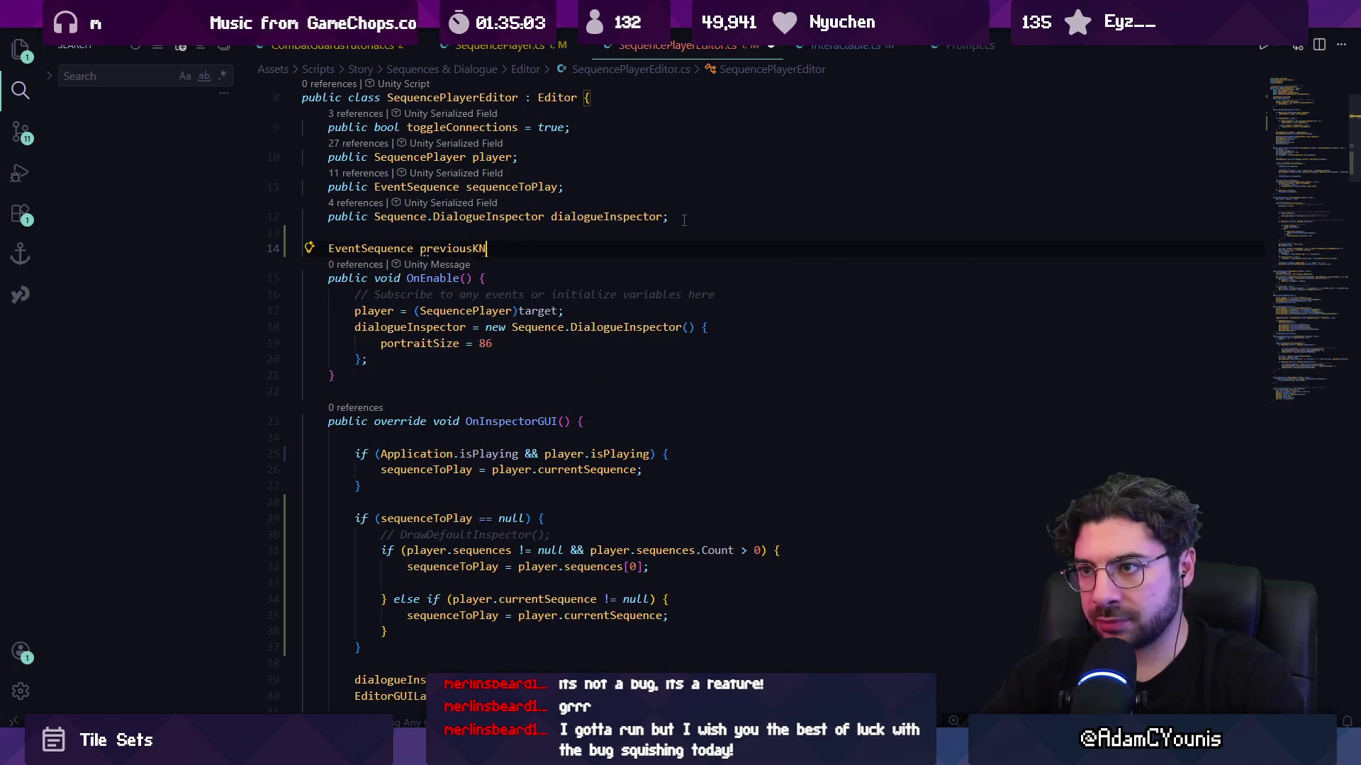
pyautogui.write('own')
pyautogui.press('BackSpace')
pyautogui.press('BackSpace')
pyautogui.press('BackSpace')
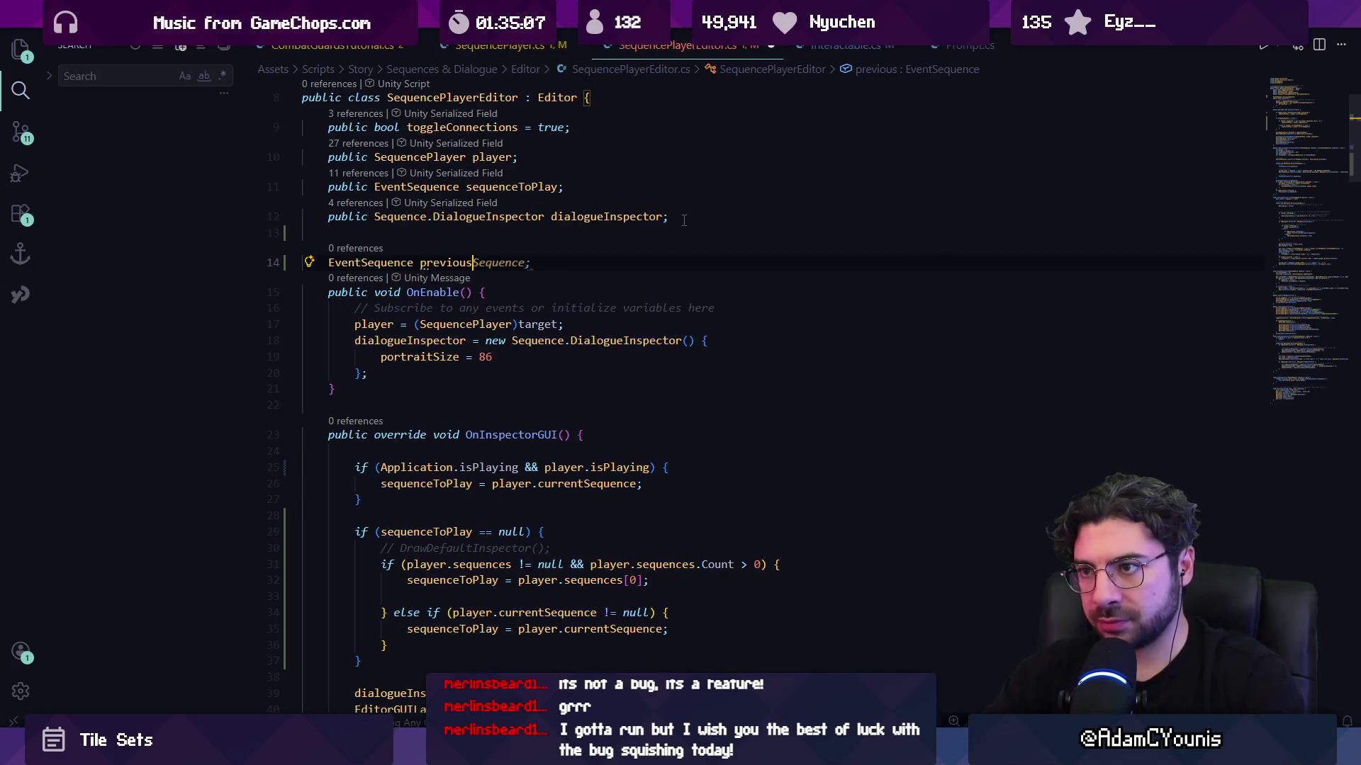
pyautogui.press('BackSpace')
pyautogui.press('BackSpace')
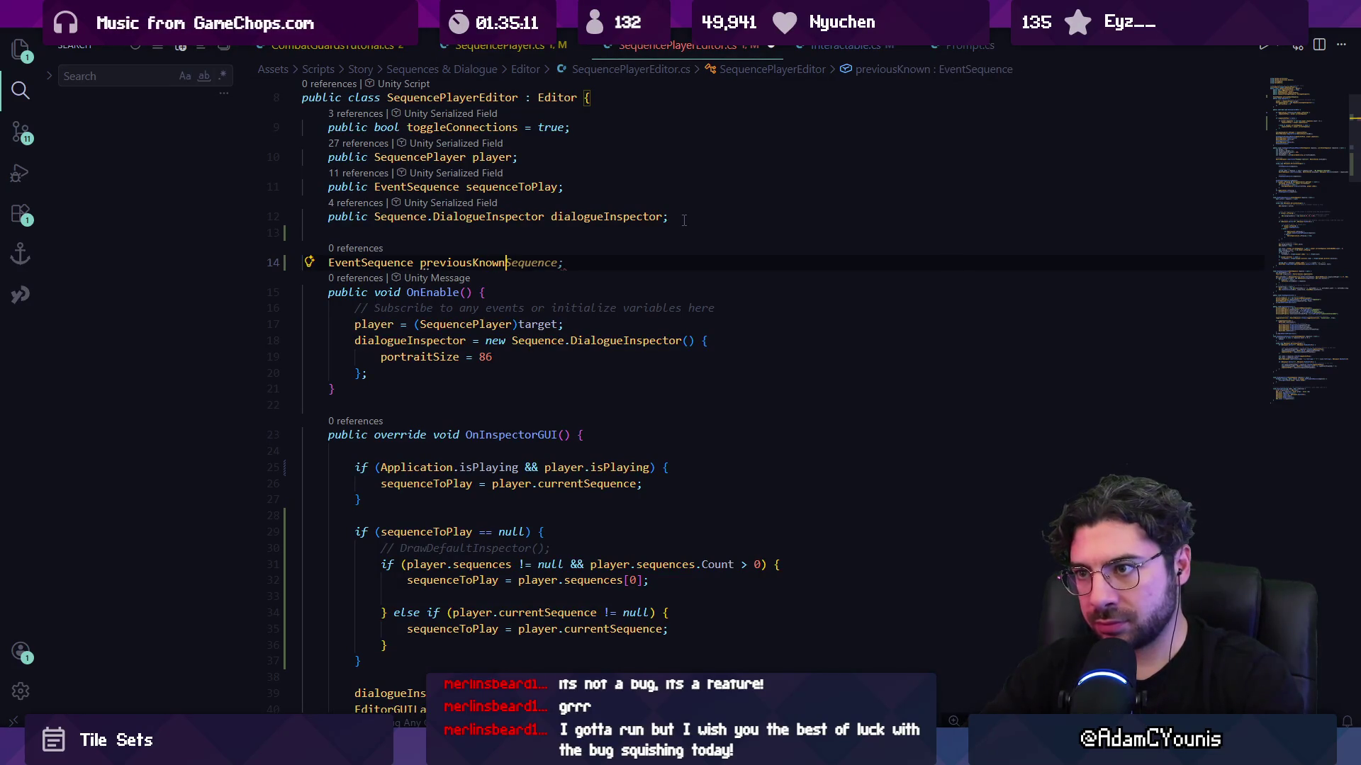
pyautogui.write('Sequence')
pyautogui.hotkey('ctrl', 's')
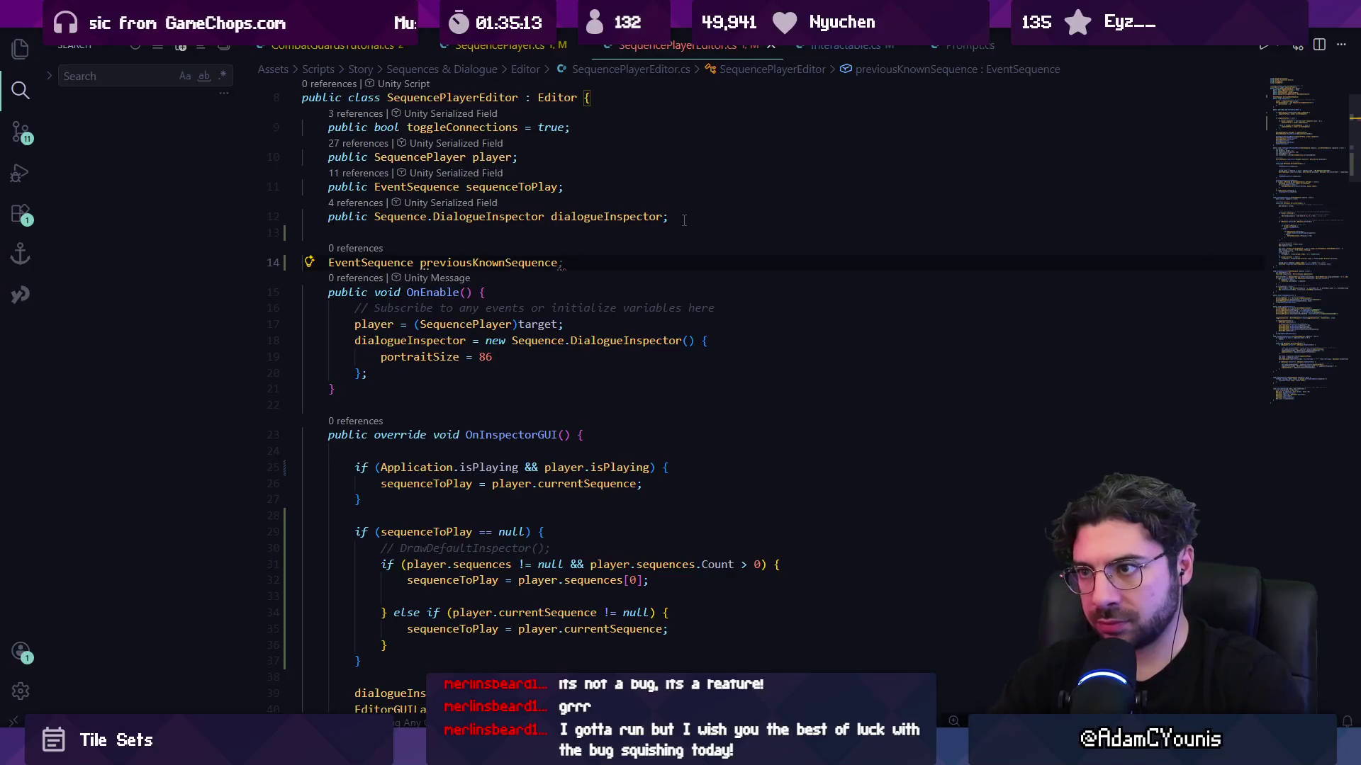
# - Set previousKnownSequence = player.currentSequence after DrawConnections at the end of OnInspectorGUI, and save
pyautogui.scroll(-5, 684, 220)
pyautogui.click(555, 572)
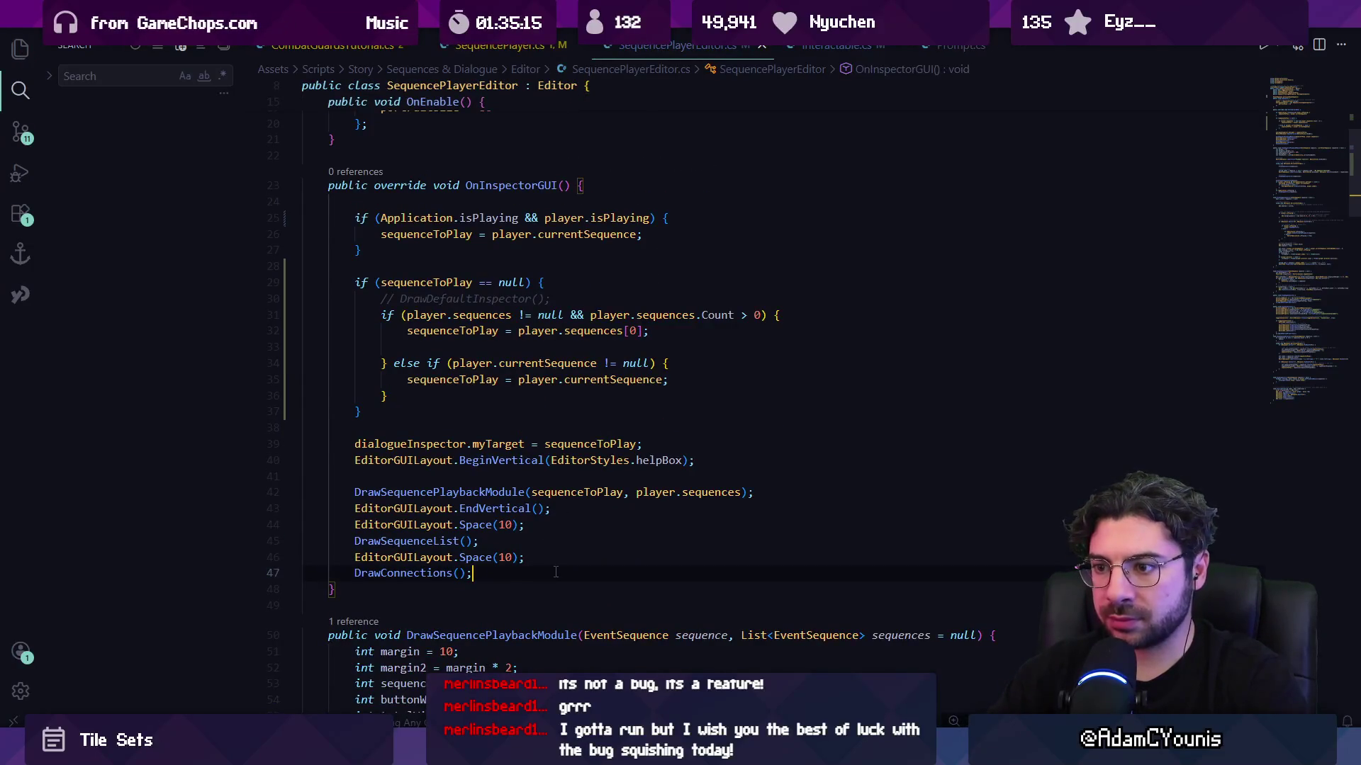
pyautogui.press('Return')
pyautogui.press('Return')
pyautogui.write('prevbio')
pyautogui.press('BackSpace')
pyautogui.press('BackSpace')
pyautogui.write('k')
pyautogui.press('Tab')
pyautogui.write('= player.sequence')
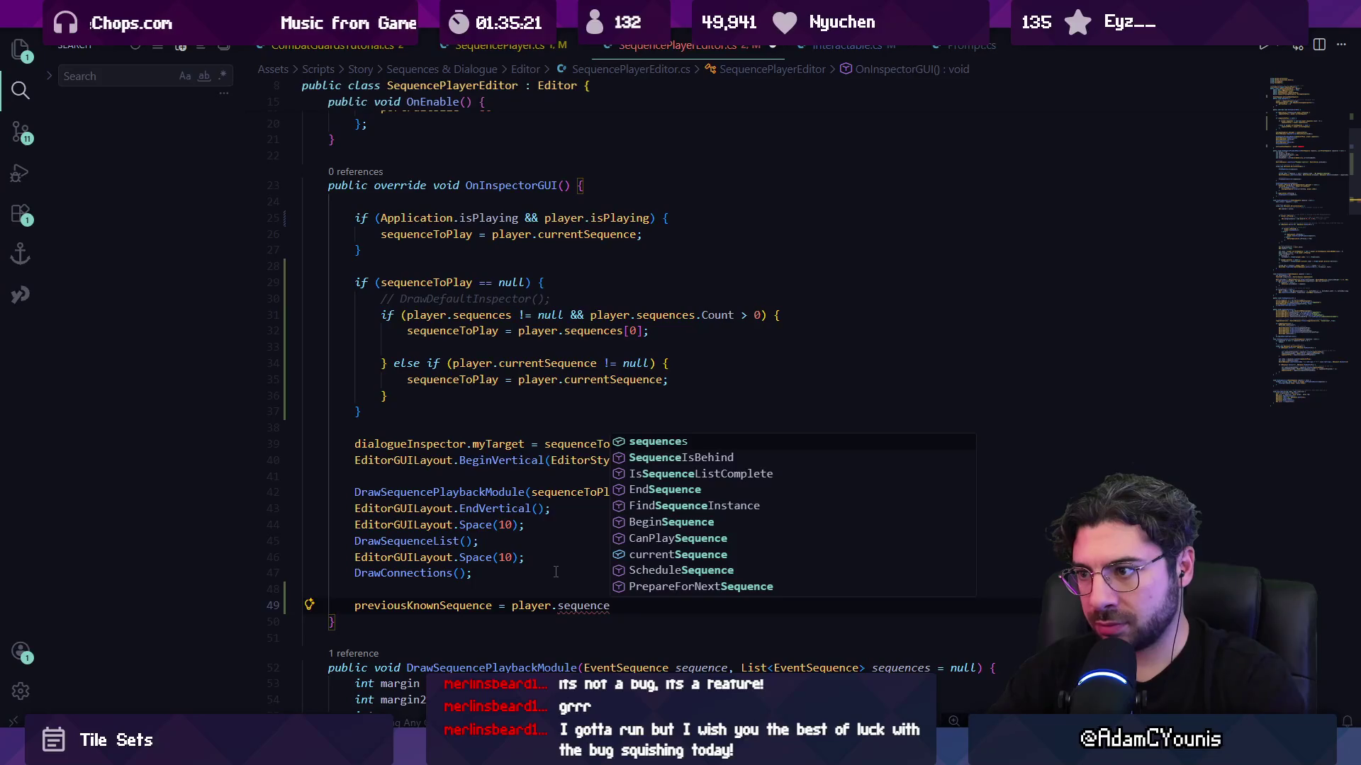
pyautogui.press('BackSpace')
pyautogui.press('BackSpace')
pyautogui.press('BackSpace')
pyautogui.write('currentEvent')
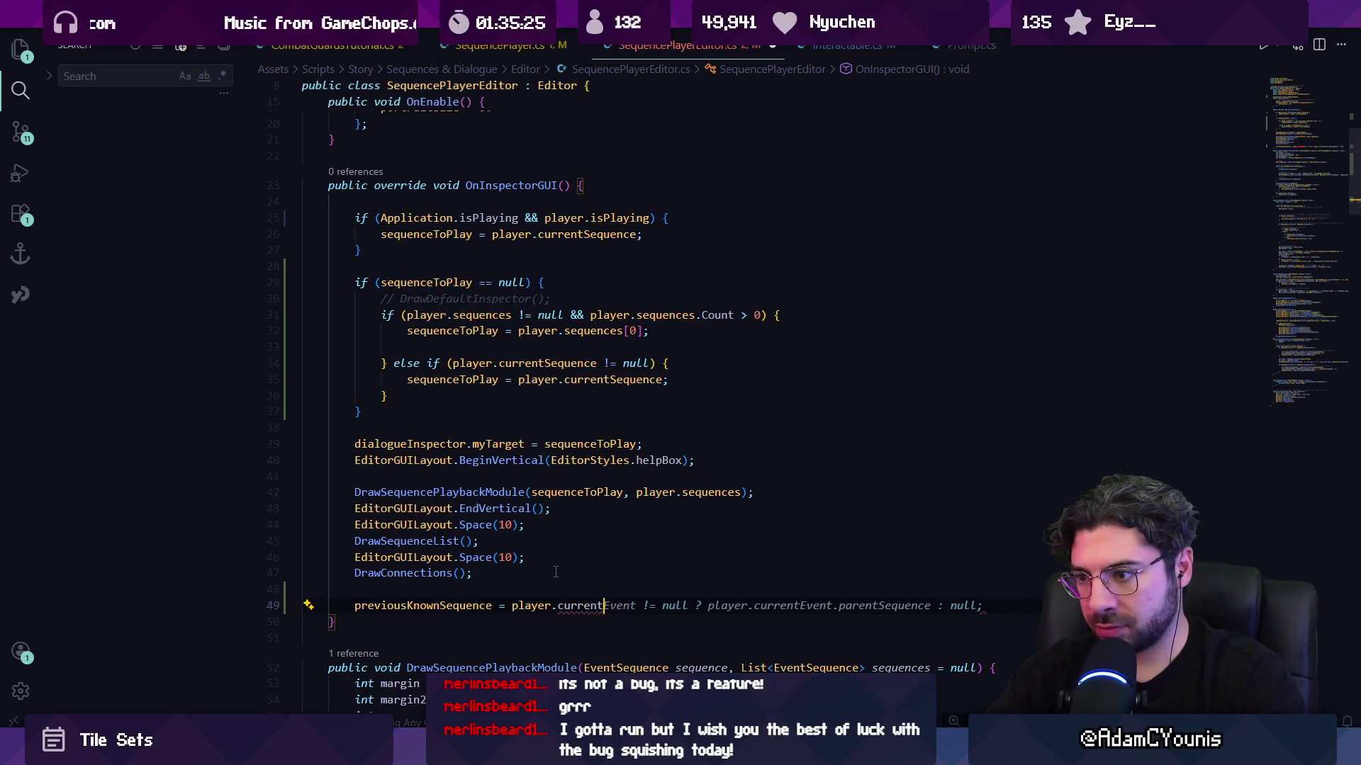
pyautogui.press('BackSpace')
pyautogui.write('S')
pyautogui.press('Tab')
pyautogui.write(';')
pyautogui.hotkey('ctrl', 's')
# - Add an if testing previousKnownSequence against player.currentSequence, with currentSequence != null
pyautogui.scroll(5, 540, 426)
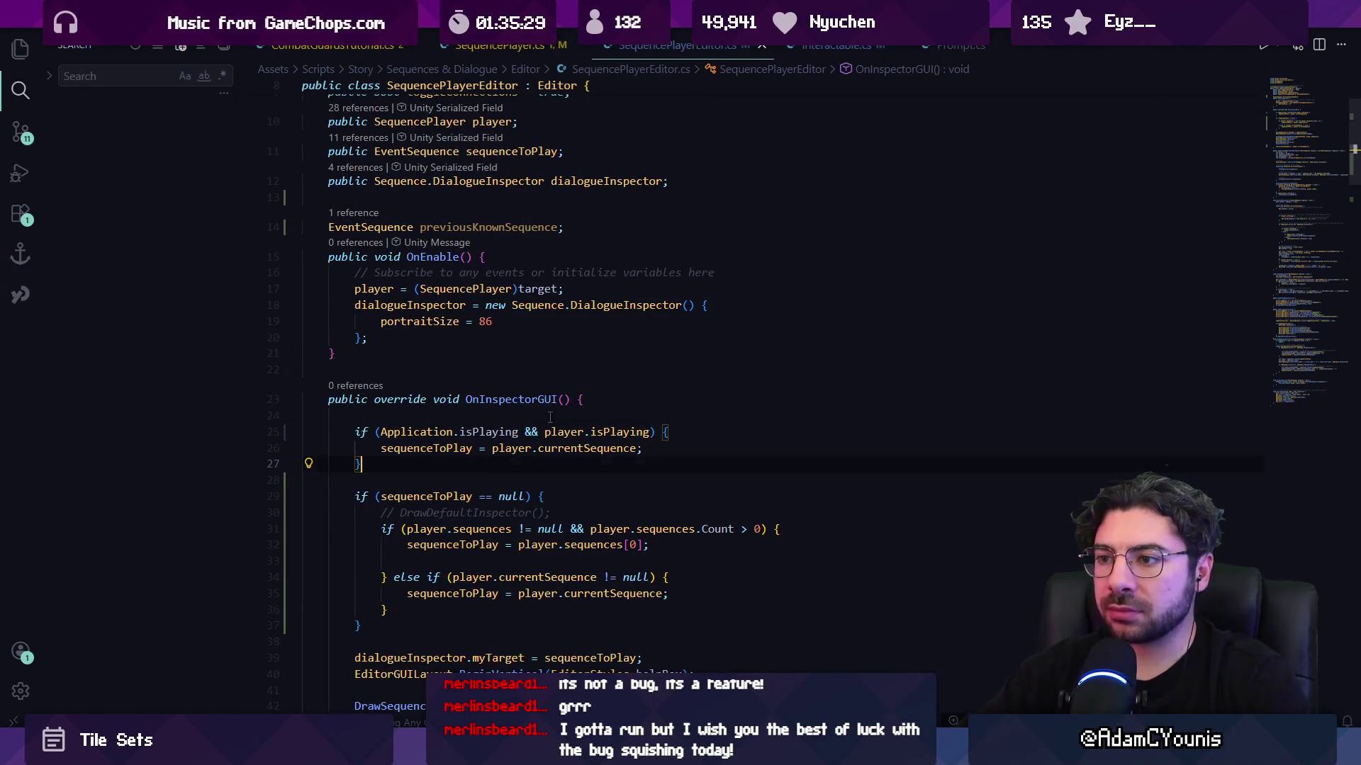
pyautogui.scroll(-2, 692, 443)
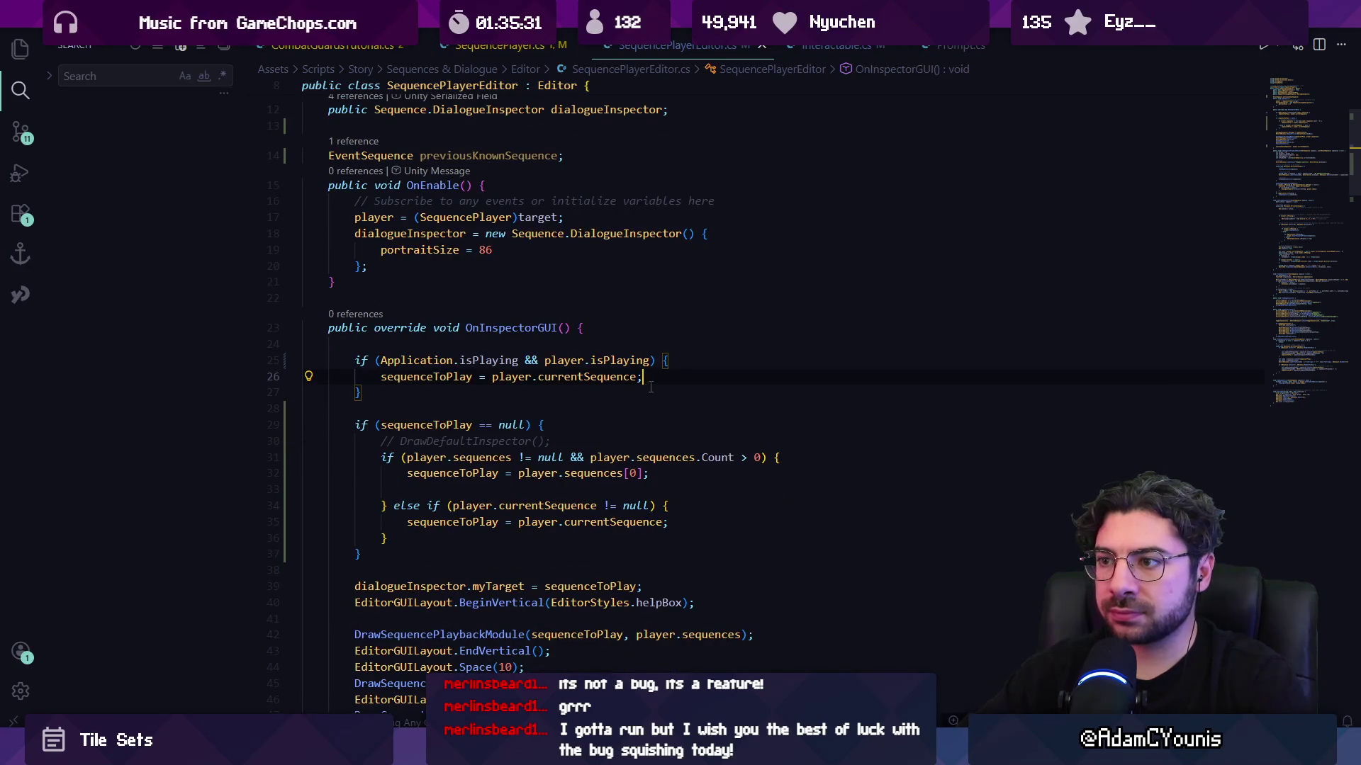
pyautogui.click(531, 390)
pyautogui.press('Return')
pyautogui.press('Return')
pyautogui.write('if(previous')
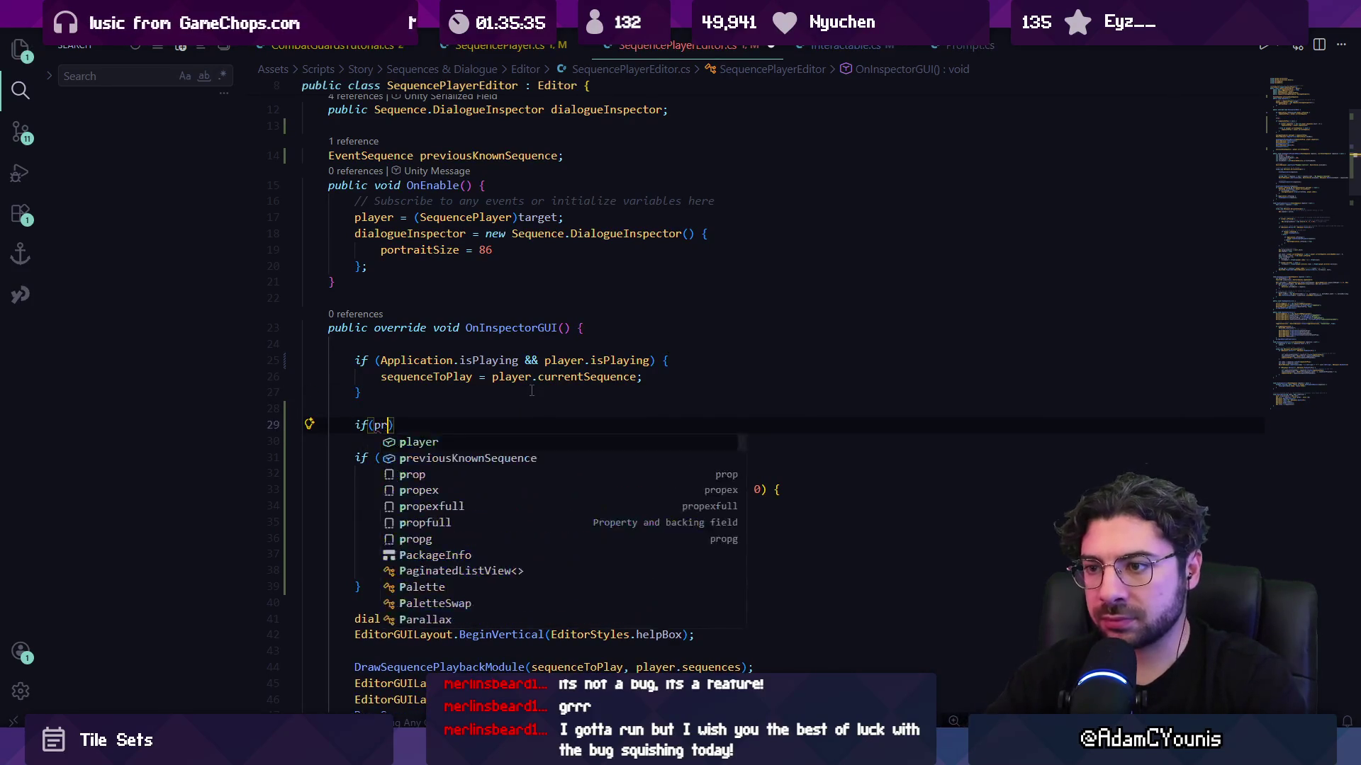
pyautogui.press('Tab')
pyautogui.press('Tab')
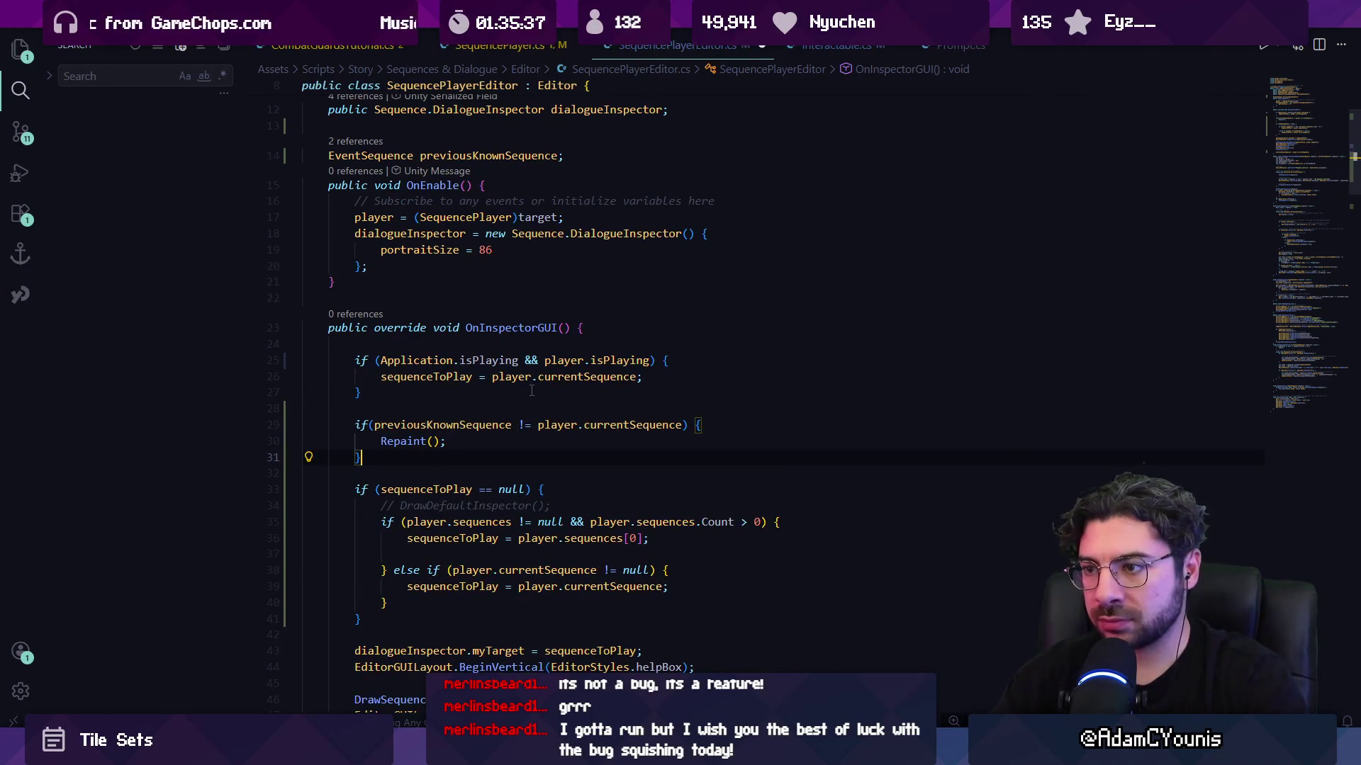
pyautogui.write('&')
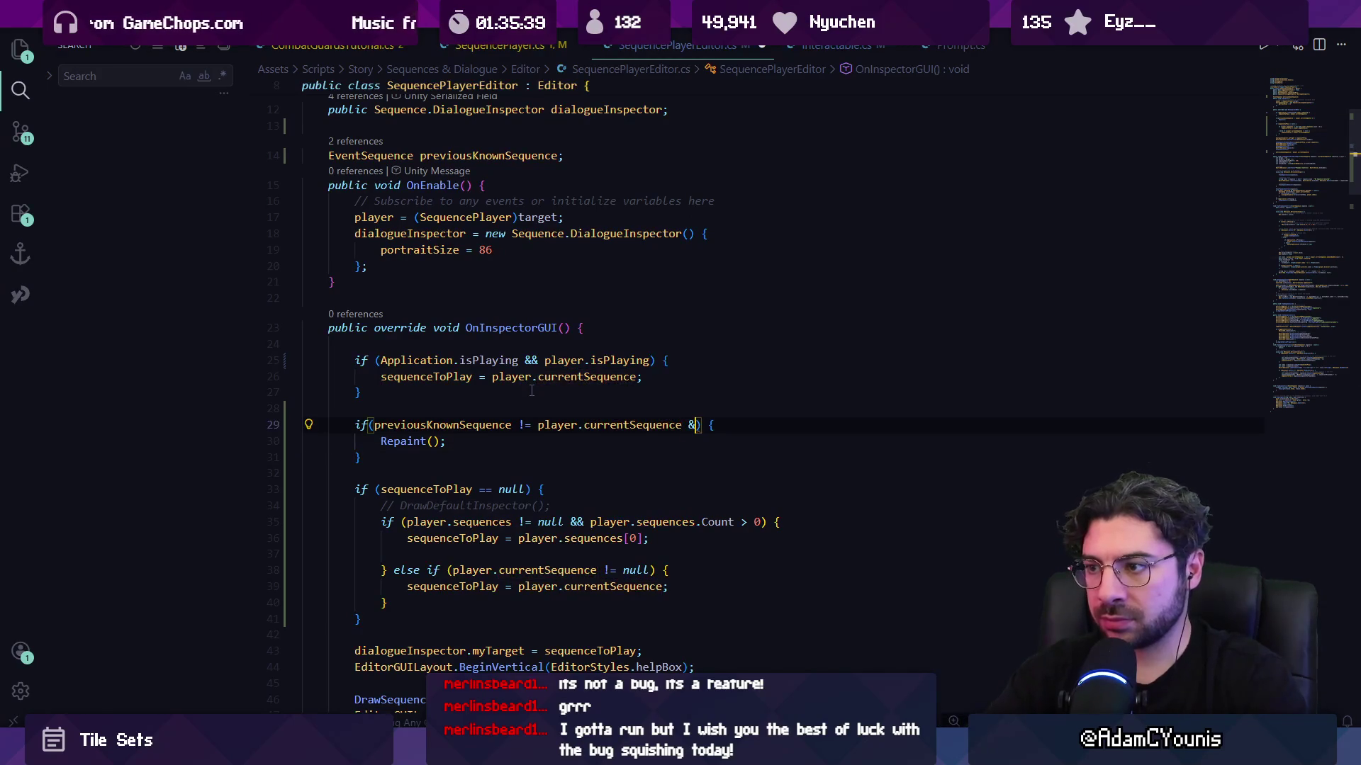
pyautogui.press('Tab')
pyautogui.hotkey('shift', 'Home')
# - Assign sequenceToPlay from player.currentSequence inside the sequence-change check and save
pyautogui.write('seque')
pyautogui.press('Tab')
pyautogui.press('Tab')
pyautogui.hotkey('ctrl', 's')
# - Declare bool flags gamePlaying, playerPlaying and updatedSequence at the top of OnInspectorGUI
pyautogui.press('Up')
pyautogui.press('Up')
pyautogui.press('Up')
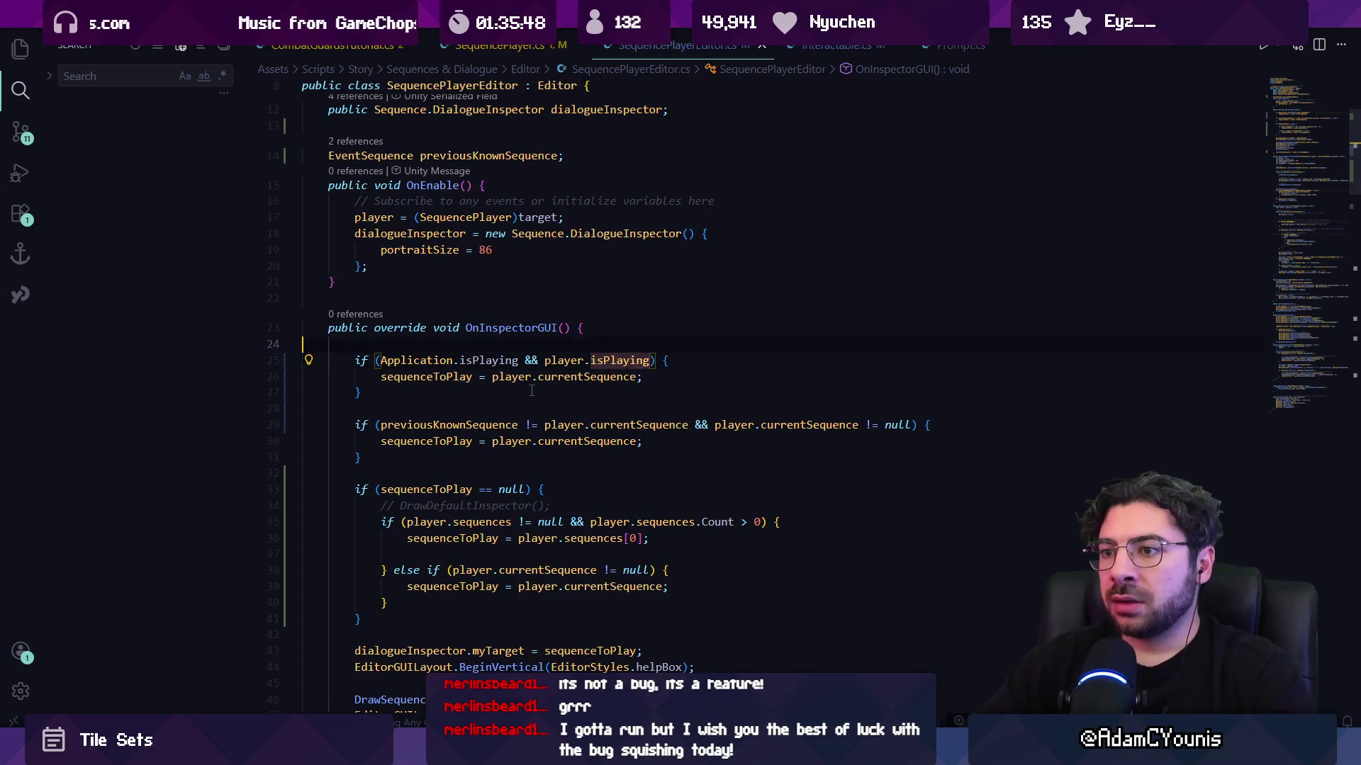
pyautogui.press('Up')
pyautogui.press('Return')
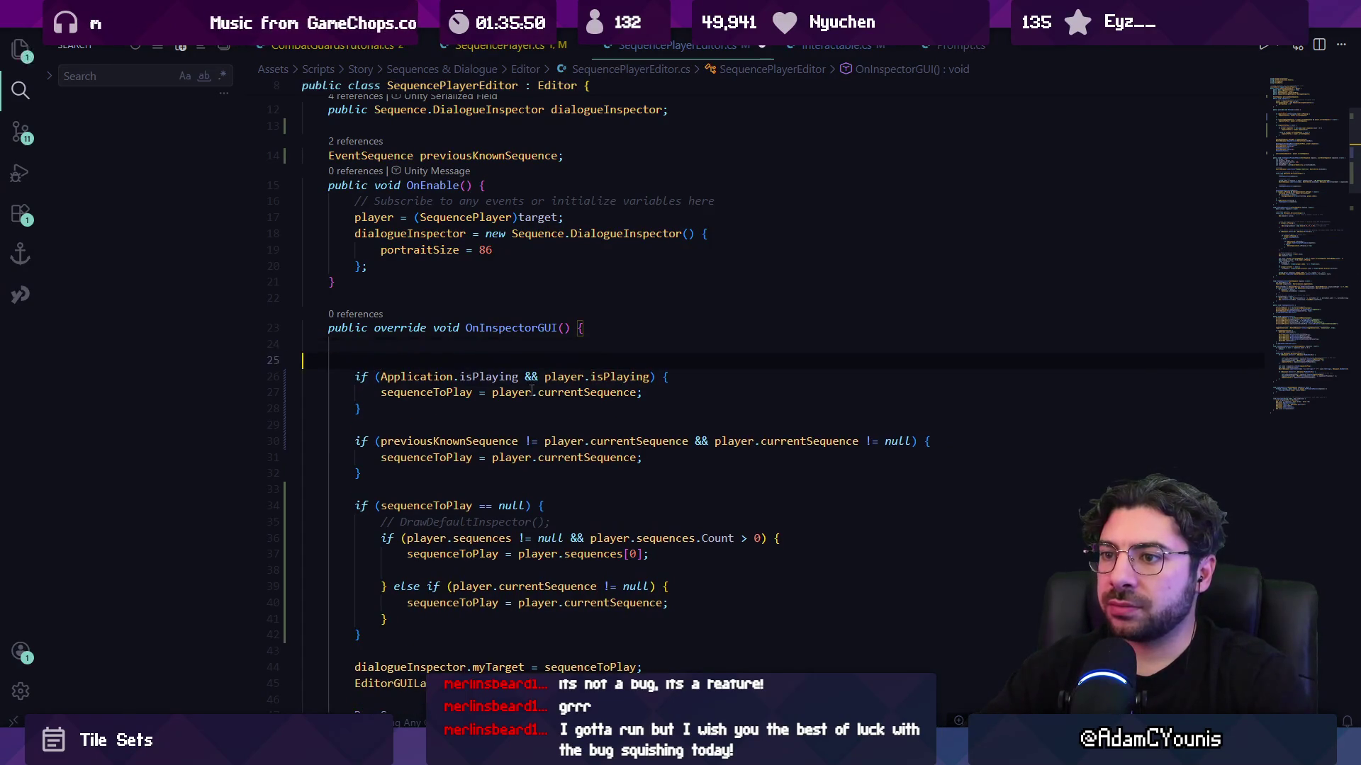
pyautogui.write('bool')
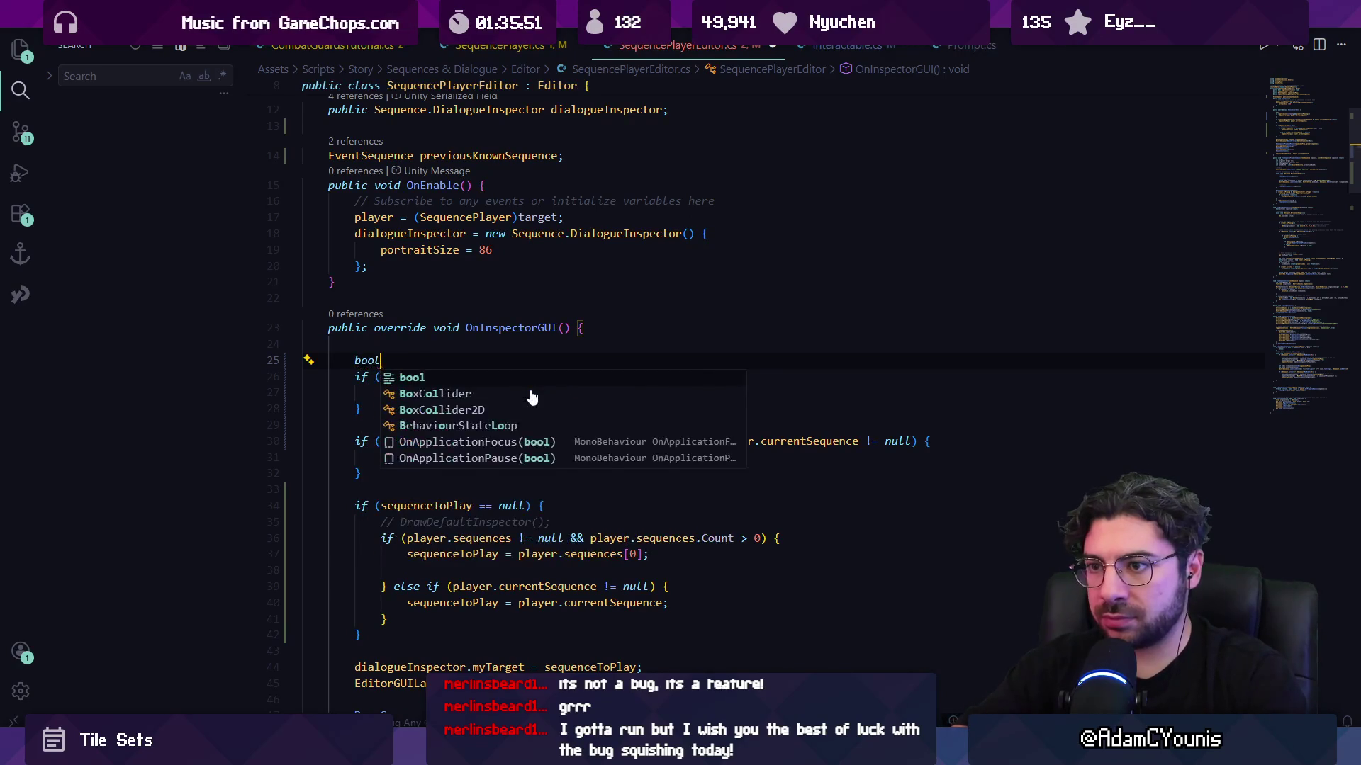
pyautogui.write(' game')
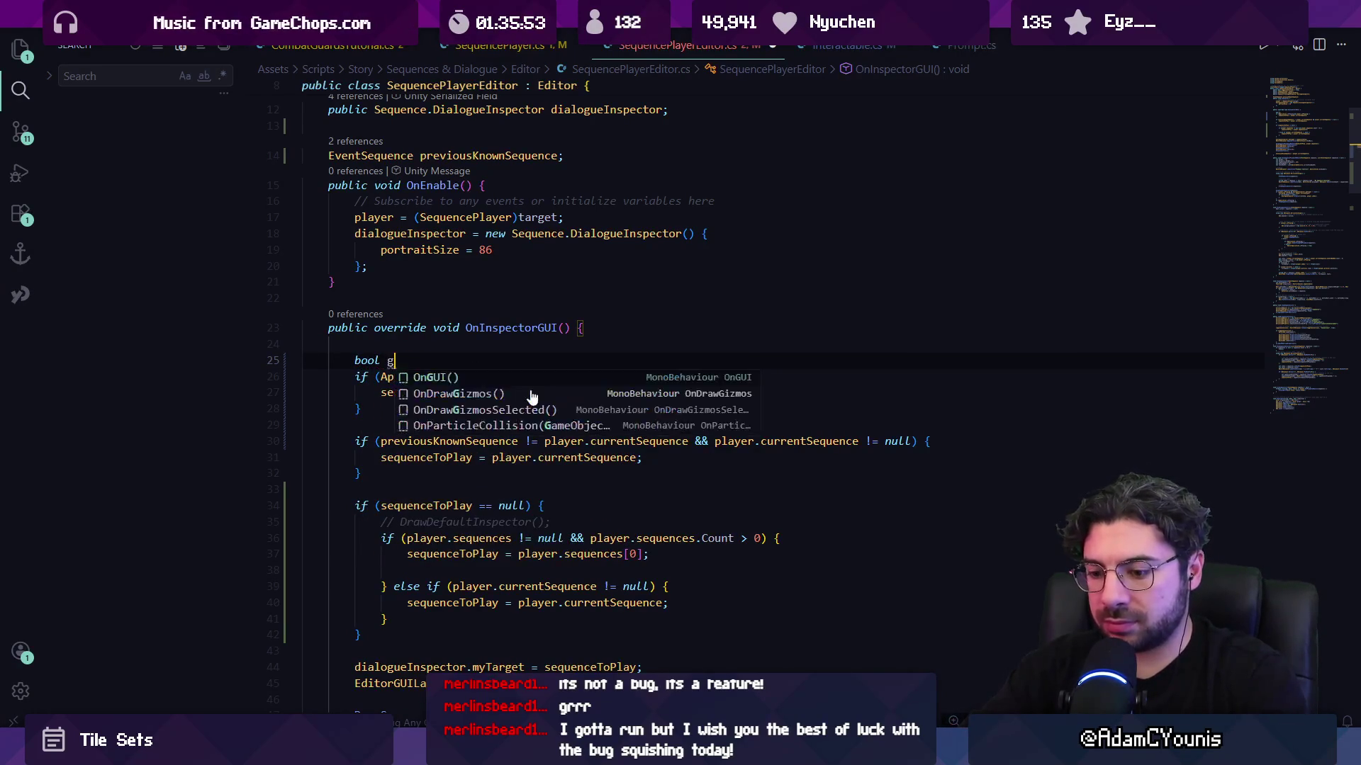
pyautogui.write('Playing;')
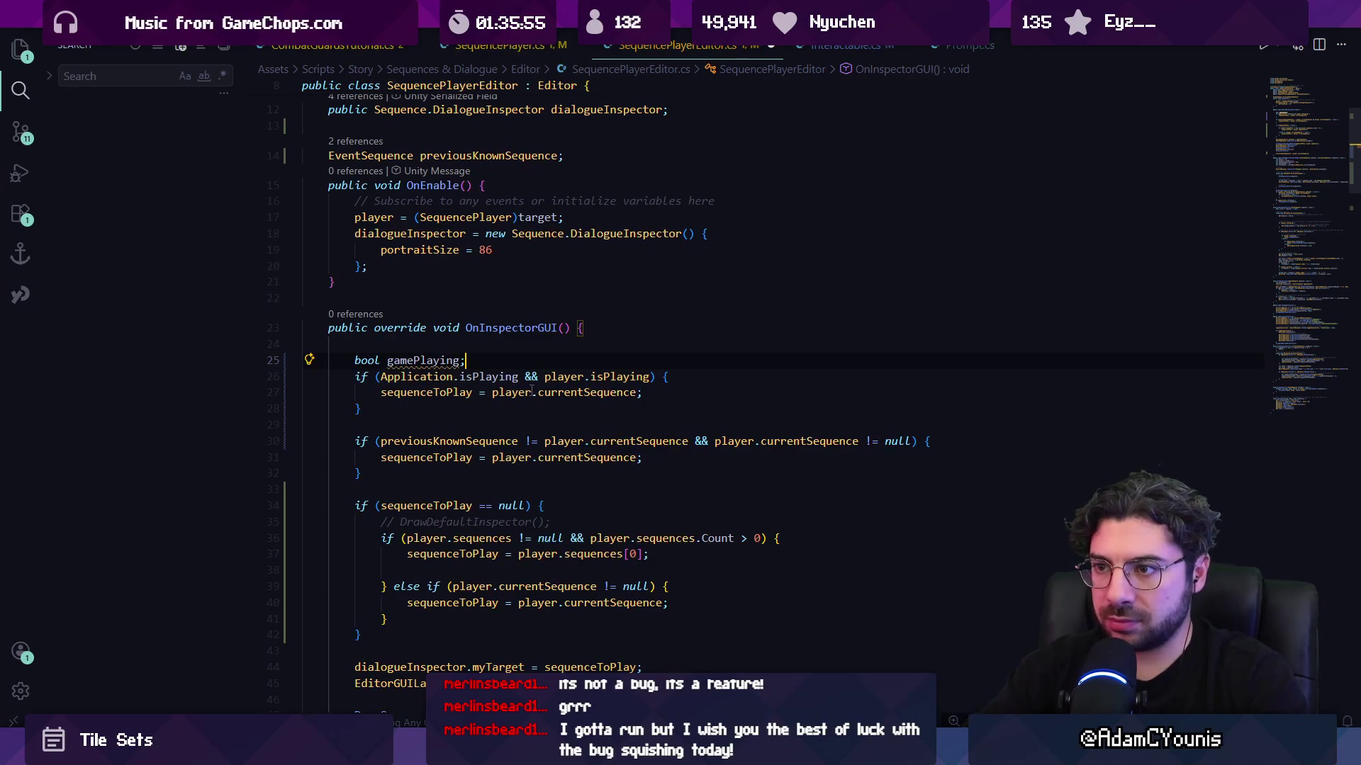
pyautogui.press('Return')
pyautogui.write('bopol')
pyautogui.press('BackSpace')
pyautogui.press('BackSpace')
pyautogui.press('BackSpace')
pyautogui.write('o')
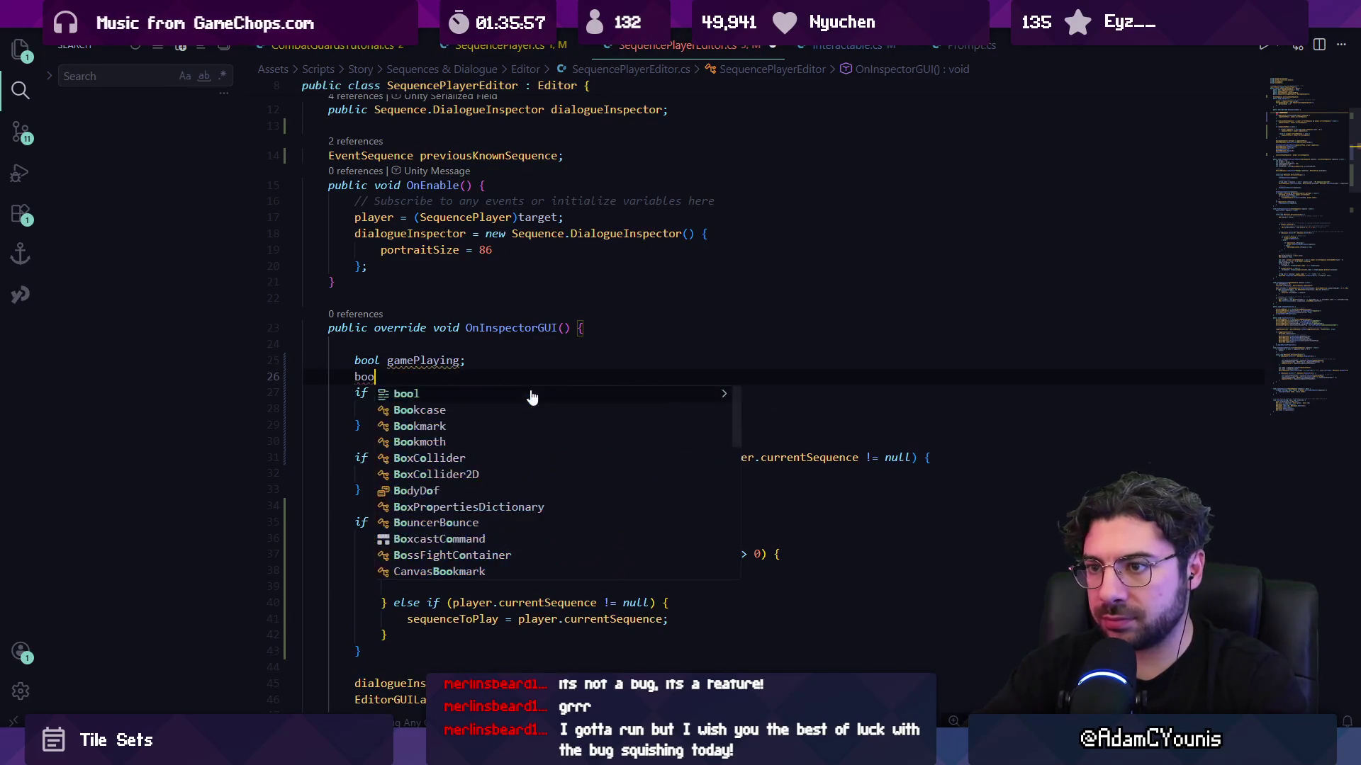
pyautogui.write('l playerPlaying')
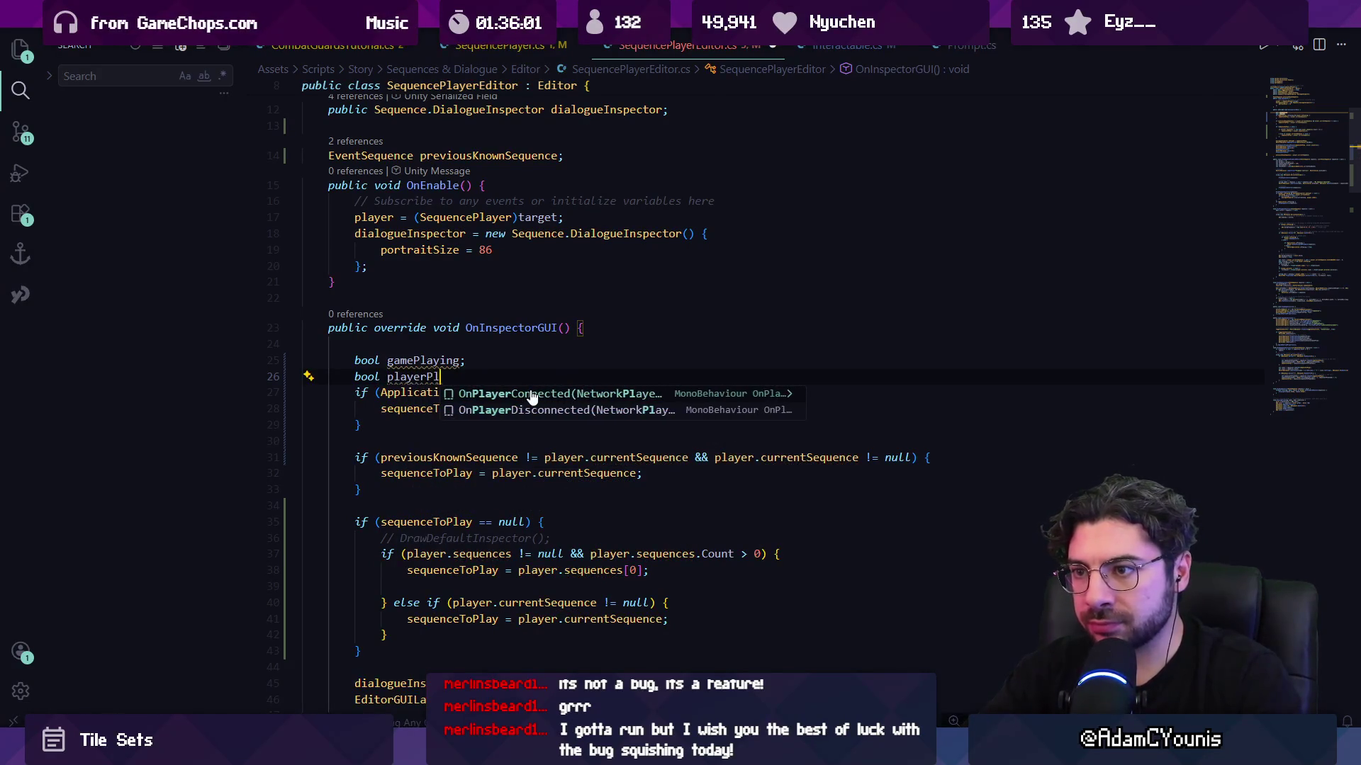
pyautogui.press('Return')
pyautogui.press('Return')
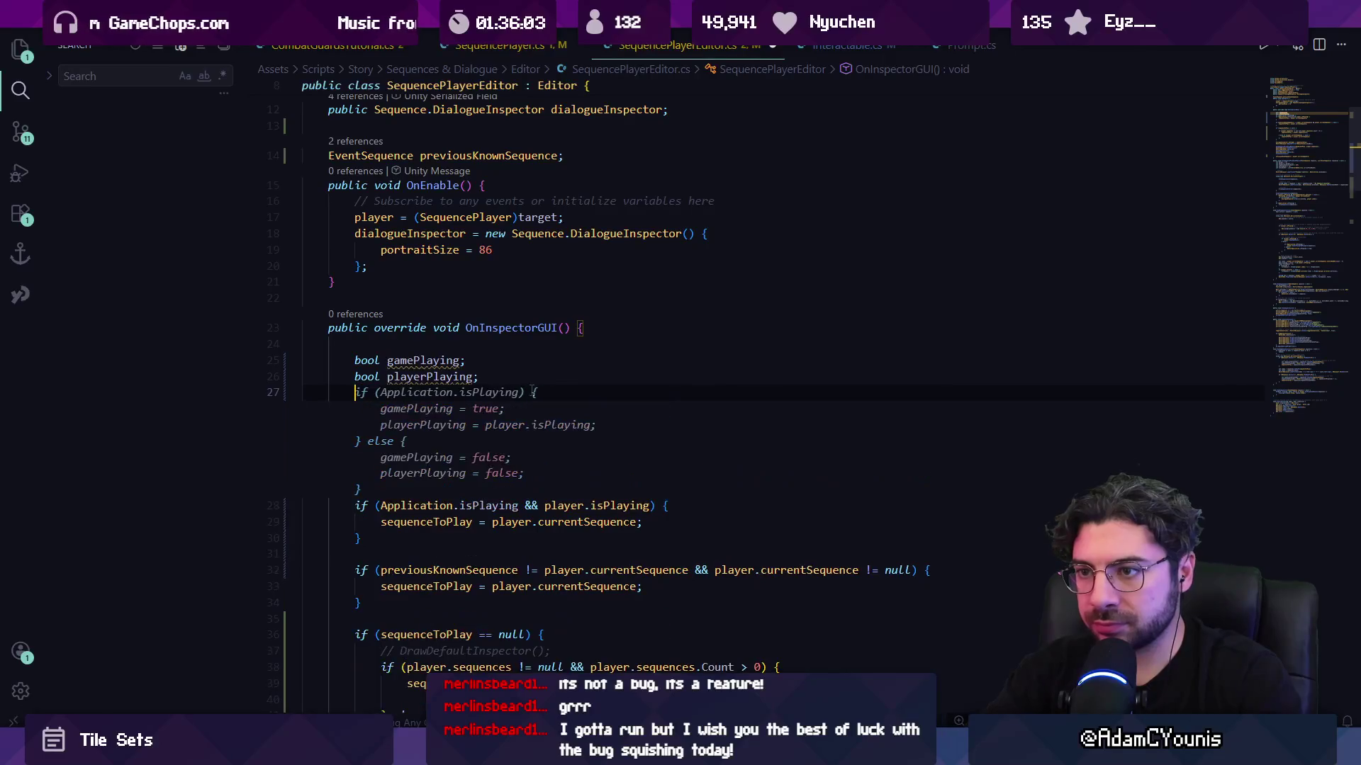
pyautogui.write('bool ')
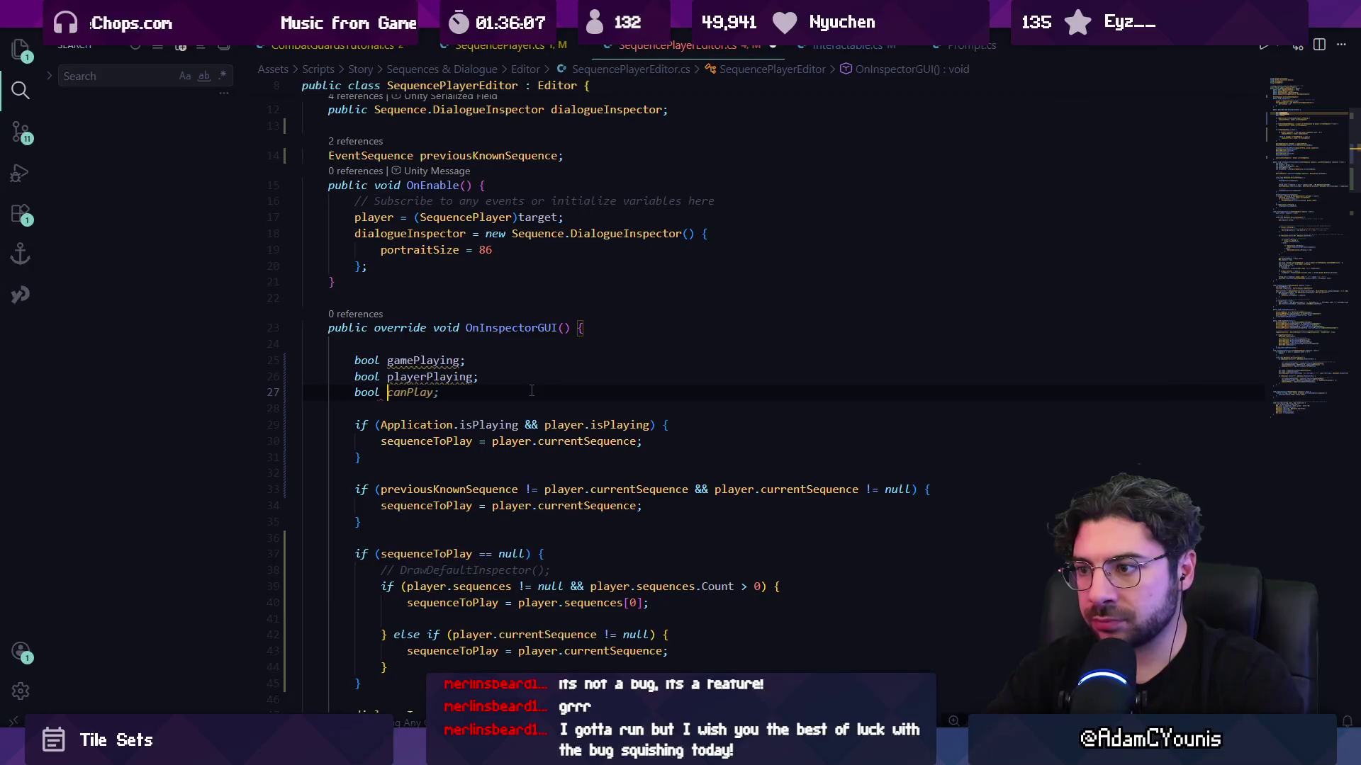
pyautogui.write('active')
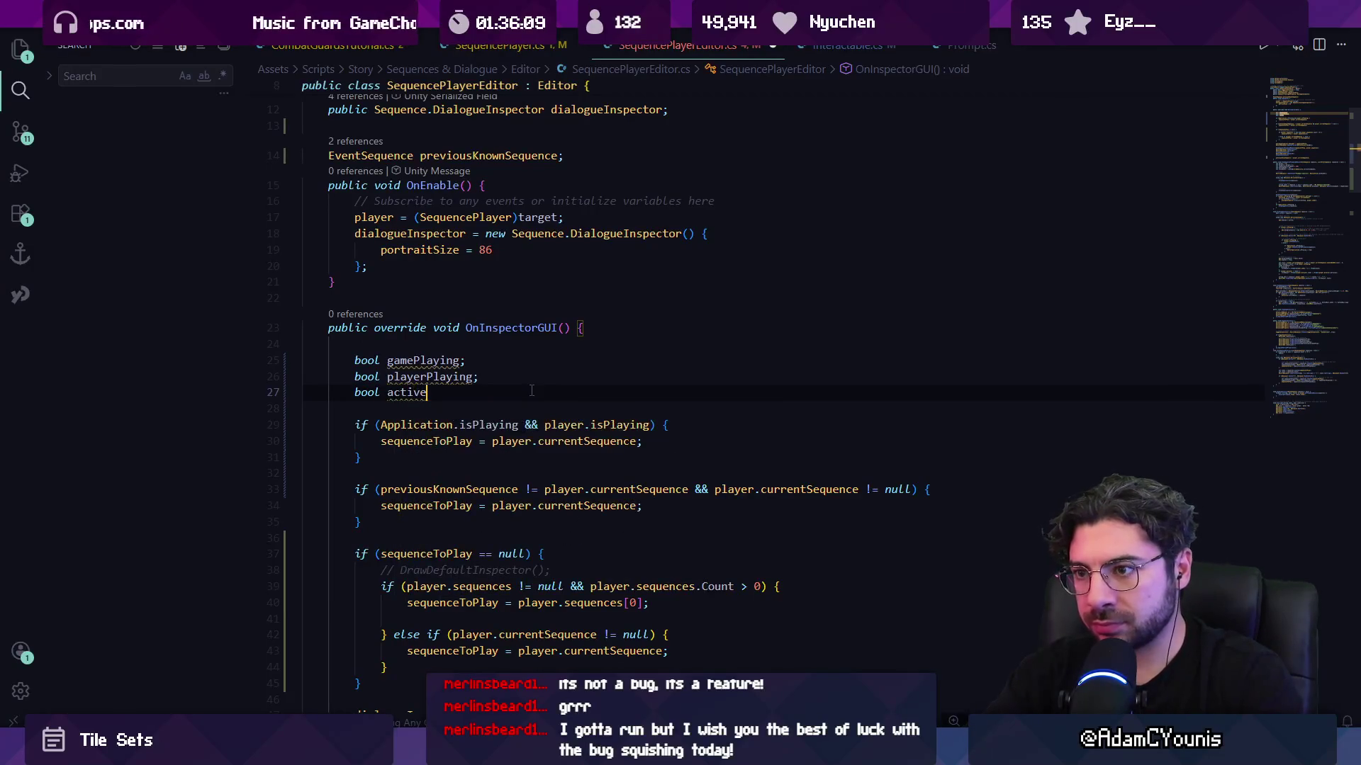
pyautogui.write('newSequen')
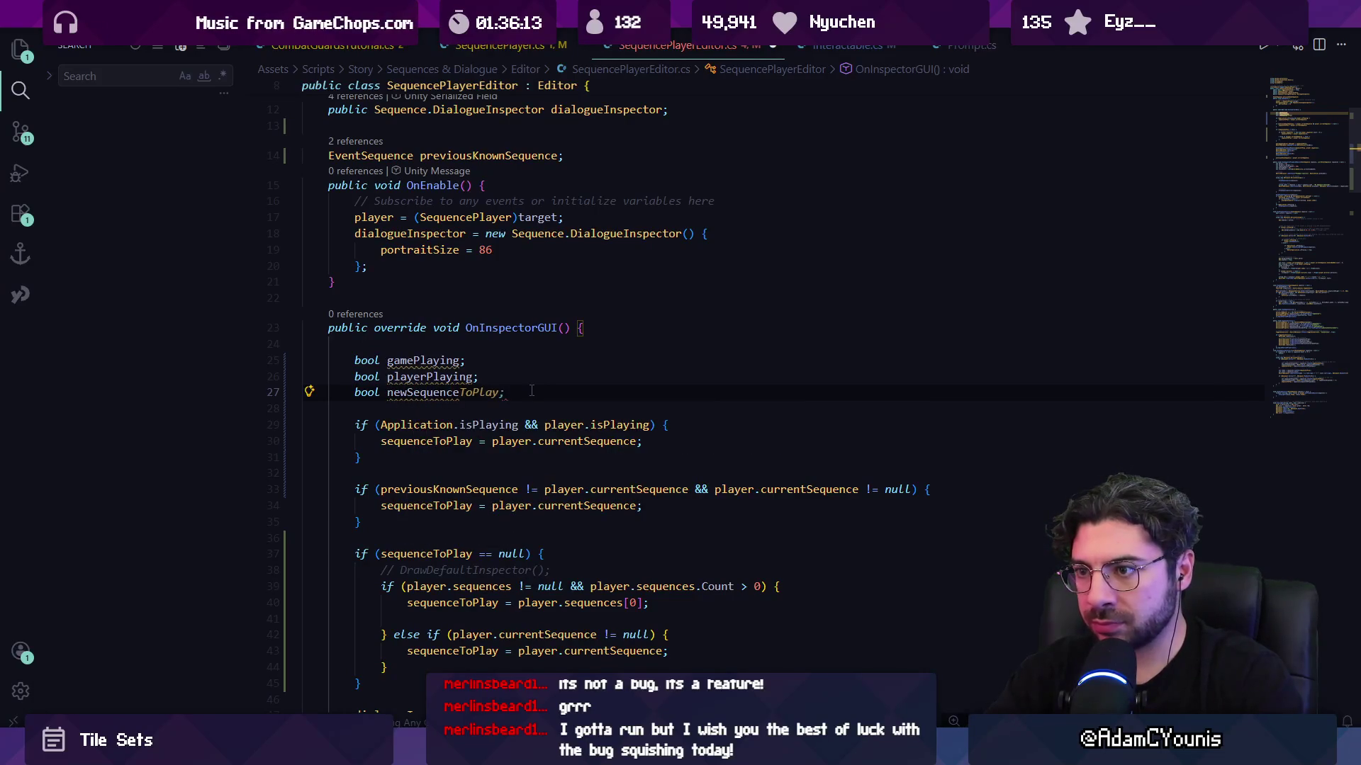
pyautogui.hotkey('ctrl', 'shift', 'Left')
pyautogui.write('updated')
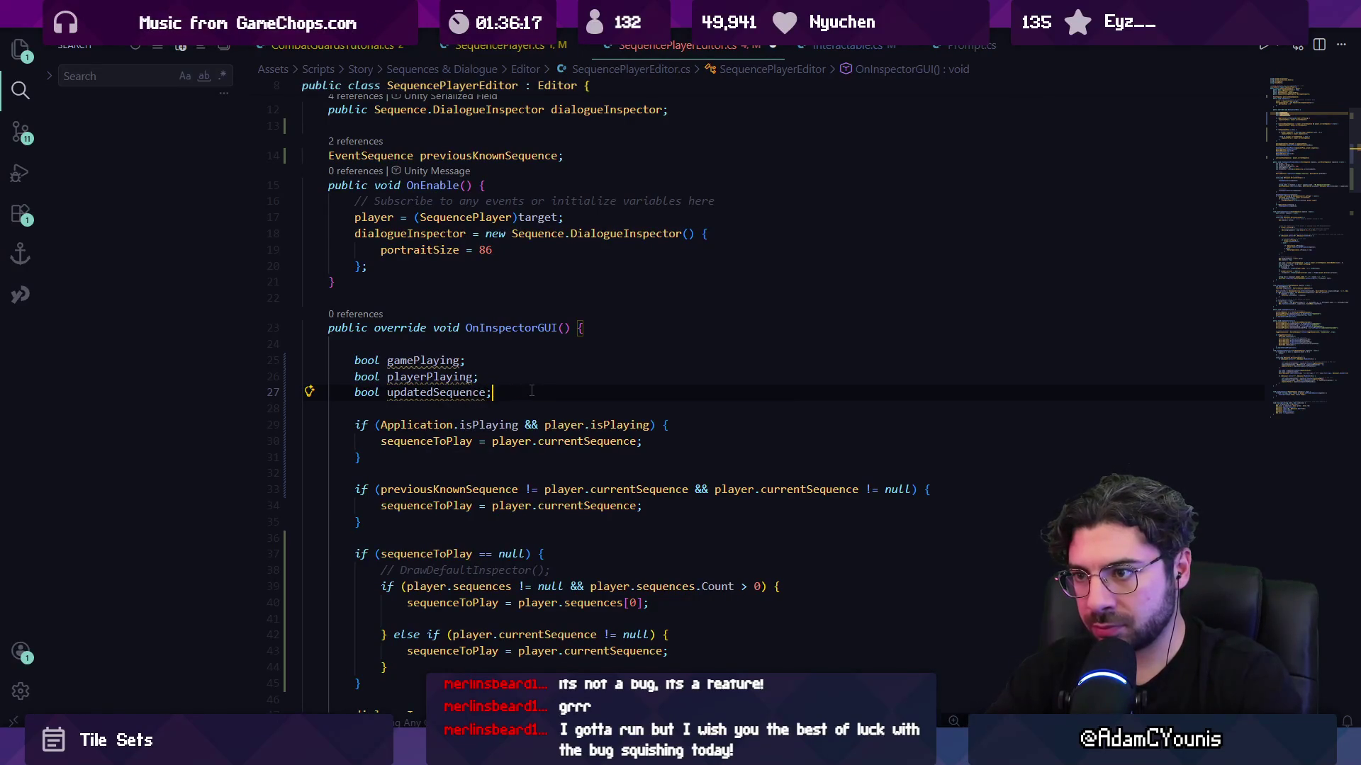
# - Initialise the flags, with gamePlaying = Application.isPlaying and suggested values for the others
pyautogui.hotkey('ctrl', 'shift', 'o')
pyautogui.press('Return')
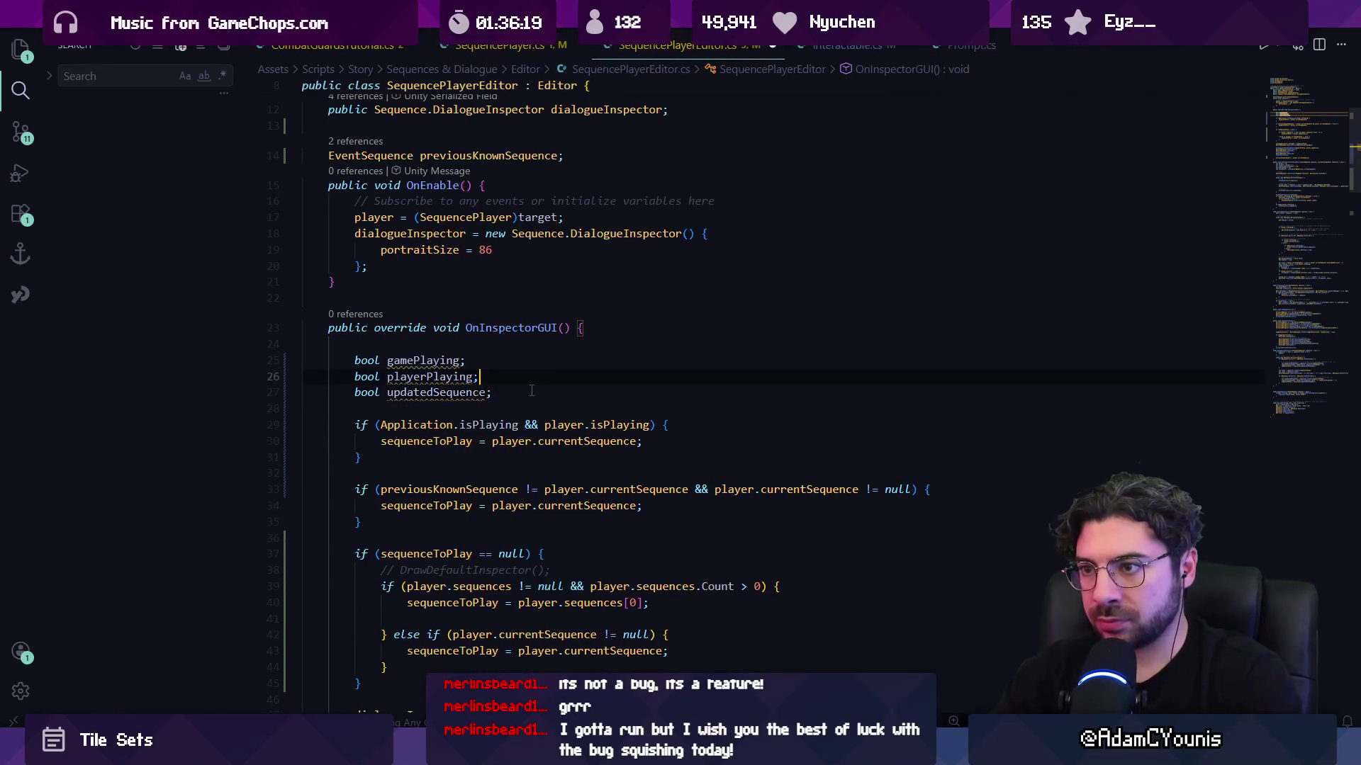
pyautogui.write('=')
pyautogui.press('Tab')
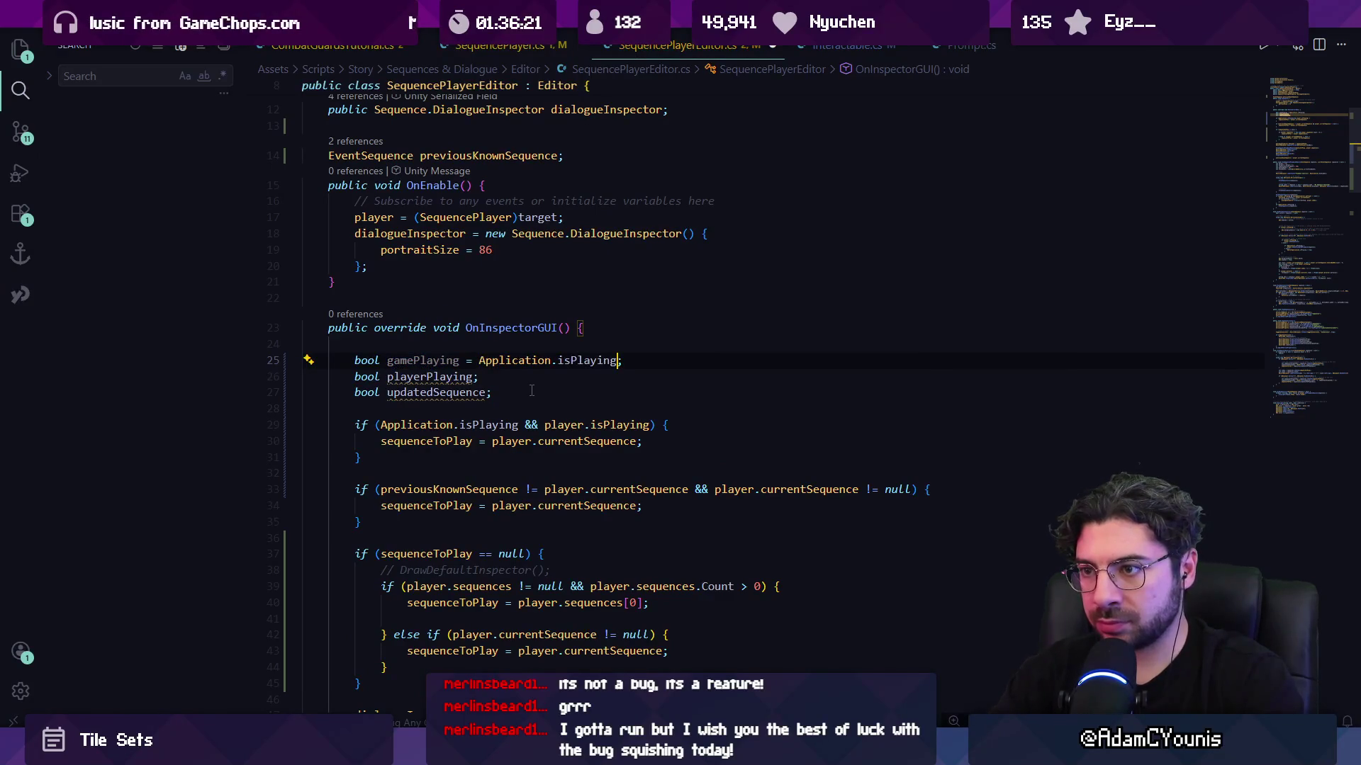
pyautogui.press('Tab')
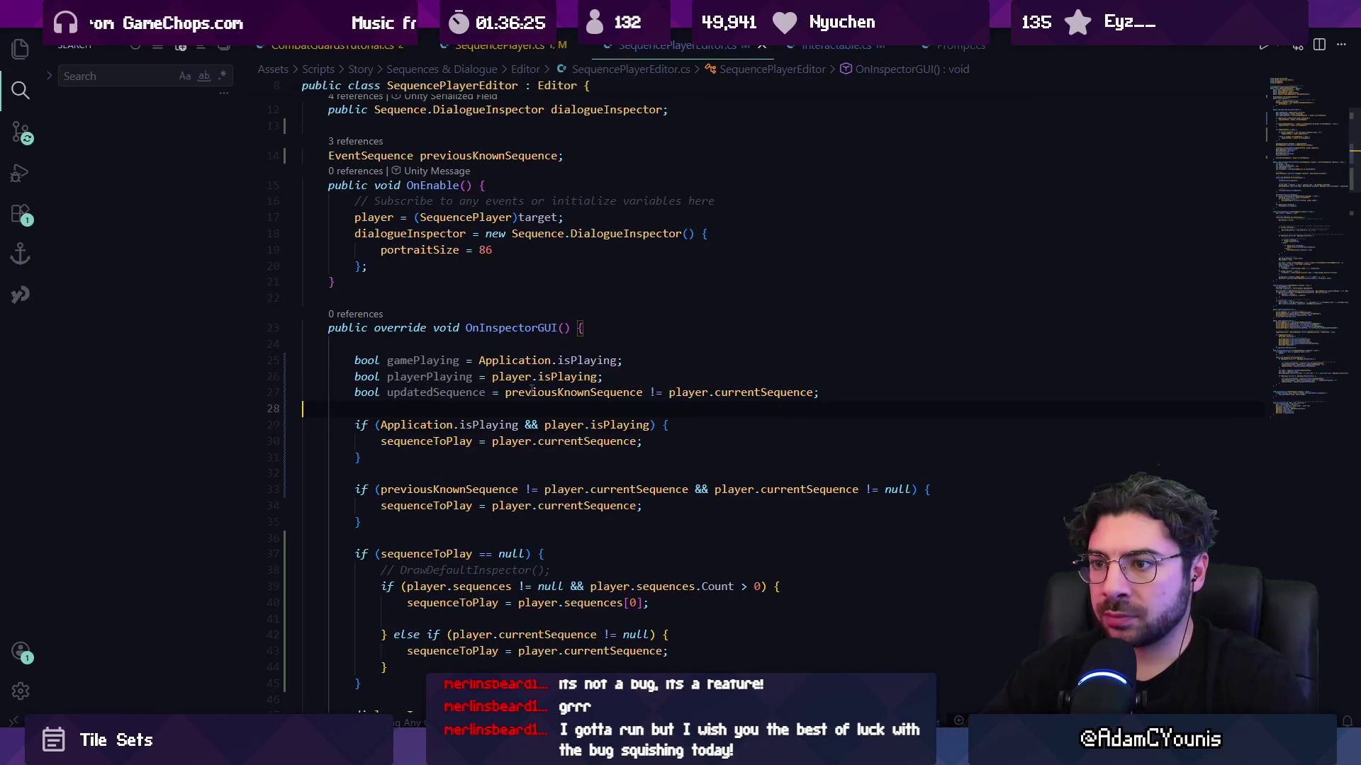
# - Replace the play-mode condition with gamePlaying && playerPlaying || updatedSequence
pyautogui.hotkey('ctrl', 'Right')
pyautogui.hotkey('ctrl', 'Right')
pyautogui.hotkey('ctrl', 'shift', 'Right')
pyautogui.hotkey('ctrl', 'shift', 'Right')
pyautogui.hotkey('ctrl', 'shift', 'Right')
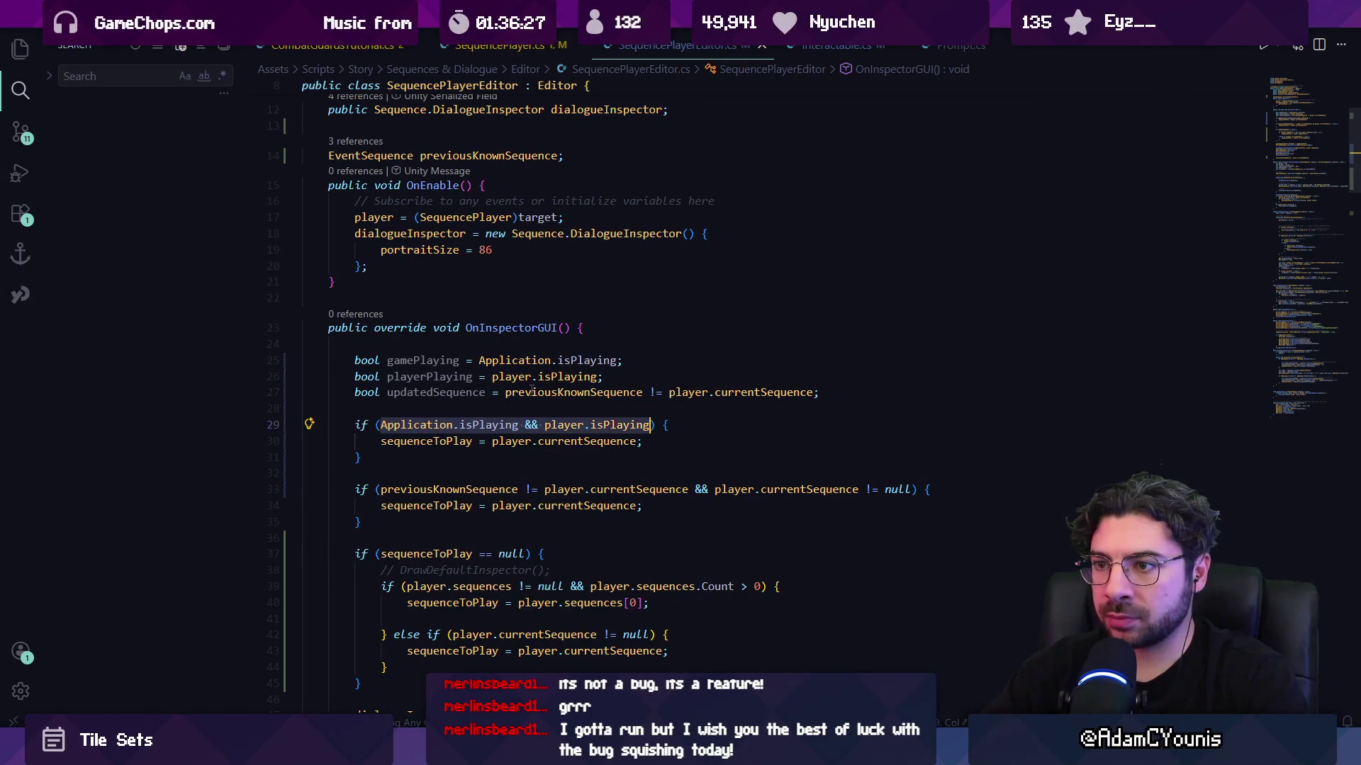
pyautogui.write('game')
pyautogui.press('Tab')
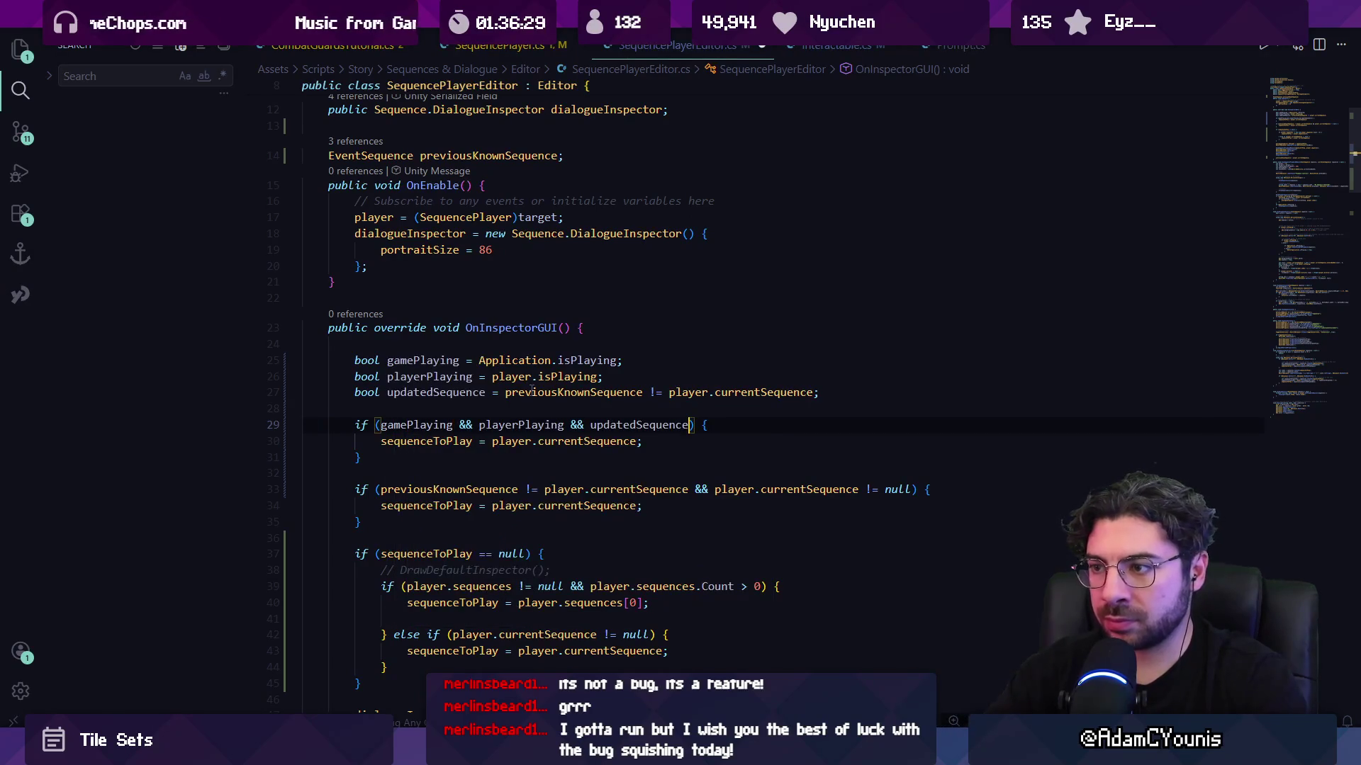
pyautogui.hotkey('ctrl', 'shift', 'Left')
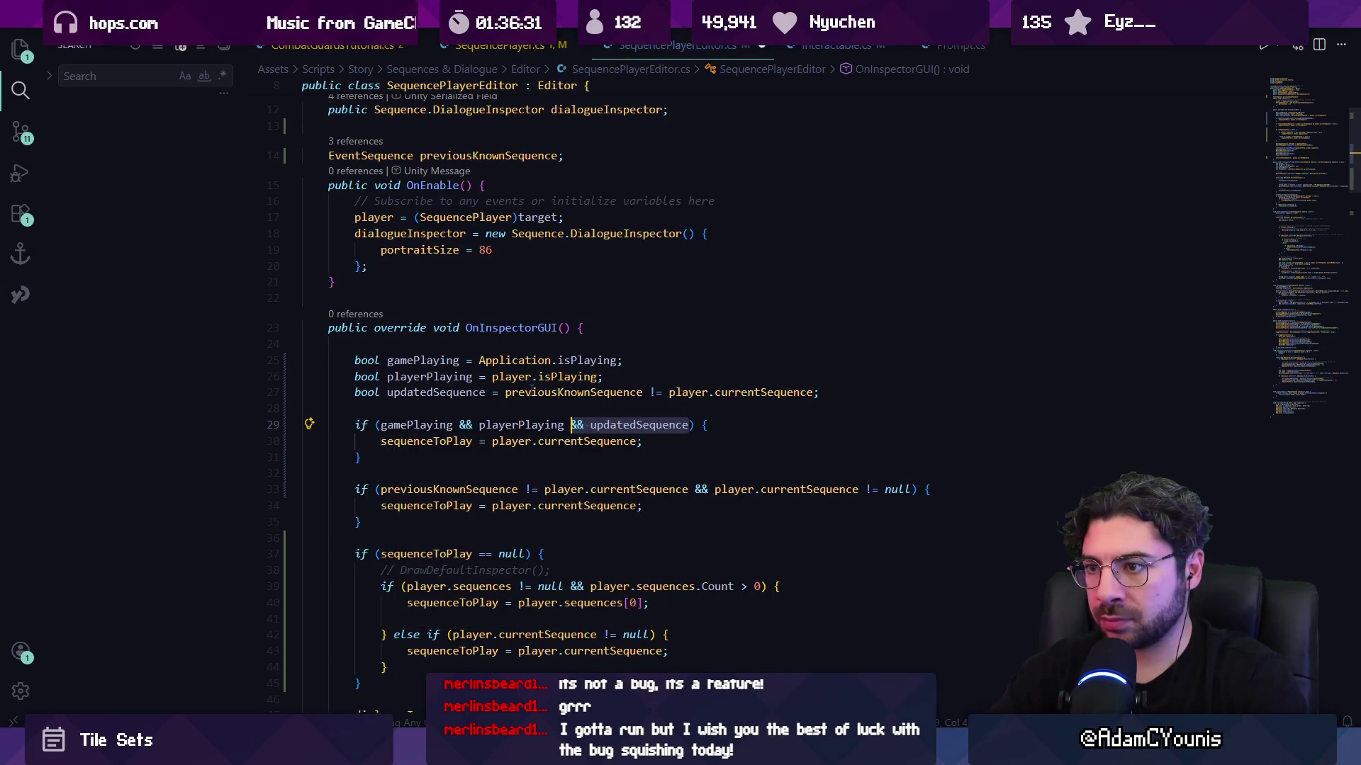
pyautogui.hotkey('ctrl', 'Right')
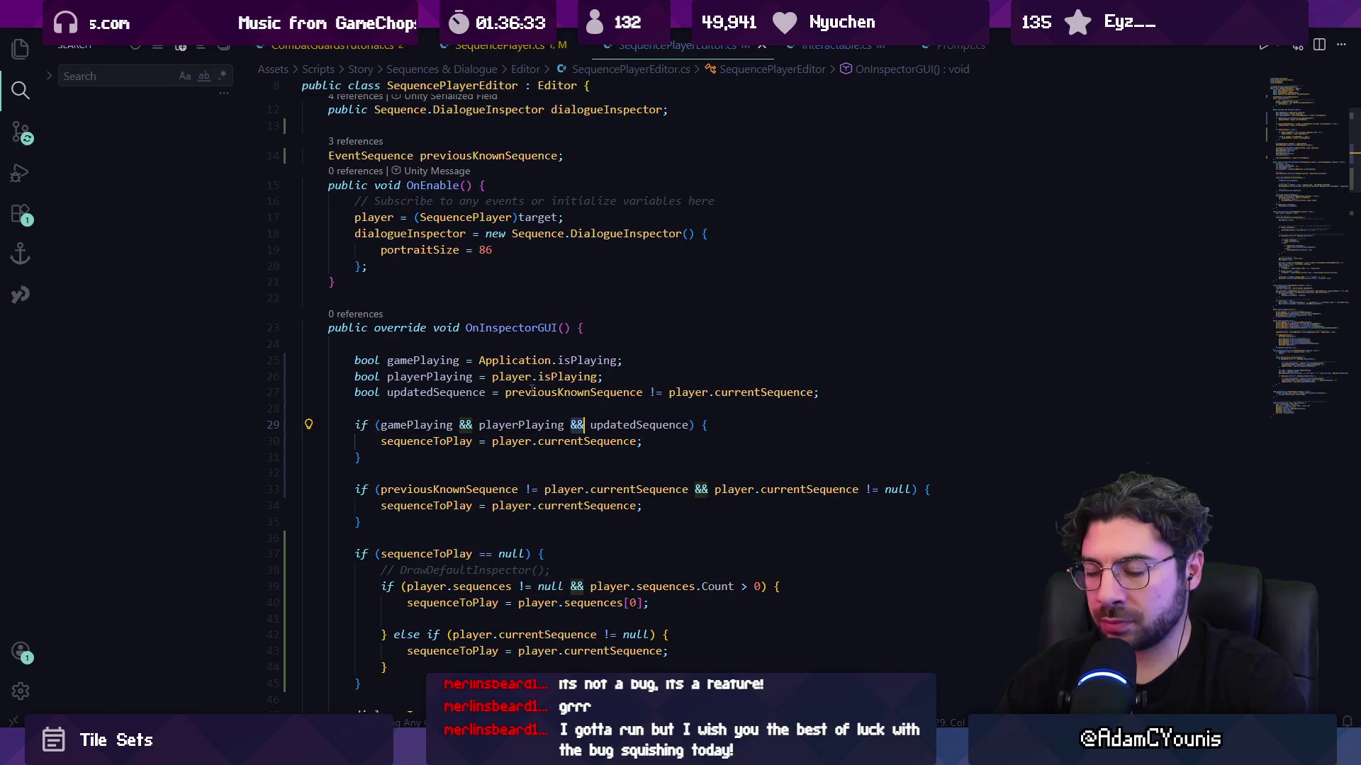
pyautogui.press('BackSpace')
pyautogui.press('BackSpace')
pyautogui.write('||')
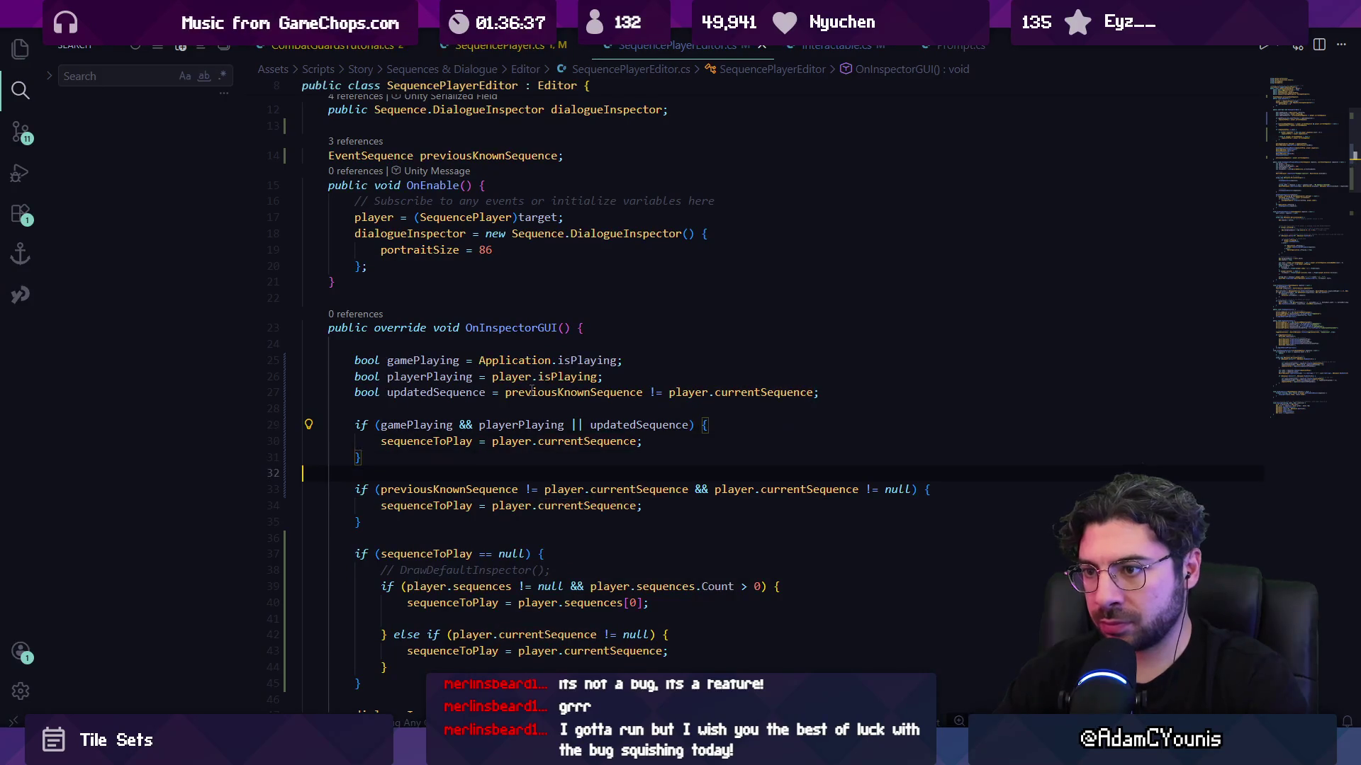
# - Delete the redundant previousKnownSequence if-block
pyautogui.hotkey('shift', 'Down')
pyautogui.hotkey('shift', 'Down')
pyautogui.hotkey('shift', 'Down')
pyautogui.press('BackSpace')
pyautogui.press('BackSpace')
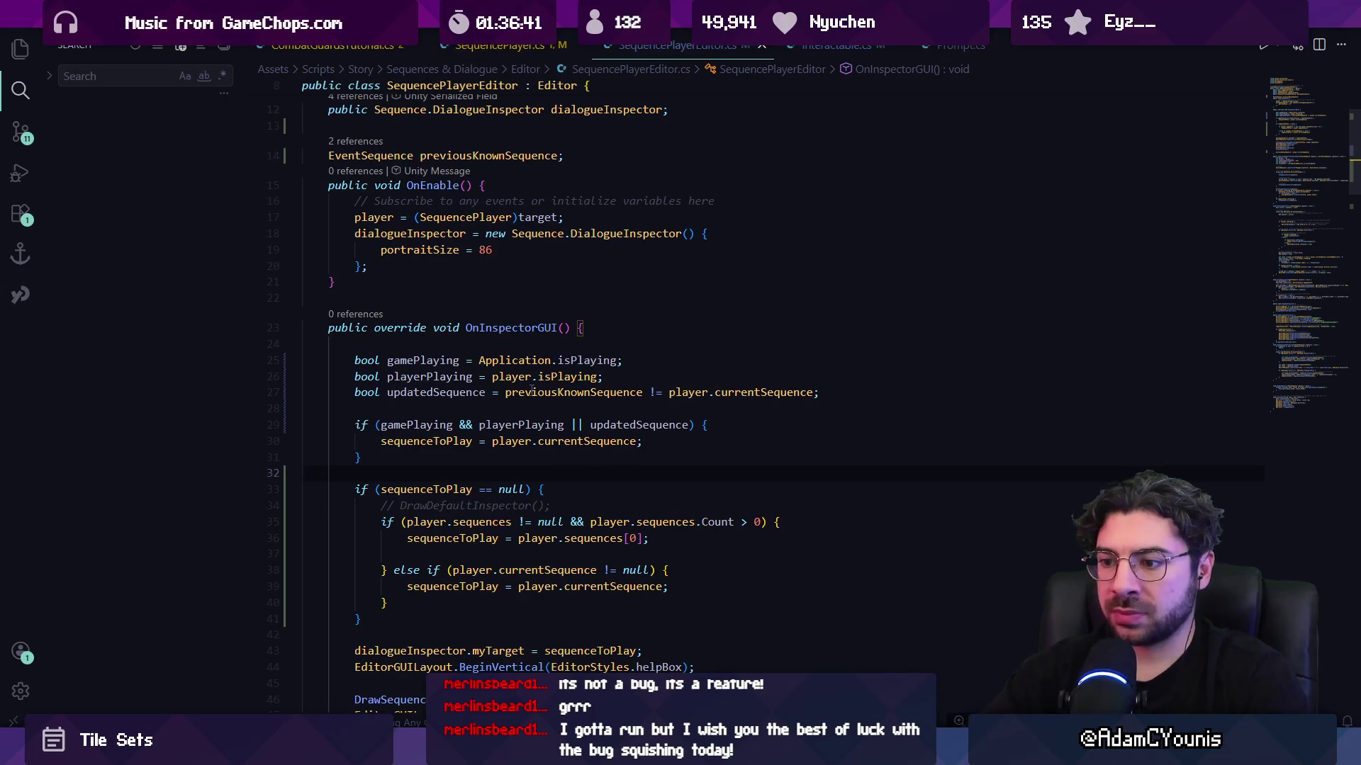
pyautogui.hotkey('alt', 'Tab')
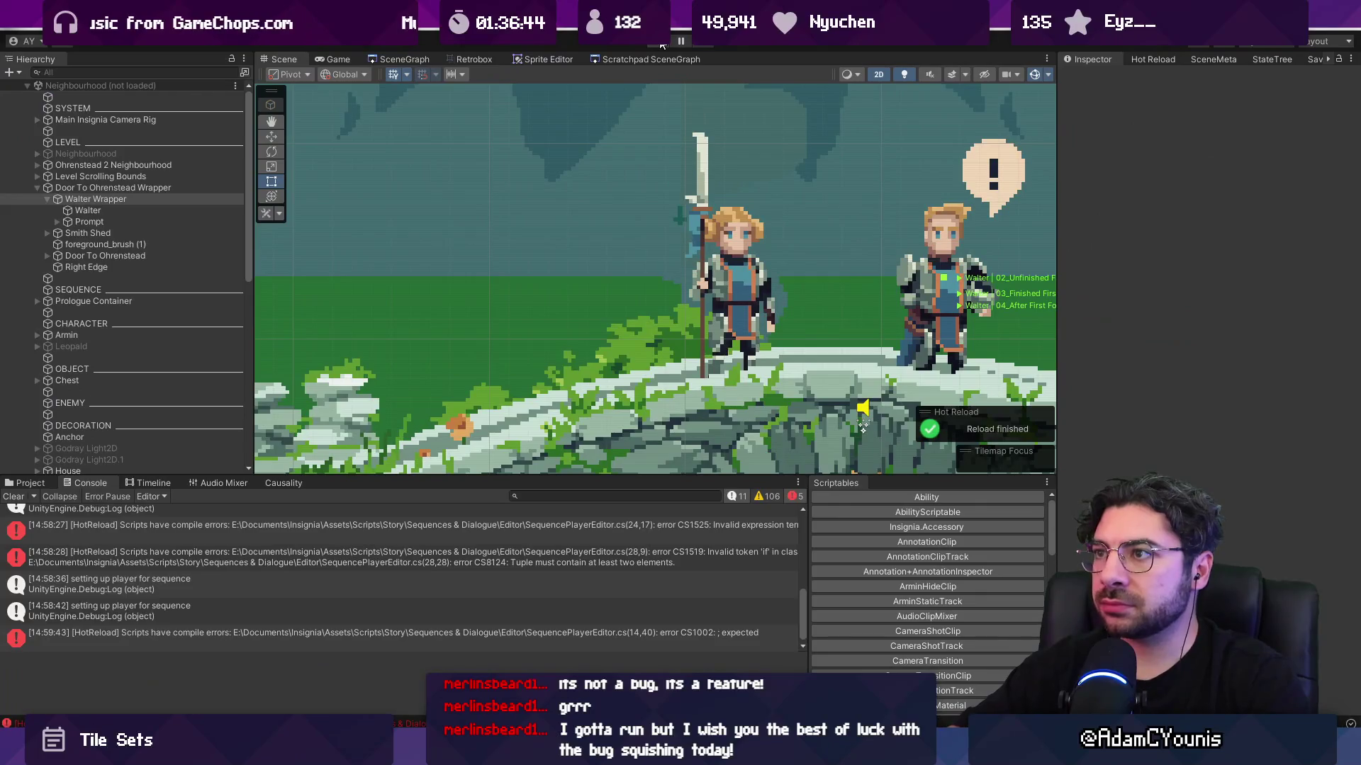
# - Enter play mode and attack and confirm through the combat tutorial cutscene until it ends
pyautogui.click(661, 42)
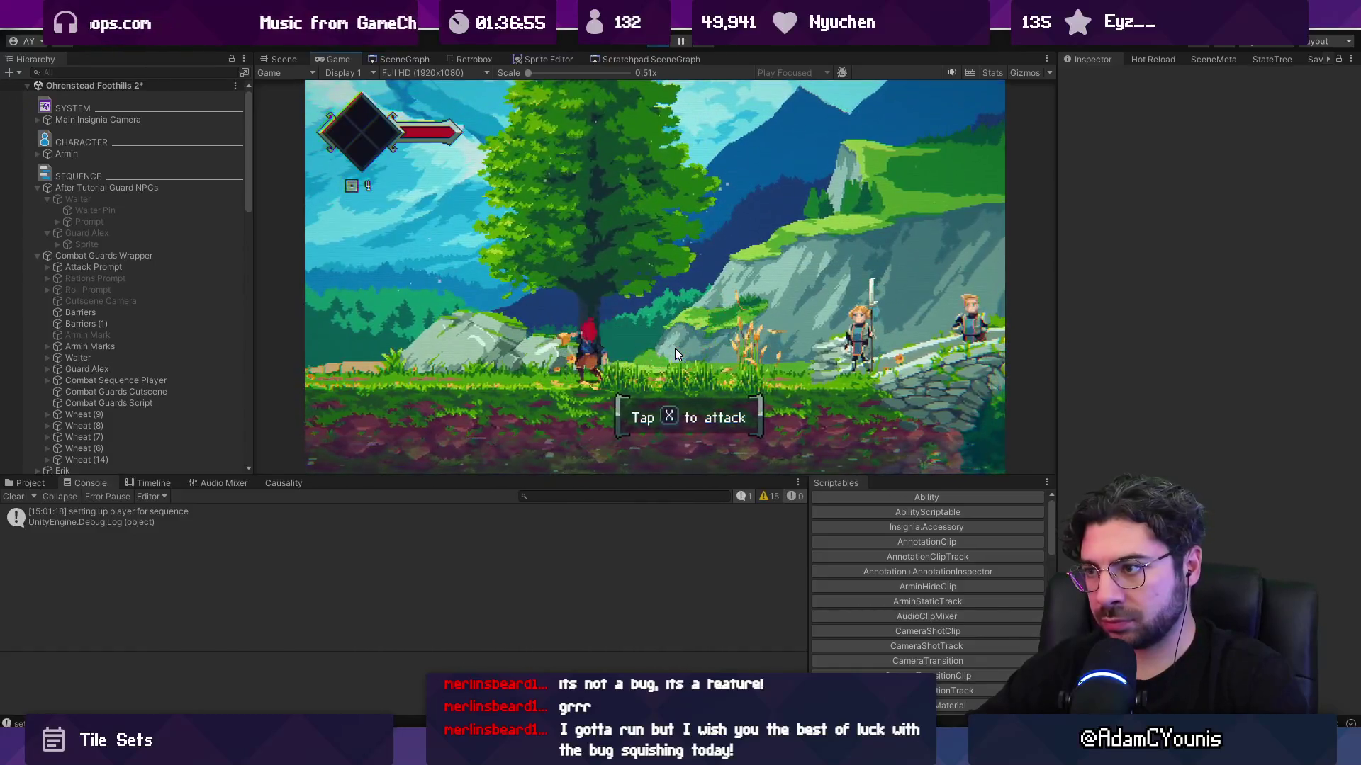
pyautogui.press('x')
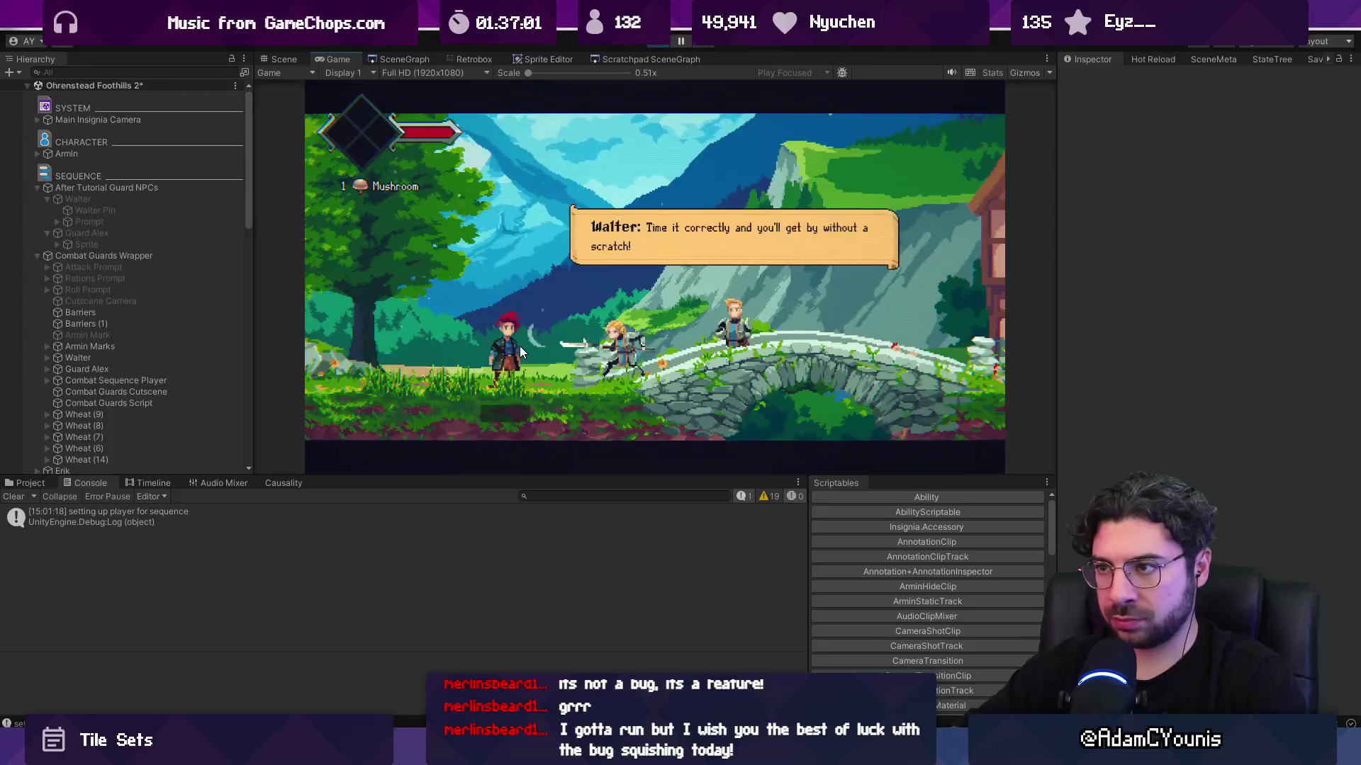
pyautogui.press('x')
pyautogui.press('z')
pyautogui.press('z')
pyautogui.press('z')
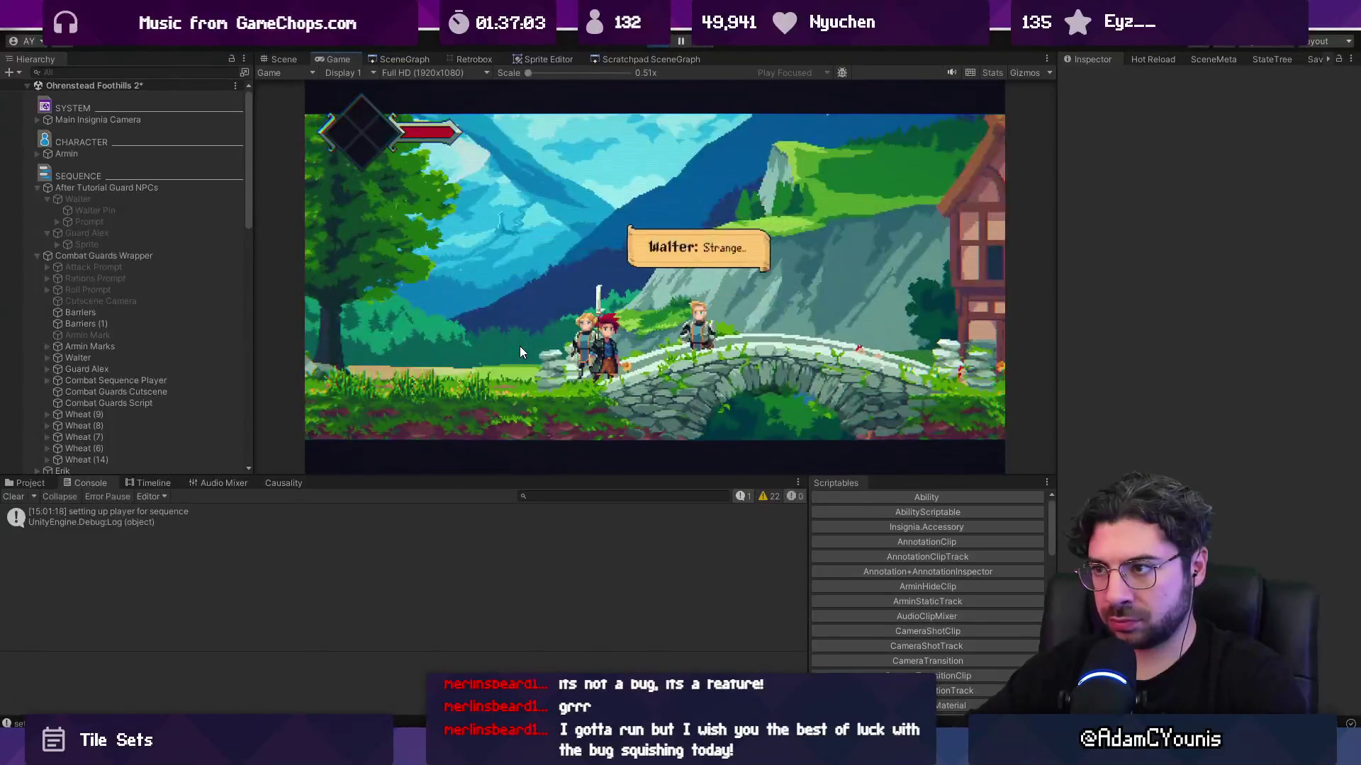
pyautogui.press('z')
pyautogui.press('z')
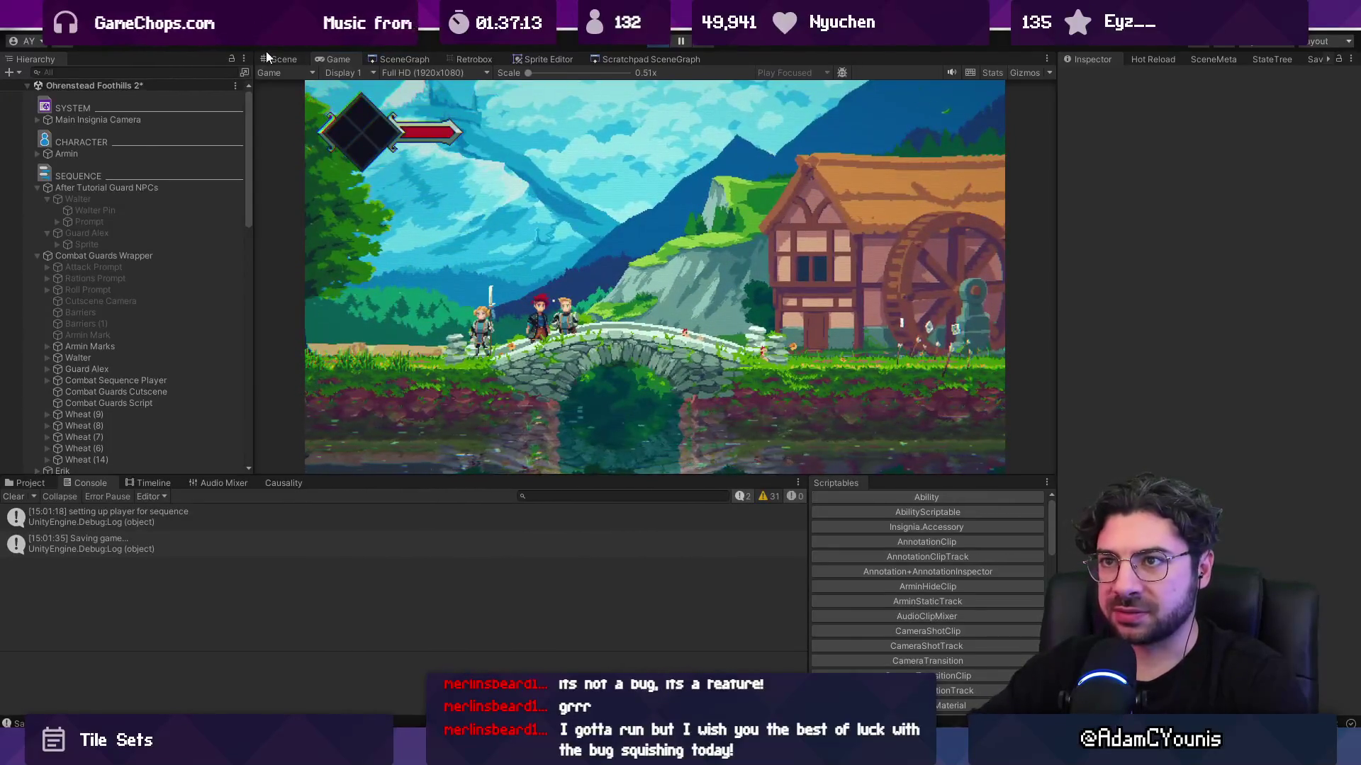
# - In the Scene view, search the Hierarchy for 'walter' and select the Walter object
pyautogui.click(273, 58)
pyautogui.click(143, 71)
pyautogui.write('wale')
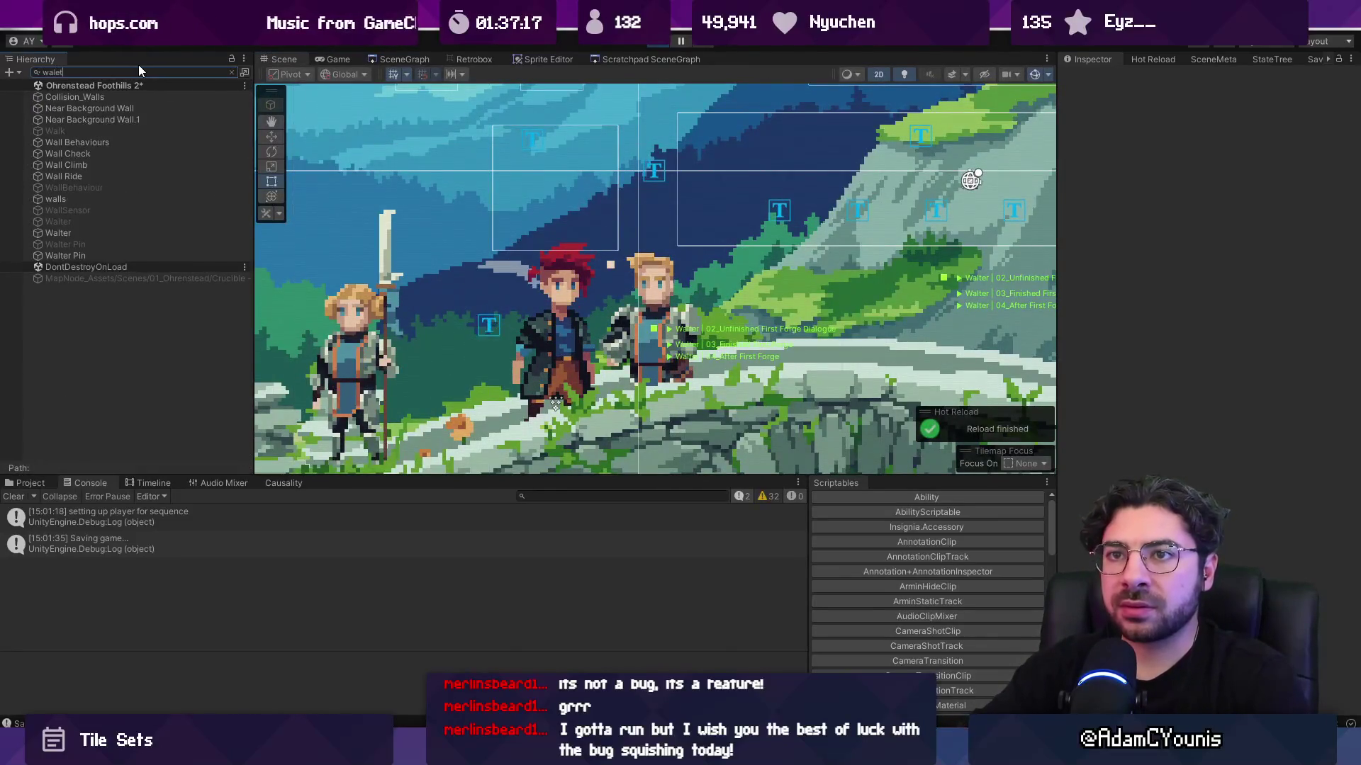
pyautogui.write('ter')
pyautogui.click(122, 108)
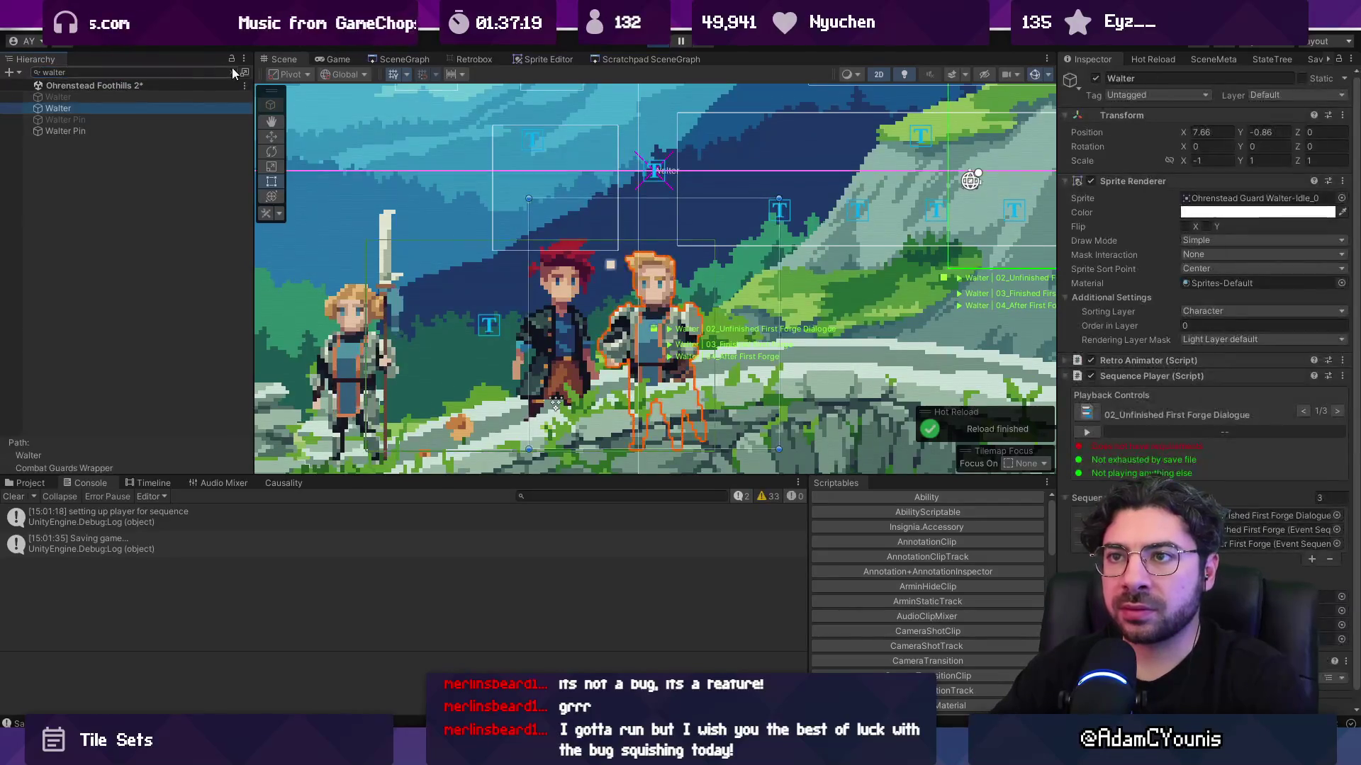
pyautogui.click(231, 72)
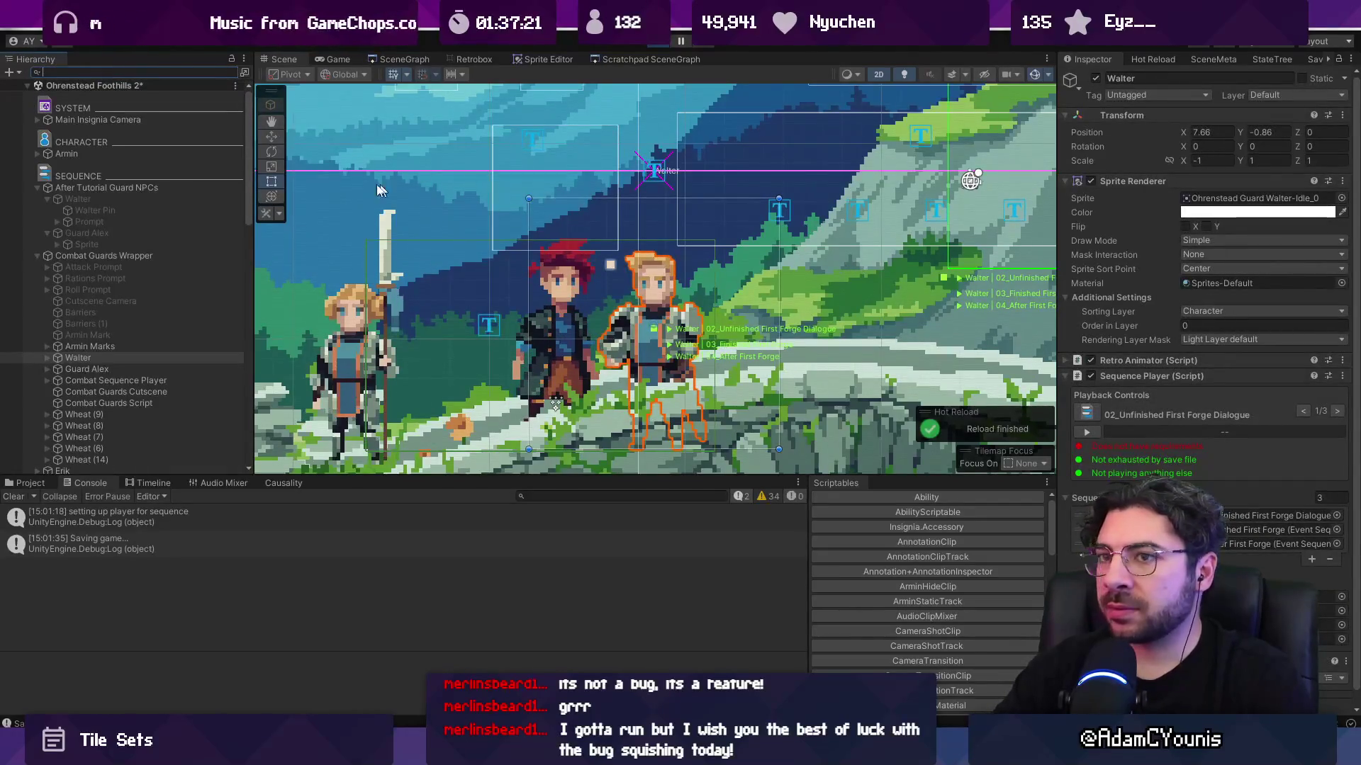
pyautogui.click(150, 356)
pyautogui.click(46, 357)
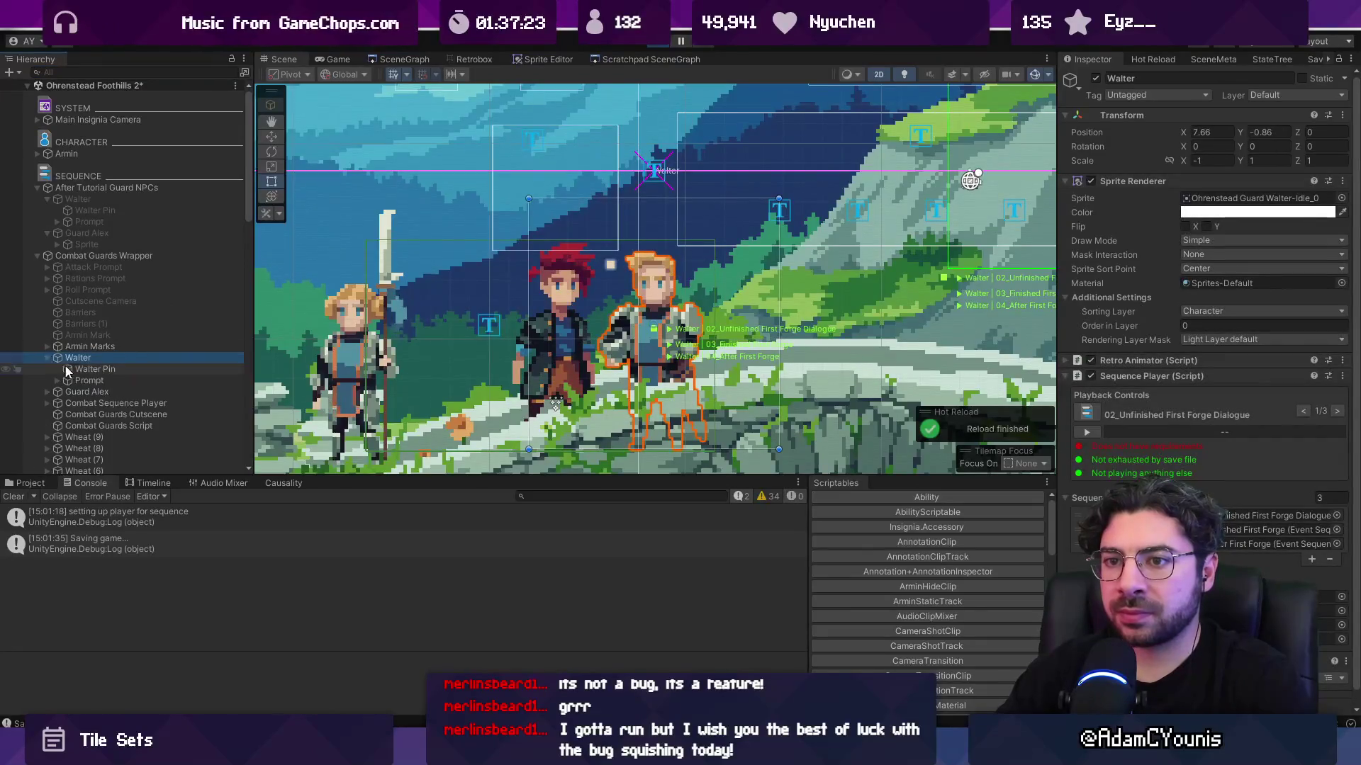
pyautogui.click(87, 370)
pyautogui.click(96, 381)
pyautogui.click(88, 357)
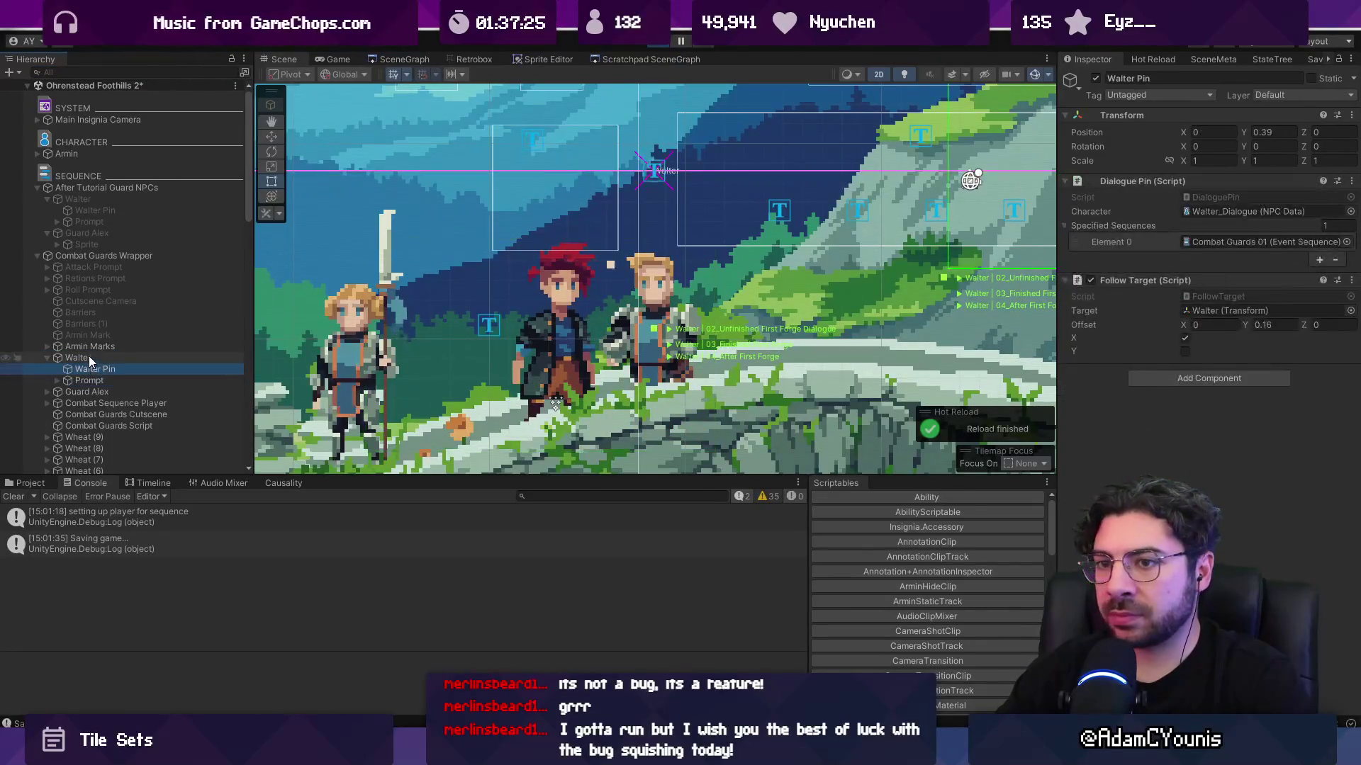
# - Step Walter's Sequence Player between 04_After and 03_Finished First Forge, then open 03_Finished First Forge
pyautogui.click(1337, 414)
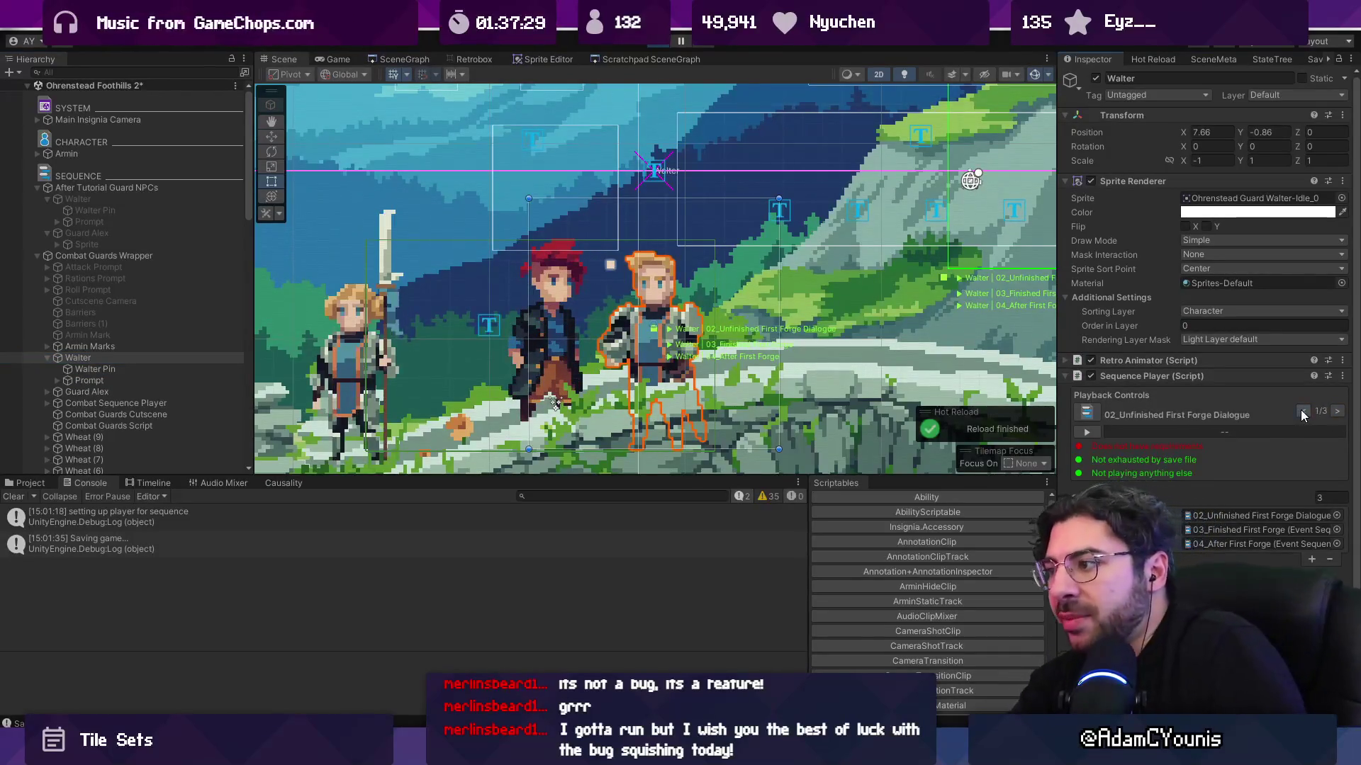
pyautogui.click(1337, 411)
pyautogui.click(1303, 411)
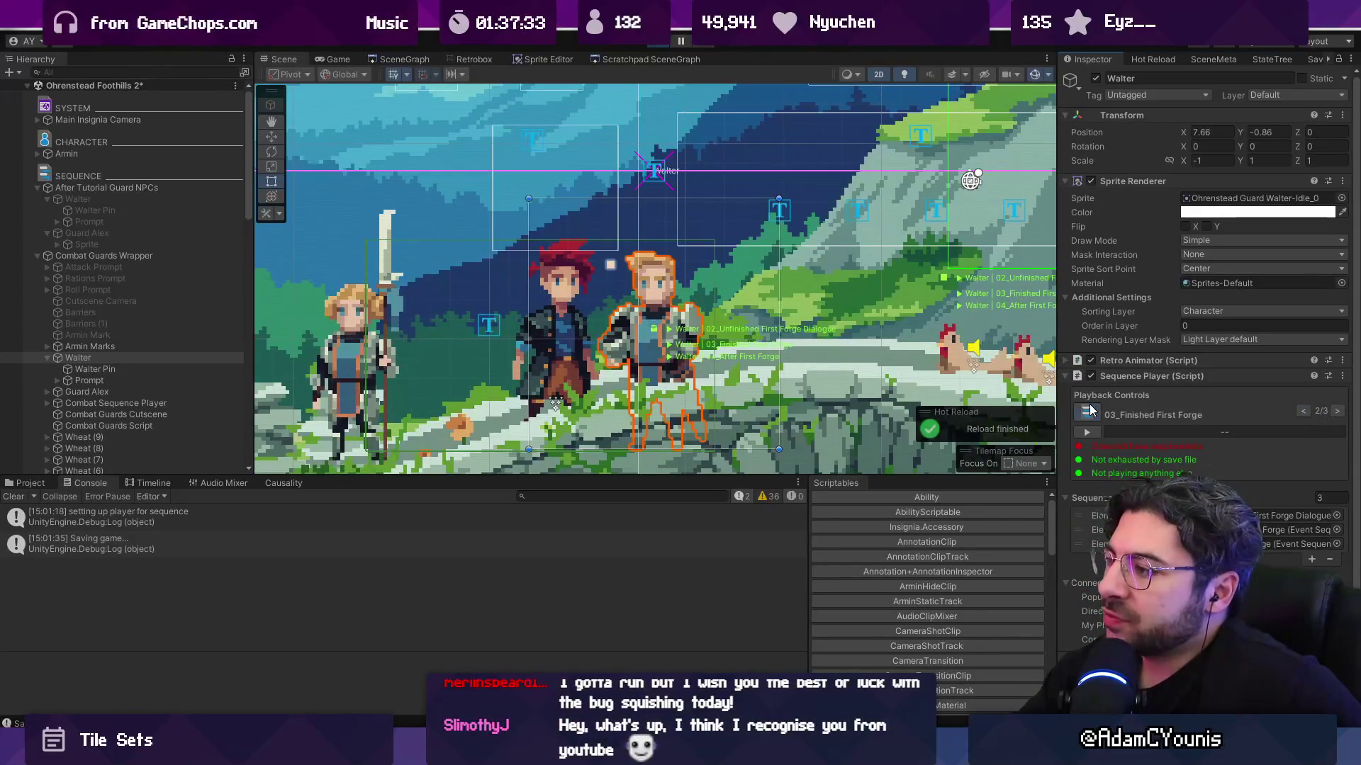
pyautogui.doubleClick(1150, 411)
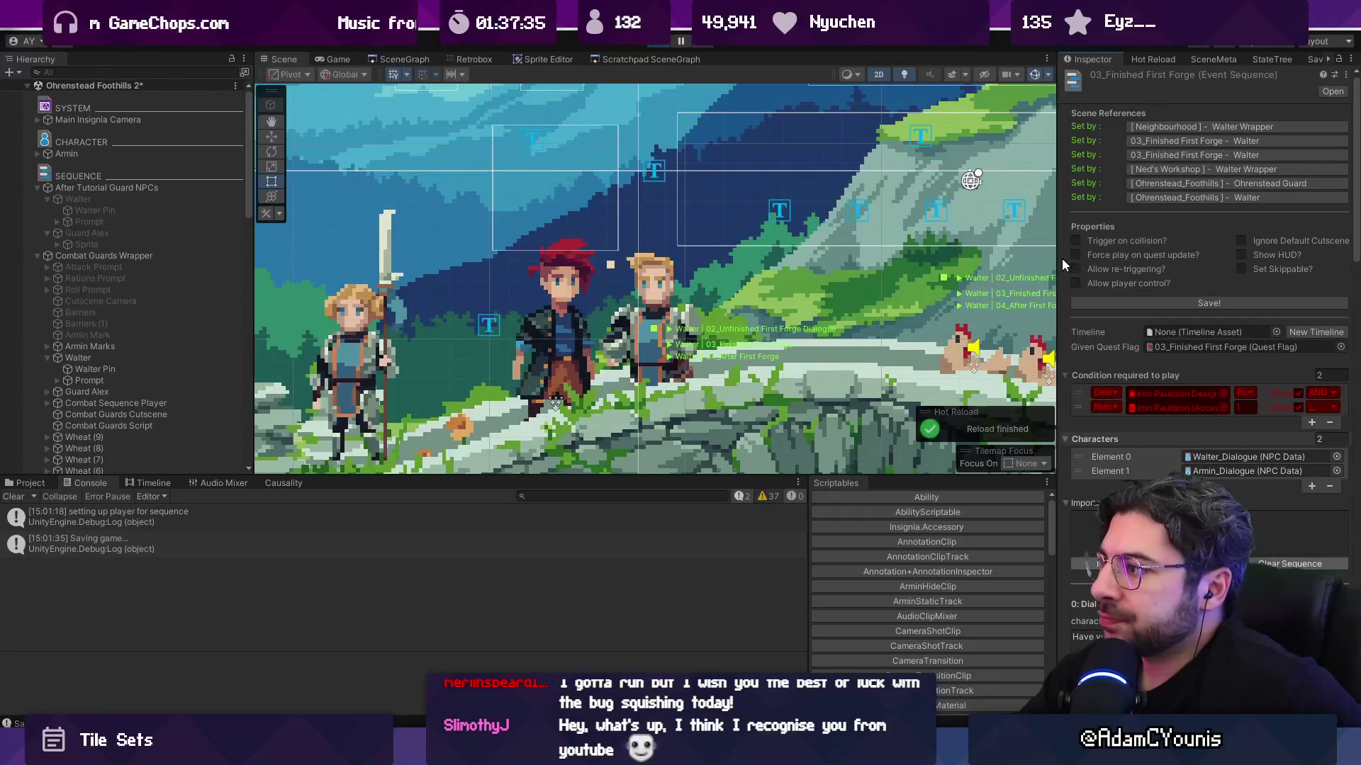
pyautogui.moveTo(1058, 258); pyautogui.dragTo(896, 247)
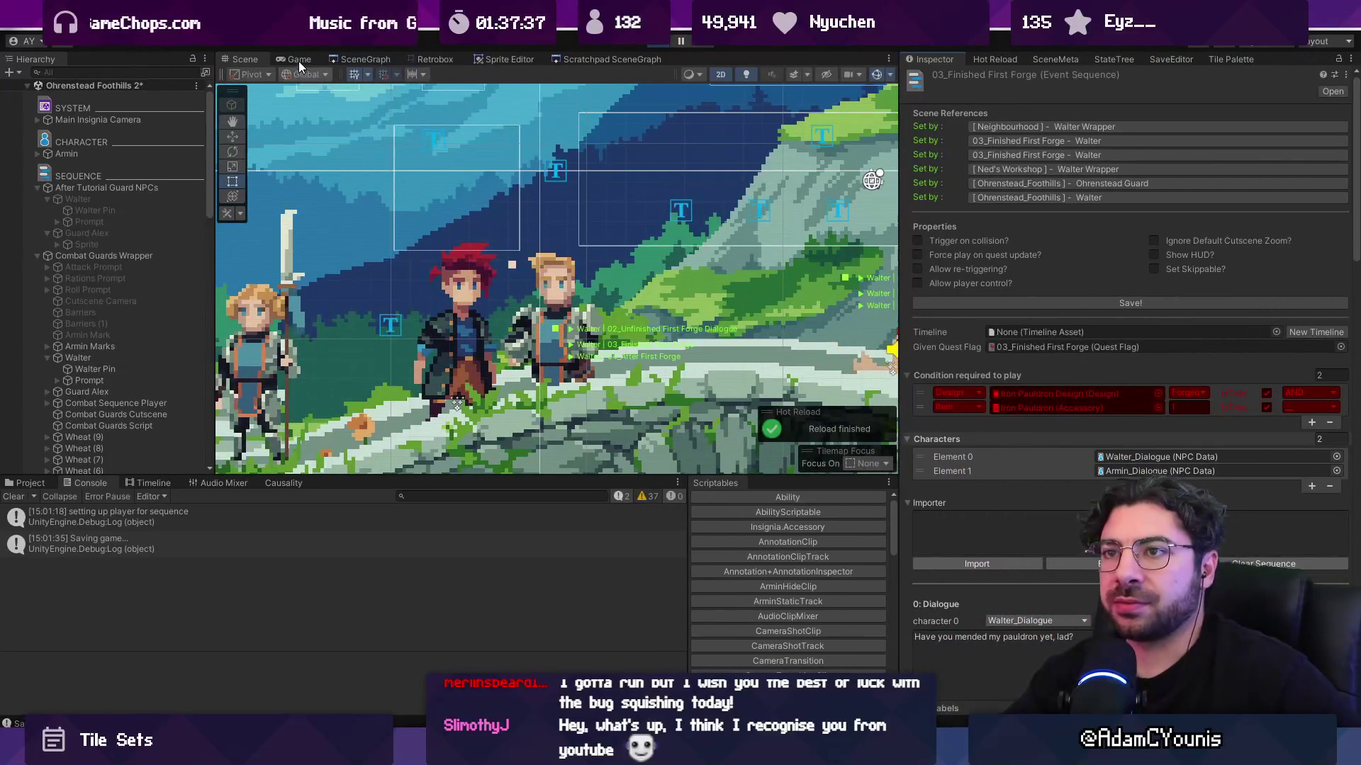
# - Walk Armin to the workshop forge and forge the Iron Pauldron
pyautogui.click(297, 60)
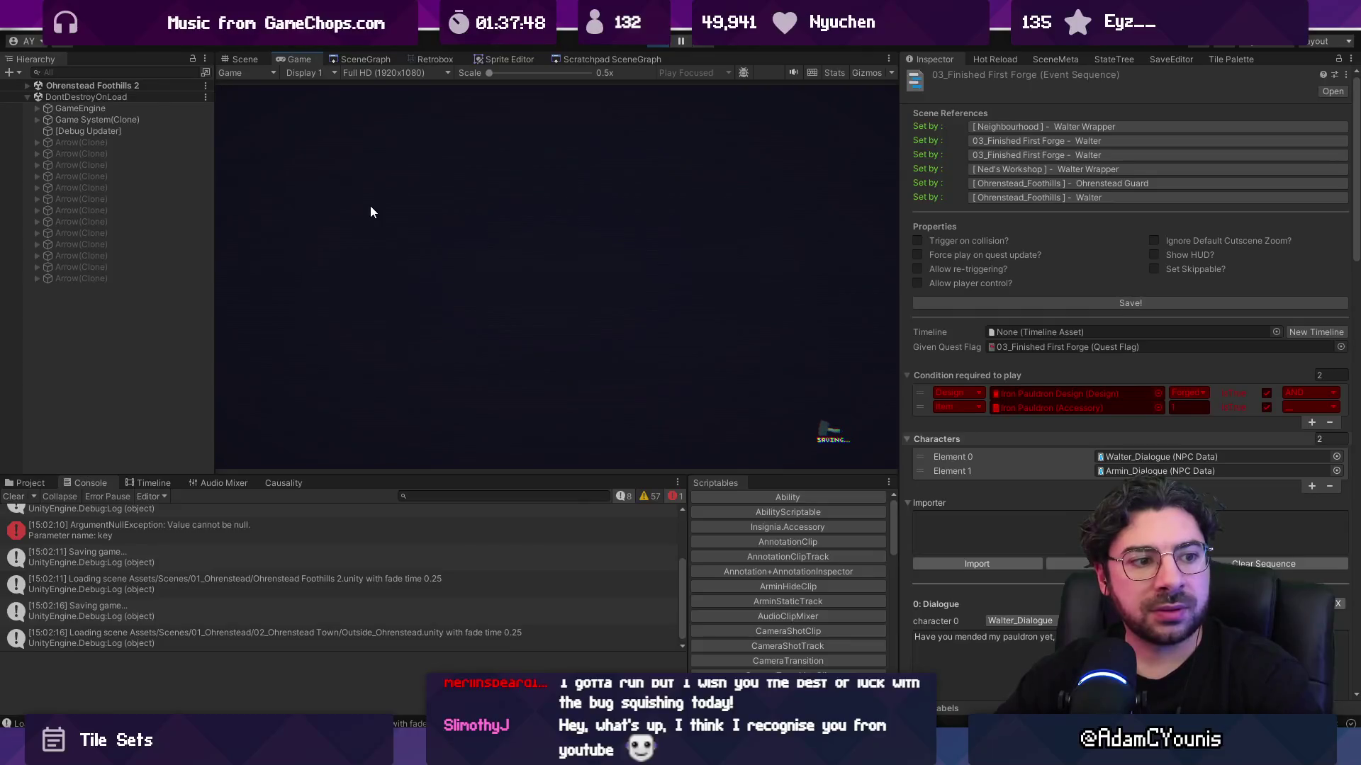
pyautogui.press('Left')
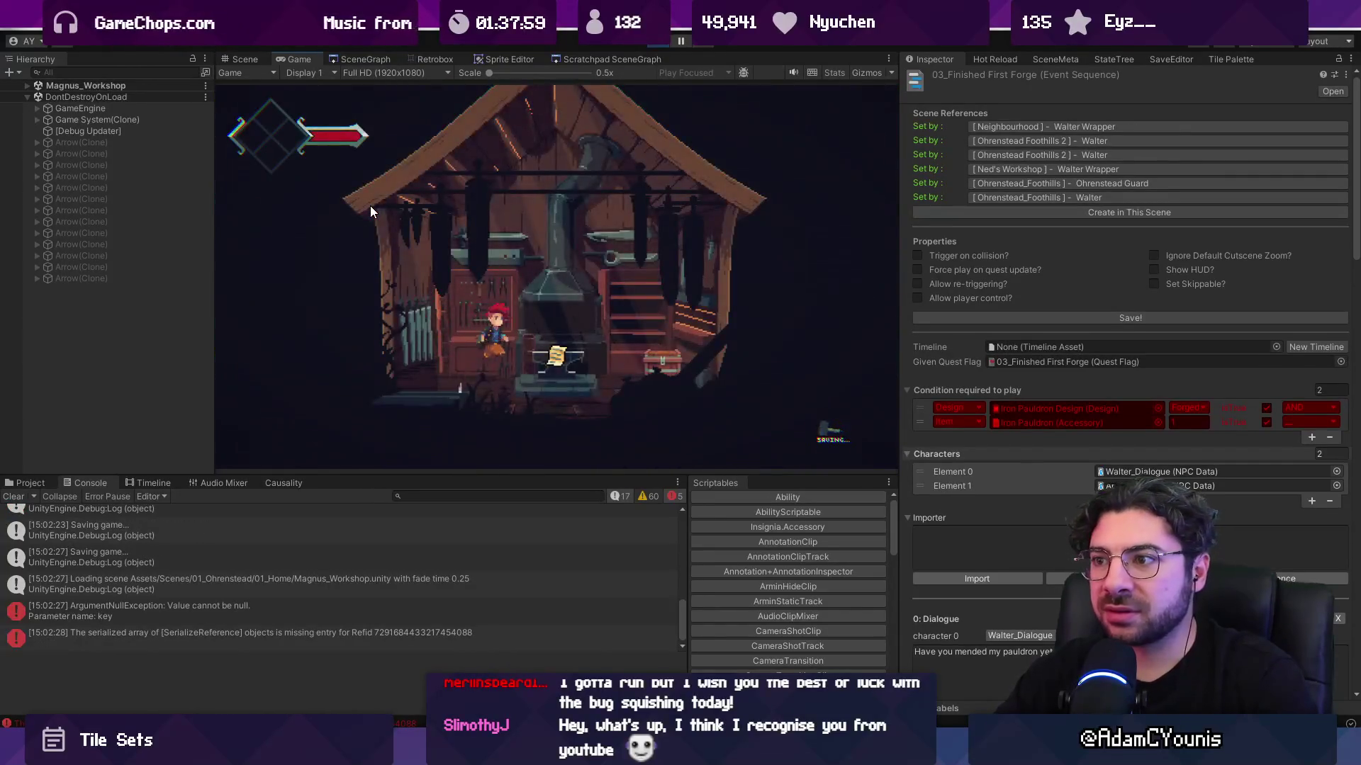
pyautogui.press('d')
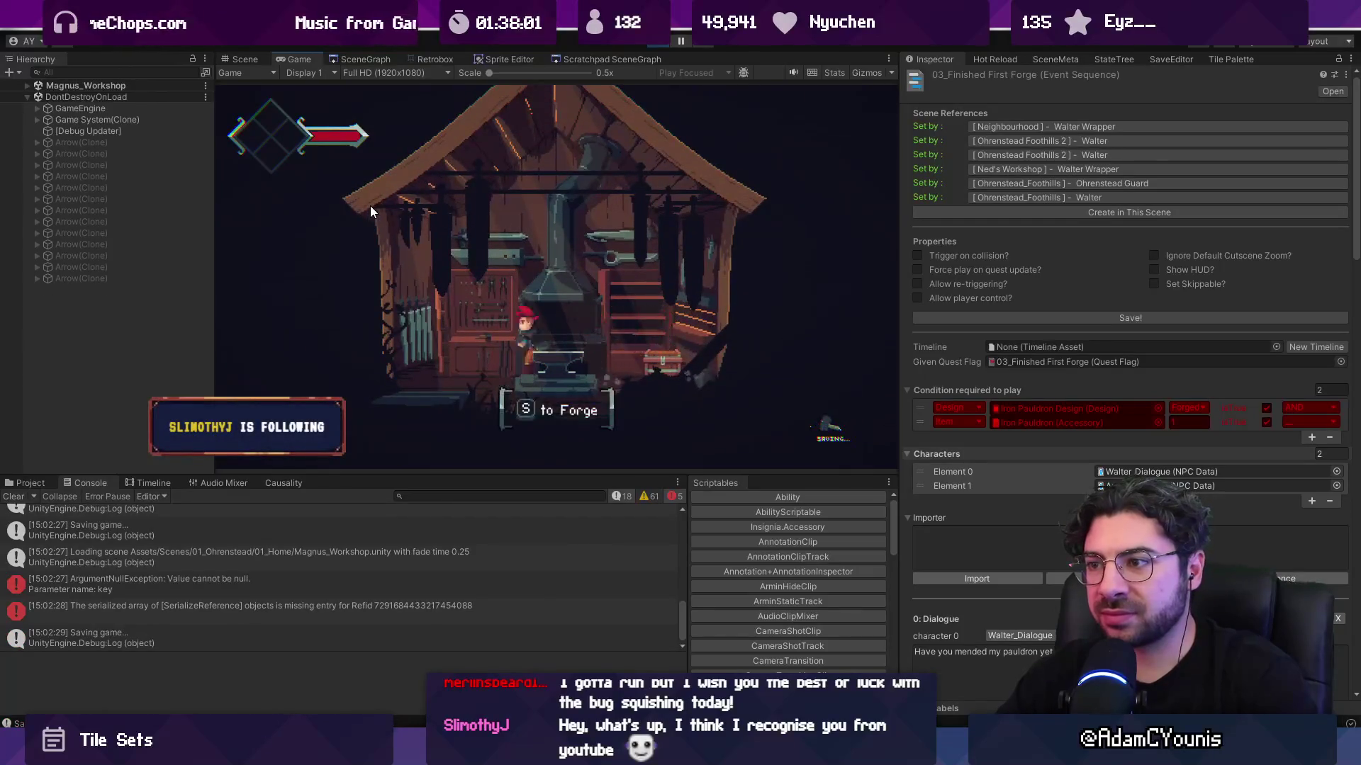
pyautogui.press('s')
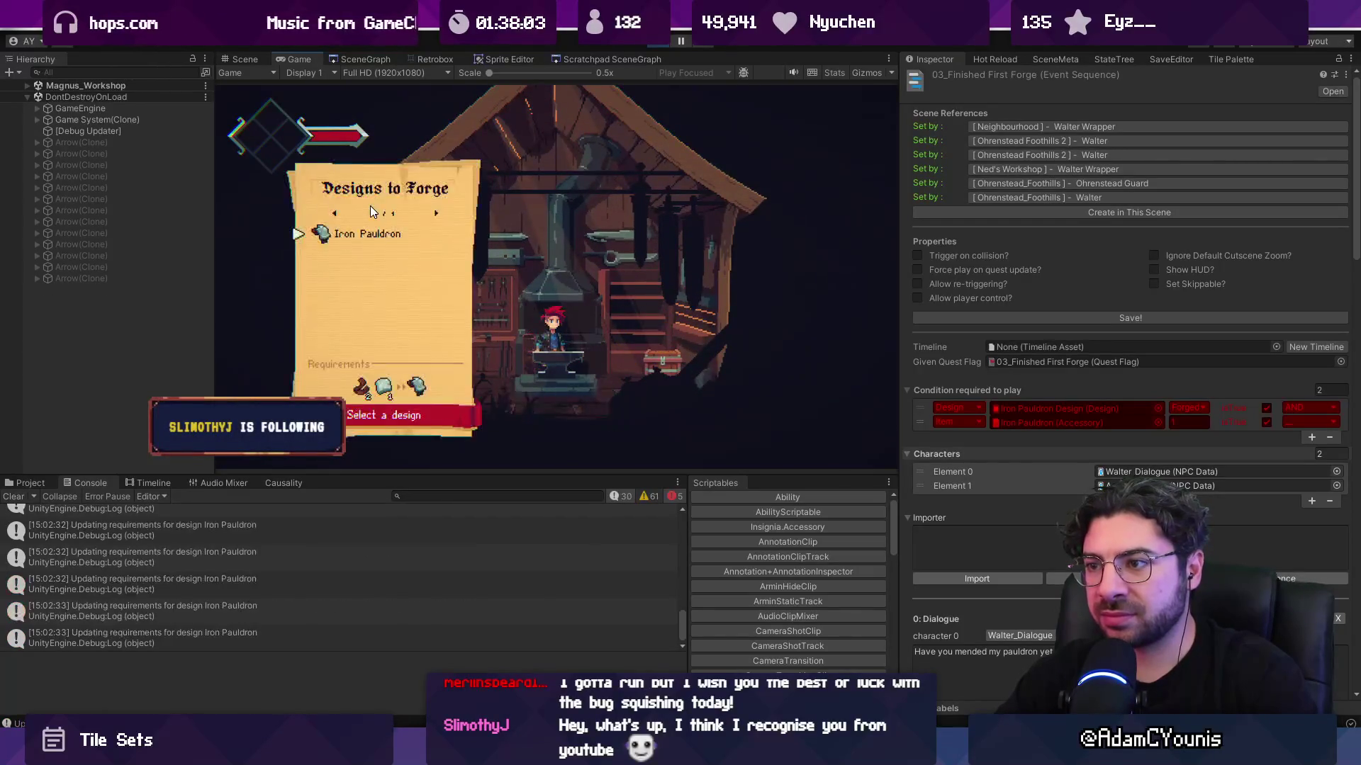
pyautogui.press('s')
# - Finish the forging dialogue and equip the Graile Sword on the journal's Equipment page
pyautogui.press('s')
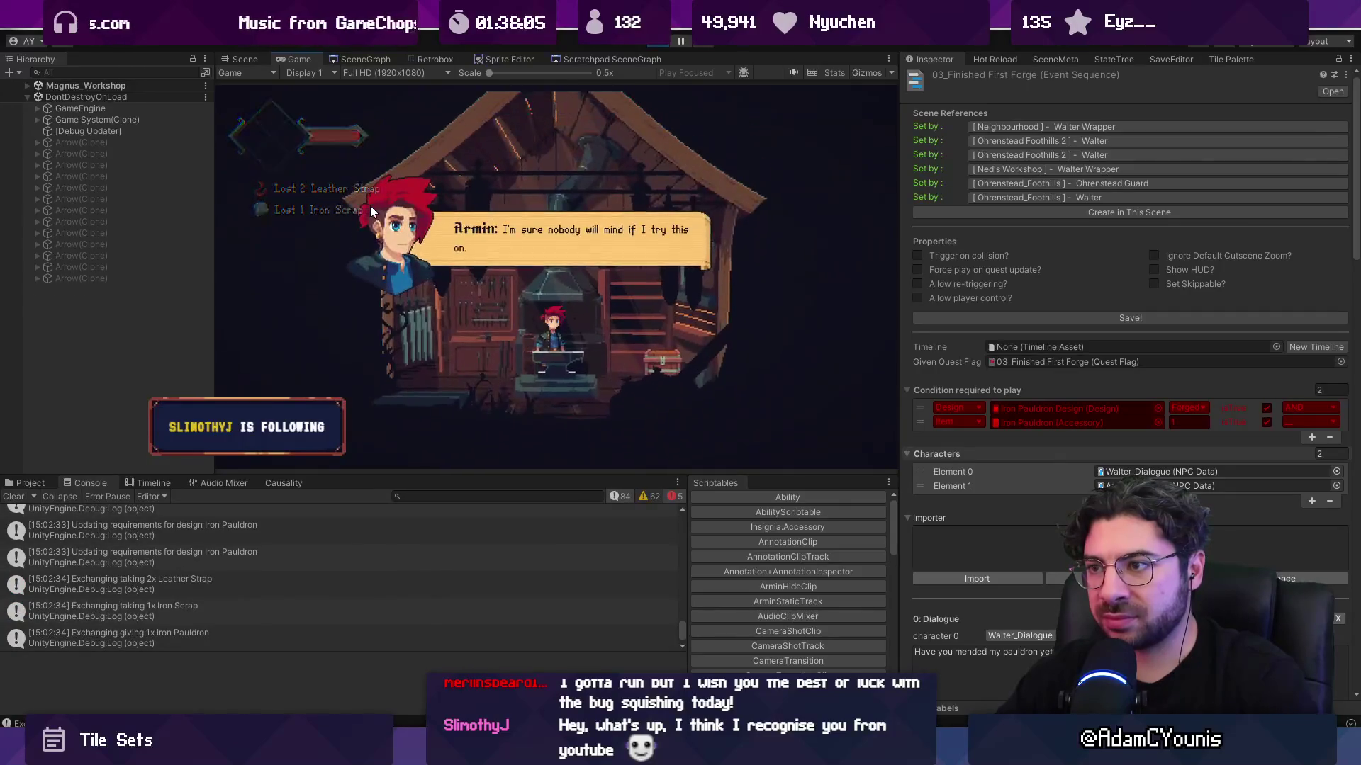
pyautogui.press('s')
pyautogui.press('s')
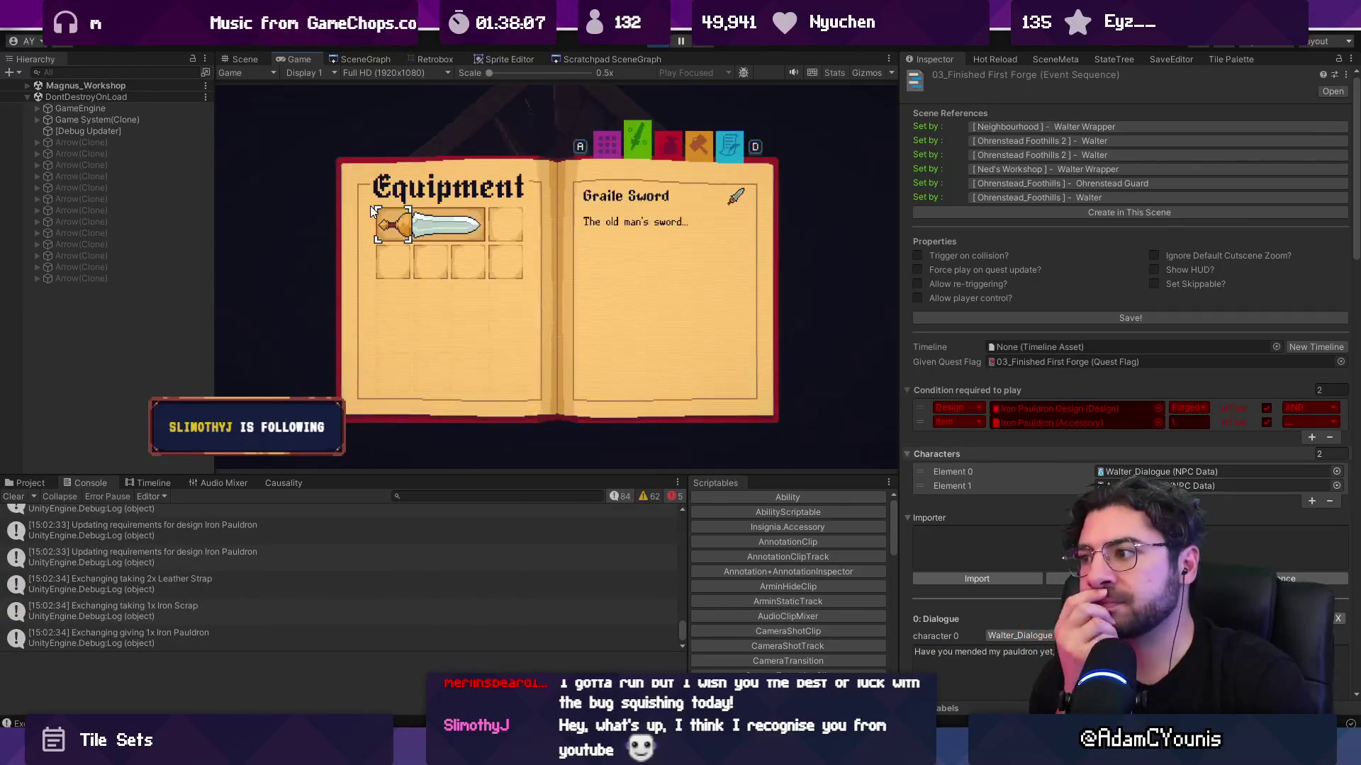
pyautogui.press('s')
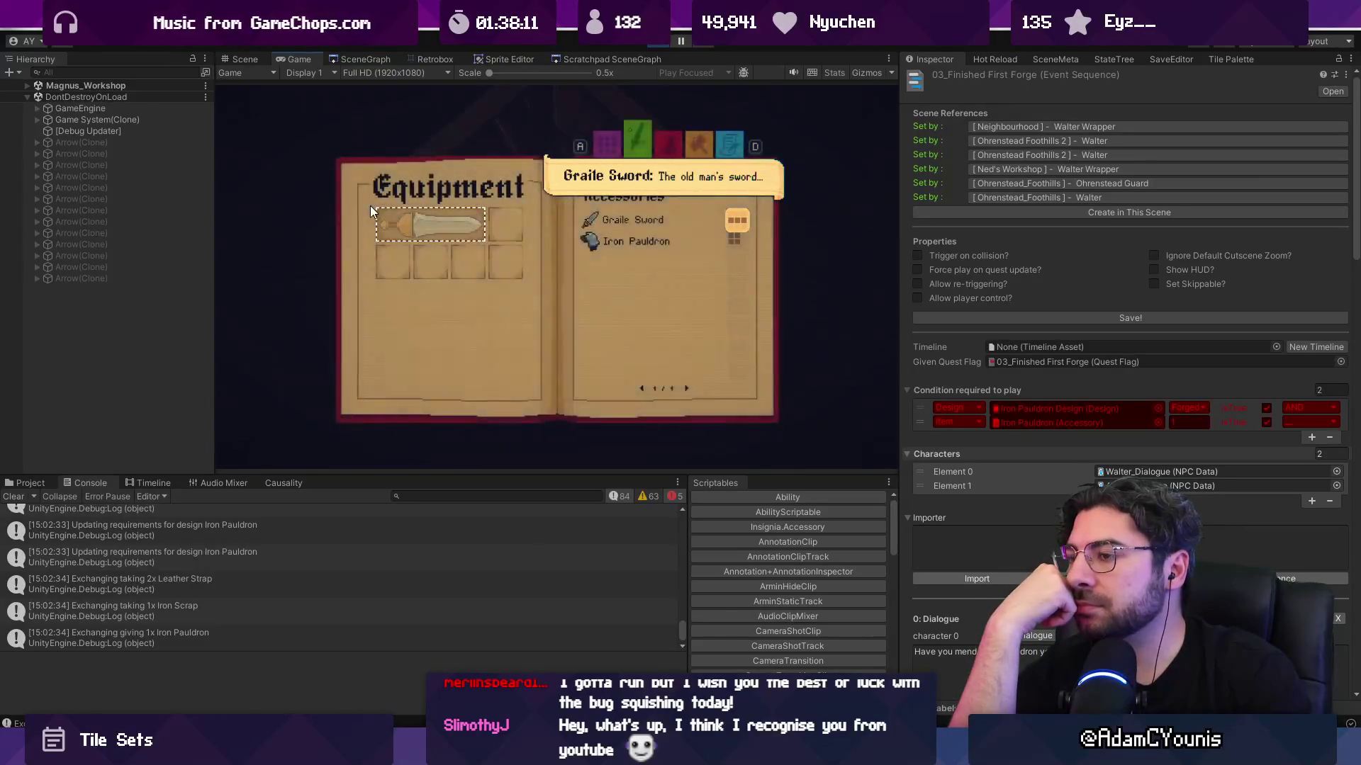
pyautogui.press('Return')
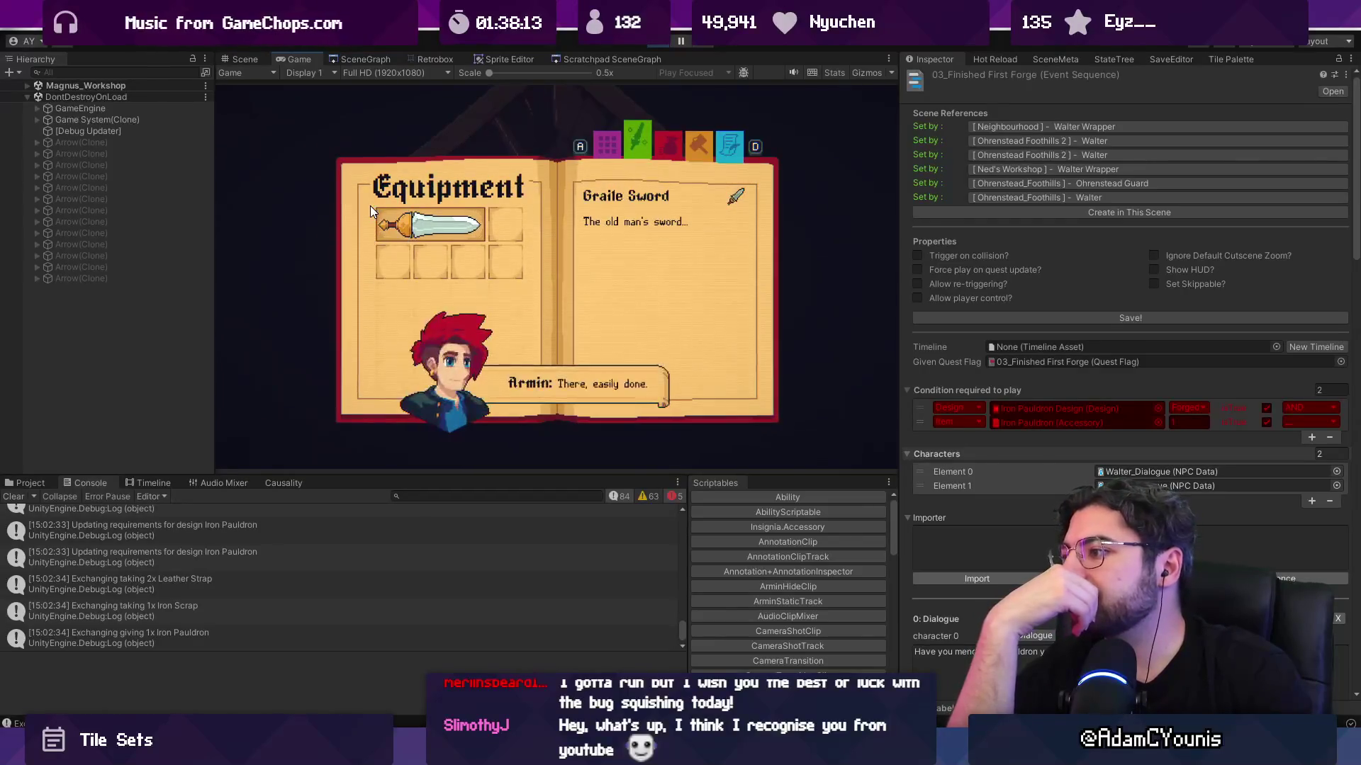